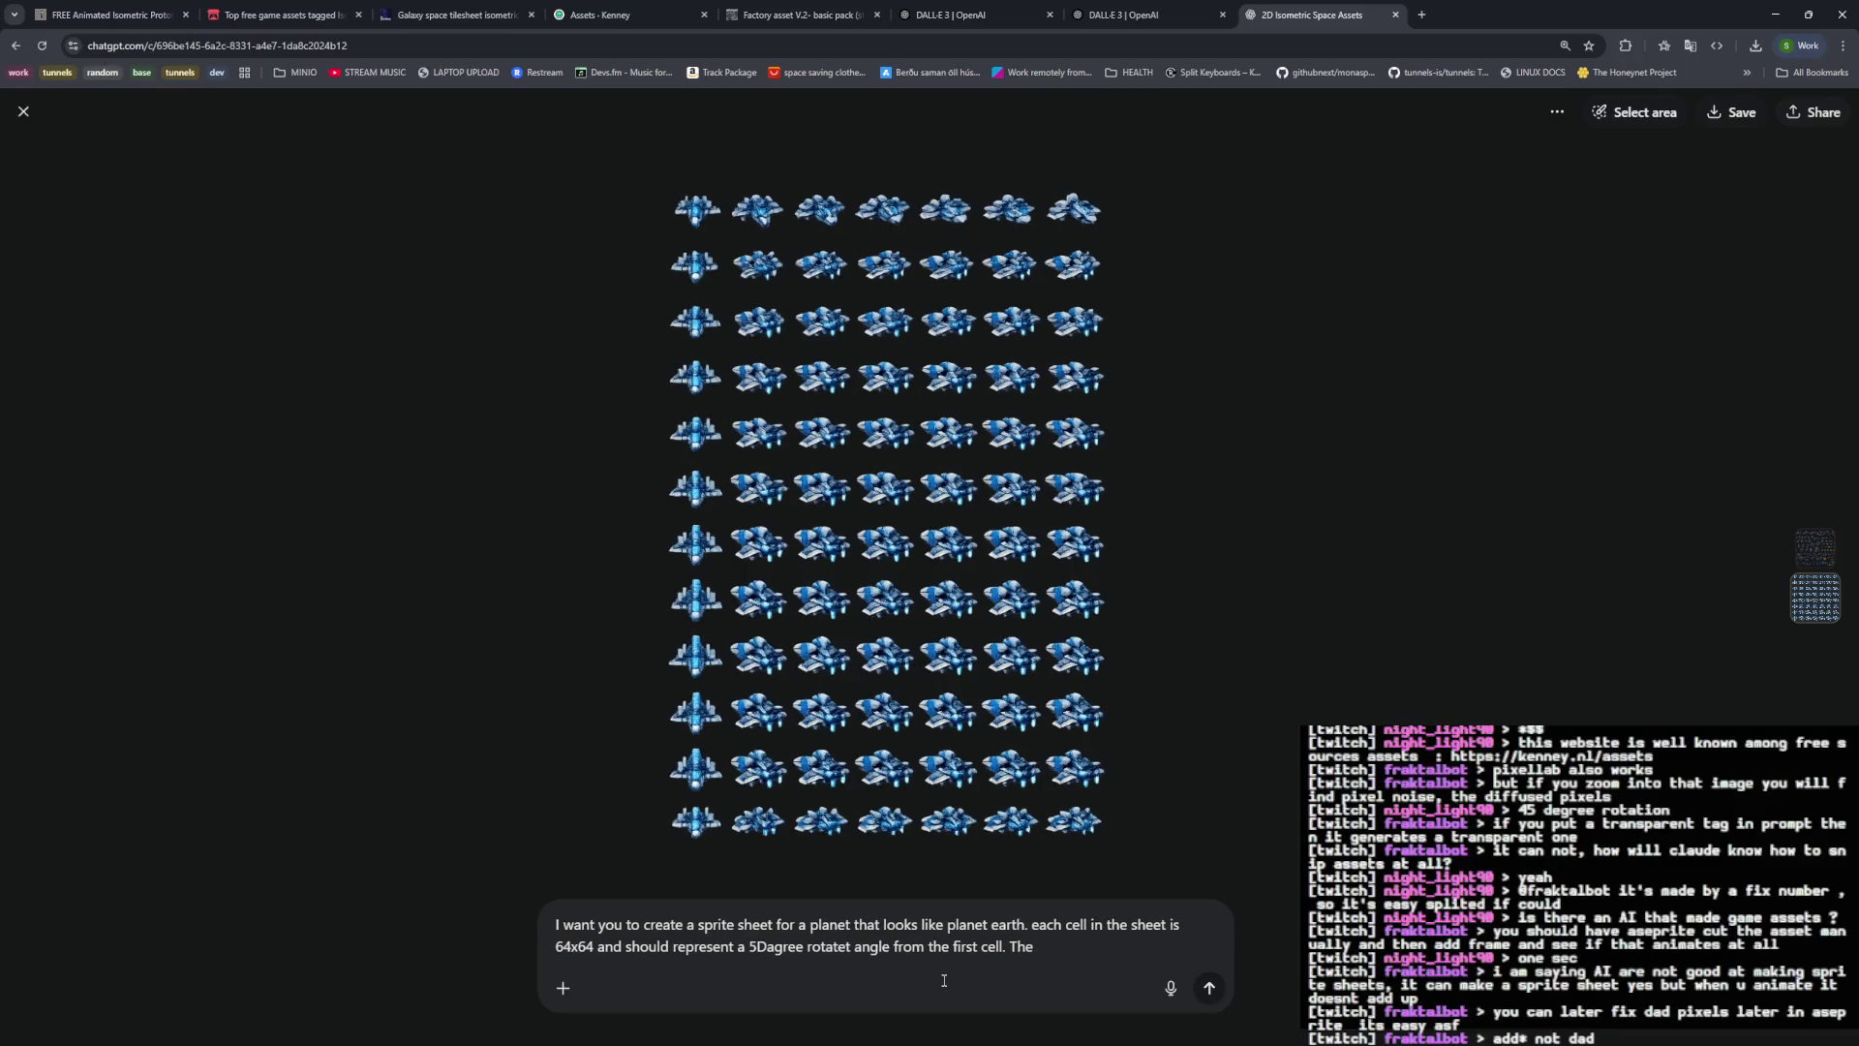
- Send the Earth-planet sprite sheet request, then view the earlier space asset sheet full-size
key(Return)
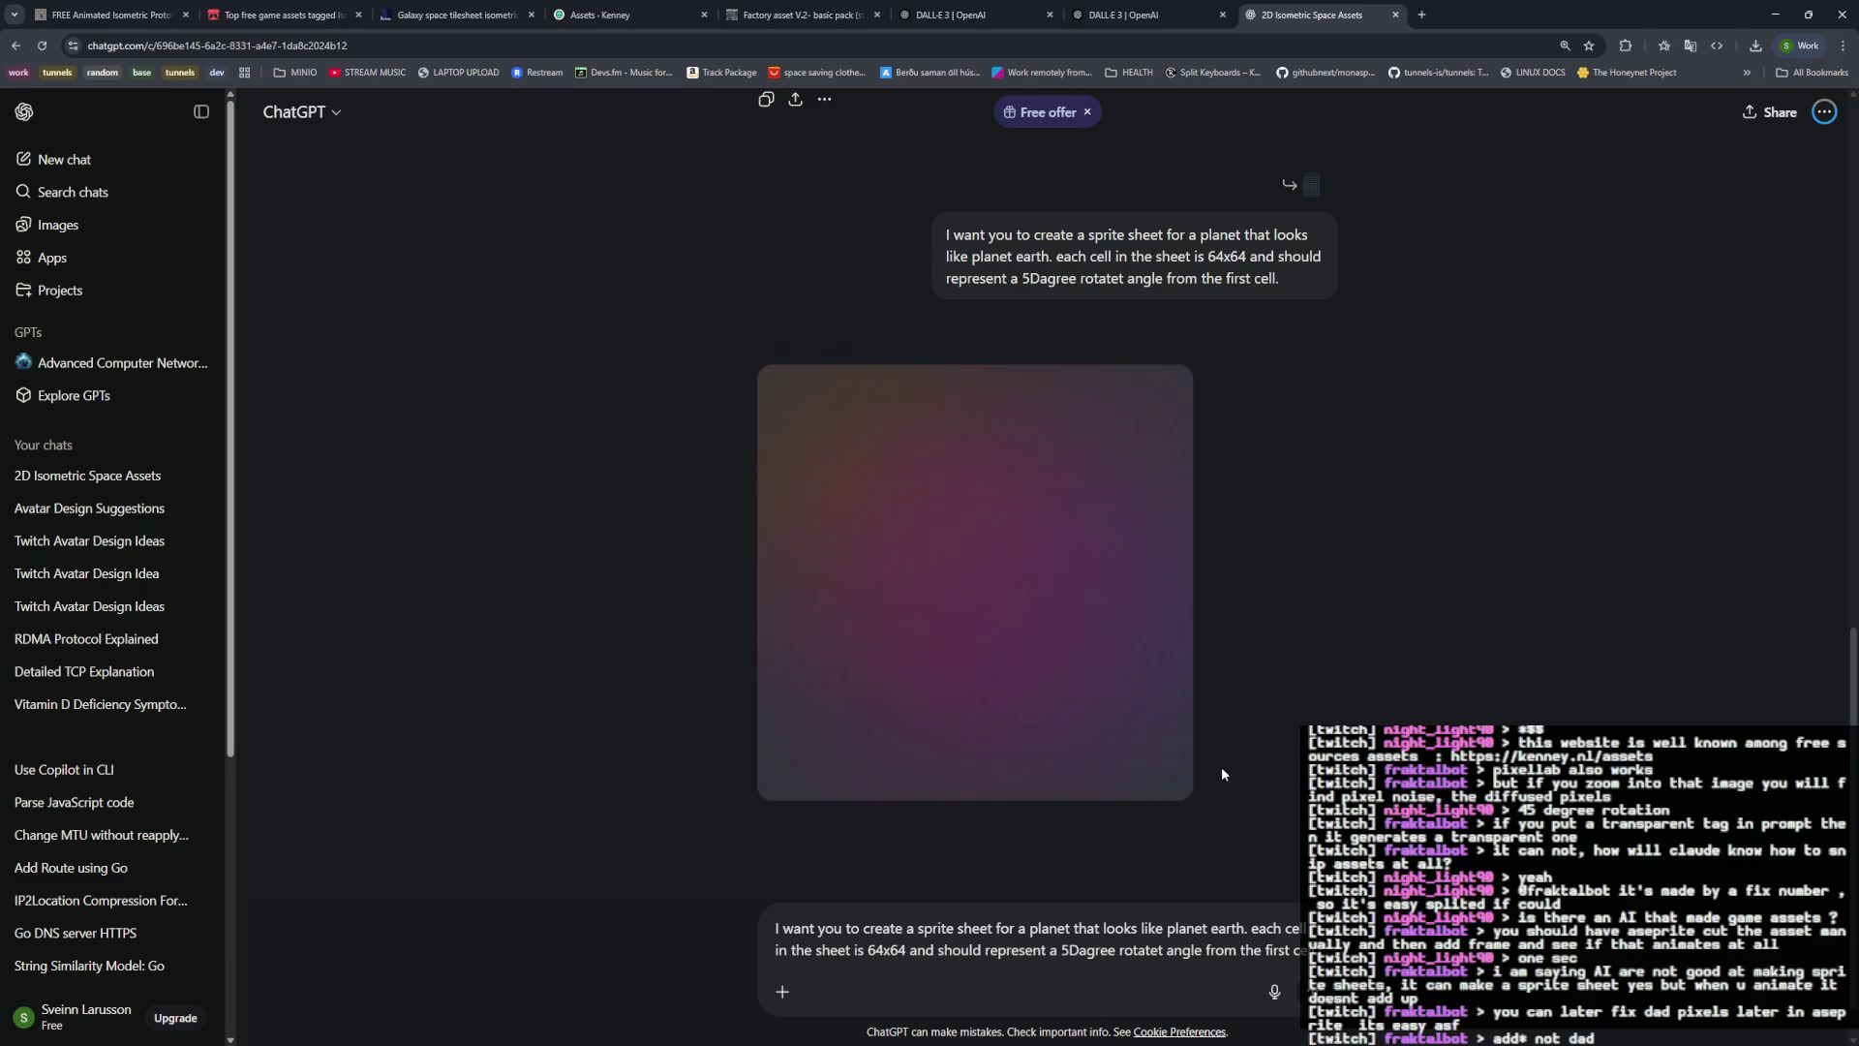
scroll(1217, 765, up, 10)
click(997, 460)
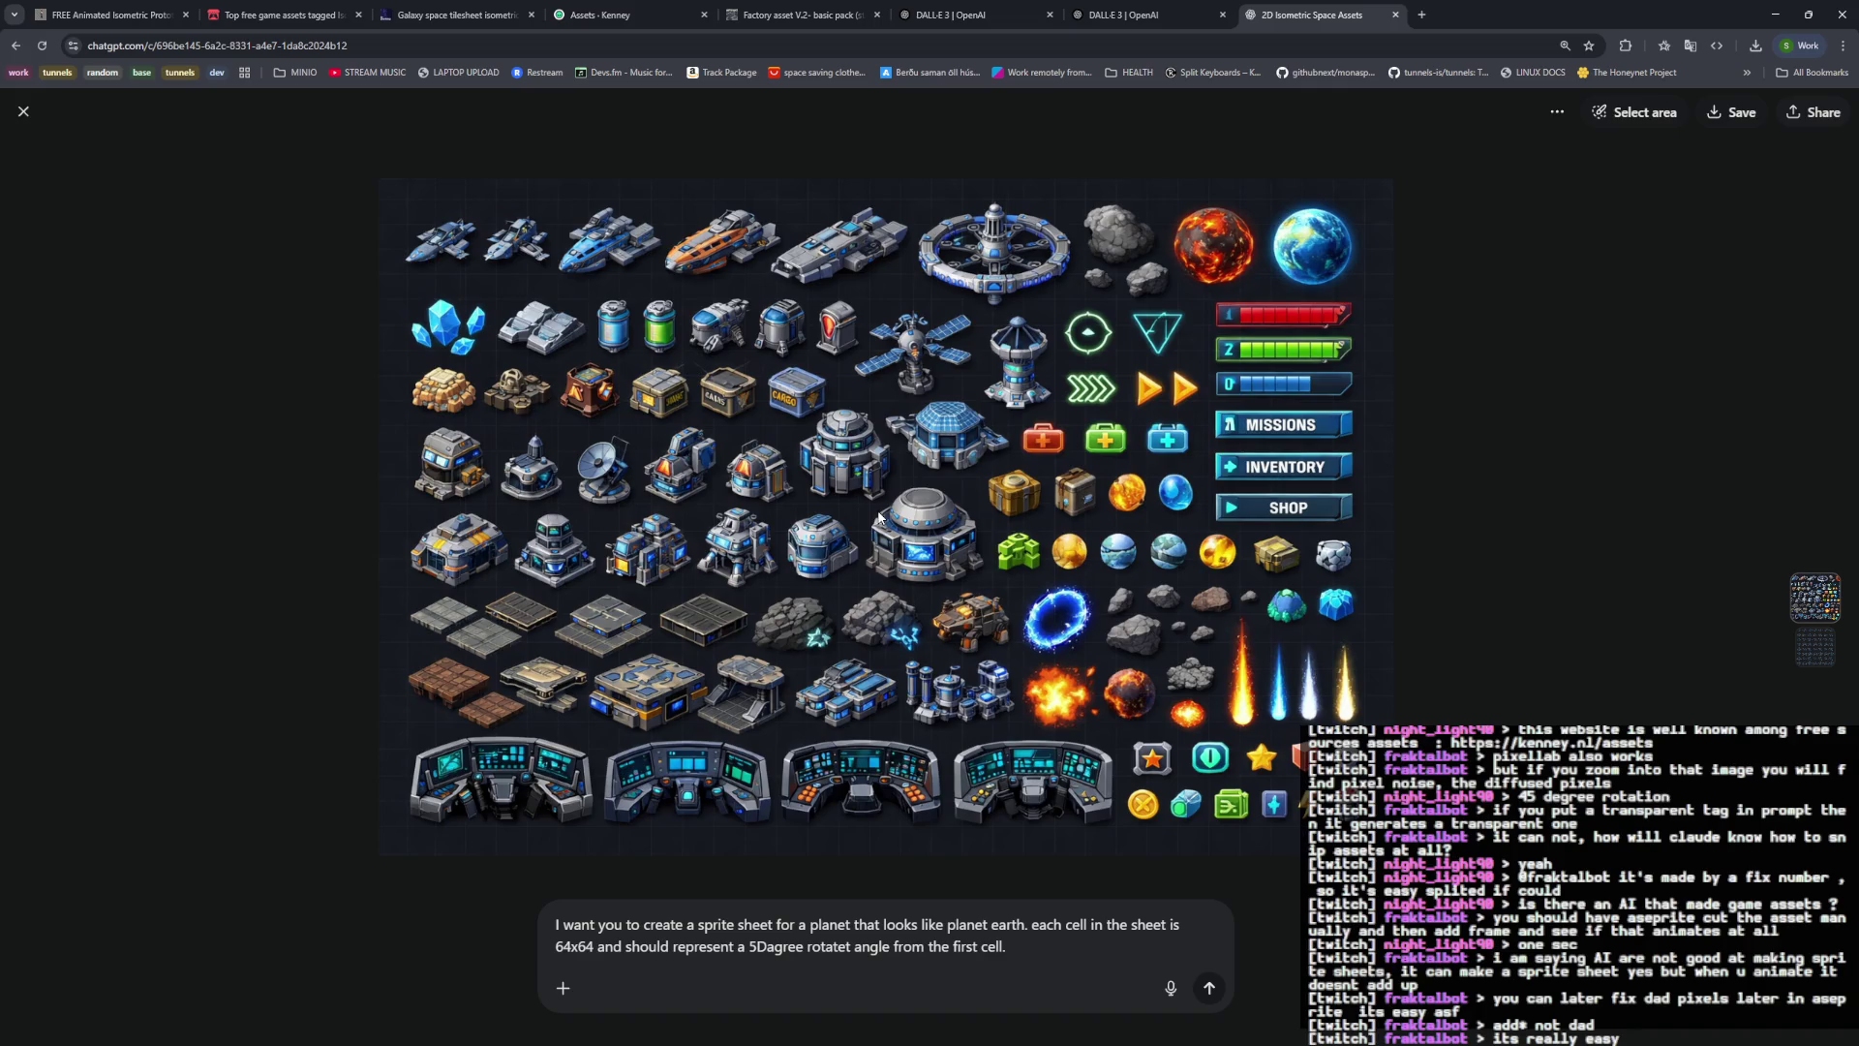
- Search Google for 'aseprite' and open the official Aseprite website
click(1425, 17)
text(aseprite)
key(Return)
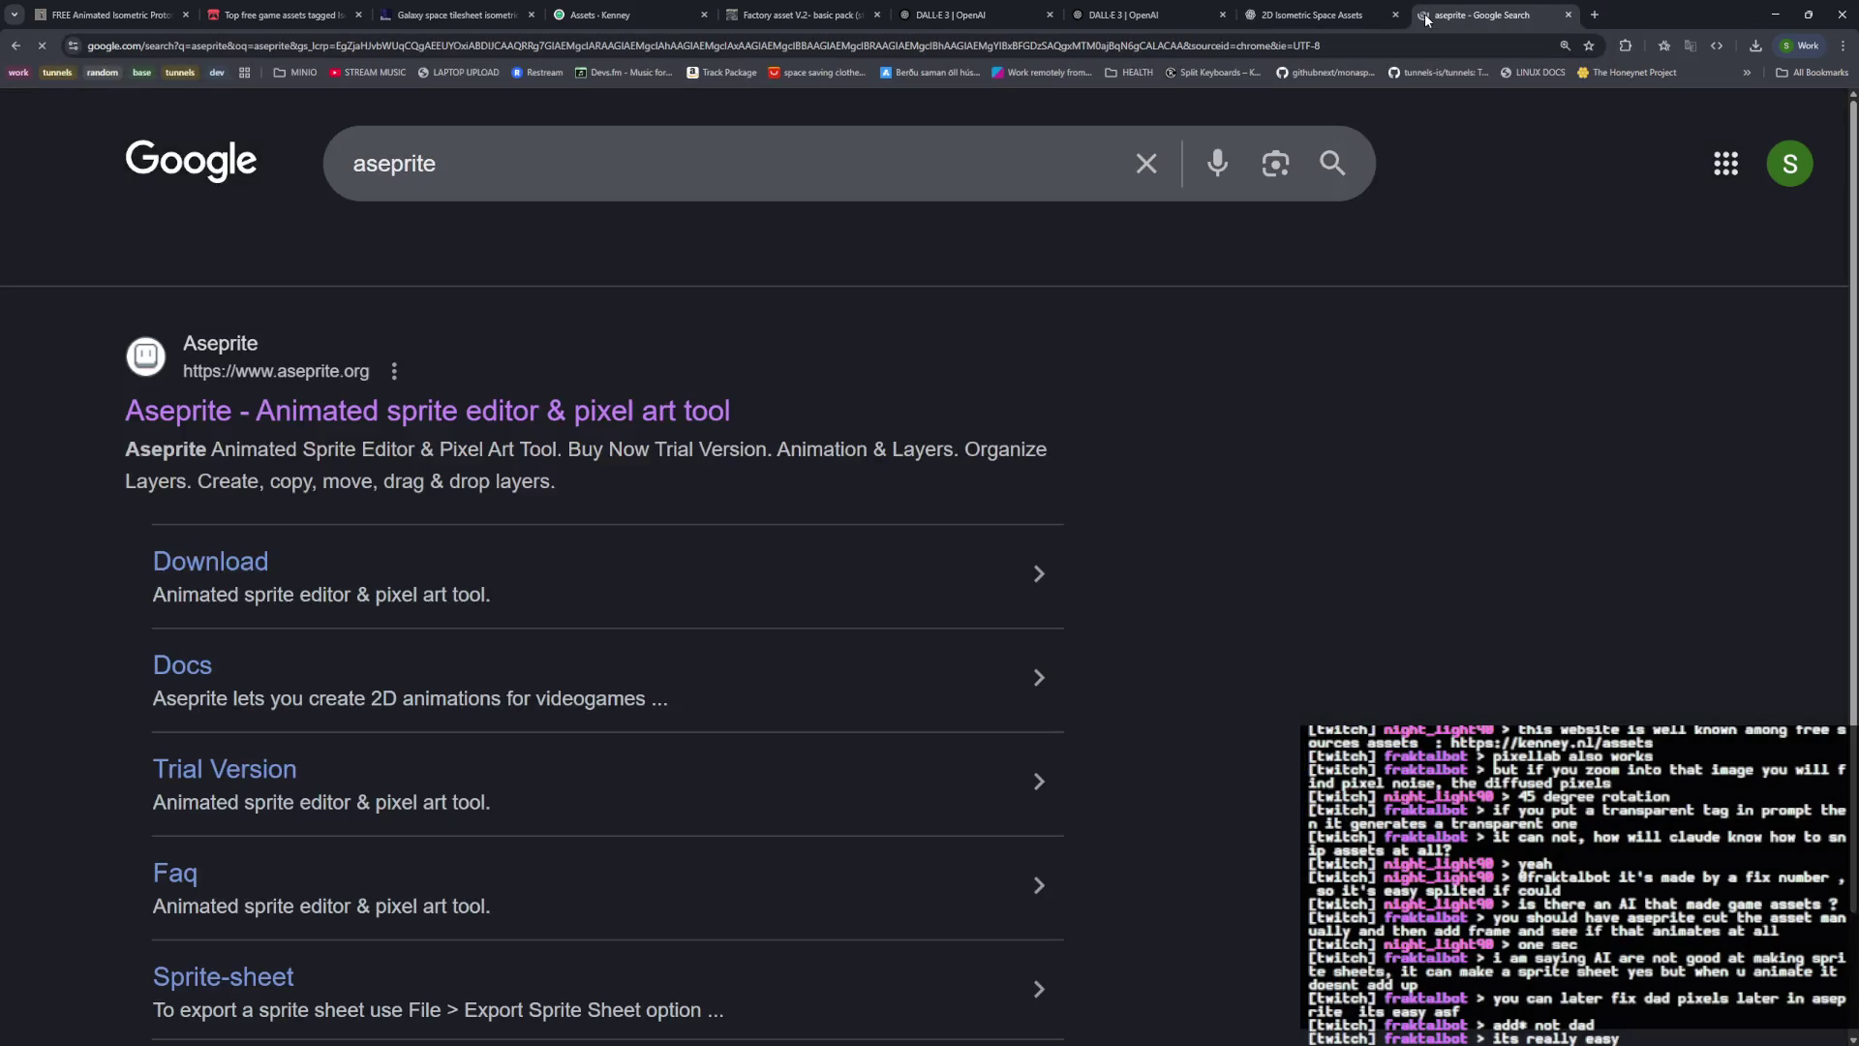
click(664, 416)
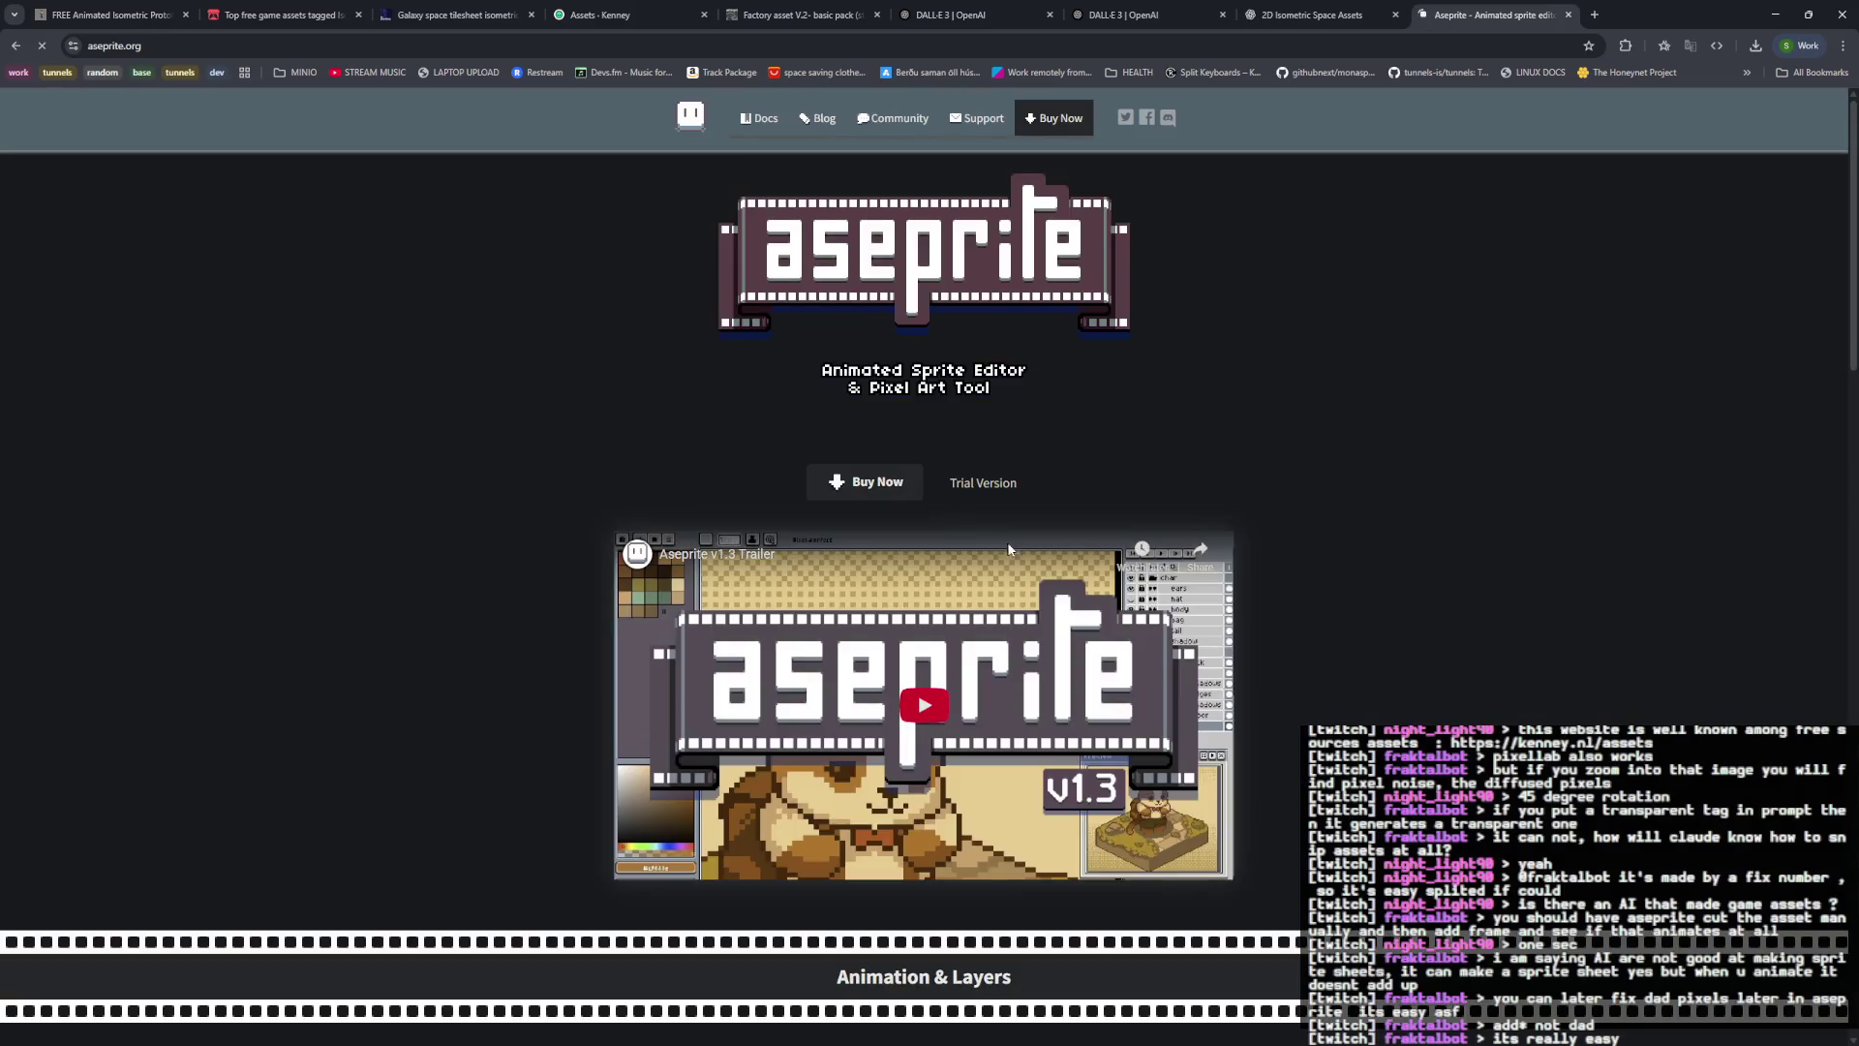
- Browse Aseprite's features and go to its download page priced at $19.99
scroll(1004, 547, down, 10)
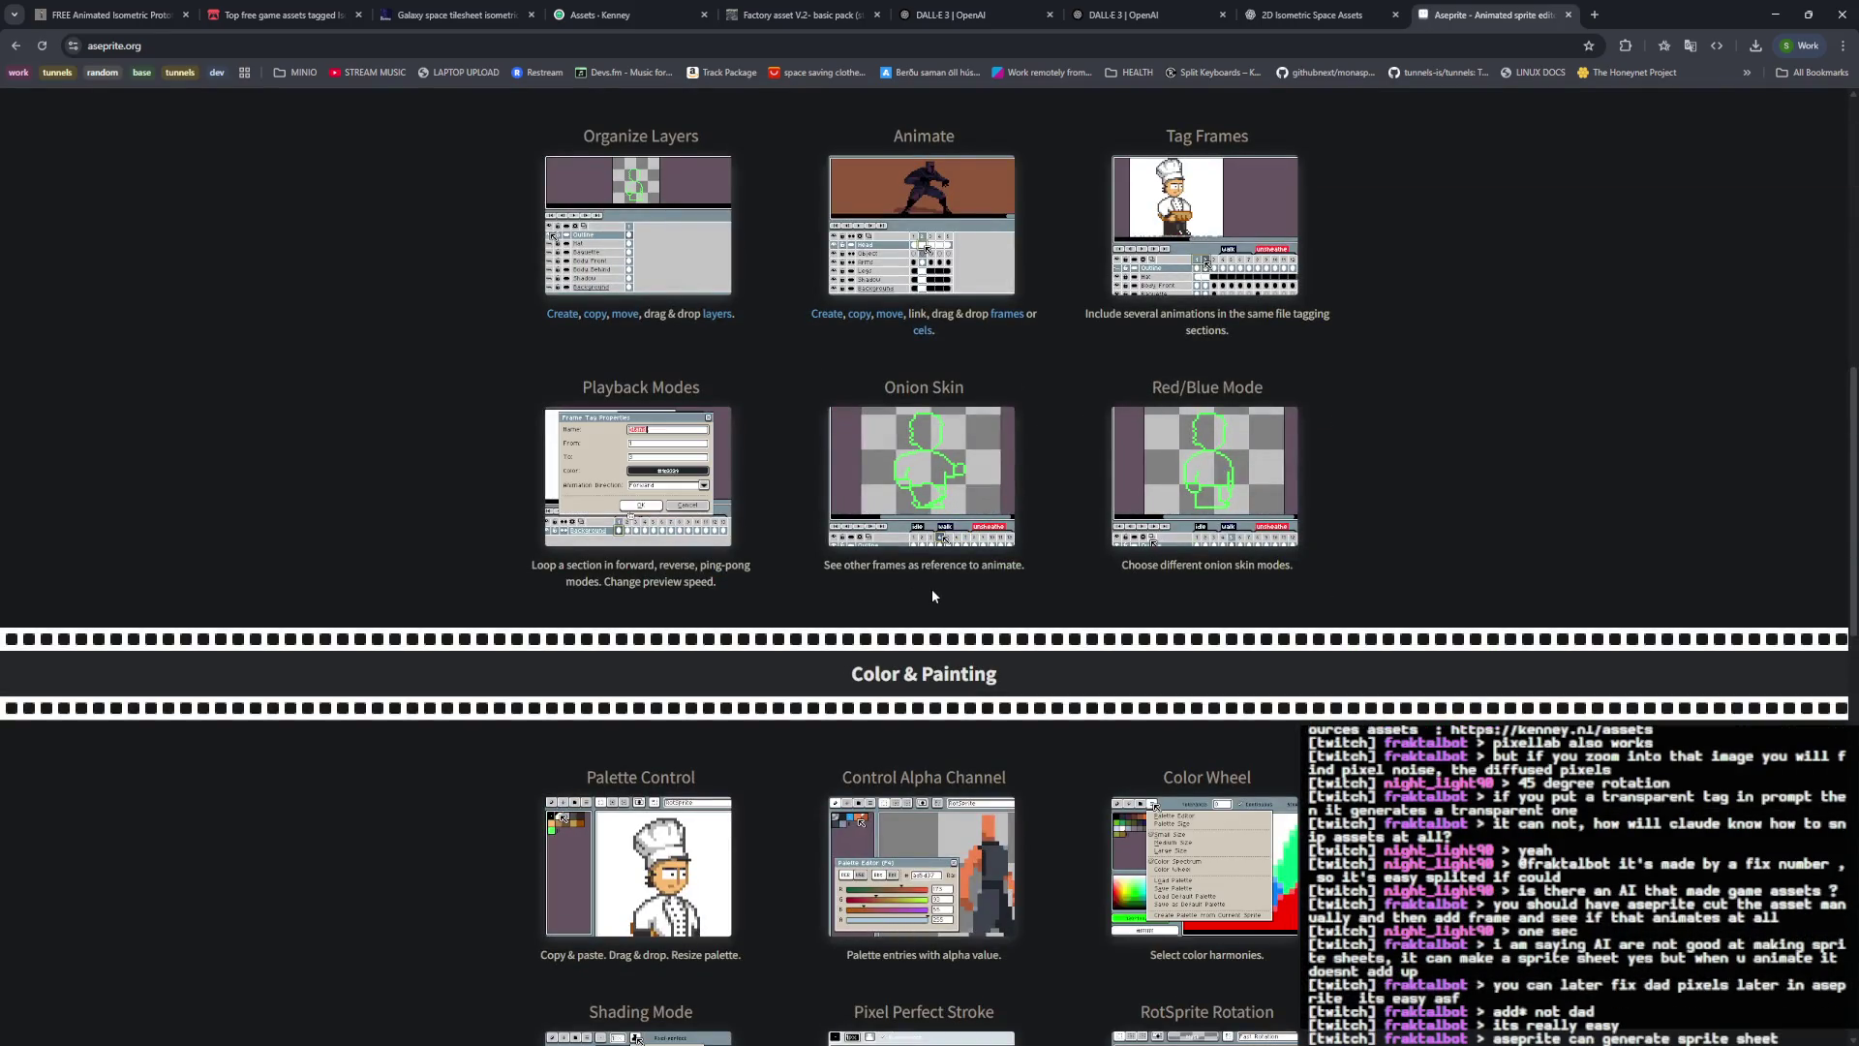
scroll(932, 590, down, 6)
scroll(932, 592, down, 7)
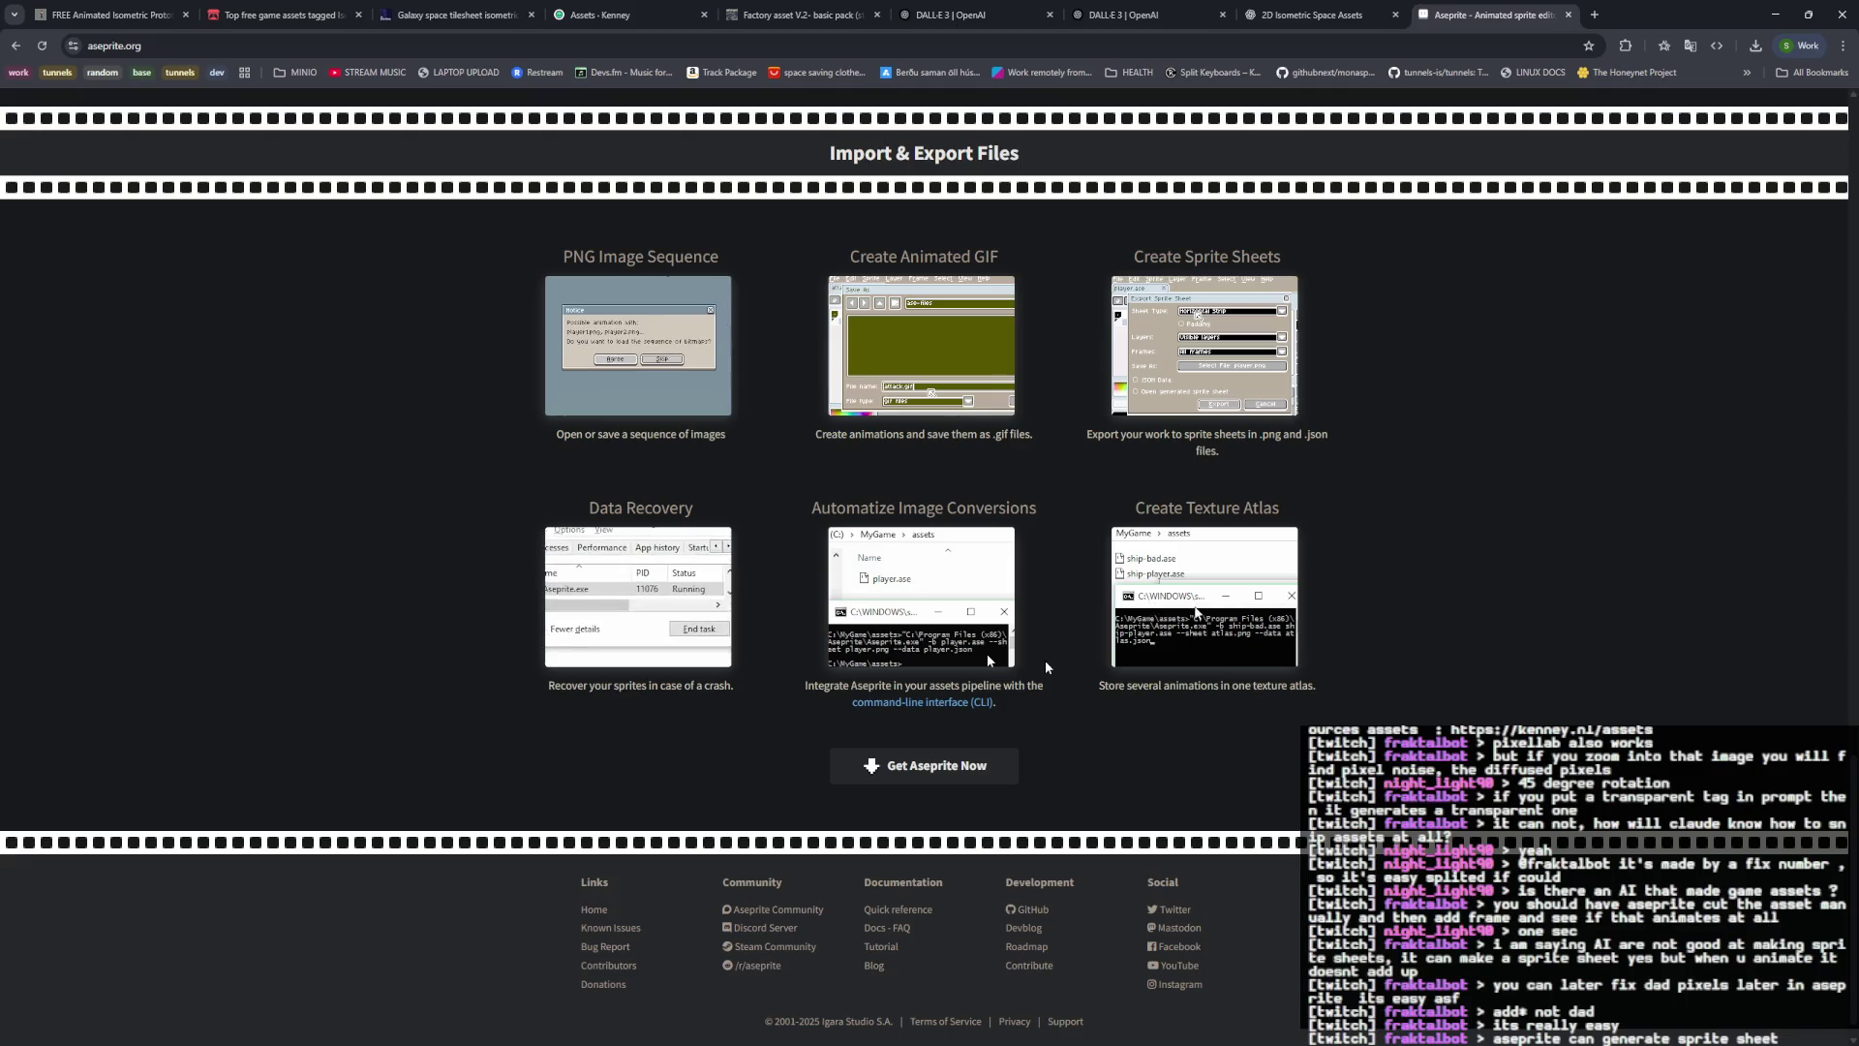
scroll(1045, 666, up, 5)
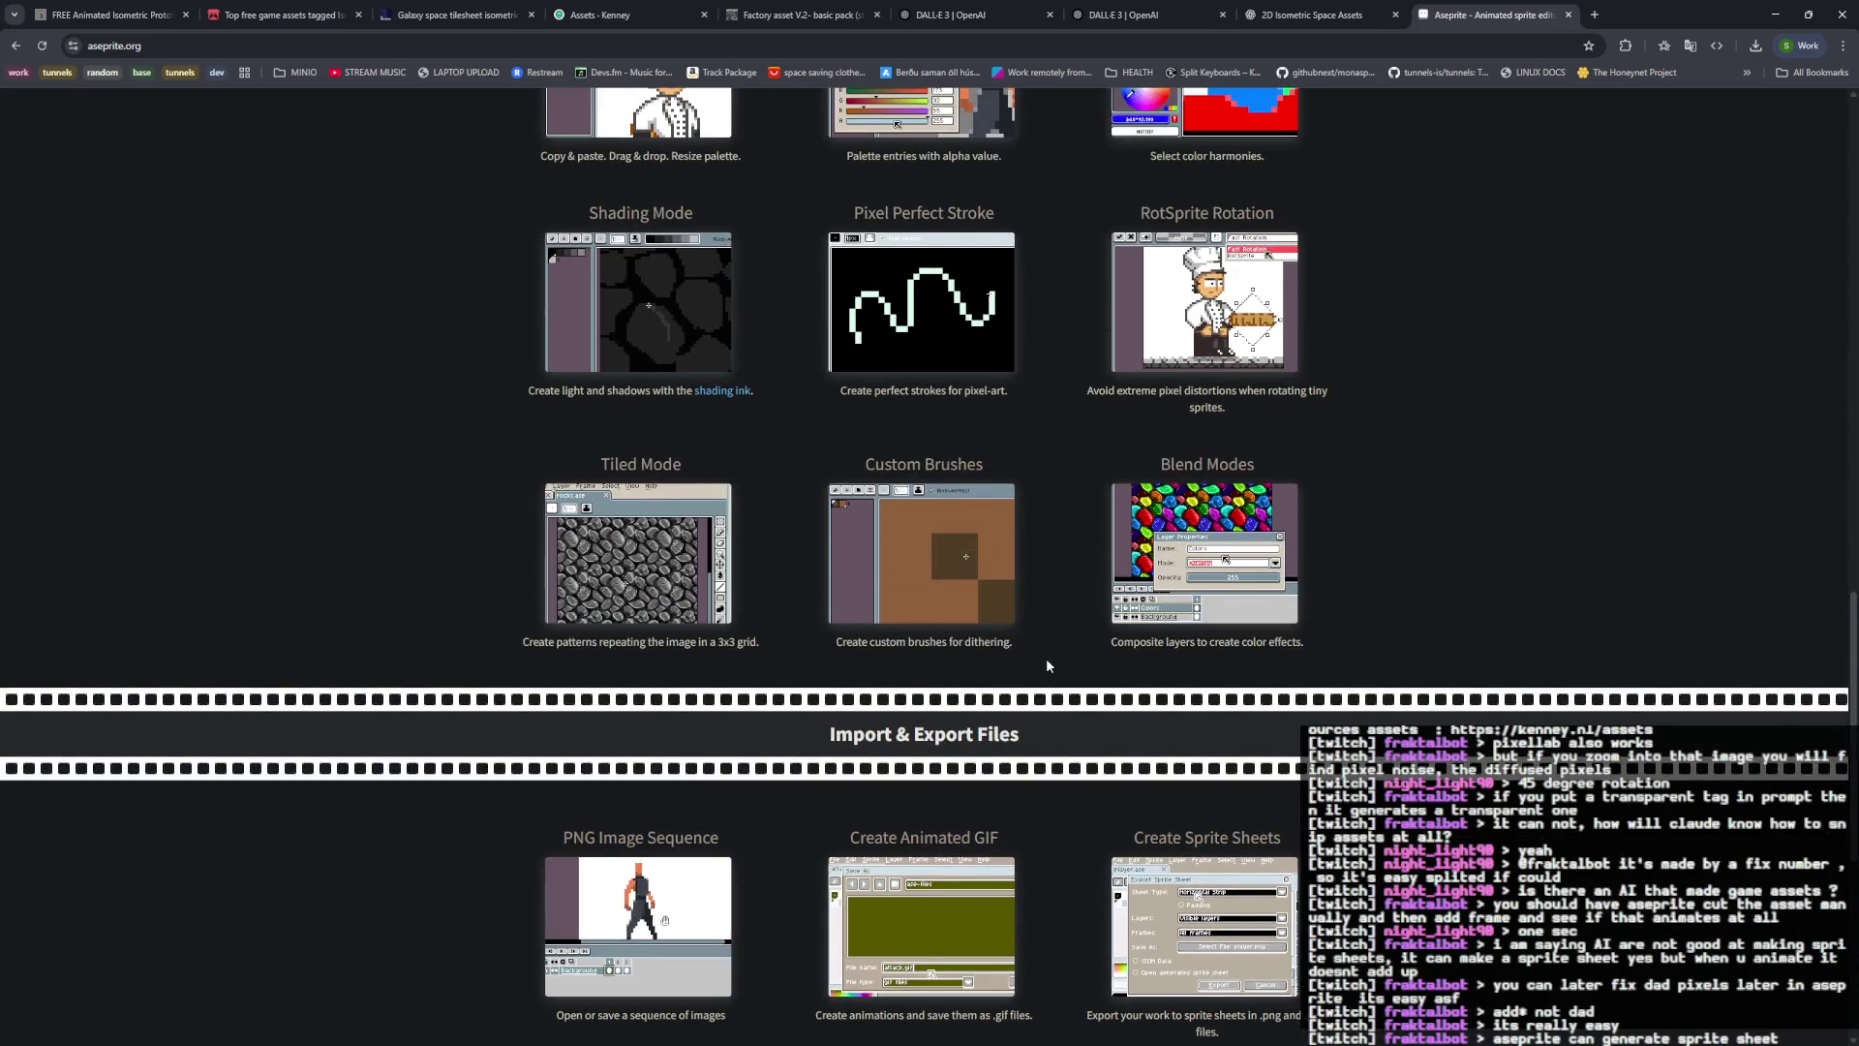
scroll(1047, 666, up, 4)
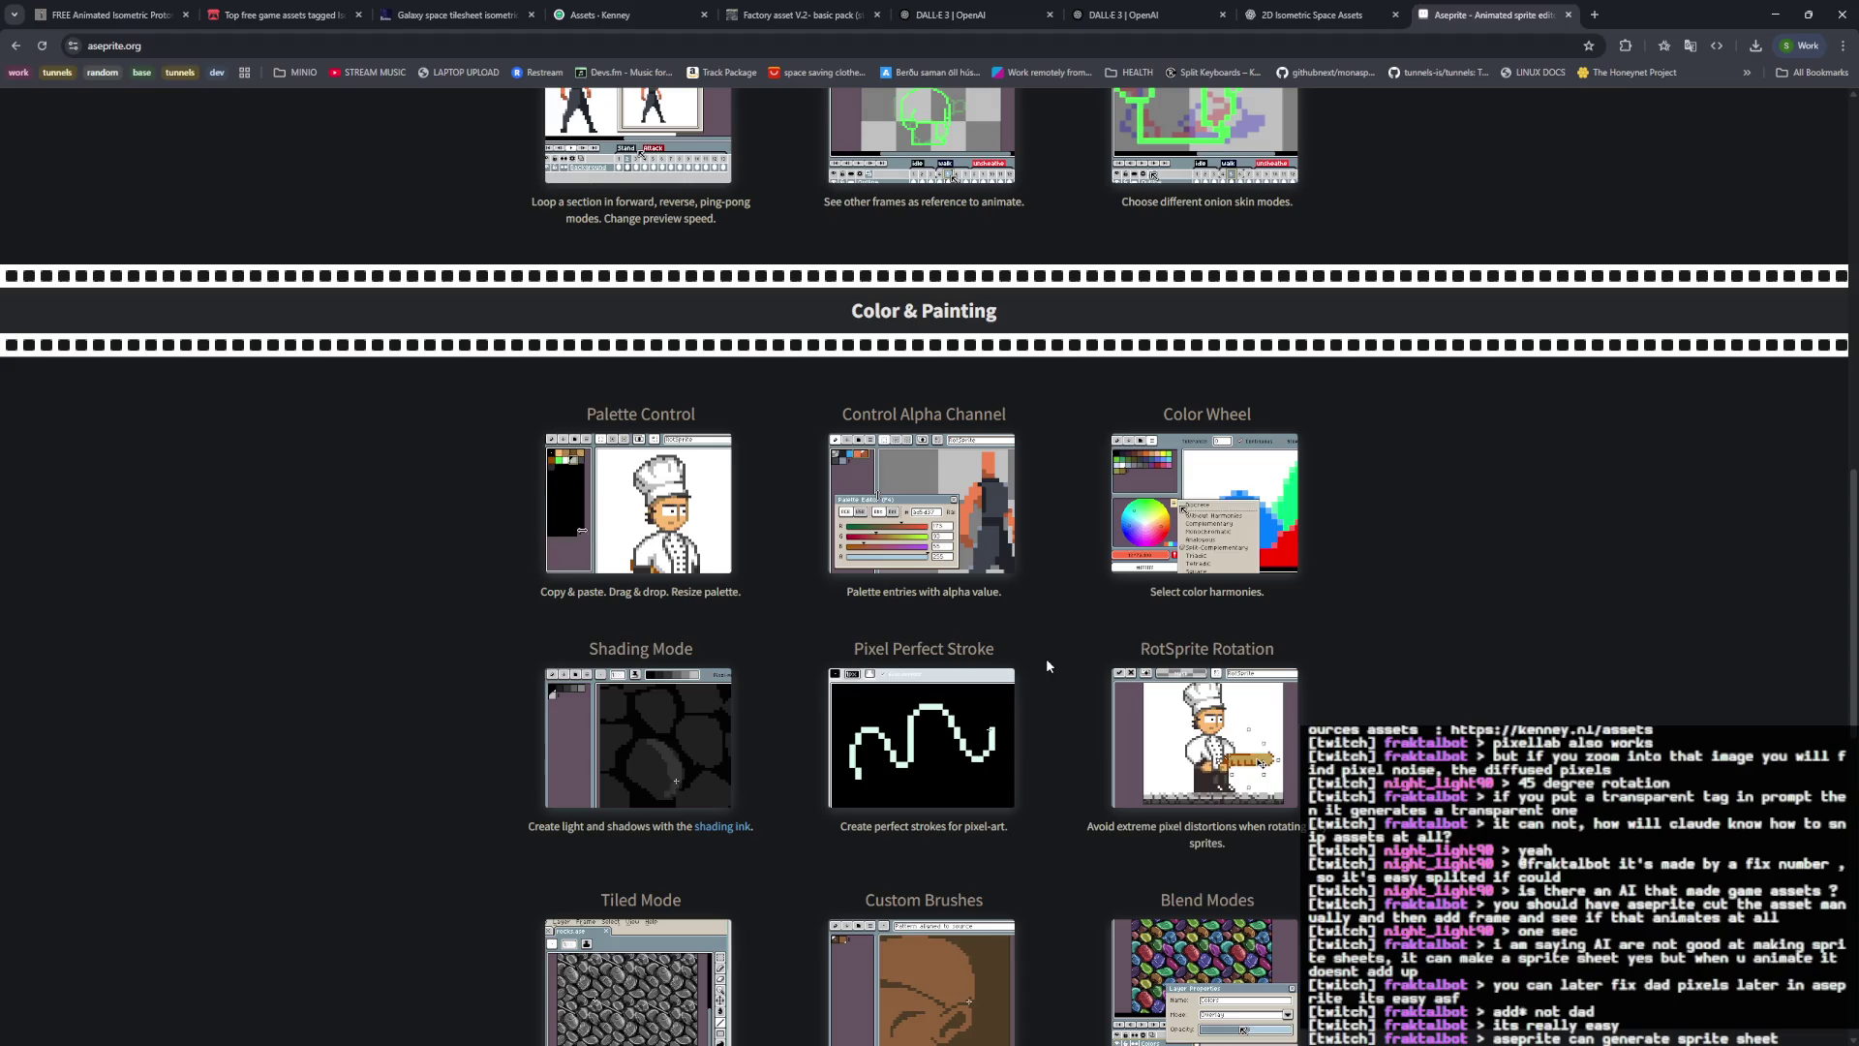
scroll(1047, 665, up, 4)
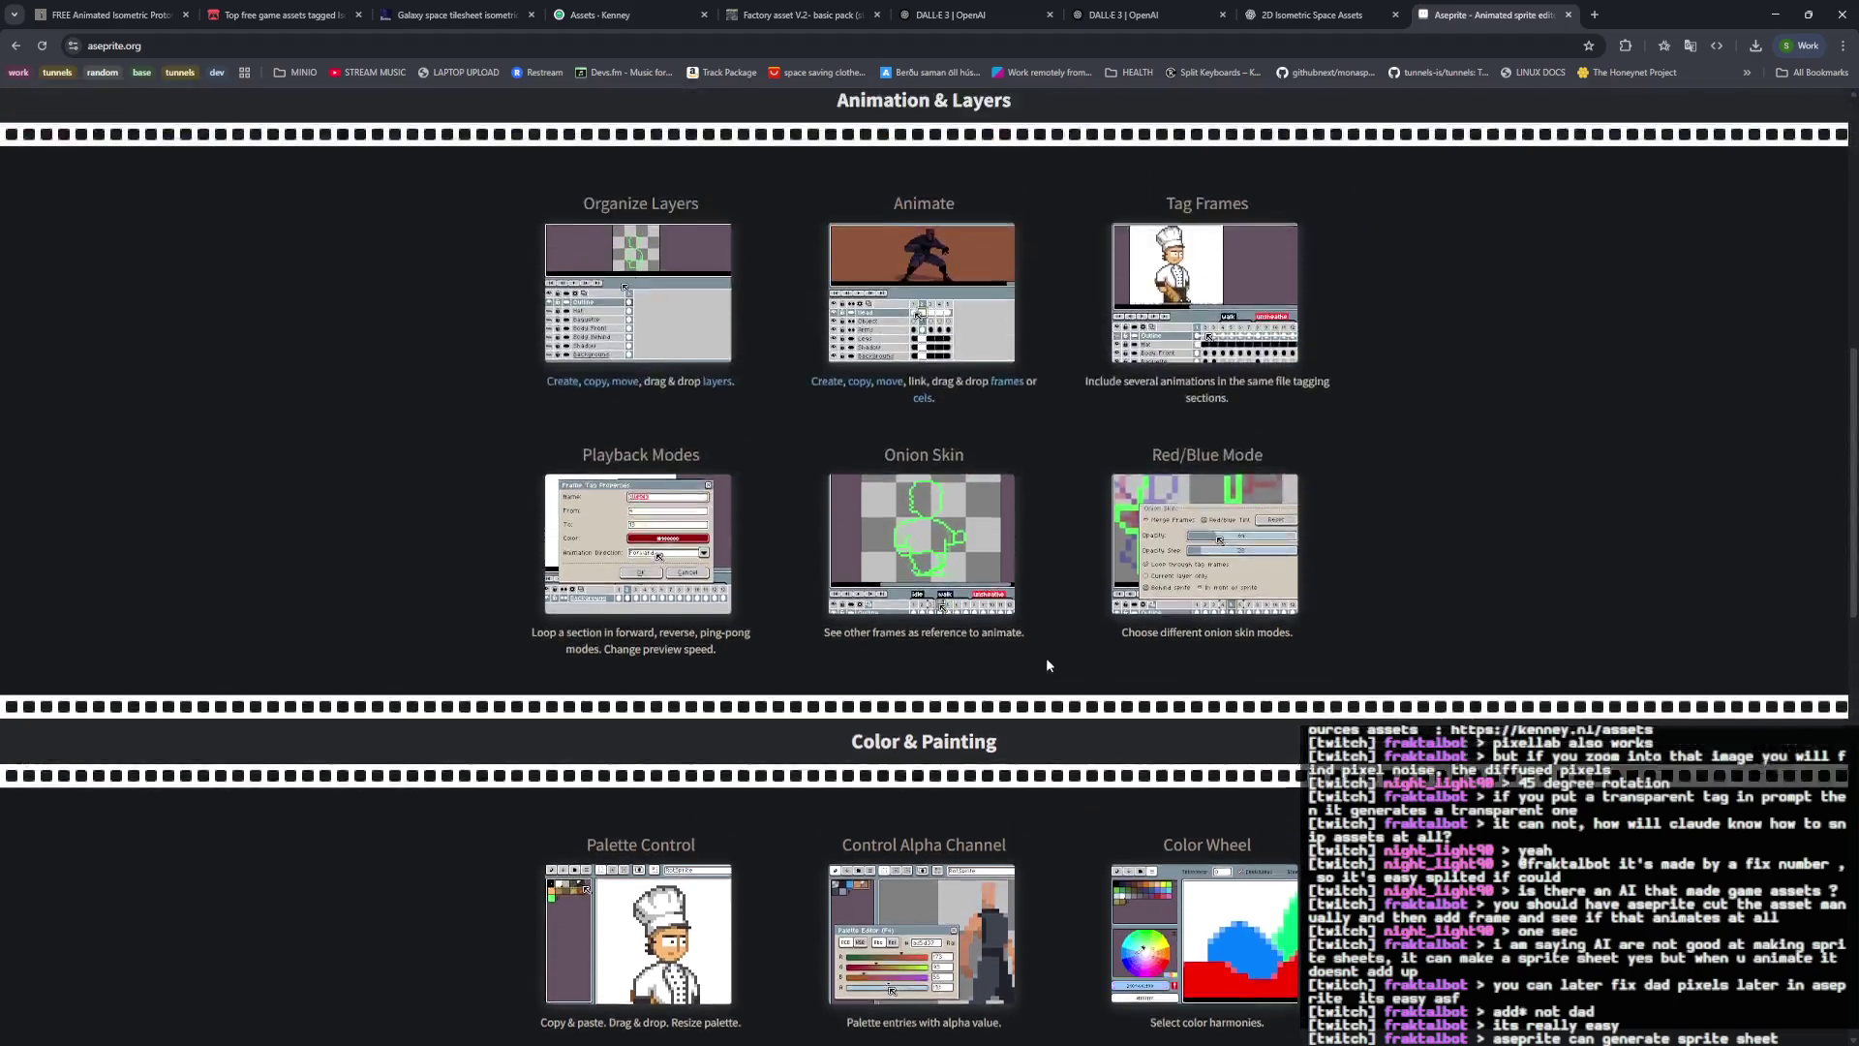
scroll(1046, 665, down, 5)
scroll(1046, 656, down, 10)
click(980, 736)
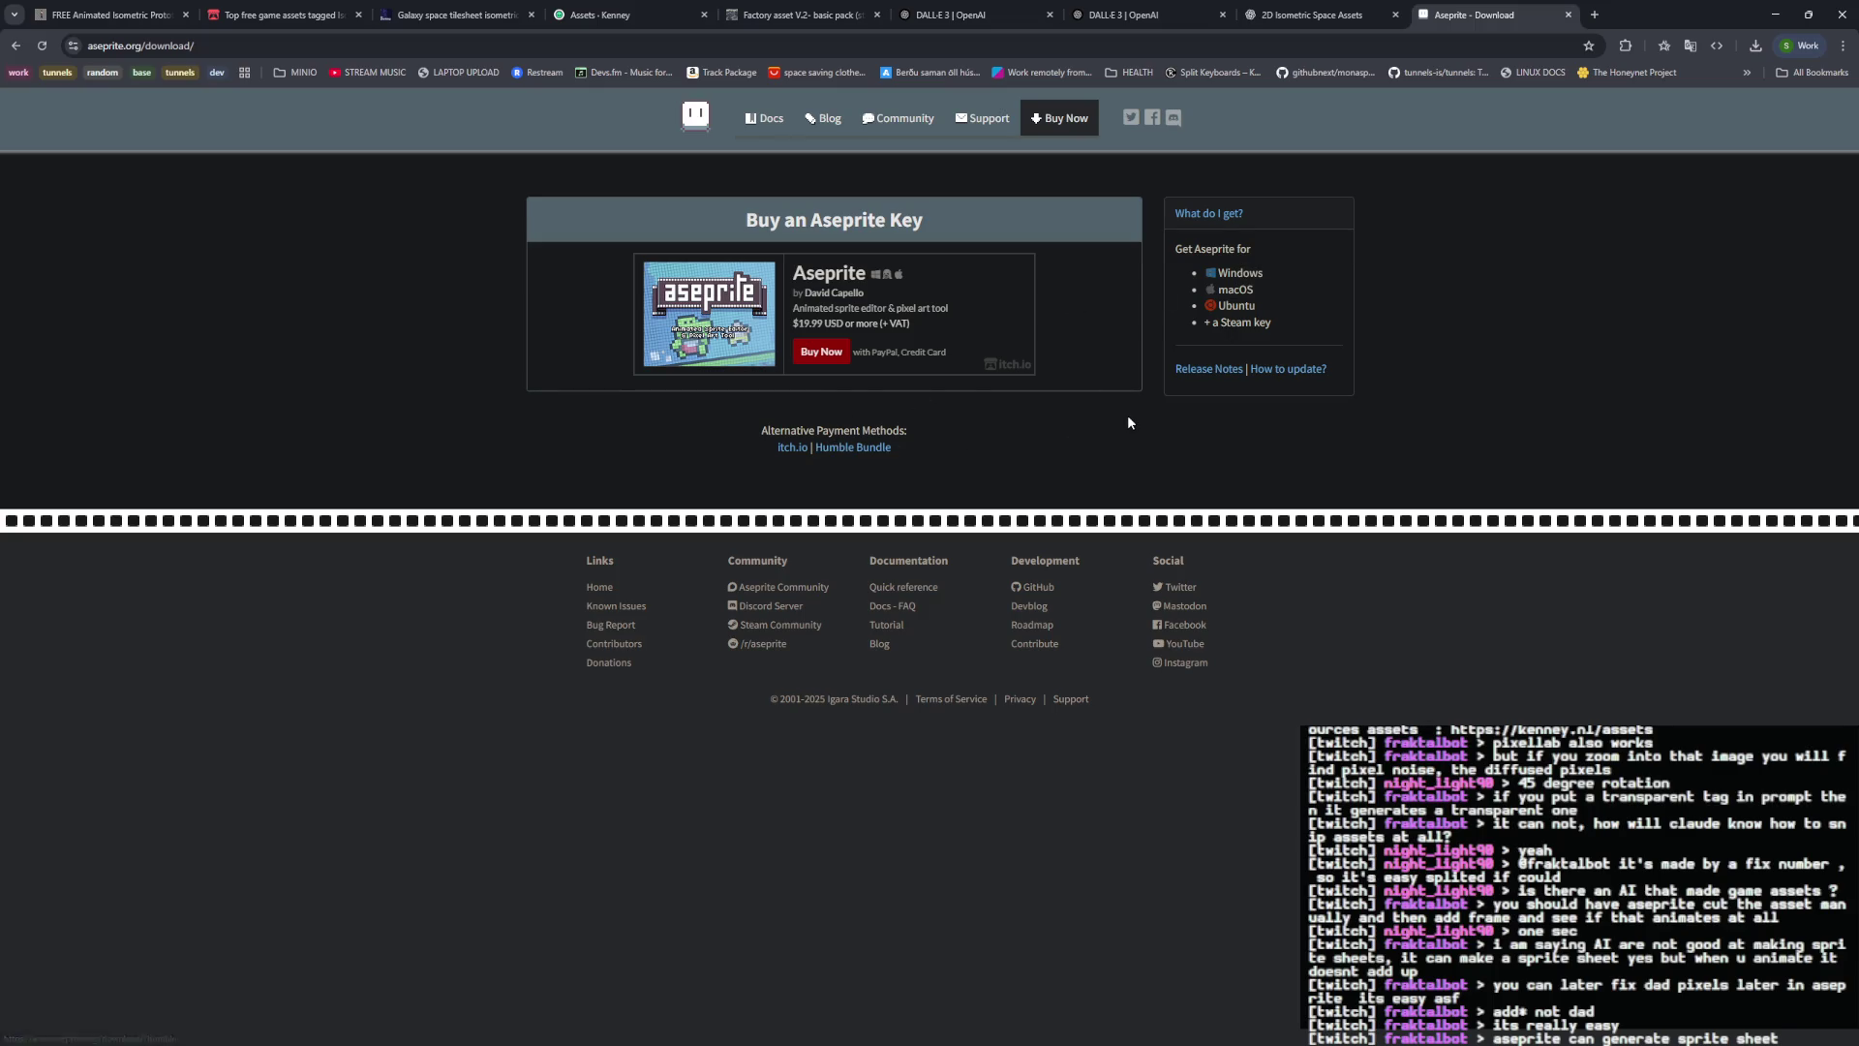
- Open and close Aseprite's X profile, then start a fresh browser tab
middle_click(1131, 120)
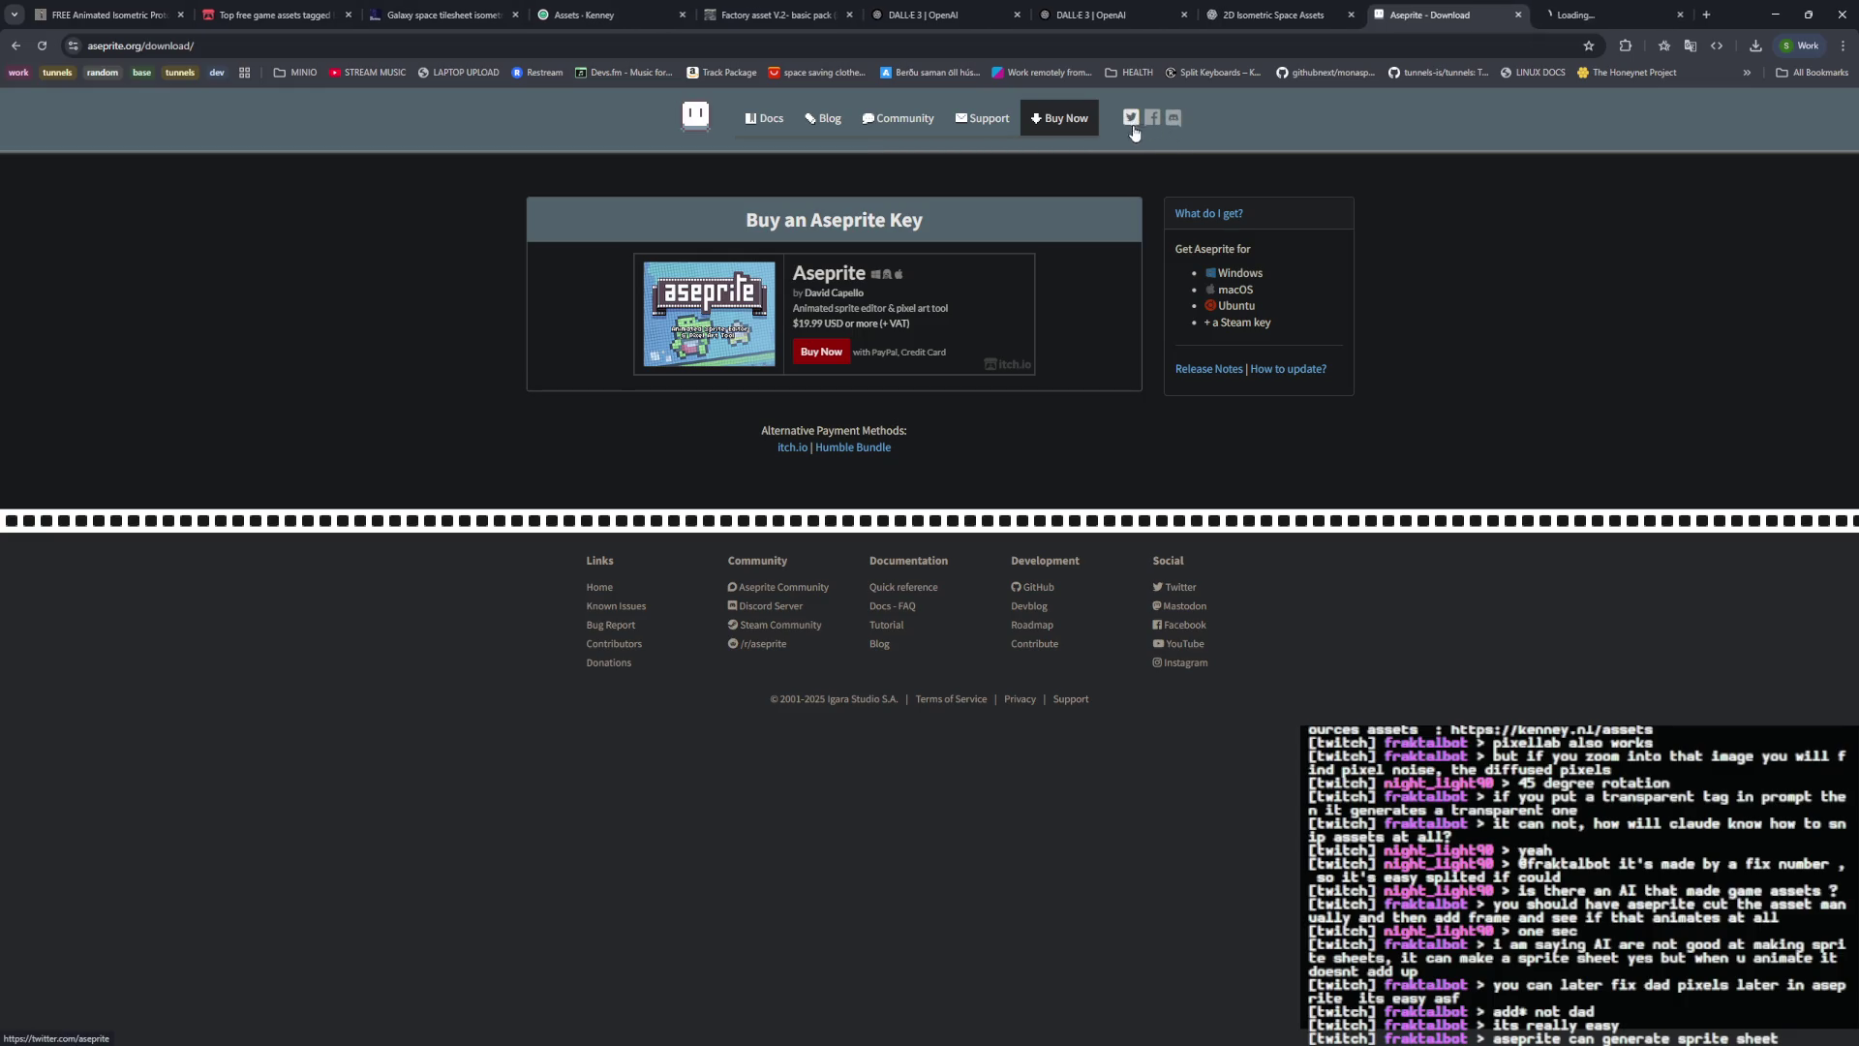
click(1682, 15)
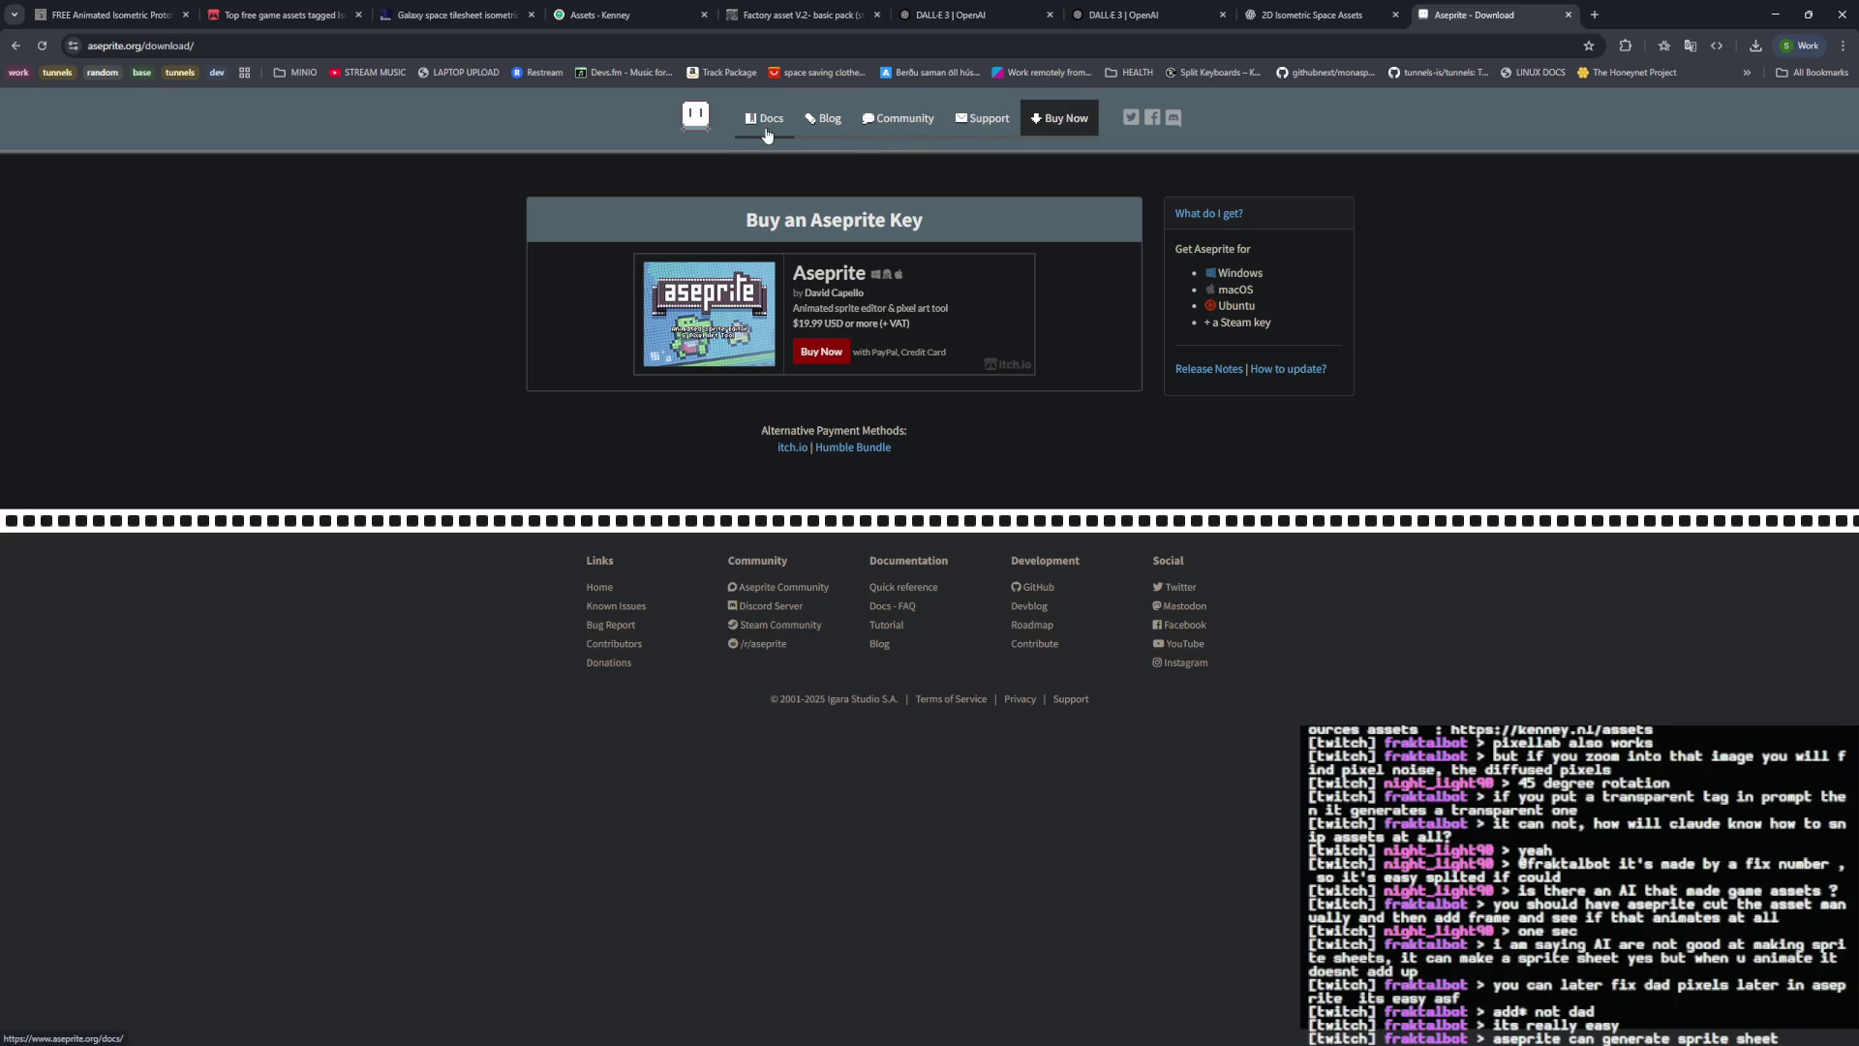
double_click(114, 45)
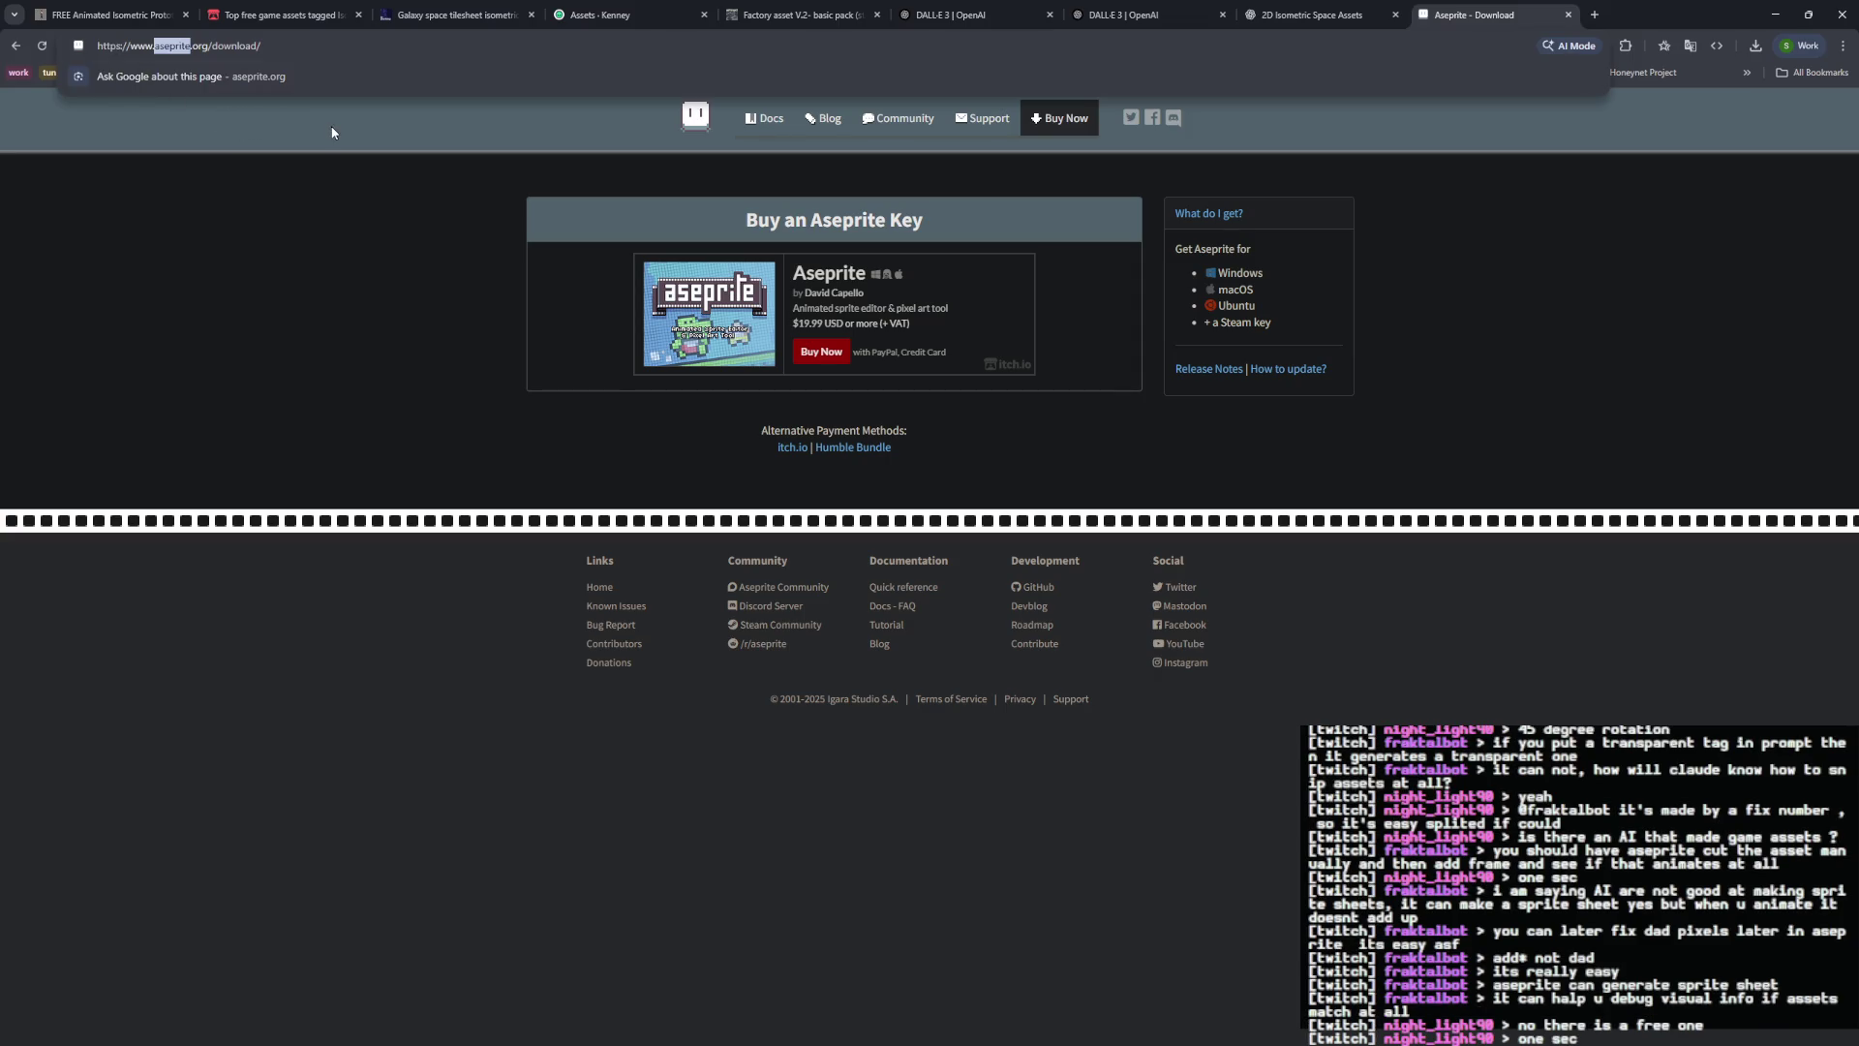
key(ctrl+t)
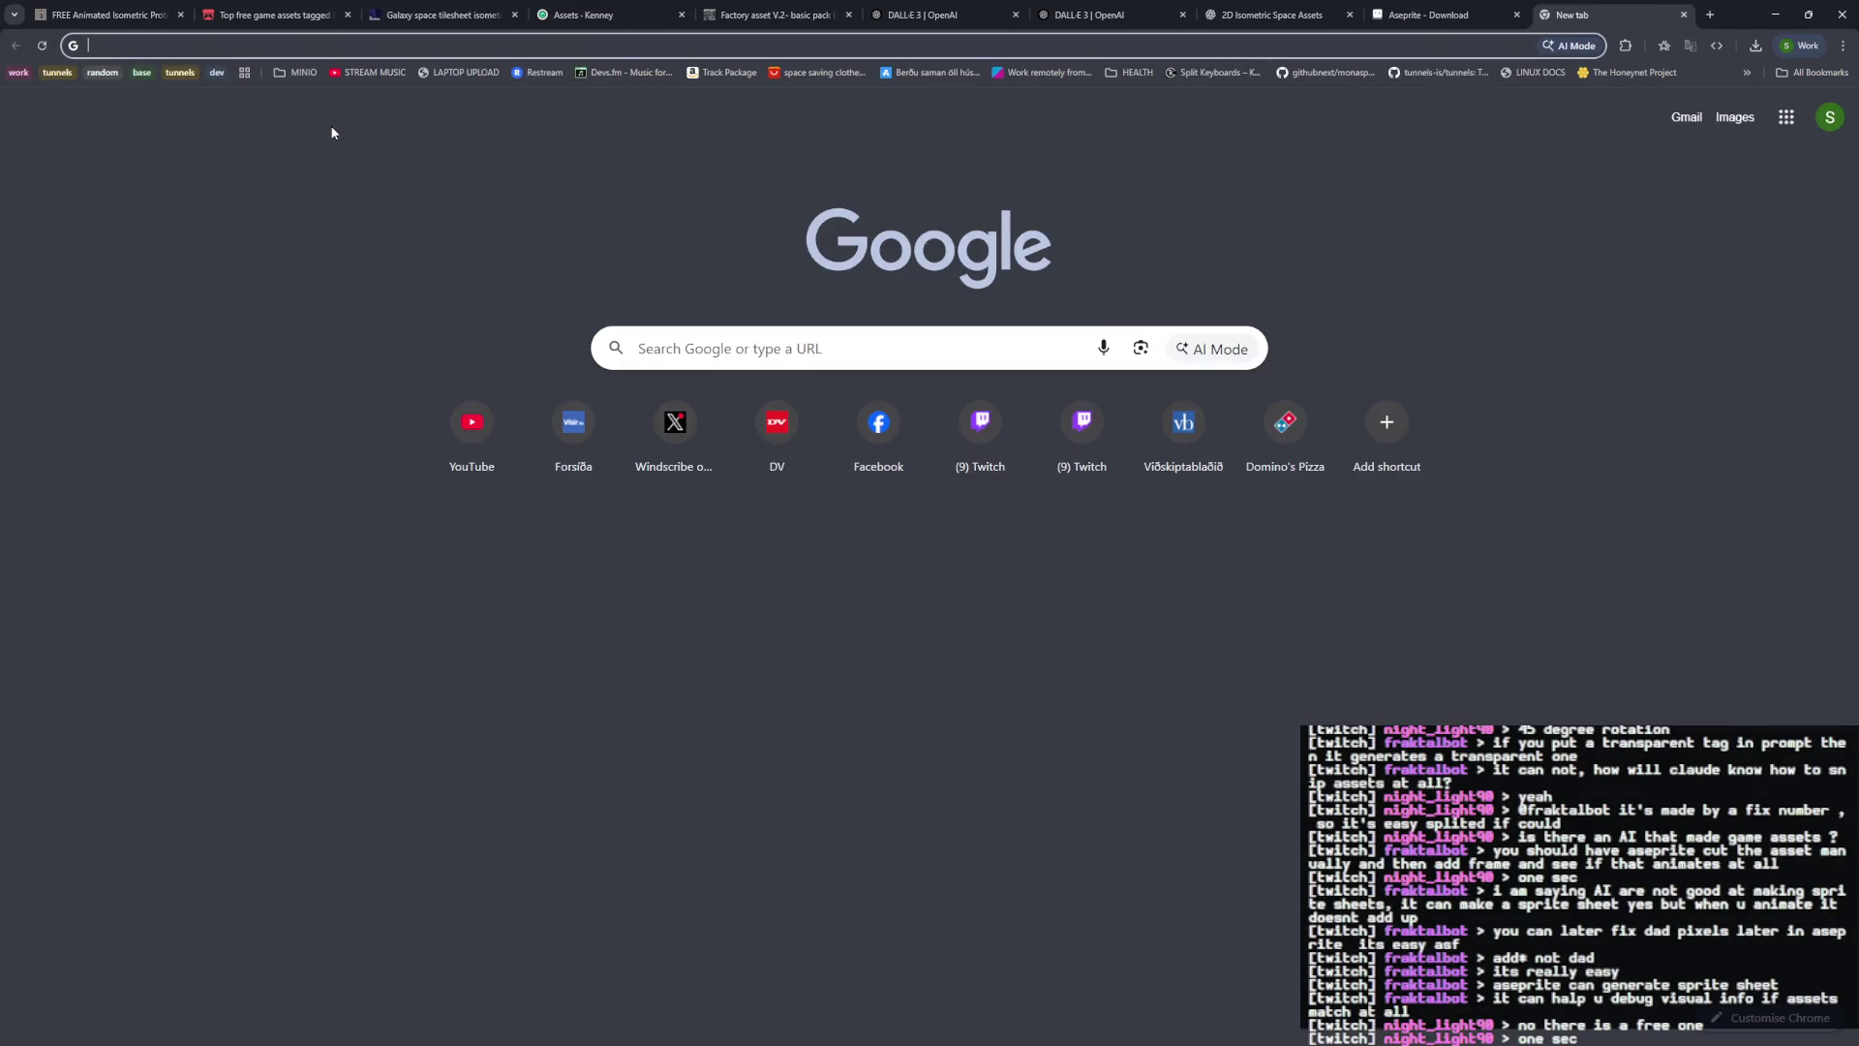
- Search 'github aseprite' and open the aseprite/aseprite repository
text(githhu)
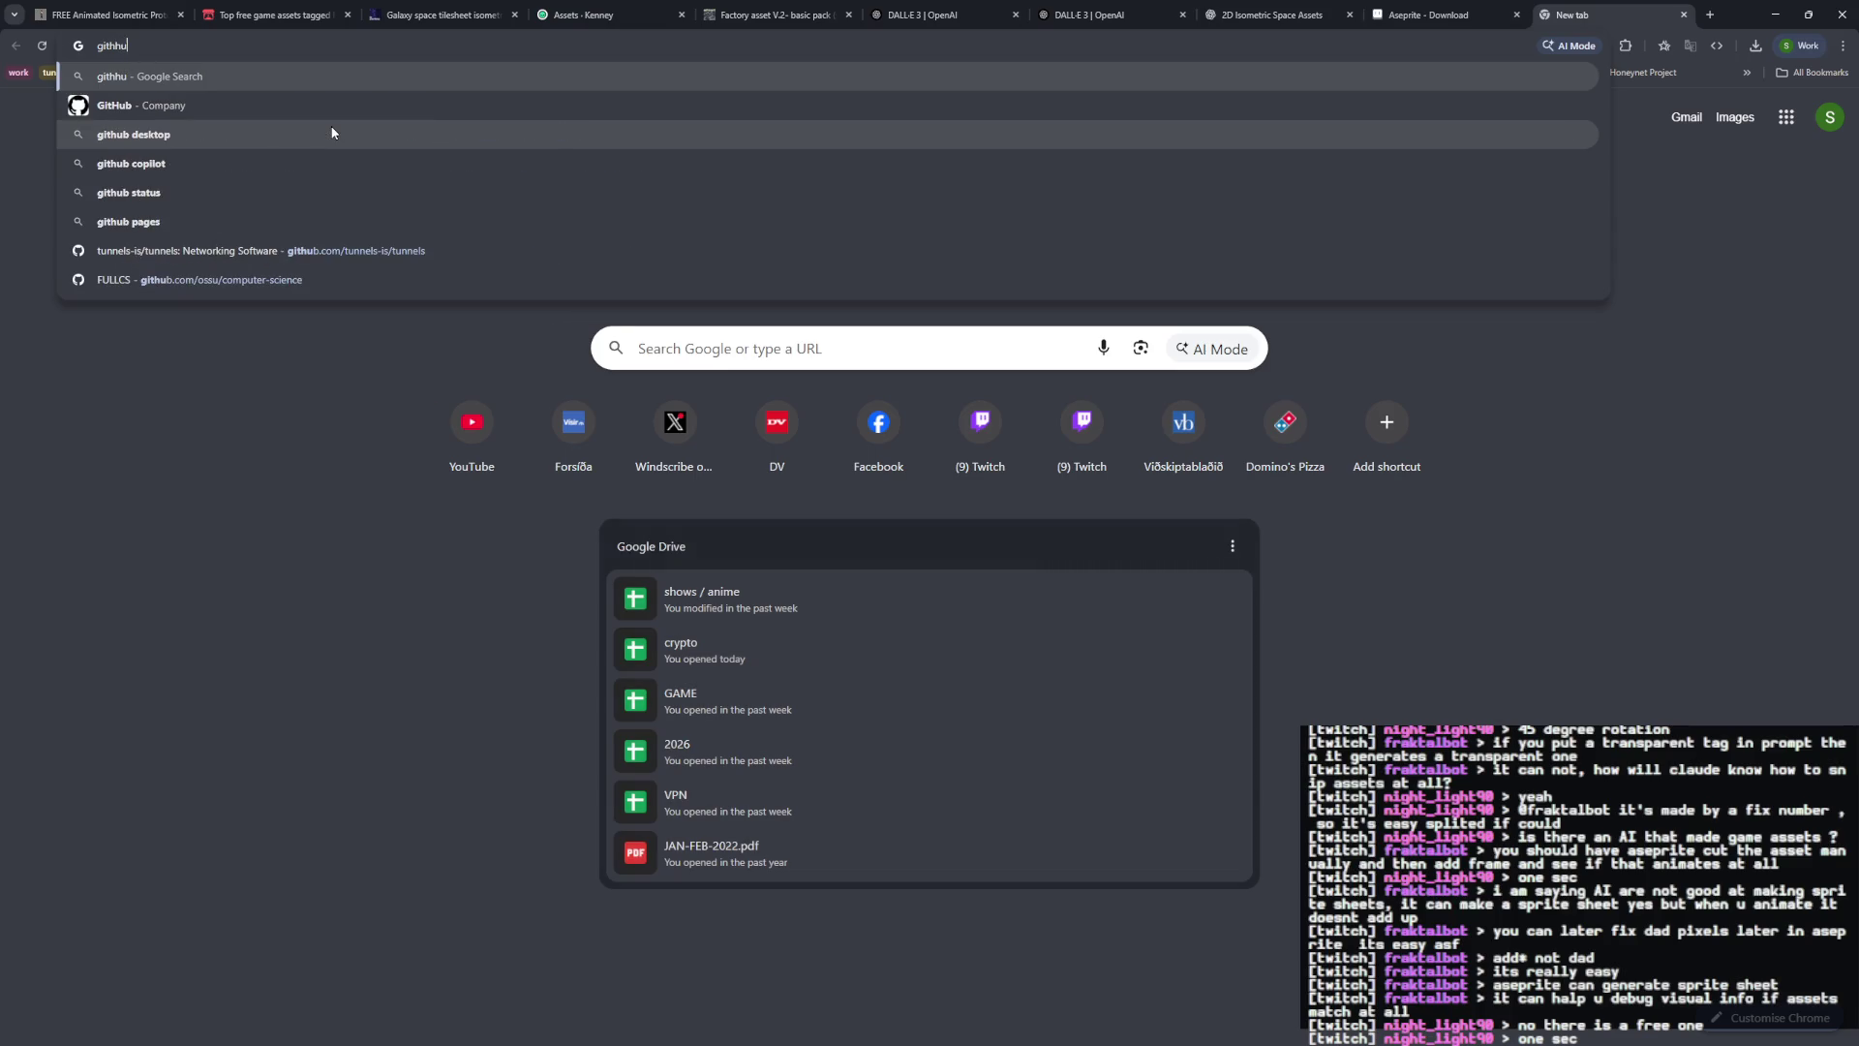
text(b aseprite)
key(Return)
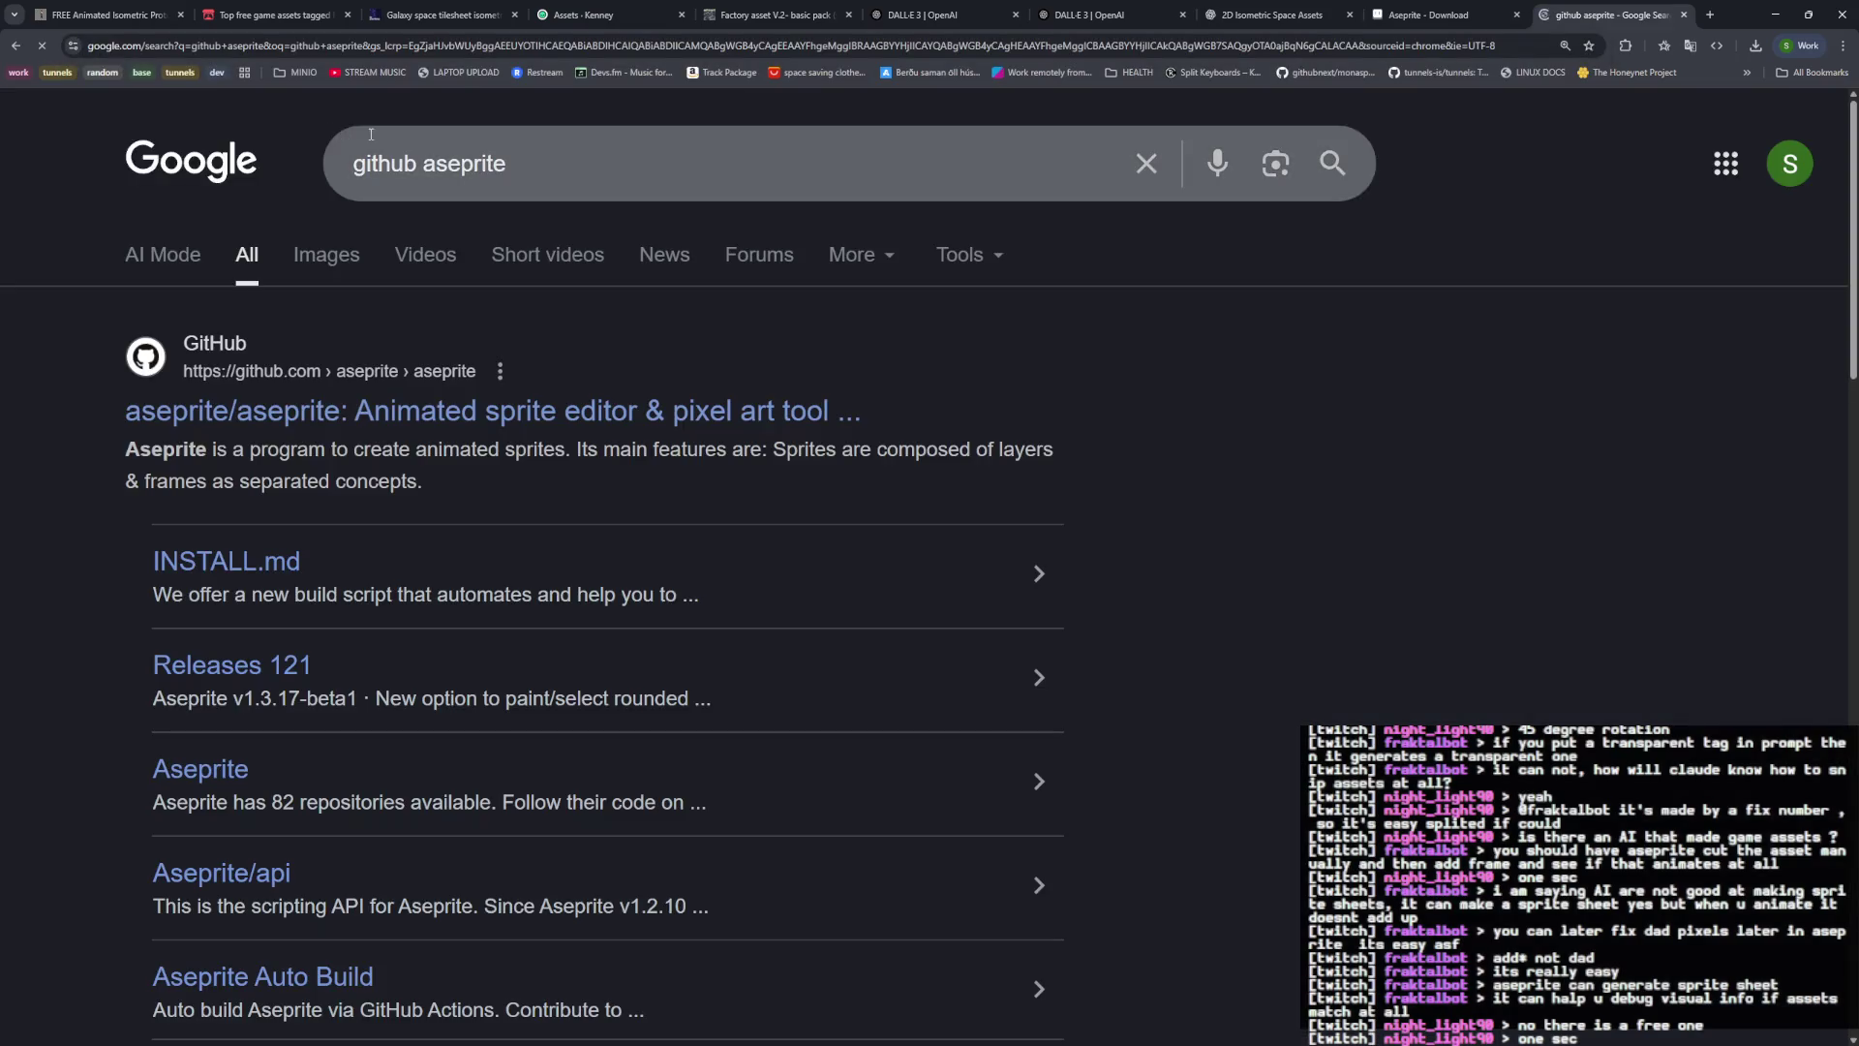
click(639, 419)
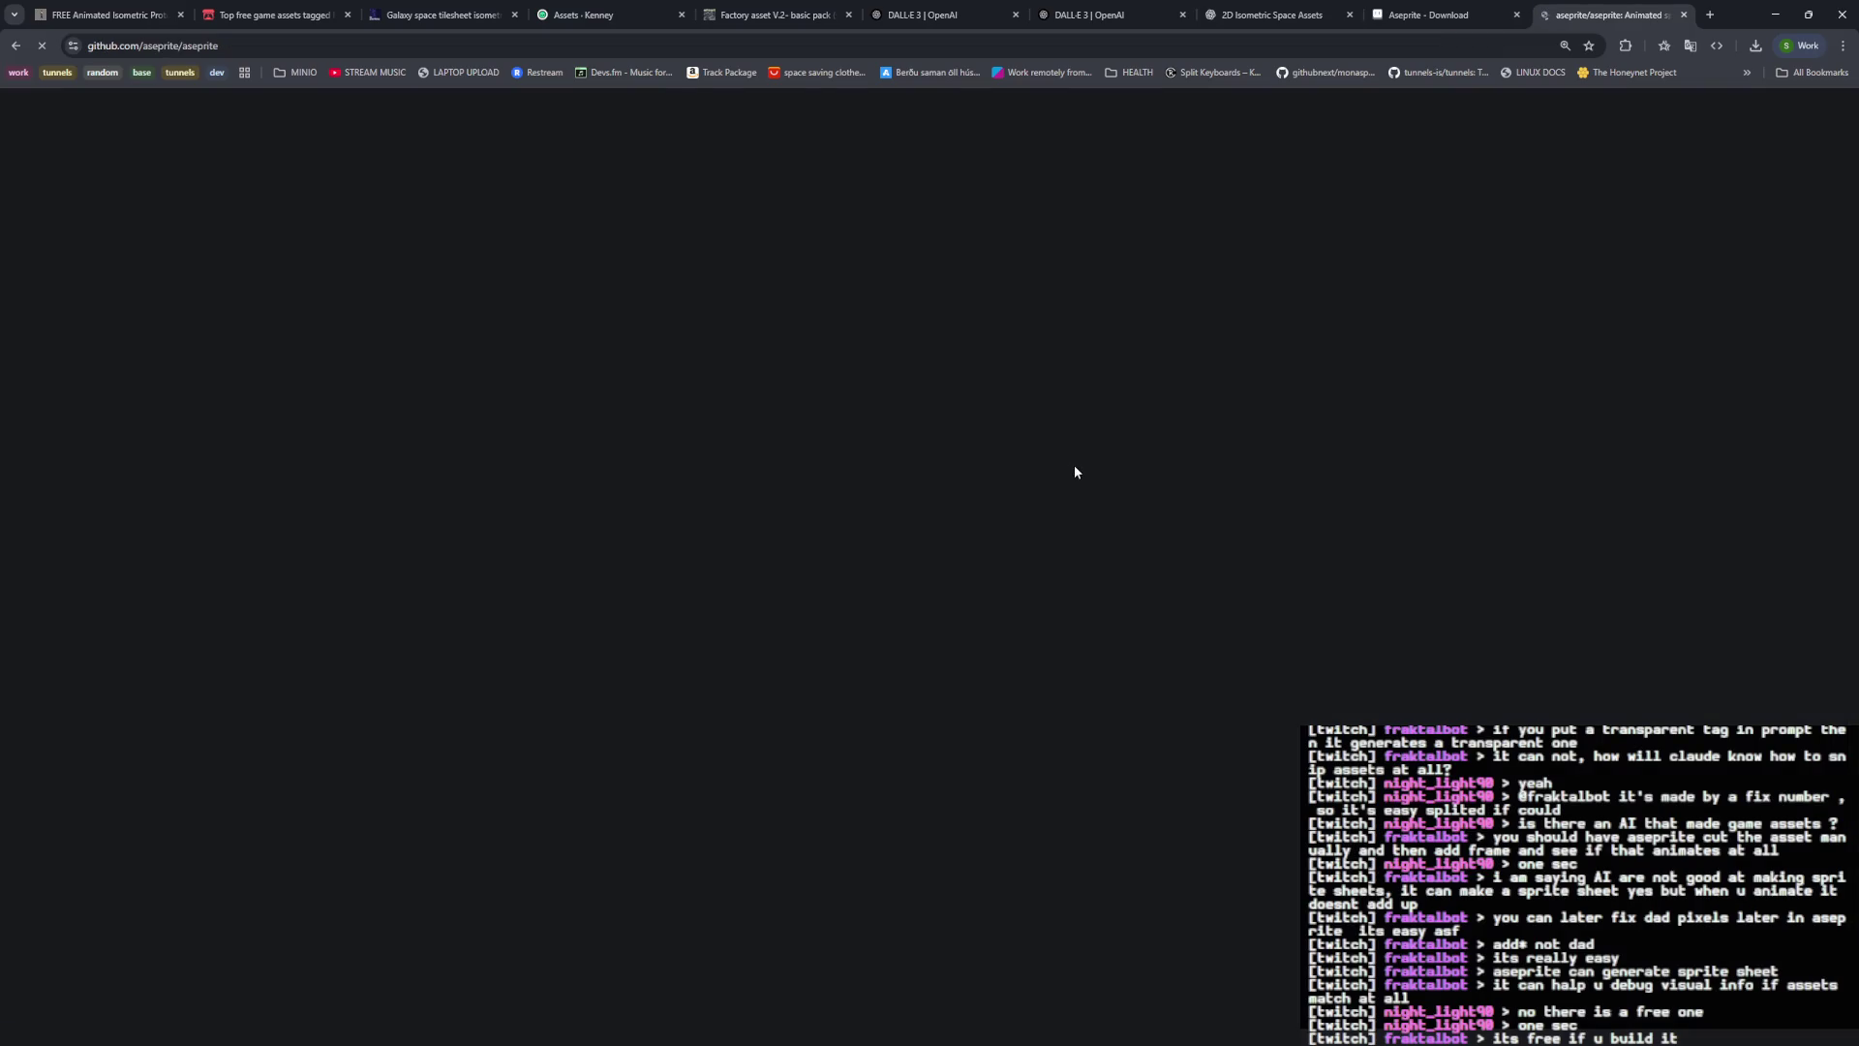
scroll(1356, 532, down, 4)
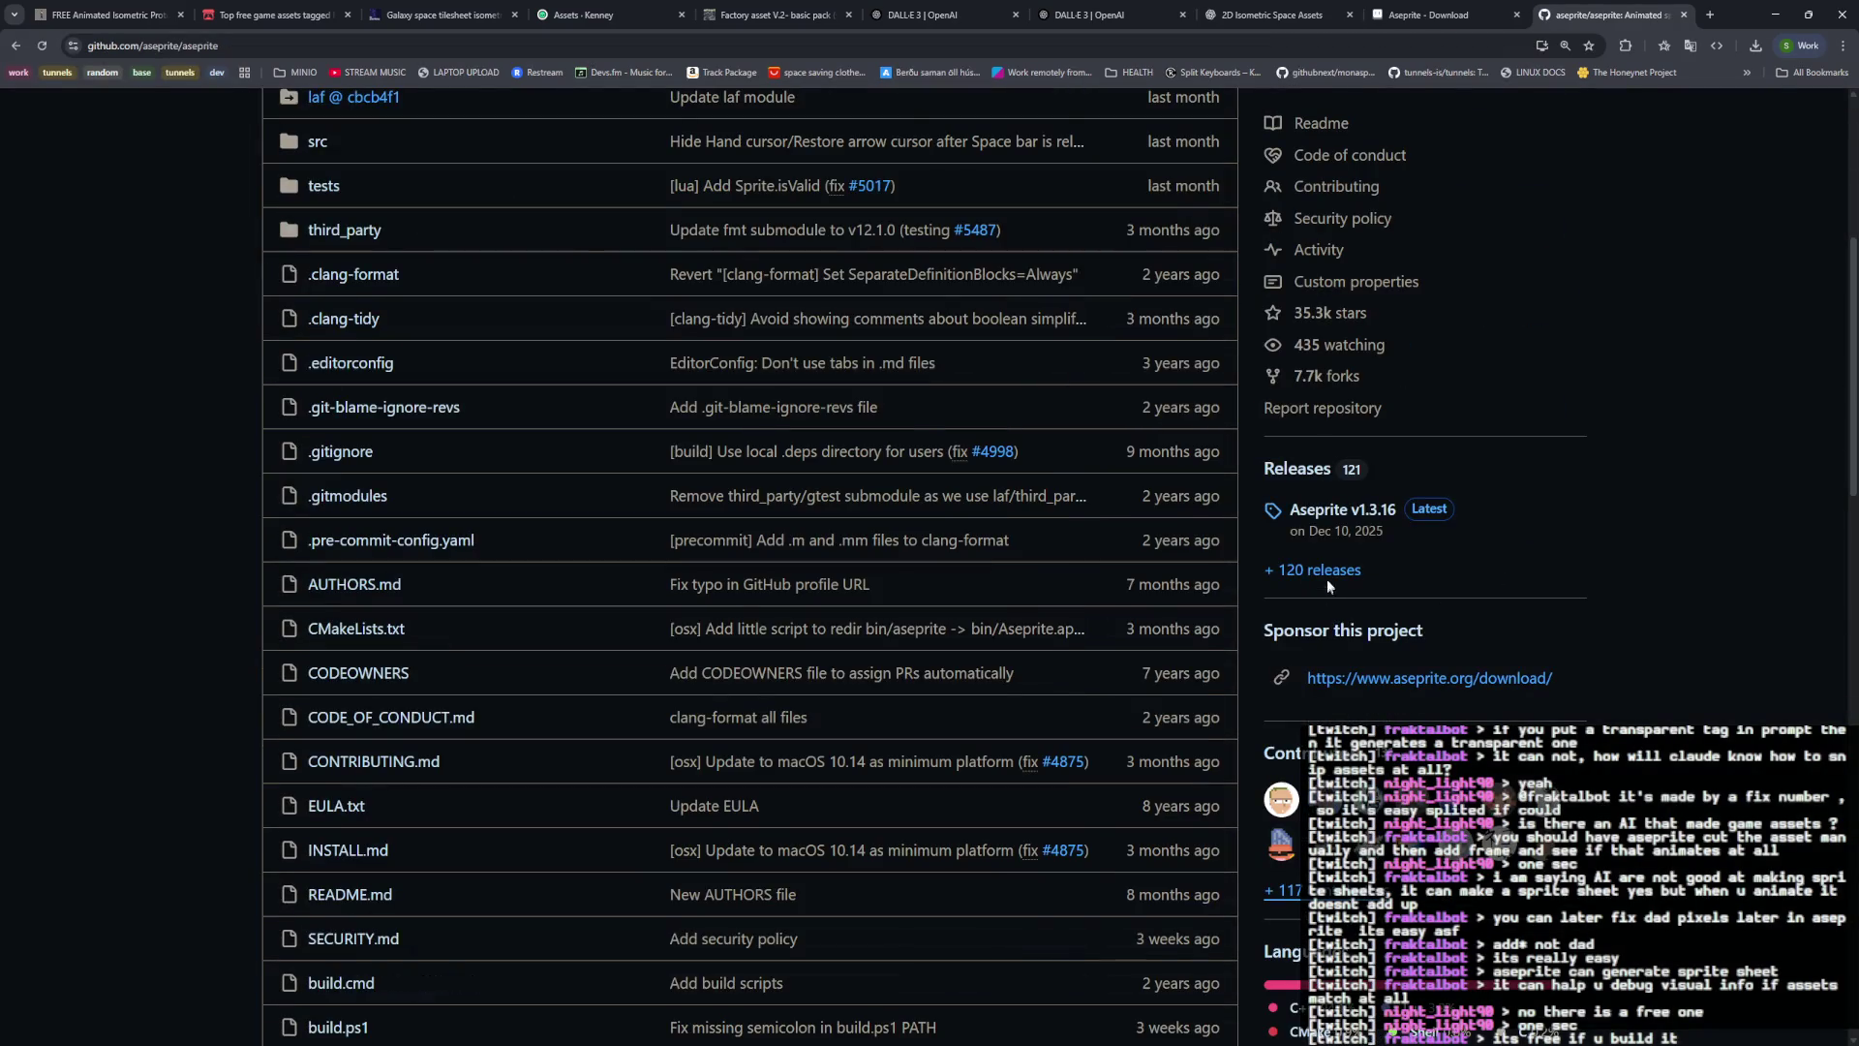
- Check the 120 Aseprite releases and expand a release's source-code assets
click(1288, 571)
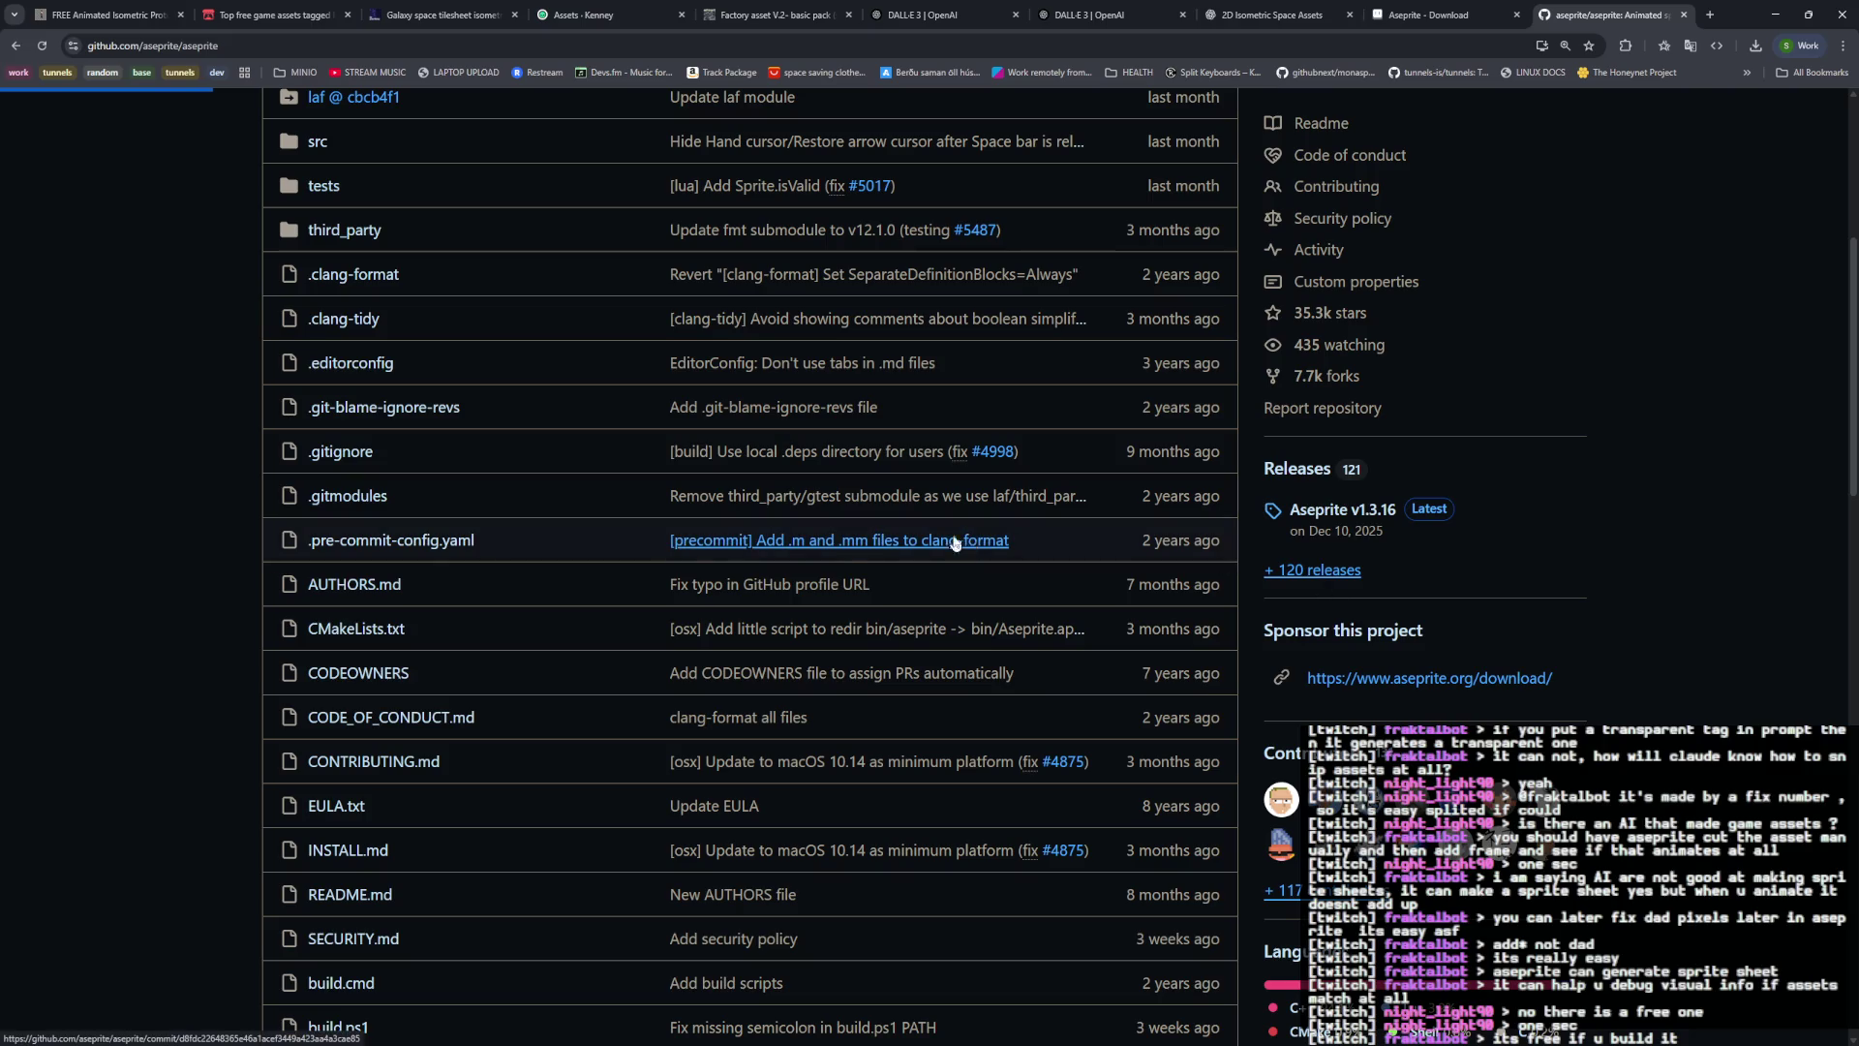
scroll(575, 522, down, 6)
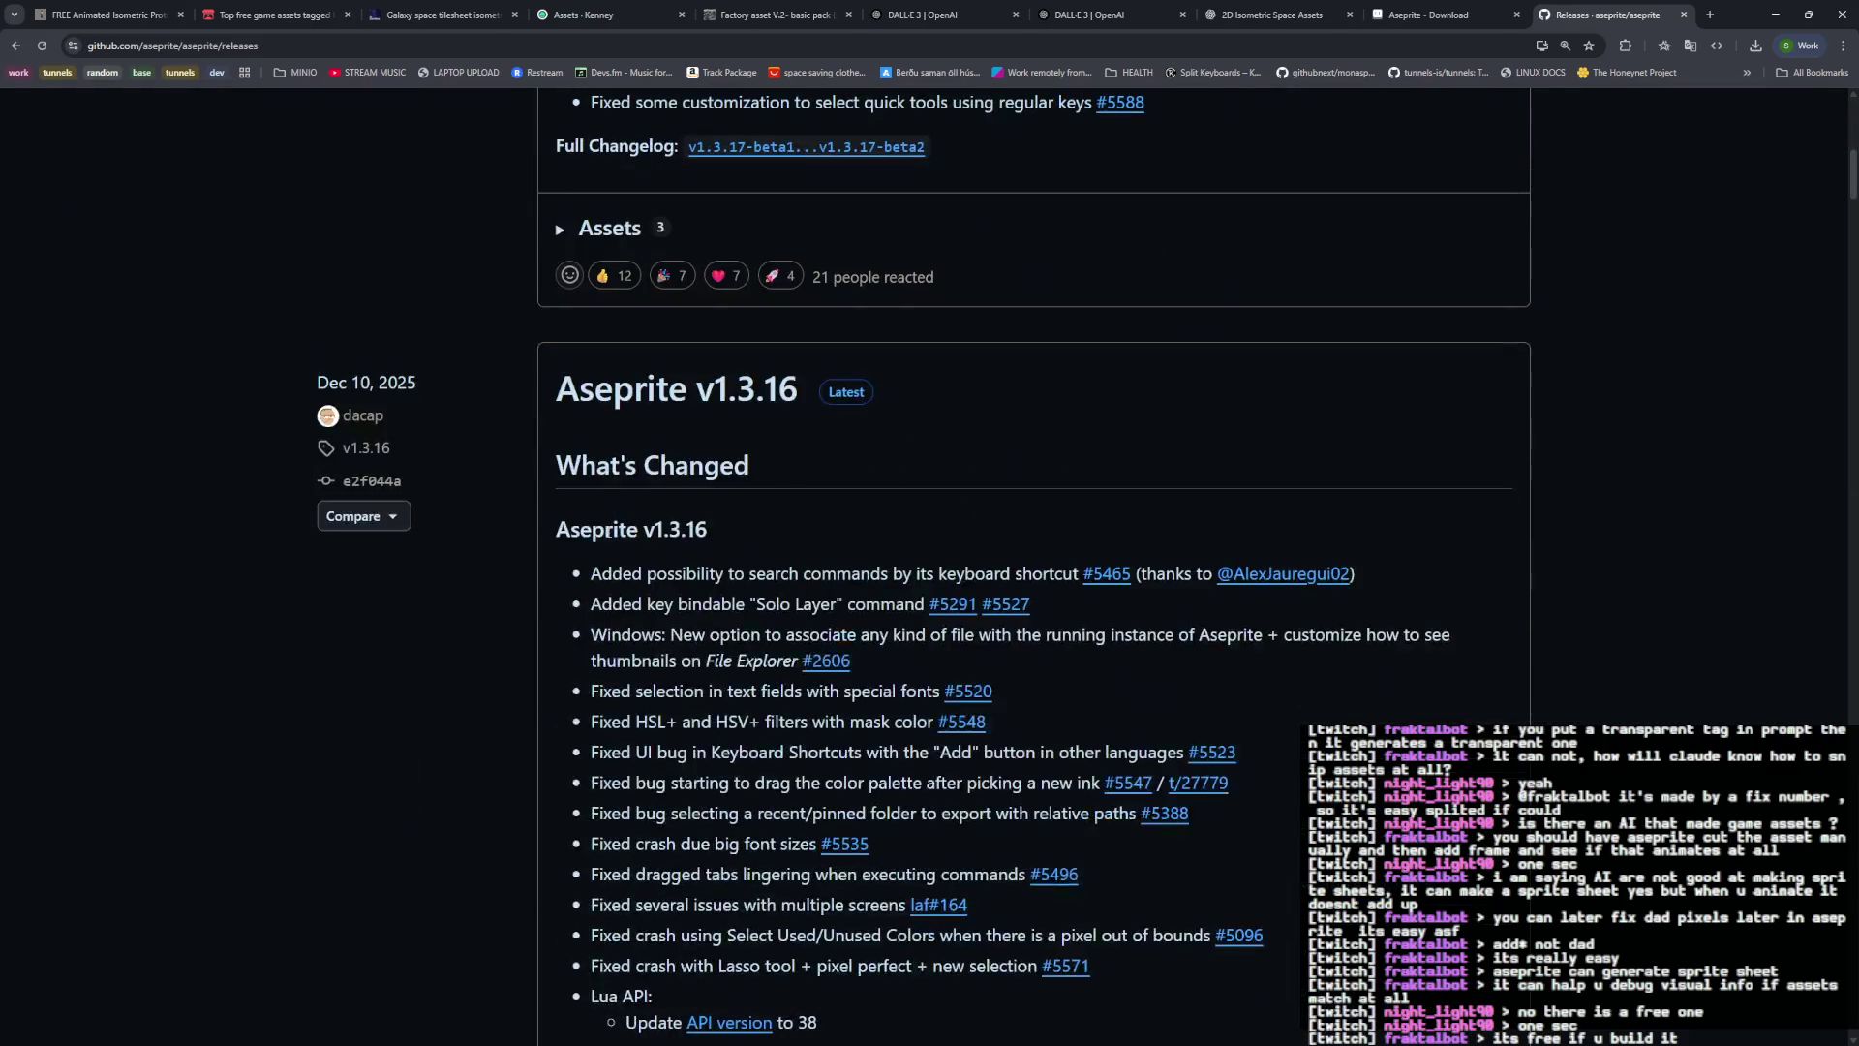
click(574, 527)
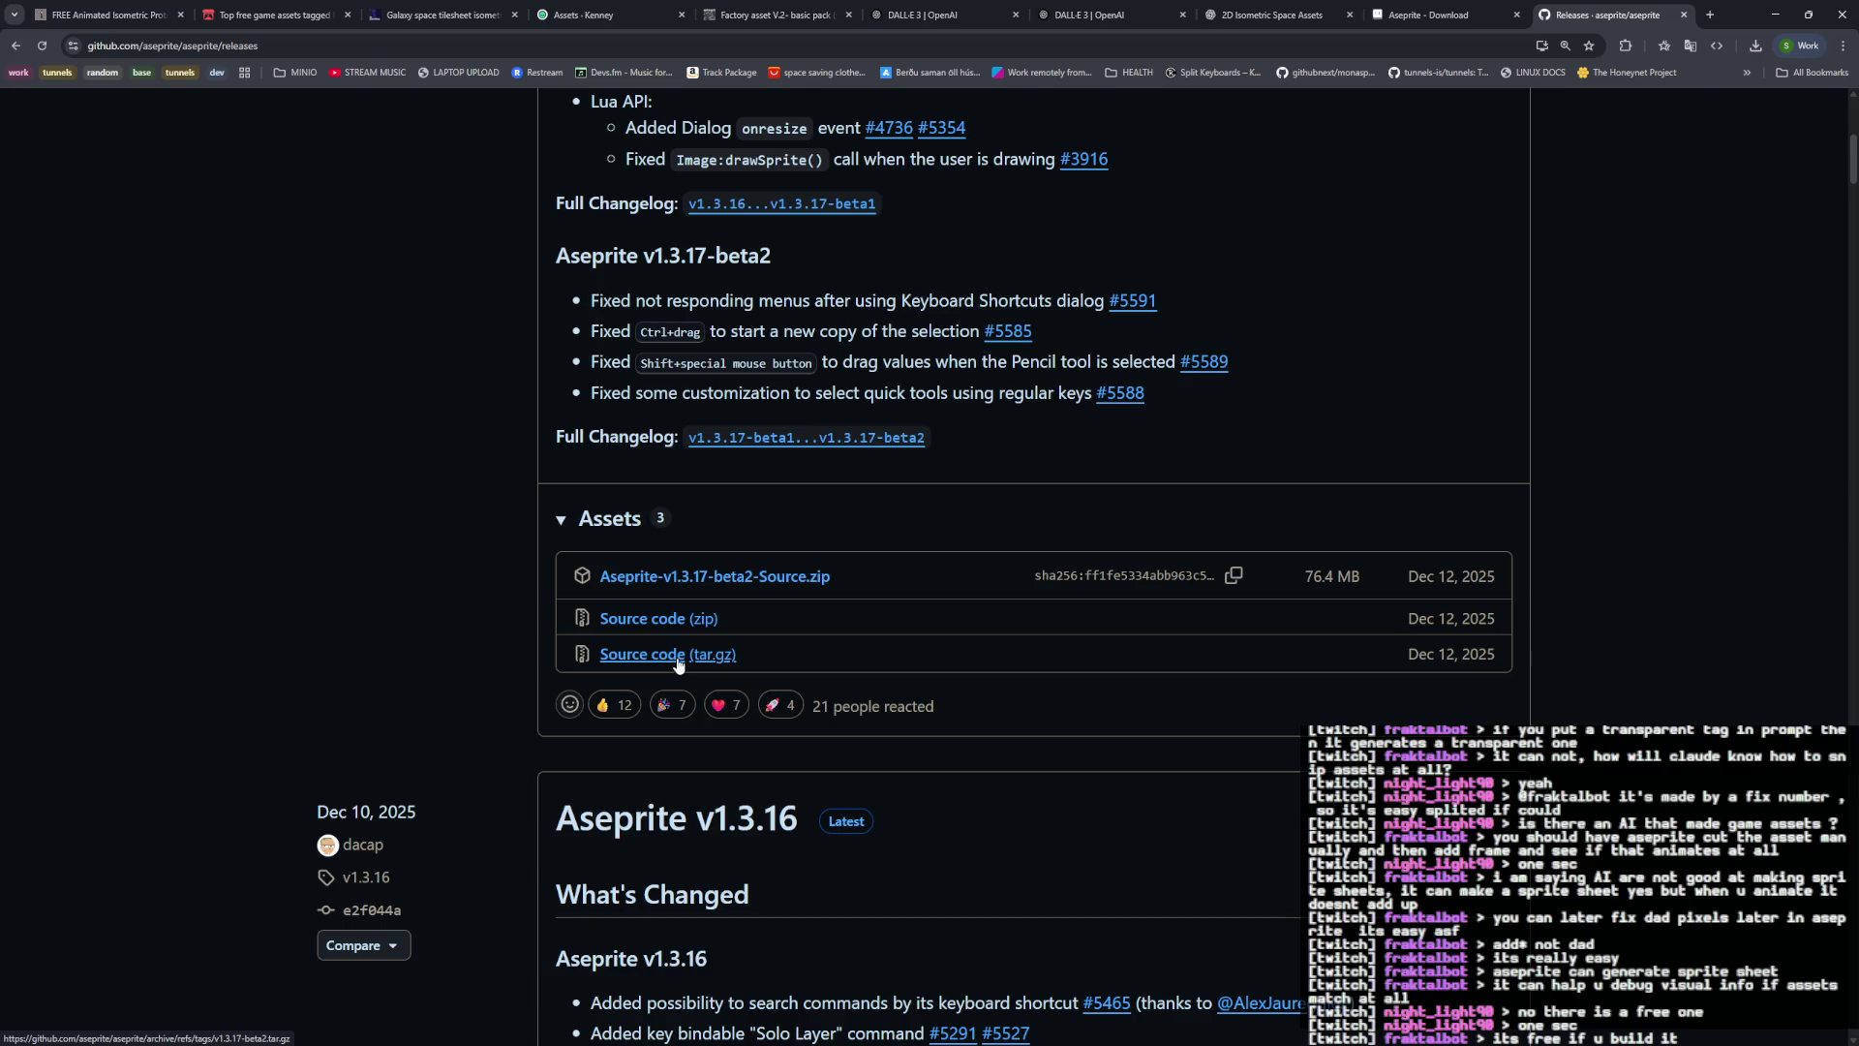
scroll(892, 624, down, 5)
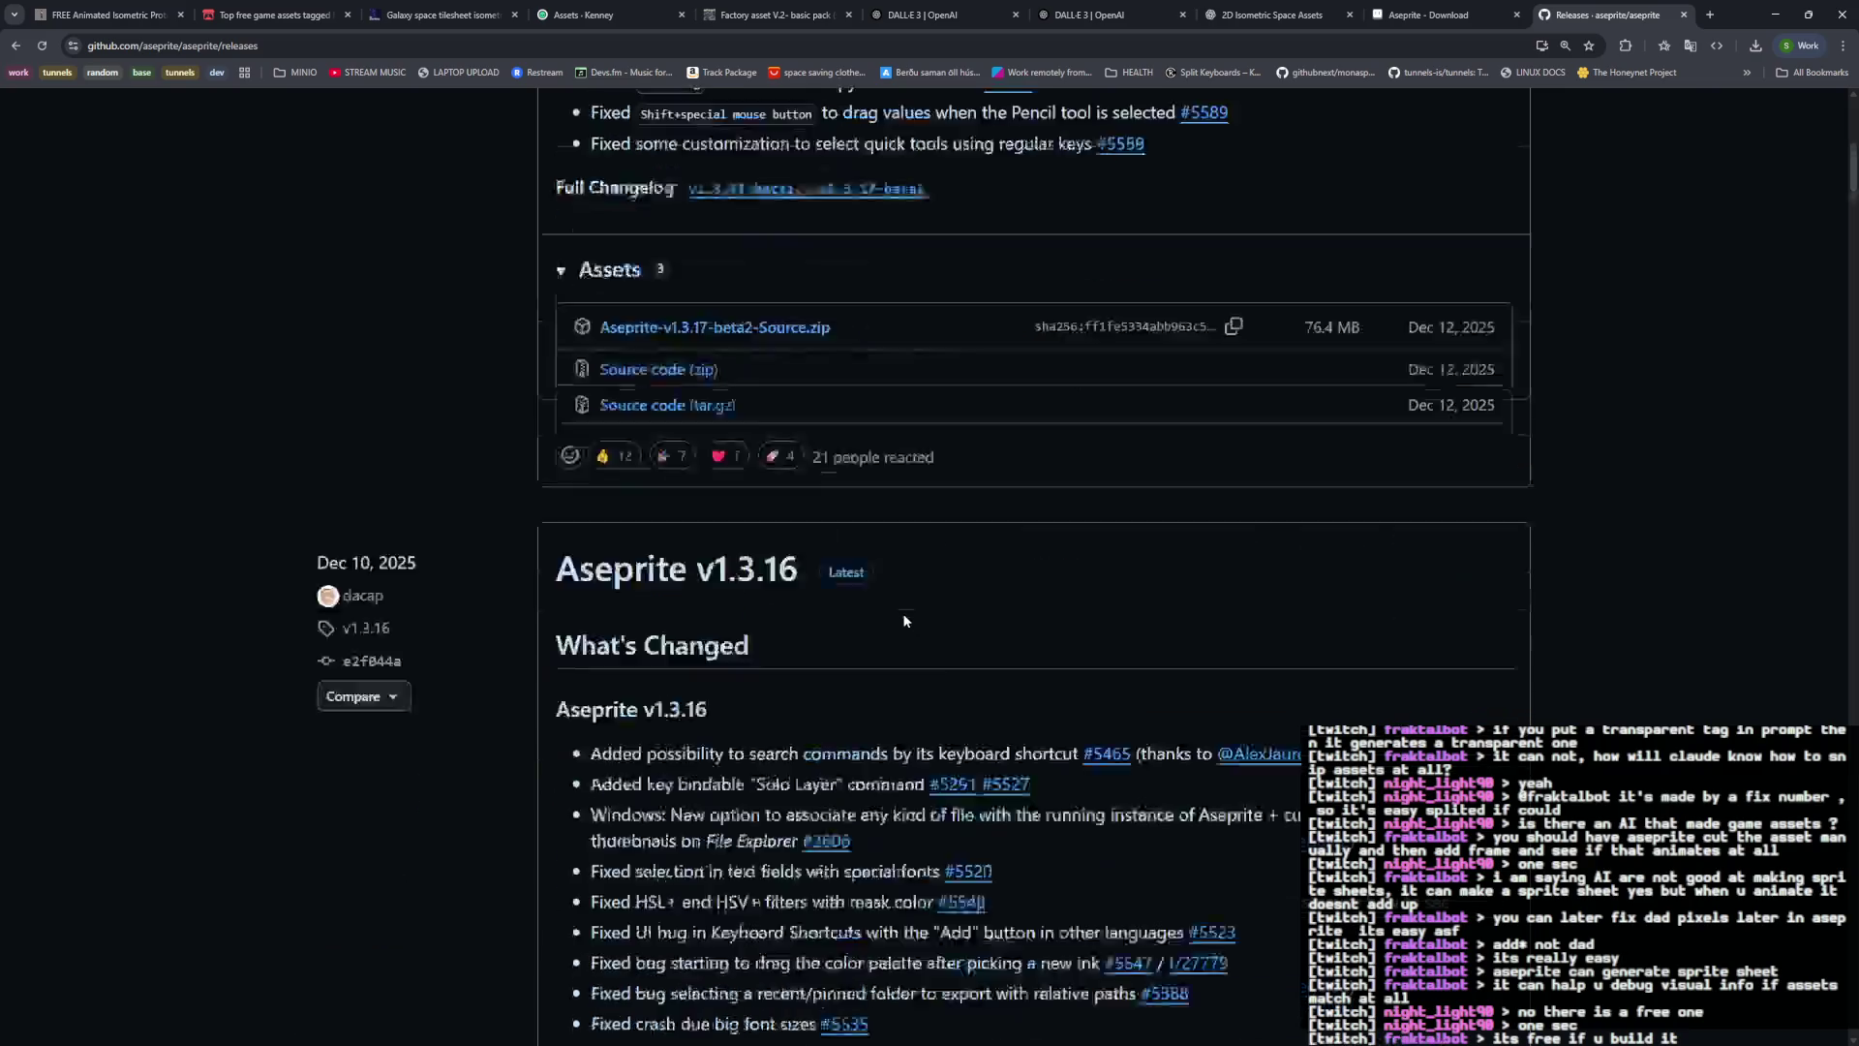
scroll(900, 597, down, 8)
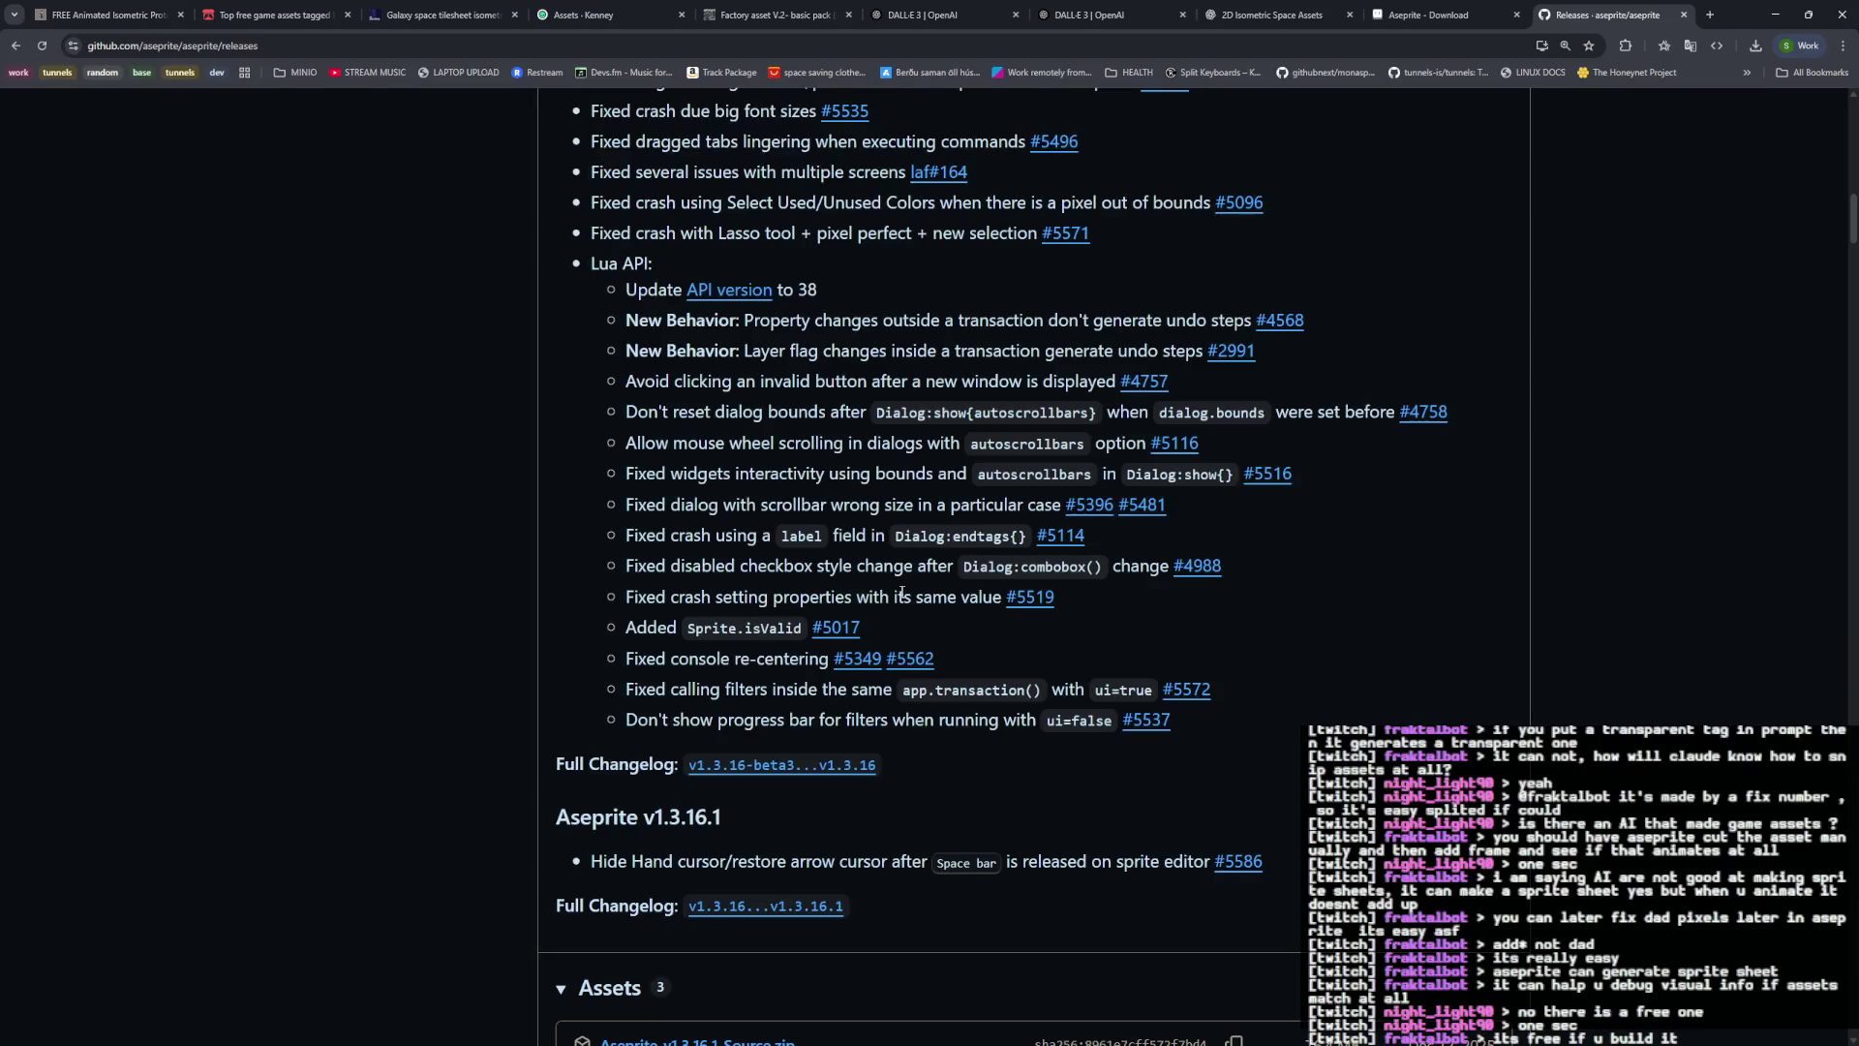
scroll(900, 596, down, 4)
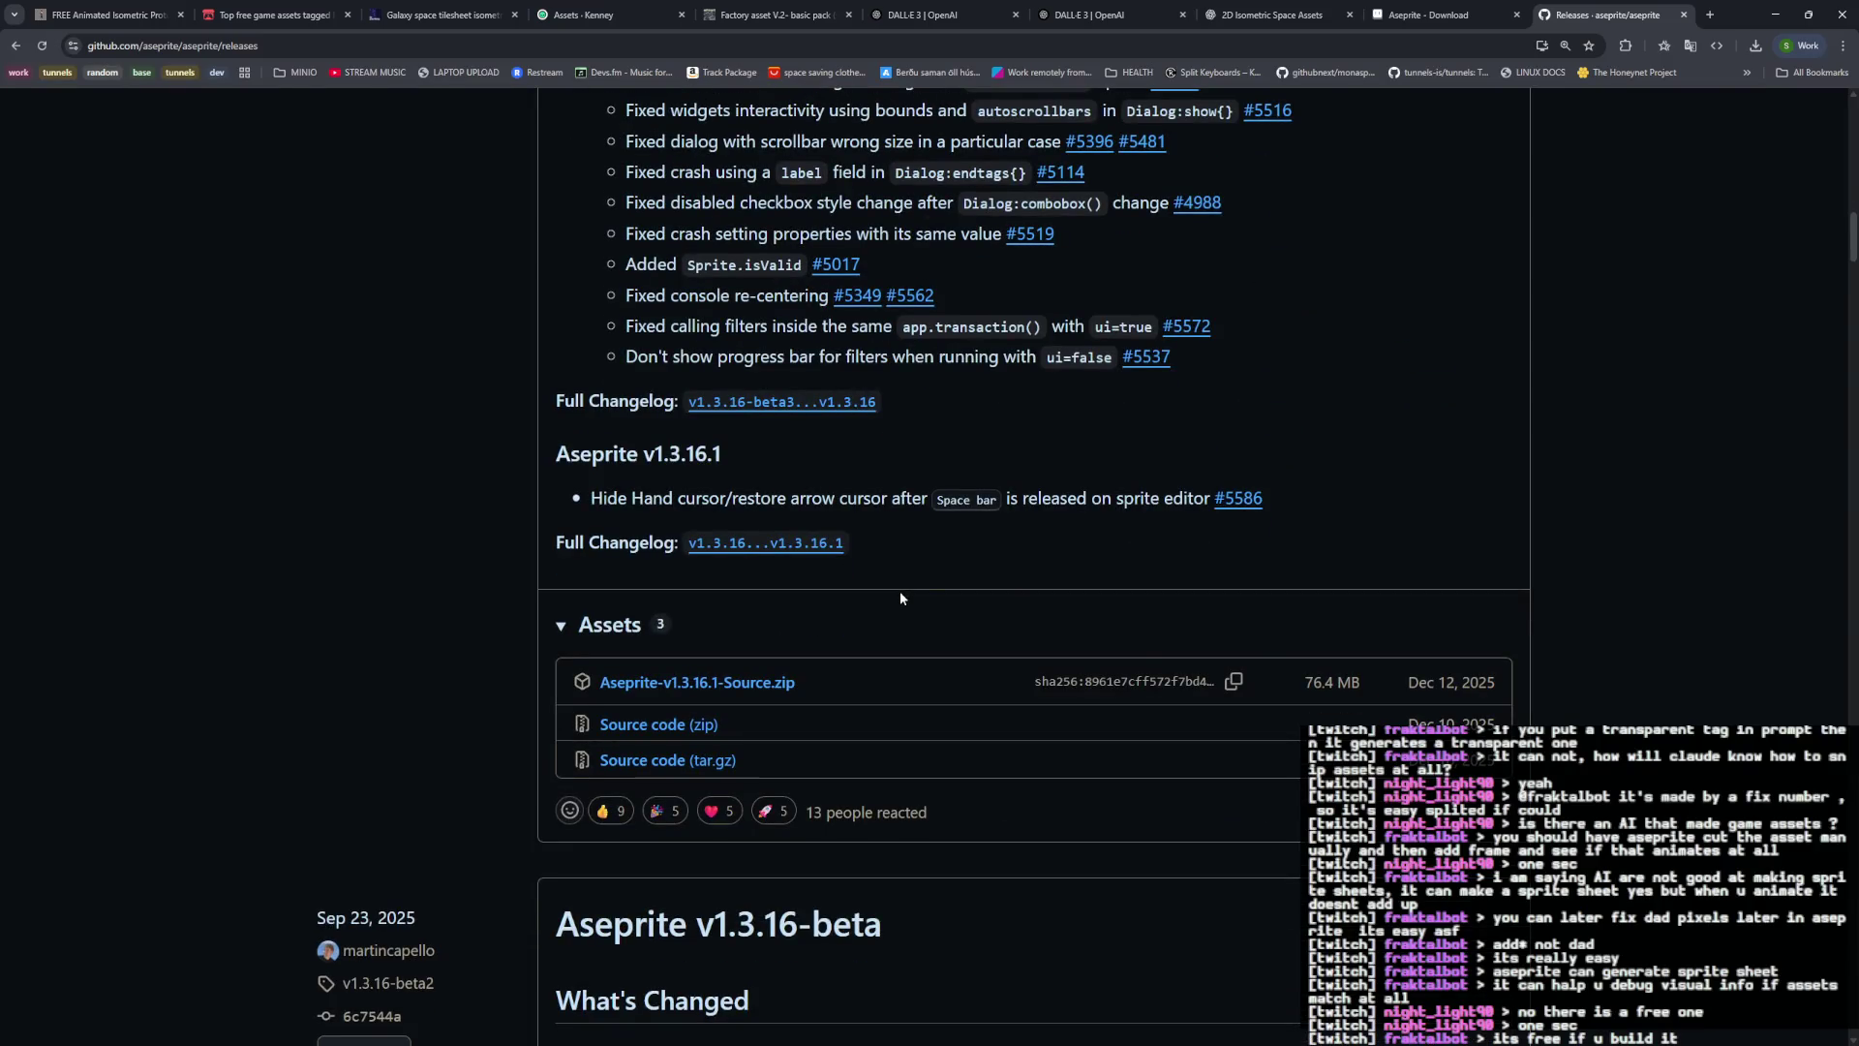
scroll(898, 593, up, 20)
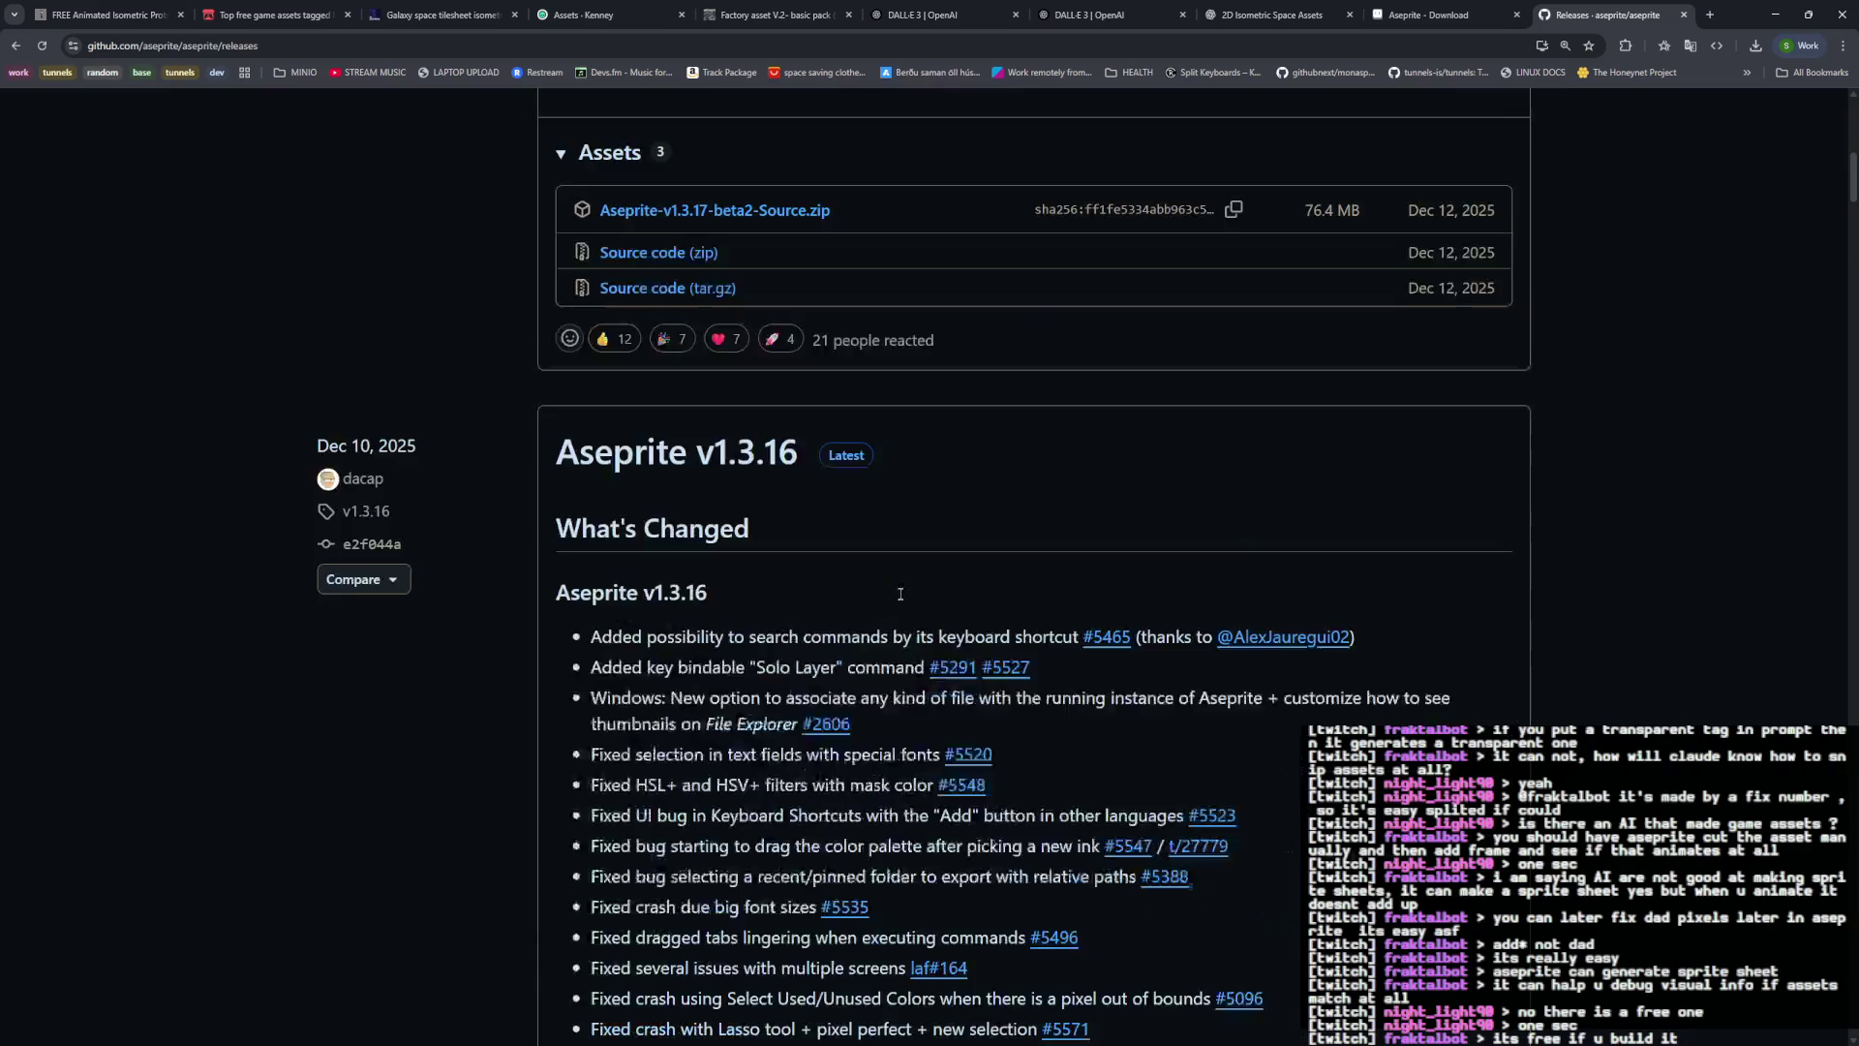
scroll(899, 597, up, 2)
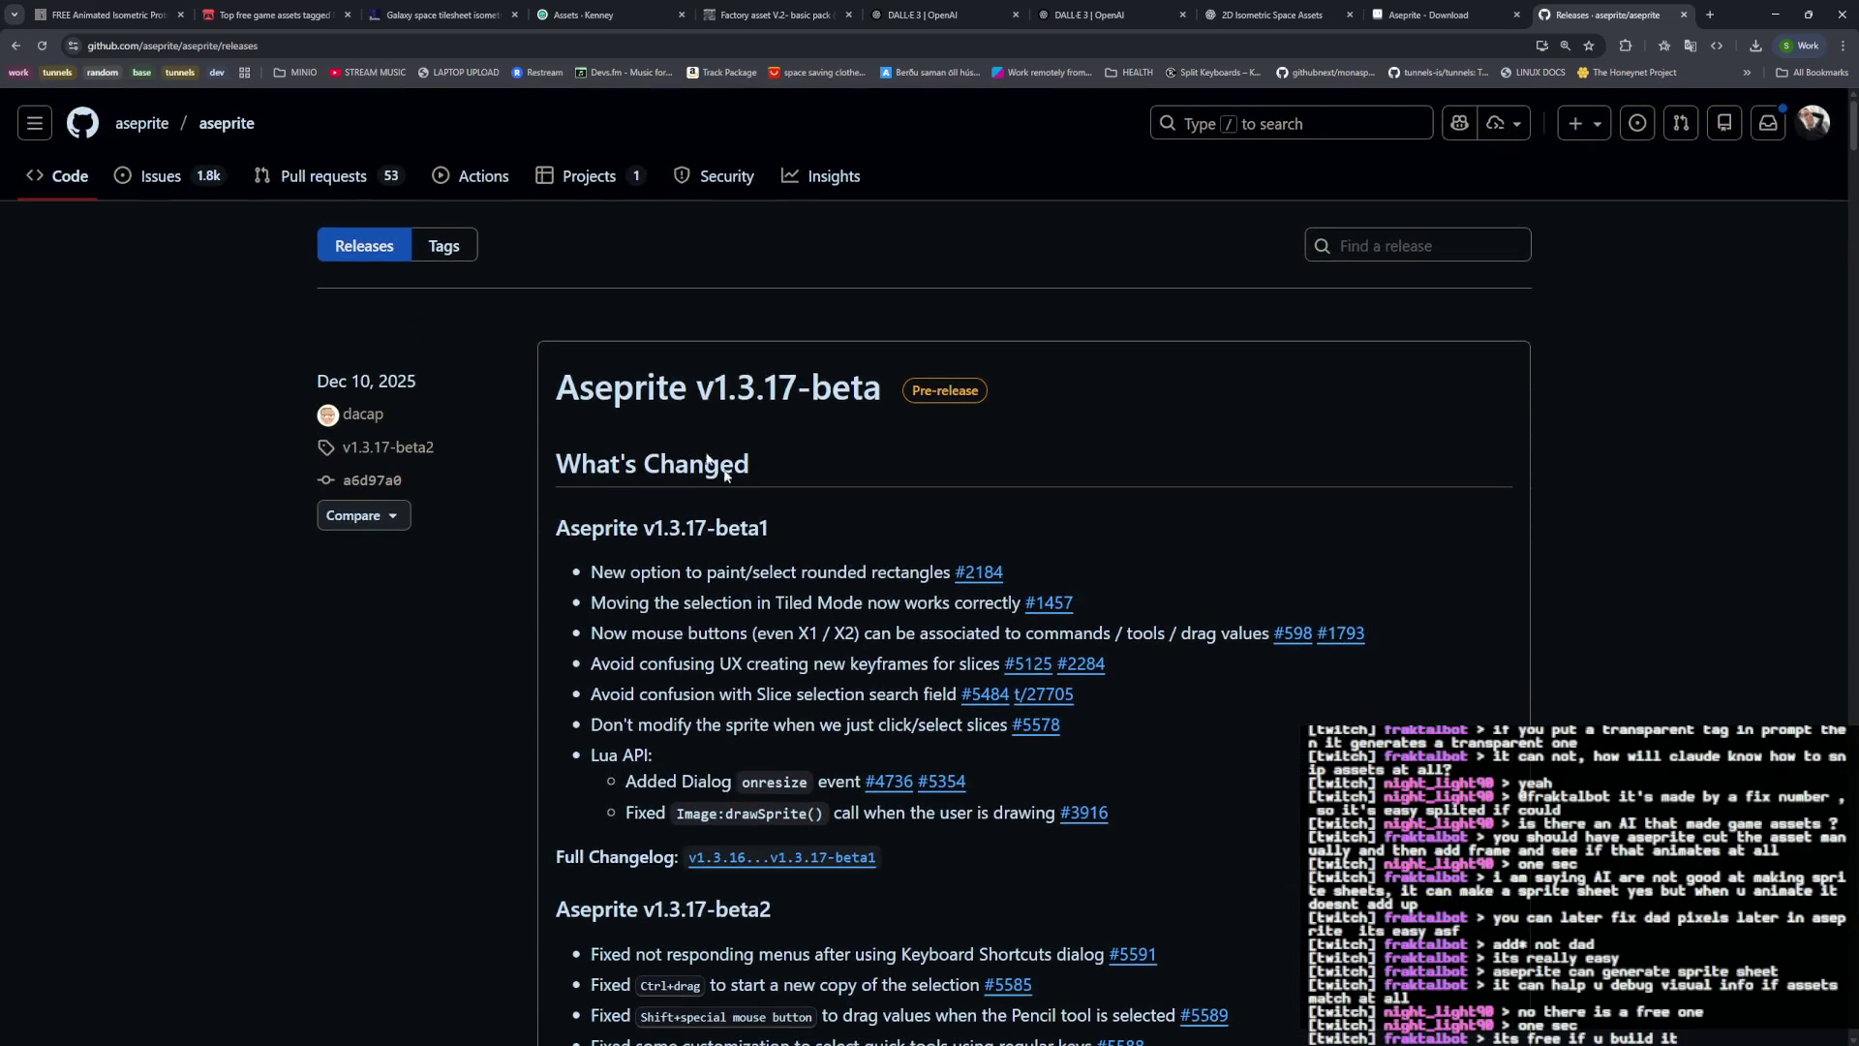
- Return to the repository, scroll the README, and open the LibreSprite website
click(26, 50)
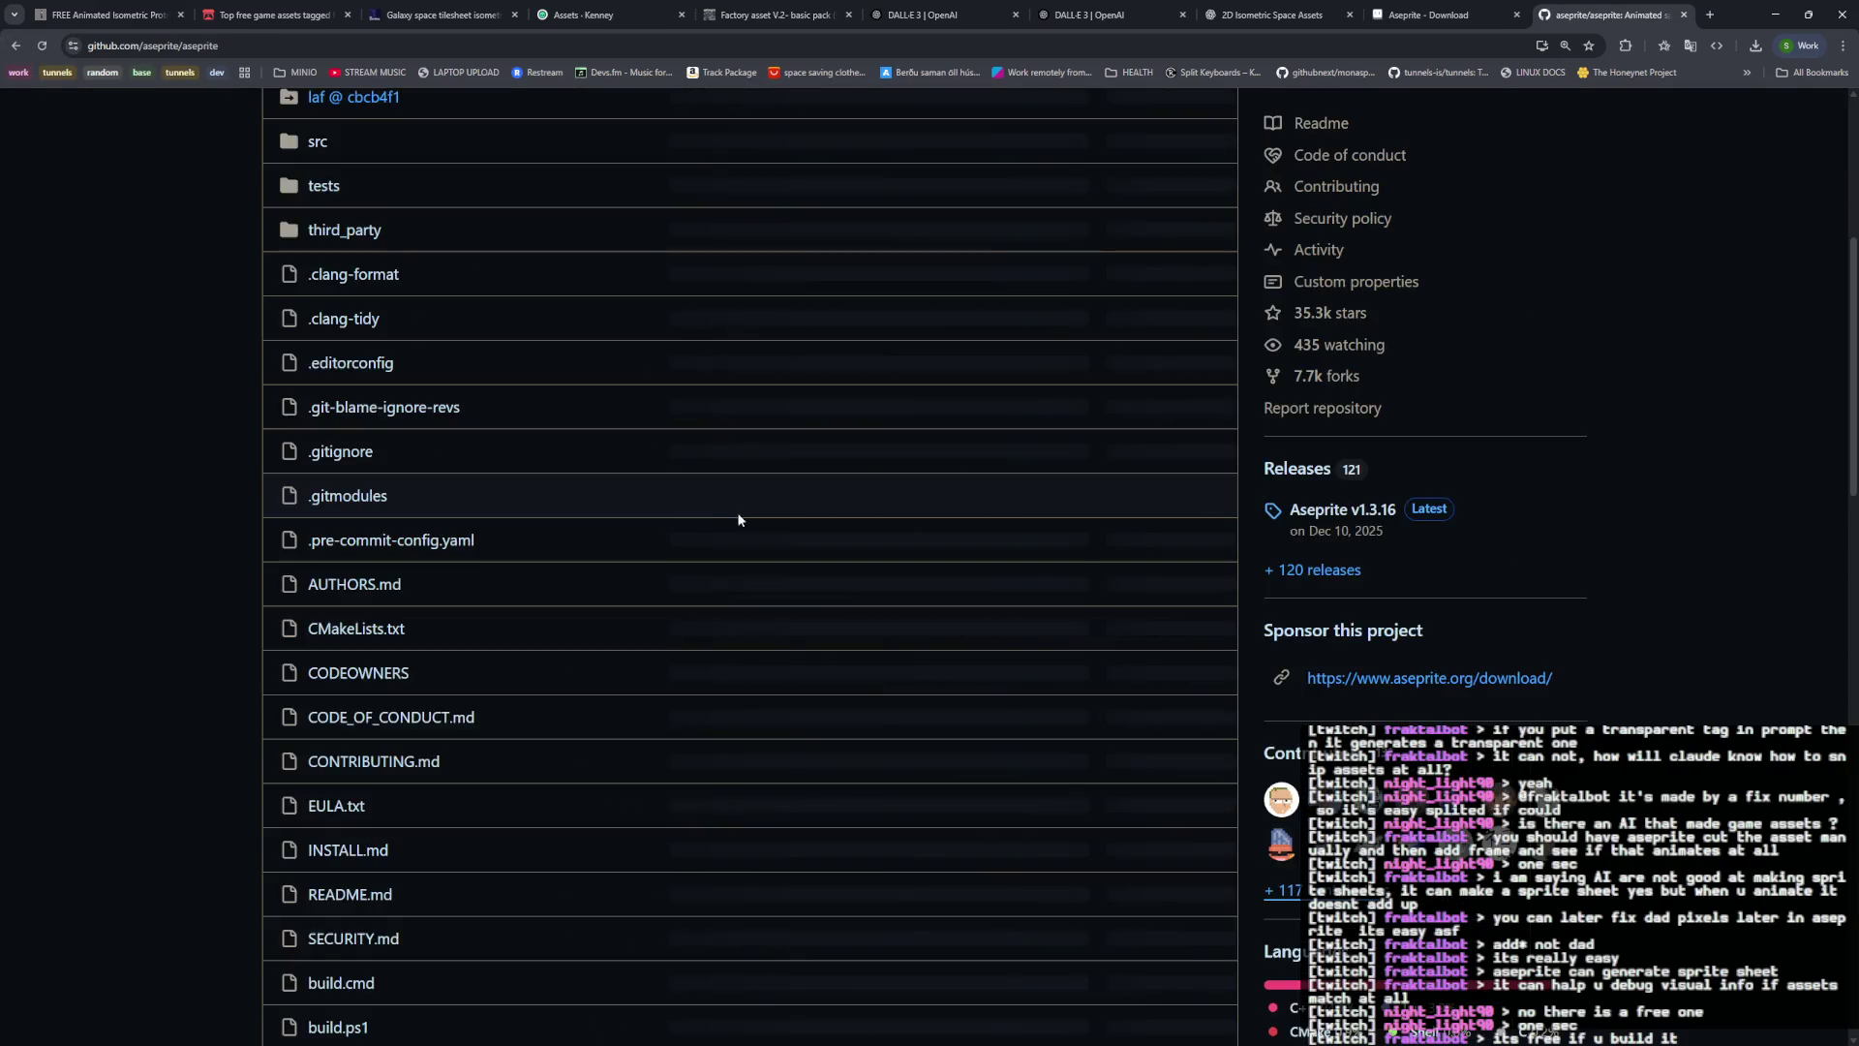
scroll(749, 519, down, 12)
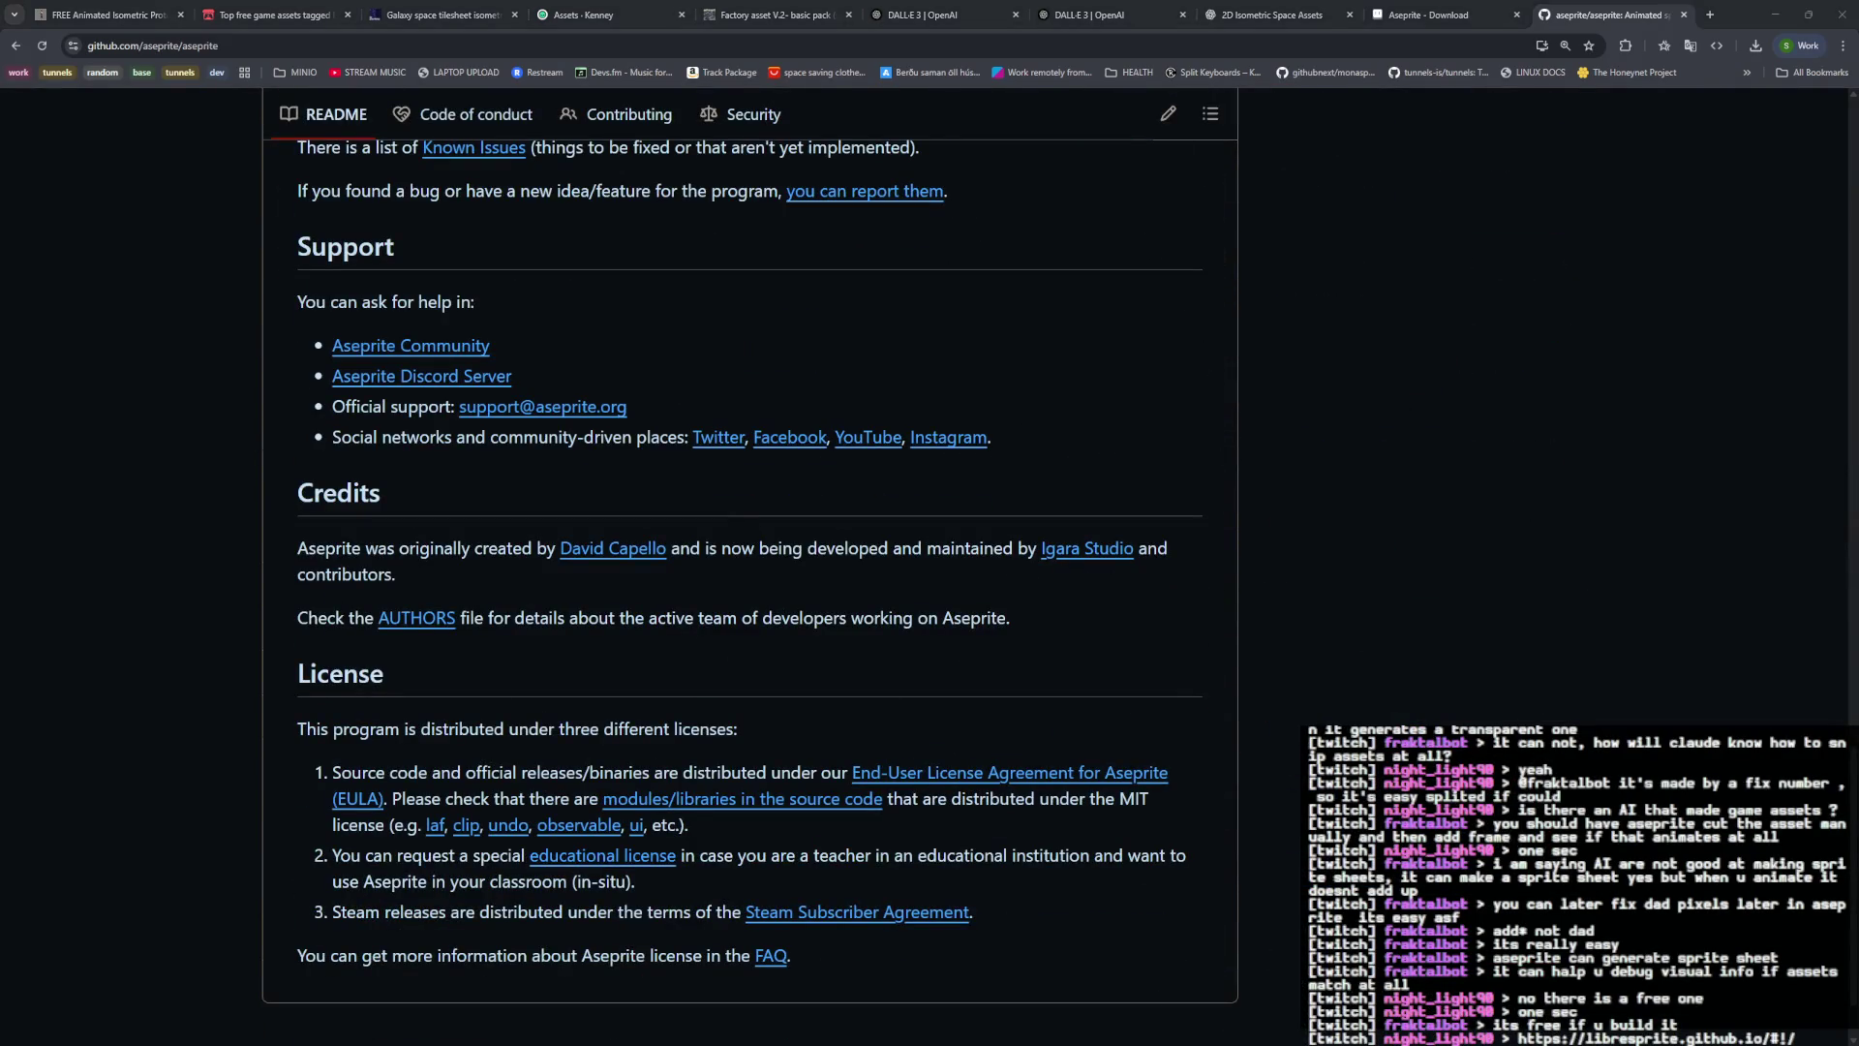
click(1646, 1024)
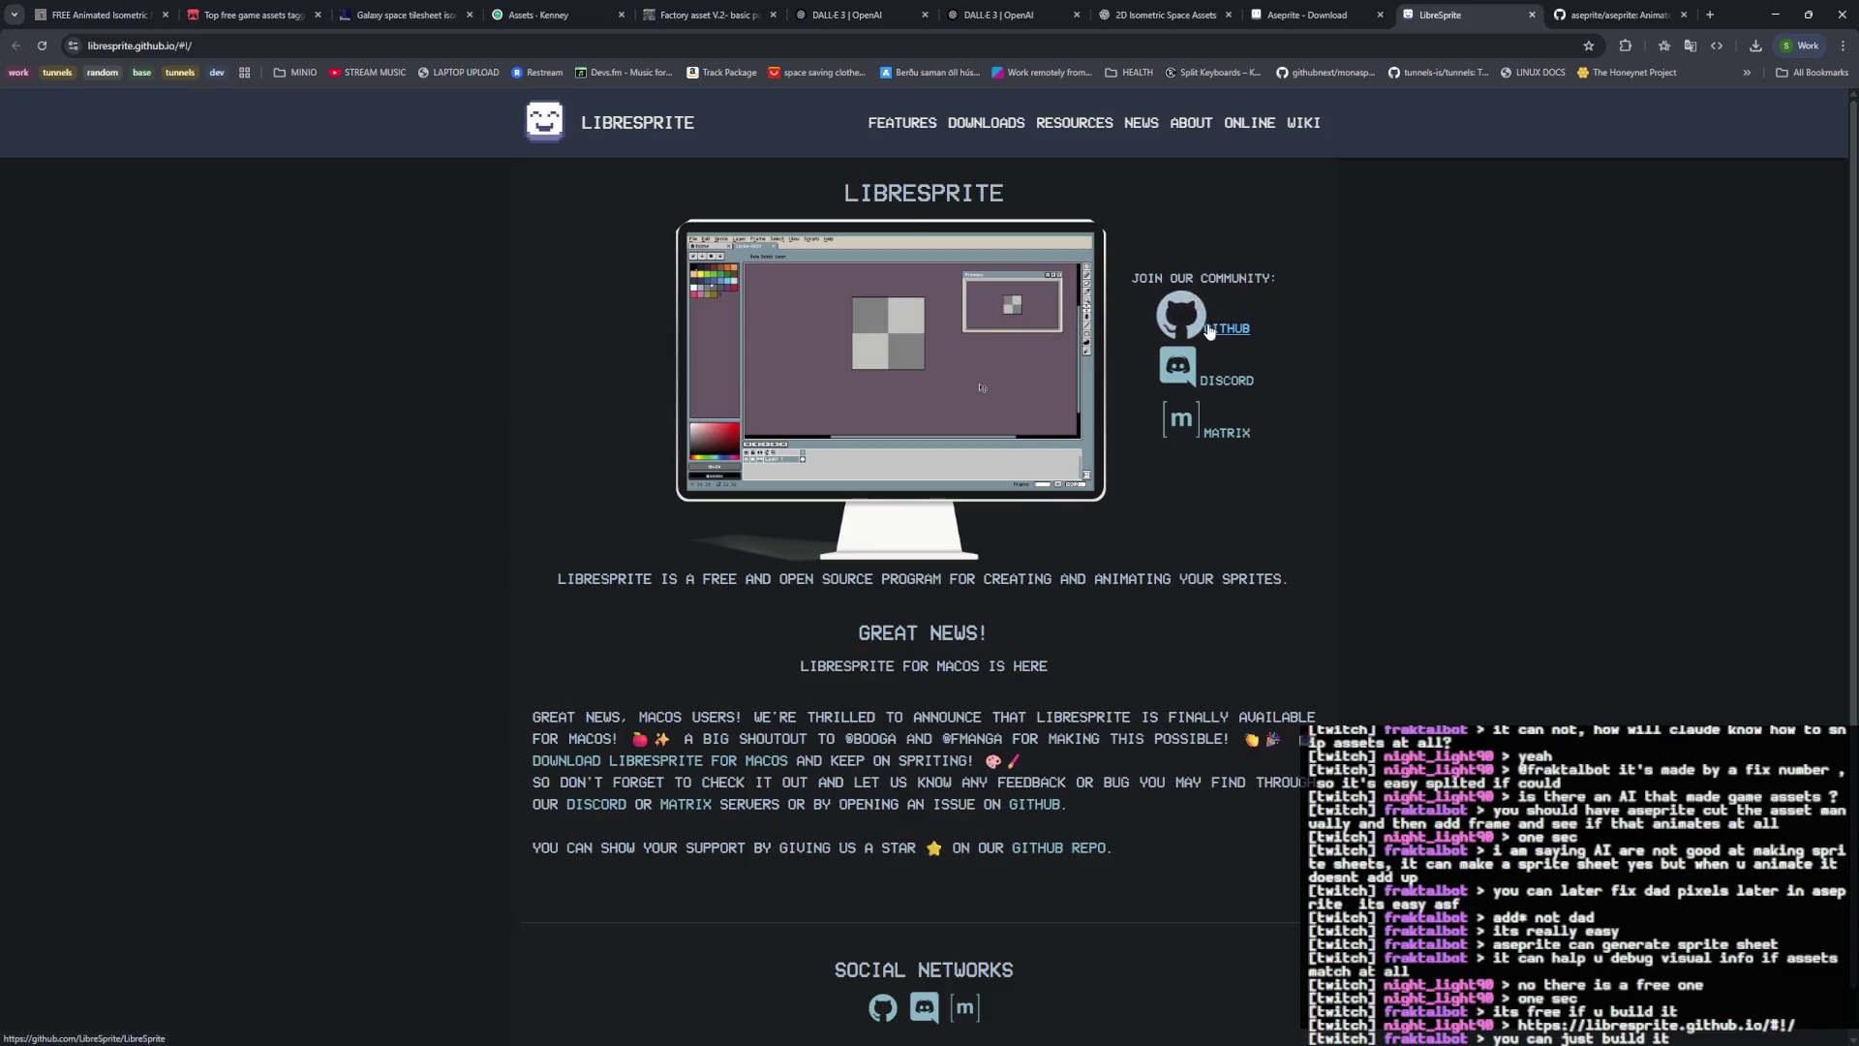
- Go to LibreSprite's GitHub repository and open the 1.1 release page
scroll(1293, 380, down, 1)
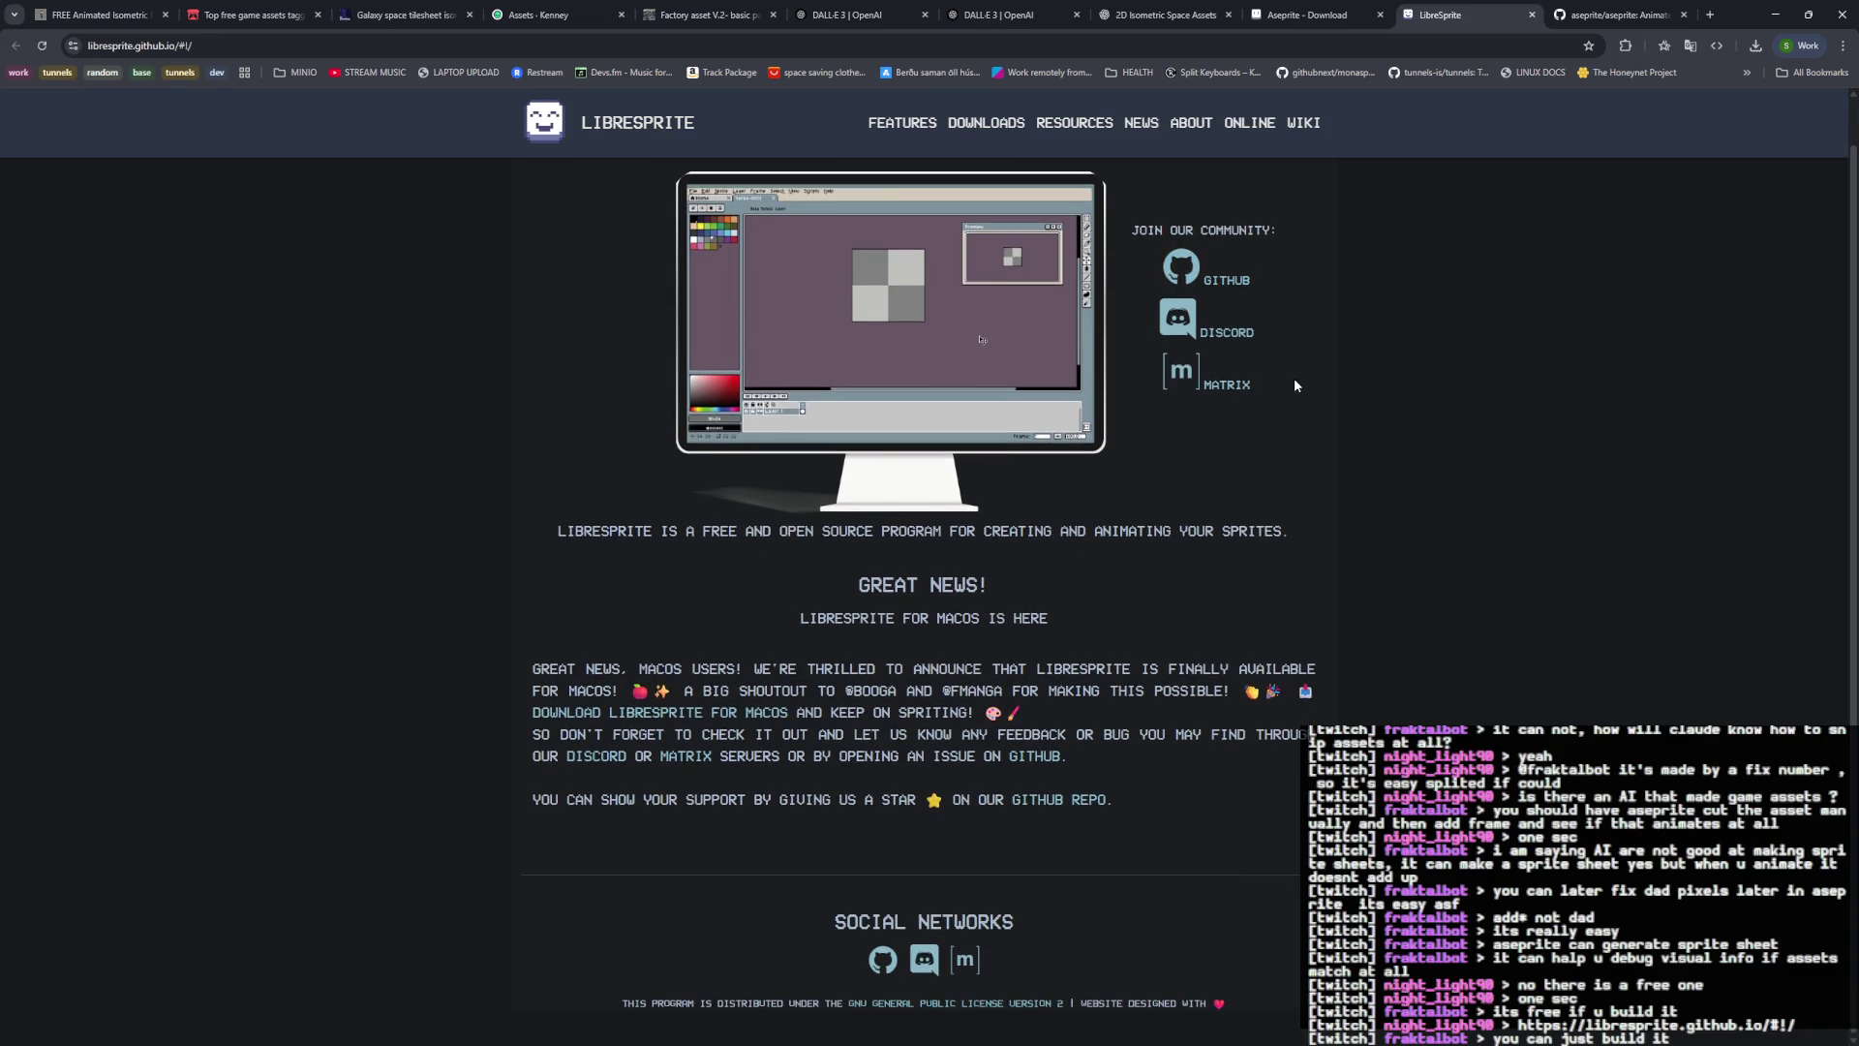
scroll(1294, 378, up, 1)
click(1201, 319)
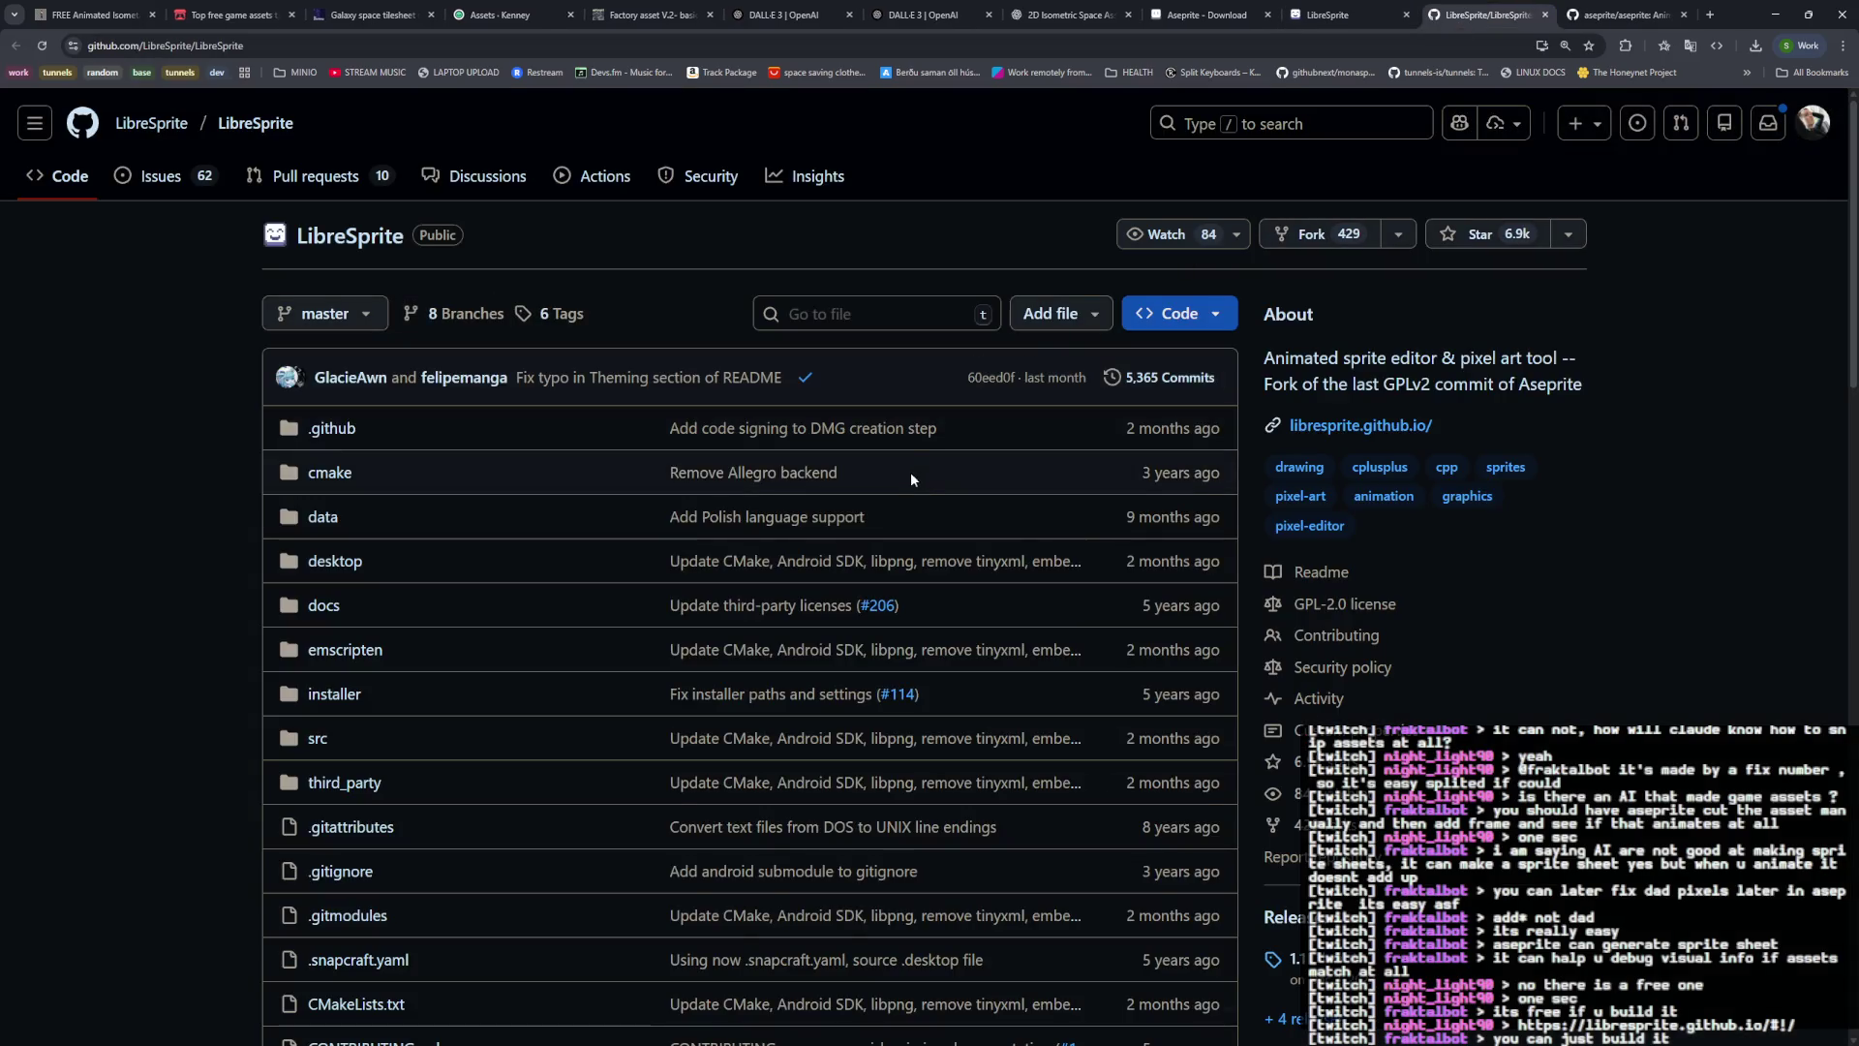
scroll(910, 472, down, 13)
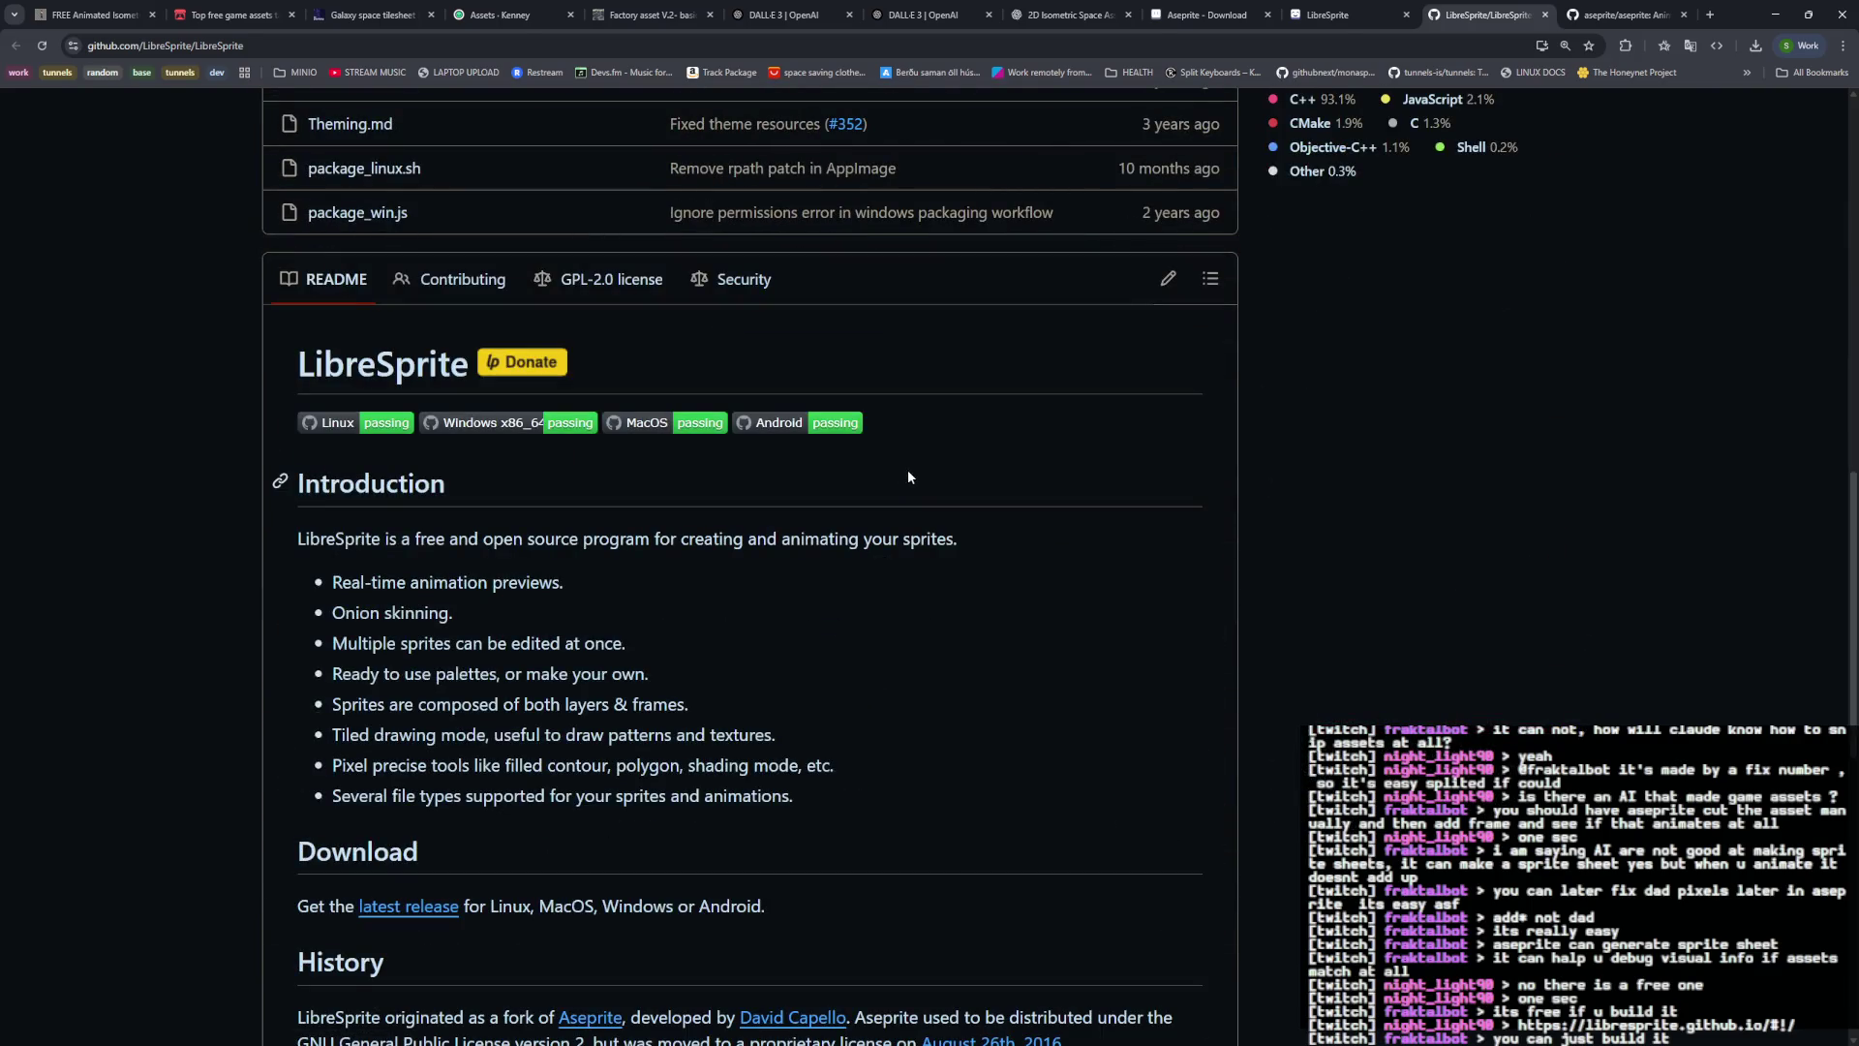
scroll(1001, 492, up, 8)
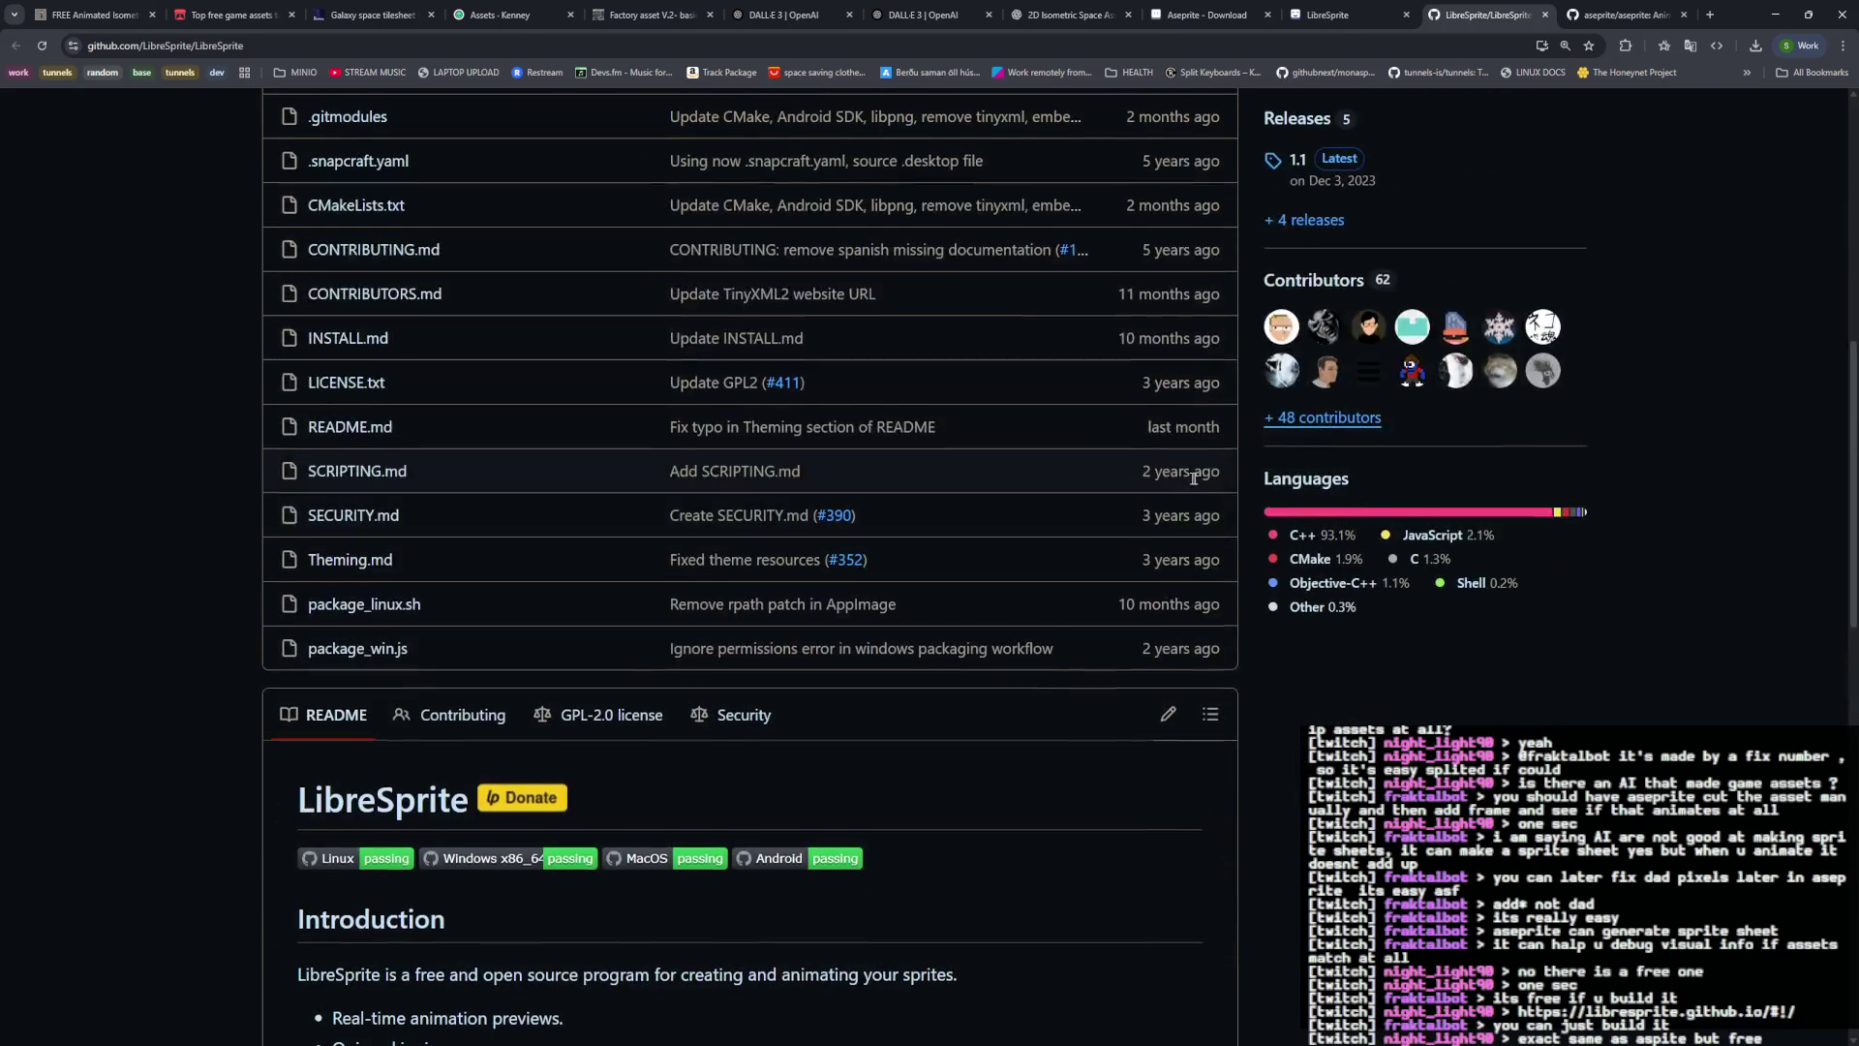
click(1298, 450)
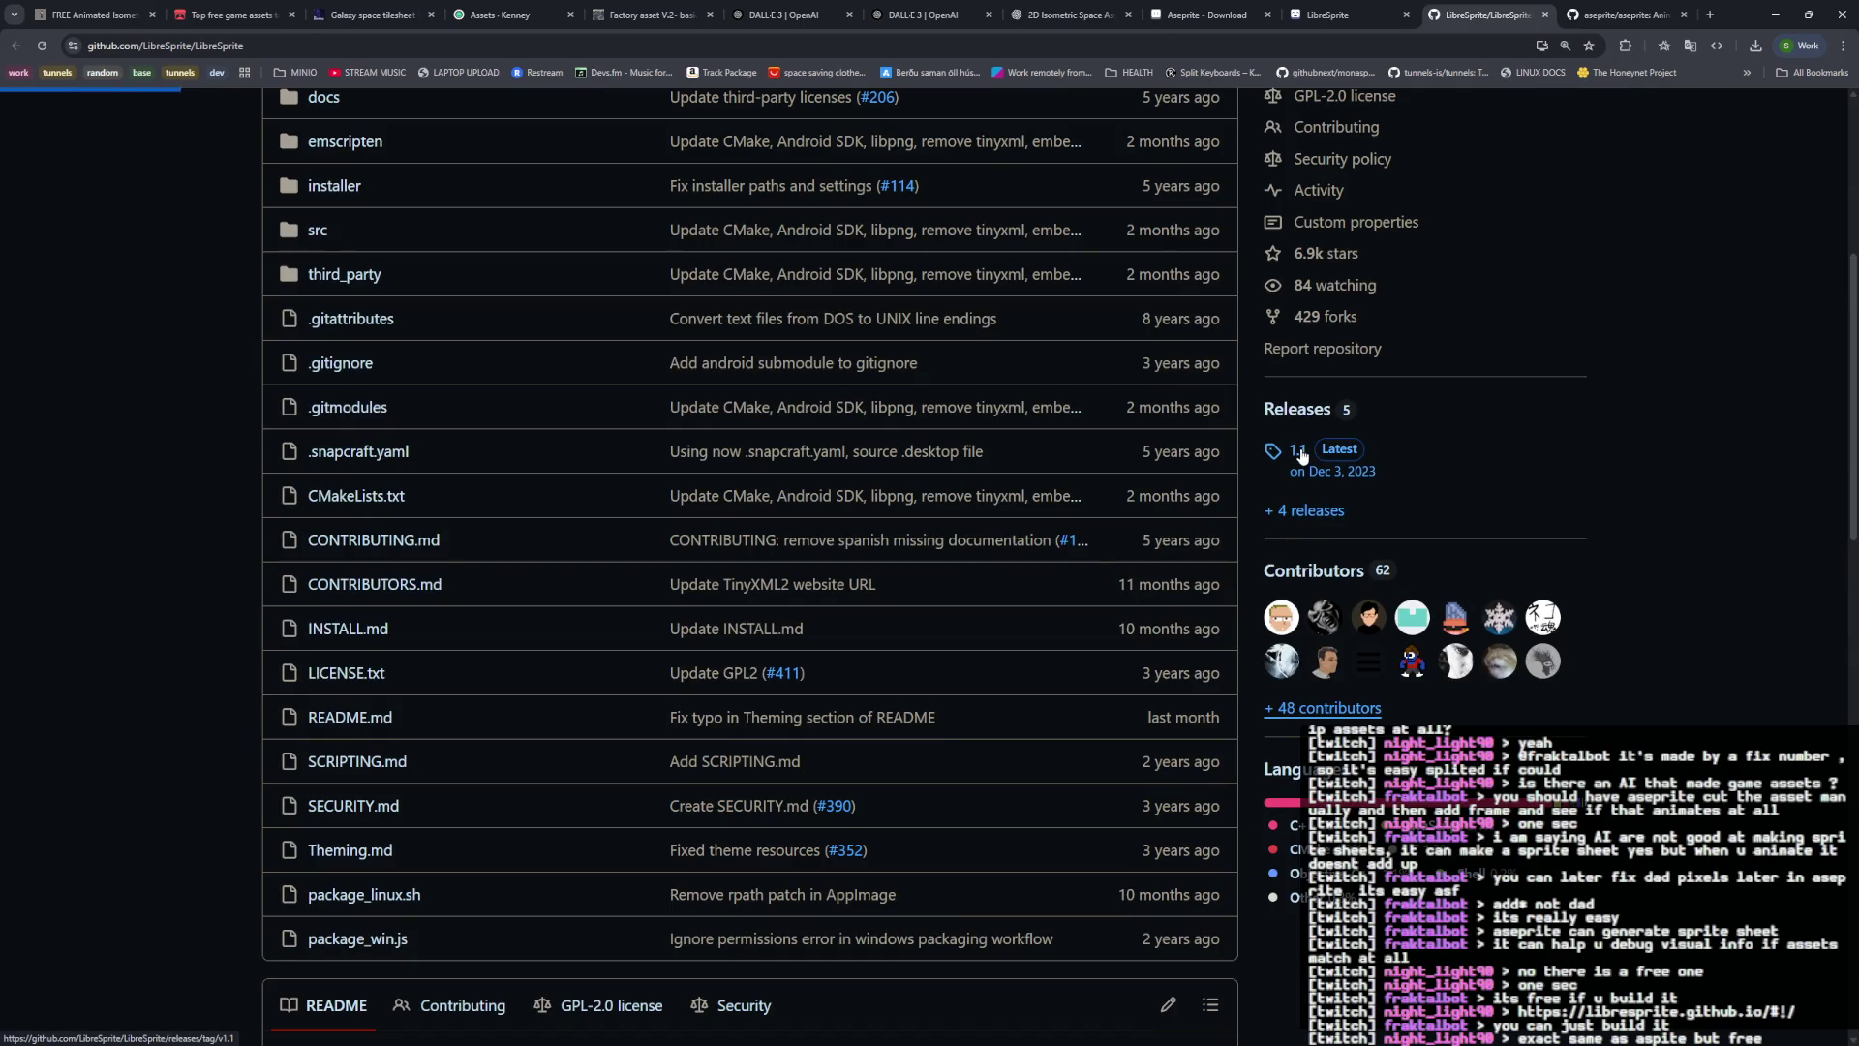
- Open the downloaded libresprite-development-windows-x86_64.zip from recent downloads
scroll(763, 459, down, 3)
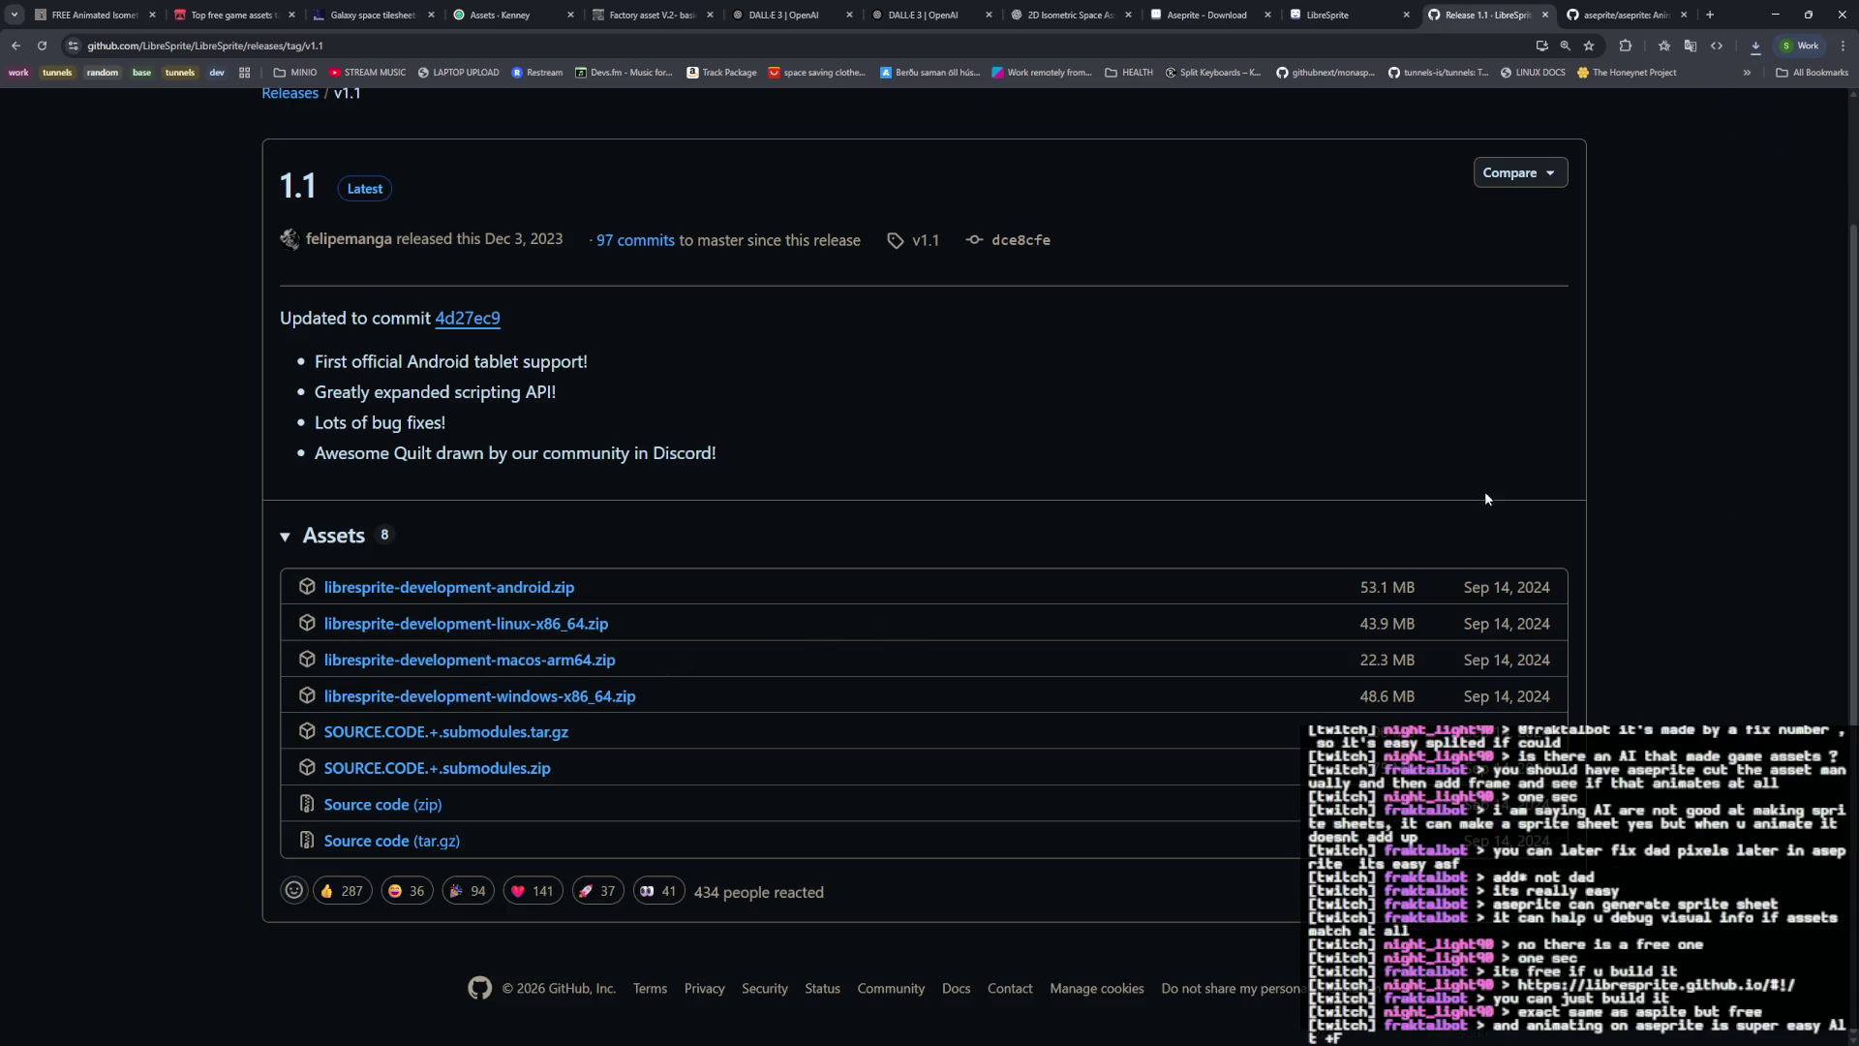
click(1755, 46)
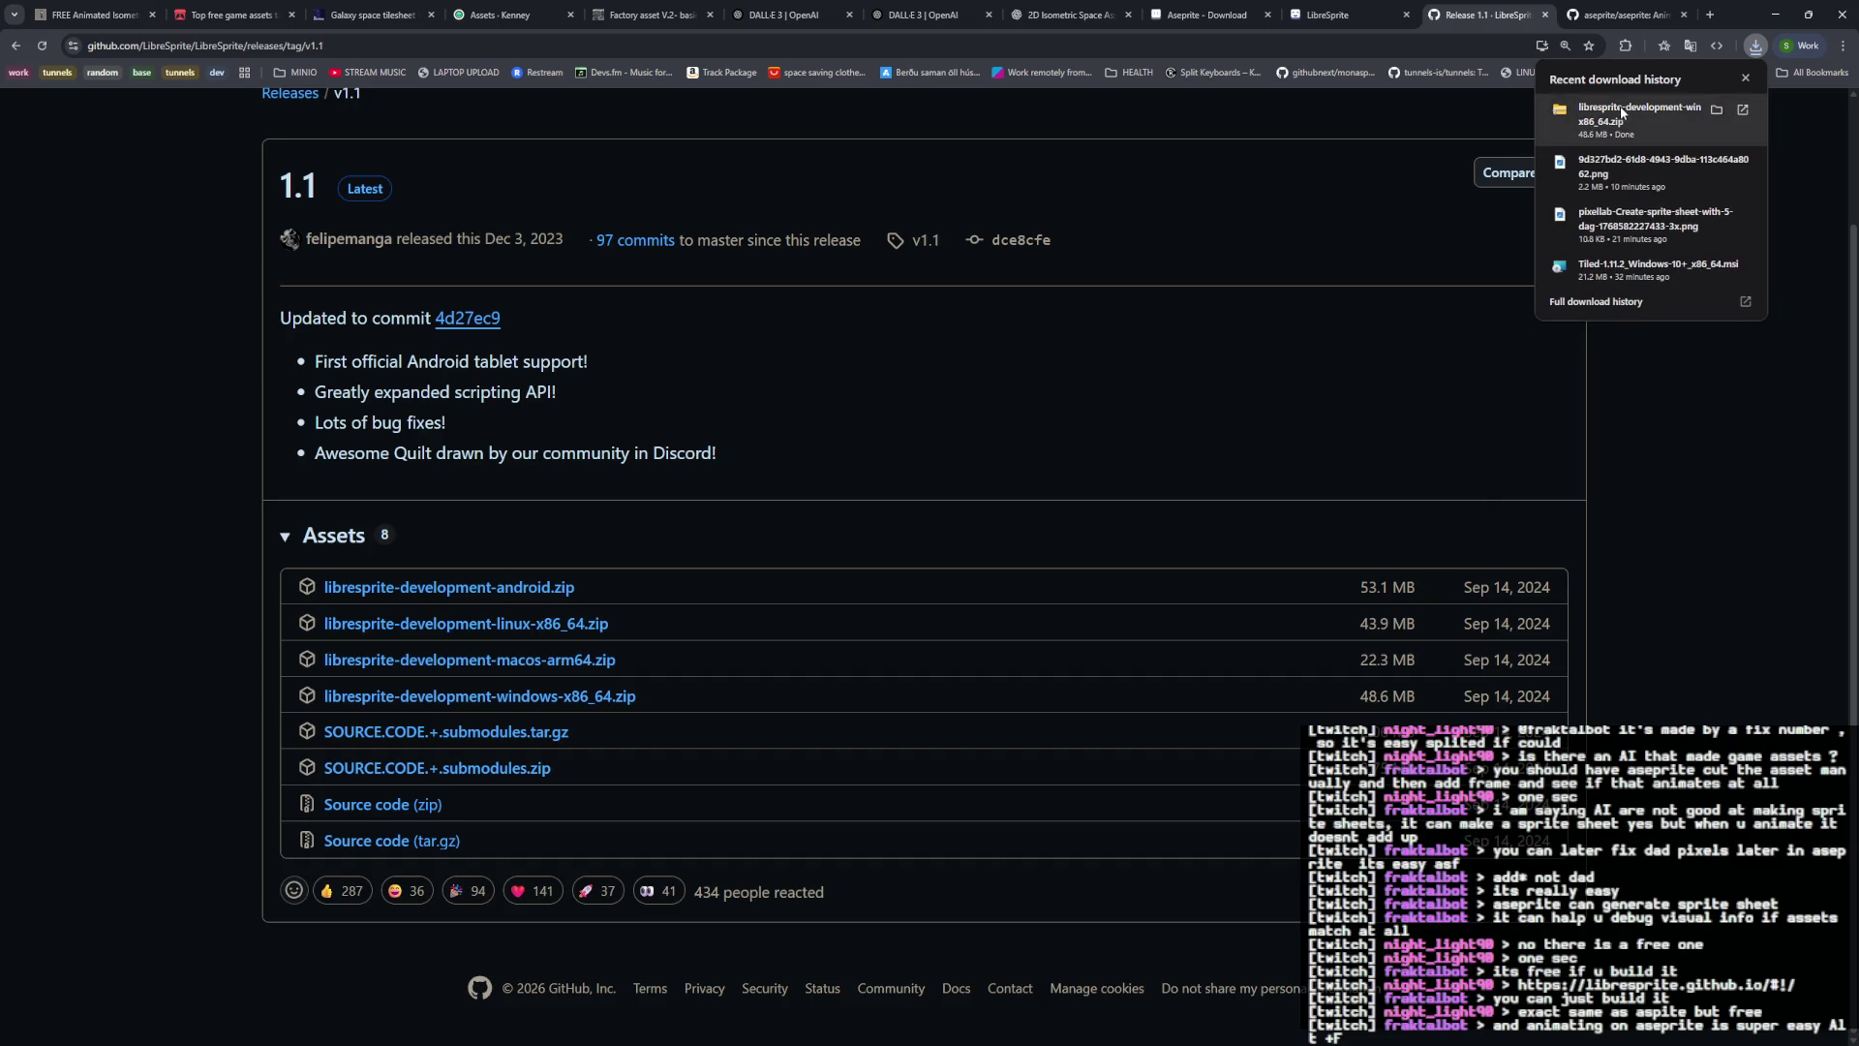
click(1622, 113)
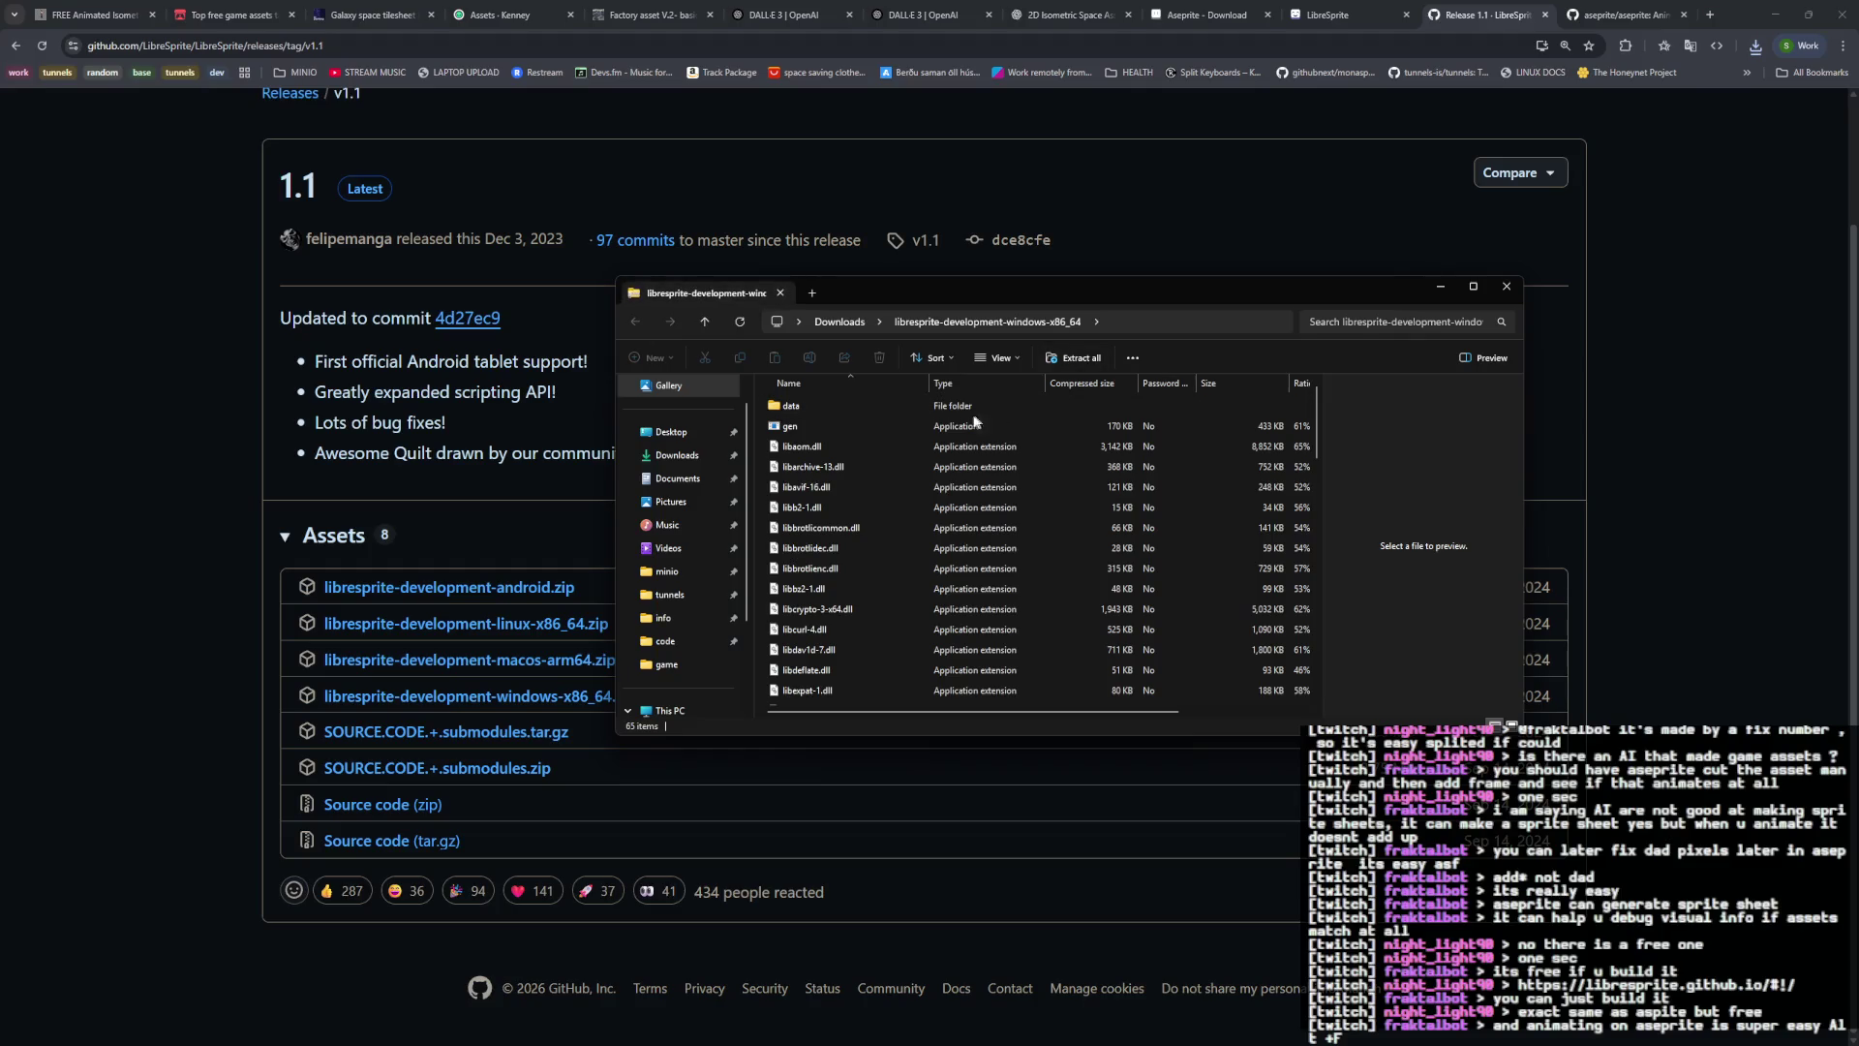
- Extract all files from the LibreSprite zip into Downloads
scroll(886, 442, down, 1)
scroll(886, 448, up, 1)
scroll(887, 448, down, 15)
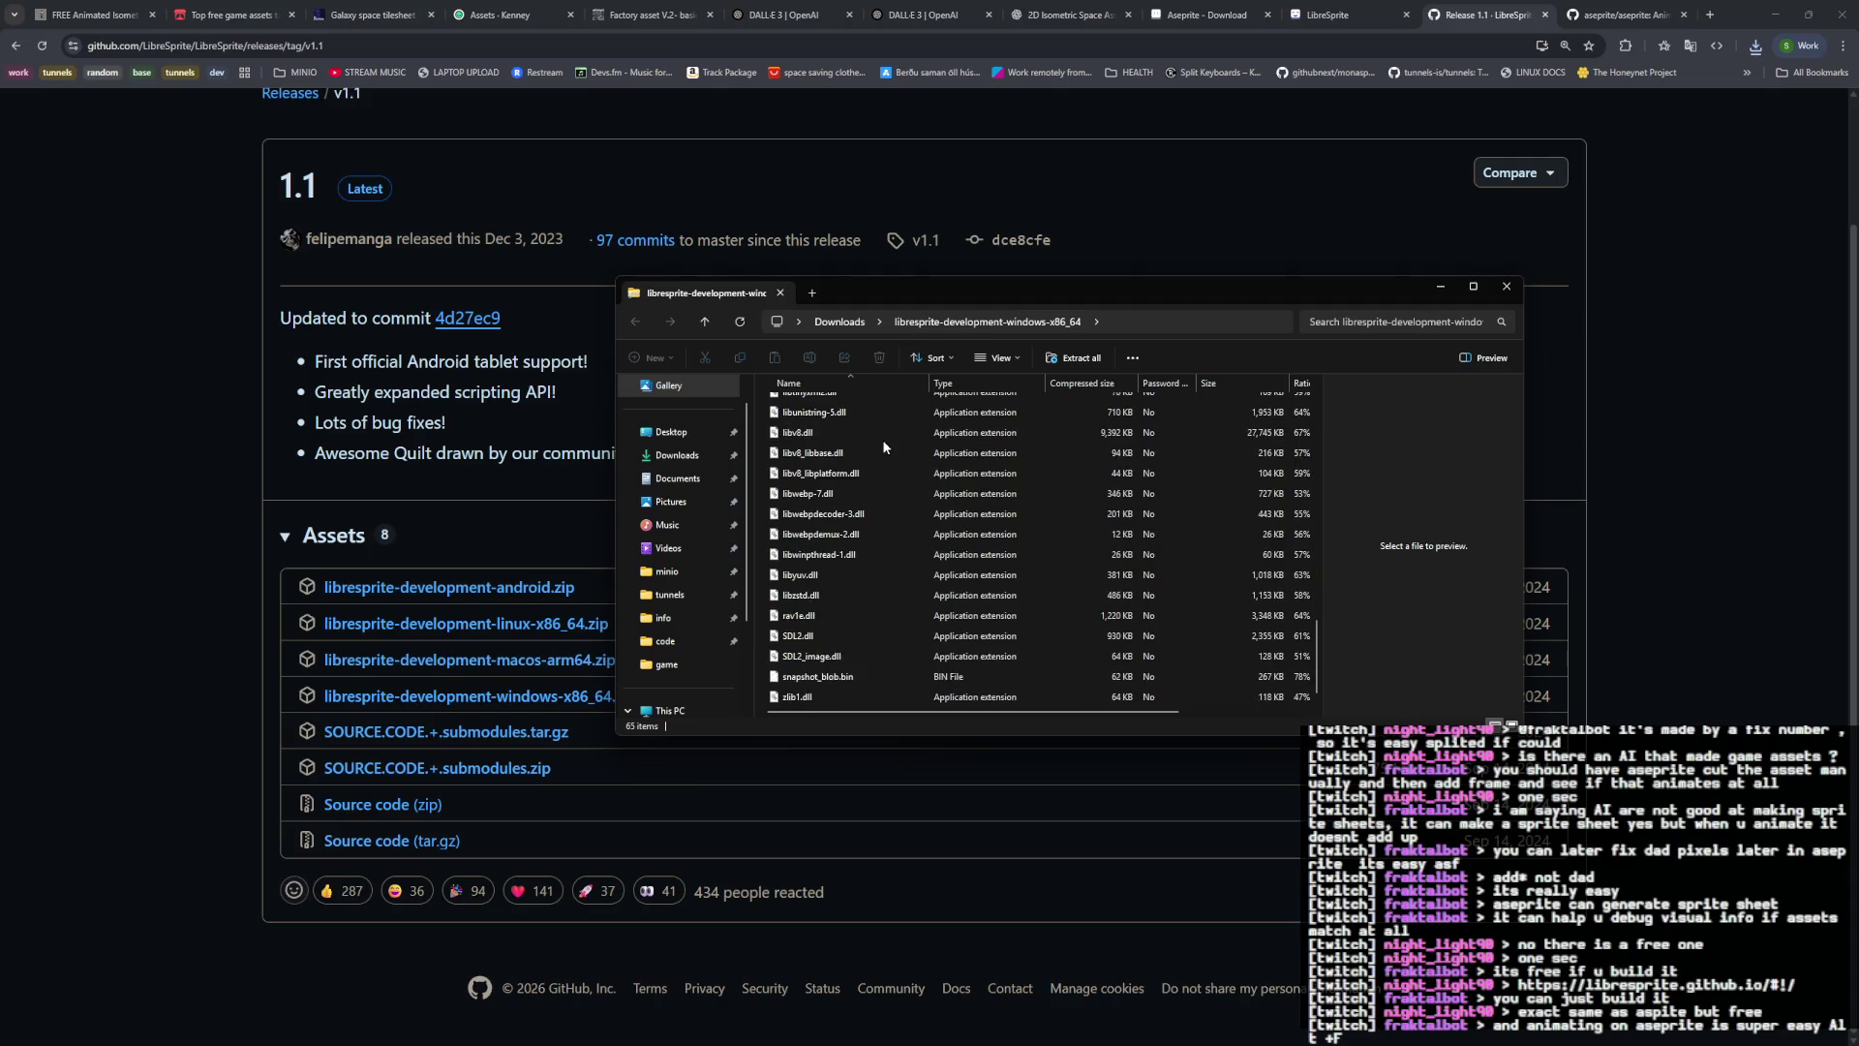
key(alt+Left)
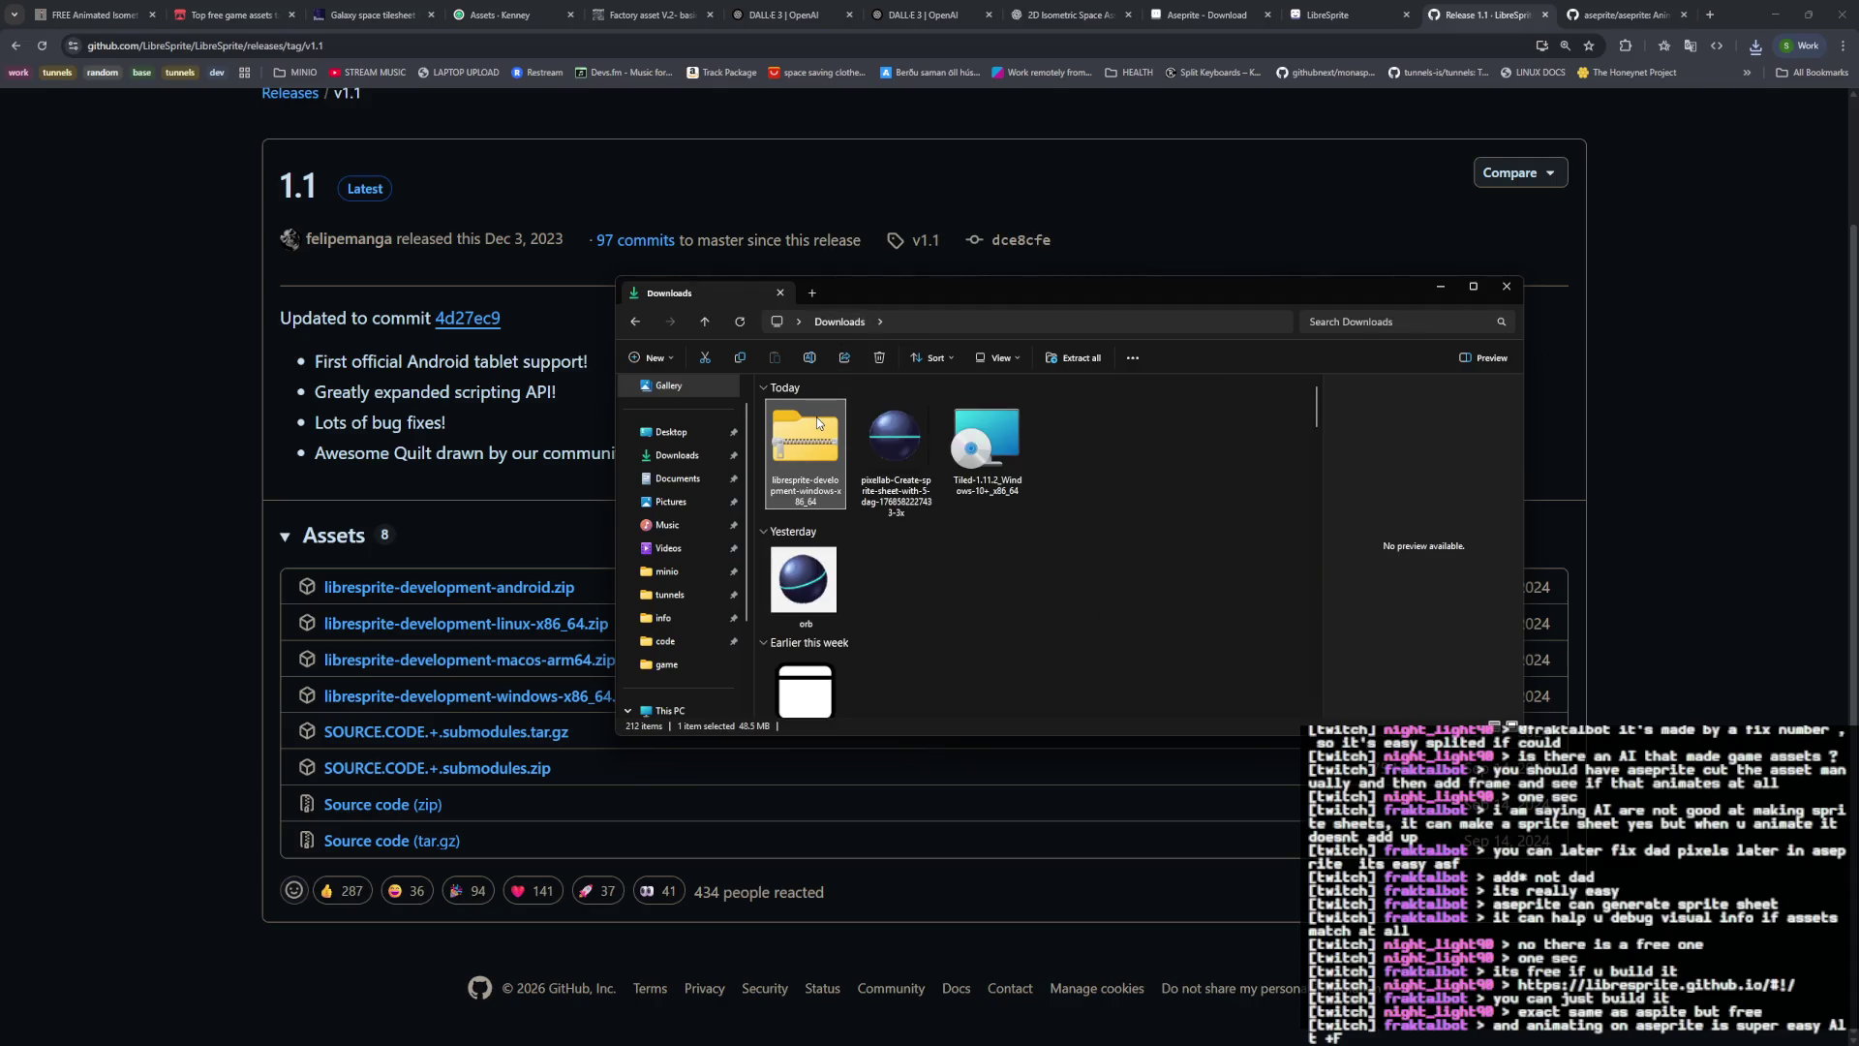
right_click(818, 423)
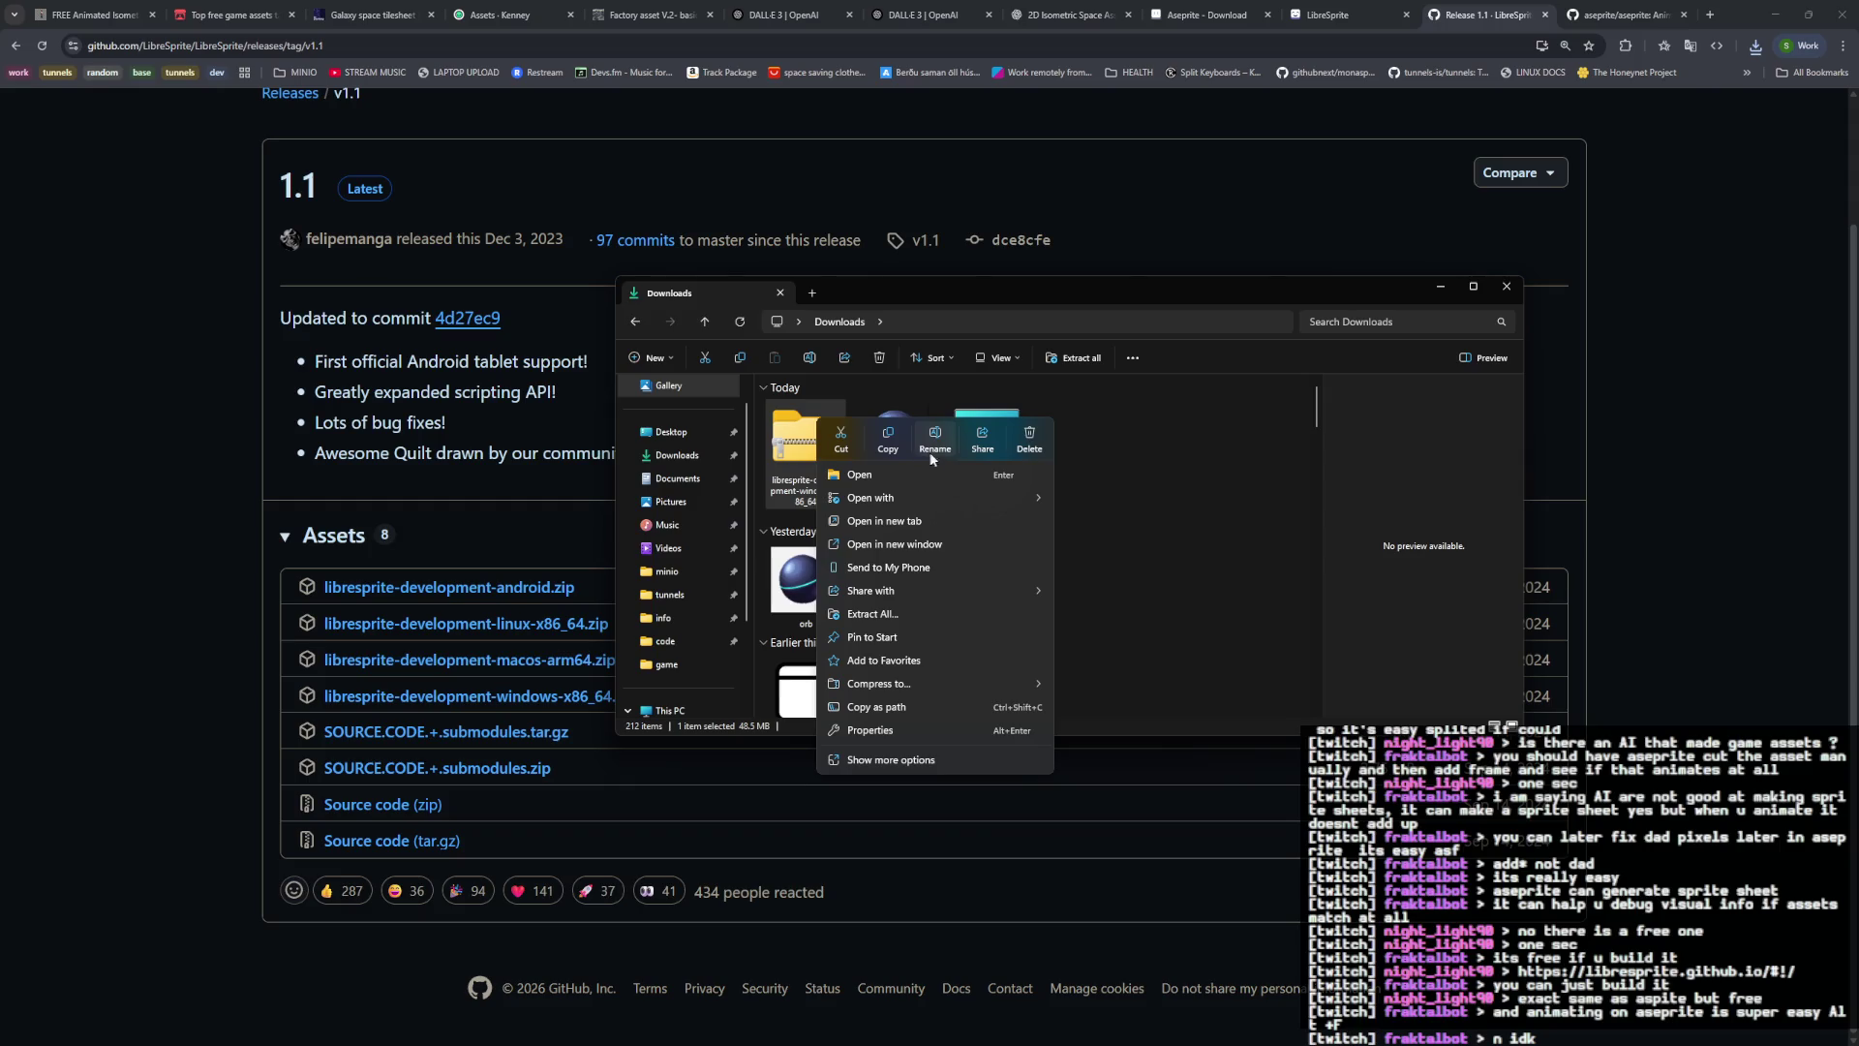
click(961, 616)
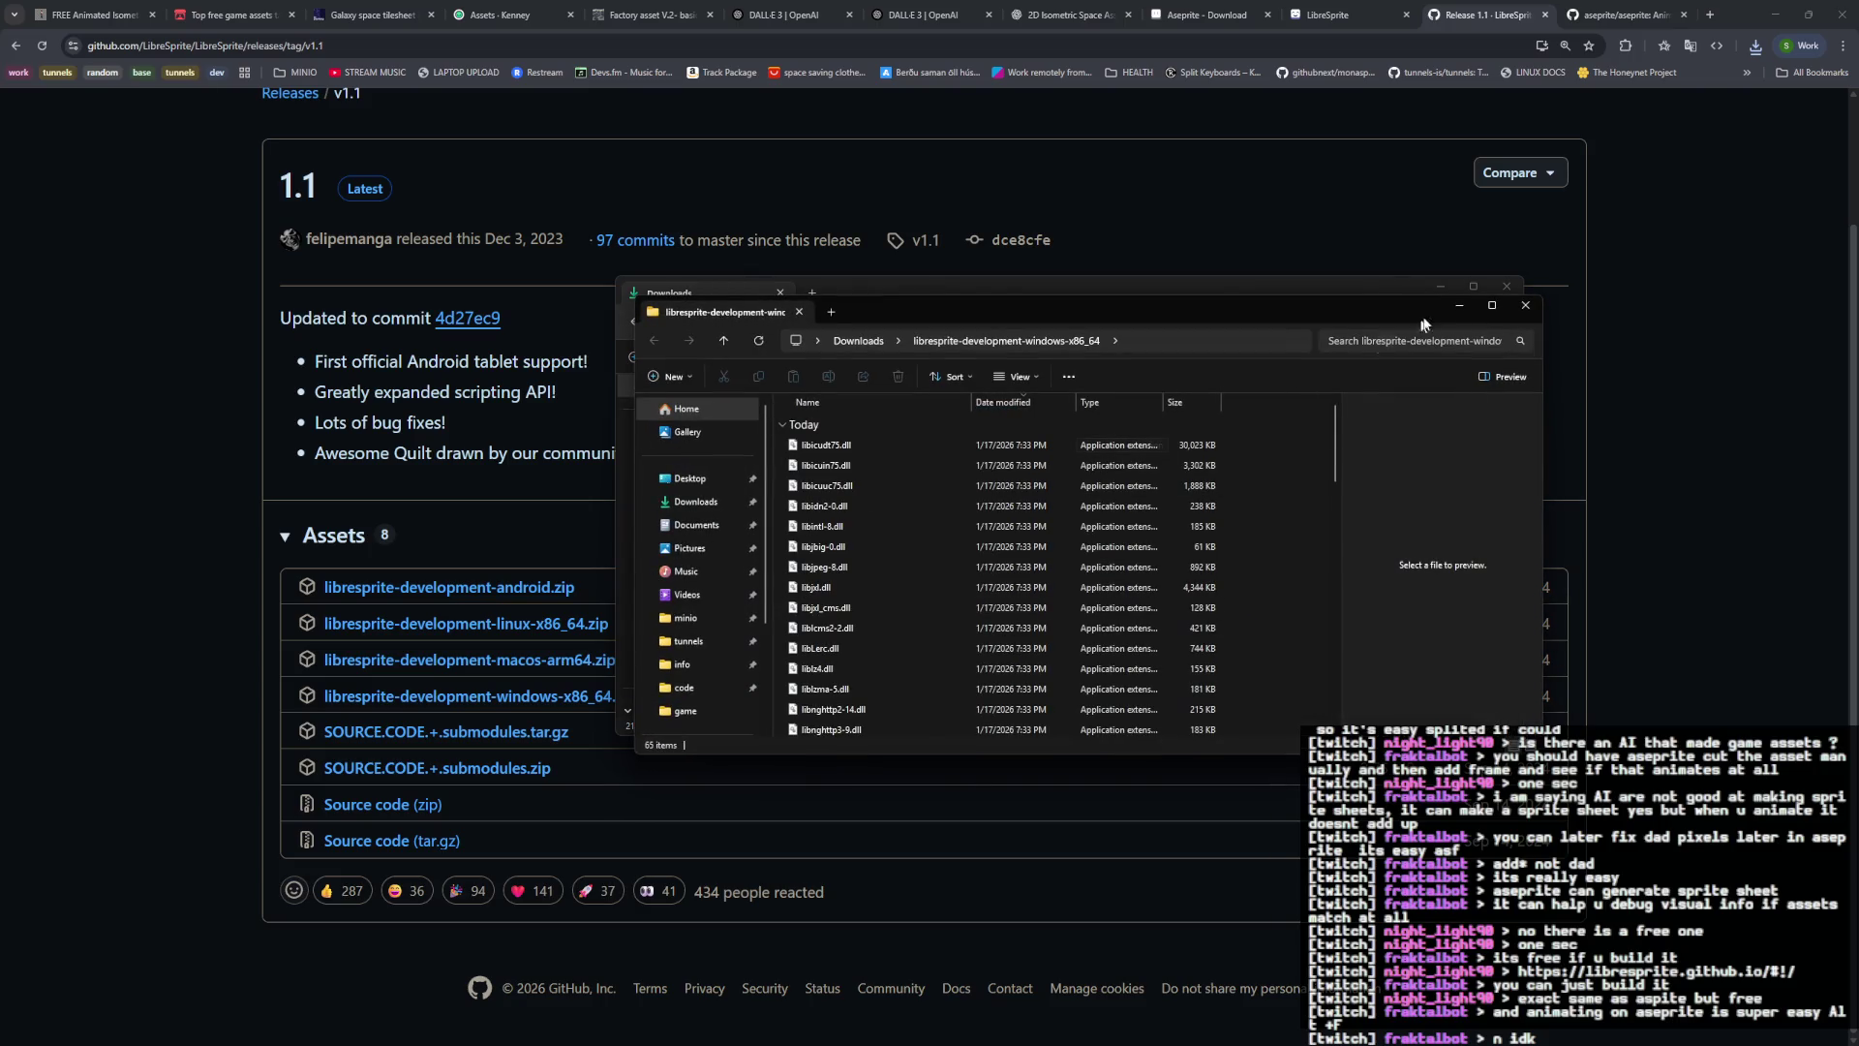
click(1505, 286)
- Explore the extracted LibreSprite folder, briefly looking inside the data subfolder
scroll(1039, 526, down, 5)
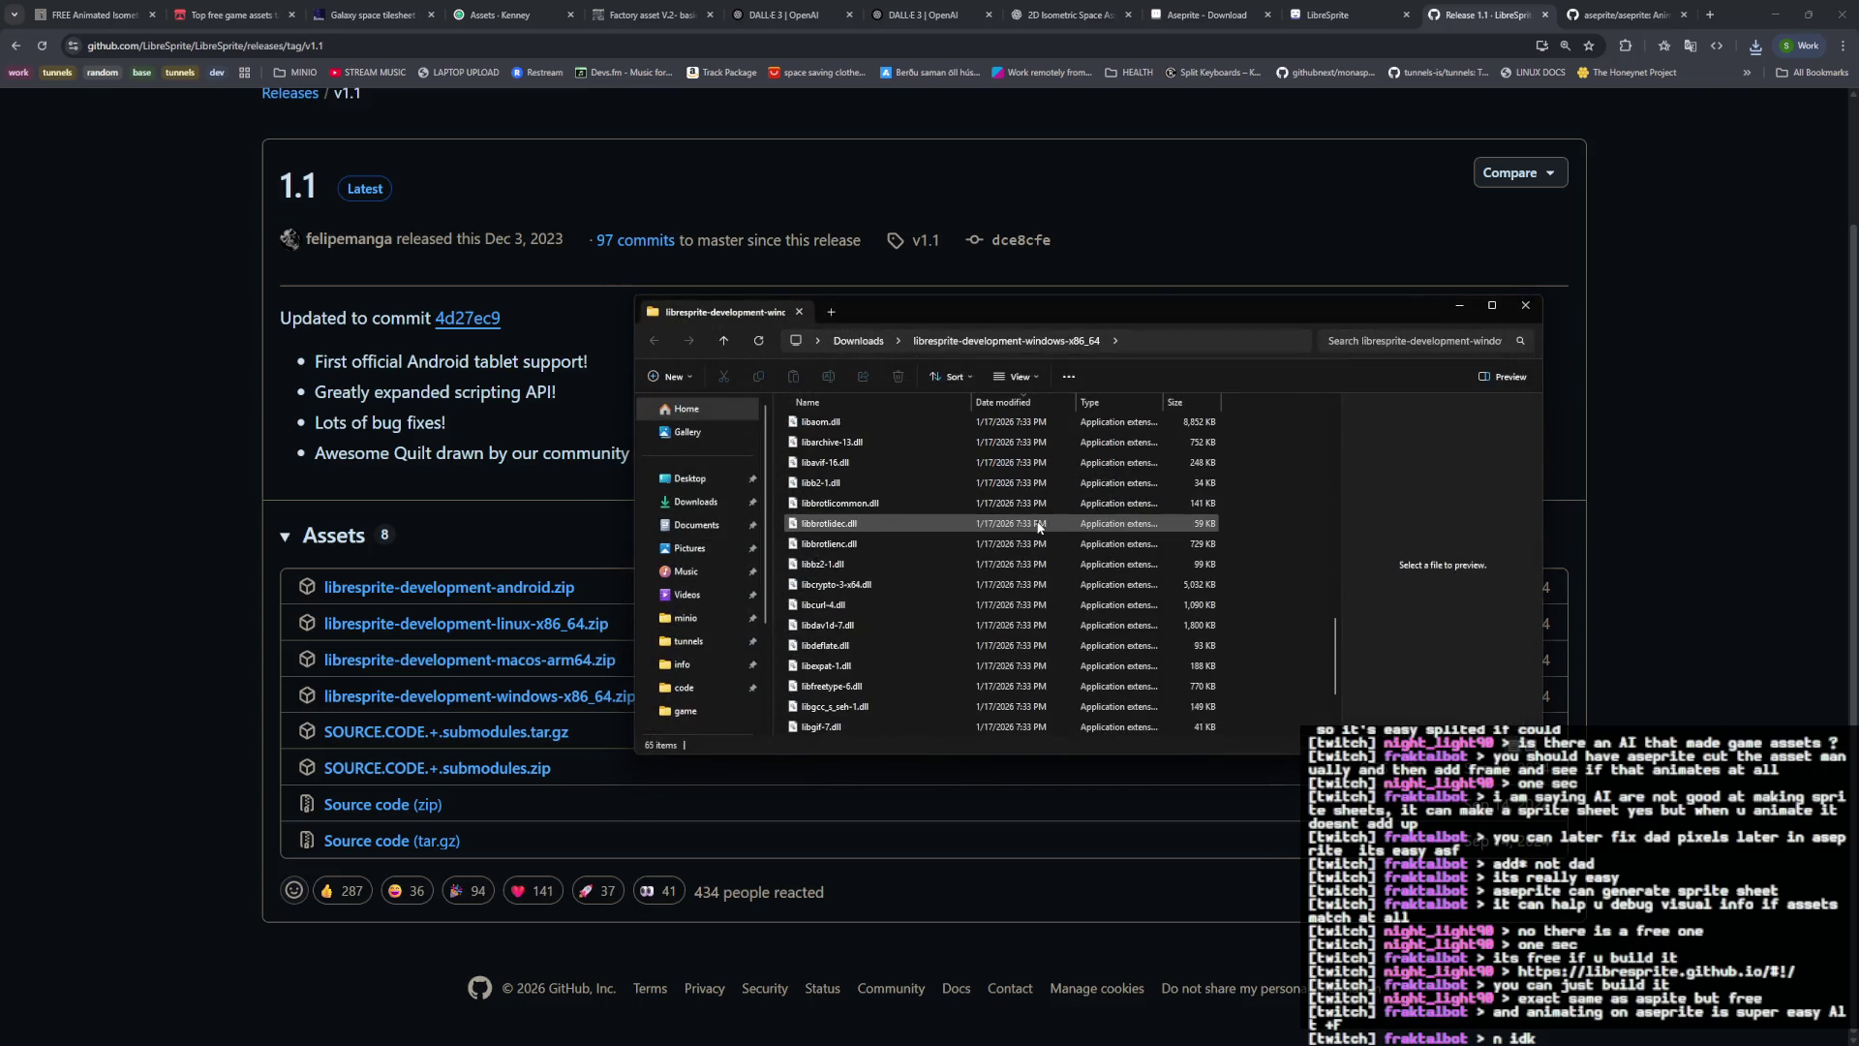
scroll(1046, 565, up, 4)
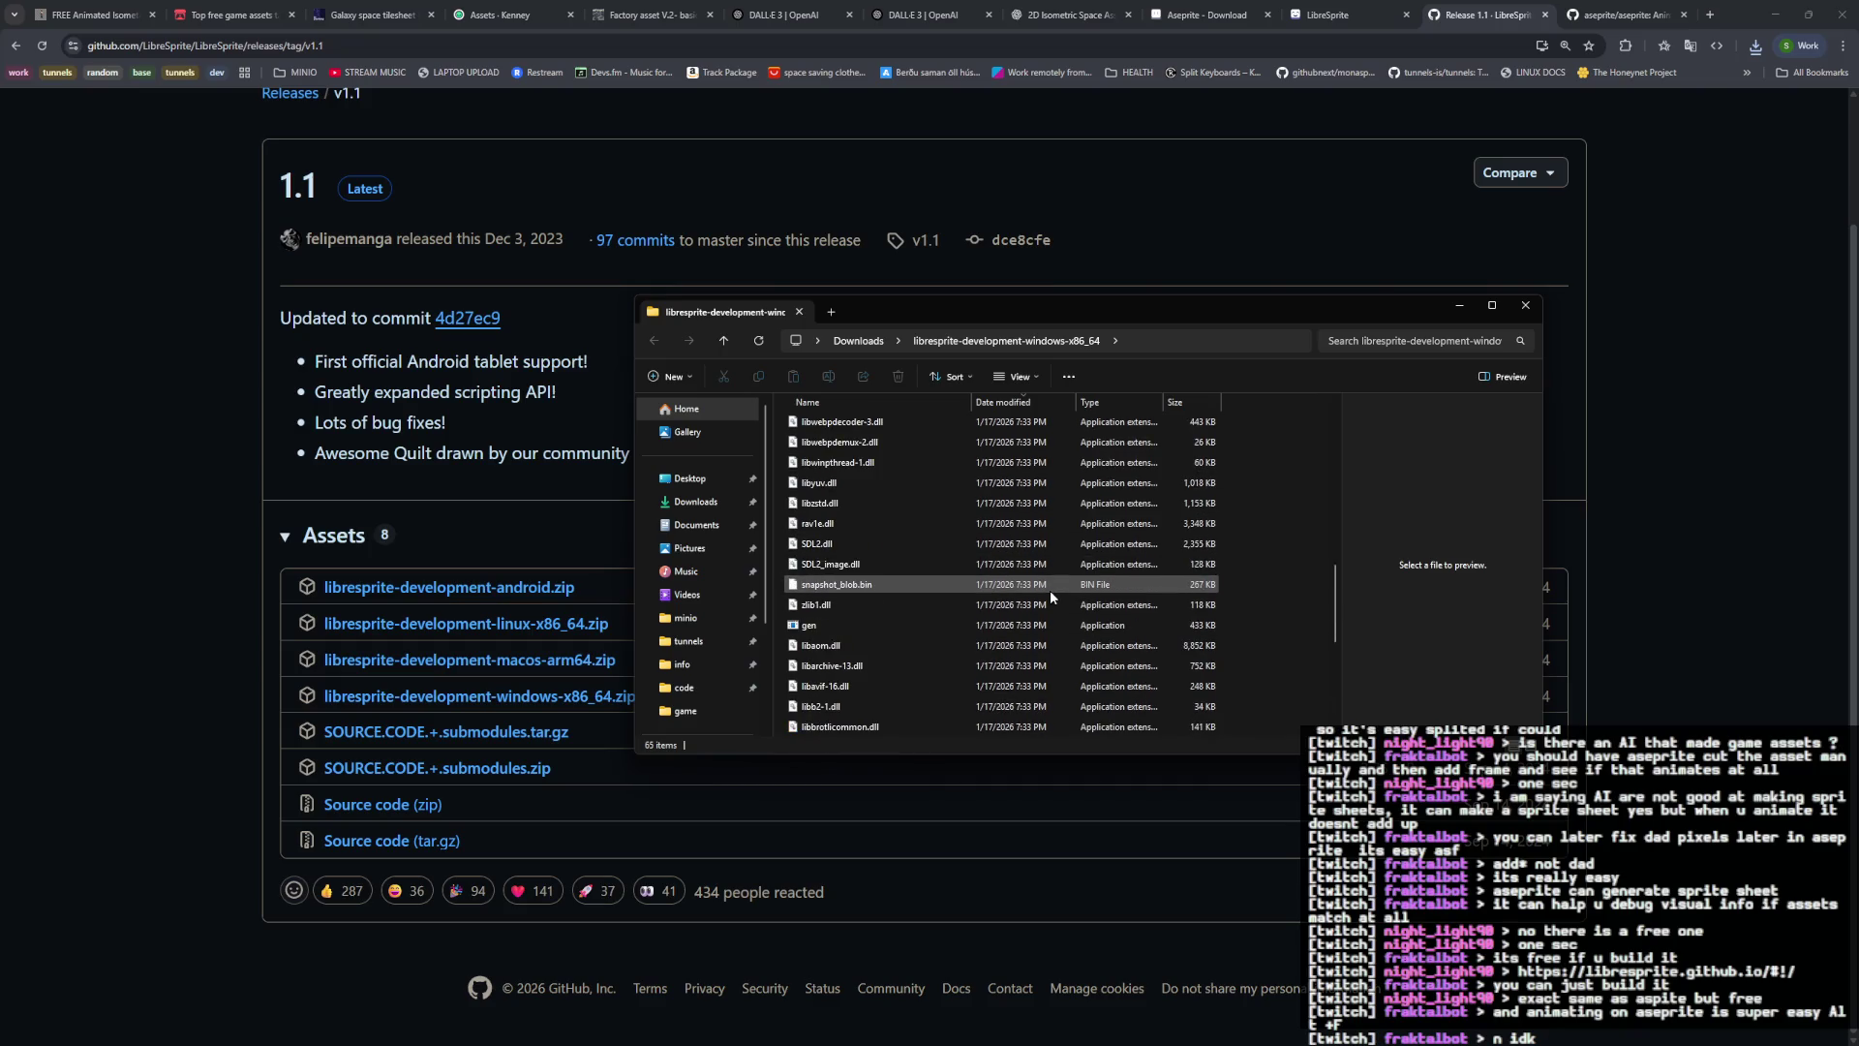
scroll(920, 620, up, 5)
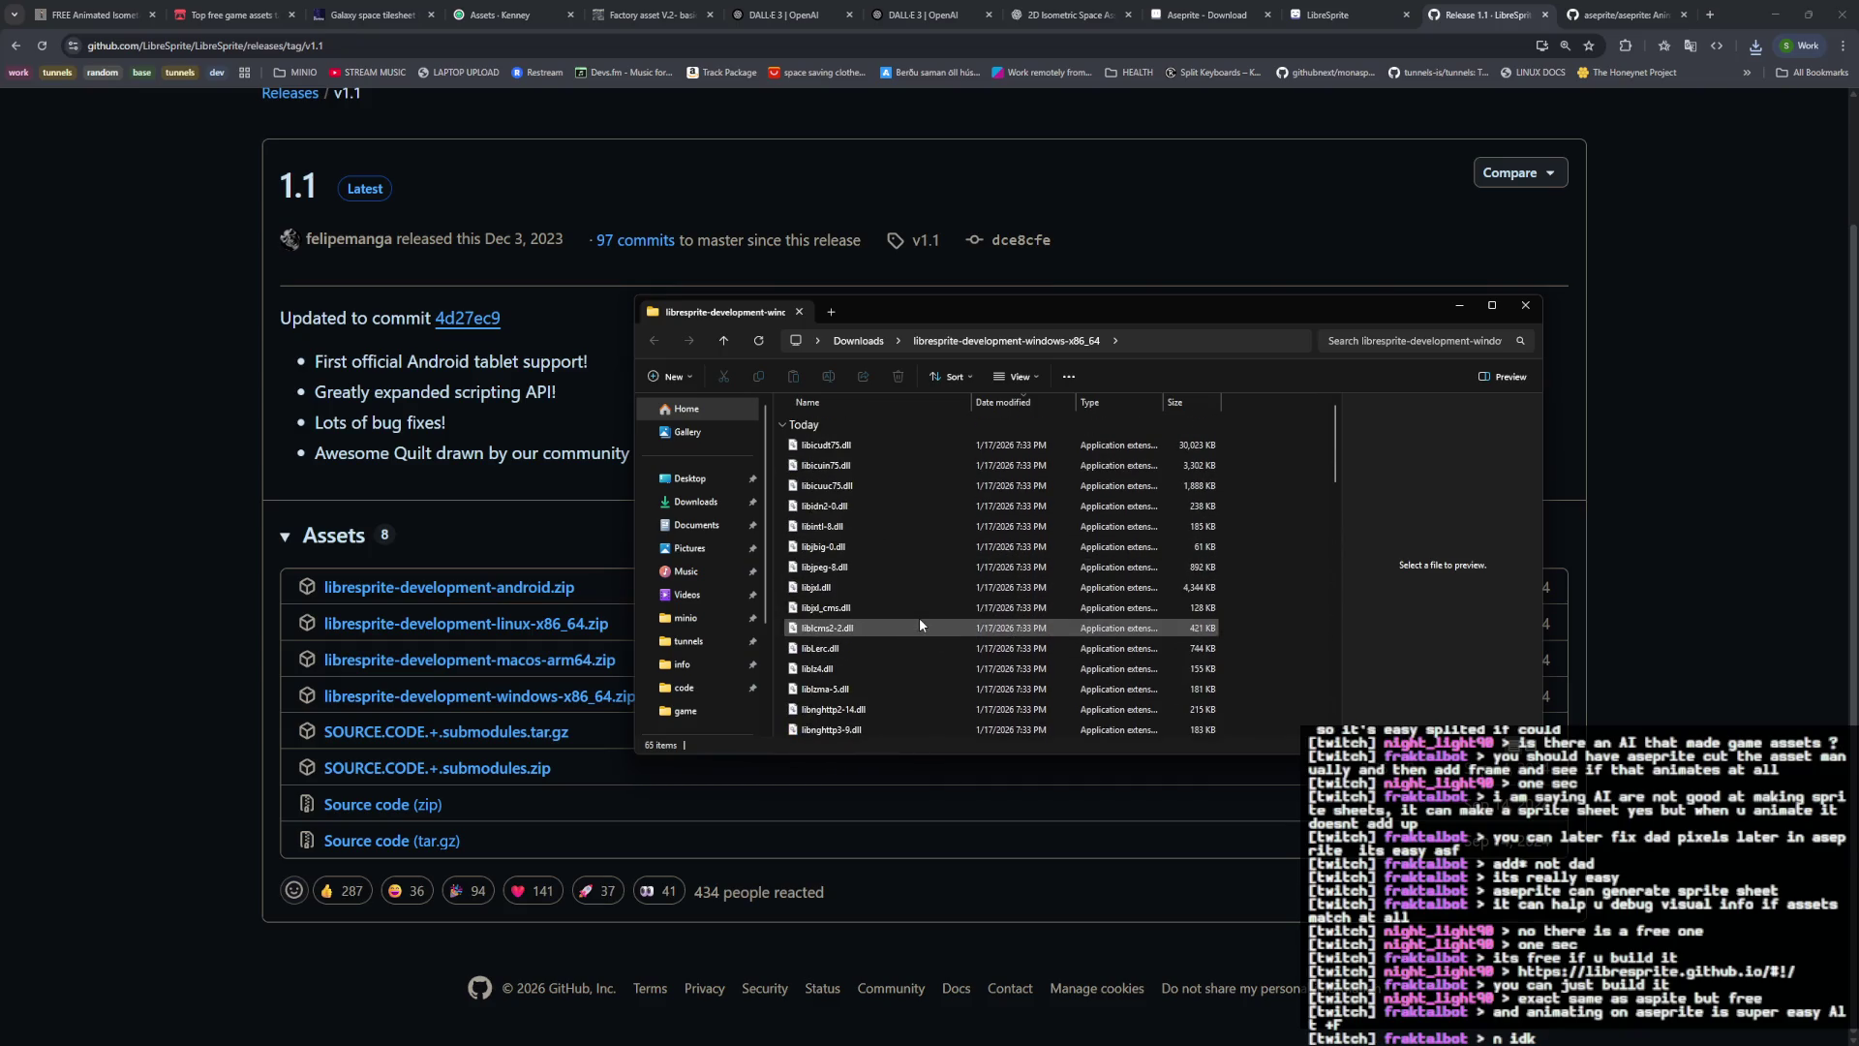
scroll(933, 551, down, 10)
scroll(933, 551, down, 5)
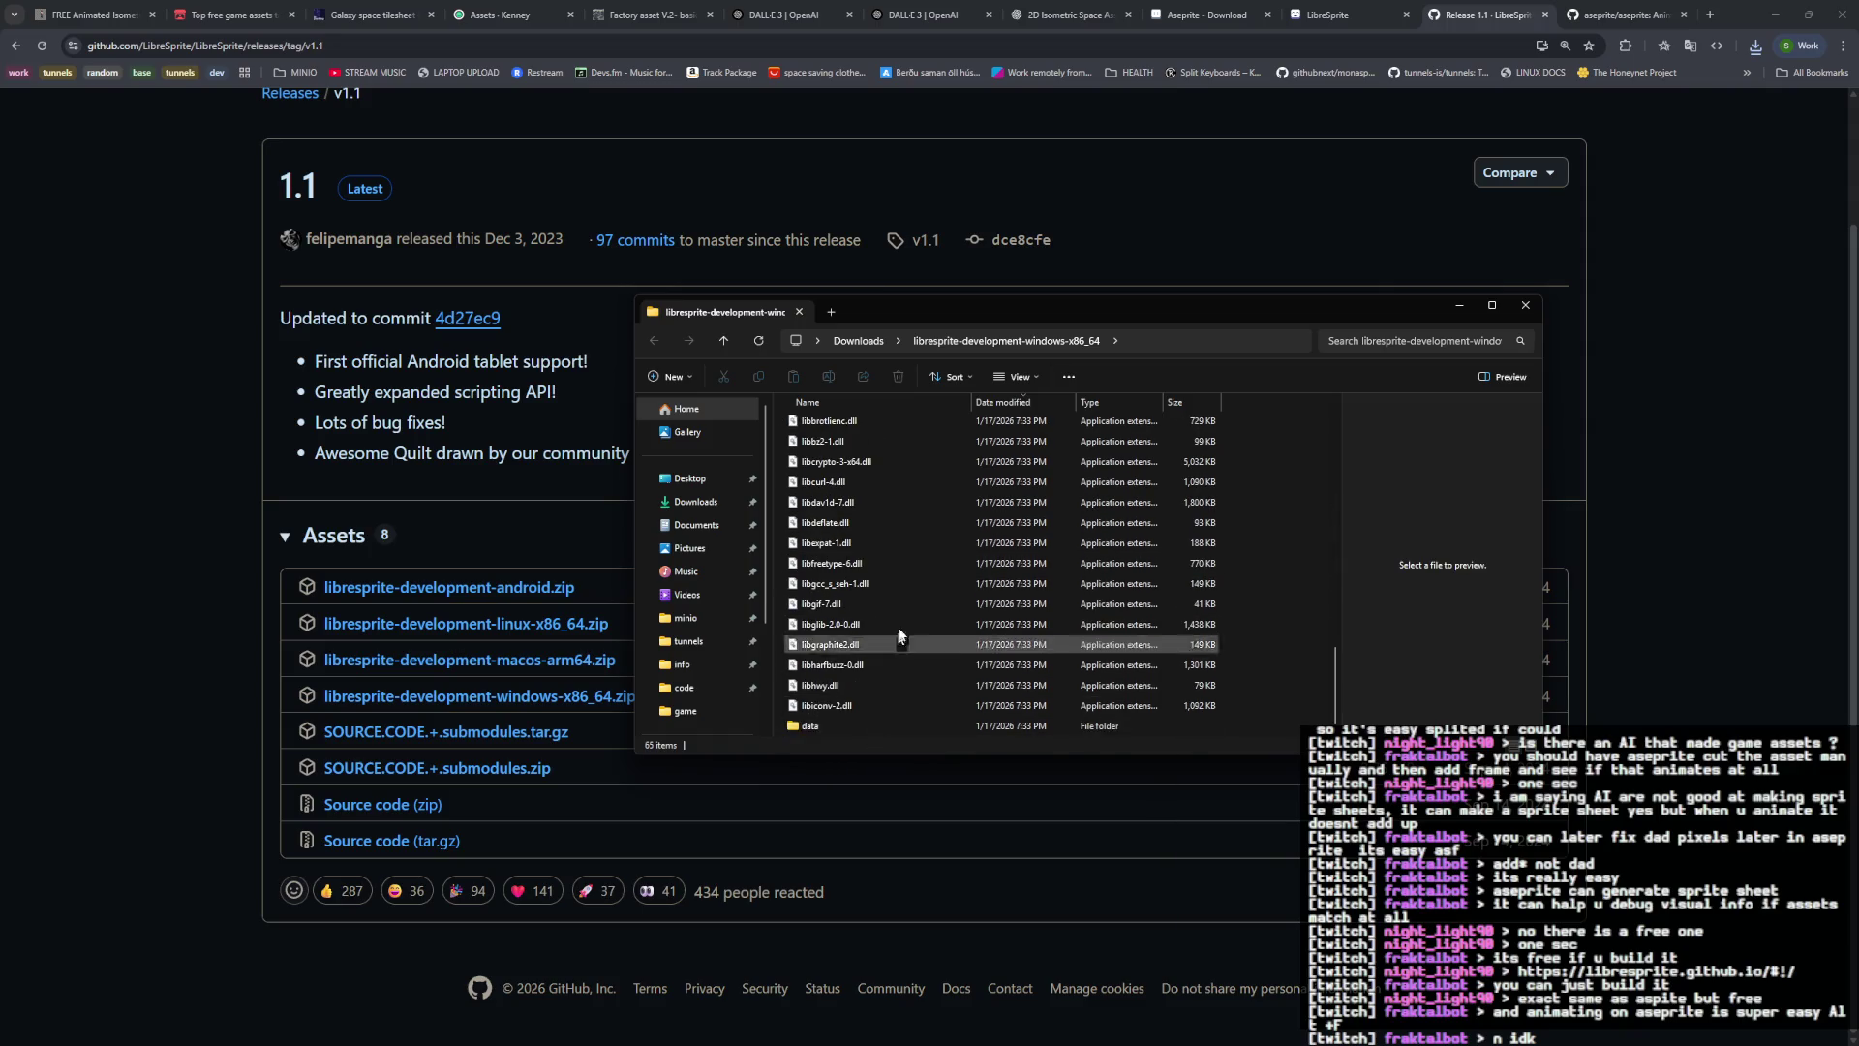
scroll(900, 619, up, 4)
click(851, 506)
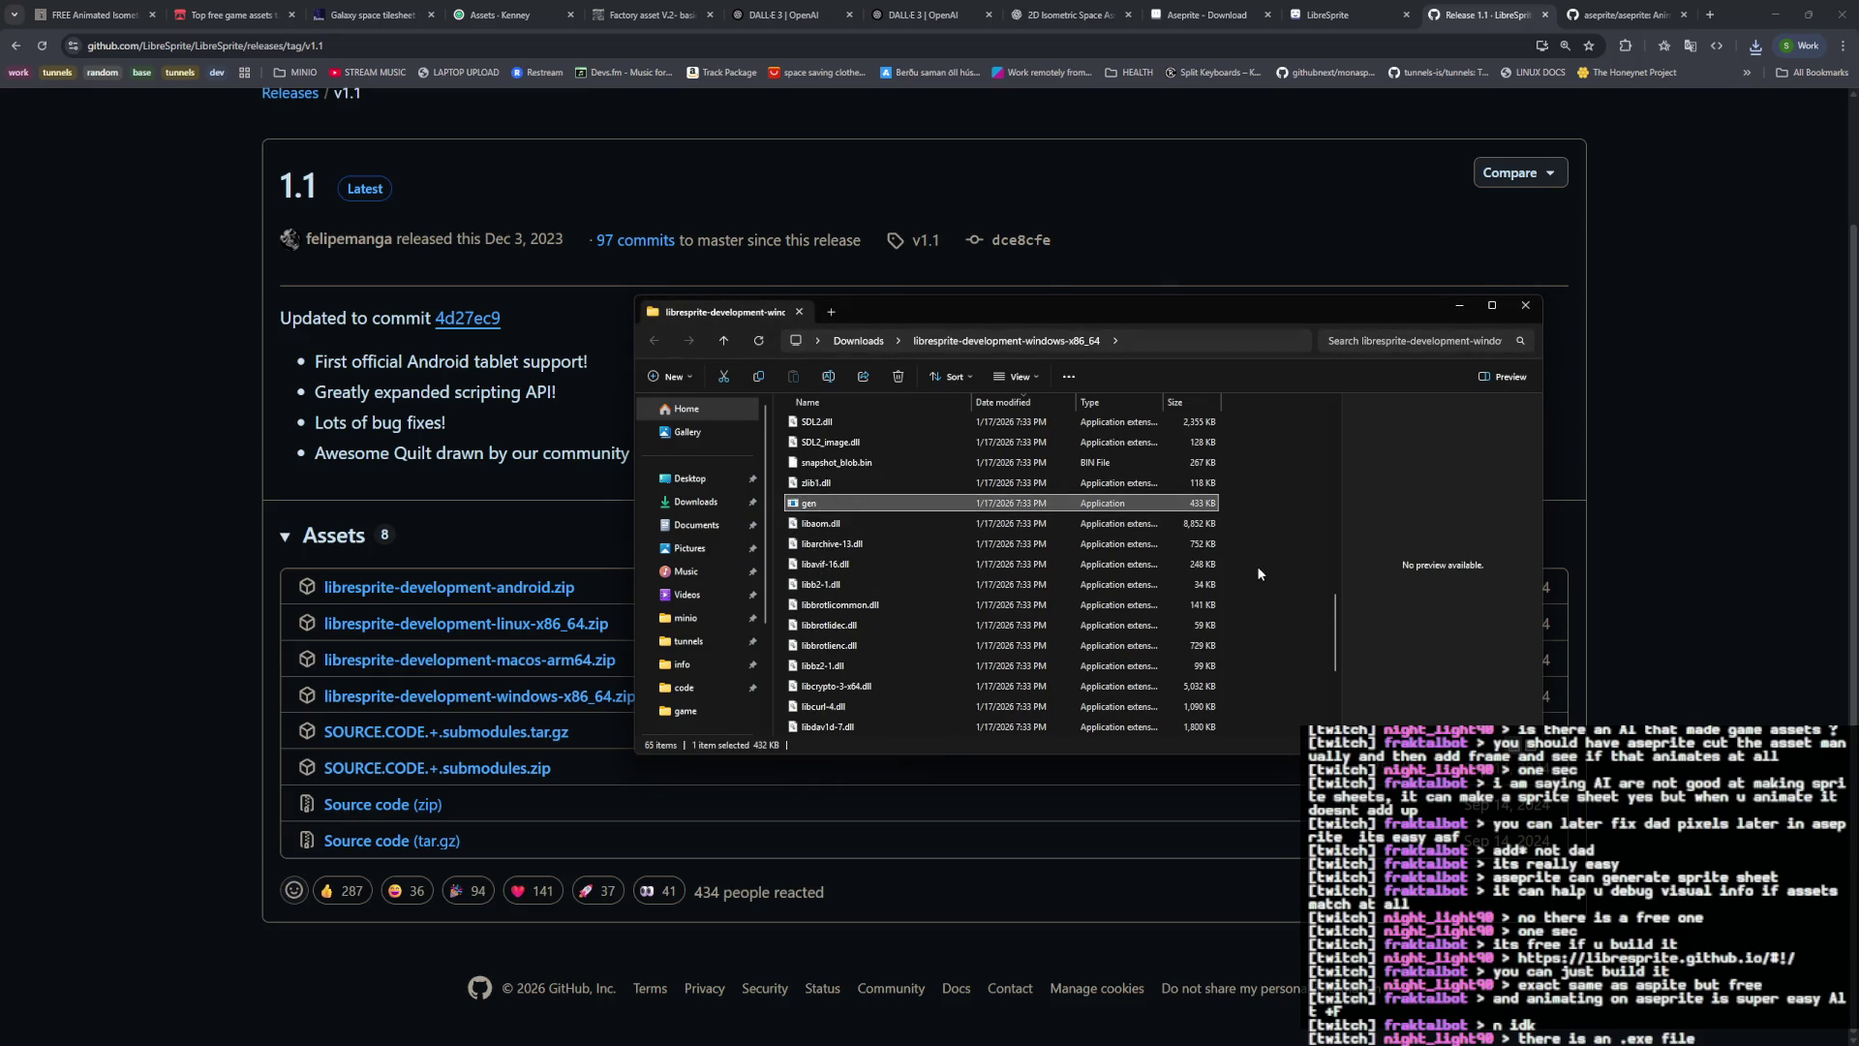
scroll(1251, 561, down, 1)
scroll(1017, 615, up, 1)
scroll(1017, 615, up, 1)
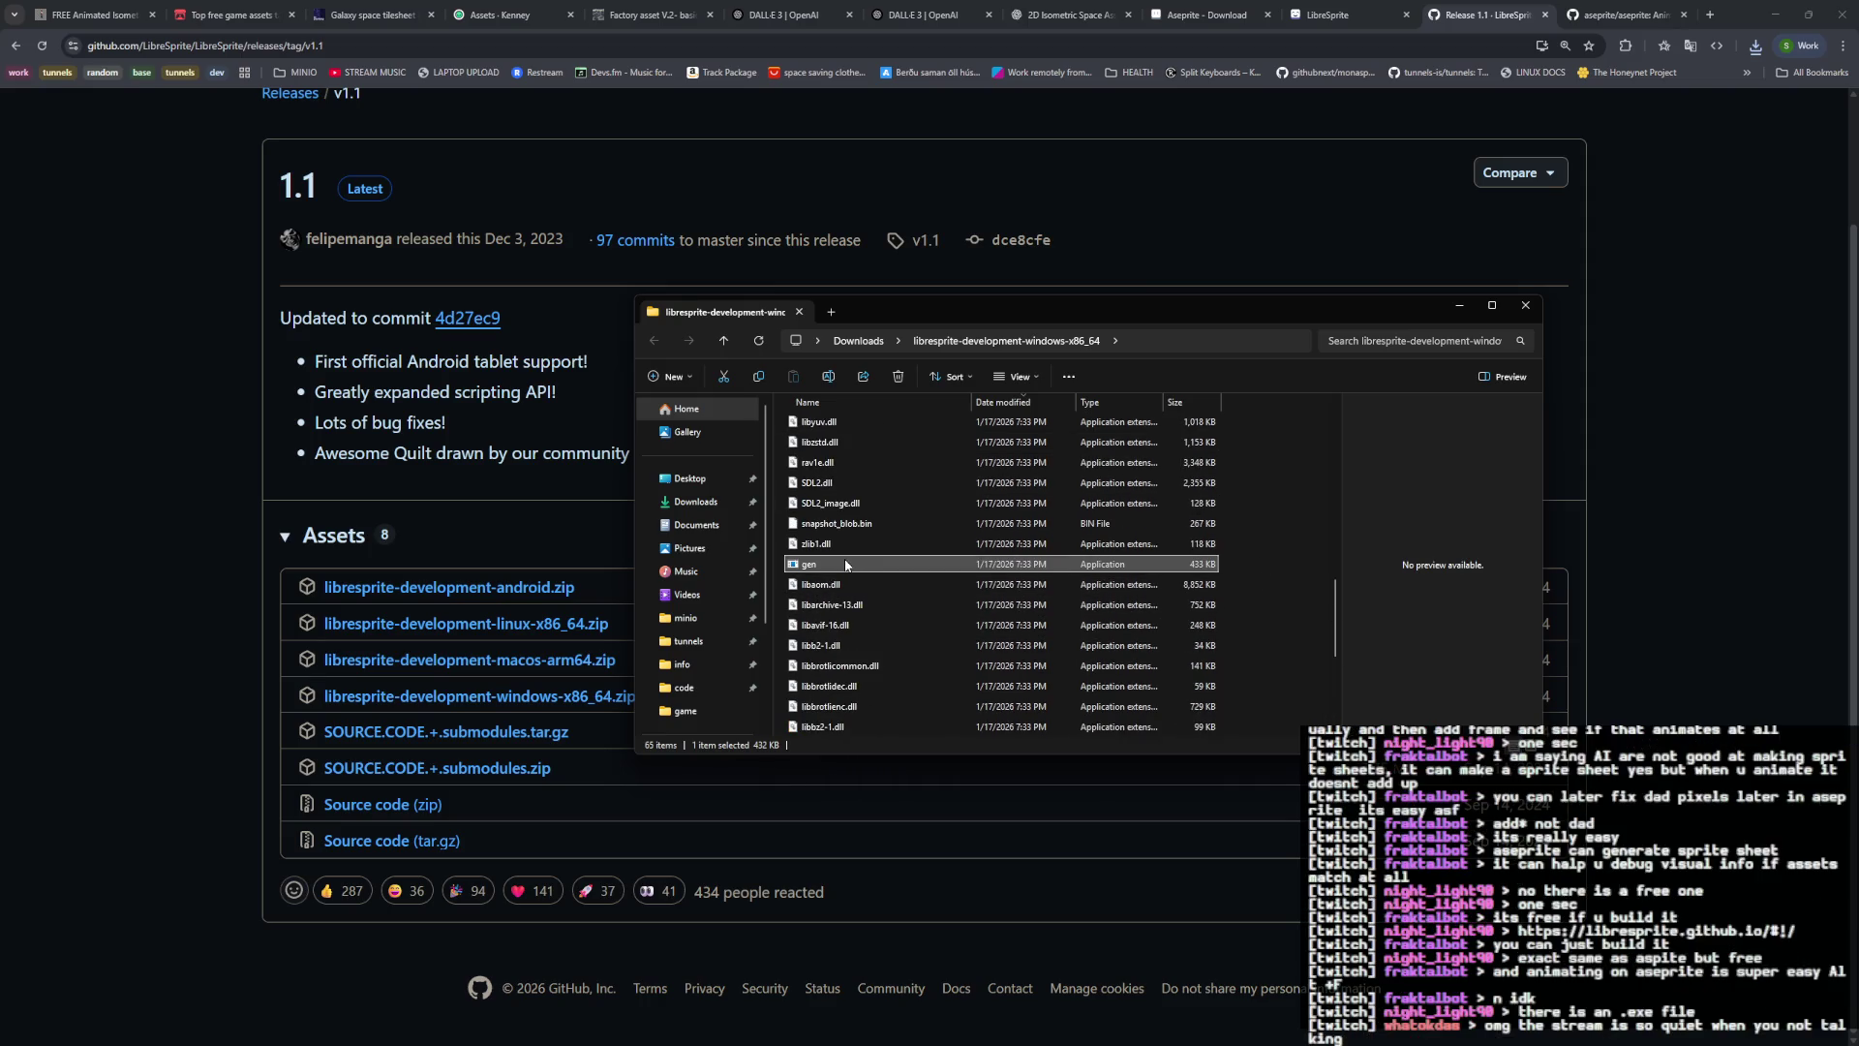
scroll(842, 548, up, 8)
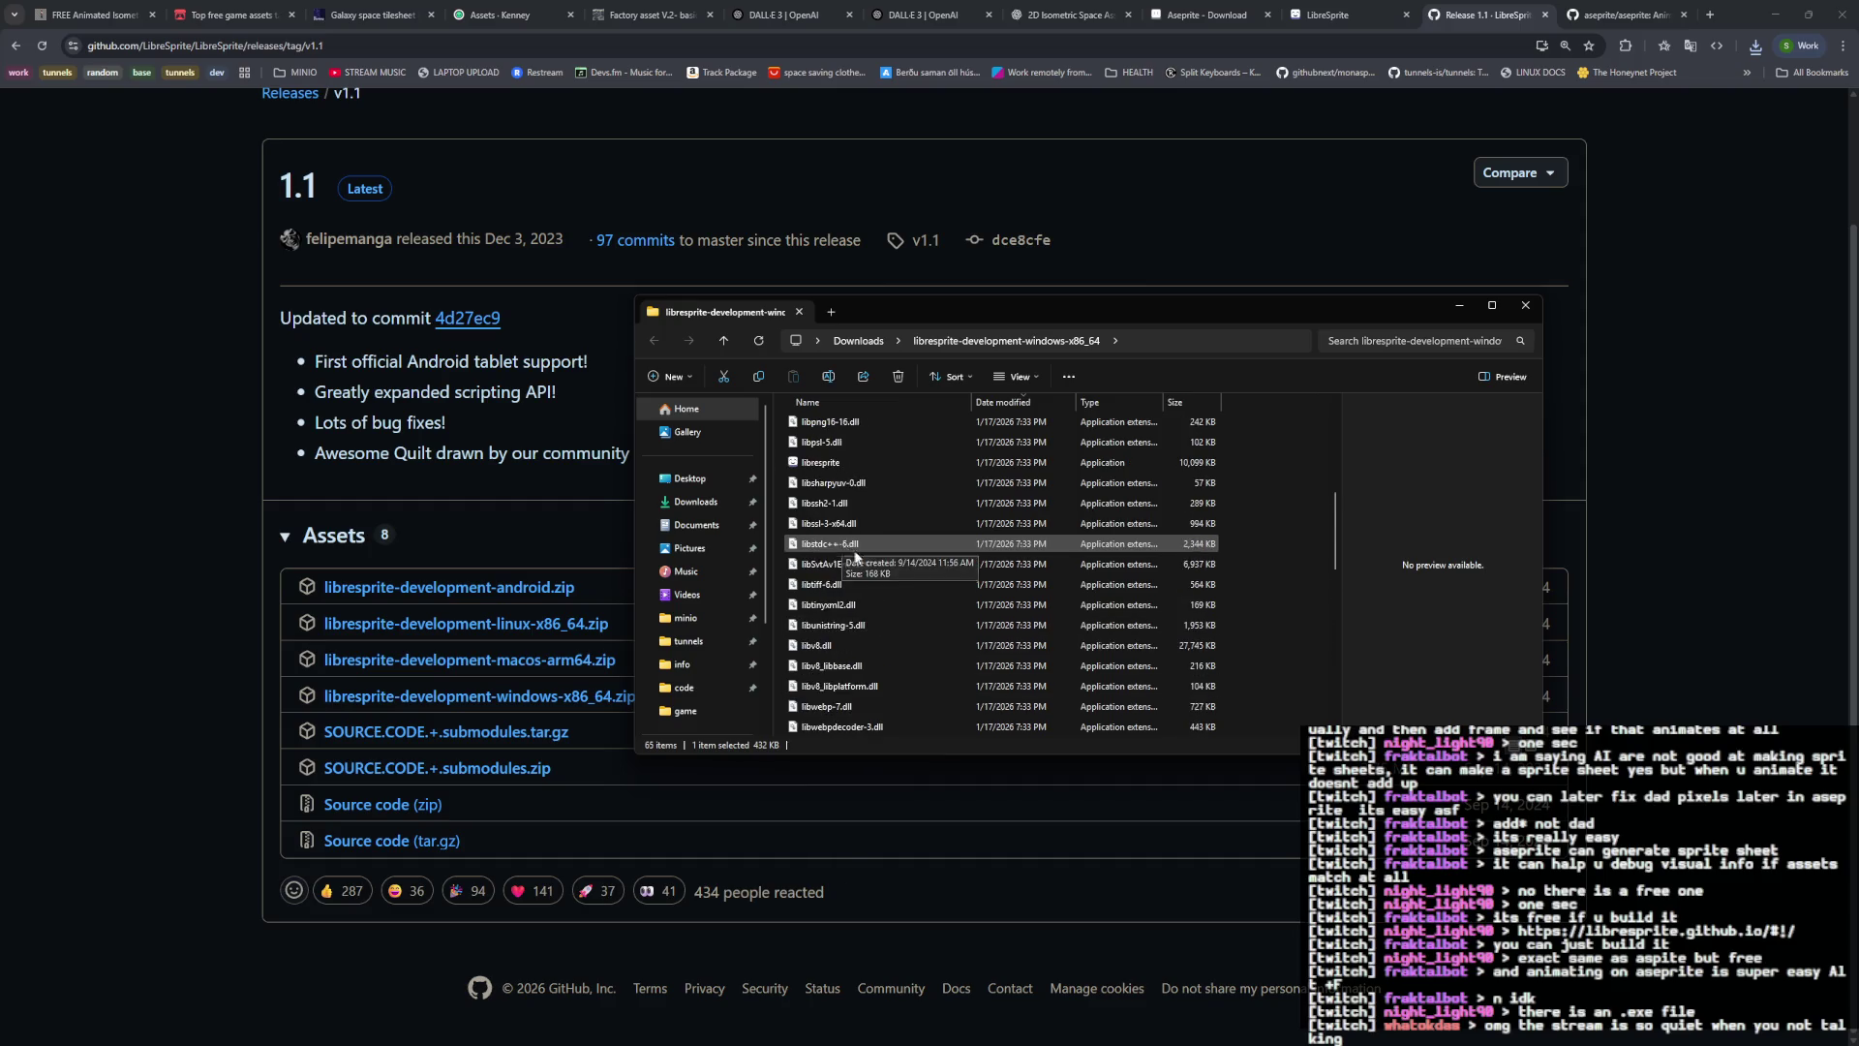
scroll(865, 552, up, 4)
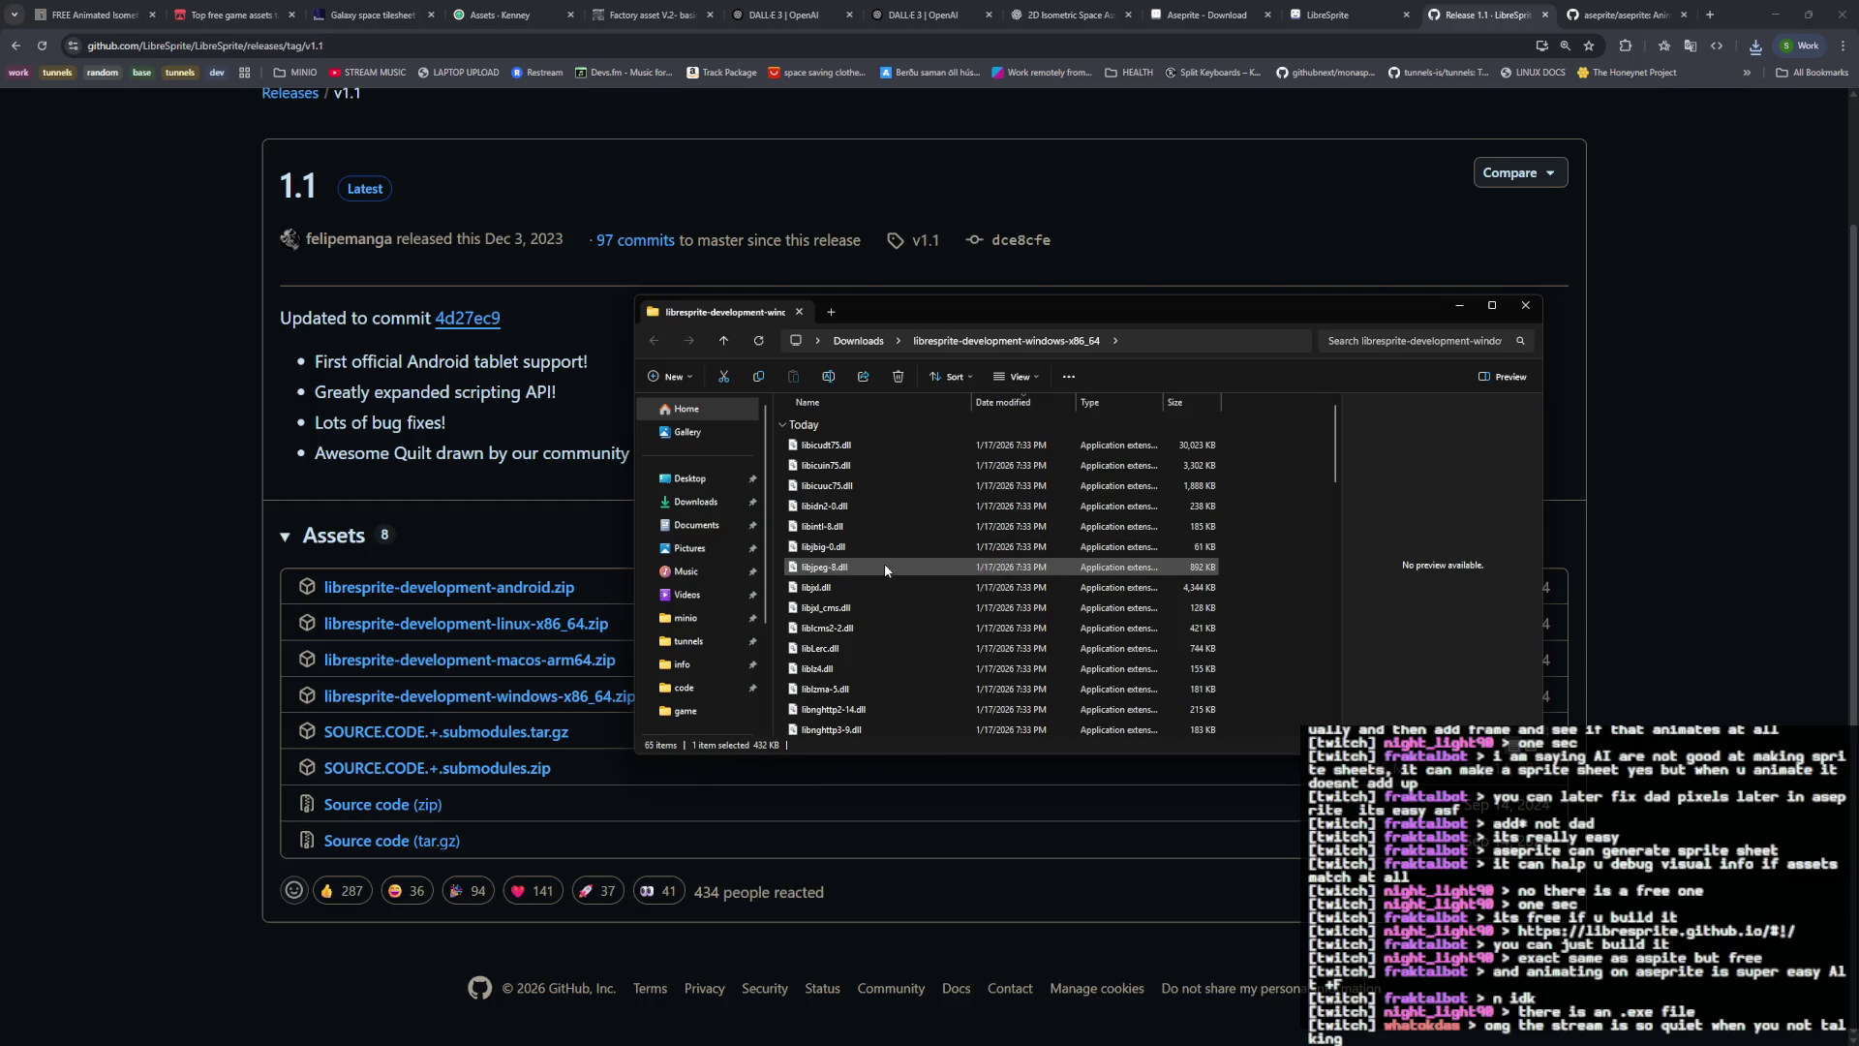
scroll(886, 569, down, 10)
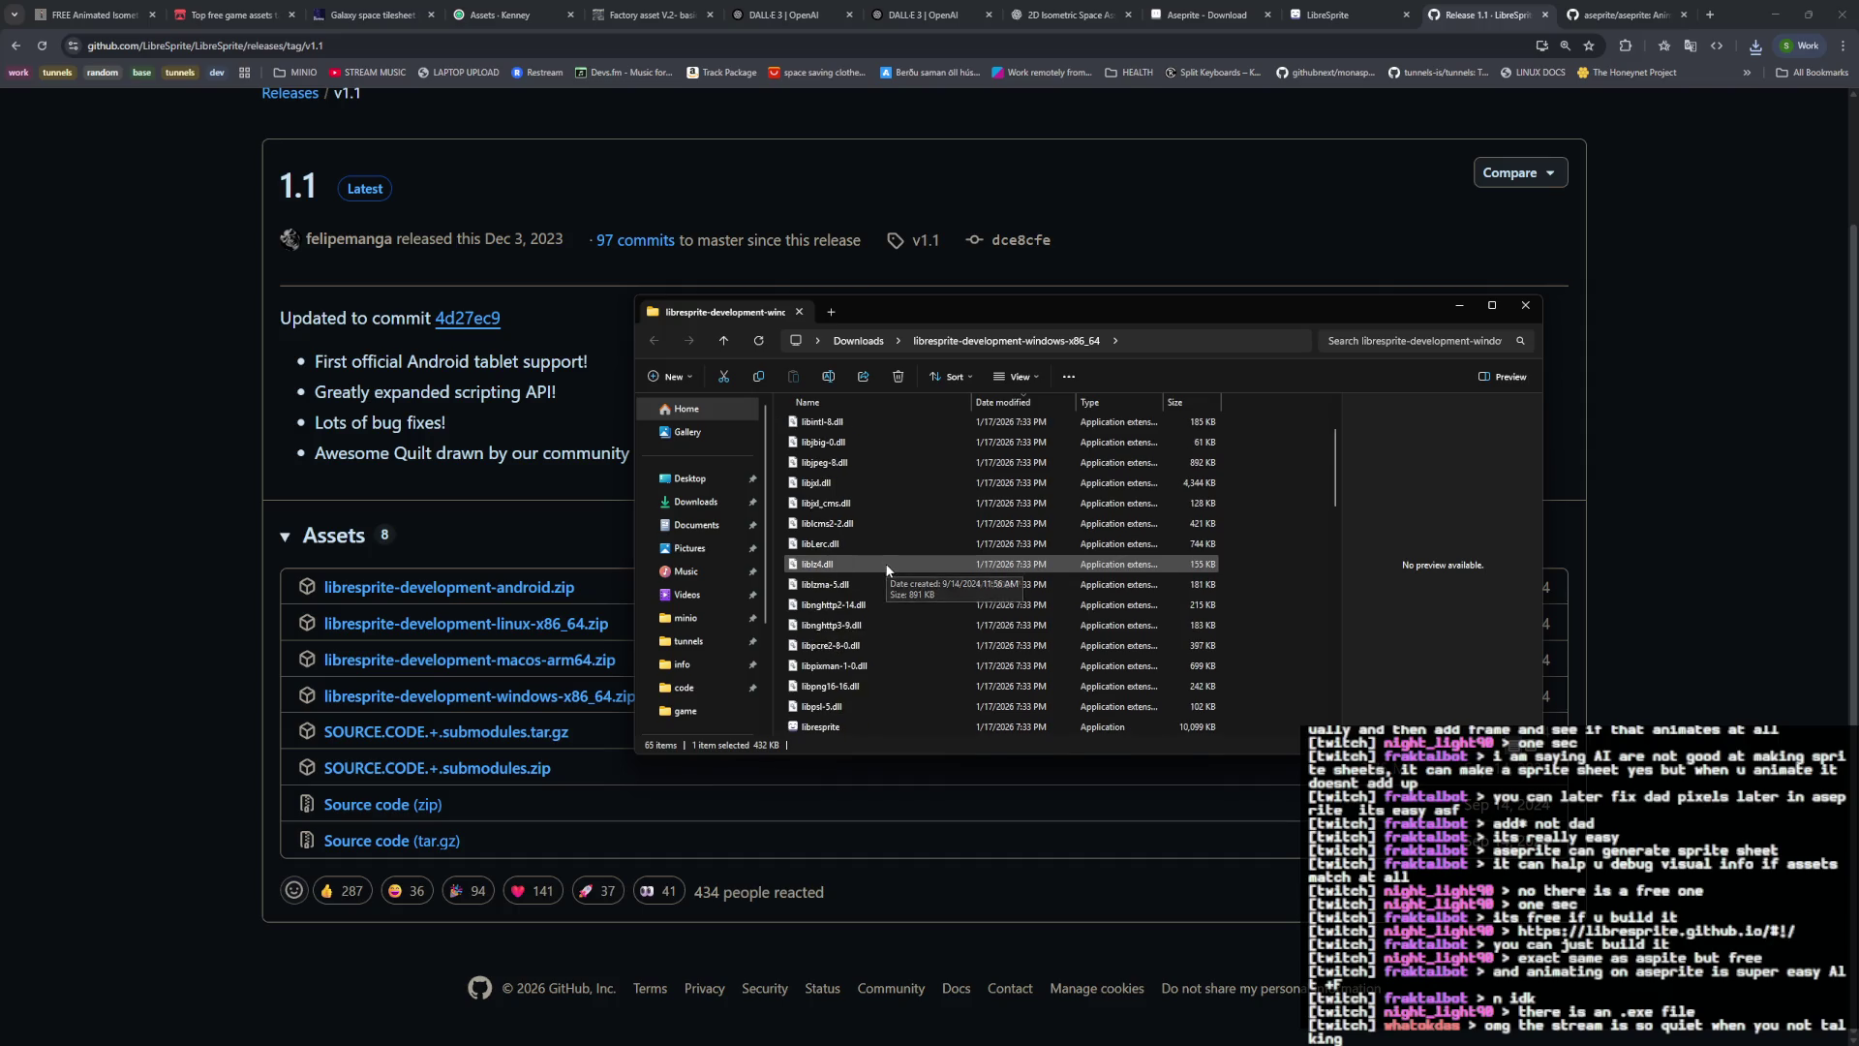
scroll(892, 563, up, 10)
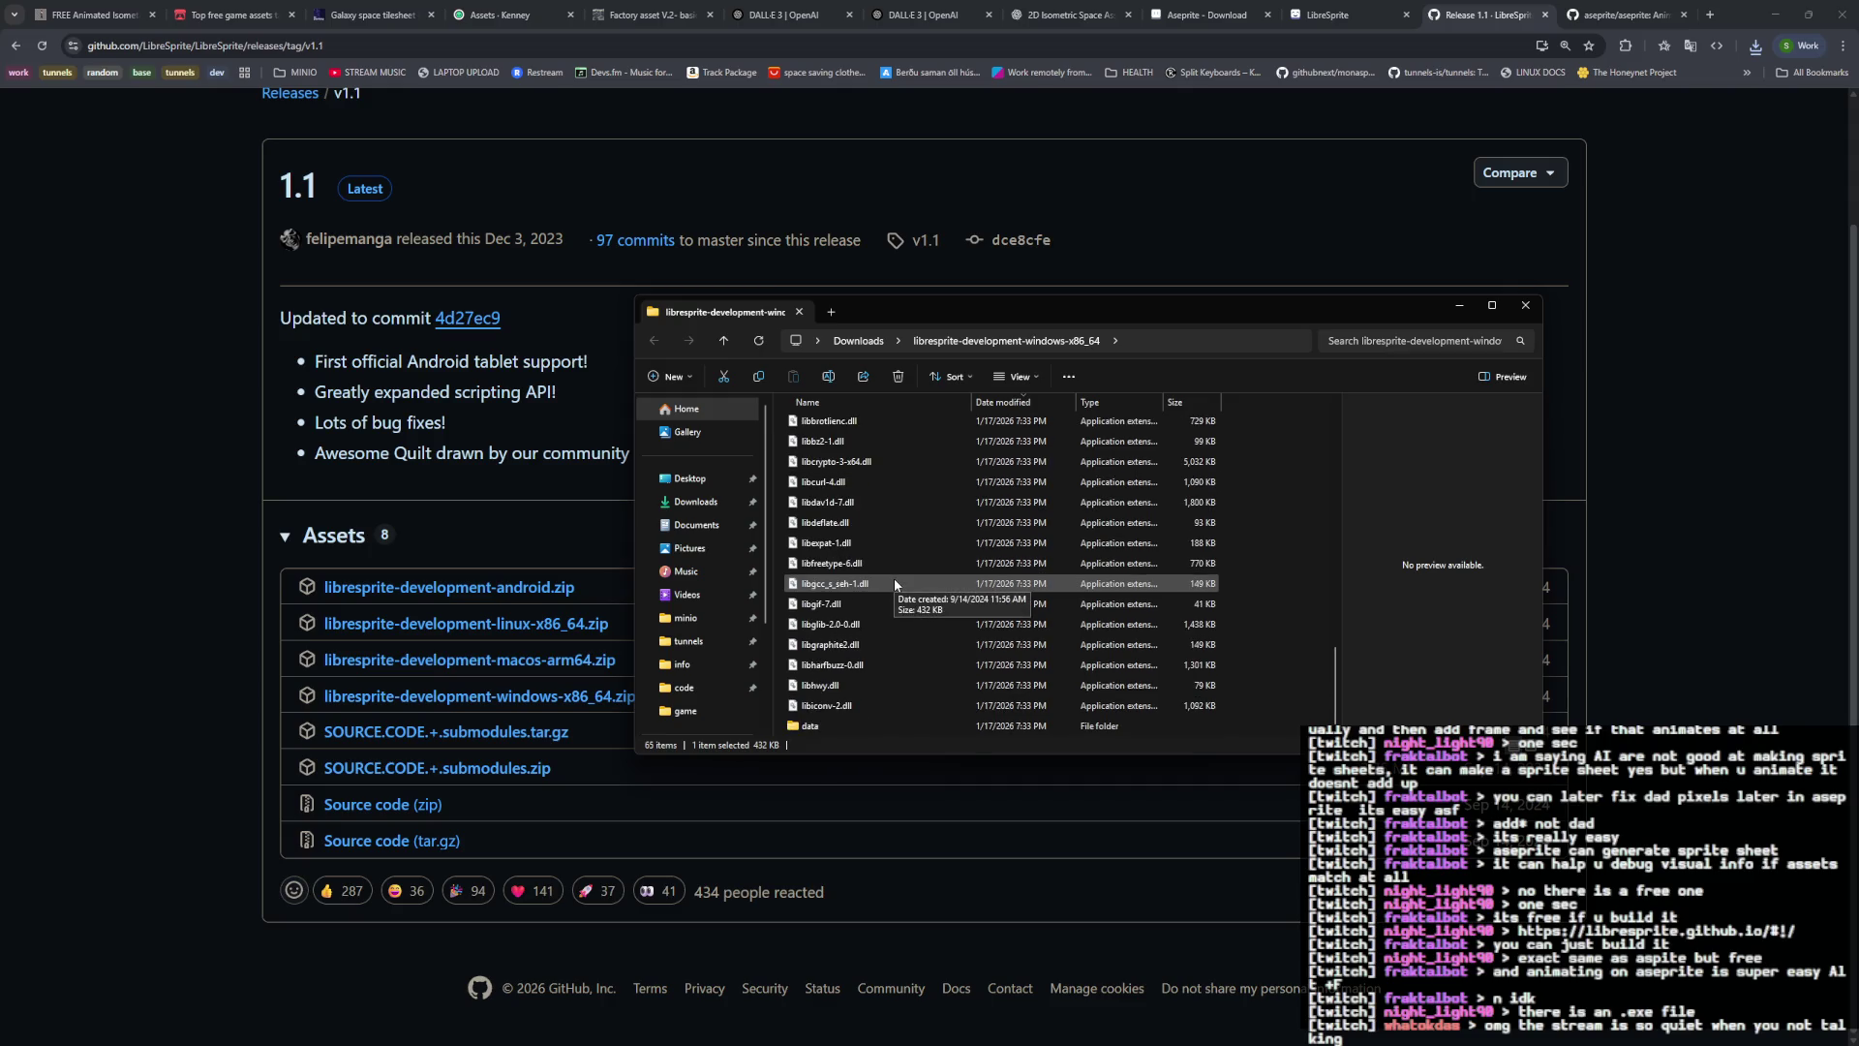
double_click(873, 721)
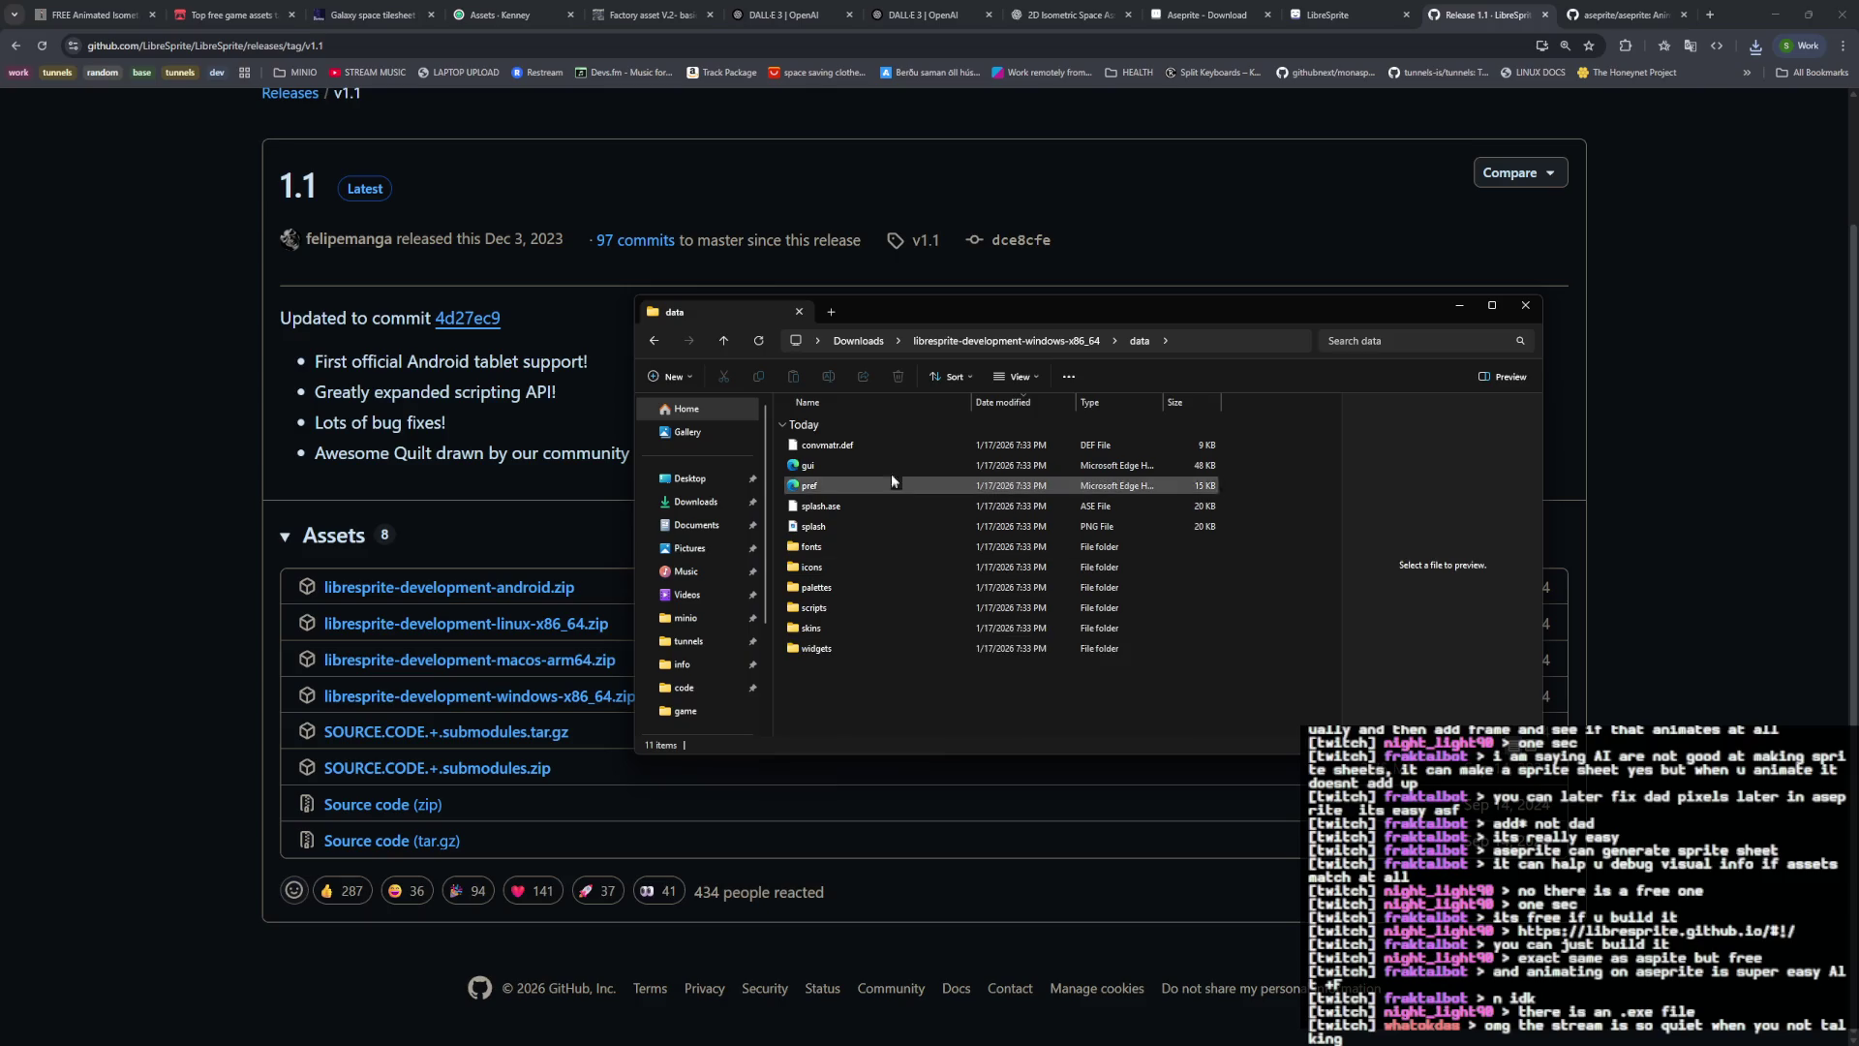
click(653, 341)
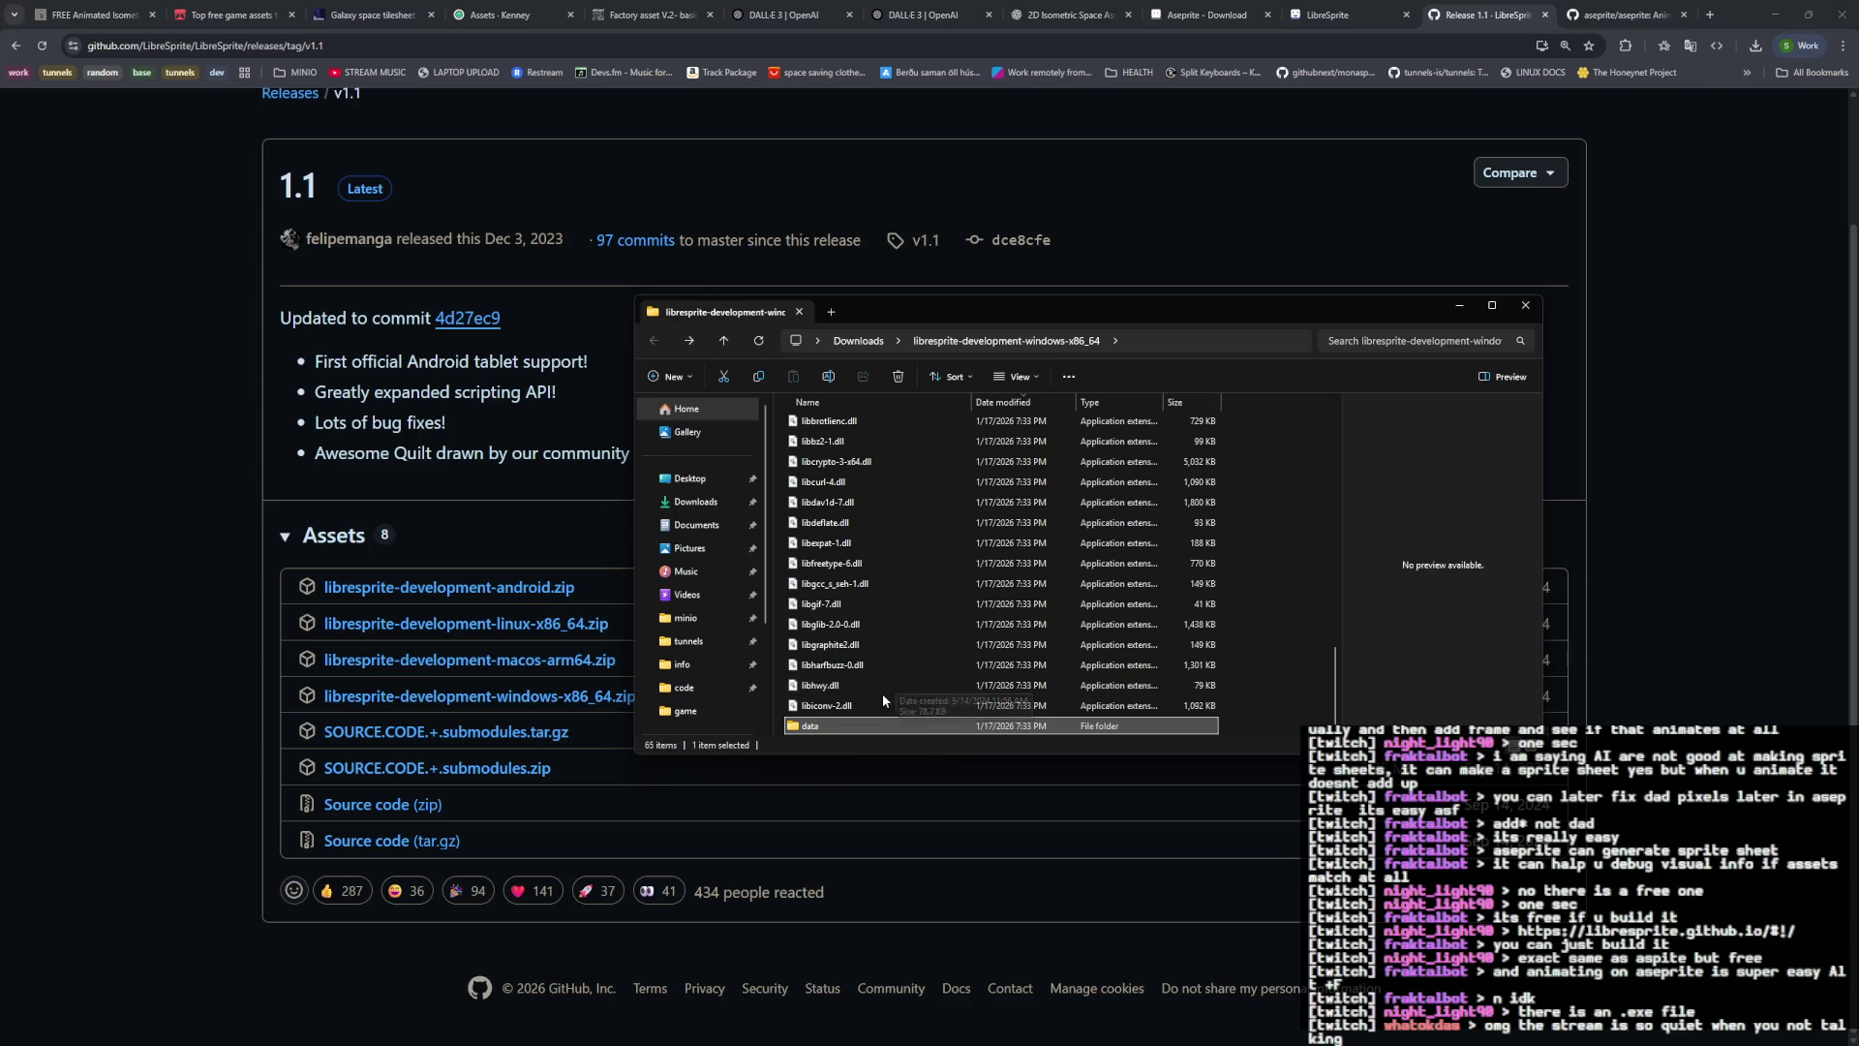
- Sort the maximized folder by type, launch libresprite.exe, and close File Explorer
click(1492, 305)
scroll(668, 521, up, 2)
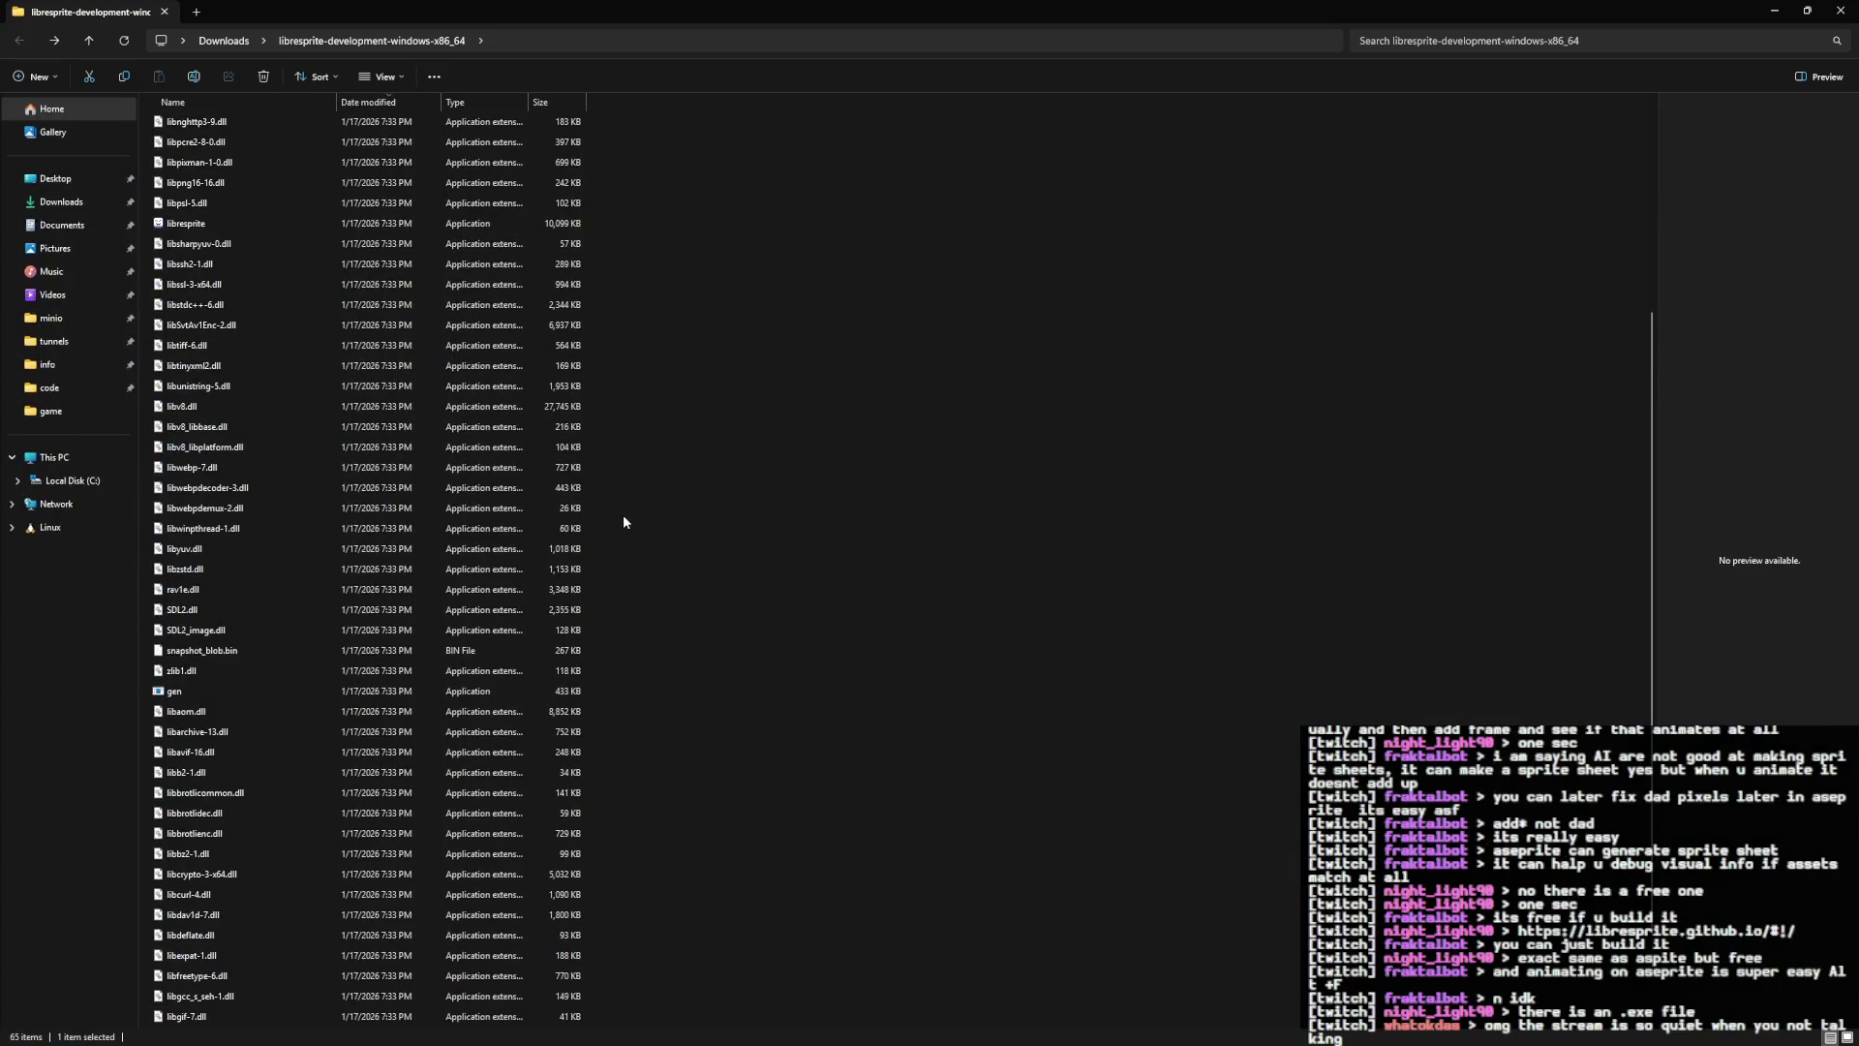
click(455, 101)
double_click(223, 185)
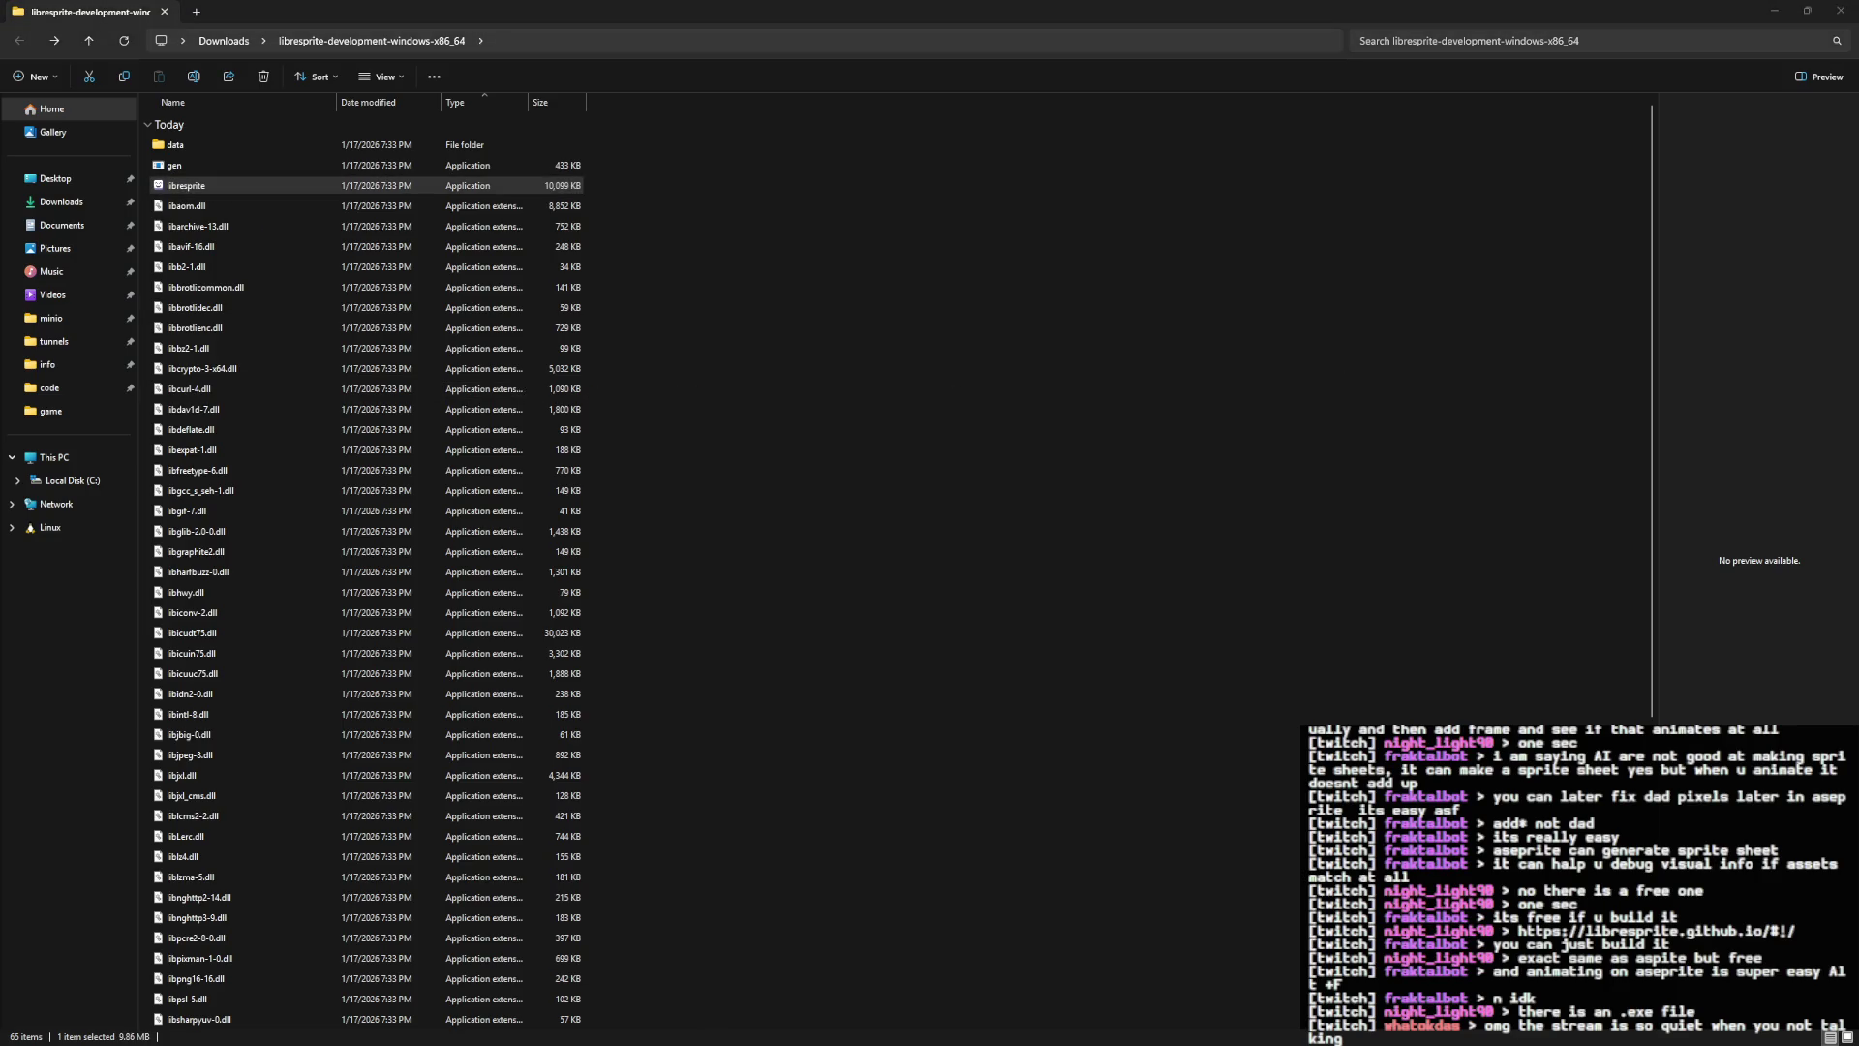
click(1840, 11)
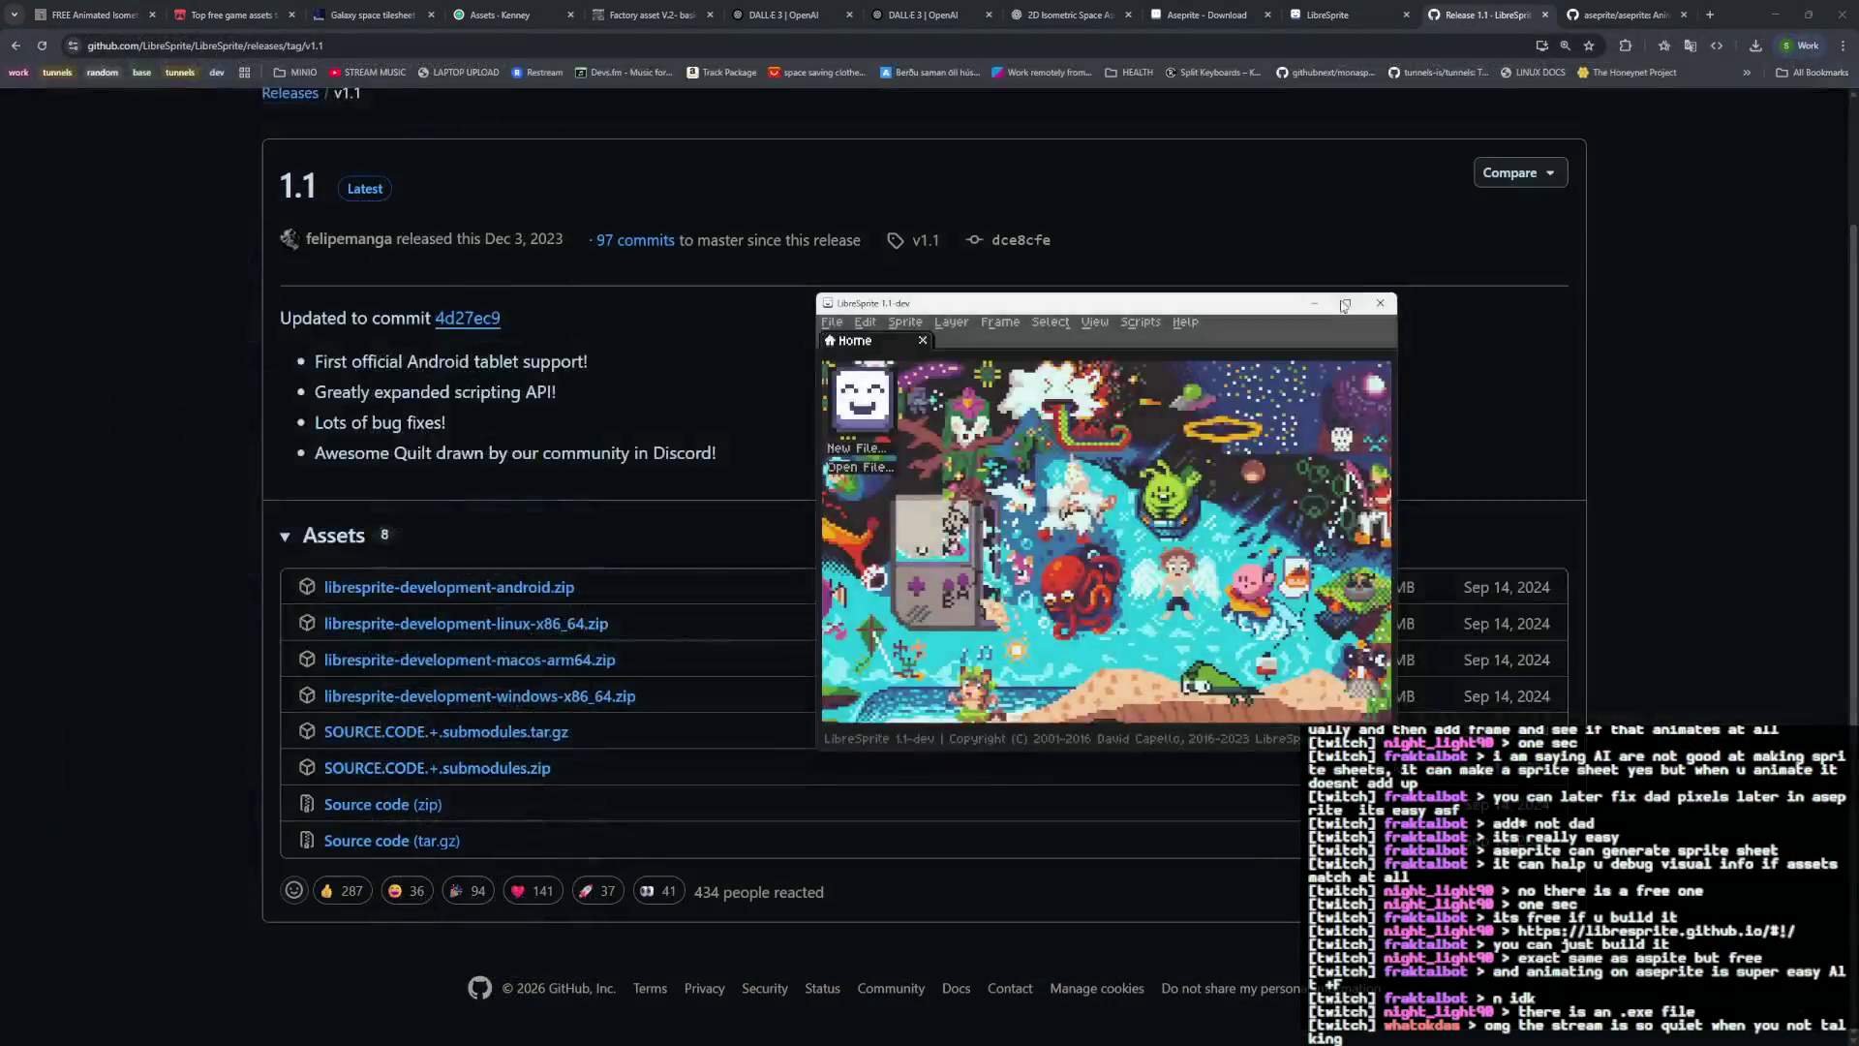
- Maximize LibreSprite, cancel a new sprite, and glance at the game folder window
click(1348, 303)
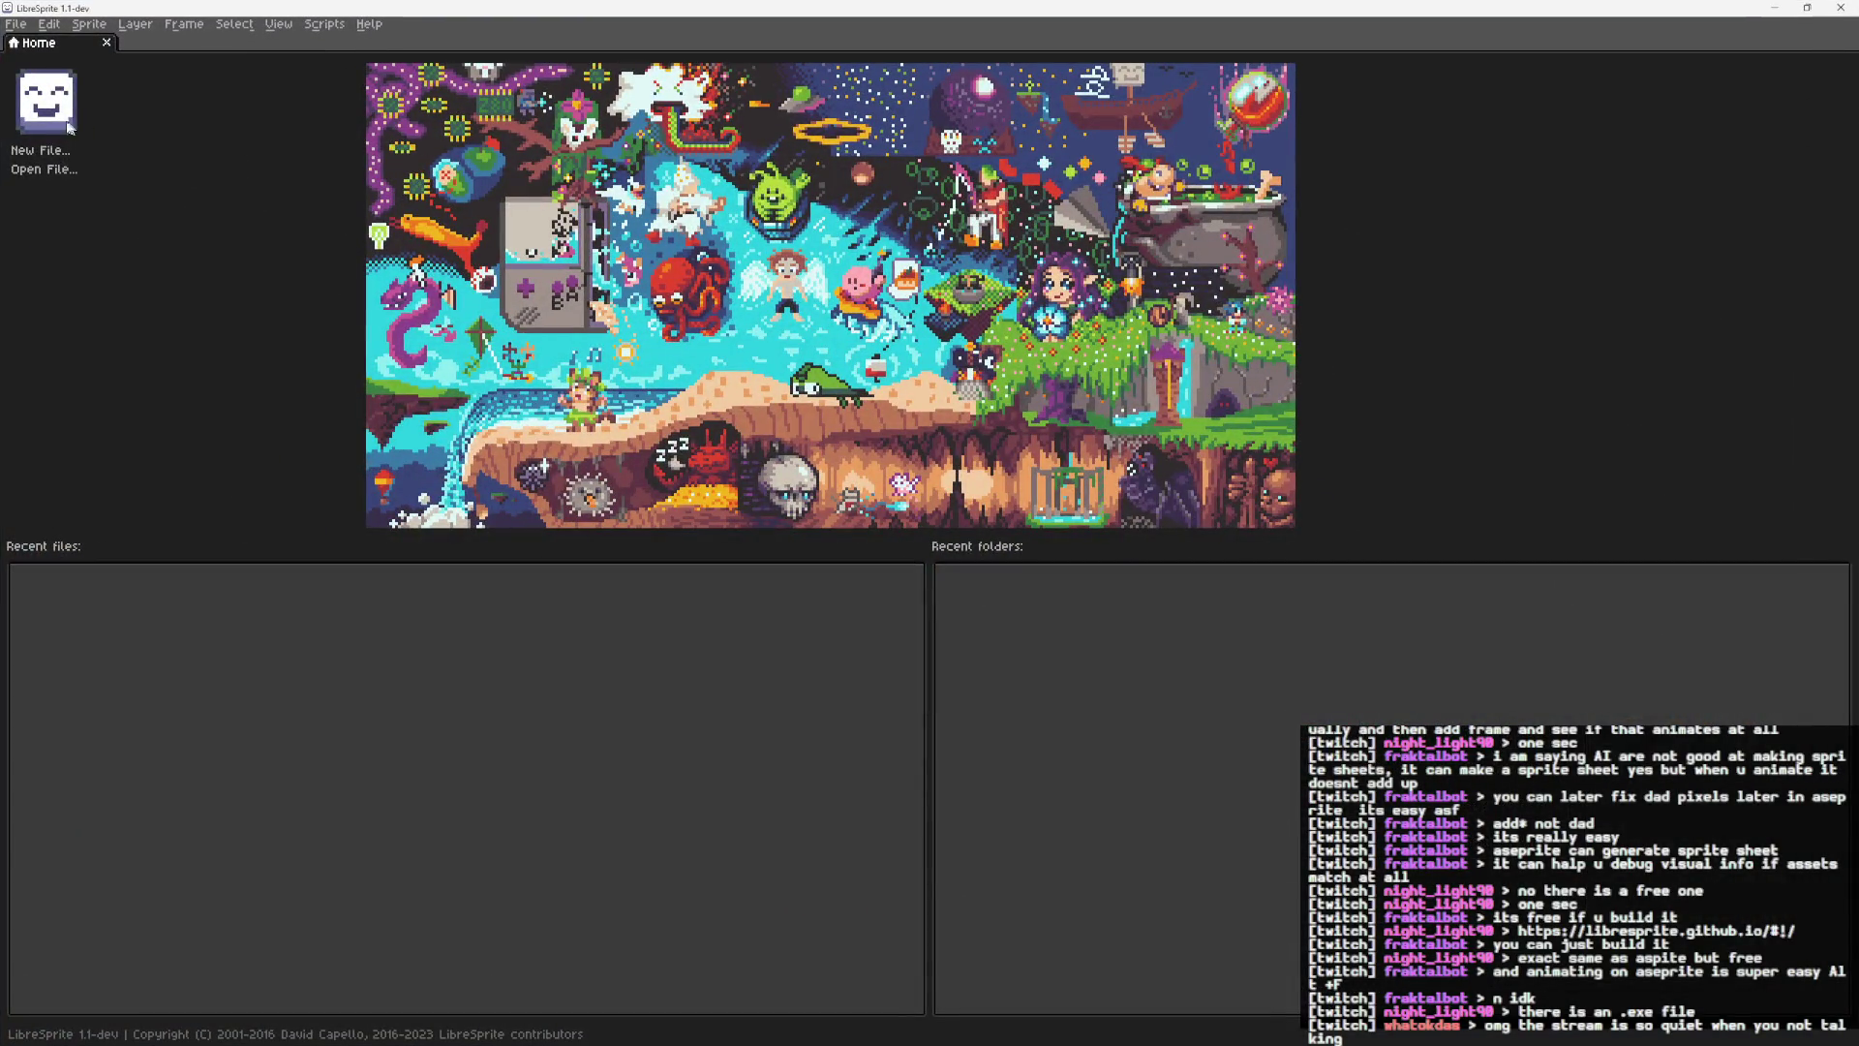
click(45, 152)
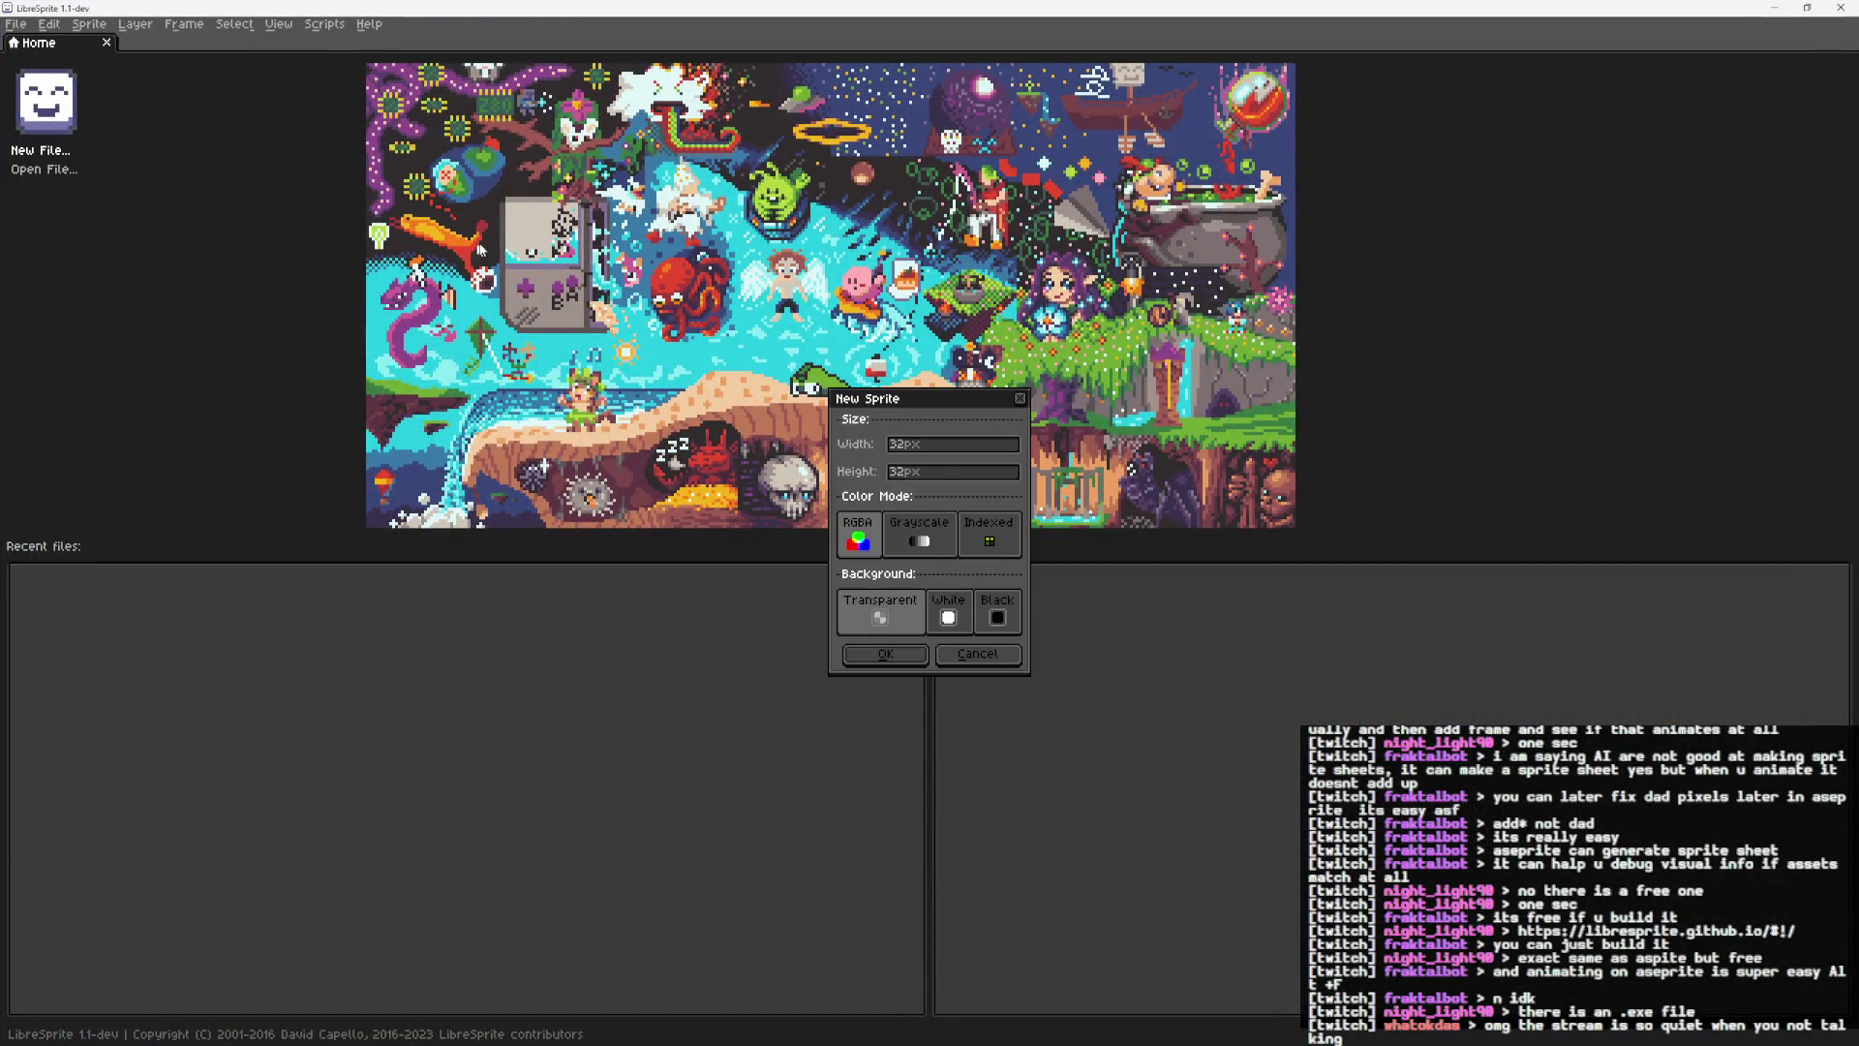
click(1021, 398)
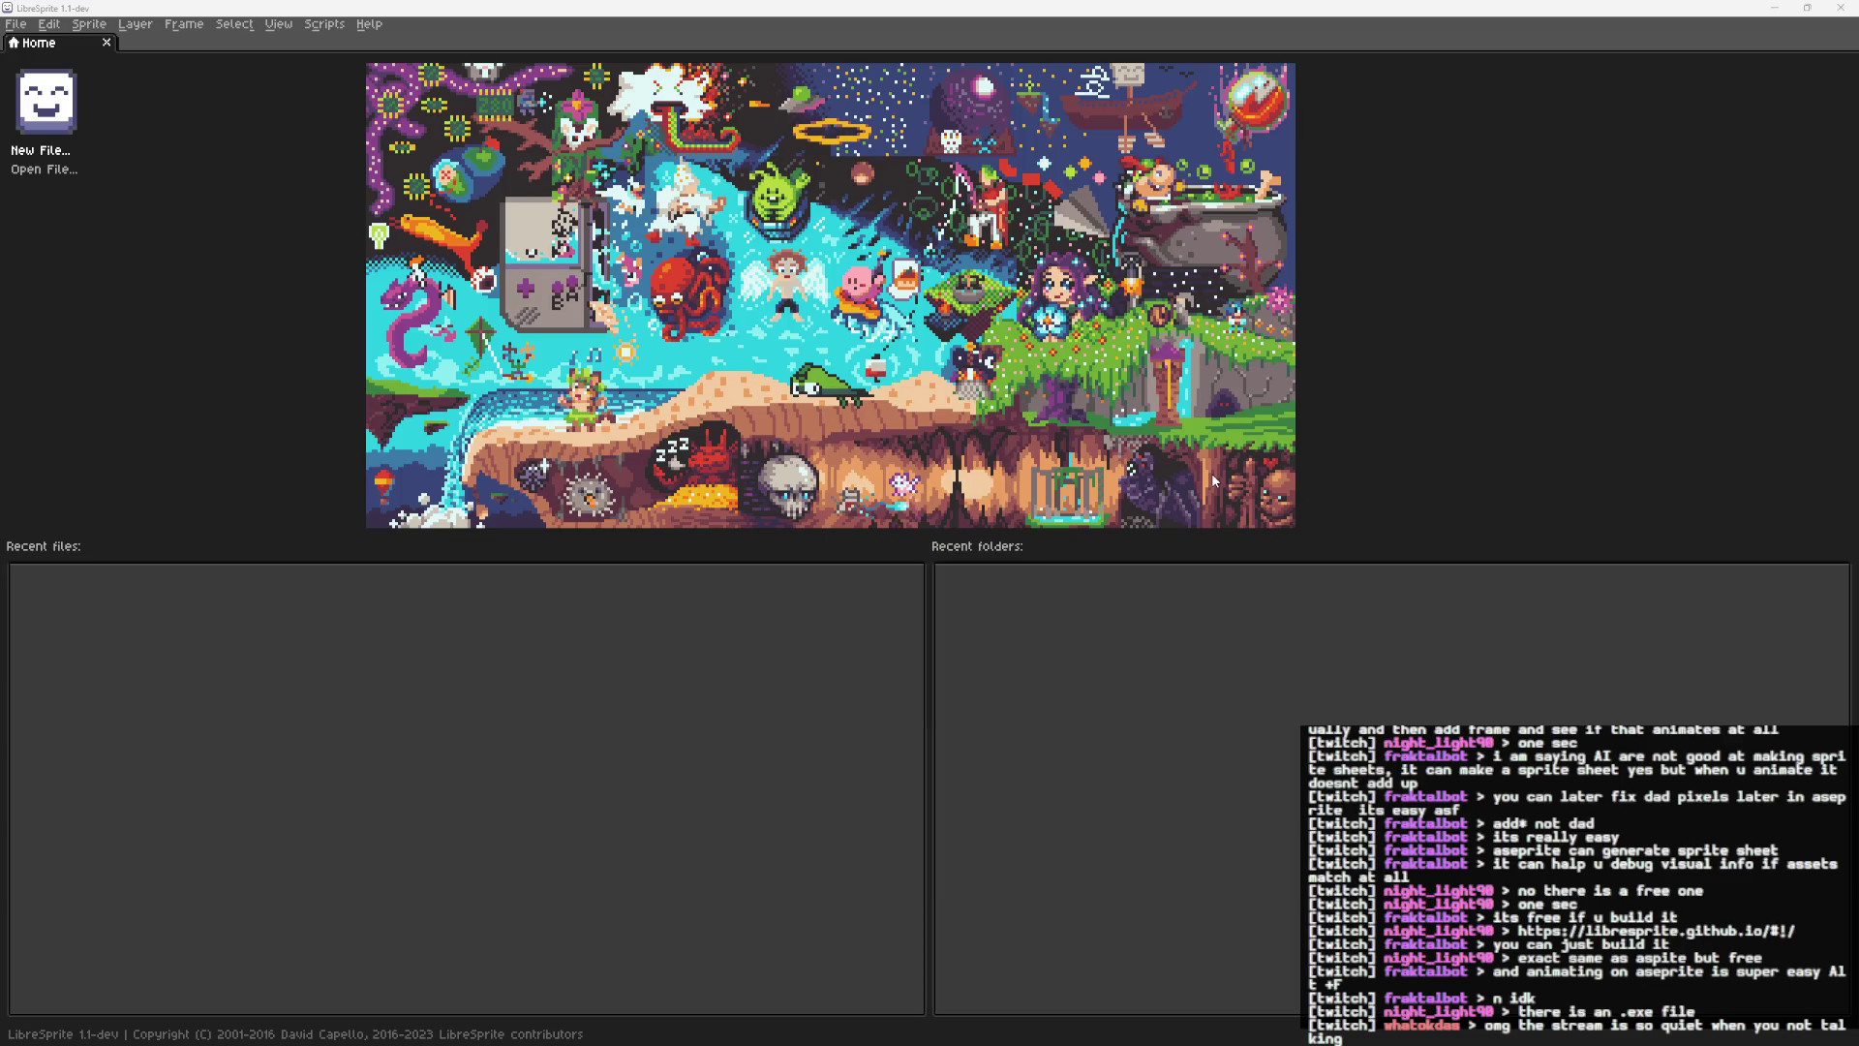
key(alt+Tab)
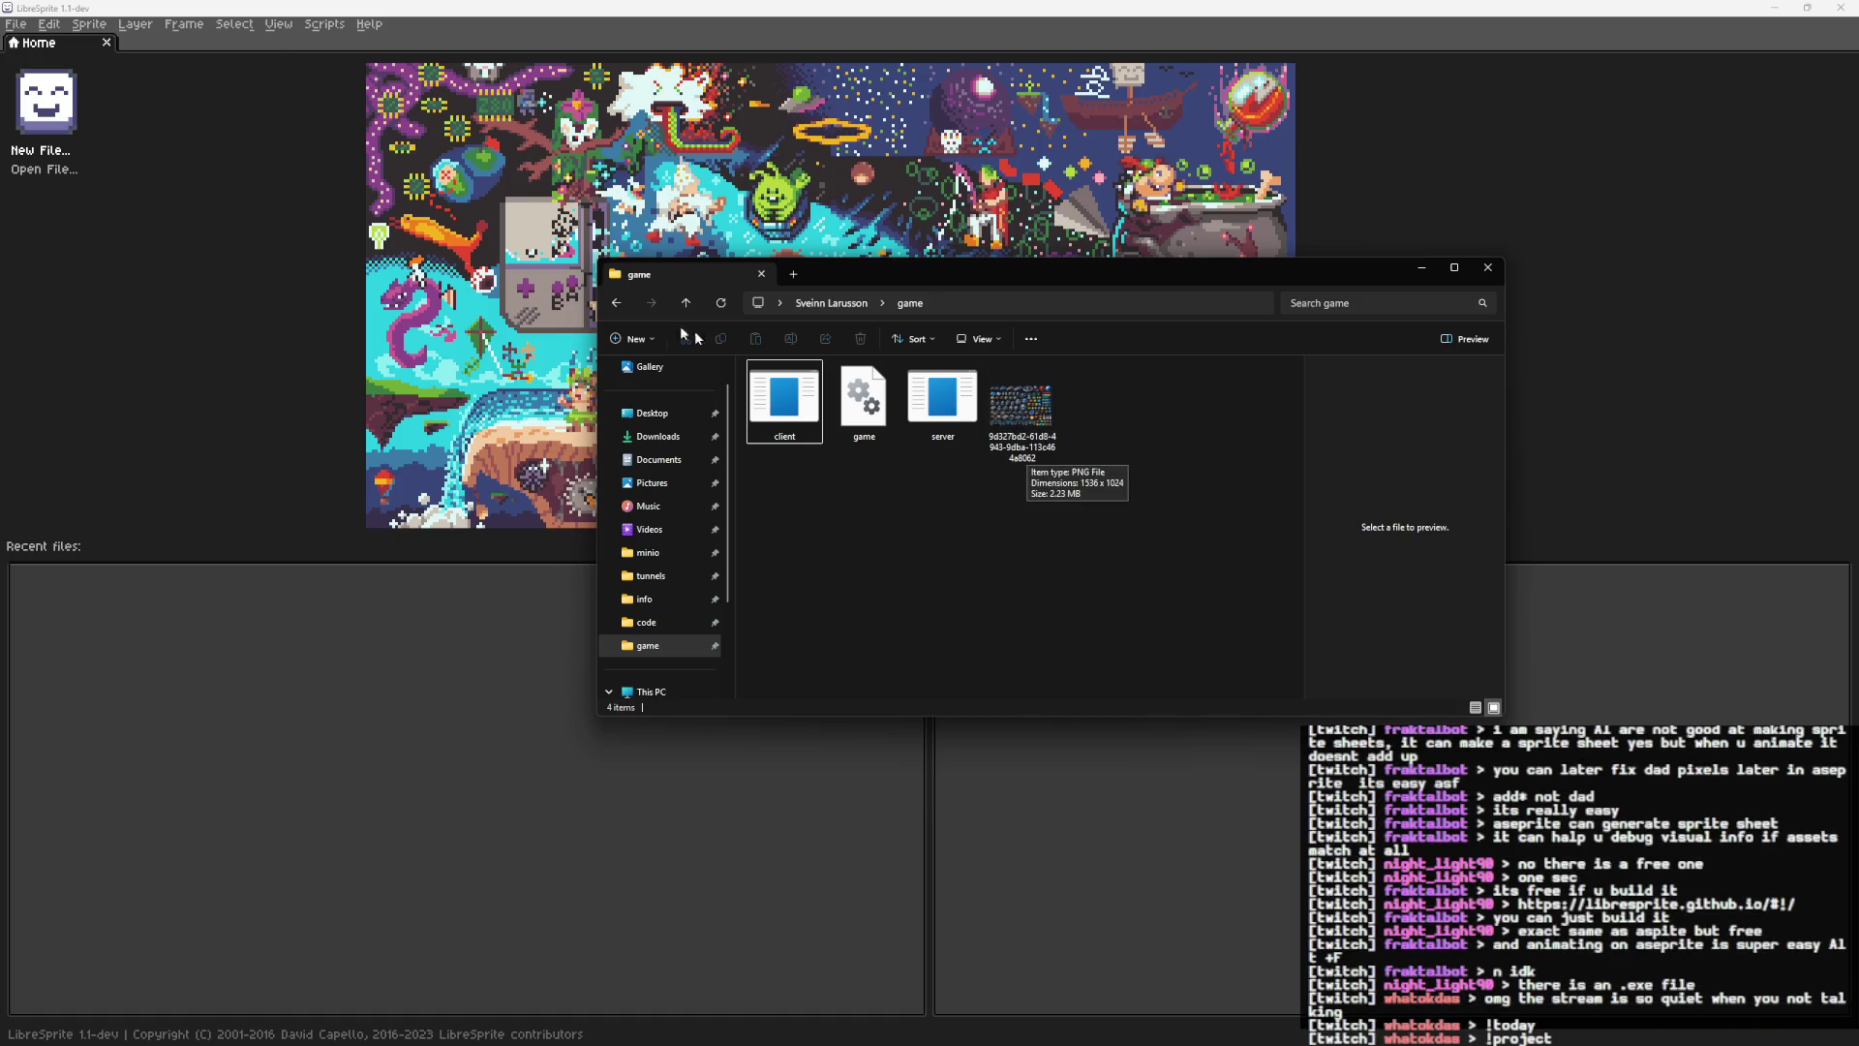
click(55, 182)
- Open the space-assets sprite sheet PNG from the info > game folder
click(56, 175)
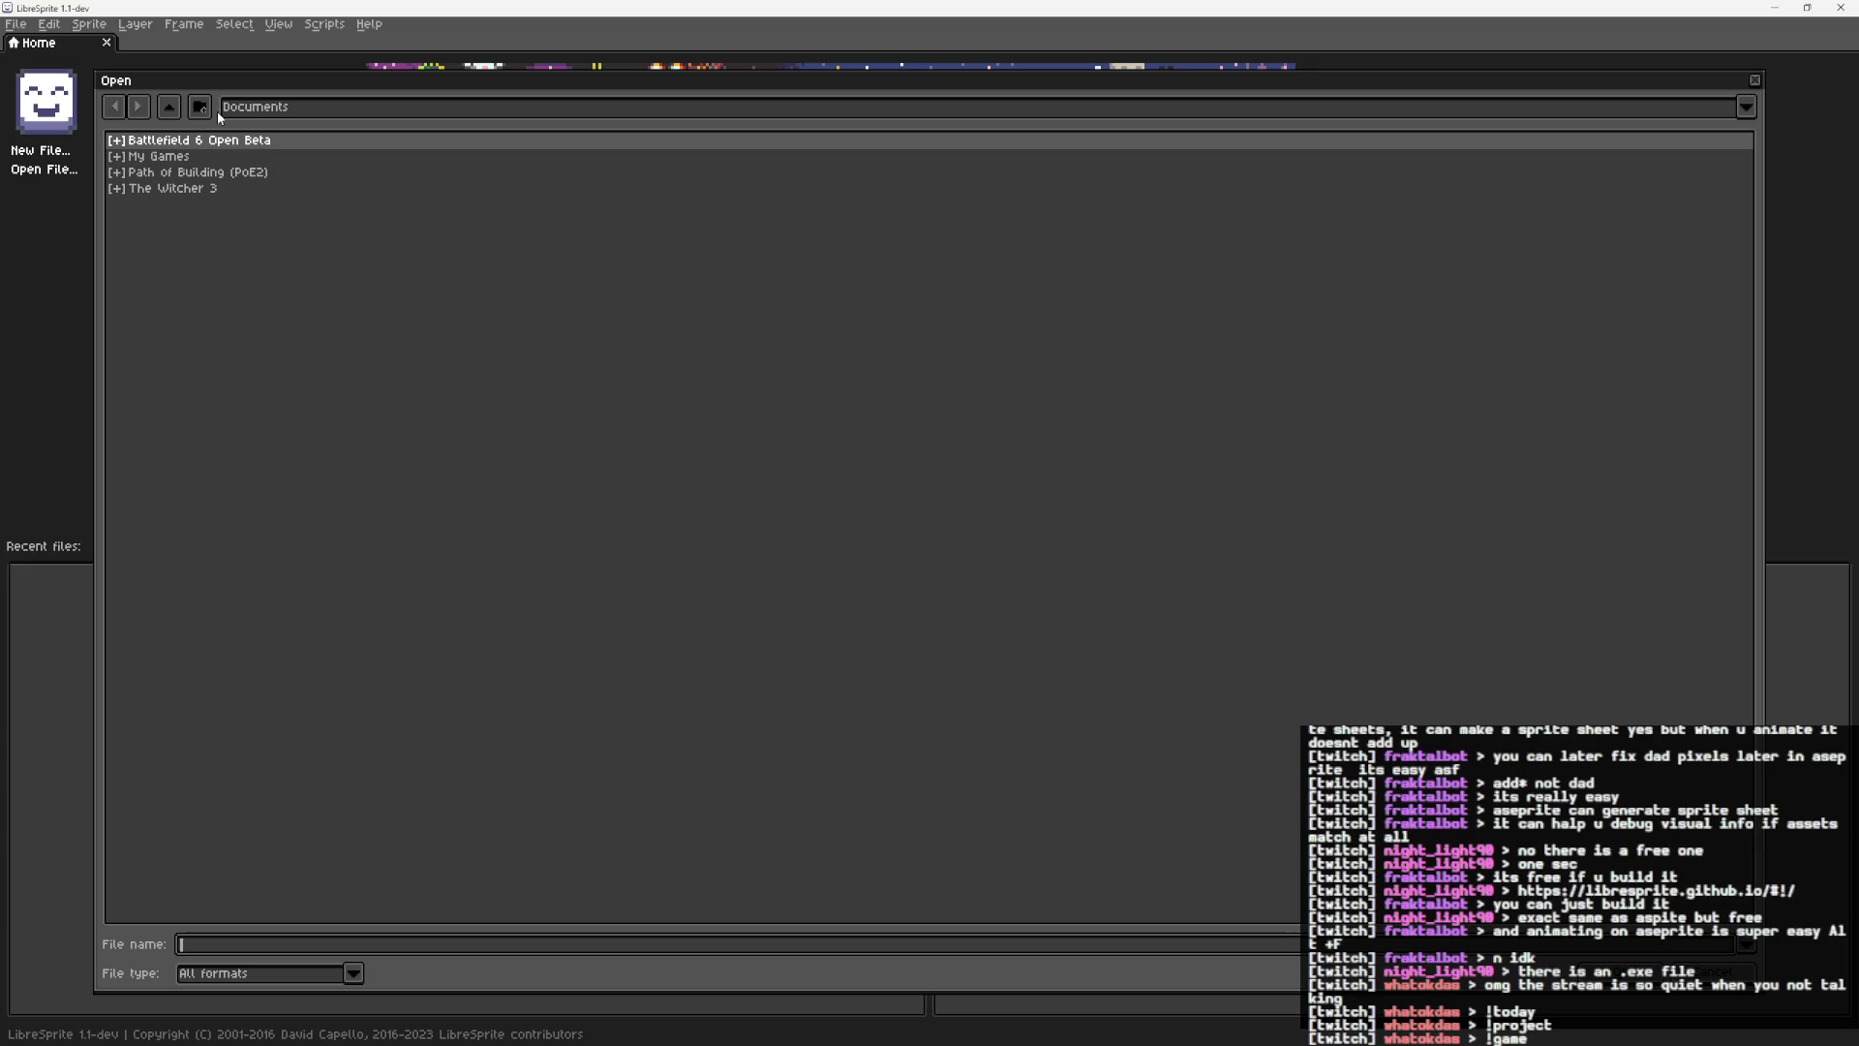
click(246, 112)
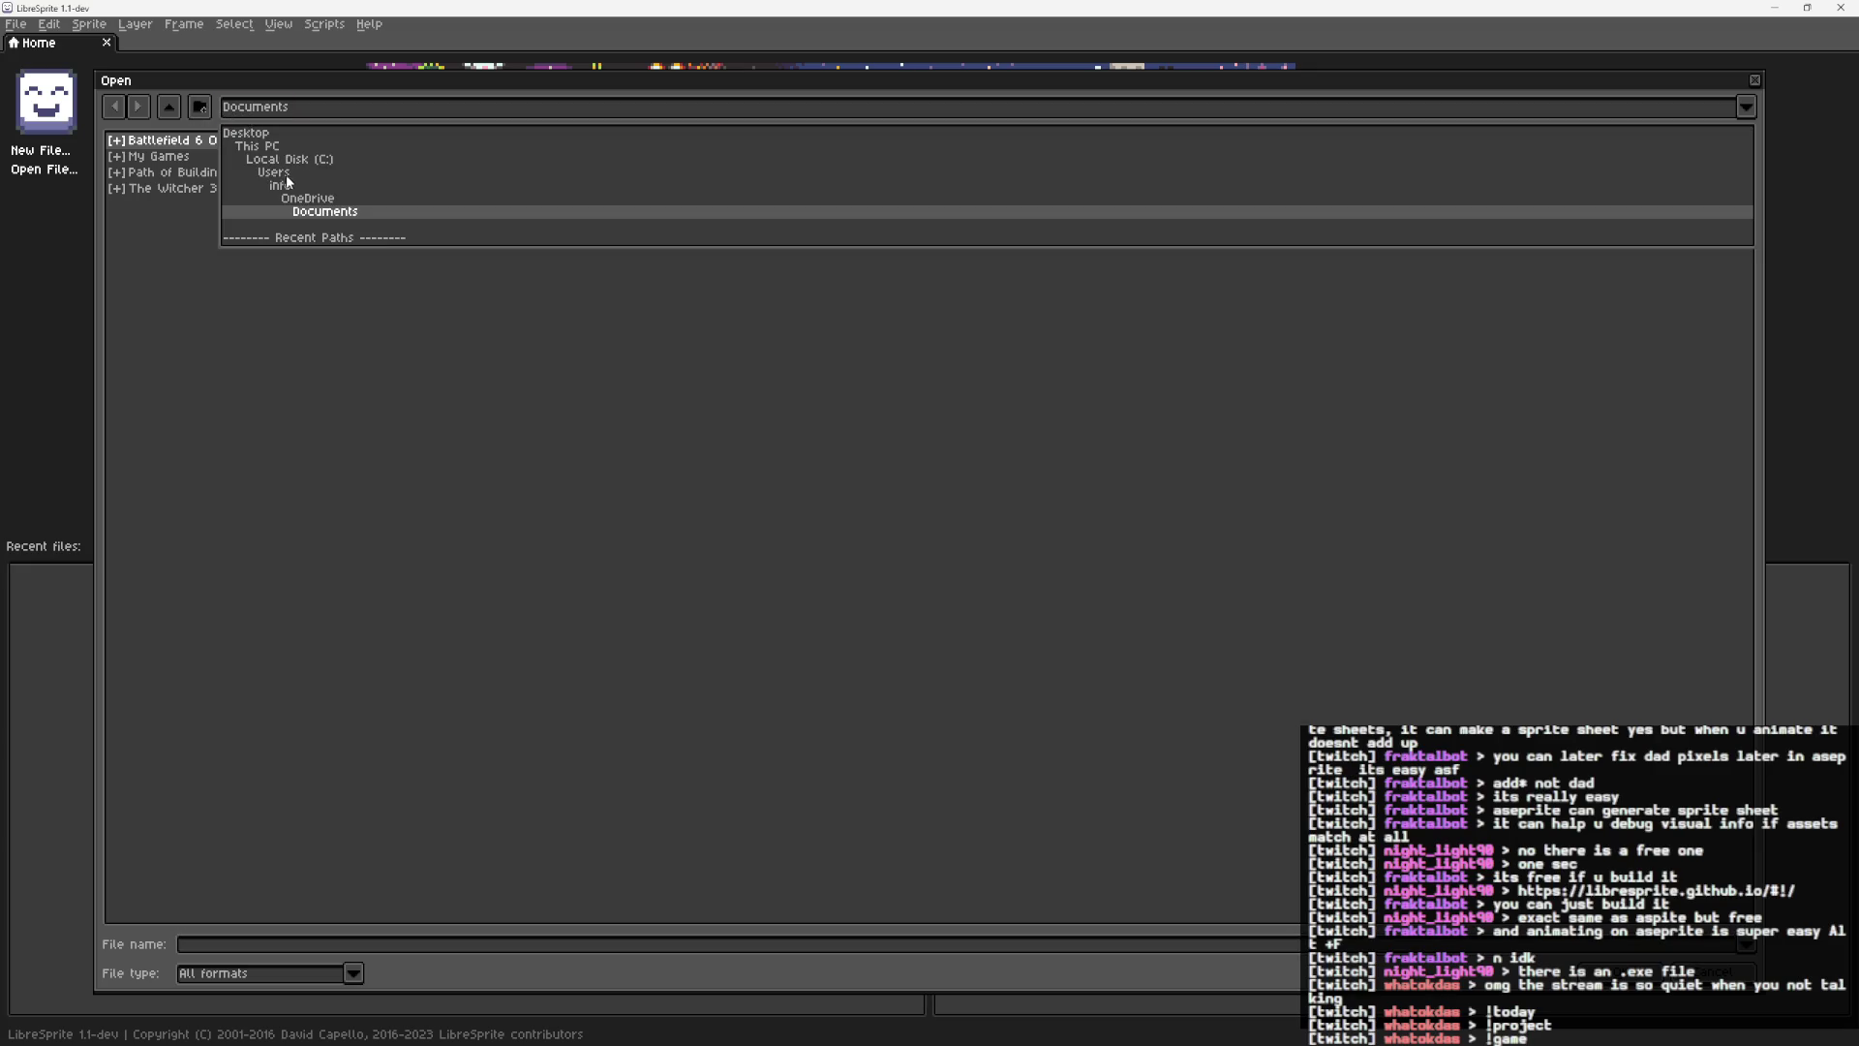
click(288, 172)
click(286, 109)
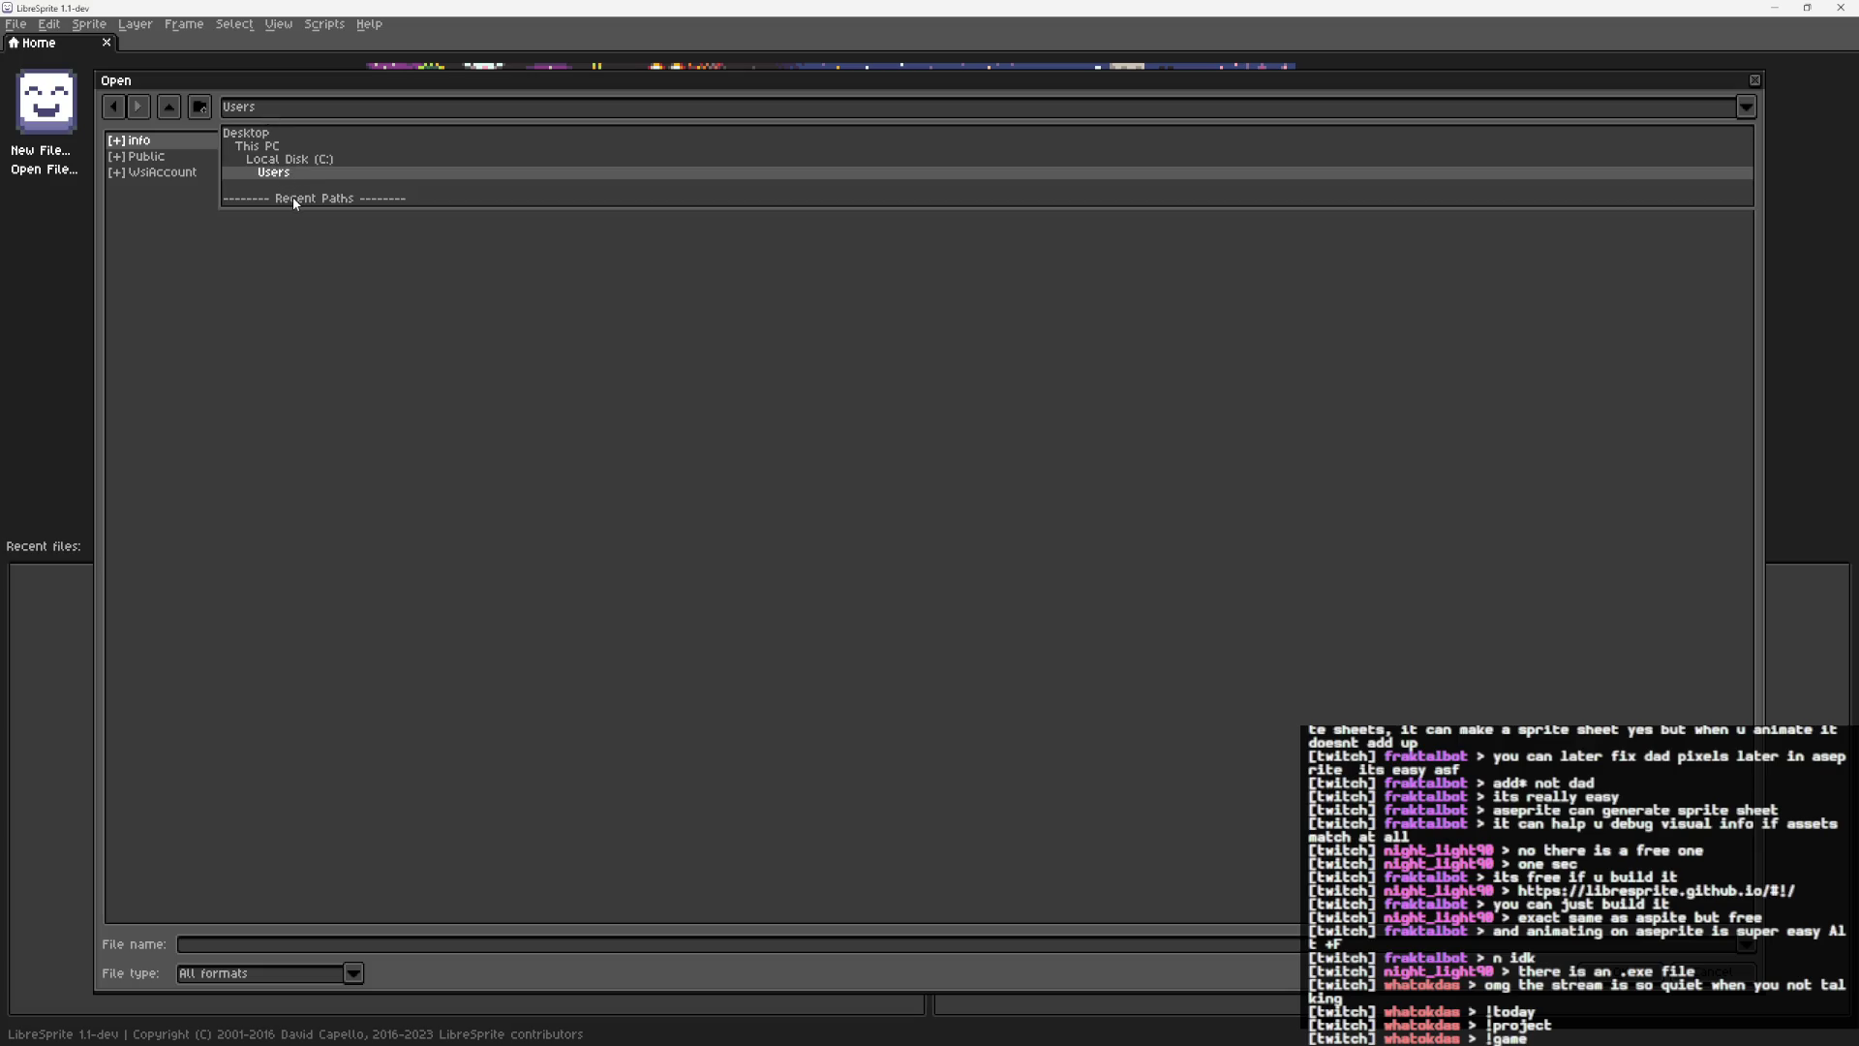
double_click(143, 141)
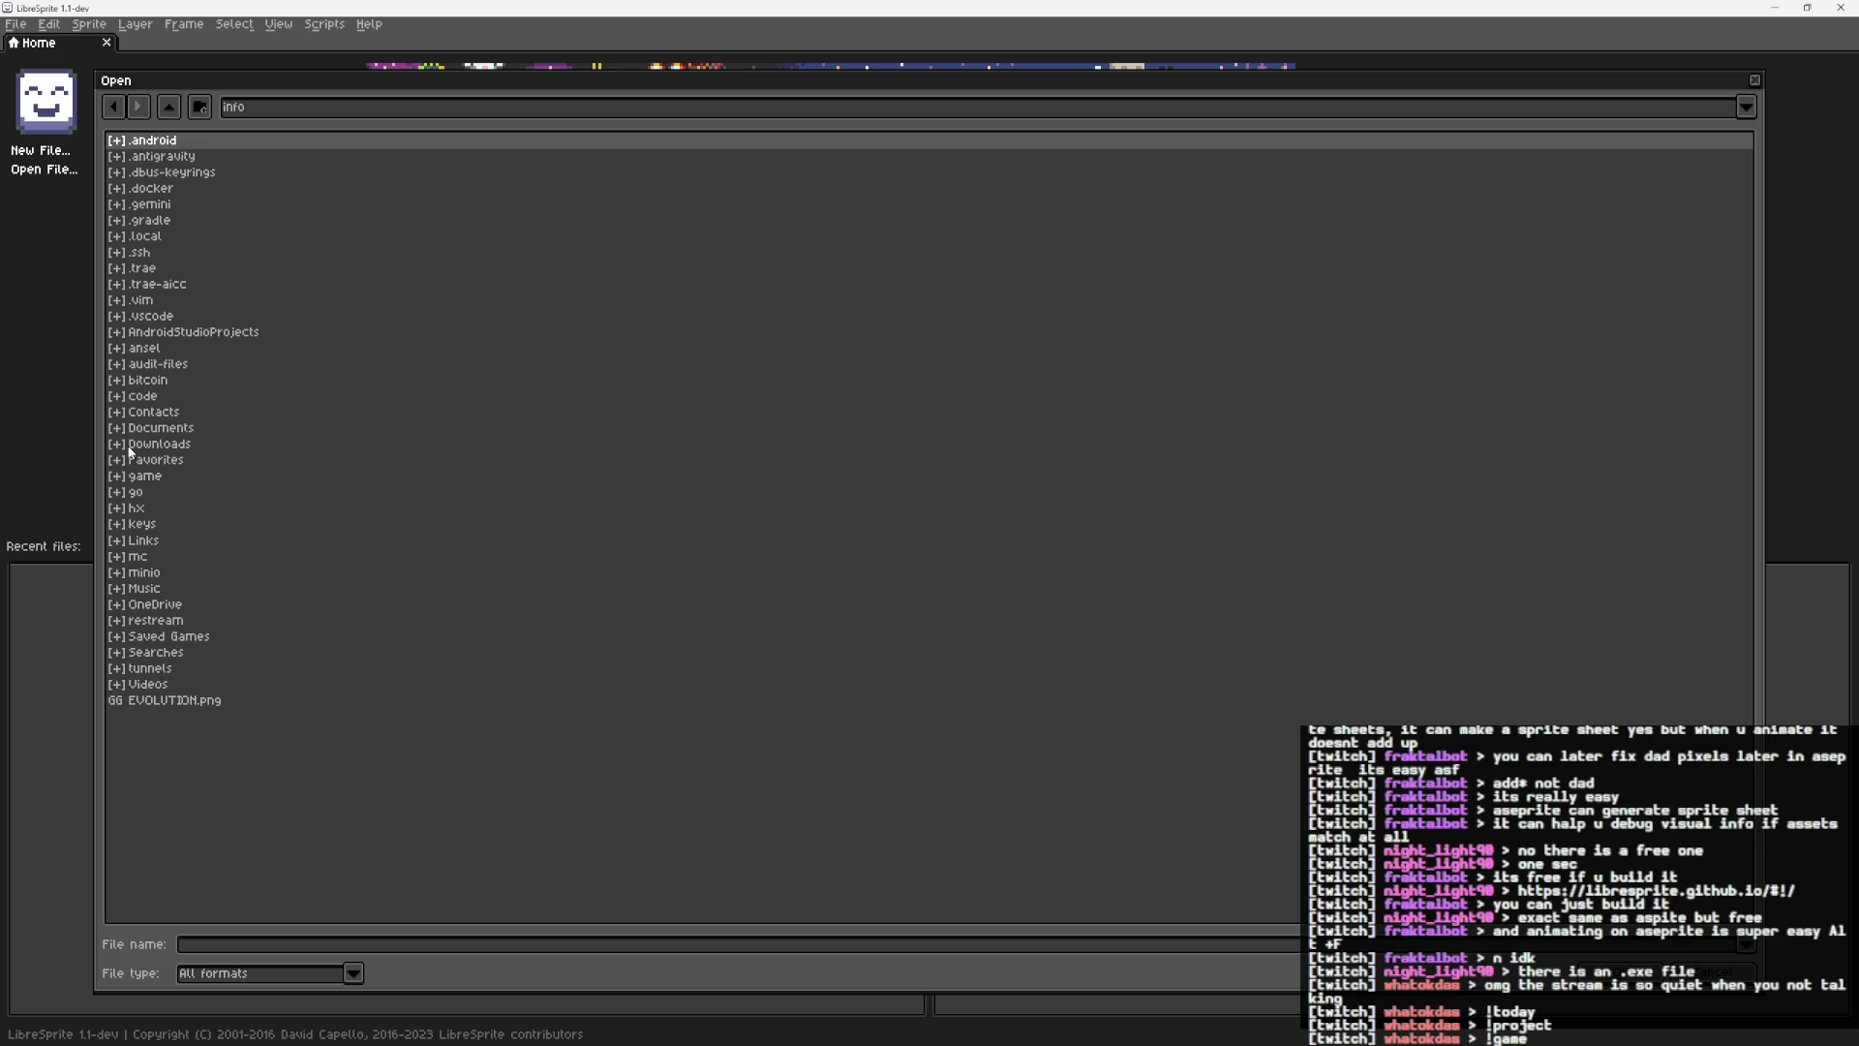
double_click(124, 477)
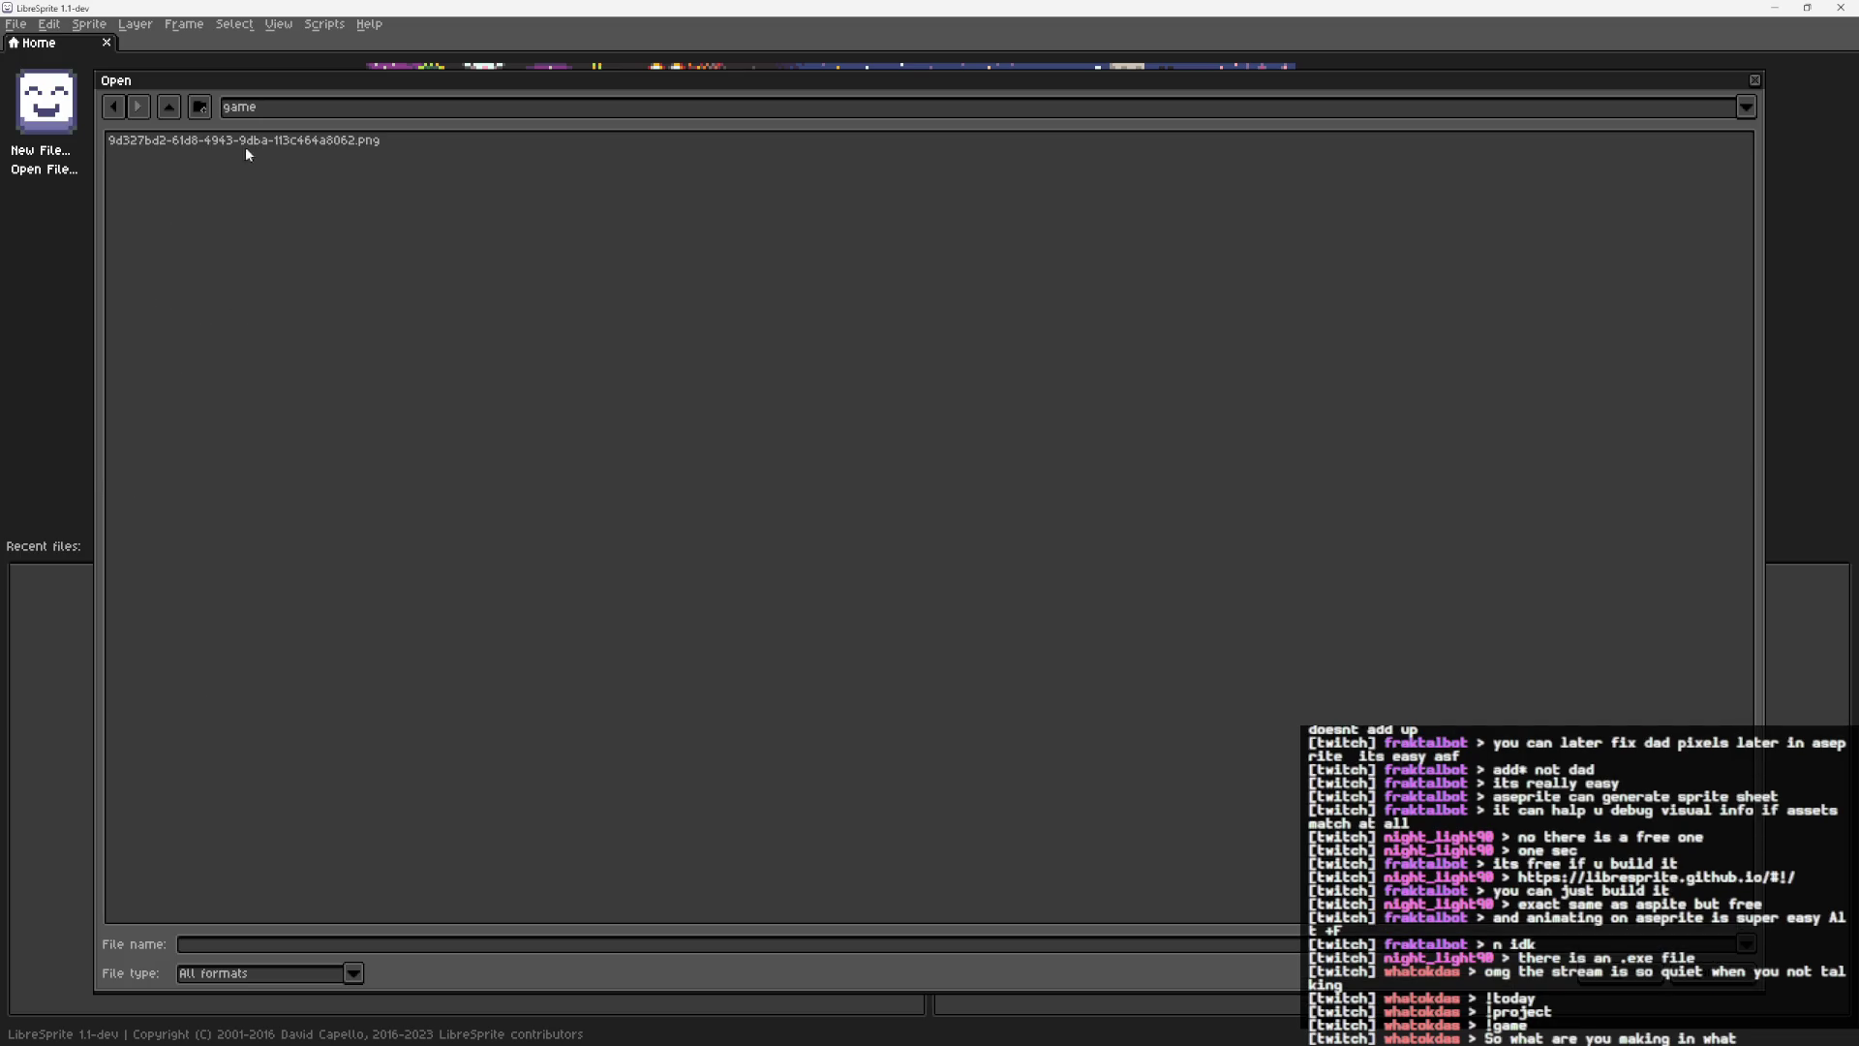
double_click(234, 144)
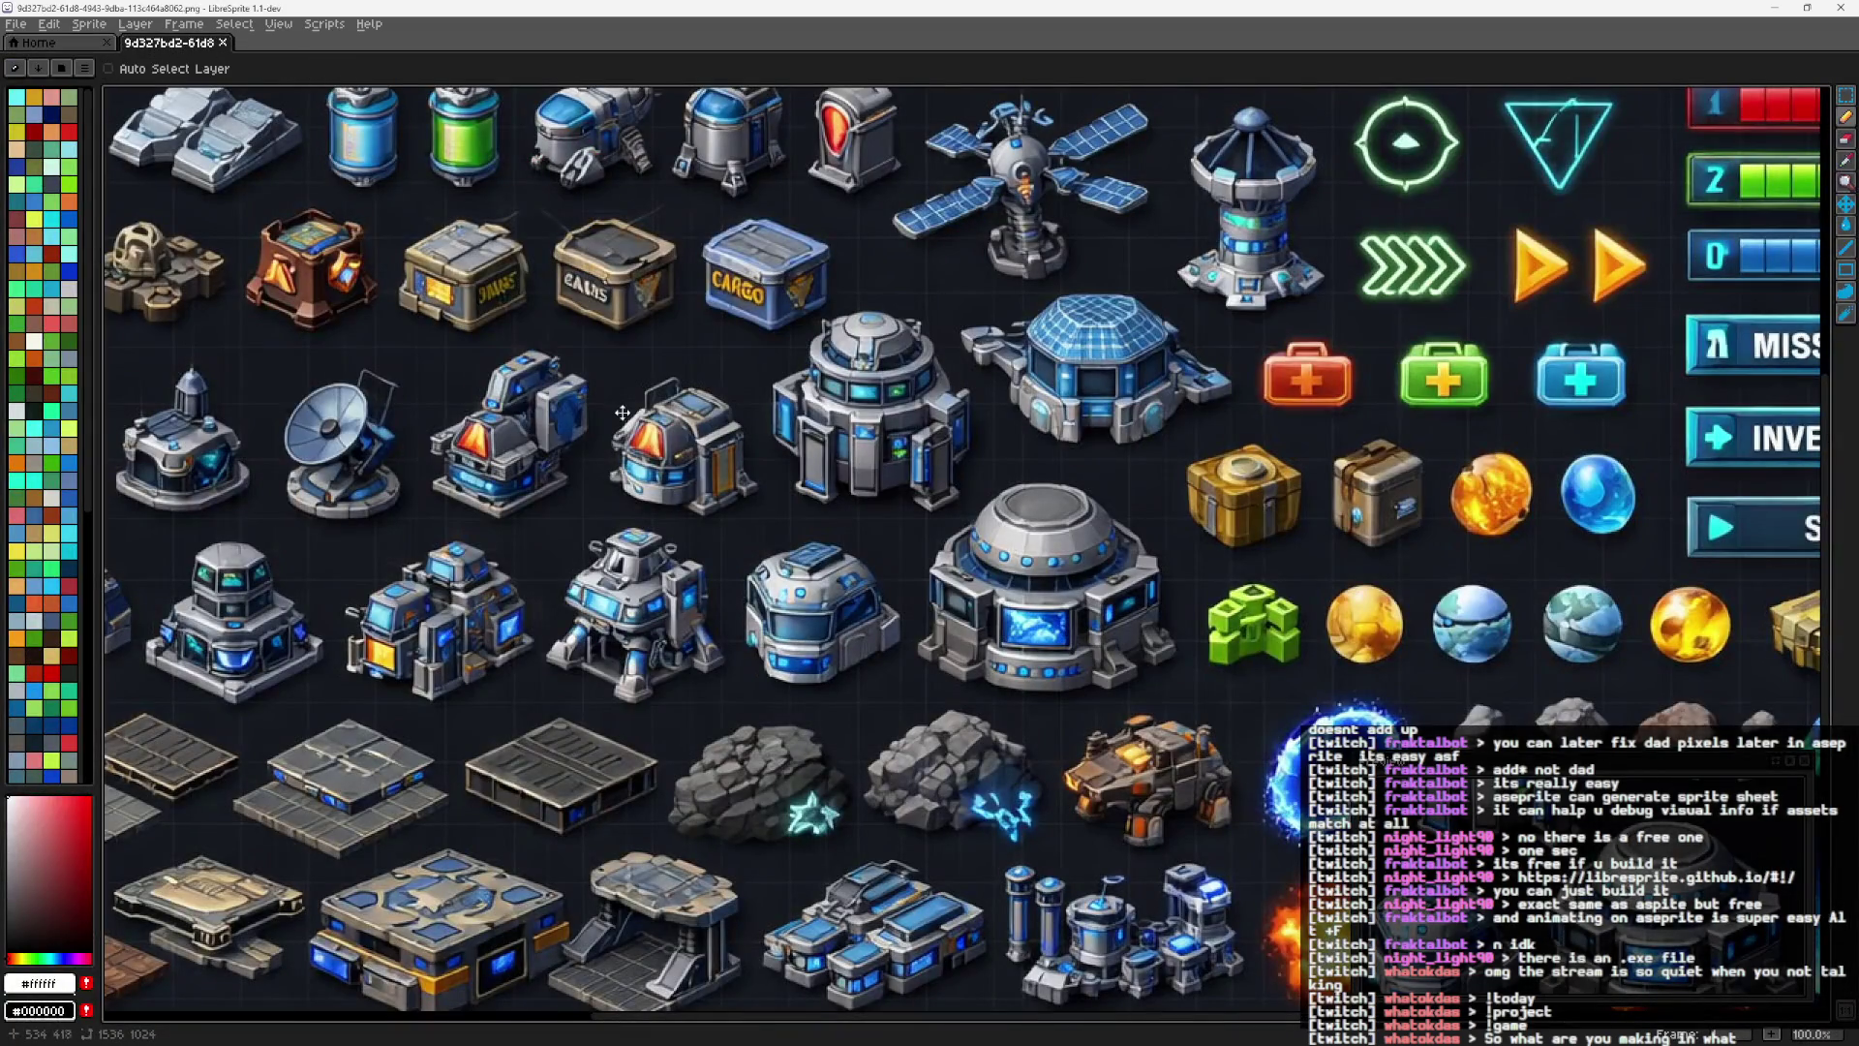
scroll(621, 413, down, 3)
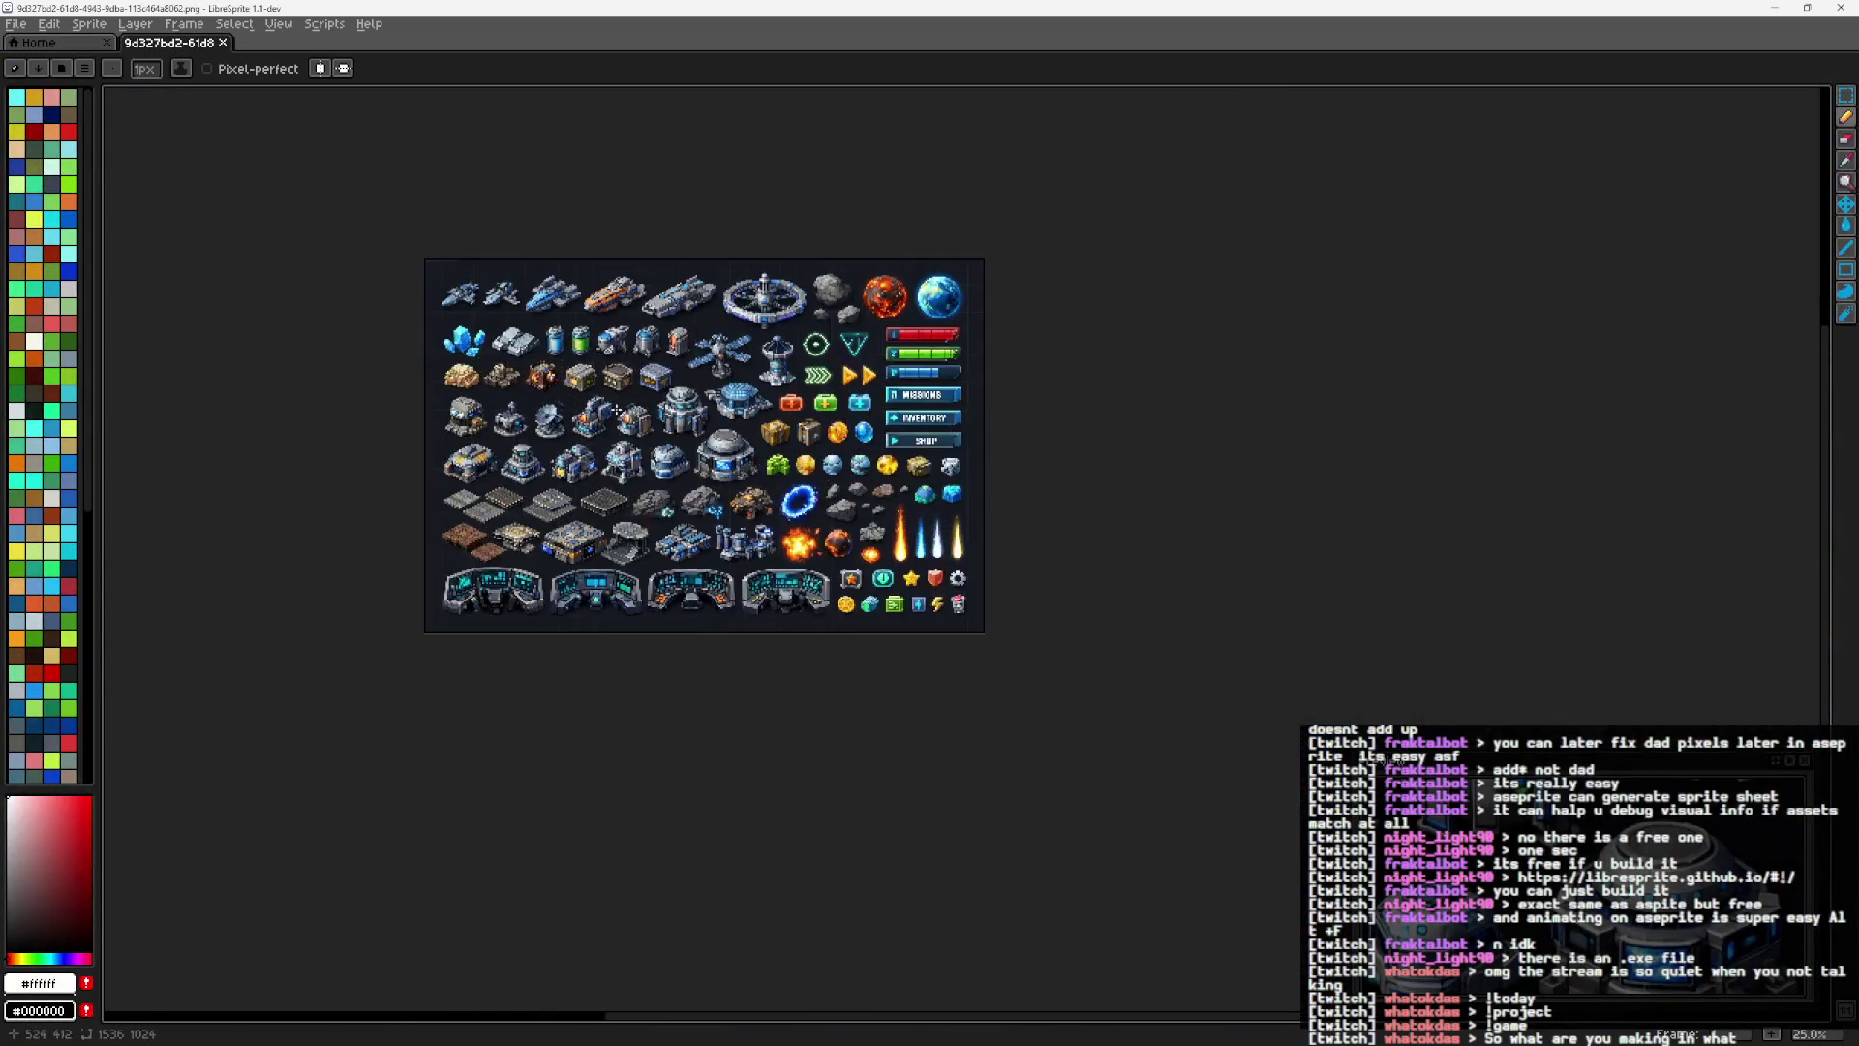
scroll(616, 410, up, 3)
scroll(542, 359, down, 2)
scroll(517, 331, up, 3)
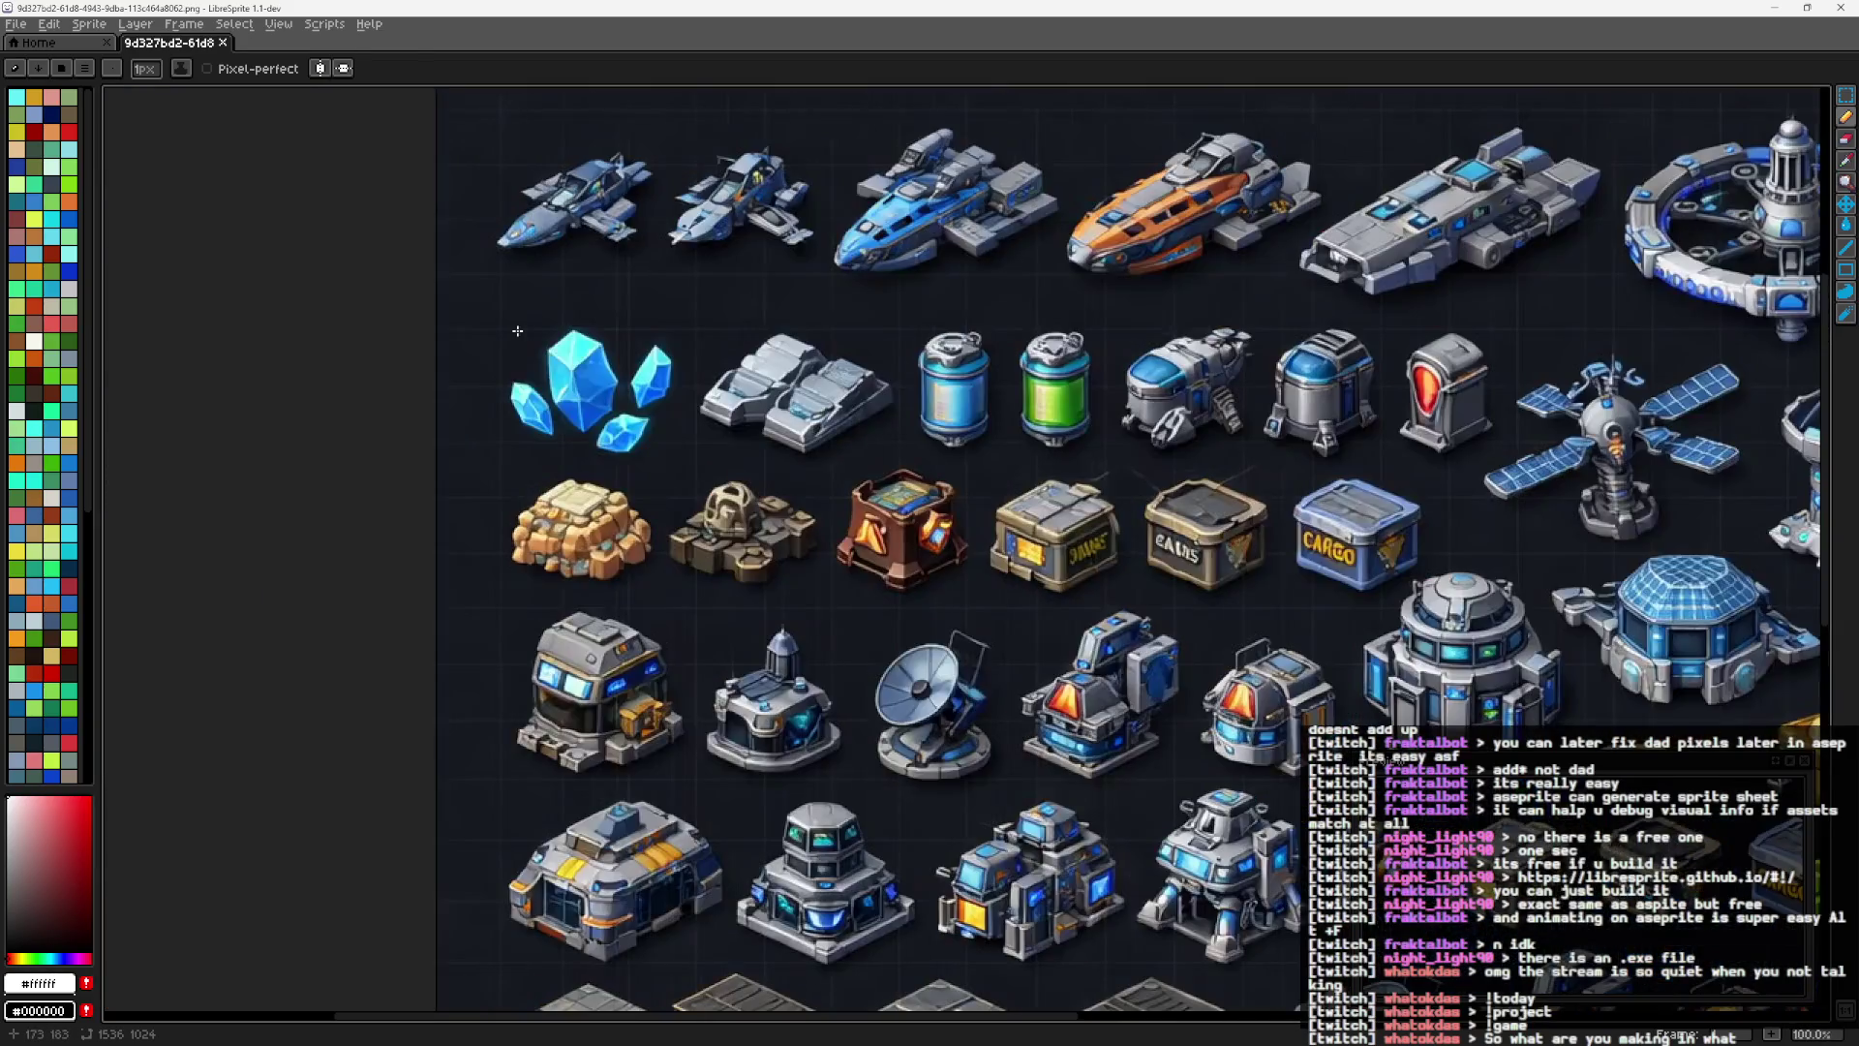
scroll(517, 331, up, 2)
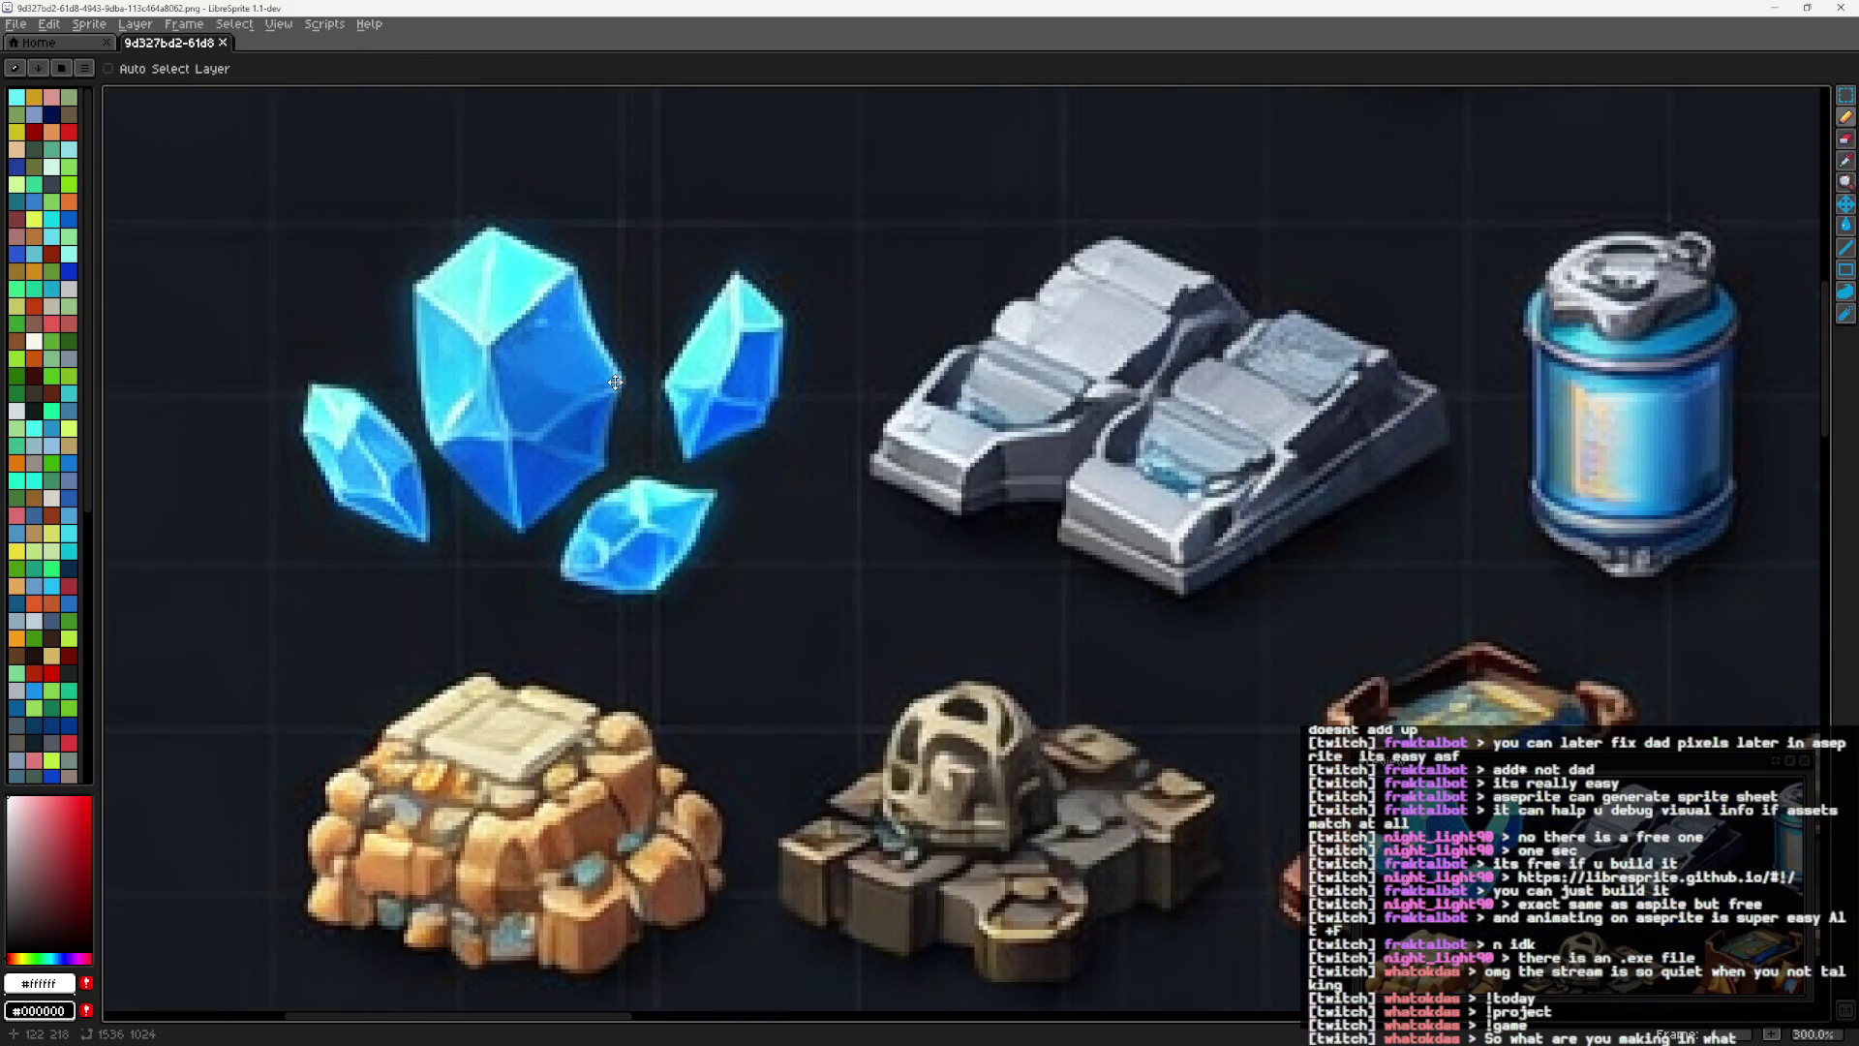
scroll(624, 392, up, 1)
scroll(630, 404, down, 1)
scroll(631, 403, up, 2)
scroll(631, 403, down, 1)
scroll(667, 410, up, 1)
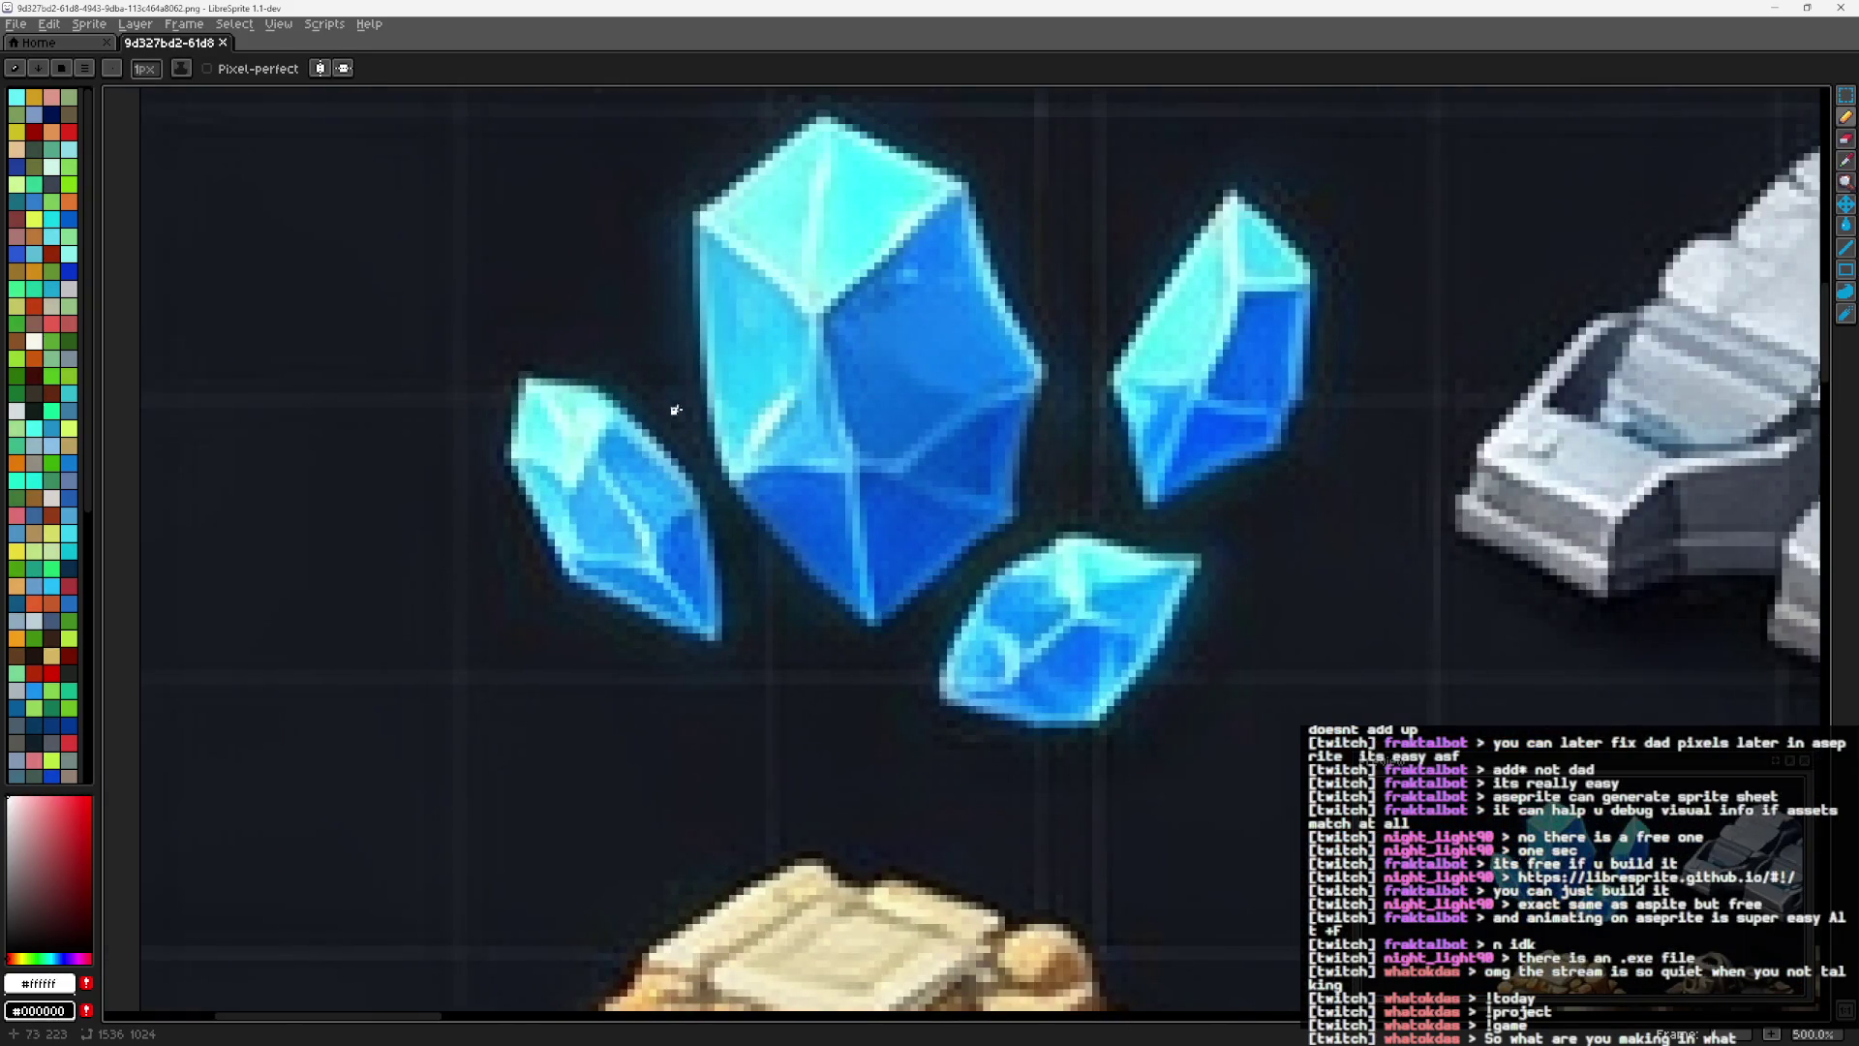
scroll(667, 409, down, 3)
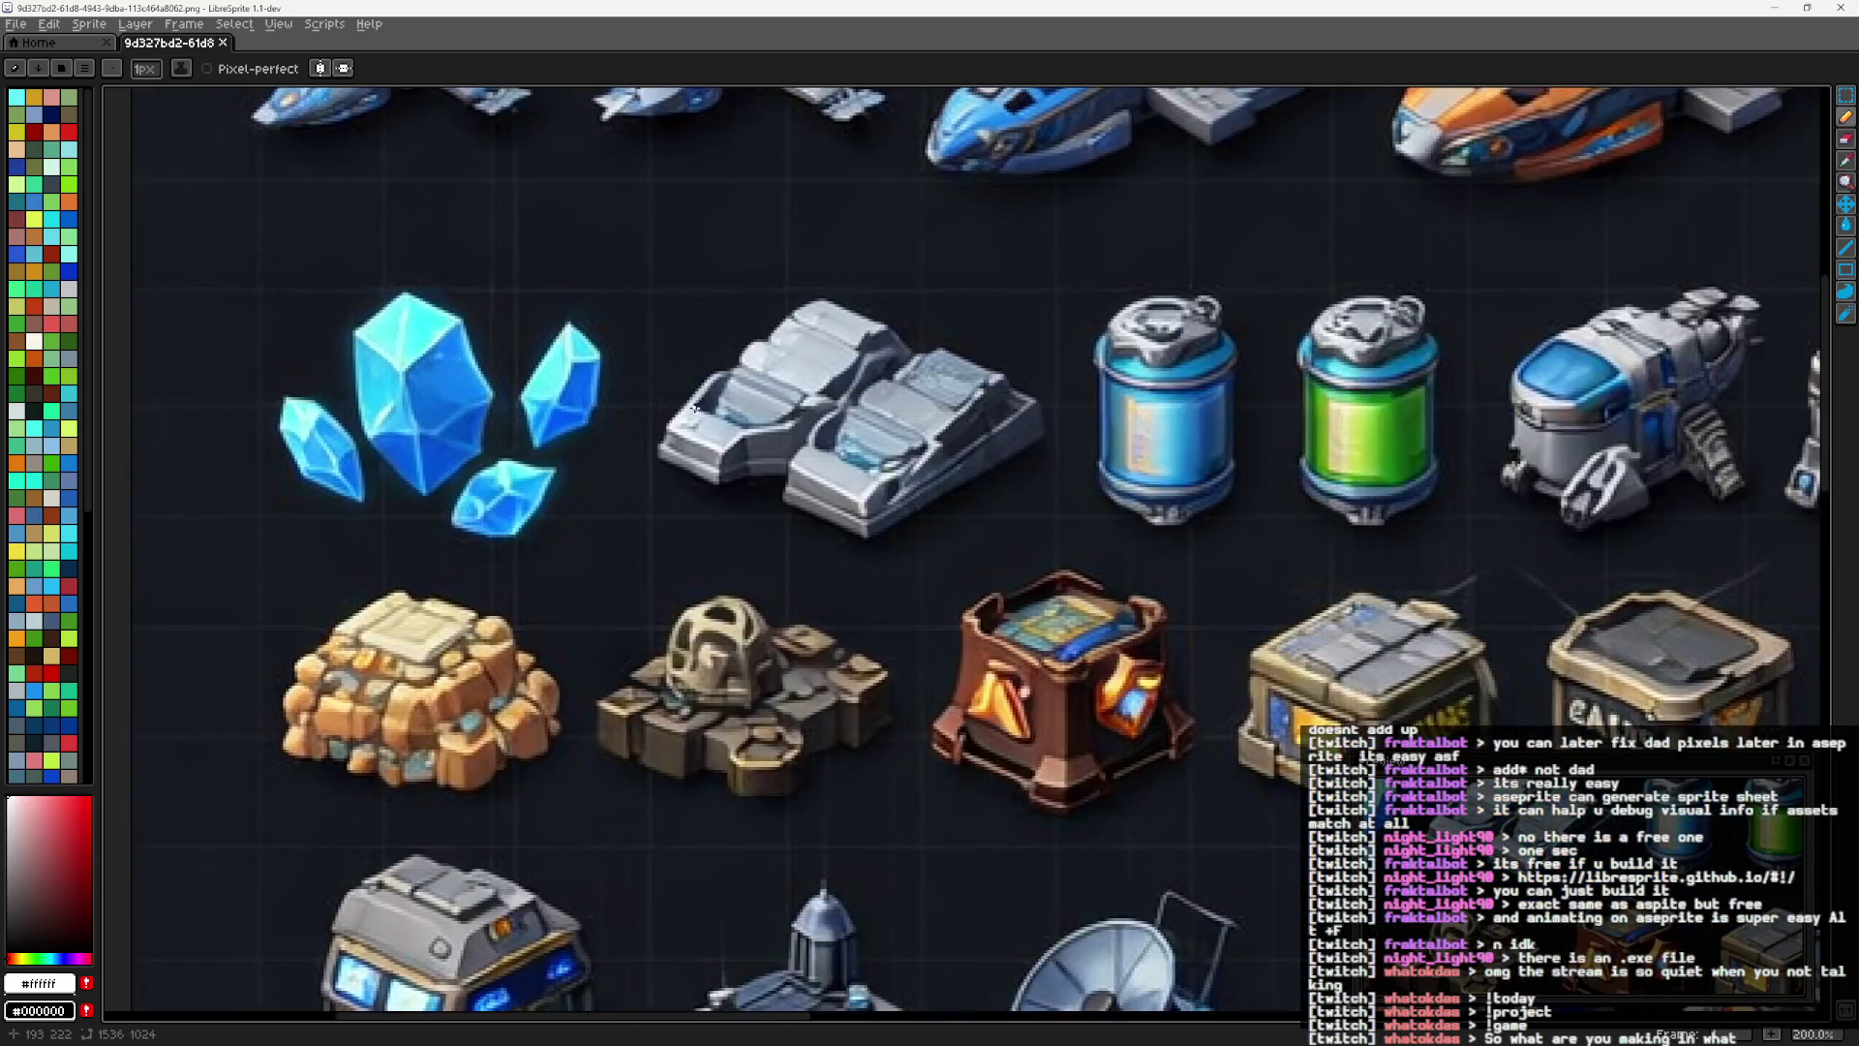
scroll(693, 407, down, 1)
scroll(693, 405, up, 1)
scroll(687, 411, down, 2)
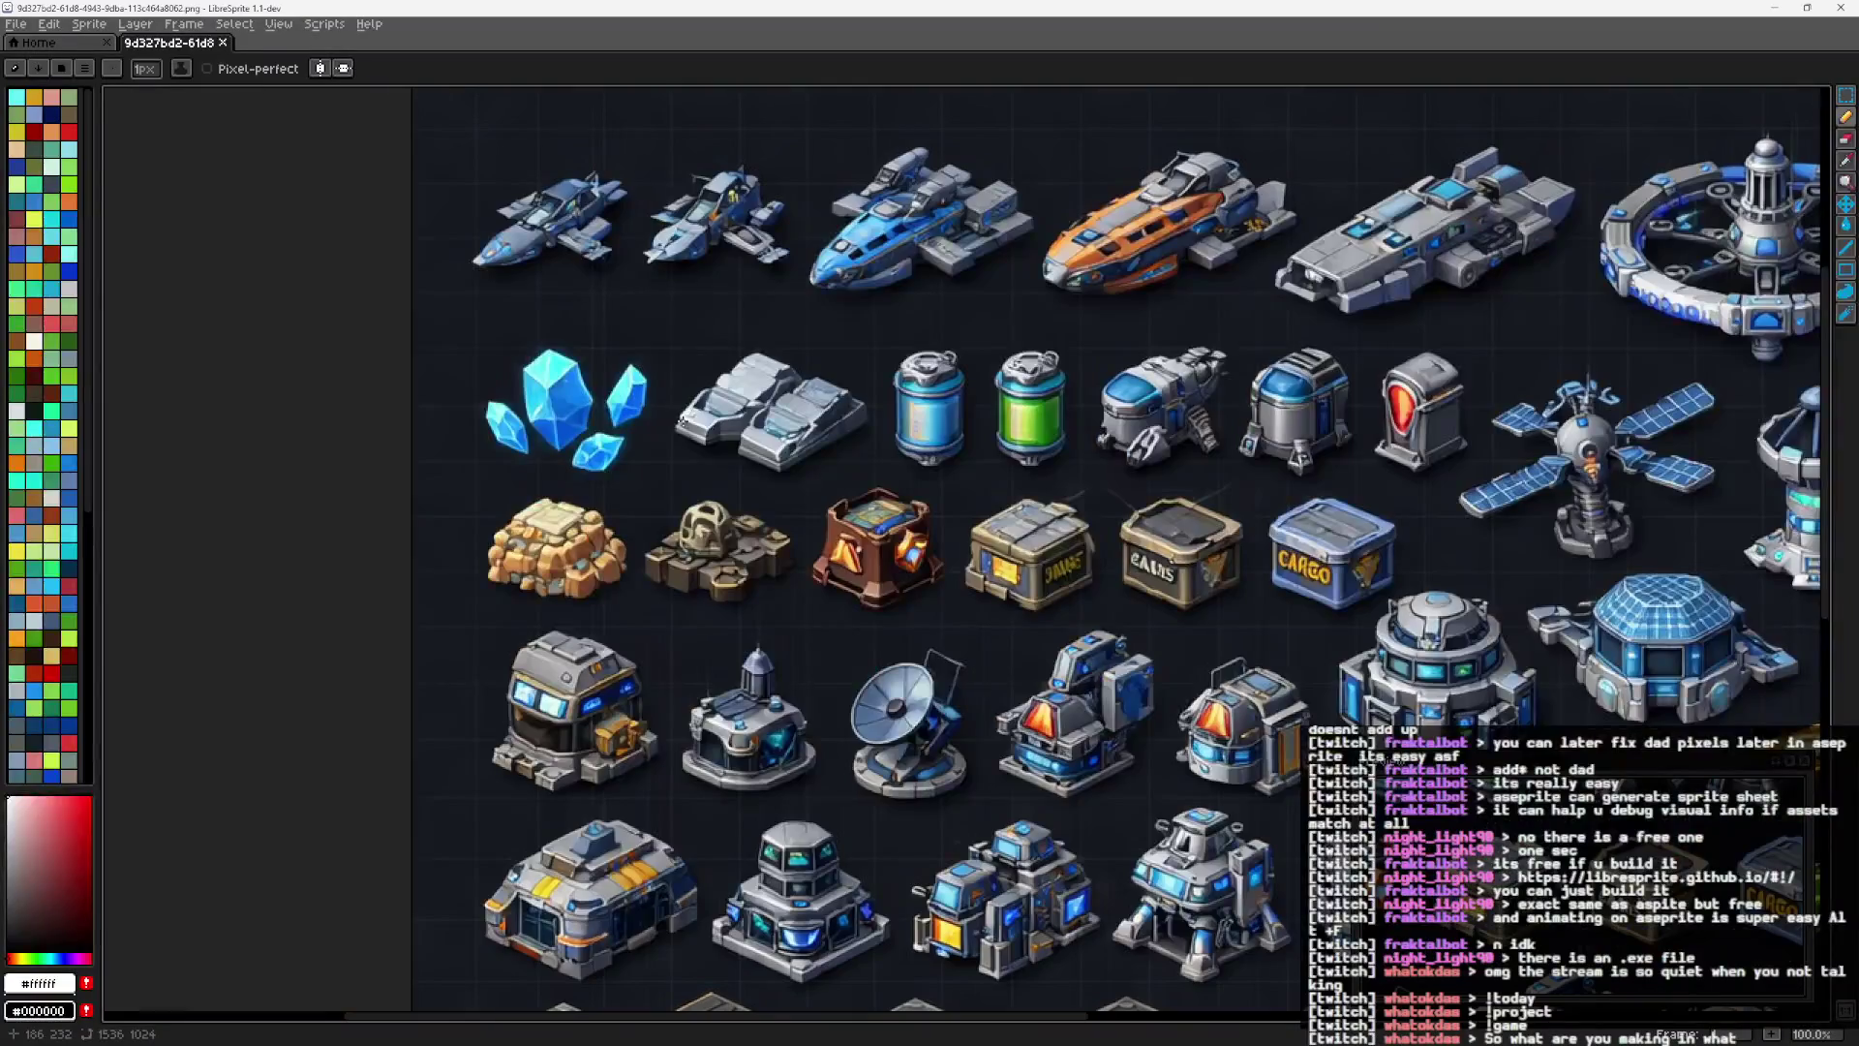
drag(1824, 581, 1819, 523)
scroll(538, 382, up, 5)
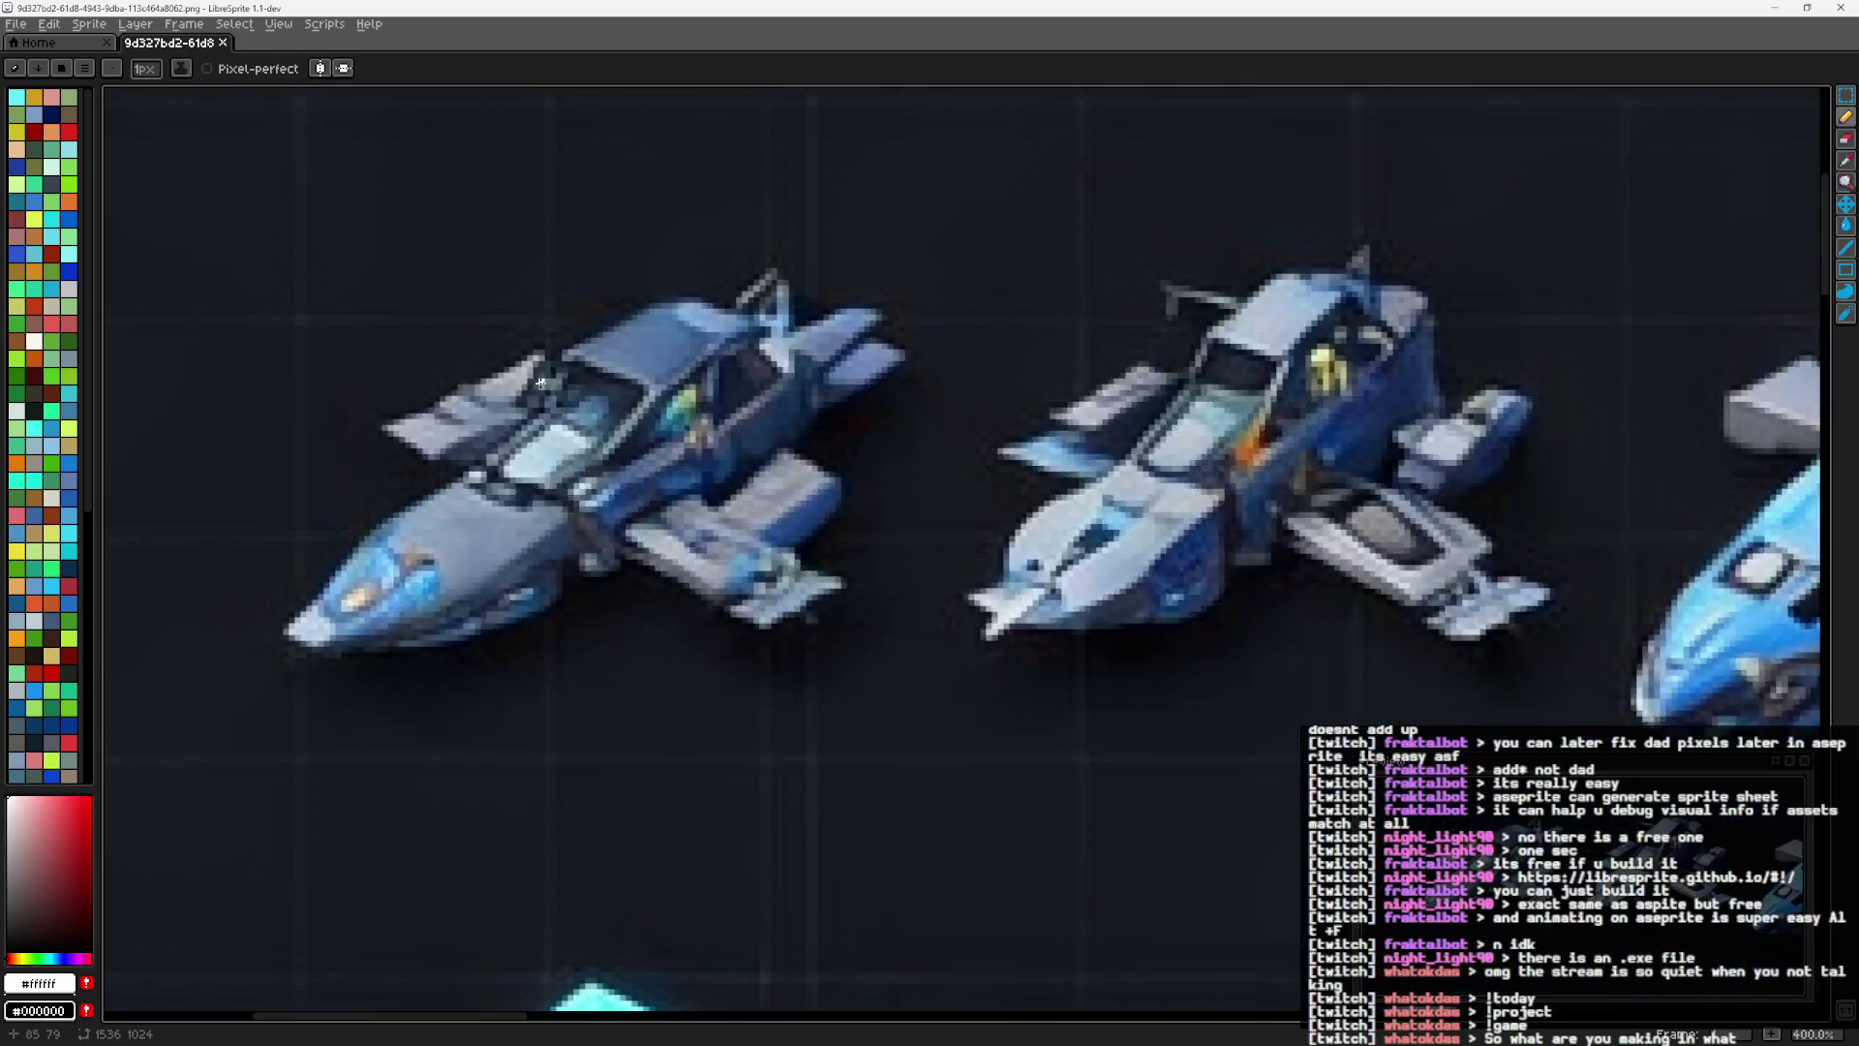
scroll(678, 425, left, 2)
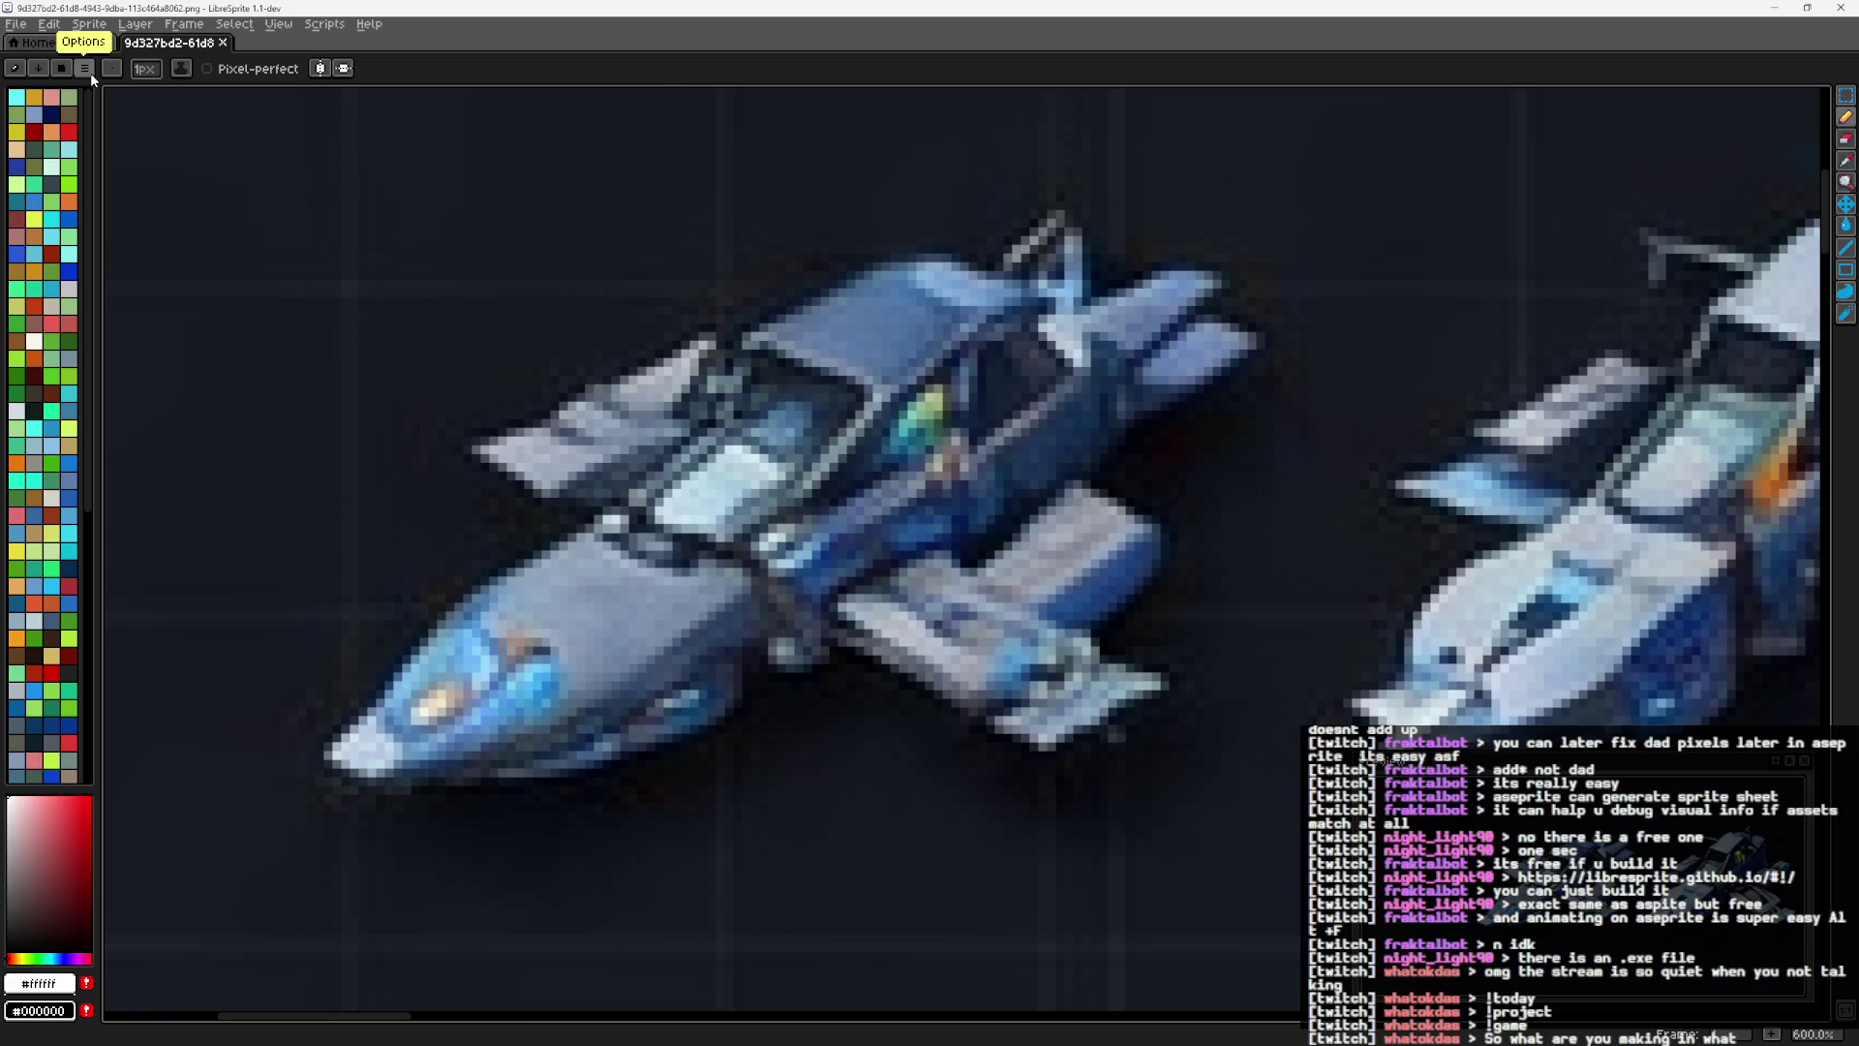
click(48, 25)
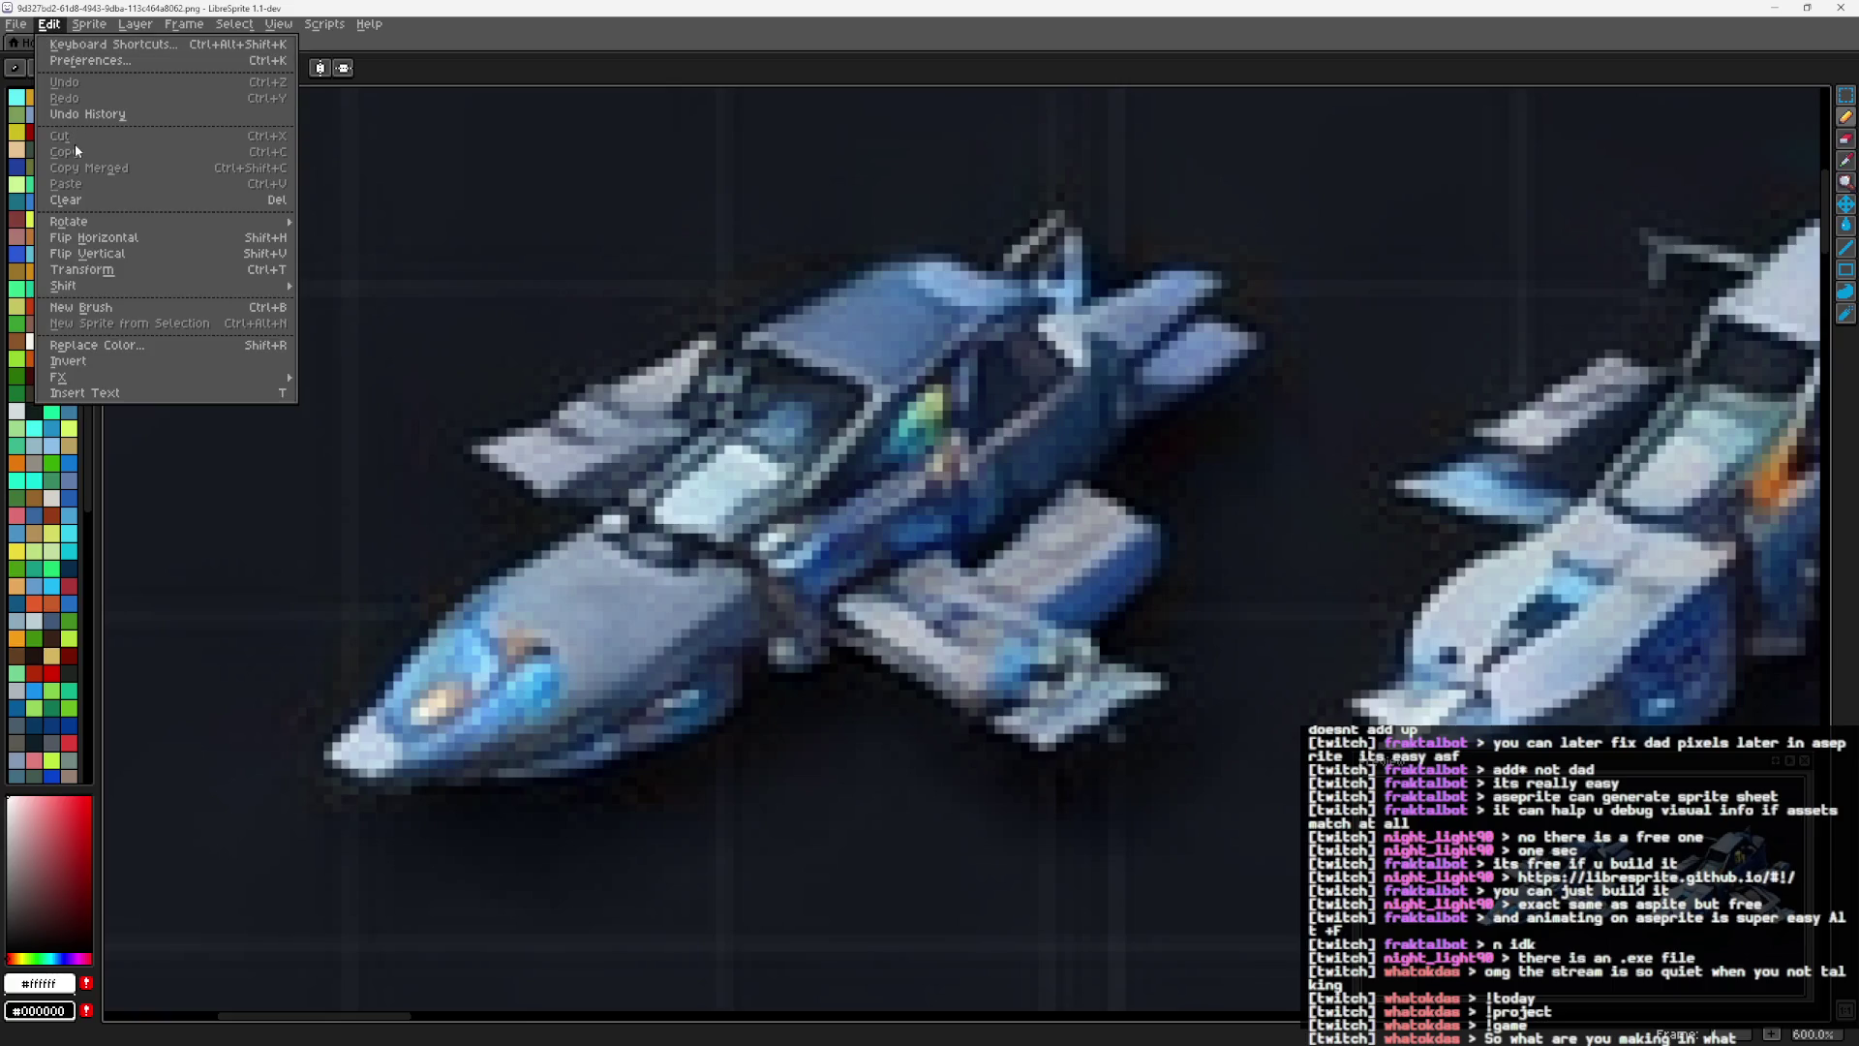
- Try Rotate/Transform on the sheet, zoom out, and clear a trial barrel selection
mouse_move(286, 220)
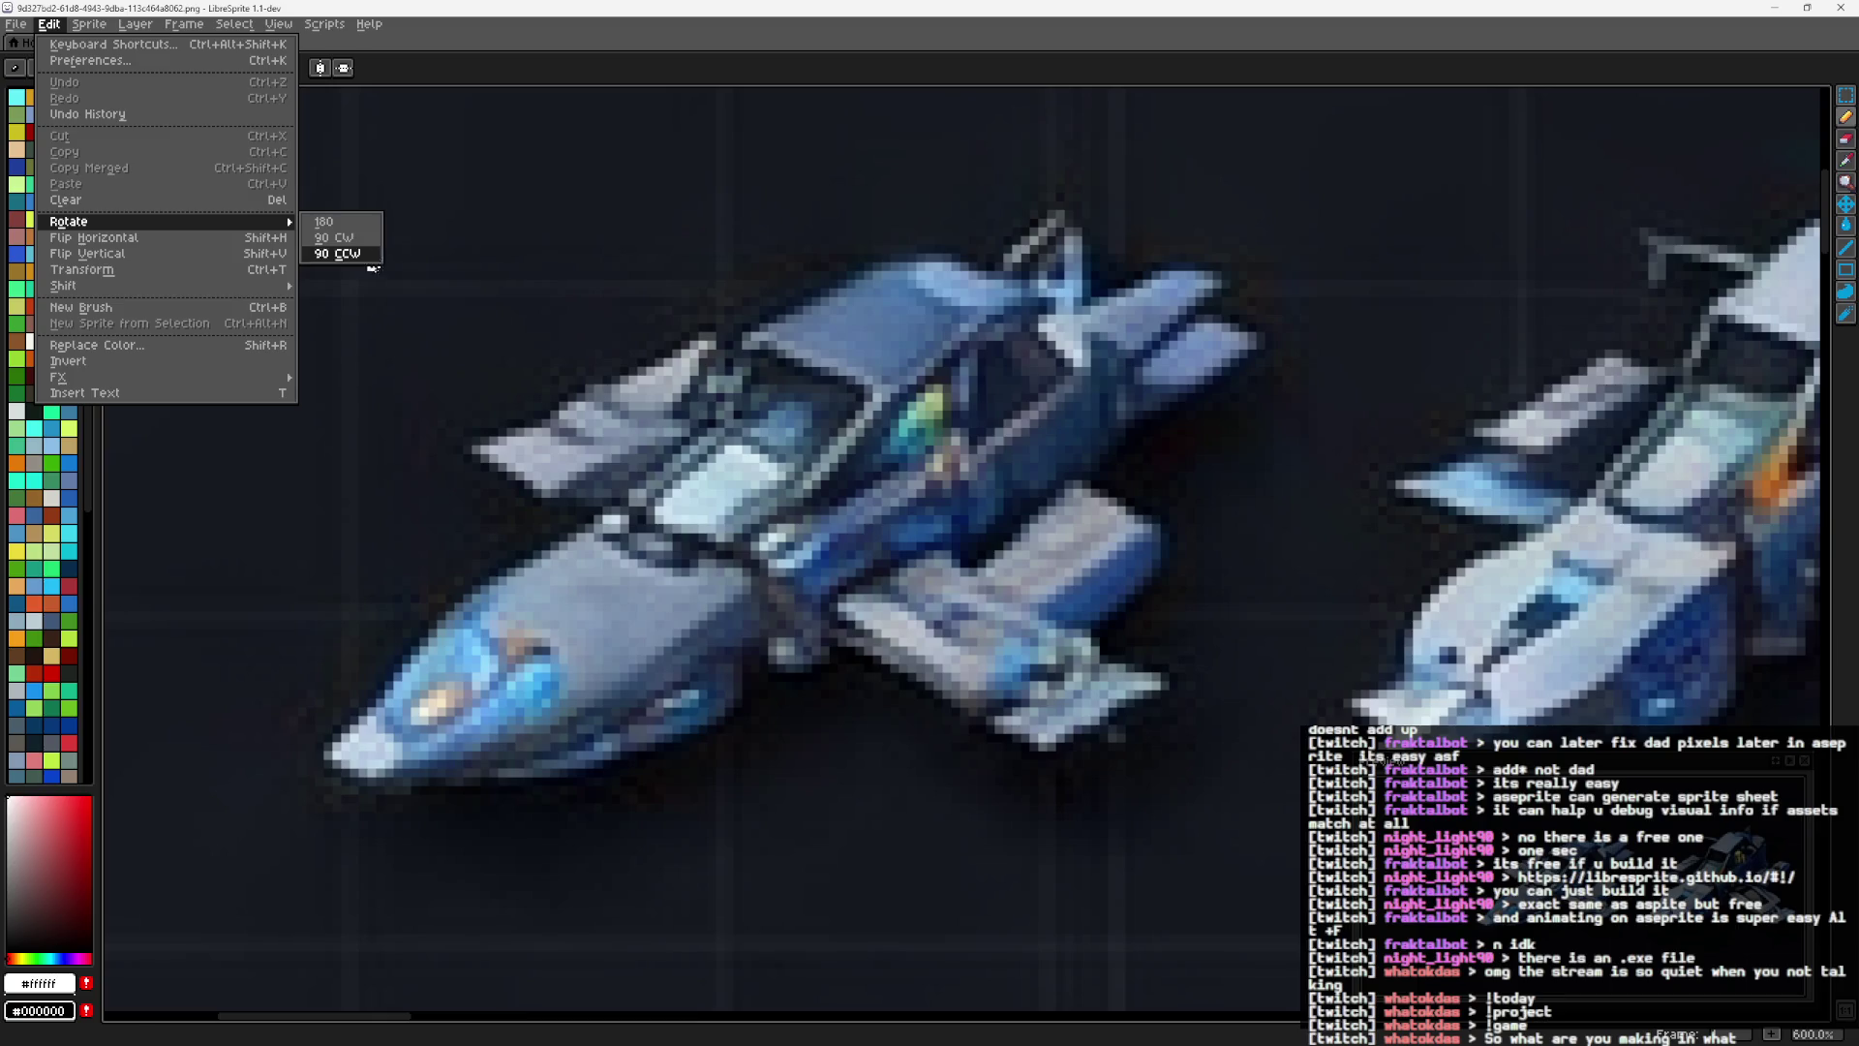
click(182, 271)
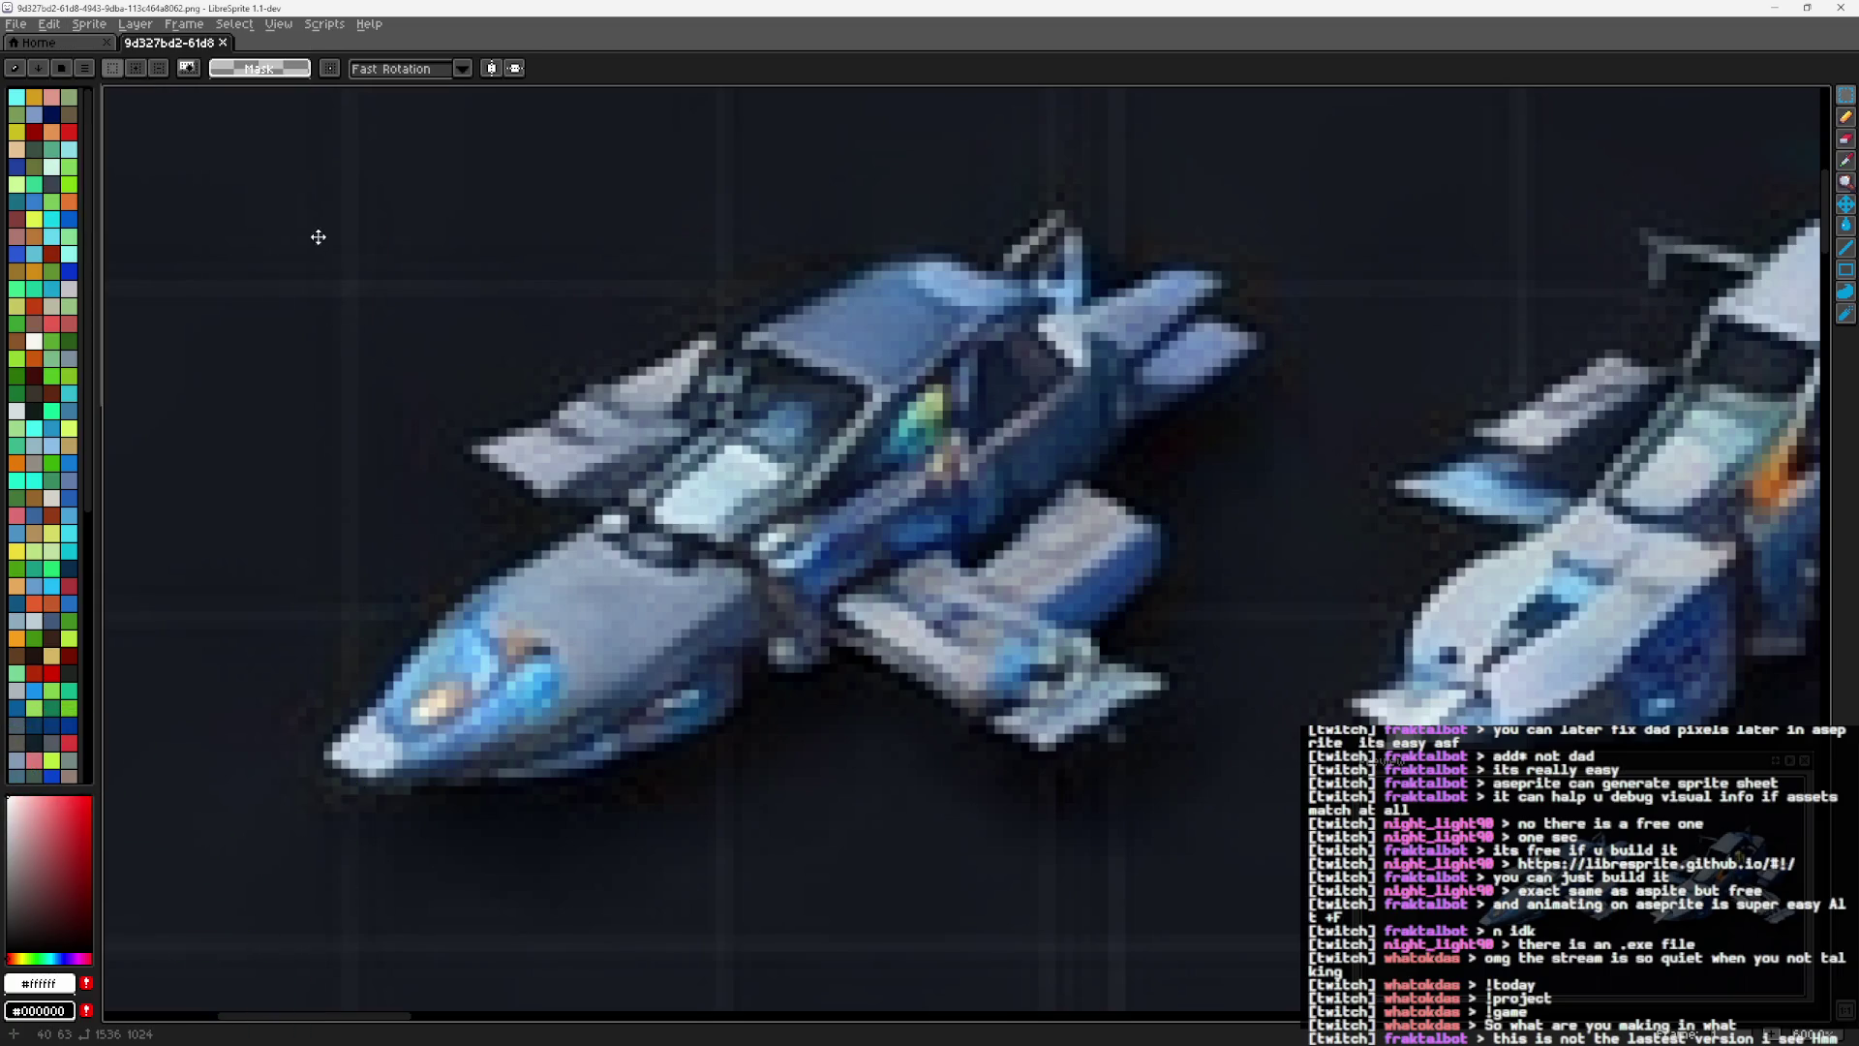
scroll(451, 295, down, 3)
scroll(468, 295, down, 3)
scroll(565, 459, right, 2)
drag(604, 485, 537, 386)
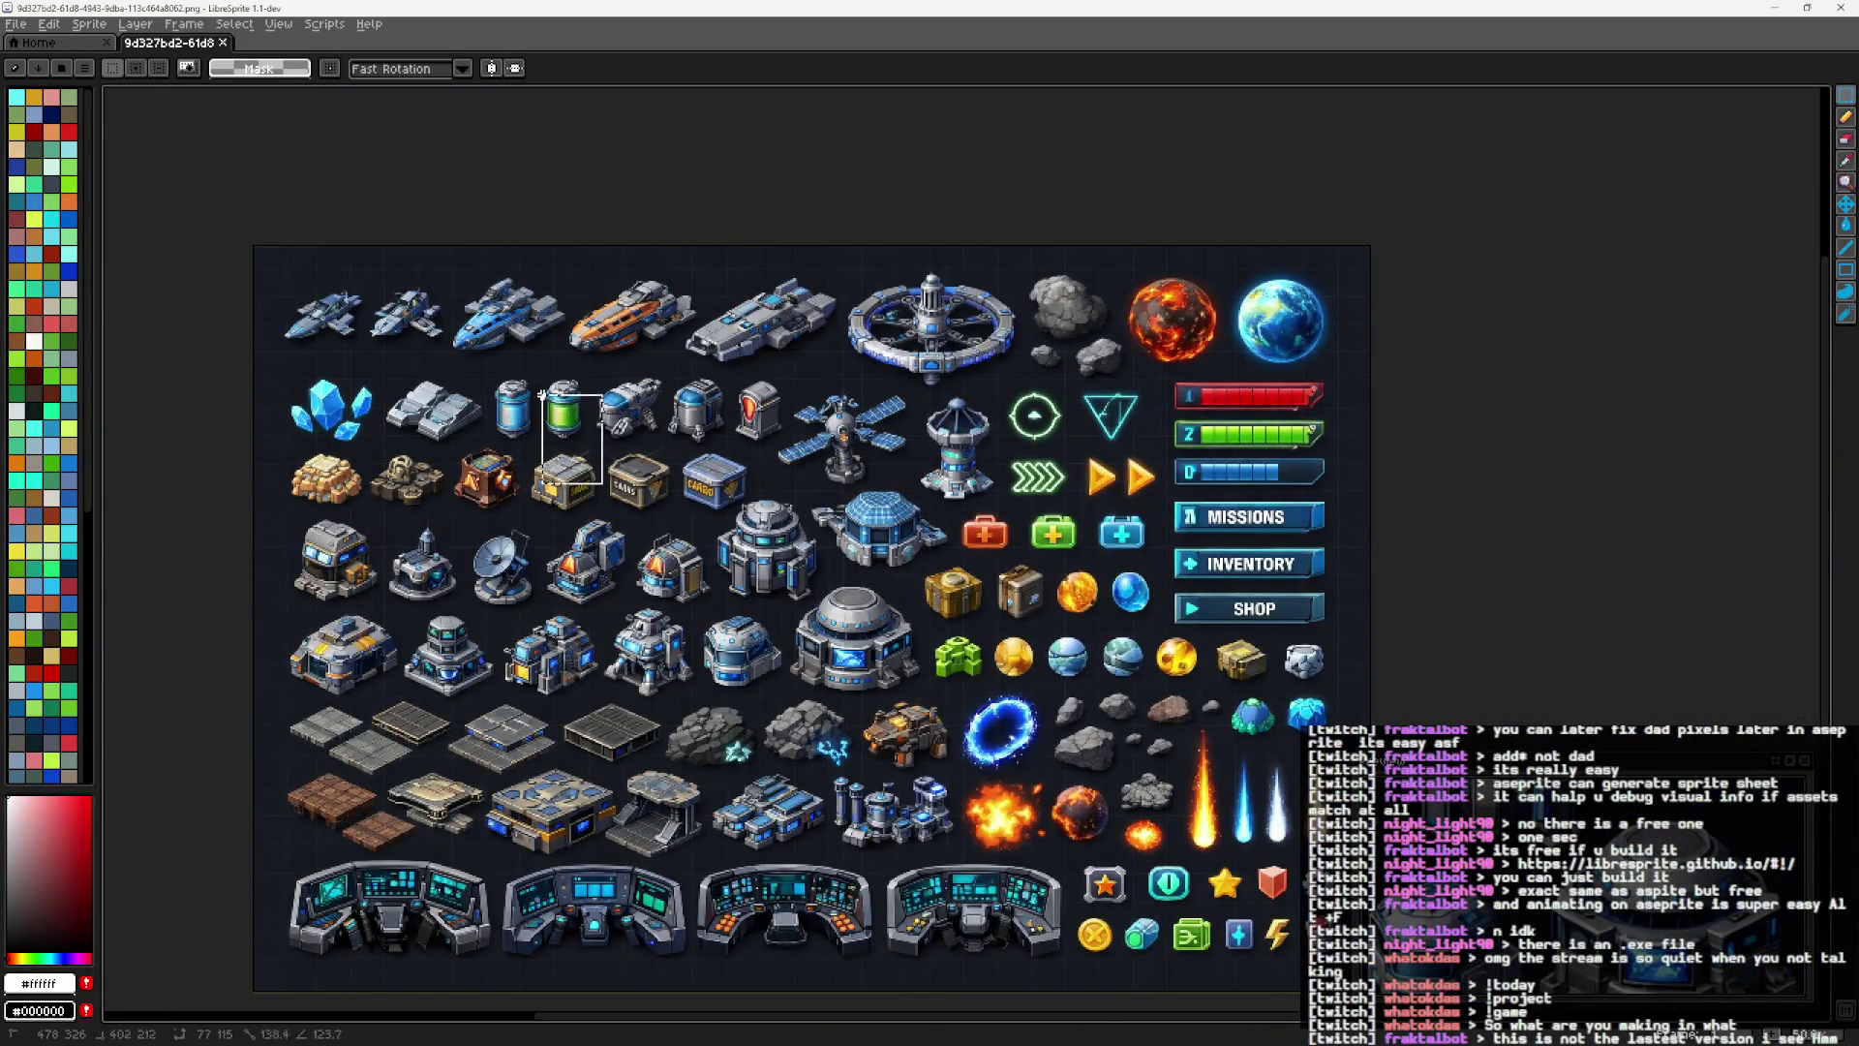
click(367, 280)
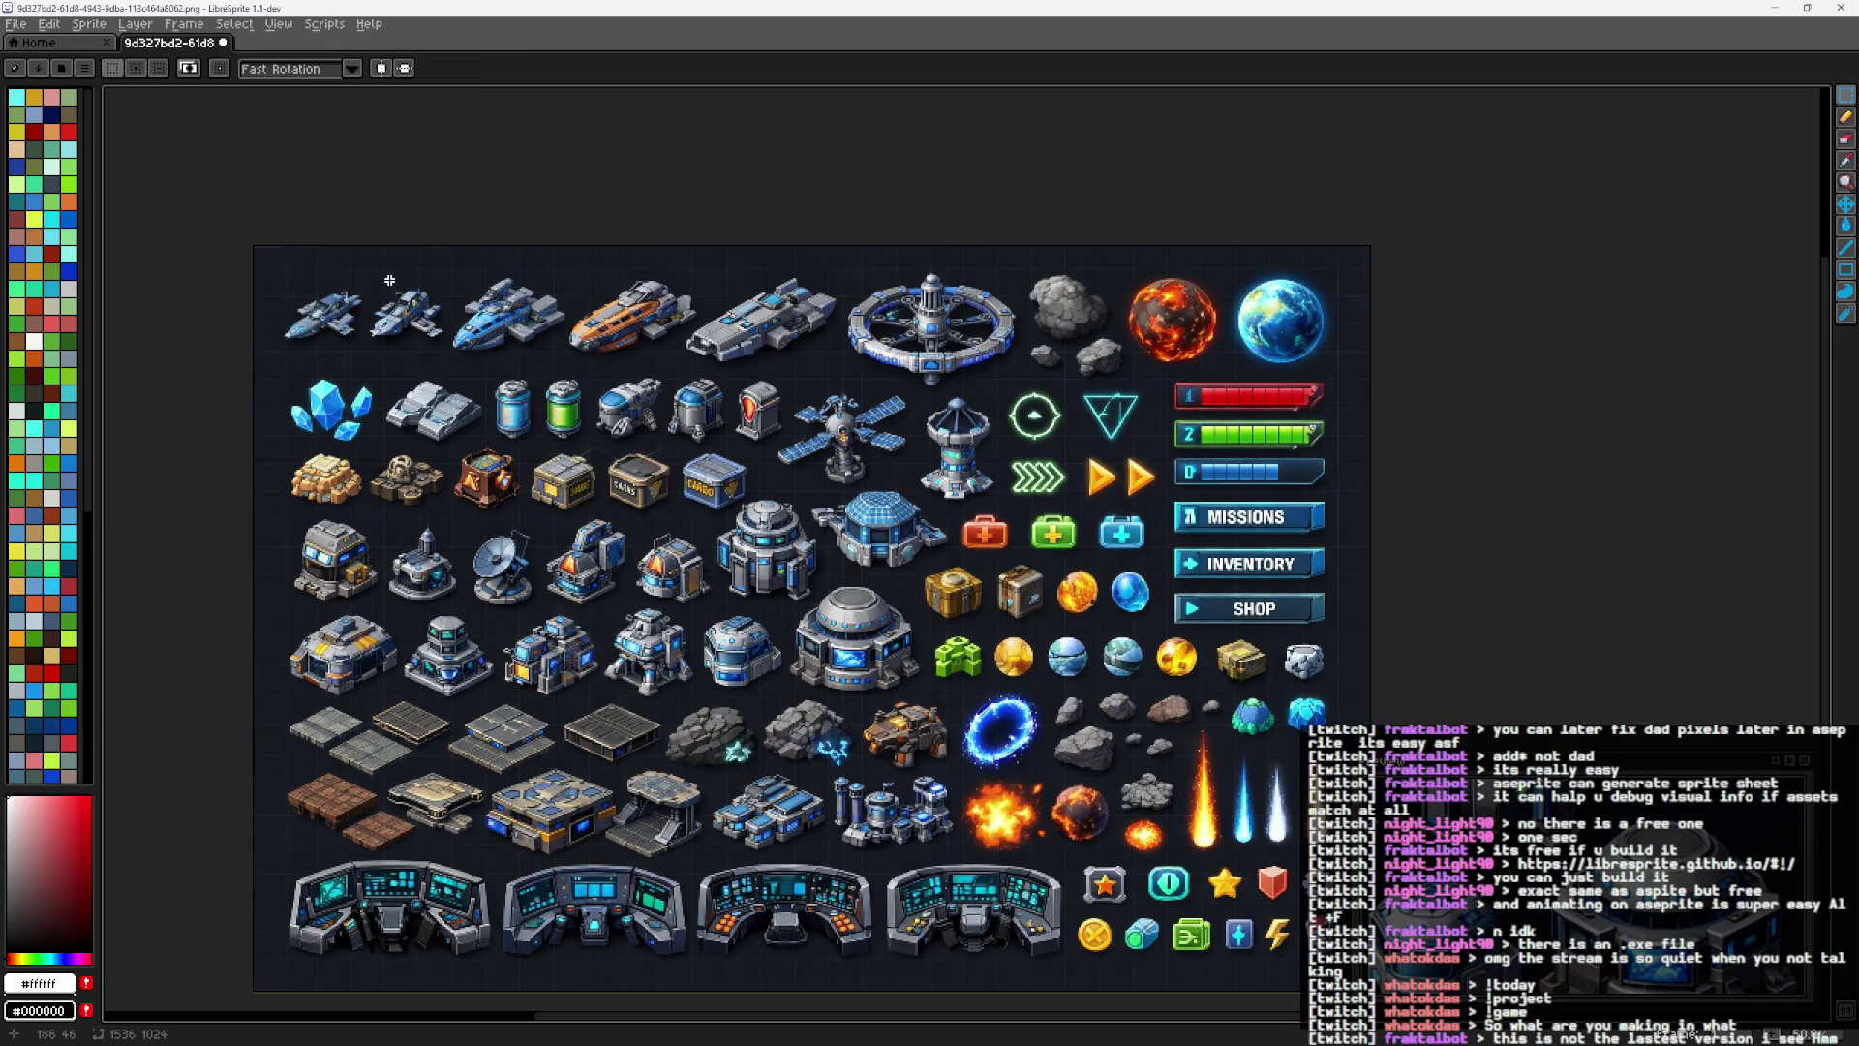
- Cut the first small spaceship from the sheet and start a new sprite
drag(370, 273, 274, 351)
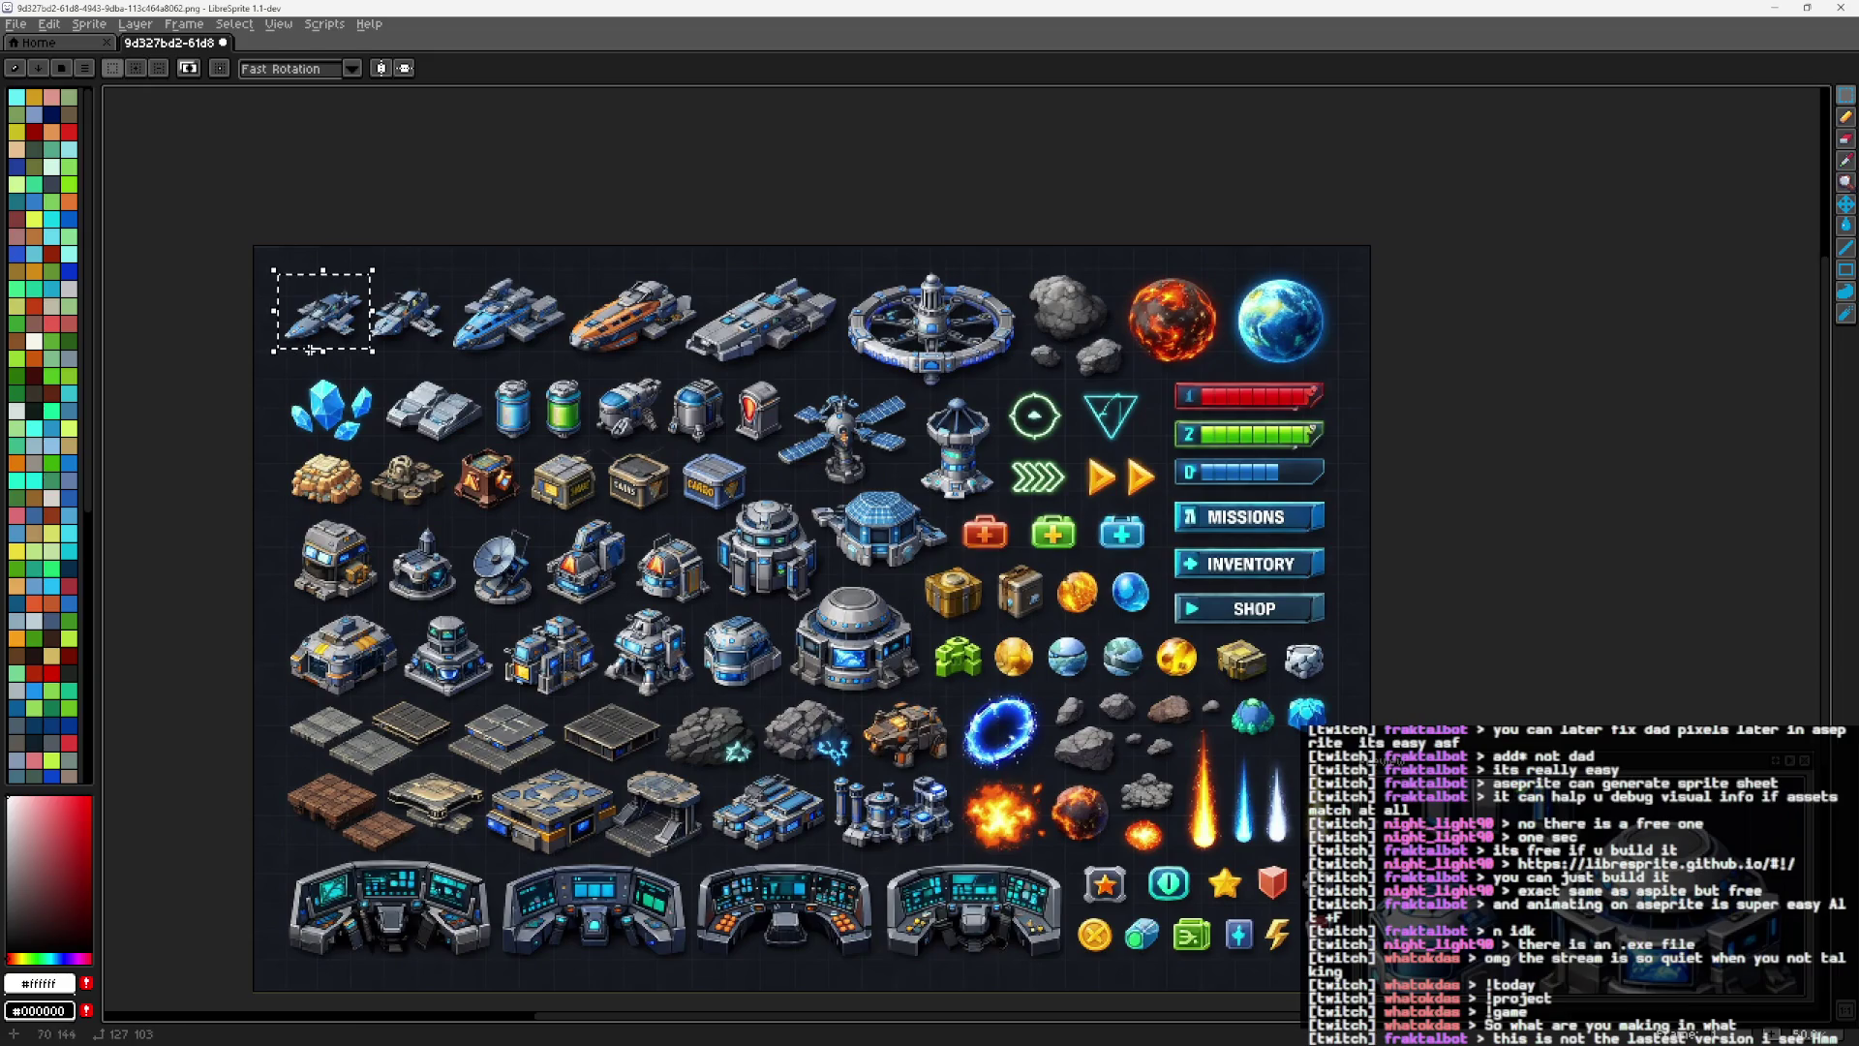
click(48, 24)
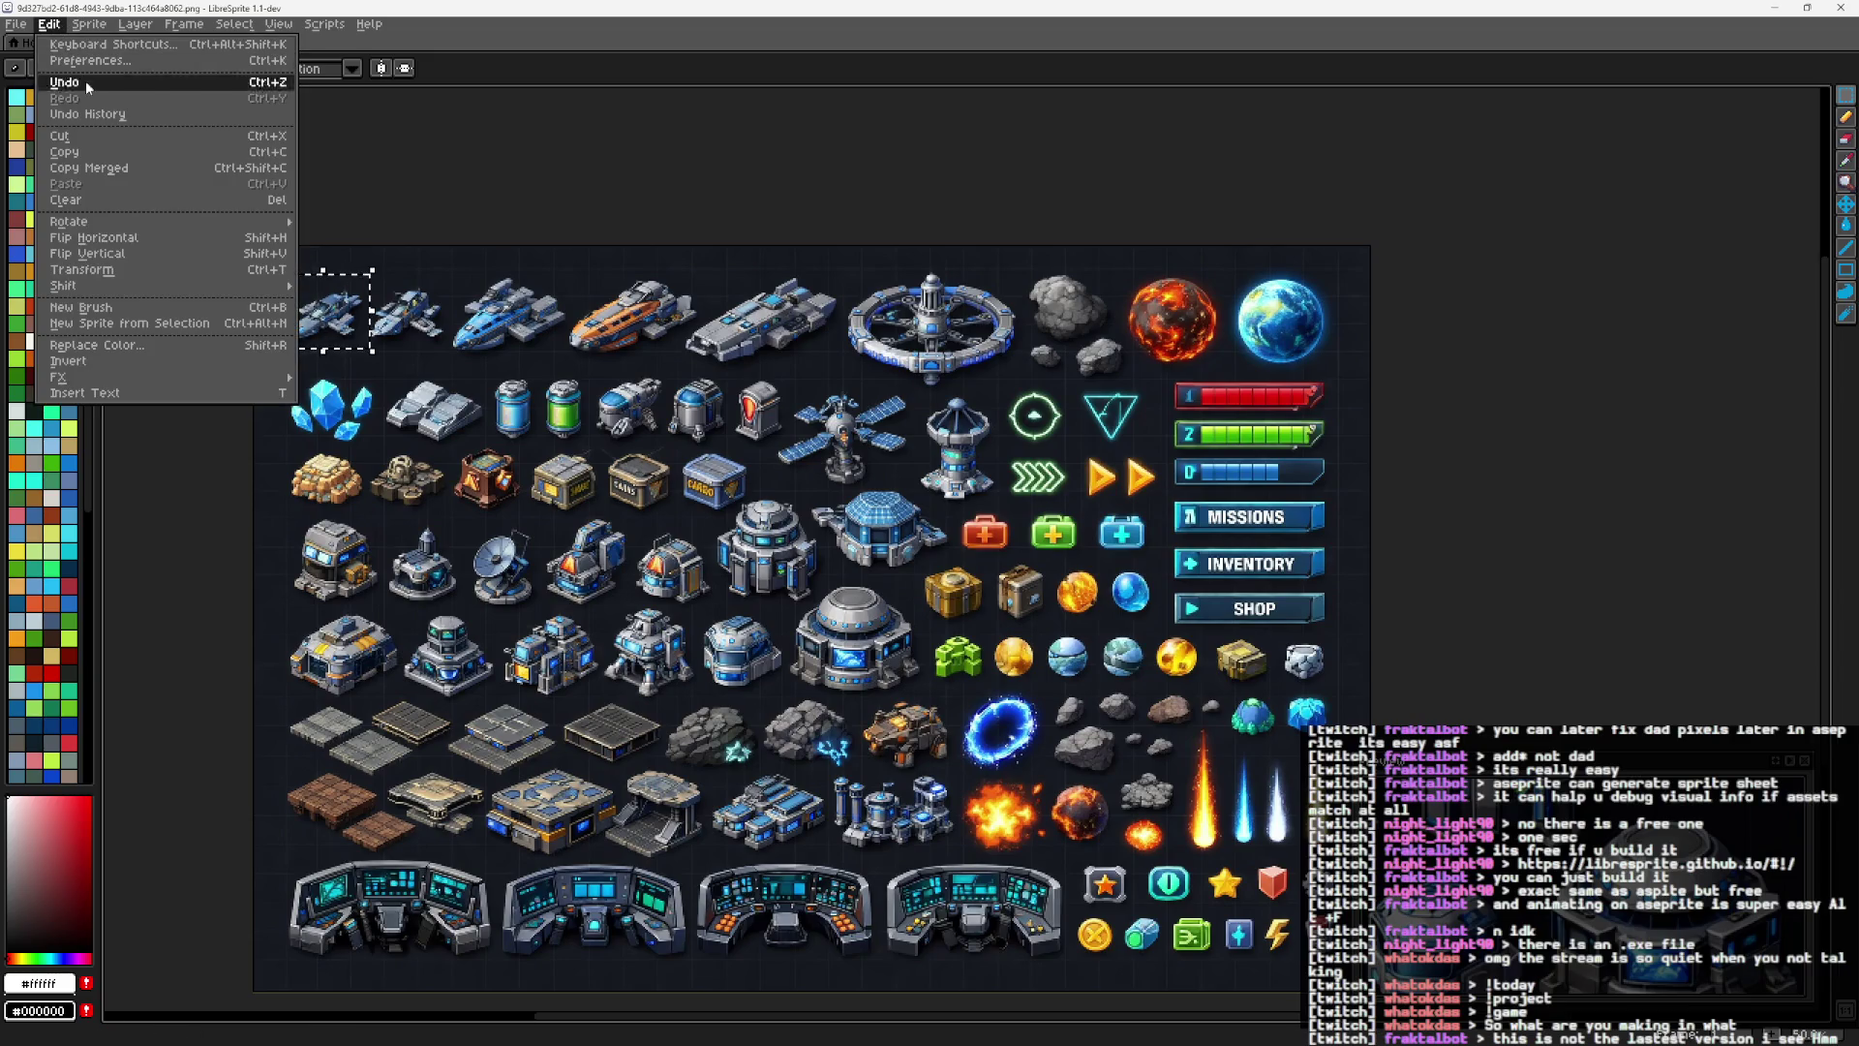
click(95, 135)
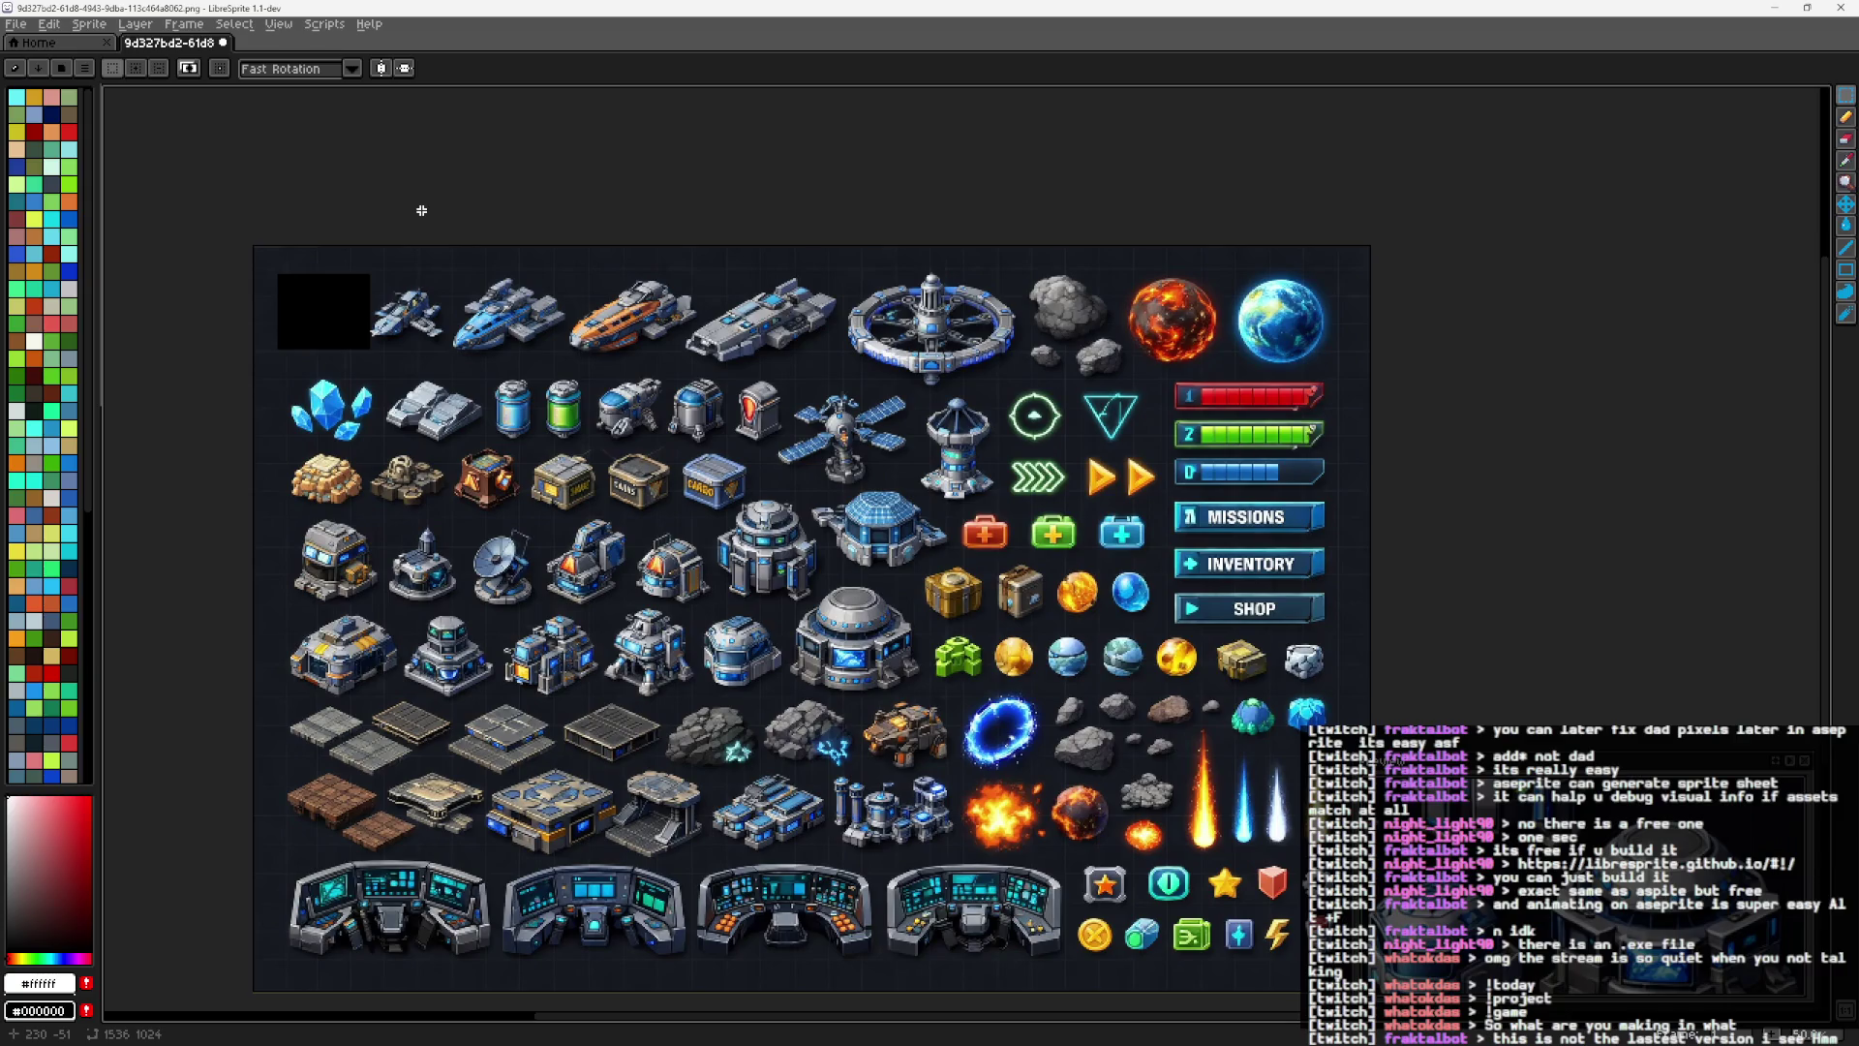
click(16, 23)
click(23, 38)
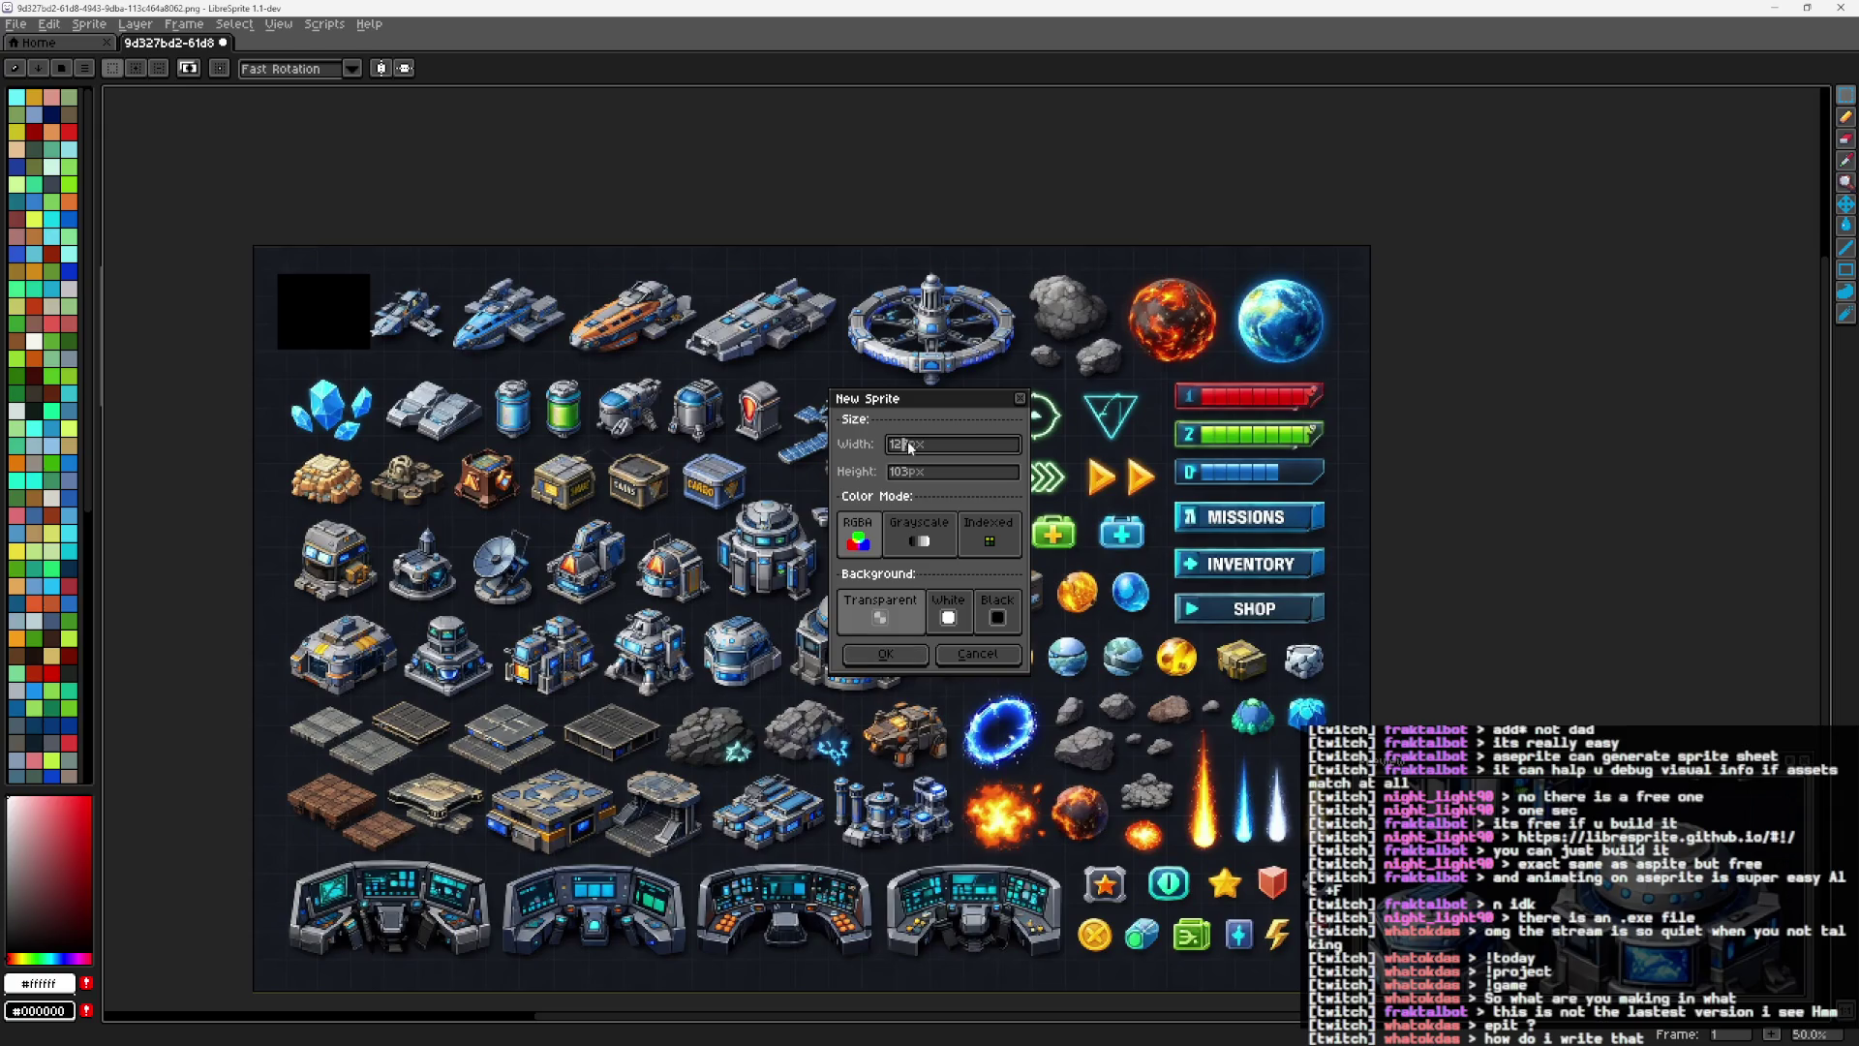
- Create a 124×124 px Sprite-0001 and paste the cut spaceship onto it, then deselect
click(903, 474)
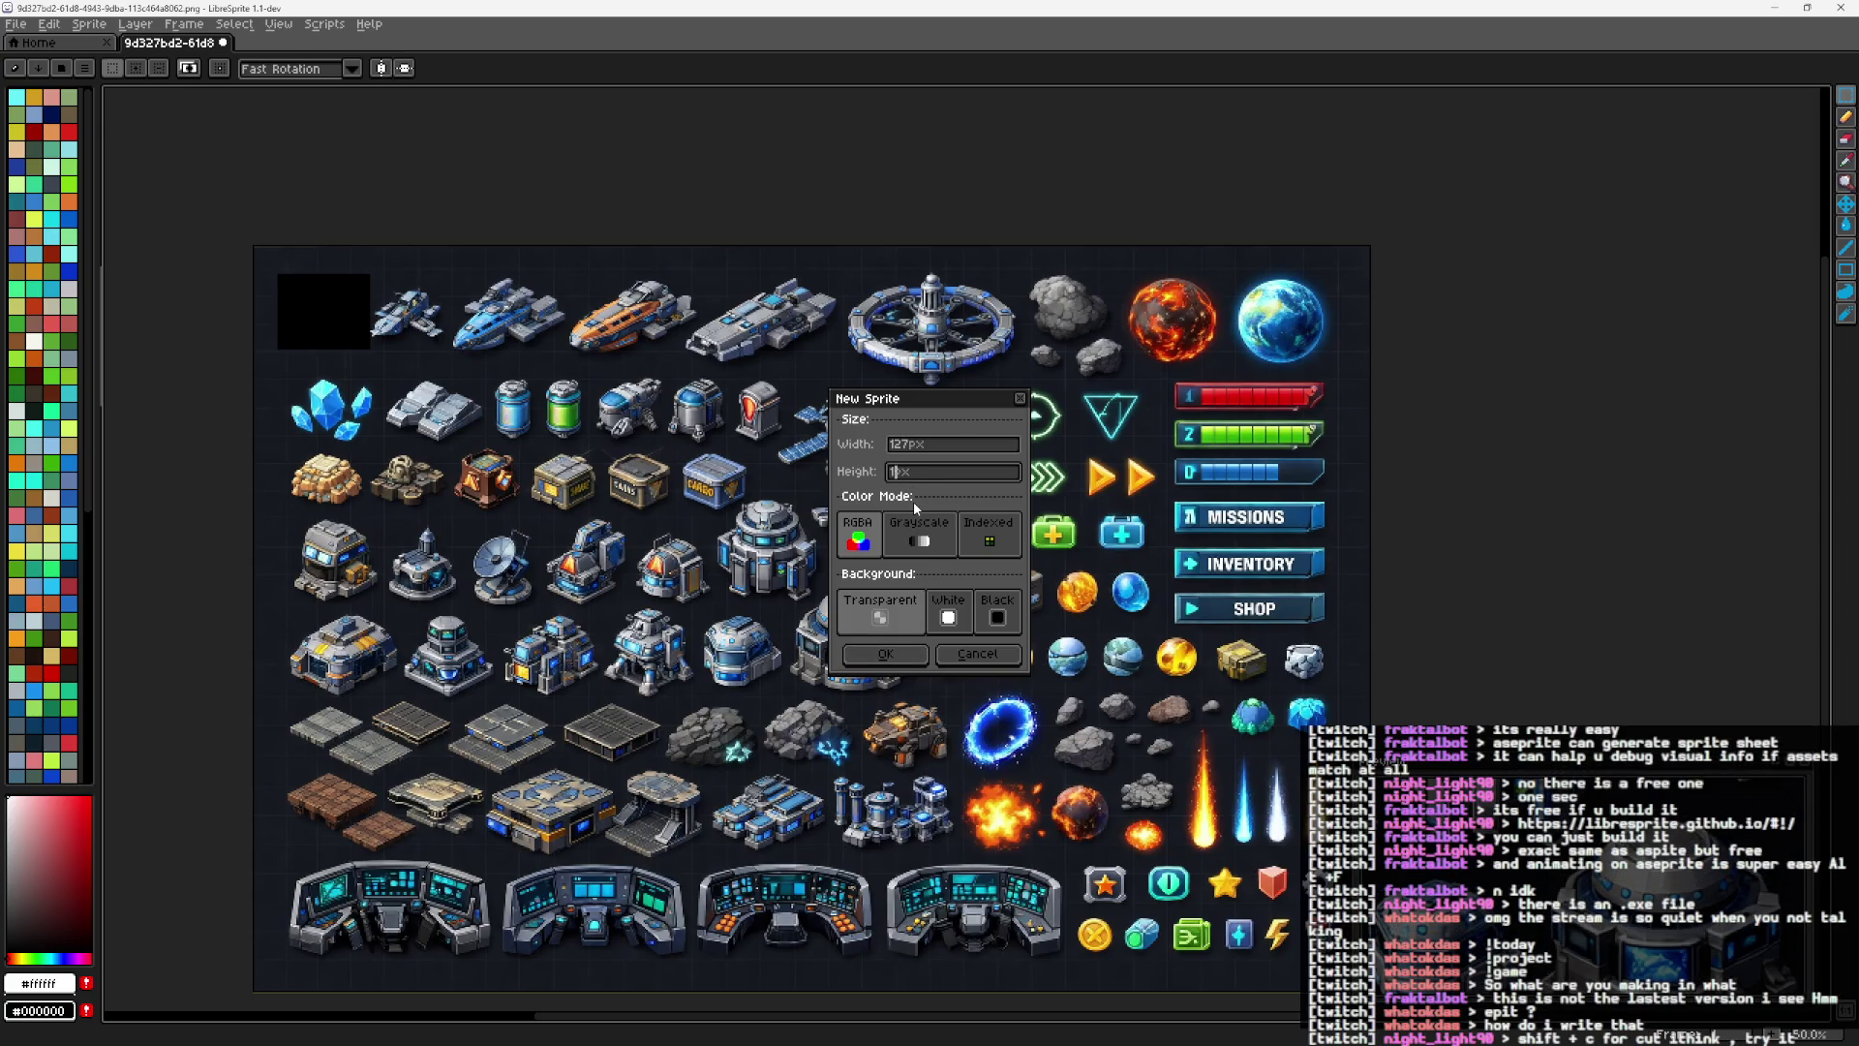
text(124)
click(908, 444)
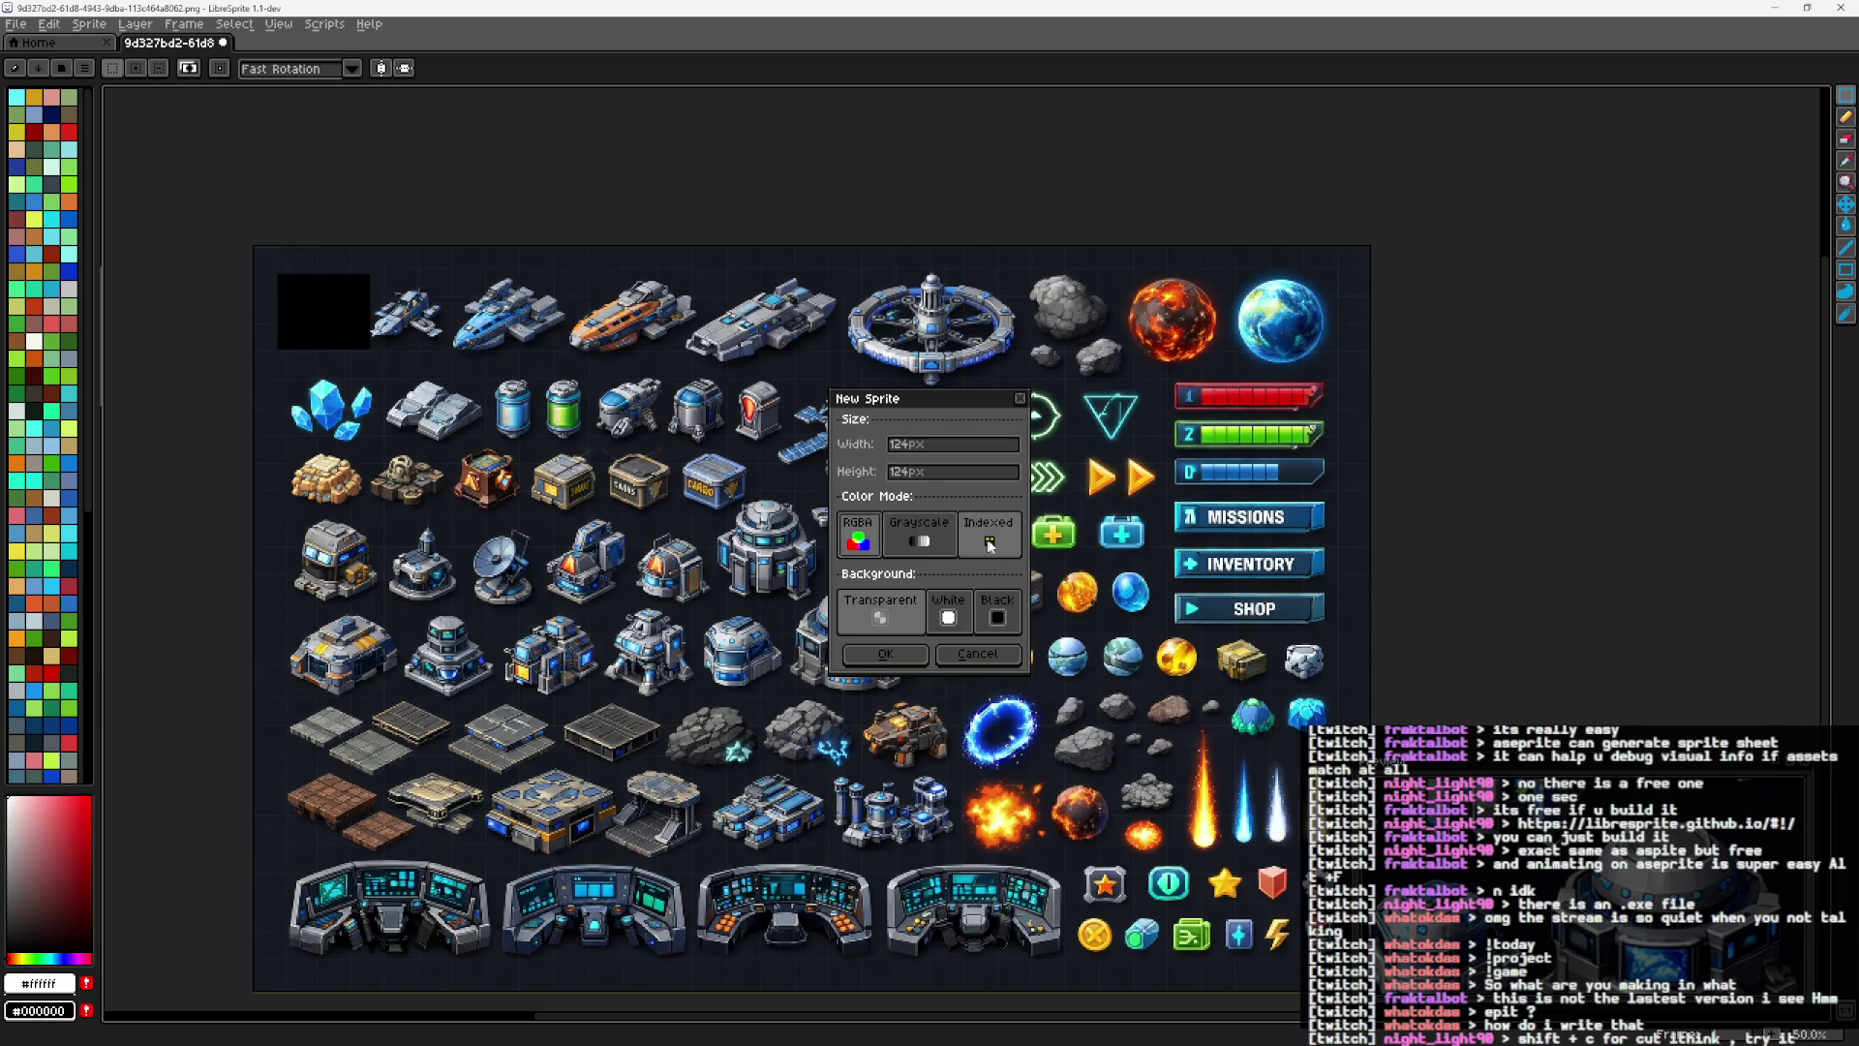
click(921, 647)
key(ctrl+v)
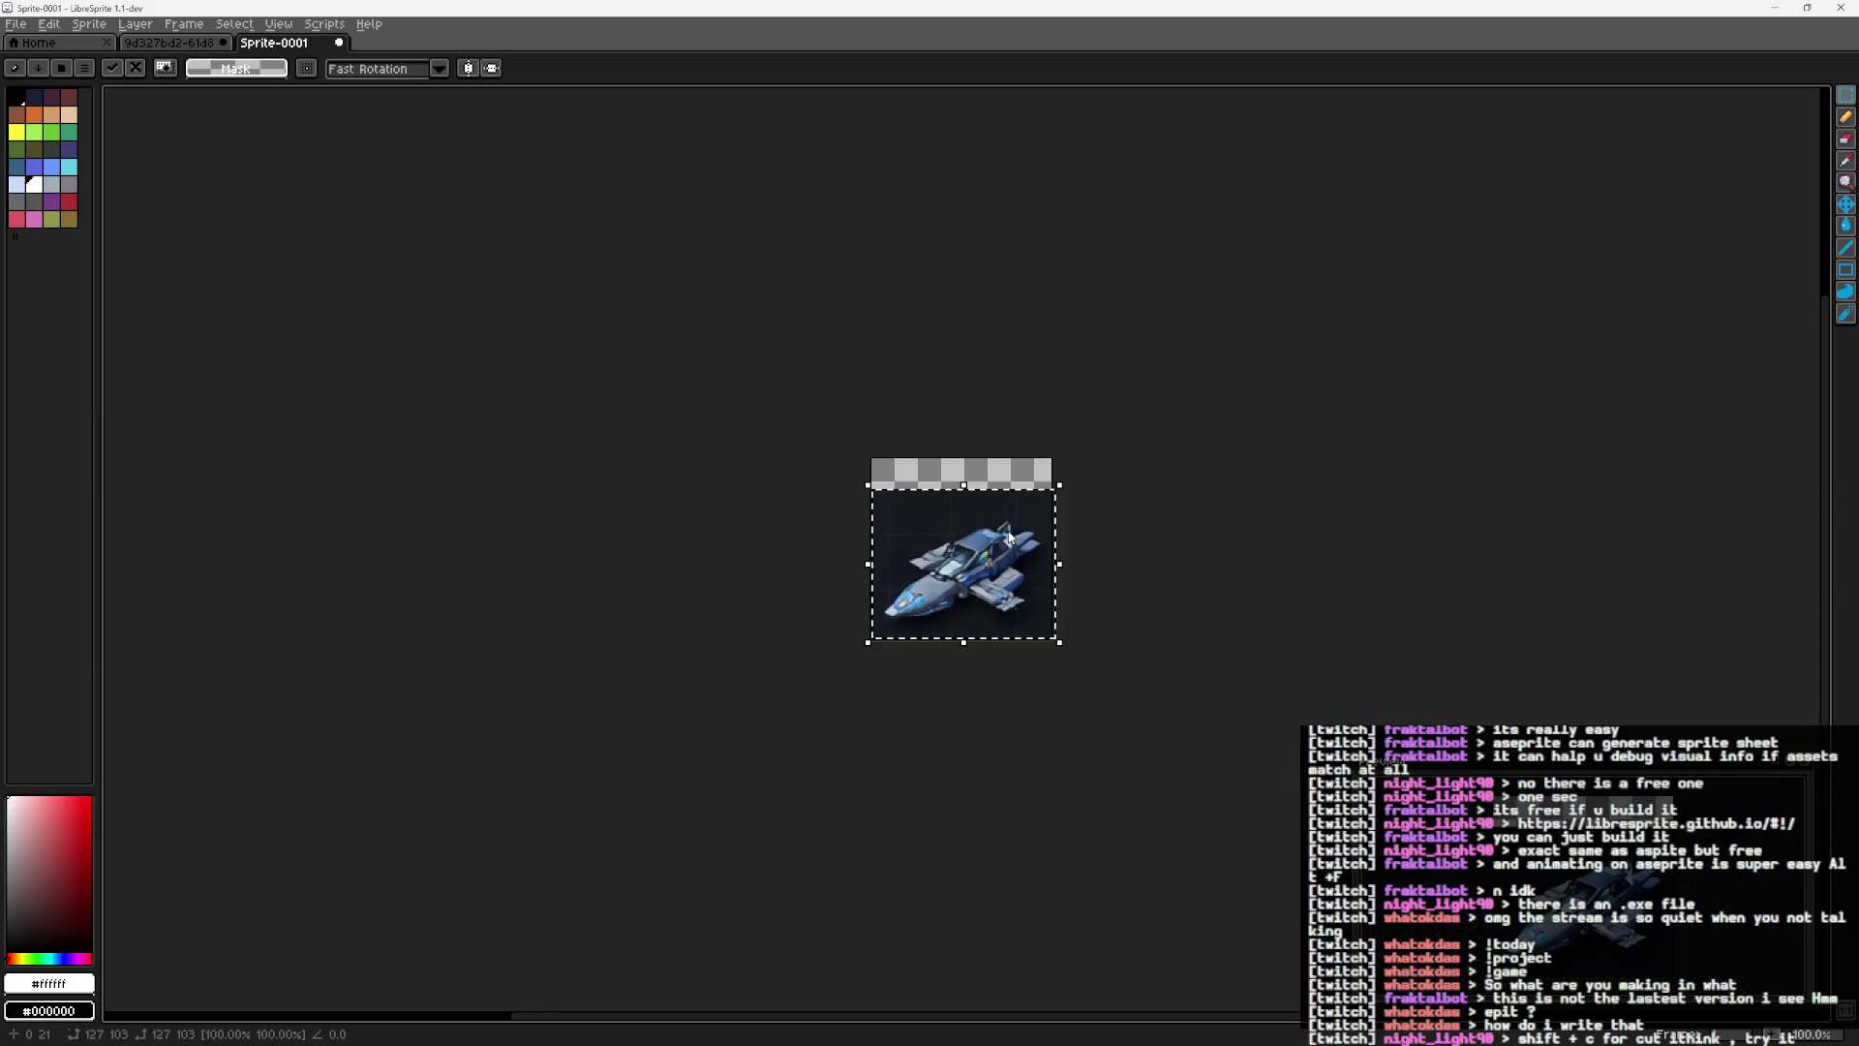
key(Return)
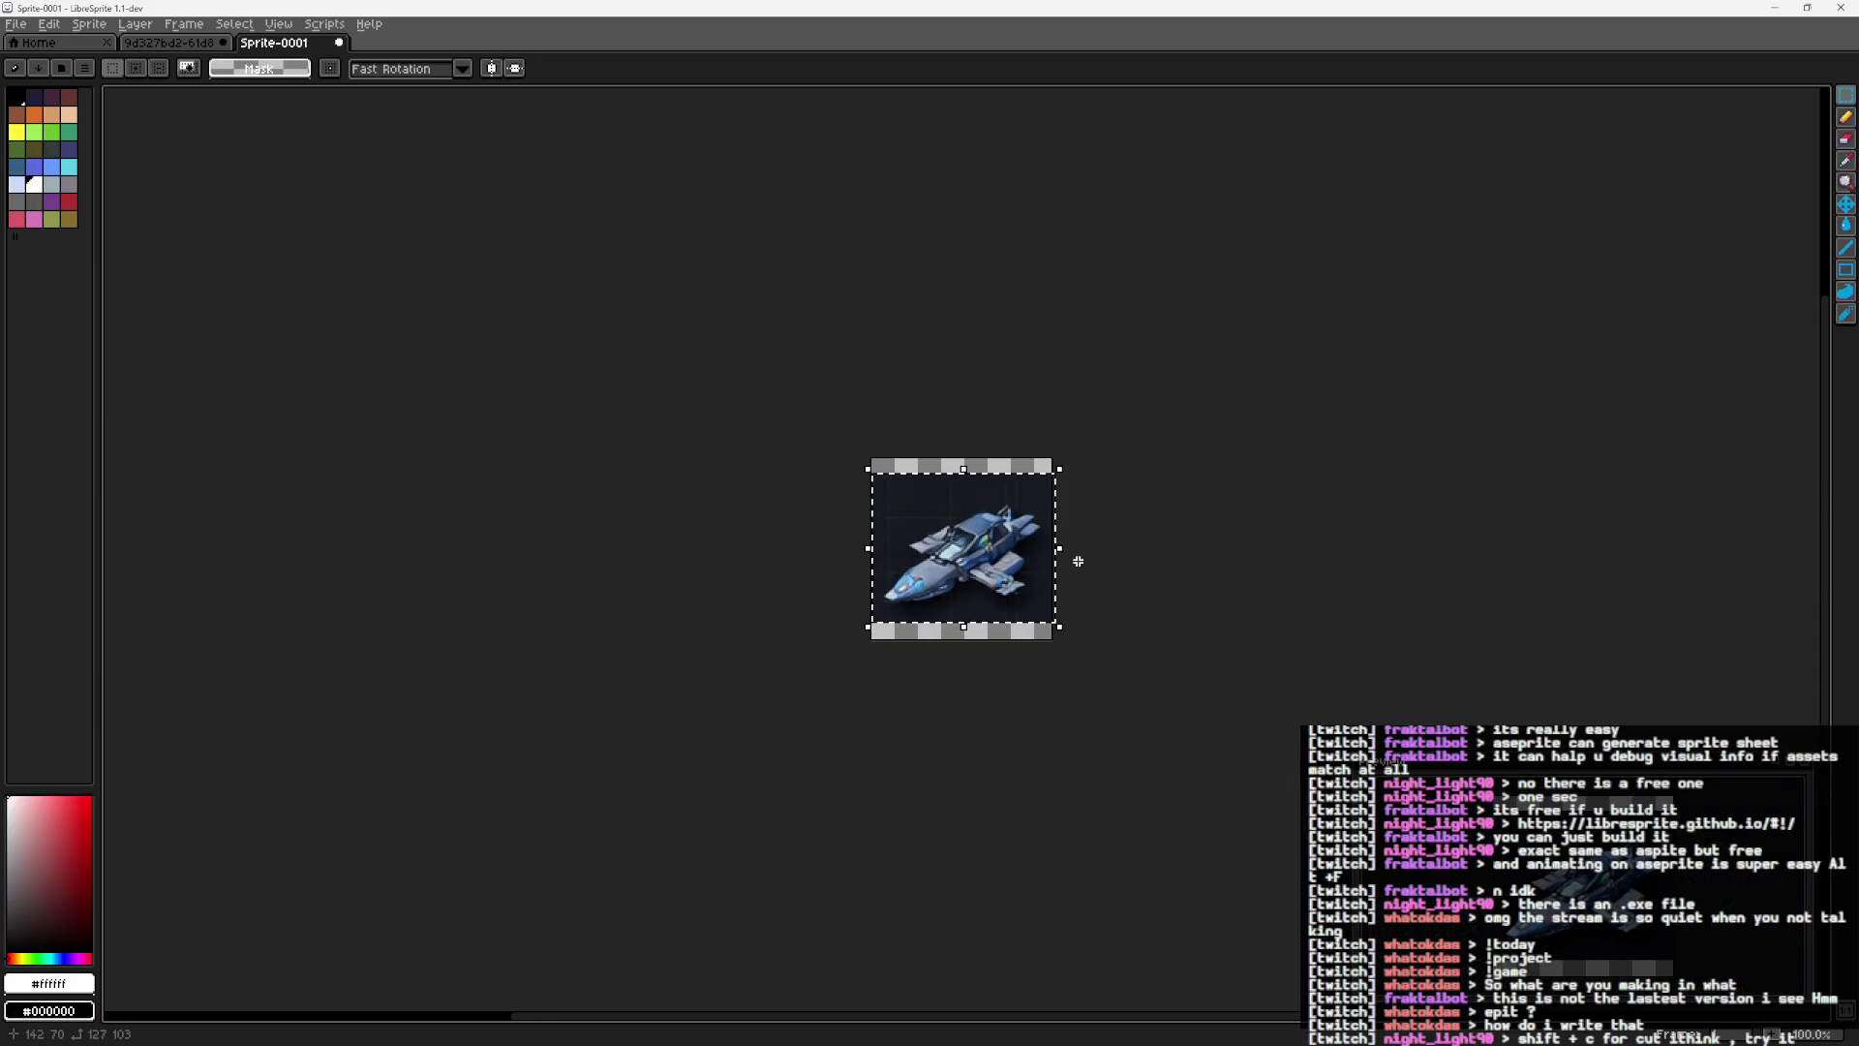
scroll(1133, 561, up, 2)
key(ctrl+d)
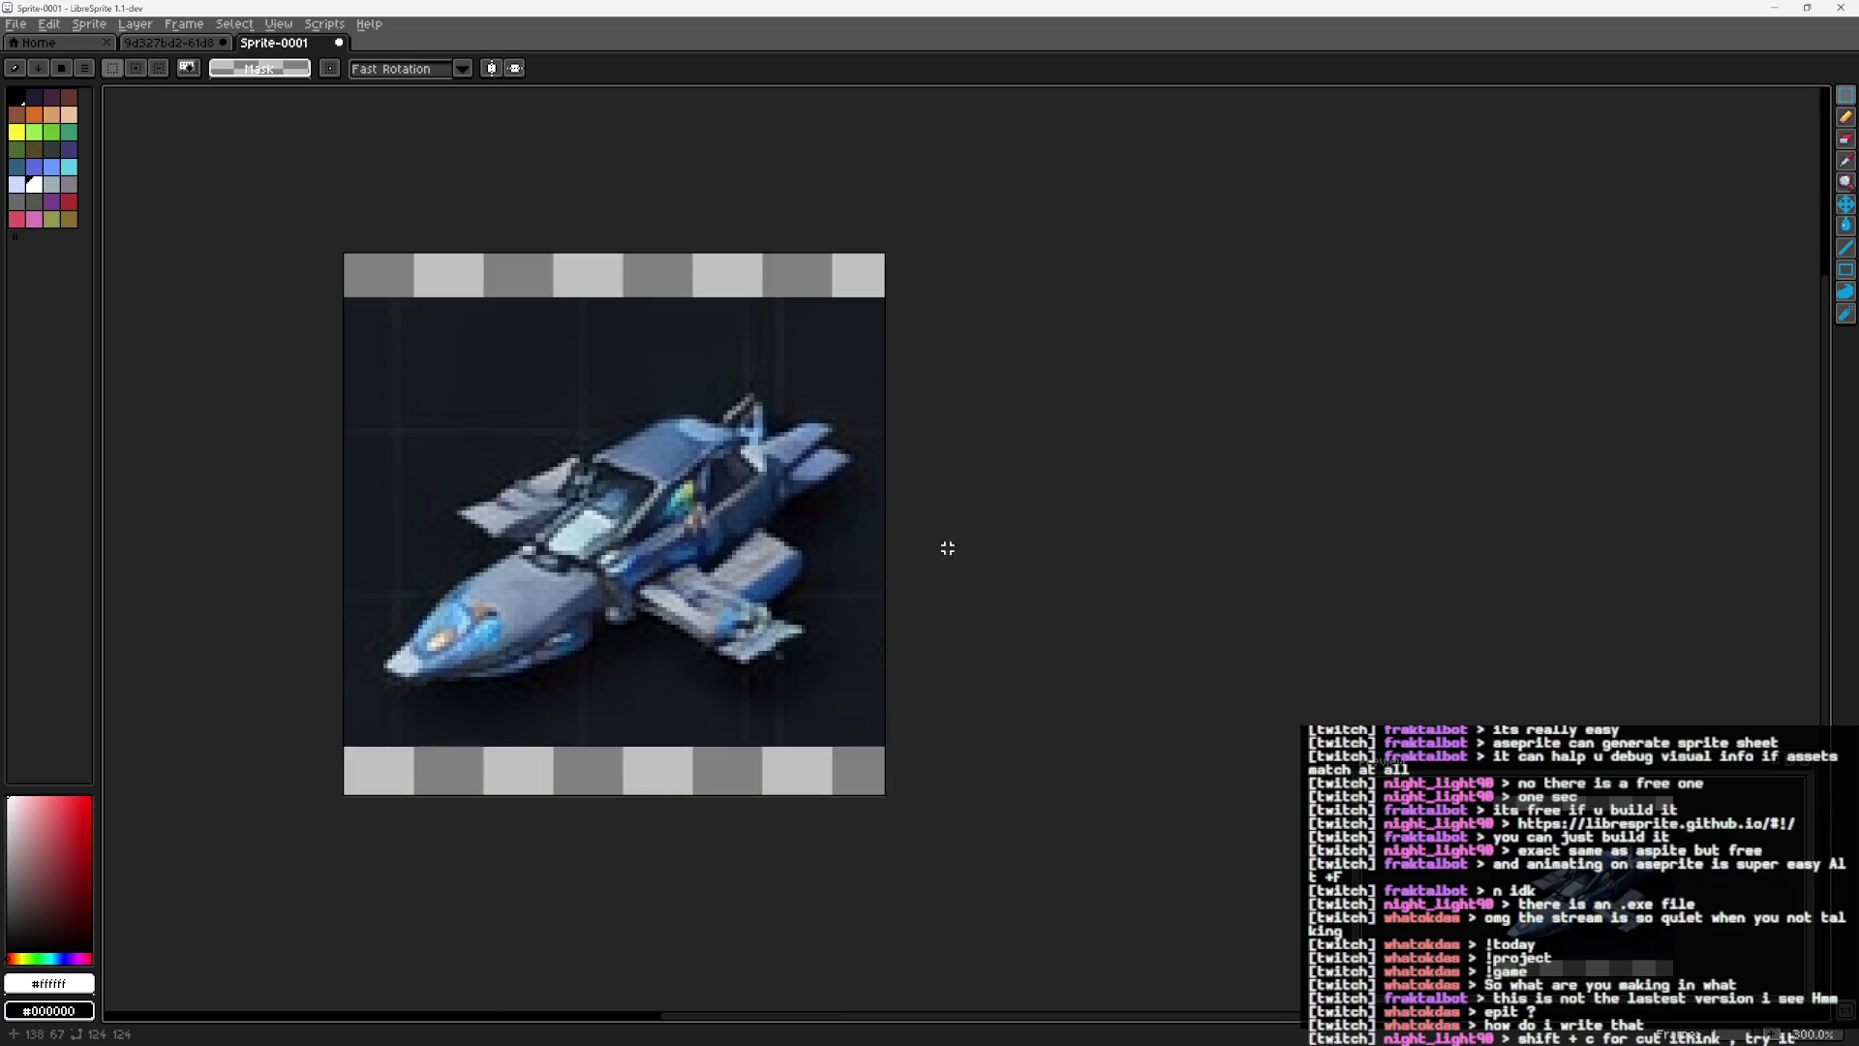
scroll(949, 552, left, 3)
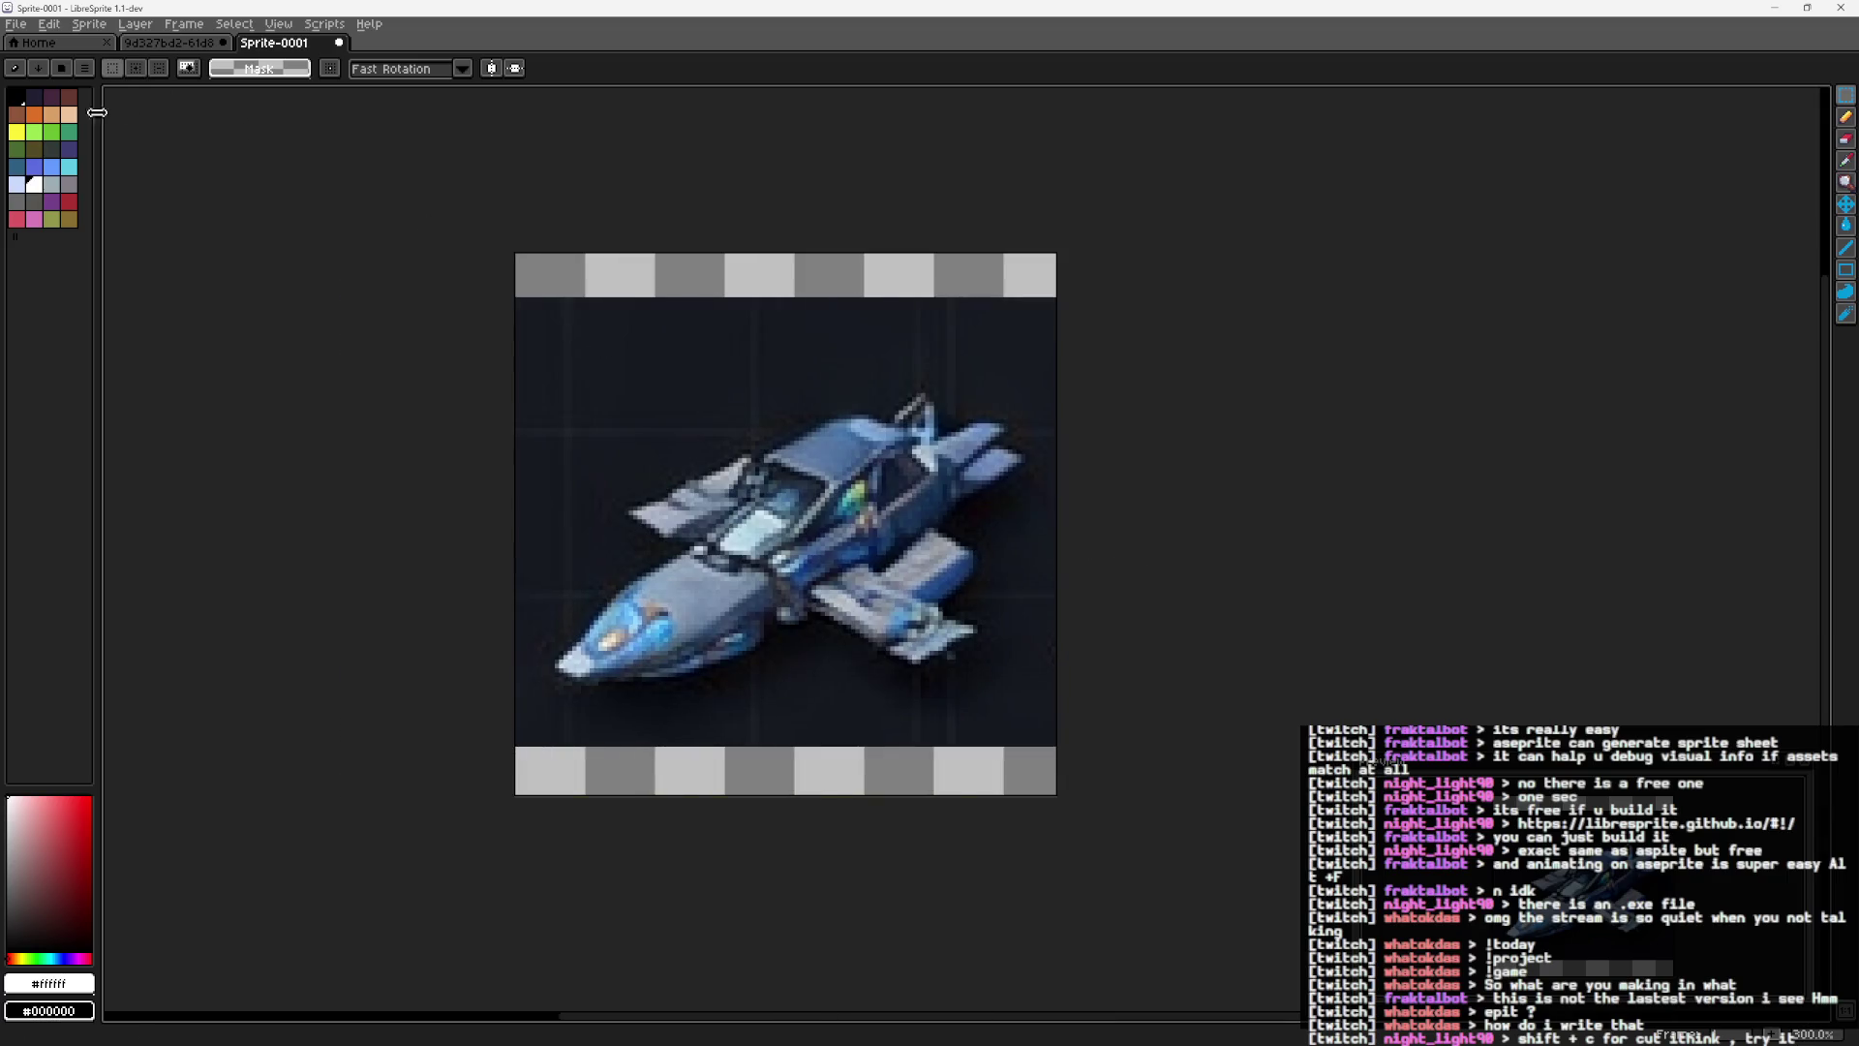
click(46, 25)
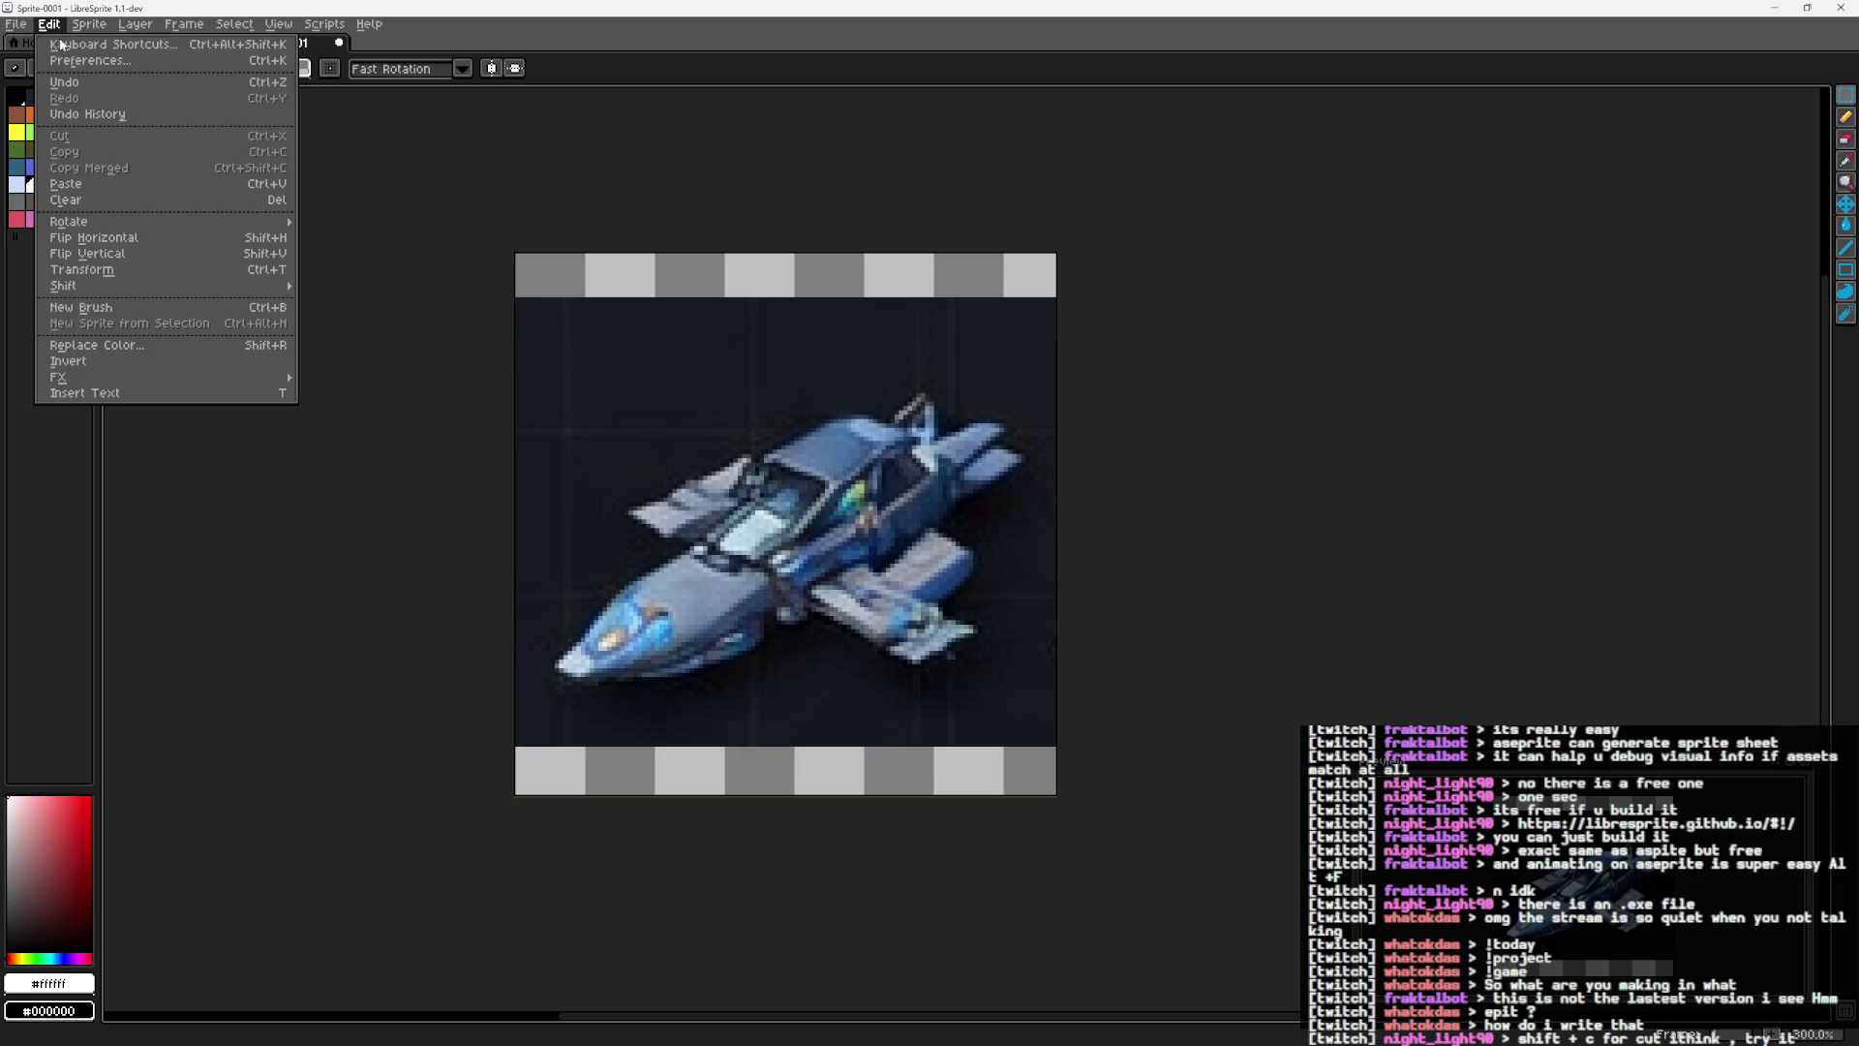
- Cancel the transform on the spaceship sprite and check the game folder window
key(Escape)
key(ctrl+t)
key(Return)
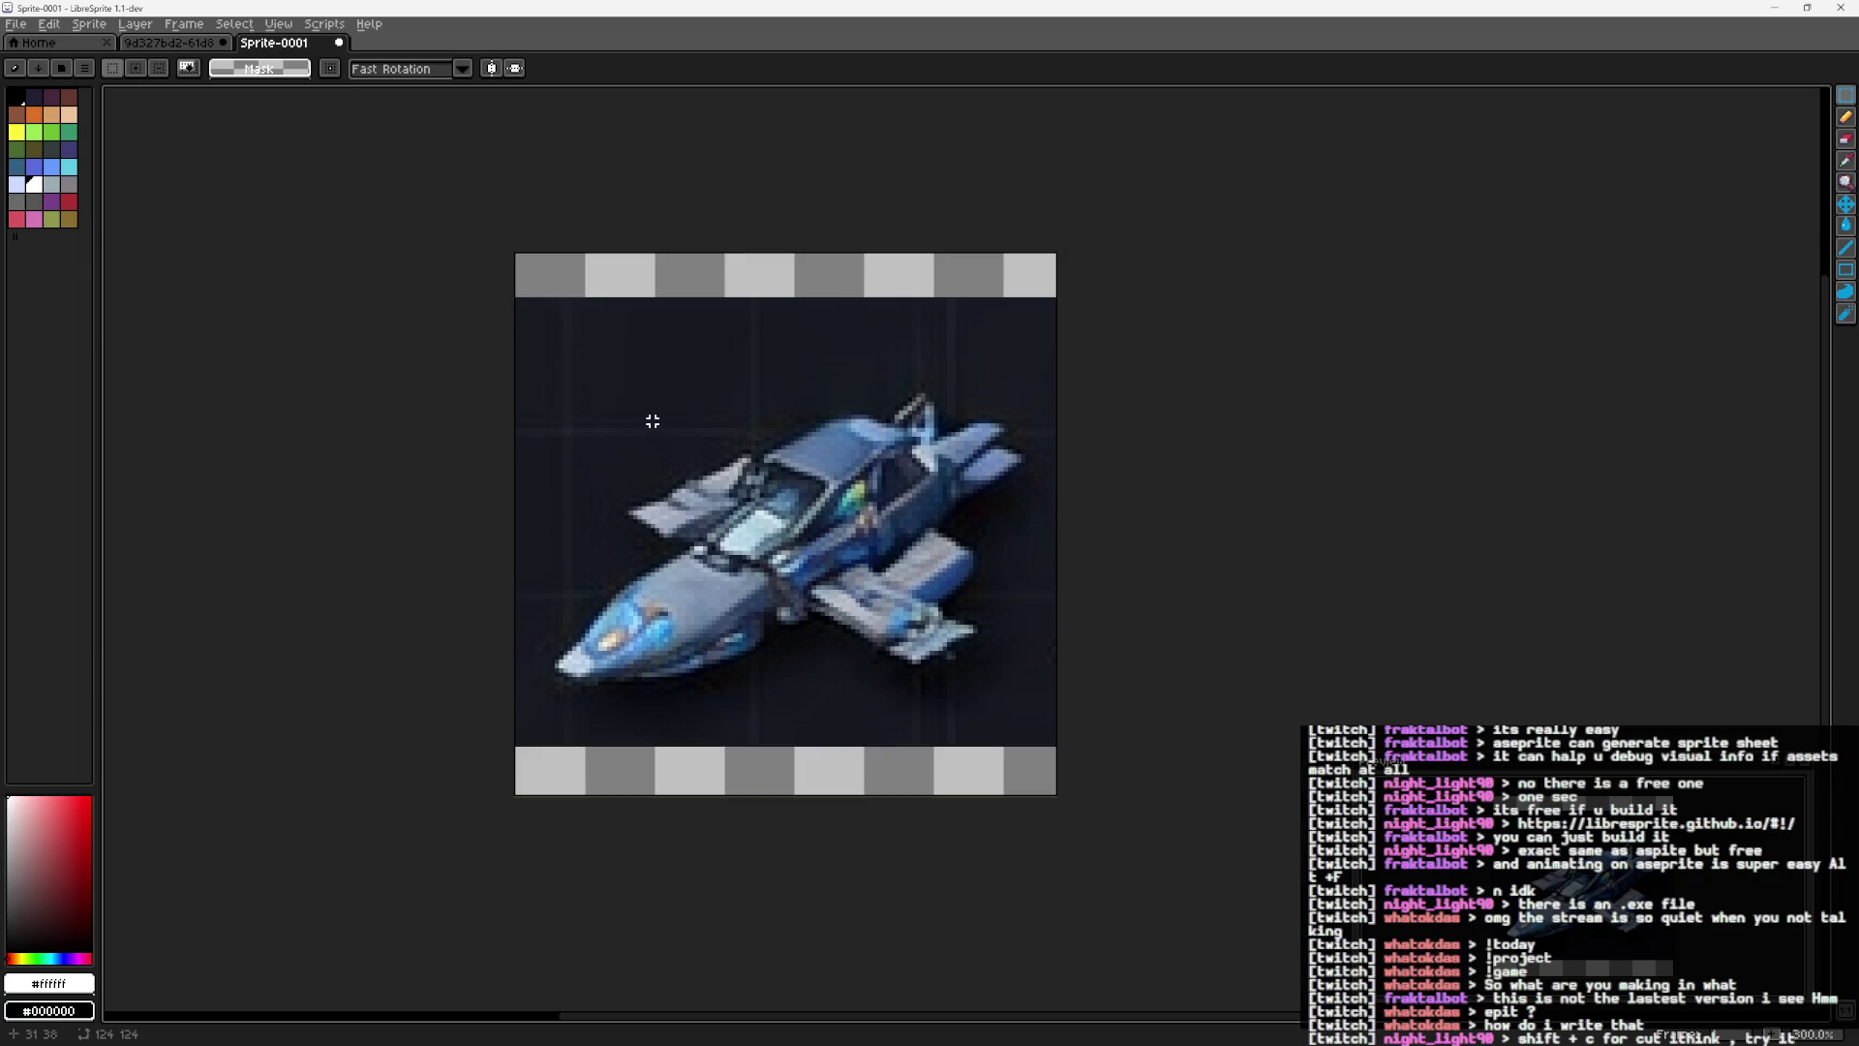
key(alt+Tab)
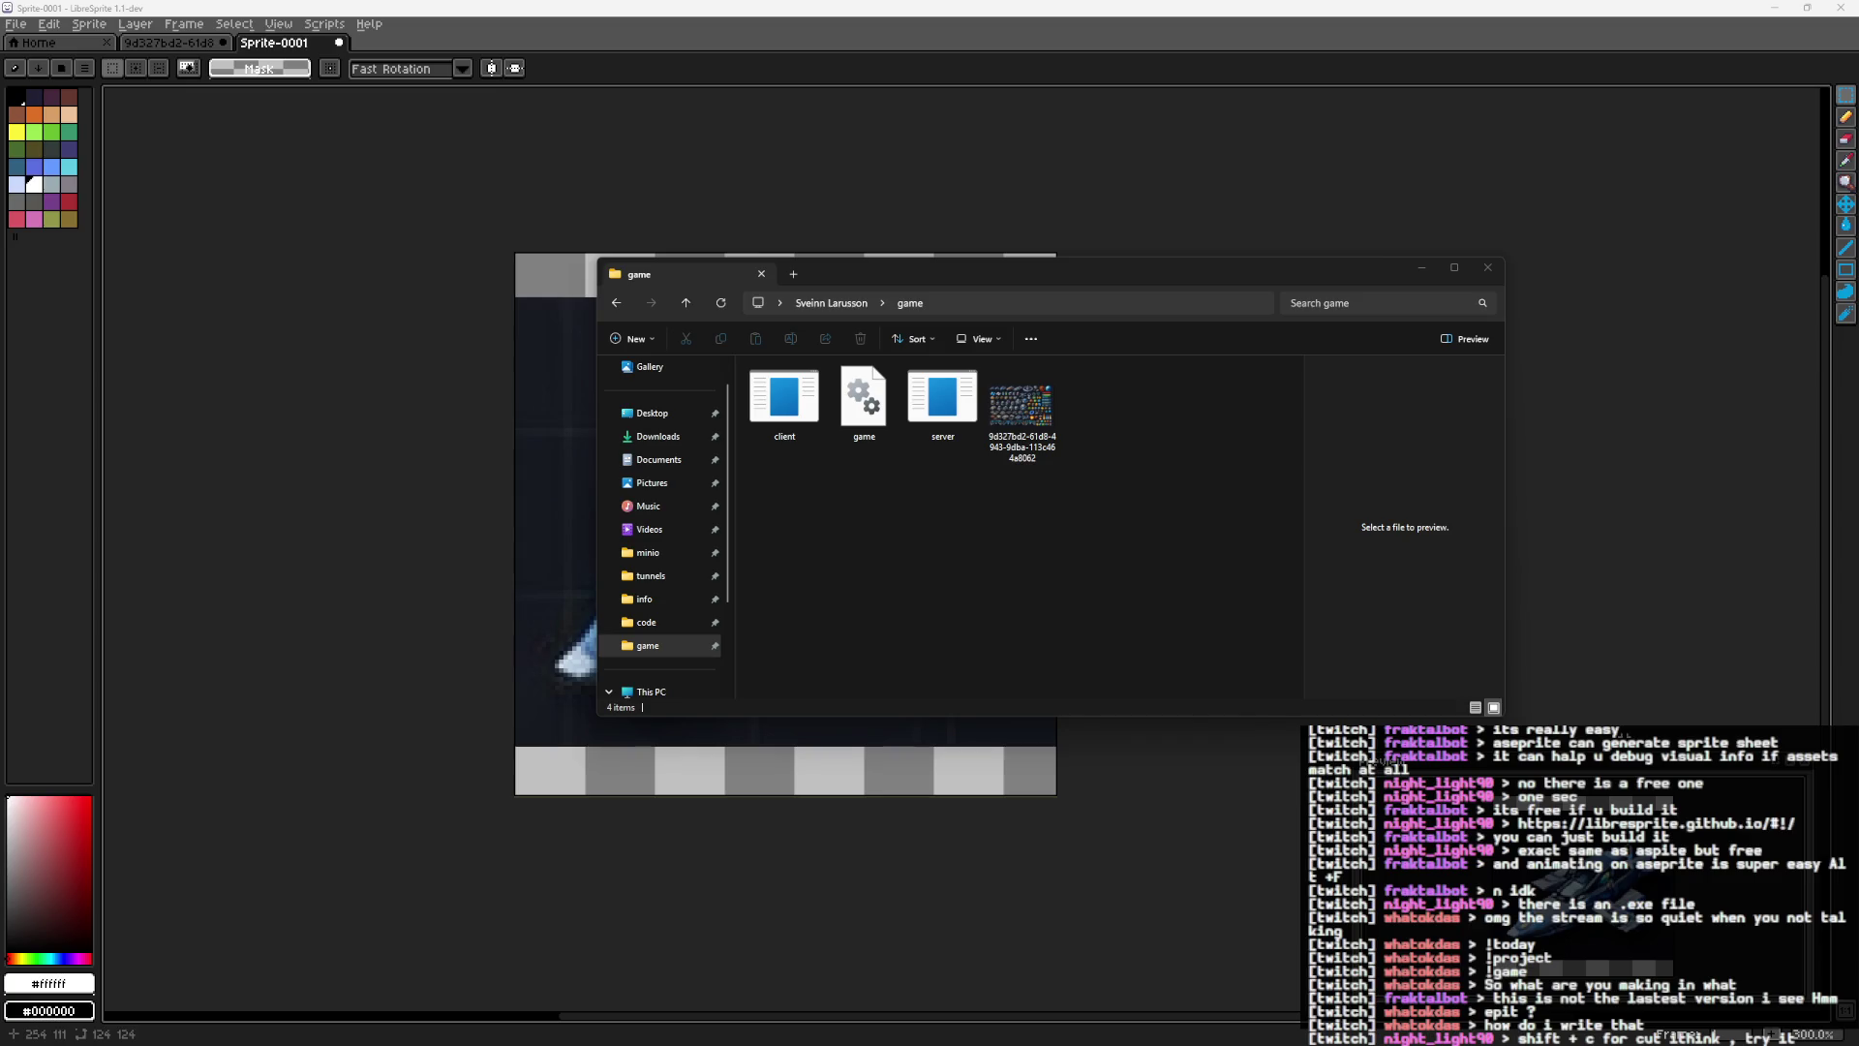
key(alt+Tab)
- Close Sprite-0001 and the sprite sheet without saving, then return to the browser
click(339, 44)
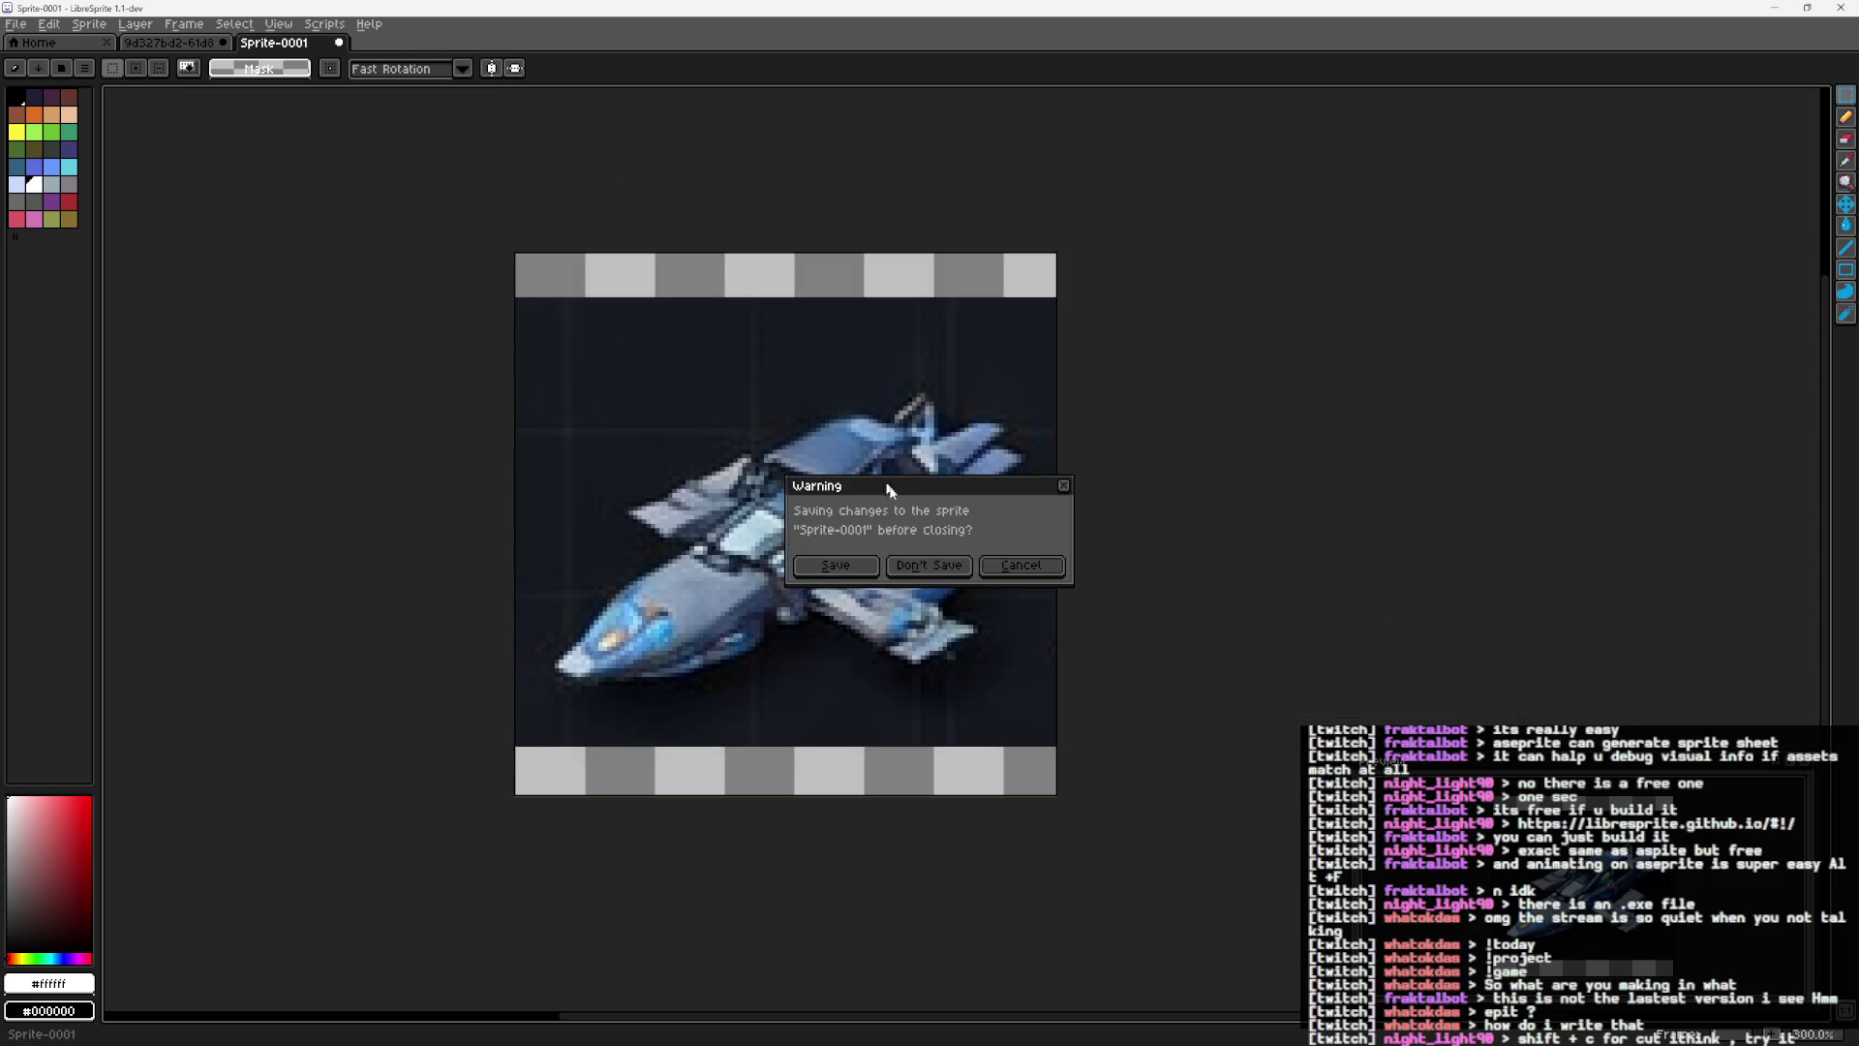
click(927, 564)
click(223, 42)
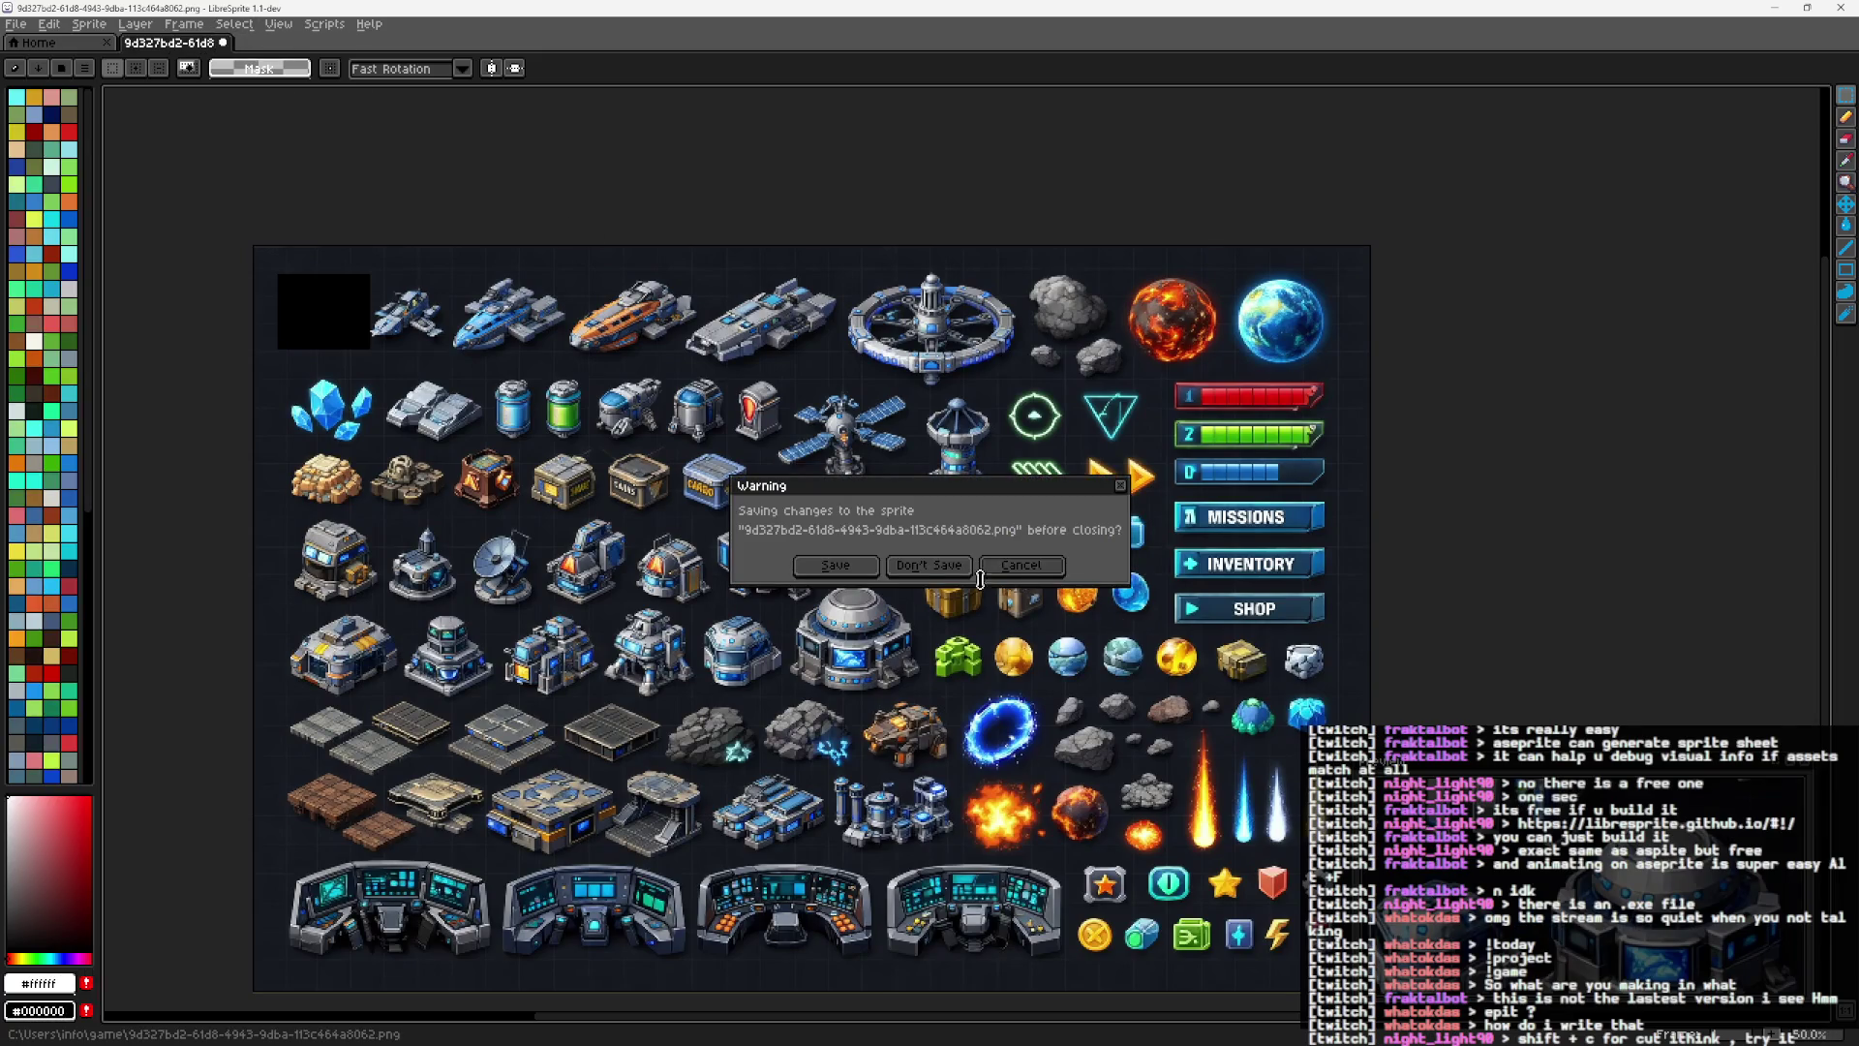
click(929, 565)
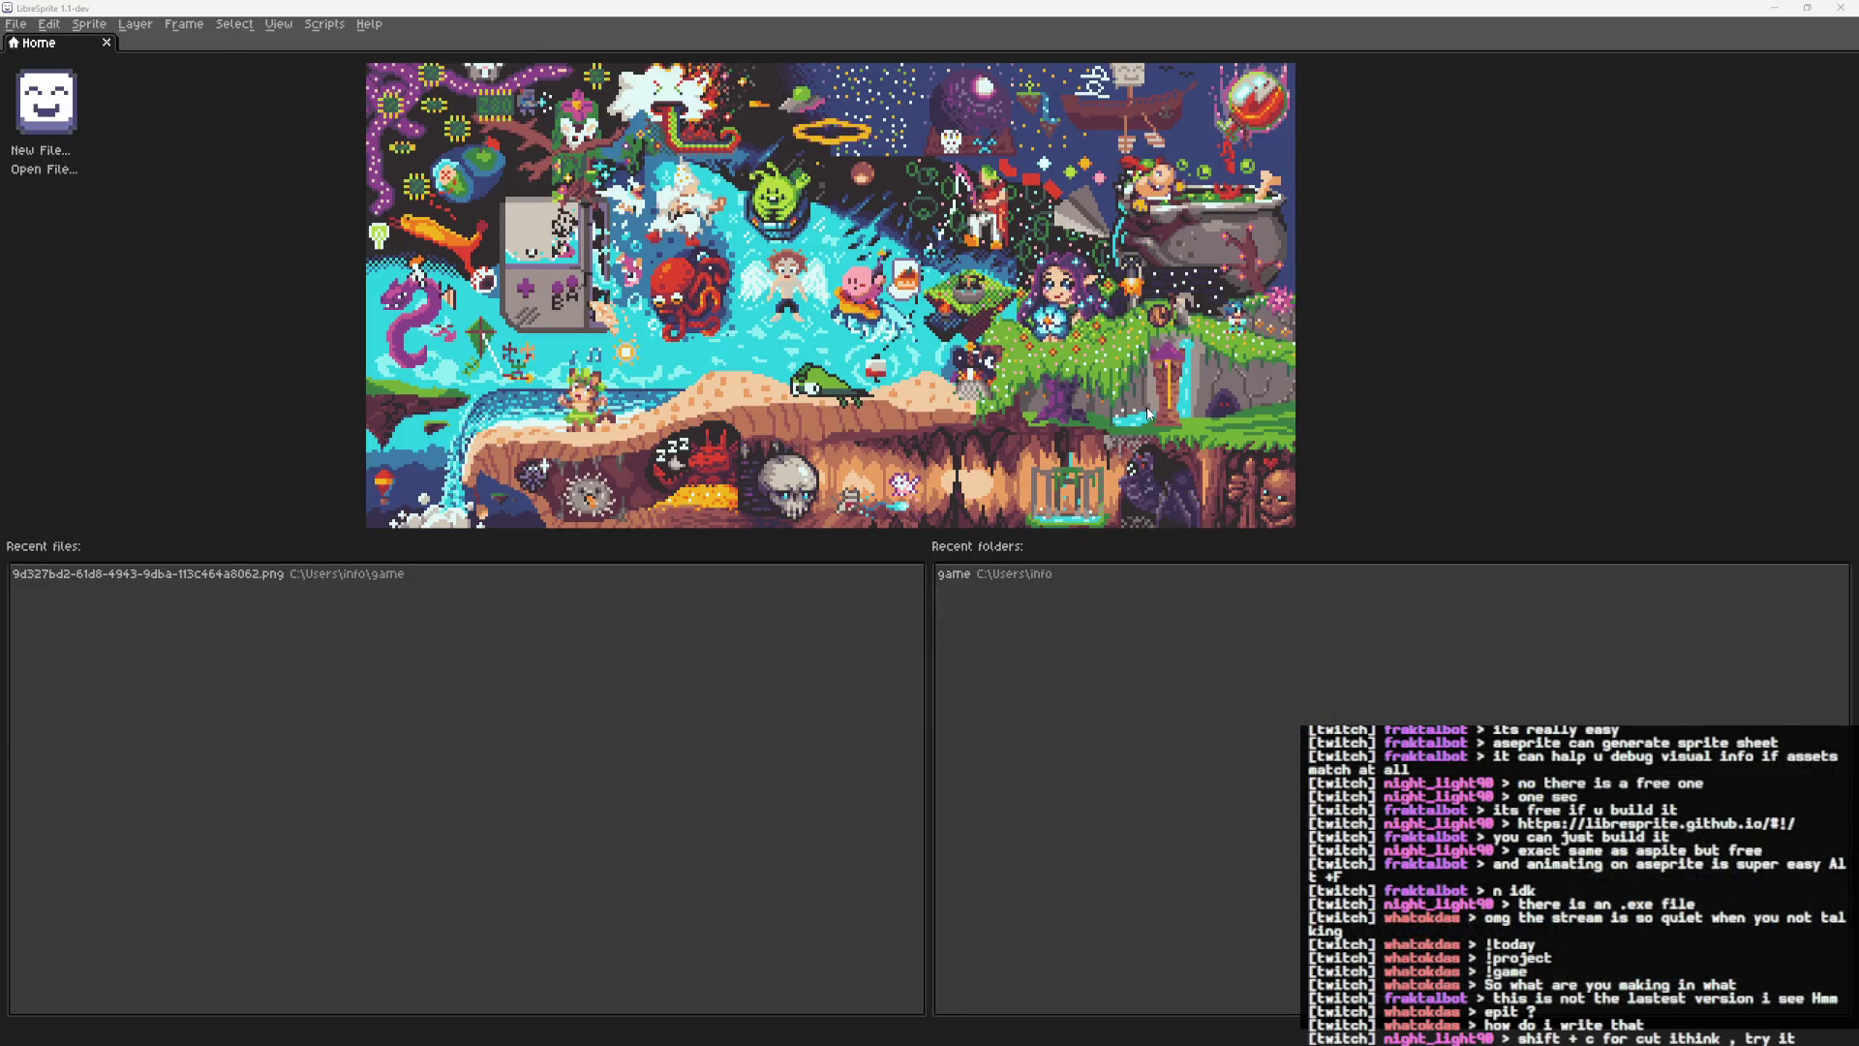
key(alt+Tab)
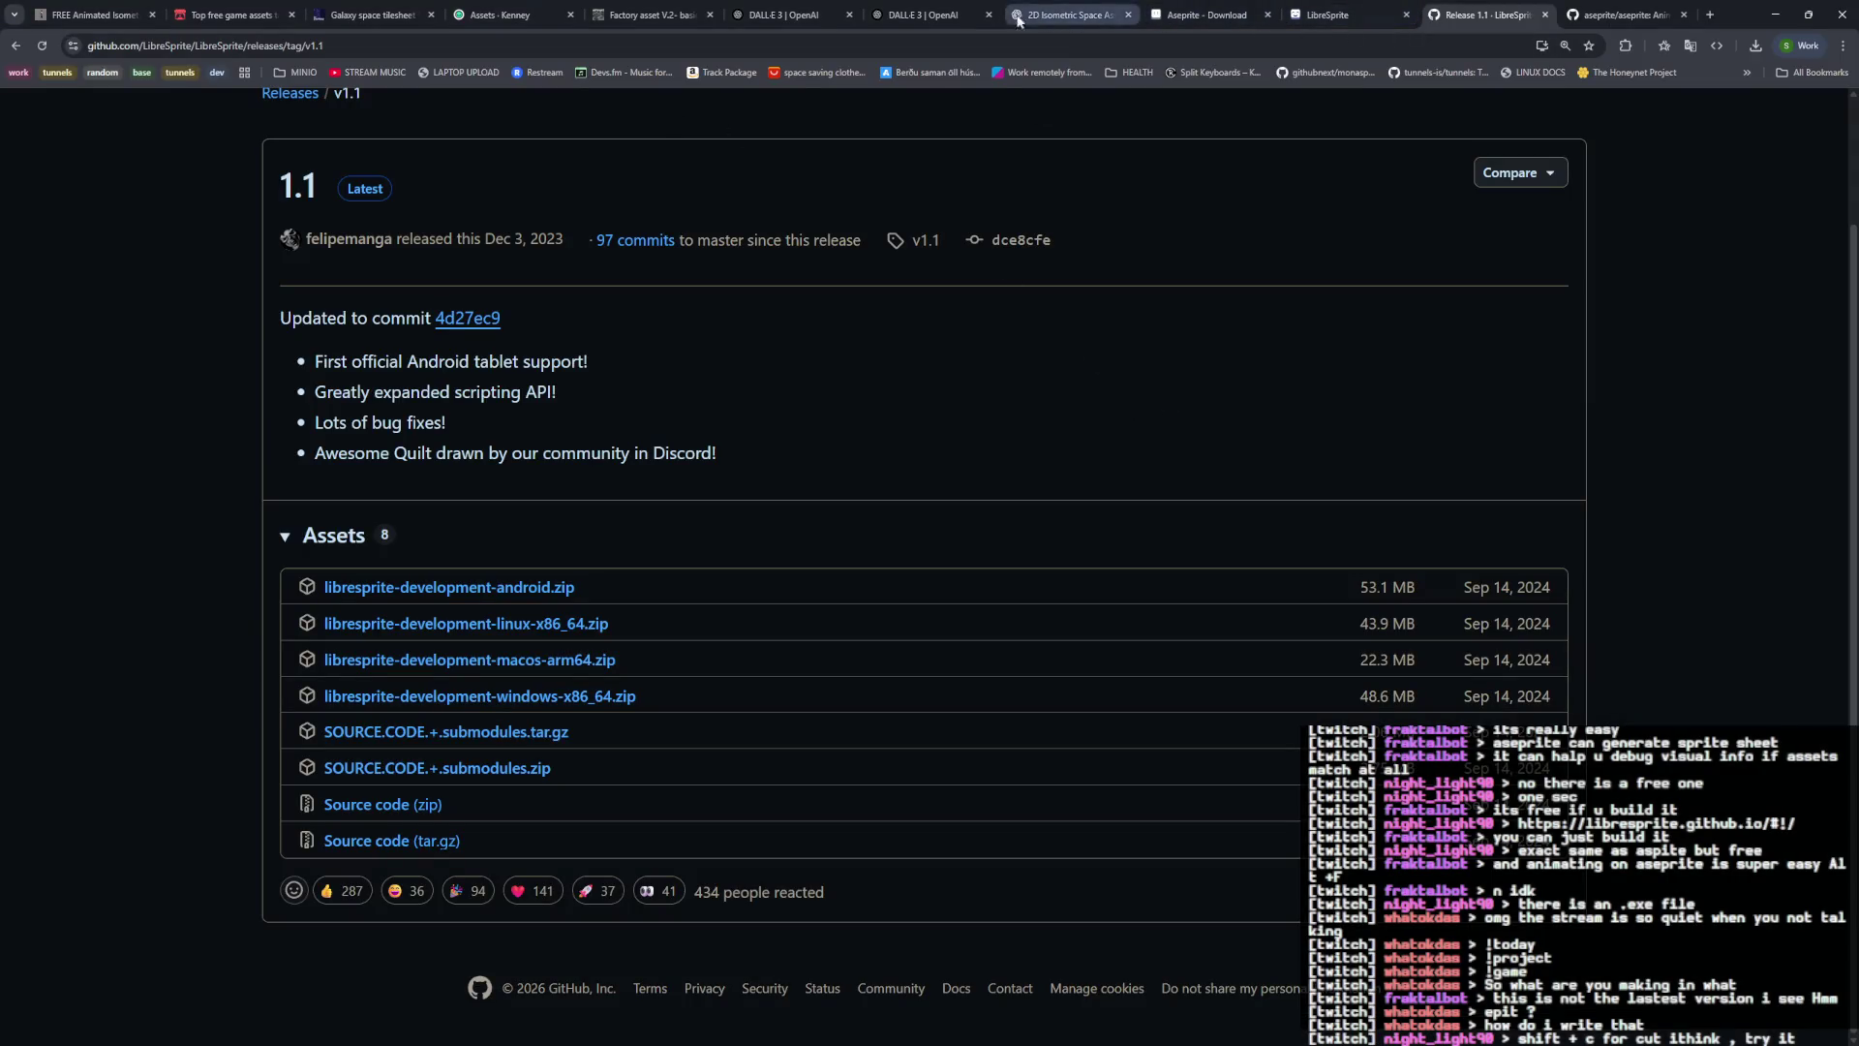
- Flip through the open browser tabs, settling back on the DALL·E 3 page
click(918, 17)
key(ctrl+shift+Tab)
key(ctrl+shift+Tab)
key(ctrl+Tab)
key(ctrl+Tab)
click(1096, 19)
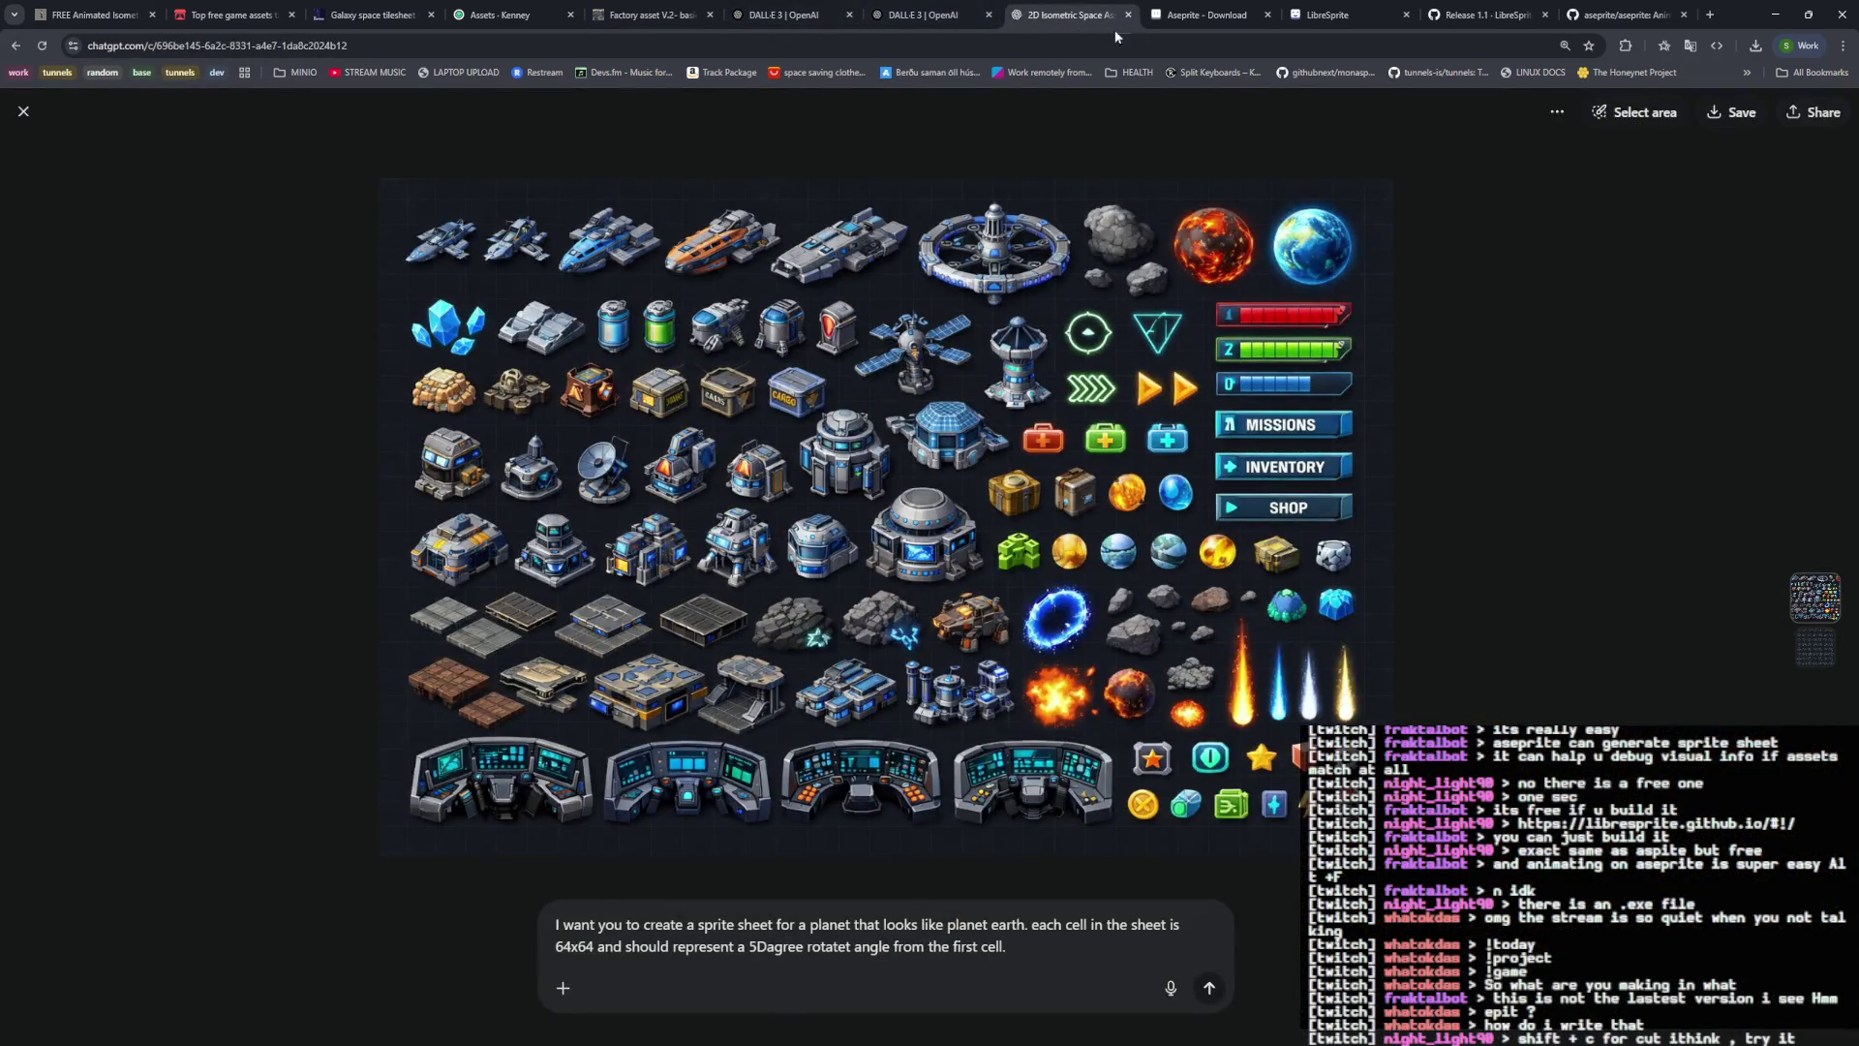
click(1190, 20)
click(1473, 17)
click(934, 18)
scroll(1035, 288, down, 5)
scroll(775, 174, up, 5)
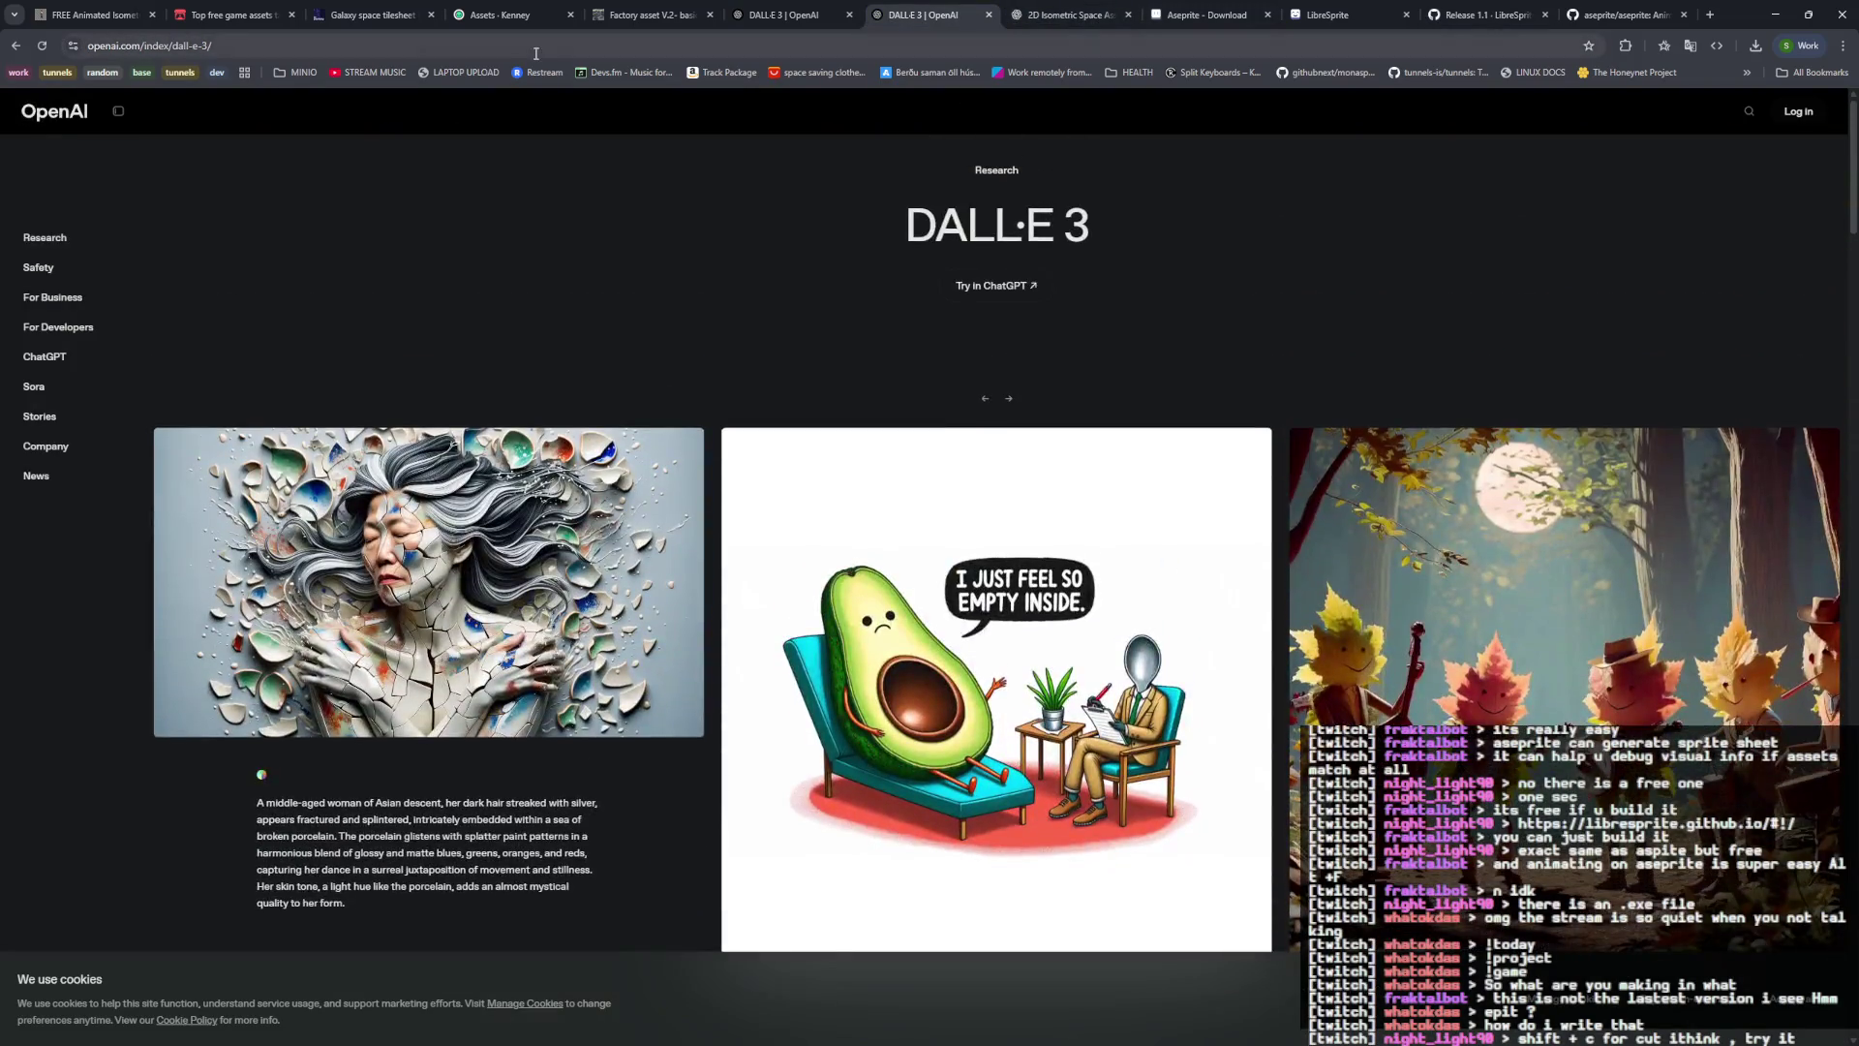
click(668, 16)
click(784, 16)
click(924, 15)
scroll(949, 238, down, 5)
scroll(949, 238, up, 5)
- Open ChatGPT from DALL·E 3, close the old tab, minimize Chrome, and switch to PixelLab
click(1008, 284)
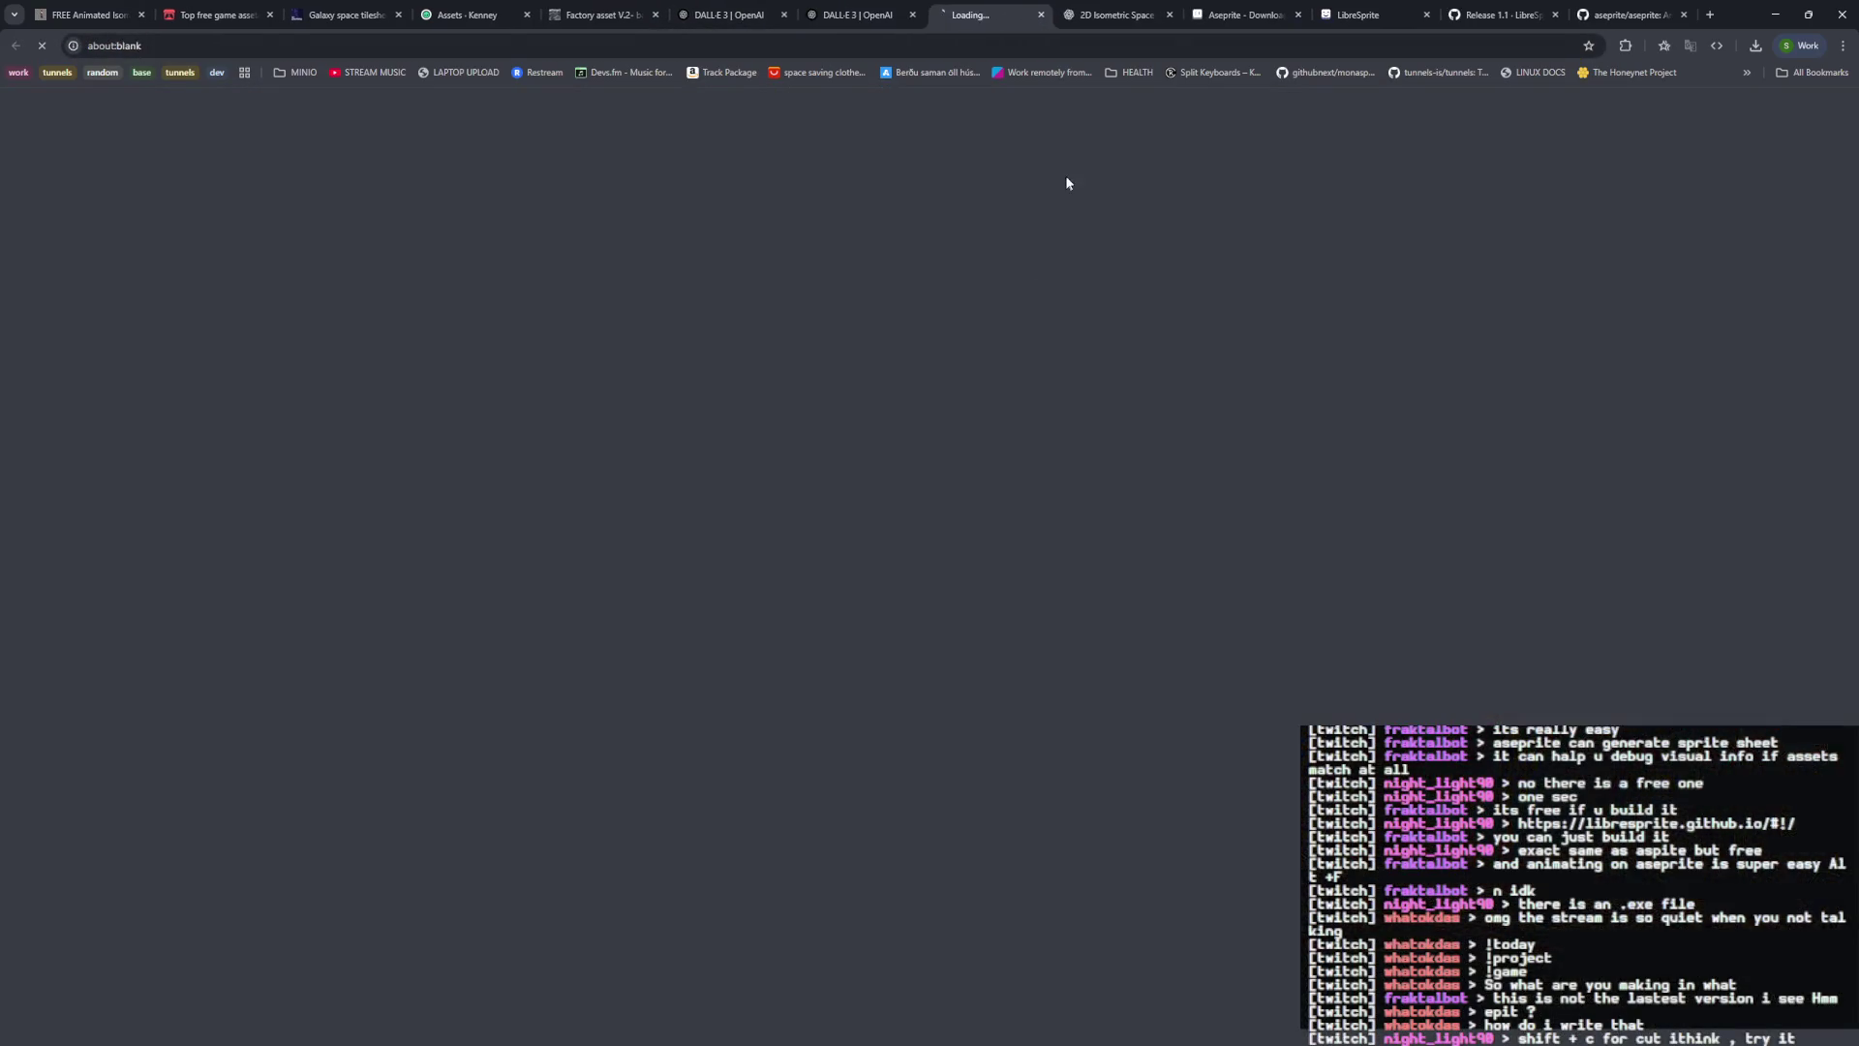
click(912, 14)
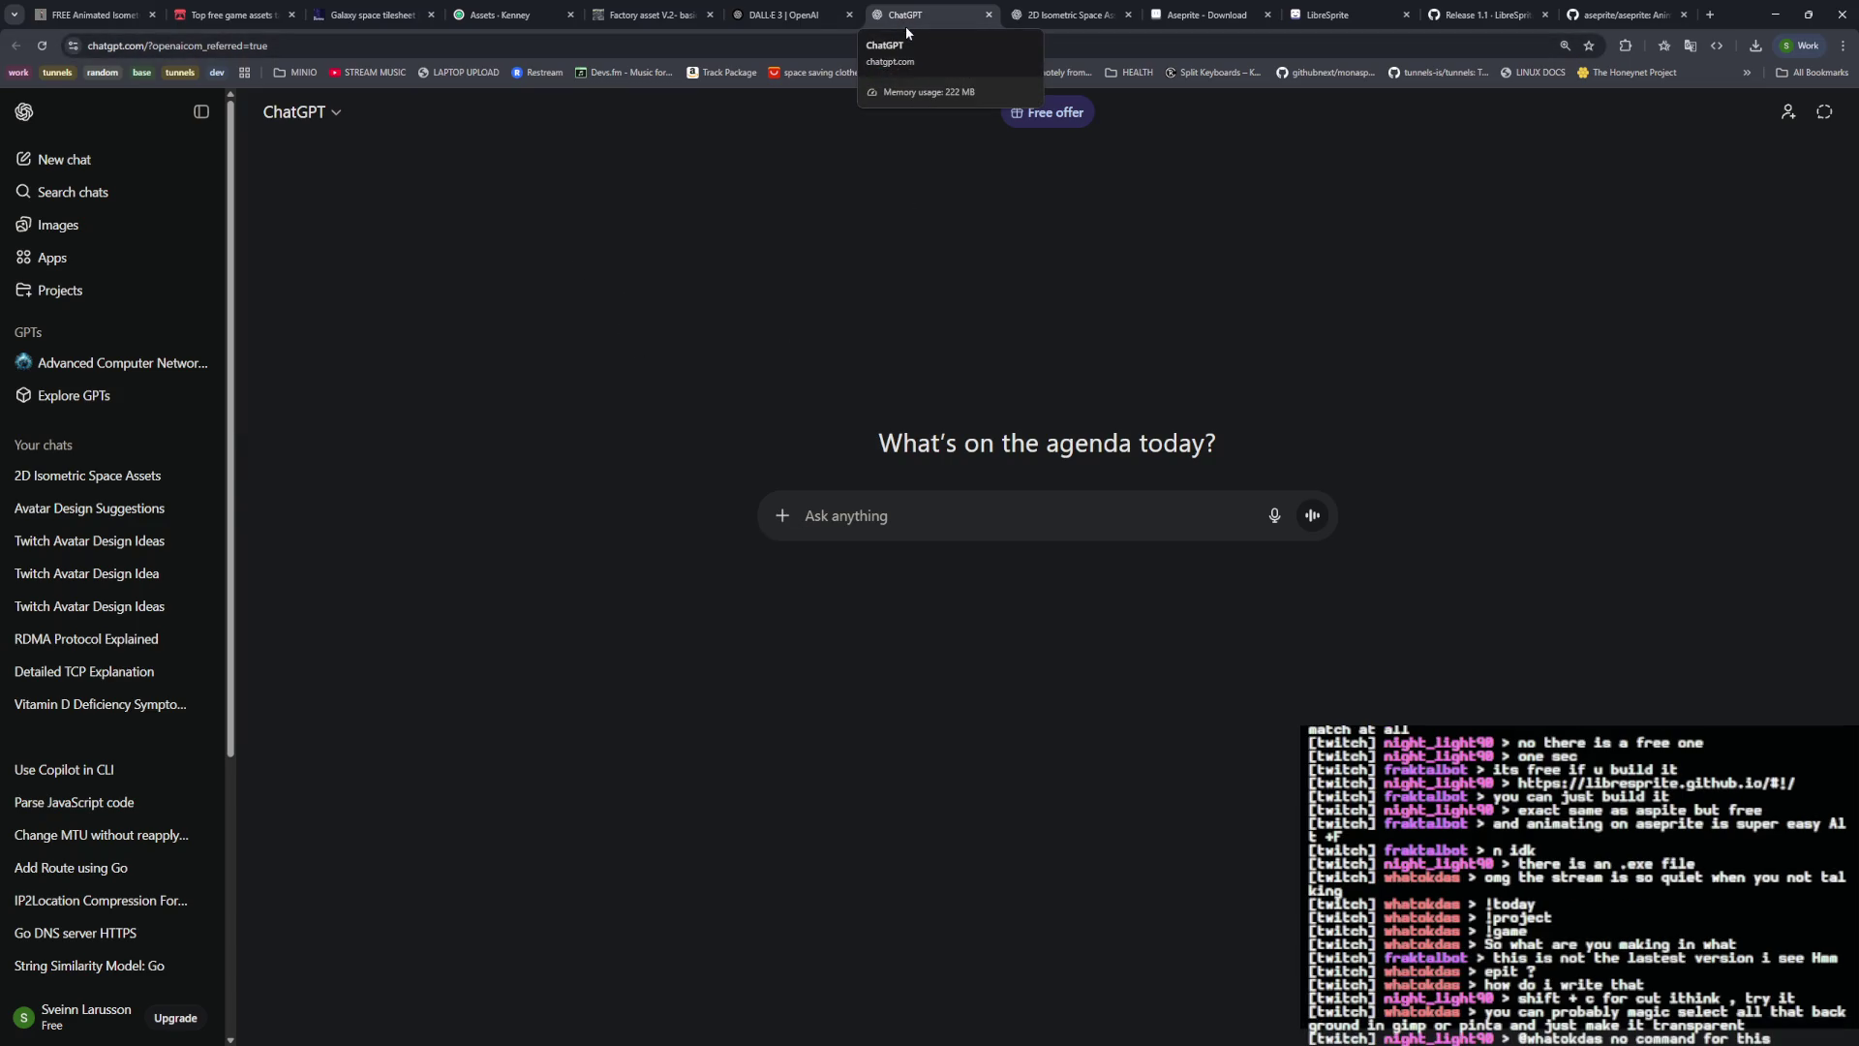
mouse_move(1738, 15)
mouse_down()
mouse_move(1497, 242)
mouse_move(632, 271)
mouse_up()
click(671, 251)
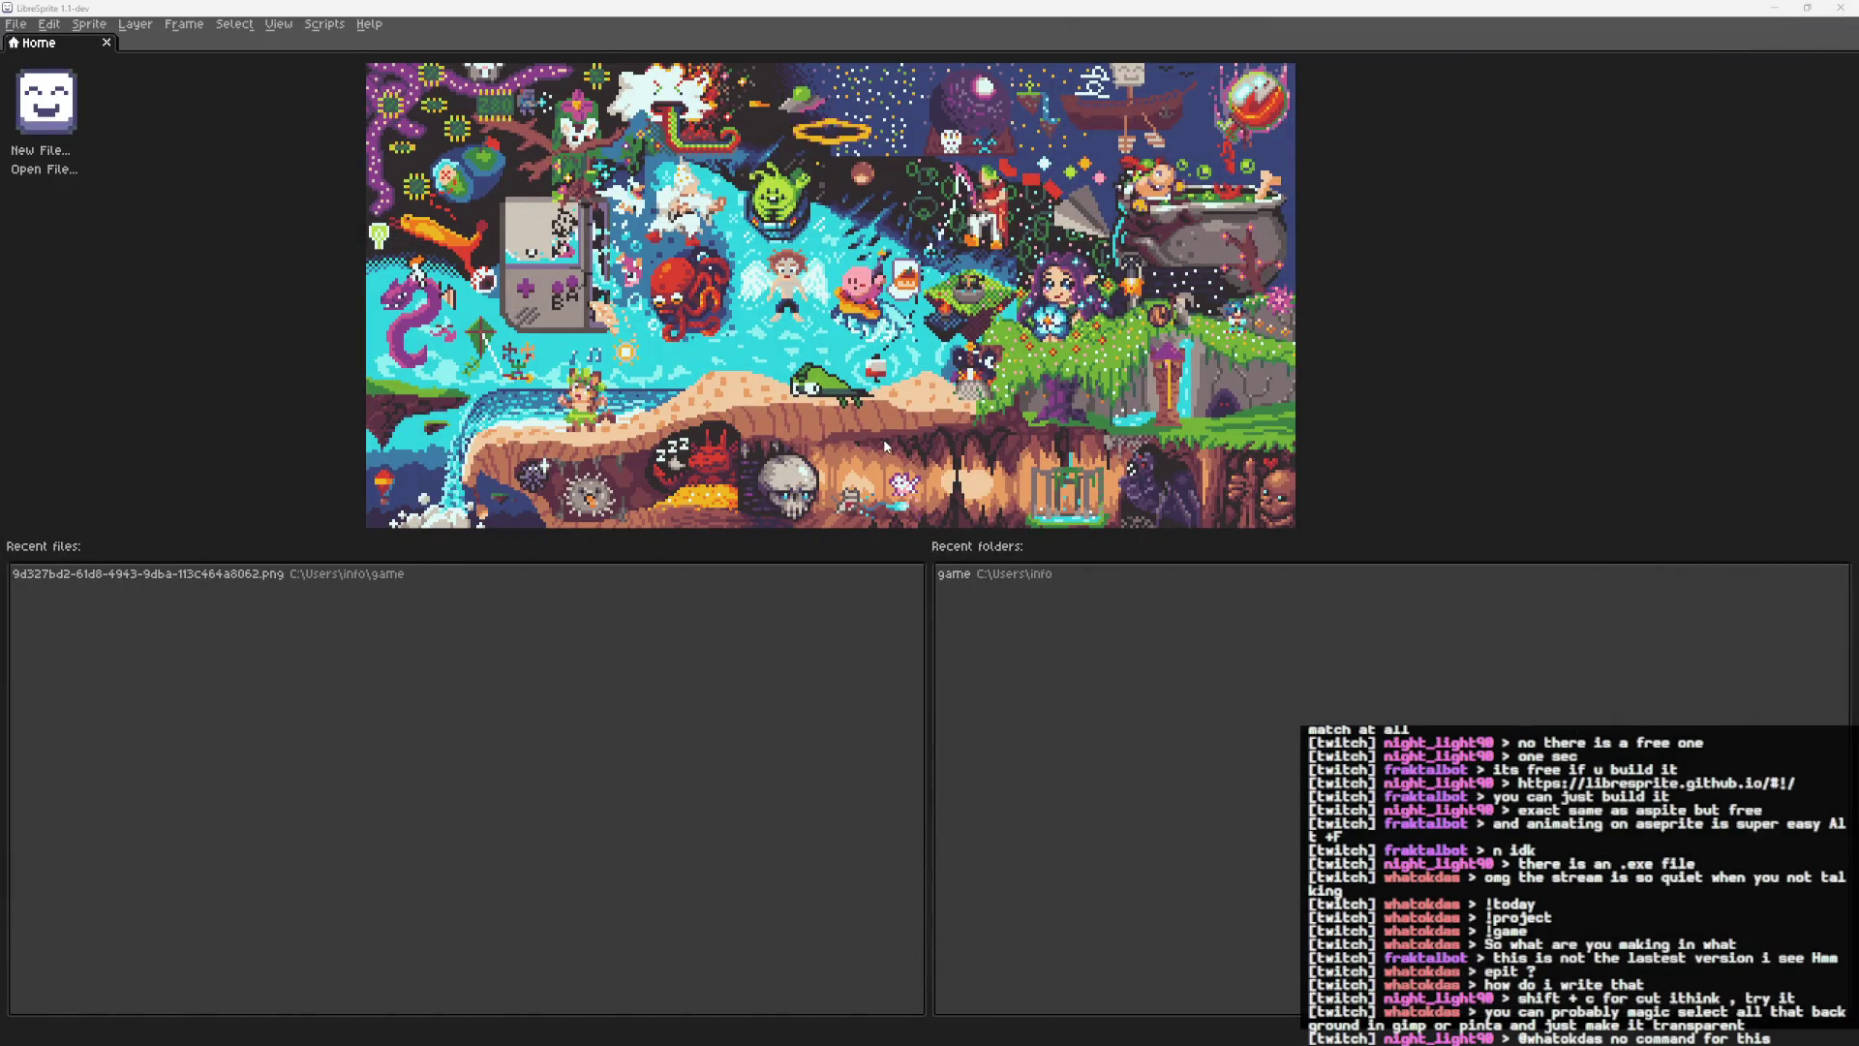
key(alt+Tab)
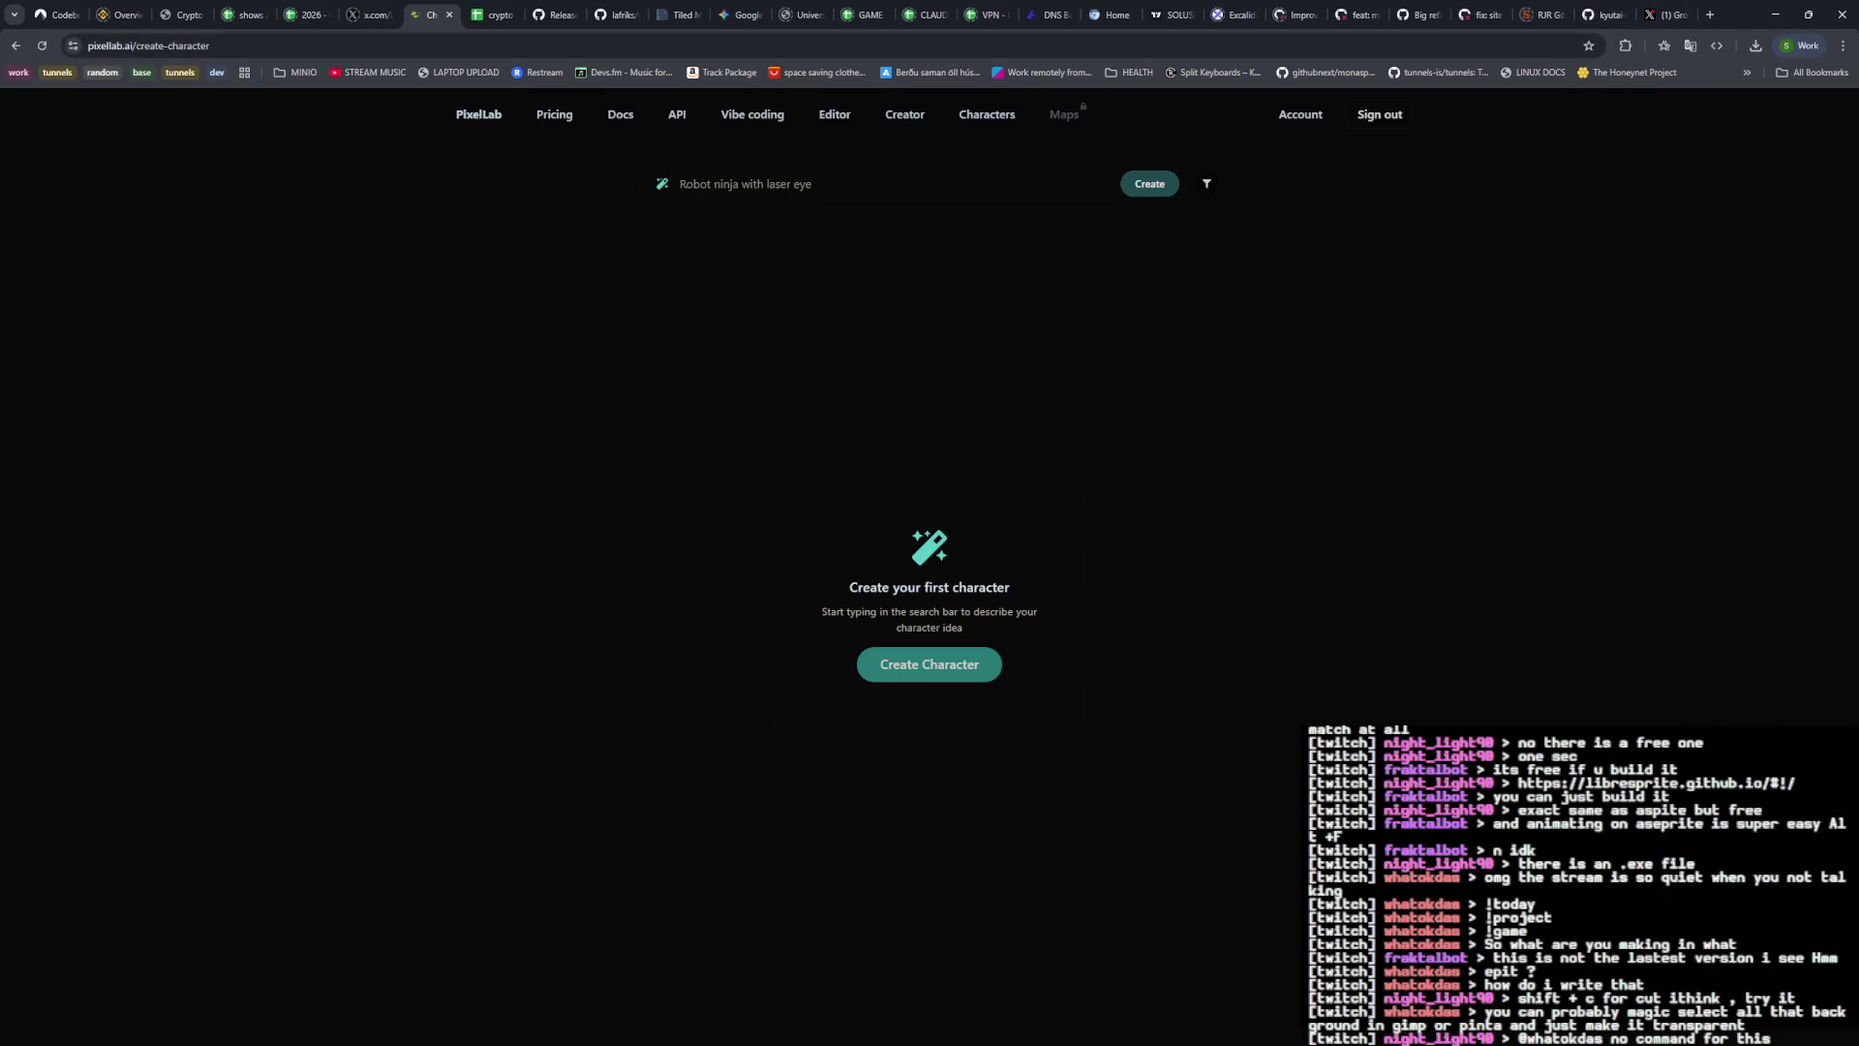
- Centre and maximize the ChatGPT window, then open the 2D Isometric Space Assets chat
drag(0, 330, 1113, 312)
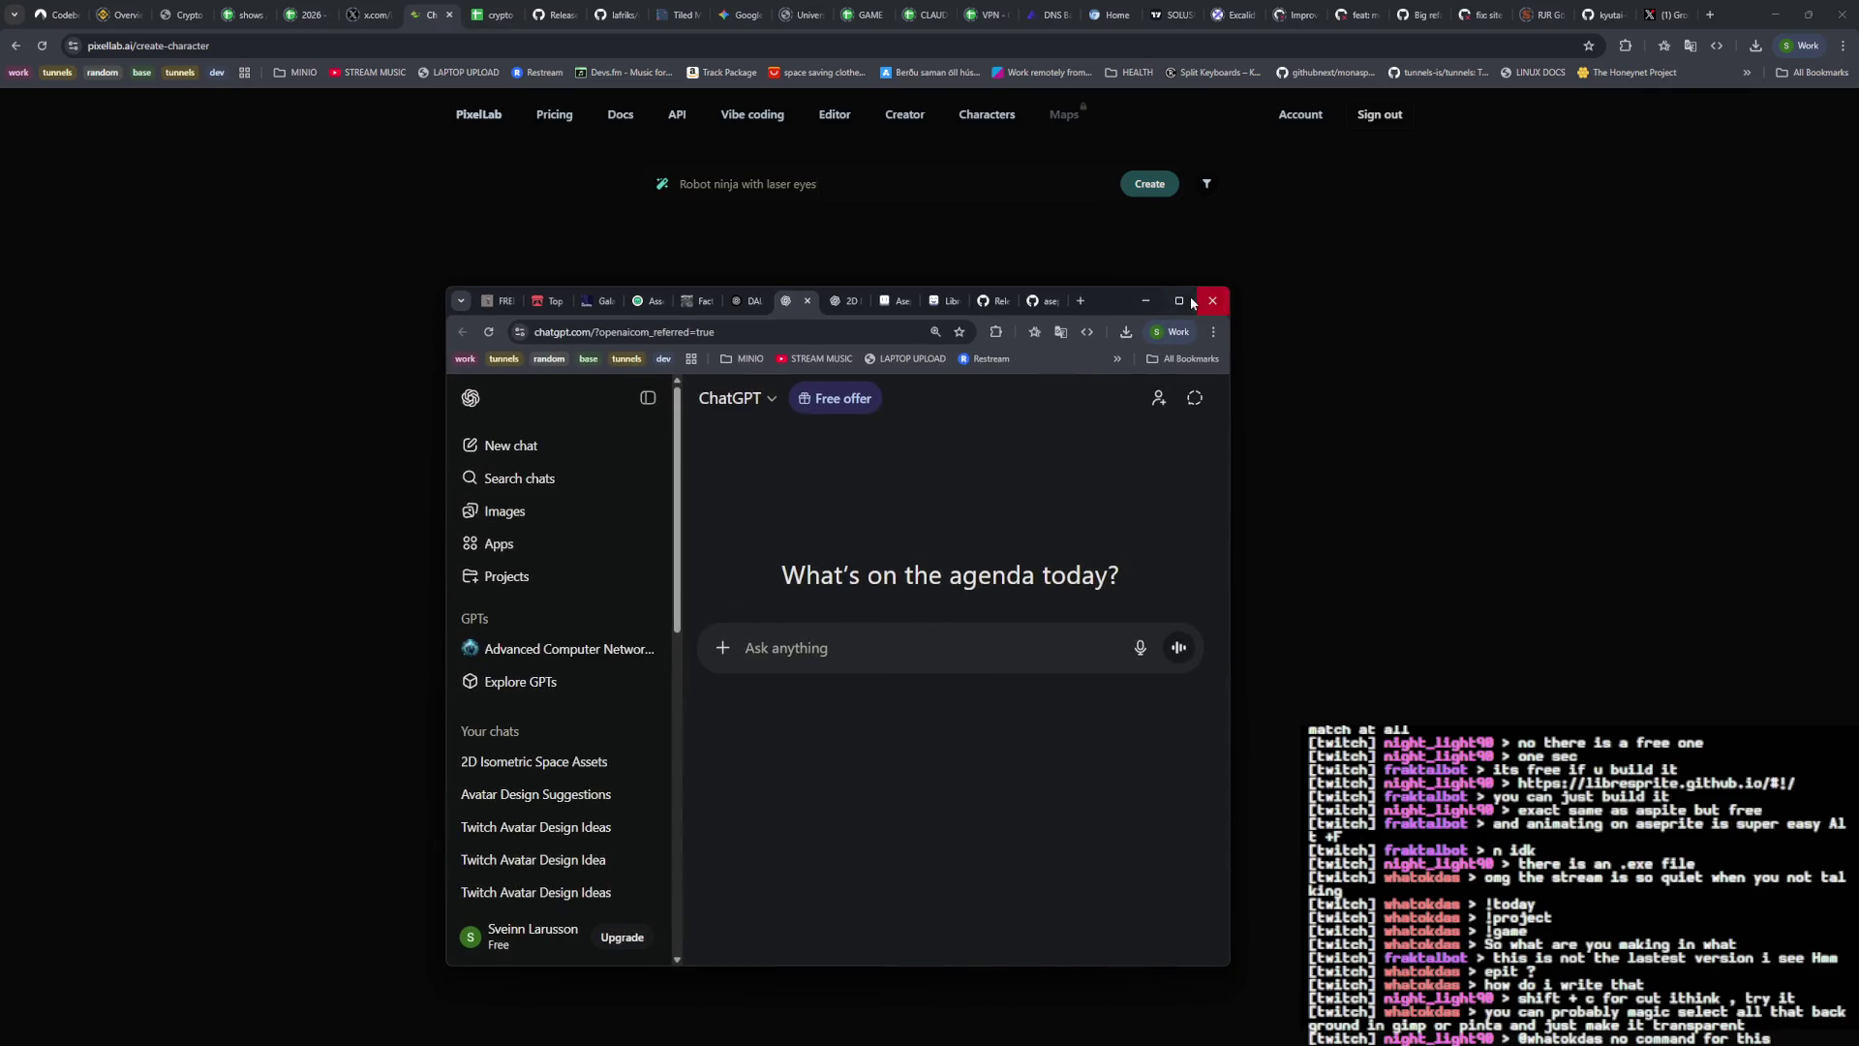
click(1181, 294)
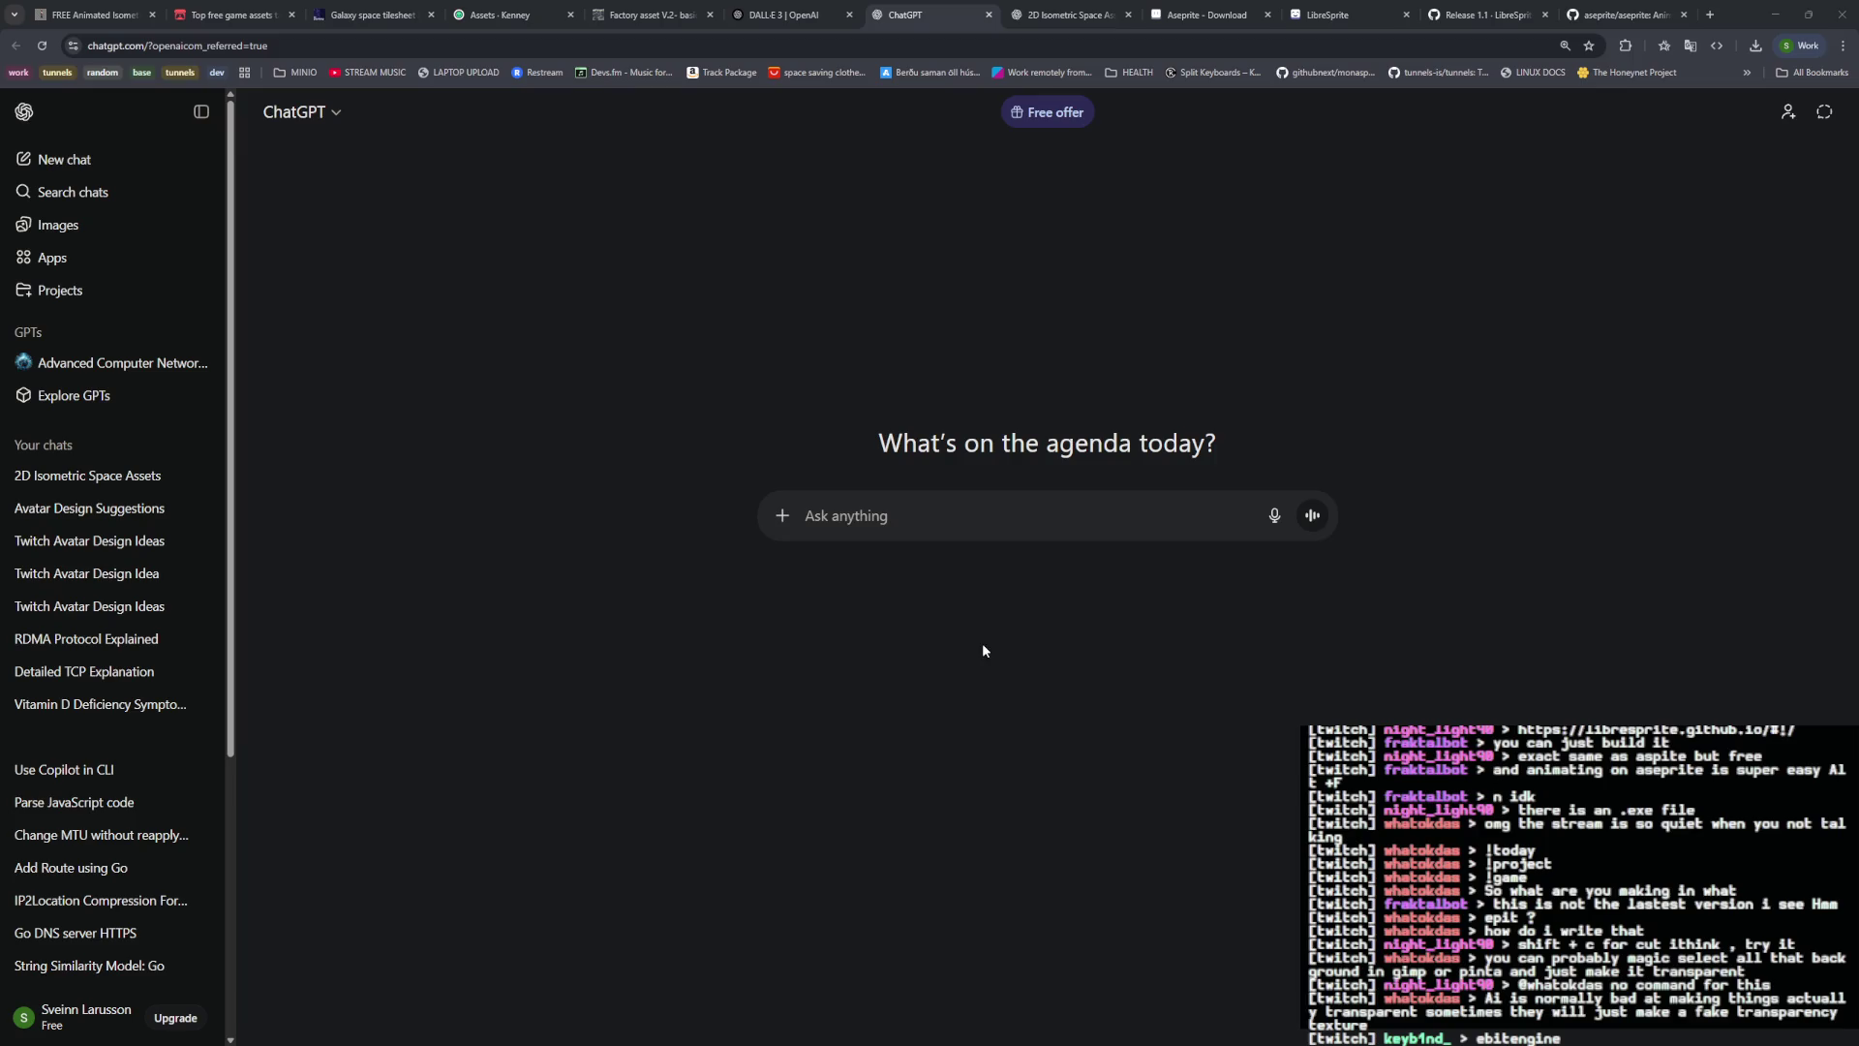
click(107, 475)
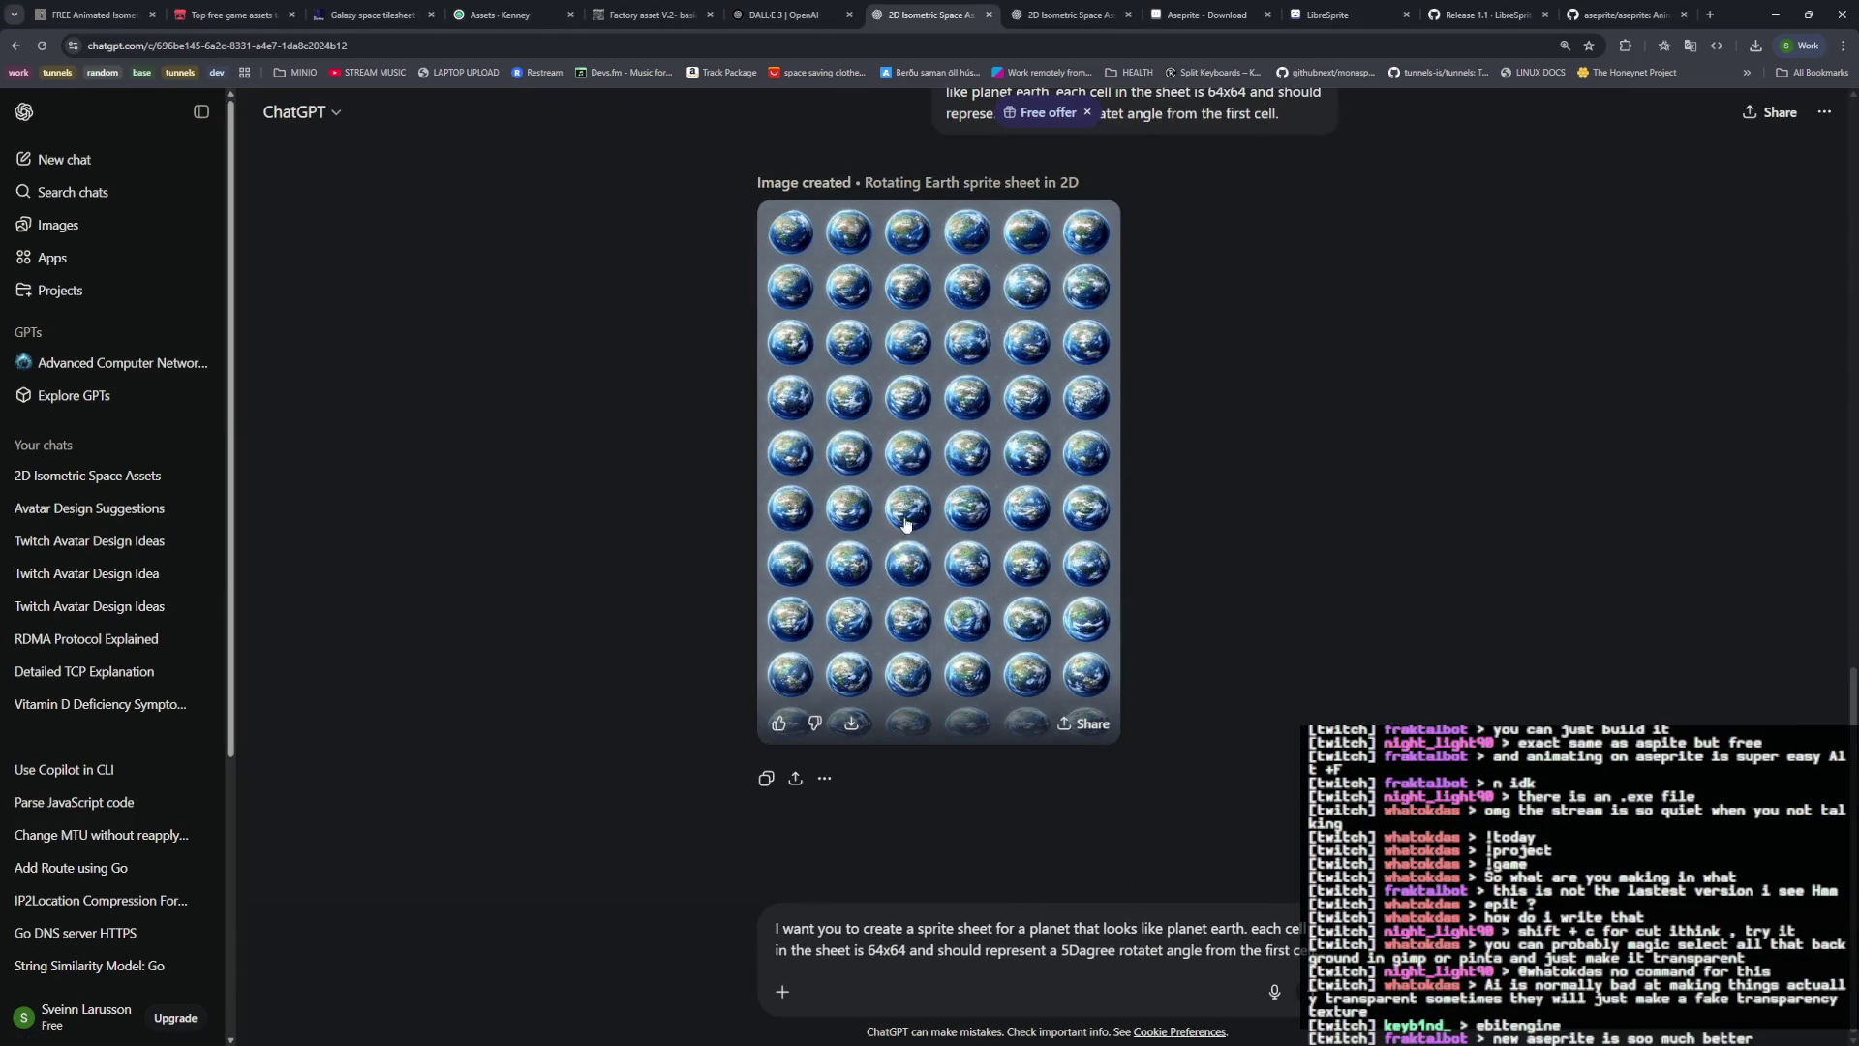
- View the Earth sprite sheet image full size twice to inspect it
scroll(978, 469, up, 2)
click(965, 539)
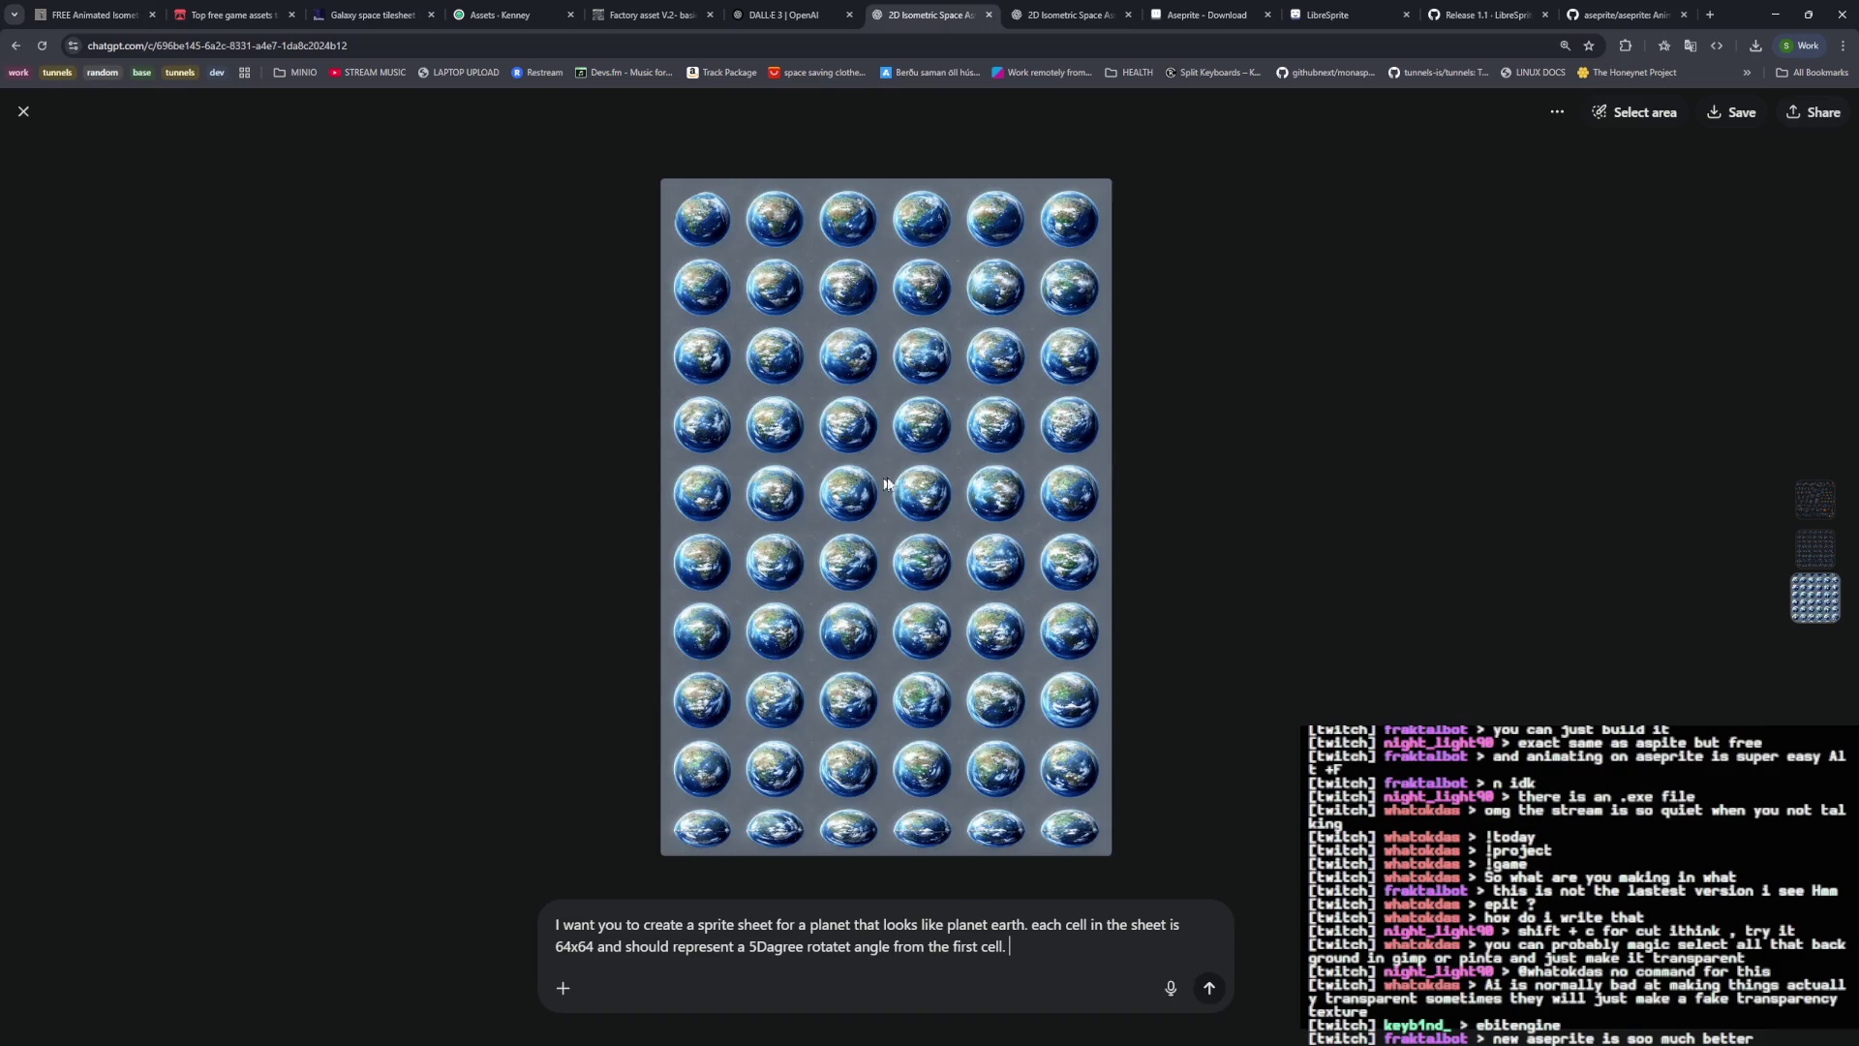
key(Escape)
click(943, 529)
key(Escape)
scroll(905, 464, down, 2)
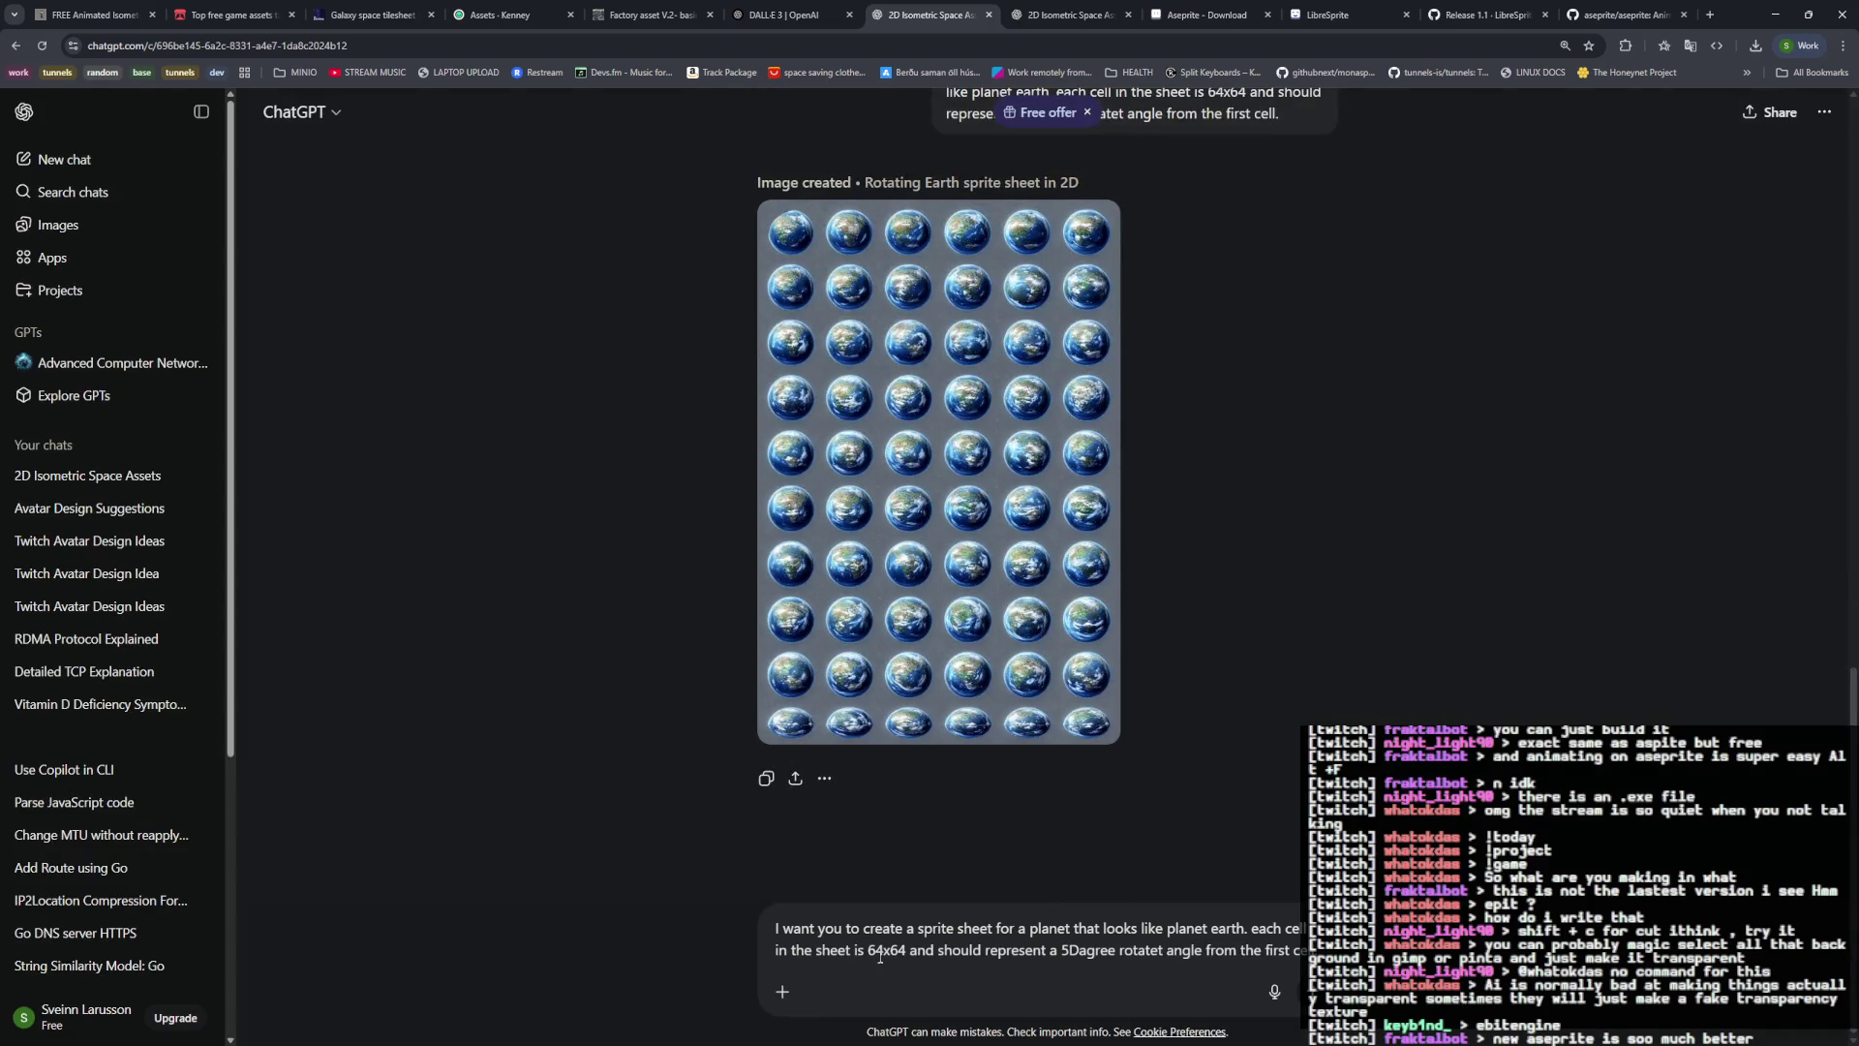
- Clear the ChatGPT message box and bring the ChatGPT window back to the front
key(ctrl+a)
key(ctrl+x)
scroll(1065, 701, up, 7)
scroll(1061, 688, down, 8)
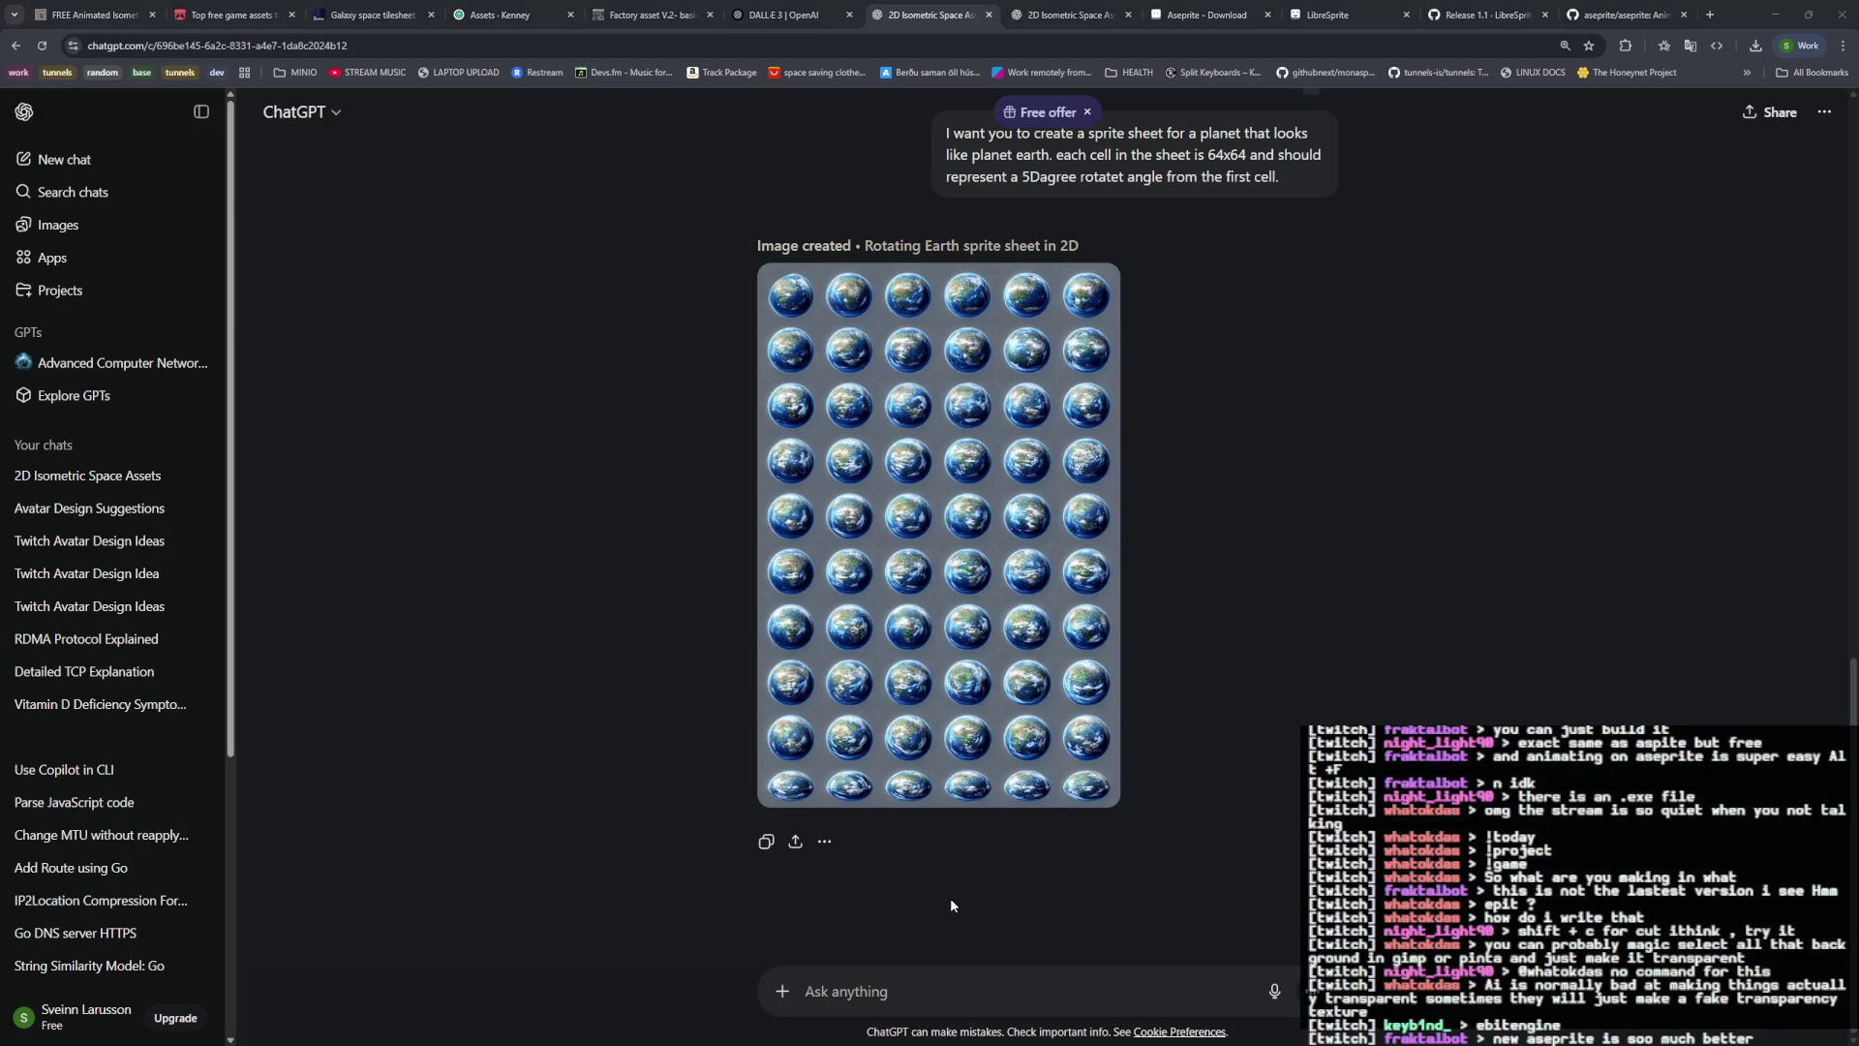
key(alt+Tab)
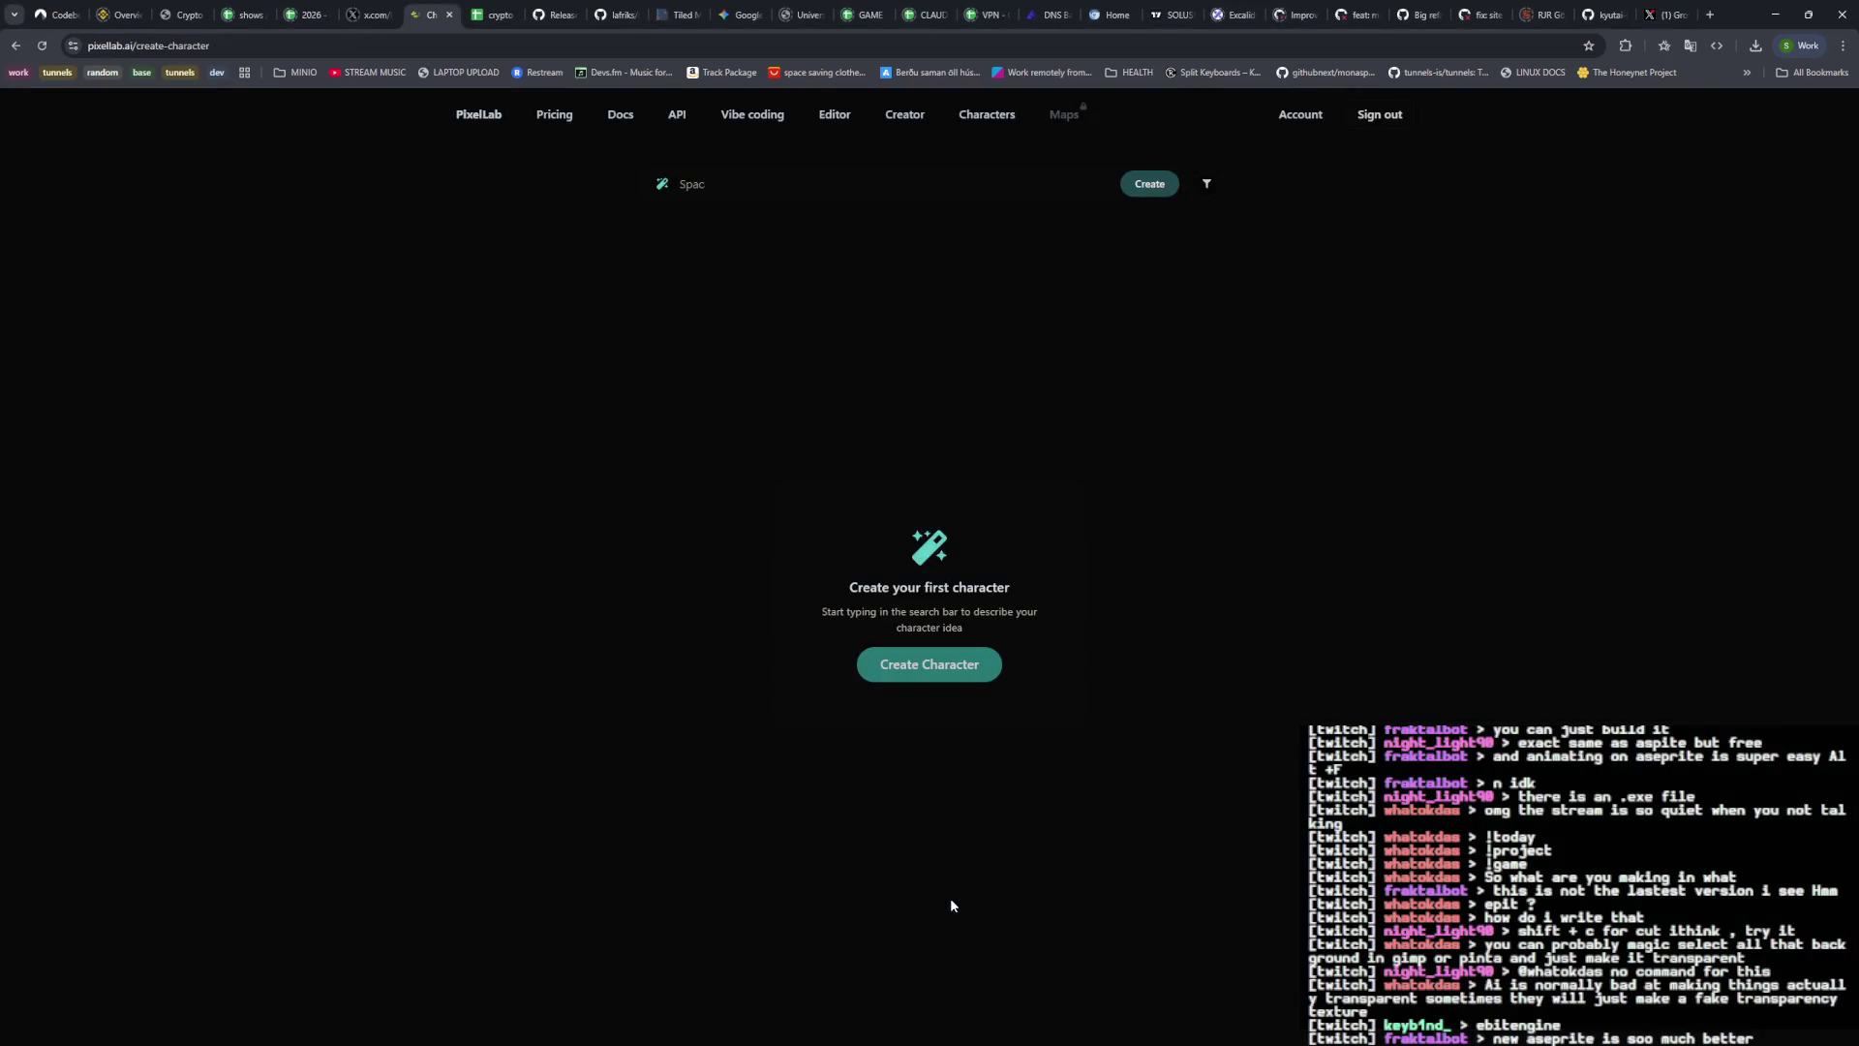
key(alt+Tab)
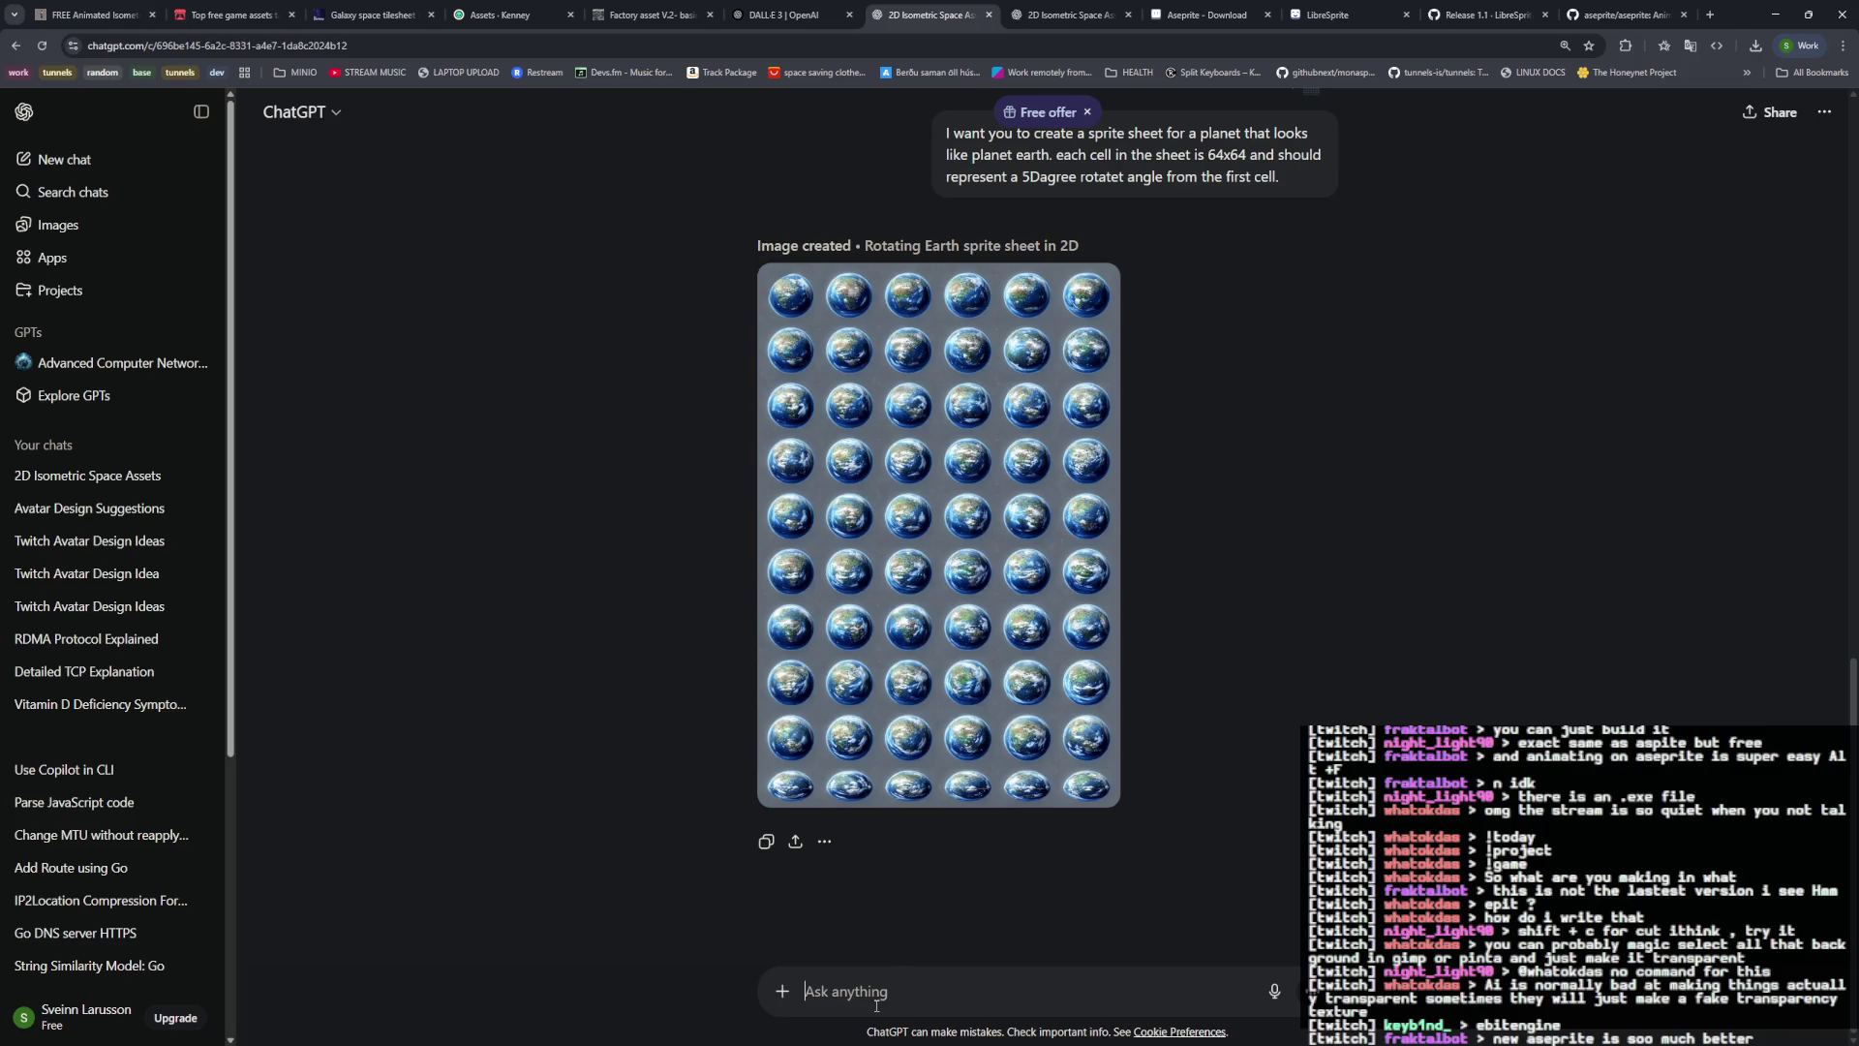
- Save the rotating Earth sprite sheet image to disk as 'gg'
text(Generate a planet)
click(929, 634)
scroll(914, 629, up, 2)
scroll(914, 629, down, 2)
right_click(891, 526)
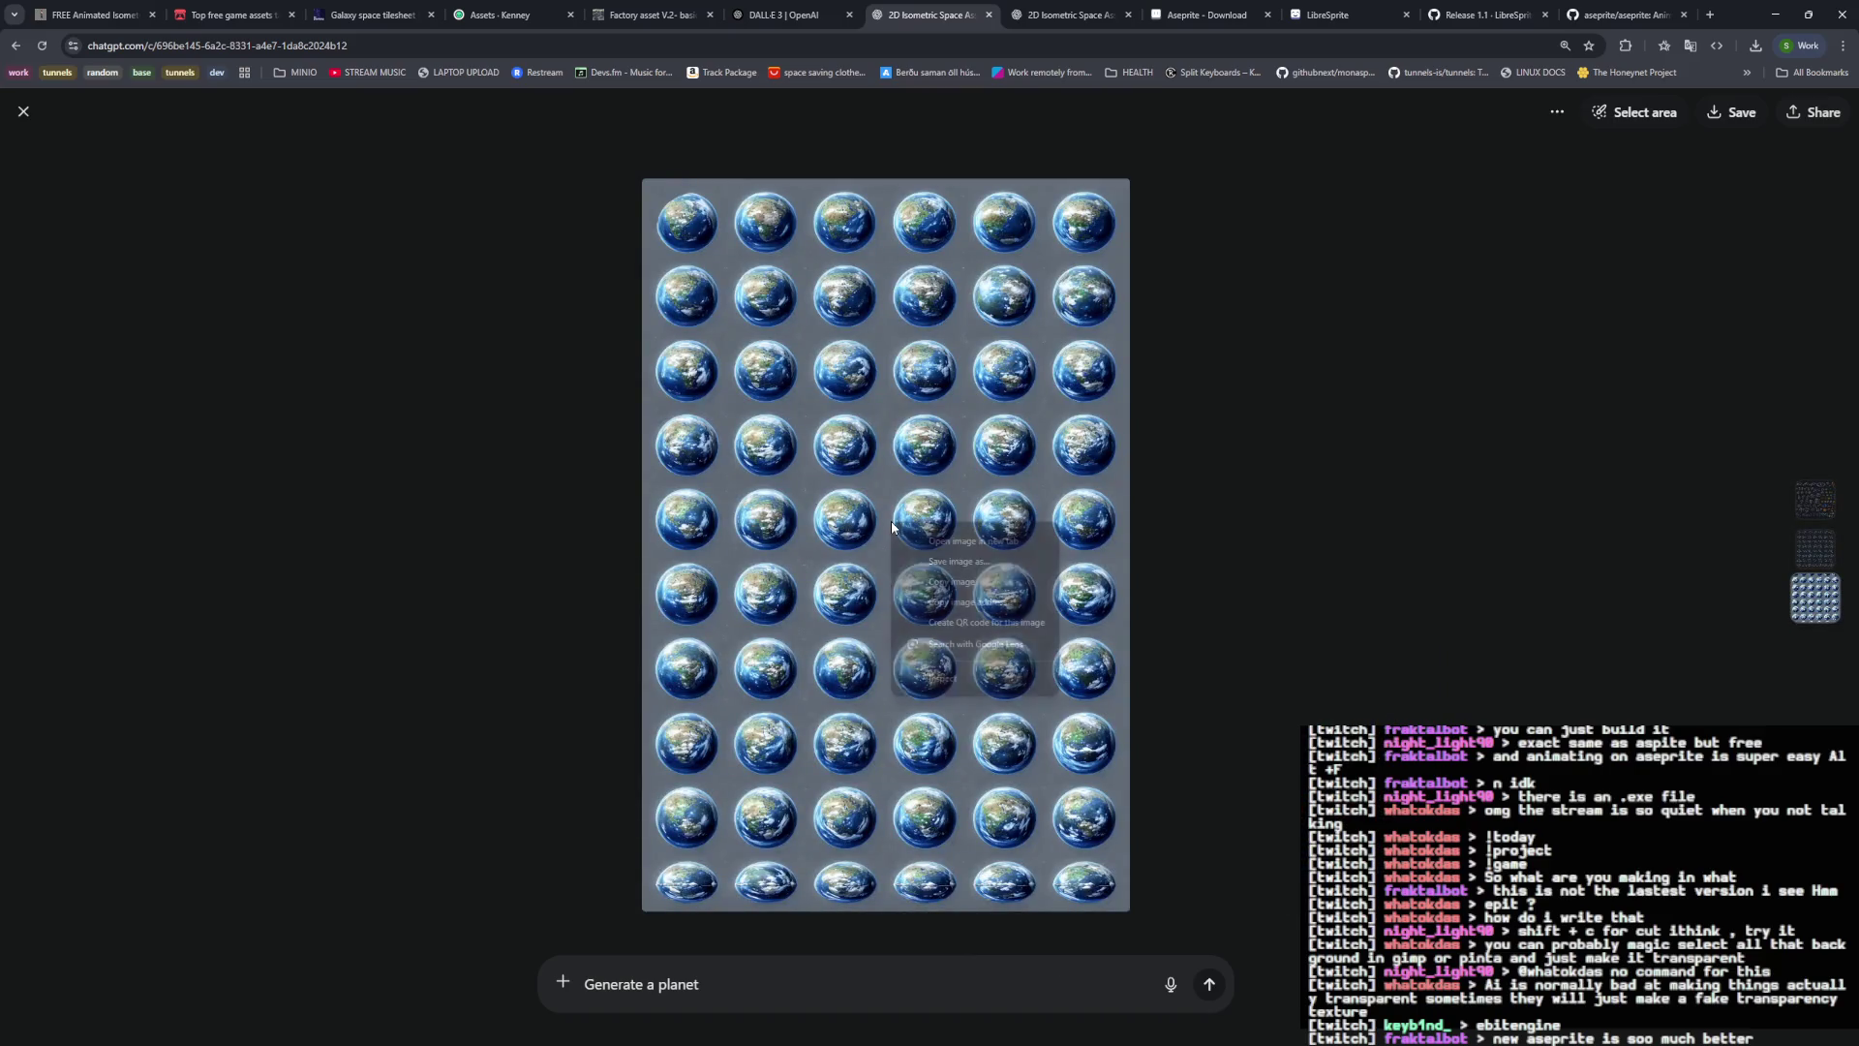
click(953, 561)
text(gg)
click(662, 495)
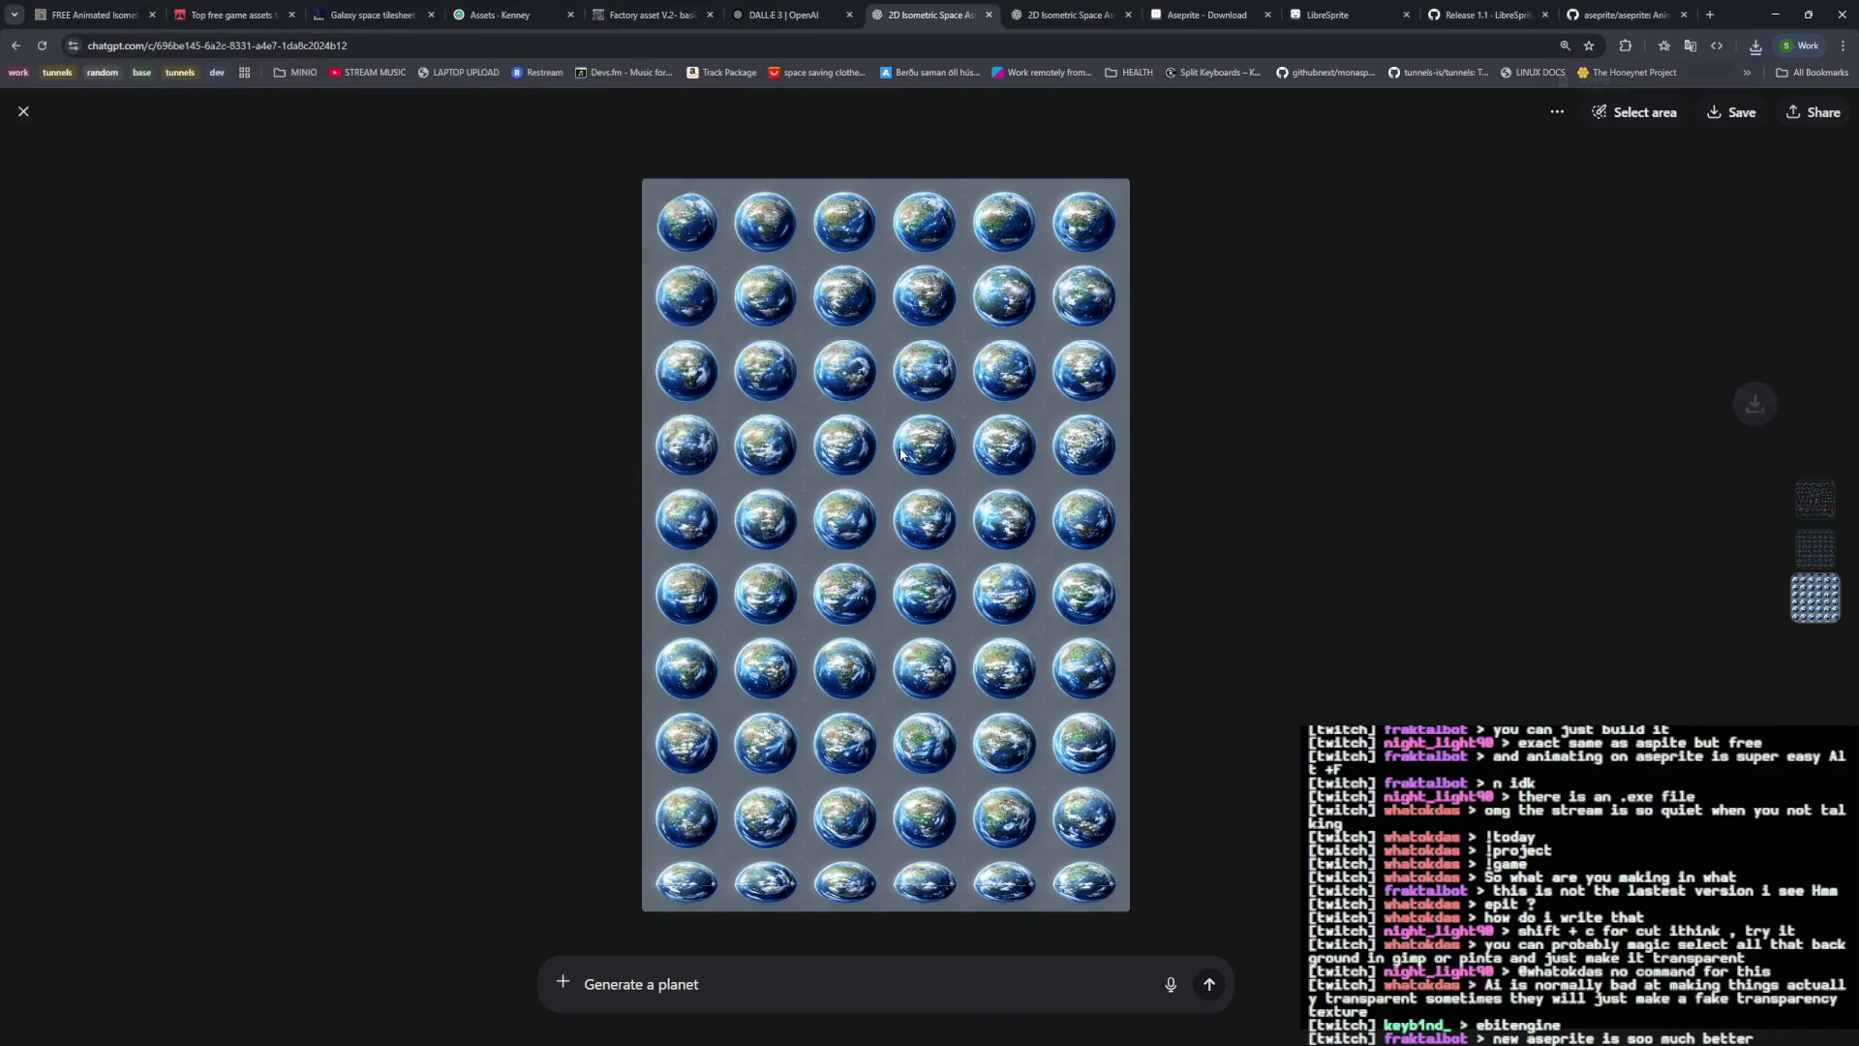
click(1340, 316)
key(alt+Tab)
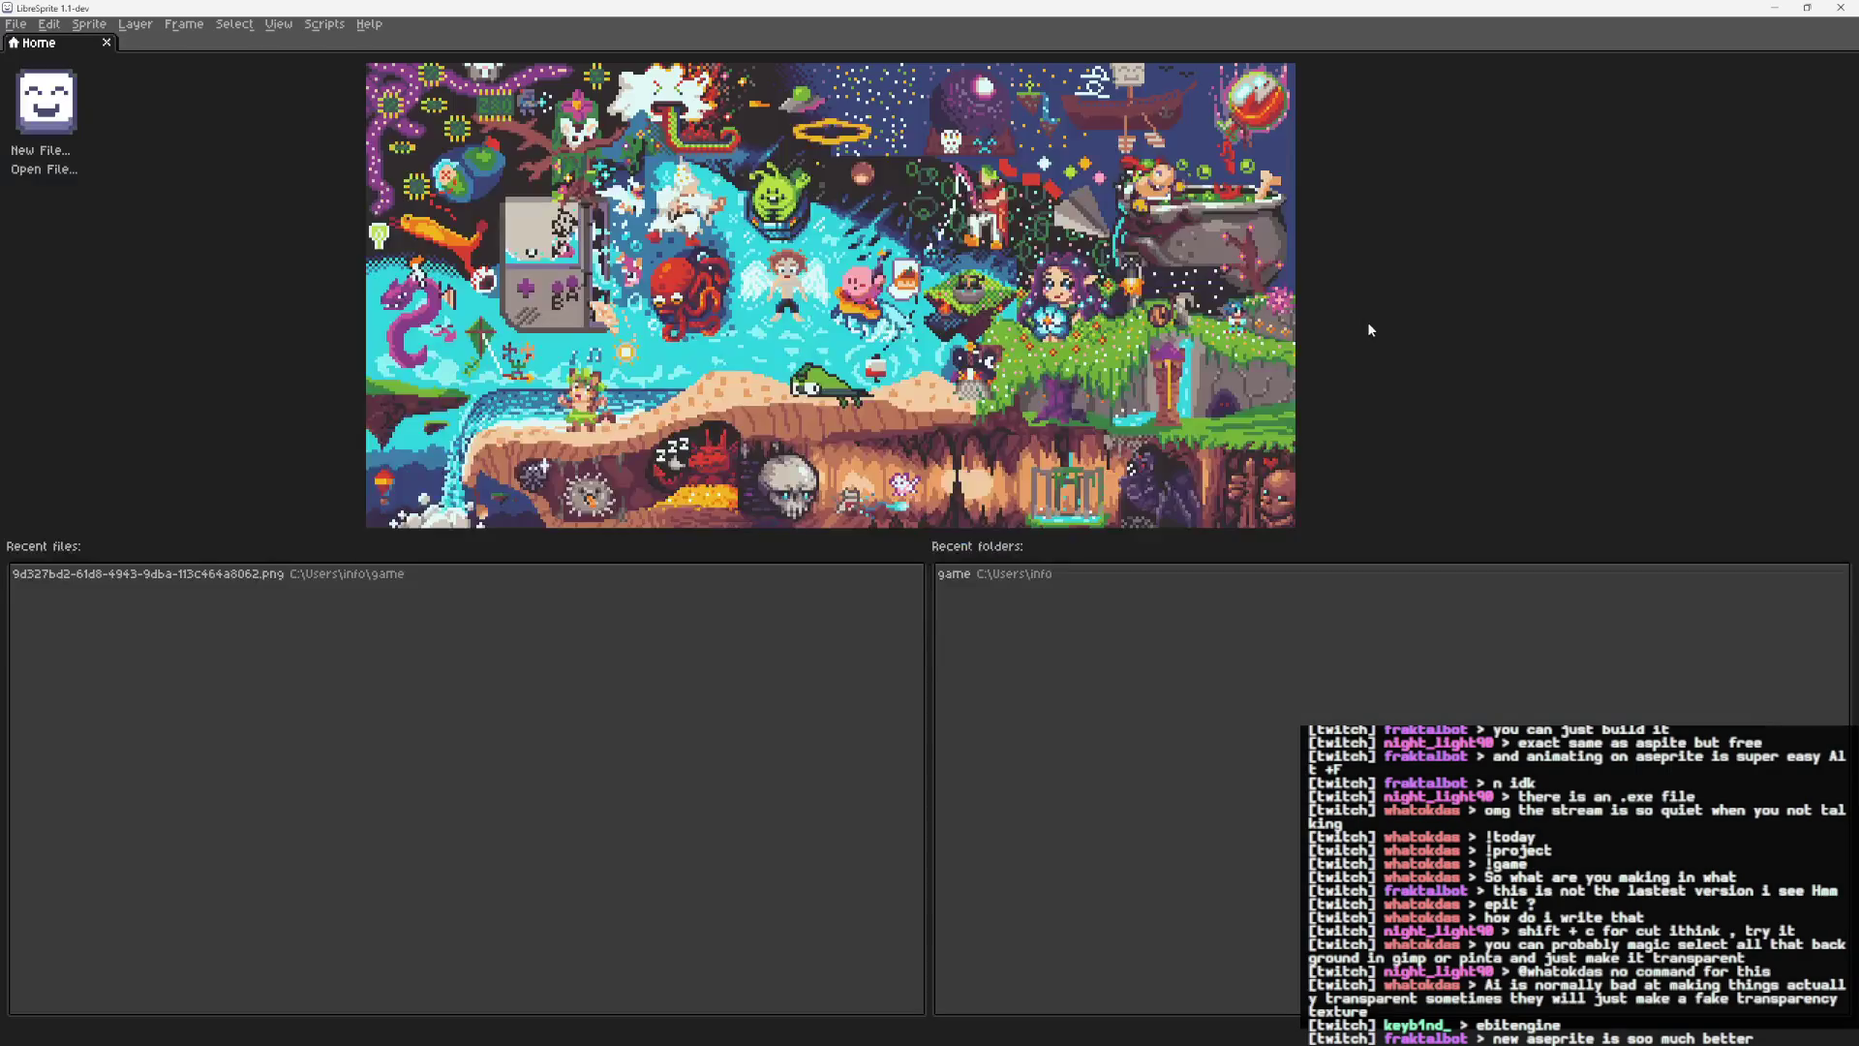
- Open gg.png in LibreSprite and zoom and pan across the grid of Earth globes
click(17, 23)
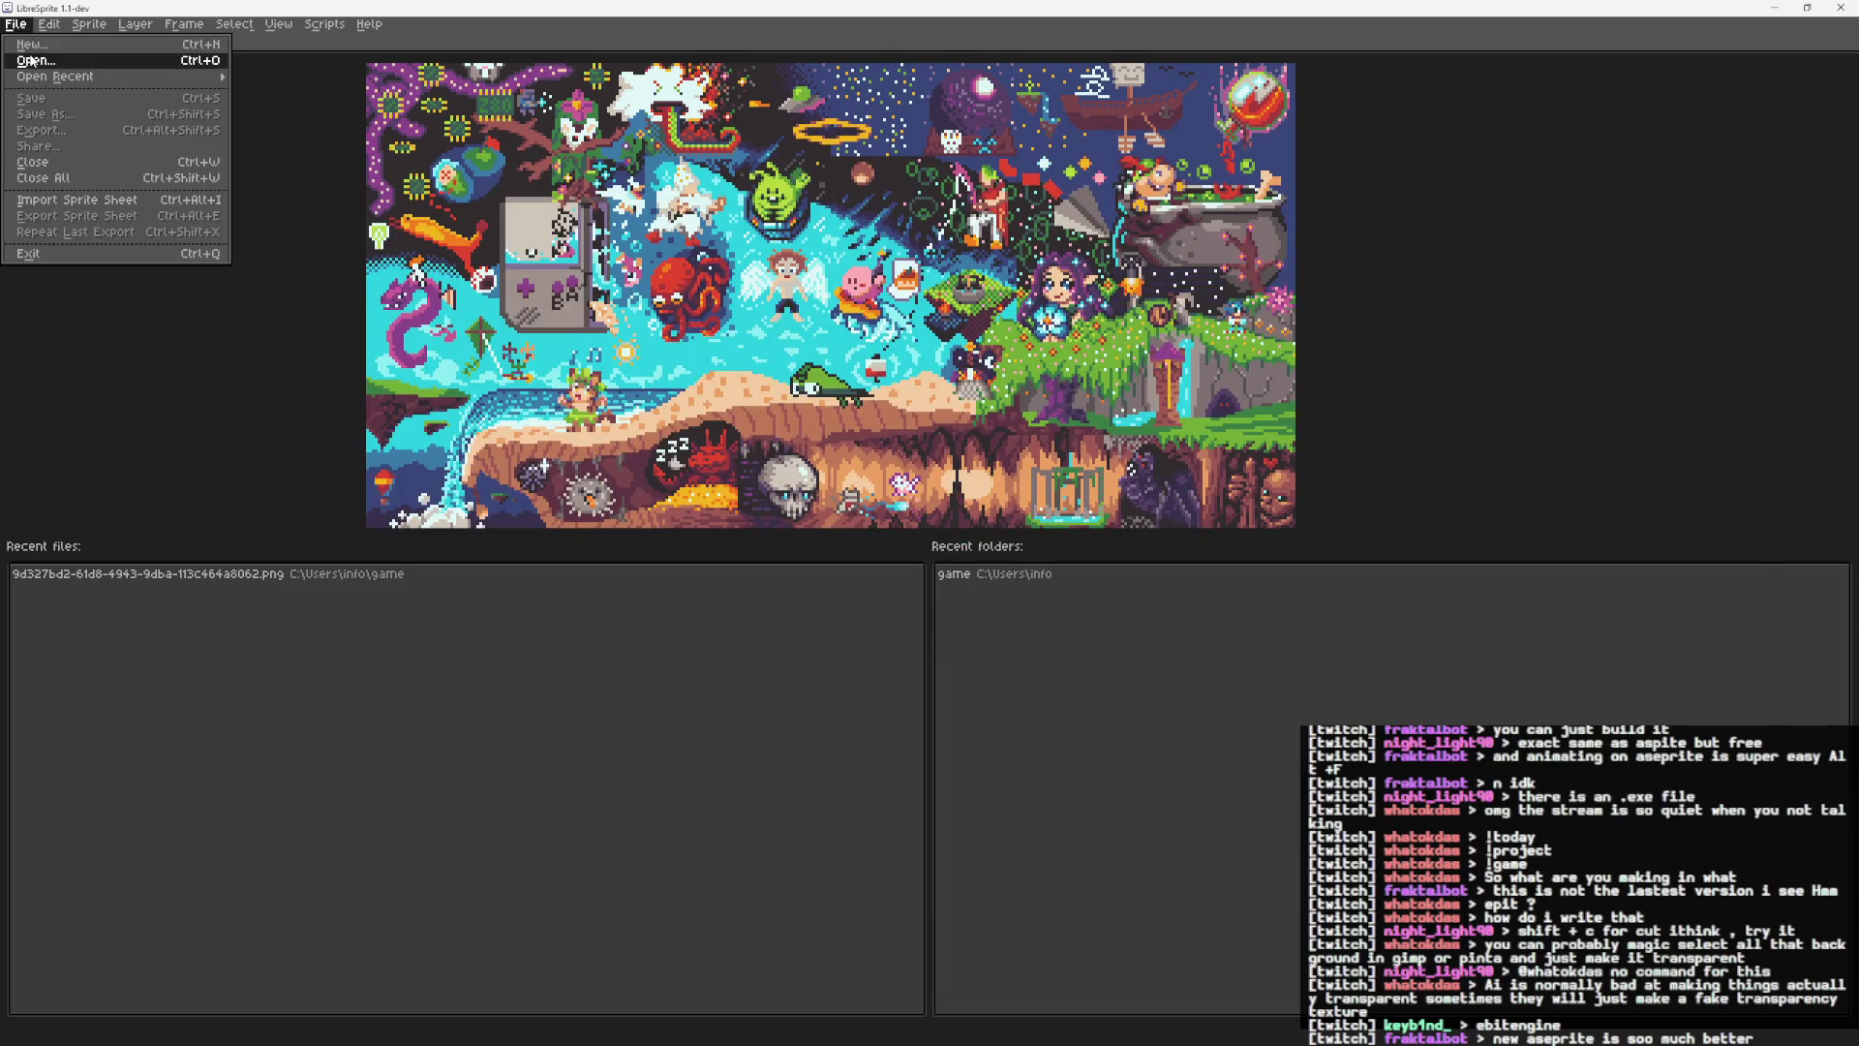
click(35, 60)
double_click(580, 157)
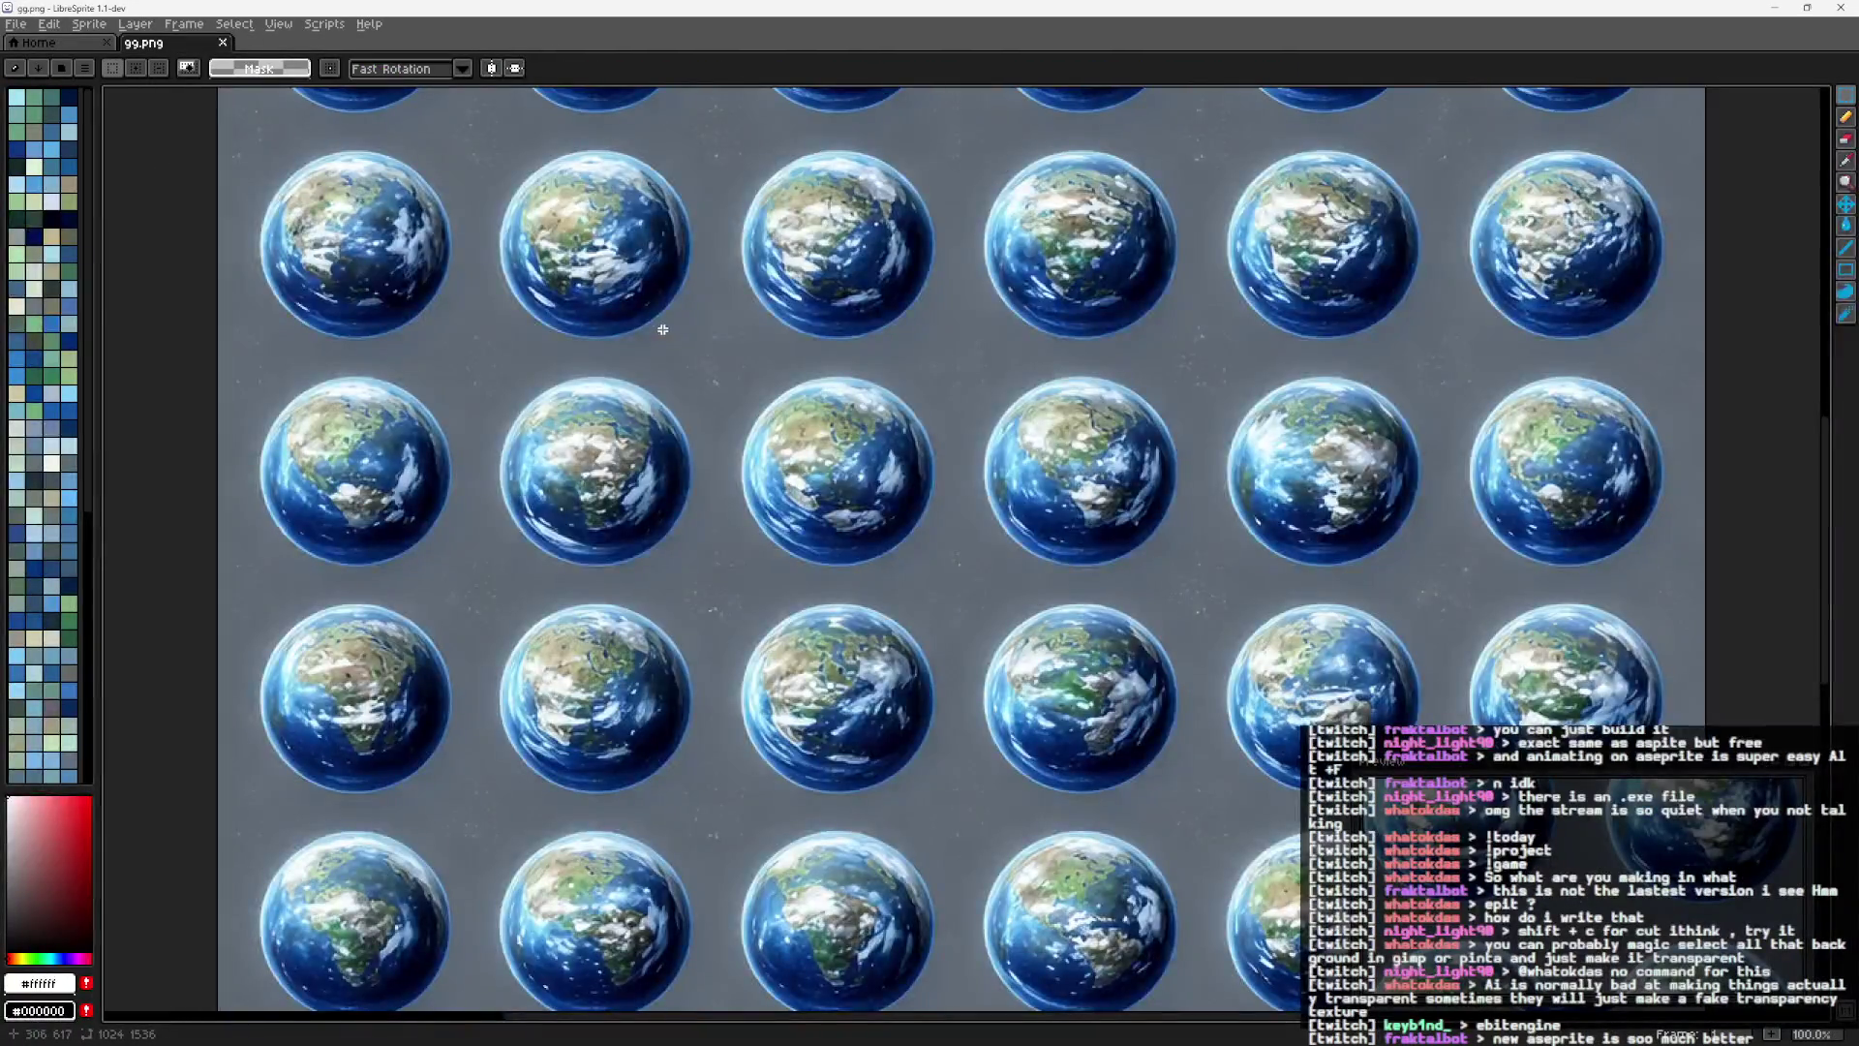
scroll(658, 335, up, 4)
scroll(655, 333, down, 5)
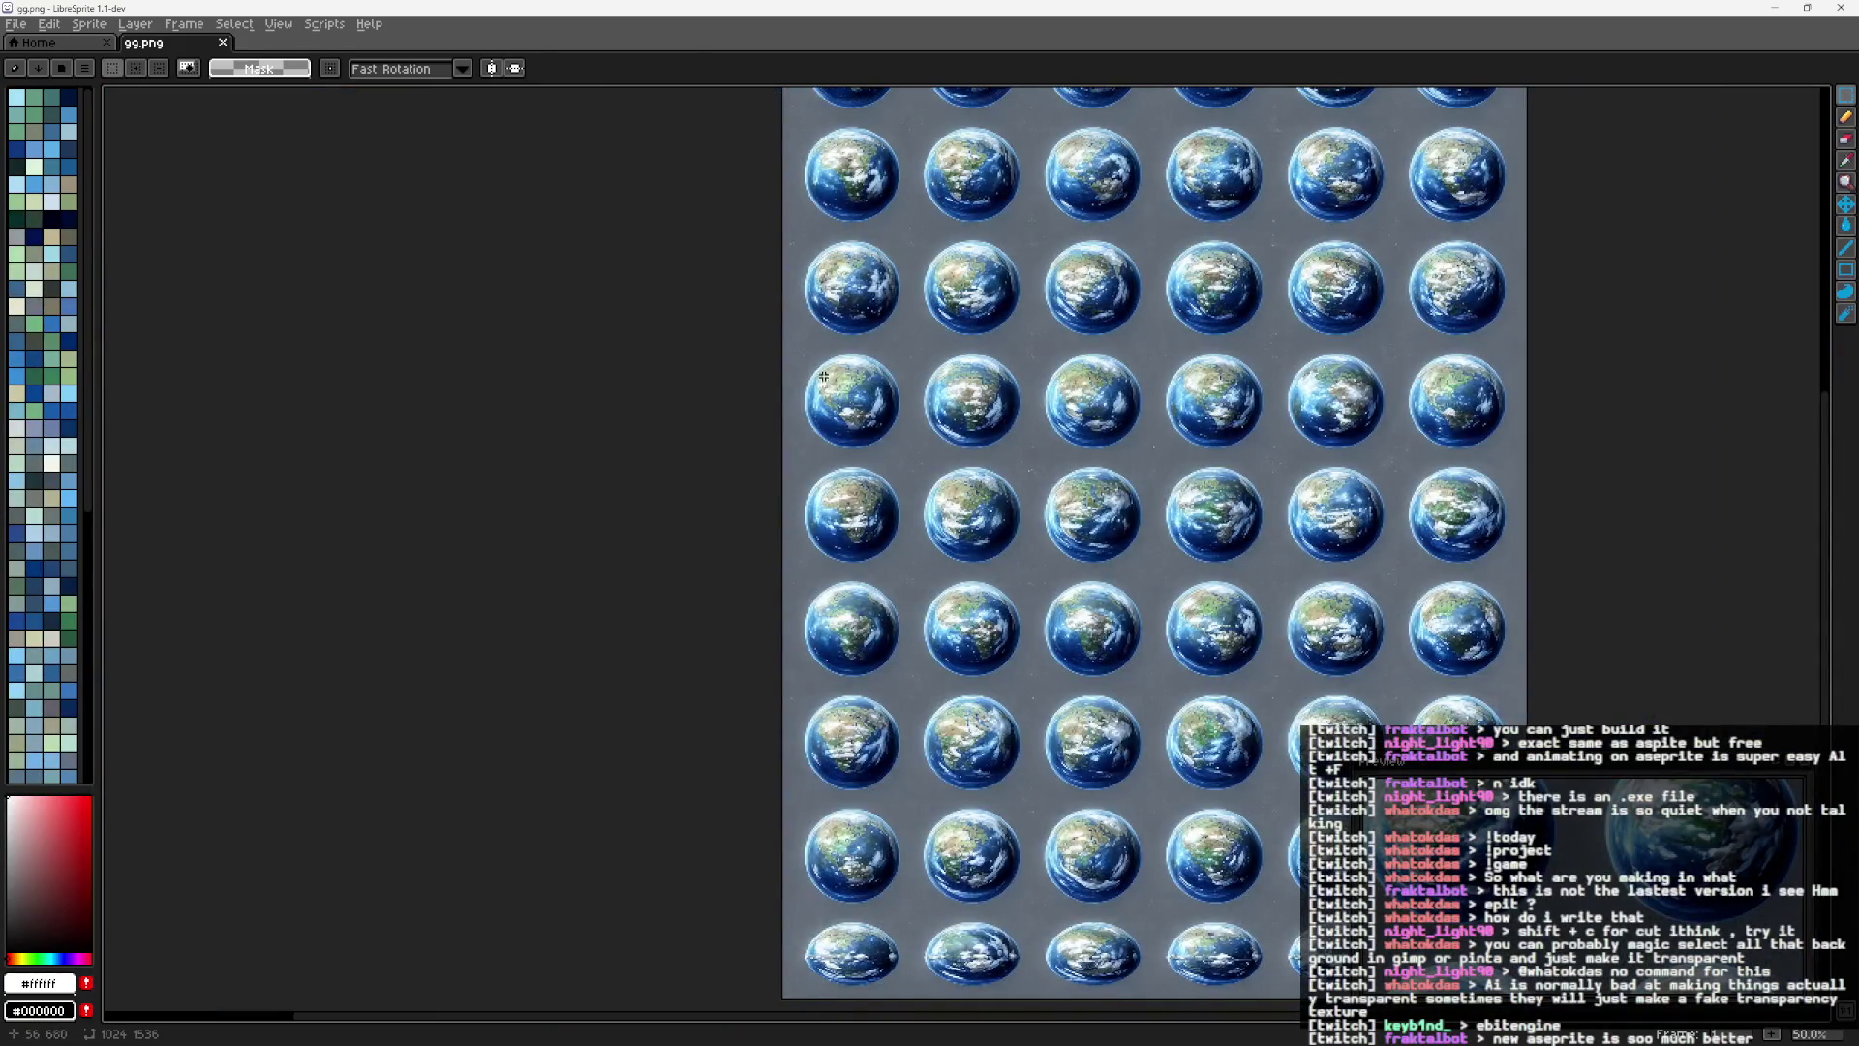
scroll(632, 325, up, 4)
scroll(956, 397, down, 2)
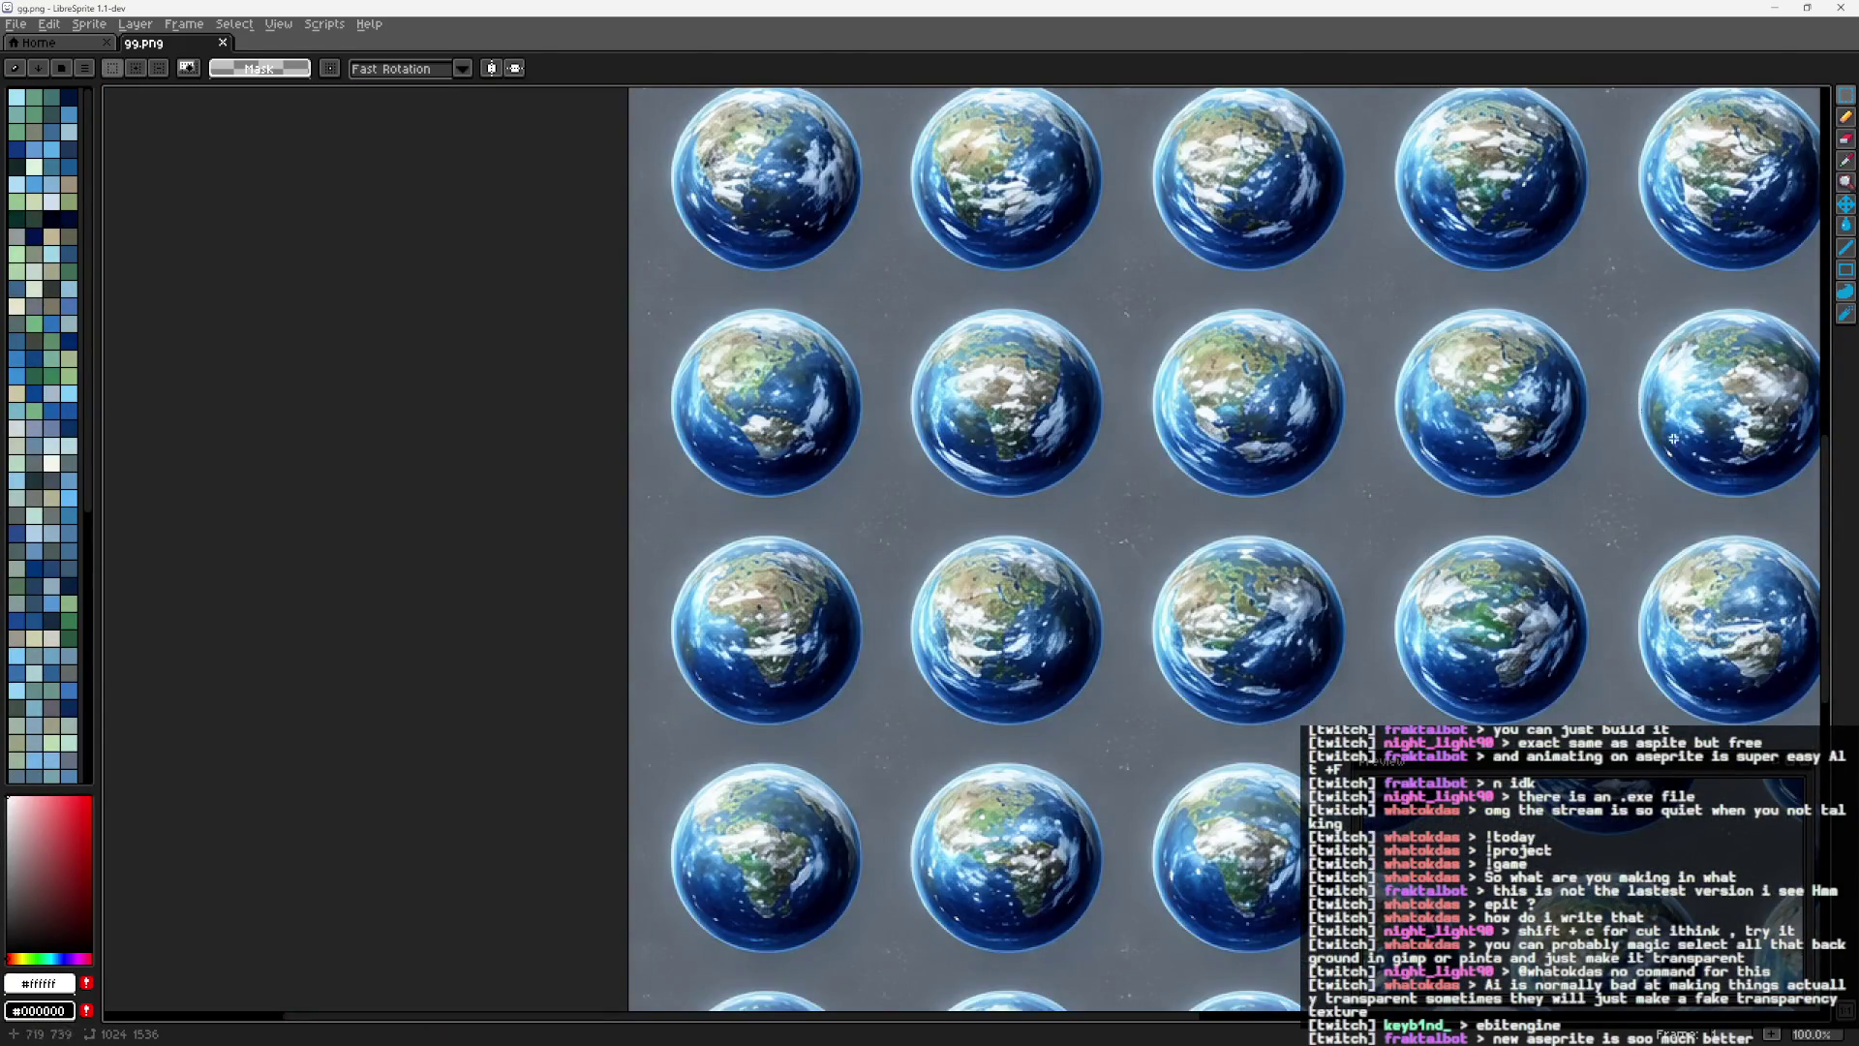
scroll(1797, 373, up, 4)
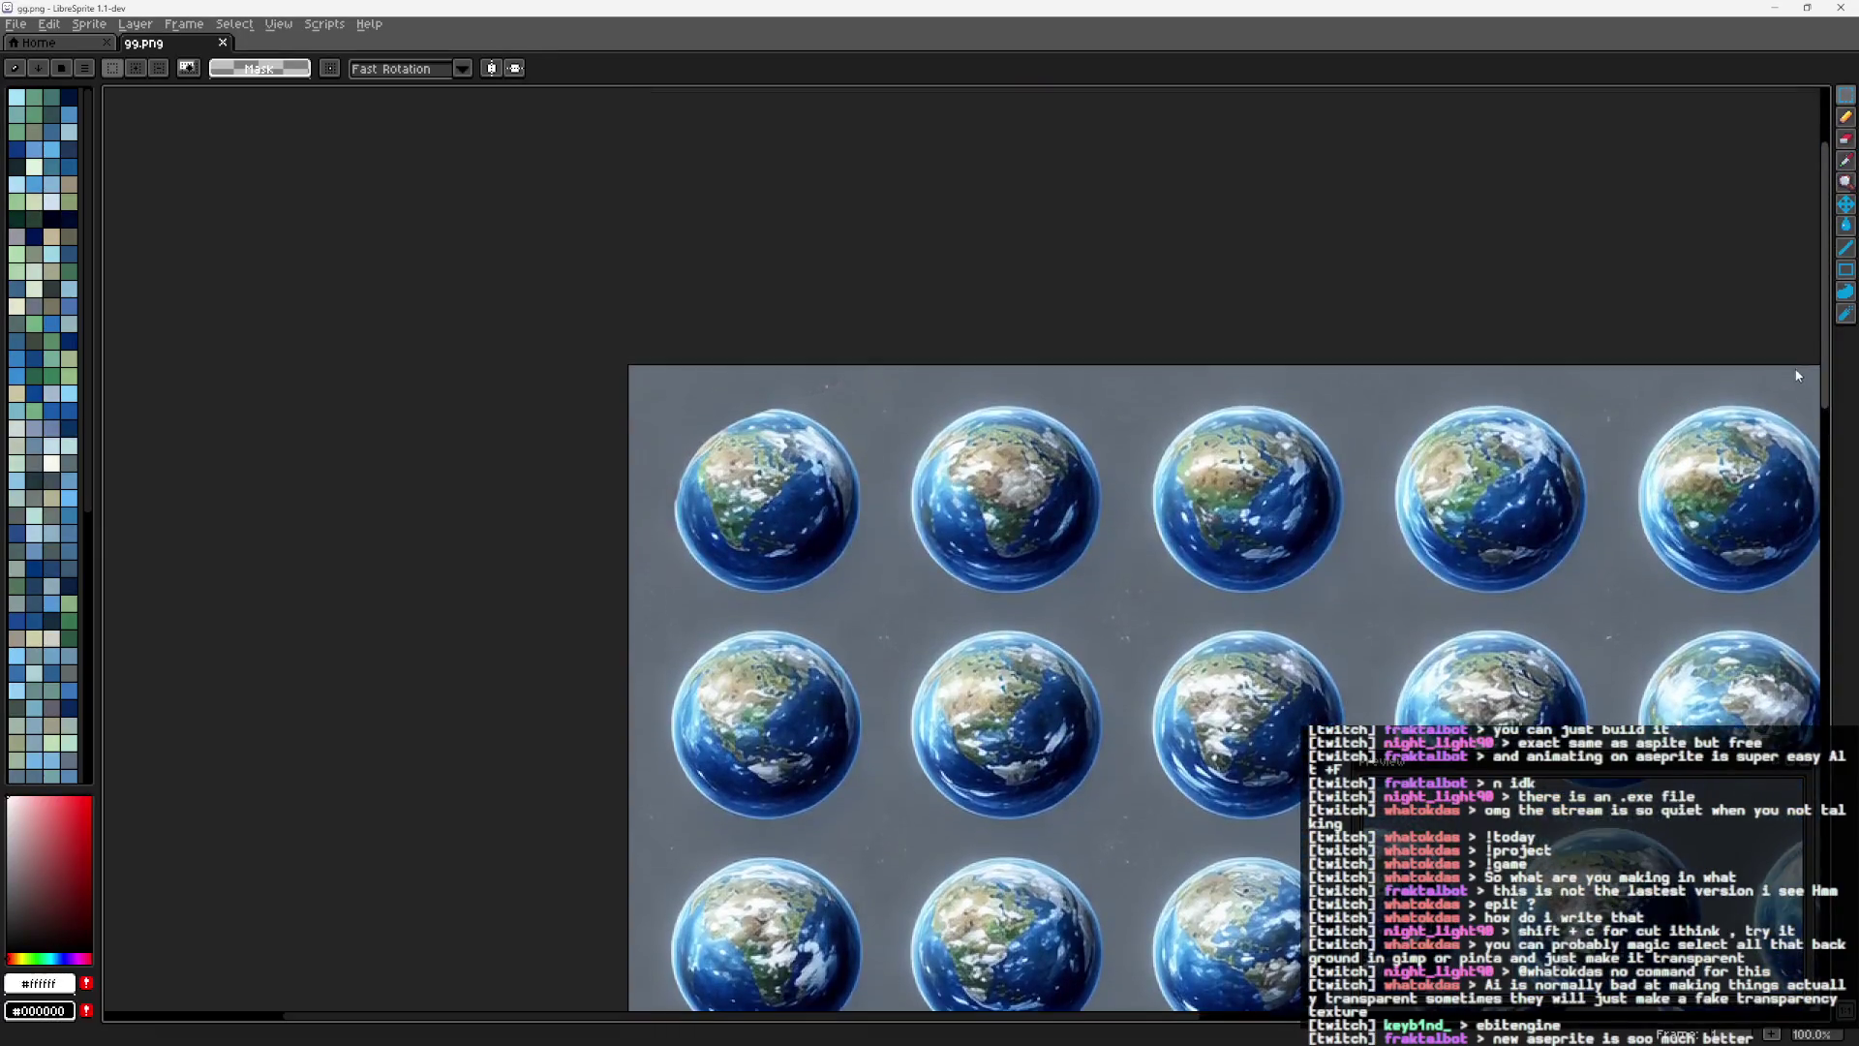
scroll(1120, 552, down, 1)
scroll(1114, 542, right, 4)
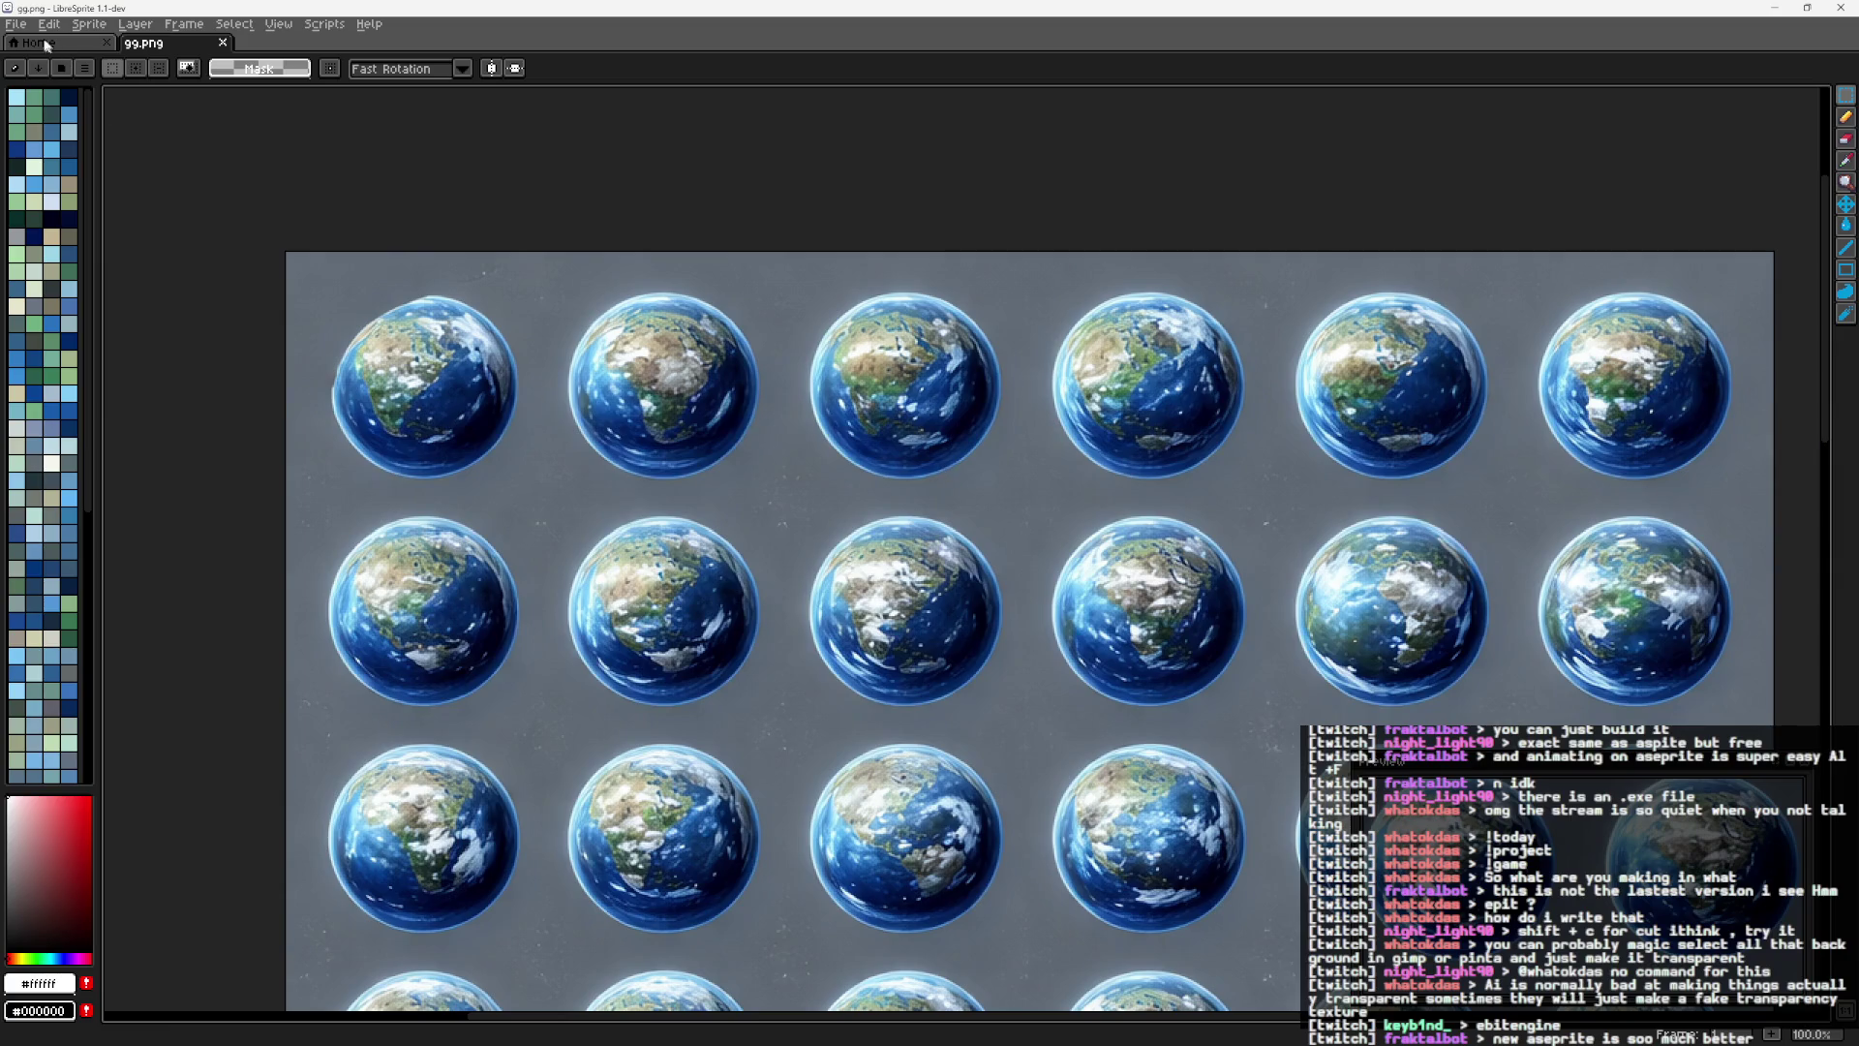
- Select the third earth in the top row, add a new empty layer, and dock the Preview top-right
drag(1006, 282, 809, 448)
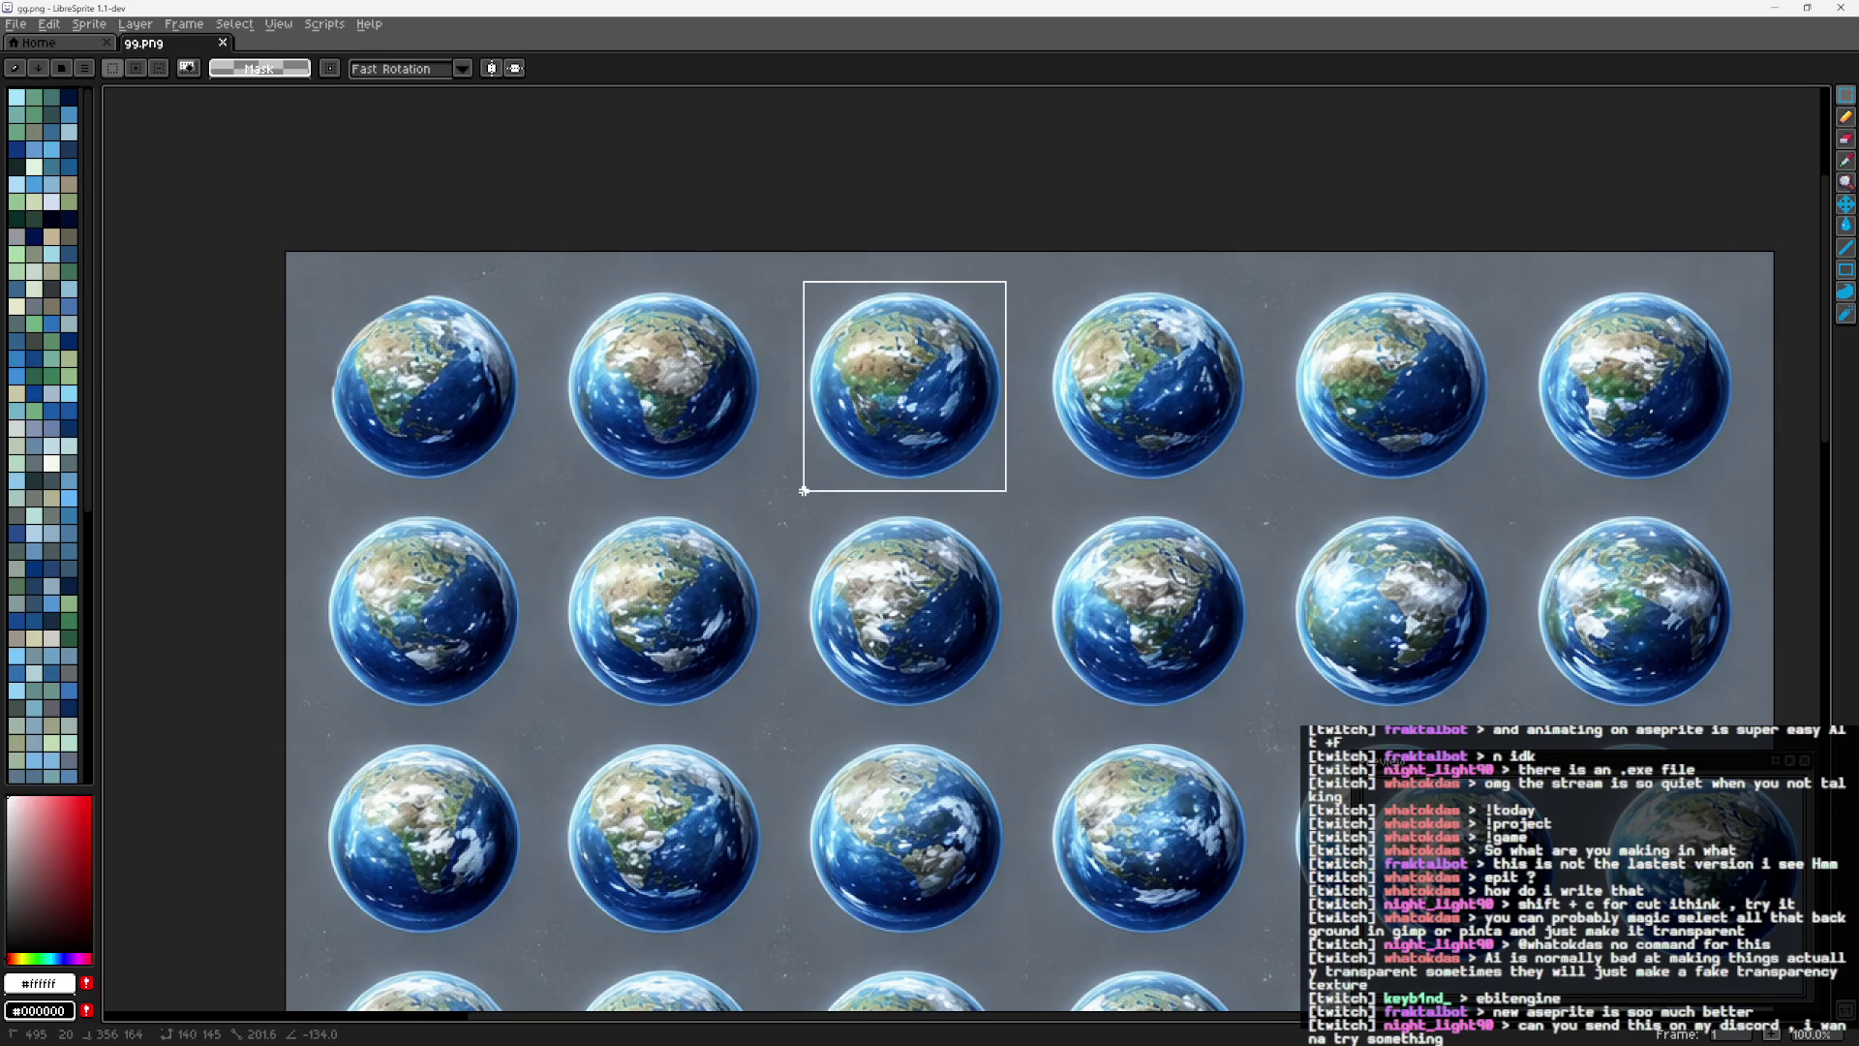
drag(804, 491, 804, 490)
click(135, 23)
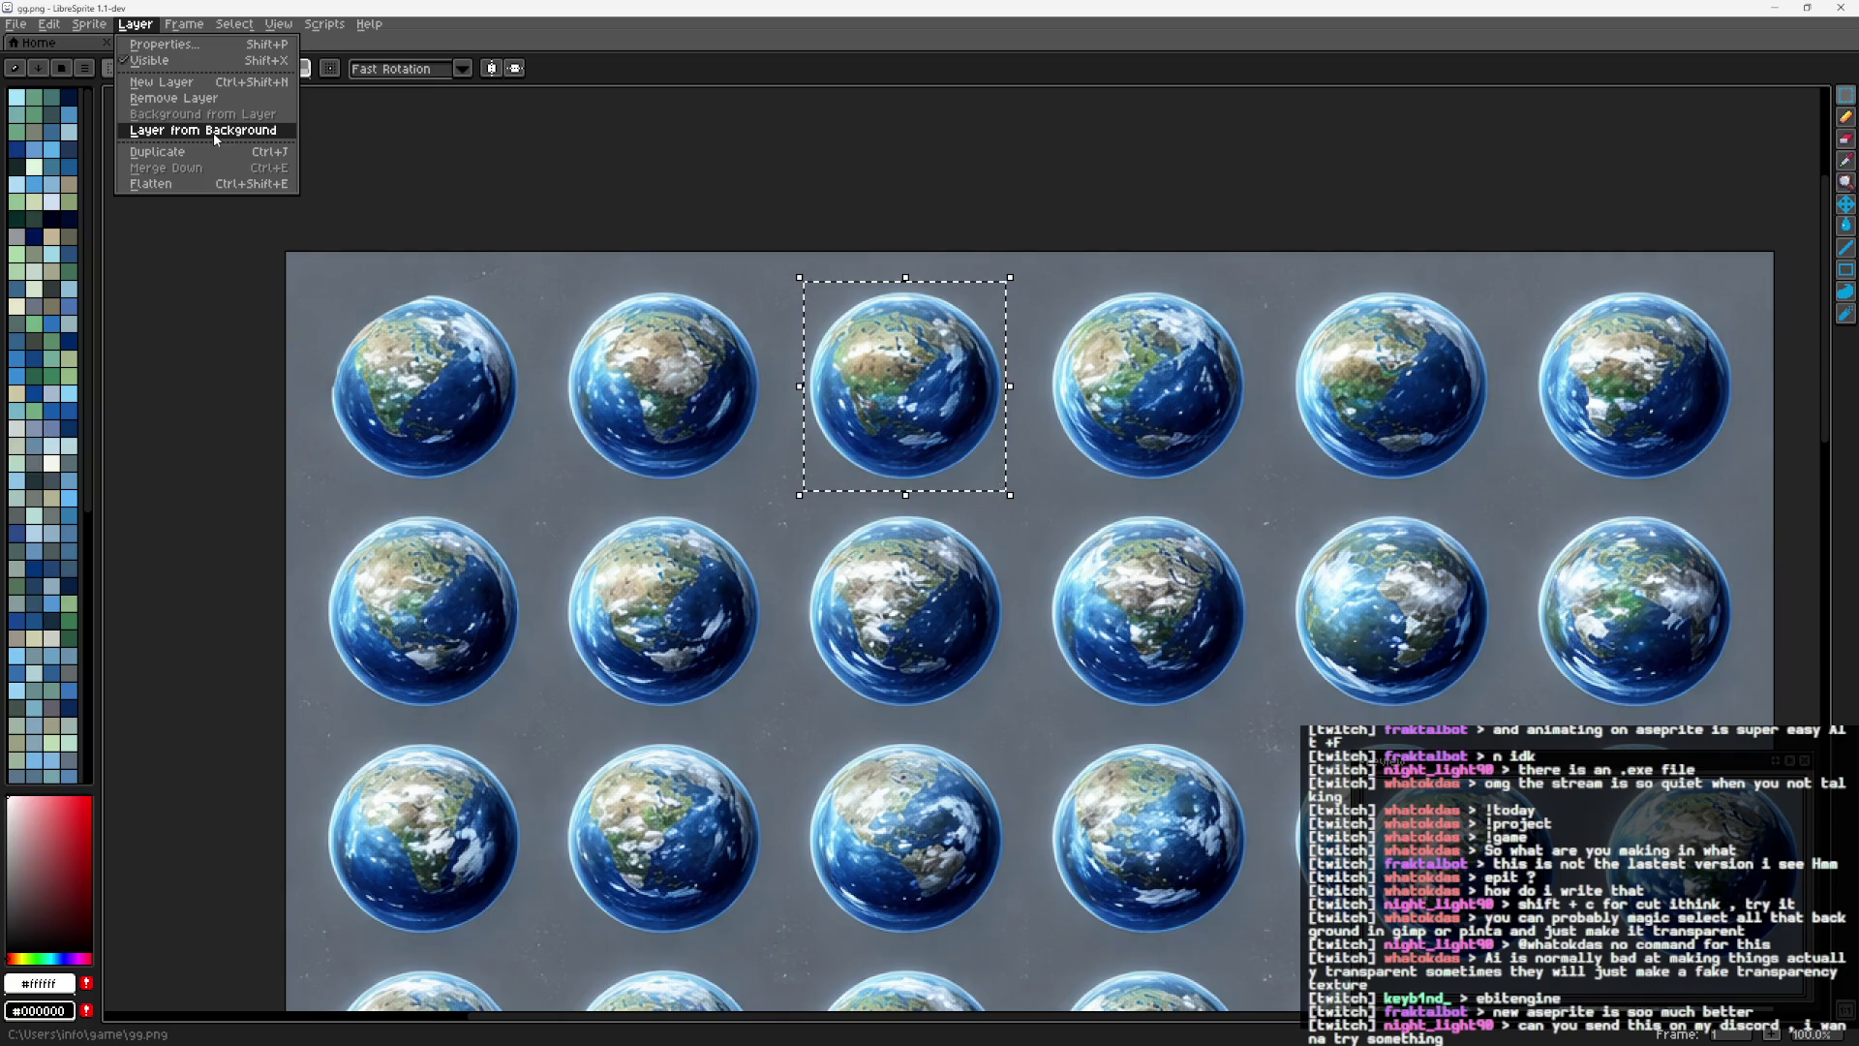
mouse_move(94, 30)
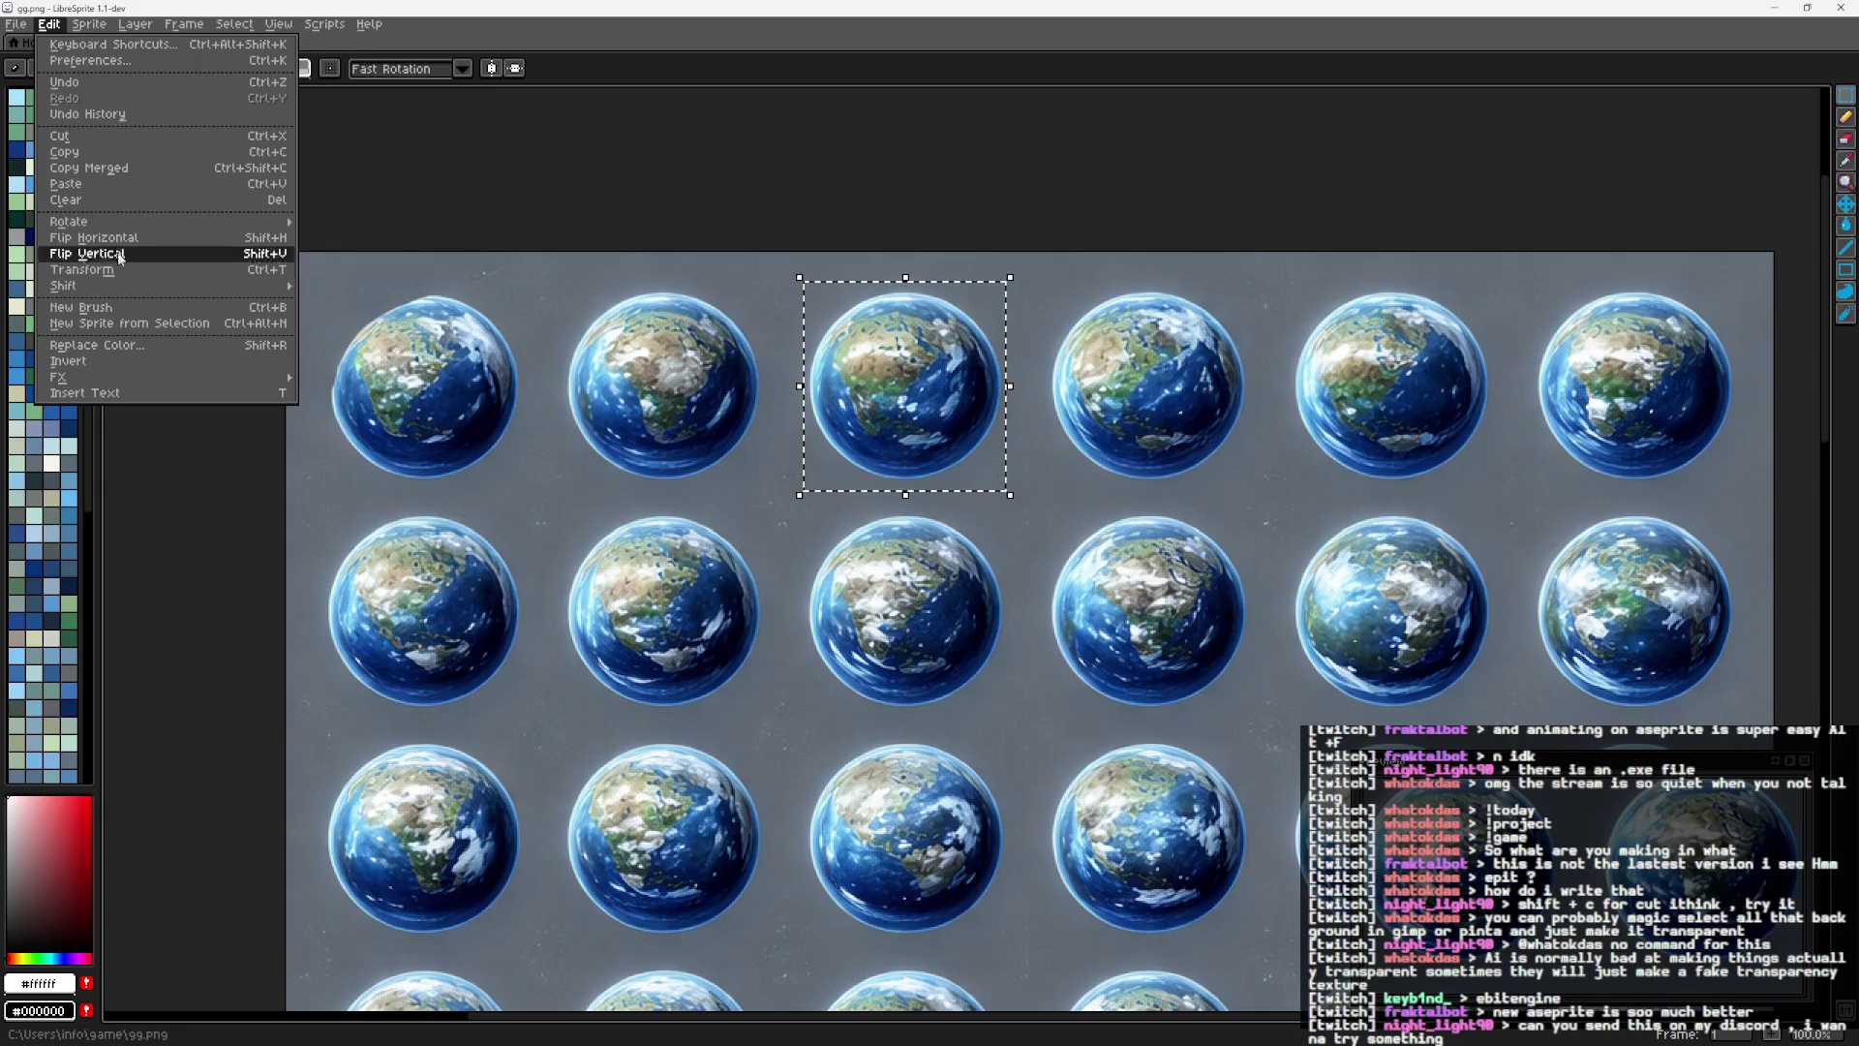
click(165, 77)
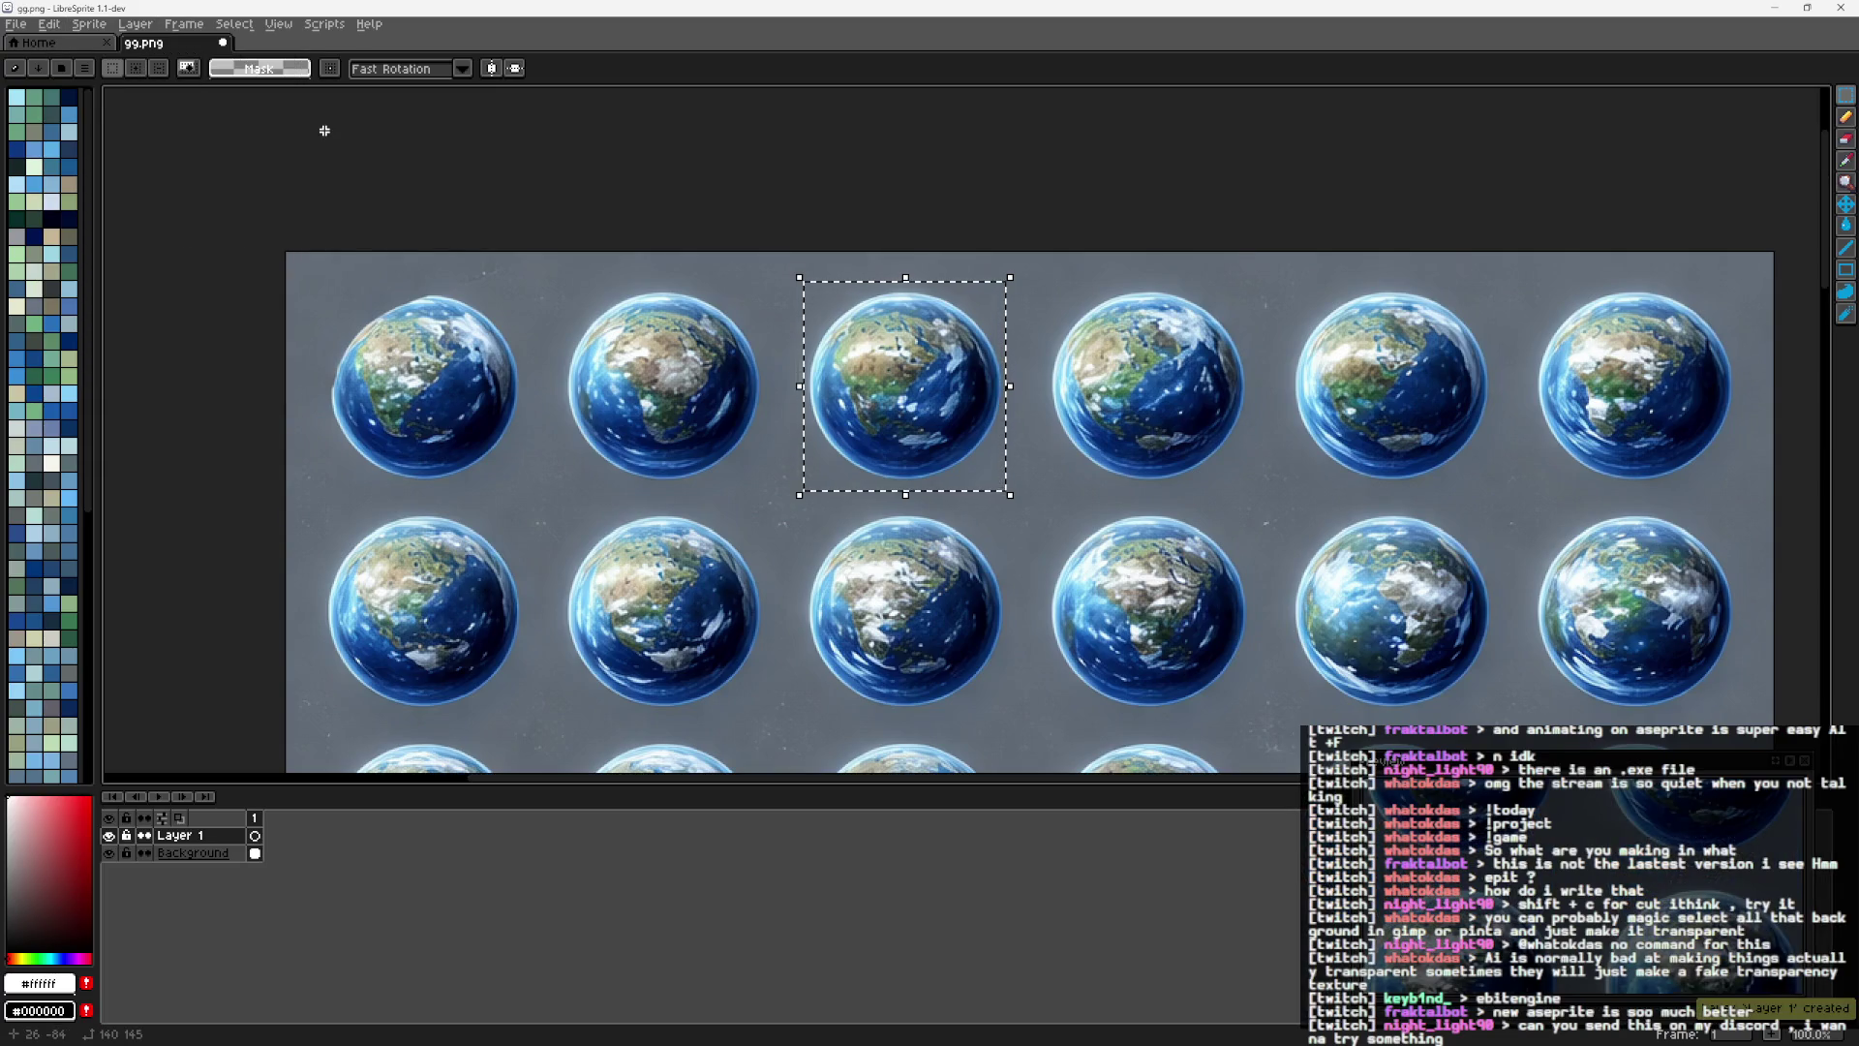
key(F7)
mouse_move(1741, 624)
mouse_down()
mouse_move(1715, 164)
mouse_move(1764, 53)
mouse_up()
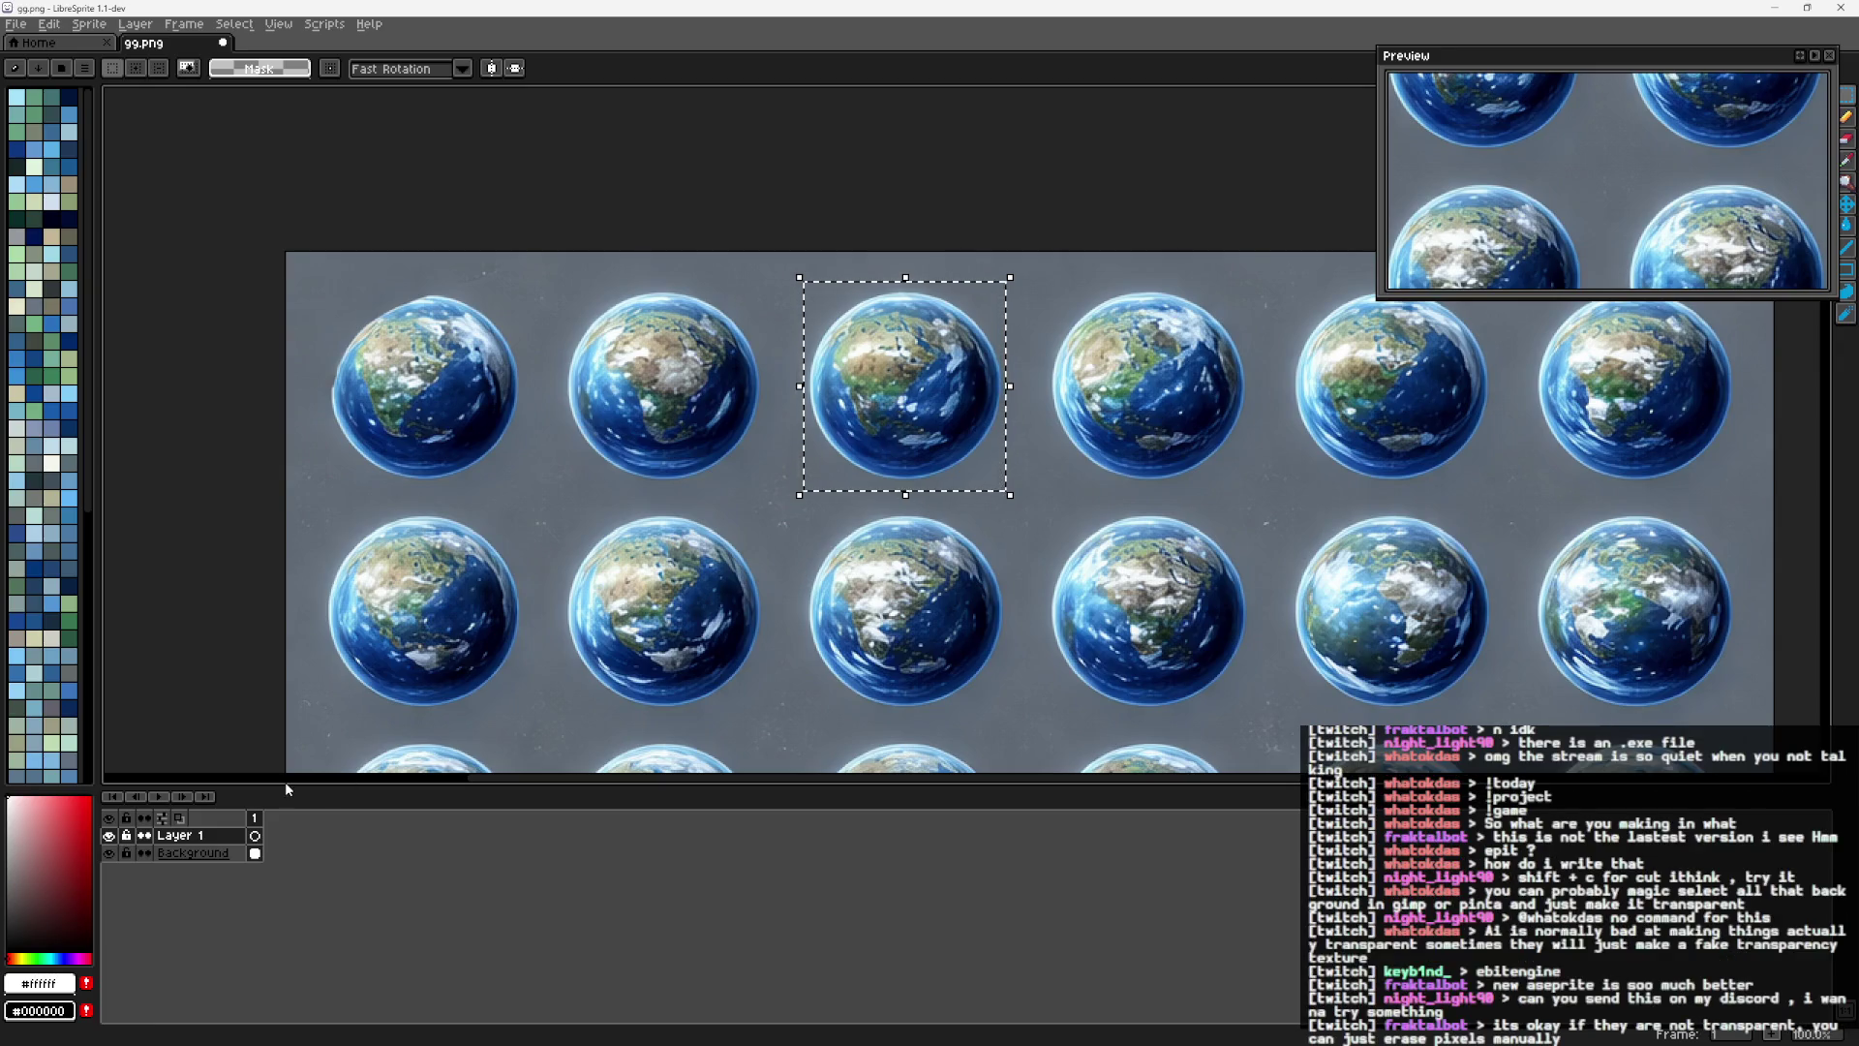
- Toggle the Background layer's visibility off and on to check transparency
double_click(255, 853)
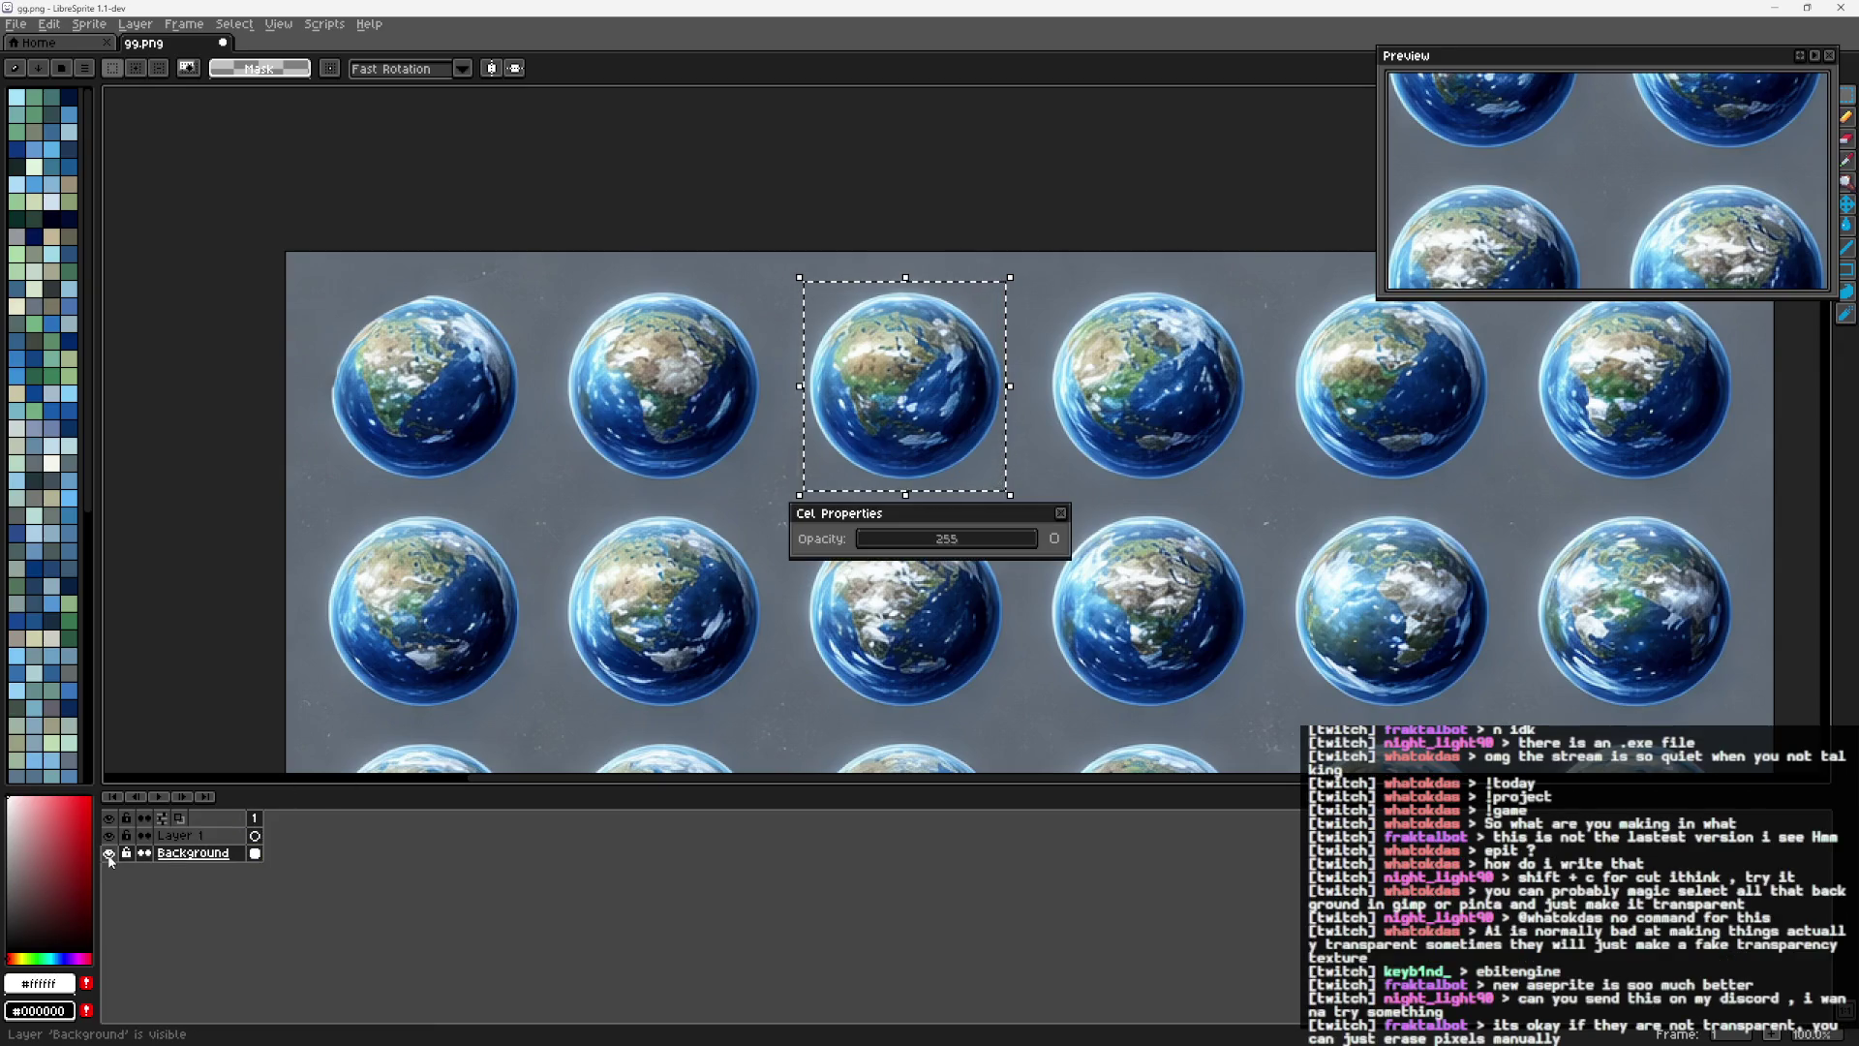
click(108, 854)
click(109, 854)
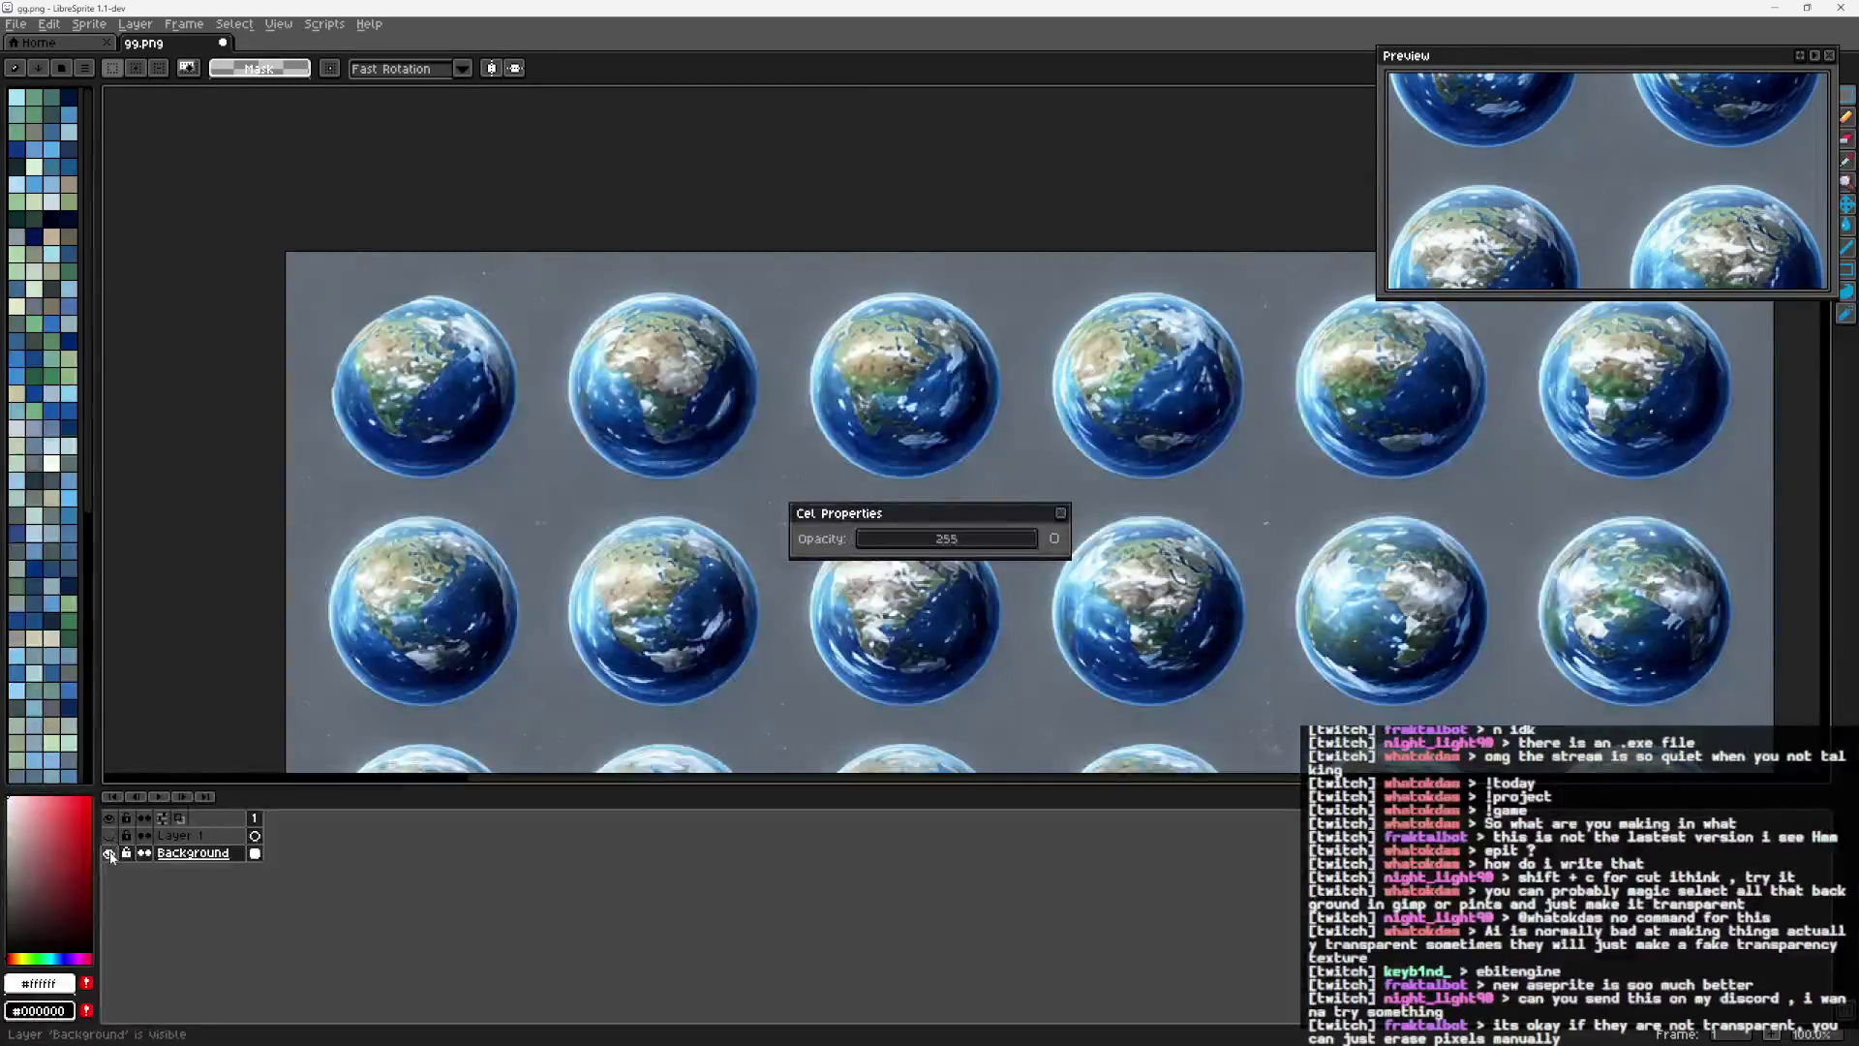
click(109, 854)
click(109, 853)
click(13, 23)
- Create a new transparent sprite, Sprite-0002
click(58, 44)
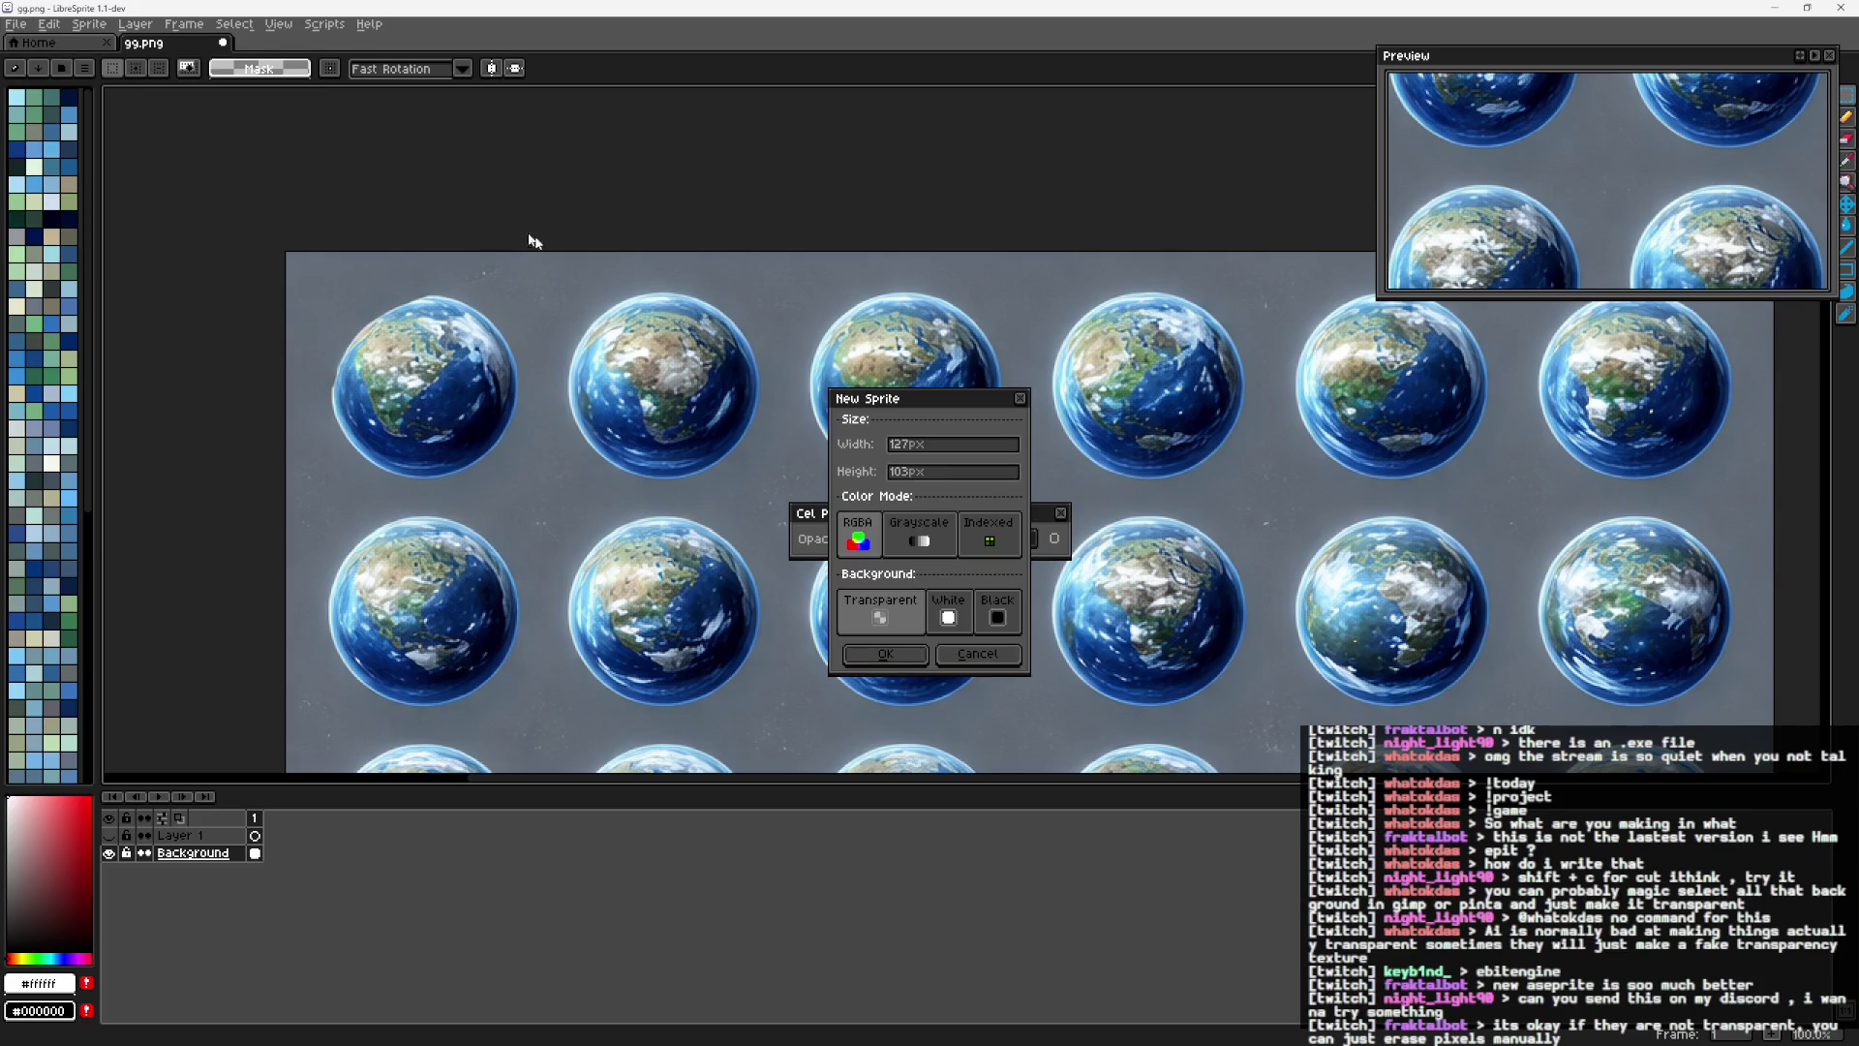
click(910, 445)
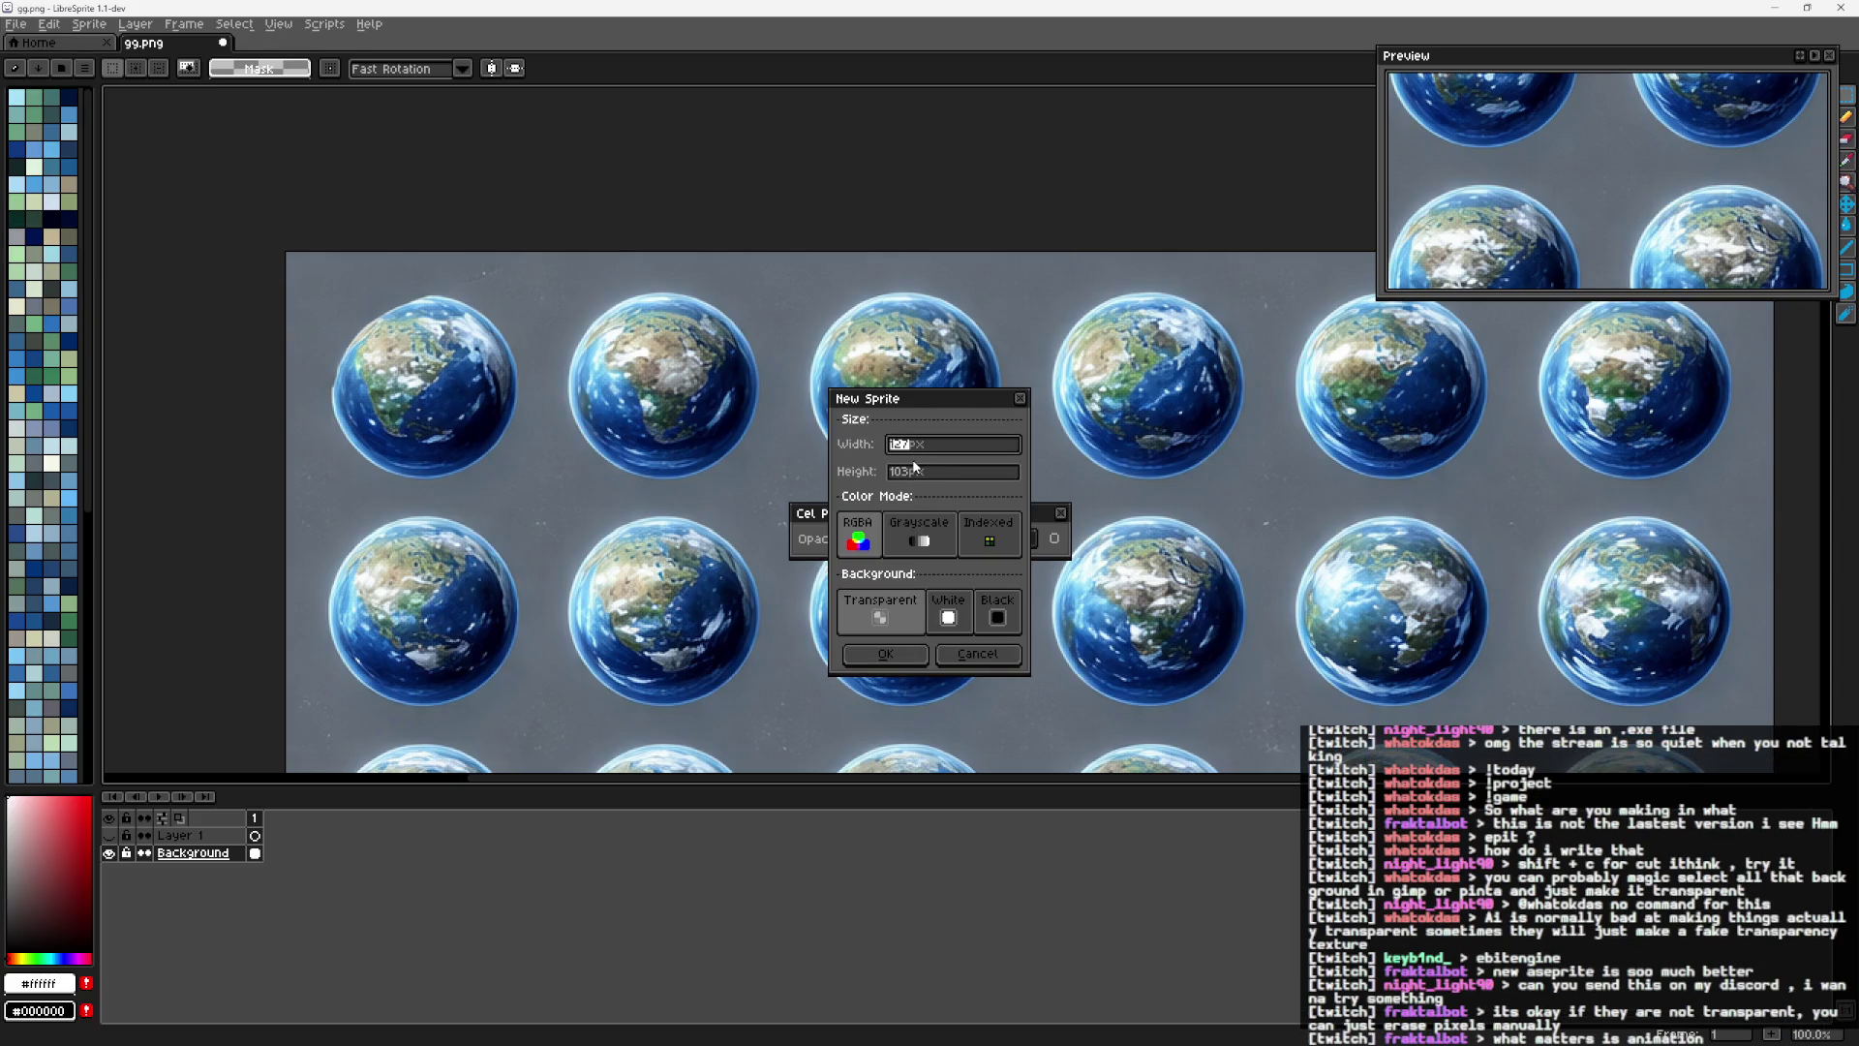
key(Tab)
click(885, 653)
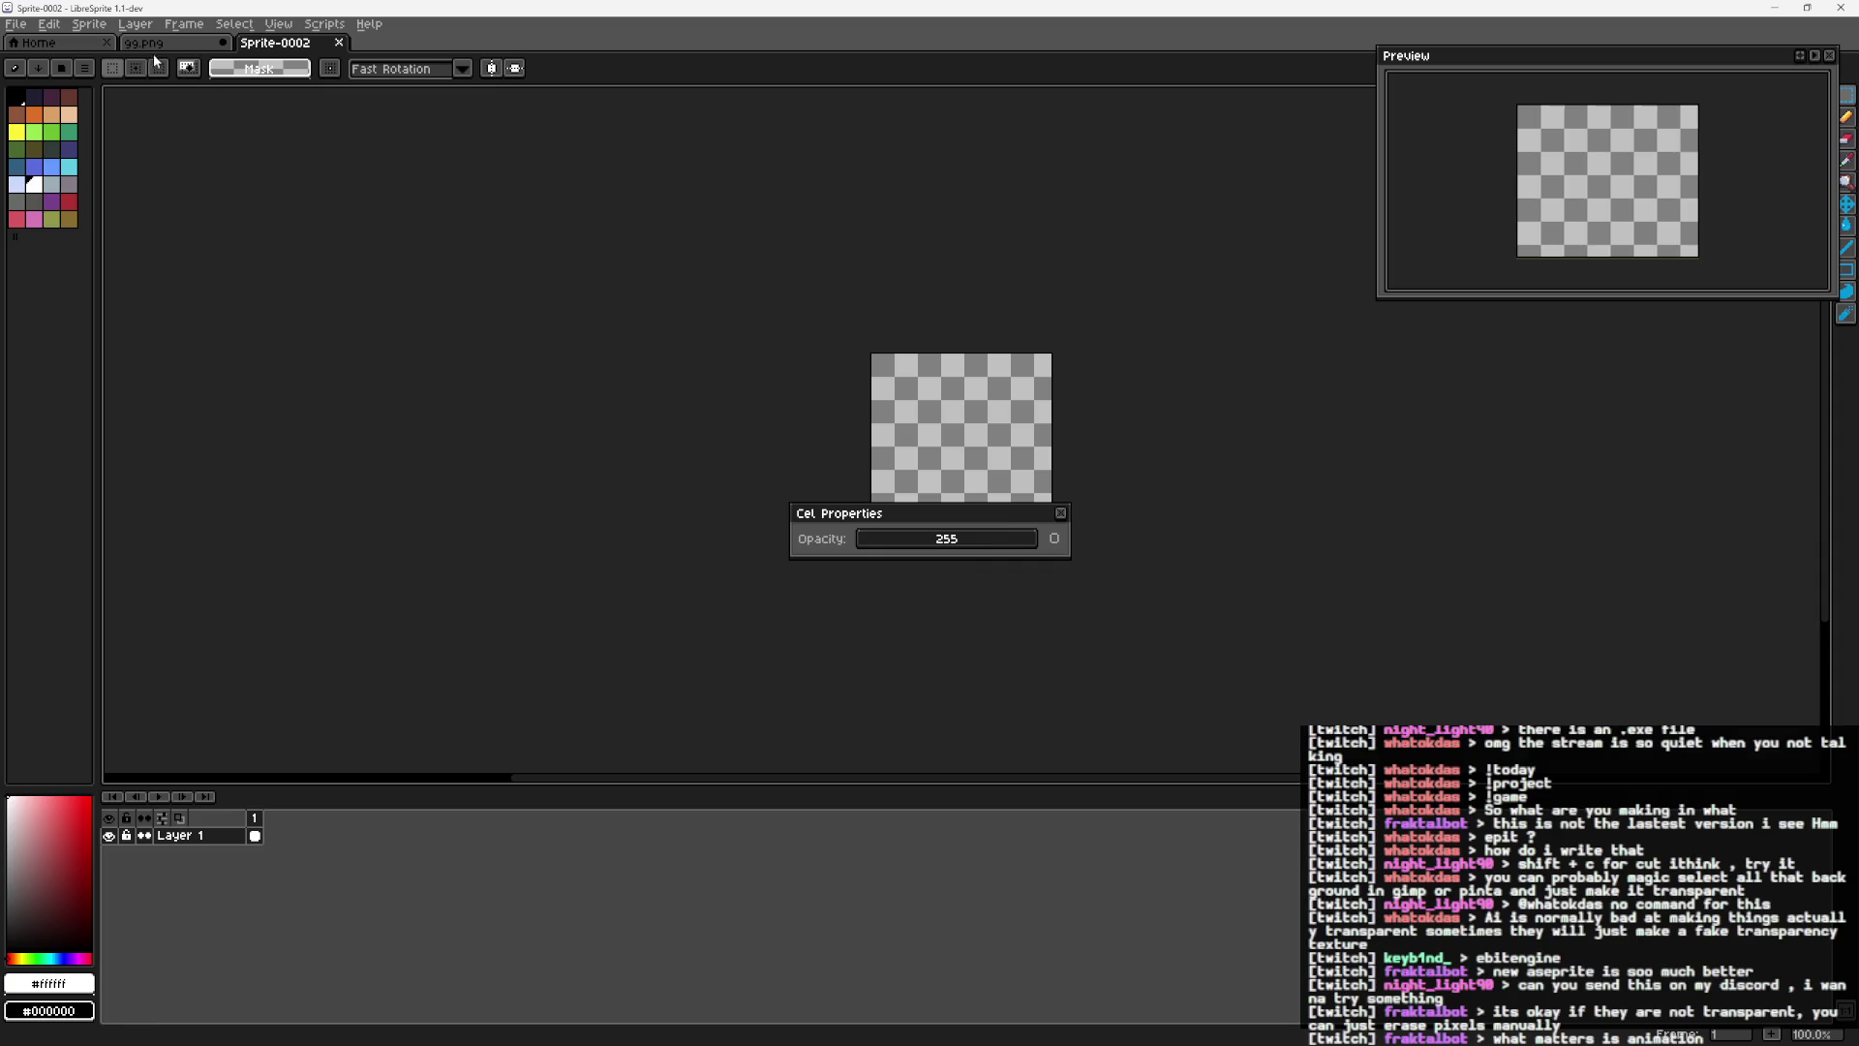
- Select the top-middle earth on the 99.png sheet and copy it
click(158, 43)
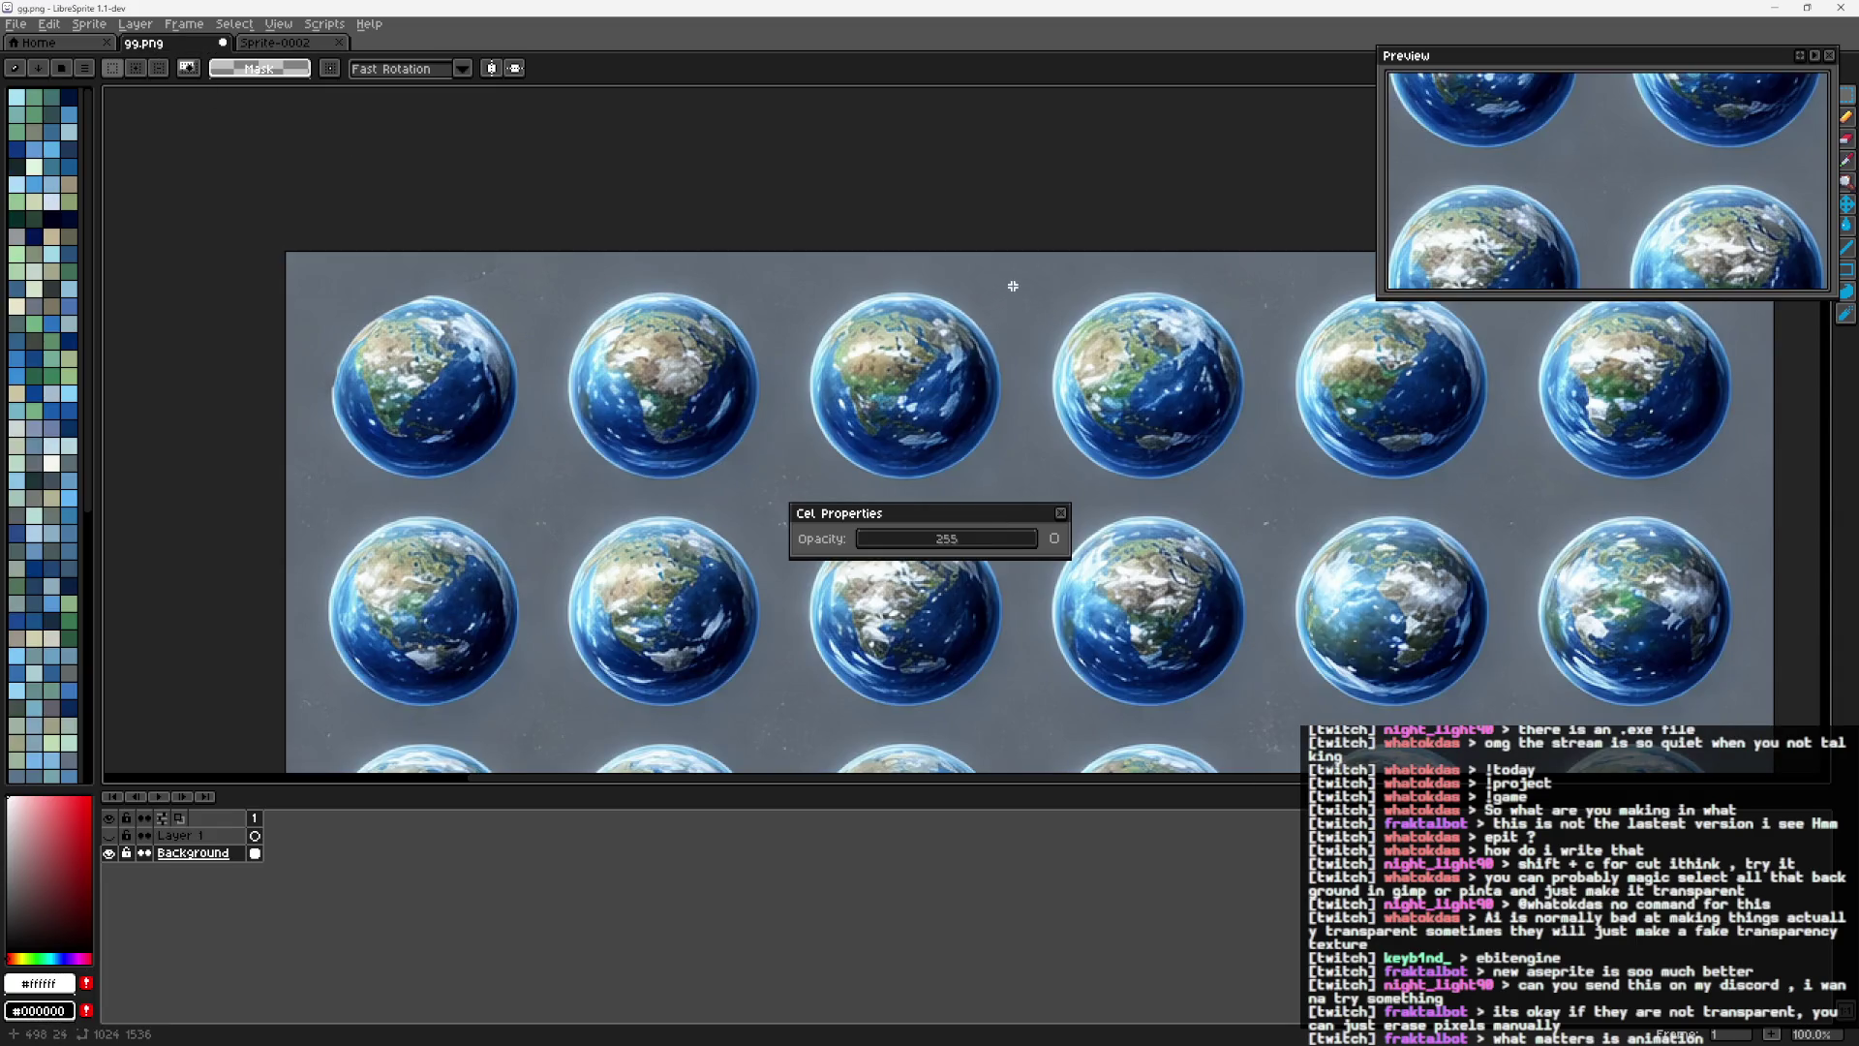
drag(1012, 290, 798, 480)
drag(905, 289, 906, 282)
key(Escape)
click(1017, 323)
mouse_move(1019, 288)
mouse_down()
mouse_move(821, 415)
mouse_move(790, 487)
mouse_up()
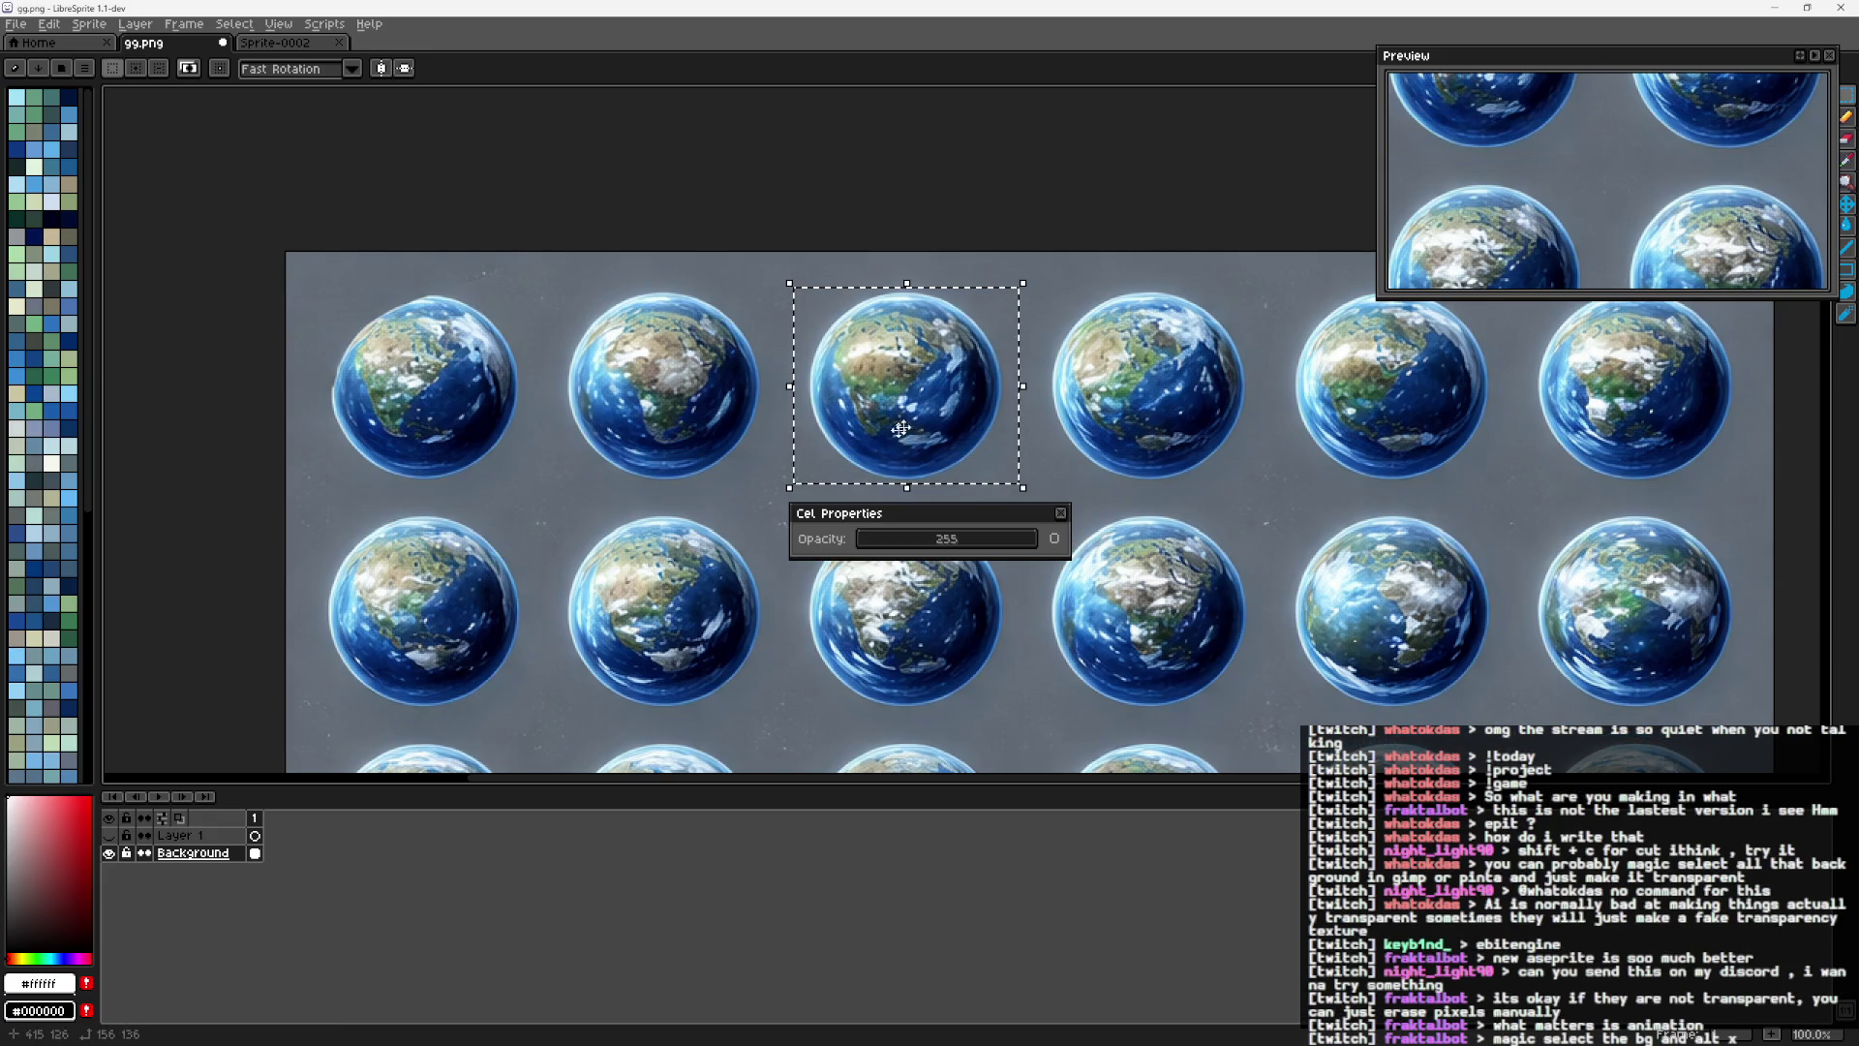
click(83, 27)
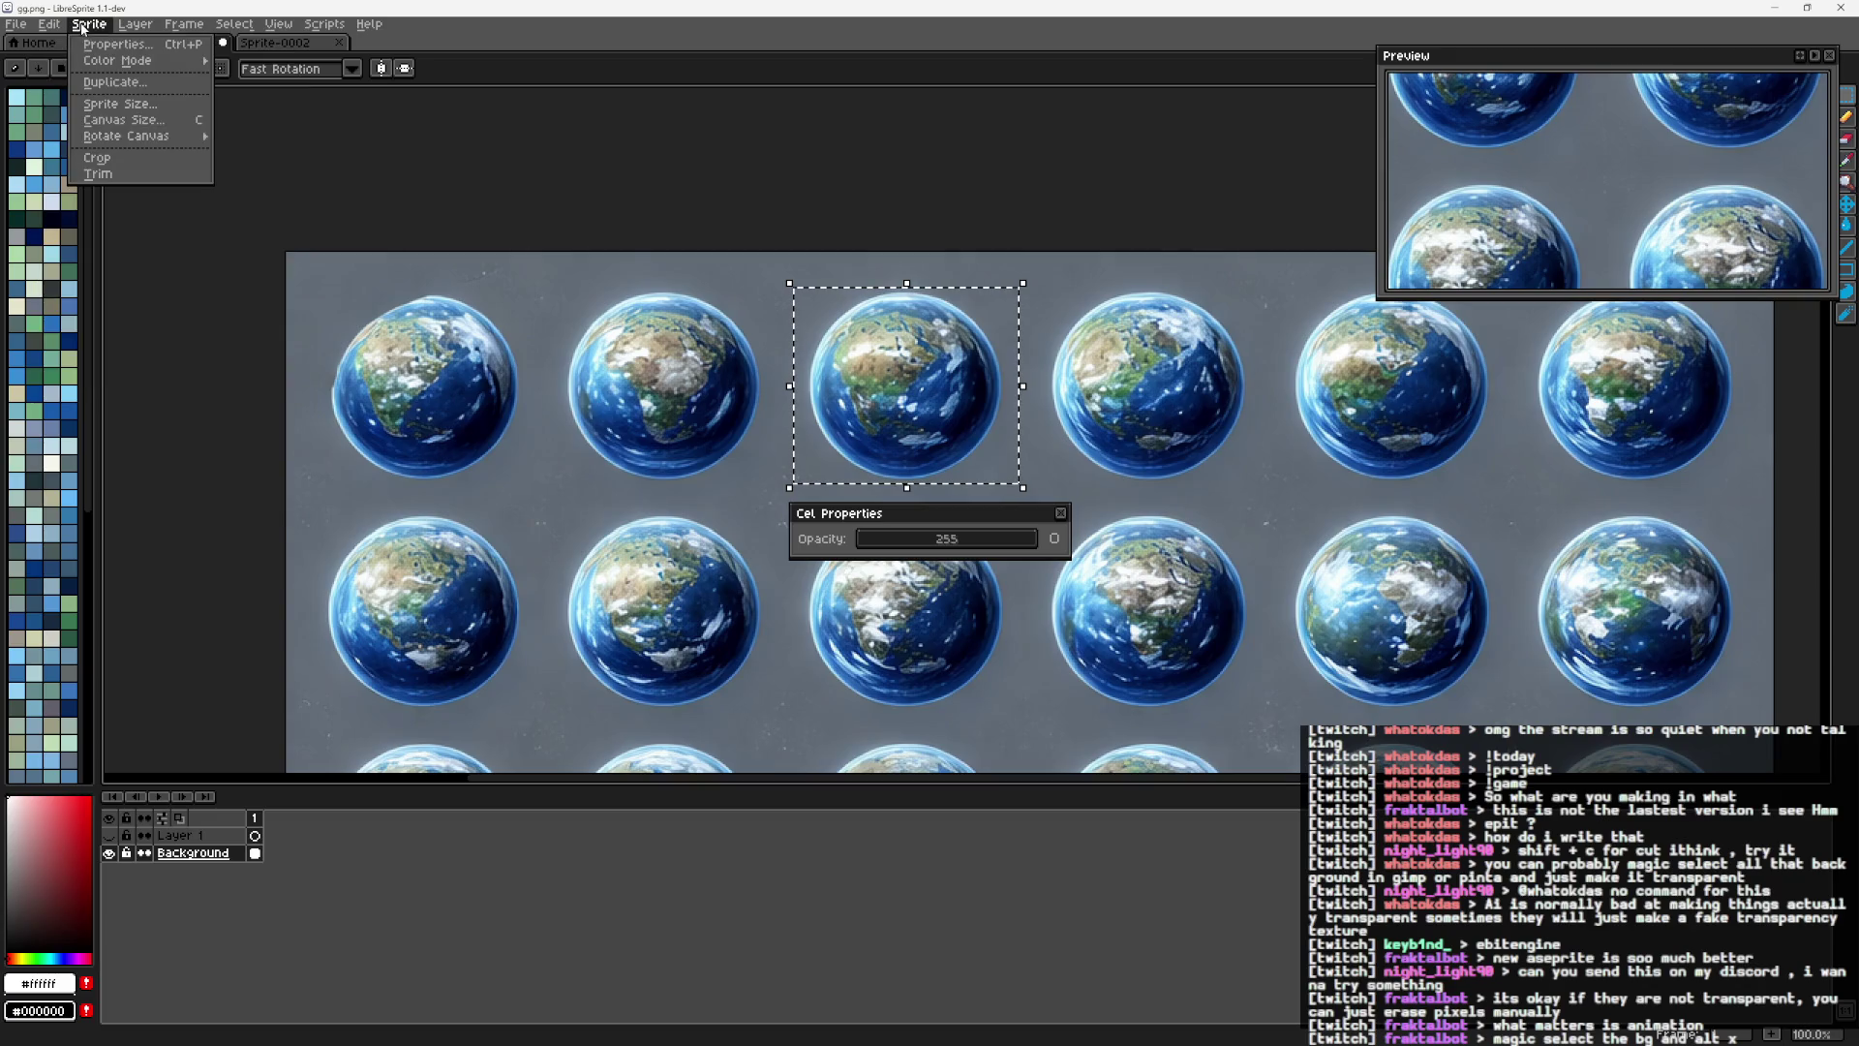
click(193, 152)
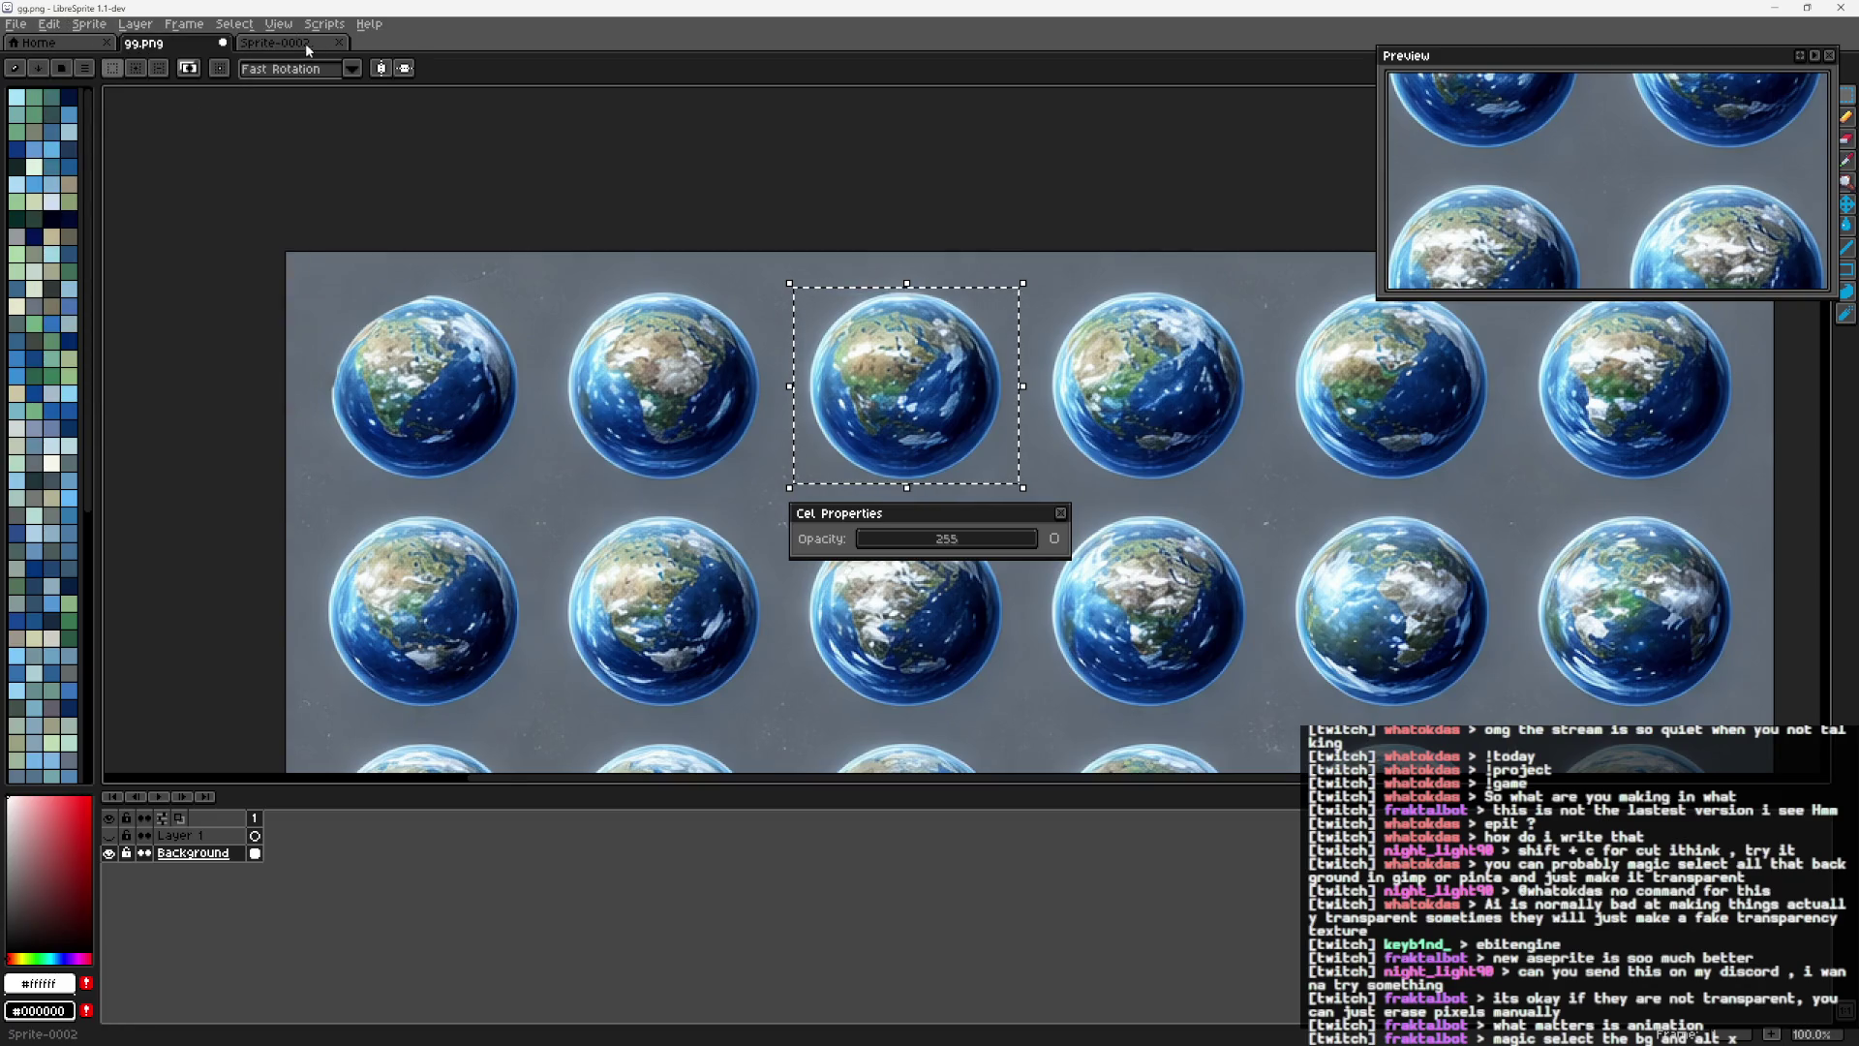
- Paste the earth into Sprite-0002, close the Preview, and close the Sprite-0002 tab
click(306, 44)
key(ctrl+v)
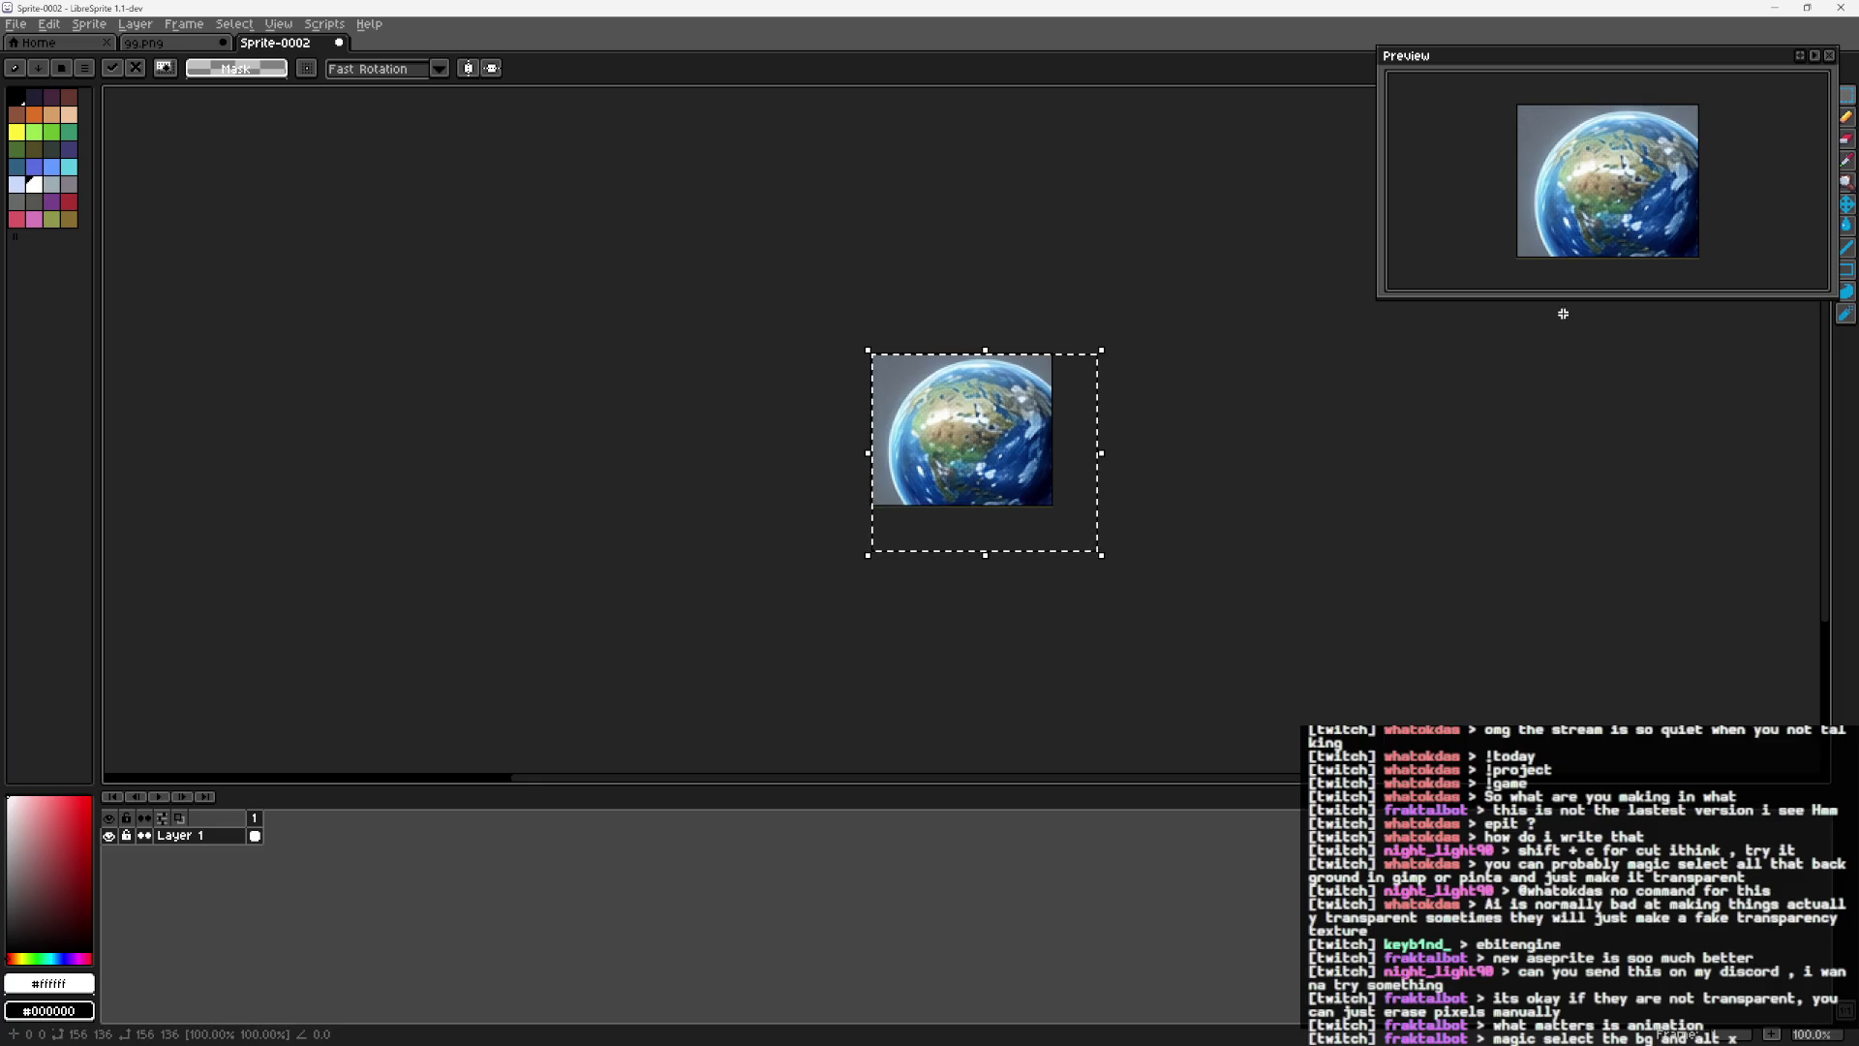
click(1829, 55)
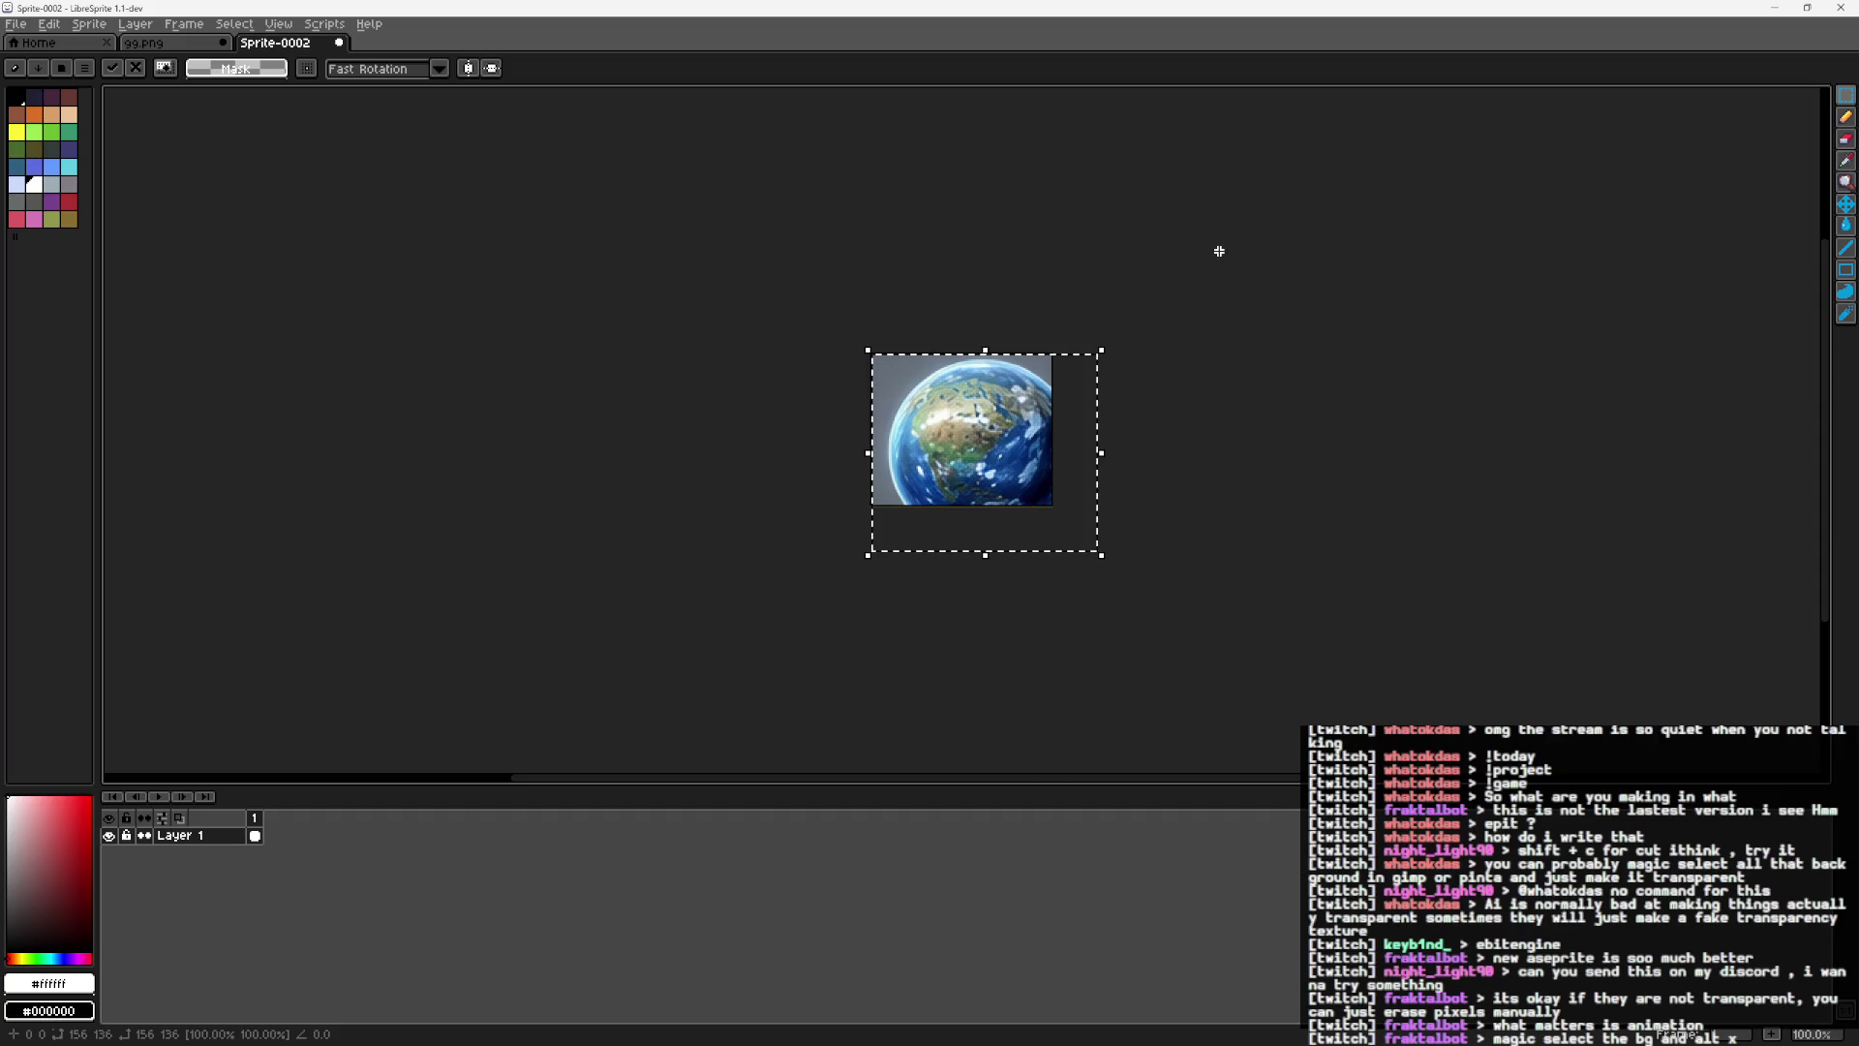
click(339, 43)
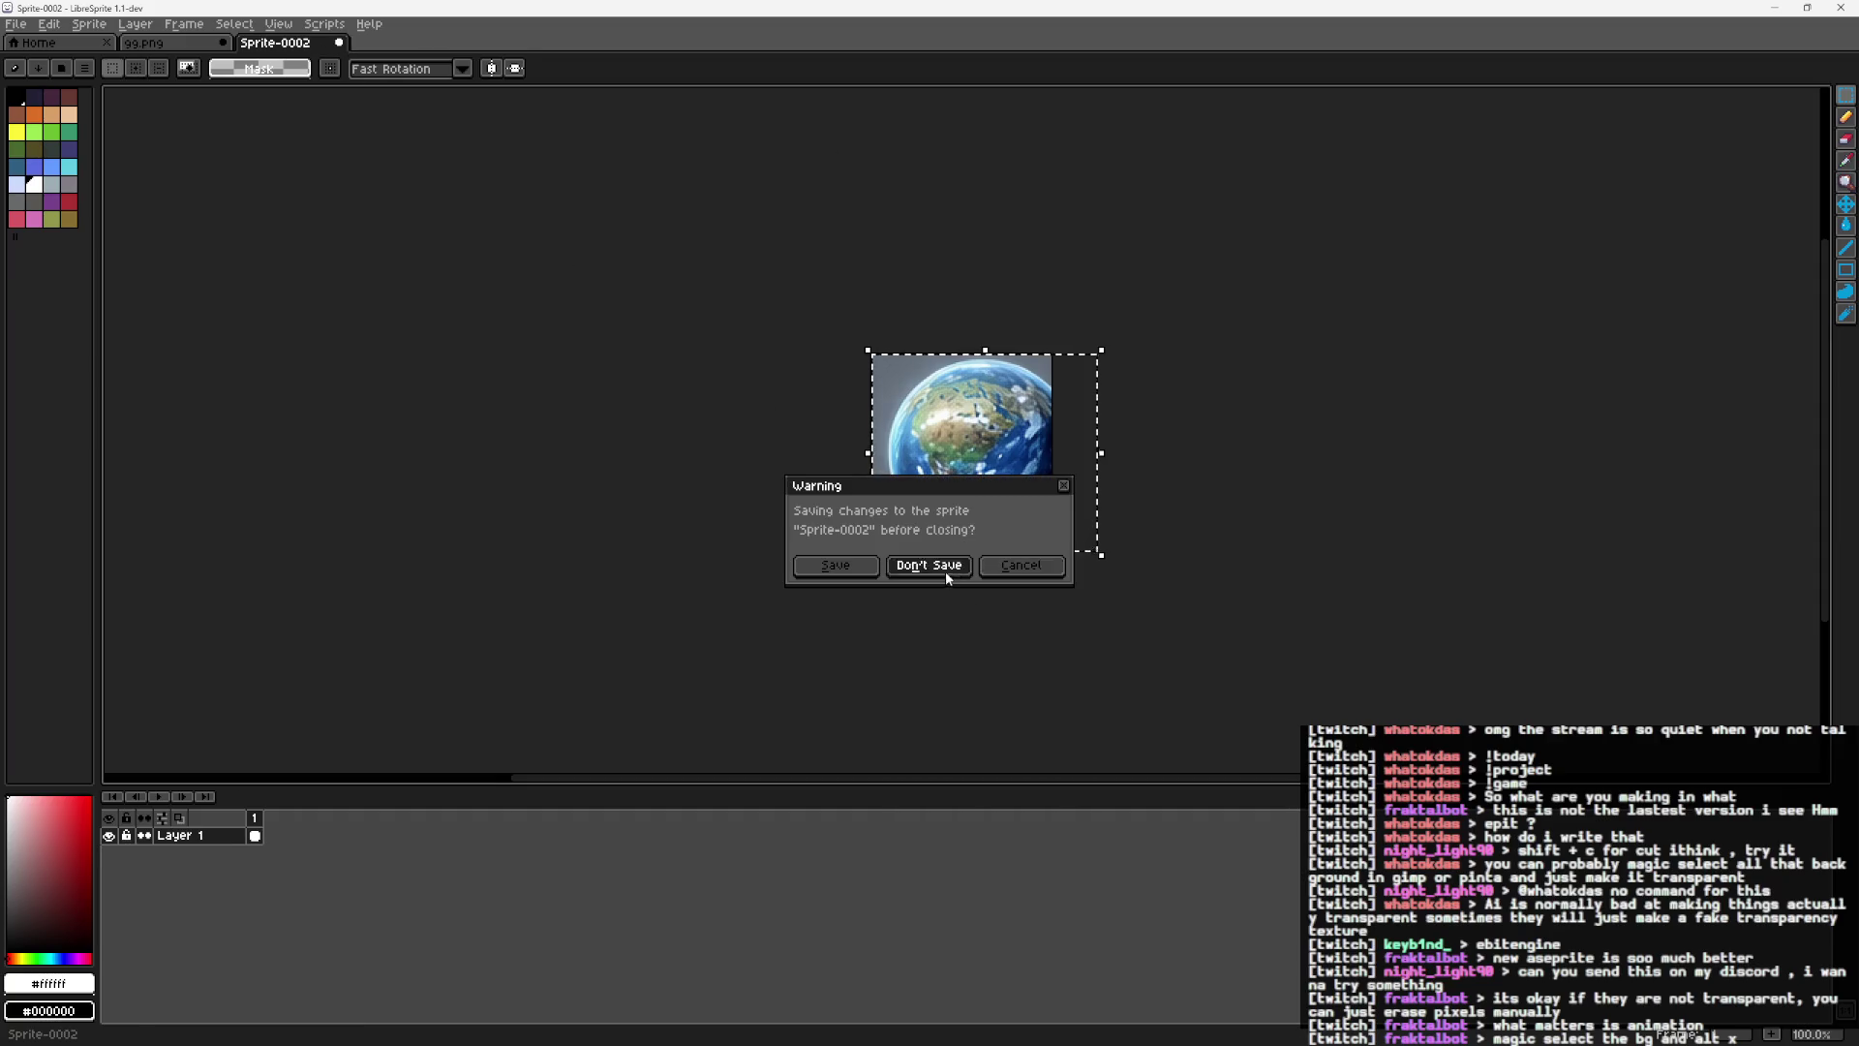
- Discard Sprite-0002, create a 200×200 sprite, and paste the earth into its centre
click(929, 565)
click(16, 23)
click(39, 33)
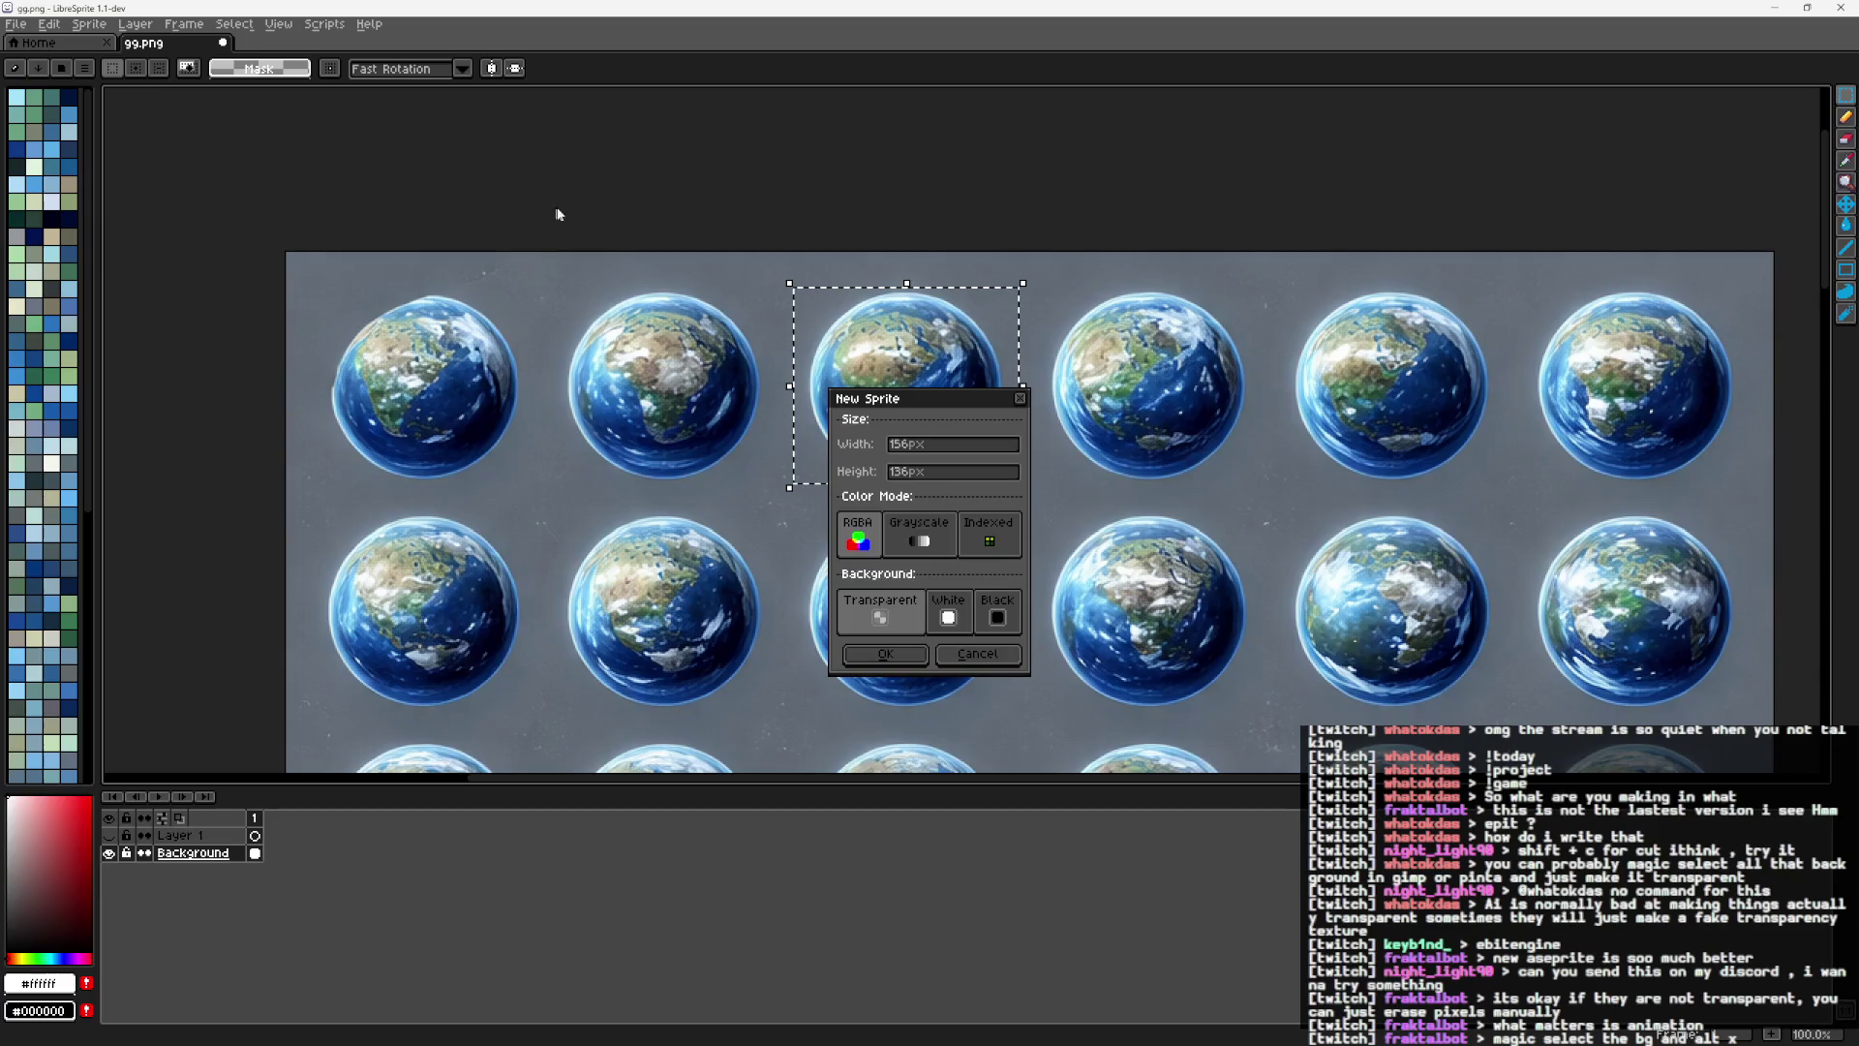
click(936, 443)
text(2)
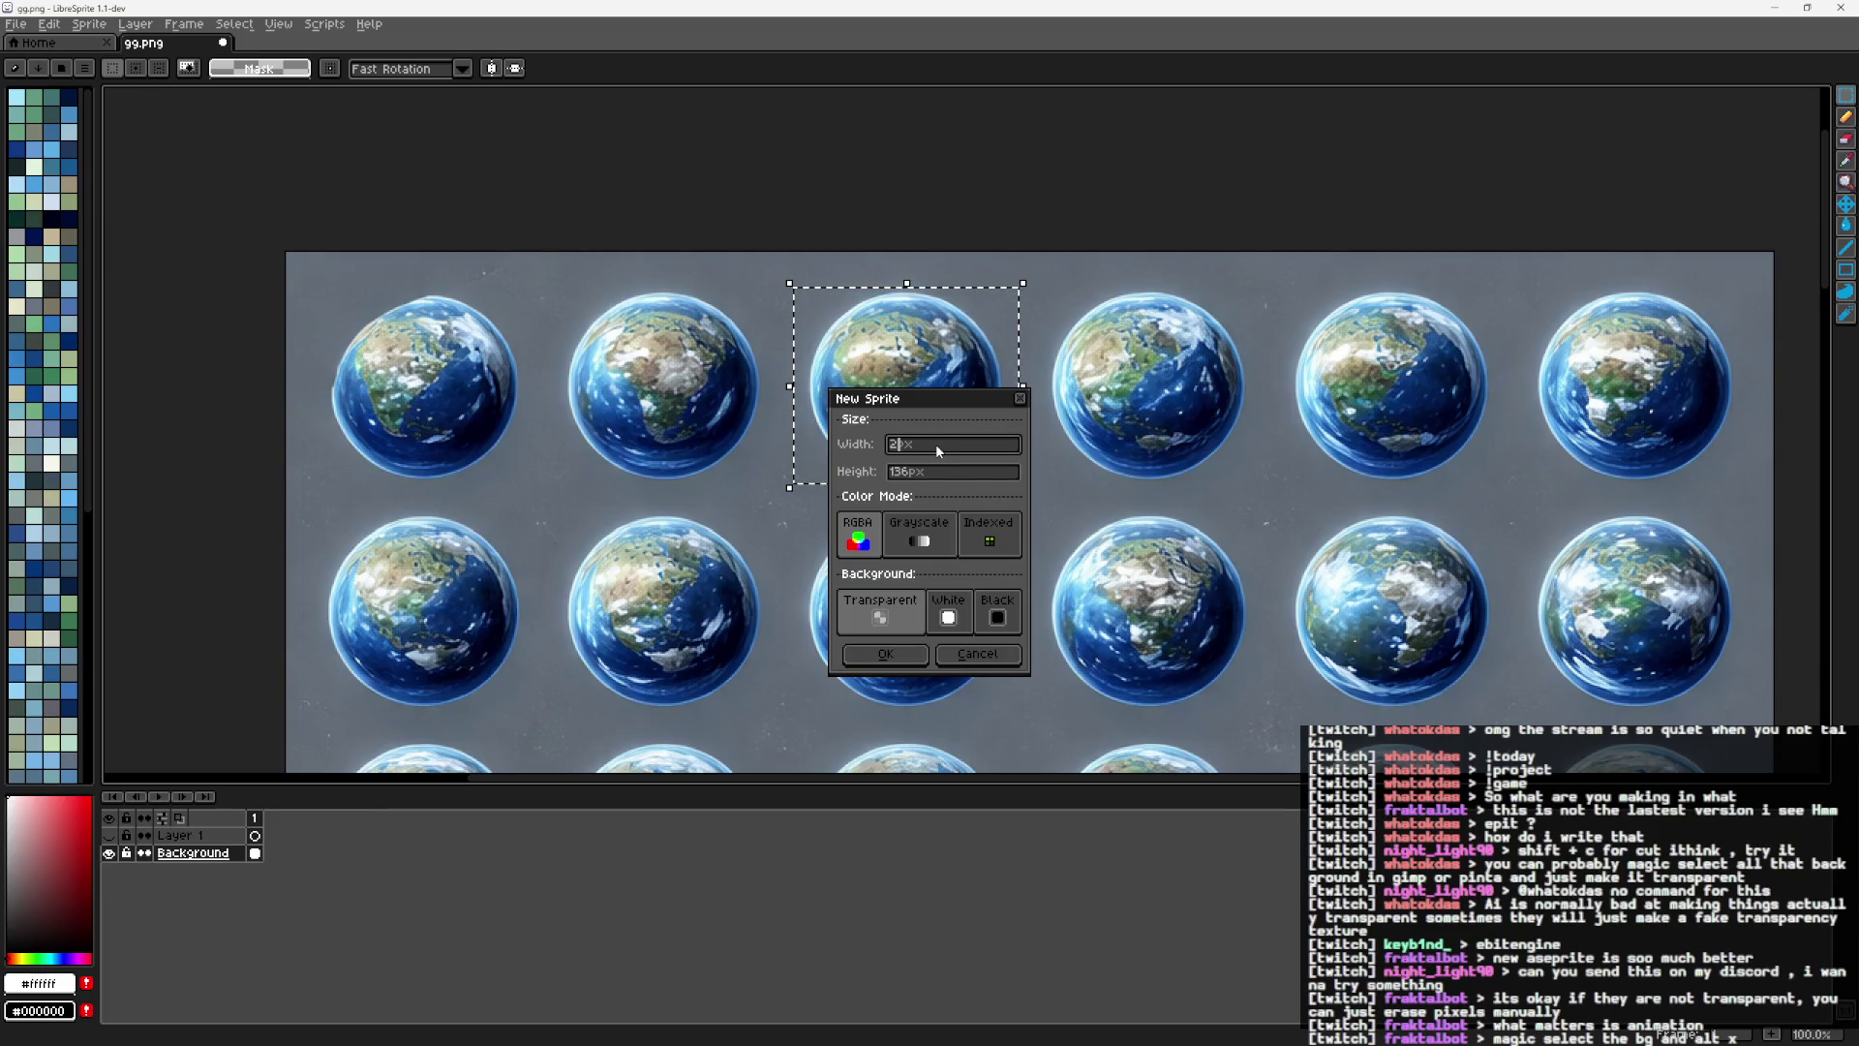
key(Return)
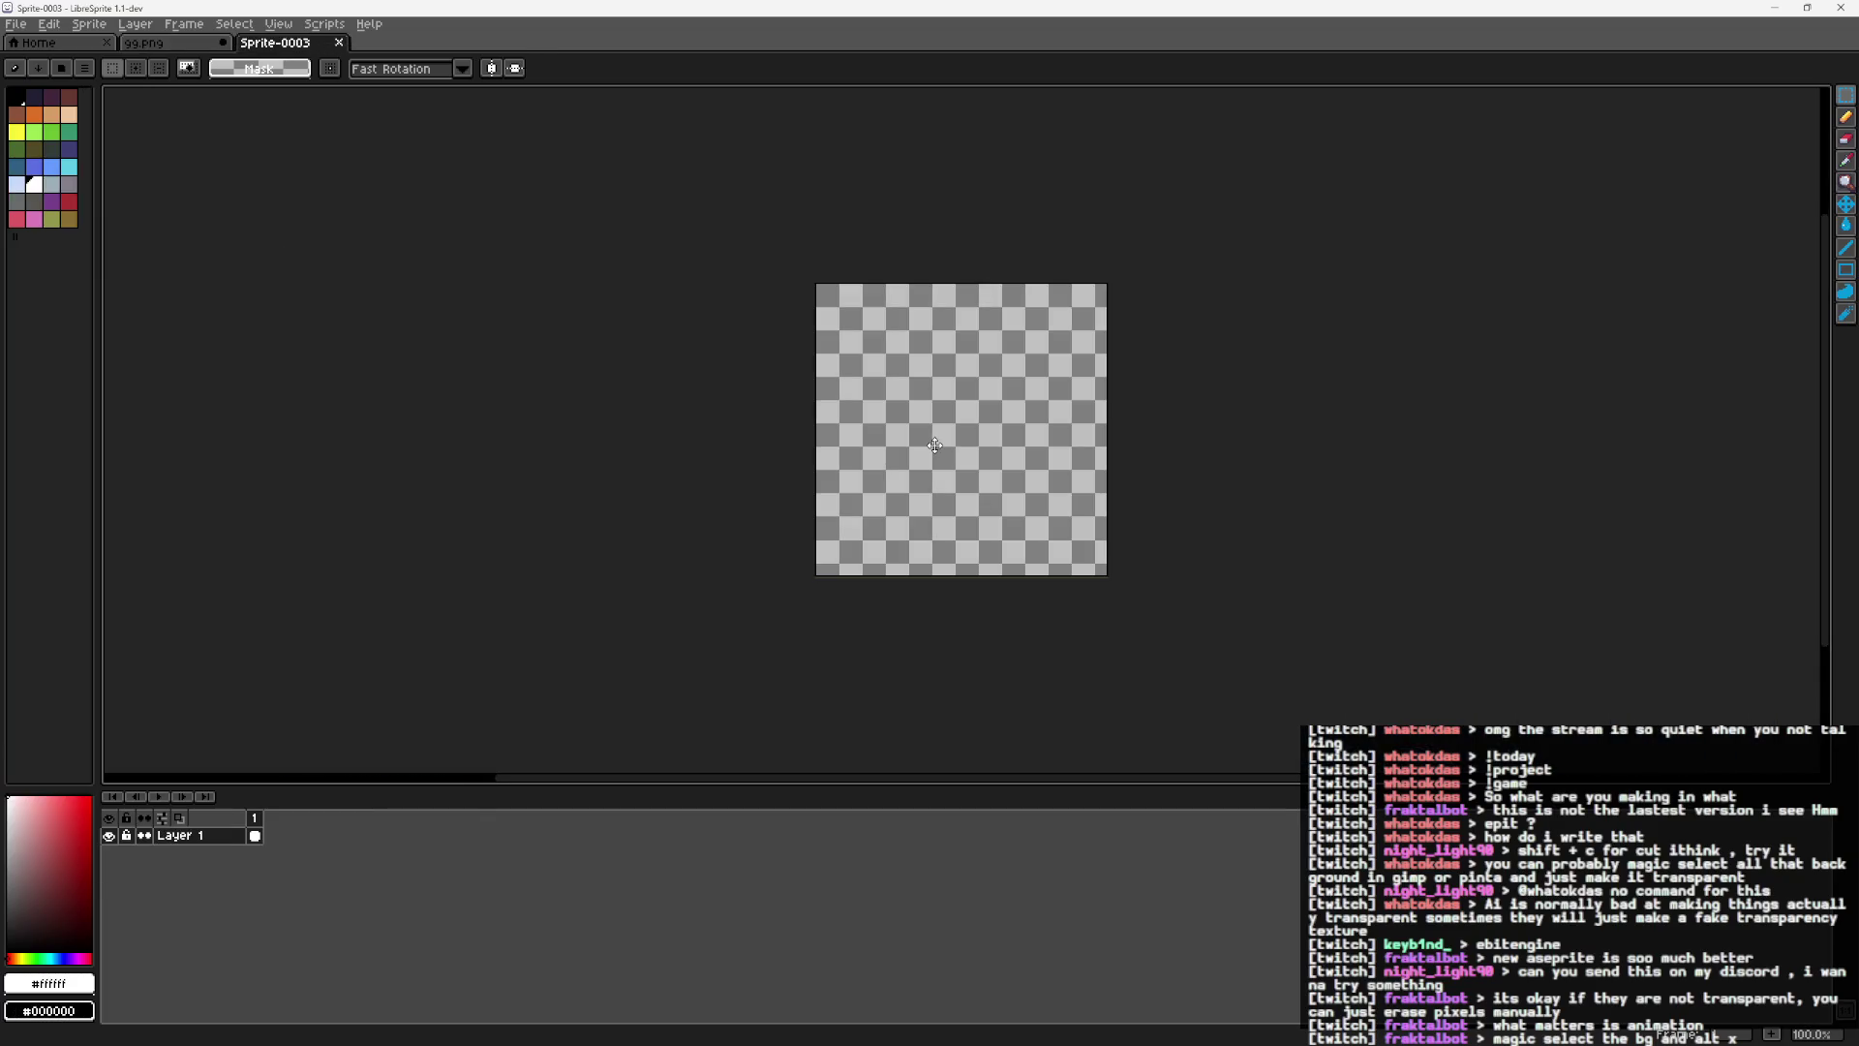
key(ctrl+v)
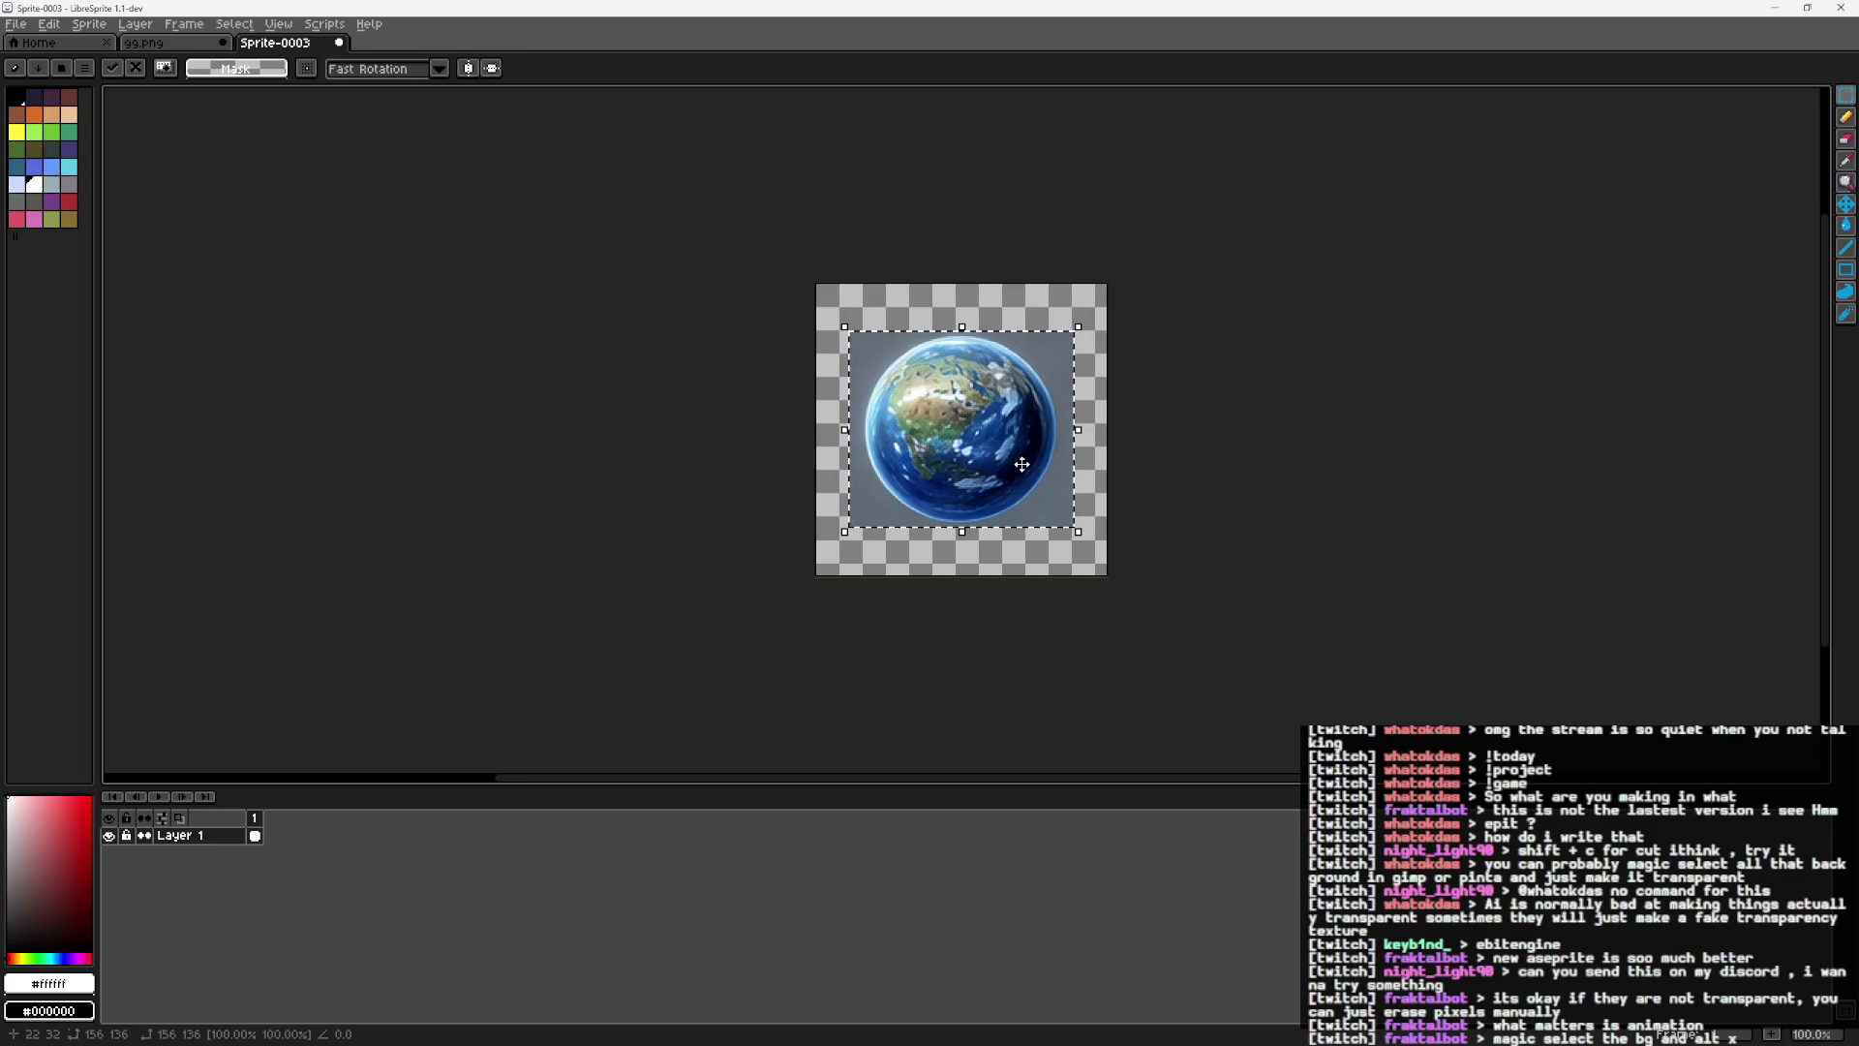
key(Return)
scroll(1143, 417, up, 3)
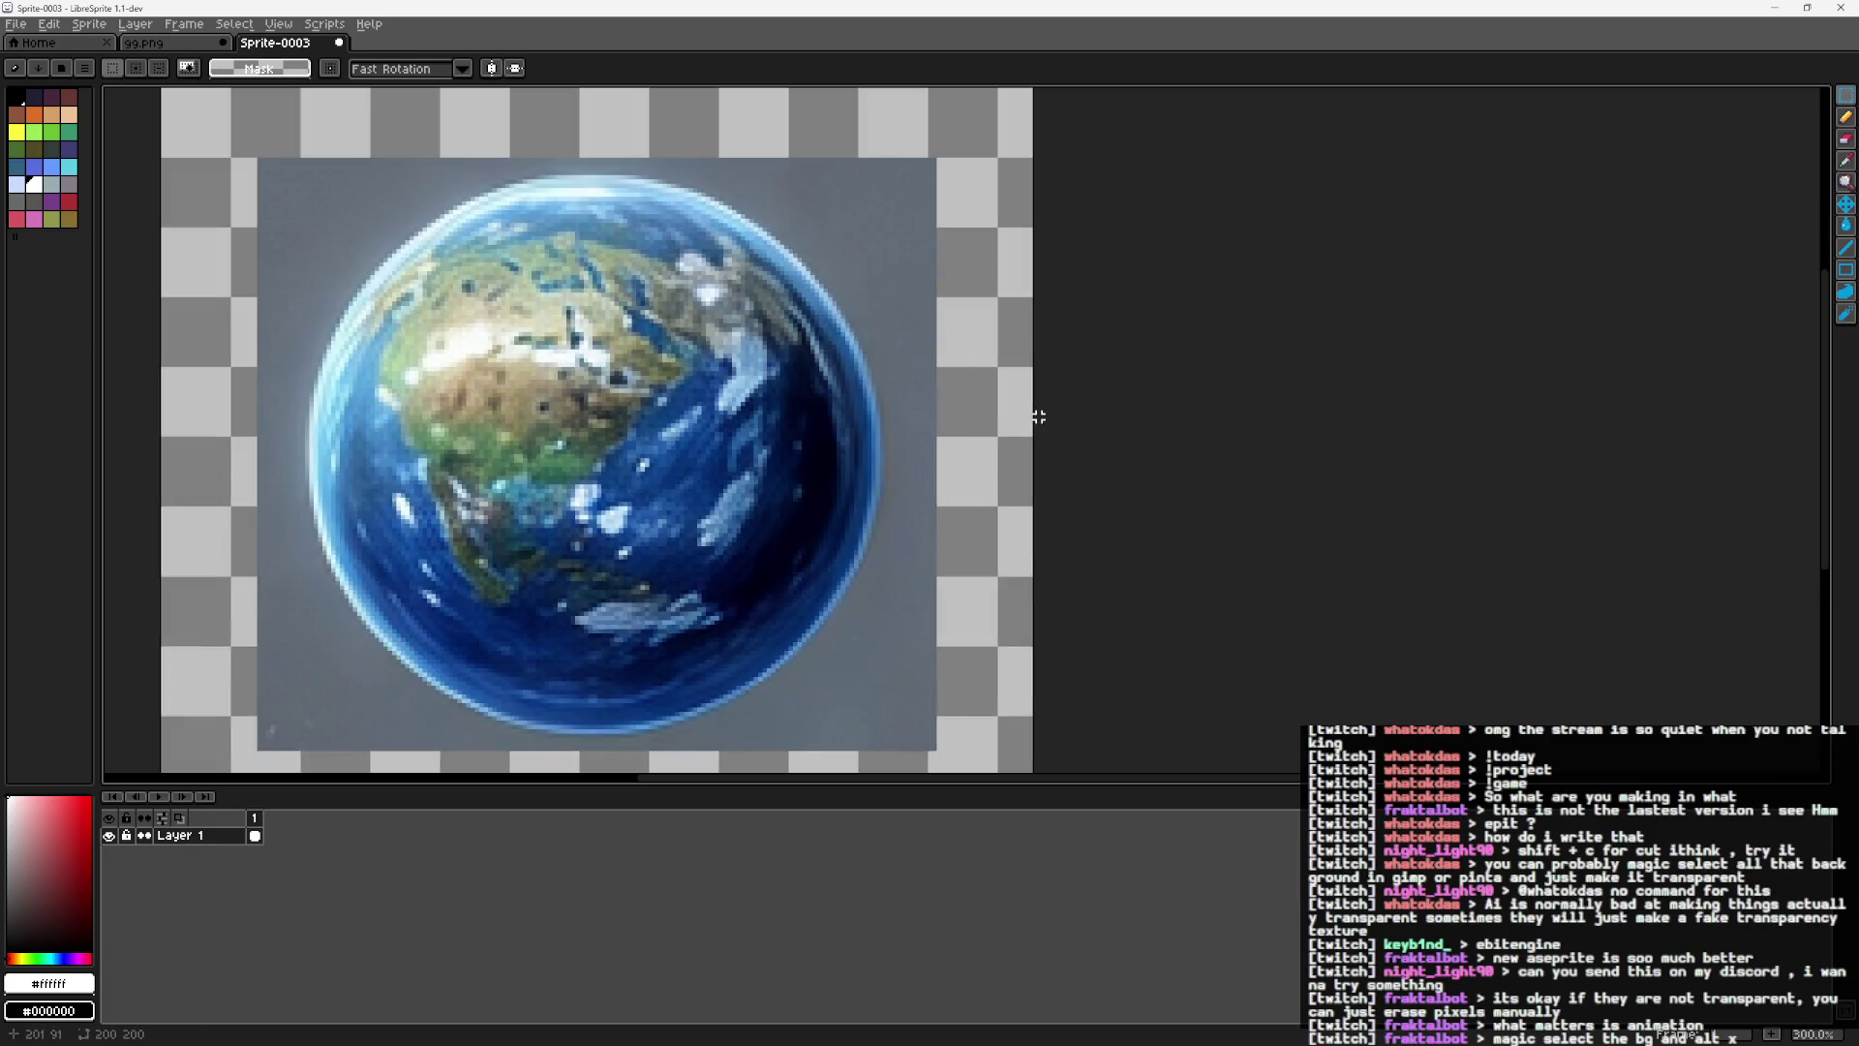
- Move a grey block partly off the canvas and delete the grey patch left of the globe
scroll(1038, 417, down, 1)
mouse_move(549, 279)
mouse_down()
mouse_move(578, 308)
mouse_move(515, 341)
mouse_move(457, 299)
mouse_up()
mouse_move(593, 233)
mouse_down()
mouse_move(509, 320)
mouse_move(428, 215)
mouse_up()
click(554, 329)
drag(554, 329, 501, 374)
key(Delete)
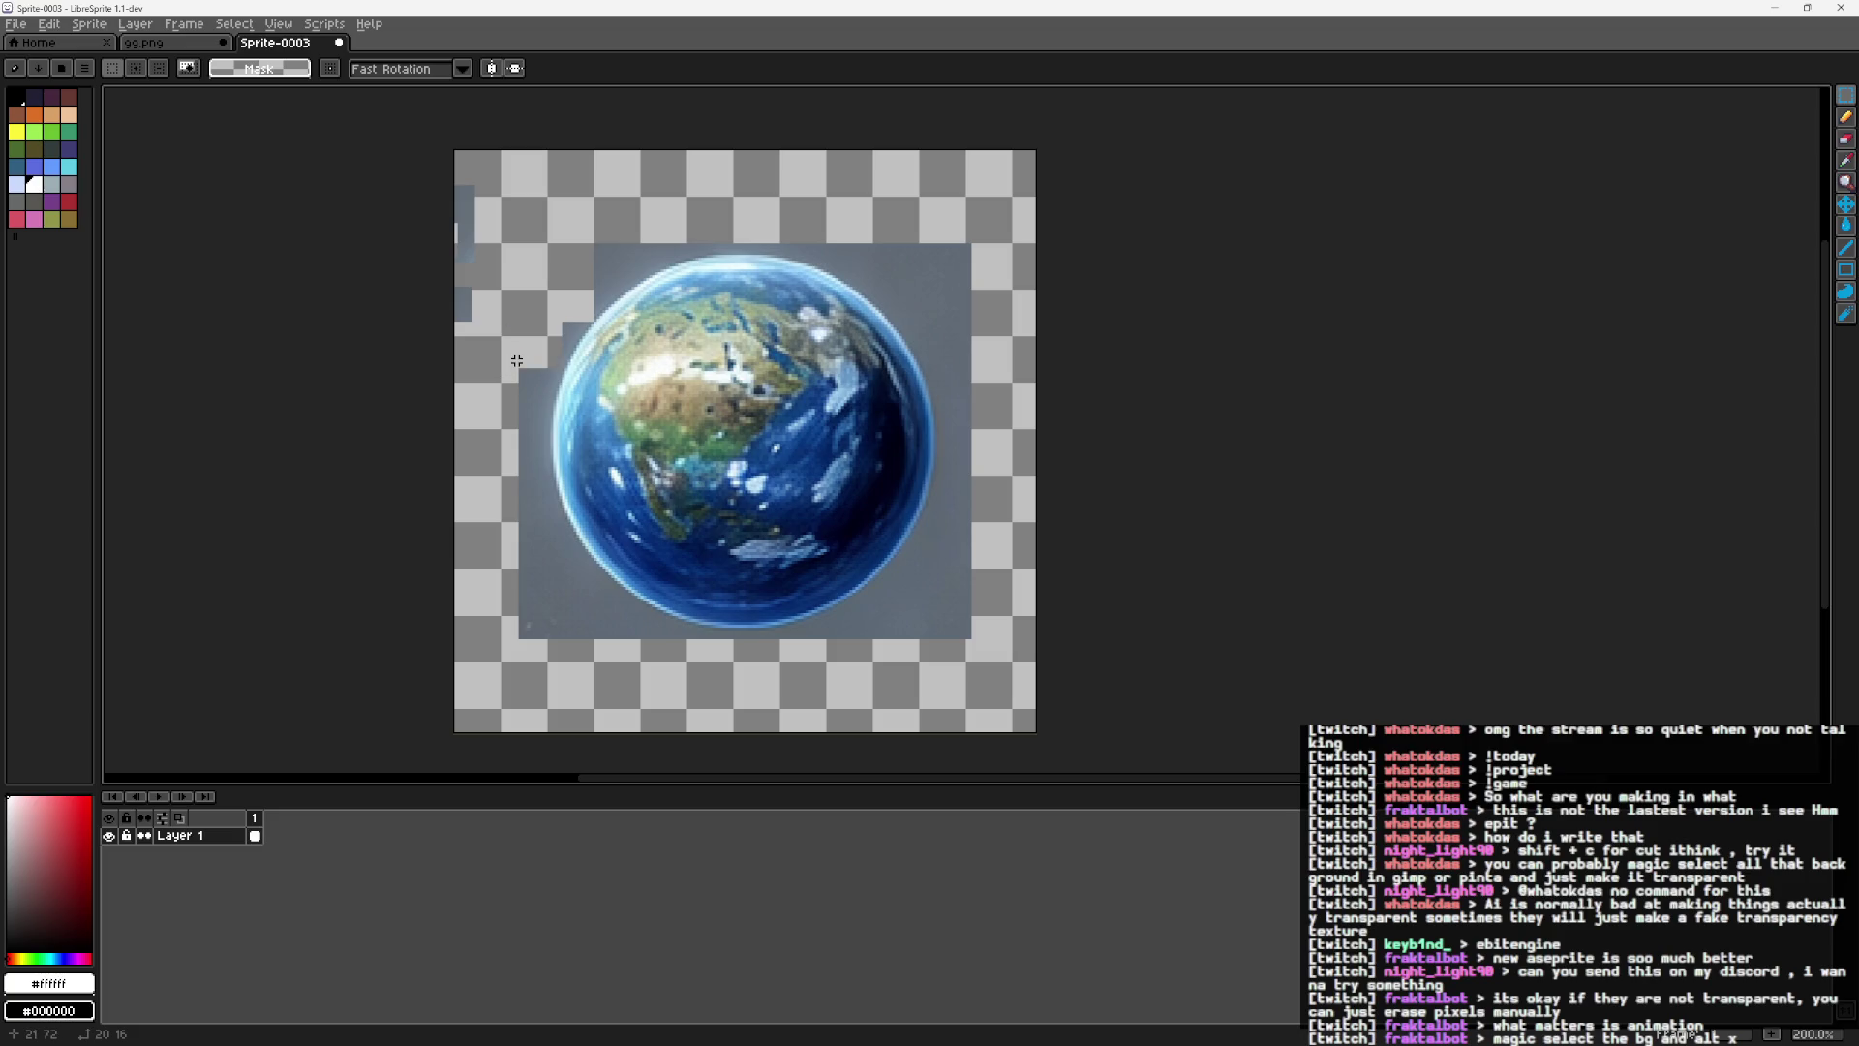
key(ctrl+d)
- Delete grey strips along the canvas's left edge and near the globe's top-right
mouse_move(549, 360)
mouse_down()
mouse_move(571, 610)
mouse_move(514, 684)
mouse_up()
key(Delete)
key(ctrl+d)
drag(491, 187, 456, 369)
key(Delete)
key(ctrl+d)
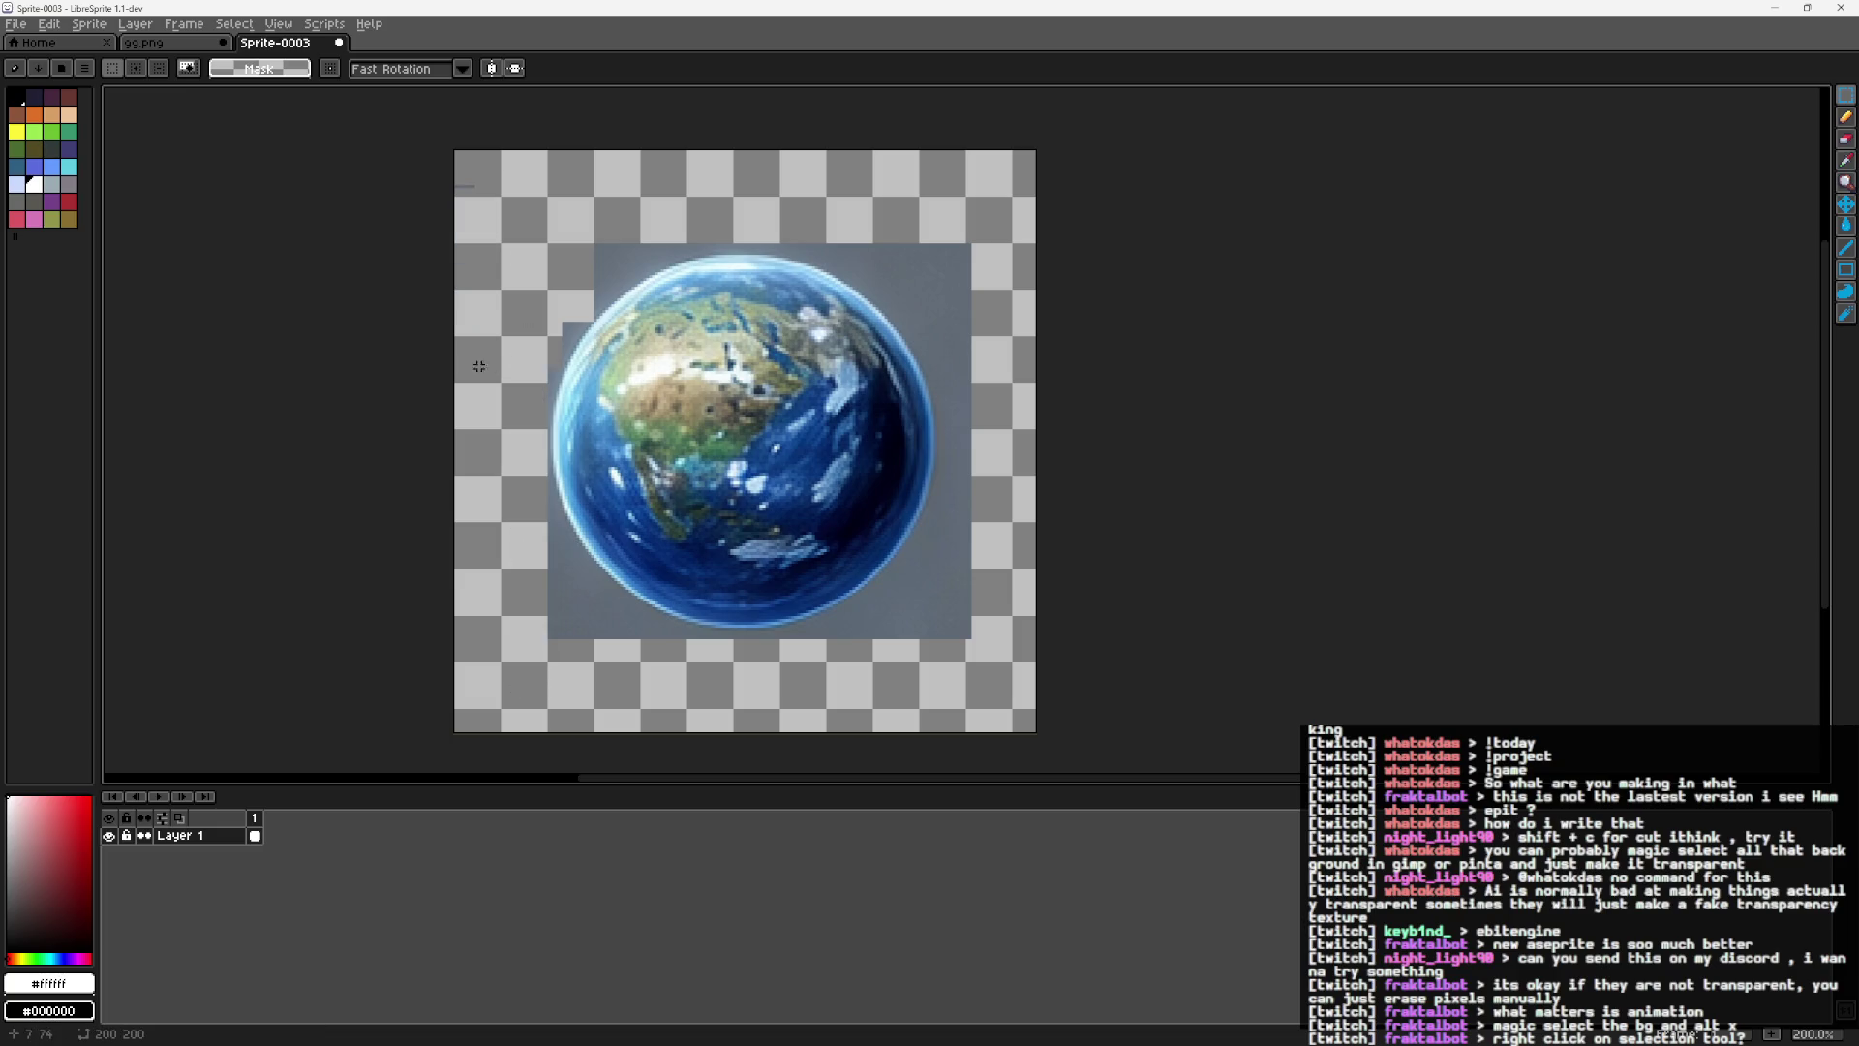
drag(1007, 238, 875, 292)
key(Delete)
key(ctrl+d)
mouse_move(935, 236)
mouse_down()
mouse_move(840, 275)
mouse_move(589, 247)
mouse_move(619, 280)
mouse_up()
key(Delete)
key(ctrl+d)
- Delete the remaining grey above, at the left, and at the lower-left of the globe
key(Delete)
key(ctrl+d)
key(Delete)
key(ctrl+d)
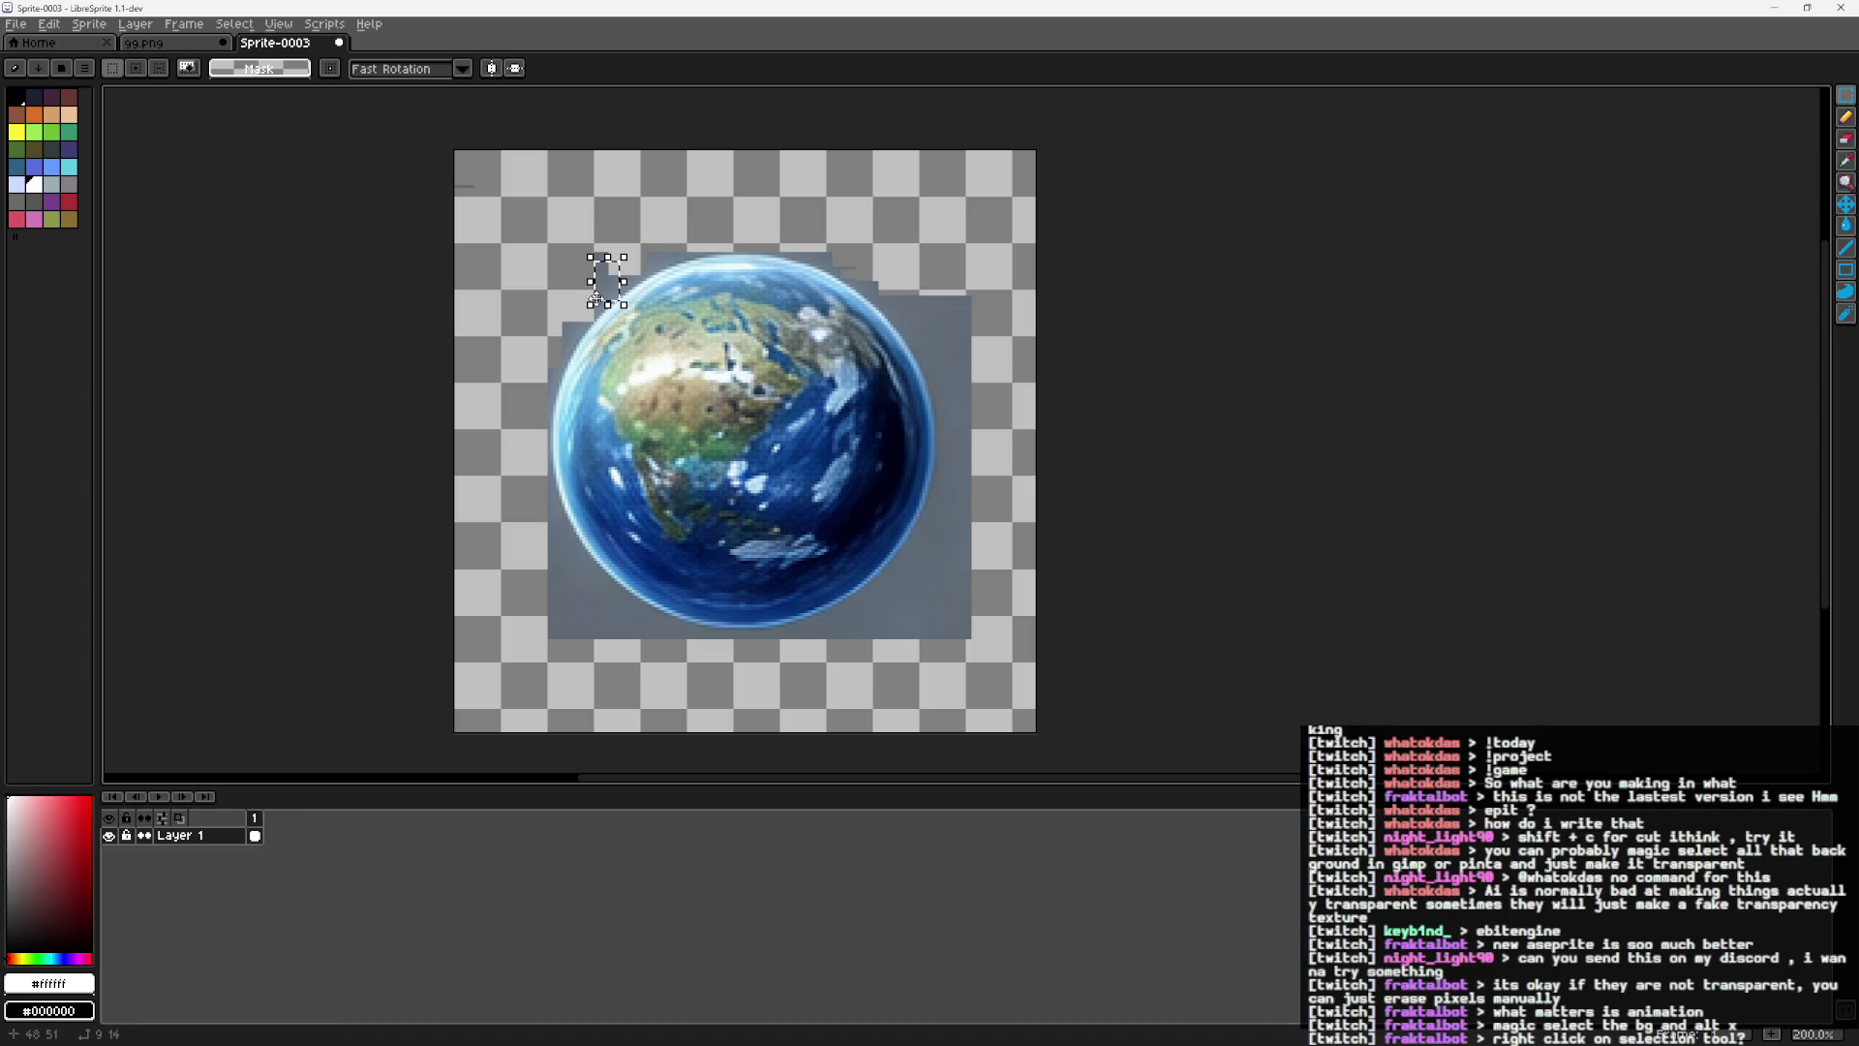
drag(570, 417, 585, 522)
key(Delete)
key(ctrl+d)
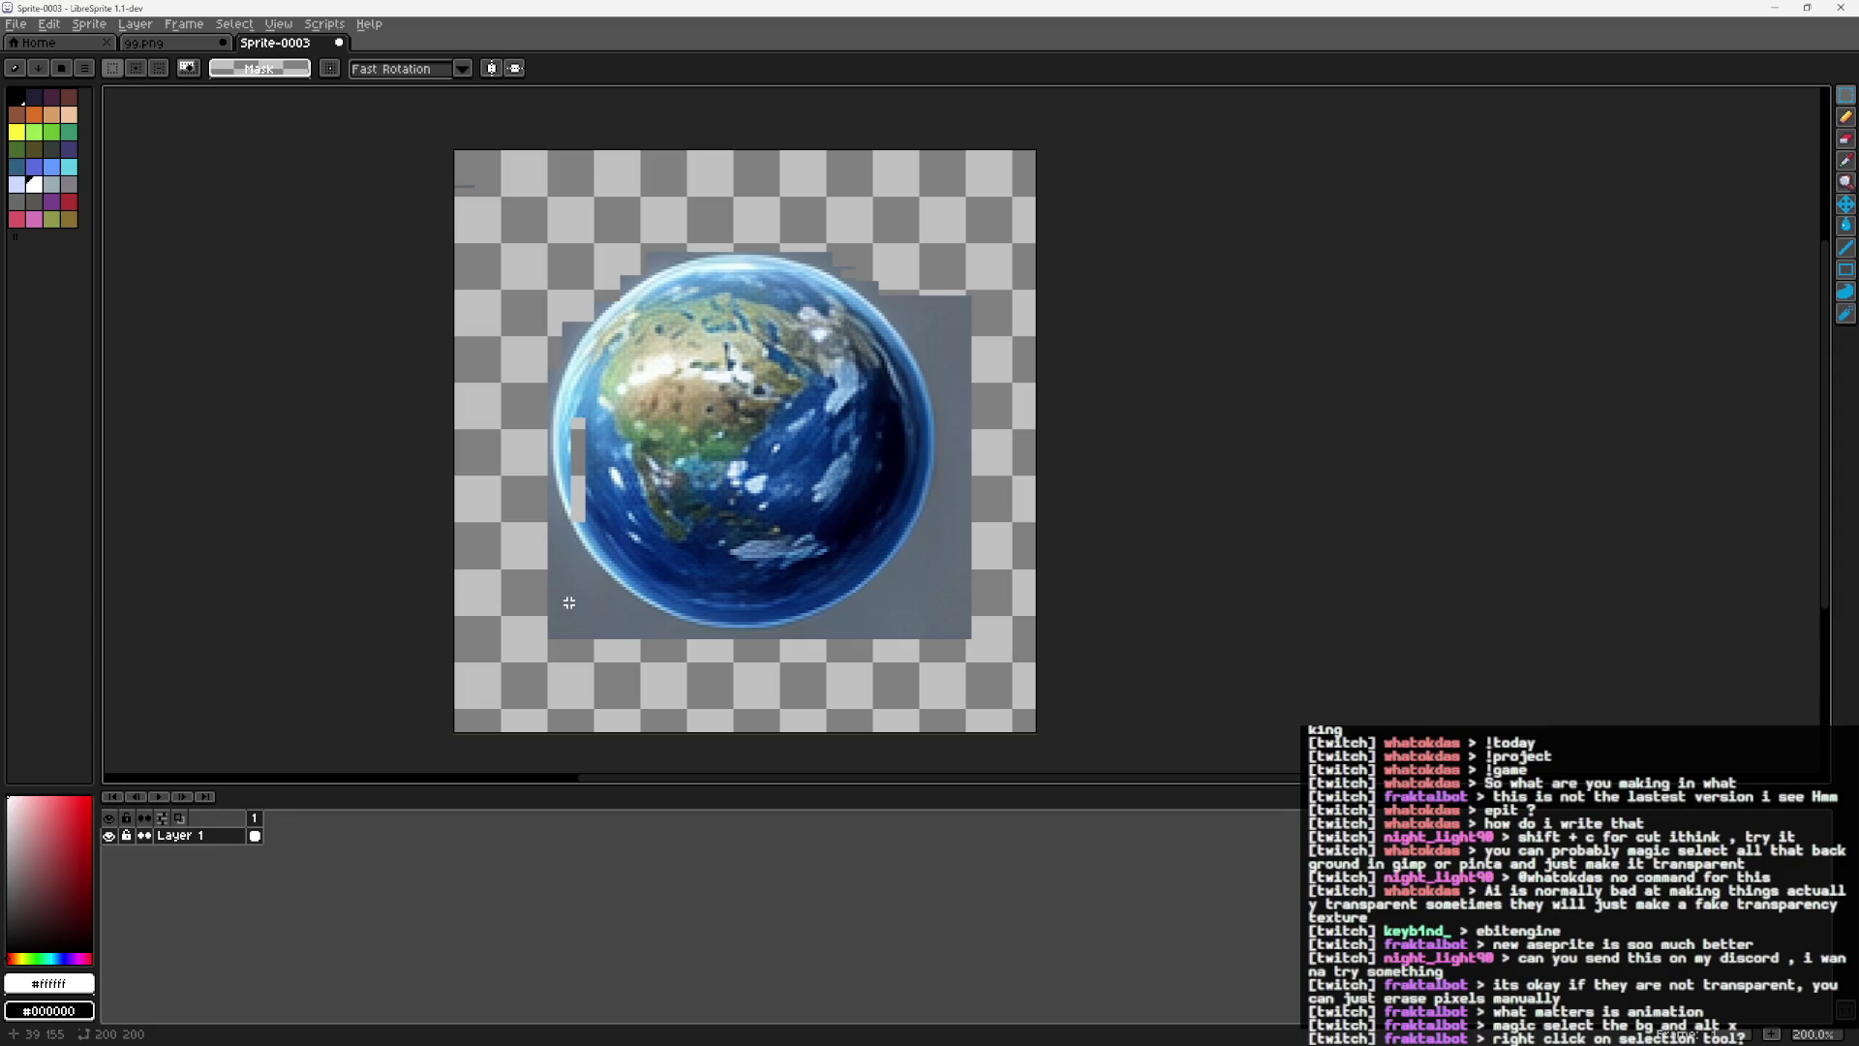
drag(609, 670, 500, 575)
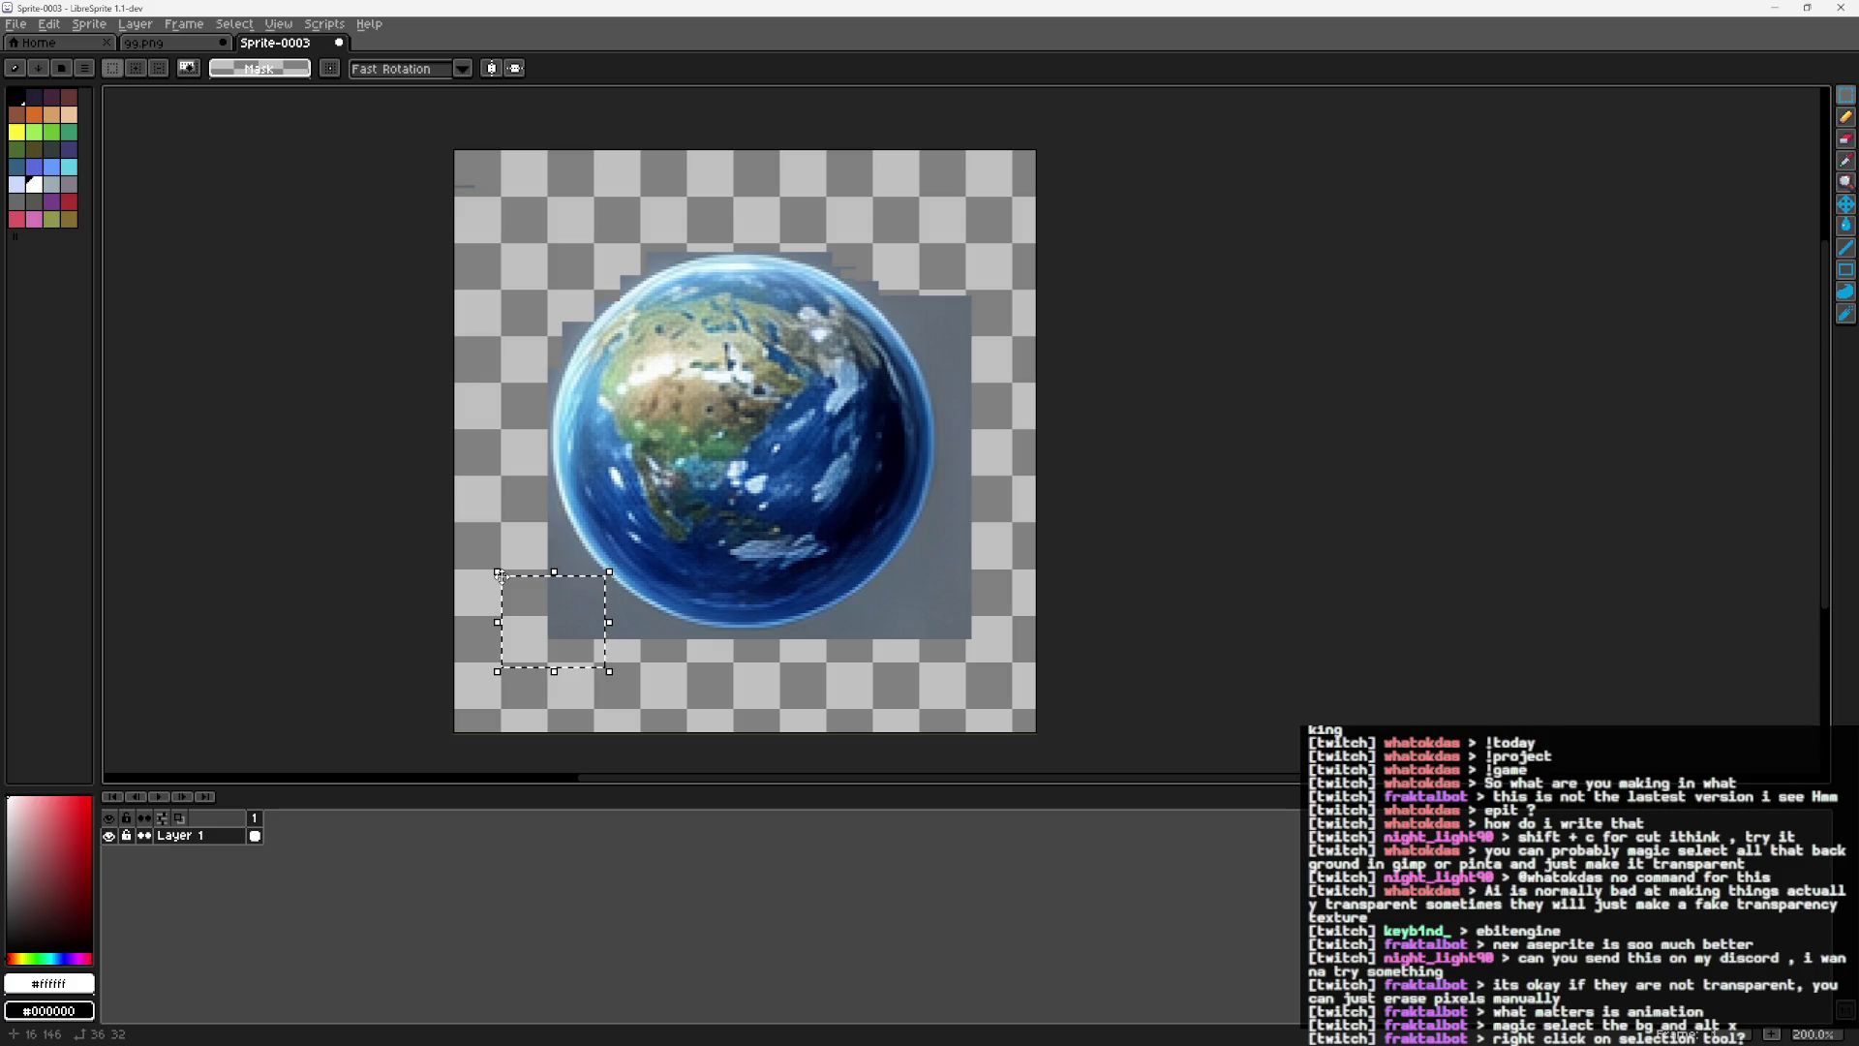
key(Delete)
key(ctrl+d)
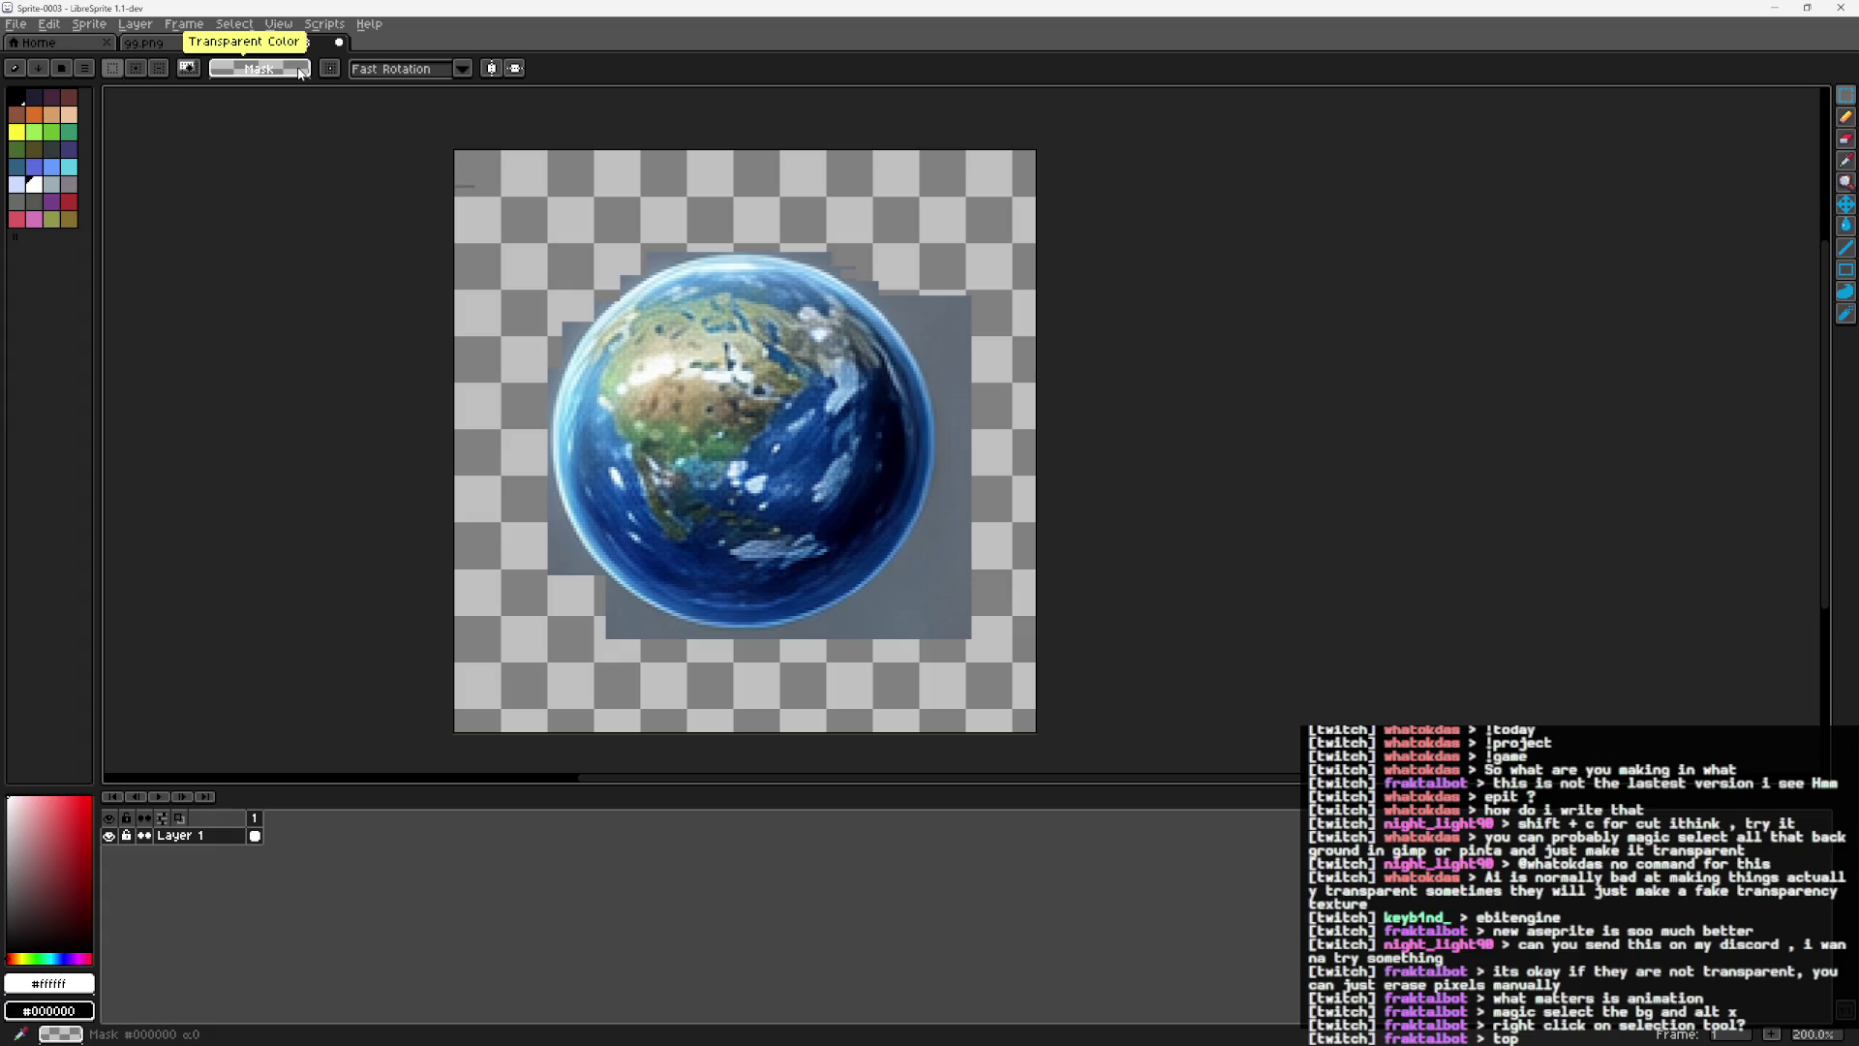
- Switch to the Magic Wand and try selecting the transparent area around the grey square
click(1844, 96)
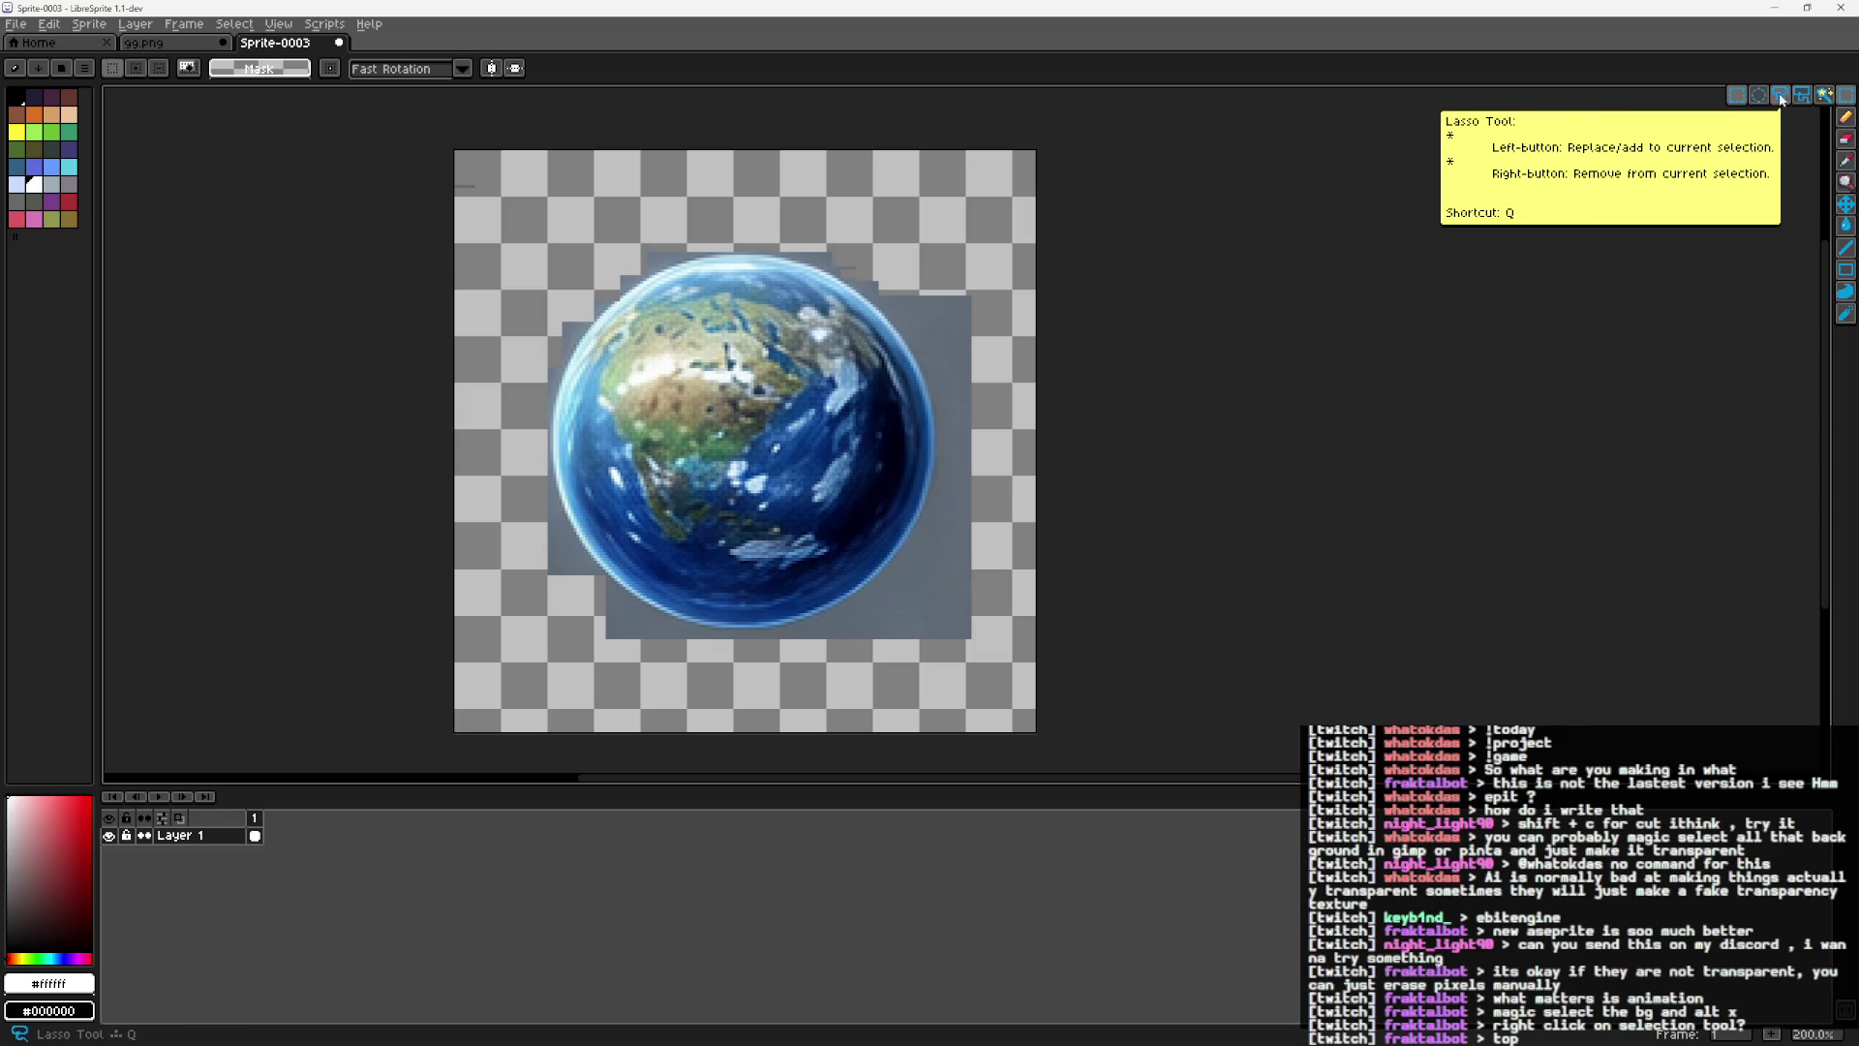
click(1822, 95)
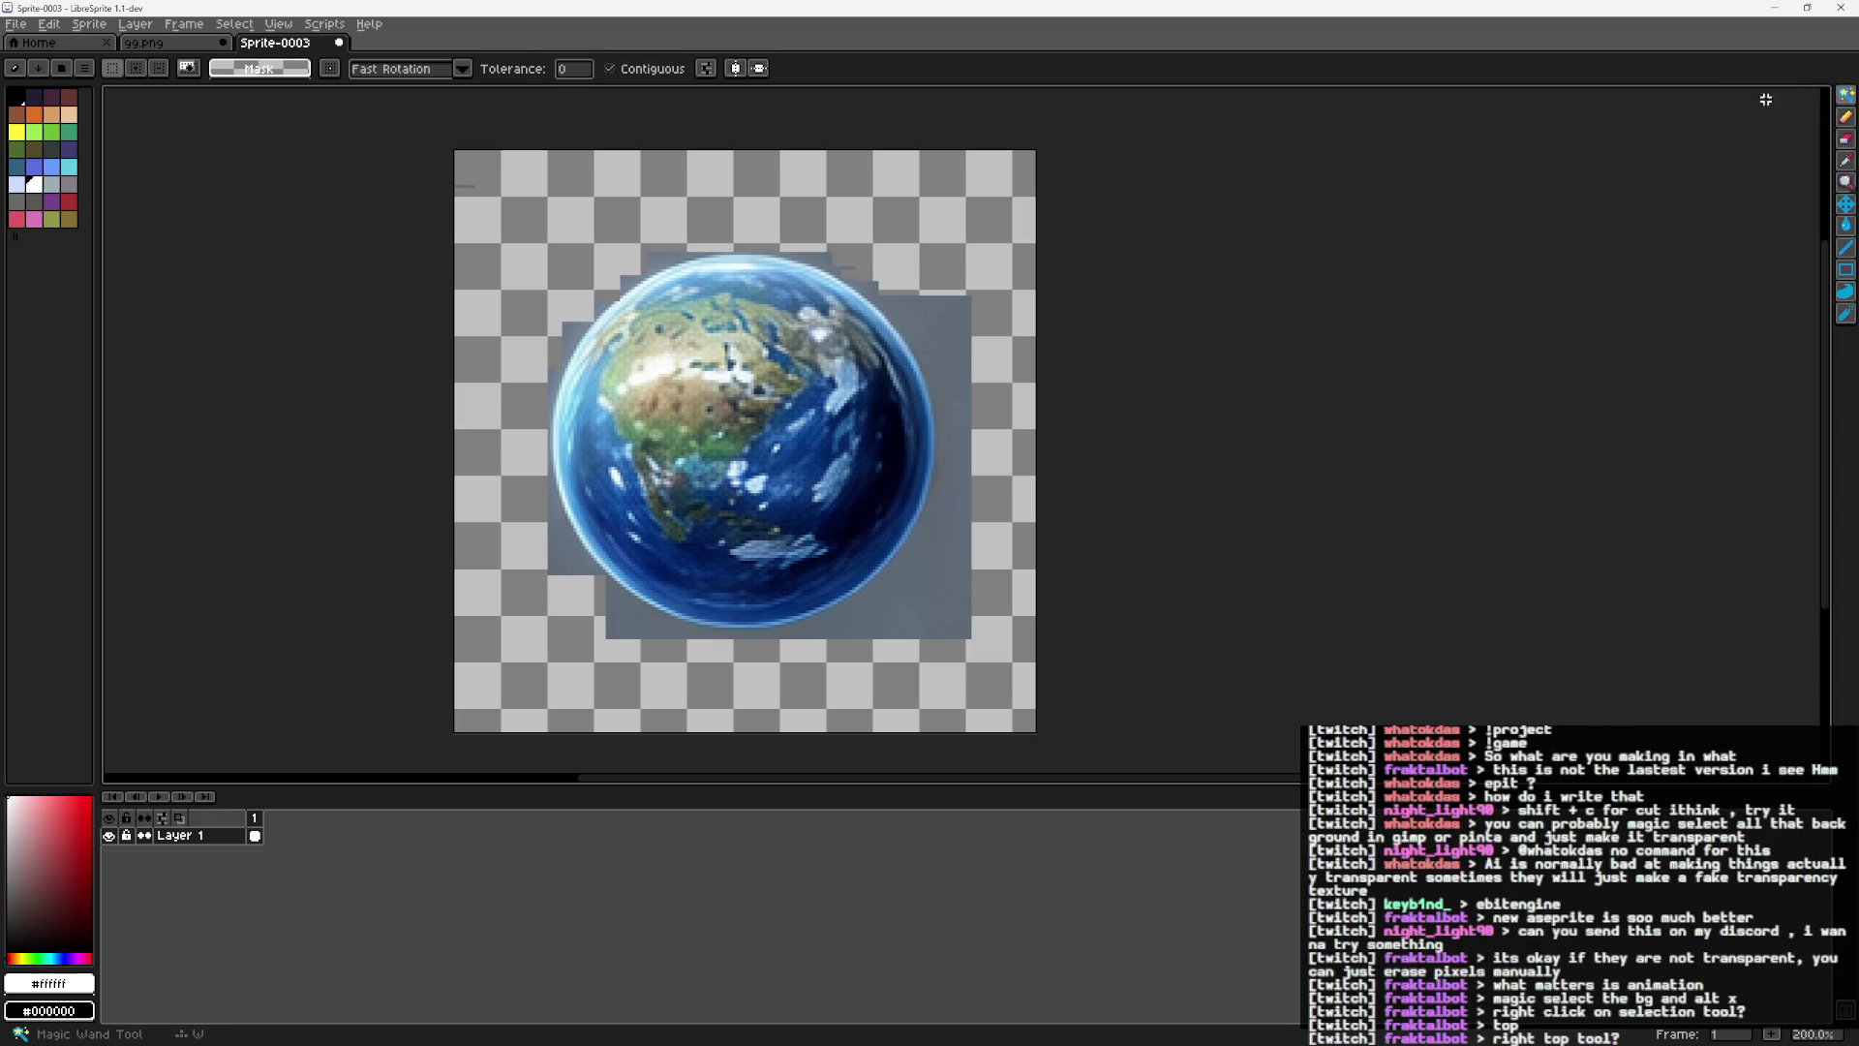
click(950, 368)
click(952, 353)
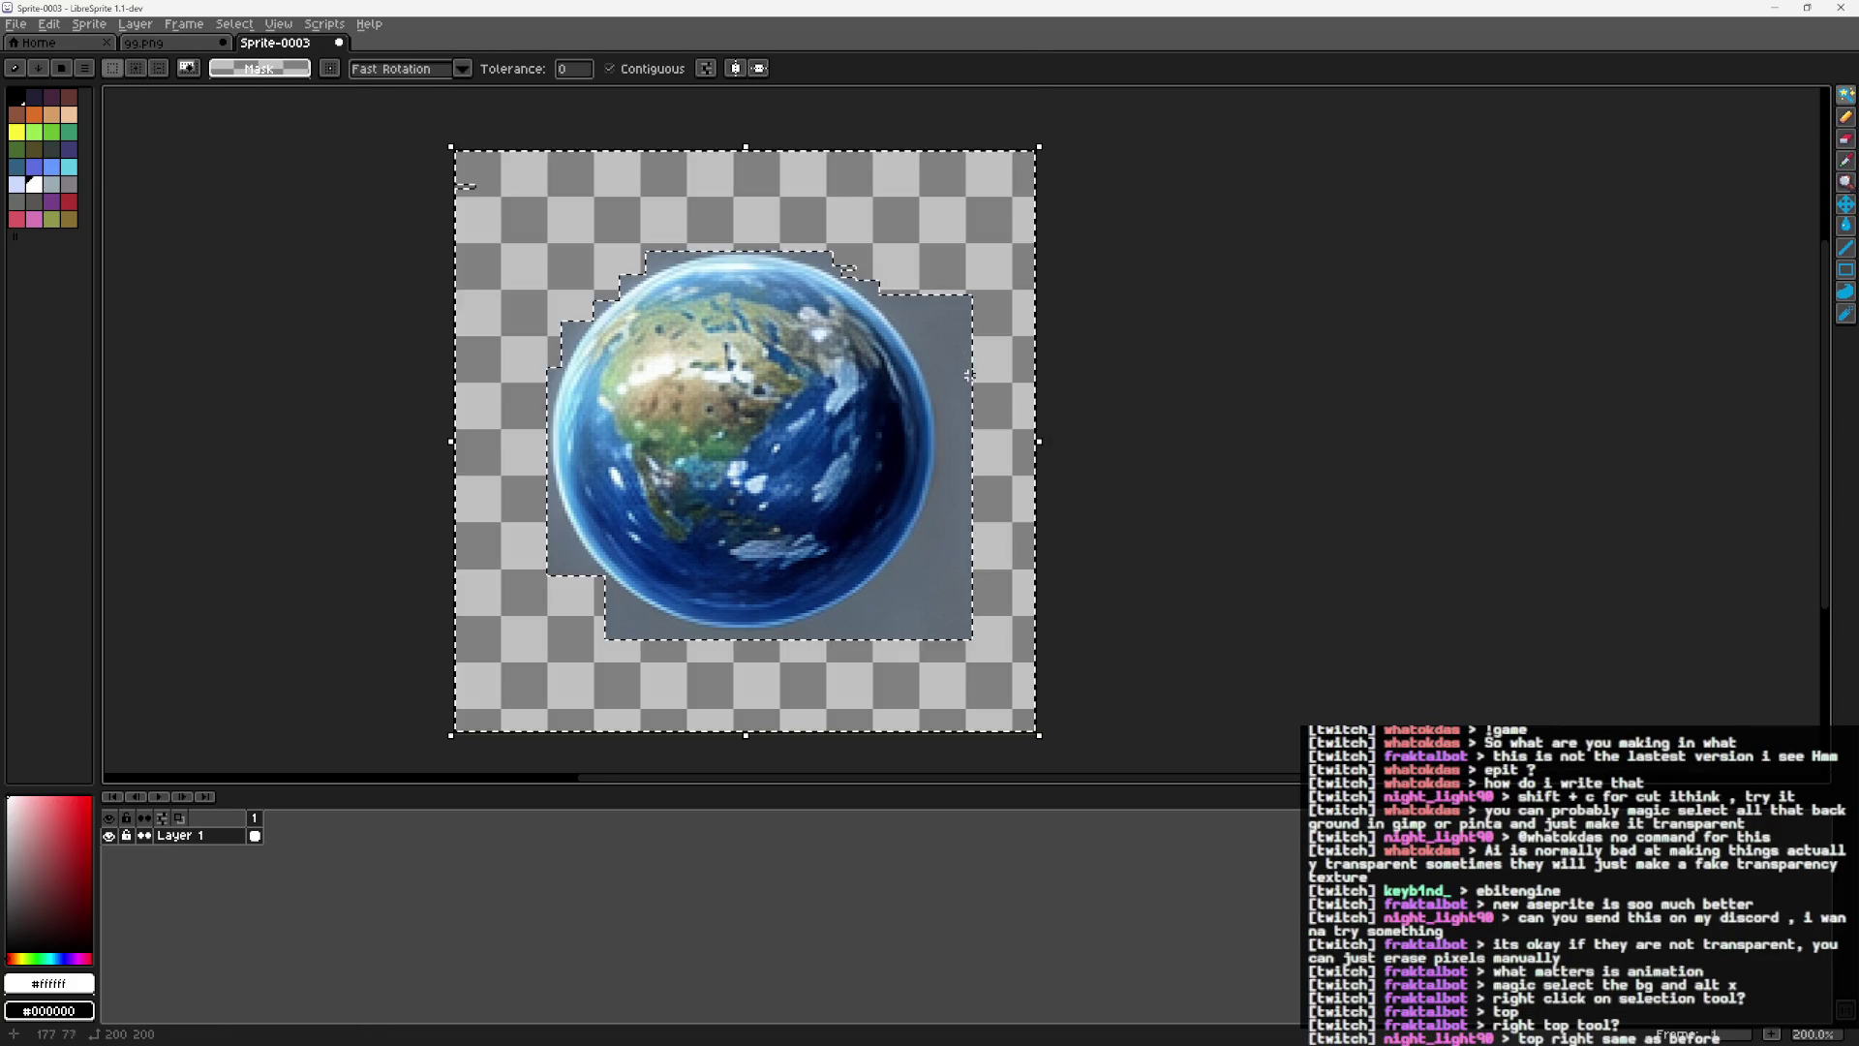
key(ctrl+d)
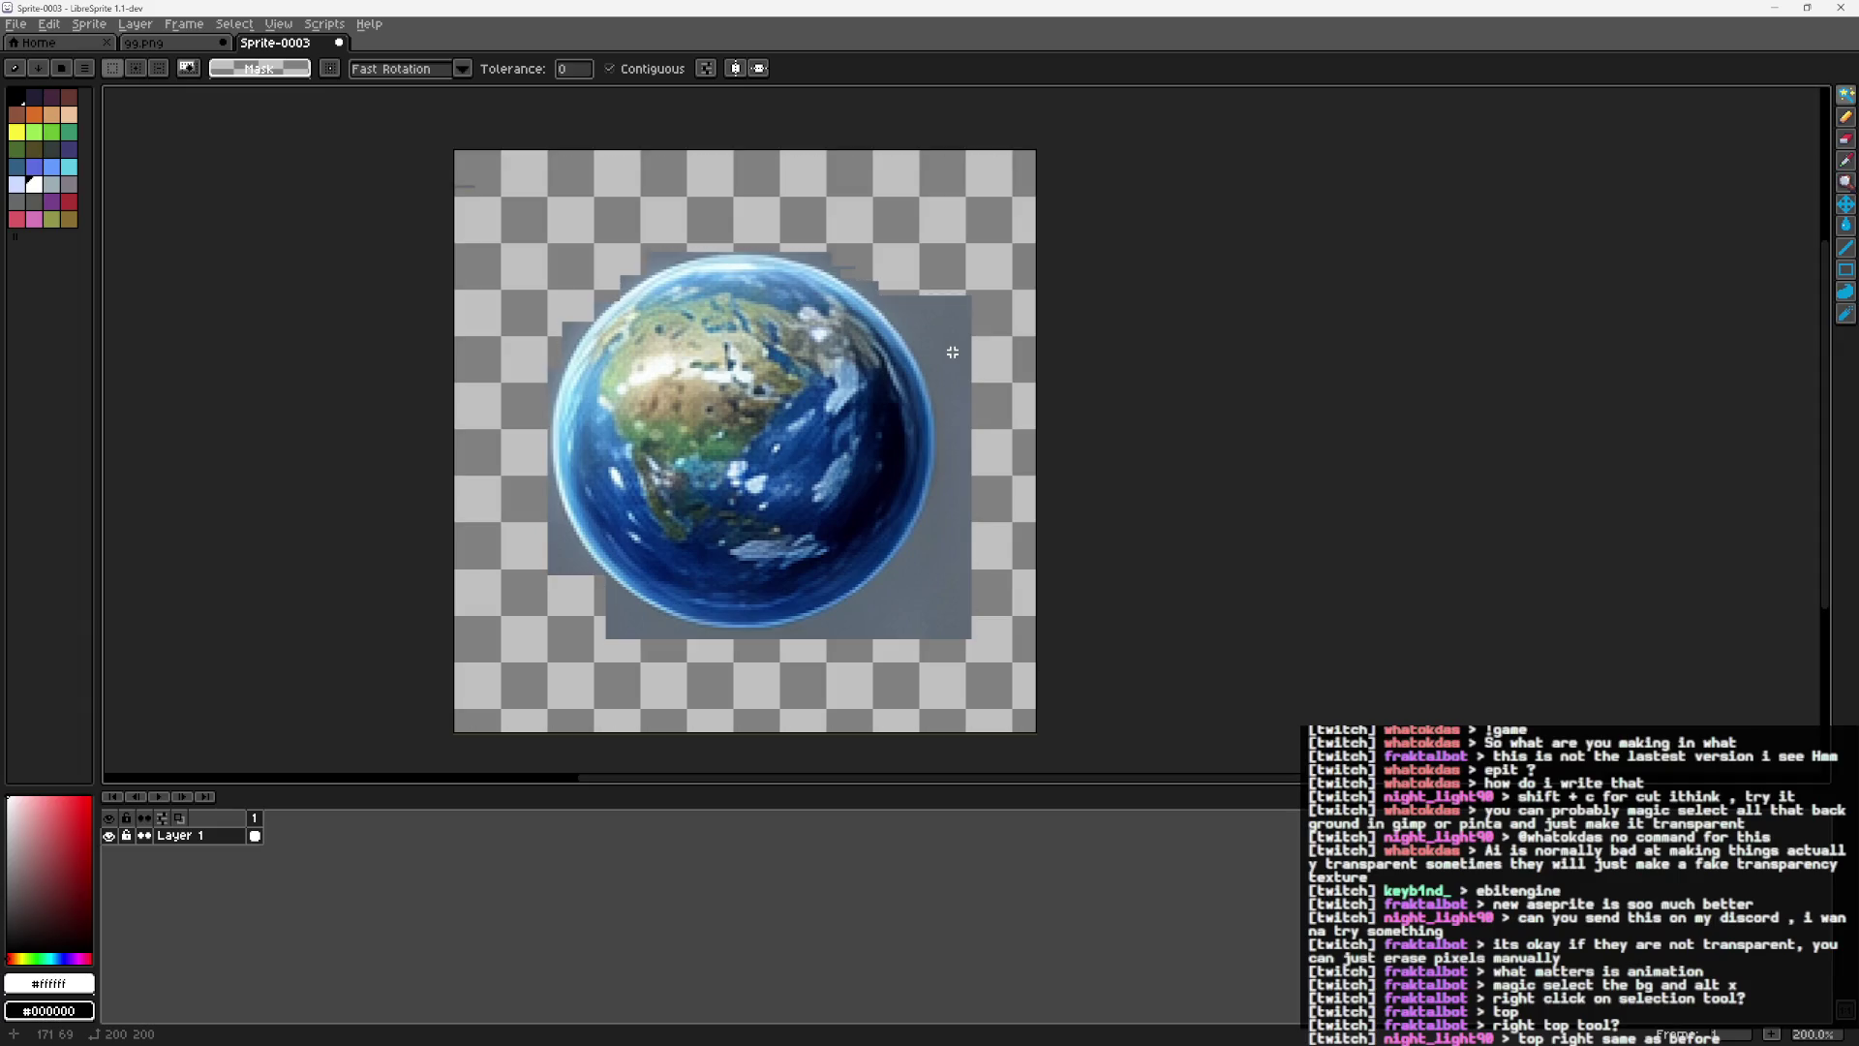
click(949, 366)
click(953, 382)
- Reselect the Magic Wand and cancel the accidental transforms on pixels right of the globe
mouse_move(1844, 95)
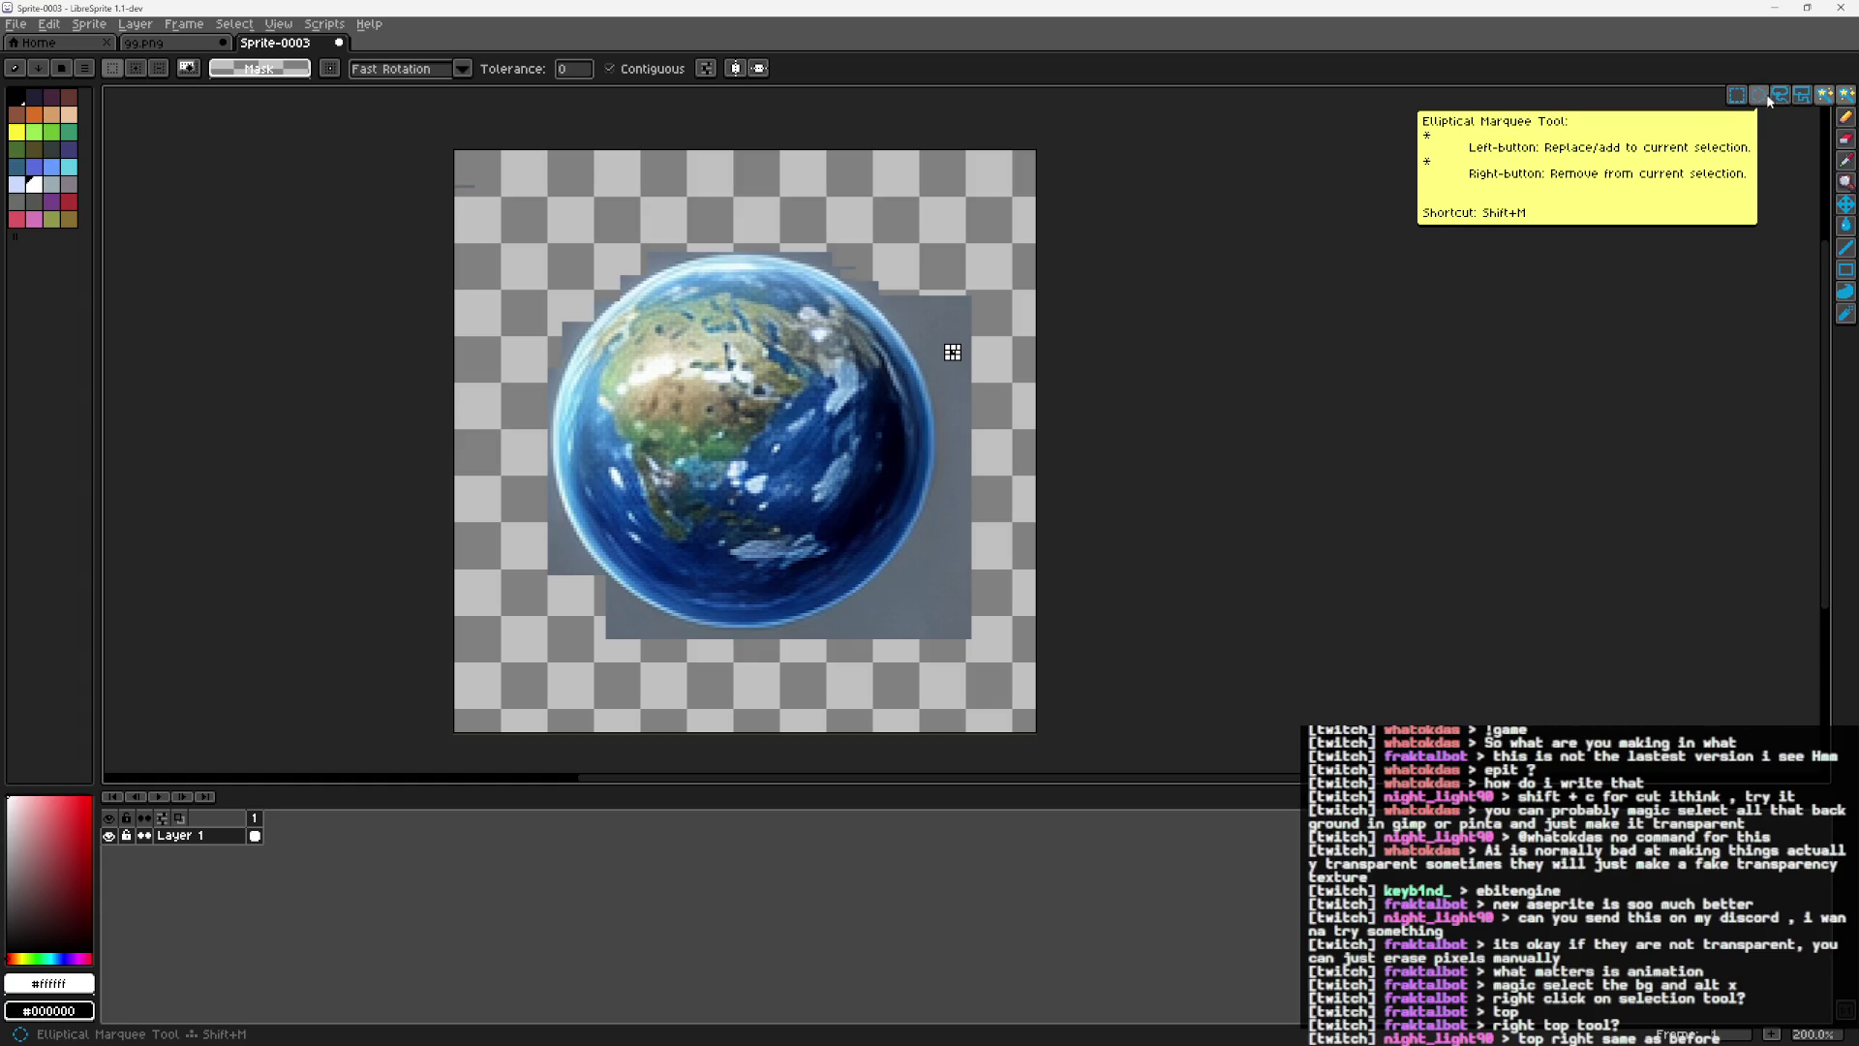
click(1824, 98)
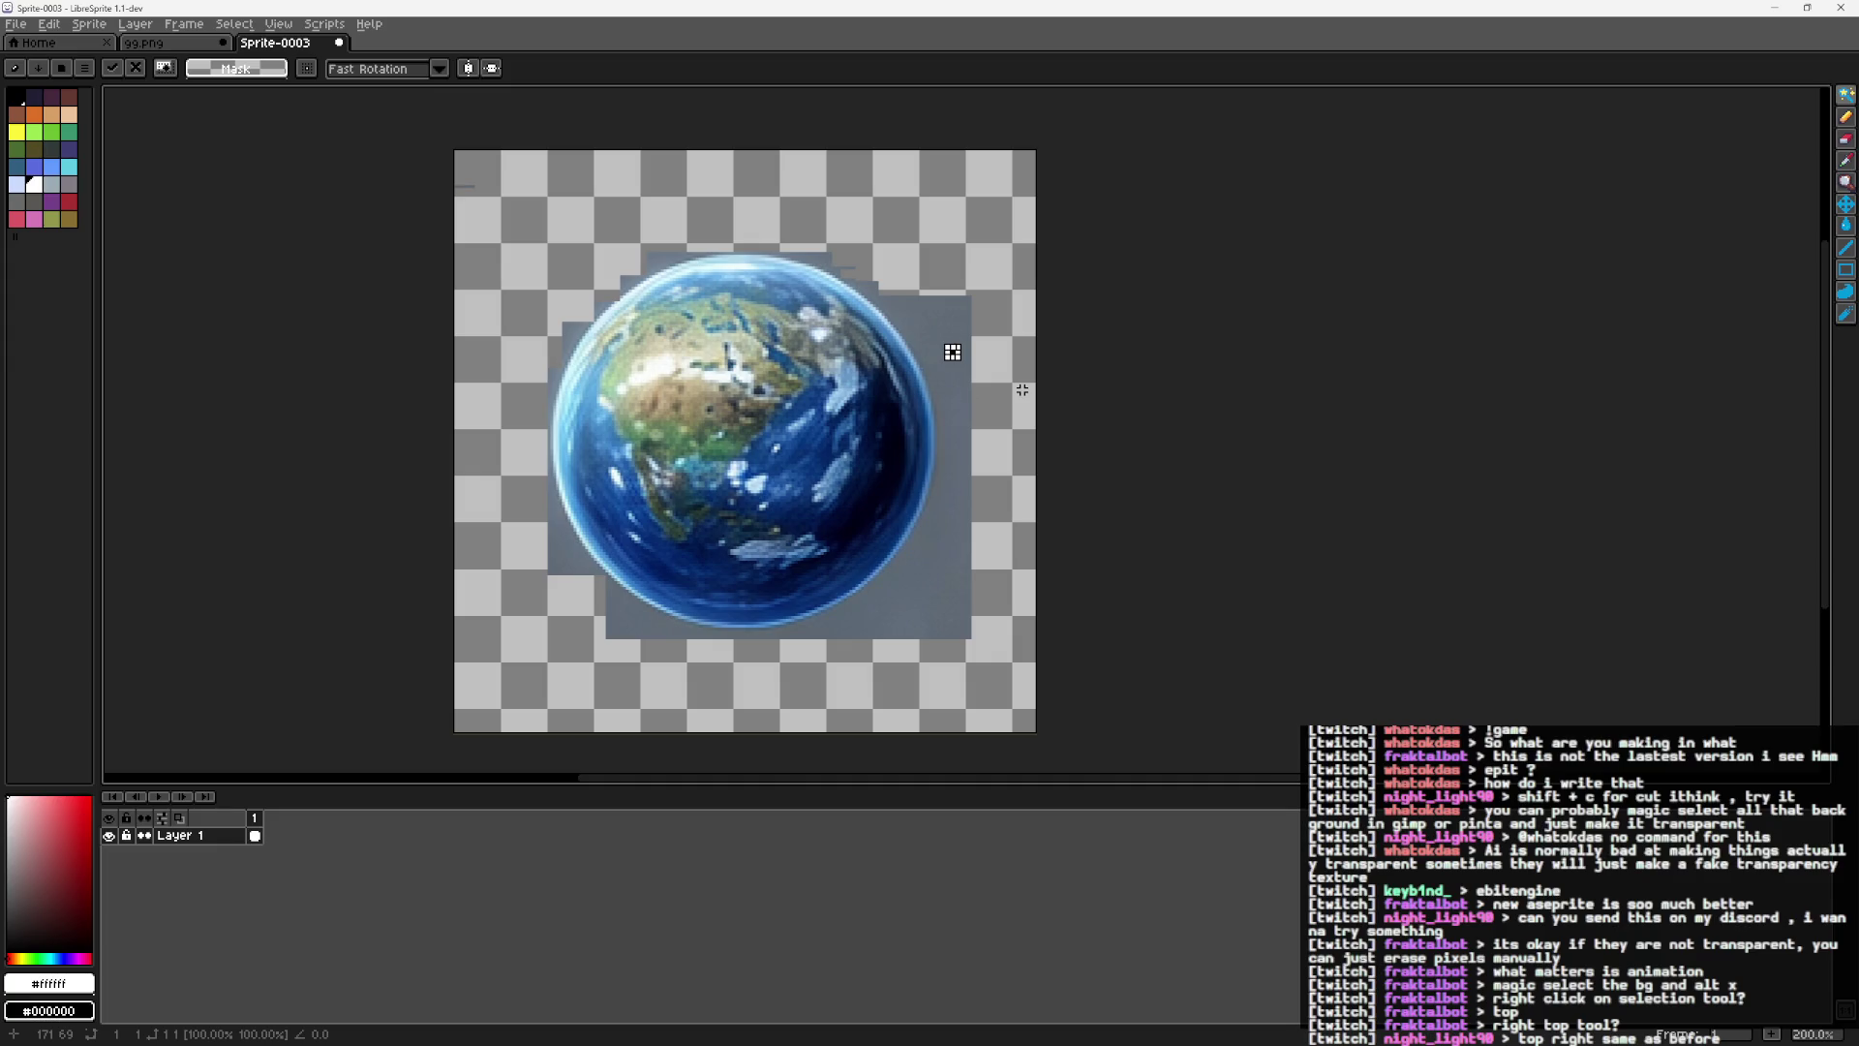
key(Return)
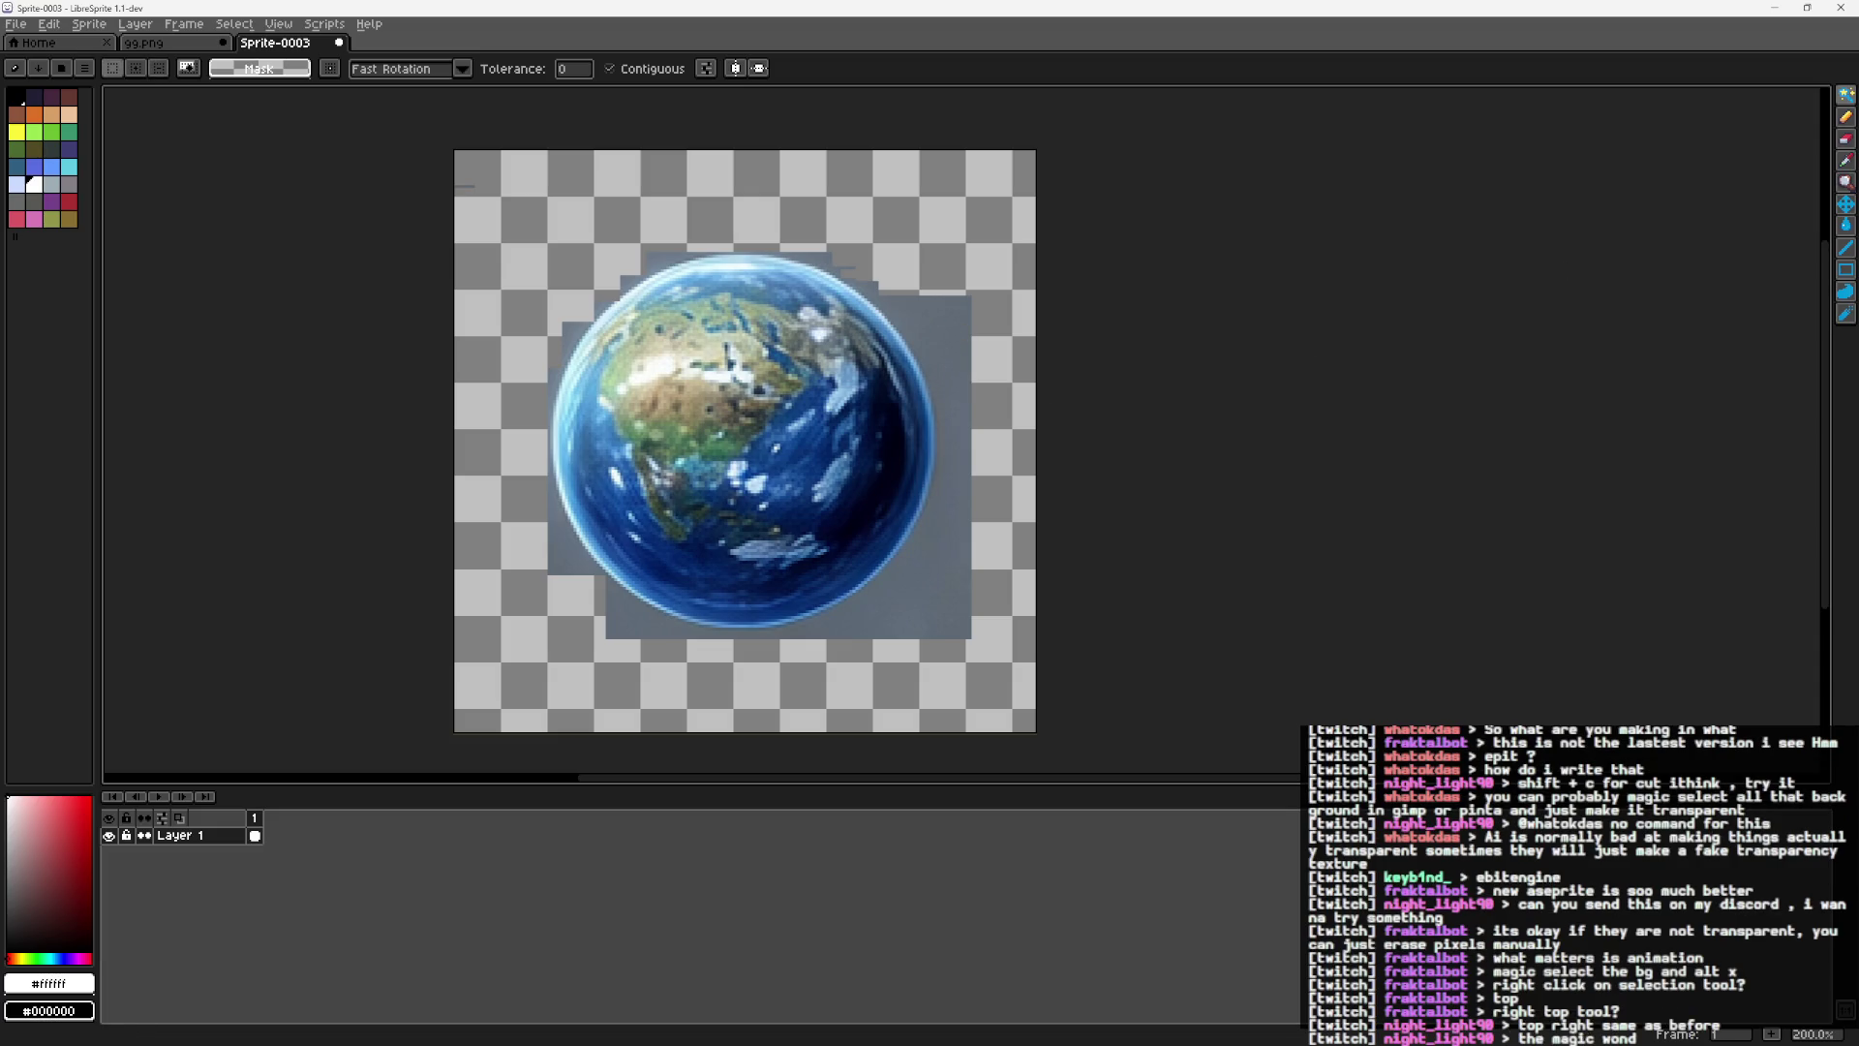
click(883, 296)
click(895, 306)
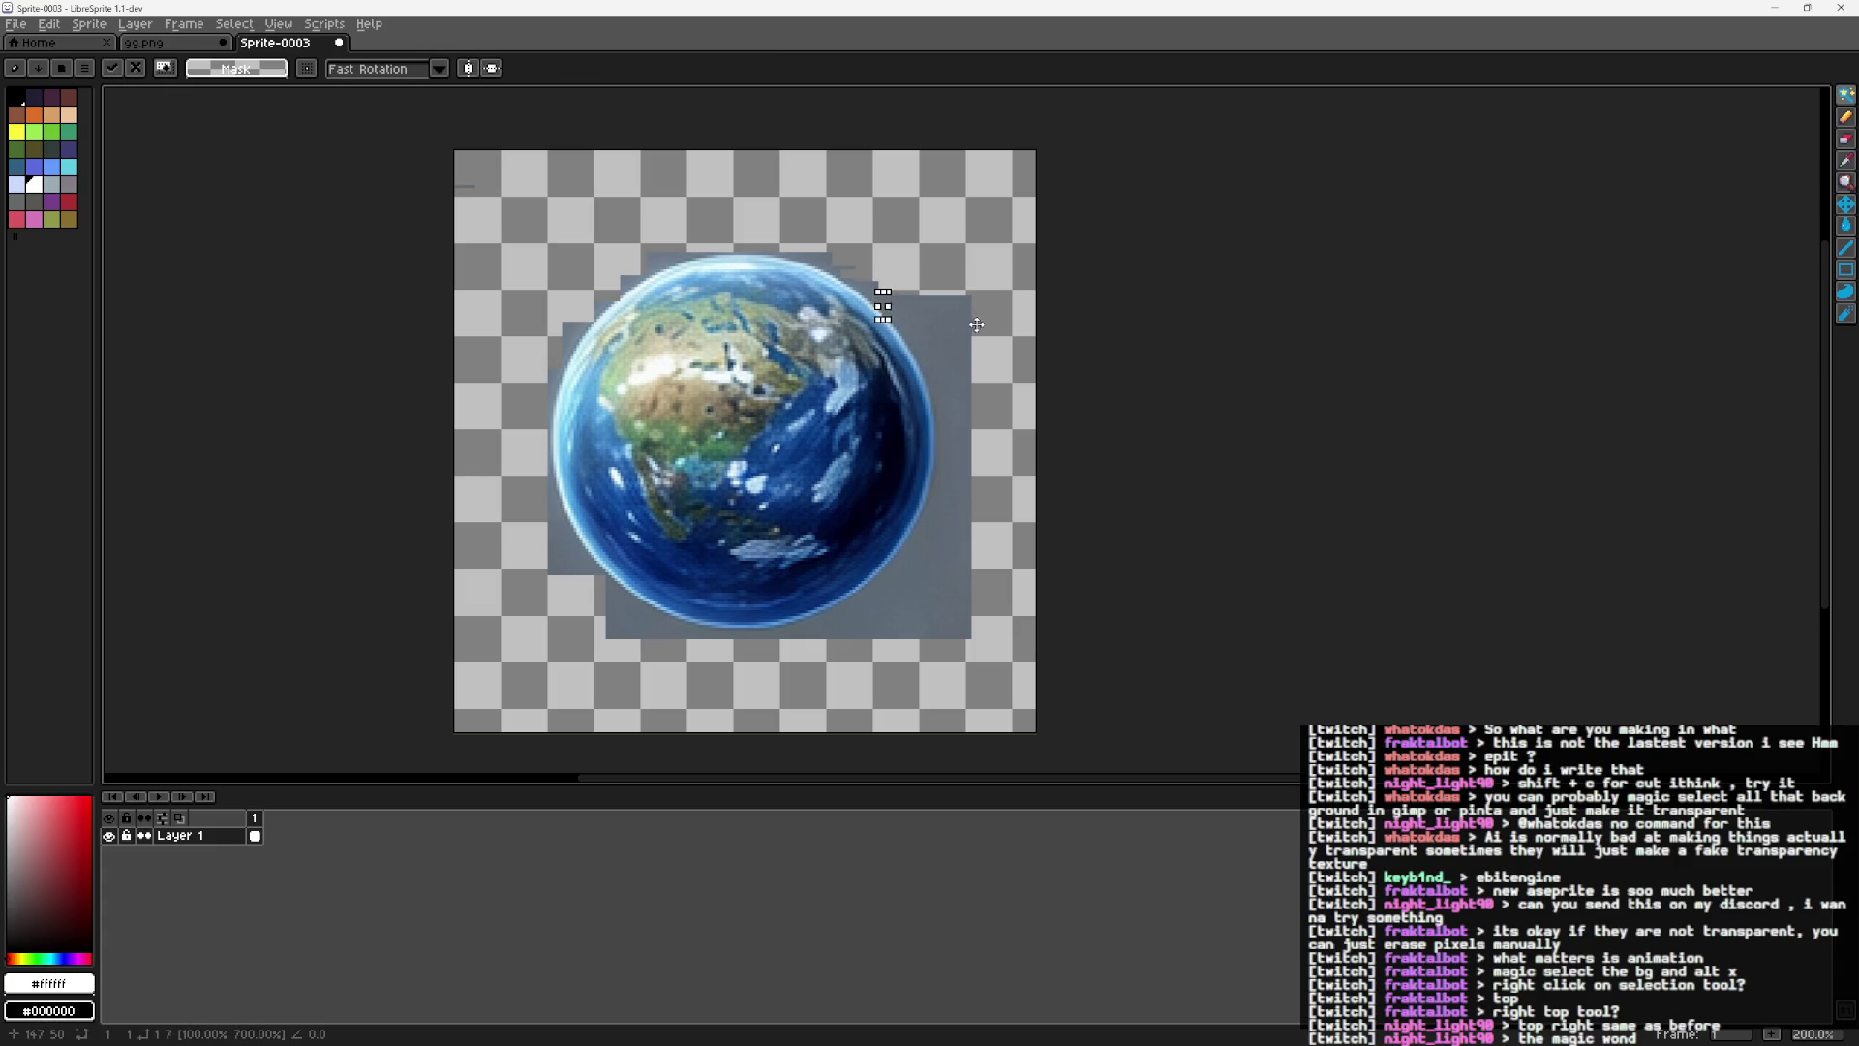
key(w)
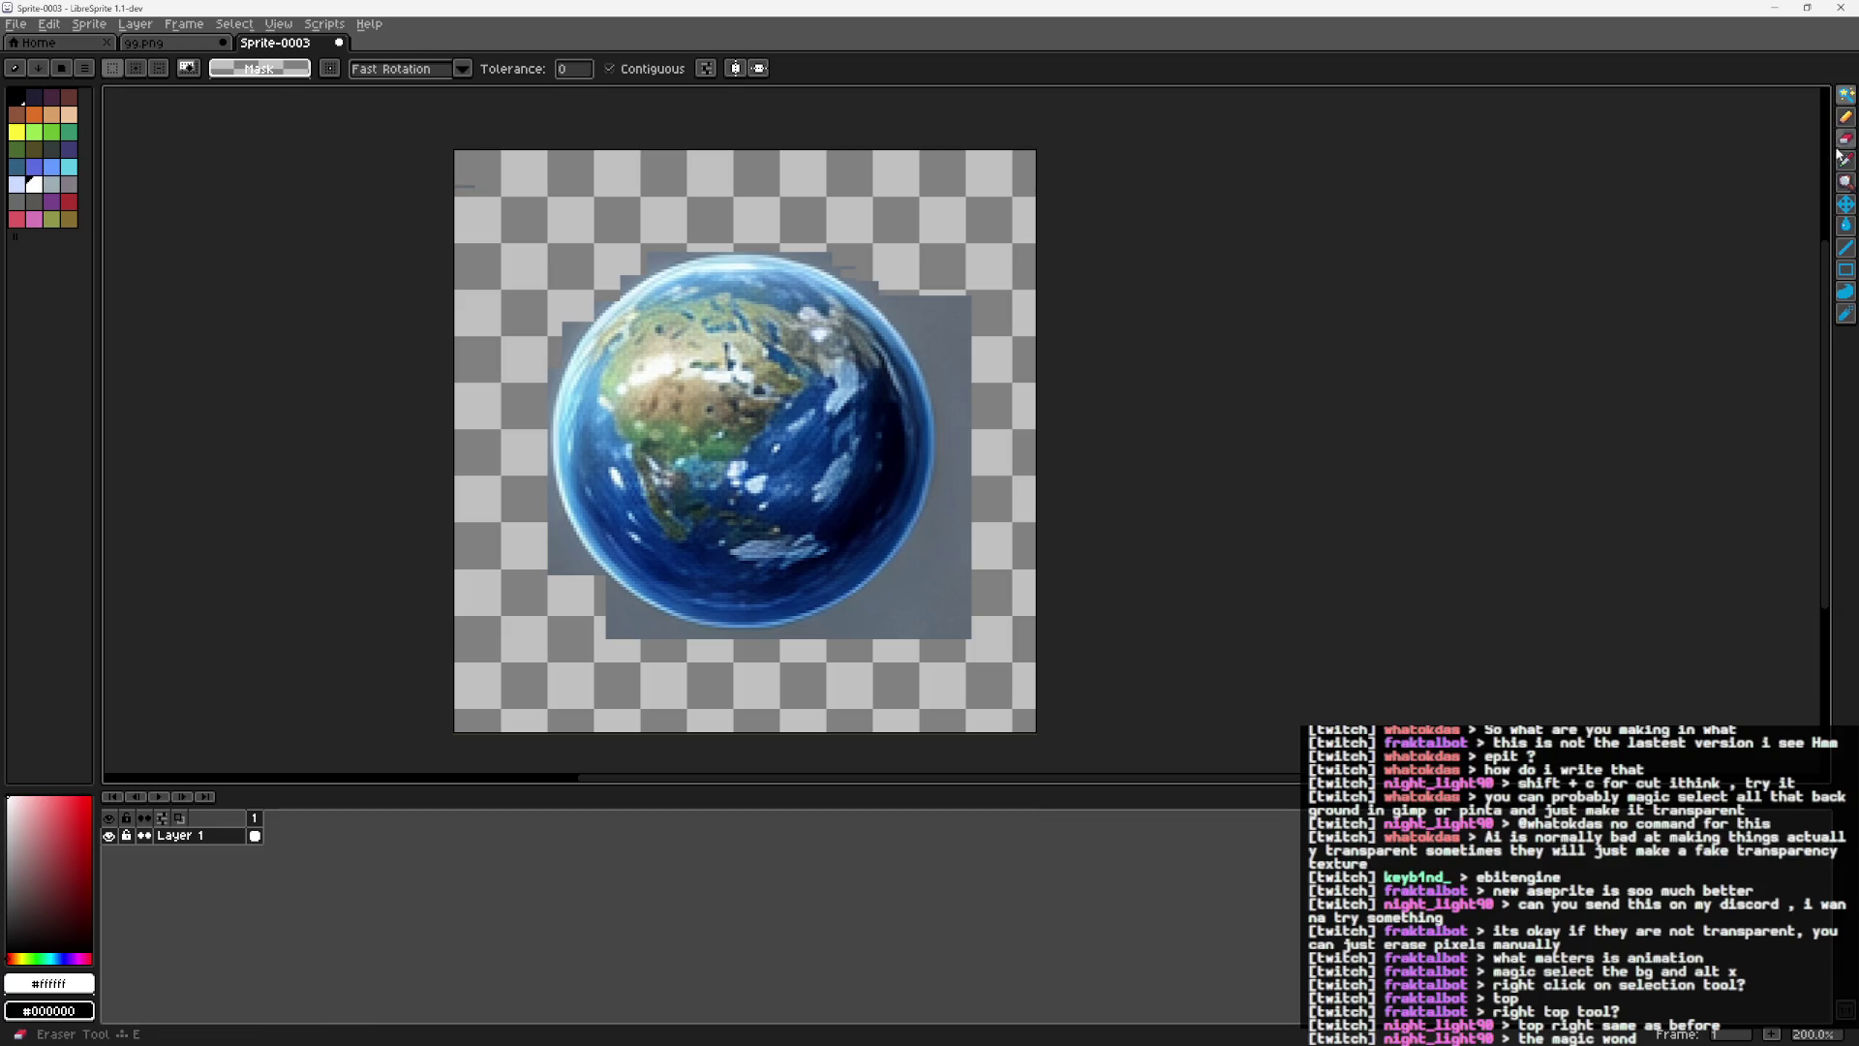
- Use the Eraser to remove the grey along the globe's right edge and left side
key(e)
mouse_move(976, 377)
mouse_down()
mouse_move(925, 308)
mouse_move(962, 324)
mouse_move(920, 320)
mouse_move(962, 461)
mouse_move(881, 615)
mouse_move(827, 629)
mouse_move(925, 528)
mouse_move(946, 449)
mouse_move(934, 343)
mouse_move(980, 528)
mouse_move(971, 515)
mouse_move(881, 622)
mouse_move(954, 612)
mouse_move(1049, 450)
mouse_move(954, 395)
mouse_up()
mouse_move(756, 226)
mouse_down()
mouse_move(630, 257)
mouse_move(581, 299)
mouse_move(552, 340)
mouse_move(535, 491)
mouse_move(572, 581)
mouse_move(547, 511)
mouse_move(577, 585)
mouse_move(717, 681)
mouse_move(643, 626)
mouse_move(789, 643)
mouse_move(851, 622)
mouse_move(718, 644)
mouse_move(552, 601)
mouse_move(639, 642)
mouse_move(577, 581)
mouse_move(523, 401)
mouse_up()
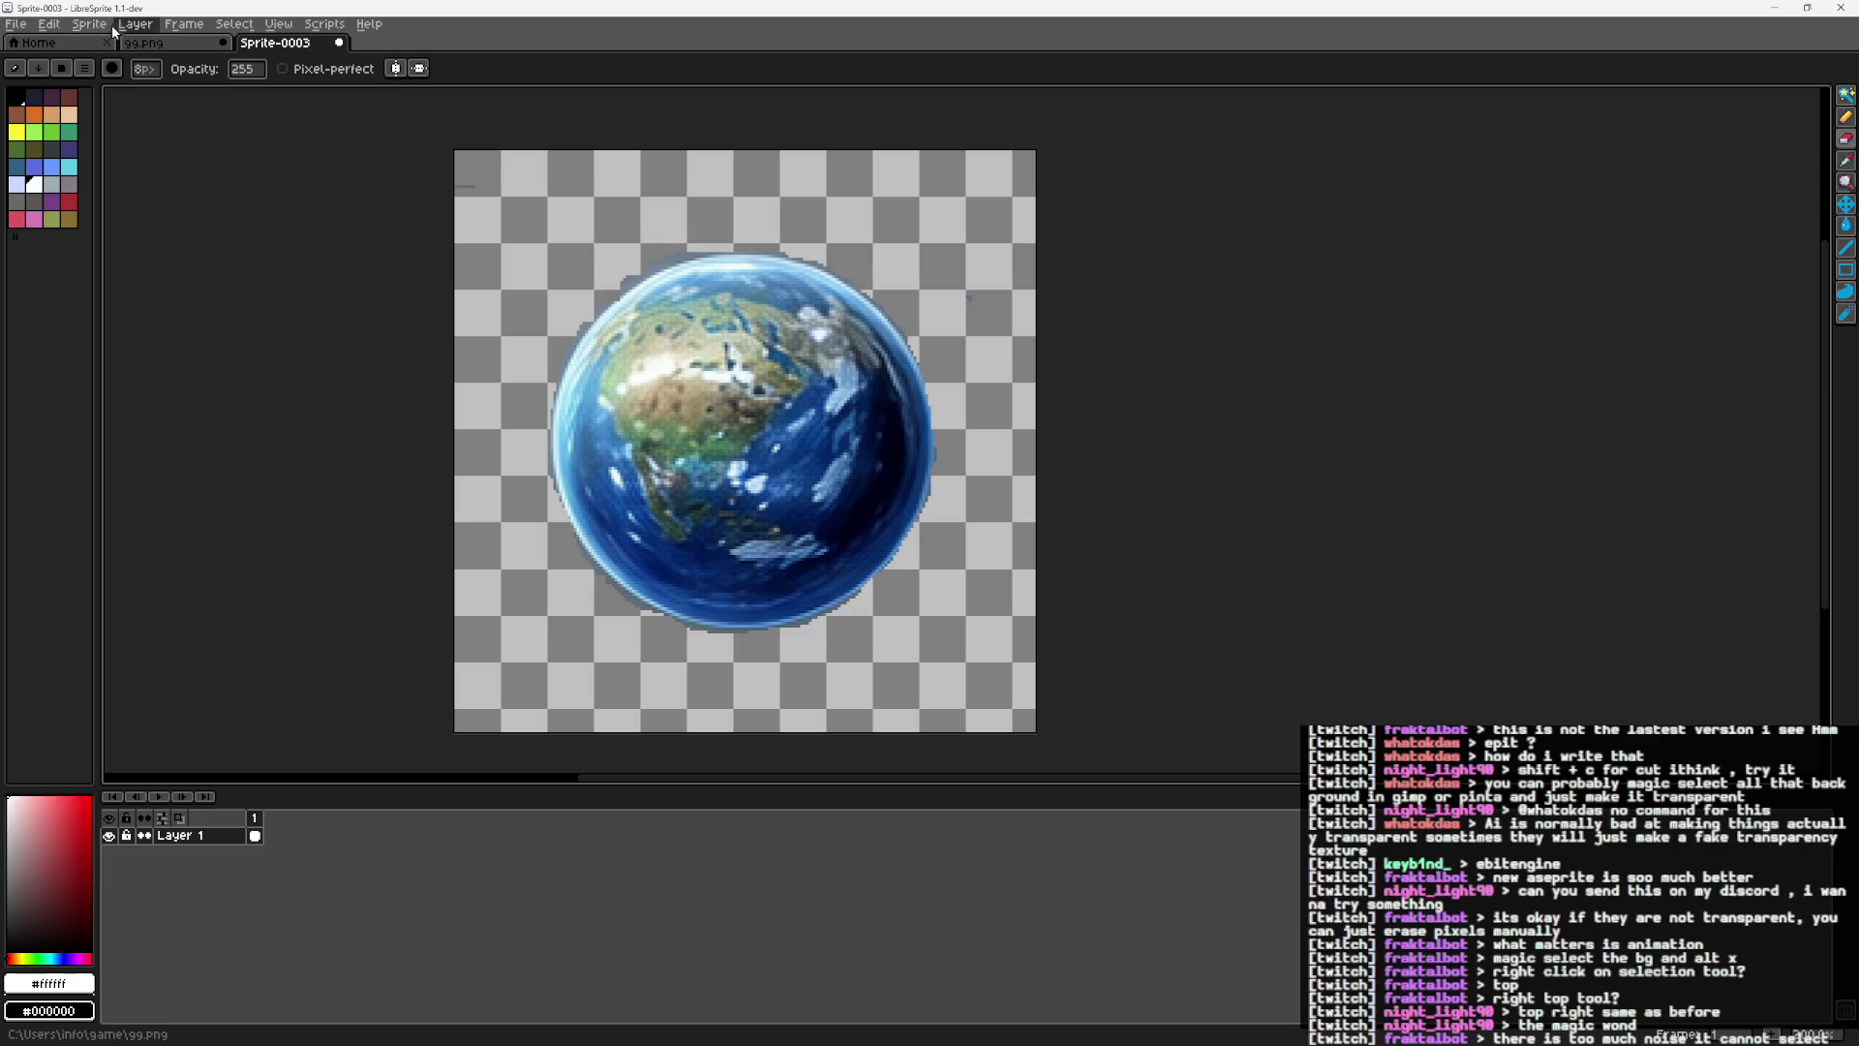
click(49, 25)
mouse_move(135, 25)
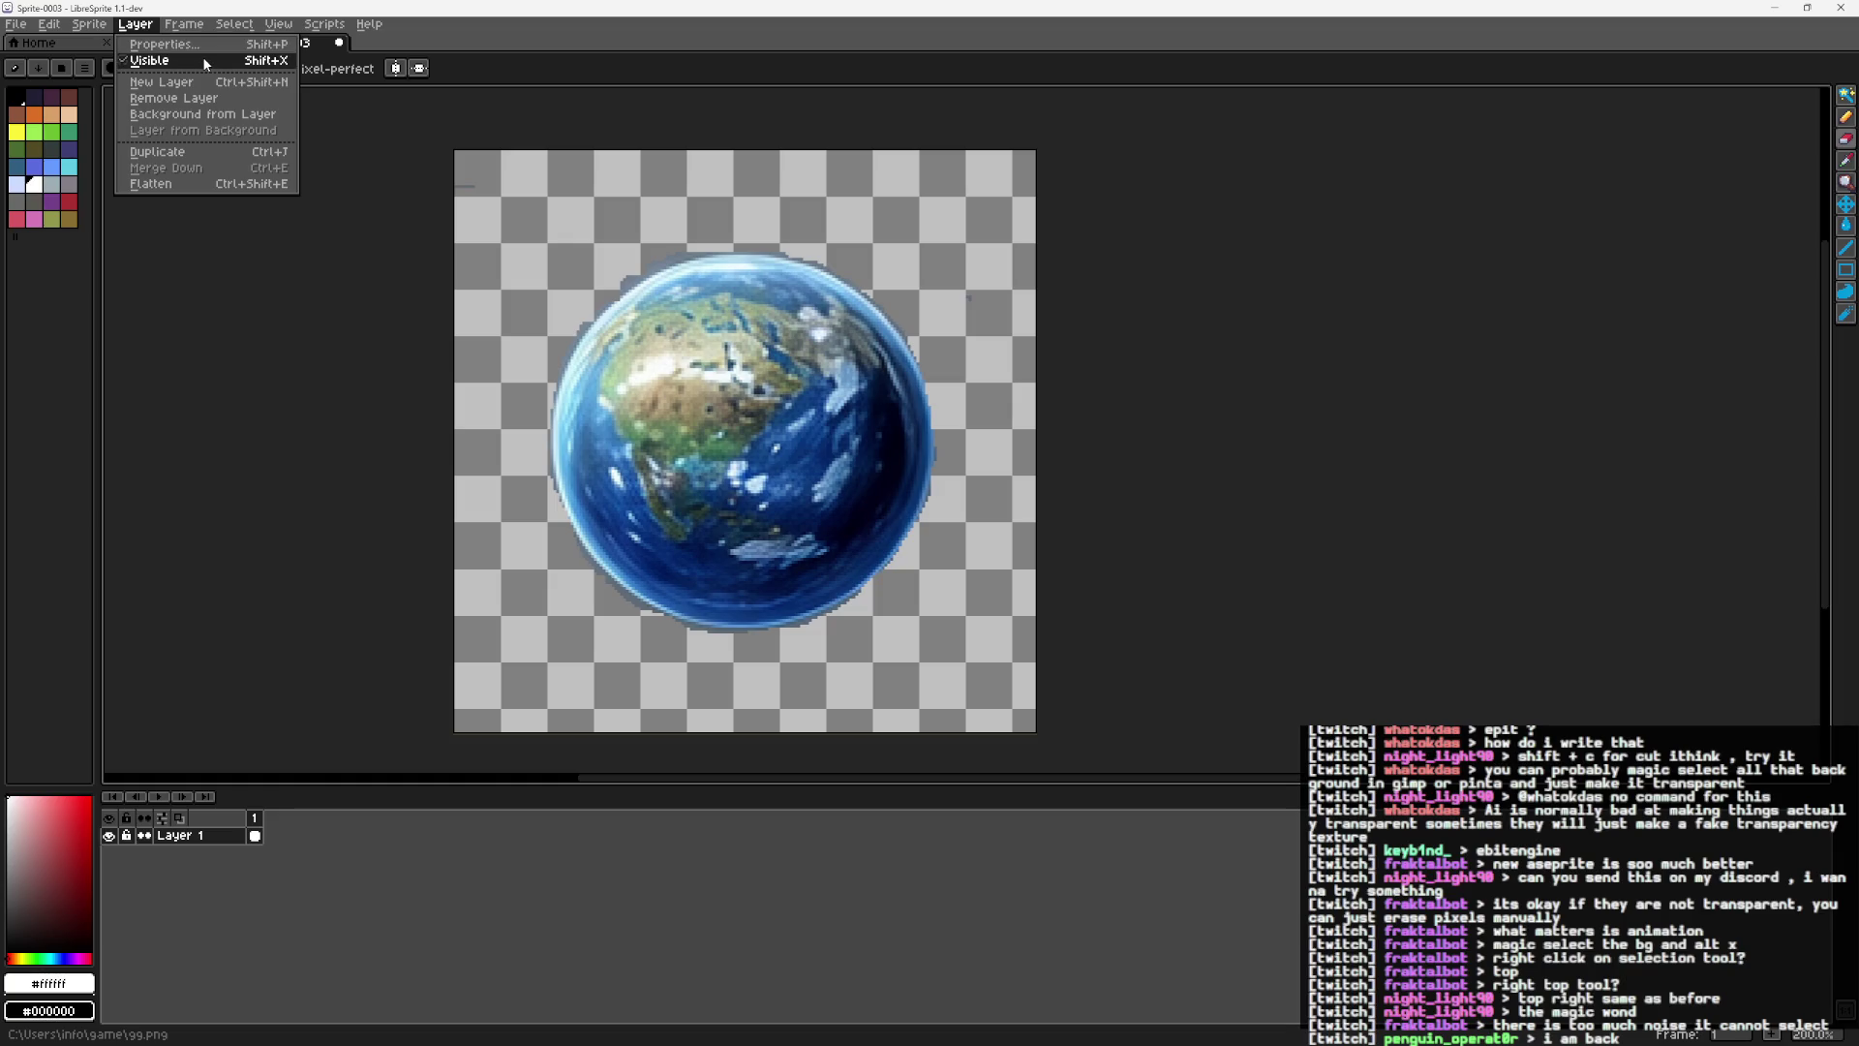
- Trim the canvas down around the earth with Sprite > Trim
key(Escape)
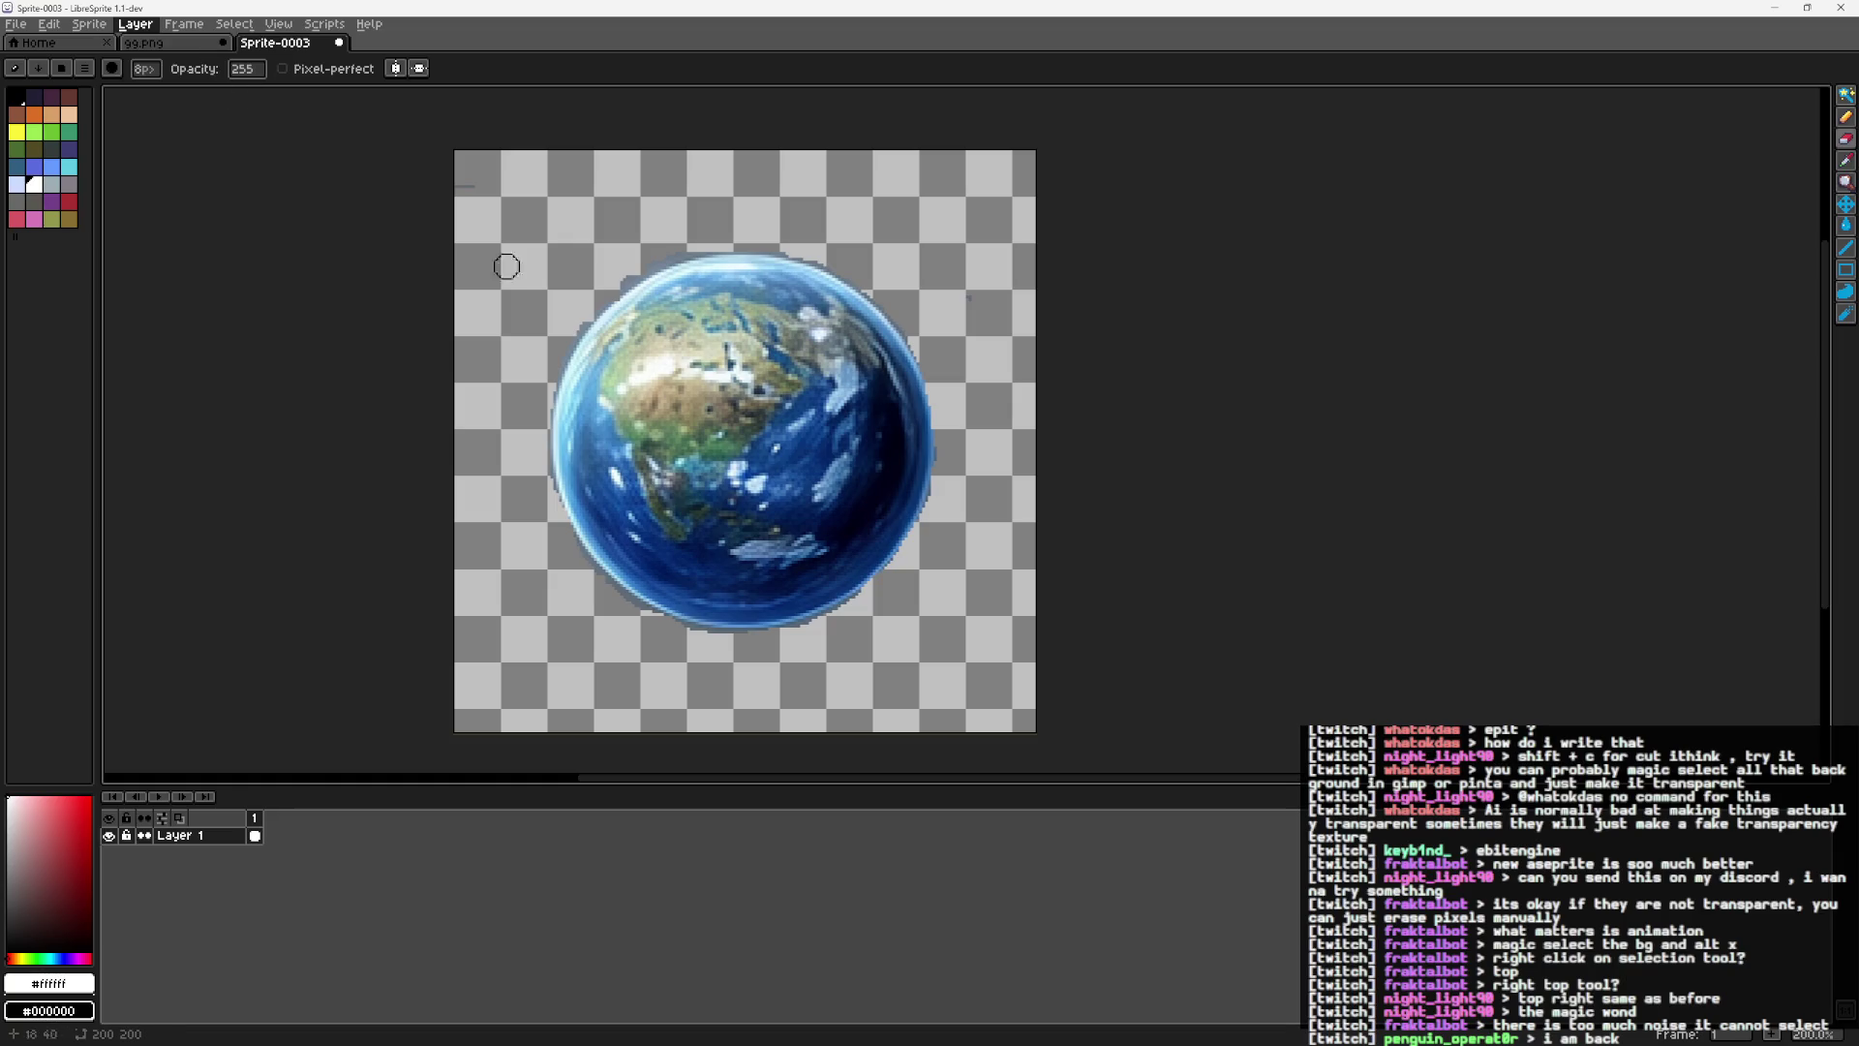
click(49, 23)
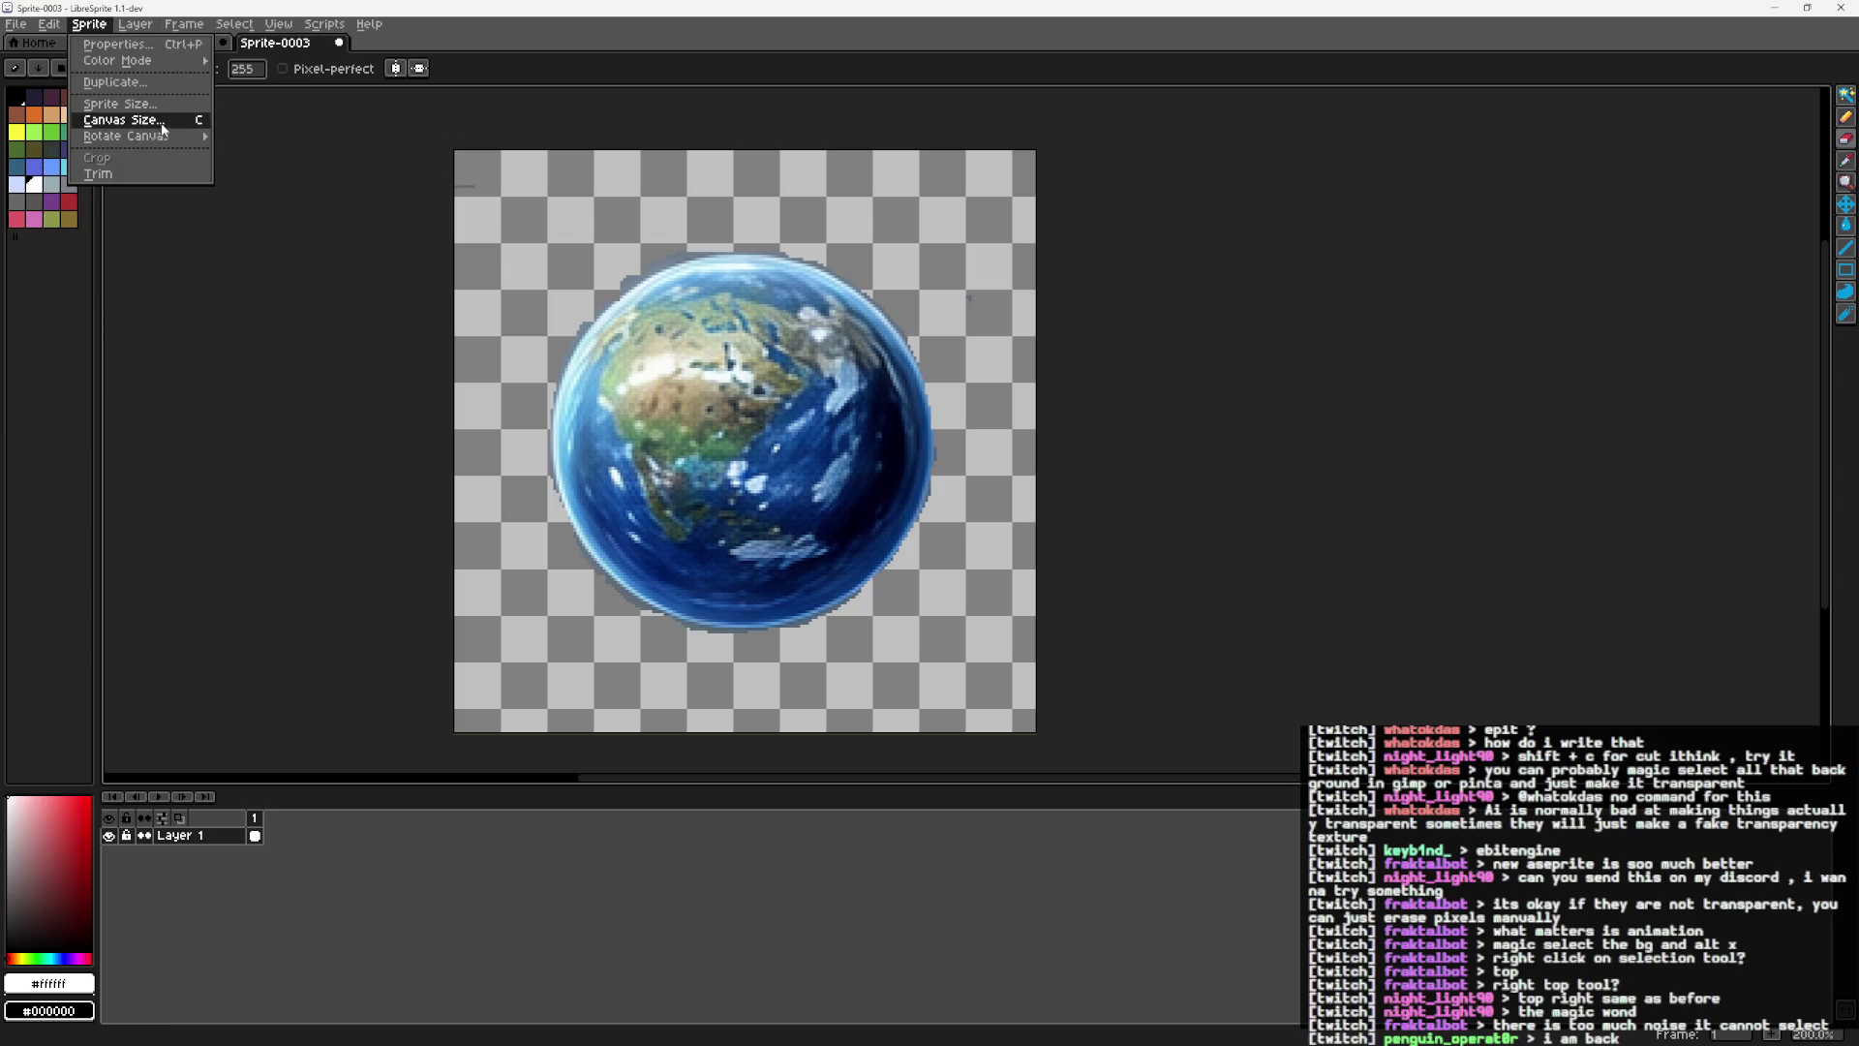
mouse_move(168, 141)
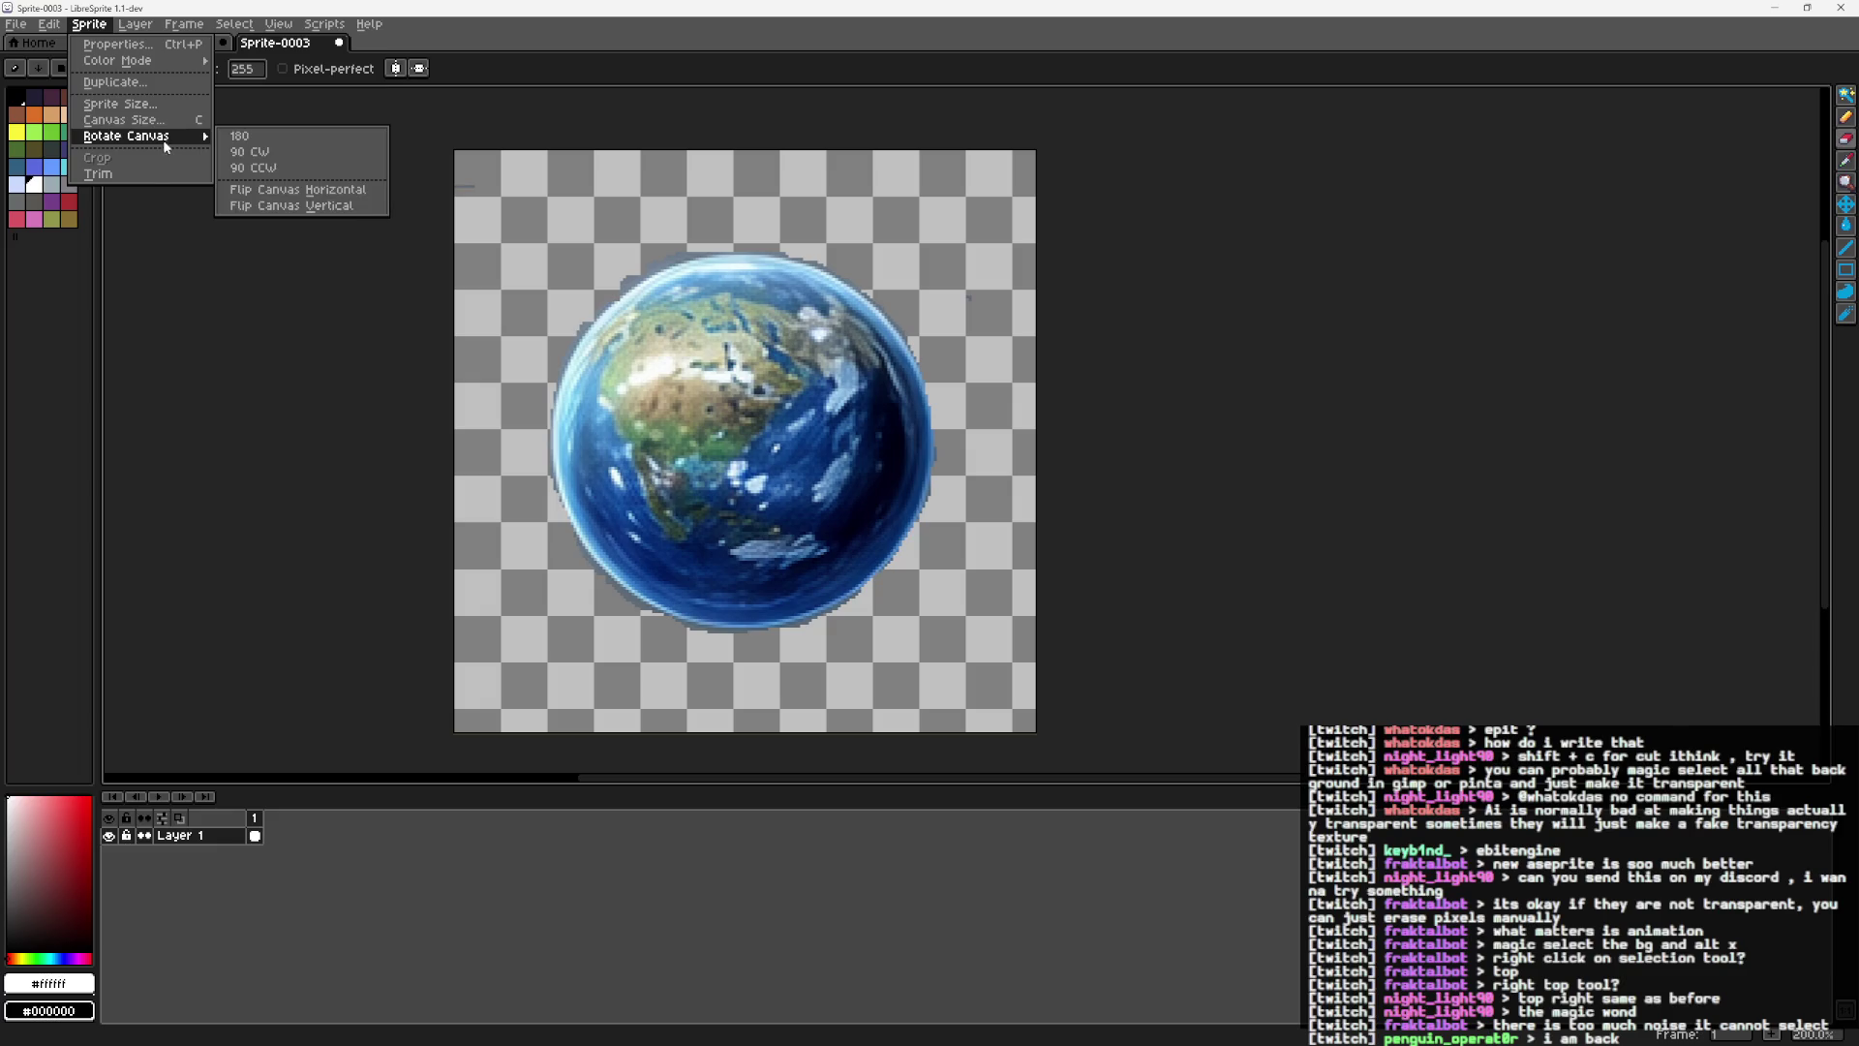
click(143, 171)
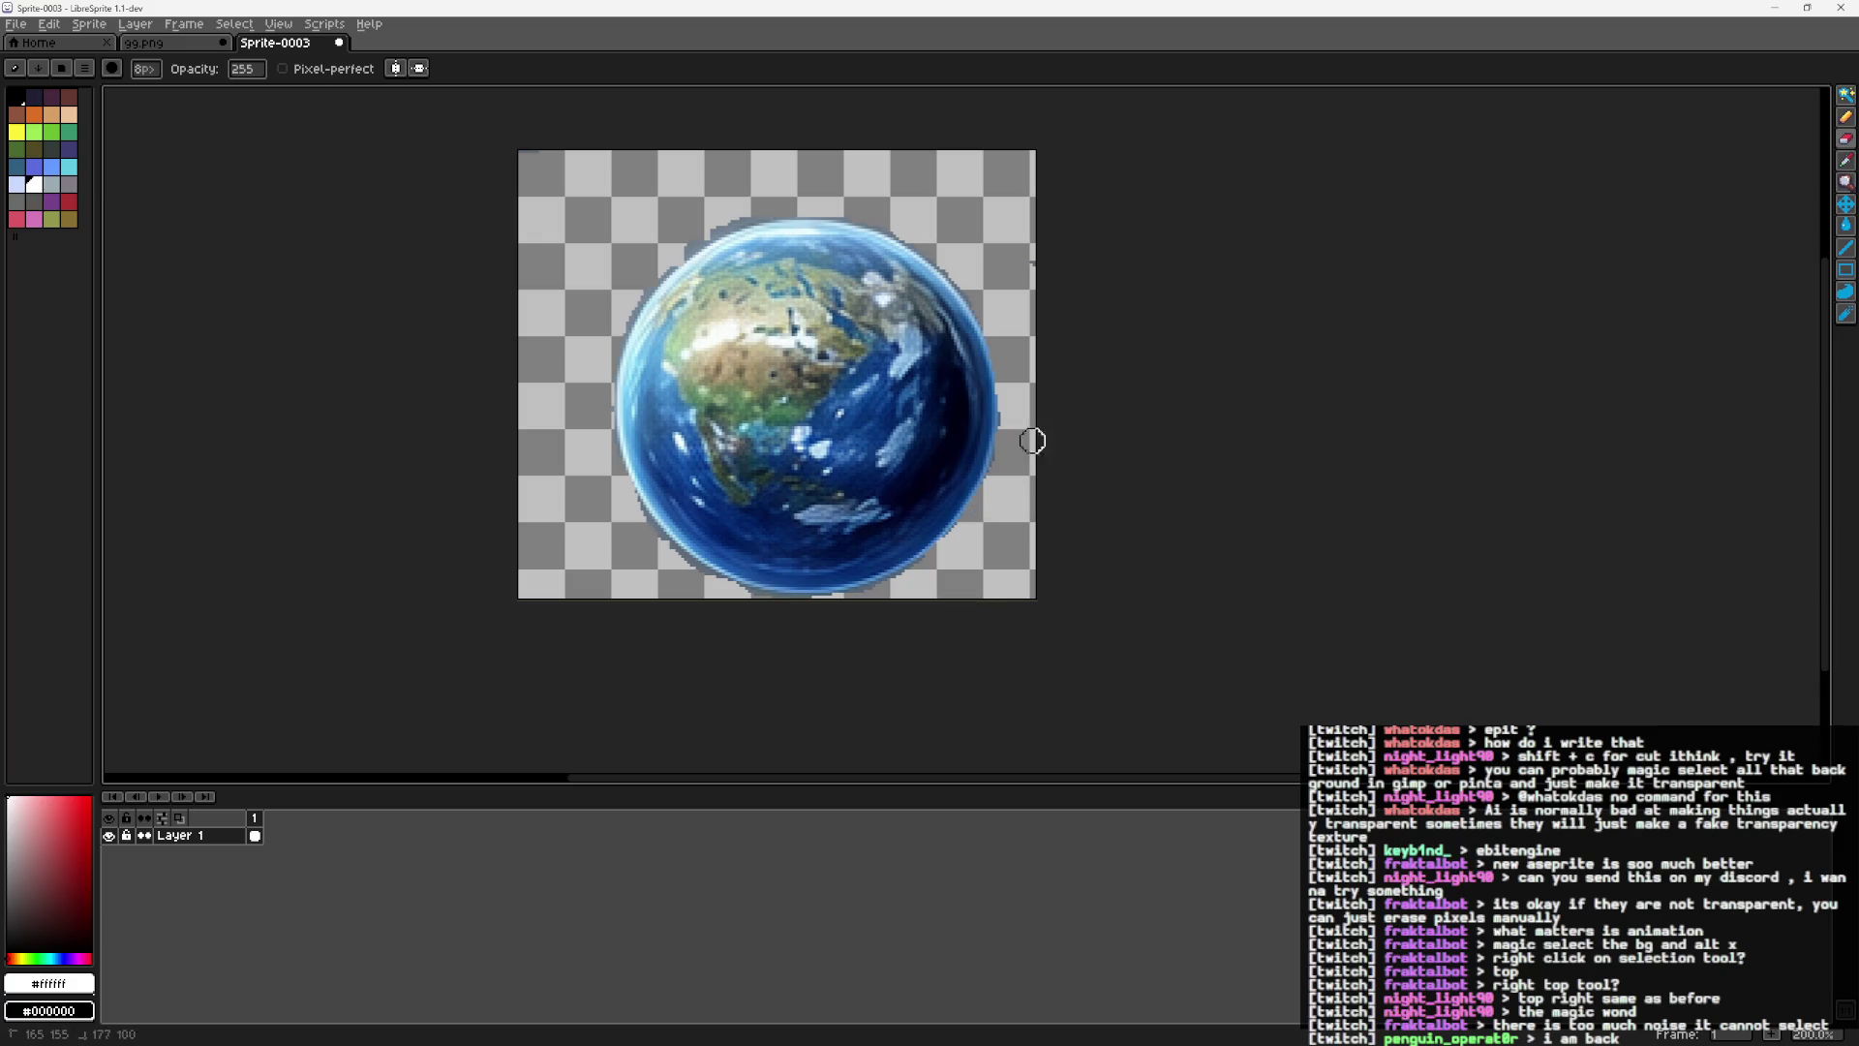
- Erase the stray mark at the right edge, trim again, and return to the Pencil
click(1030, 261)
click(89, 23)
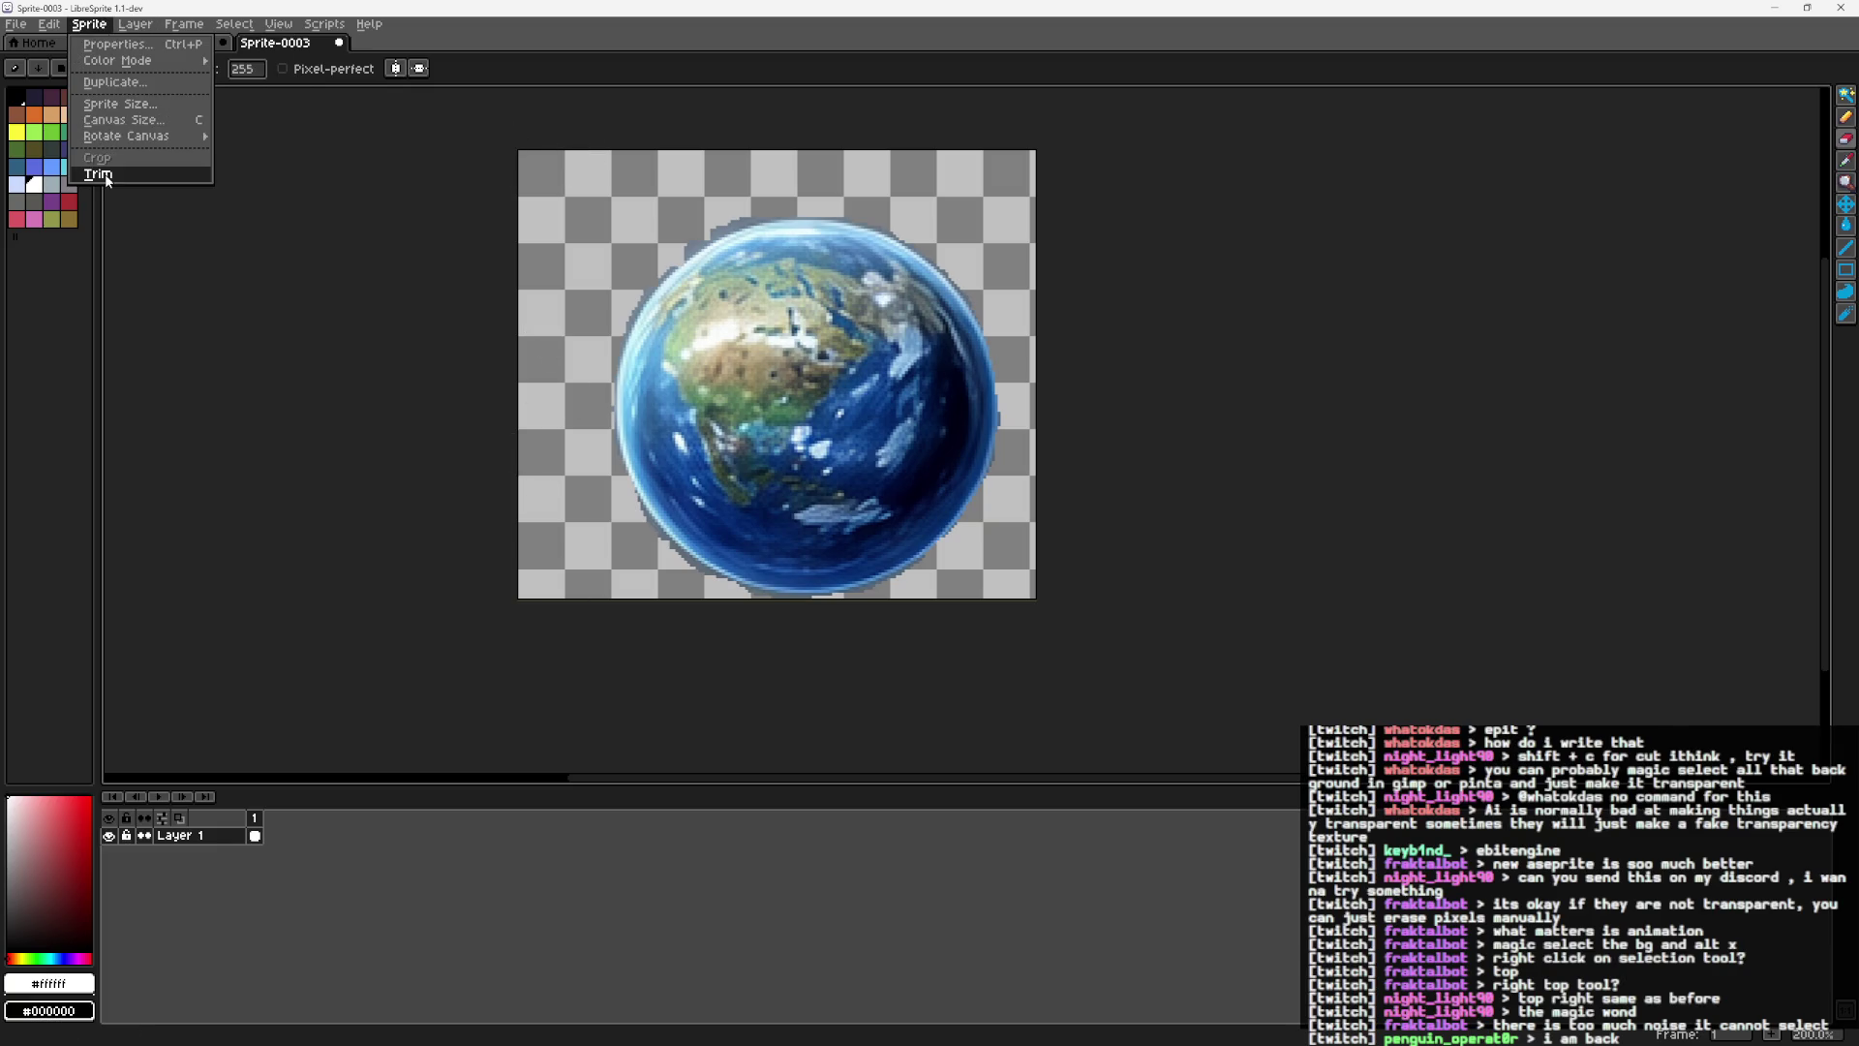
click(100, 175)
scroll(1103, 314, up, 3)
scroll(1030, 304, down, 5)
key(v)
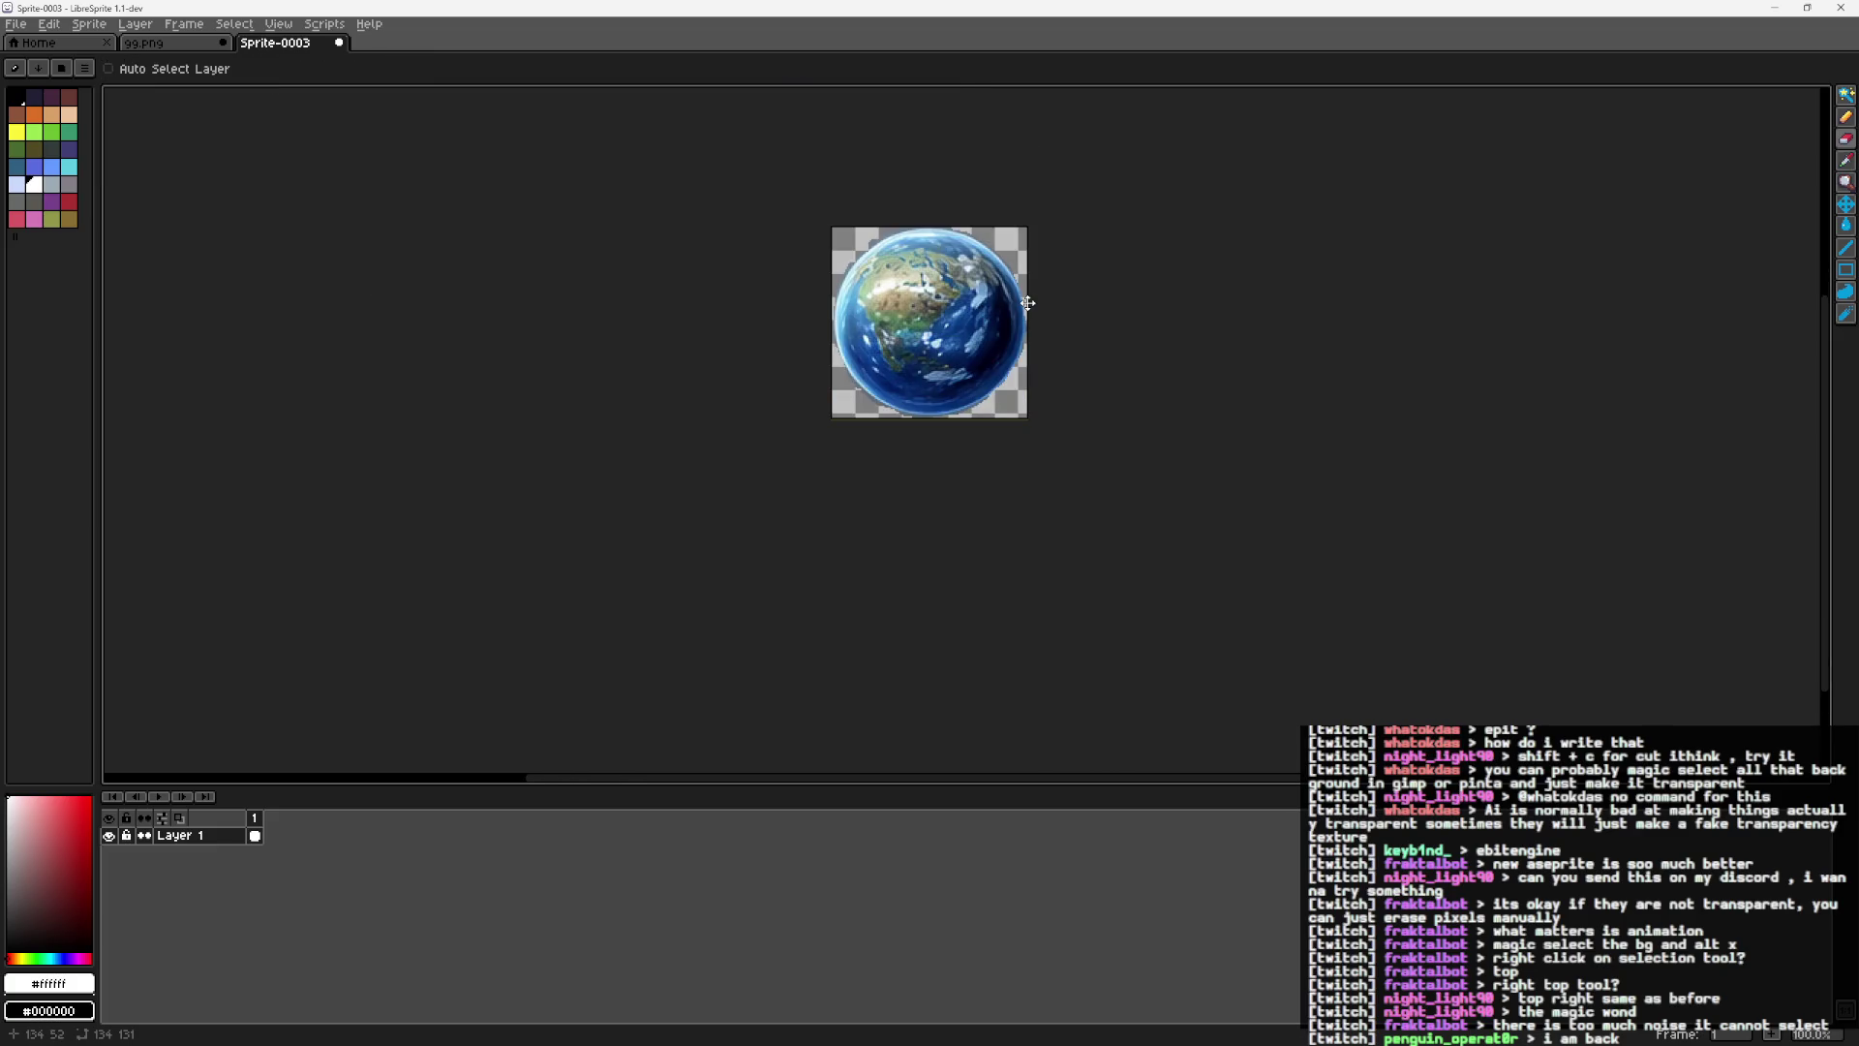
key(b)
scroll(1027, 303, up, 1)
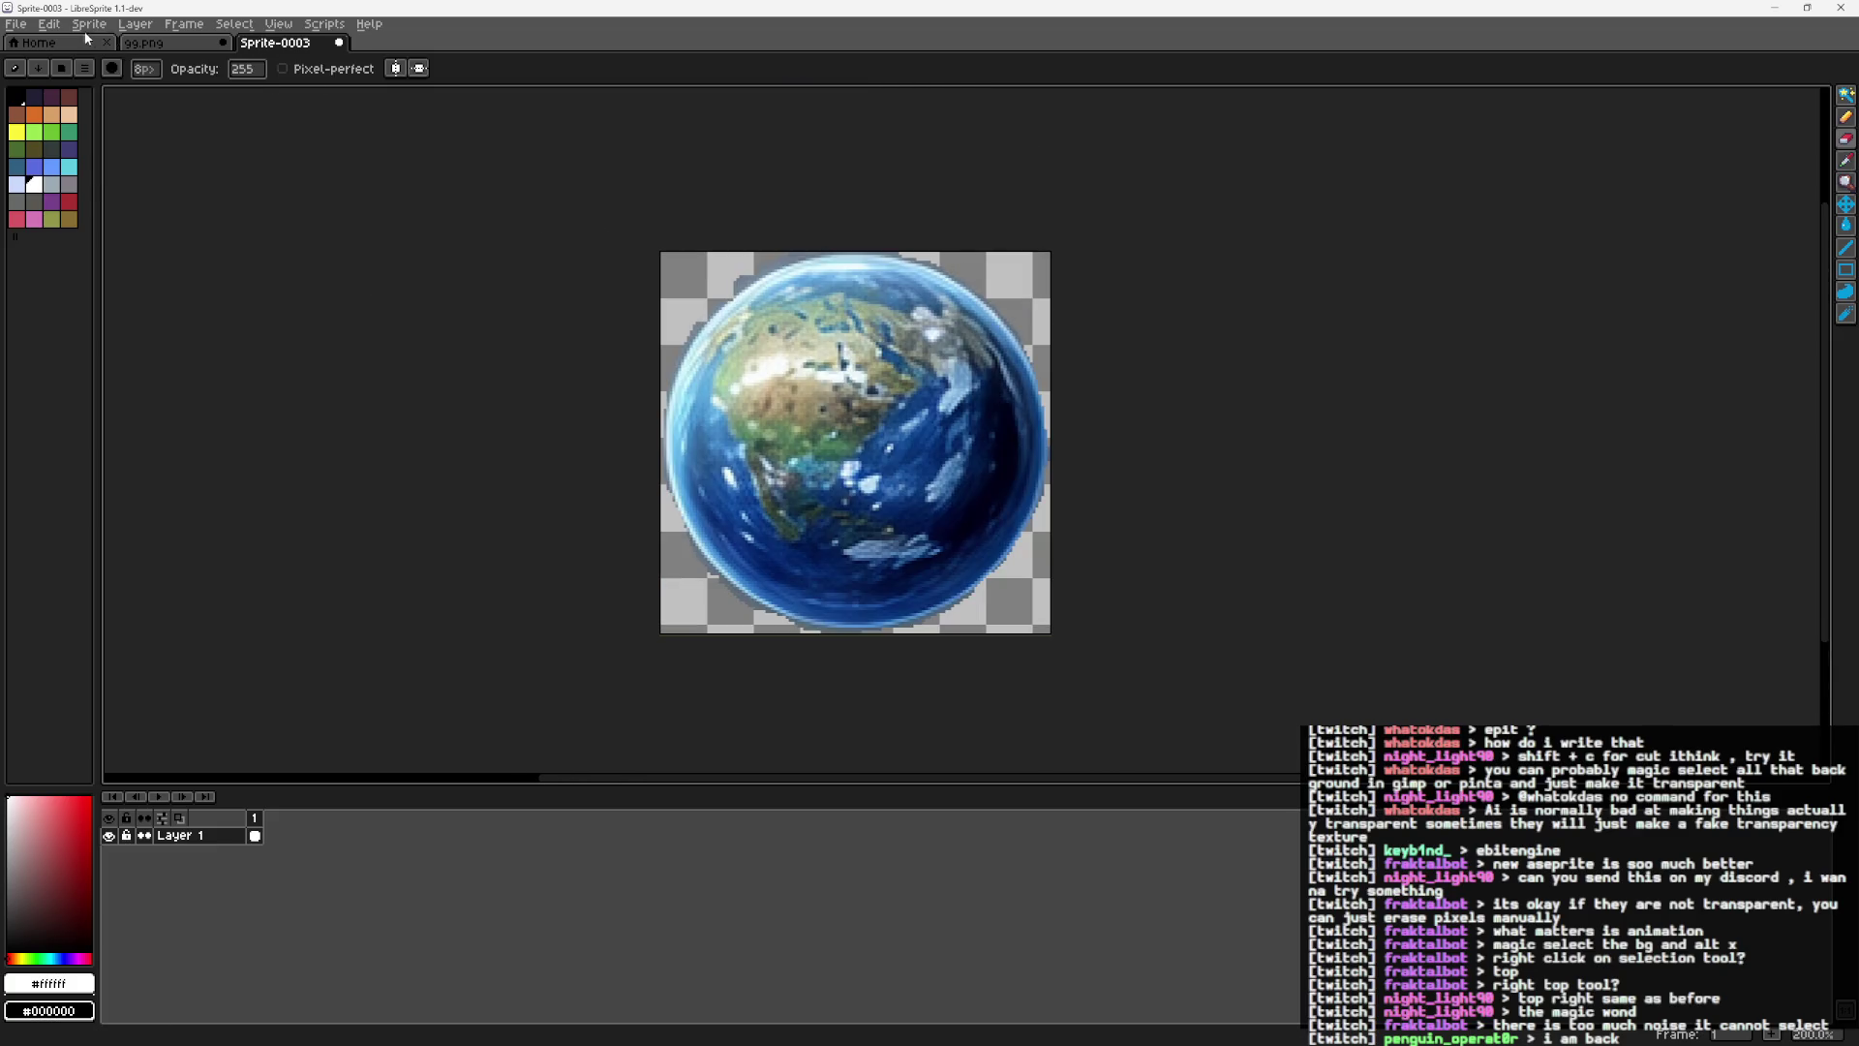
- Rotate the canvas 90° clockwise, then 180°, moving the continents to the lower left
click(89, 23)
mouse_move(126, 137)
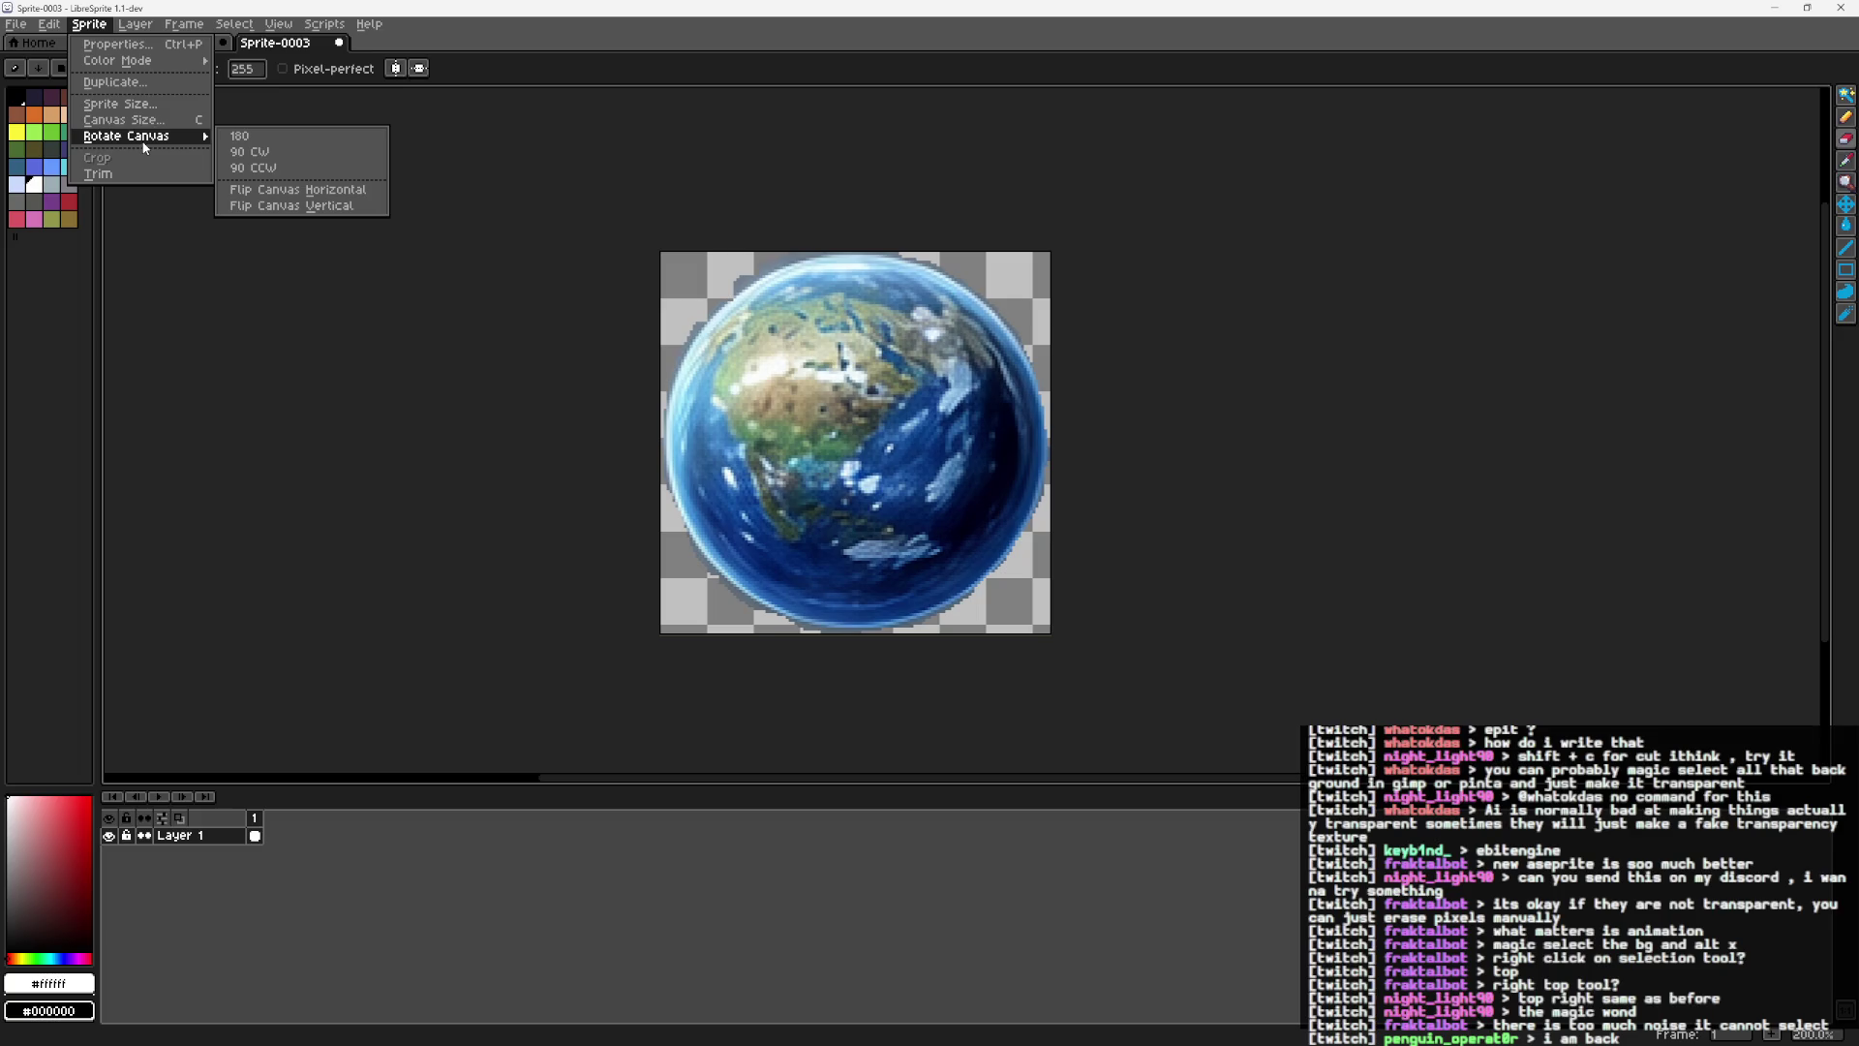
click(280, 152)
click(135, 23)
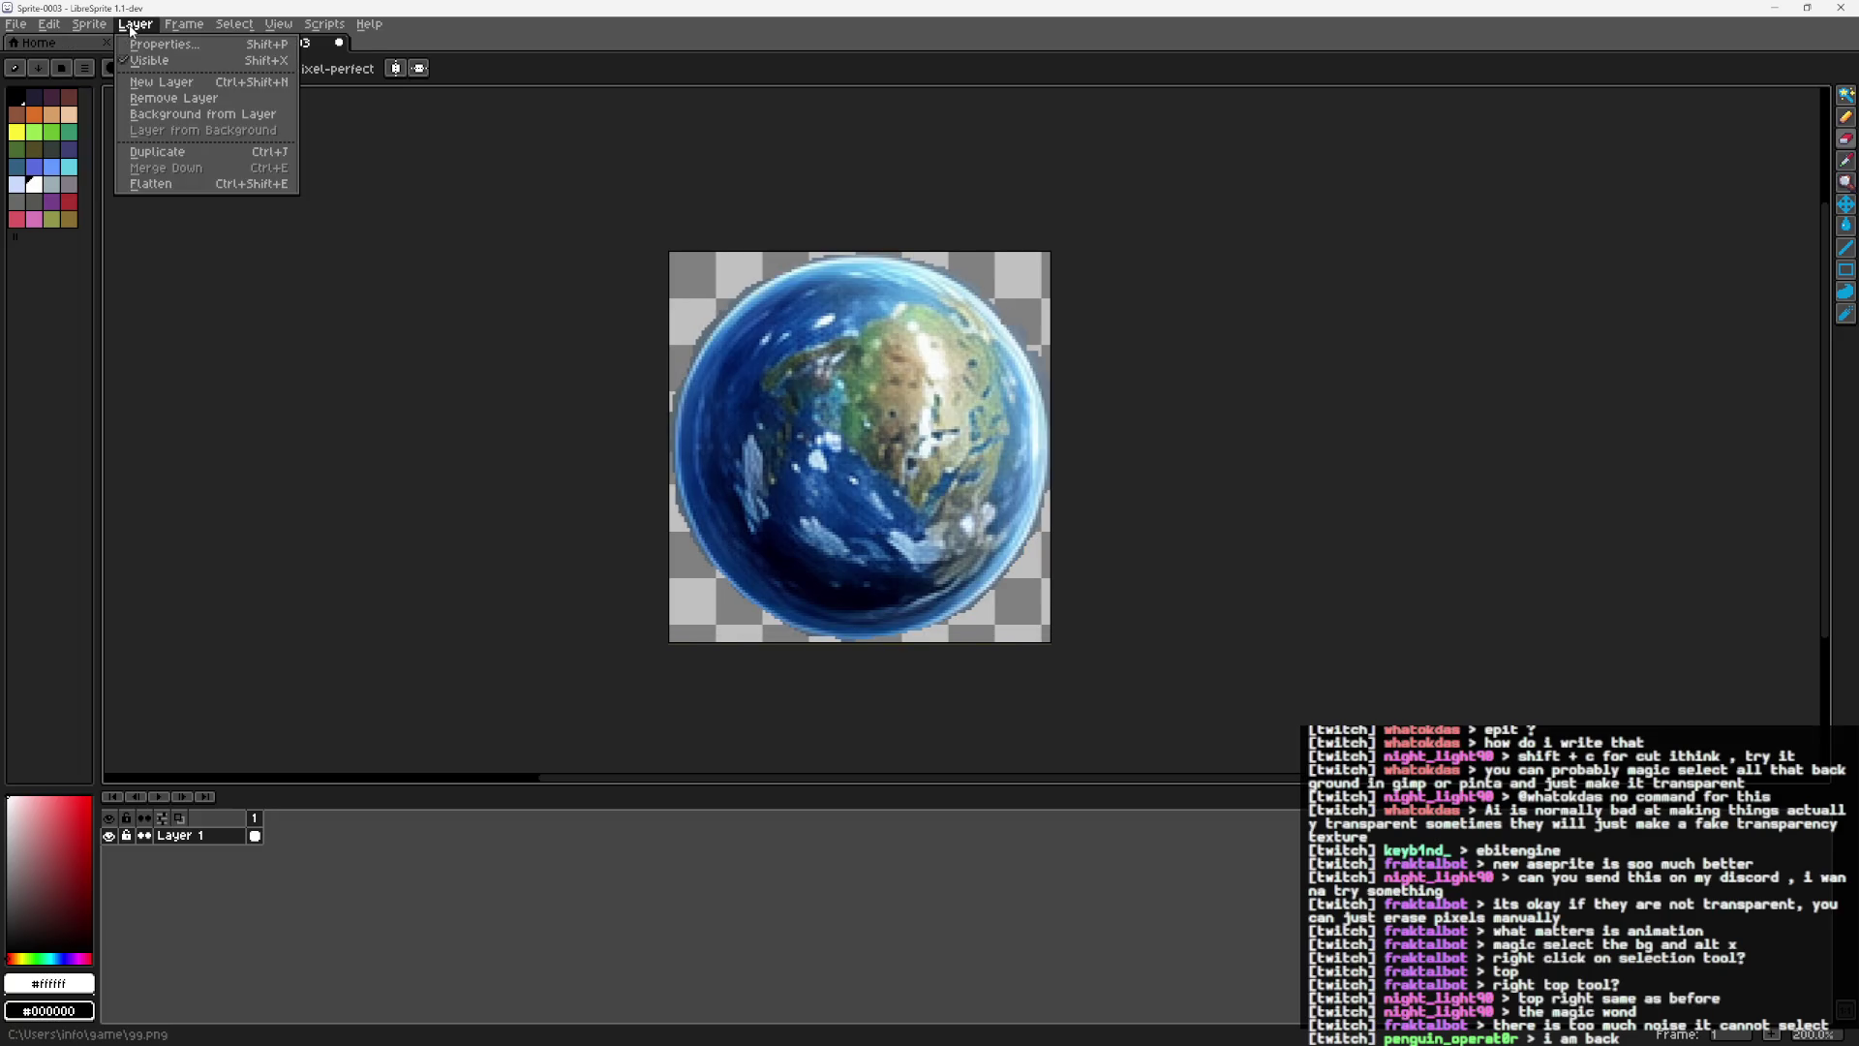
mouse_move(89, 24)
mouse_move(136, 144)
click(242, 136)
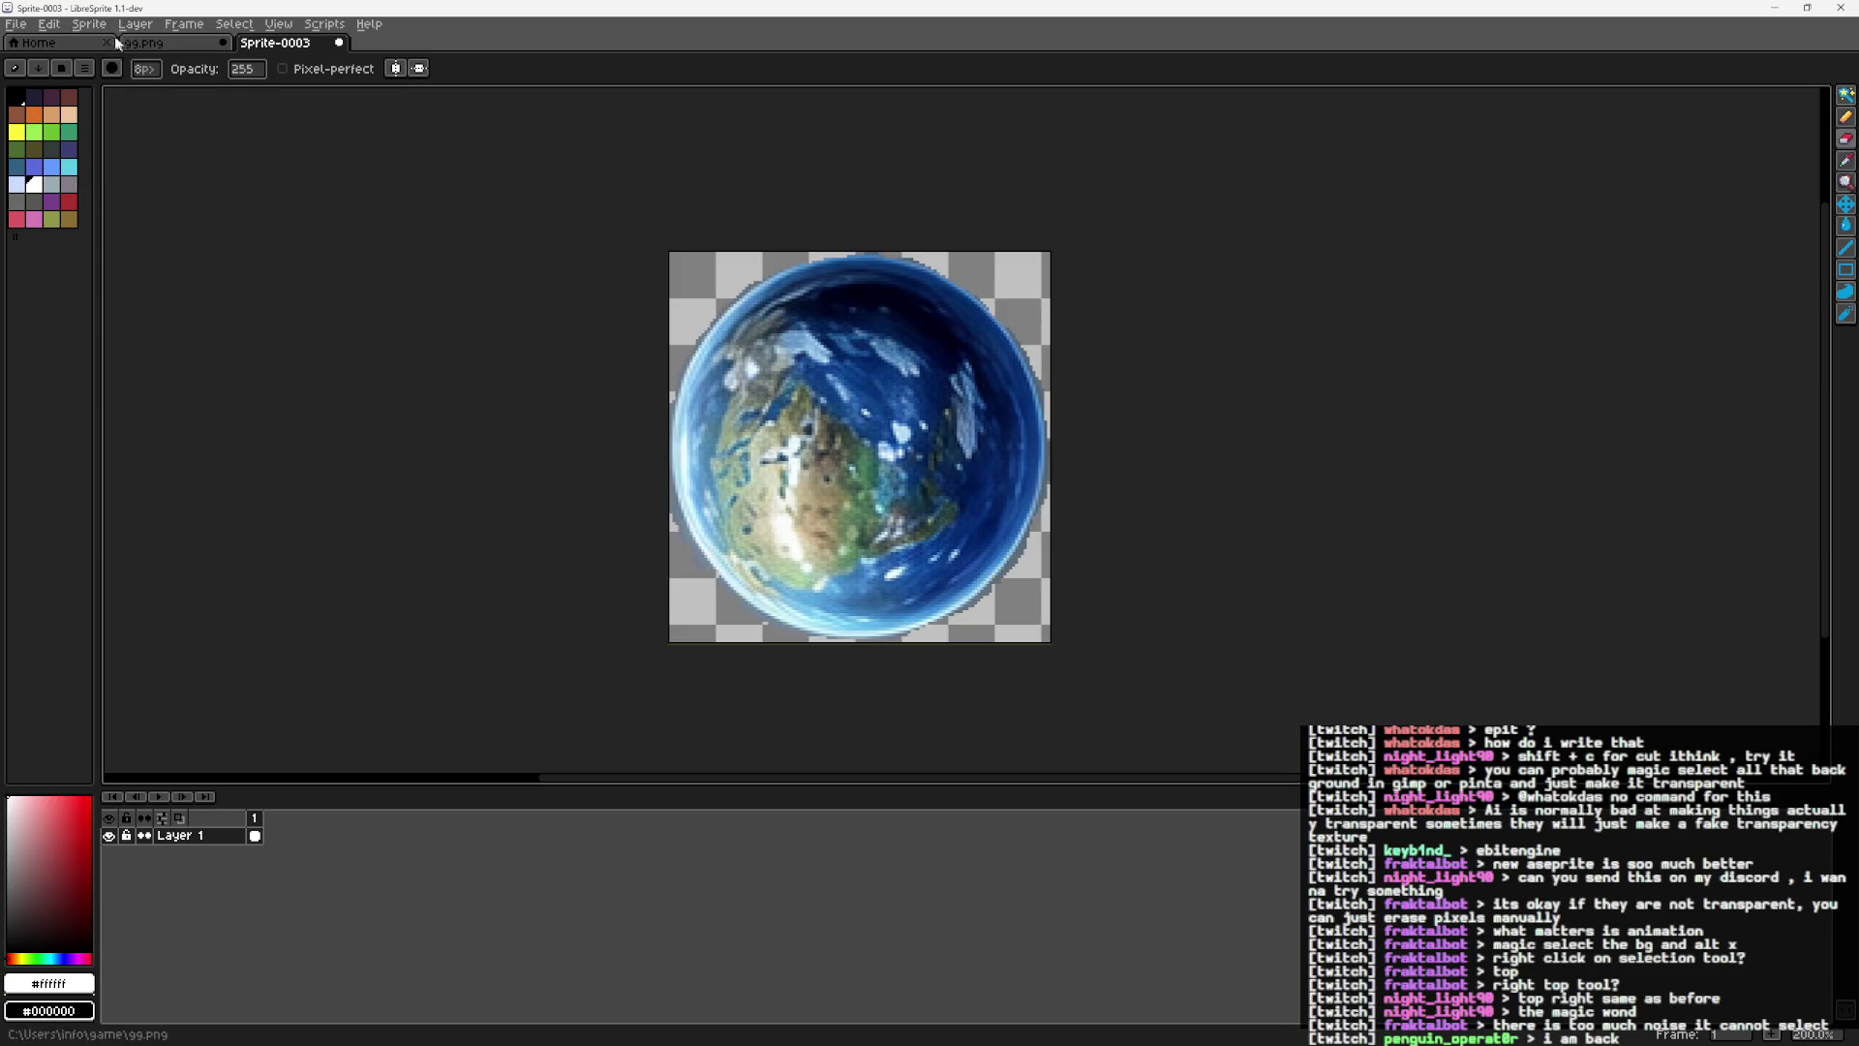
- Play the animation, then look through the Frame menu and neighbouring menus
click(89, 23)
mouse_move(150, 142)
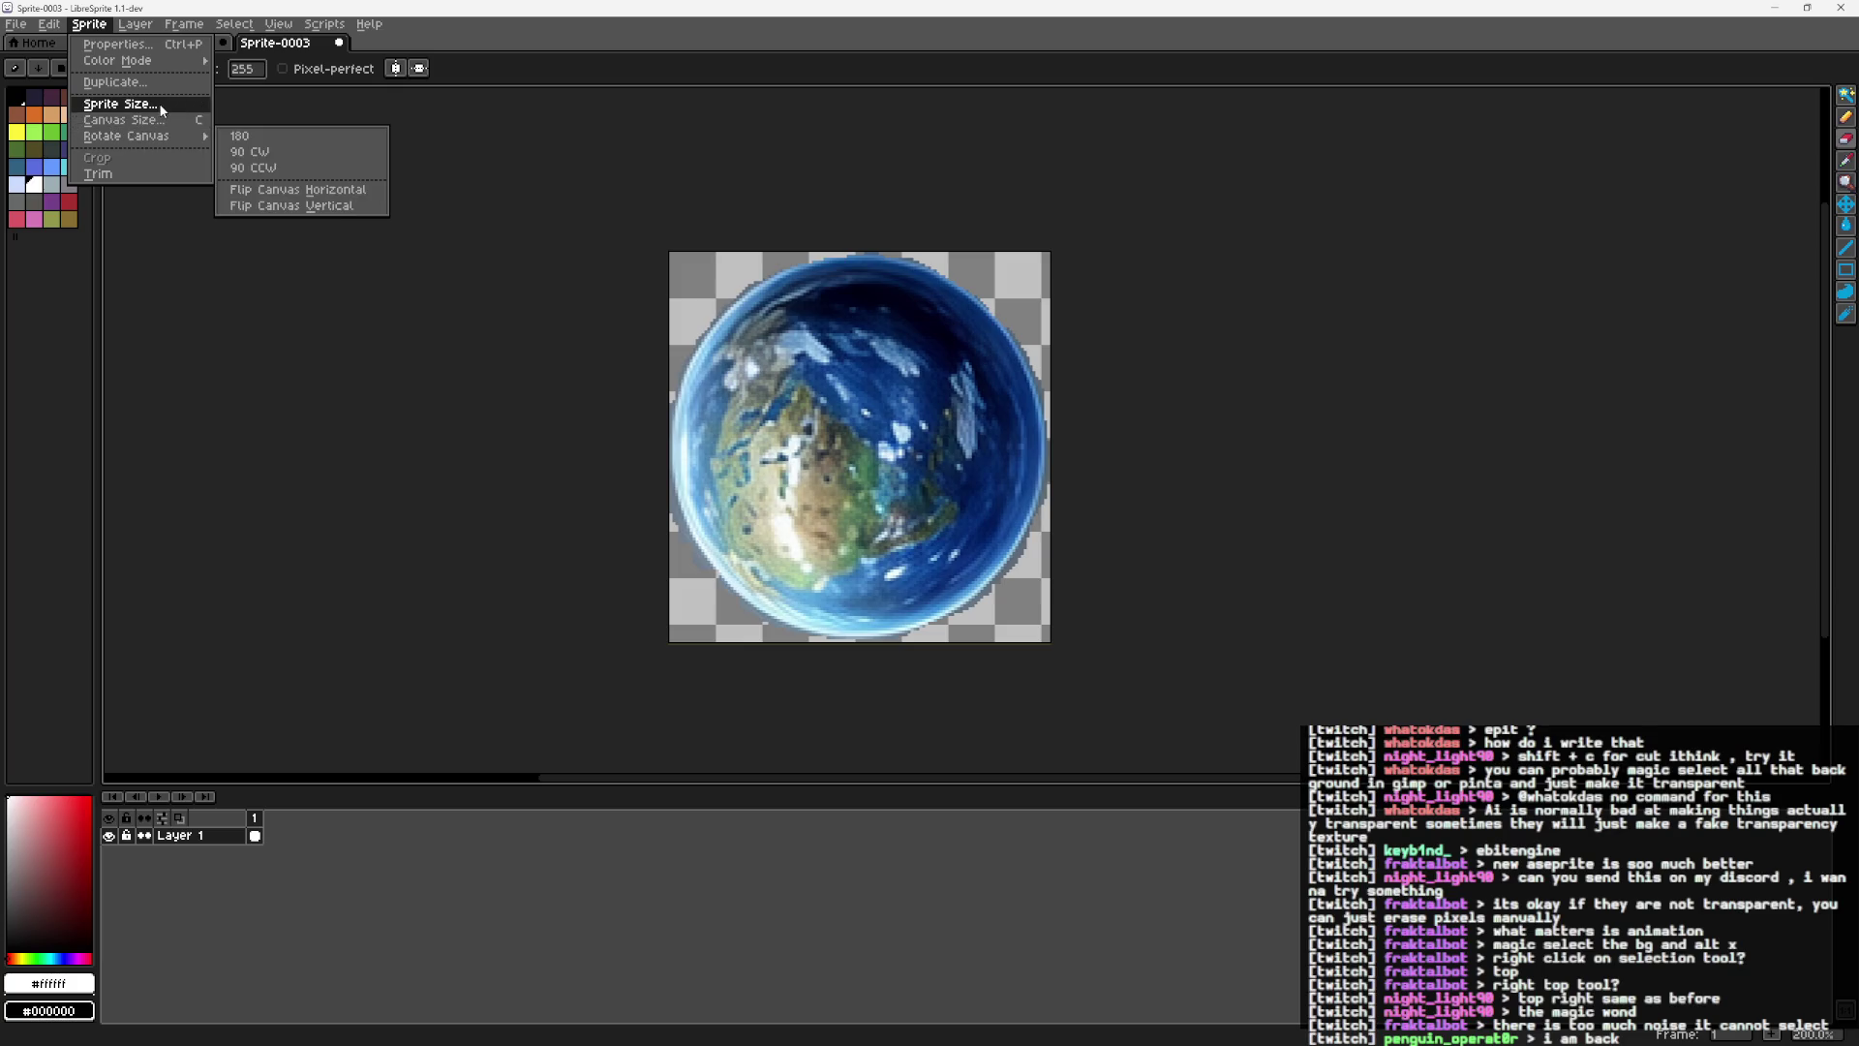
mouse_move(148, 27)
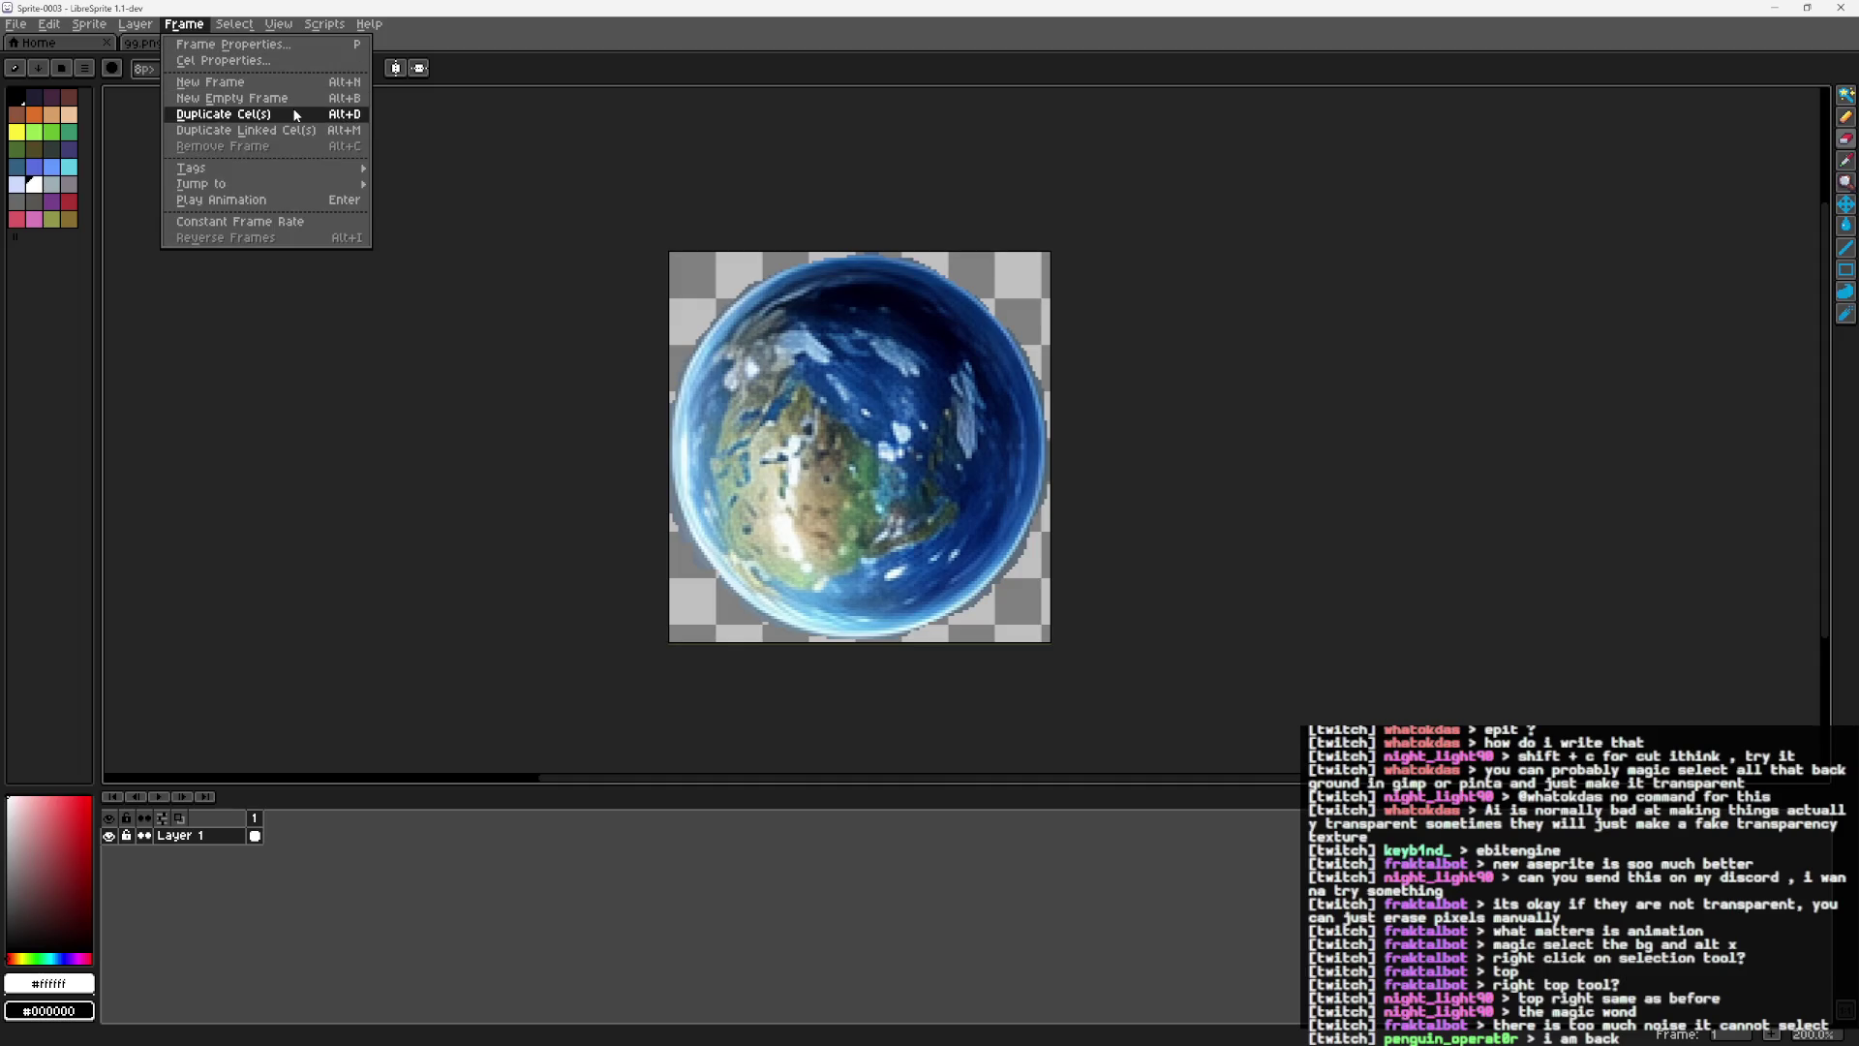
click(286, 205)
click(184, 23)
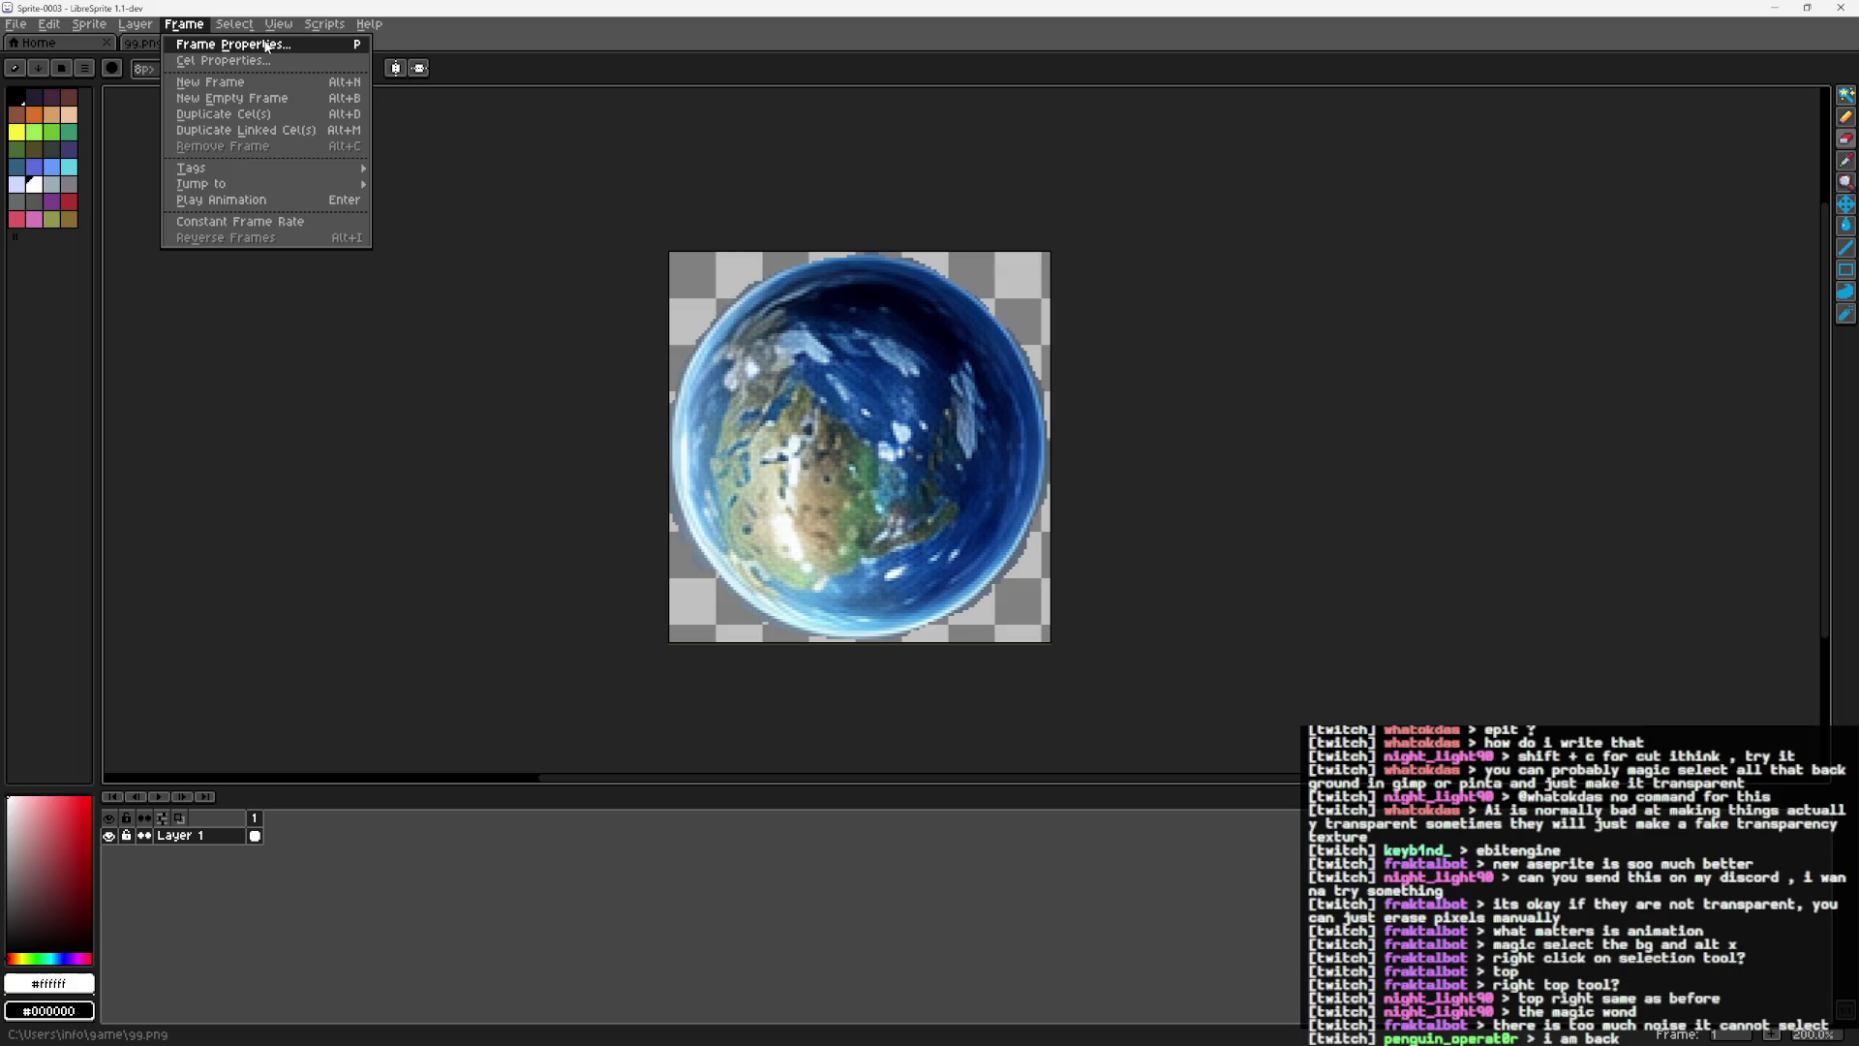
mouse_move(255, 29)
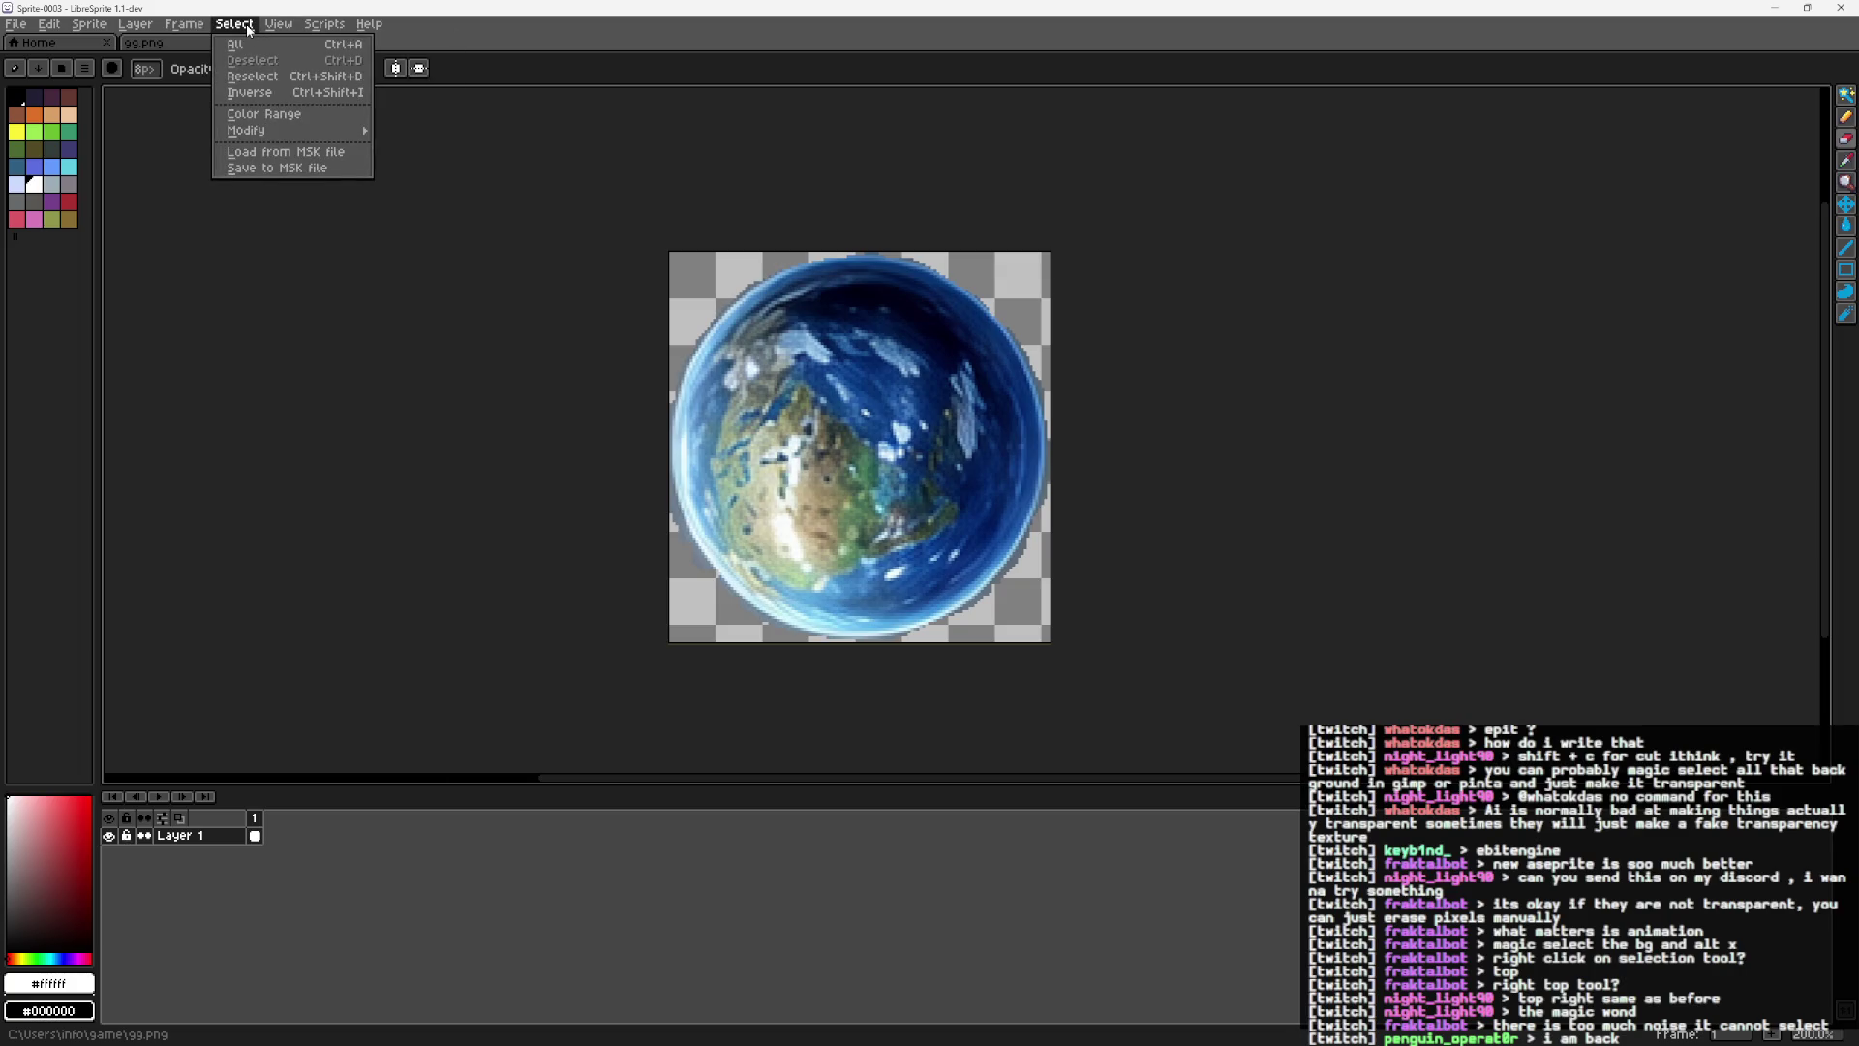
mouse_move(317, 25)
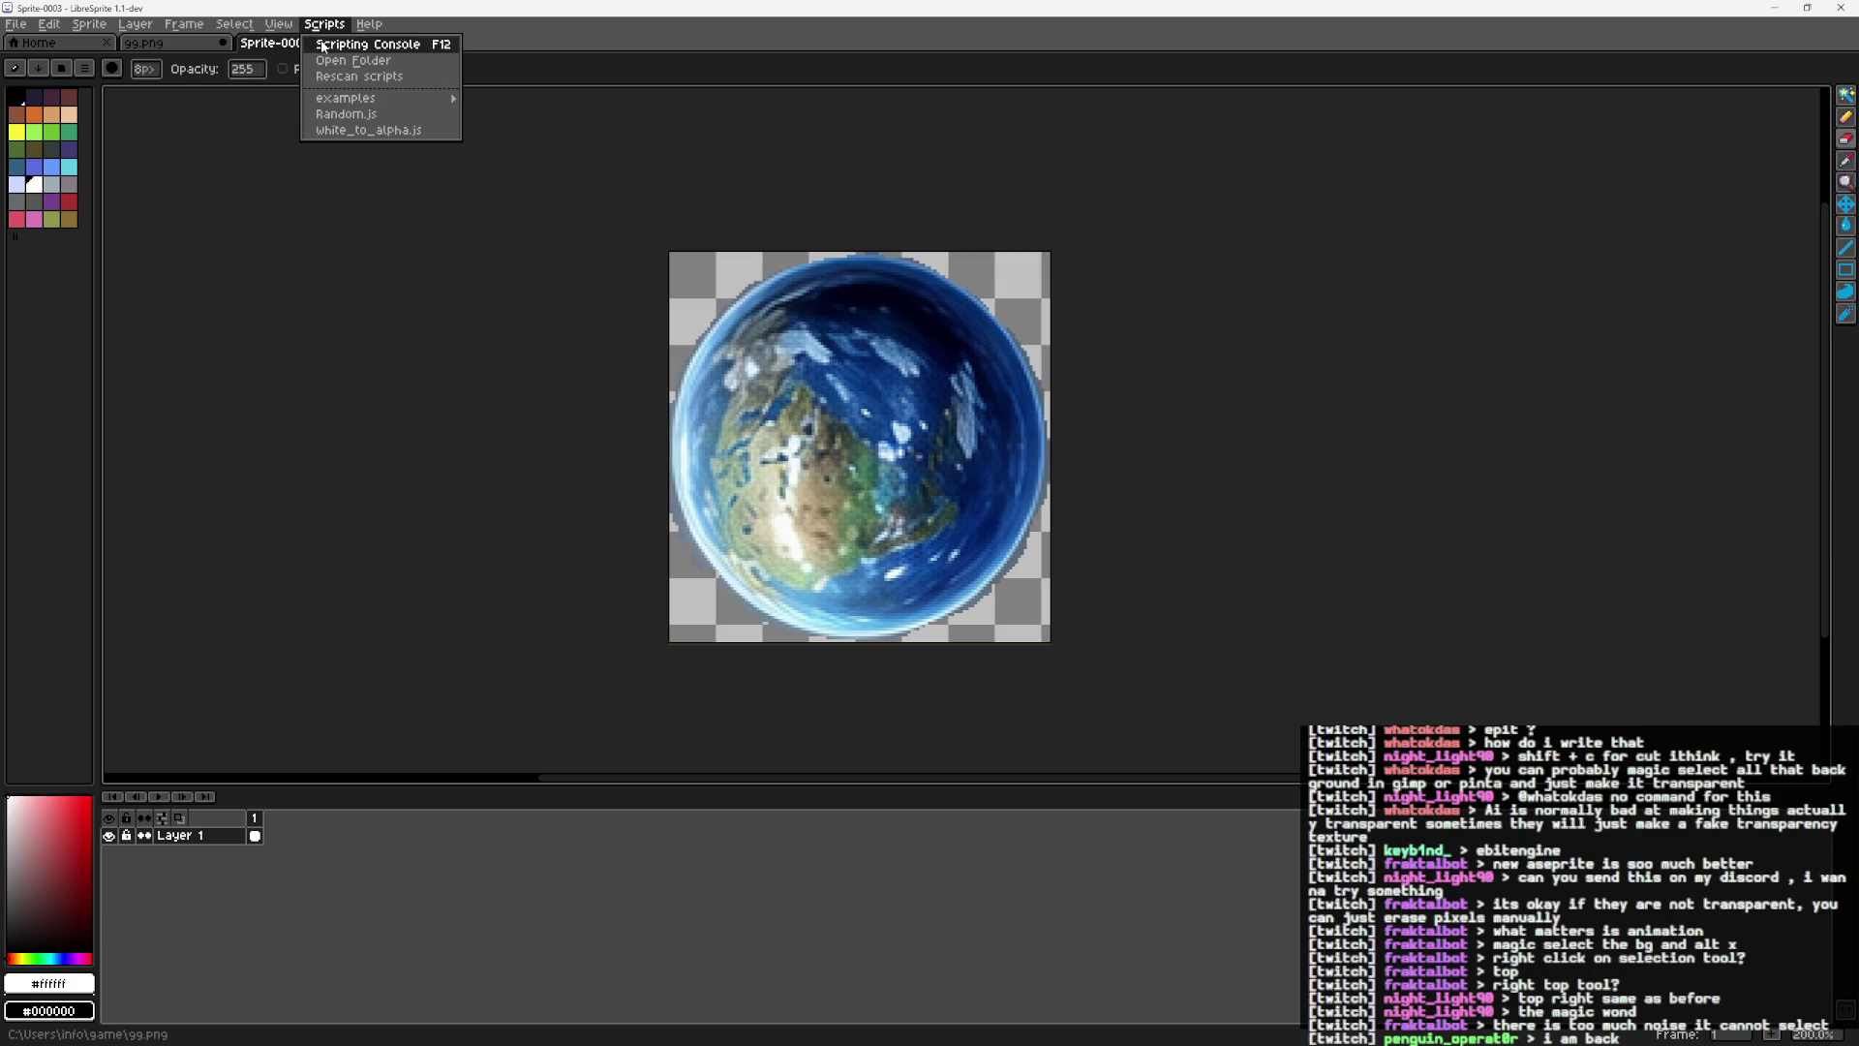
mouse_move(318, 97)
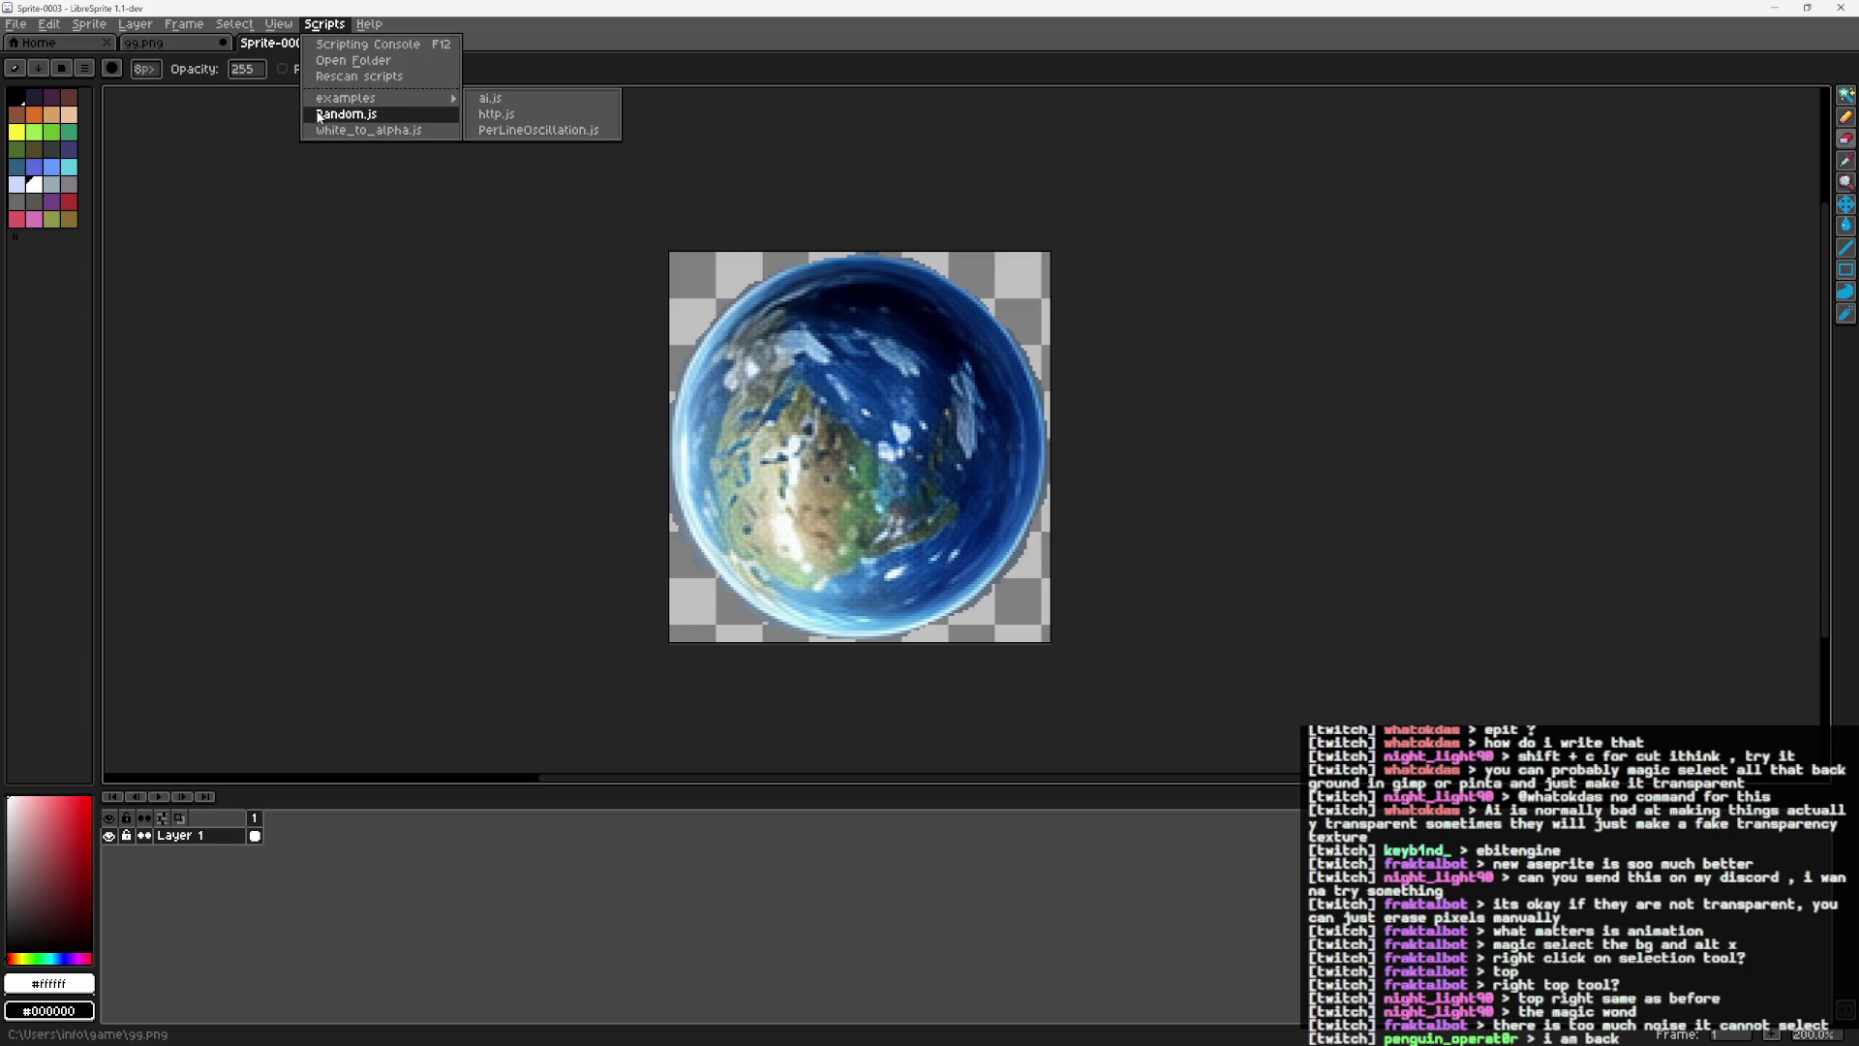
mouse_move(89, 24)
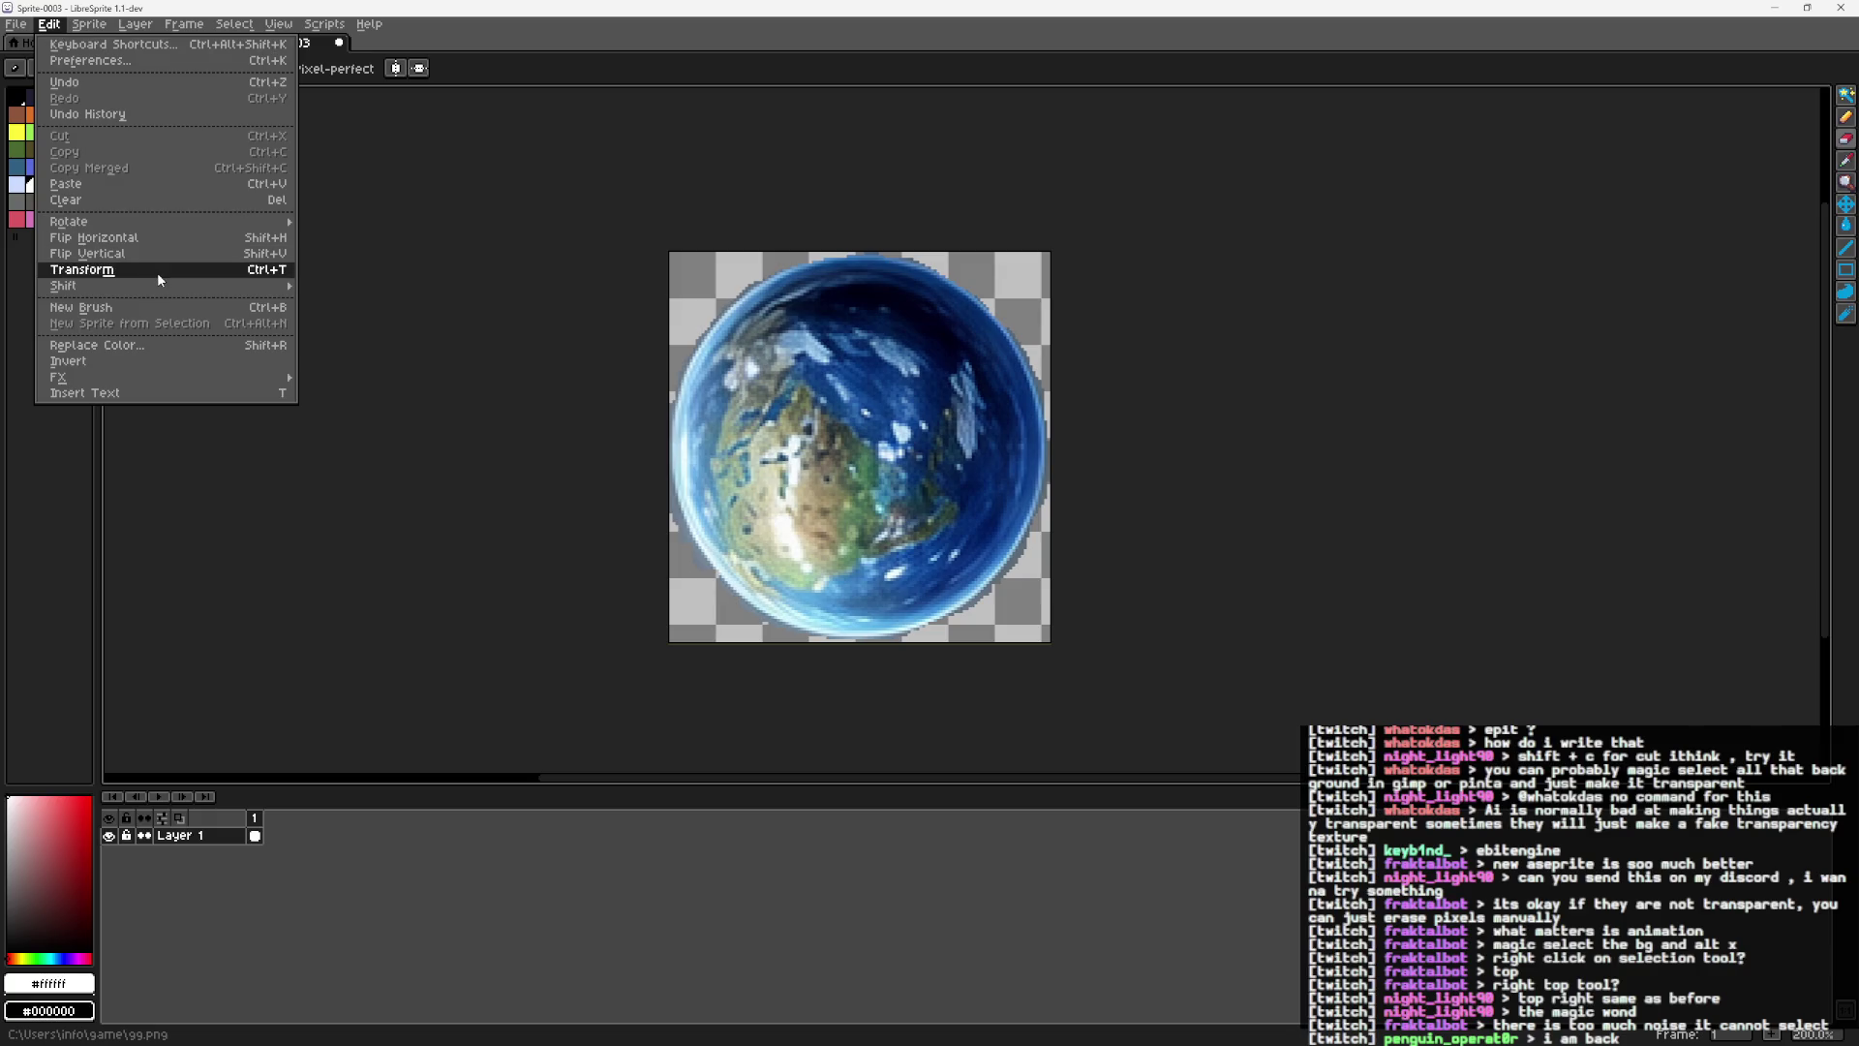
- Commit a free transform of the sprite unchanged, then add a second animation frame
click(157, 271)
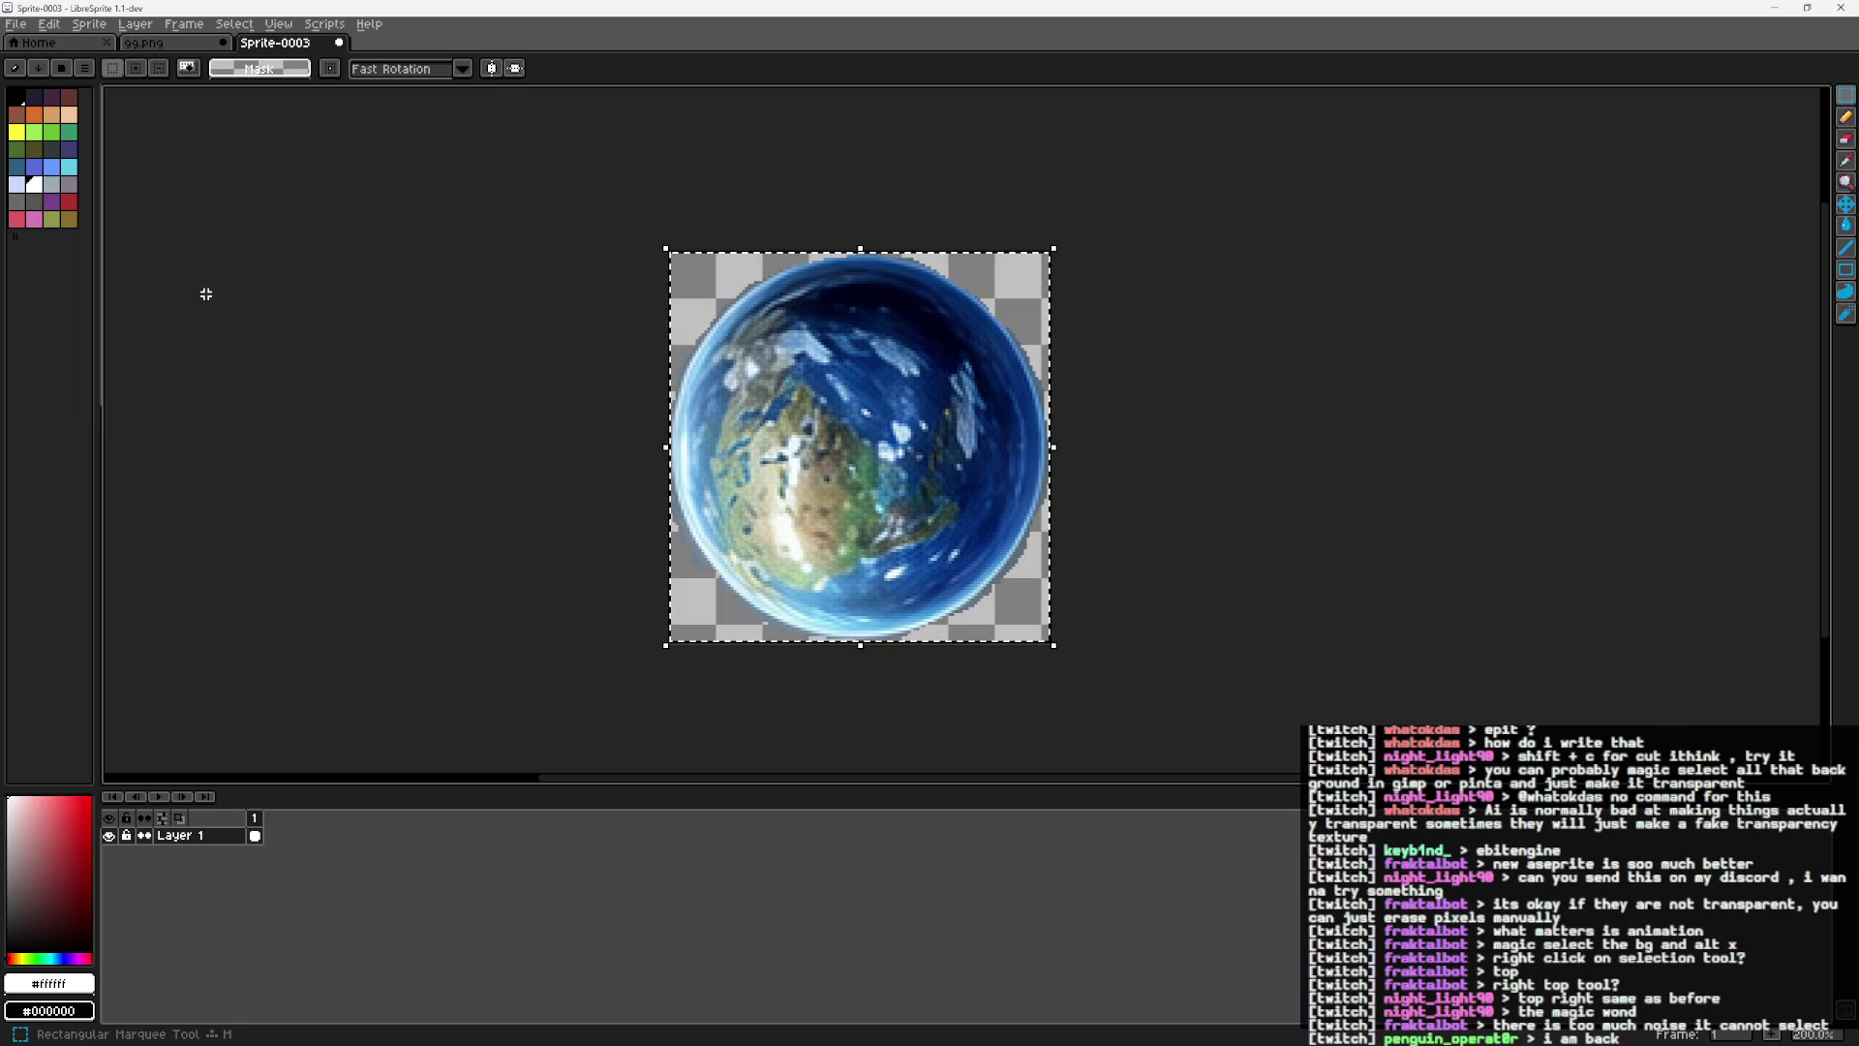
click(326, 25)
click(333, 30)
click(561, 254)
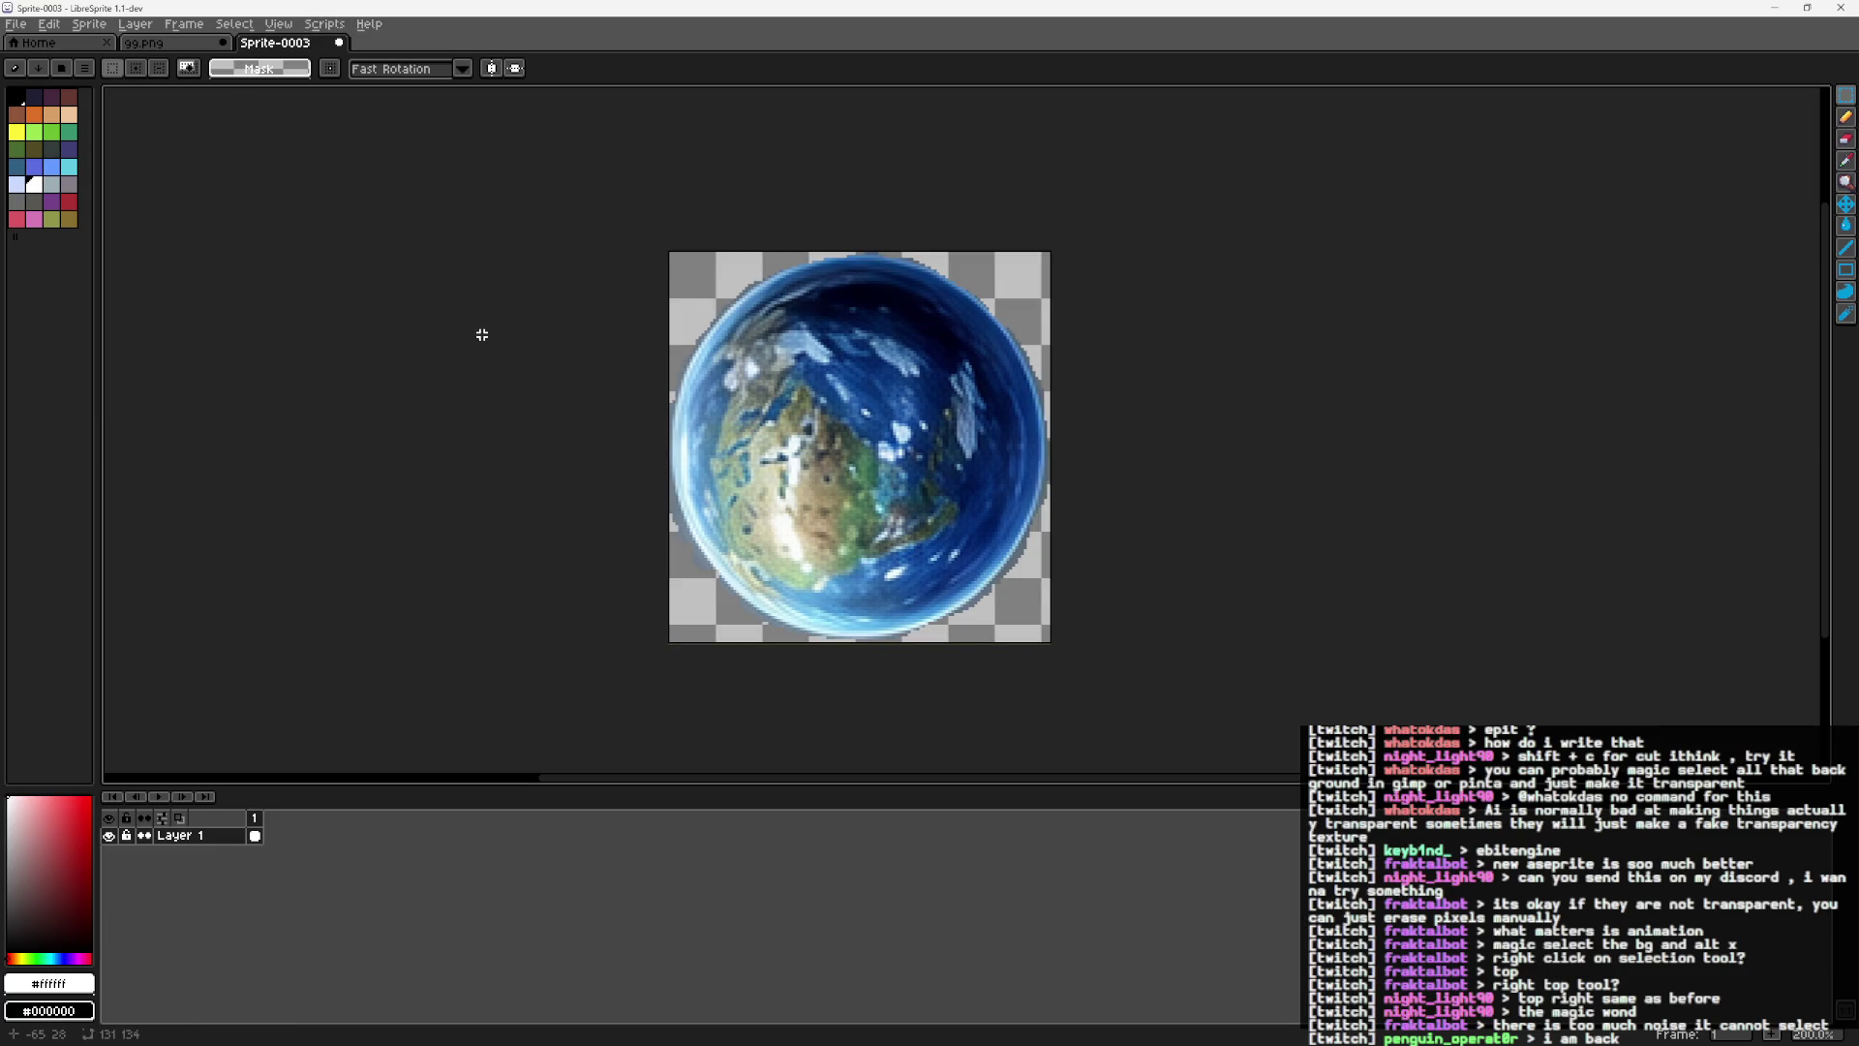
click(180, 26)
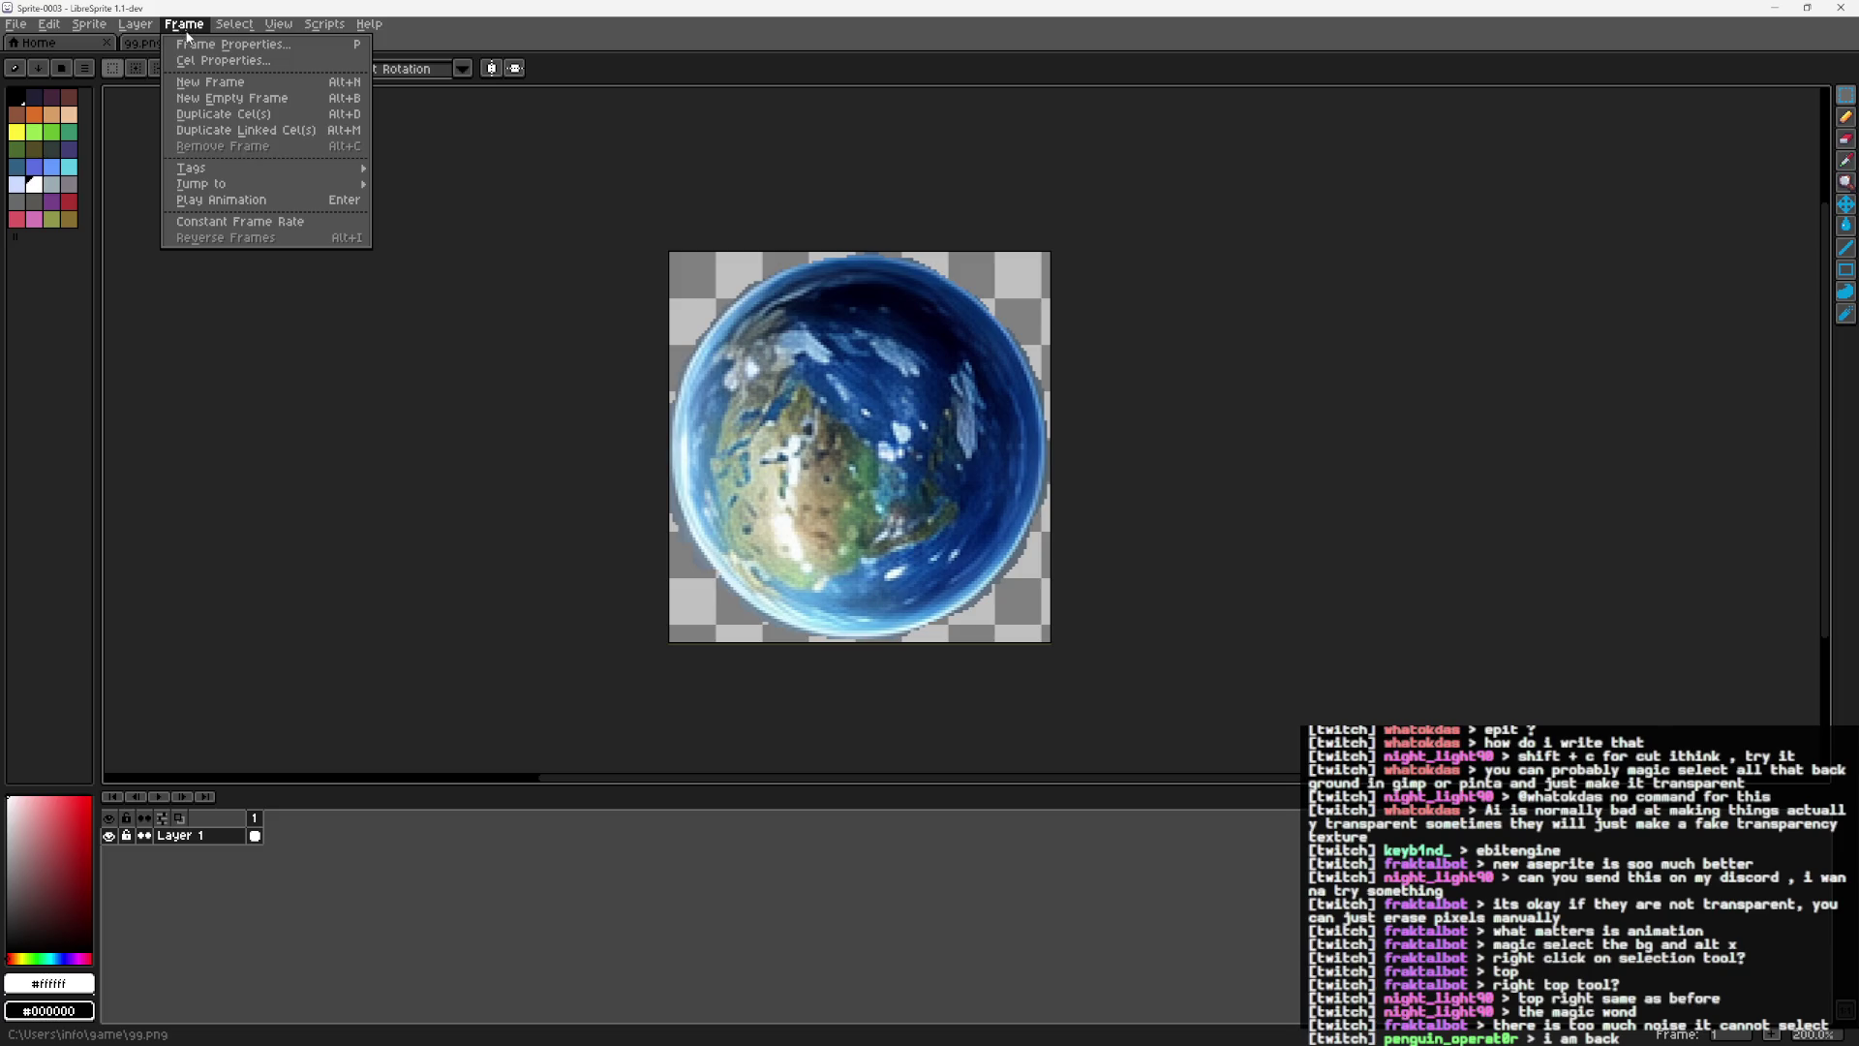
click(209, 84)
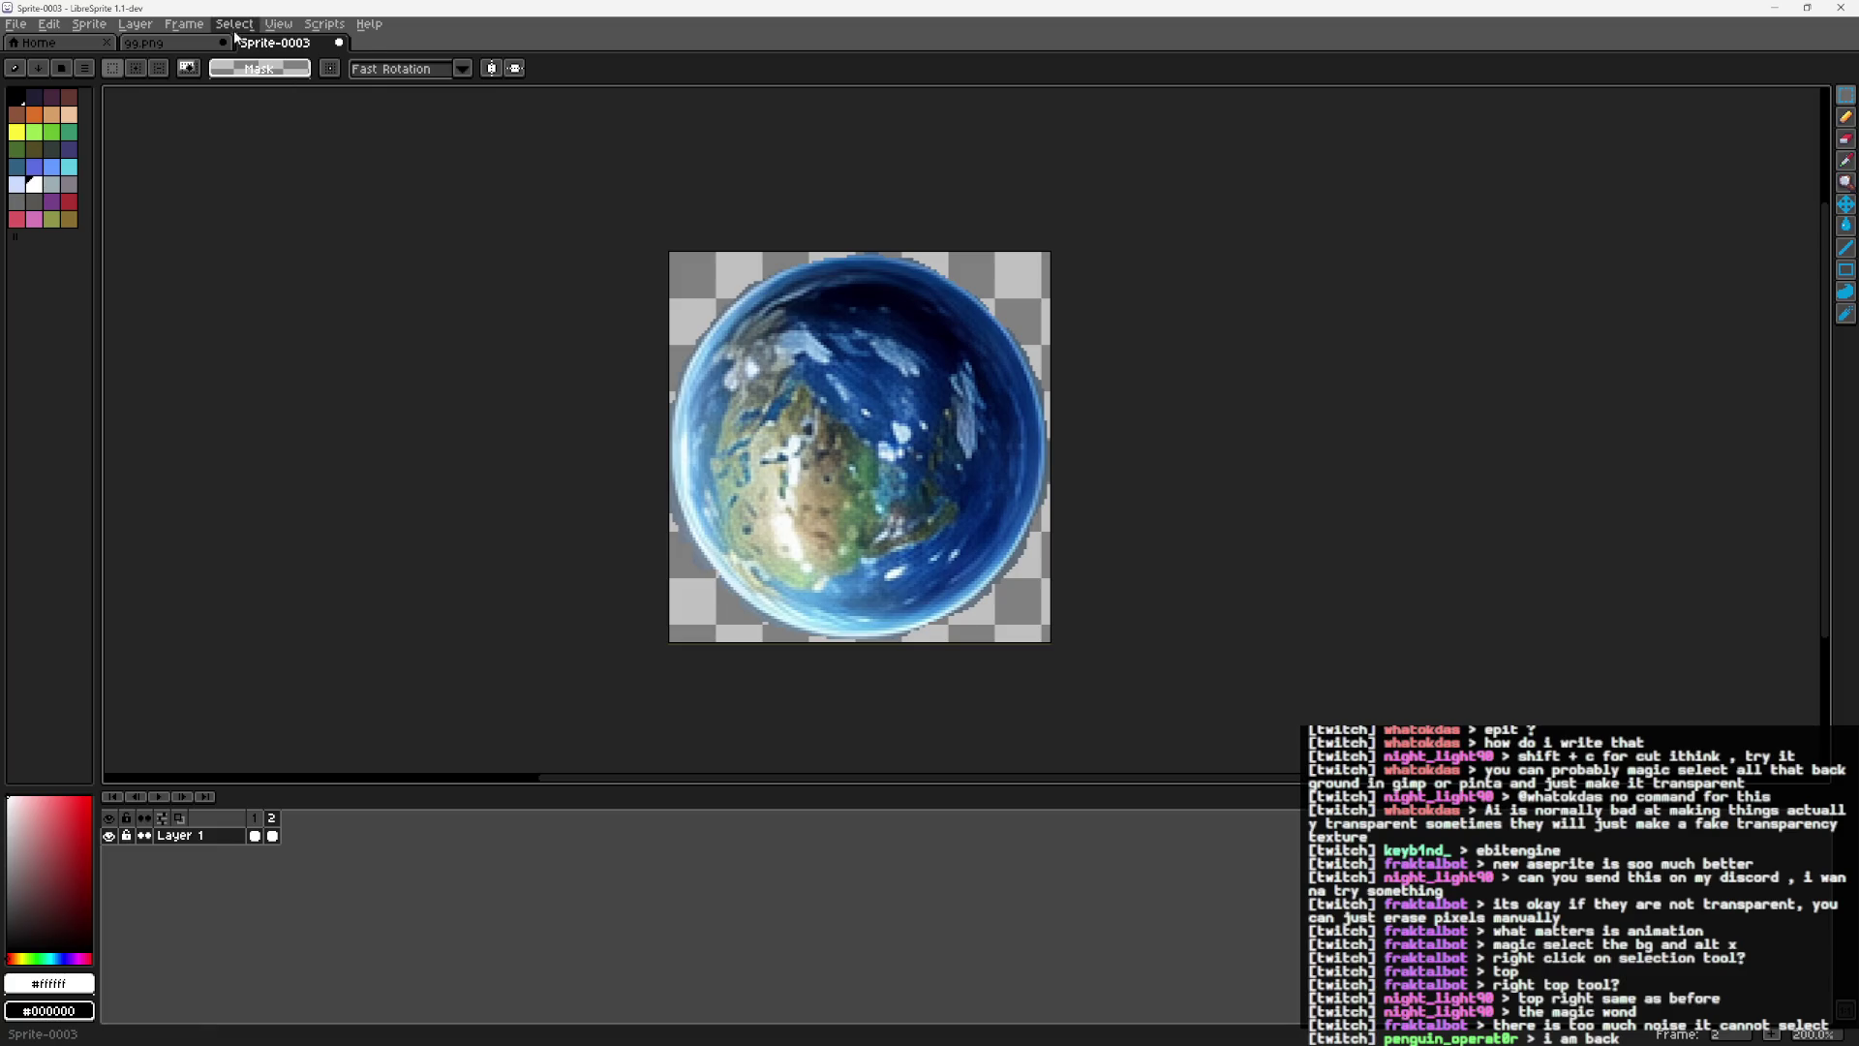
click(183, 23)
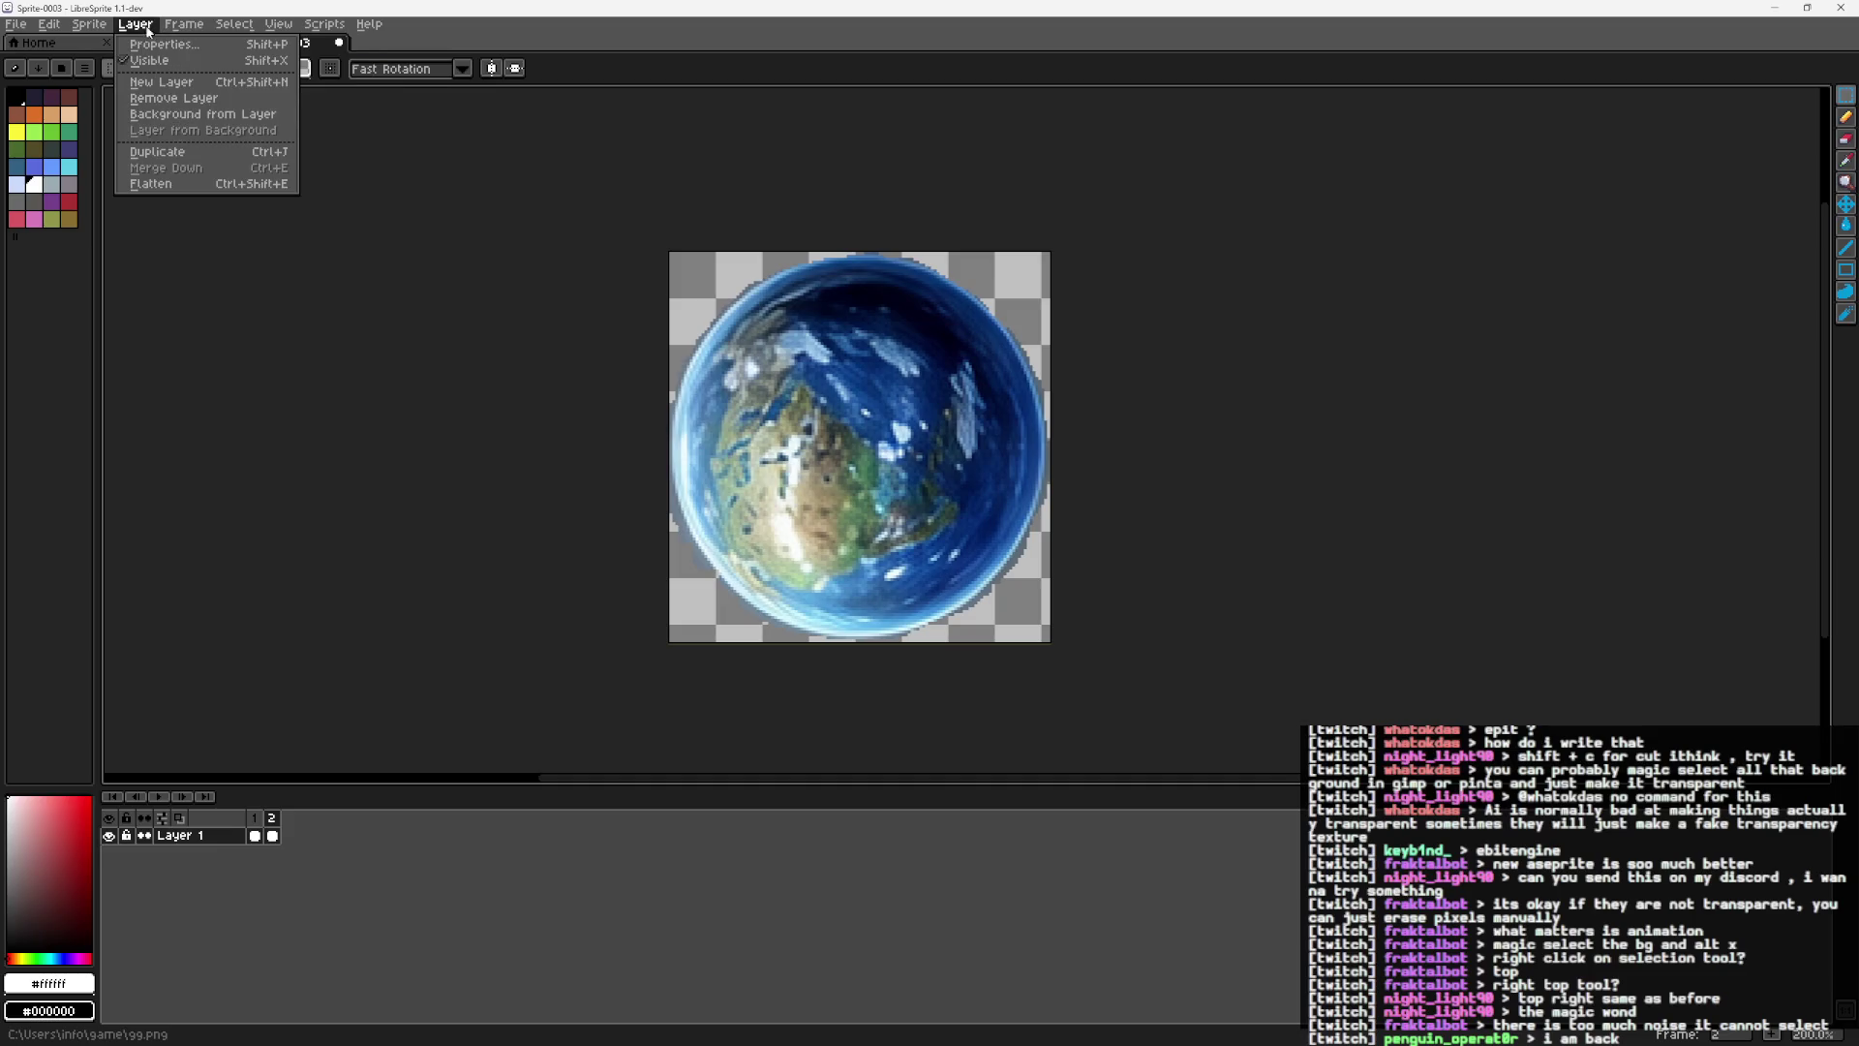
mouse_move(231, 34)
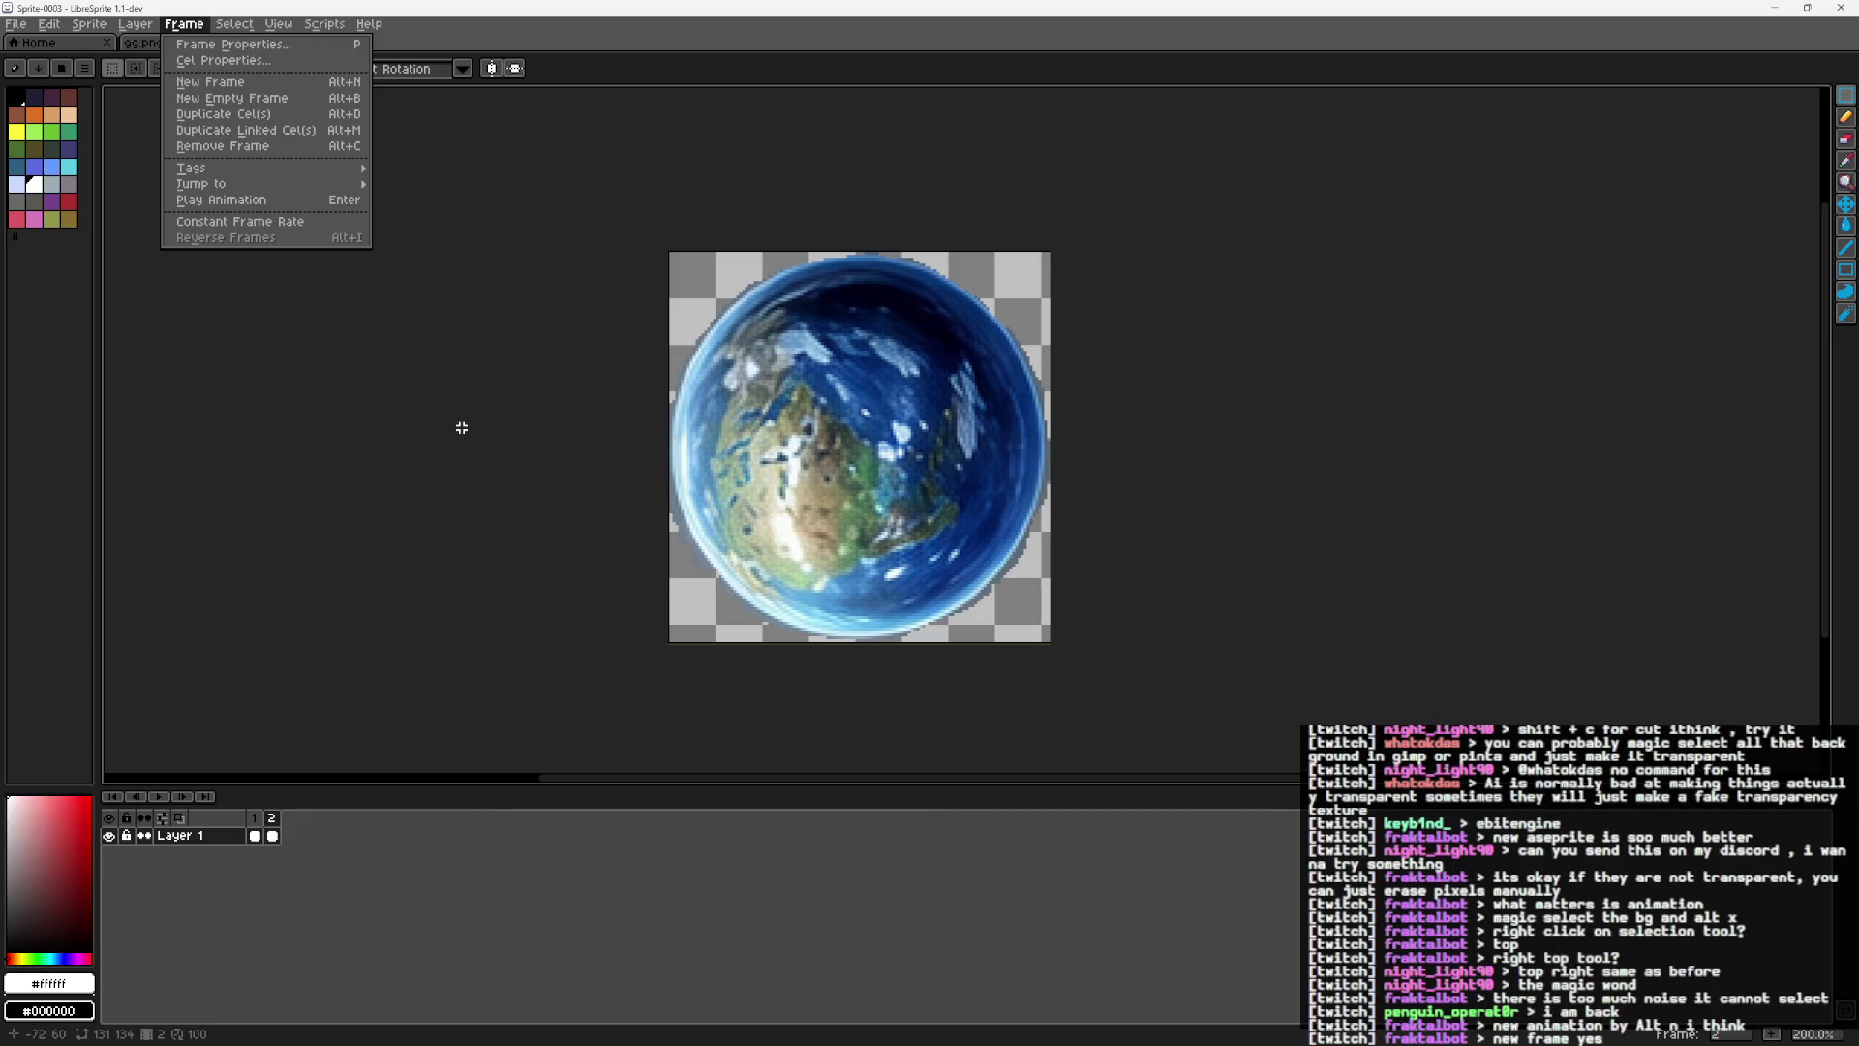
key(Escape)
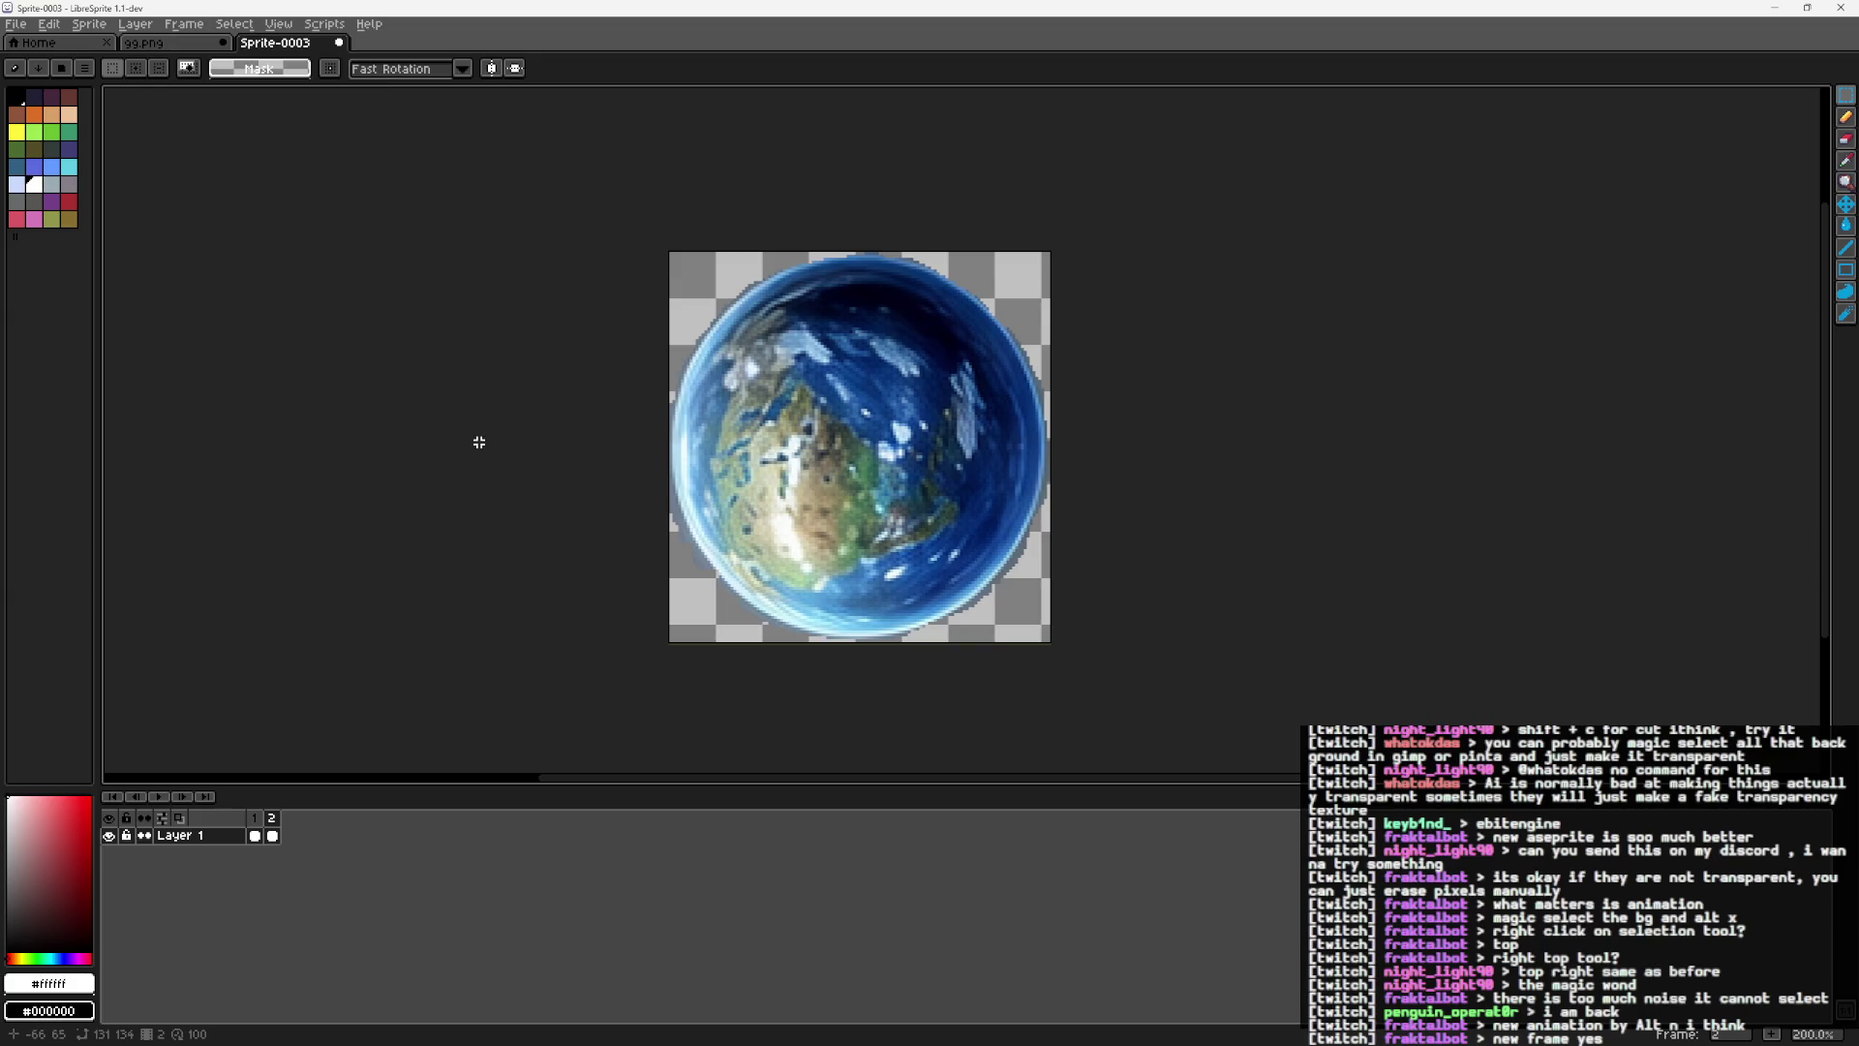
key(alt+n)
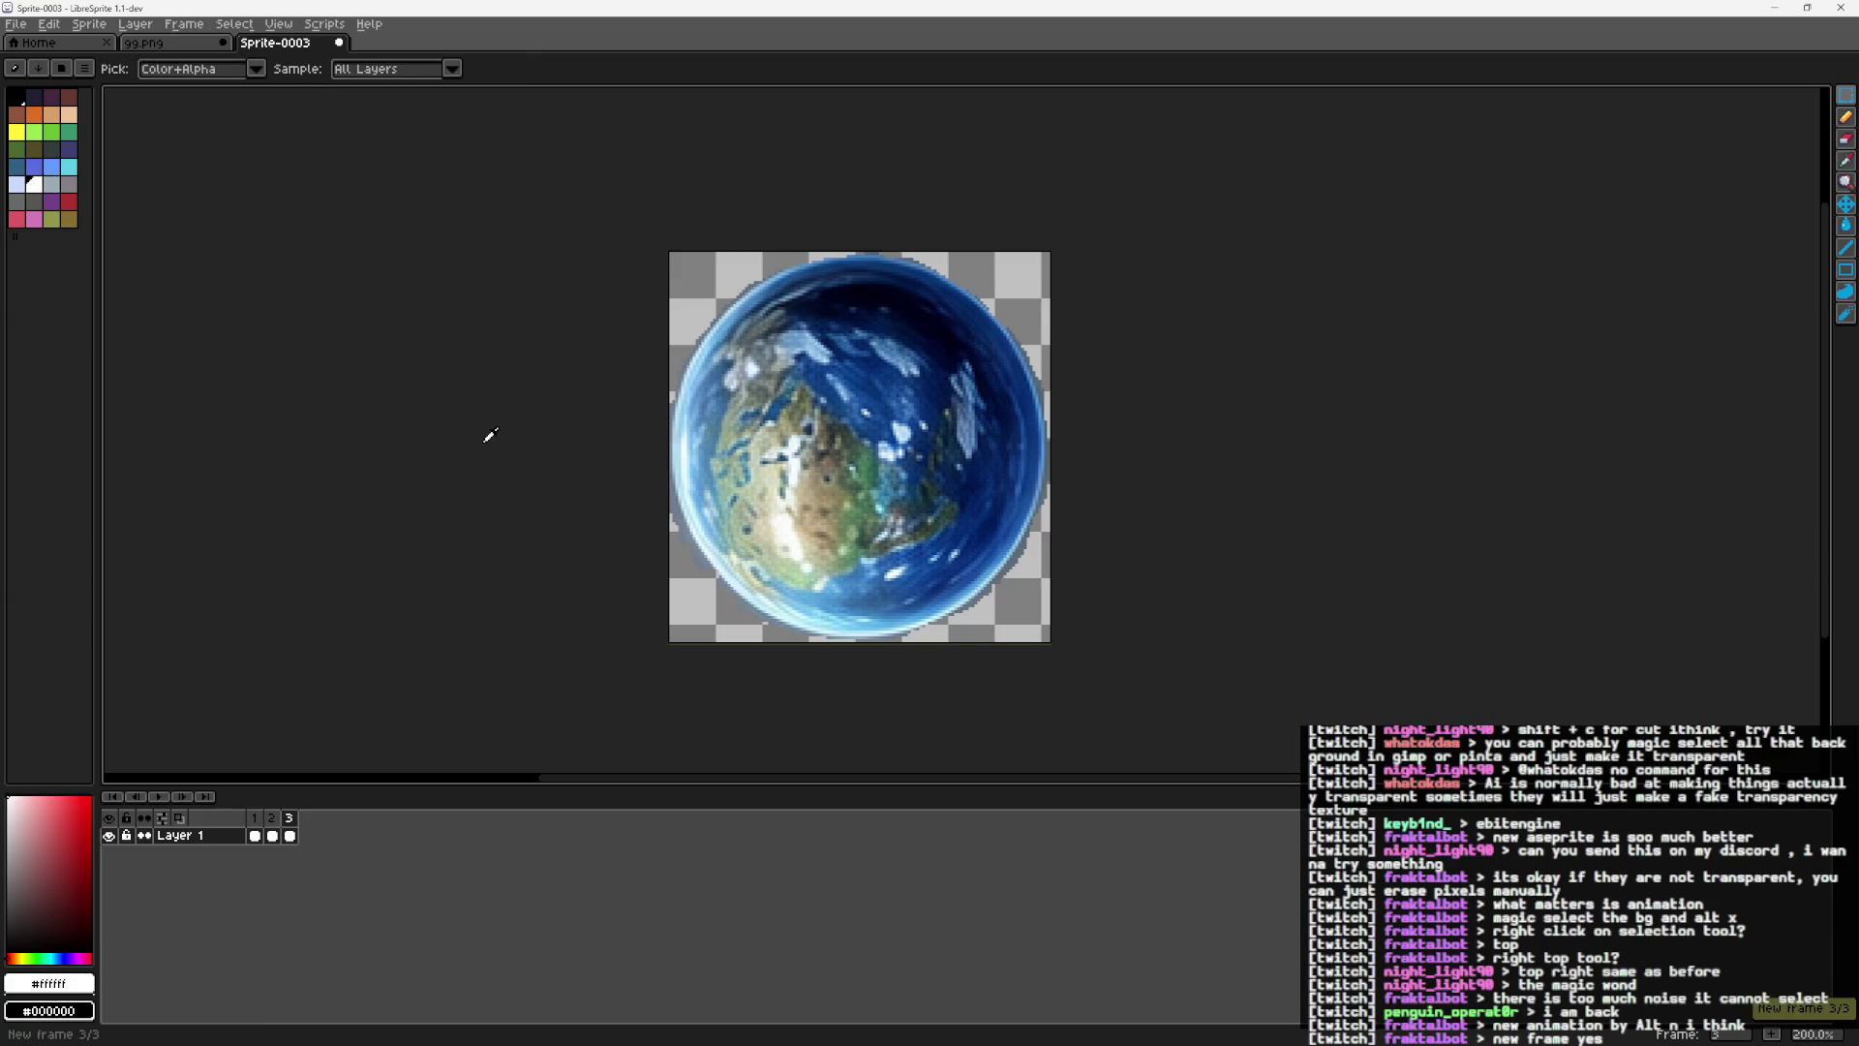
click(144, 23)
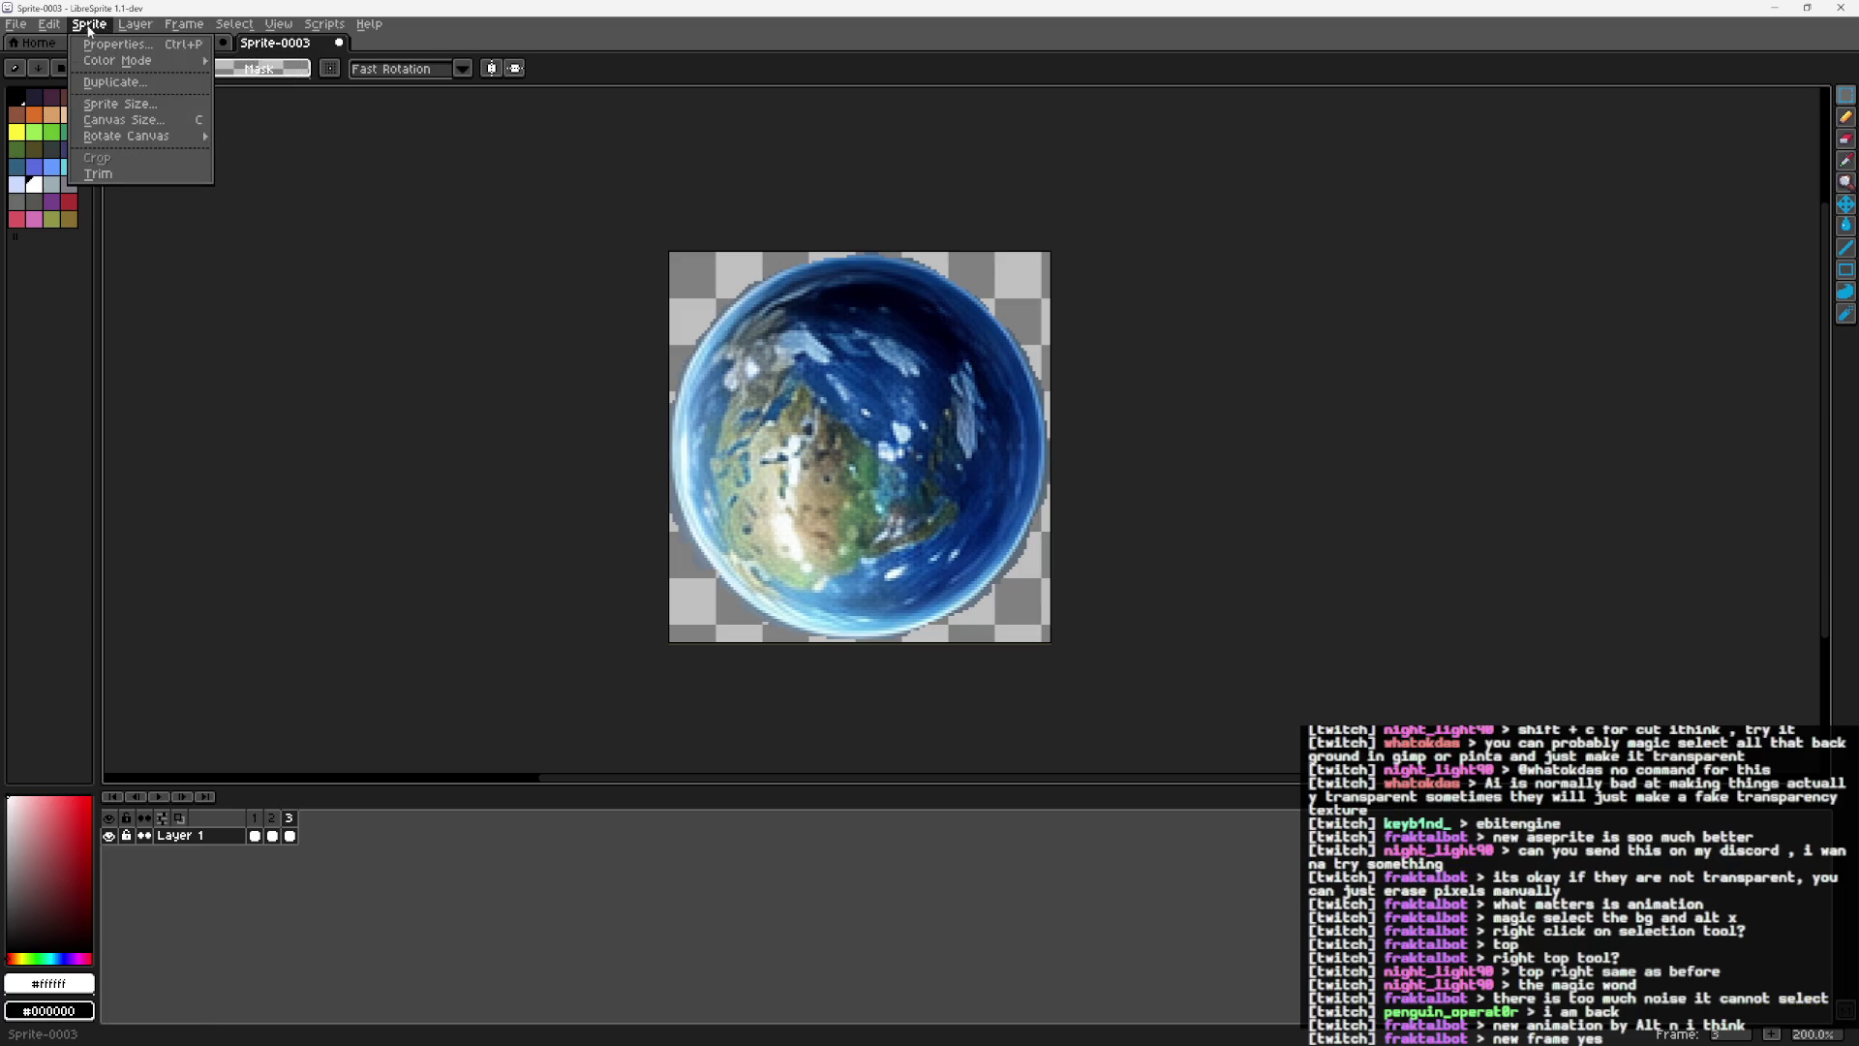
mouse_move(55, 29)
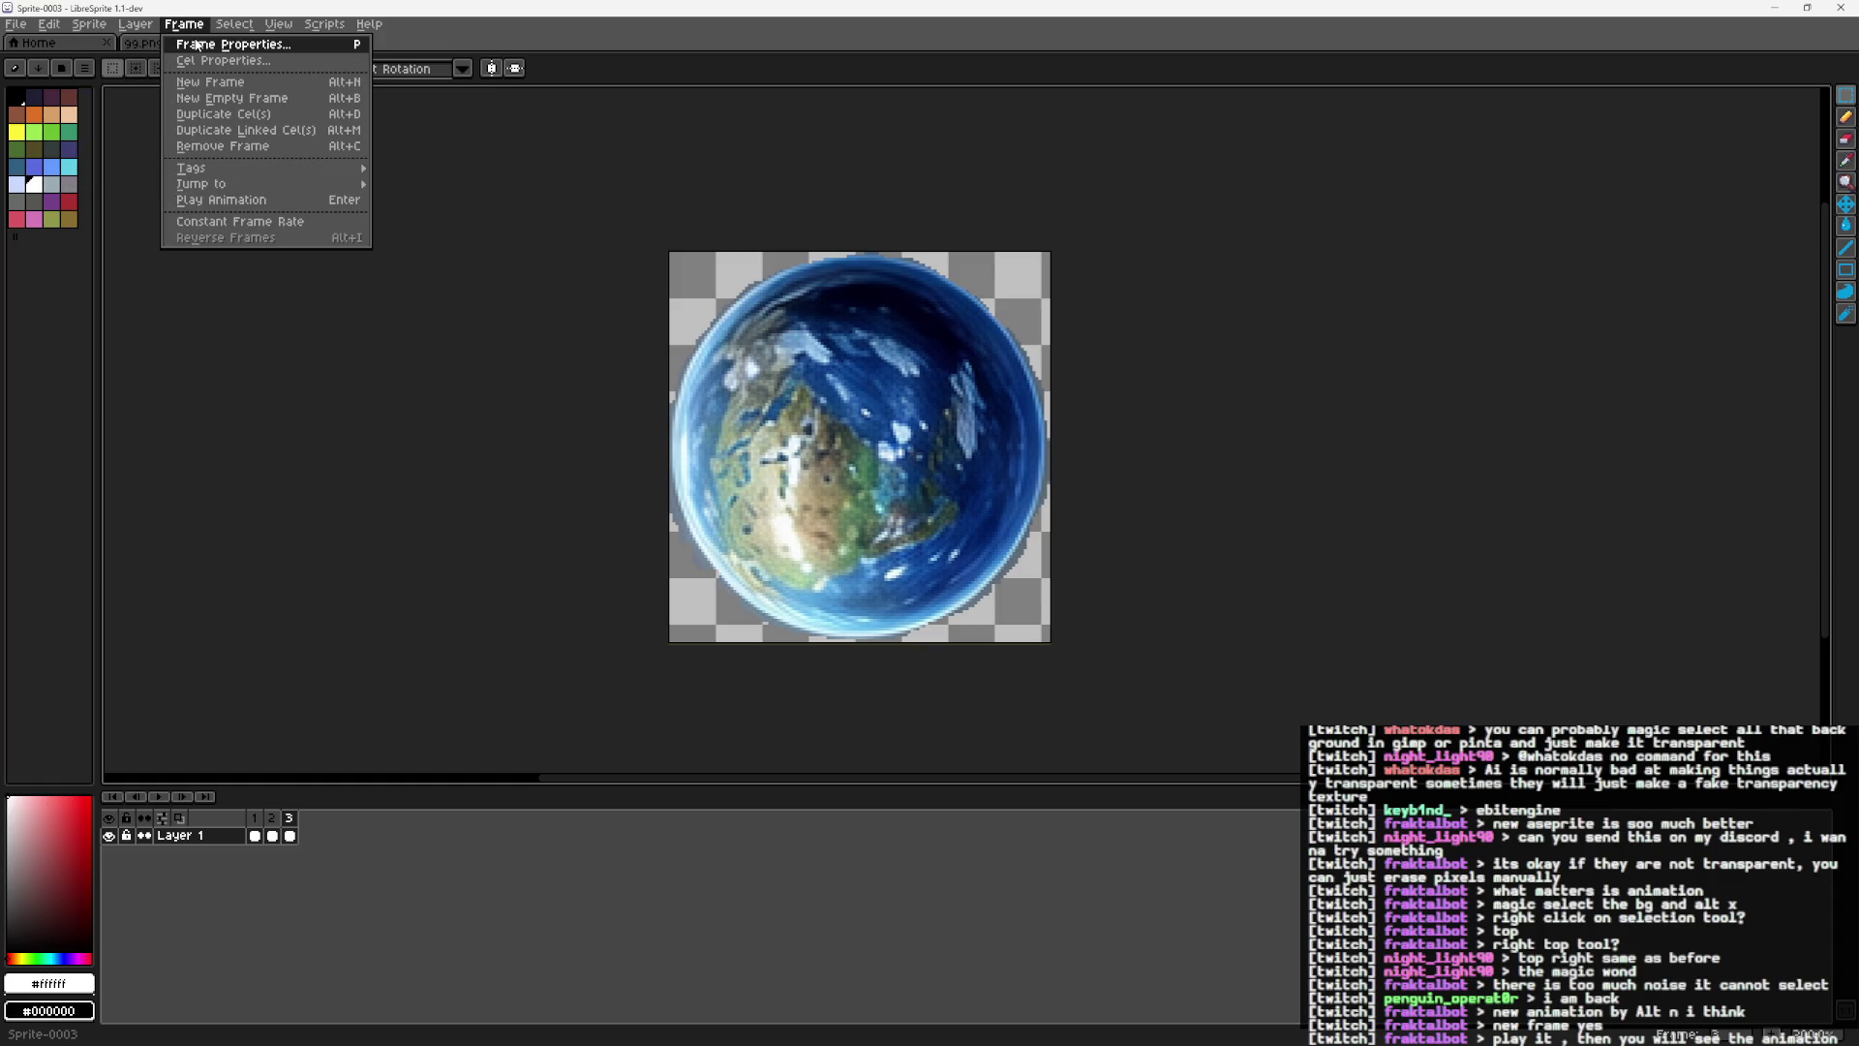
click(210, 199)
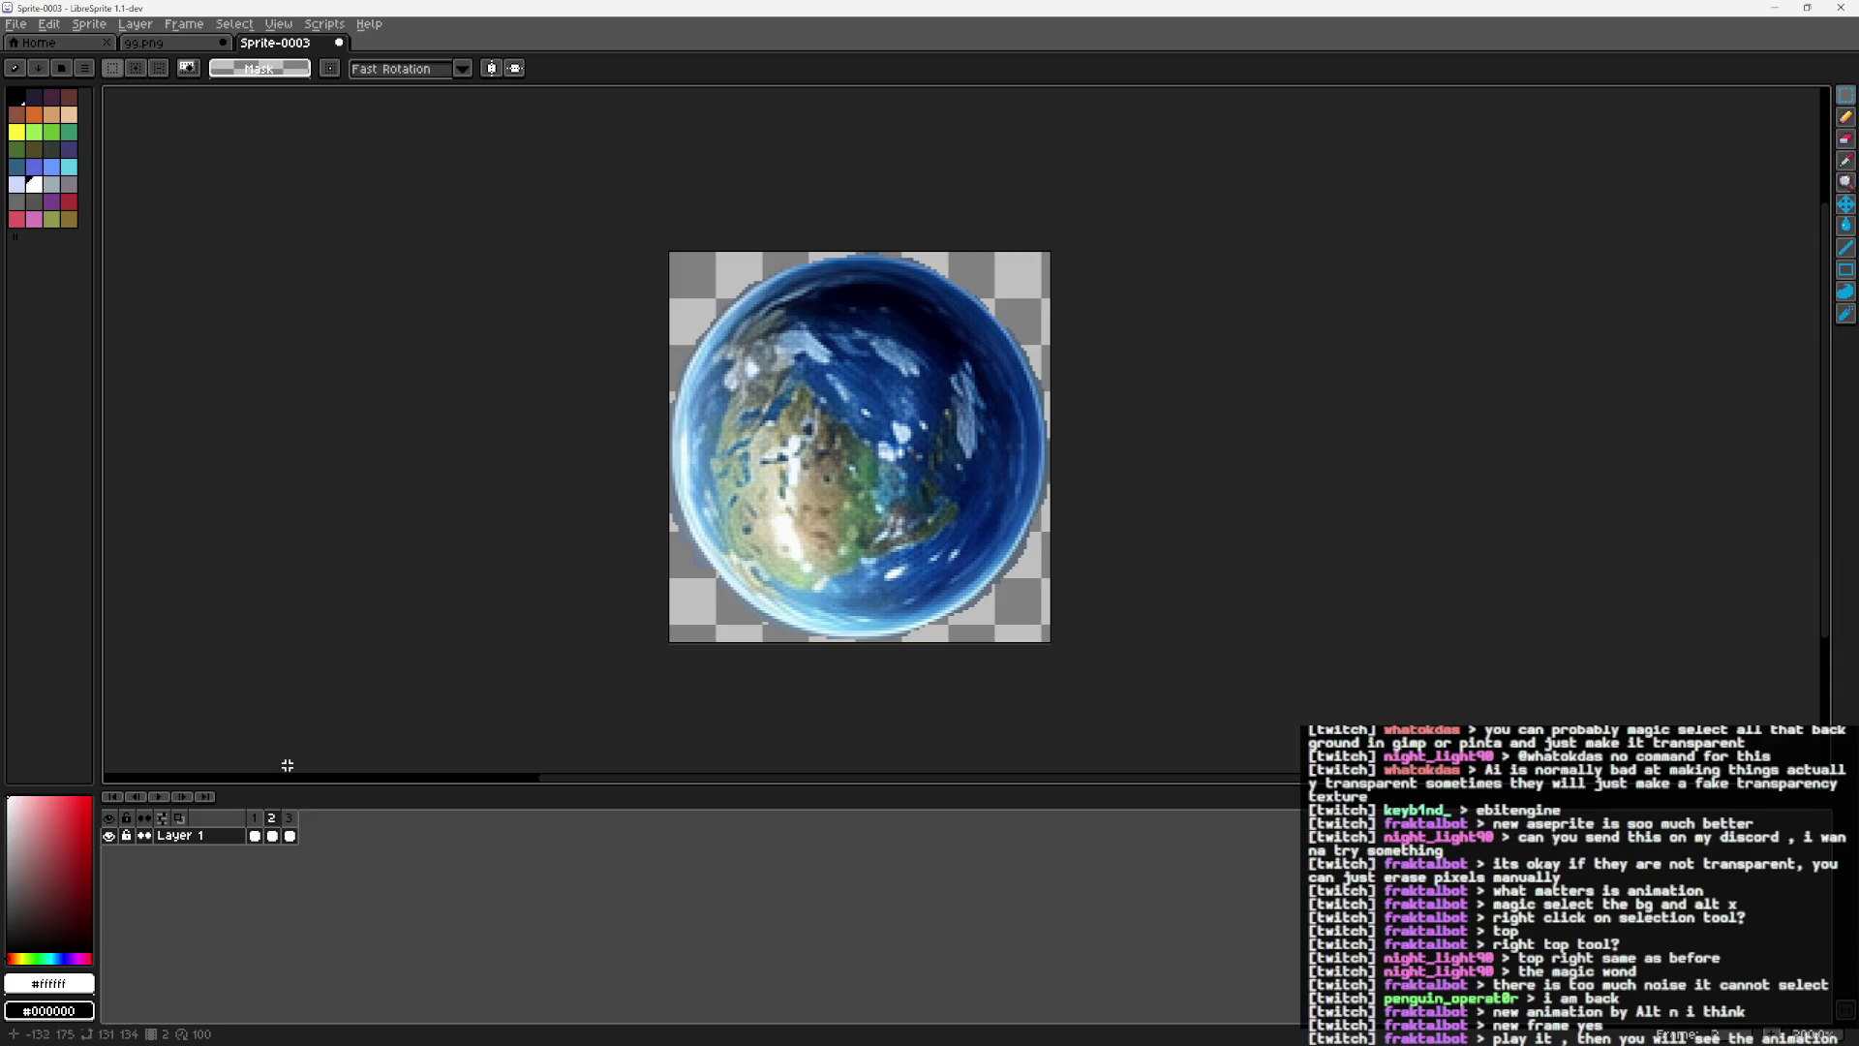
double_click(274, 820)
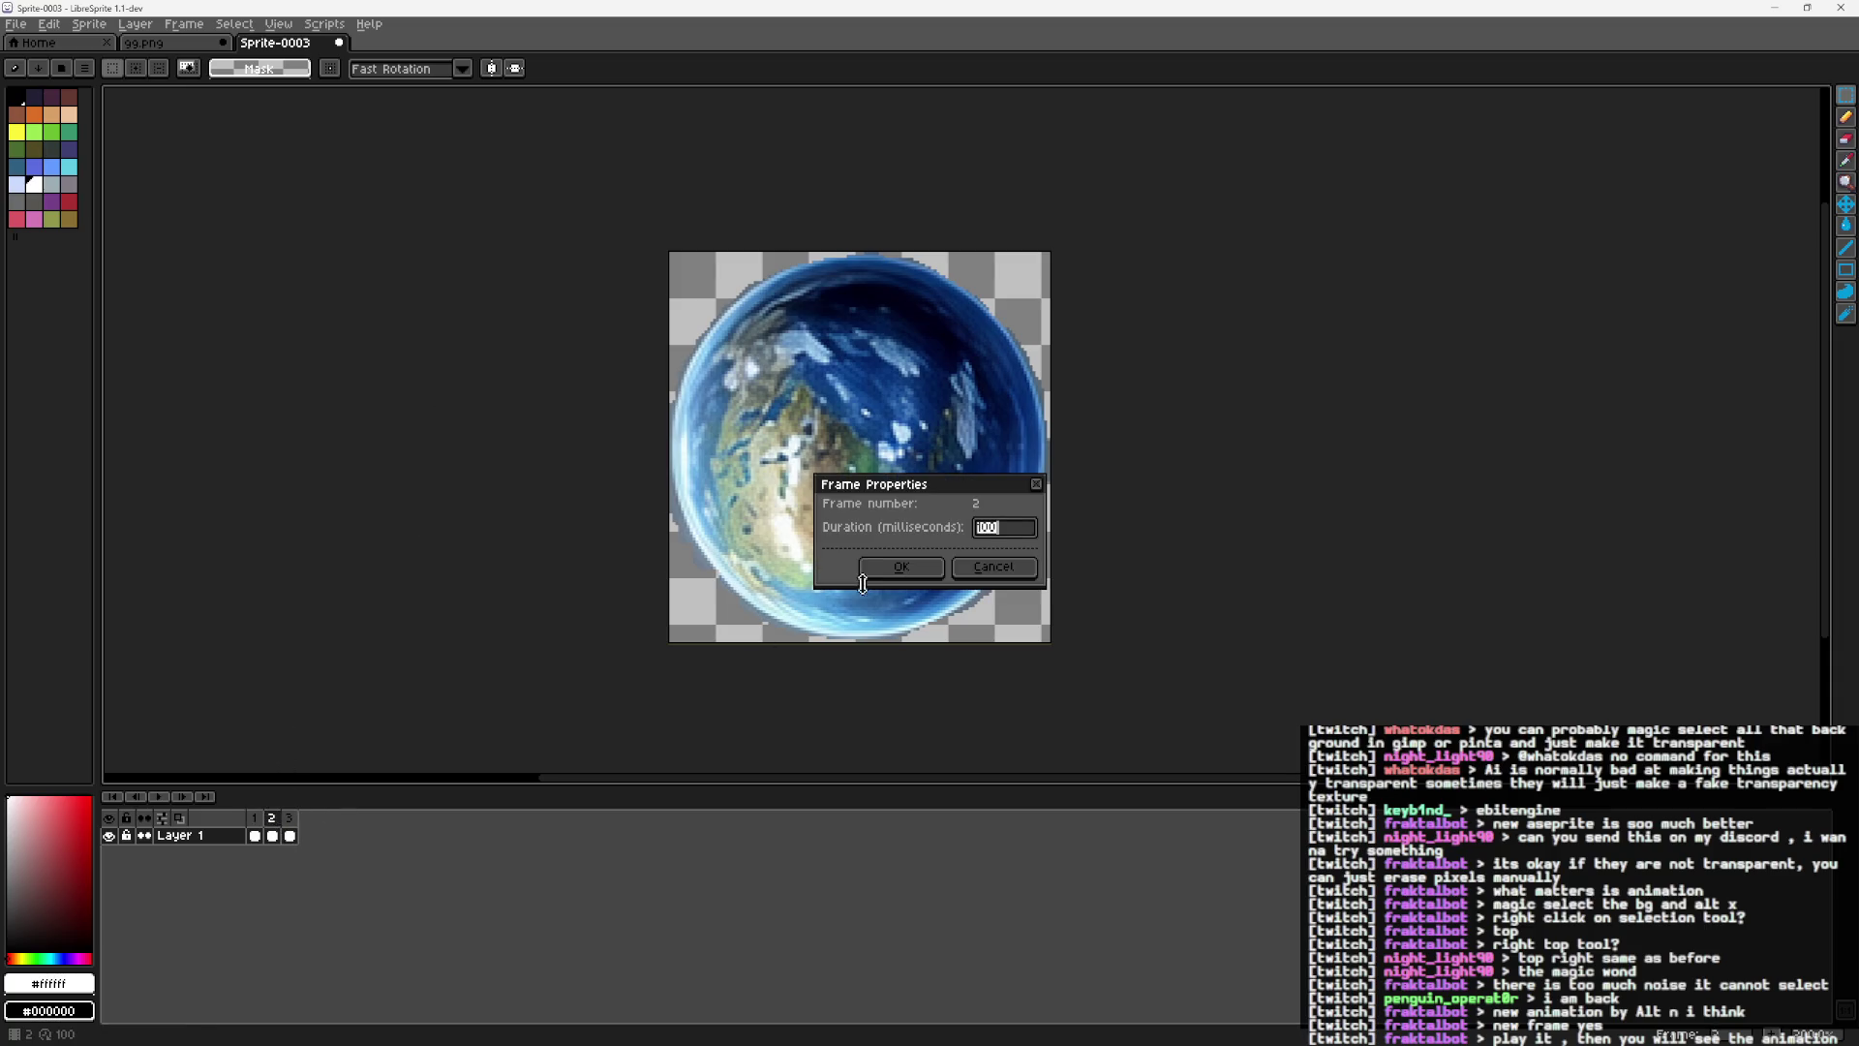
click(994, 567)
right_click(274, 819)
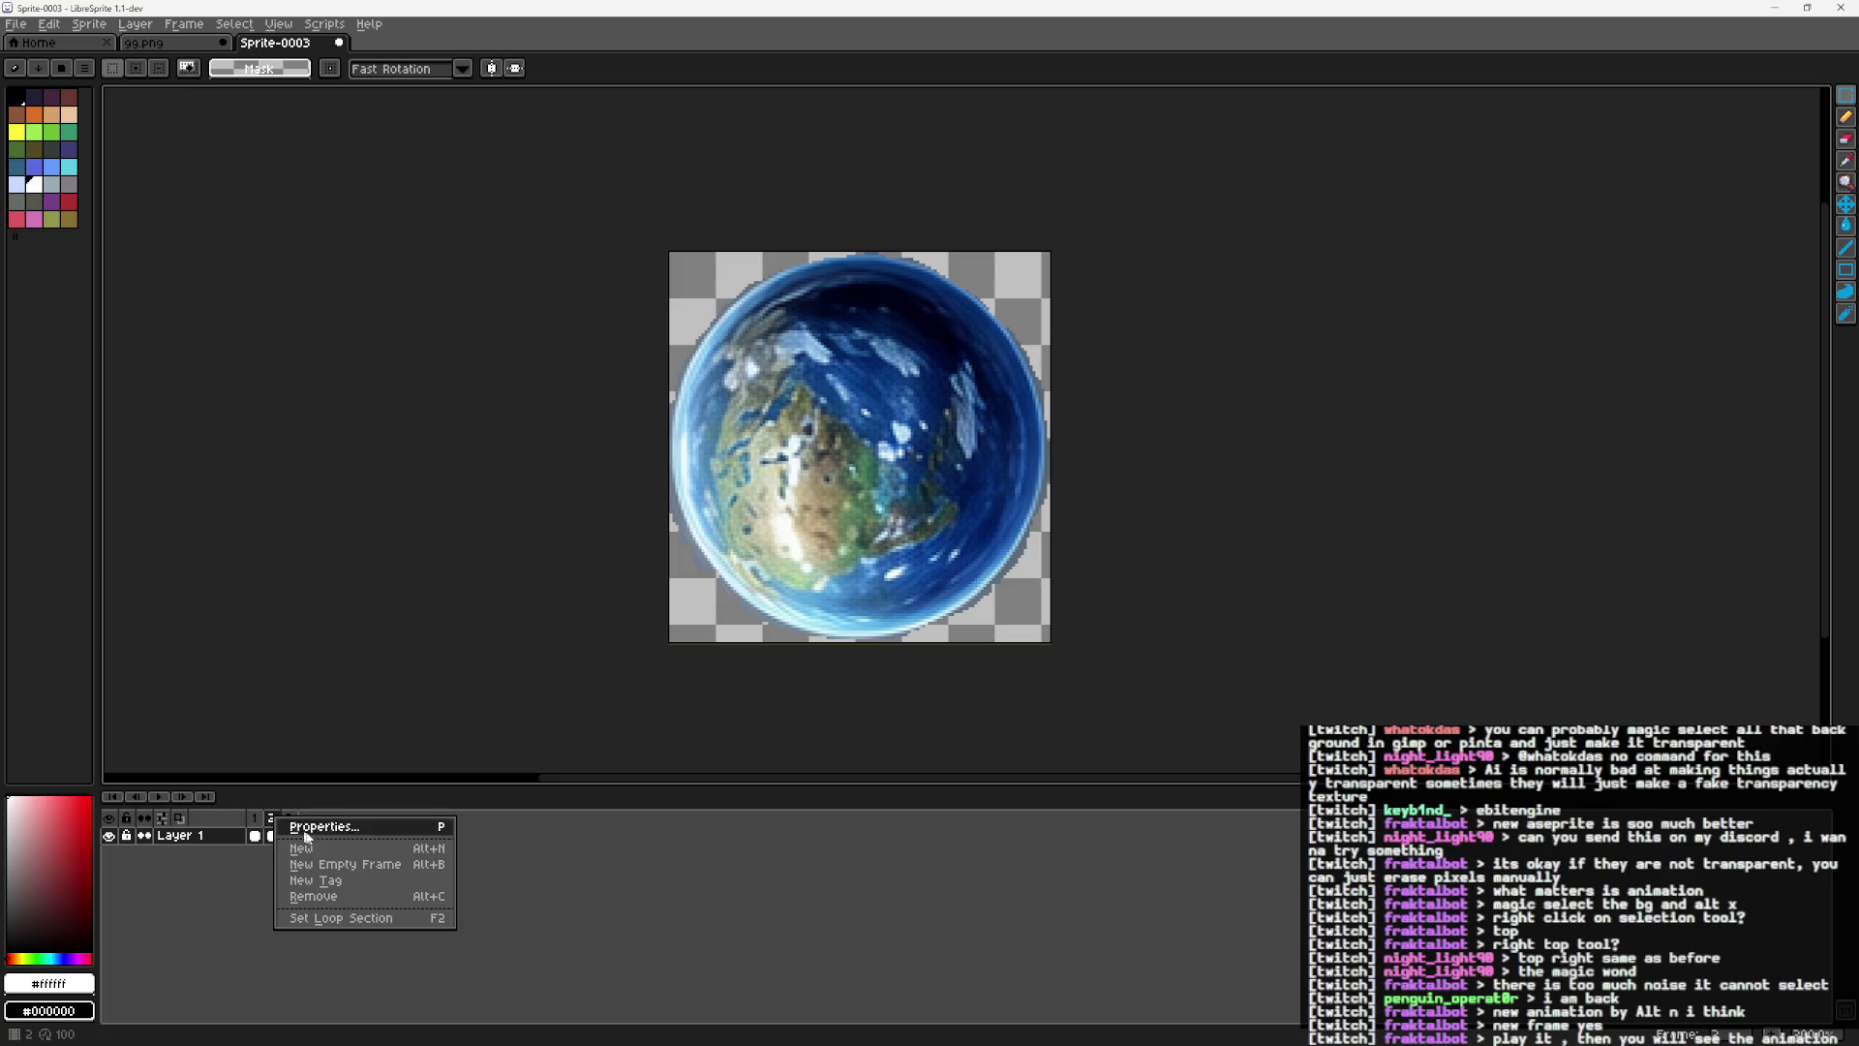
key(Escape)
right_click(278, 820)
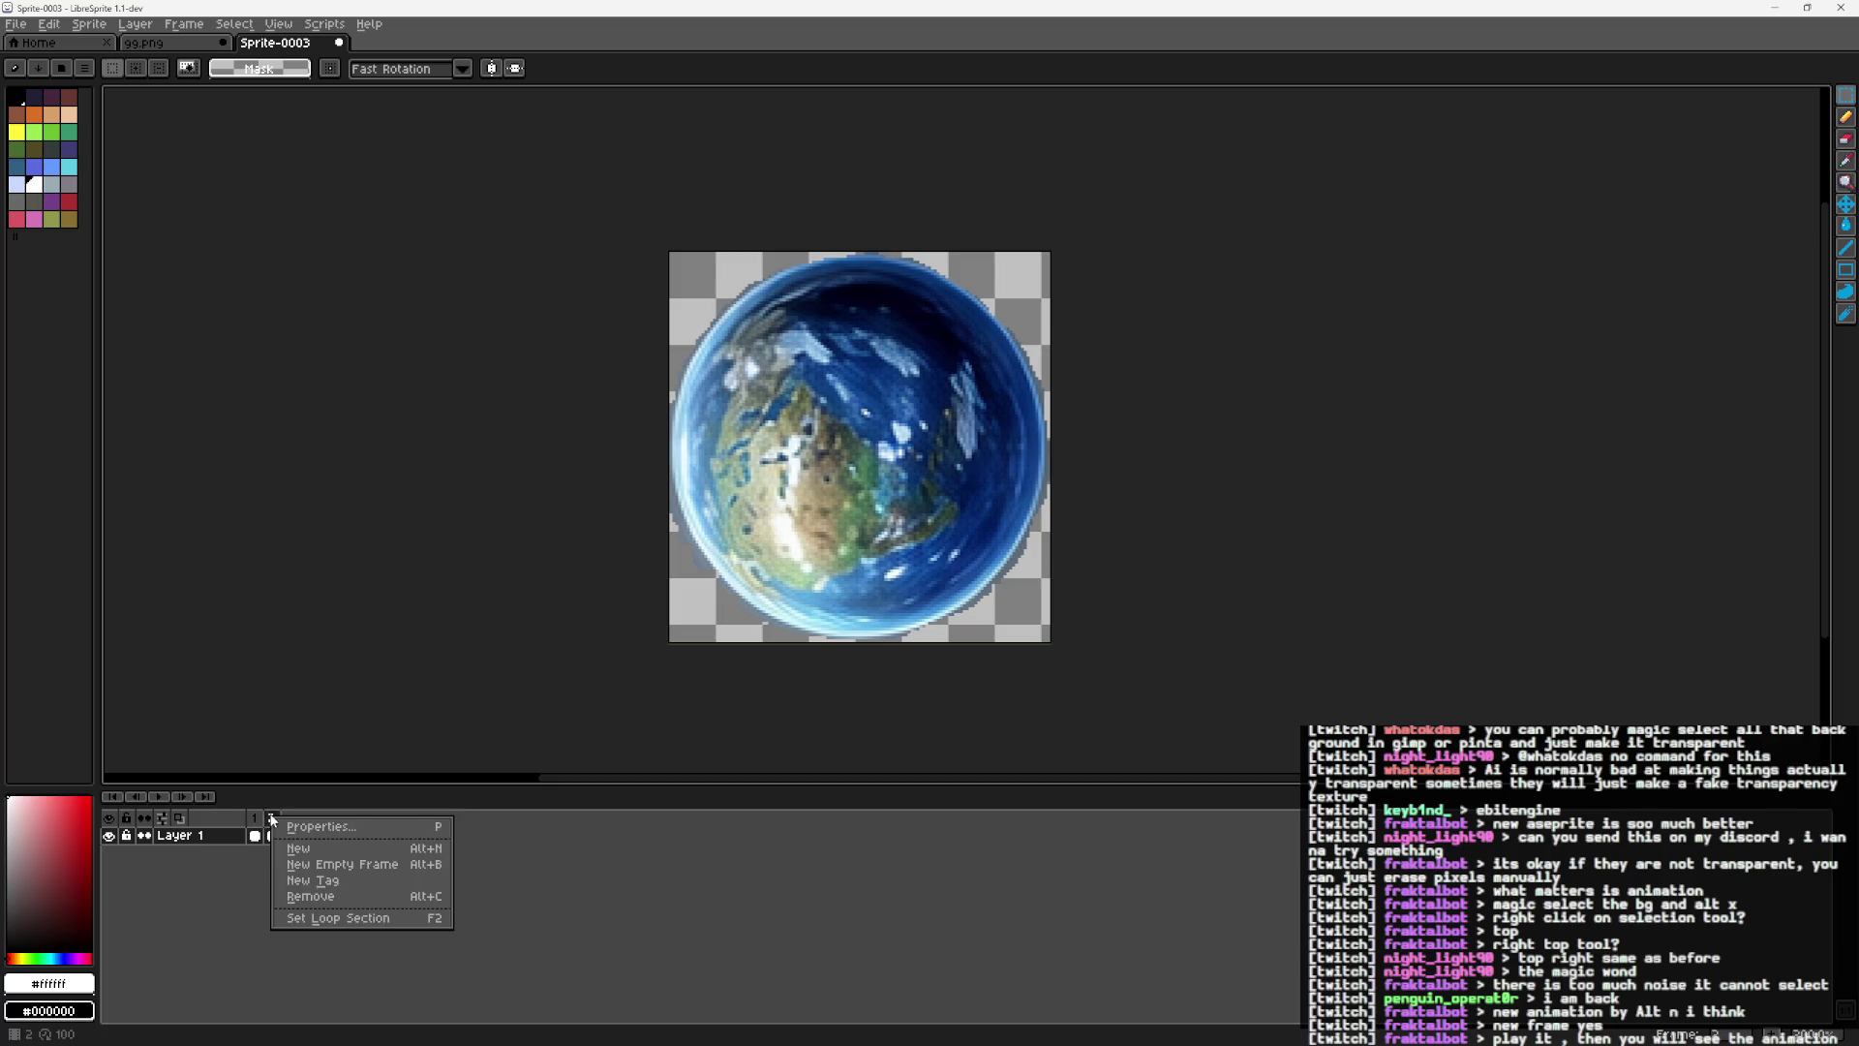
click(310, 901)
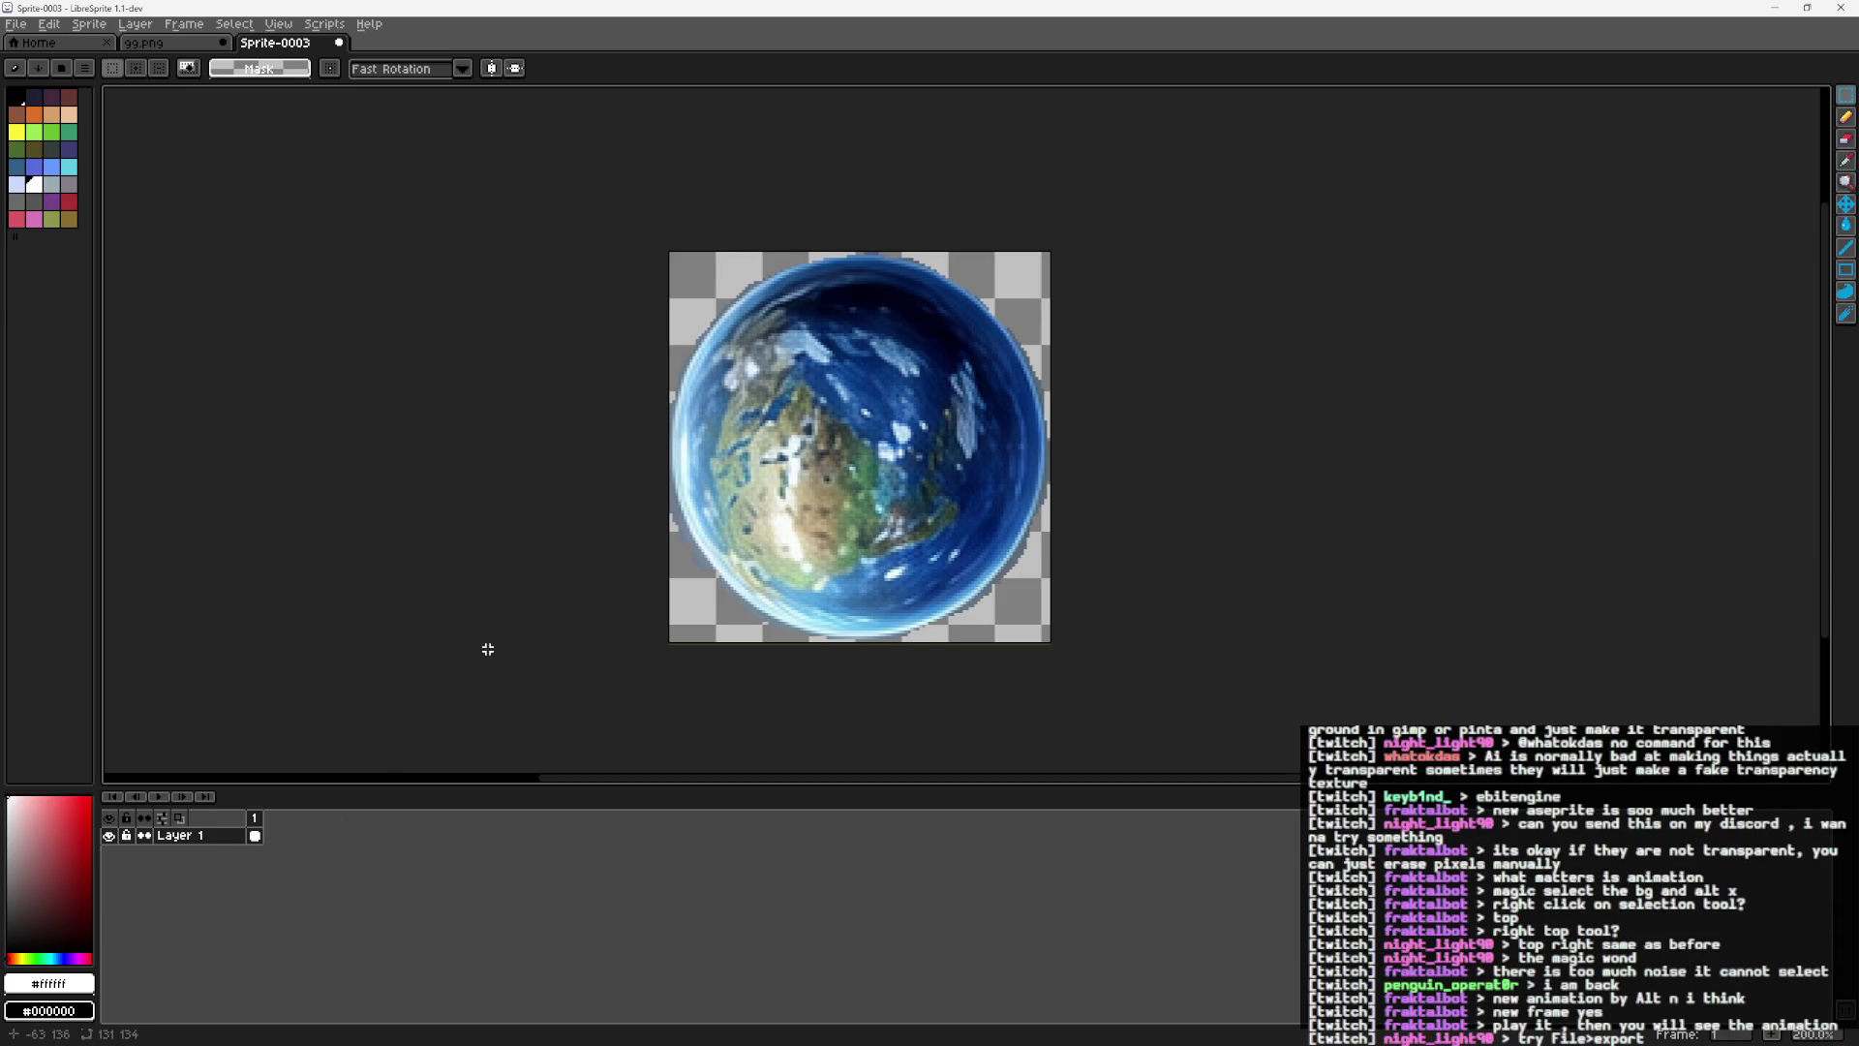
- Begin saving a copy of the sprite, leave the file type at All formats, then cancel
click(16, 23)
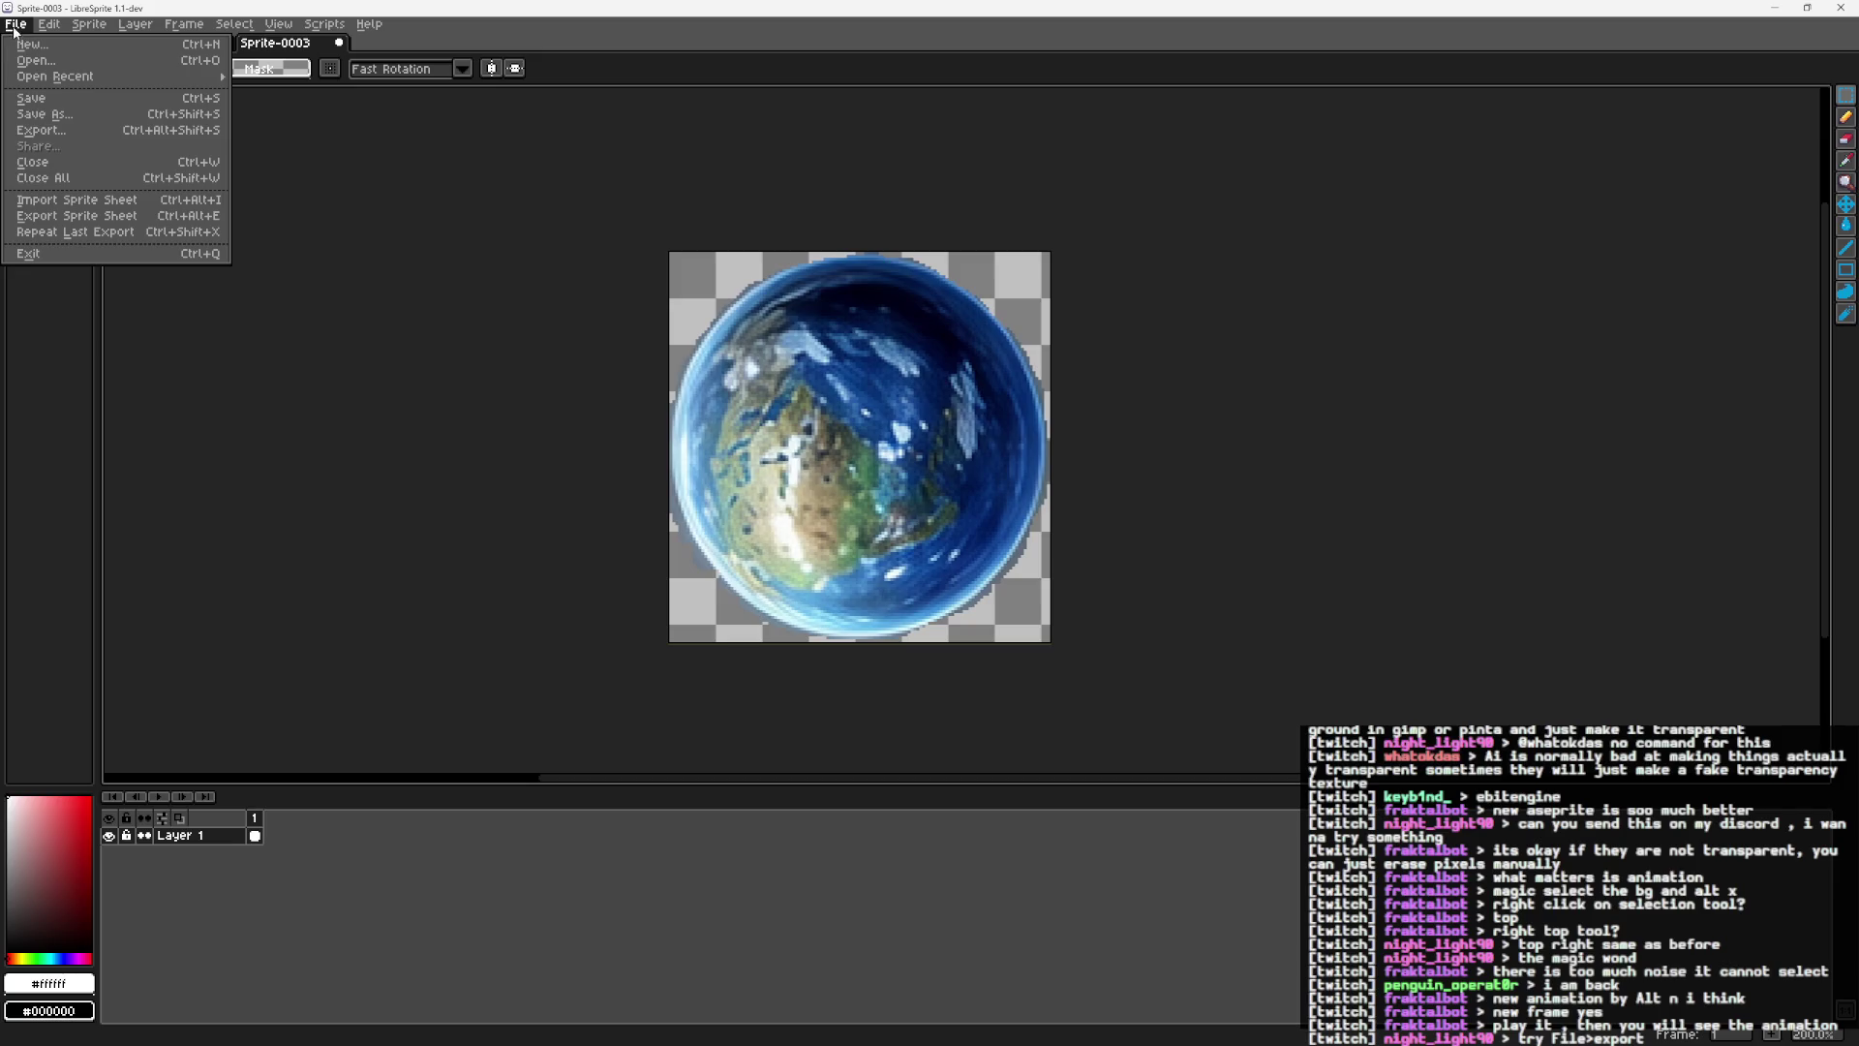
click(82, 131)
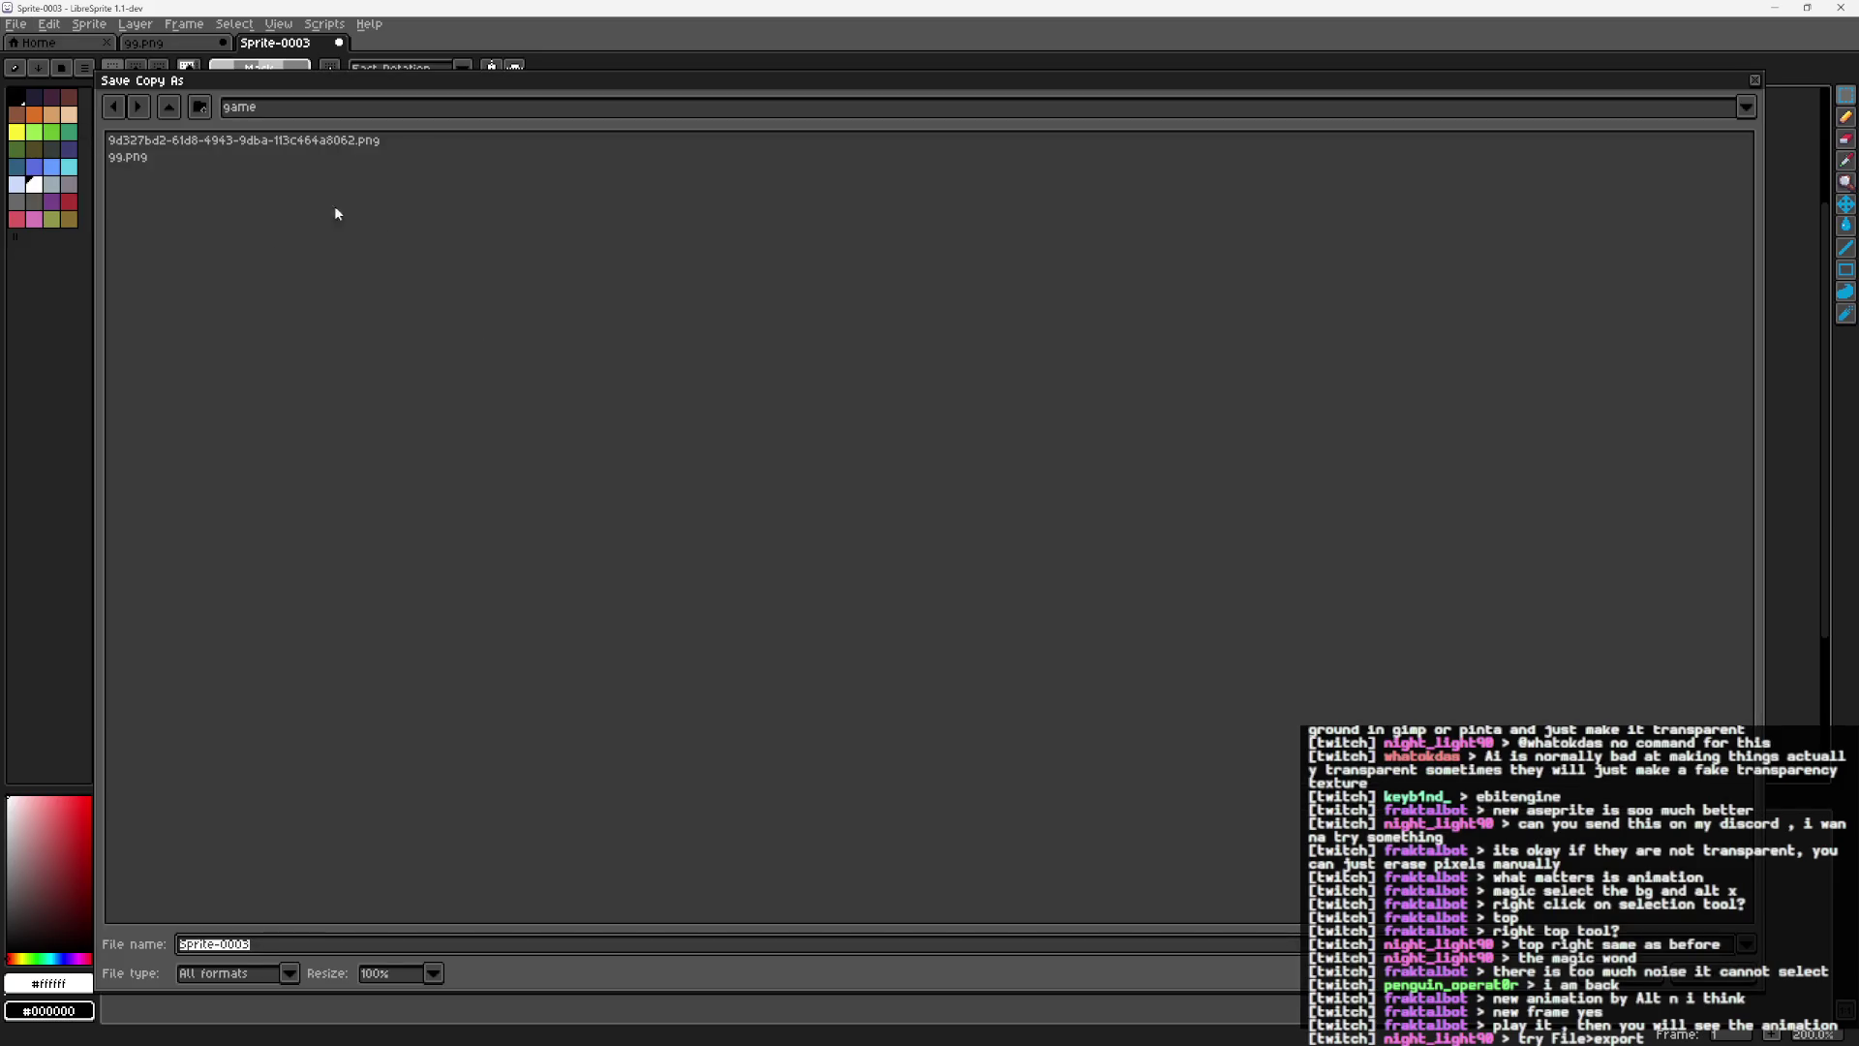
click(289, 973)
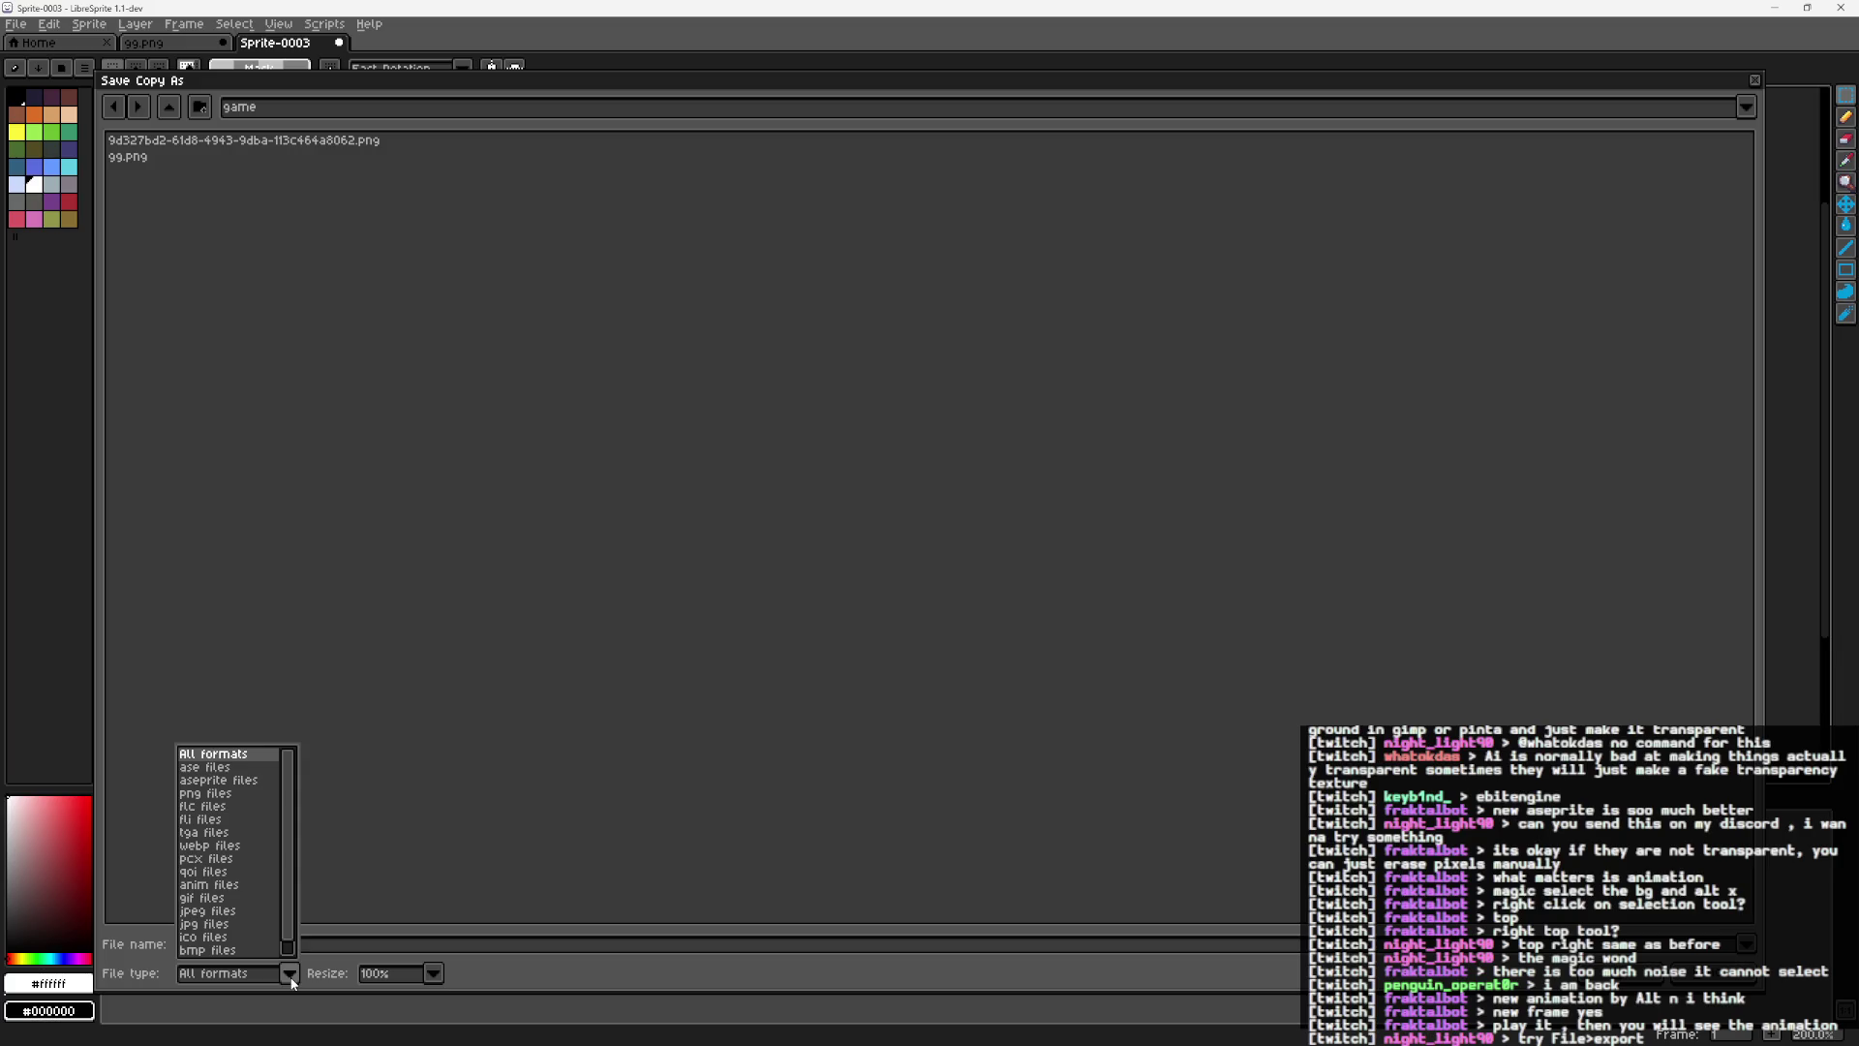
scroll(292, 922, down, 1)
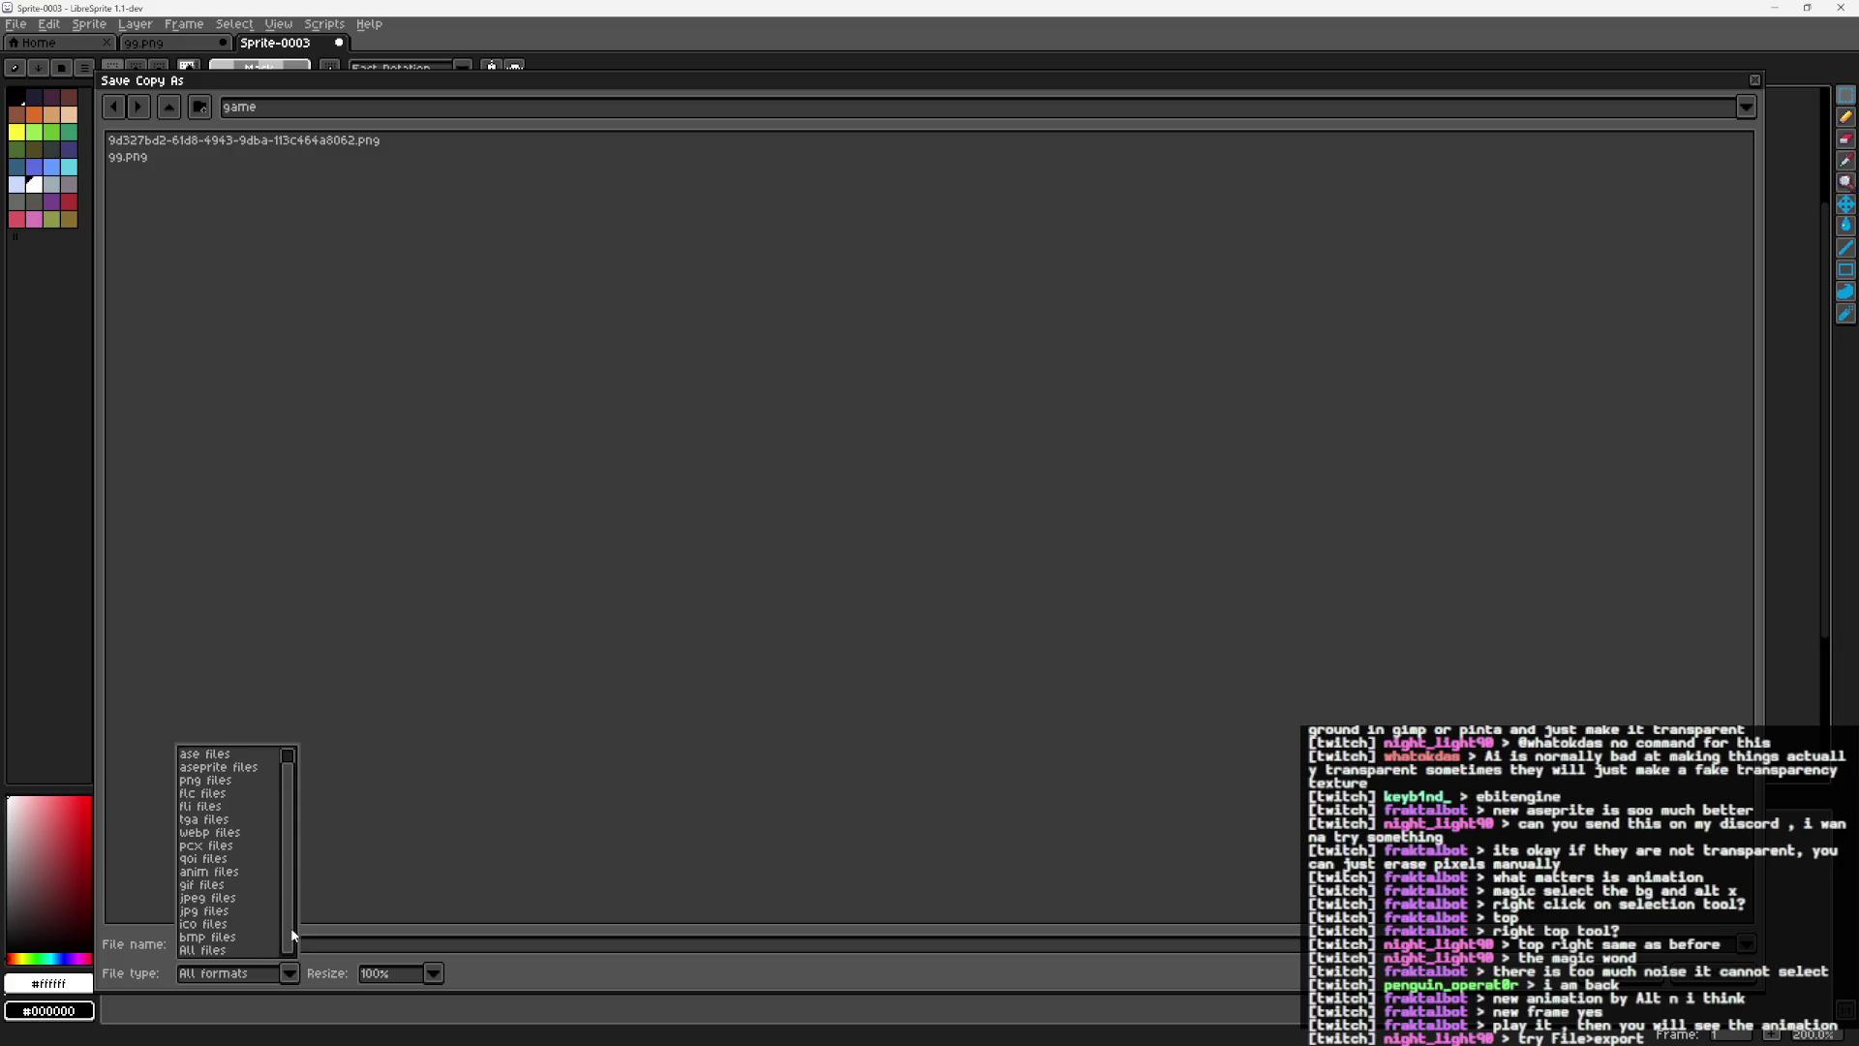
click(289, 973)
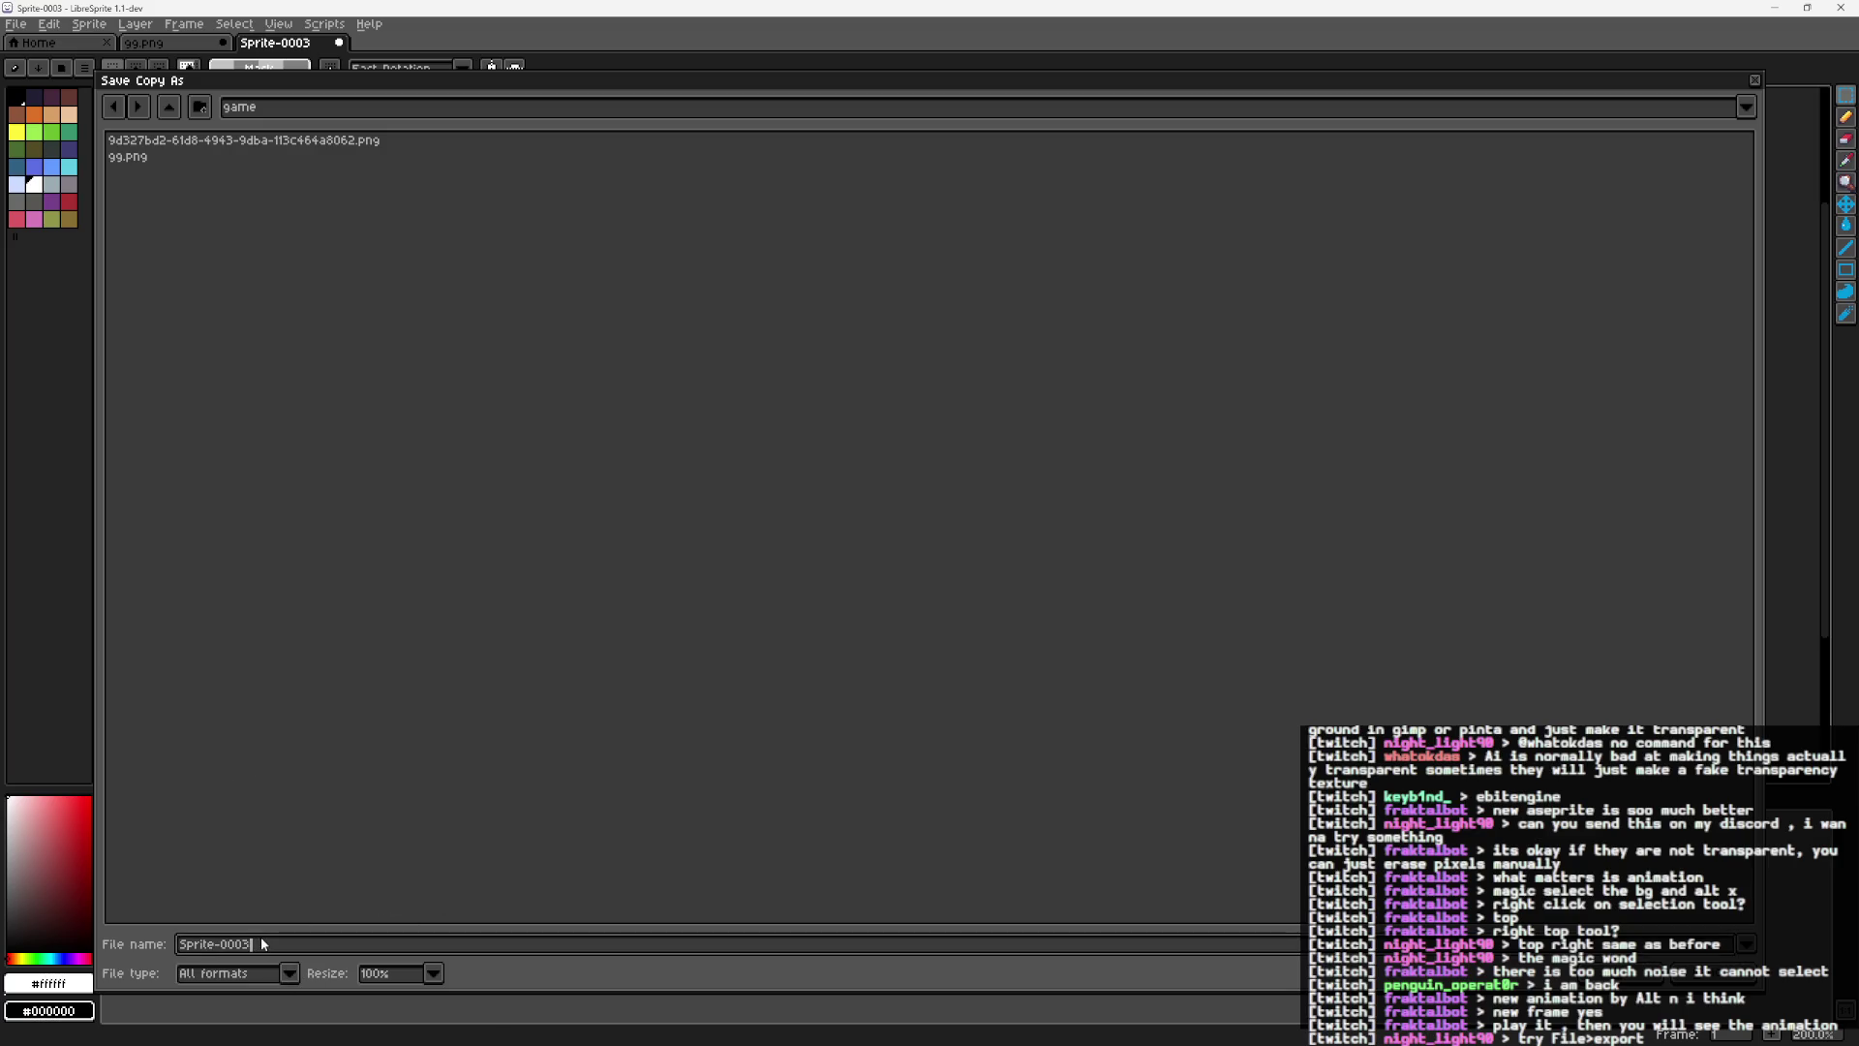
key(Escape)
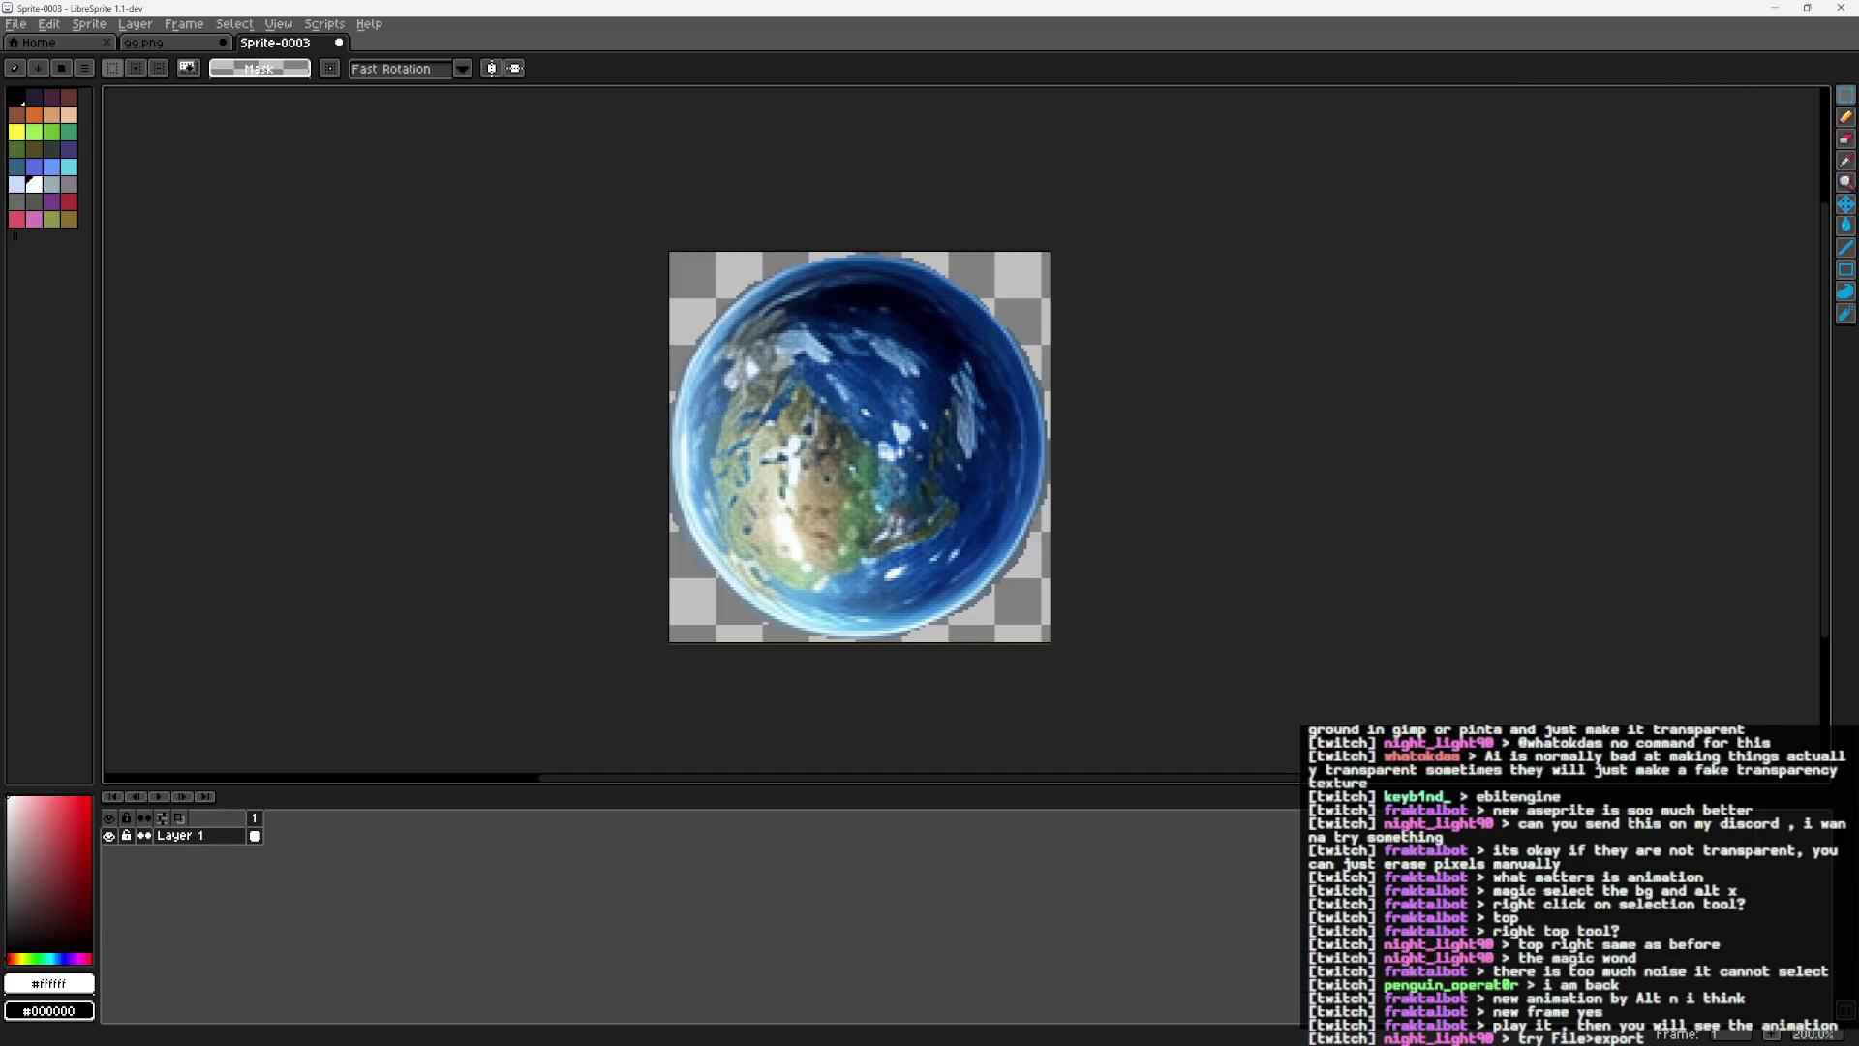
key(super+e)
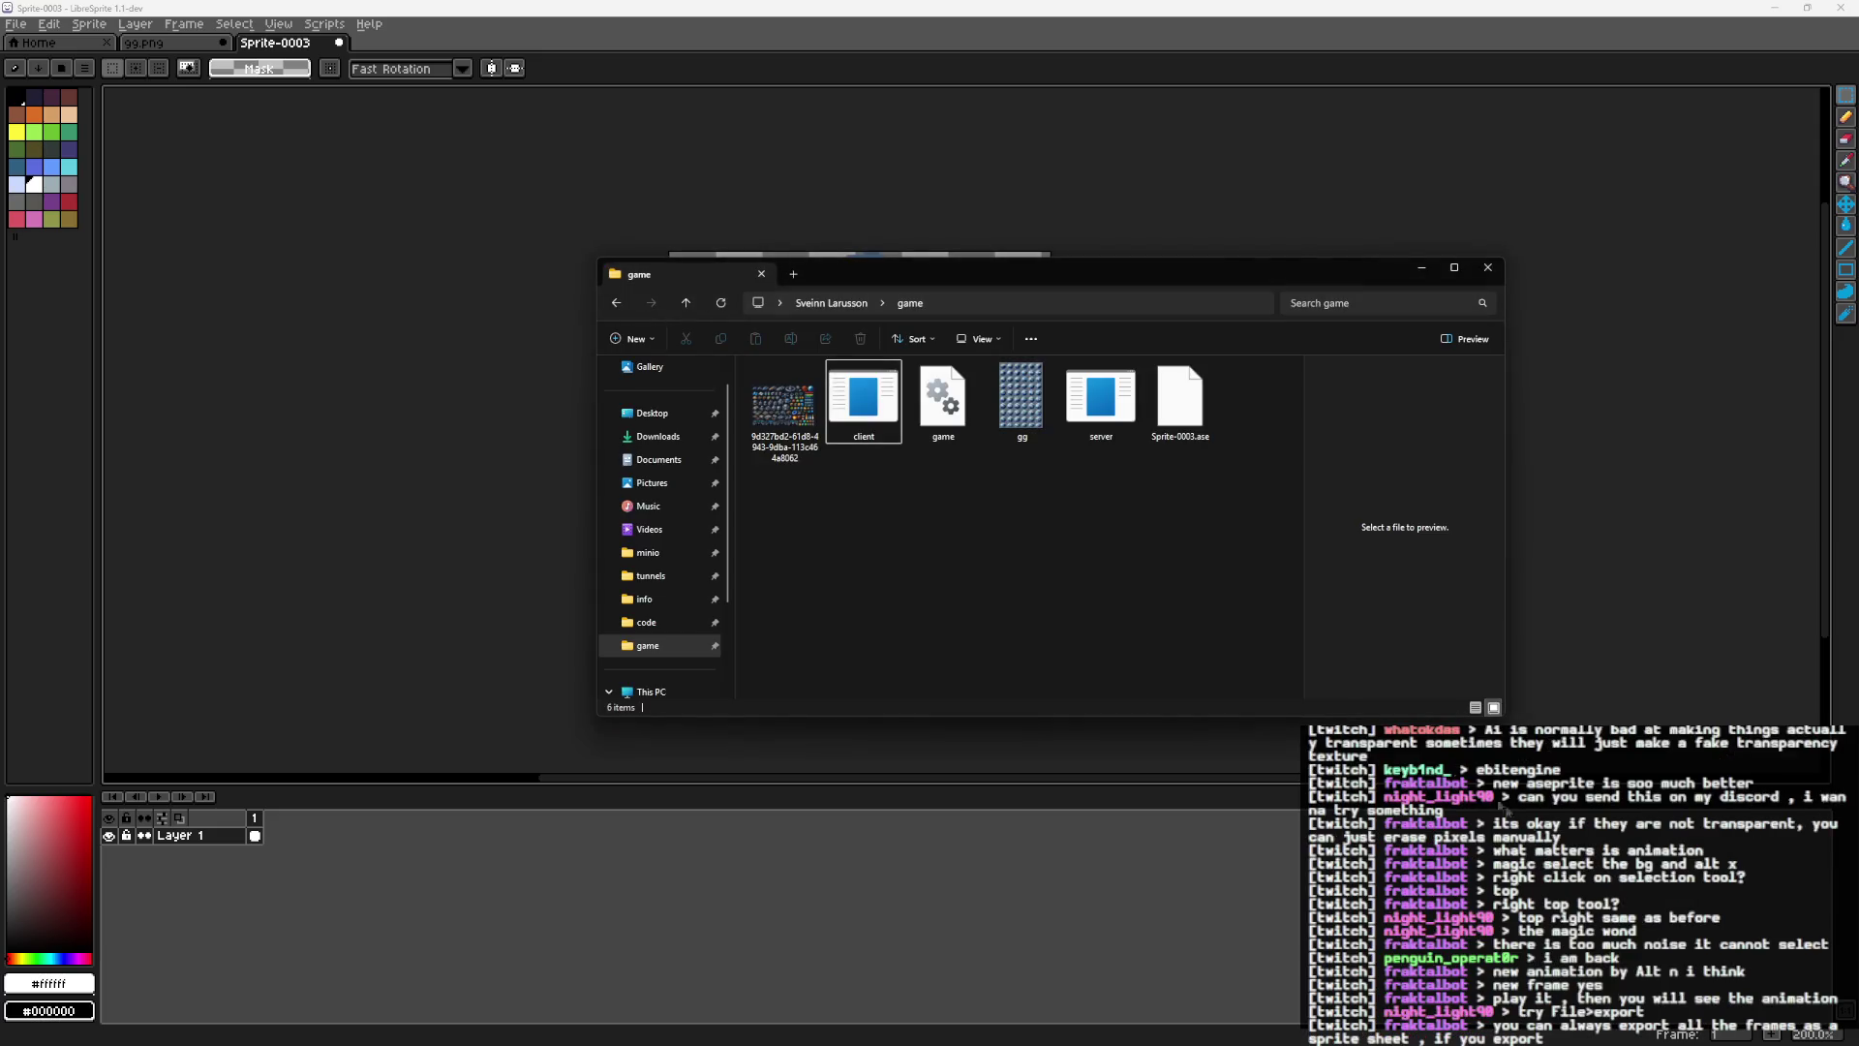
click(1169, 431)
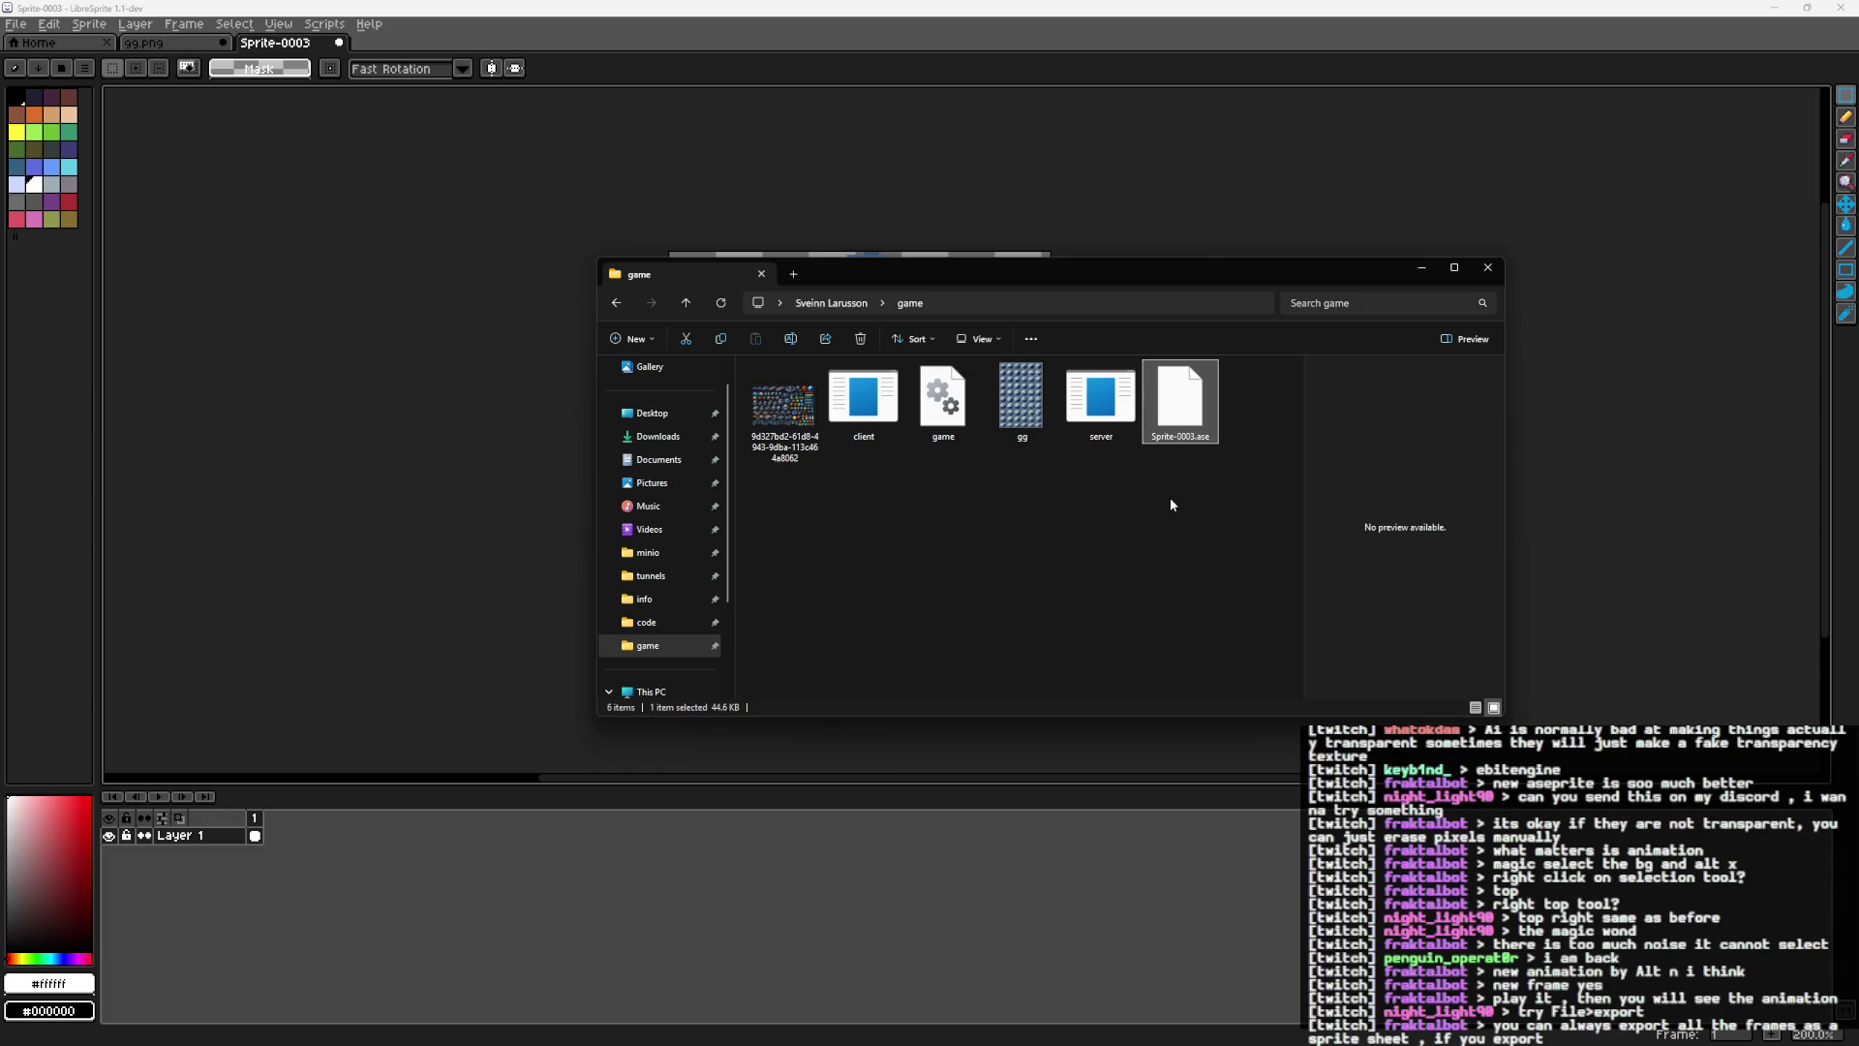
key(alt+Tab)
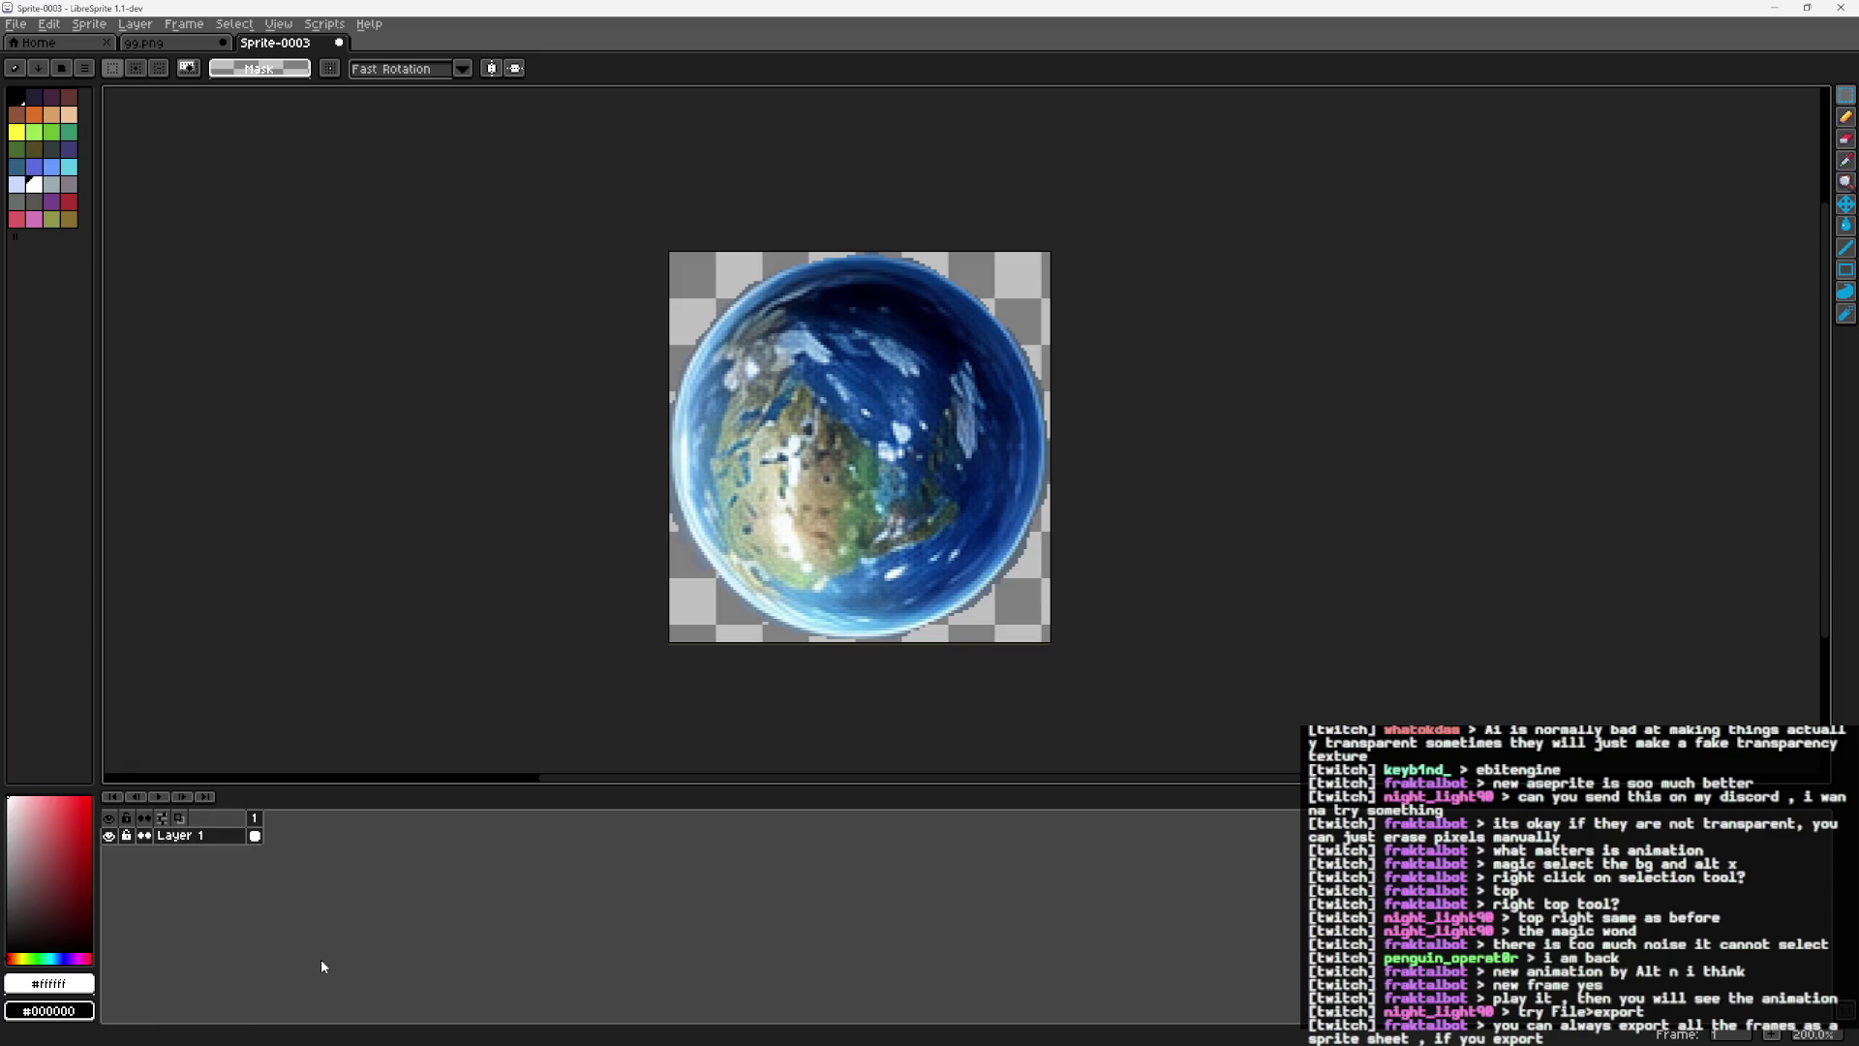
- Zoom the canvas to 300% and pan so the whole globe is visible
key(plus)
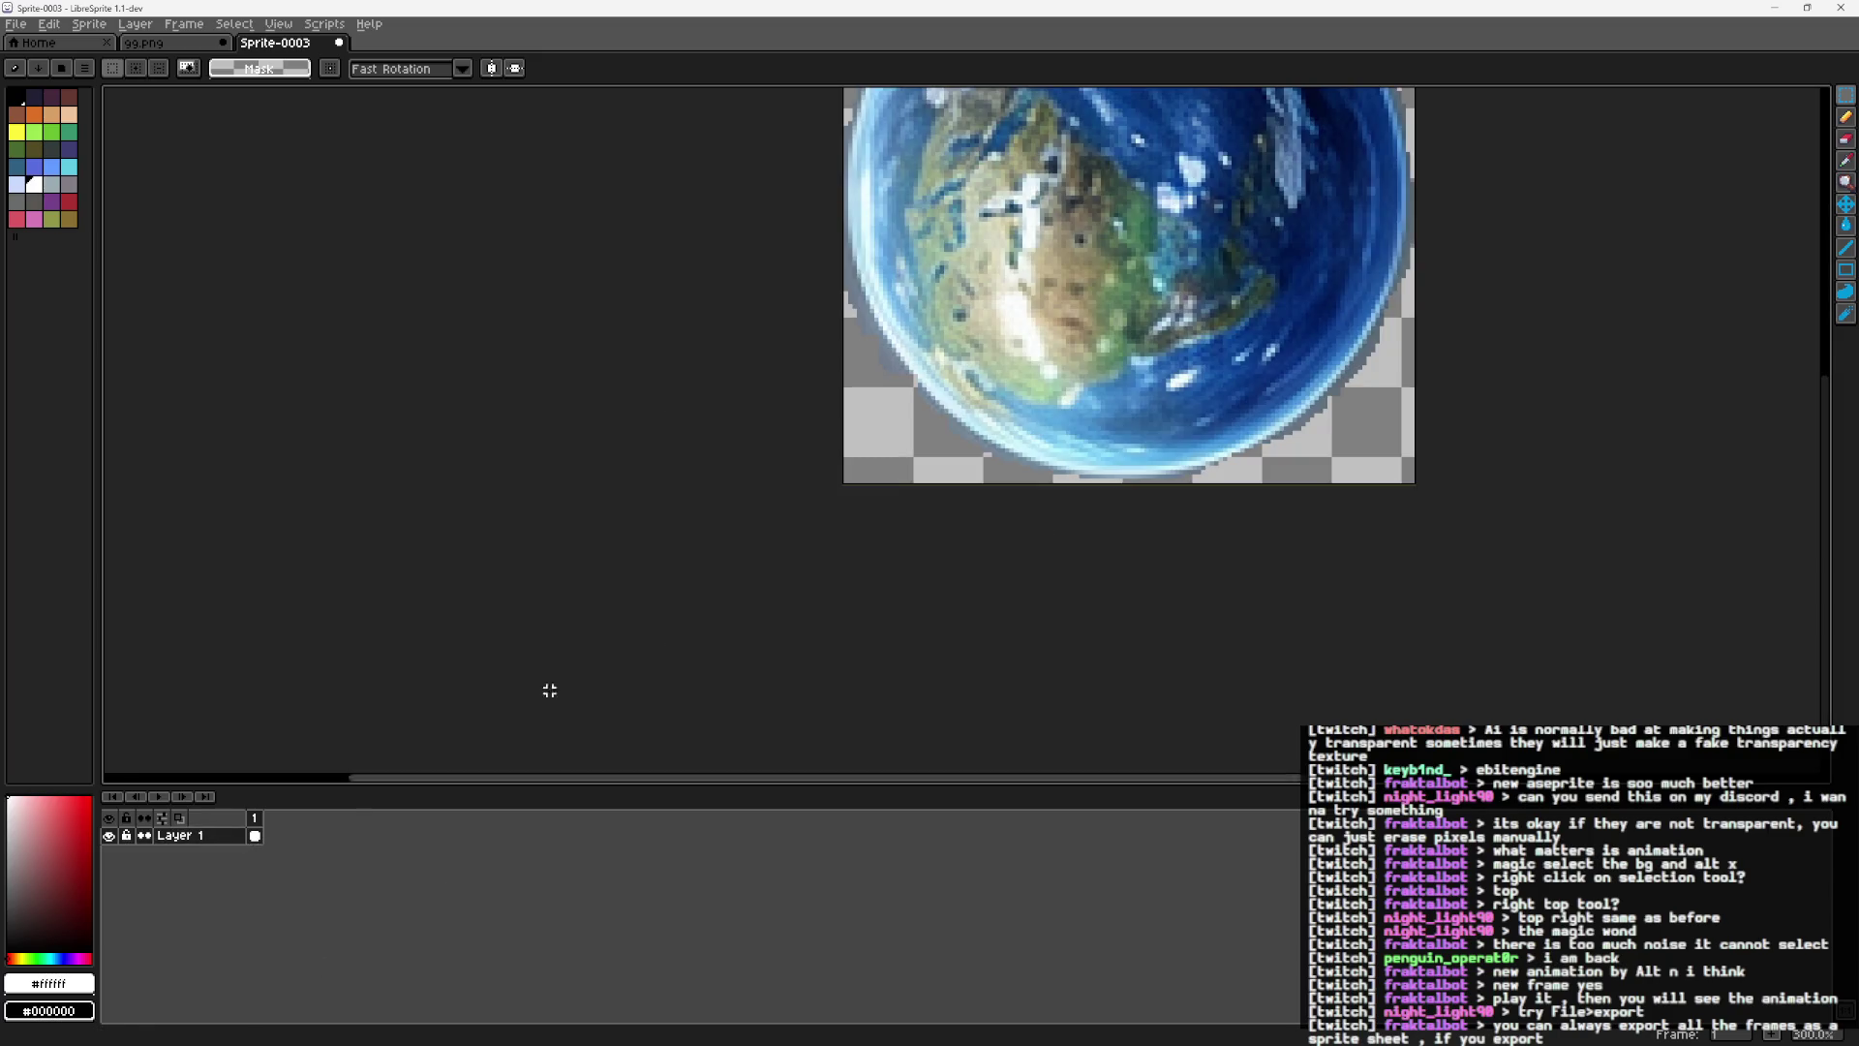
scroll(635, 373, up, 4)
scroll(650, 379, down, 4)
scroll(668, 406, down, 1)
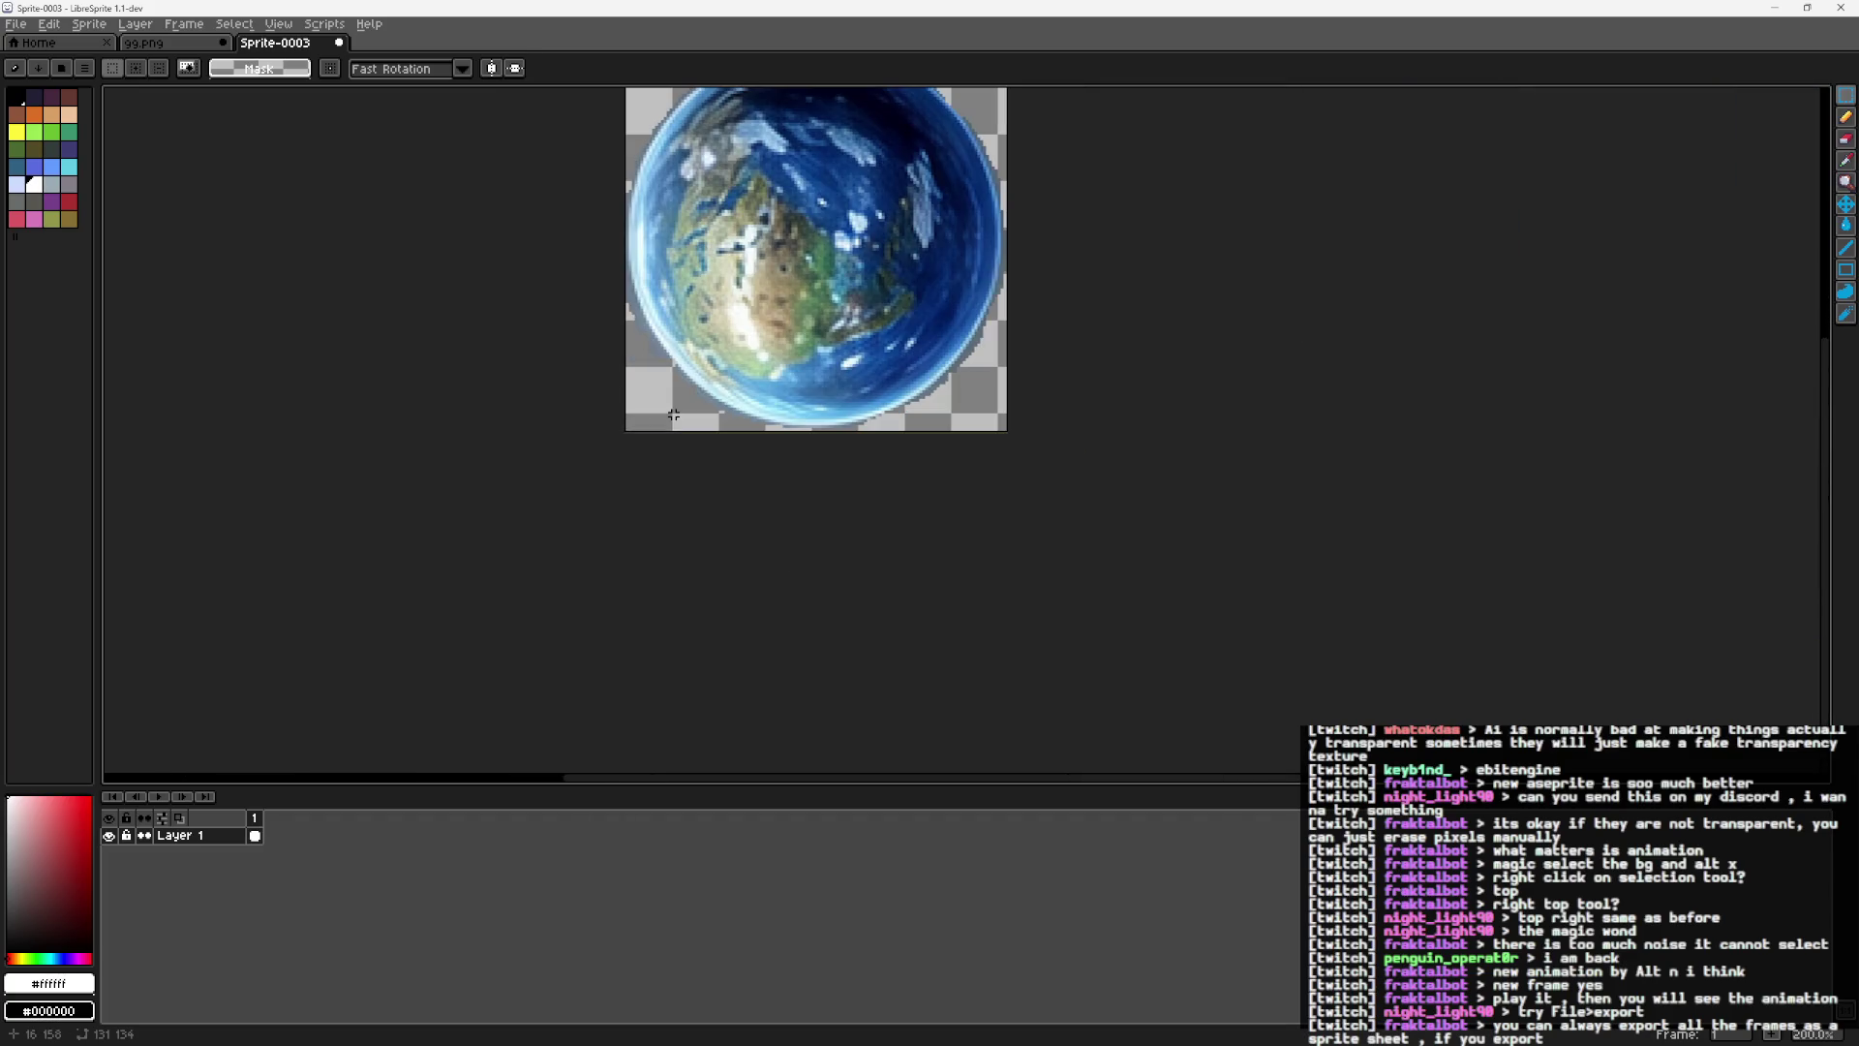
scroll(682, 411, up, 1)
mouse_move(1833, 458)
mouse_down()
mouse_move(1832, 293)
mouse_move(1043, 350)
mouse_up()
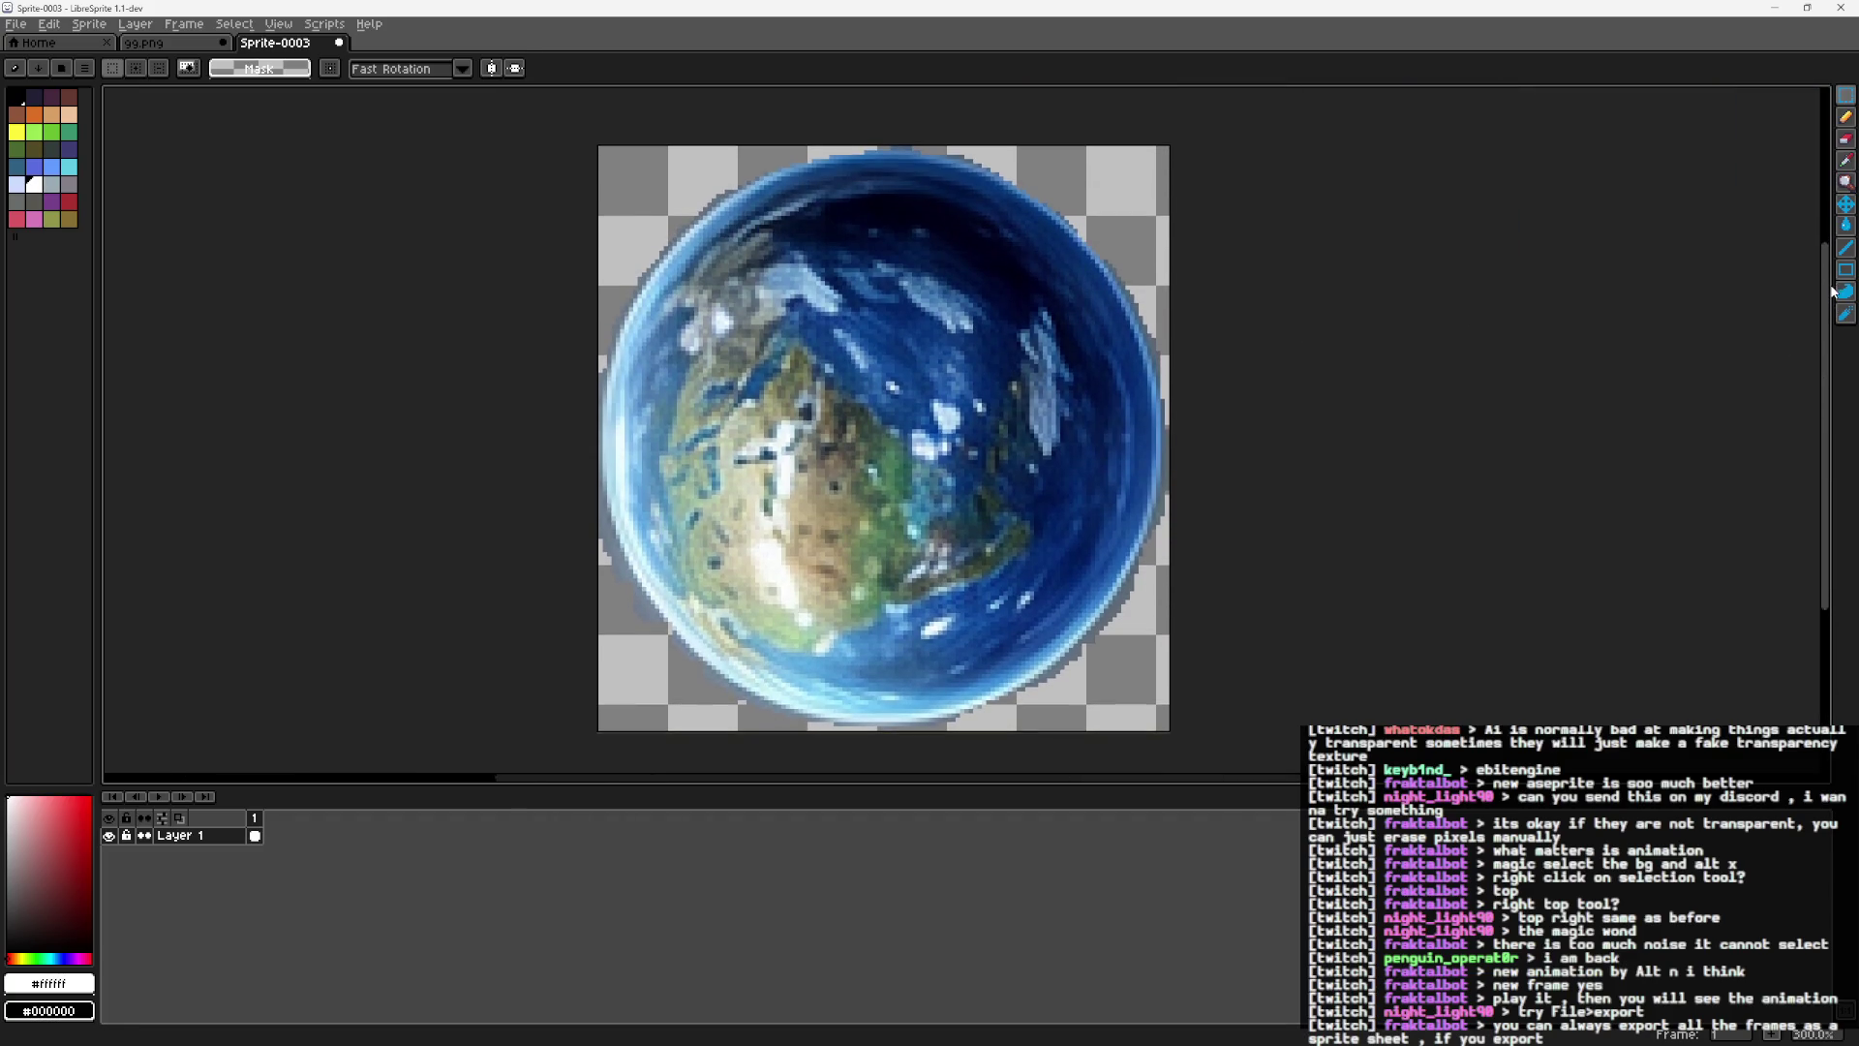
- Leave the rotation algorithm set to Fast Rotation
click(437, 71)
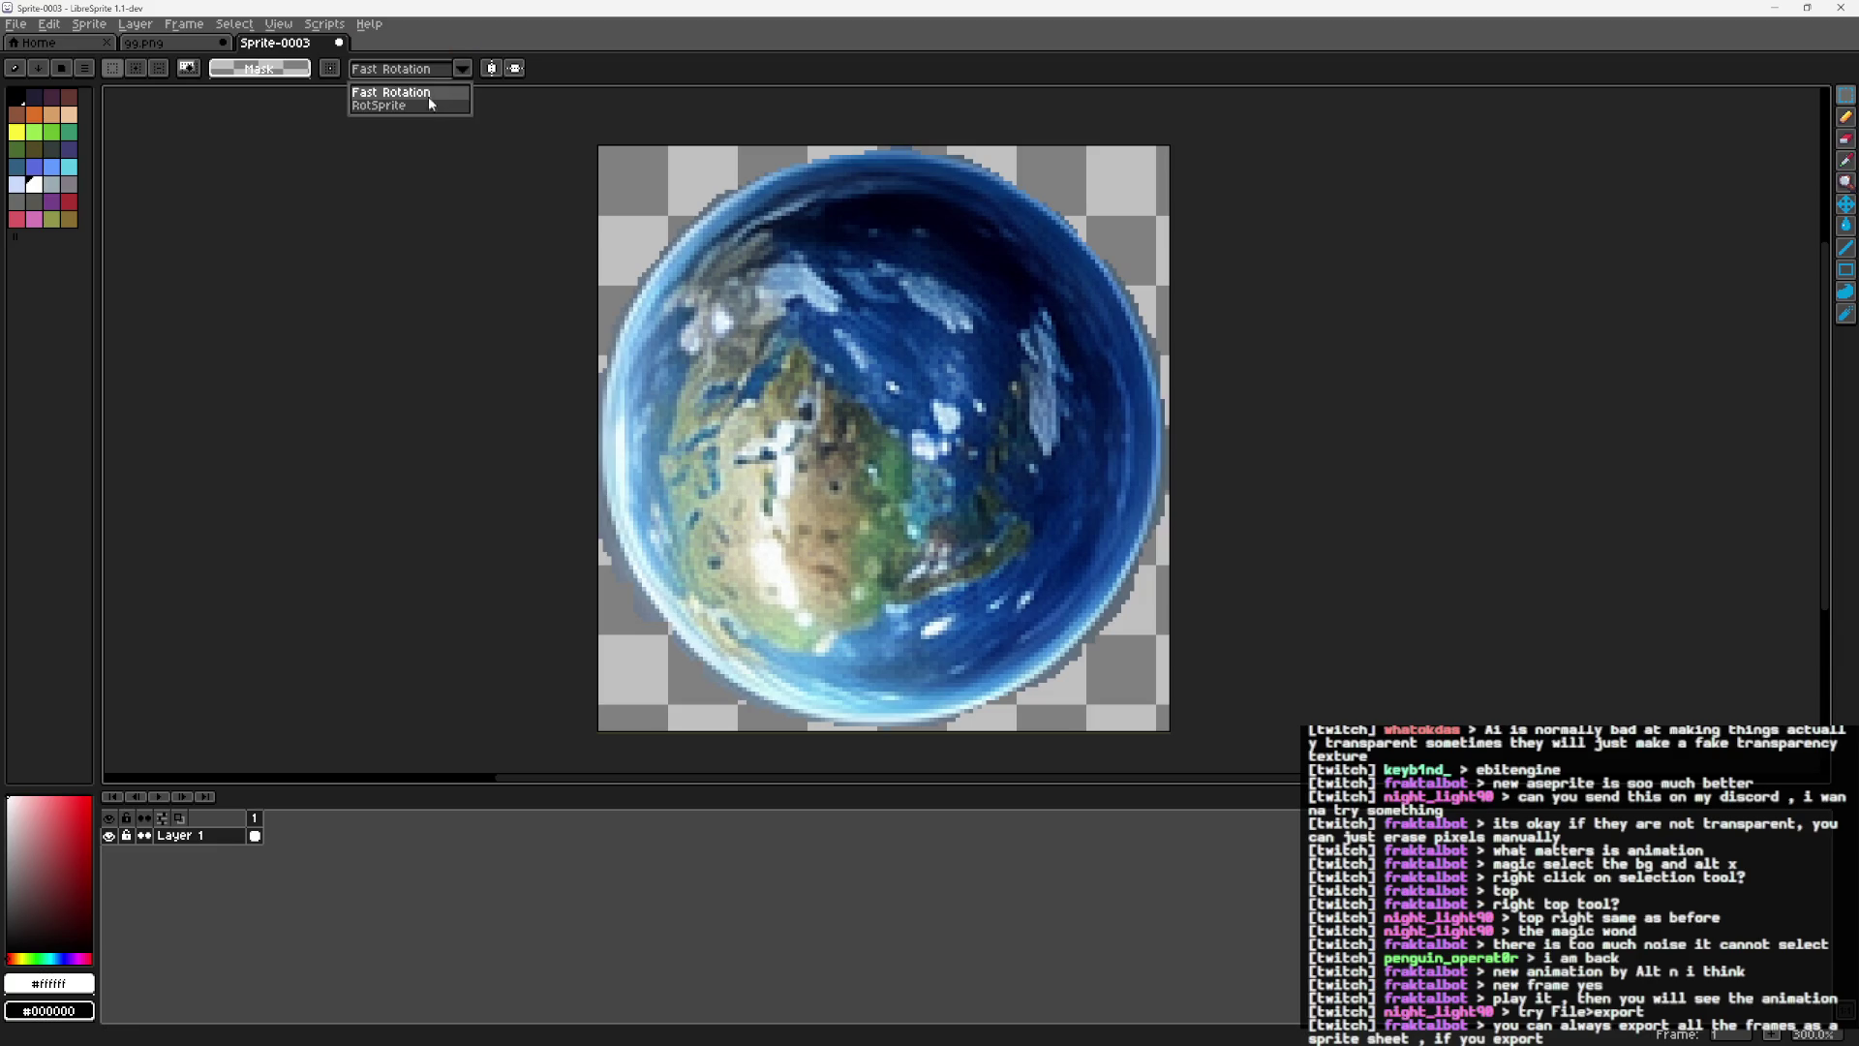
click(451, 91)
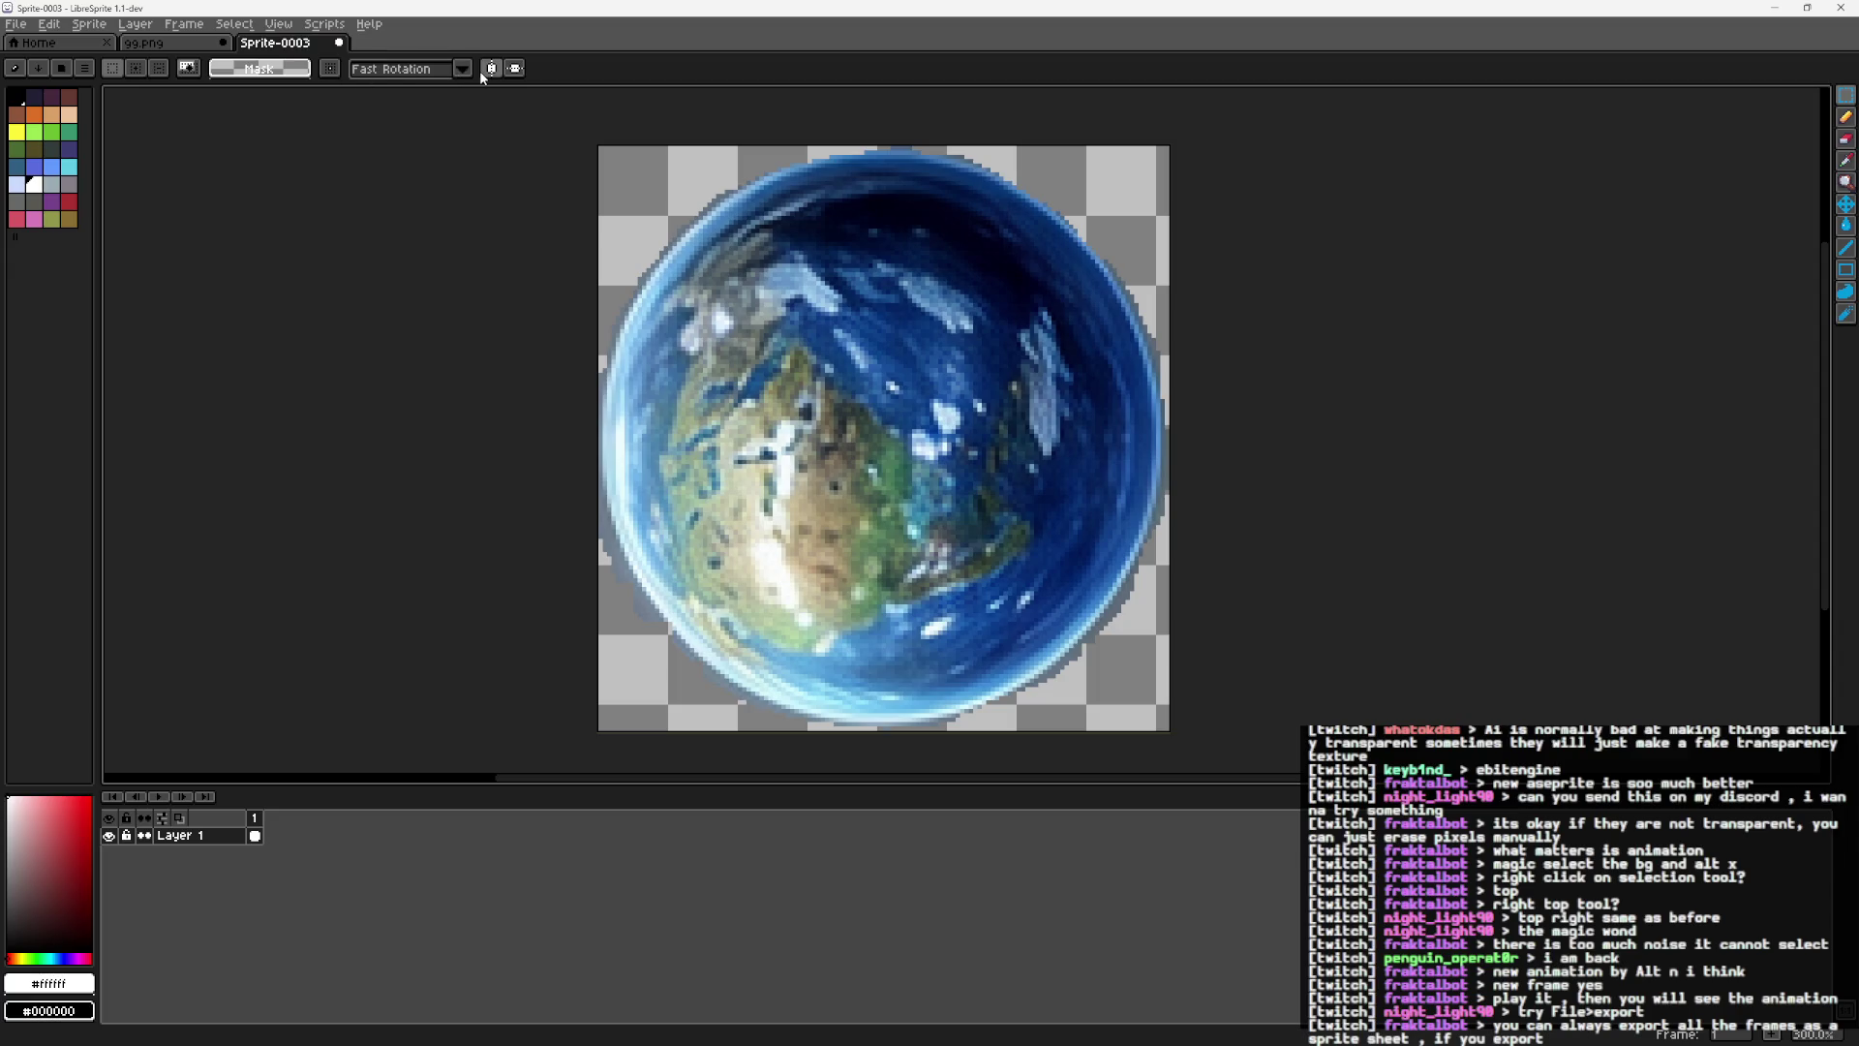
click(461, 70)
click(448, 94)
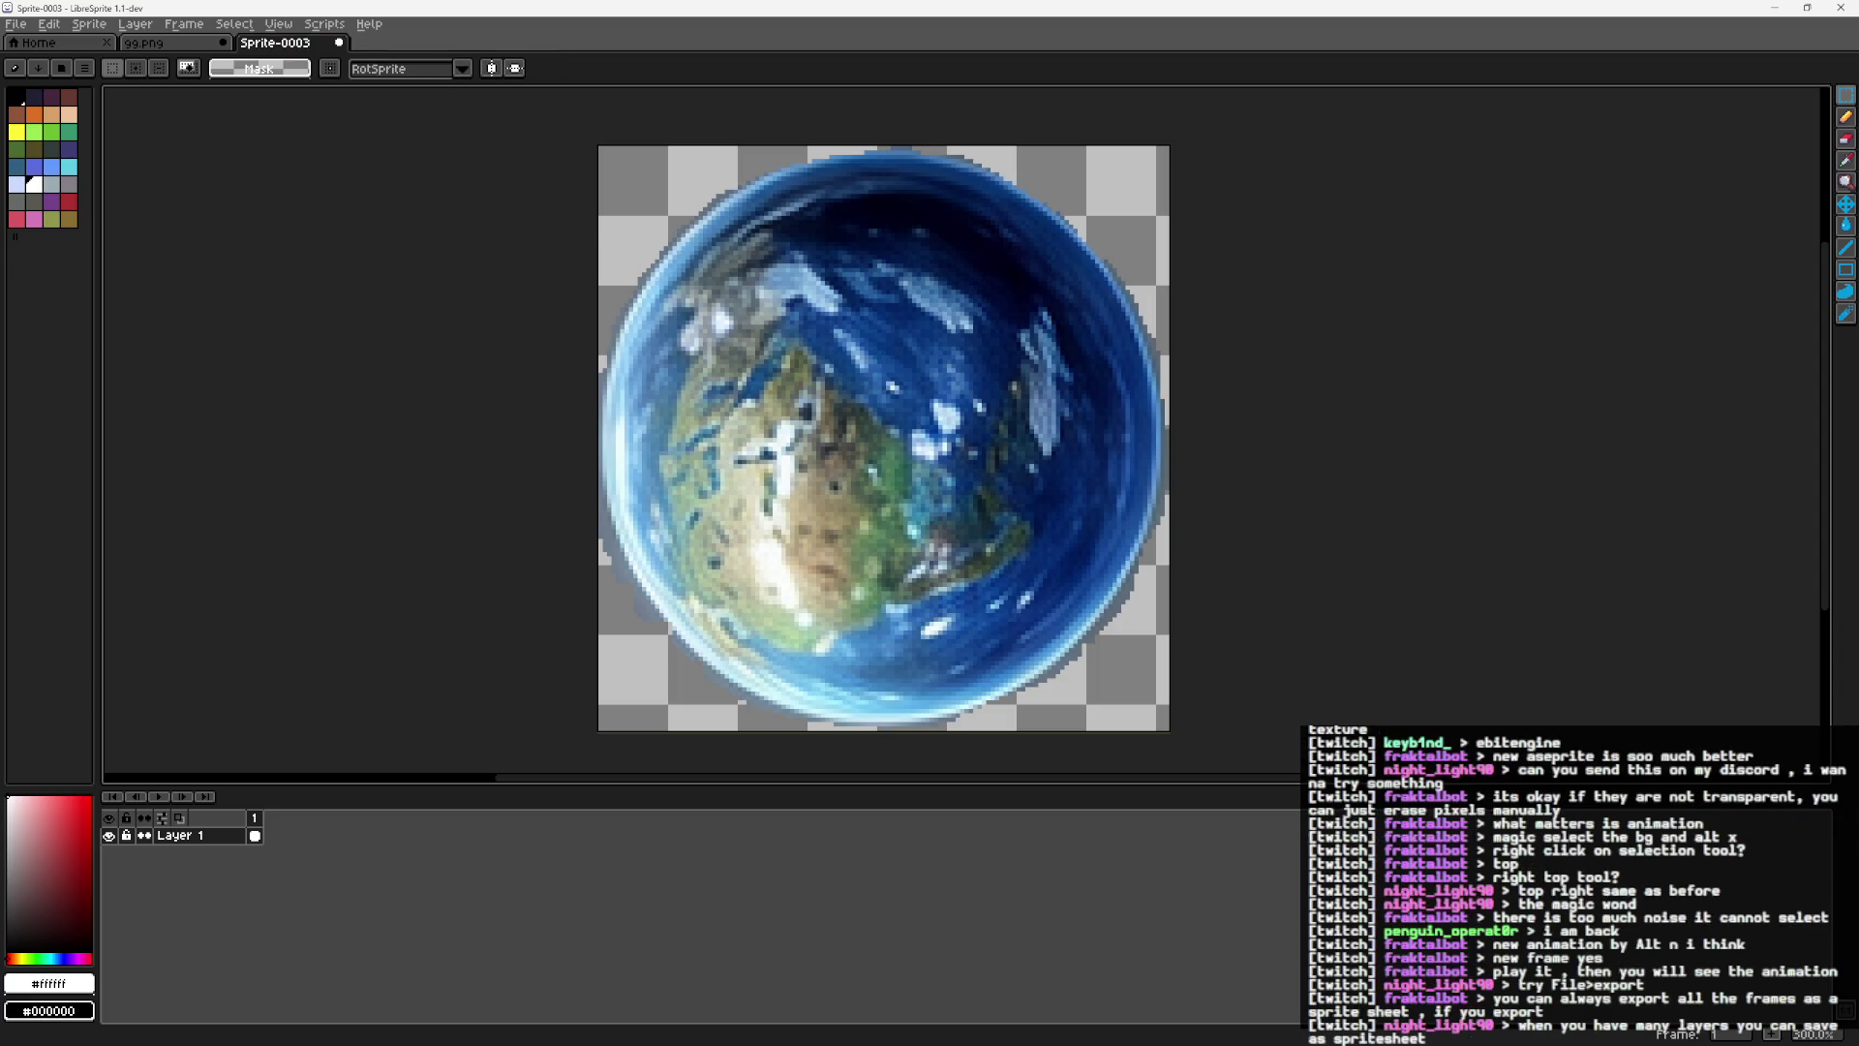
click(459, 70)
click(447, 92)
right_click(182, 841)
click(217, 872)
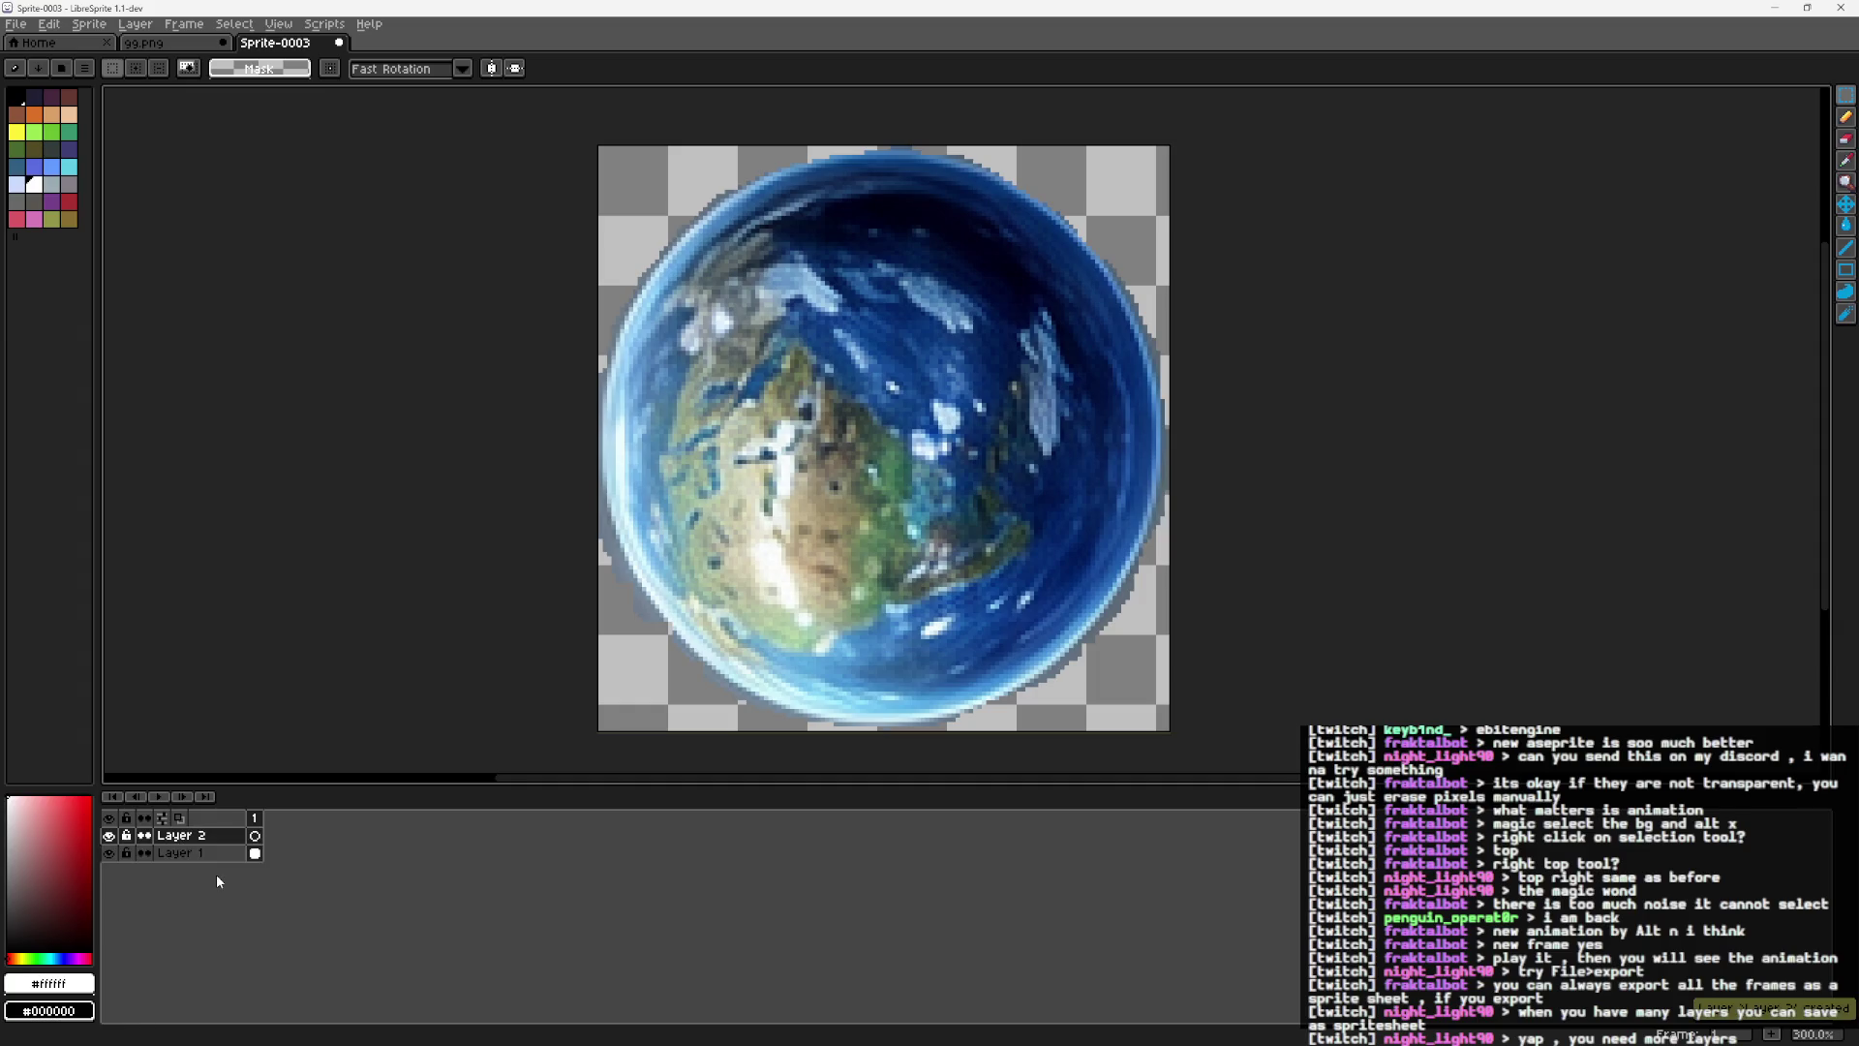
right_click(190, 833)
click(218, 868)
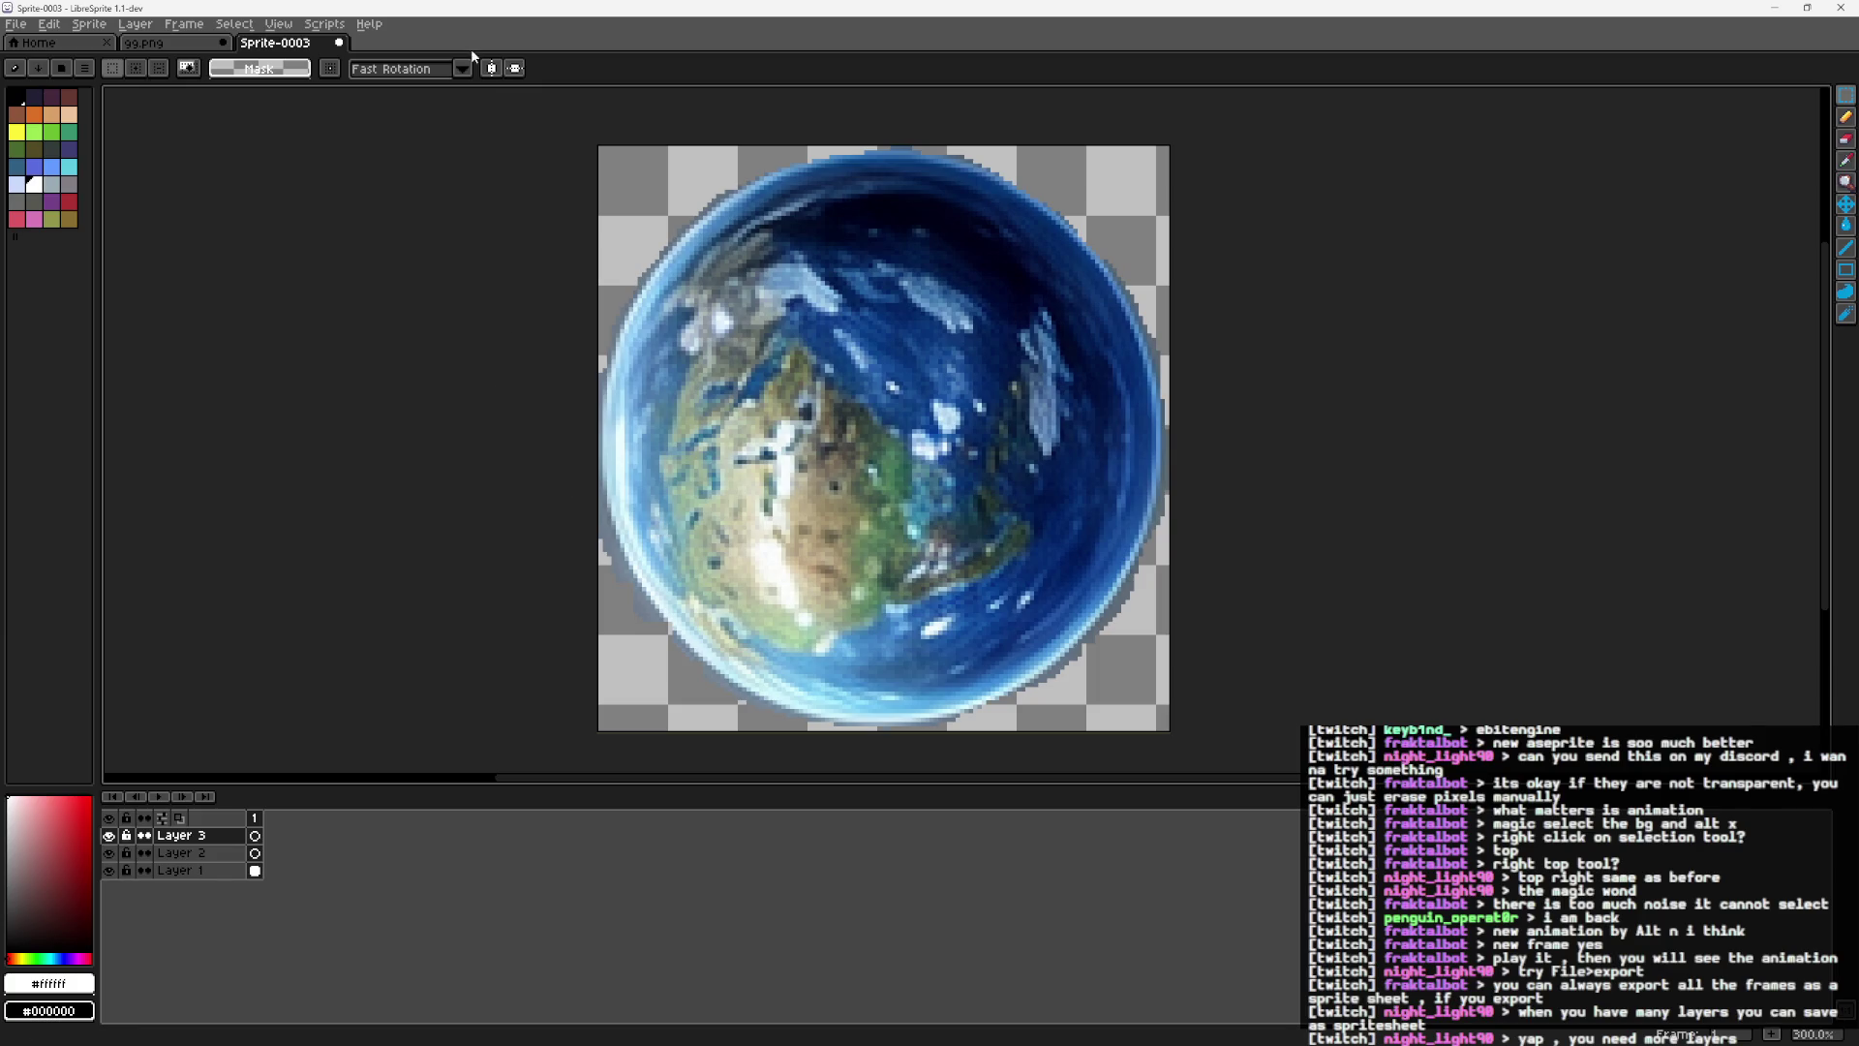
click(467, 73)
click(450, 91)
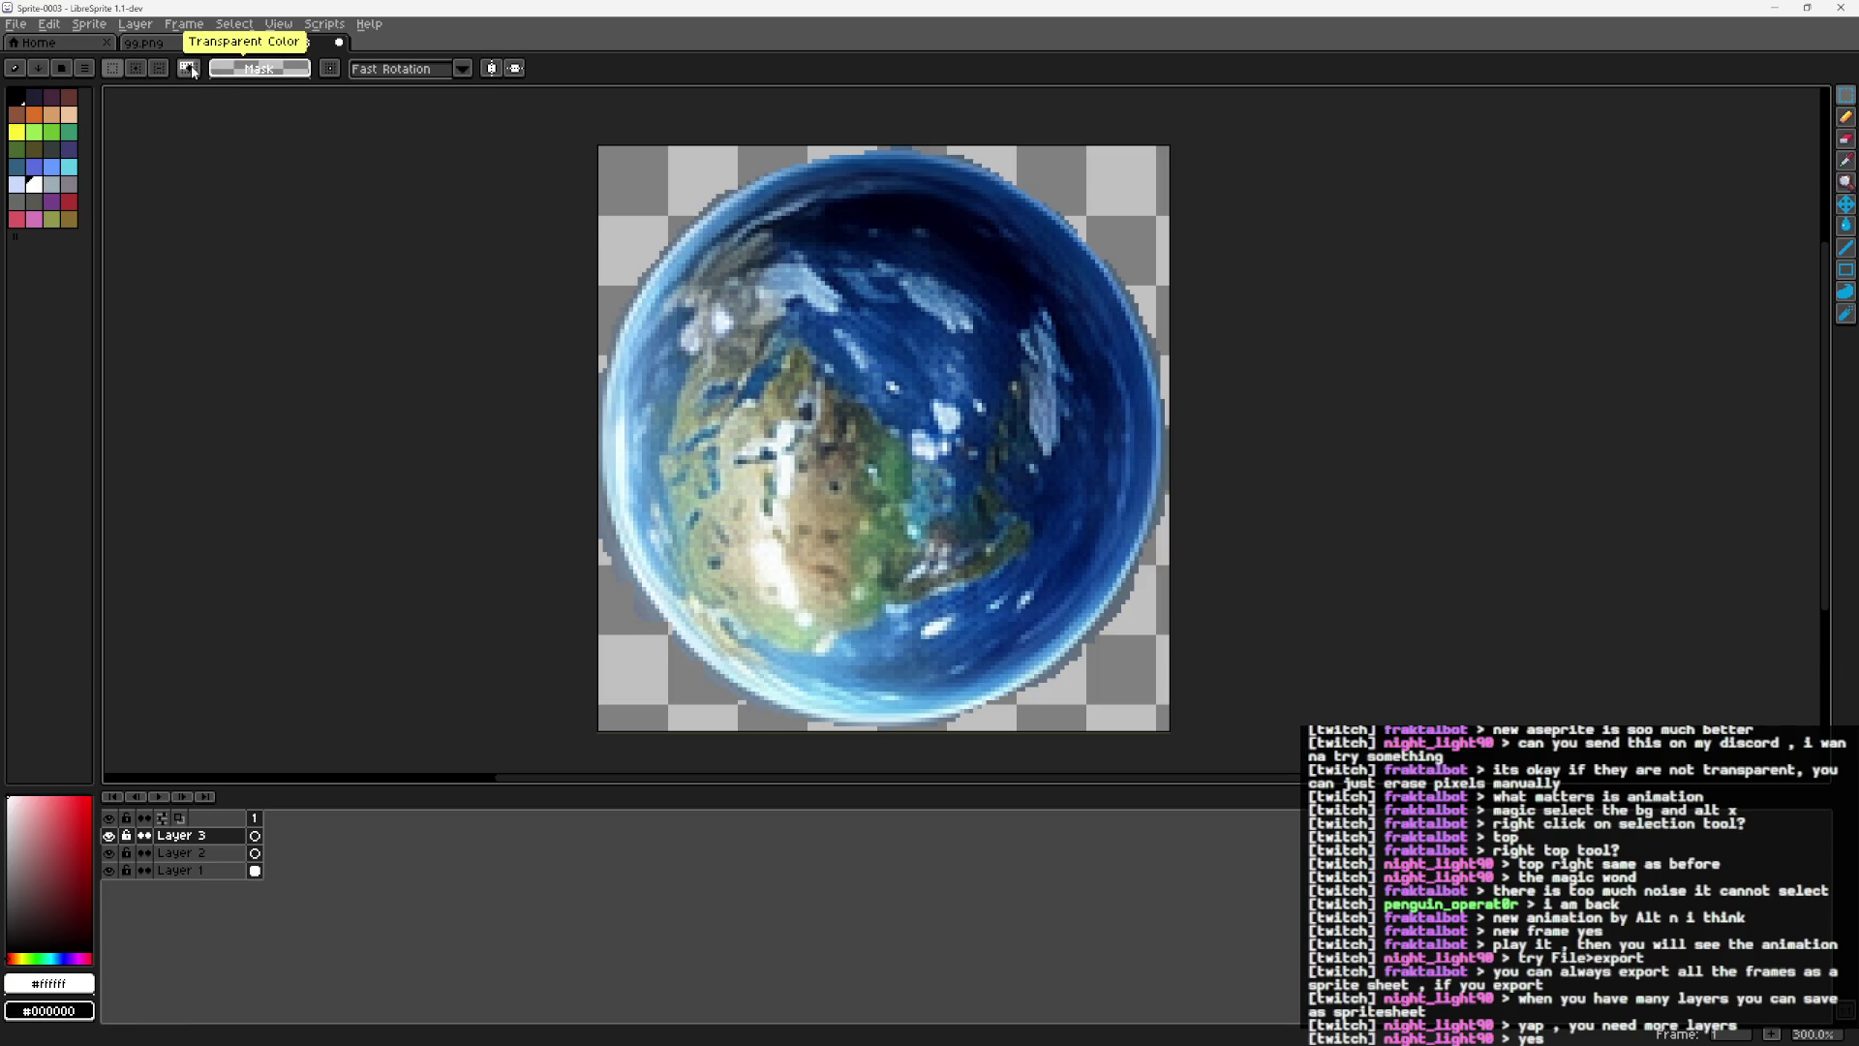
click(184, 24)
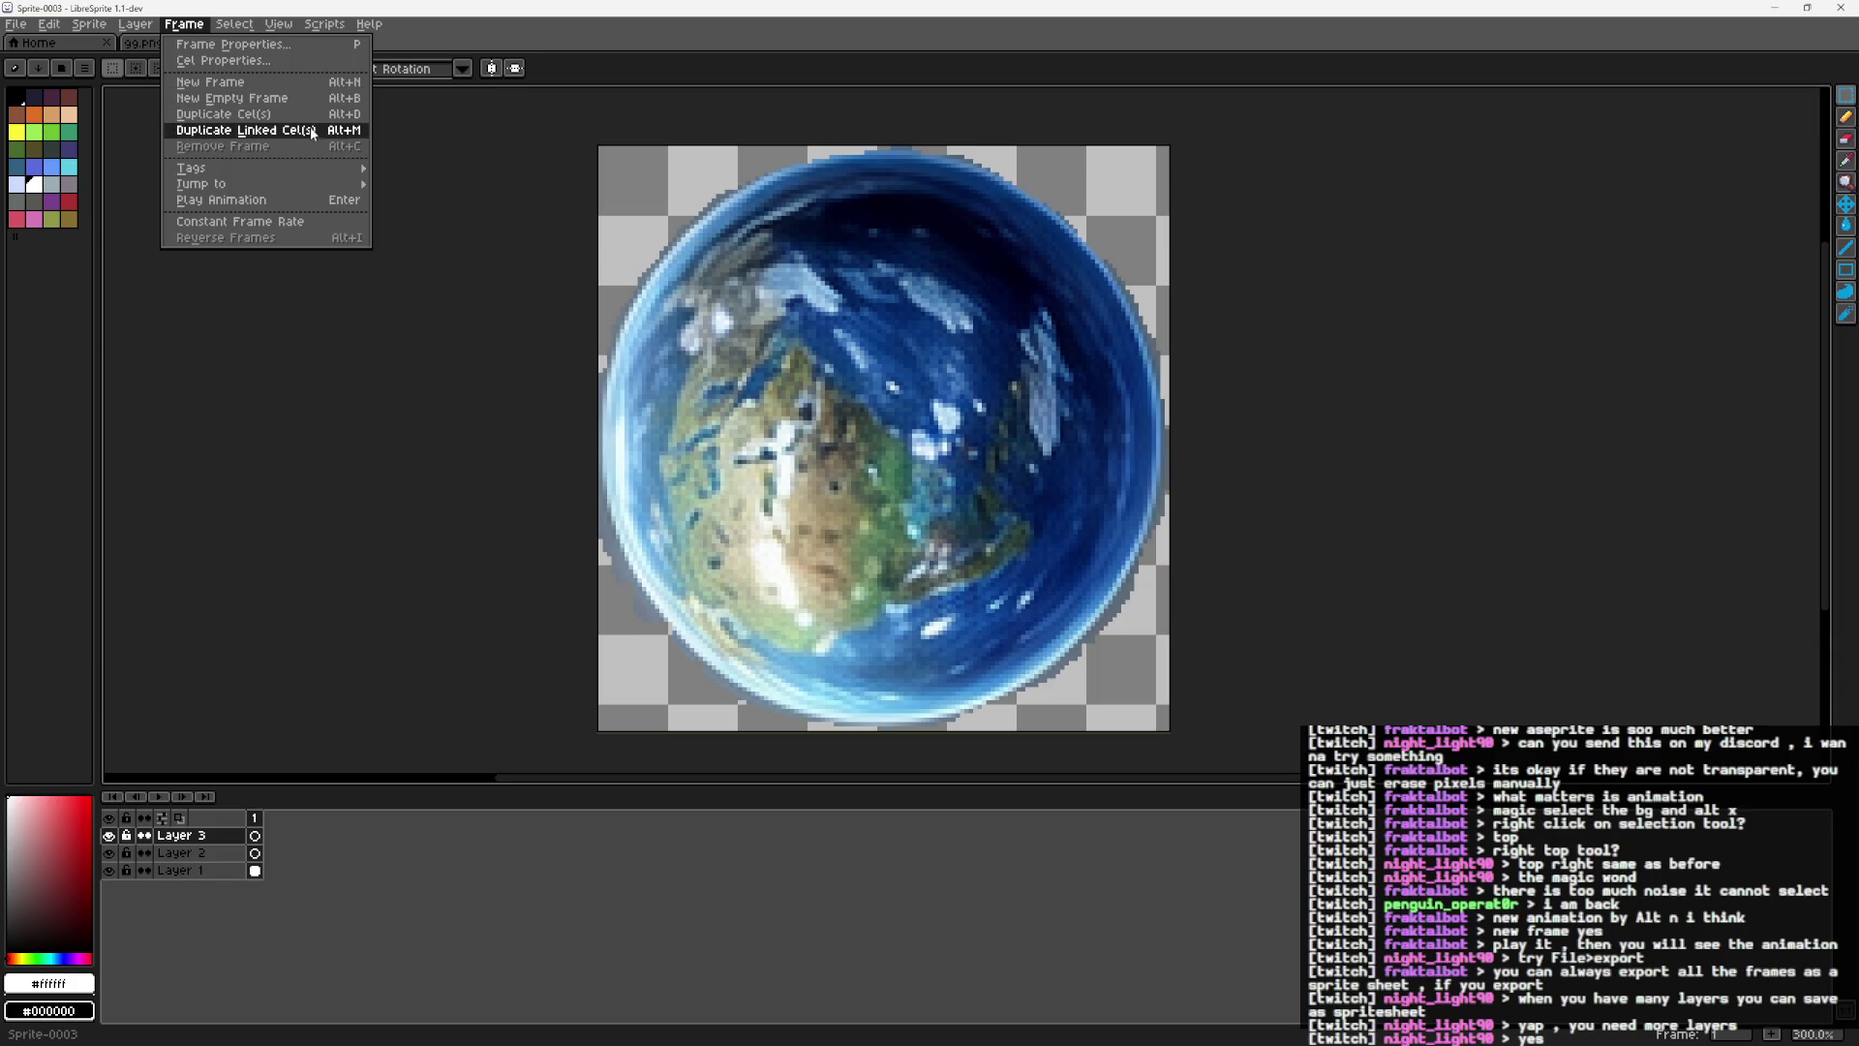
click(304, 200)
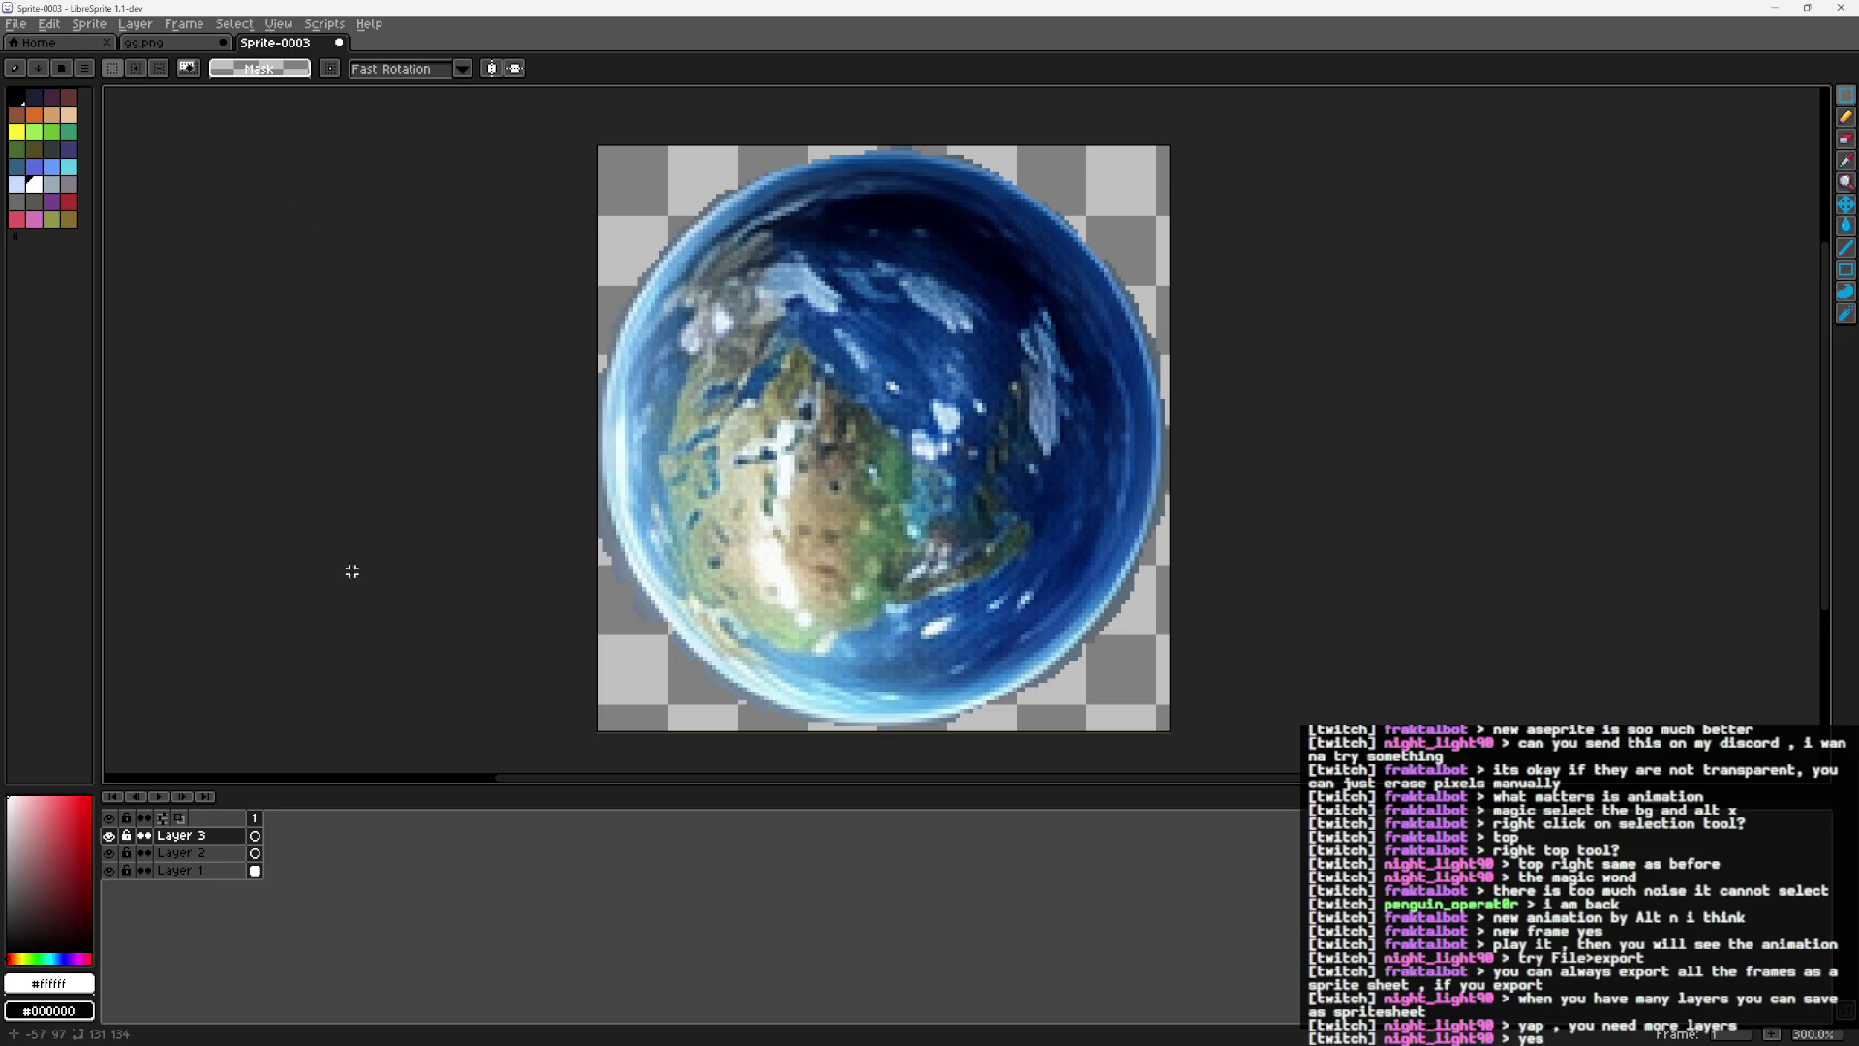
right_click(256, 820)
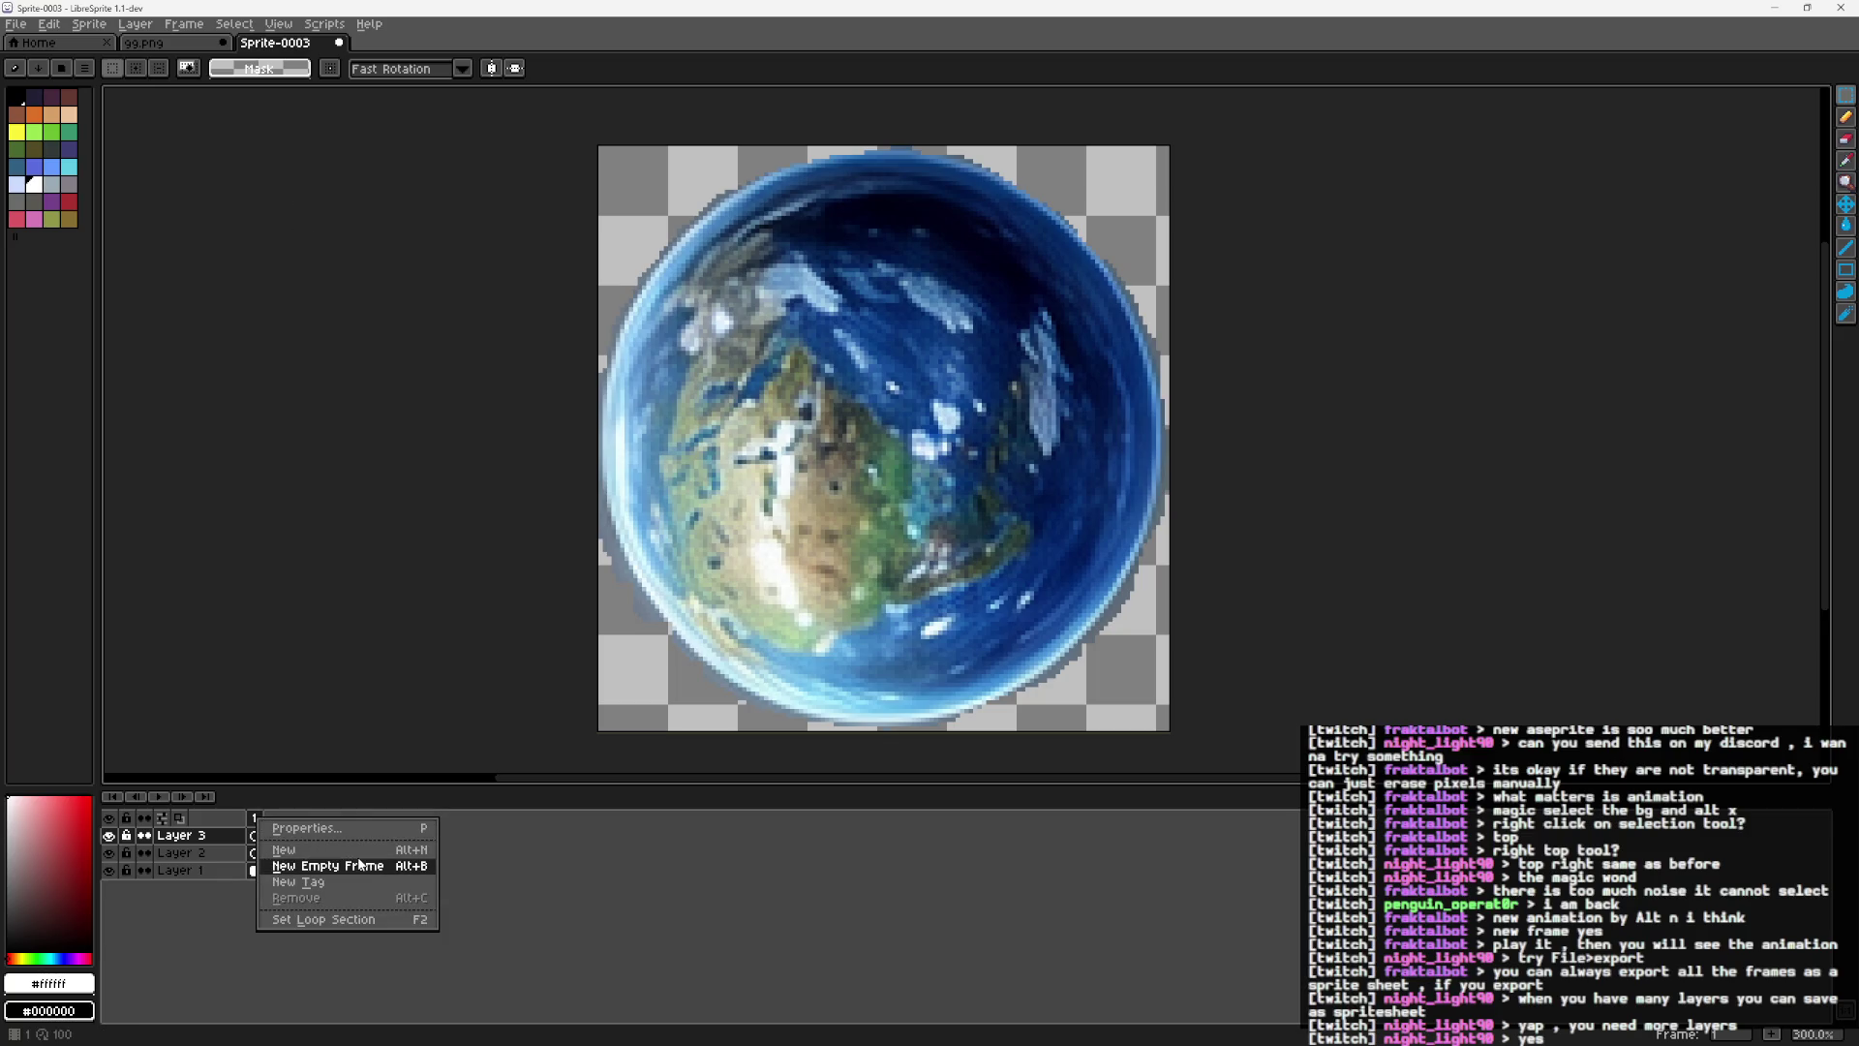
click(536, 883)
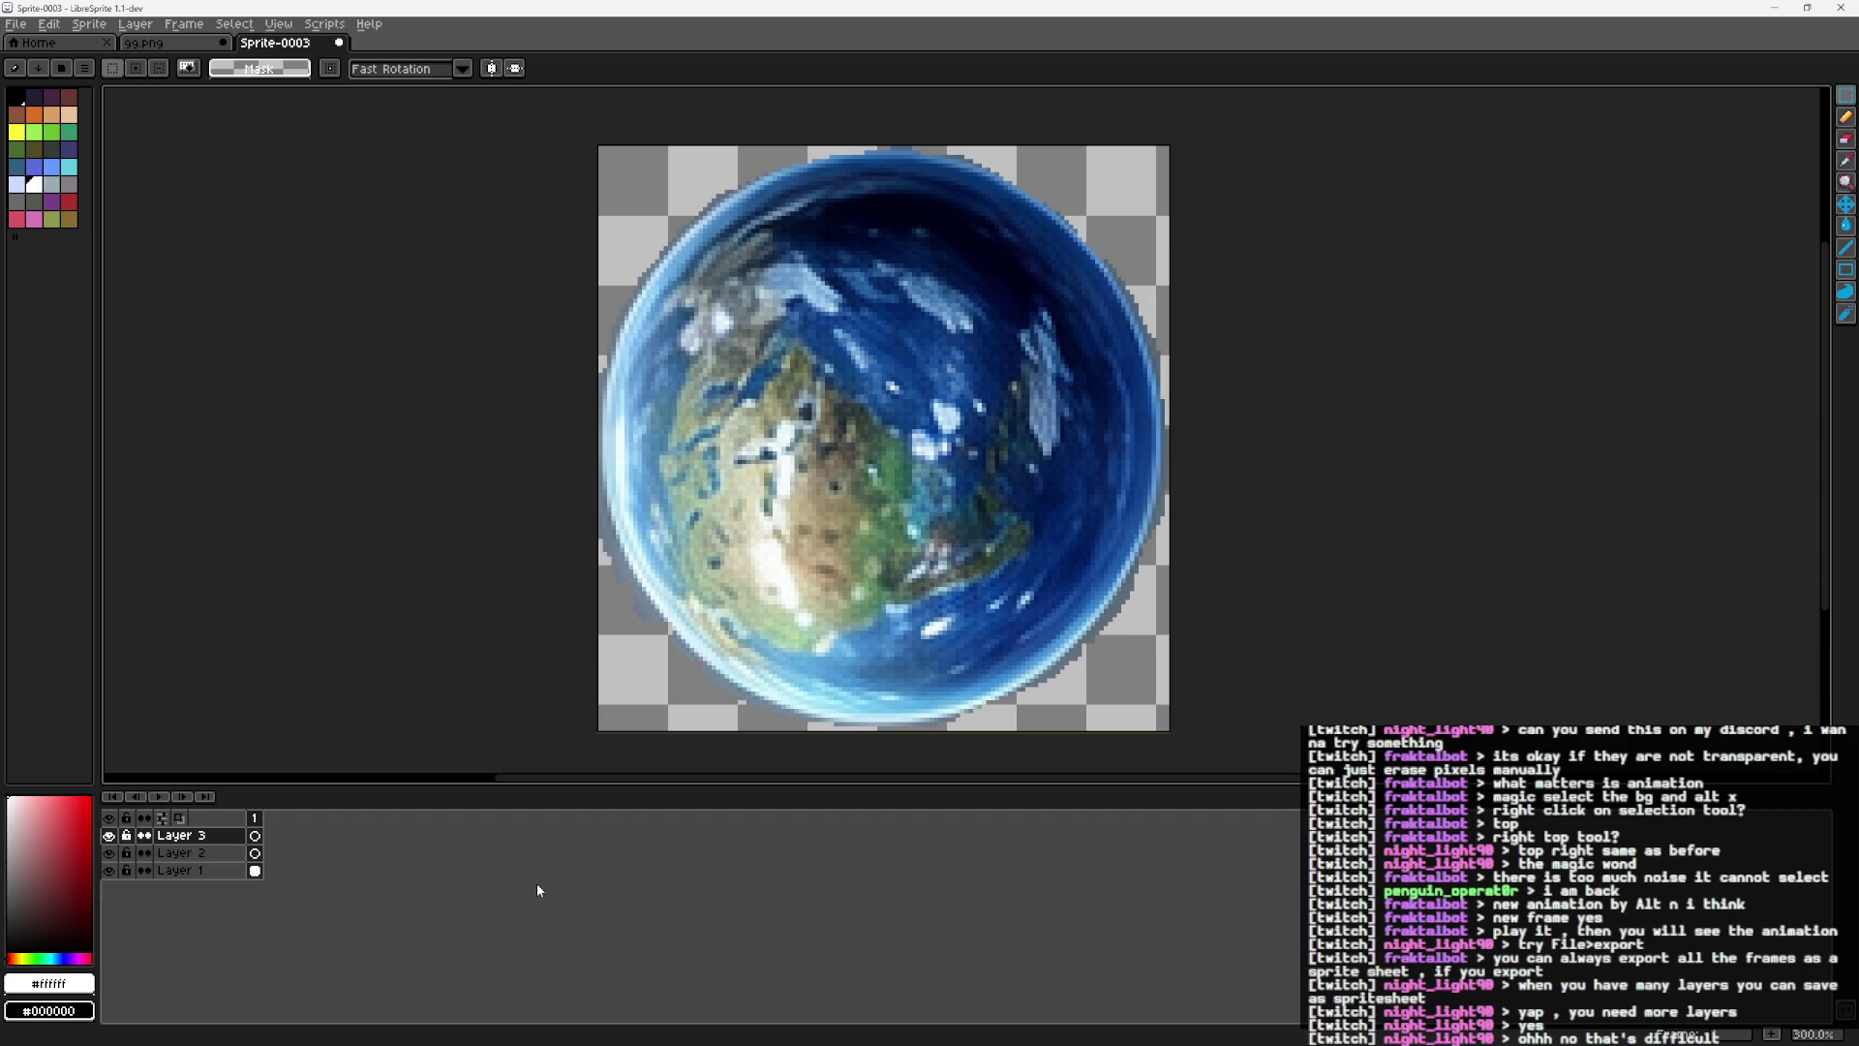
right_click(195, 854)
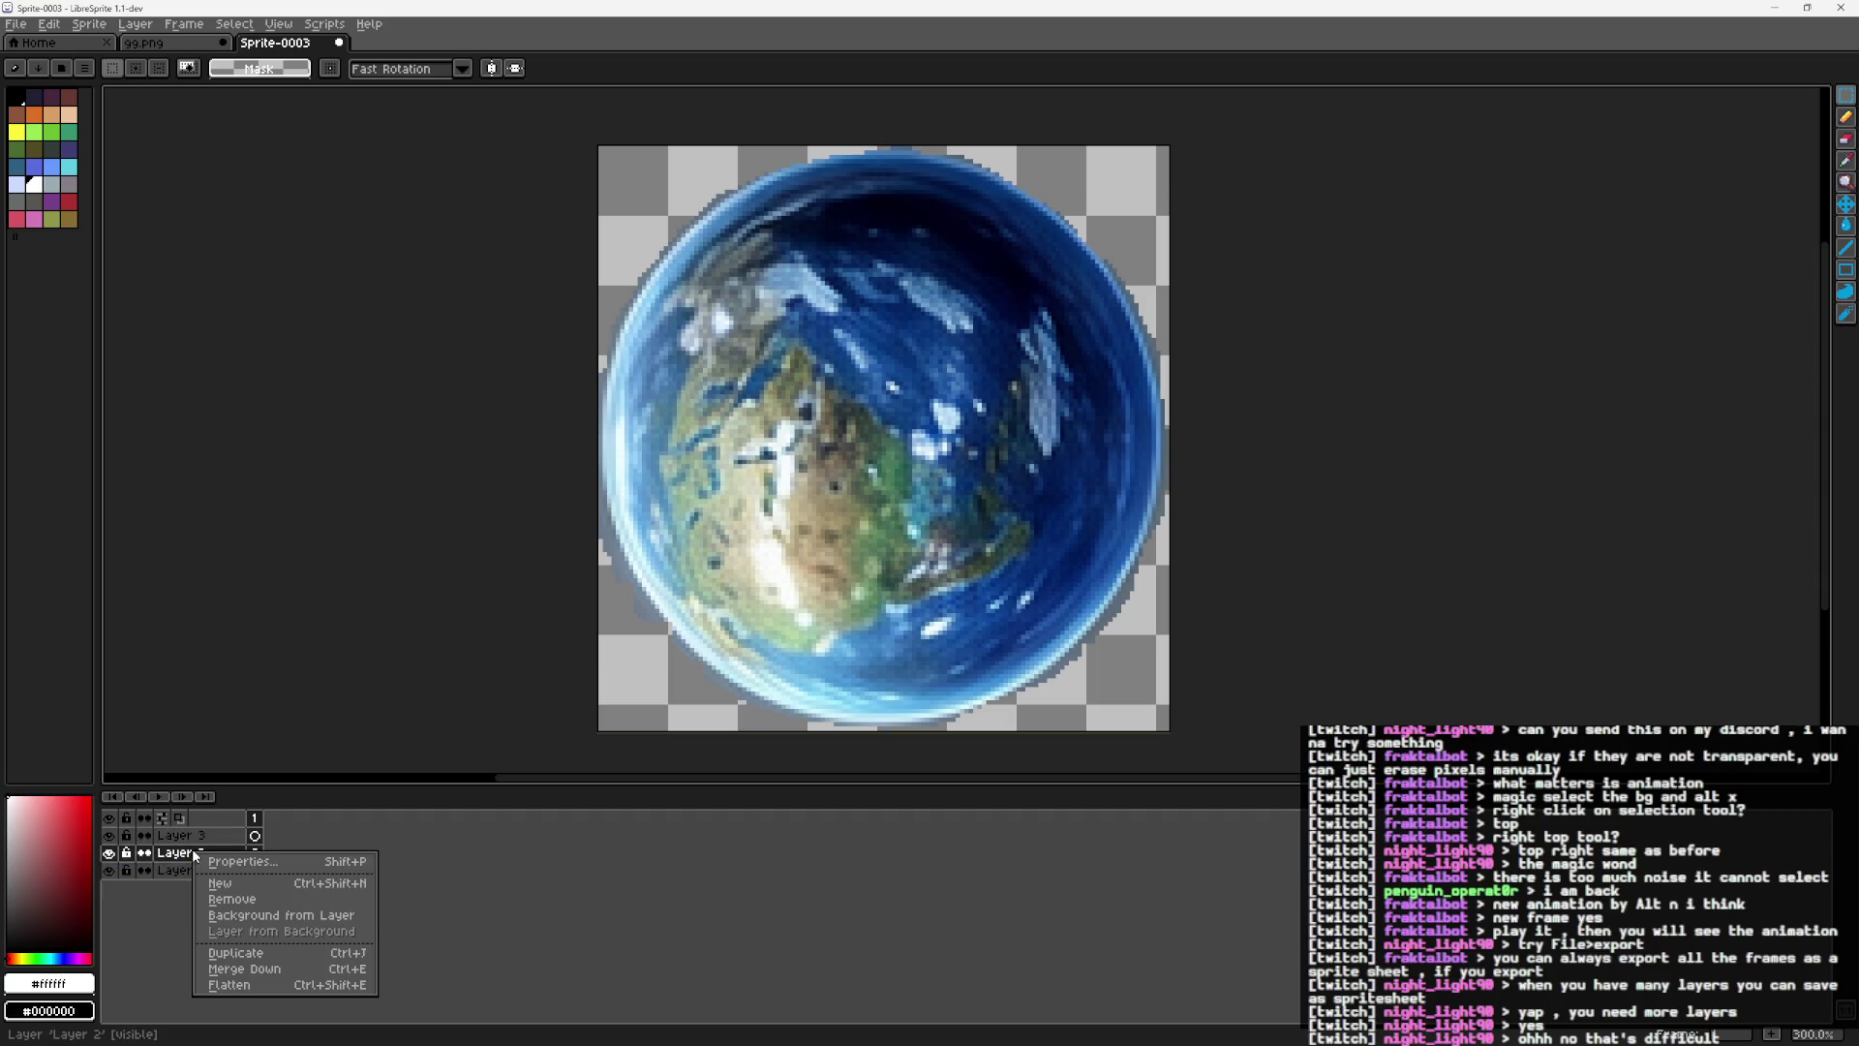
click(232, 898)
right_click(211, 854)
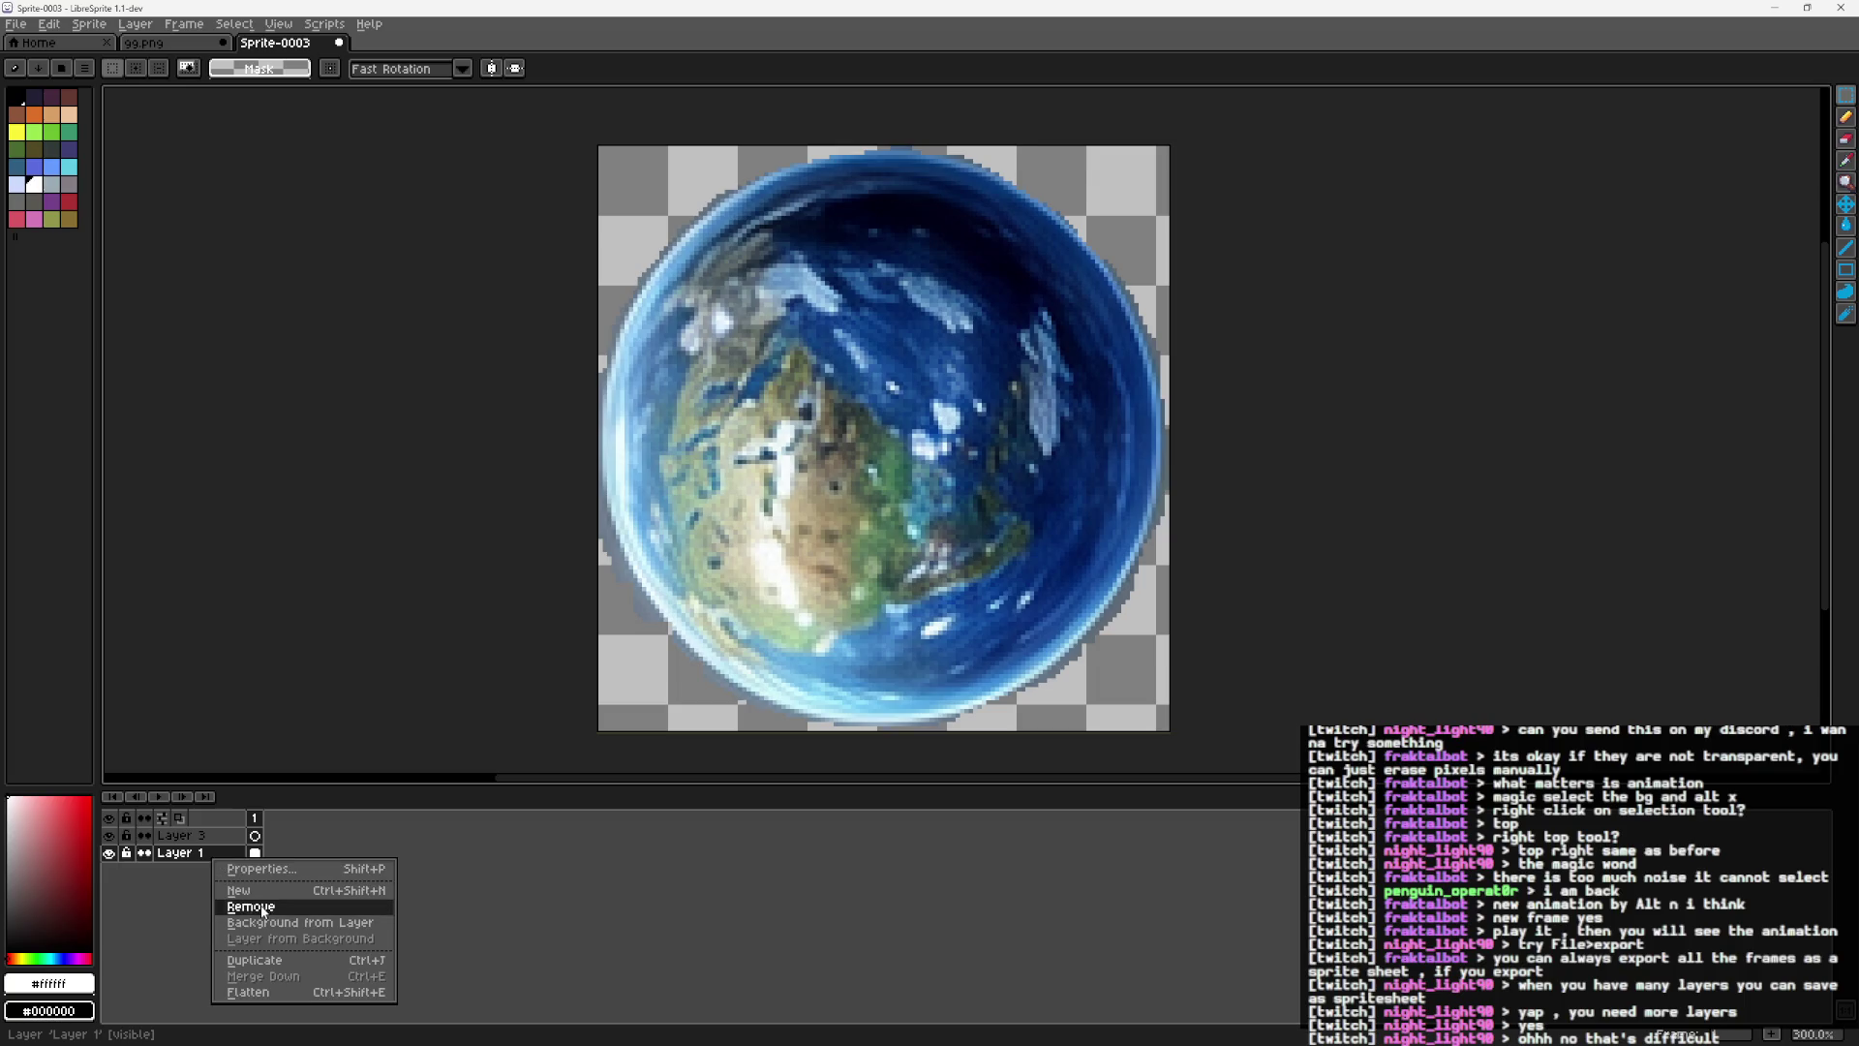
click(290, 897)
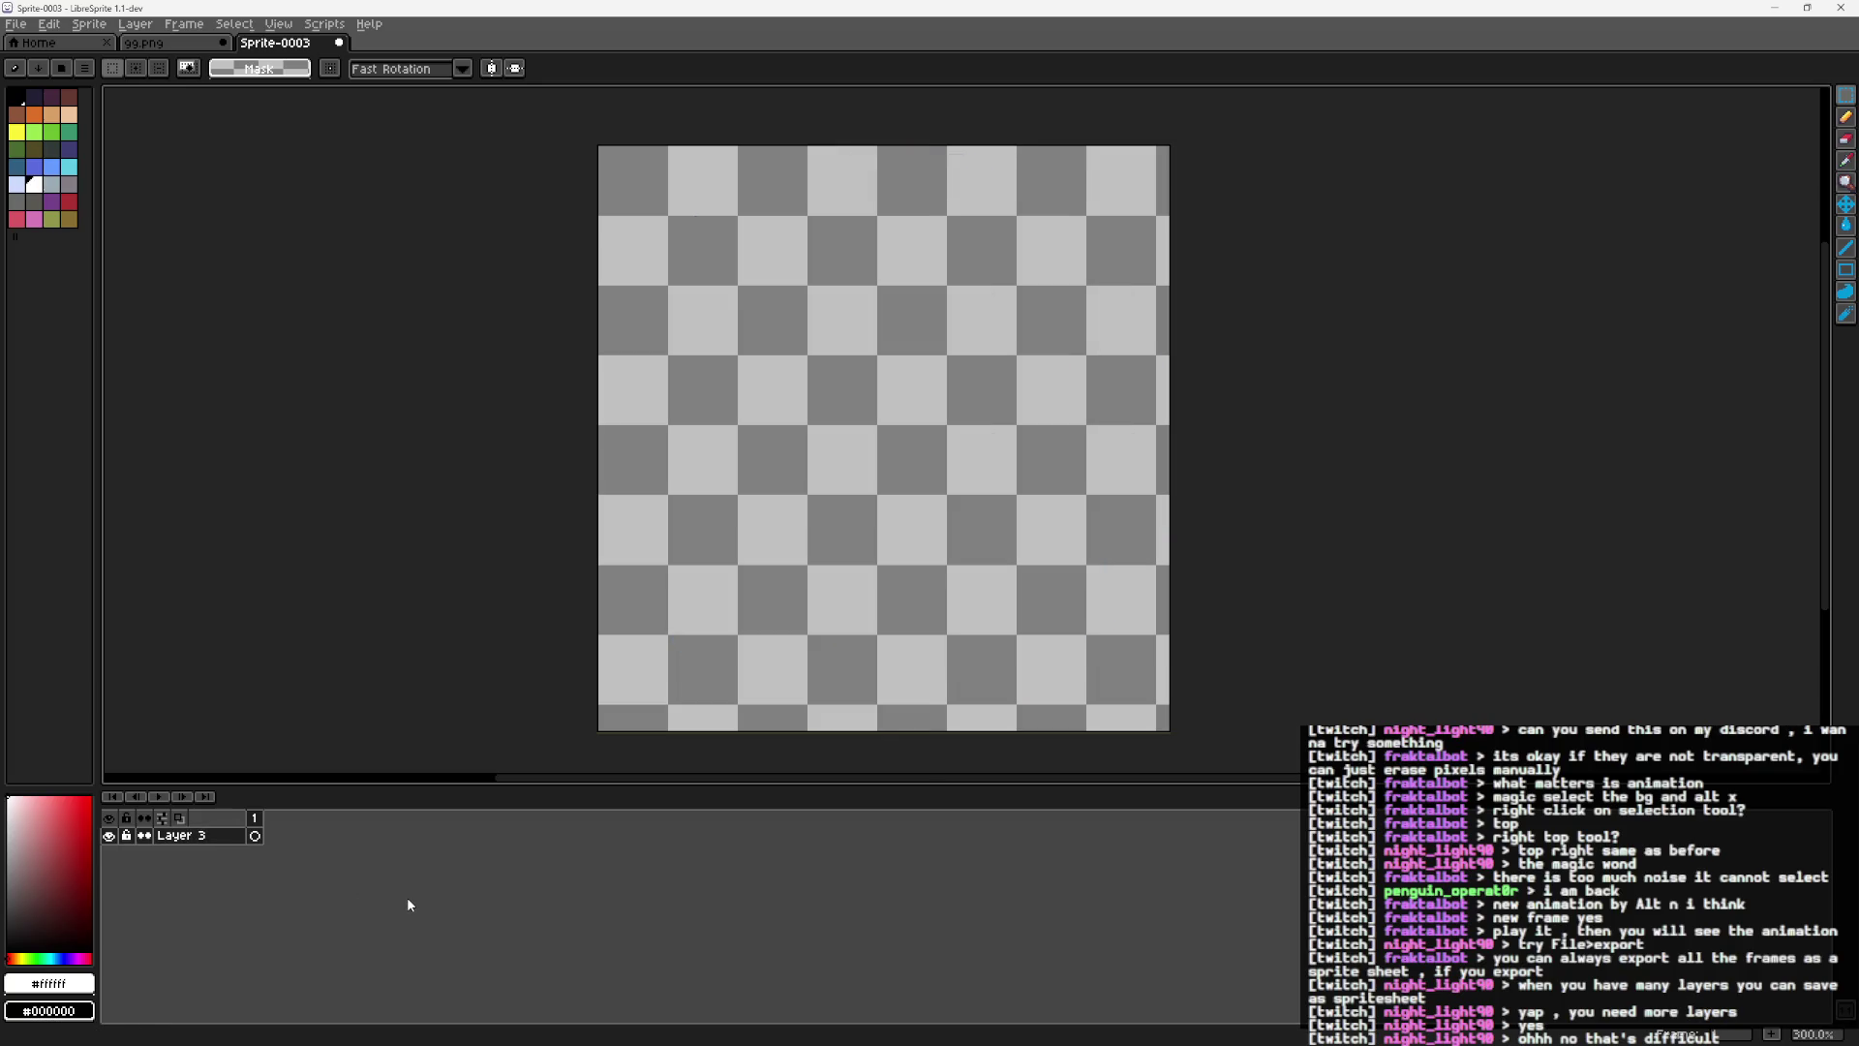
key(ctrl+z)
right_click(204, 836)
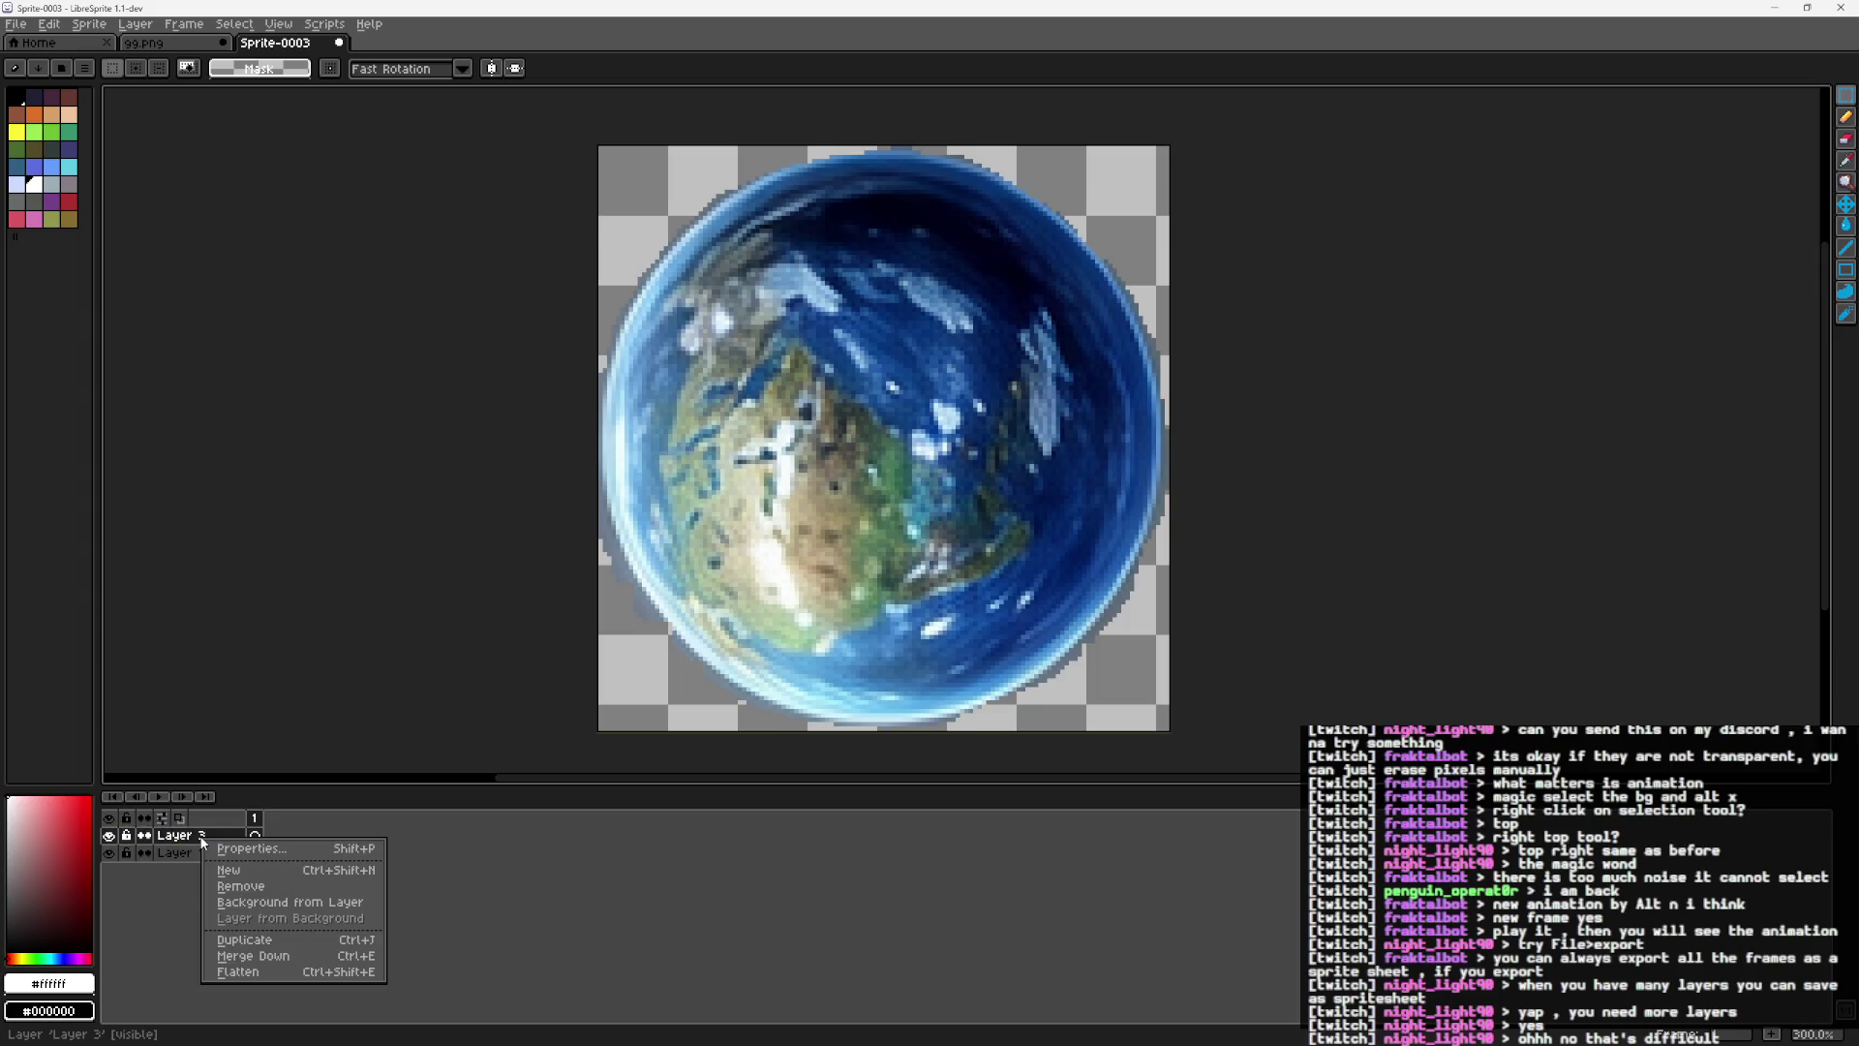
click(271, 885)
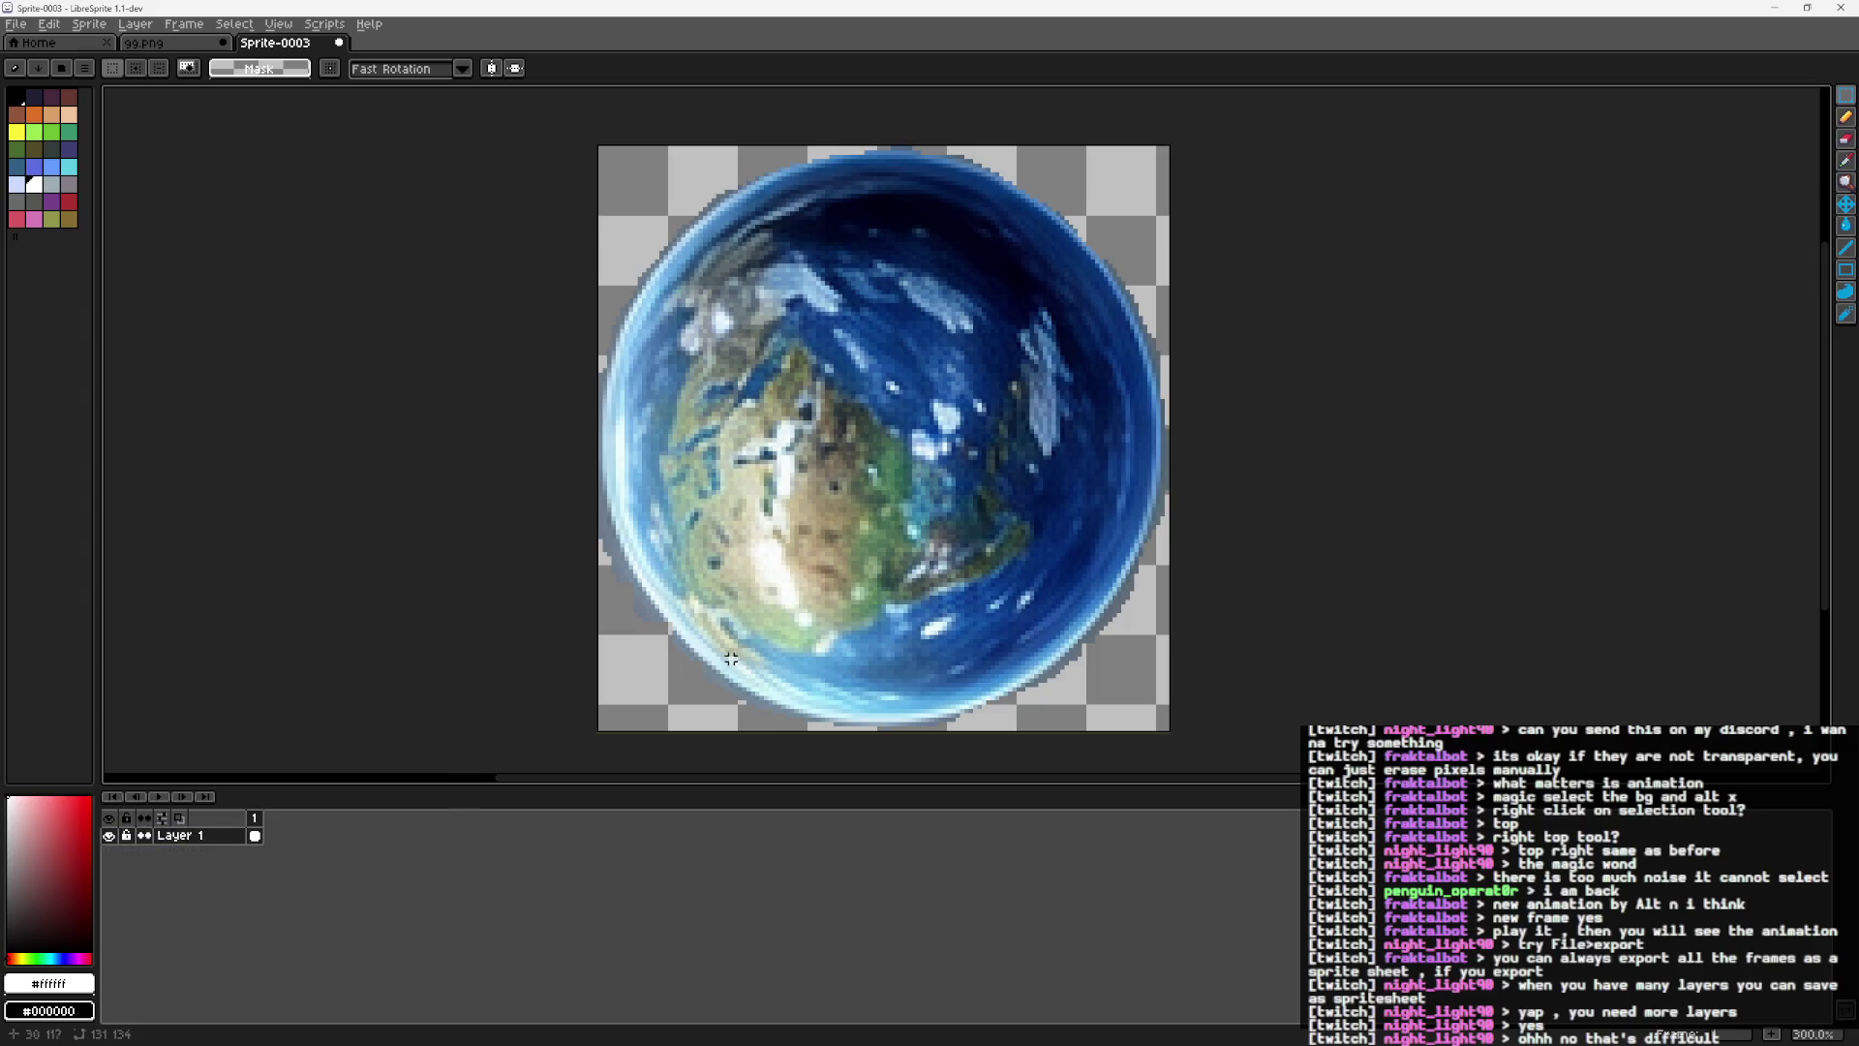
- Rotate the whole Earth canvas 90° counter-clockwise with Sprite > Rotate Canvas
click(179, 25)
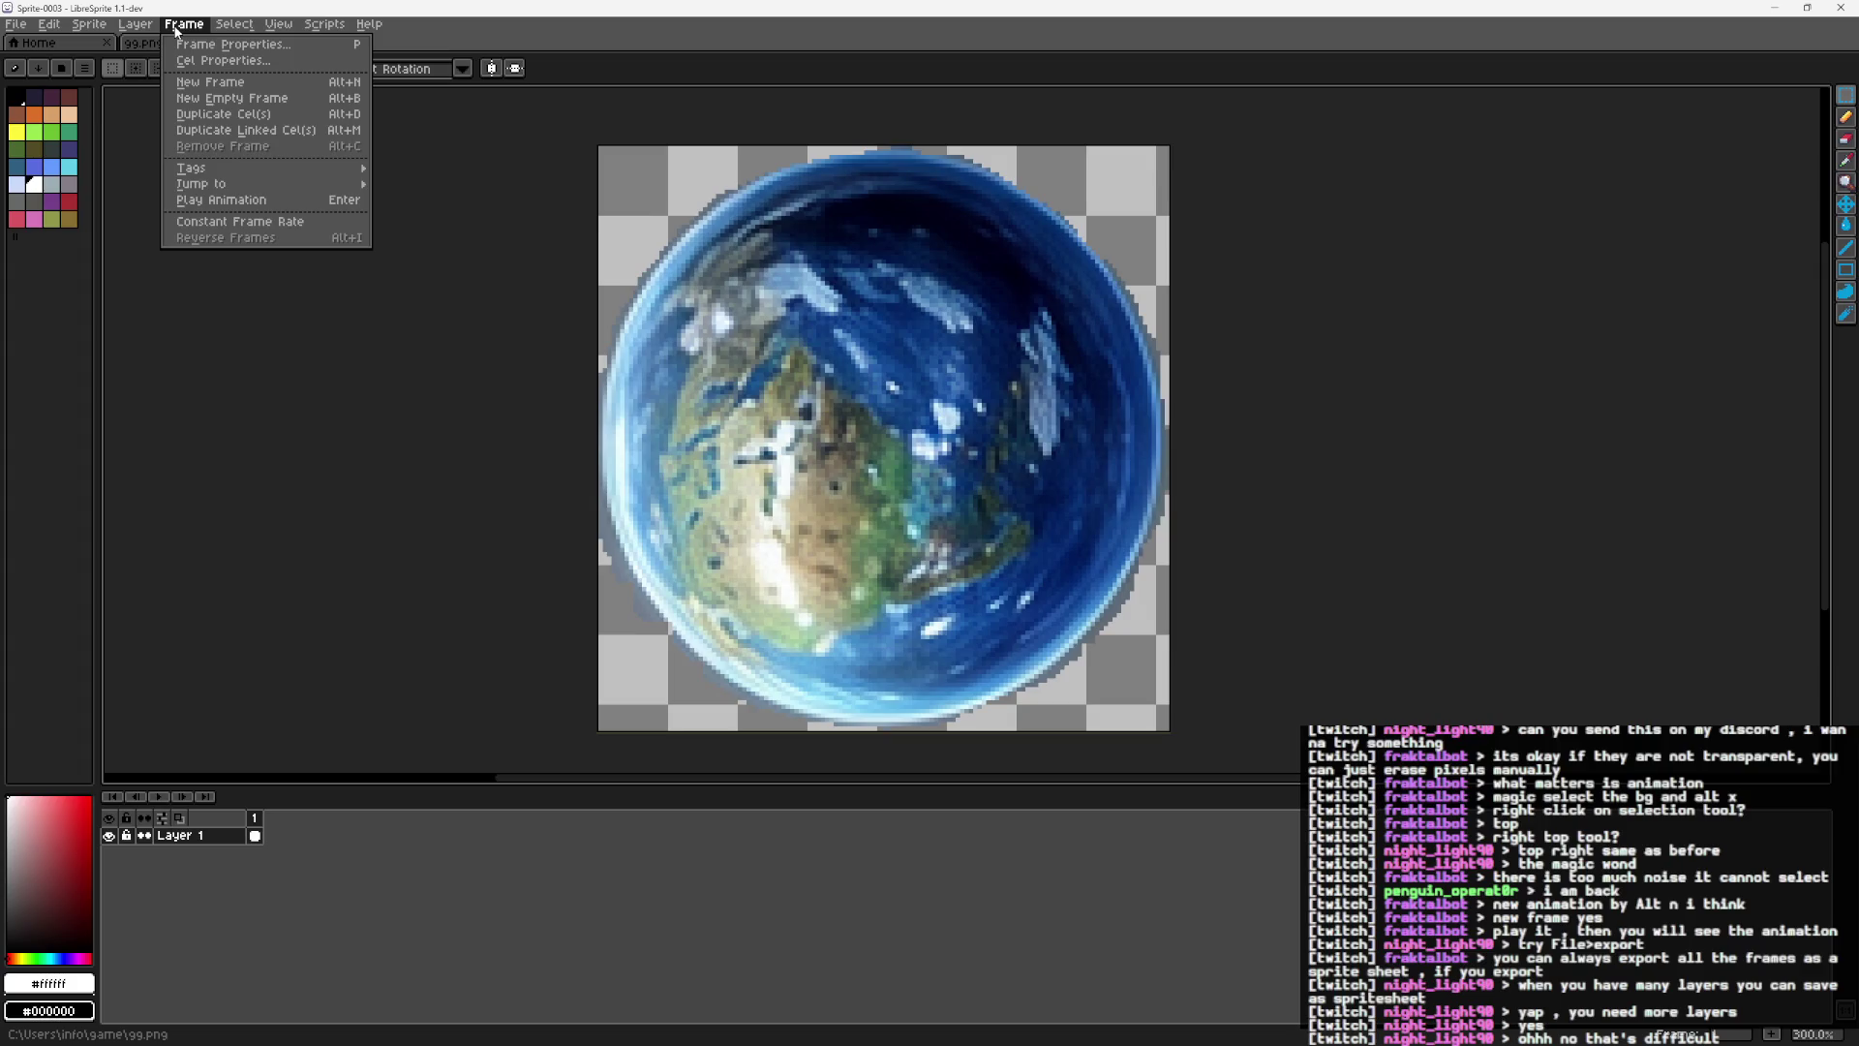
mouse_move(101, 33)
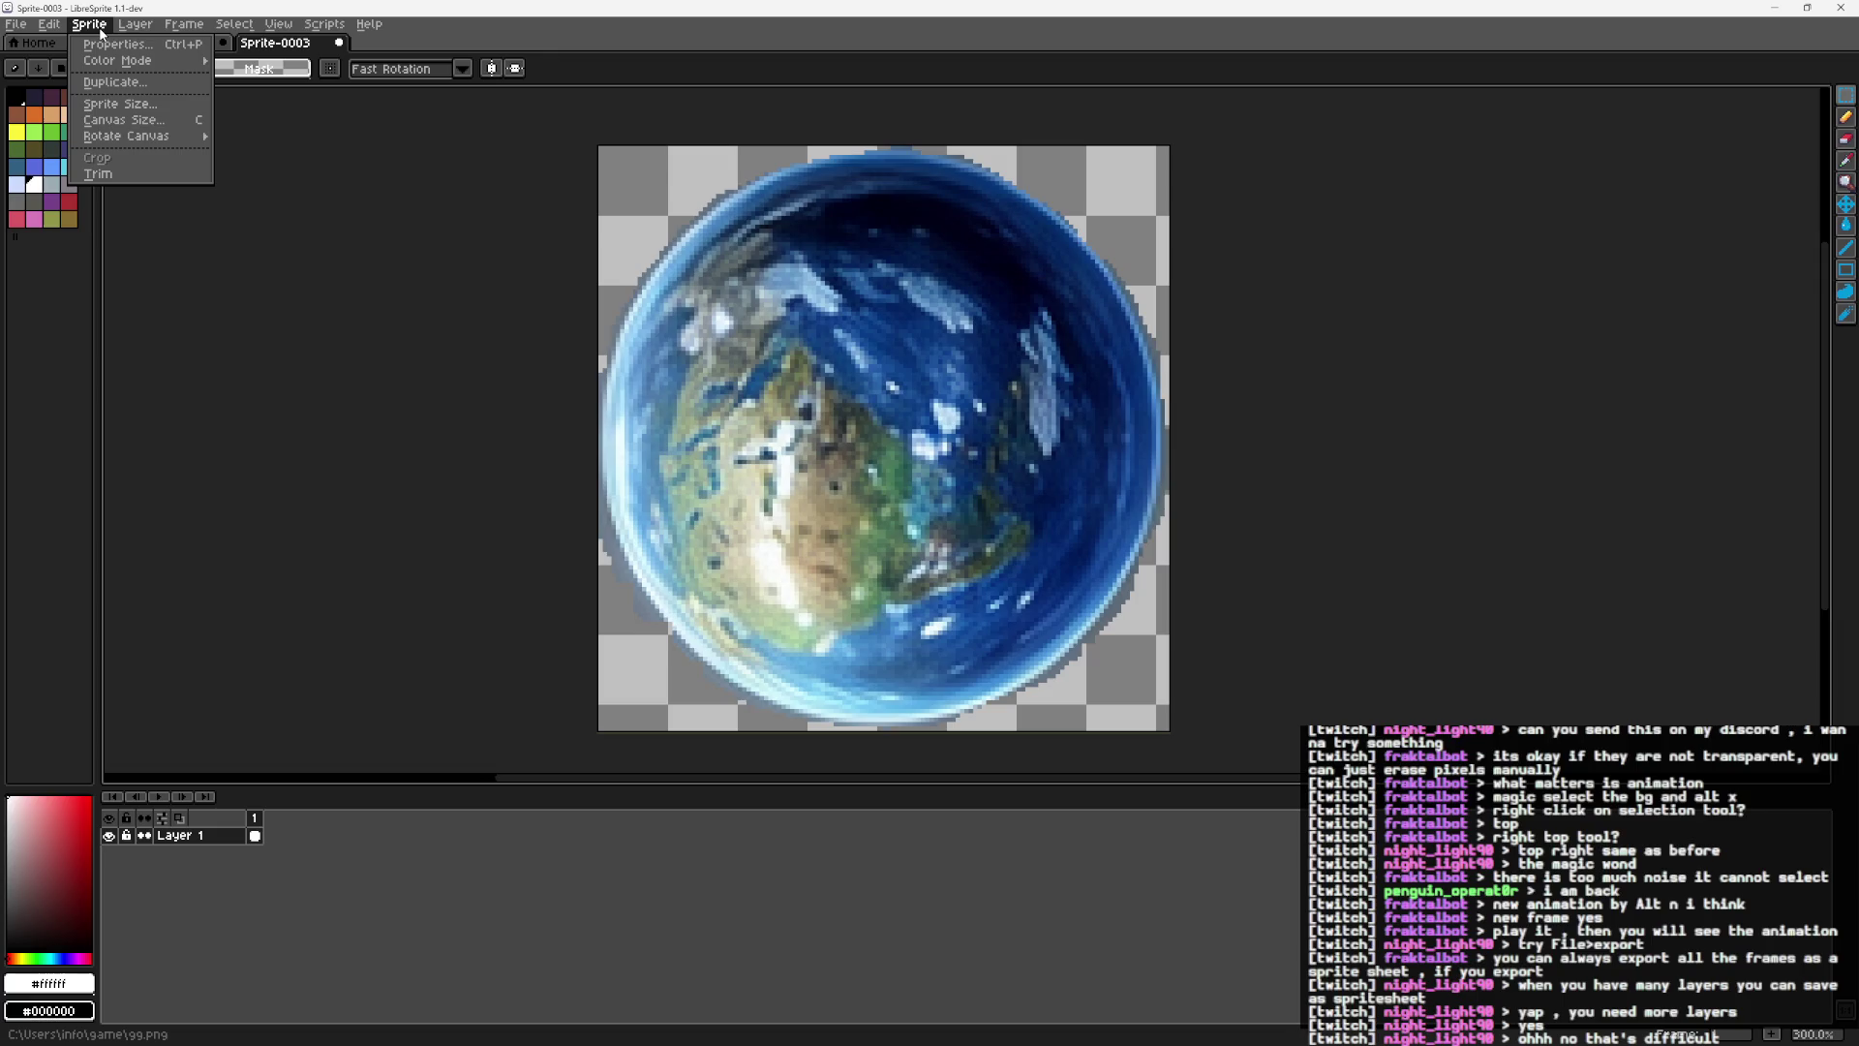
mouse_move(143, 138)
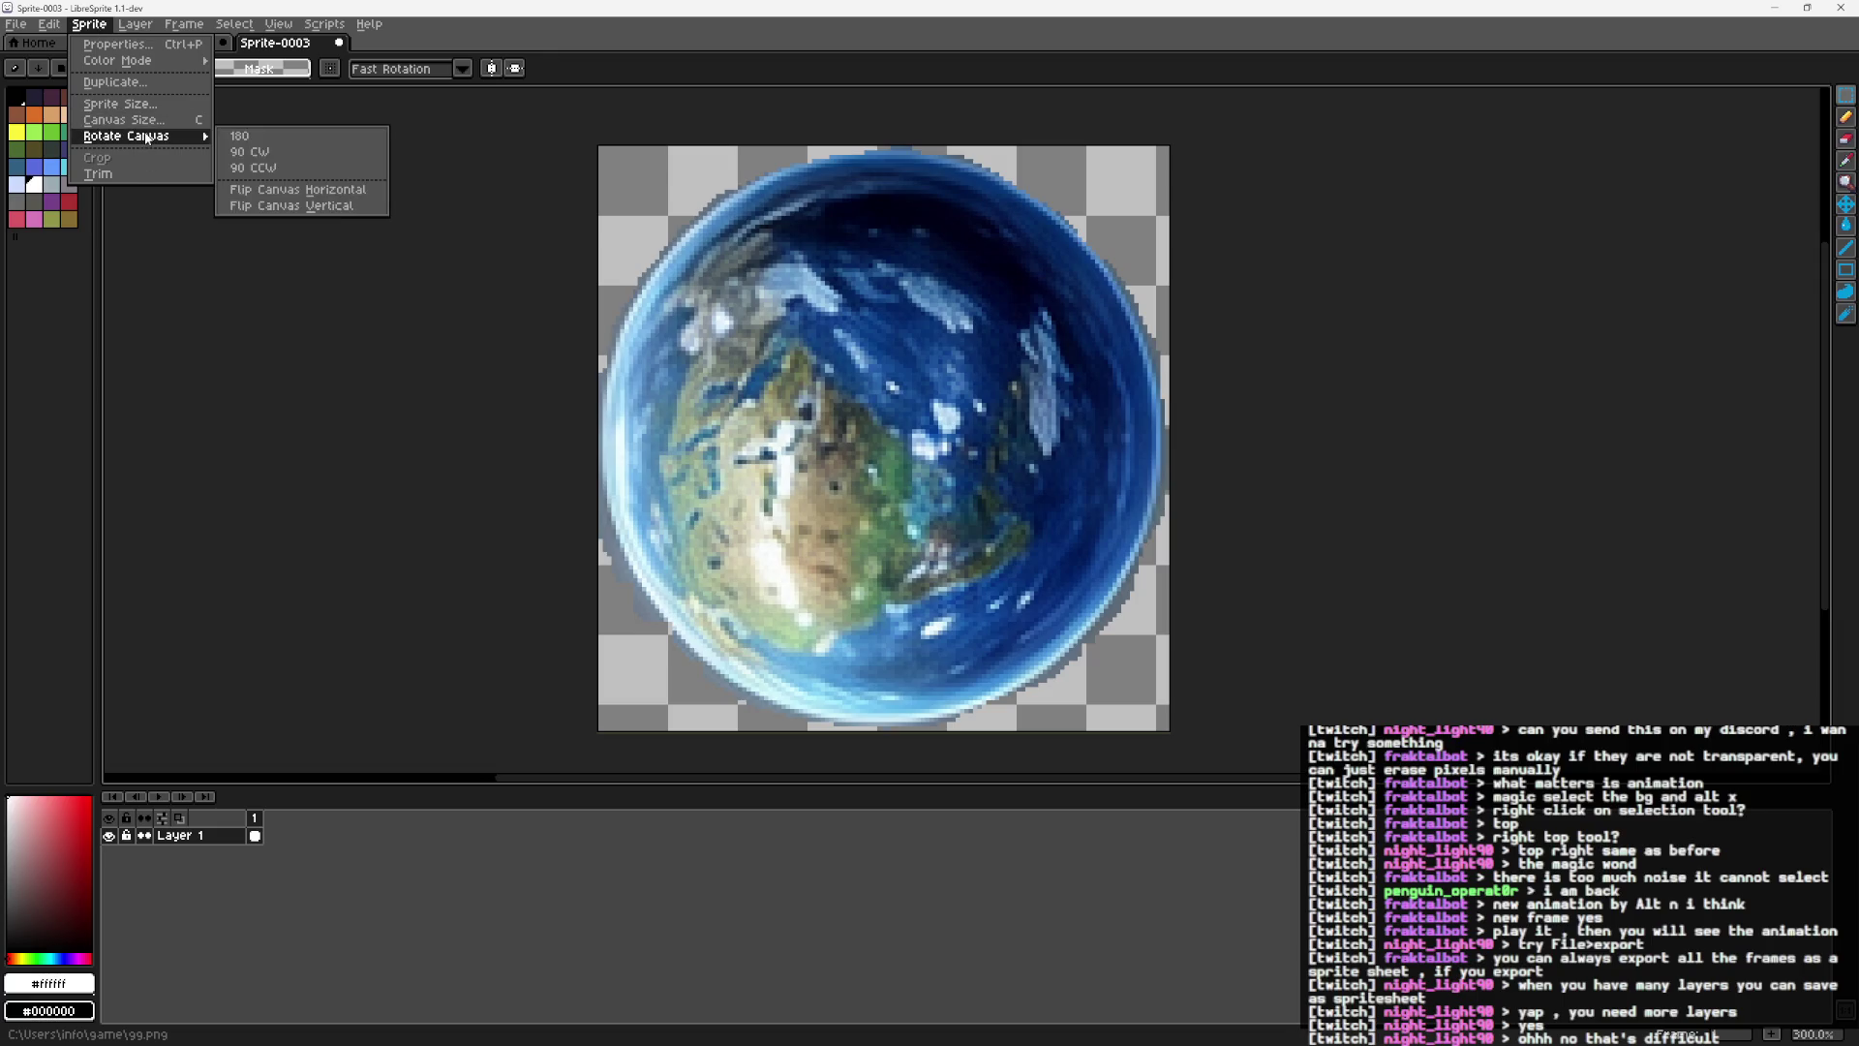
click(340, 167)
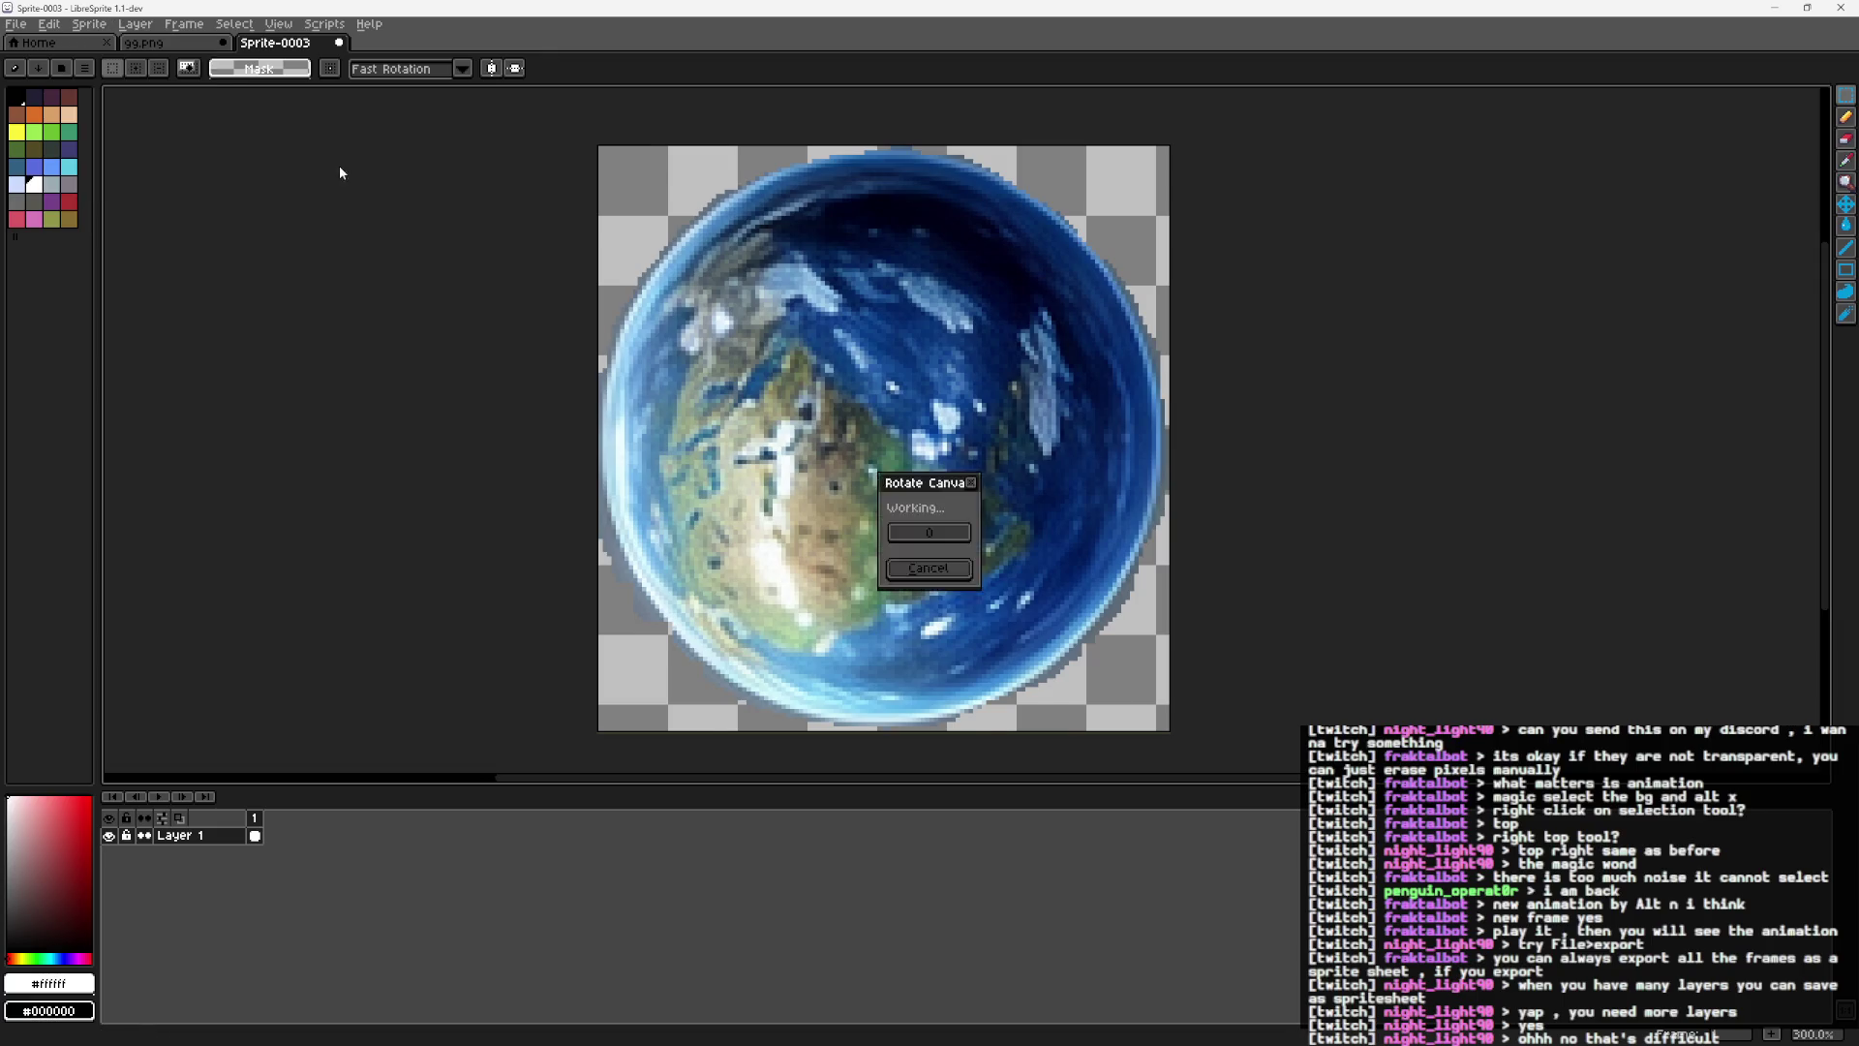
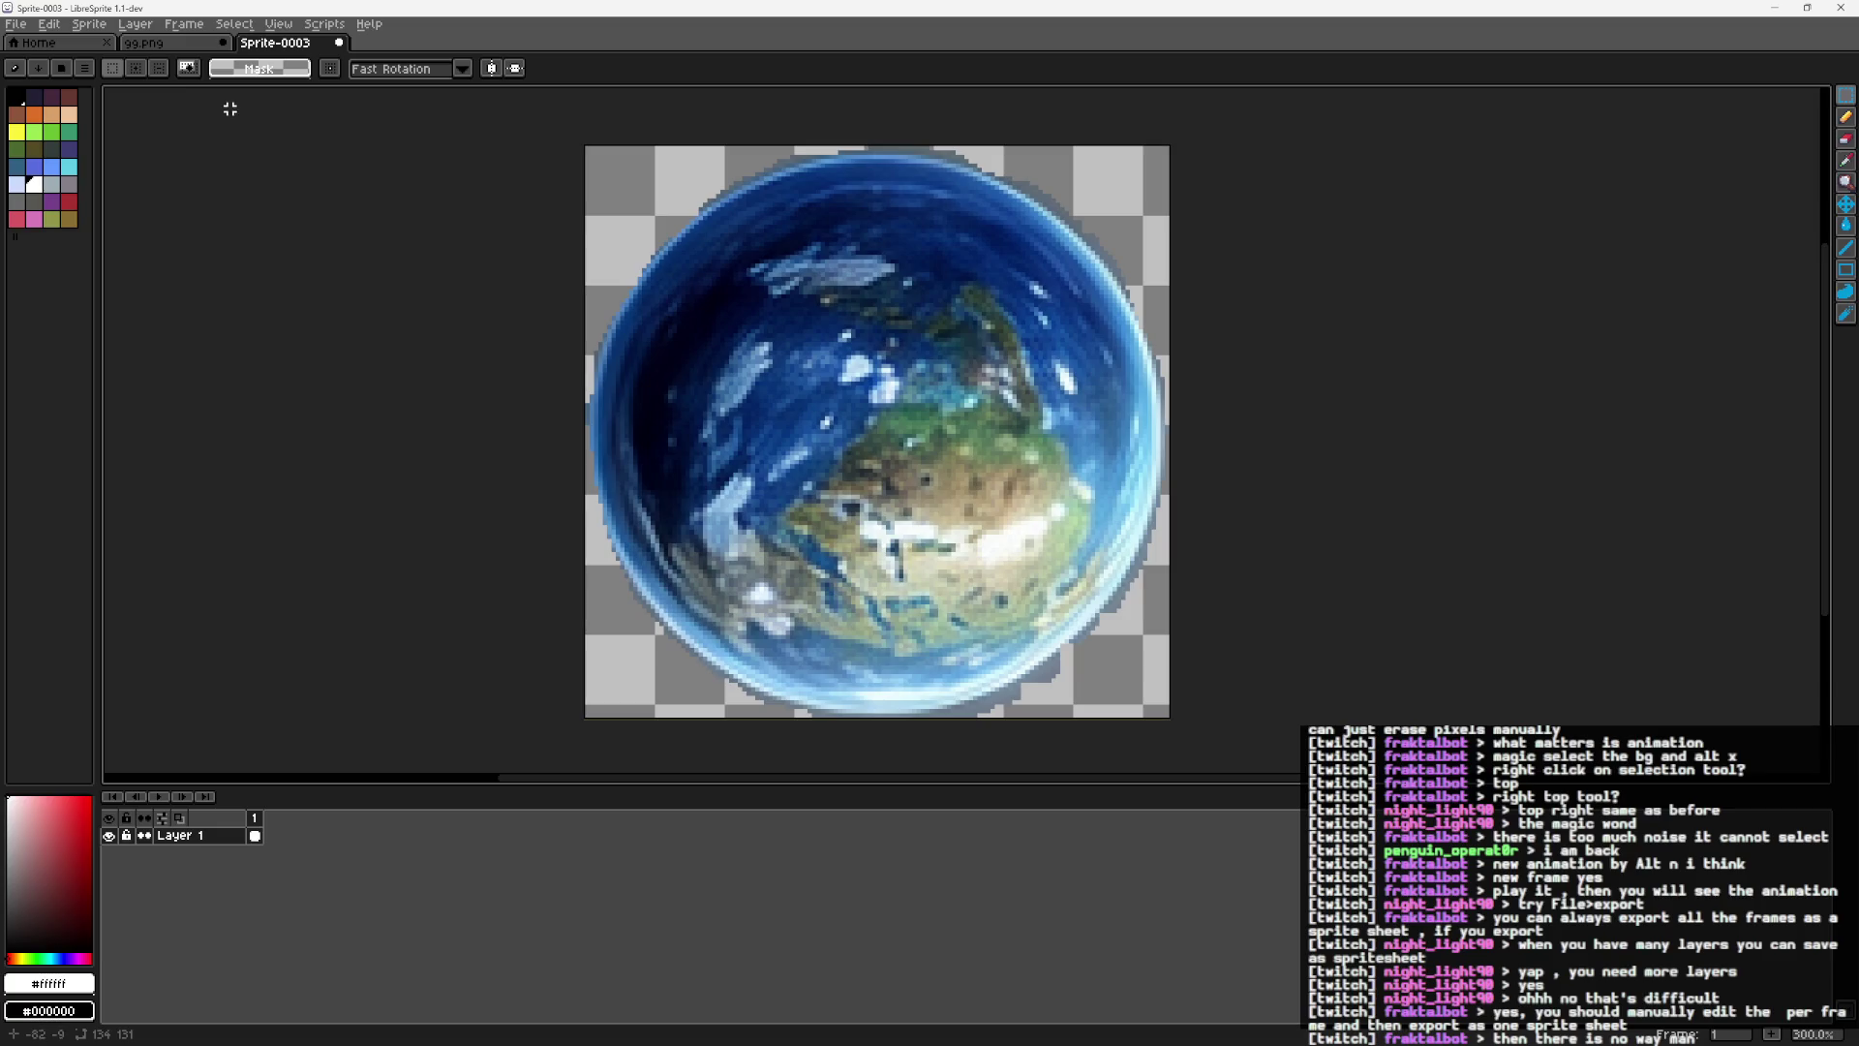
- Upload Sprite-0003.ase from the game folder to Discord's #game-dev channel
click(183, 25)
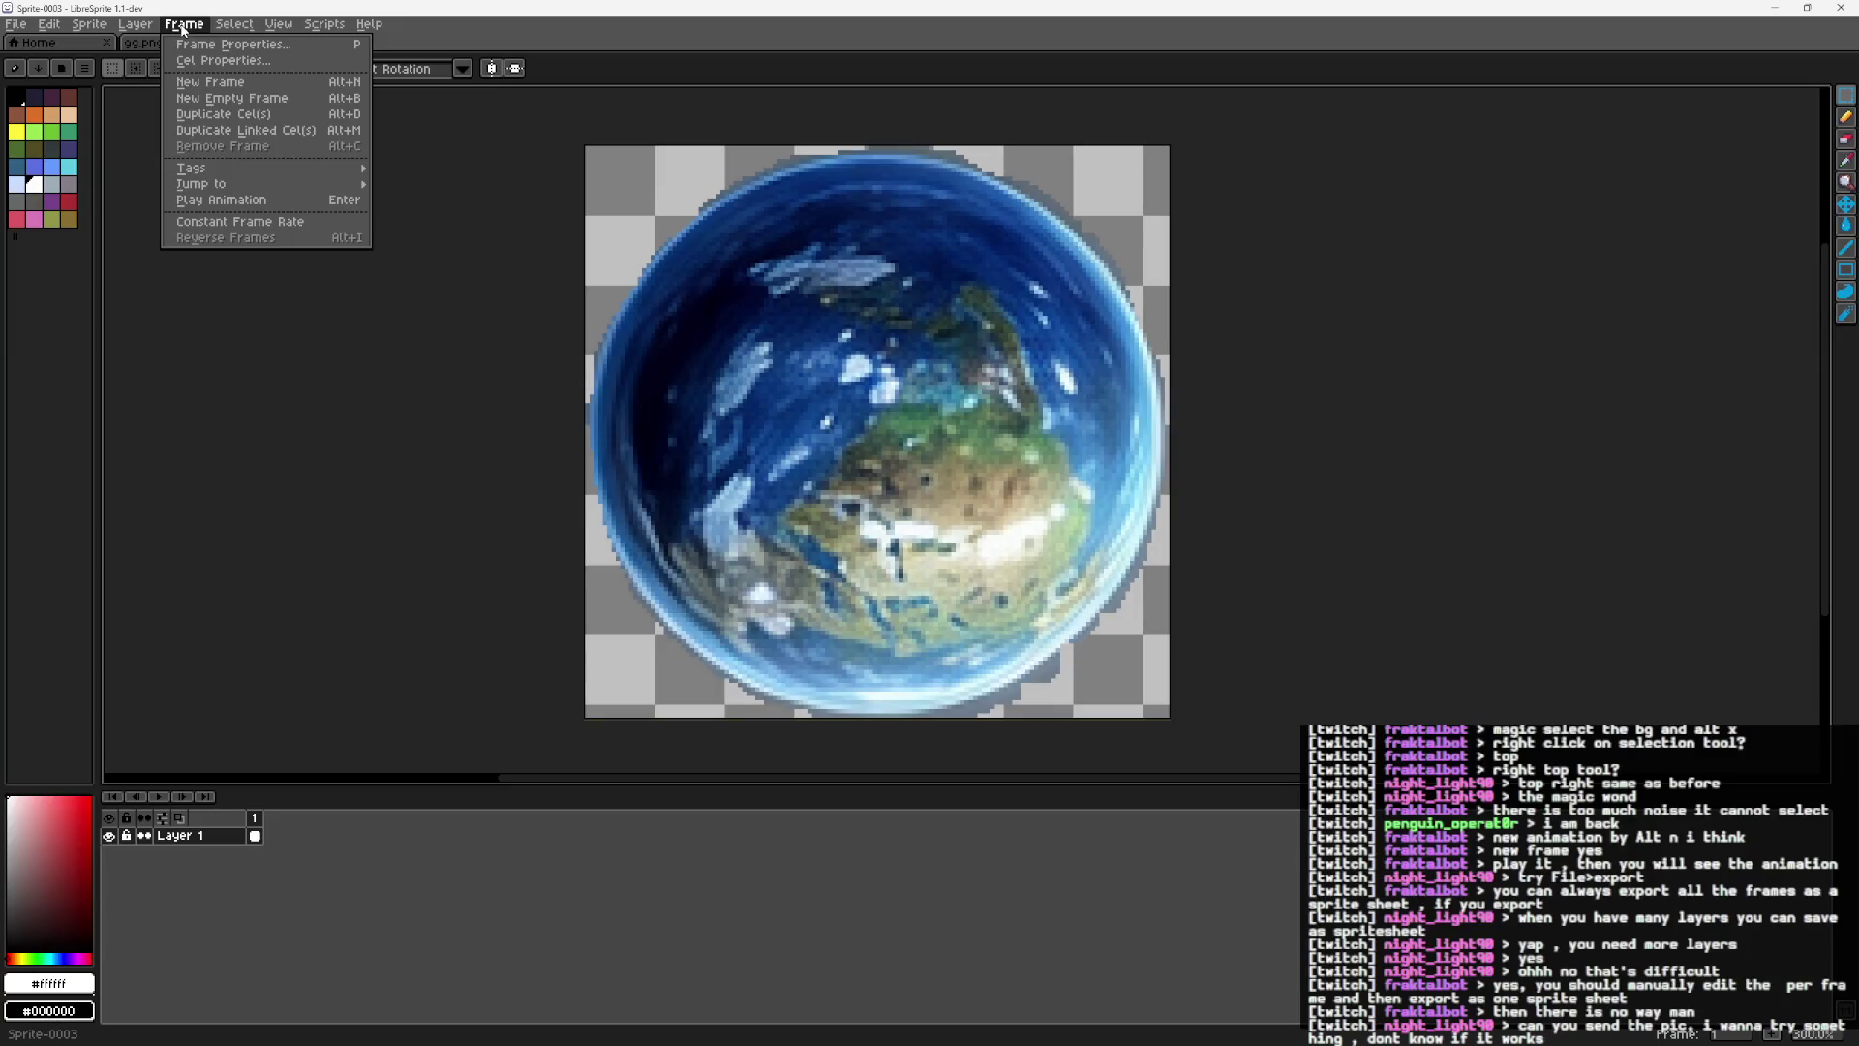
click(689, 21)
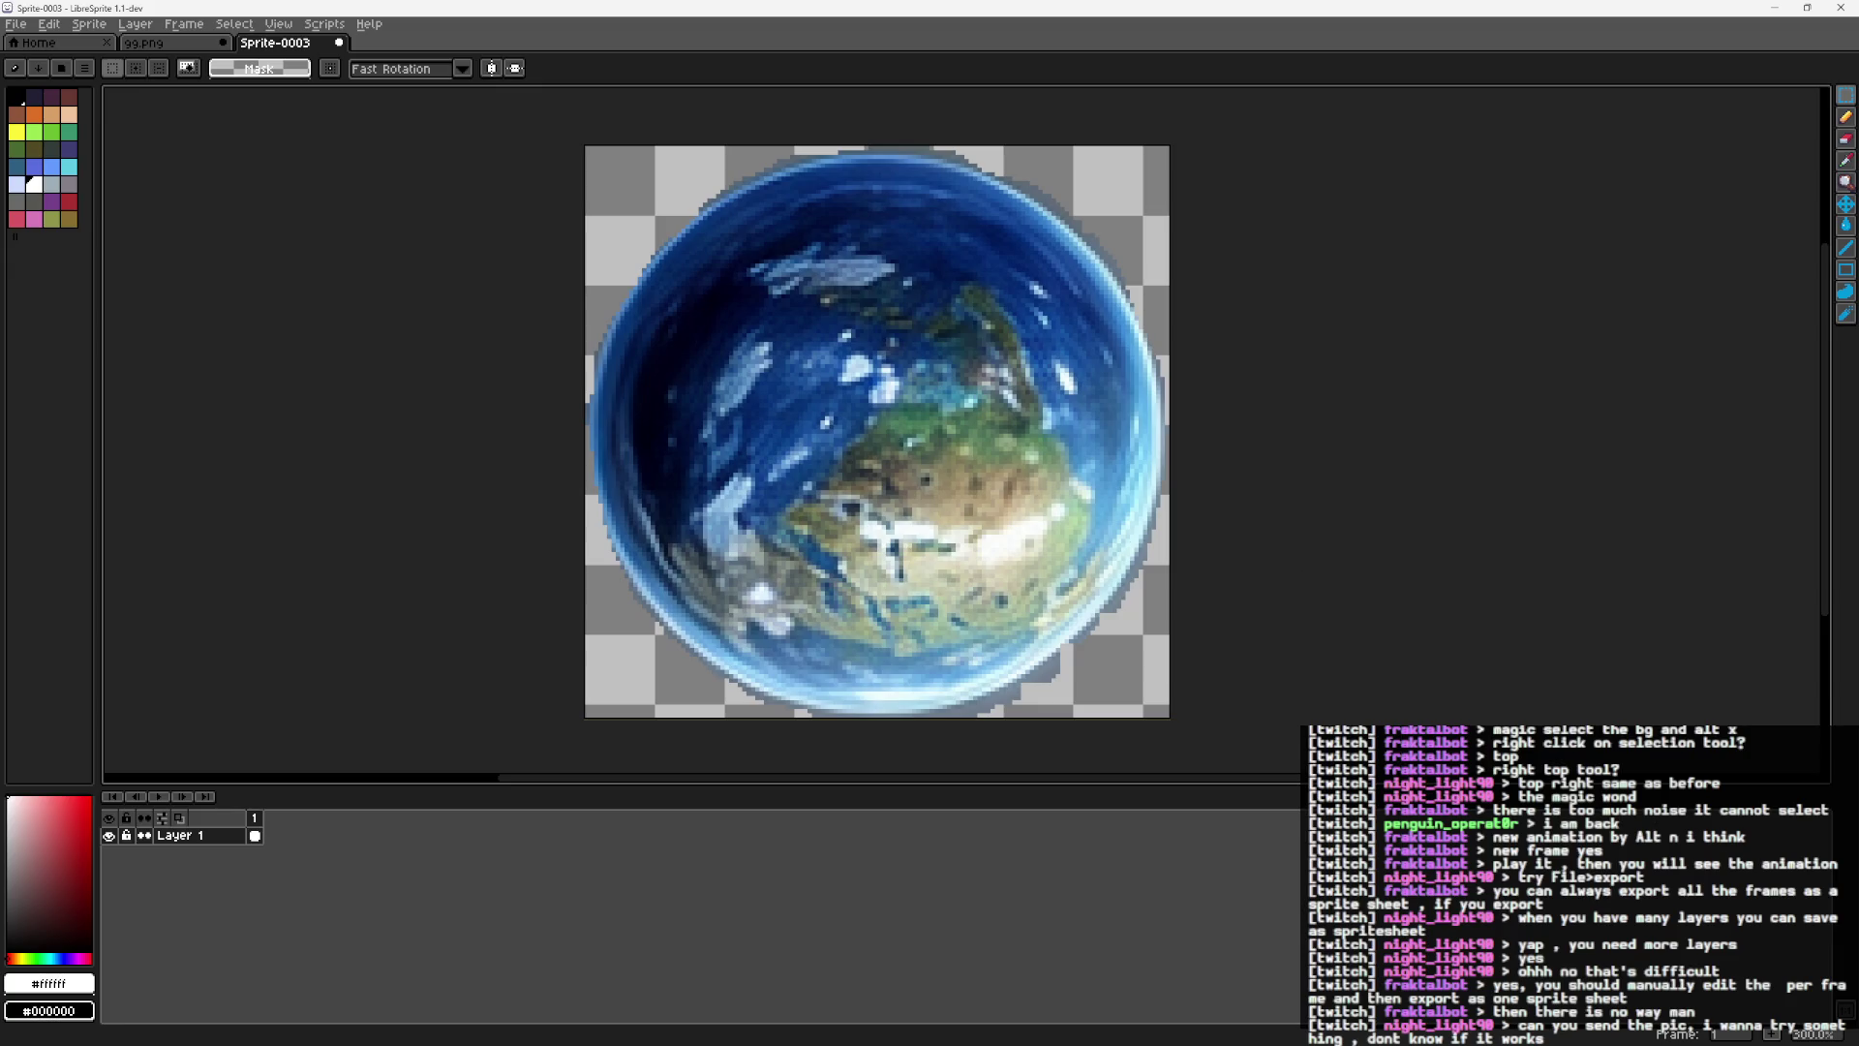
key(alt+Tab)
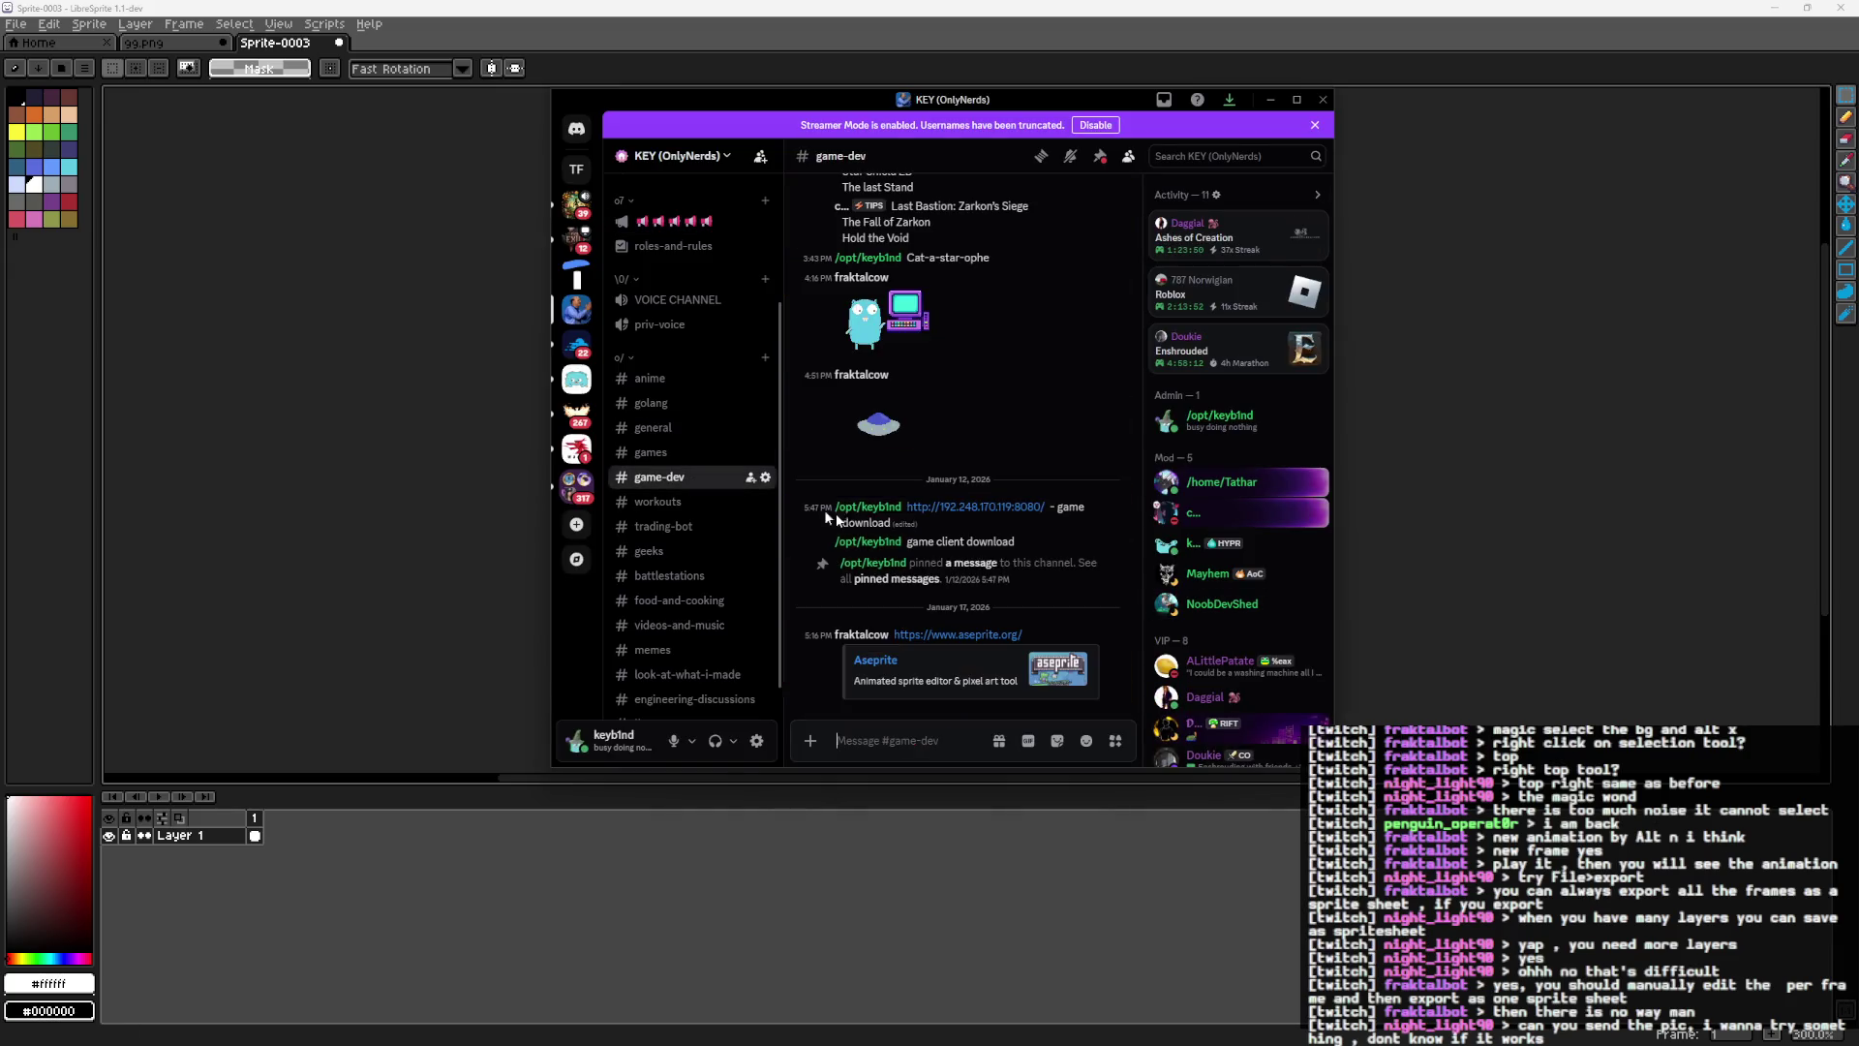
key(alt+Tab)
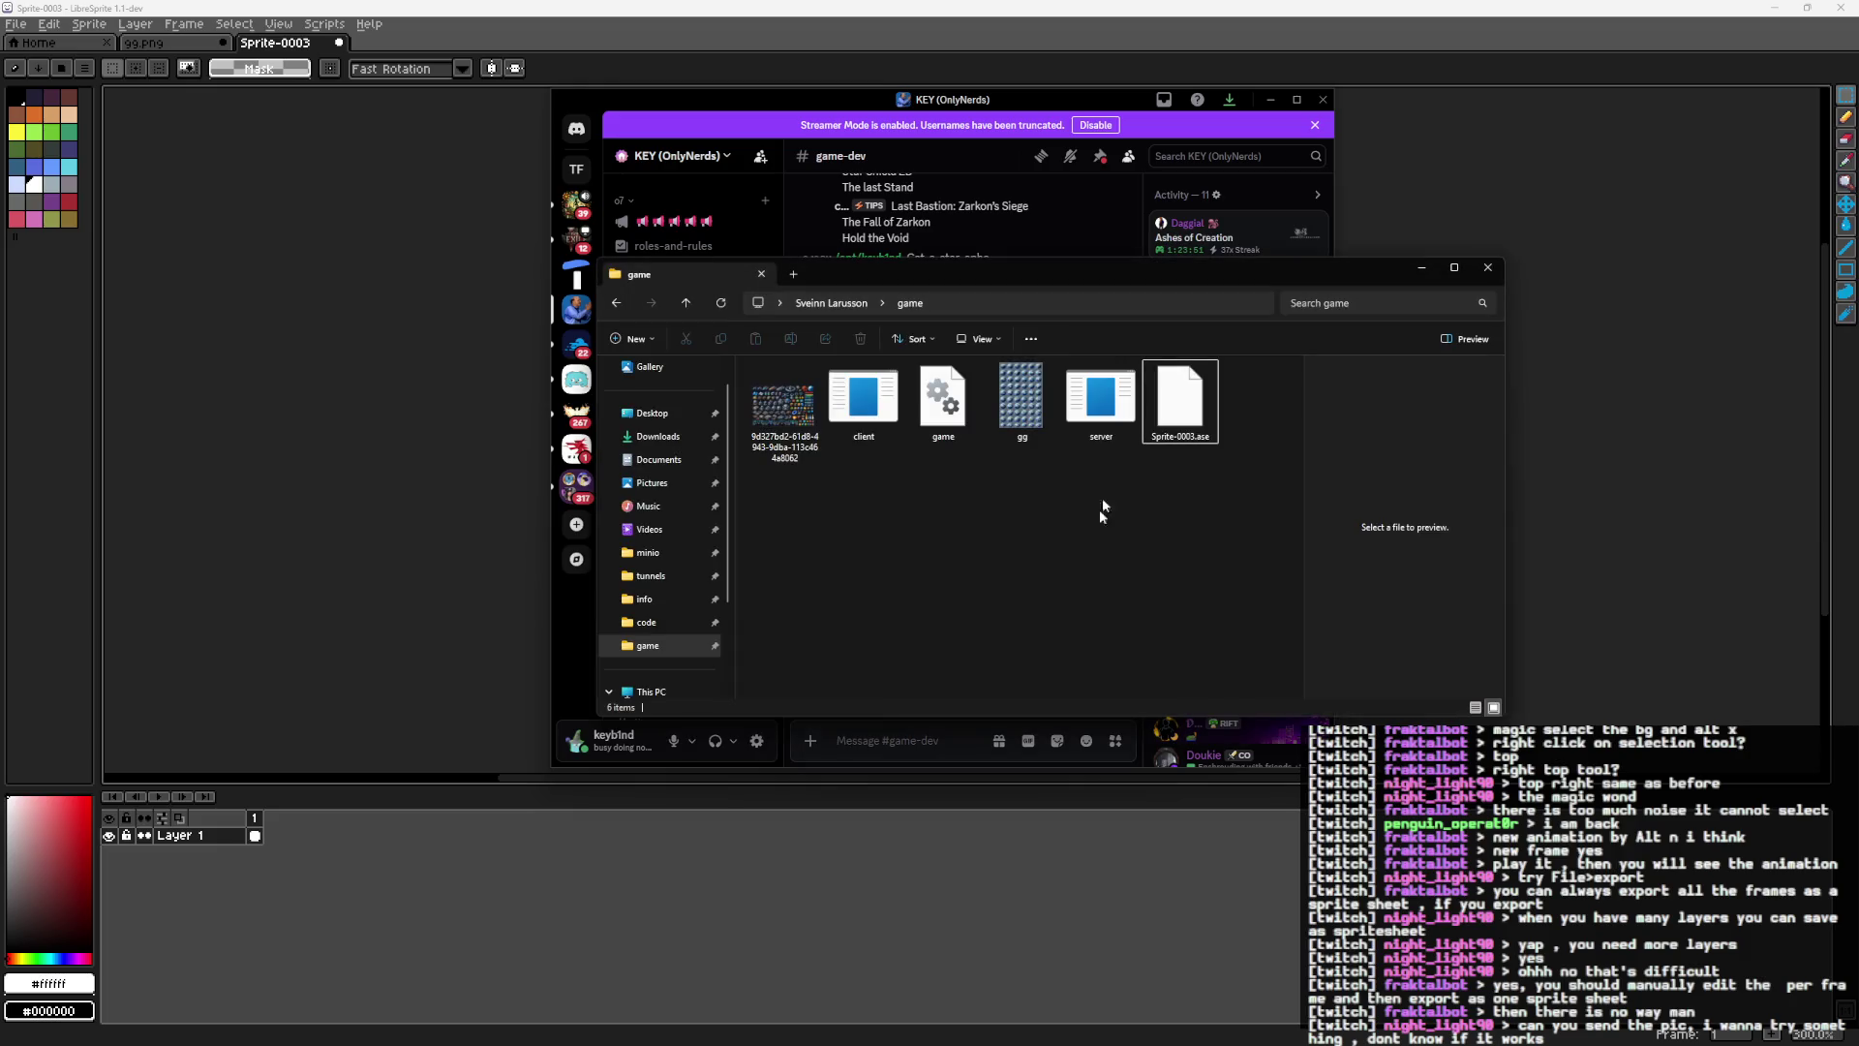
drag(1081, 281, 1458, 388)
mouse_move(1554, 509)
mouse_down()
mouse_move(889, 547)
mouse_move(883, 630)
mouse_up()
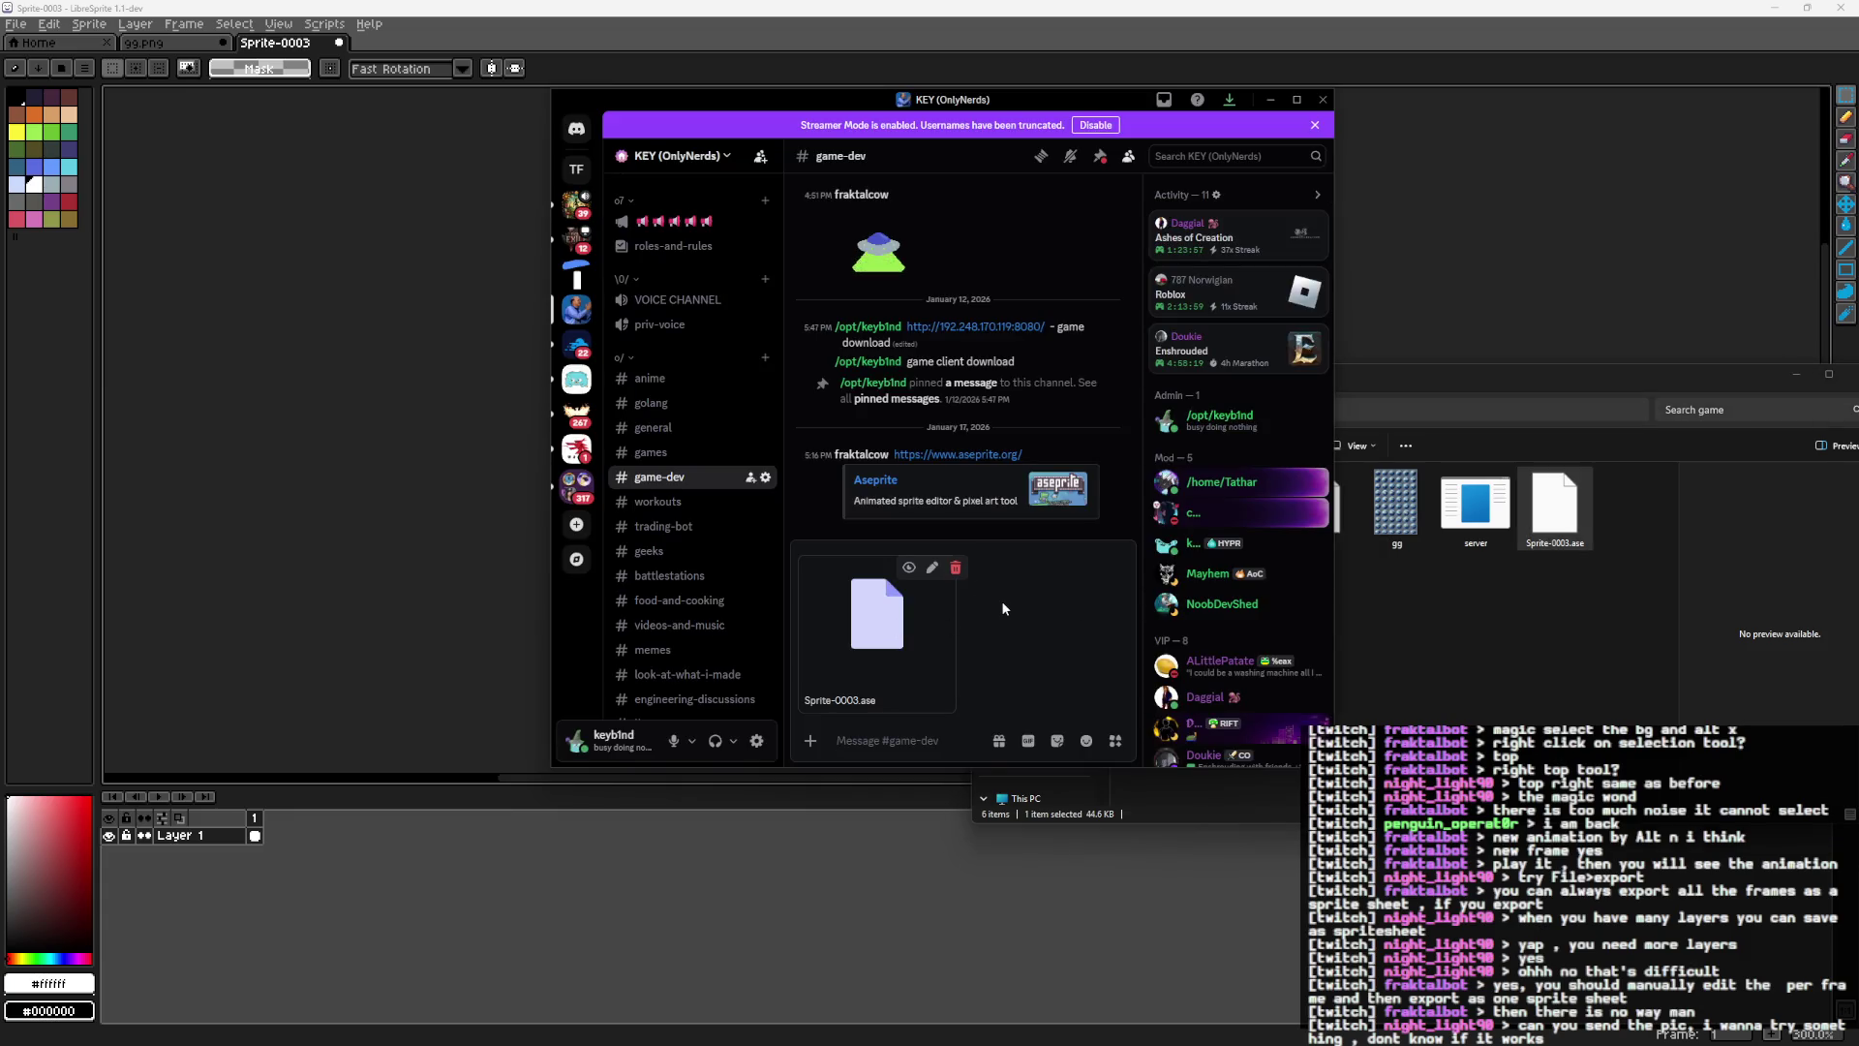
key(Return)
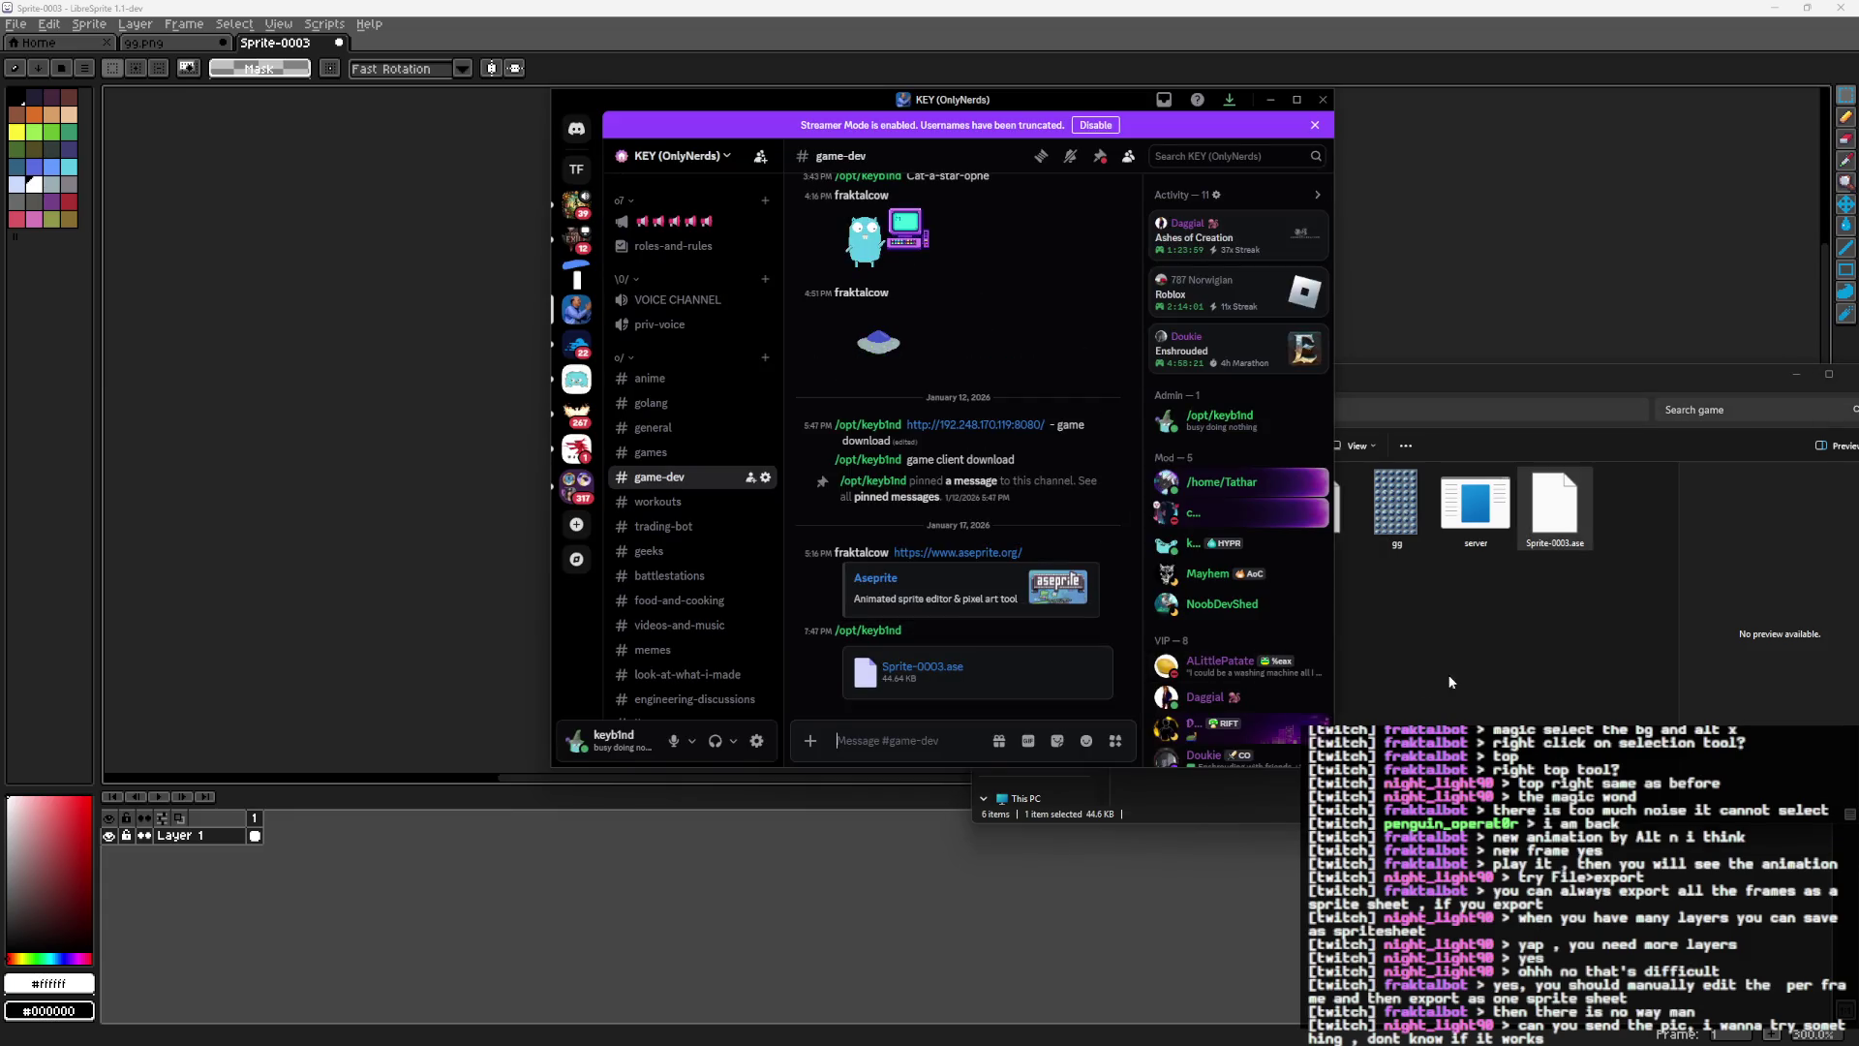
- Send the earth sprite-sheet image to #game-dev, then return to the LibreSprite globe sprite
click(1481, 664)
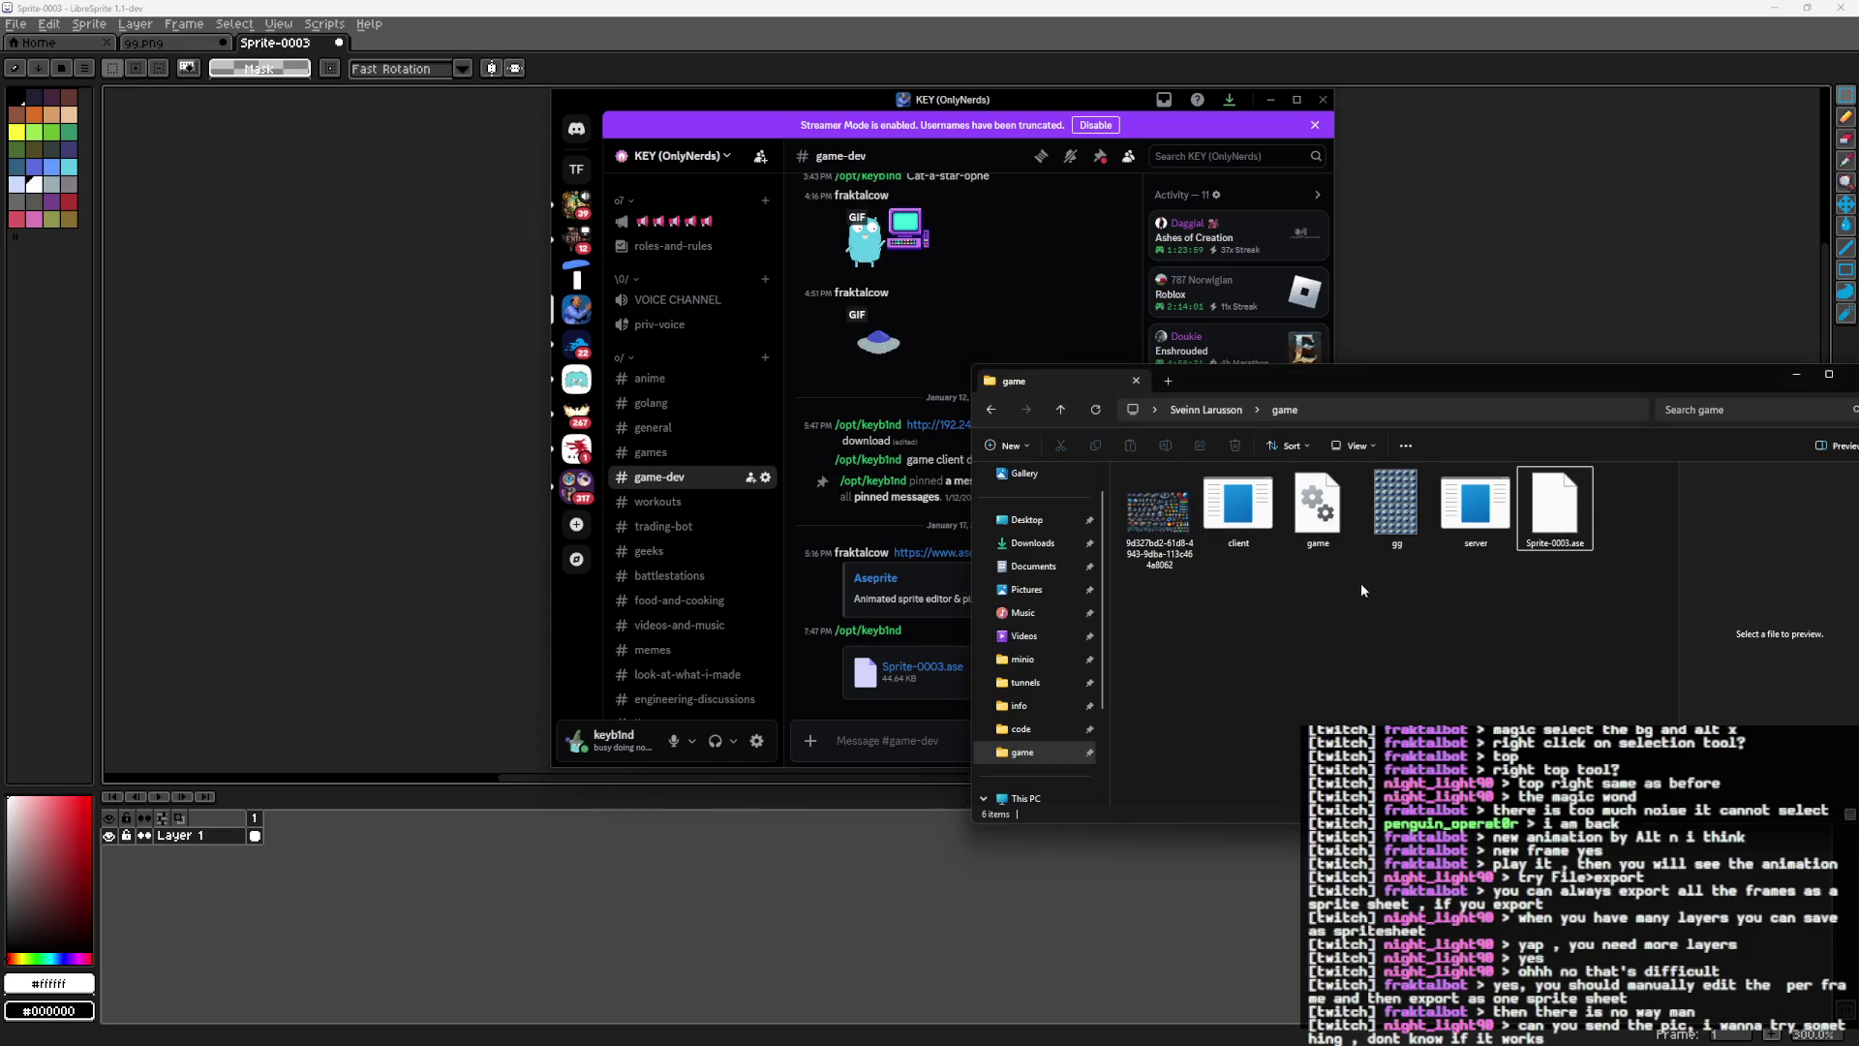
mouse_move(1158, 513)
mouse_down()
mouse_move(934, 629)
mouse_move(902, 704)
mouse_up()
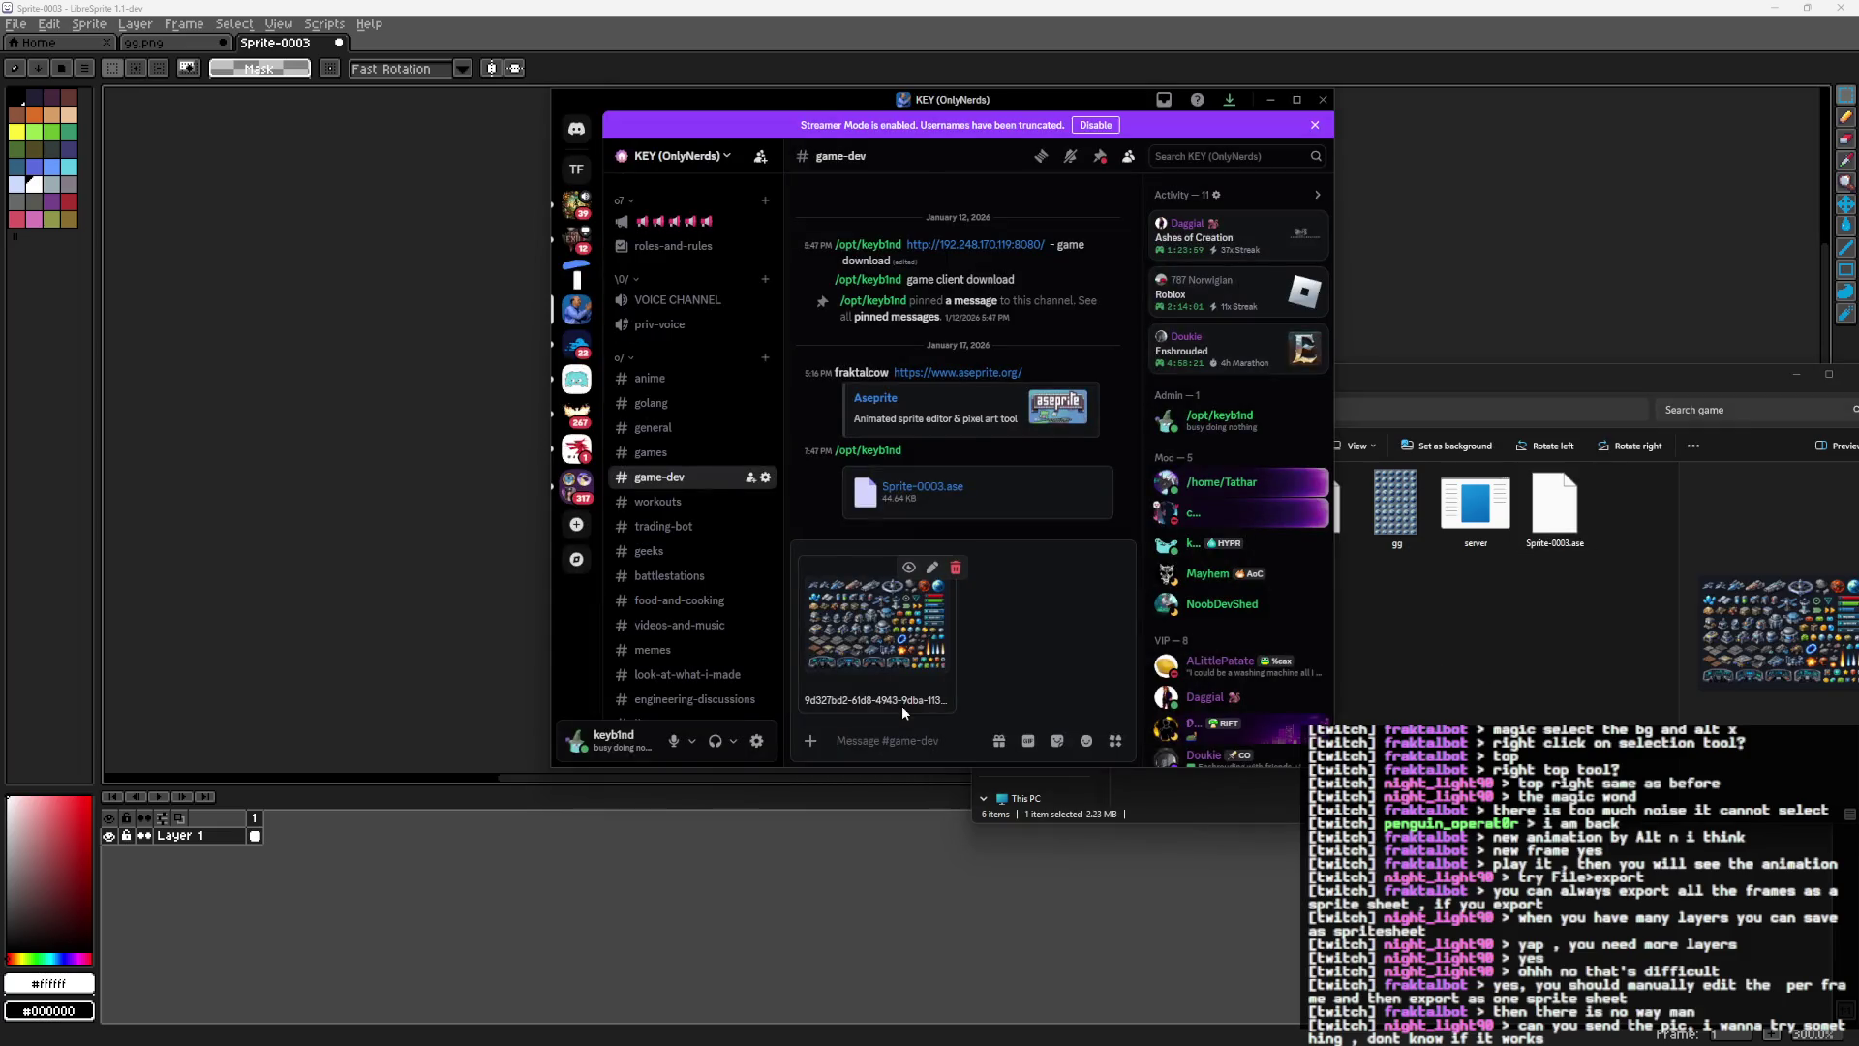
key(Return)
click(1485, 684)
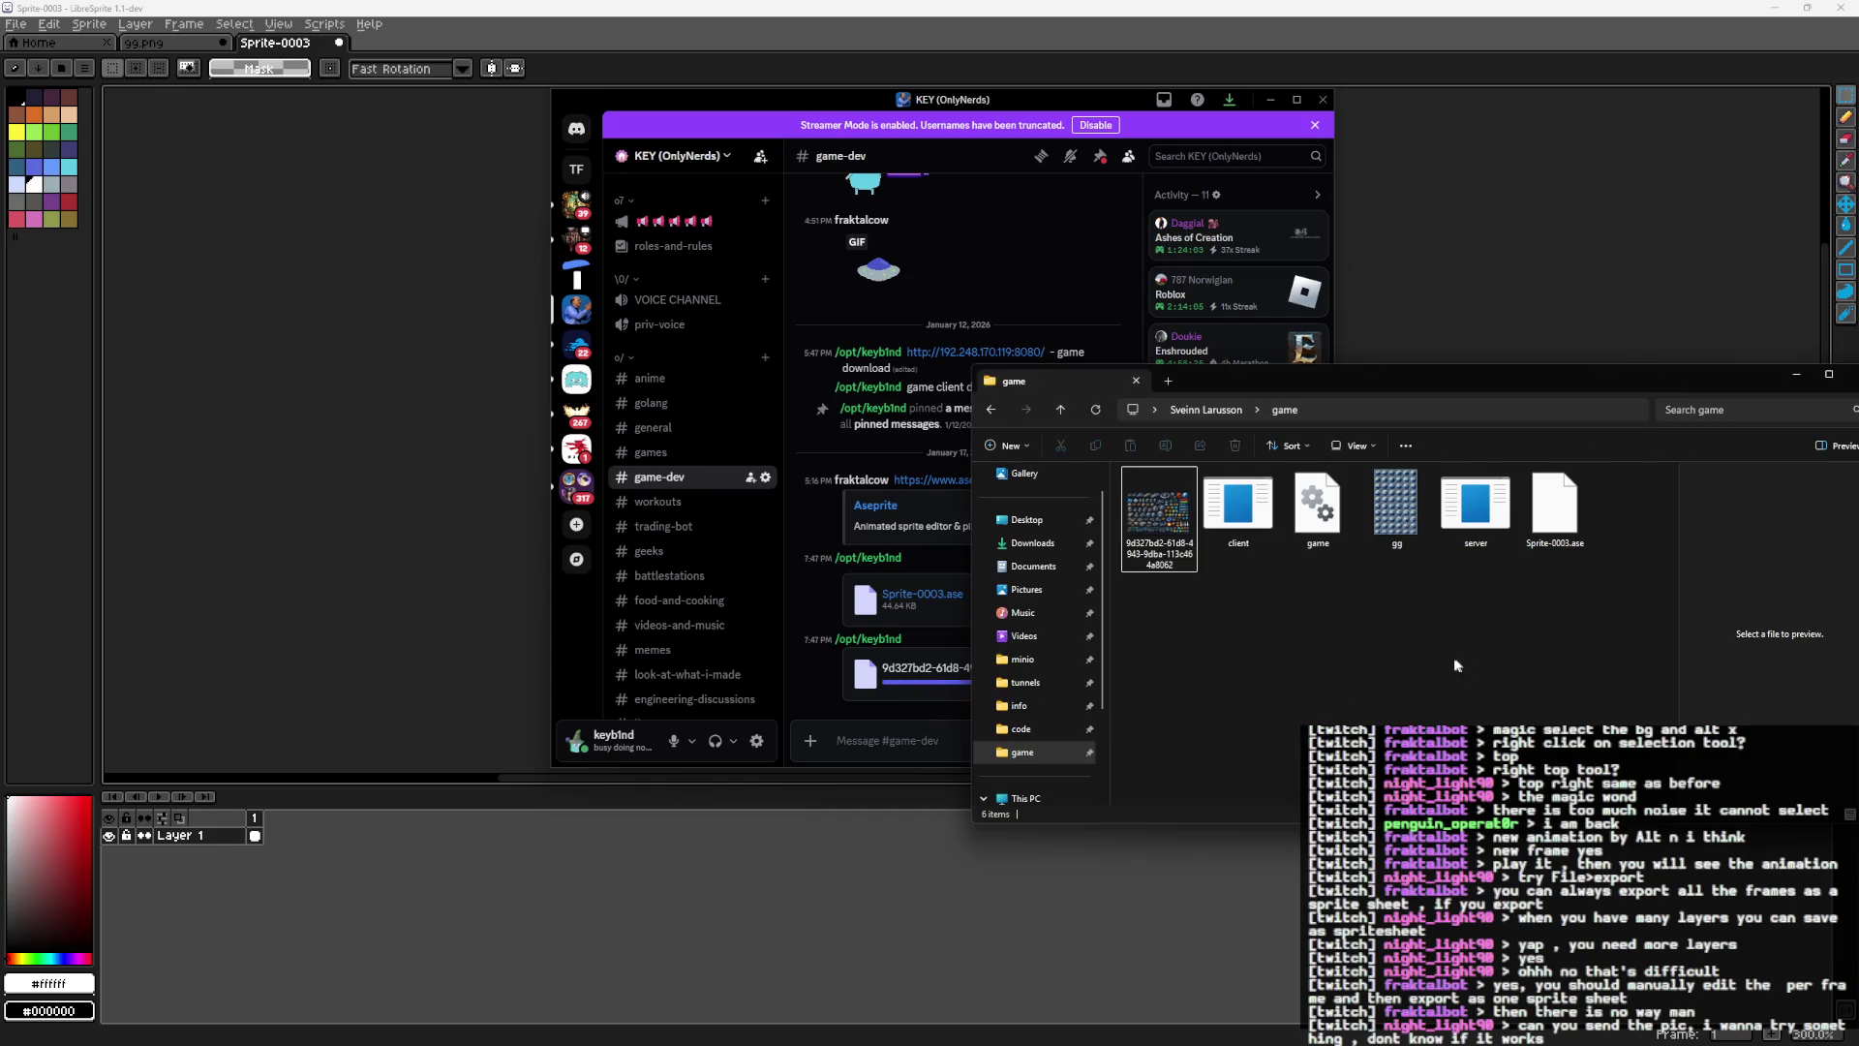
click(474, 440)
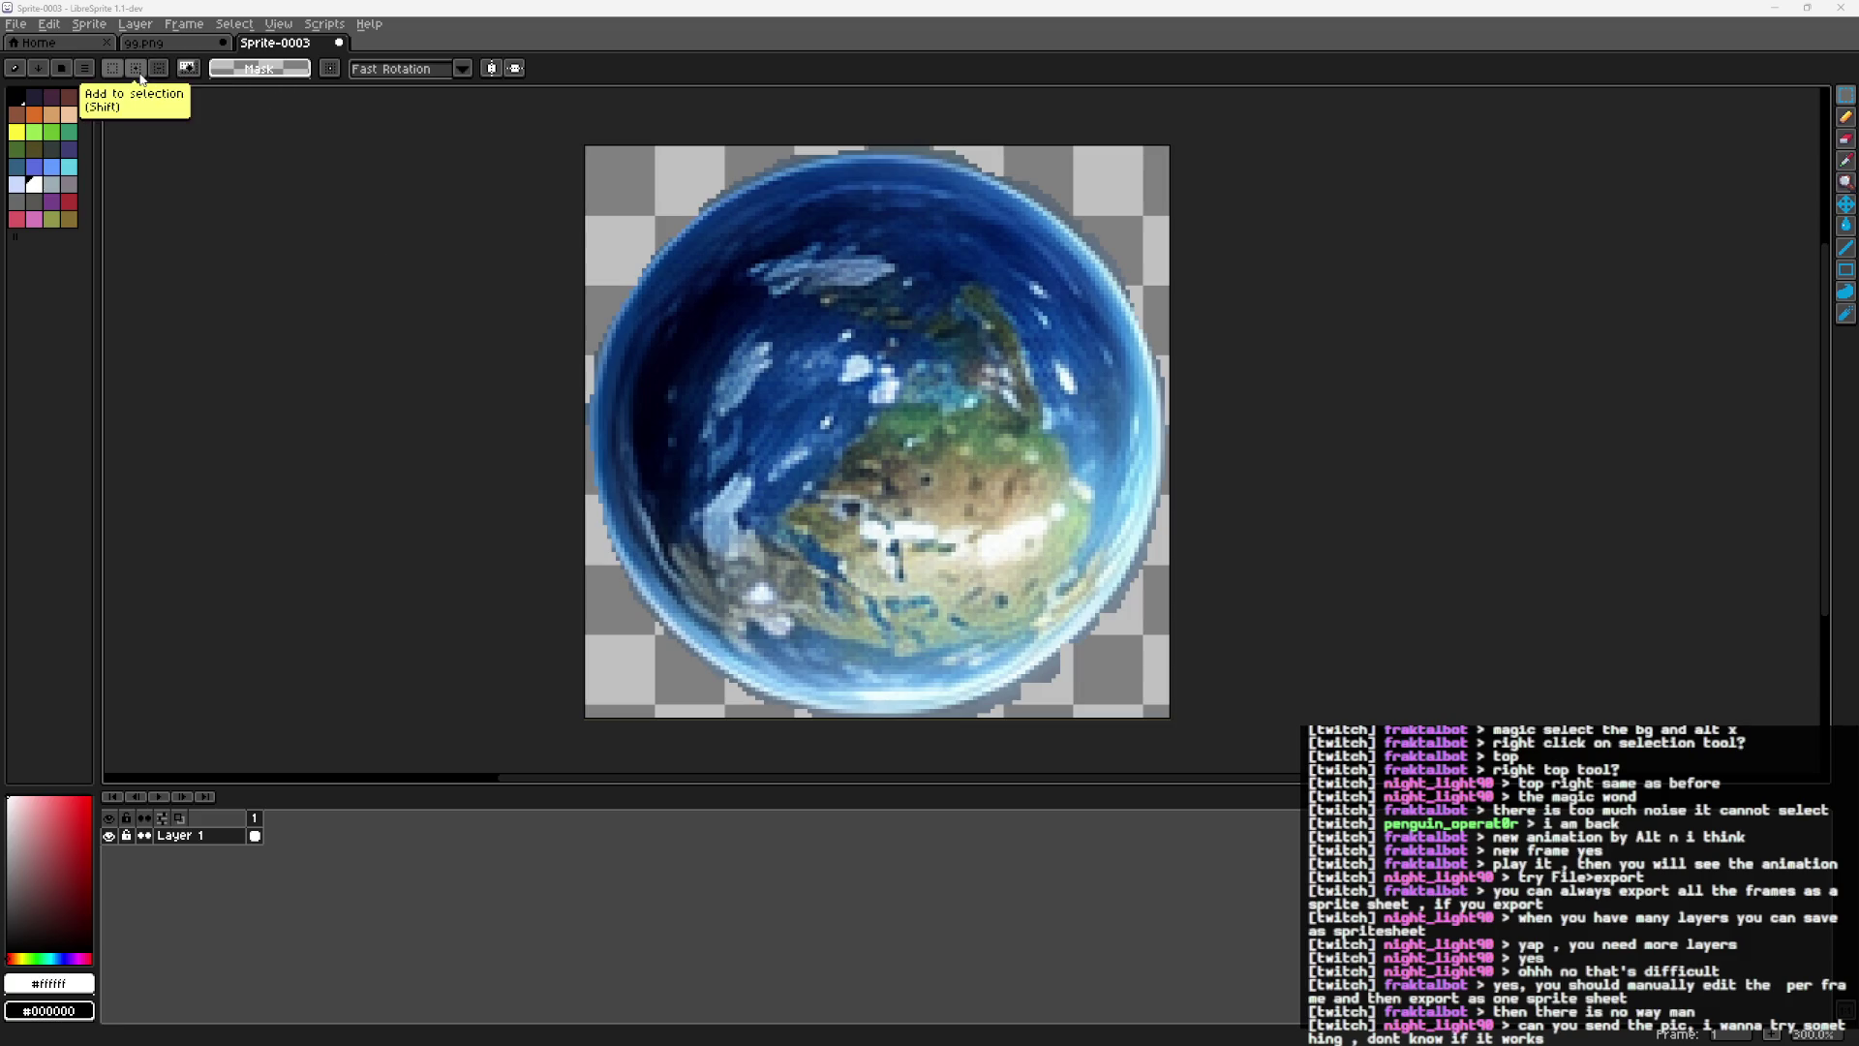
- Close 99.png with Don't Save, then open and close the Scripting Console
click(224, 43)
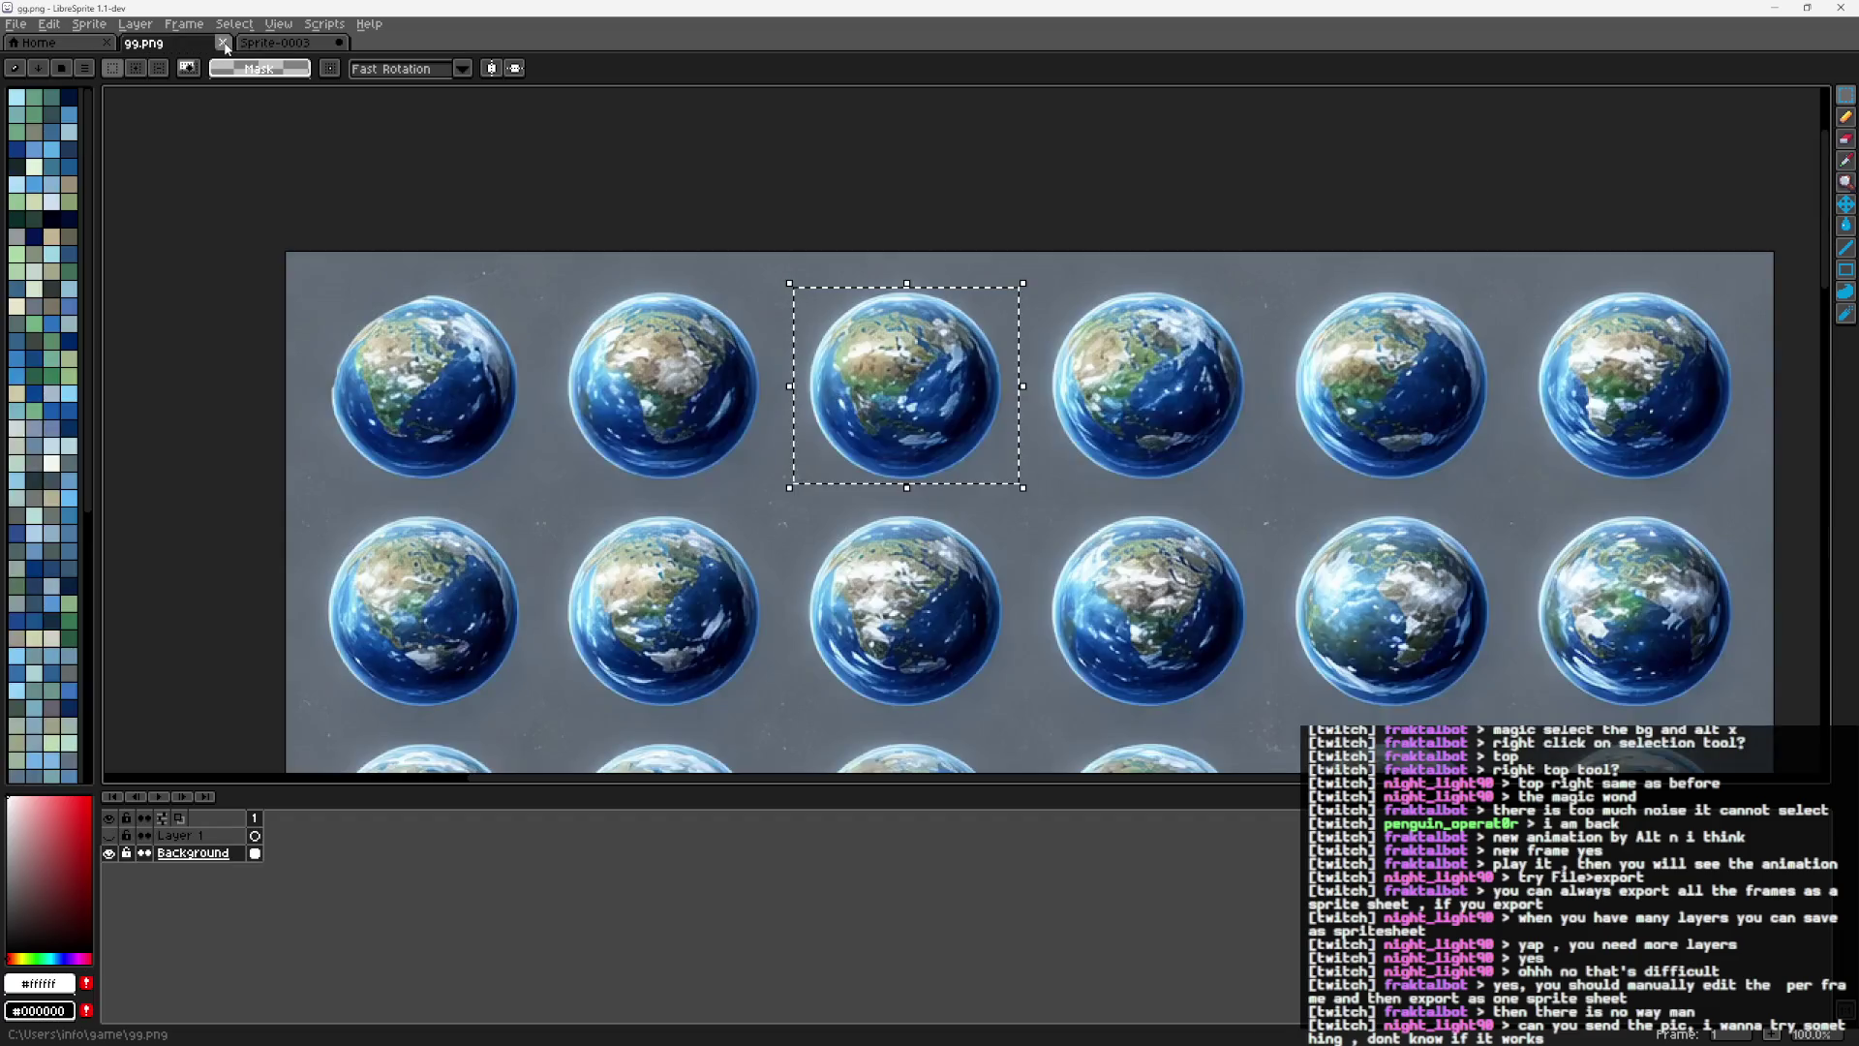
click(893, 560)
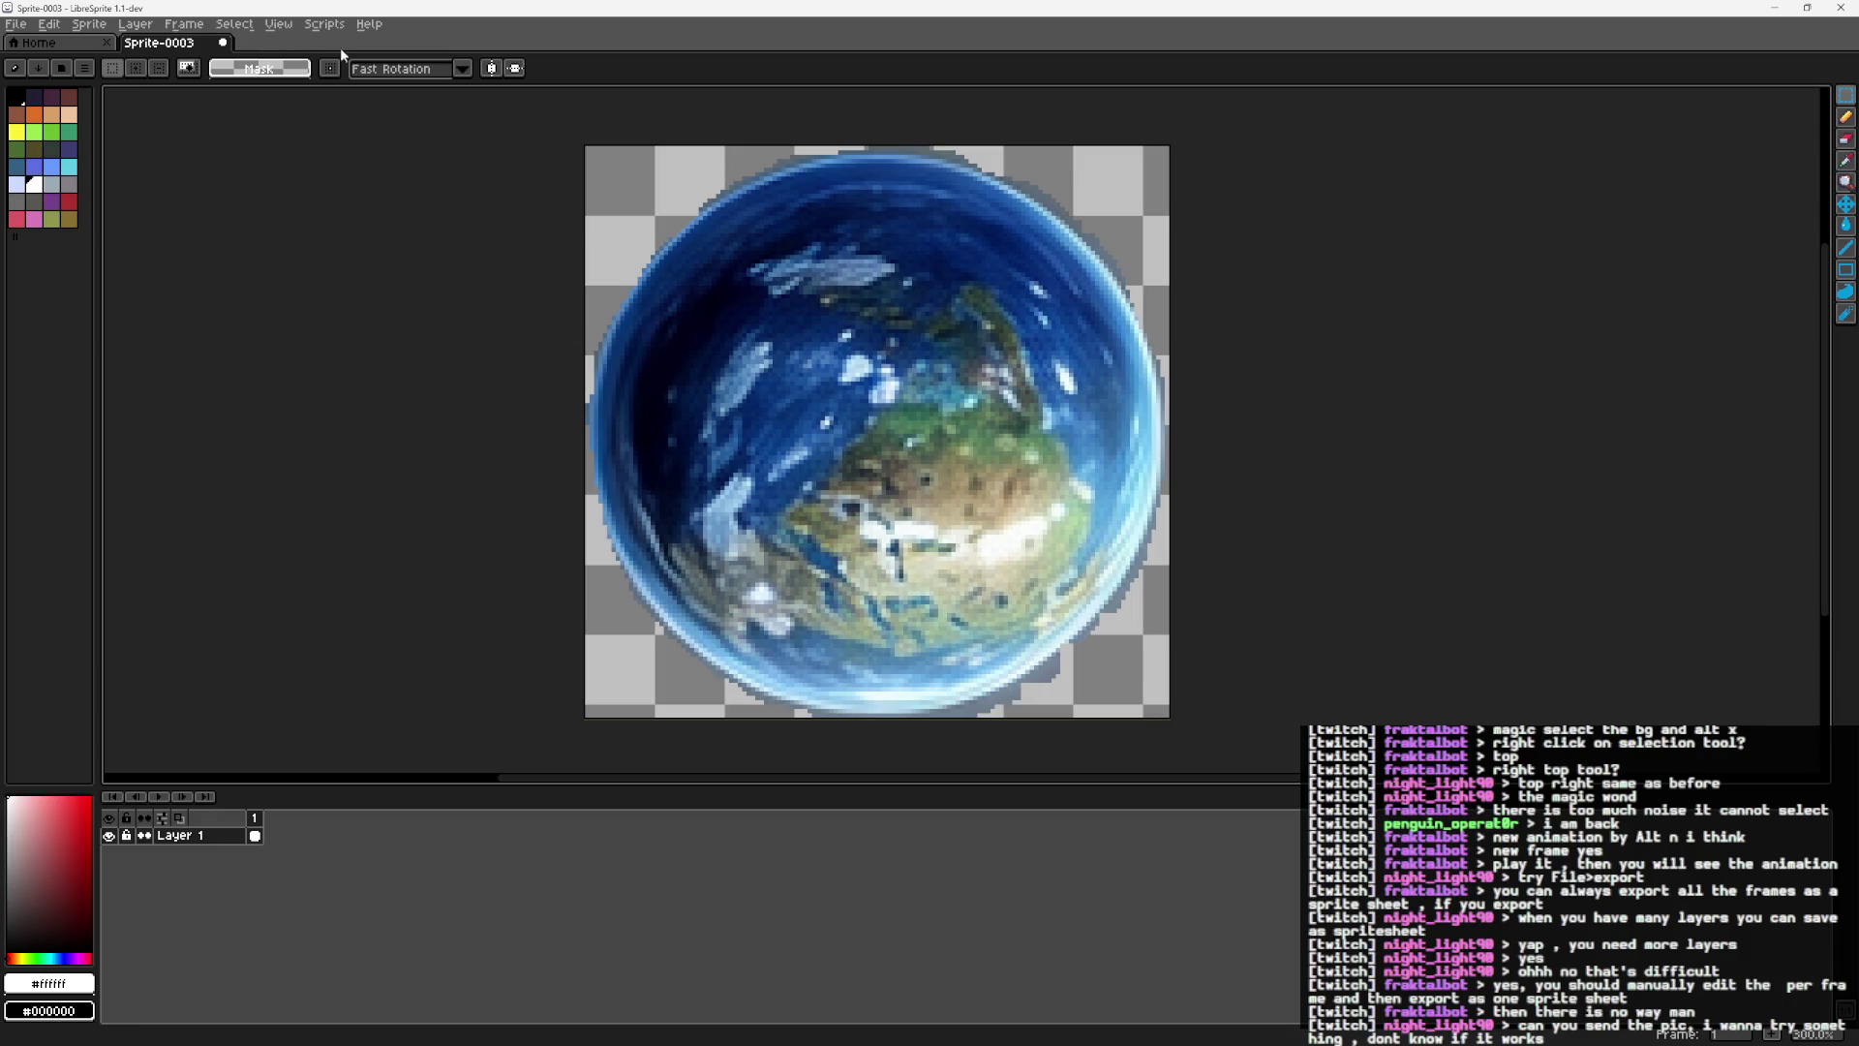
click(279, 24)
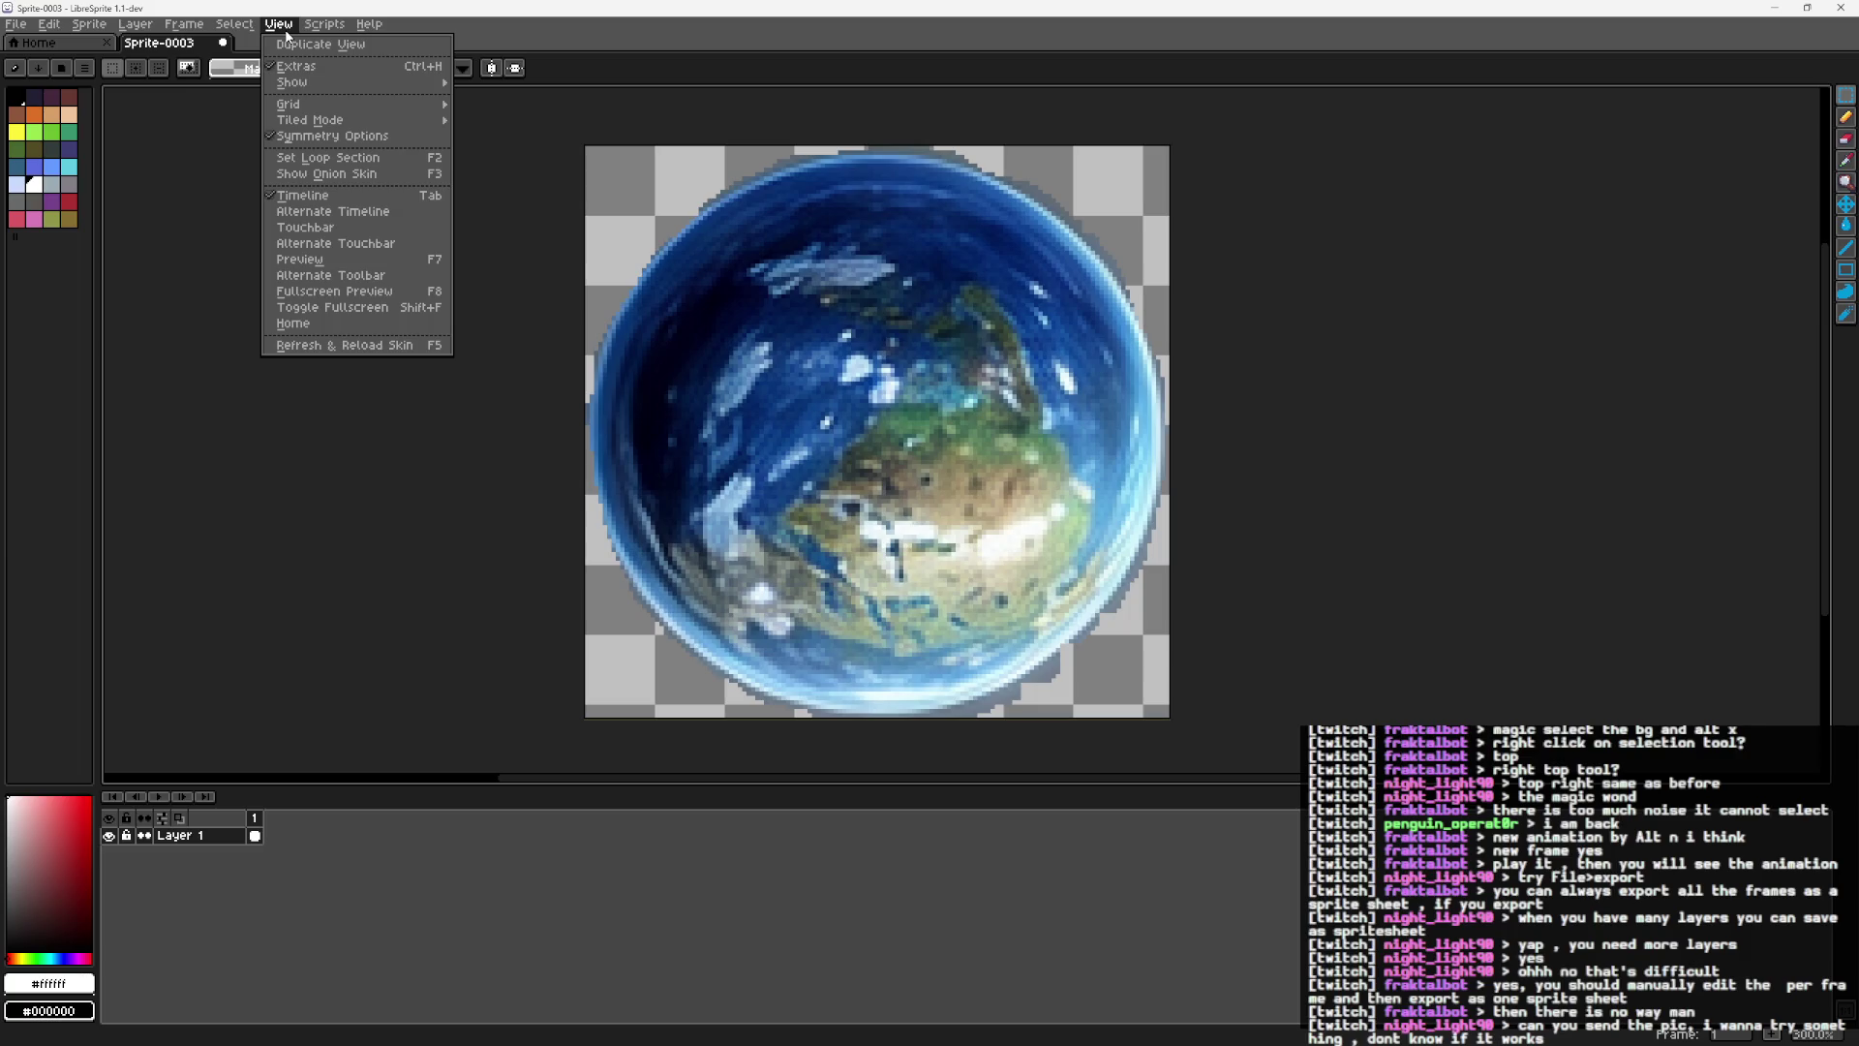
mouse_move(325, 24)
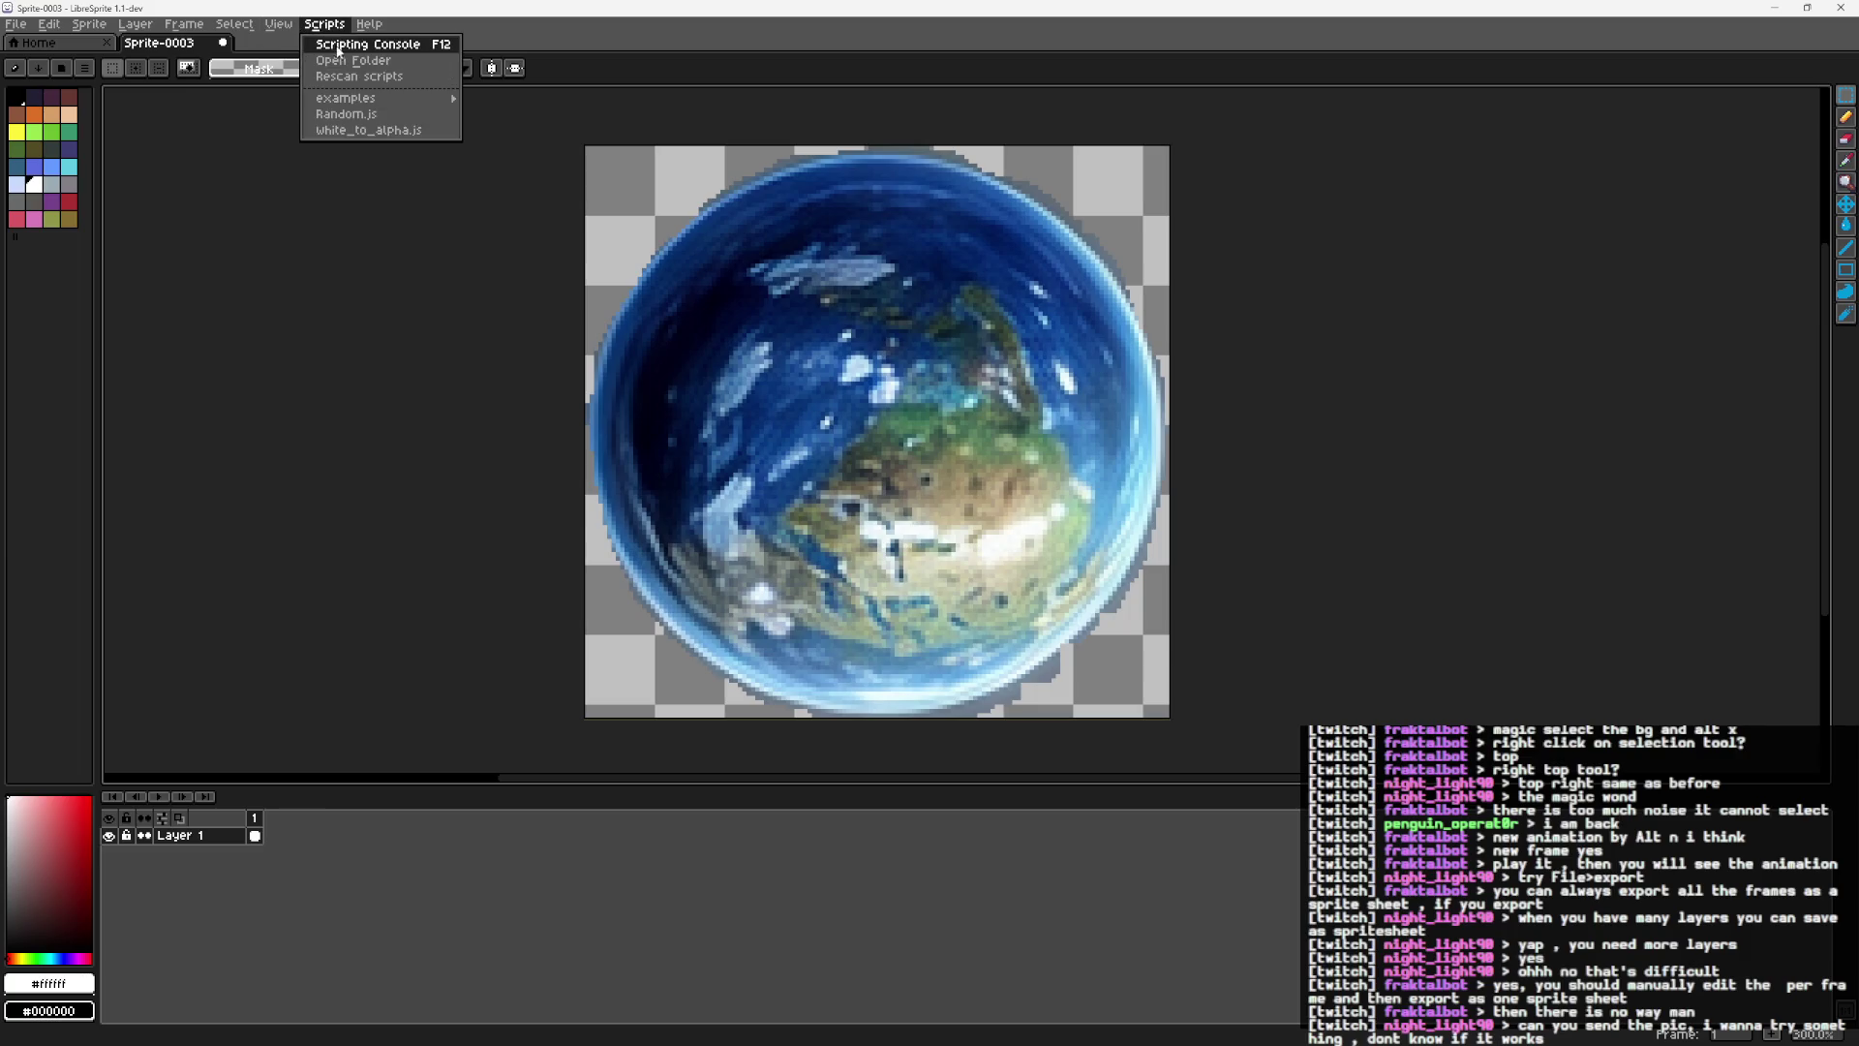
click(365, 46)
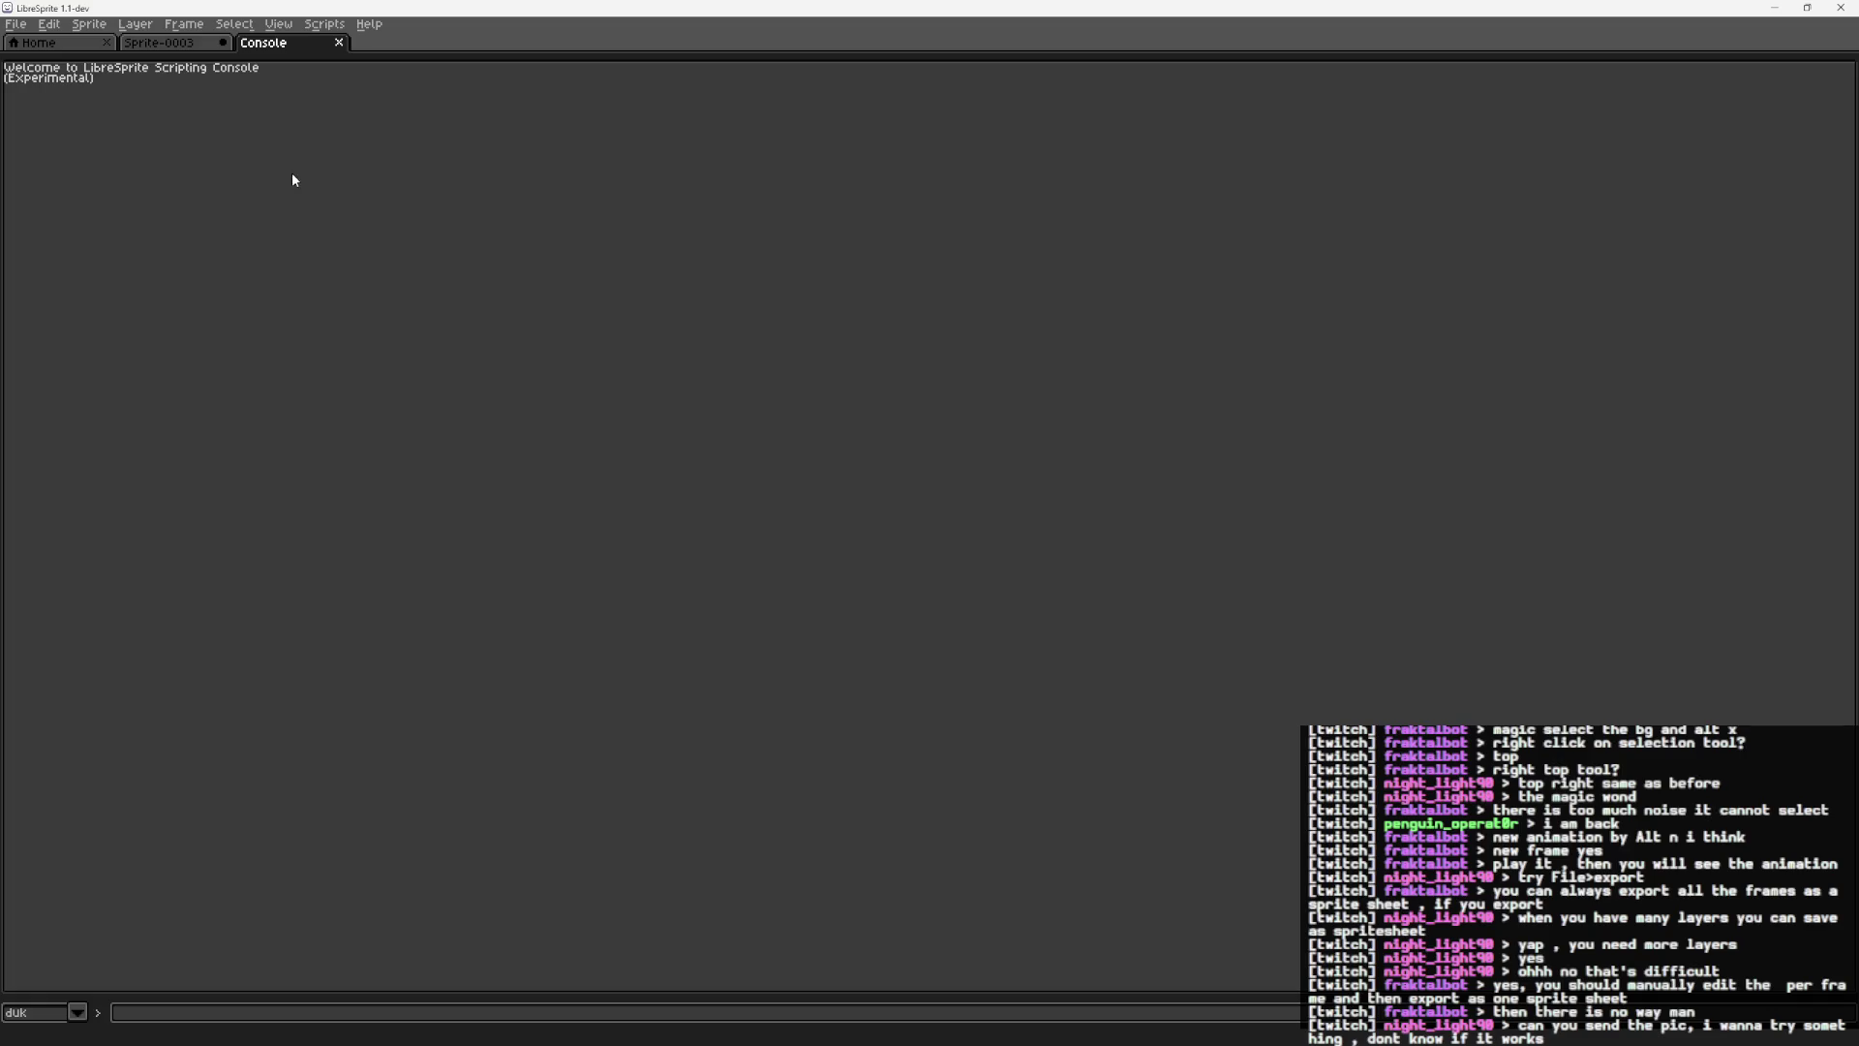
click(184, 43)
click(312, 43)
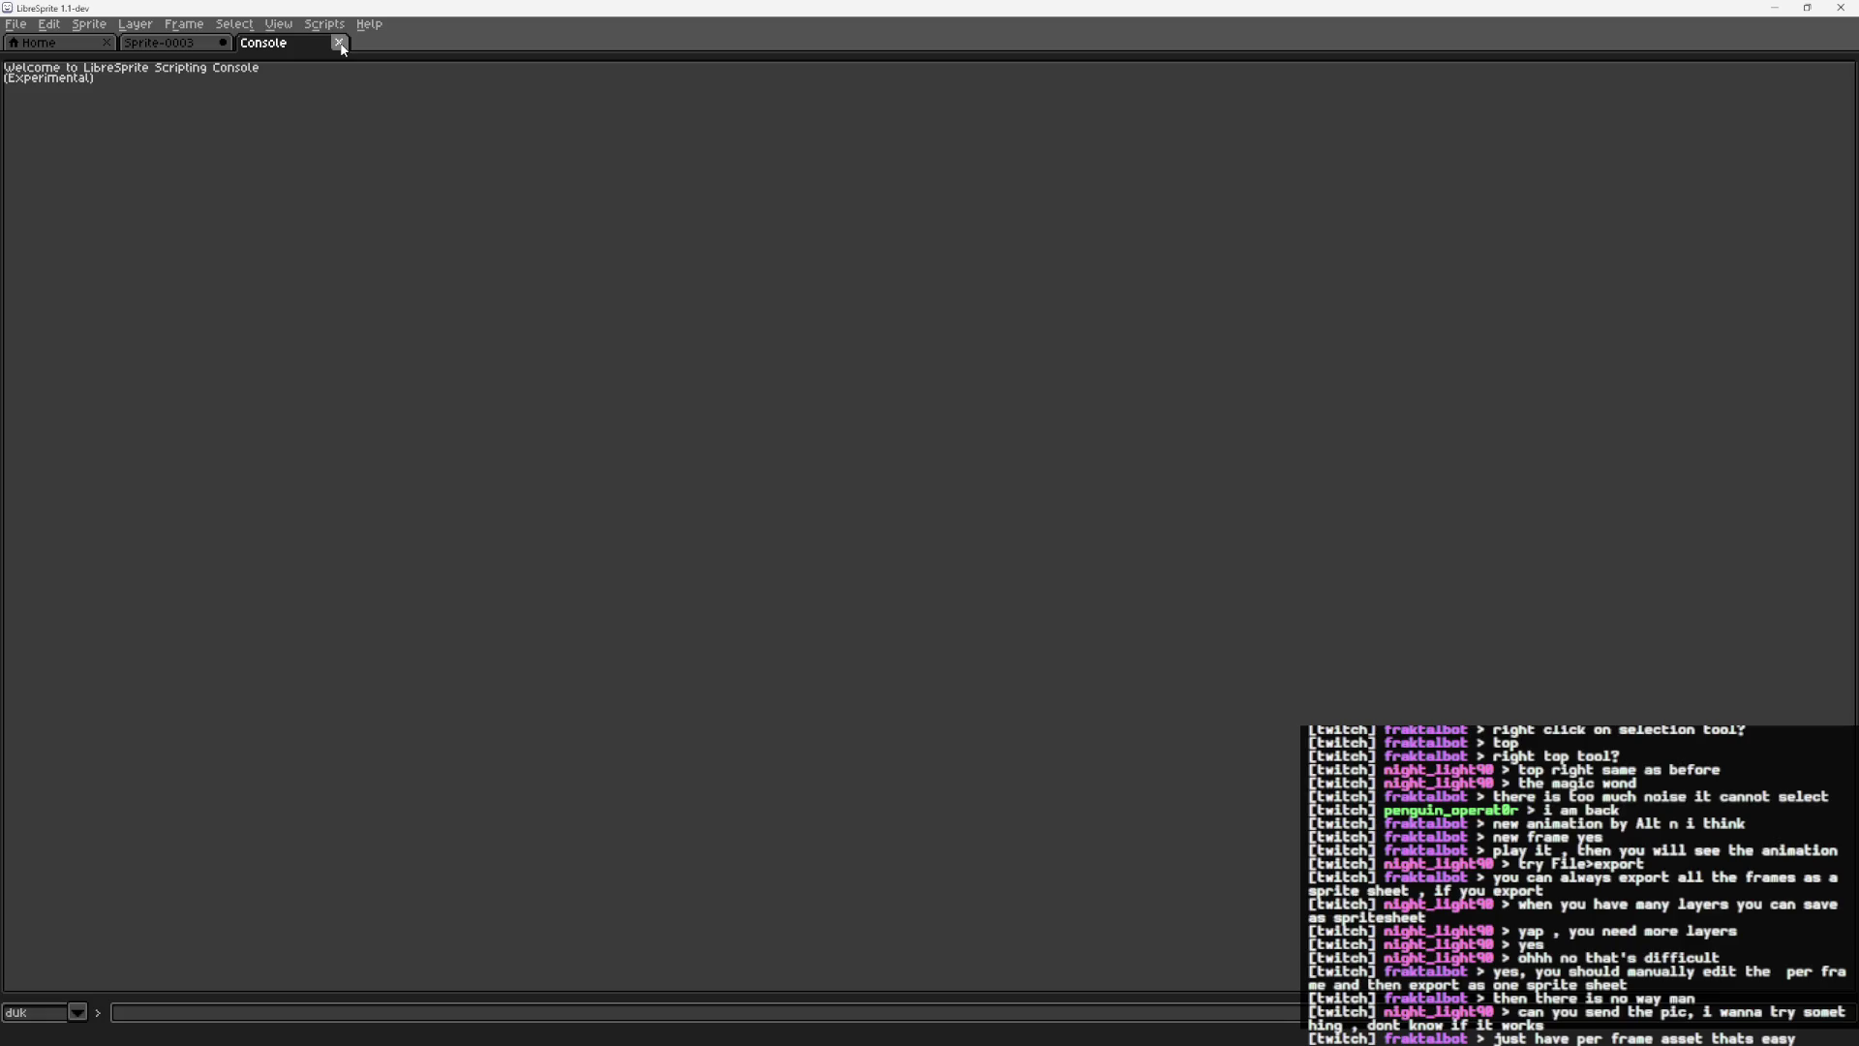
click(339, 42)
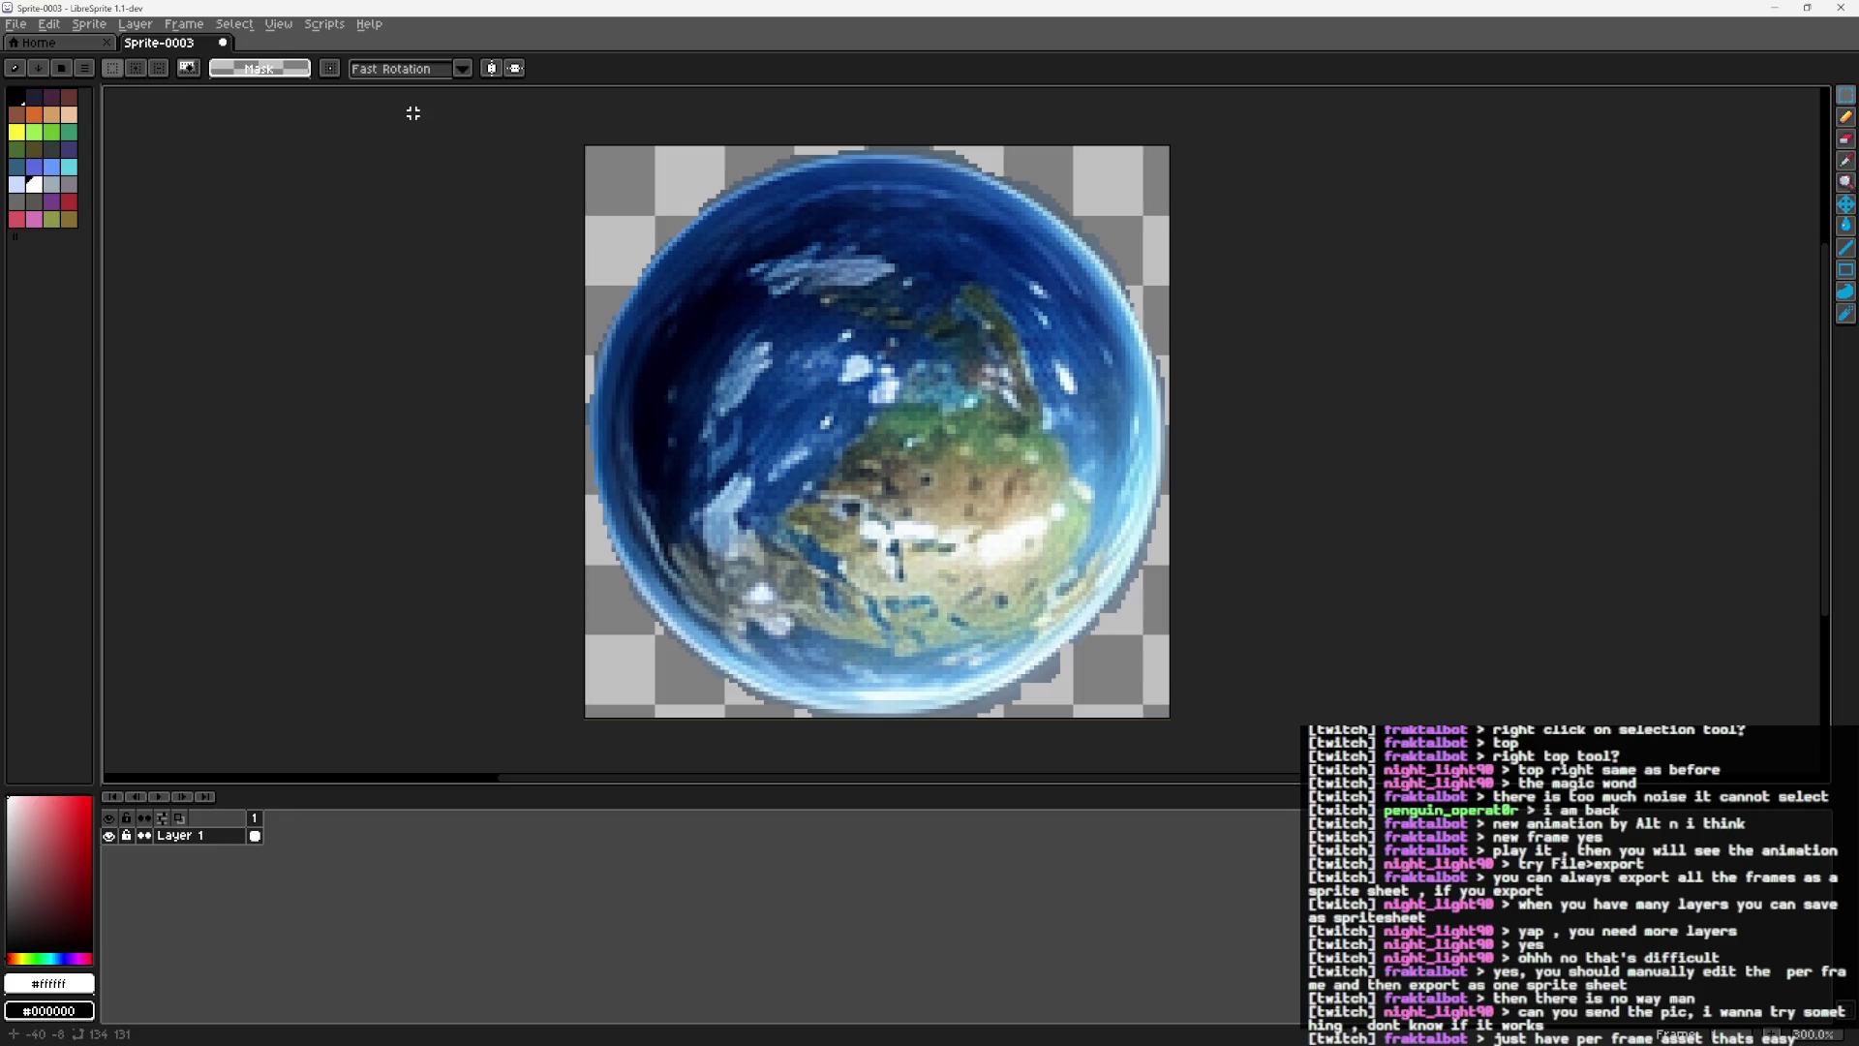
- Run Random.js and a second script, then undo to restore Layer 3
click(325, 23)
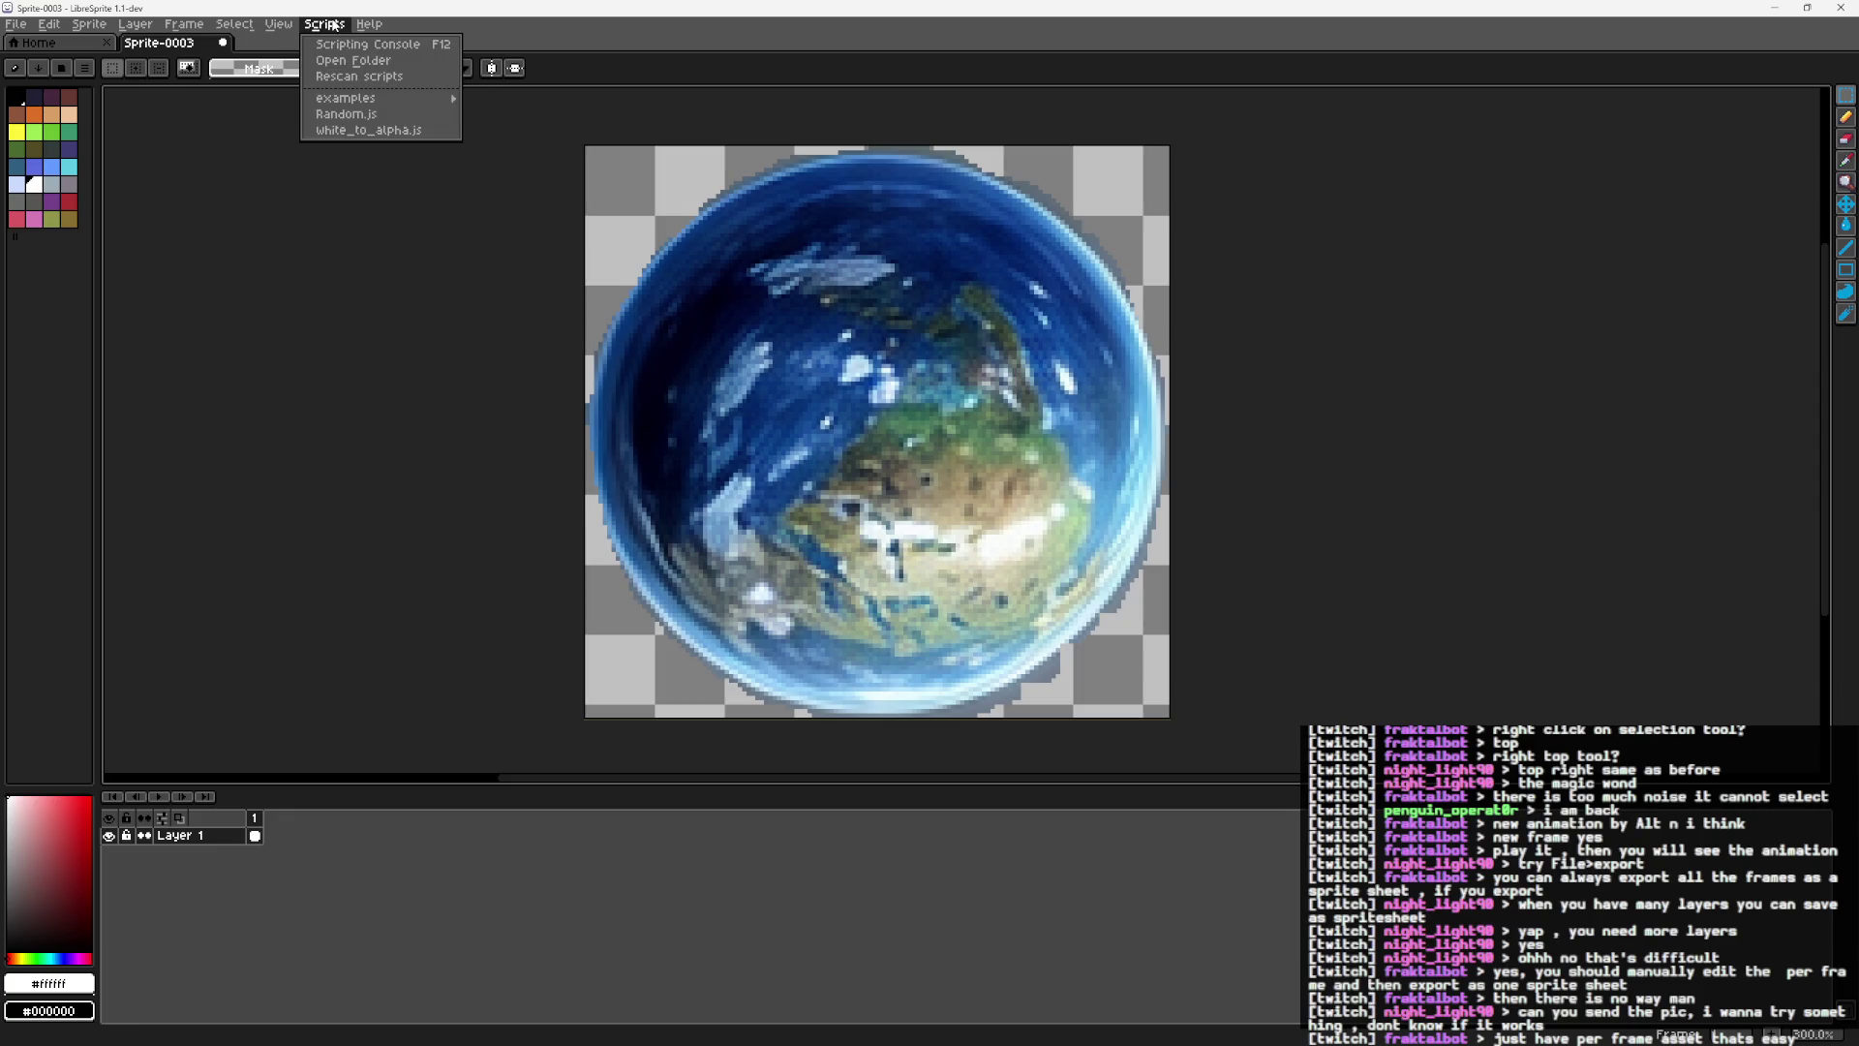
click(378, 116)
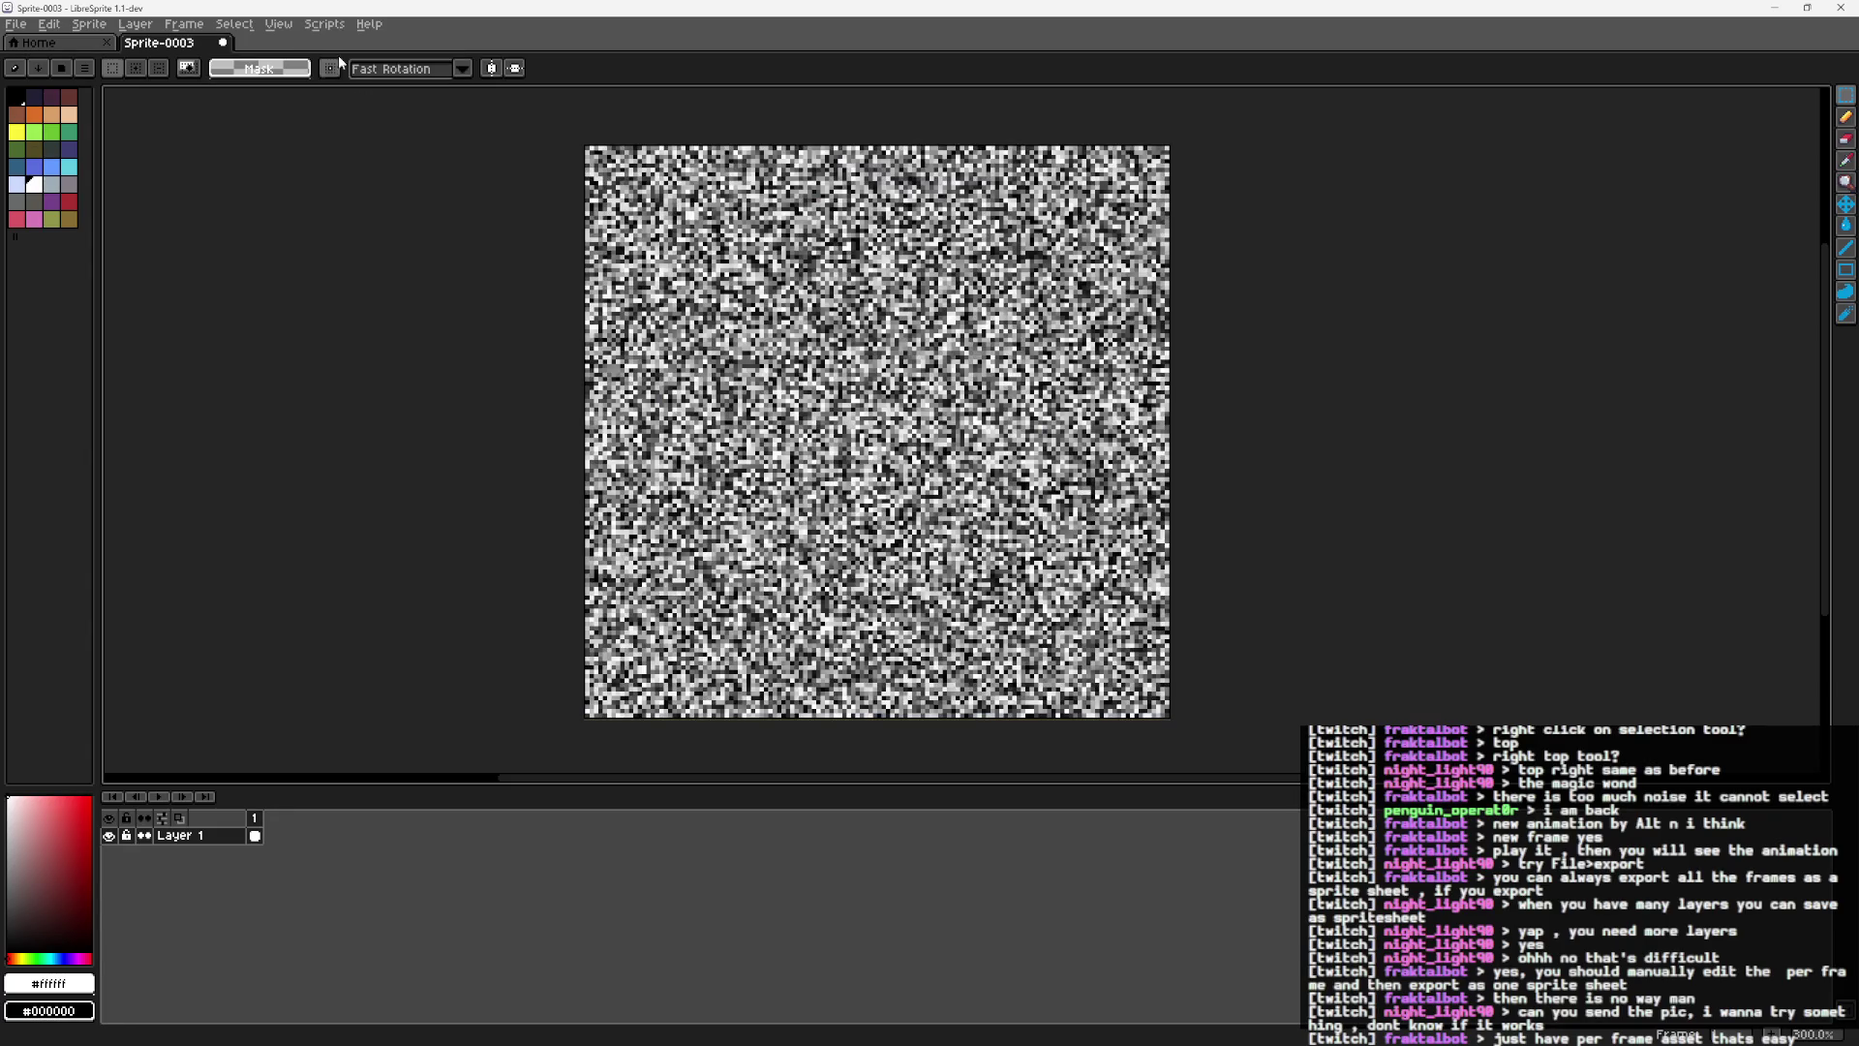
click(324, 24)
click(360, 128)
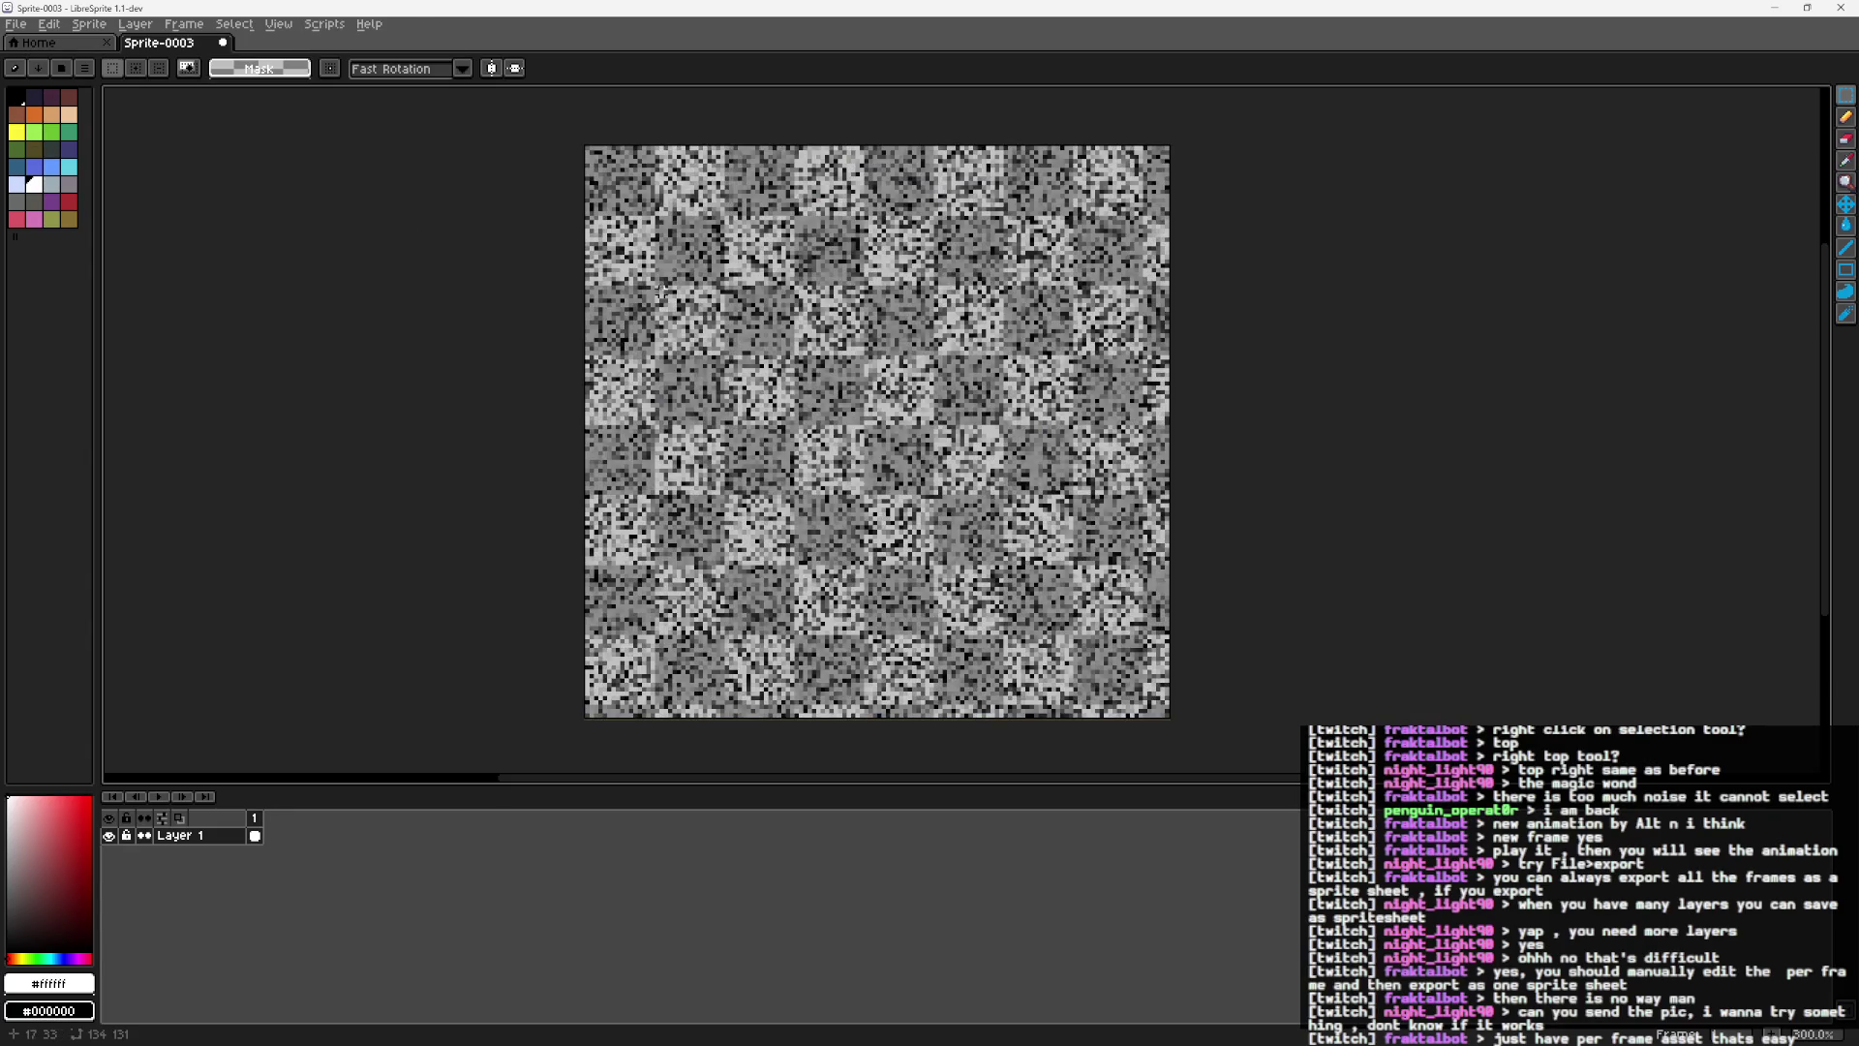
key(ctrl+z)
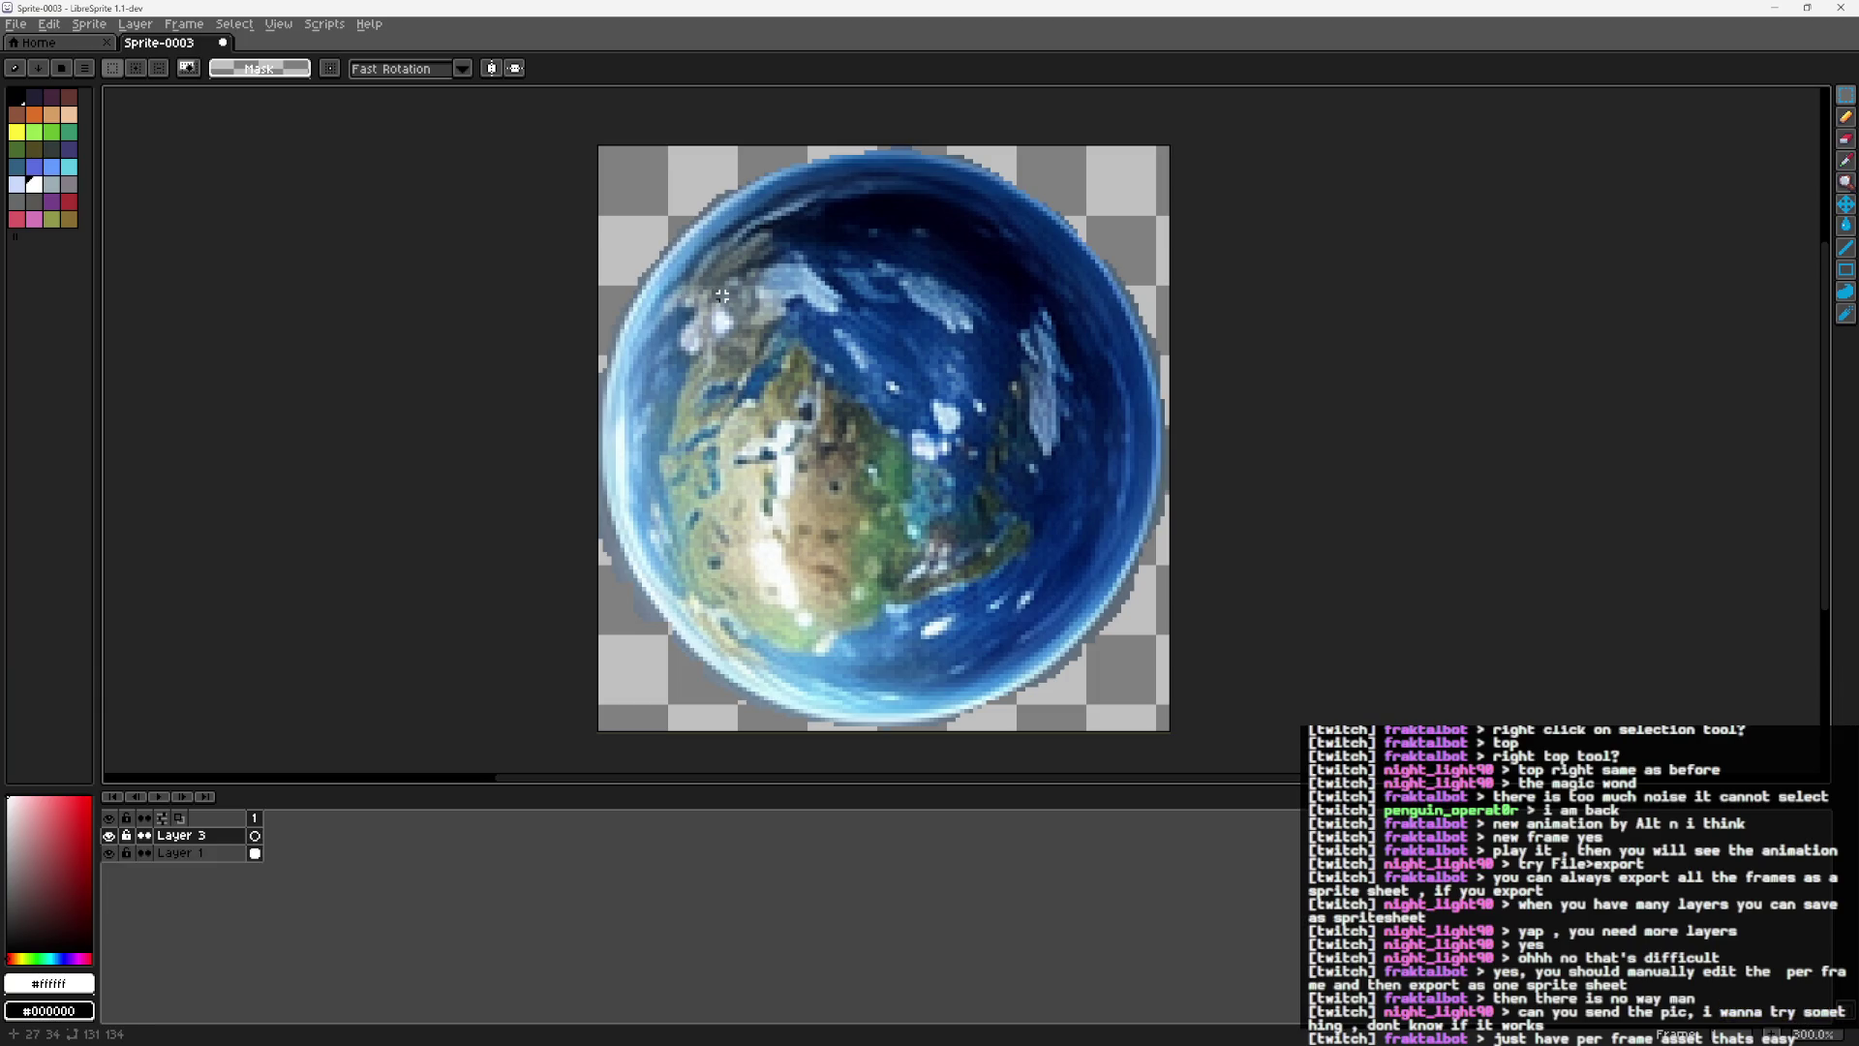
- Toggle Horizontal Symmetry on and off, and browse the Scripts, Help, View and Select menus
click(492, 68)
click(498, 71)
click(324, 24)
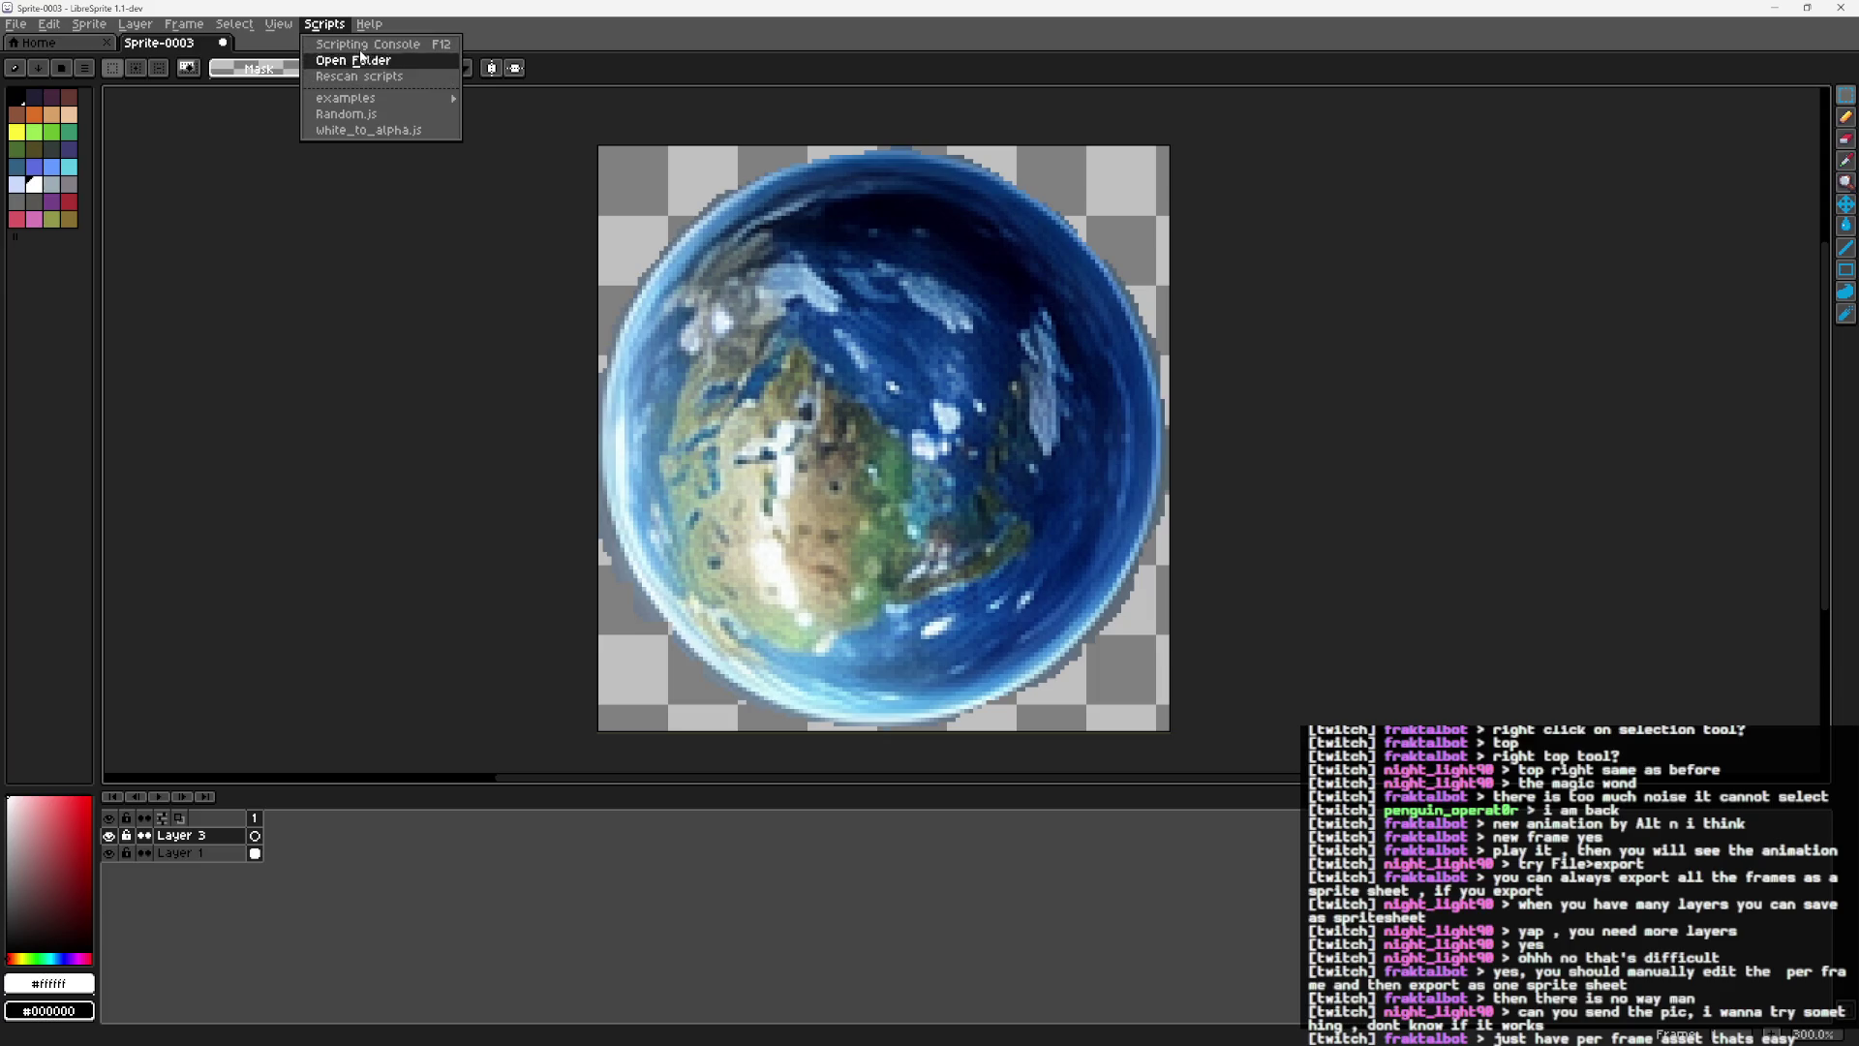
mouse_move(365, 29)
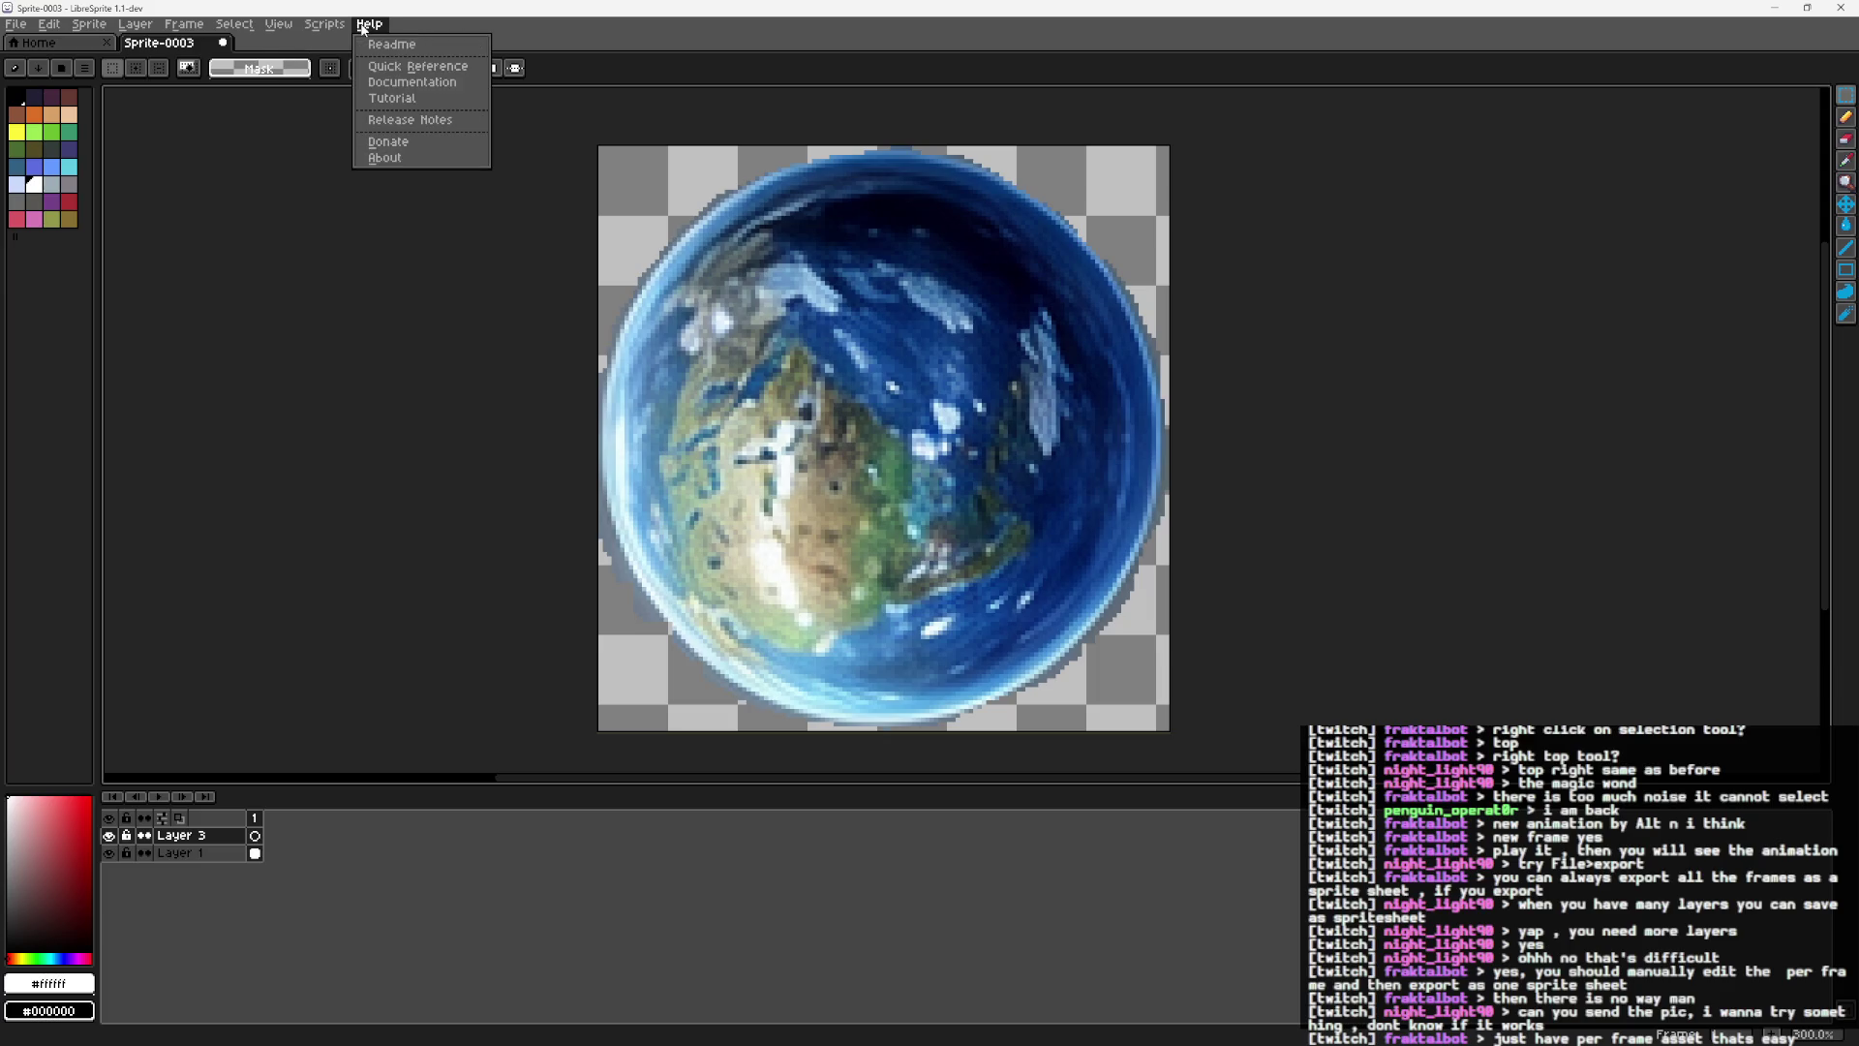
mouse_move(292, 30)
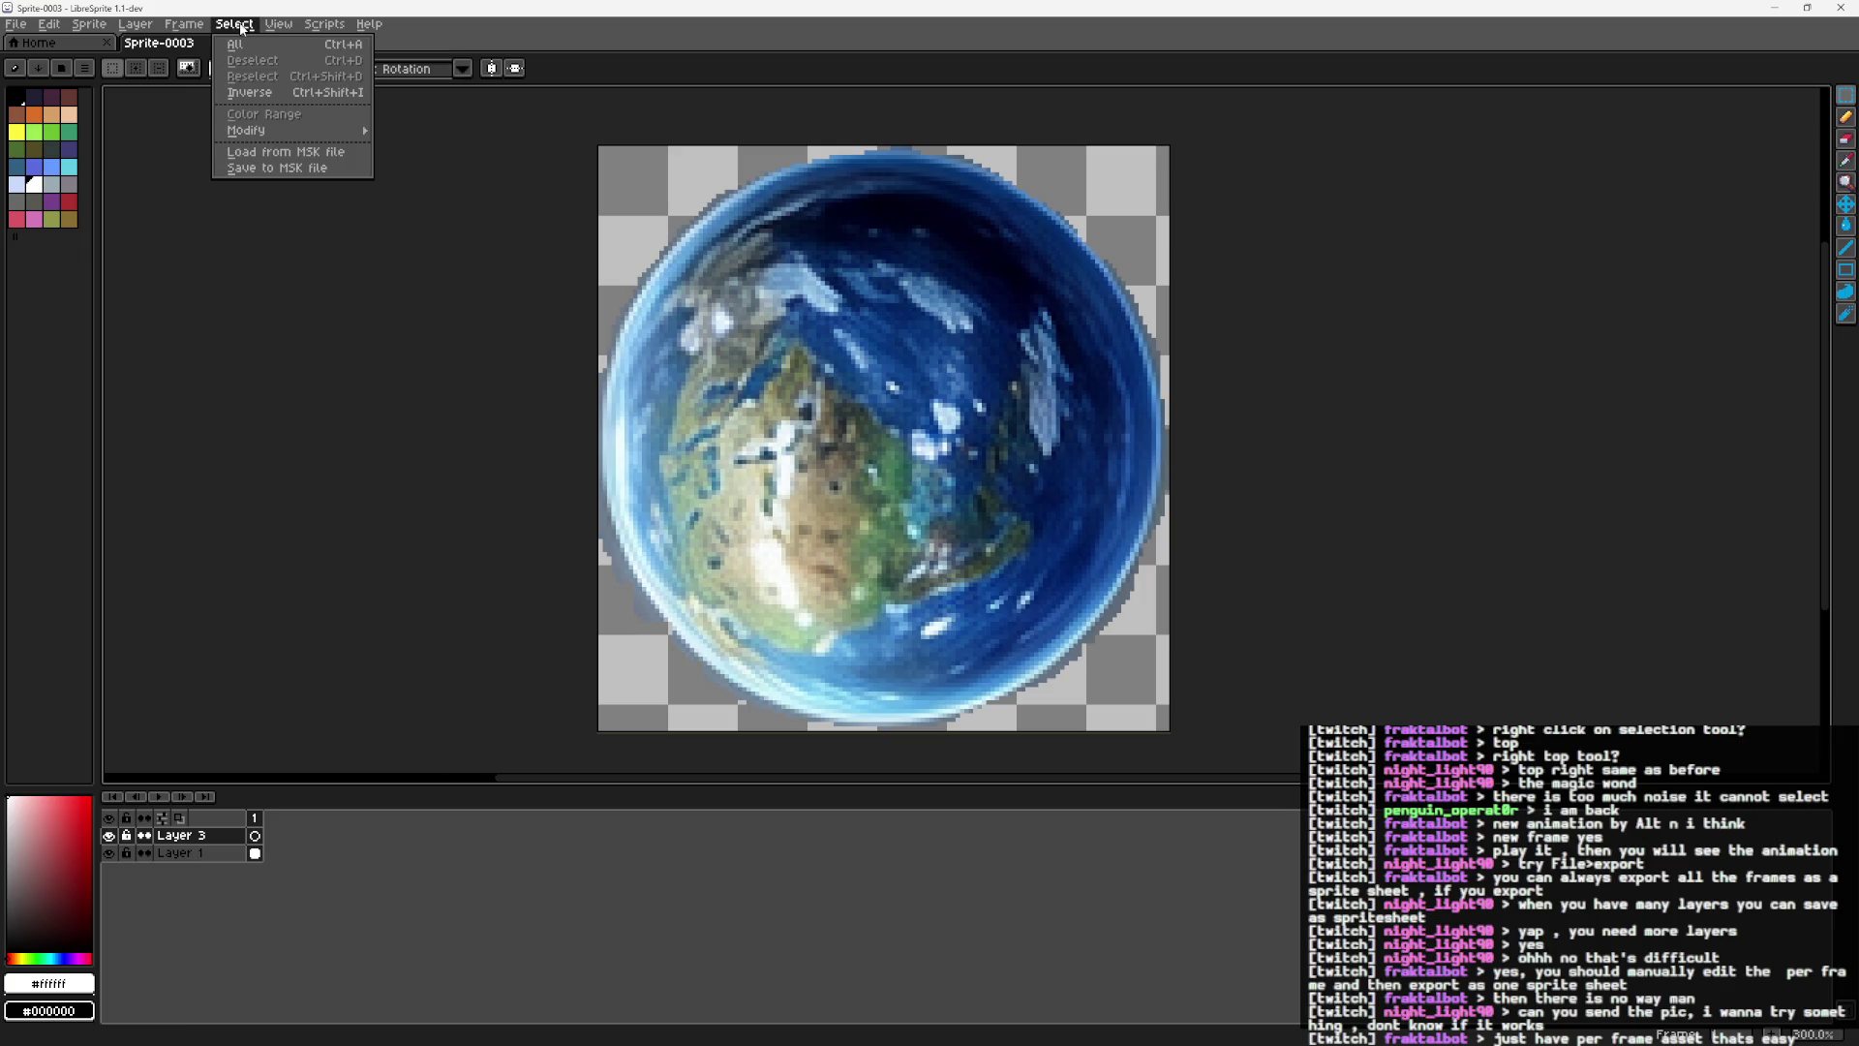
mouse_move(265, 137)
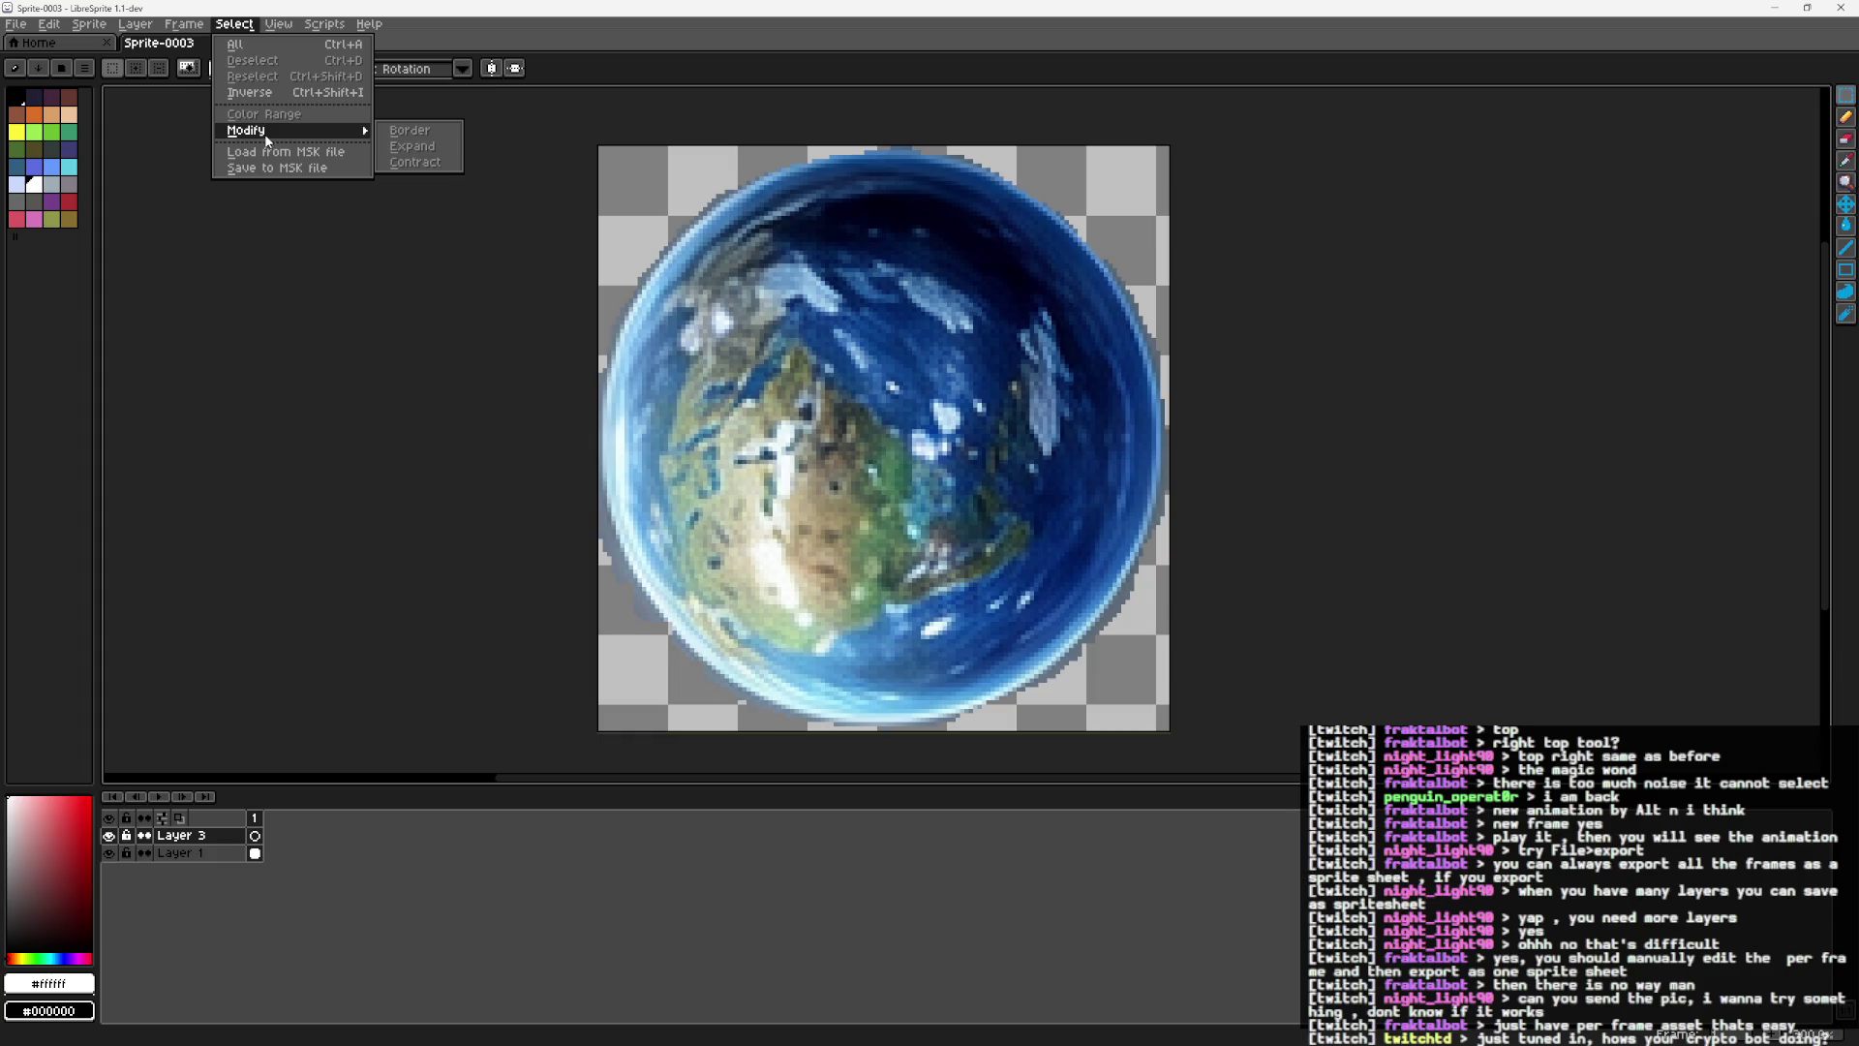
click(346, 327)
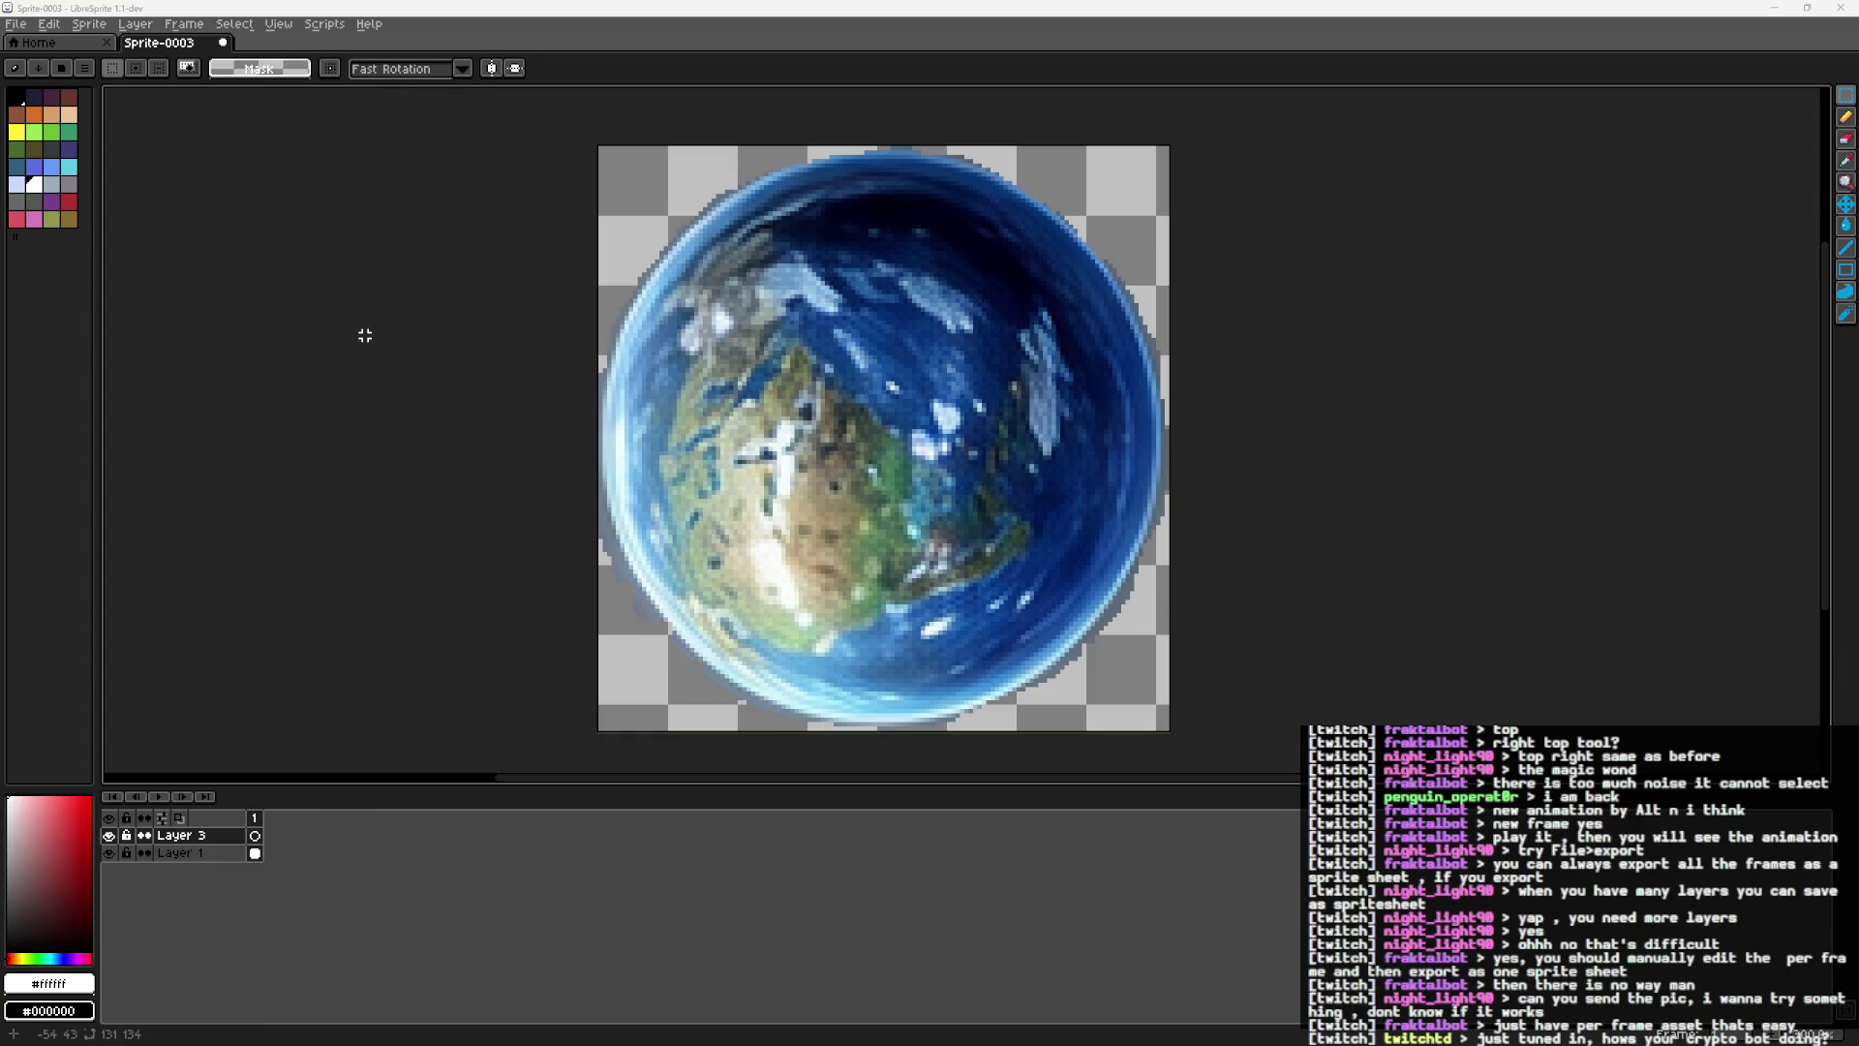
- Duplicate Layer 3 as Layer 3 Copy and rotate the canvas 90 degrees
key(alt+Tab)
key(alt+Tab)
click(134, 24)
click(157, 152)
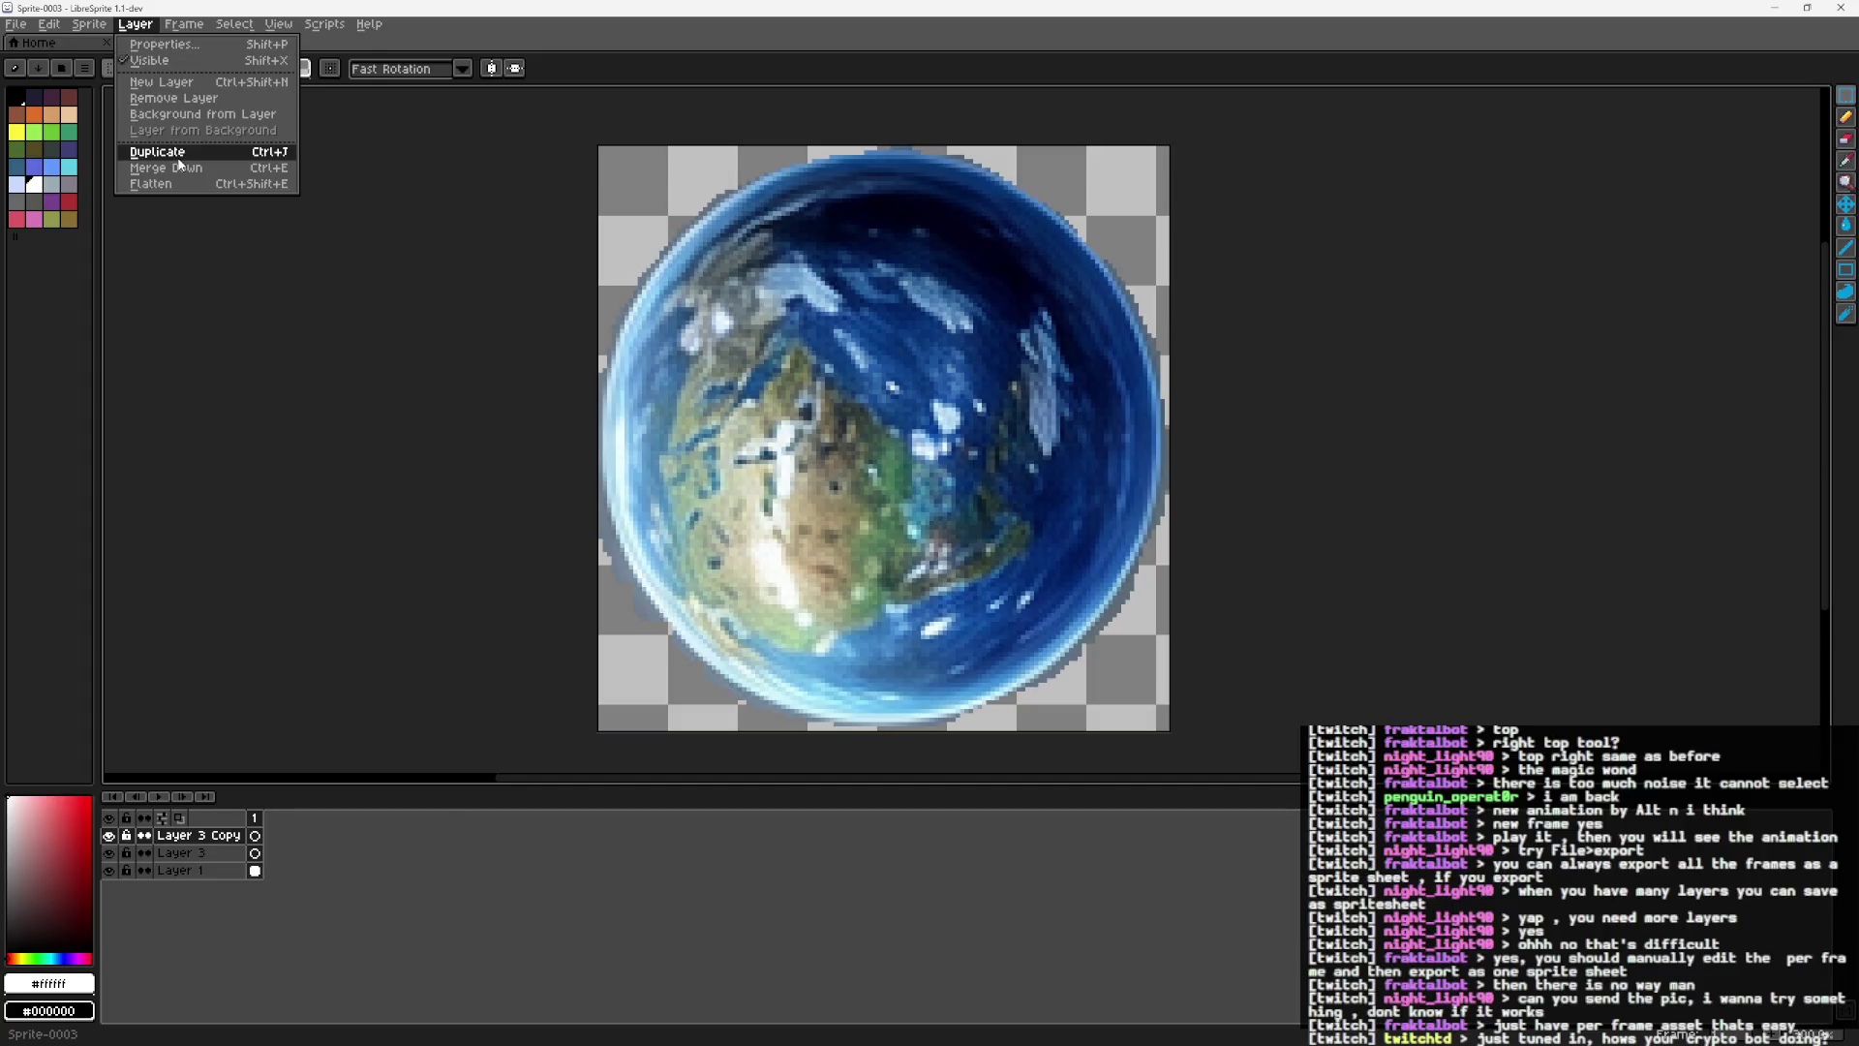
mouse_move(90, 23)
mouse_move(131, 142)
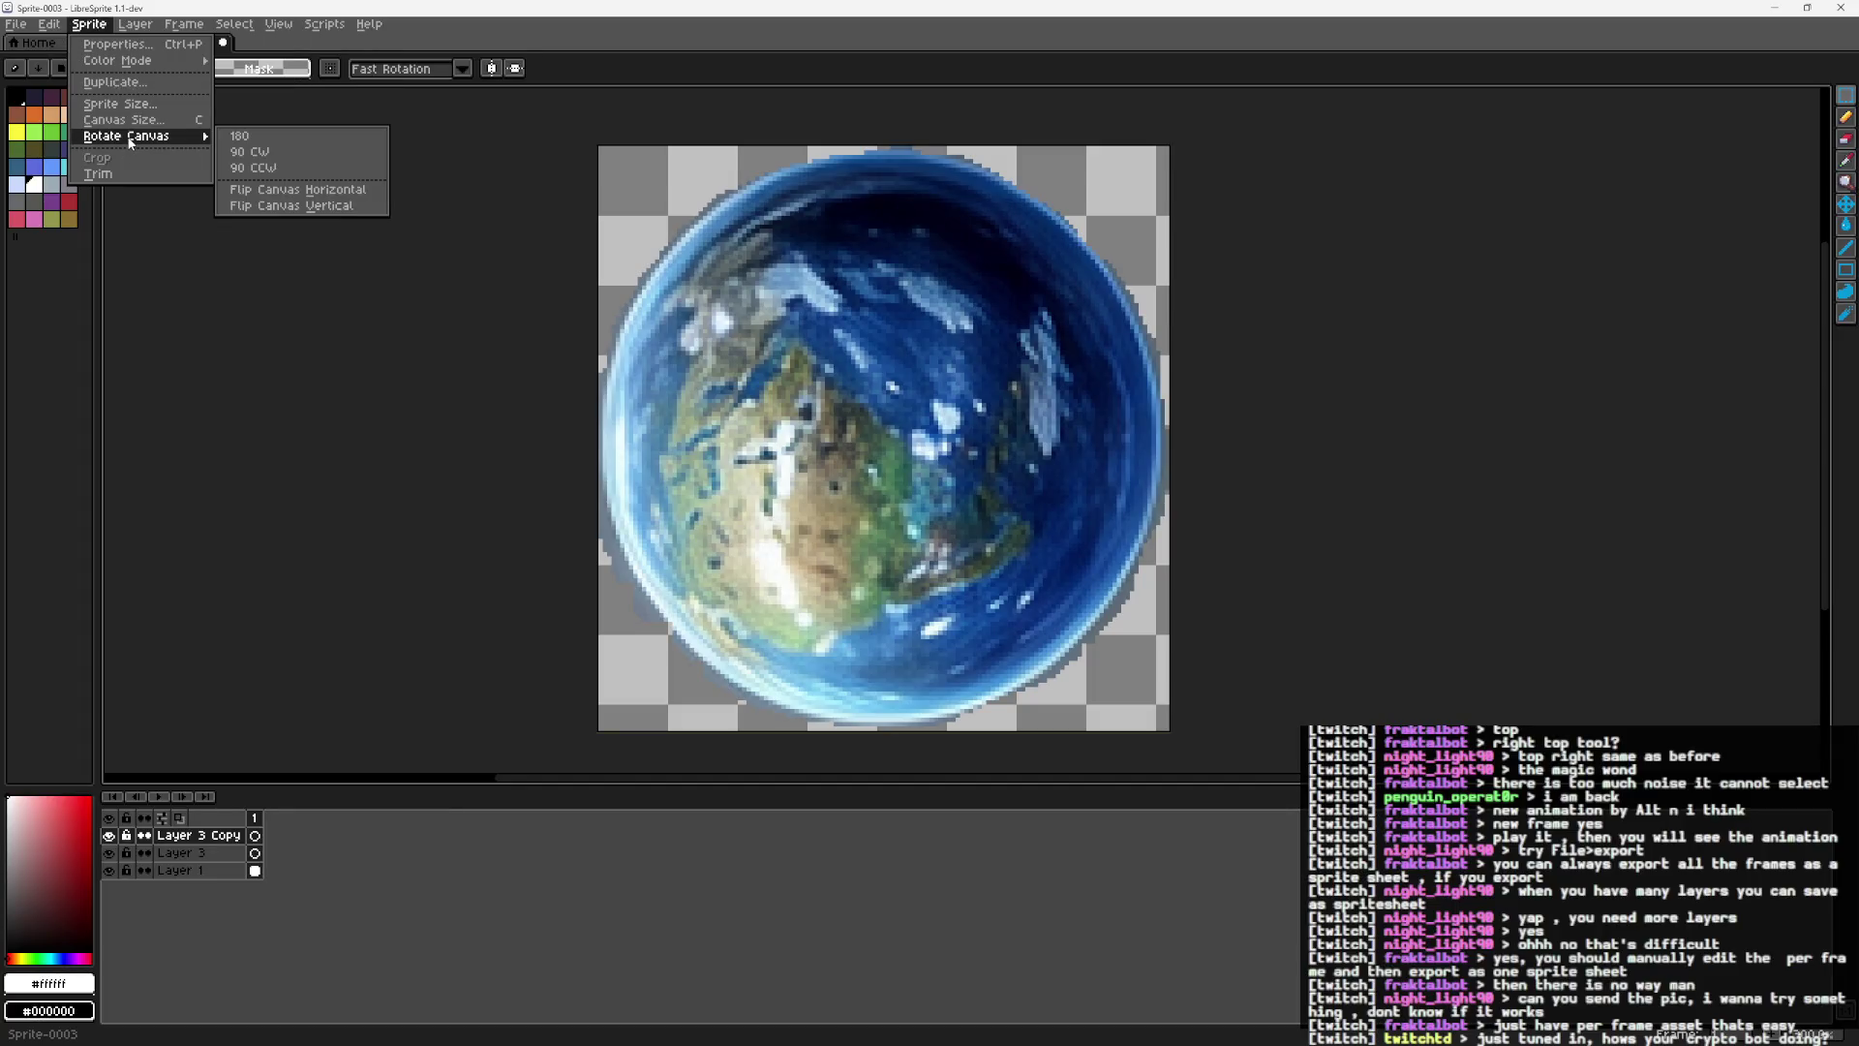
click(272, 151)
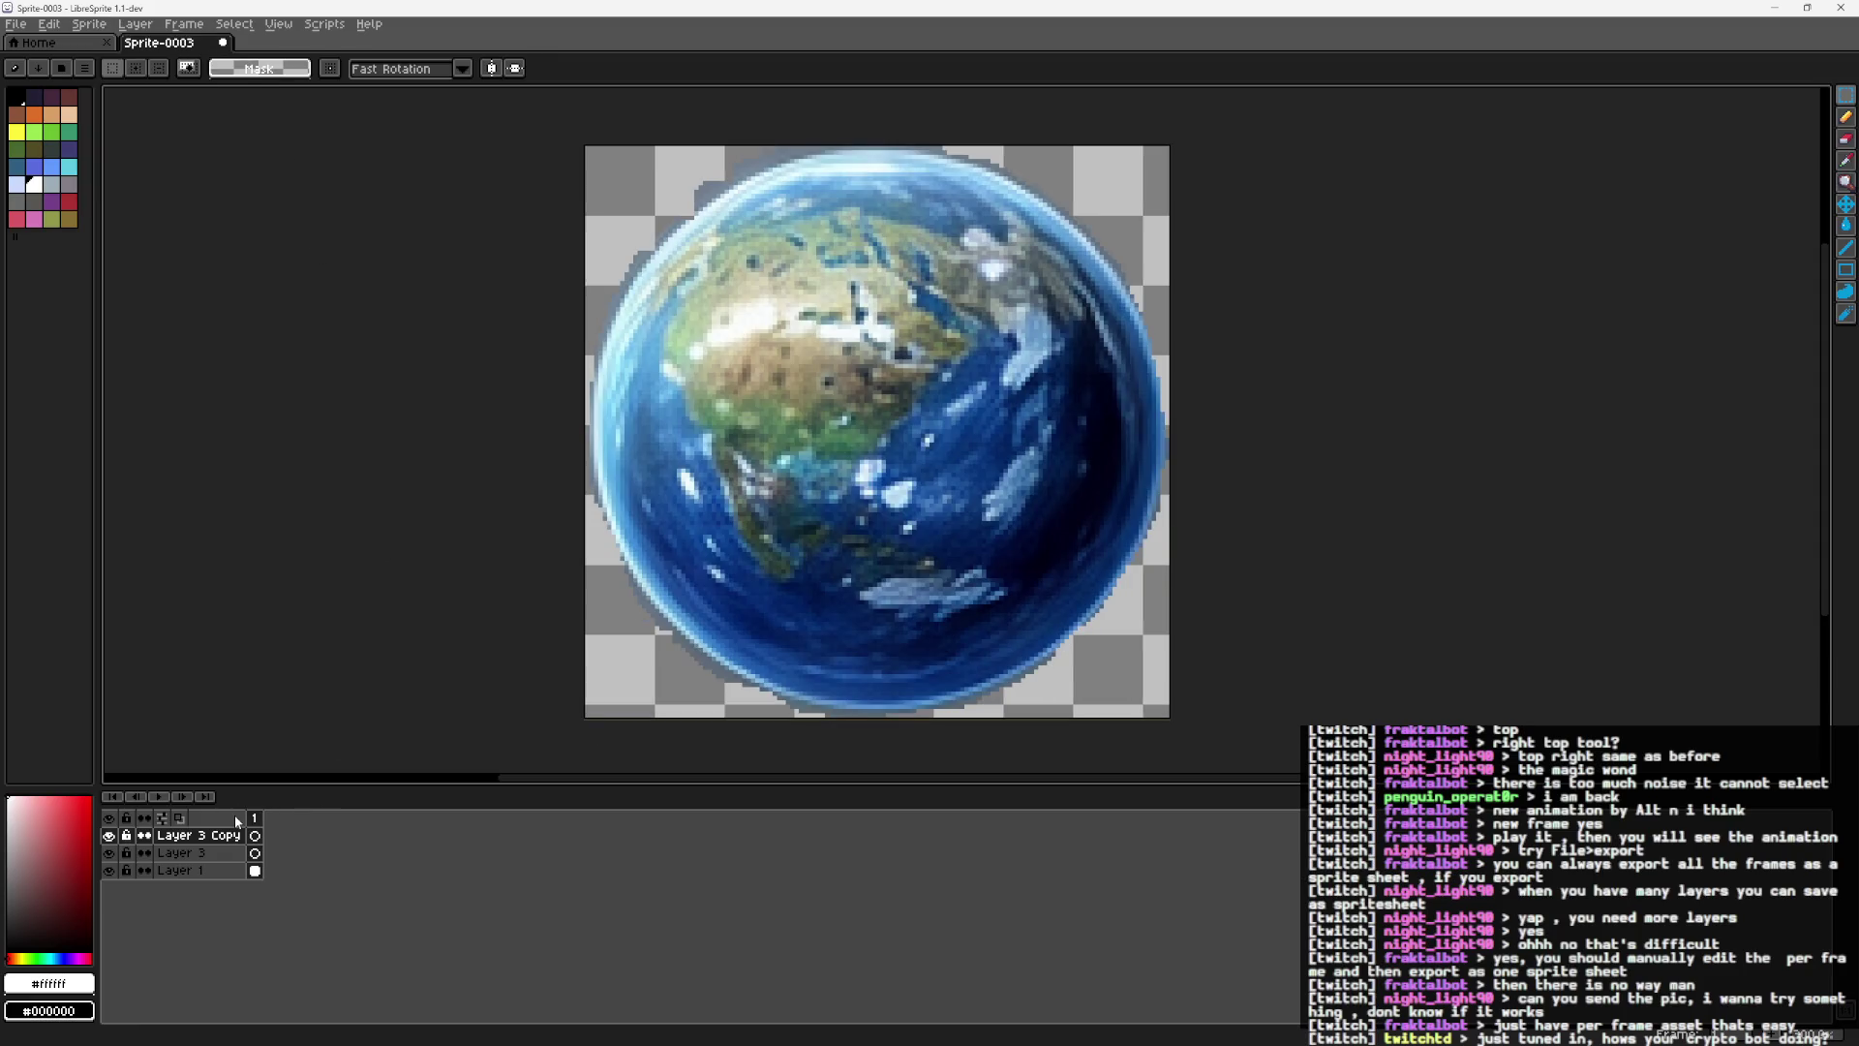
- Open the layer and cel properties of Layer 3 Copy
double_click(222, 869)
click(237, 852)
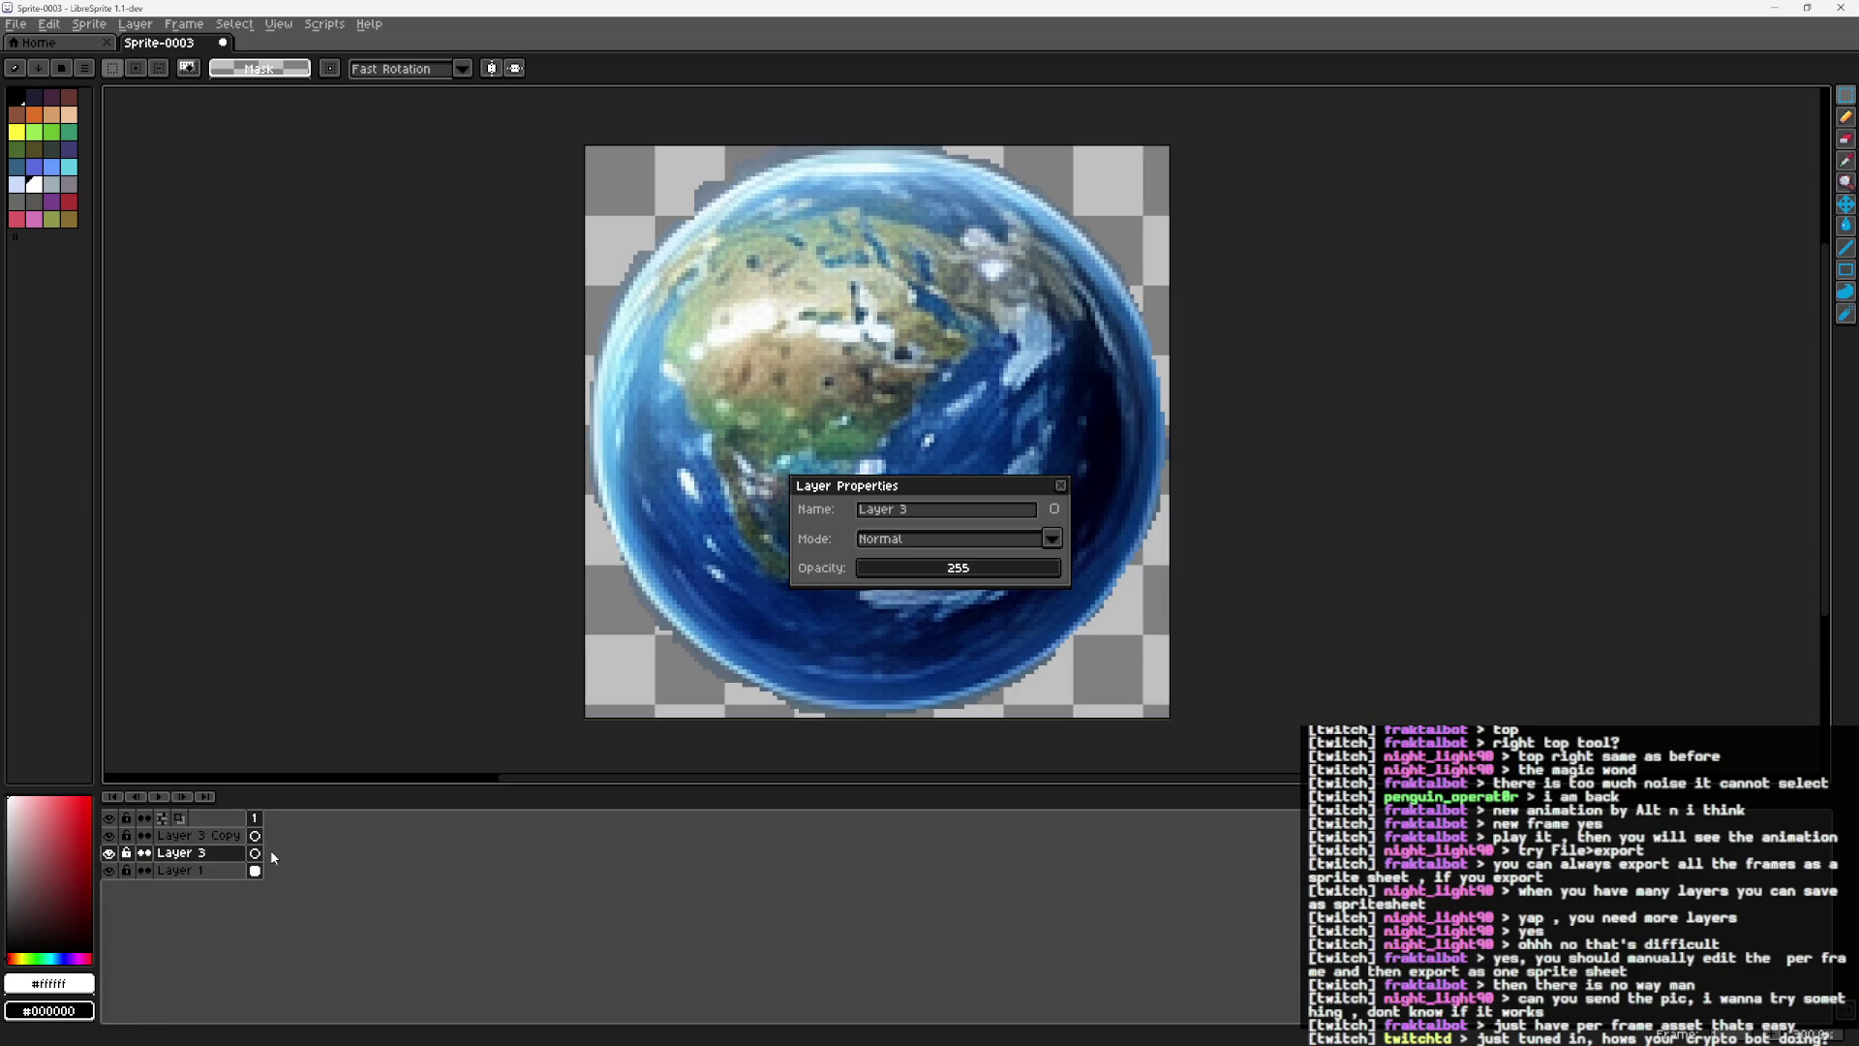
double_click(256, 836)
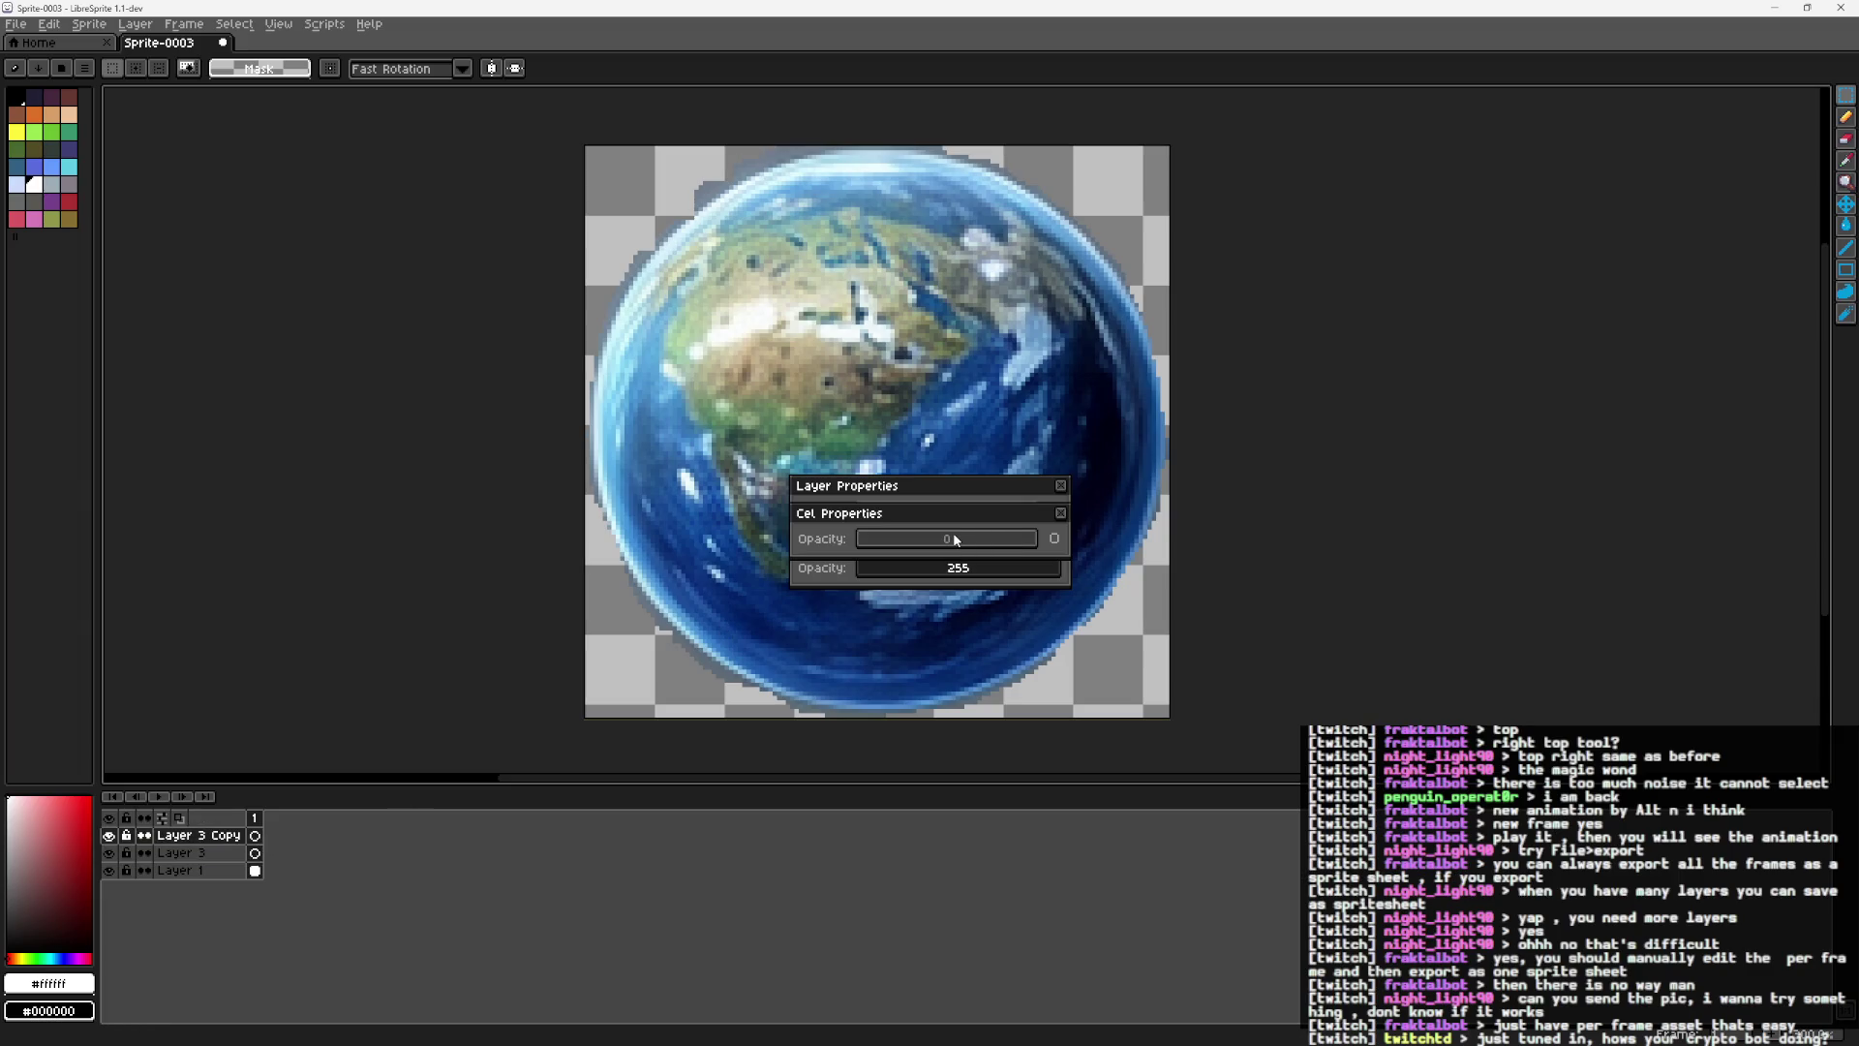
click(1061, 513)
- Toggle visibility of Layer 1, Layer 3 and Layer 3 Copy to compare their contents
click(109, 836)
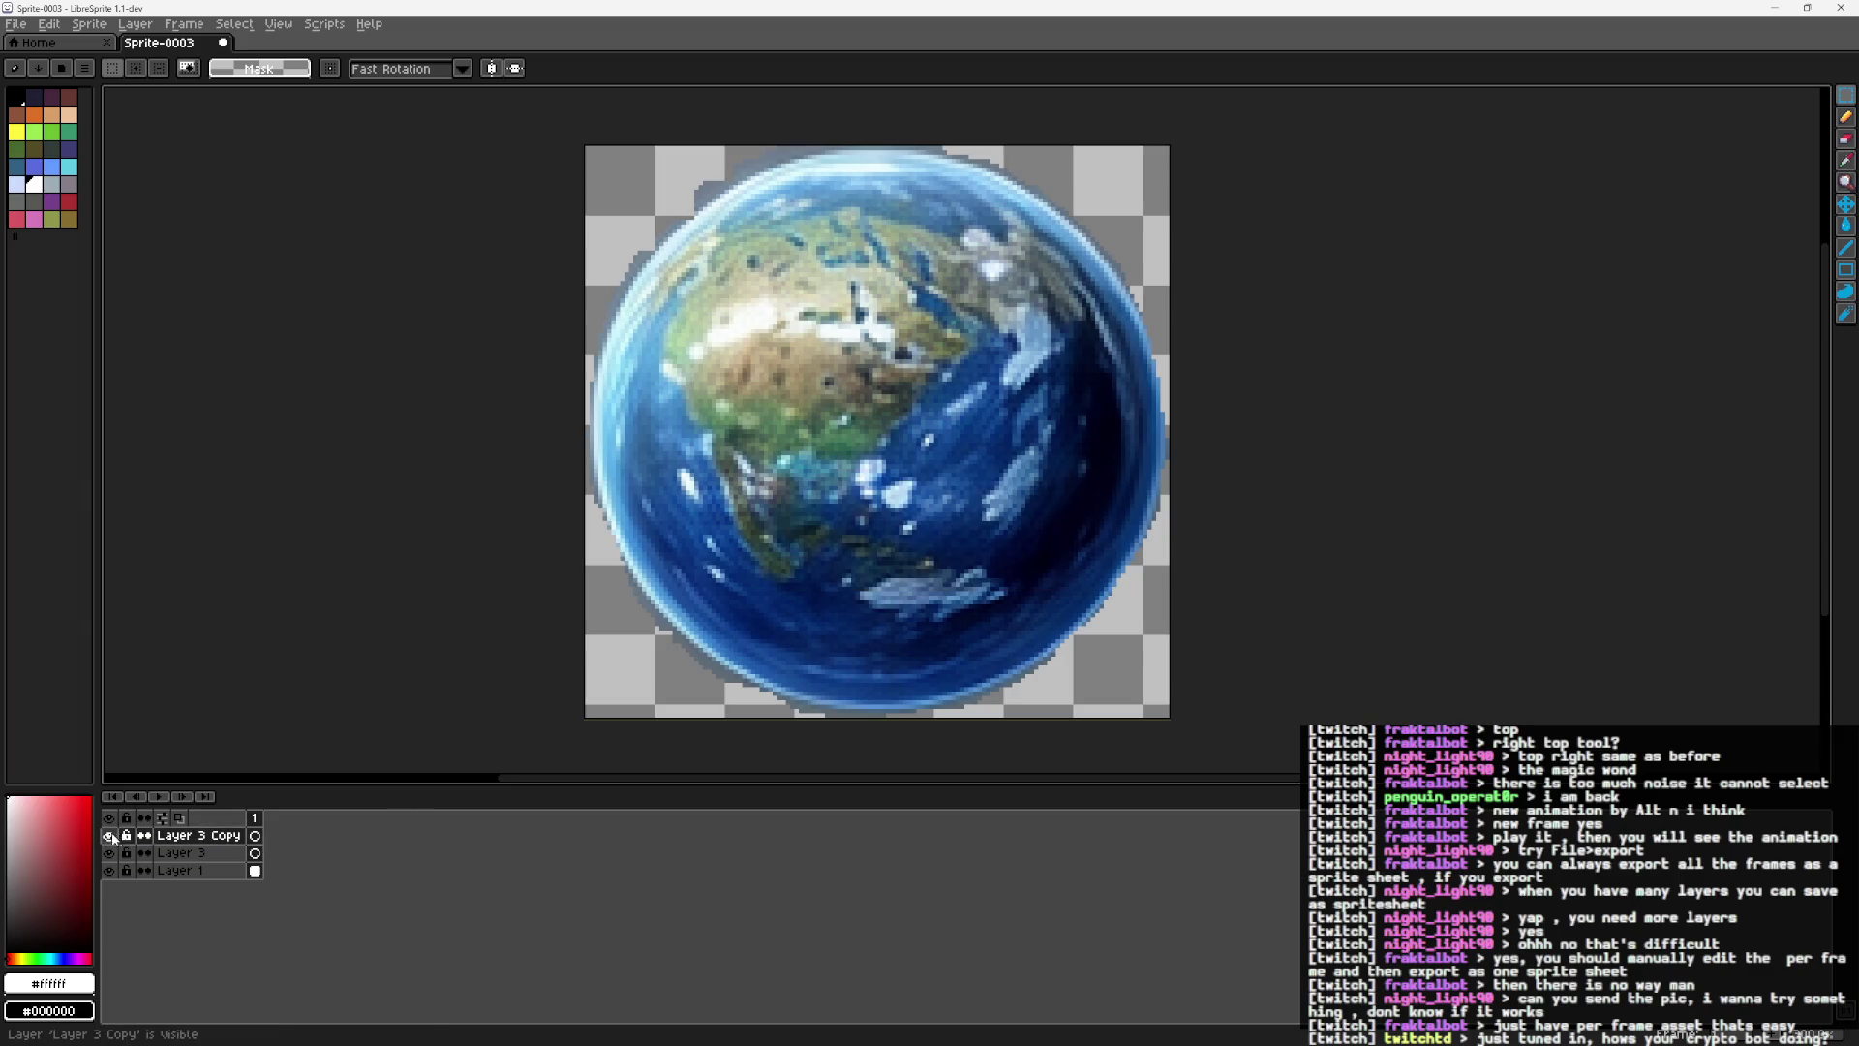
click(110, 870)
click(109, 870)
click(110, 870)
click(110, 870)
click(109, 853)
click(109, 853)
click(109, 853)
click(109, 871)
click(109, 853)
click(109, 870)
click(110, 871)
click(111, 852)
click(110, 852)
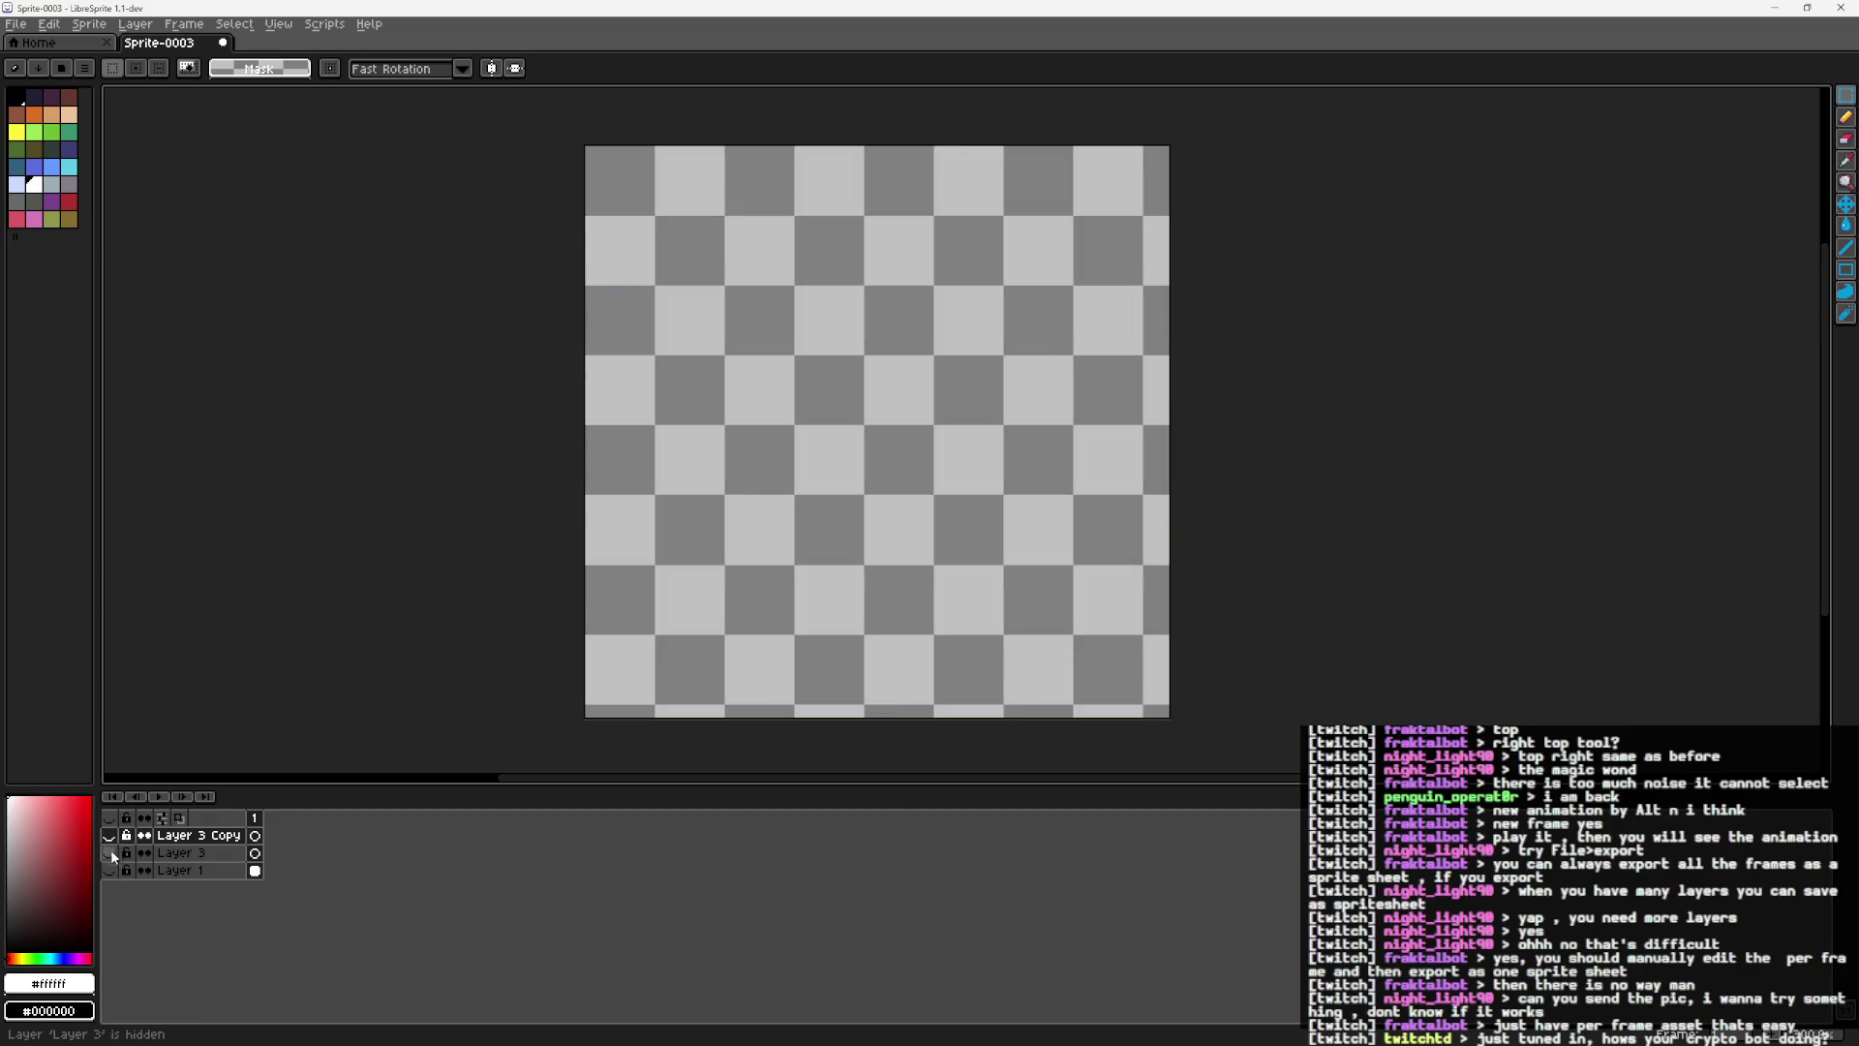
click(111, 853)
- Open and dismiss Layer 3's context menu, then make all layers visible again
right_click(180, 859)
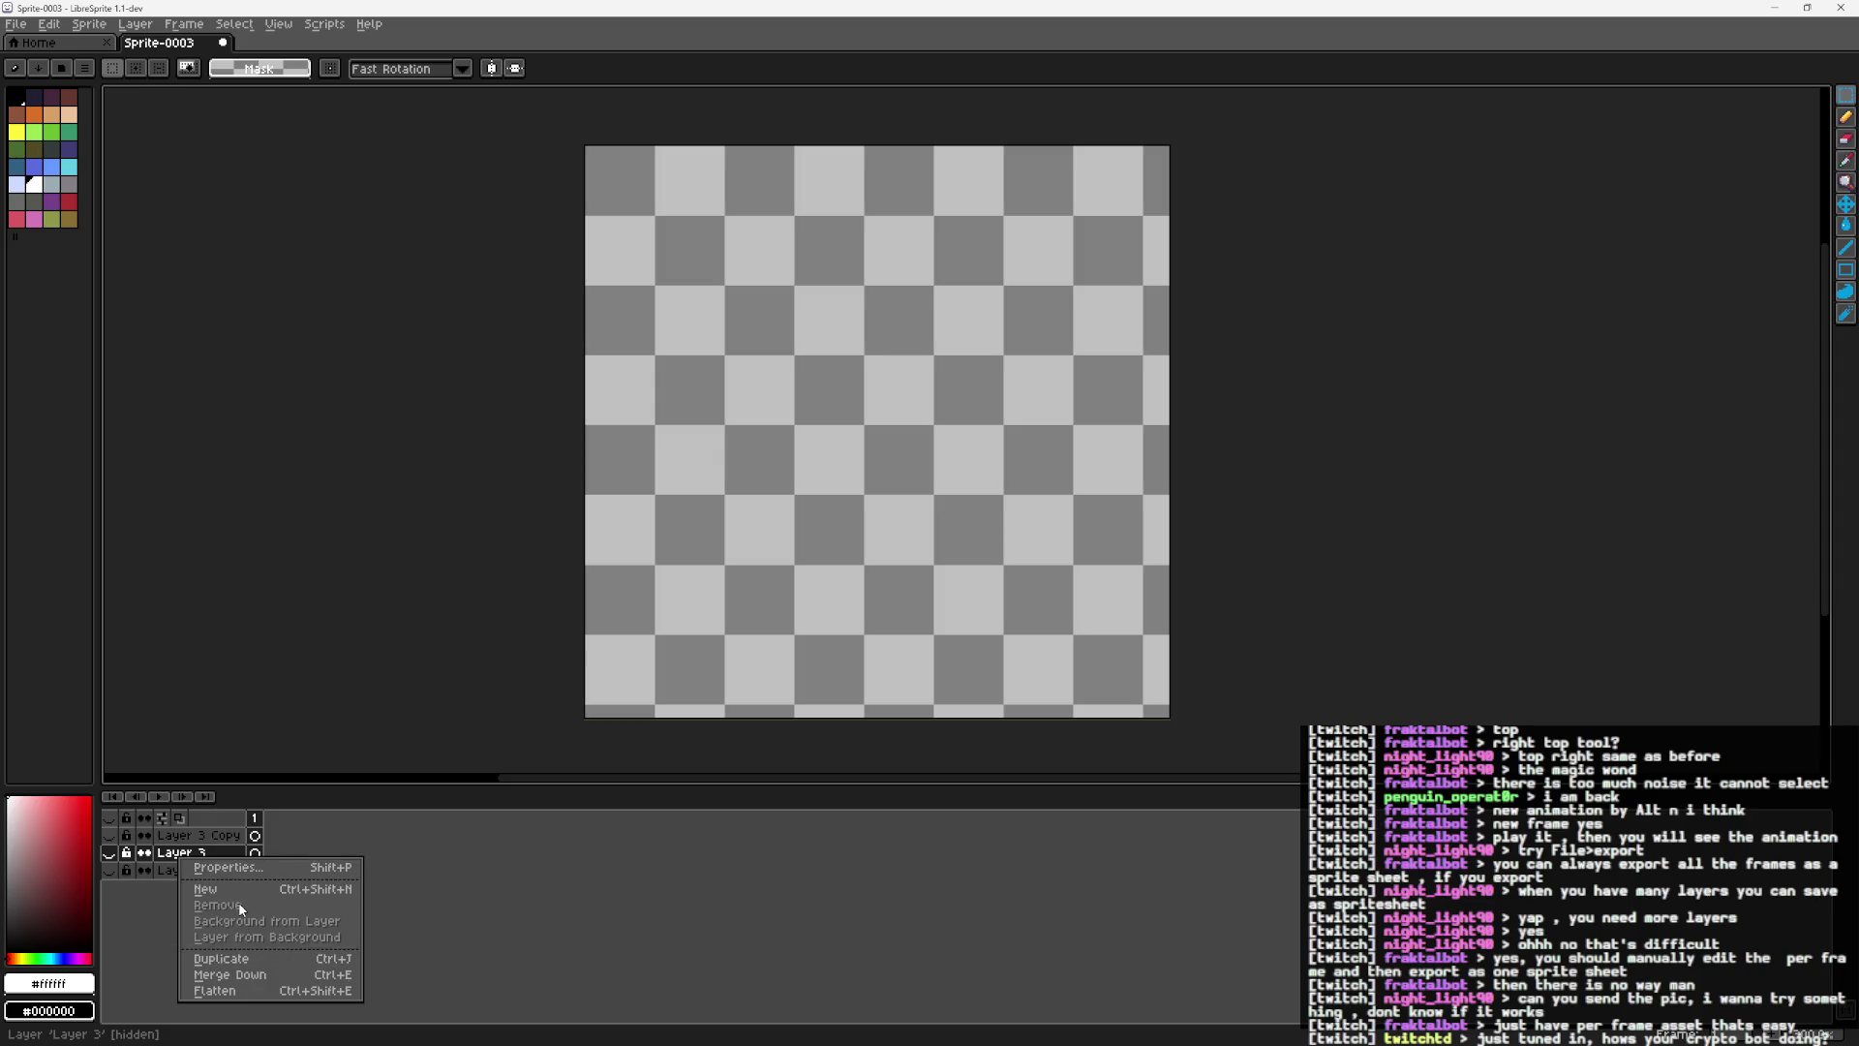
click(133, 858)
right_click(184, 852)
key(Escape)
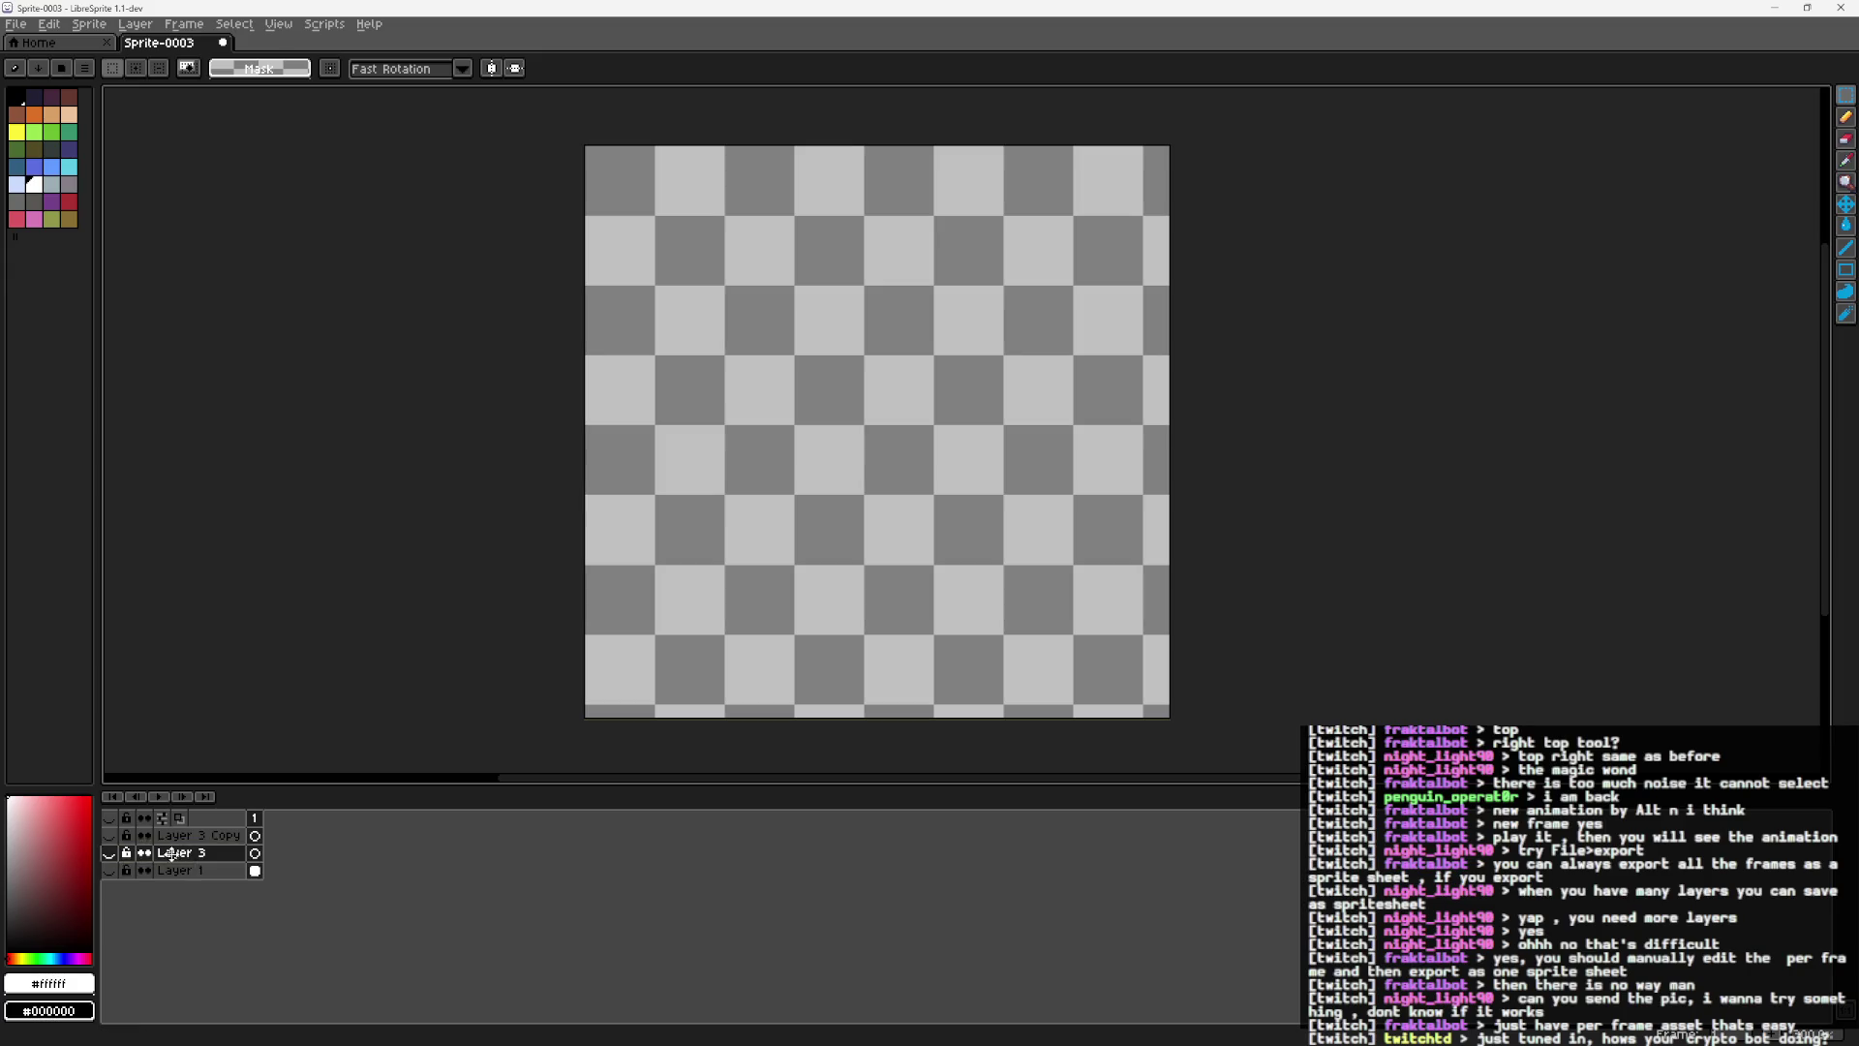
drag(109, 869, 108, 835)
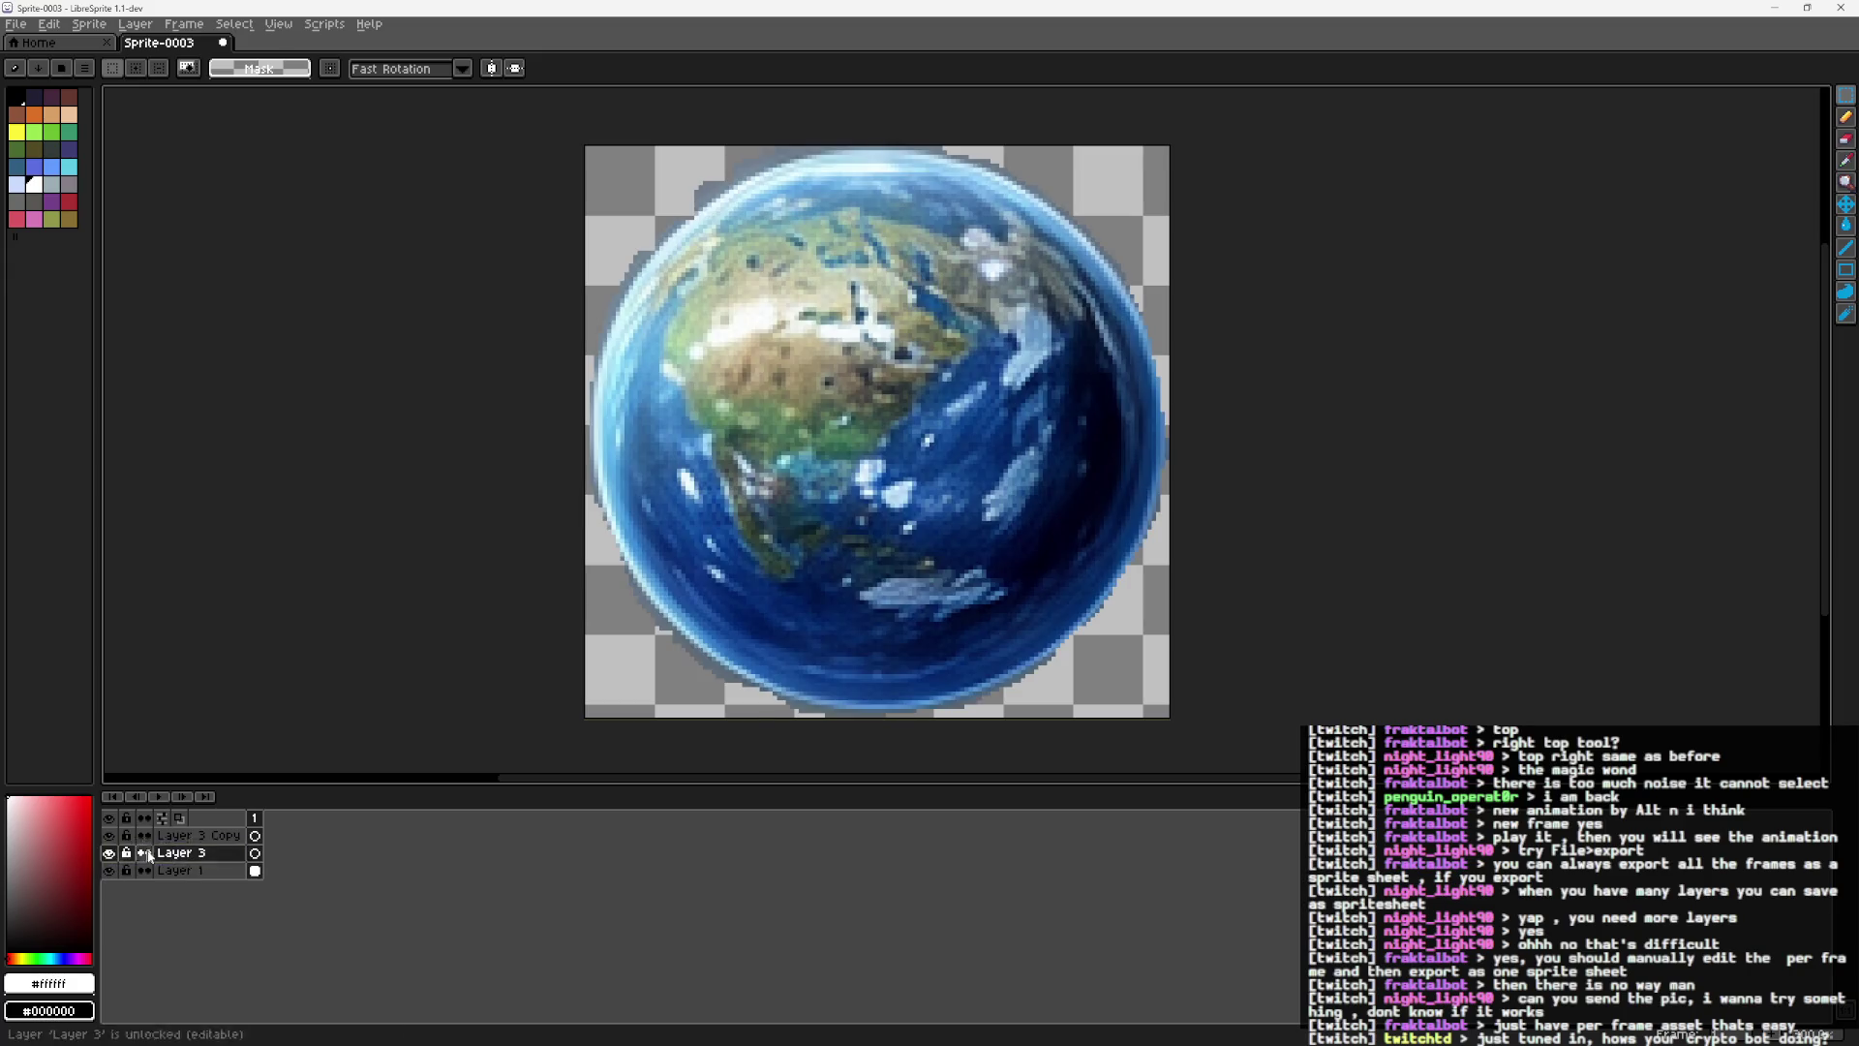
- Remove Layer 3 and Layer 3 Copy from the sprite
right_click(180, 854)
click(215, 907)
right_click(189, 833)
click(335, 881)
- Duplicate Layer 1 as Layer 1 Copy and select the new layer
right_click(206, 835)
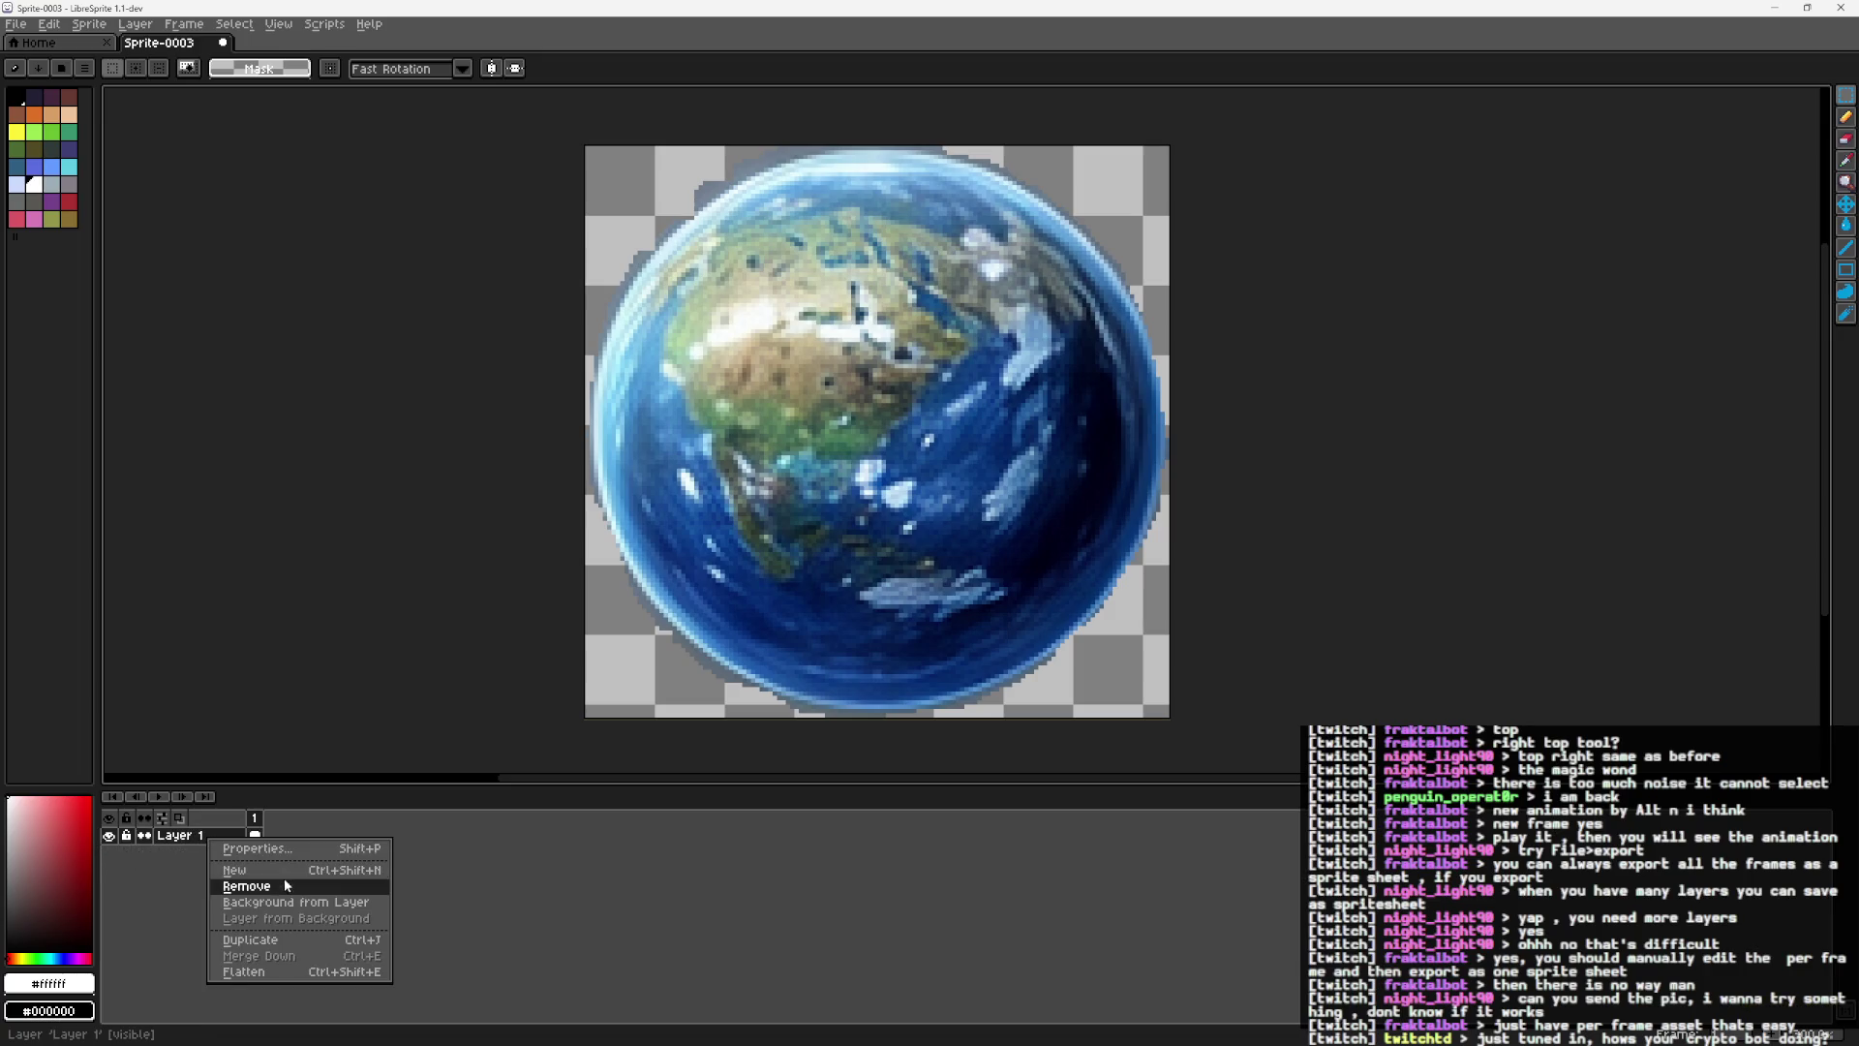
click(281, 942)
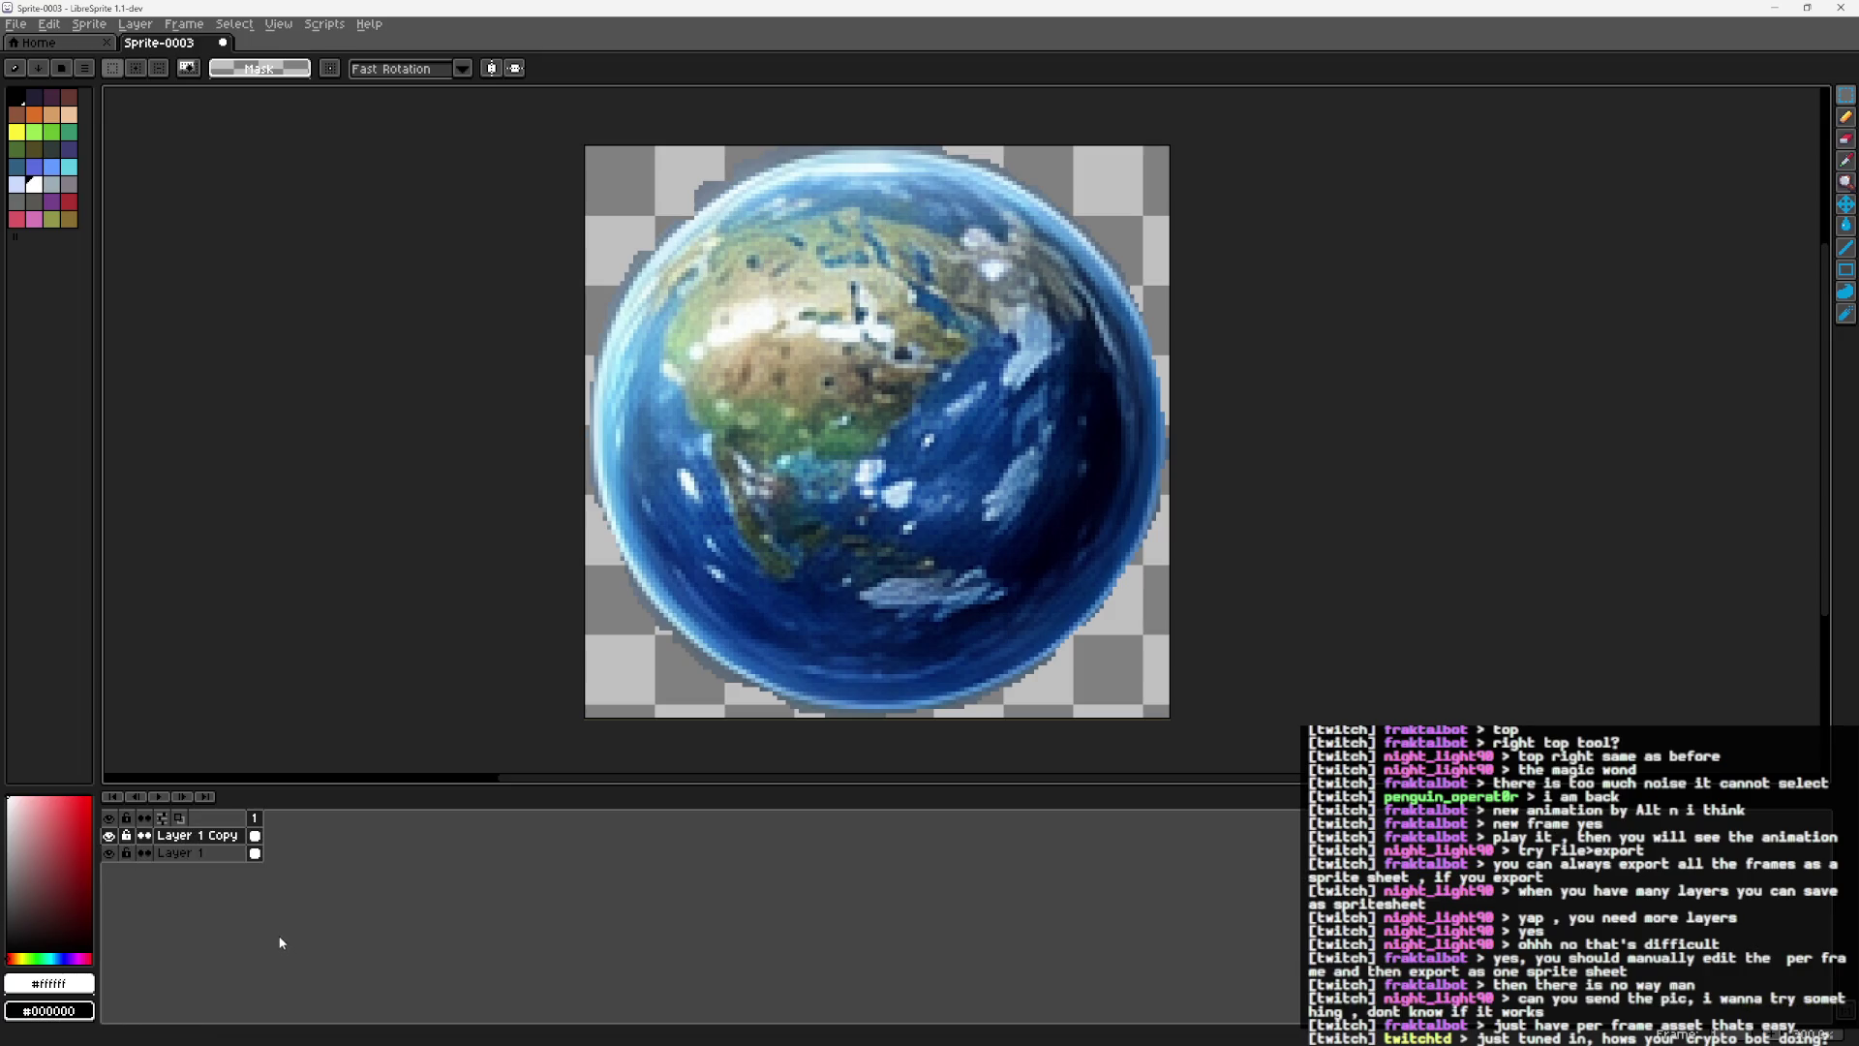
click(109, 851)
click(110, 852)
click(198, 837)
click(135, 23)
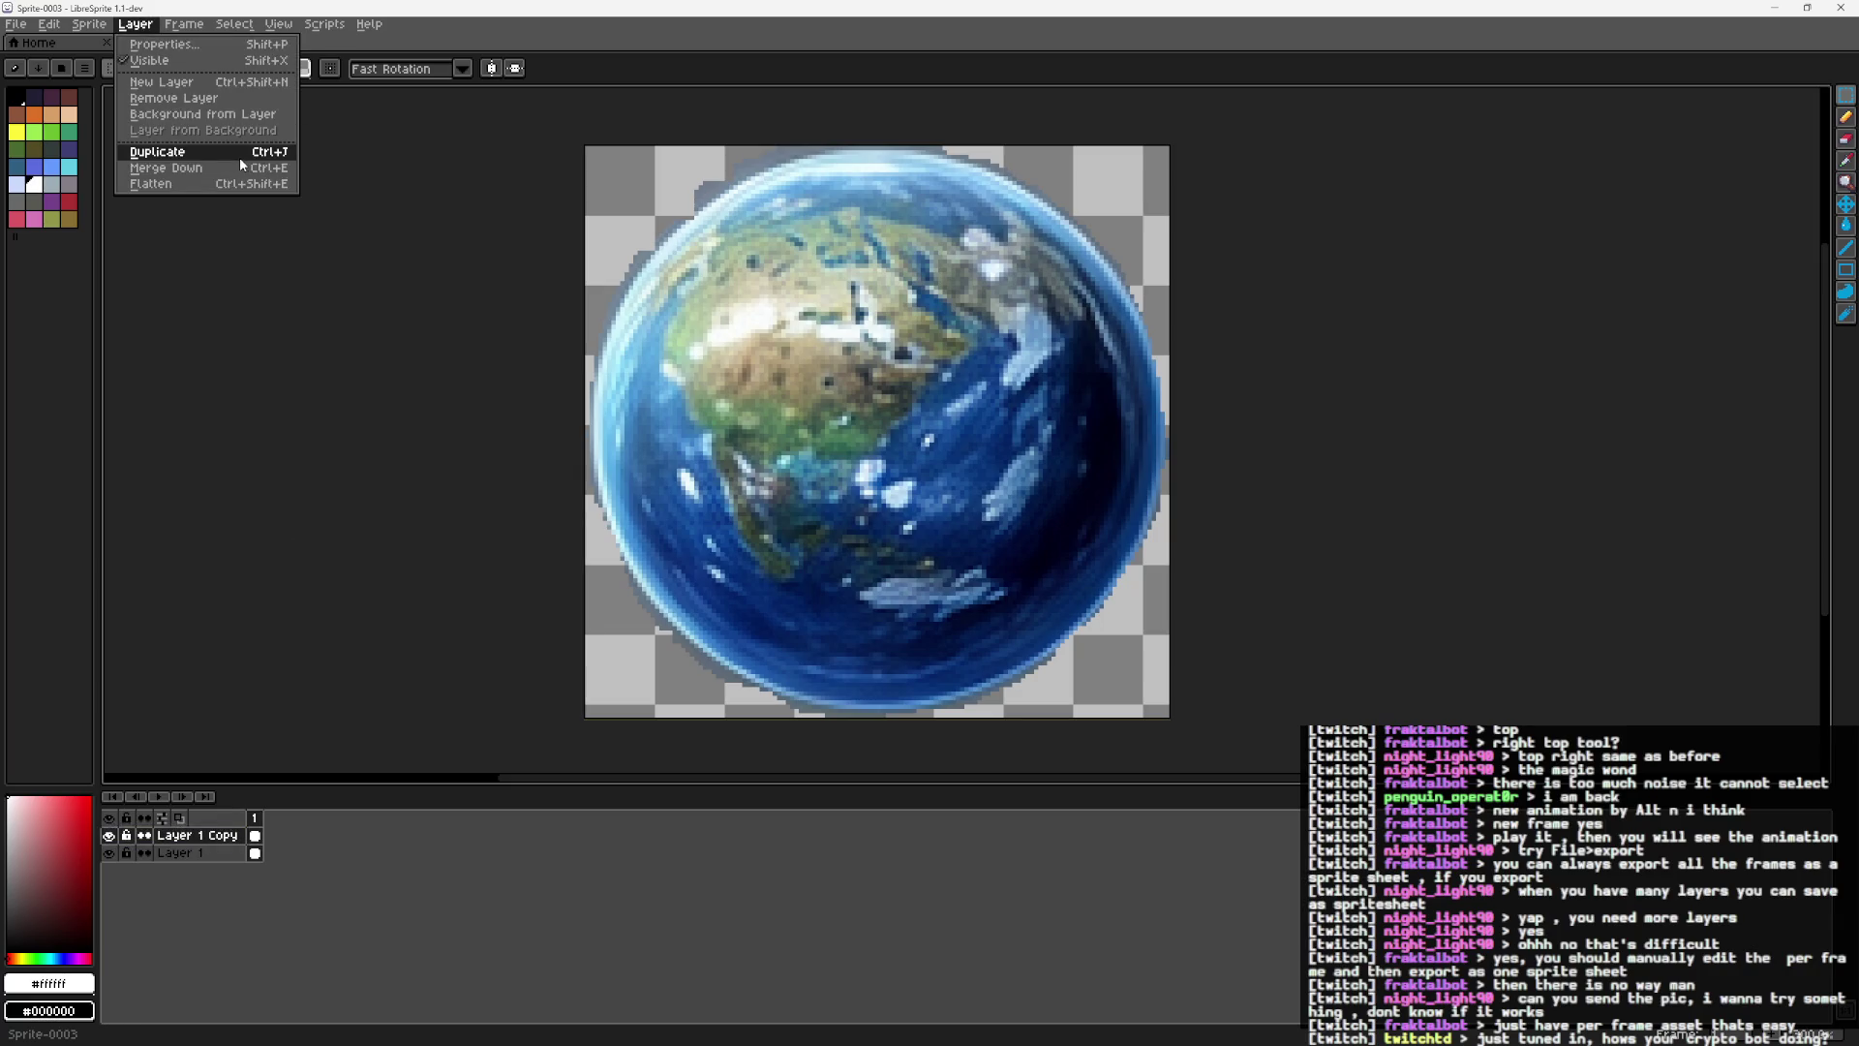
- Rotate the canvas 180°, then toggle Layer 1 and Layer 1 Copy visibility to check it
mouse_move(89, 24)
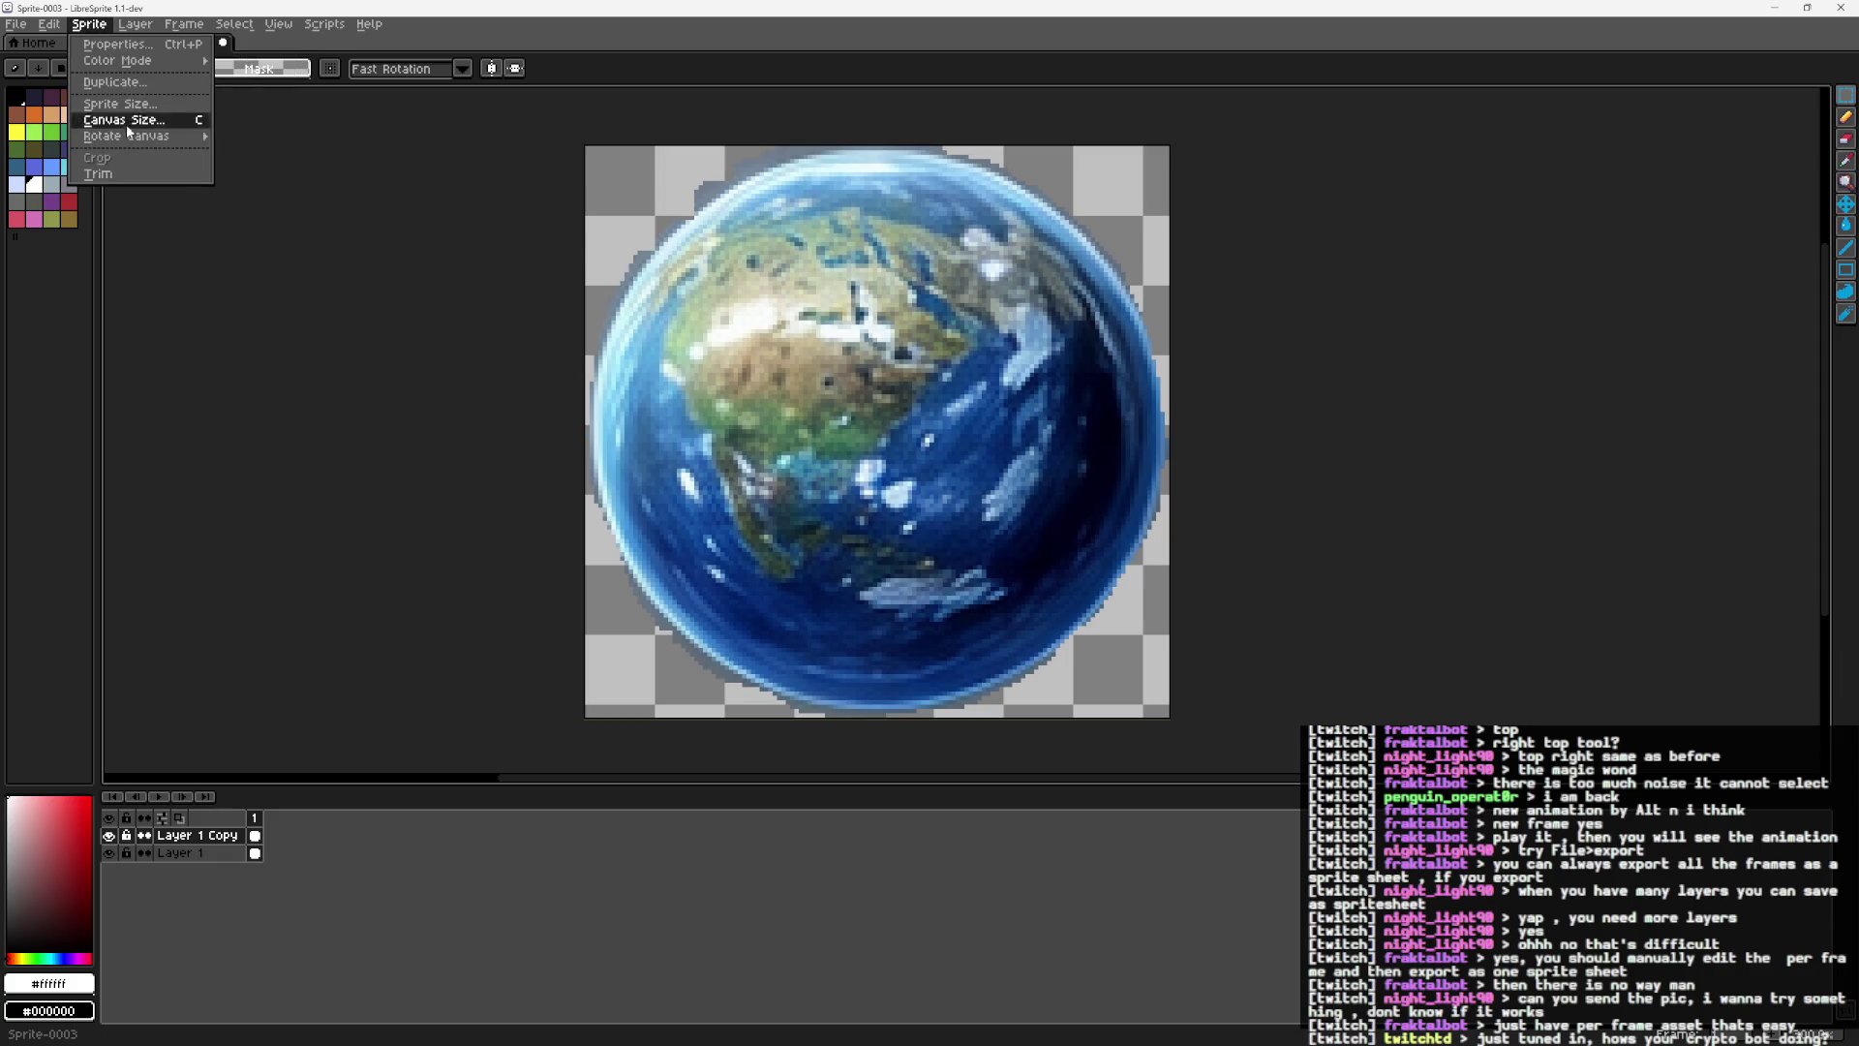
mouse_move(126, 135)
click(261, 138)
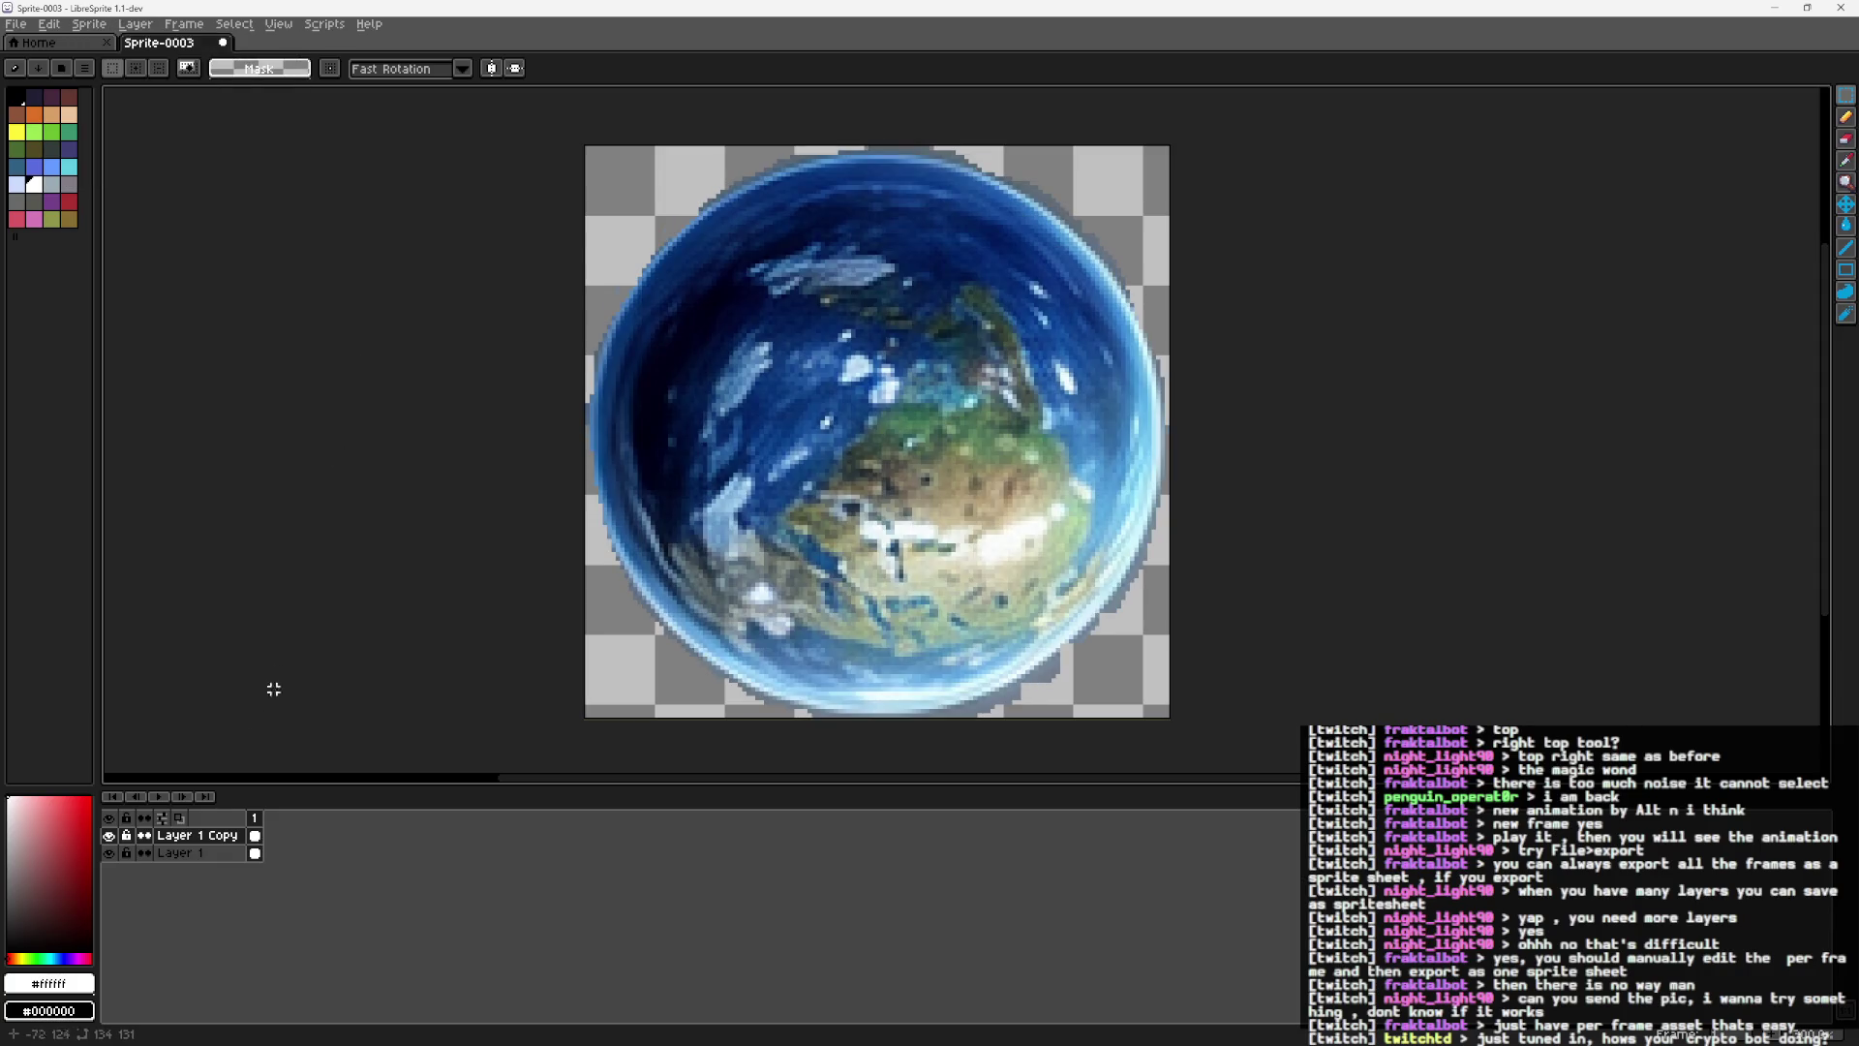
click(108, 853)
click(109, 836)
click(108, 837)
click(112, 838)
click(112, 839)
click(112, 839)
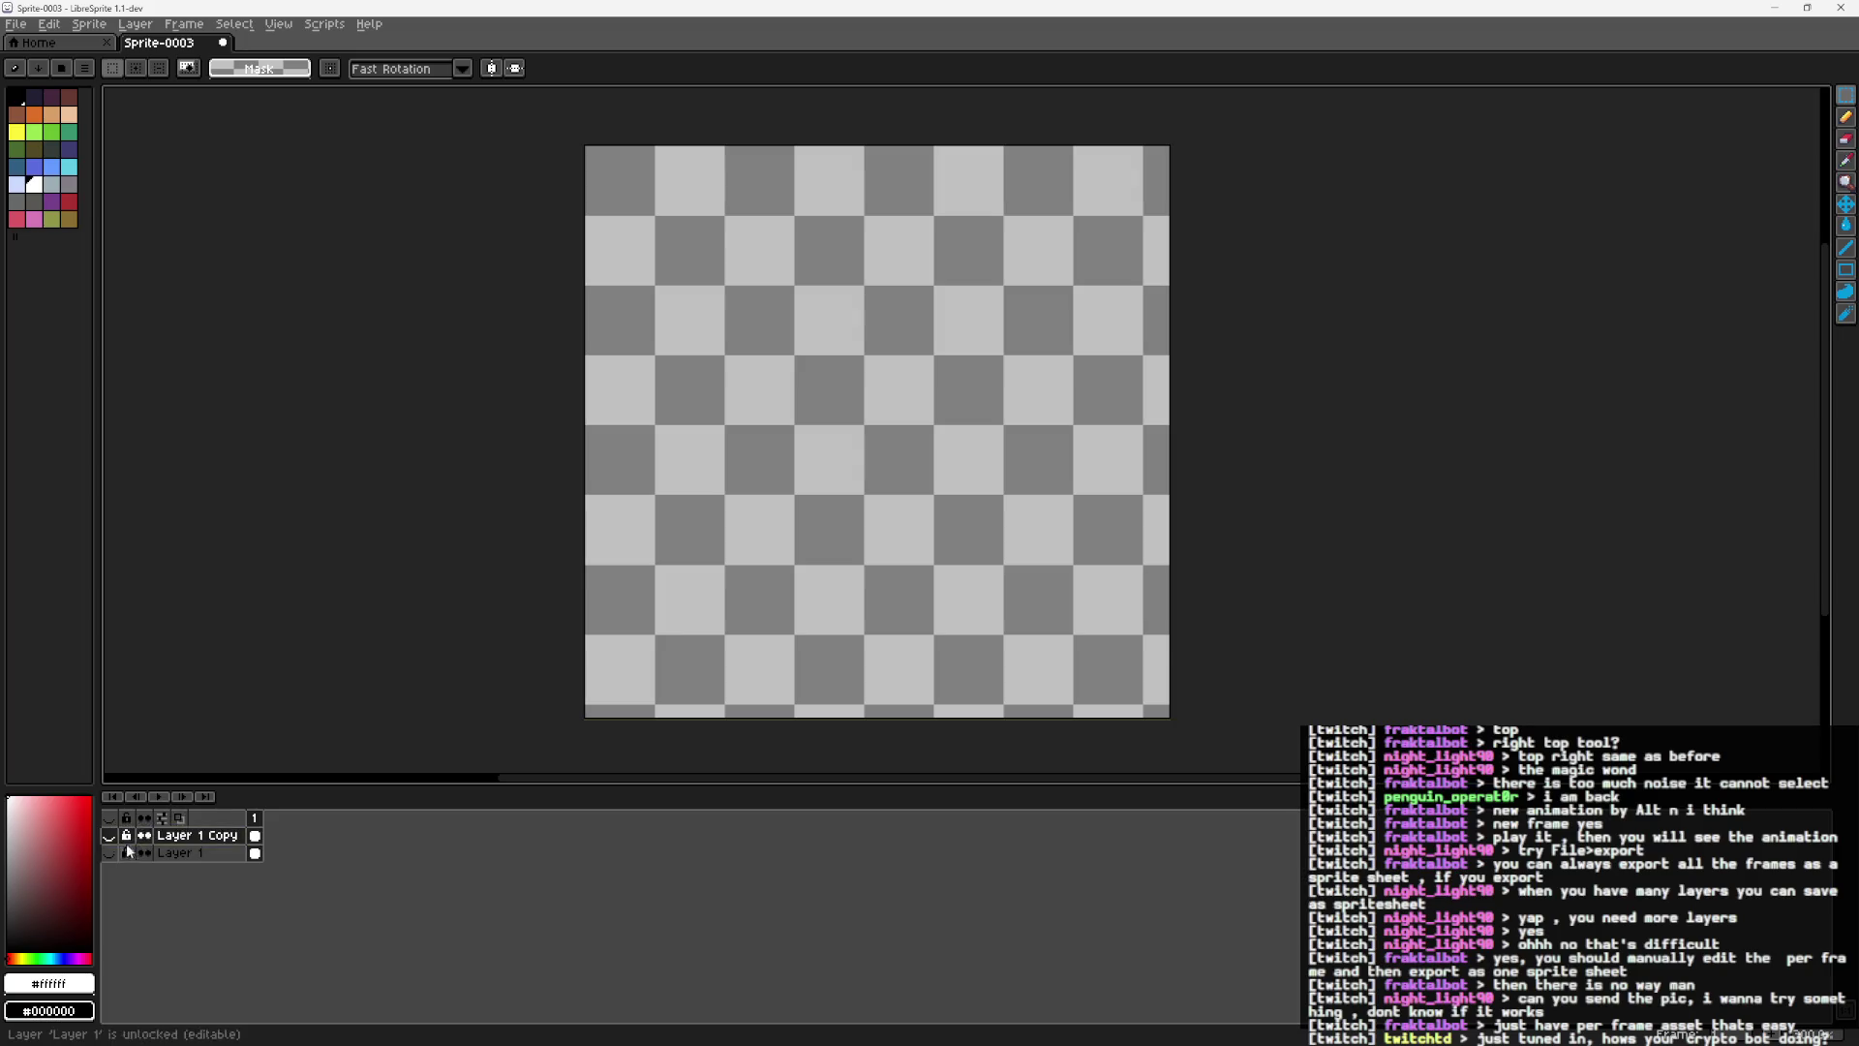
click(110, 838)
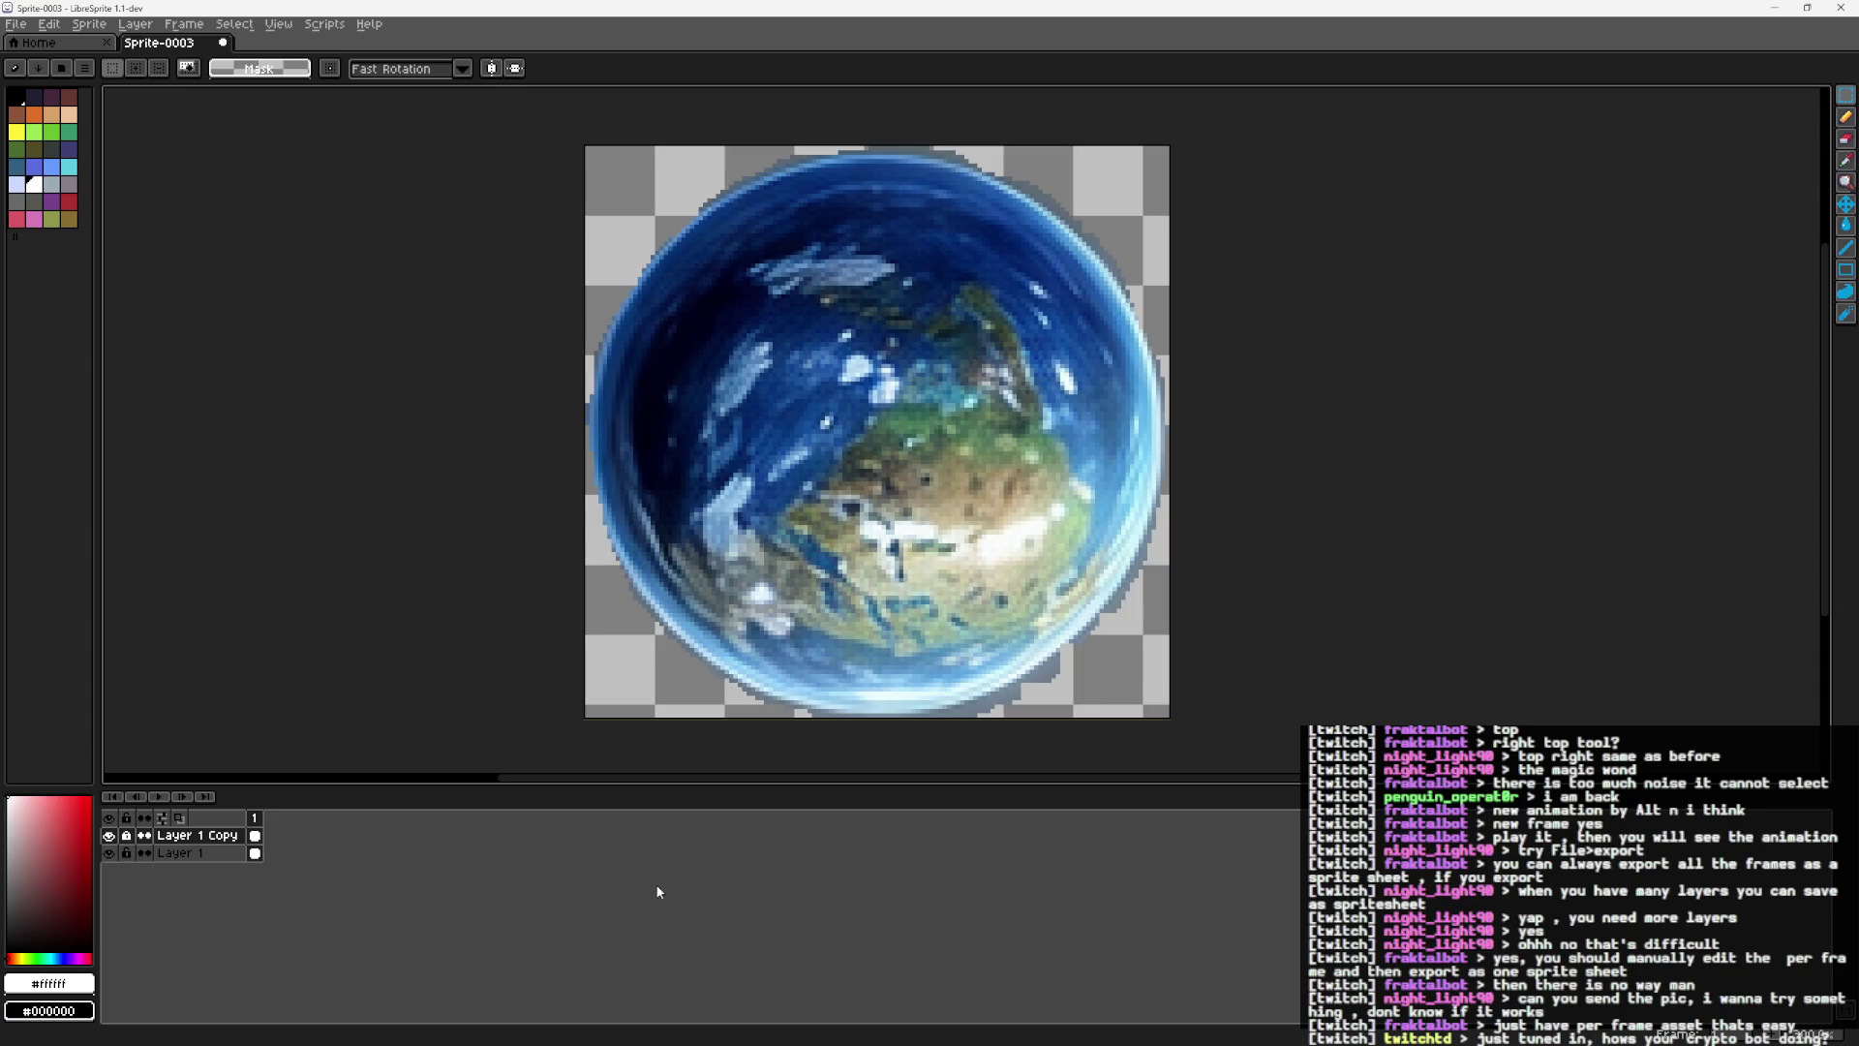
- Search the web for 'automated sprite sheet generator' and open the AutoSprite result
key(alt+Tab)
text(automated sprite sheed ge)
key(BackSpace)
key(BackSpace)
key(BackSpace)
text(t generator)
key(Return)
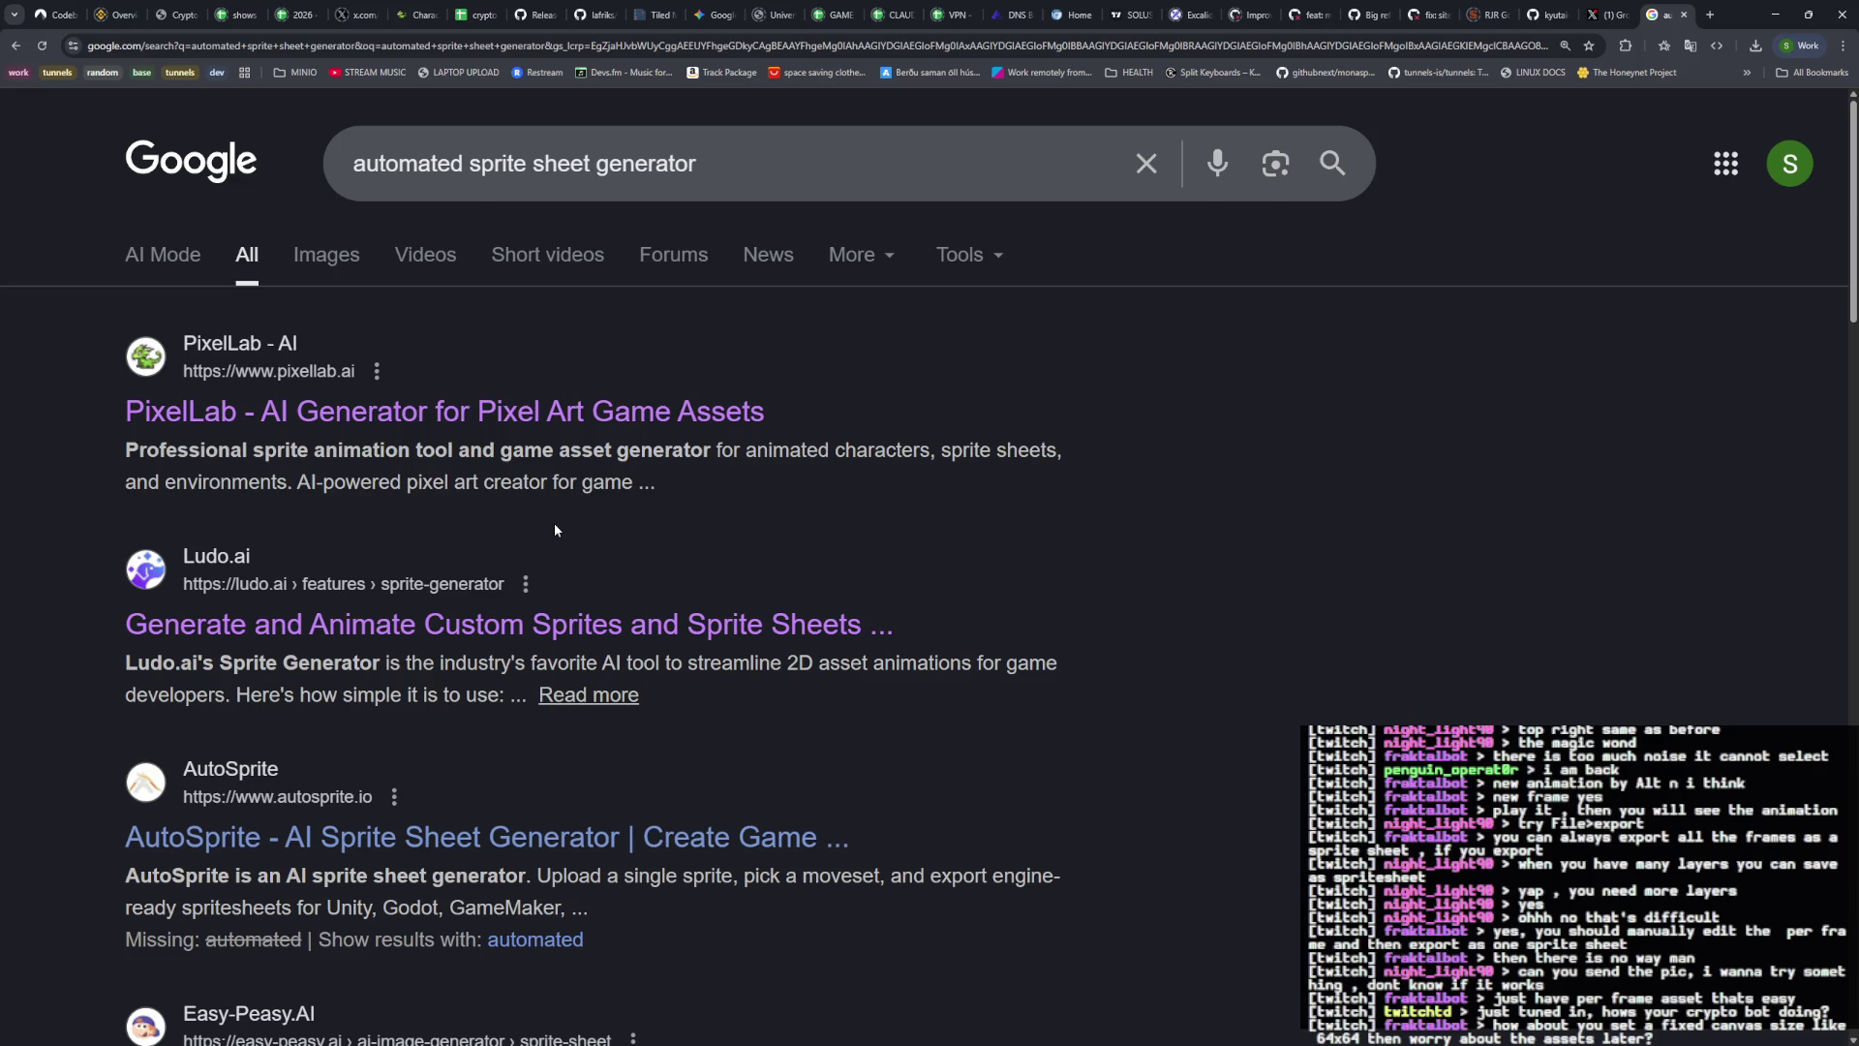
scroll(552, 526, down, 4)
click(411, 399)
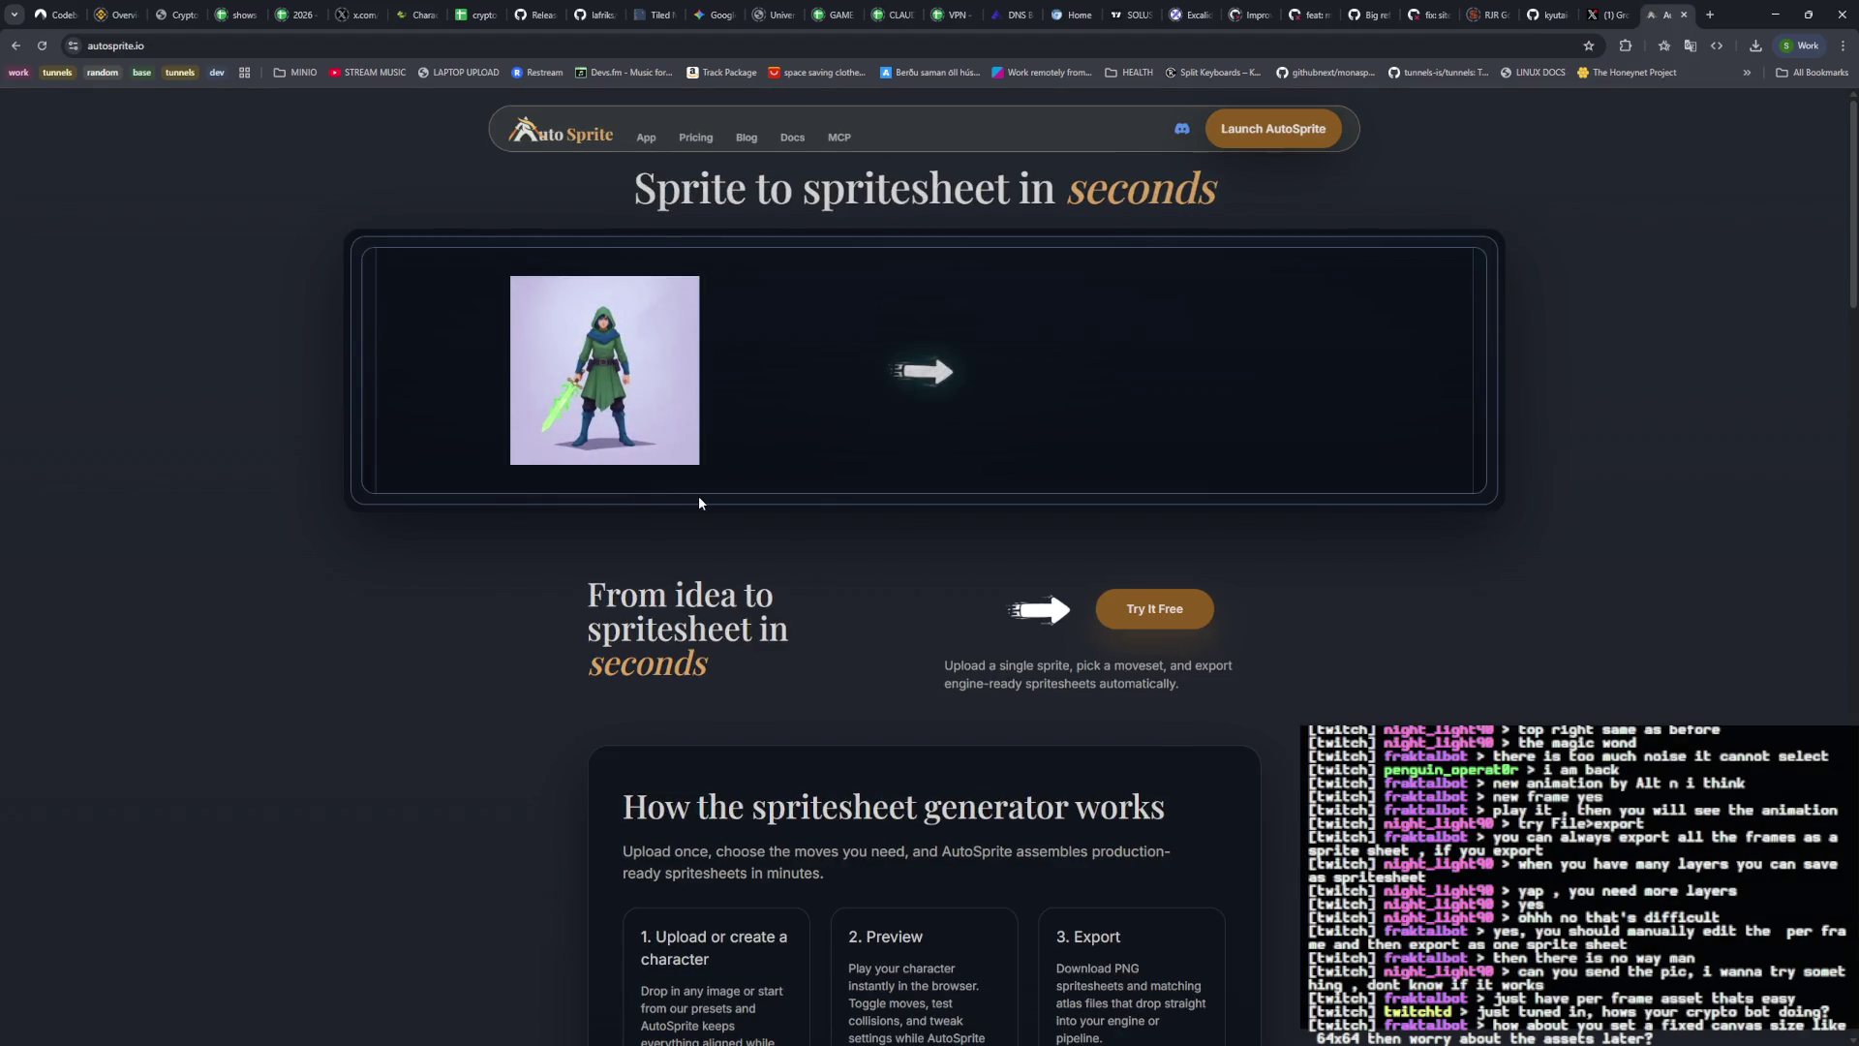
- Sign in to AutoSprite via Try It Free using a Google account
scroll(701, 502, down, 3)
scroll(701, 496, up, 2)
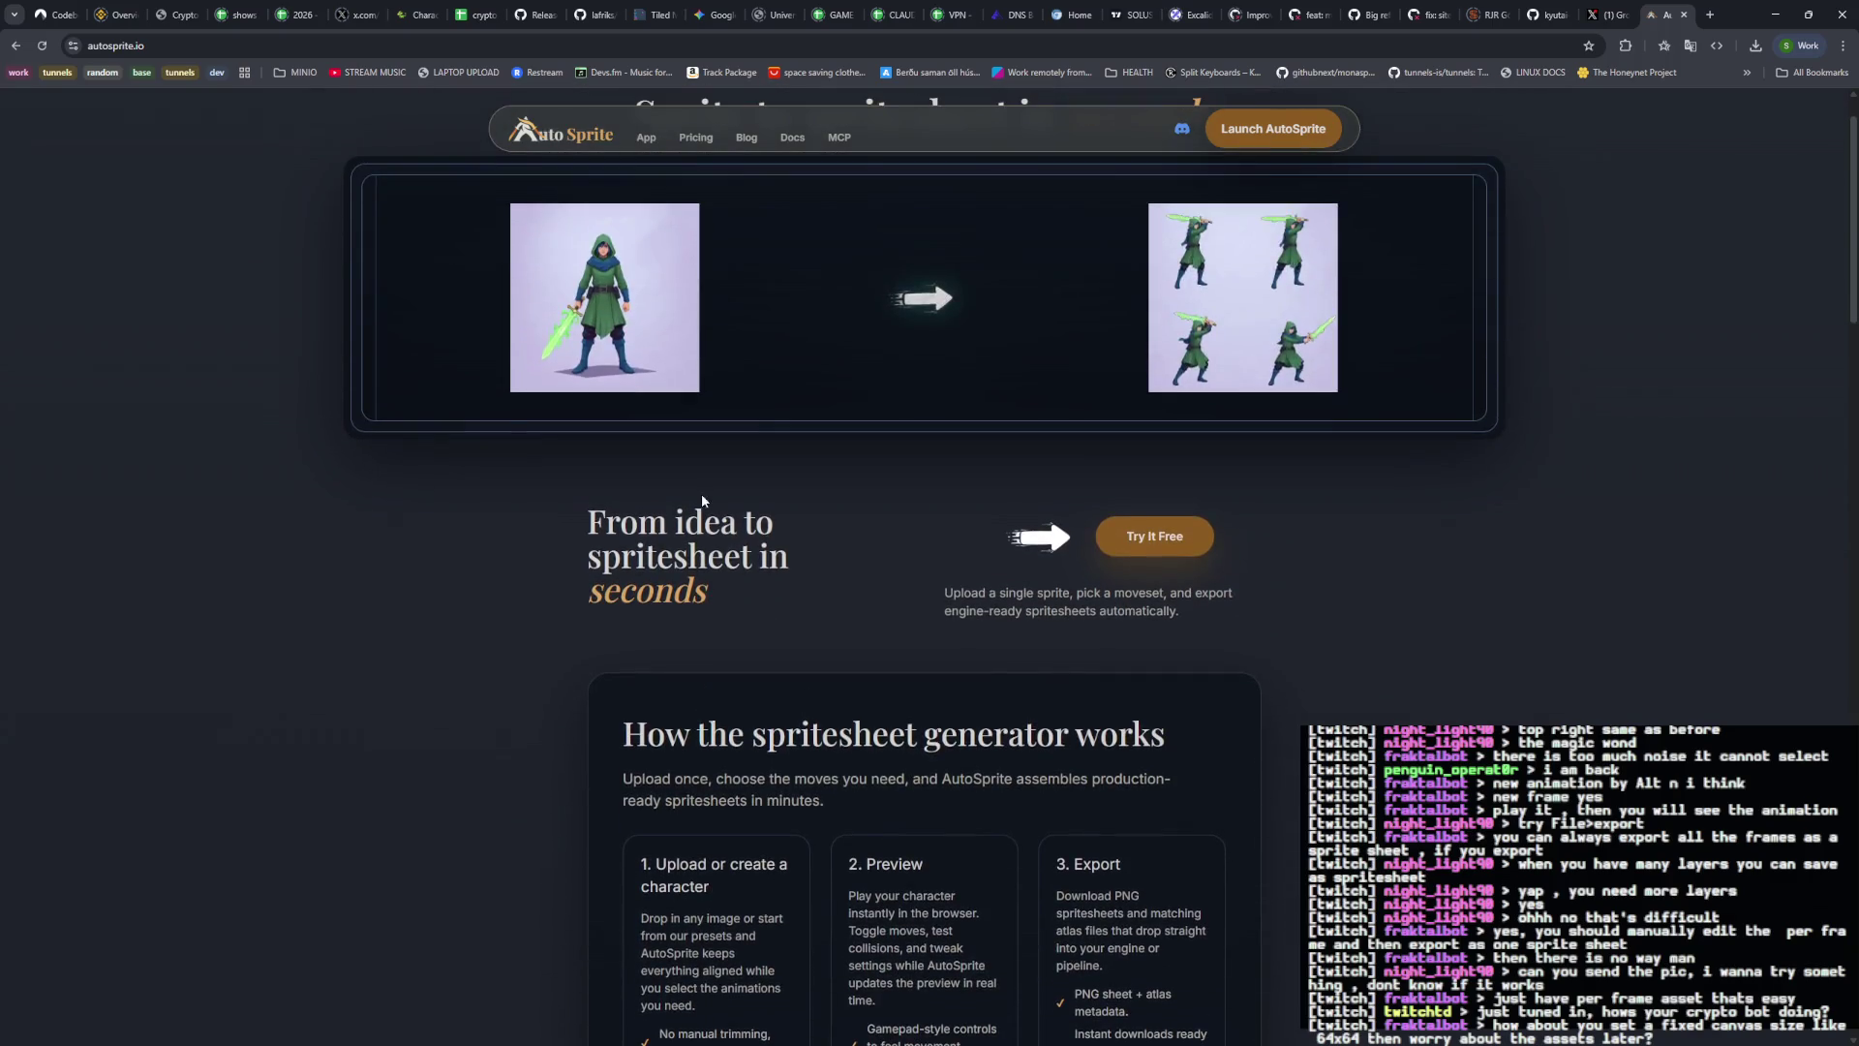
scroll(799, 539, up, 1)
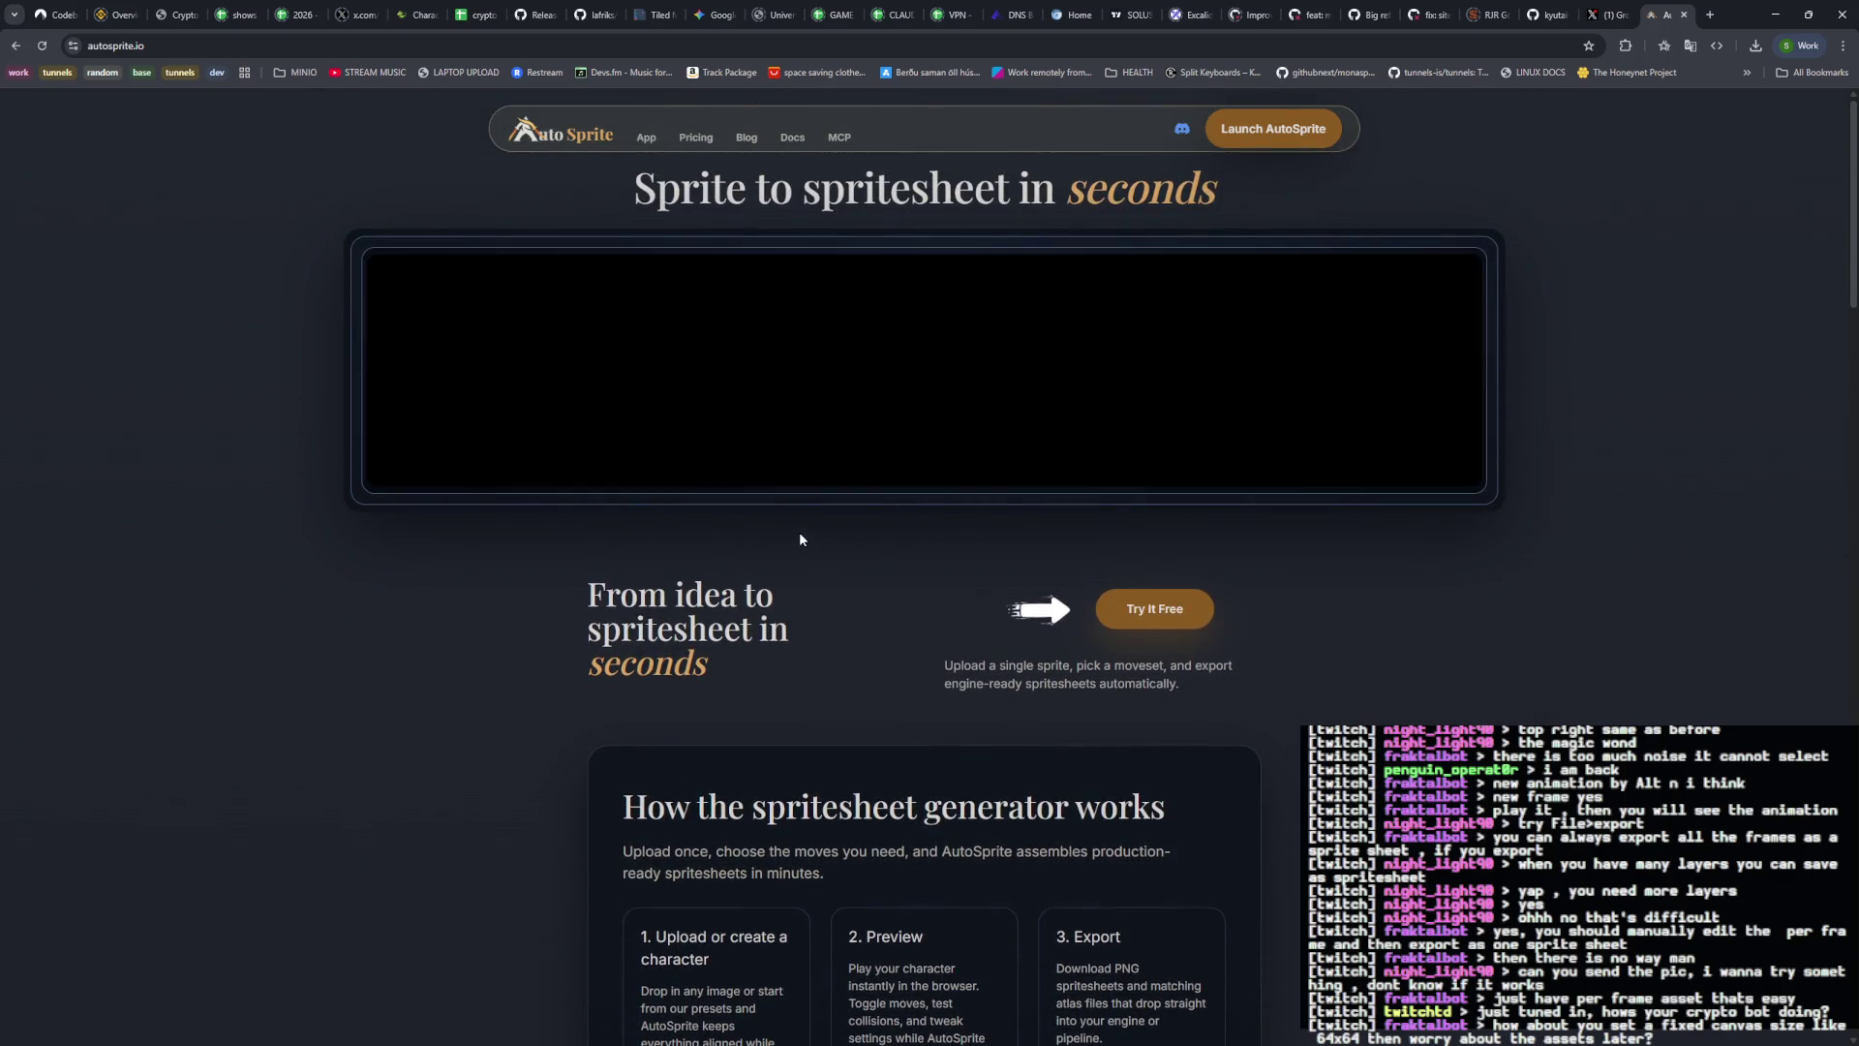
click(904, 616)
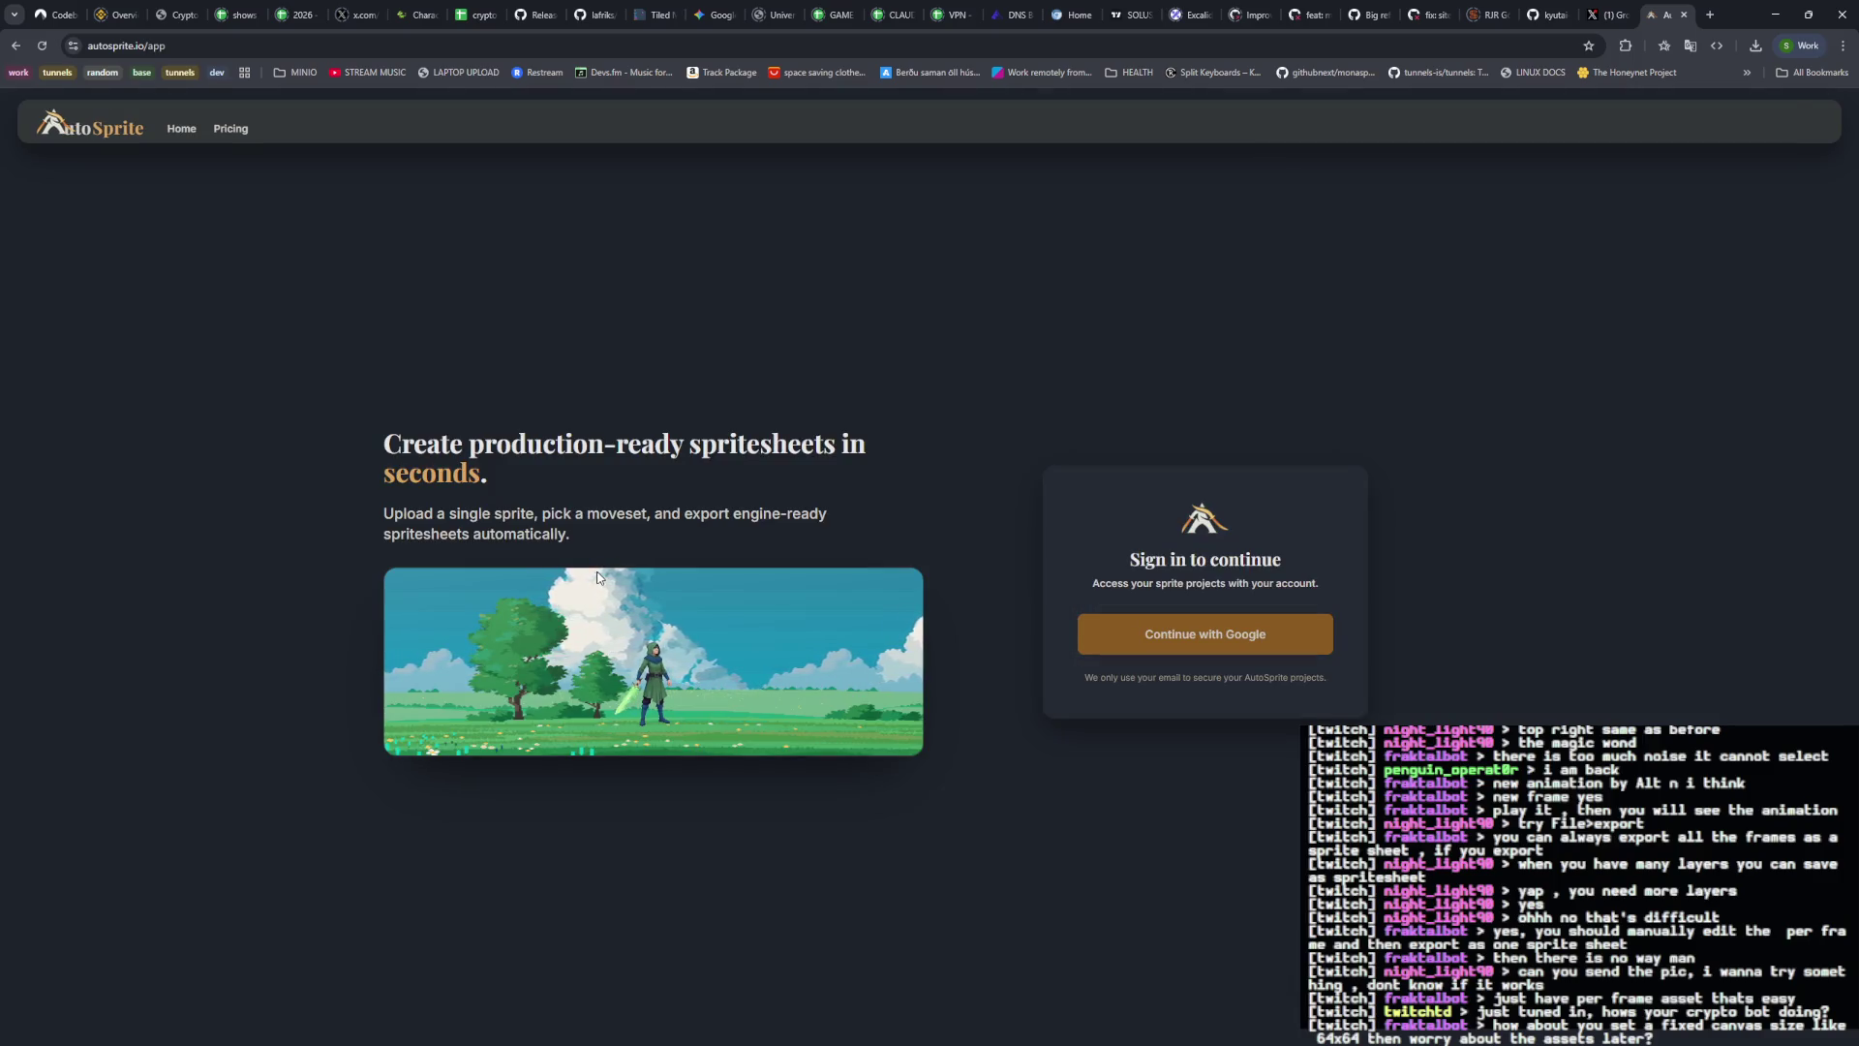
click(1120, 631)
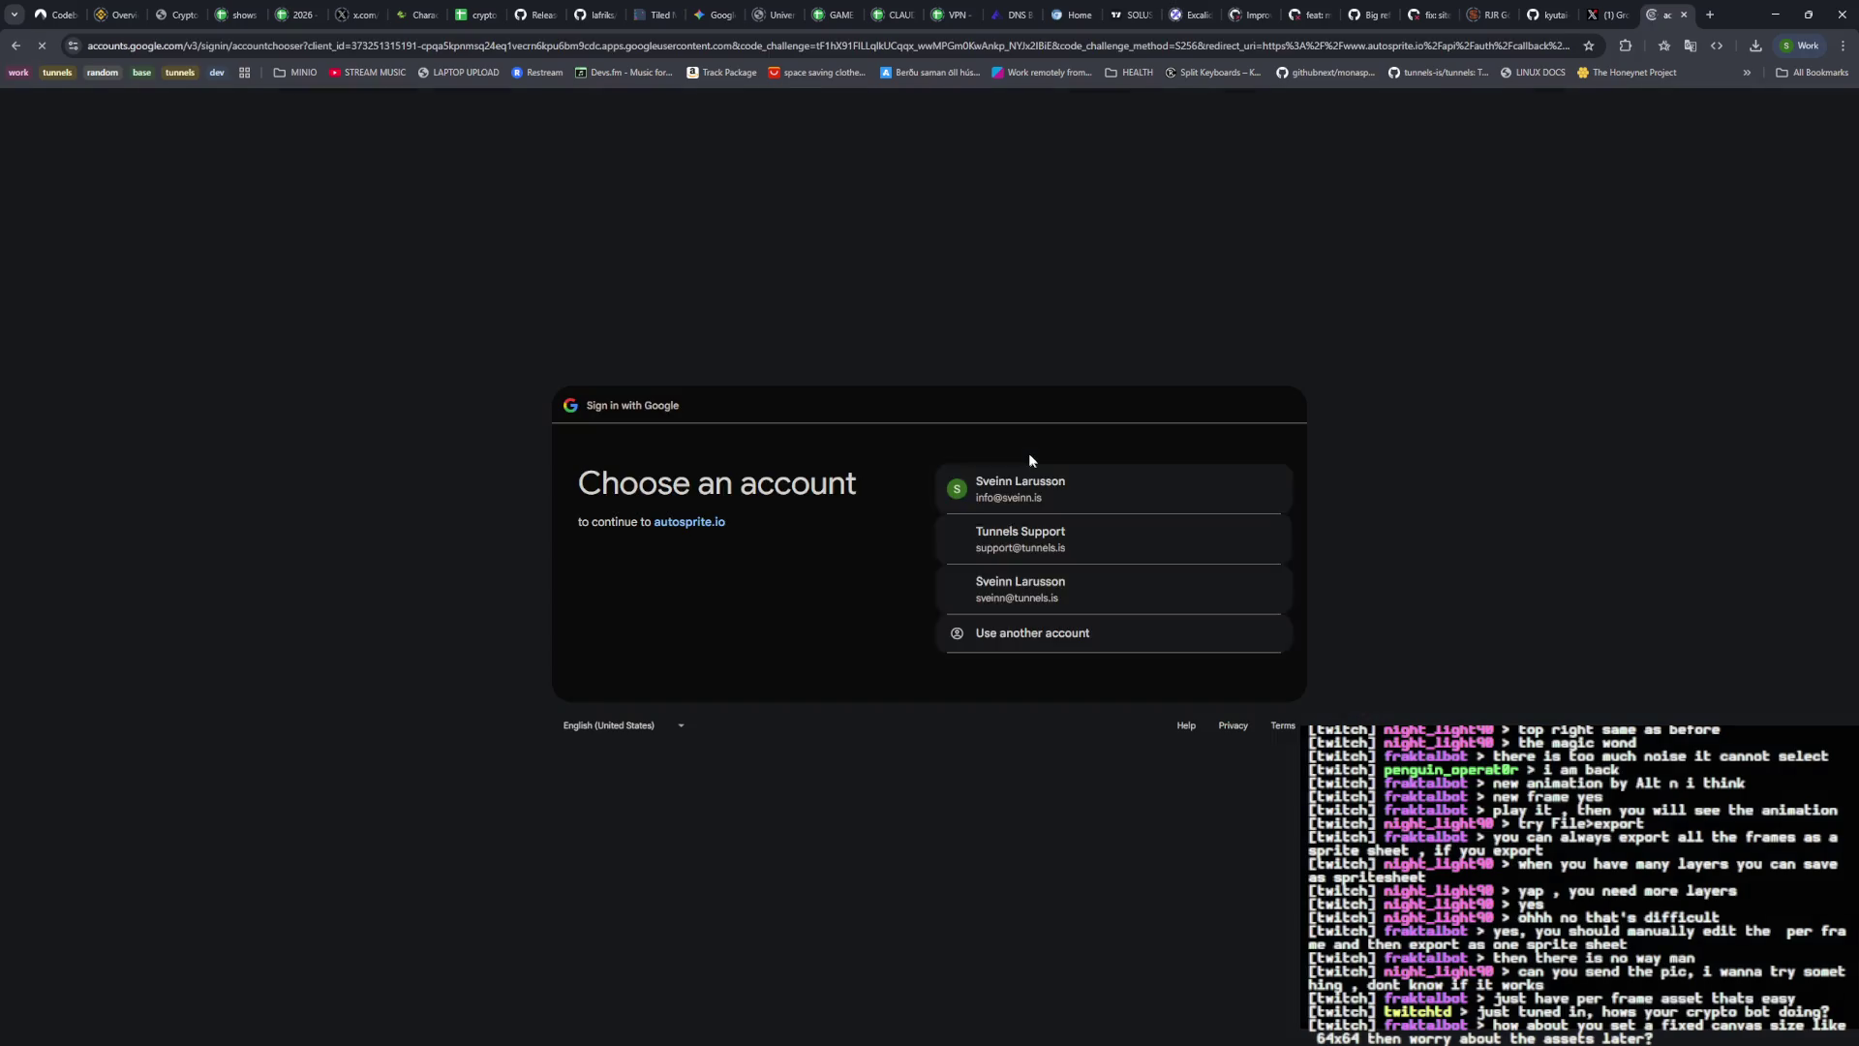
click(1030, 486)
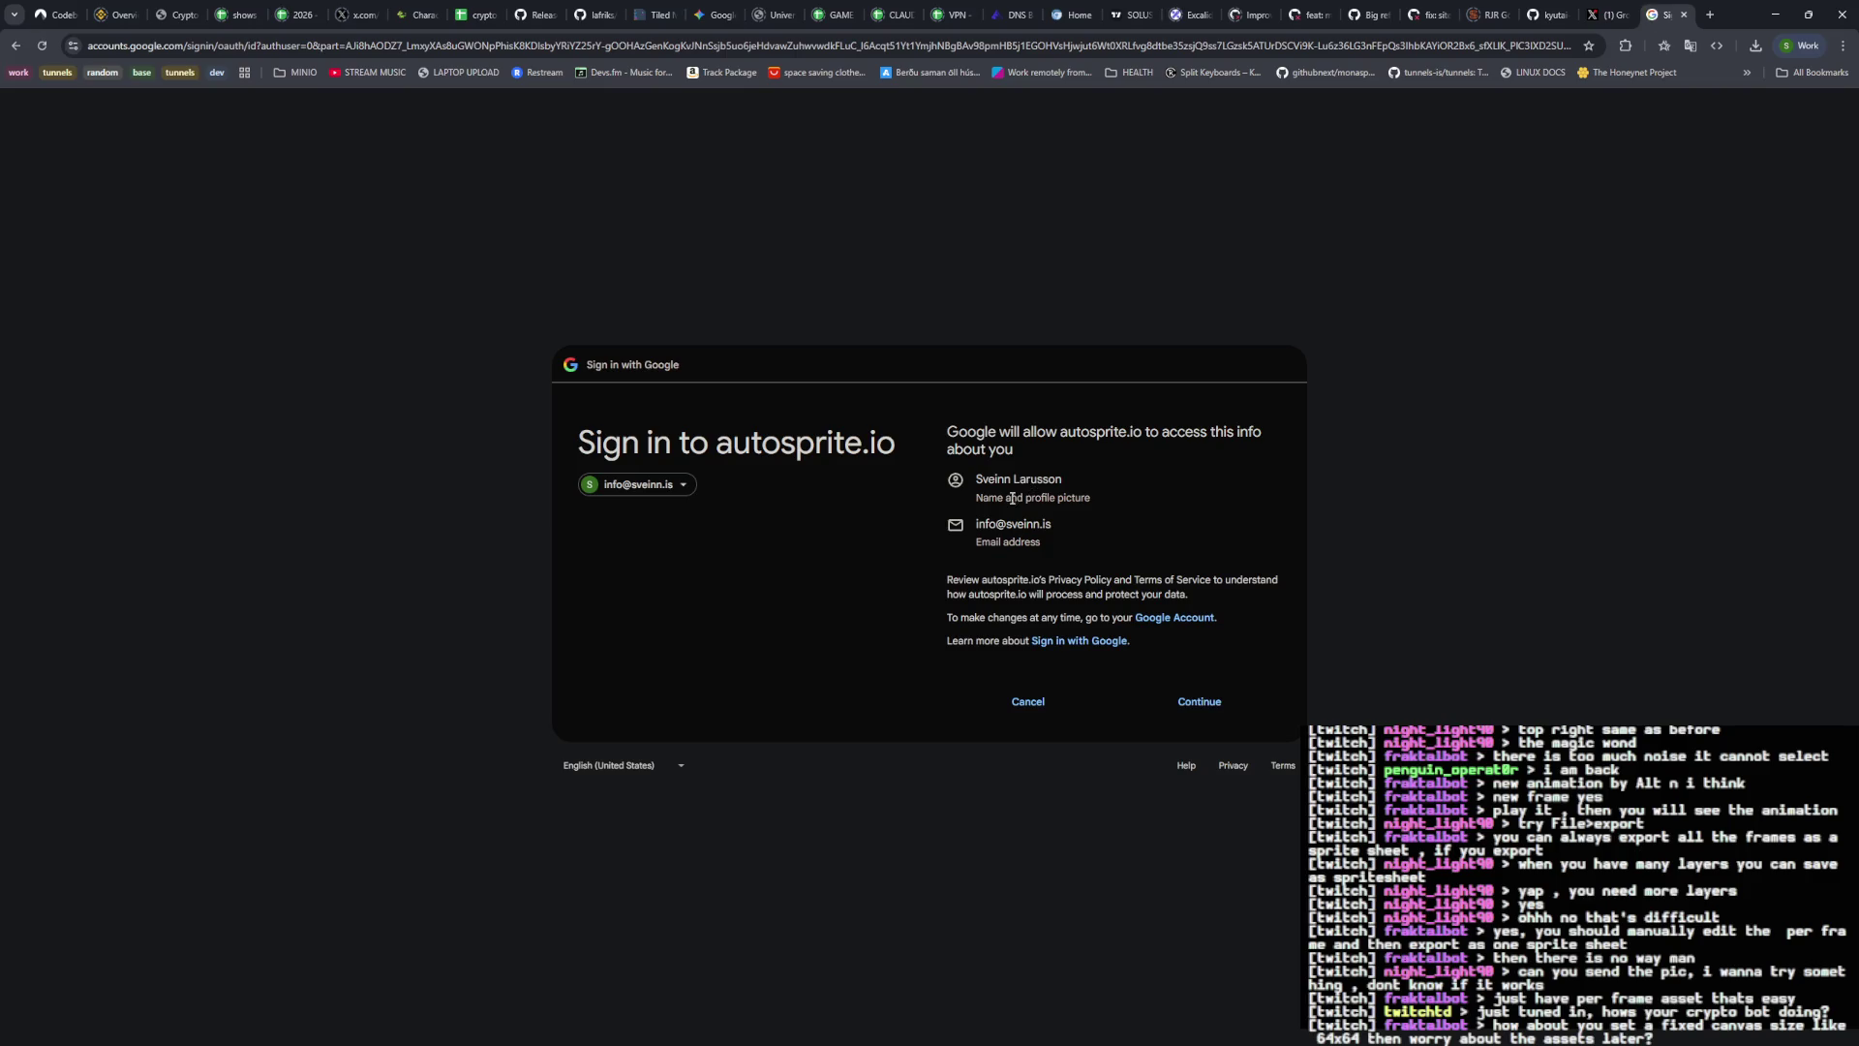
click(1205, 705)
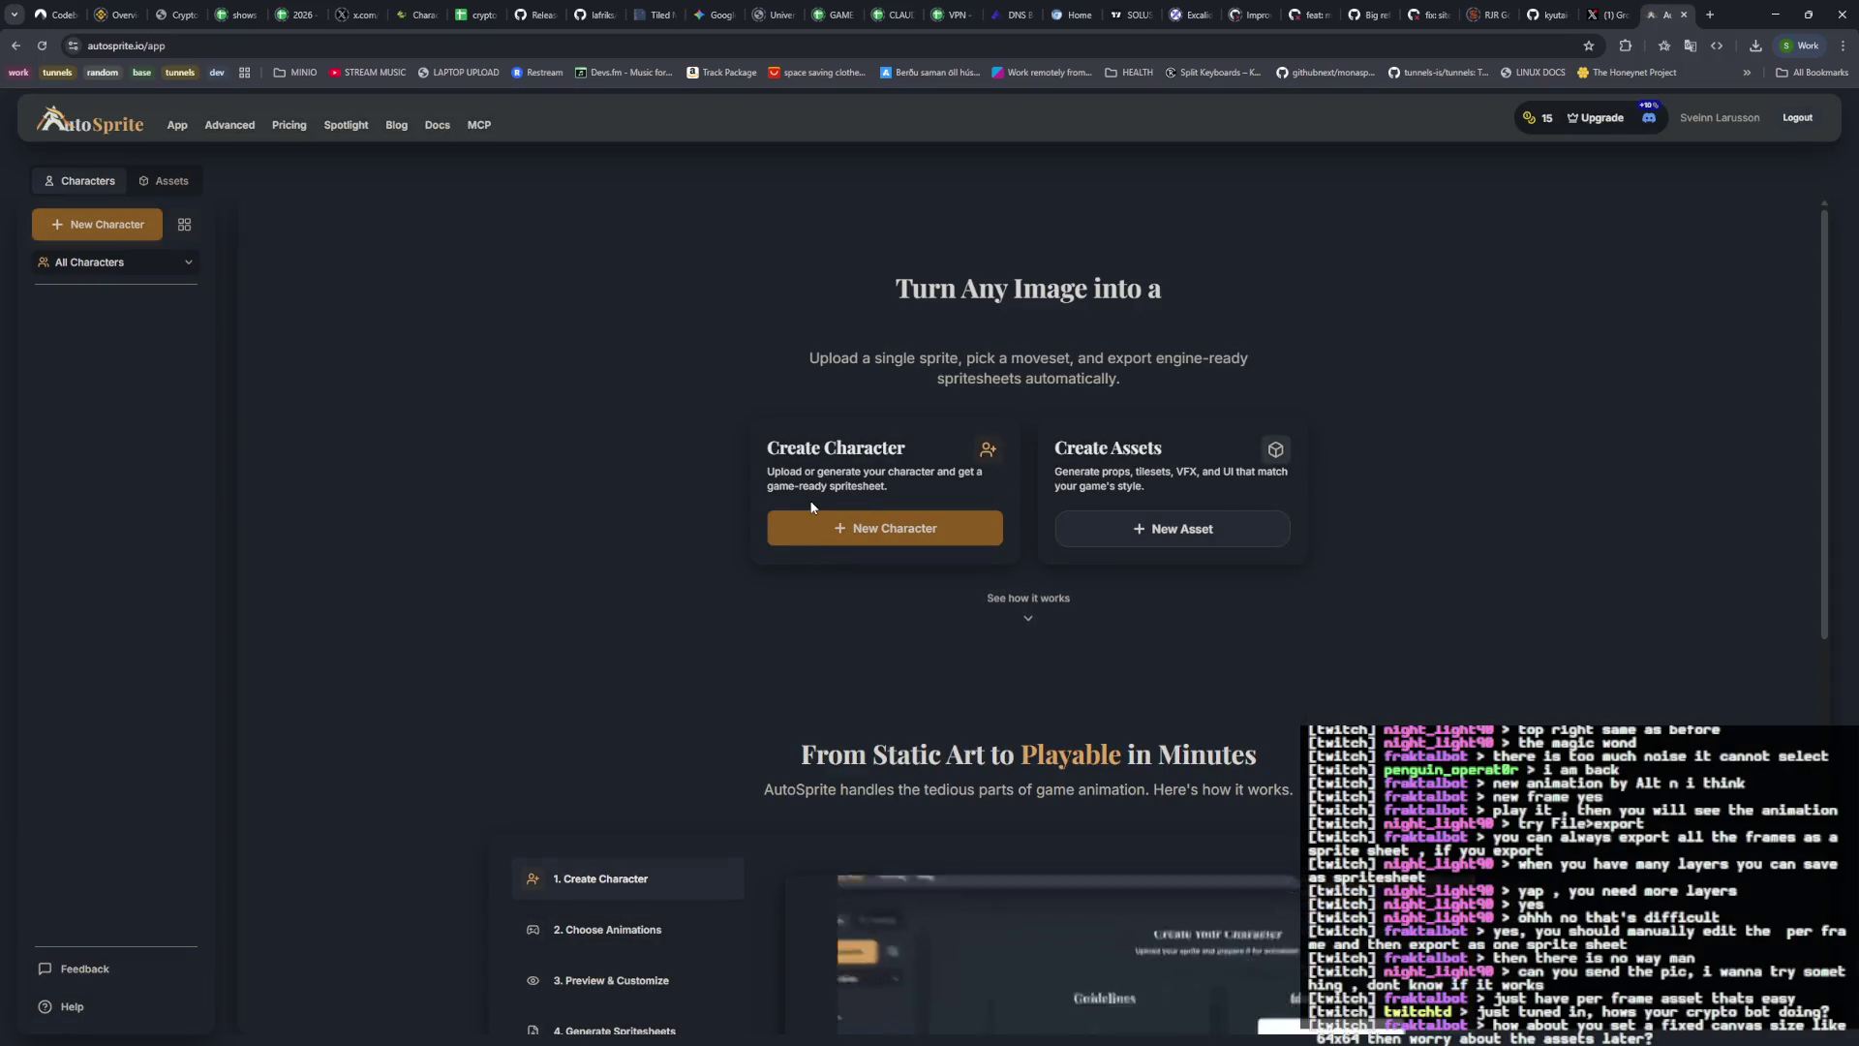
- Start a new AI asset with type Item / Object / VFX / Other and Pixel Art style
click(1187, 530)
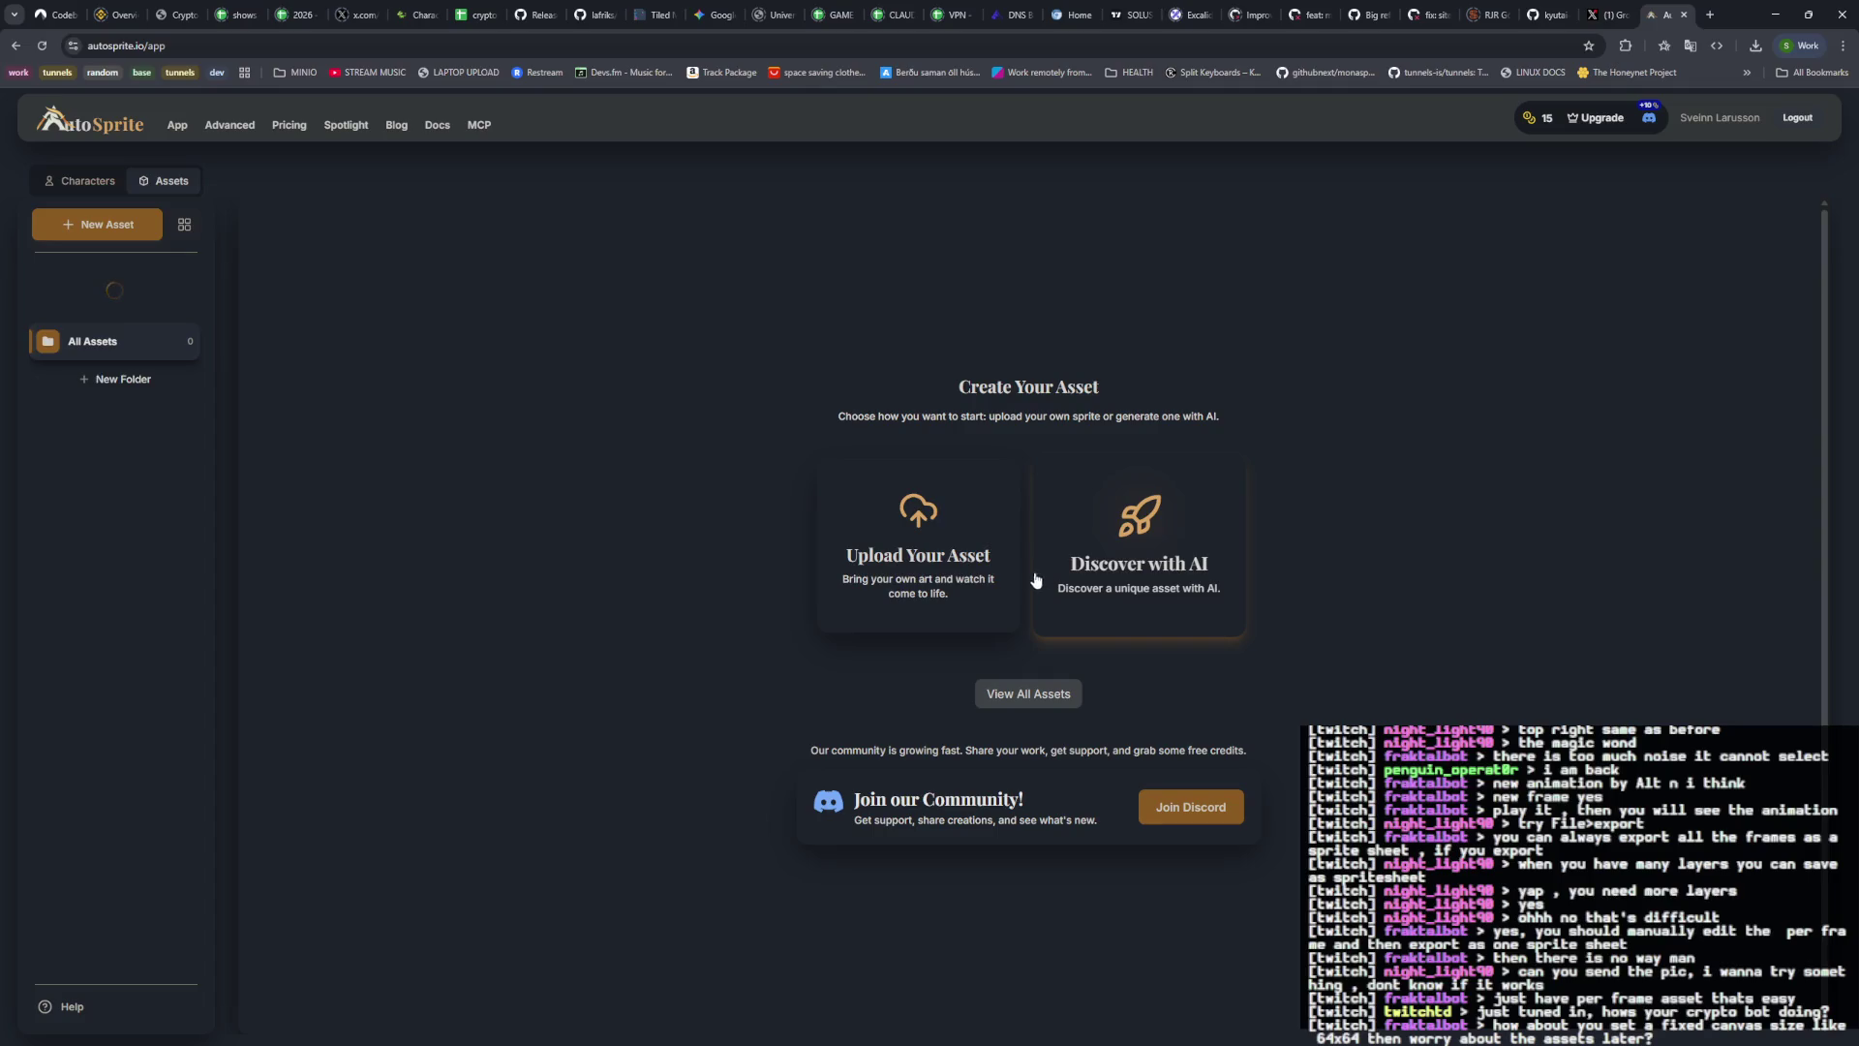
click(1128, 573)
click(814, 332)
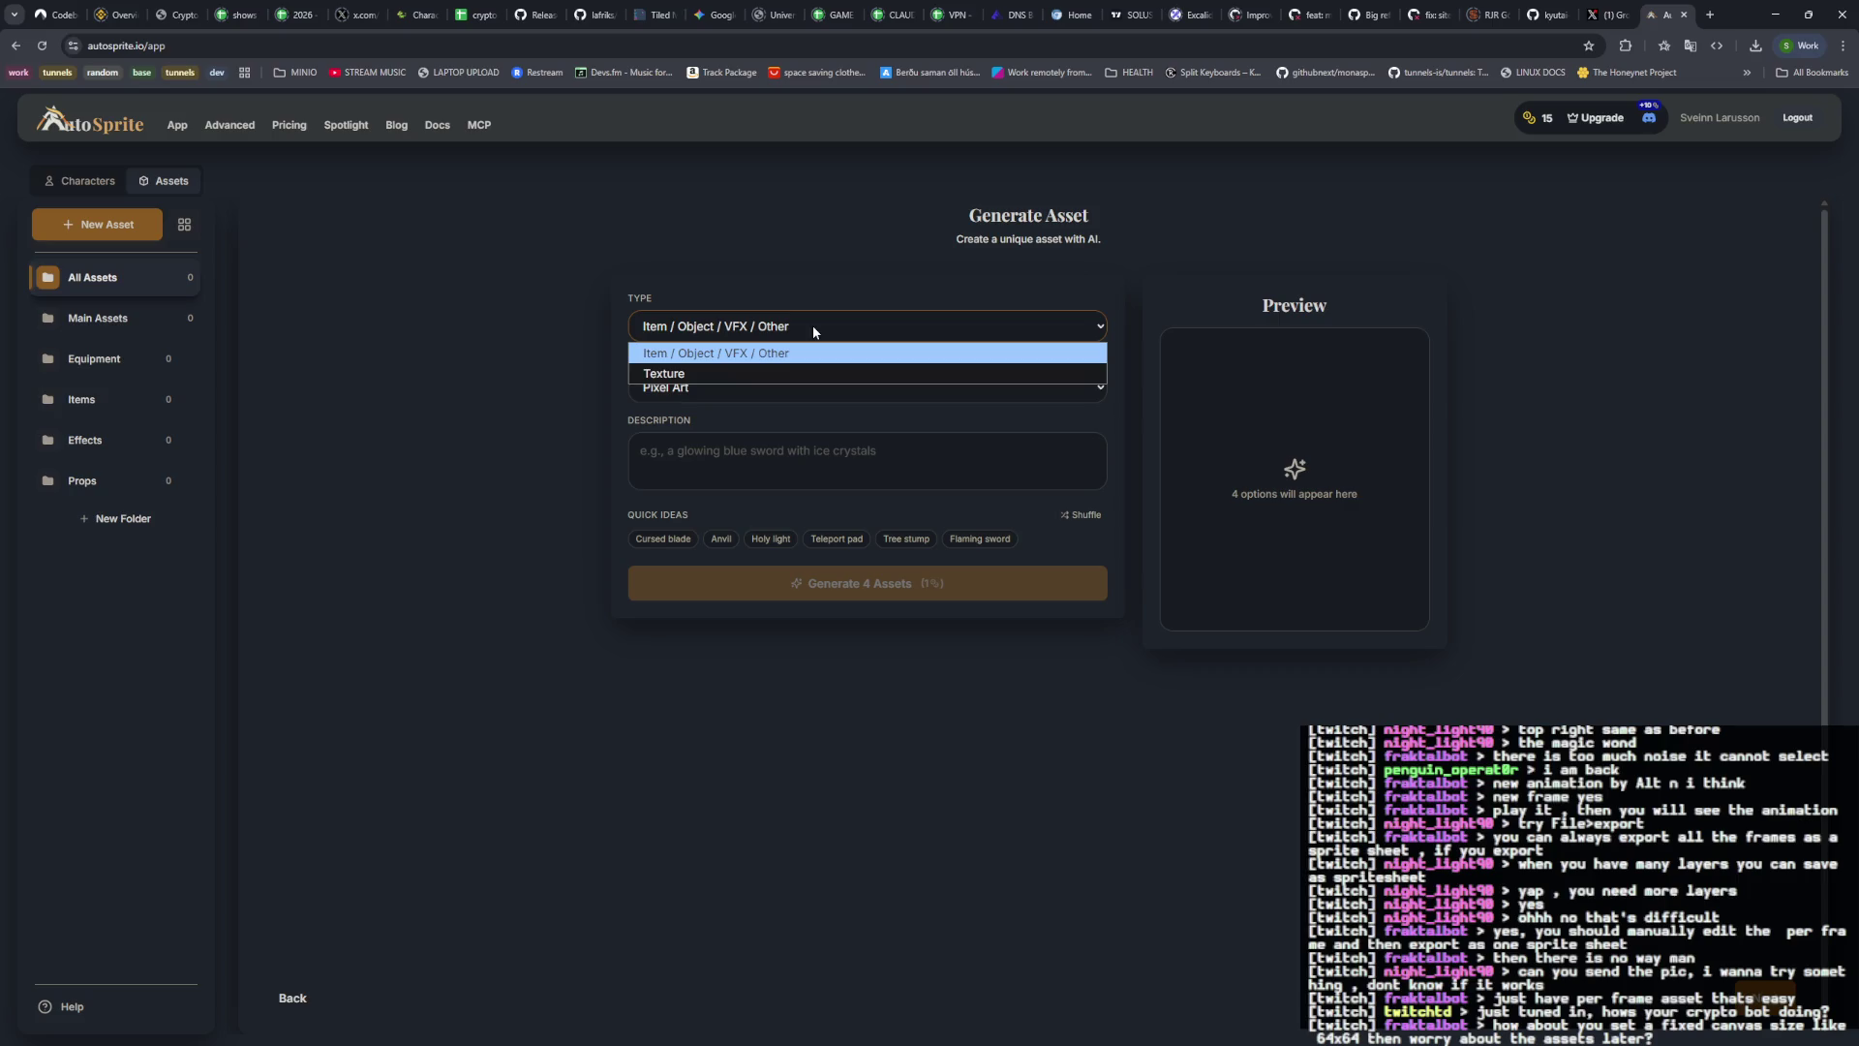
click(813, 332)
click(758, 386)
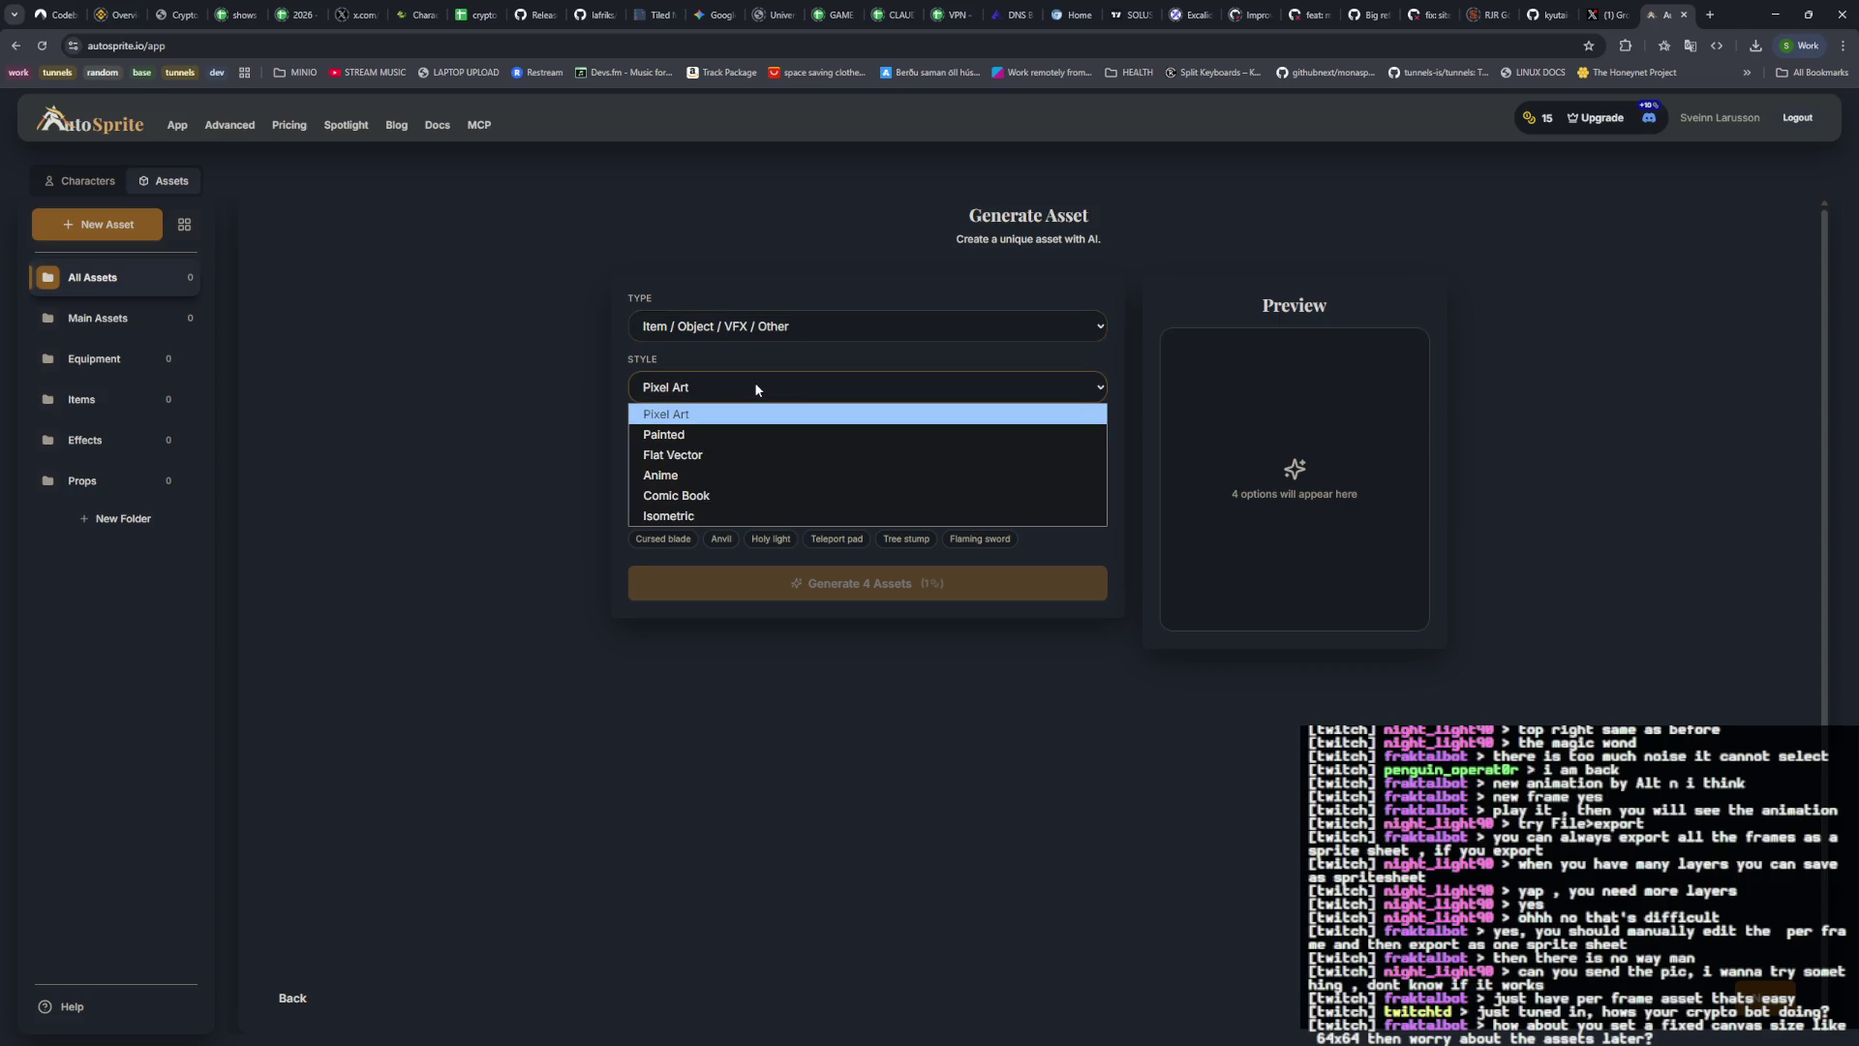
click(755, 387)
- Describe the asset as a floating orb covered in metal plating, glowing through gaps
click(697, 458)
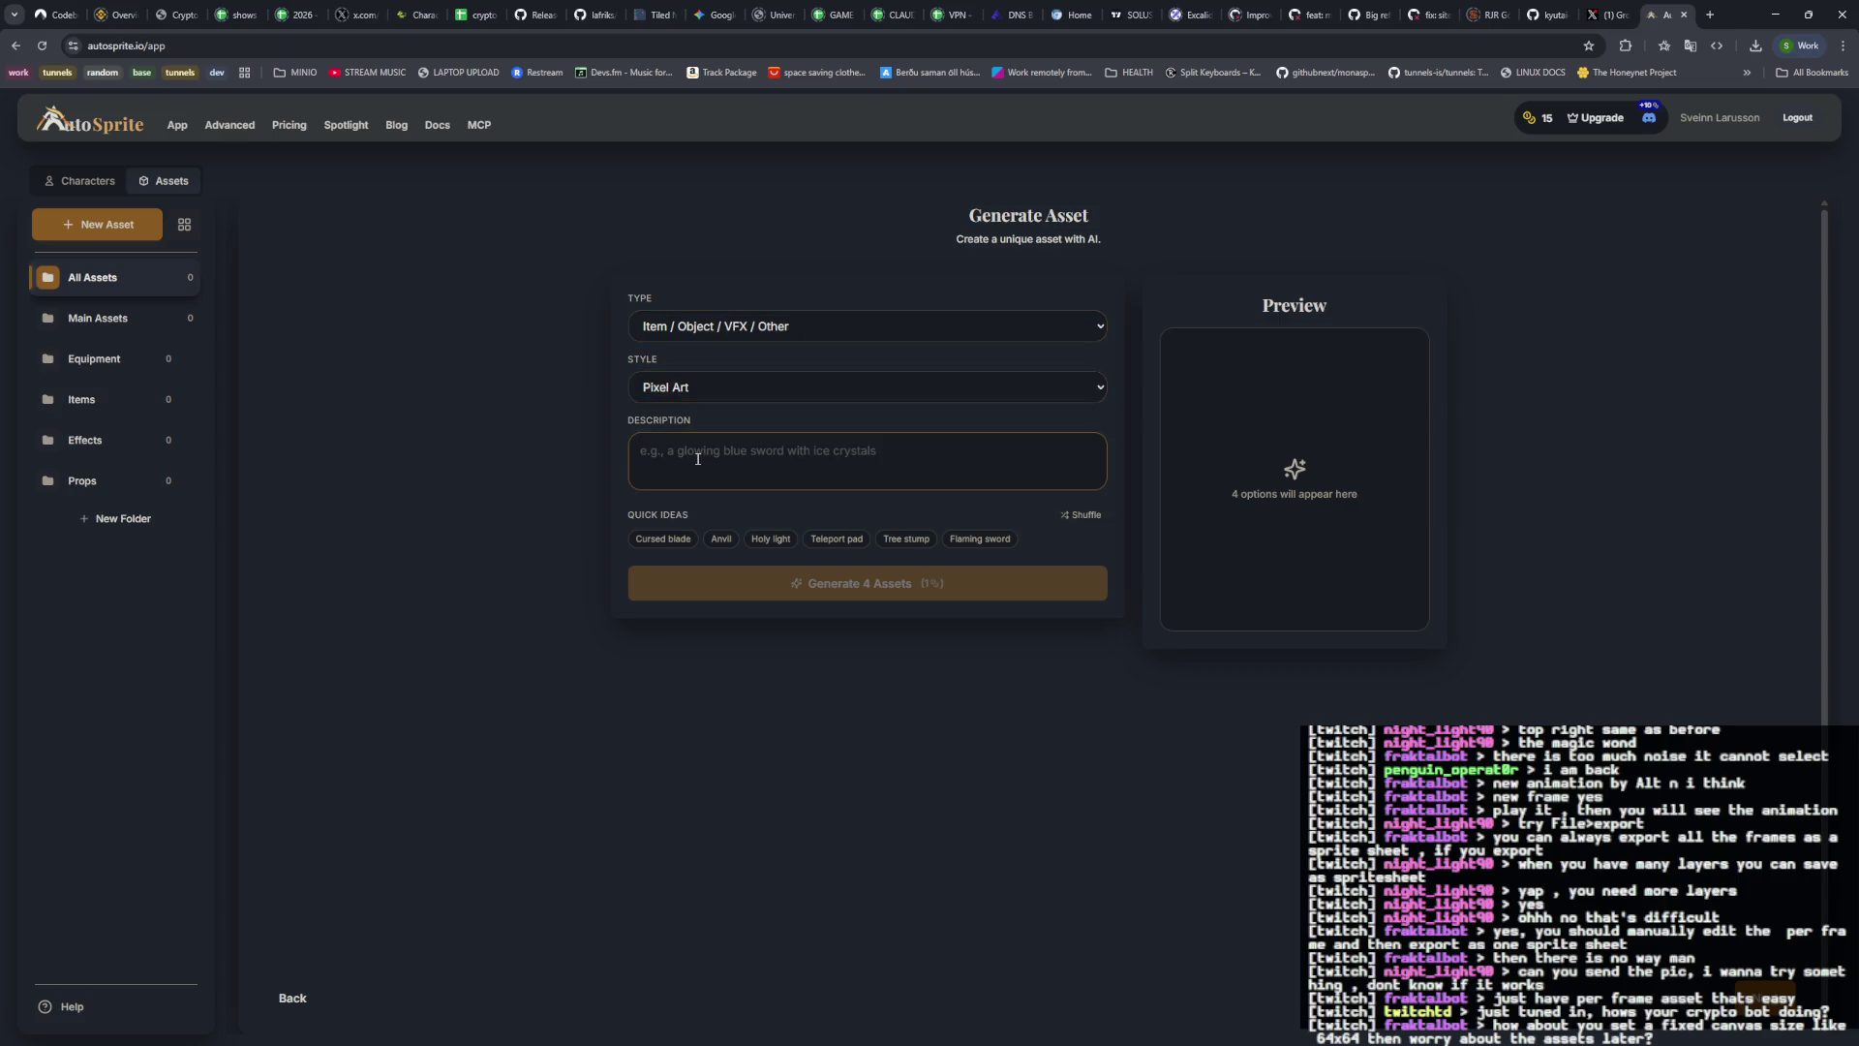
text(A floating met)
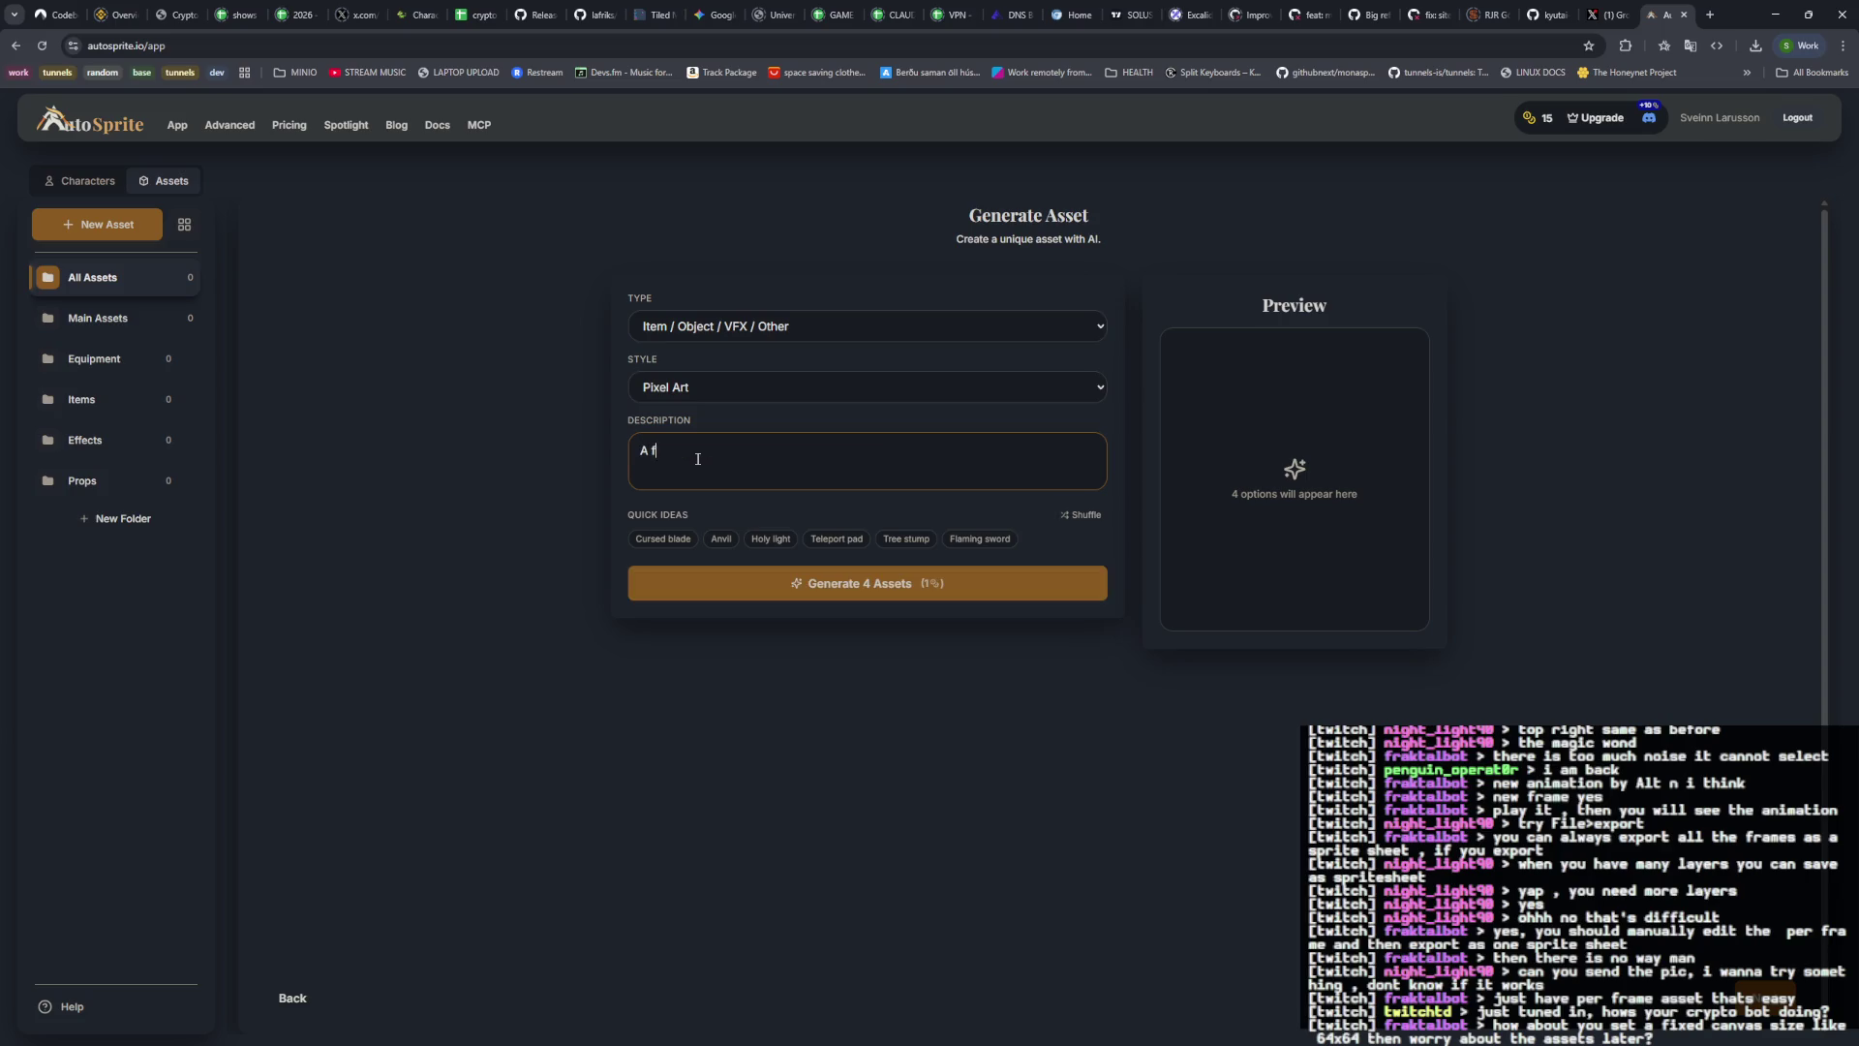
key(BackSpace)
key(BackSpace)
key(BackSpace)
text(orb that looks like it's covere)
text(d in metal p)
text(lating )
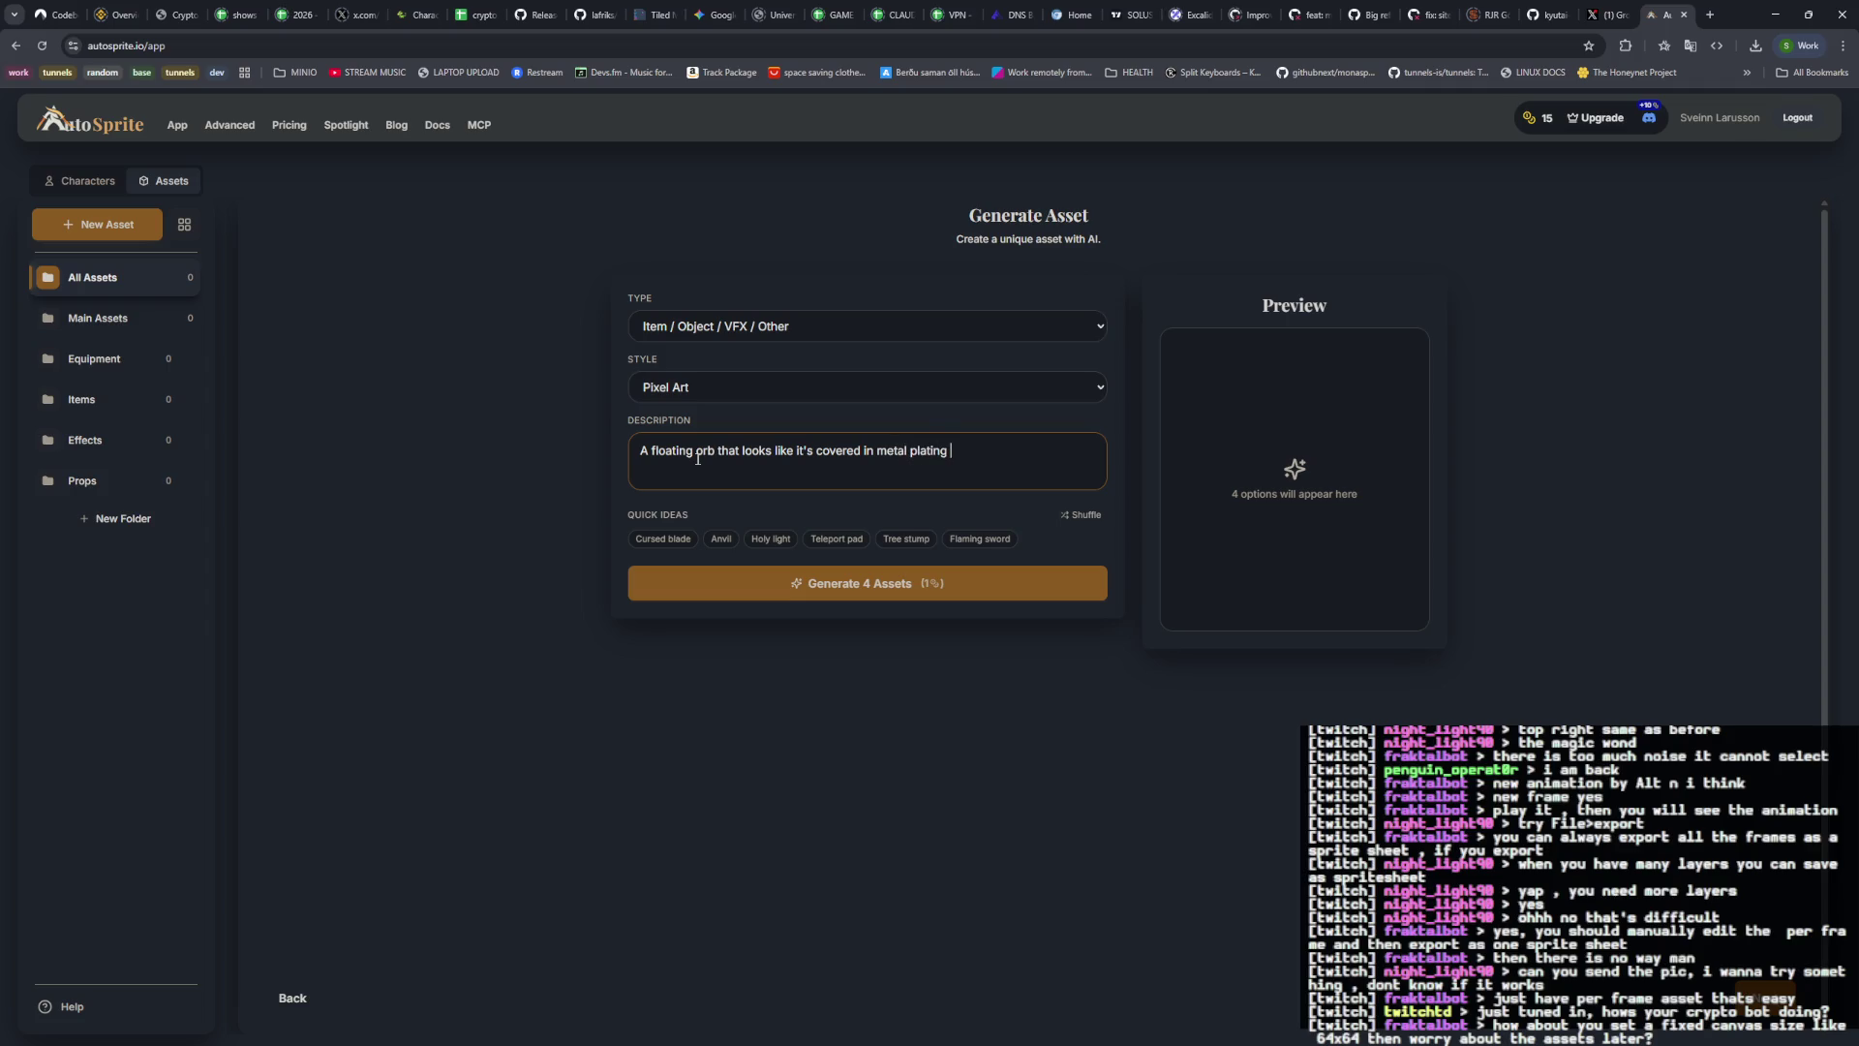
text( the plating have )
text(gapsa)
text( and from within )
text(the gaps ther)
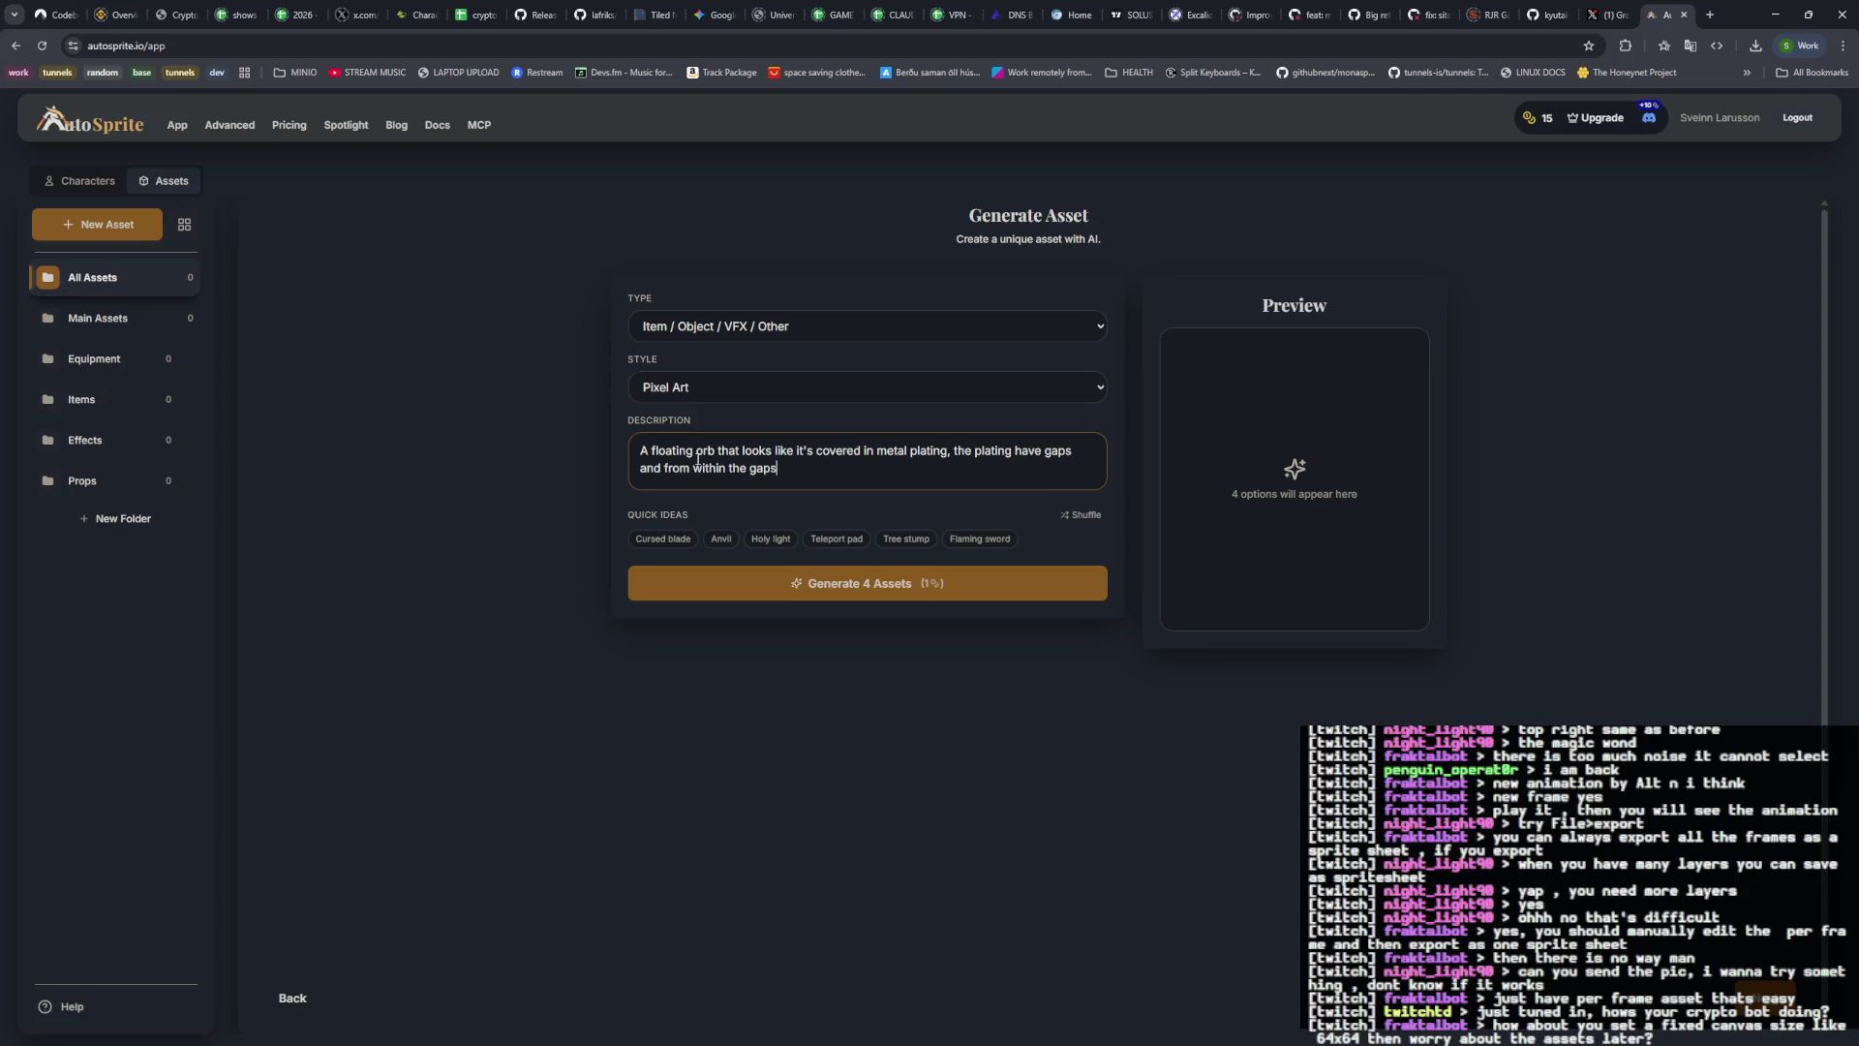
text(e is a red glow)
- Generate four pixel-art orb options, retrying after the first attempt fails
click(830, 591)
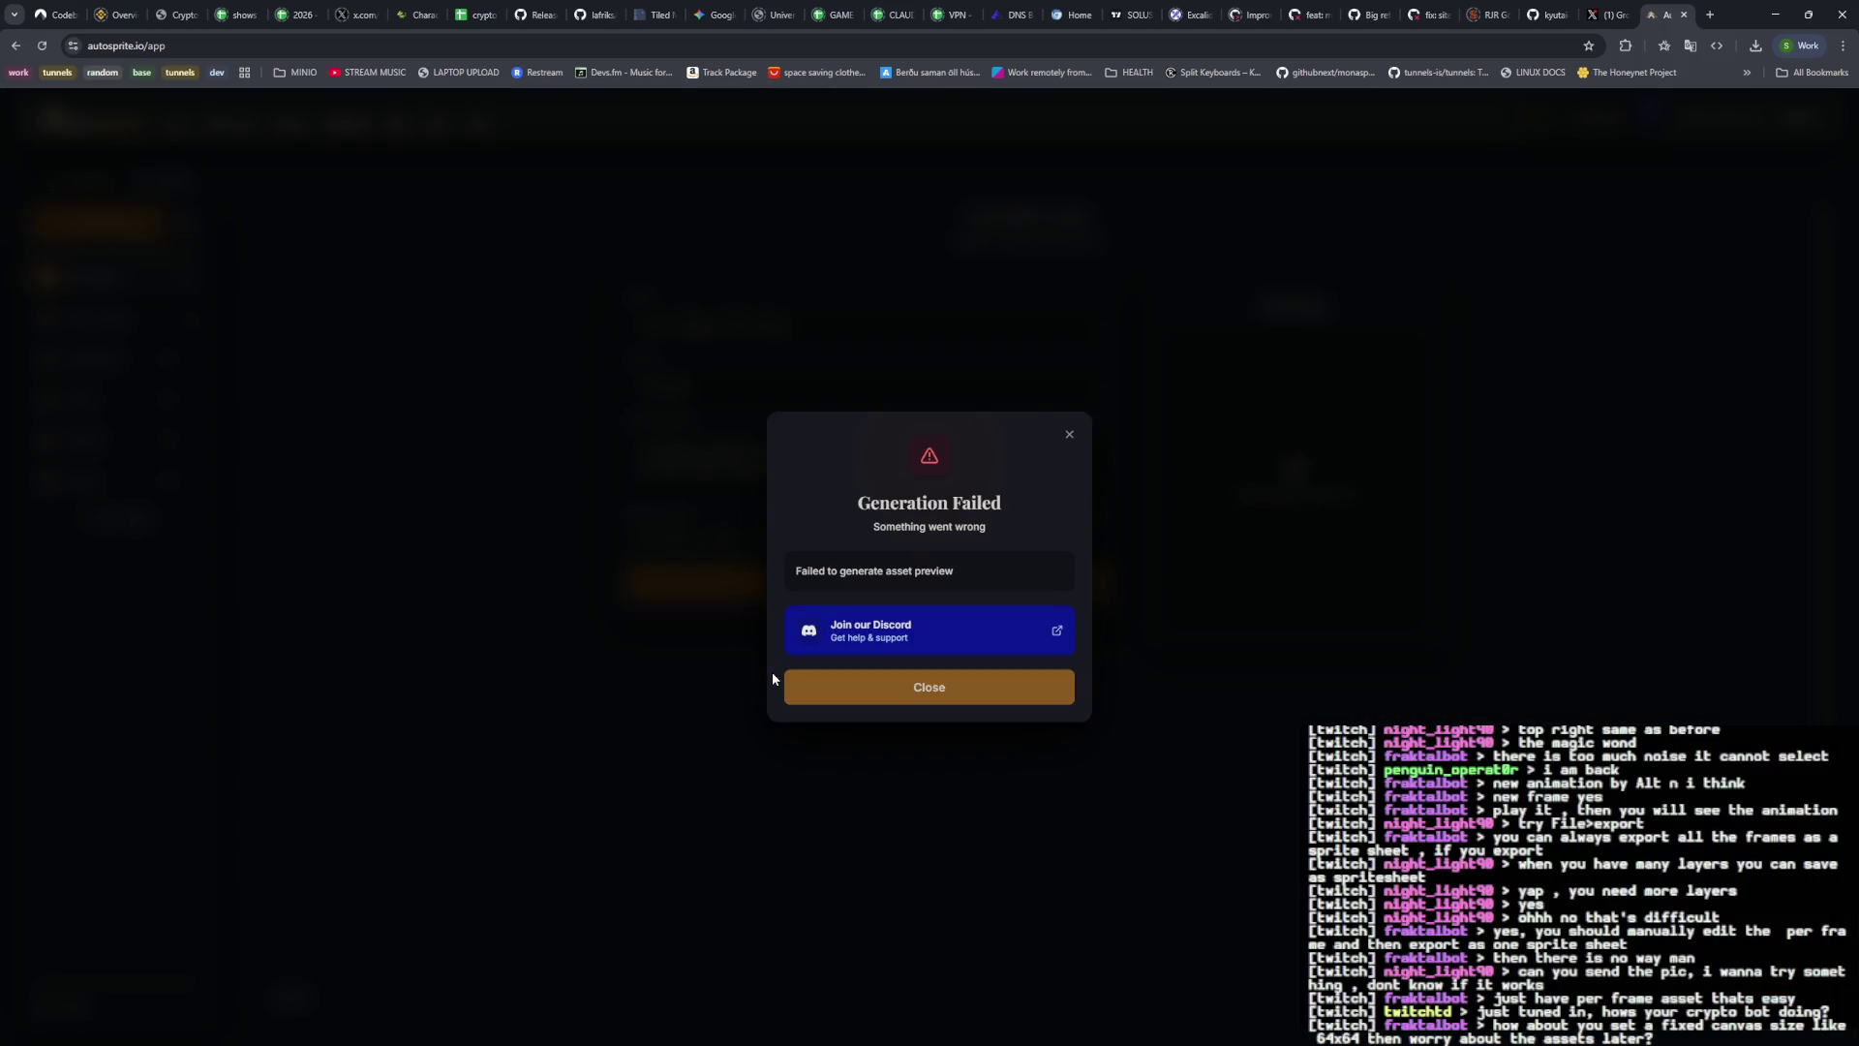
click(903, 693)
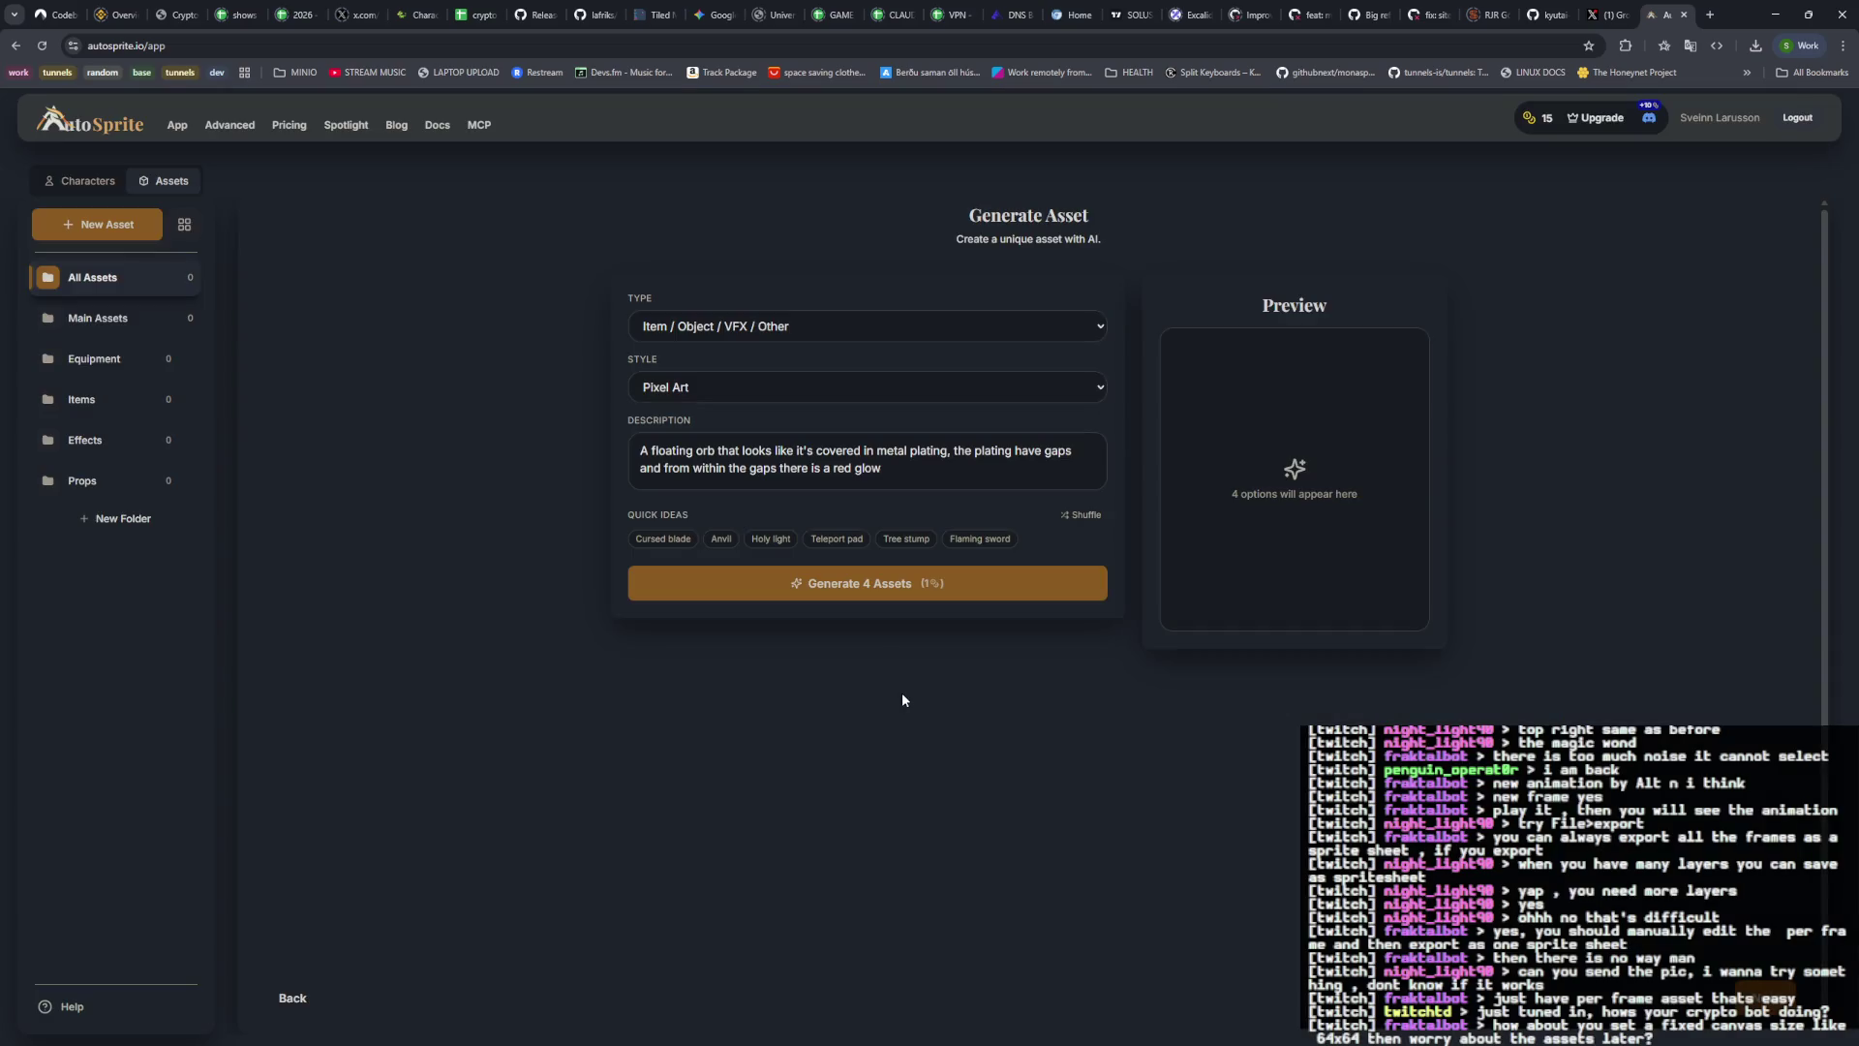
click(965, 600)
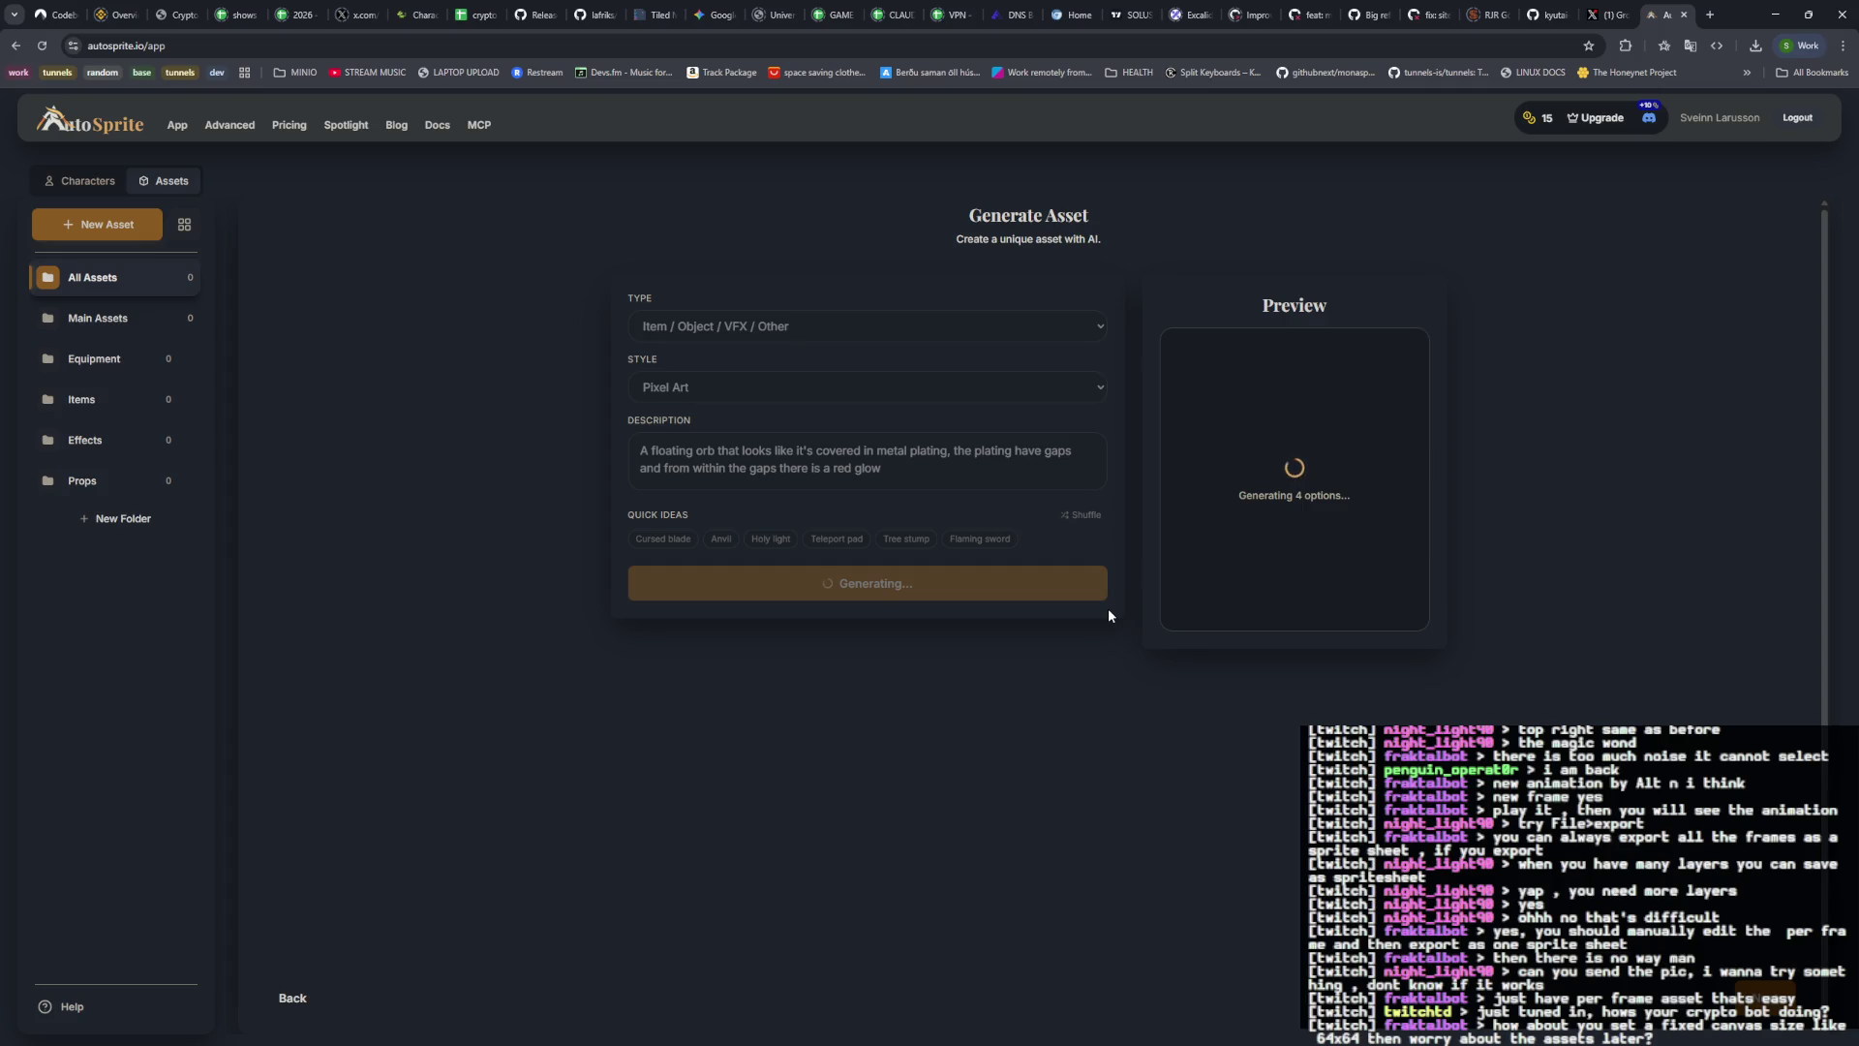
- Search 'automated sprite sheet generator' in a new browser tab
click(1709, 15)
text(auto)
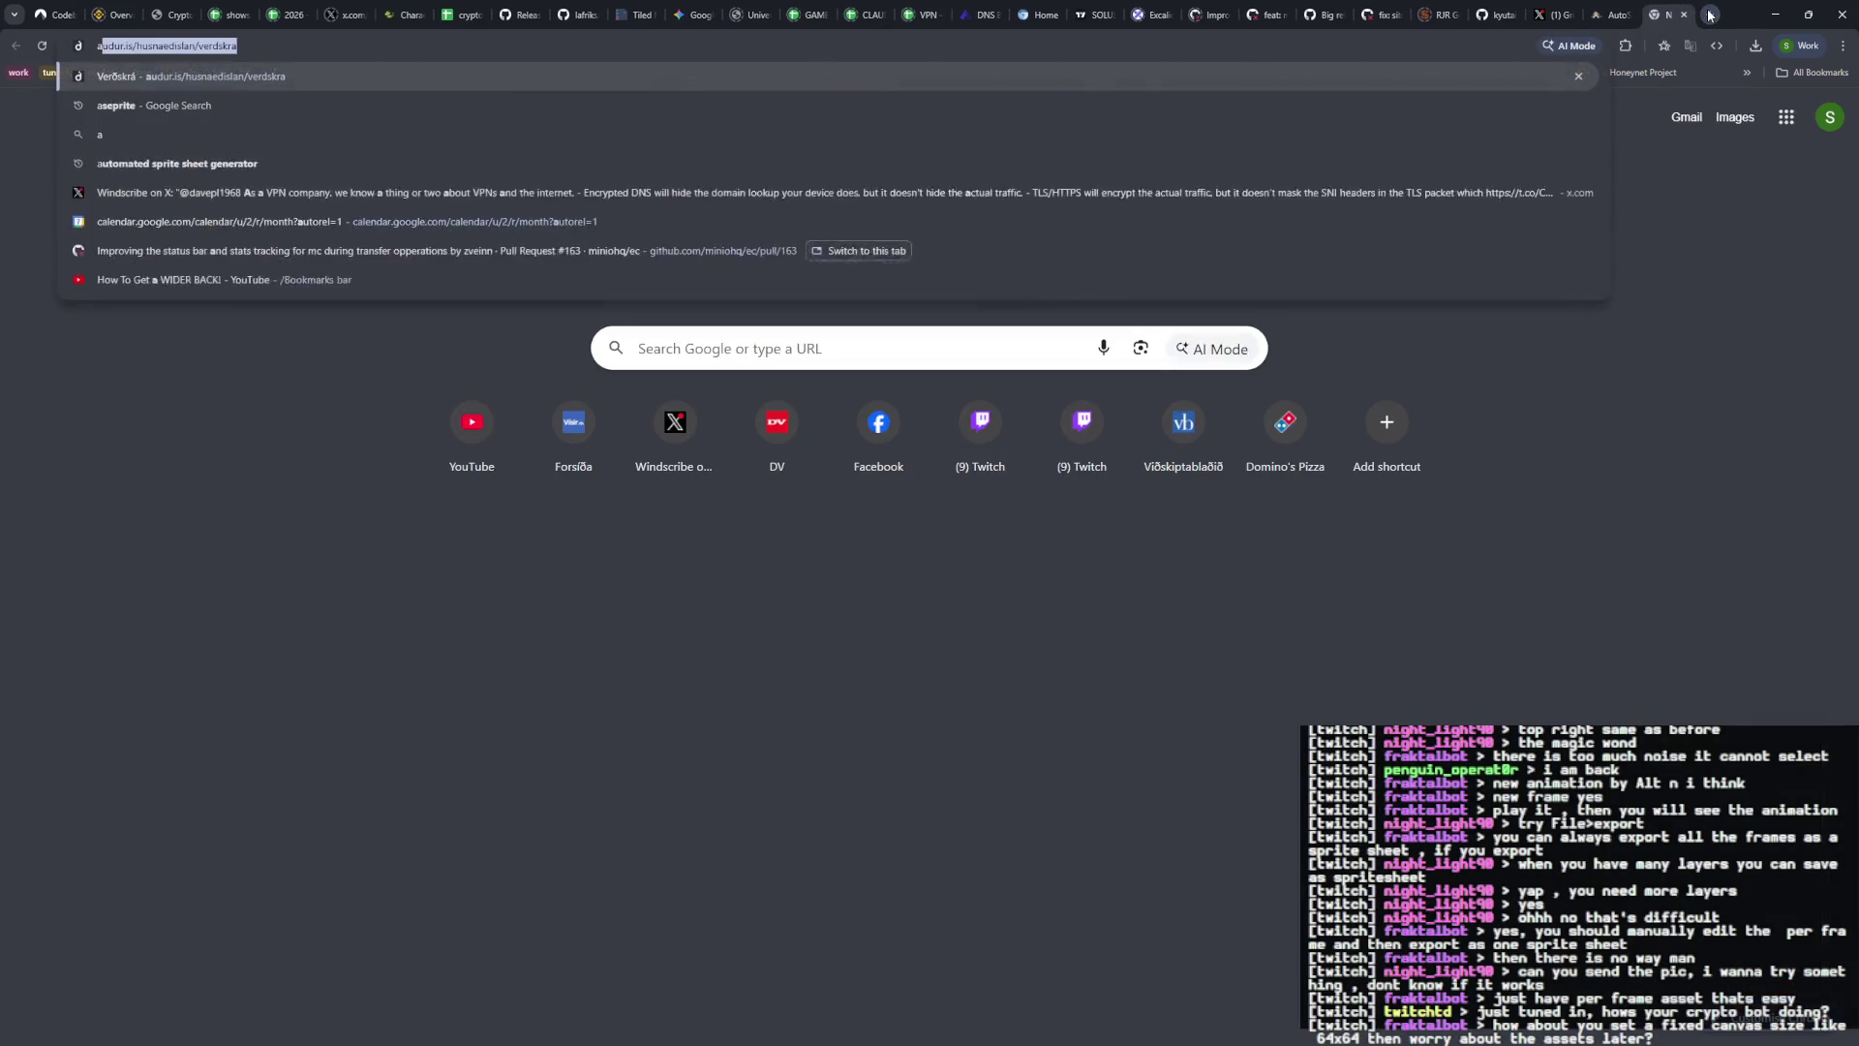
key(BackSpace)
key(BackSpace)
key(BackSpace)
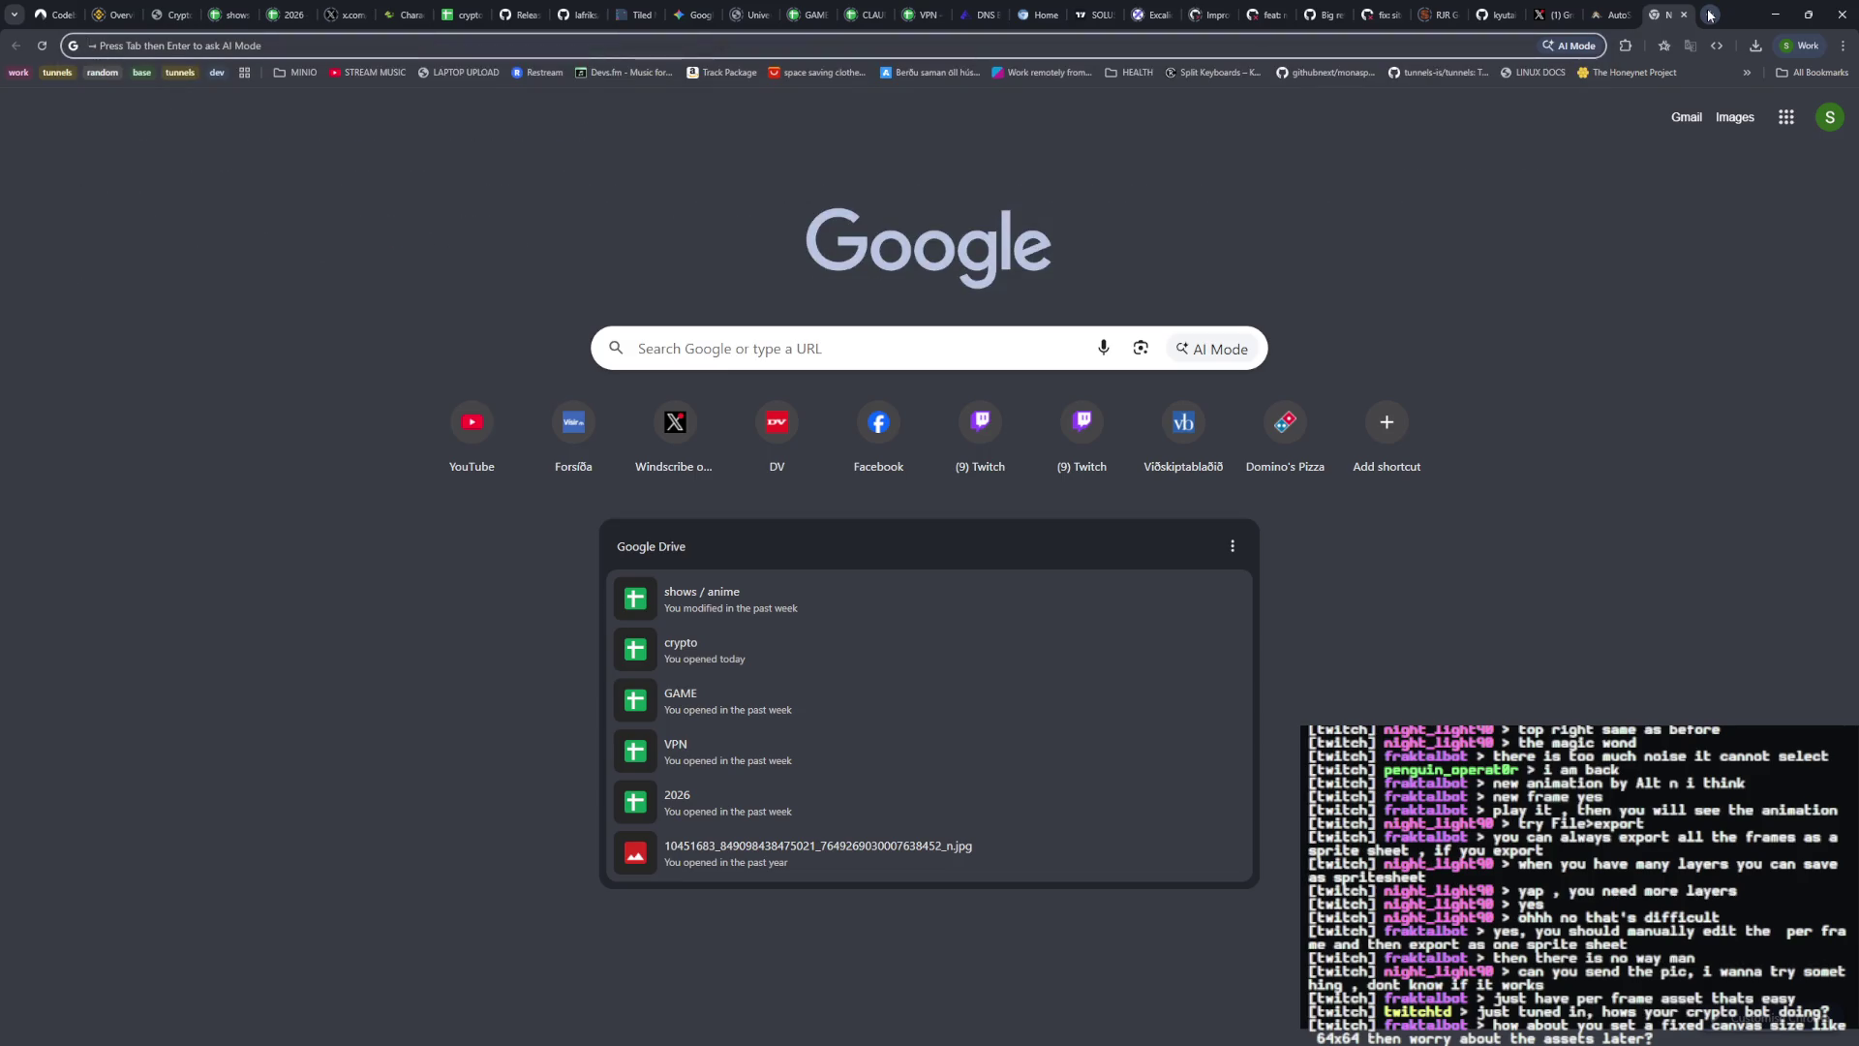
text(auto)
key(Down)
key(Return)
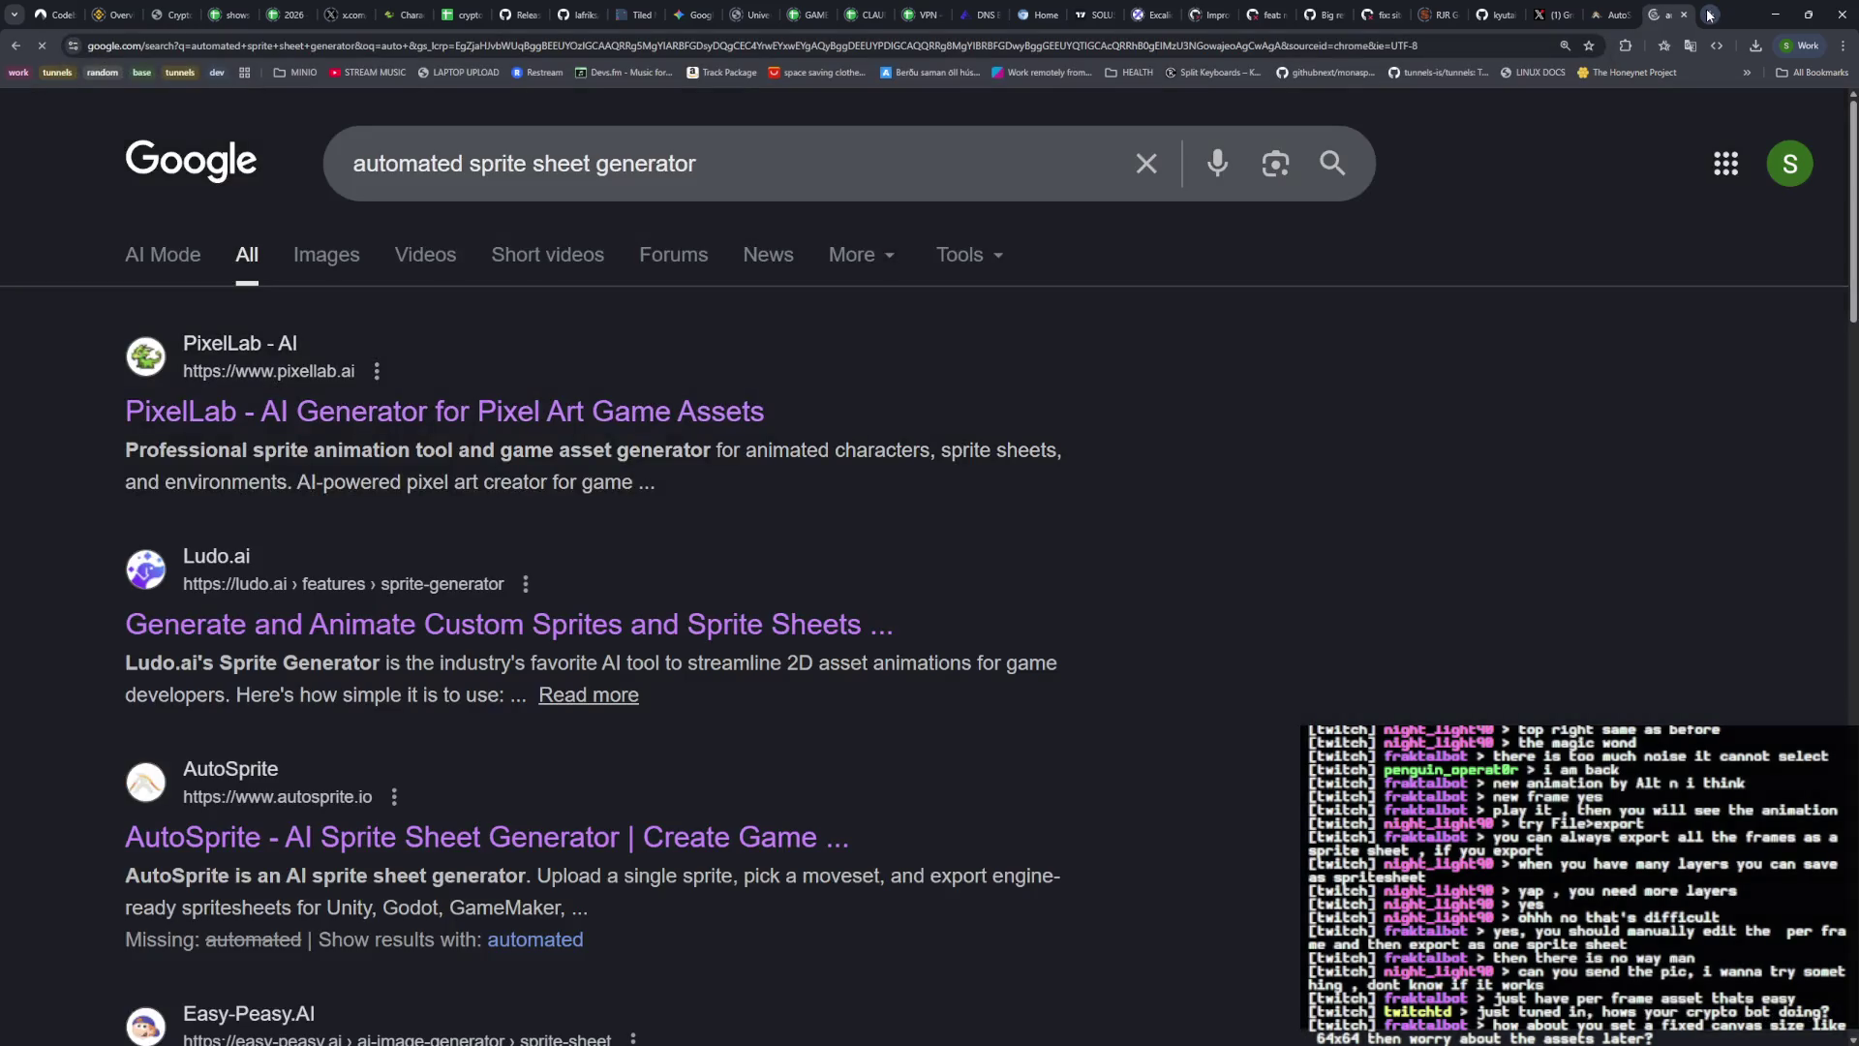
- Open Easy-Peasy.AI's generator in a background tab and view the TexturePacker page
scroll(1173, 387, down, 3)
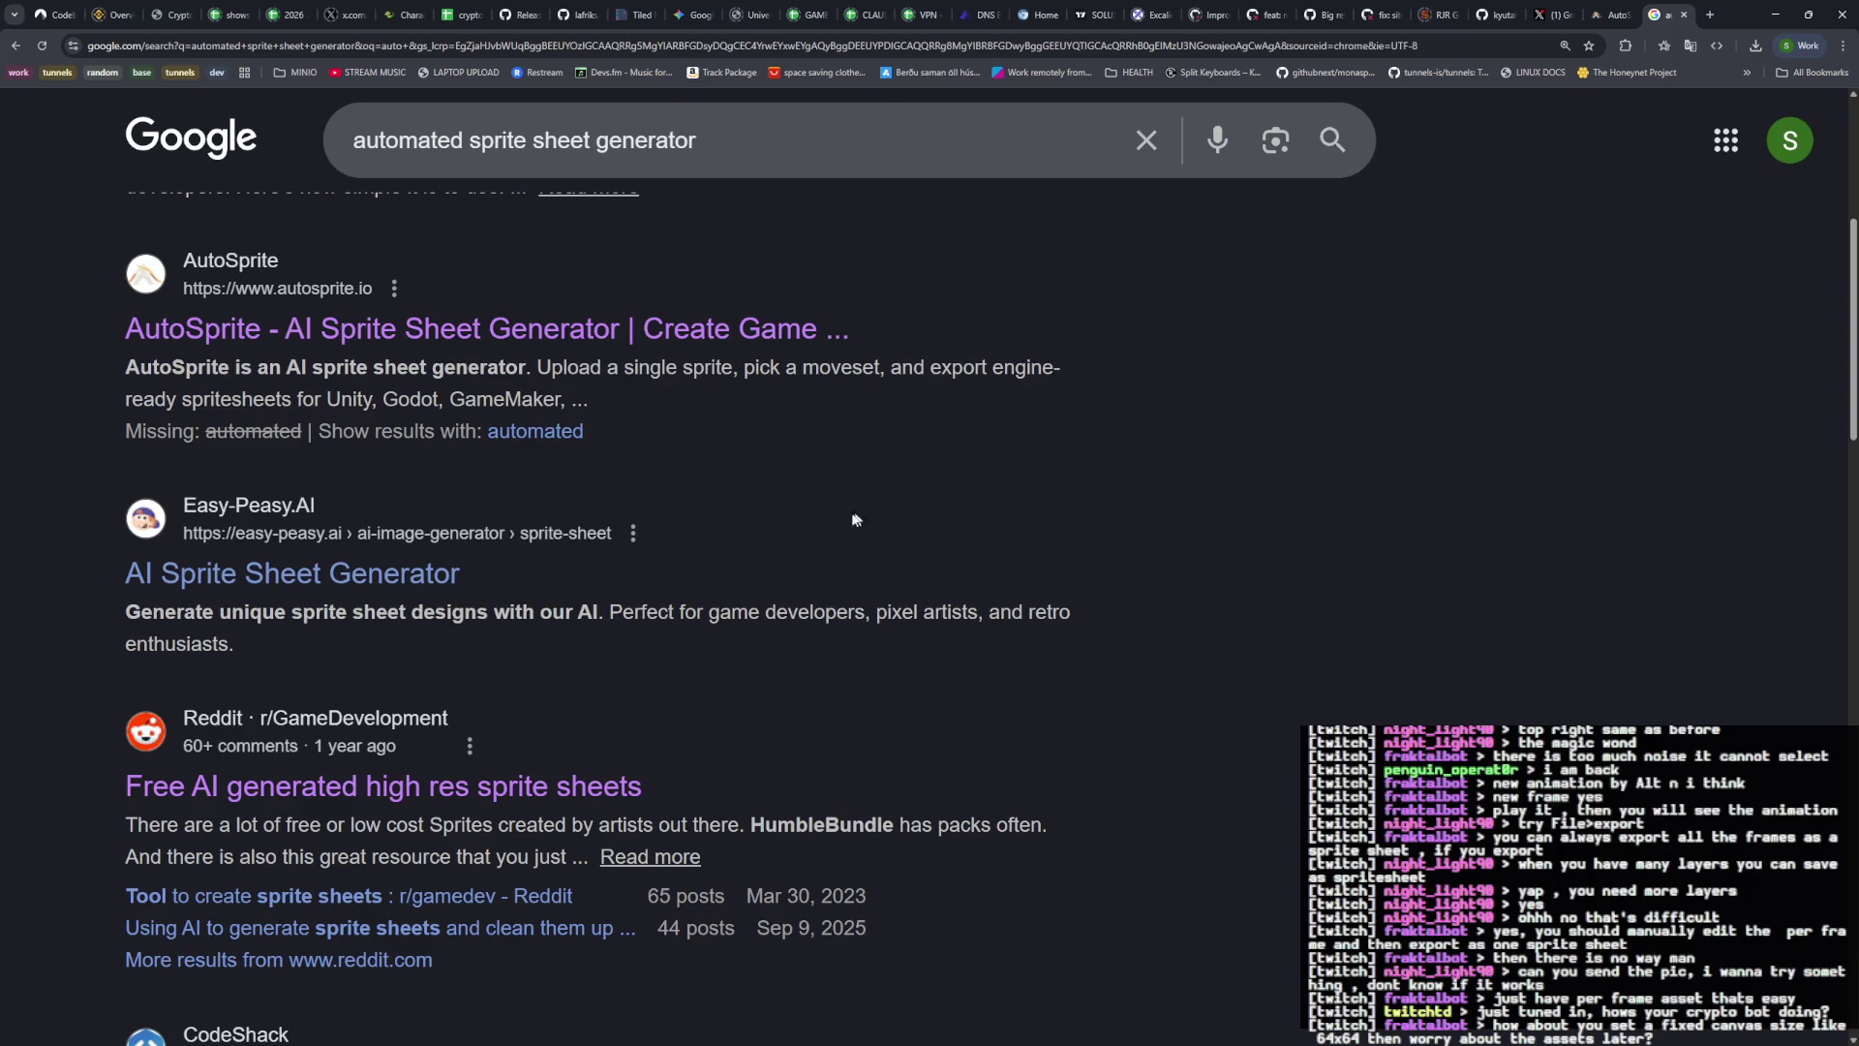
middle_click(426, 581)
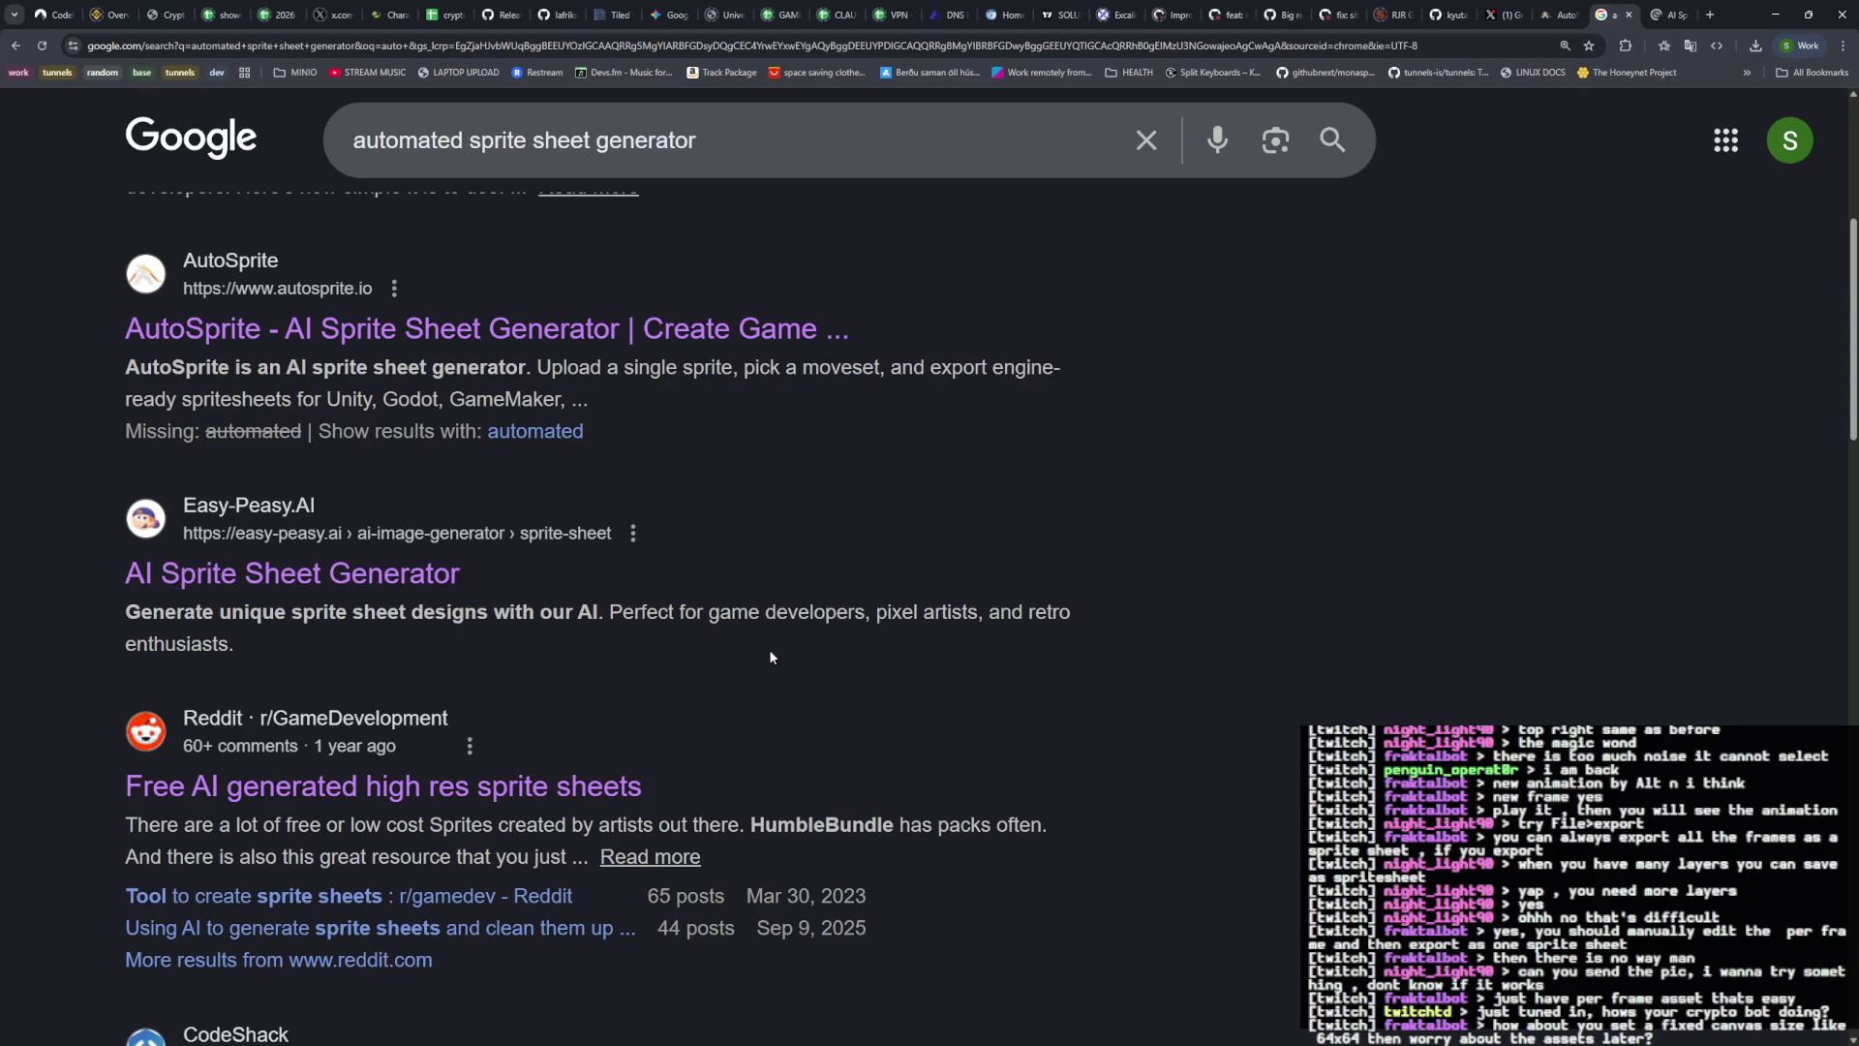
scroll(768, 648, down, 3)
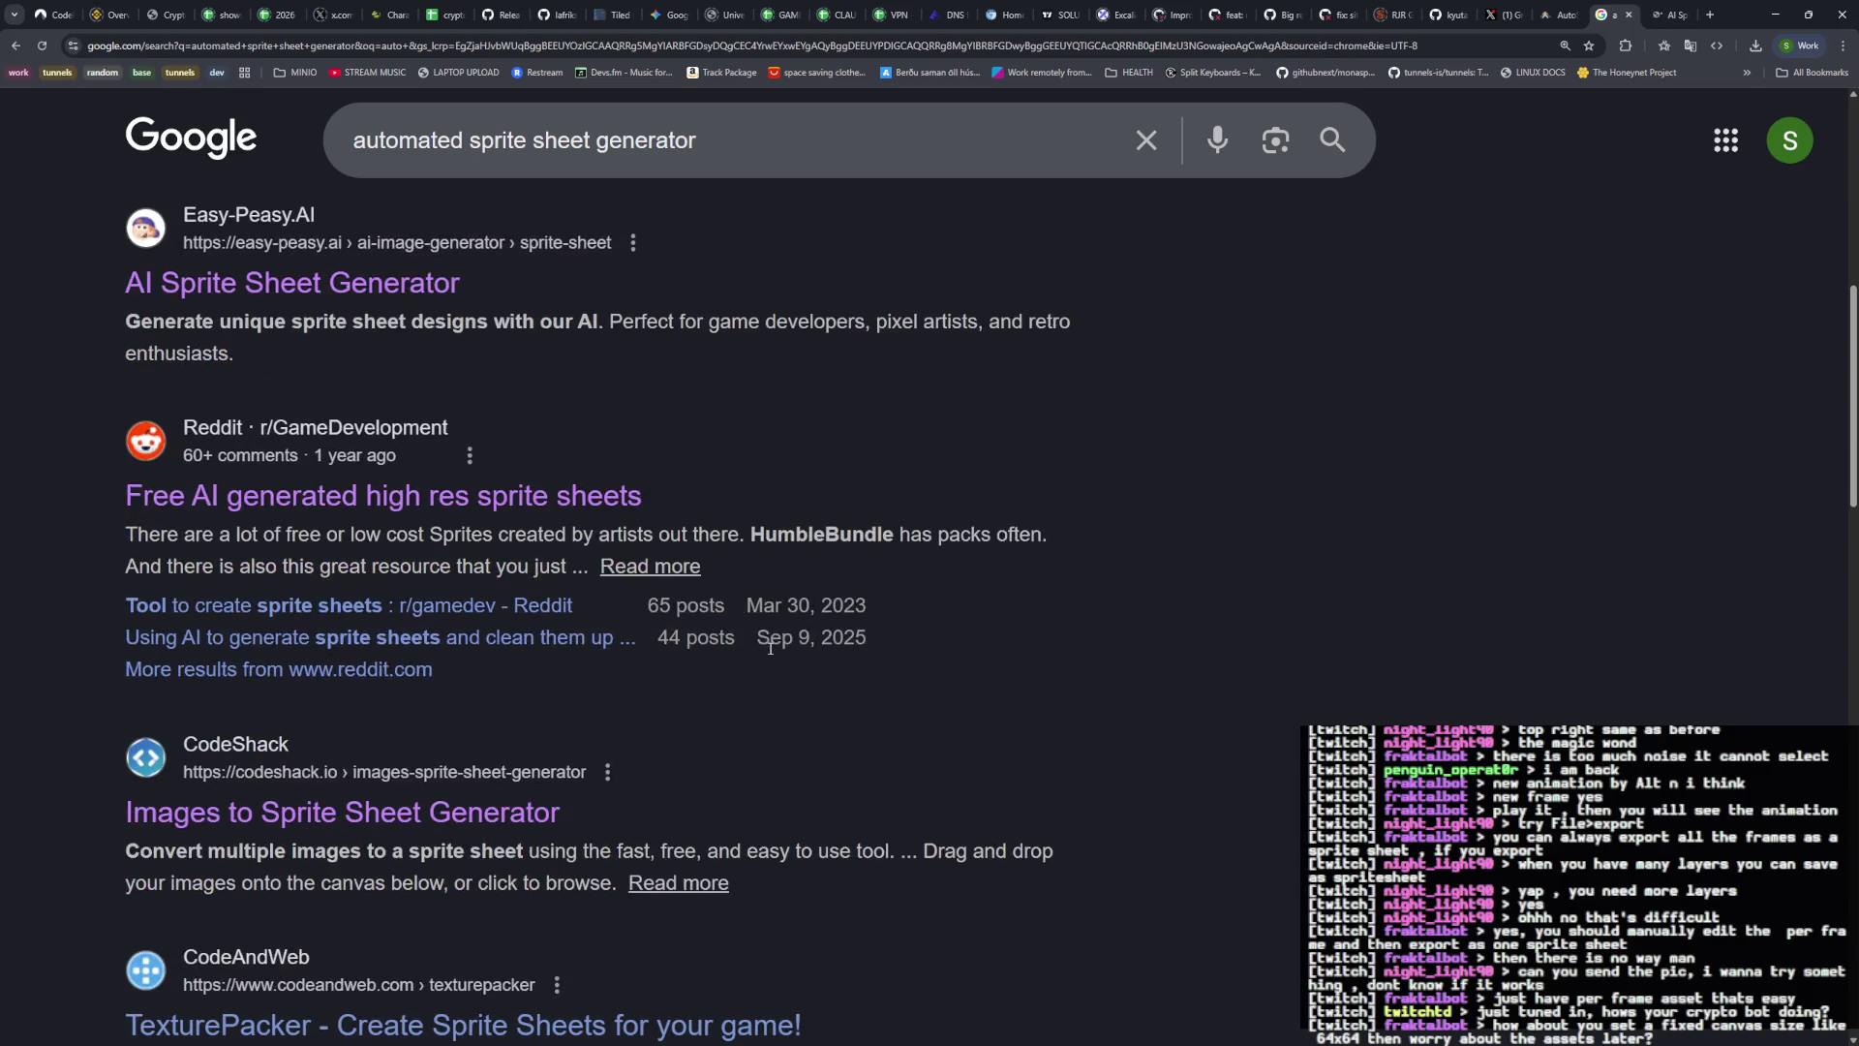
scroll(770, 649, down, 3)
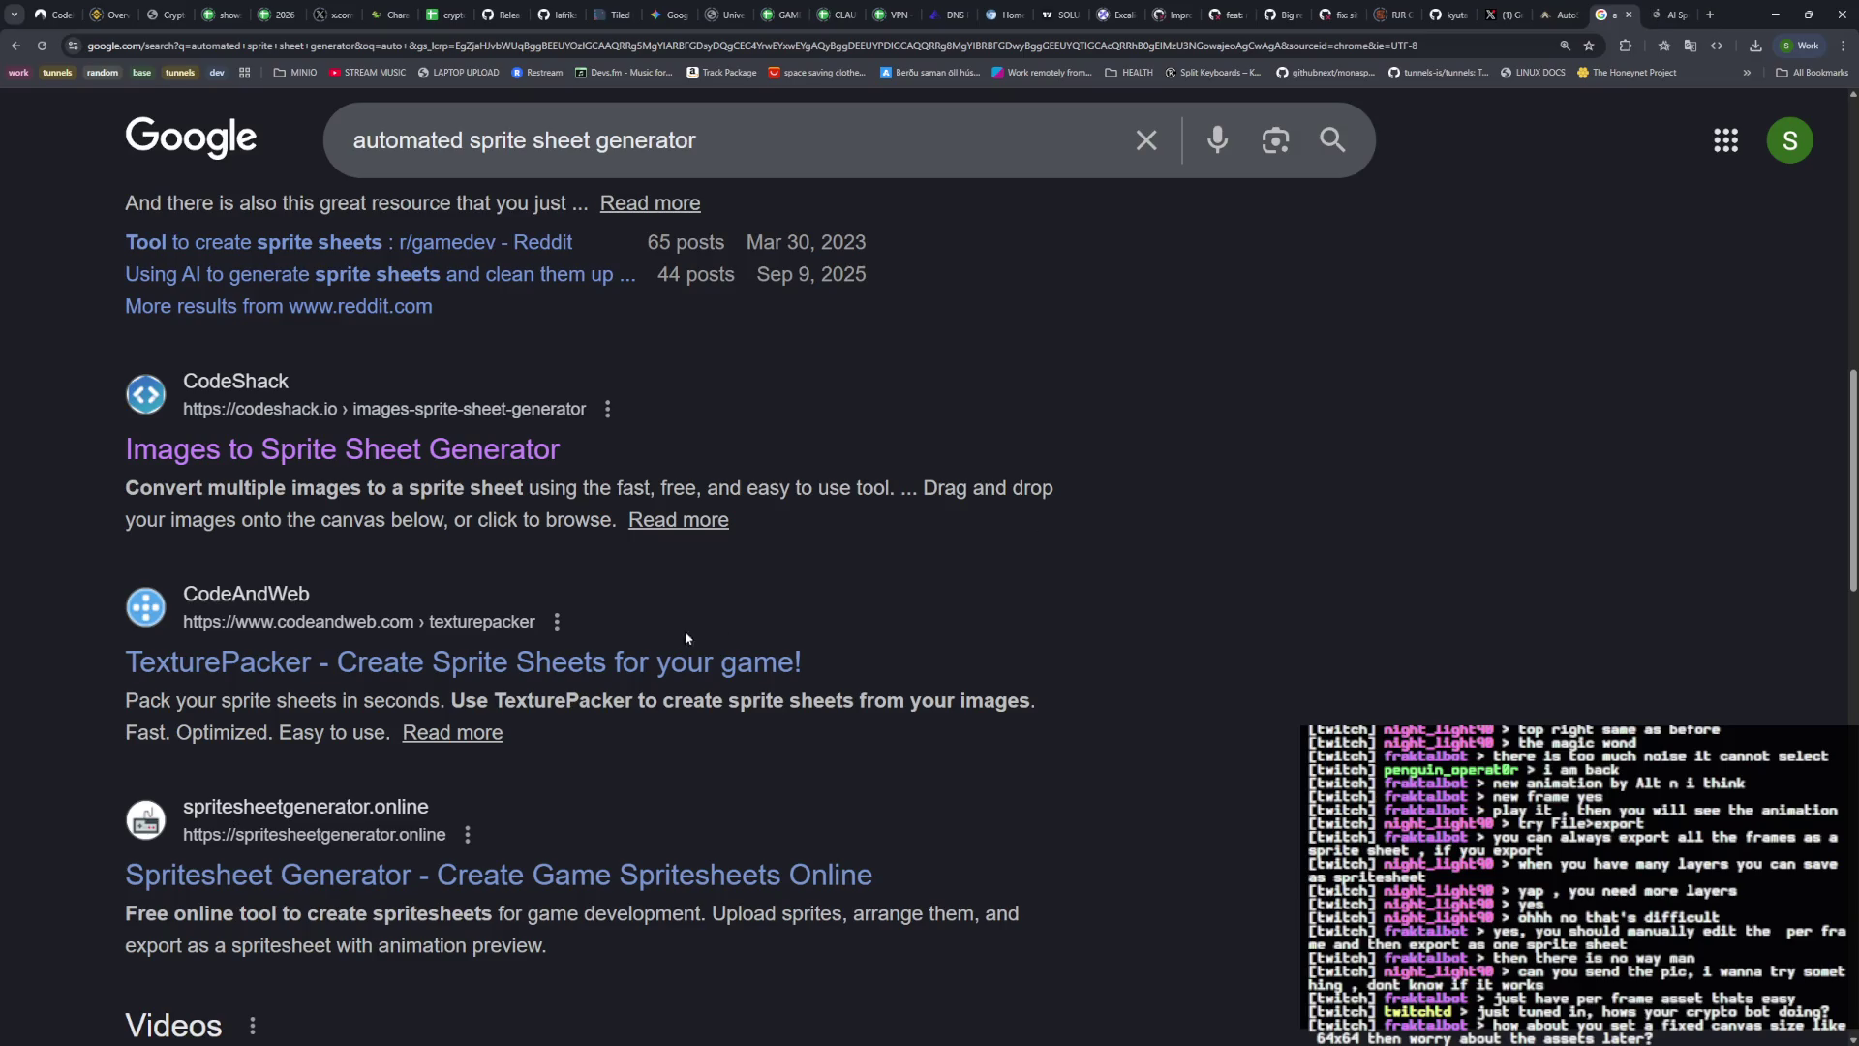
click(674, 664)
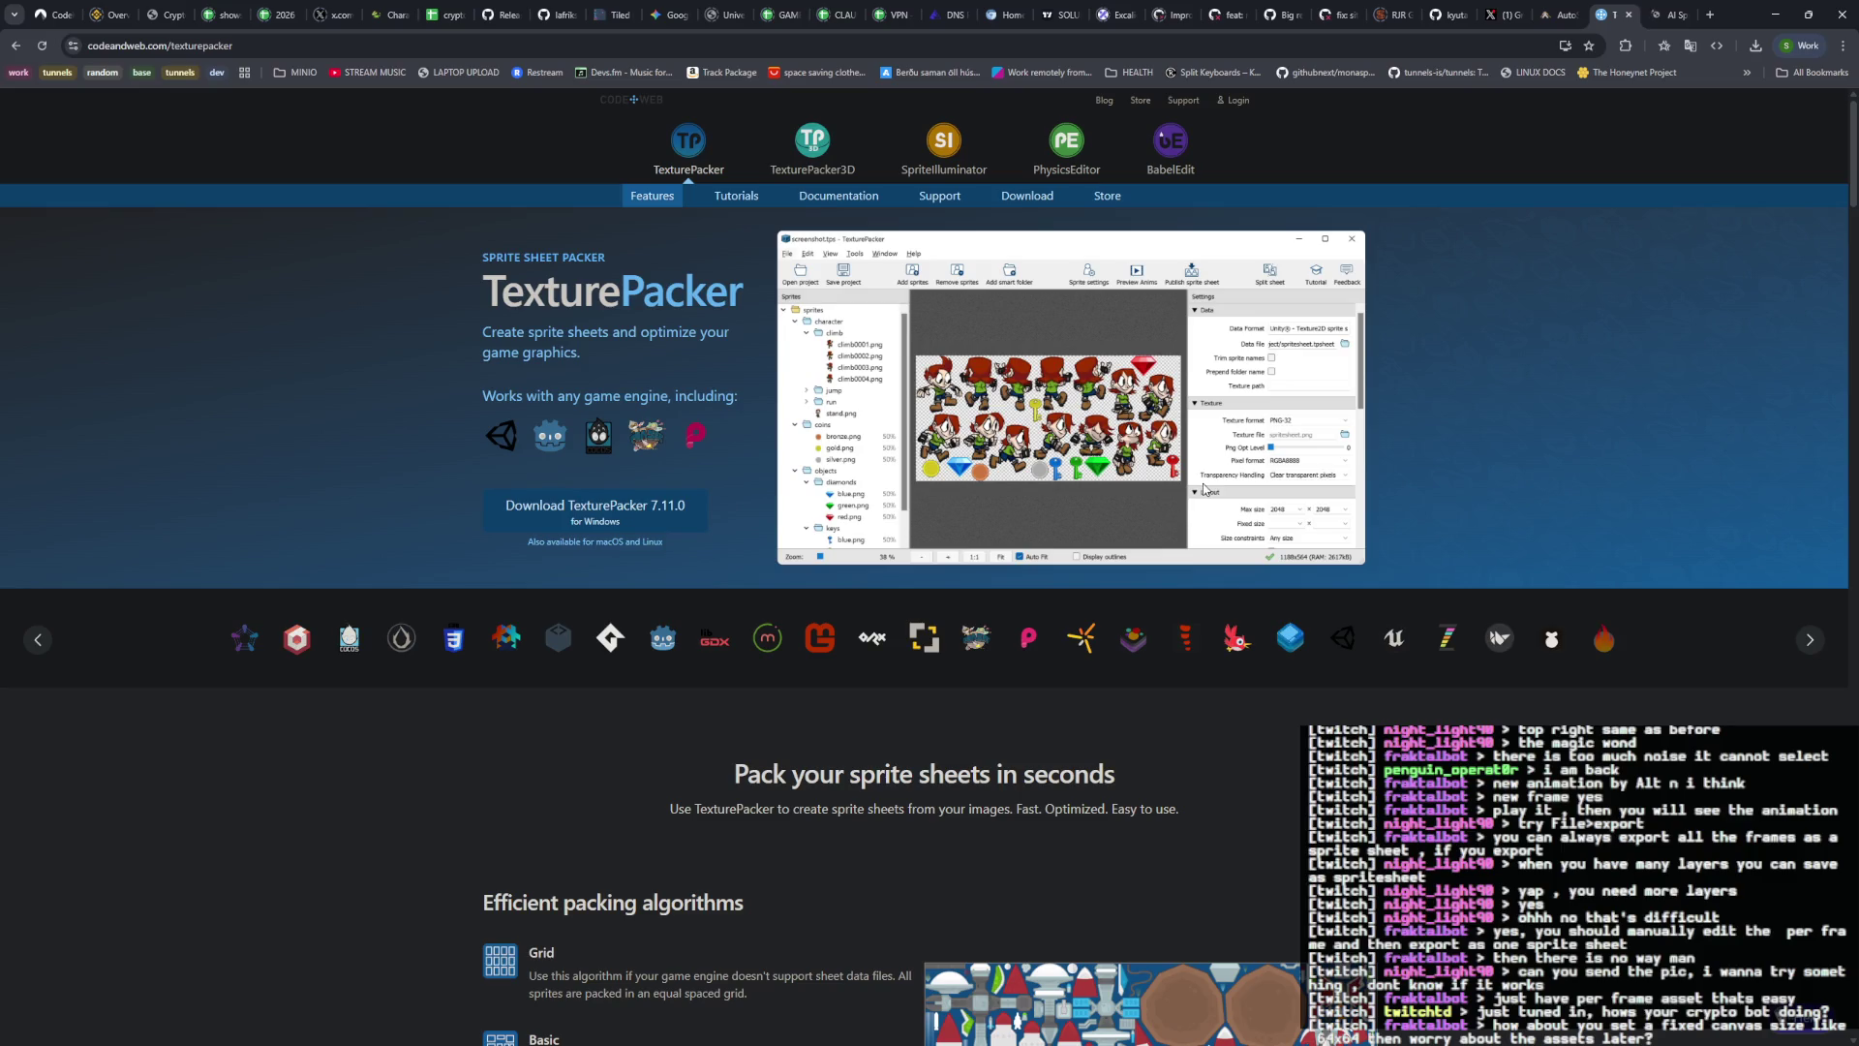
- Close the TexturePacker tab and scroll through the Easy-Peasy.AI sprite-sheet gallery
click(1629, 14)
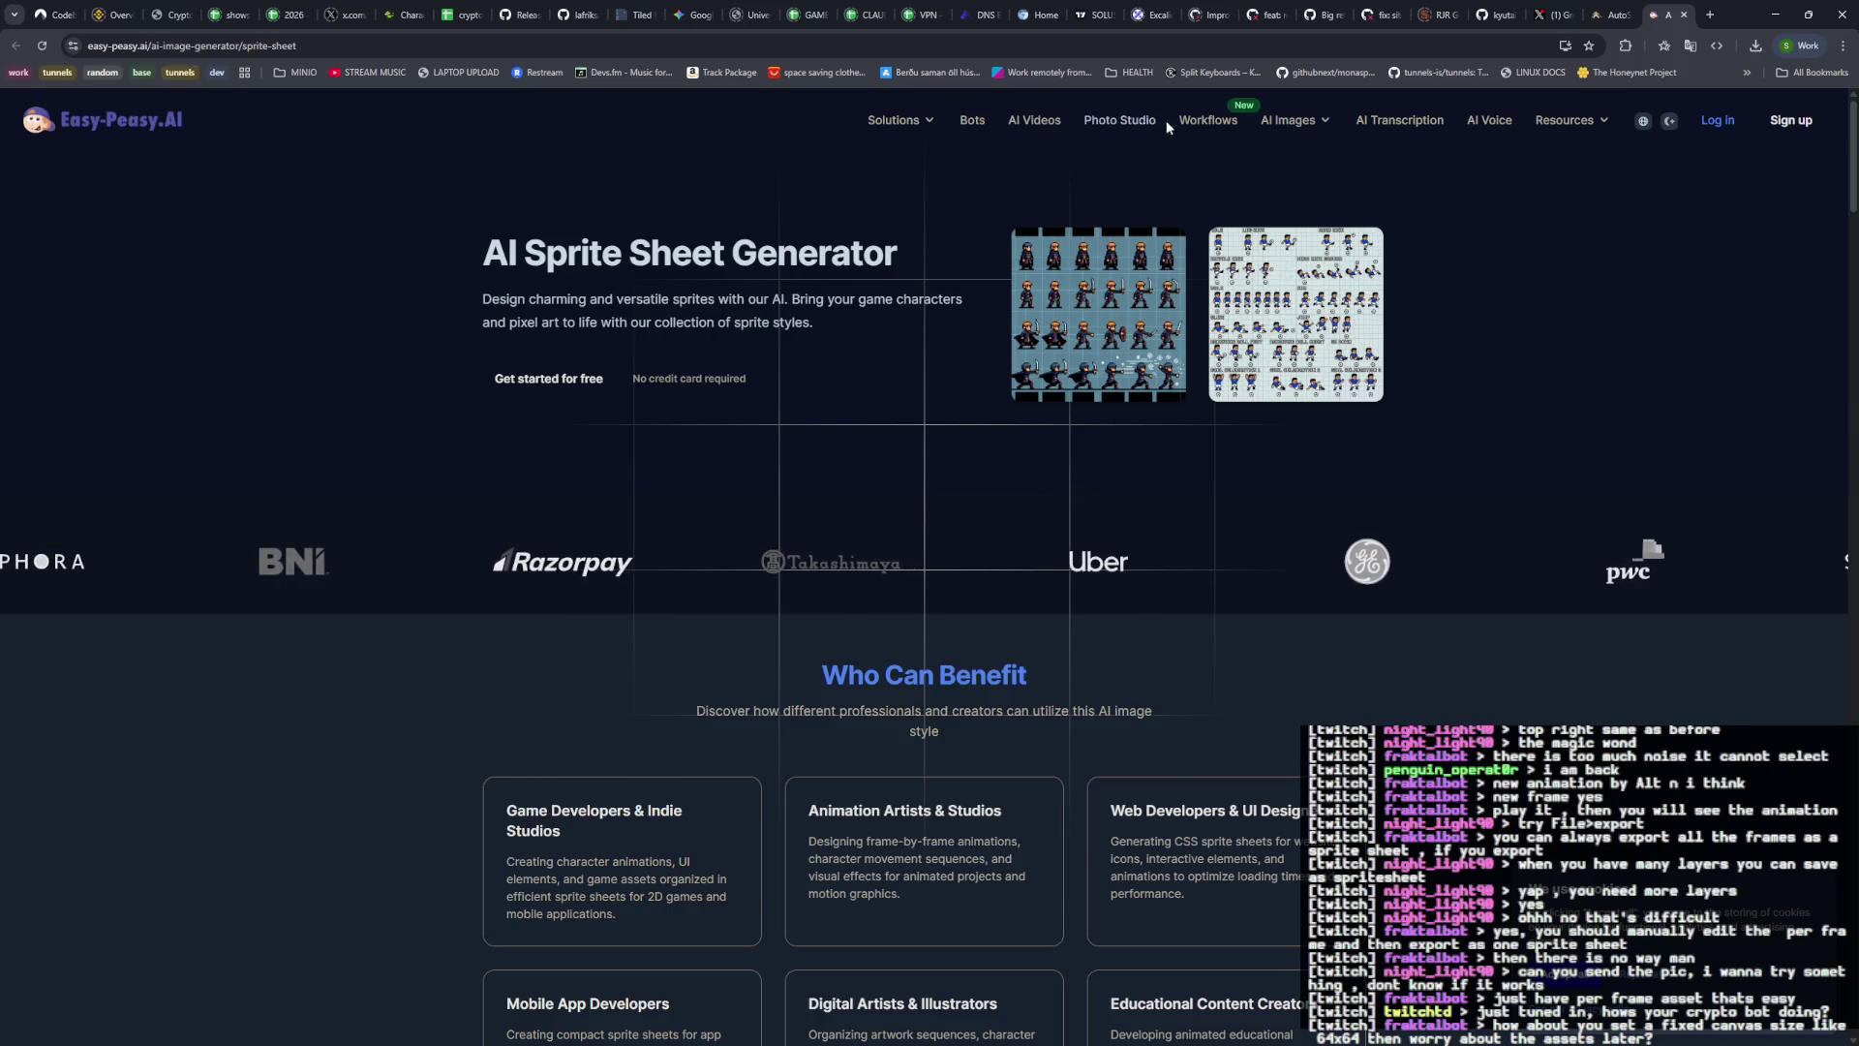
click(1292, 120)
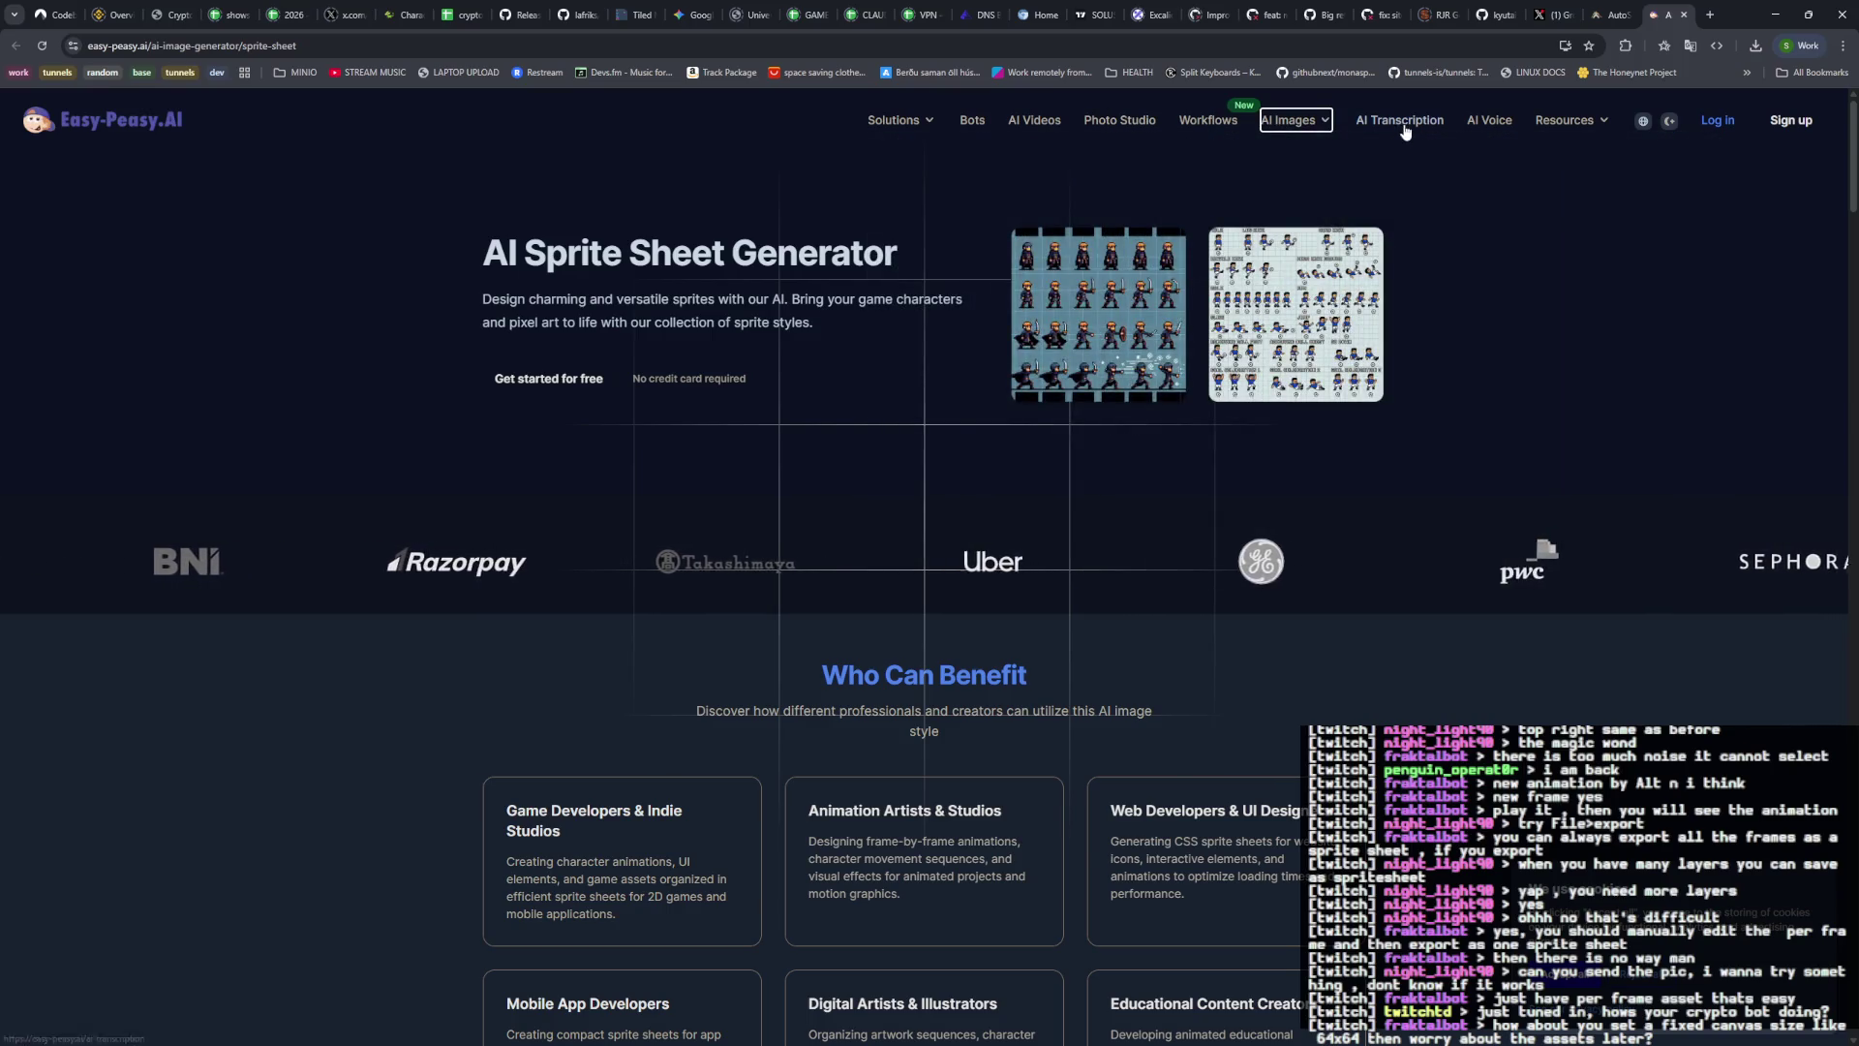
scroll(1005, 346, down, 10)
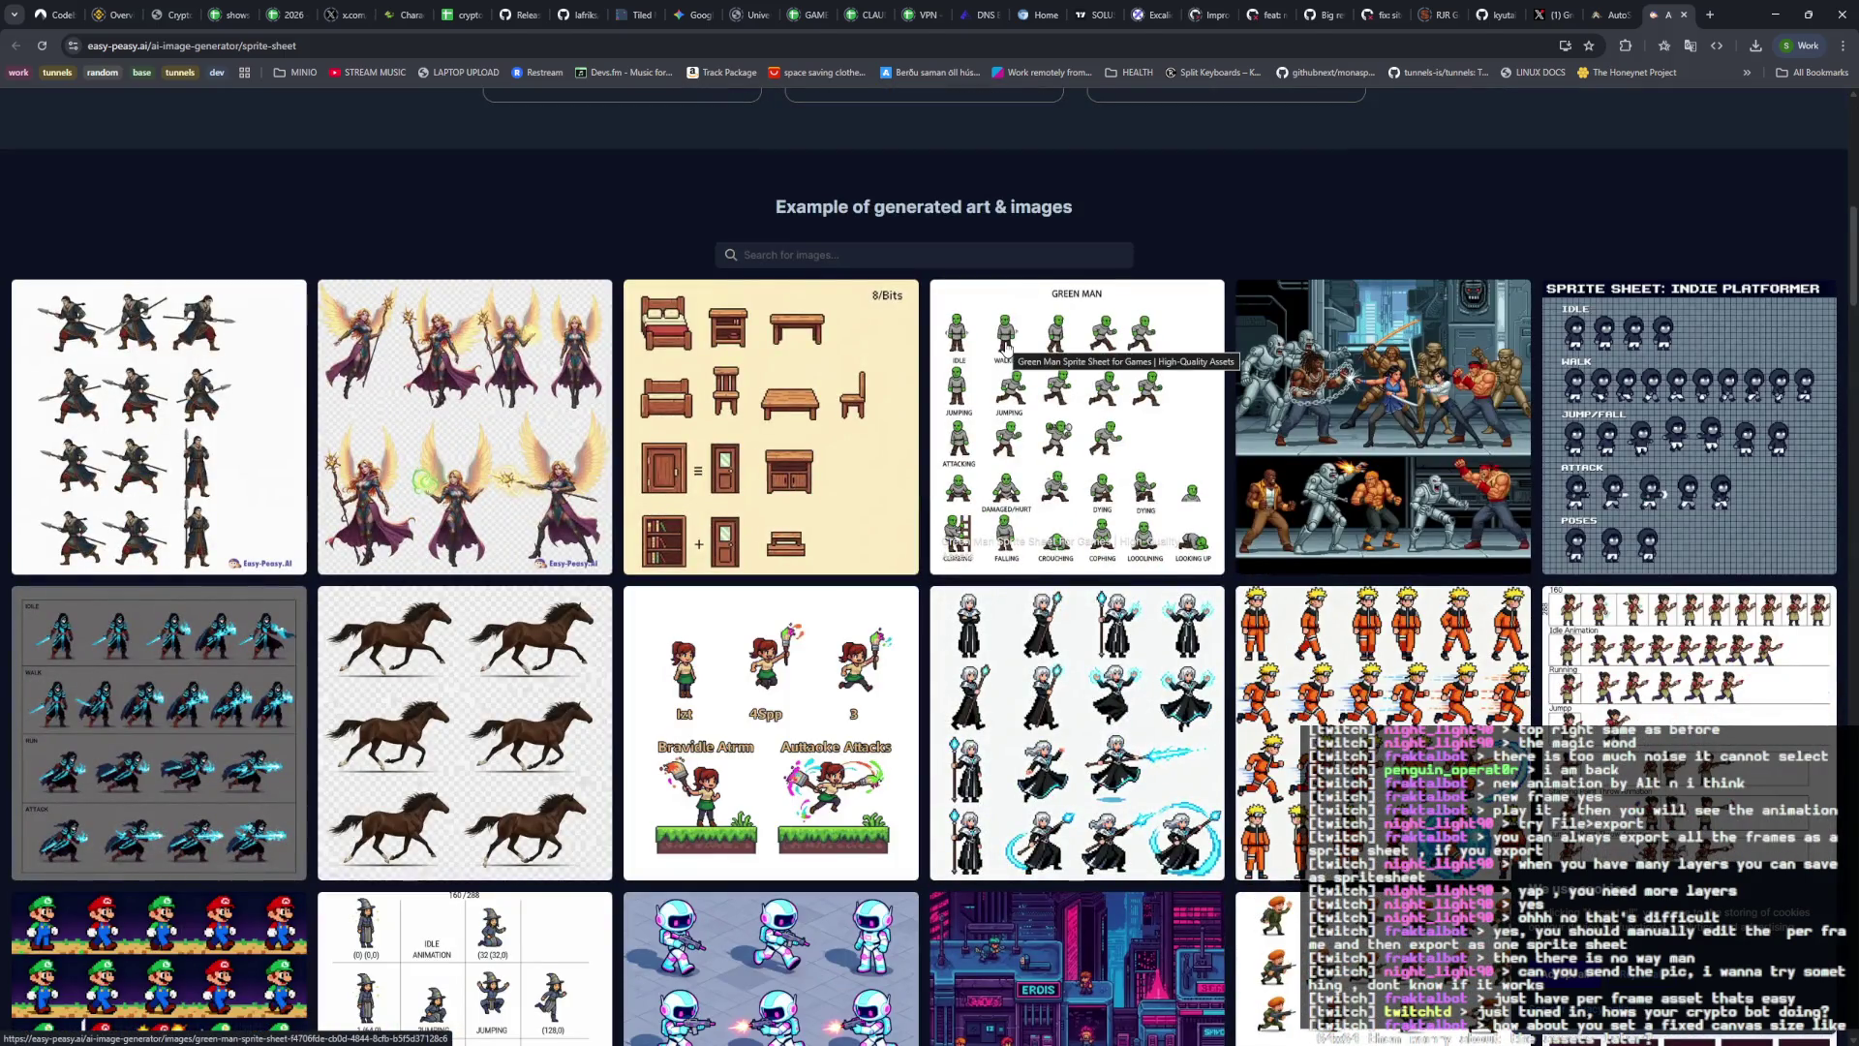
scroll(1005, 346, down, 4)
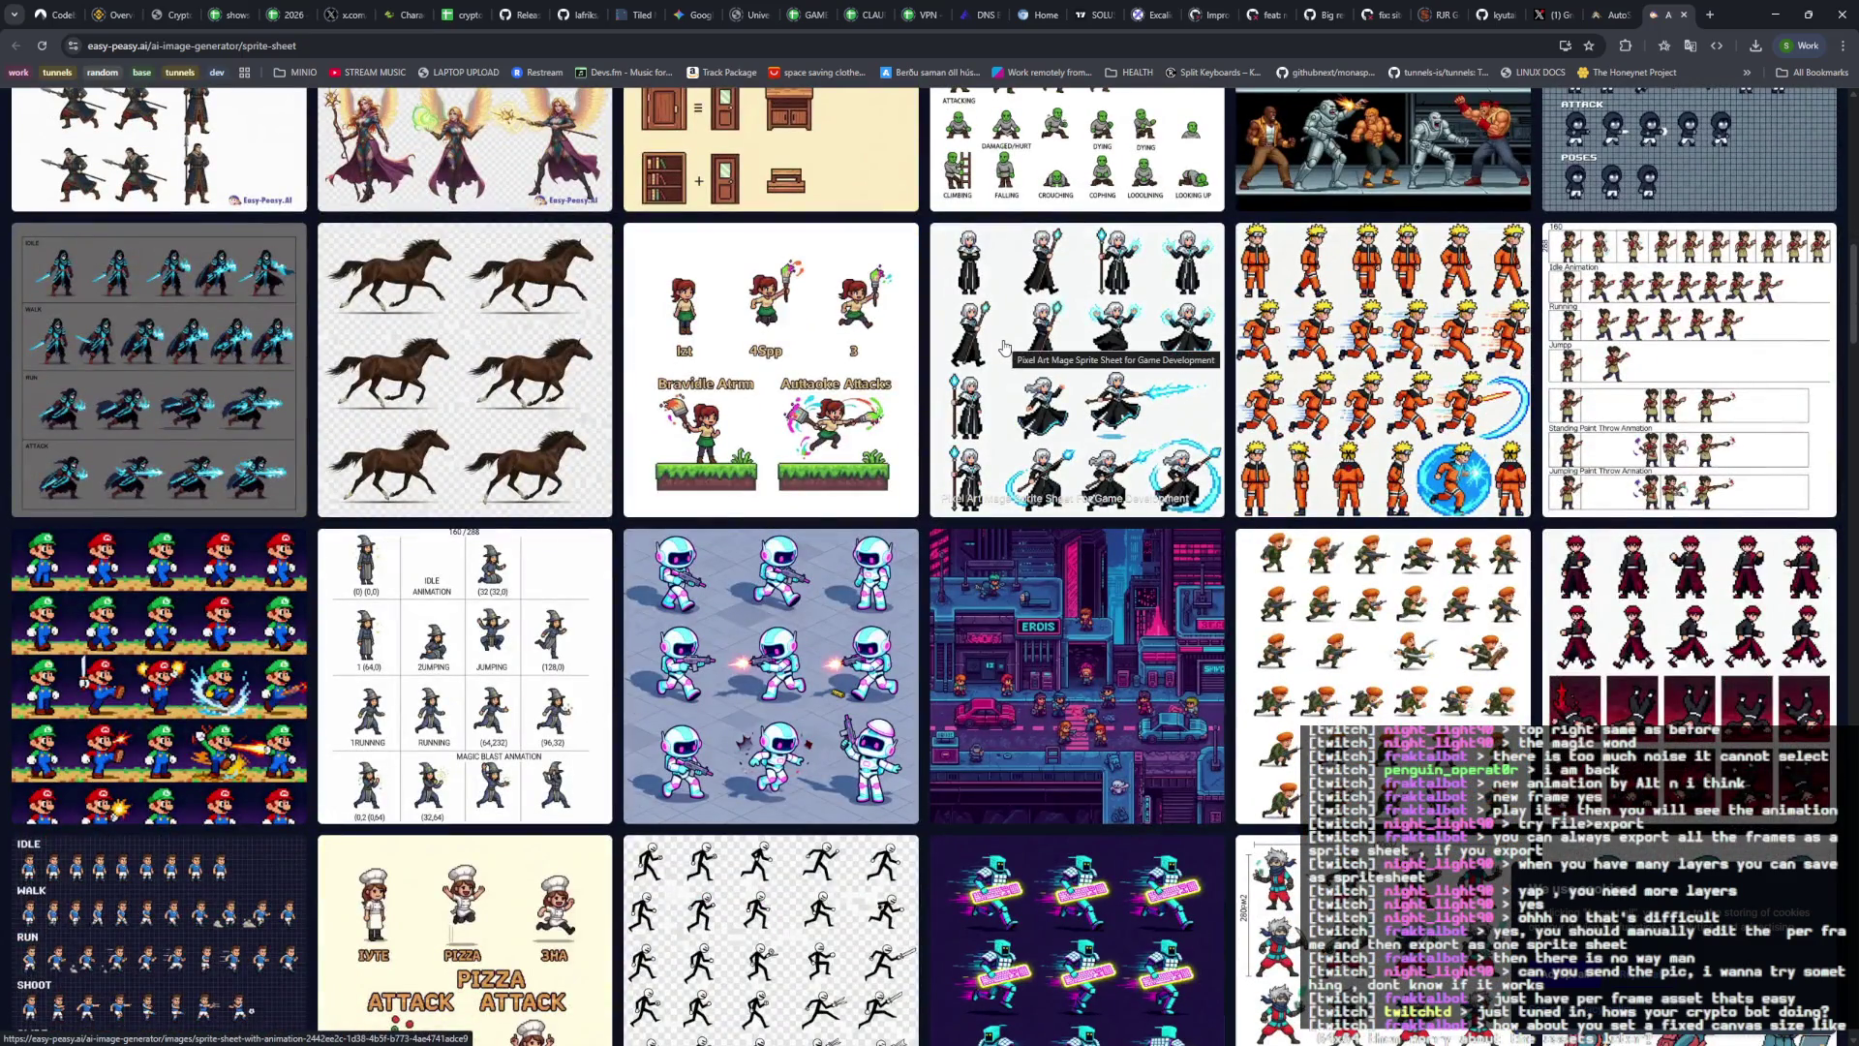
scroll(1003, 346, down, 2)
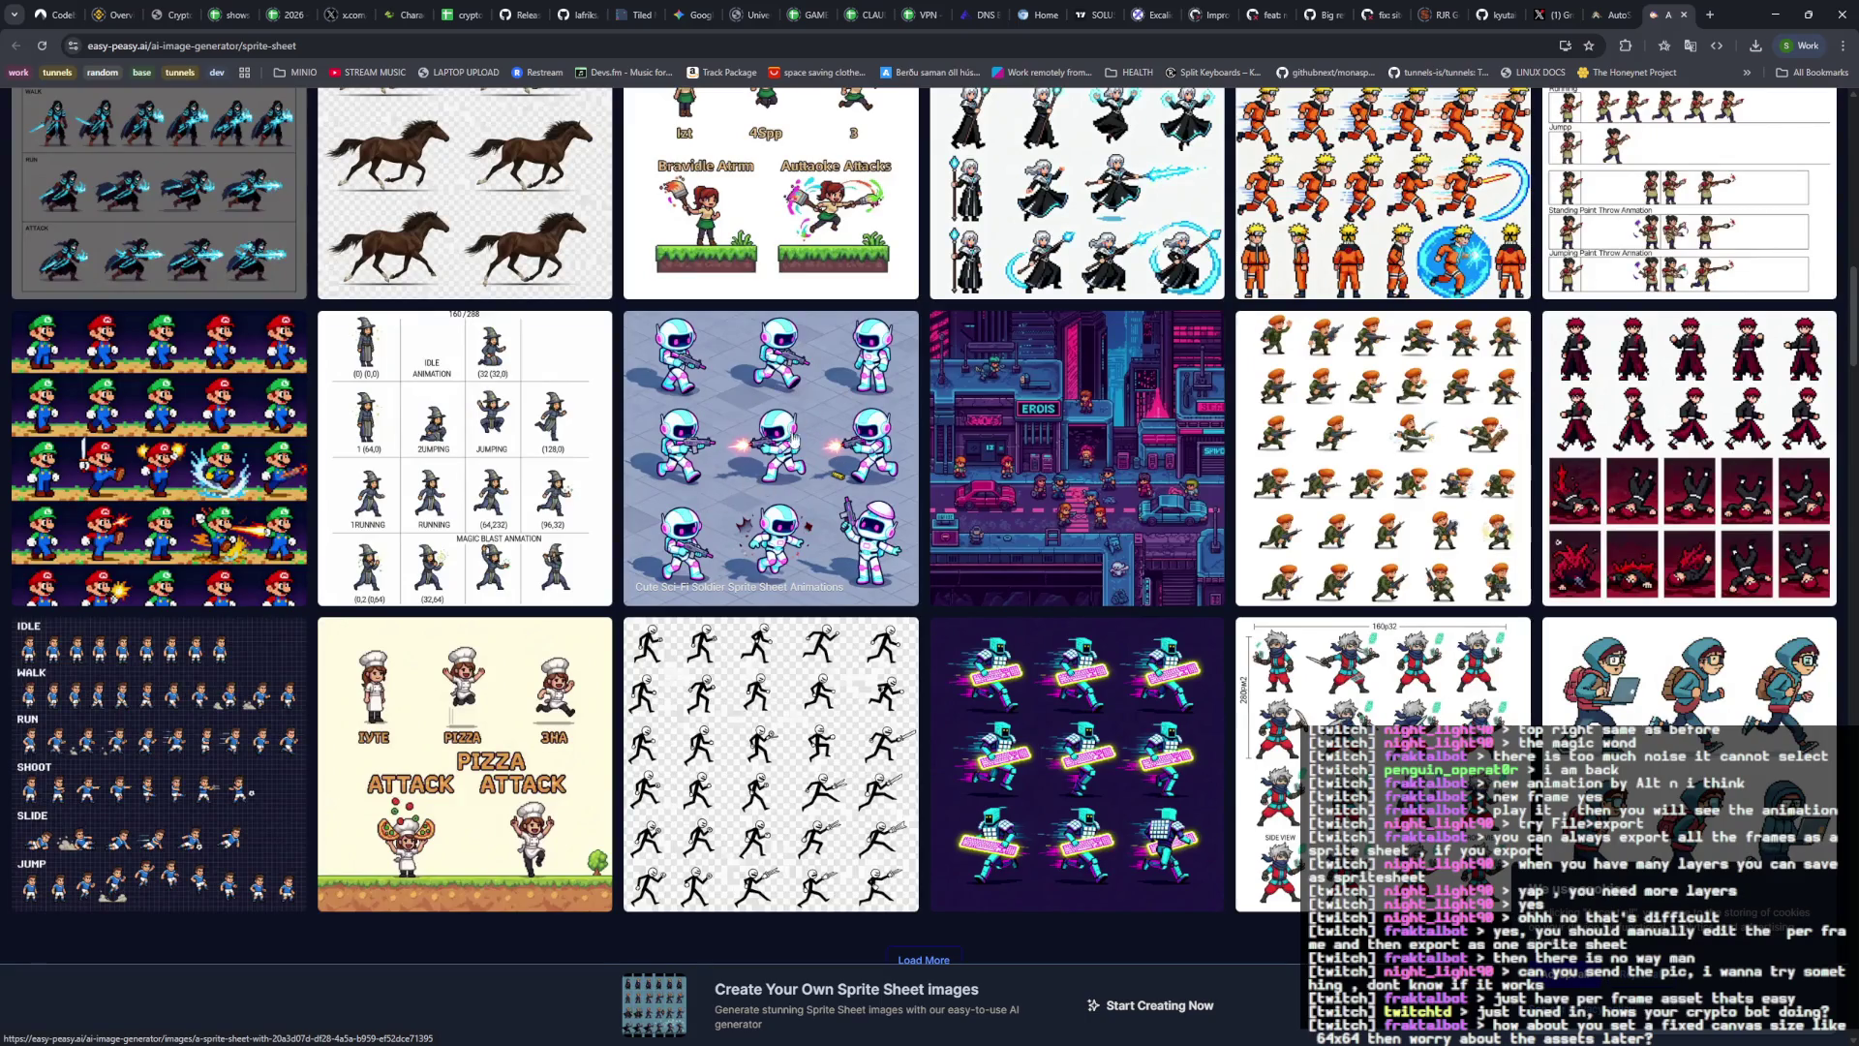
scroll(750, 474, up, 2)
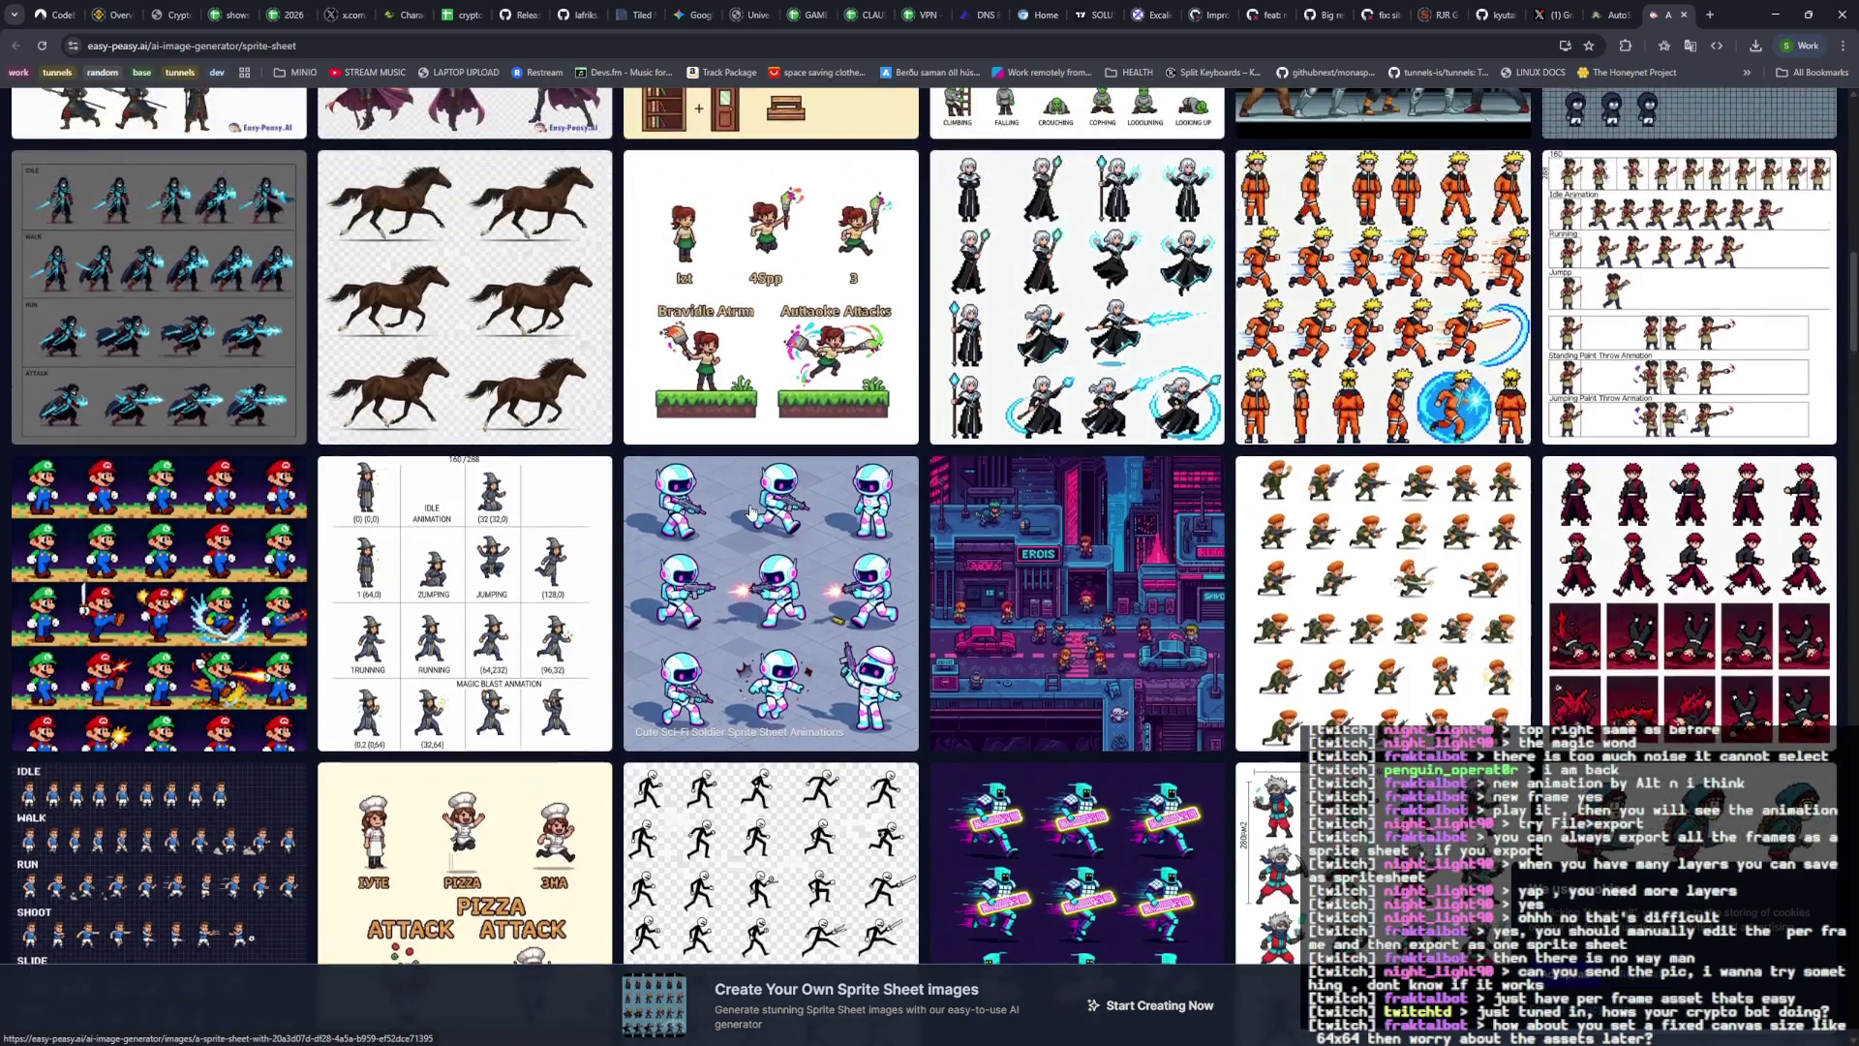
- Check the AutoSprite tab, then open the Cute Sci-Fi Soldier sprite sheet details
click(1609, 15)
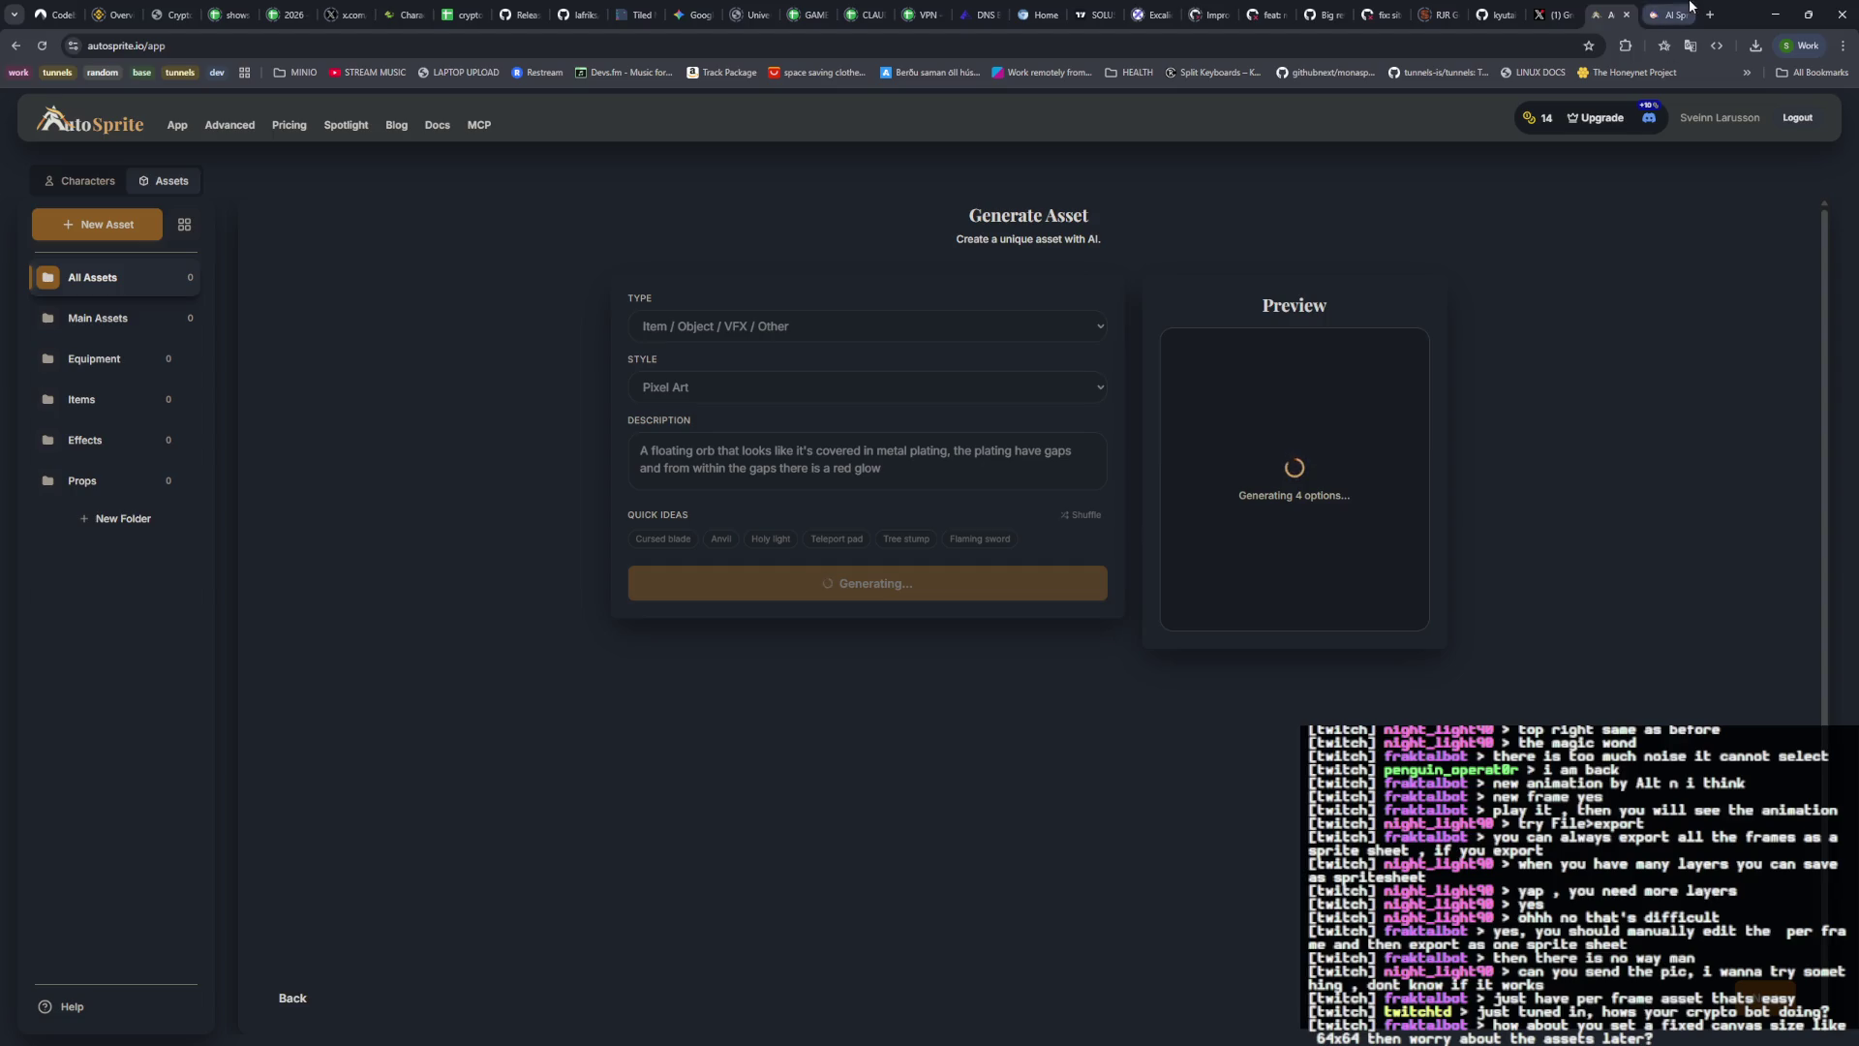
click(1659, 16)
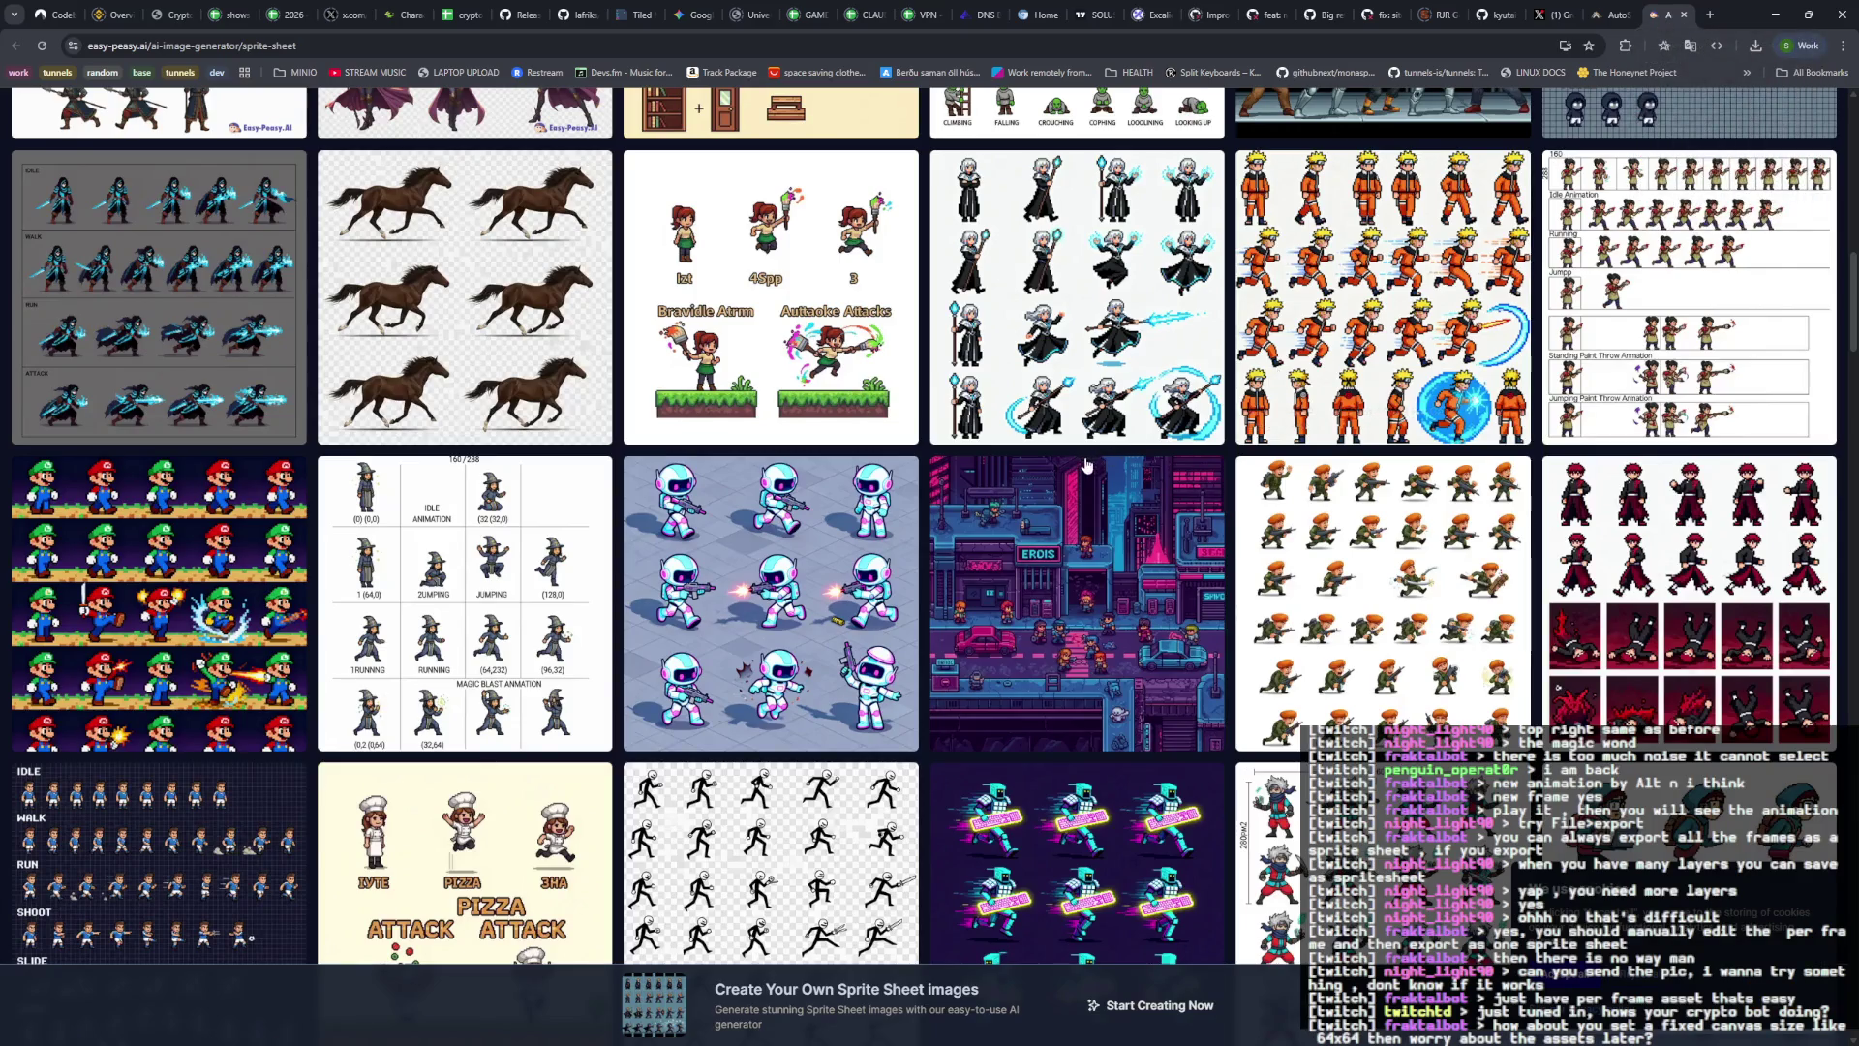
scroll(1060, 475, down, 3)
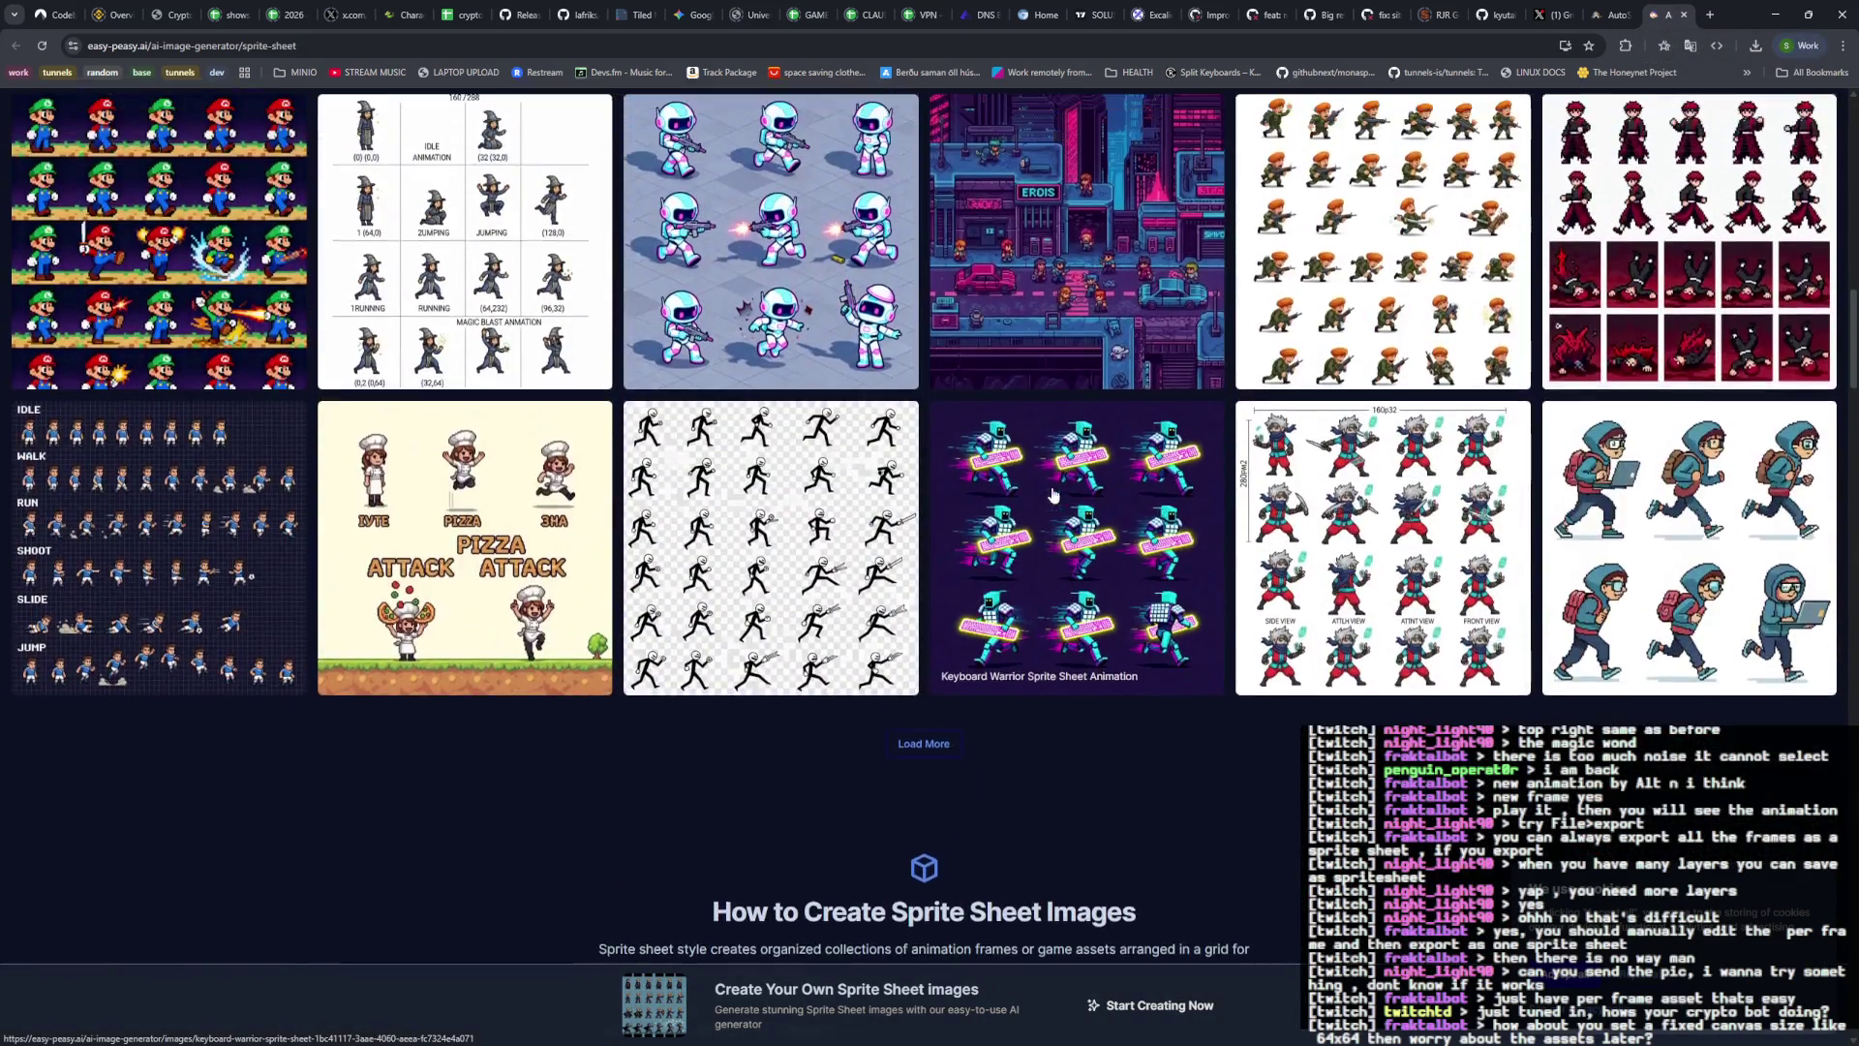
scroll(1053, 495, up, 1)
click(770, 310)
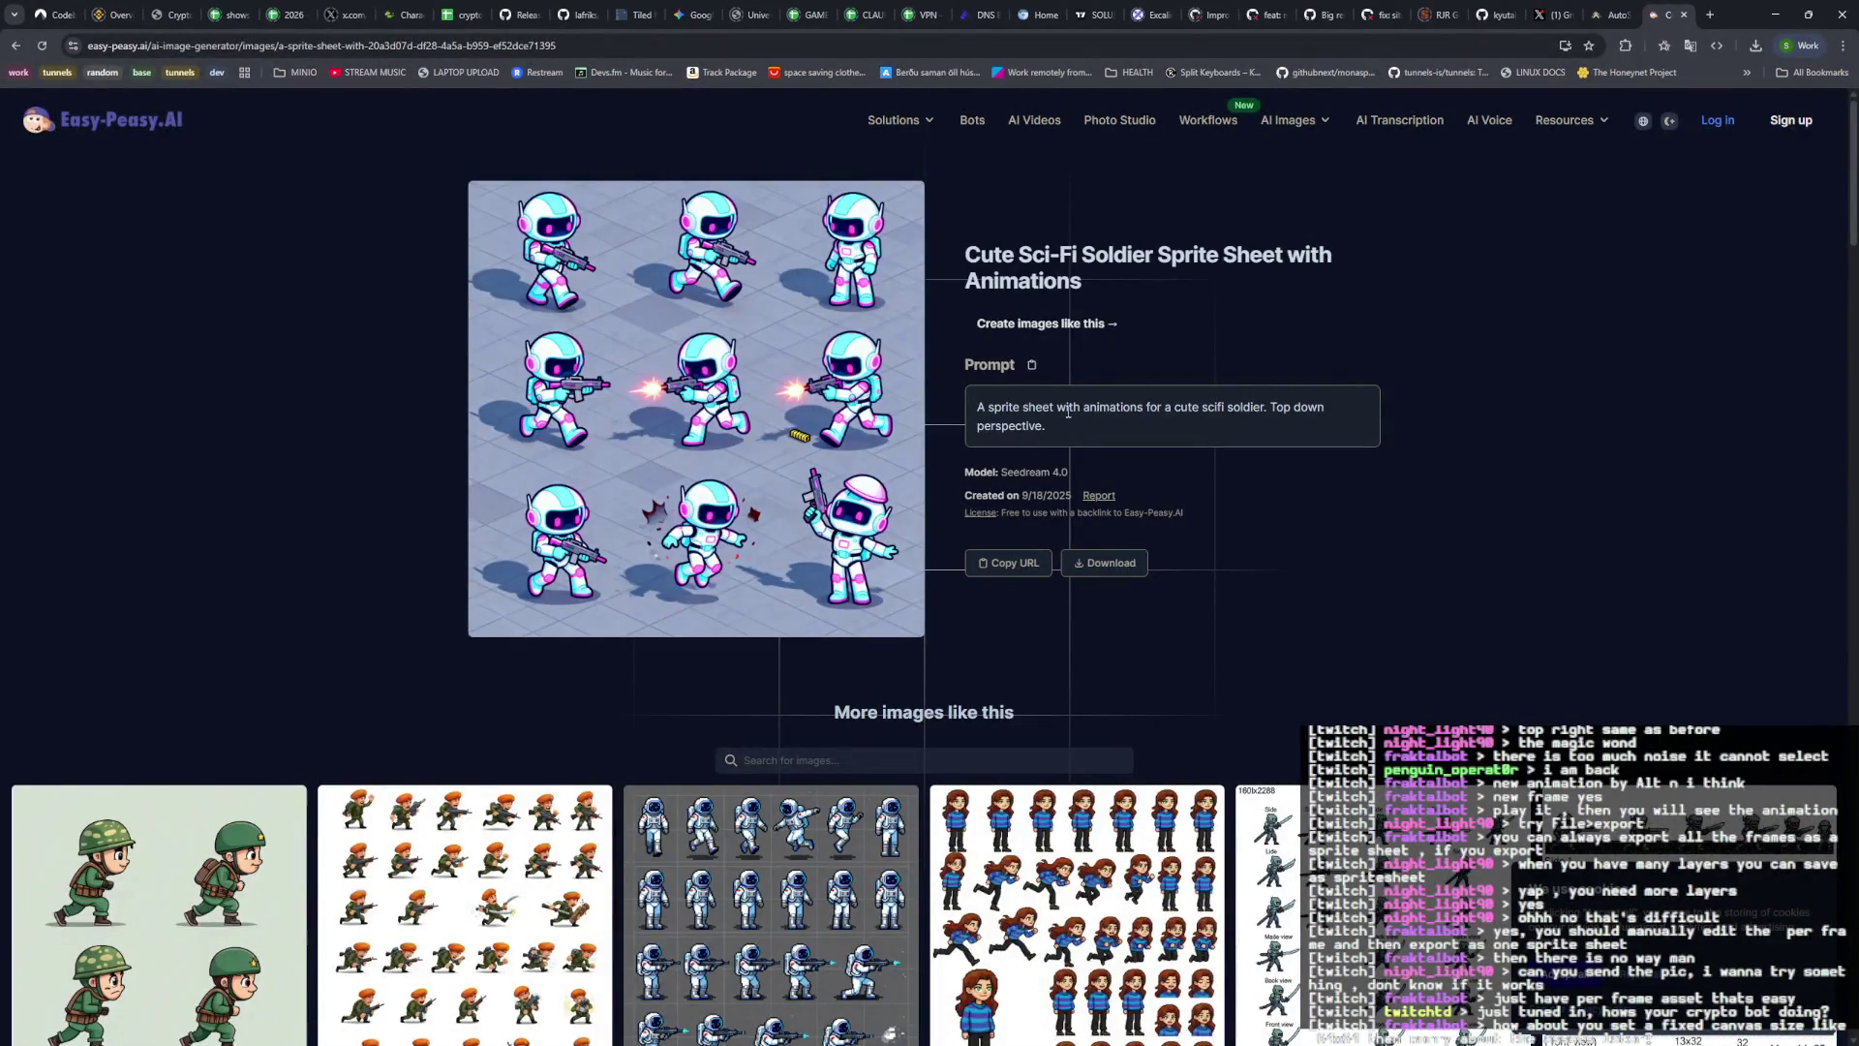
- Scroll the 'More images like this' grid and check AutoSprite's asset generation progress
scroll(1053, 496, down, 5)
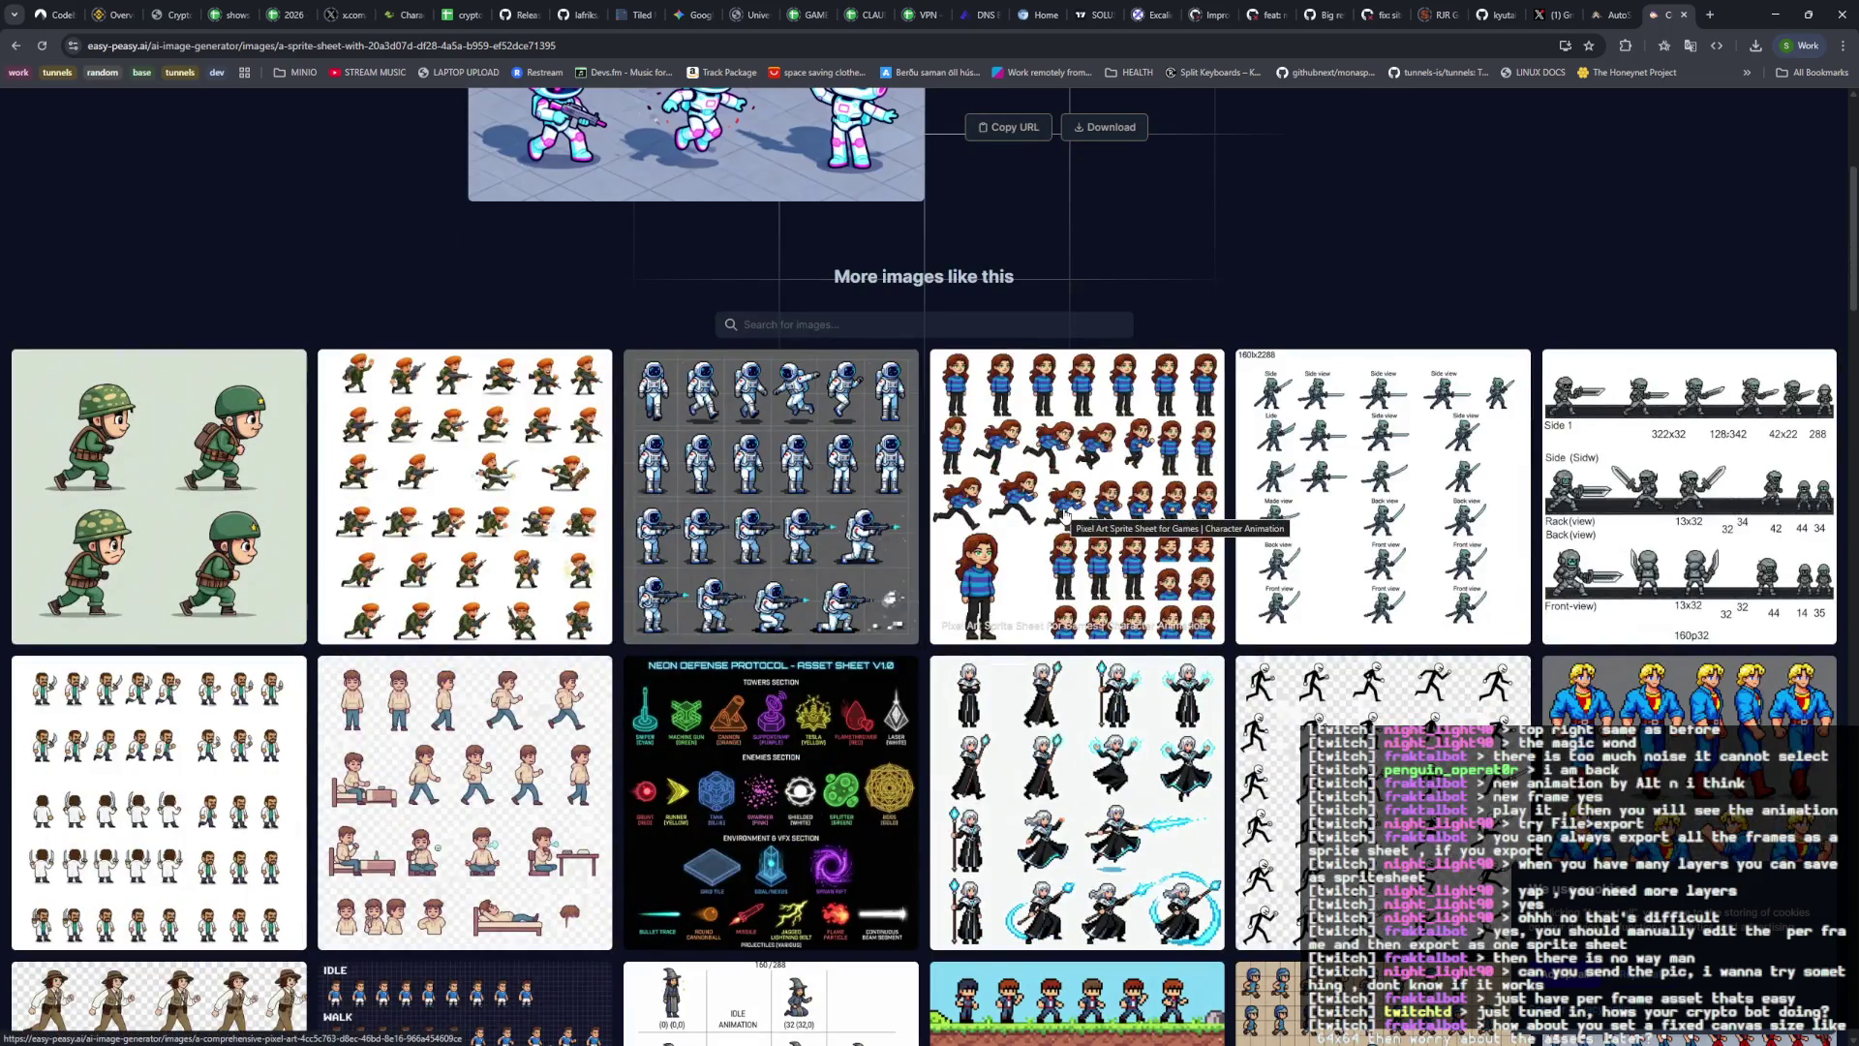
scroll(1065, 513, down, 10)
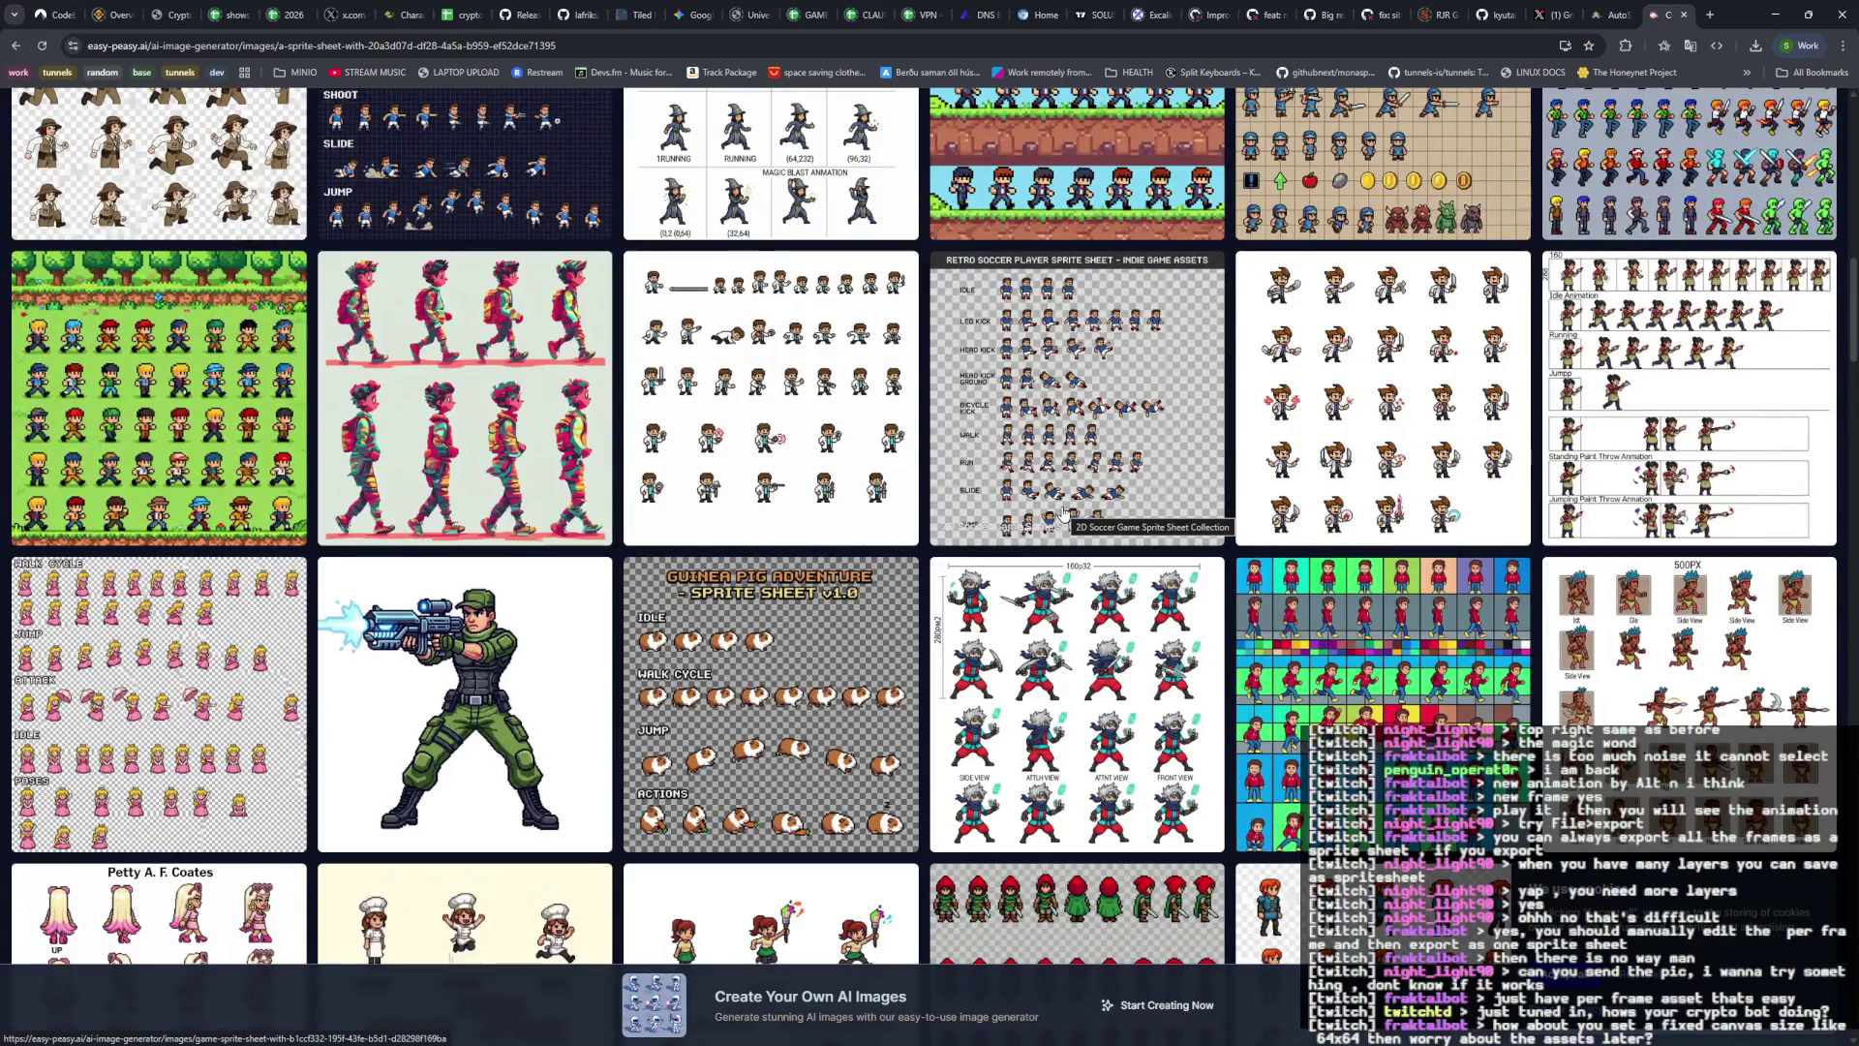
scroll(1063, 513, up, 20)
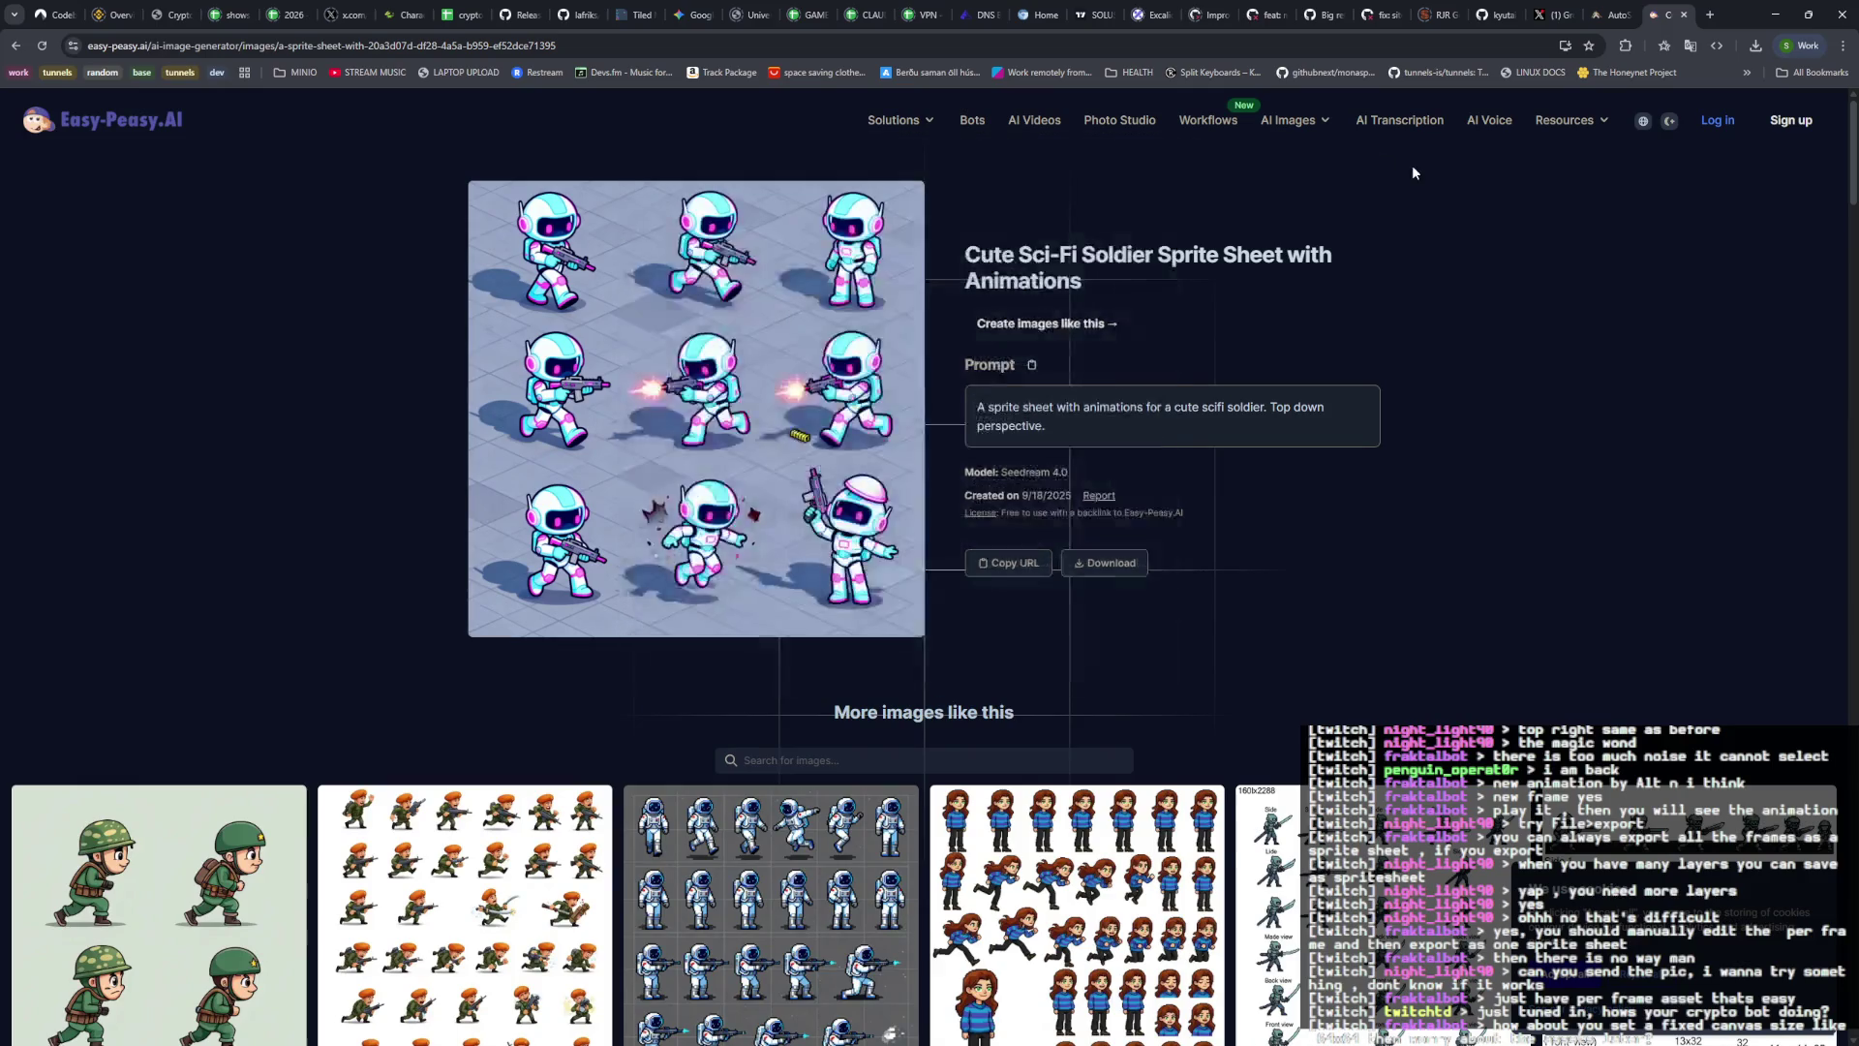
mouse_move(896, 120)
click(1596, 21)
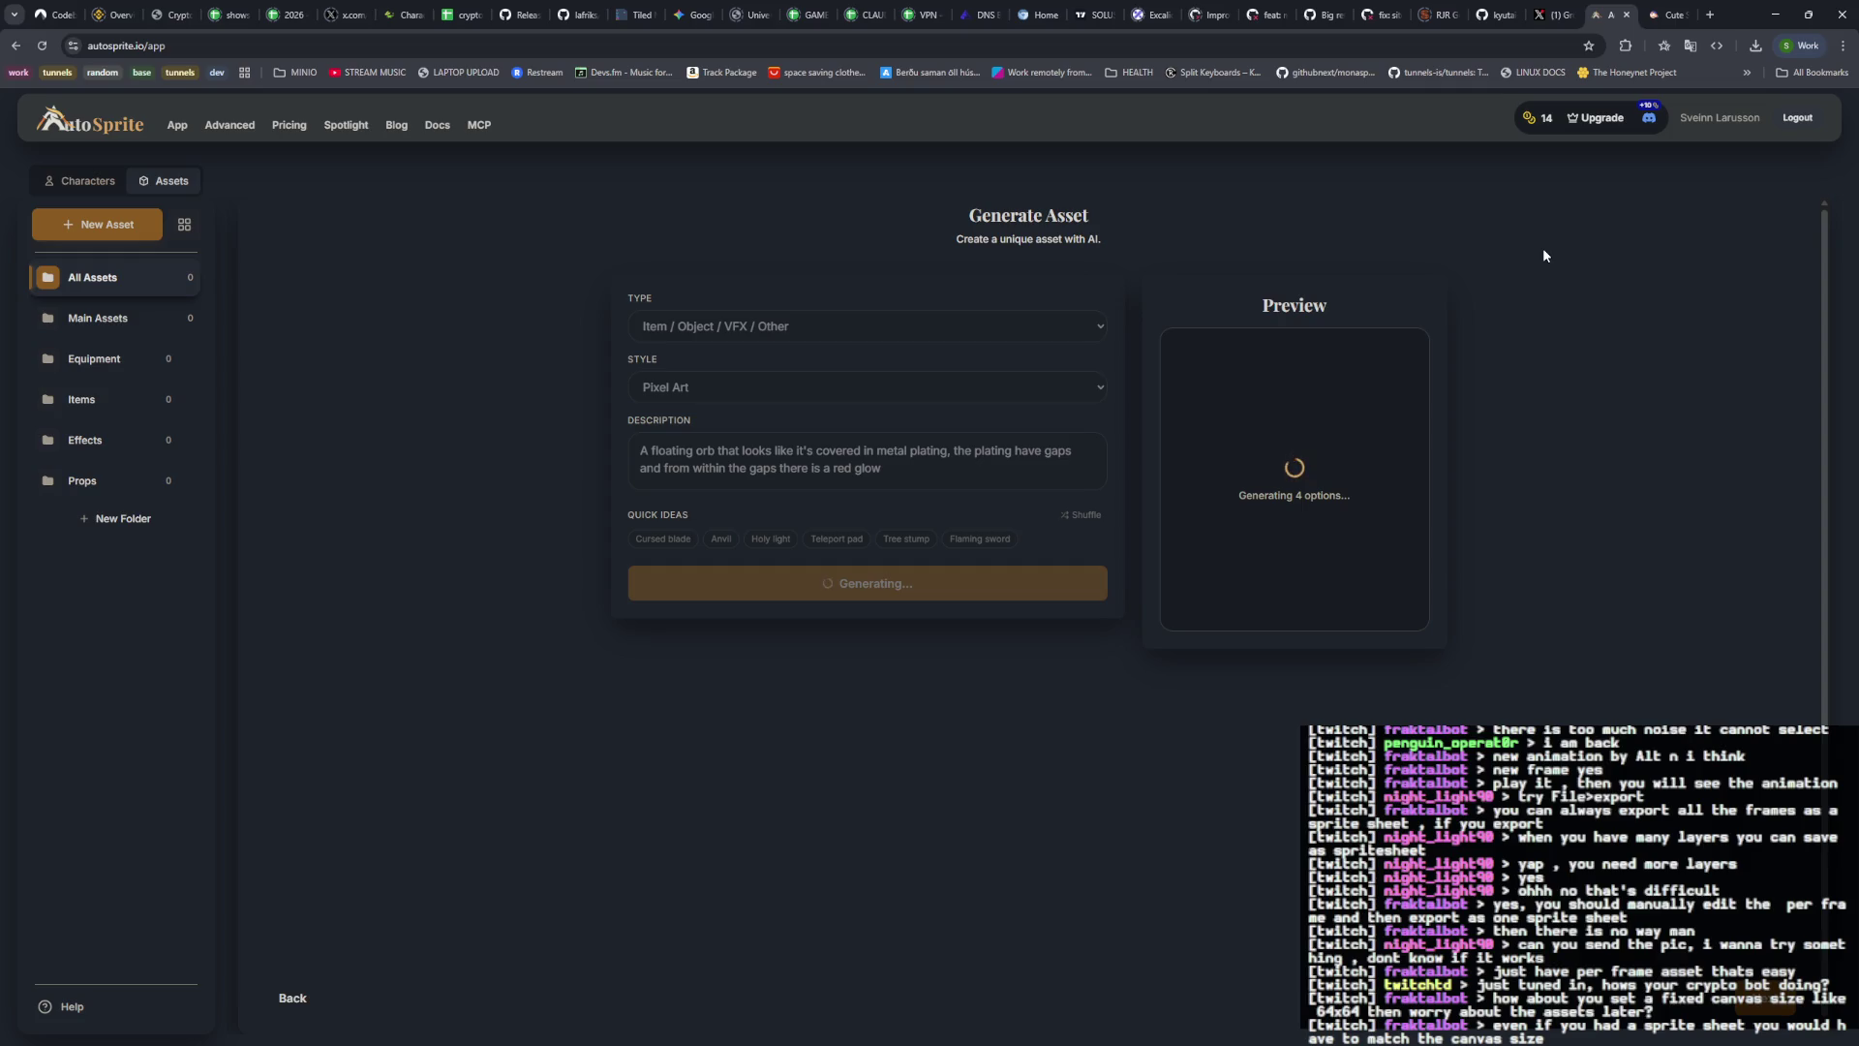
click(1658, 18)
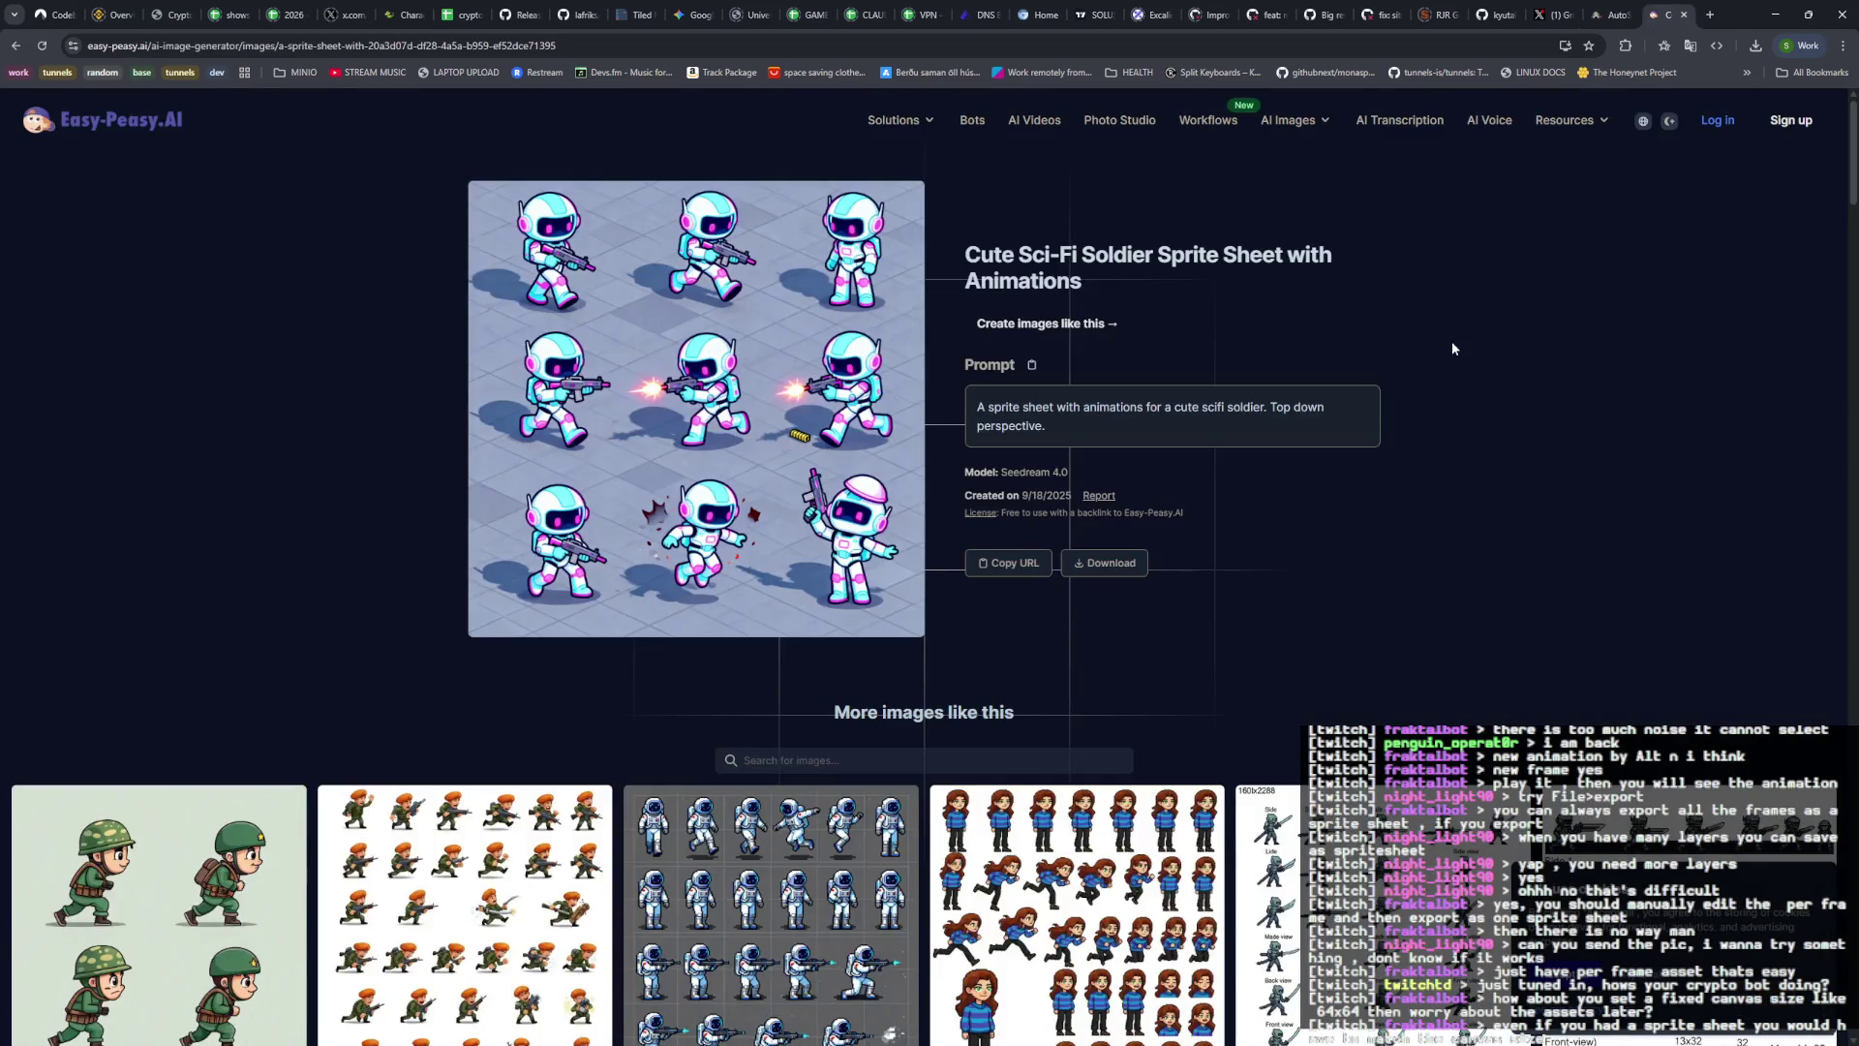
- Scroll down the similar images and open the rotating icosahedron pixel-art sprite sheet
scroll(1456, 410, down, 10)
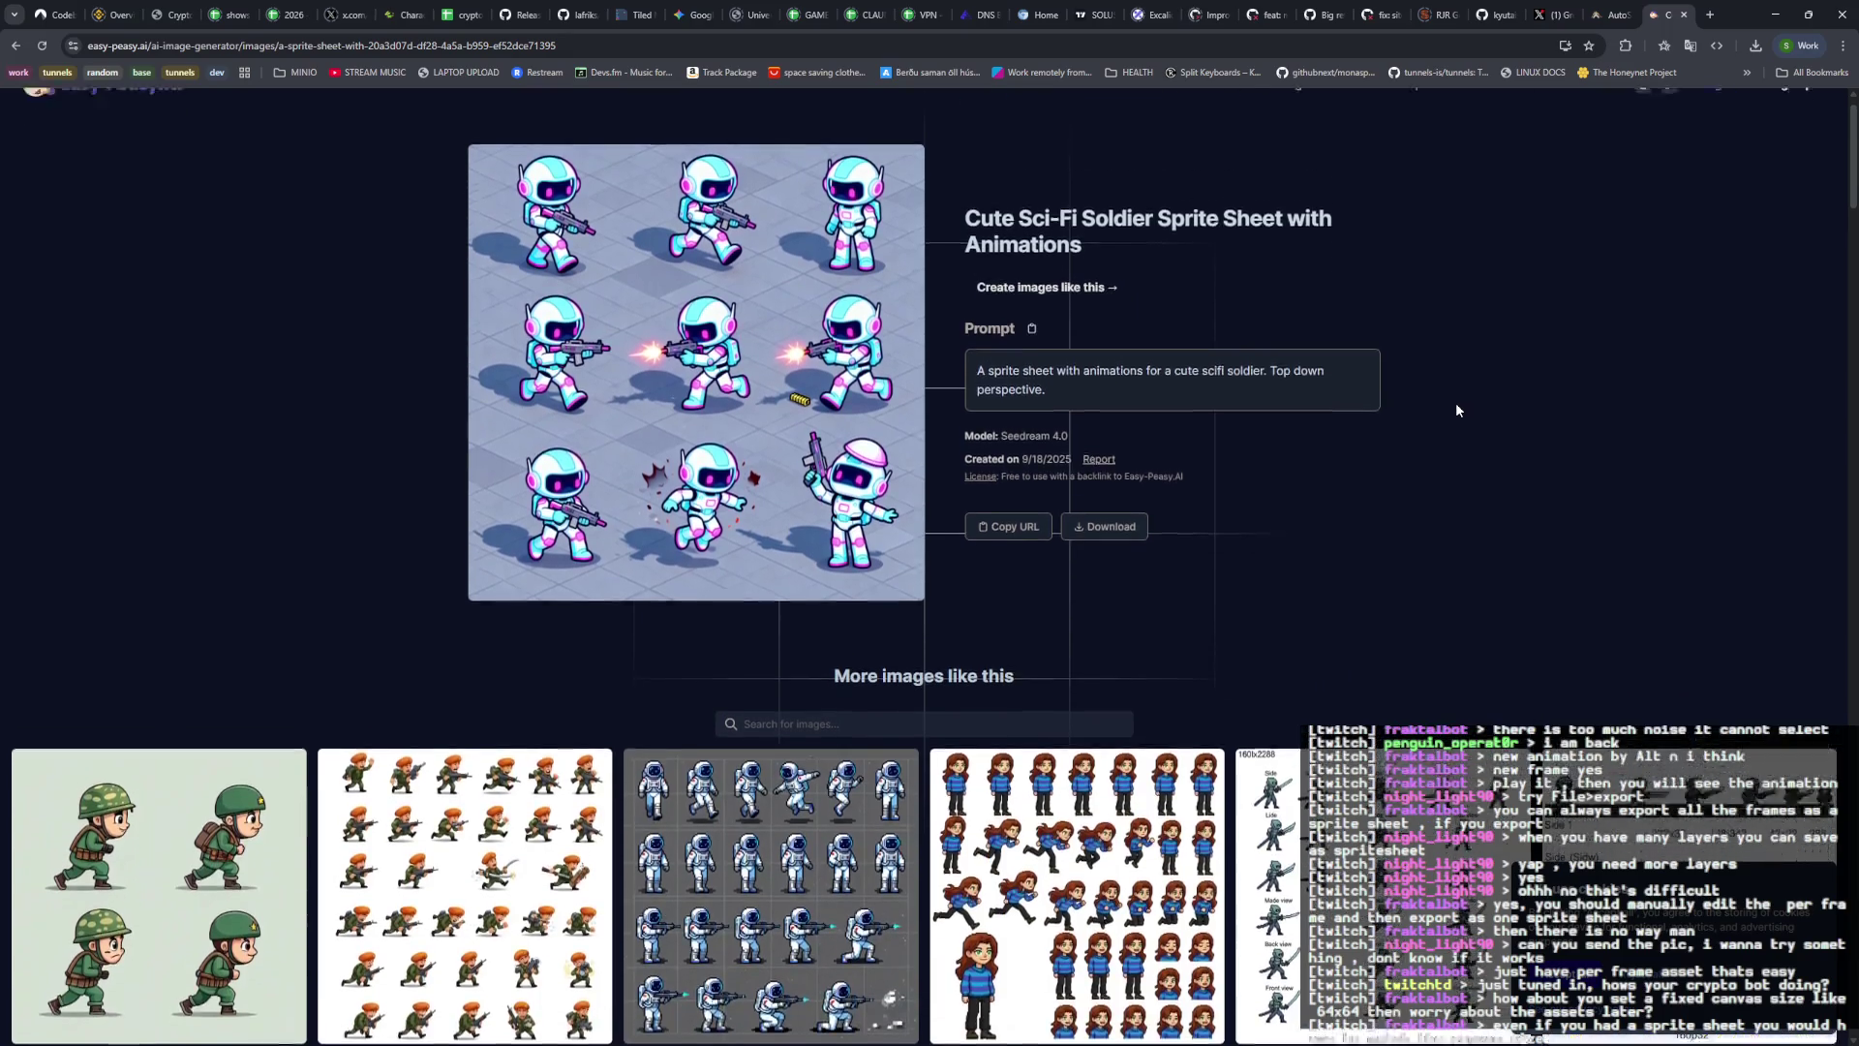
scroll(1452, 409, down, 5)
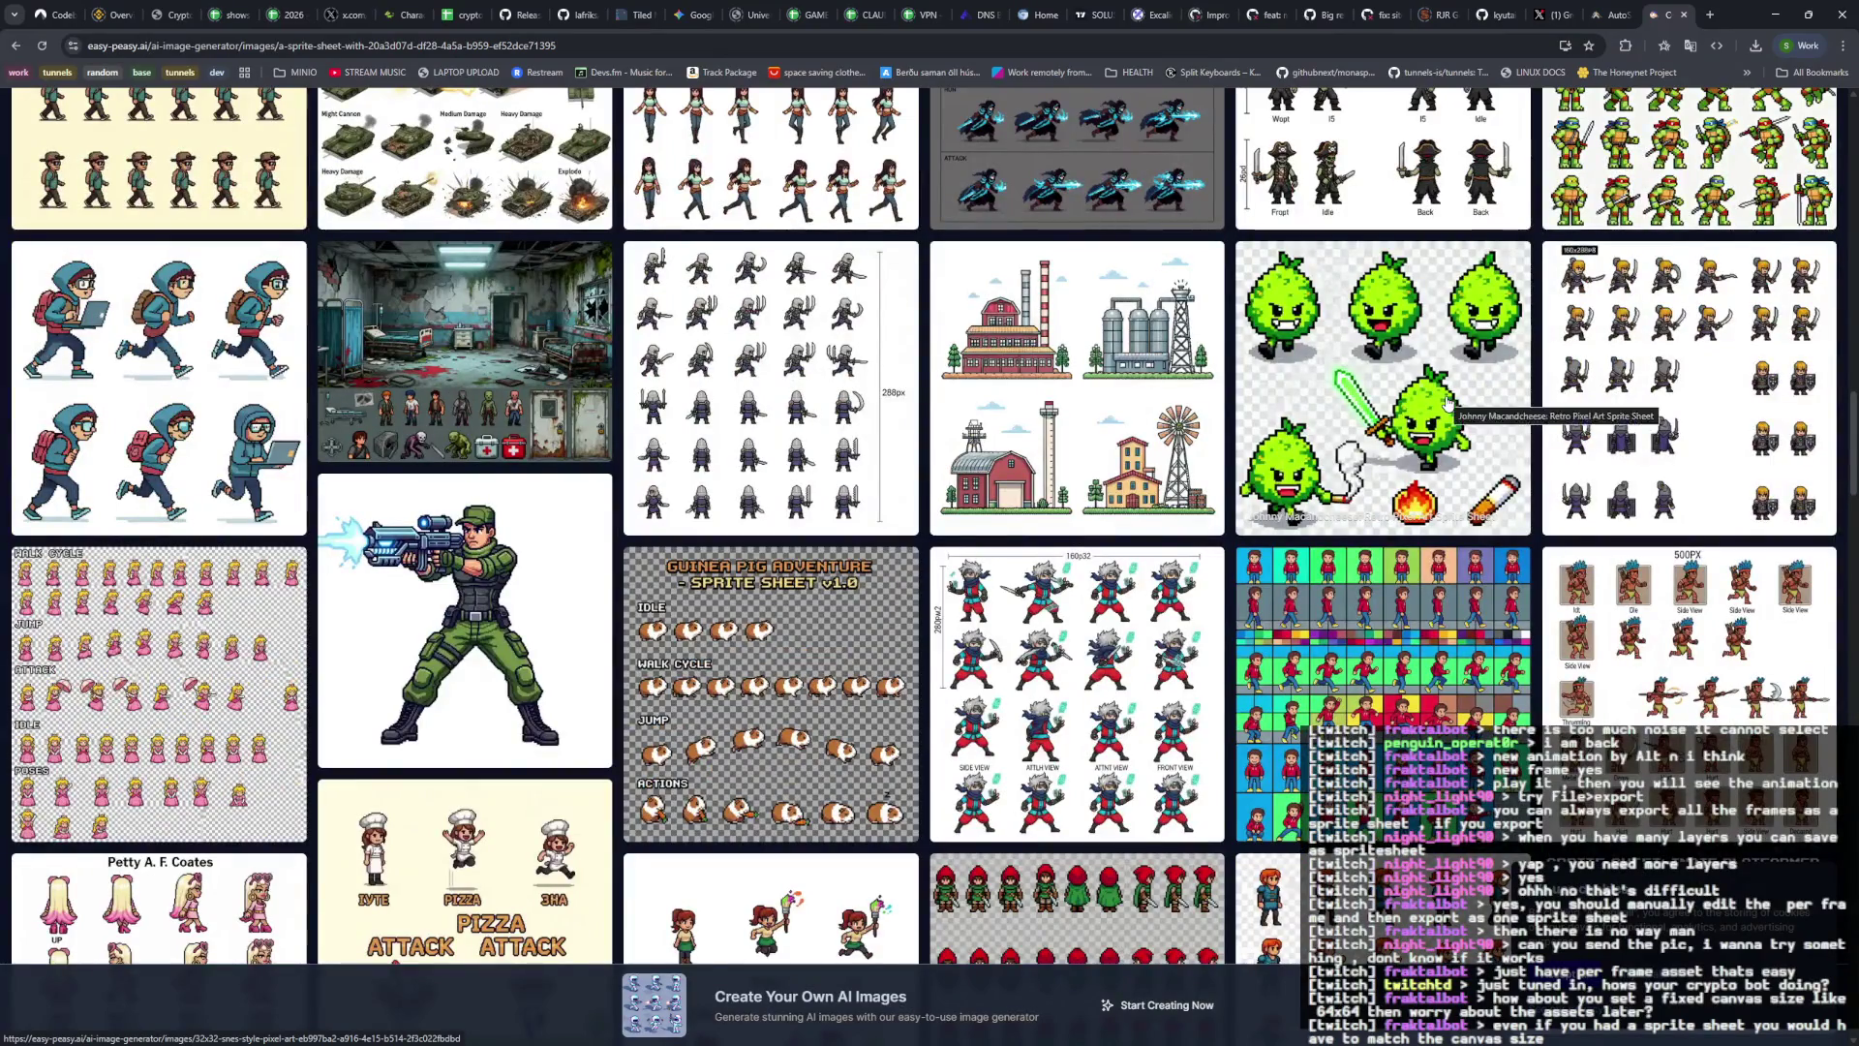
scroll(1446, 403, down, 5)
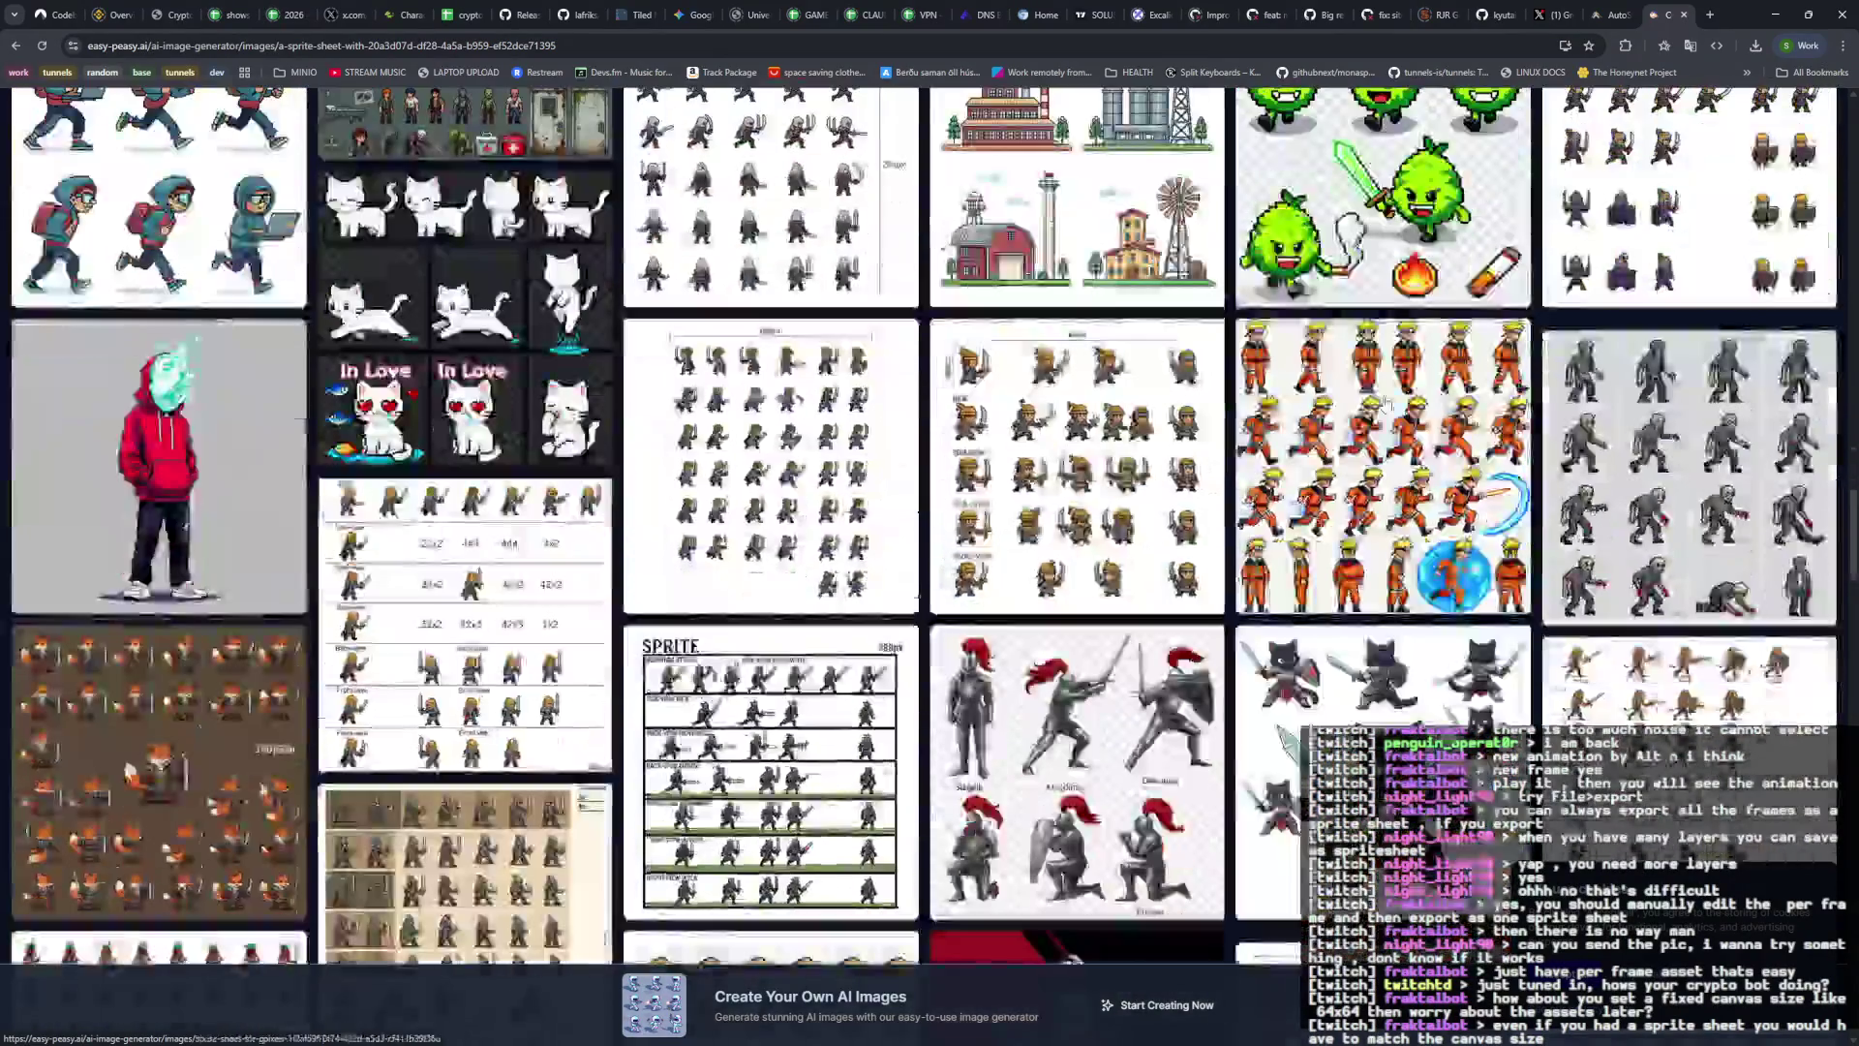
scroll(1446, 403, down, 4)
scroll(1346, 440, down, 6)
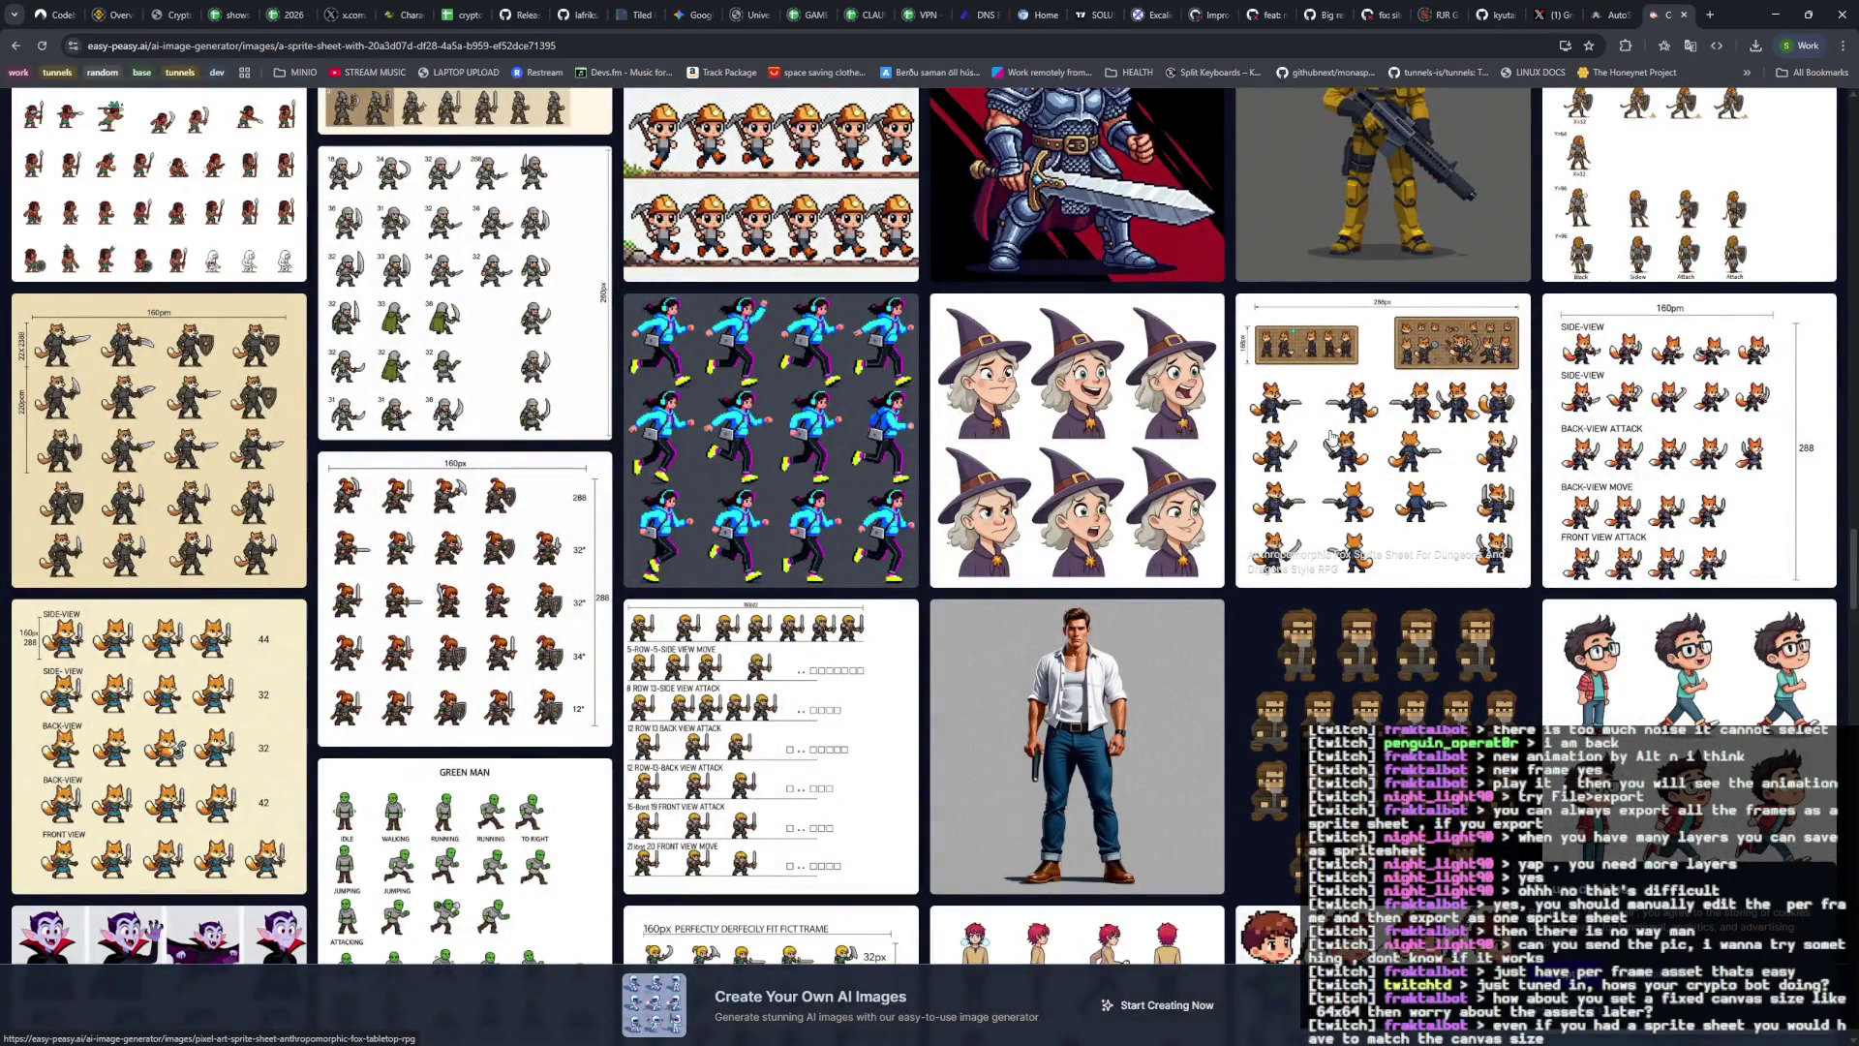
scroll(1147, 454, down, 5)
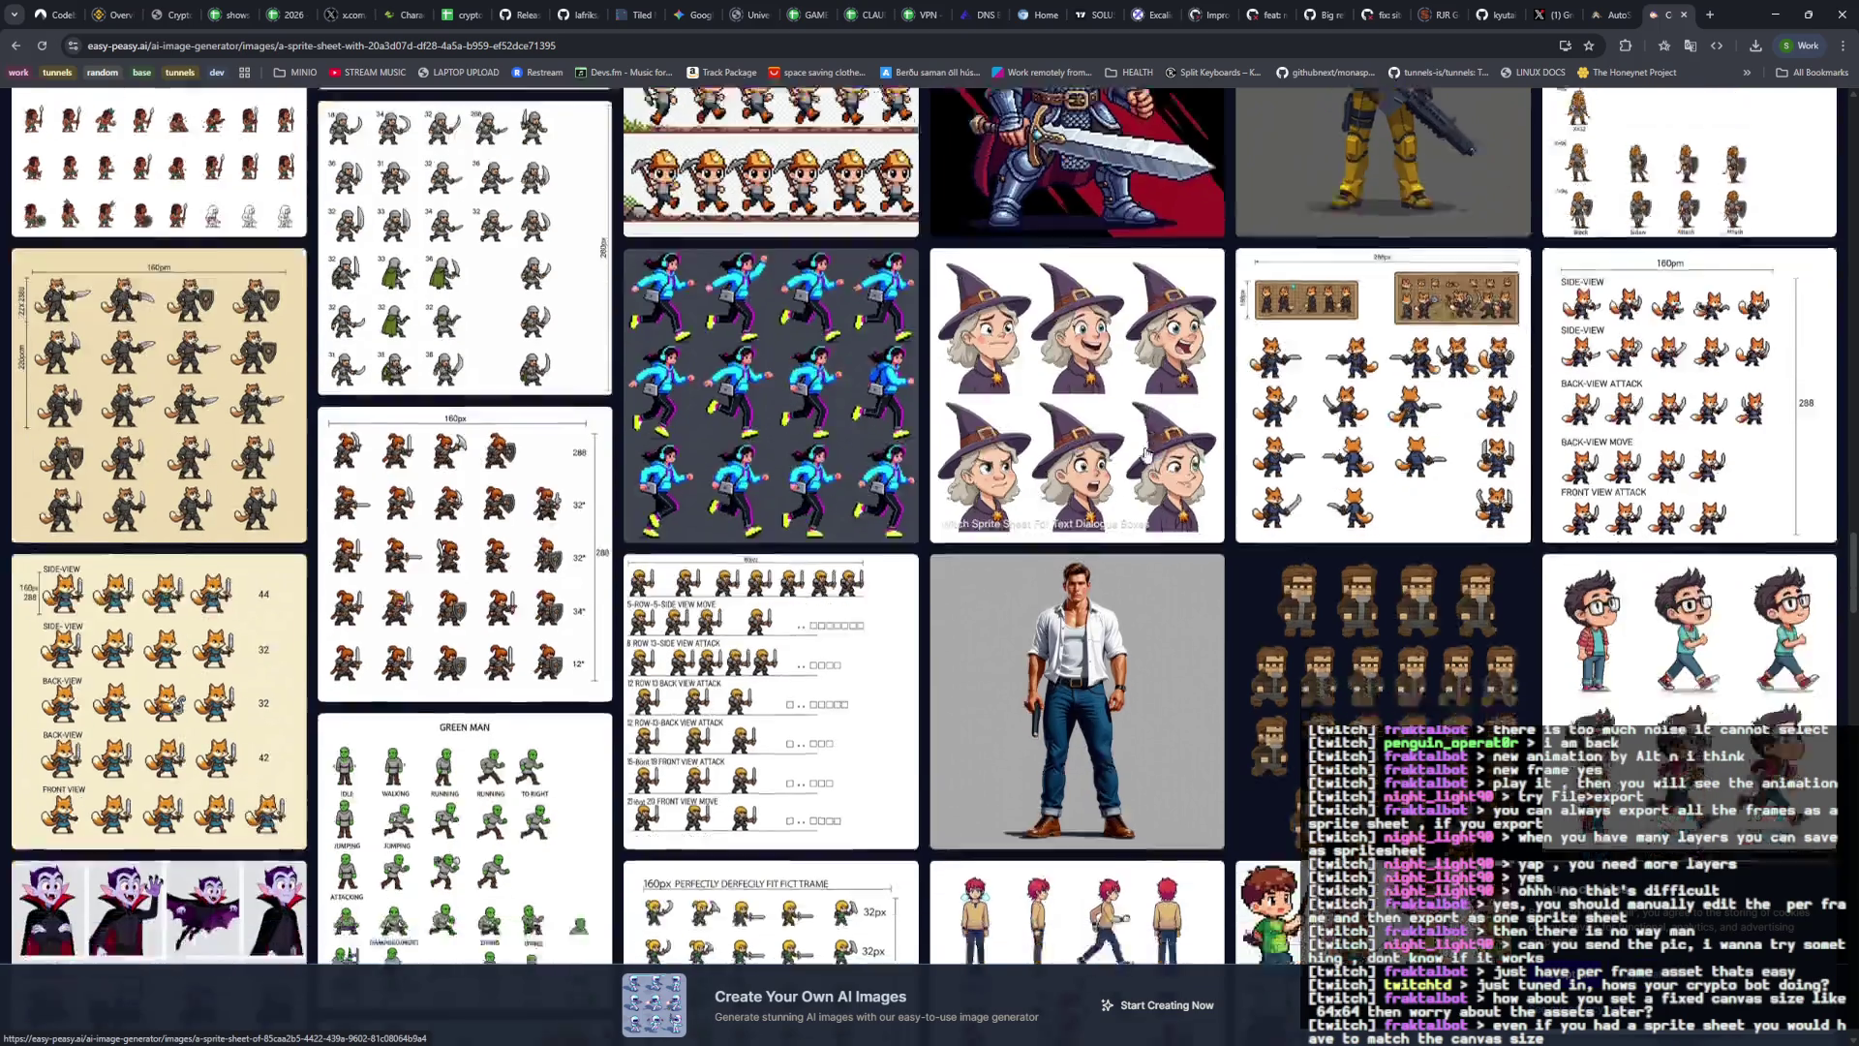
scroll(1147, 453, down, 5)
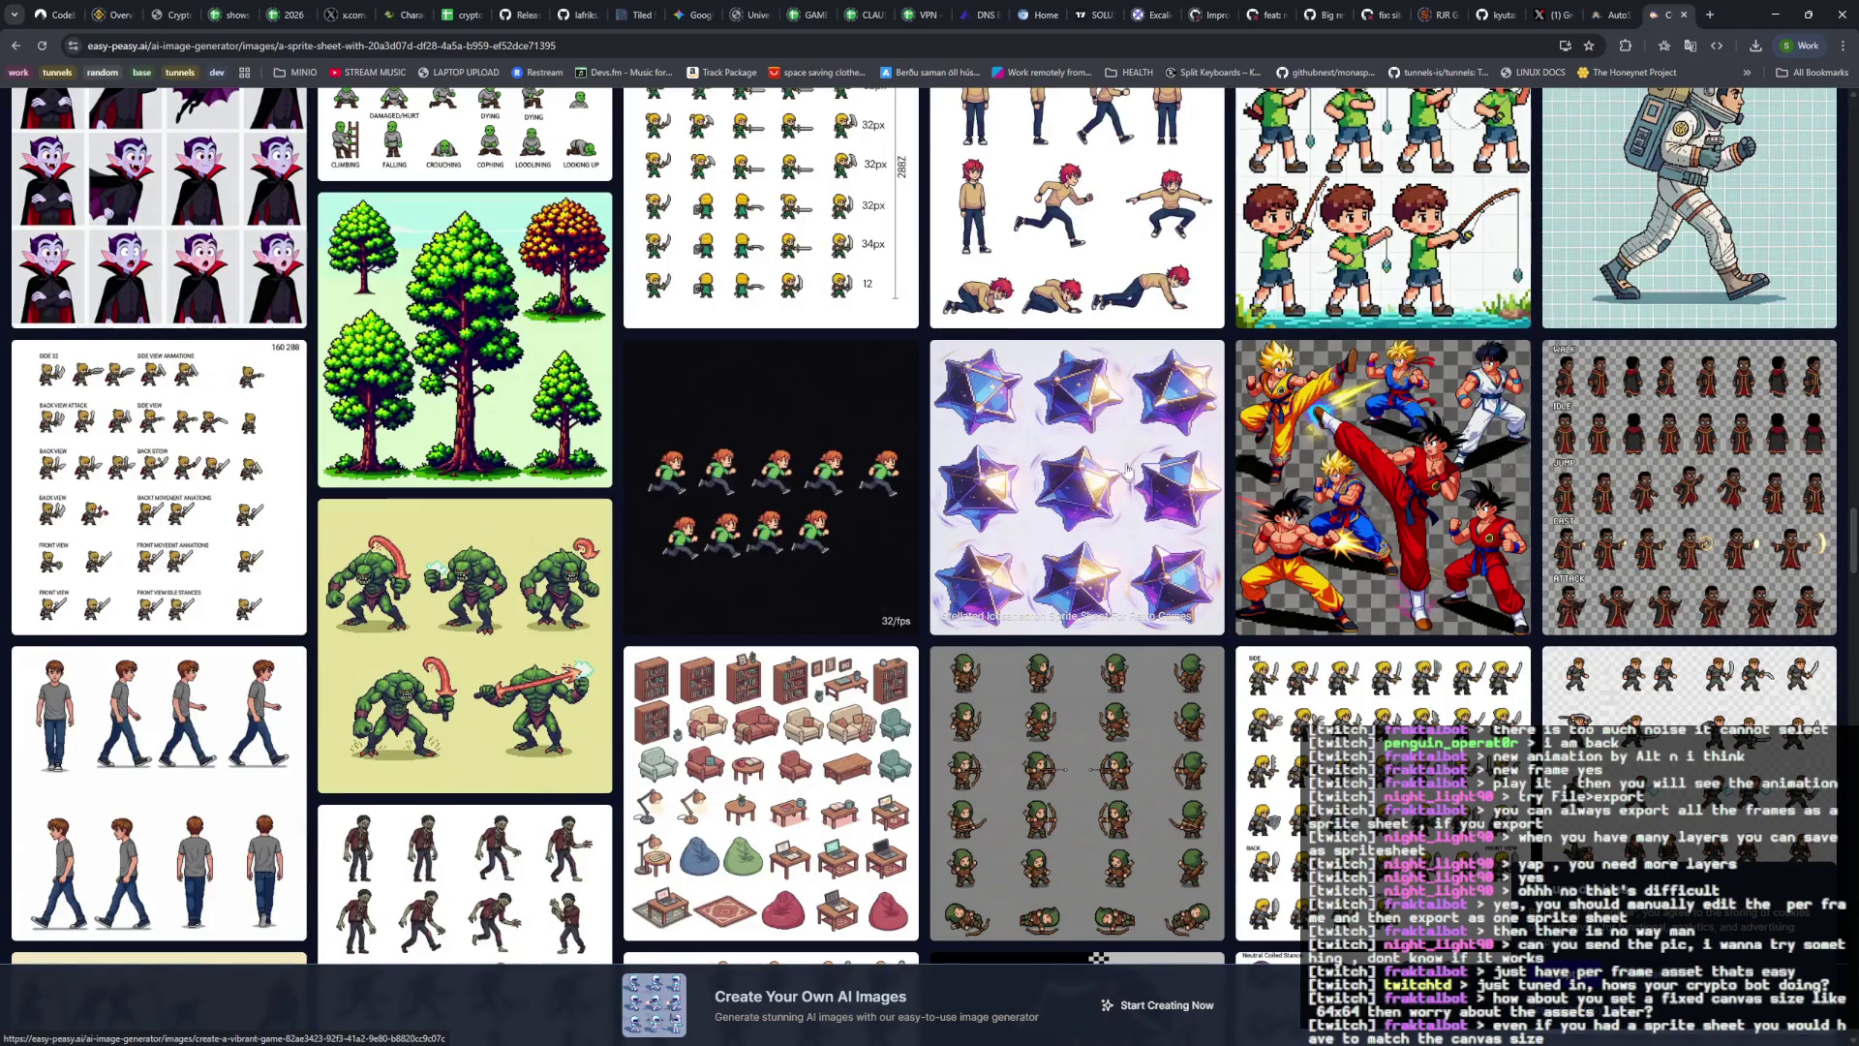
scroll(1137, 514, down, 3)
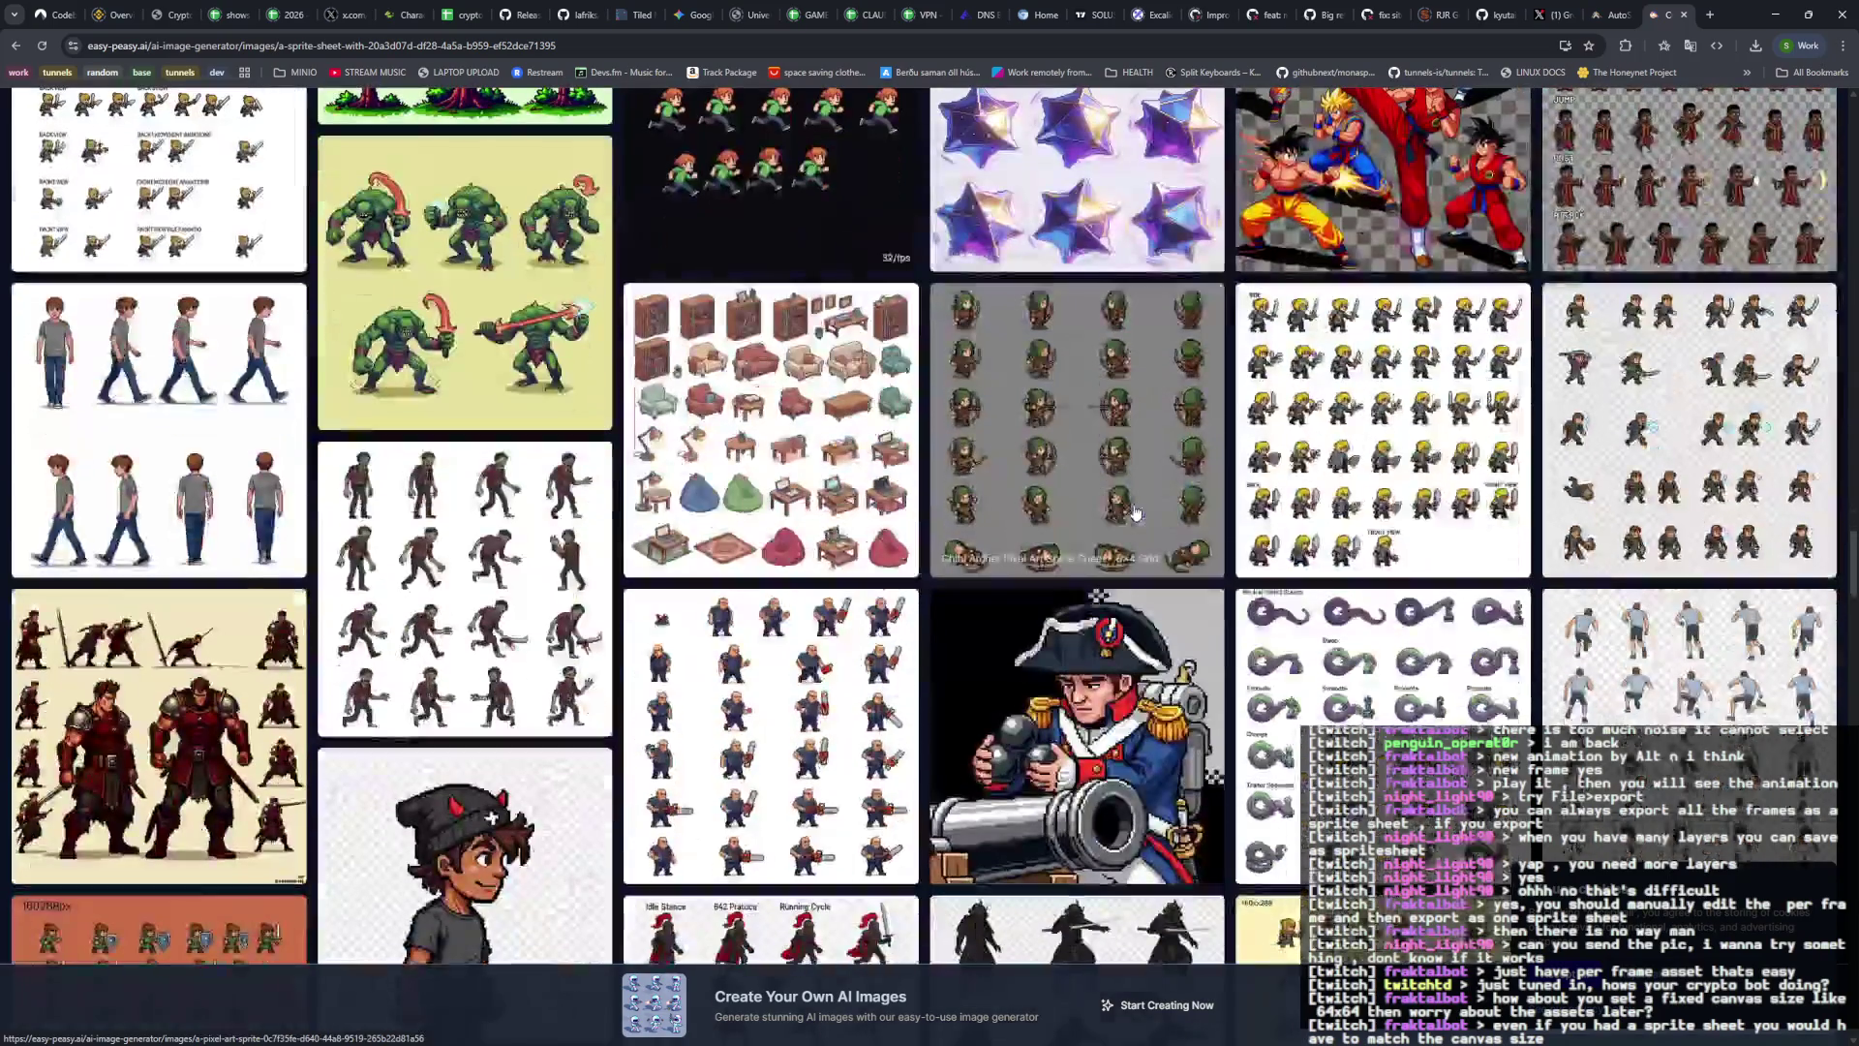
scroll(1075, 350, up, 2)
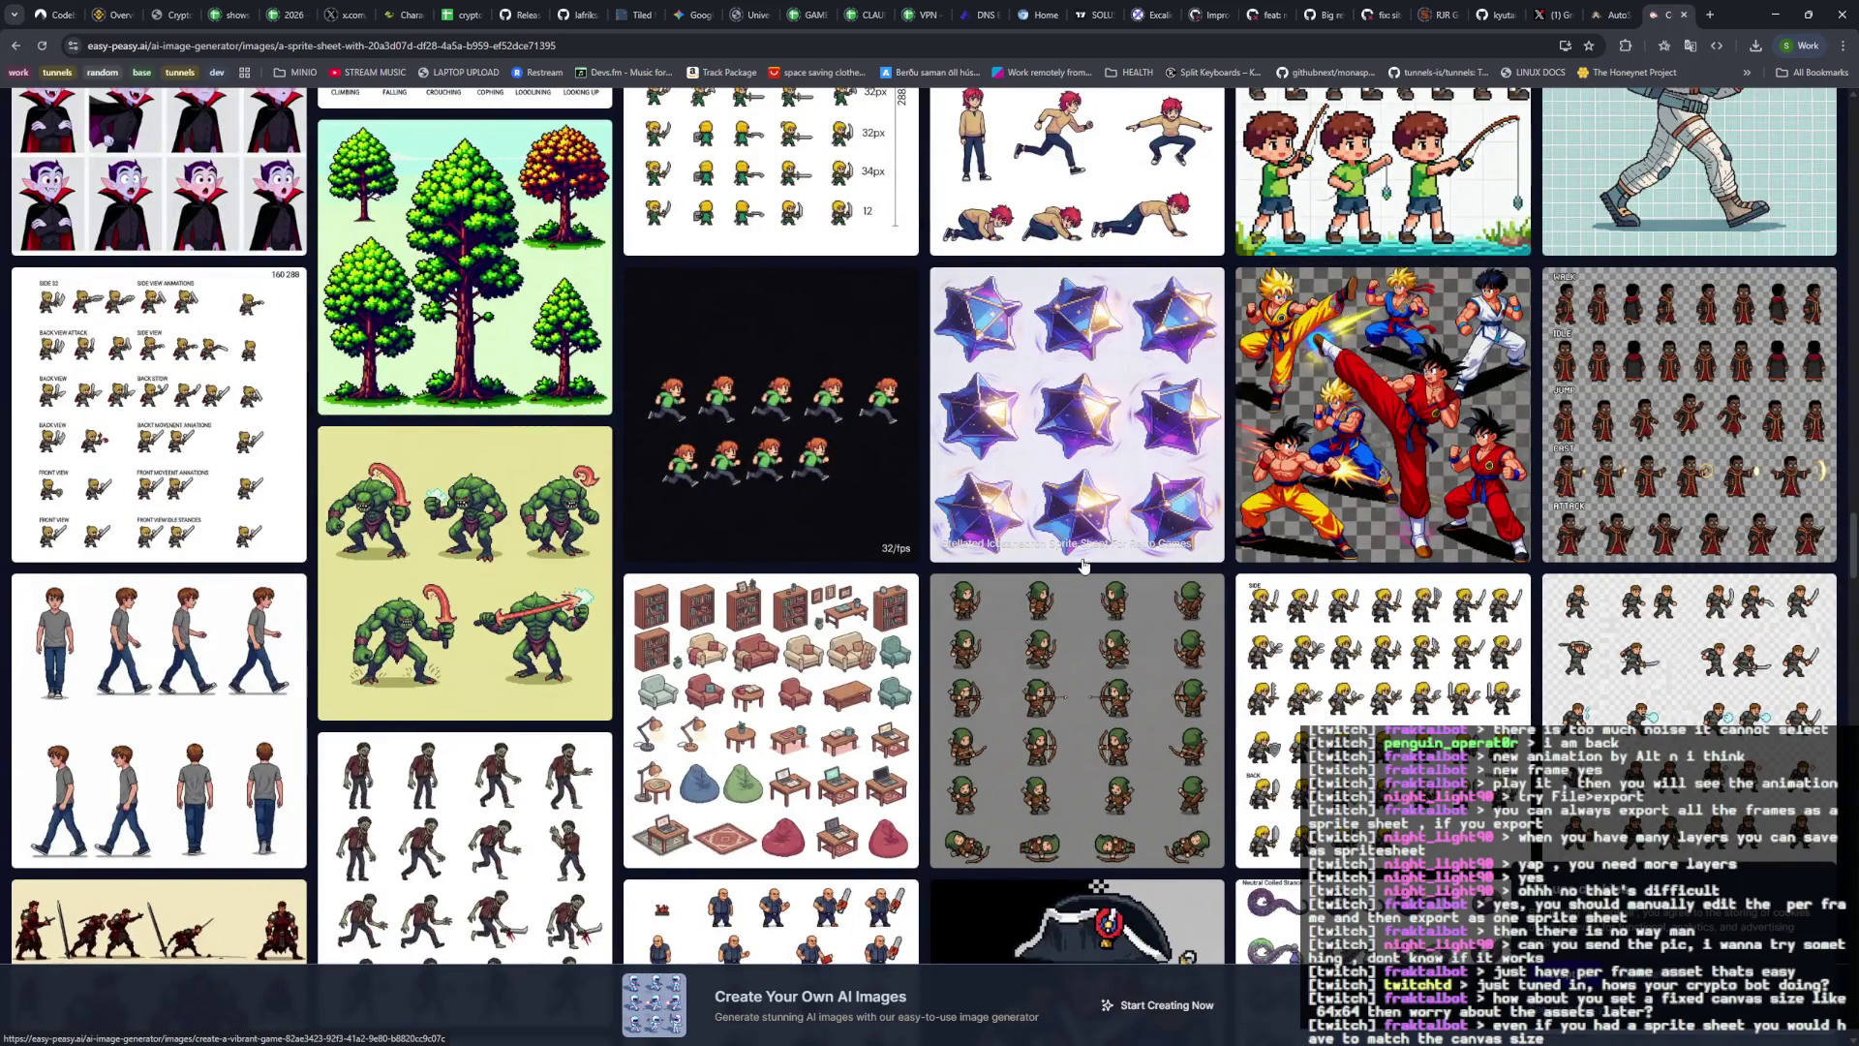
click(1097, 535)
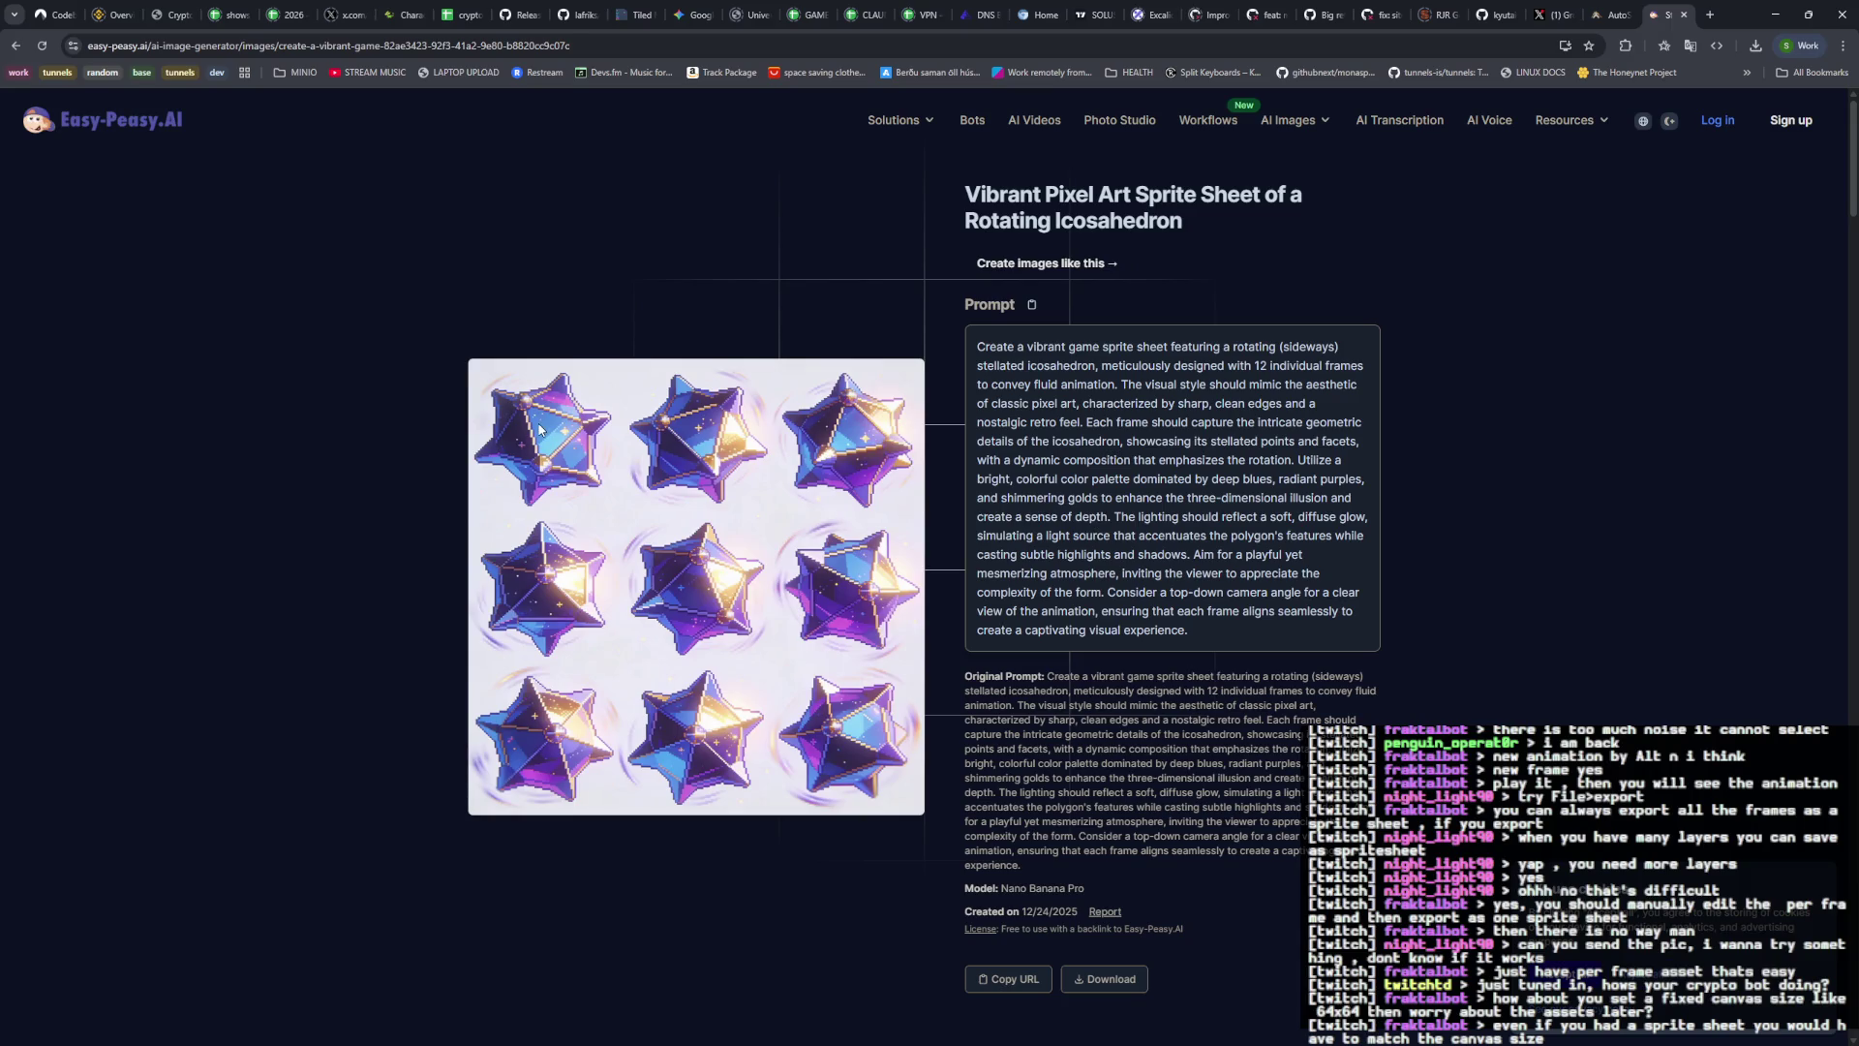
click(15, 44)
scroll(1053, 526, up, 15)
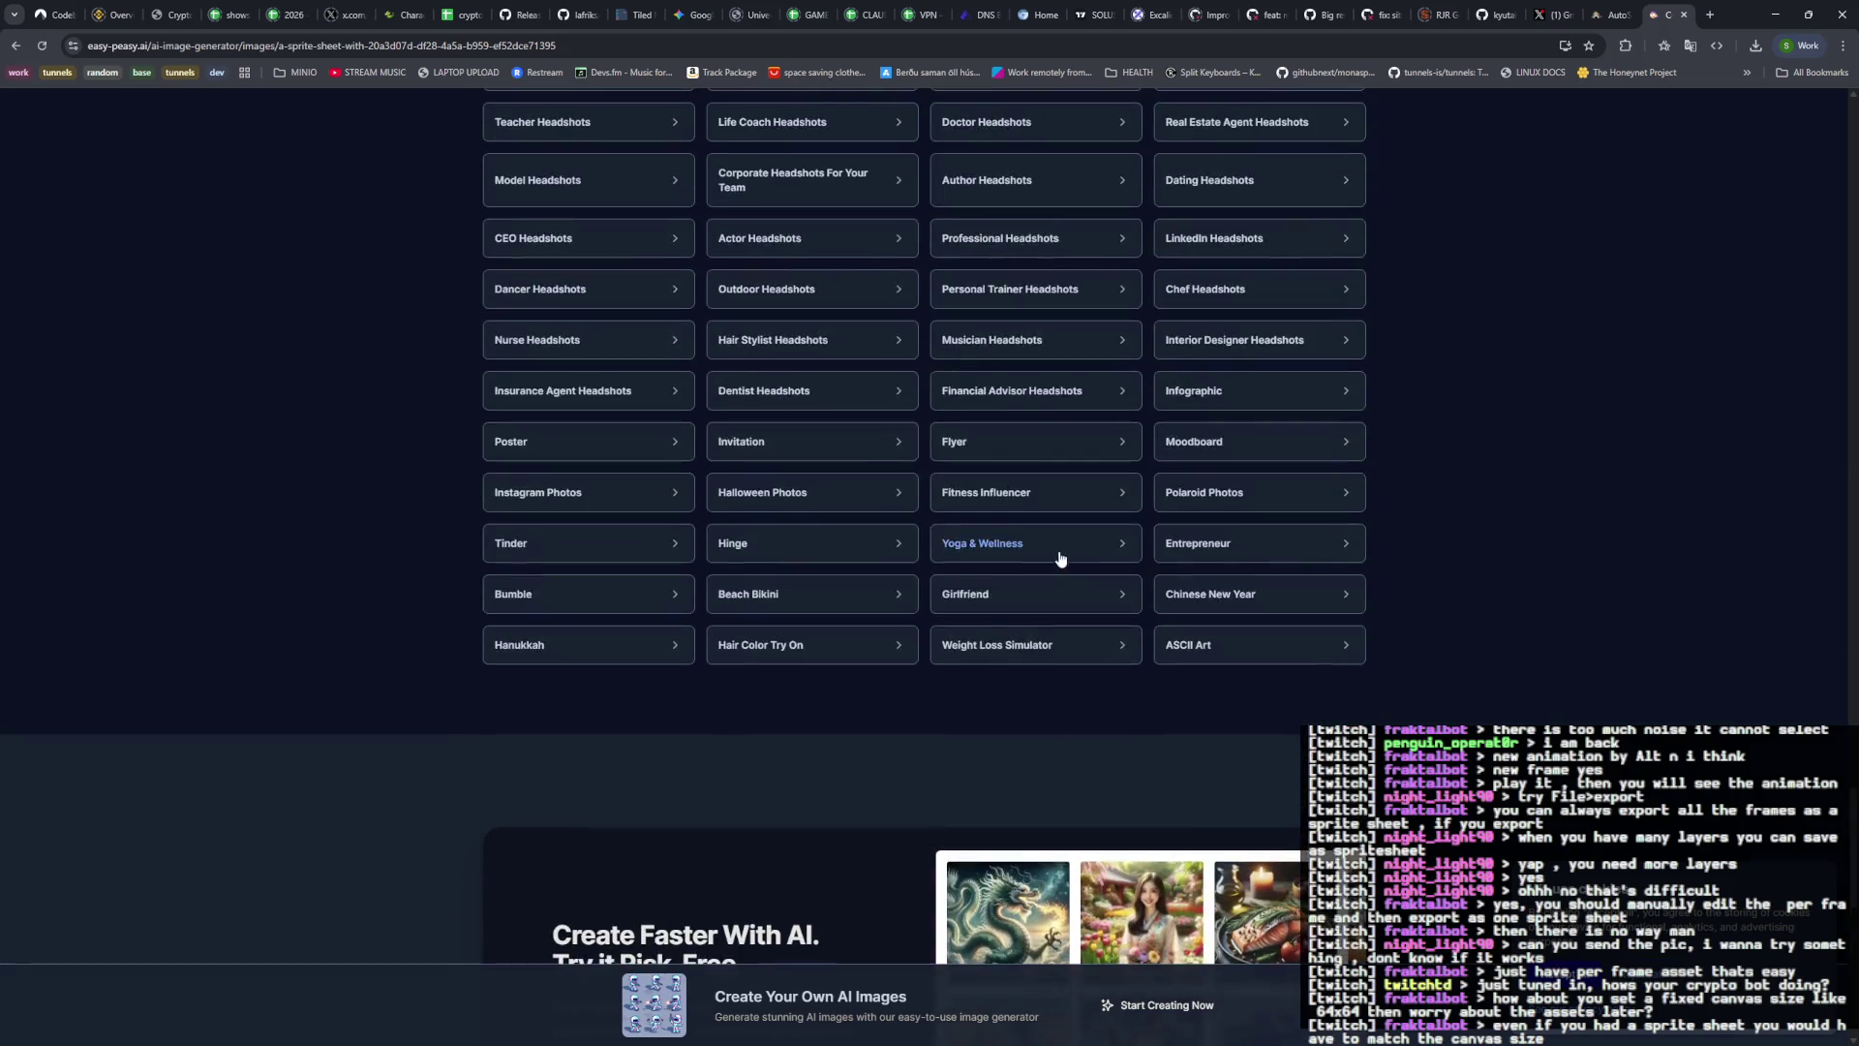
scroll(1050, 550, up, 10)
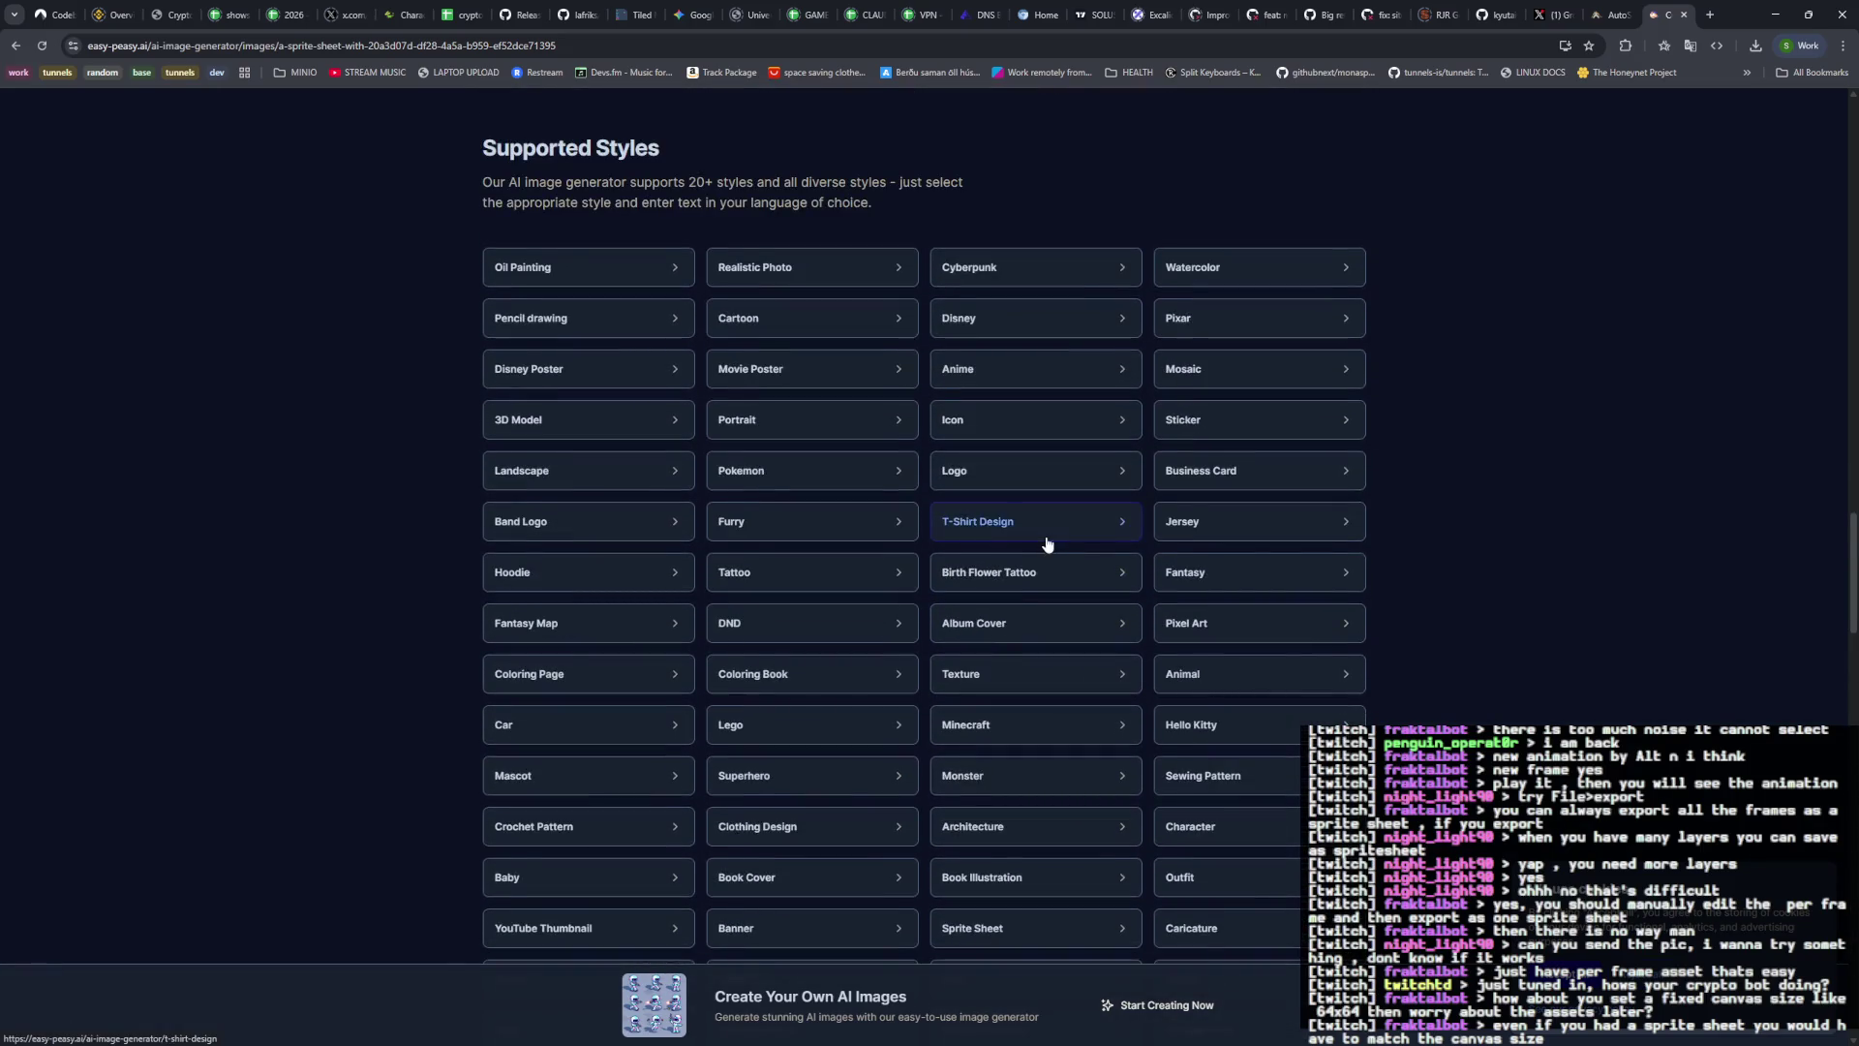
scroll(1045, 543, down, 10)
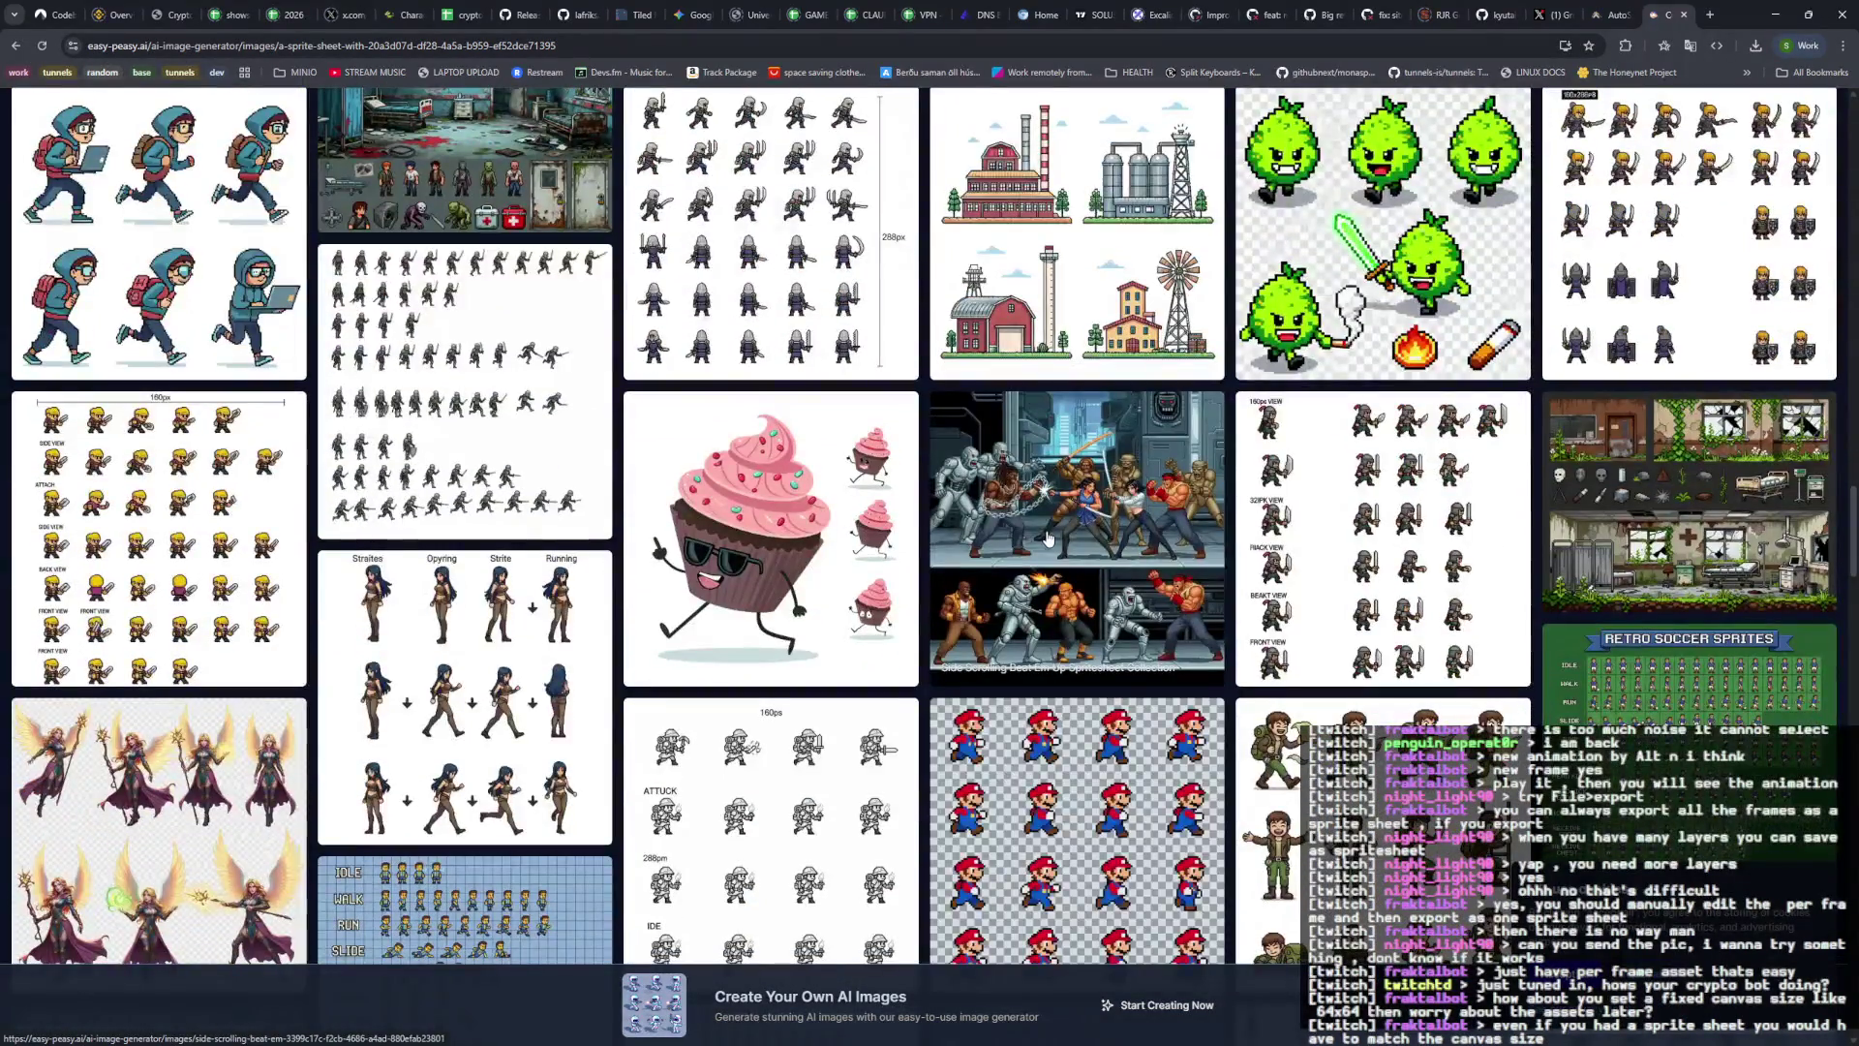
scroll(1069, 513, down, 5)
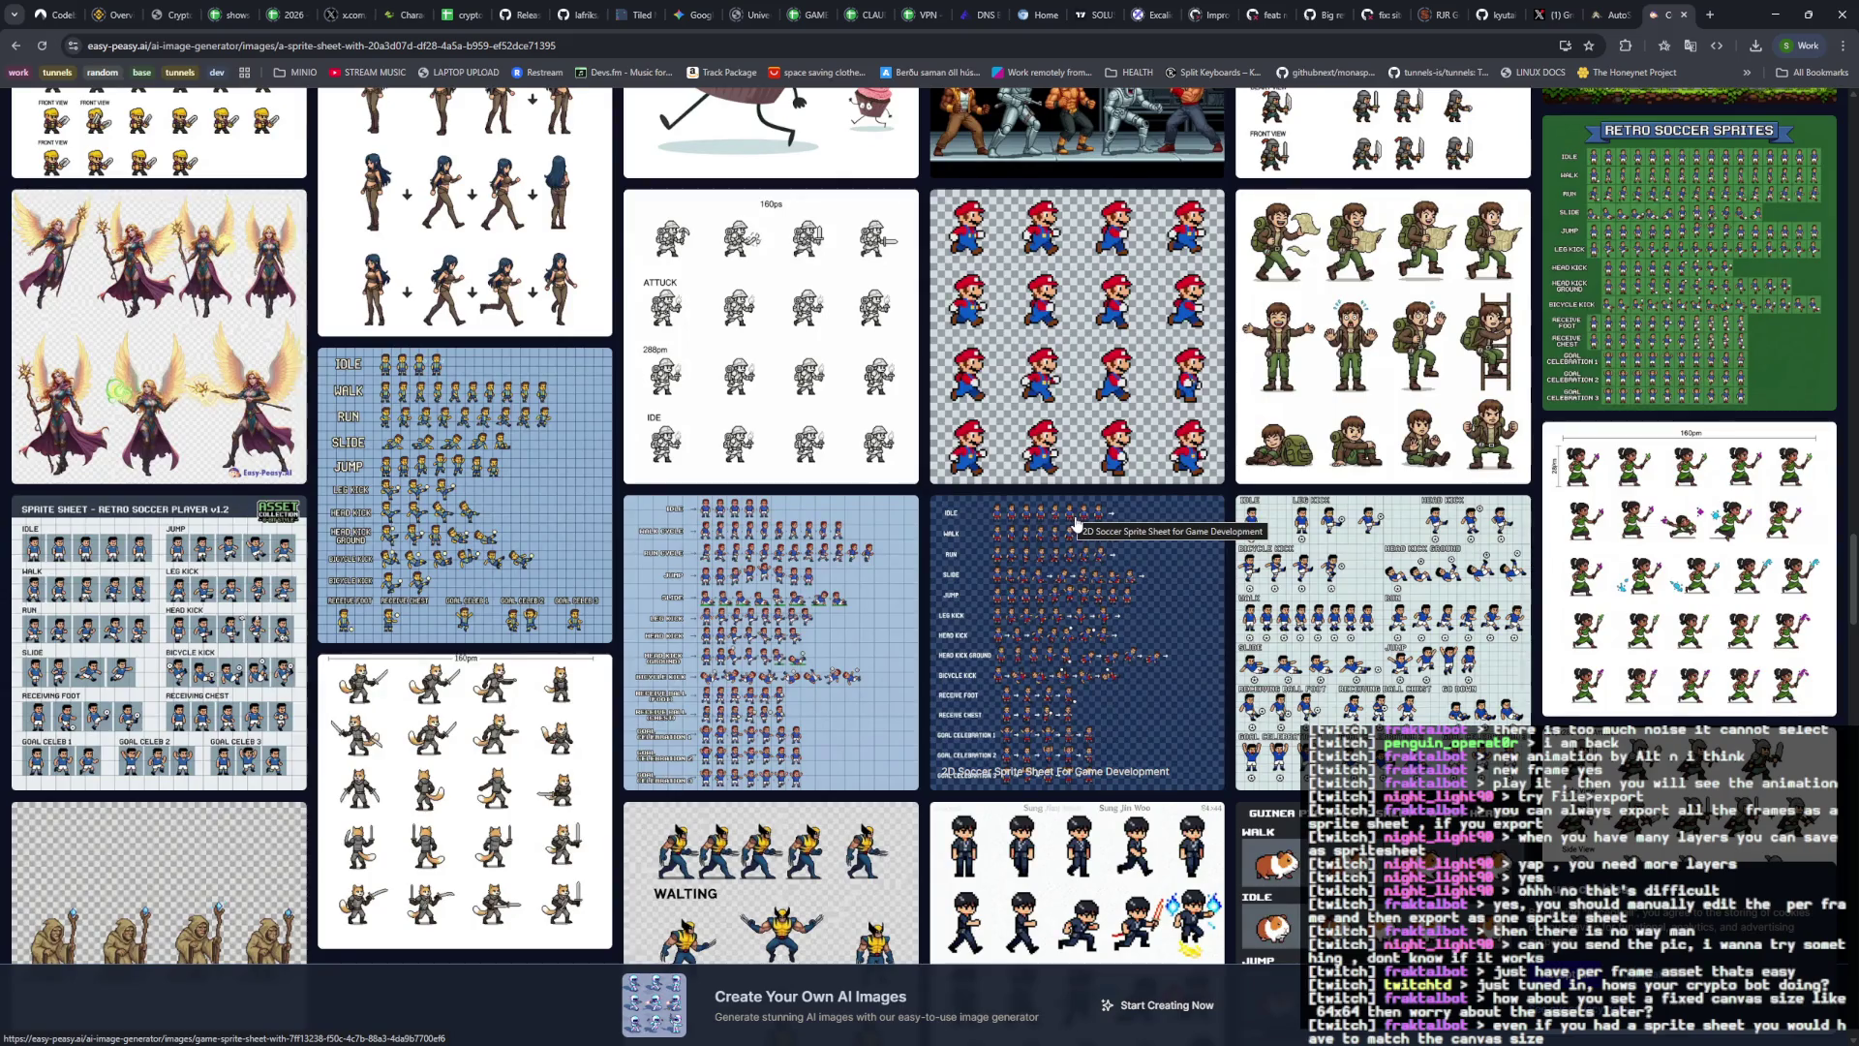
scroll(1078, 526, down, 10)
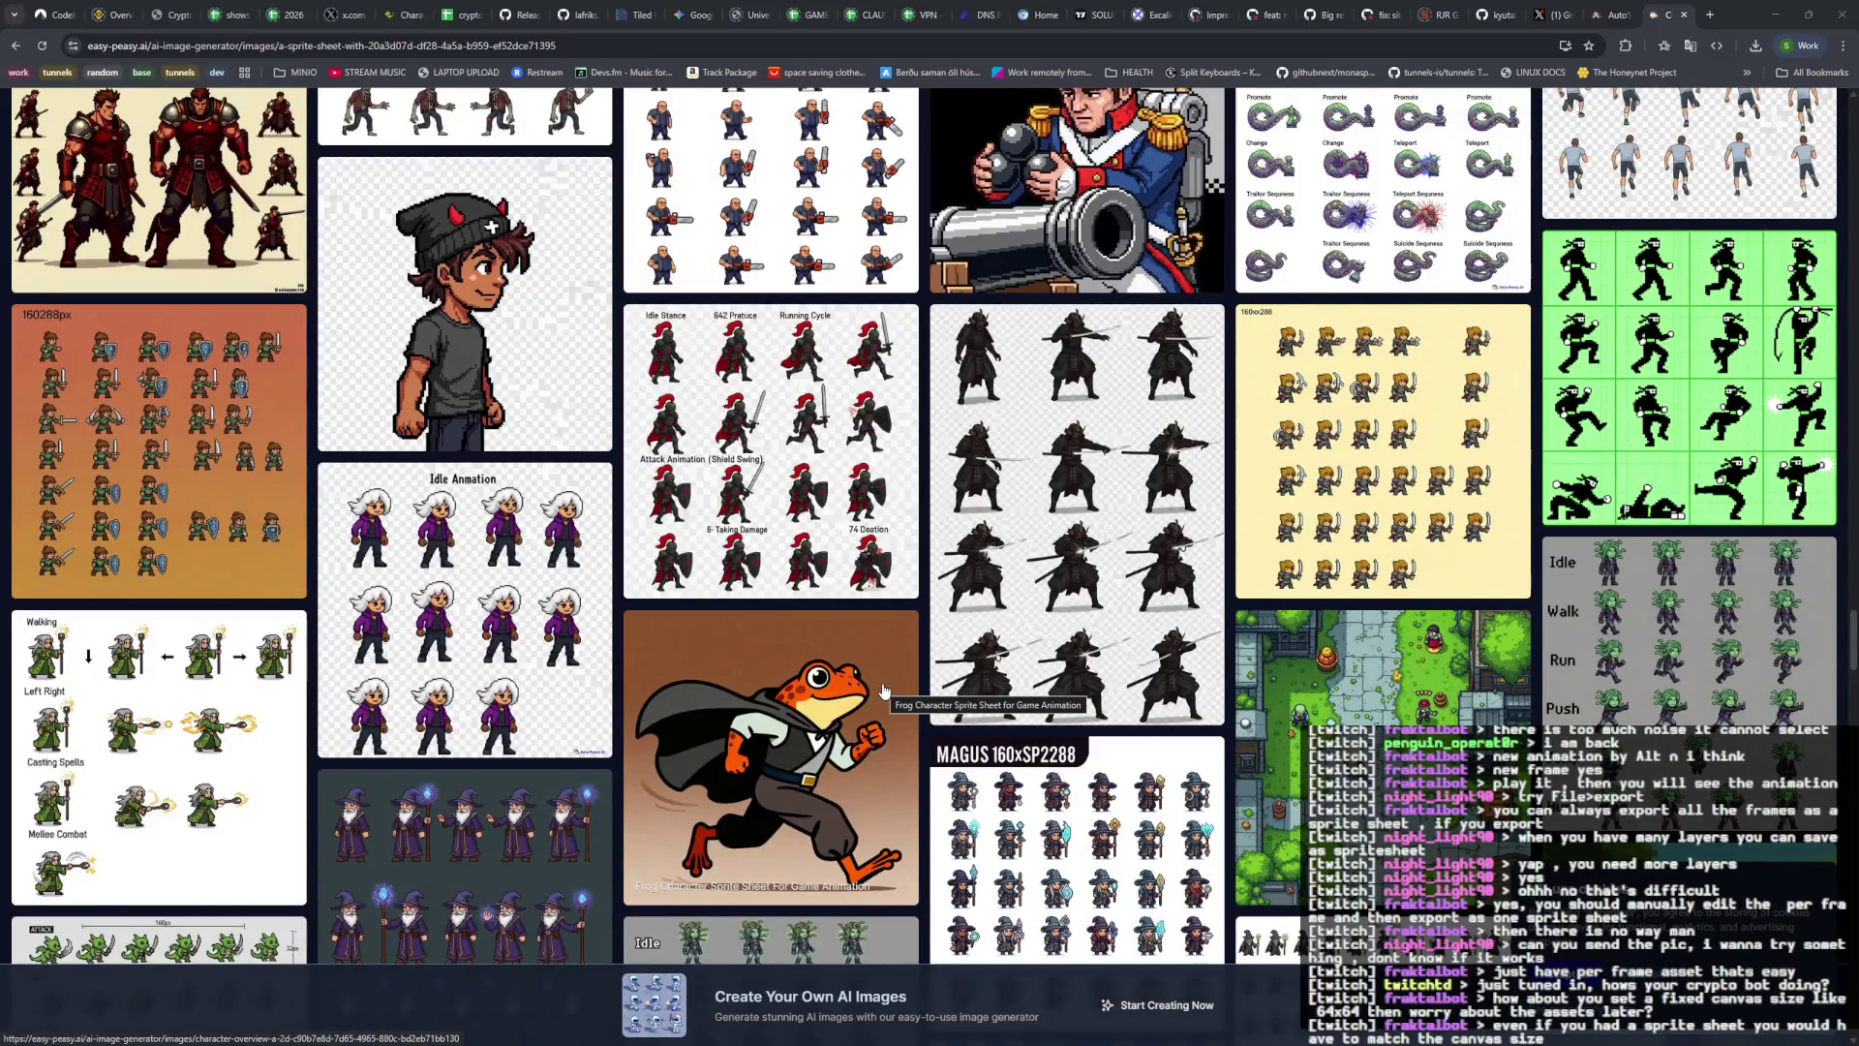
scroll(867, 673, down, 8)
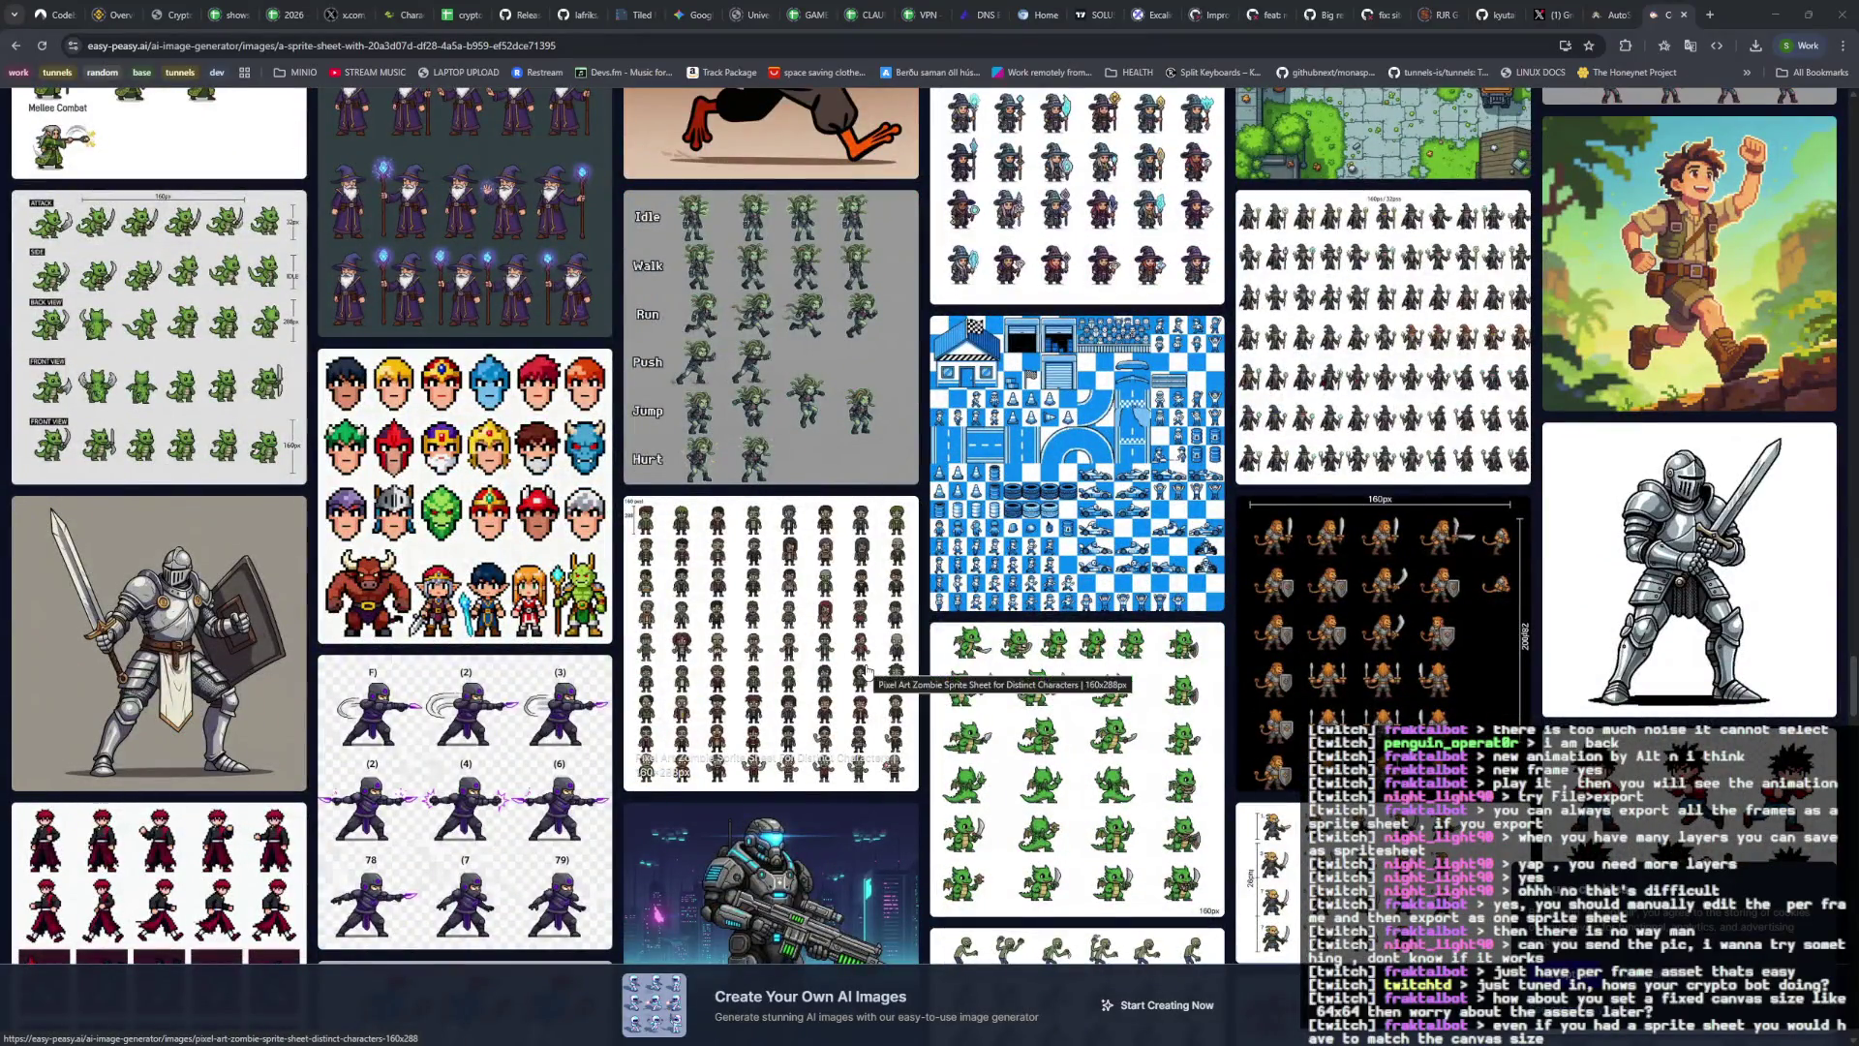
scroll(866, 671, down, 9)
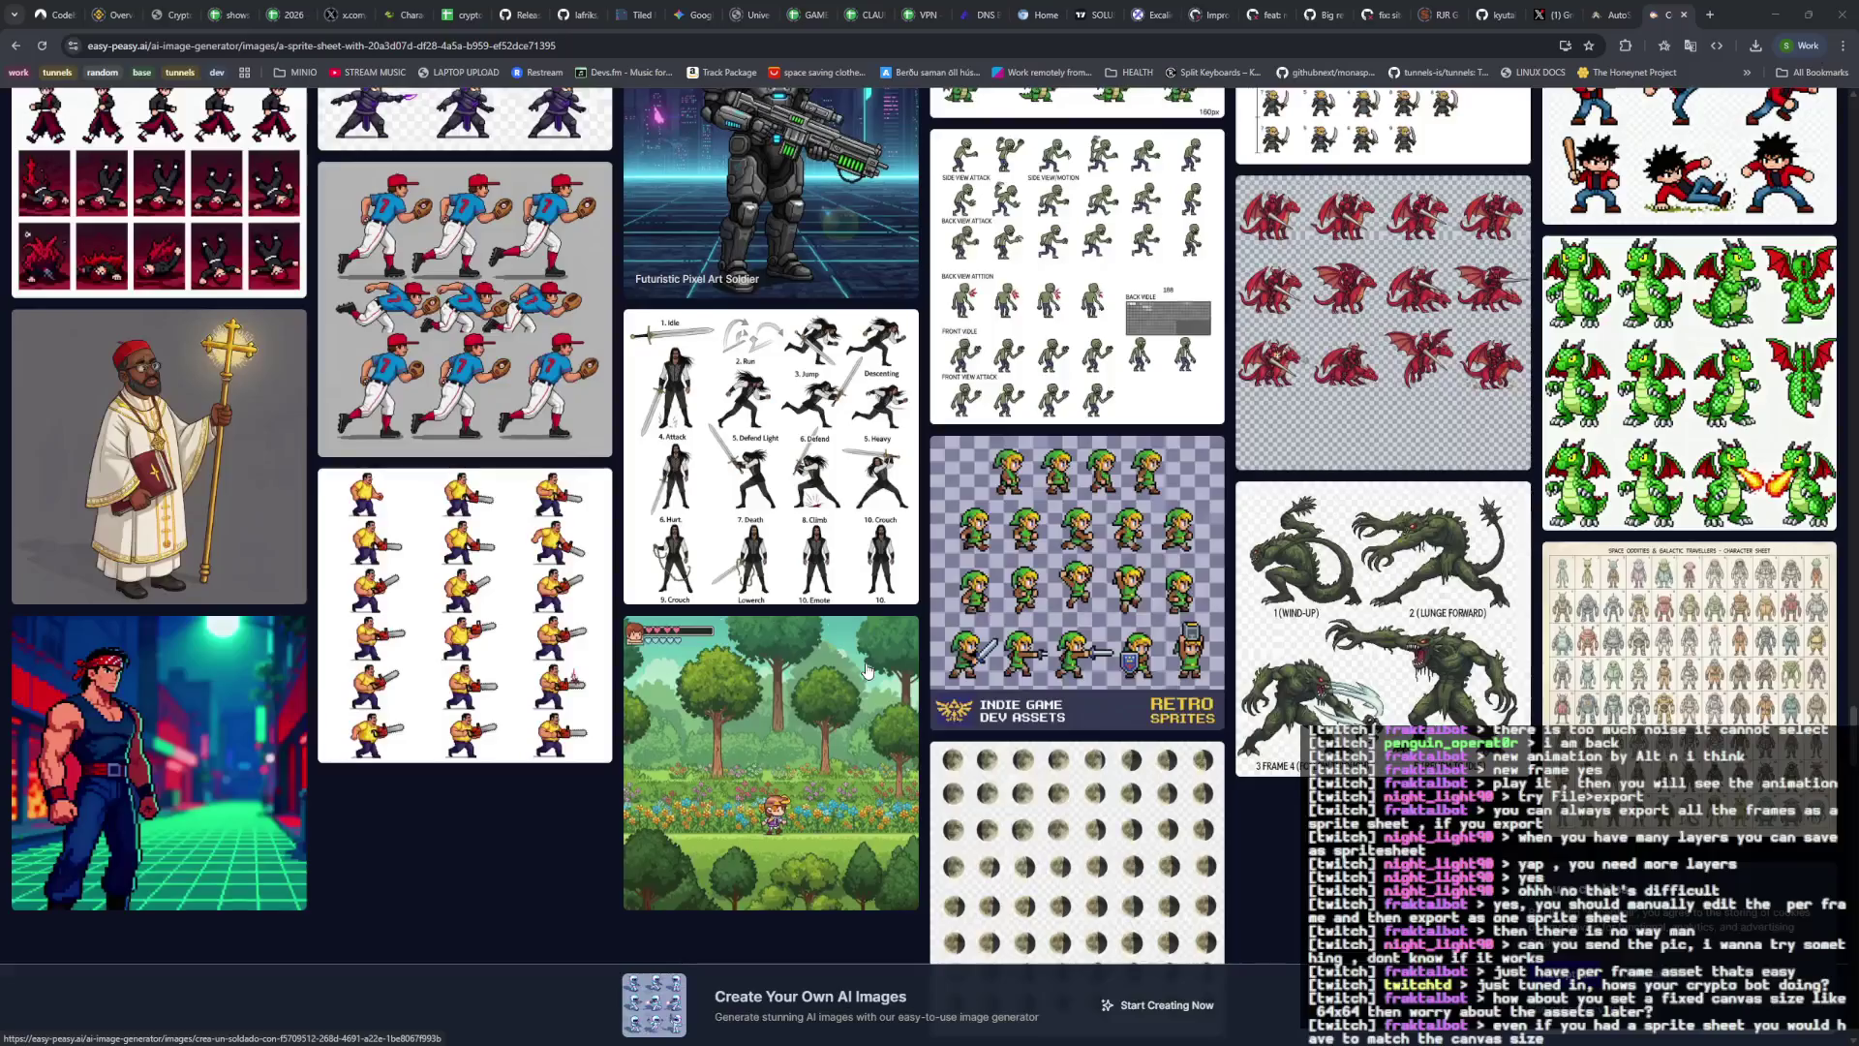
scroll(867, 671, down, 5)
click(1013, 581)
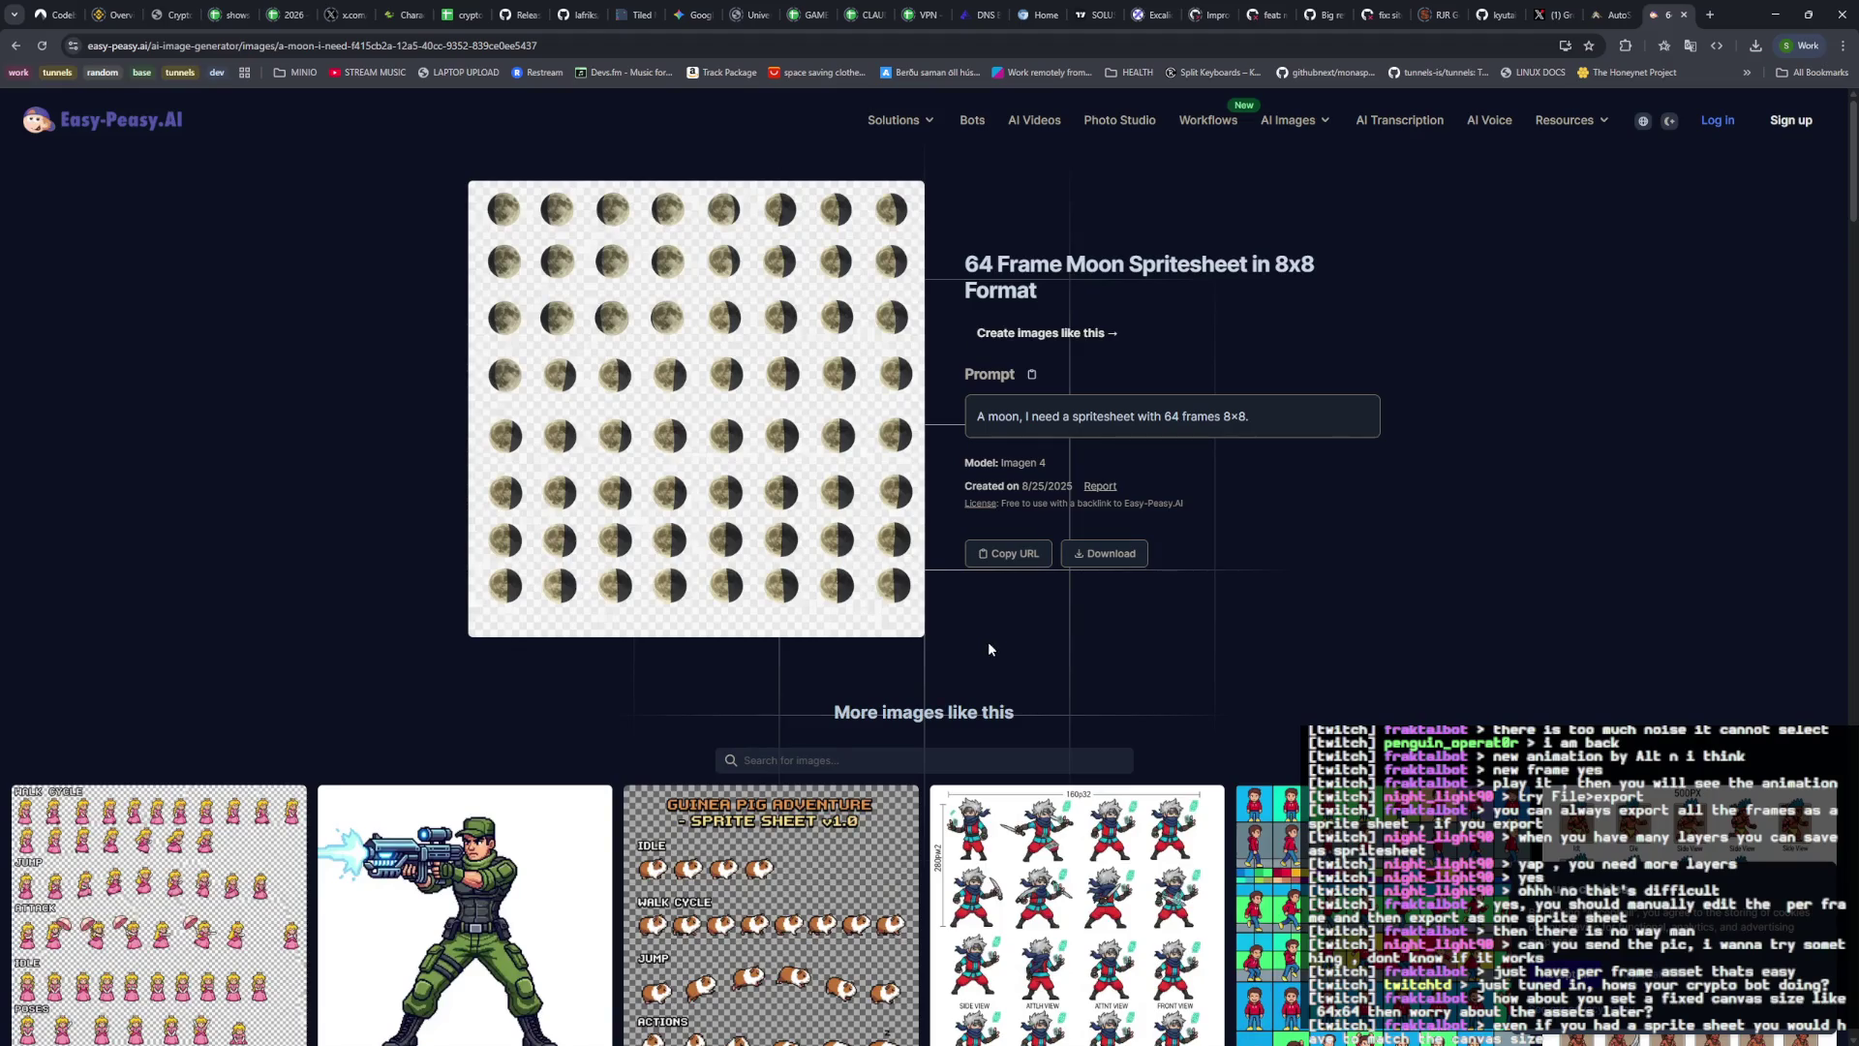
click(16, 45)
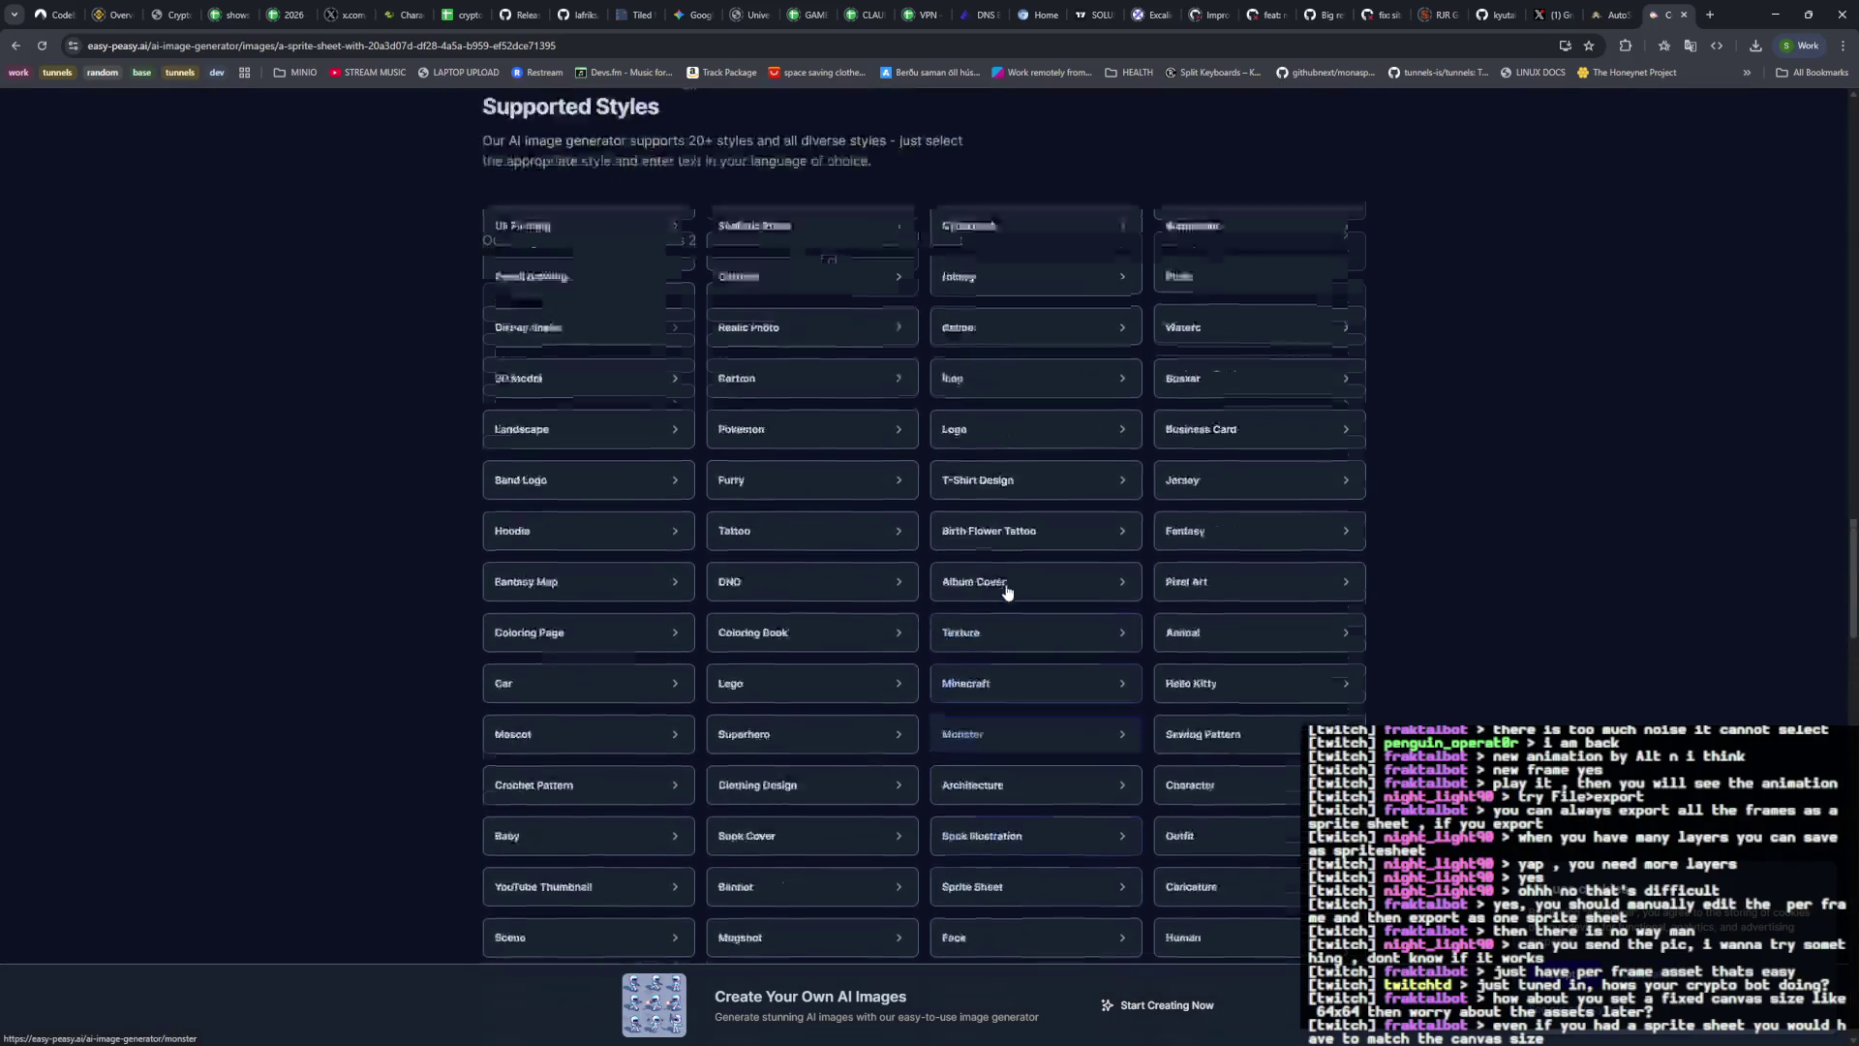
scroll(1009, 587, down, 10)
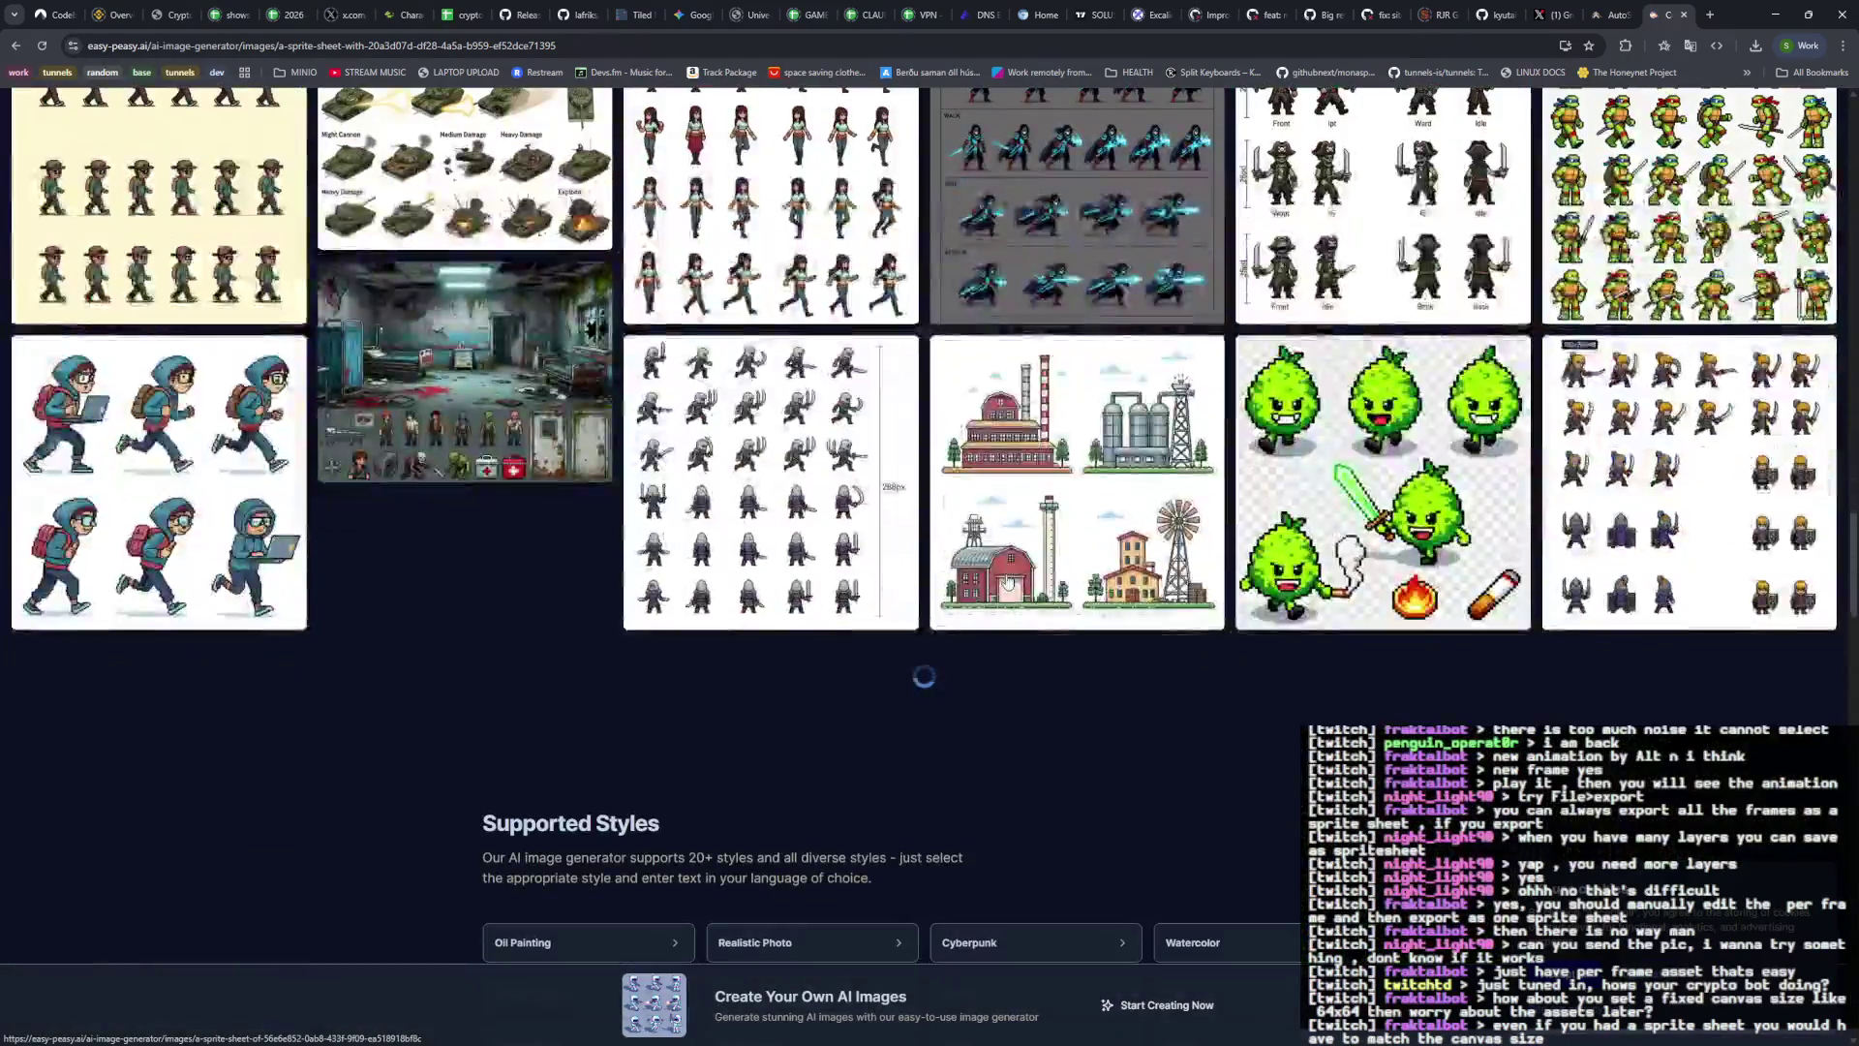
scroll(1007, 581, down, 15)
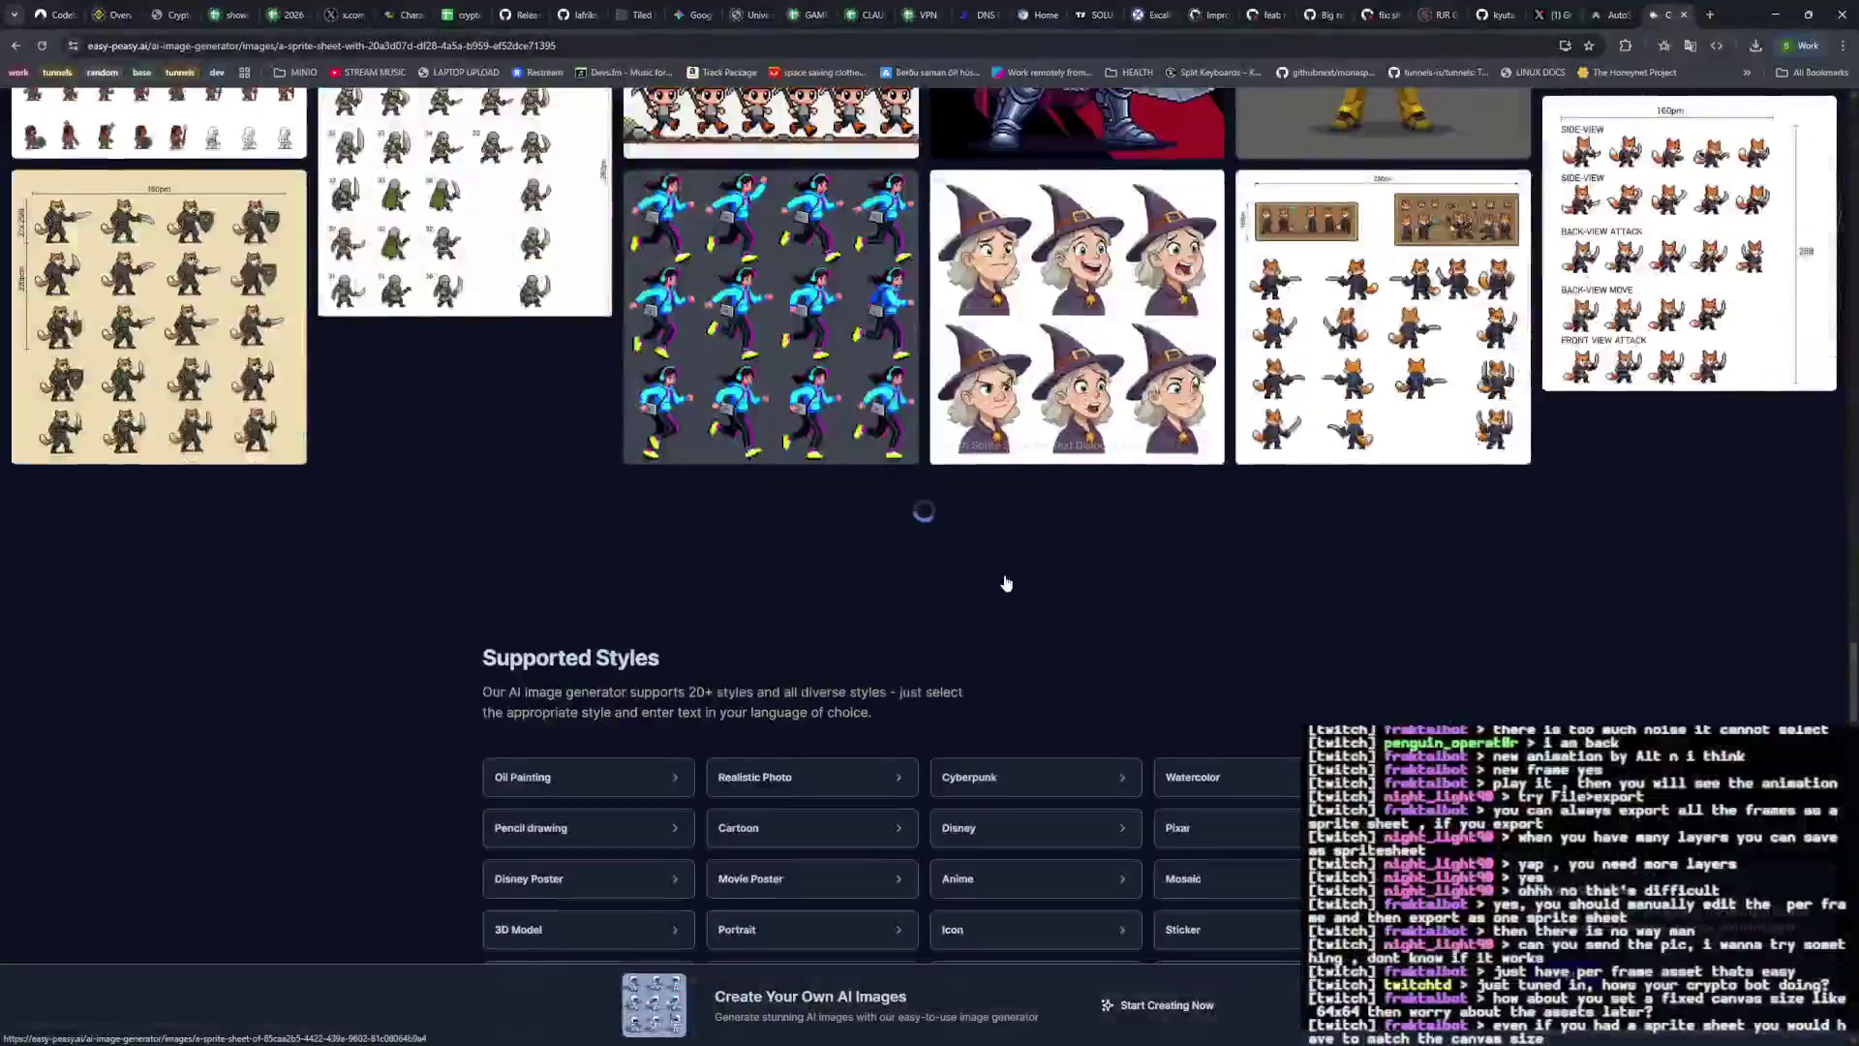
scroll(1007, 581, down, 15)
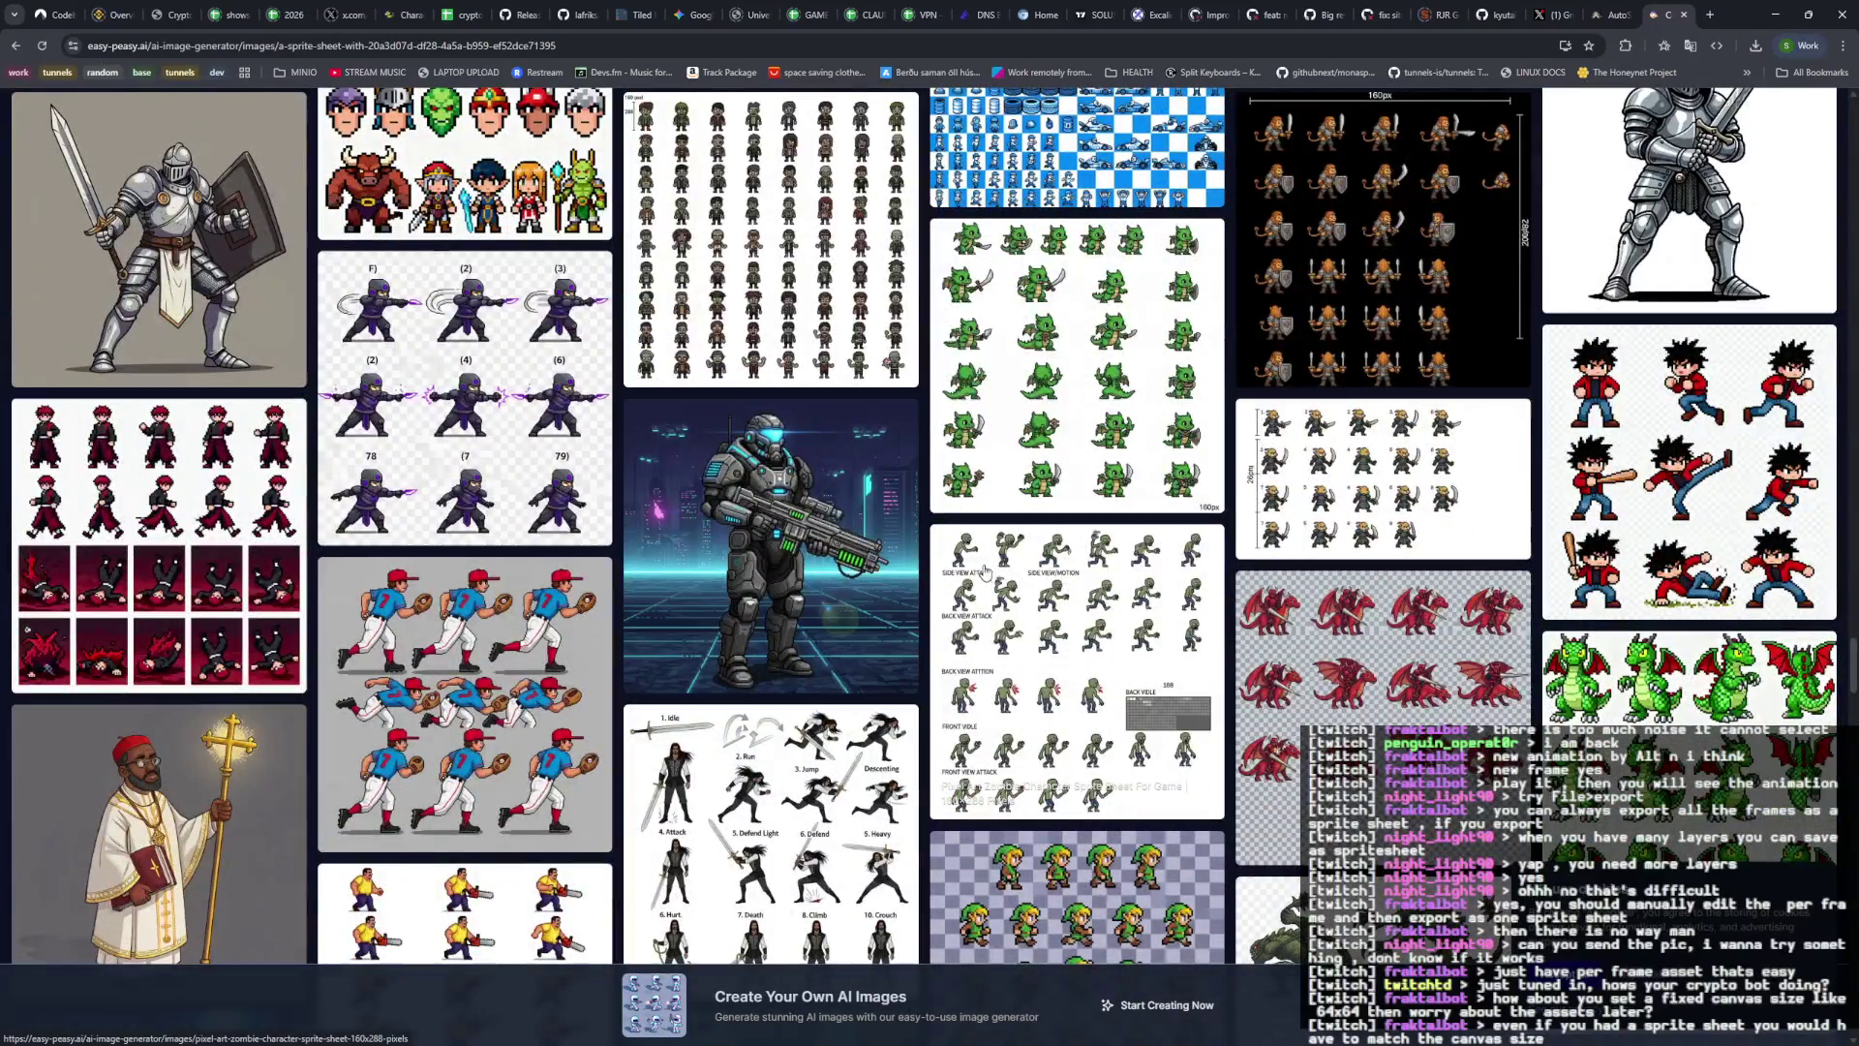
scroll(985, 572, down, 9)
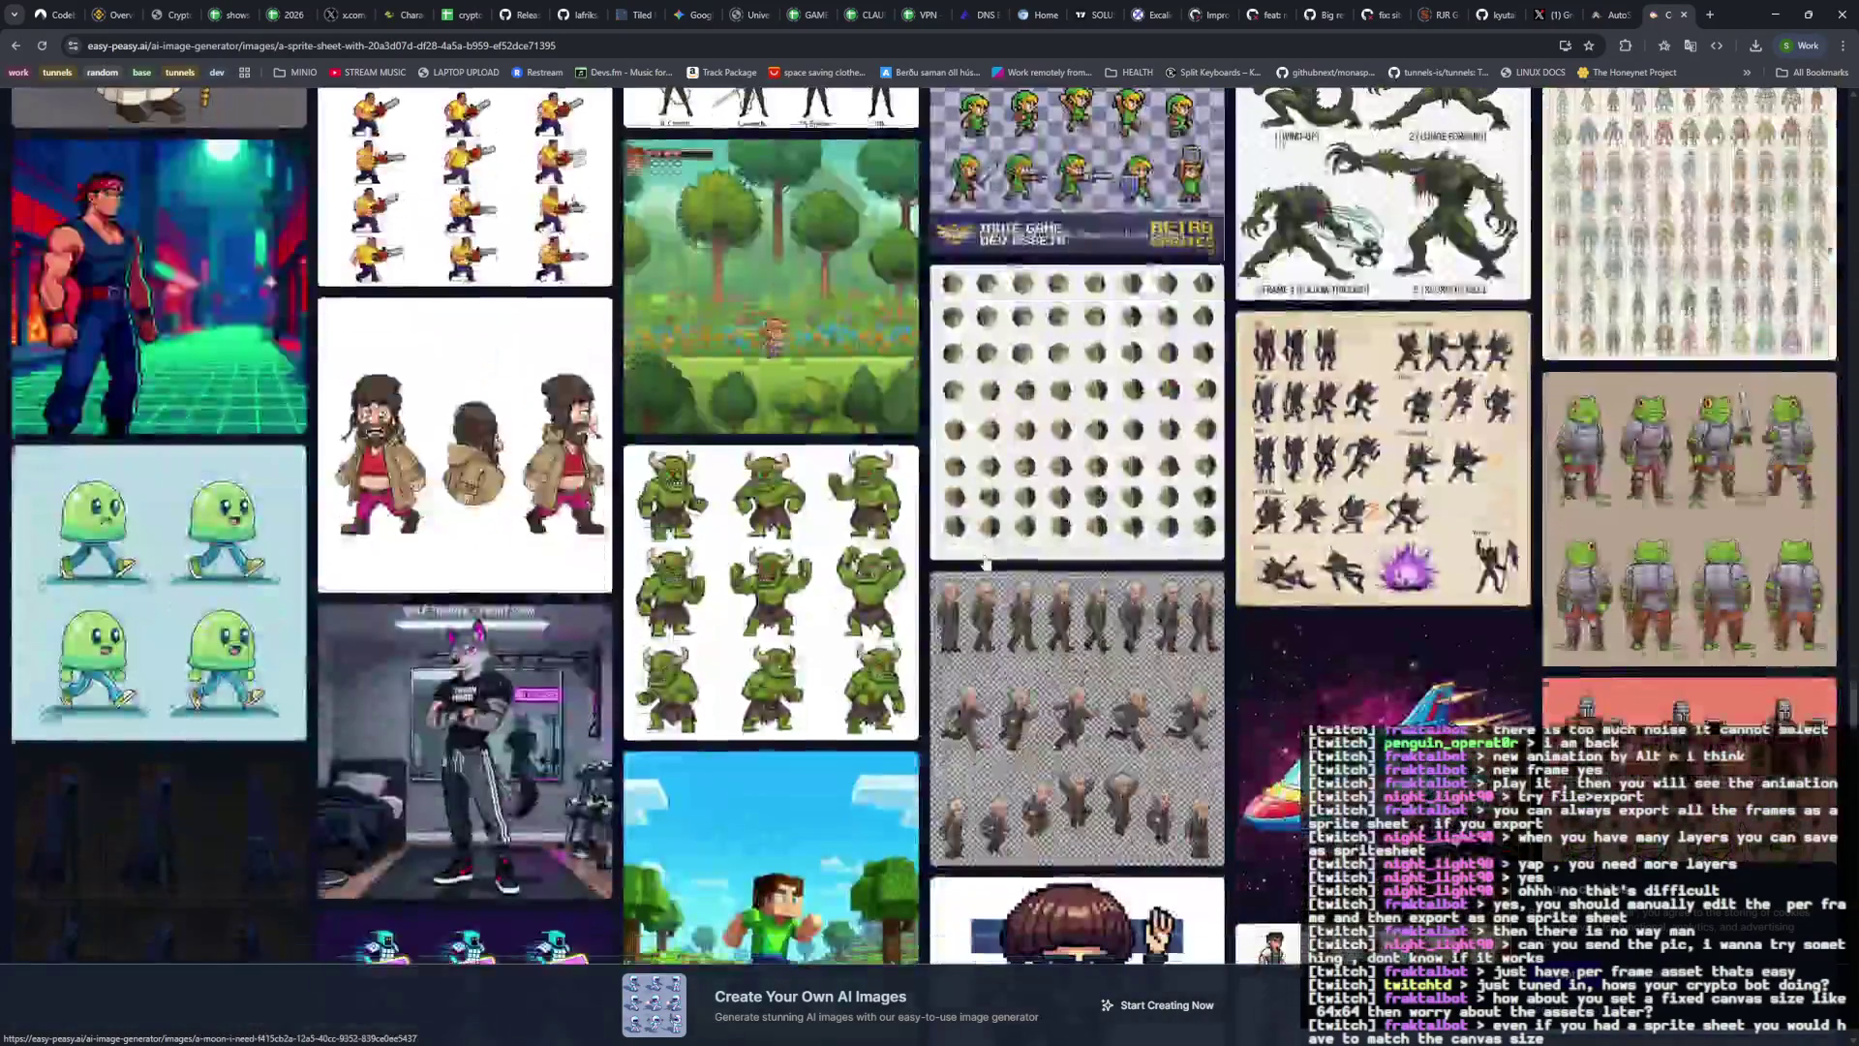
scroll(985, 562, down, 9)
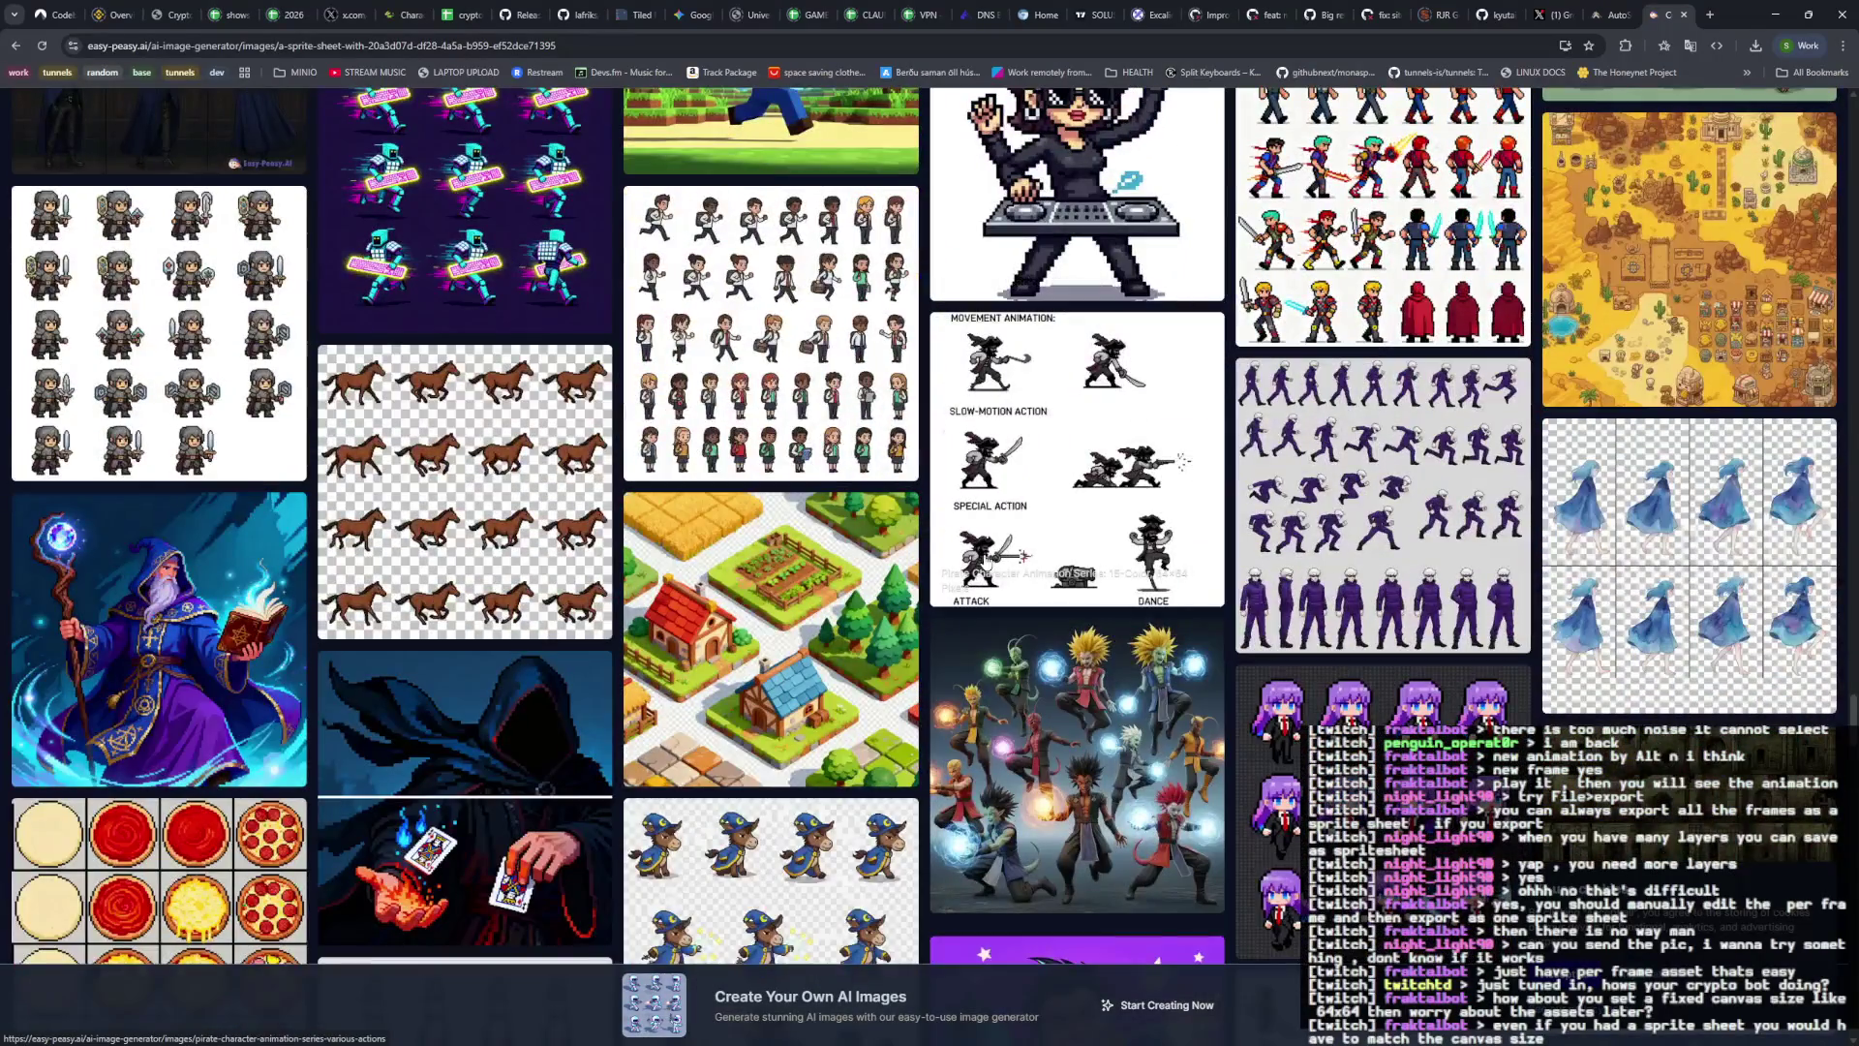
scroll(985, 560, down, 5)
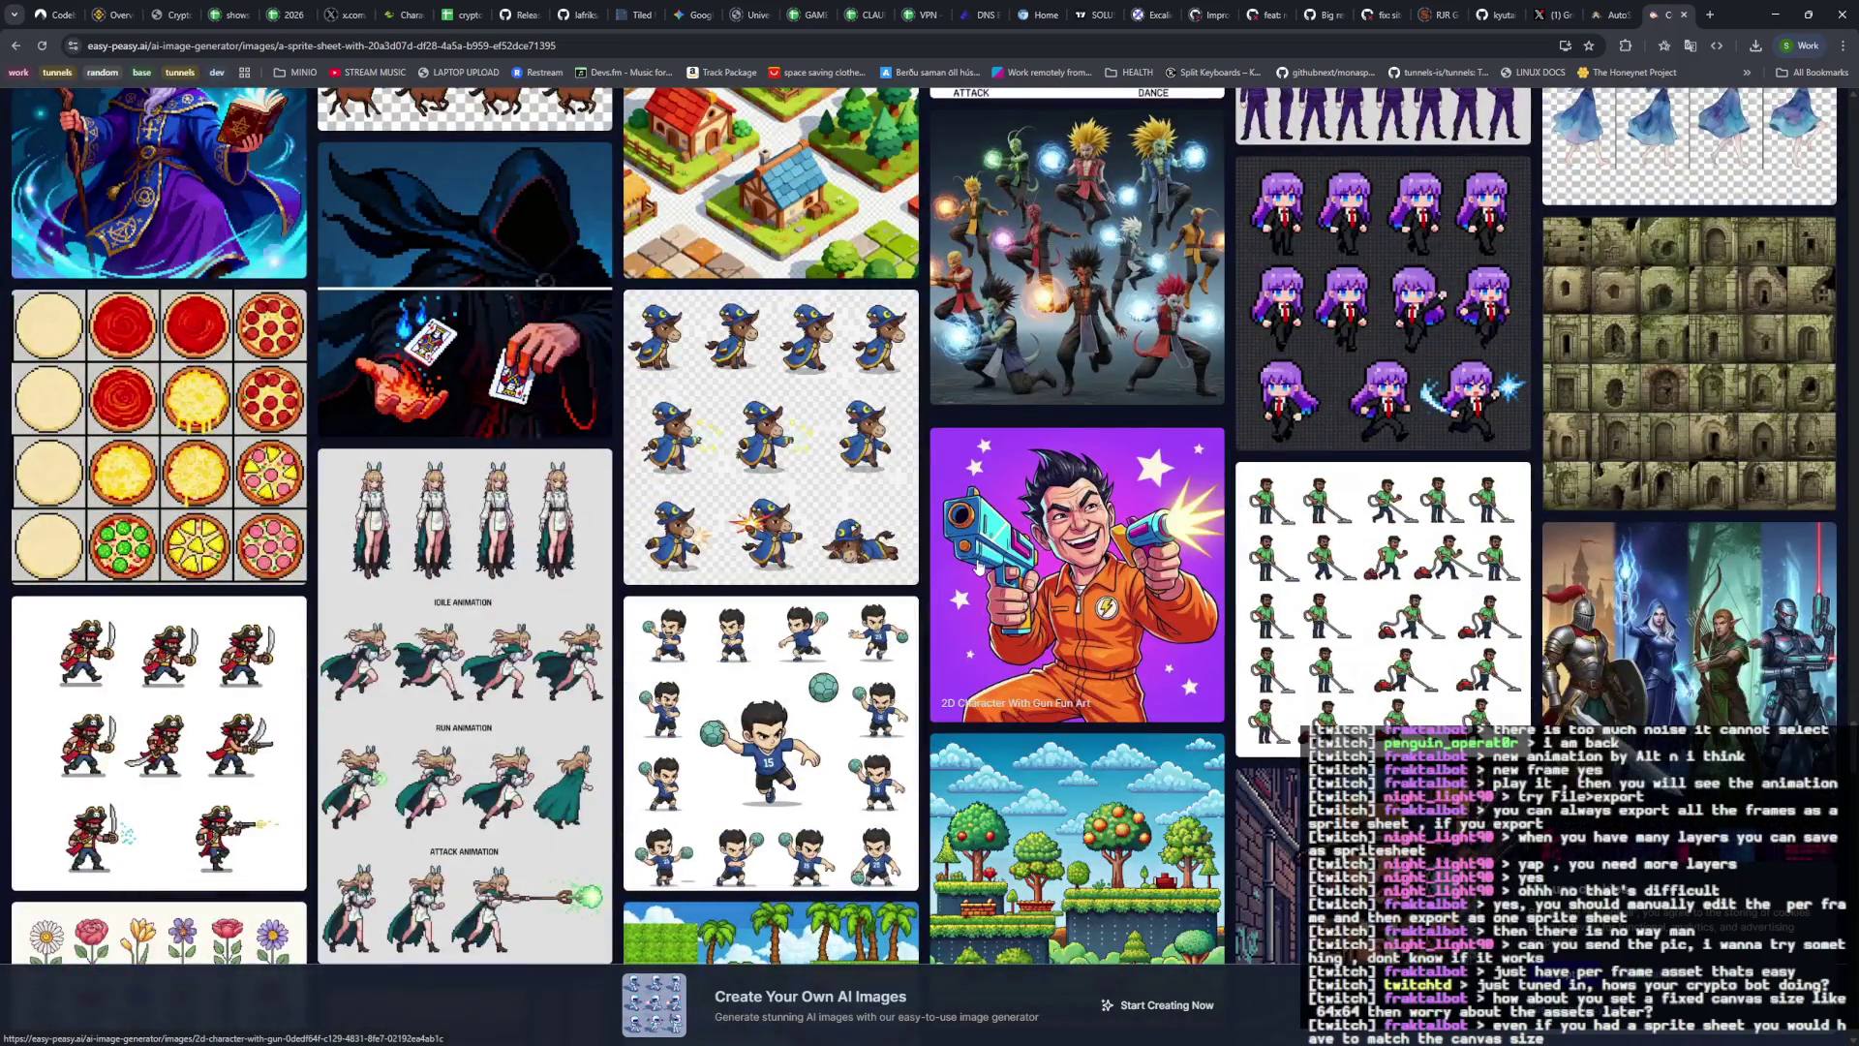
scroll(976, 566, down, 4)
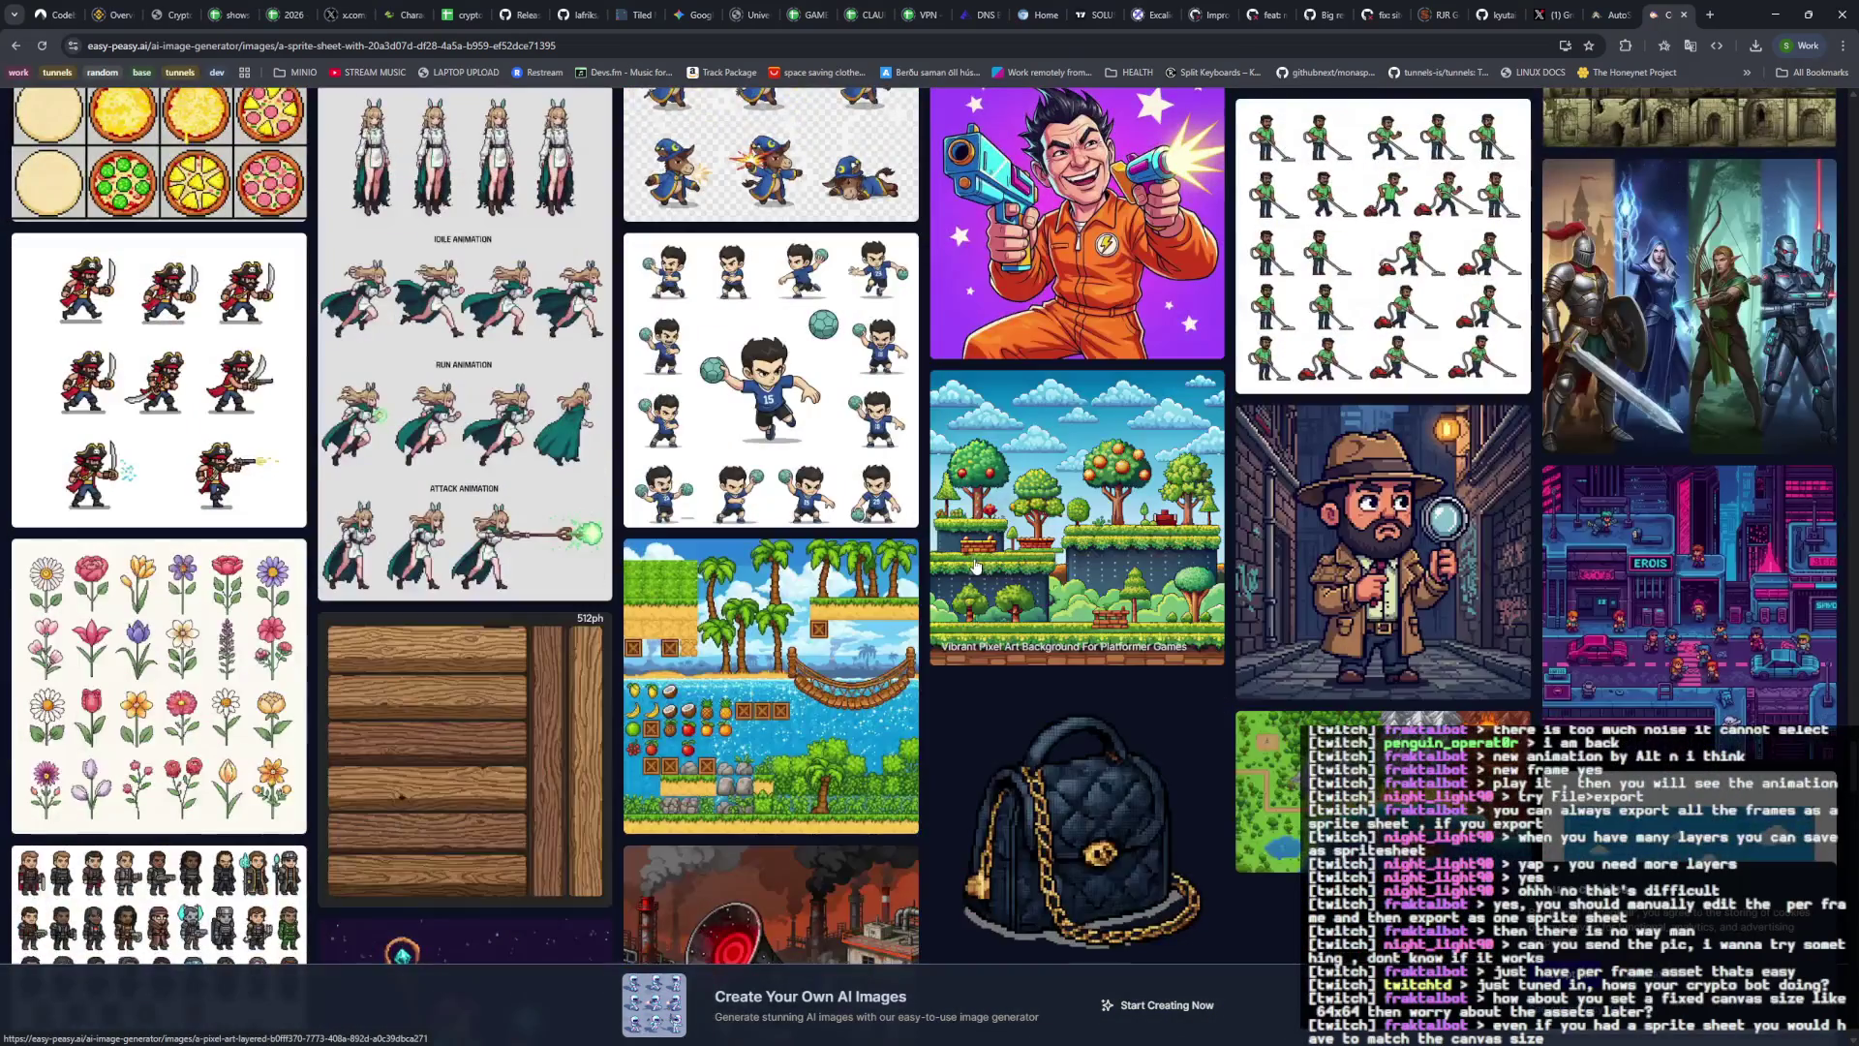
scroll(976, 567, down, 3)
scroll(976, 566, down, 9)
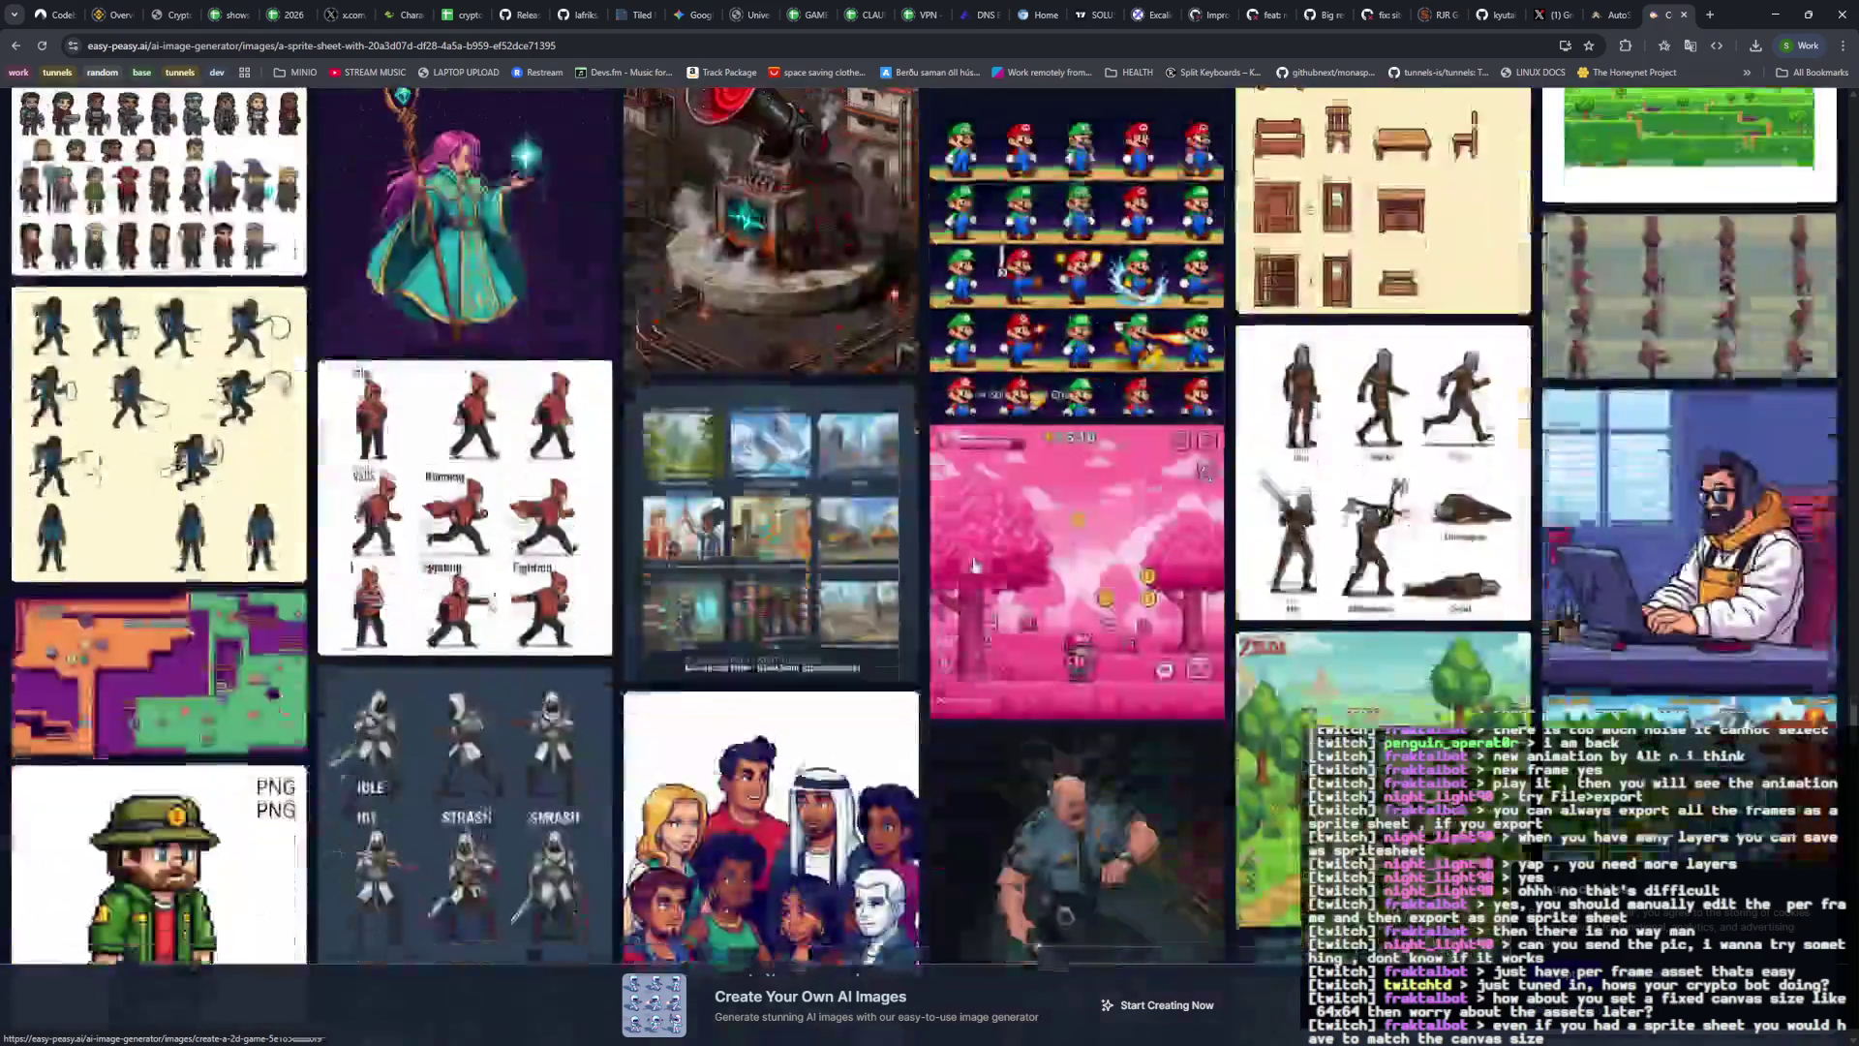
scroll(974, 566, down, 4)
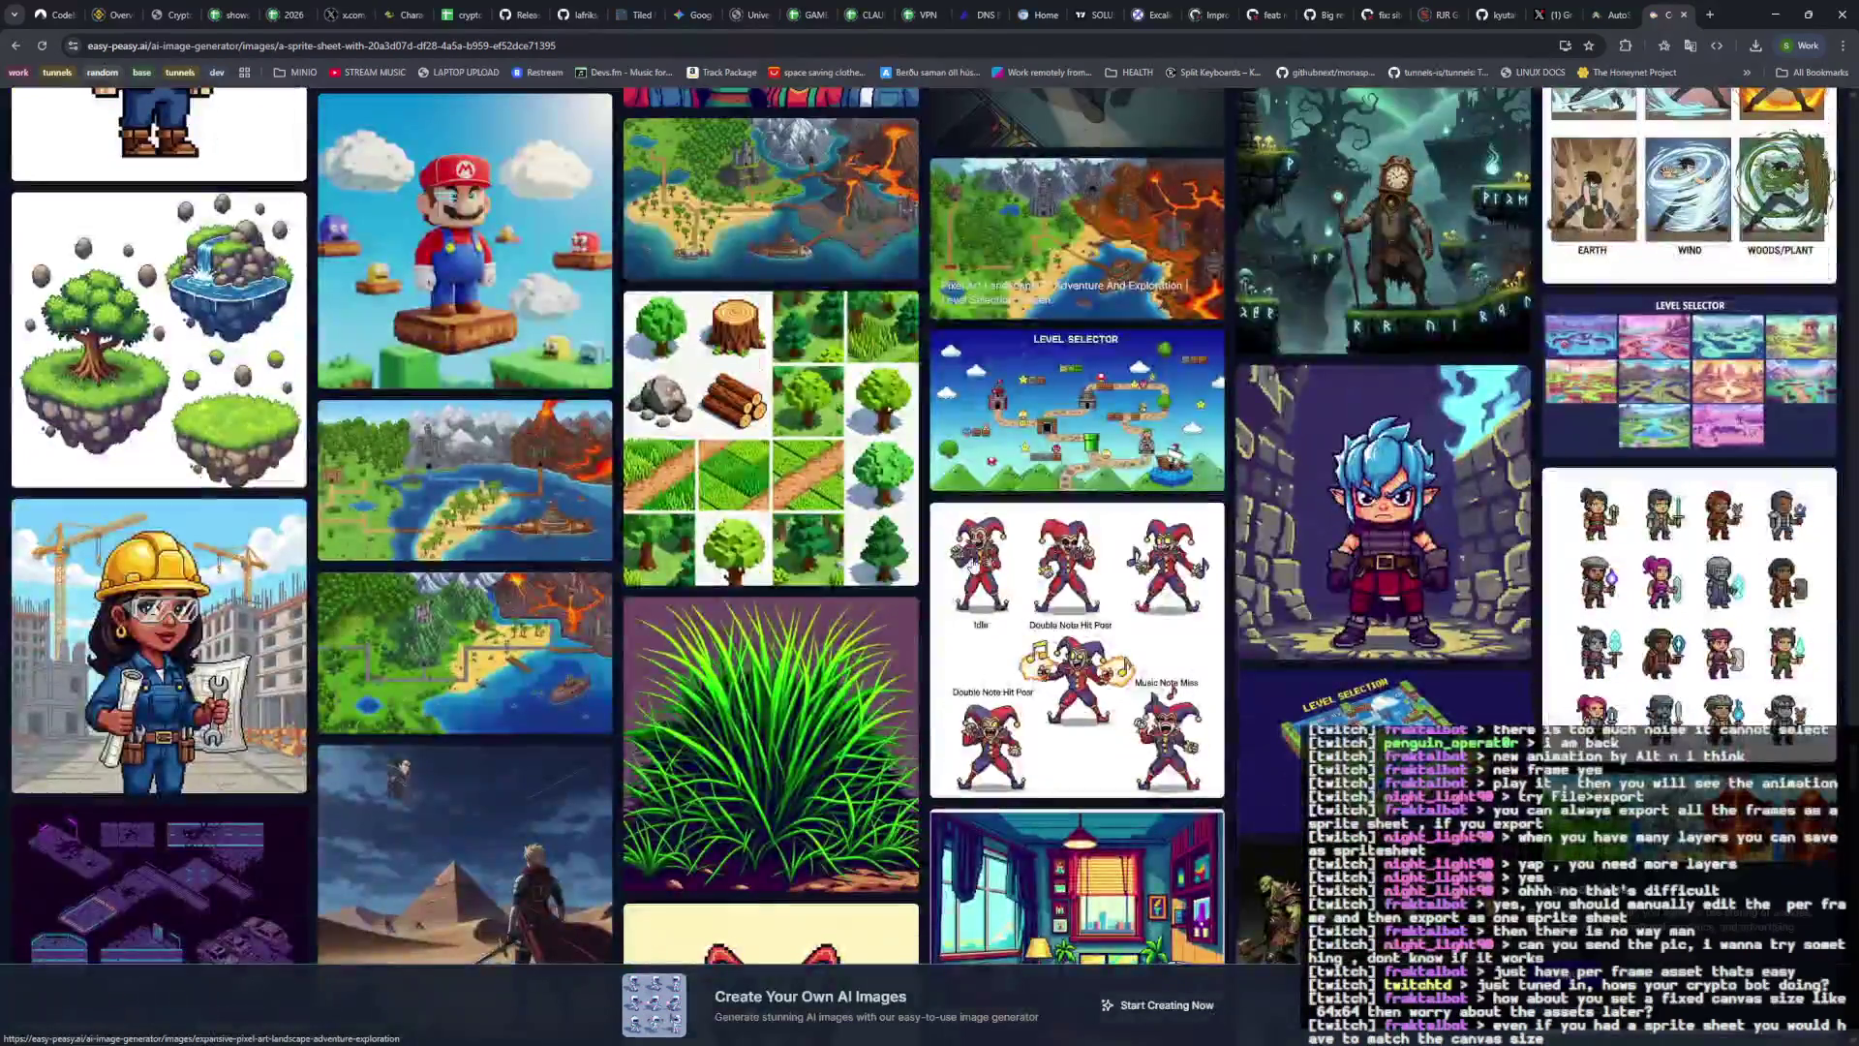
scroll(974, 561, down, 5)
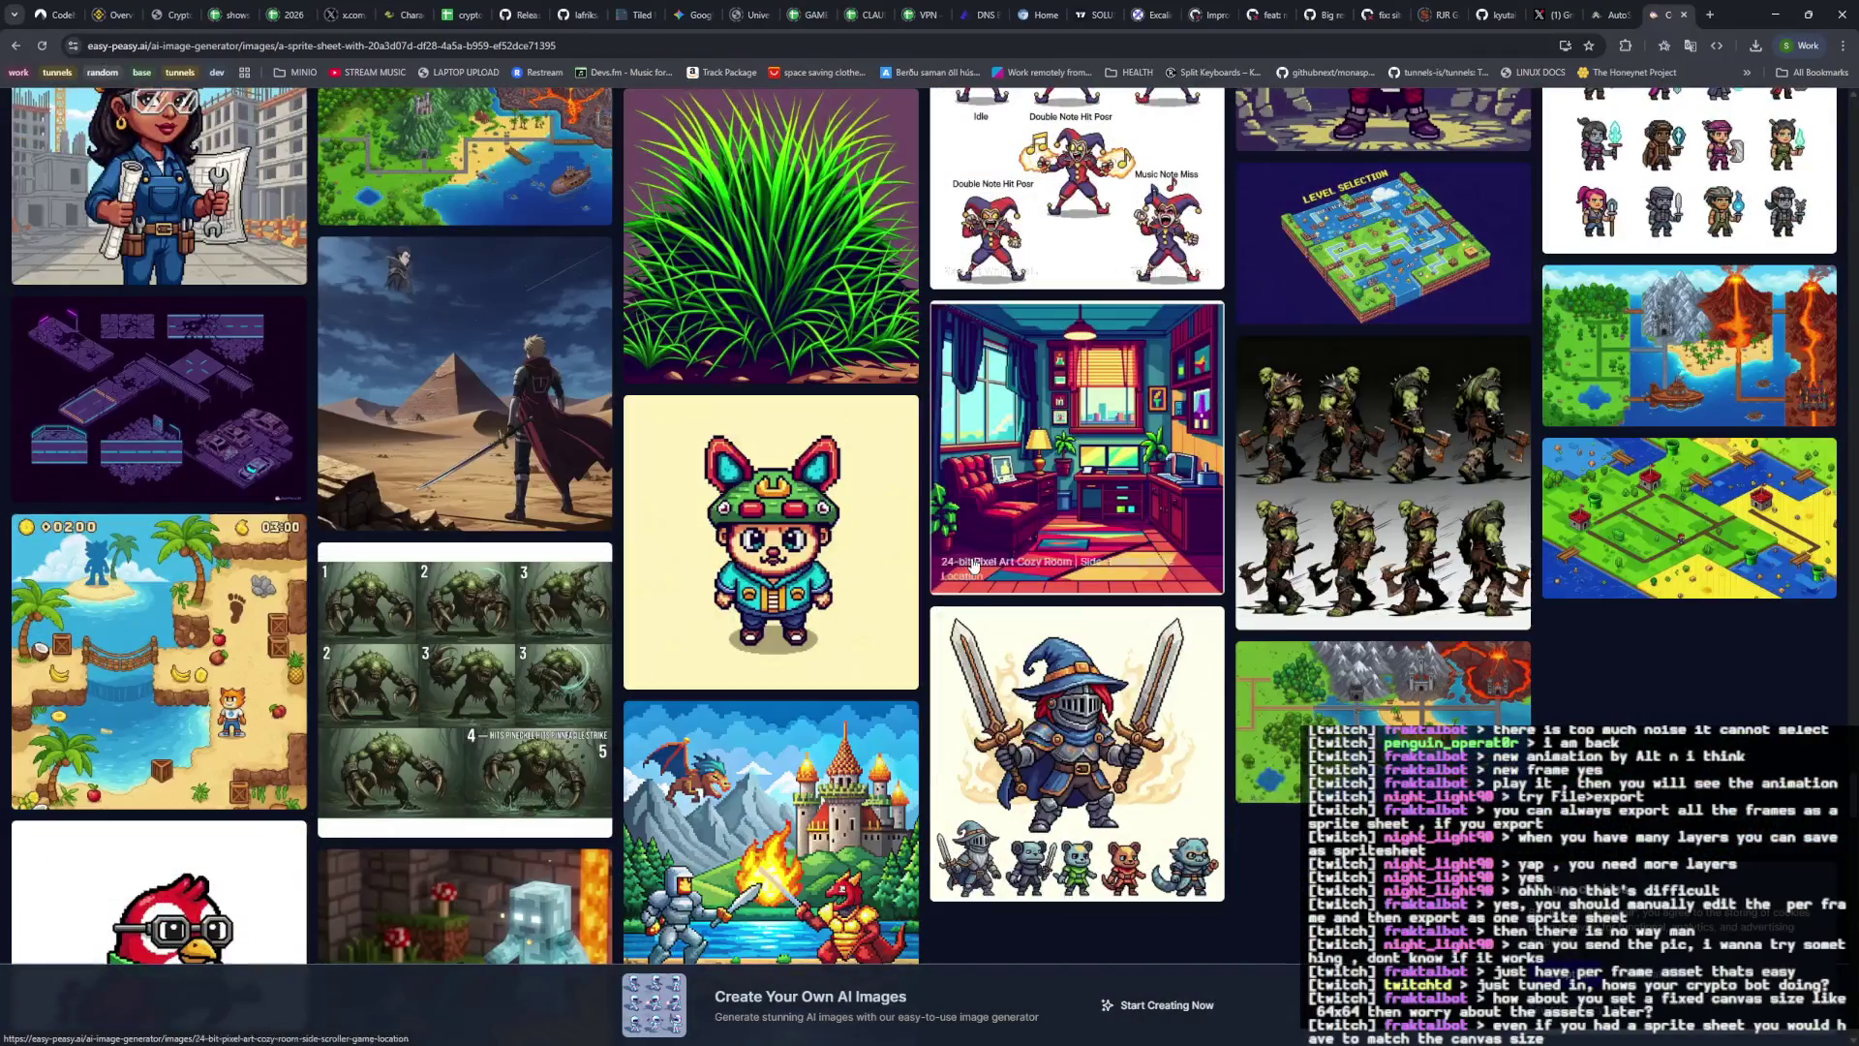
scroll(973, 567, down, 5)
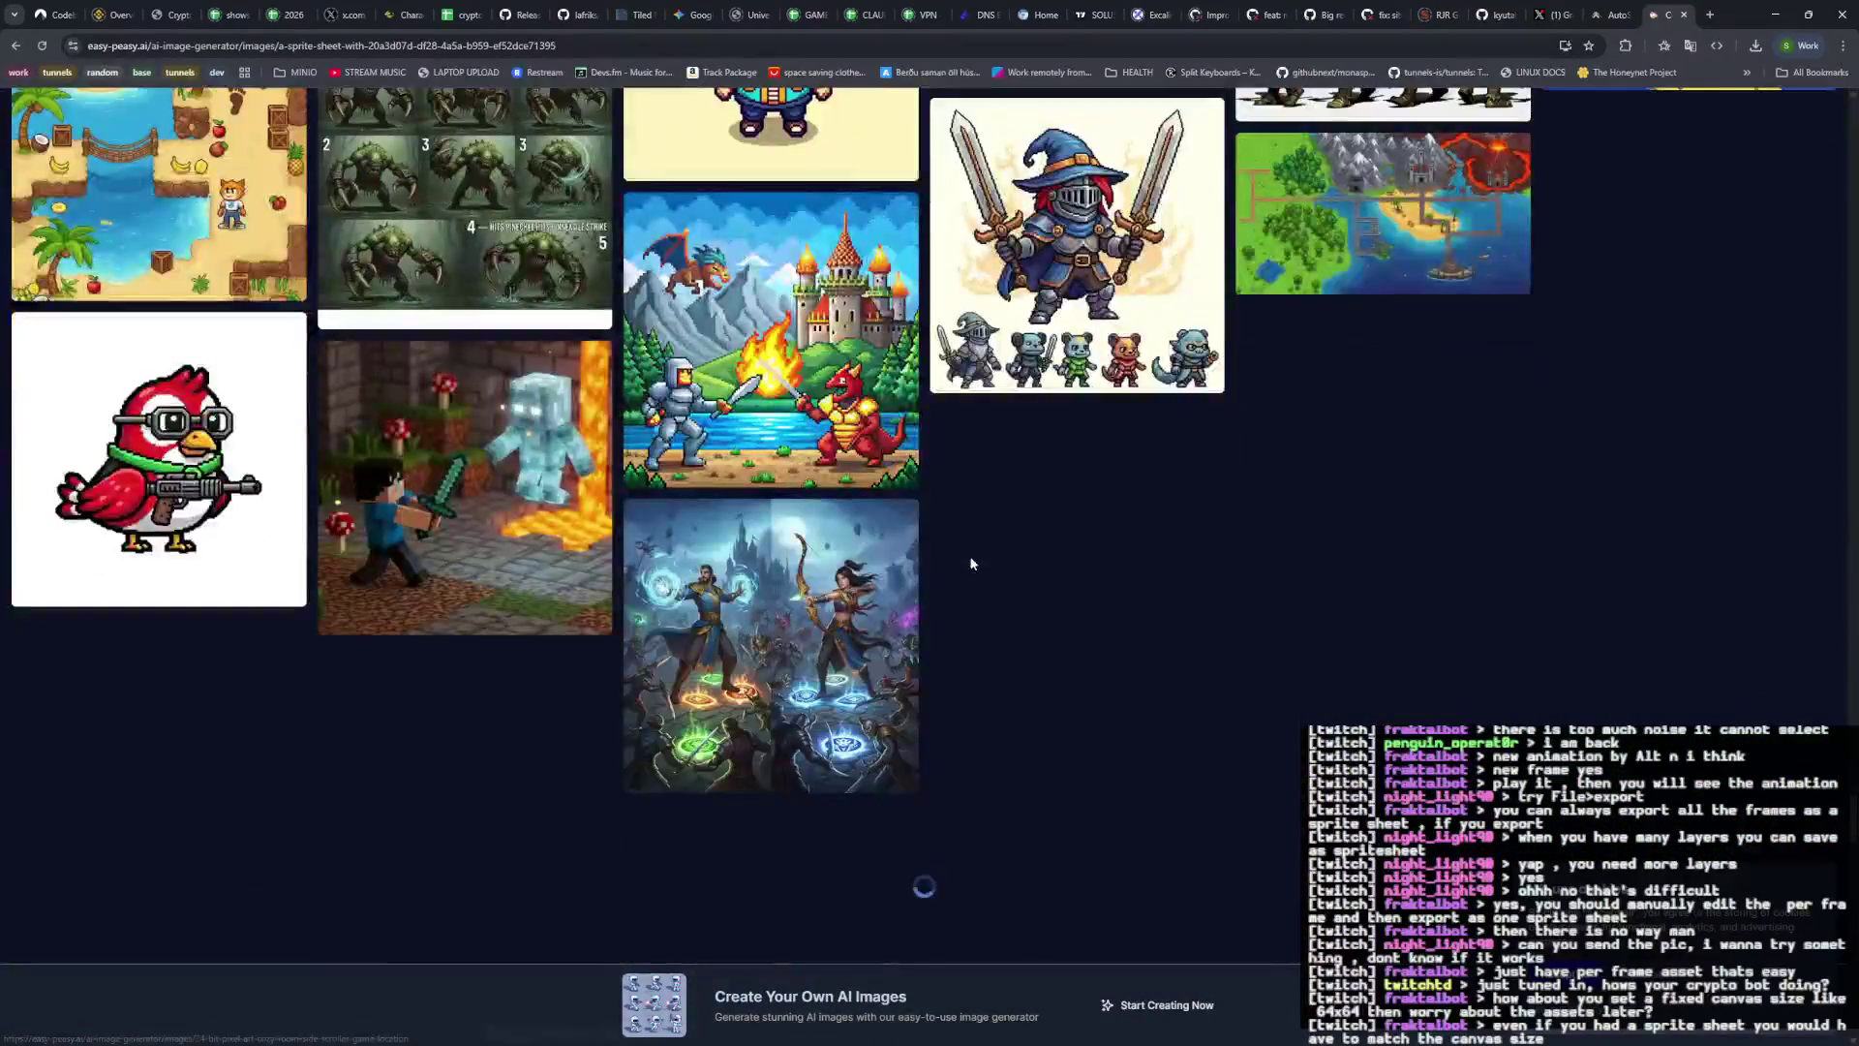
scroll(973, 564, down, 5)
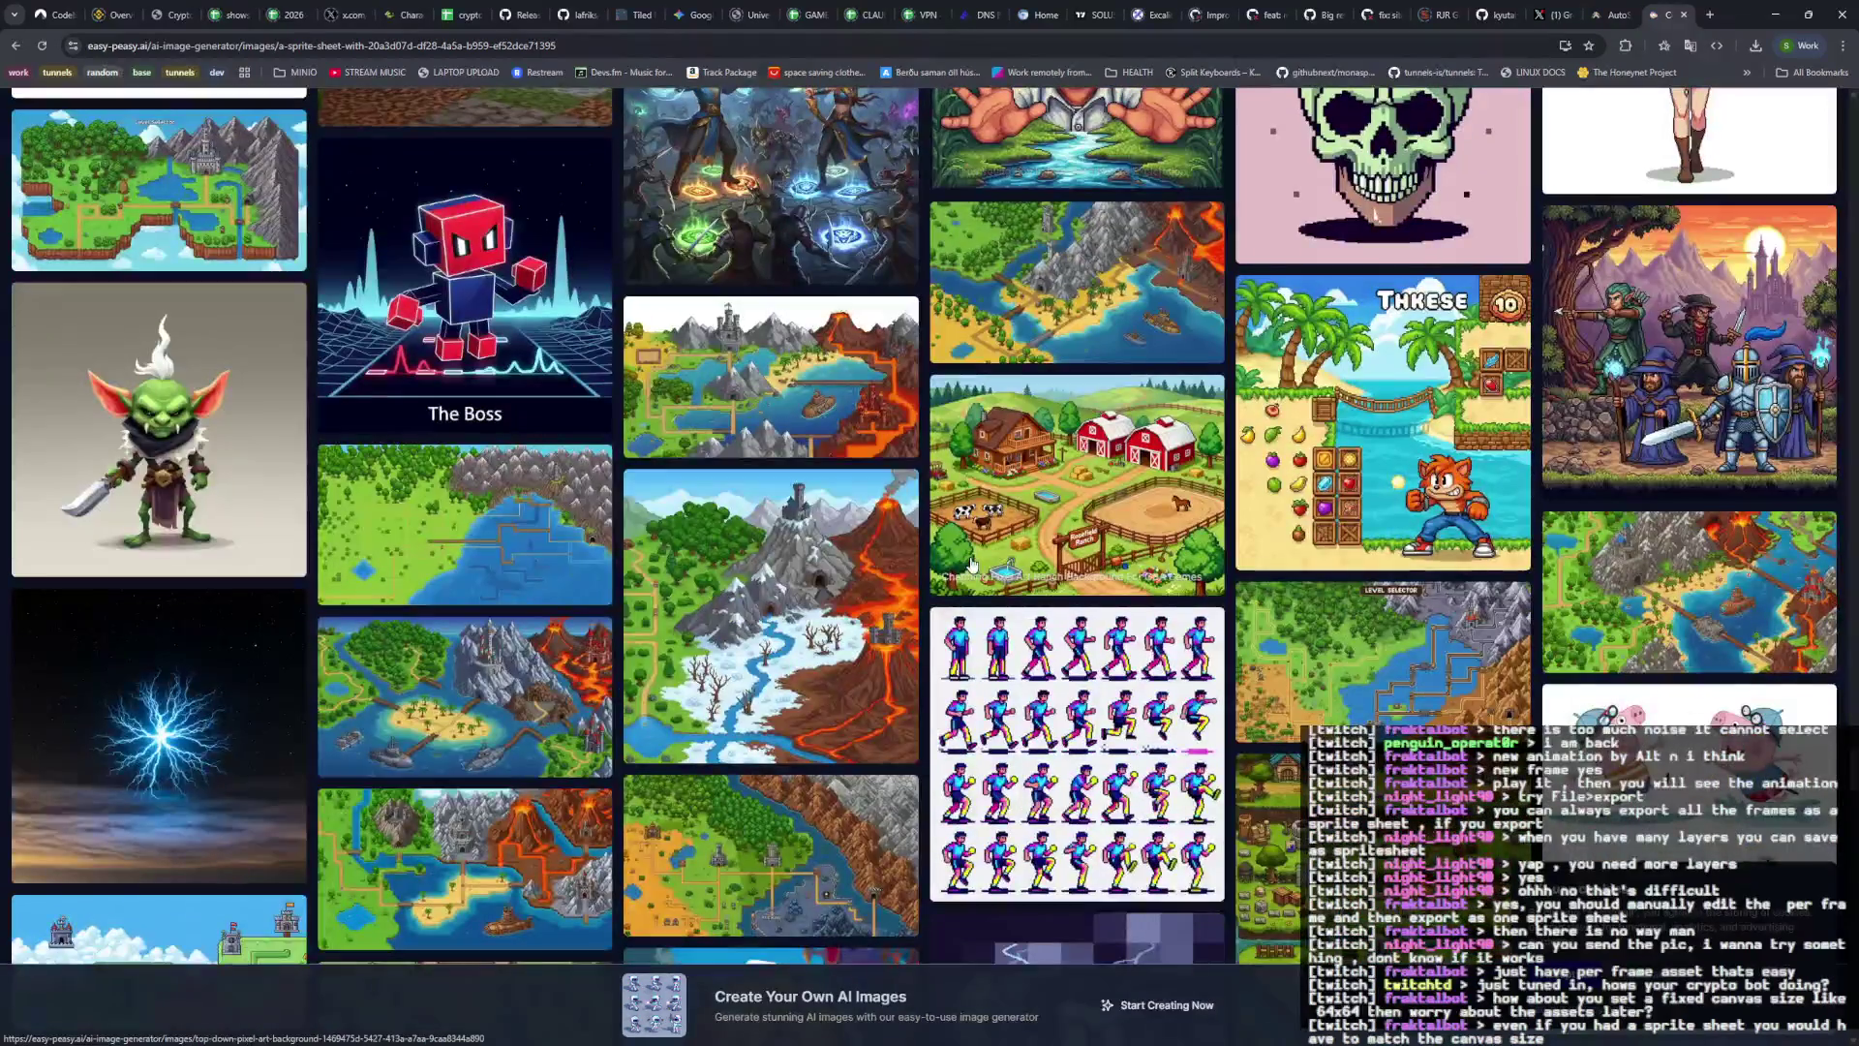
scroll(973, 564, down, 4)
scroll(971, 561, down, 4)
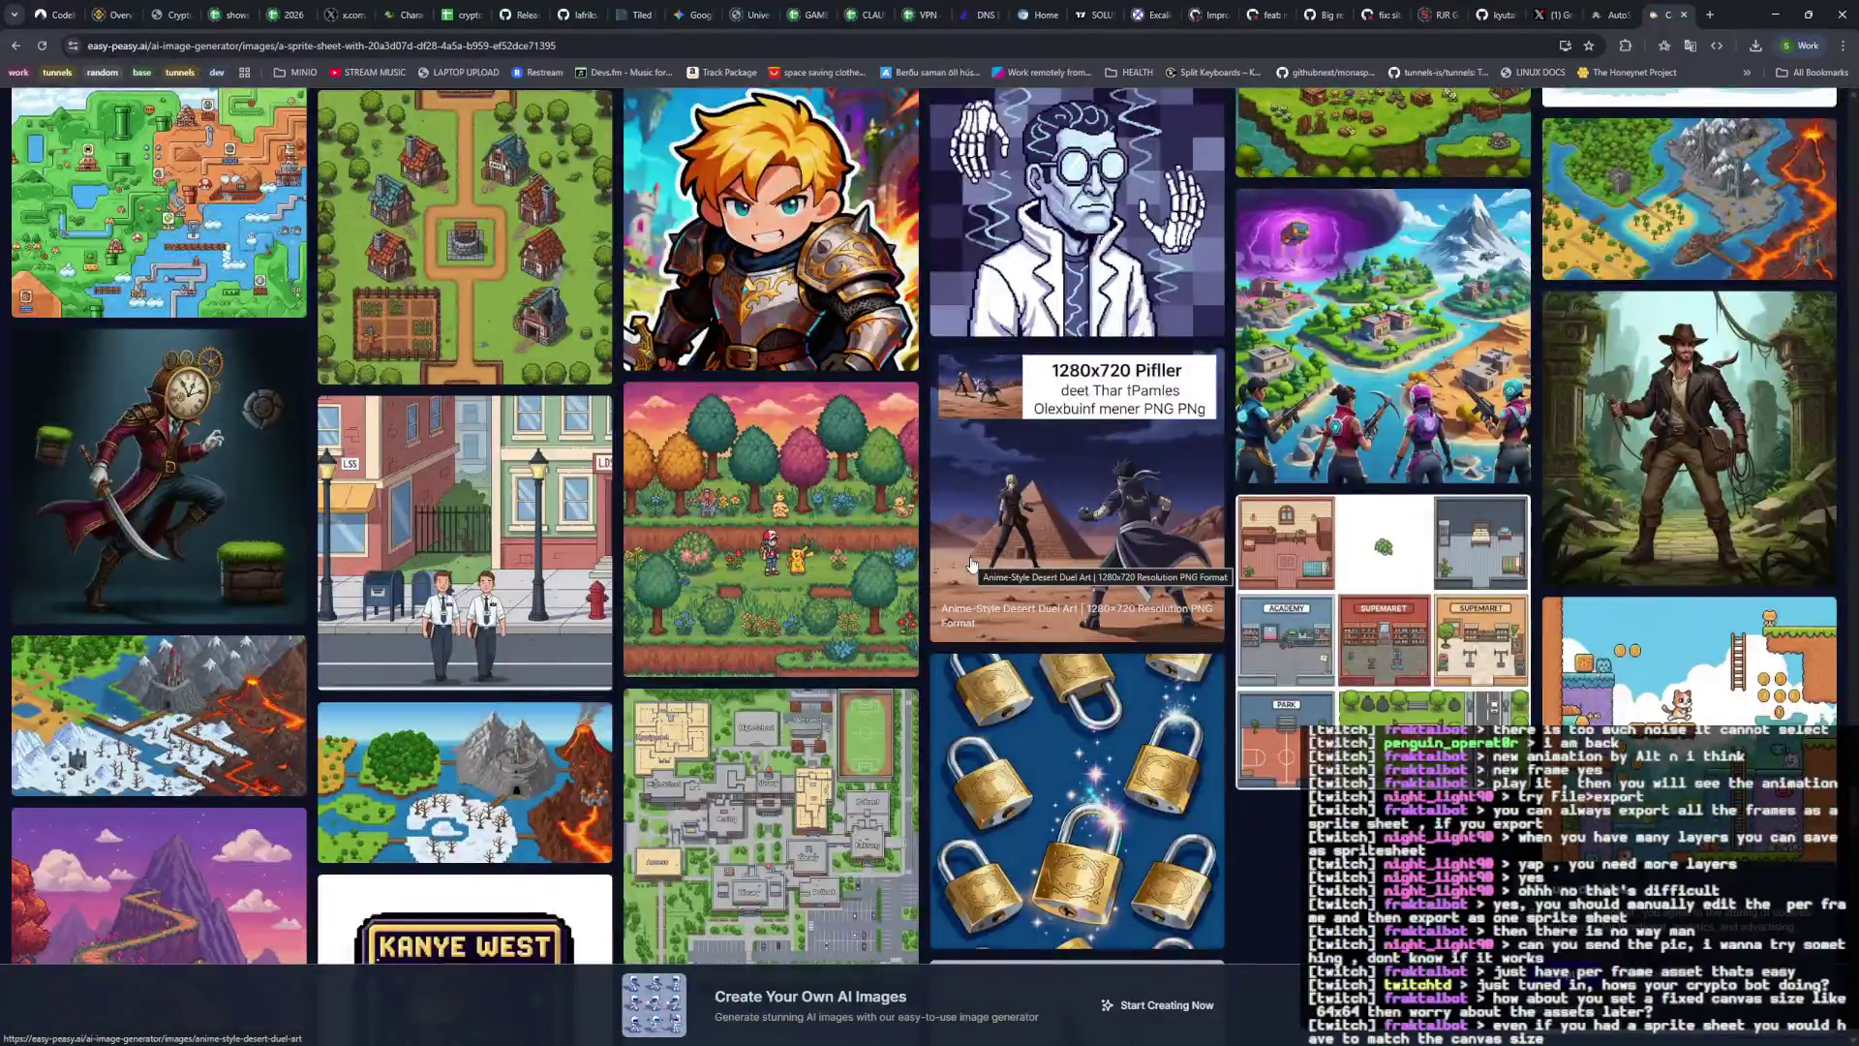
scroll(973, 564, down, 3)
scroll(973, 564, down, 5)
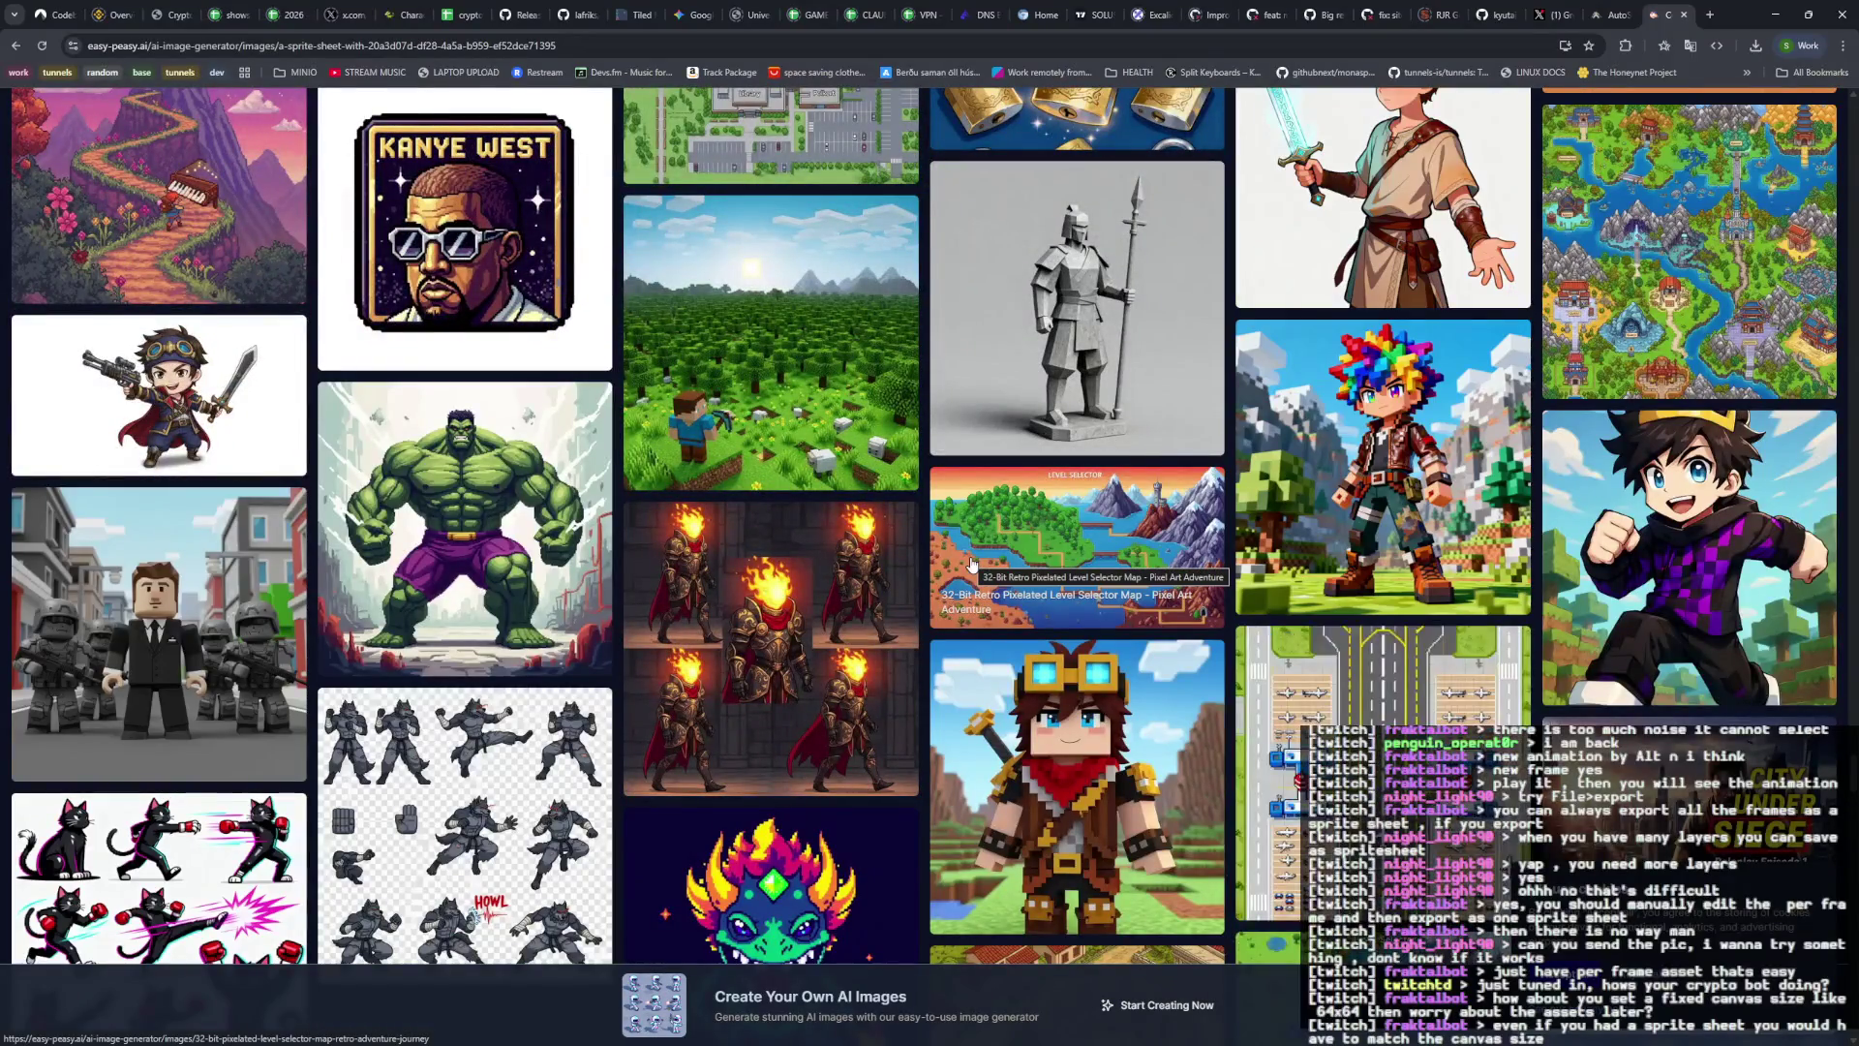
scroll(973, 563, down, 3)
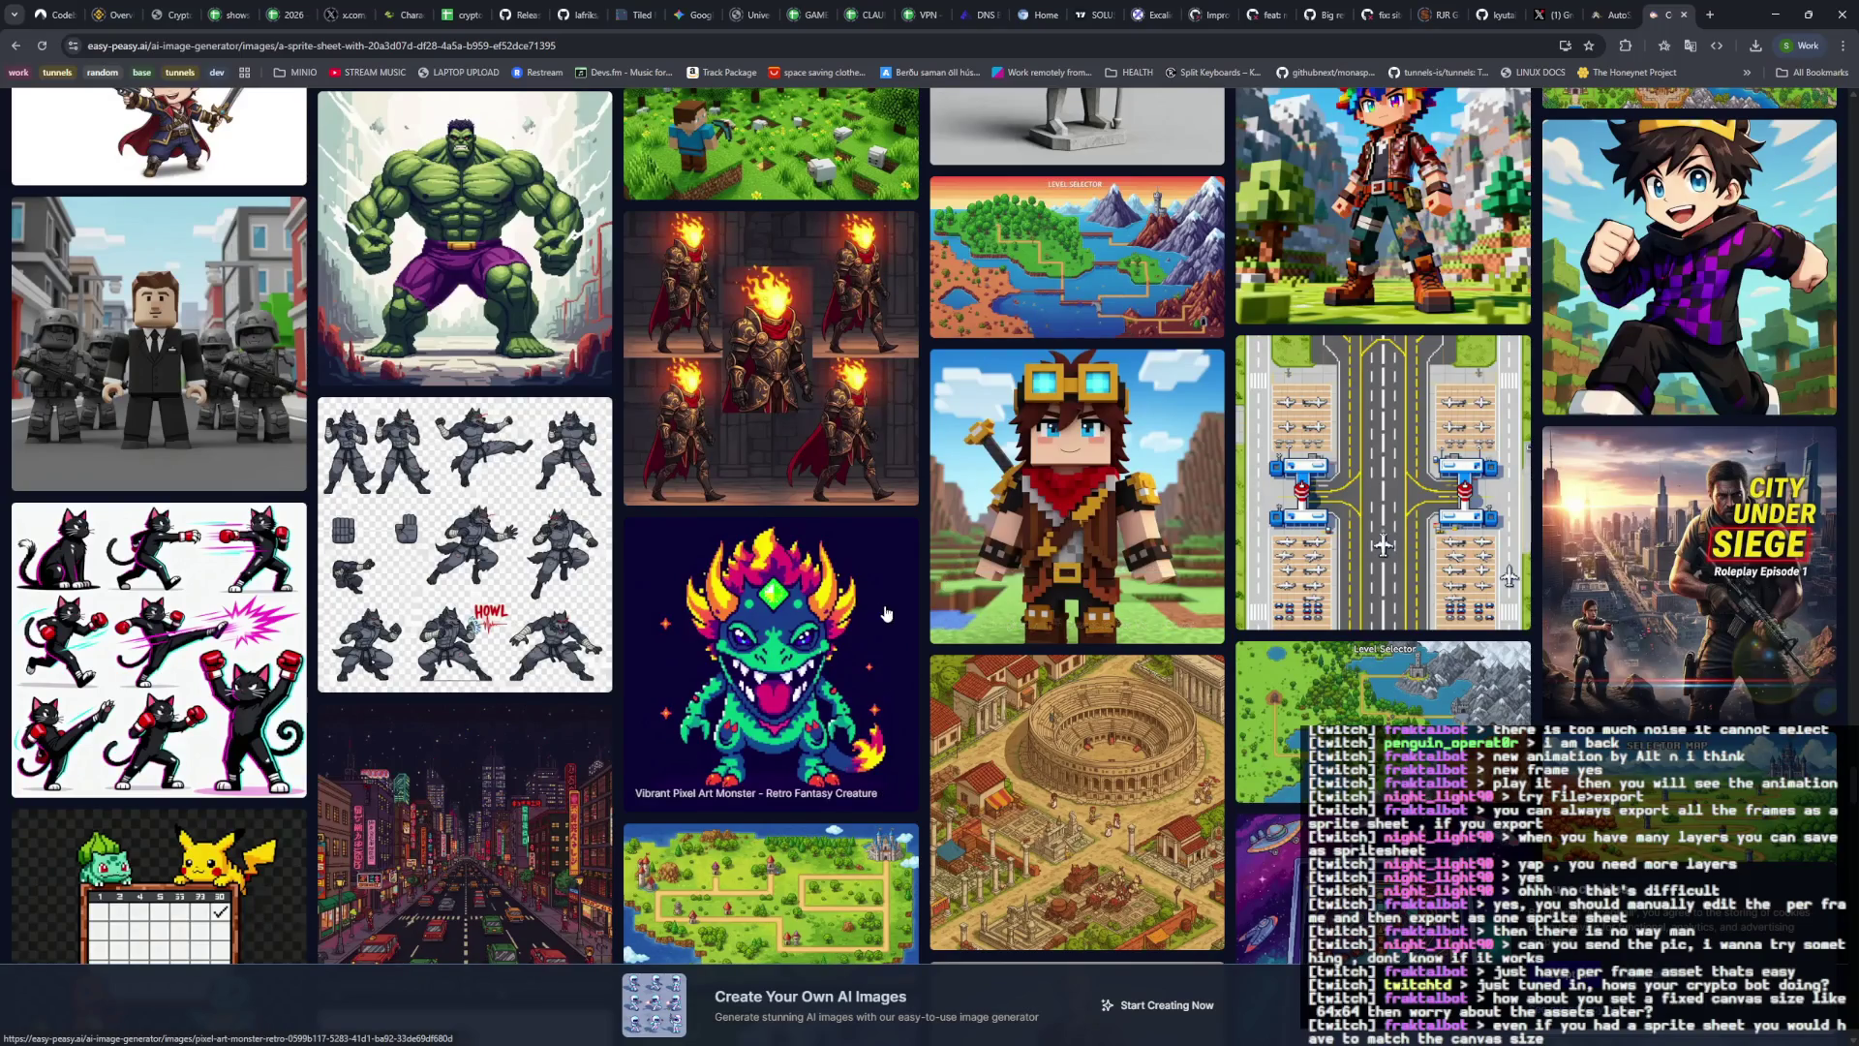
scroll(842, 639, down, 8)
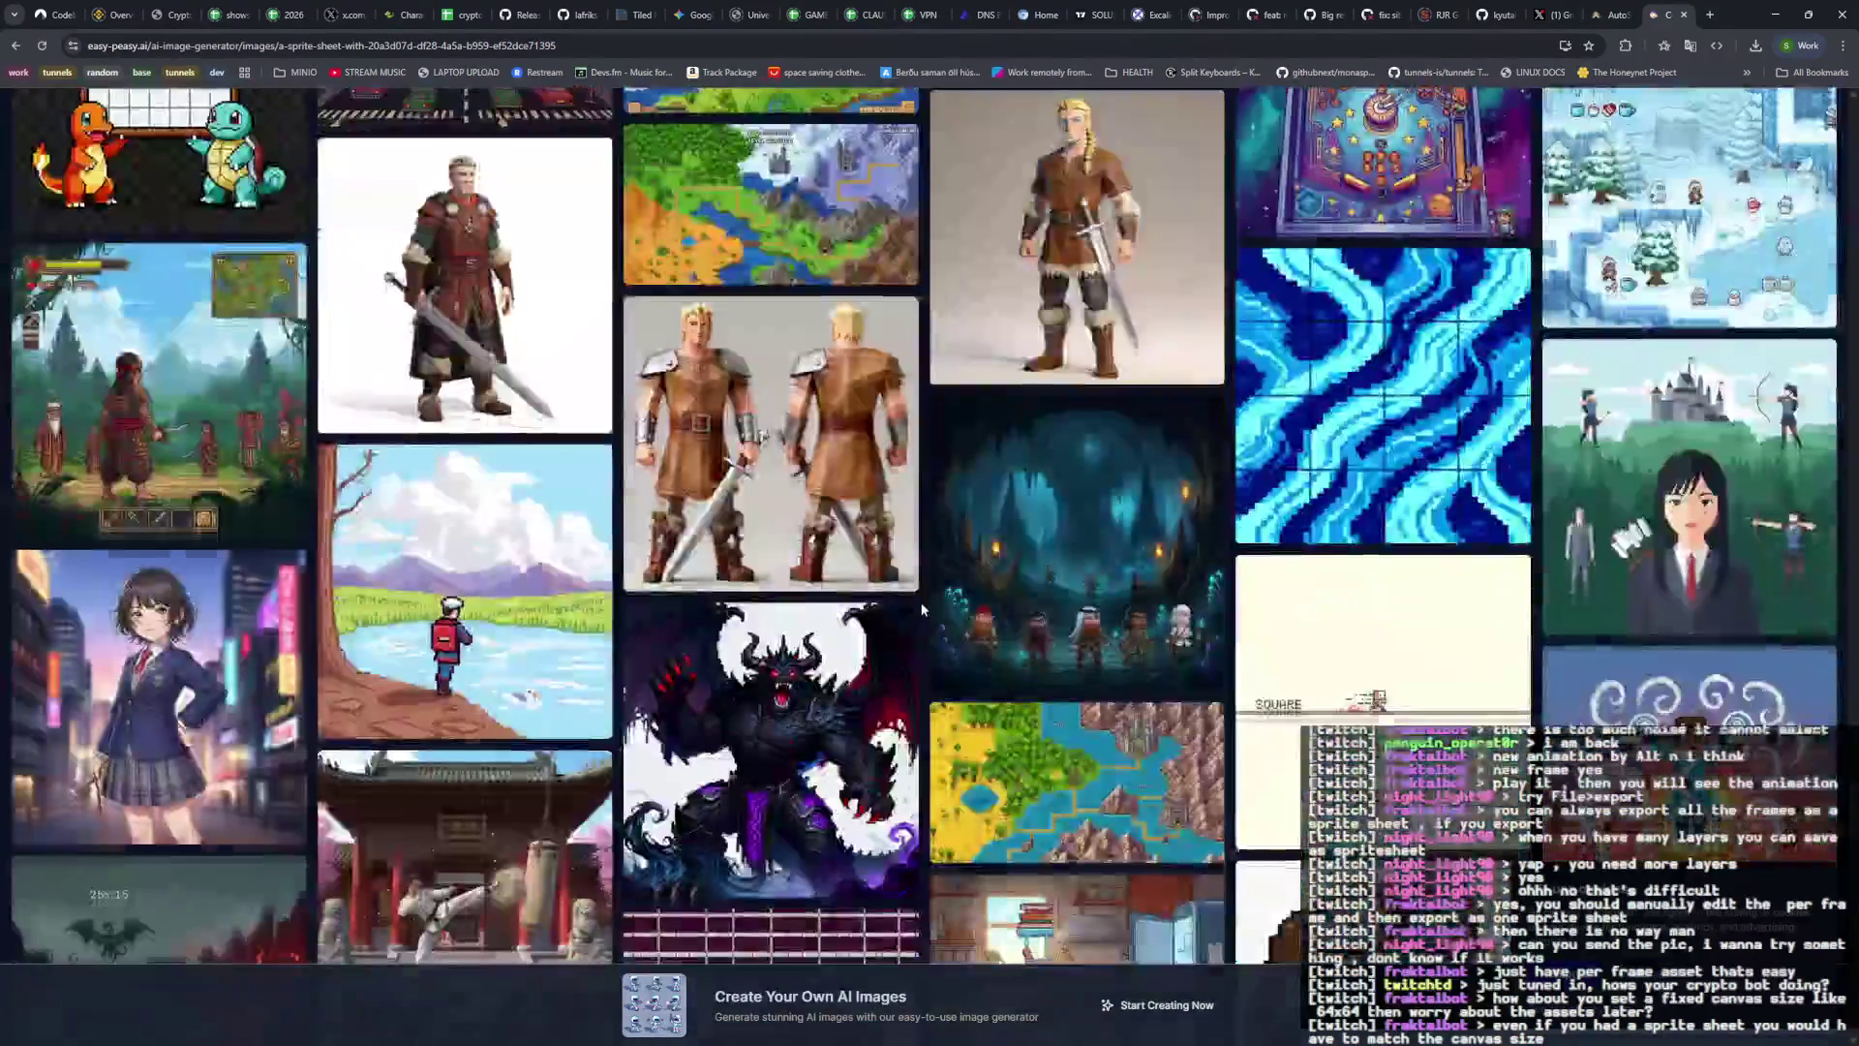
scroll(280, 426, up, 5)
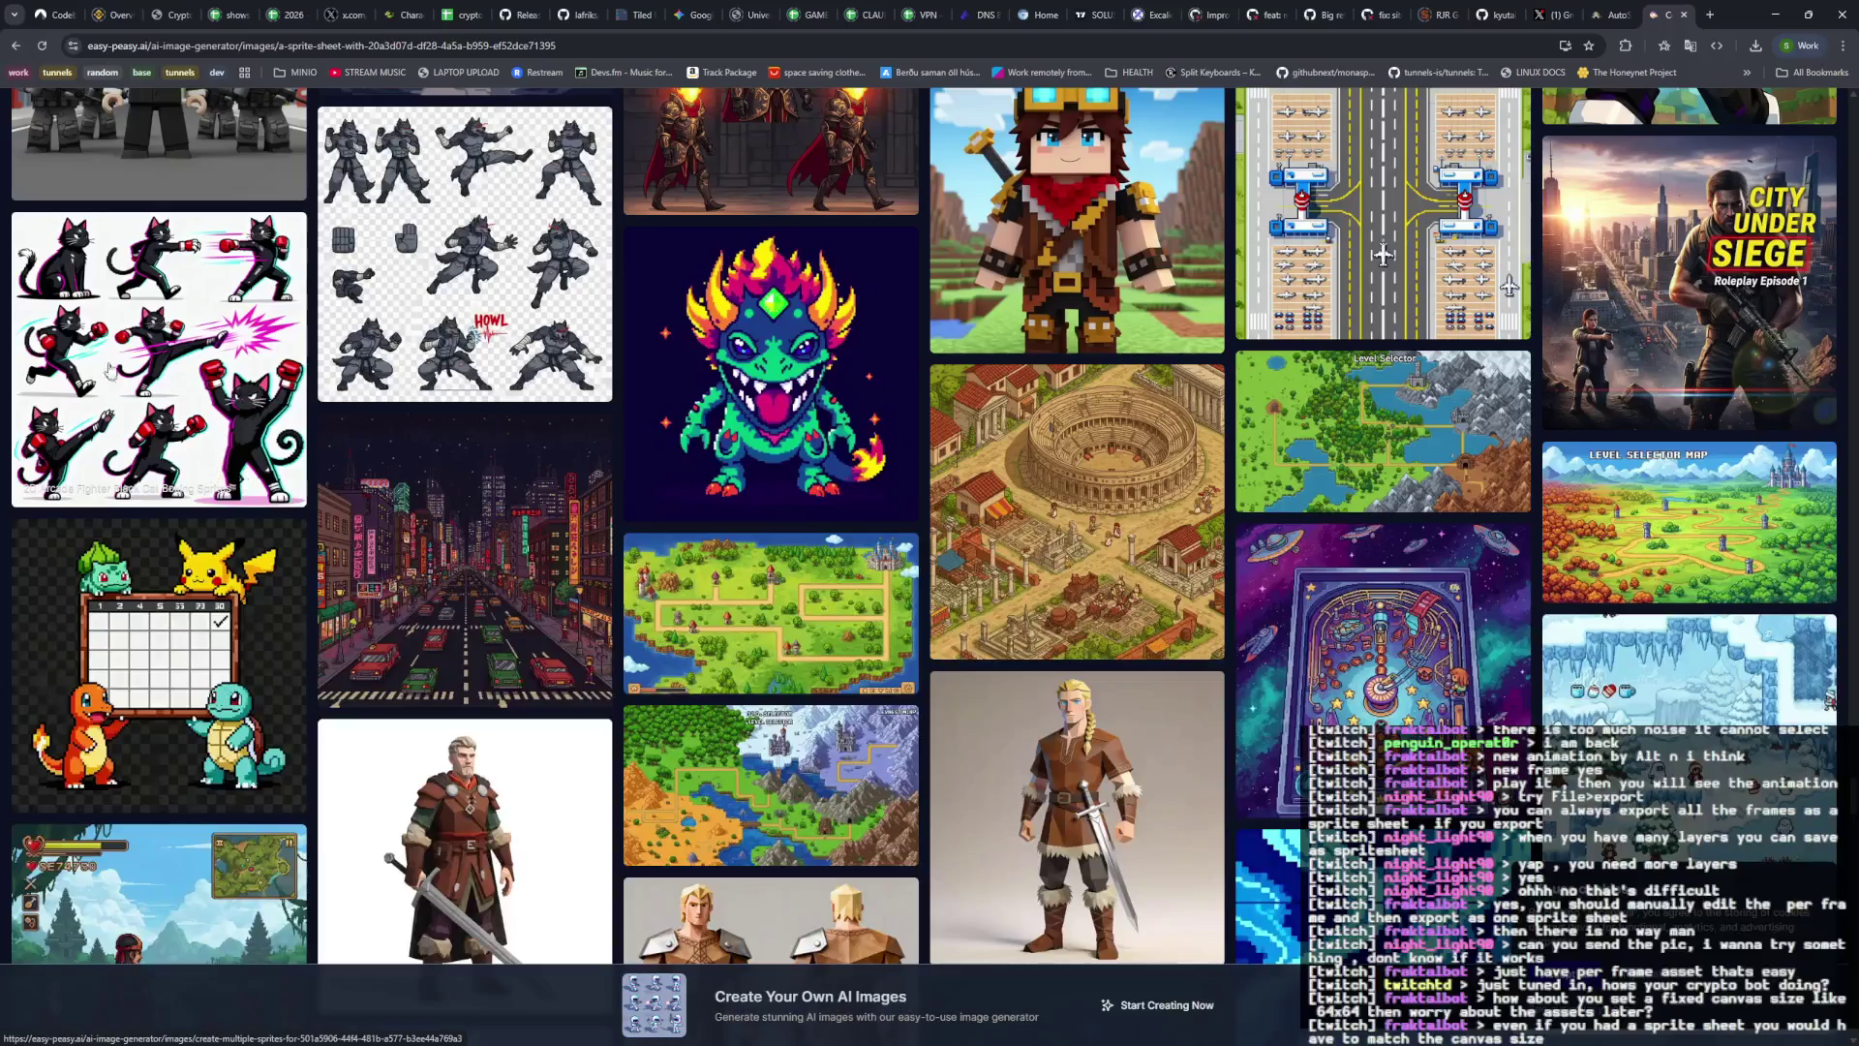
scroll(850, 539, down, 14)
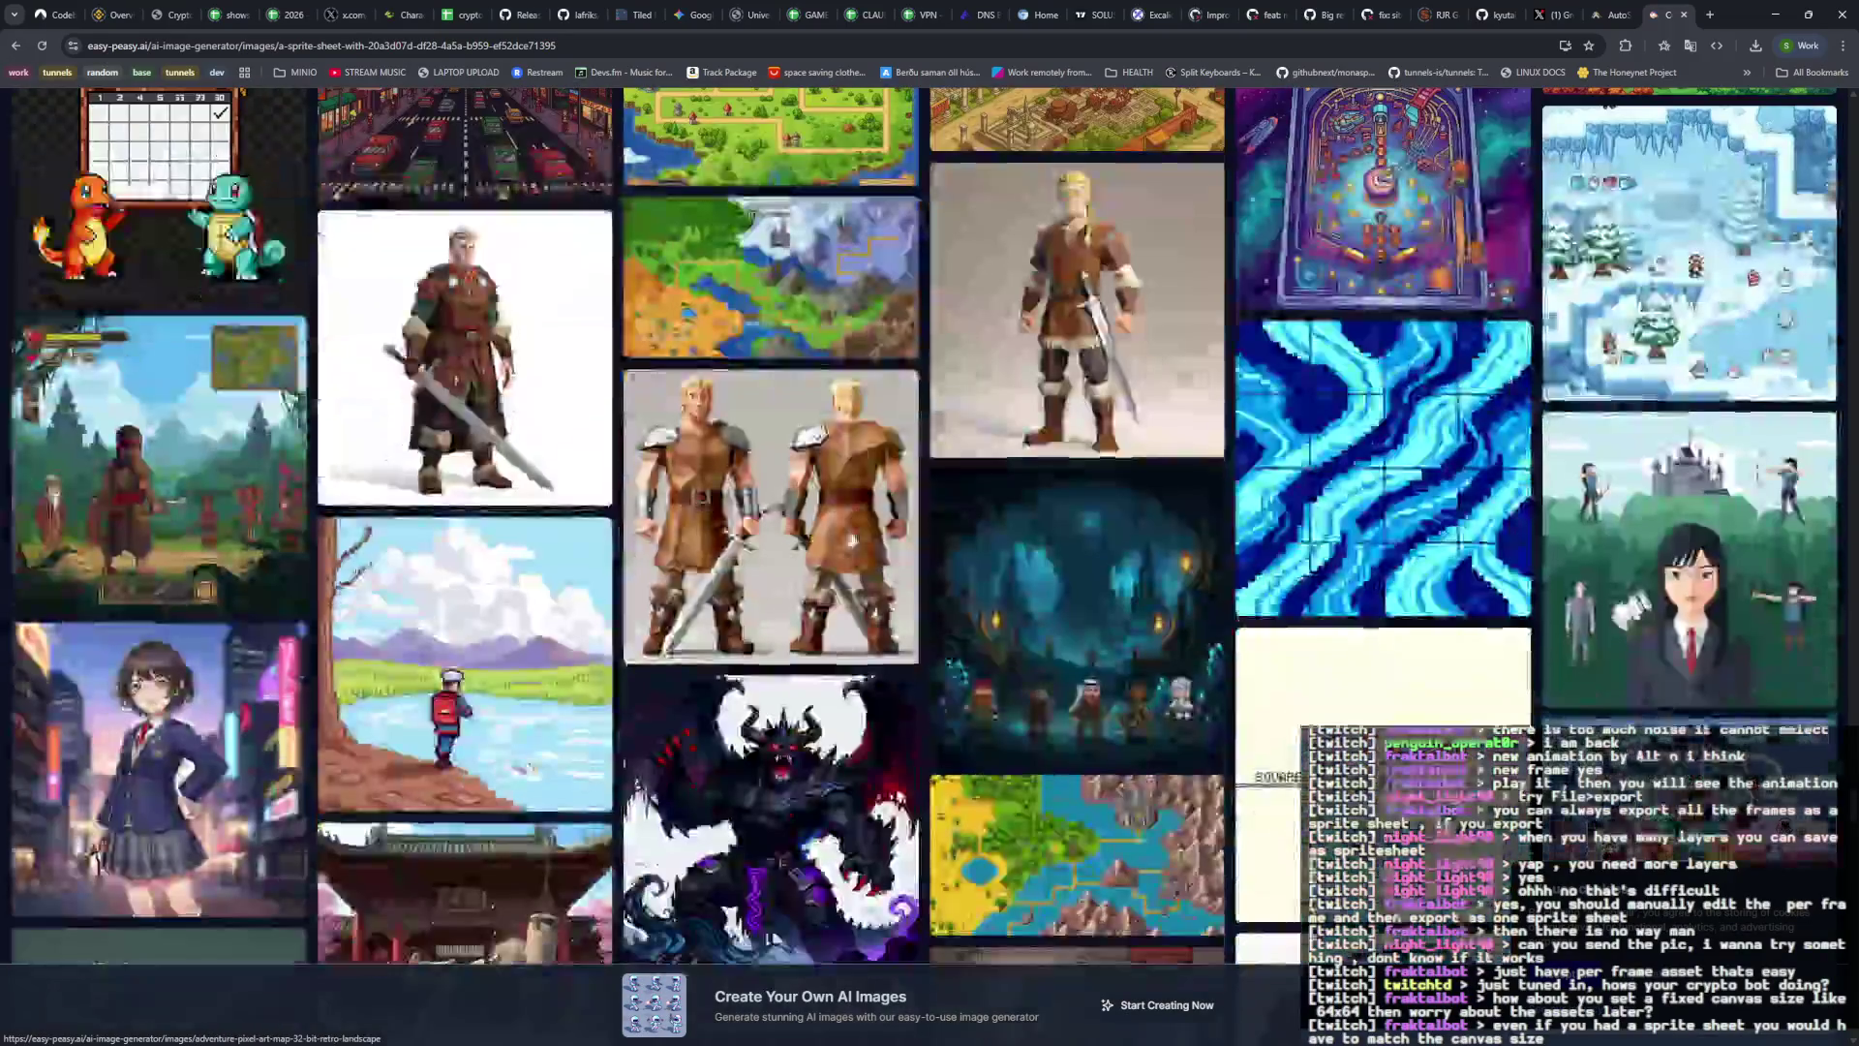
scroll(850, 539, down, 6)
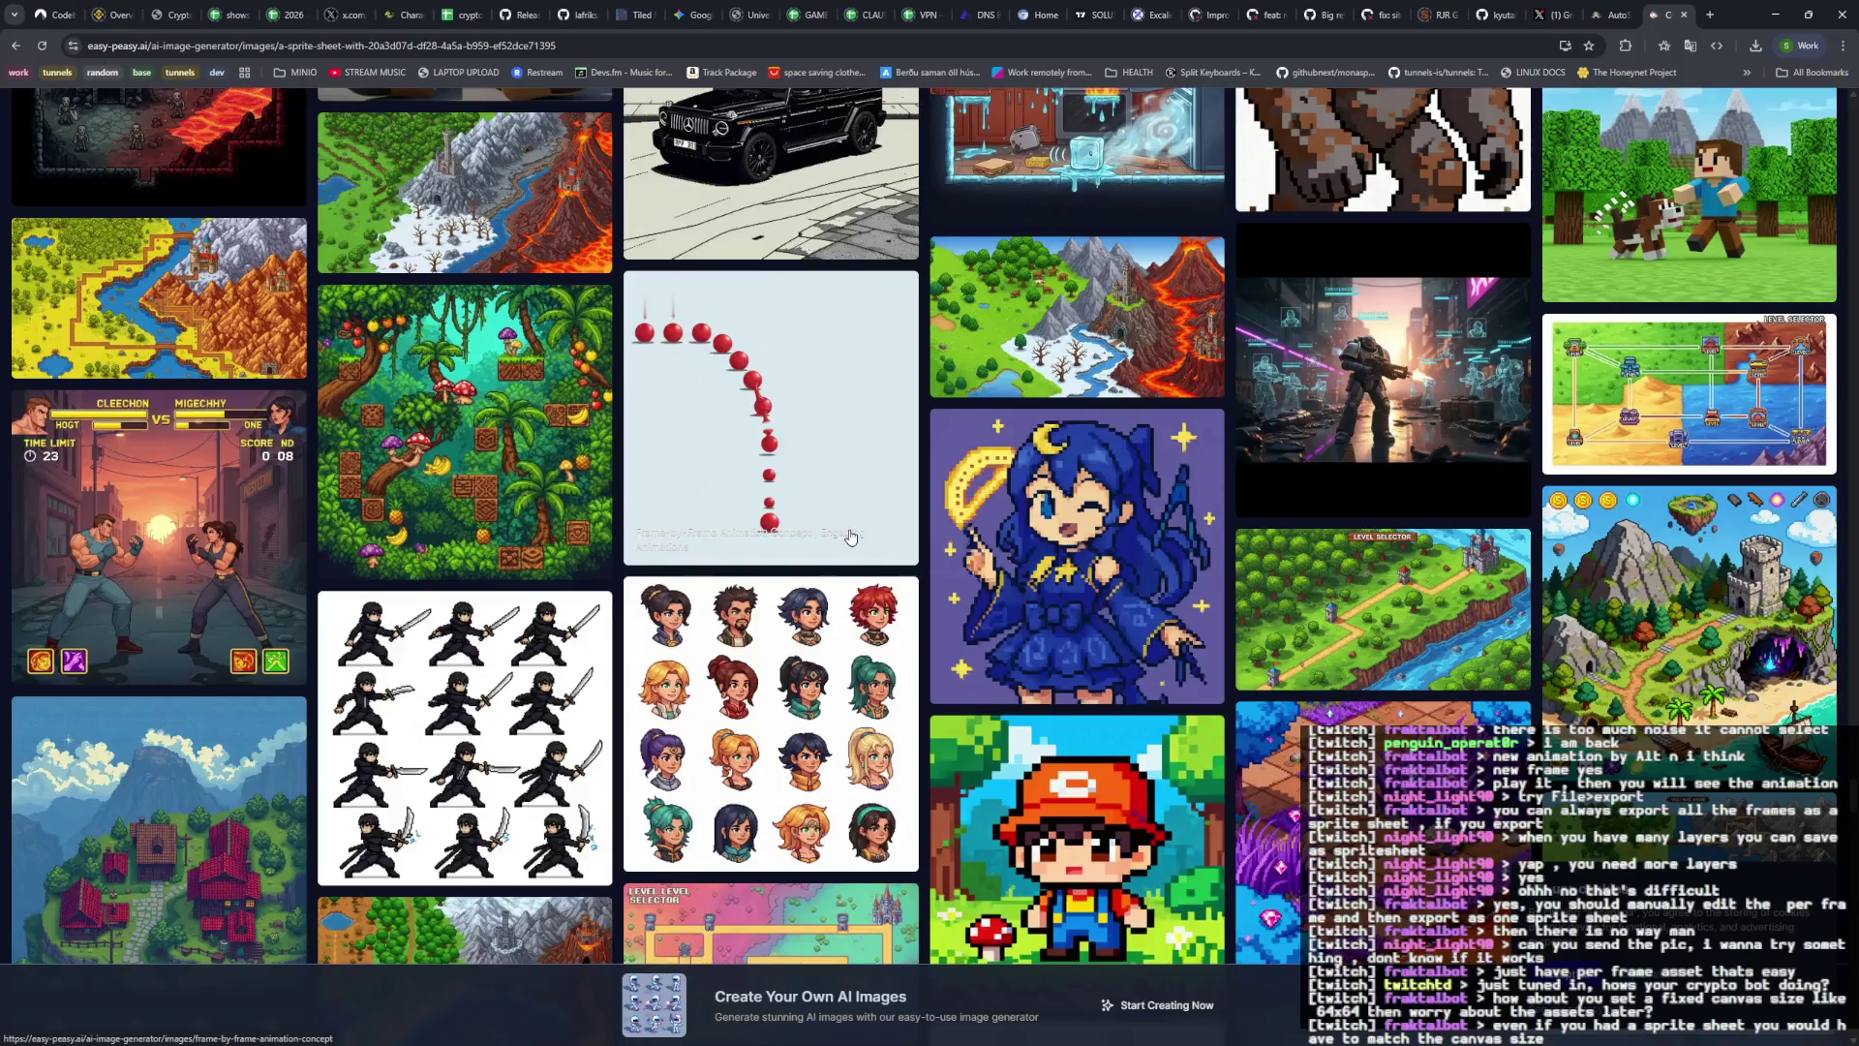
scroll(851, 537, down, 7)
scroll(850, 539, down, 2)
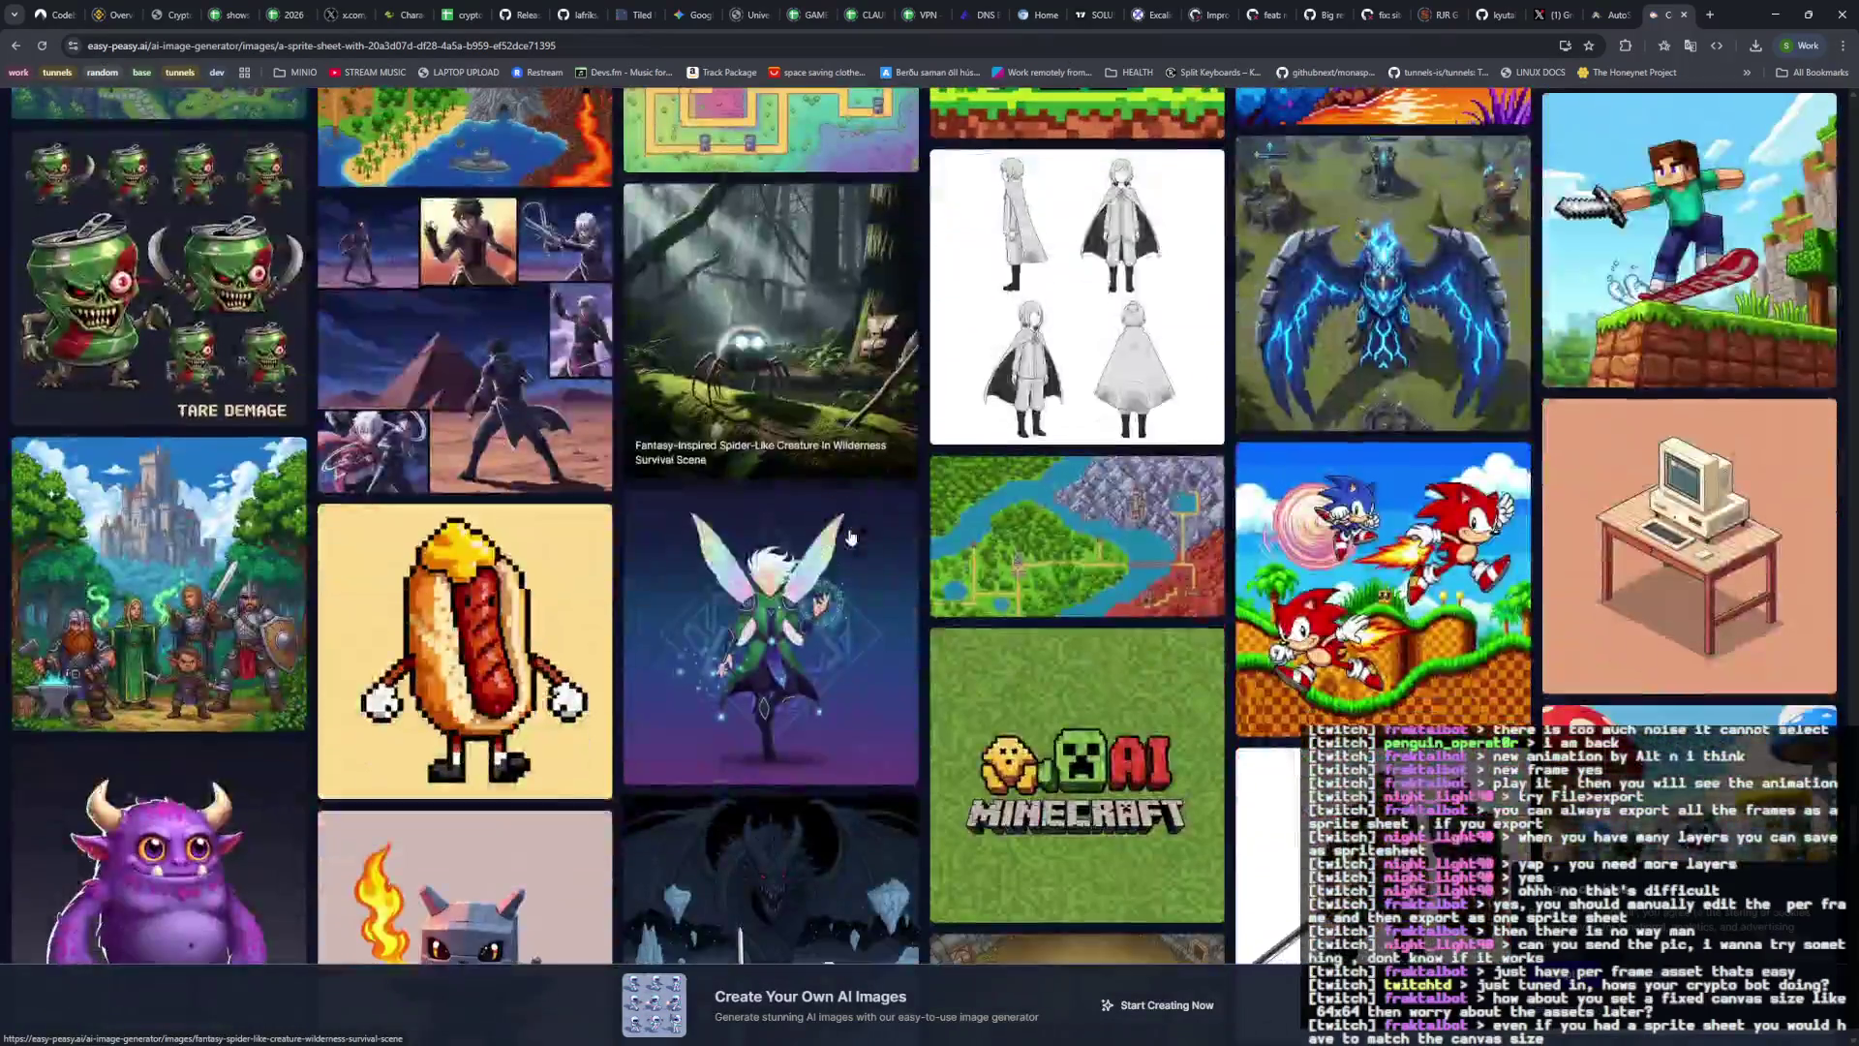
scroll(850, 537, down, 4)
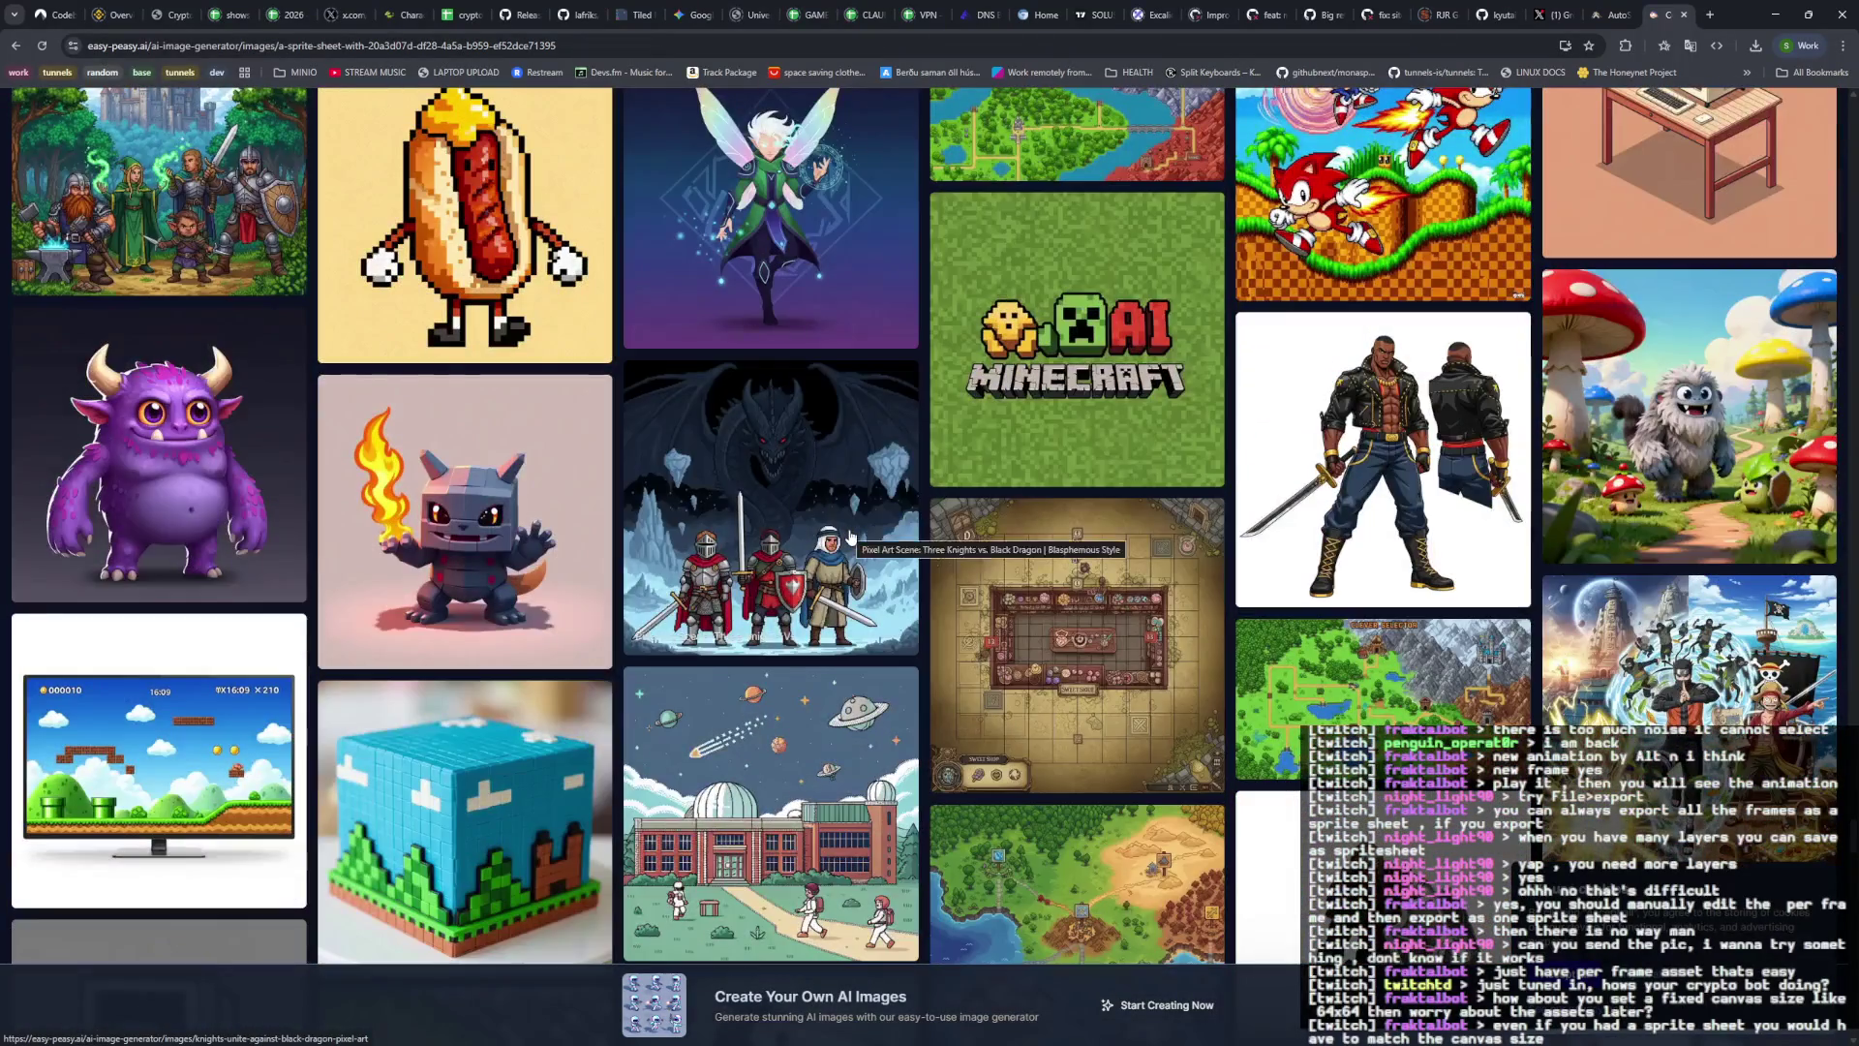
scroll(850, 536, down, 4)
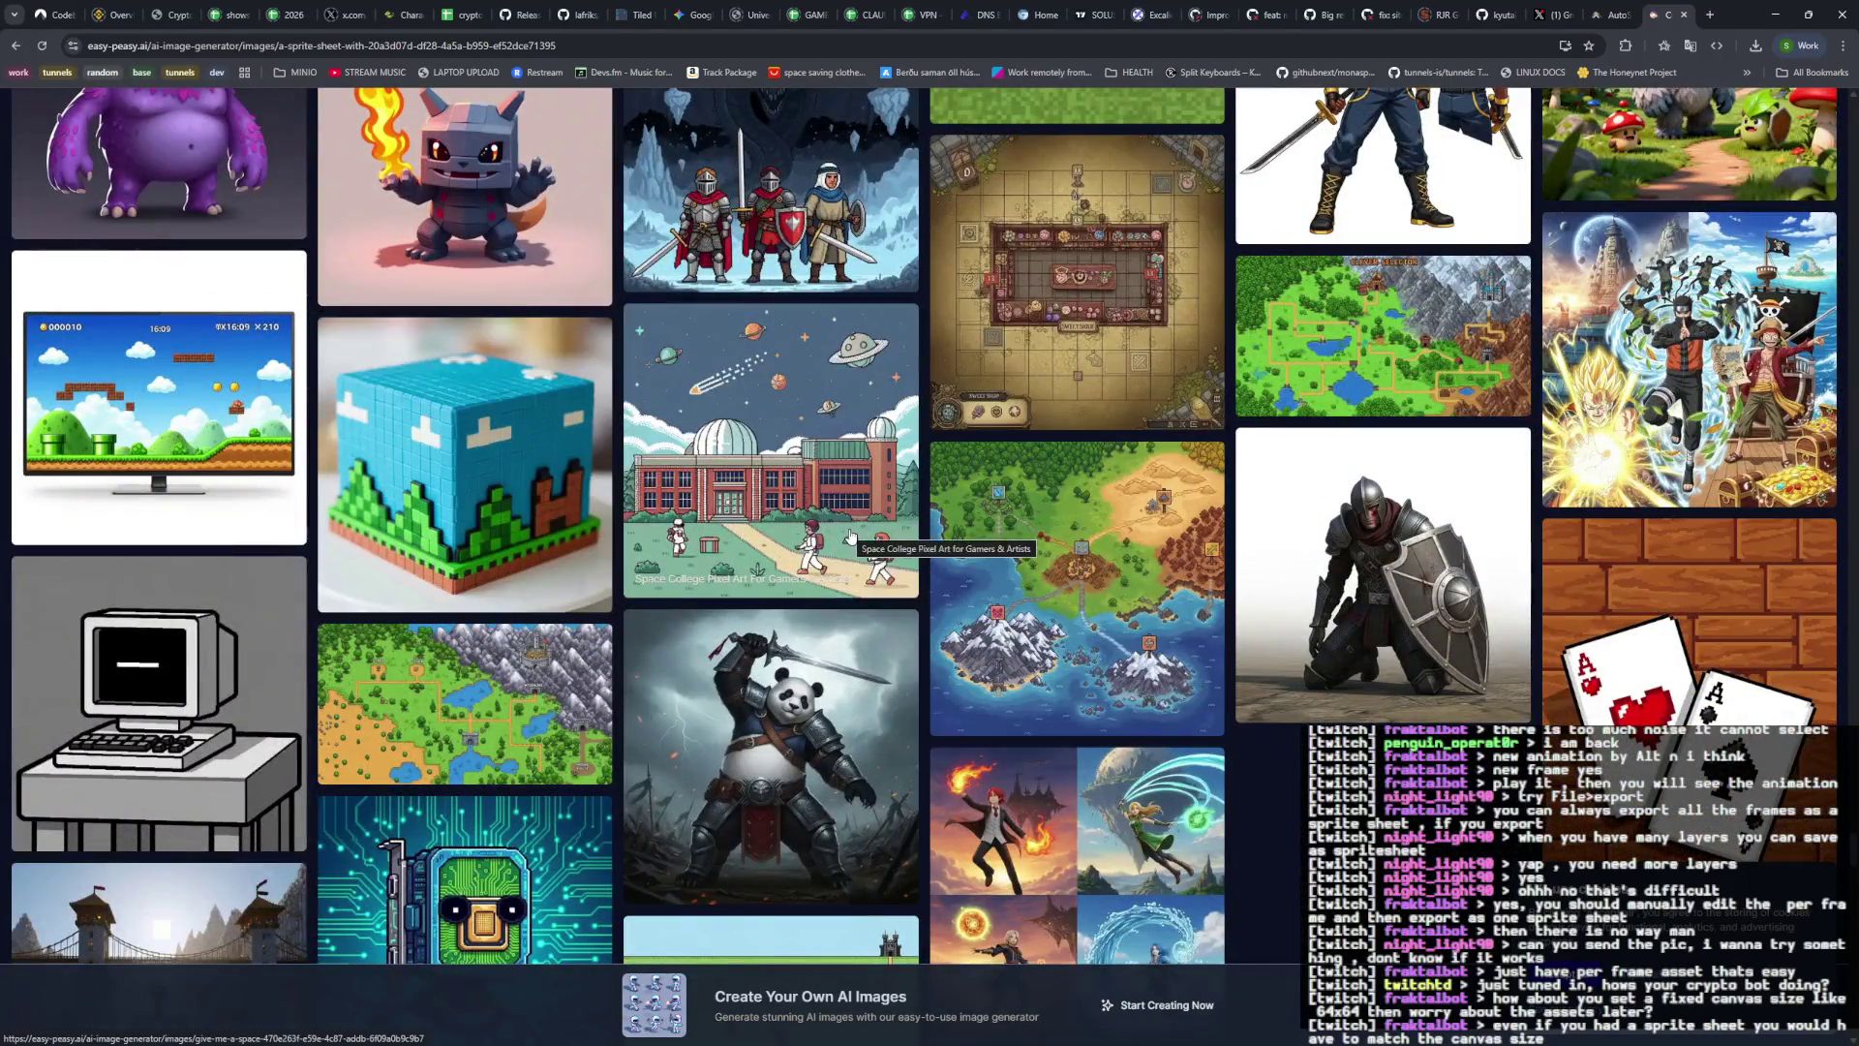
scroll(850, 536, down, 8)
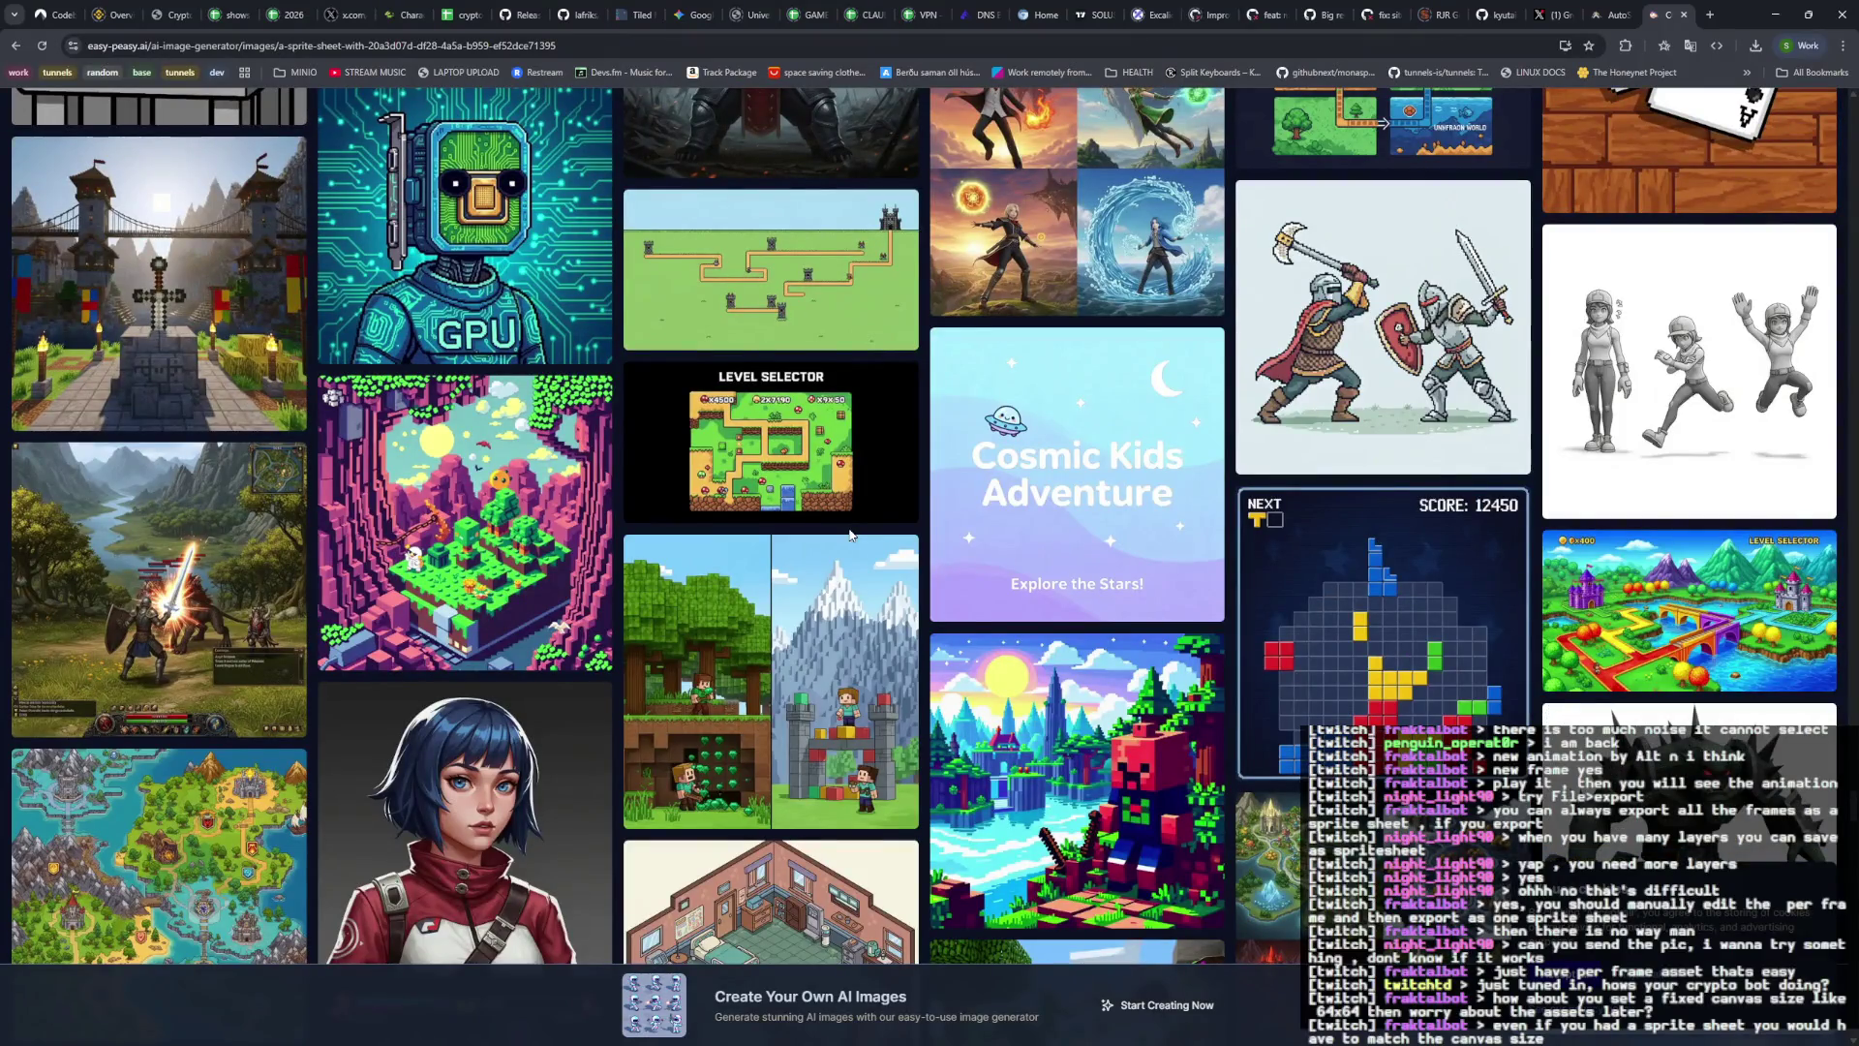
scroll(850, 535, down, 4)
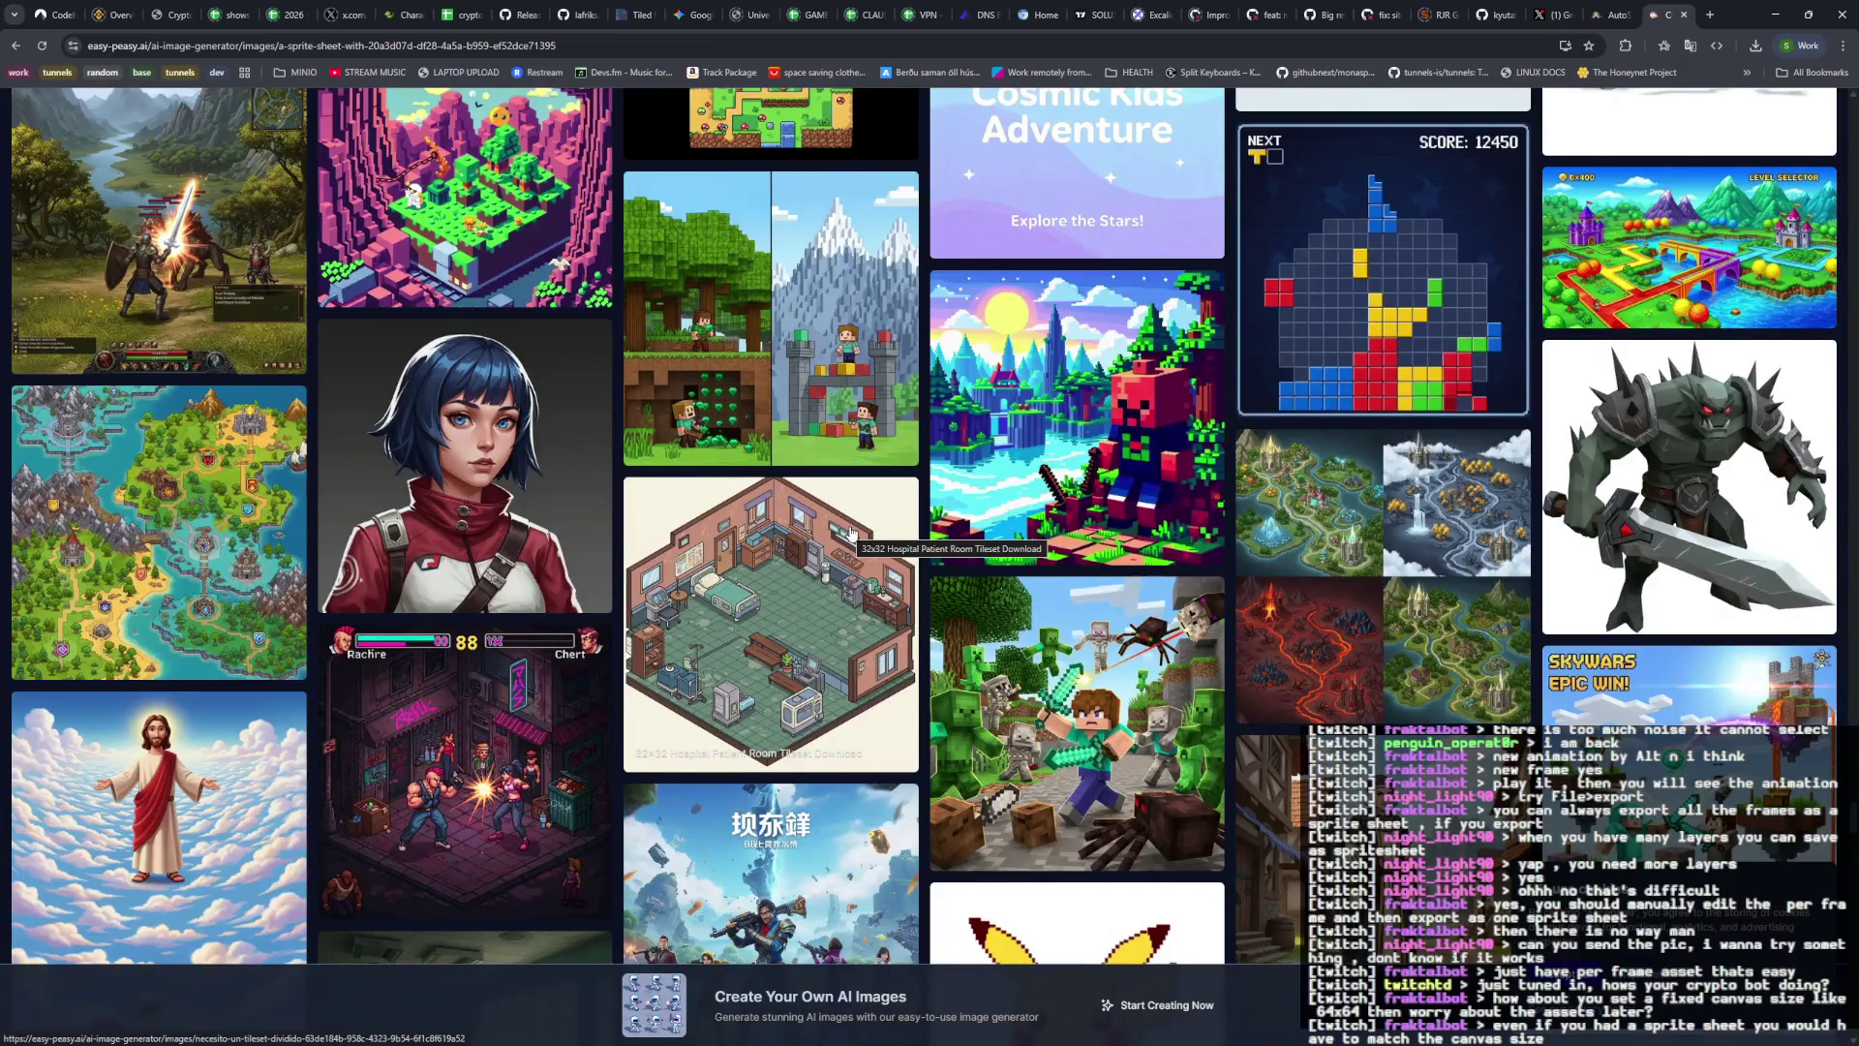
scroll(853, 528, down, 5)
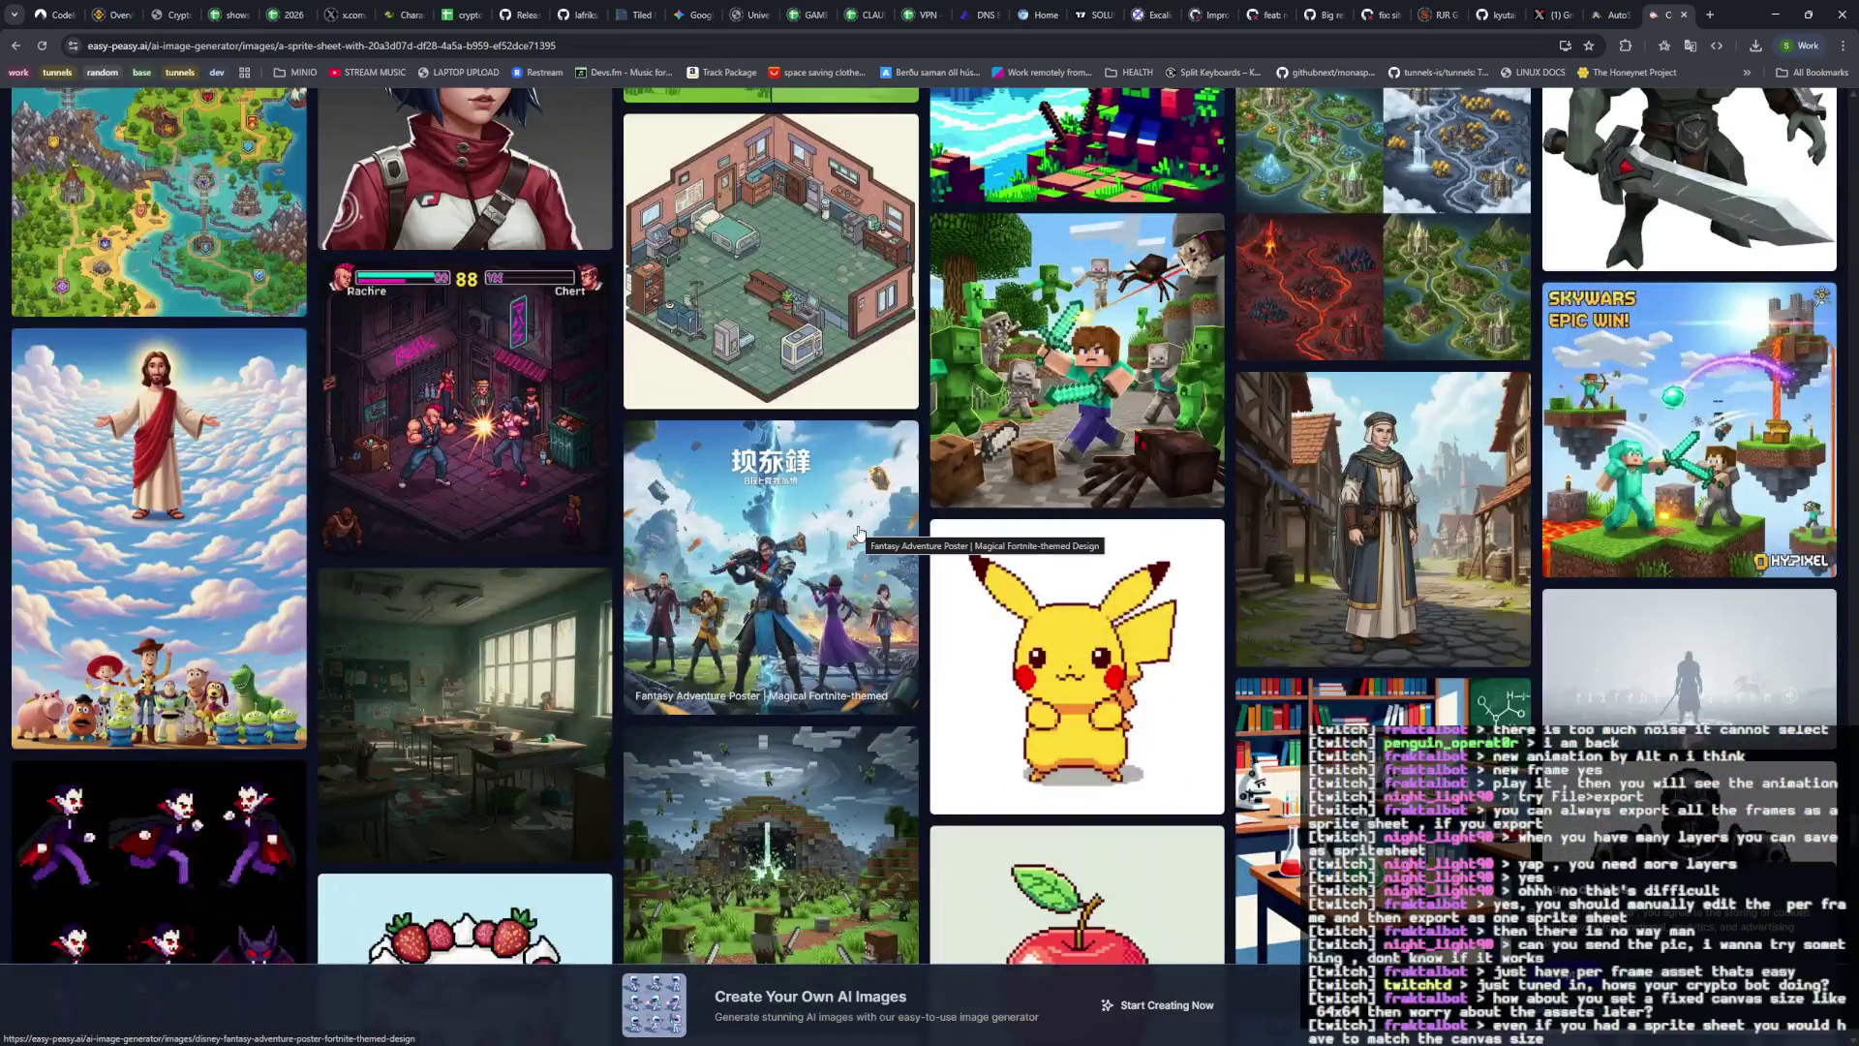
scroll(860, 535, down, 4)
scroll(869, 561, down, 4)
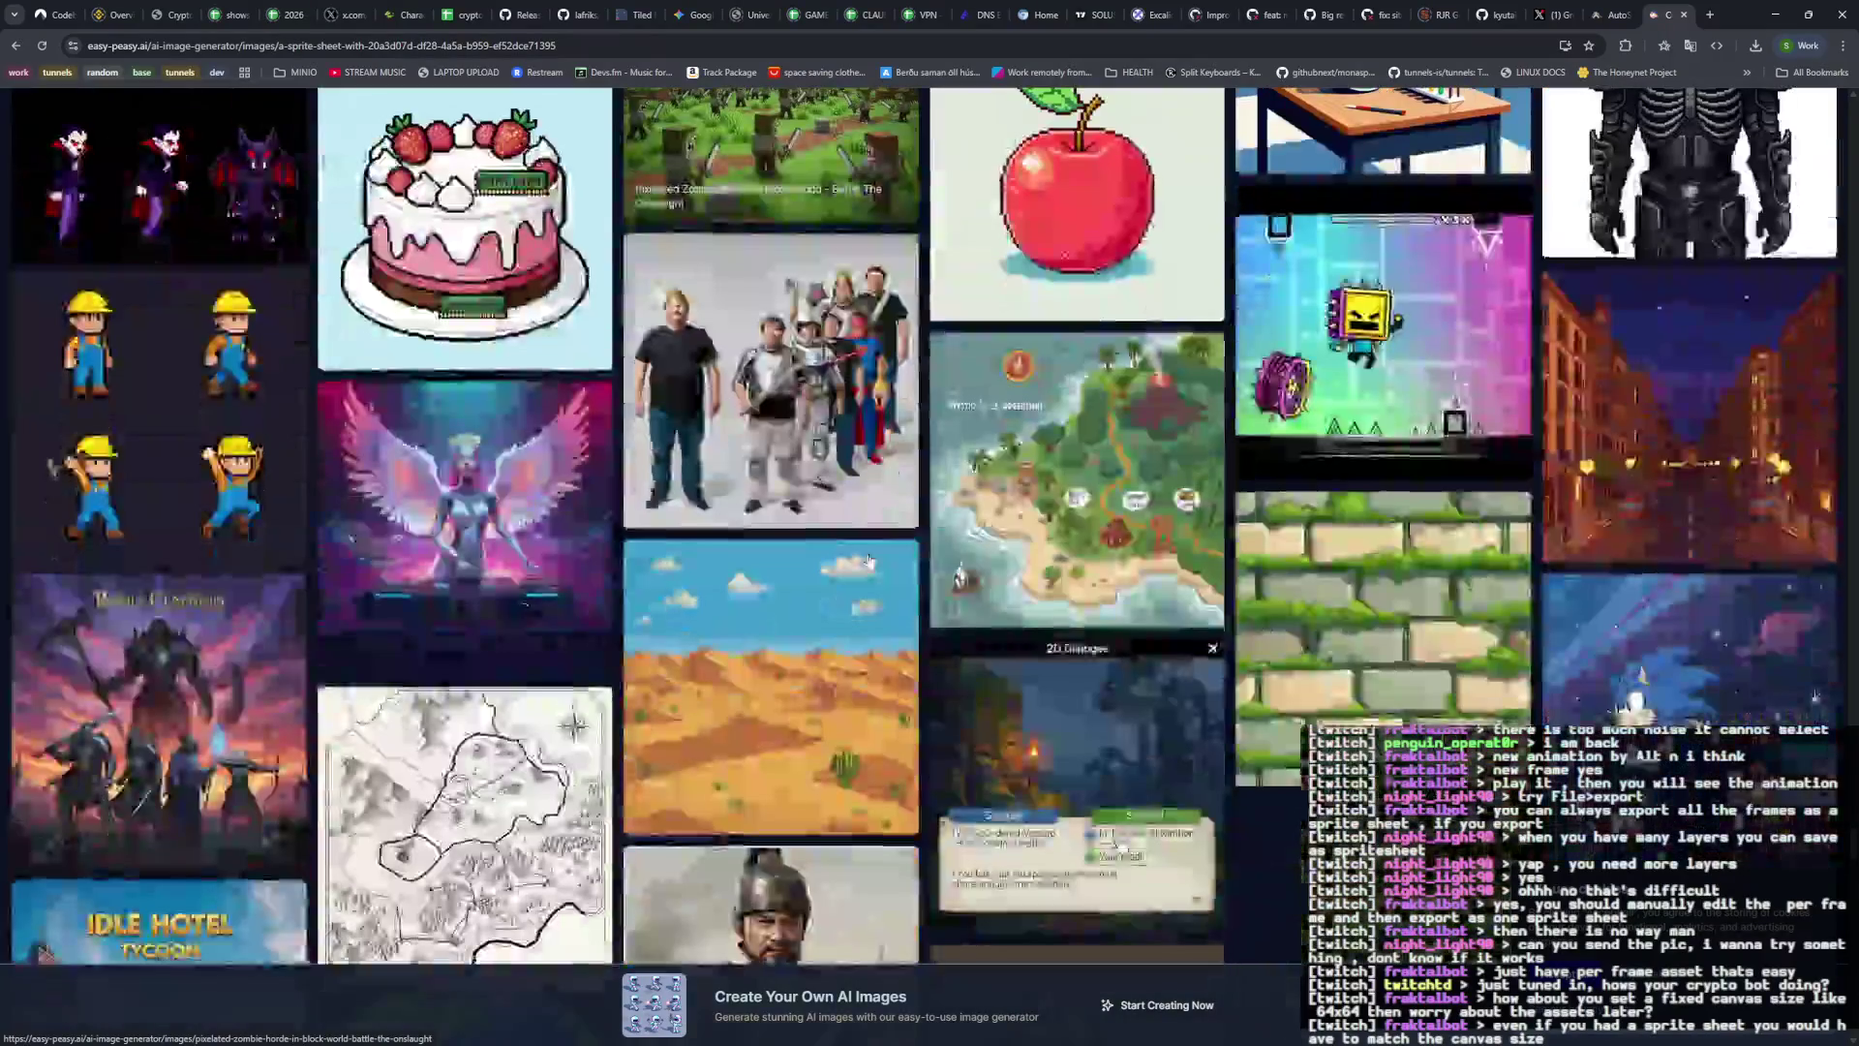
scroll(868, 561, down, 4)
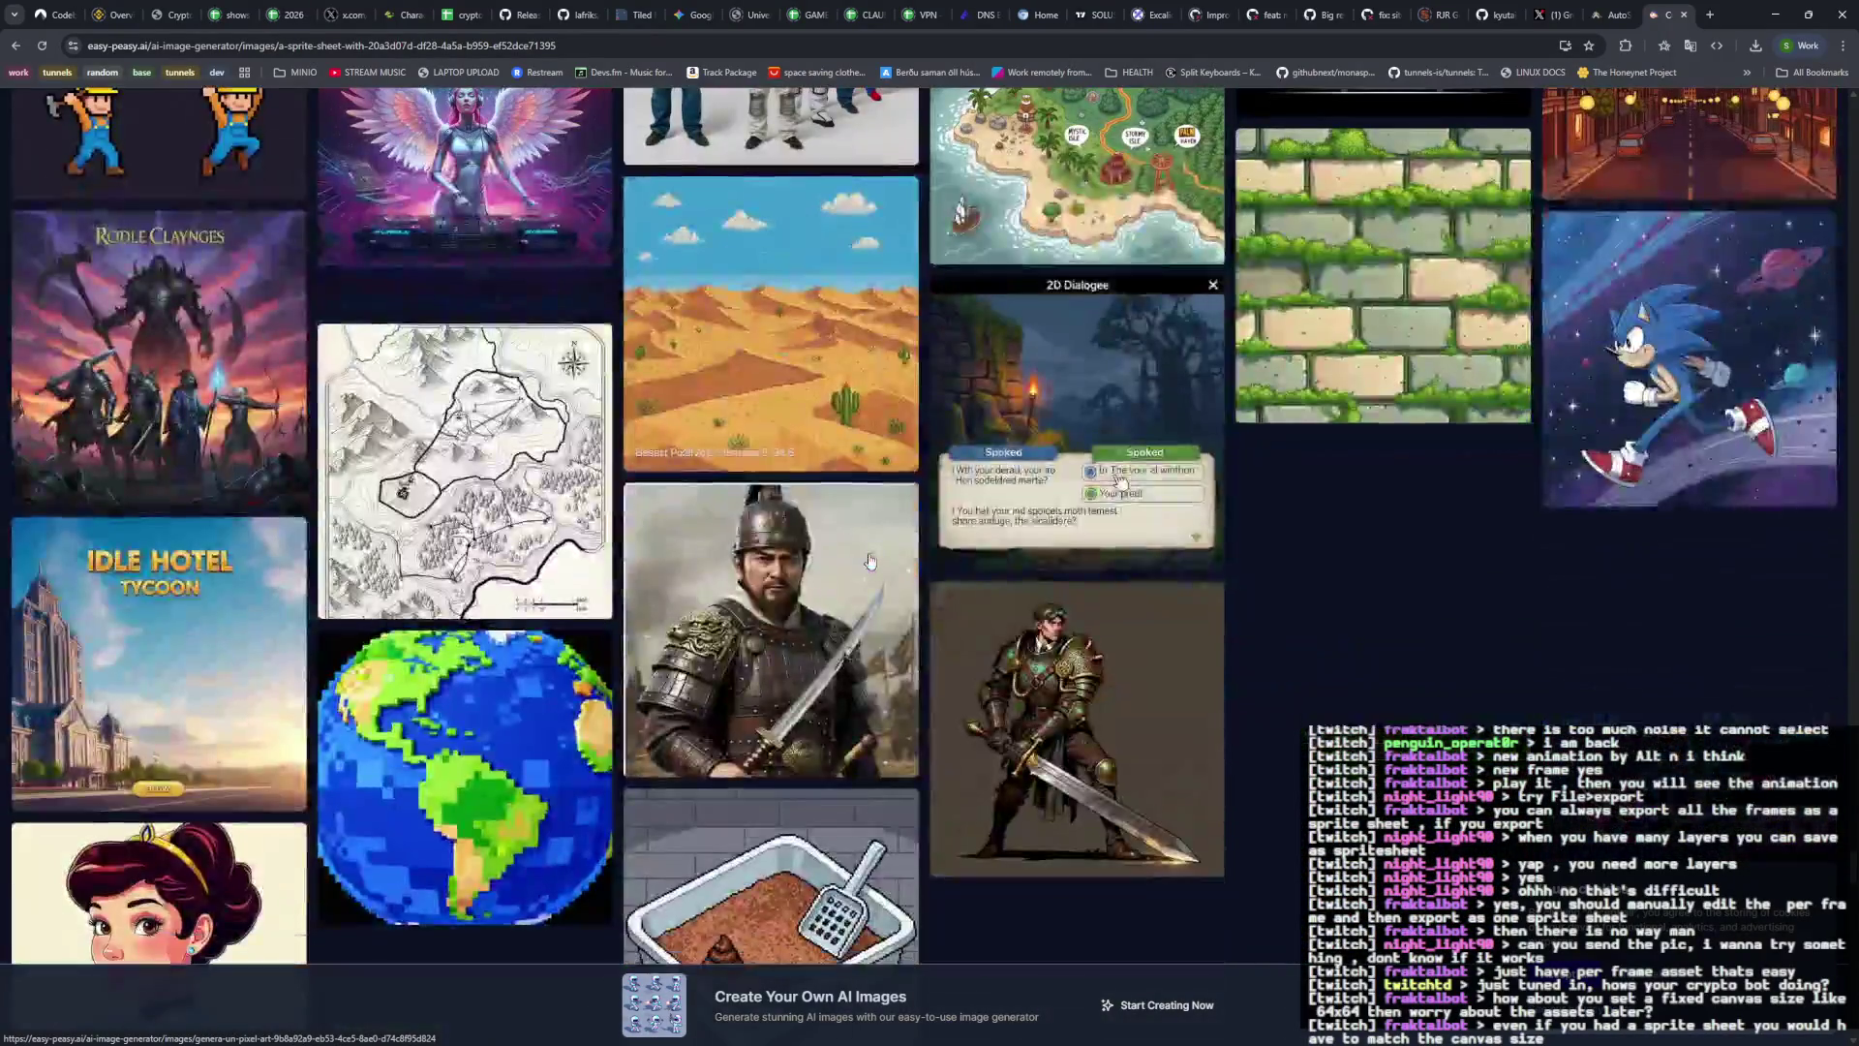
scroll(869, 562, down, 5)
scroll(869, 561, down, 8)
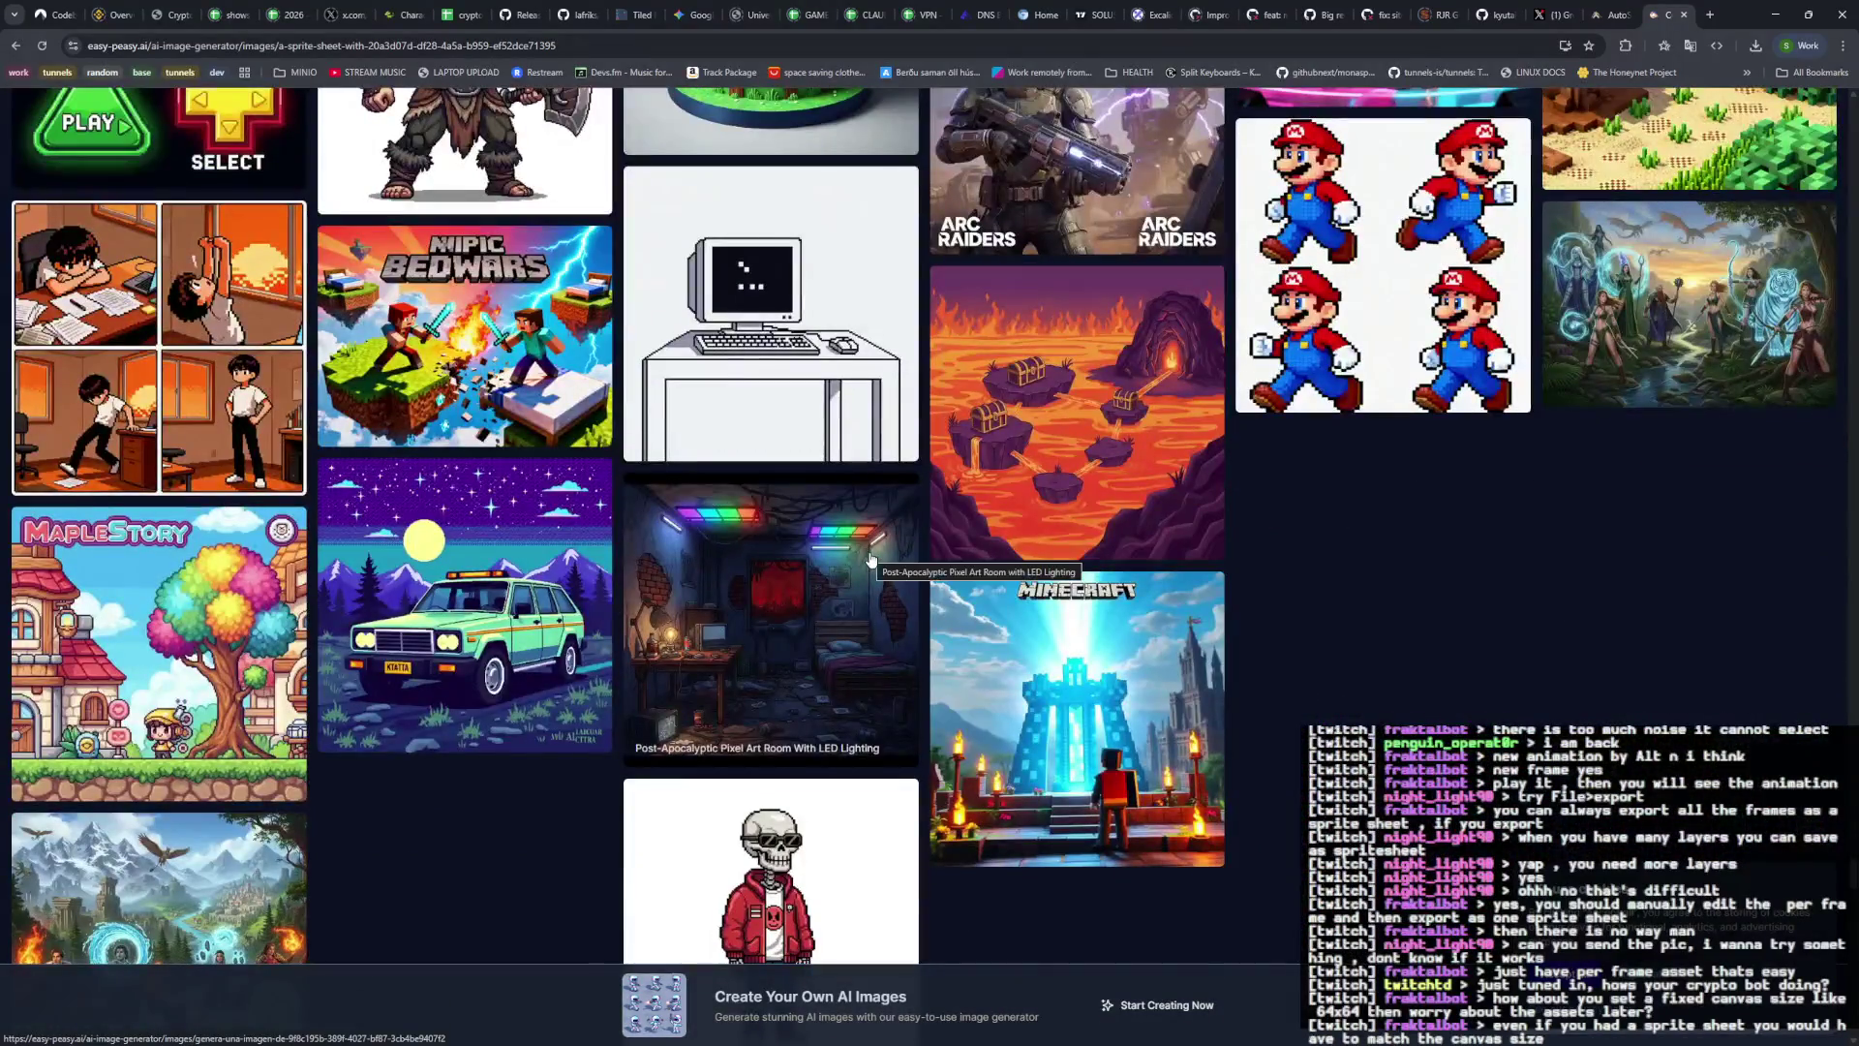
scroll(870, 559, down, 3)
scroll(870, 560, down, 4)
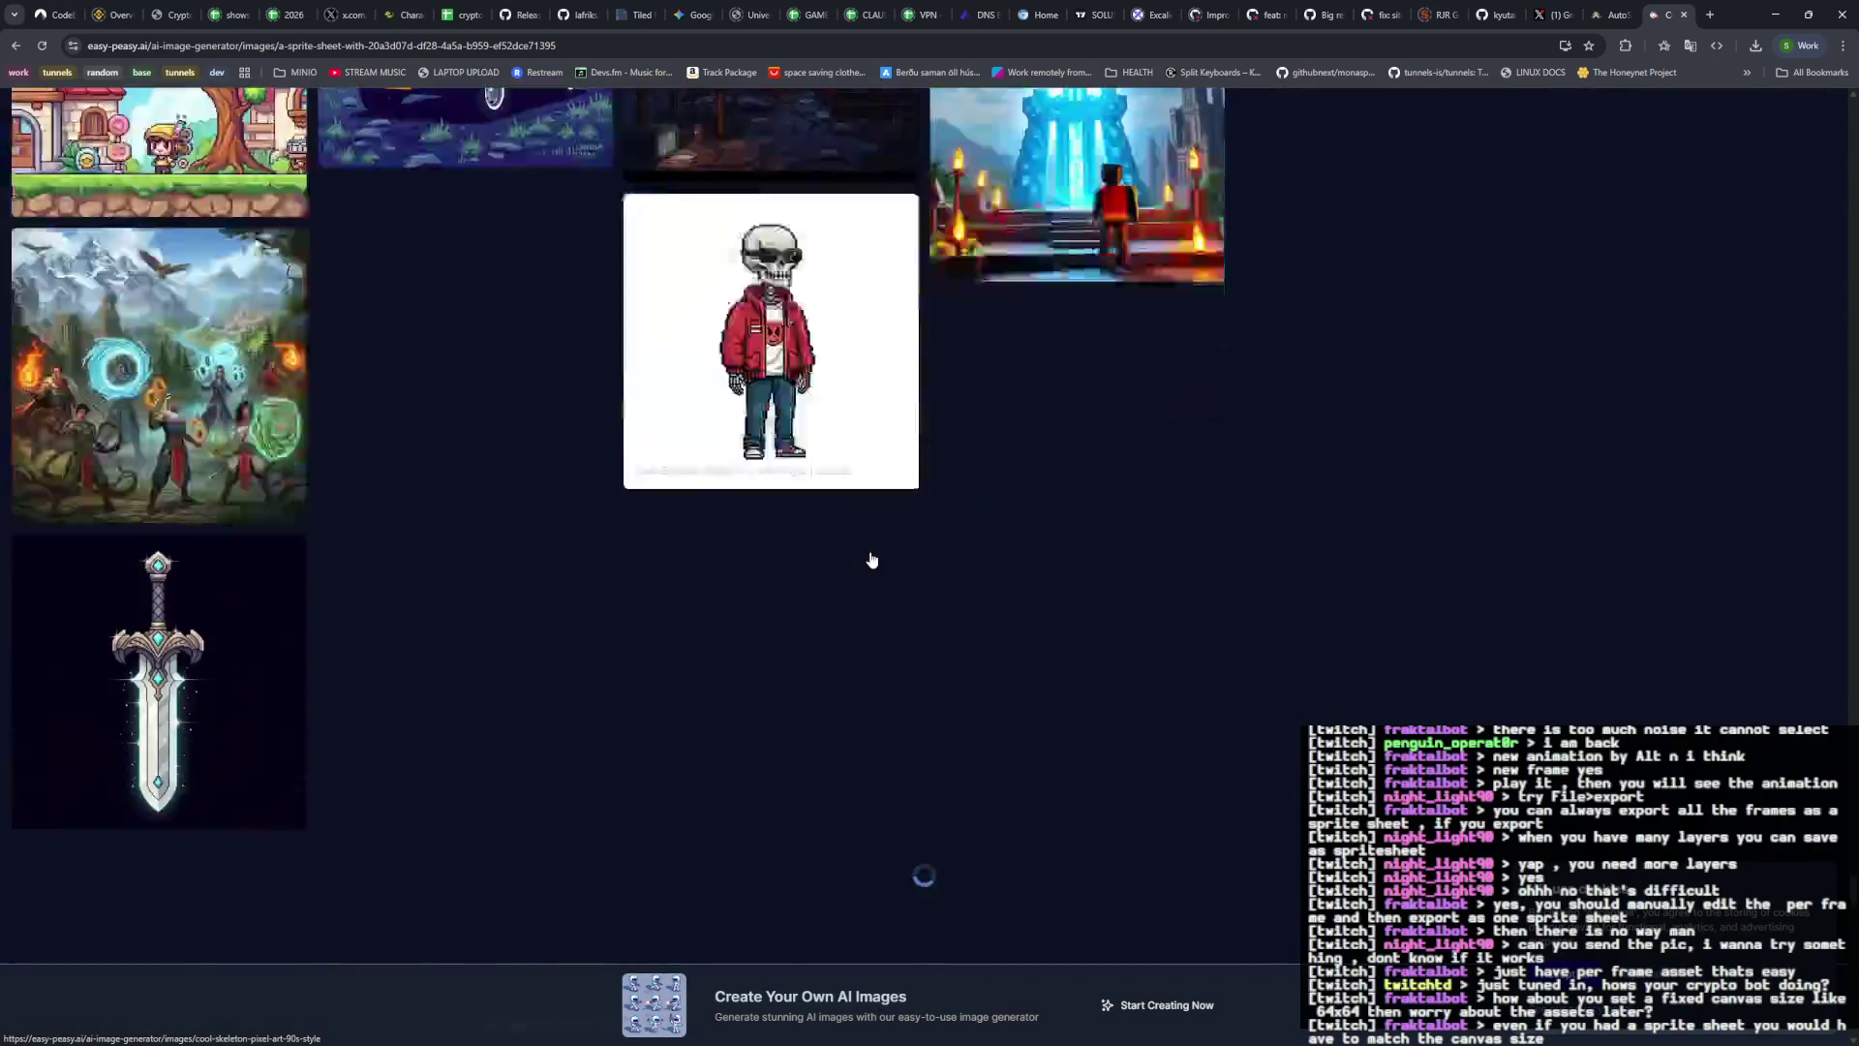
scroll(871, 559, down, 6)
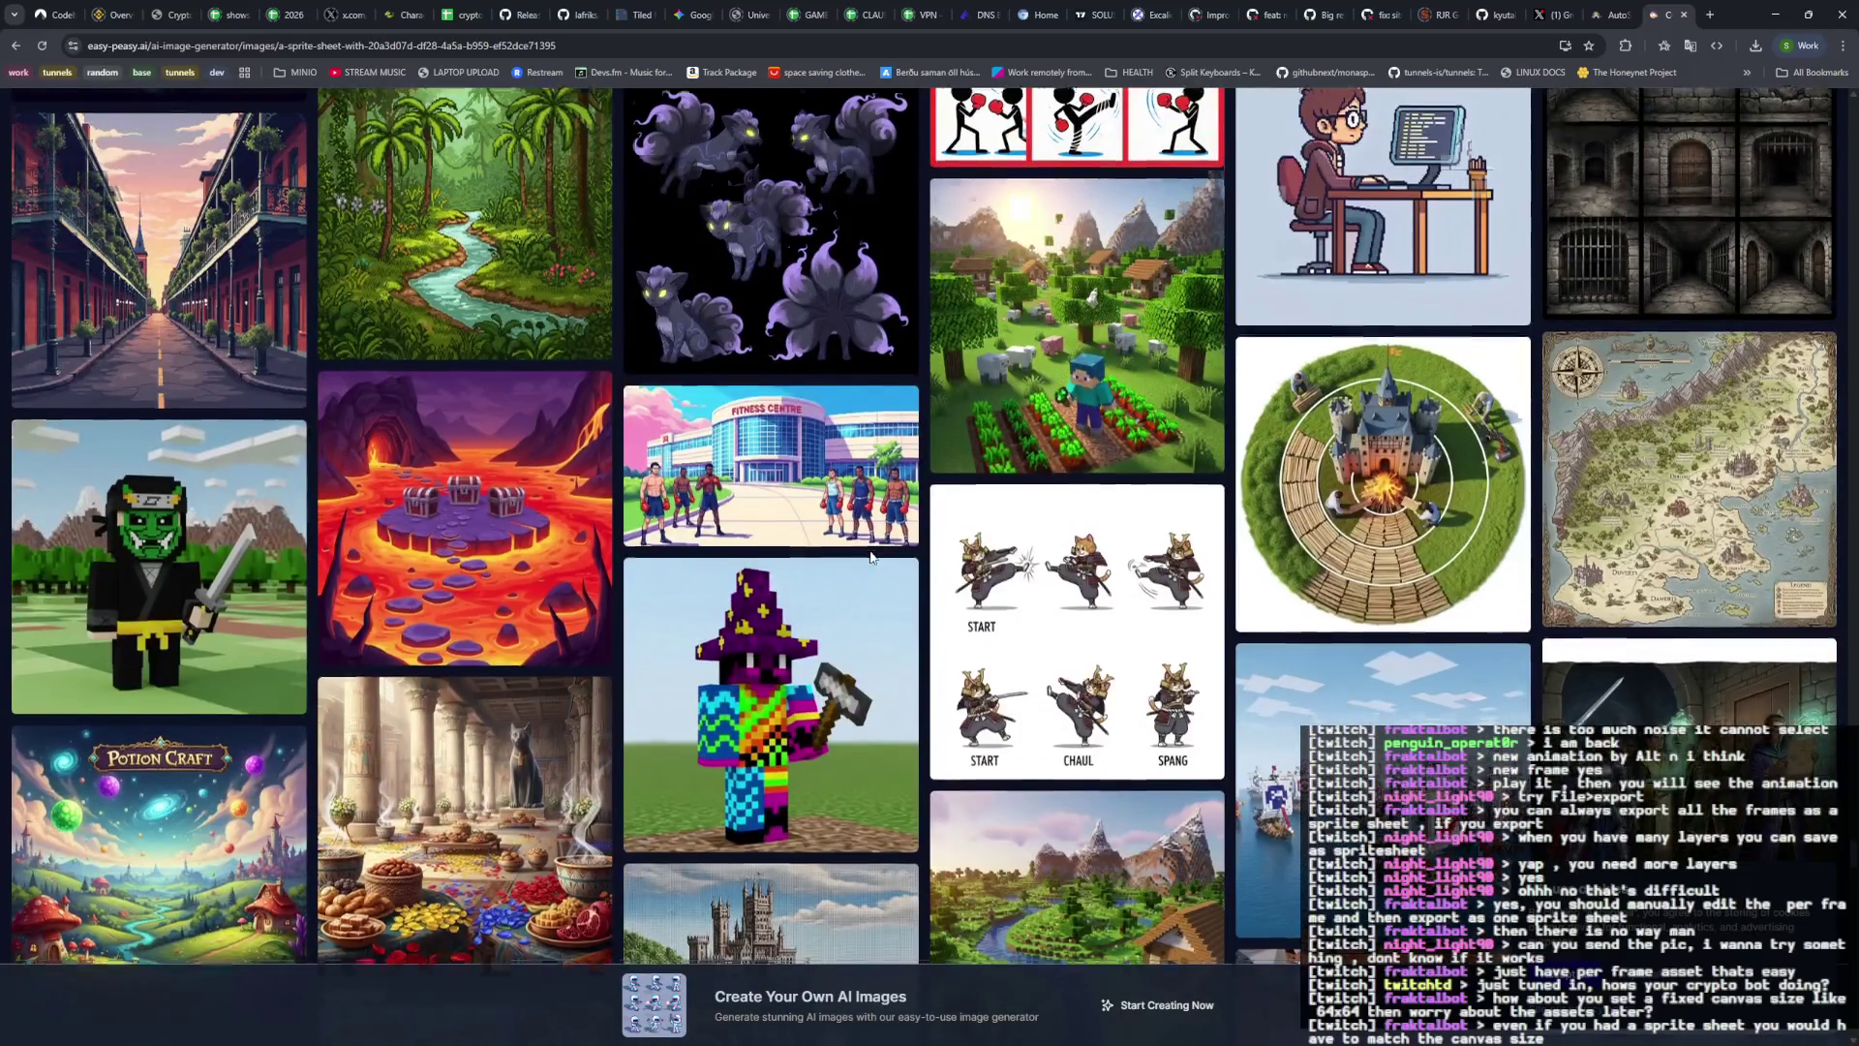
scroll(871, 559, down, 6)
scroll(870, 559, down, 4)
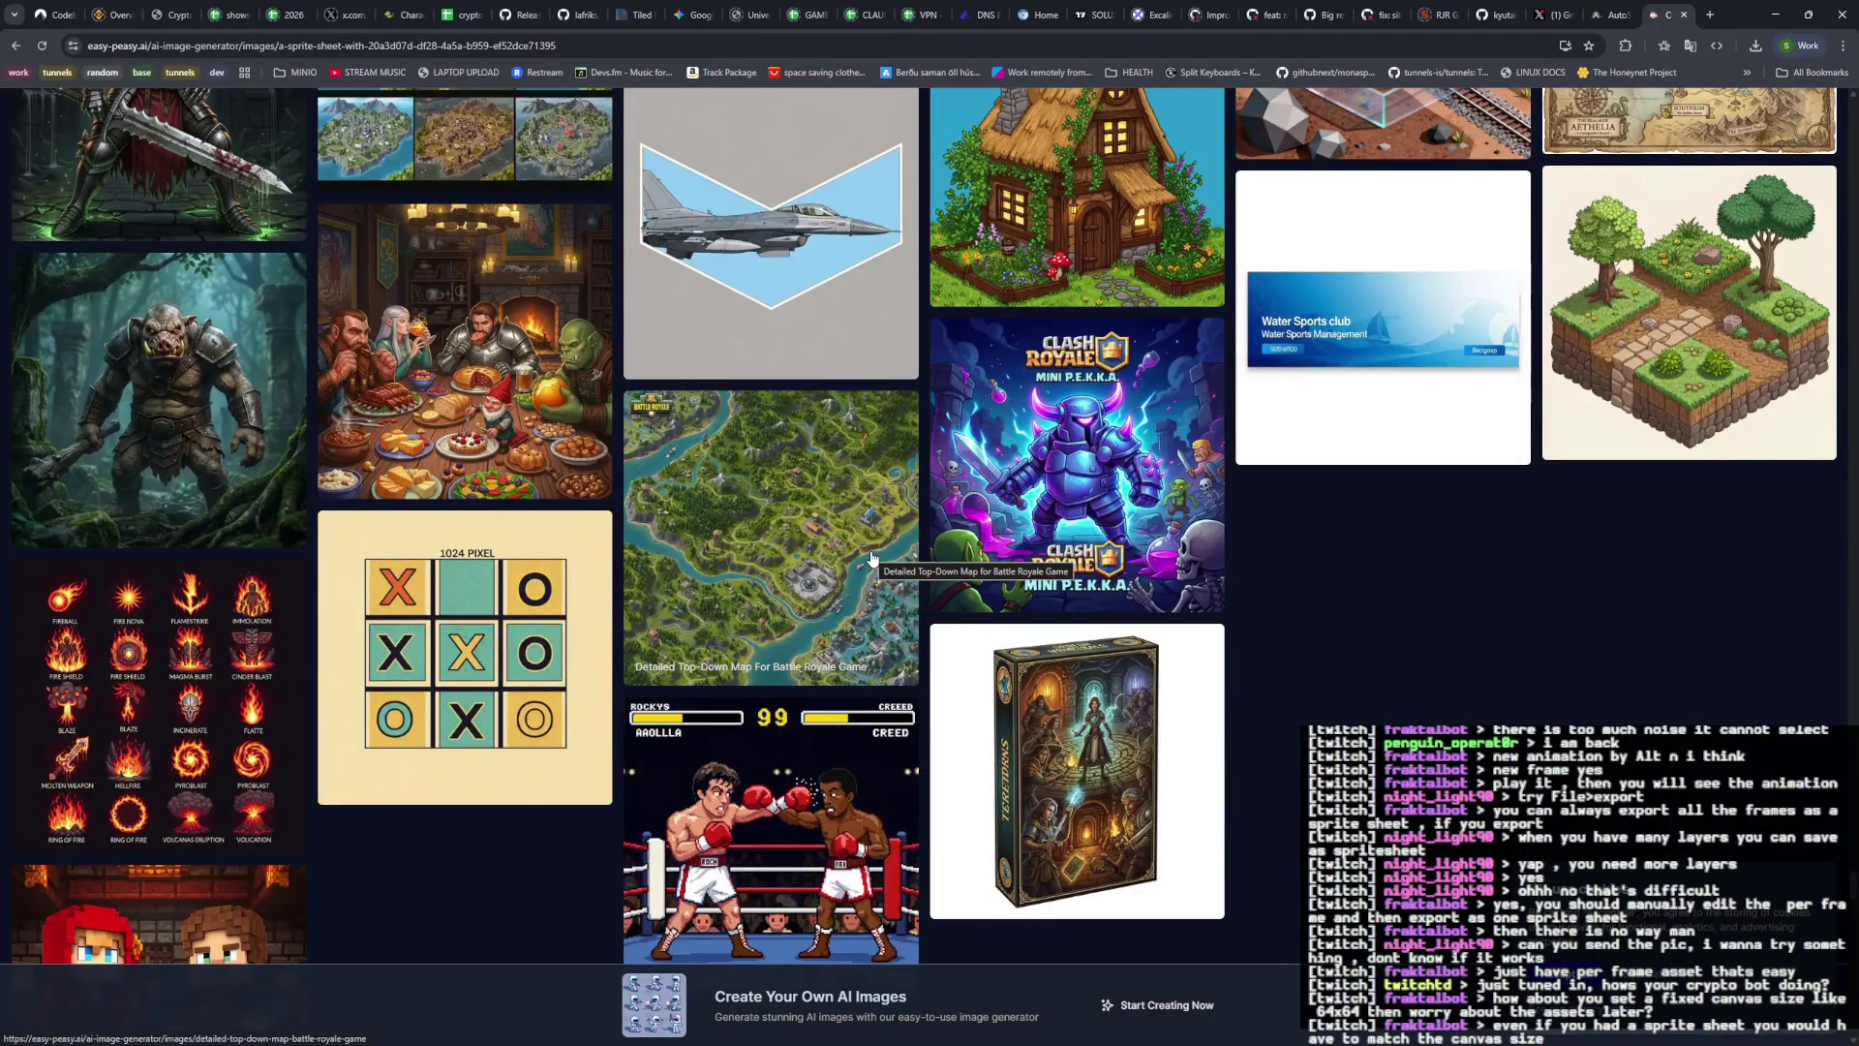
scroll(871, 560, down, 5)
scroll(870, 560, down, 4)
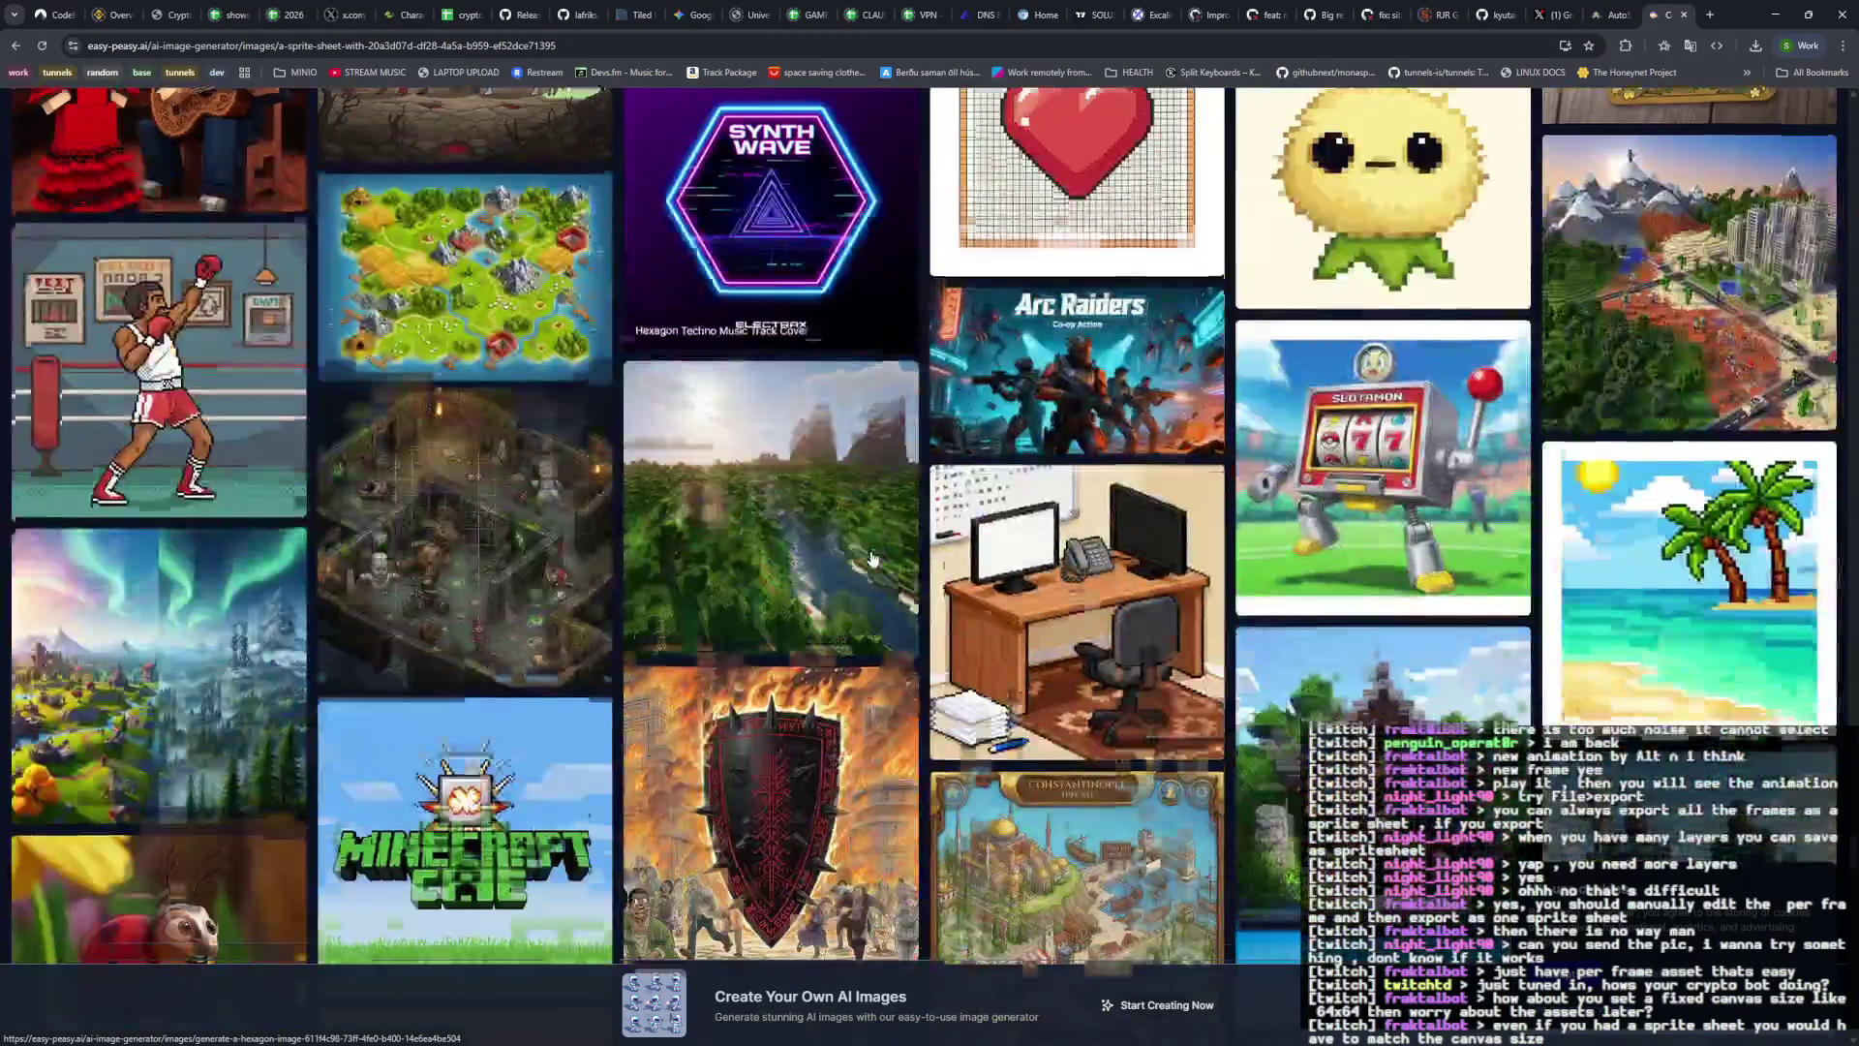
scroll(871, 560, down, 5)
scroll(871, 559, down, 8)
scroll(870, 560, down, 4)
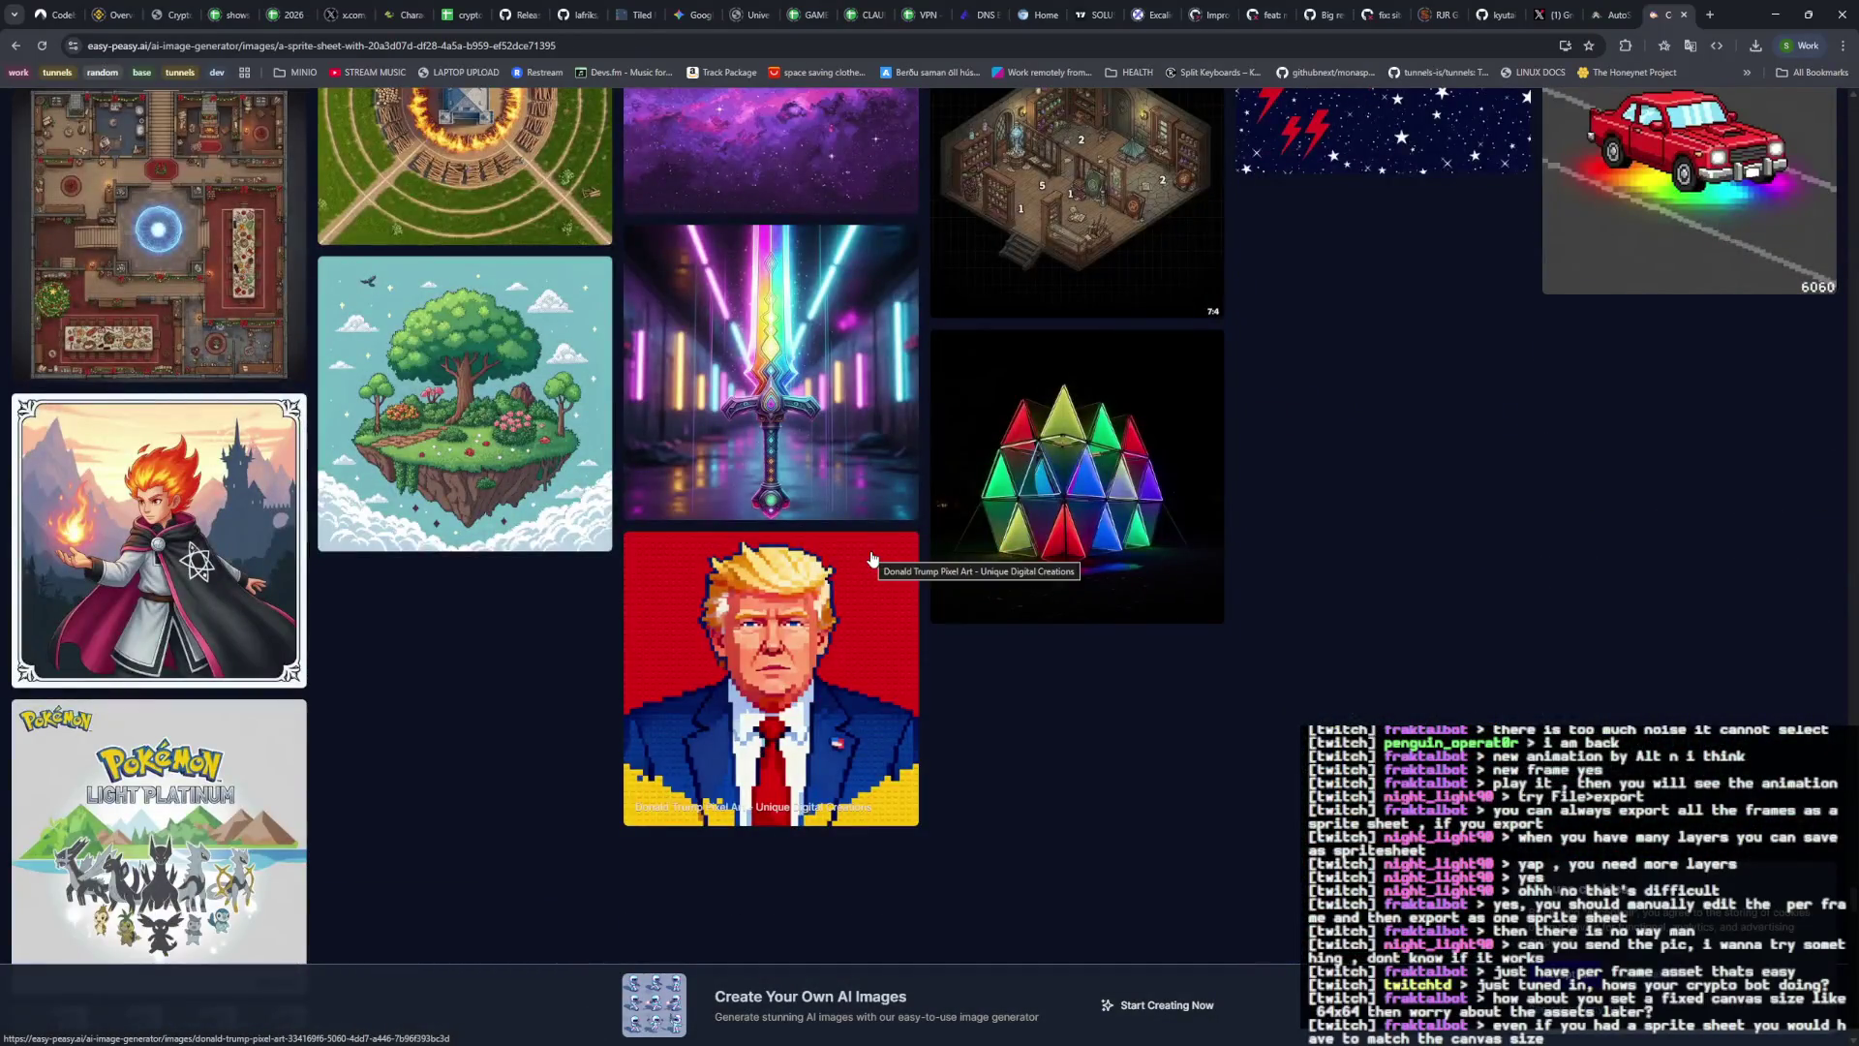
scroll(871, 559, down, 4)
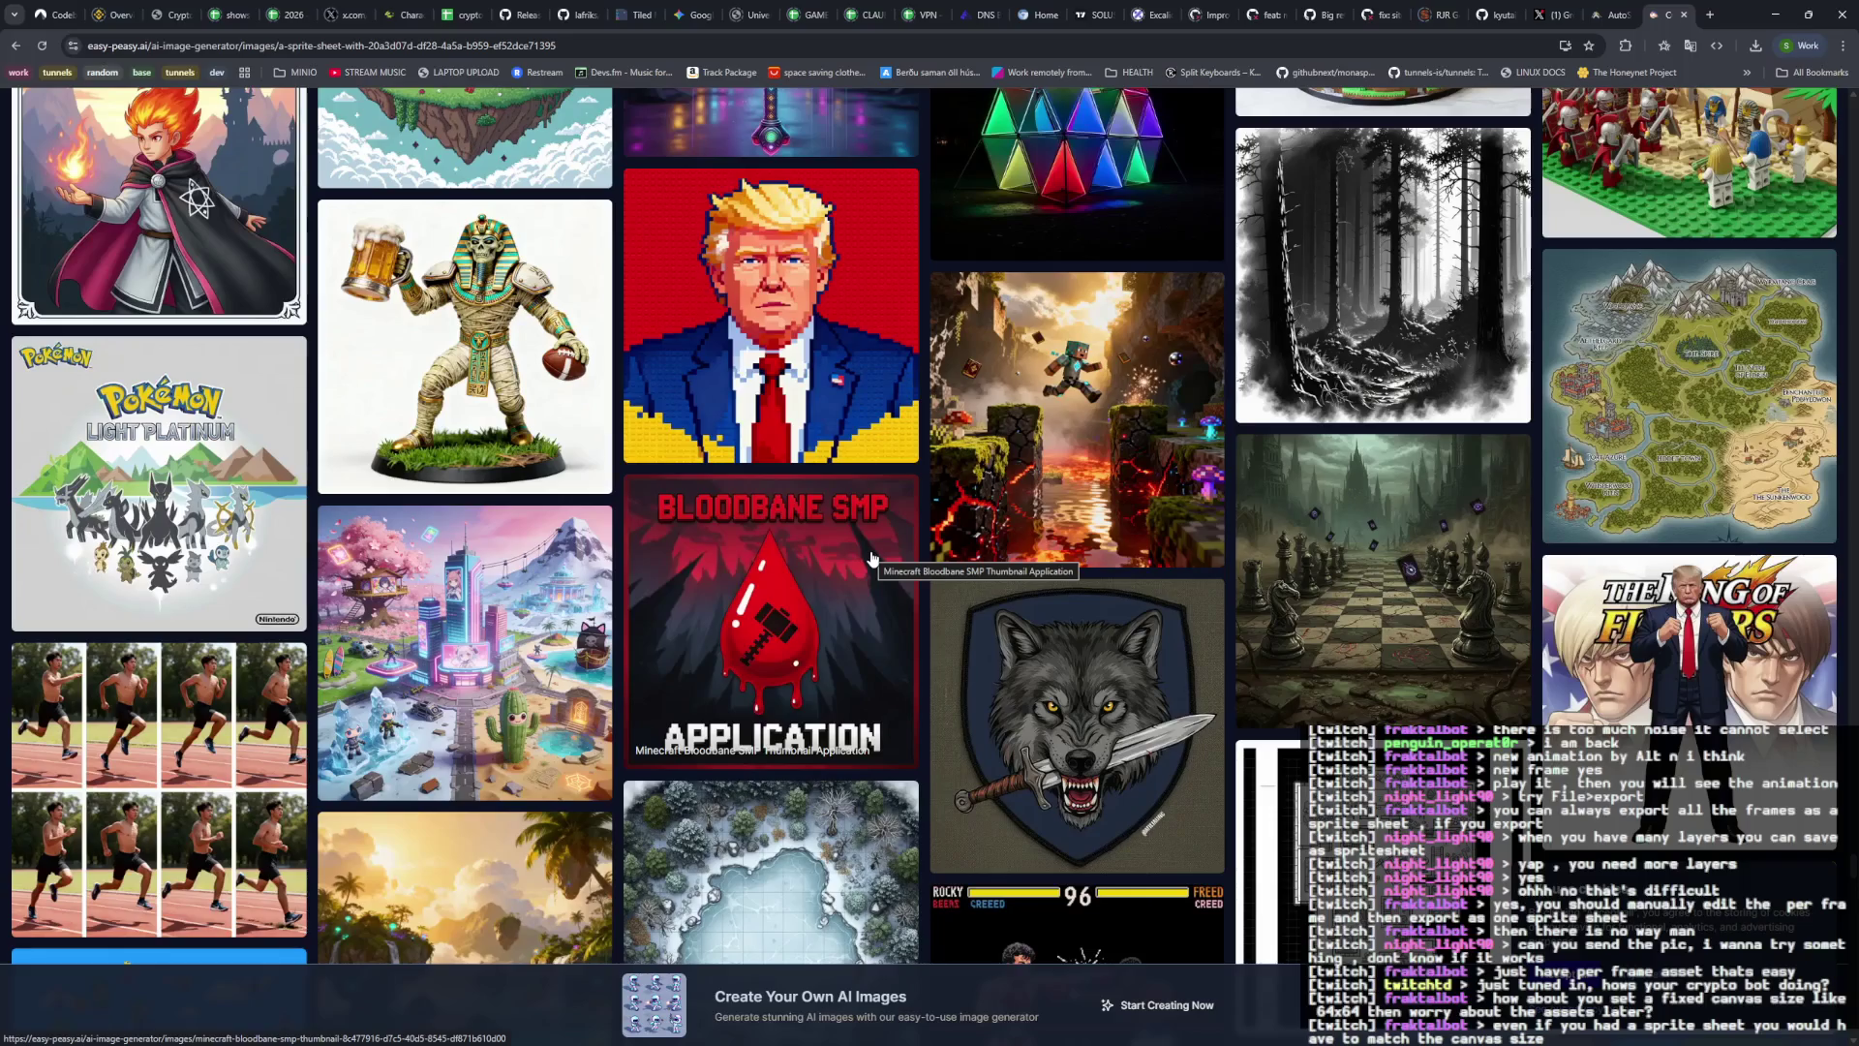
scroll(871, 560, down, 4)
scroll(871, 560, down, 4)
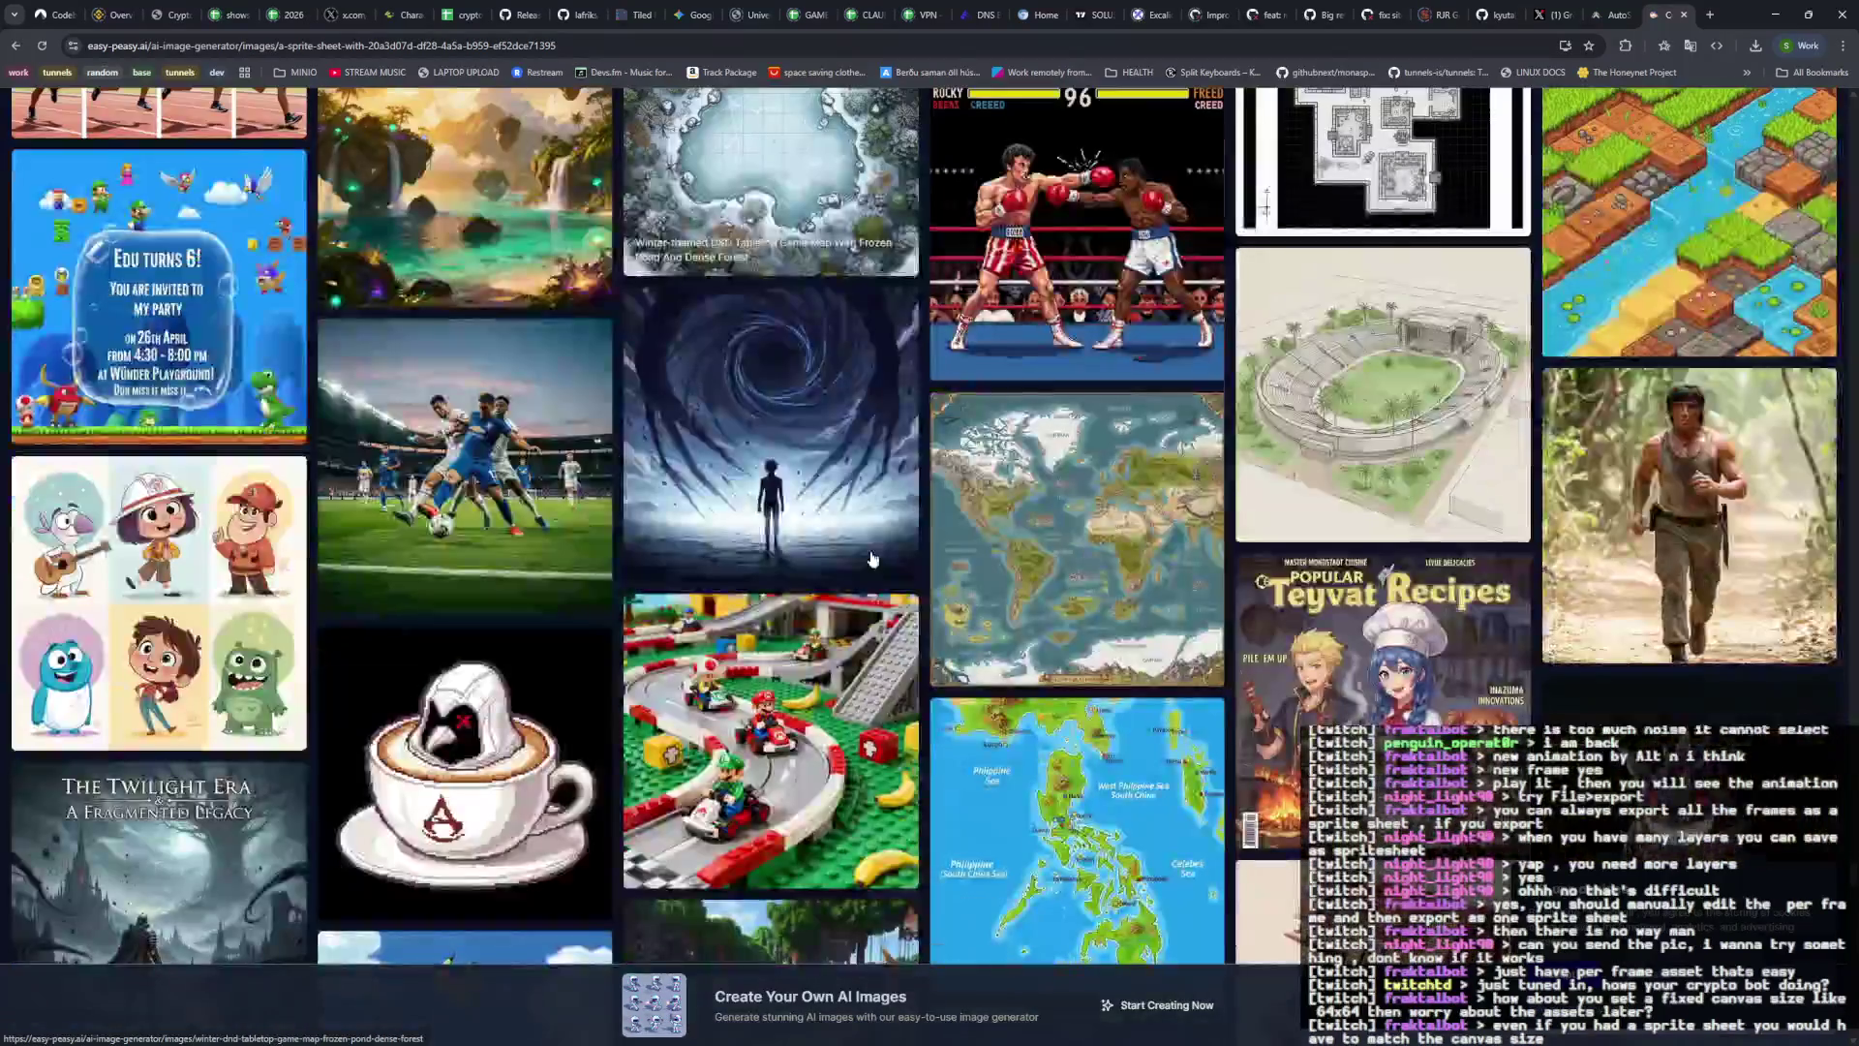
scroll(871, 560, down, 12)
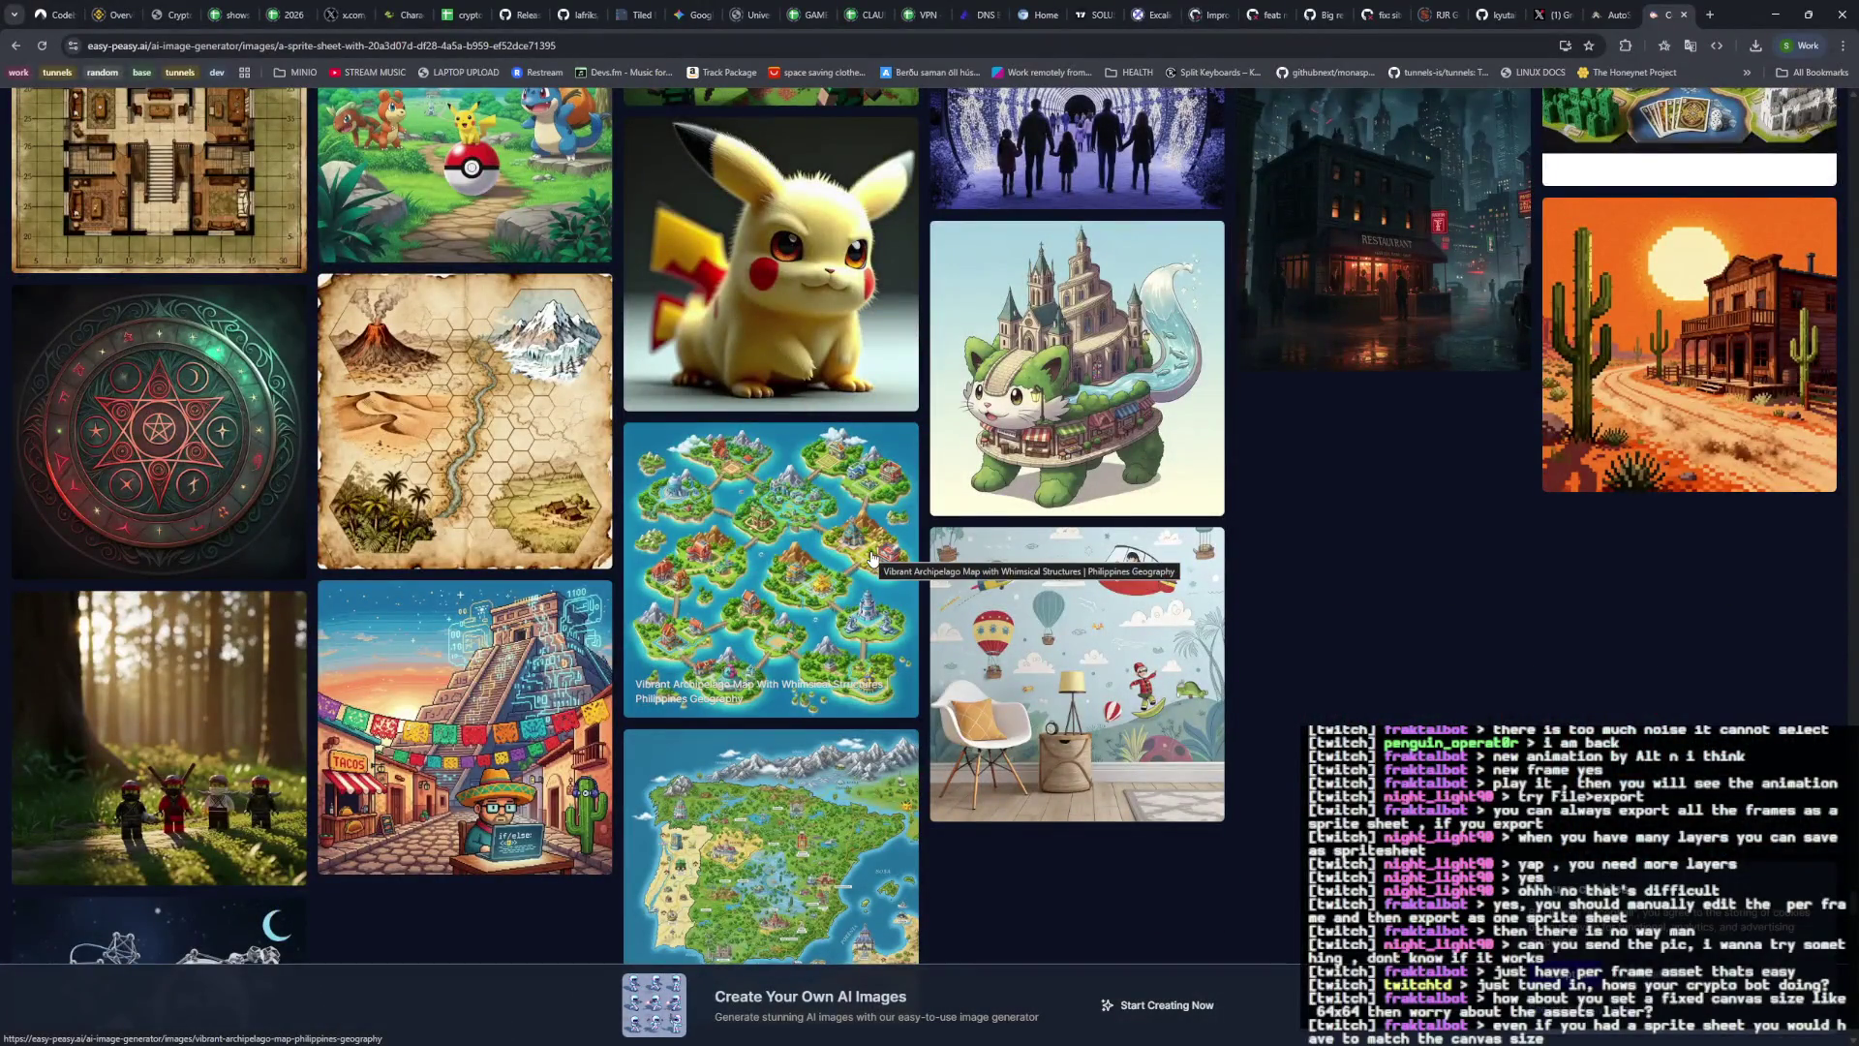
scroll(871, 559, down, 5)
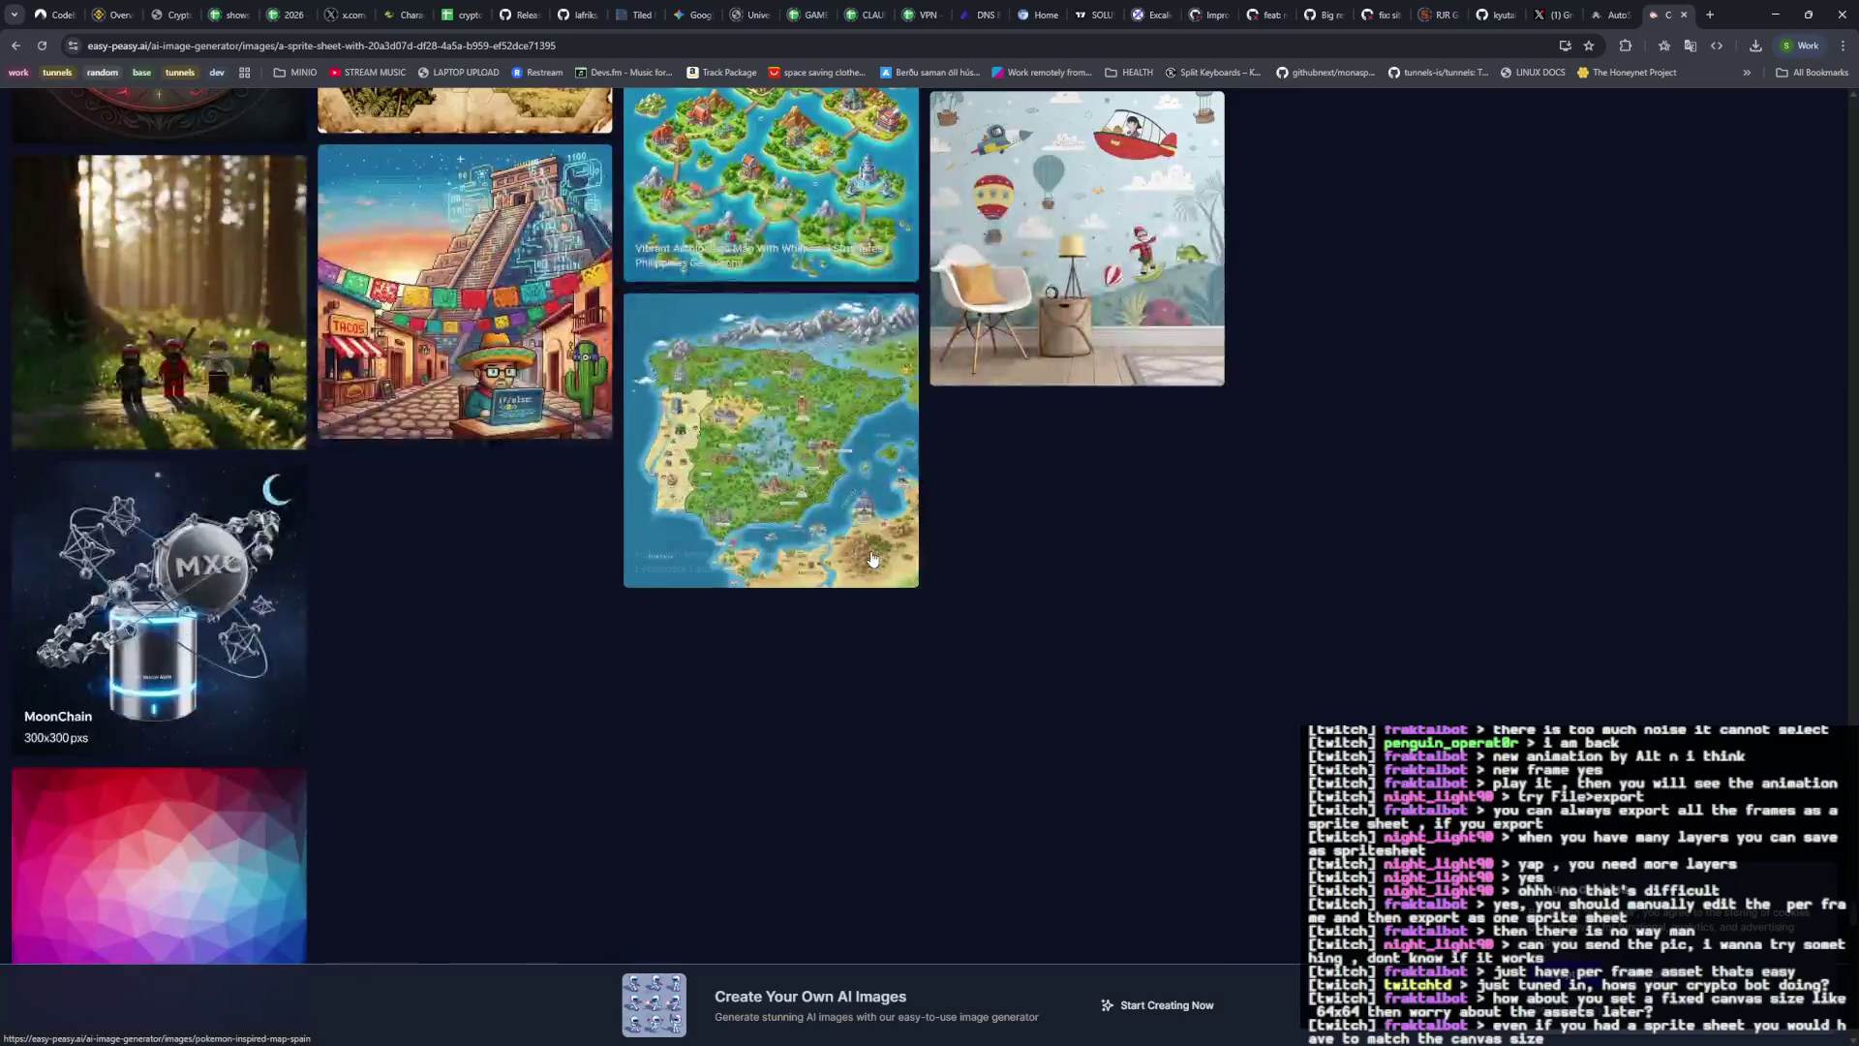
scroll(870, 560, down, 5)
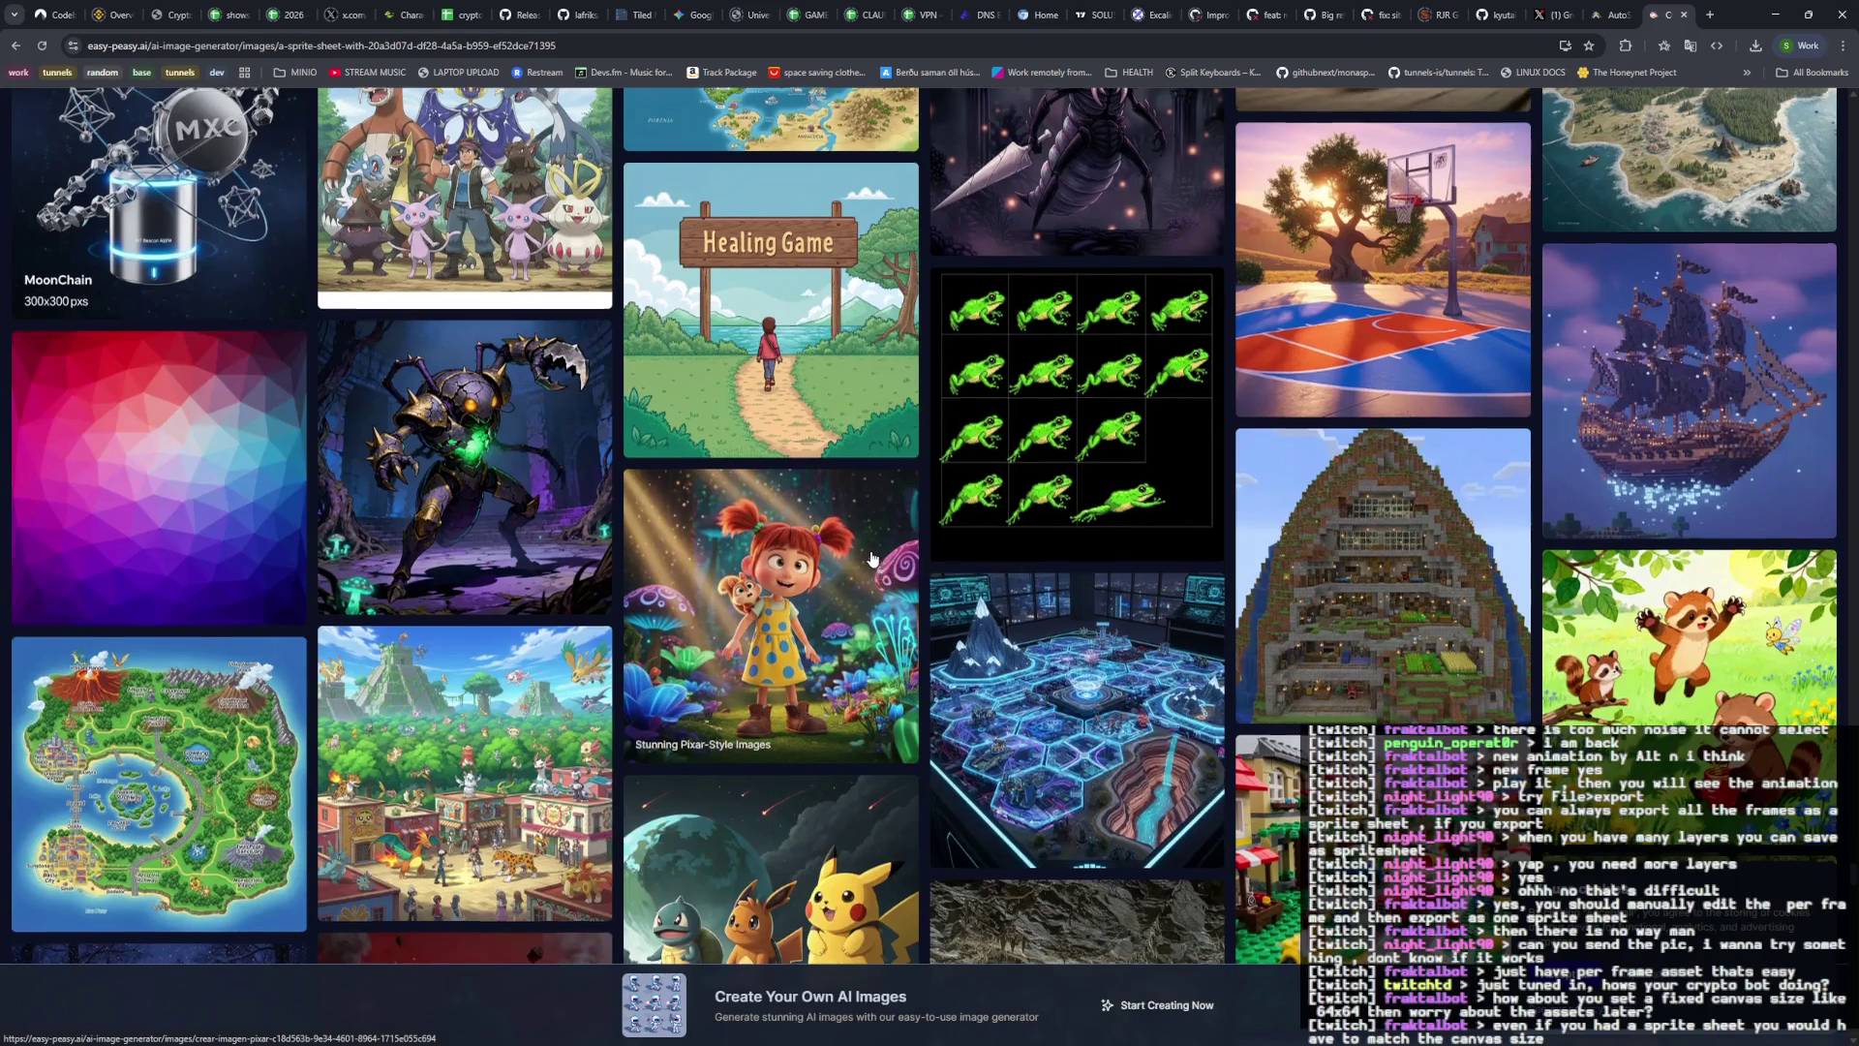
scroll(870, 559, down, 10)
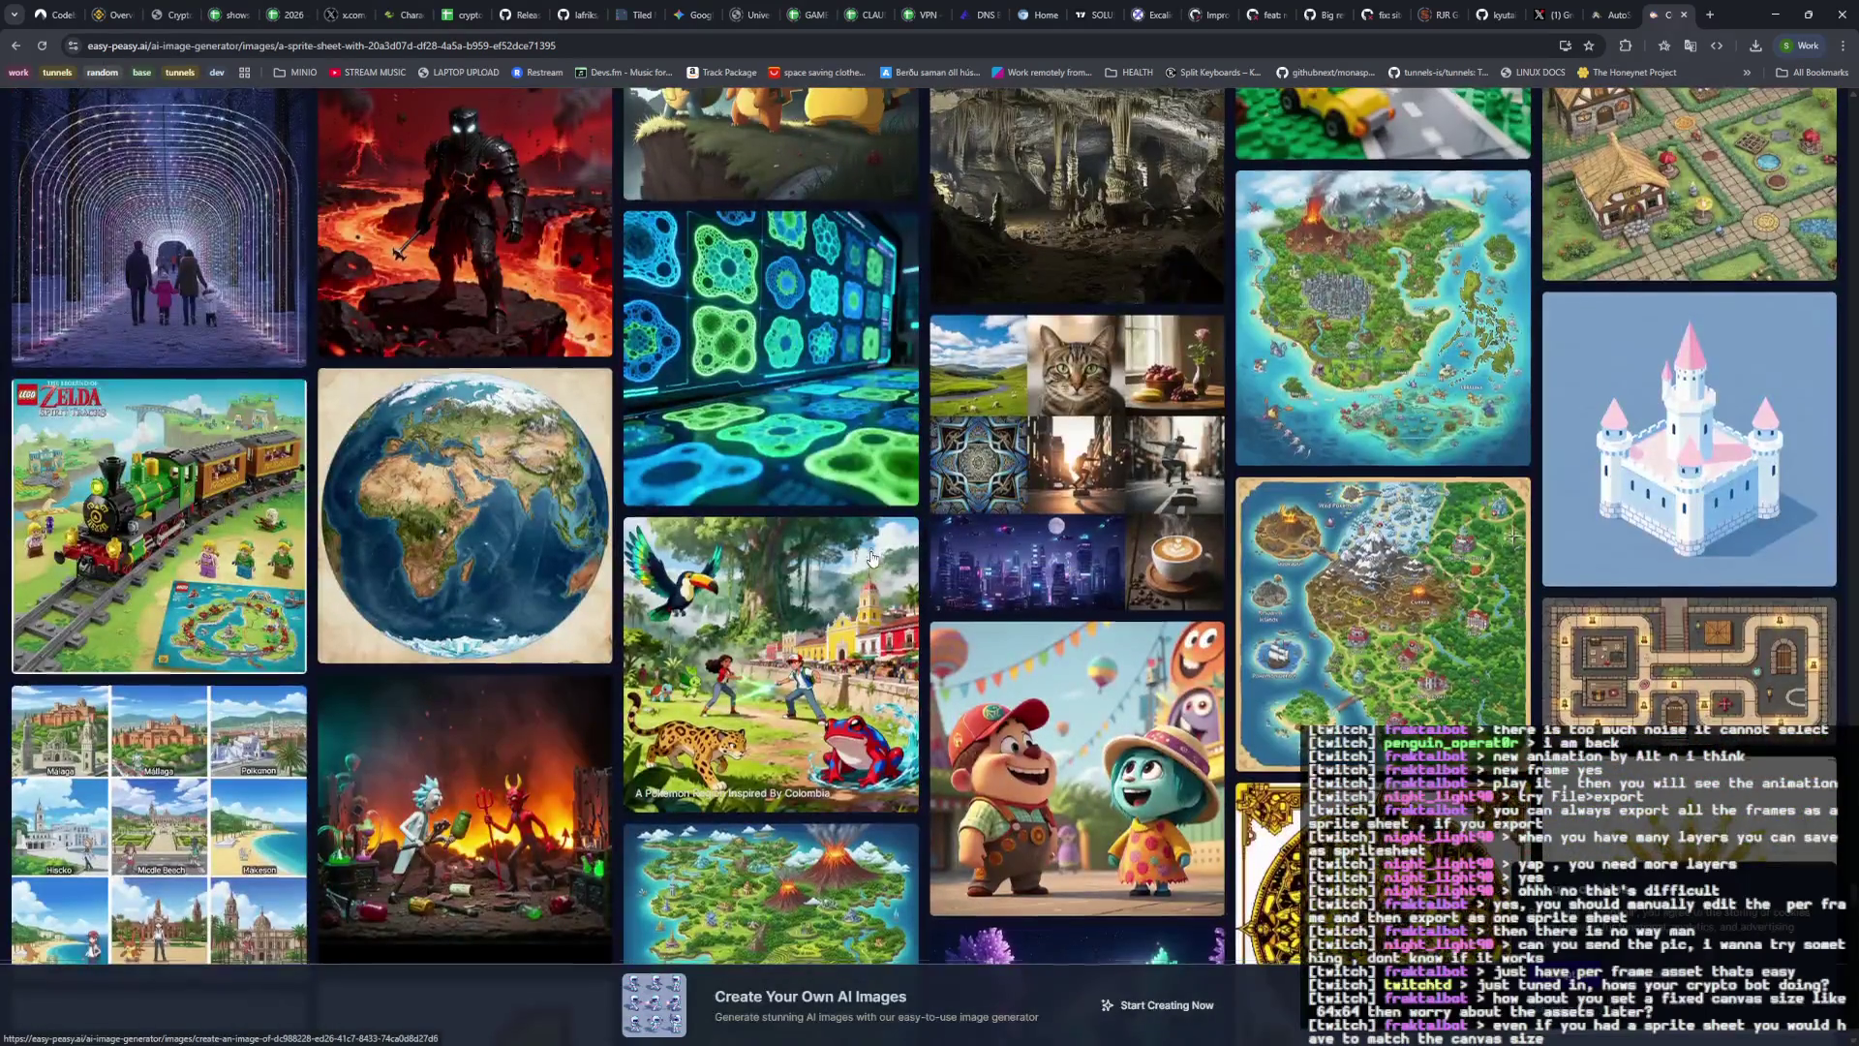
scroll(871, 559, up, 20)
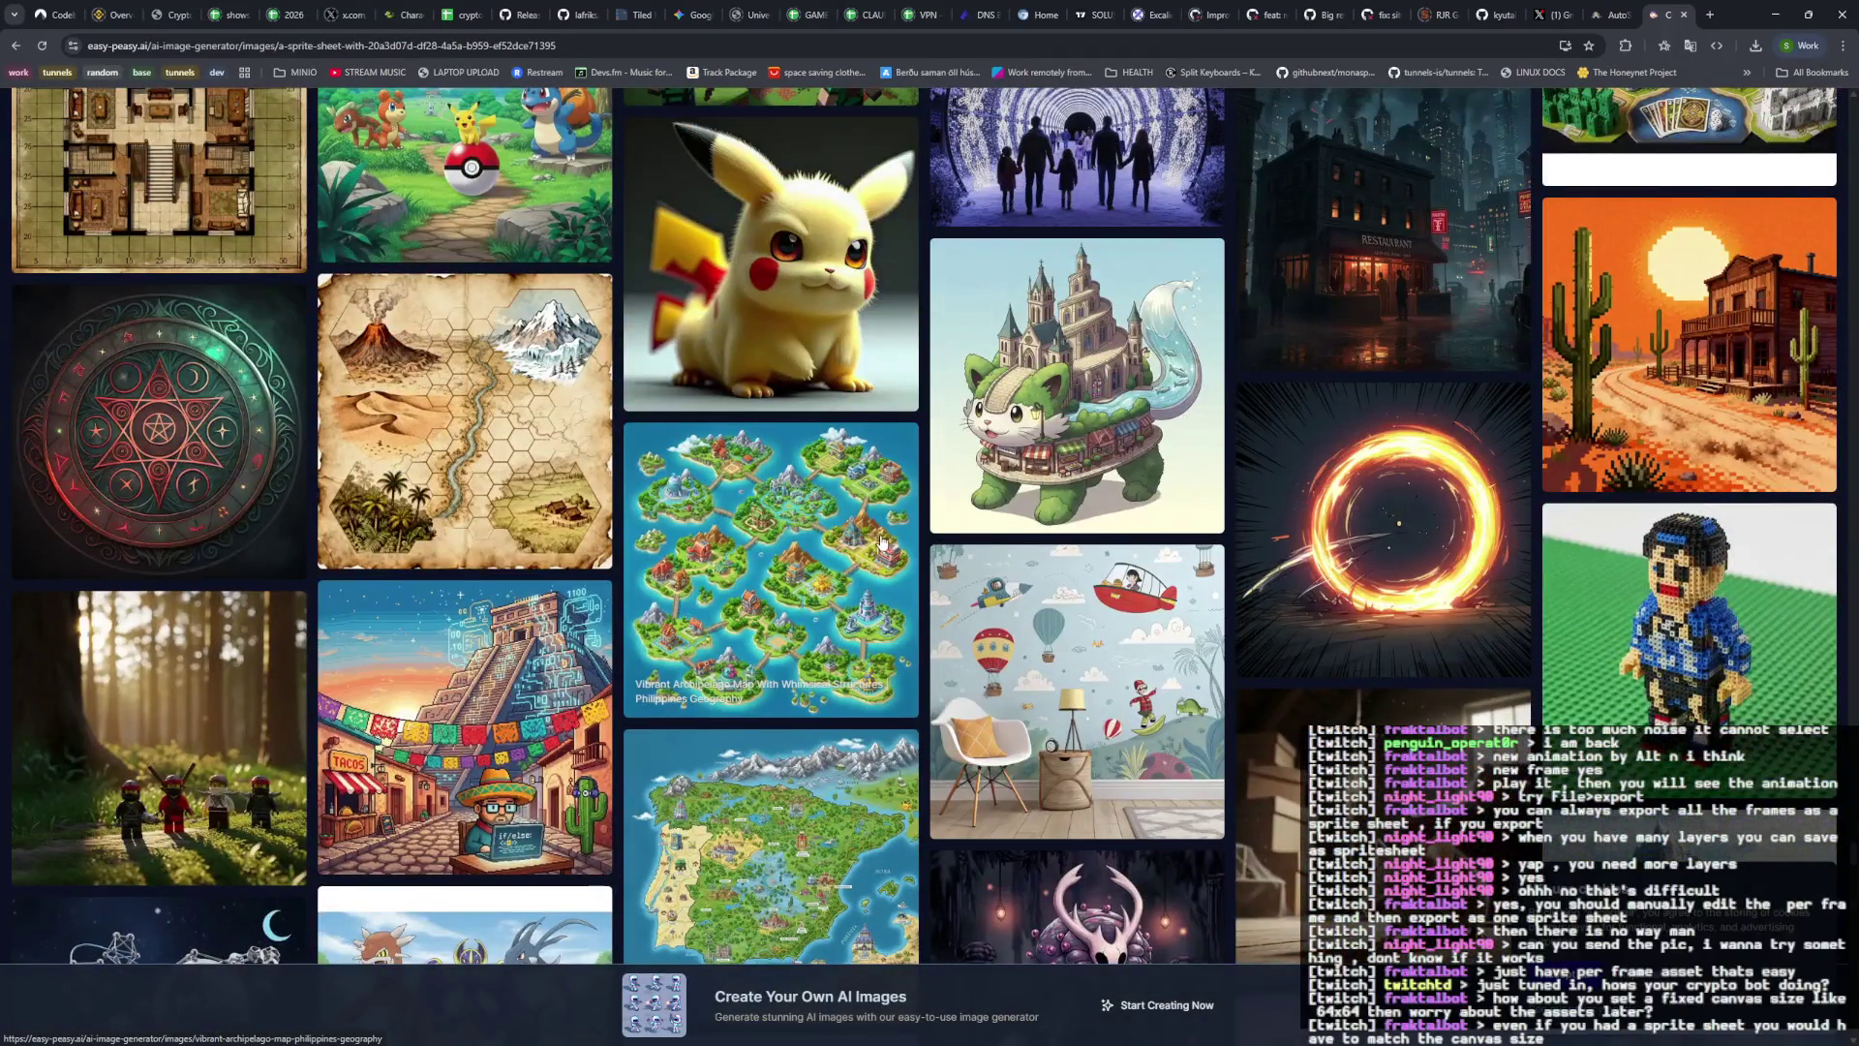
scroll(883, 542, up, 15)
scroll(903, 548, up, 20)
scroll(906, 557, up, 20)
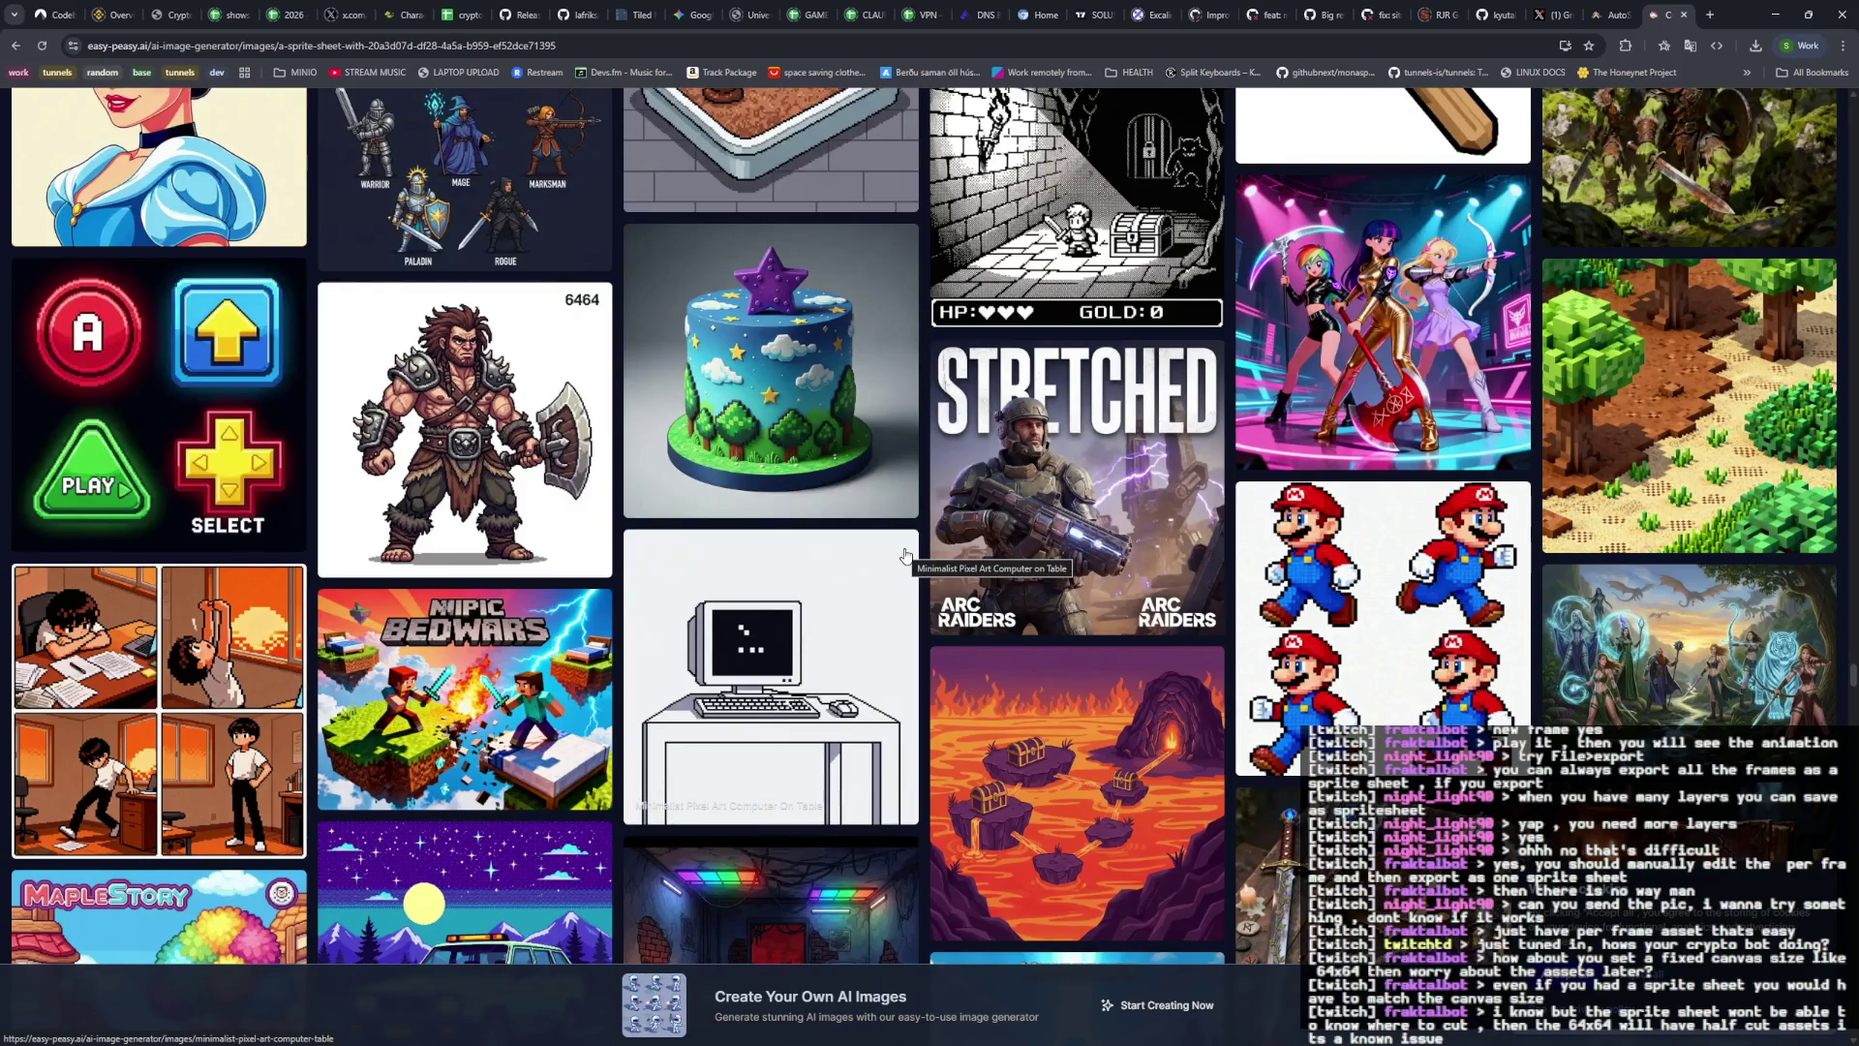
scroll(992, 624, up, 15)
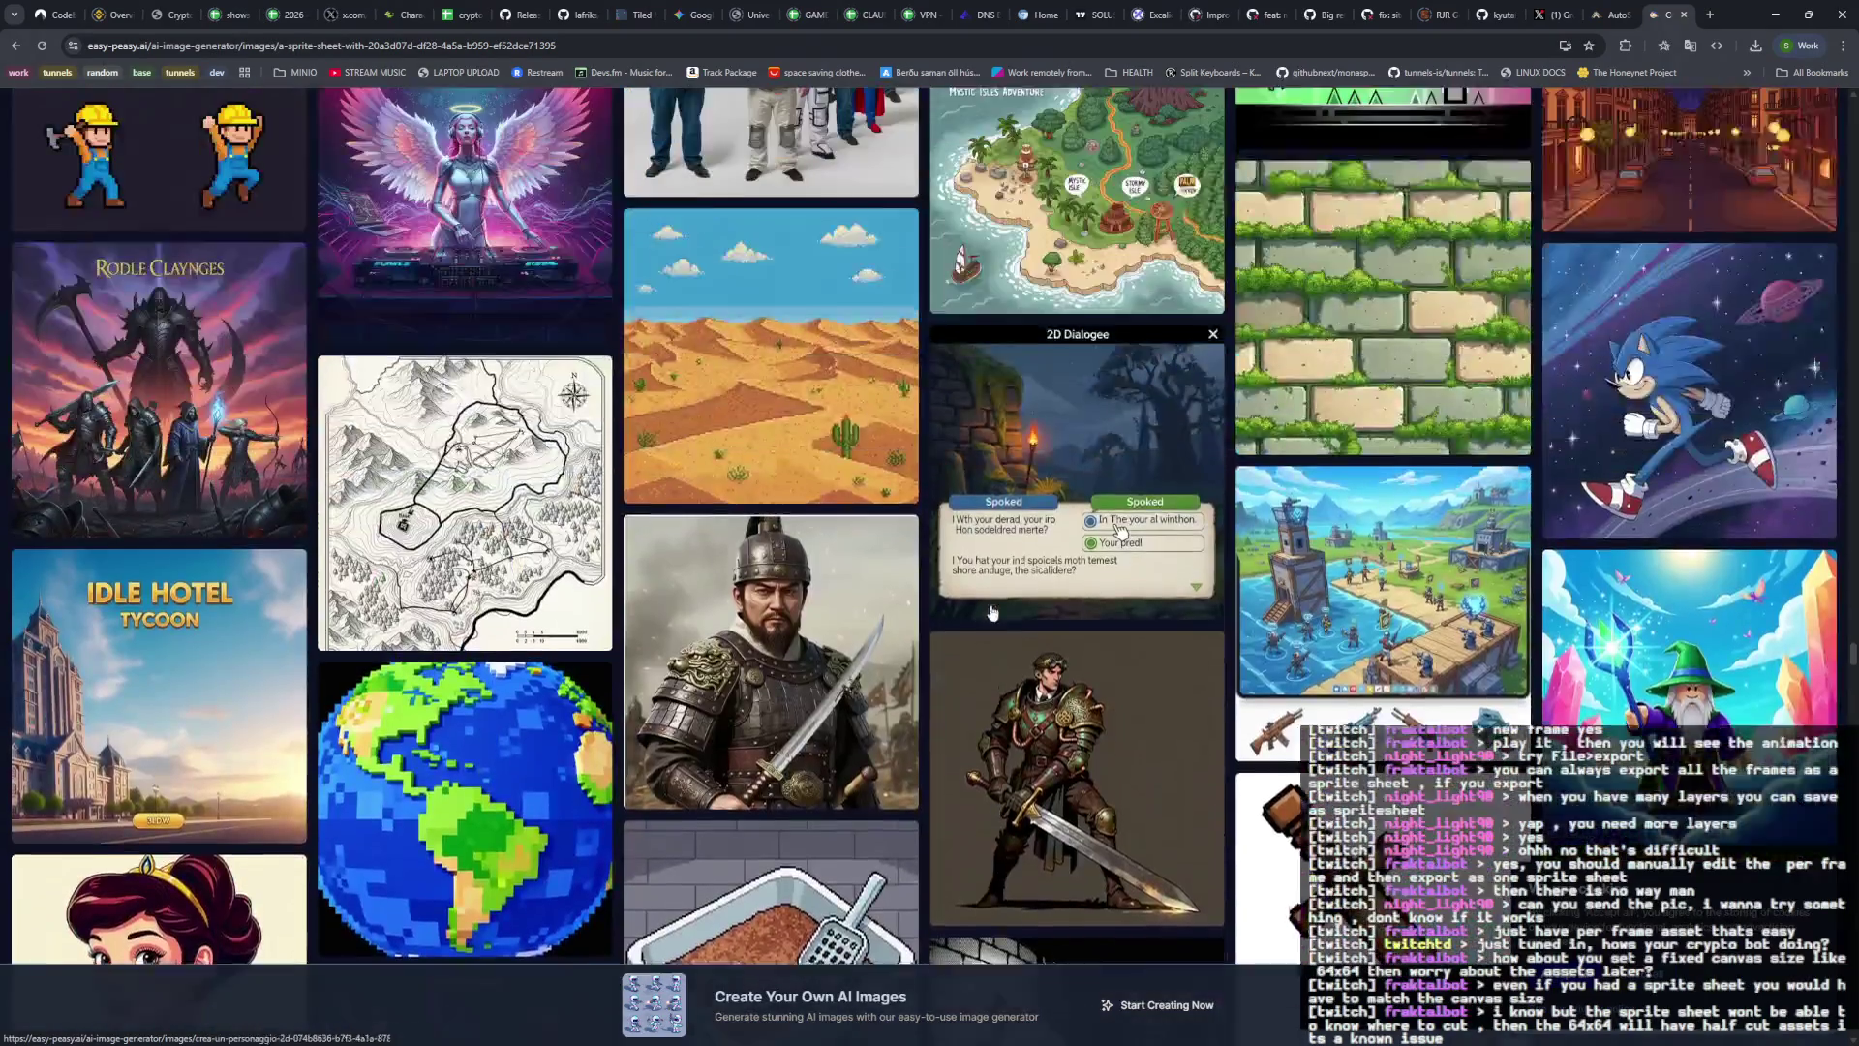
scroll(993, 624, up, 4)
scroll(995, 622, up, 20)
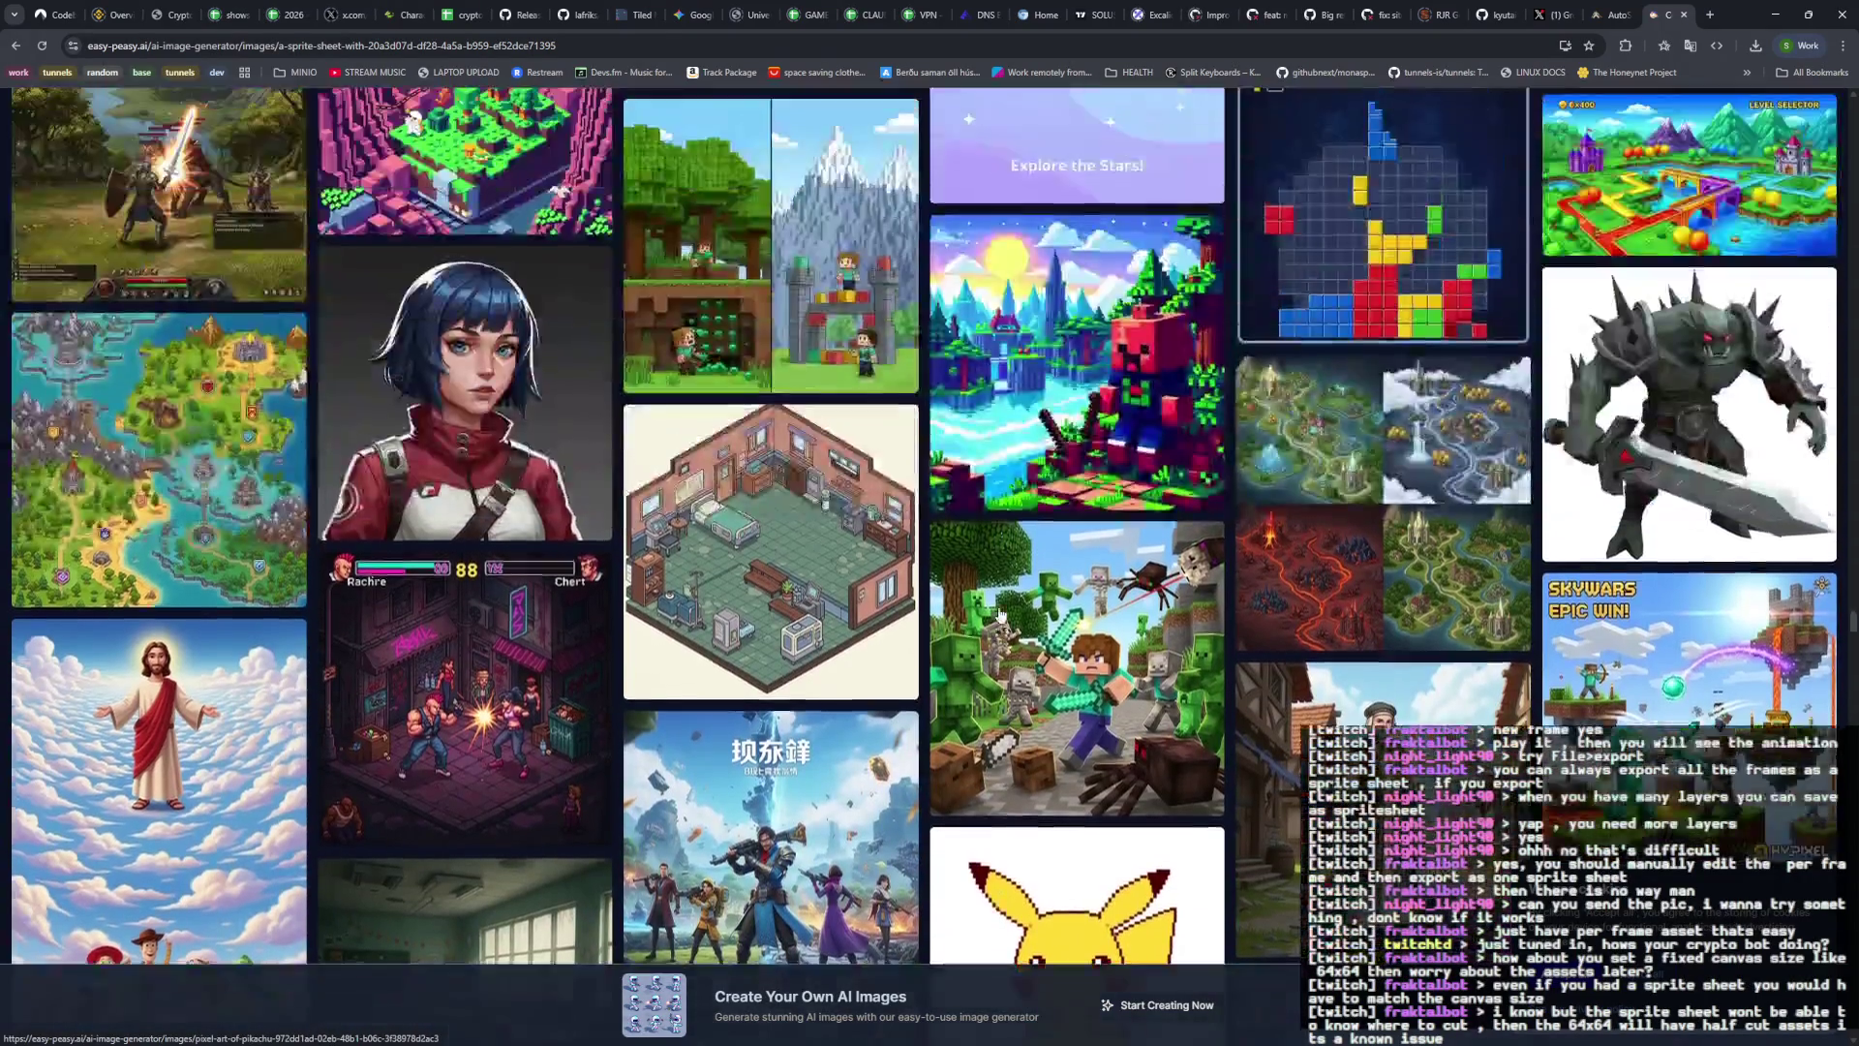
scroll(1002, 610, up, 20)
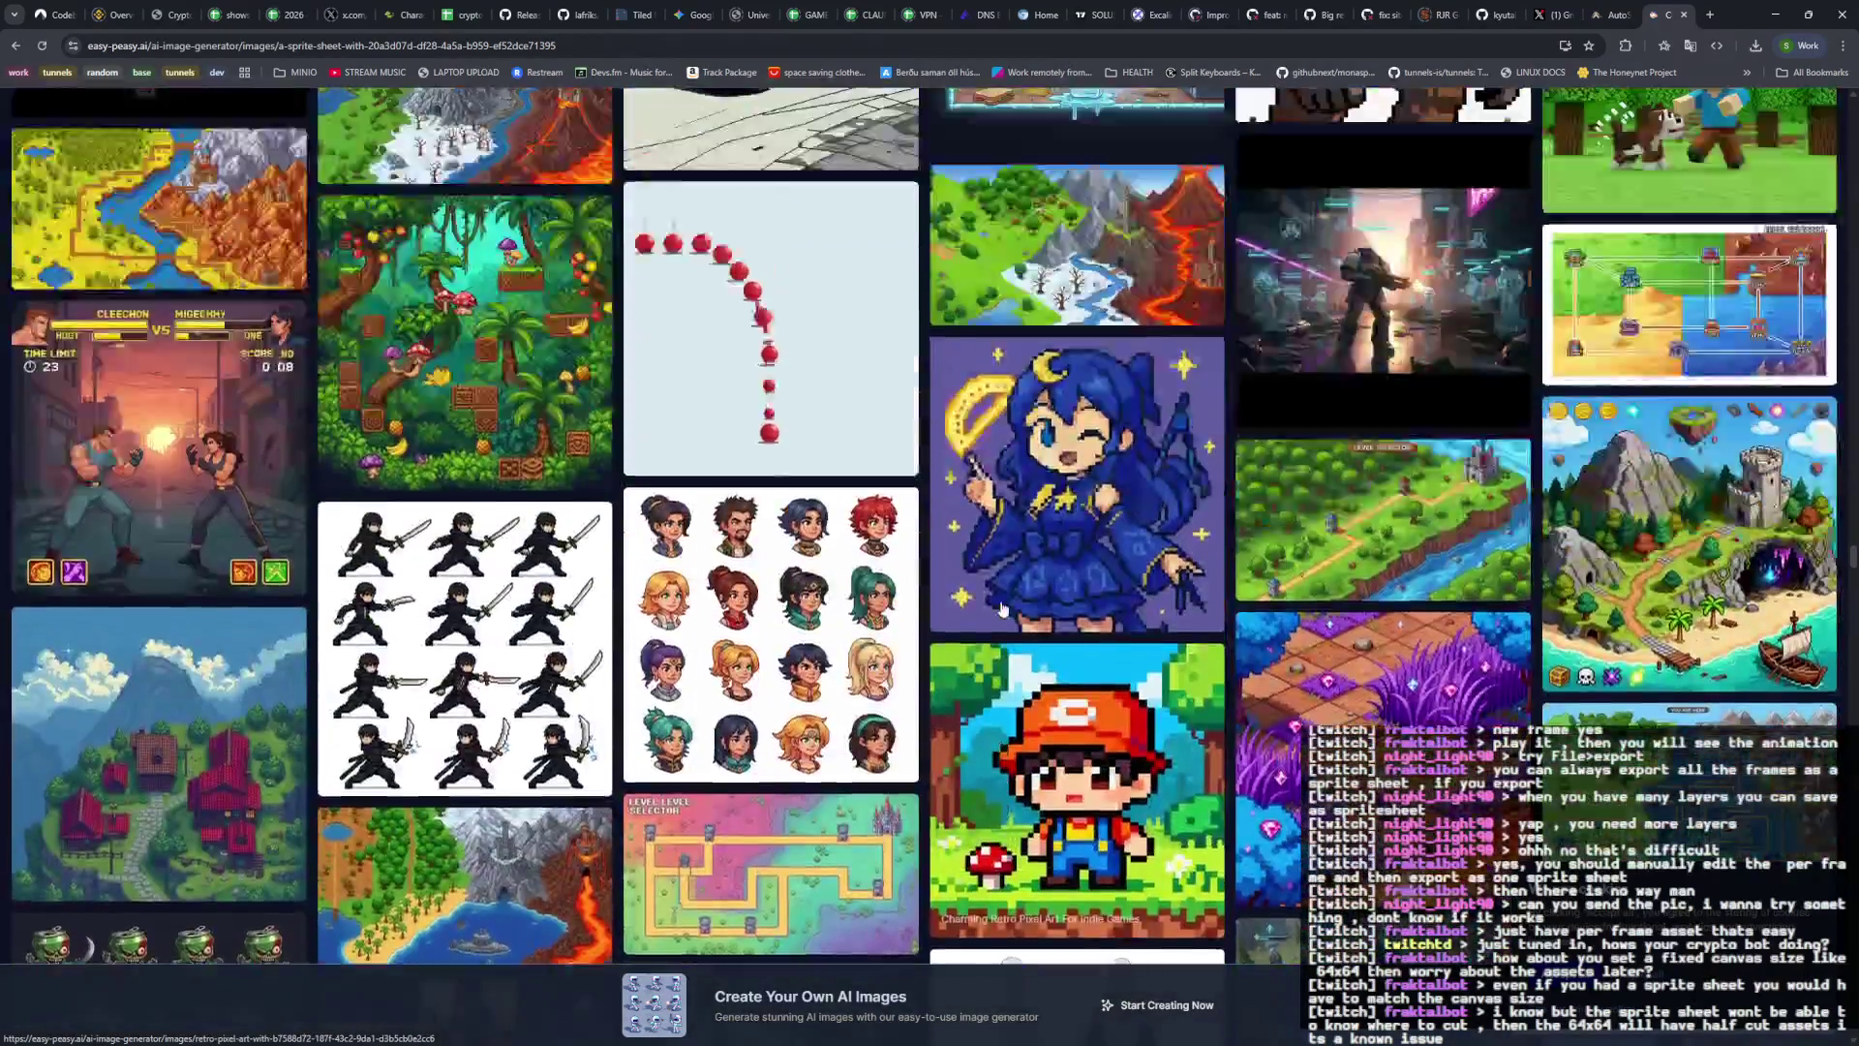
scroll(1003, 608, up, 4)
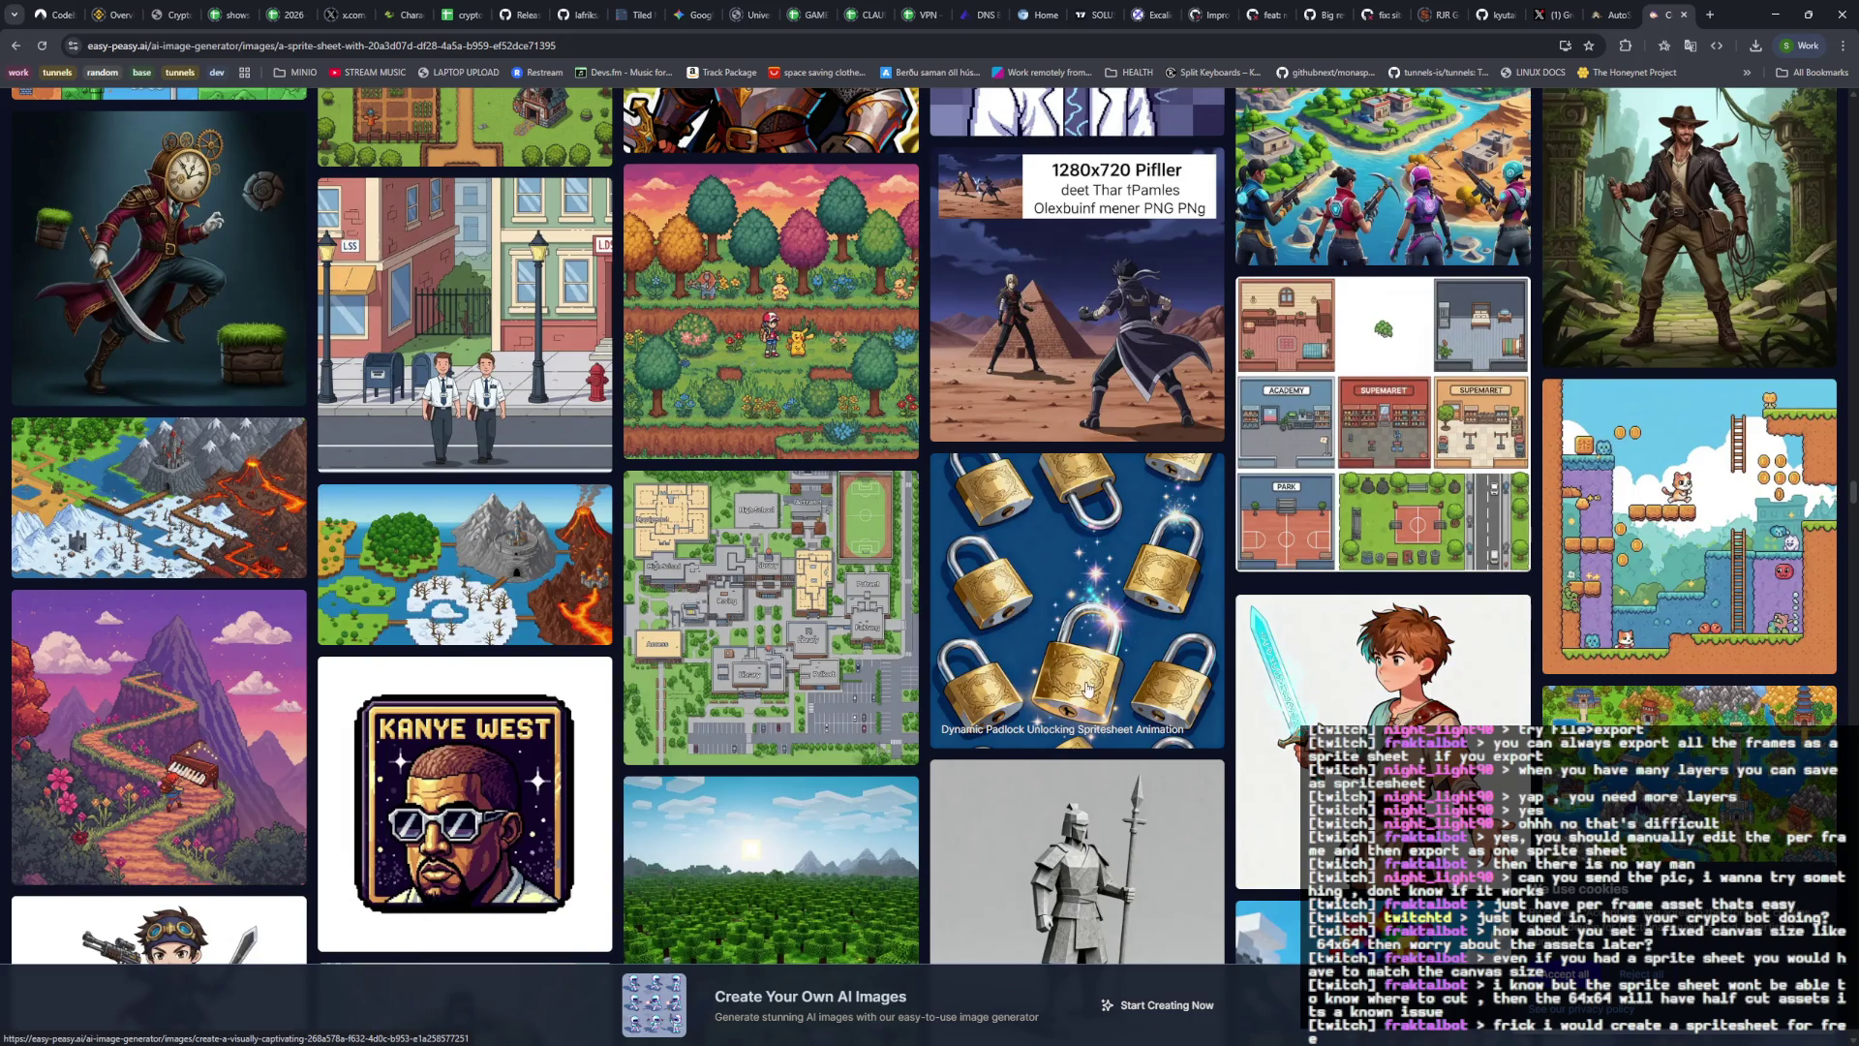
scroll(998, 608, down, 3)
scroll(804, 610, down, 15)
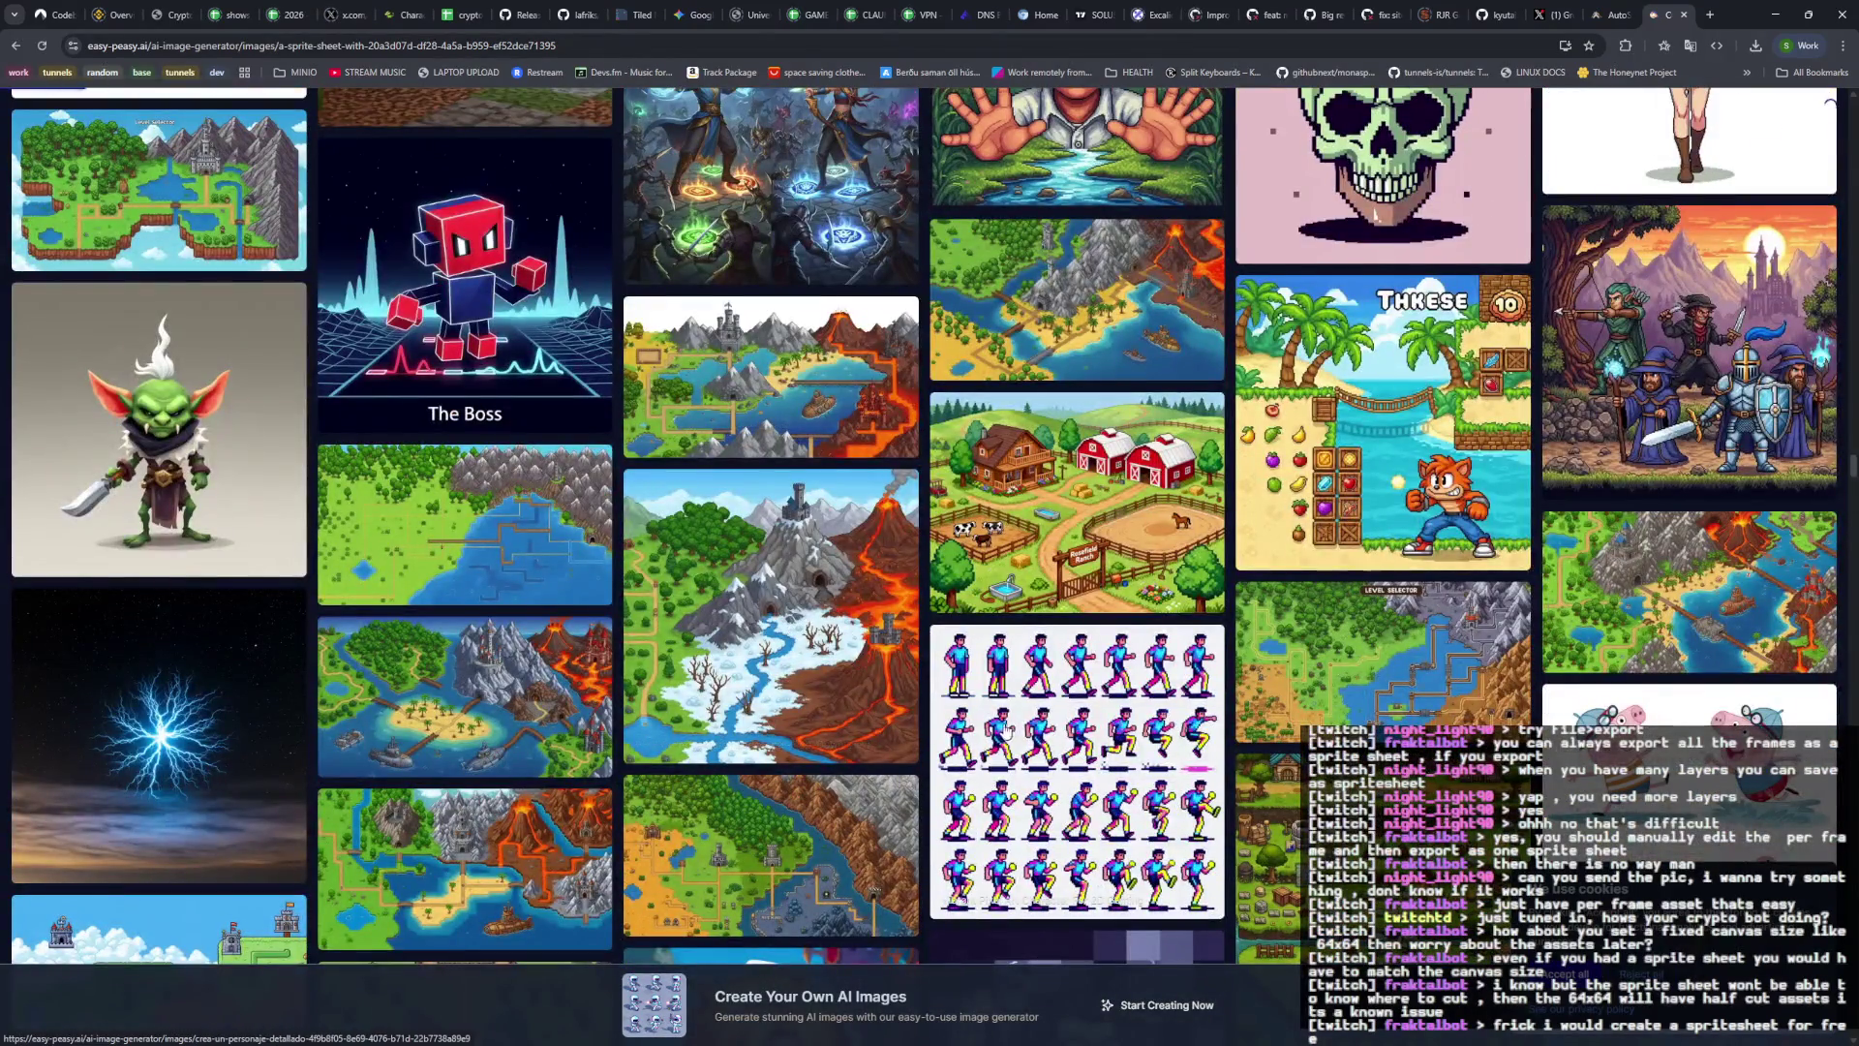
click(990, 734)
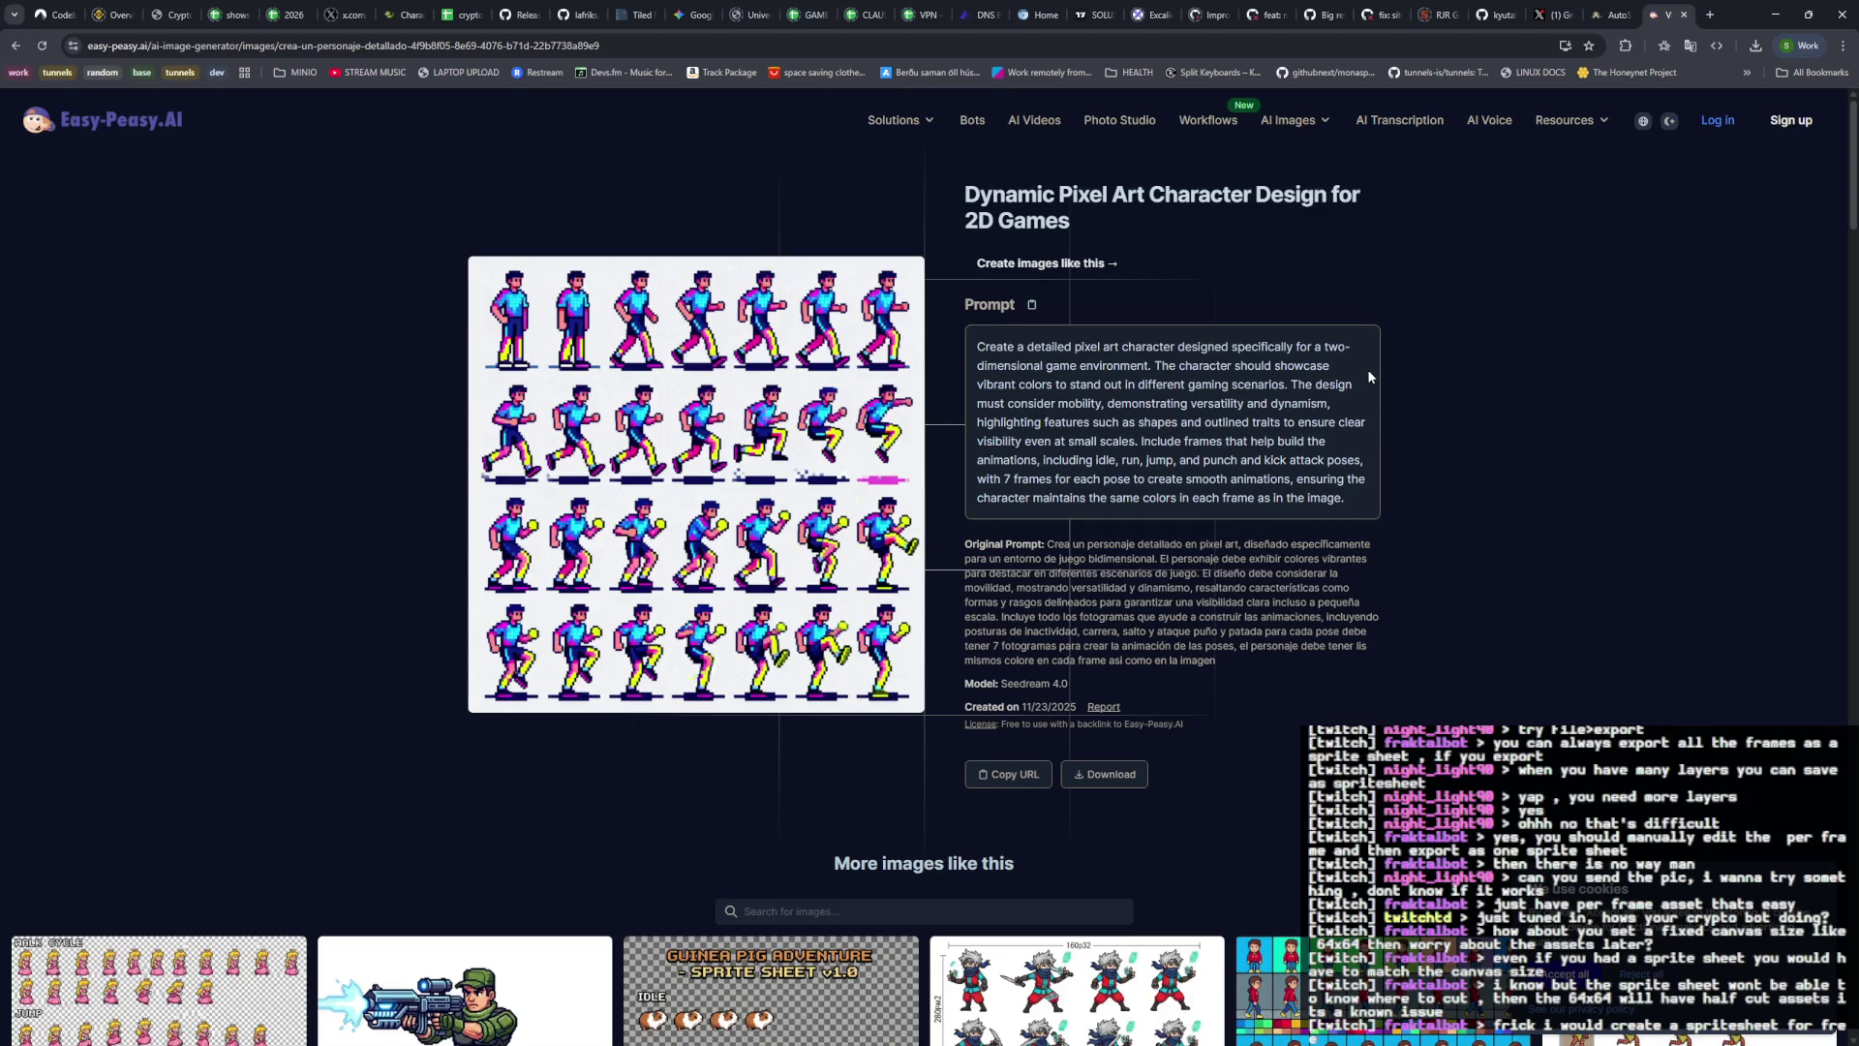
- Scroll the similar sprite sheets and open the SNES Style 32x32 green bud character
scroll(852, 392, down, 4)
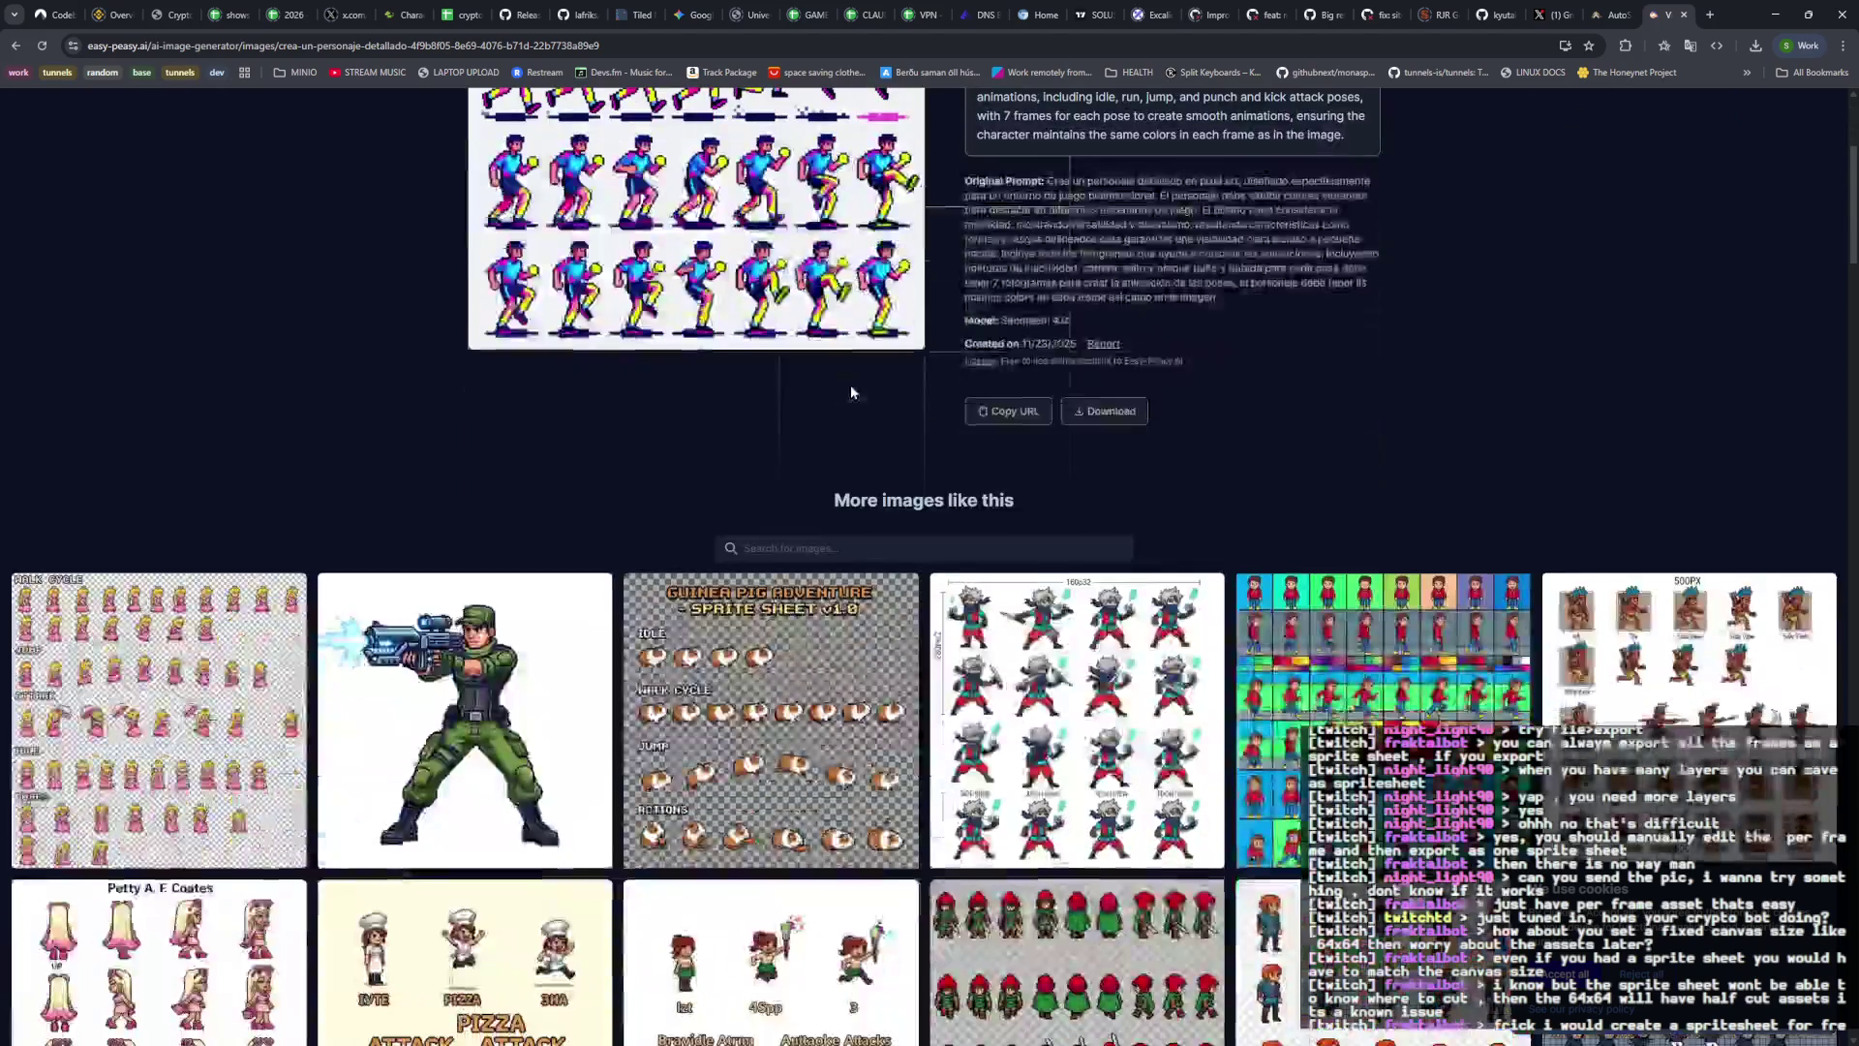
scroll(846, 374, down, 4)
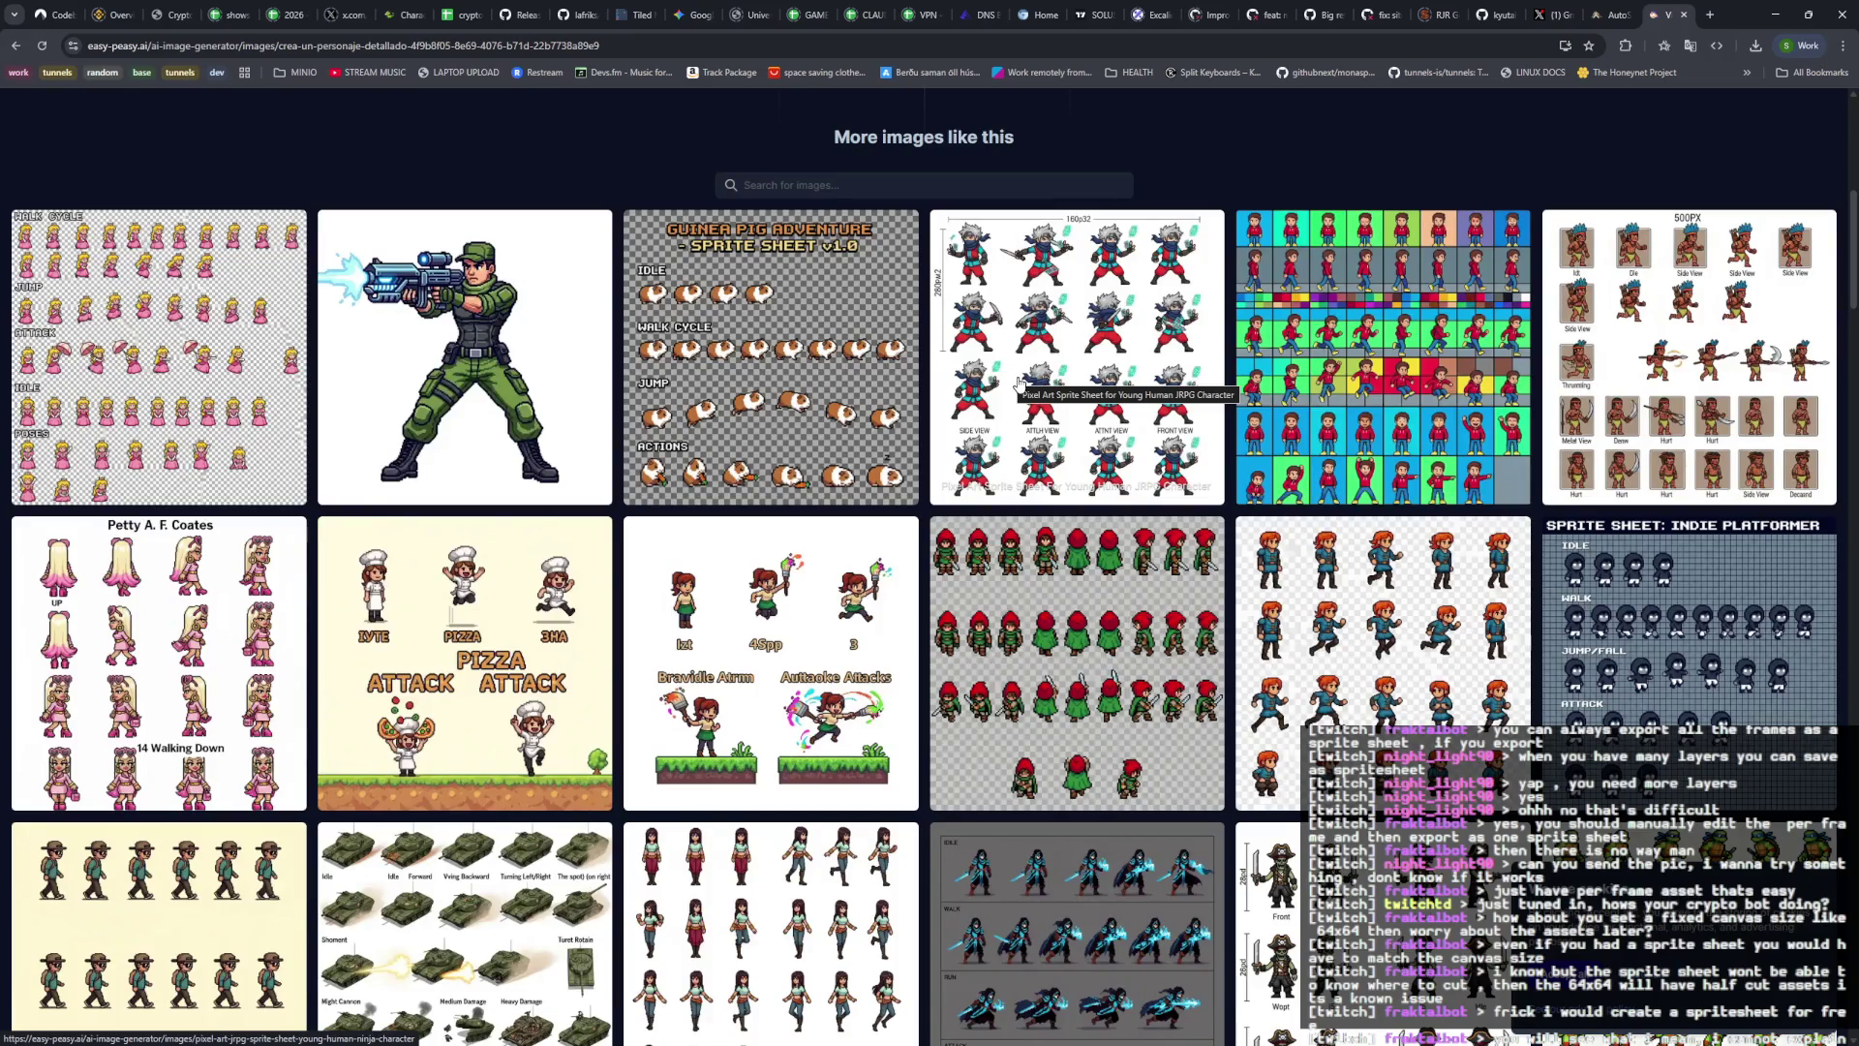
scroll(1019, 382, down, 3)
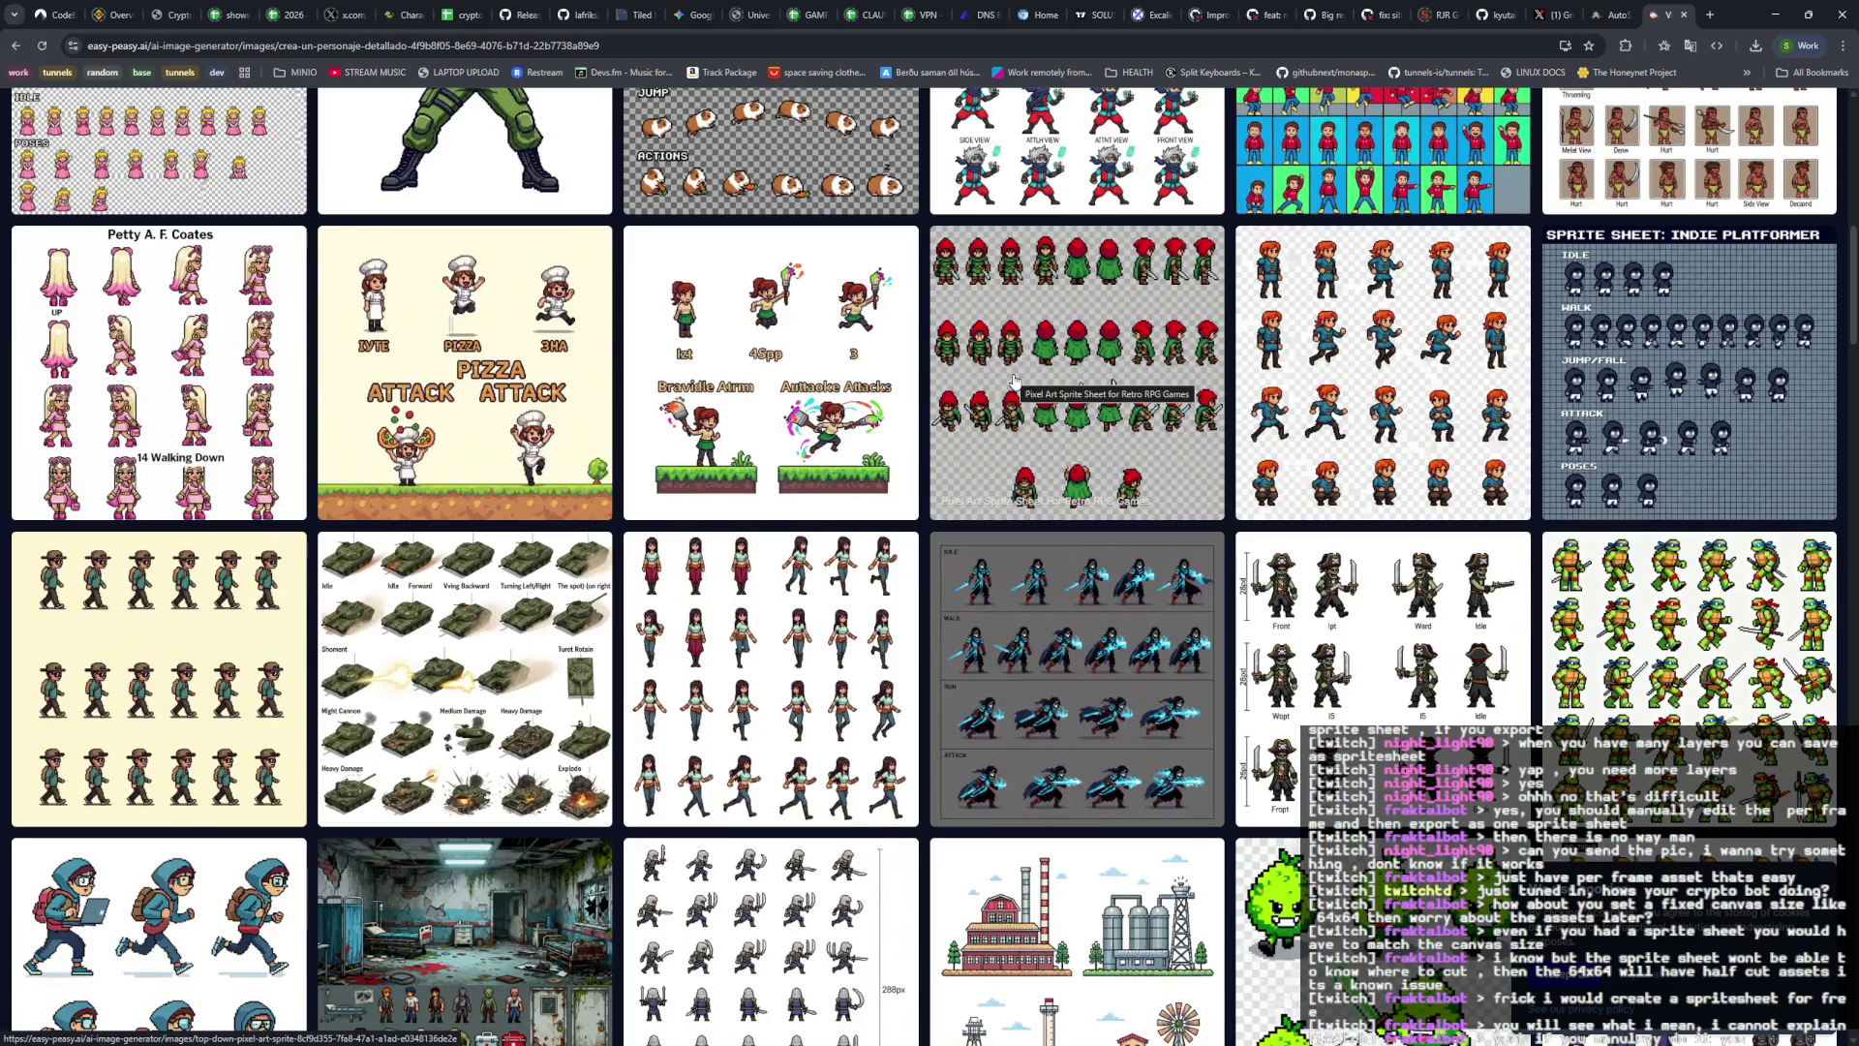
scroll(1114, 416, down, 5)
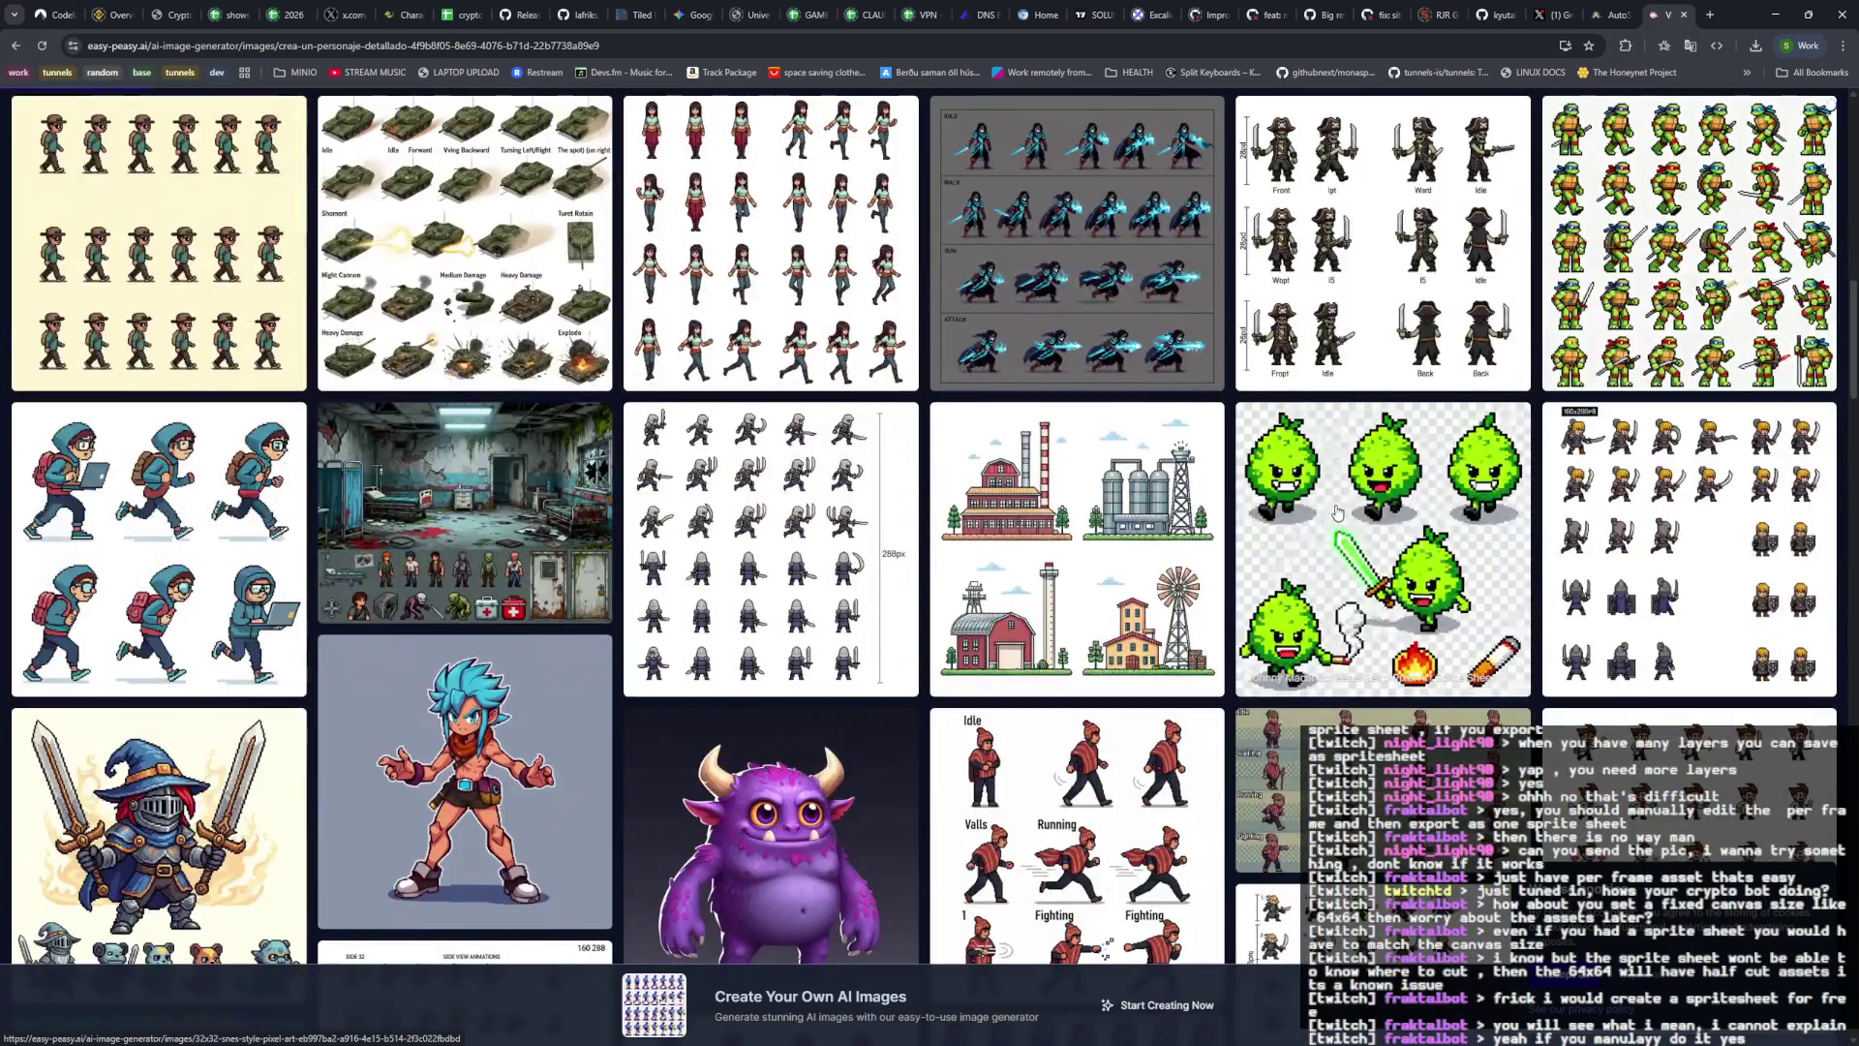
click(1249, 471)
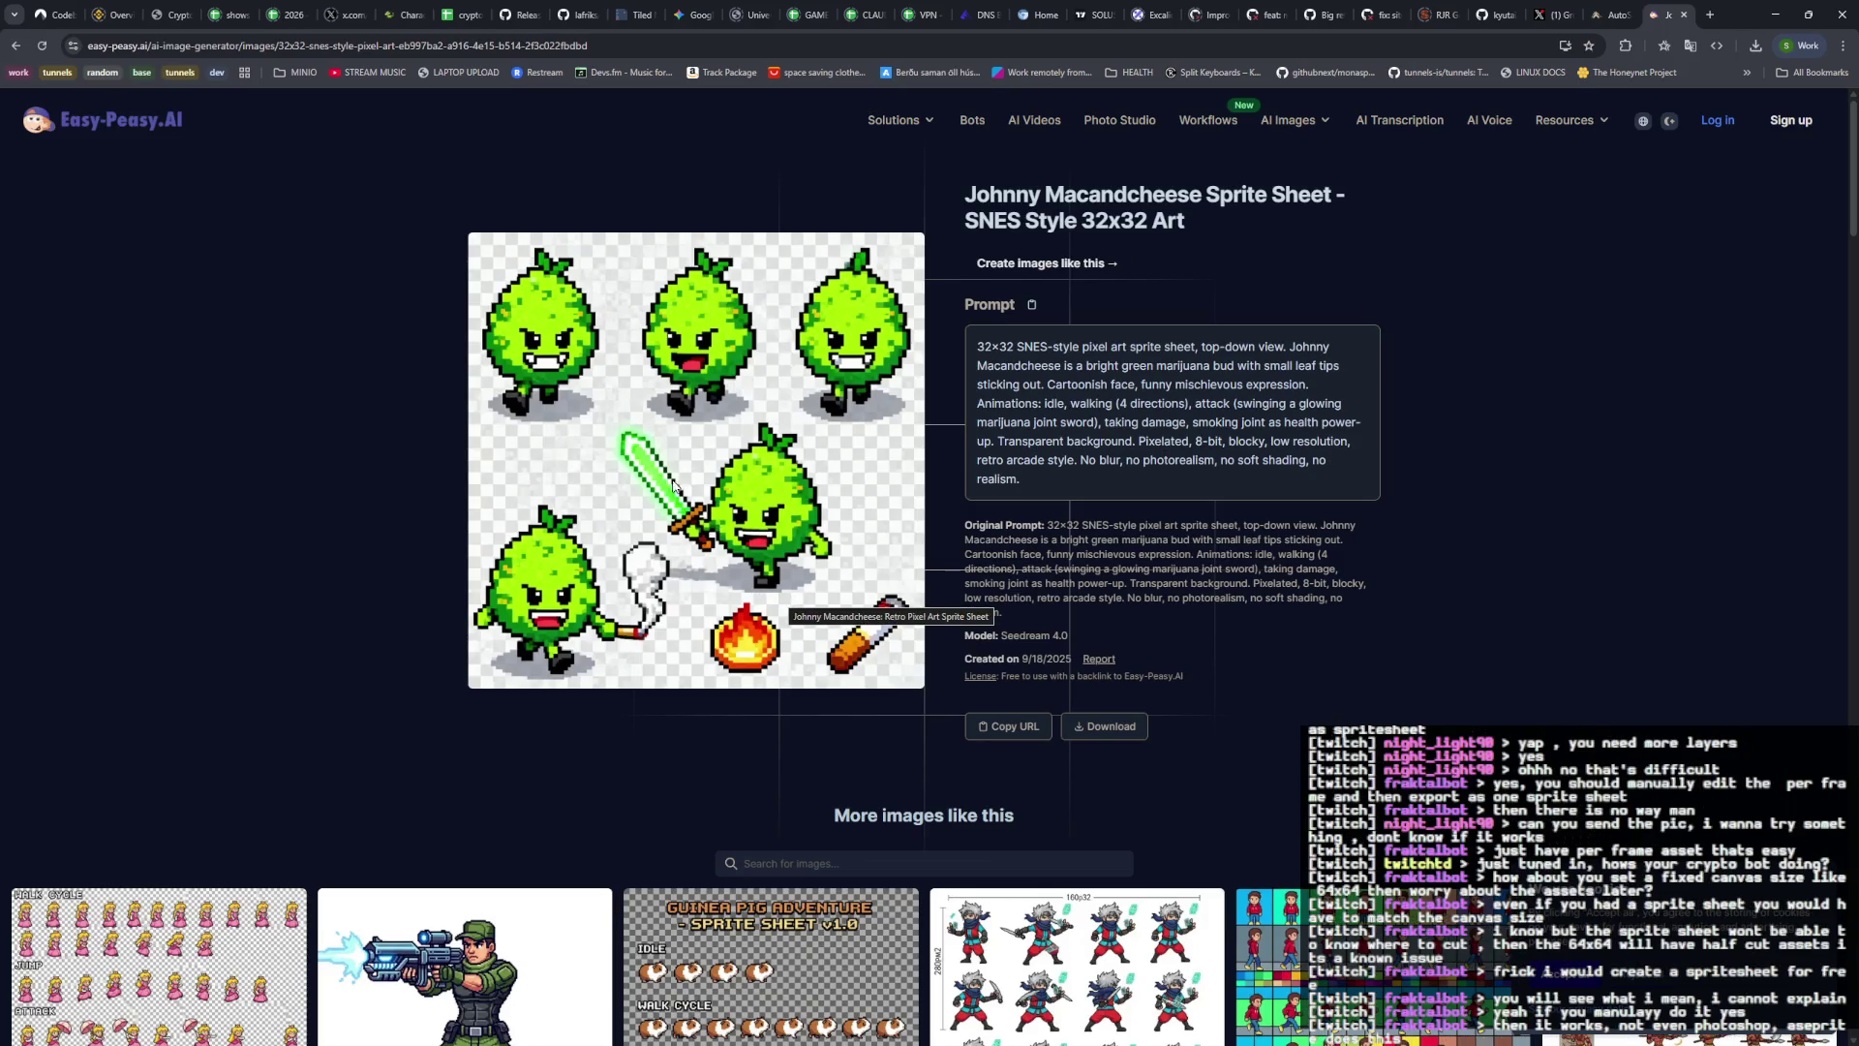
click(15, 46)
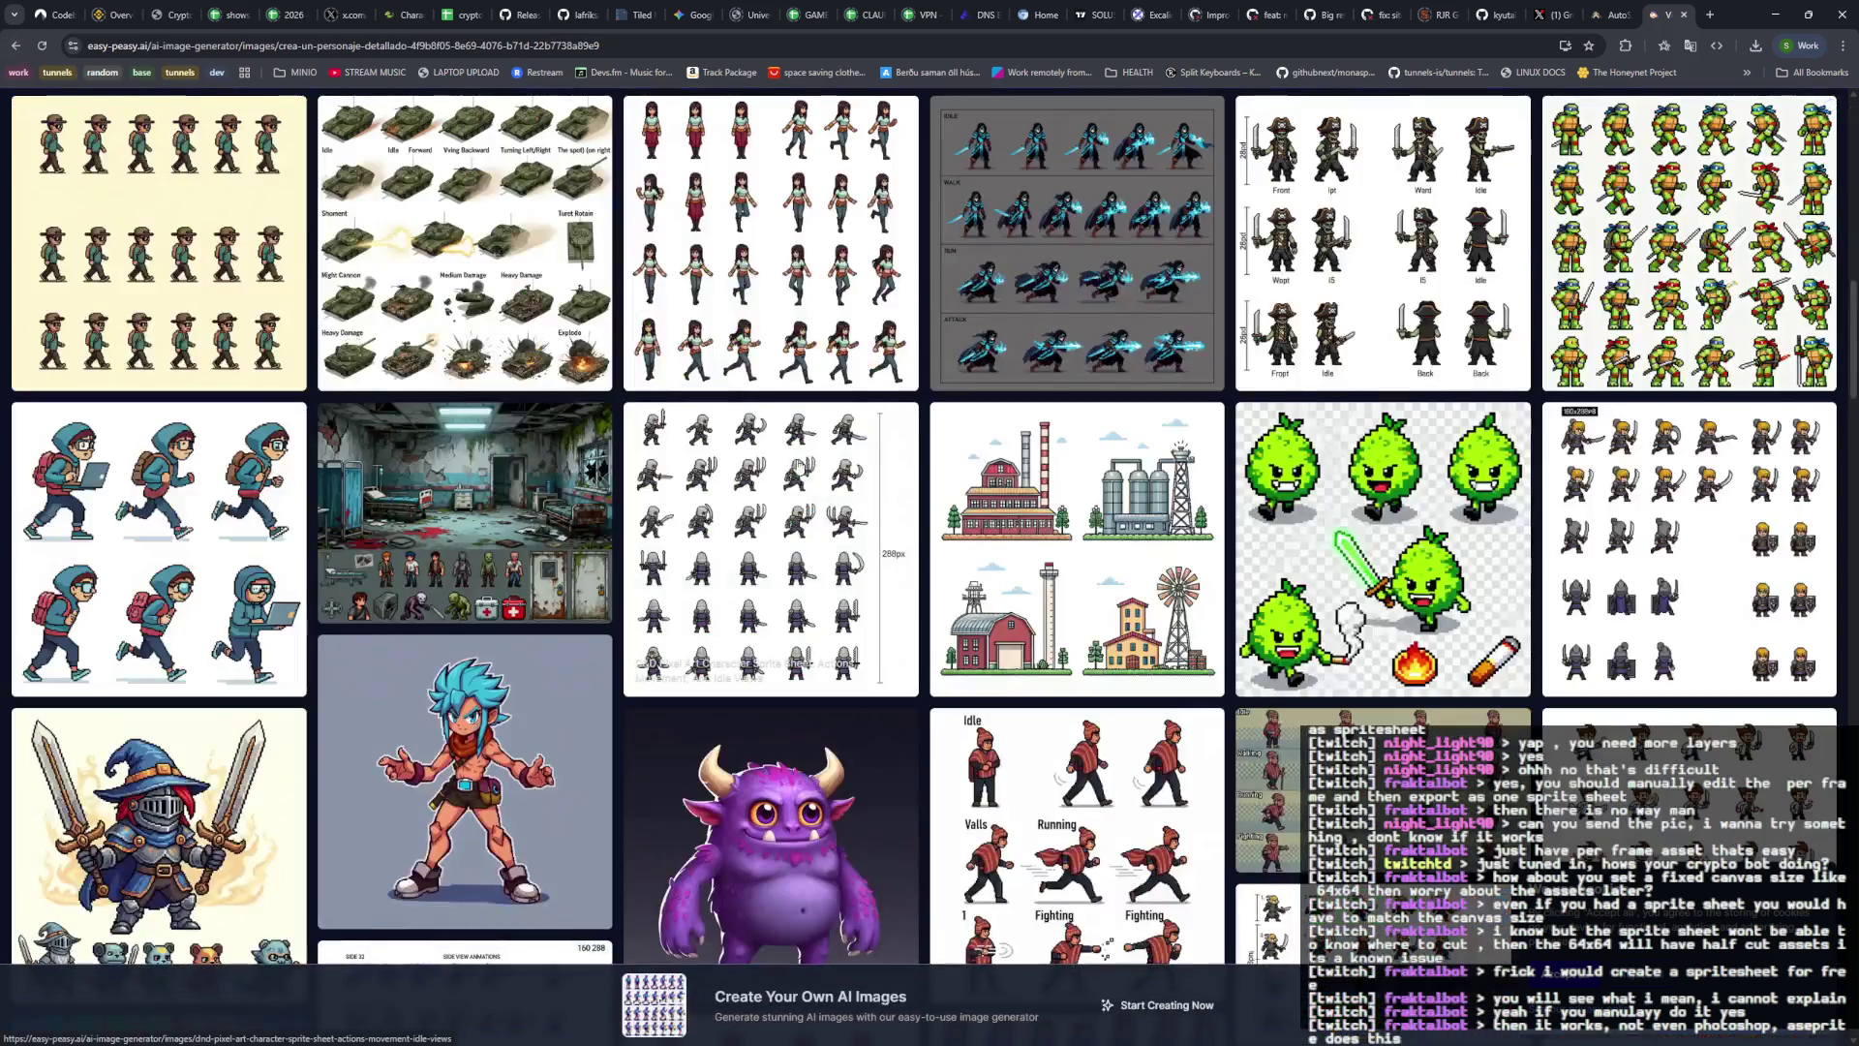
- Scroll far down the related-image gallery past the ladybug, hot-dog and armored knight entries
scroll(794, 480, down, 4)
scroll(790, 492, down, 3)
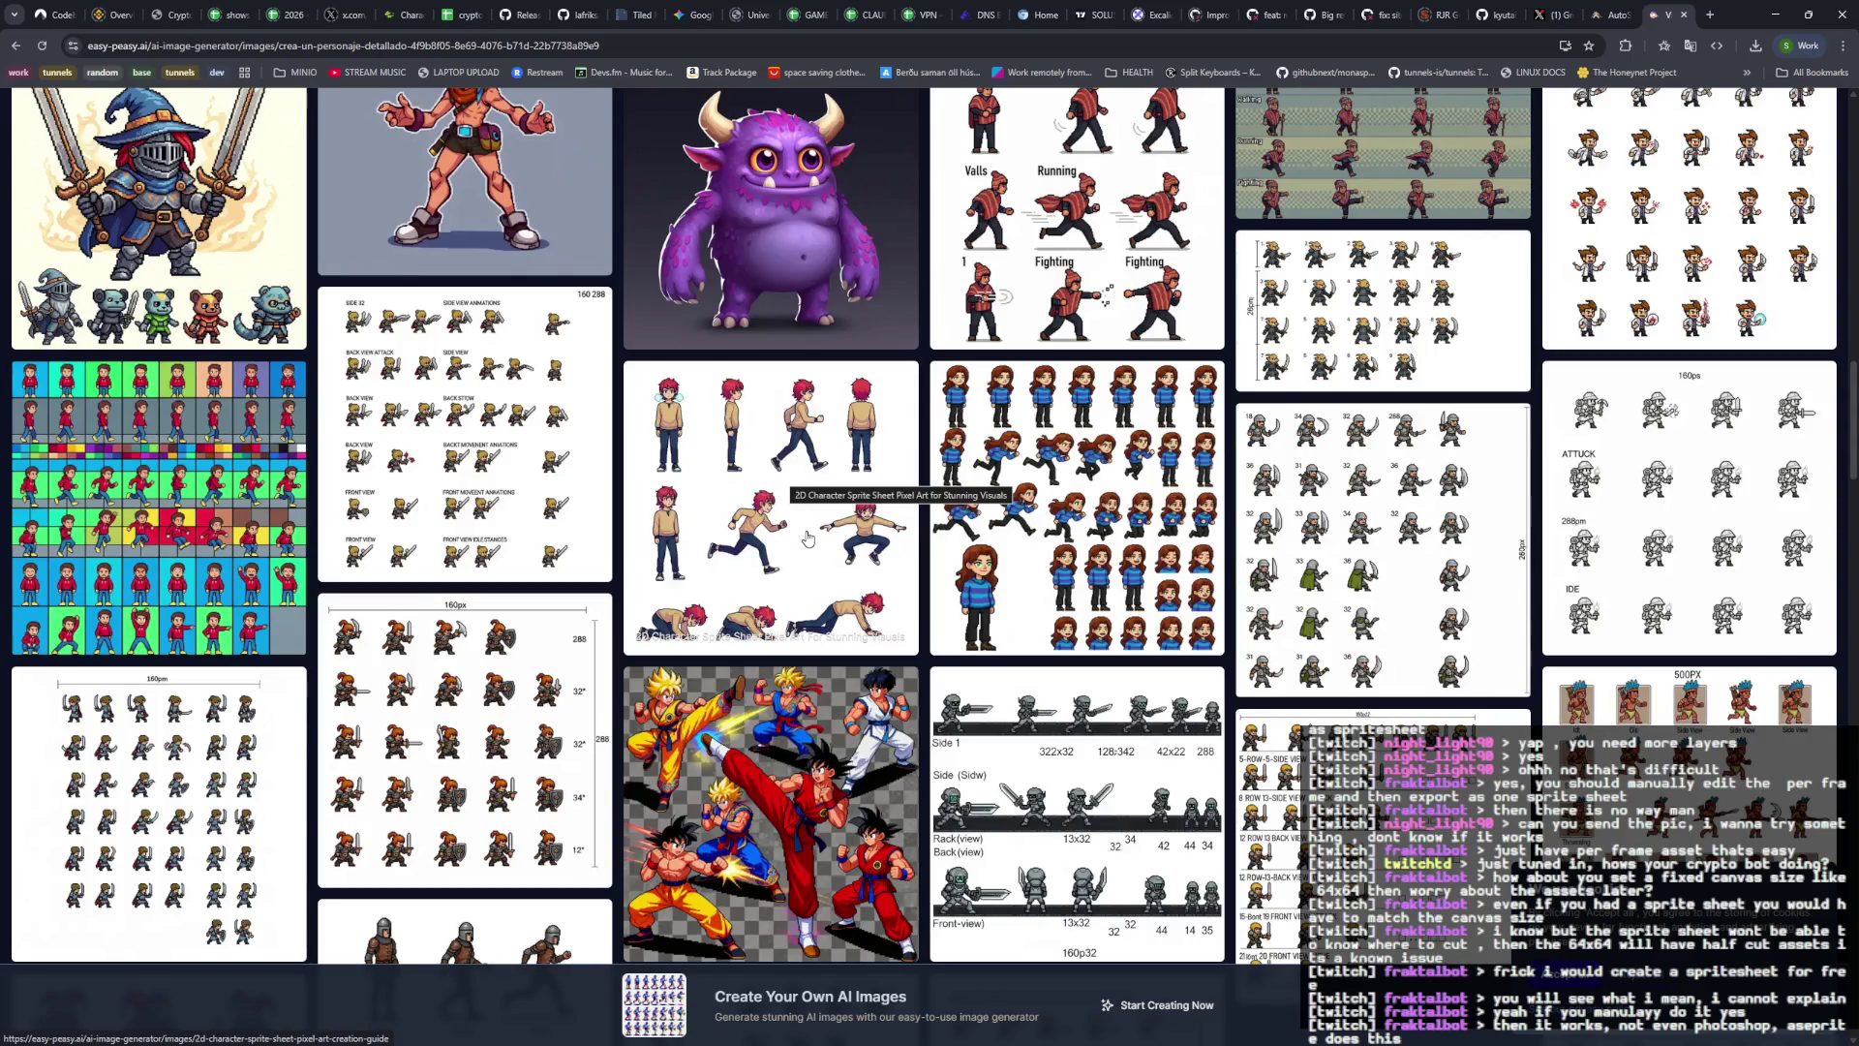
scroll(809, 538, down, 8)
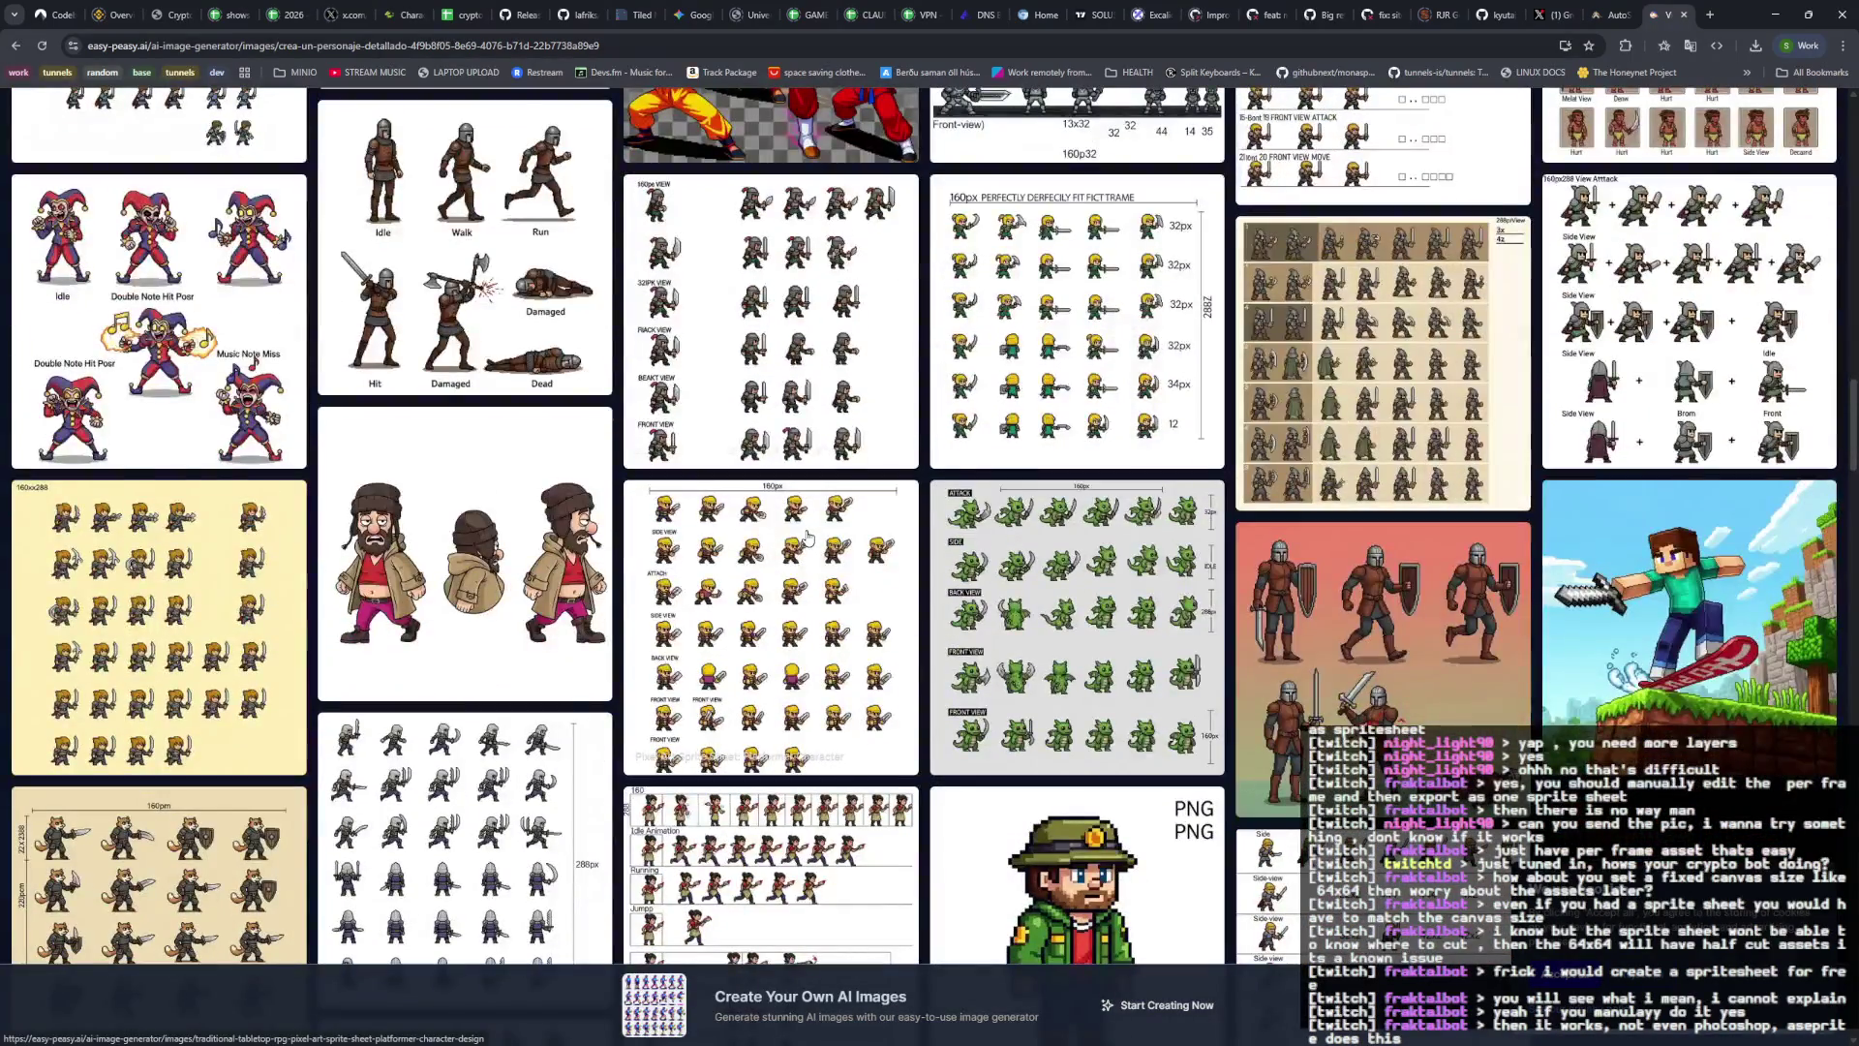
scroll(809, 538, down, 4)
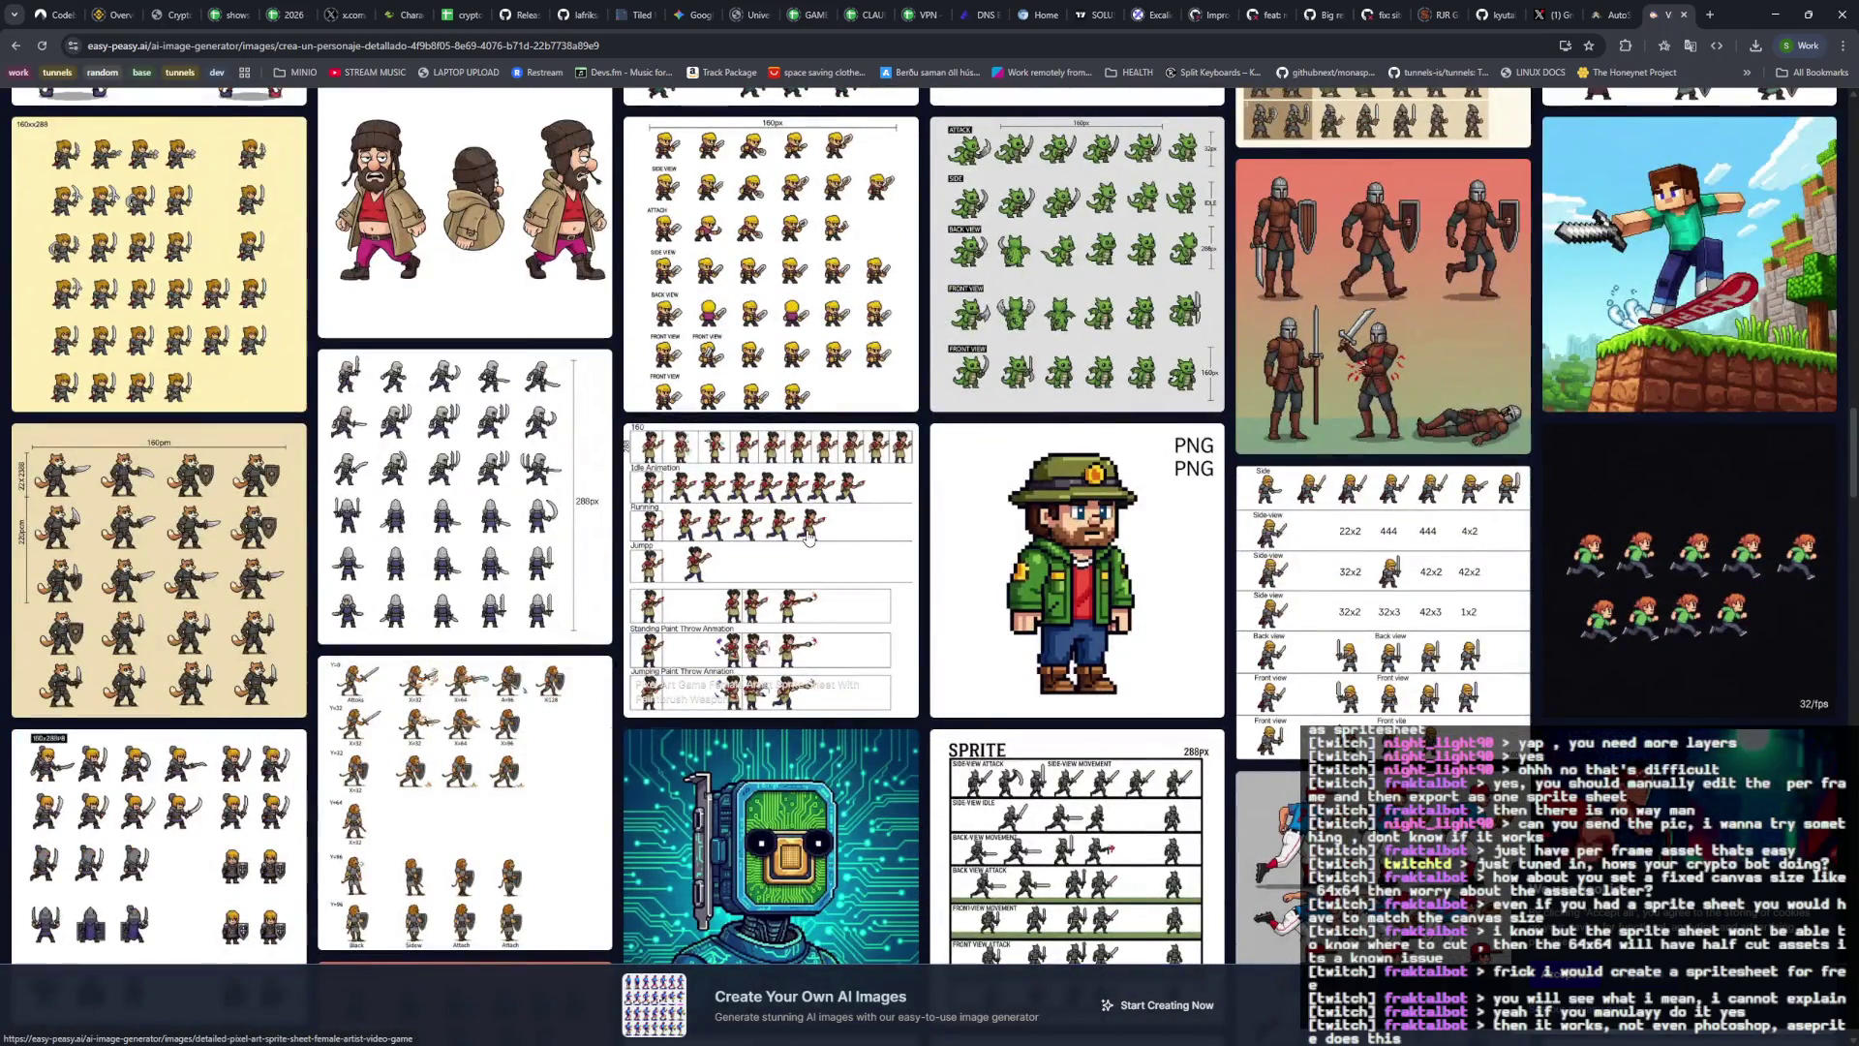
scroll(808, 539, down, 5)
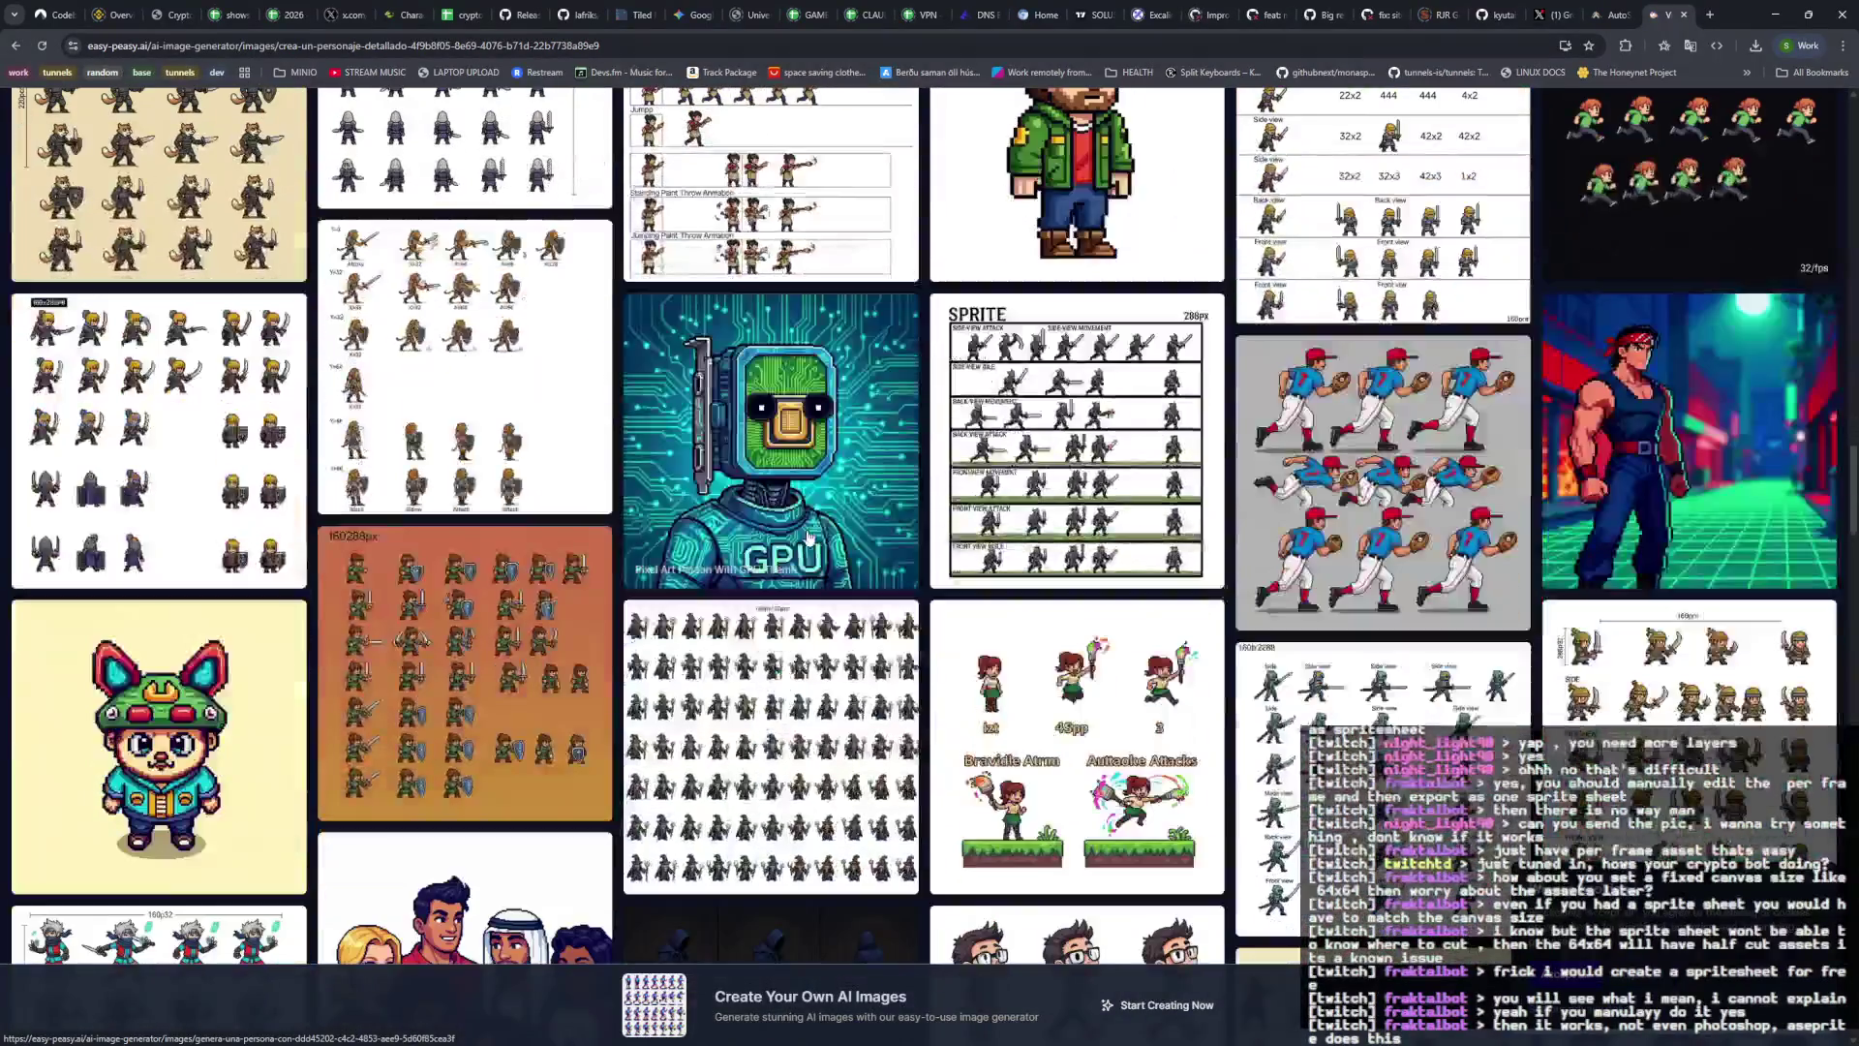
scroll(808, 538, down, 5)
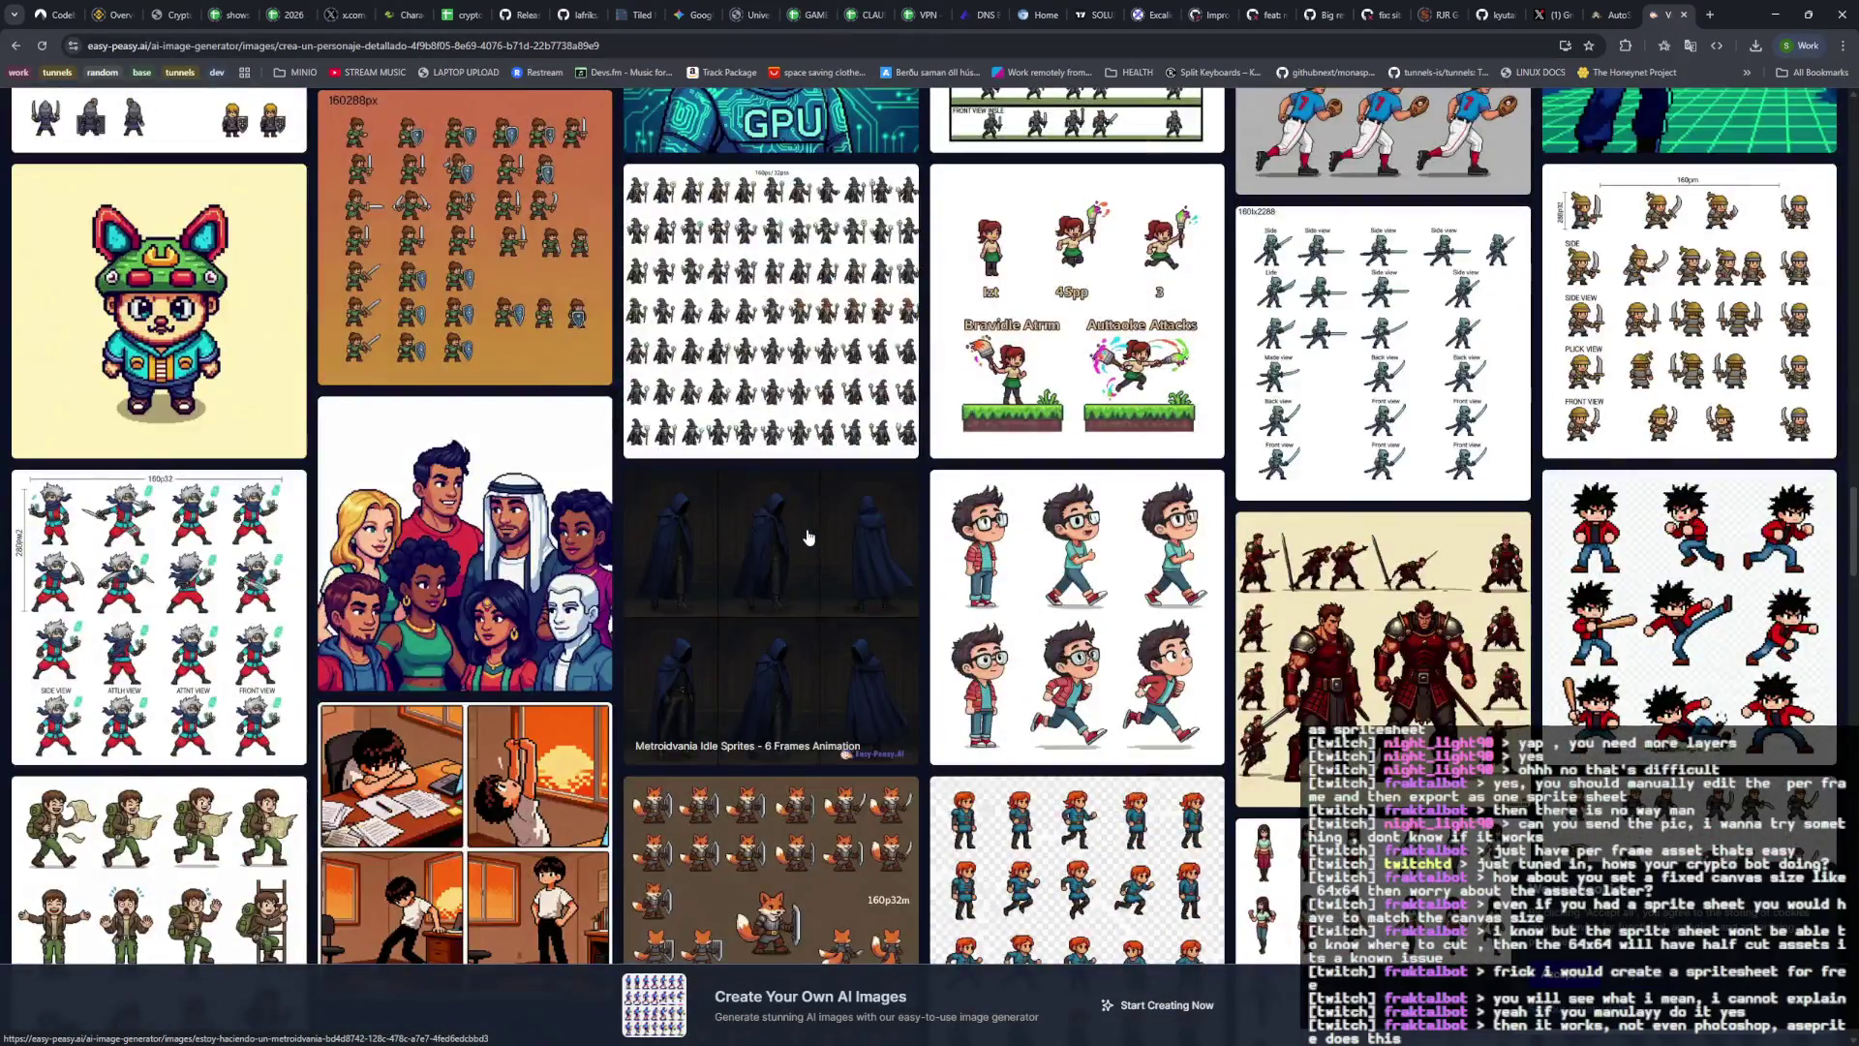
scroll(808, 539, down, 3)
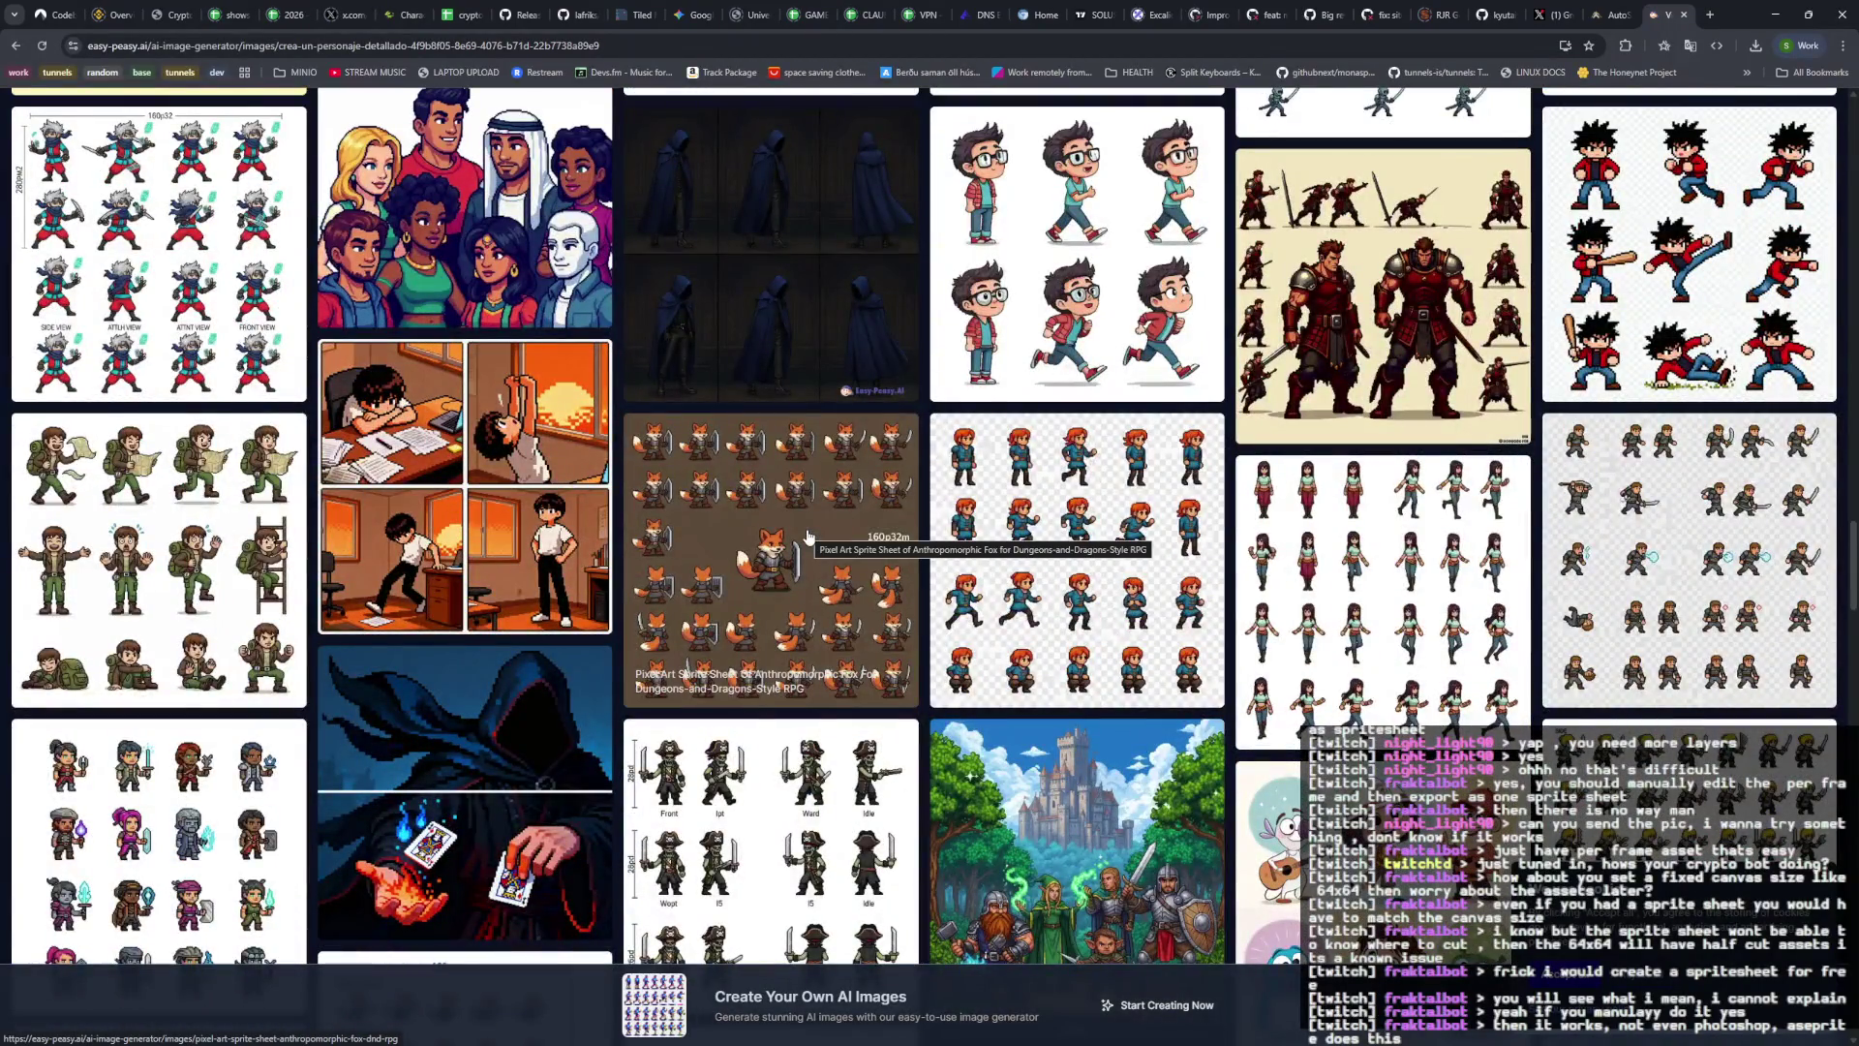
scroll(809, 536, down, 3)
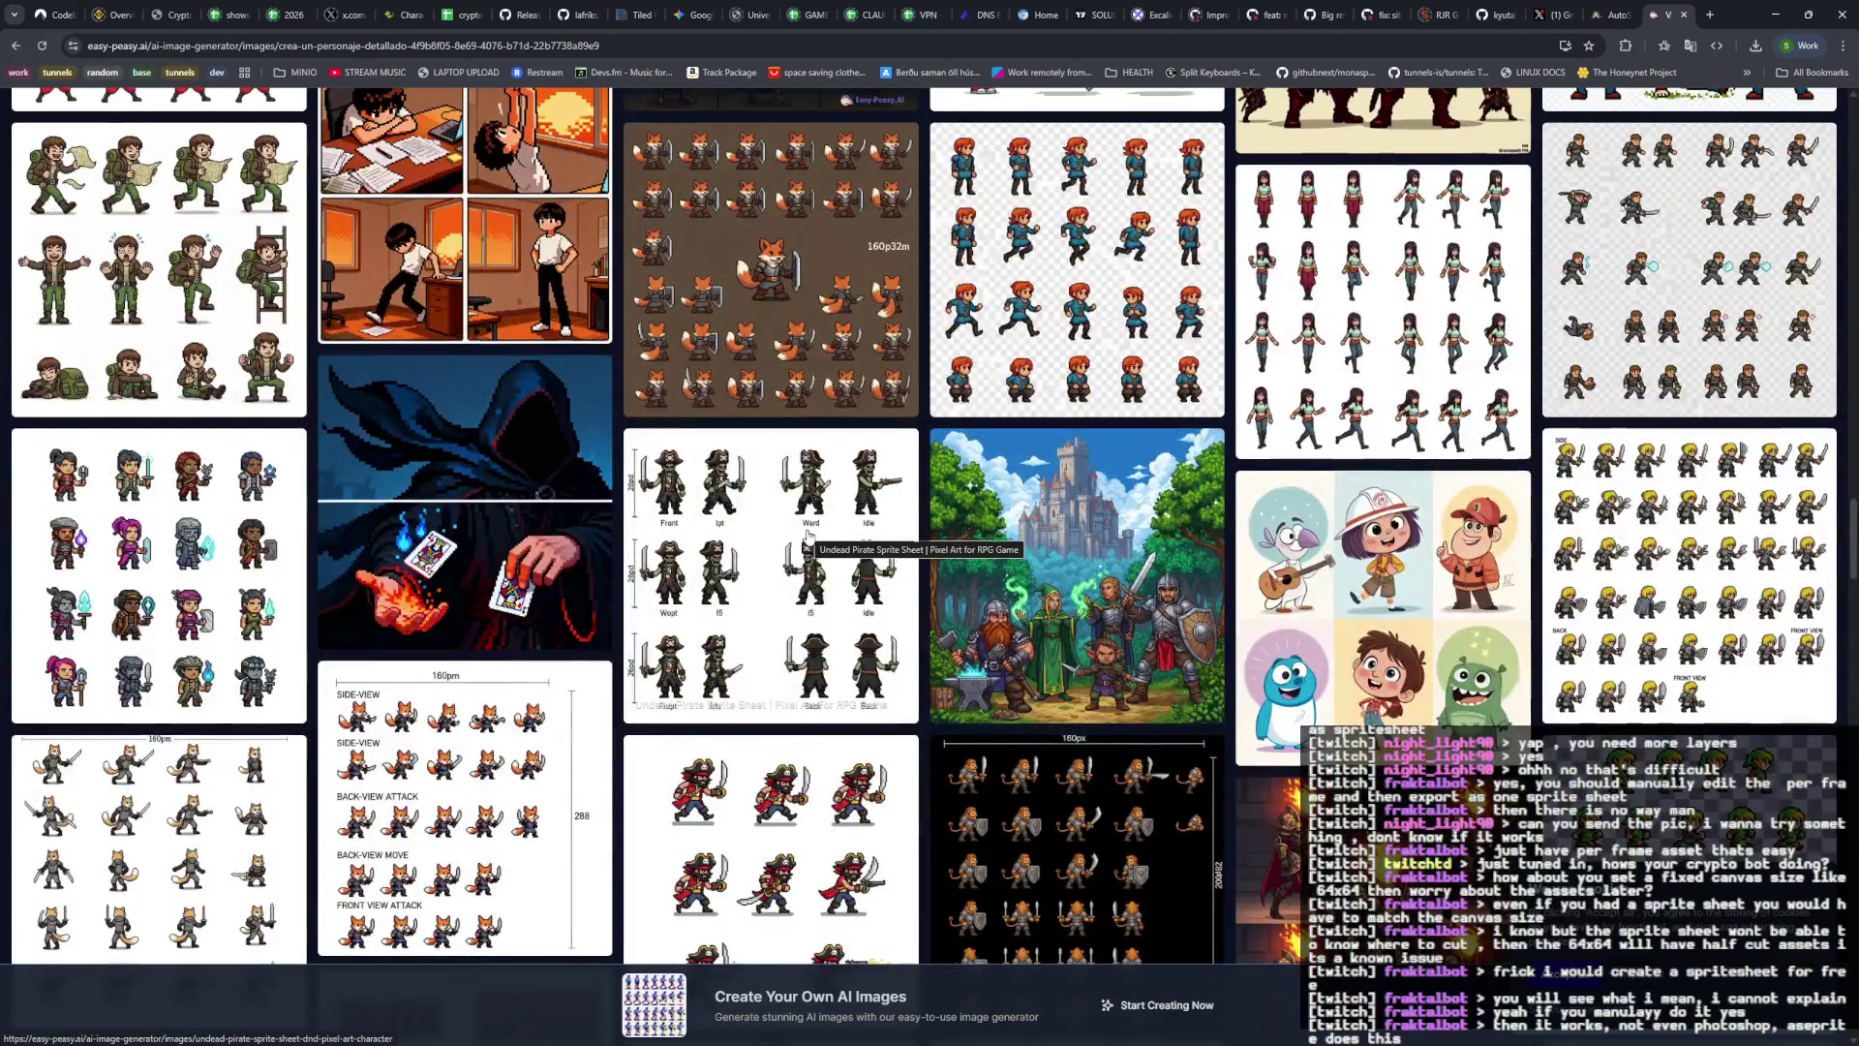
scroll(809, 533, down, 5)
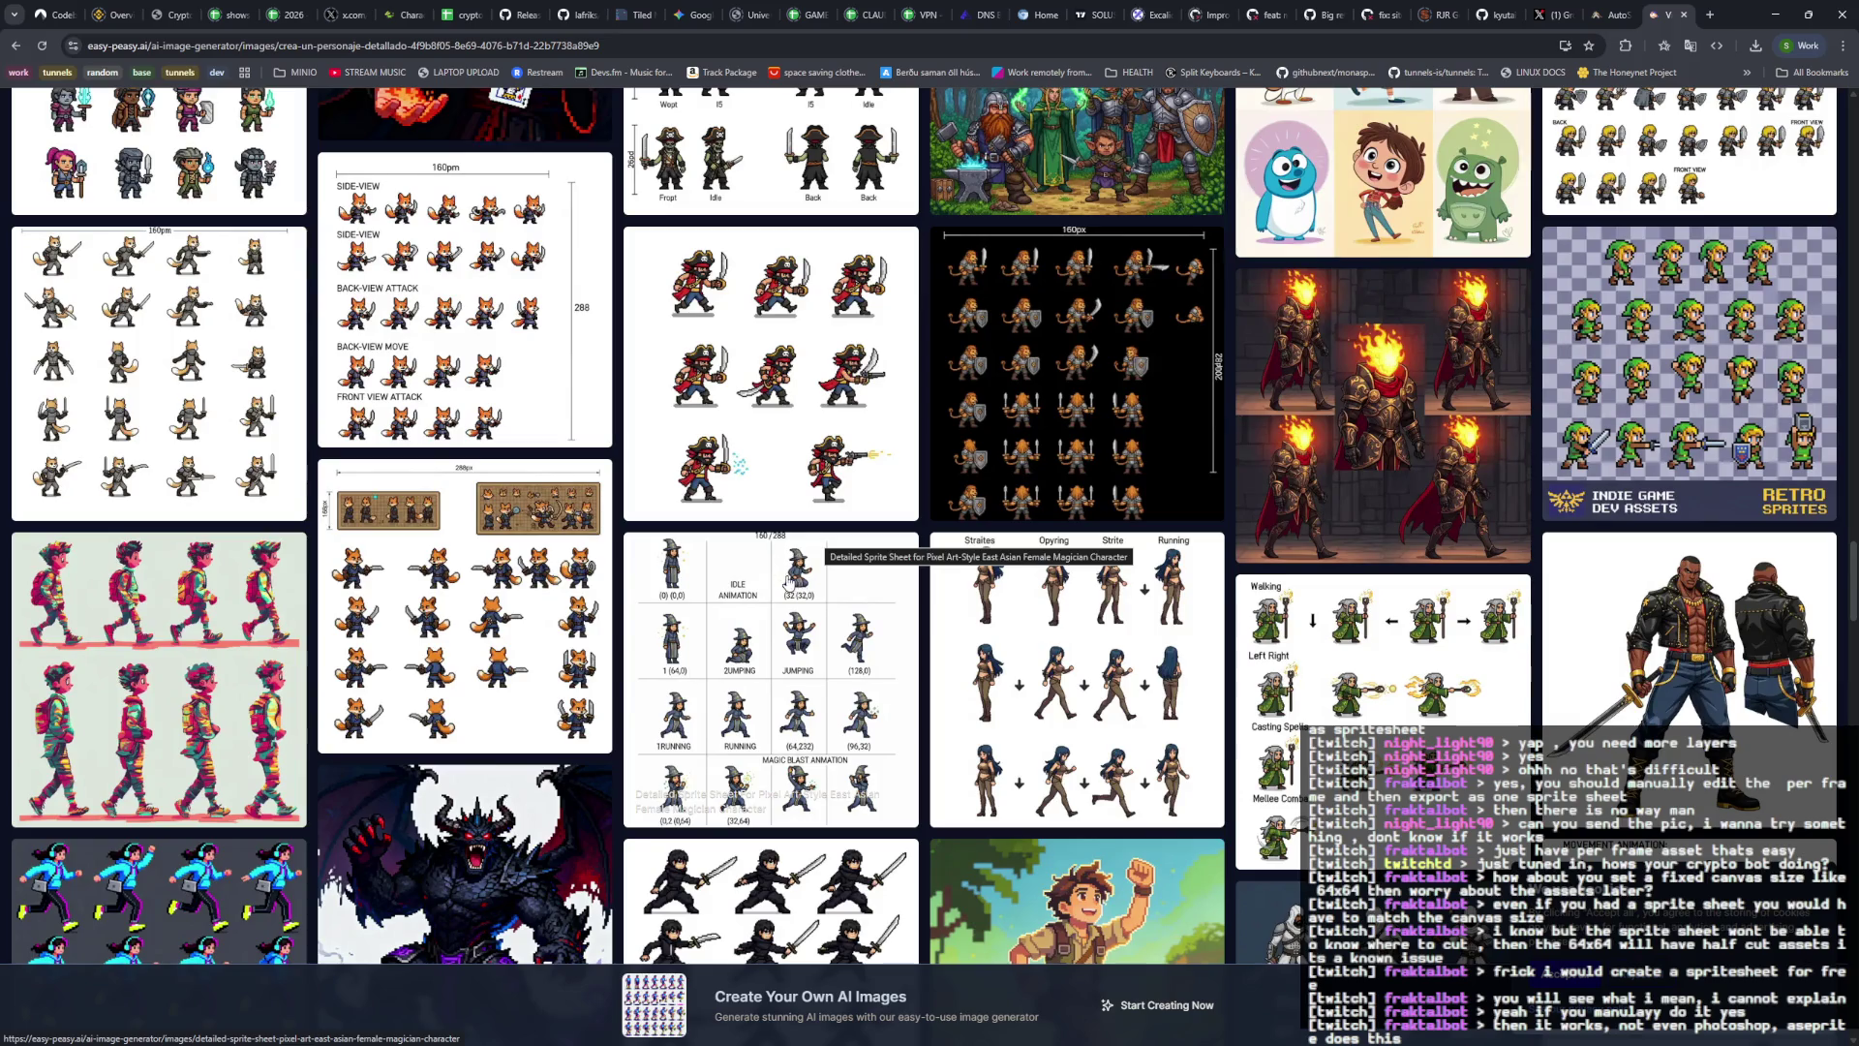
scroll(767, 575, down, 5)
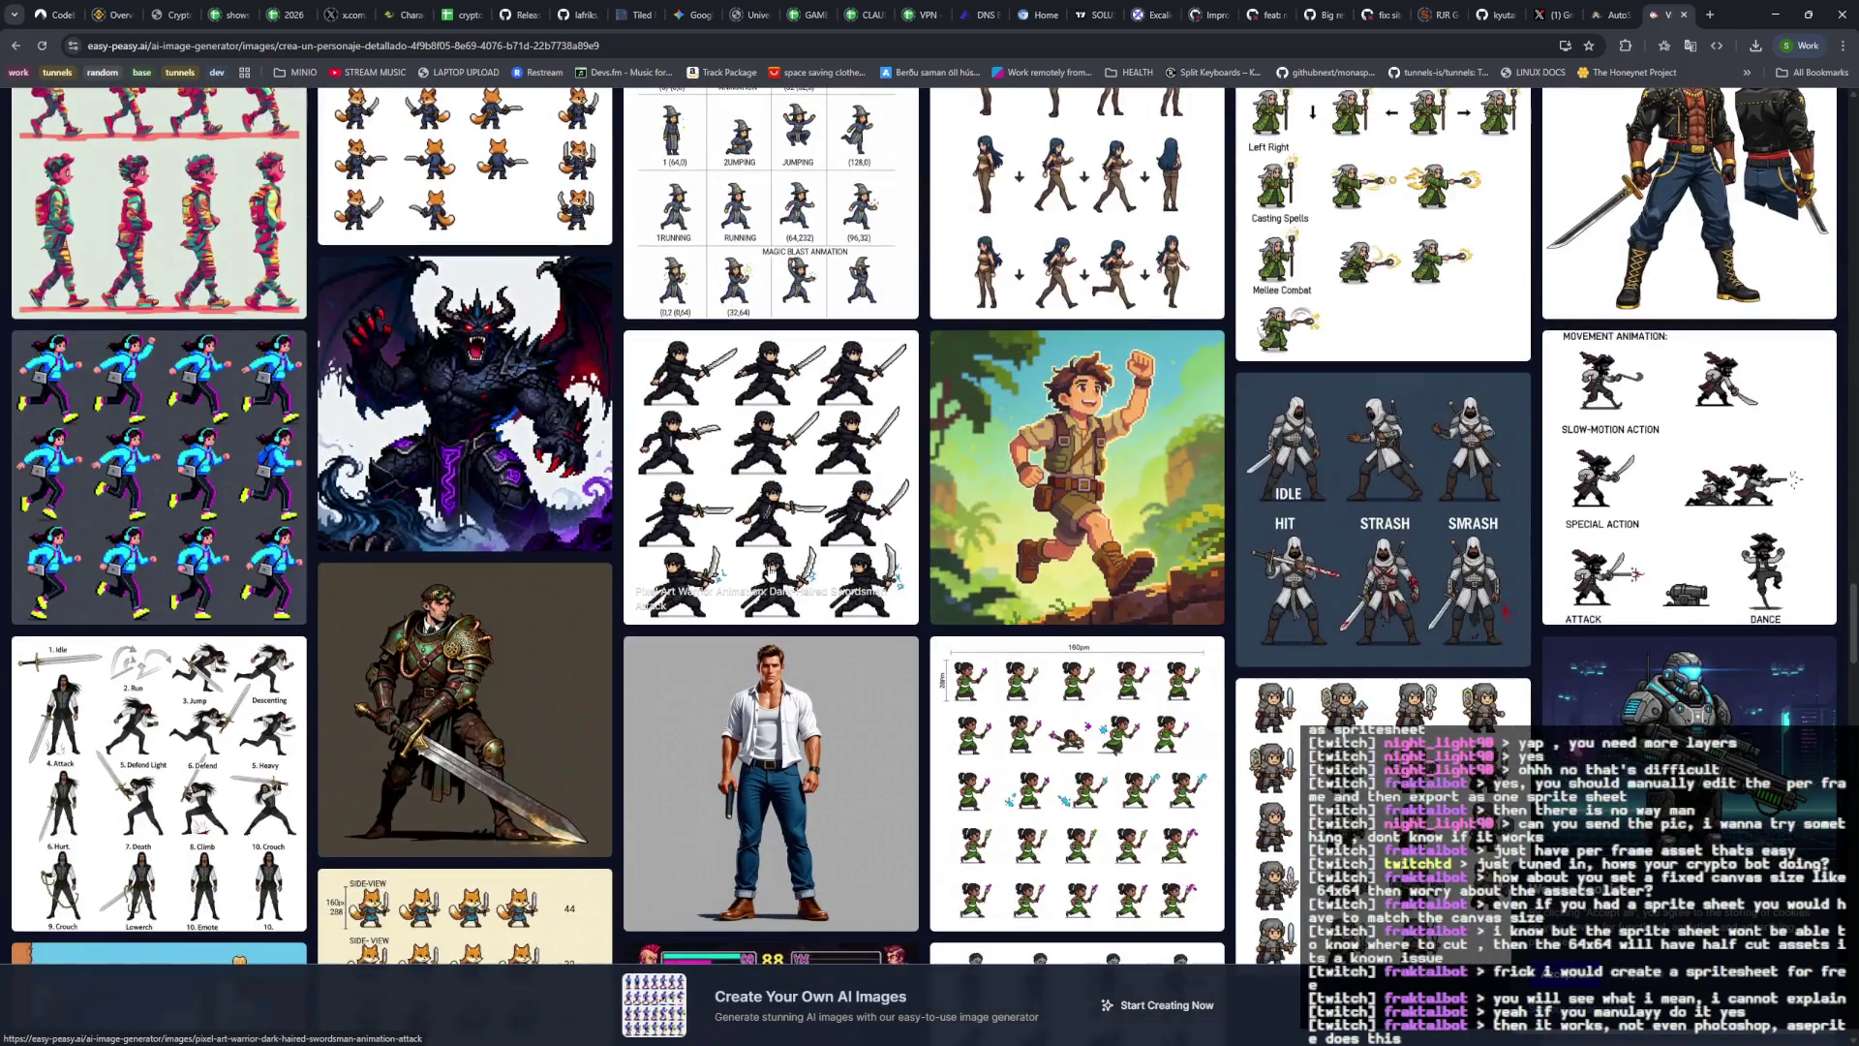
scroll(770, 573, down, 2)
scroll(782, 573, down, 3)
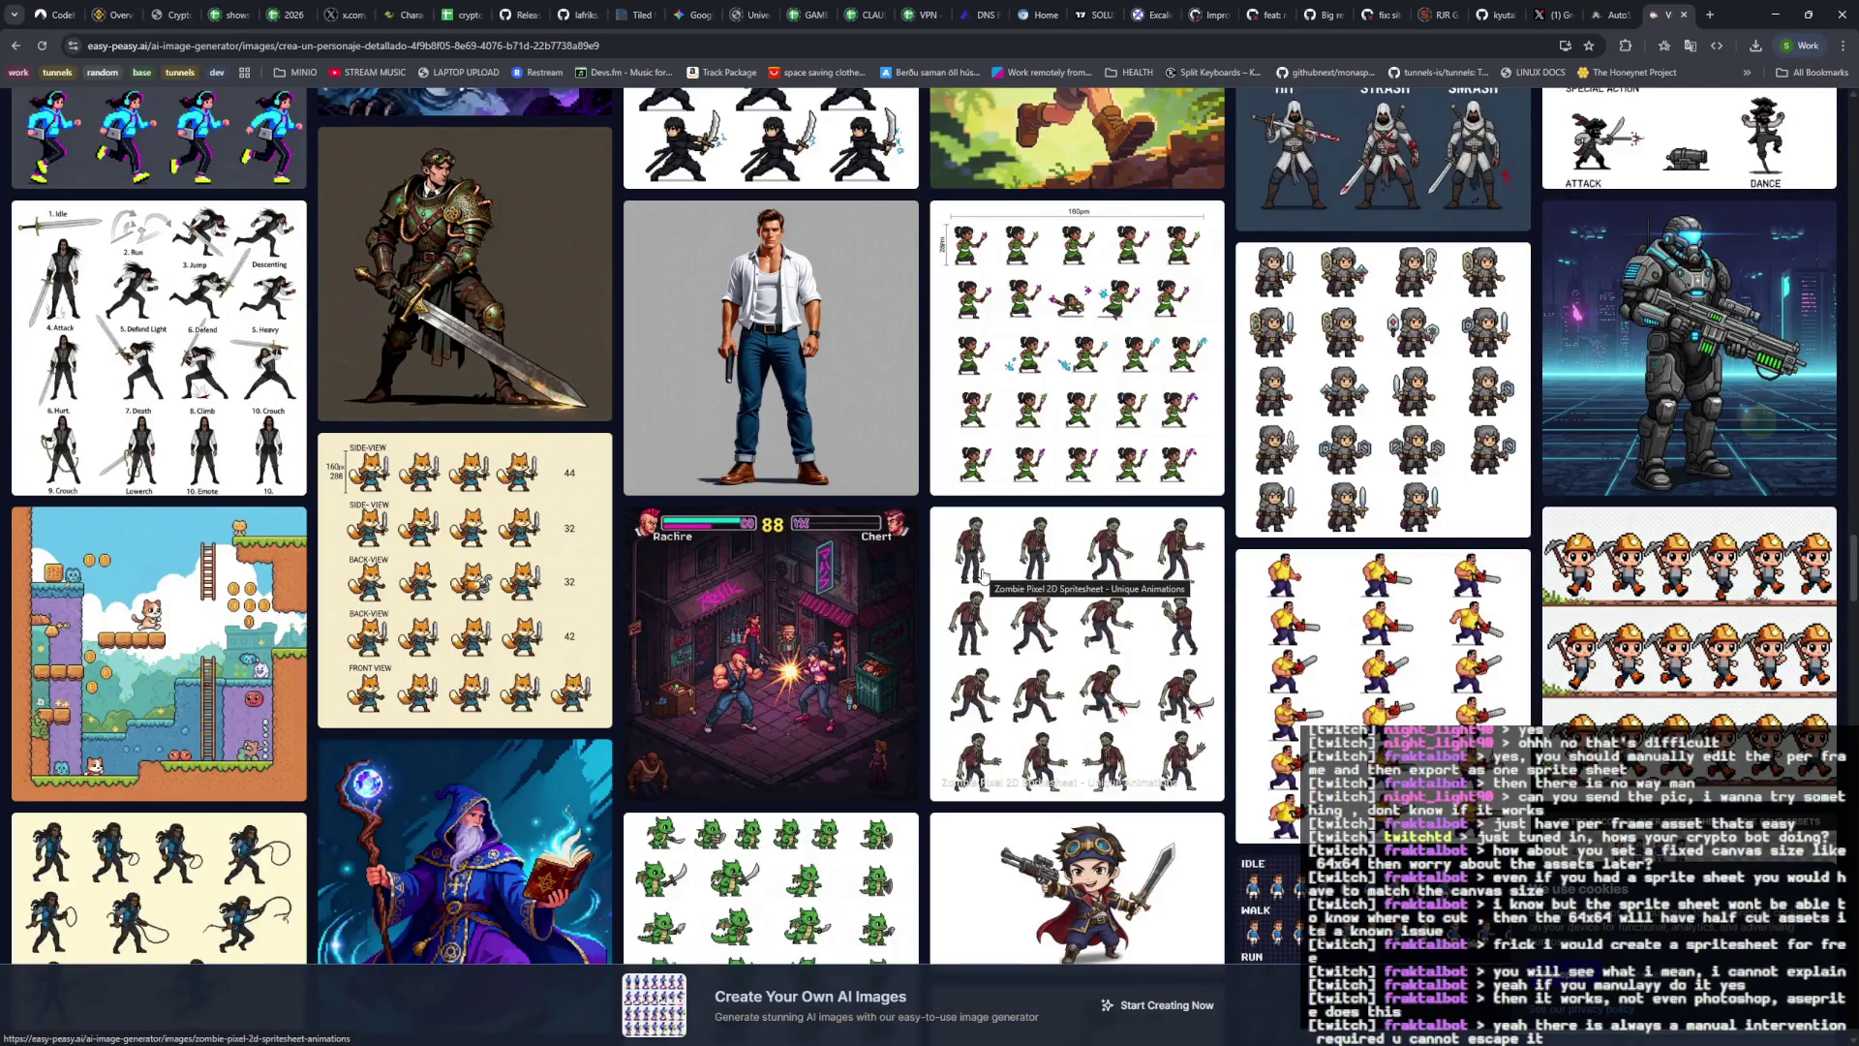
scroll(984, 575, down, 5)
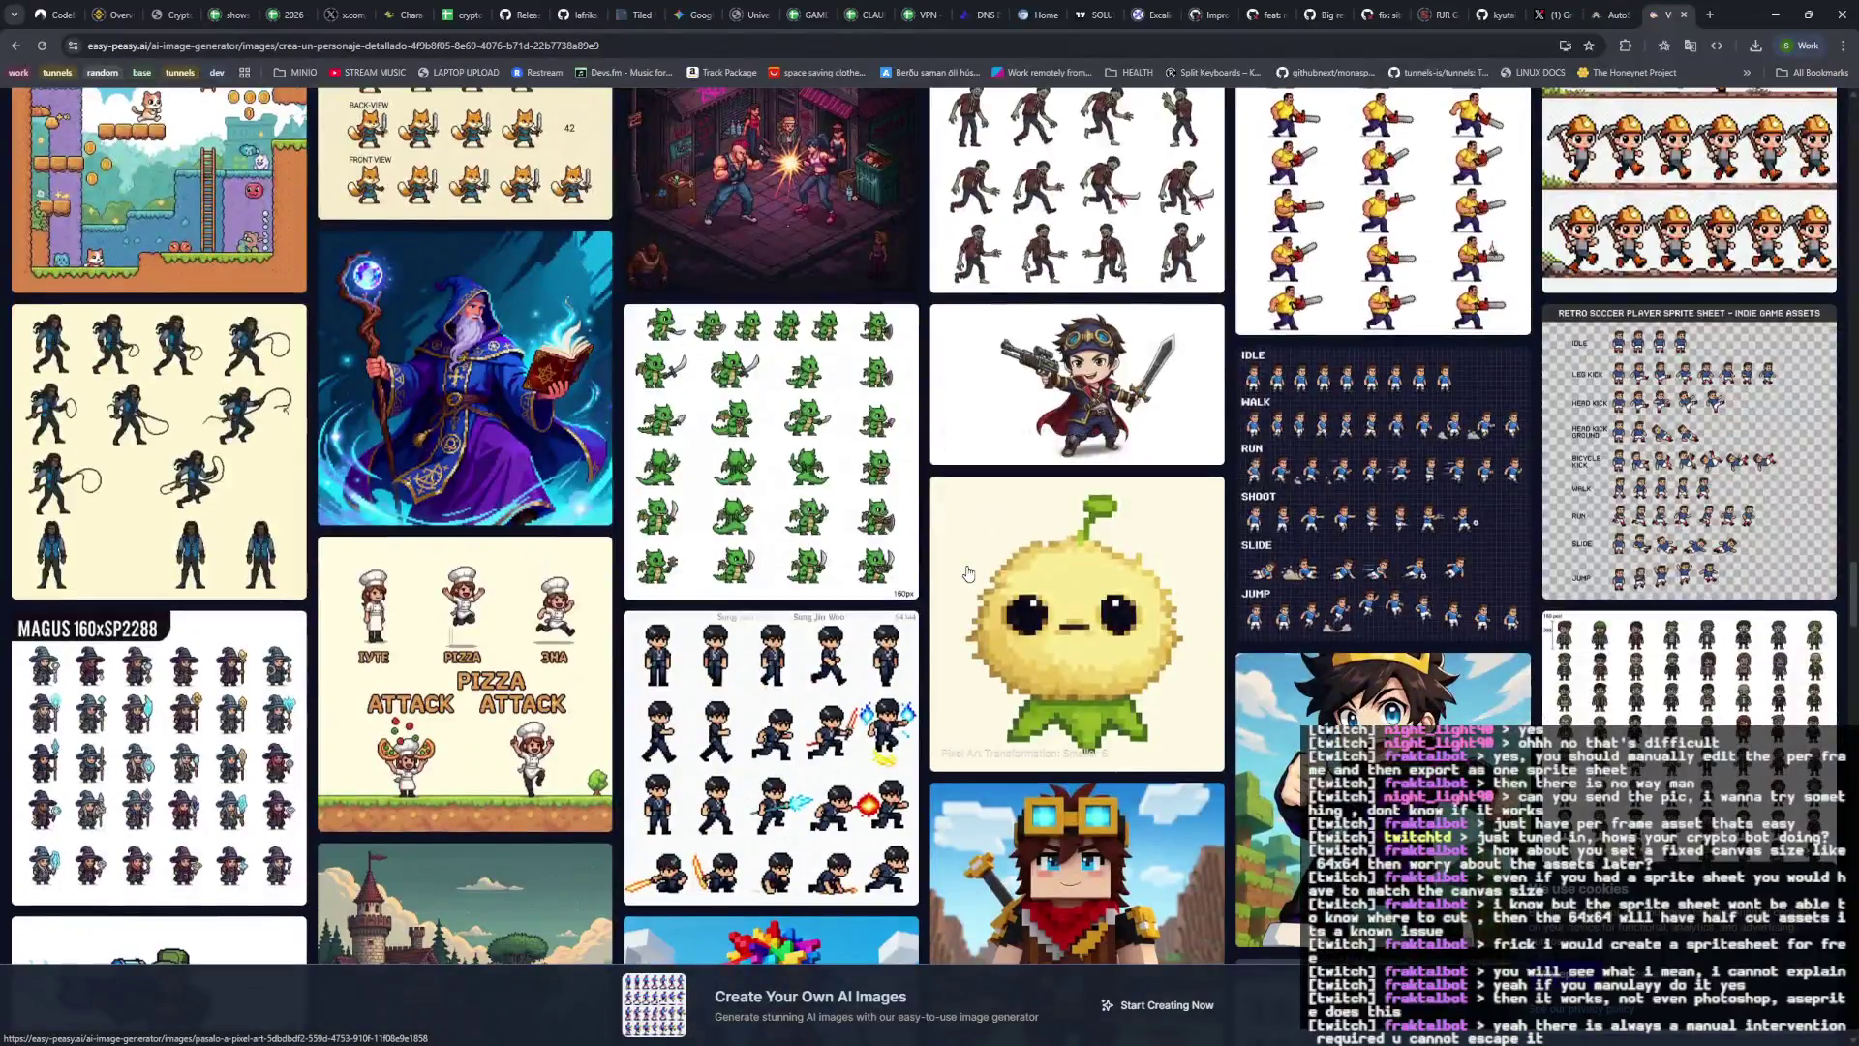
scroll(967, 572, down, 2)
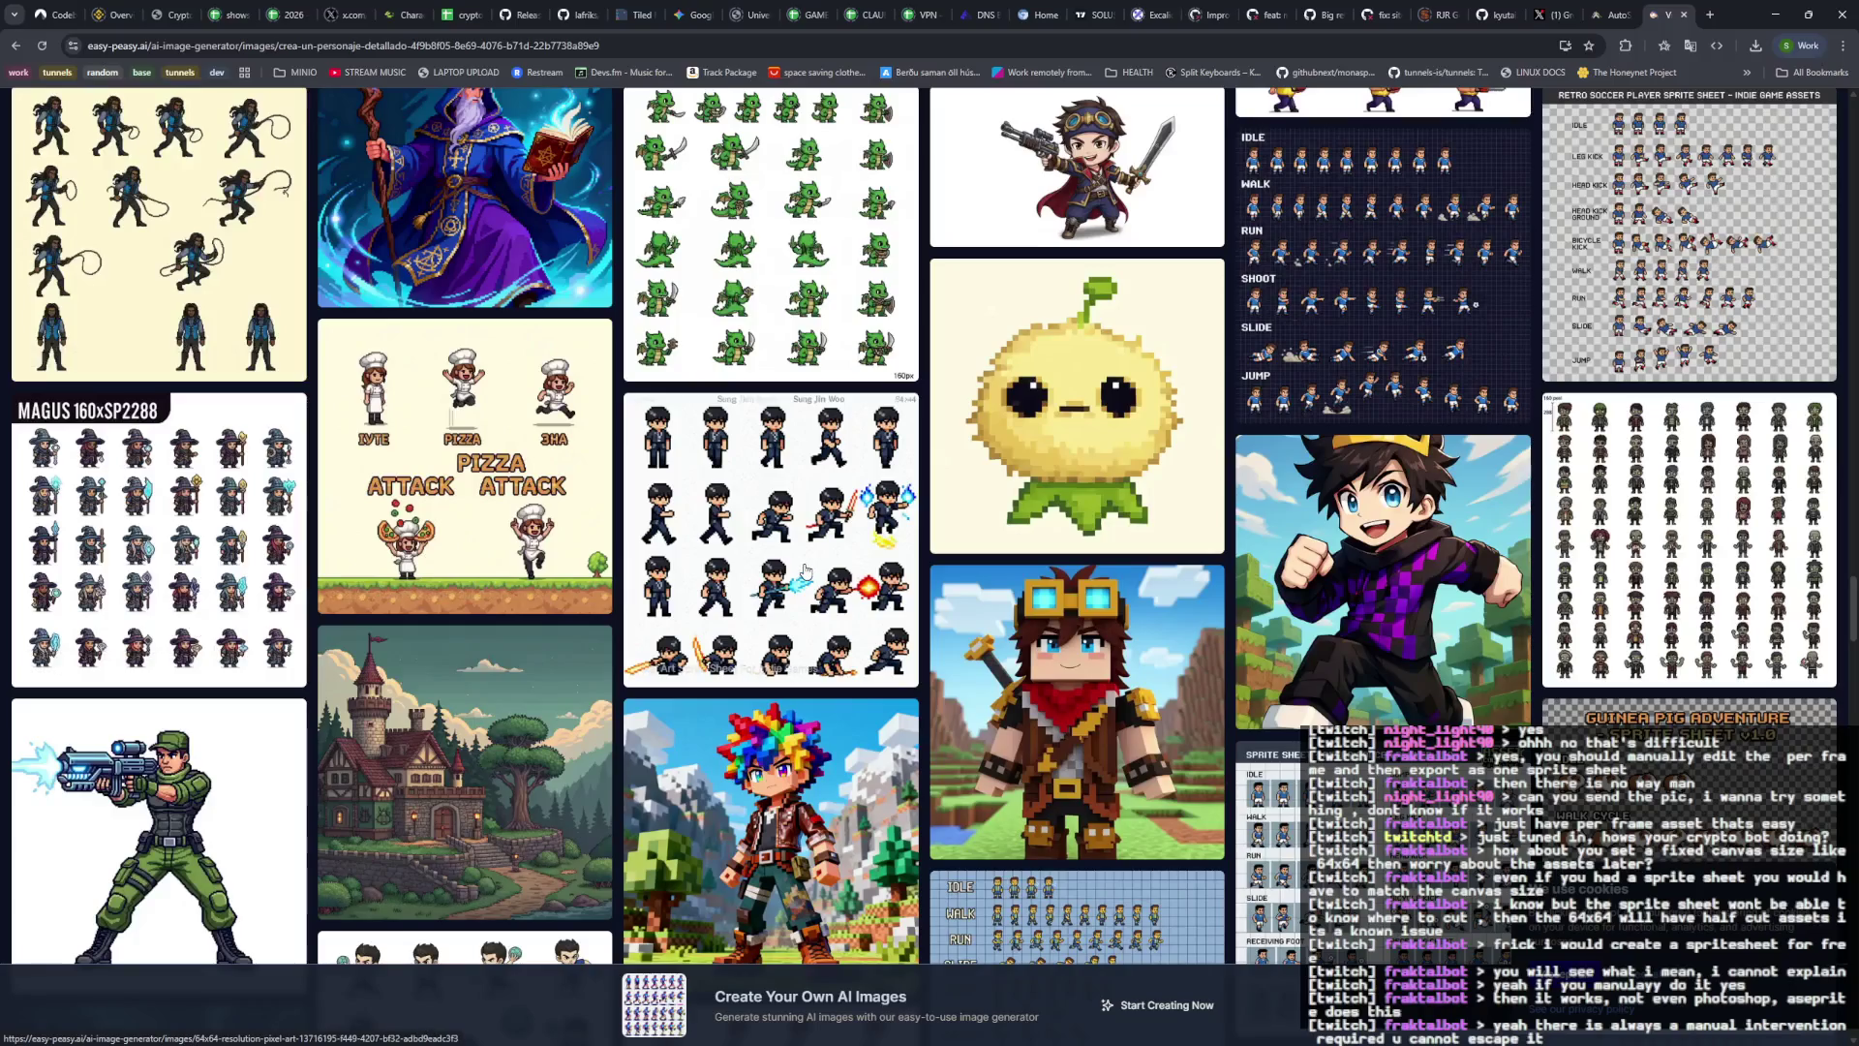
scroll(885, 578, down, 2)
scroll(886, 578, down, 1)
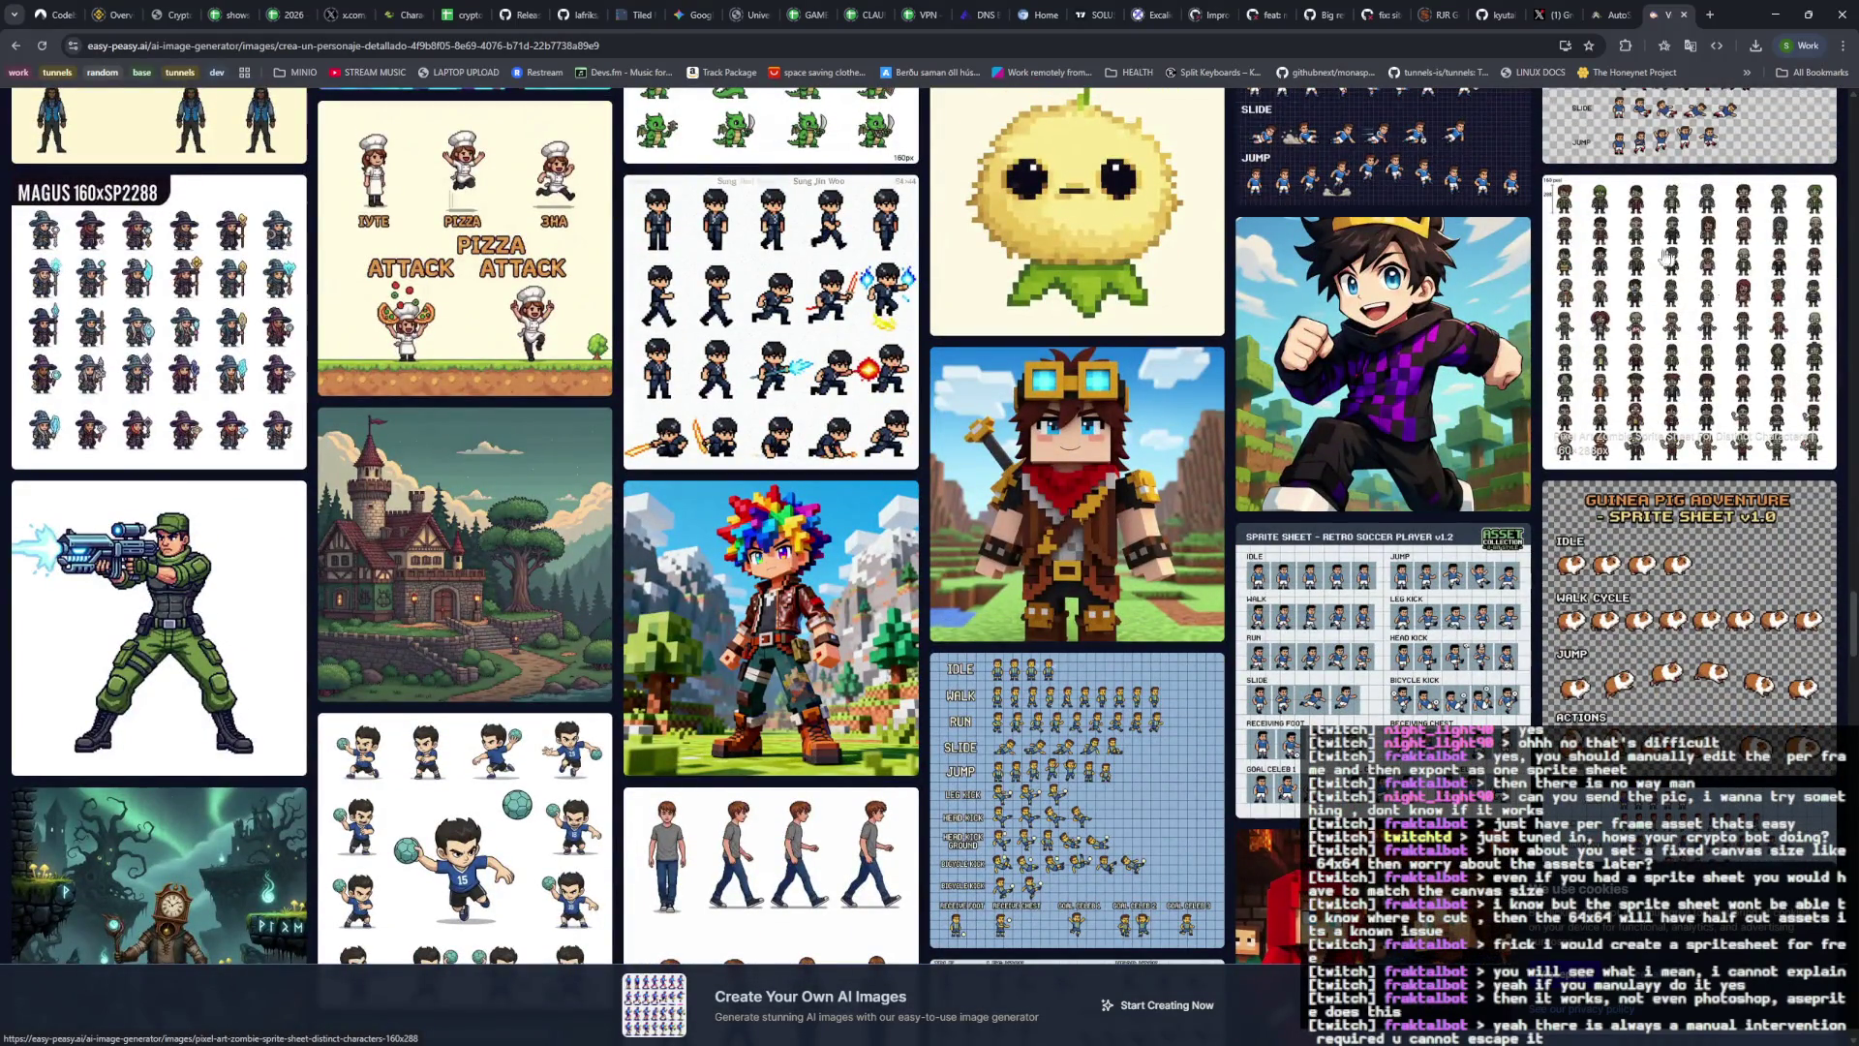
scroll(1087, 448, down, 6)
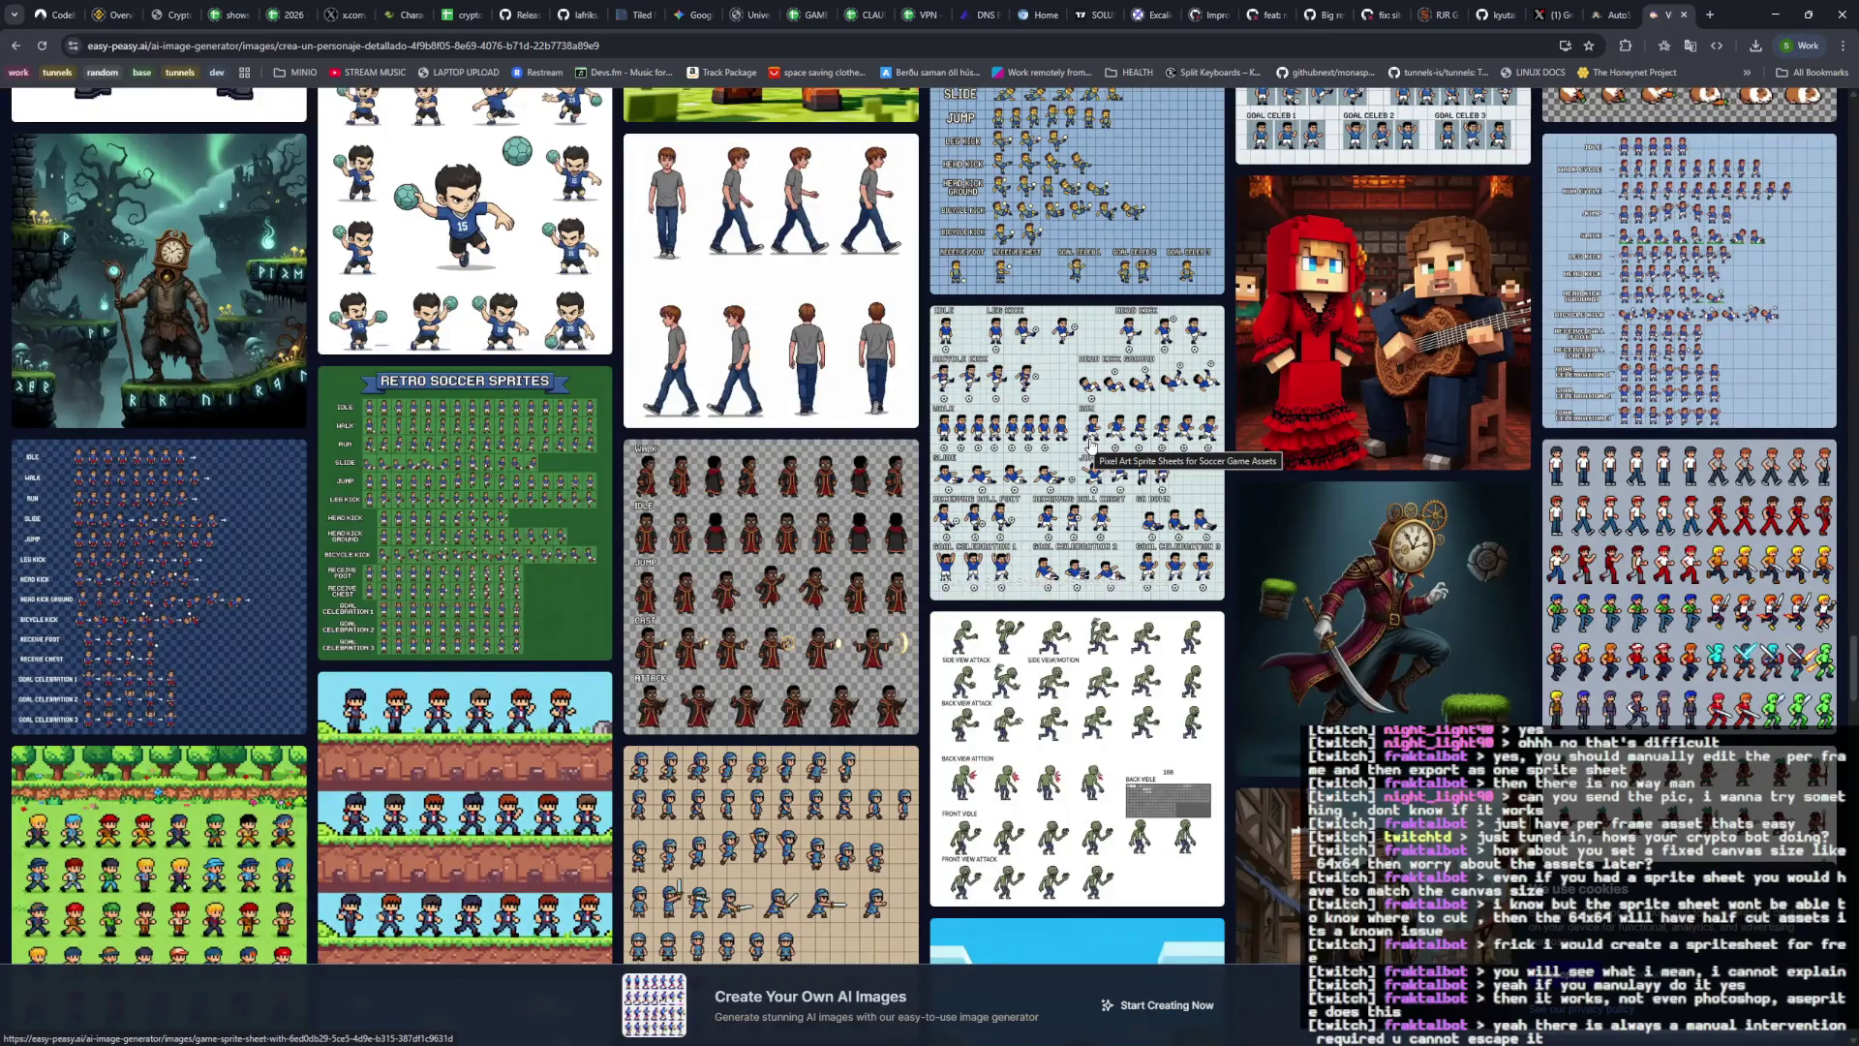
scroll(1071, 491, down, 2)
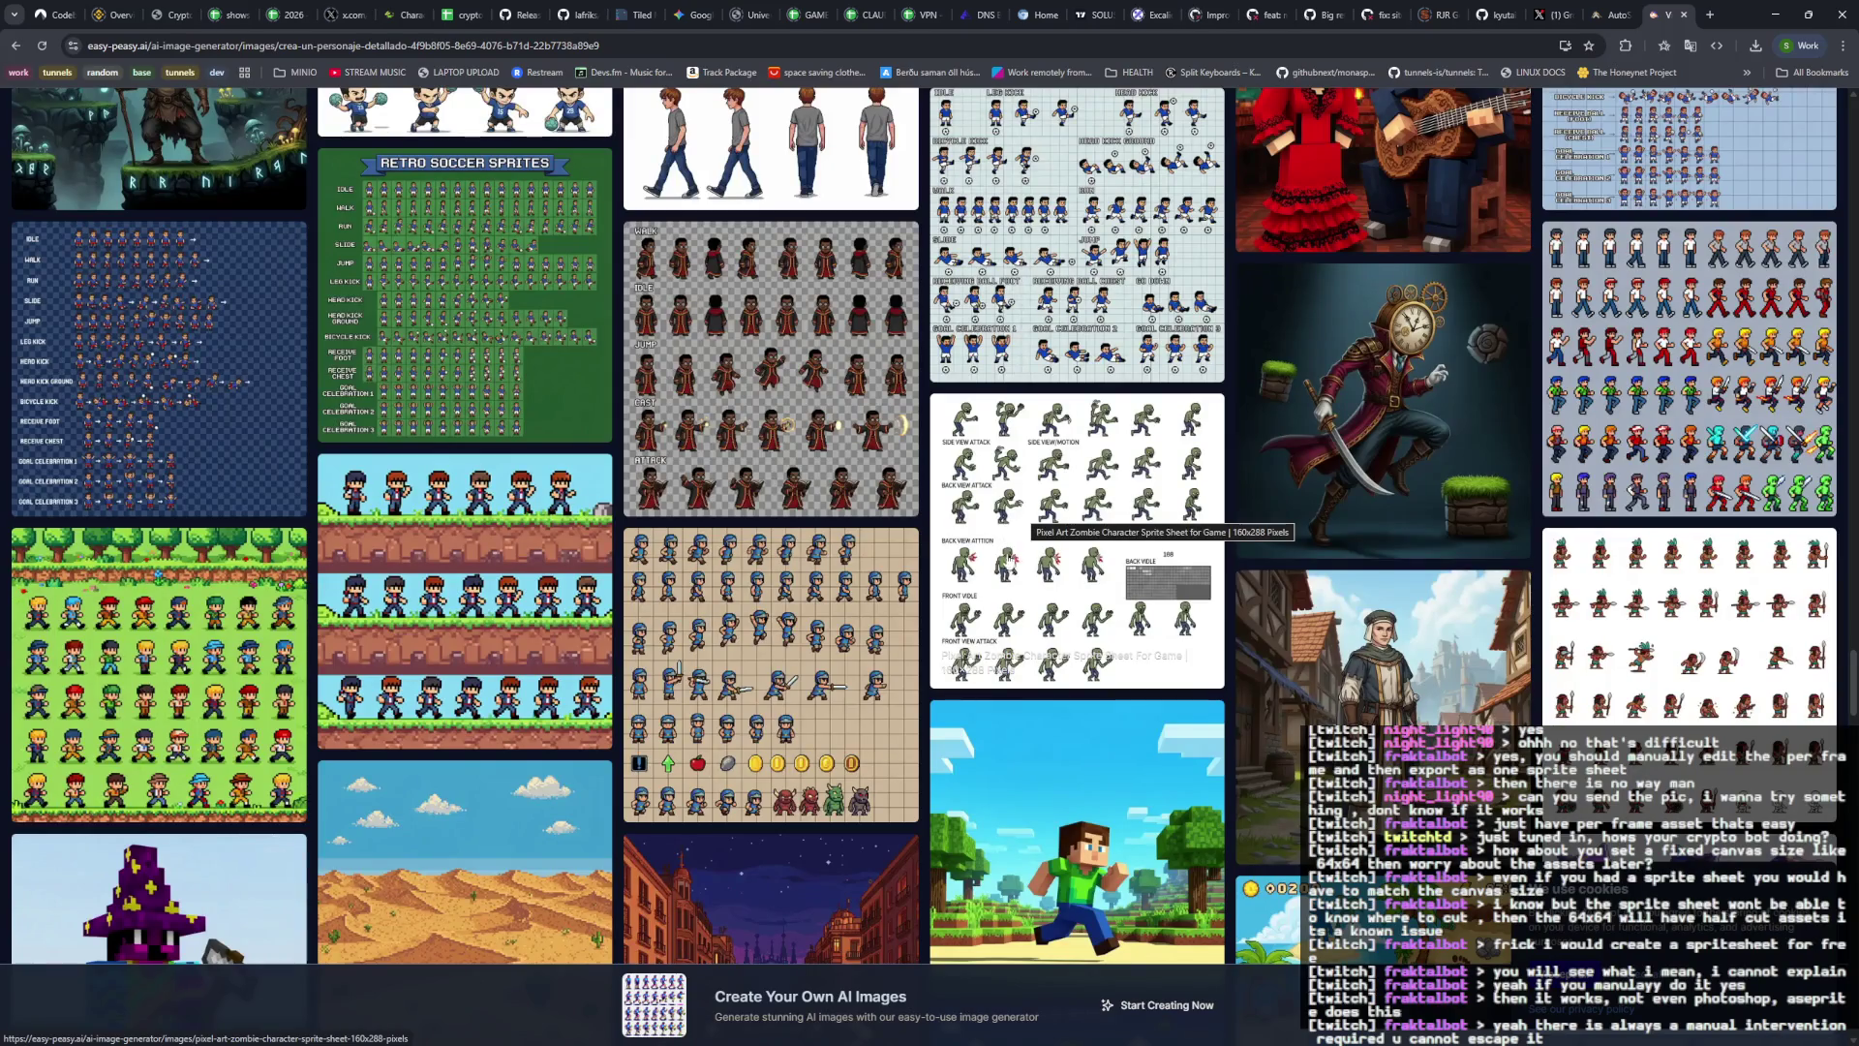
scroll(1009, 560, down, 4)
scroll(982, 562, down, 7)
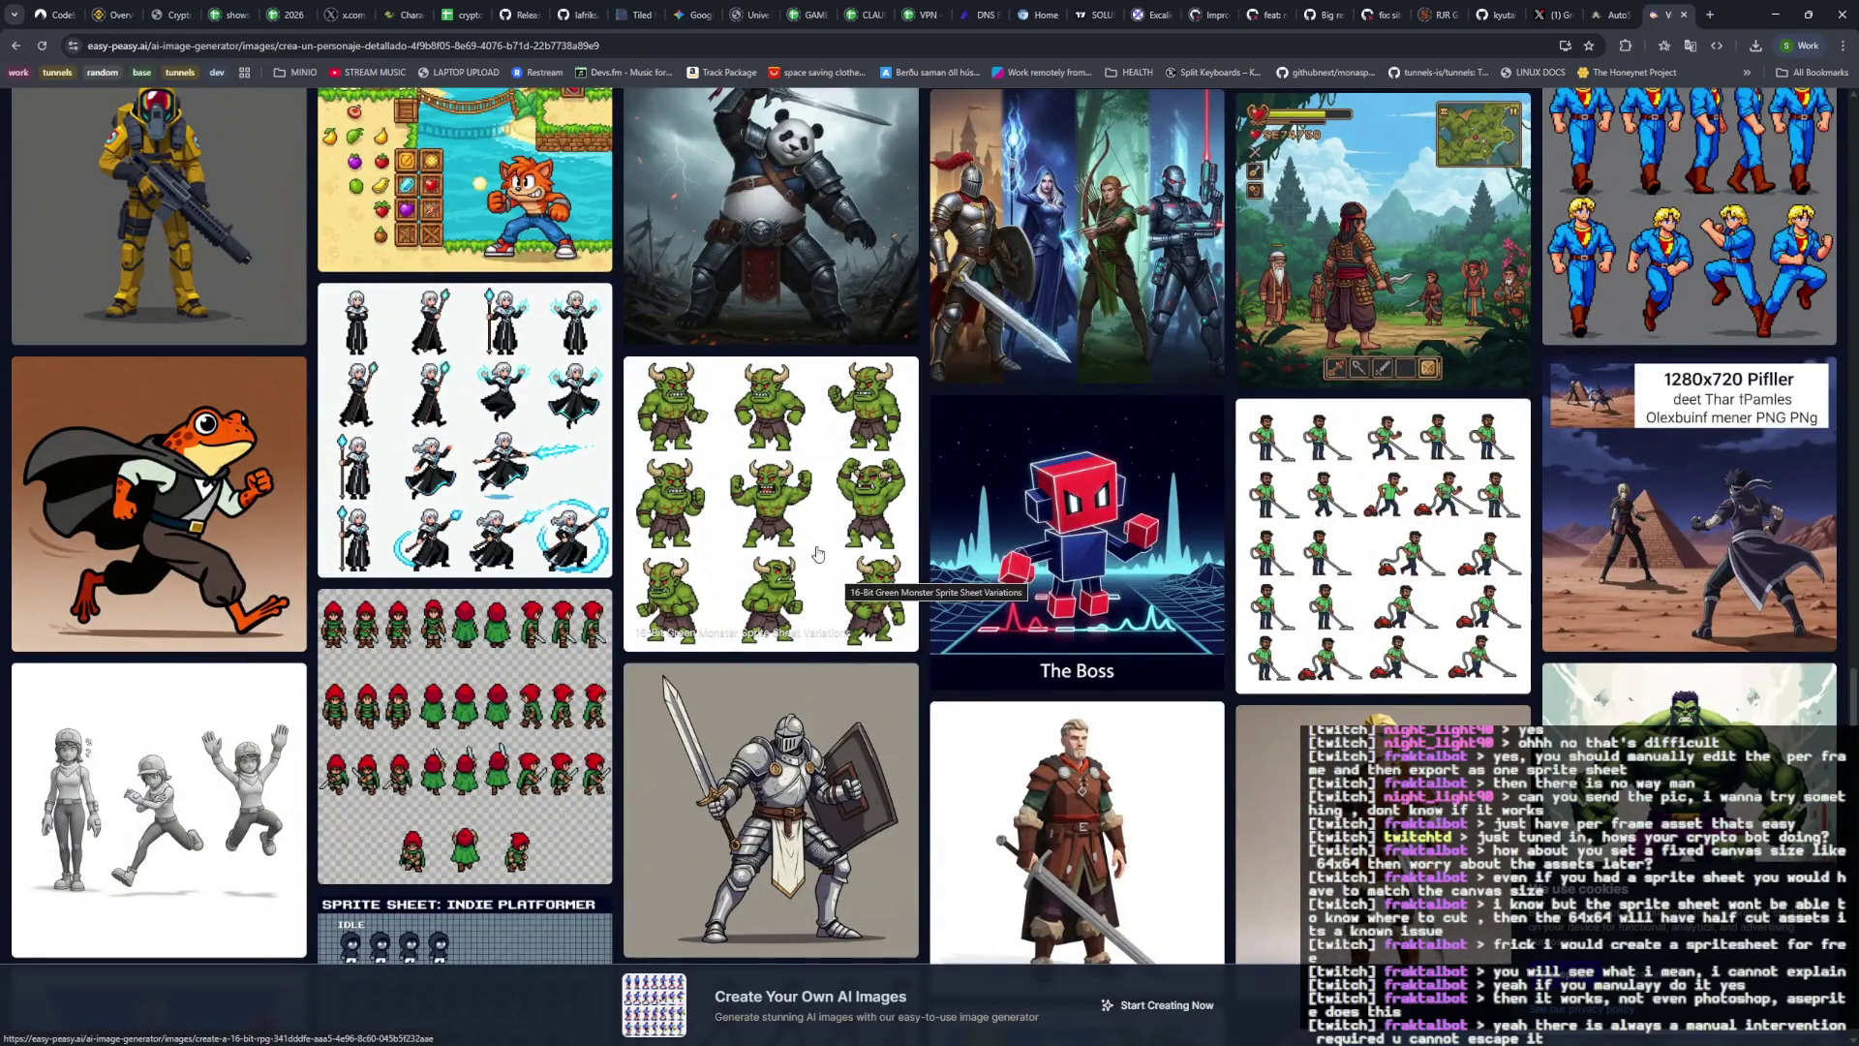
scroll(817, 554, down, 9)
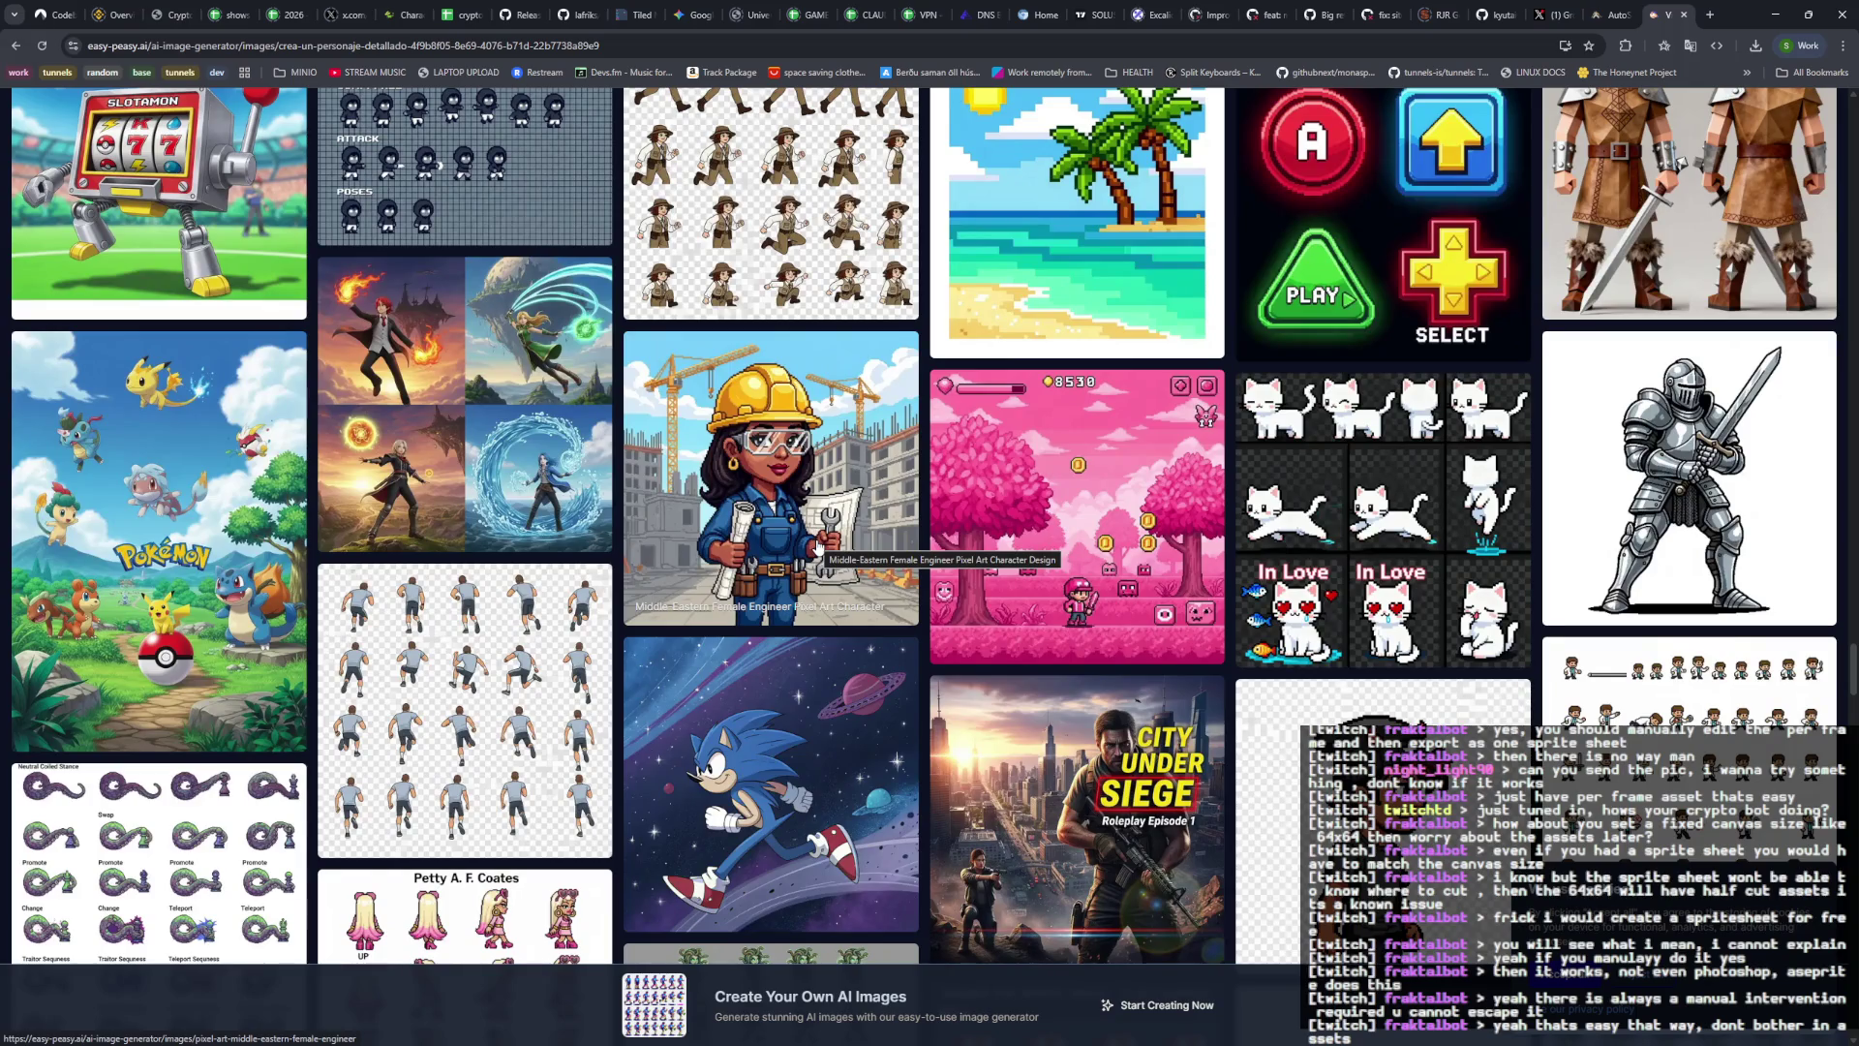
scroll(816, 548, down, 5)
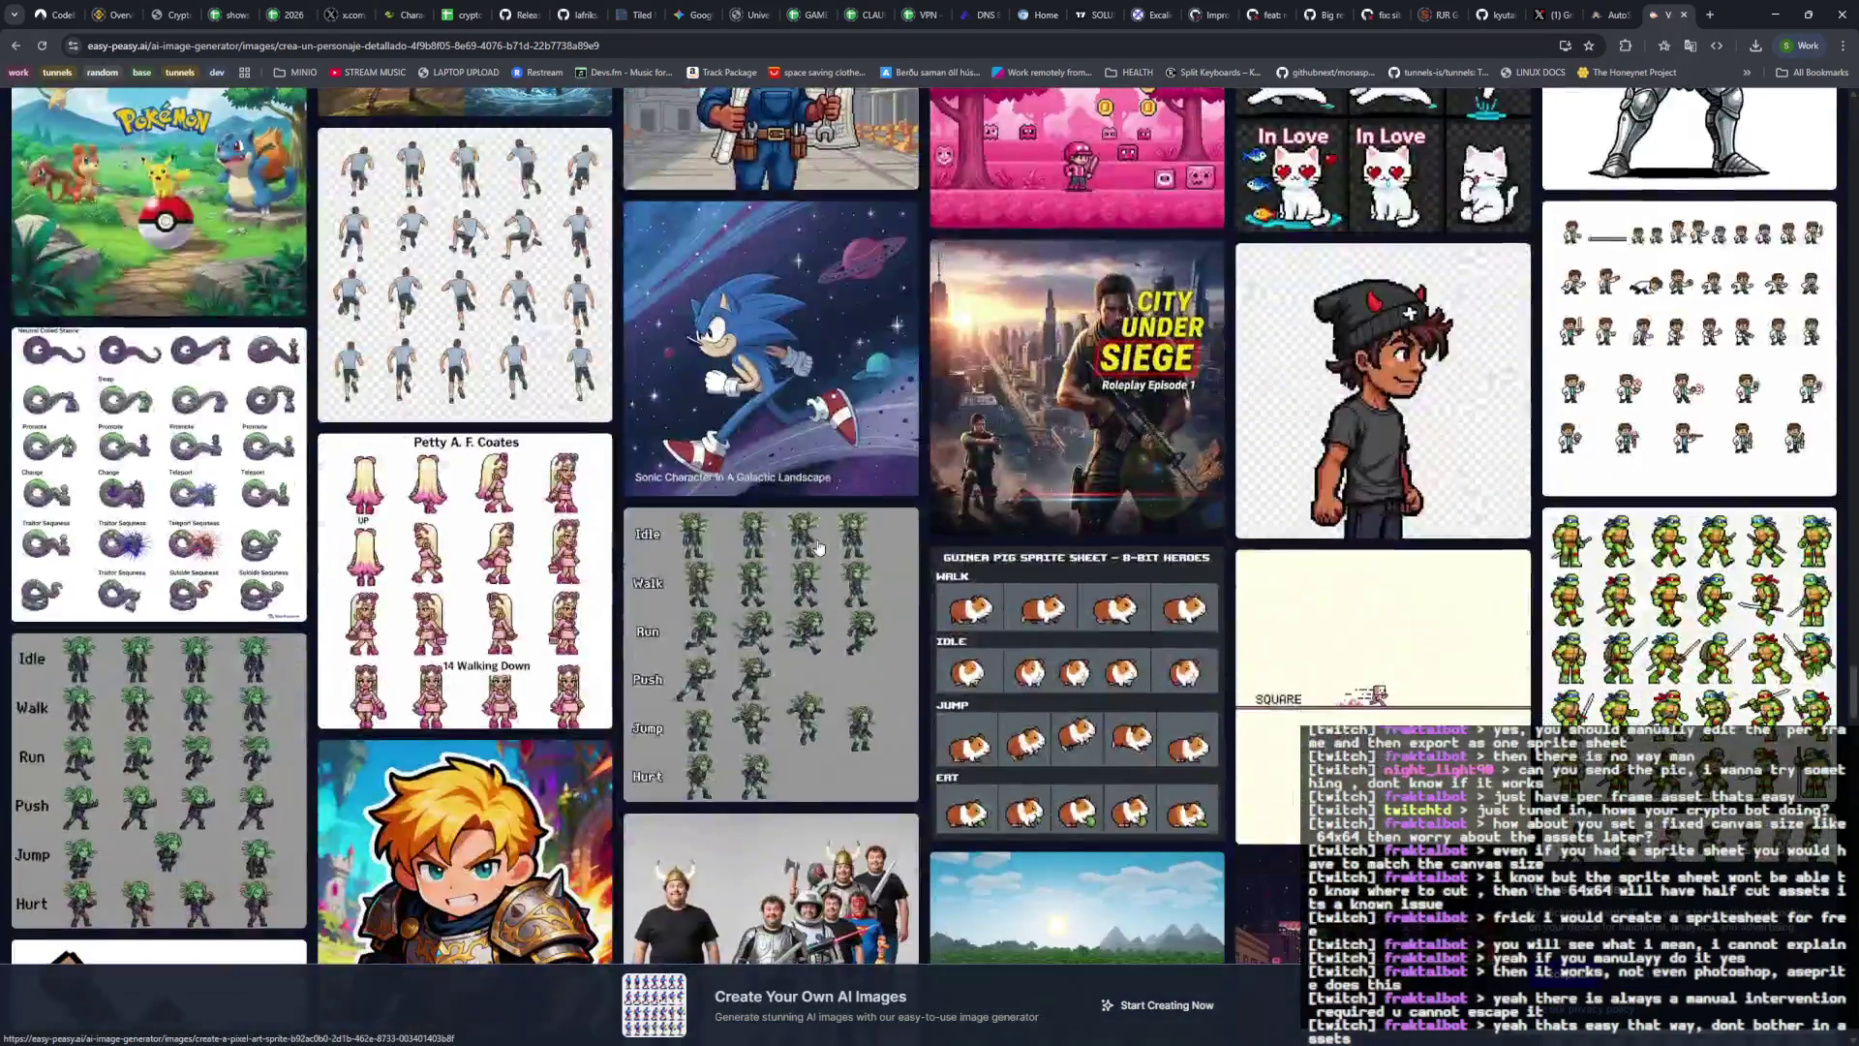
scroll(816, 548, down, 6)
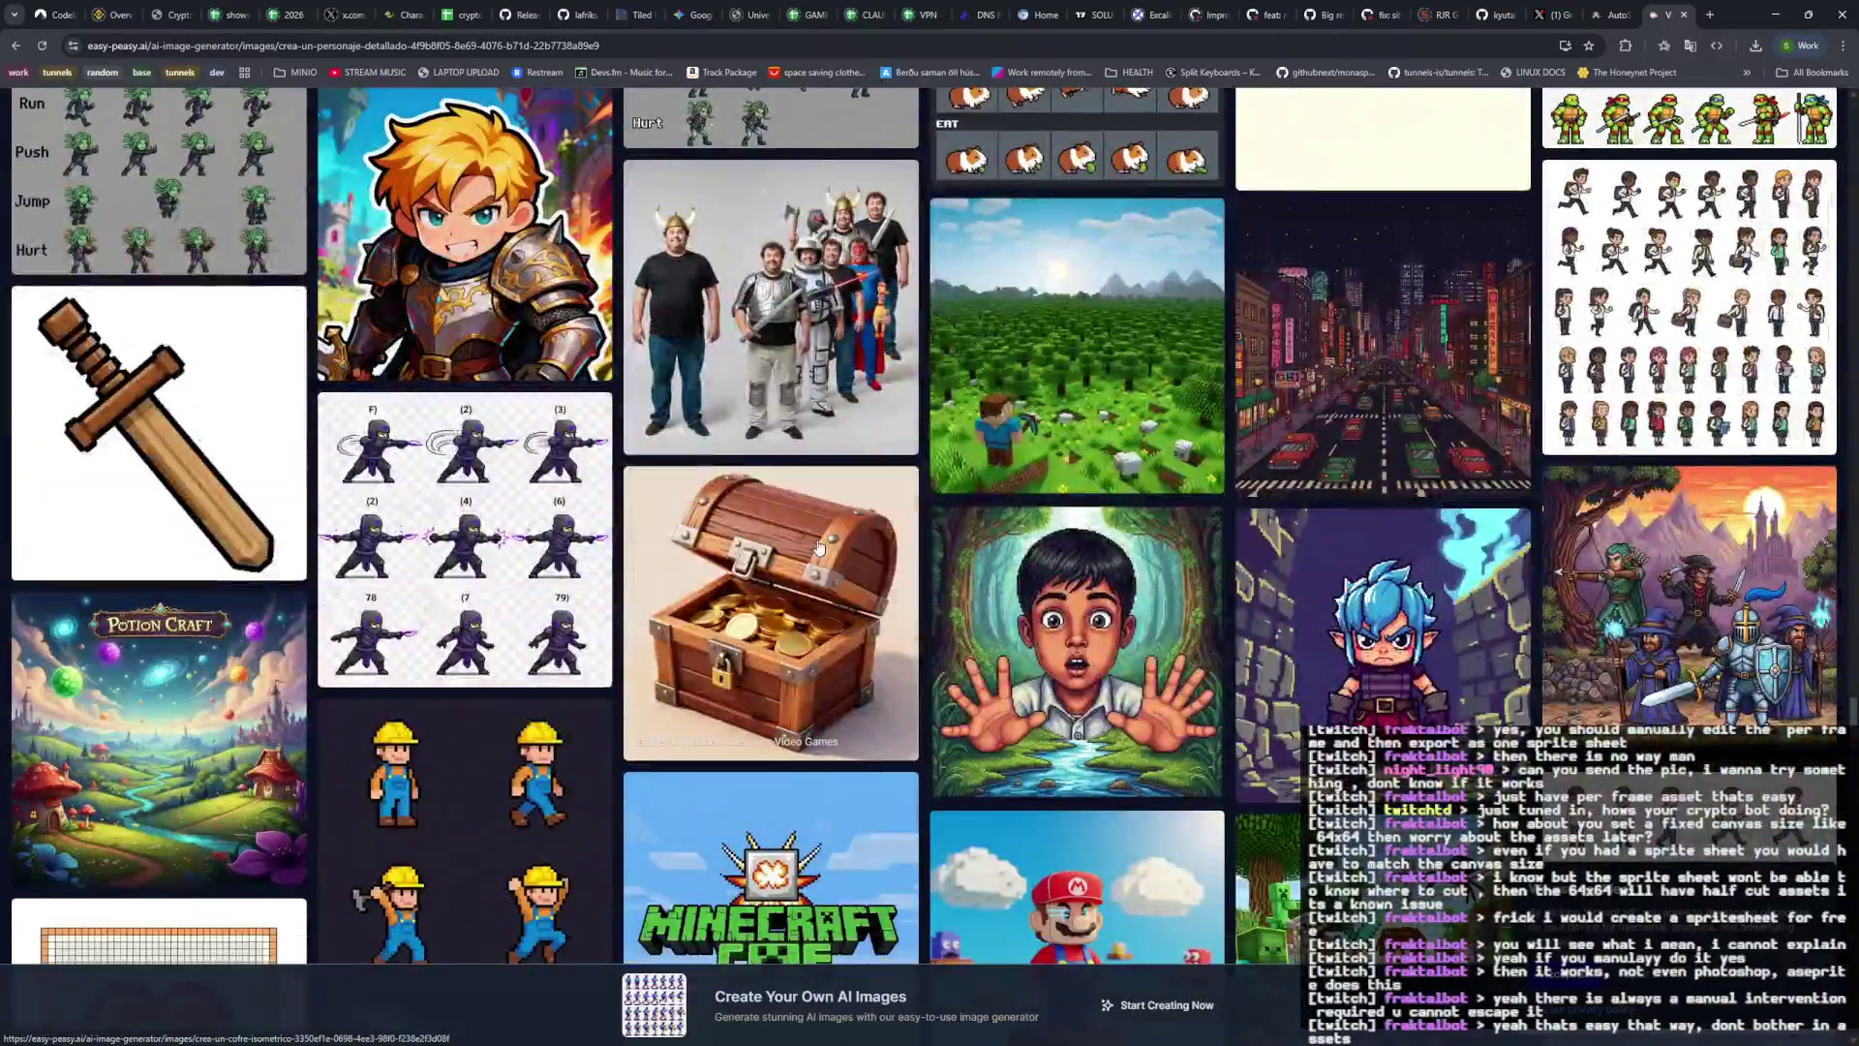
scroll(818, 548, down, 2)
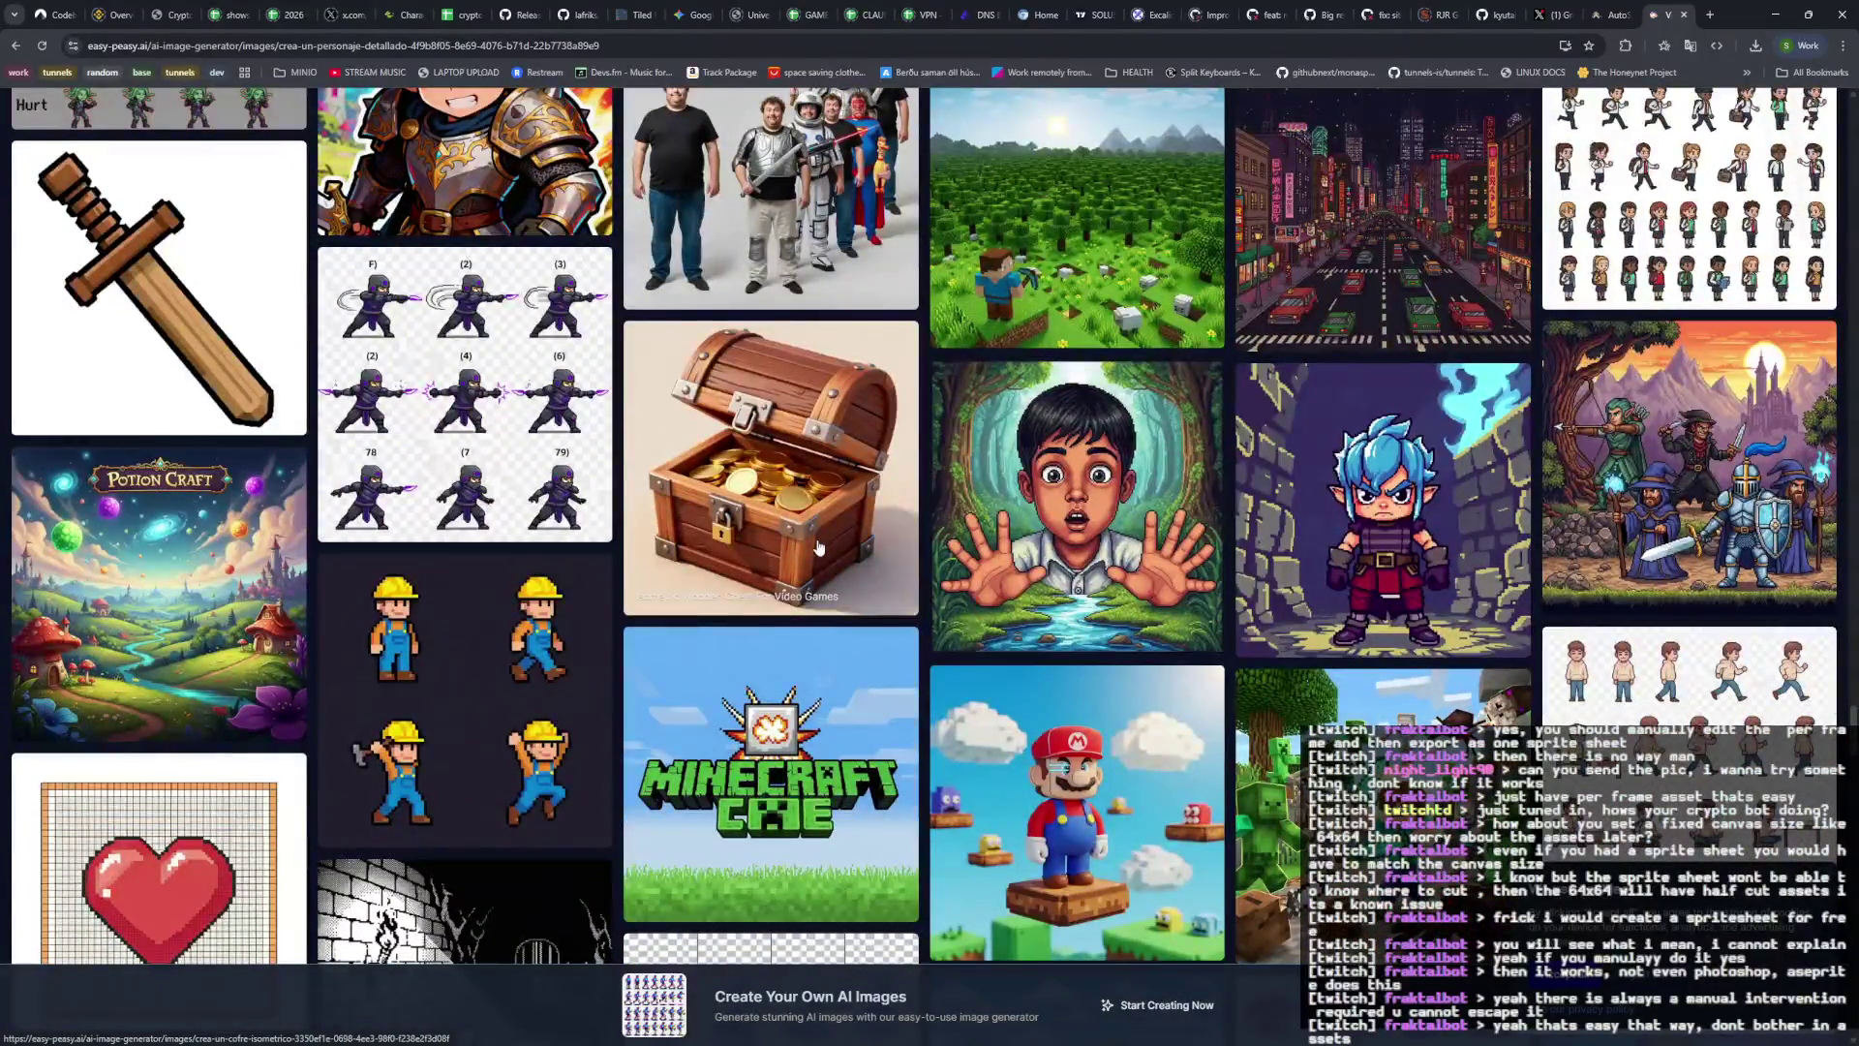
scroll(818, 548, down, 2)
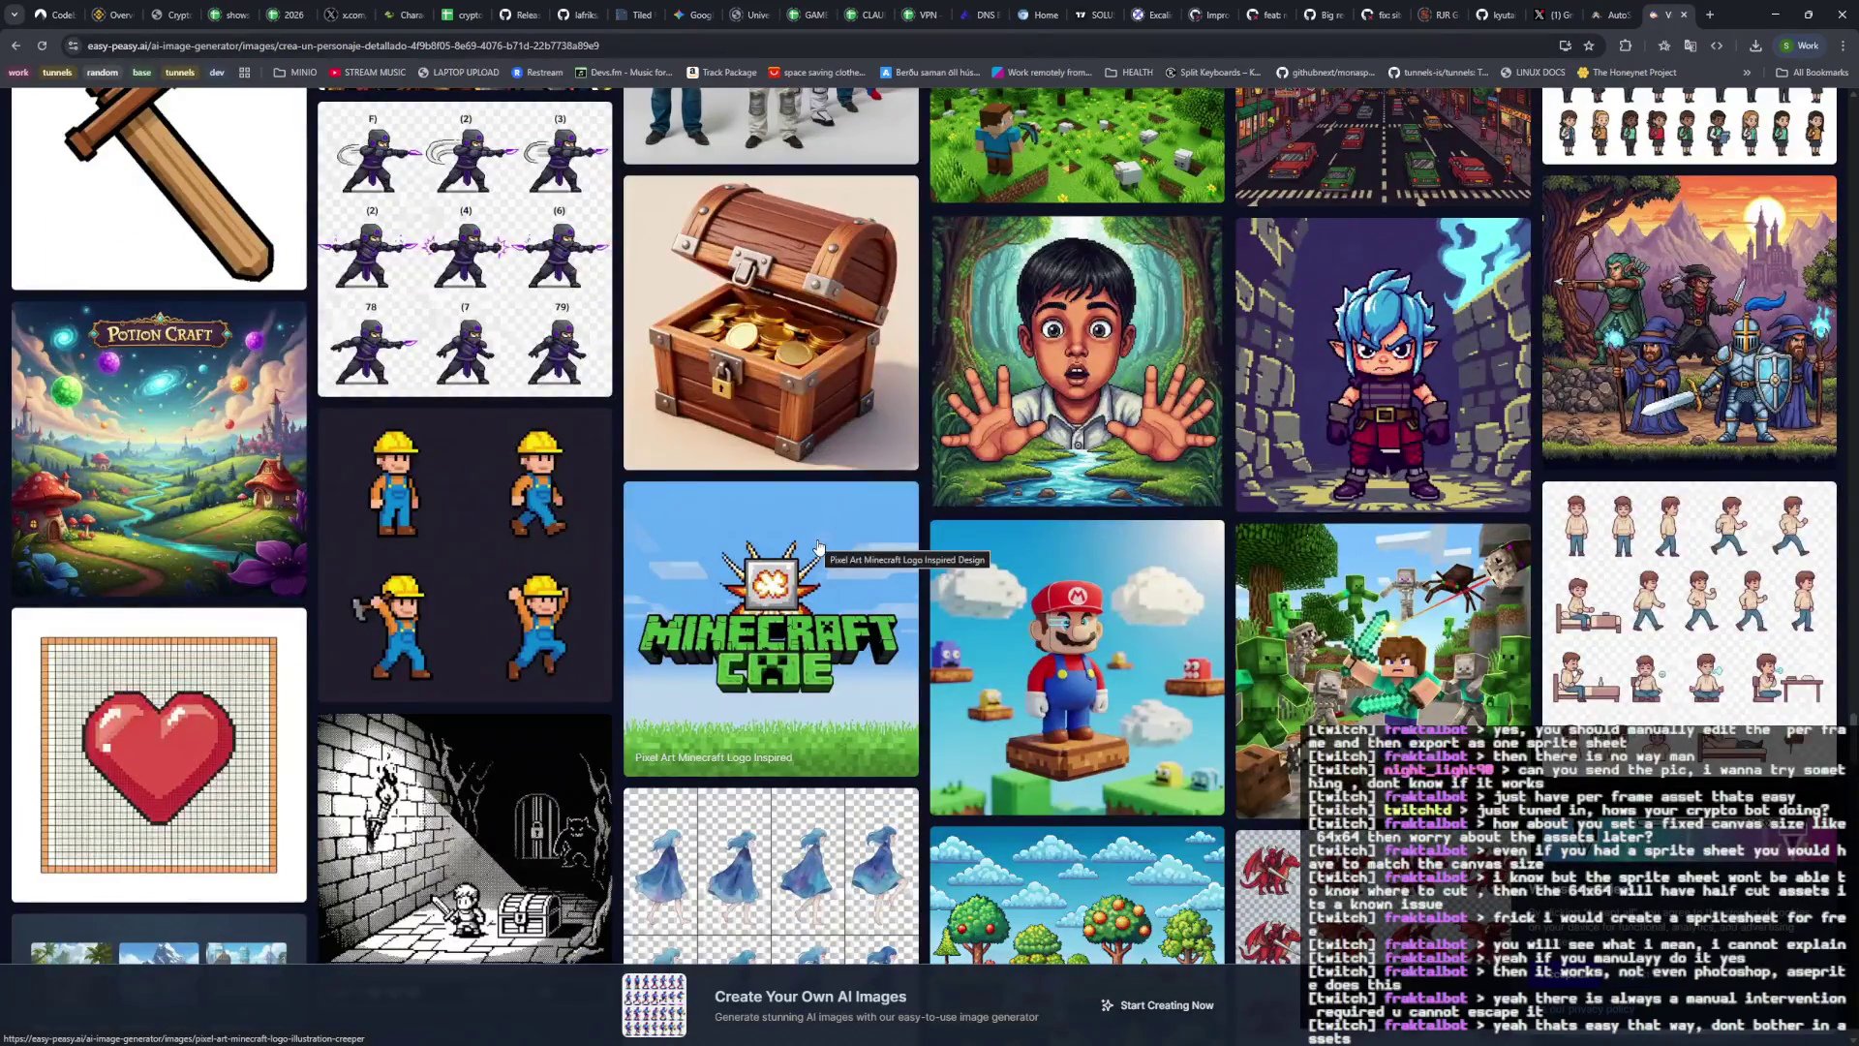
scroll(818, 548, down, 6)
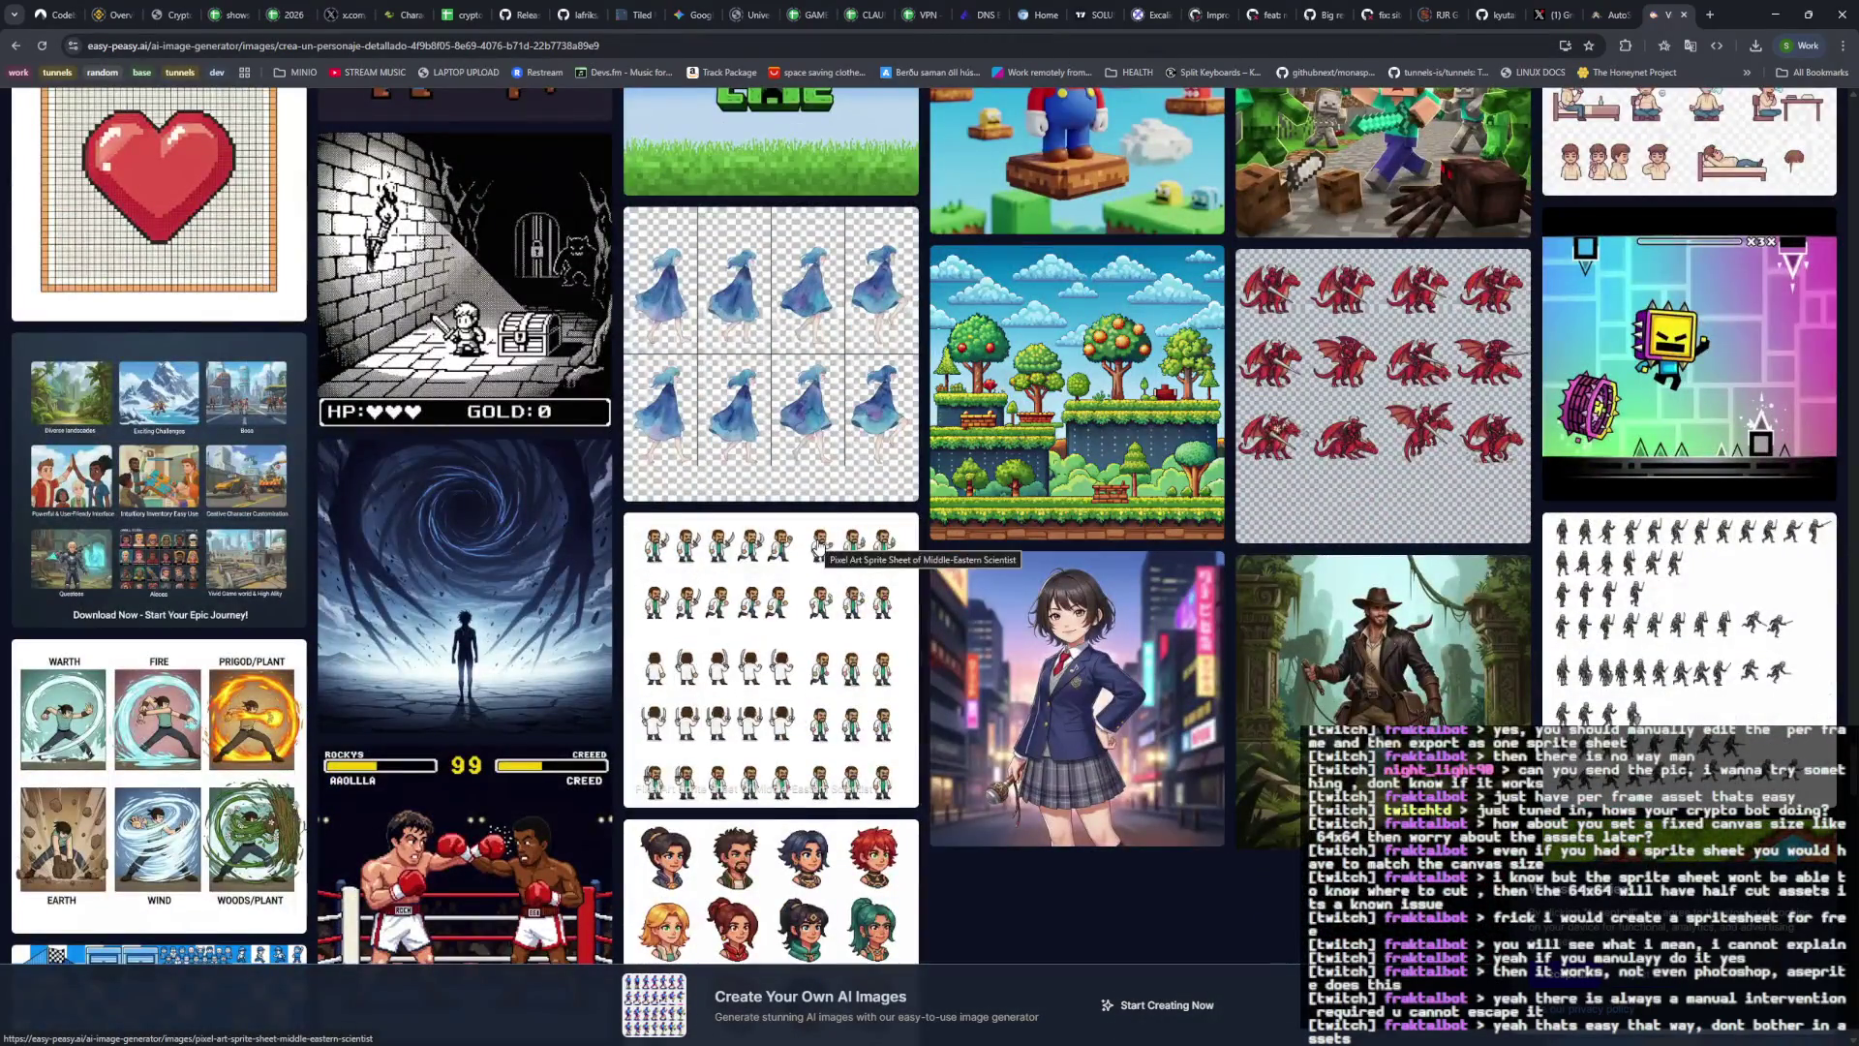
scroll(818, 548, down, 3)
scroll(818, 548, down, 3)
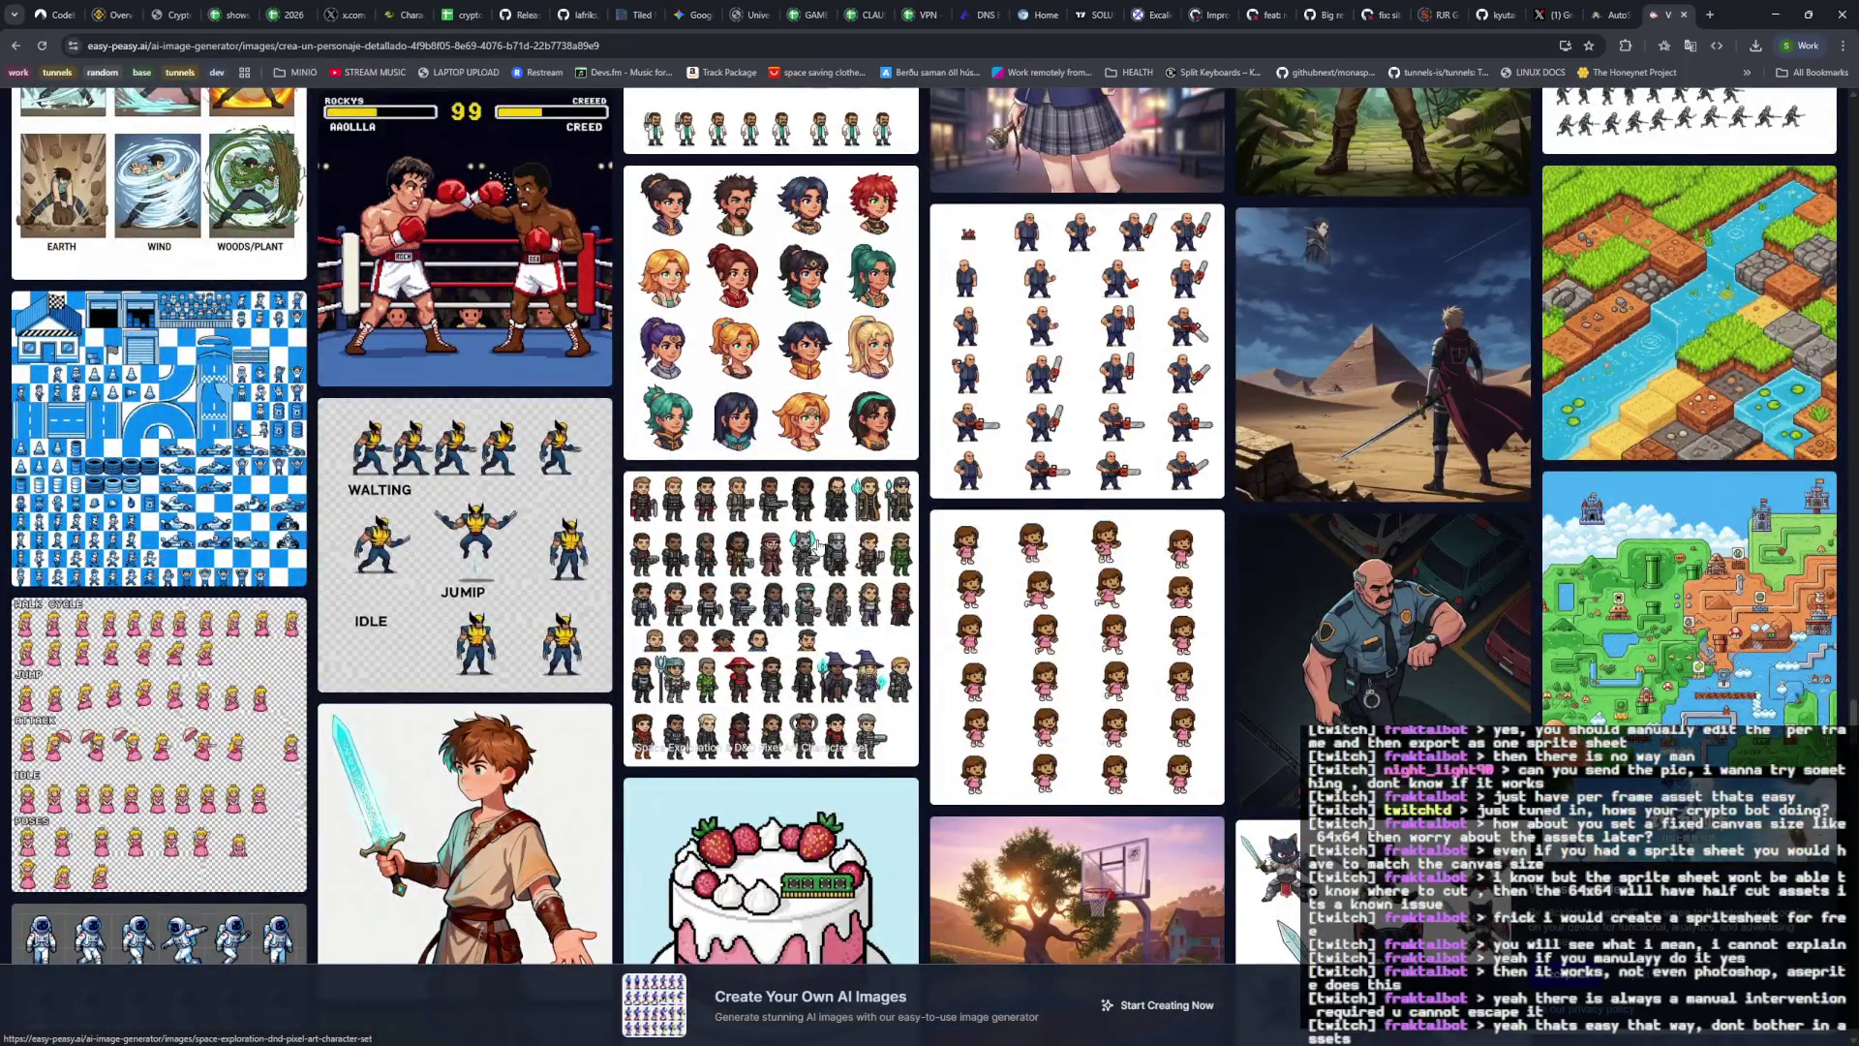
scroll(818, 545, down, 3)
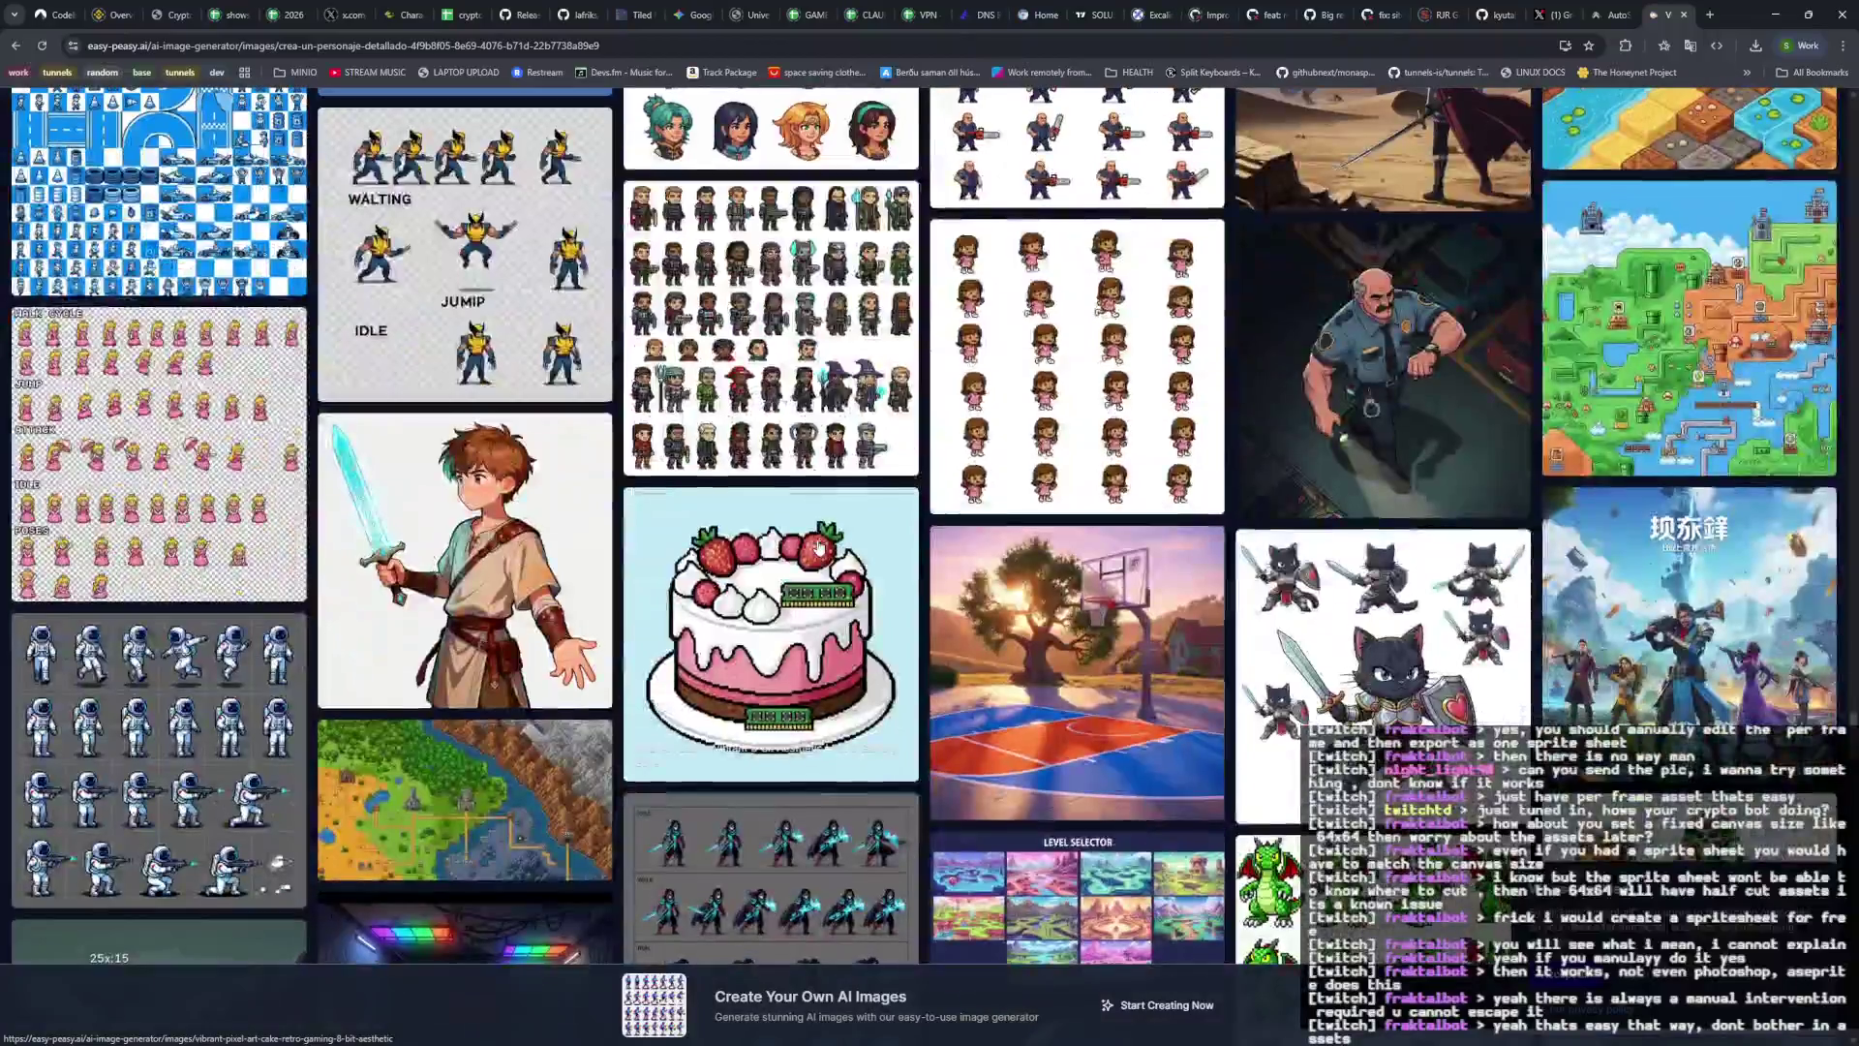
scroll(818, 548, down, 3)
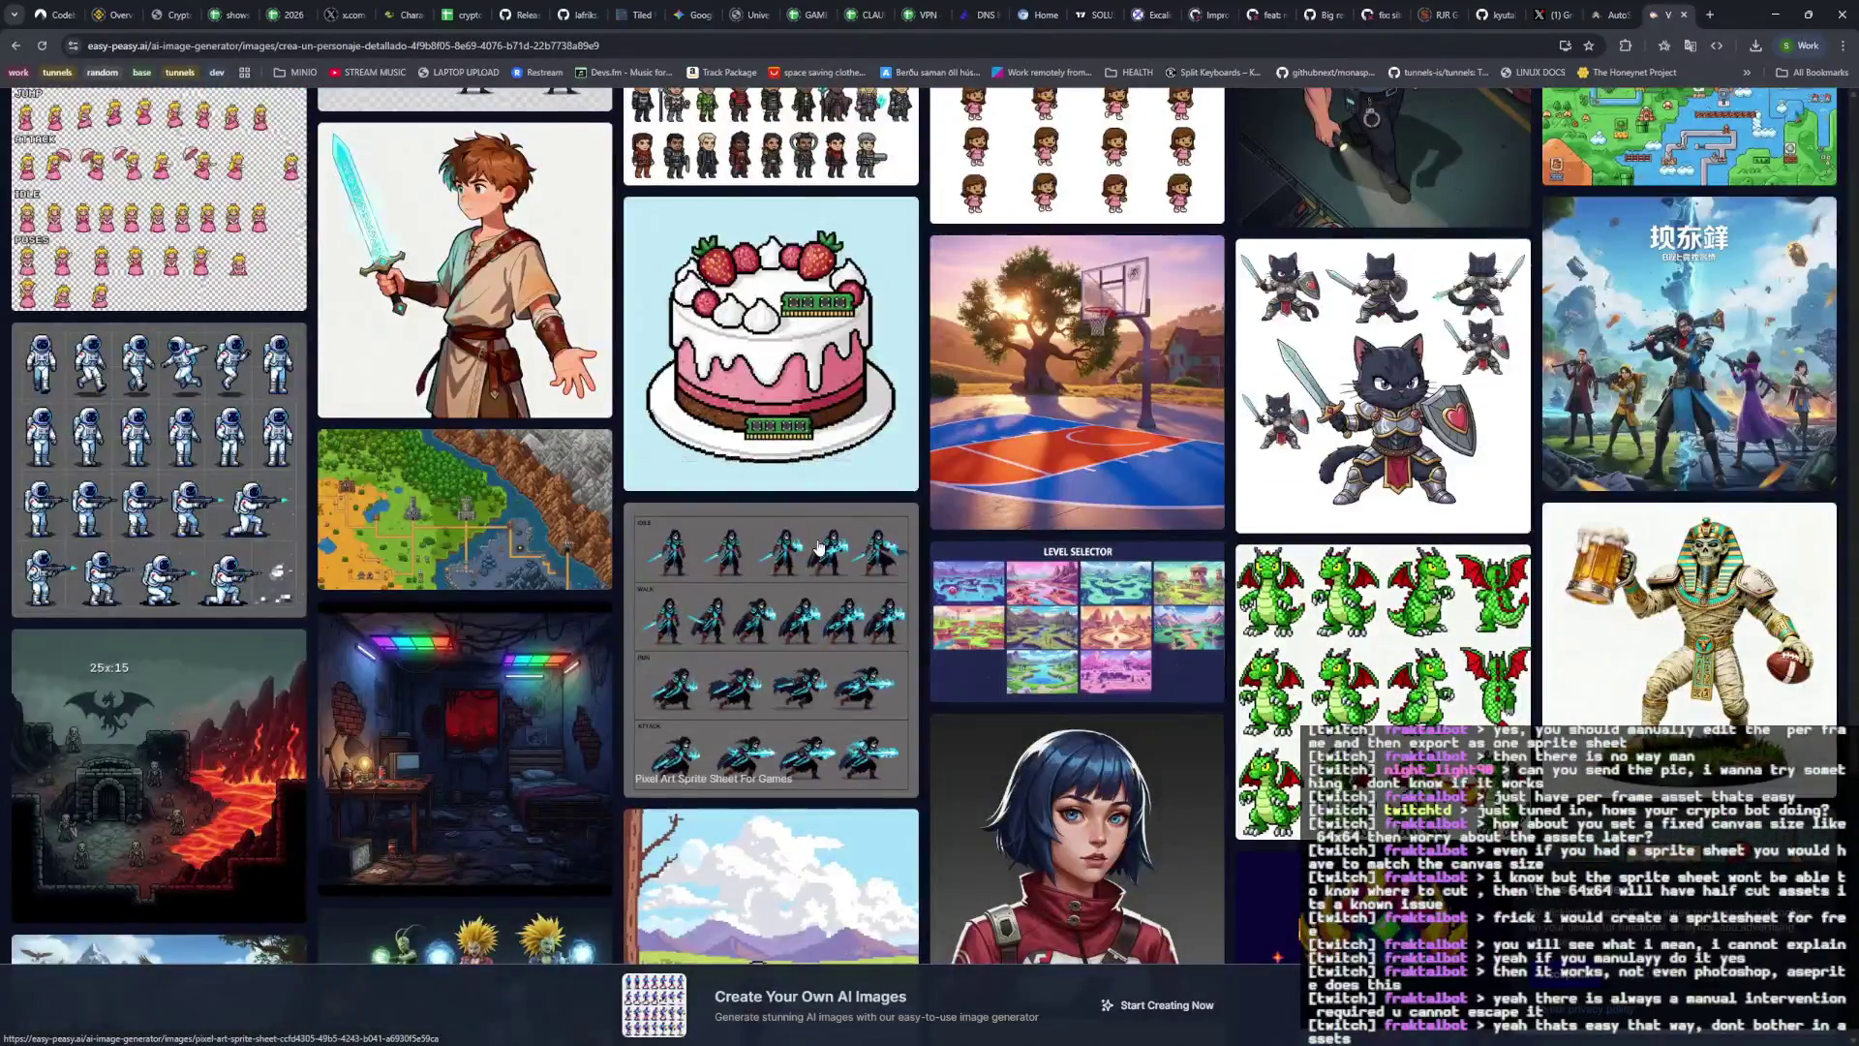
scroll(818, 548, down, 3)
scroll(818, 550, down, 3)
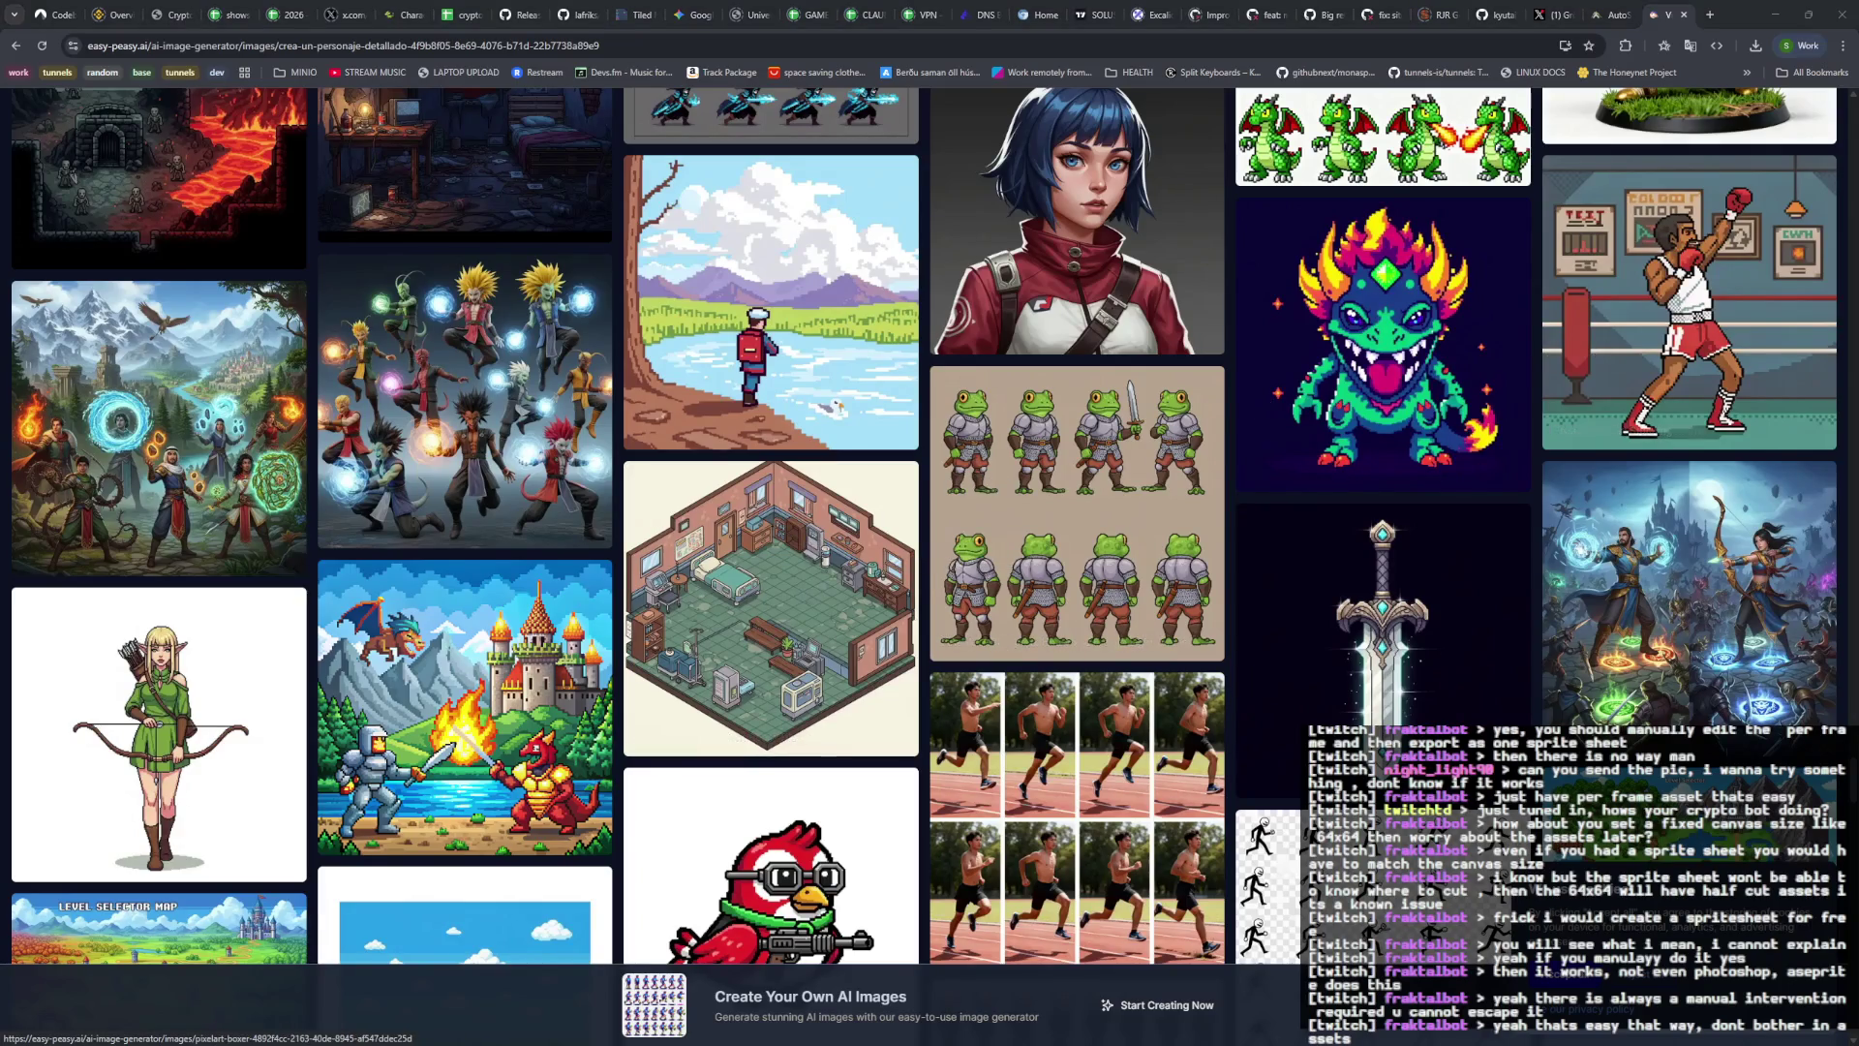
- Quit LibreSprite's Earth sprite, bringing up the save-changes prompt
key(alt+Tab)
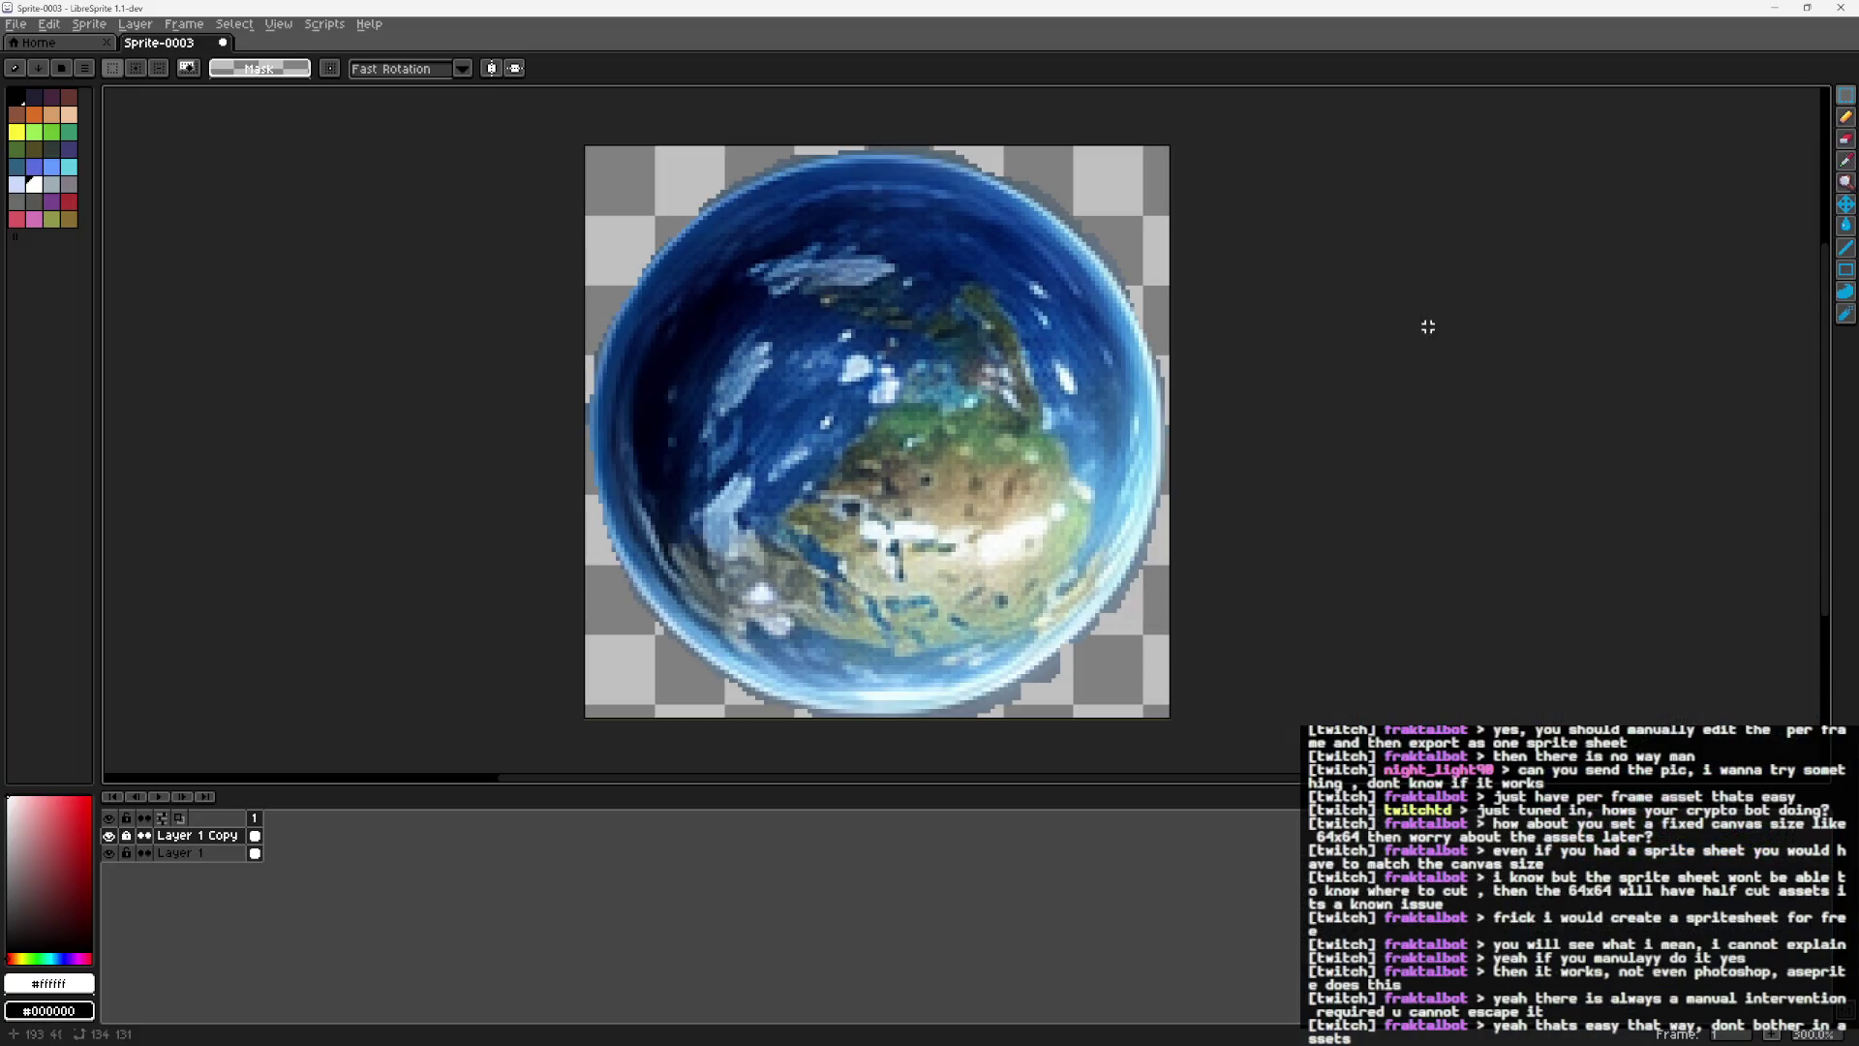
click(1834, 10)
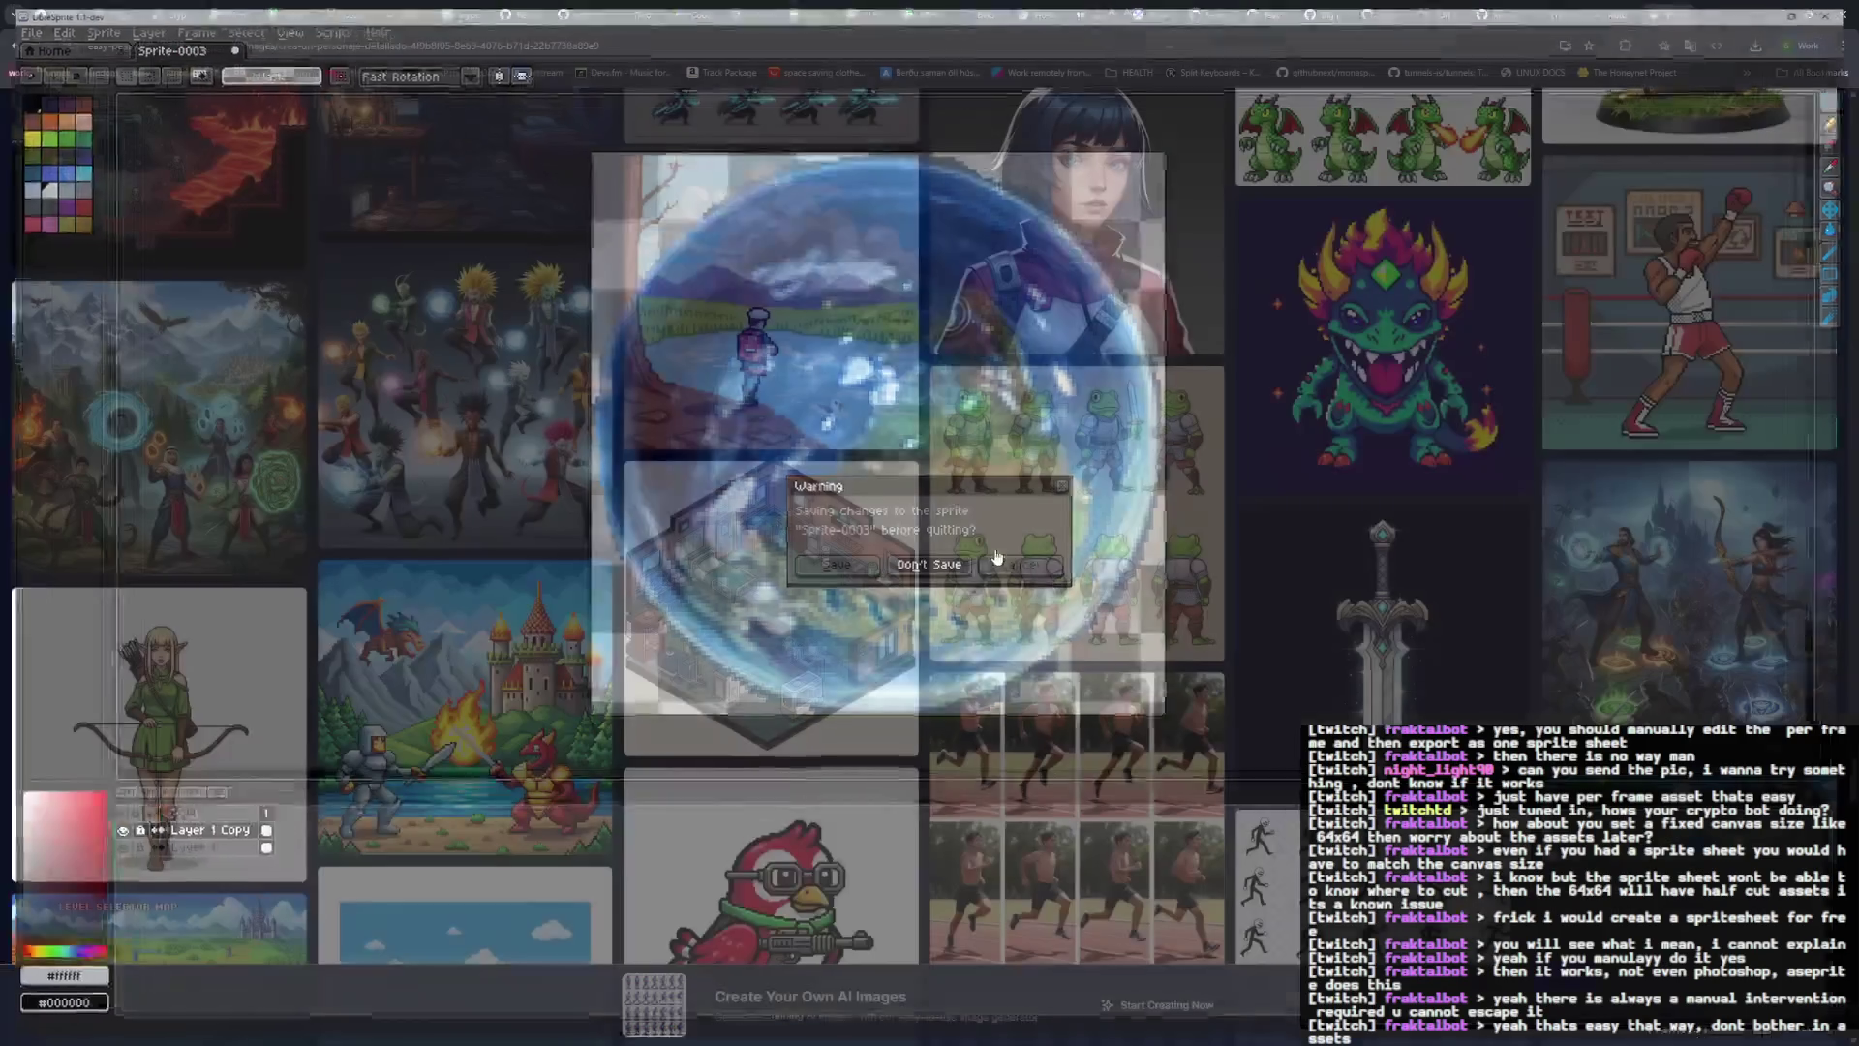
scroll(987, 511, down, 7)
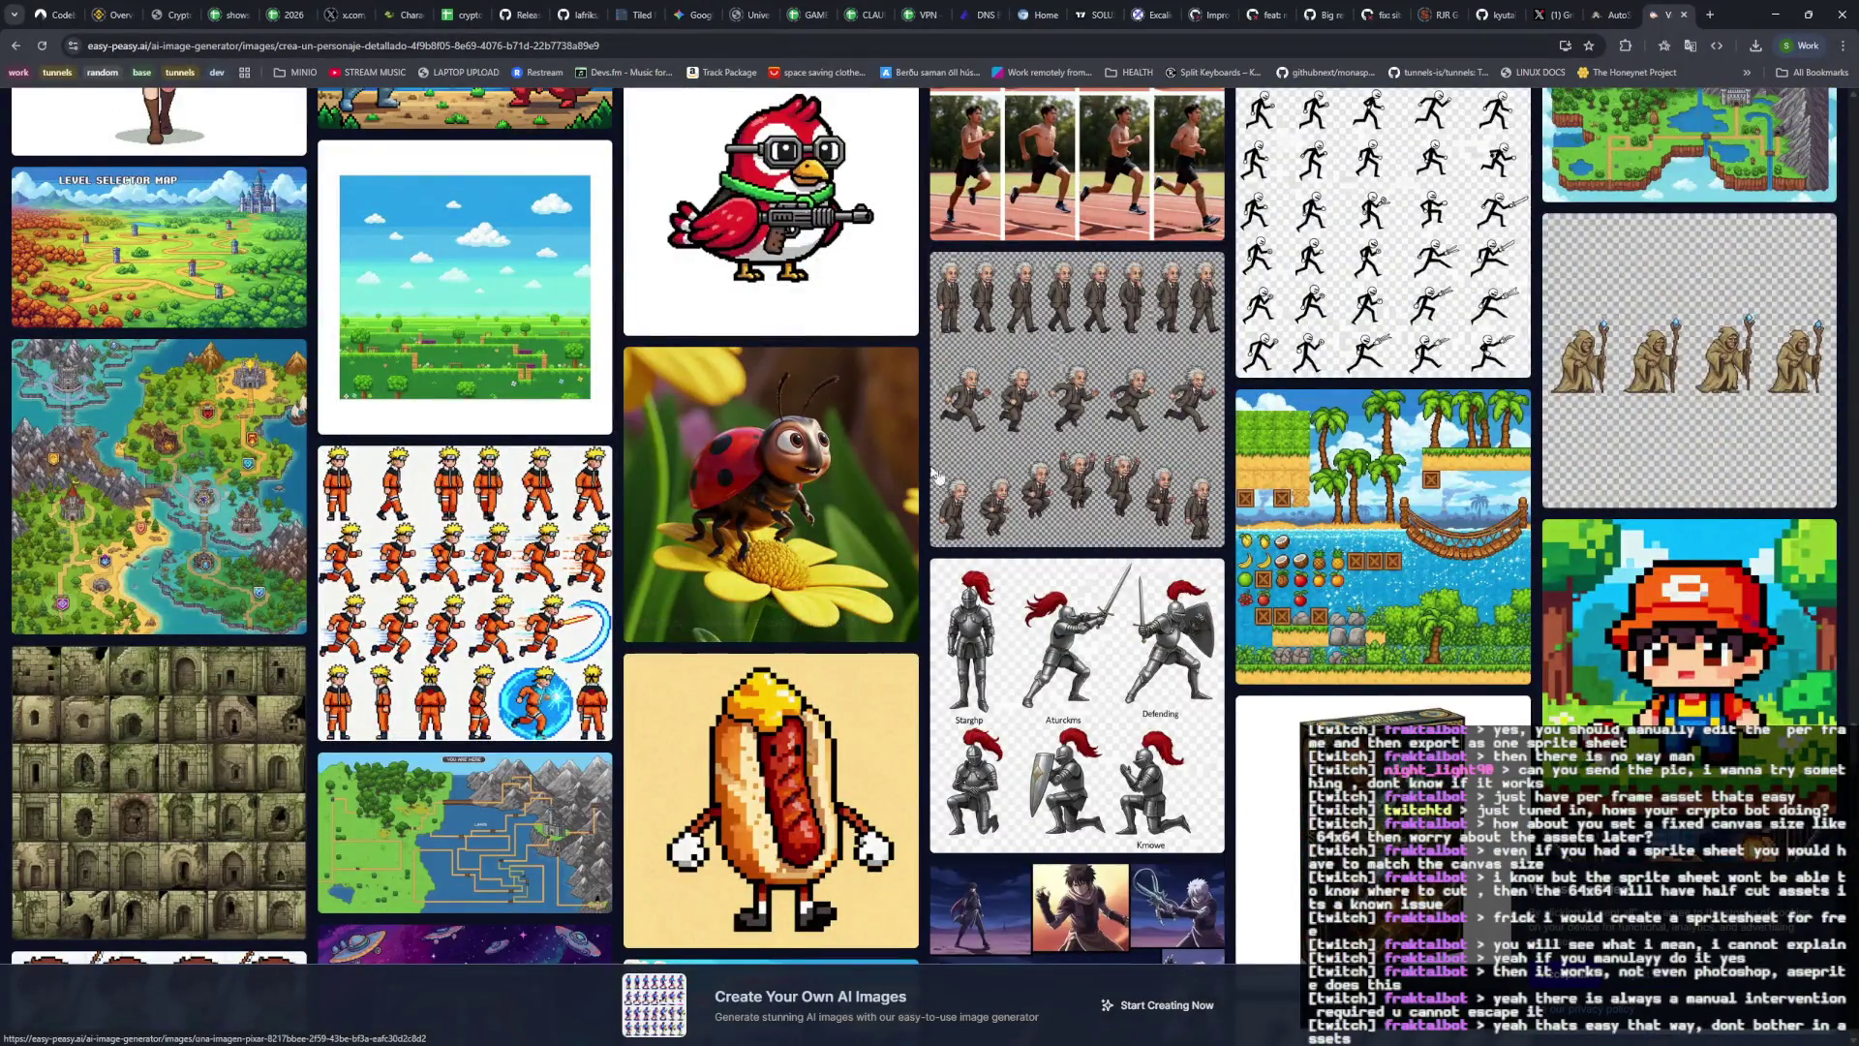
- Return to the top of the Dynamic Pixel Art Character Design page and its prompt
scroll(939, 515, down, 8)
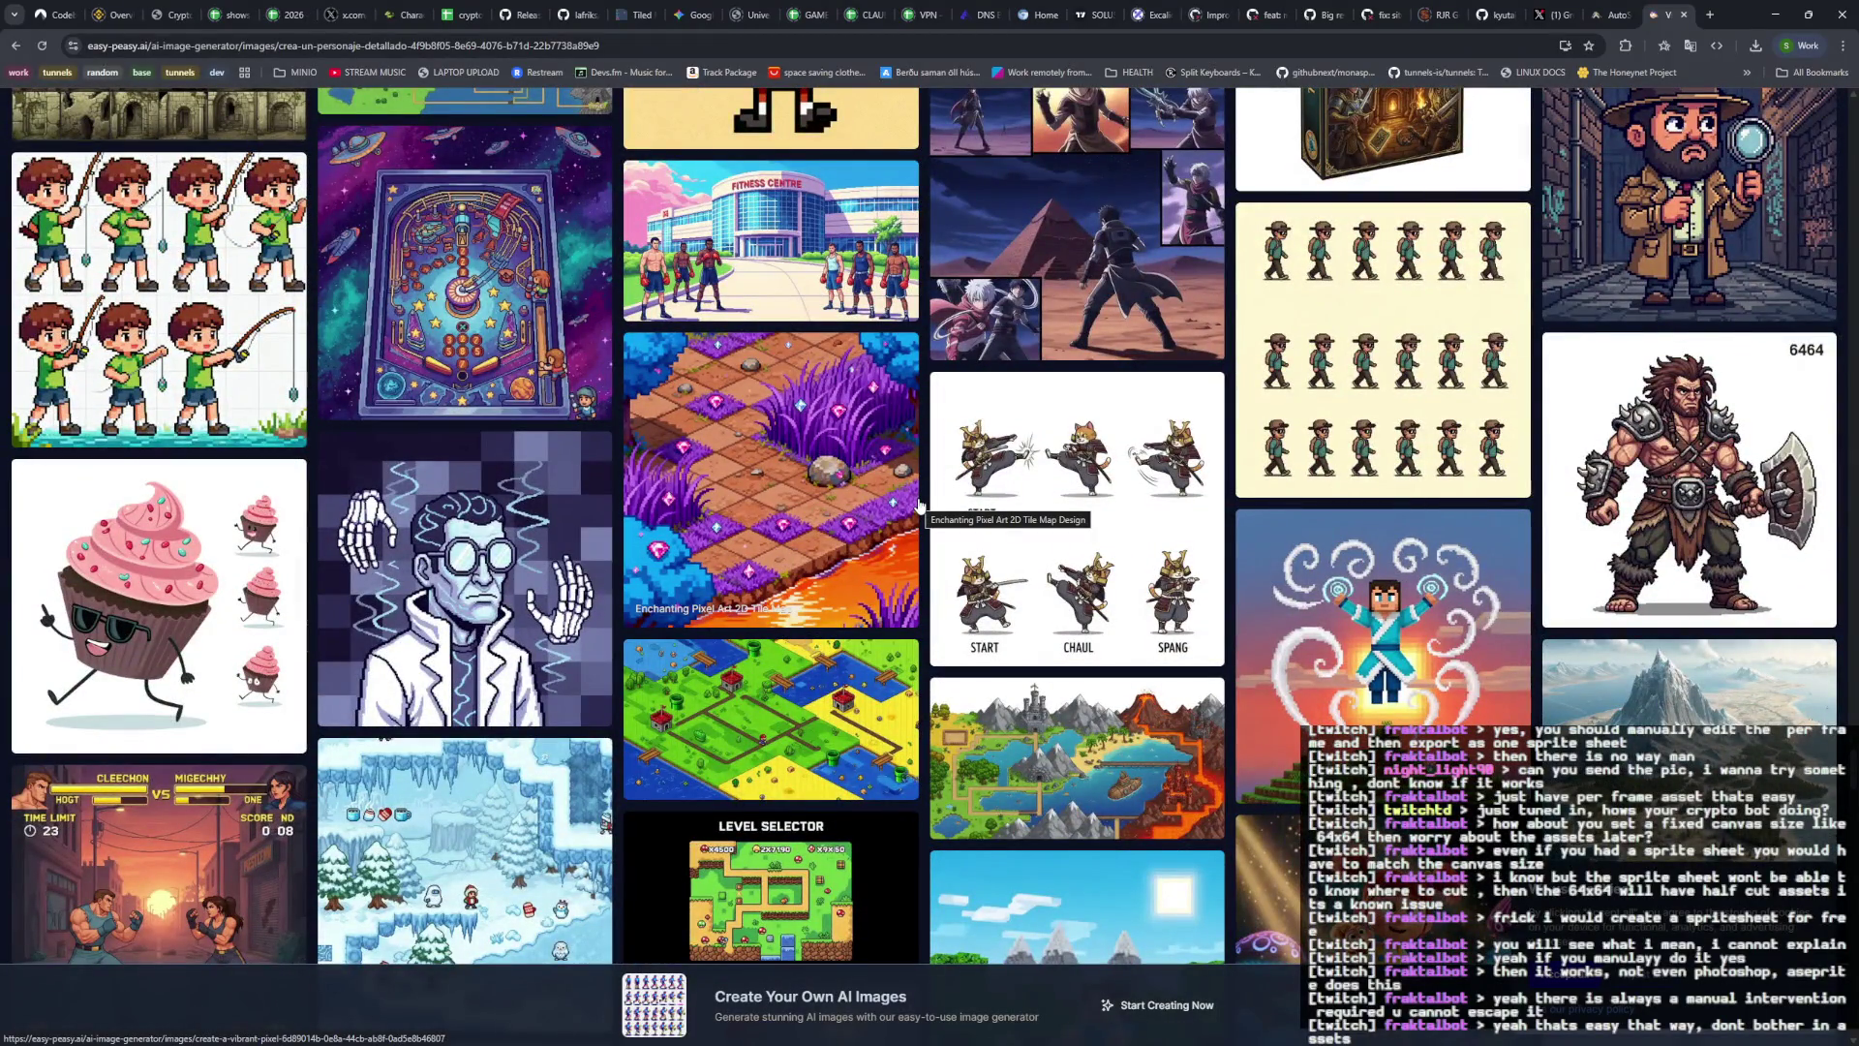
scroll(918, 504, down, 3)
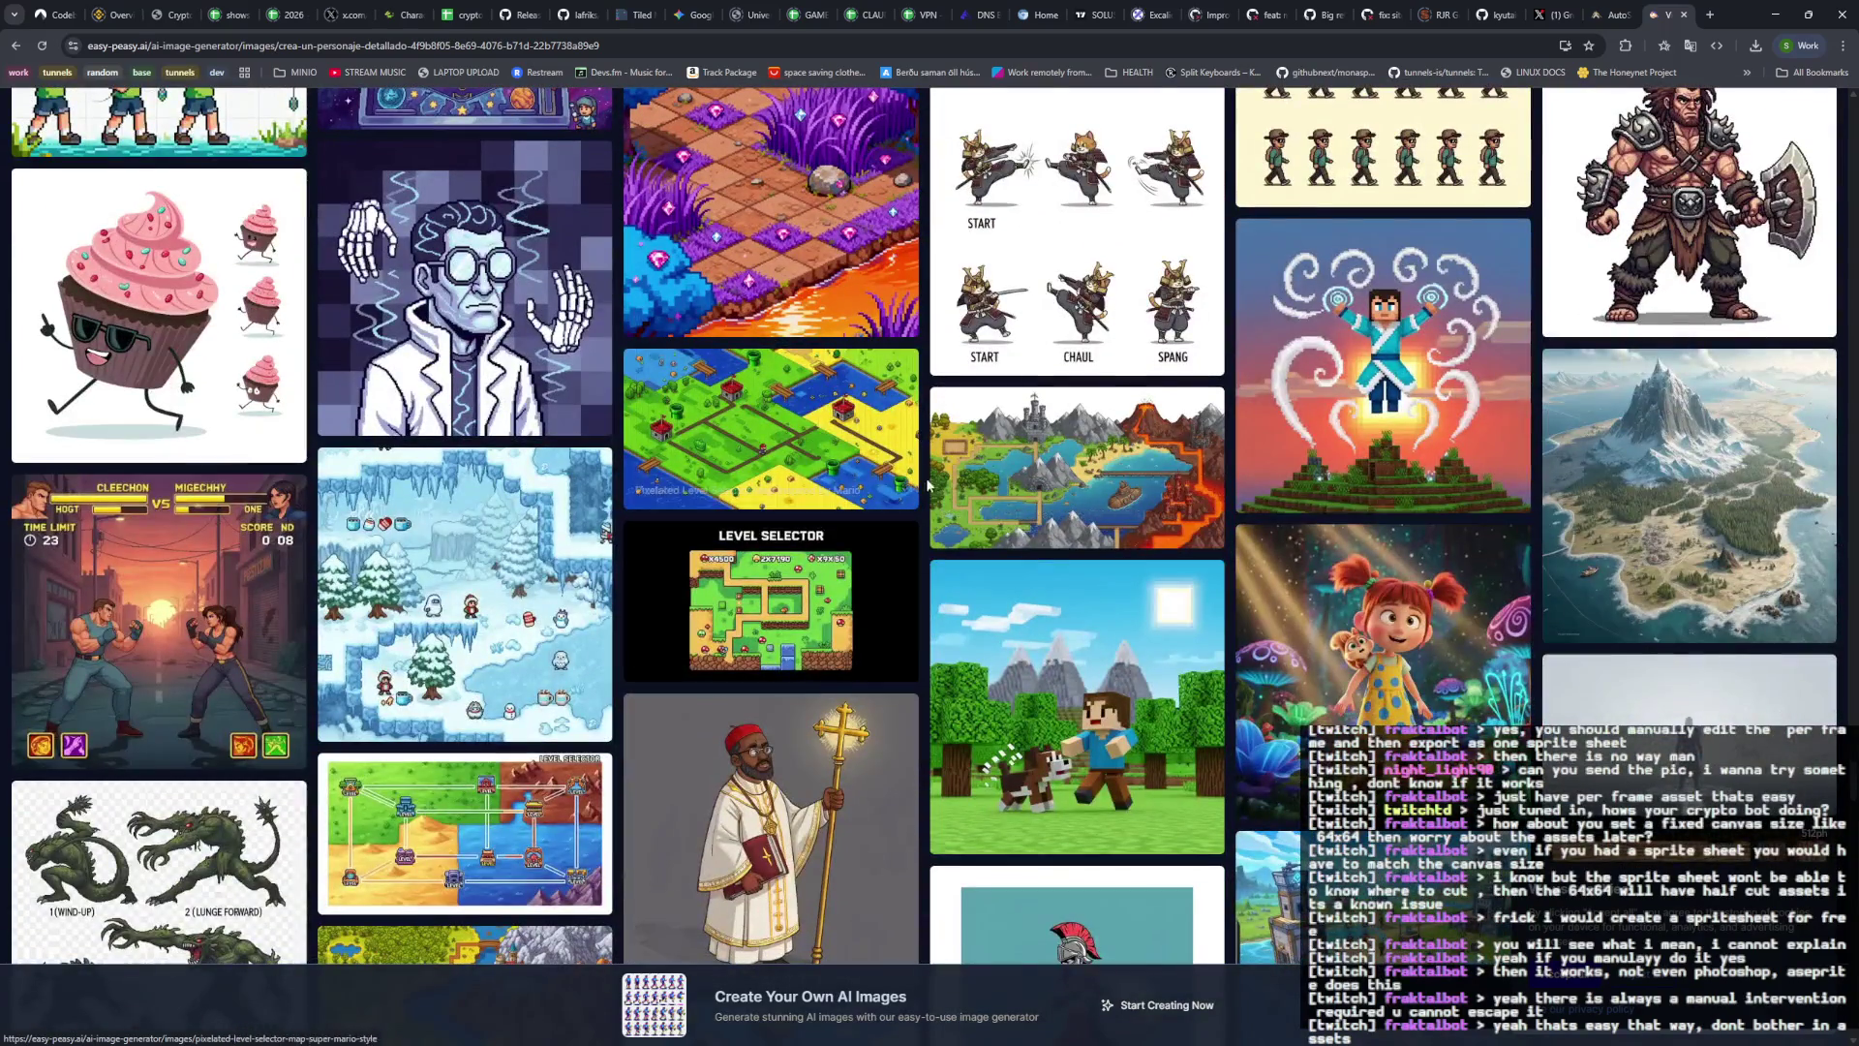
scroll(957, 510, up, 4)
scroll(958, 510, up, 3)
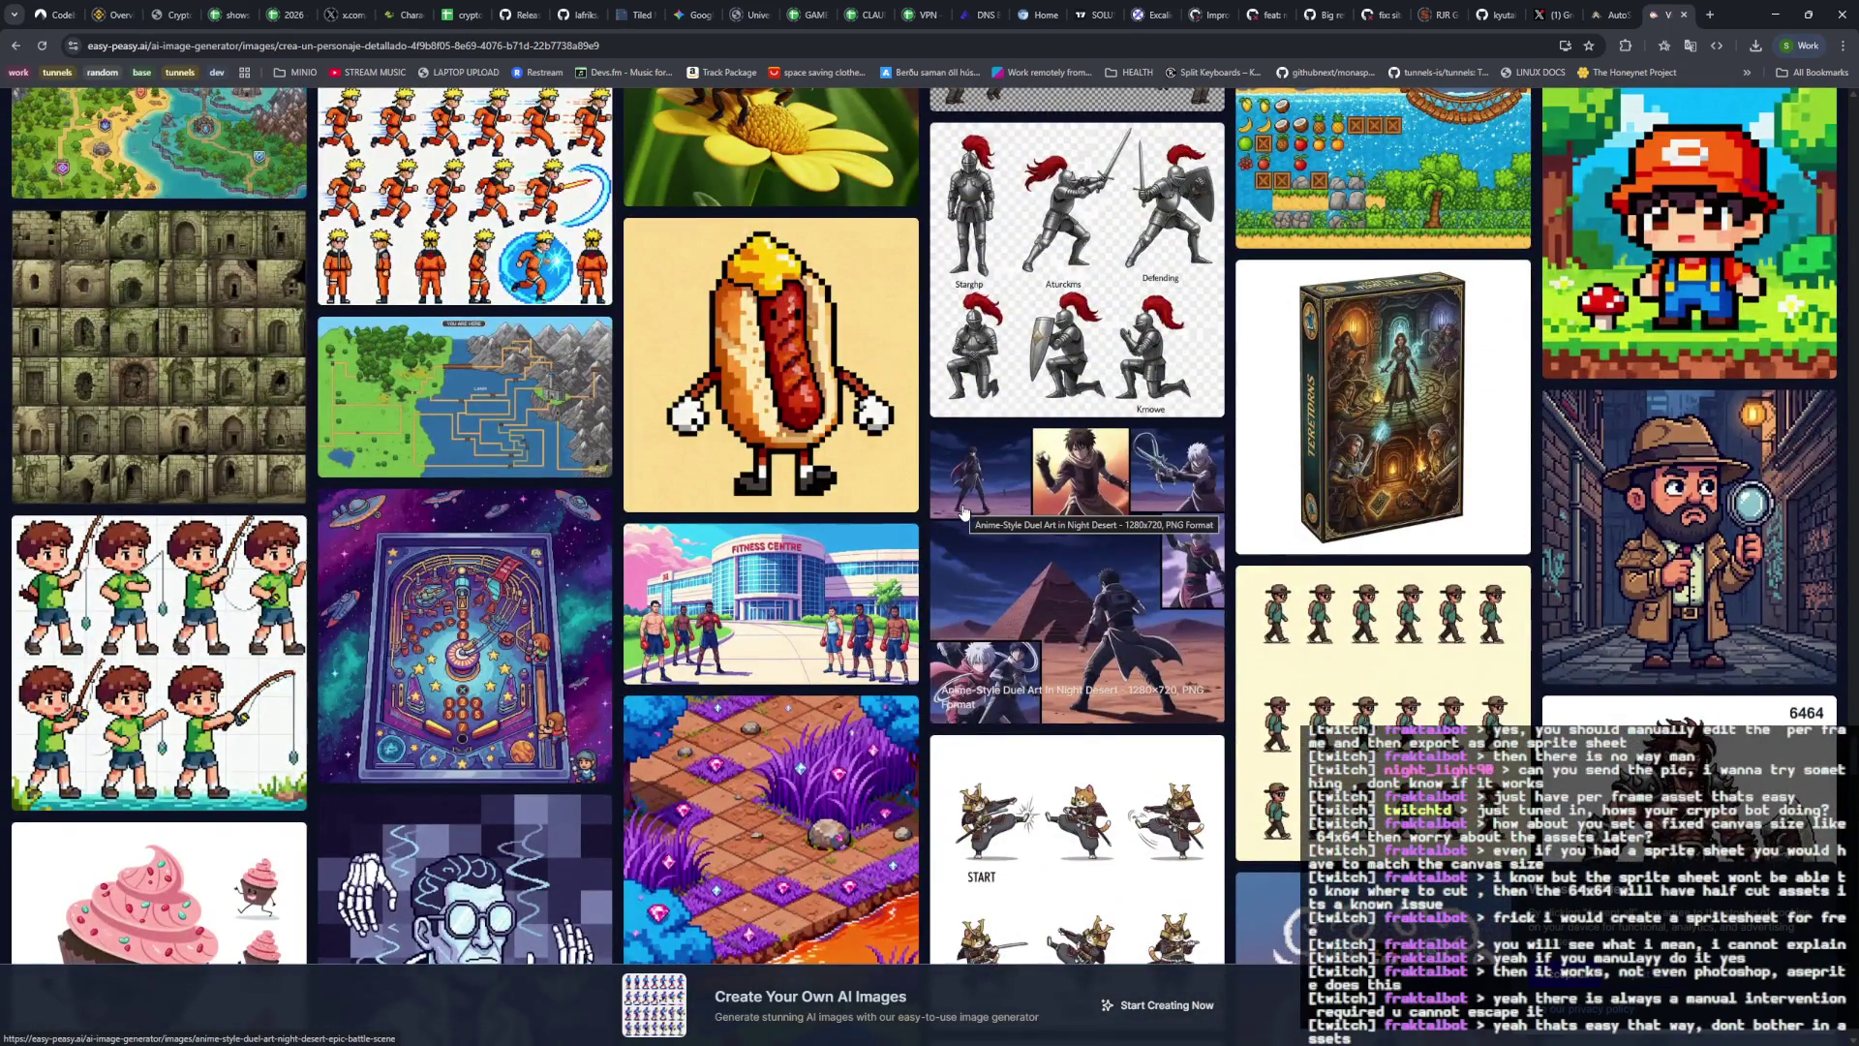
scroll(973, 507, up, 4)
drag(1852, 736, 1852, 107)
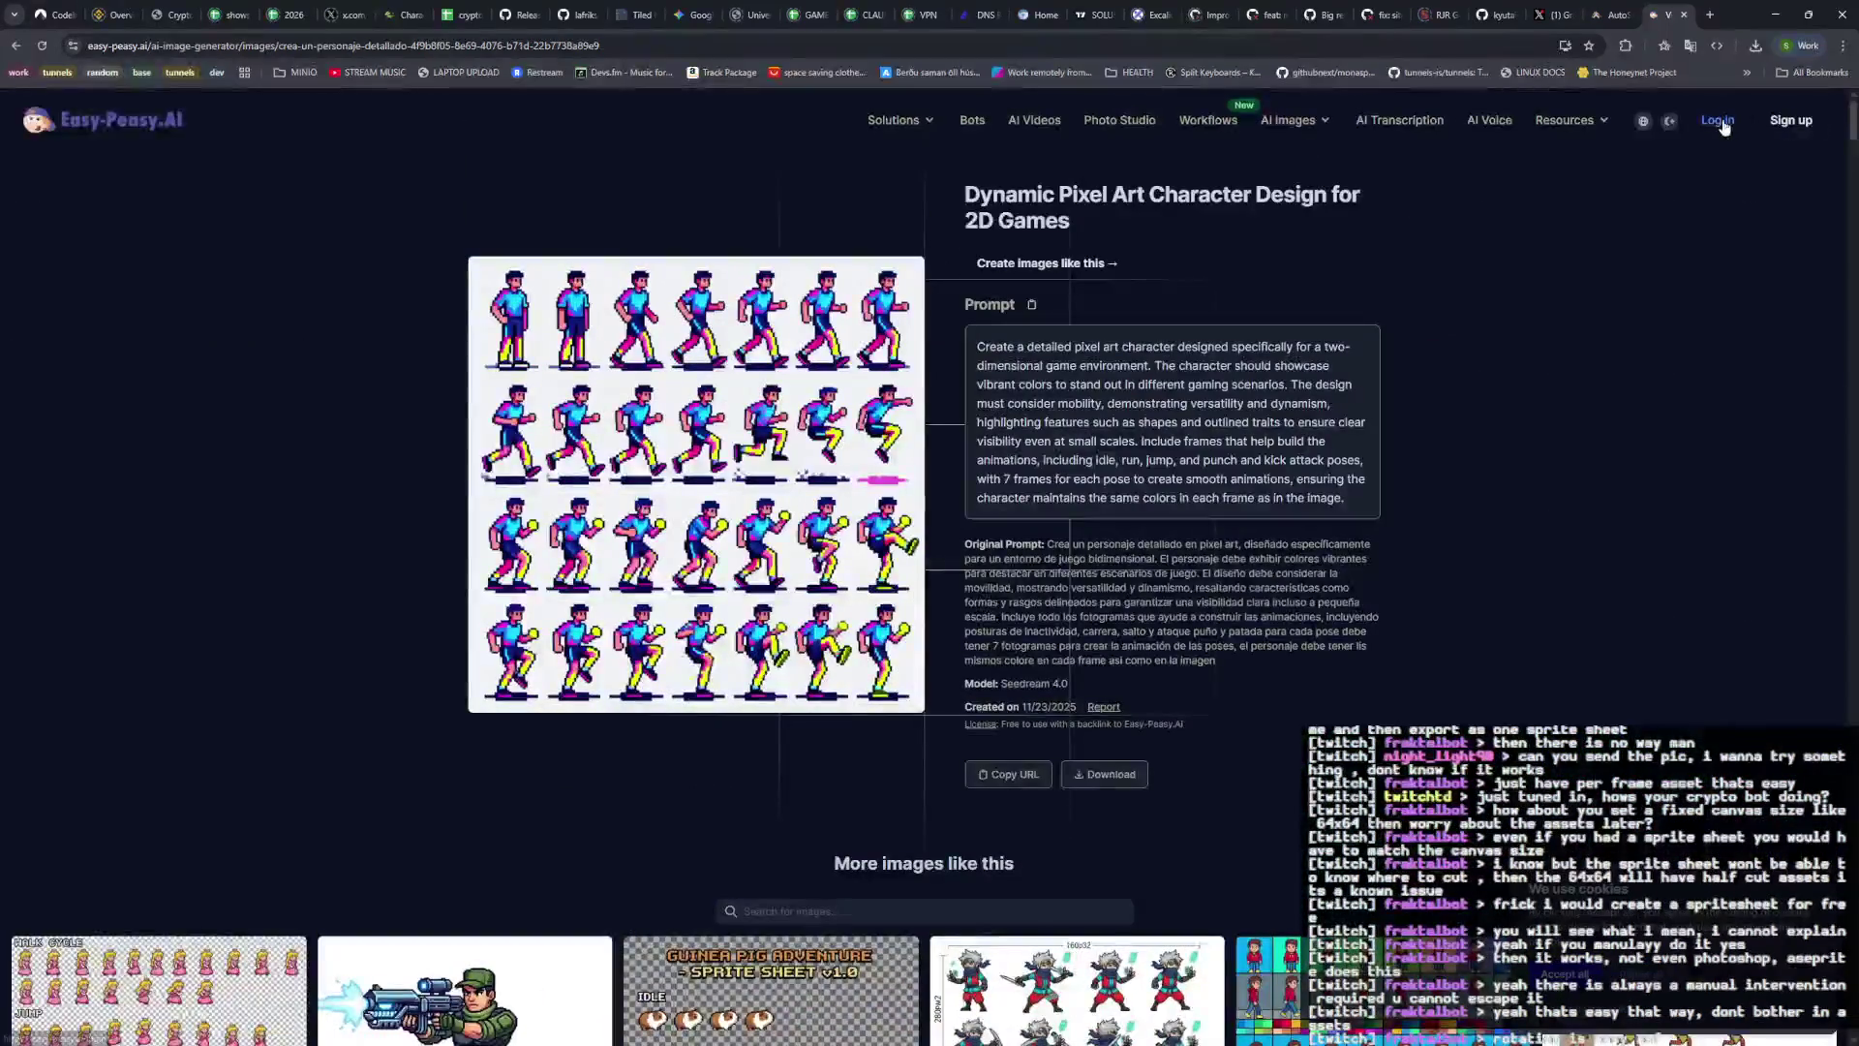
- Log in to Easy-Peasy.AI with the first listed Google account and allow access
click(1723, 117)
click(436, 381)
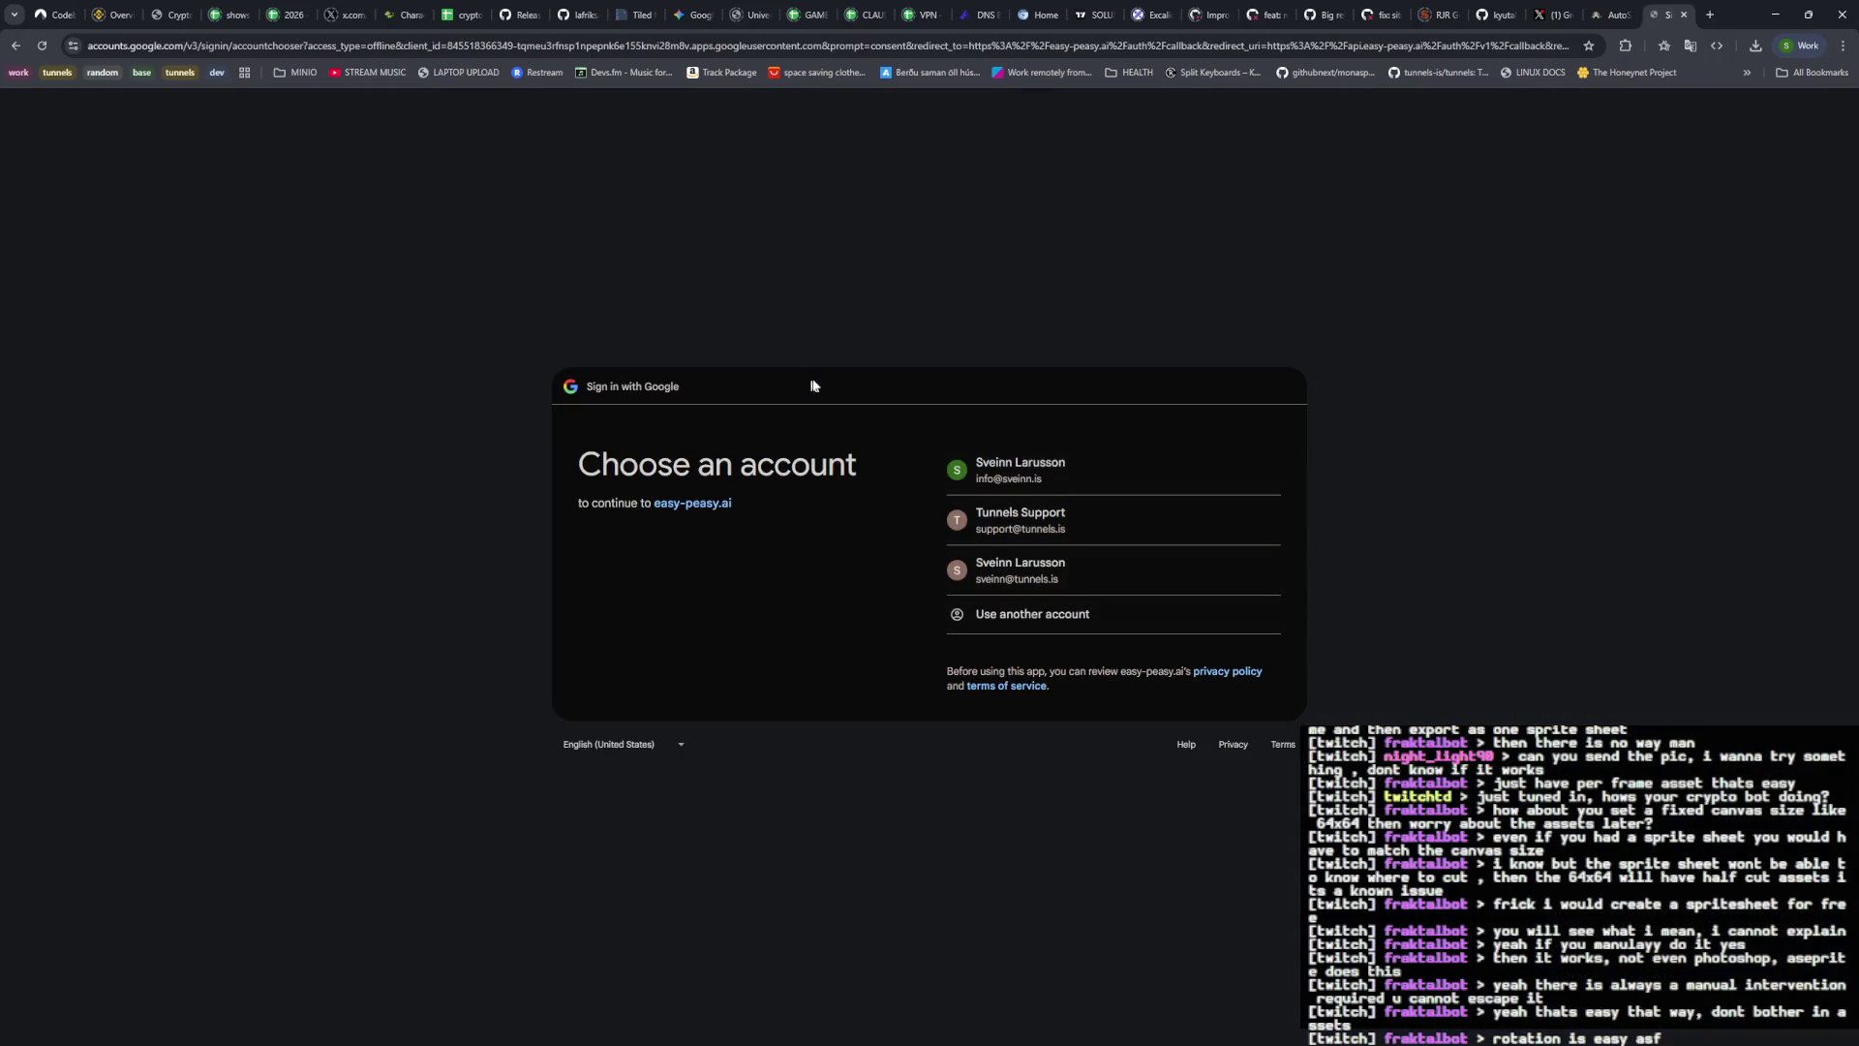
click(992, 470)
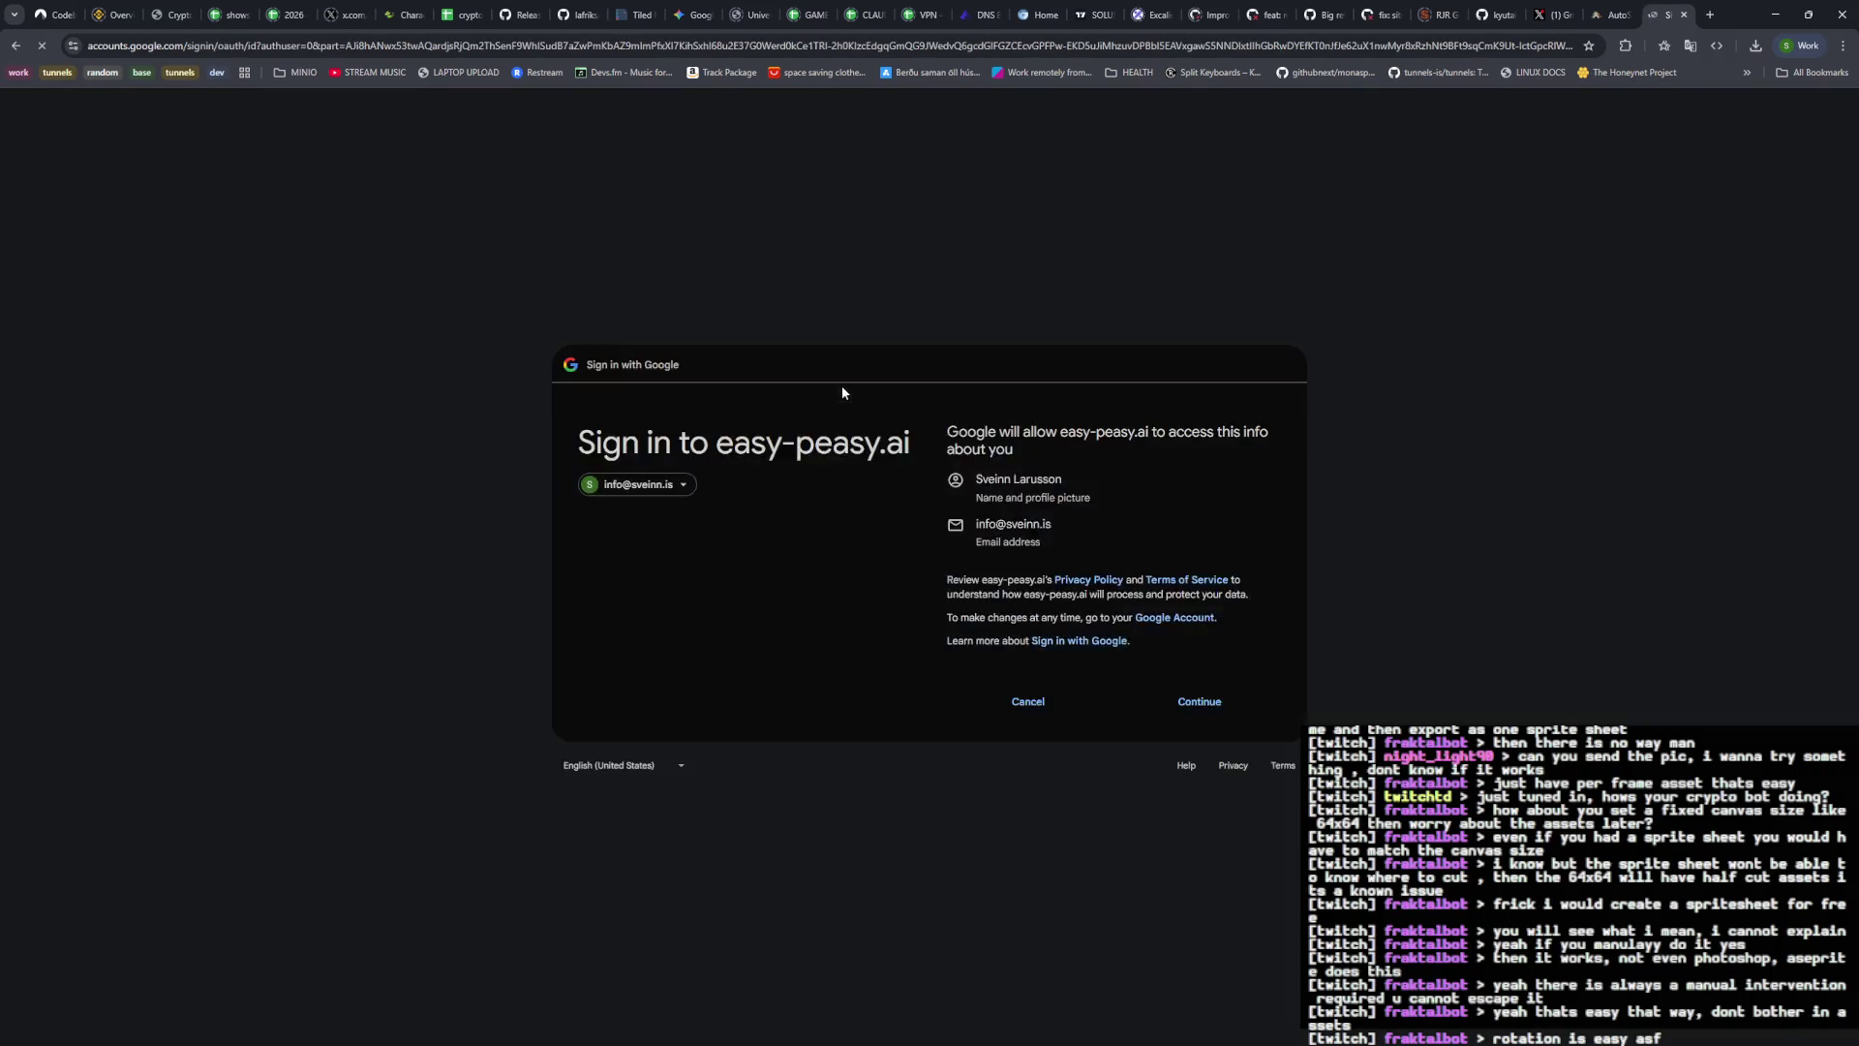
click(1201, 701)
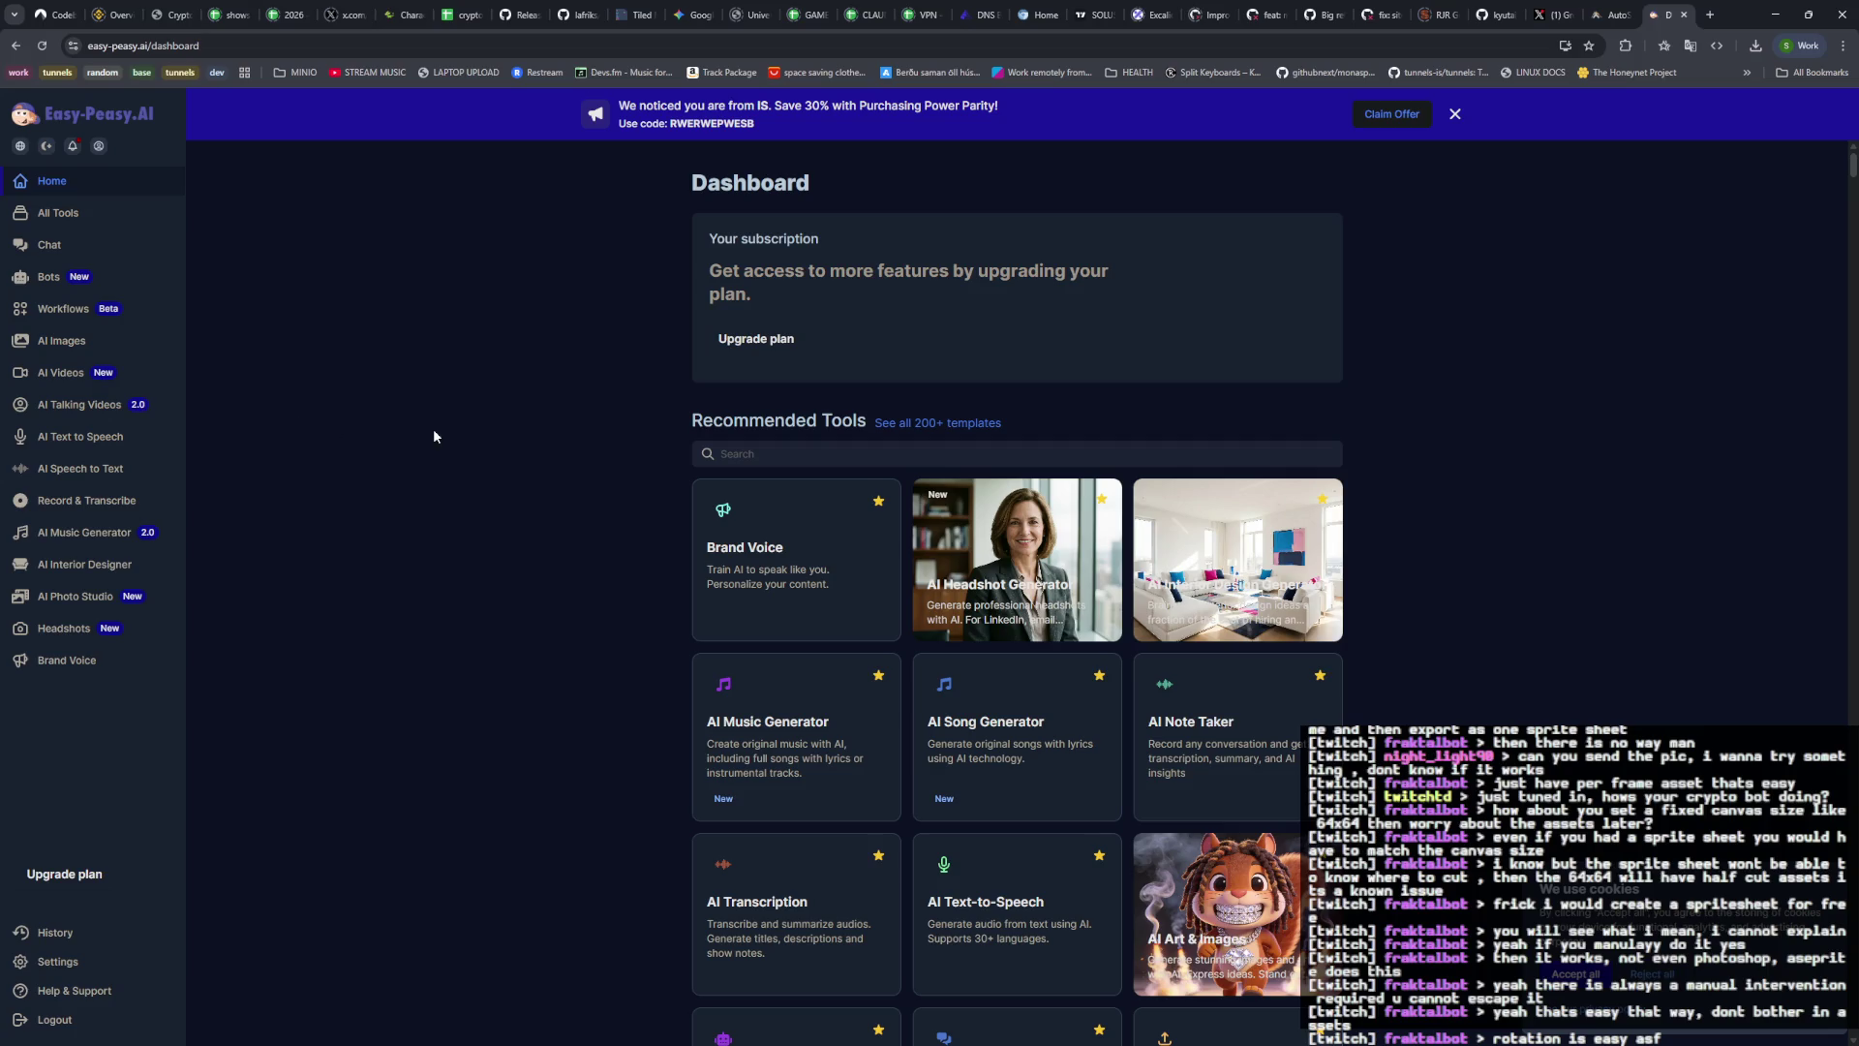
scroll(513, 471, down, 3)
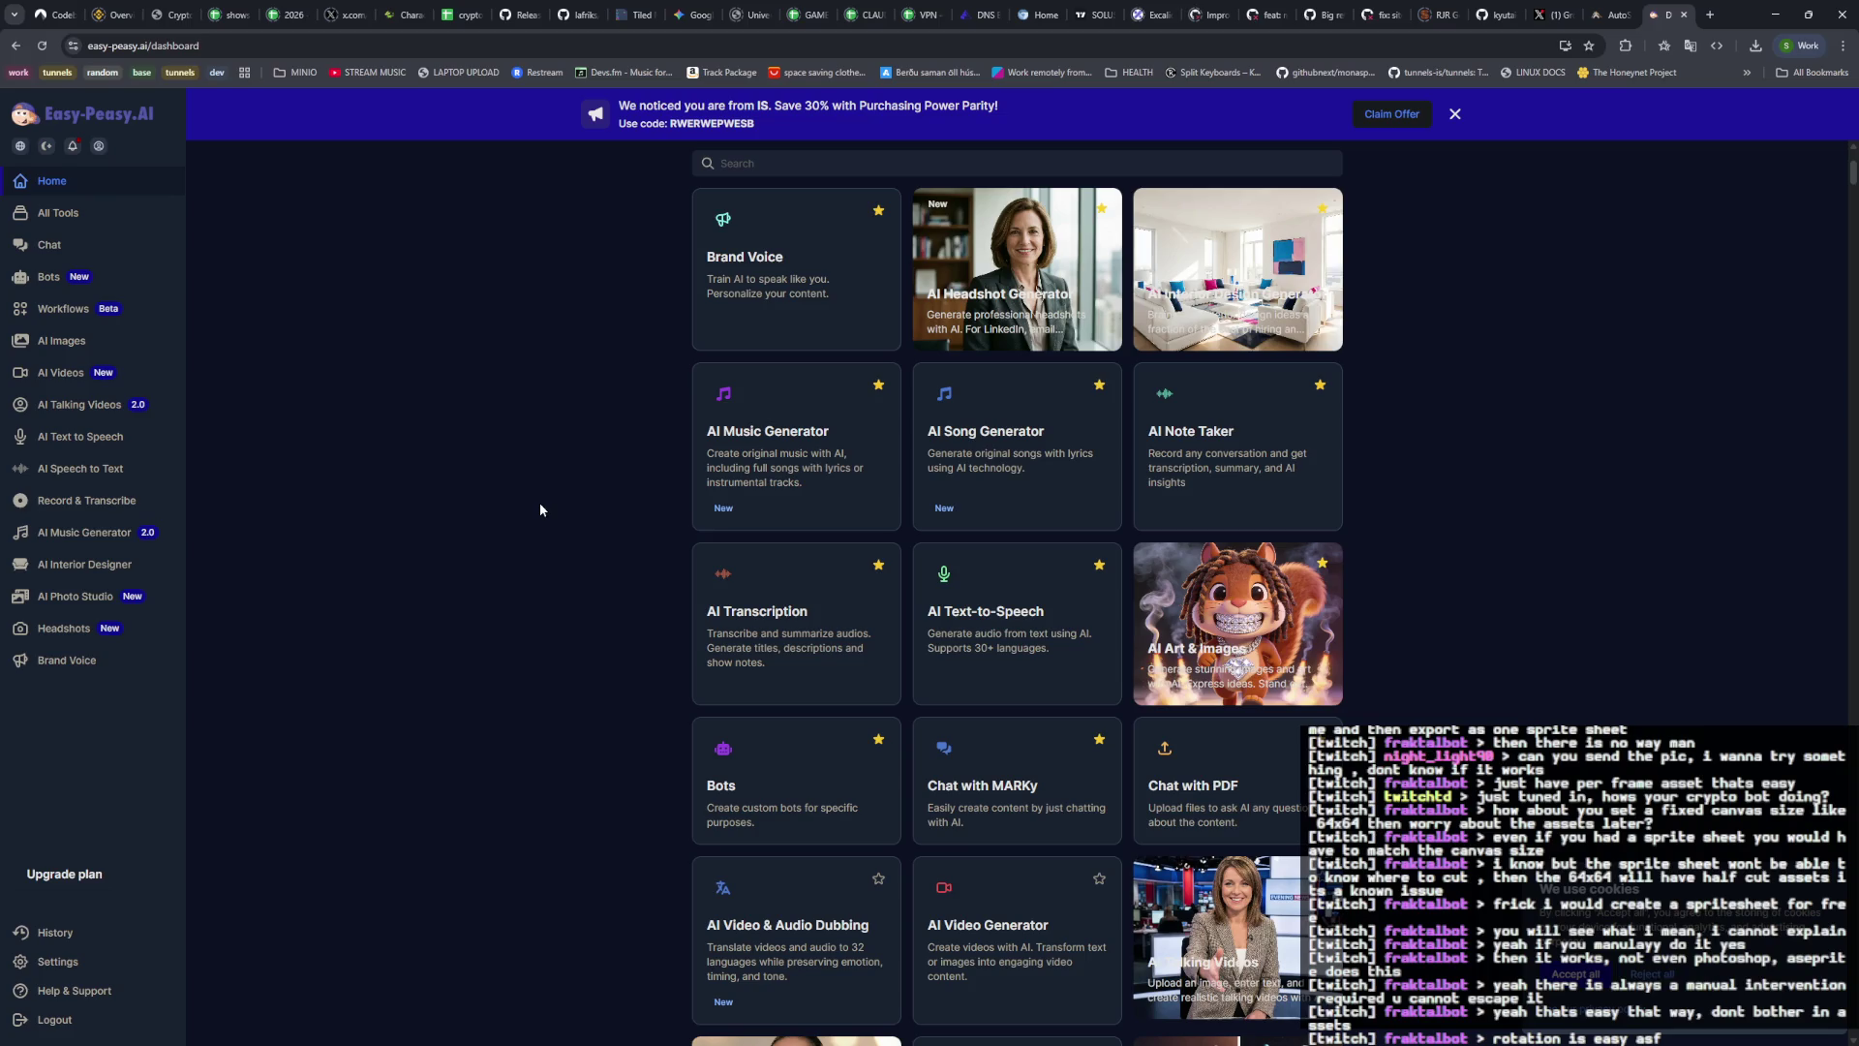
scroll(541, 509, down, 5)
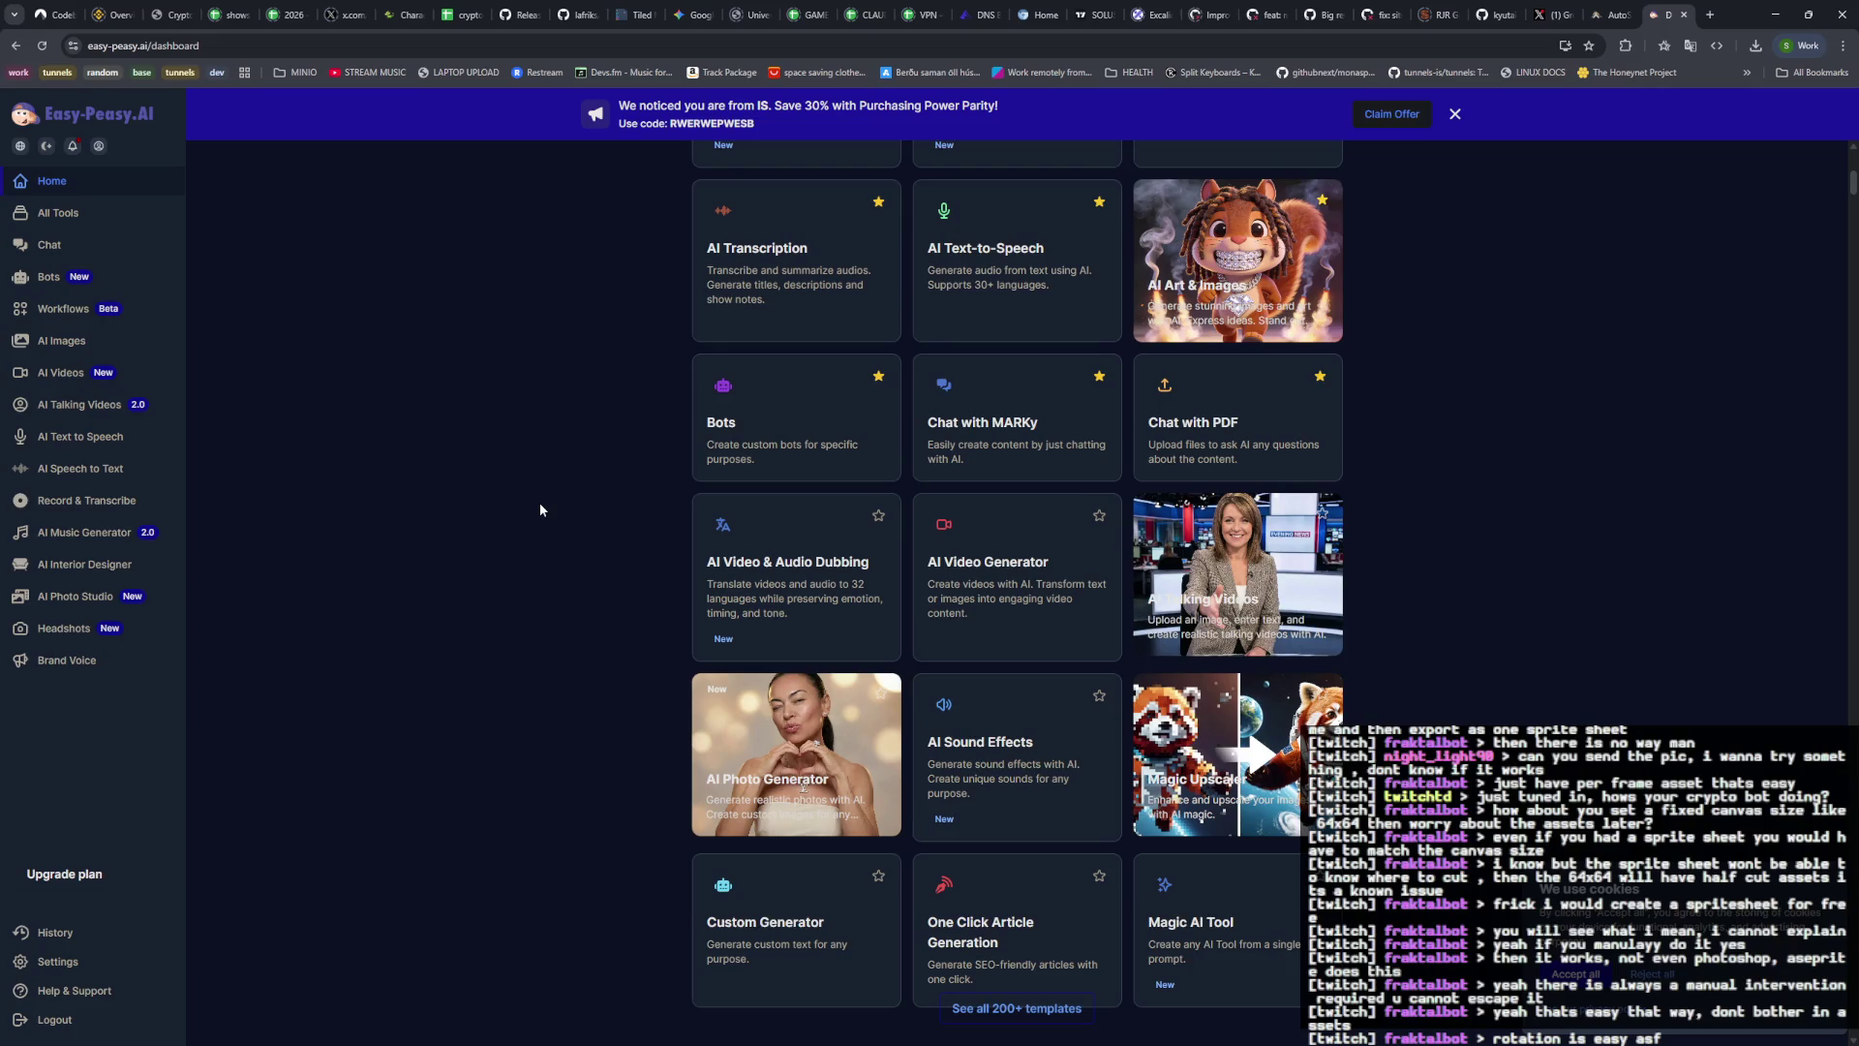
scroll(540, 508, down, 1)
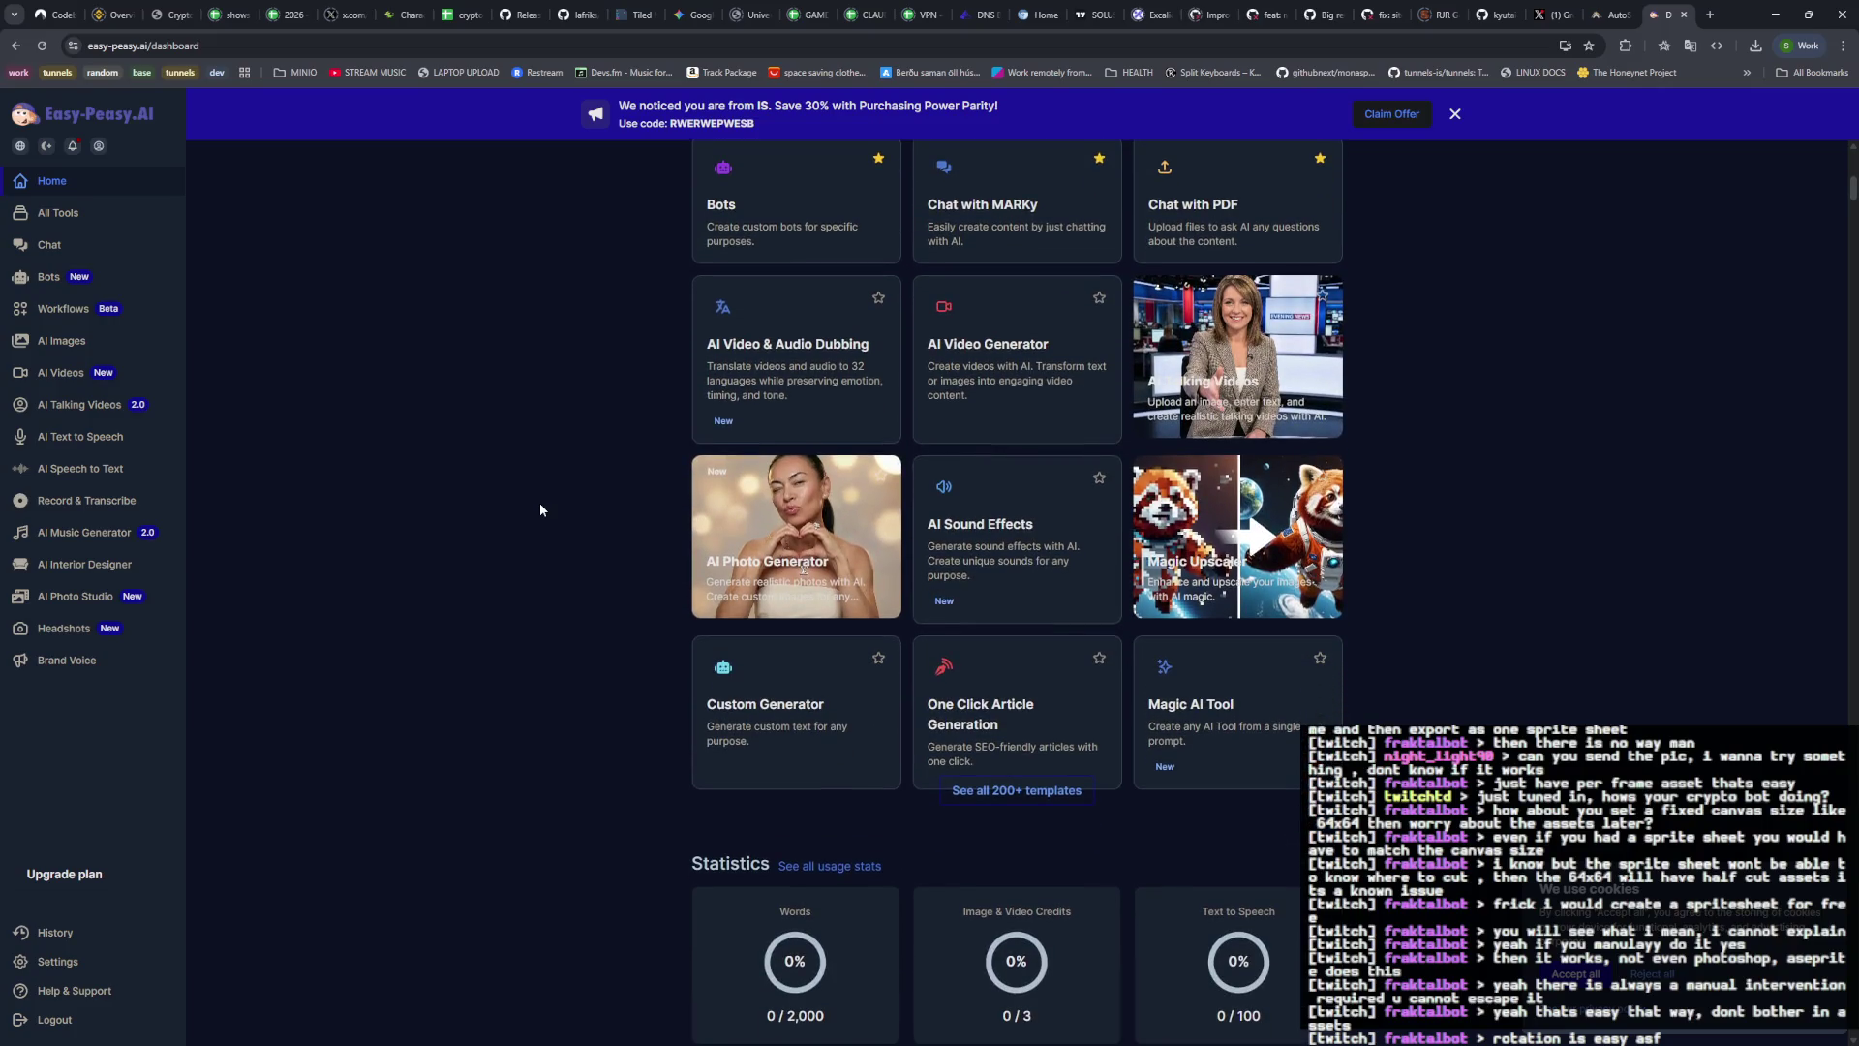
scroll(540, 510, down, 4)
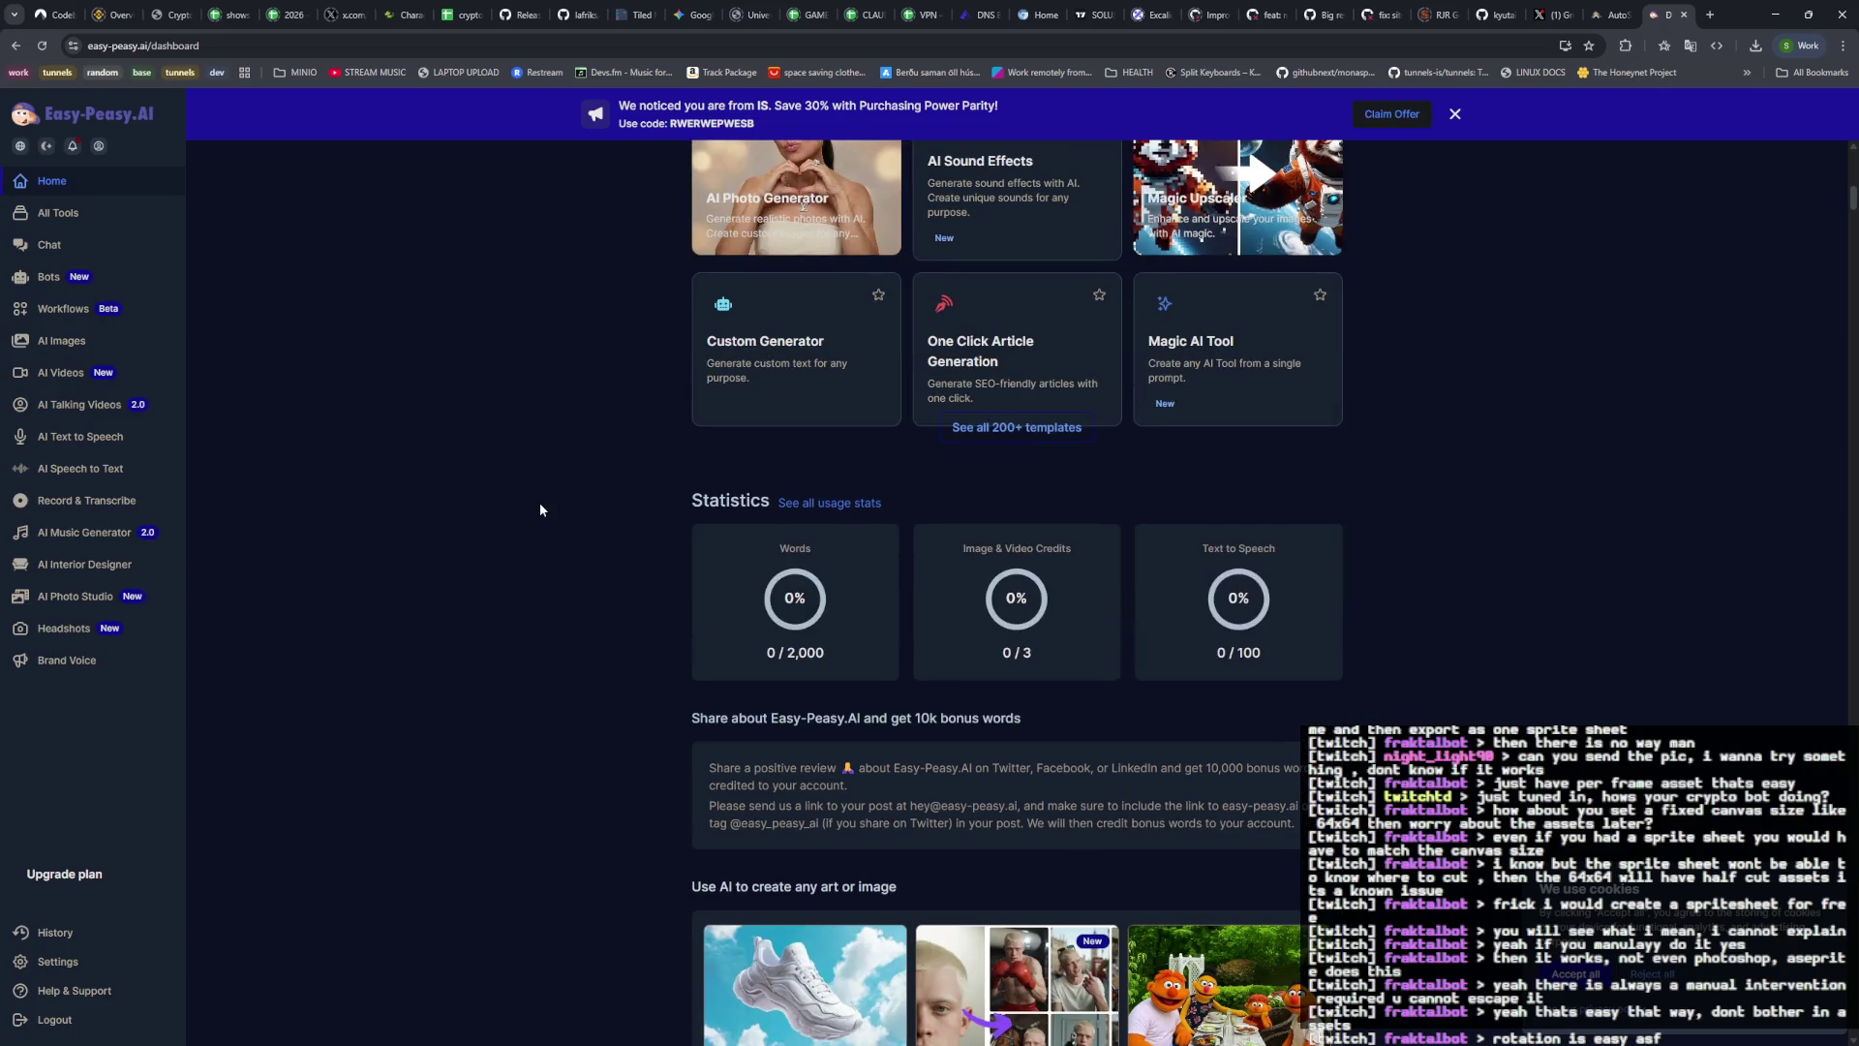
scroll(540, 510, down, 5)
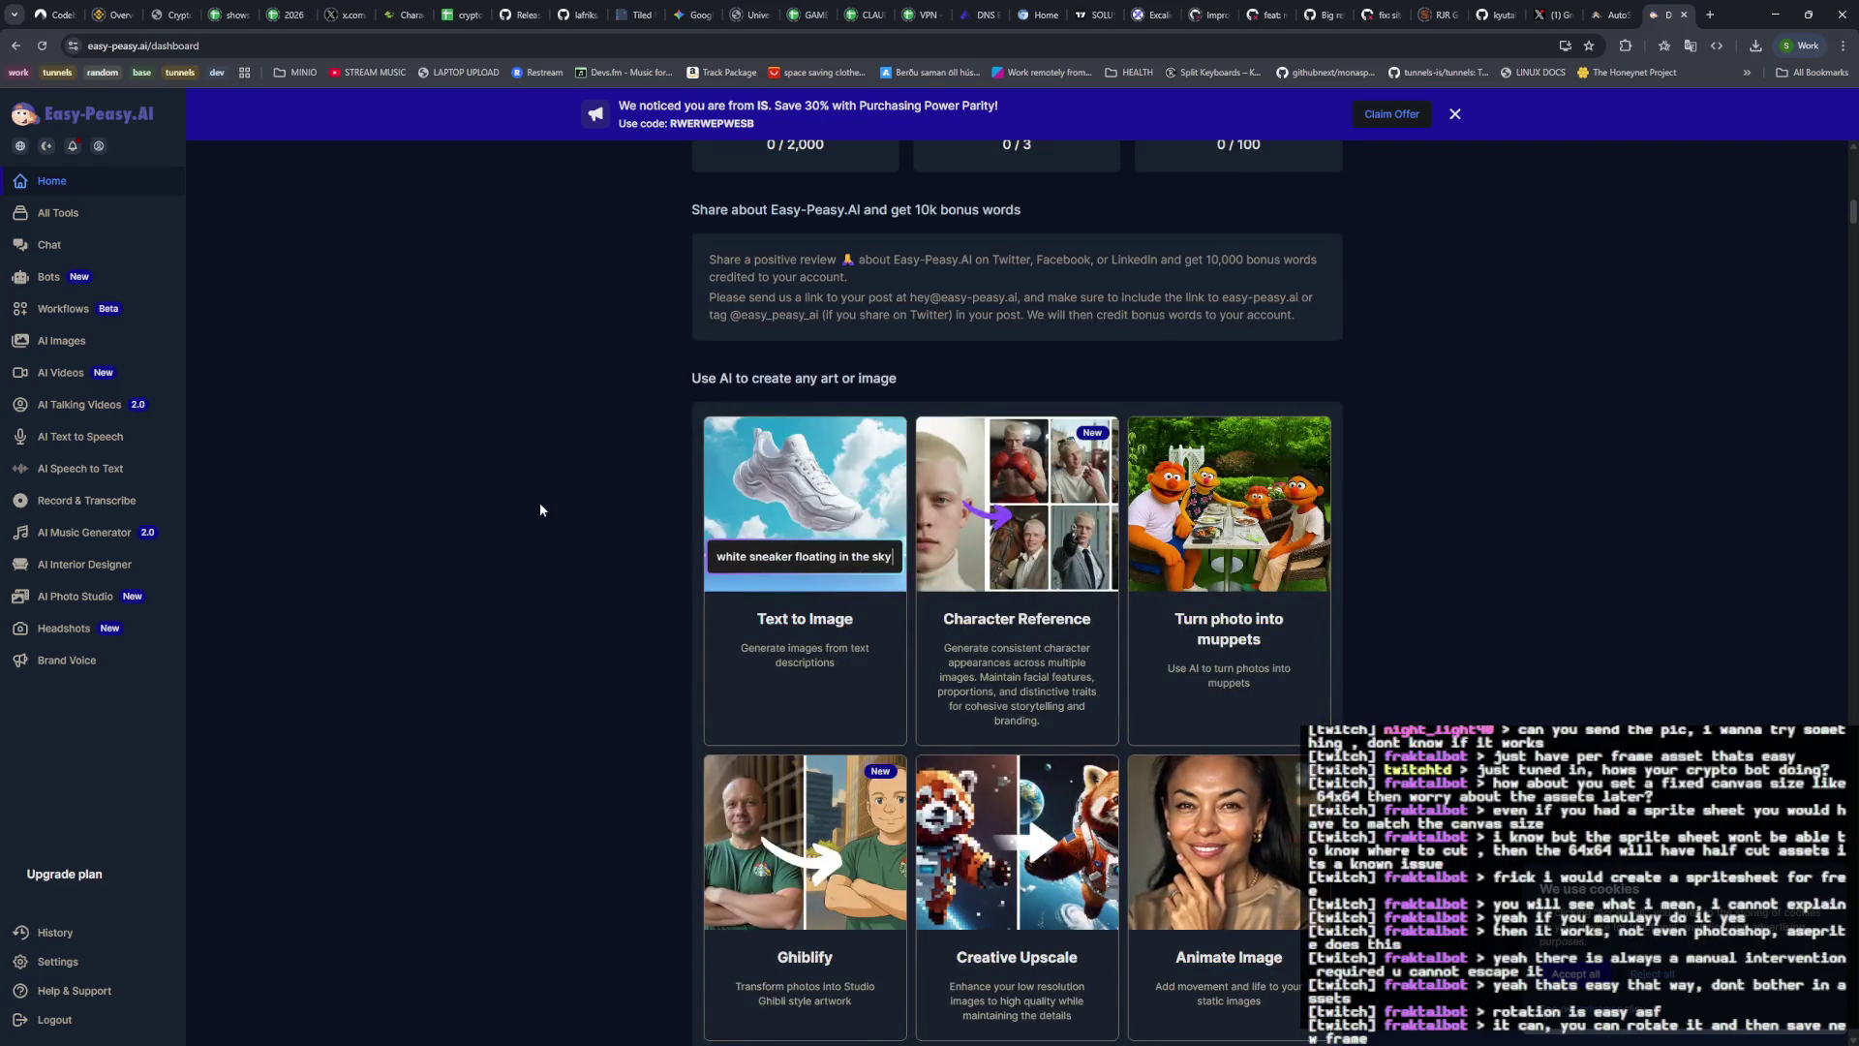
scroll(541, 509, down, 4)
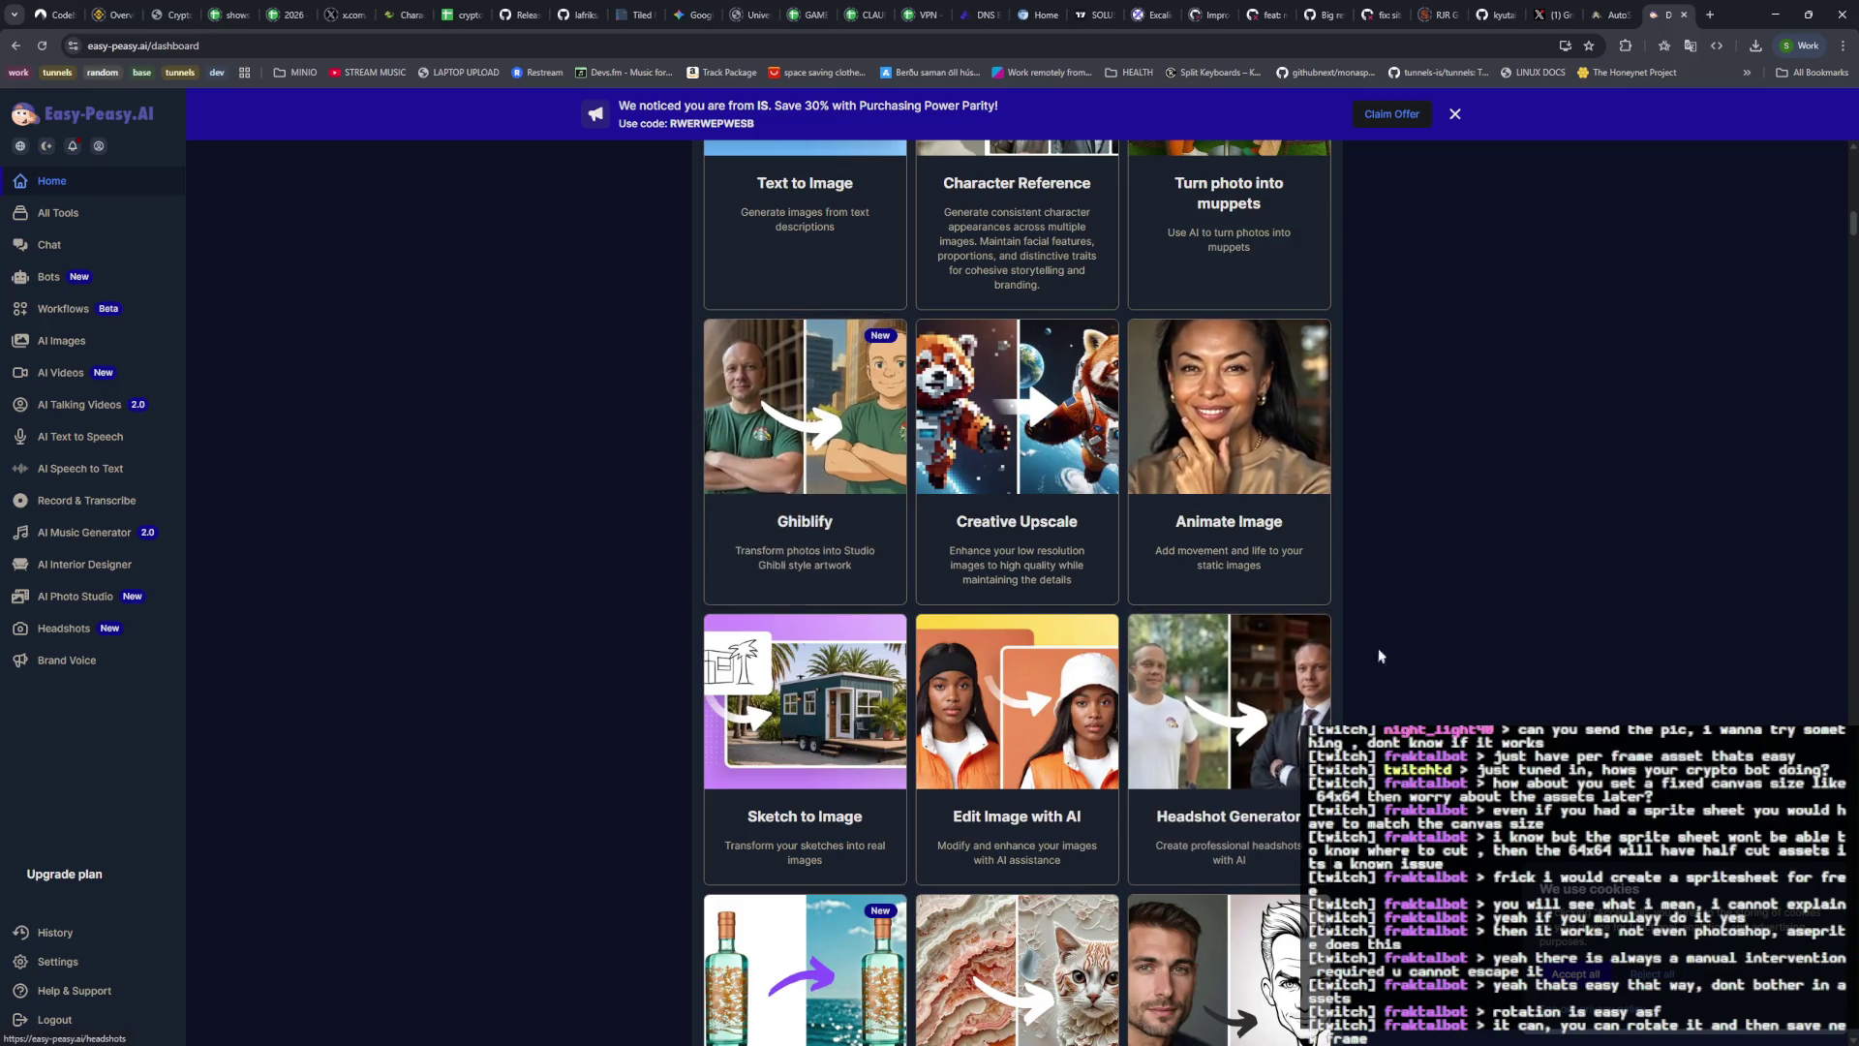
scroll(1390, 632, down, 8)
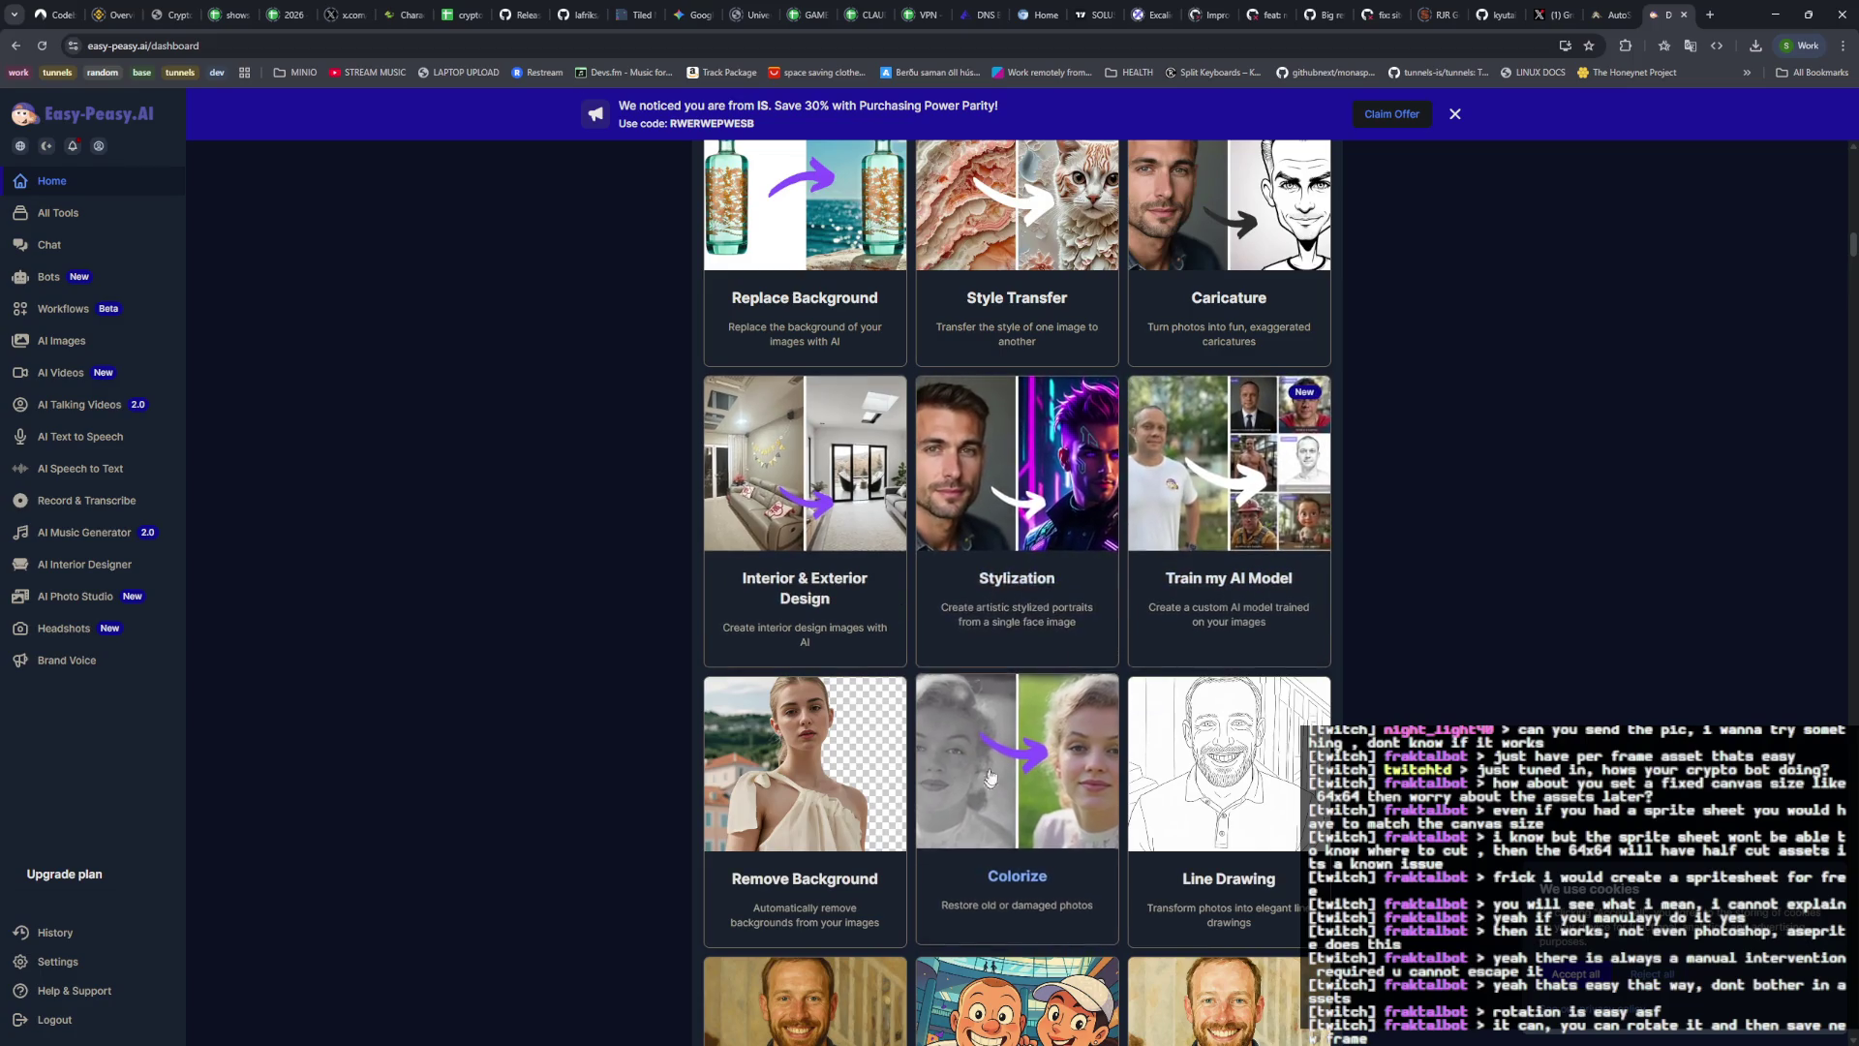
scroll(1398, 589, down, 4)
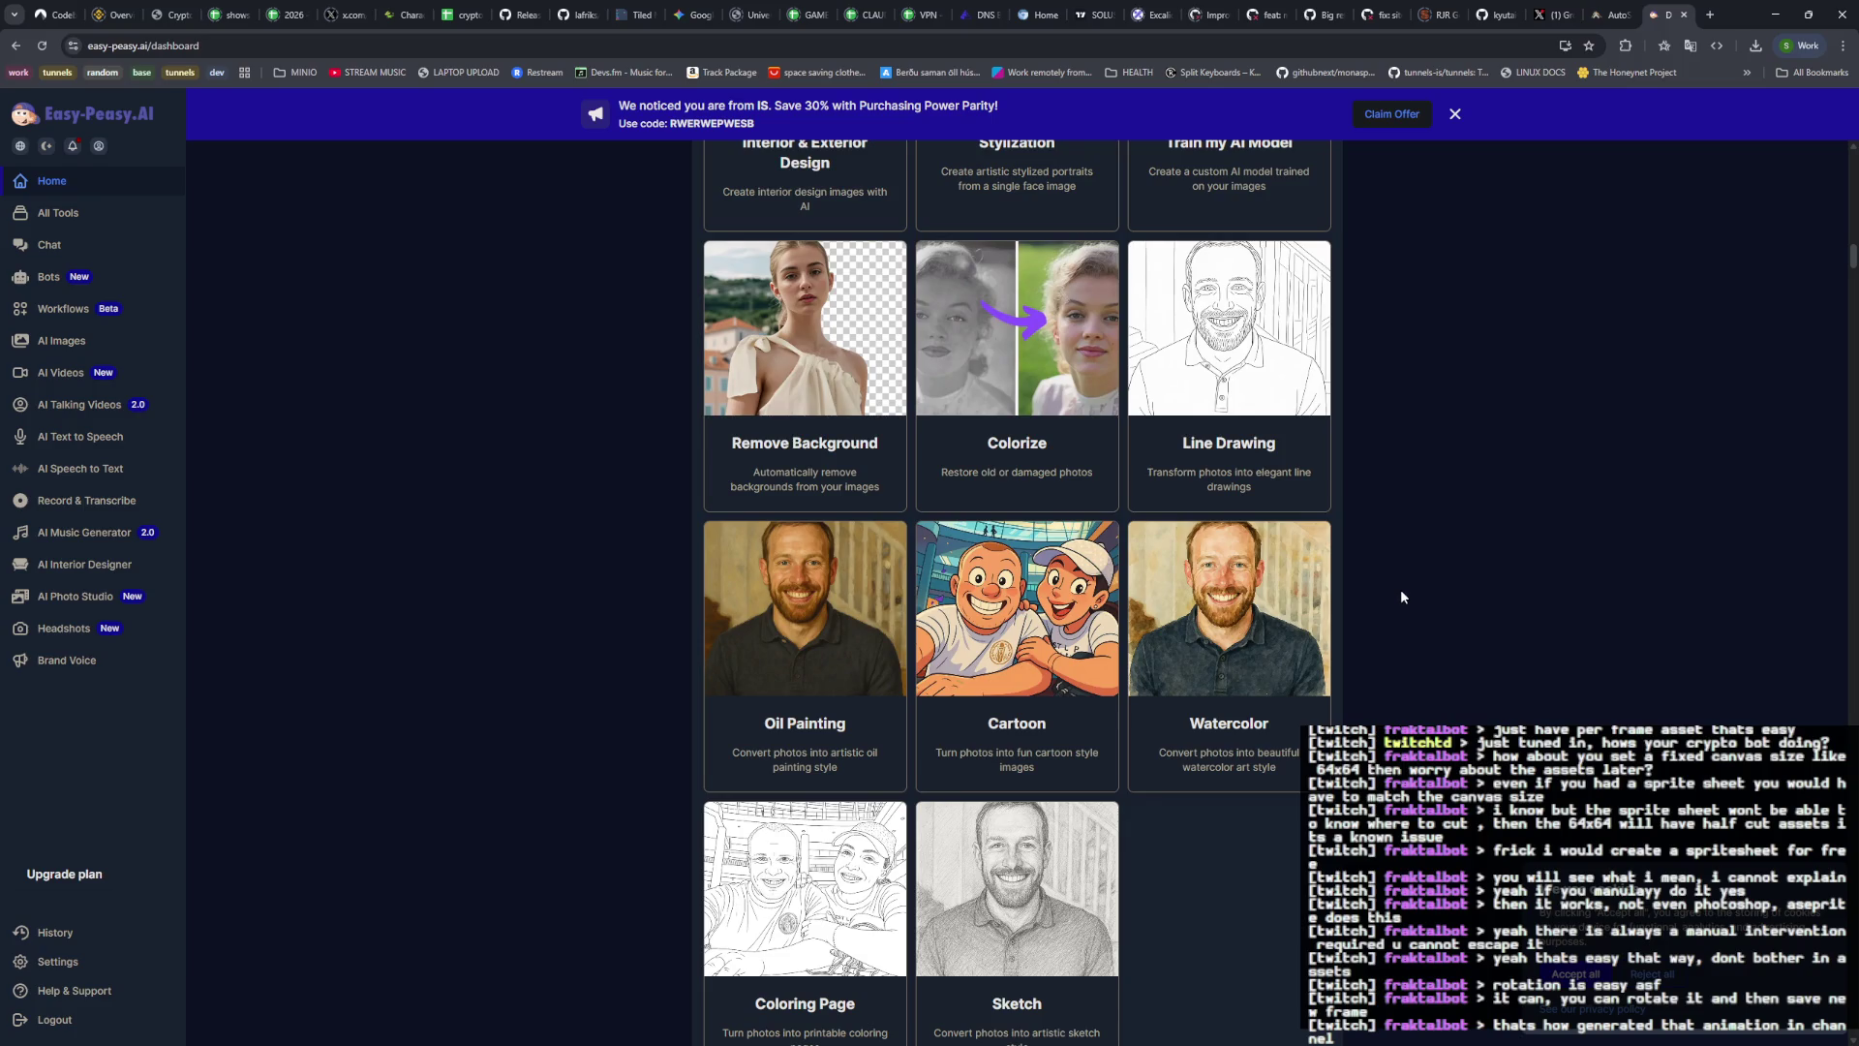
scroll(1400, 595, down, 4)
scroll(1400, 594, up, 3)
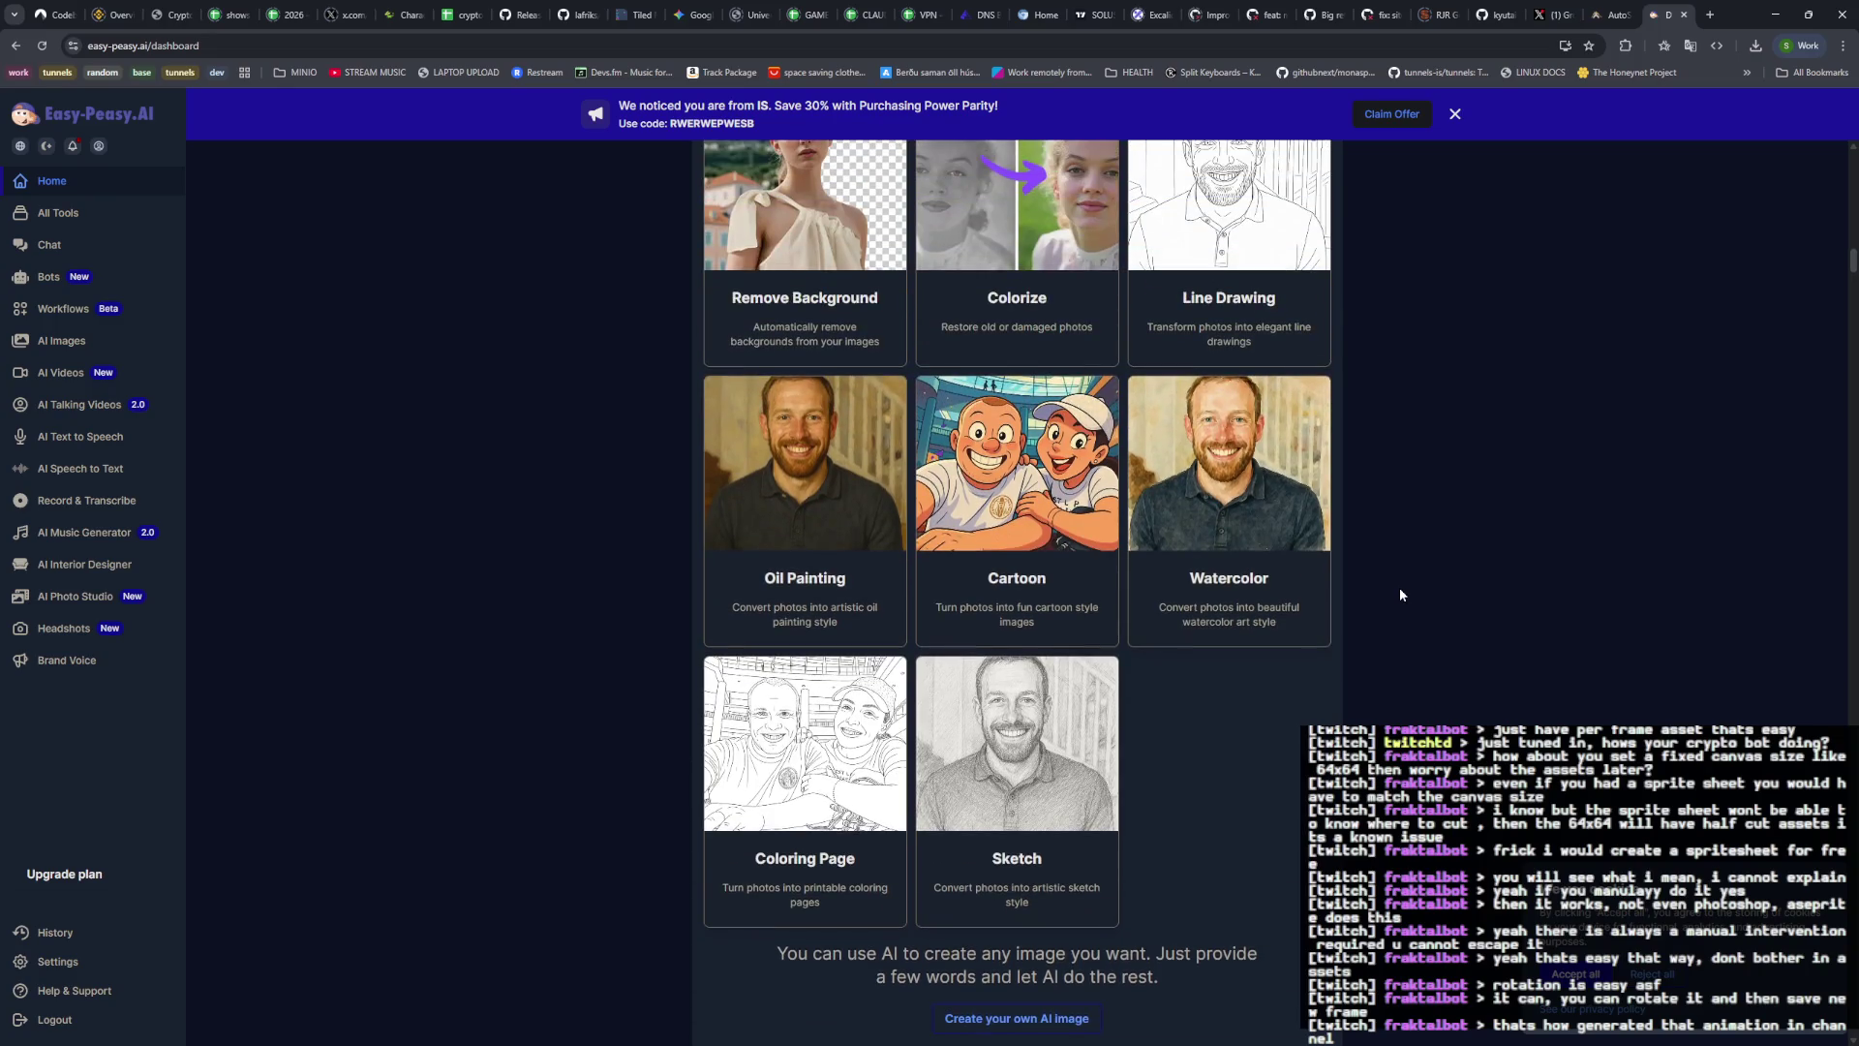
scroll(1400, 595, down, 10)
scroll(1400, 594, down, 18)
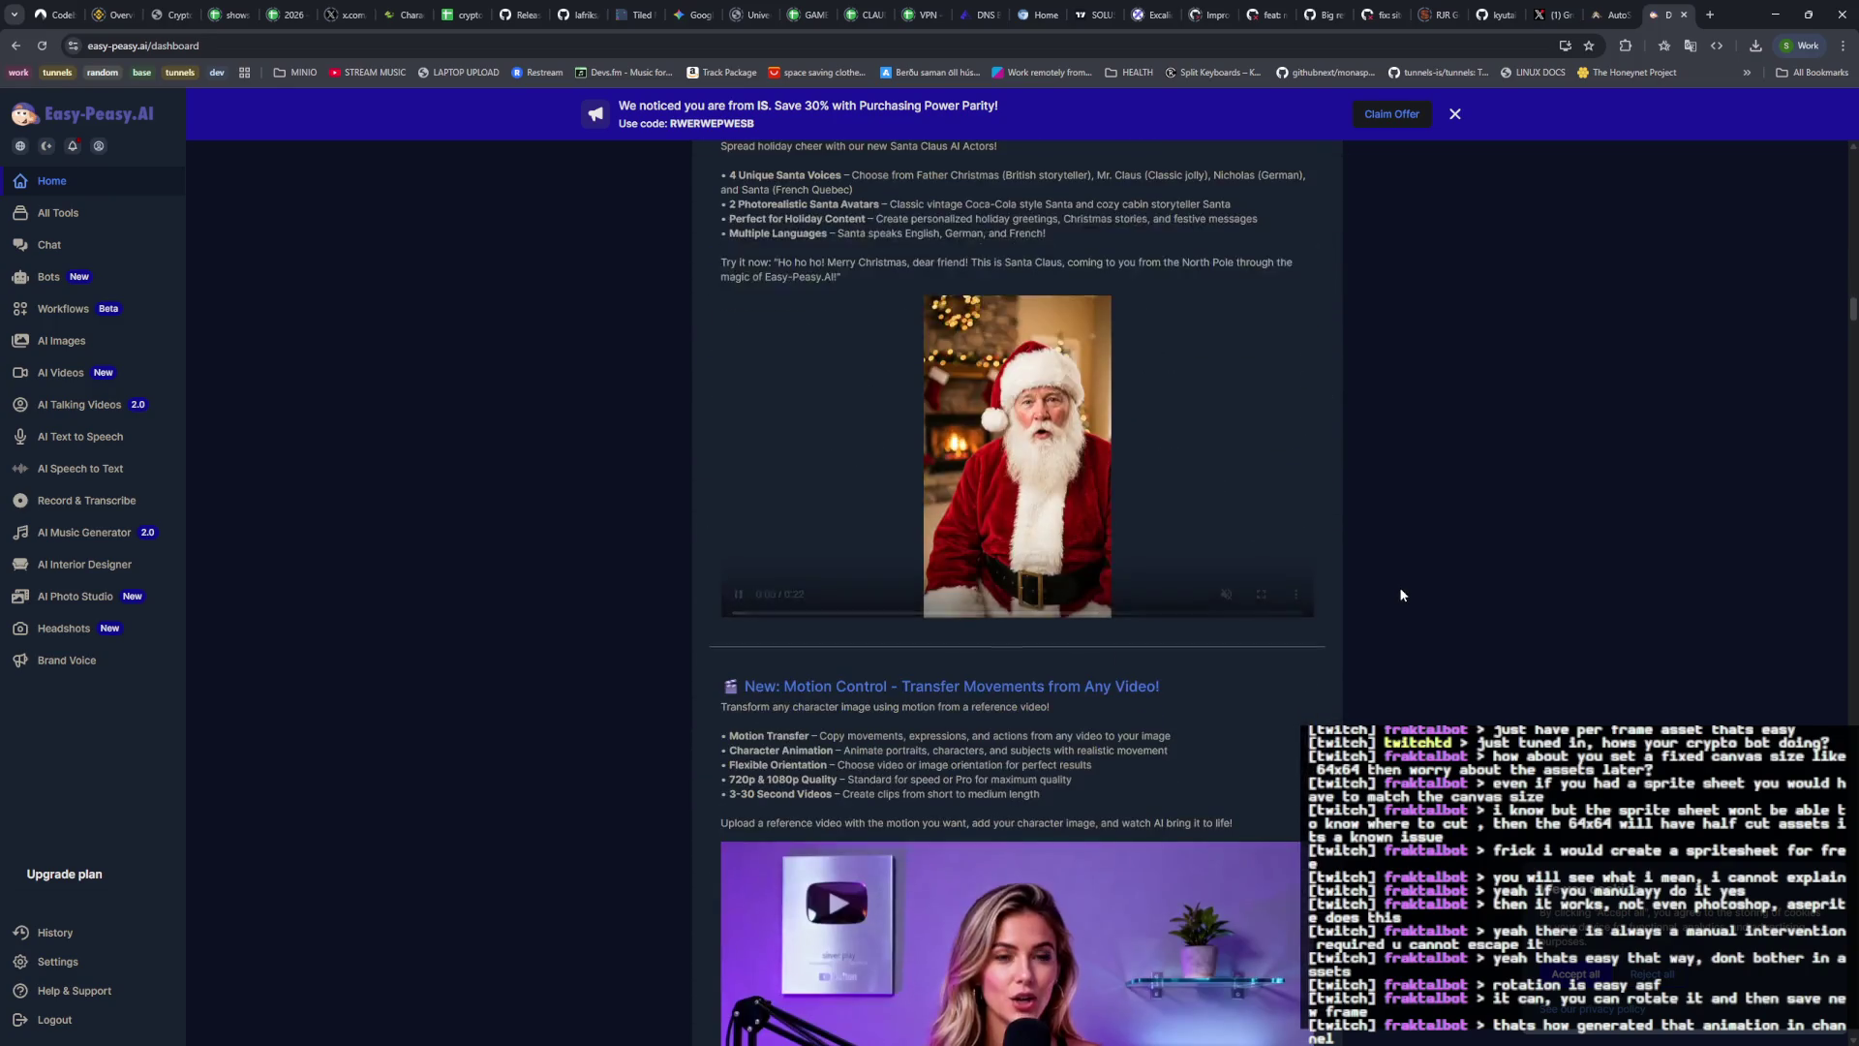
scroll(1399, 589, up, 20)
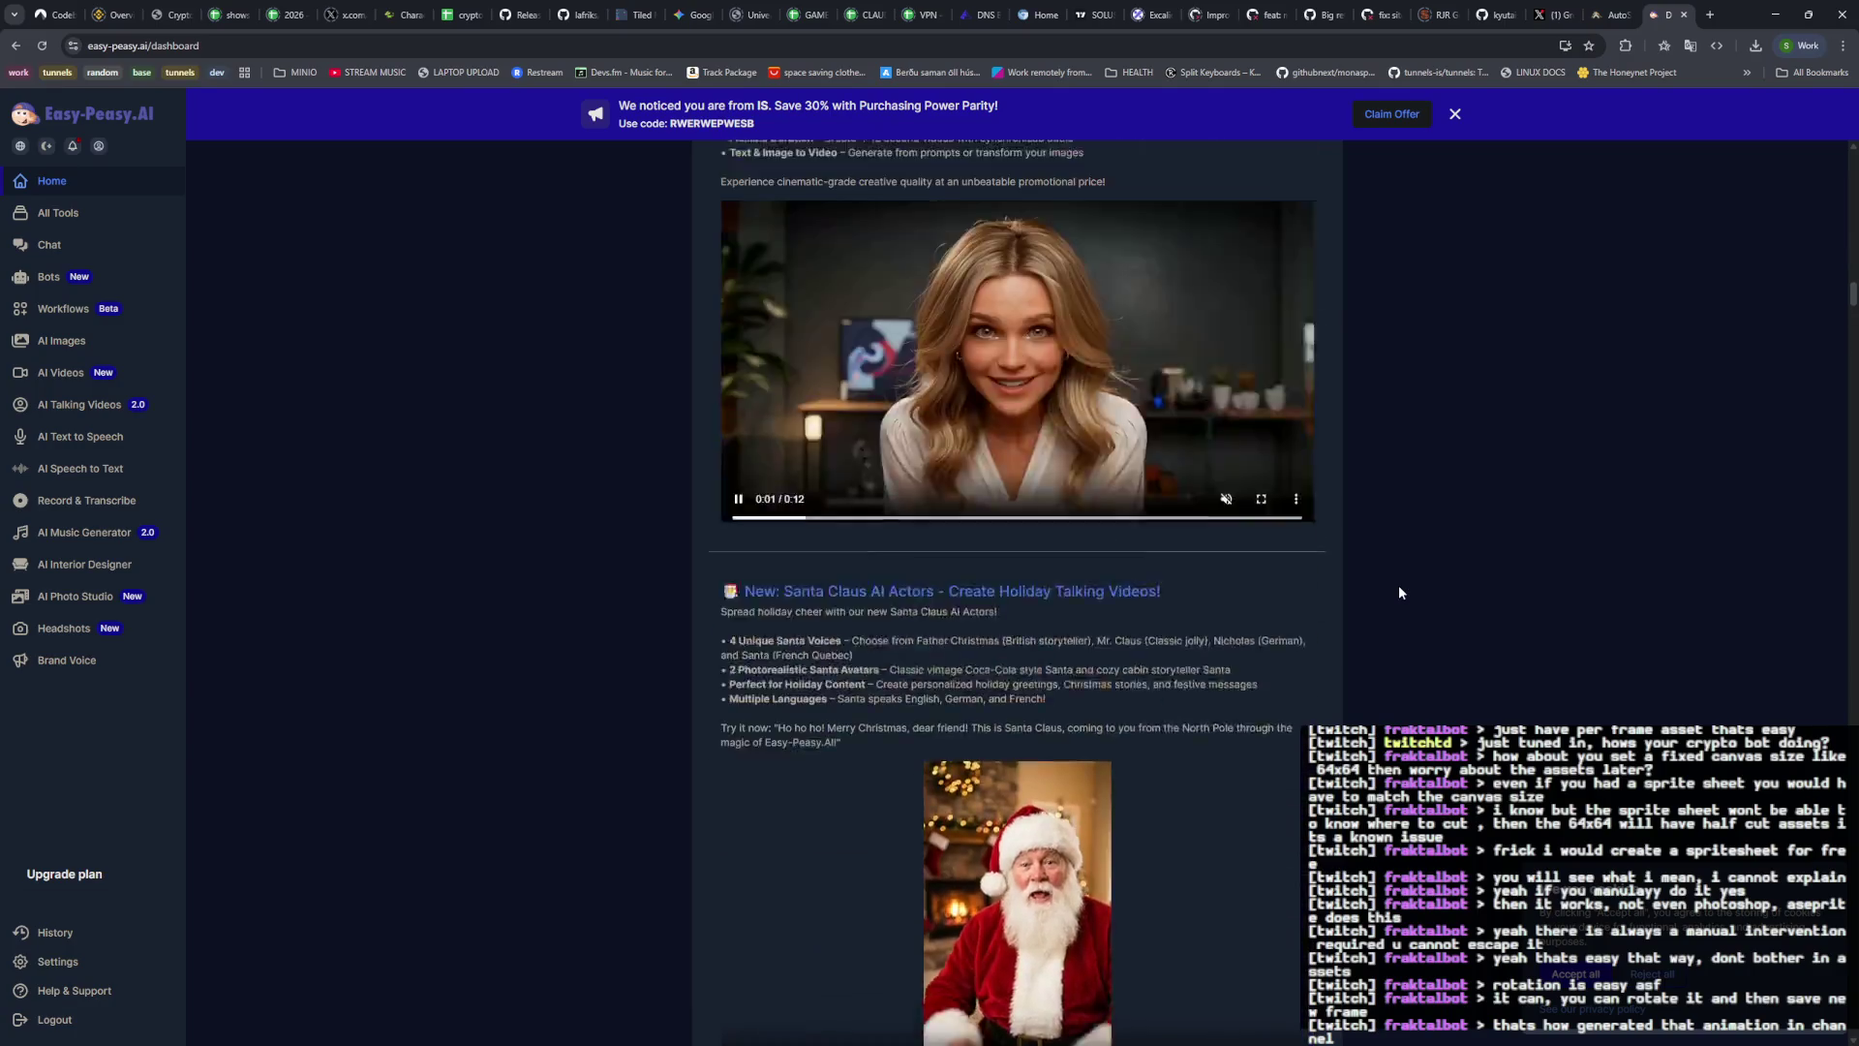
scroll(1396, 595, up, 15)
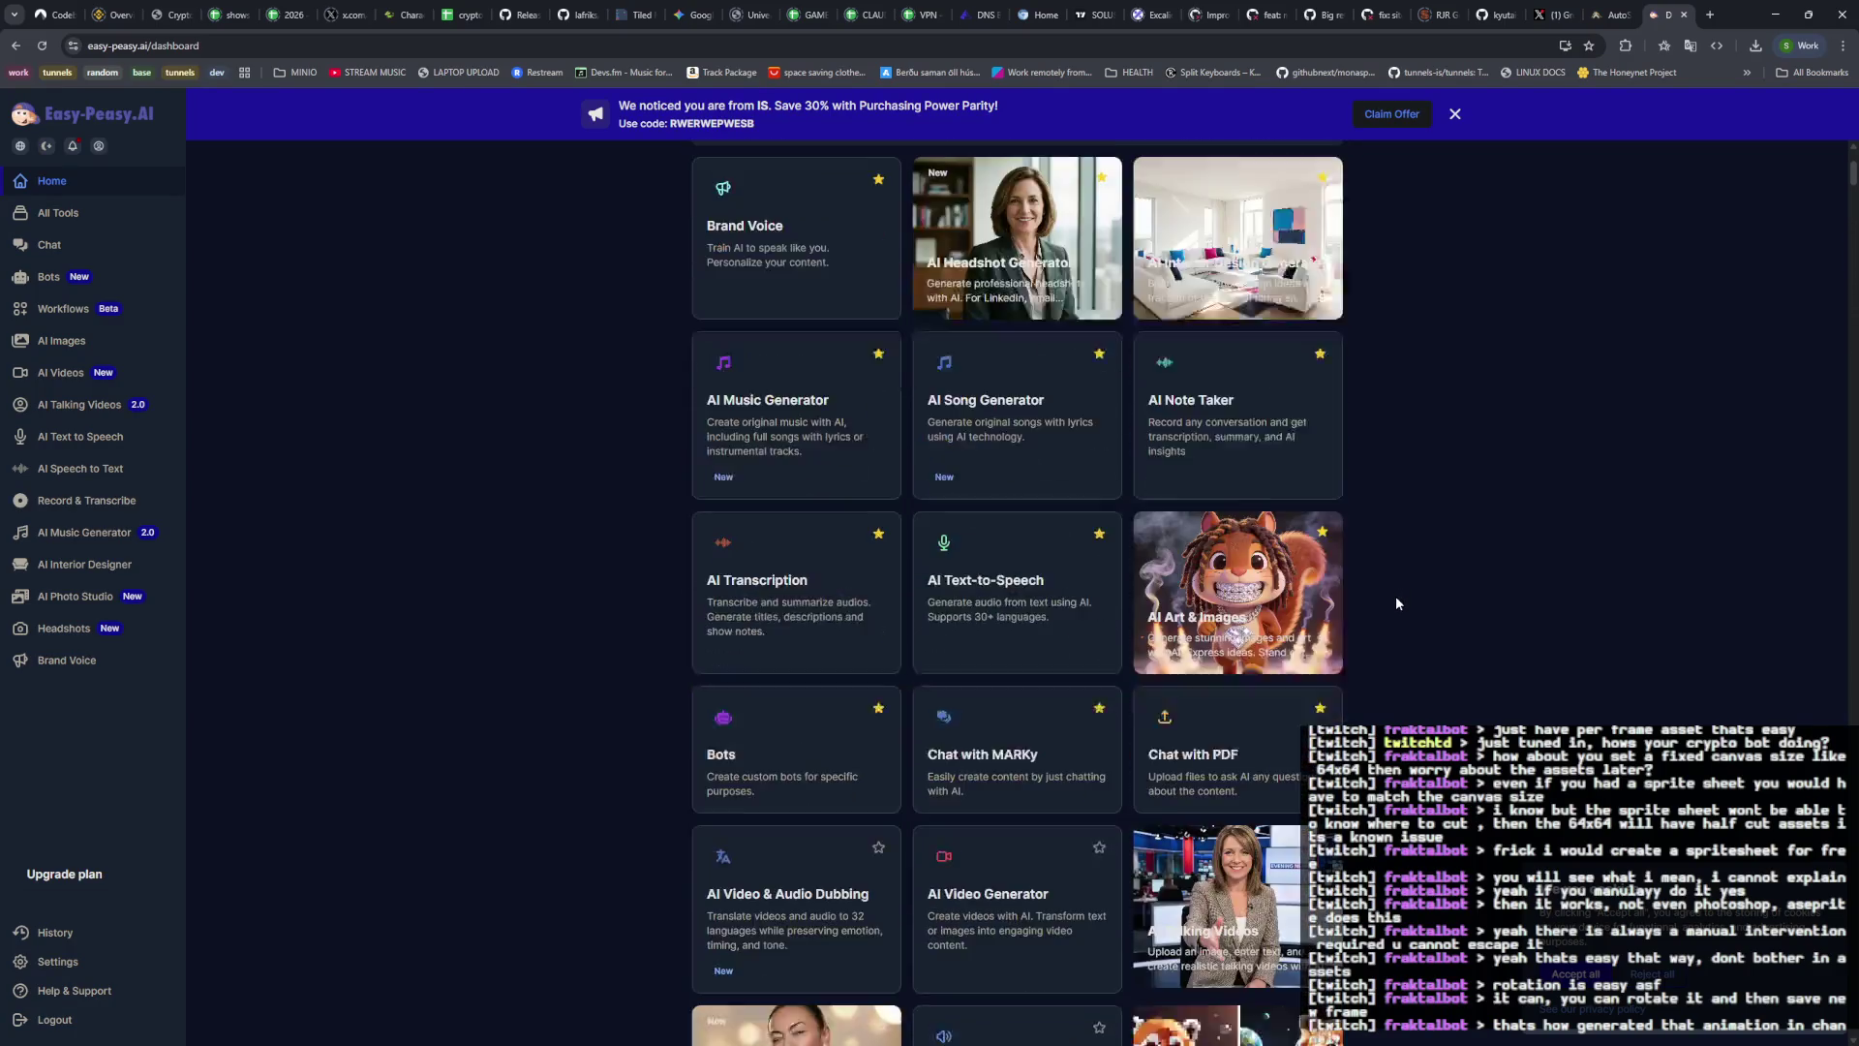
- Open the All Tools catalogue of 382 tools, then switch to the terminal
click(110, 222)
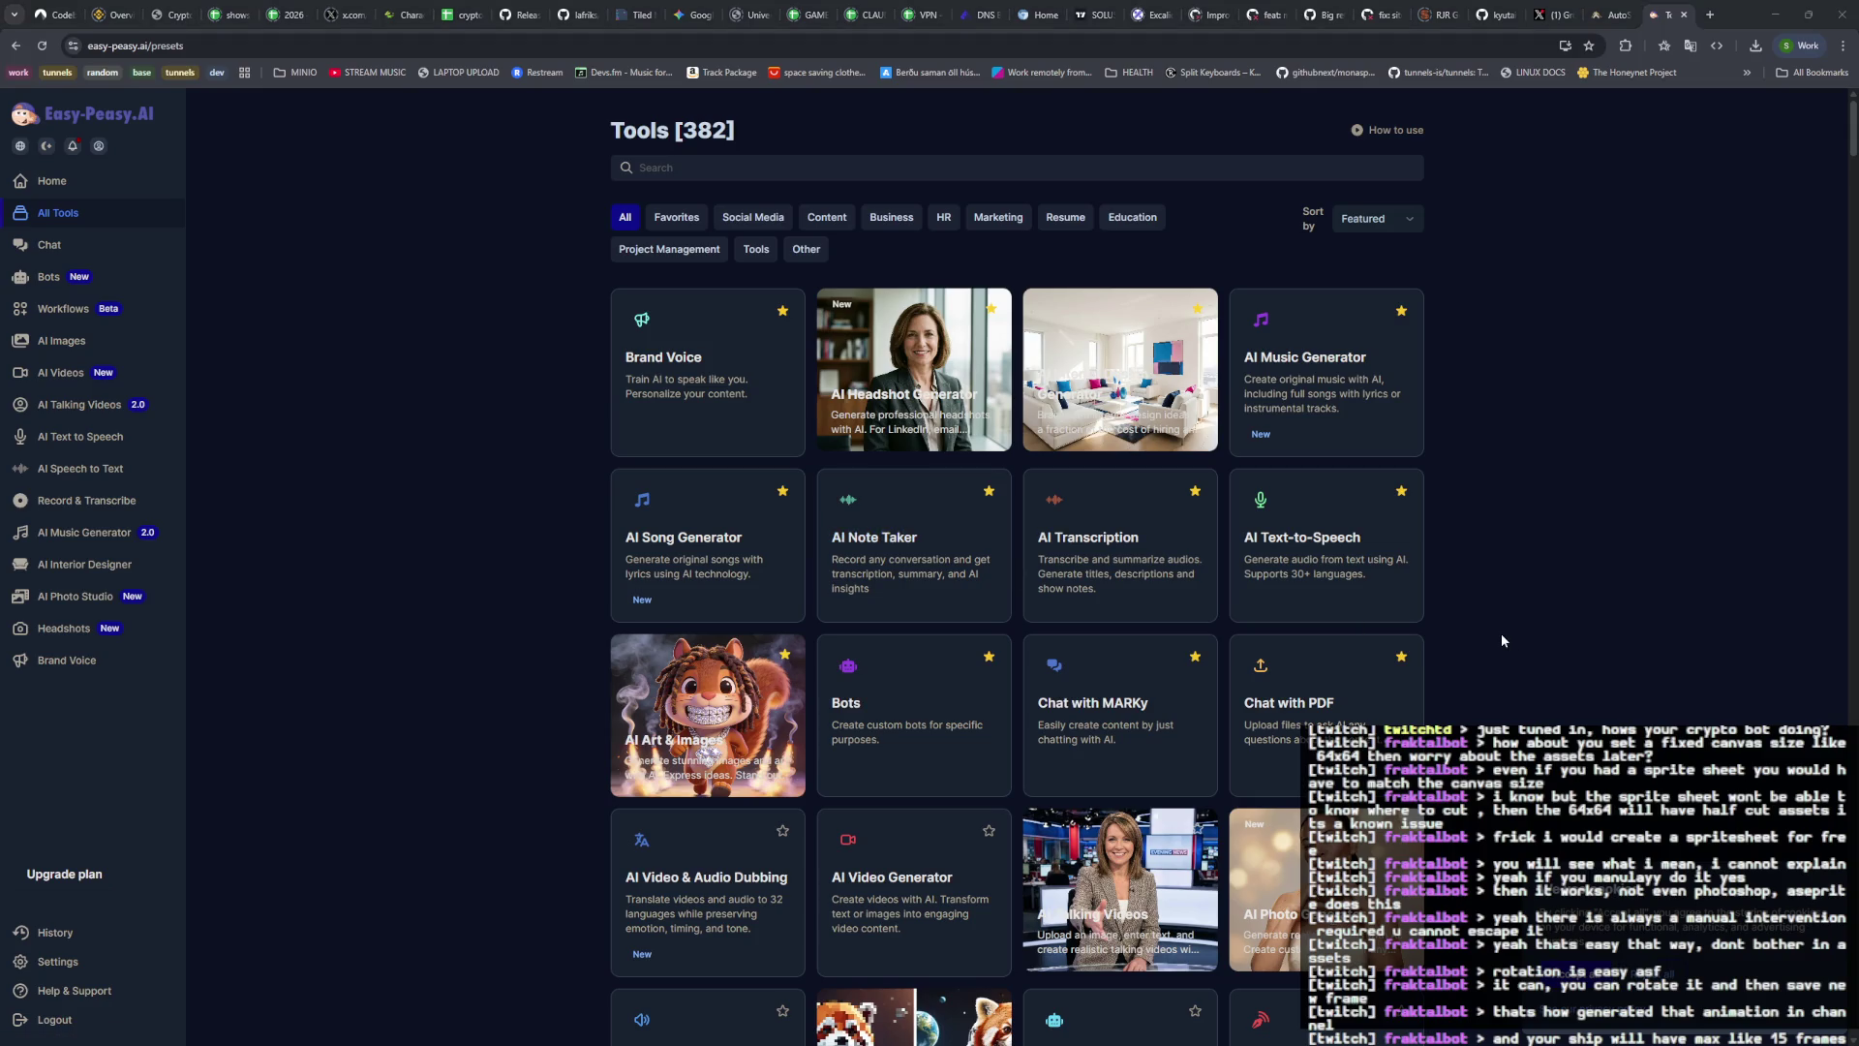
key(alt+Tab)
- Run an scp copy of ArtificialInvasion client/assets/* from the remote machine into the current folder
text(scp sveinn@192.168.1.35:/home/sveinn/code/ArtificialInvasion/bin/windows/* .)
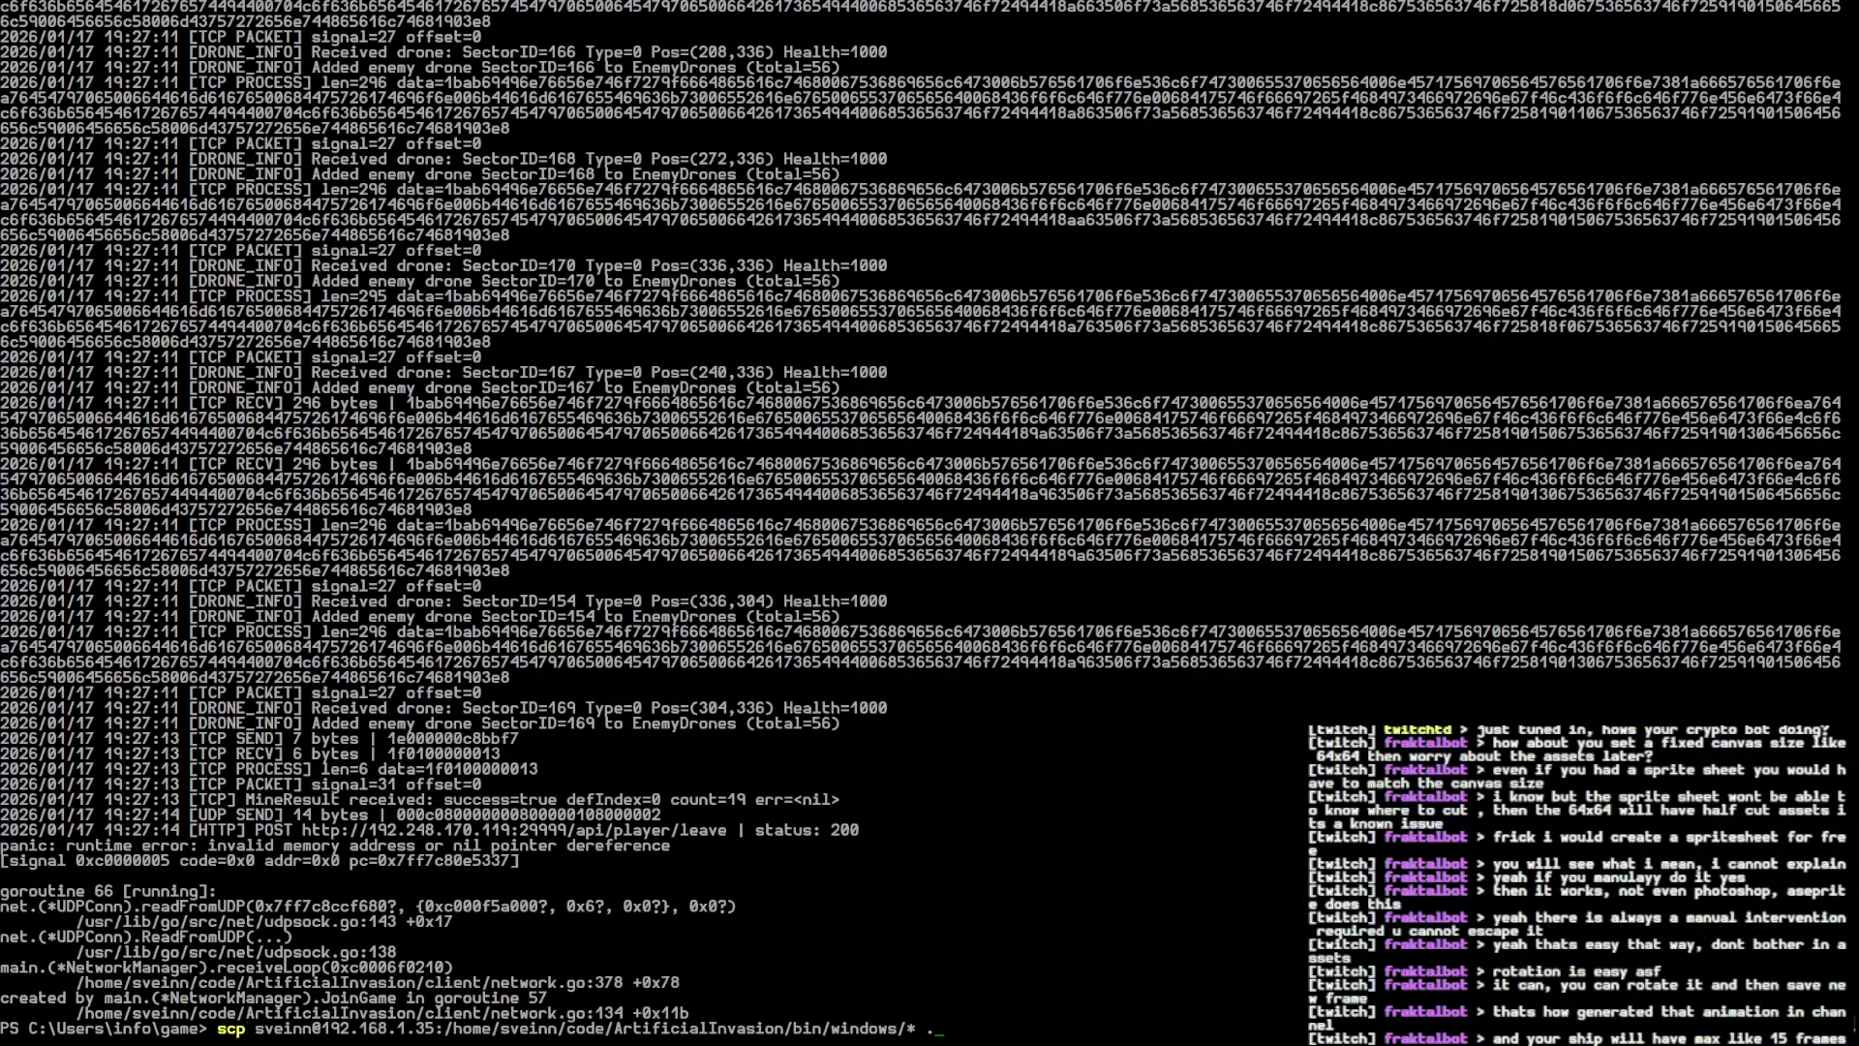
key(BackSpace)
key(BackSpace)
key(BackSpace)
text(client/assets/)
key(Return)
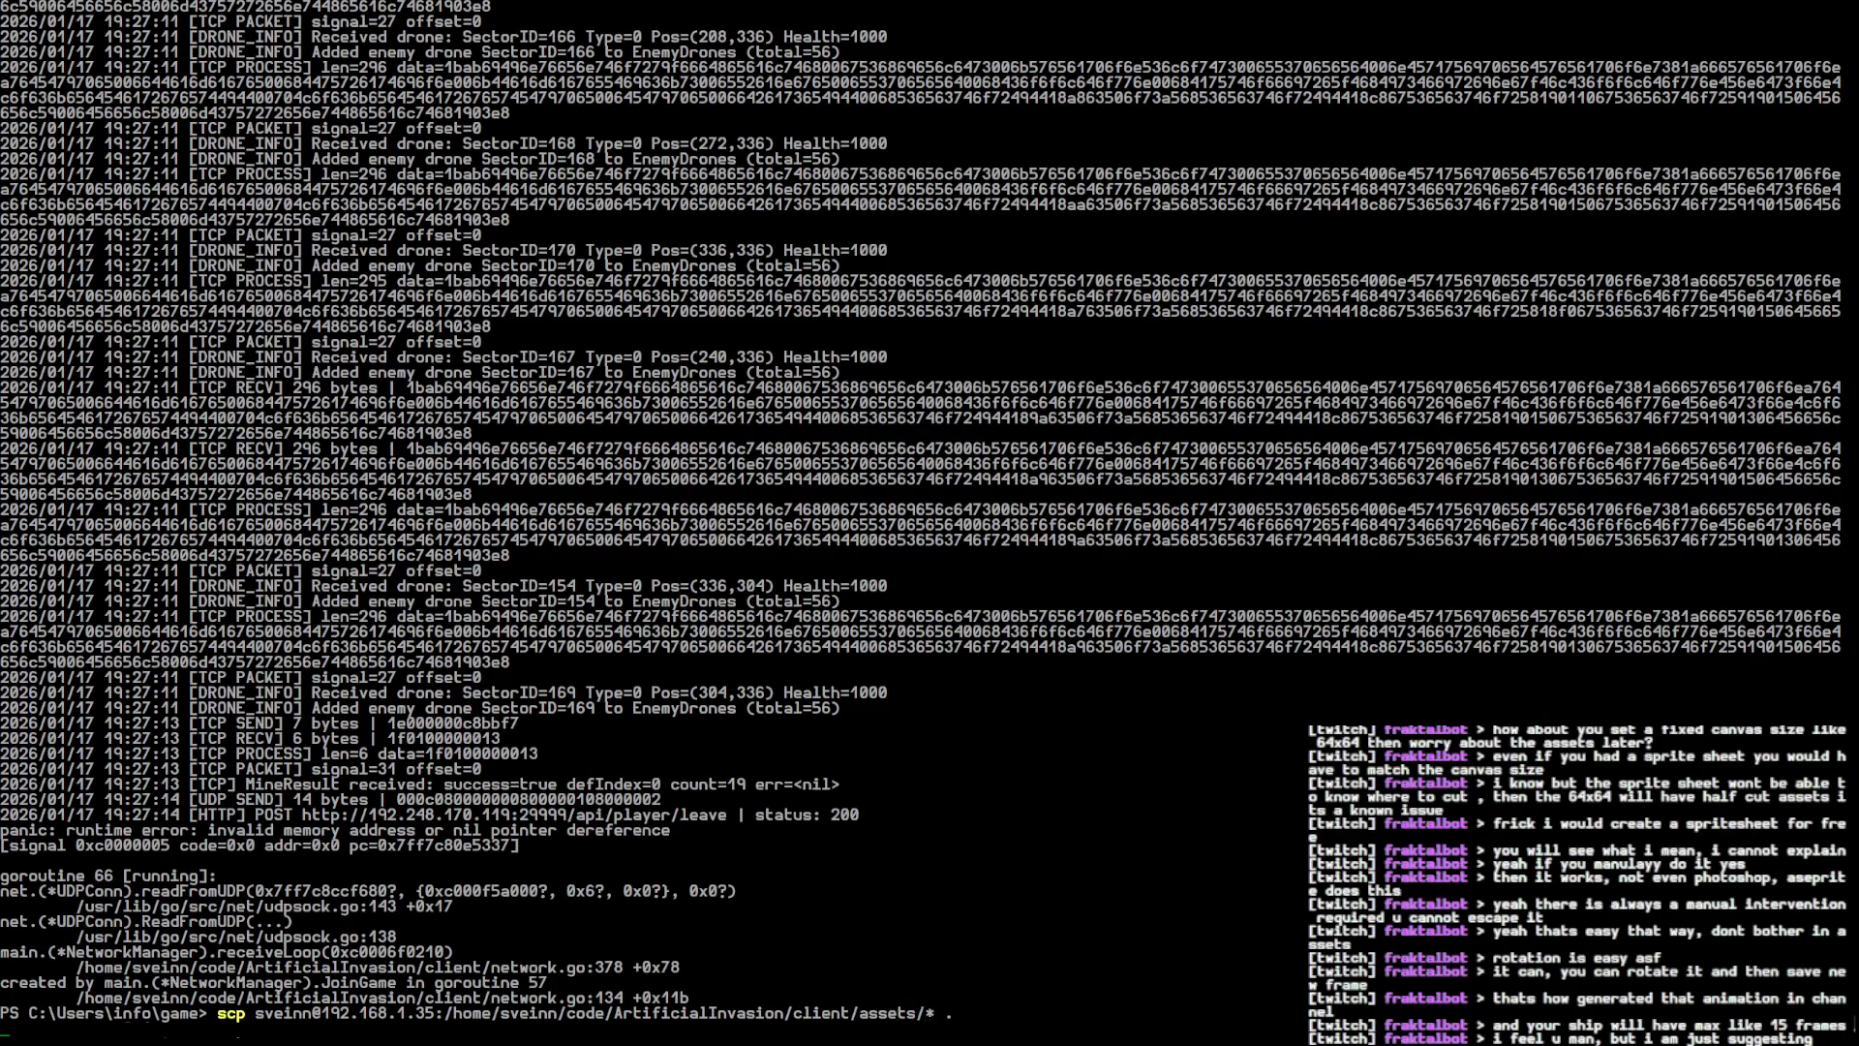
key(alt+Tab)
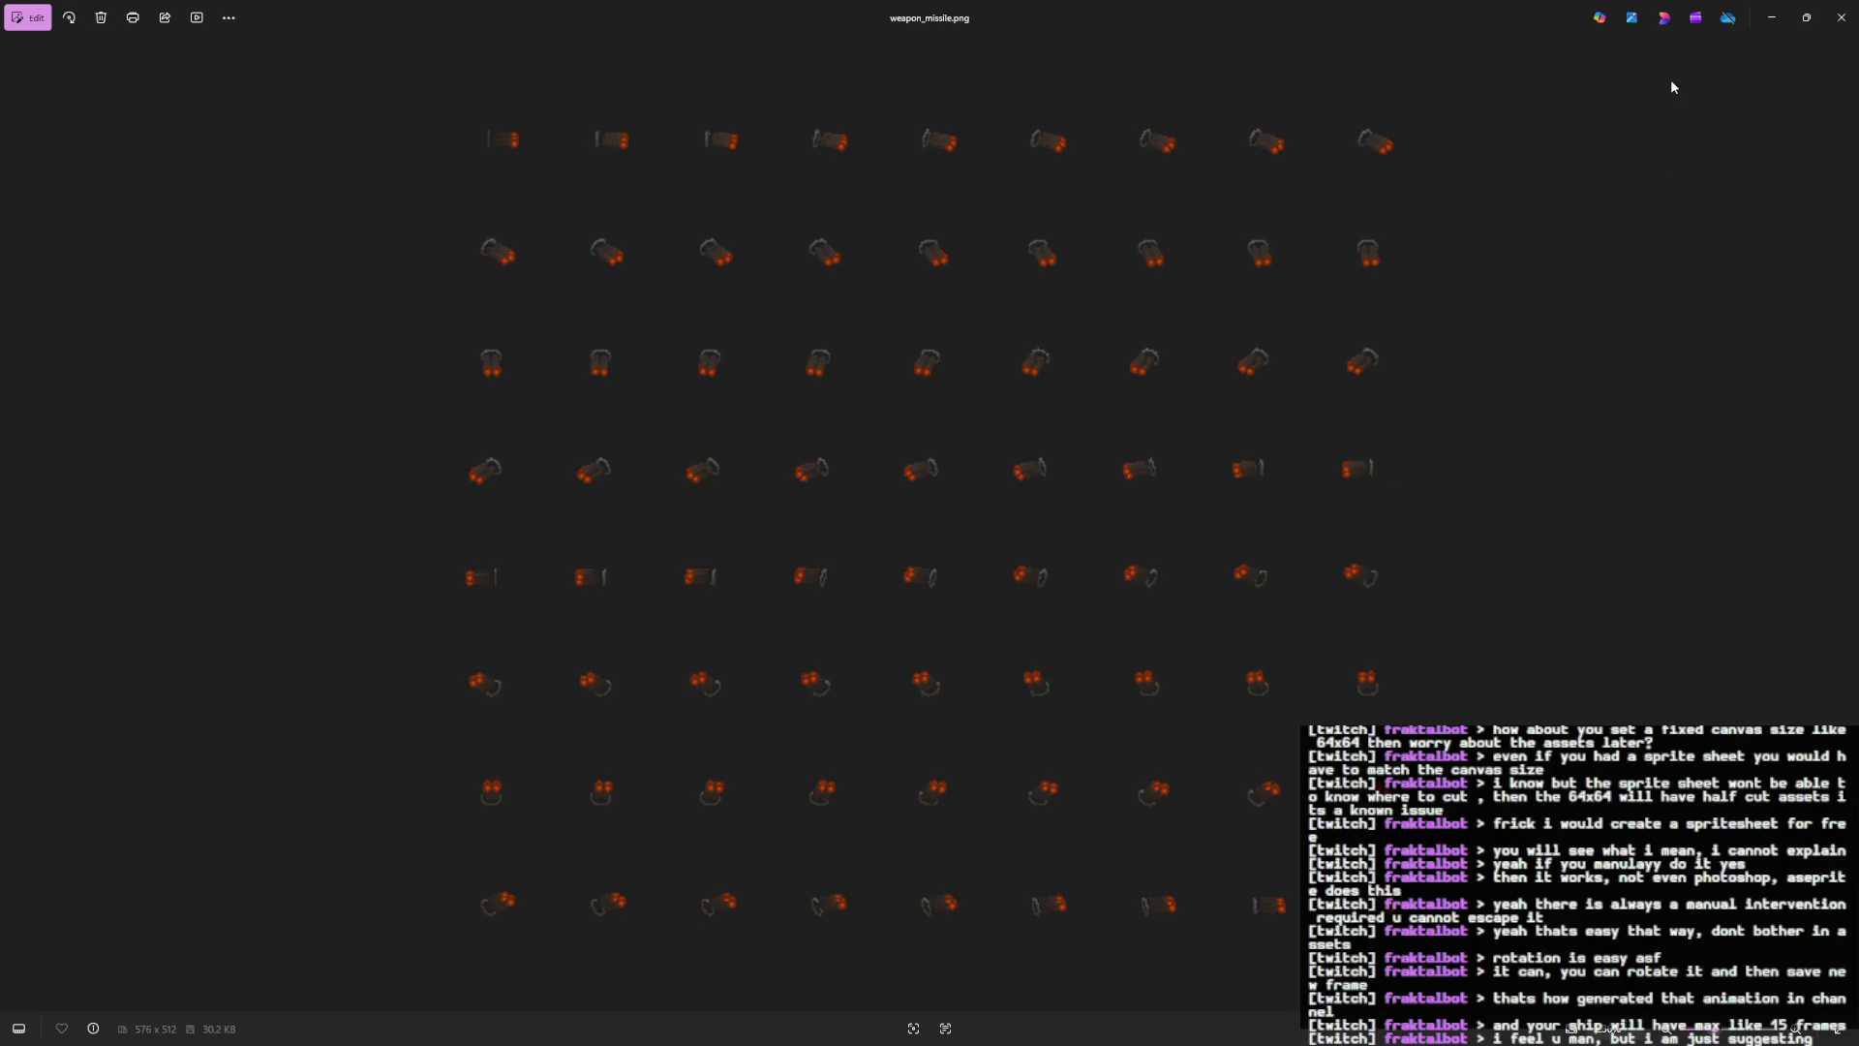
- Close the missile sprite sheet and view the asteroid_2 sprite sheet
click(1841, 17)
click(1245, 486)
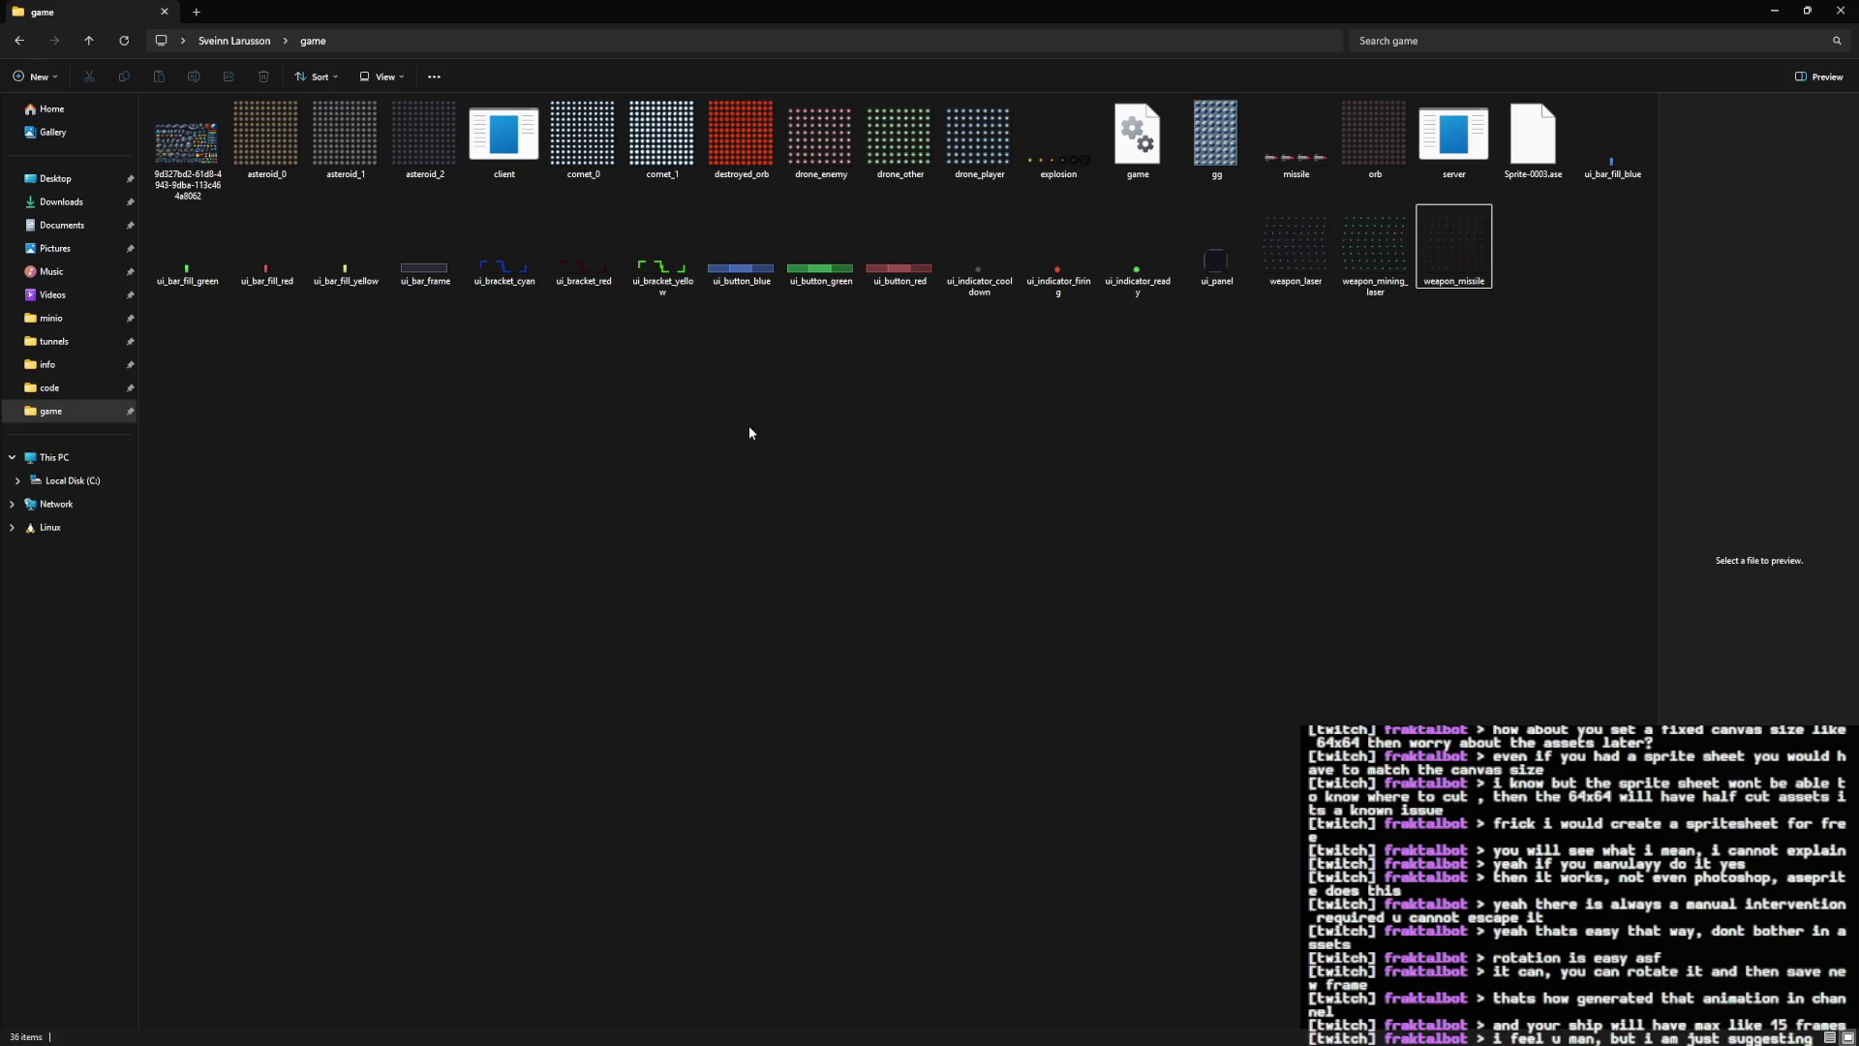
double_click(412, 147)
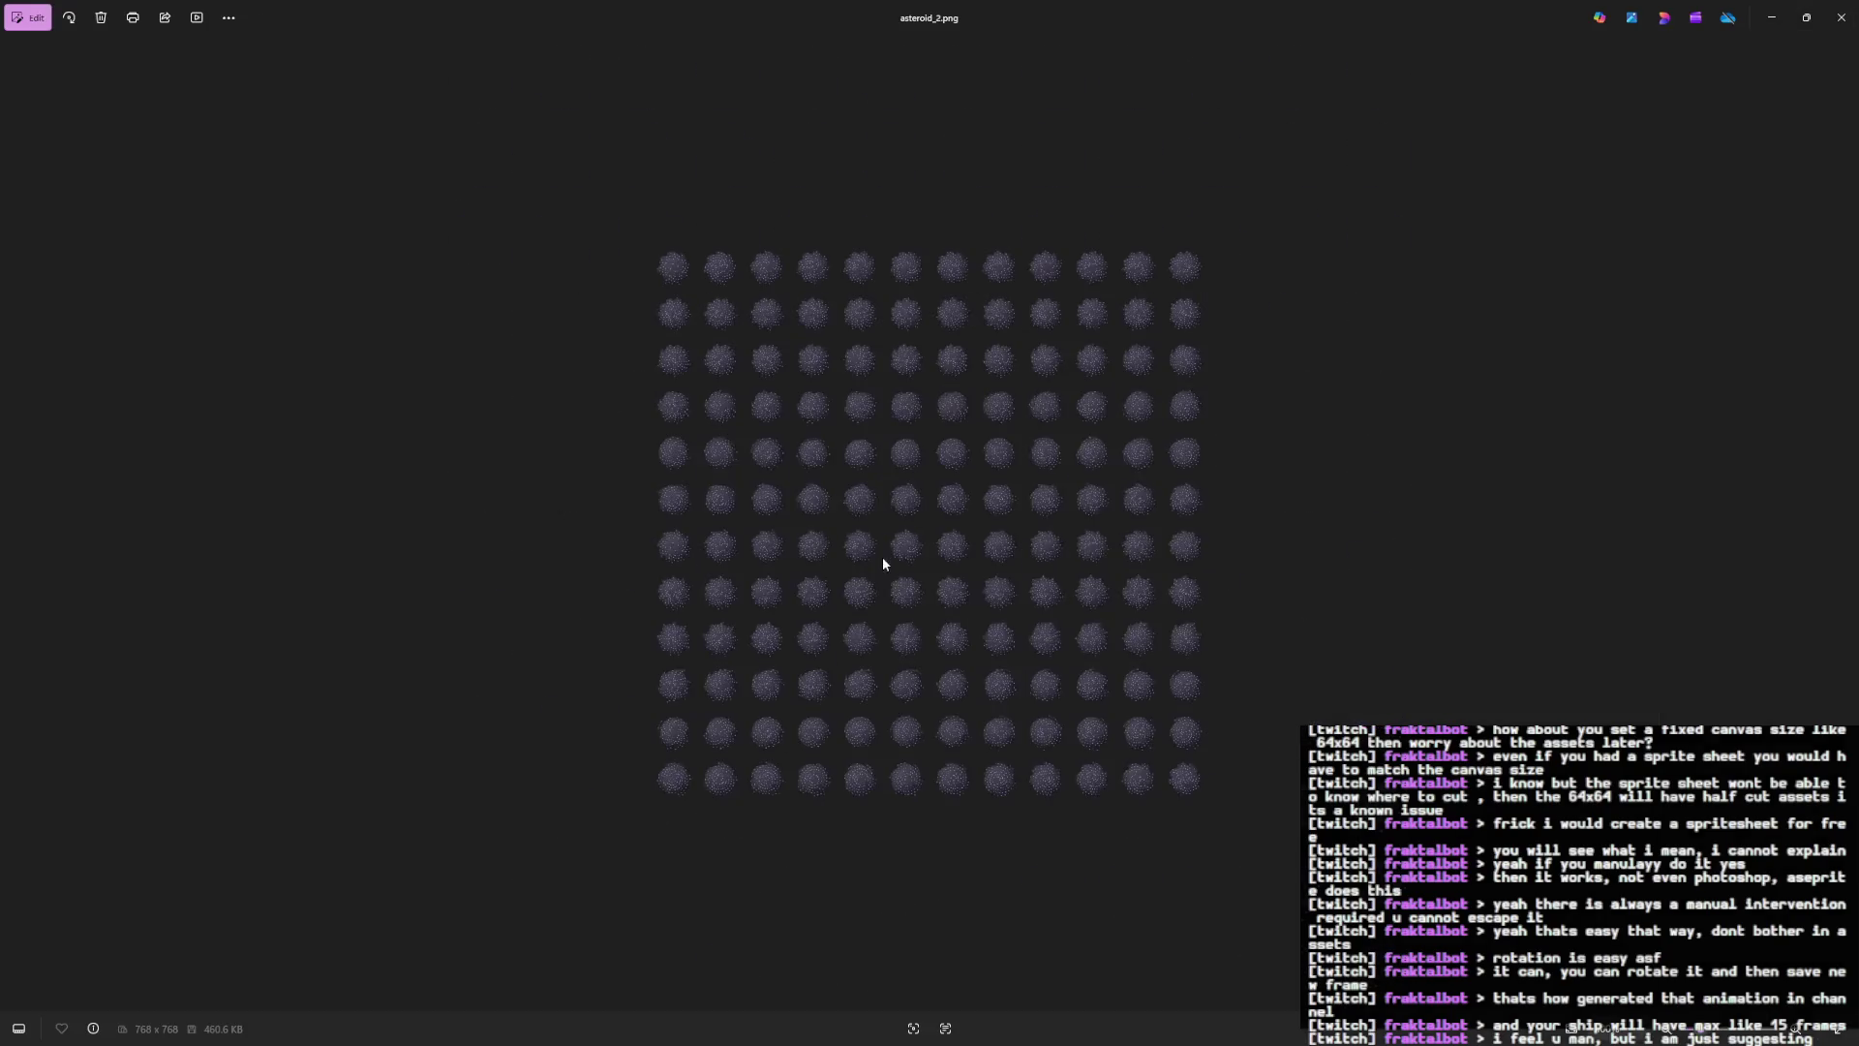
scroll(892, 562, up, 2)
scroll(893, 562, up, 3)
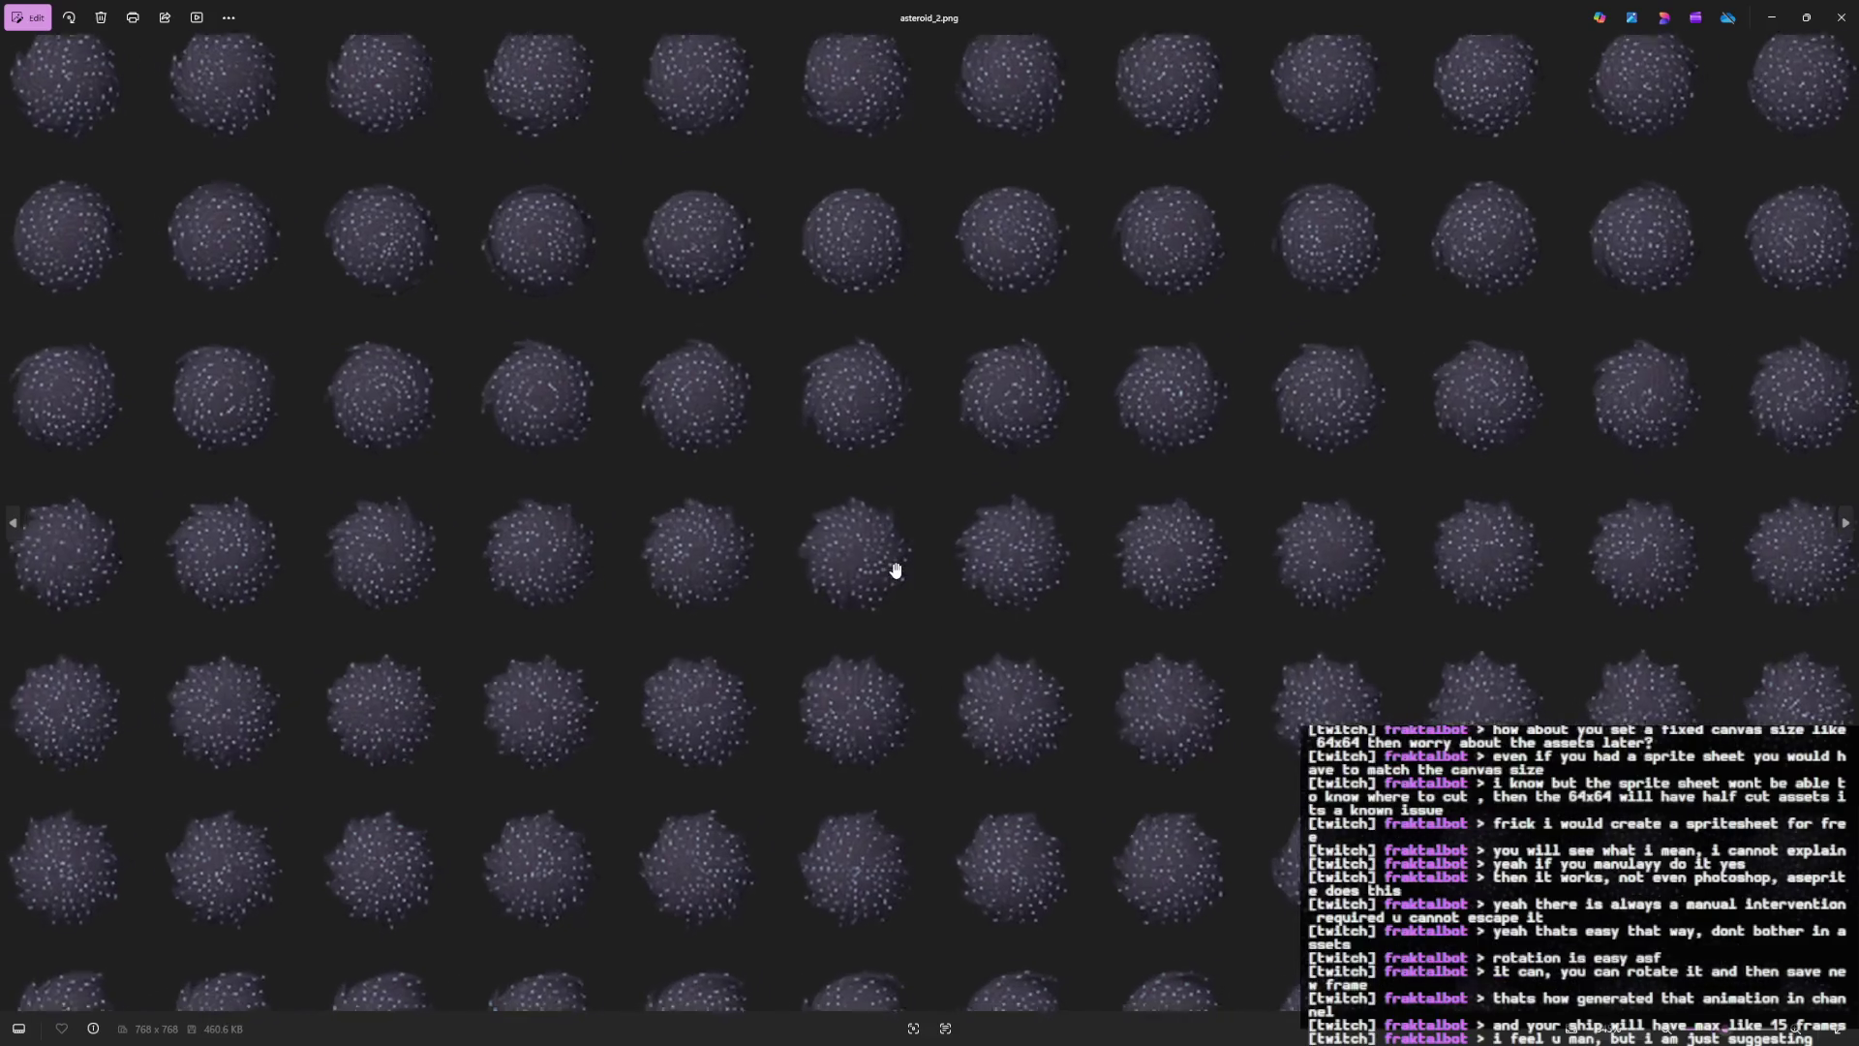
scroll(893, 562, down, 4)
scroll(895, 569, down, 2)
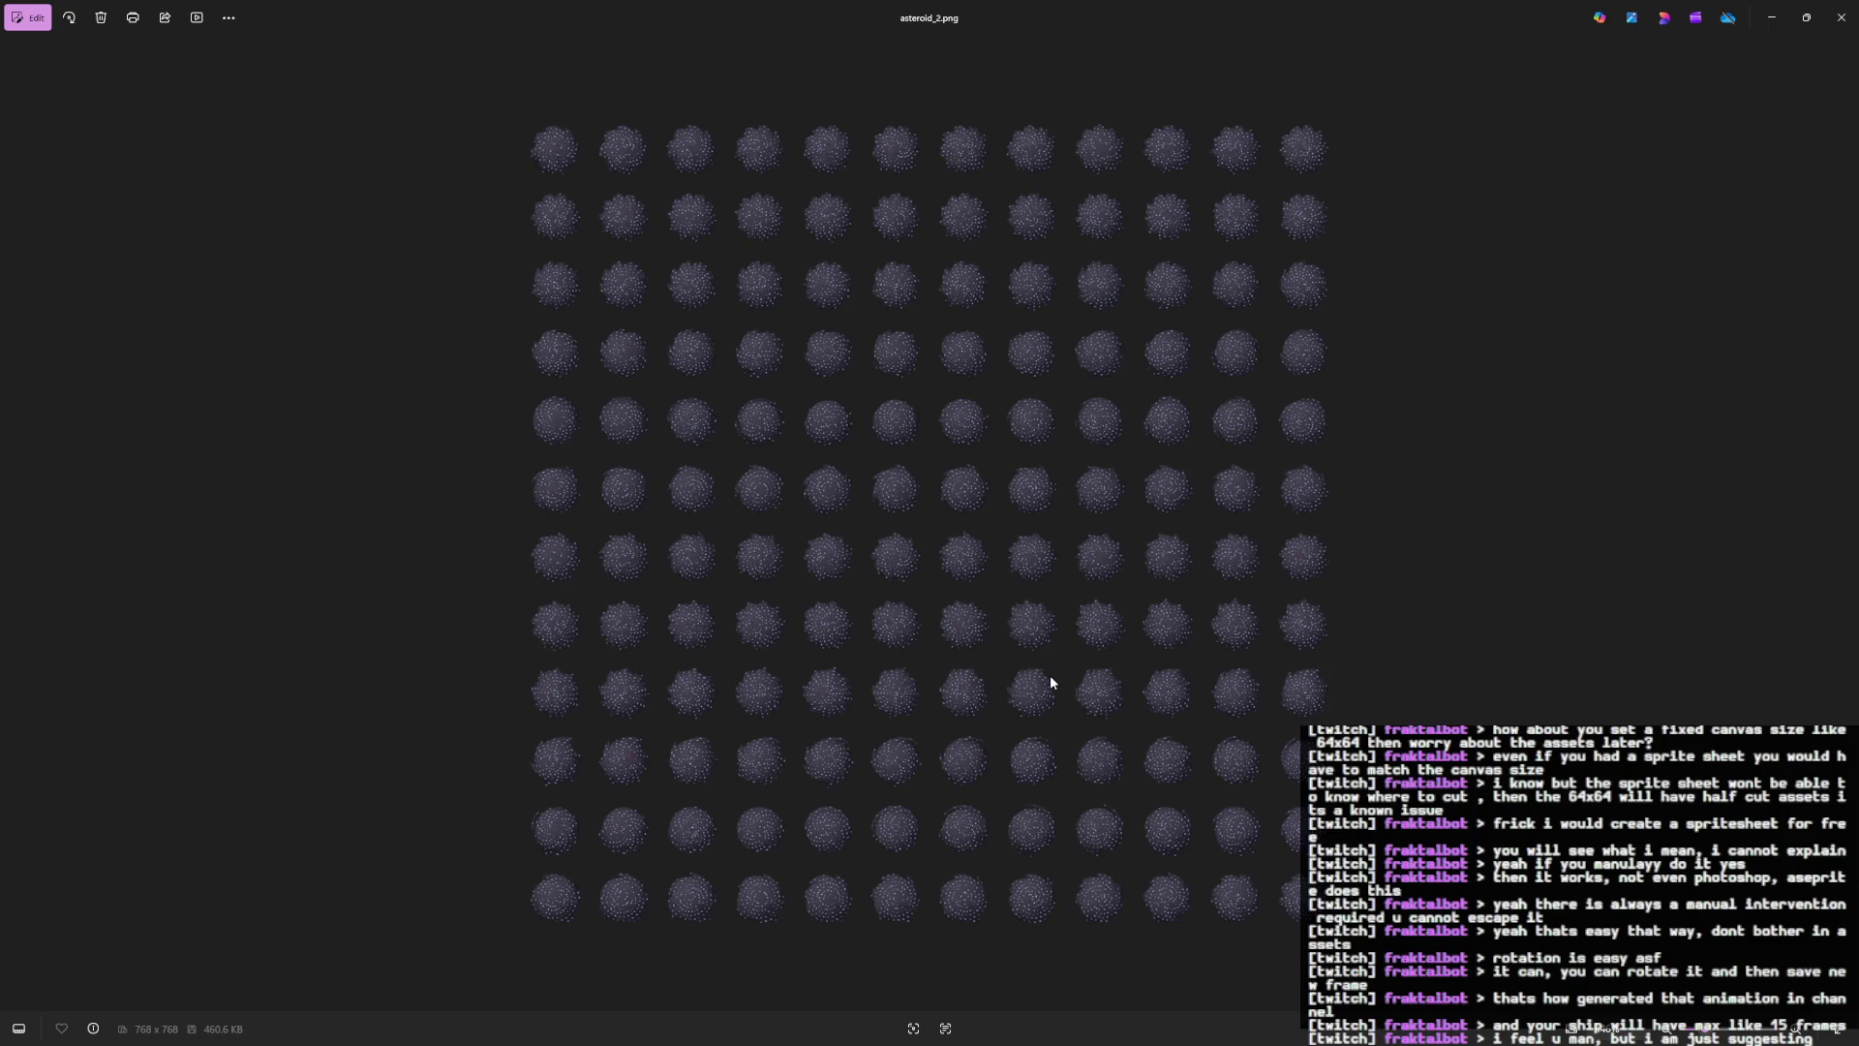
- Compute 360 ÷ 5 = 72 in Calculator and select the result
key(XF86Calculator)
text(36)
click(953, 661)
click(1137, 430)
click(944, 542)
click(1127, 652)
drag(1135, 250, 1217, 262)
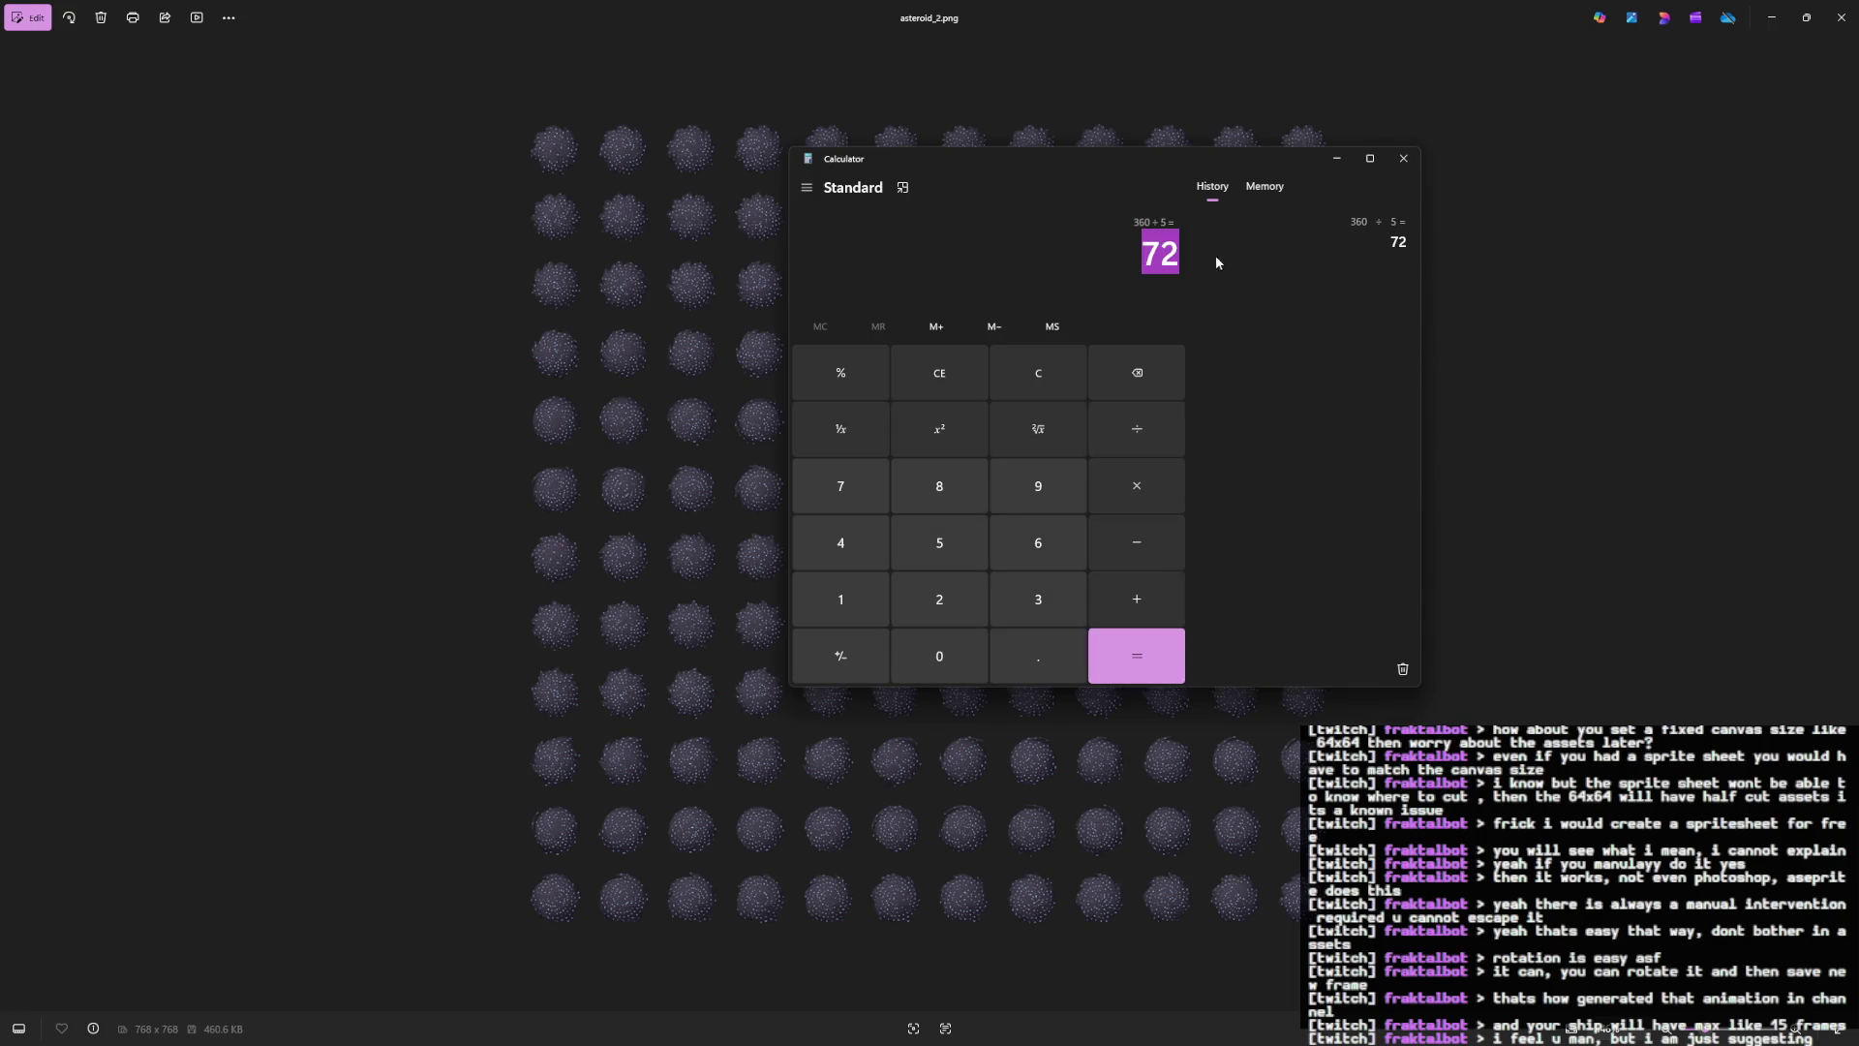
click(1403, 158)
- Close the asteroid sprite sheet and view the 768 x 768 orb.png sprite sheet
click(1840, 18)
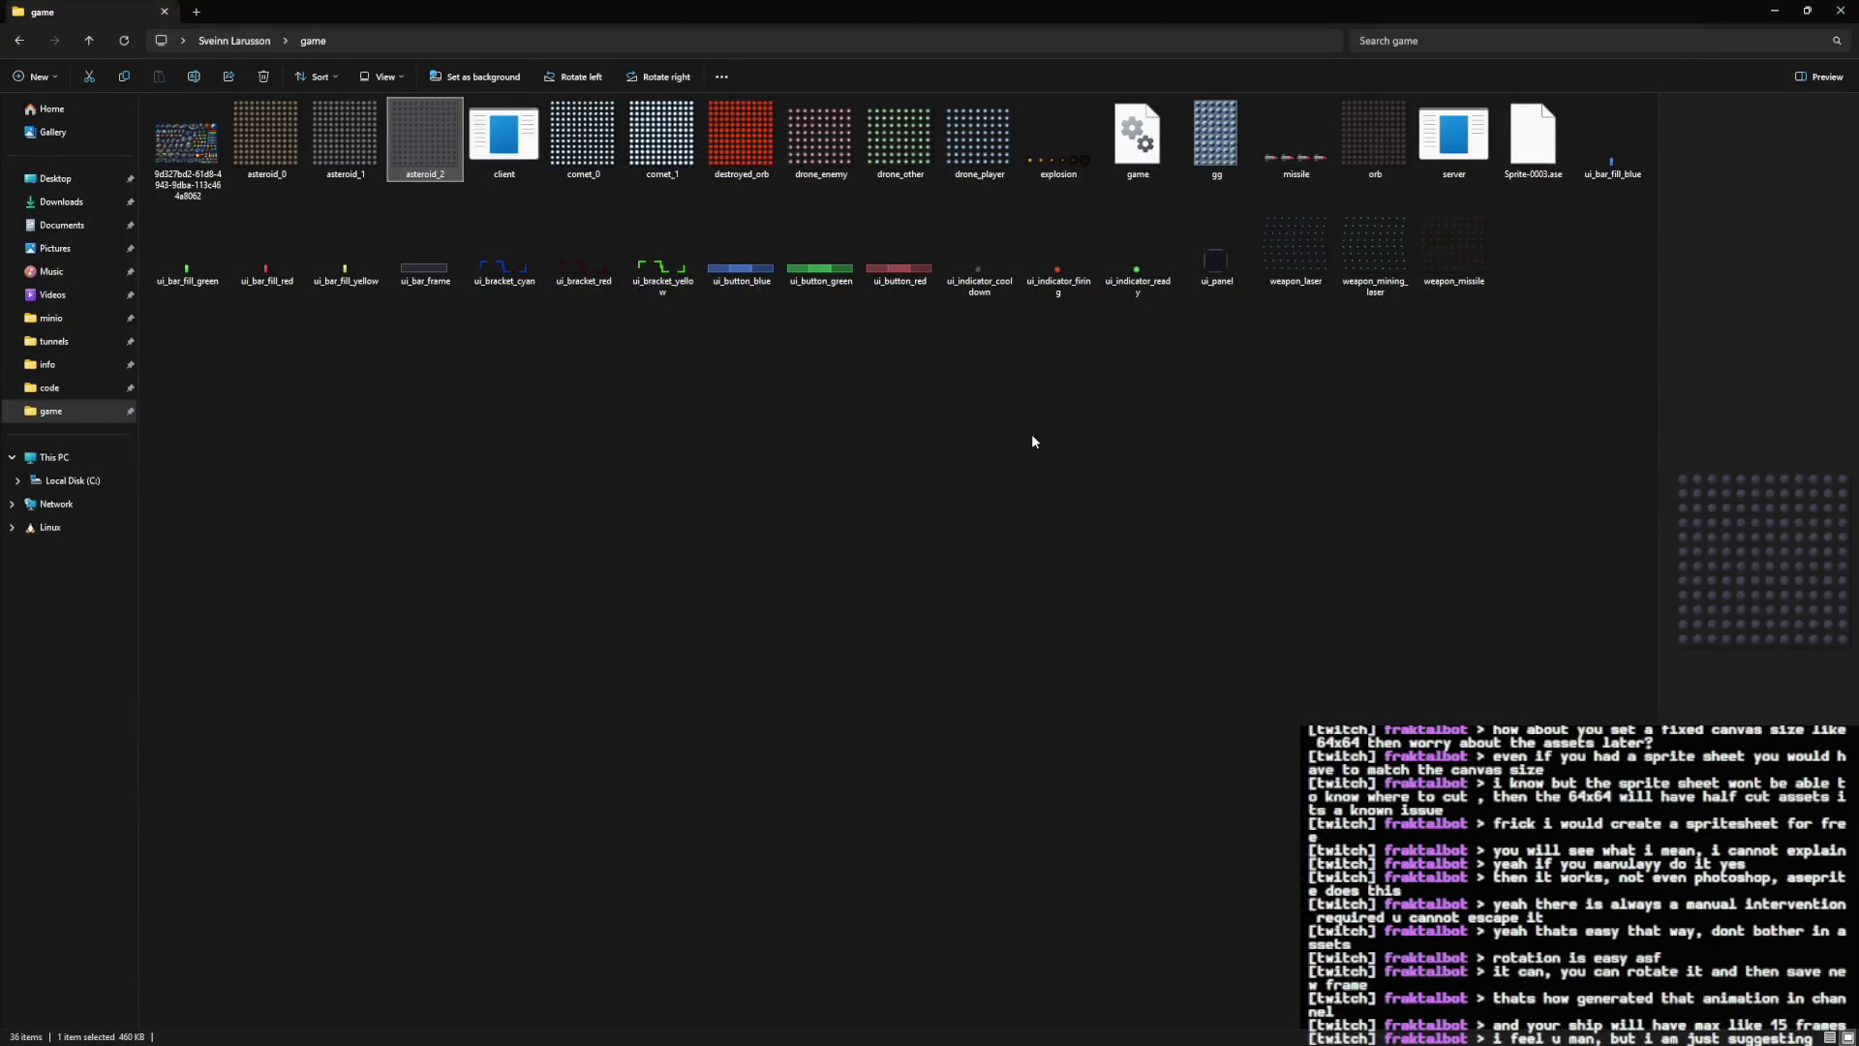
click(881, 436)
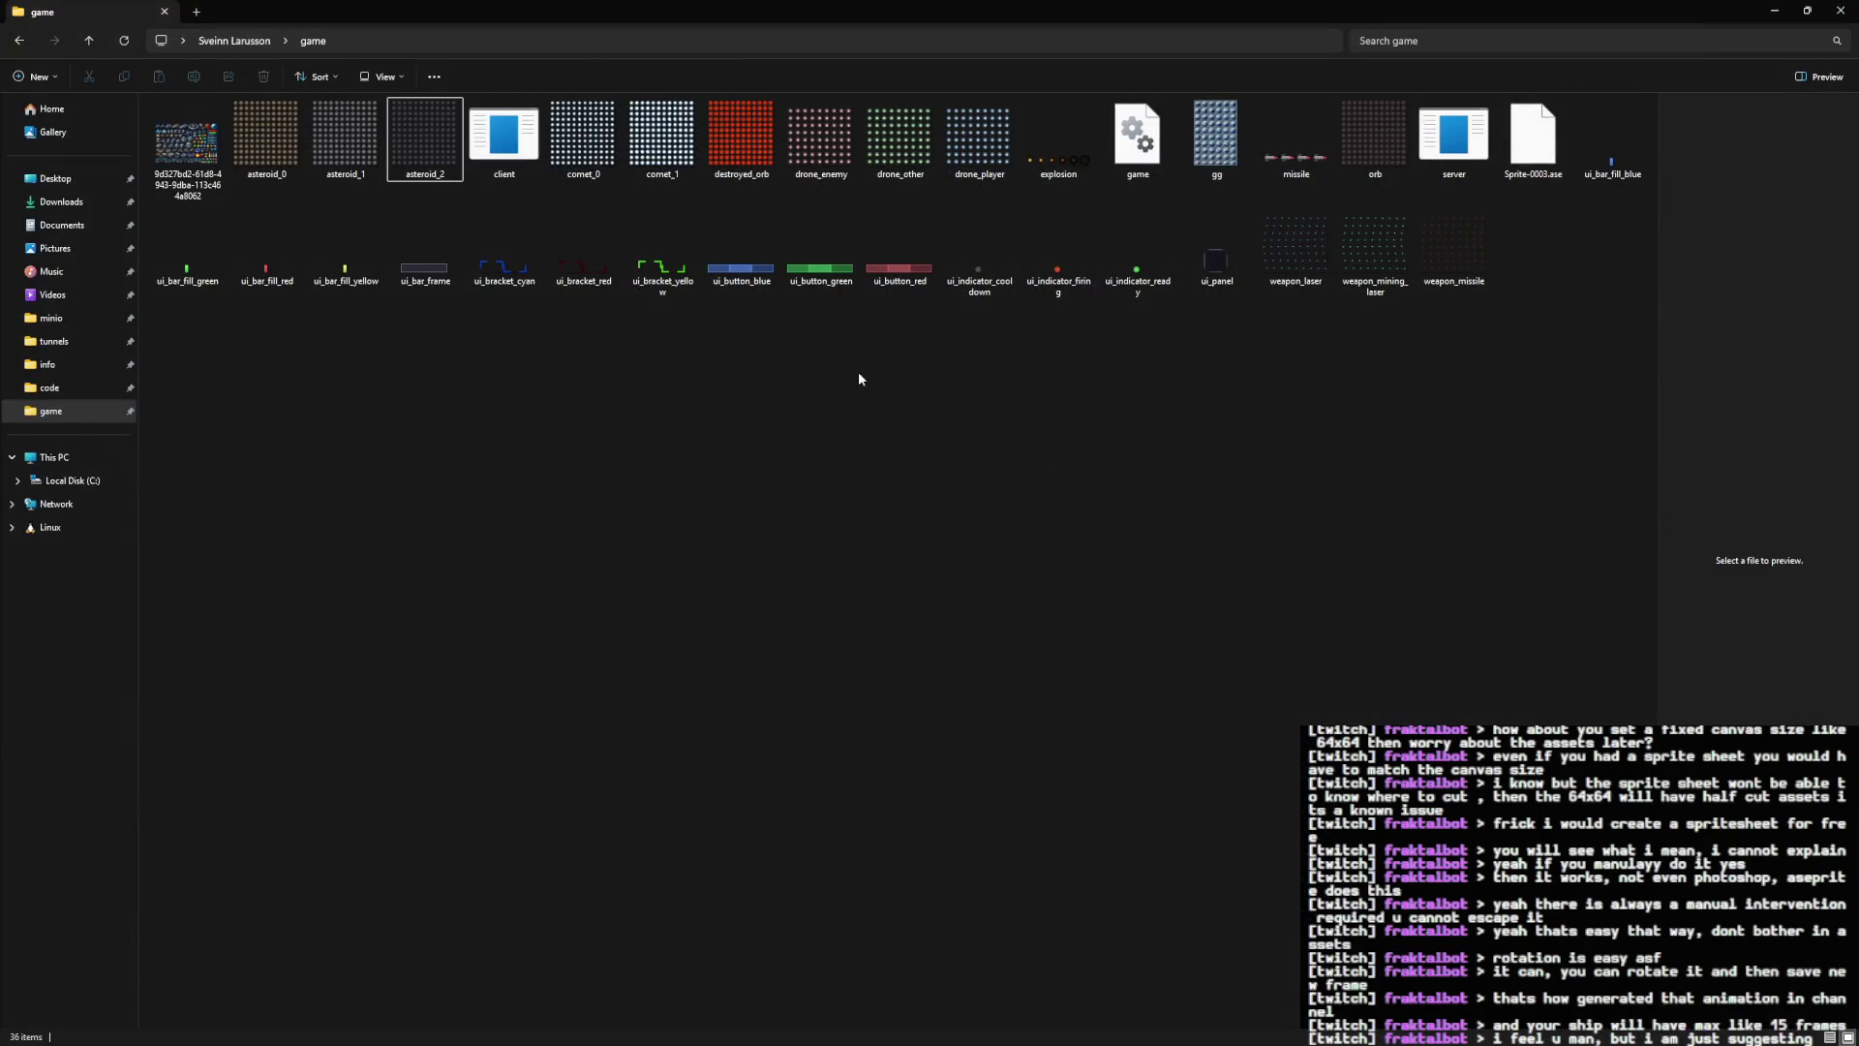
double_click(1375, 136)
scroll(1007, 467, up, 3)
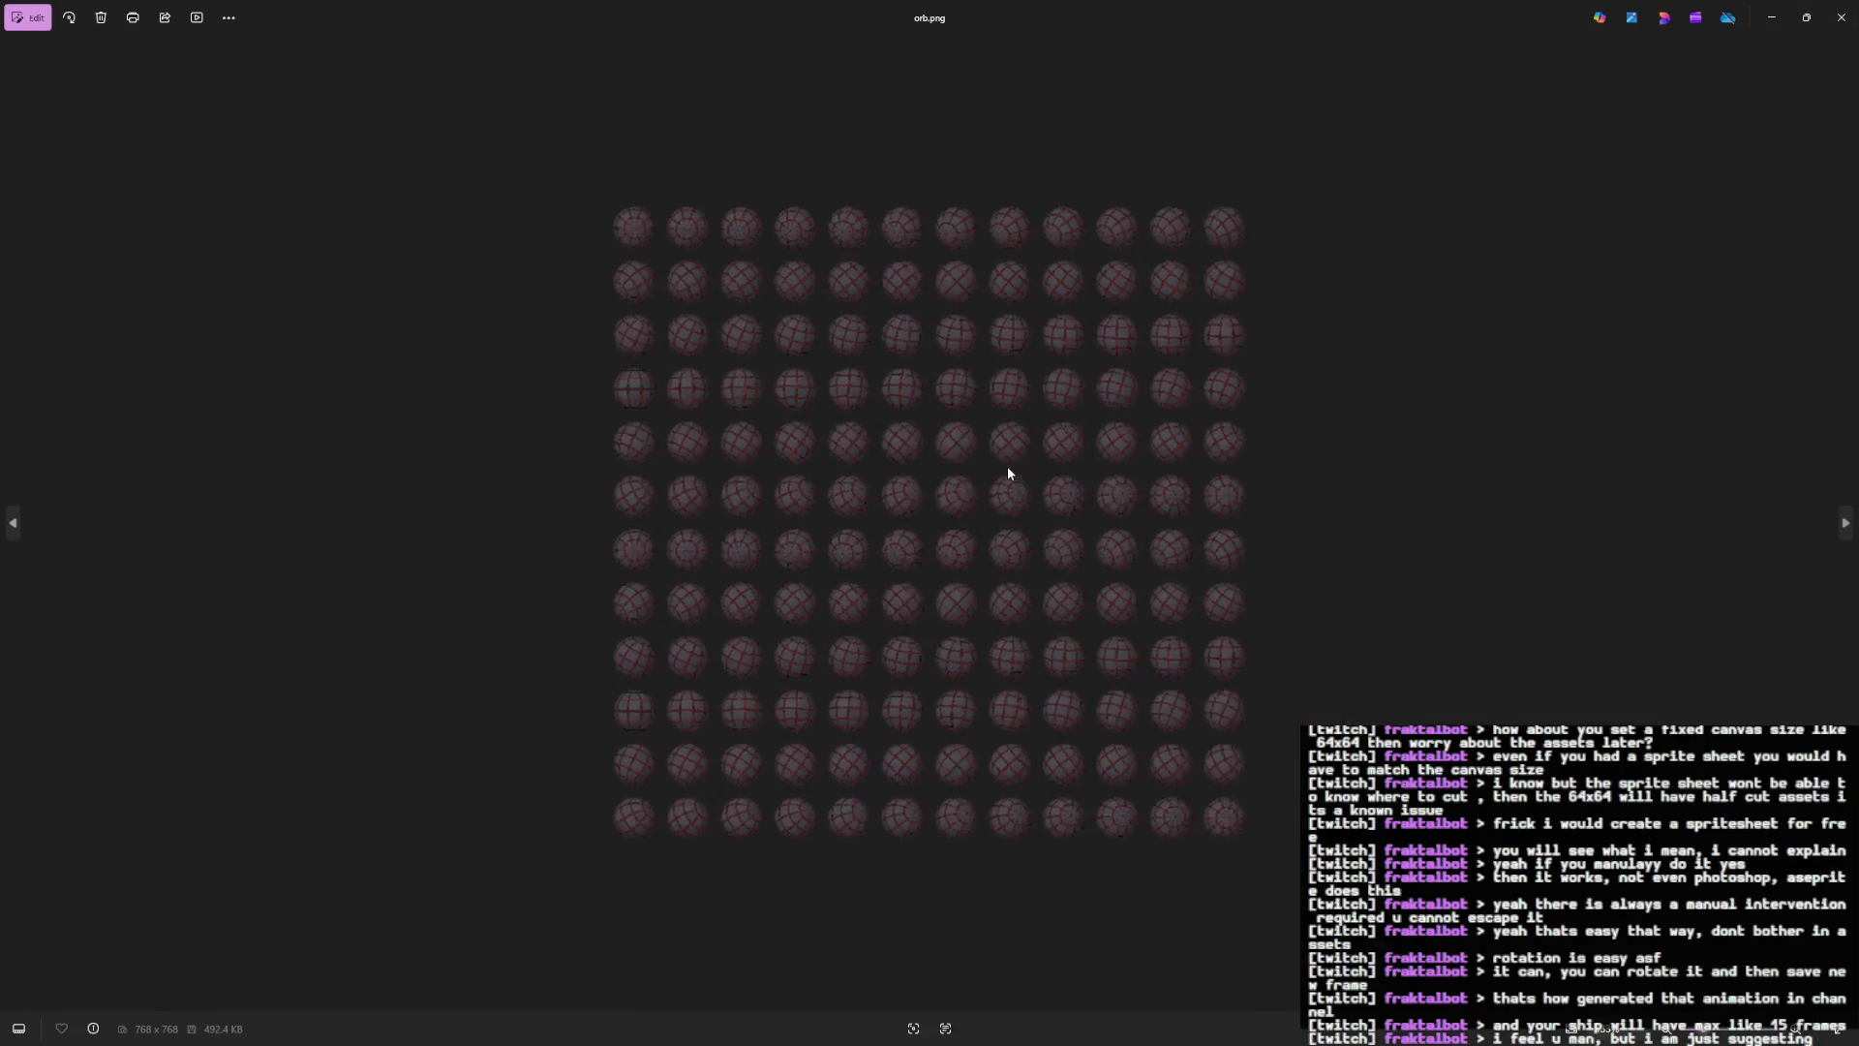
scroll(1007, 467, down, 1)
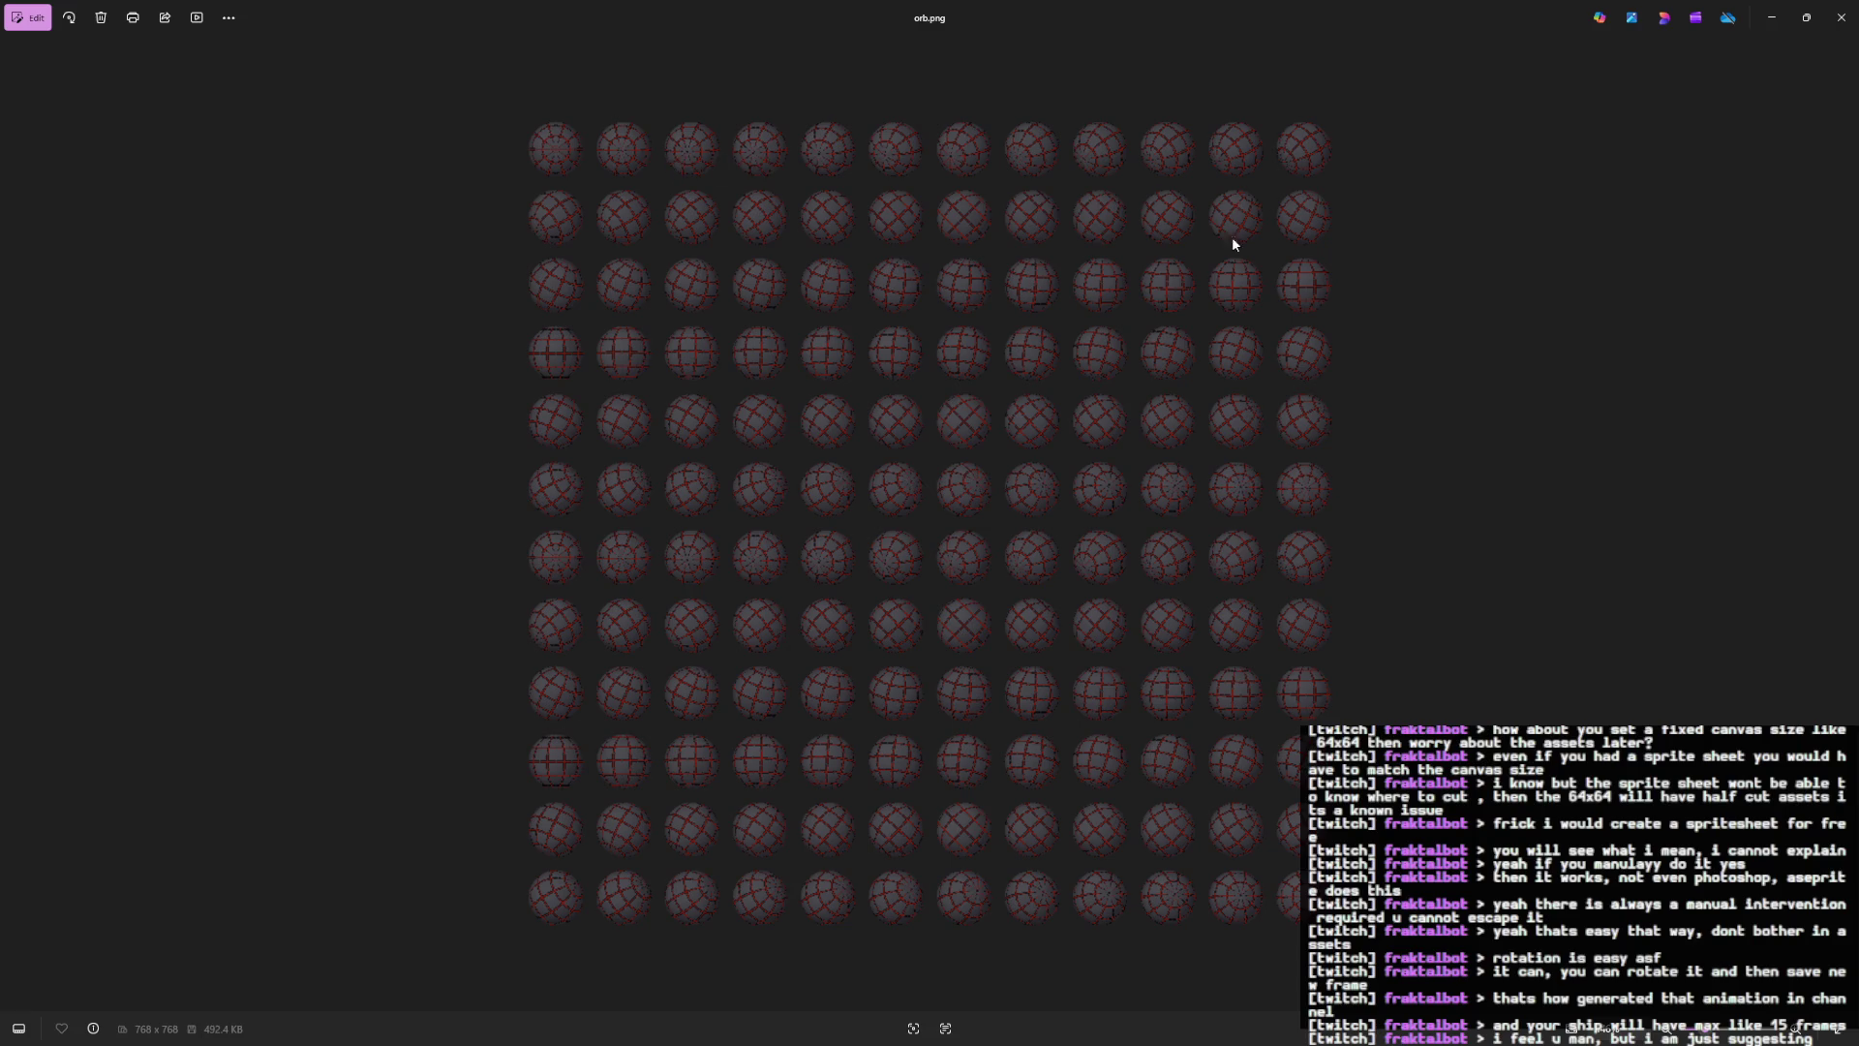
- Close the orb sprite sheet and shrink the folder window to bring the terminal forward
click(1840, 18)
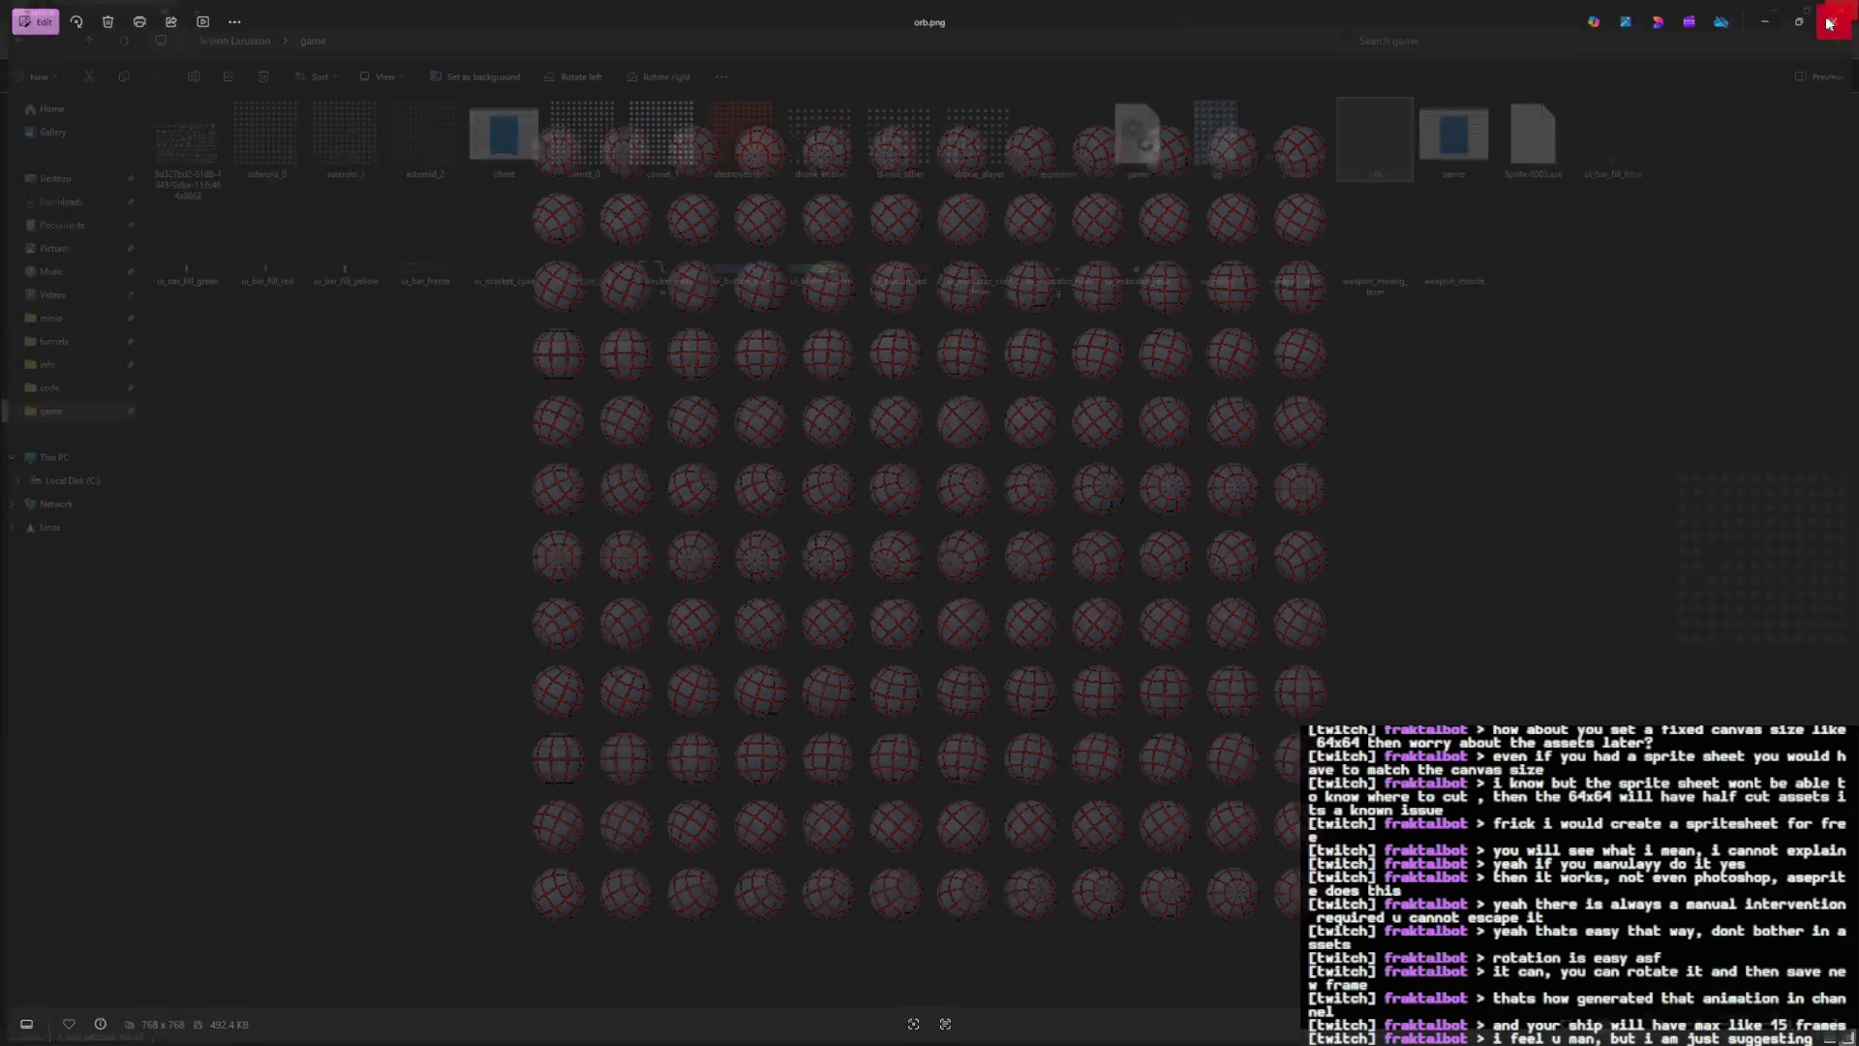
click(1251, 460)
drag(1652, 13, 1236, 368)
click(1224, 325)
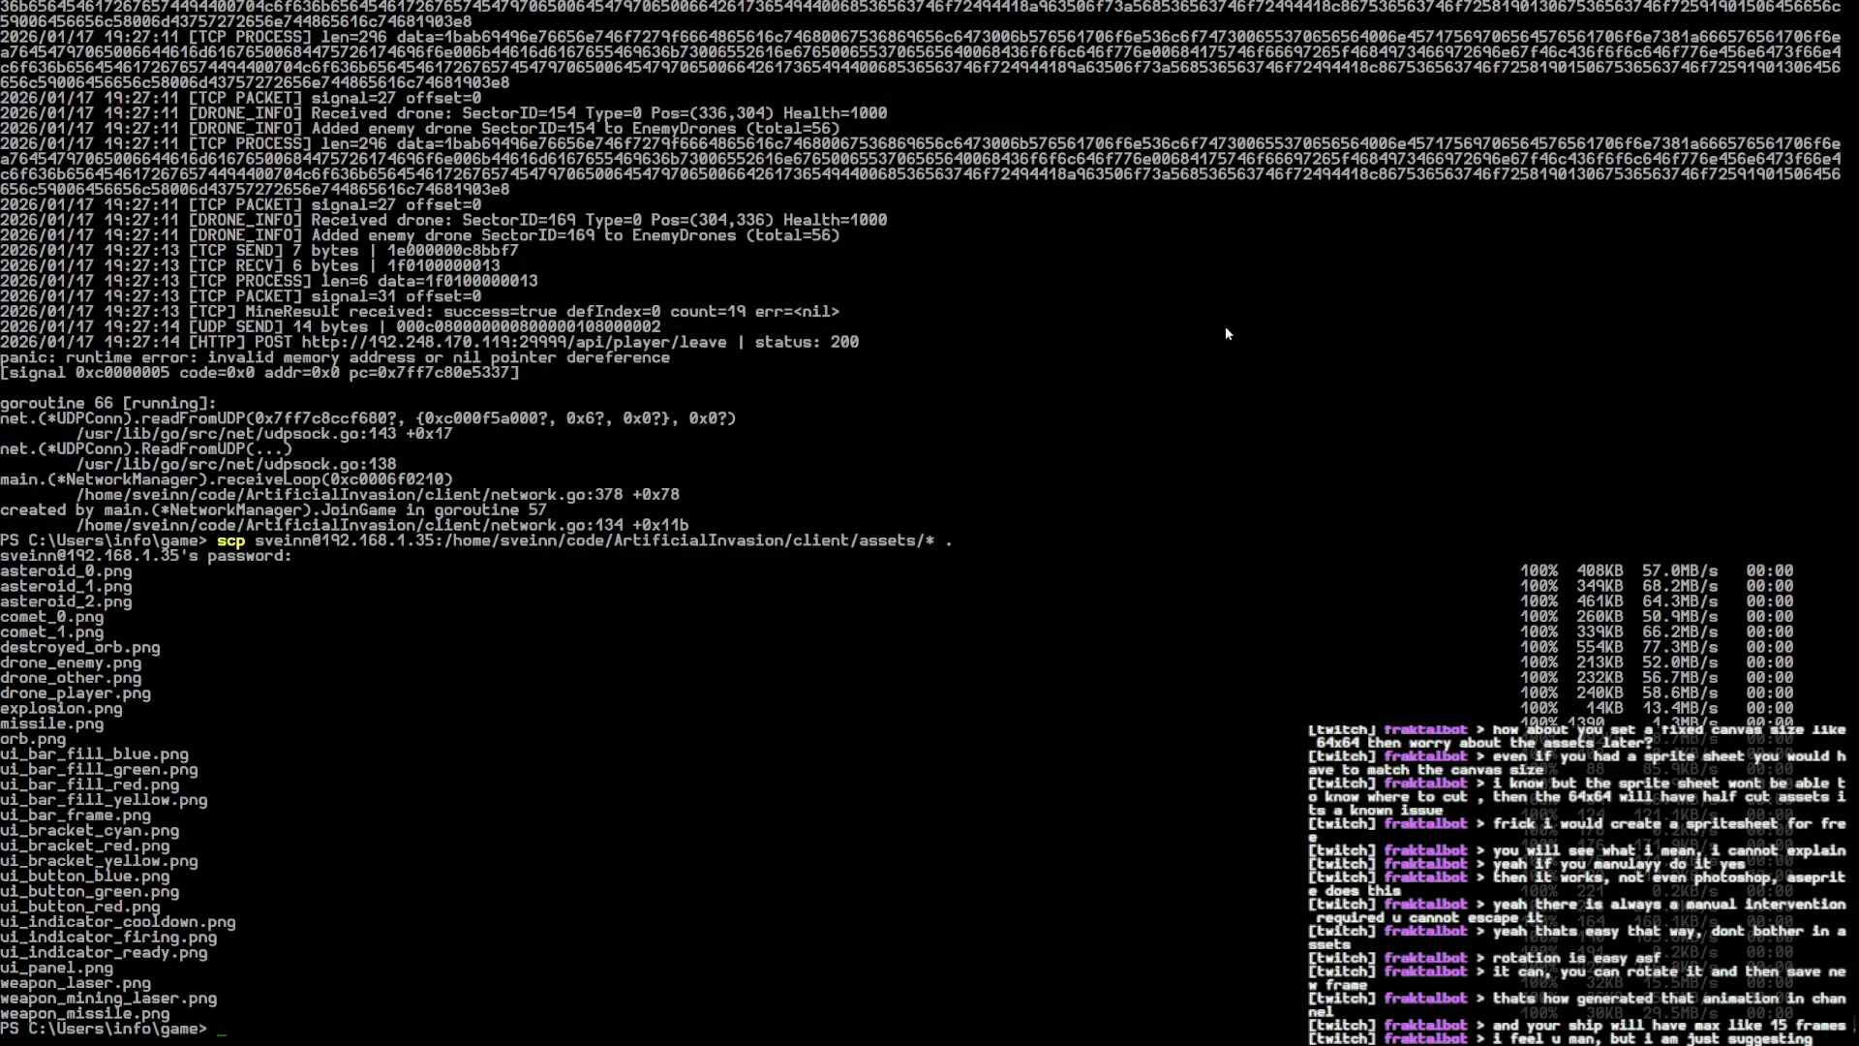
- Switch between the terminal and browser, ending on the 382-tool Tools page
key(alt+Tab)
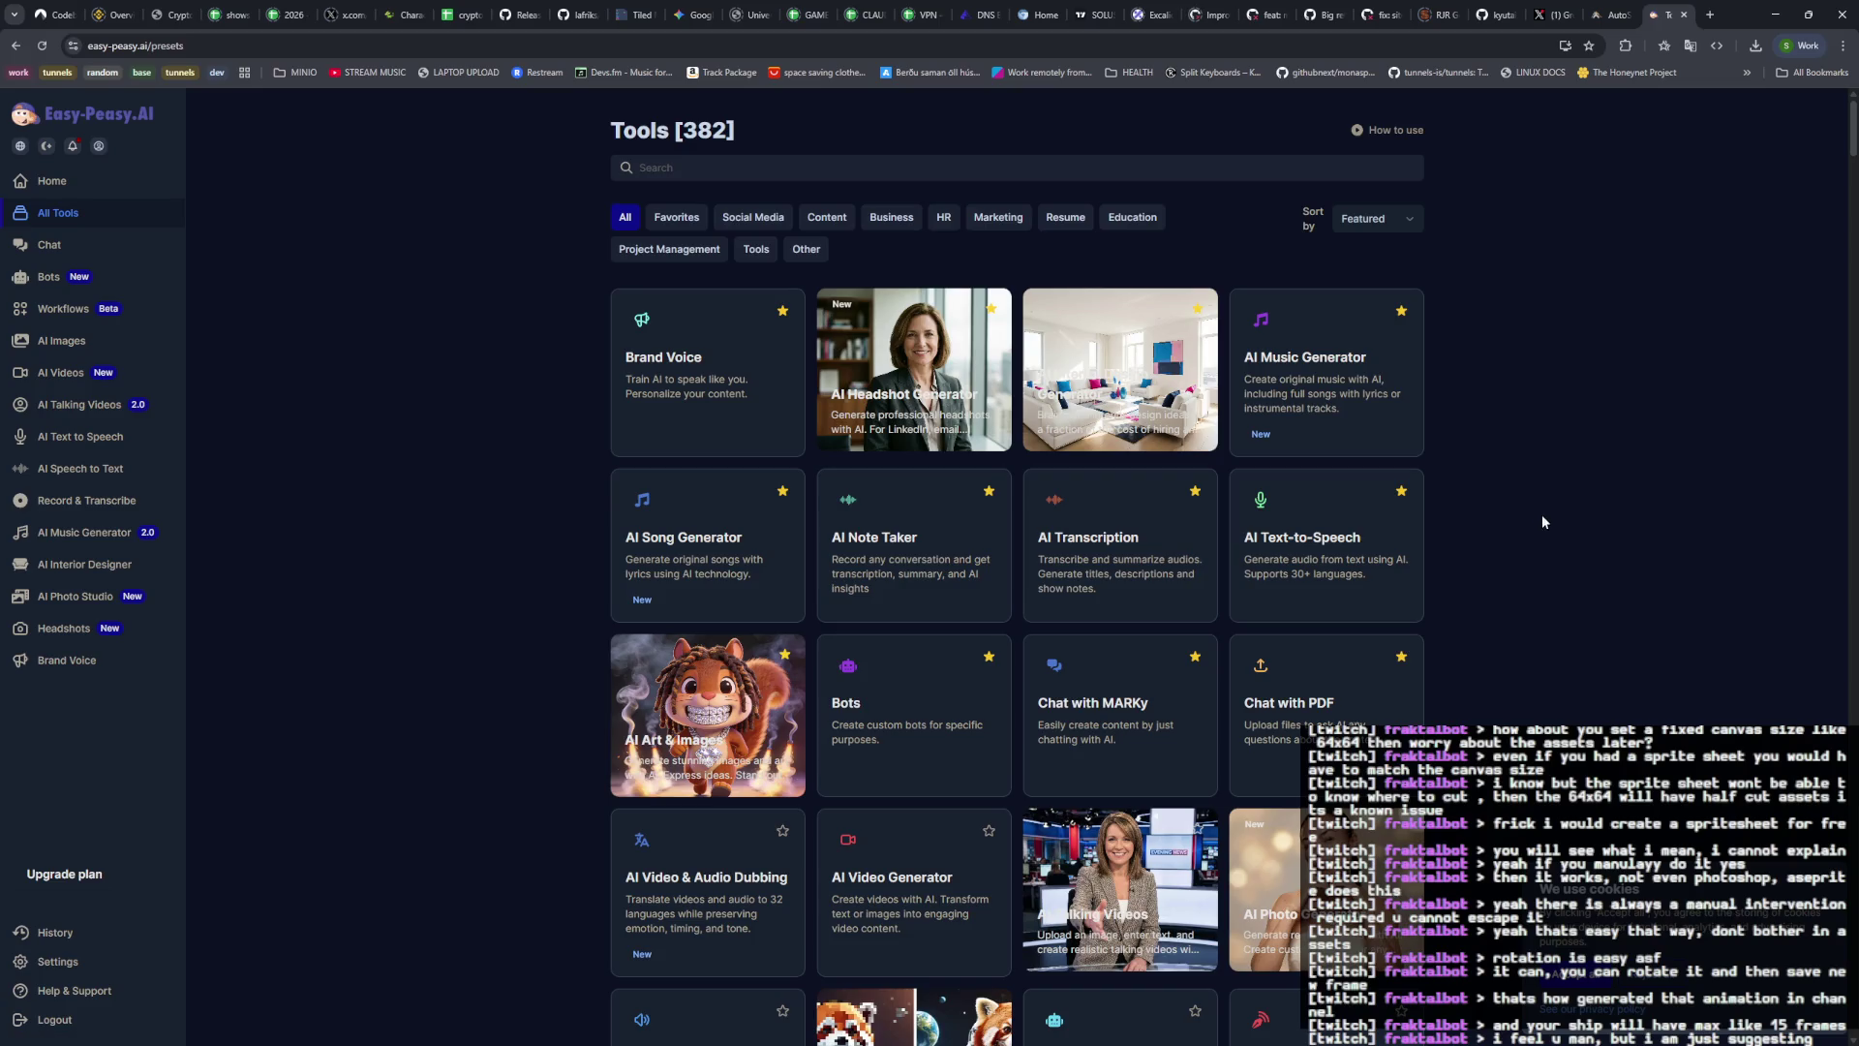
scroll(1537, 518, down, 5)
scroll(1520, 531, up, 5)
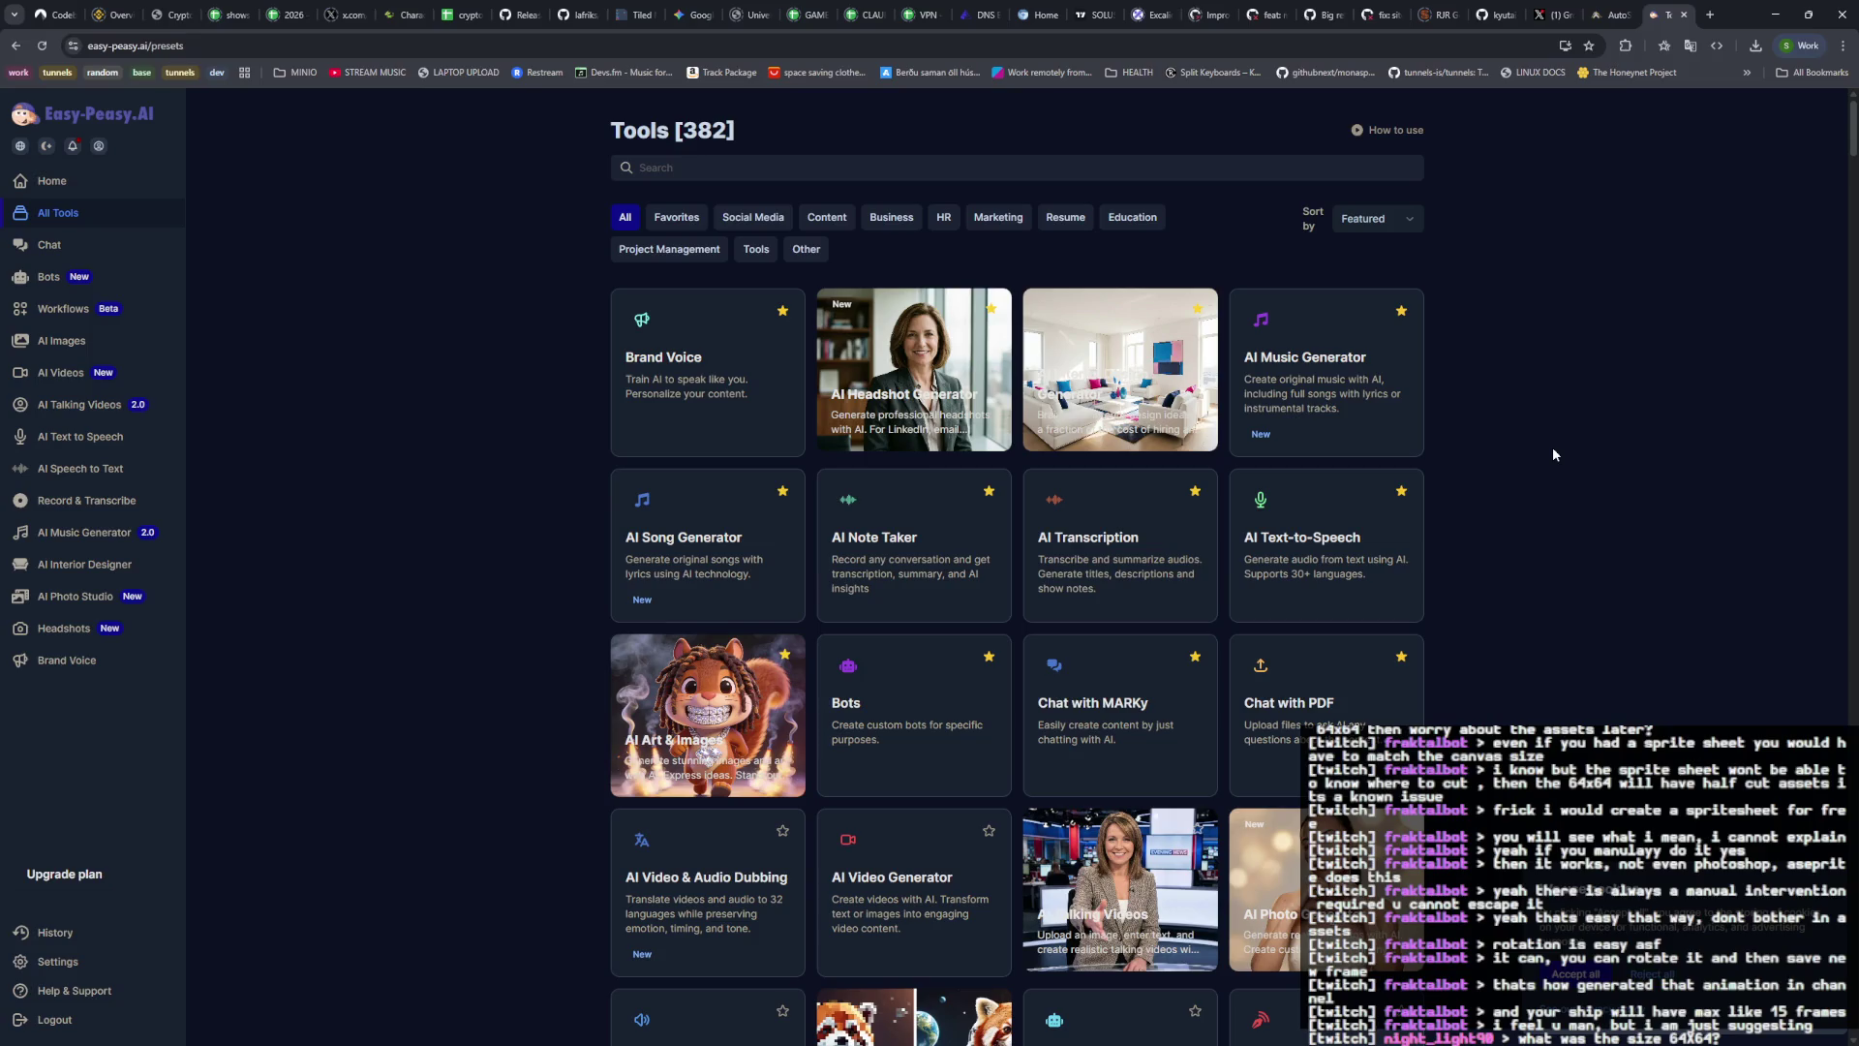
key(alt+Tab)
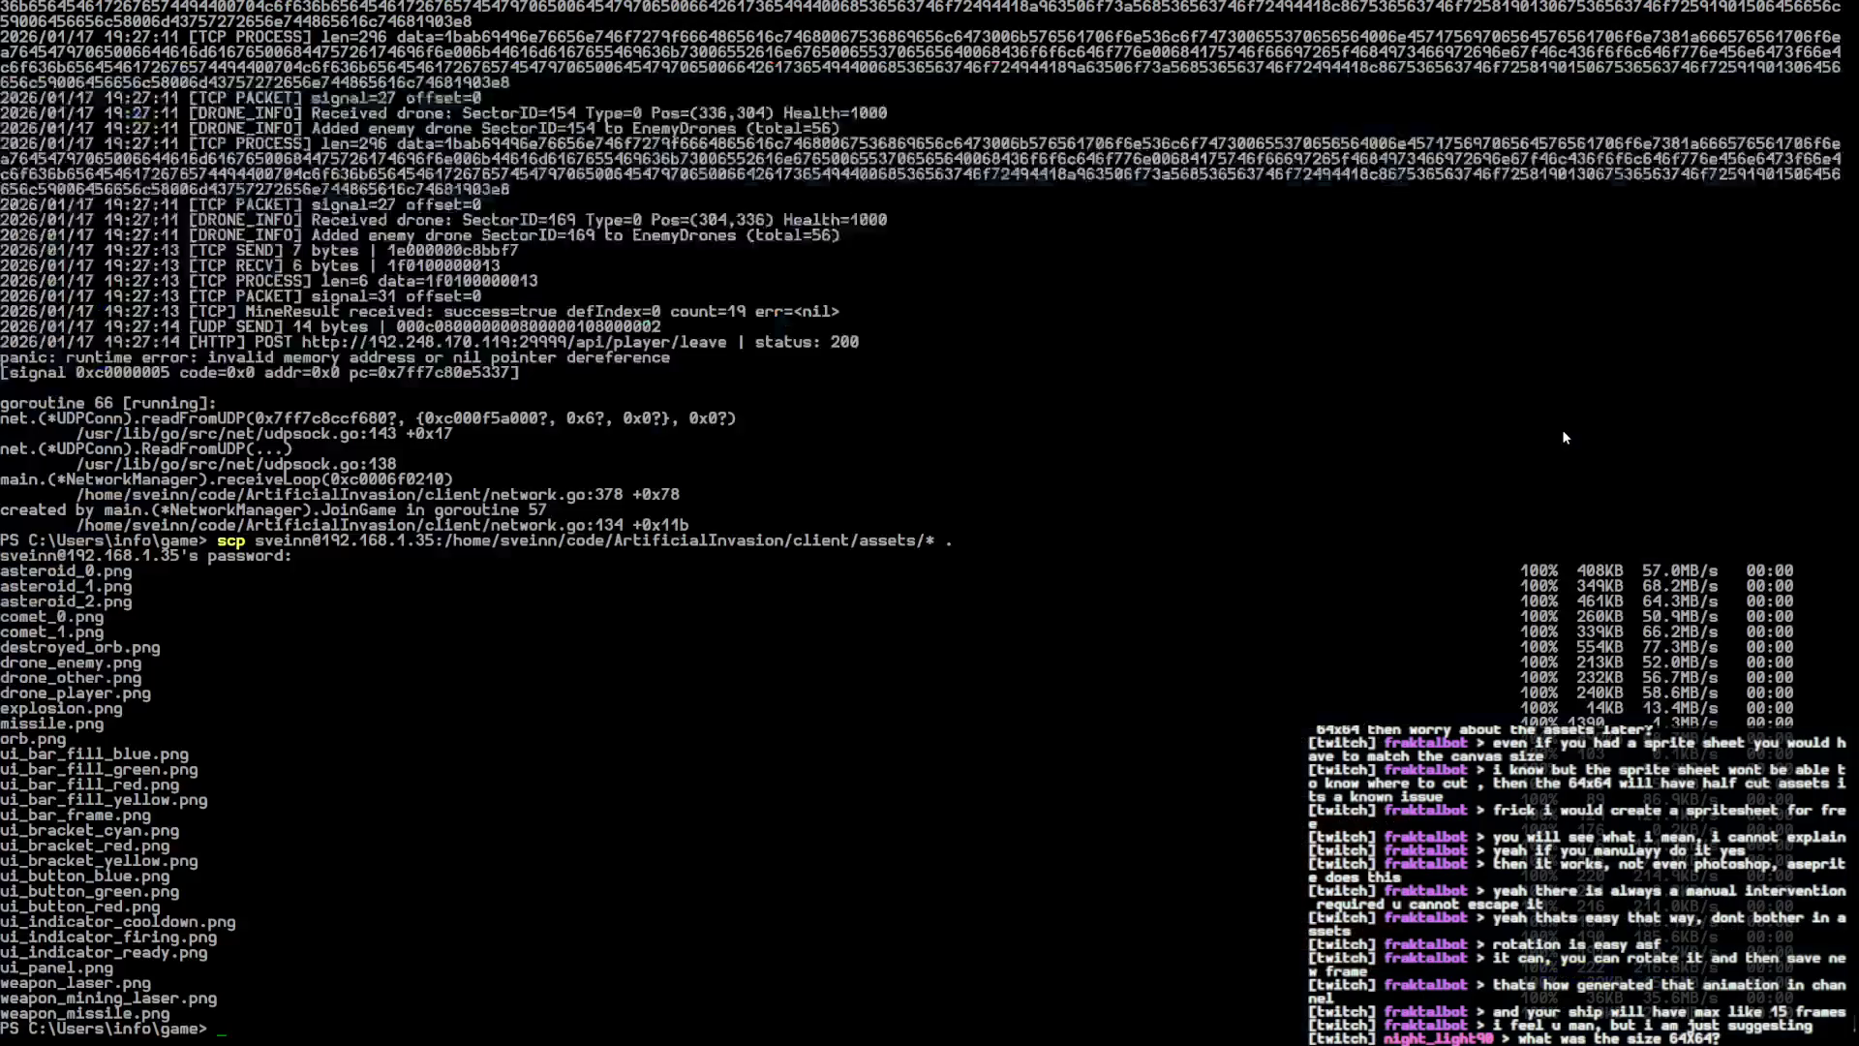
key(alt+Tab)
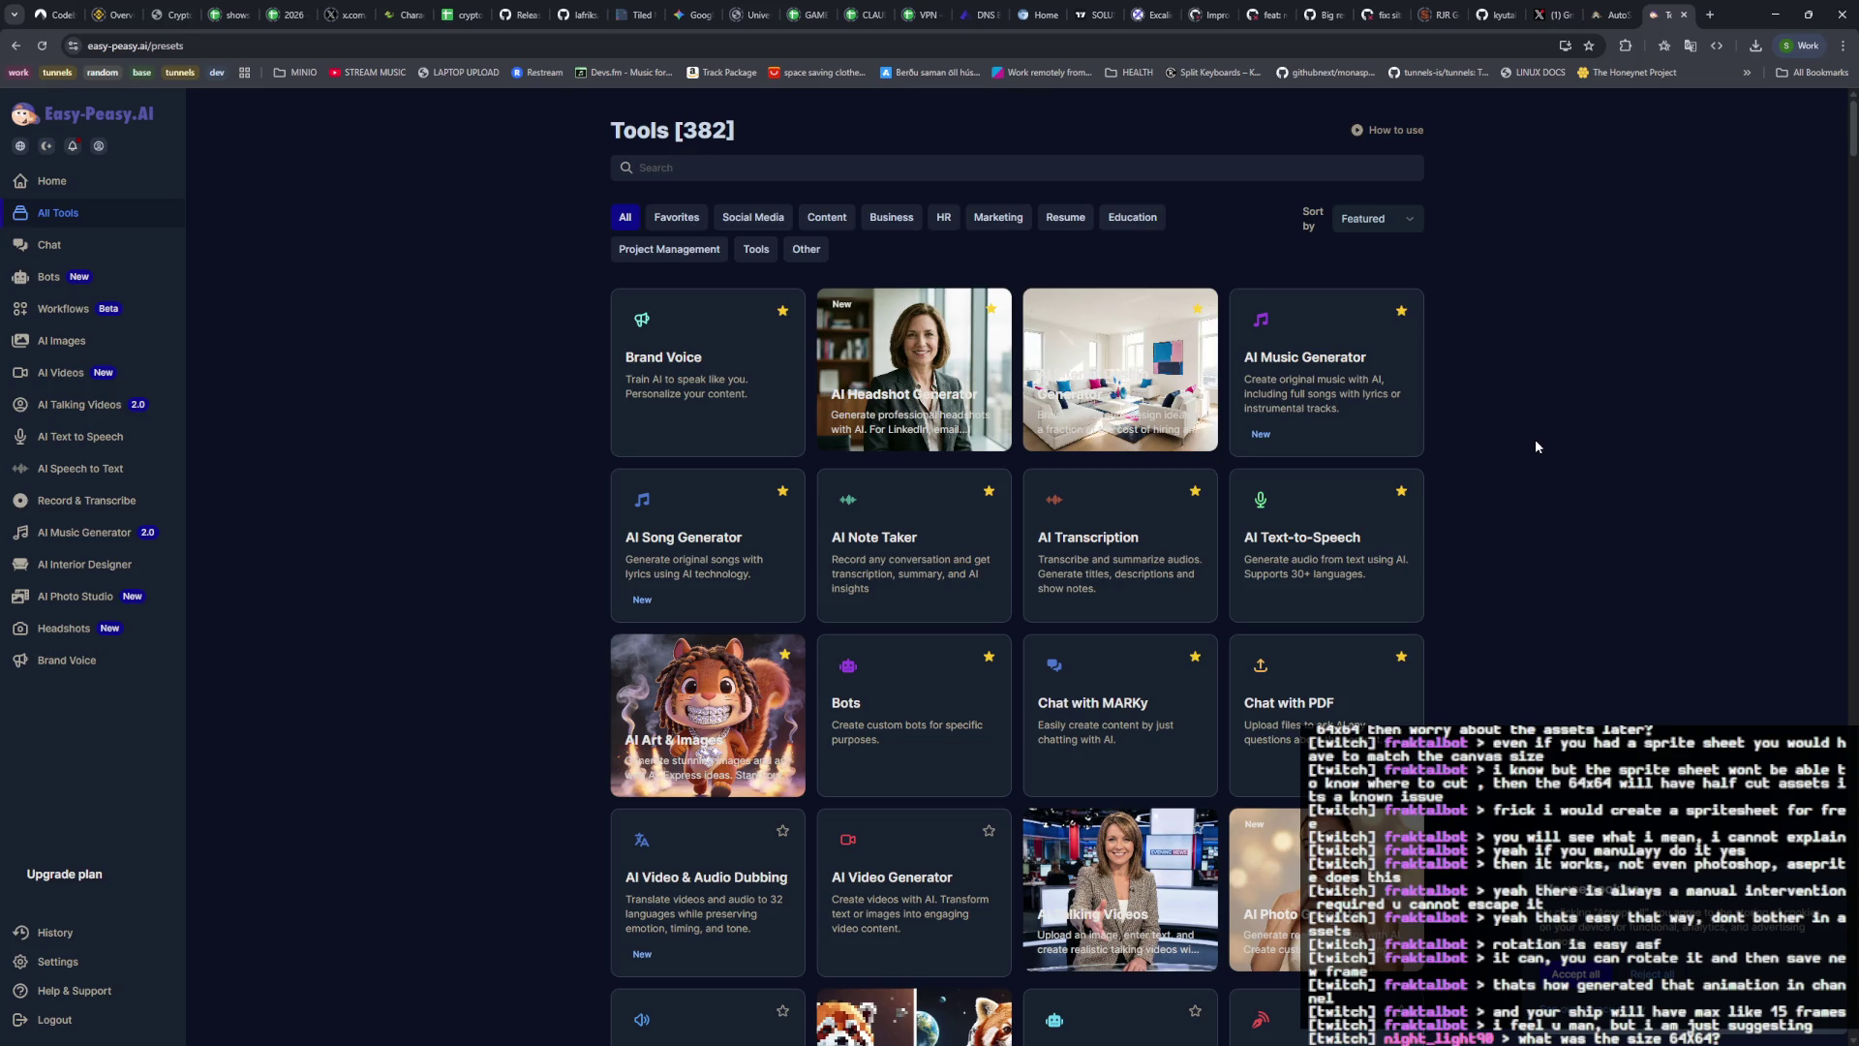
- Search the tools catalogue for 'sprite', then replace the search with 'image'
click(717, 171)
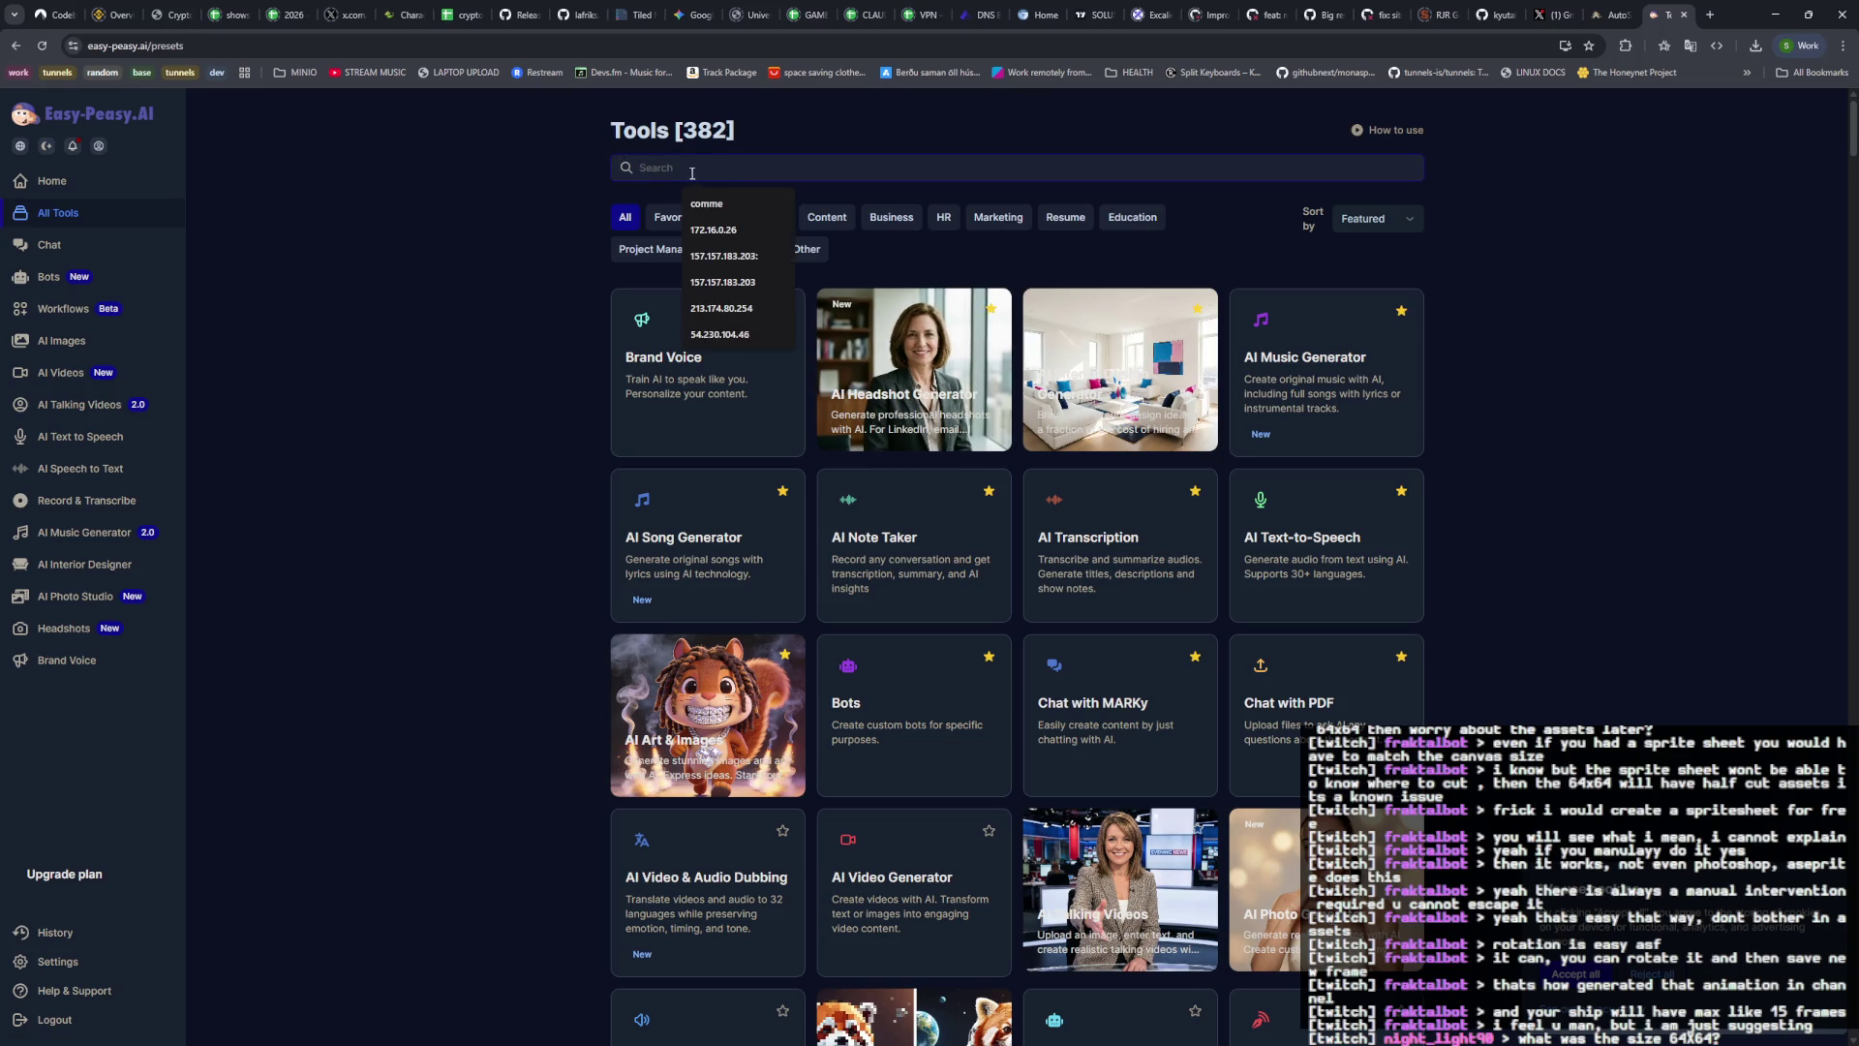
text(sp)
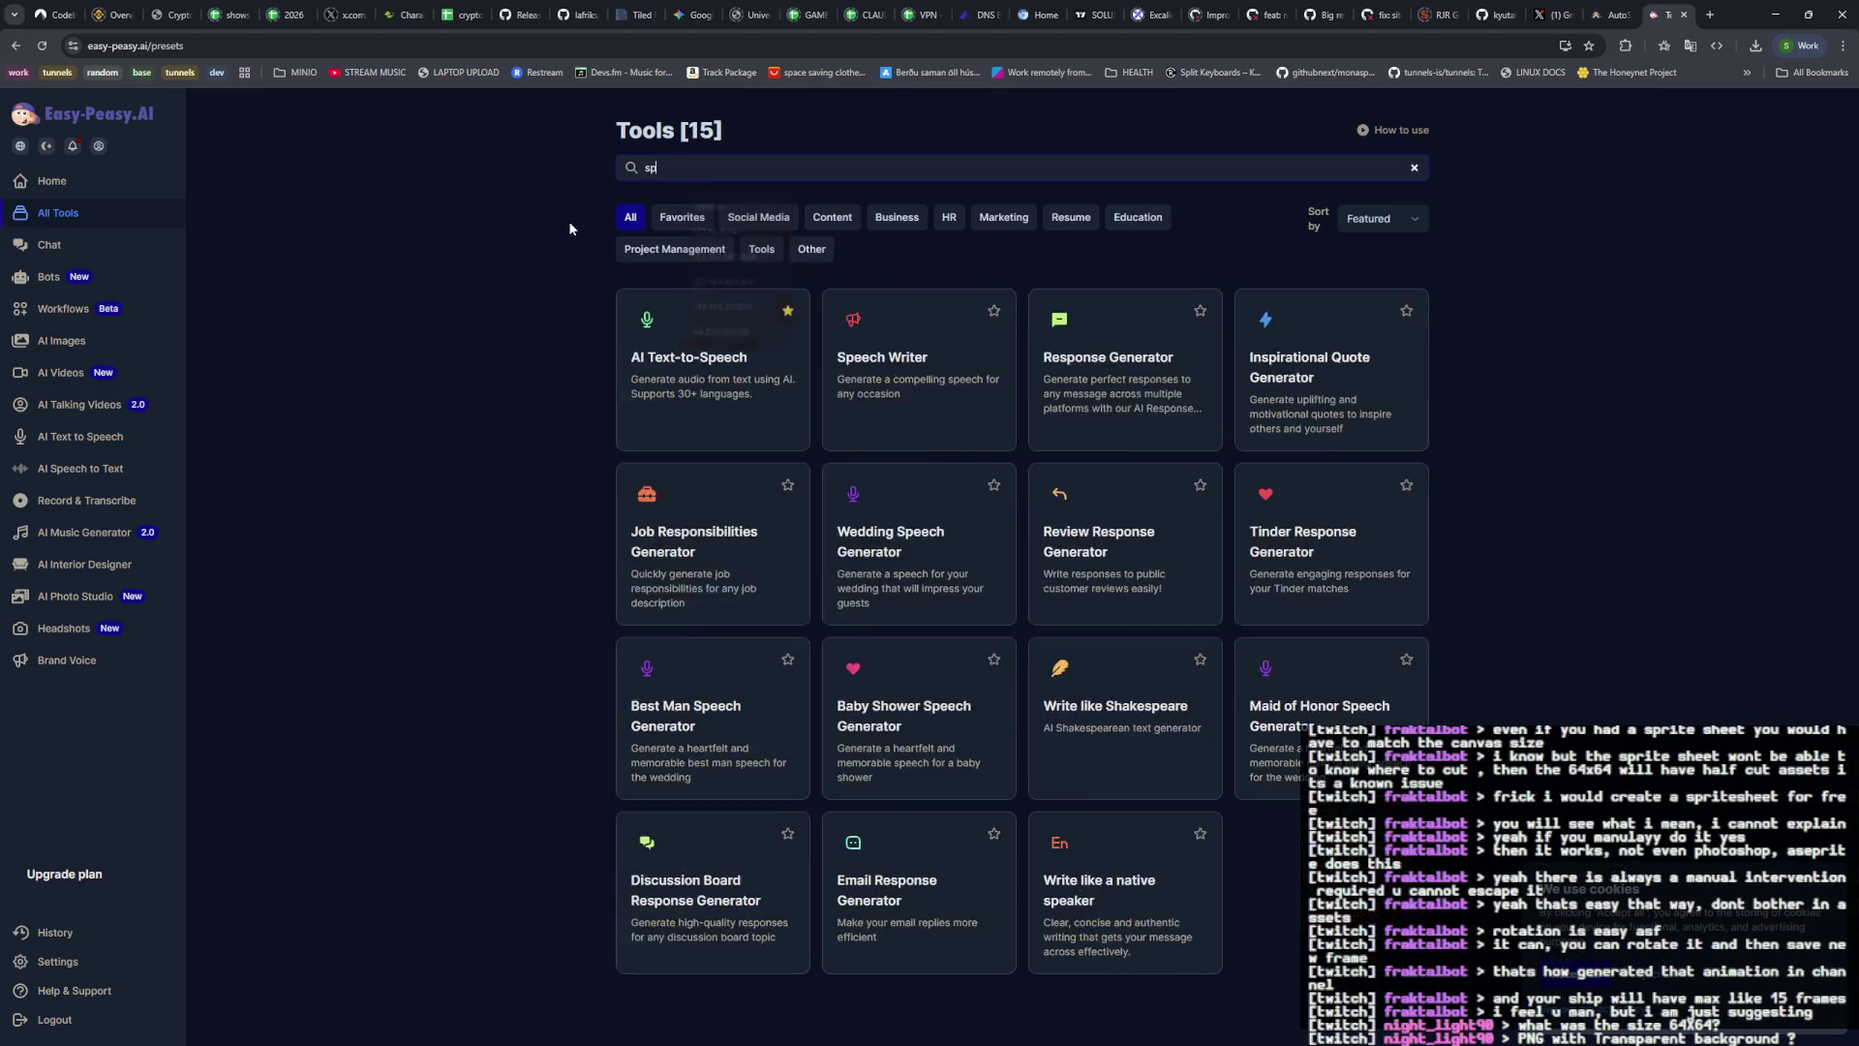
text(rite)
key(BackSpace)
key(BackSpace)
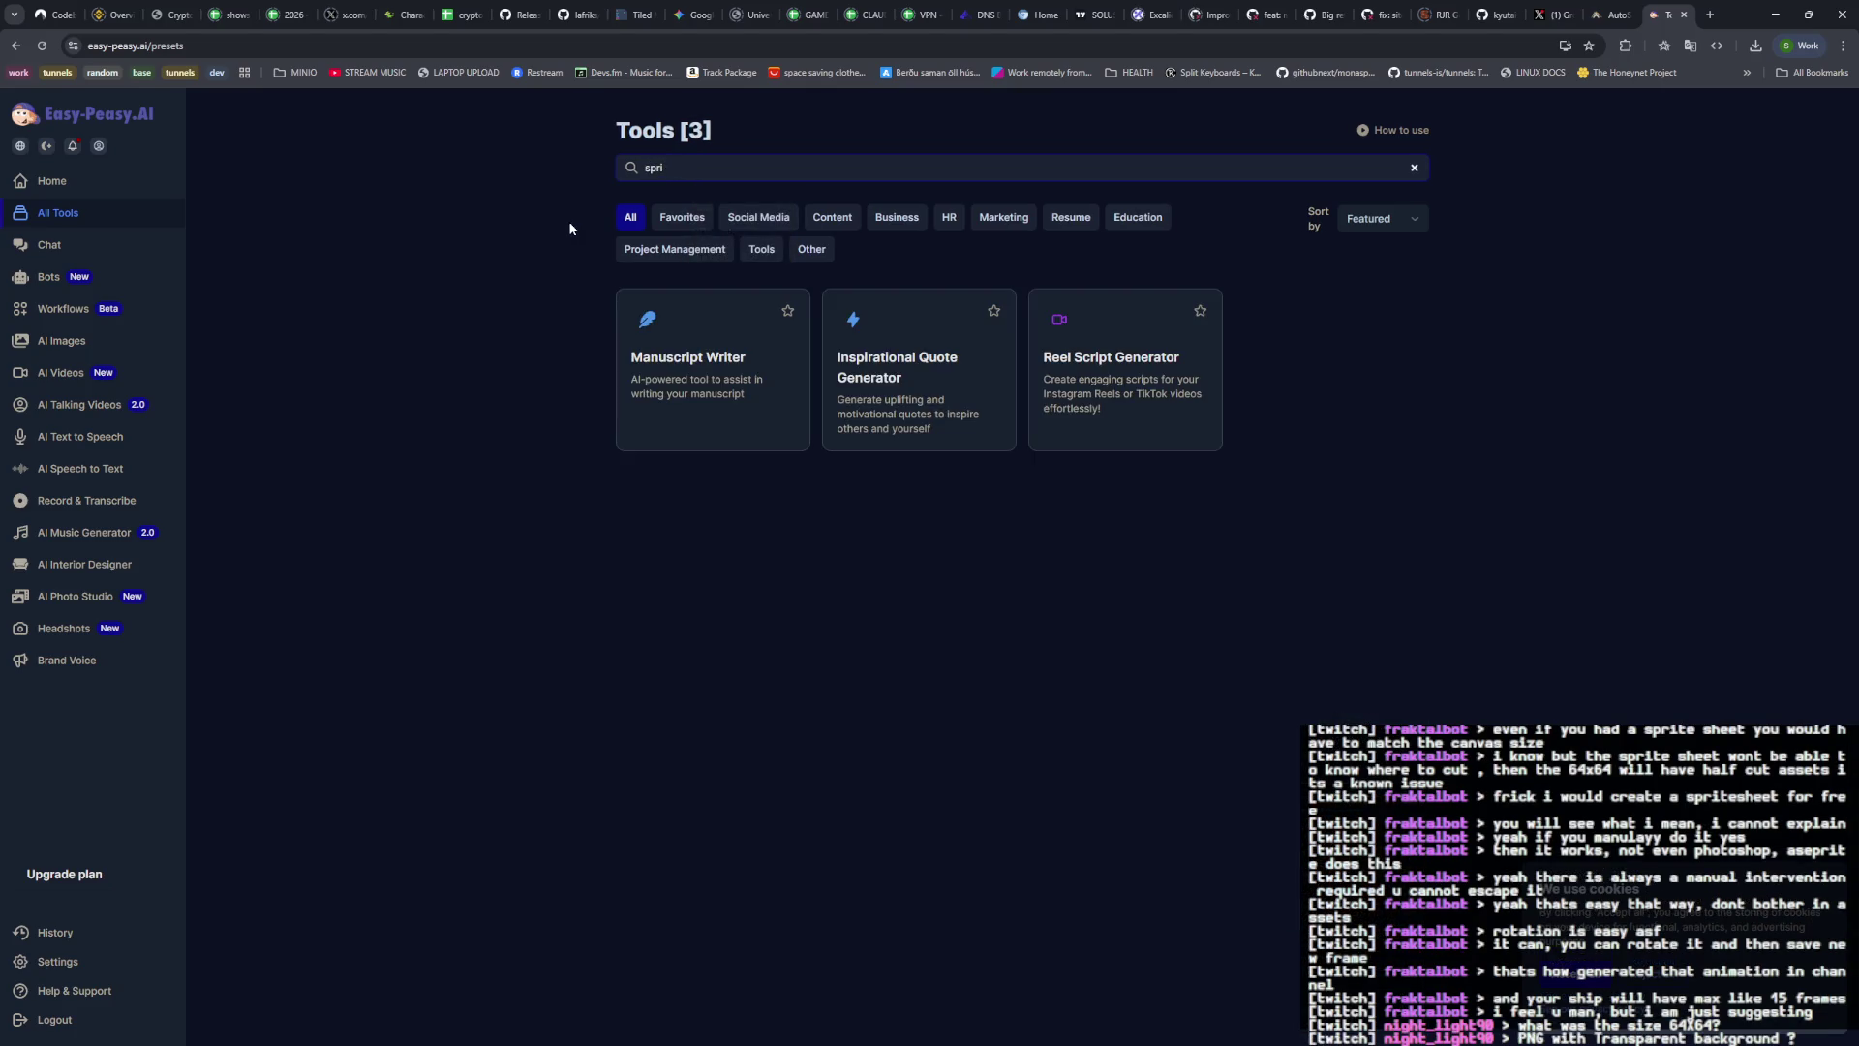
key(BackSpace)
key(BackSpace)
key(BackSpace)
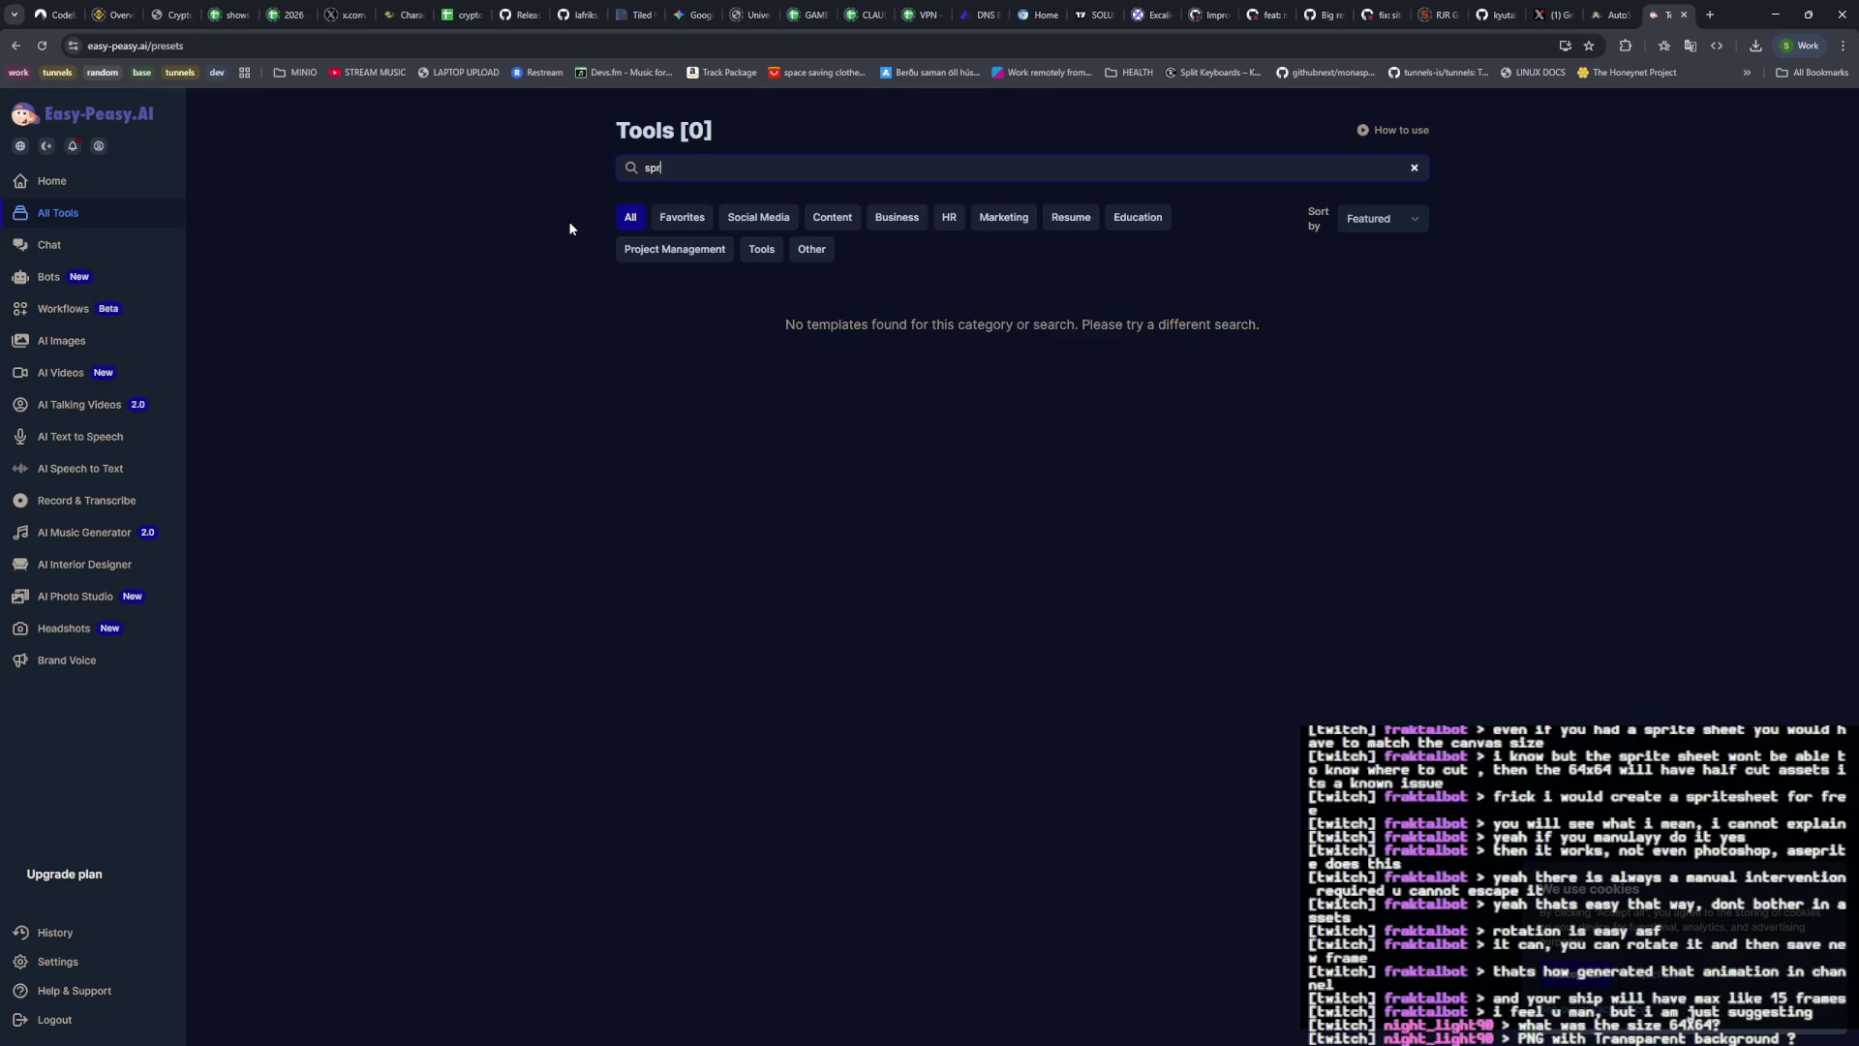
text(image)
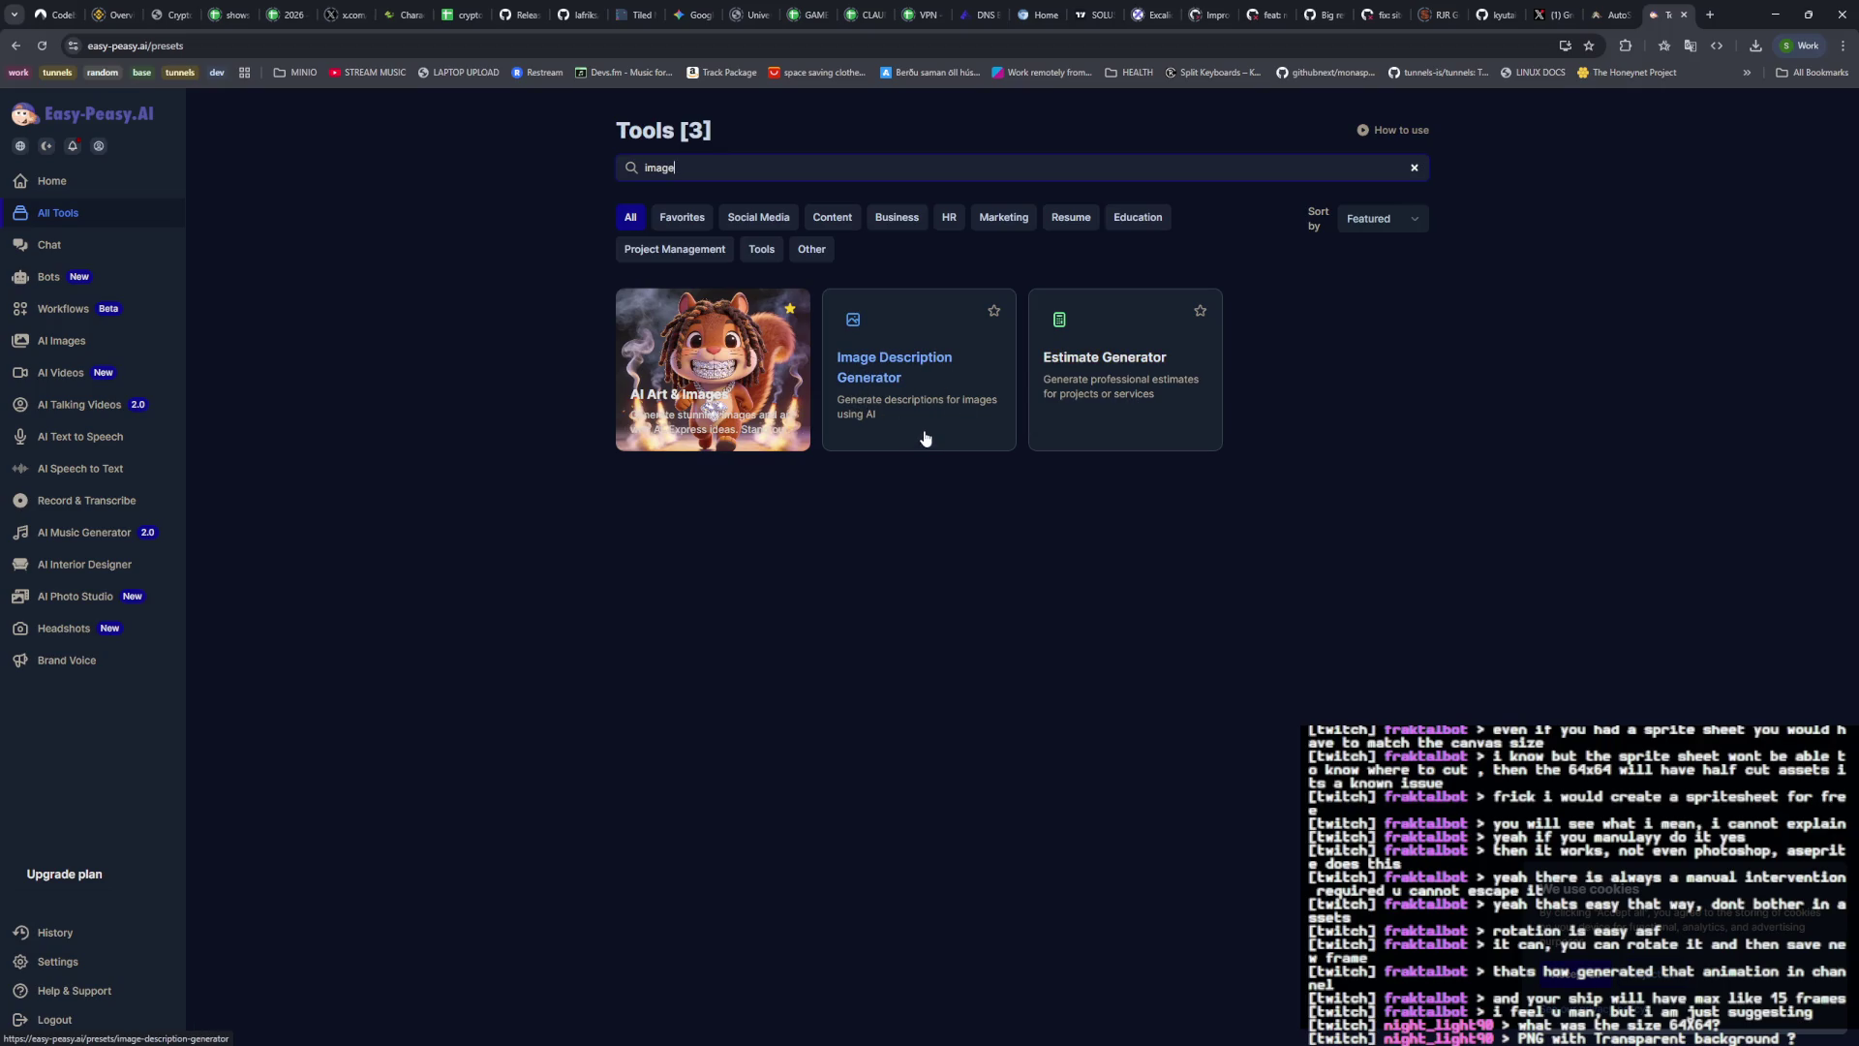
- Open the AI Art & Images generator, skim its gallery, and start a new image prompt
click(758, 397)
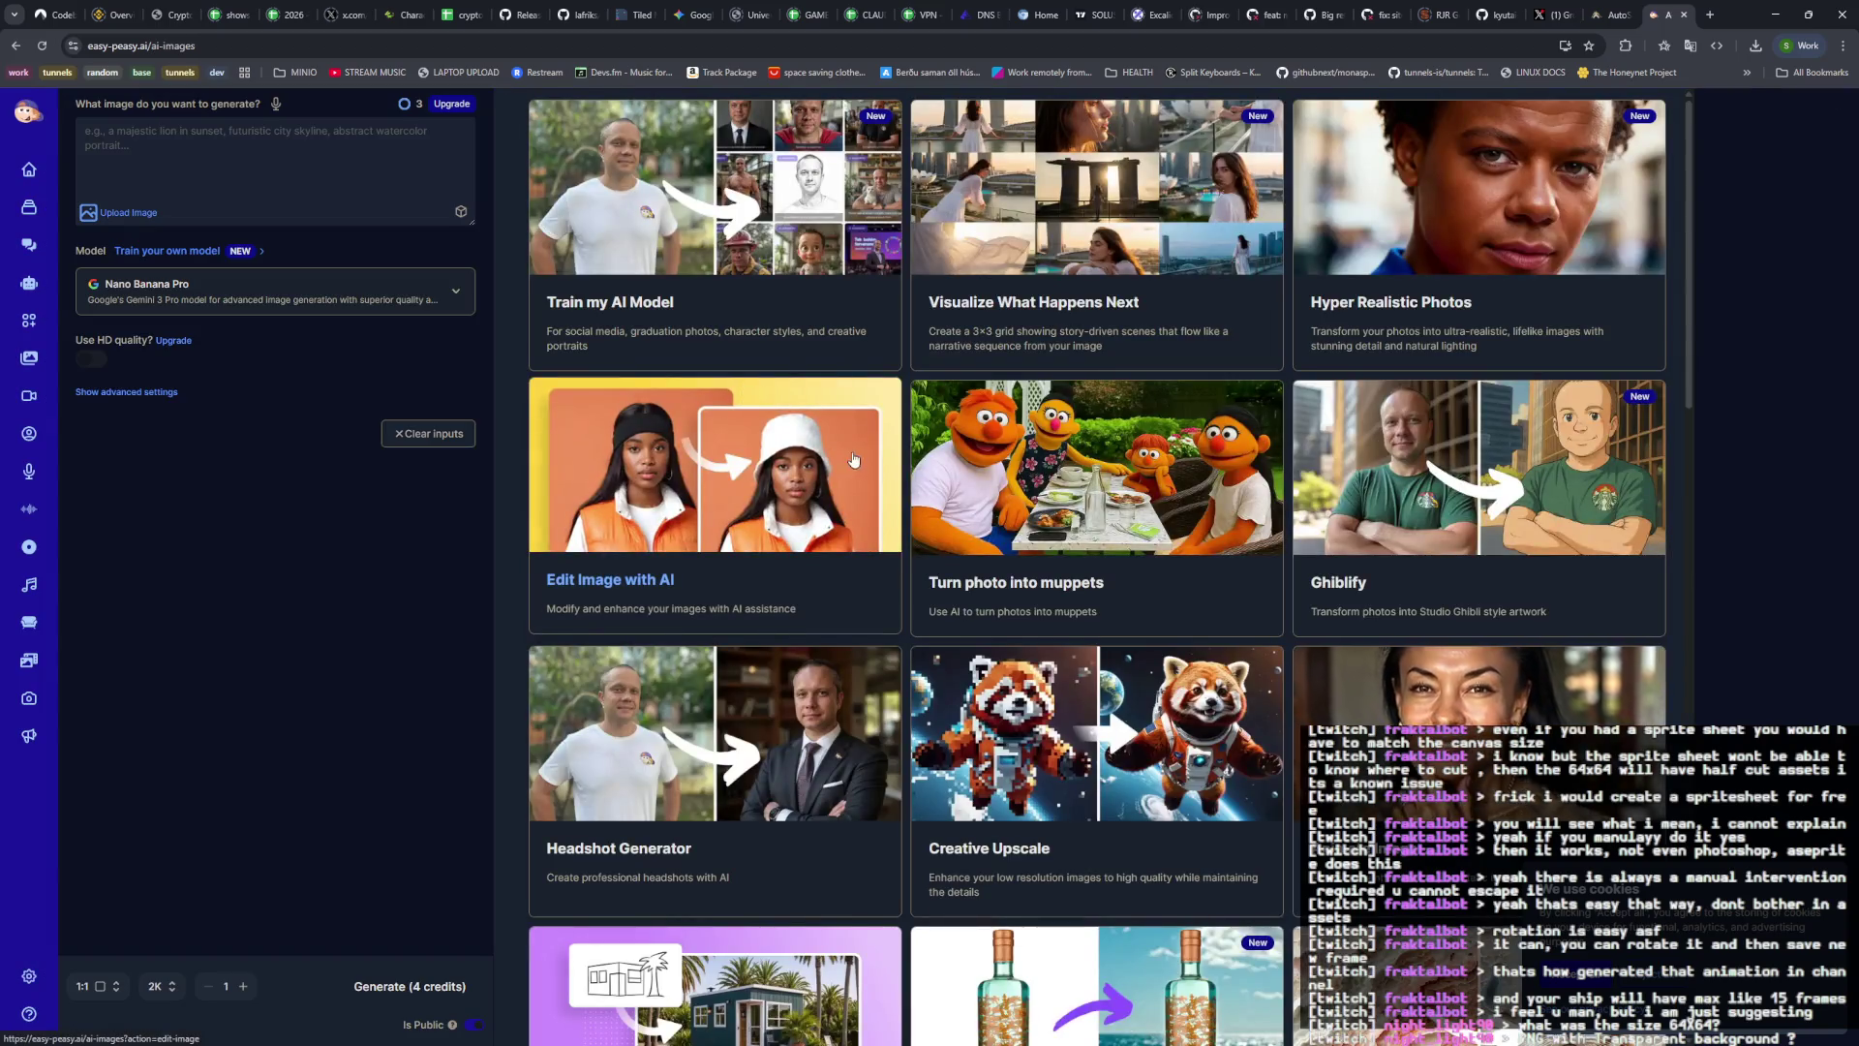
scroll(853, 461, down, 10)
scroll(830, 423, down, 3)
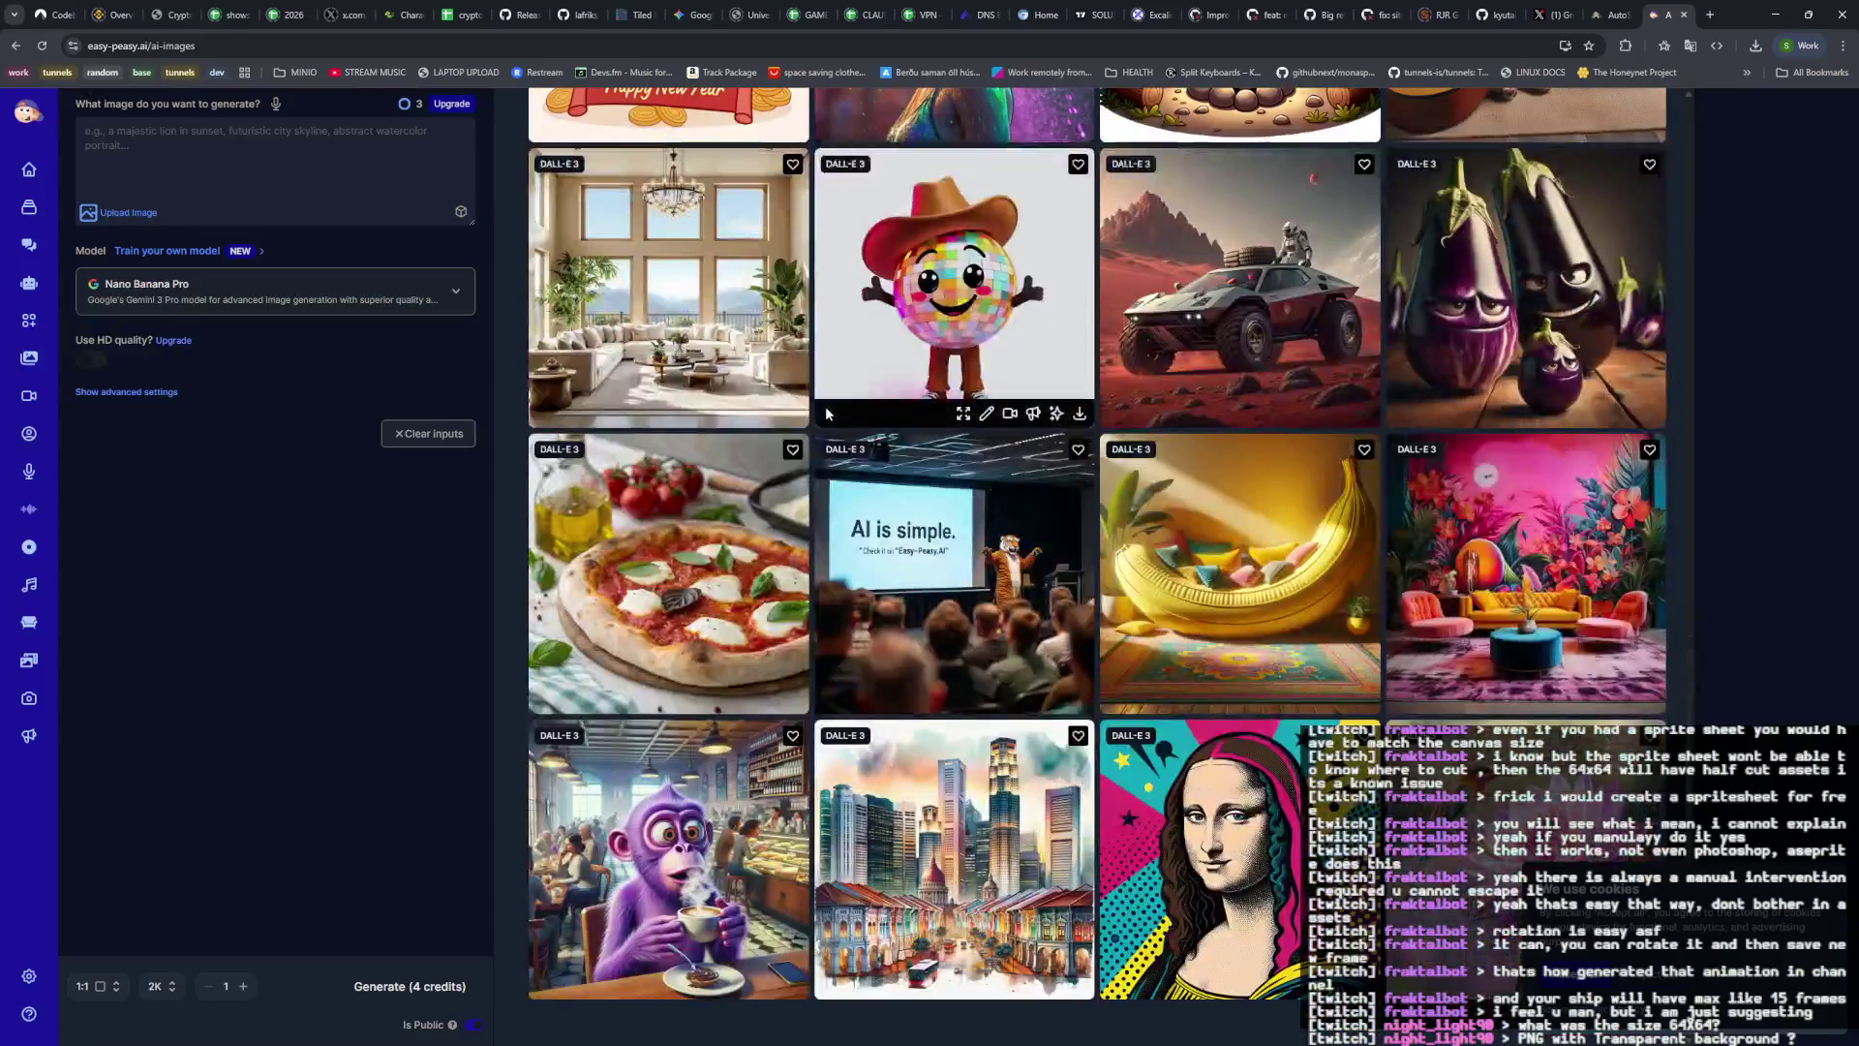
scroll(1401, 678, up, 15)
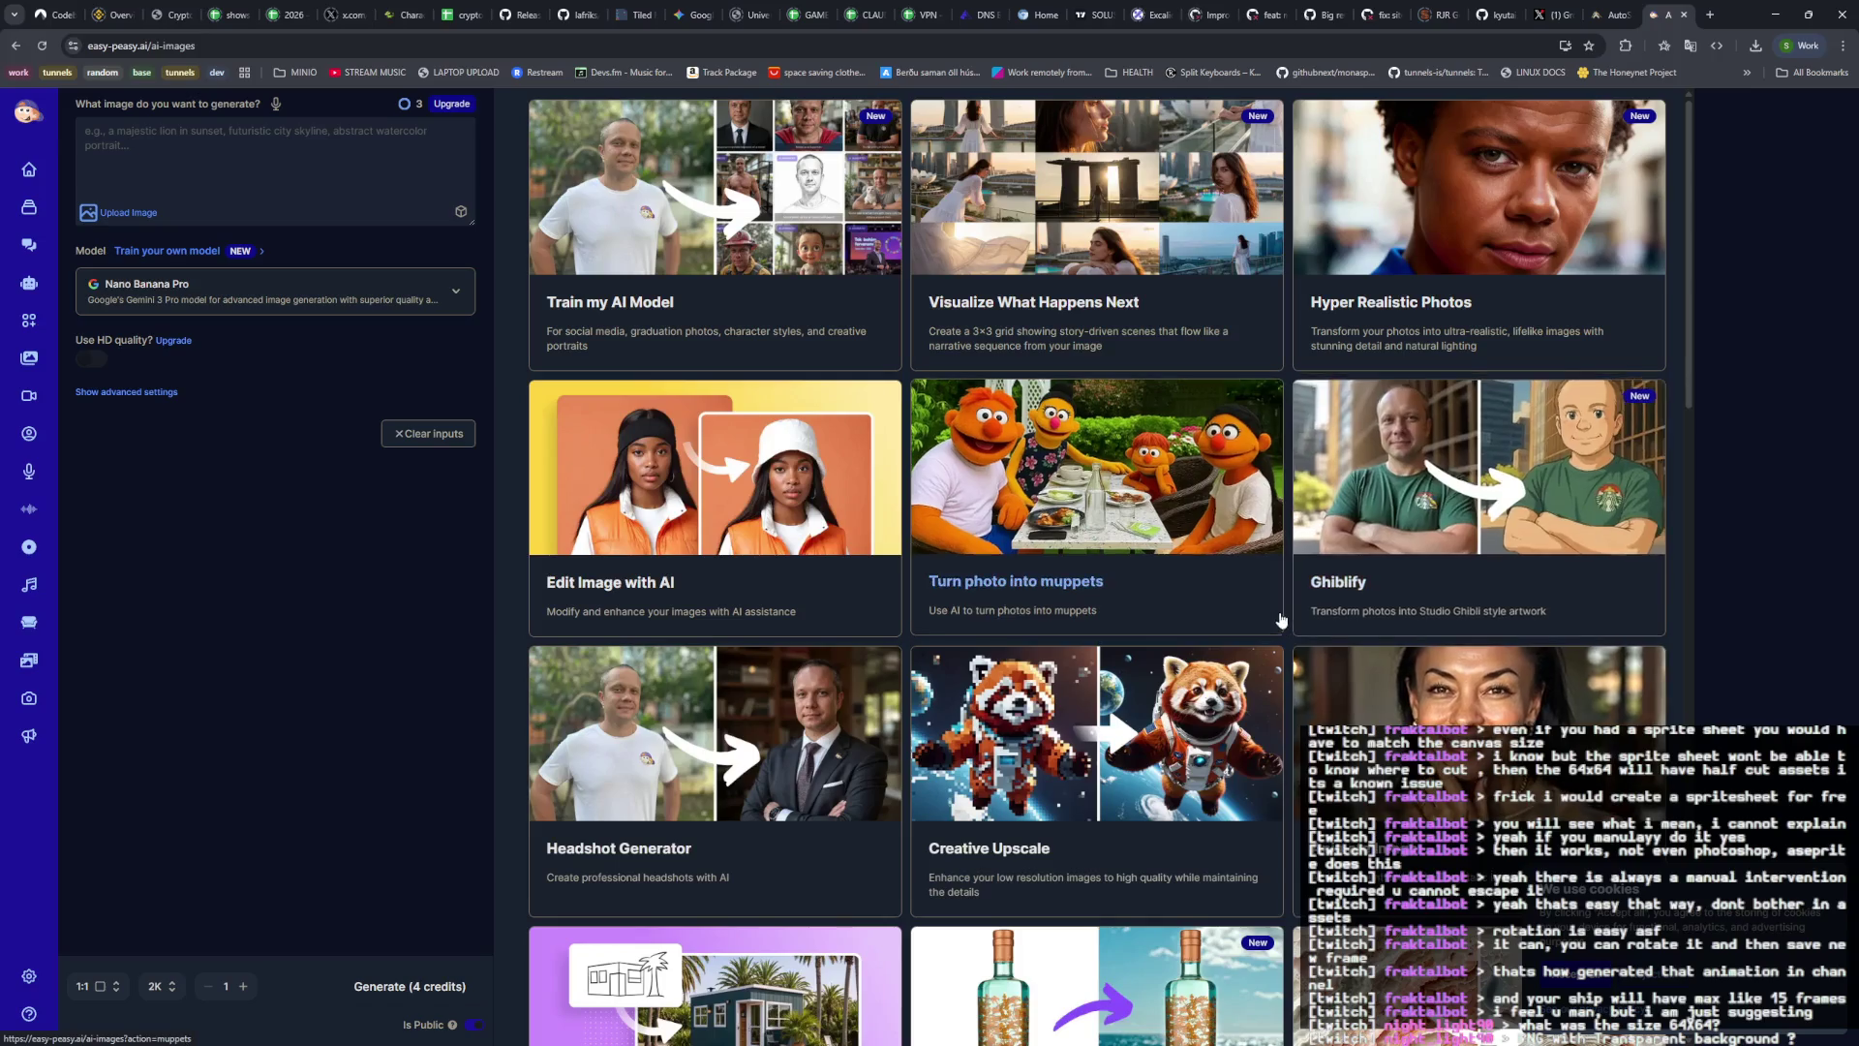
click(235, 137)
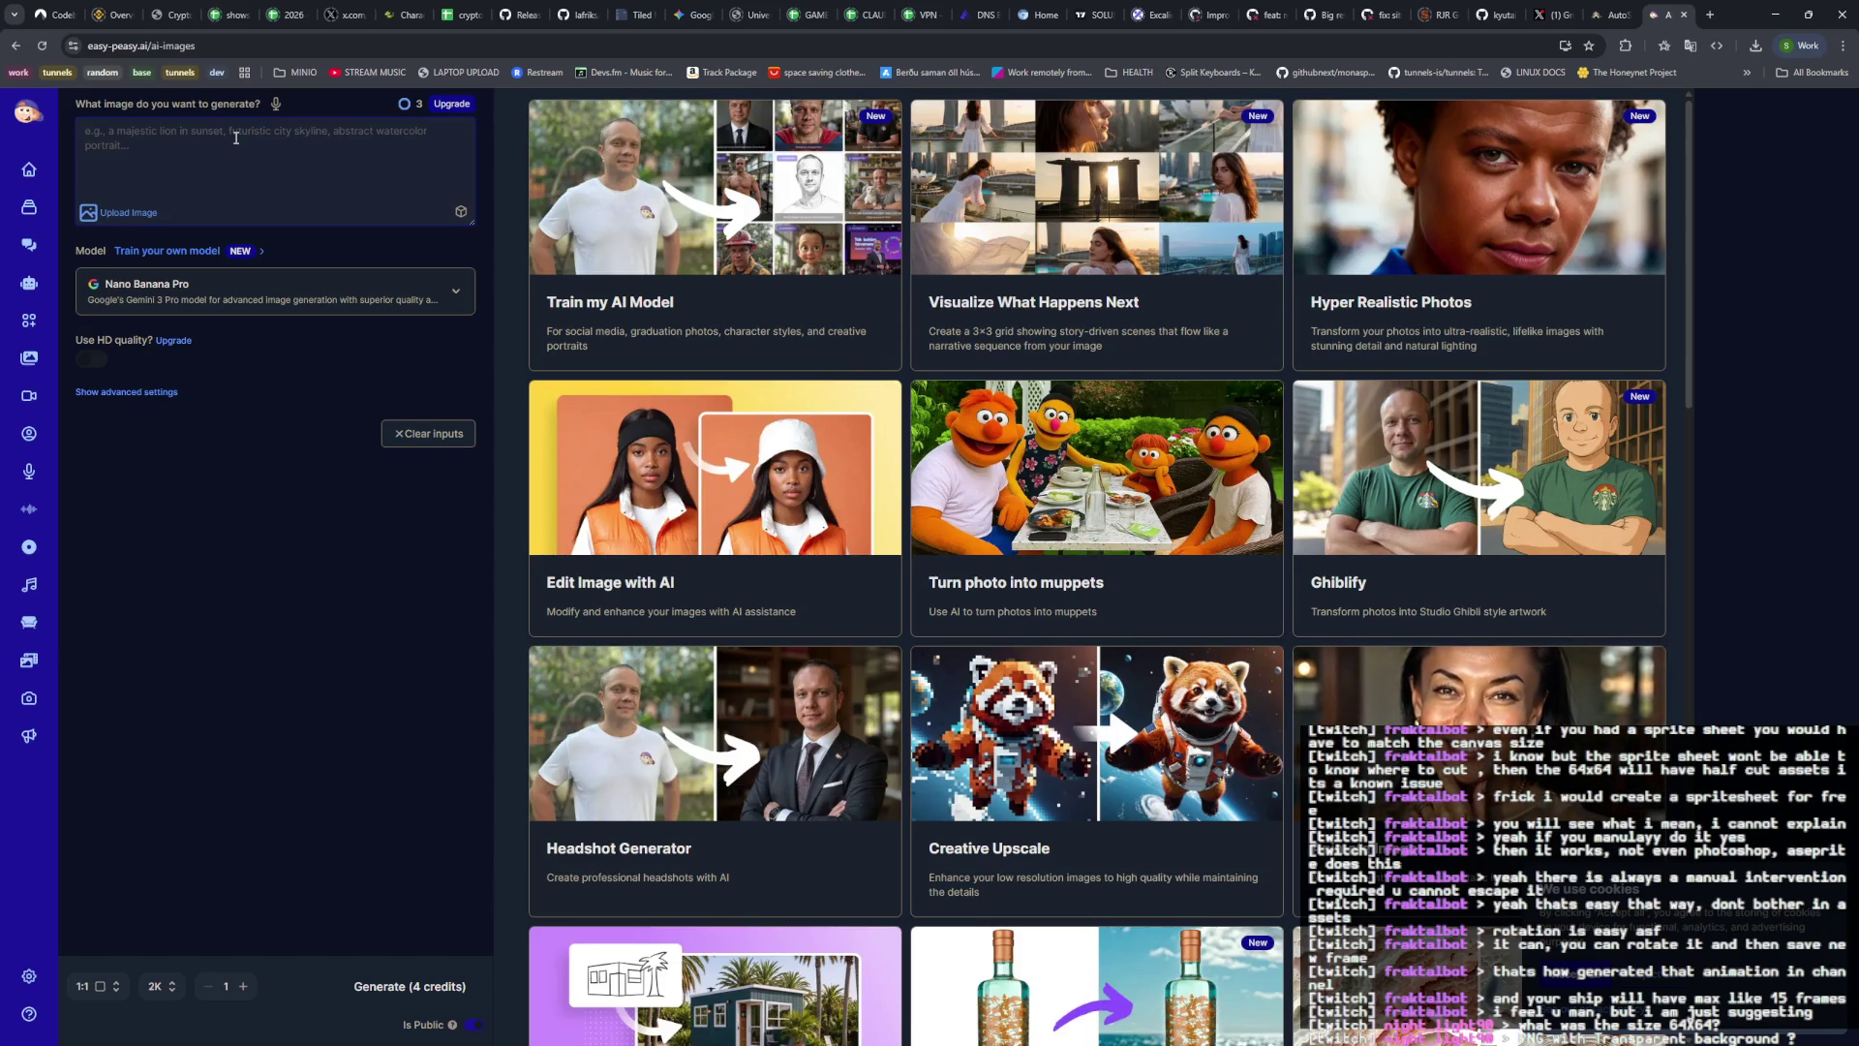
- Write a prompt for a 72-cell sprite sheet of a metal-plated orb with red glow in the gaps
text(Cre)
key(BackSpace)
key(BackSpace)
key(BackSpace)
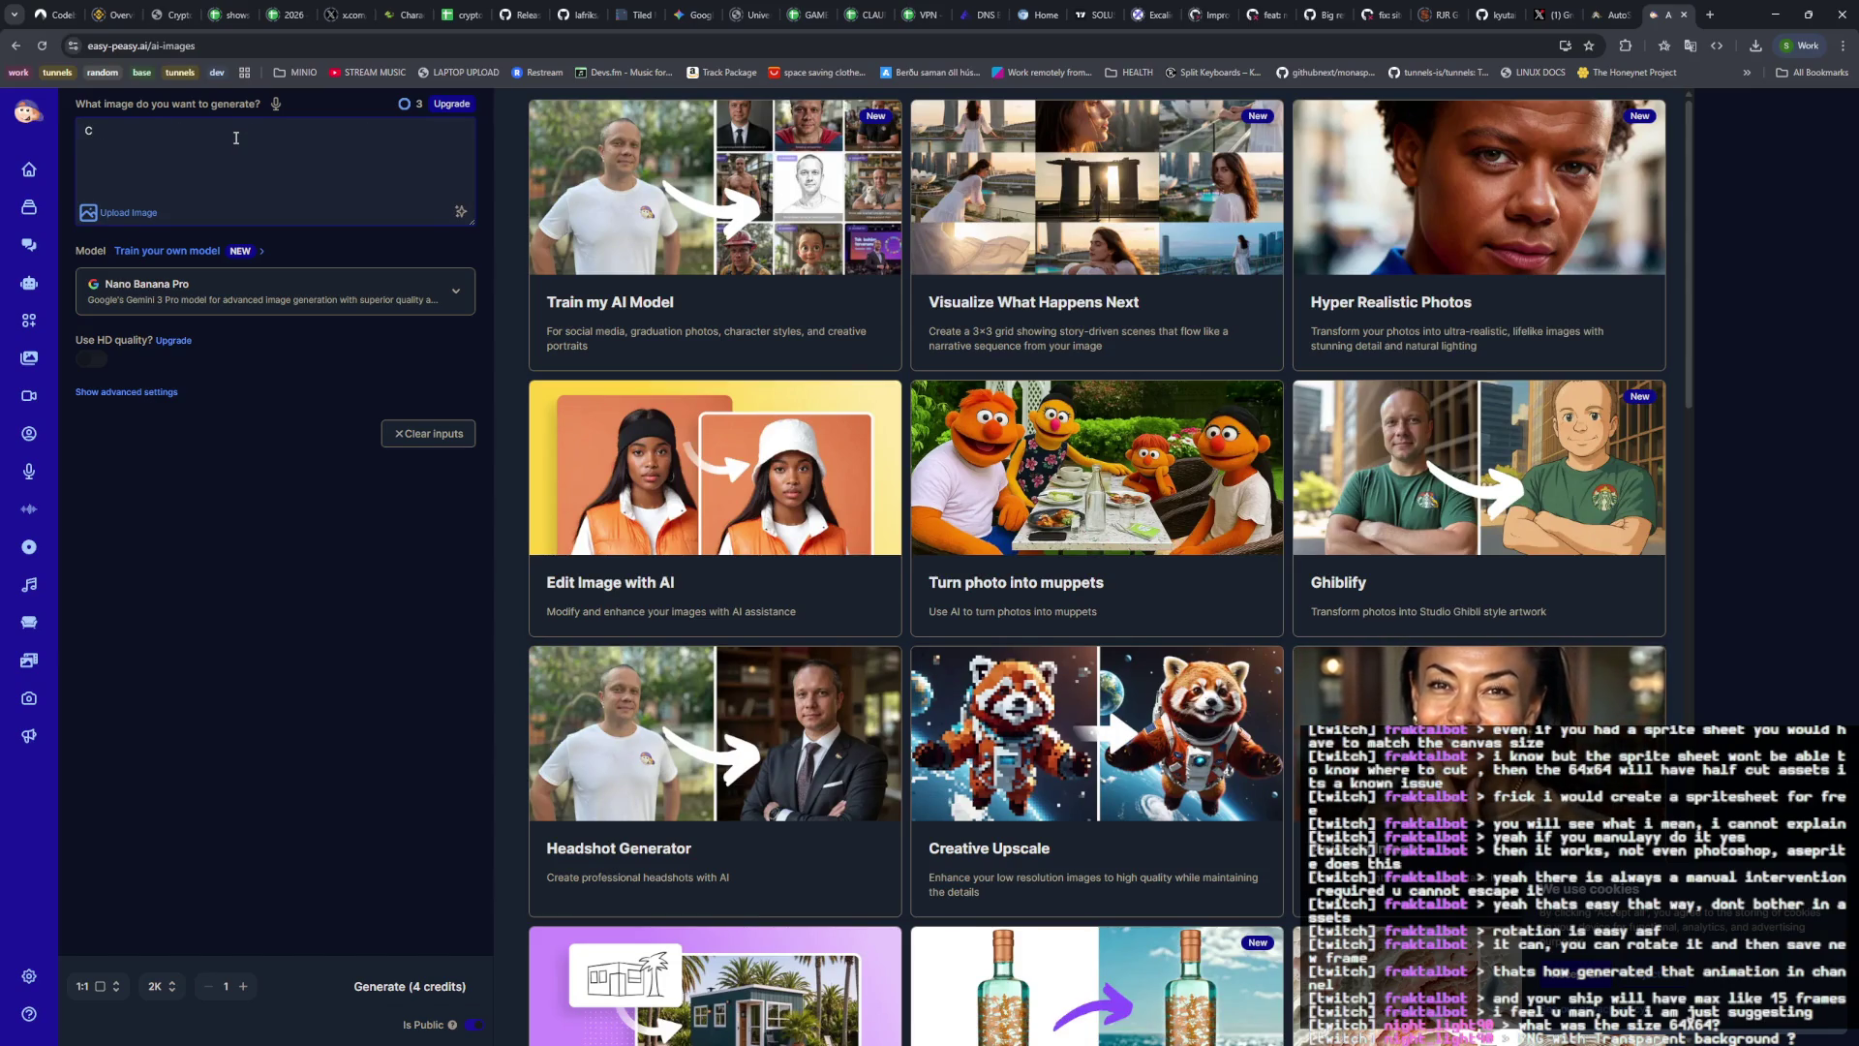
text(create a sprite sheet)
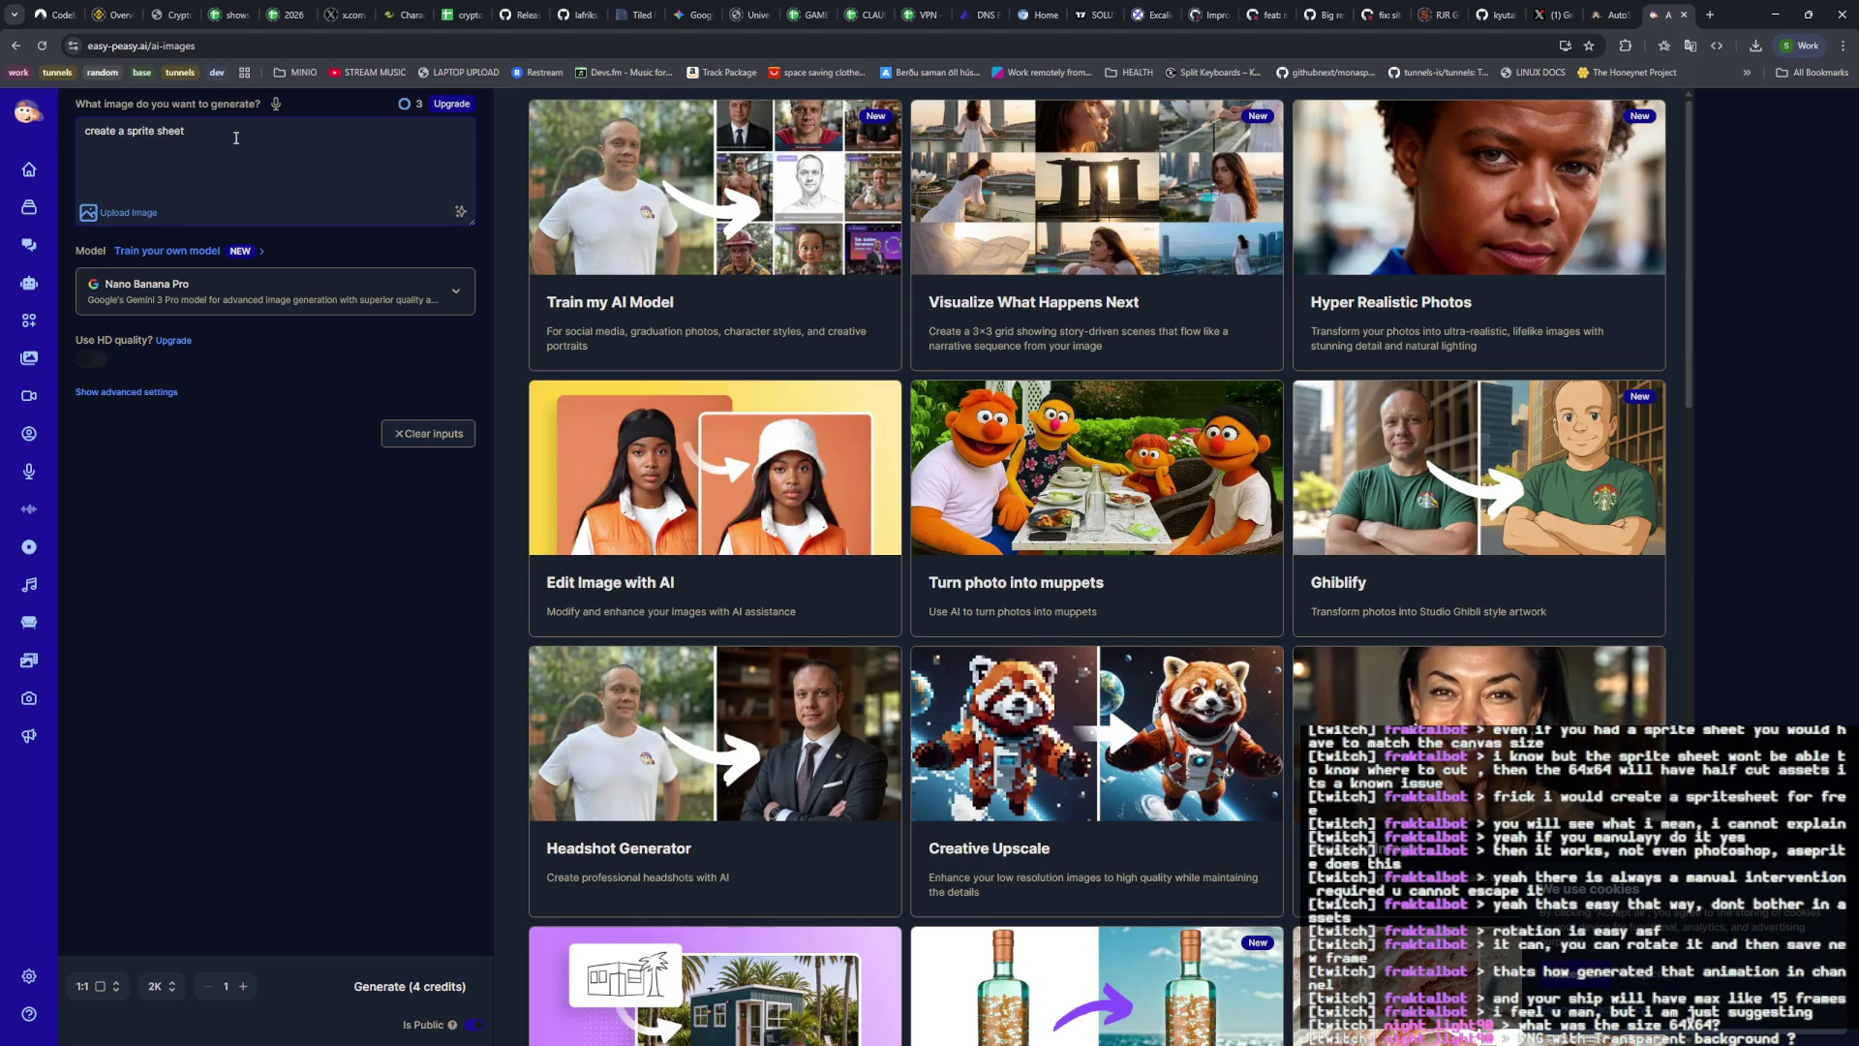
text(of a)
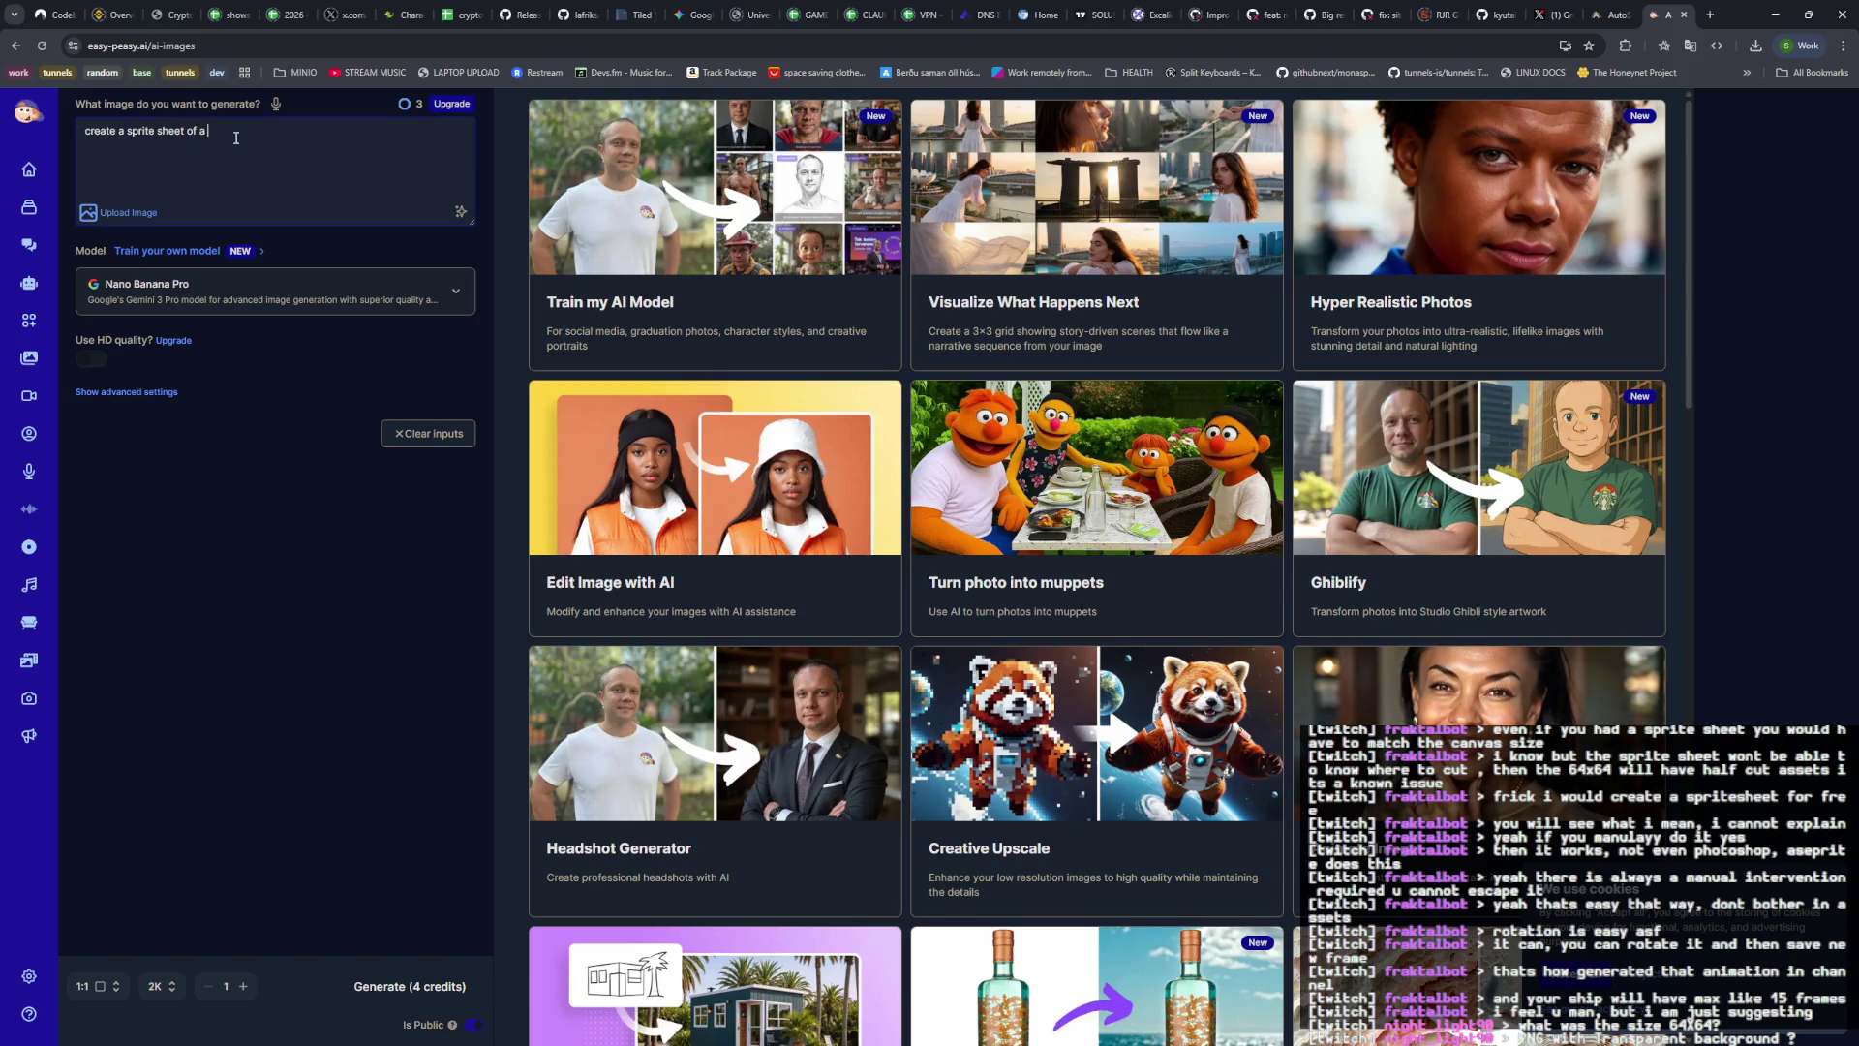
text(that is co)
text( in )
text(al plating, )
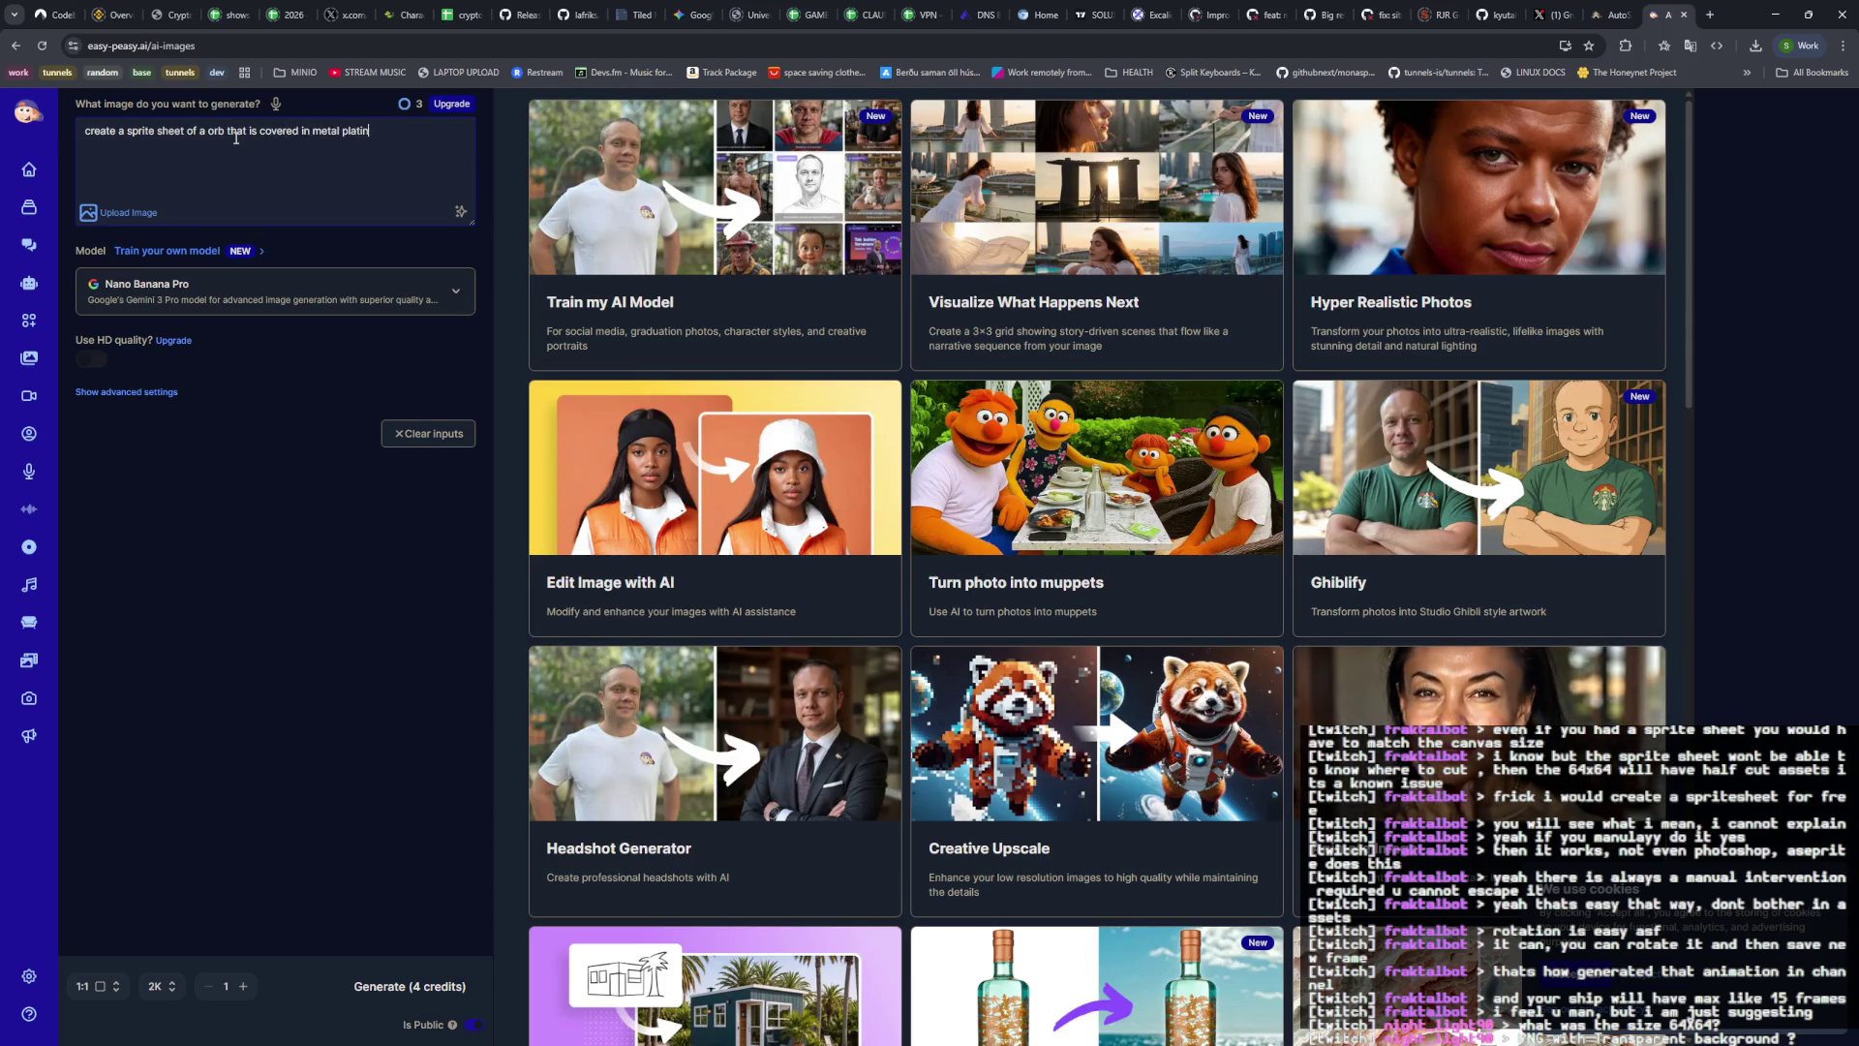
text(ach plate ha)
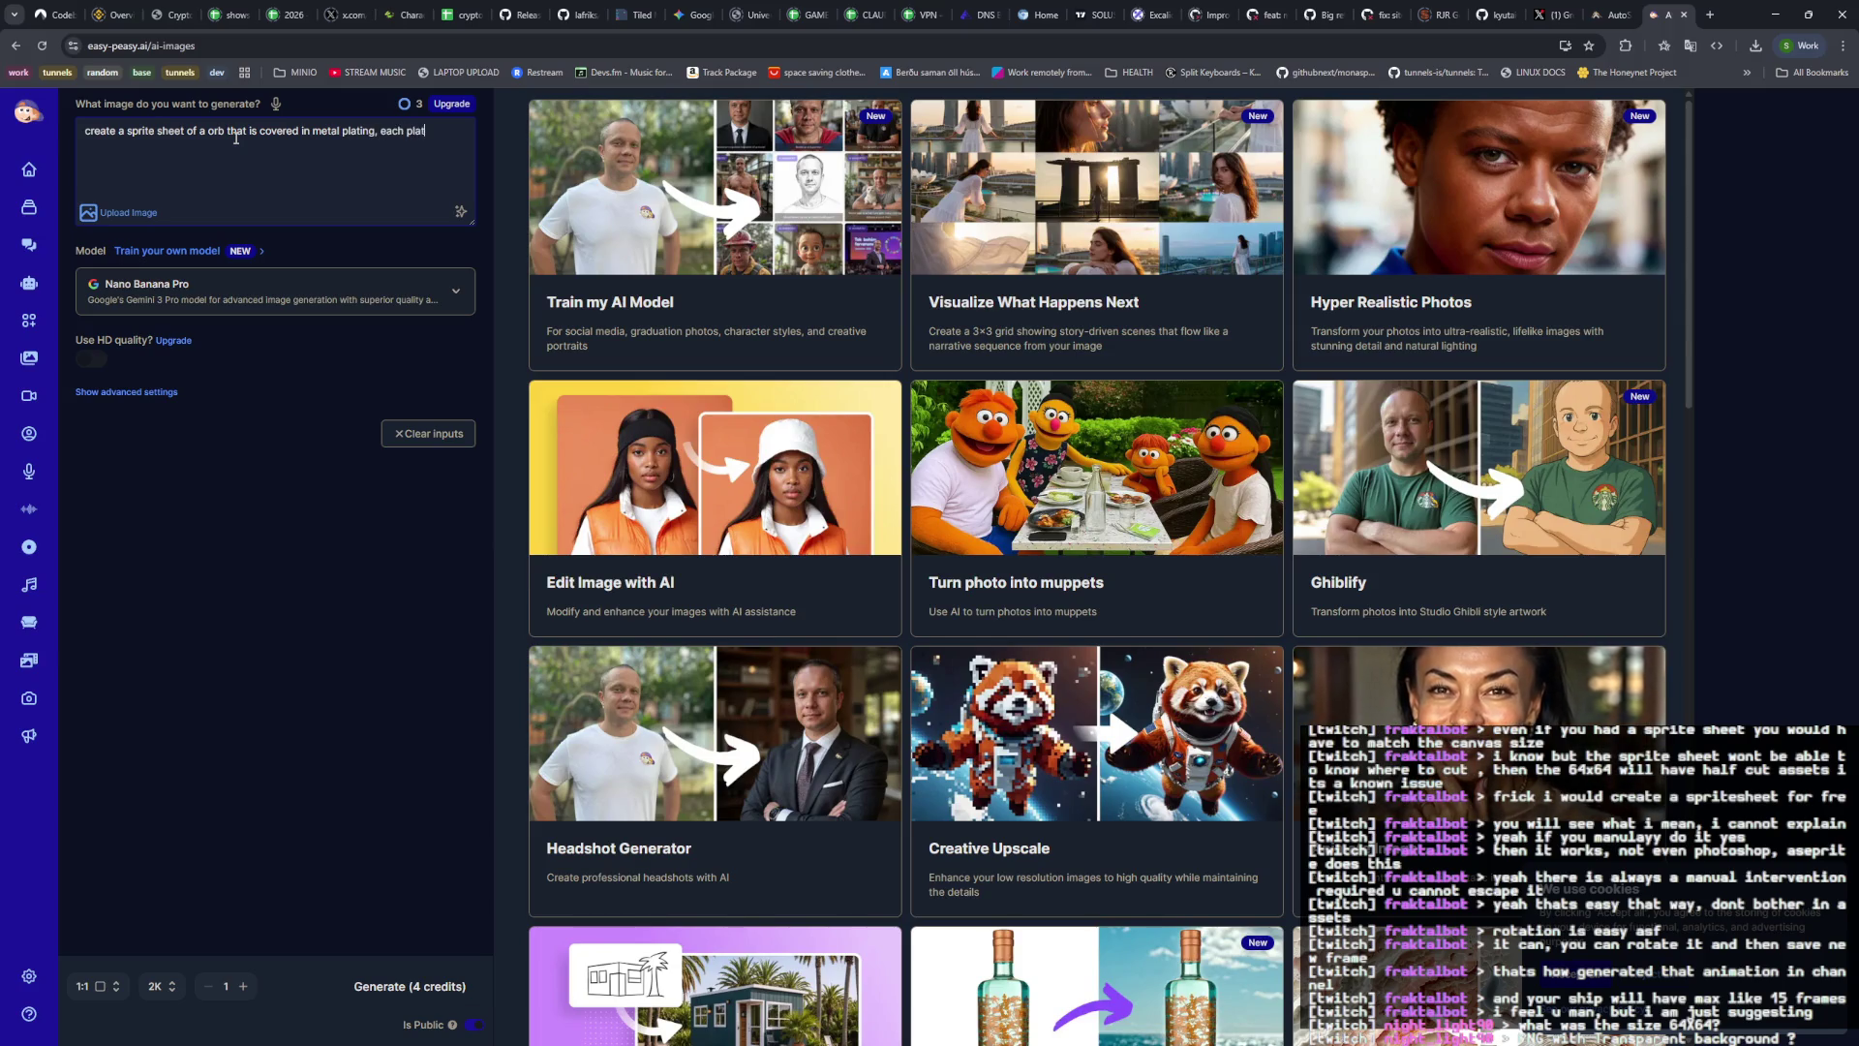
text(gap)
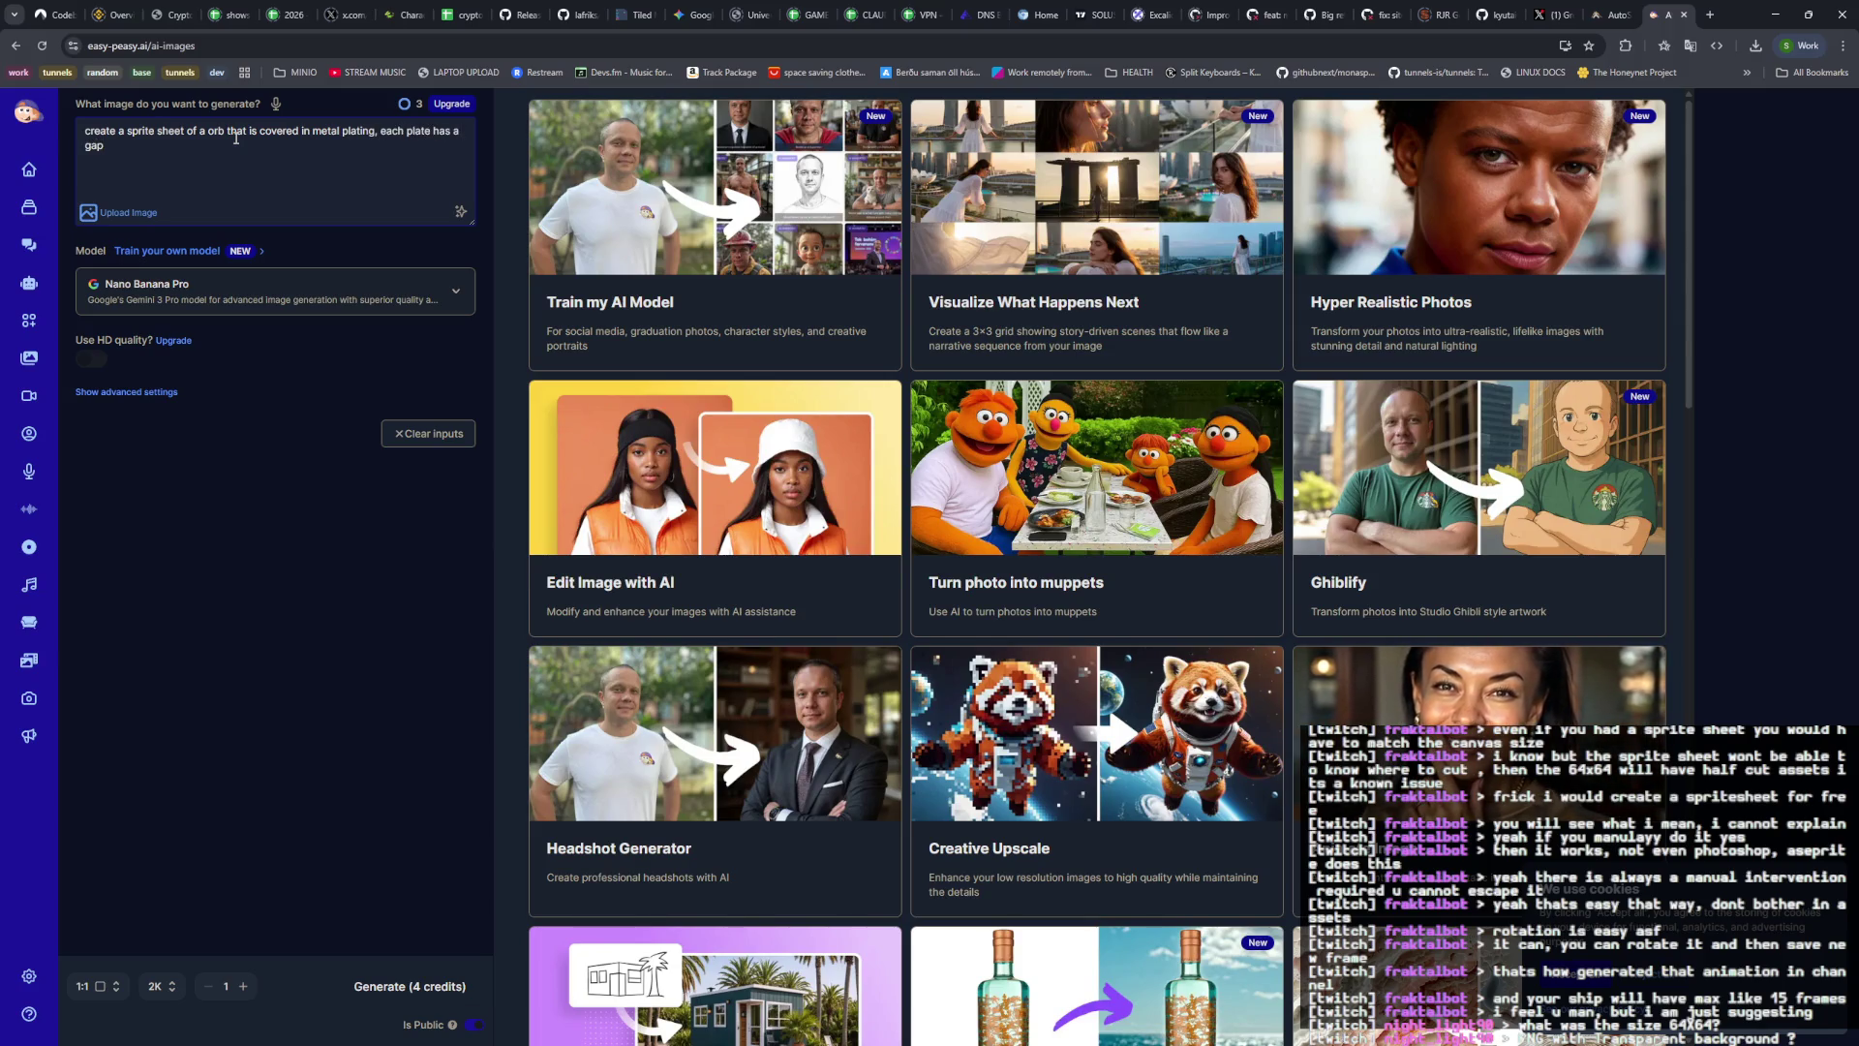
text( and from)
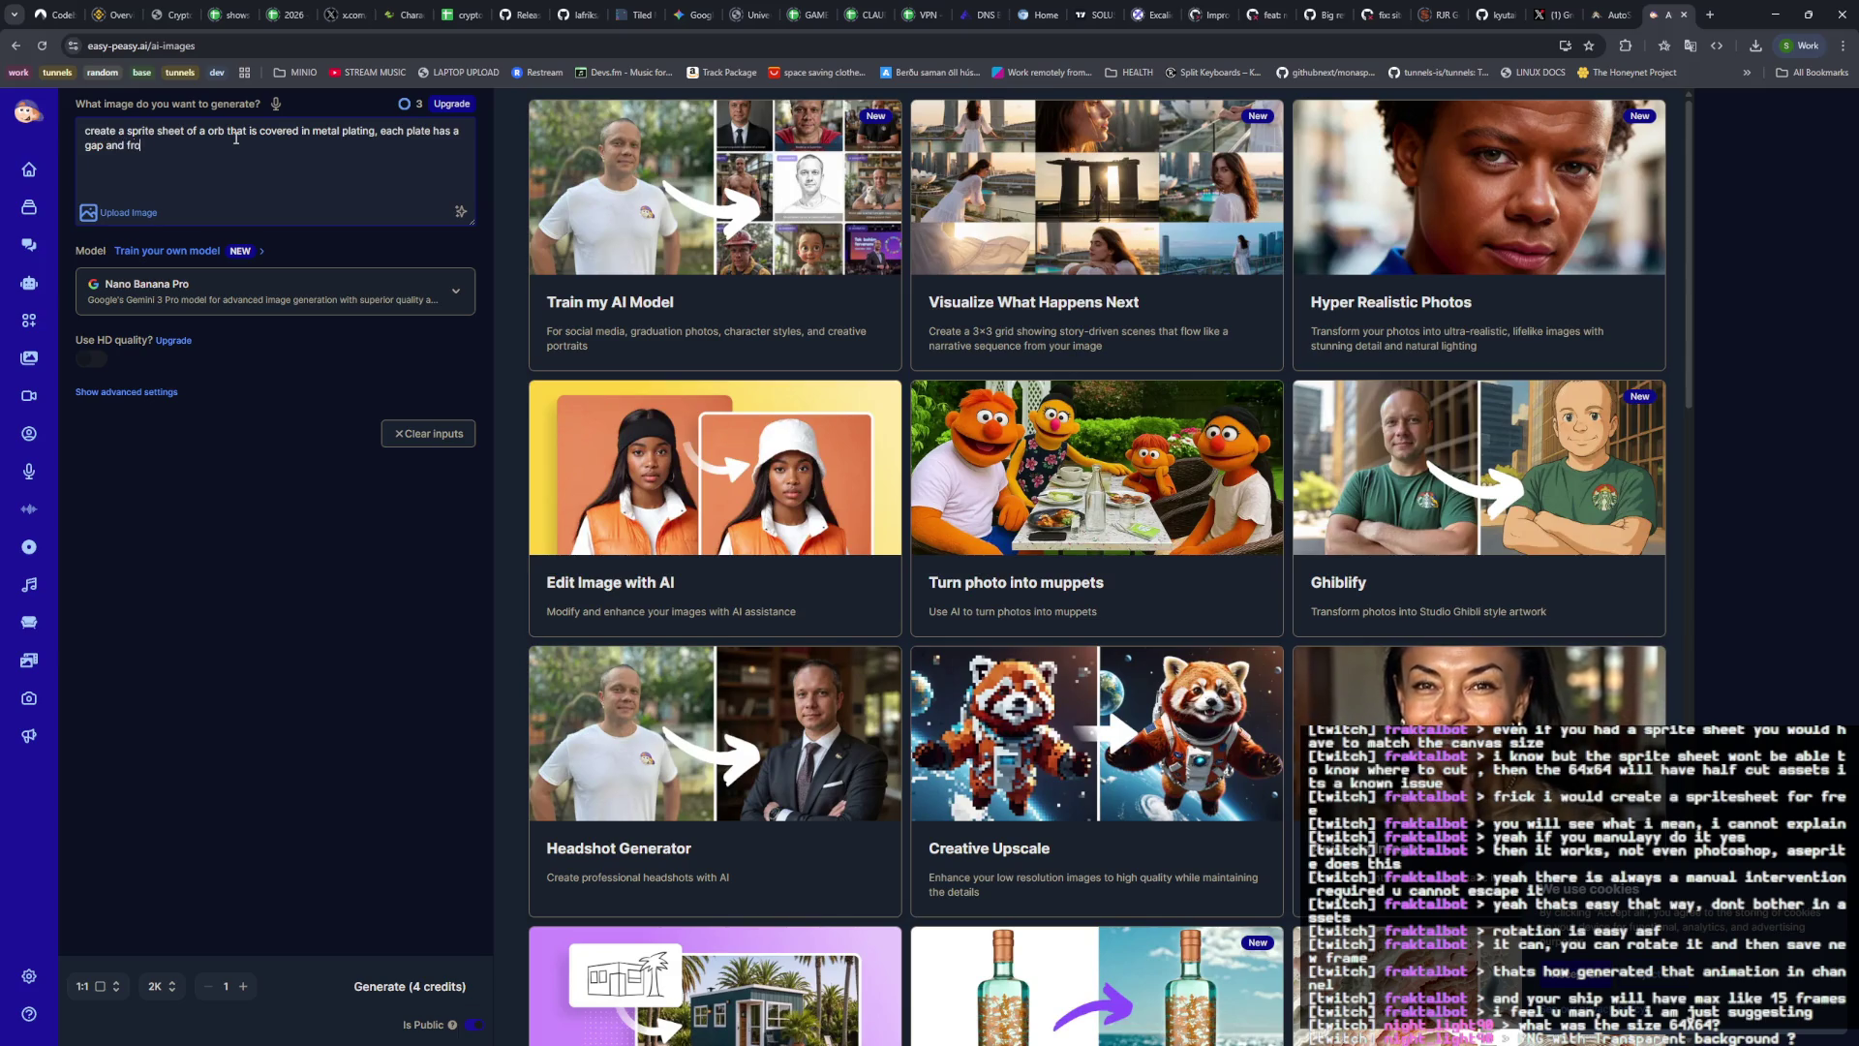
text( within the gaps)
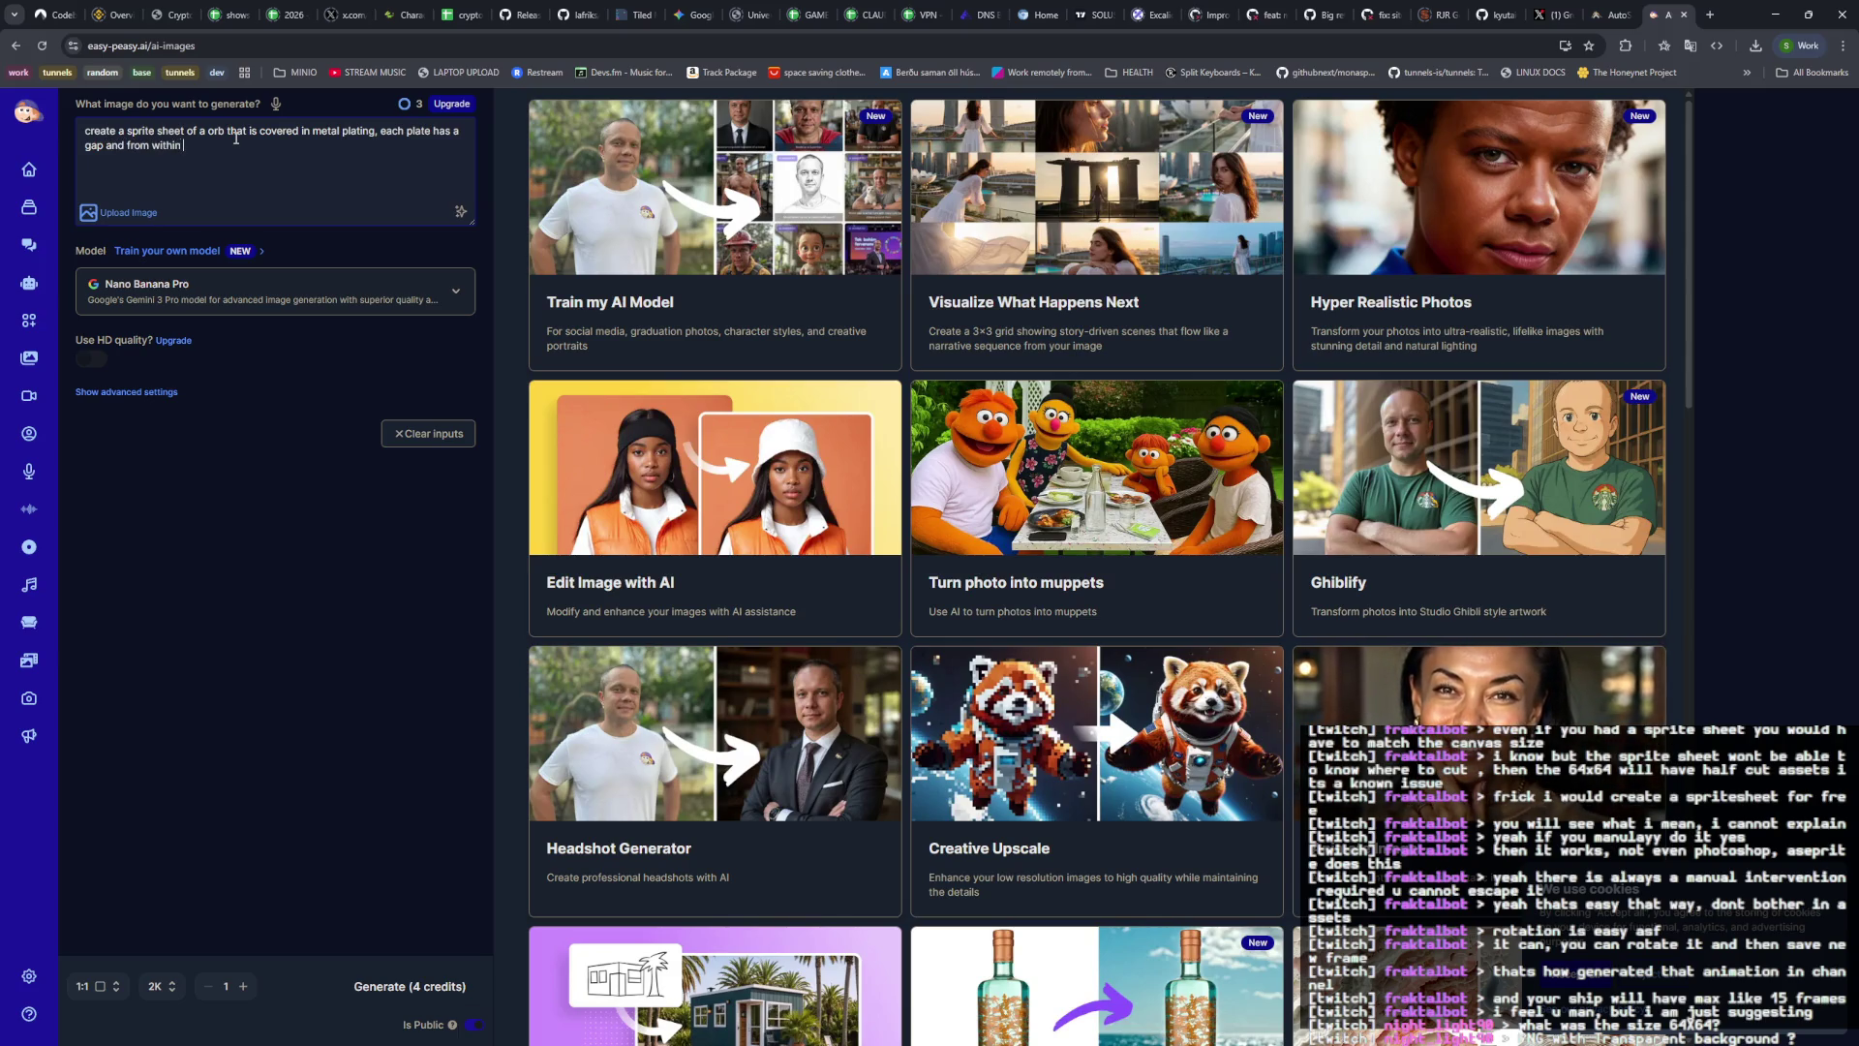
text( there is a)
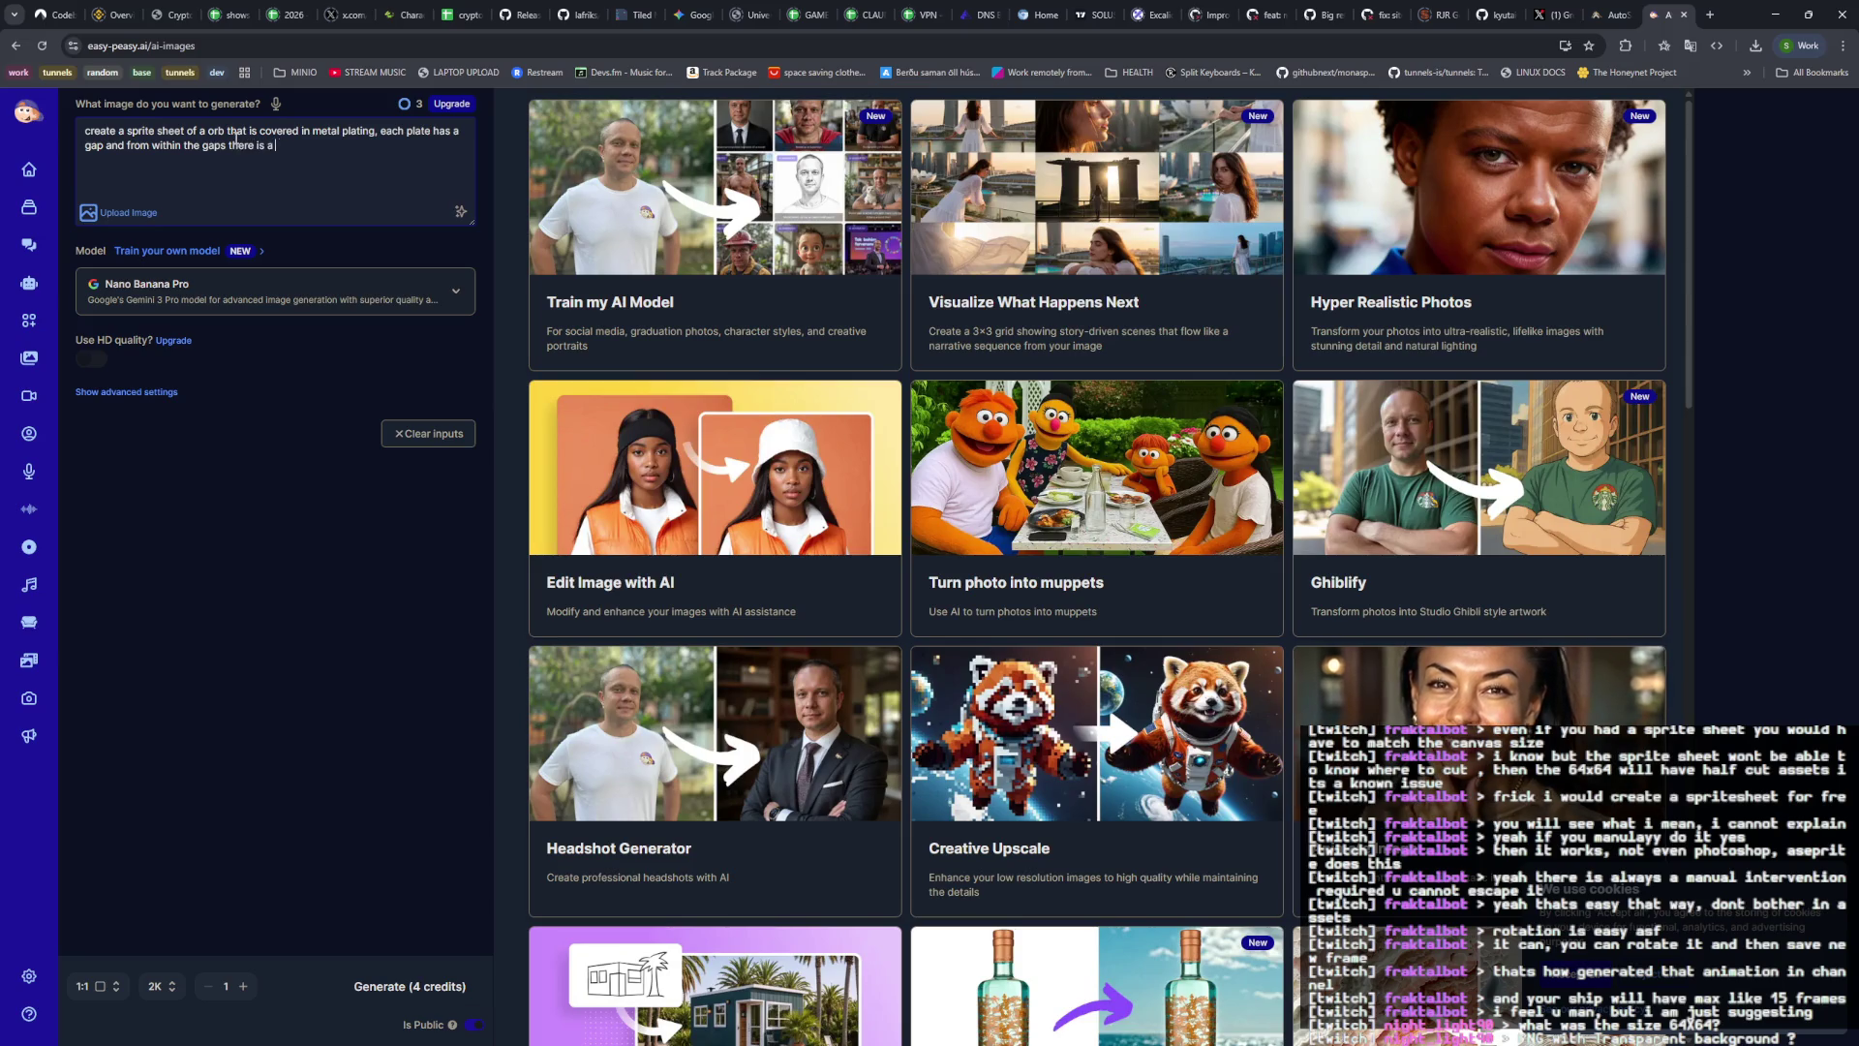
text(red glow.)
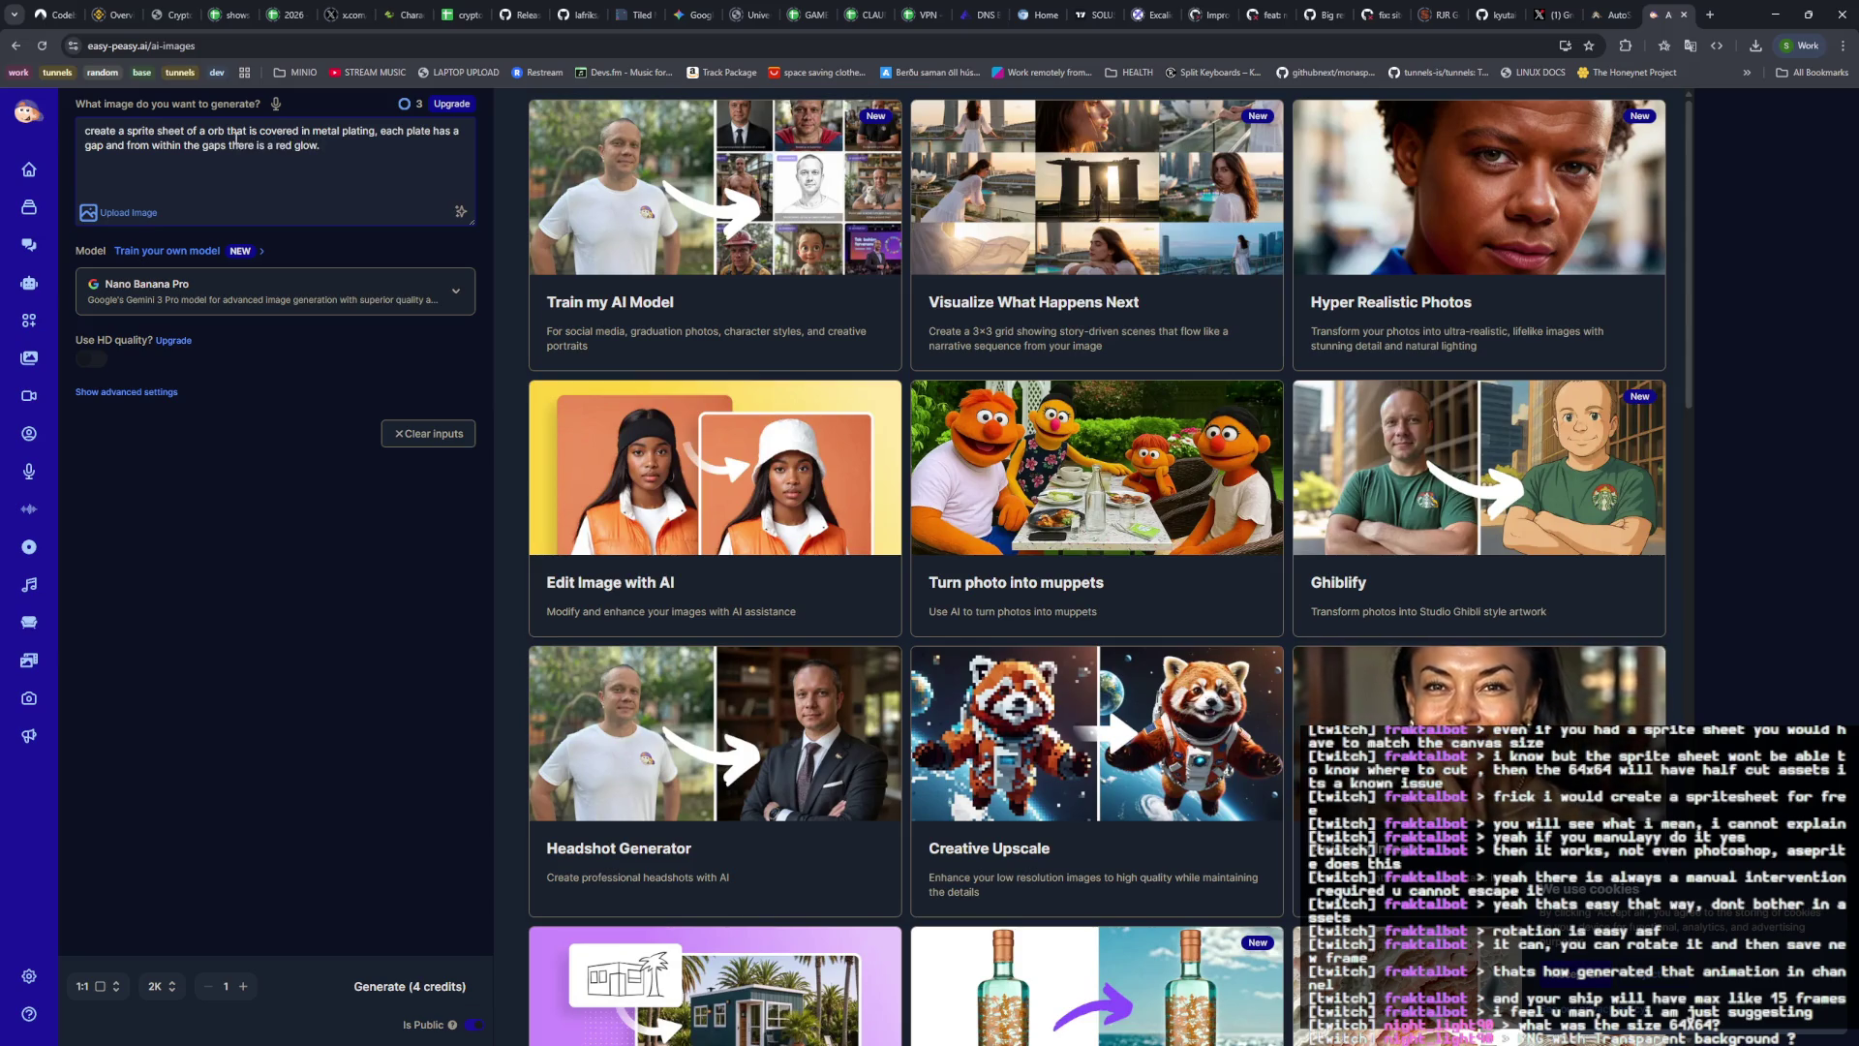
text(ch)
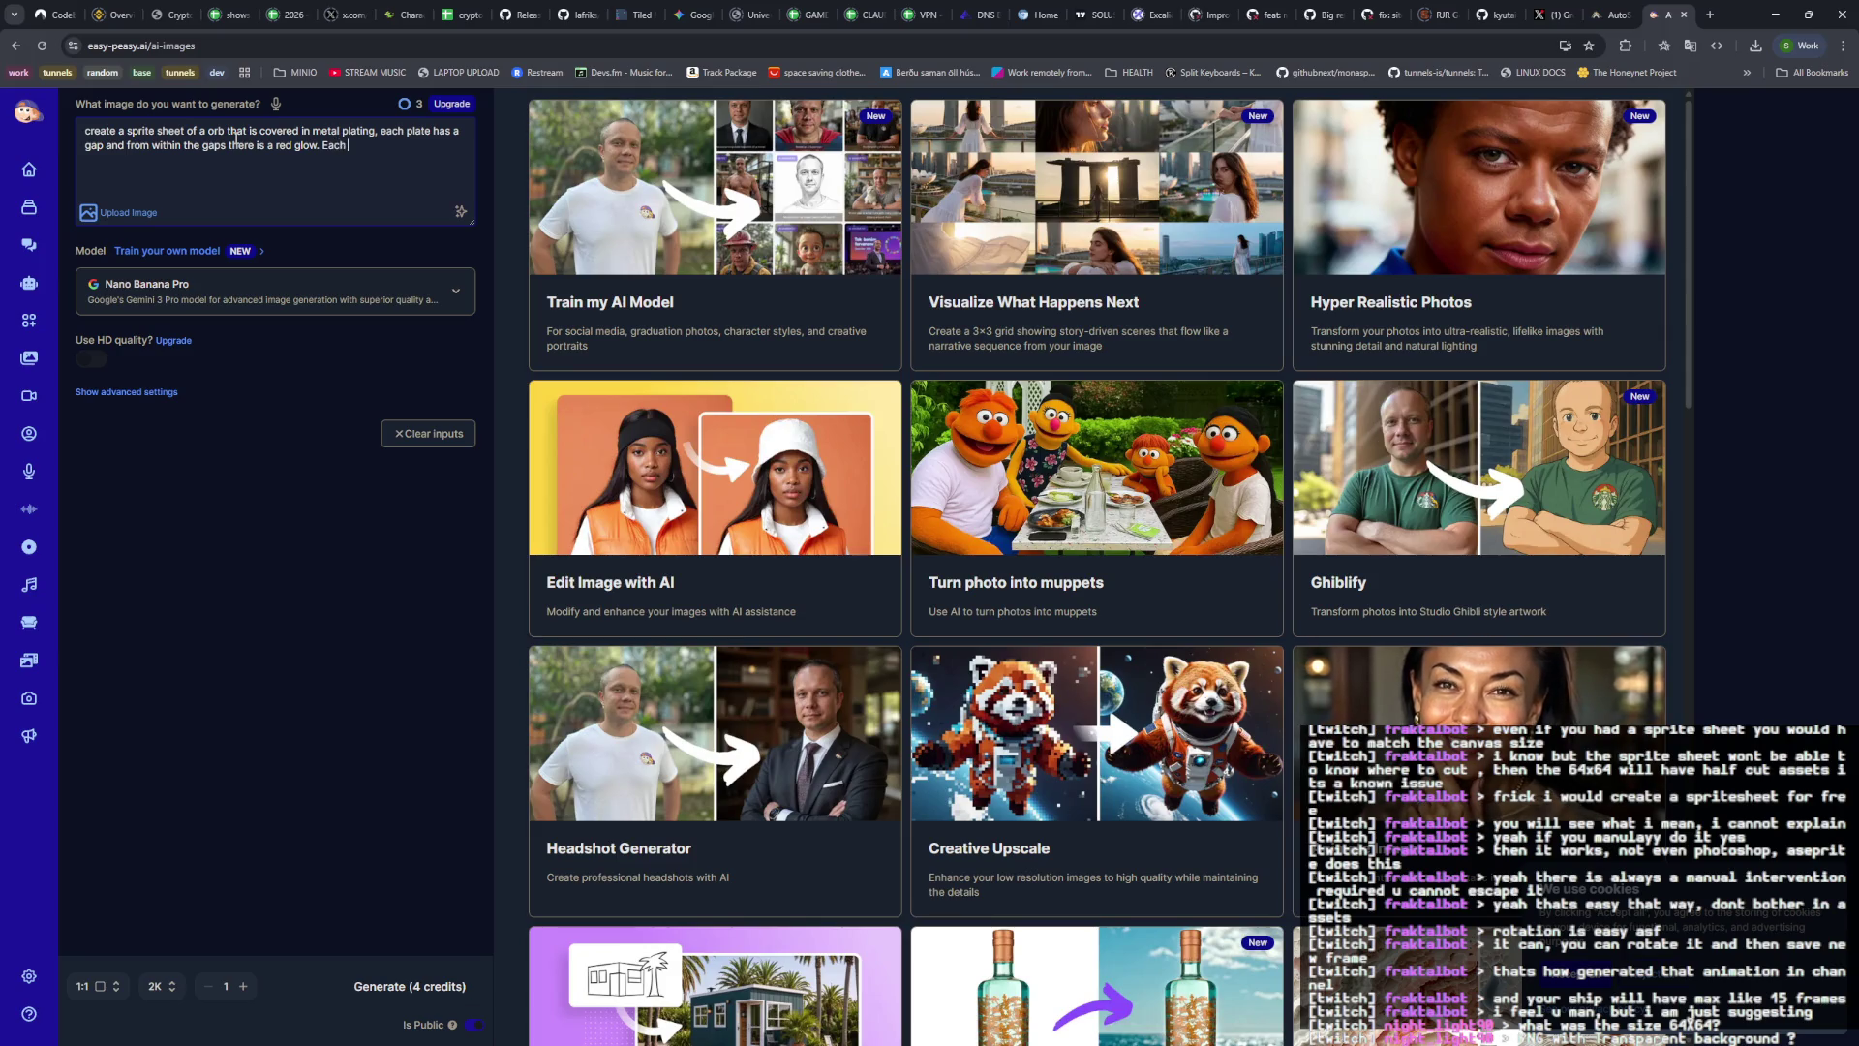
text(rite c)
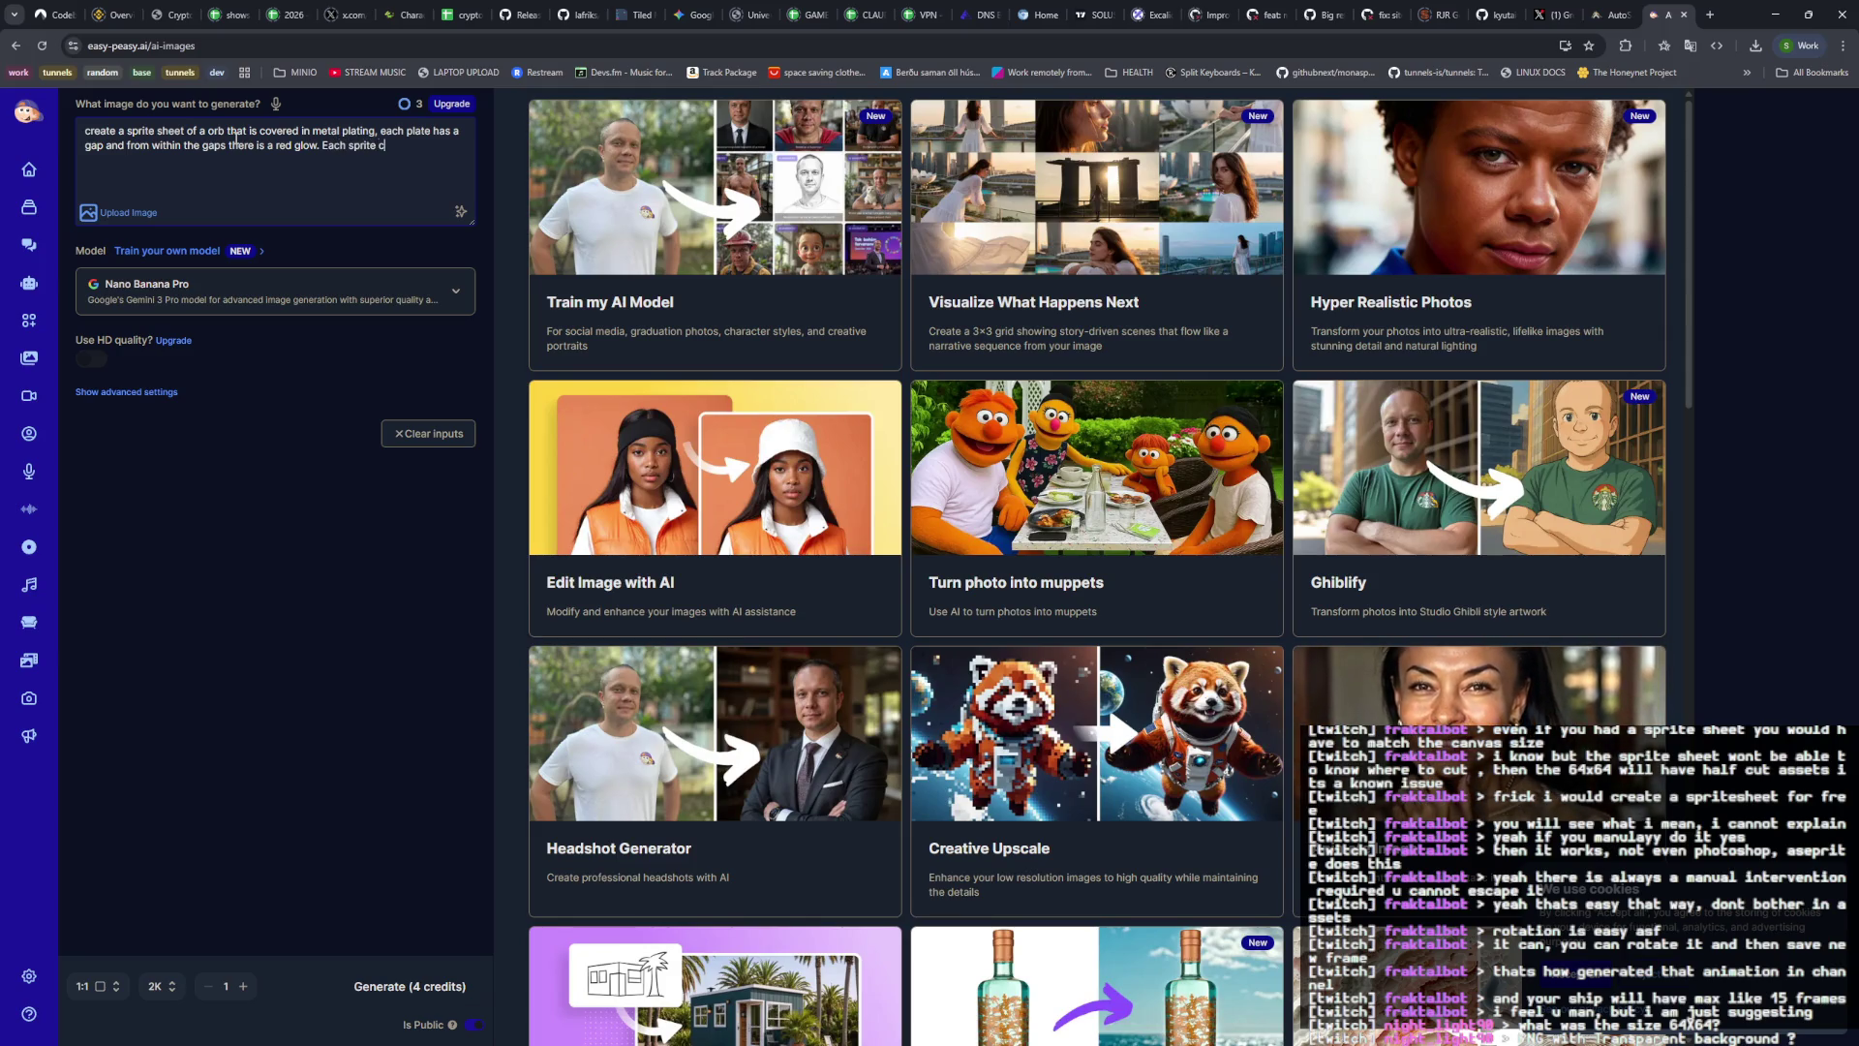
text( is )
text(x64)
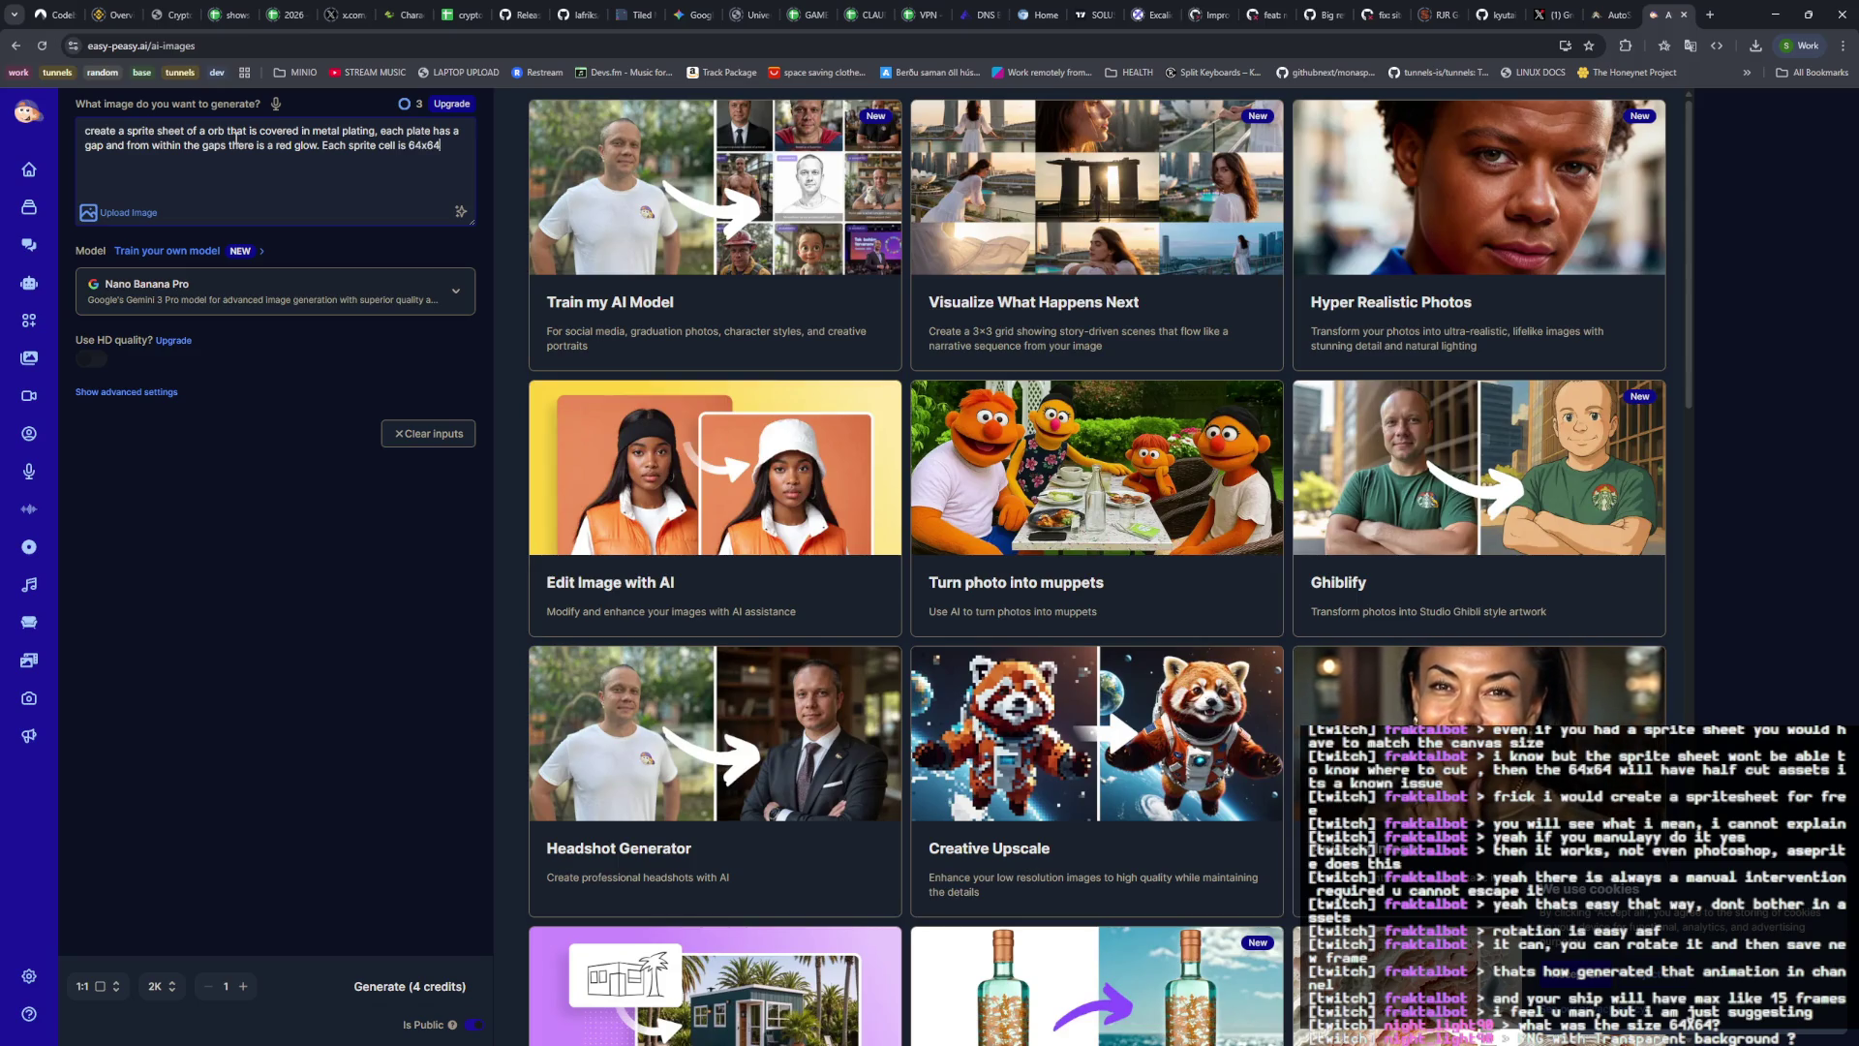
text(nd w)
text(want to )
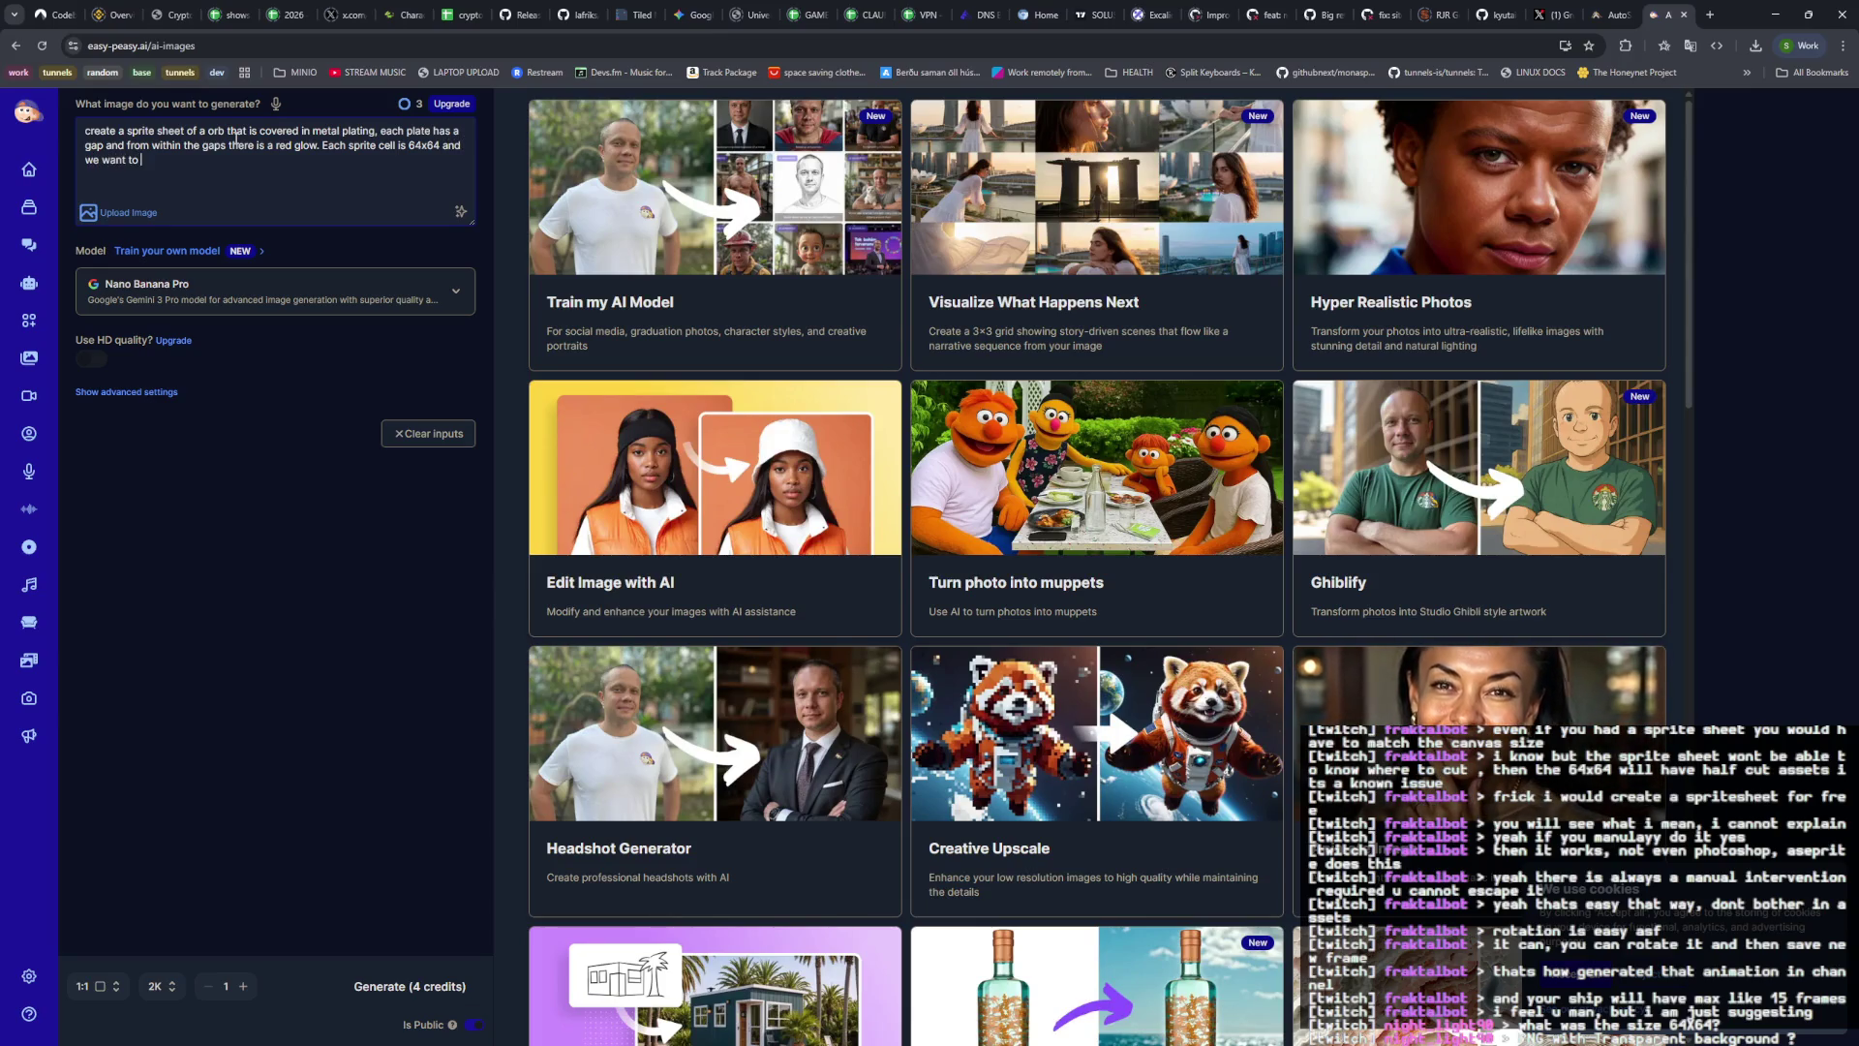
text(enerate )
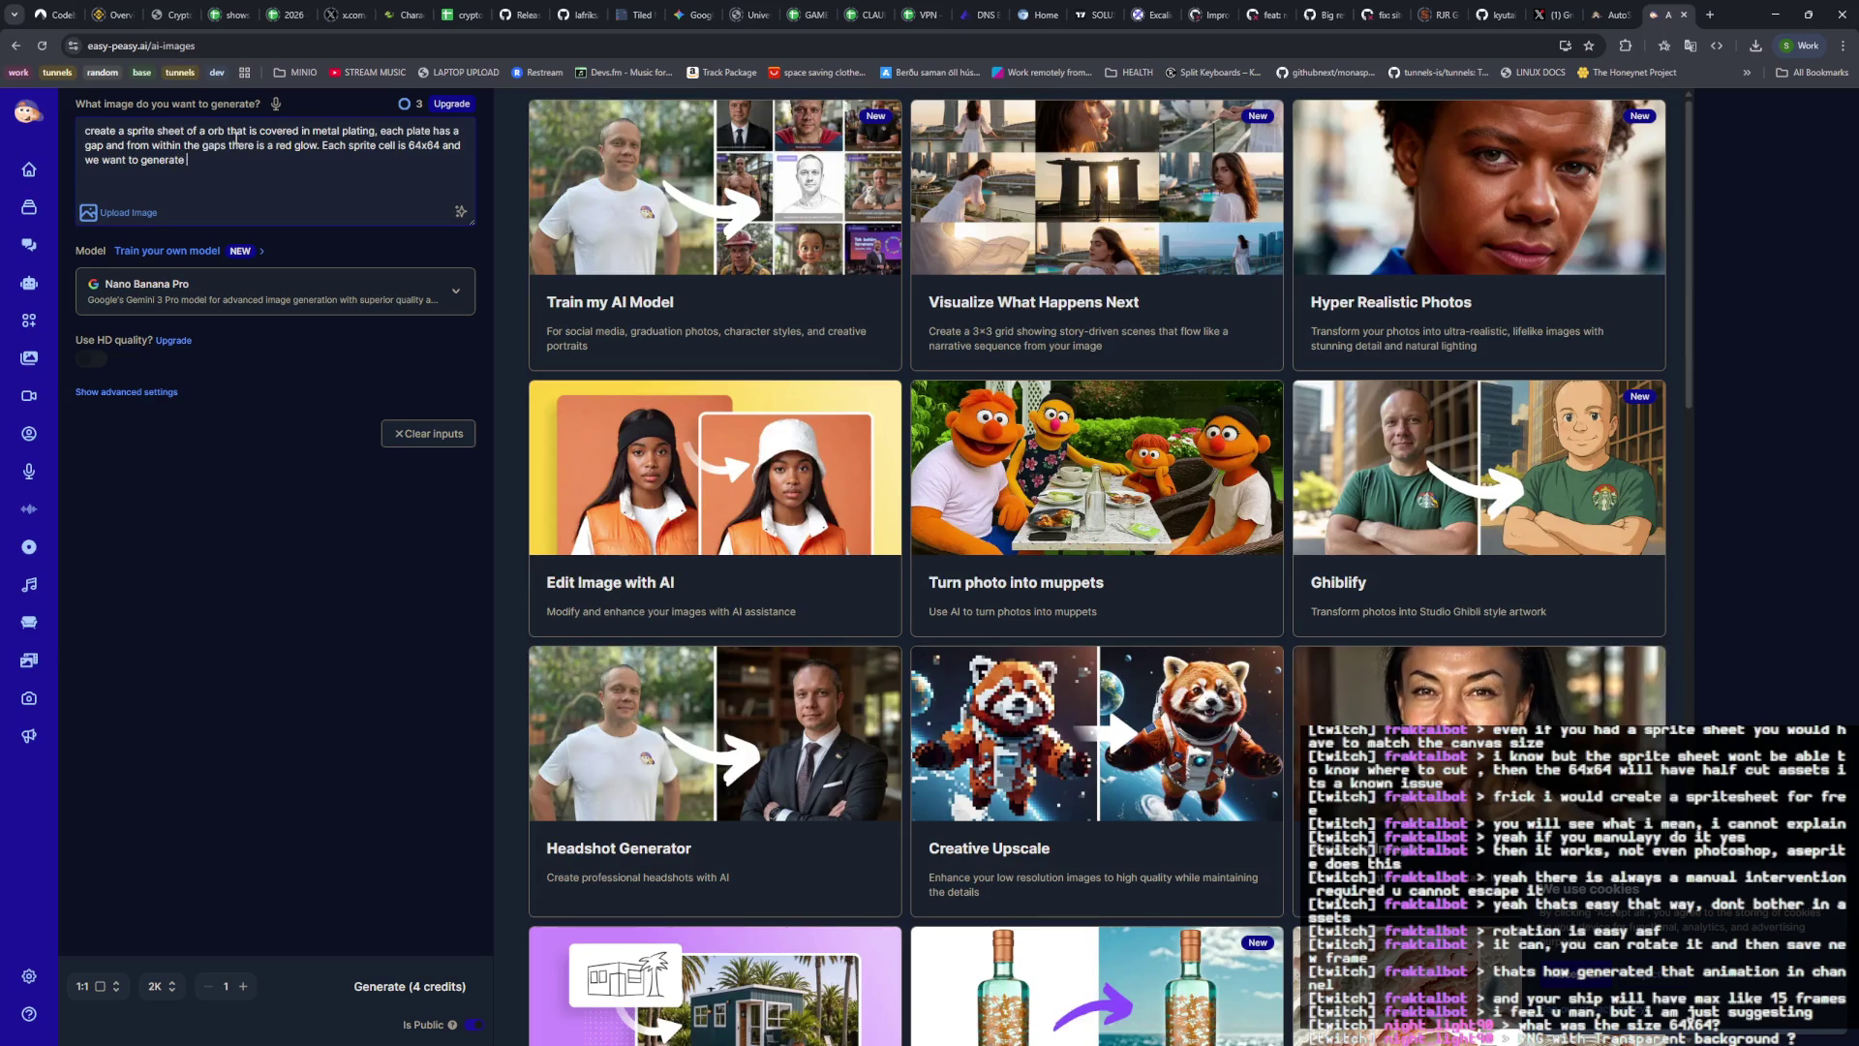
text(72 cells,)
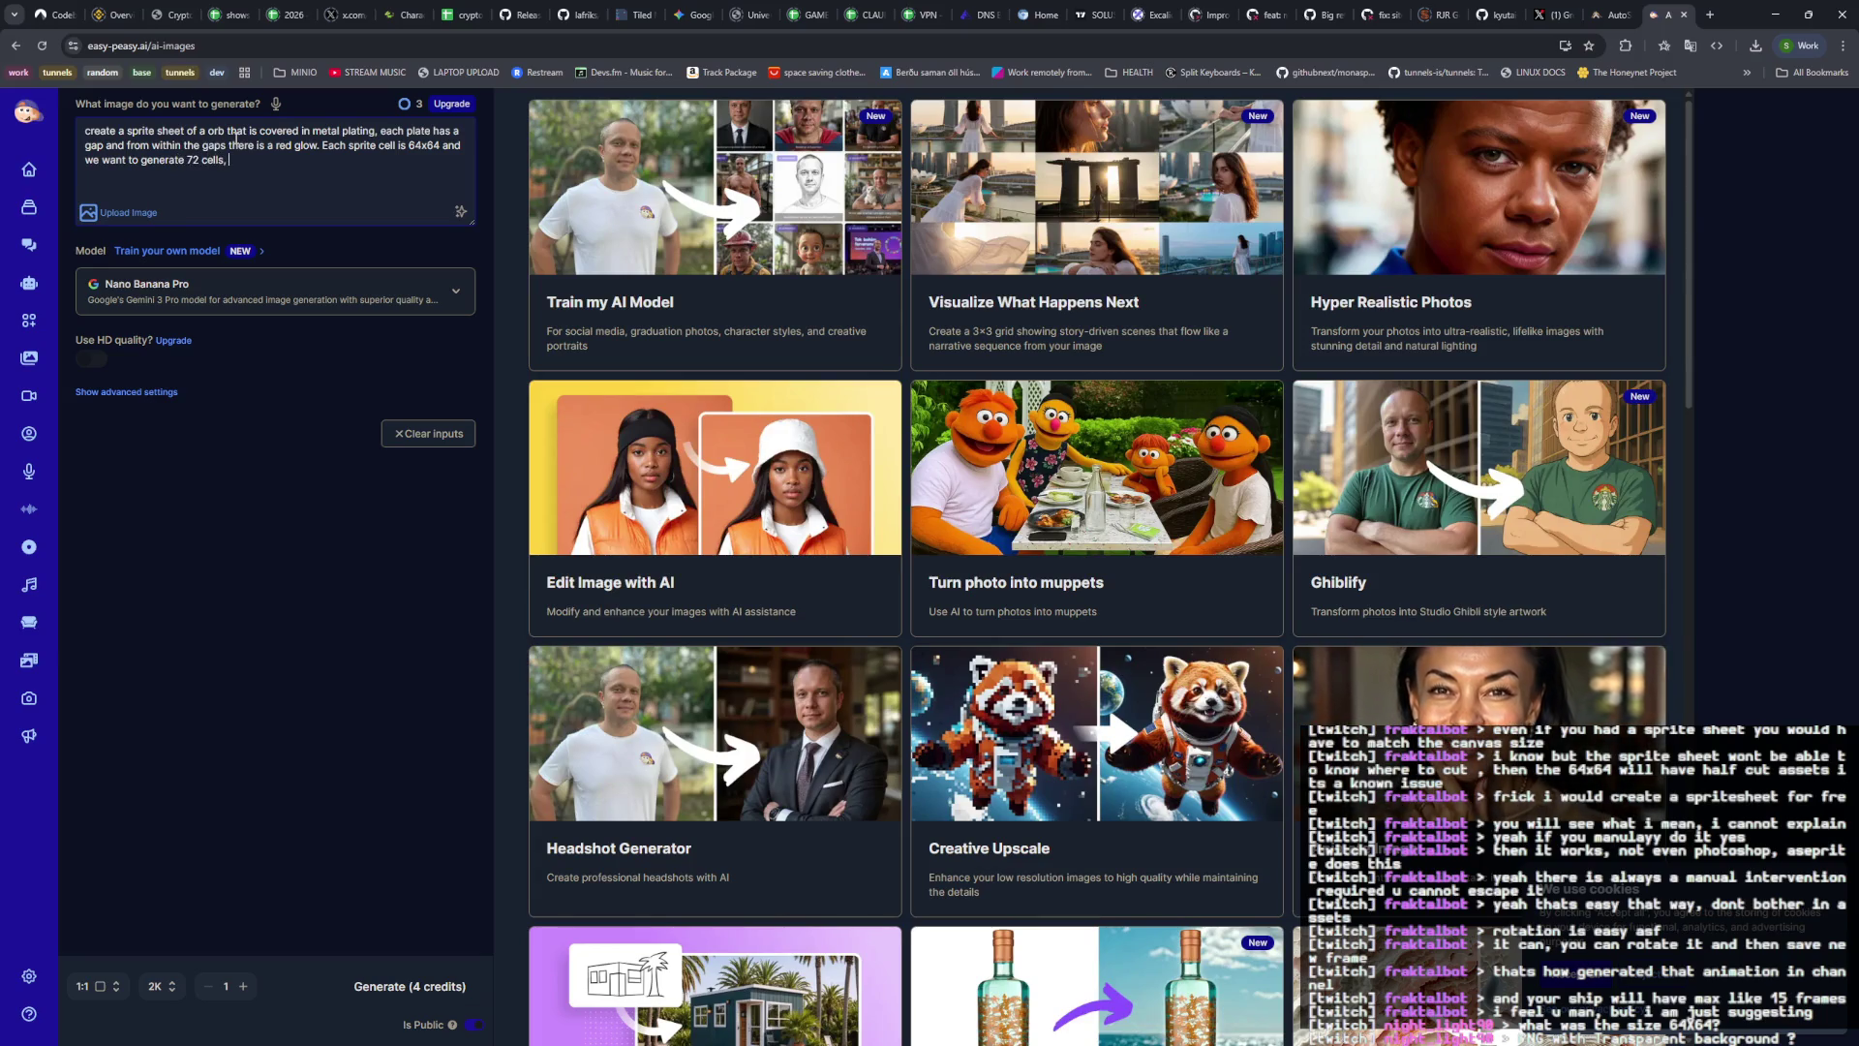
text(ith 5D)
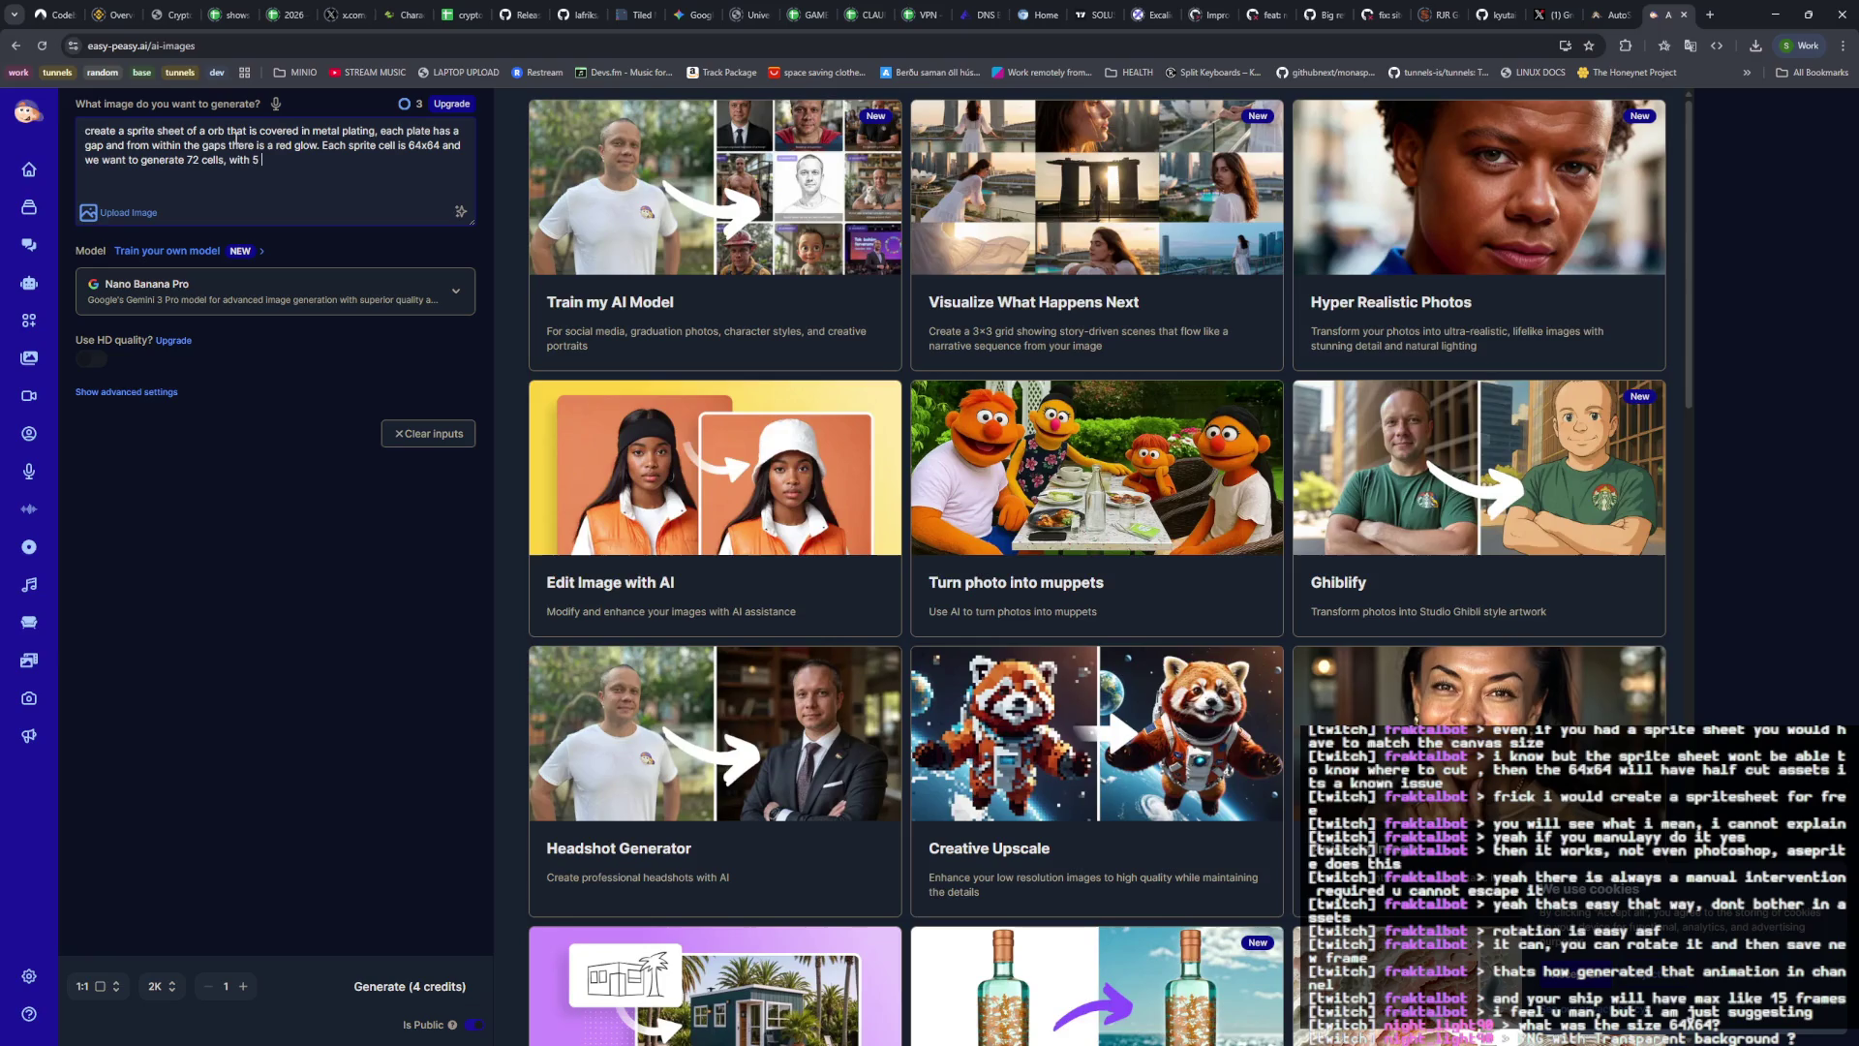
text(egrs of )
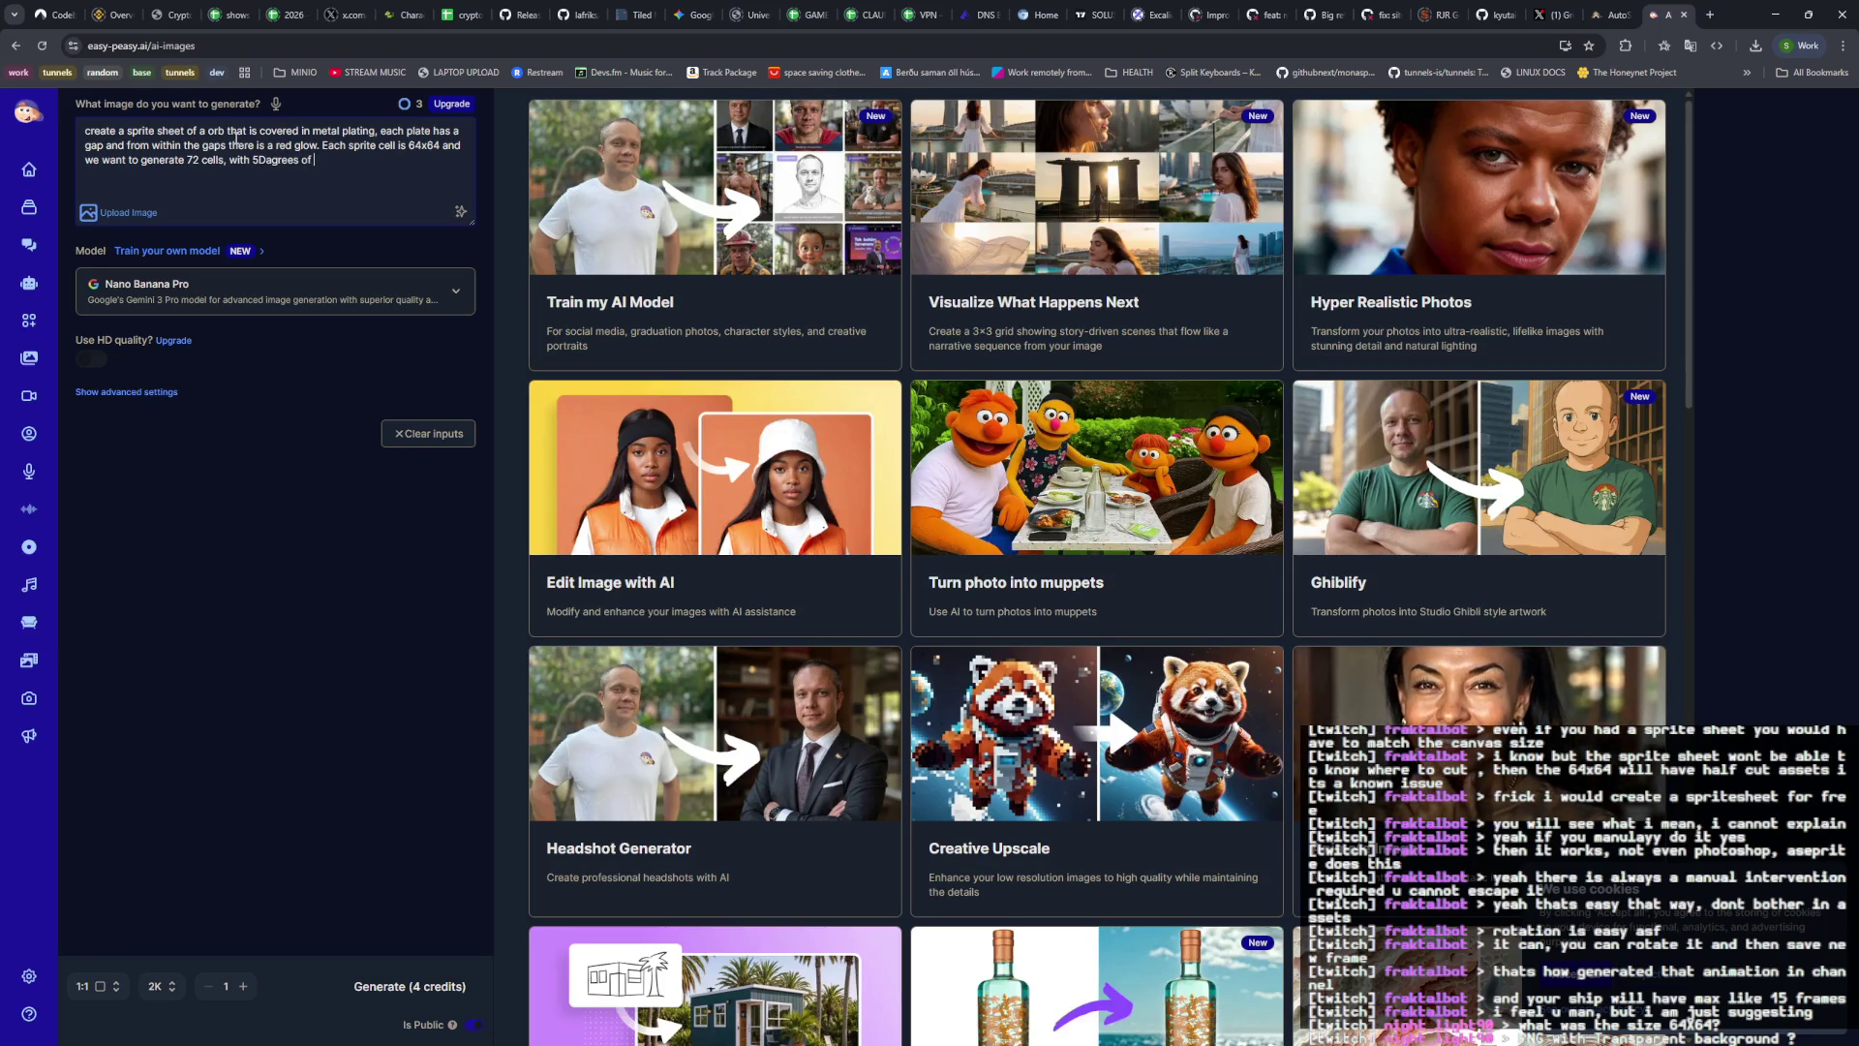
text(zontal rotation)
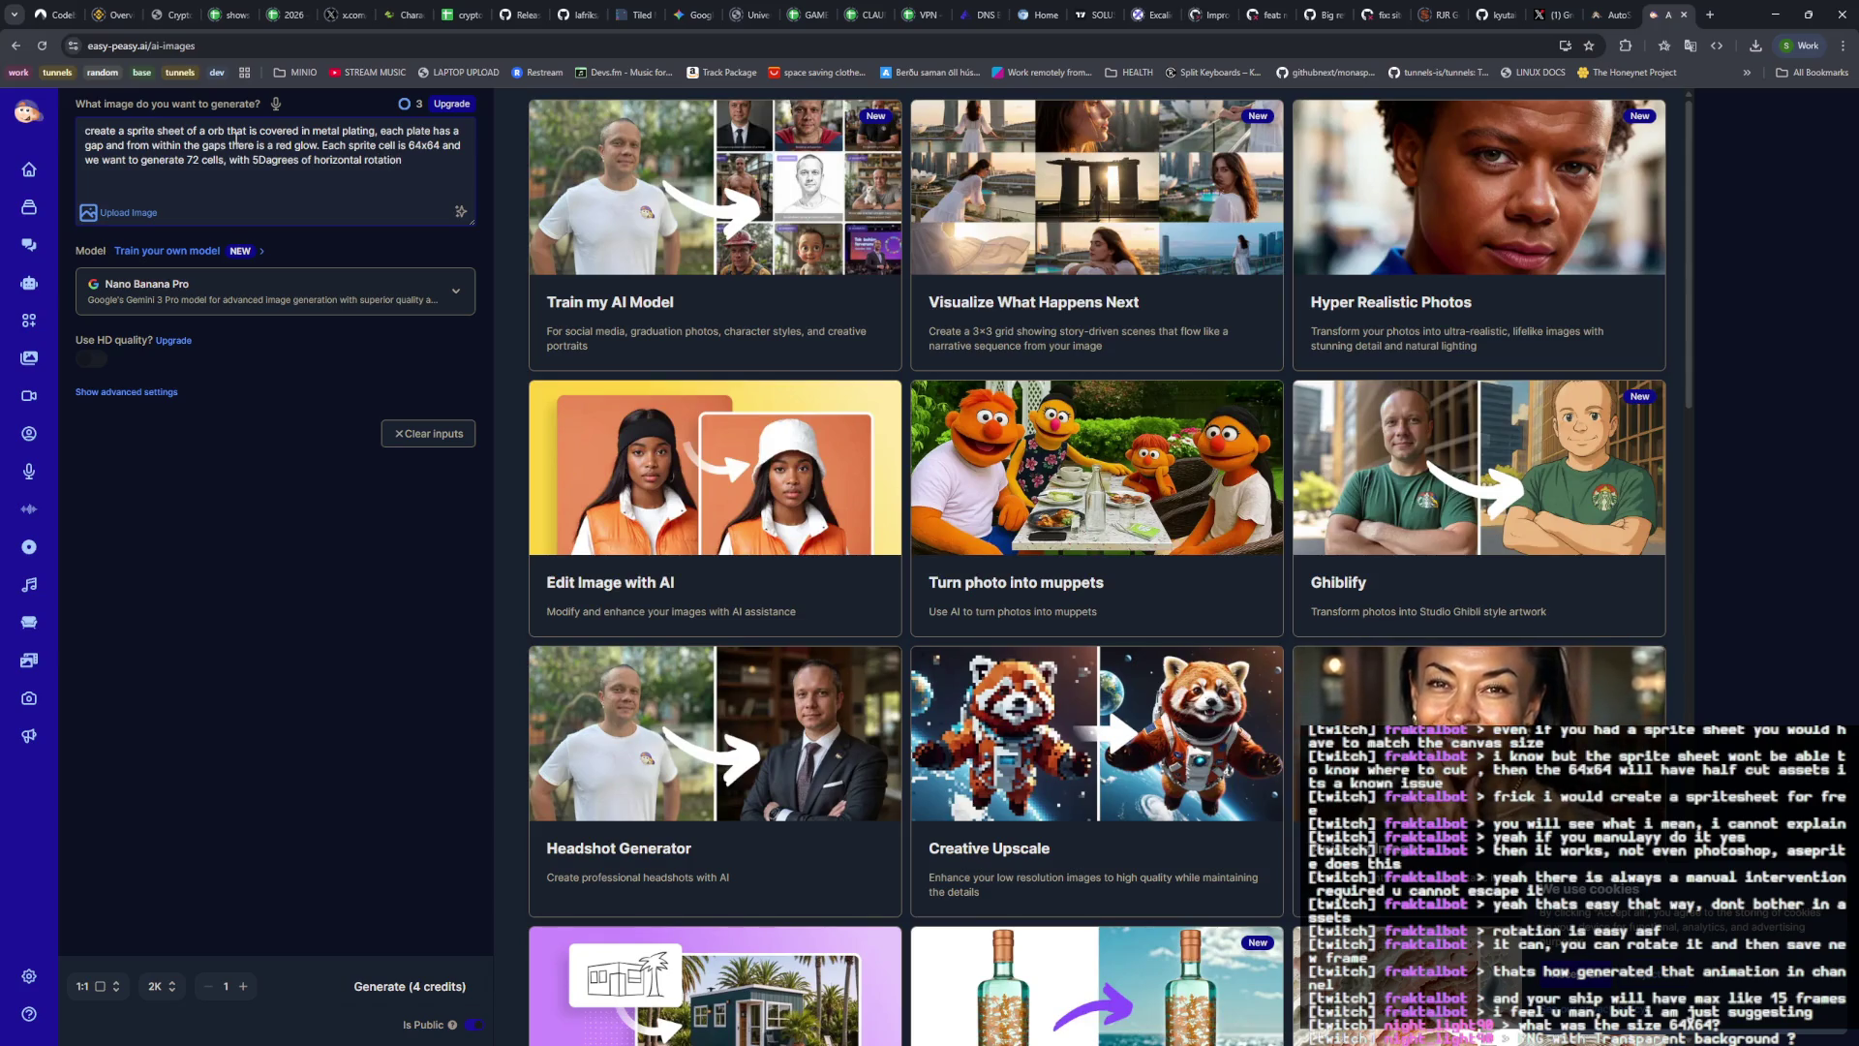
text( per cell, s)
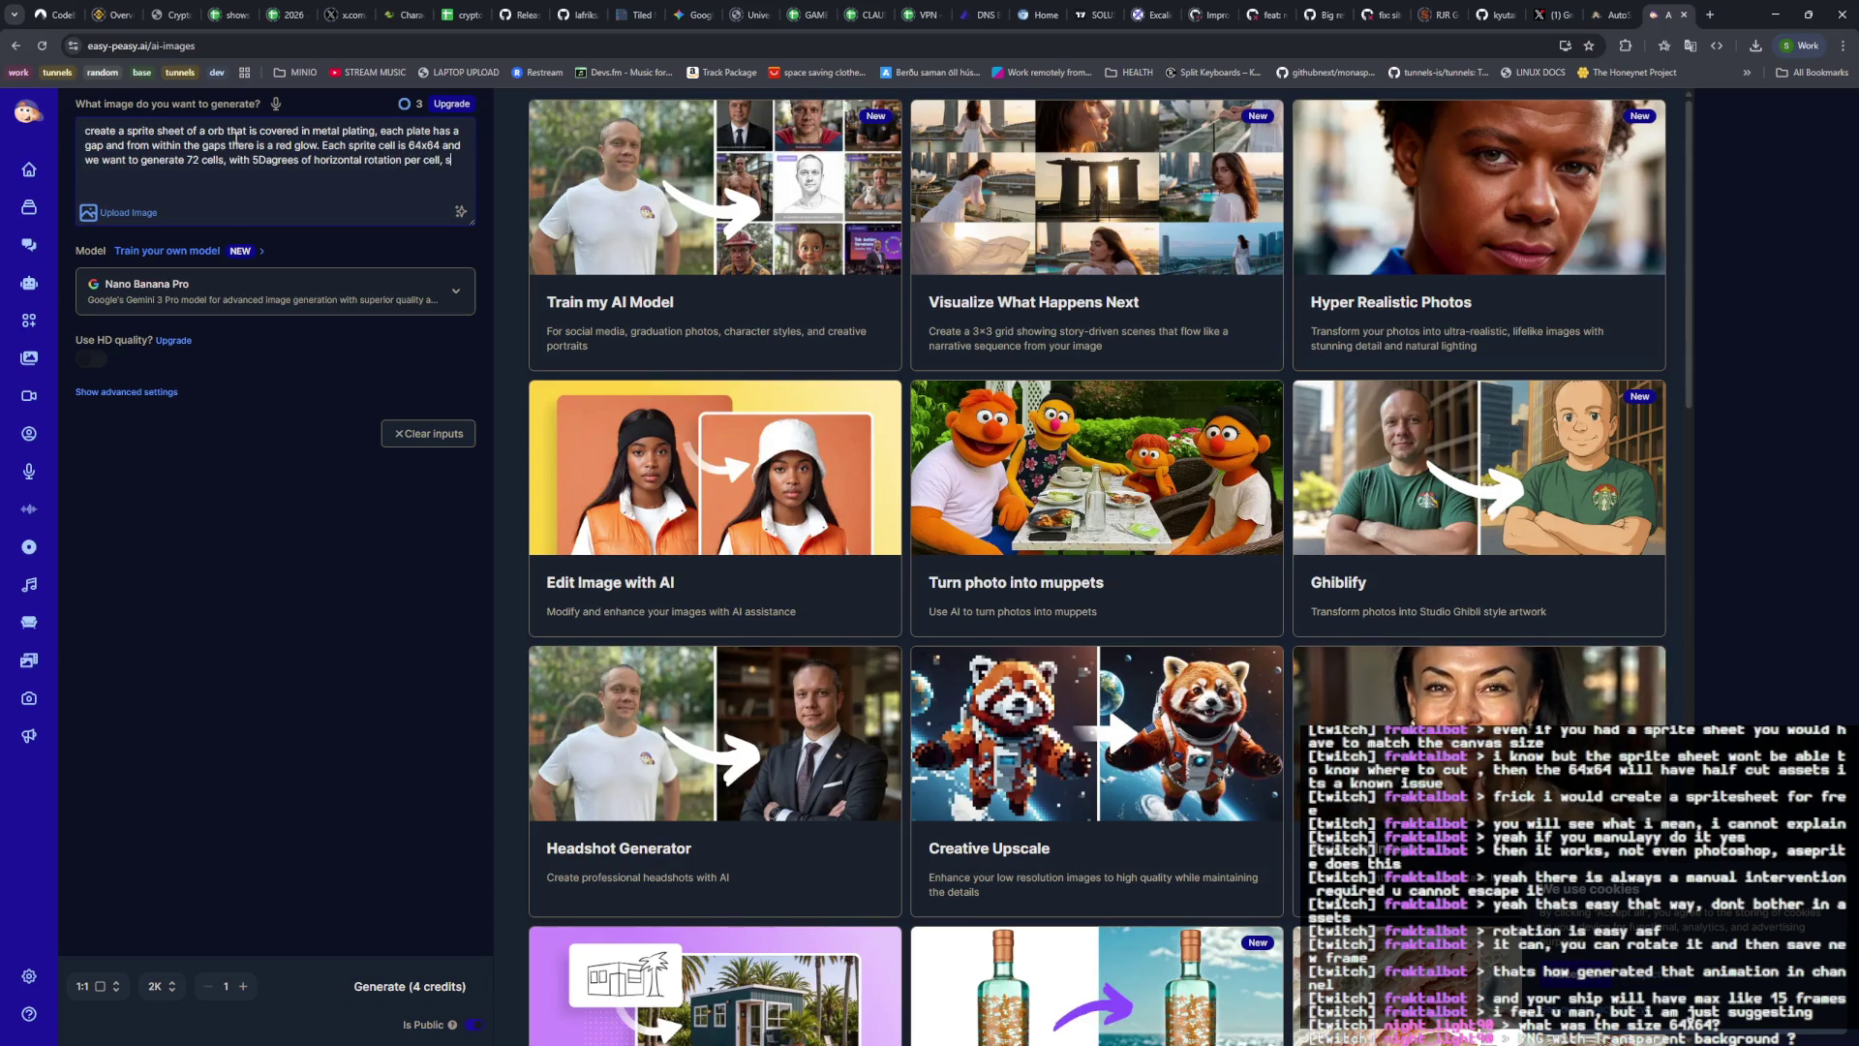
text(ting from th)
text(ginal)
key(BackSpace)
key(BackSpace)
key(BackSpace)
text(top left)
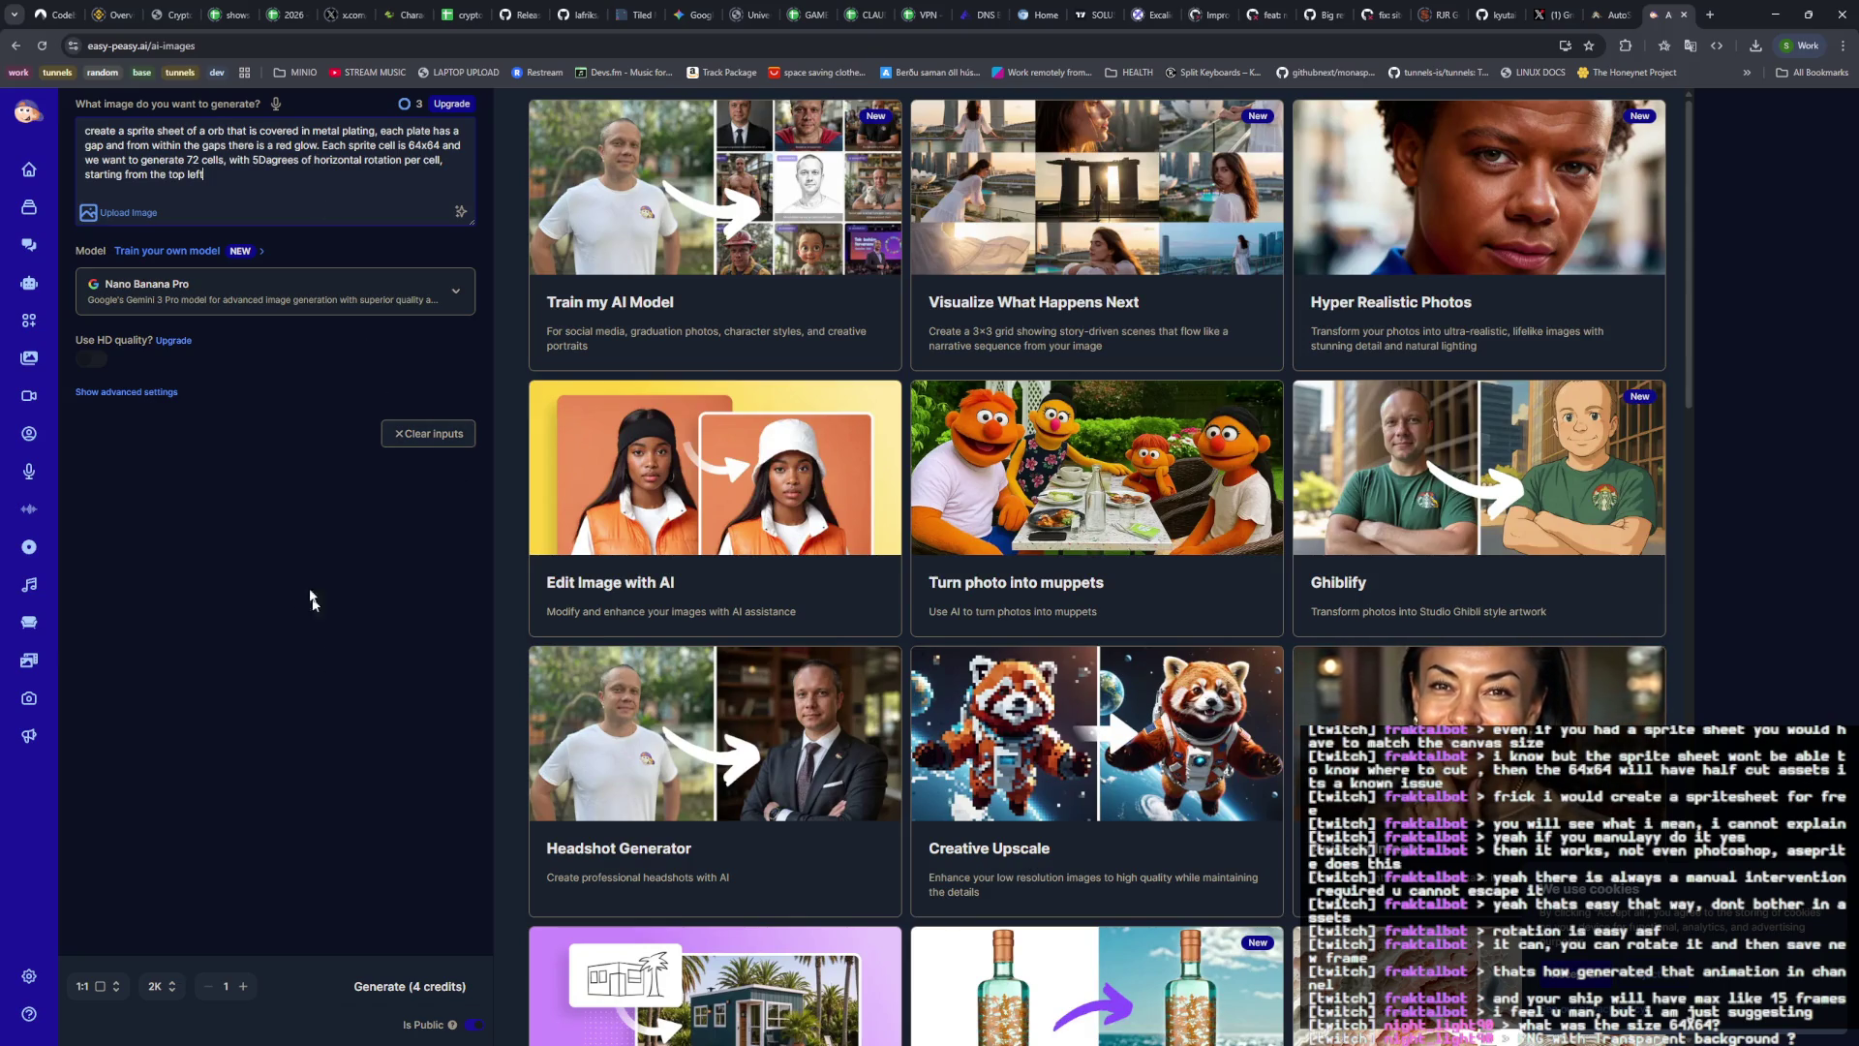
click(458, 298)
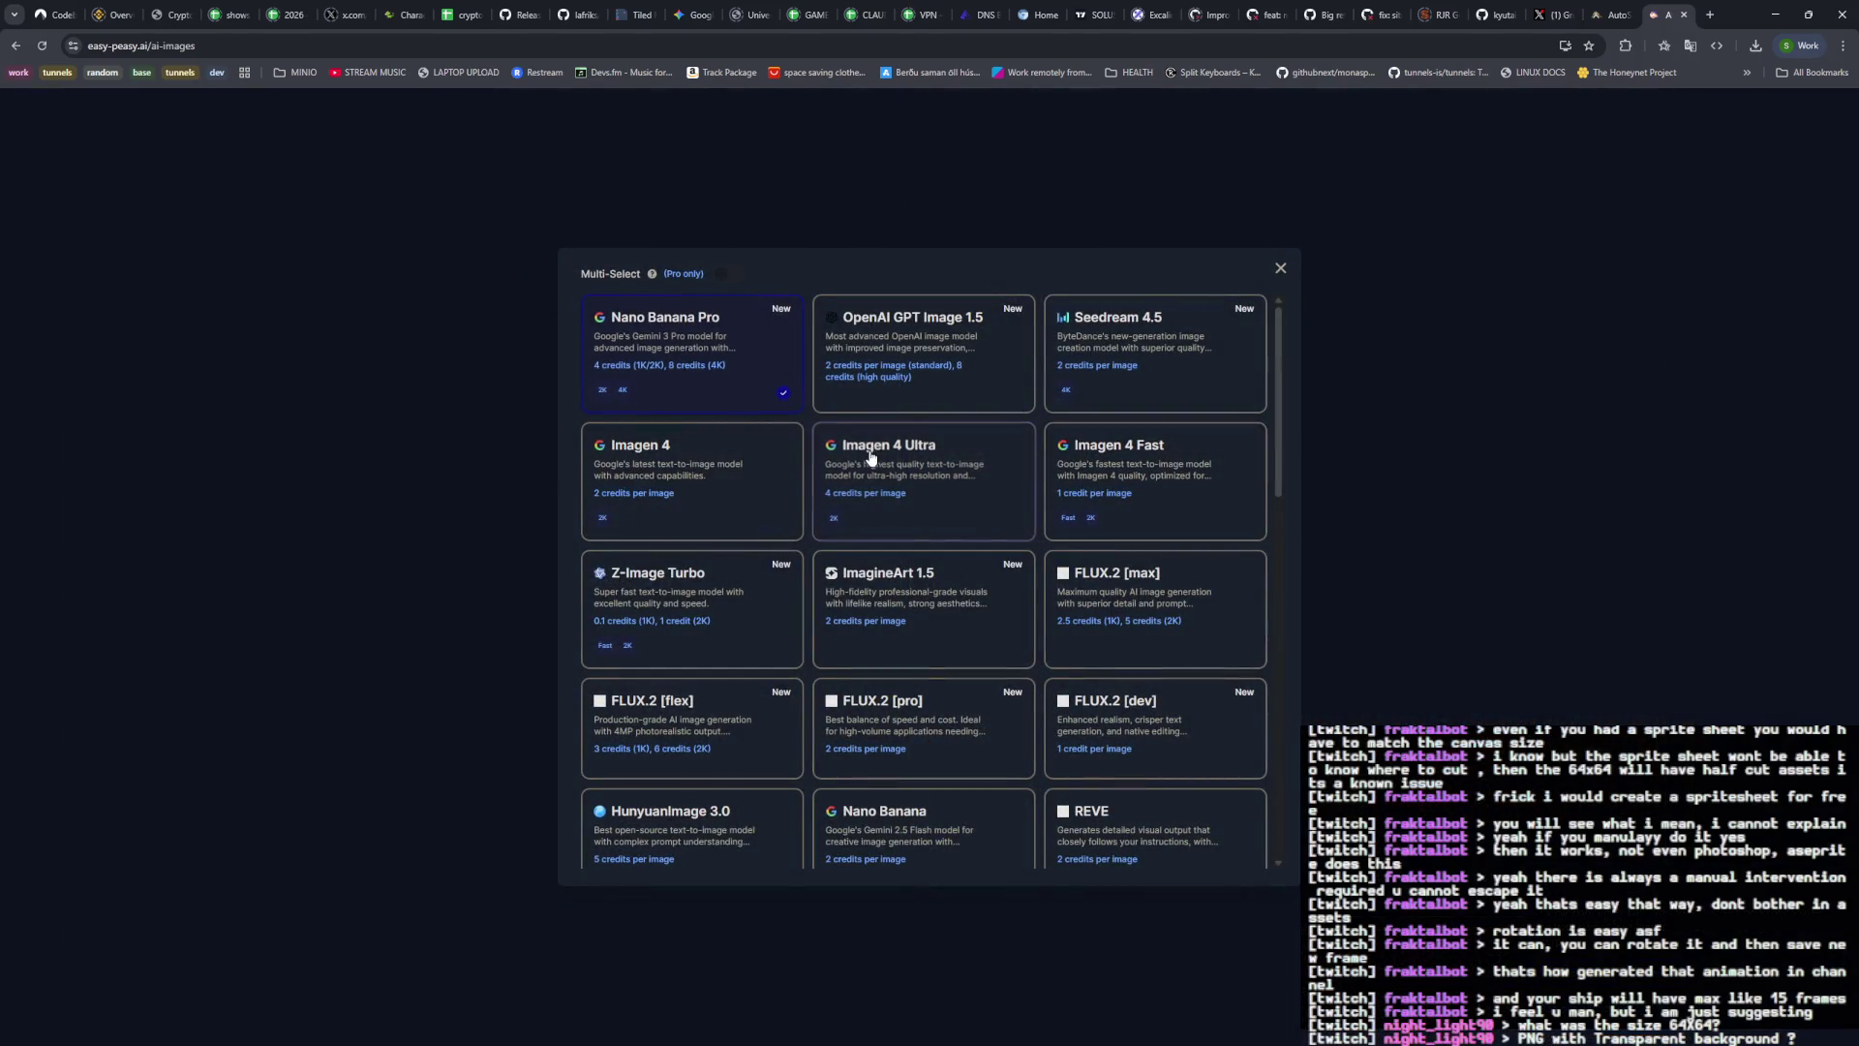
- Try Stable Diffusion 3.5, then set the model to Midjourney V7 (4 images, 16 credits)
scroll(1167, 494, down, 10)
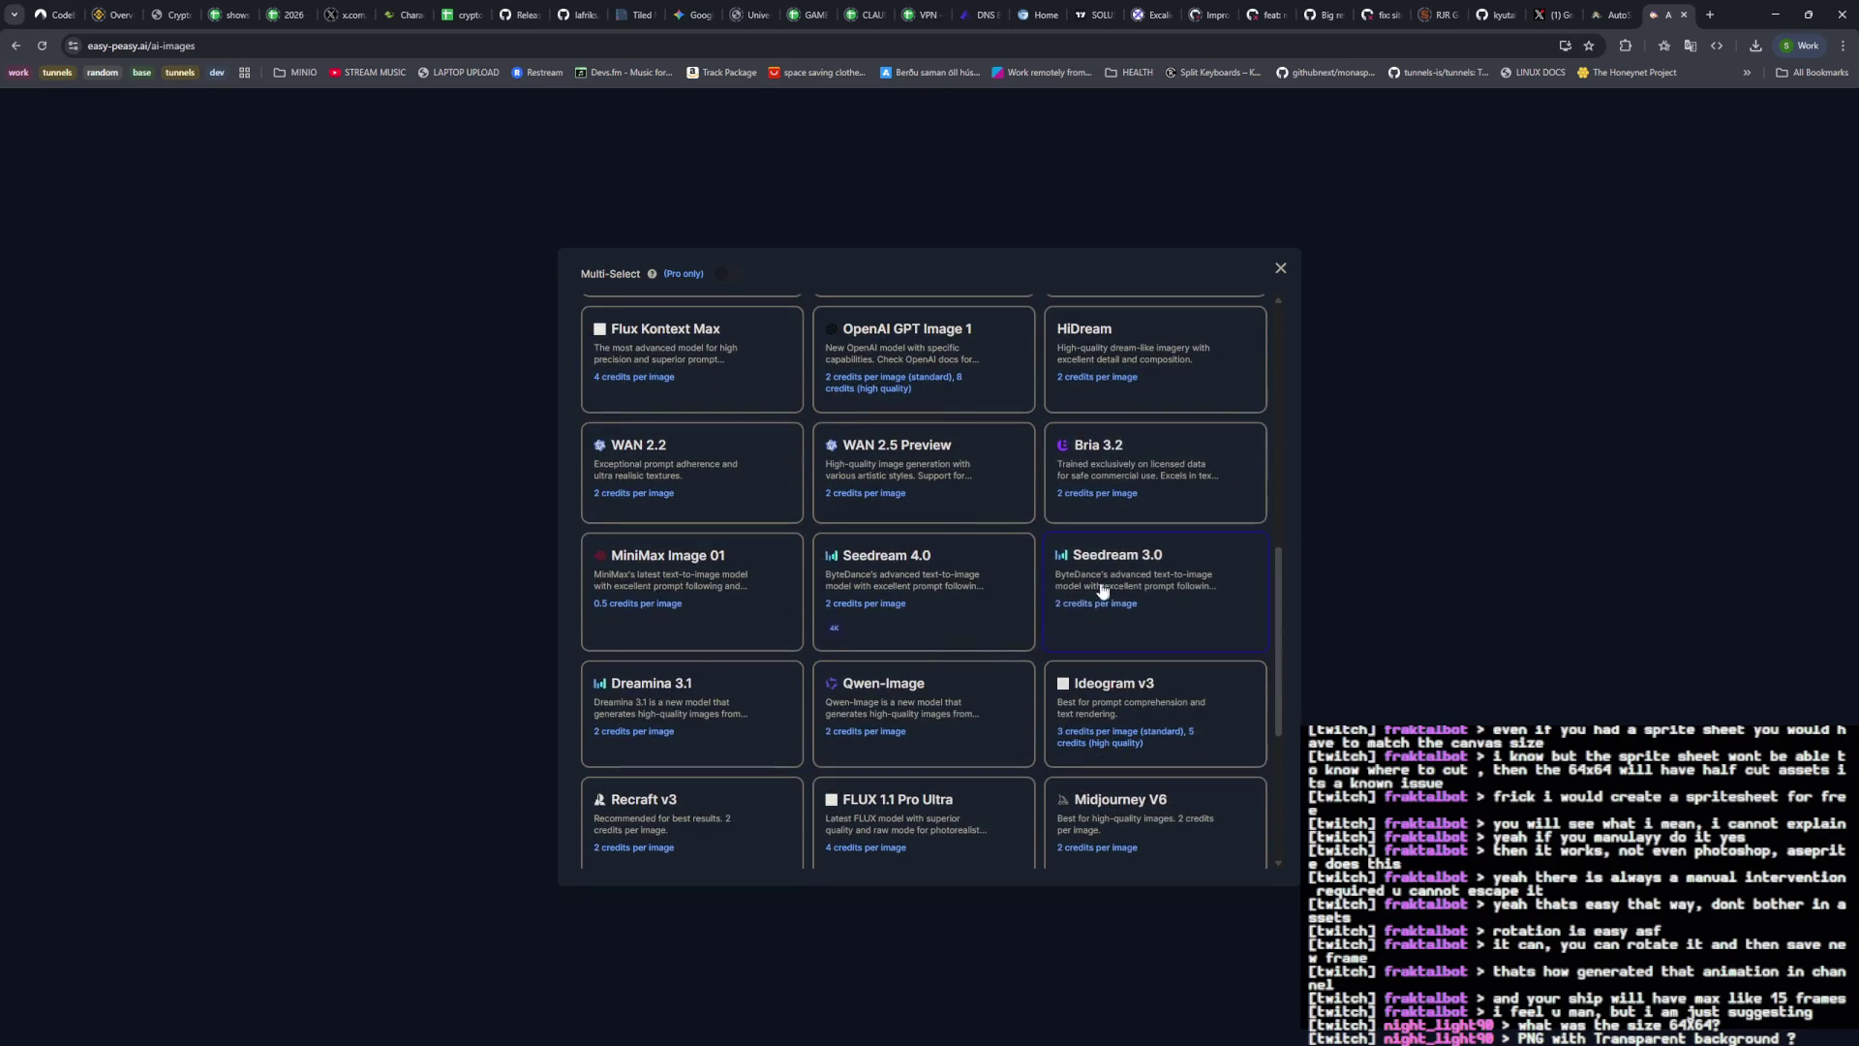
scroll(789, 592, down, 4)
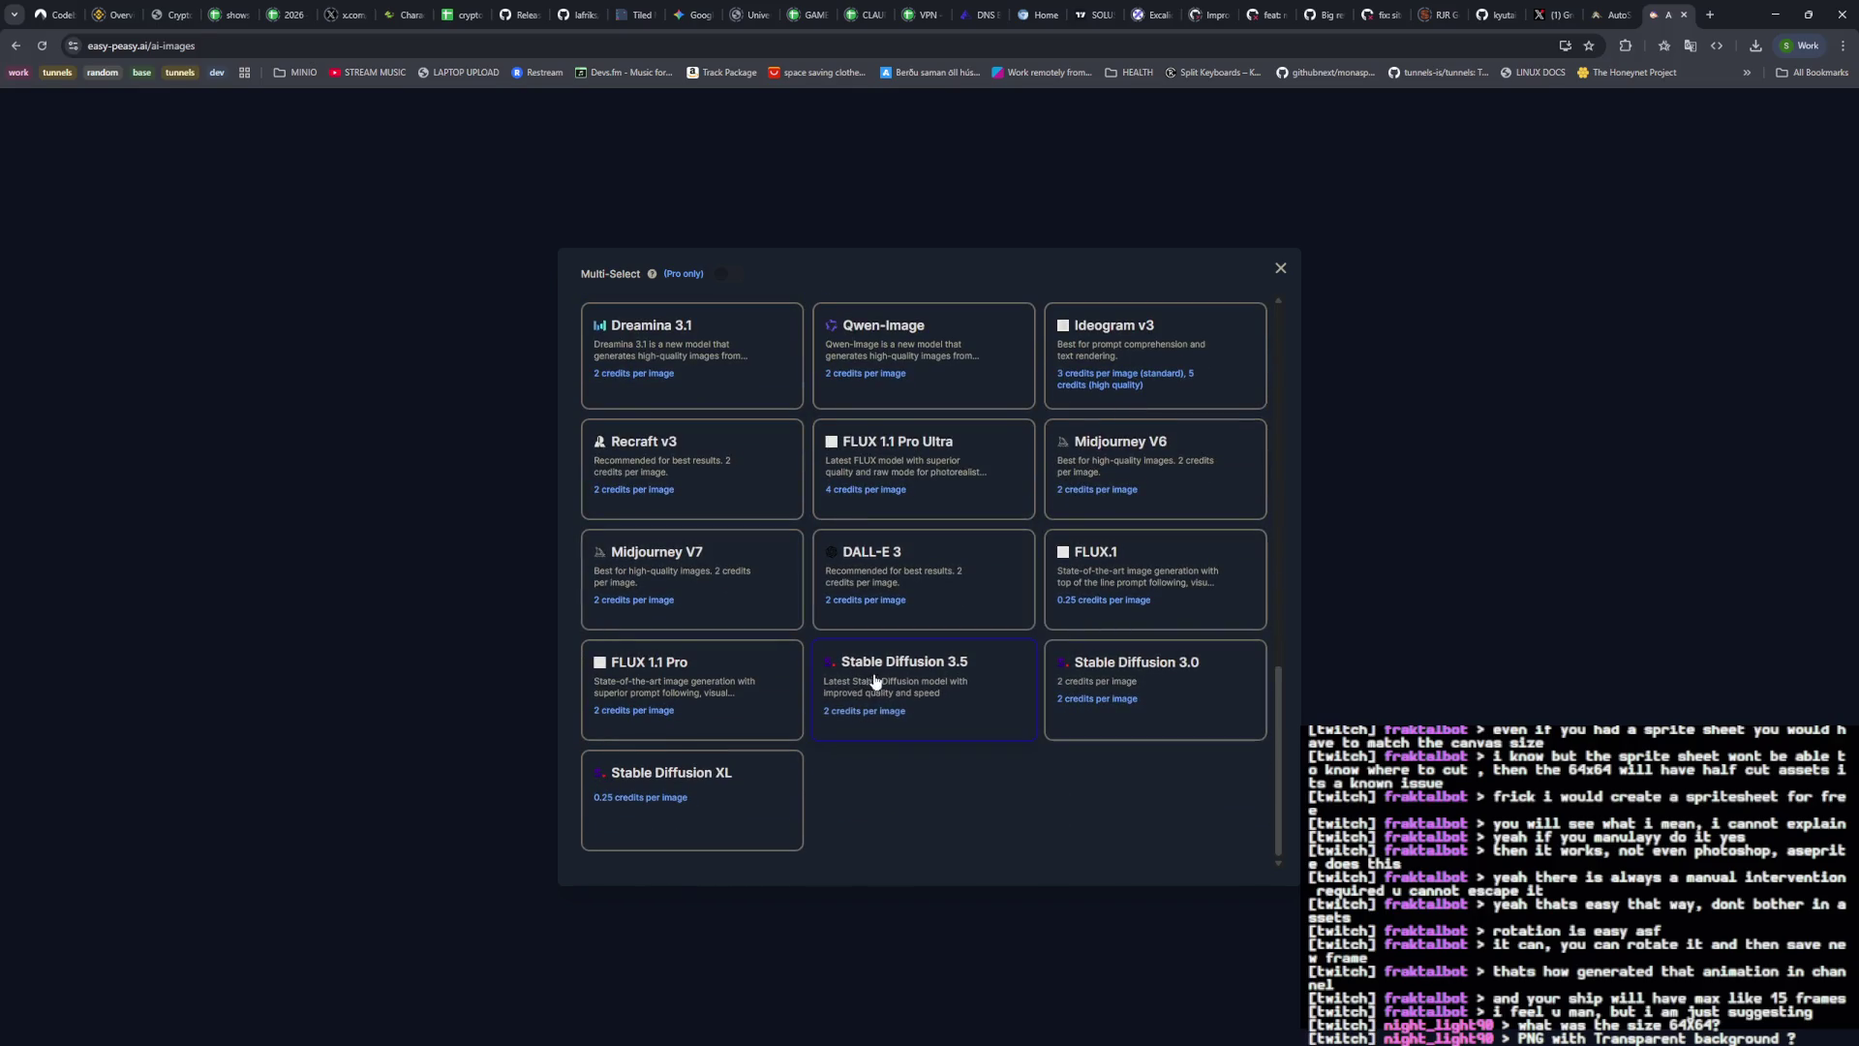
click(956, 712)
click(351, 322)
scroll(782, 598, down, 10)
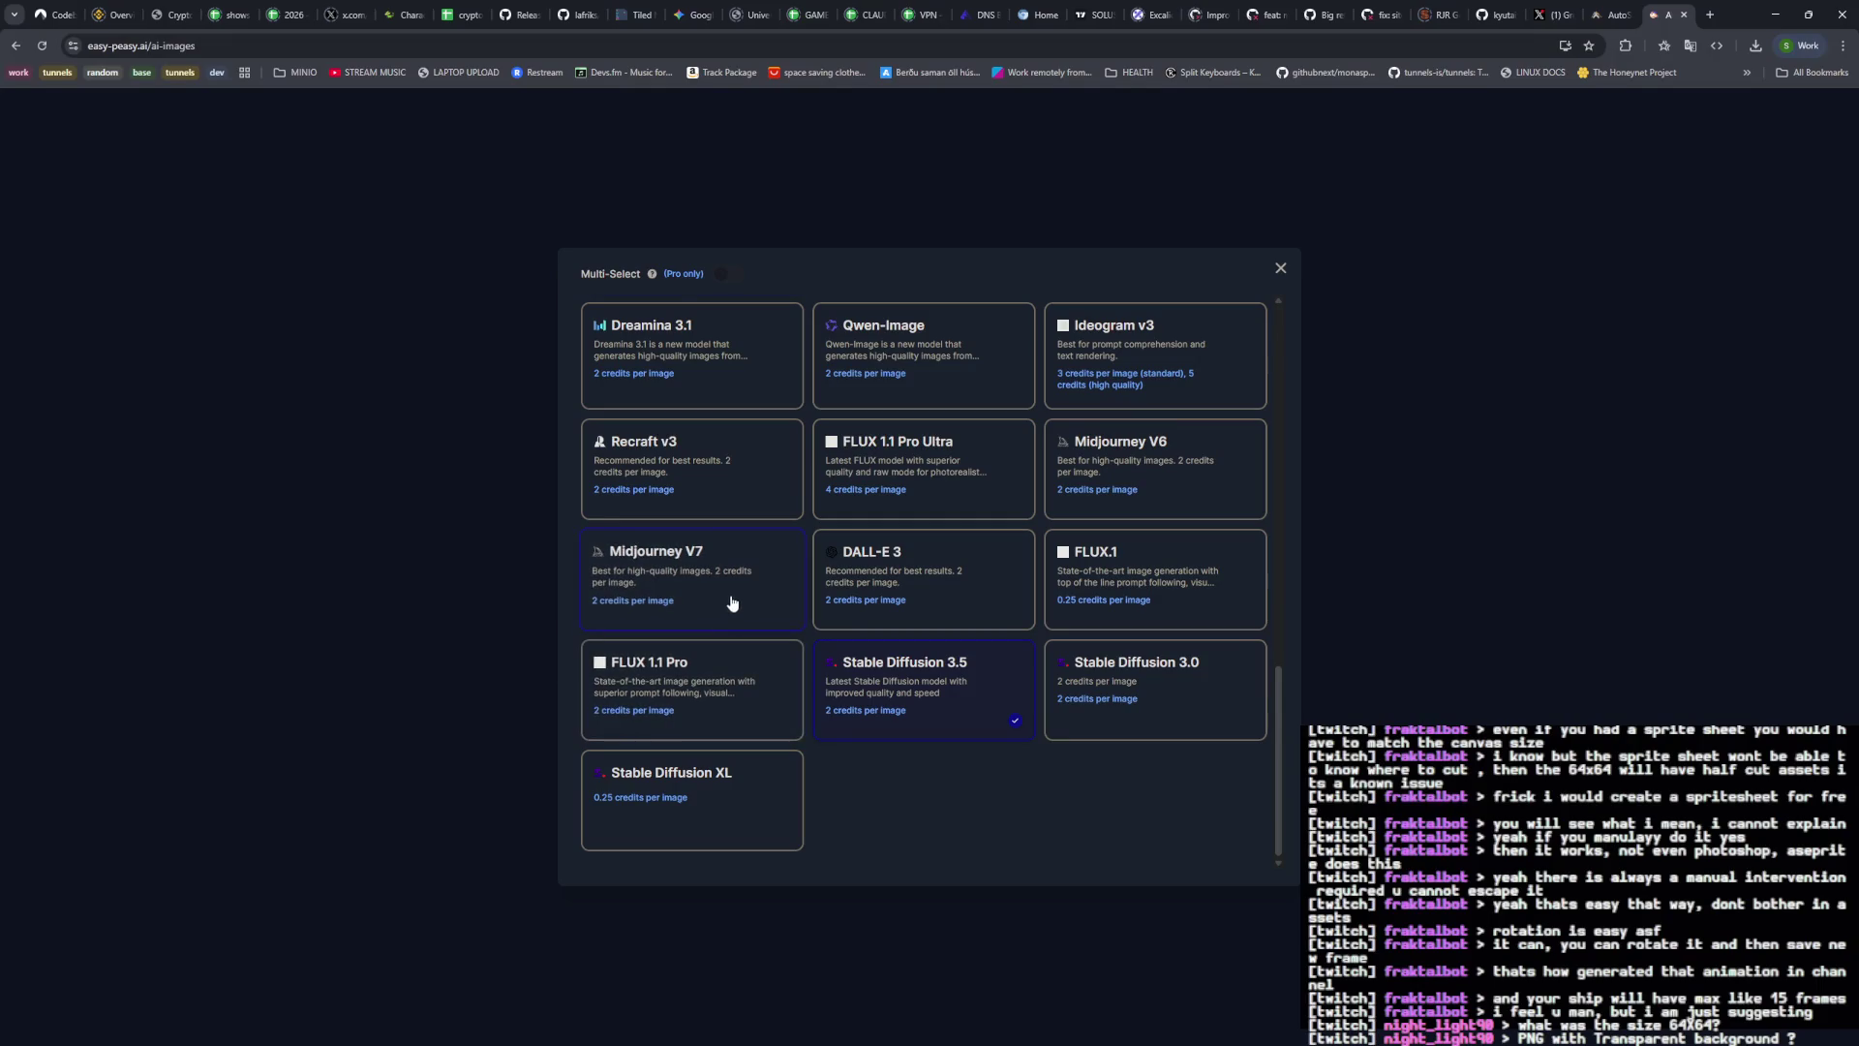
click(733, 605)
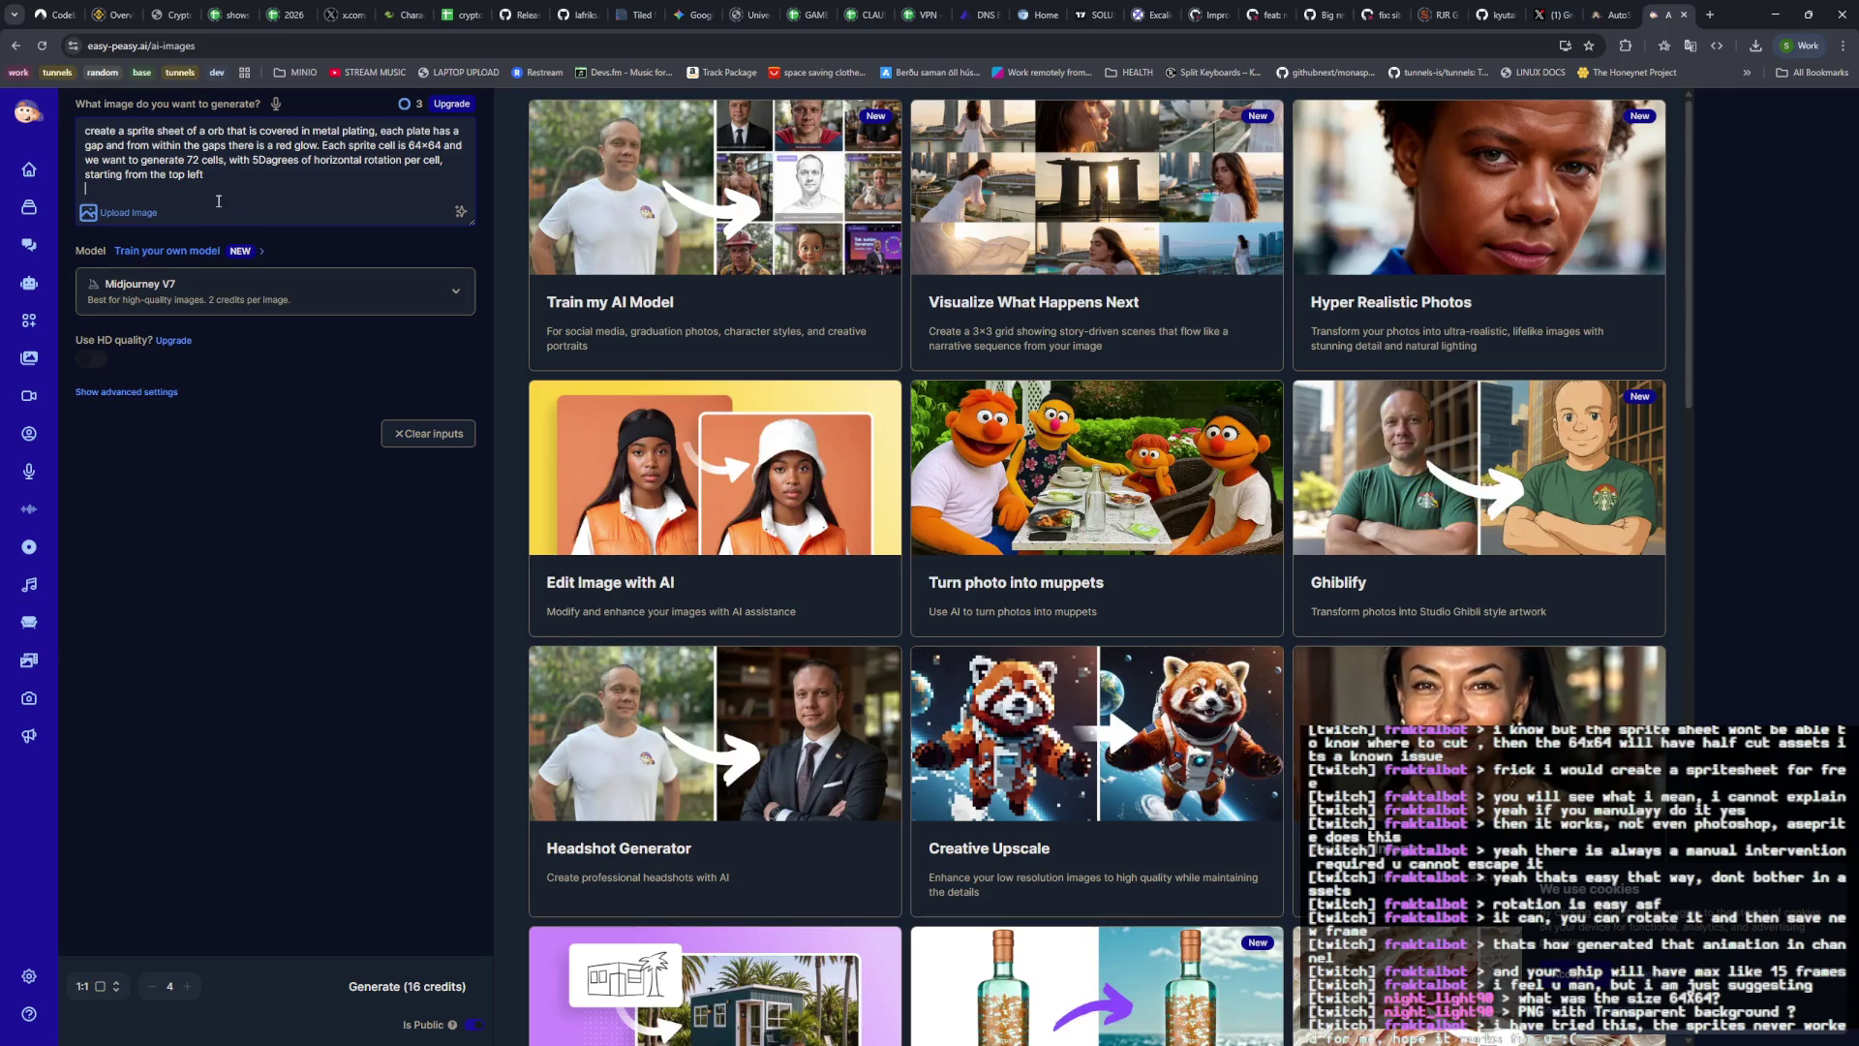
key(Return)
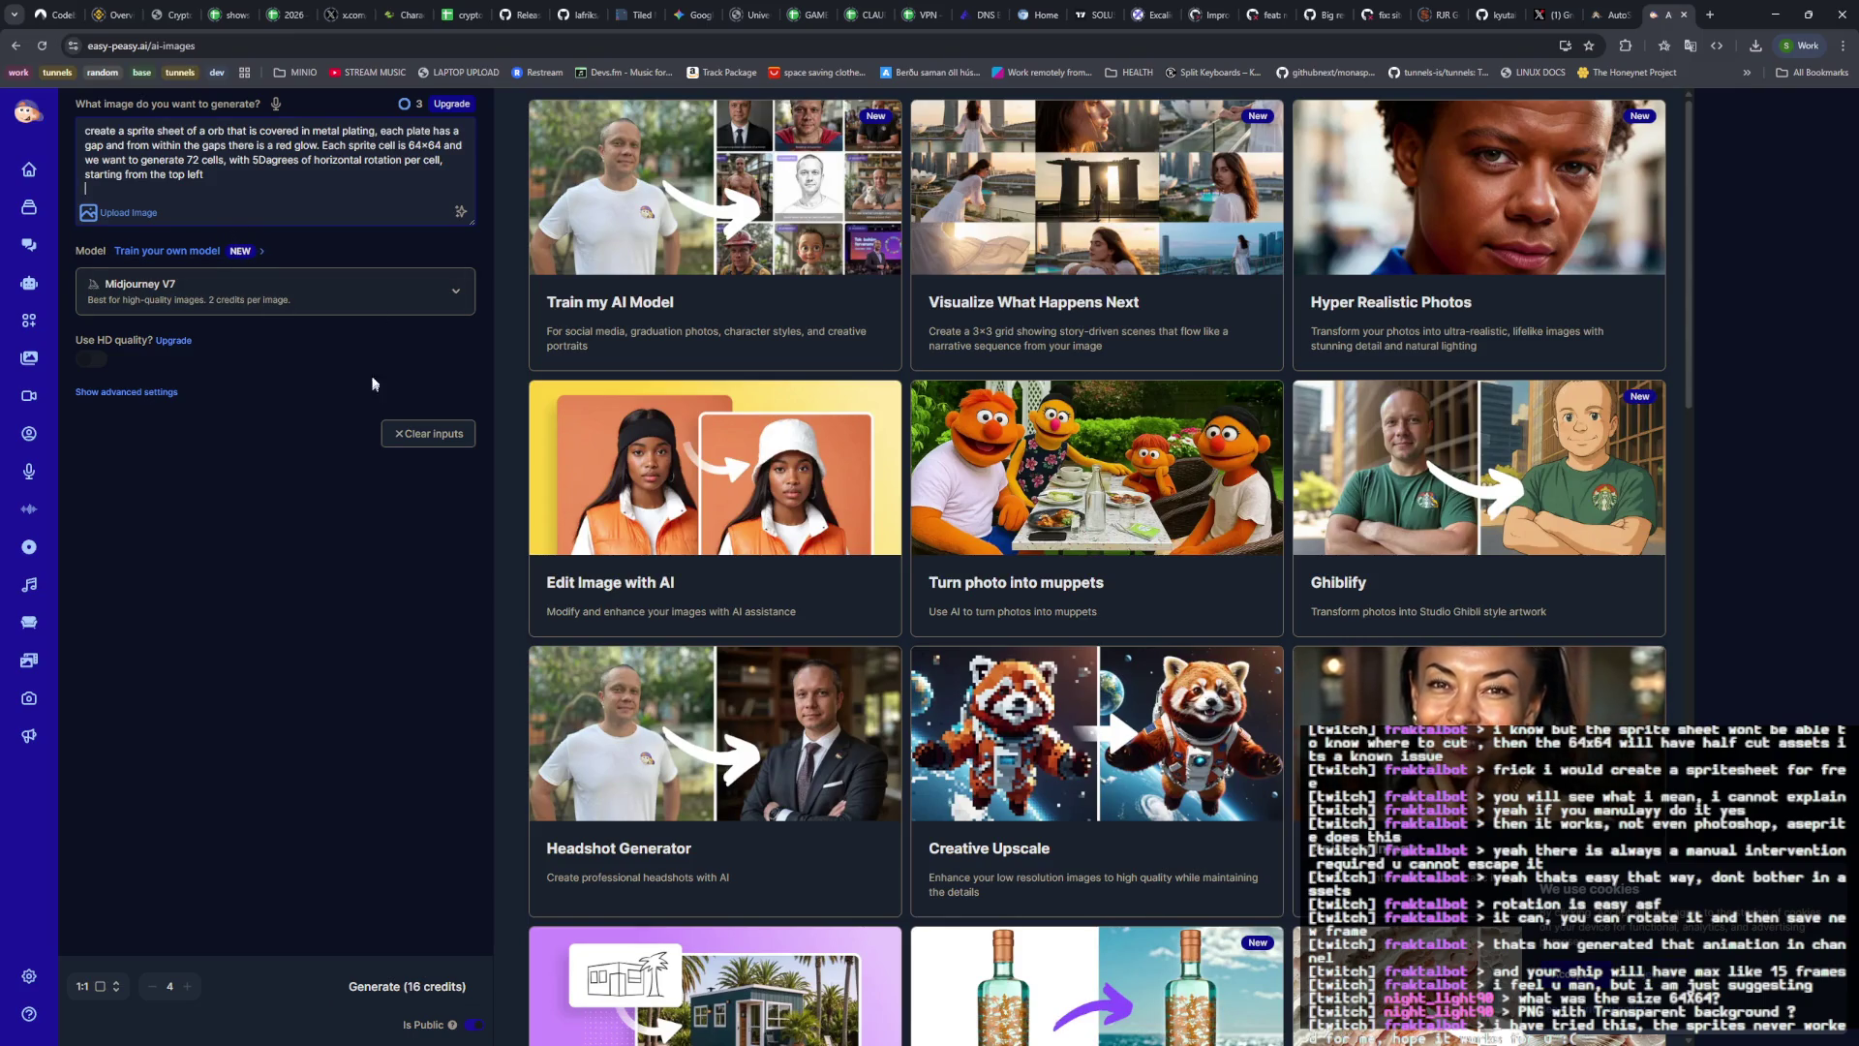
key(Return)
key(Return)
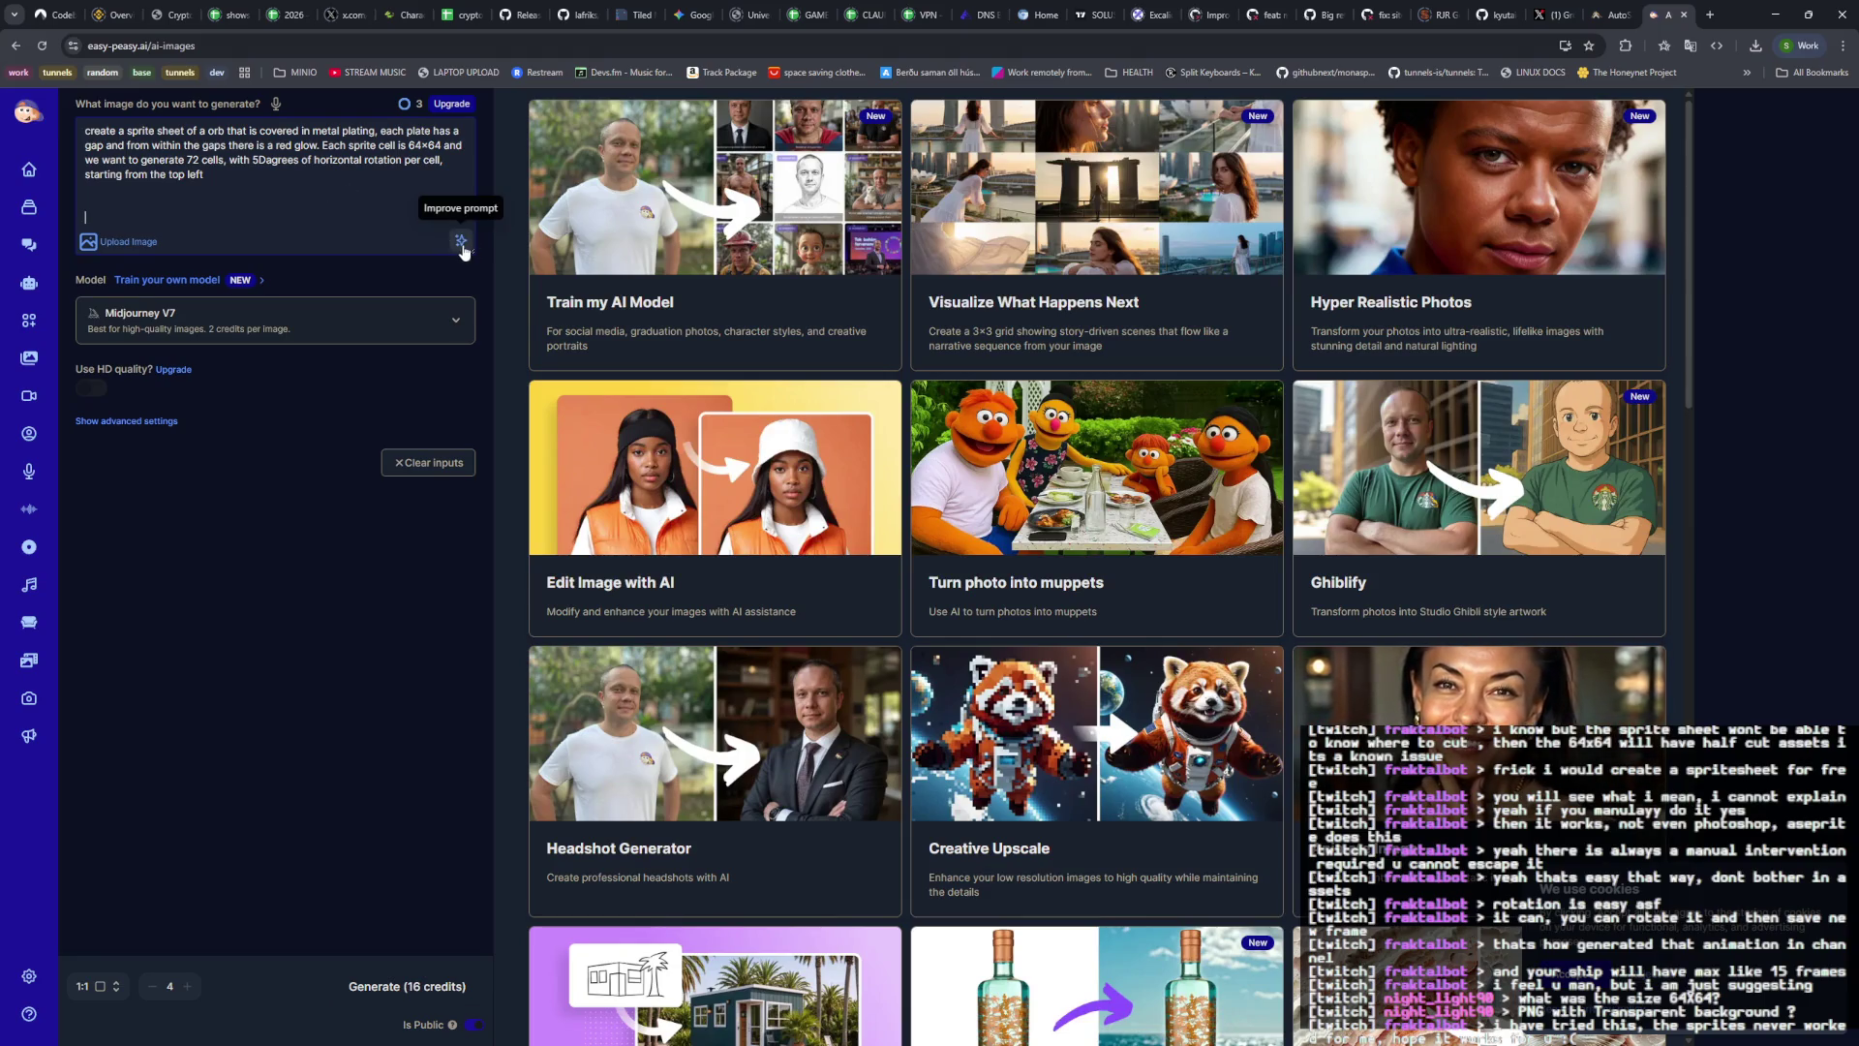
mouse_move(399, 106)
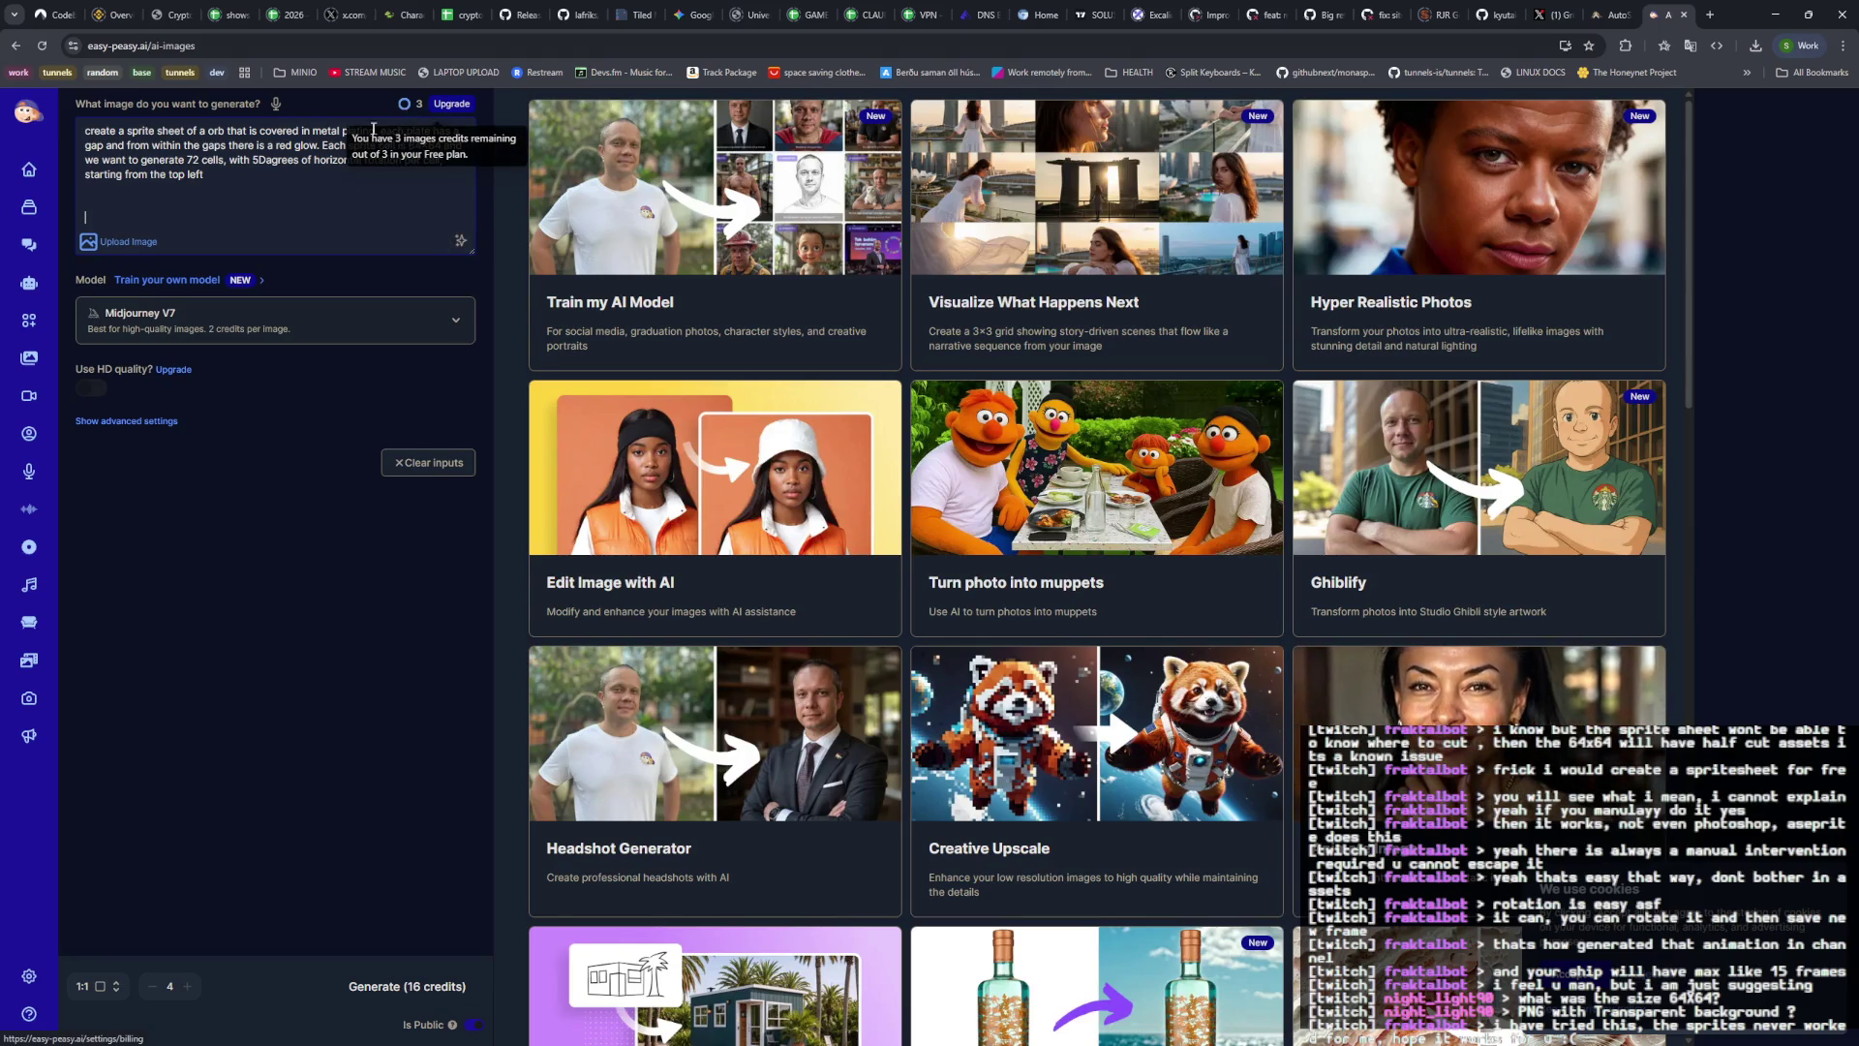
key(BackSpace)
key(BackSpace)
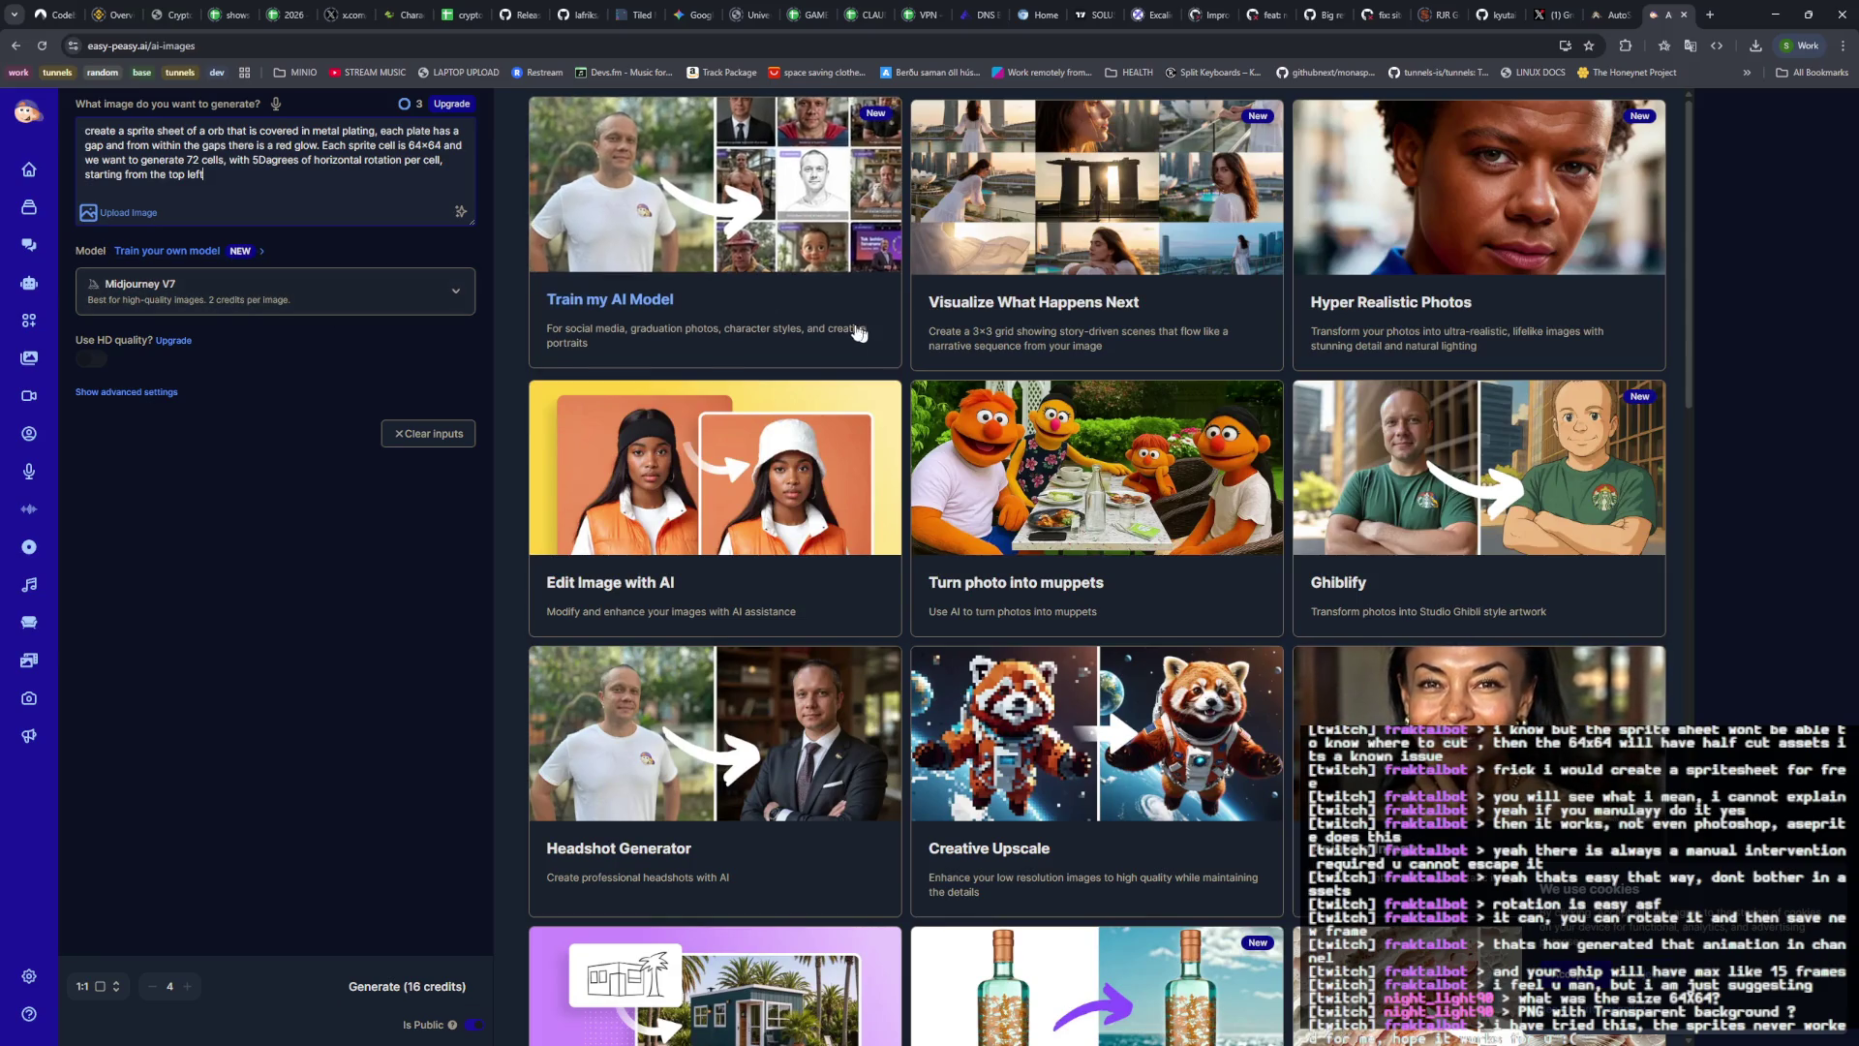
click(280, 184)
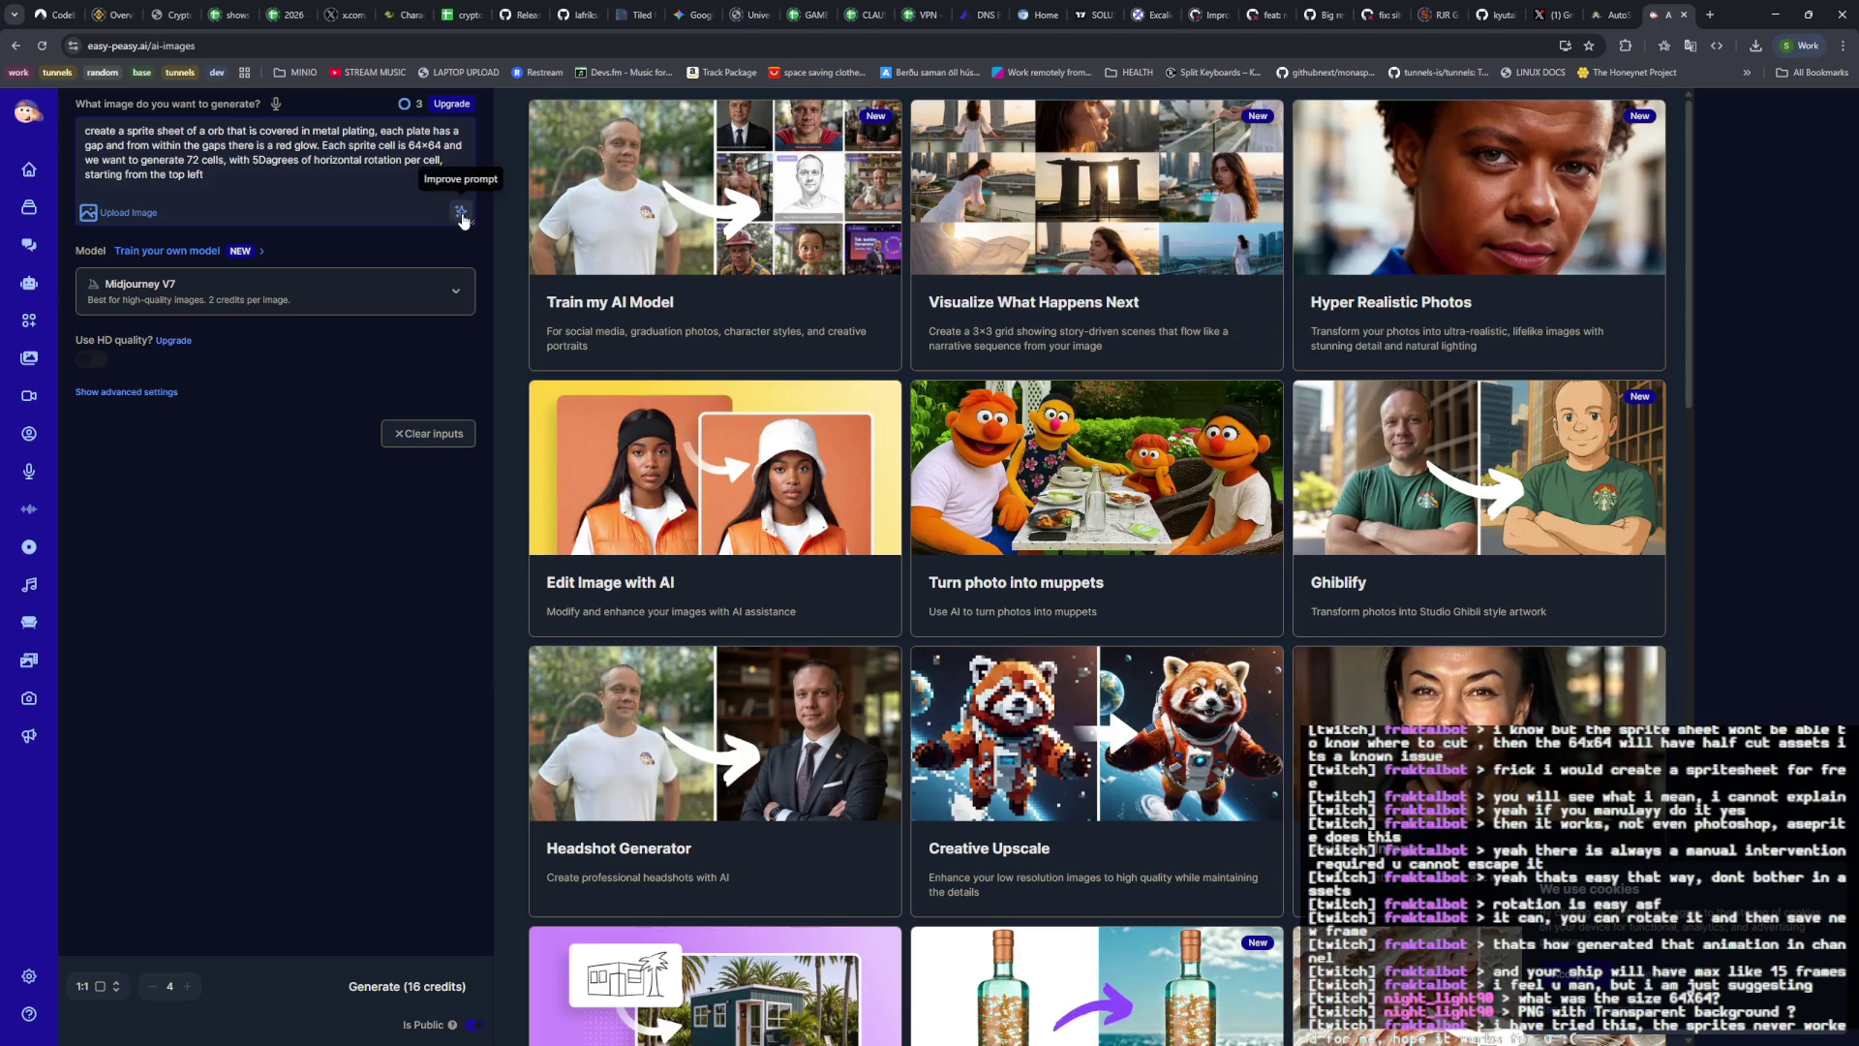
text(starting from the top left)
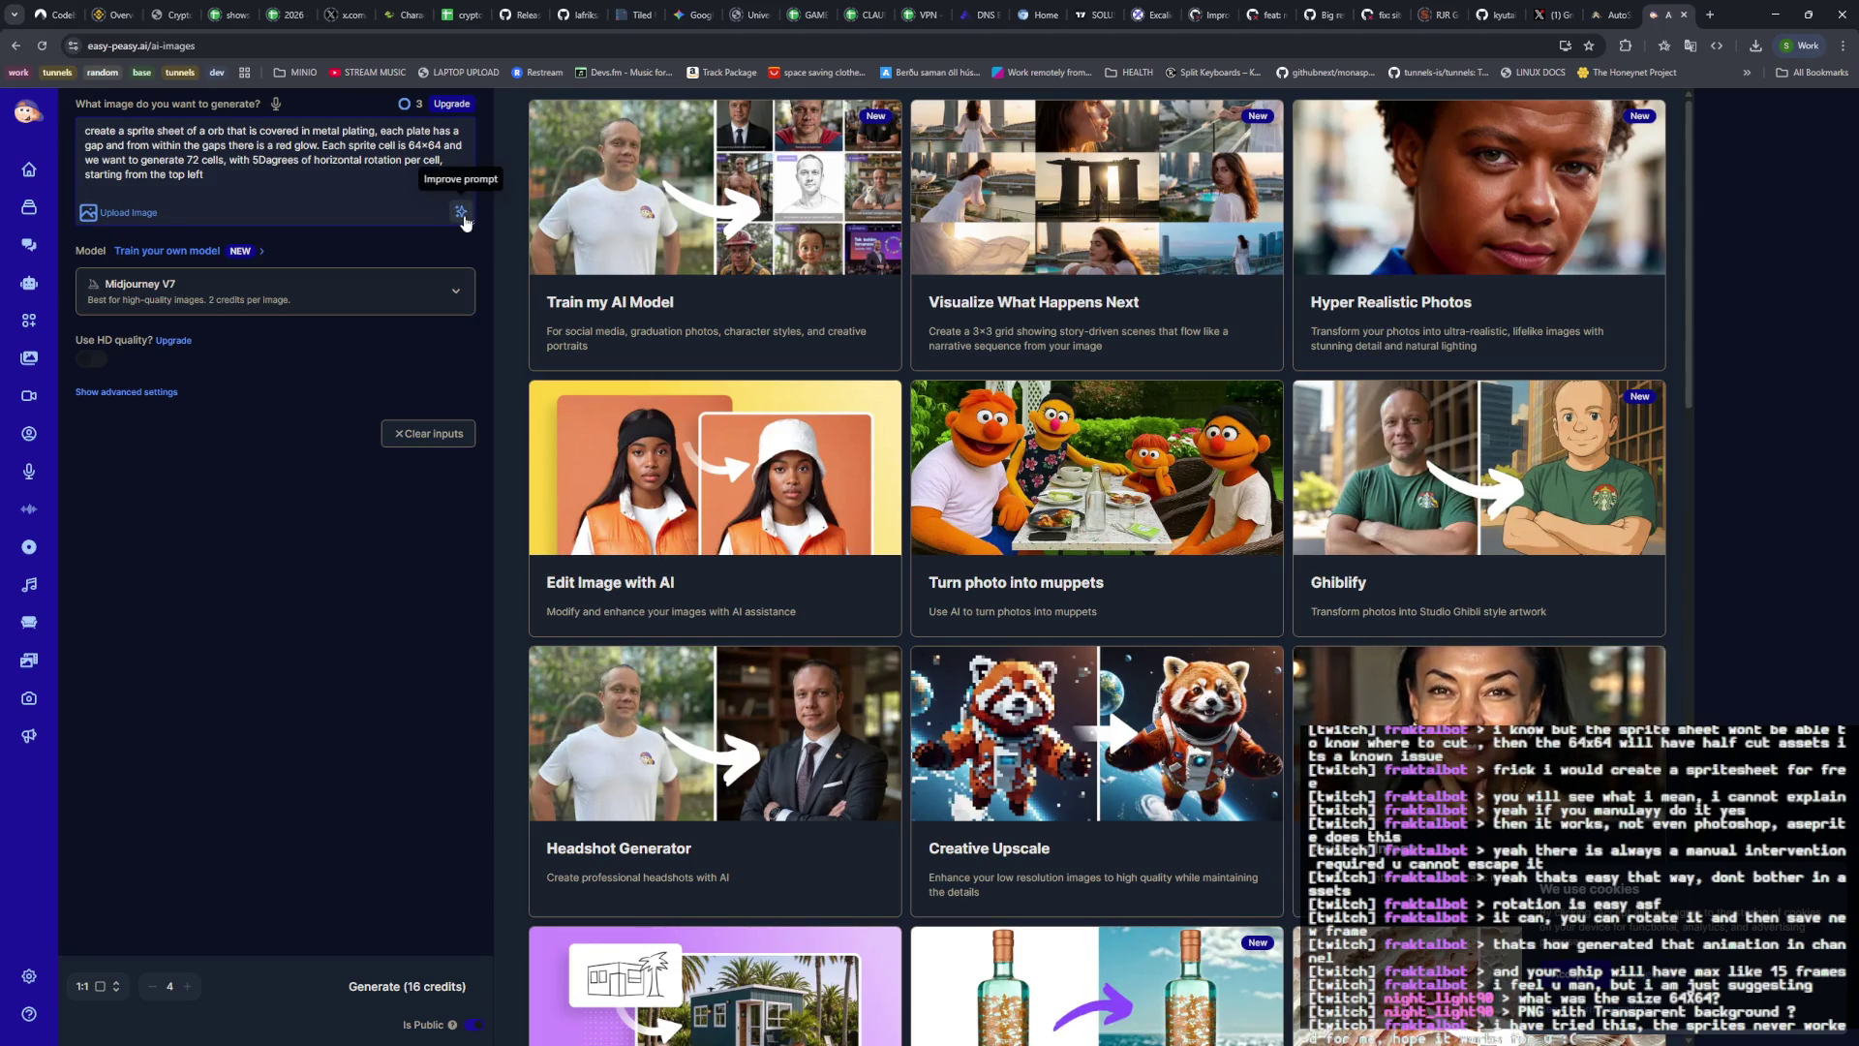
click(463, 219)
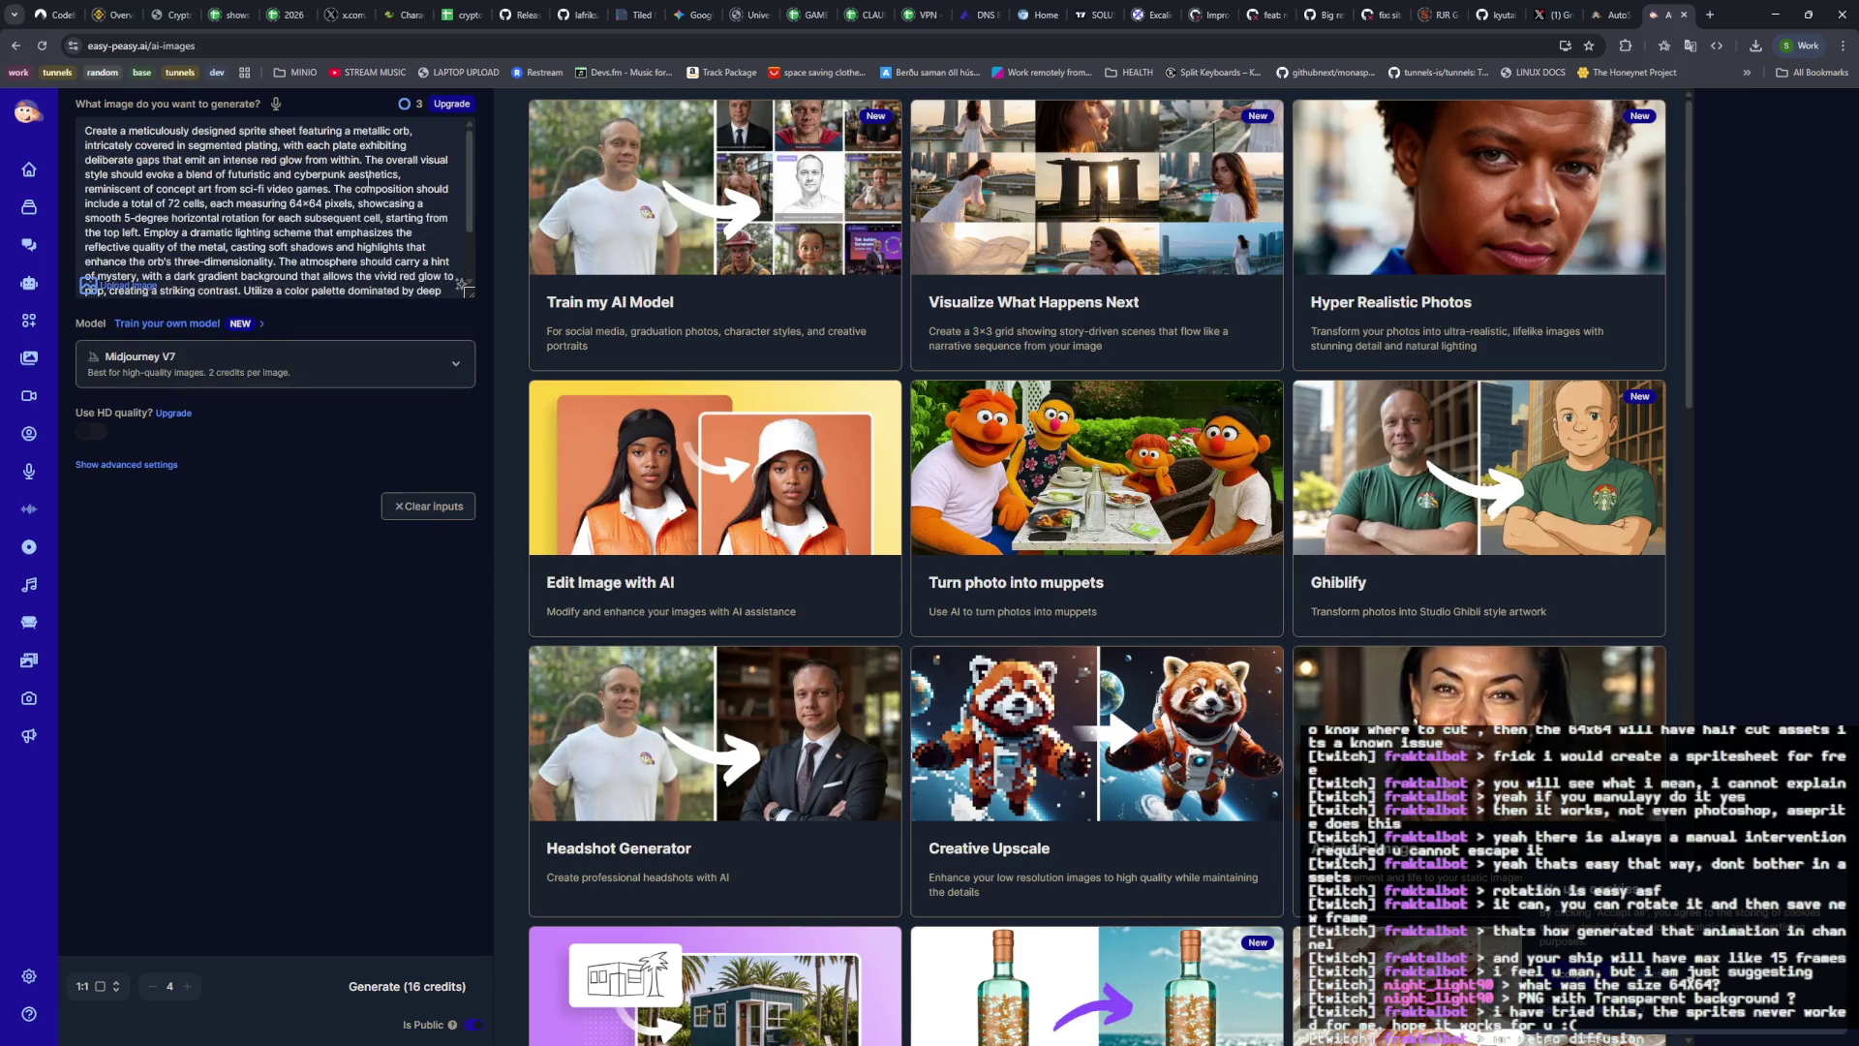
- Review the enhanced orb prompt, briefly pick Nano Banana Pro, then return to Midjourney V7
scroll(392, 210, down, 2)
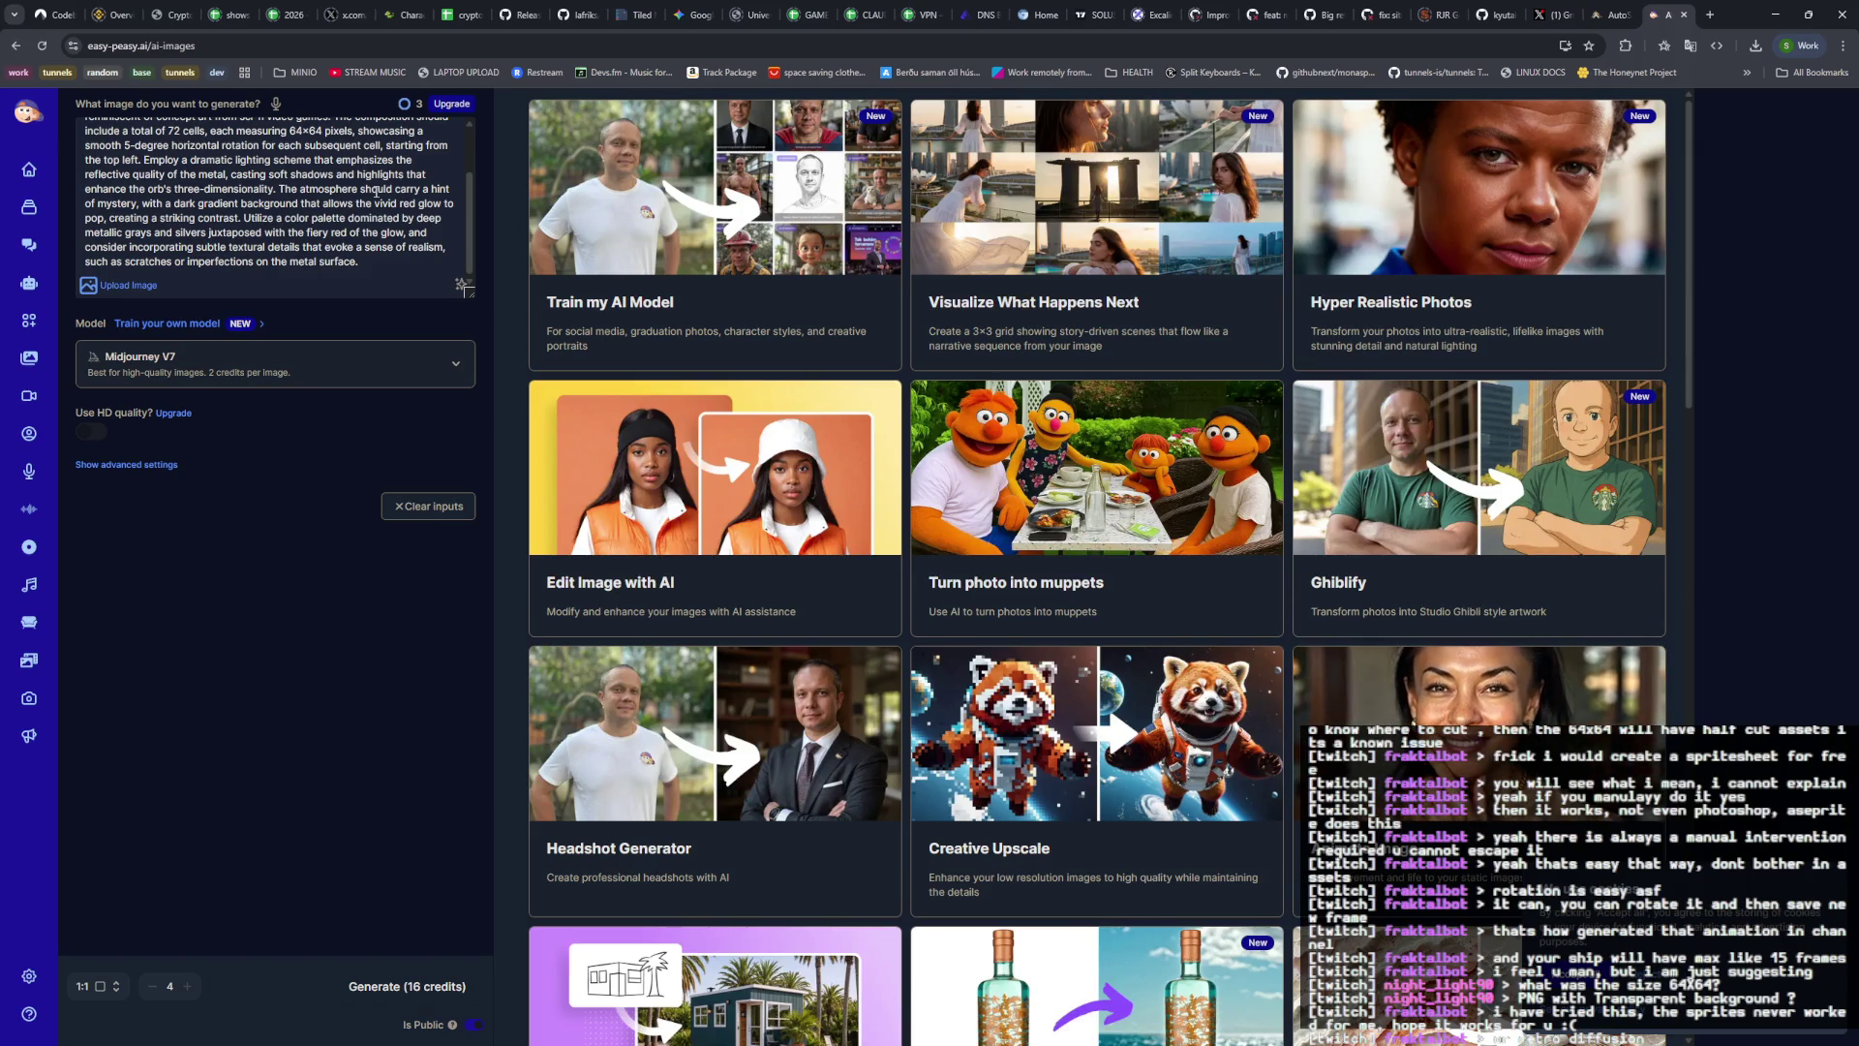
scroll(375, 193, up, 2)
scroll(375, 291, down, 2)
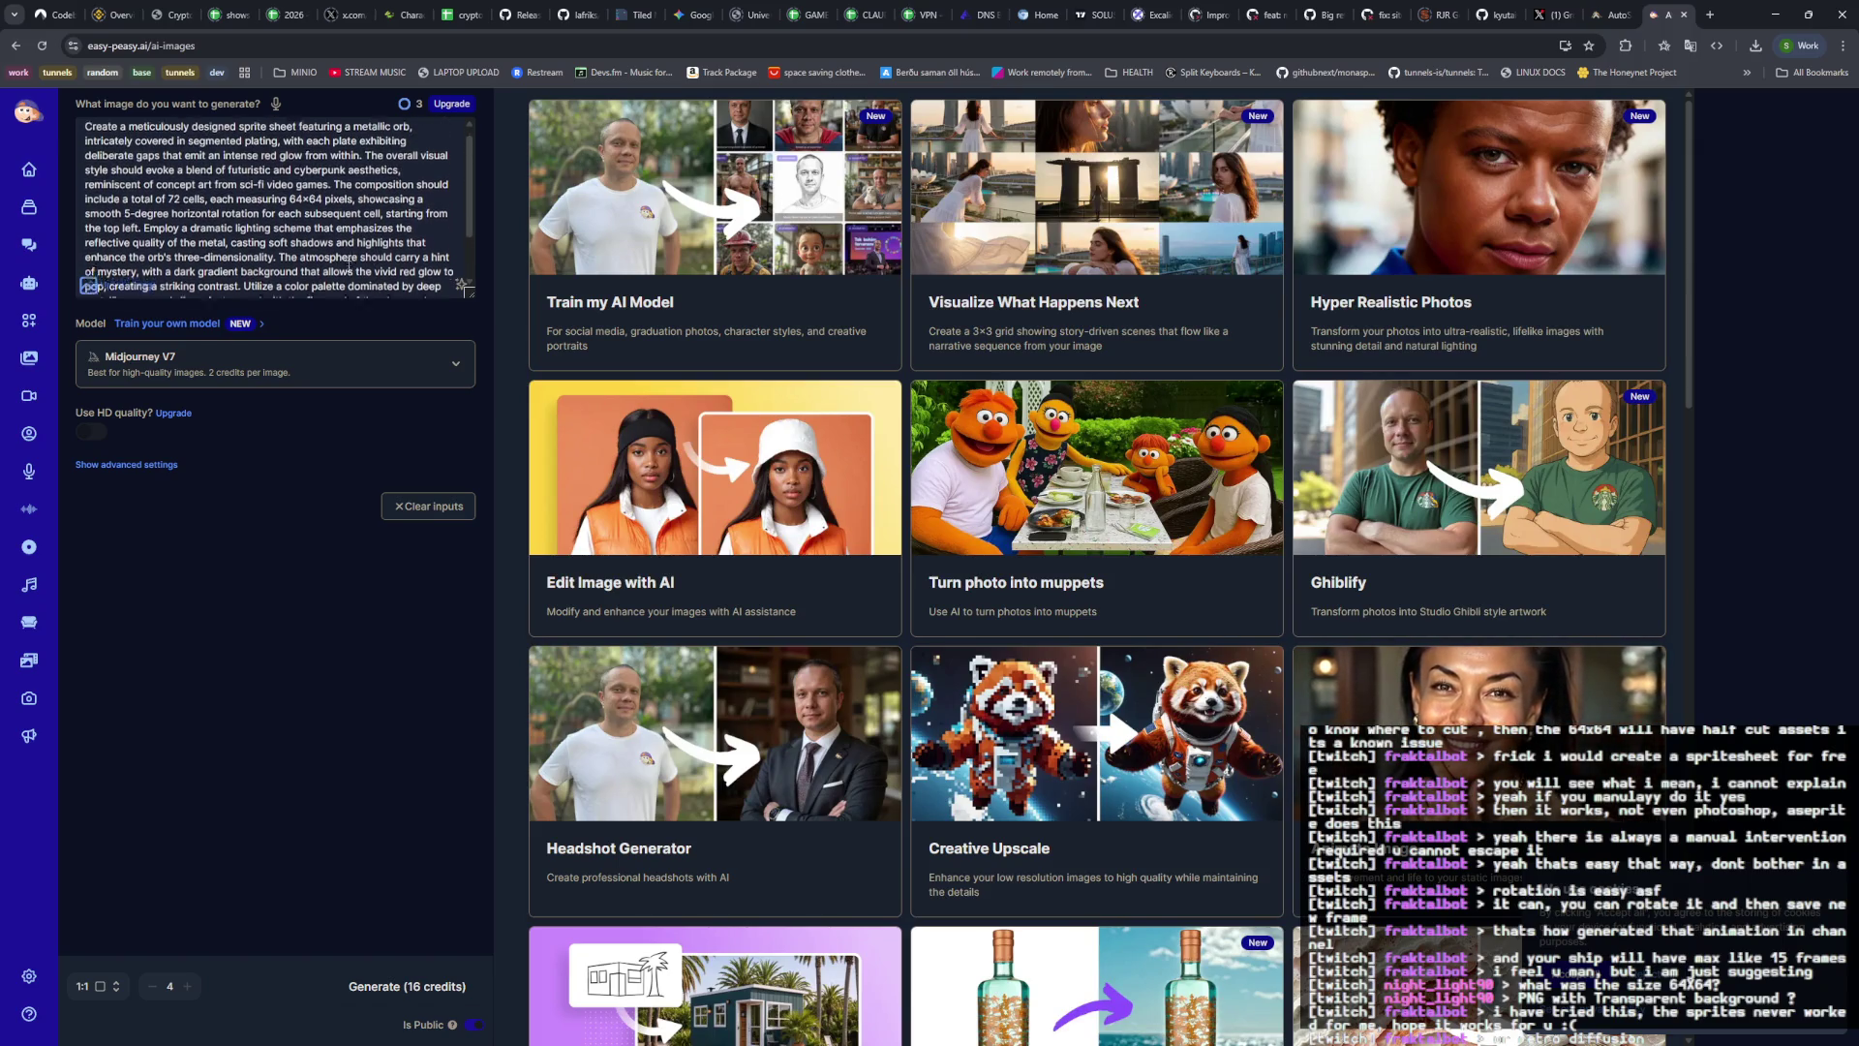
click(287, 368)
click(677, 376)
click(426, 373)
scroll(708, 474, down, 3)
scroll(708, 475, down, 10)
click(728, 630)
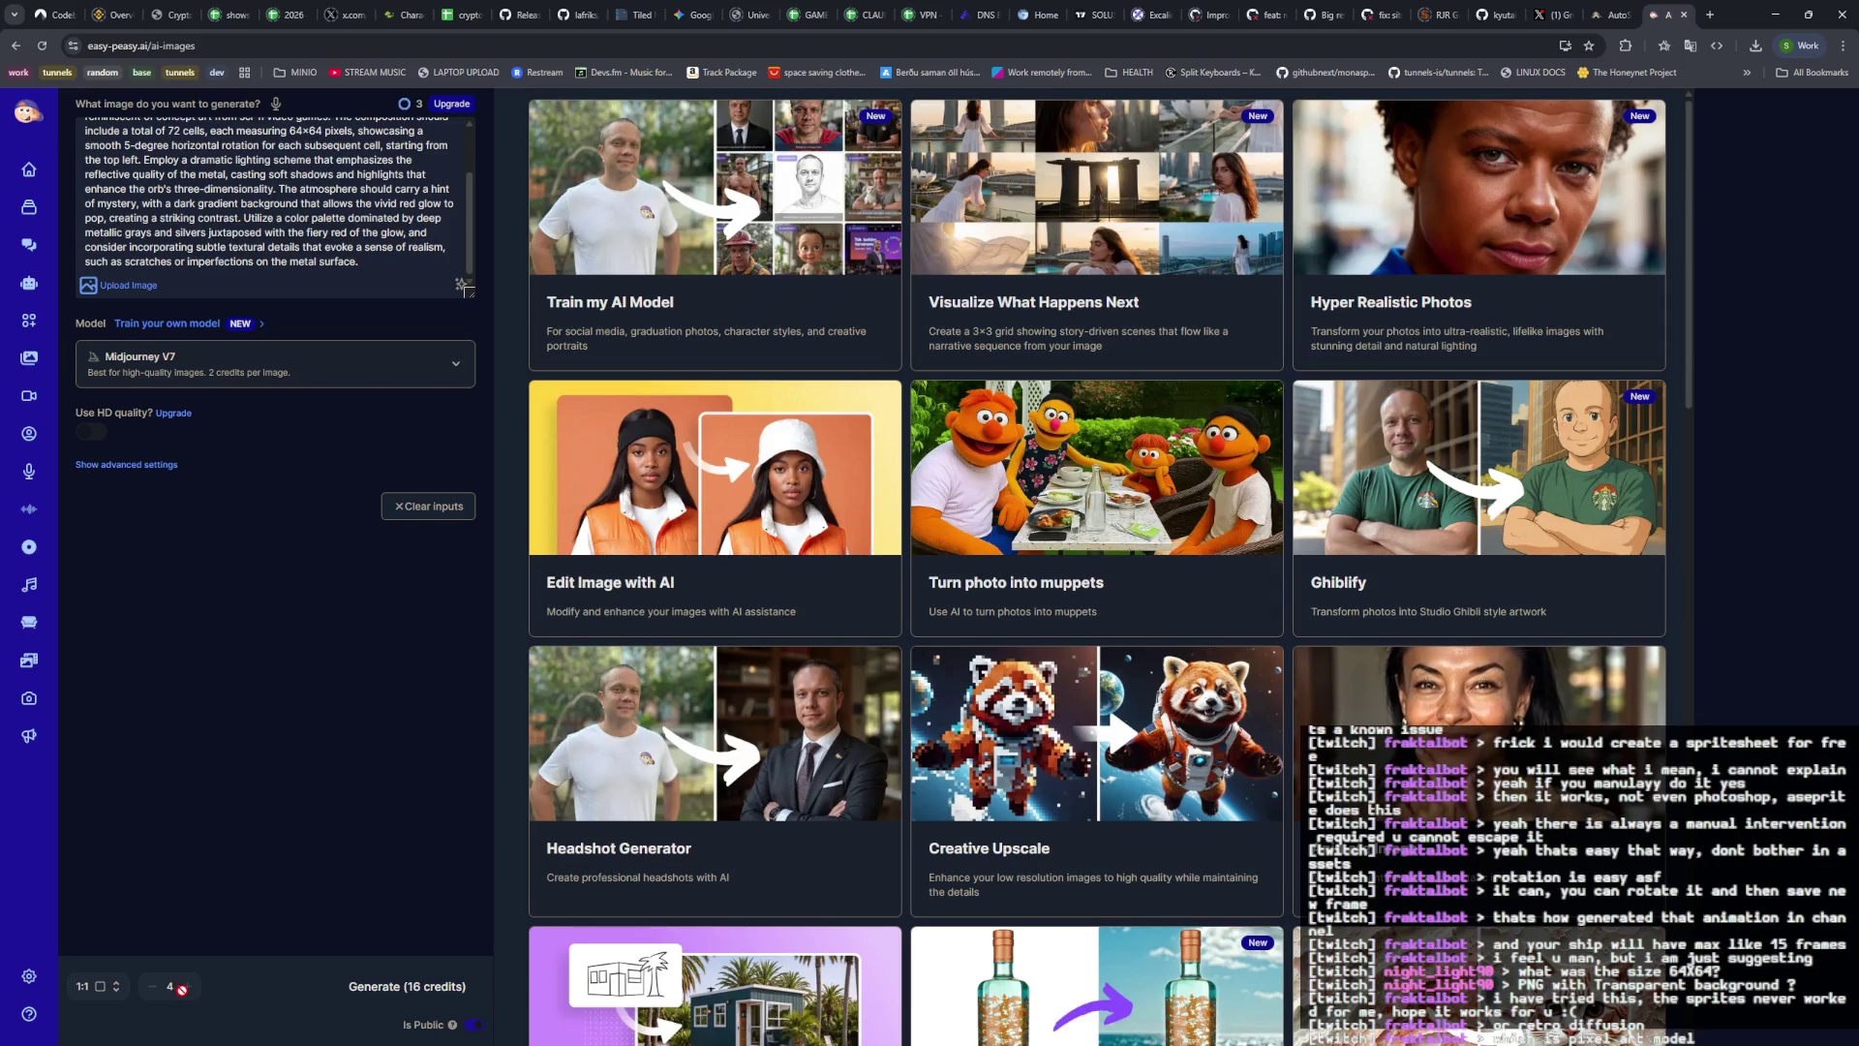
- Check the aspect ratio options, show Style and Artist settings, and clear all inputs to defaults
click(109, 990)
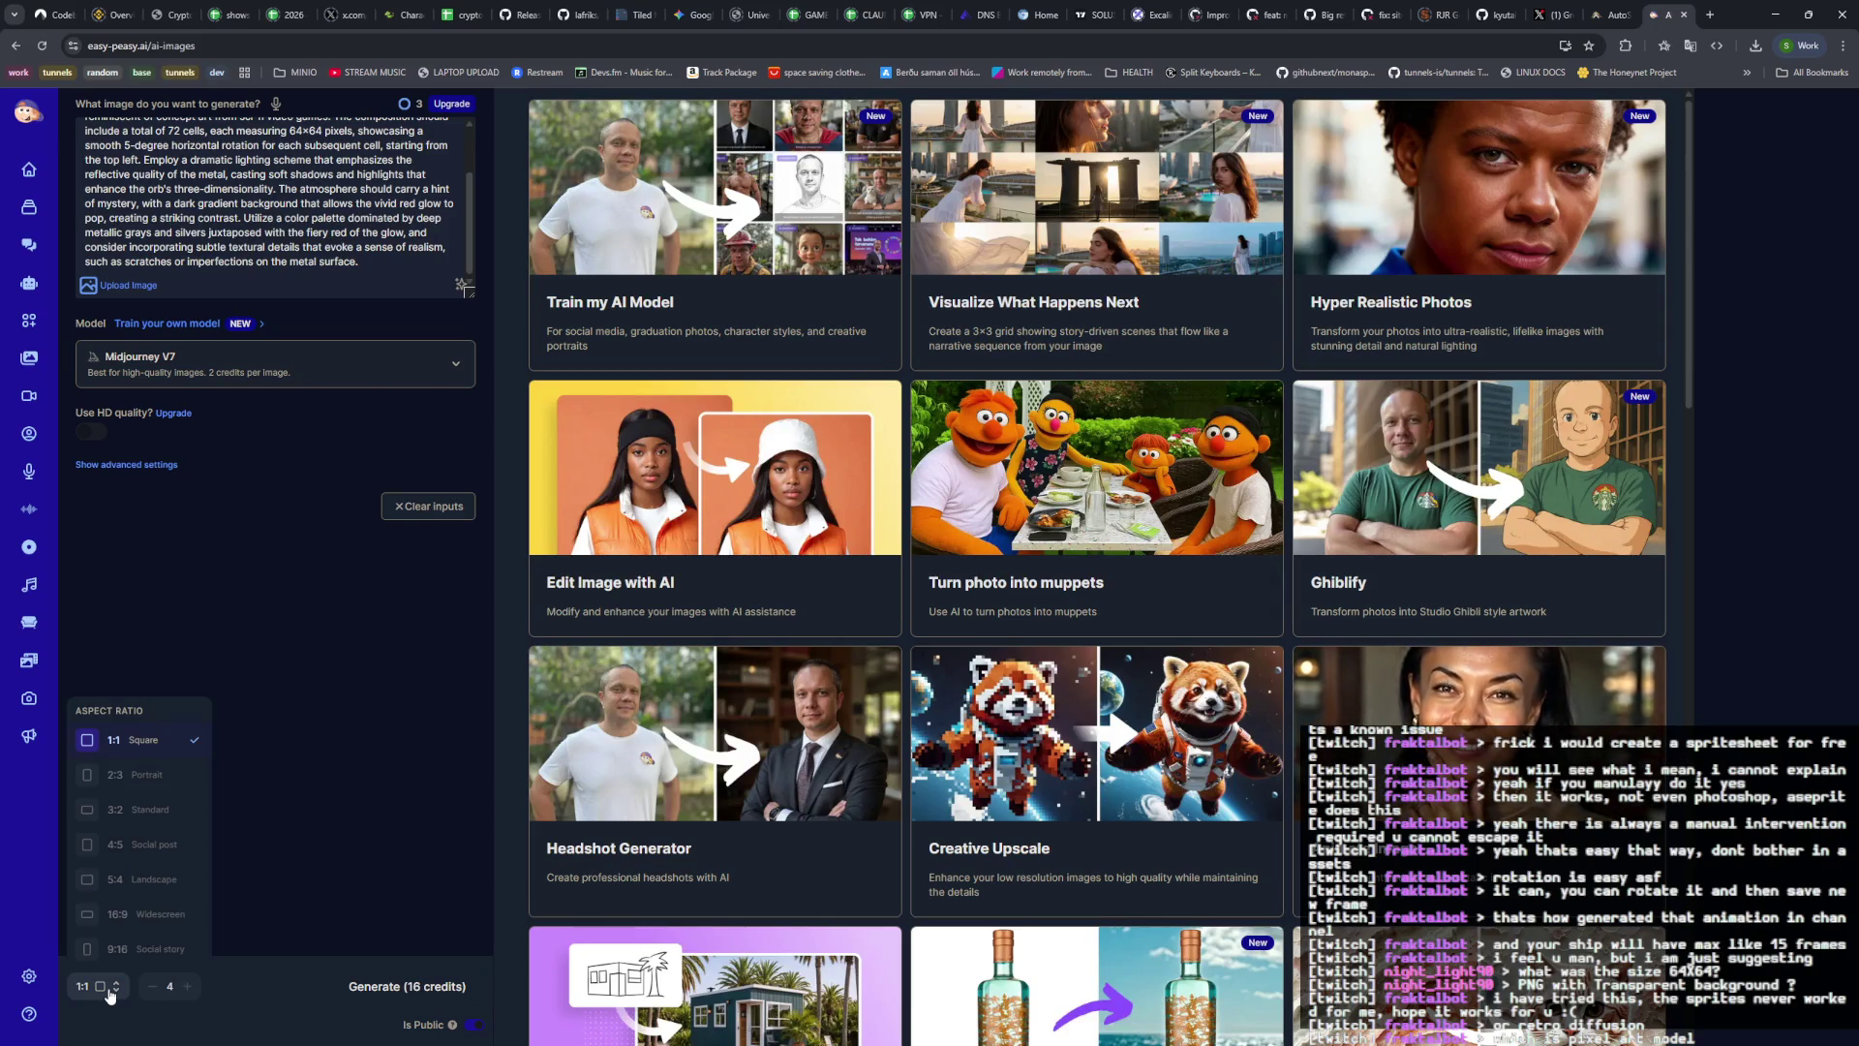
click(274, 821)
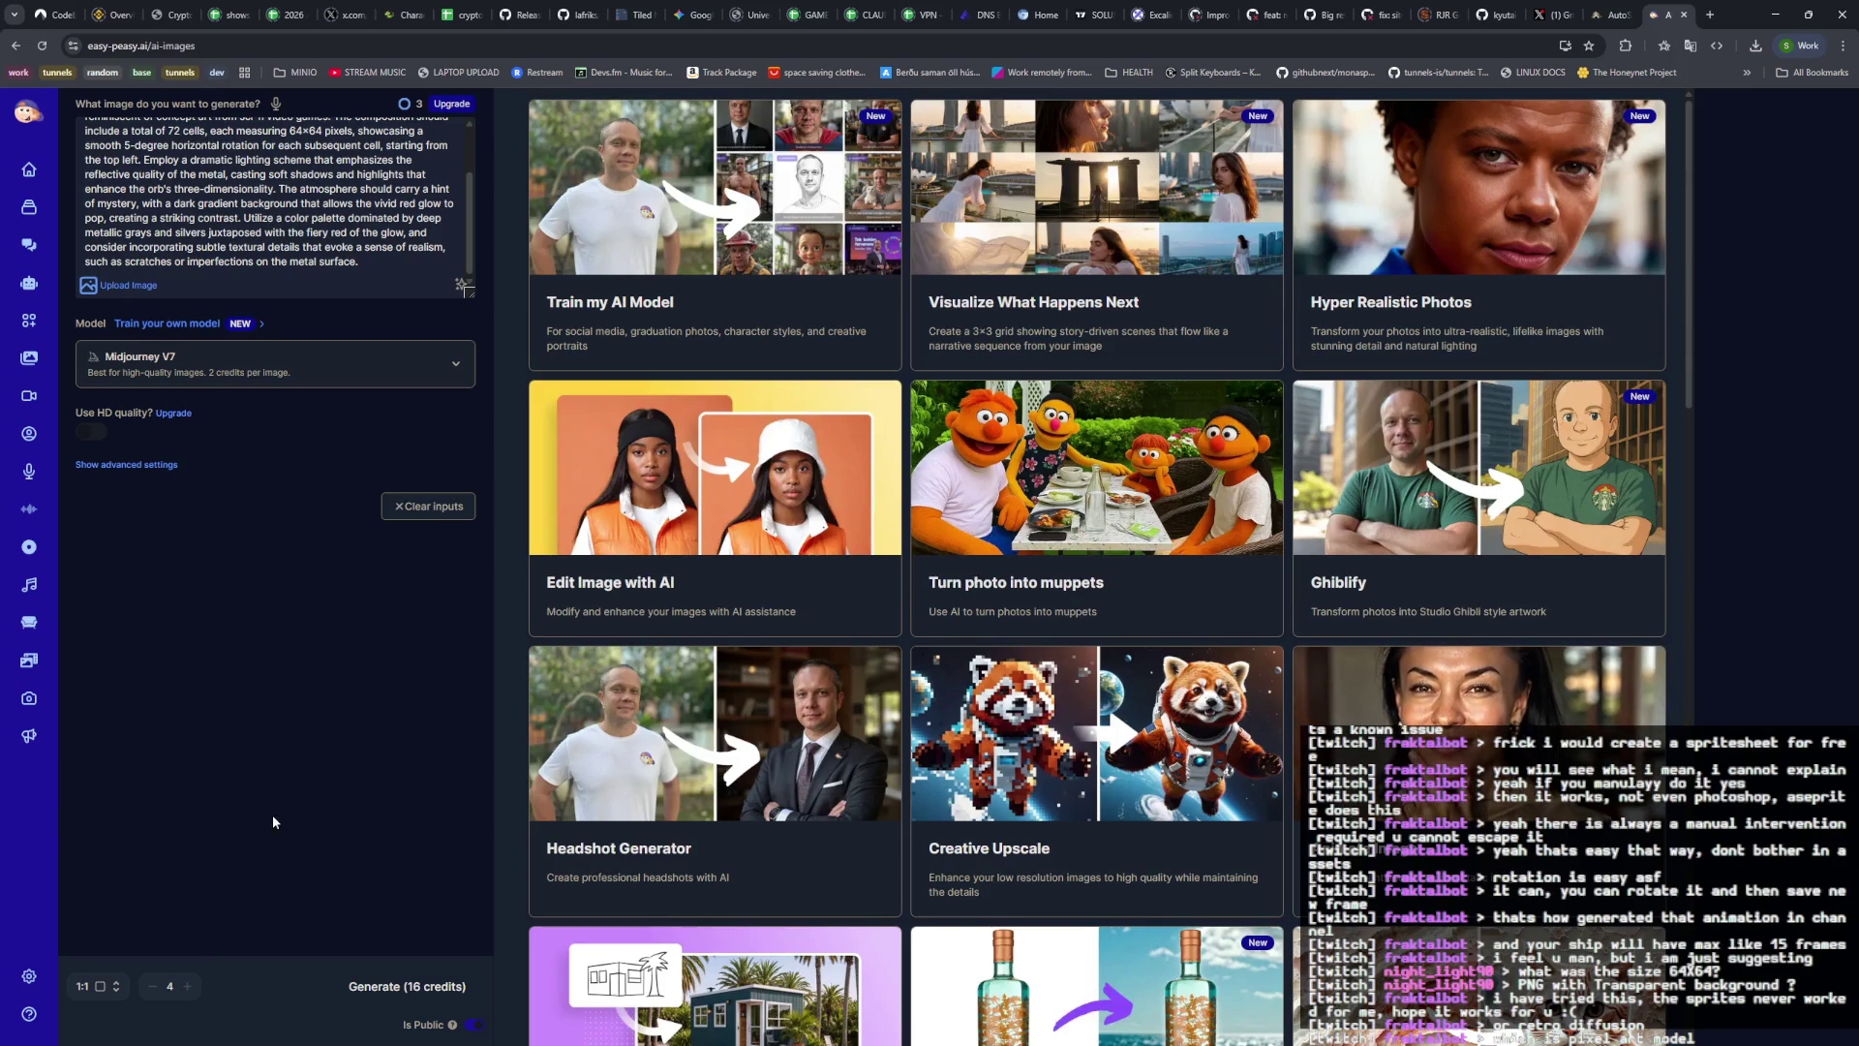
click(425, 248)
key(Return)
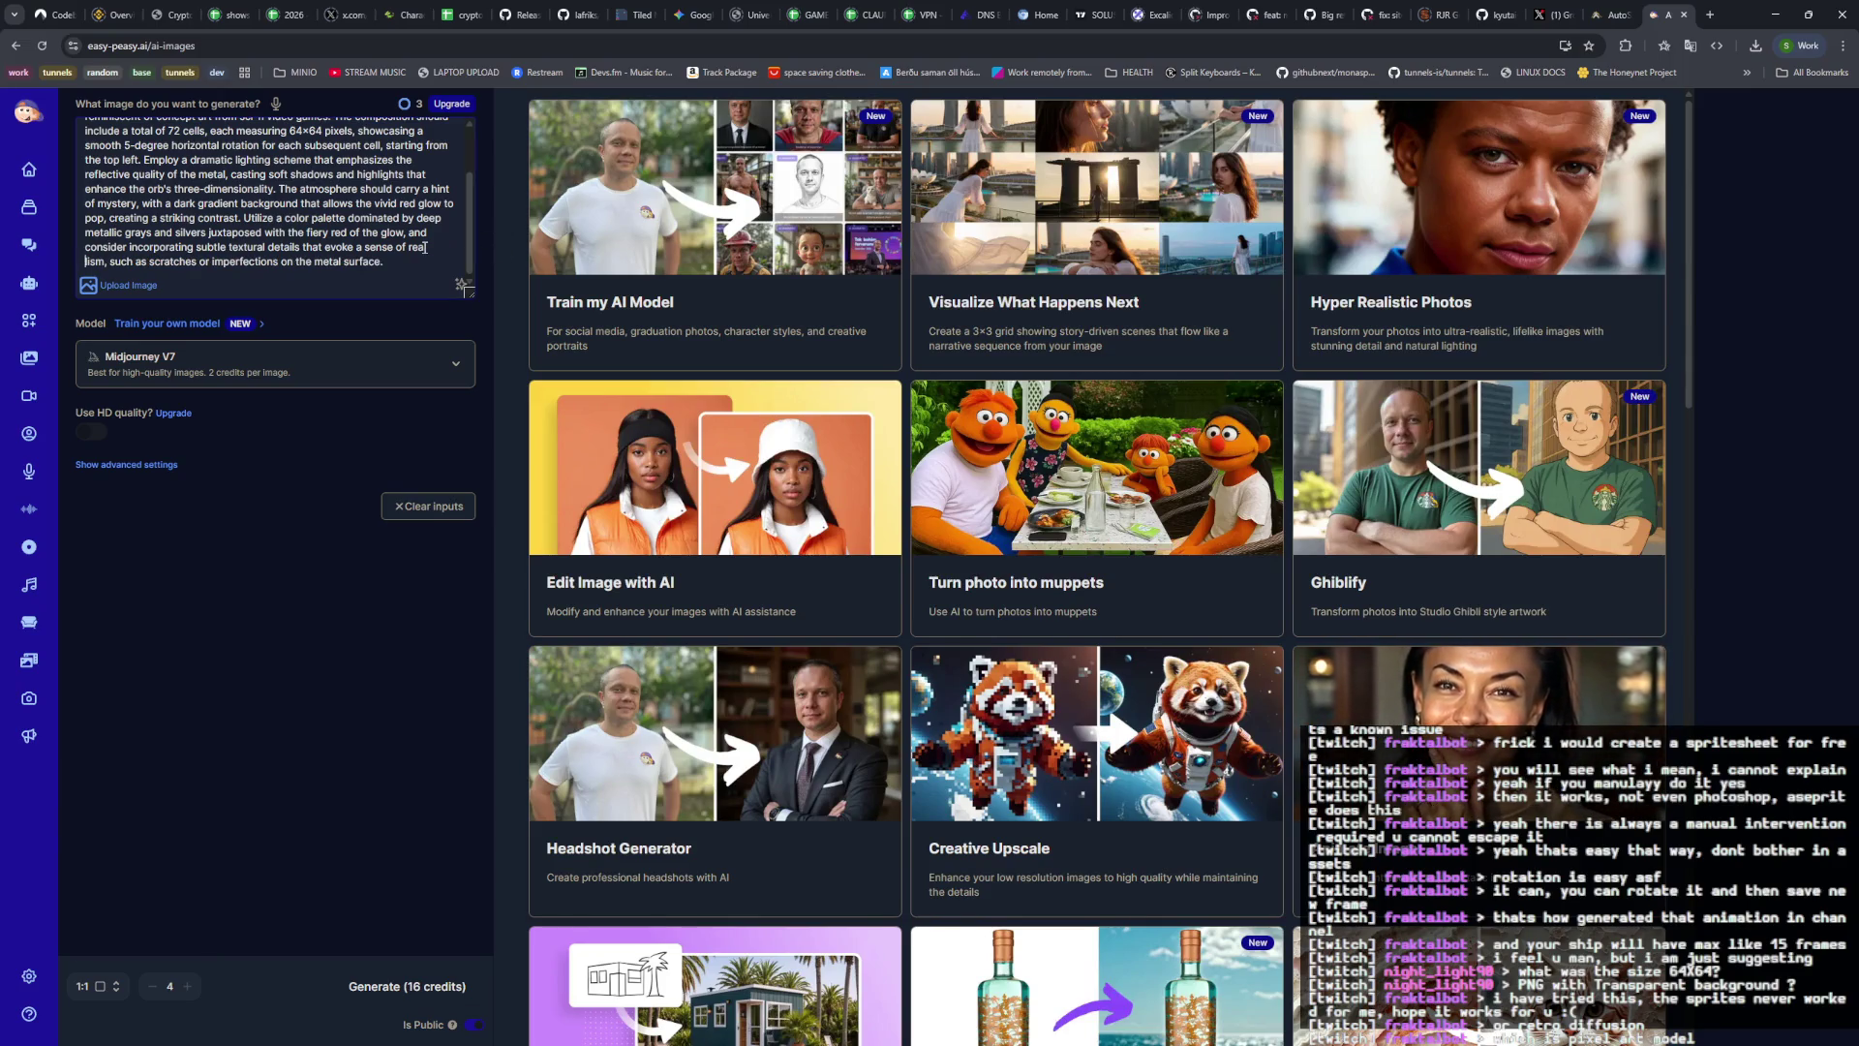
key(BackSpace)
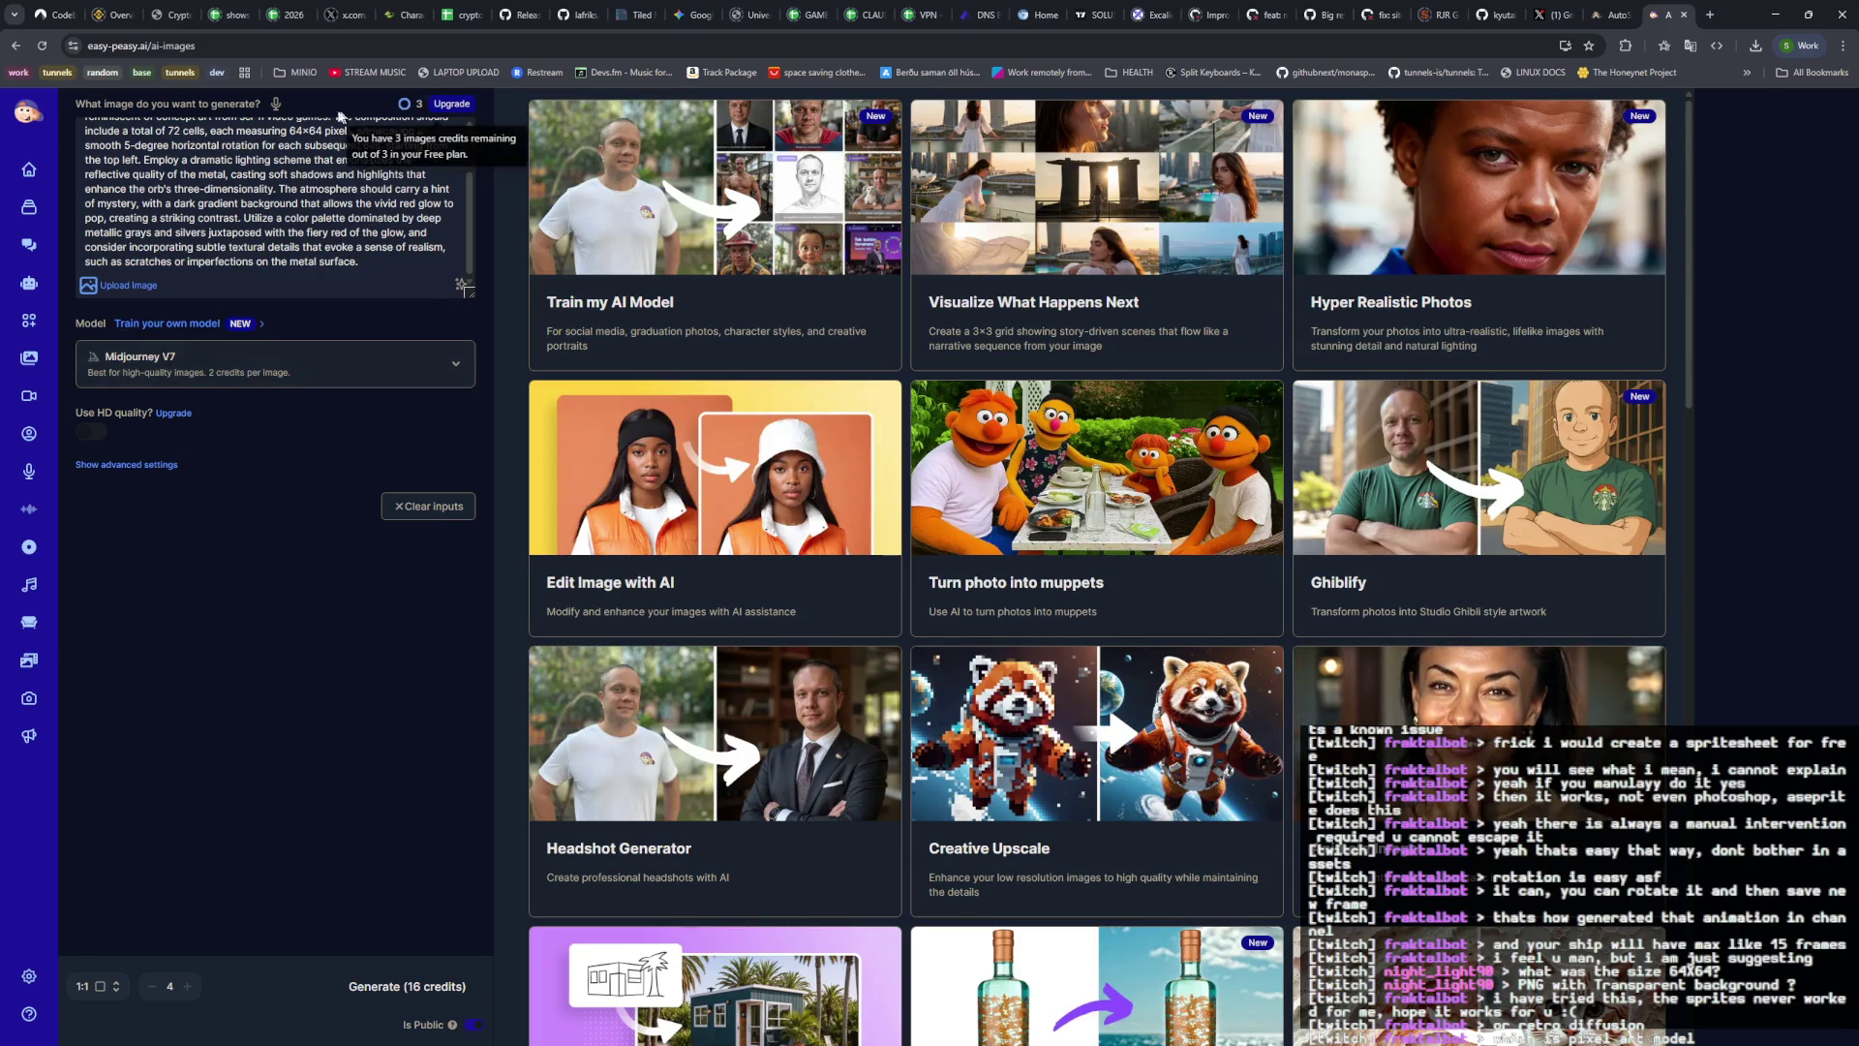
click(132, 466)
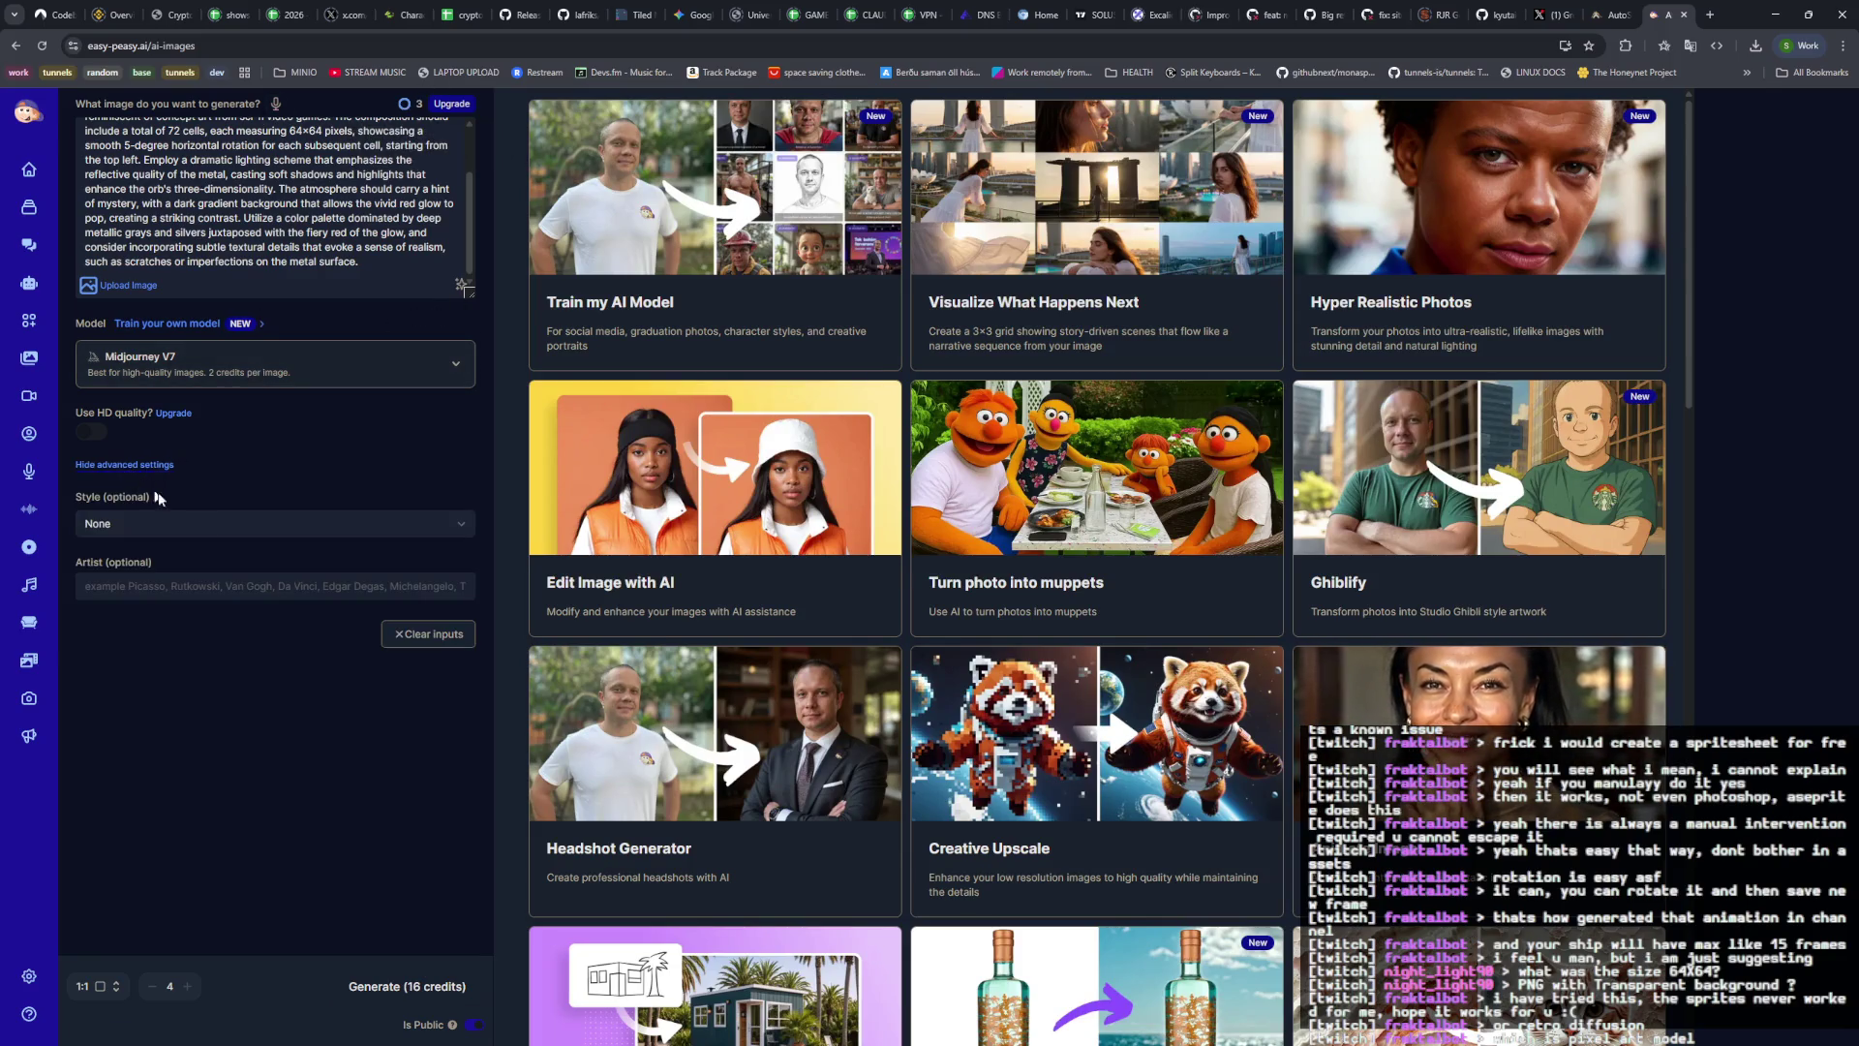
click(423, 635)
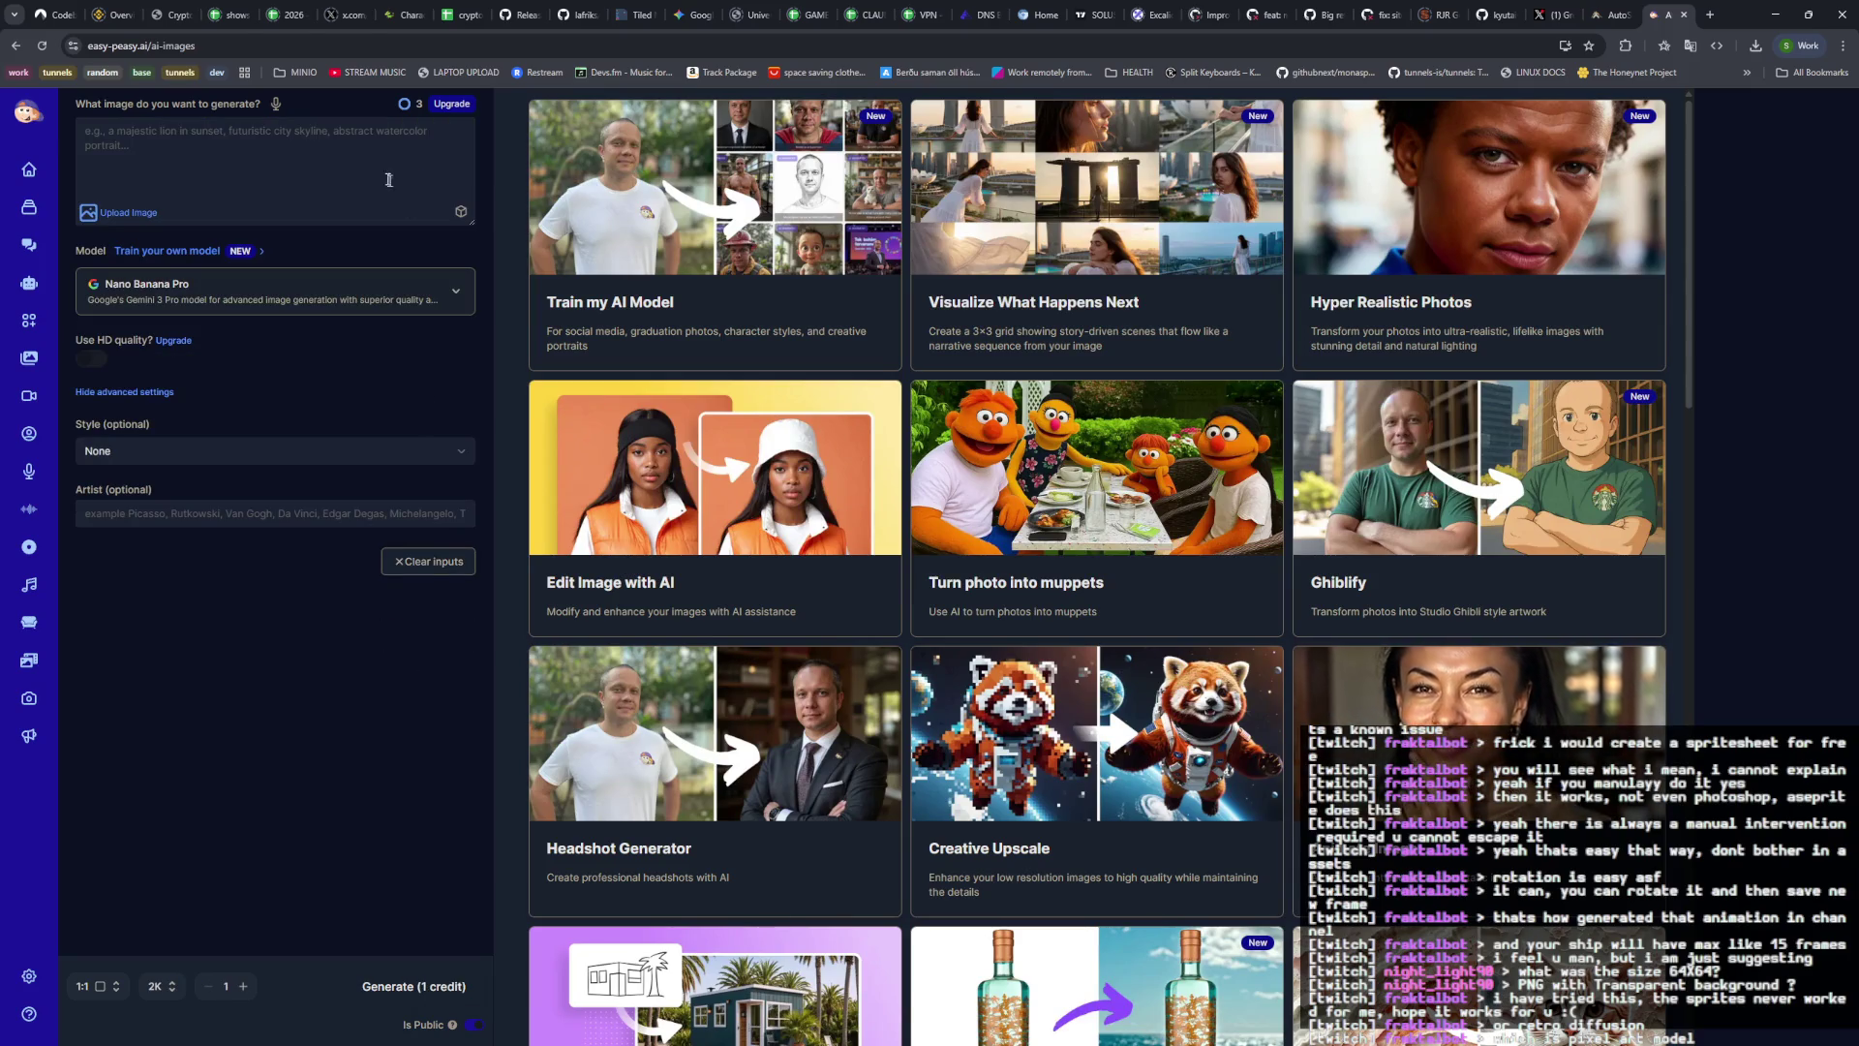
- Write a new 72-cell, 64x64 metallic-orb sprite-sheet prompt with red-glowing gaps and 5° rotation per cell
click(357, 154)
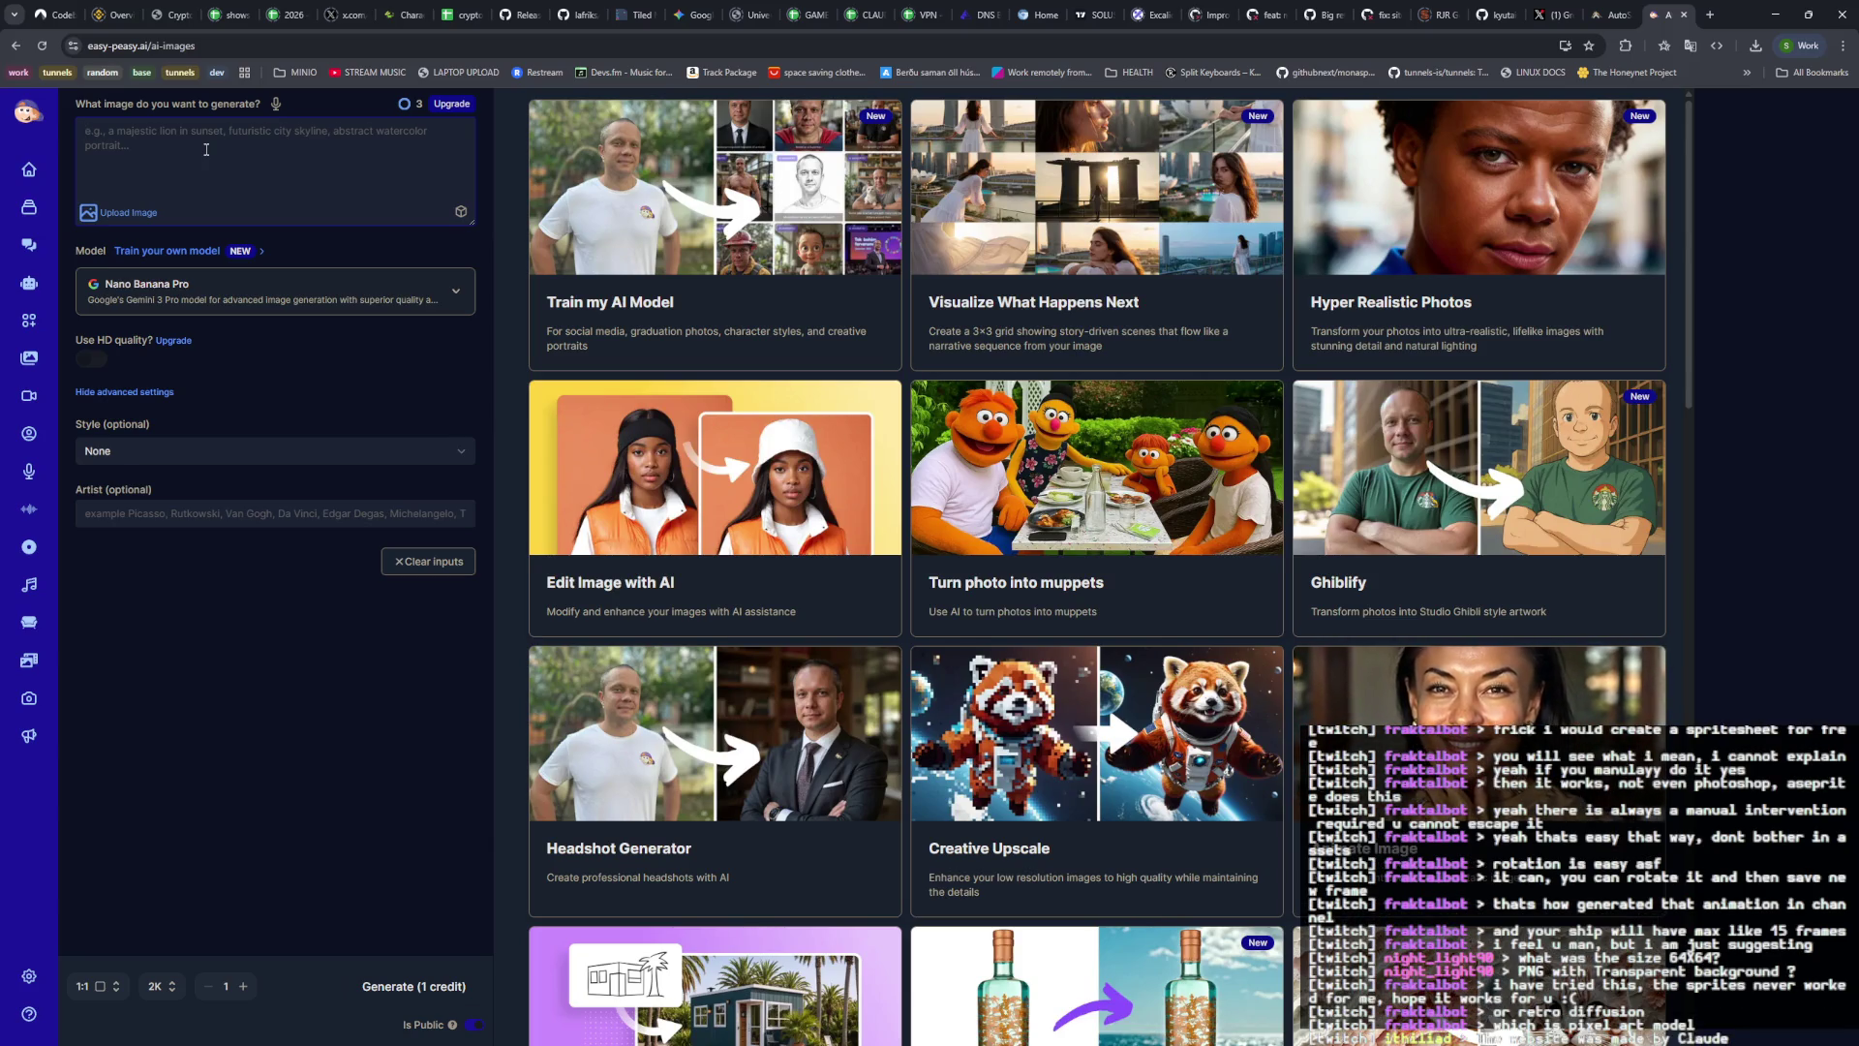
text(Generate a)
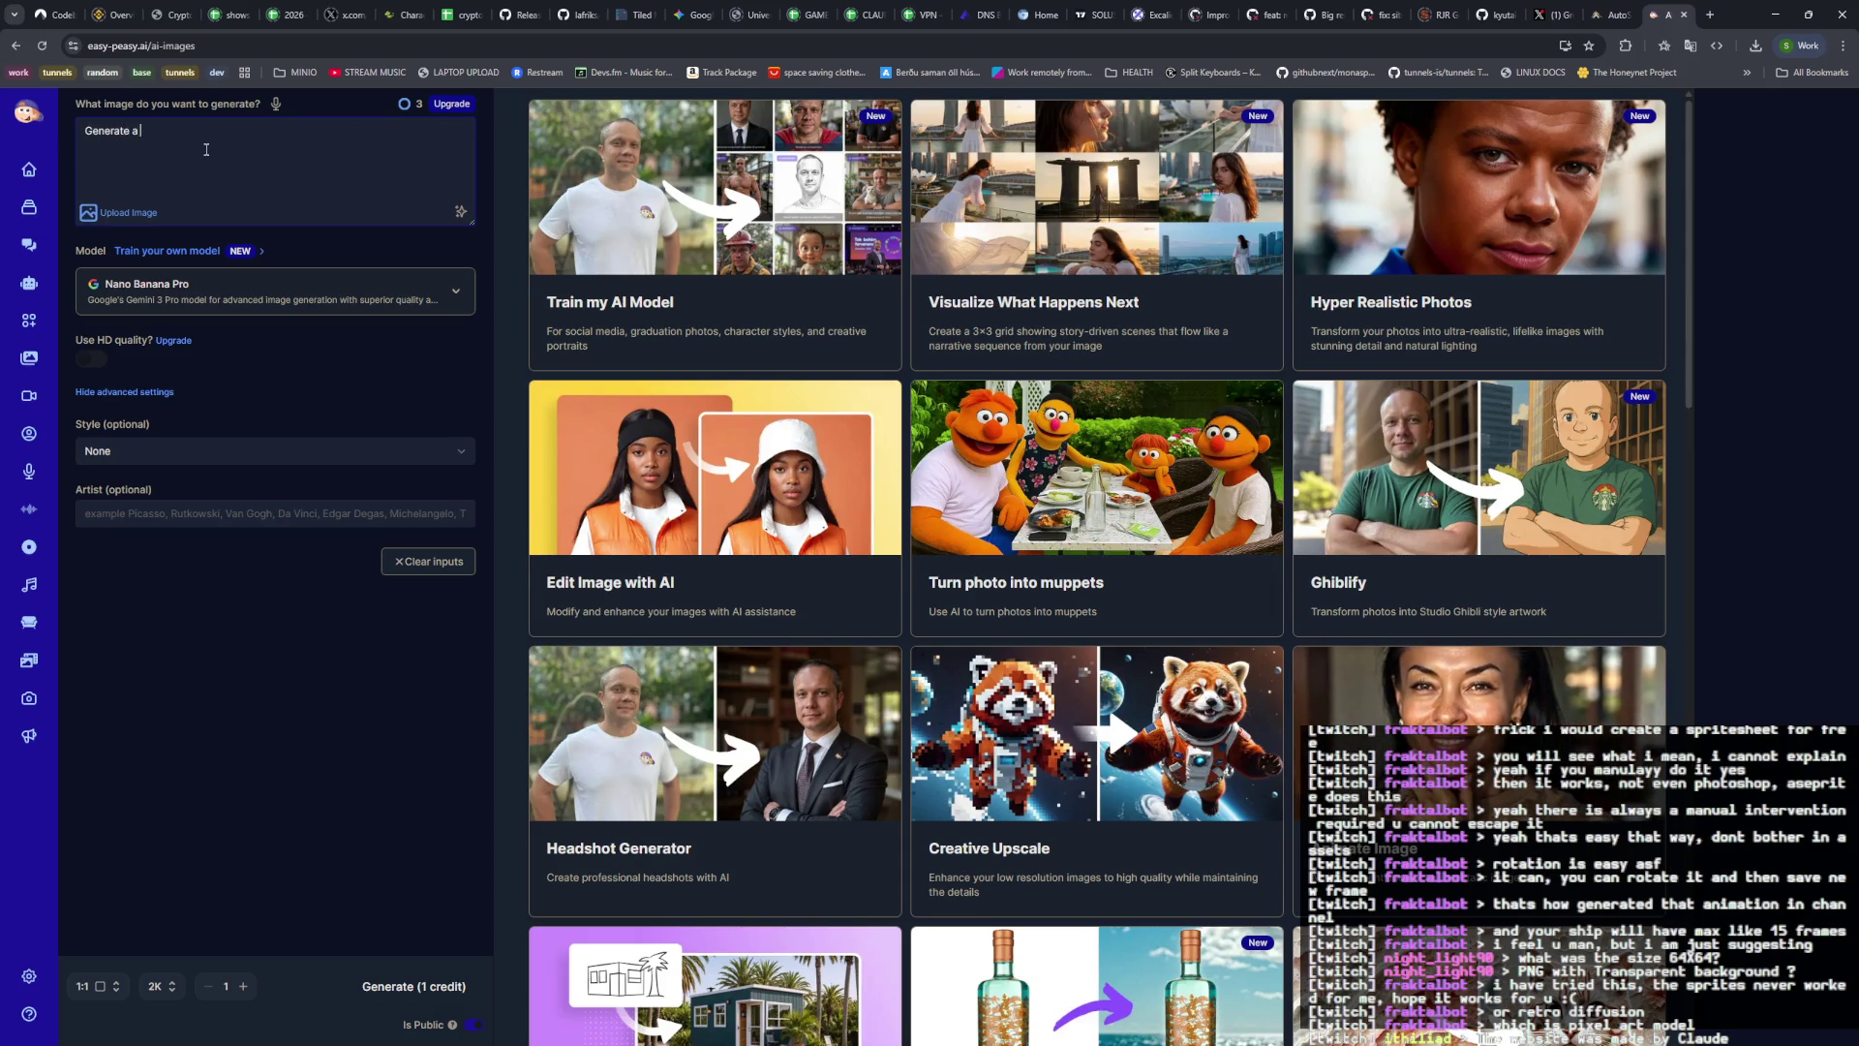
text( cell sp)
text(e sheet, each s)
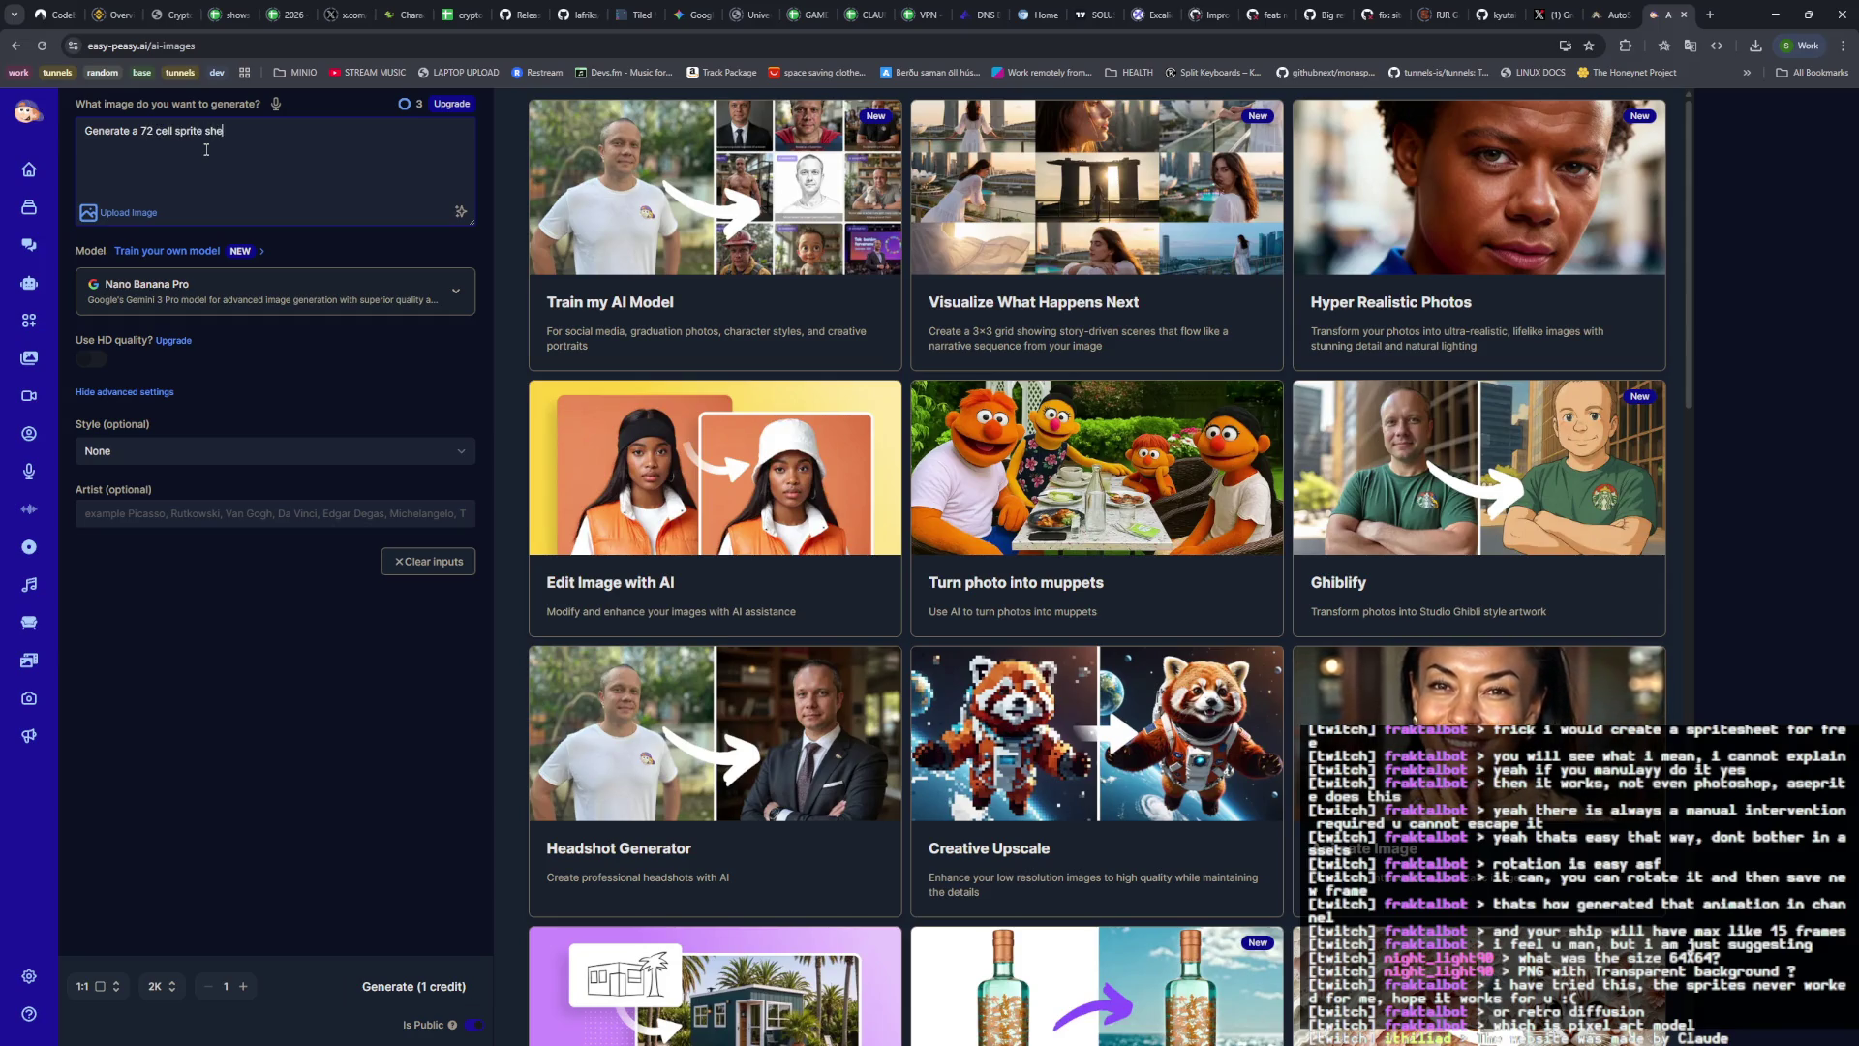
text(ell is 64)
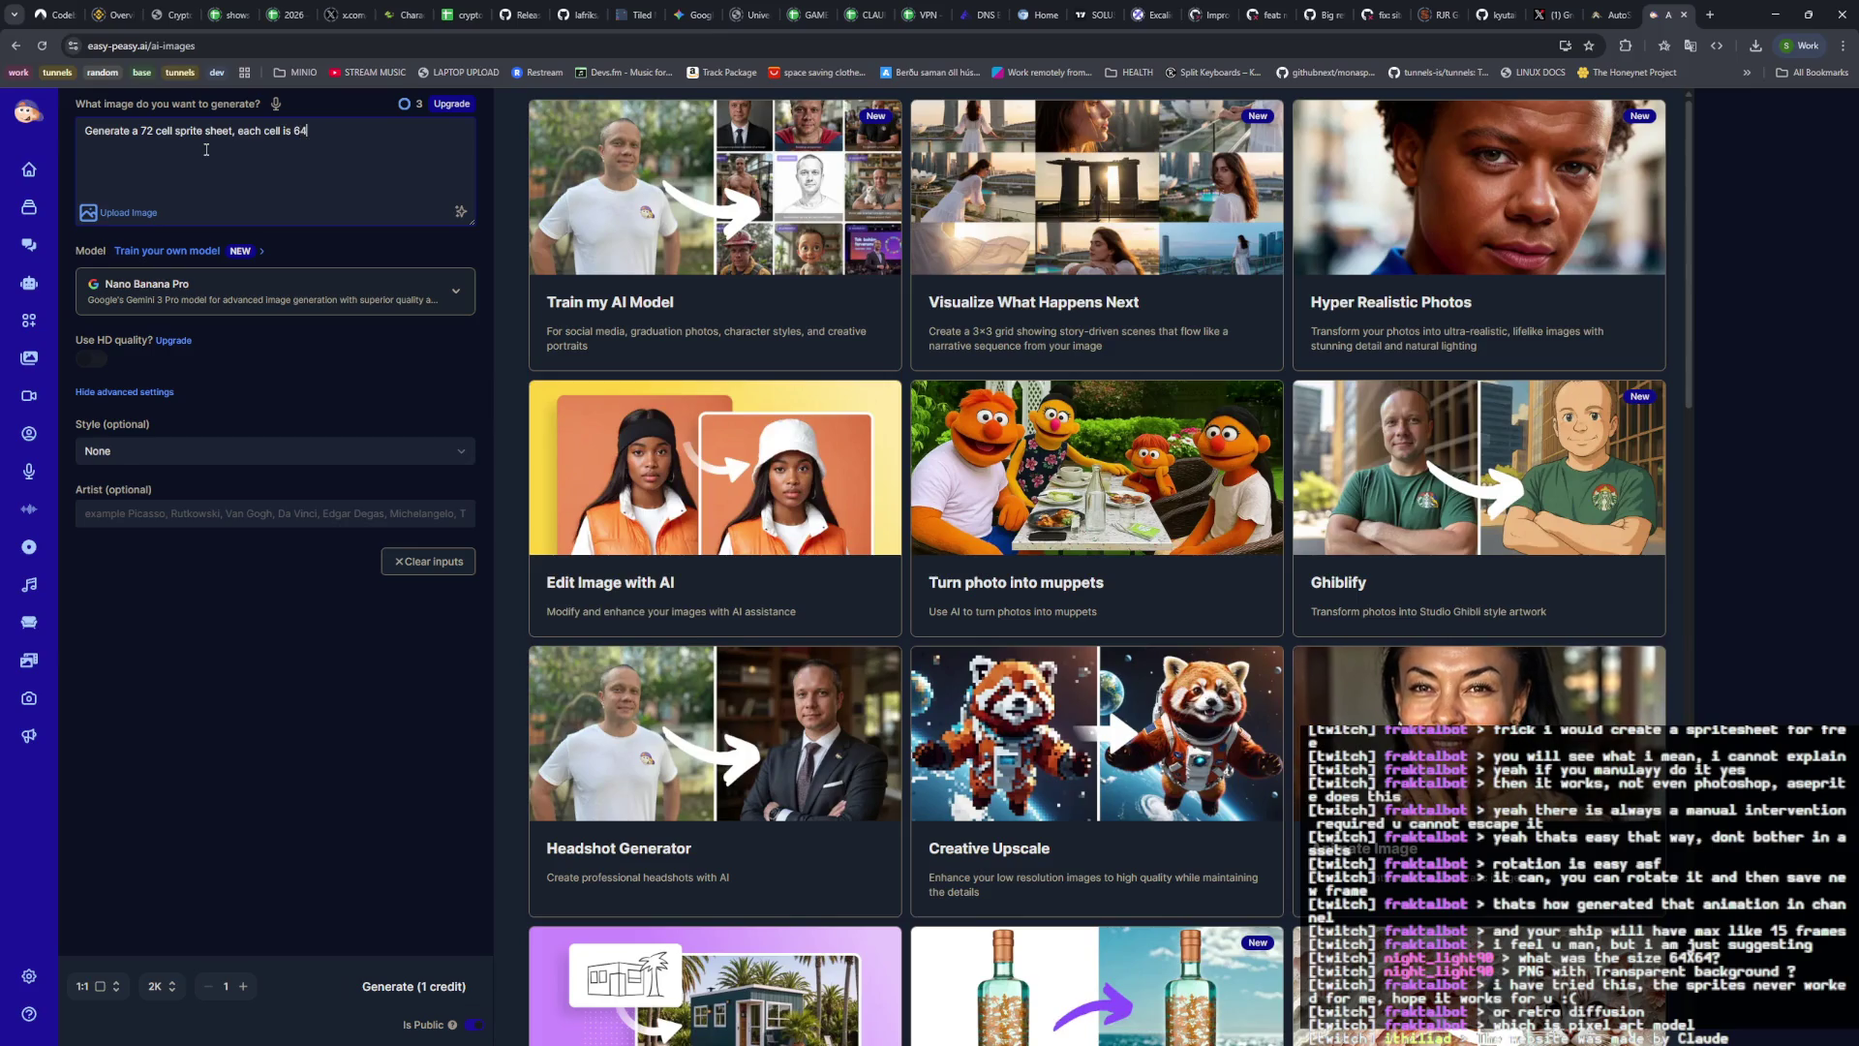
text(The image is a or)
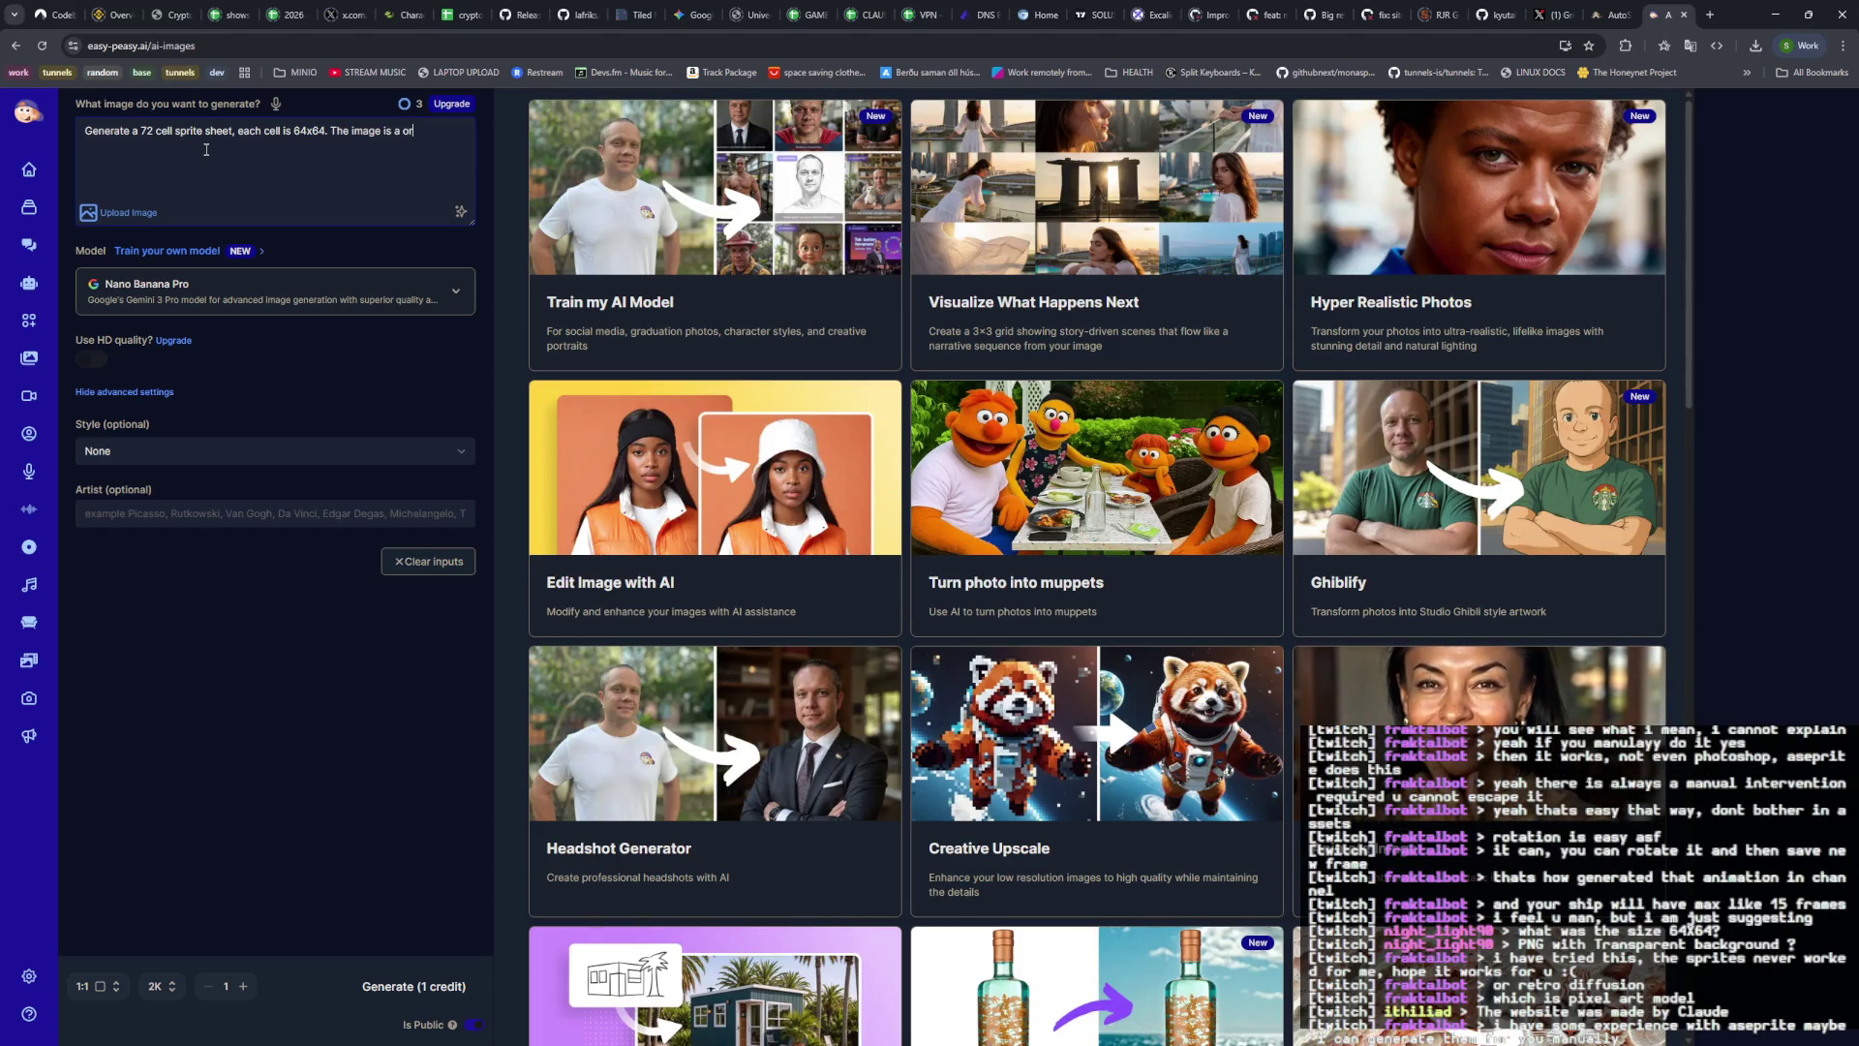
key(BackSpace)
key(BackSpace)
text(metalic orb that looks like it has )
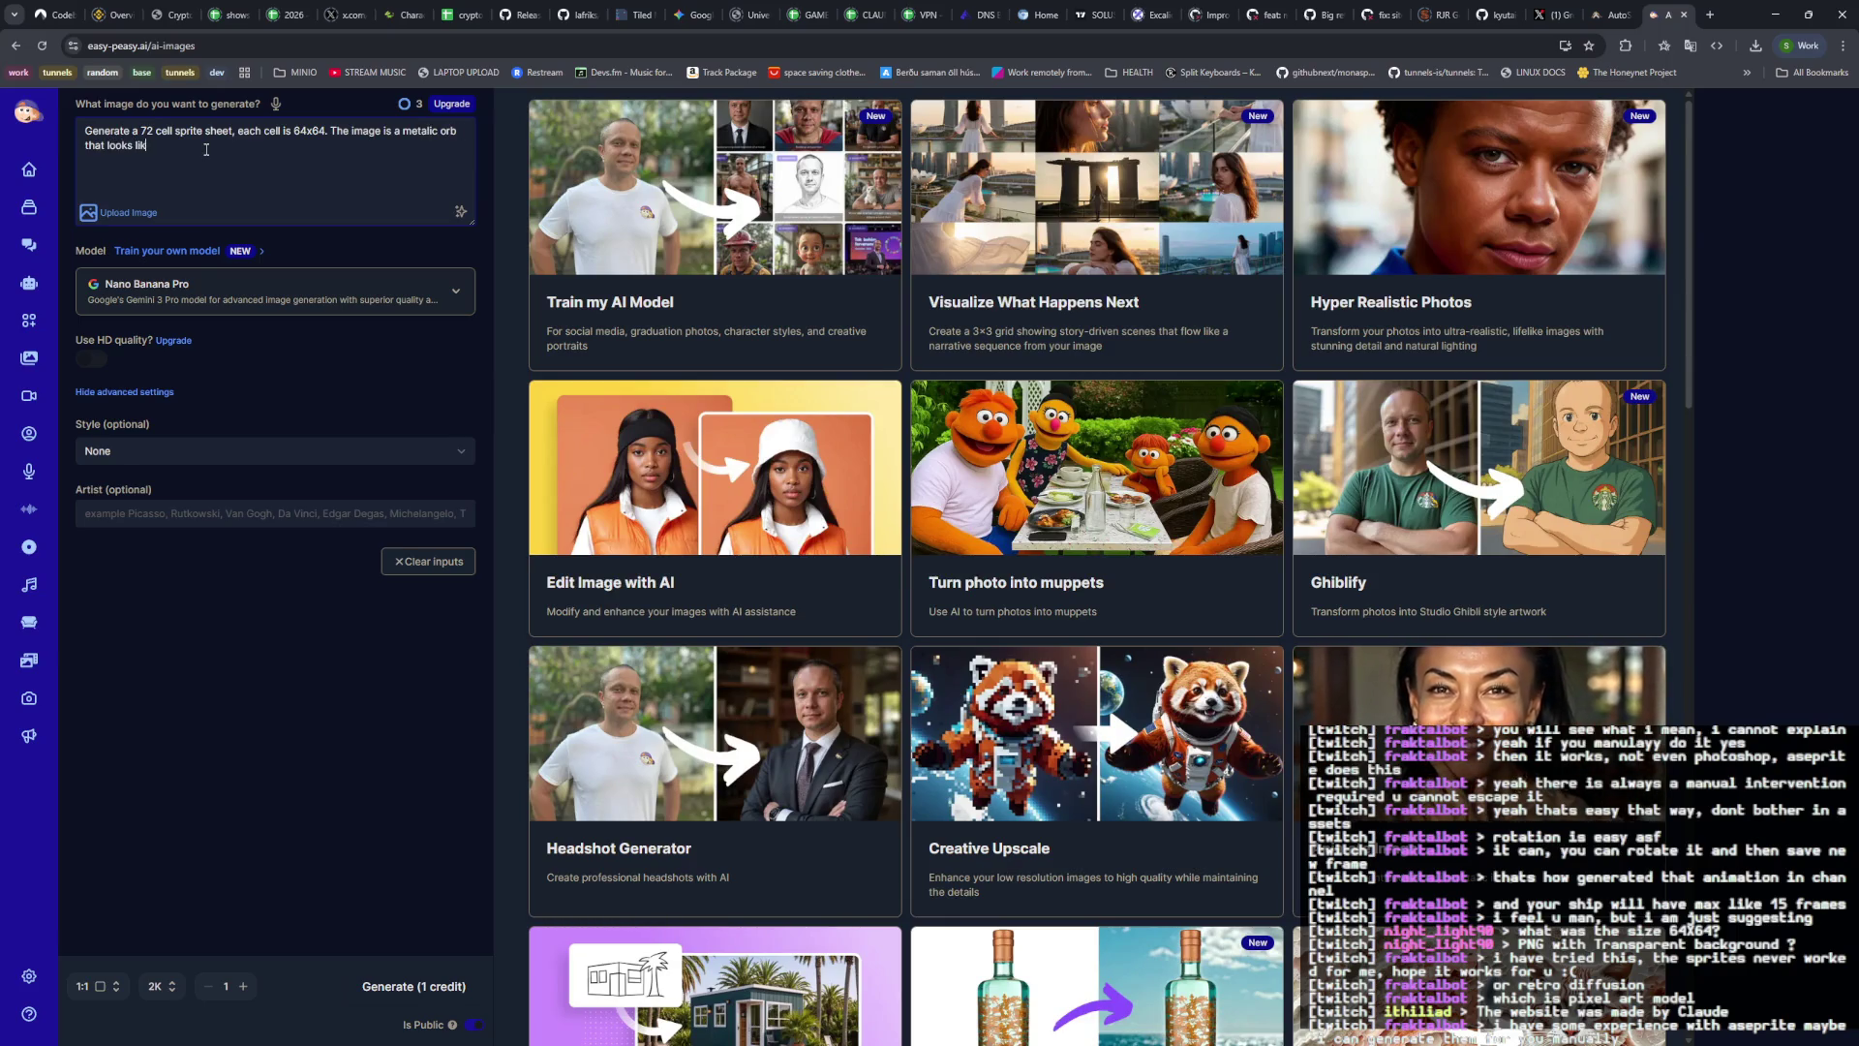
text(metal plating)
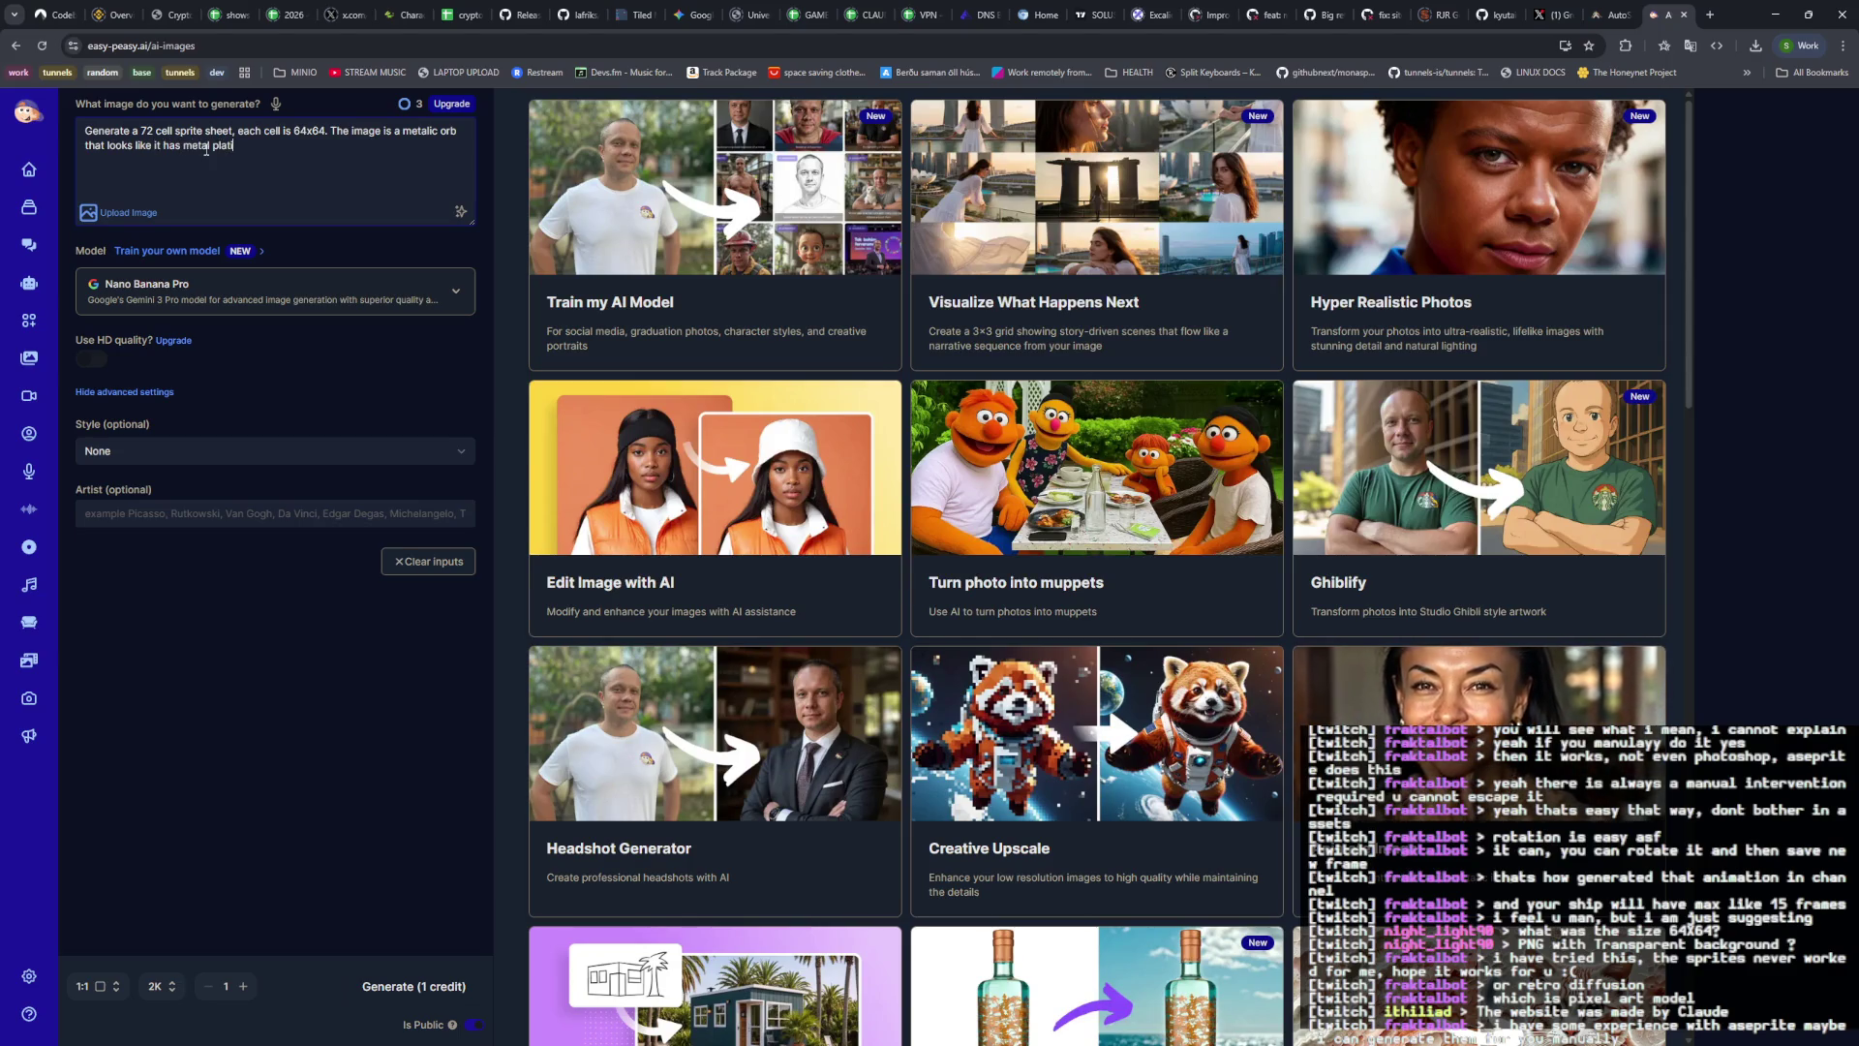
text( with gaps,)
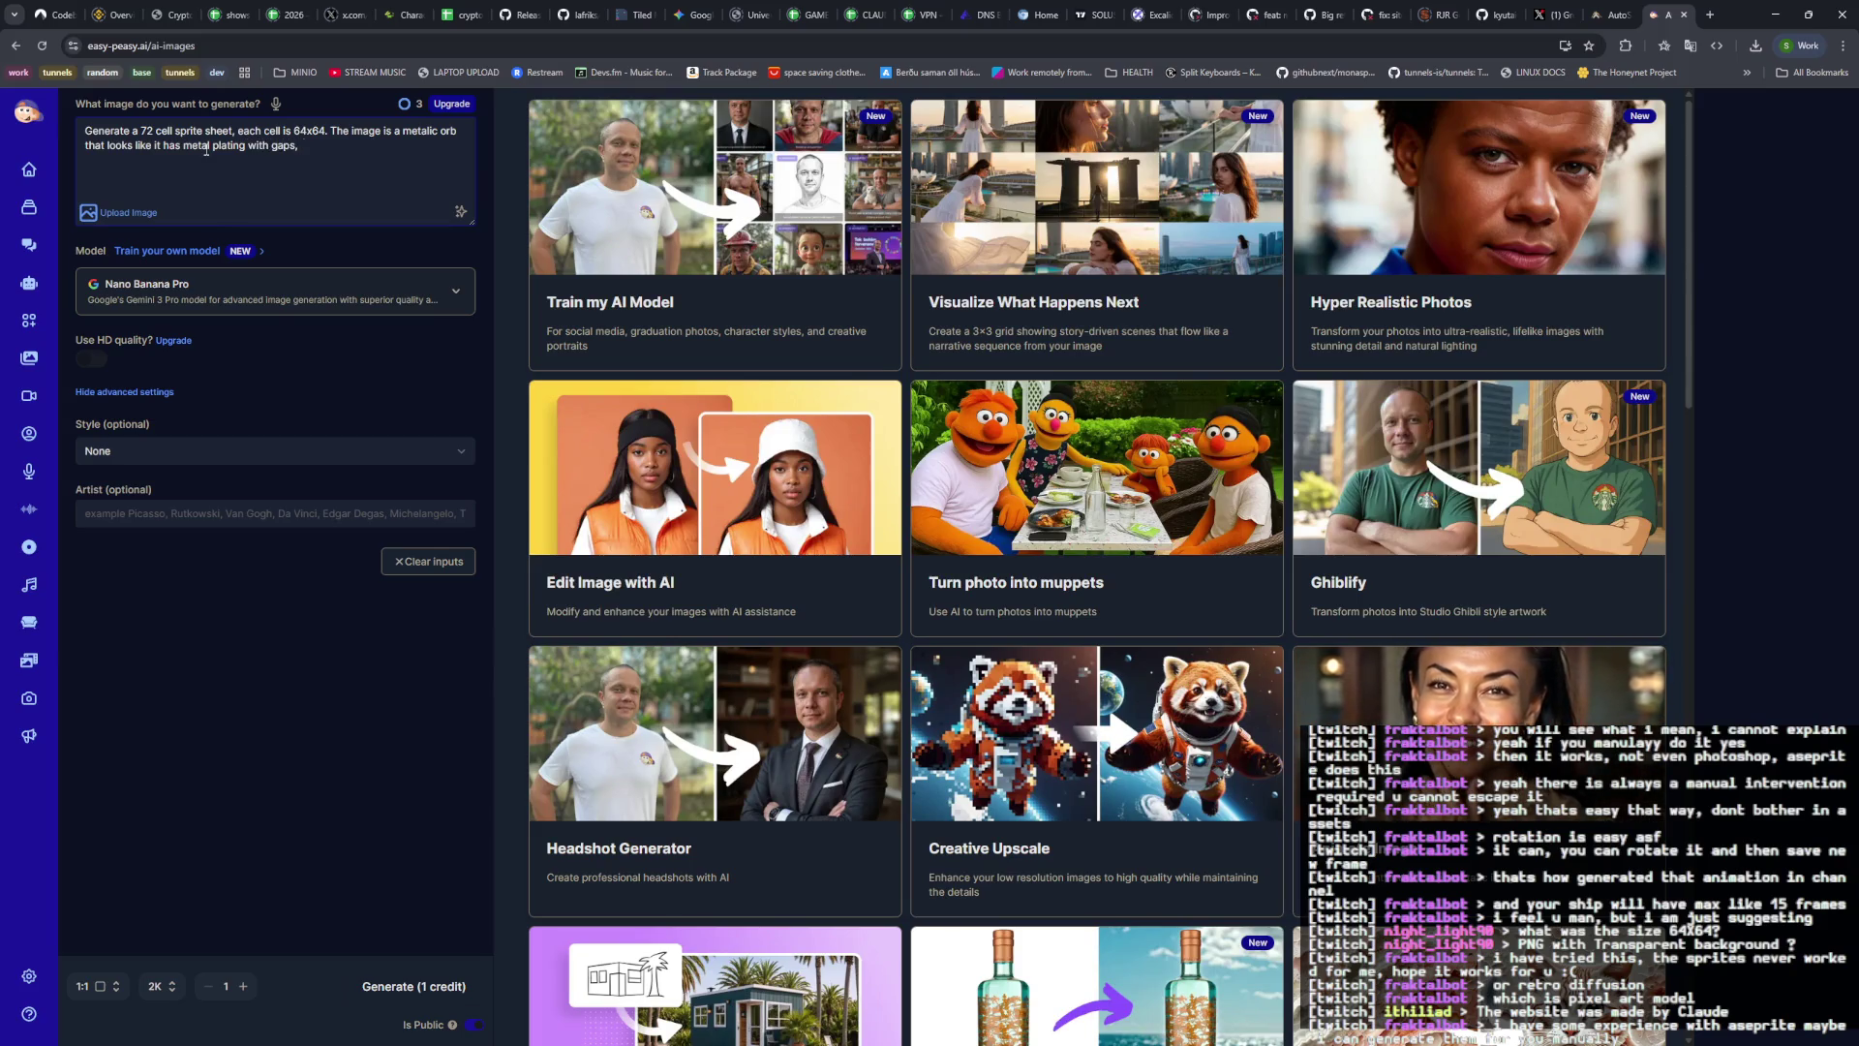
text( from within the gaps there is a red glow)
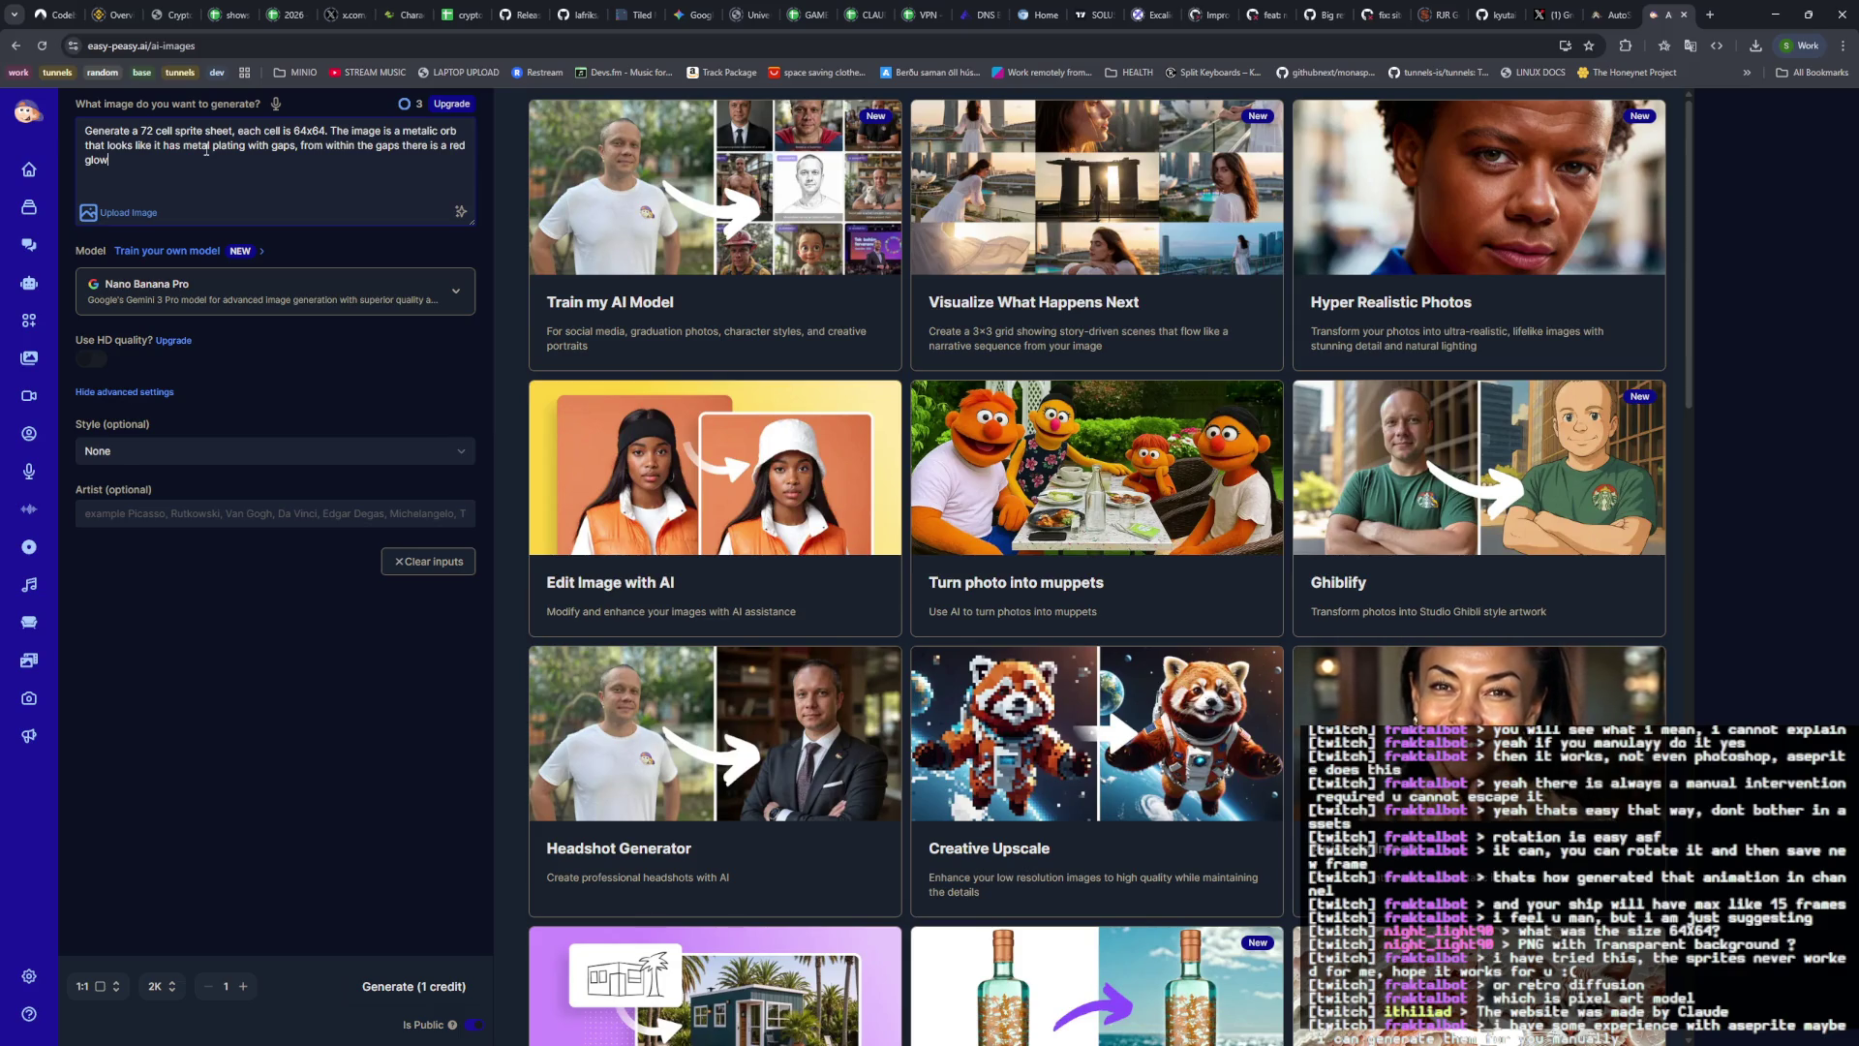
text(. Each cell)
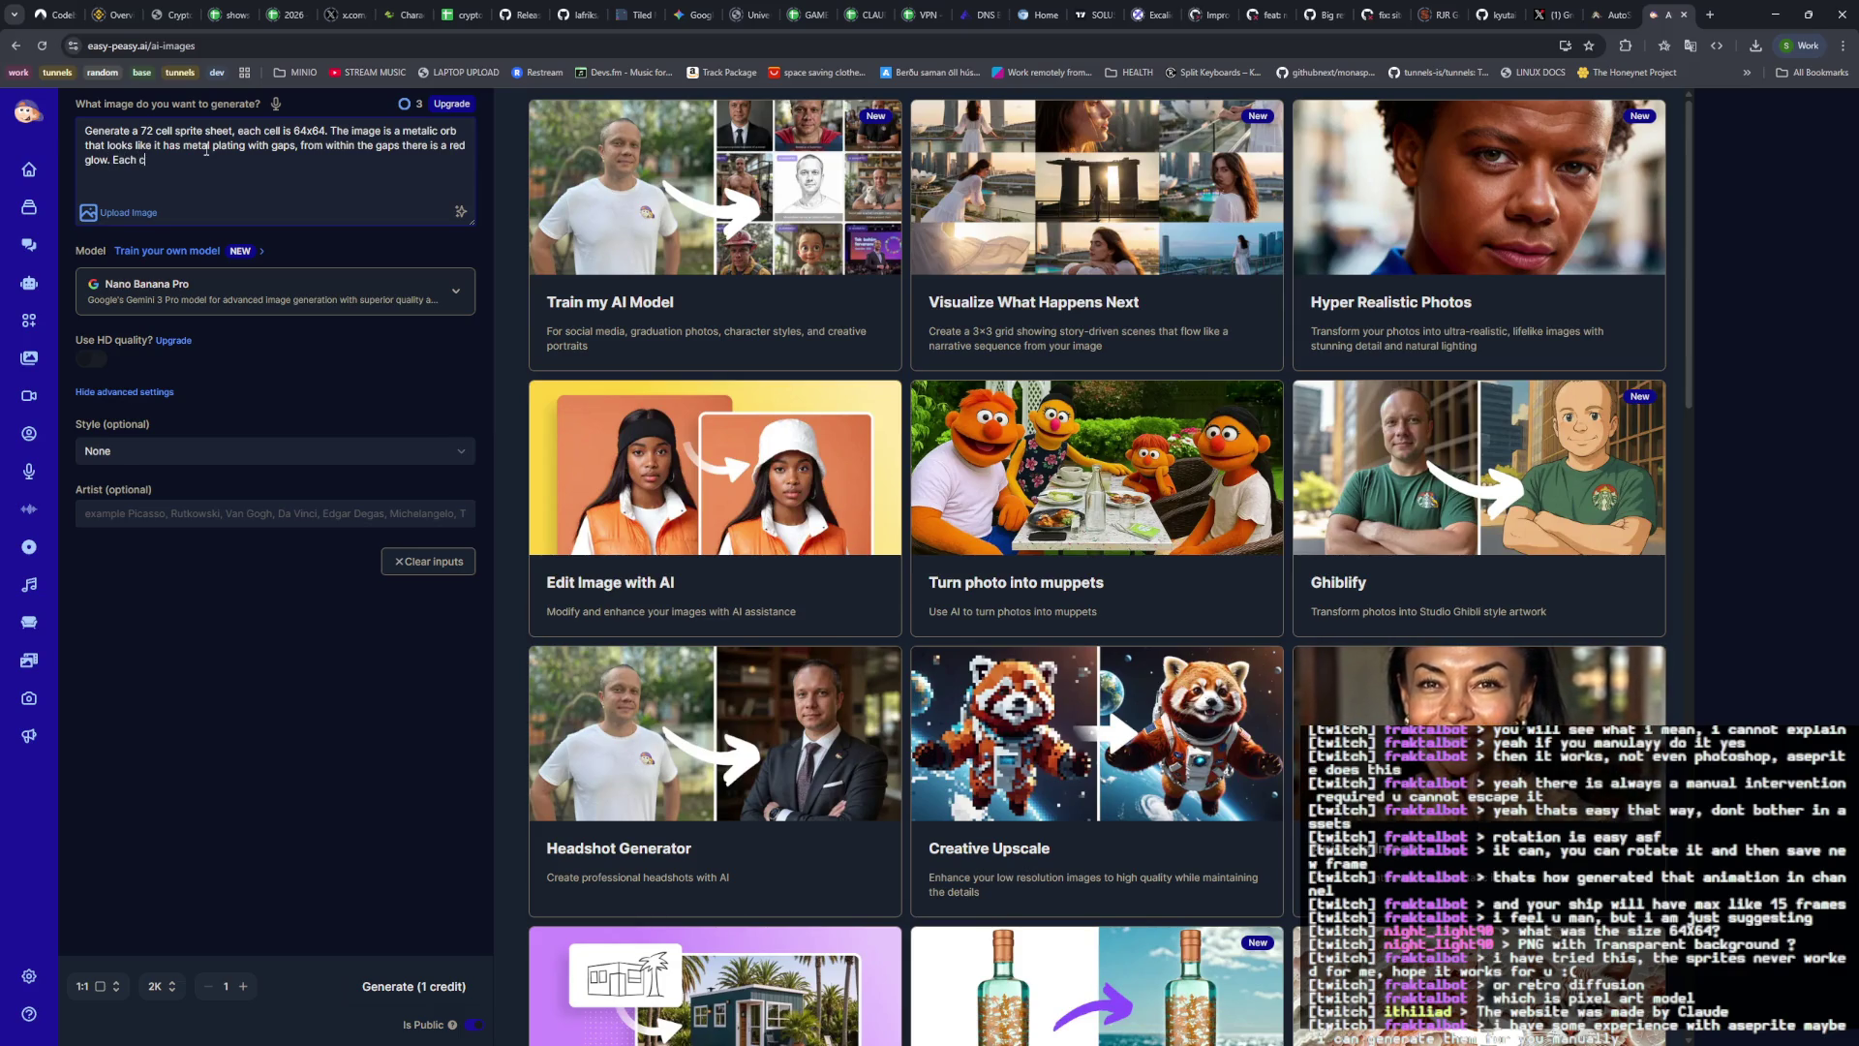
text( has 5 Dagr)
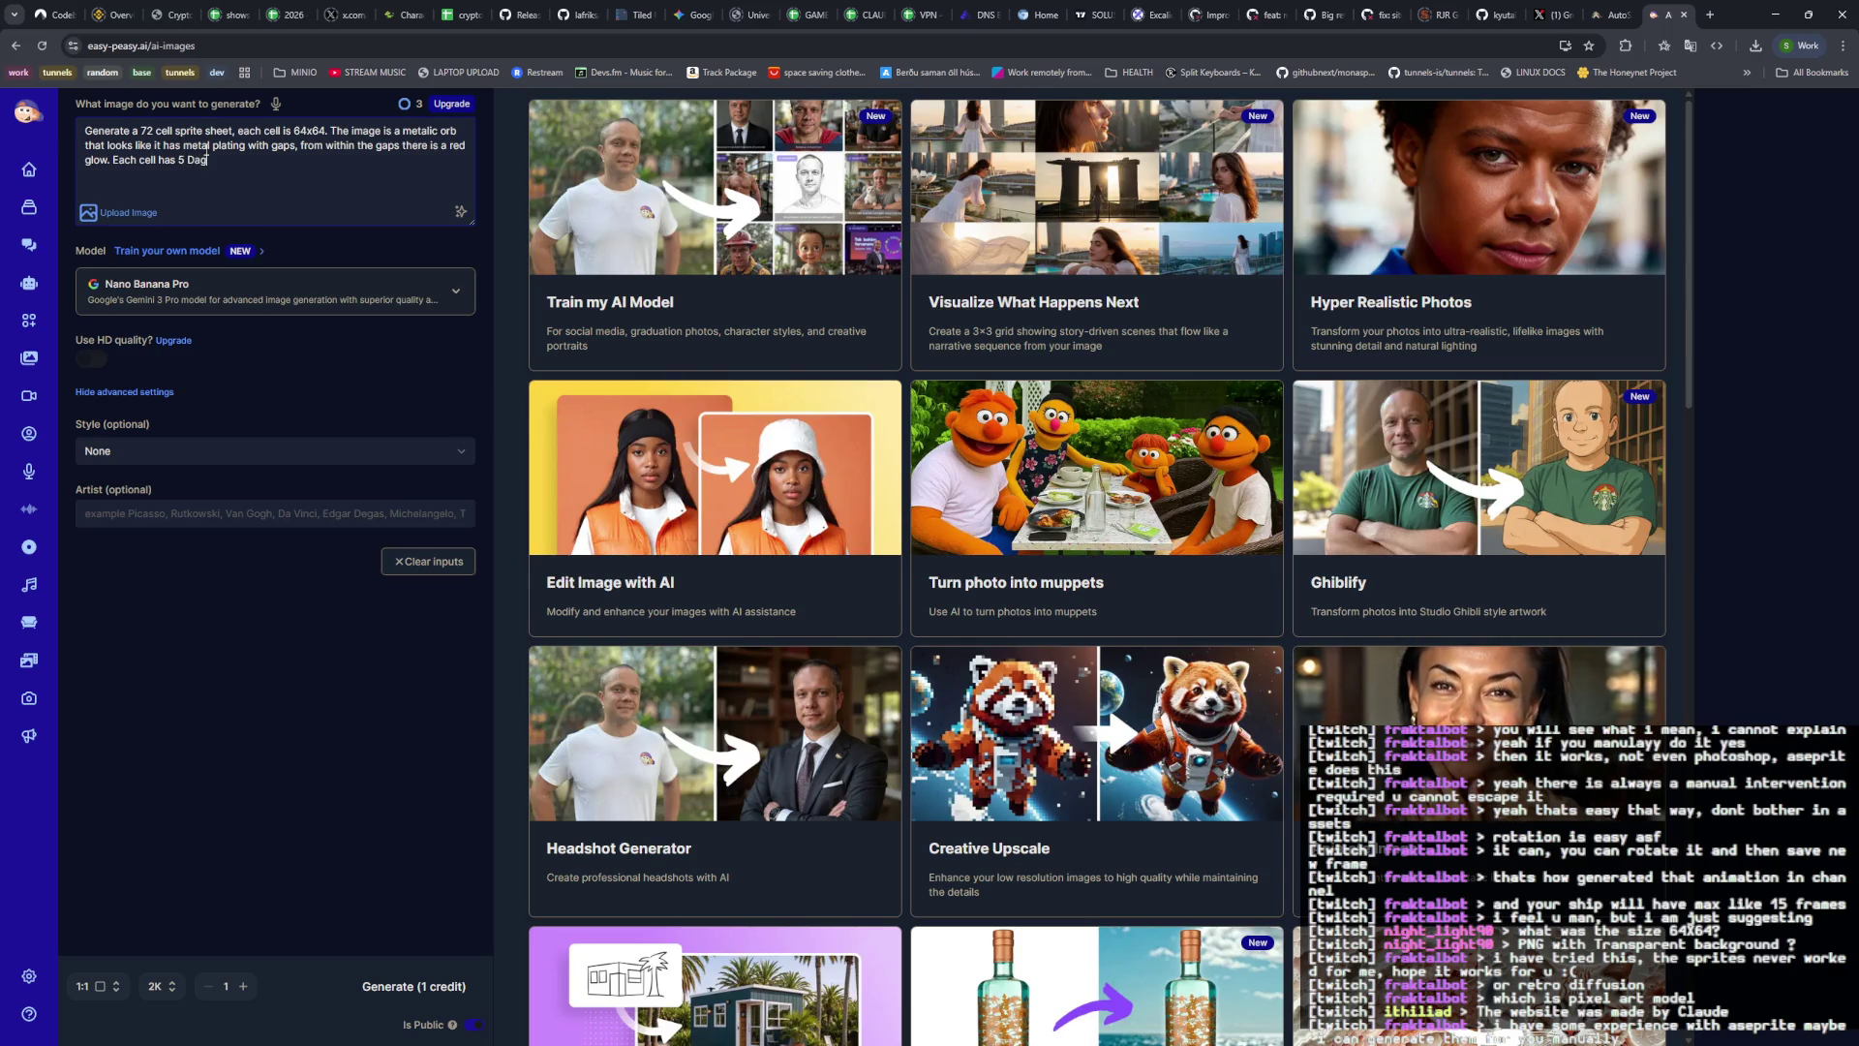
text(ees of rotation on the h)
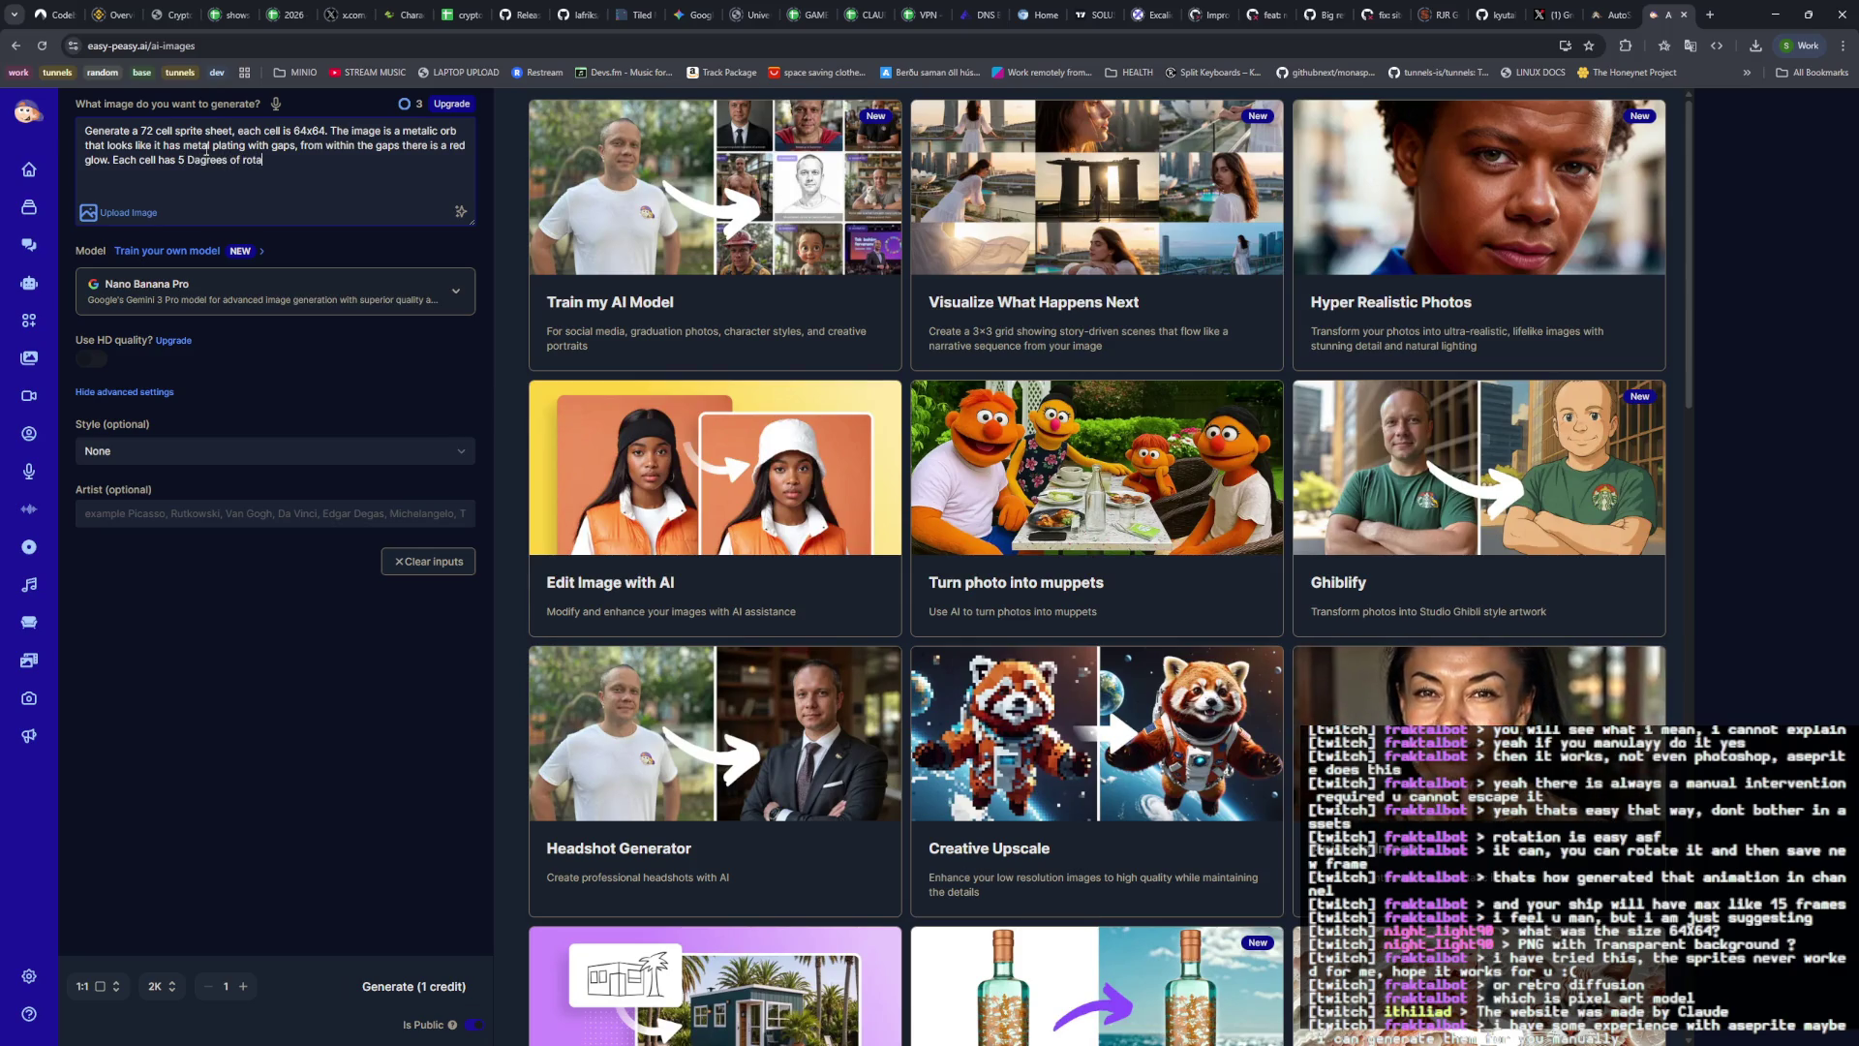
text(orizontal axis)
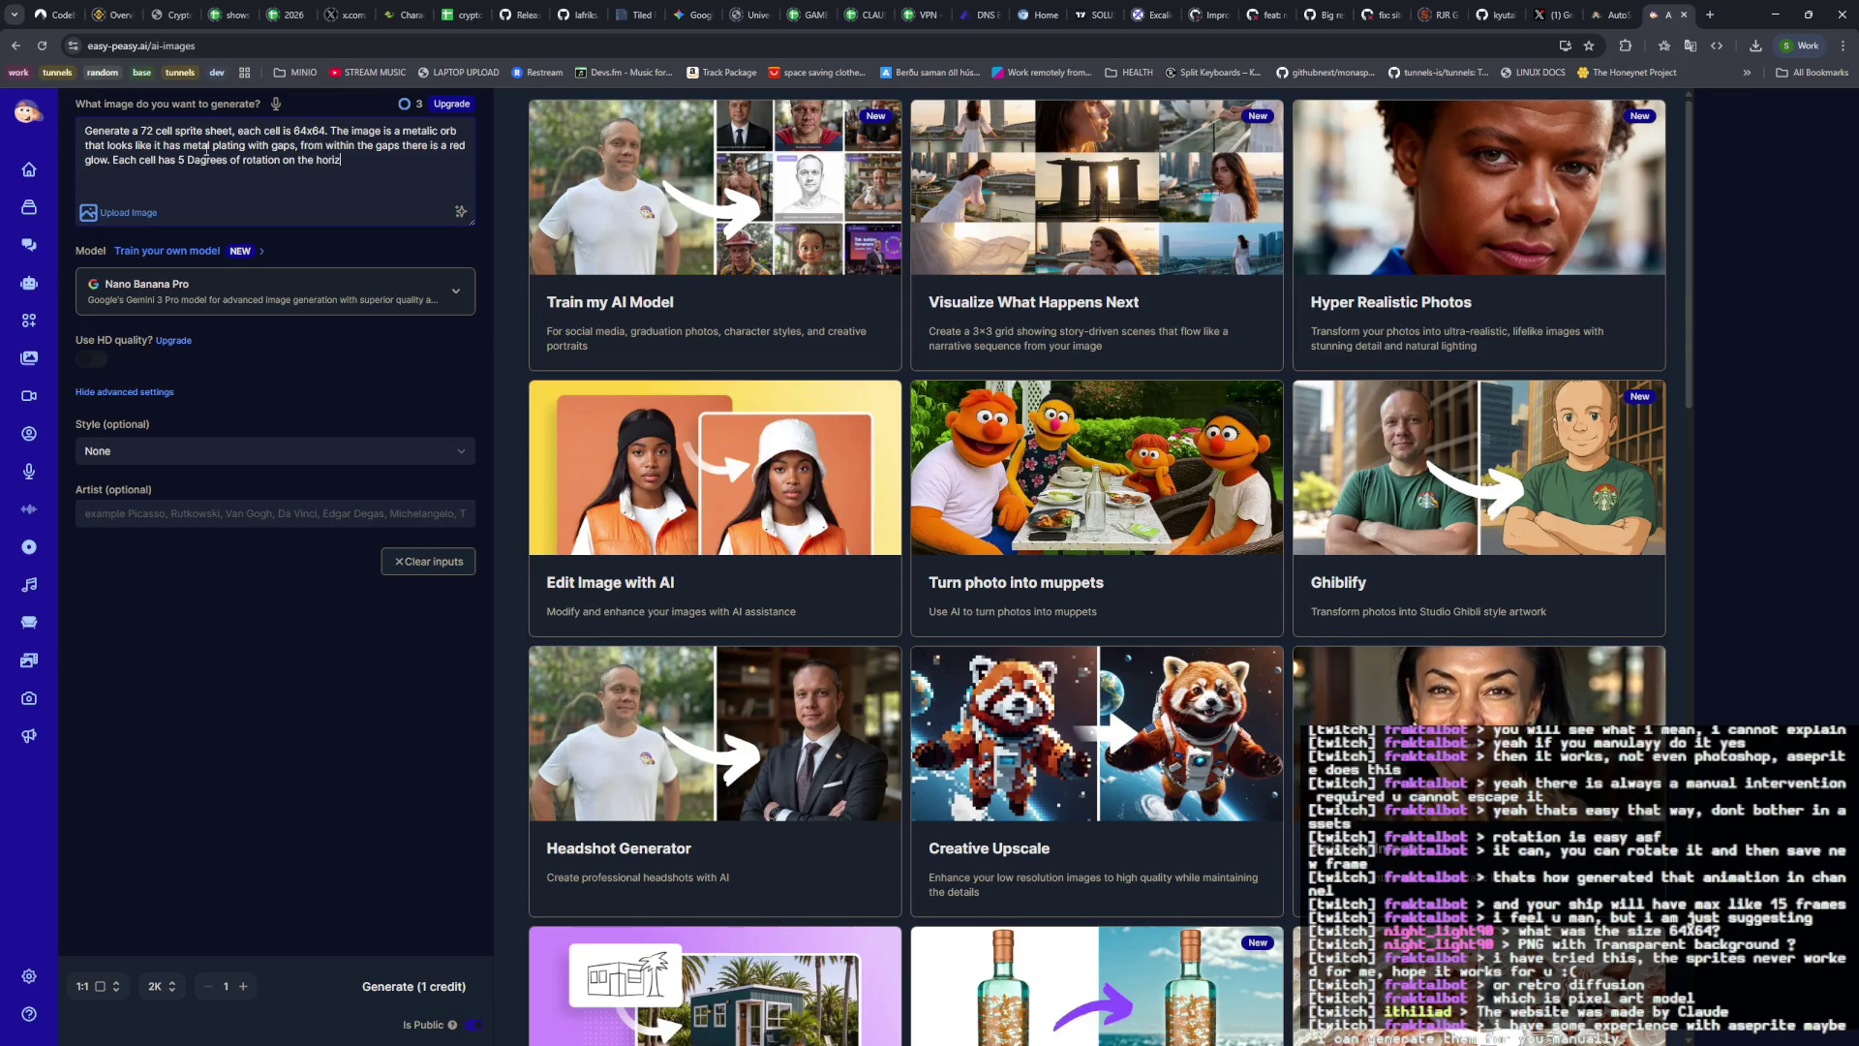
- Enhance the prompt with the magic wand and set the model to Midjourney V7
click(457, 211)
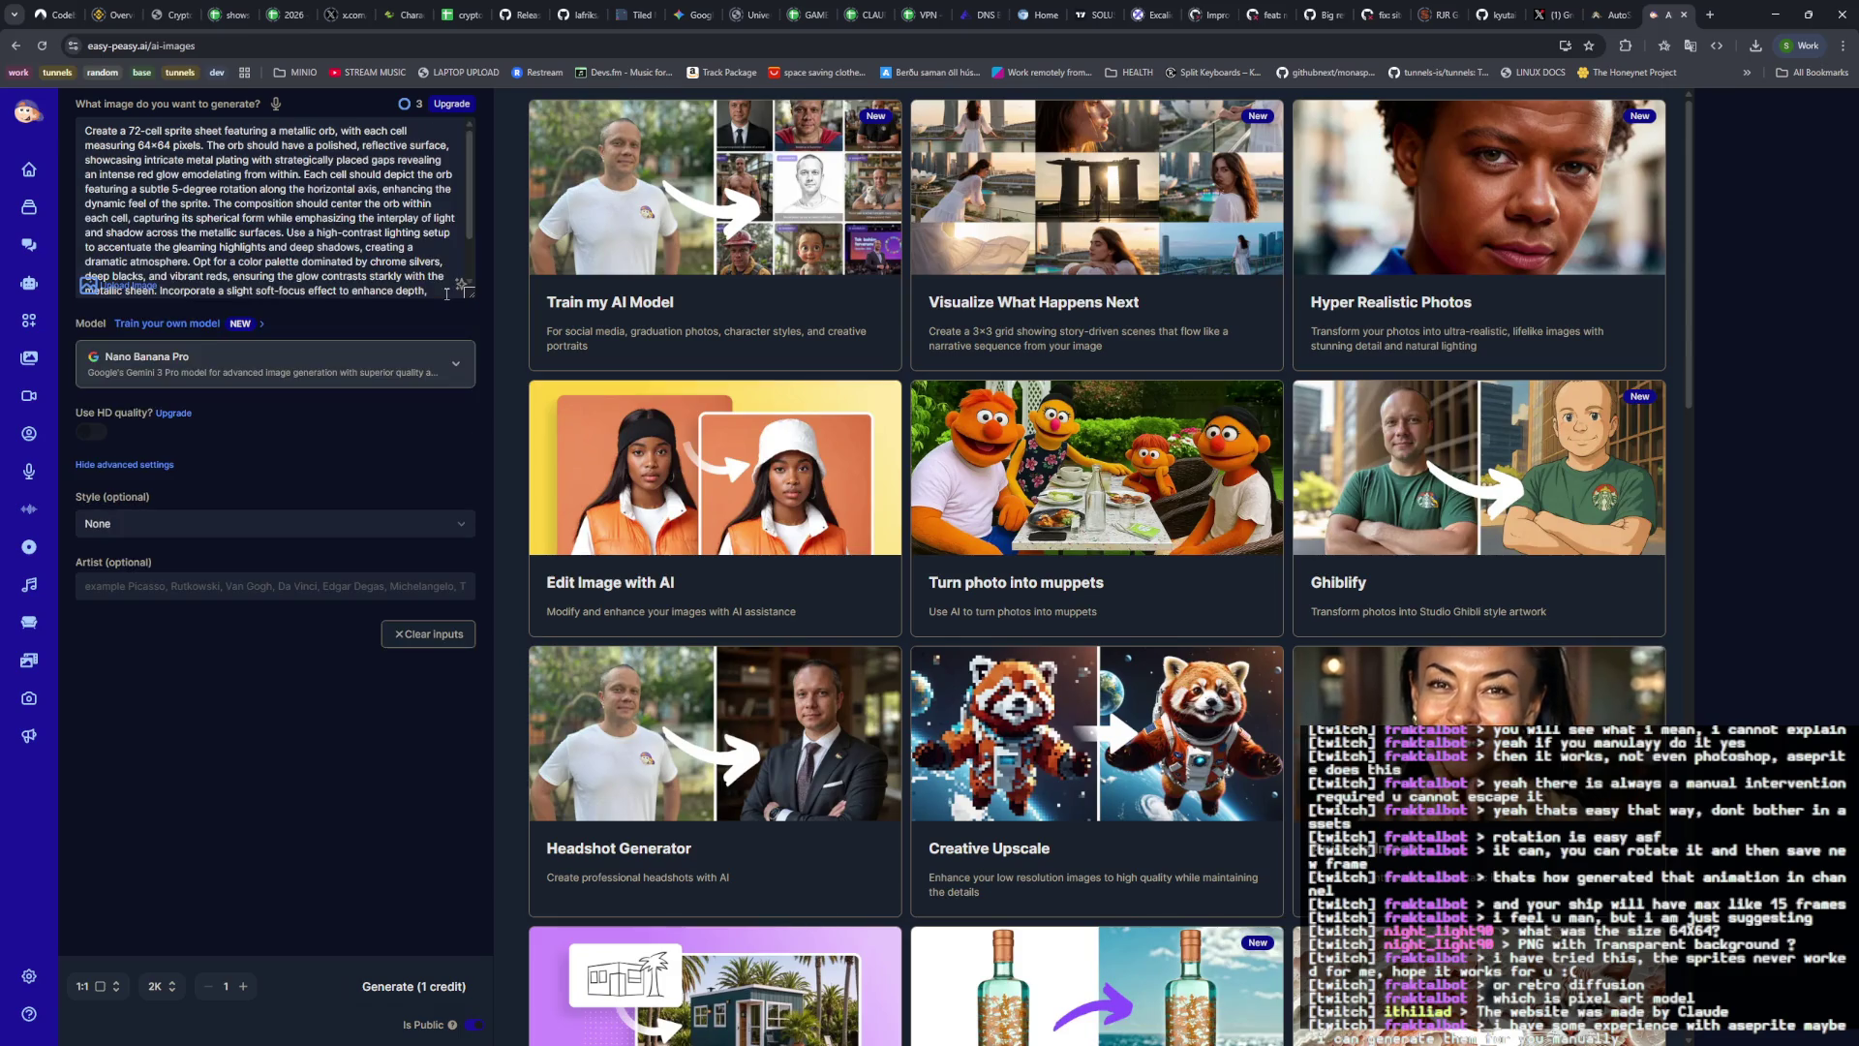
click(433, 360)
scroll(707, 537, down, 8)
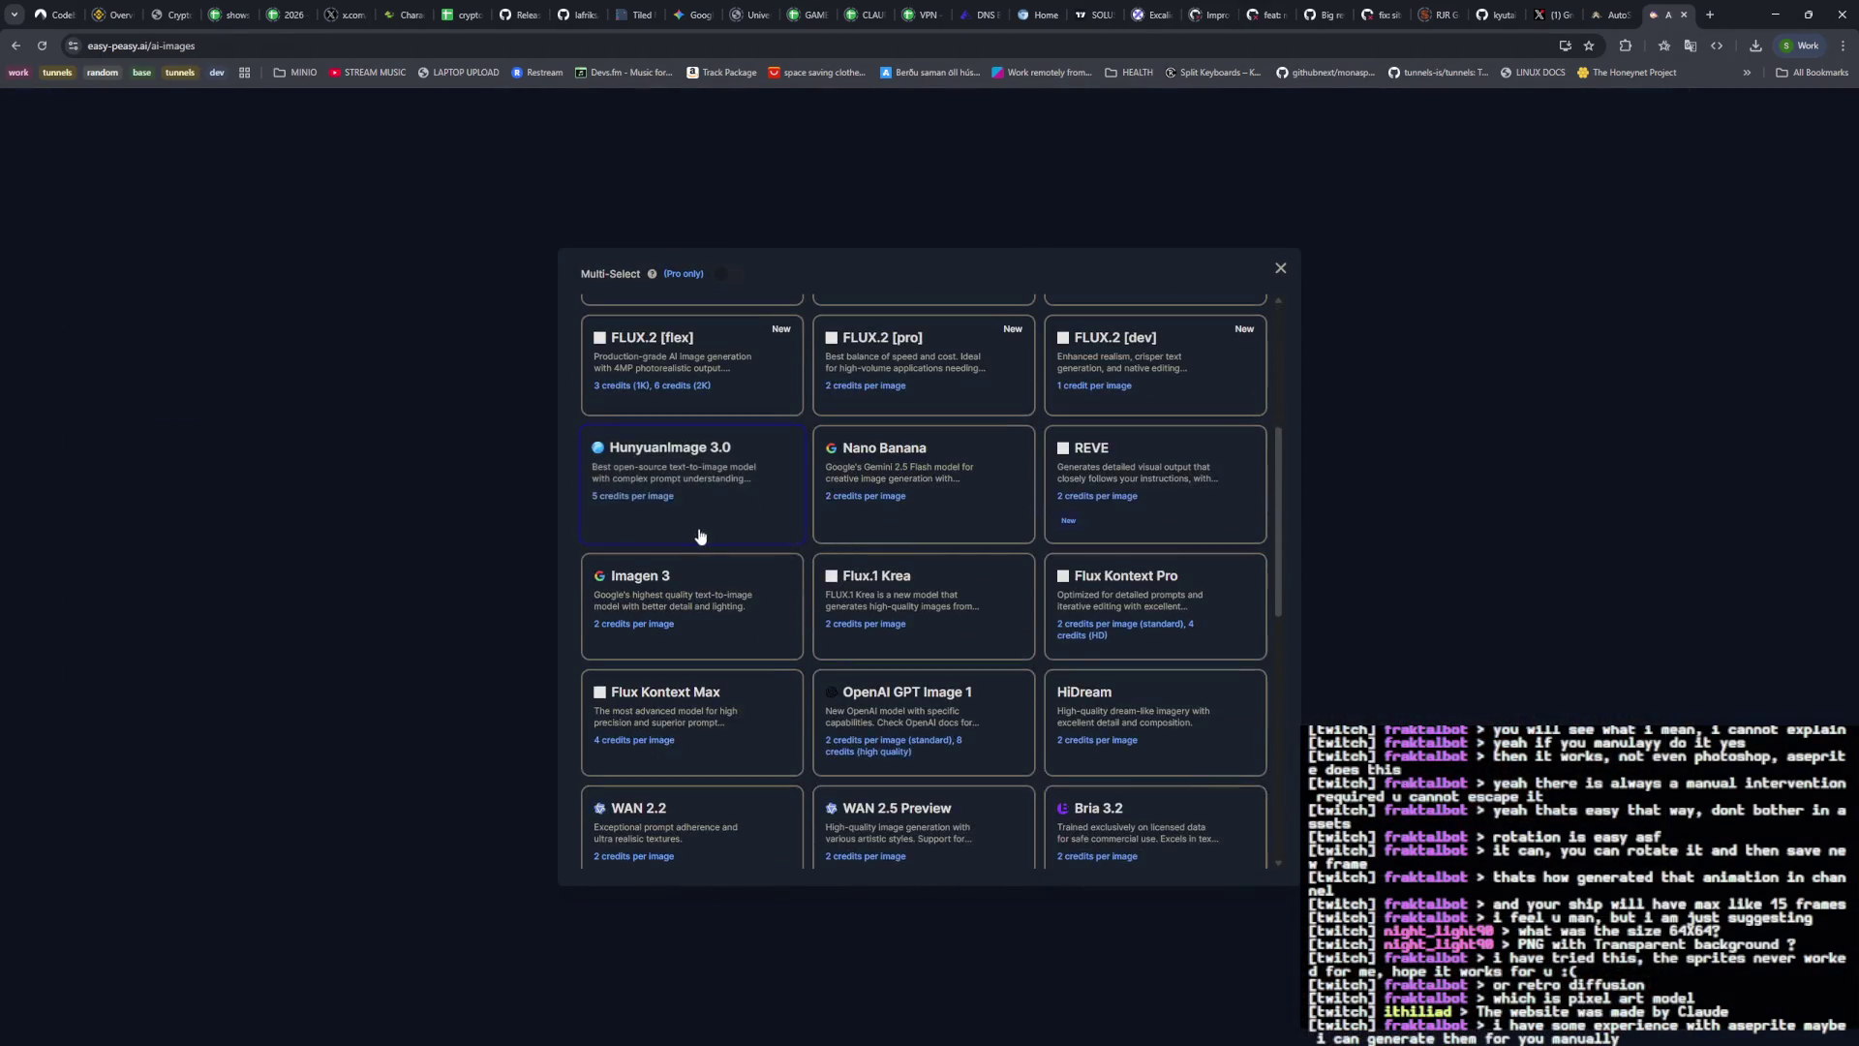
scroll(707, 630, down, 3)
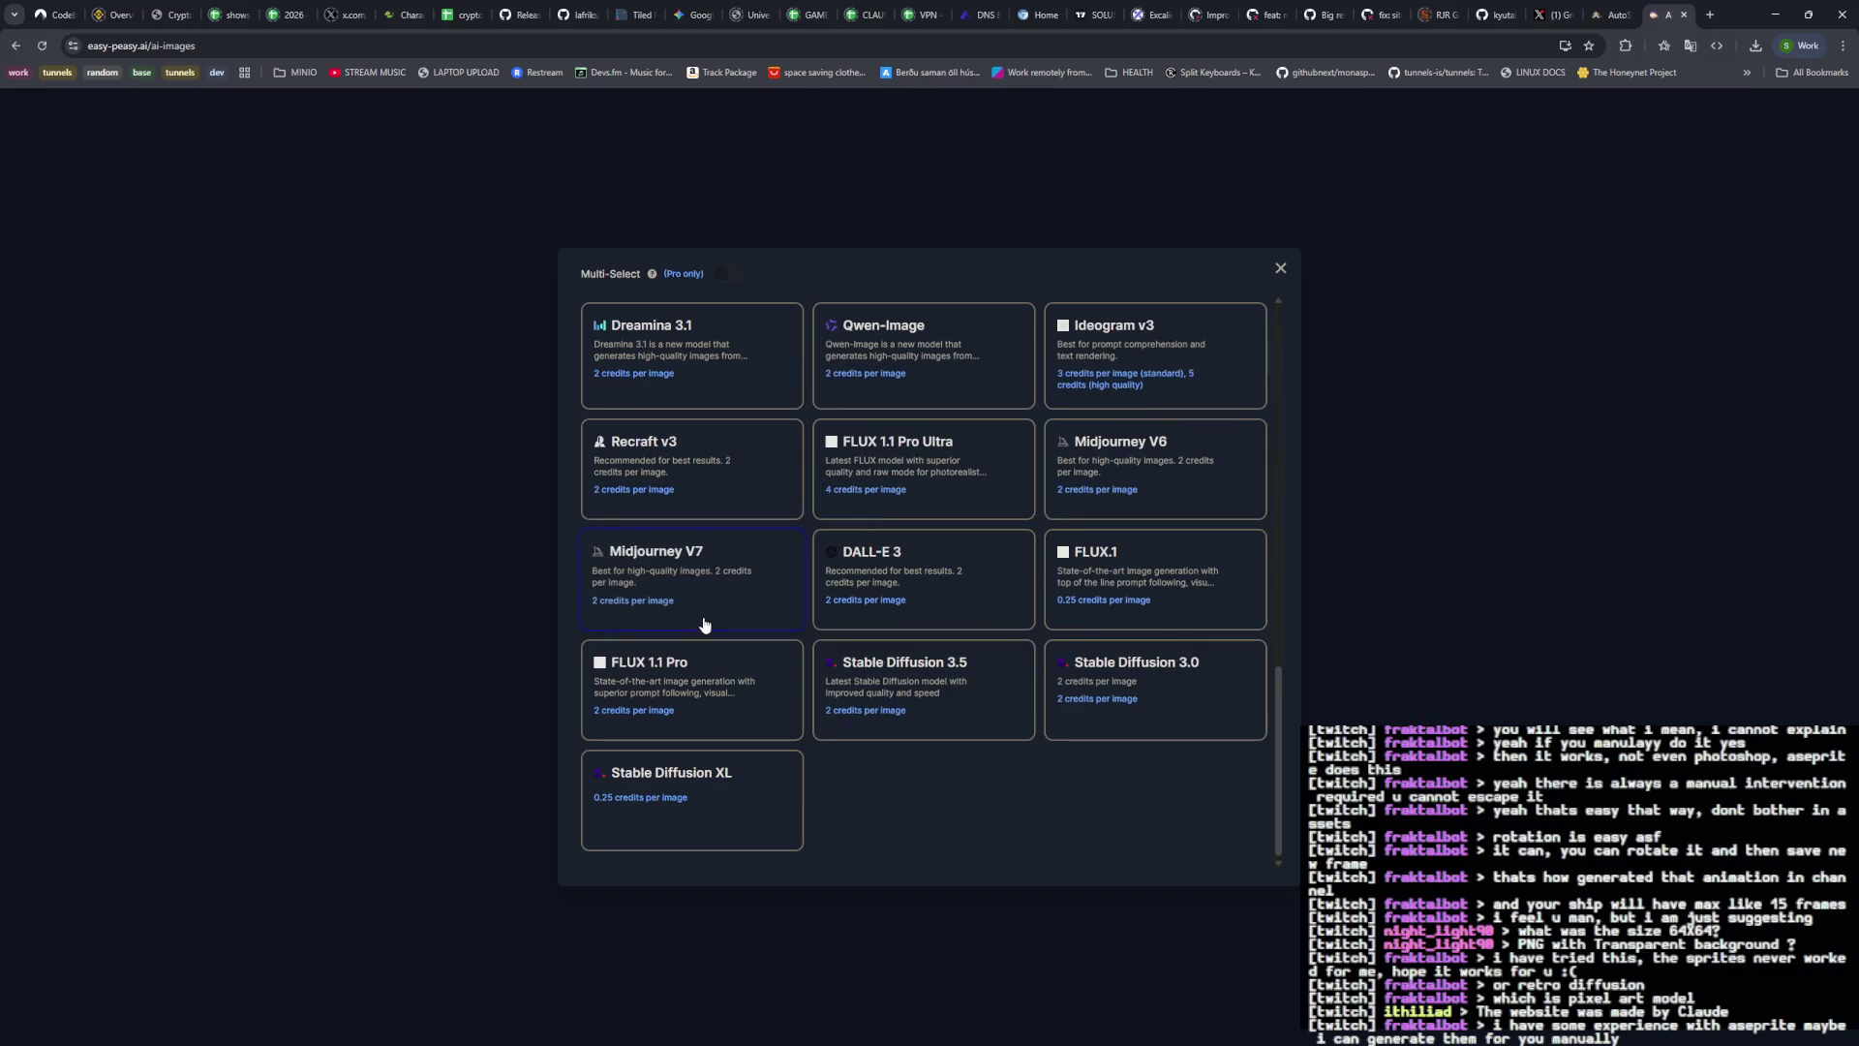
click(706, 623)
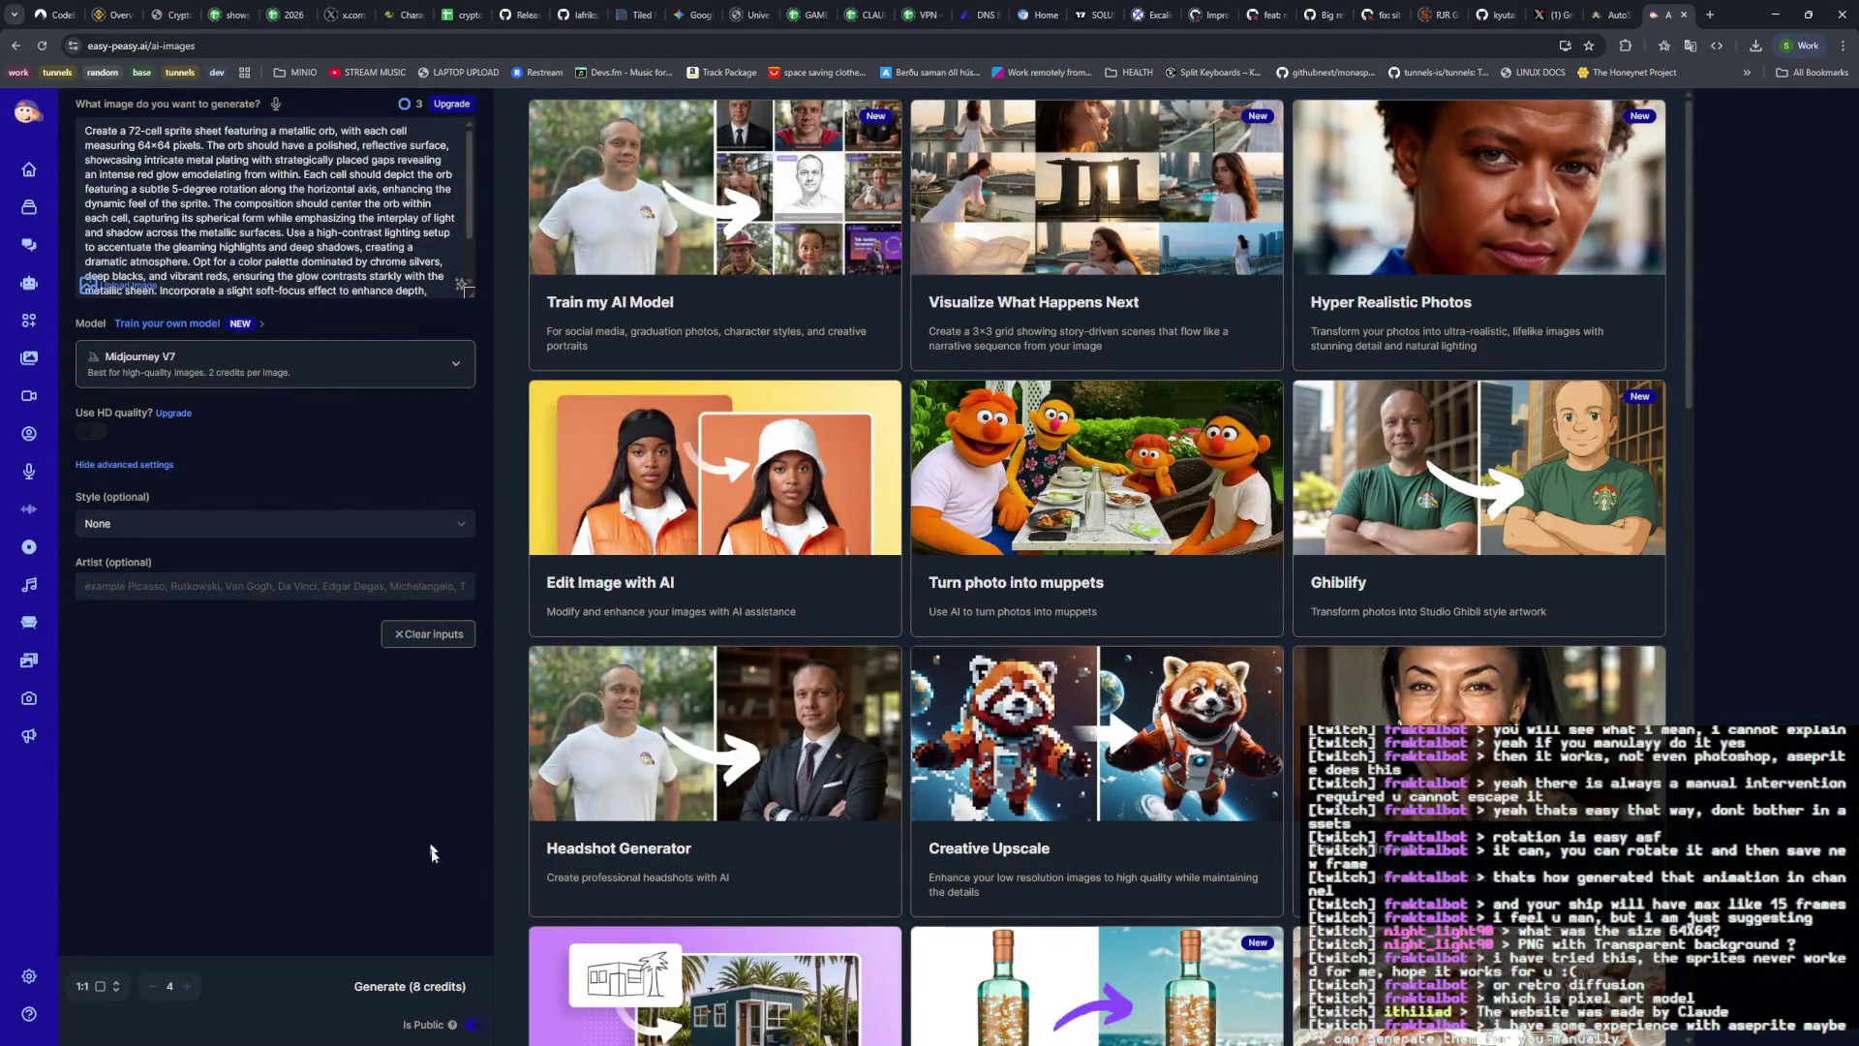
- Check the image-count options, then trim the prompt to its first sentence about the 72-cell 64×64 orb
click(446, 989)
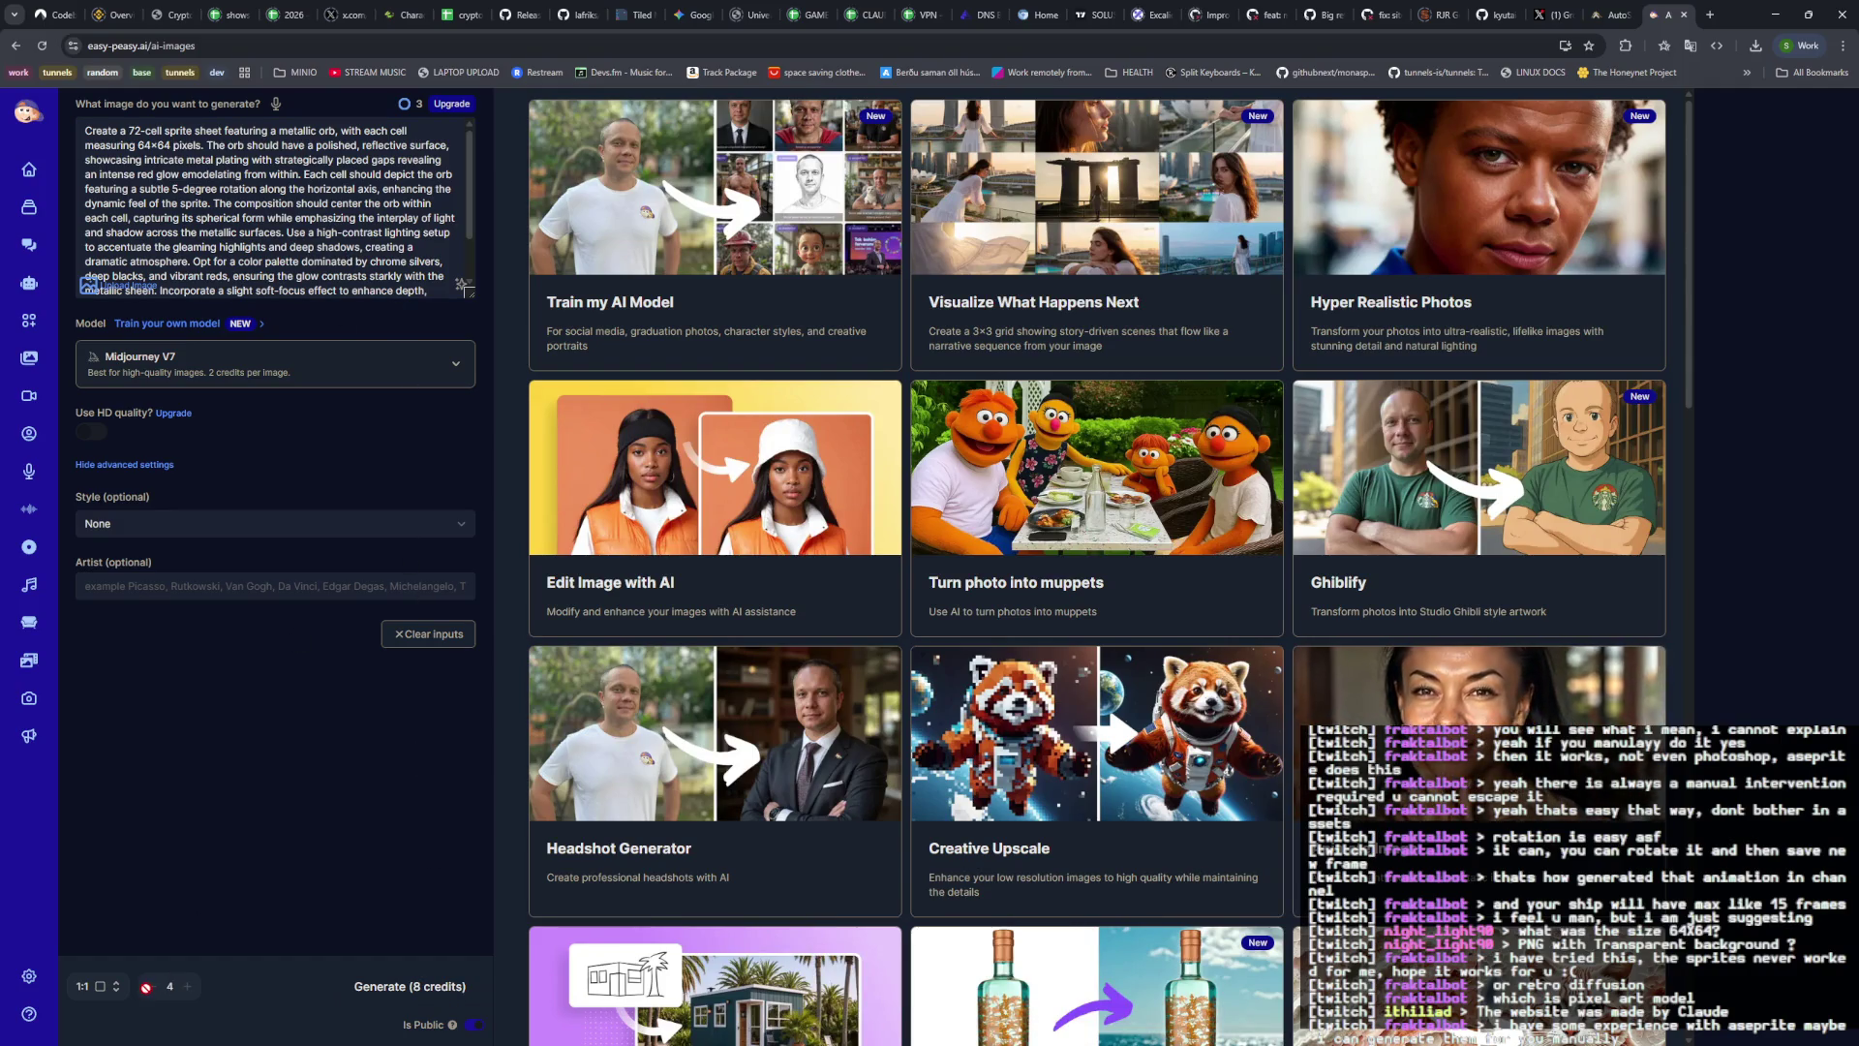
scroll(402, 251, down, 1)
scroll(397, 242, up, 1)
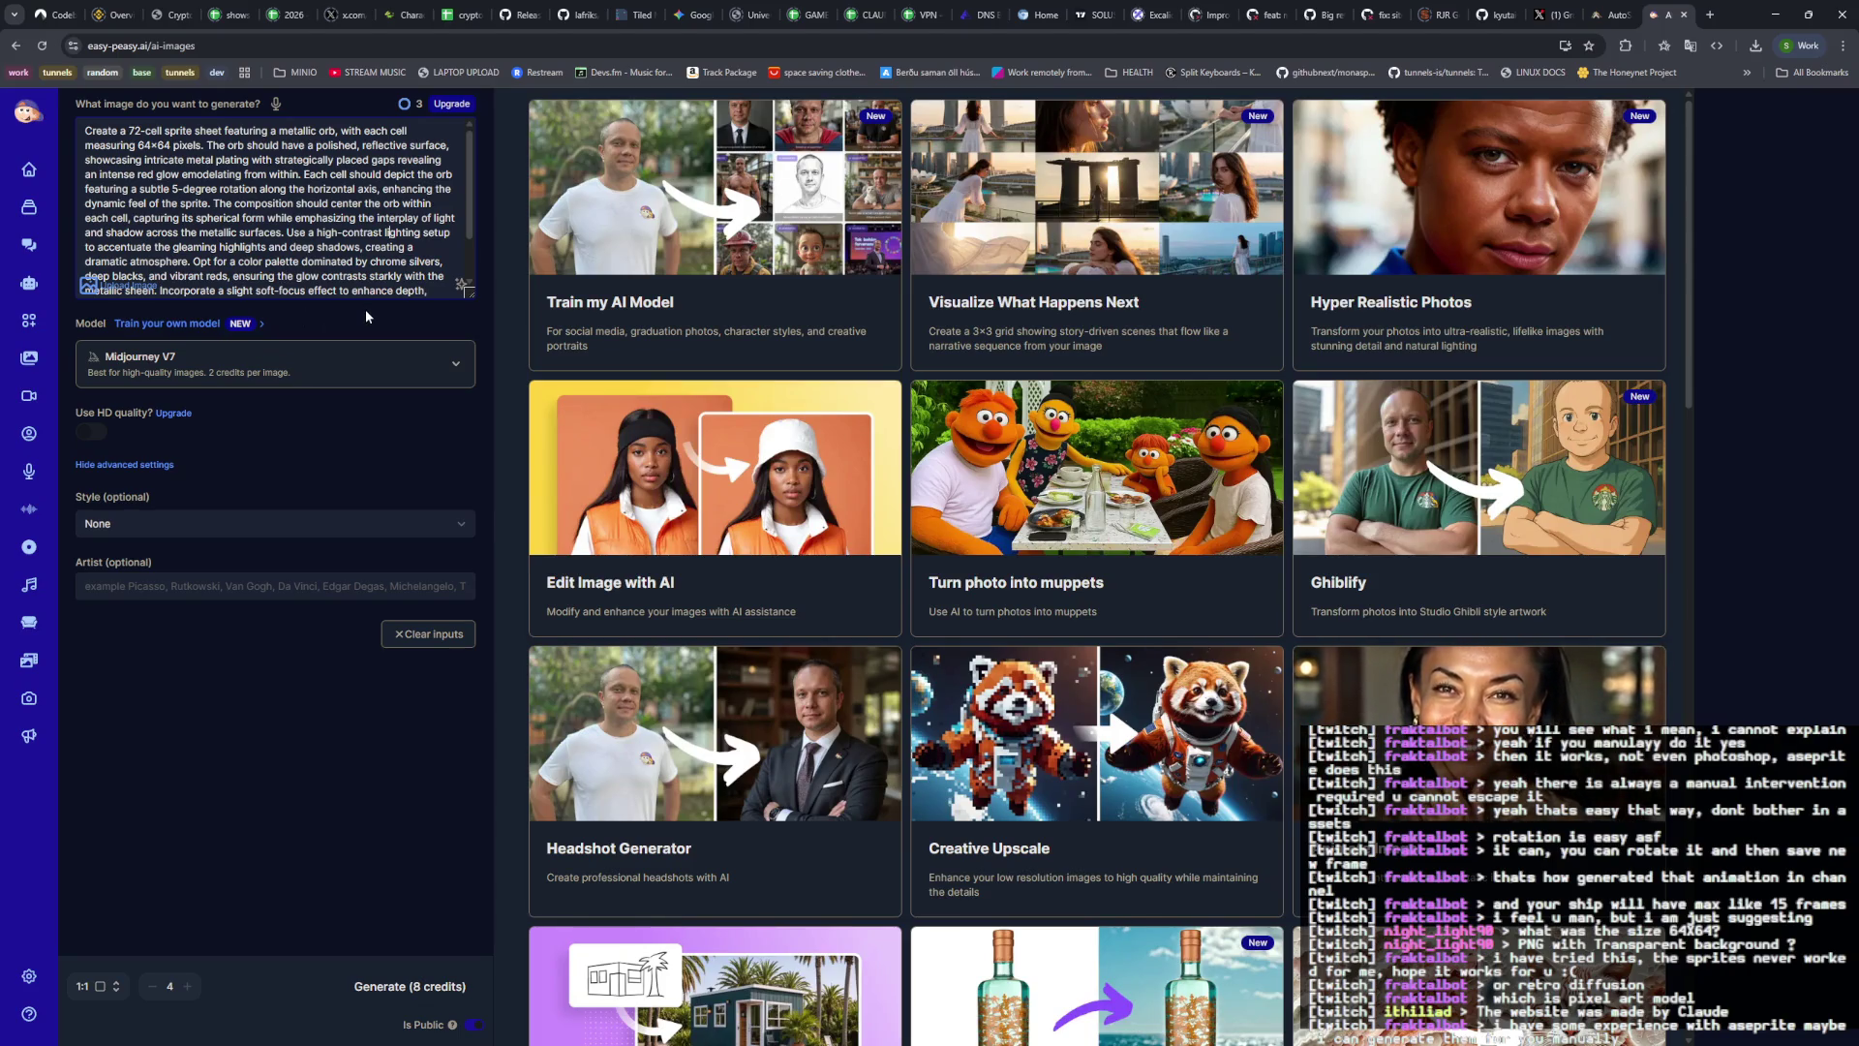
scroll(364, 263, down, 1)
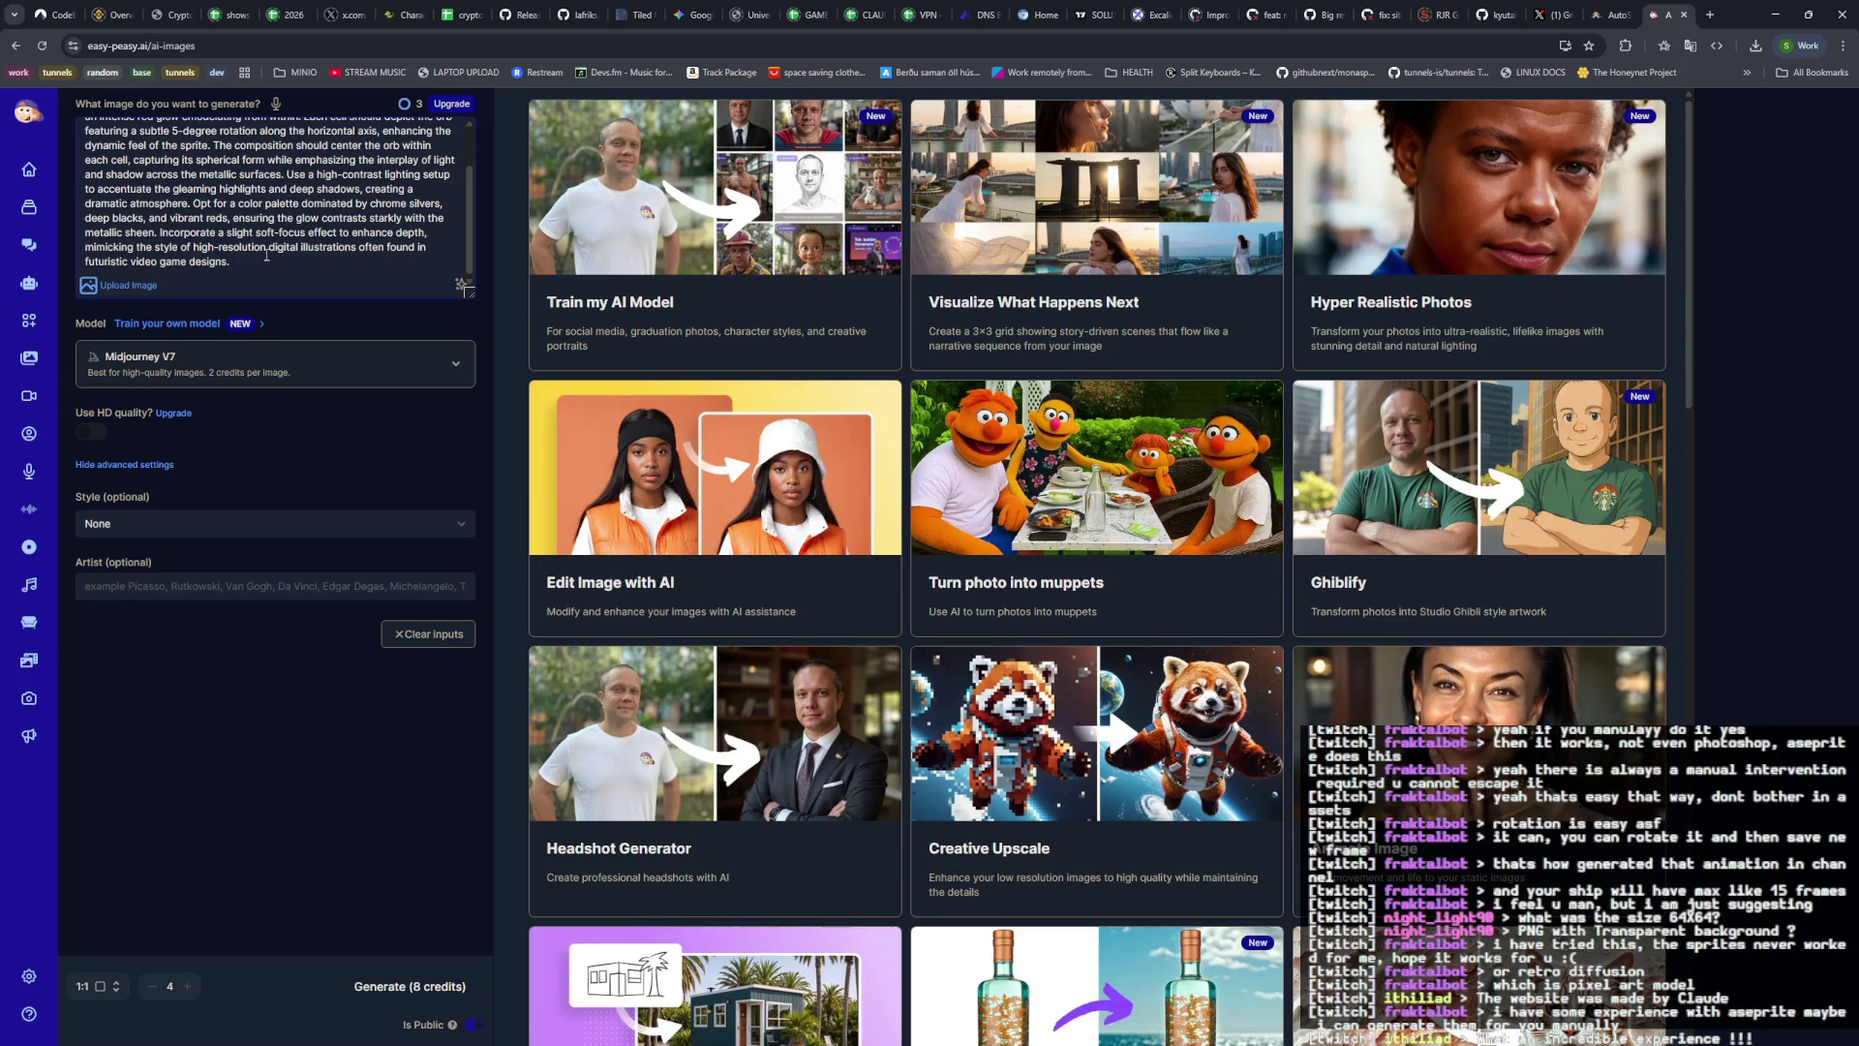
scroll(266, 252, up, 1)
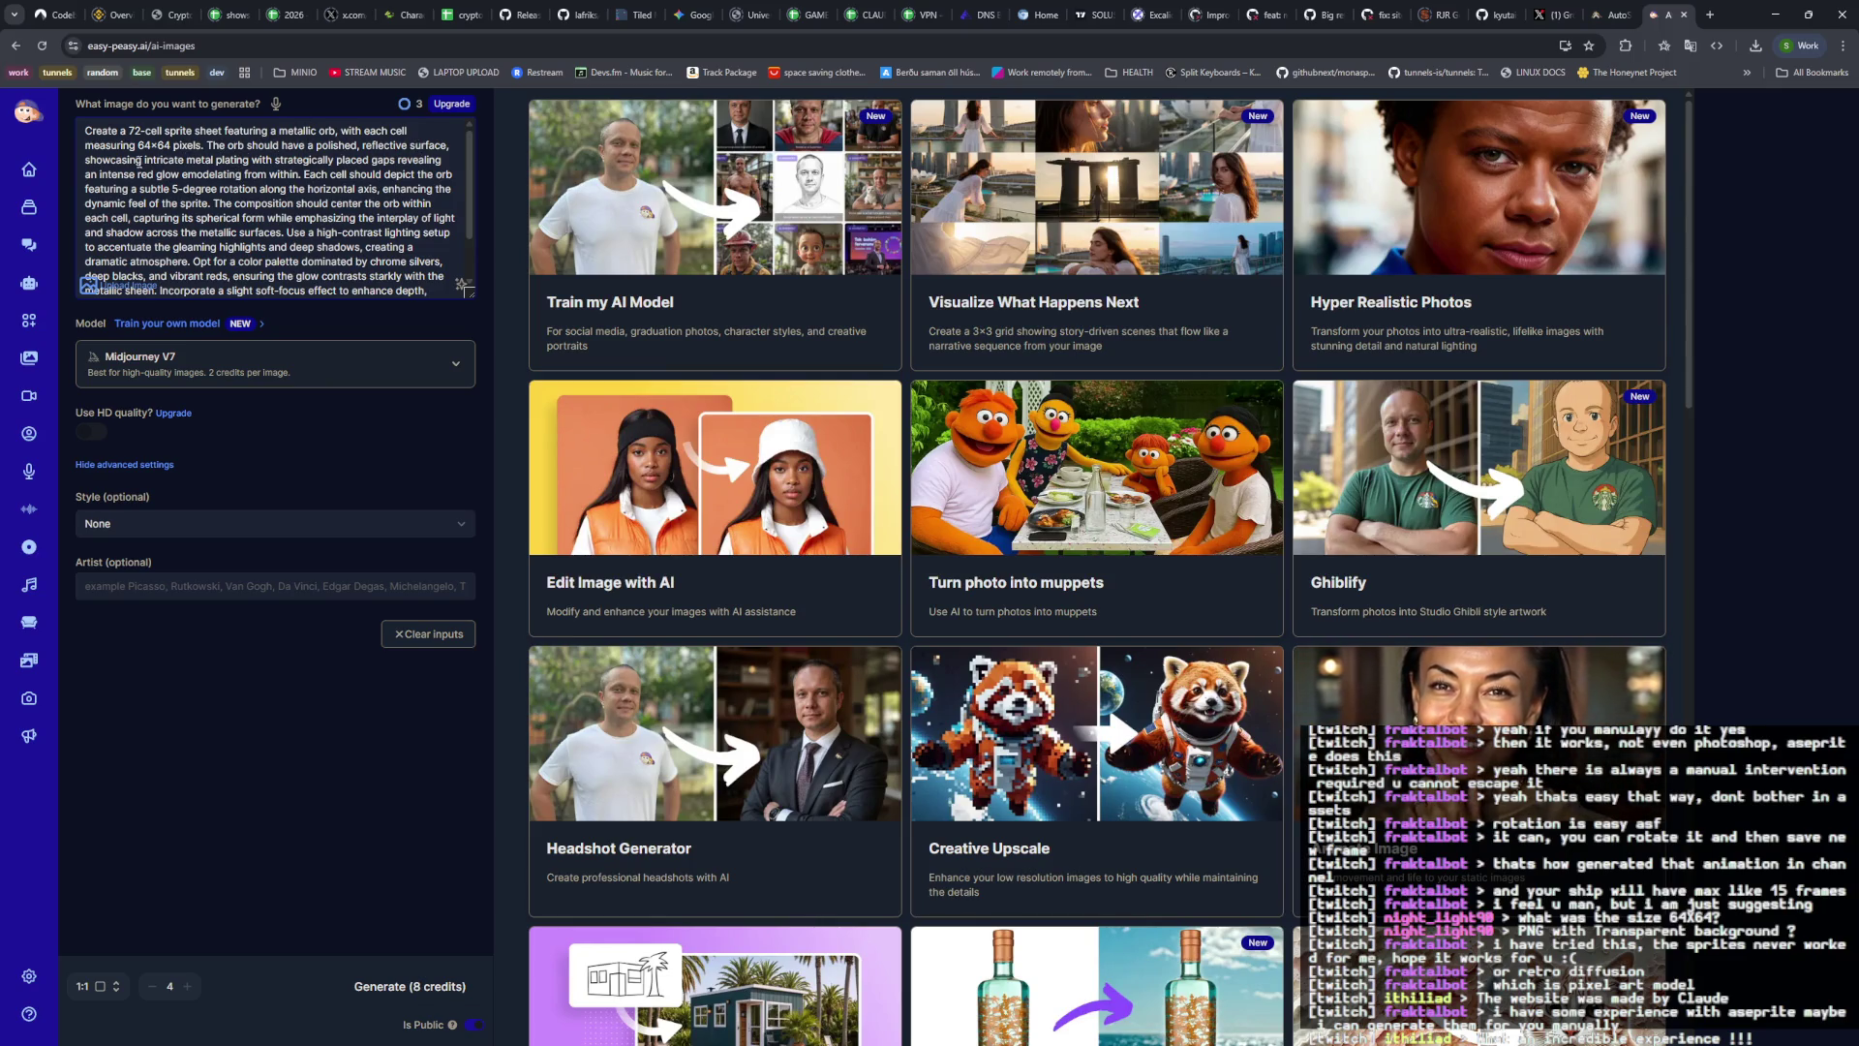
scroll(266, 222, down, 2)
mouse_move(426, 290)
mouse_down()
mouse_move(246, 218)
mouse_move(208, 147)
mouse_up()
key(BackSpace)
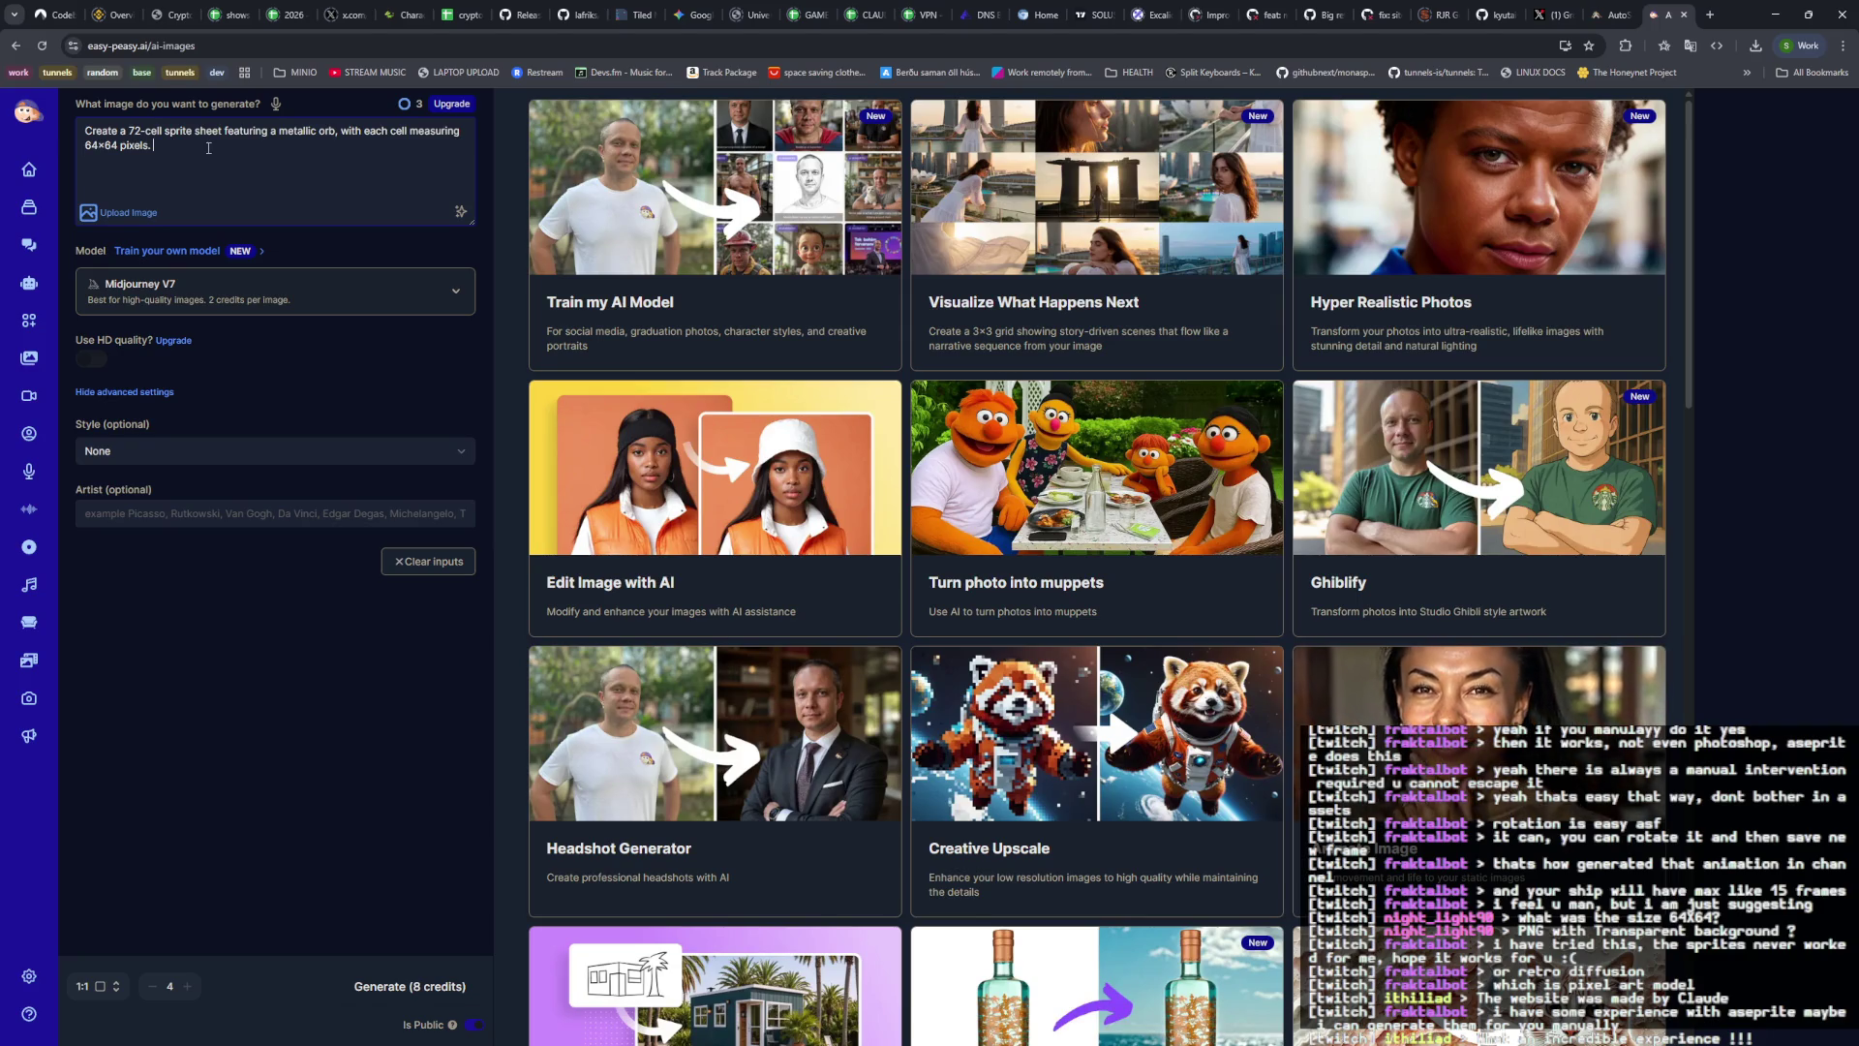
- Add 5-degree horizontal rotation per cell and a metal drone with red-glowing plating gaps to the prompt
text(and repre)
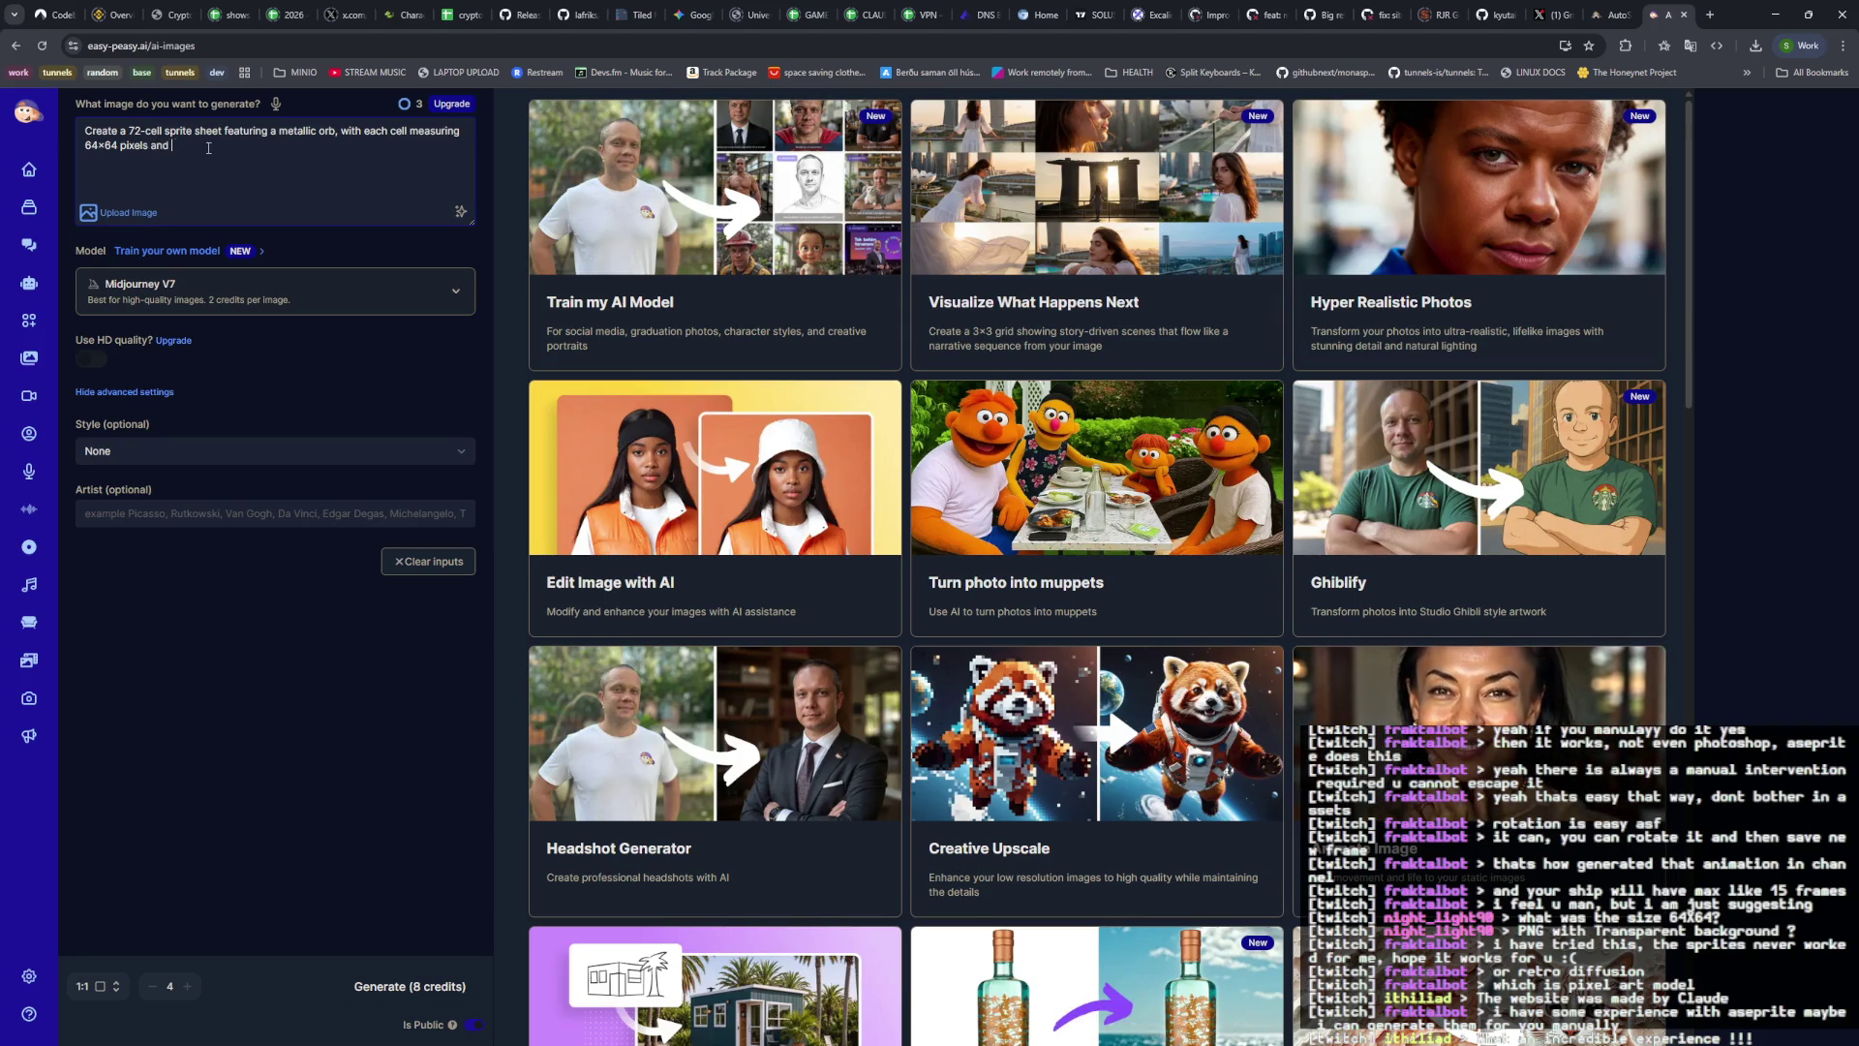
text(nting 4)
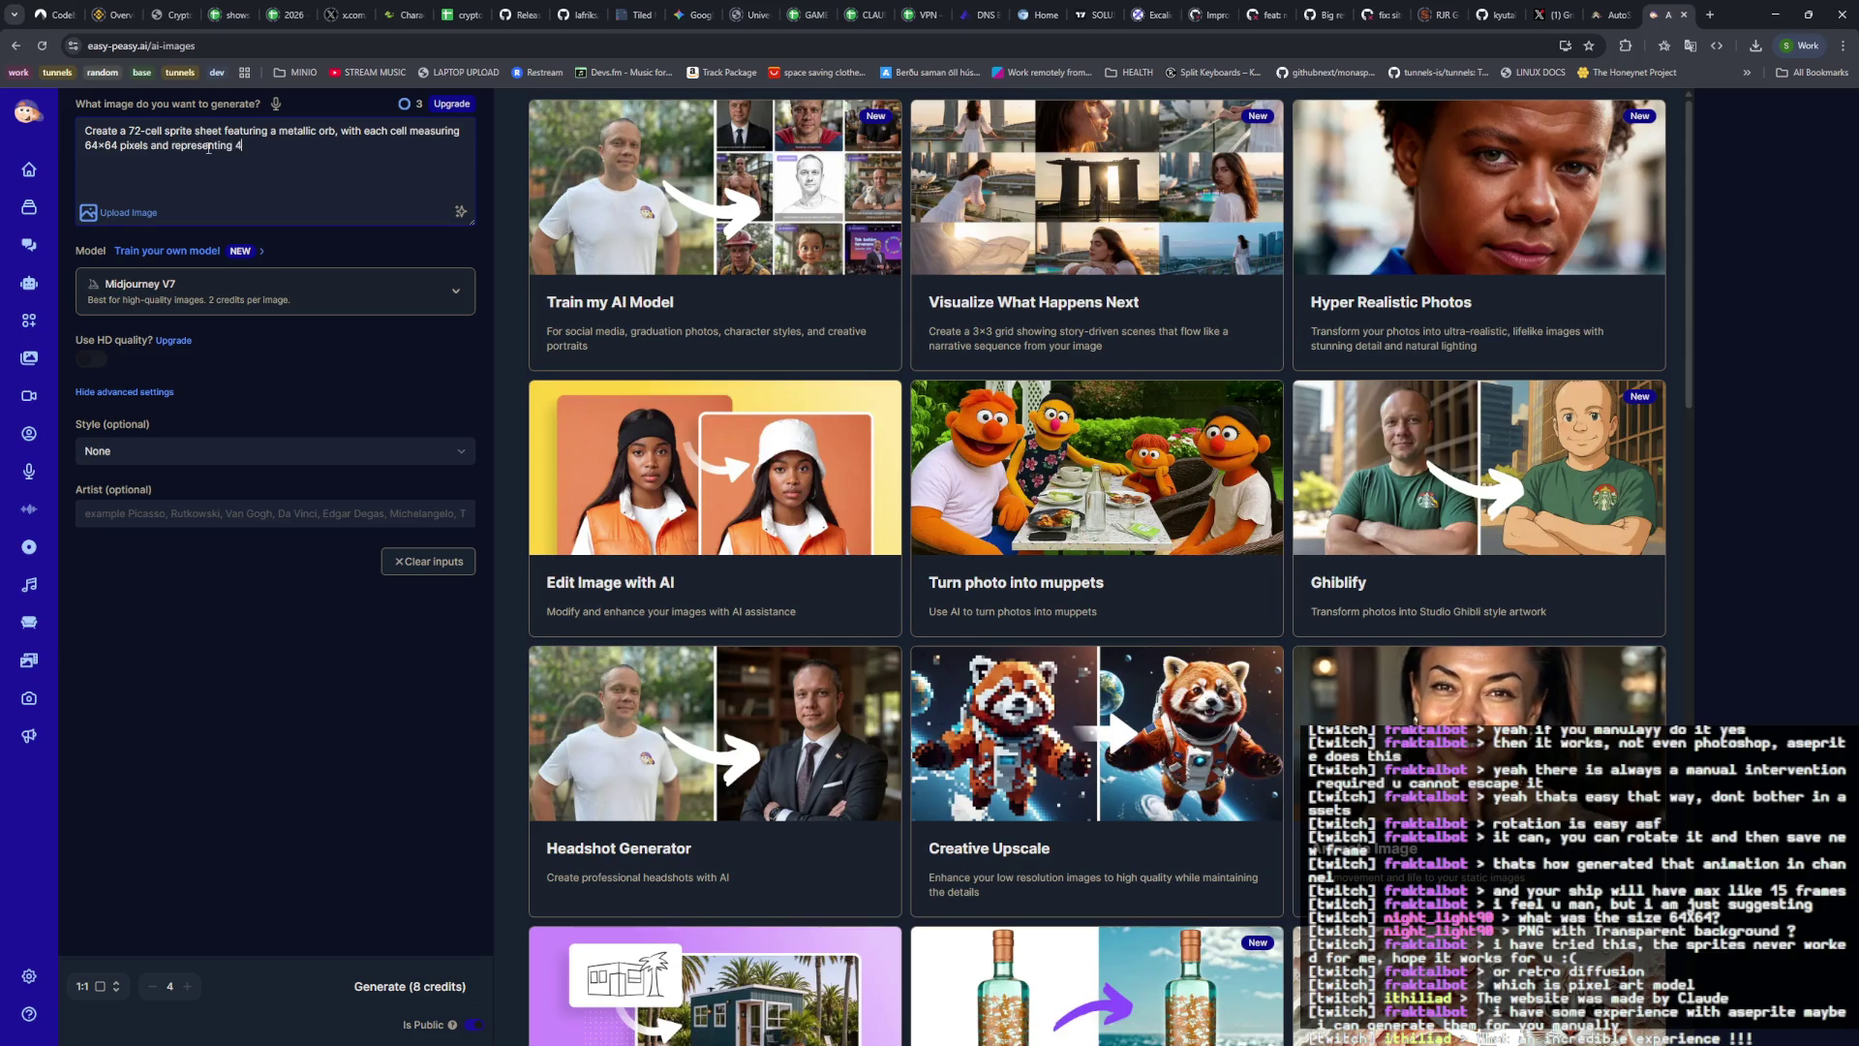
text(dagrees o)
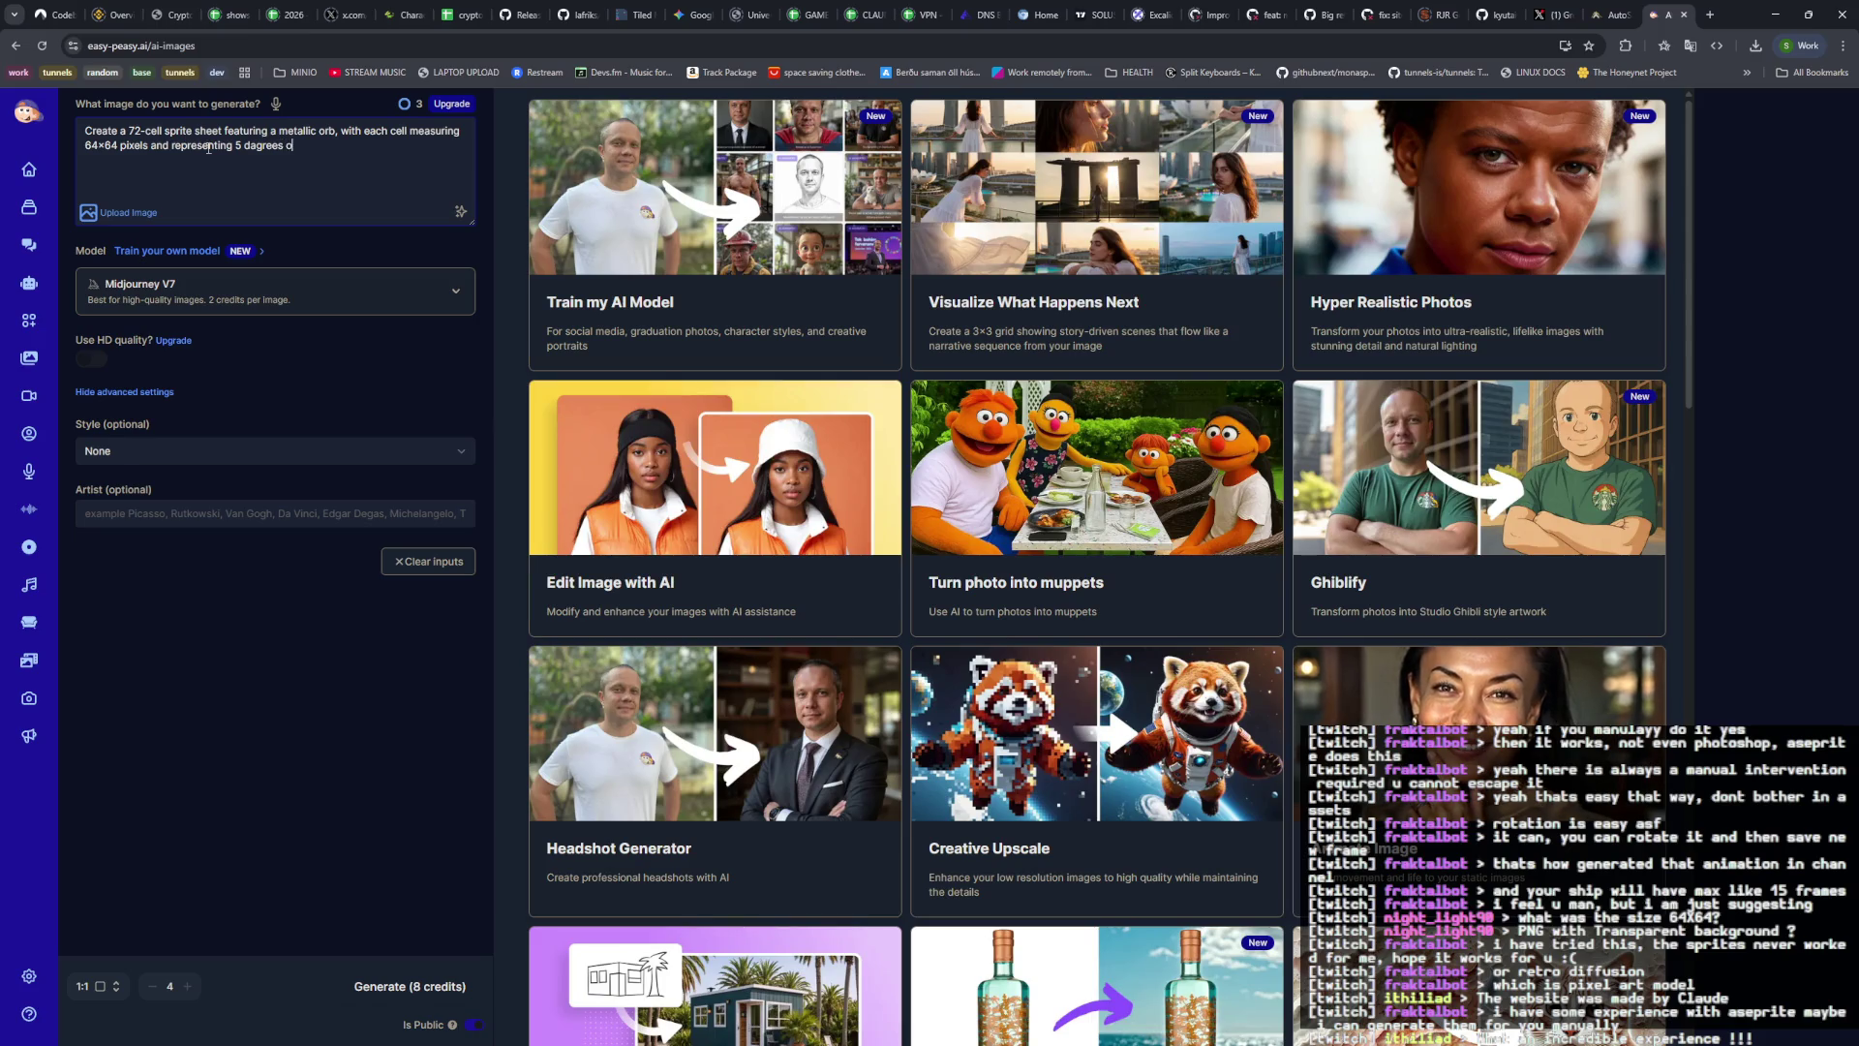
text(he)
key(BackSpace)
key(BackSpace)
key(BackSpace)
text(f rotation on the hori)
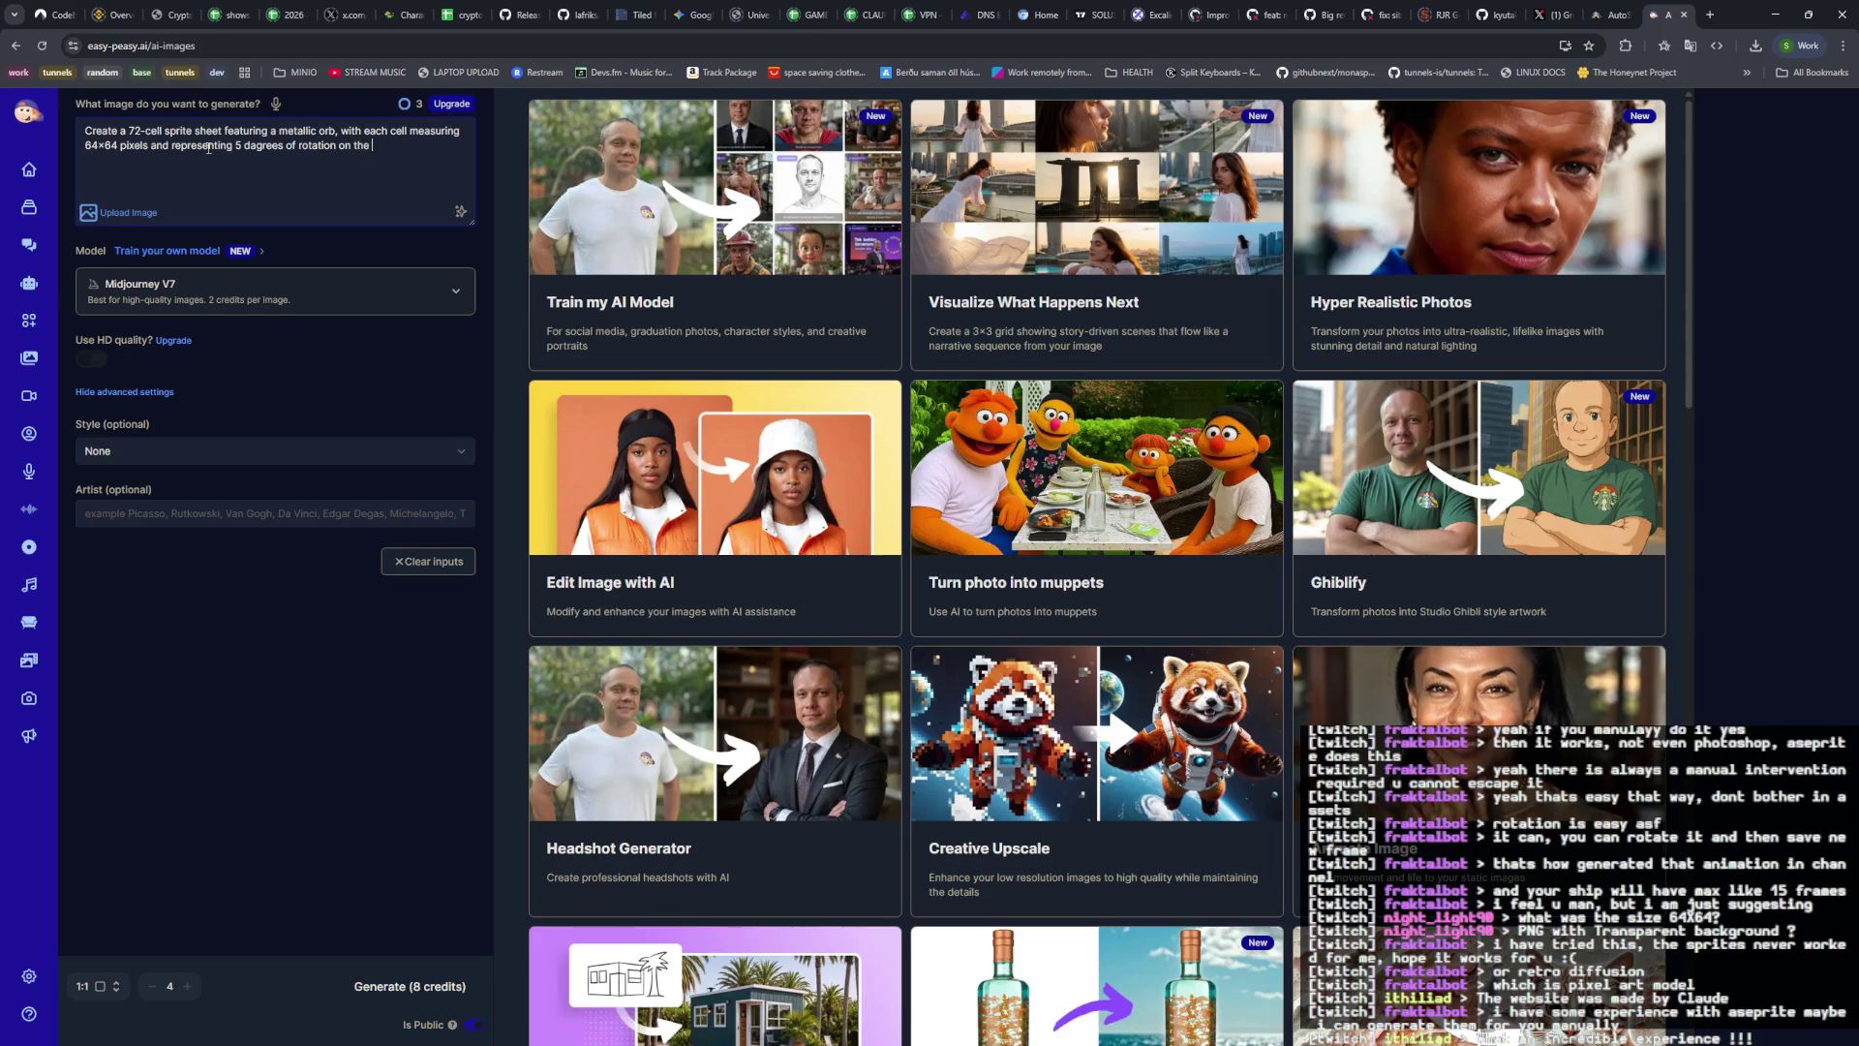
text(zontal ax)
key(BackSpace)
text(s. The im)
key(BackSpace)
key(BackSpace)
key(BackSpace)
text(imag)
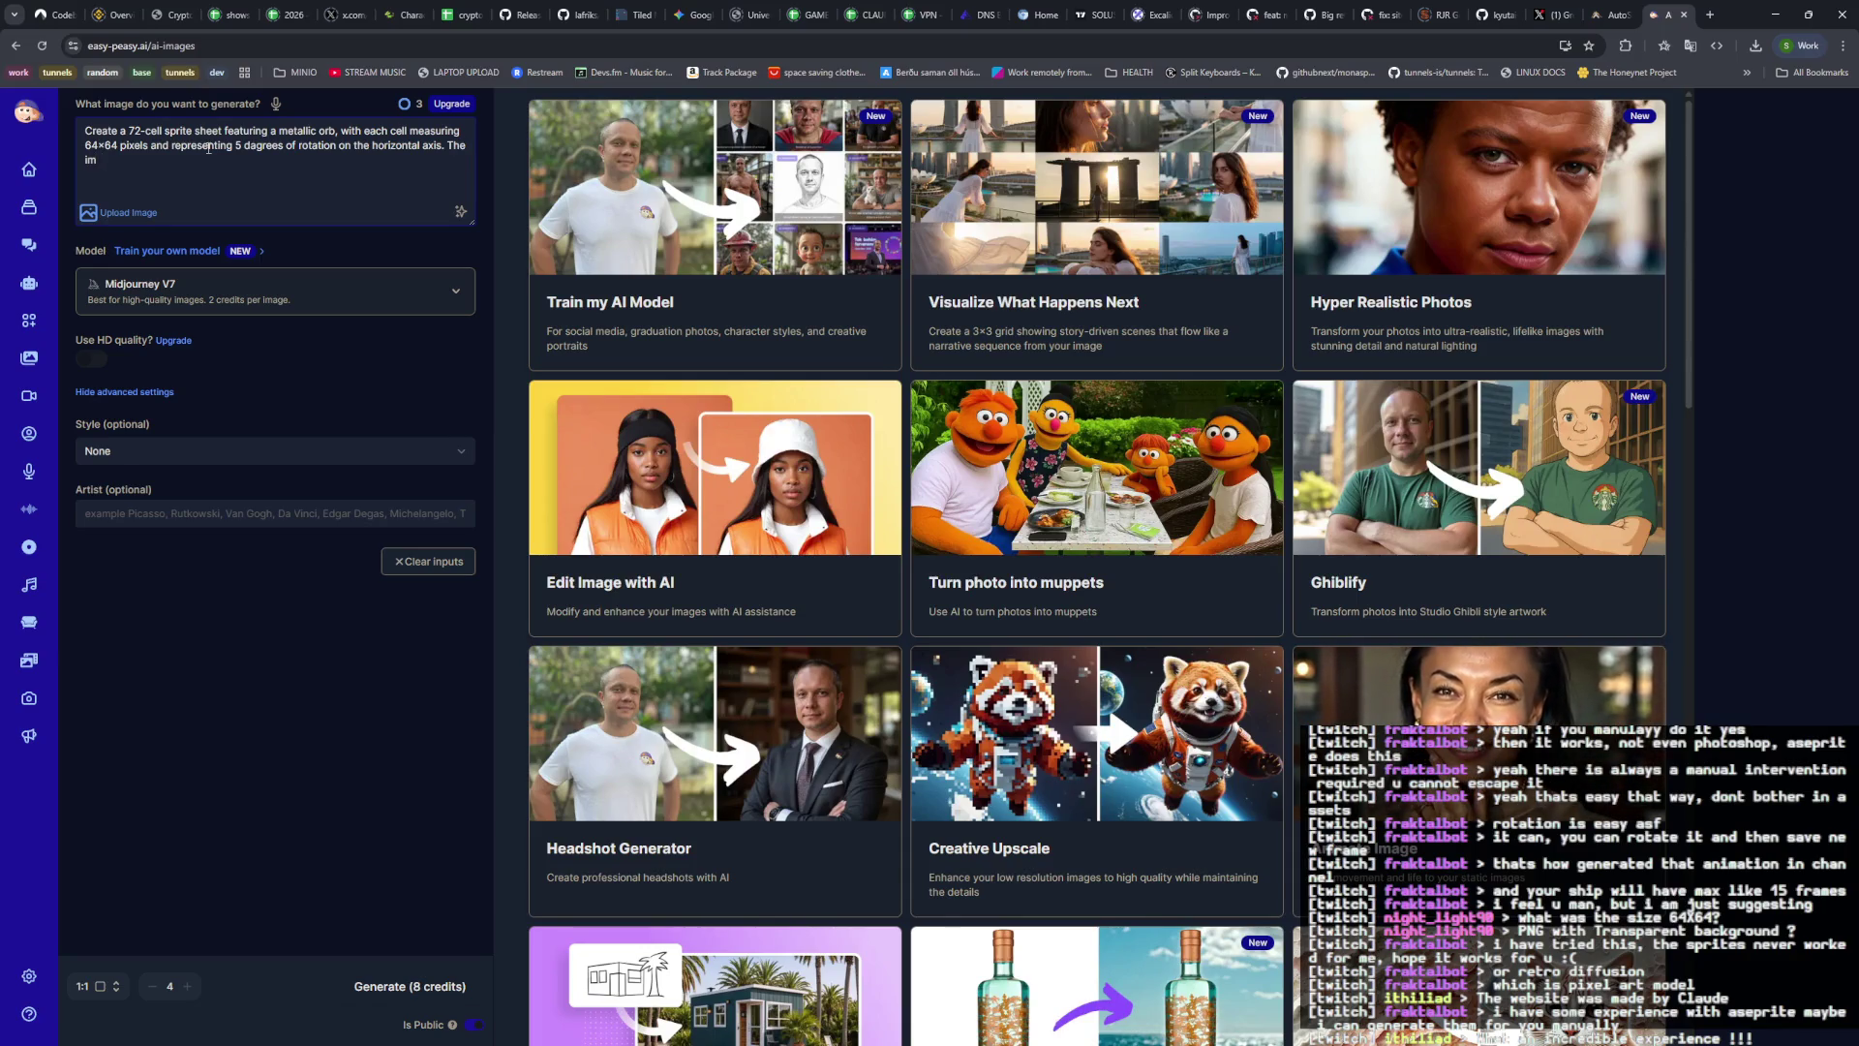
text(e is a metal drone )
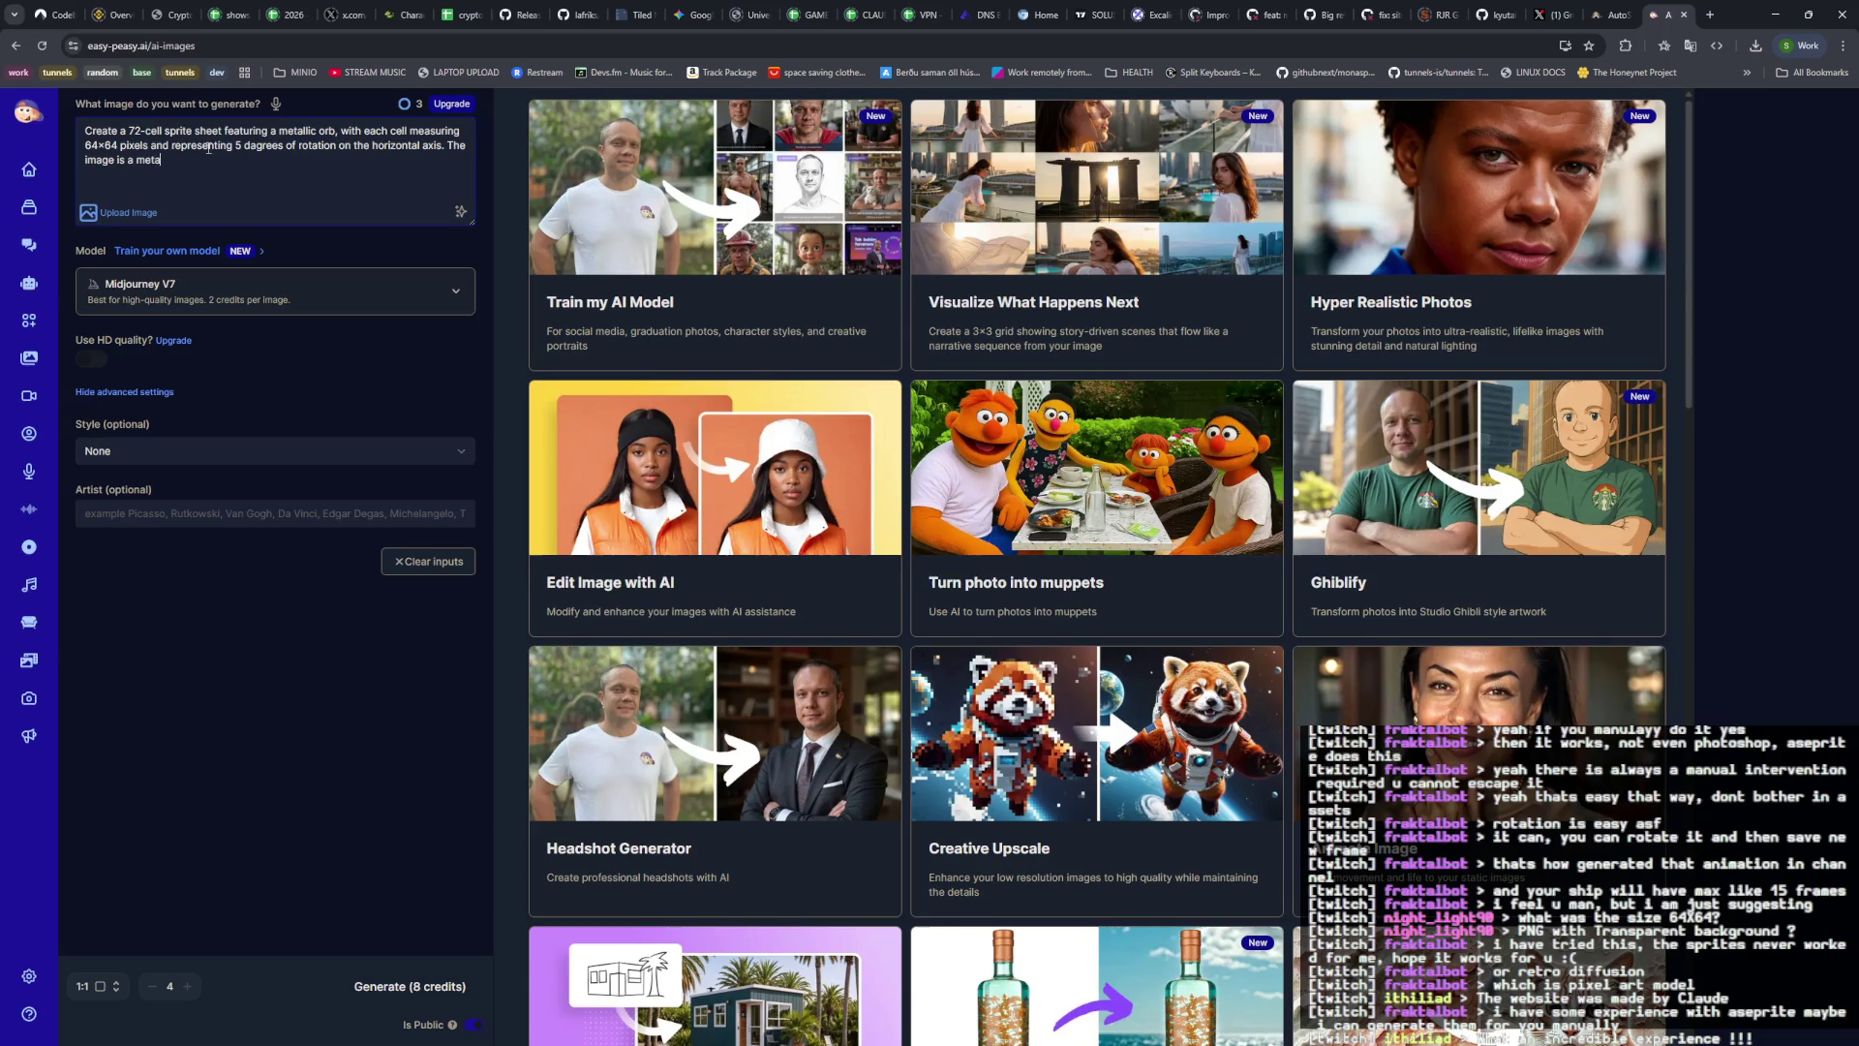
text(with a red g)
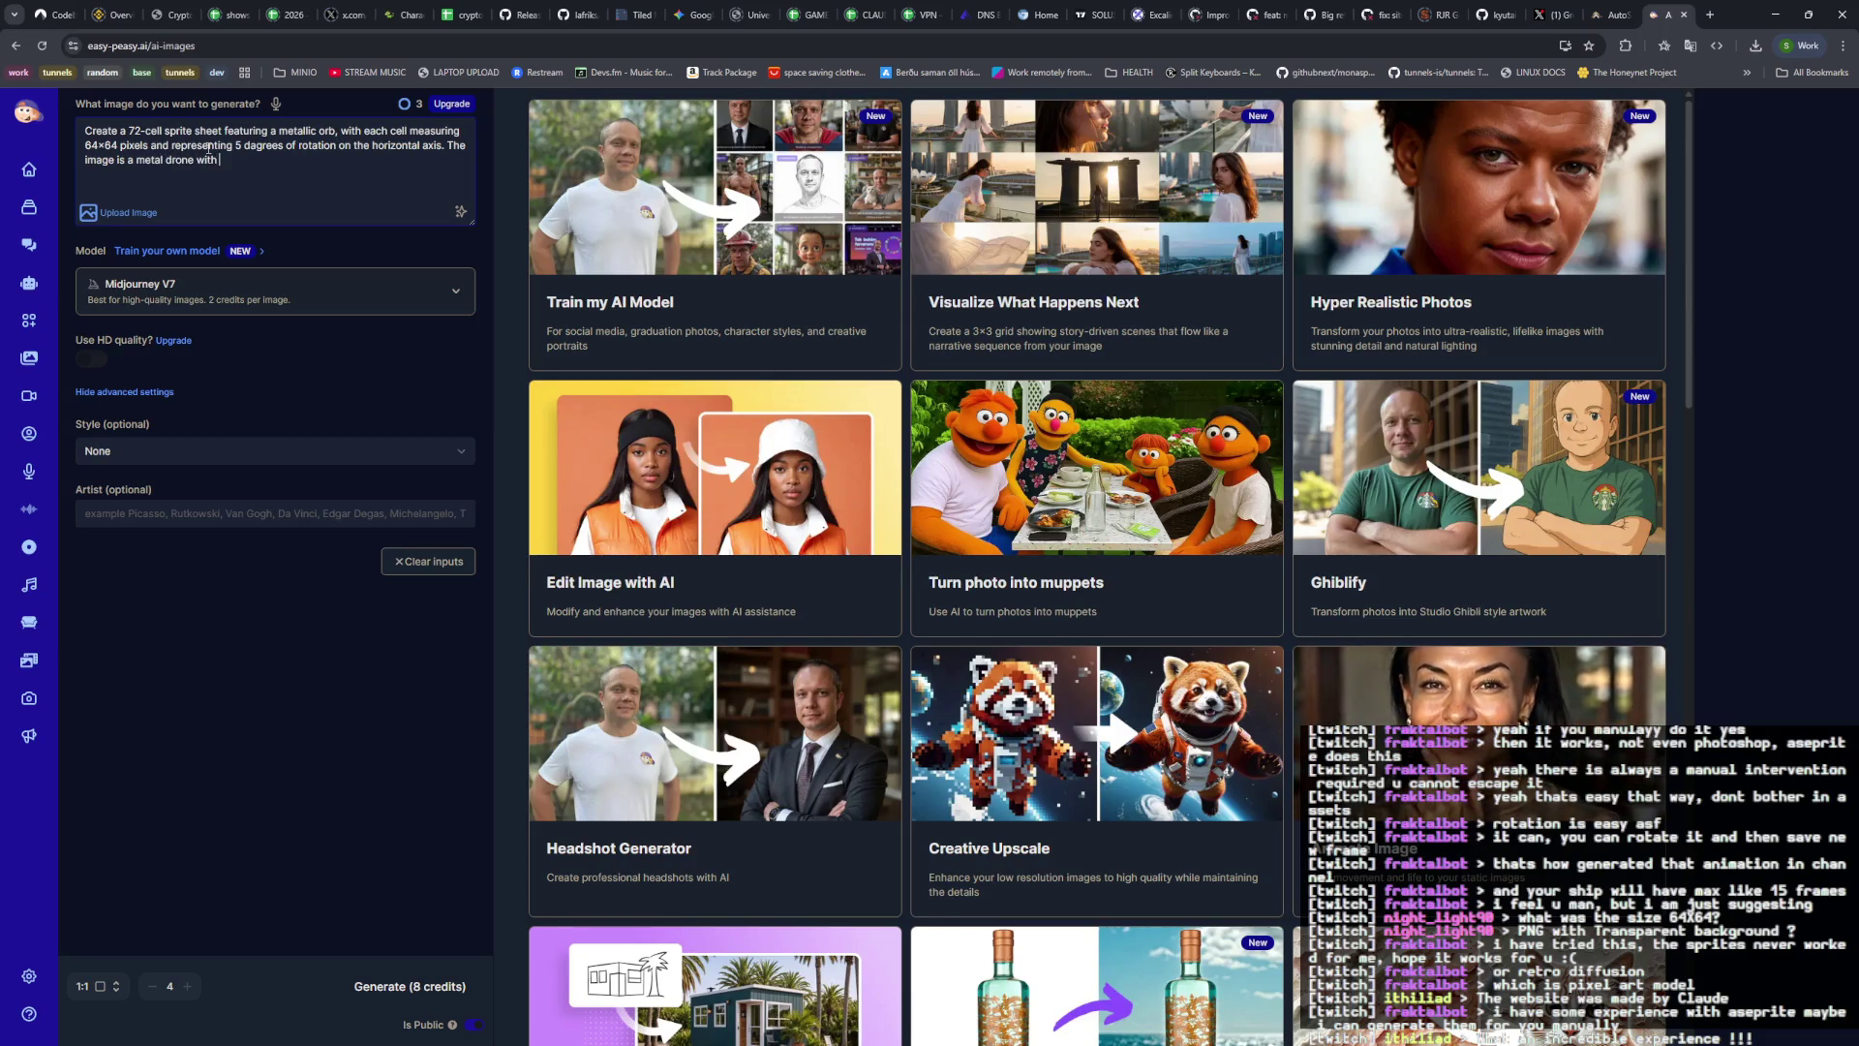
text(low comming )
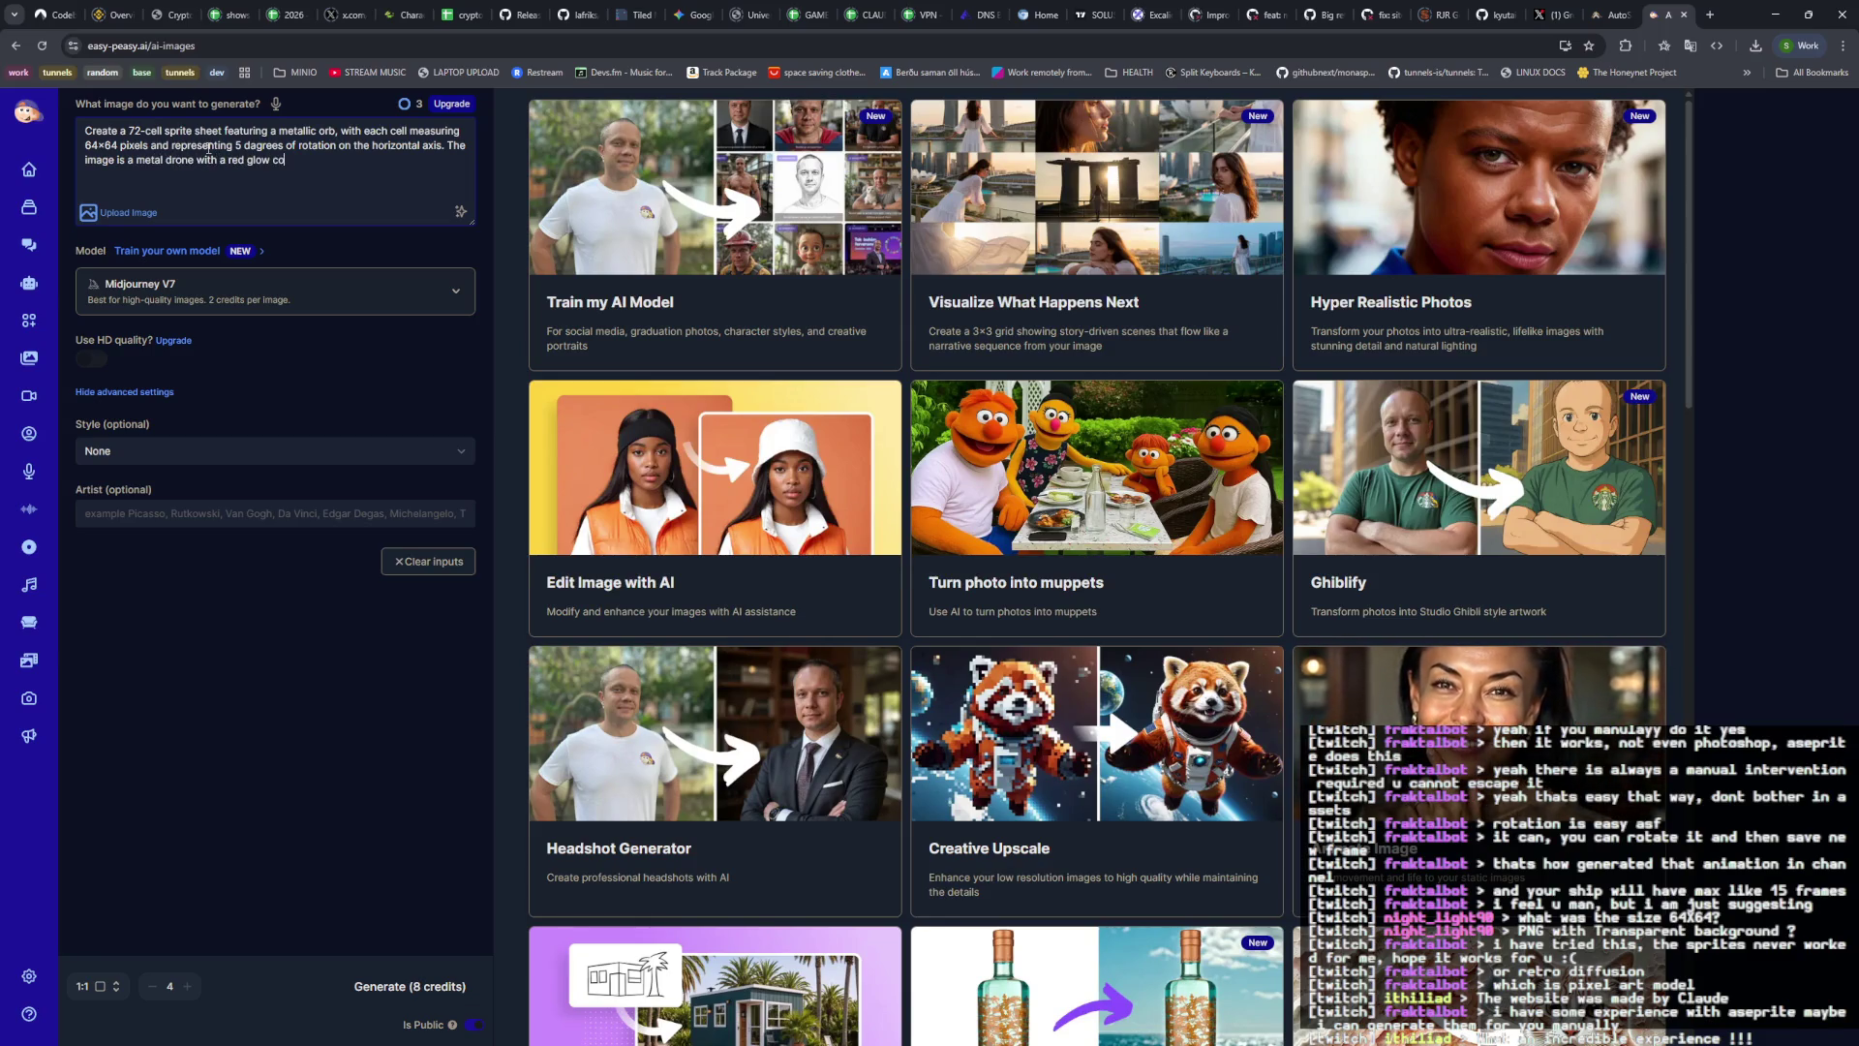
text(from wi)
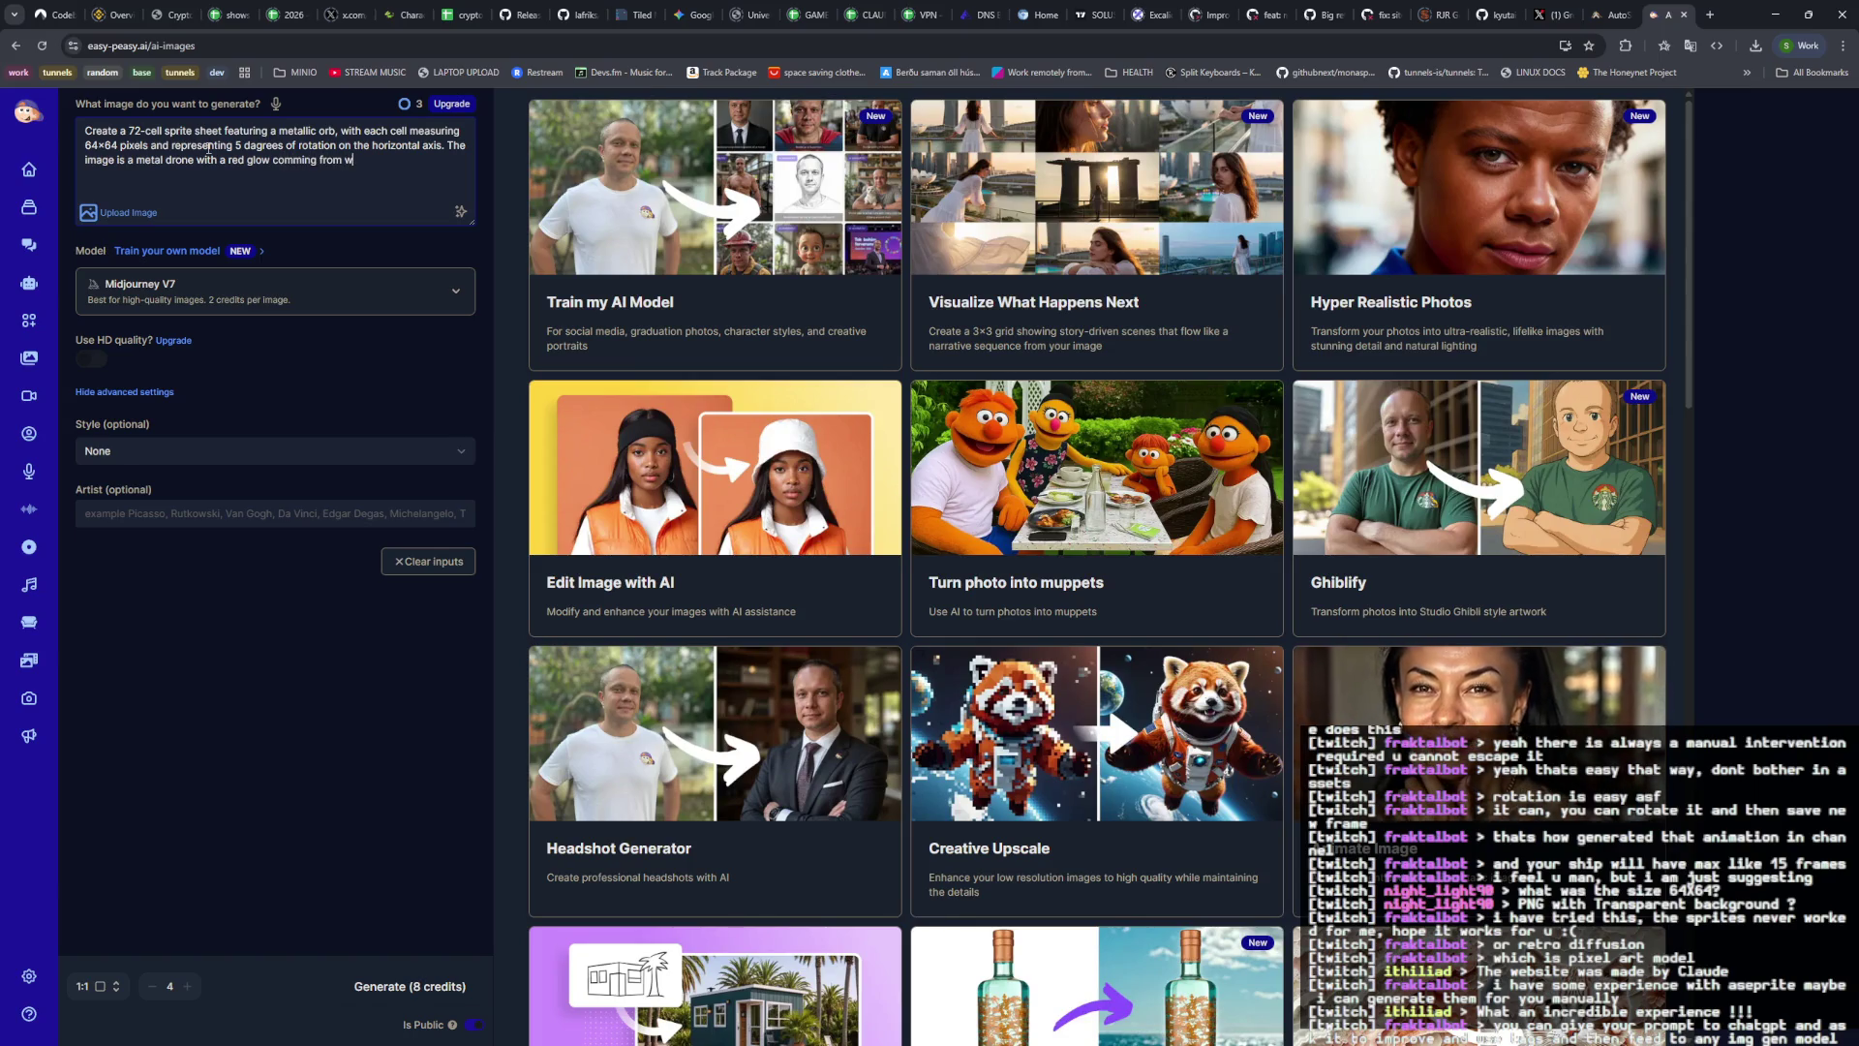
text(thin)
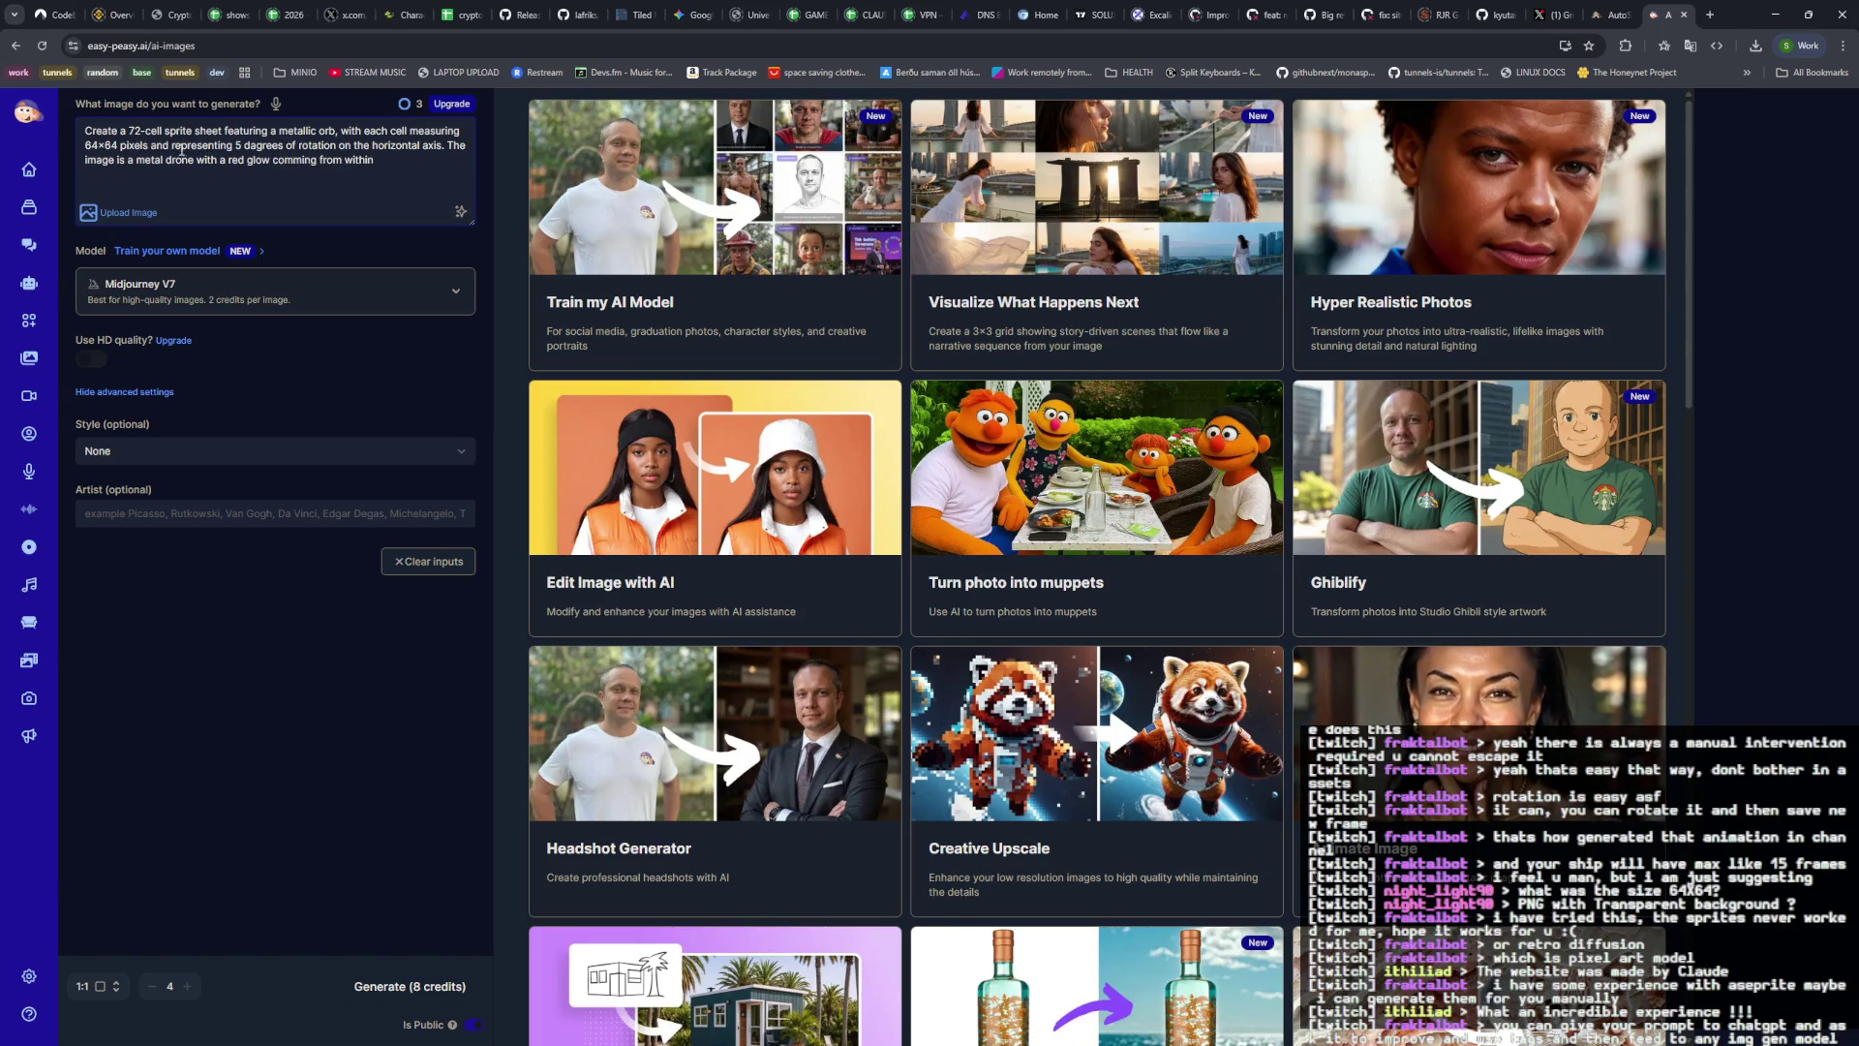
key(BackSpace)
key(BackSpace)
key(BackSpace)
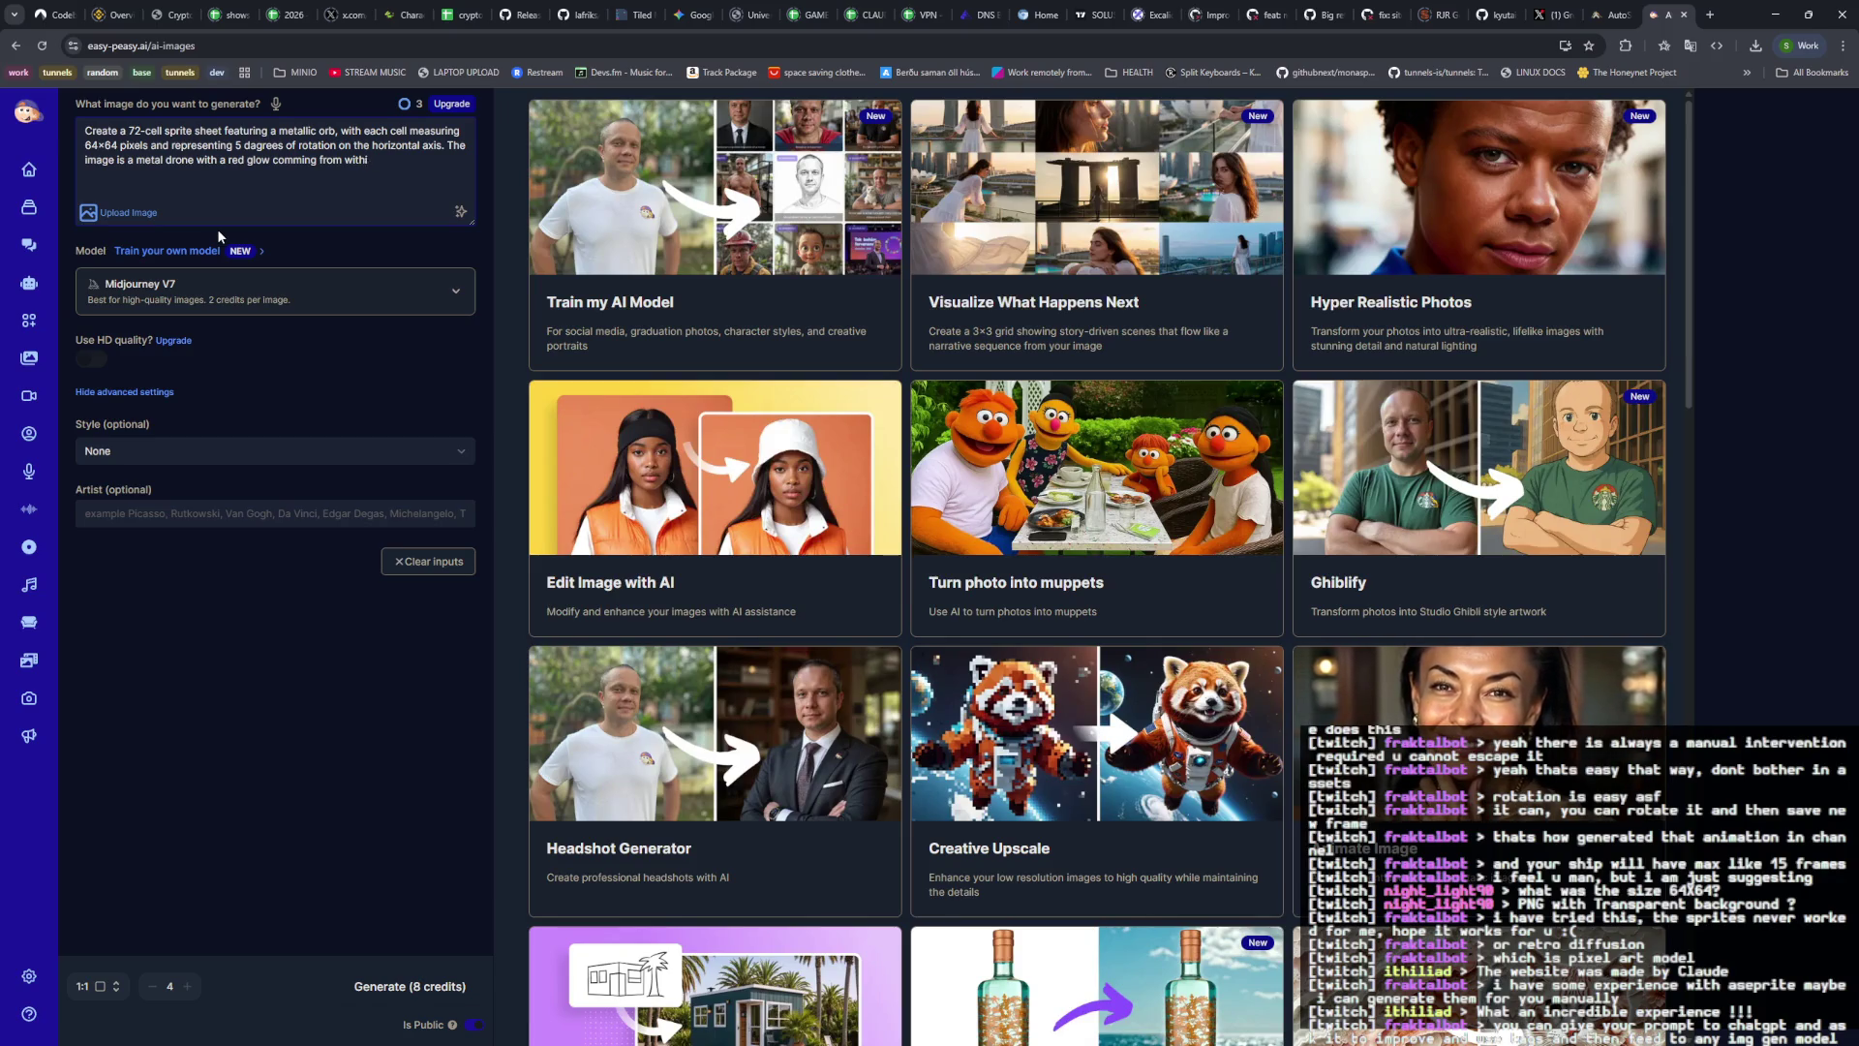
text(sh)
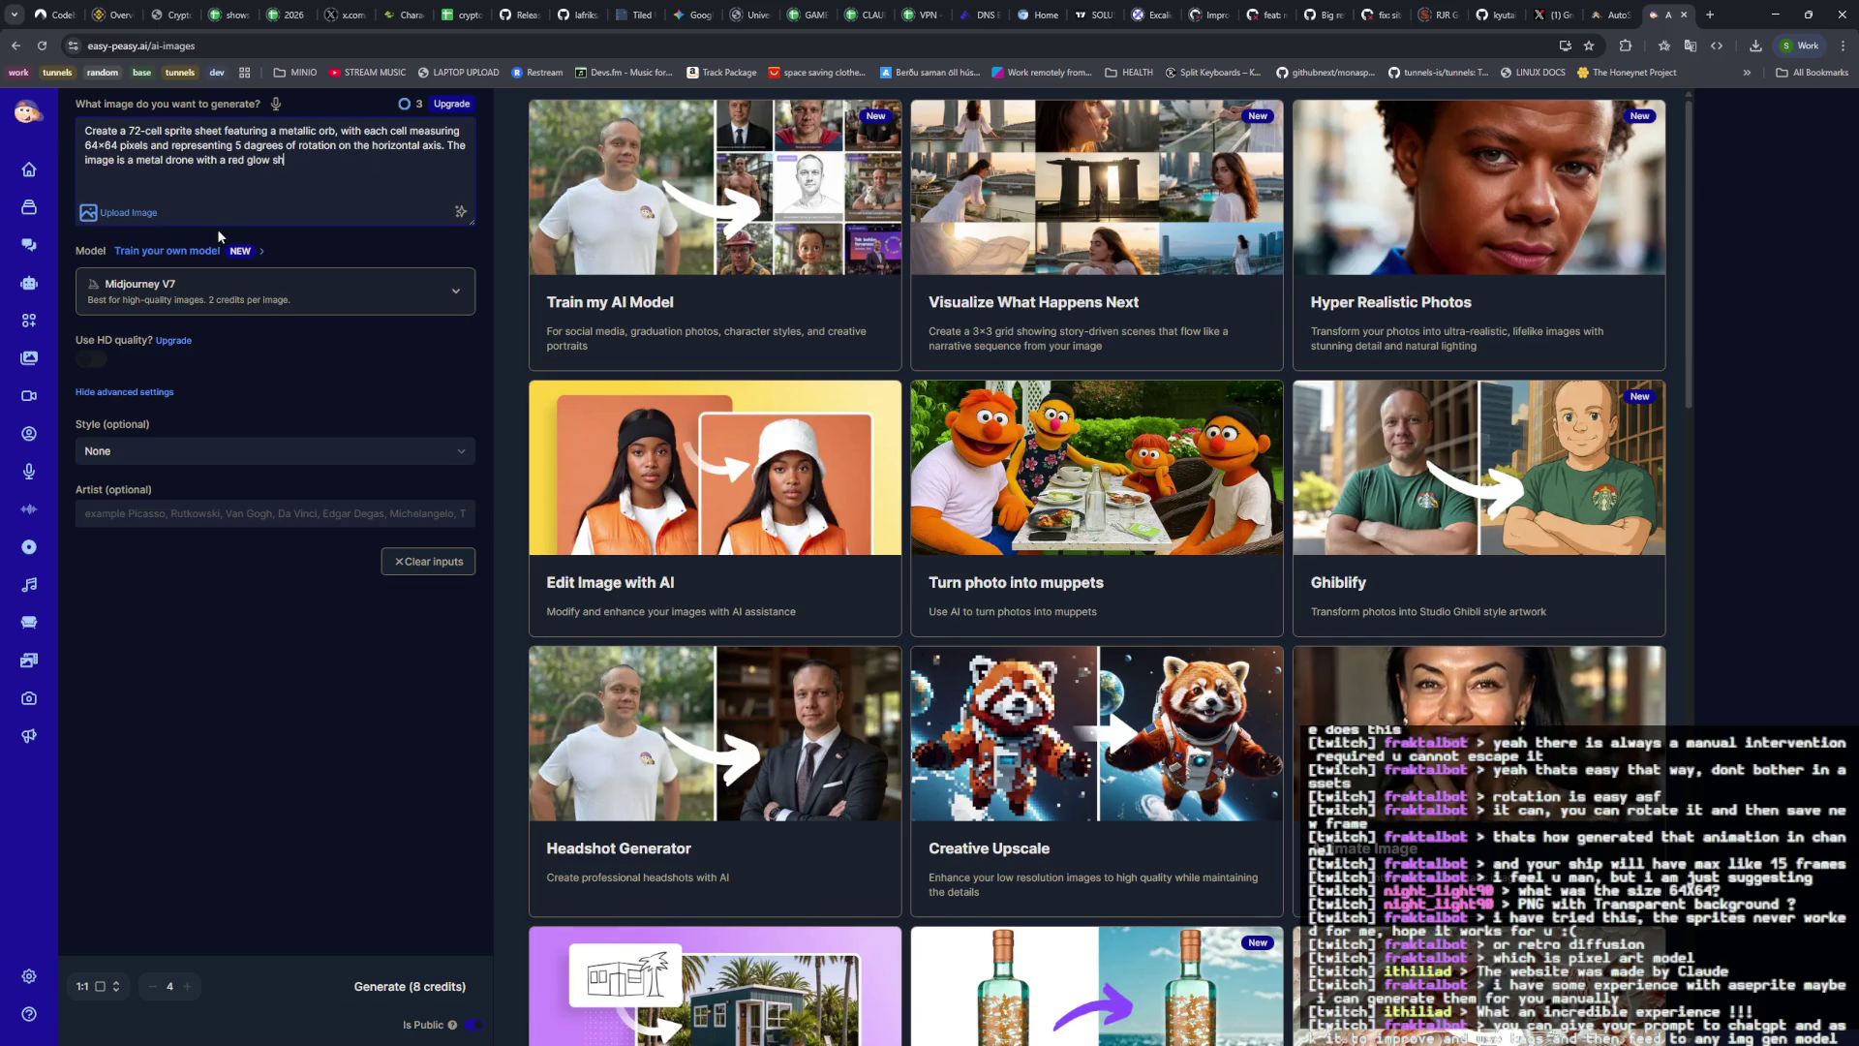
key(BackSpace)
key(BackSpace)
key(BackSpace)
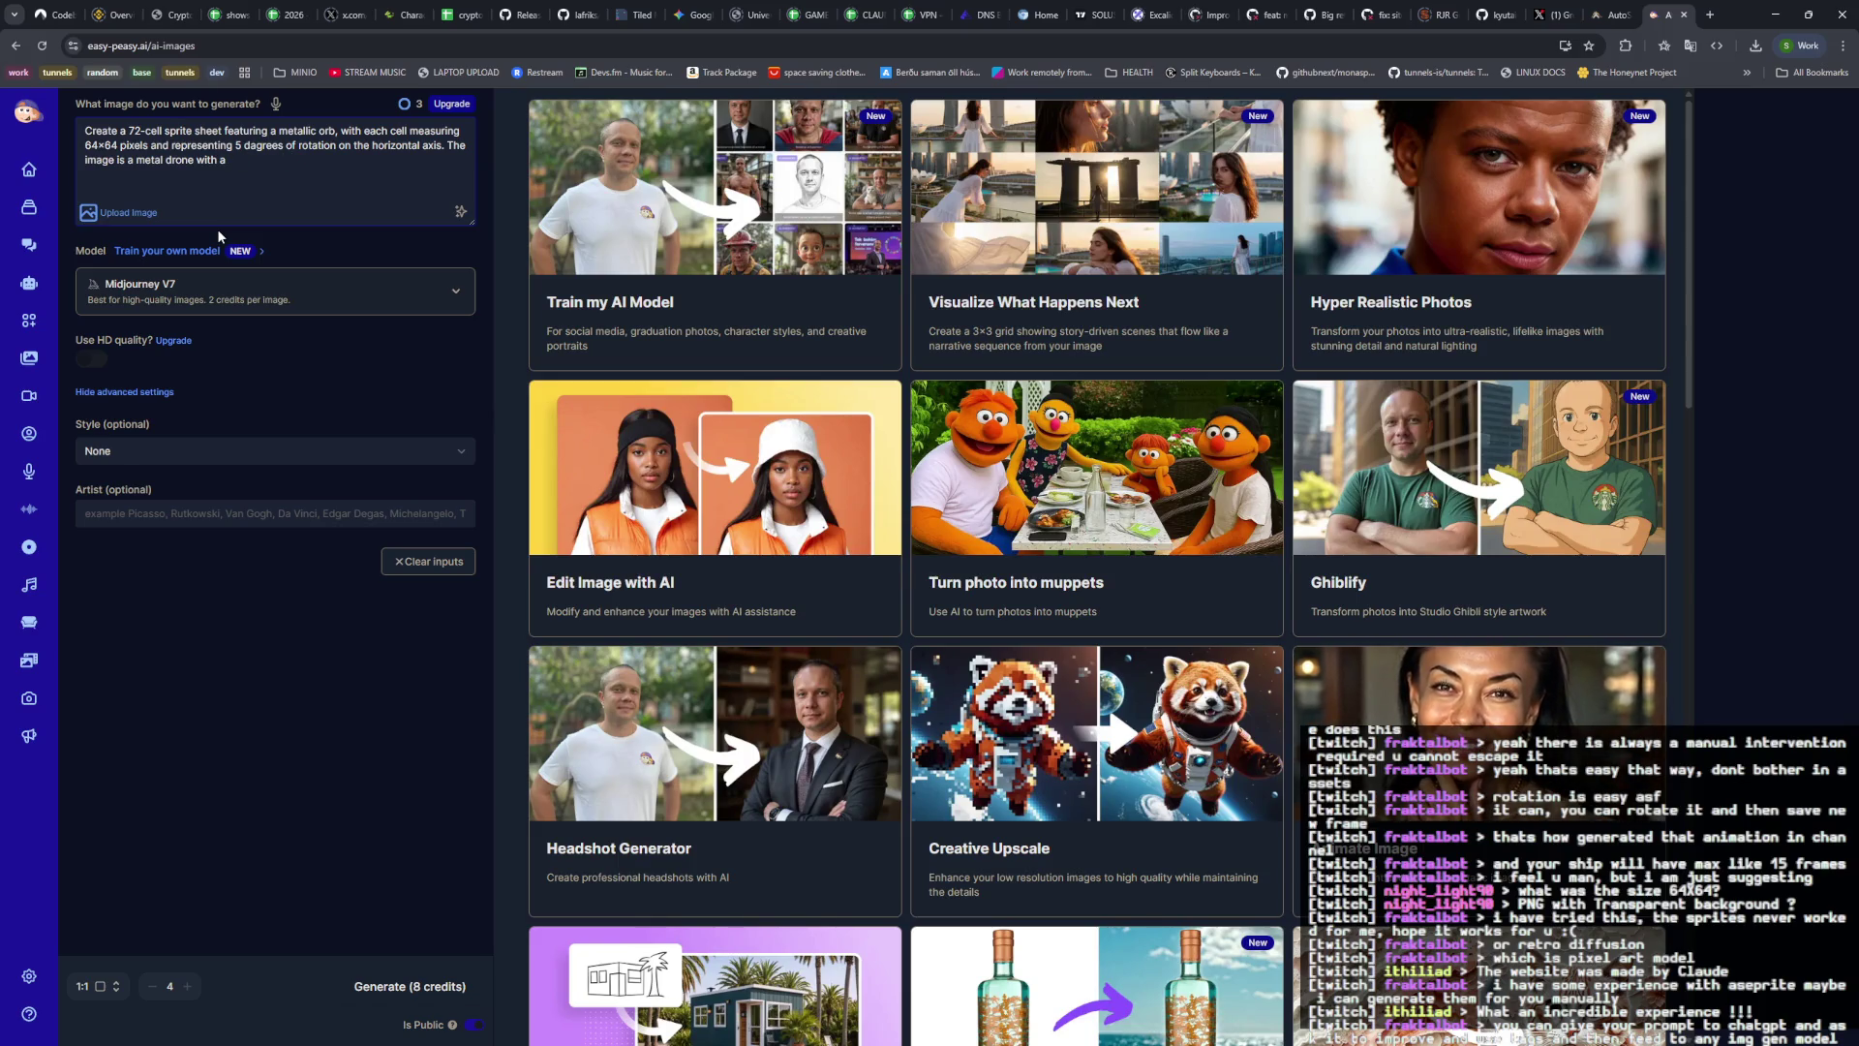
text(gaps in the metal)
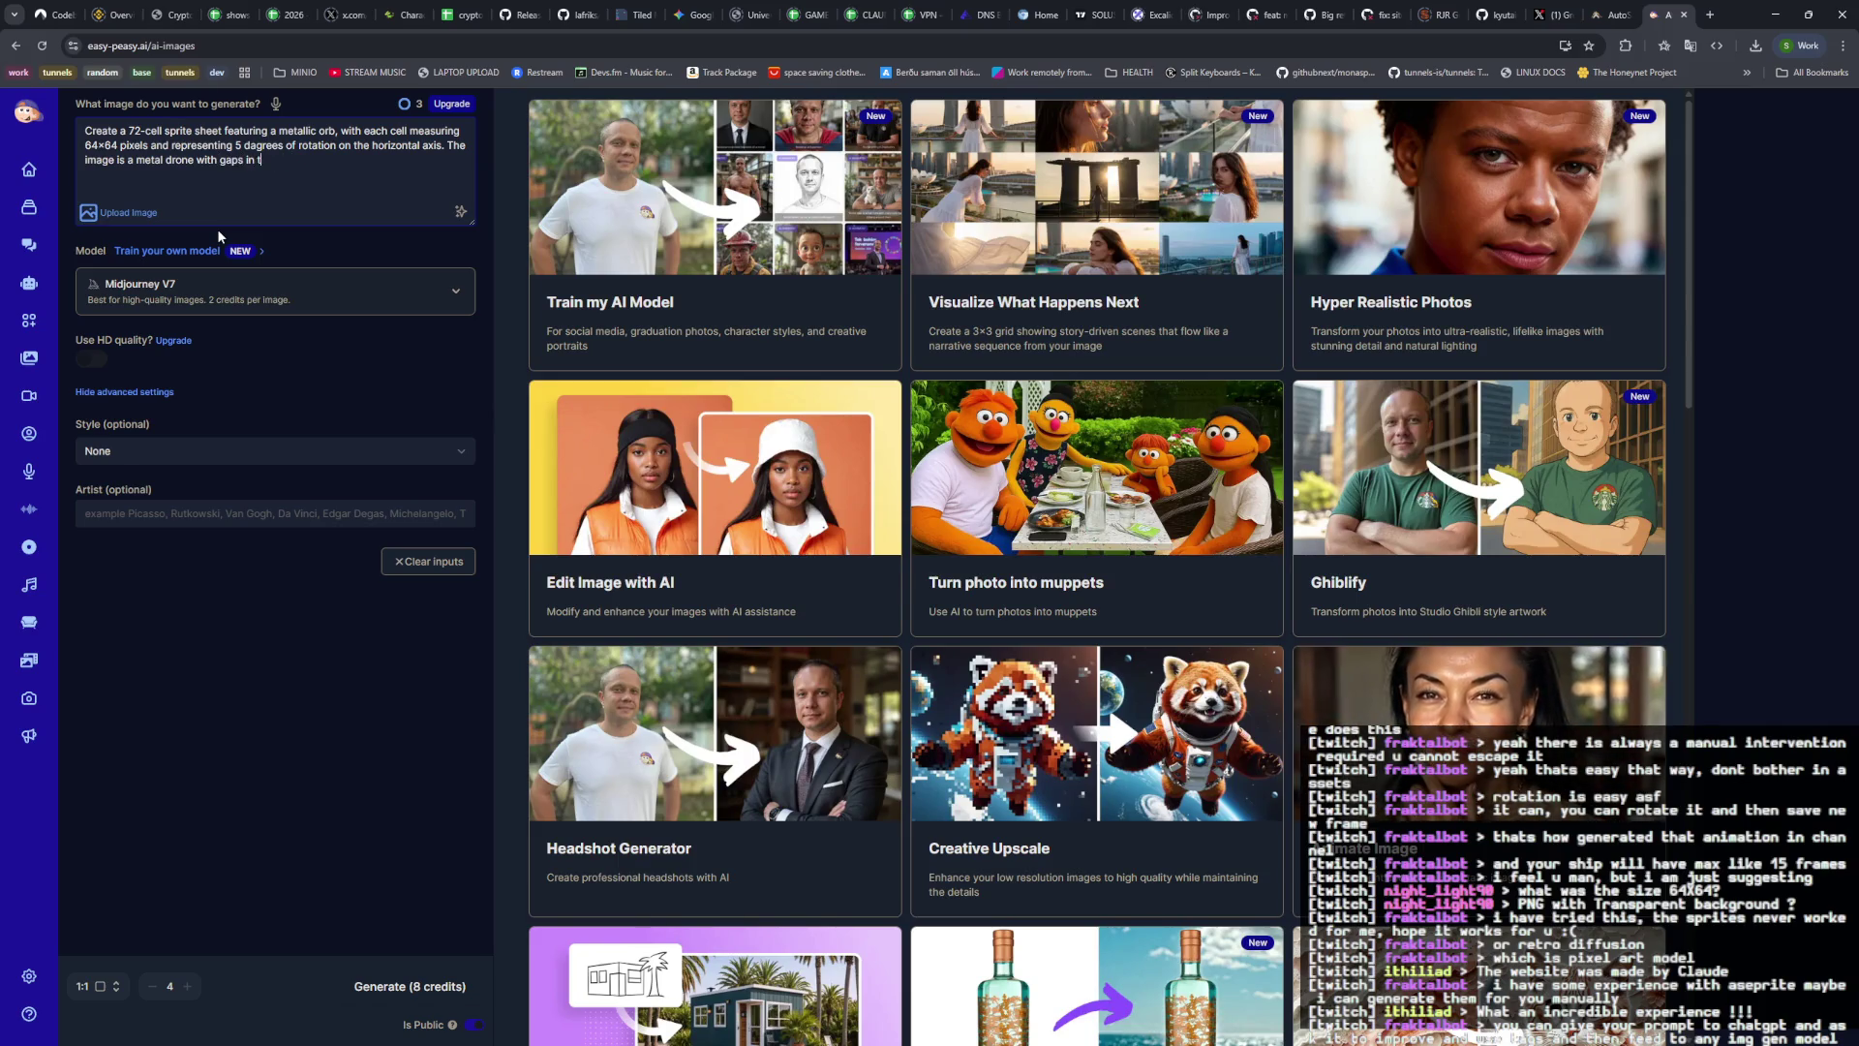
text( plating, with)
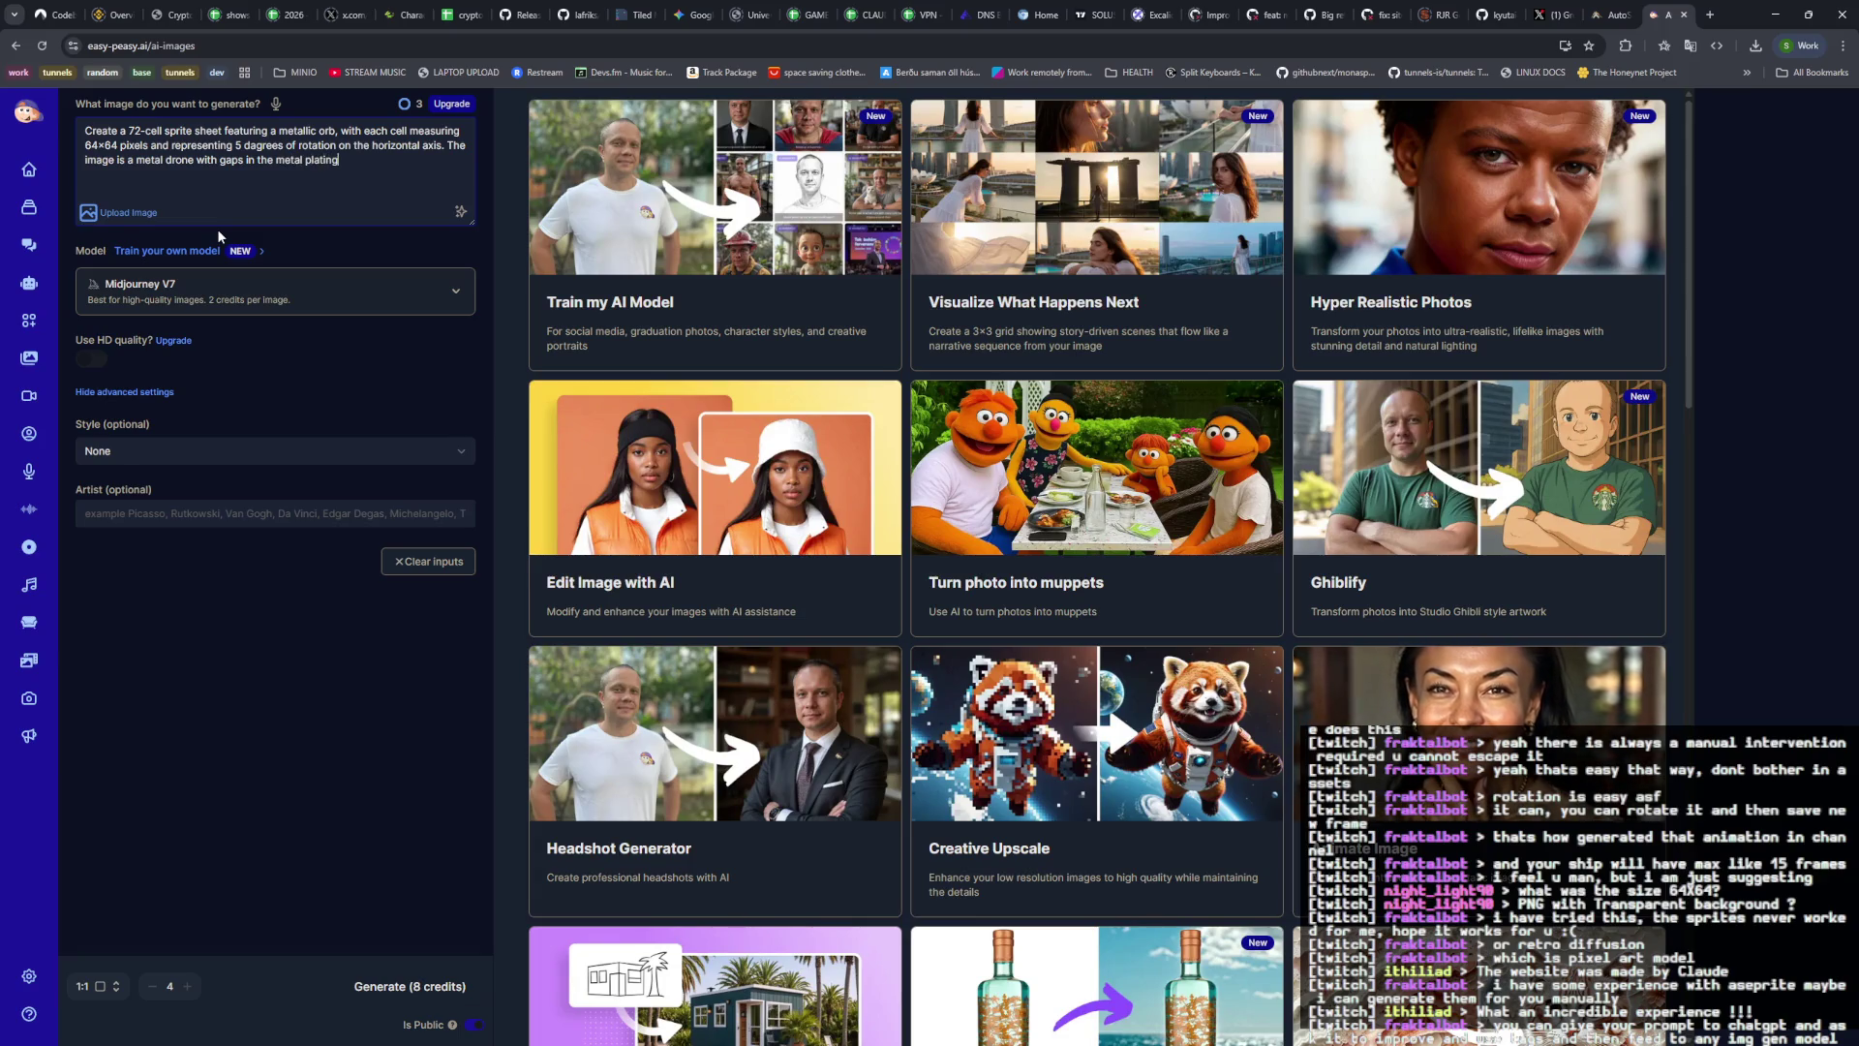
text( red glow )
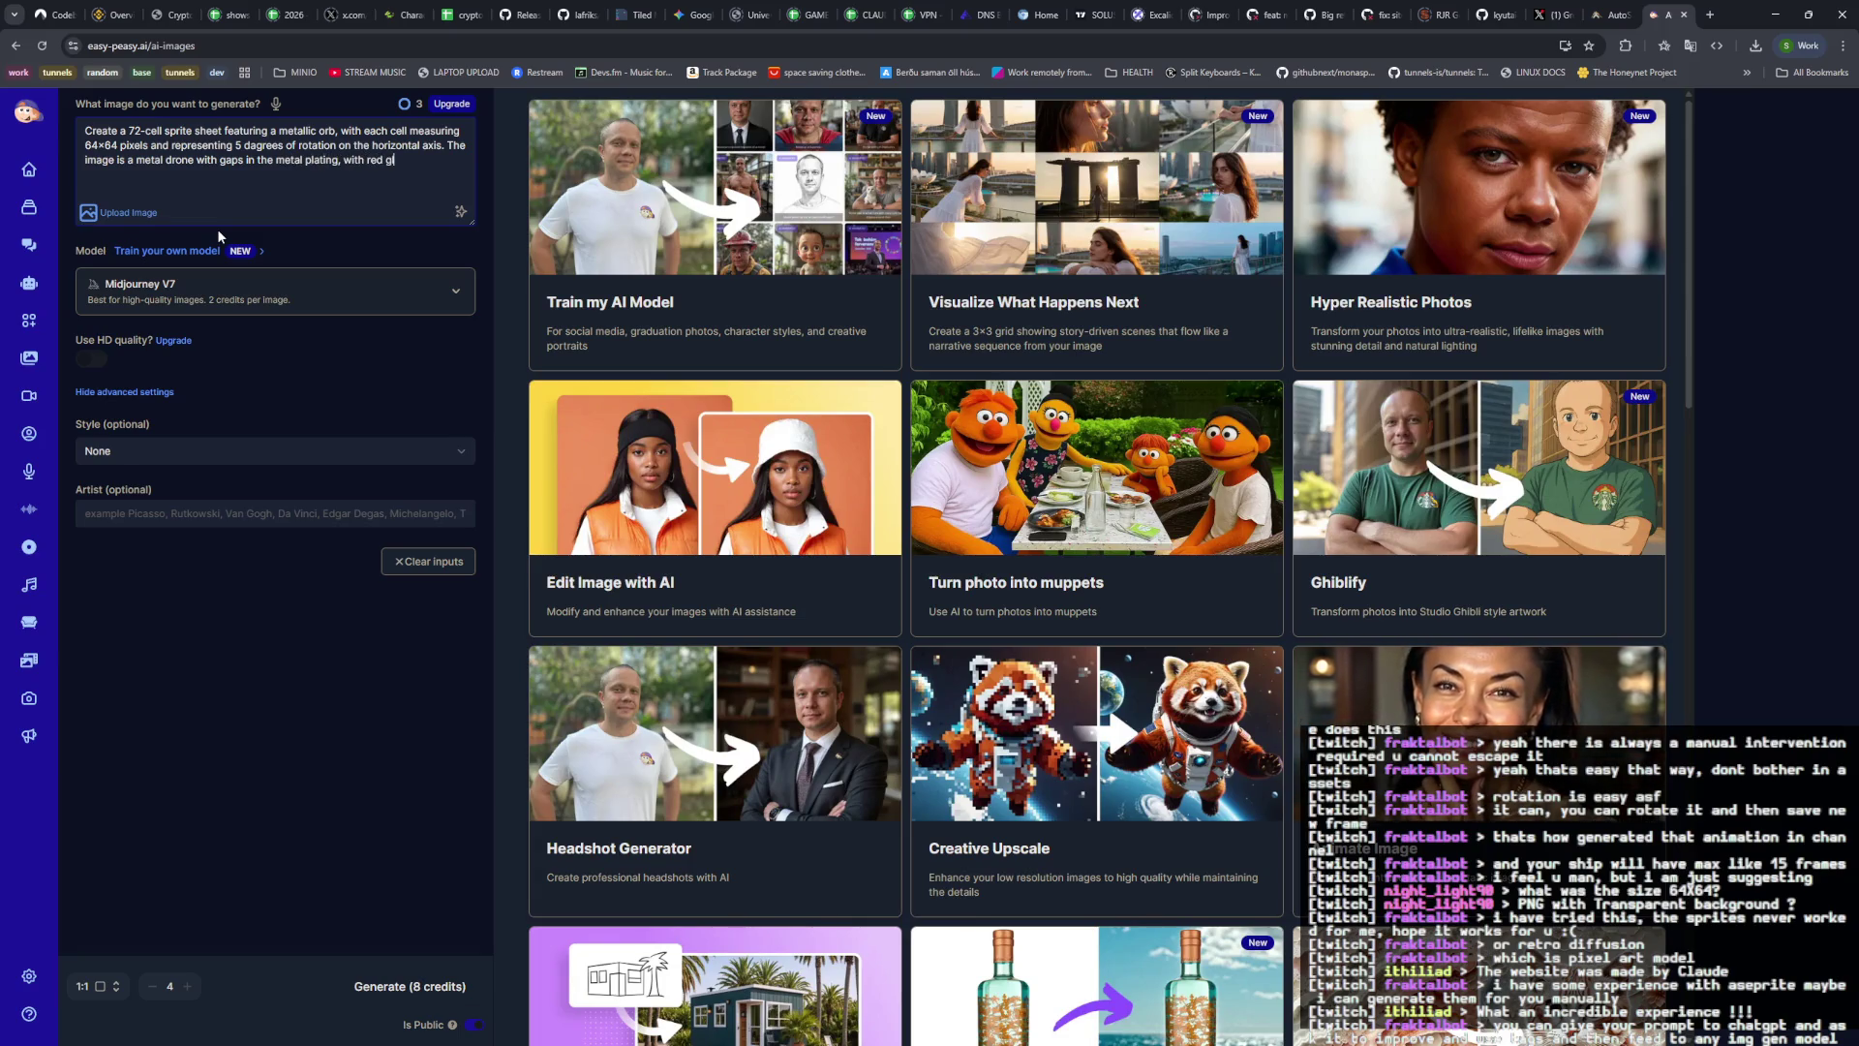
text(coming from within)
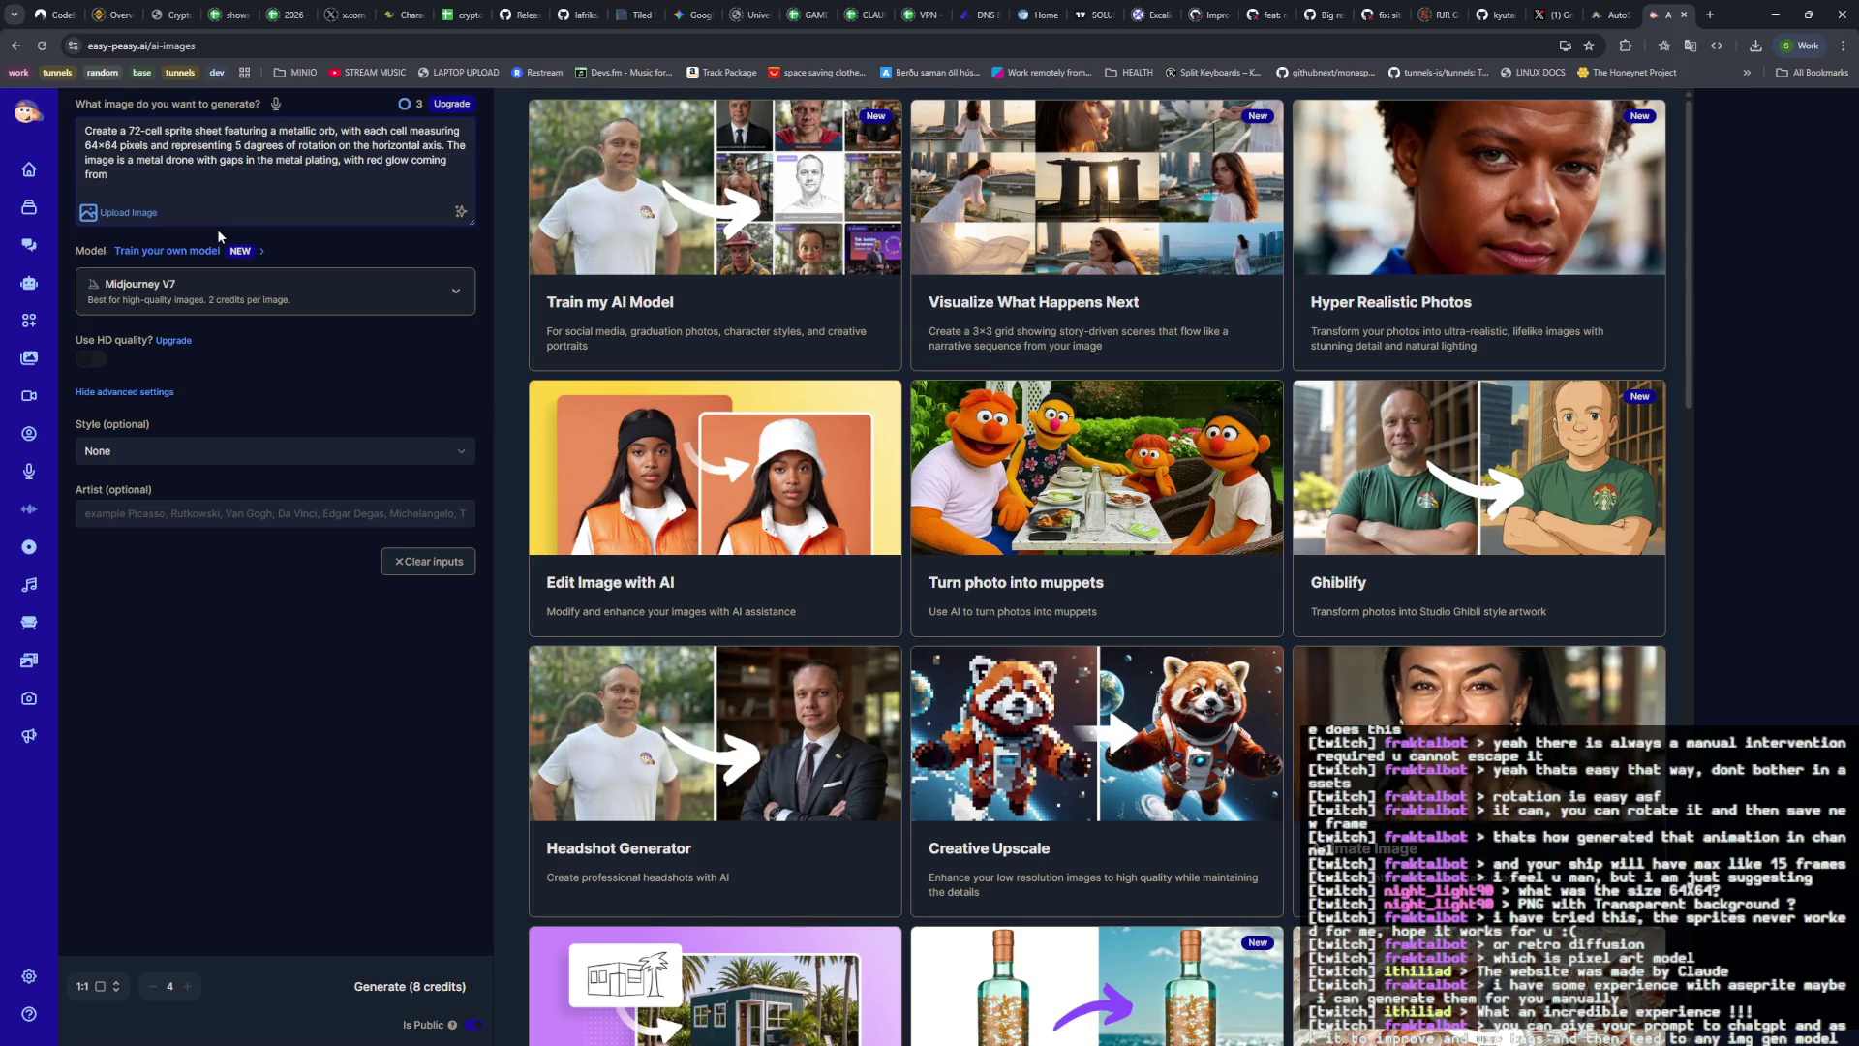
click(276, 290)
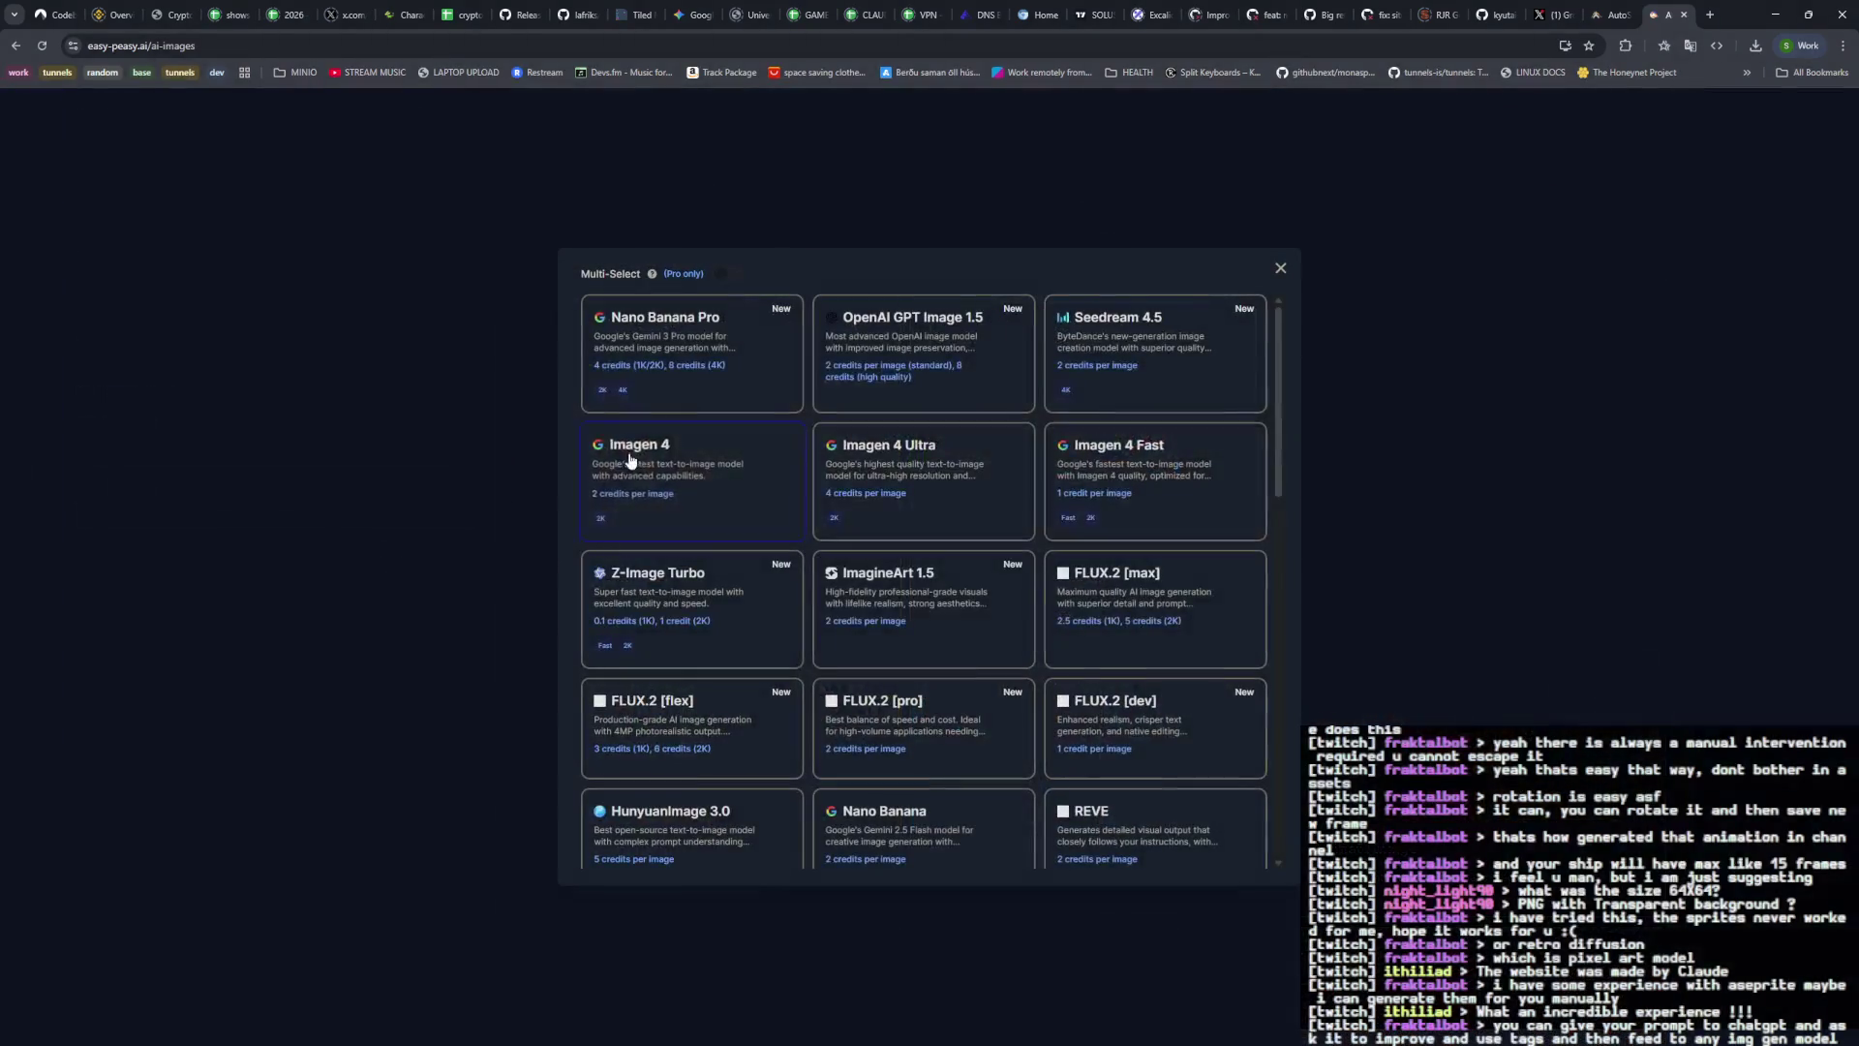
- Choose Nano Banana Pro and generate the sprite sheet for 1 credit
click(741, 366)
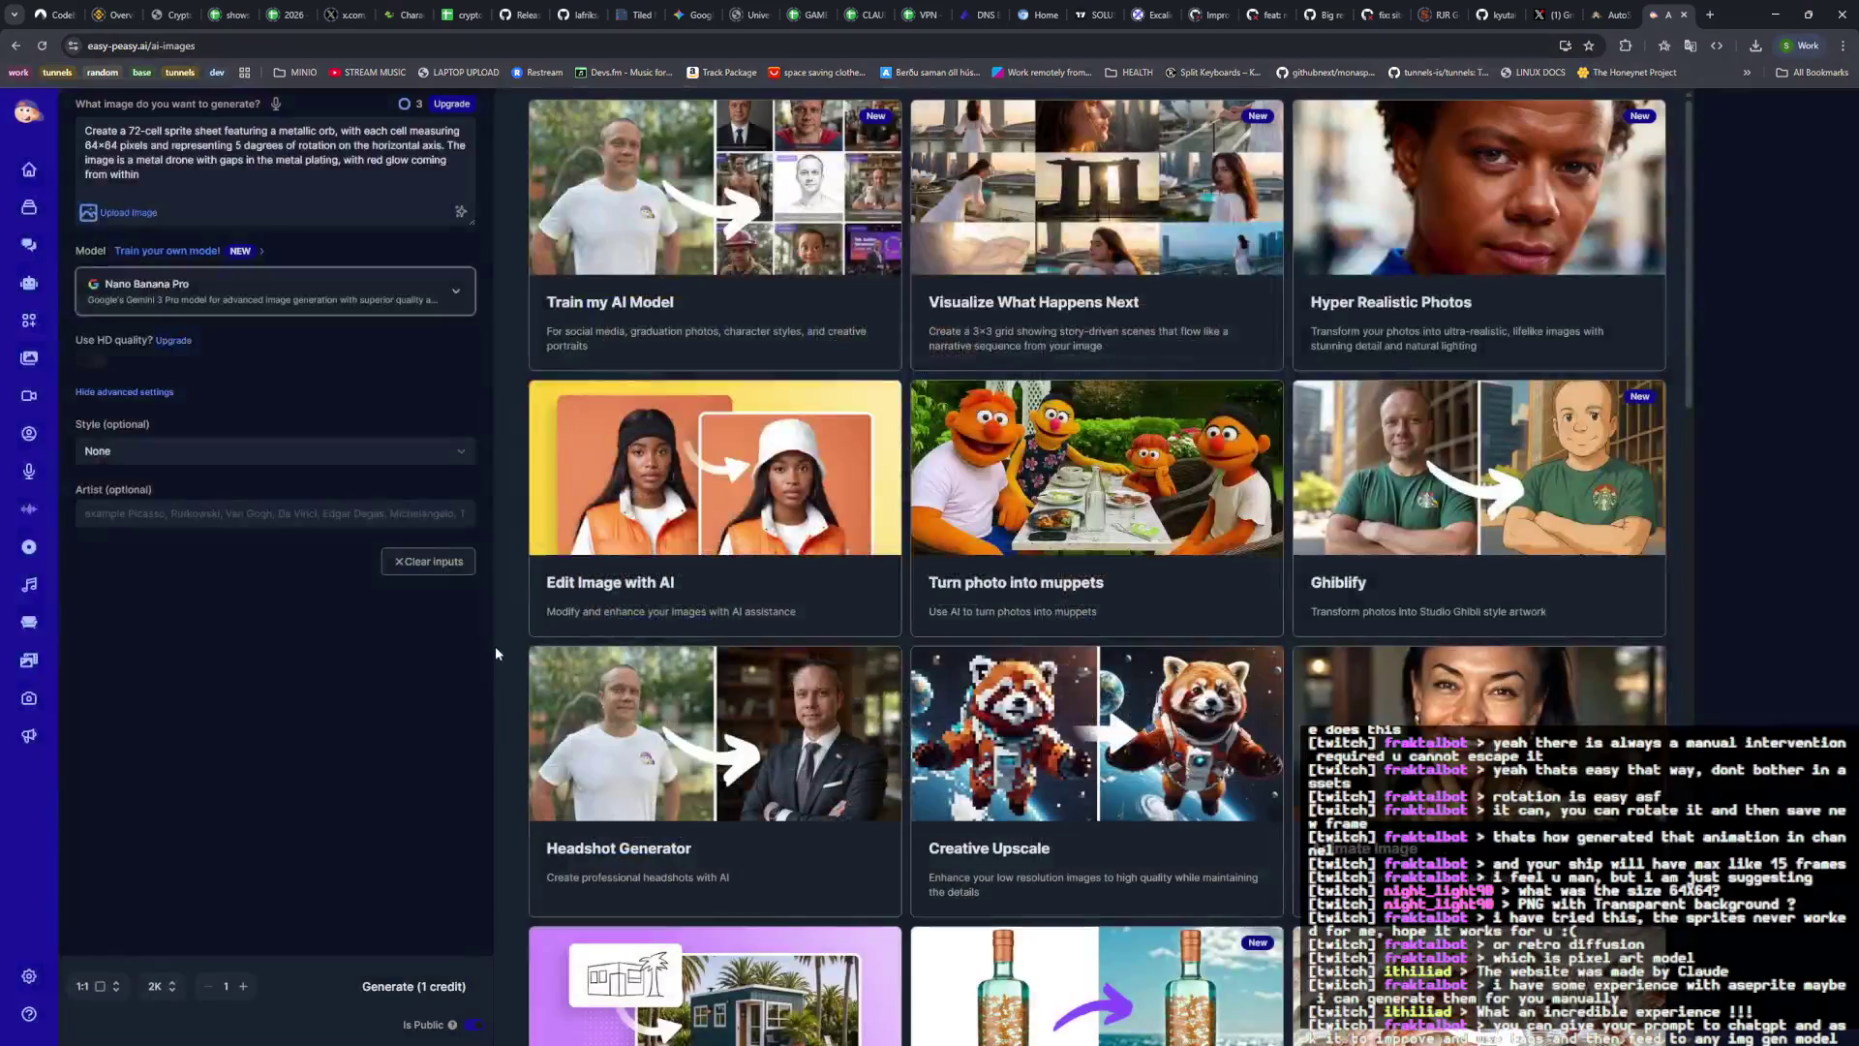
click(432, 986)
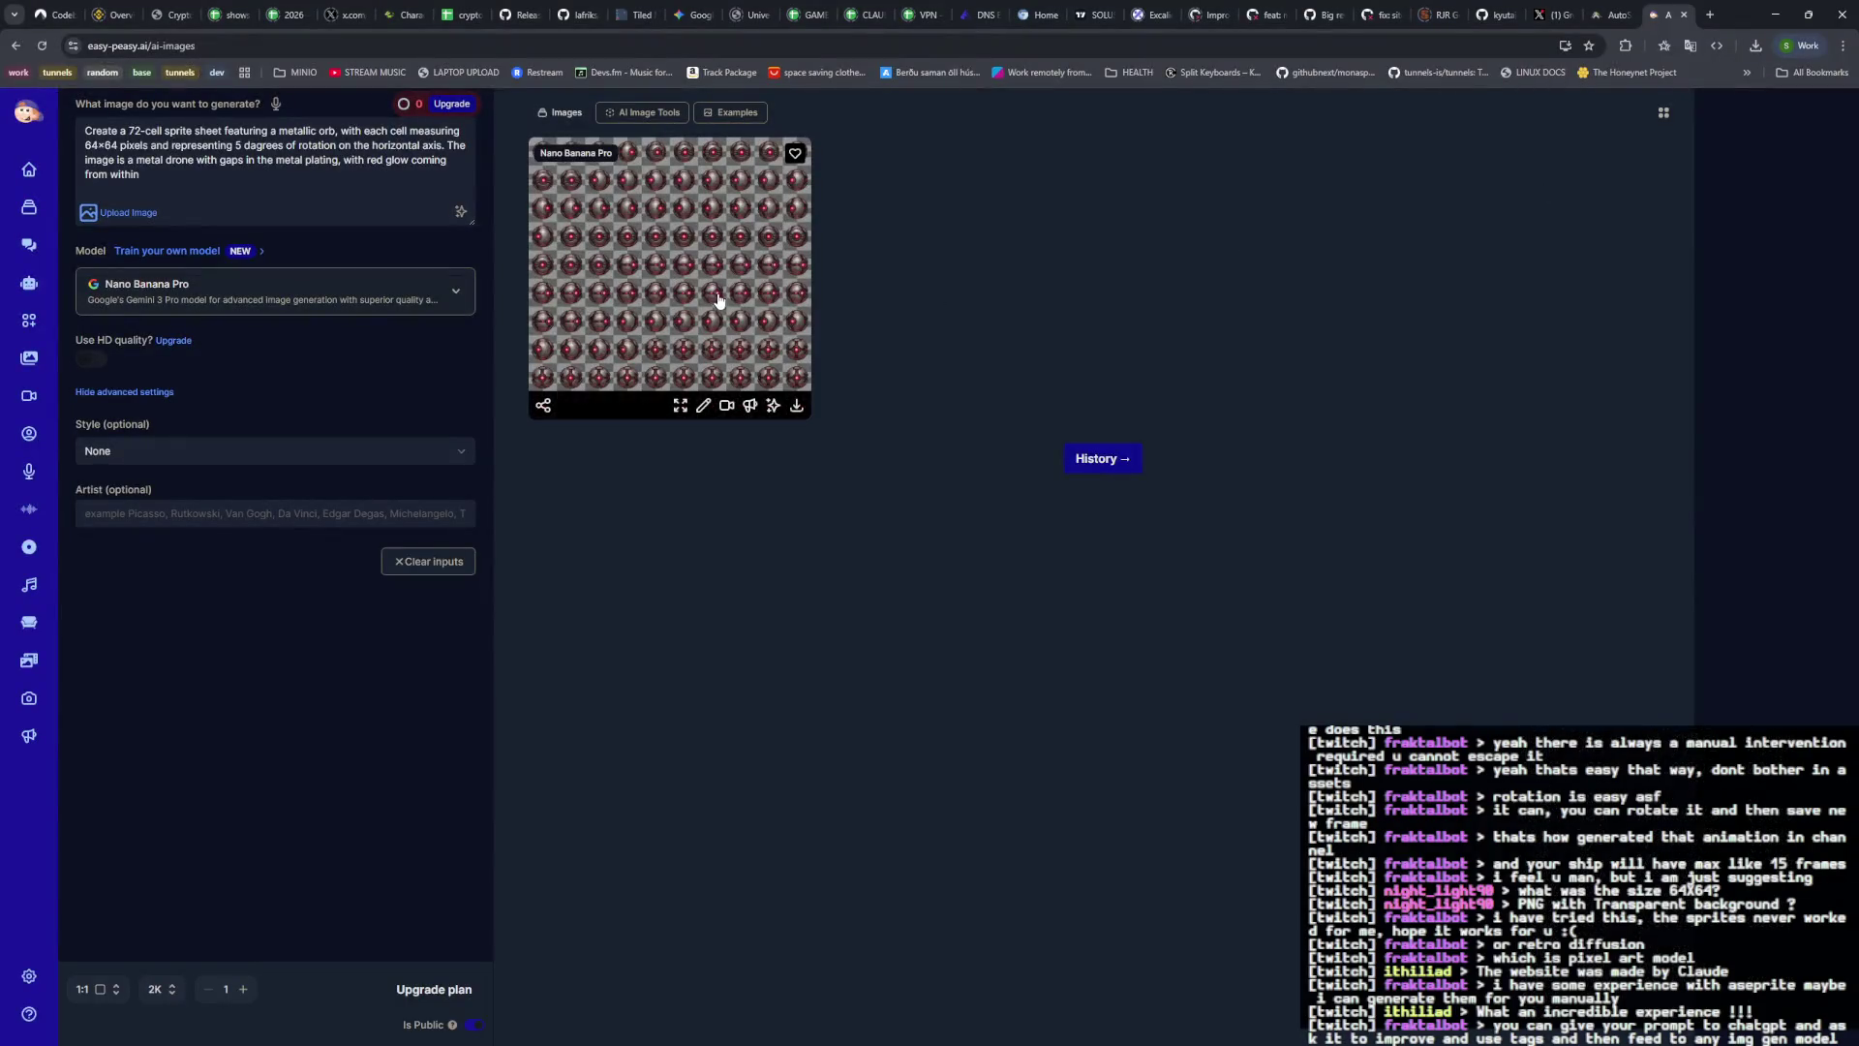
- View the red-glowing orb sprite sheet full size, then close the Easy-Peasy.AI tab
click(718, 299)
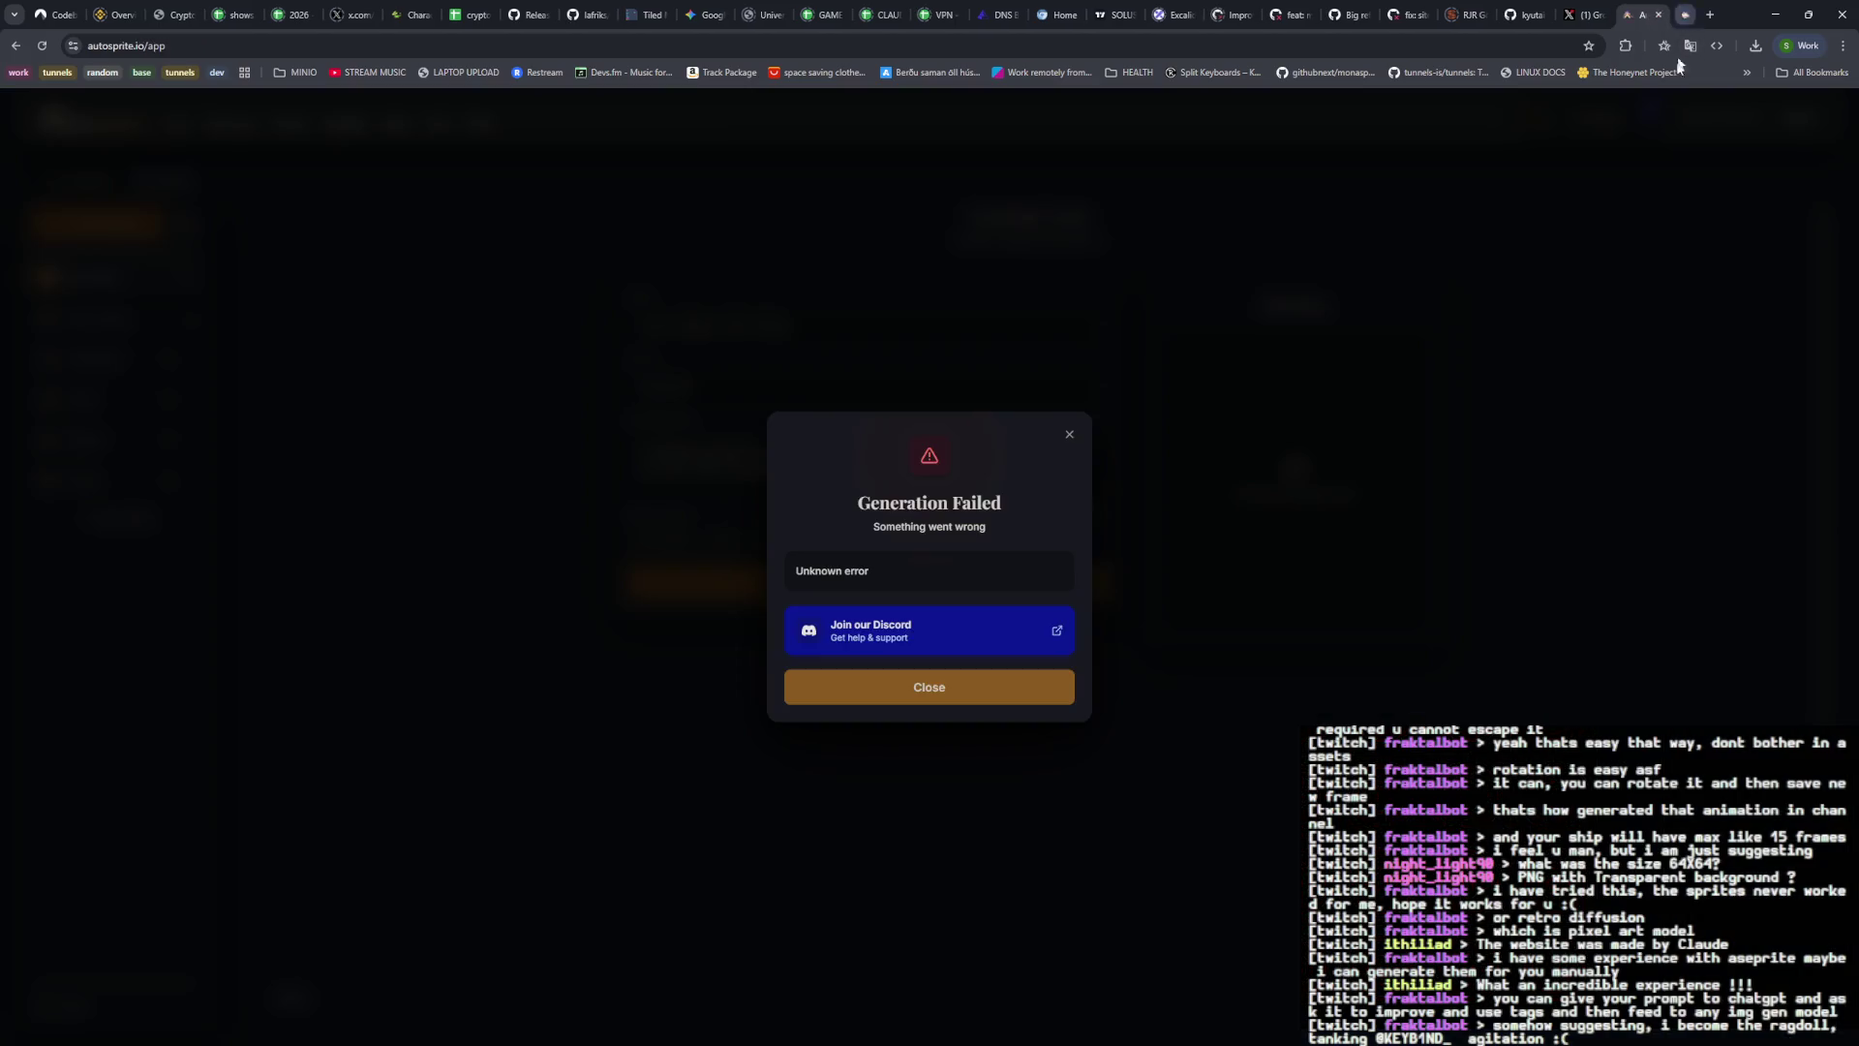
click(1684, 14)
click(1574, 315)
- Close the failed AutoSprite tab and glance at the terminal before returning to Grok
click(1683, 15)
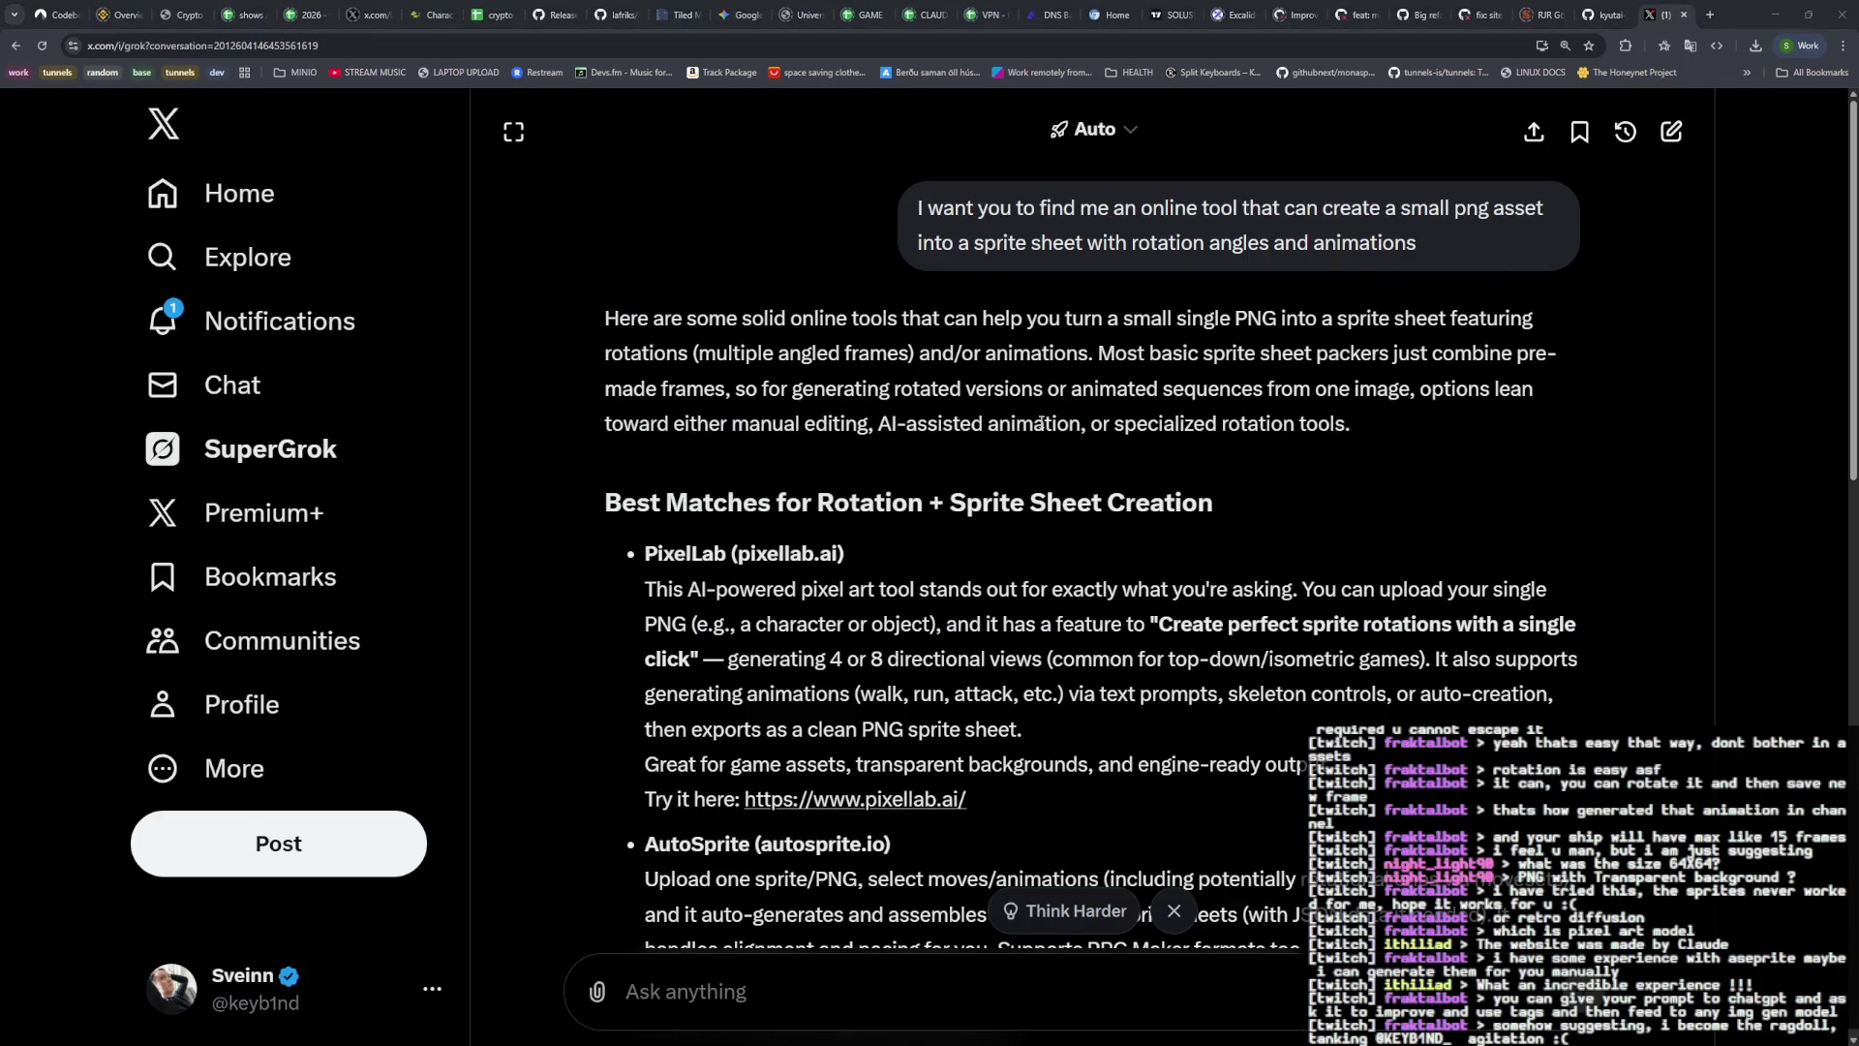
key(alt+Tab)
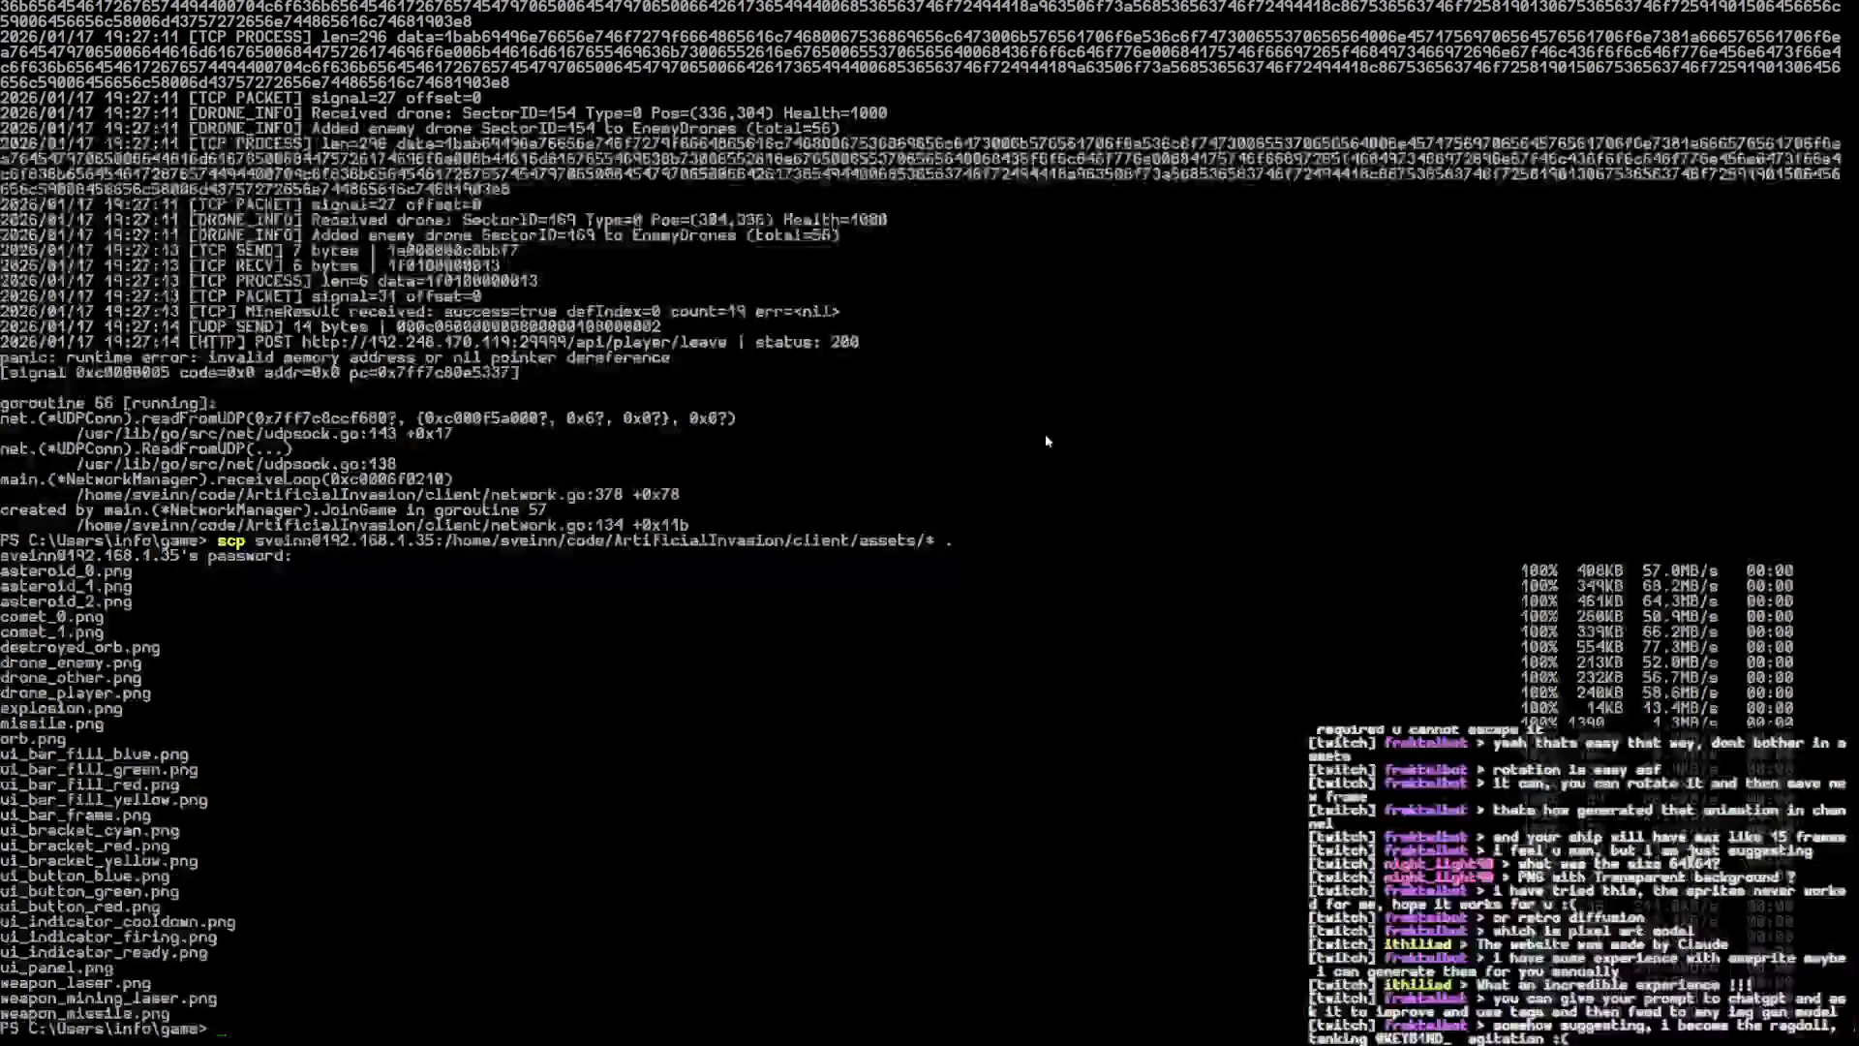
key(alt+Tab)
key(alt+Tab)
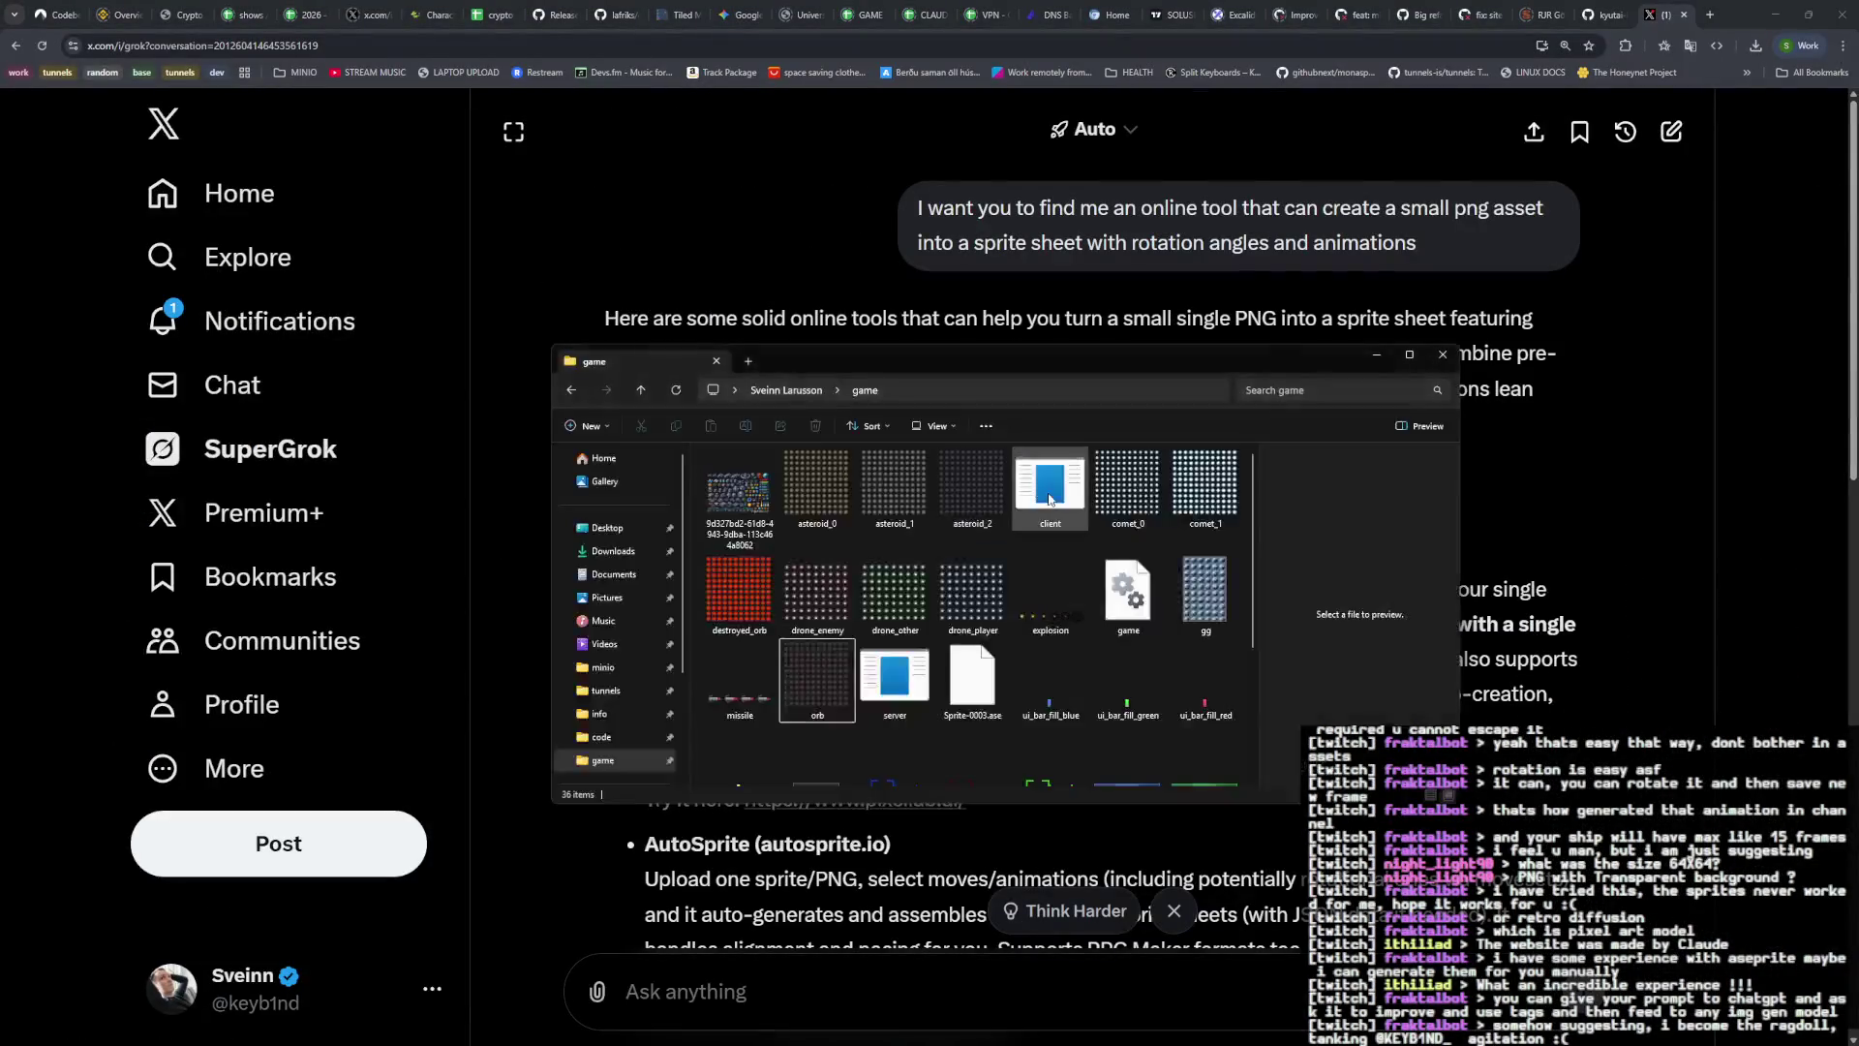
- Preview the ui_button_red, ui_button_blue, ui_bracket_yellow and ui_bracket_red images
scroll(1097, 550, down, 2)
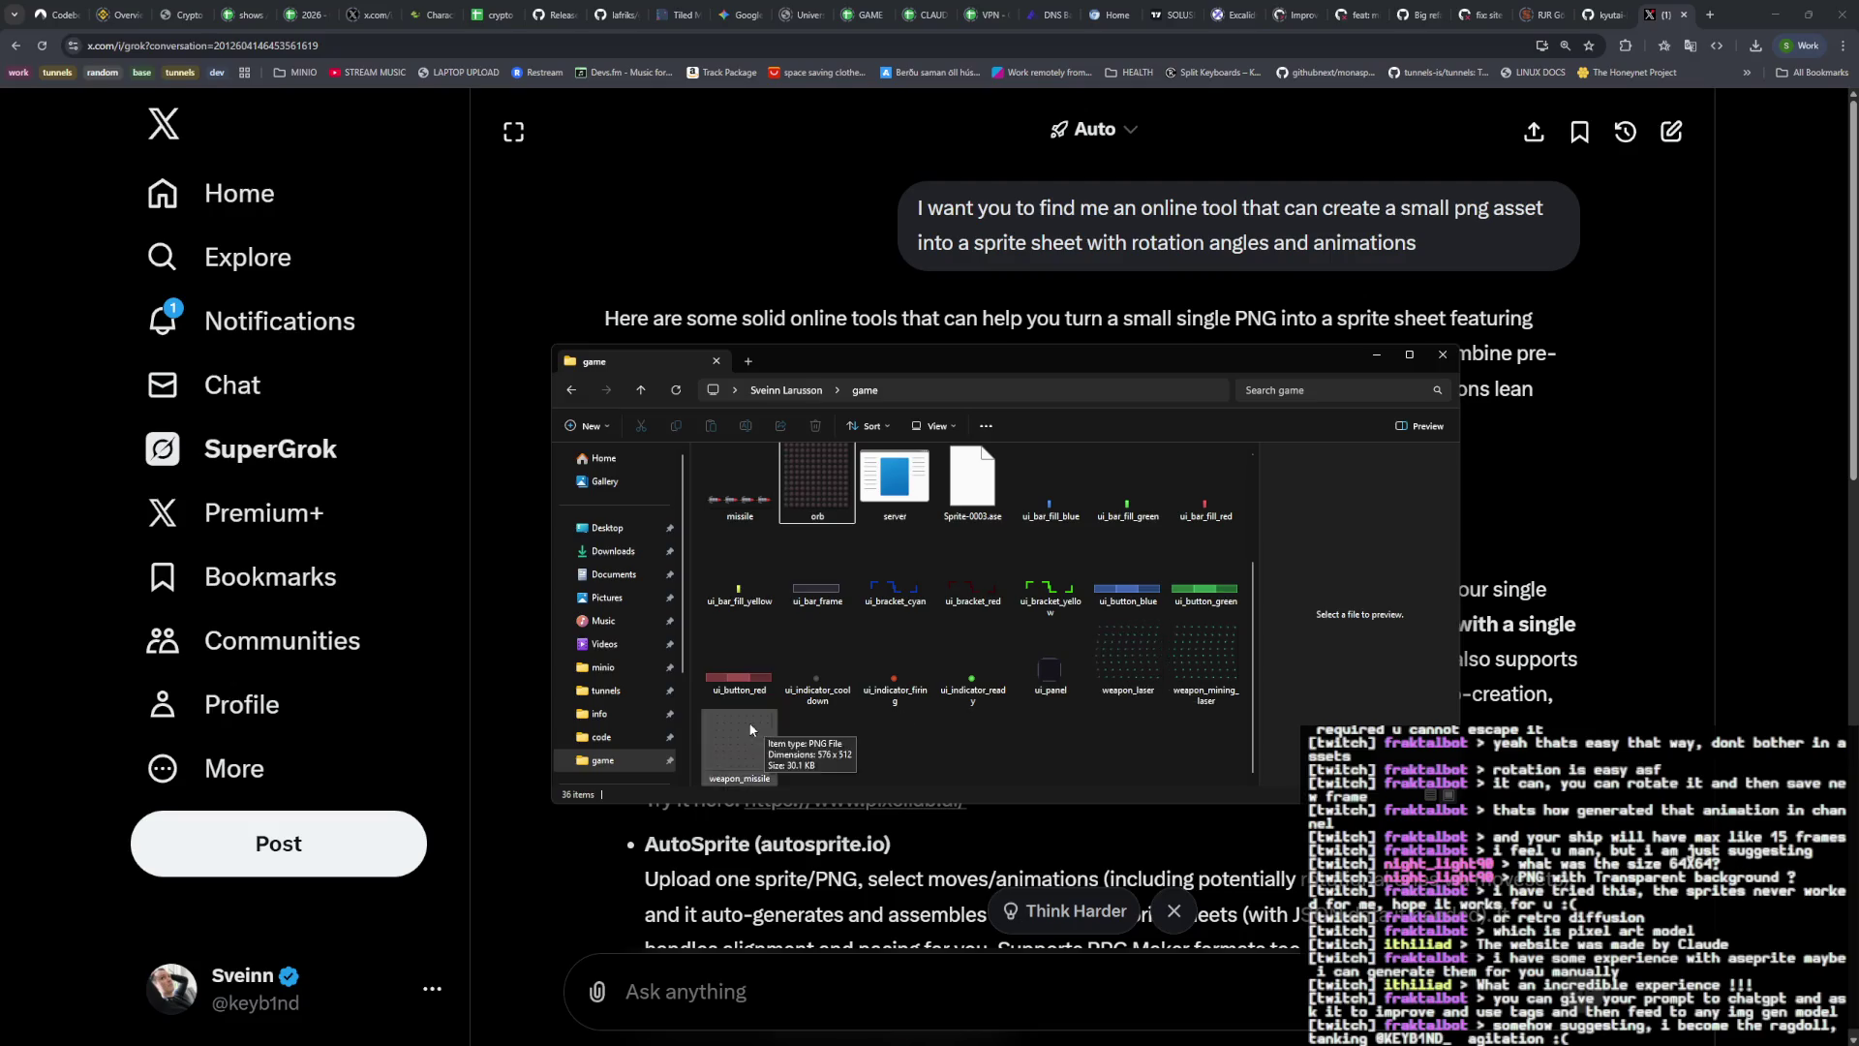
scroll(821, 538, up, 2)
scroll(821, 542, down, 2)
click(739, 668)
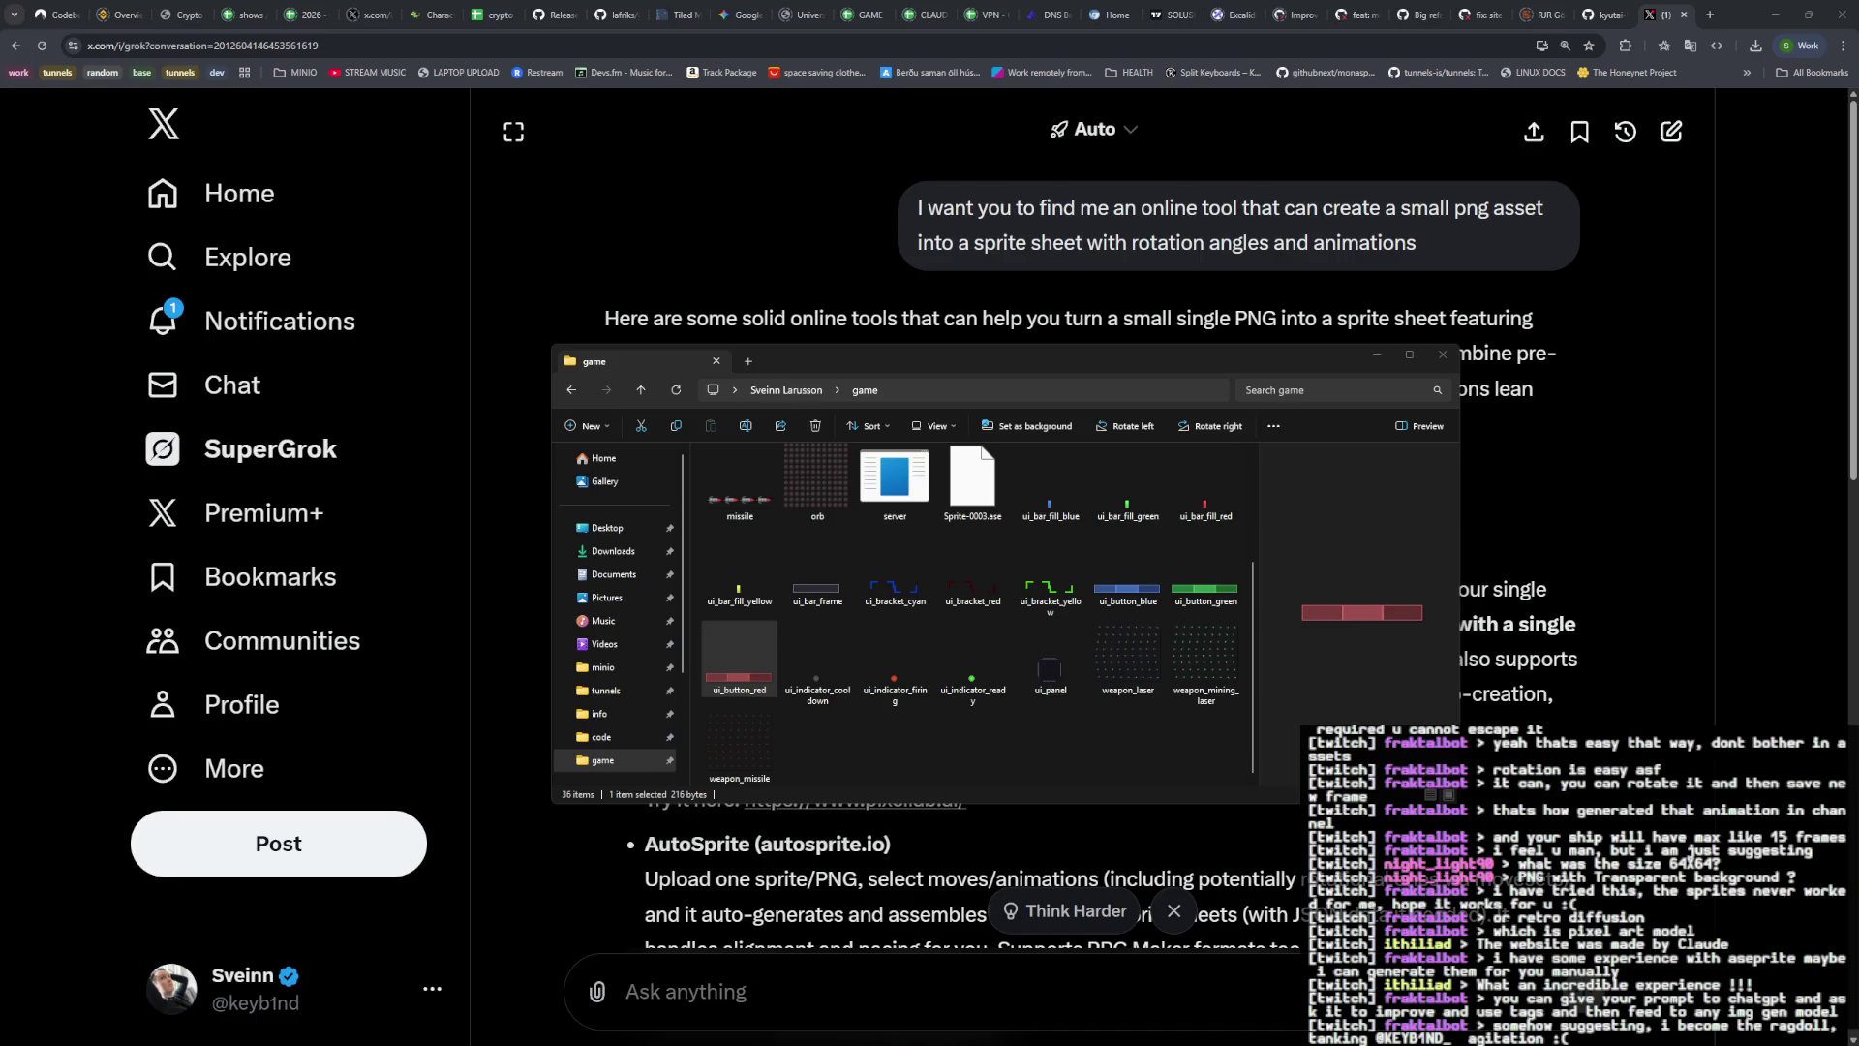
key(space)
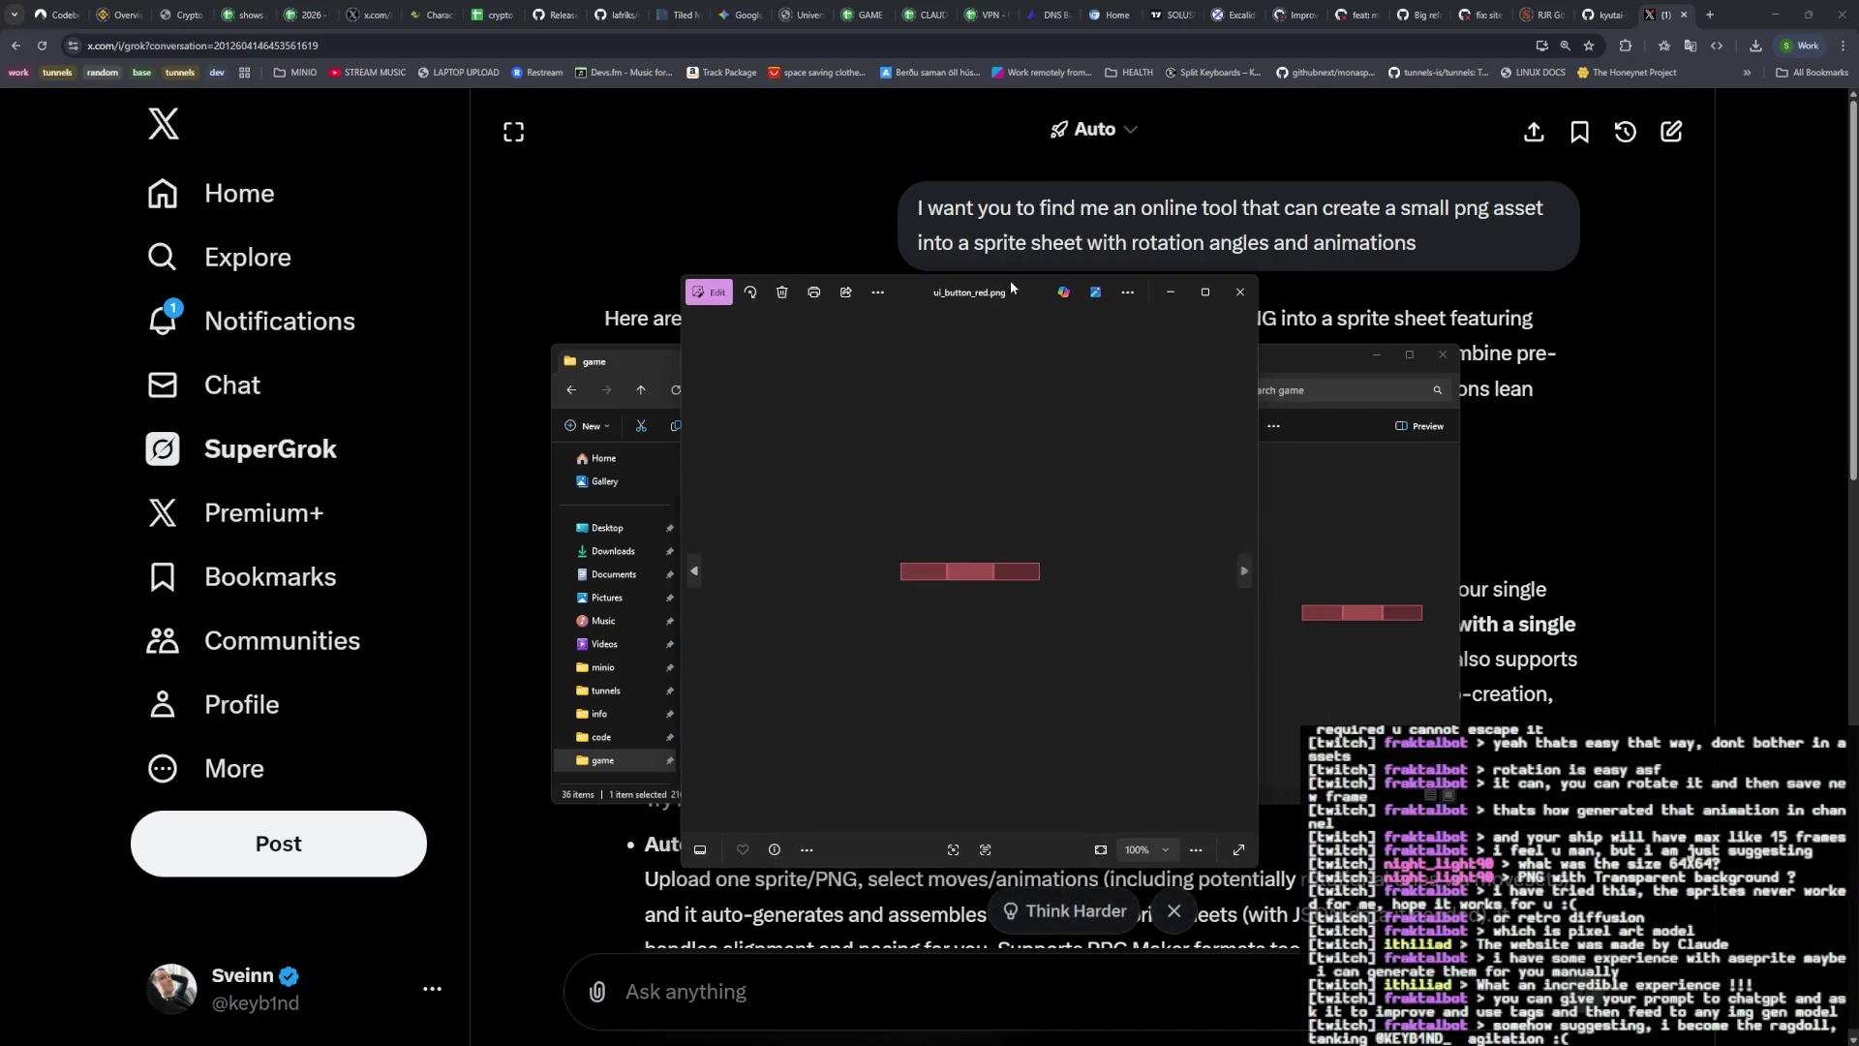
click(1240, 291)
click(1159, 581)
key(space)
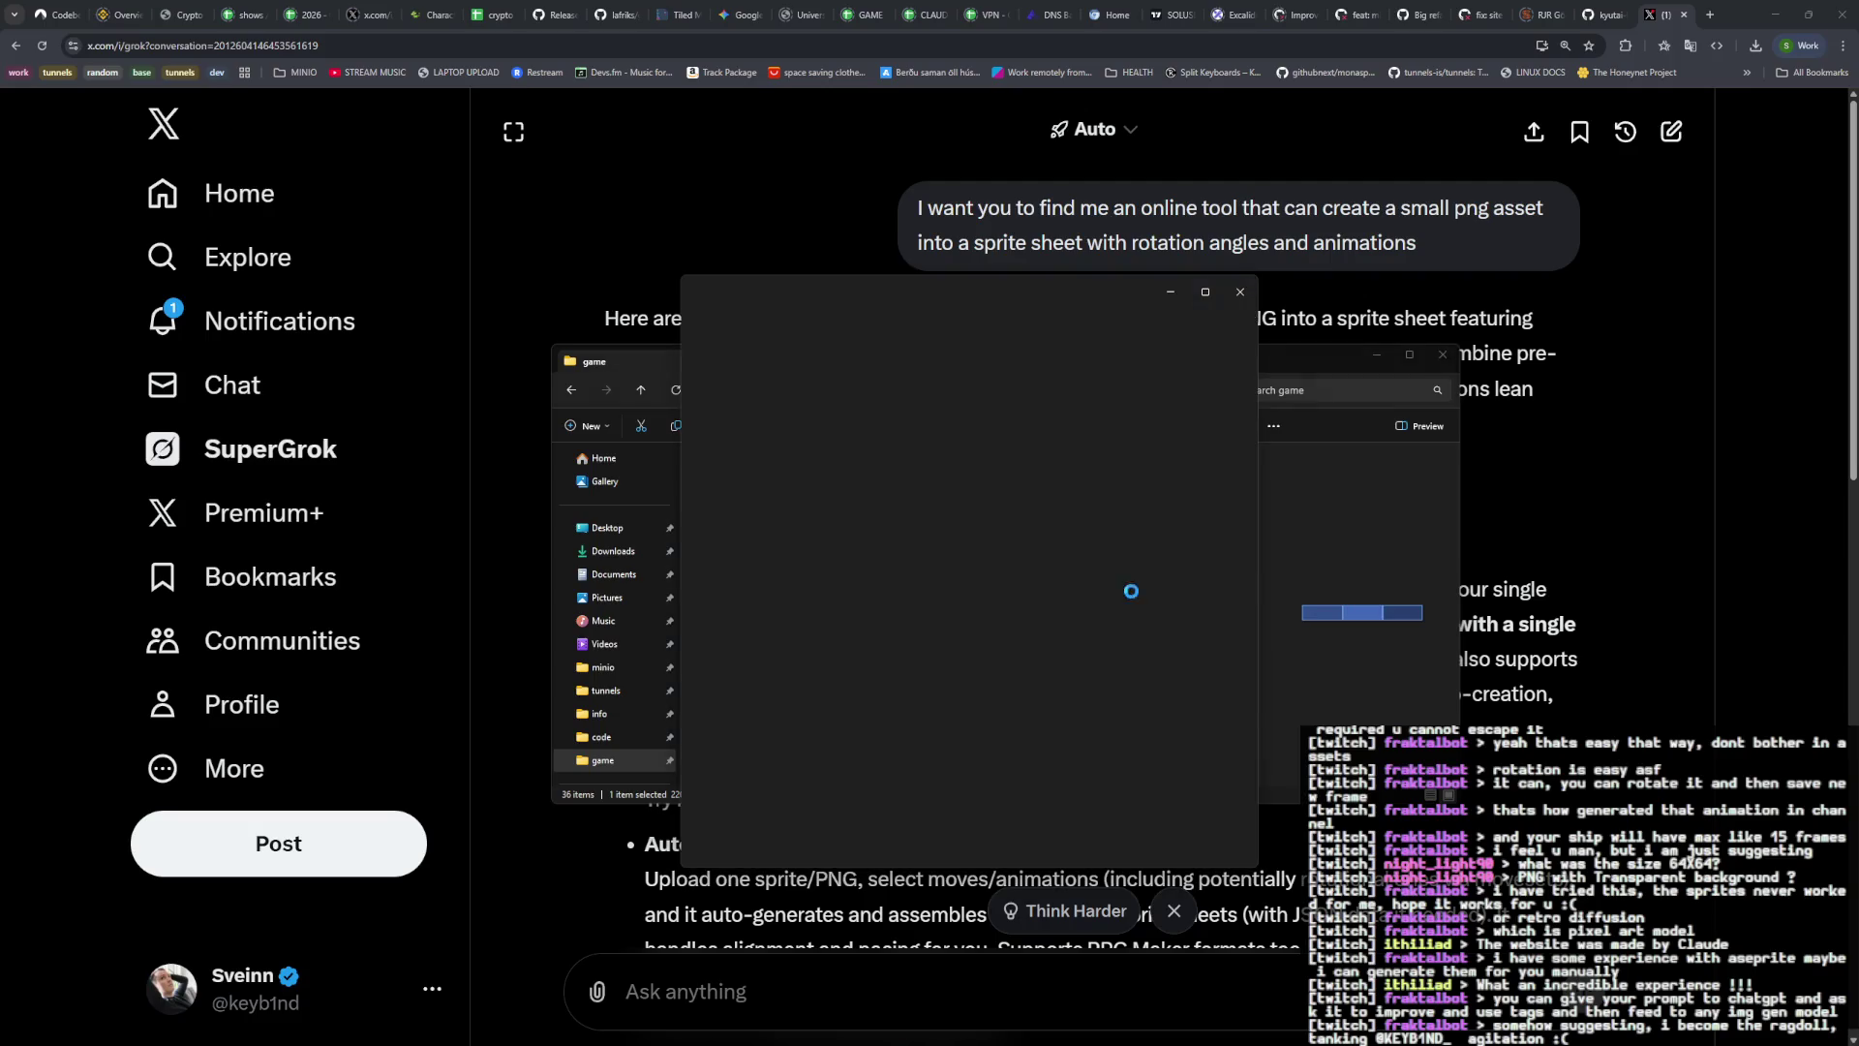
click(1240, 292)
double_click(1082, 578)
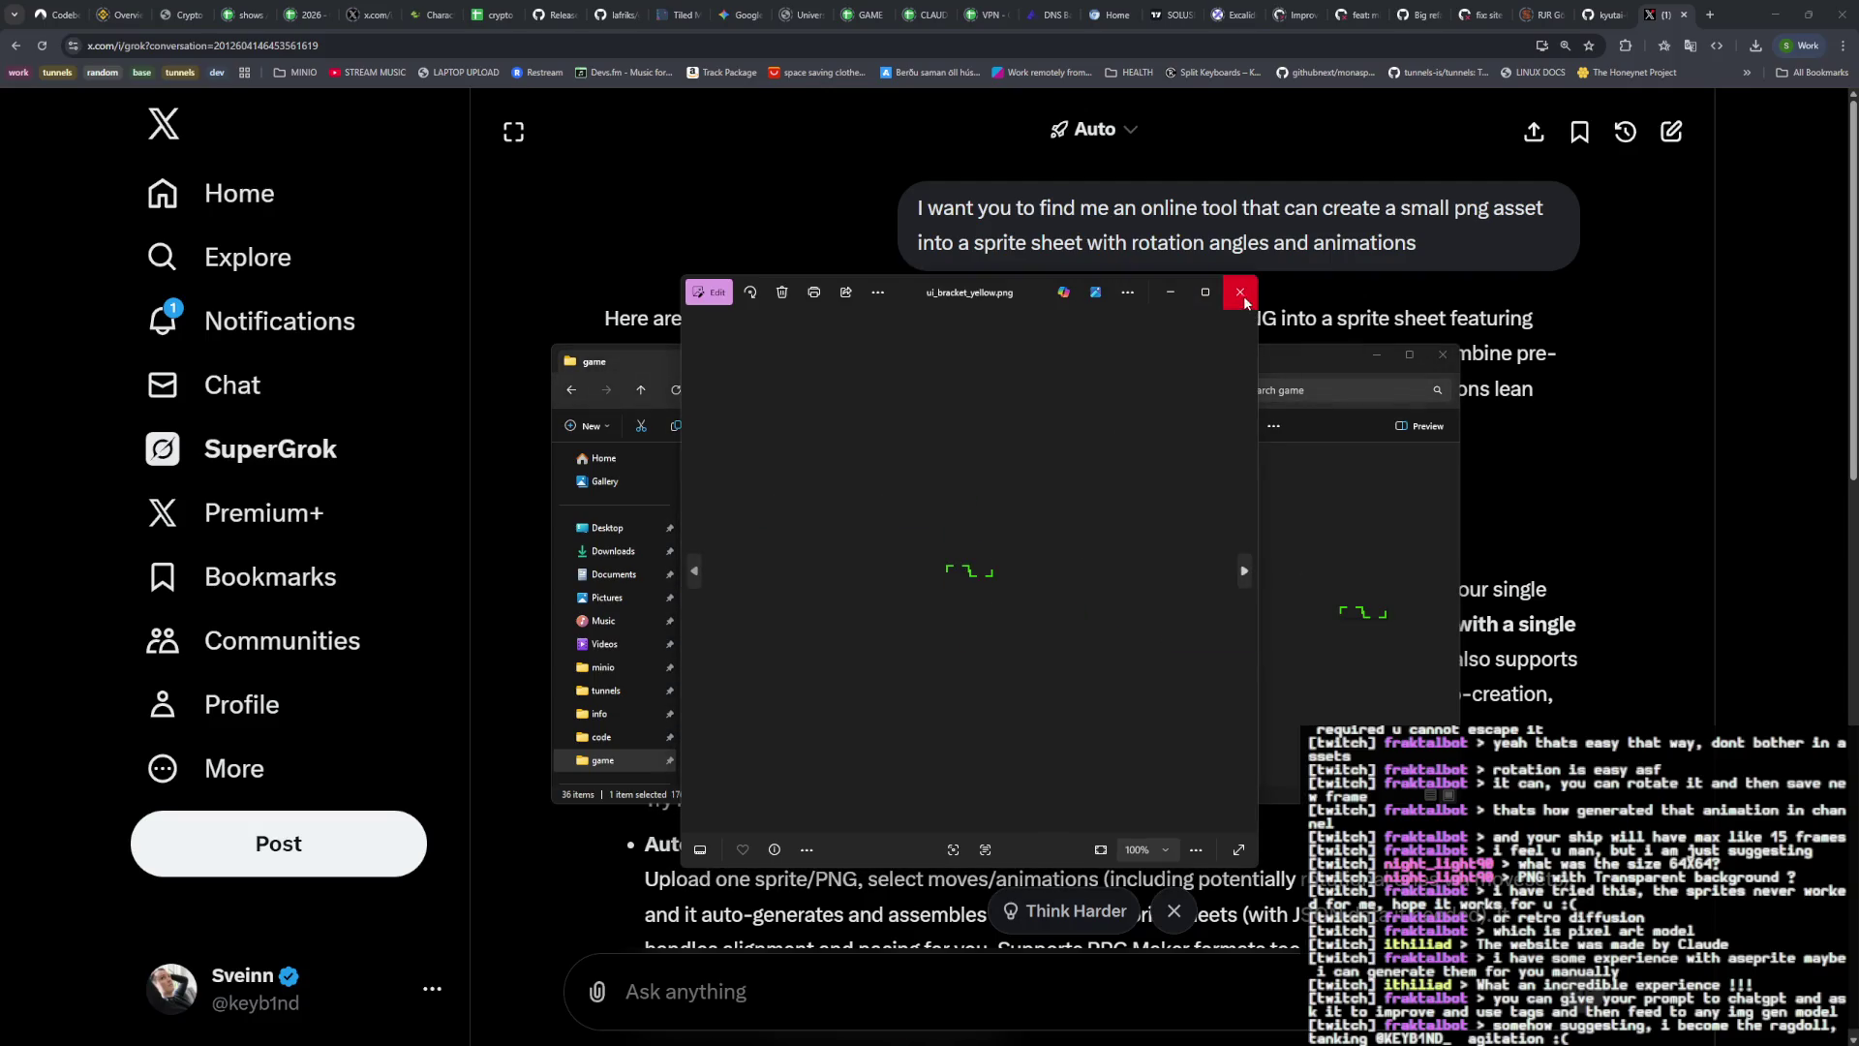
click(1240, 292)
double_click(980, 573)
click(1240, 292)
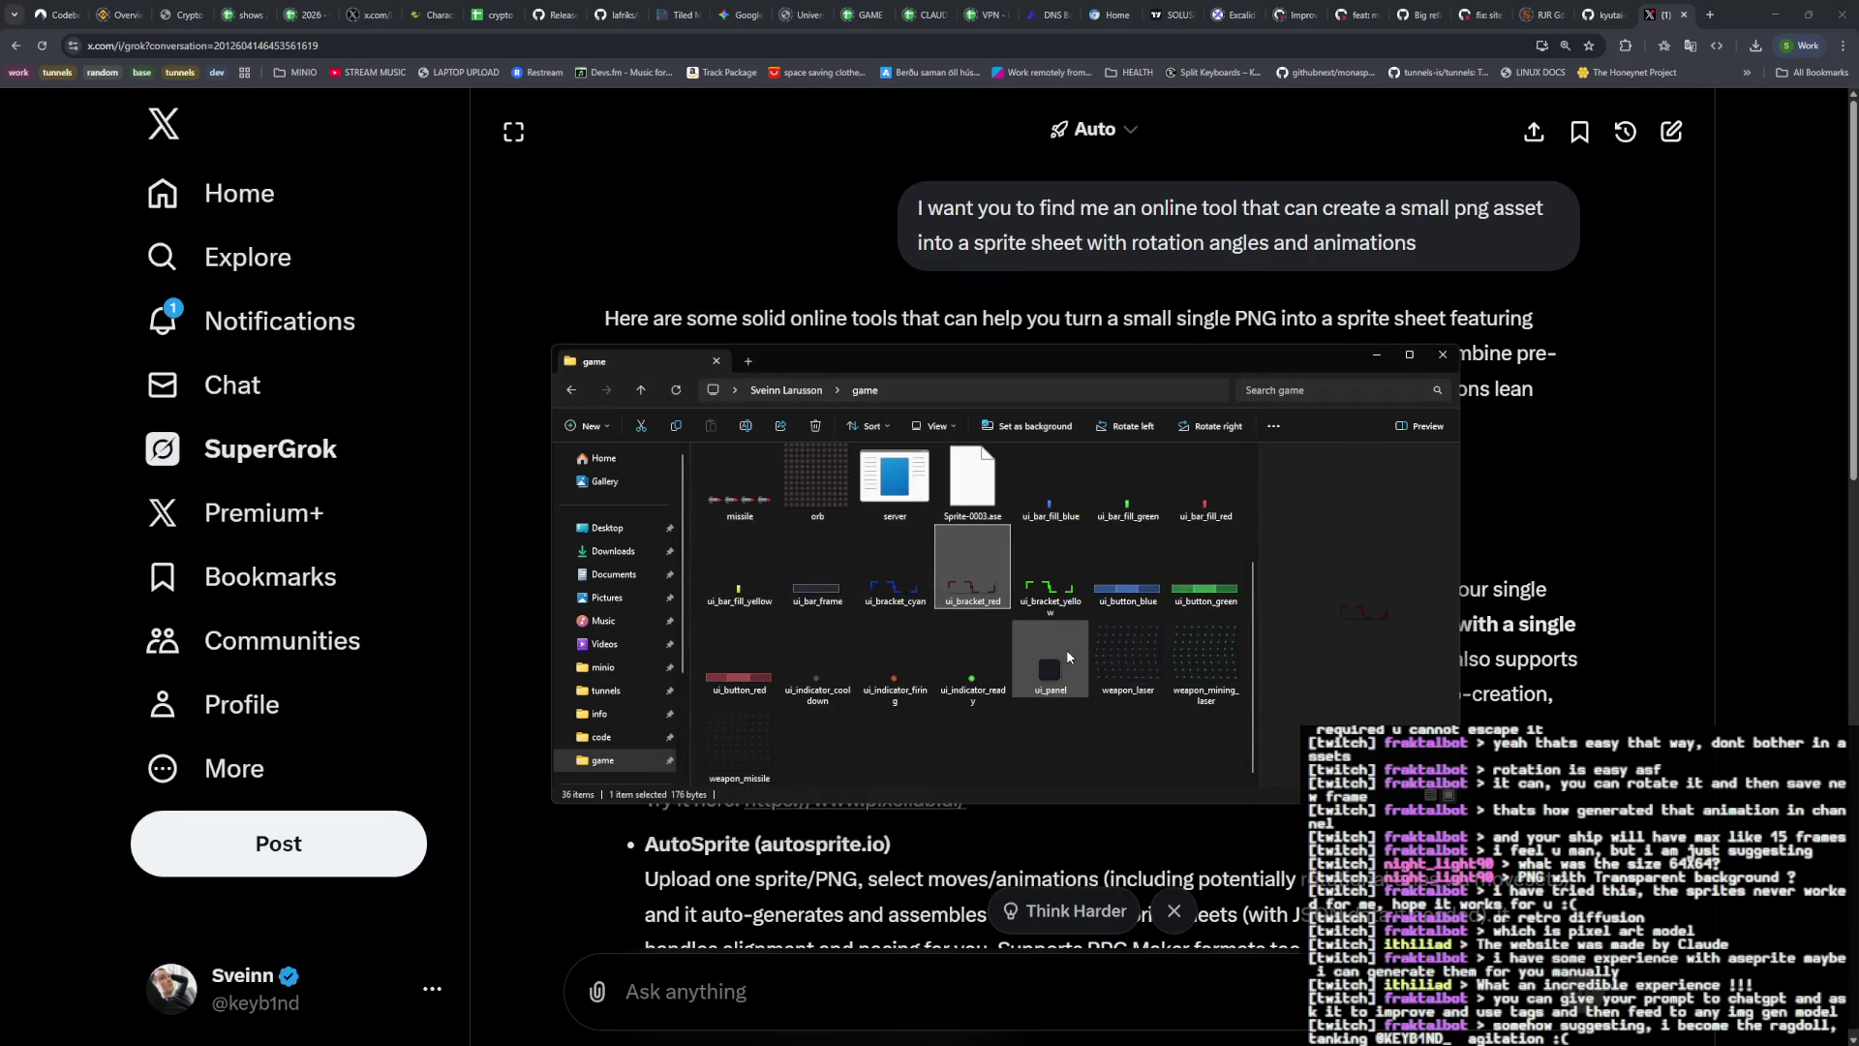
- Delete all 36 files in the game folder and close the emptied Explorer window
scroll(949, 651, up, 2)
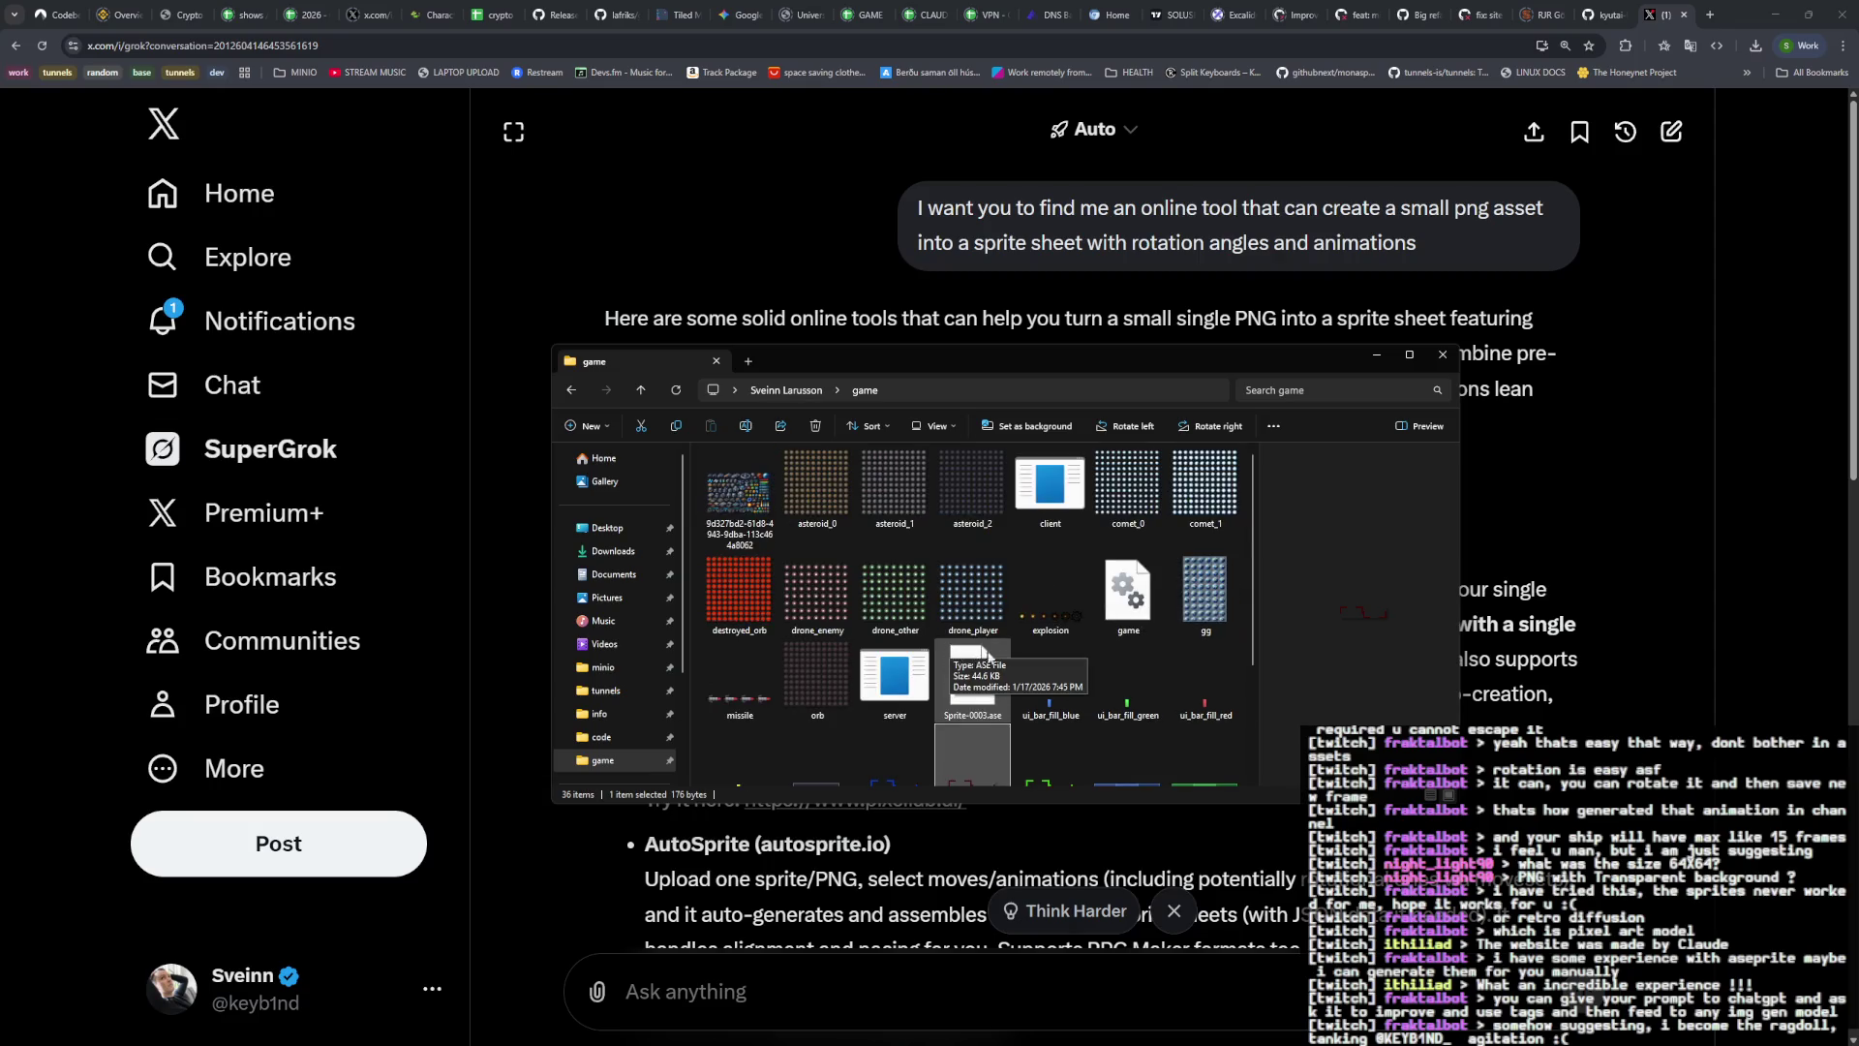
scroll(978, 654, down, 2)
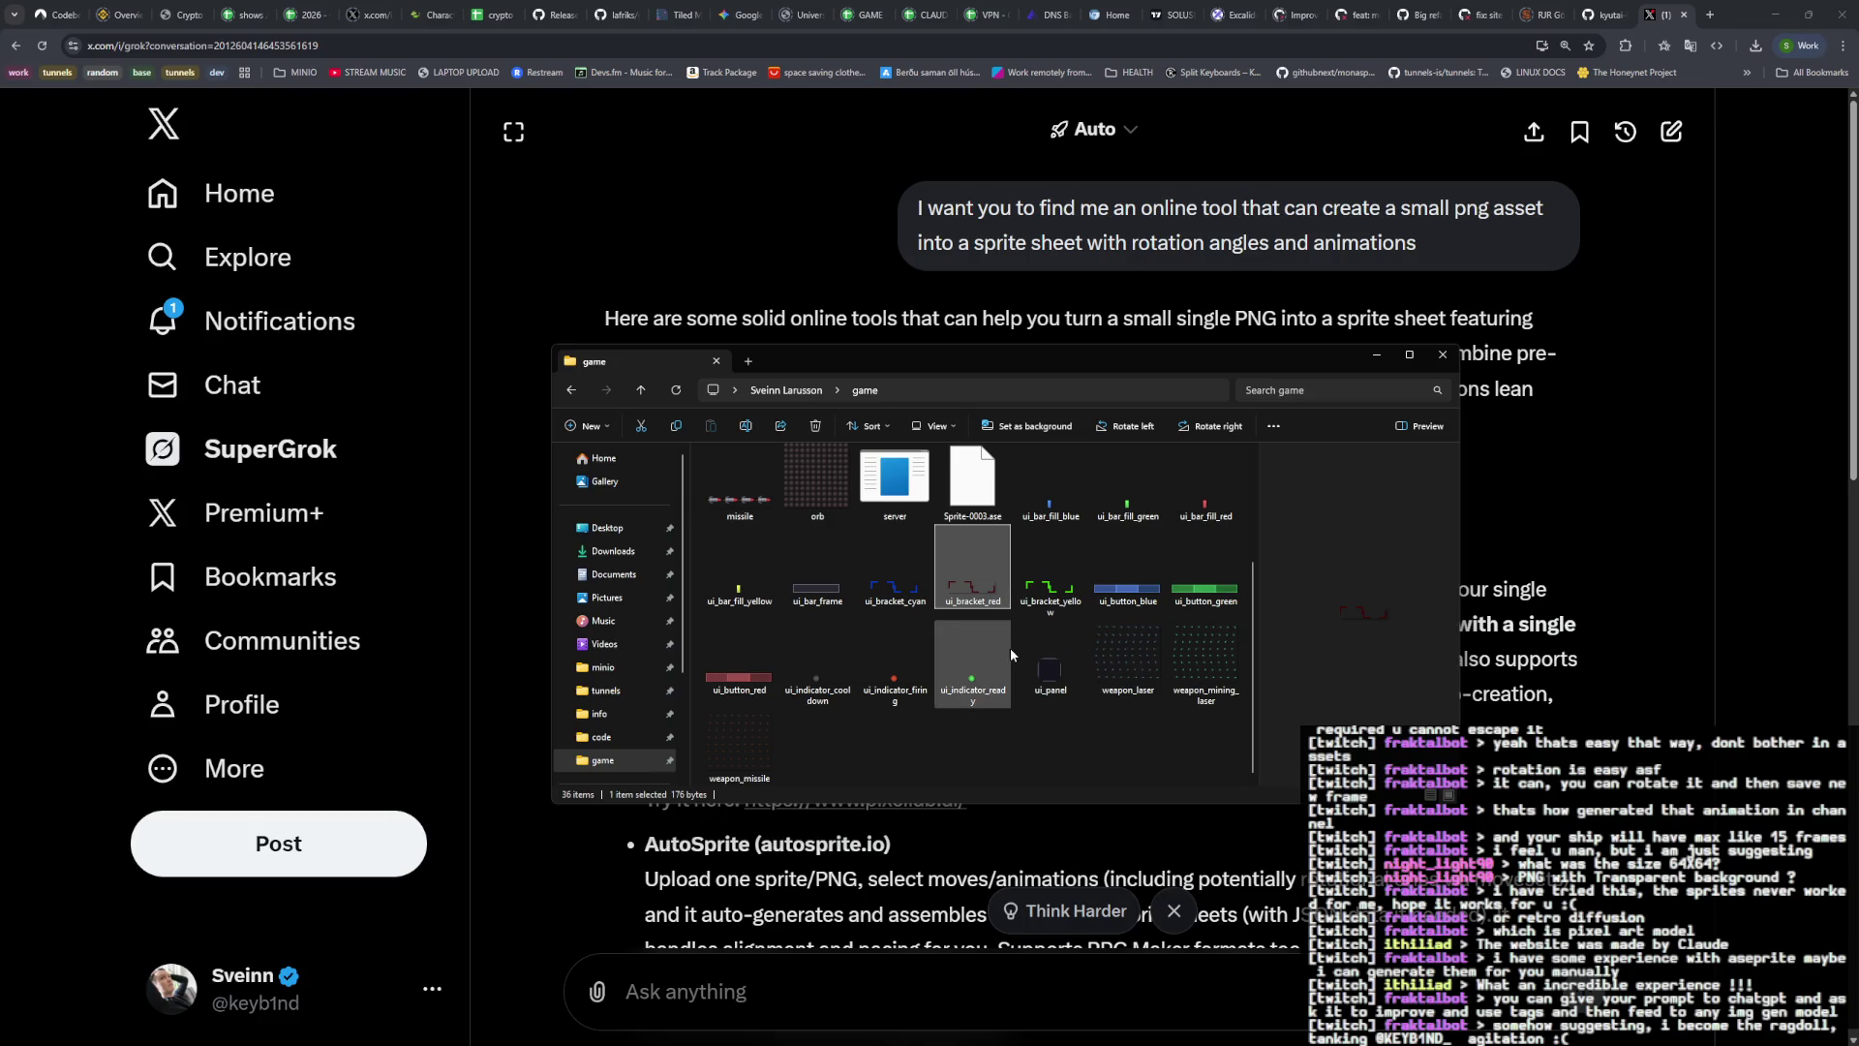
scroll(915, 699, up, 2)
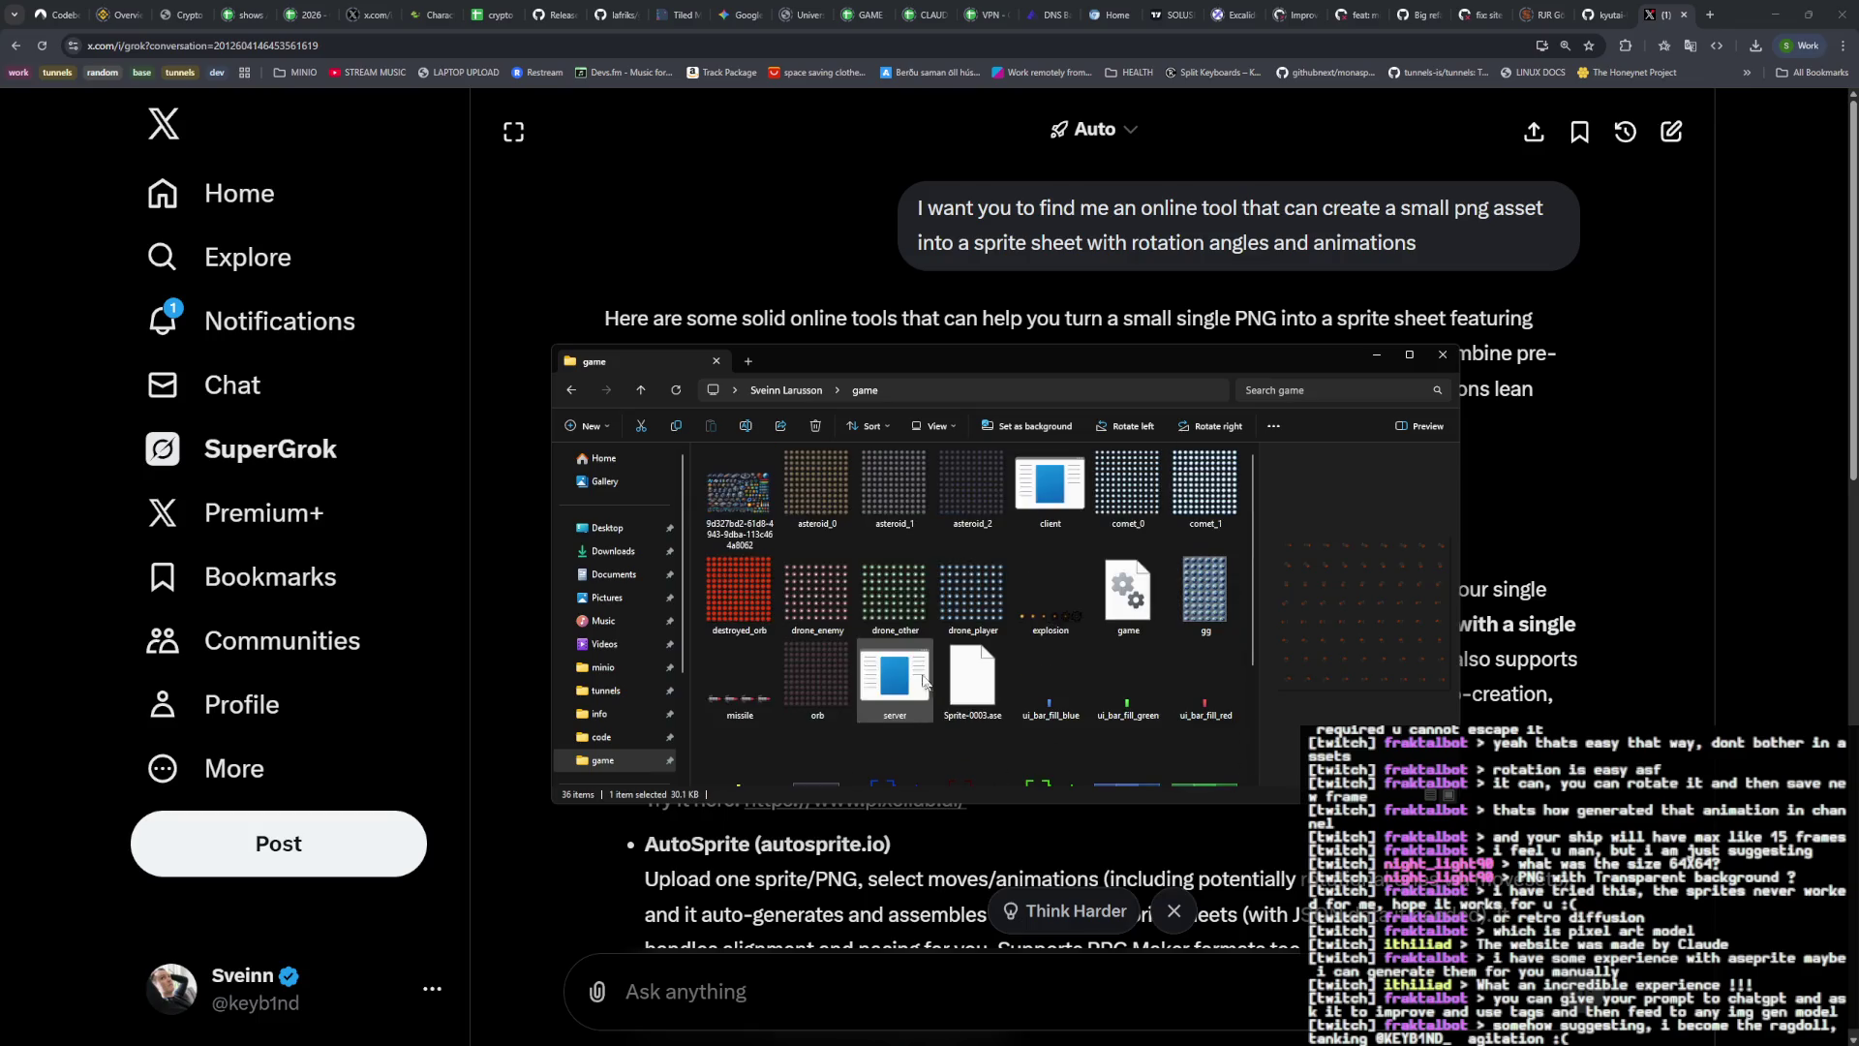
key(ctrl+a)
right_click(824, 506)
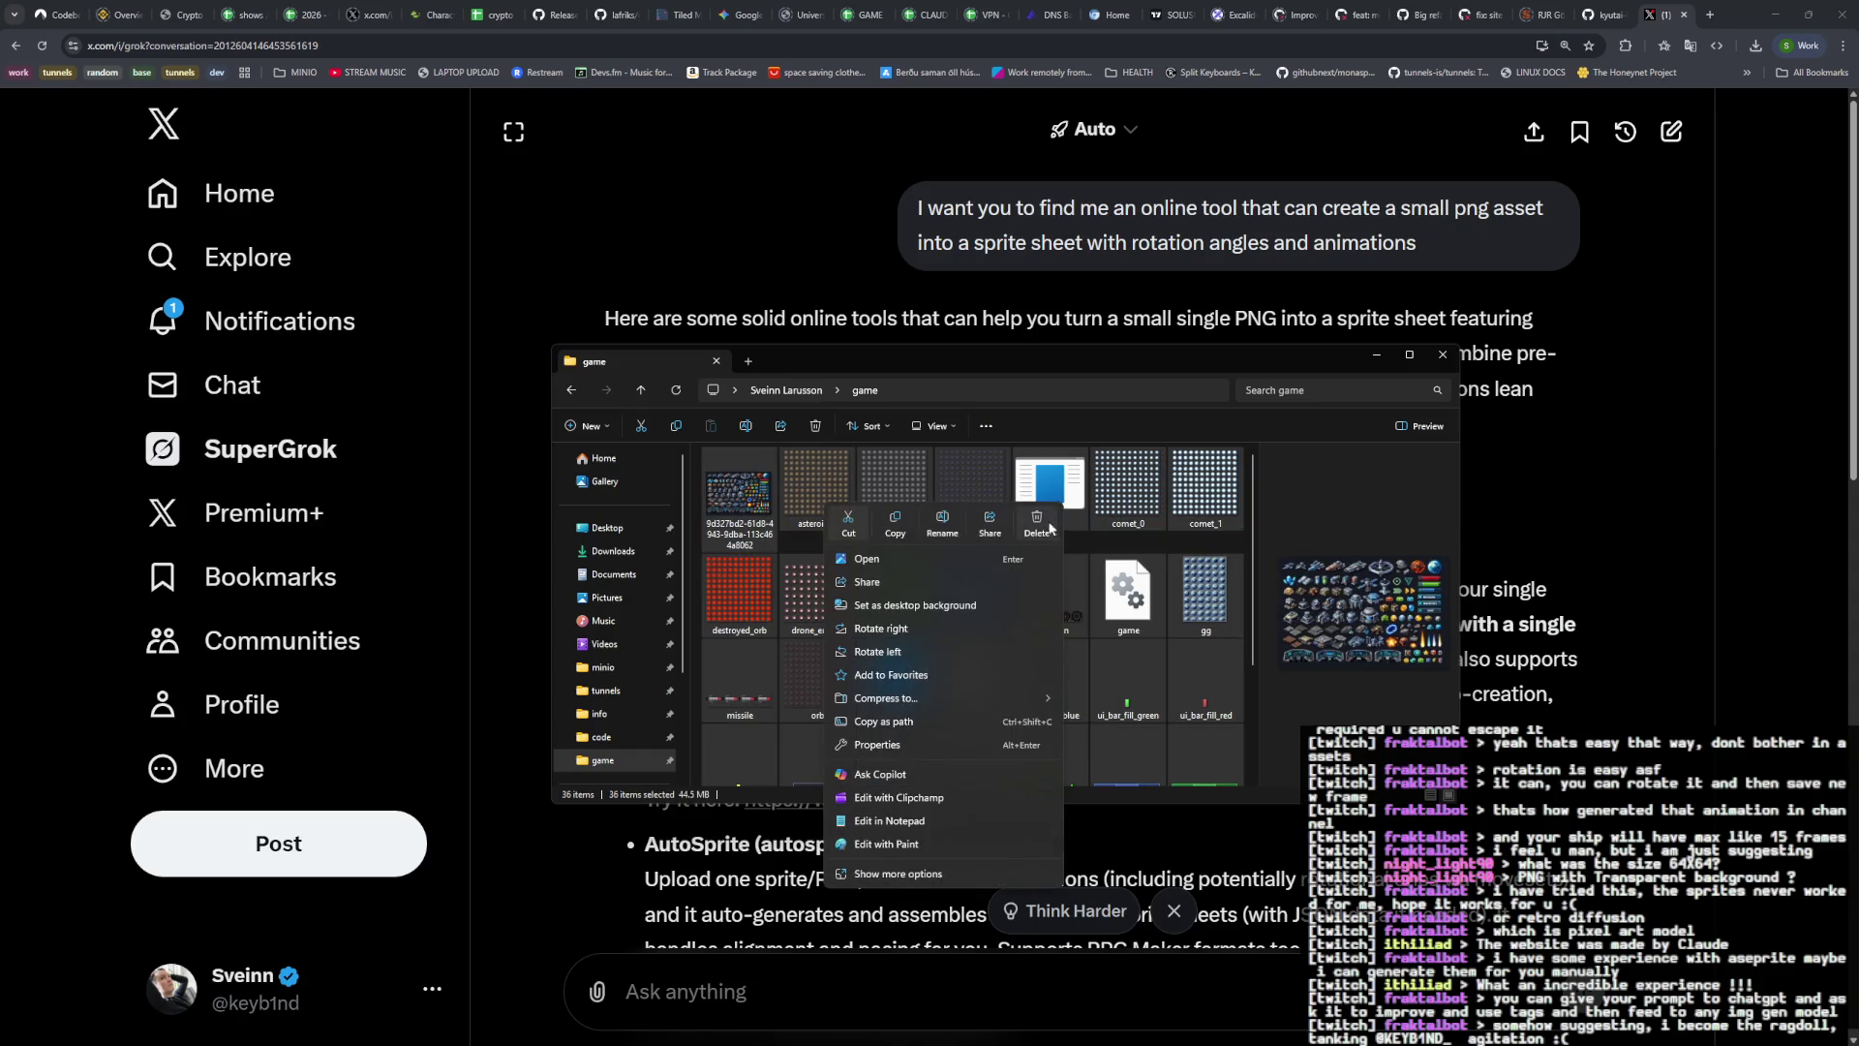
click(1036, 531)
click(1442, 355)
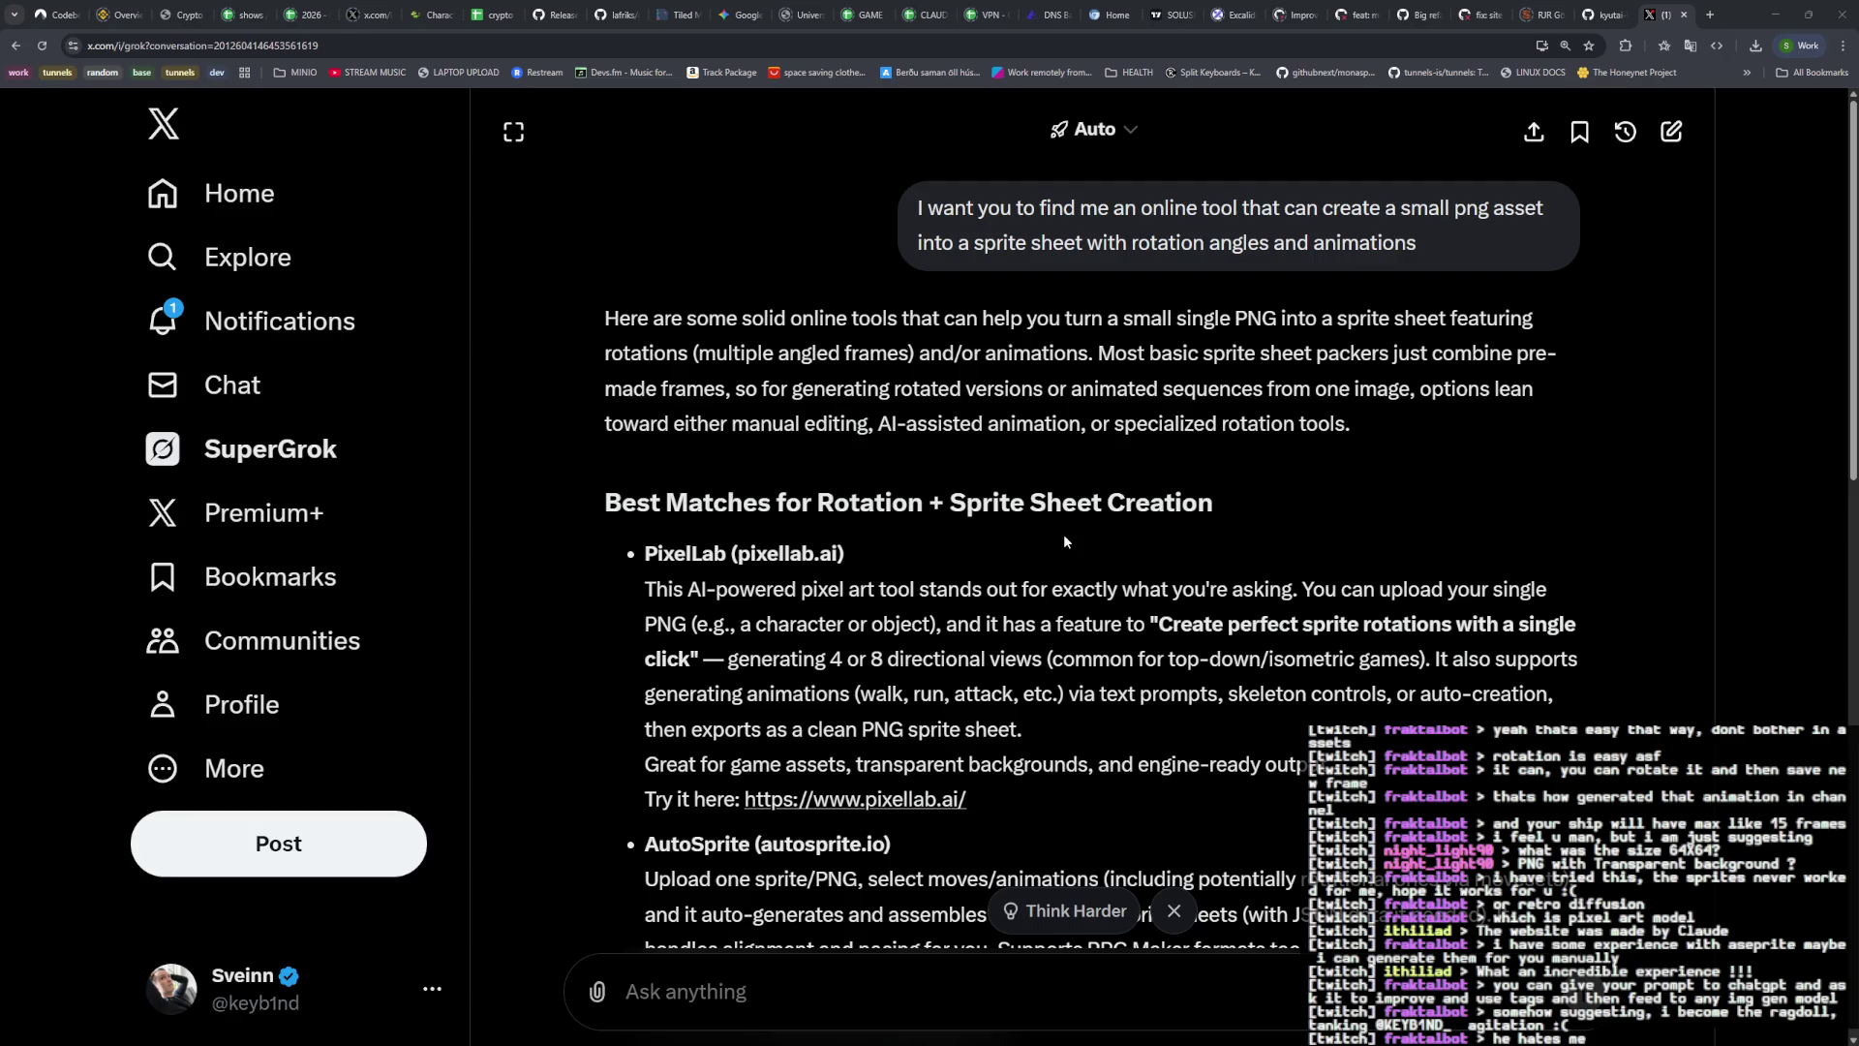
- In the other Chrome window, close the isometric chat, Aseprite, LibreSprite, DALL·E 3 and Factory tabs
key(alt+Tab)
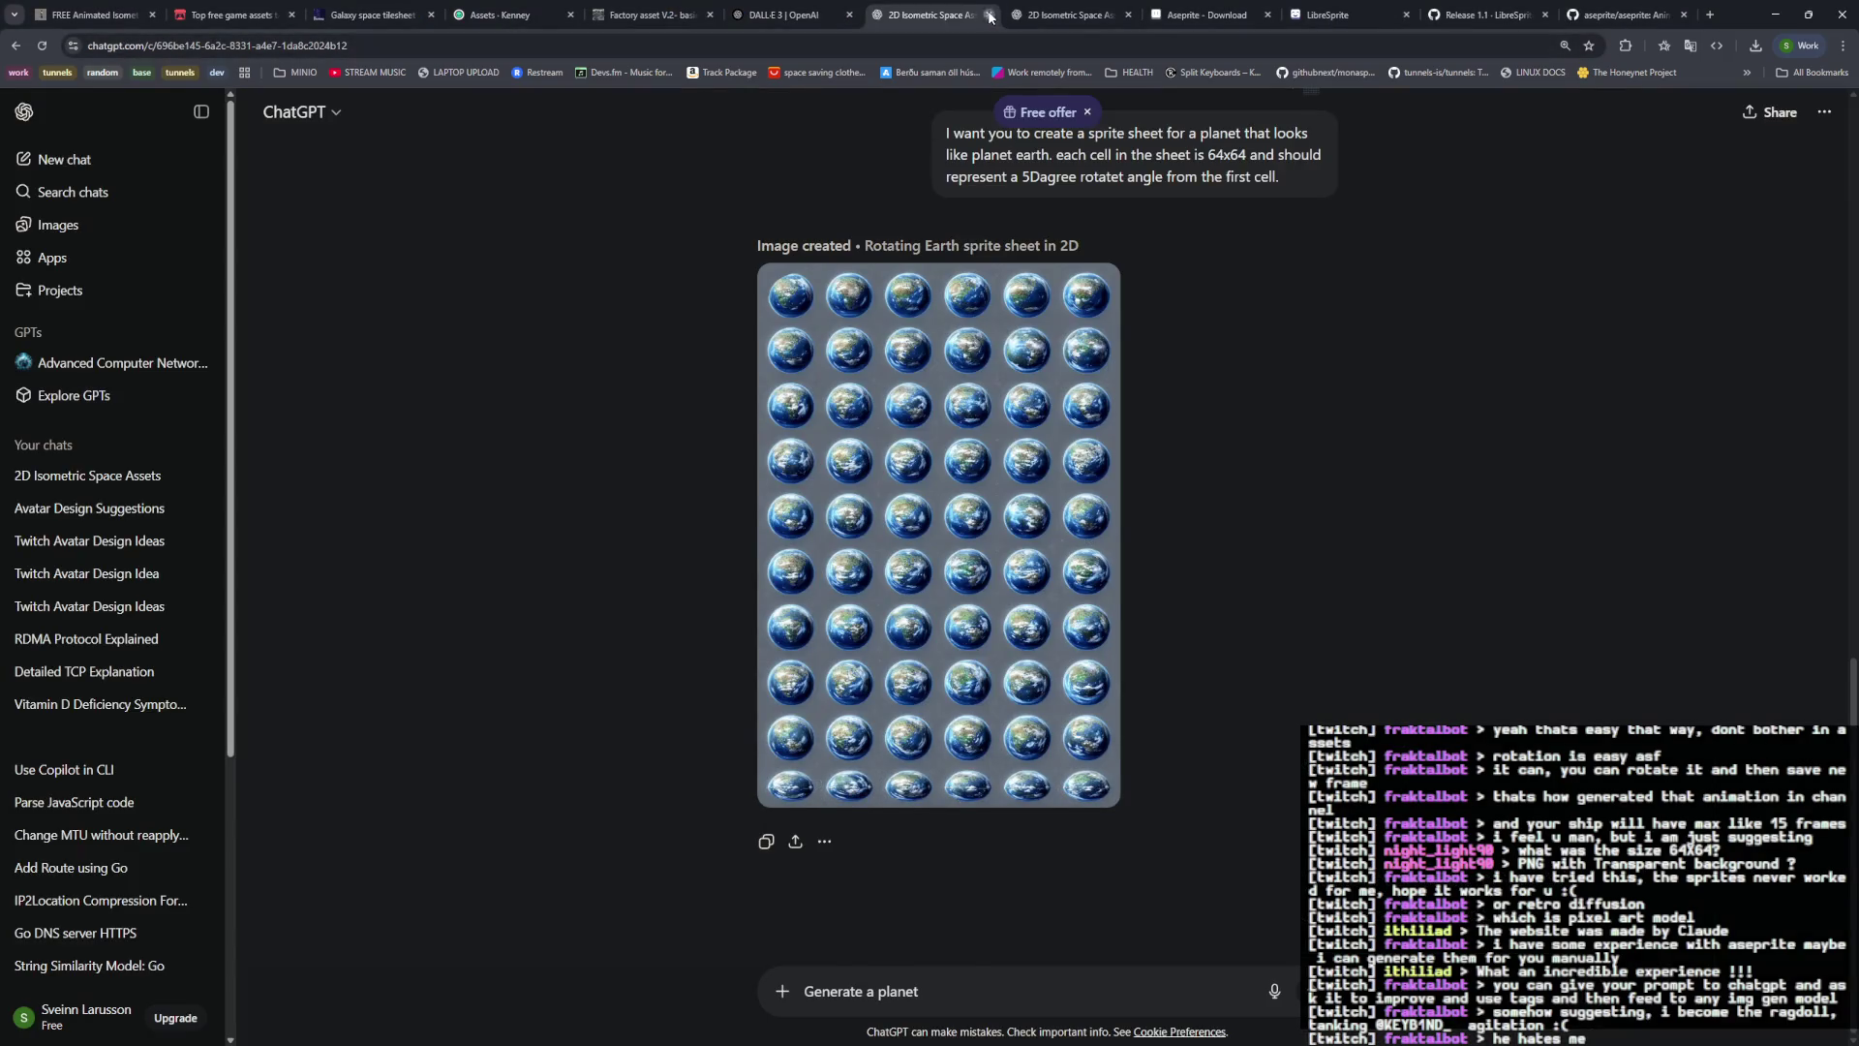
click(989, 14)
click(989, 15)
click(989, 14)
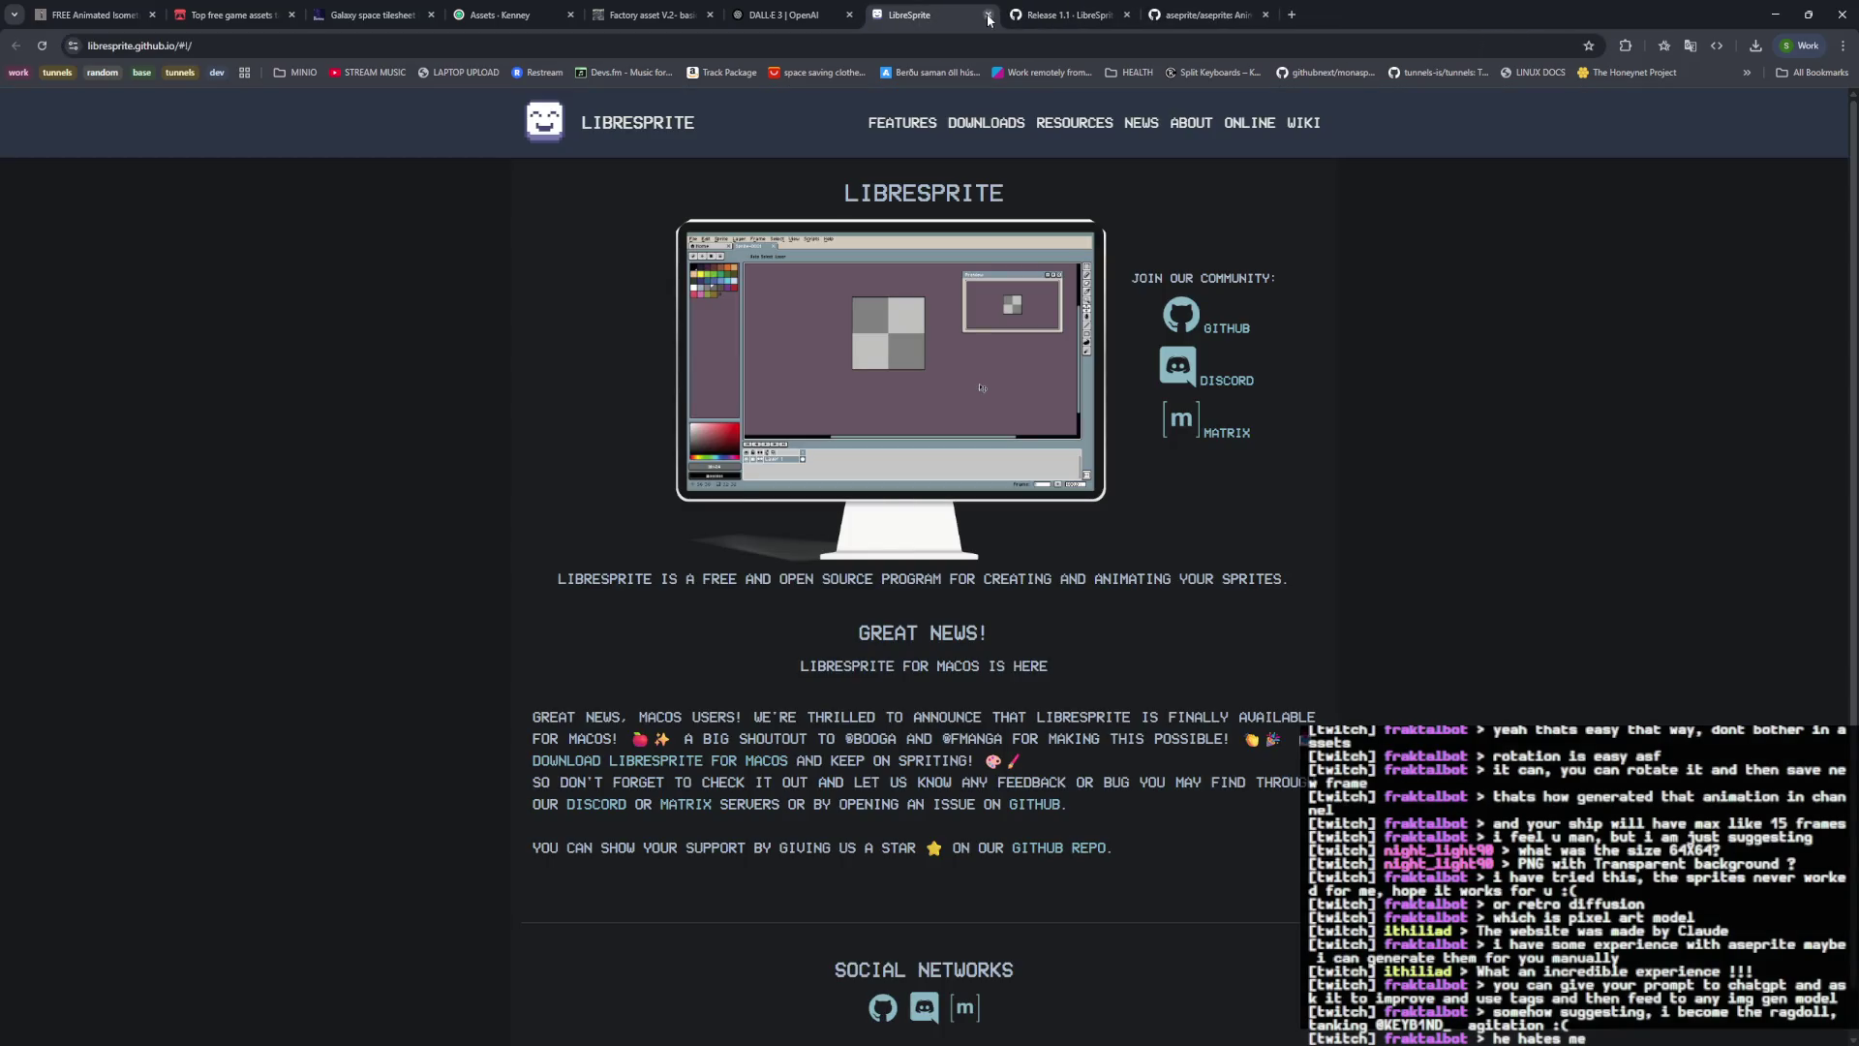
click(989, 14)
click(988, 15)
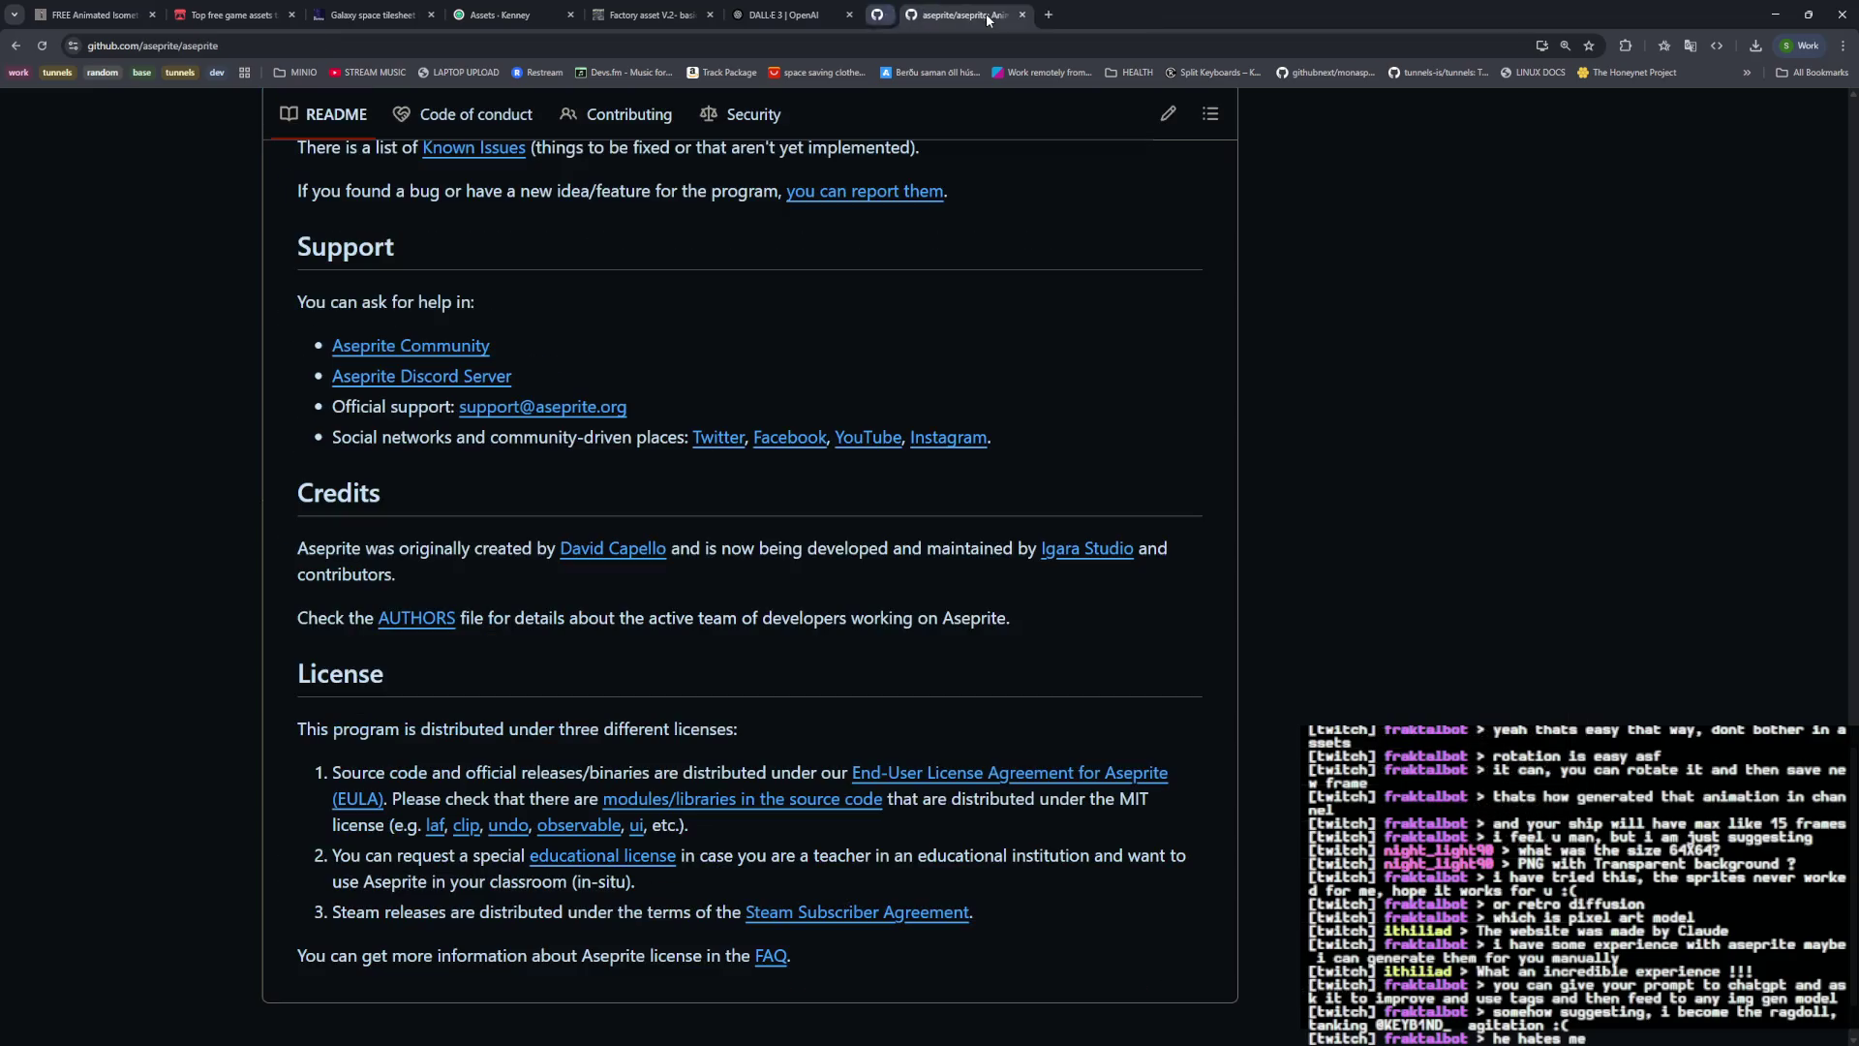
click(988, 15)
click(989, 14)
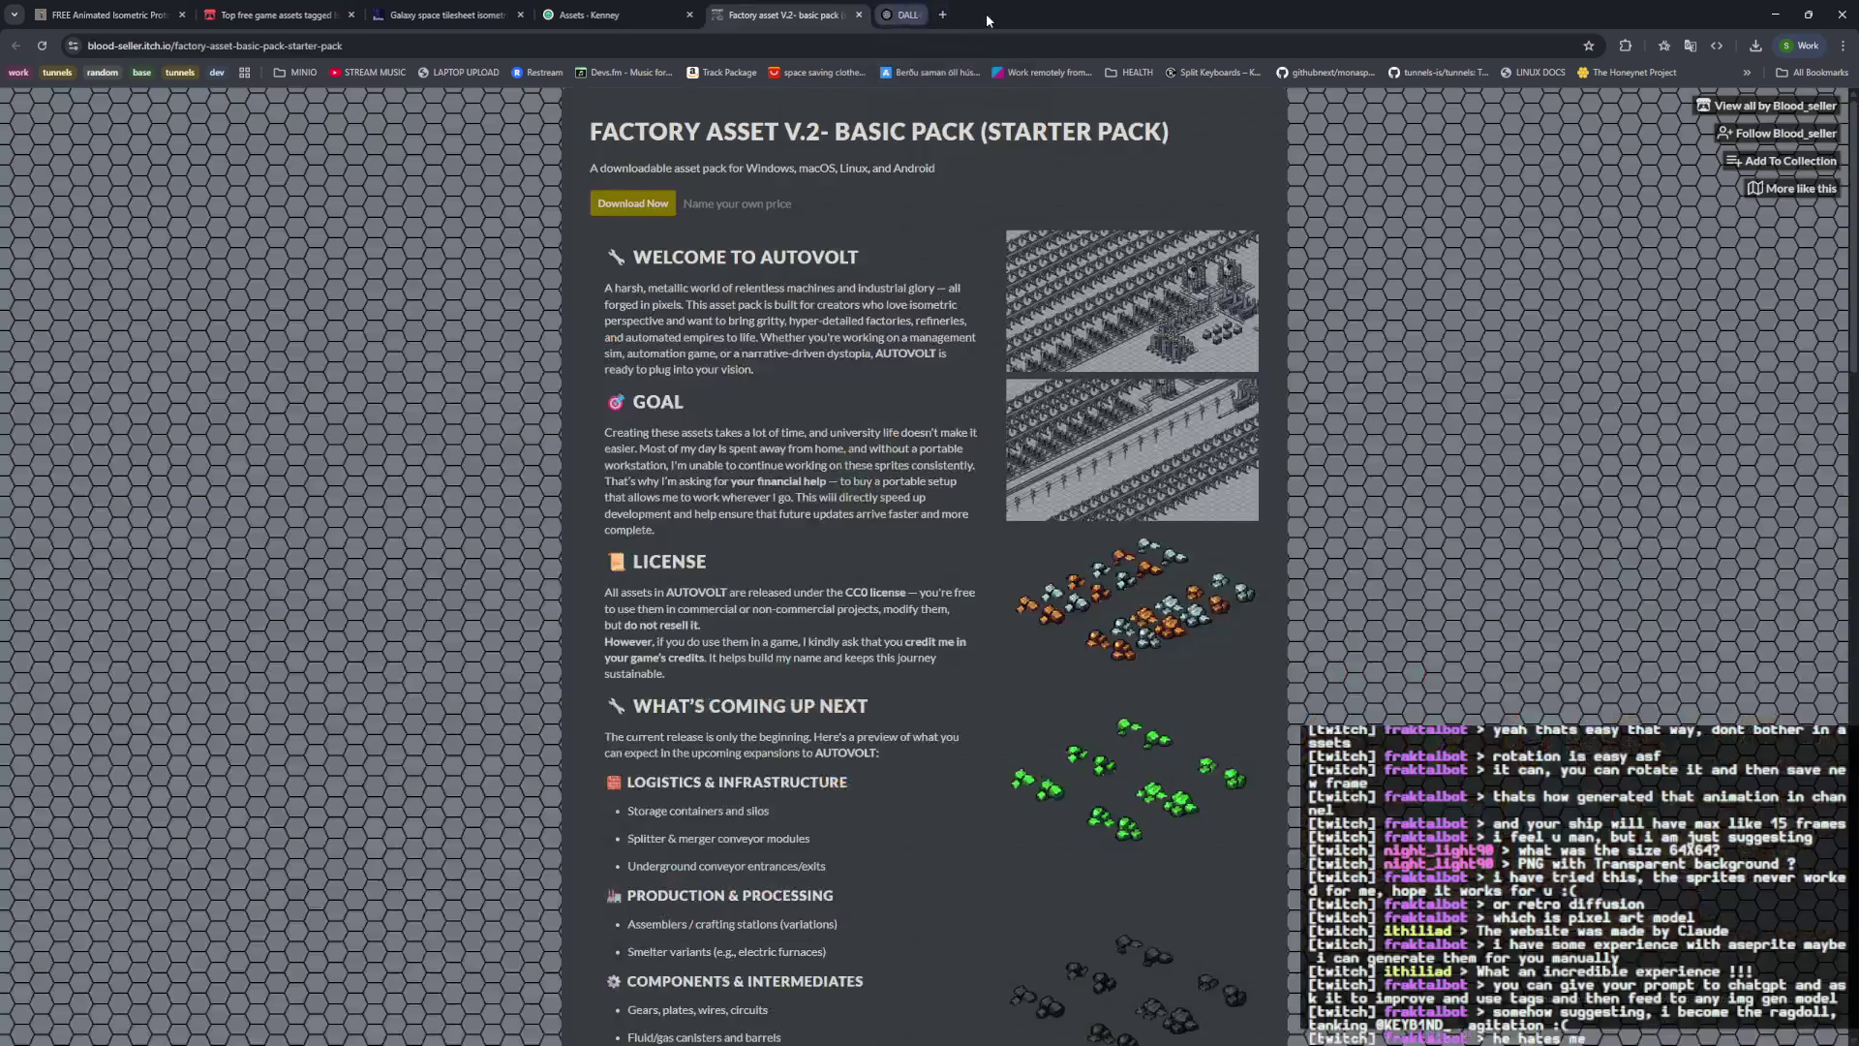
click(825, 15)
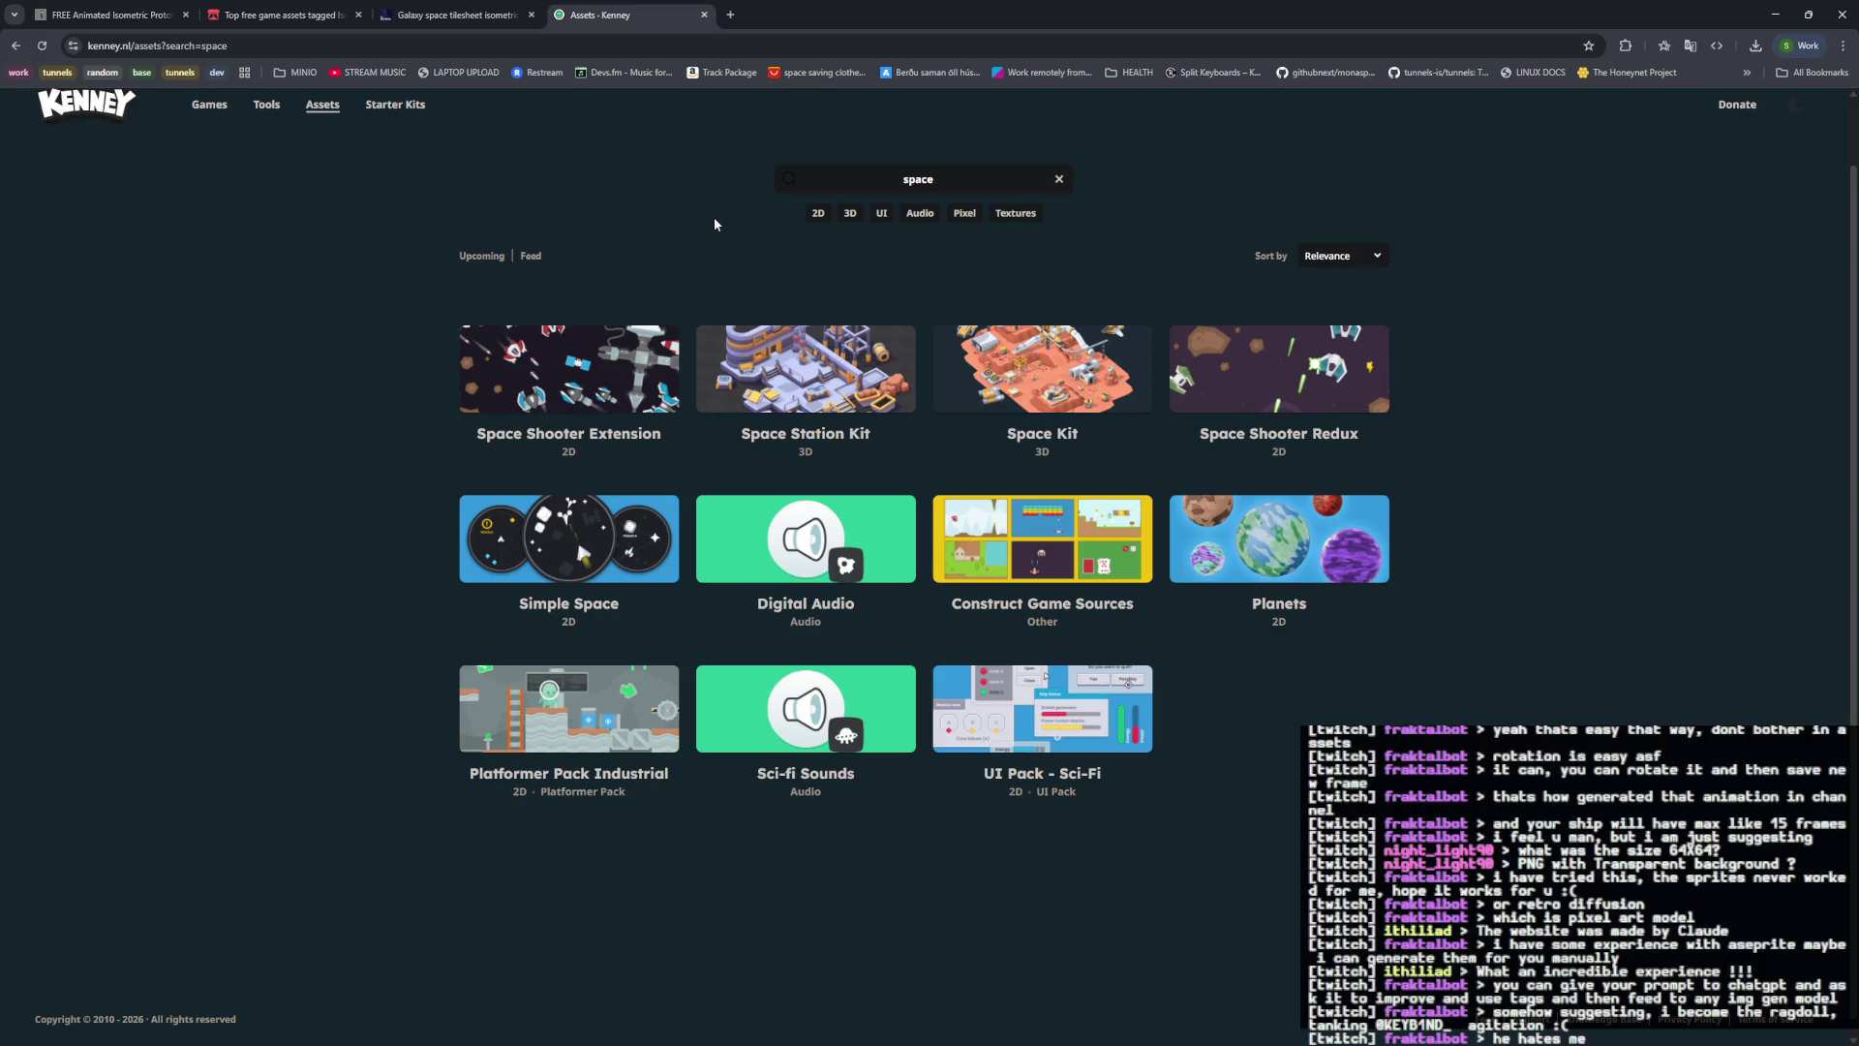
- View the Space Shooter Redux preview image enlarged, then close its tab
click(1287, 389)
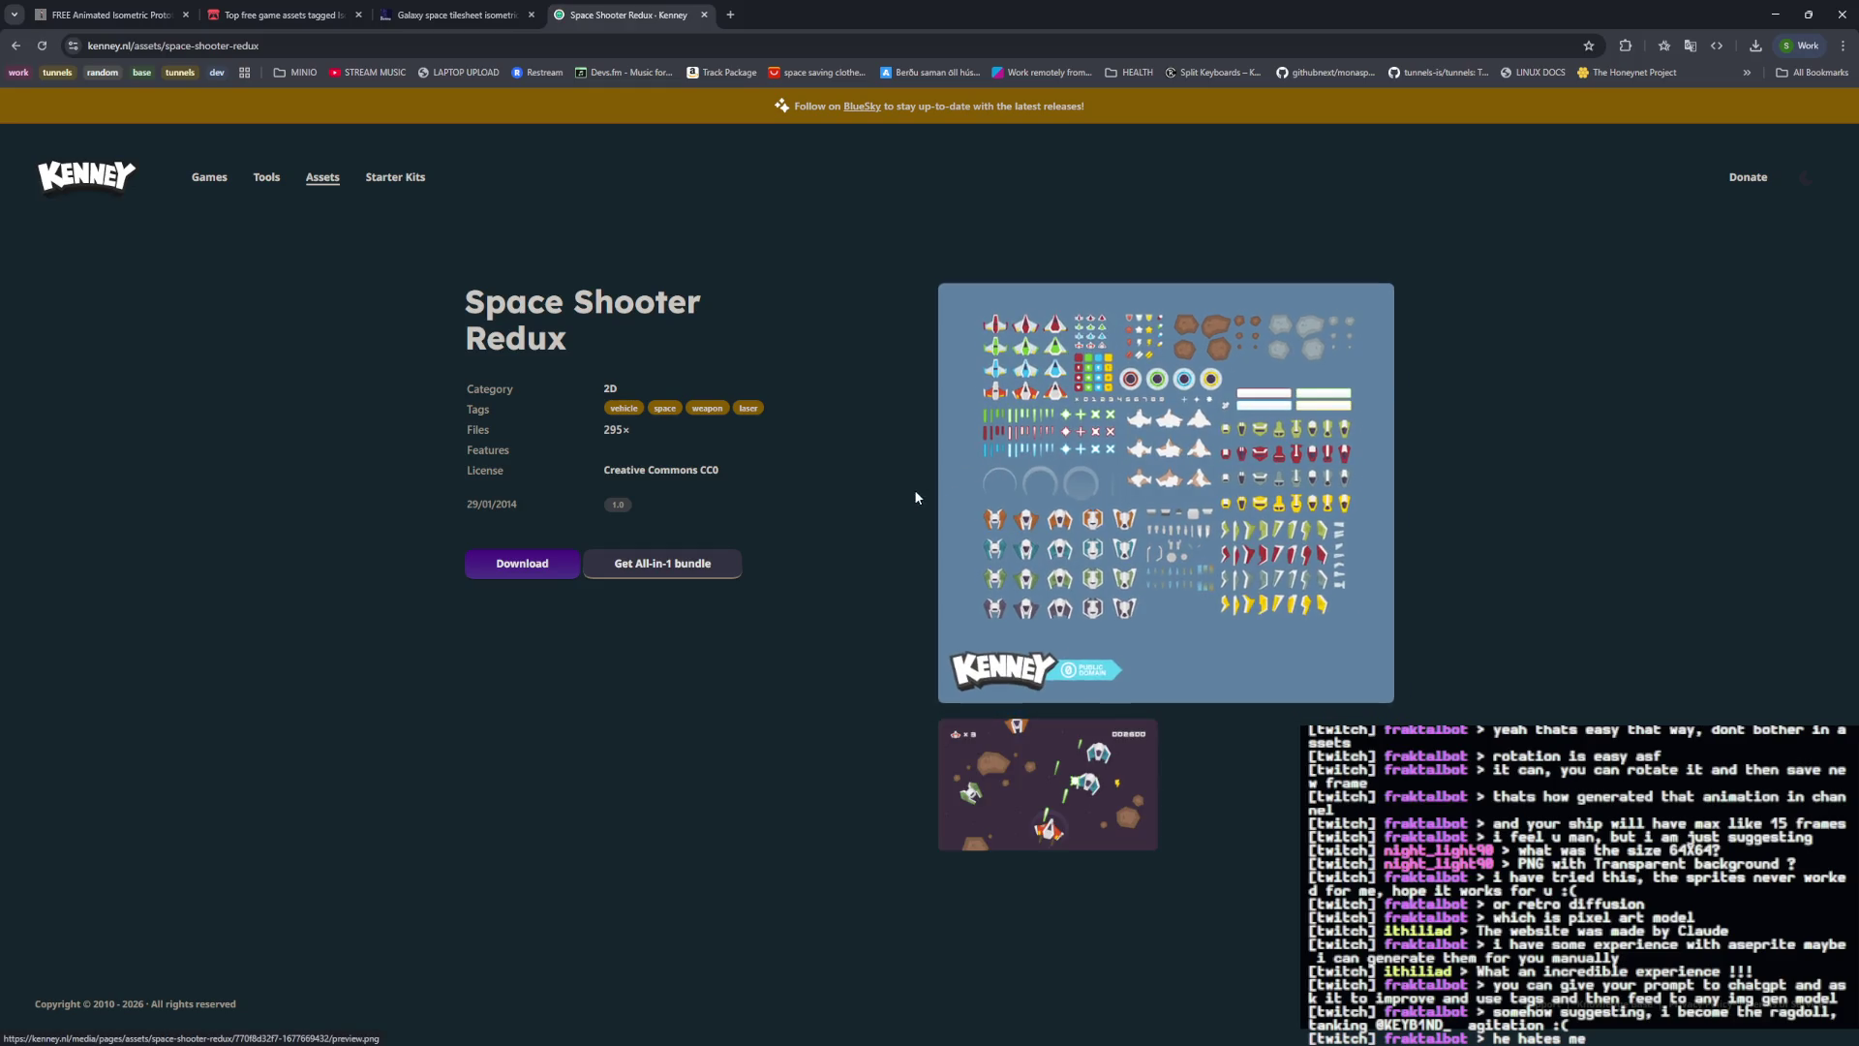
click(1190, 545)
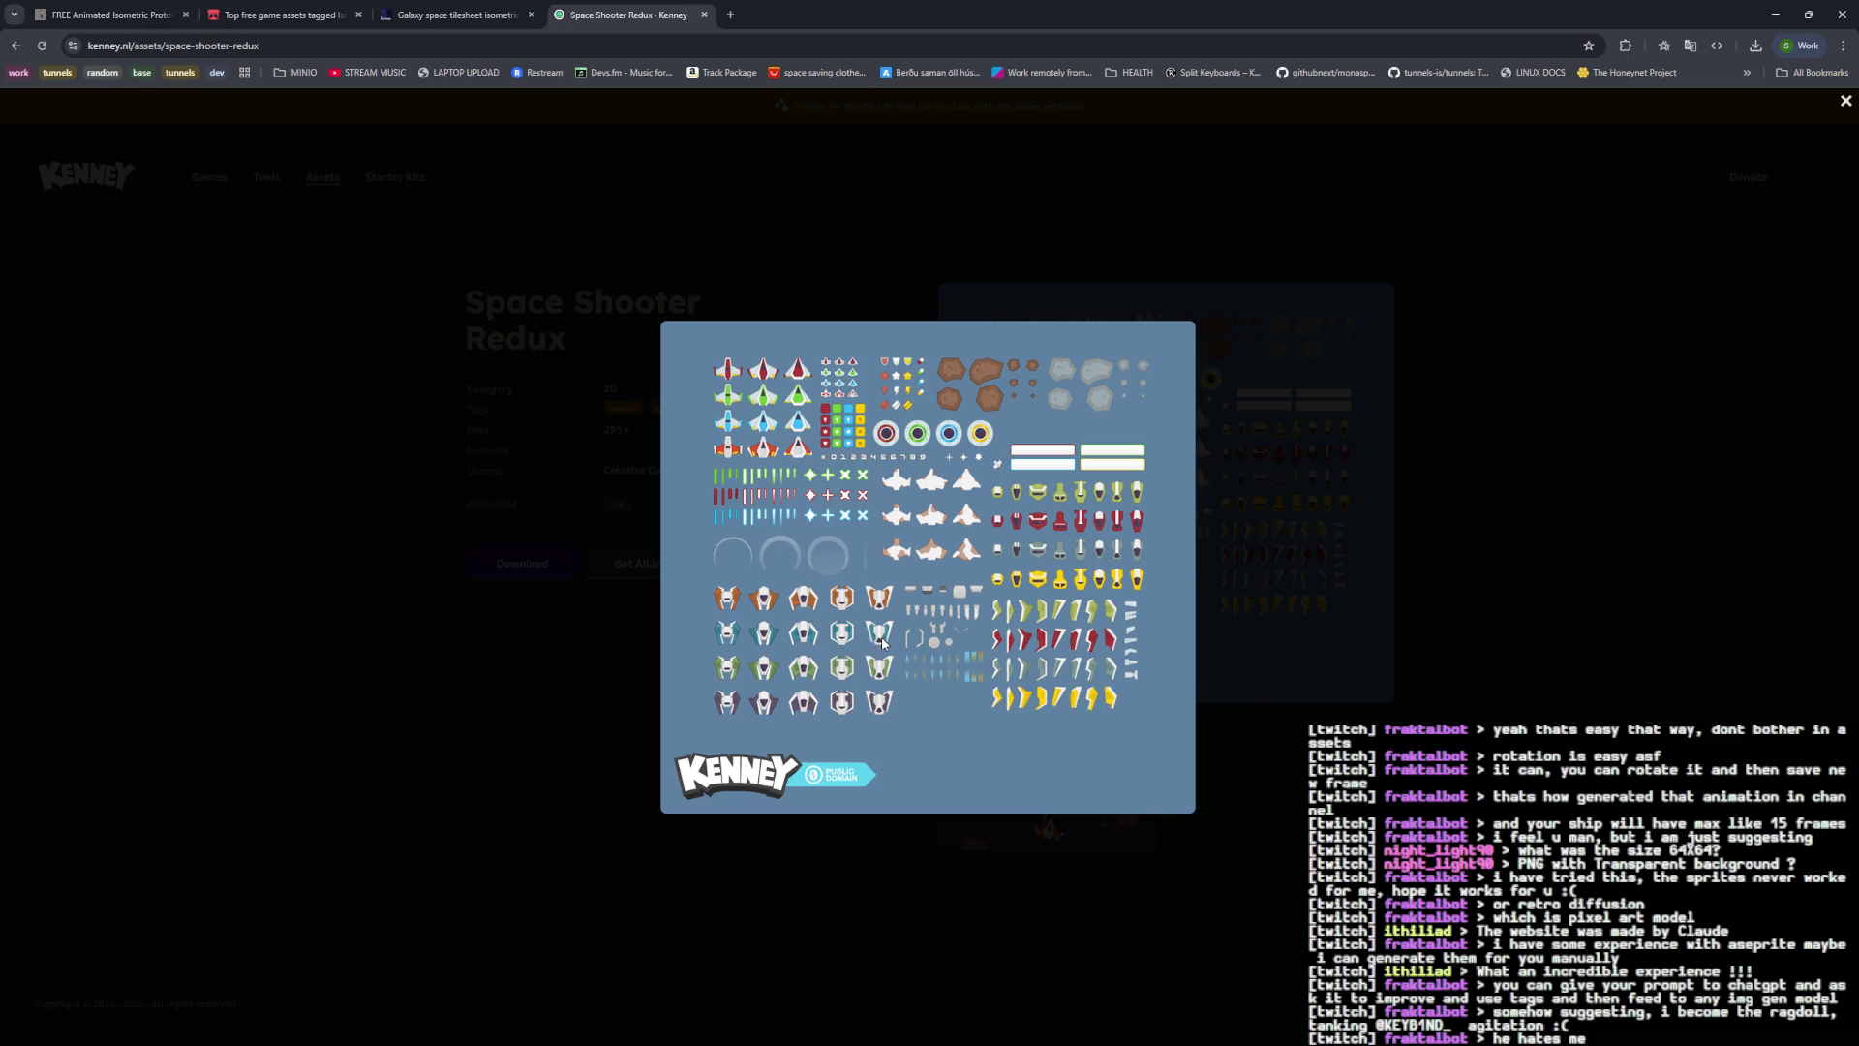
click(735, 317)
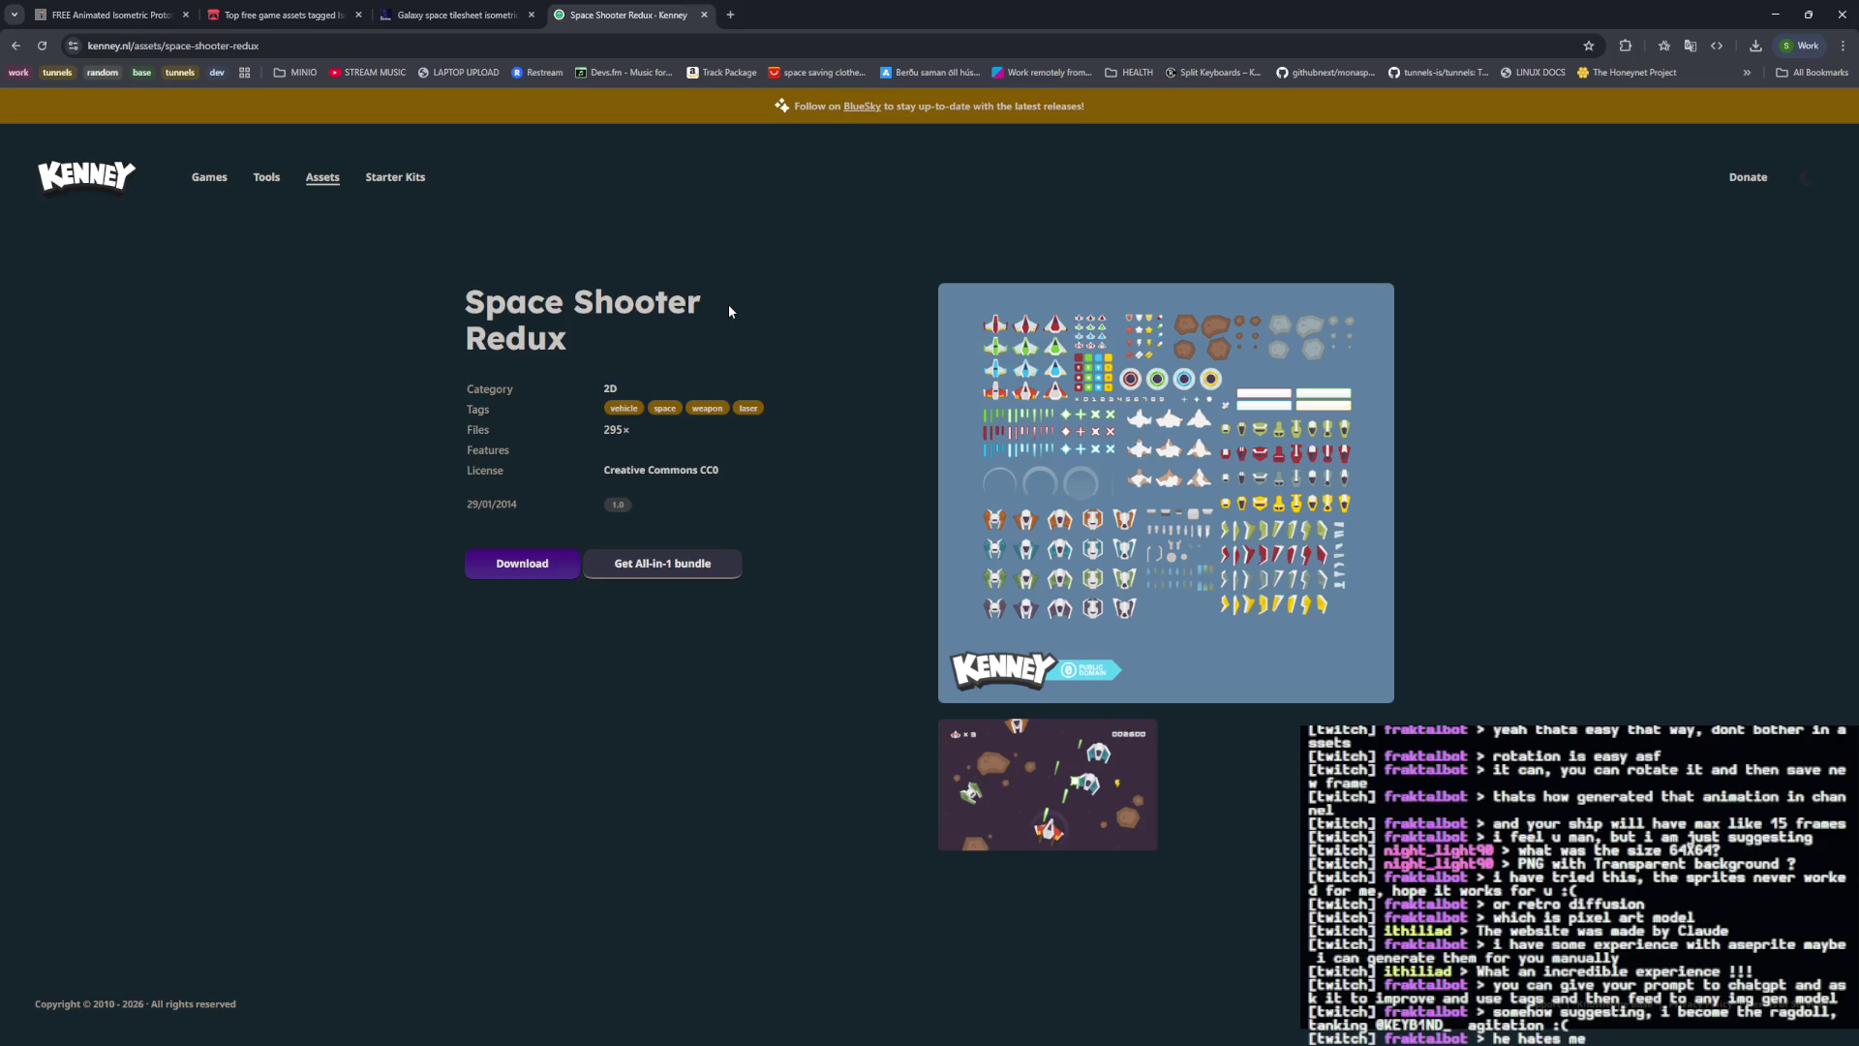
click(704, 15)
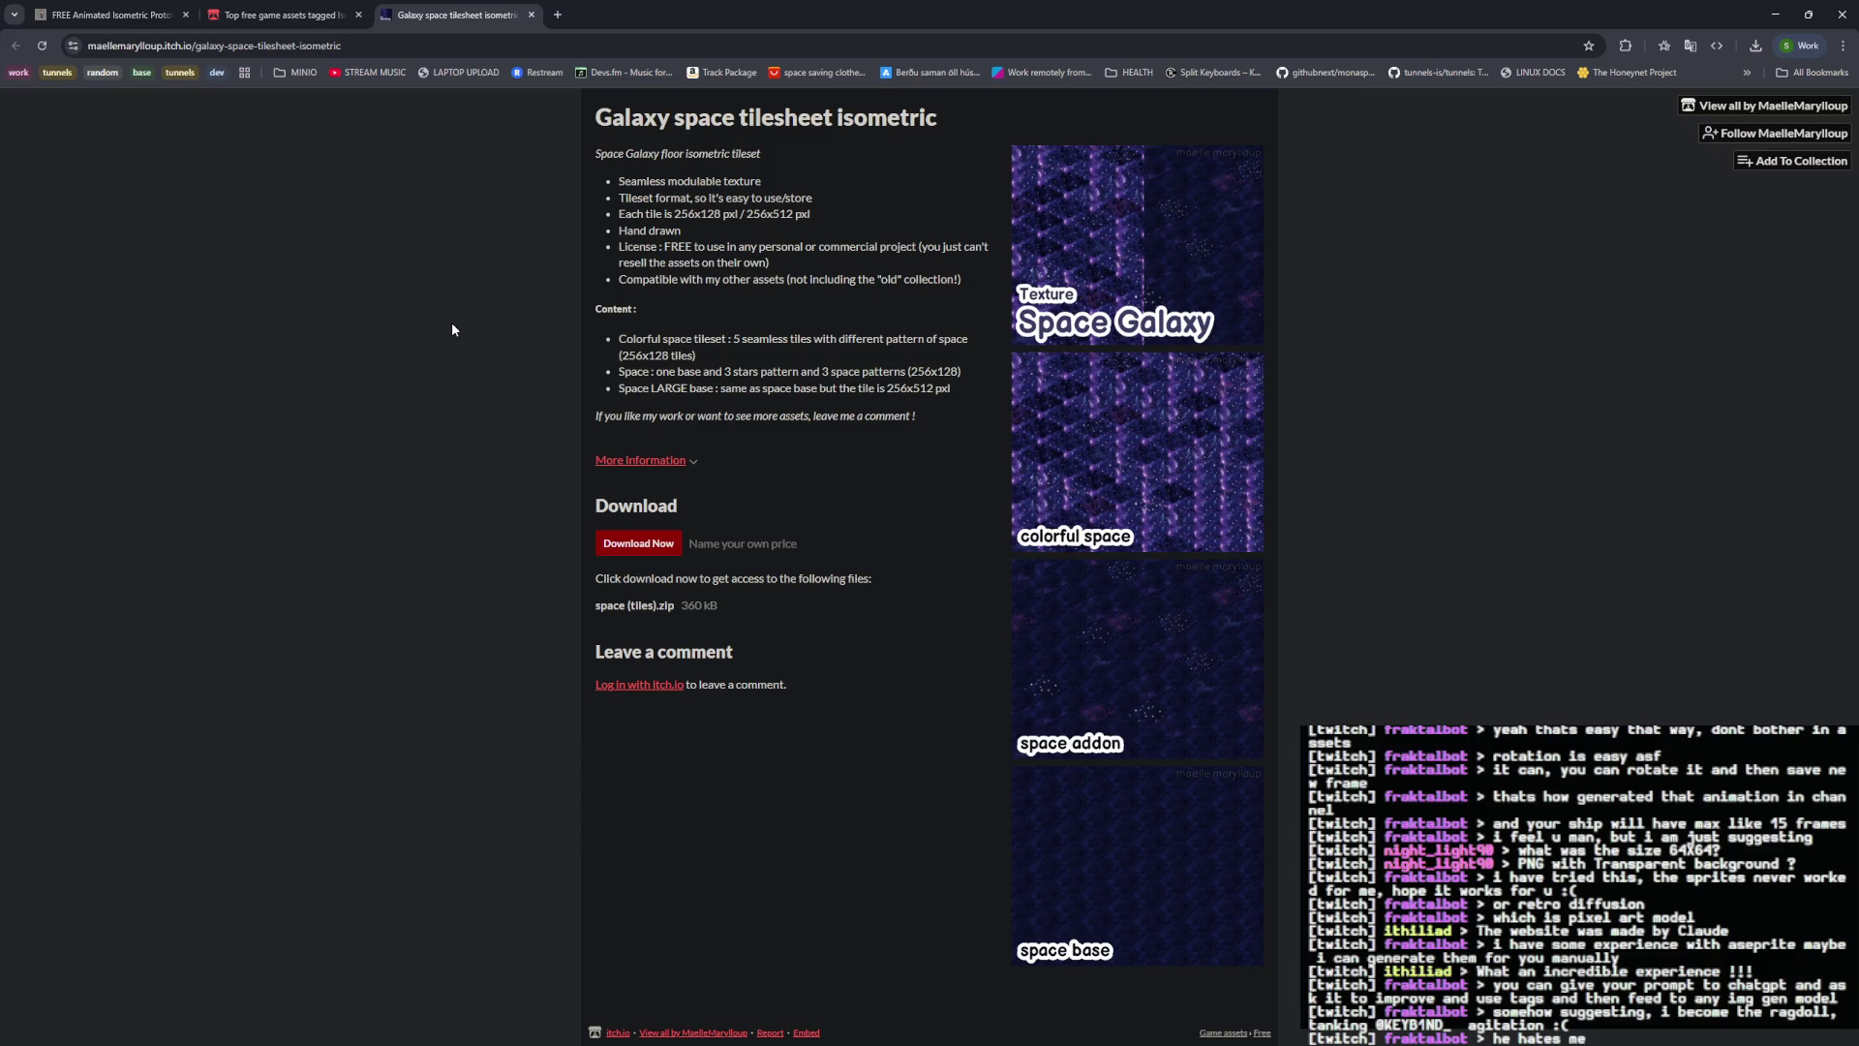
- Close the Galaxy space tilesheet and free game assets tabs, returning to Grok
click(531, 15)
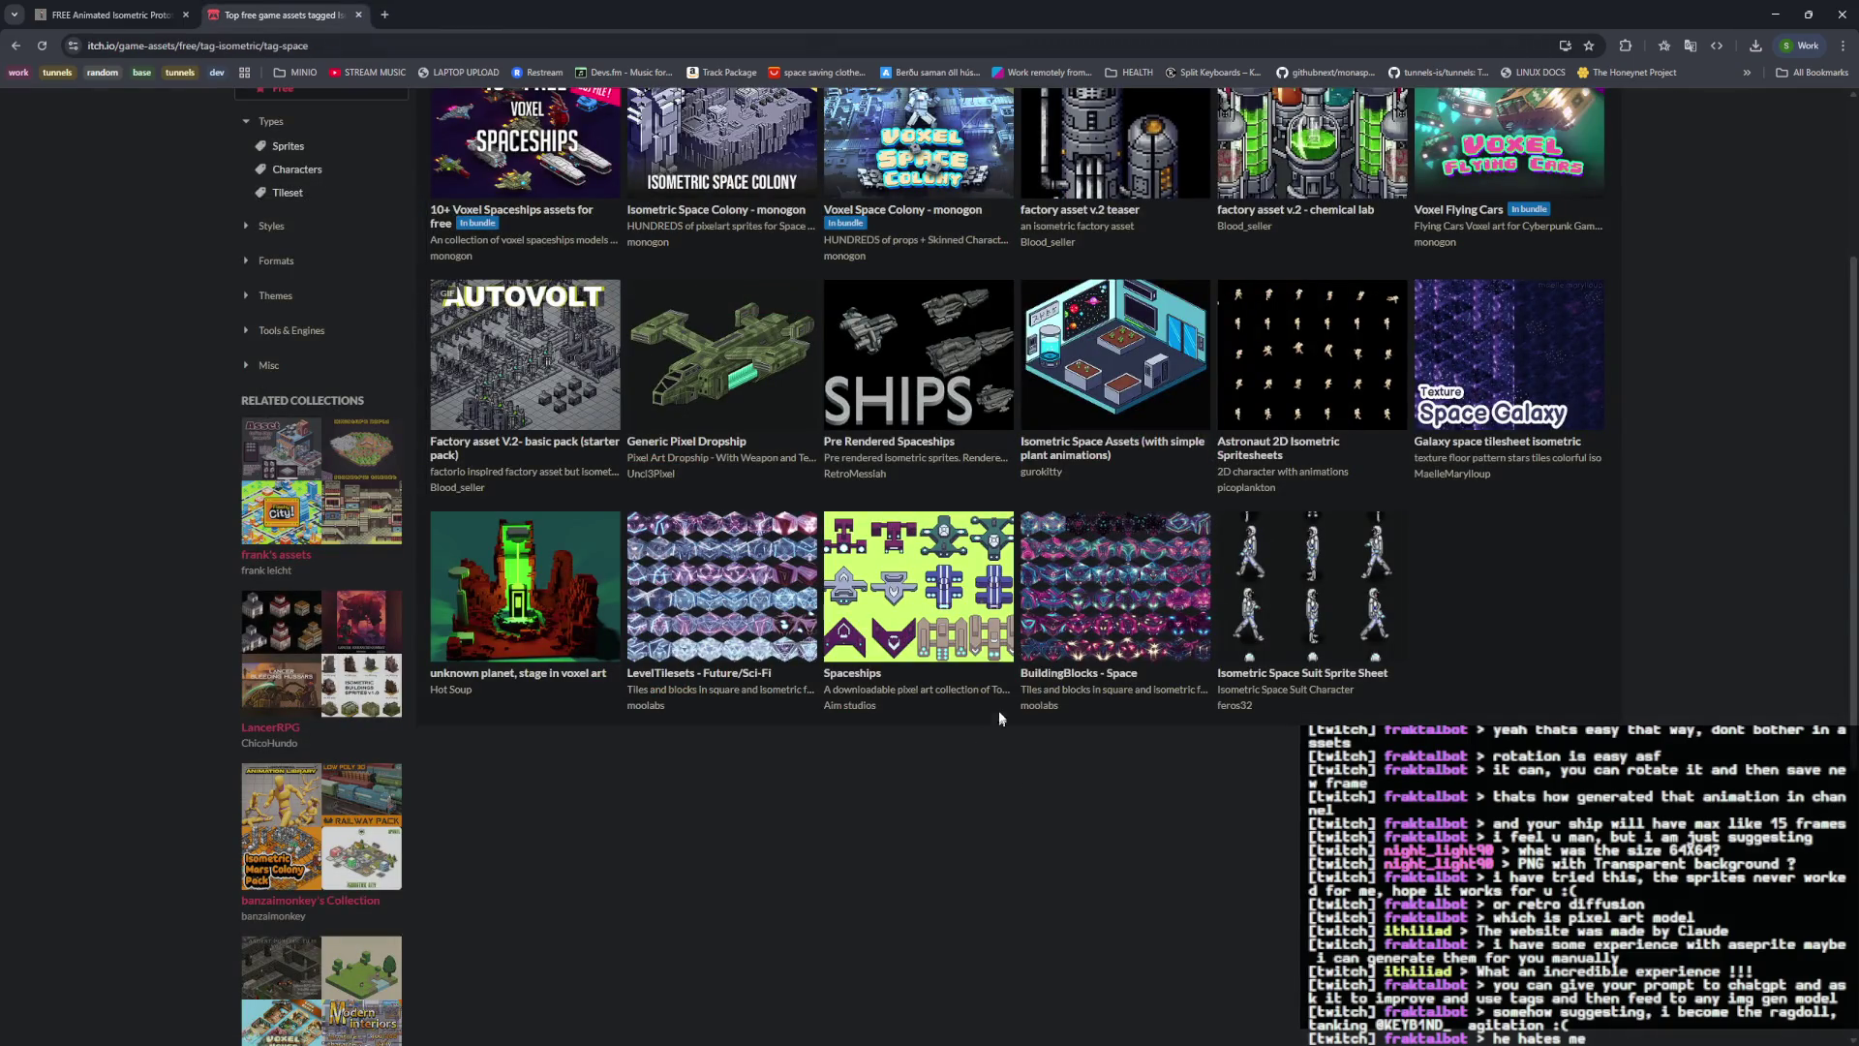
scroll(1011, 778, up, 3)
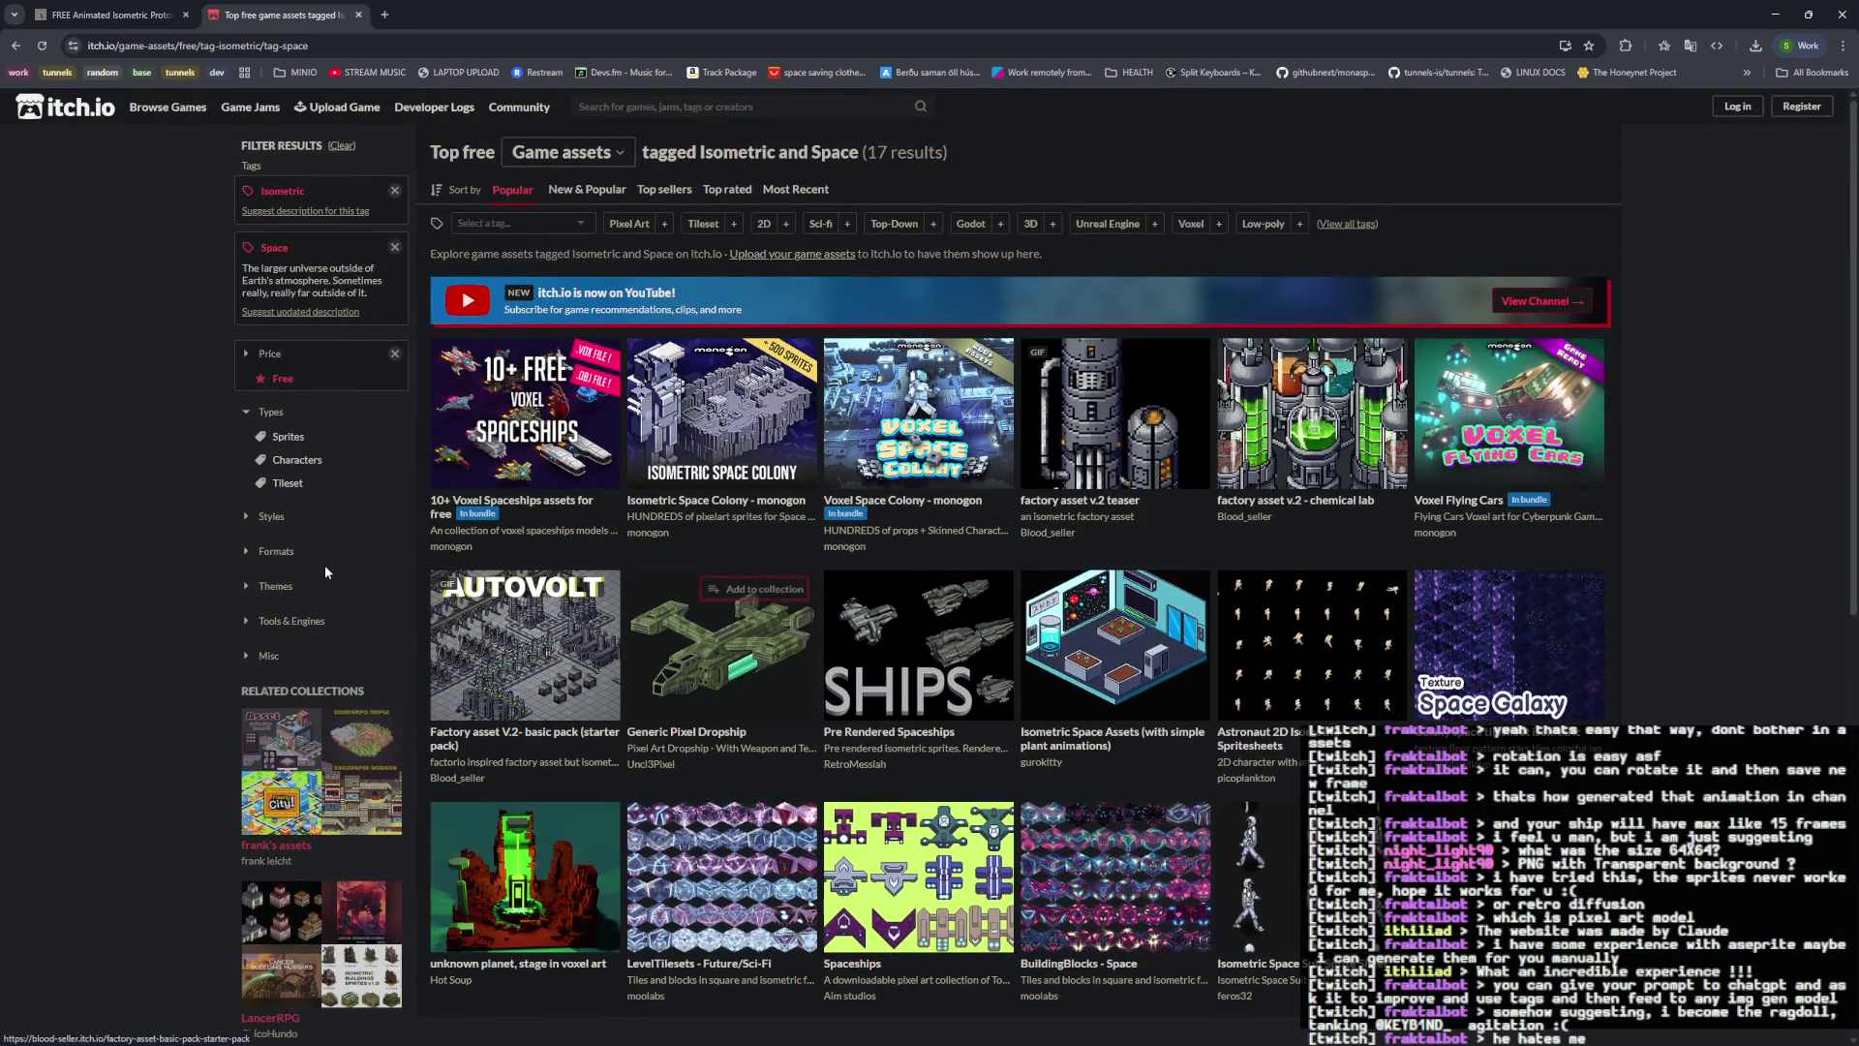
click(358, 14)
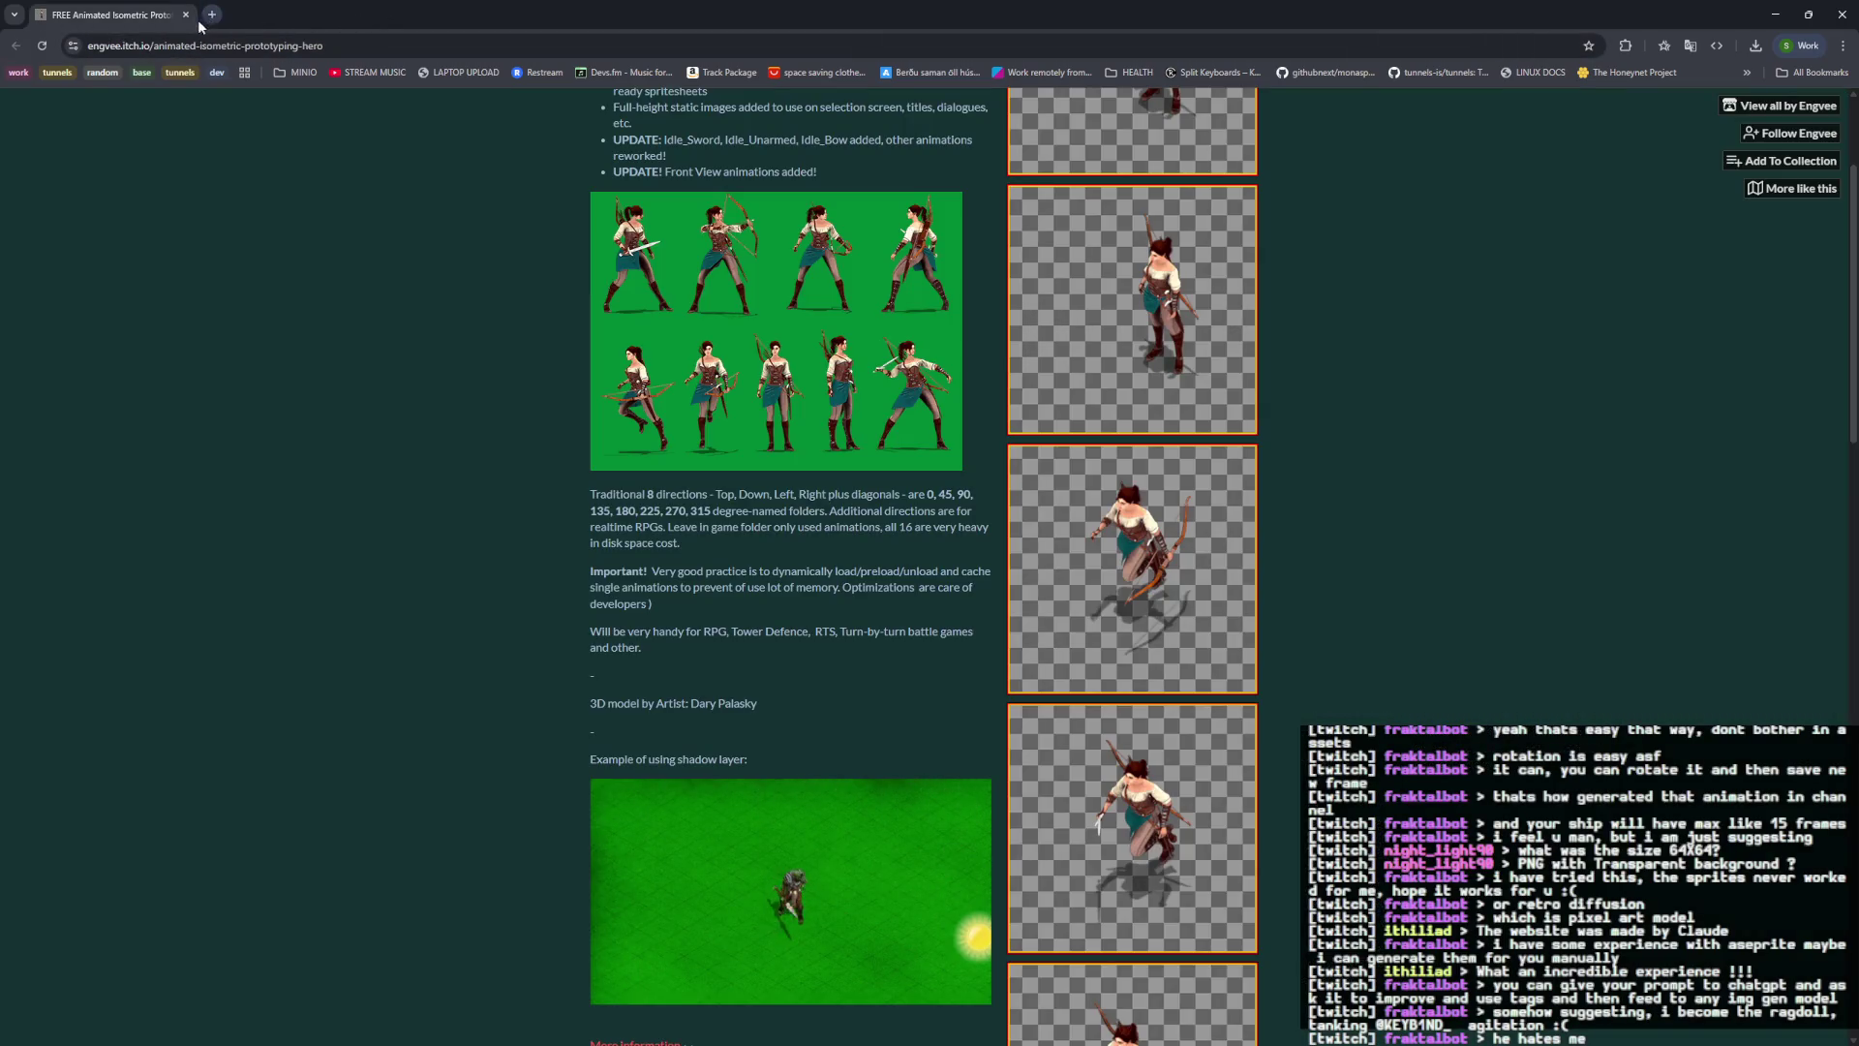
key(ctrl+w)
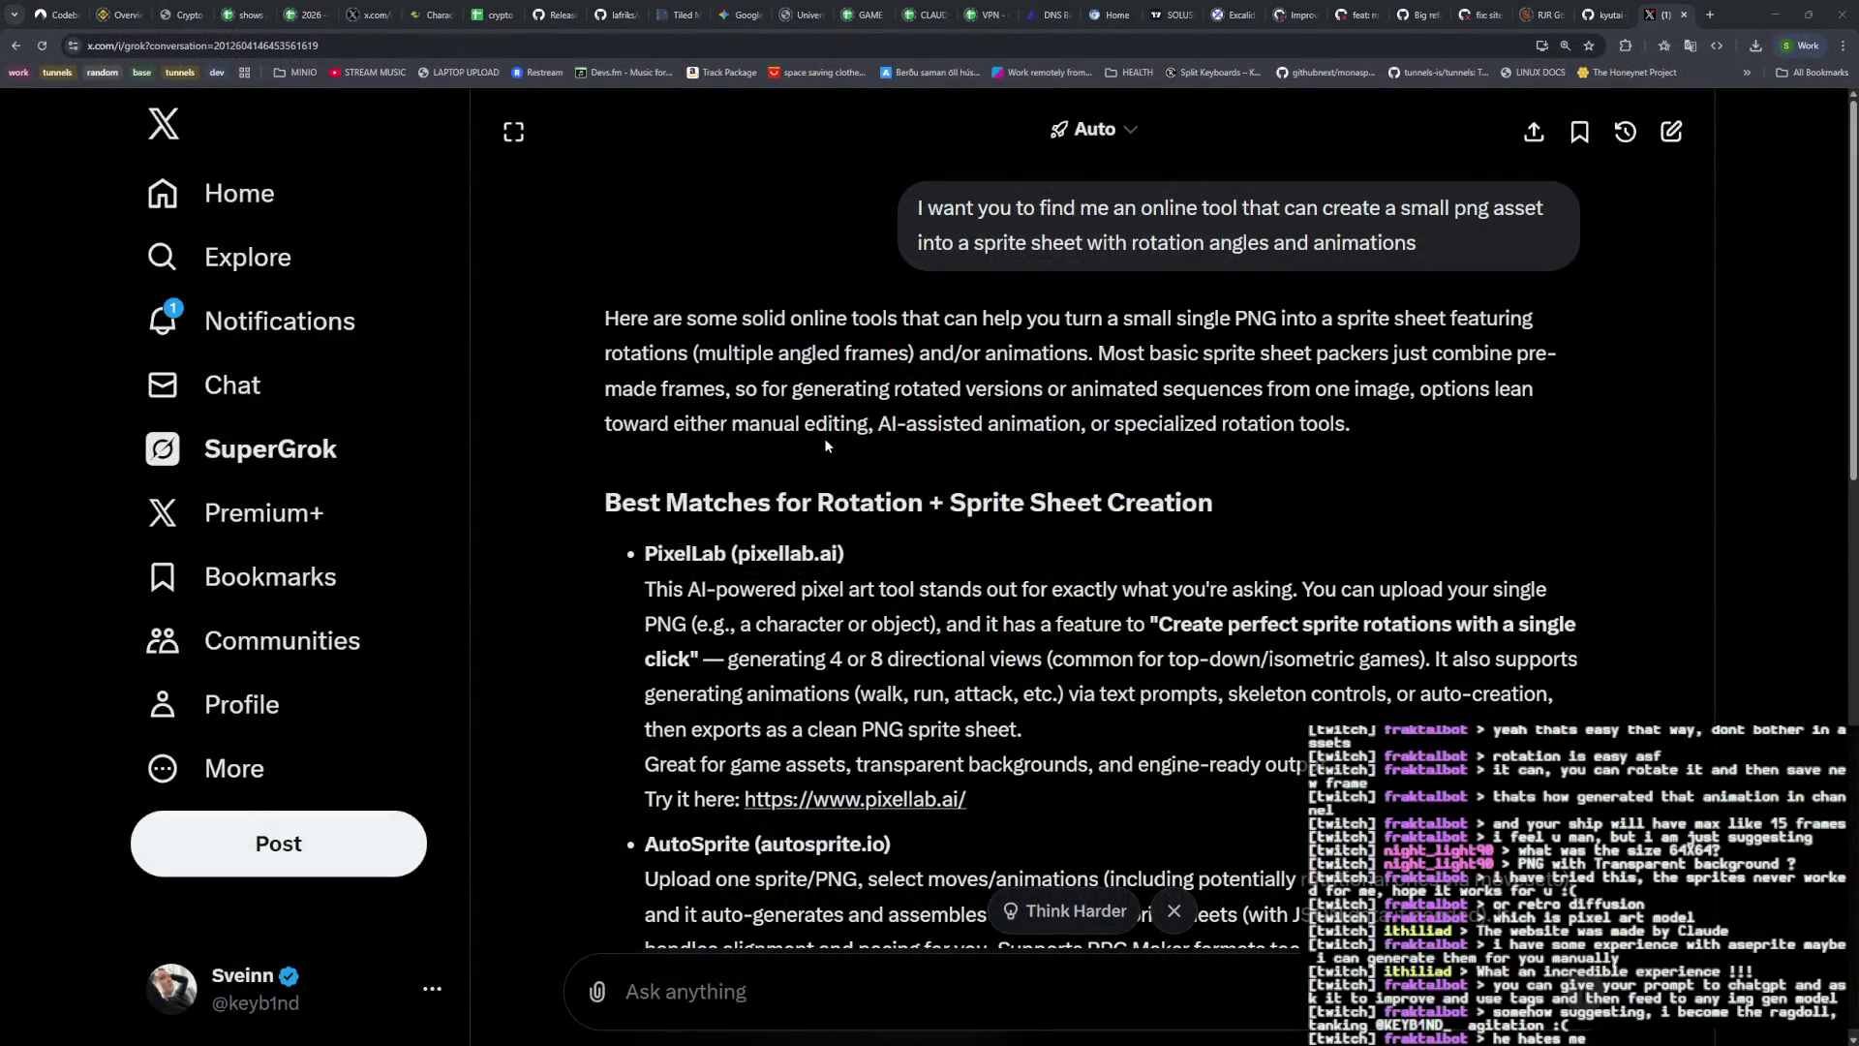
- Bring up the PowerShell window listing the client asset PNGs copied by scp
key(alt+Tab)
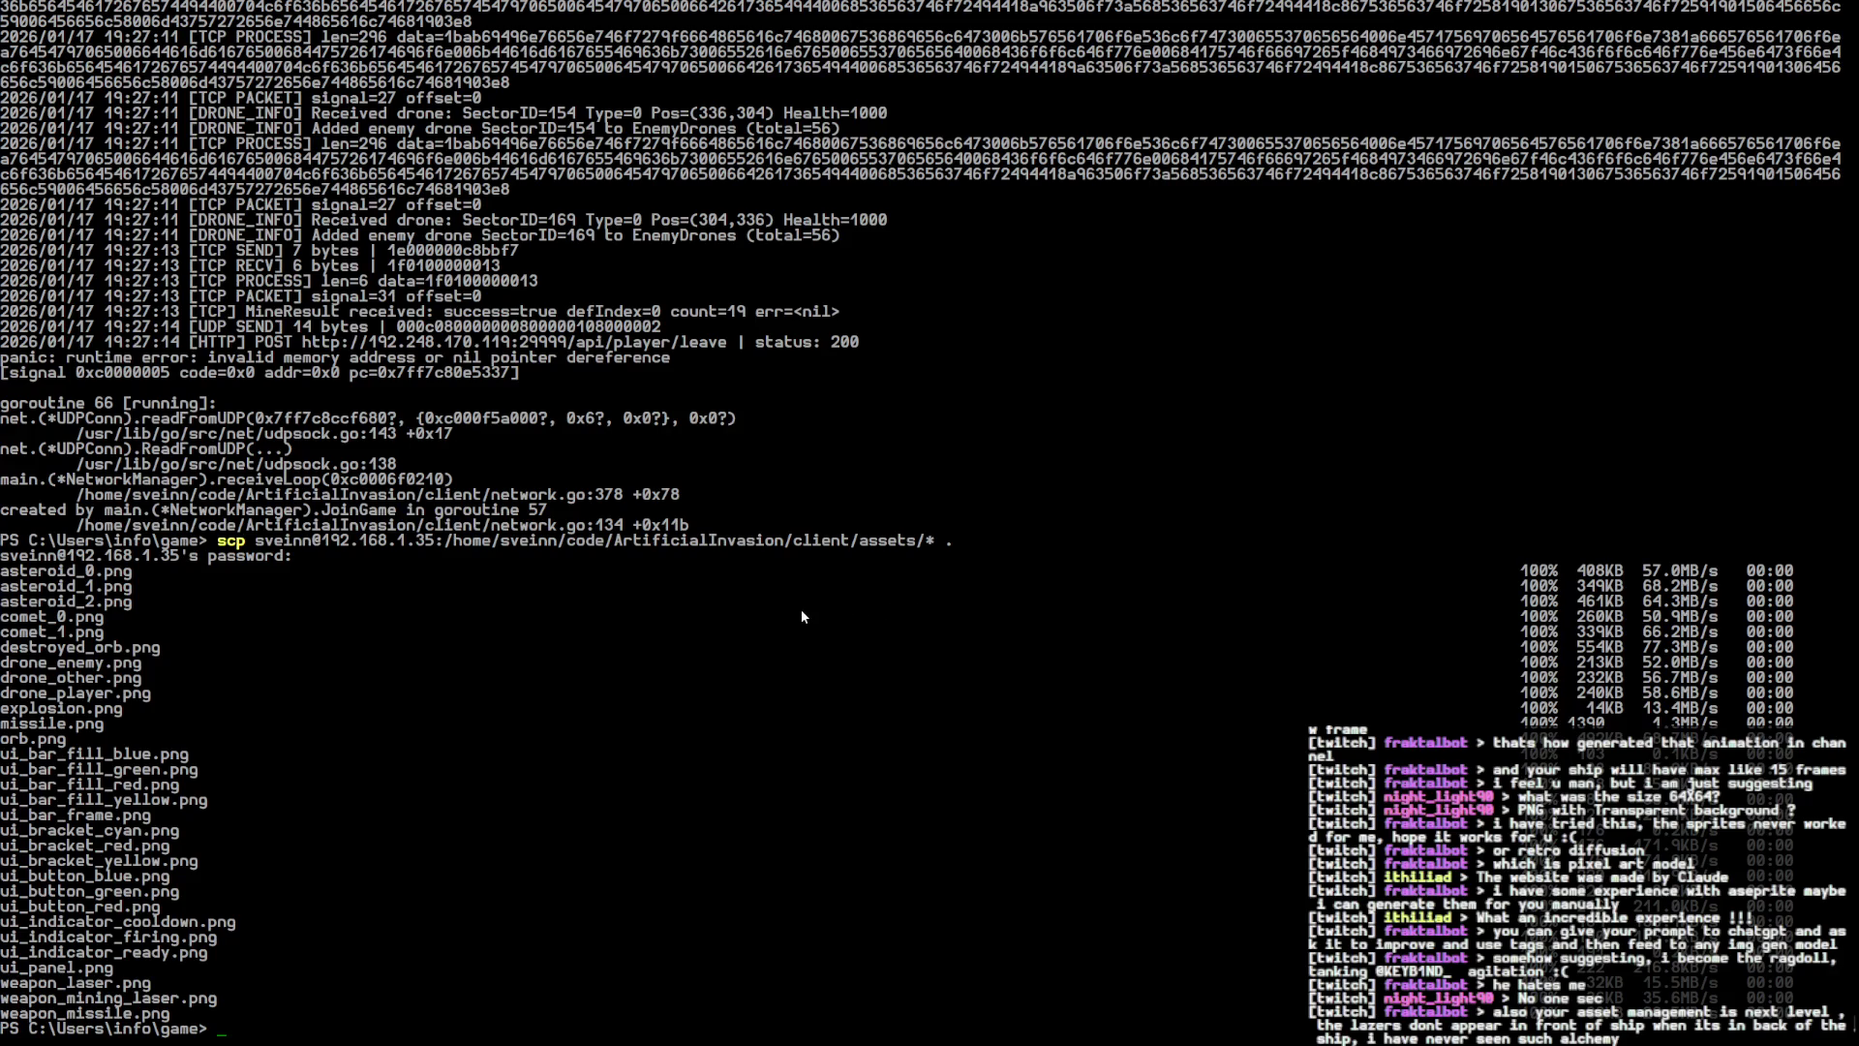
- Copy client.exe and server.exe locally with scp, then launch the client with --debug=true
key(Up)
key(Up)
key(Up)
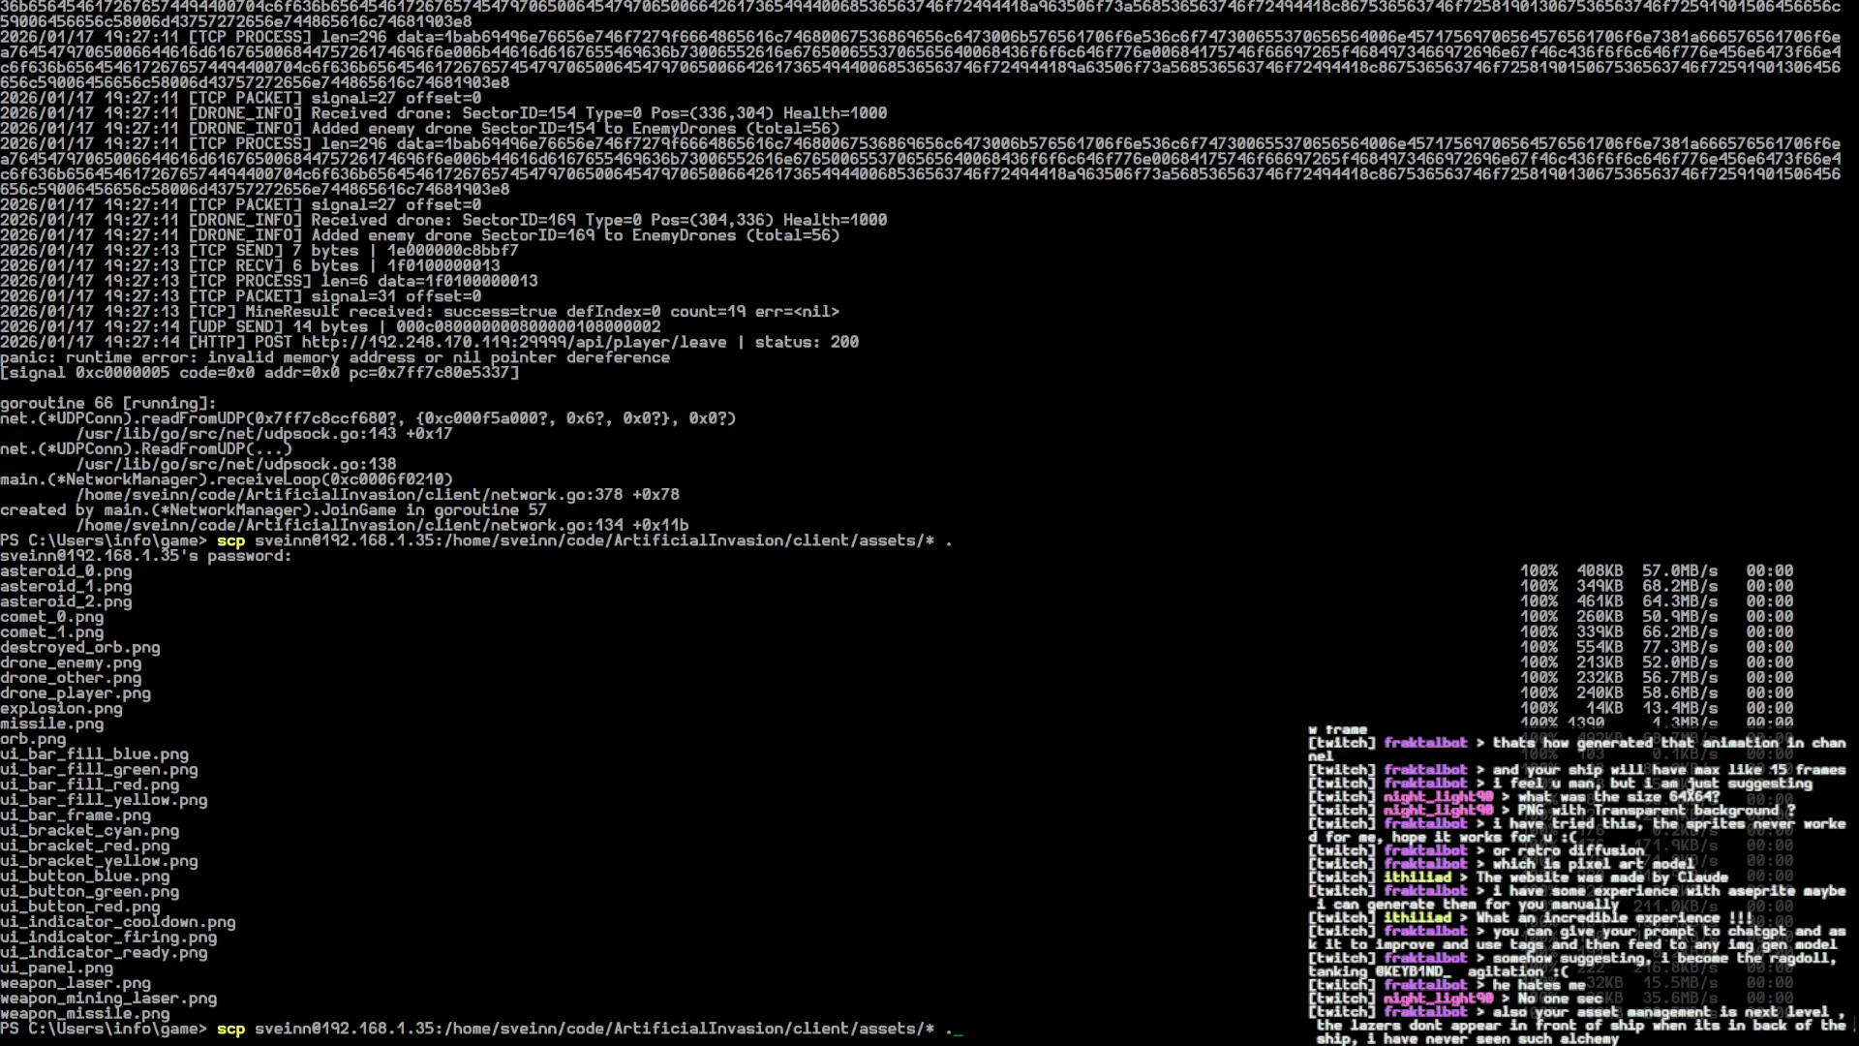
key(Return)
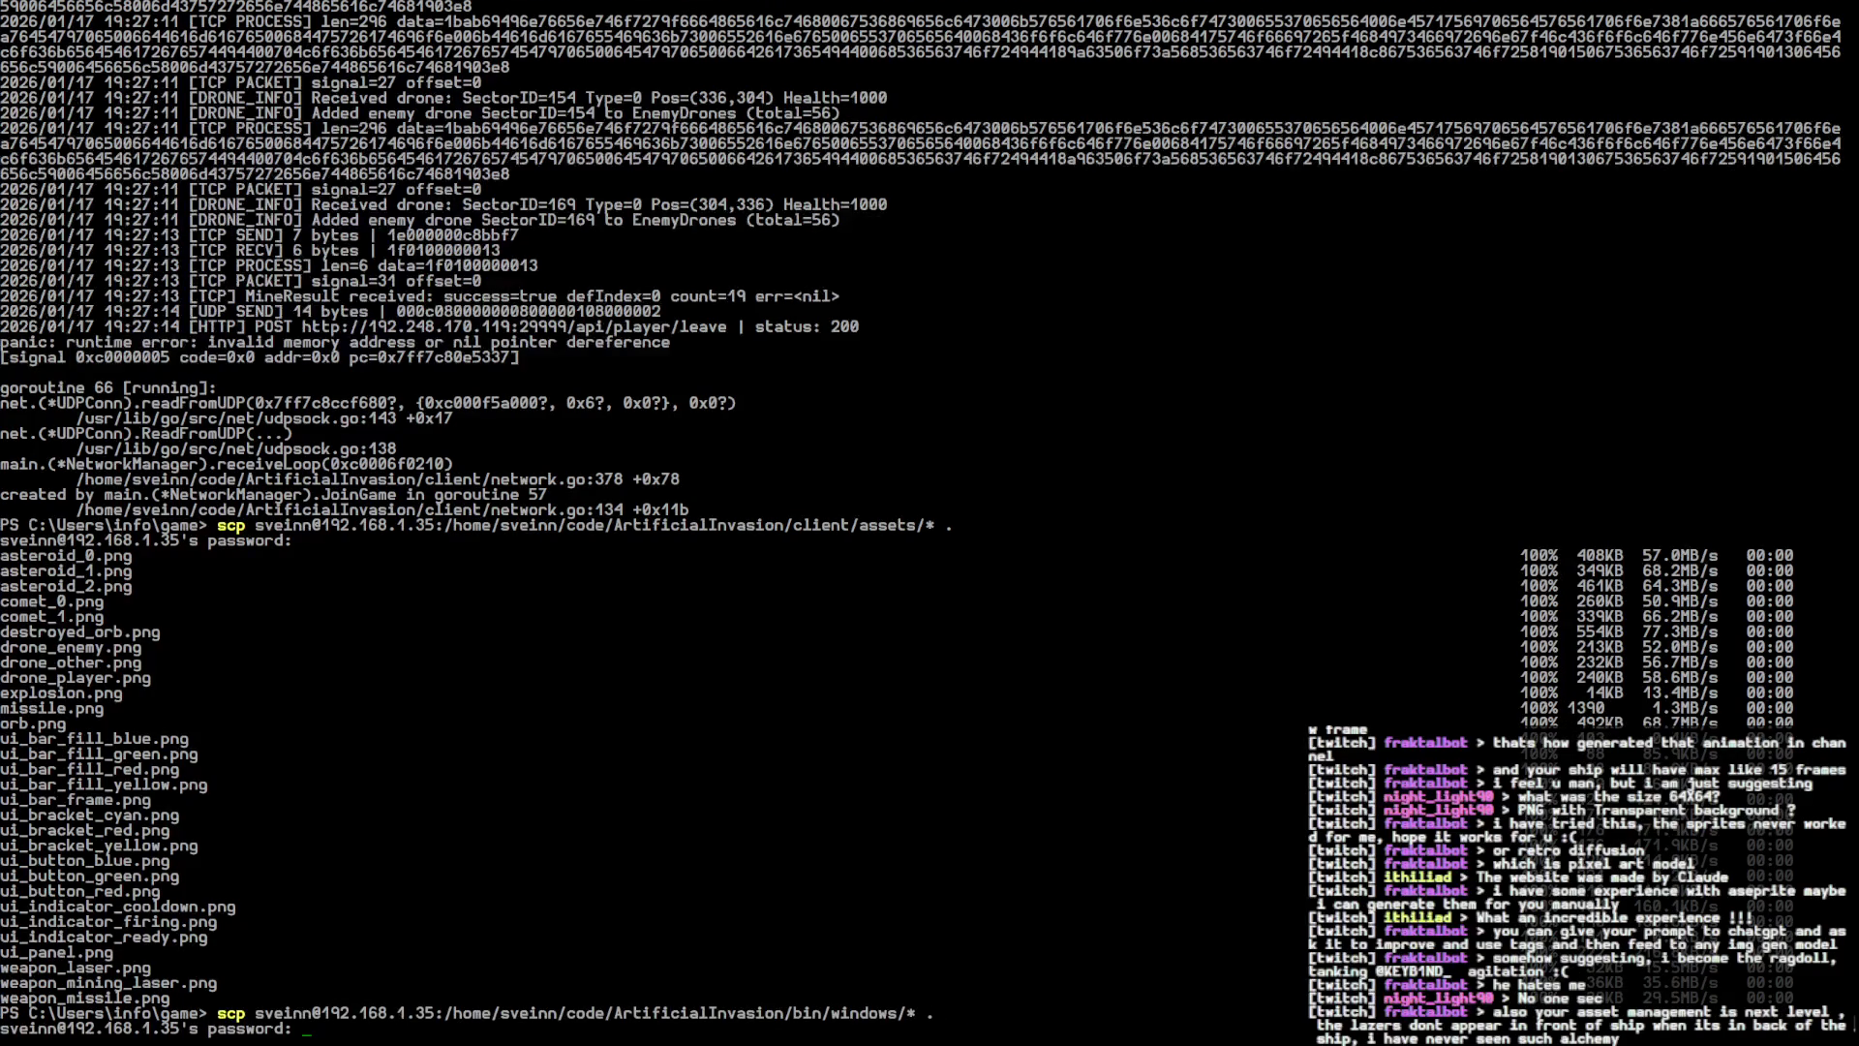
key(Return)
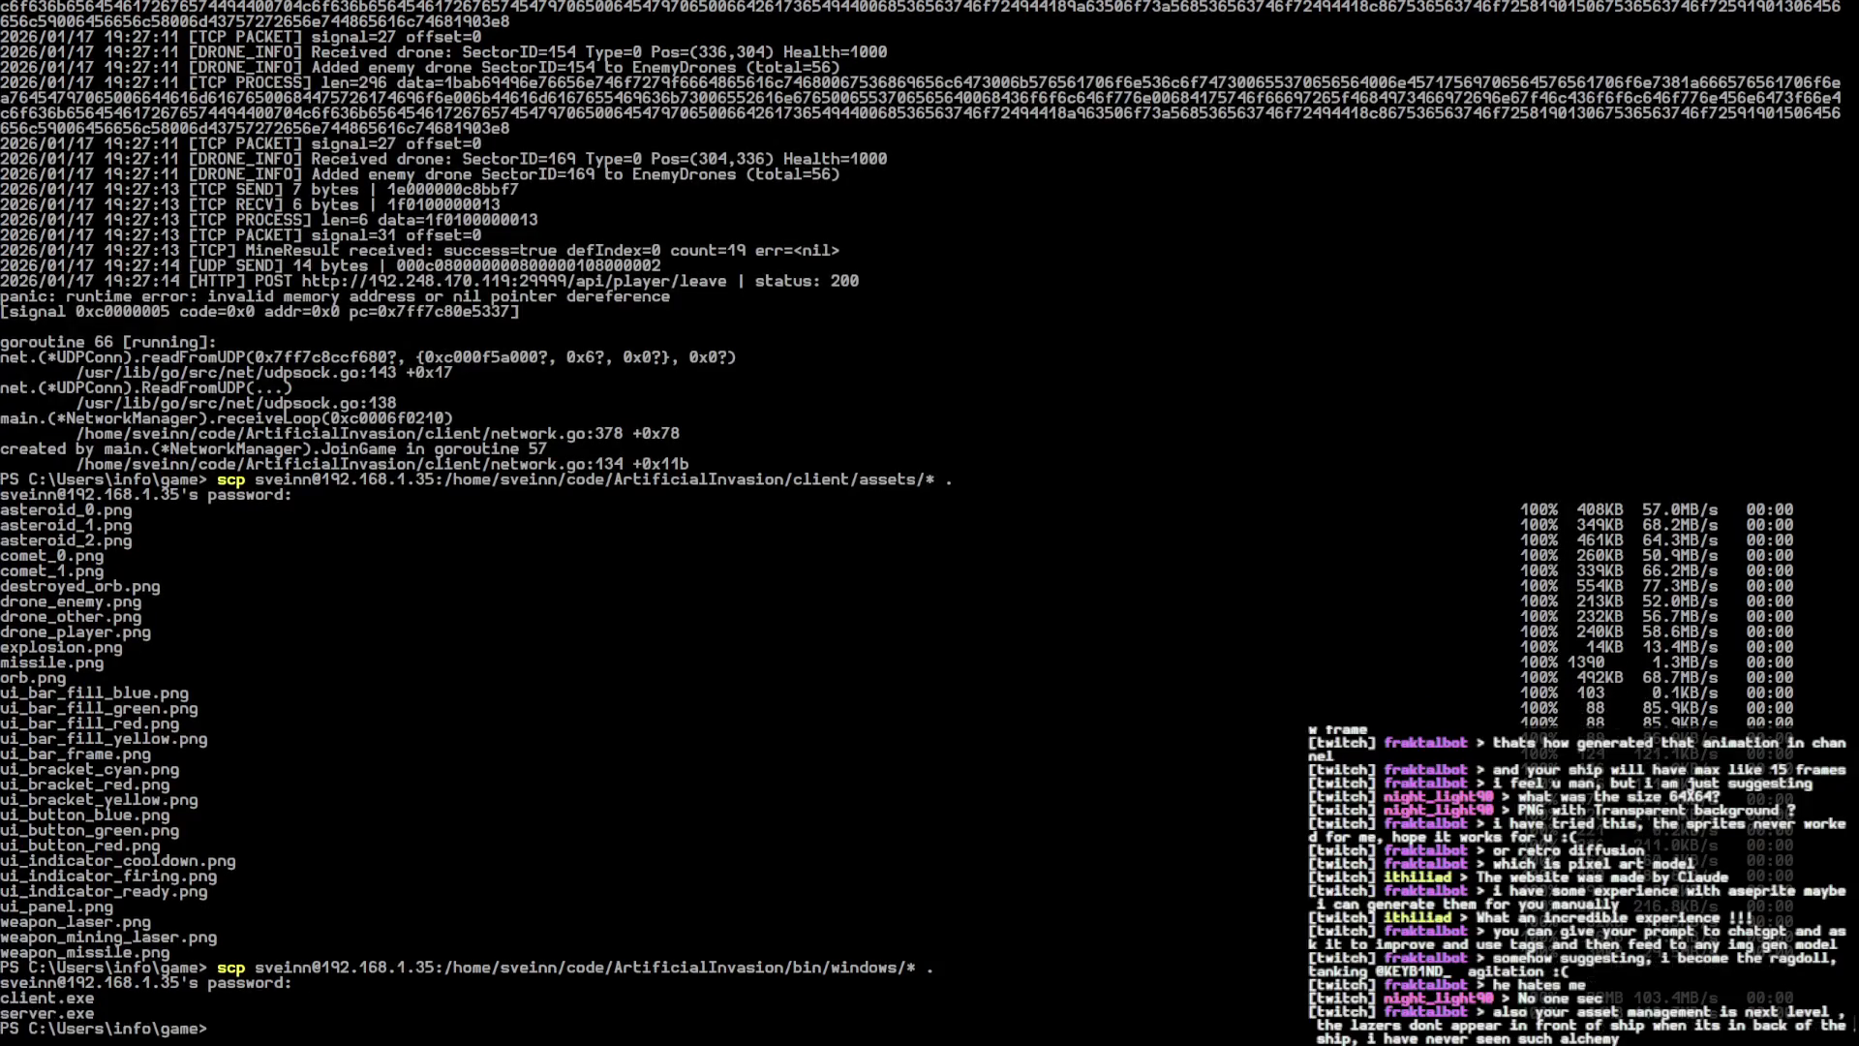
key(Up)
key(Up)
key(Up)
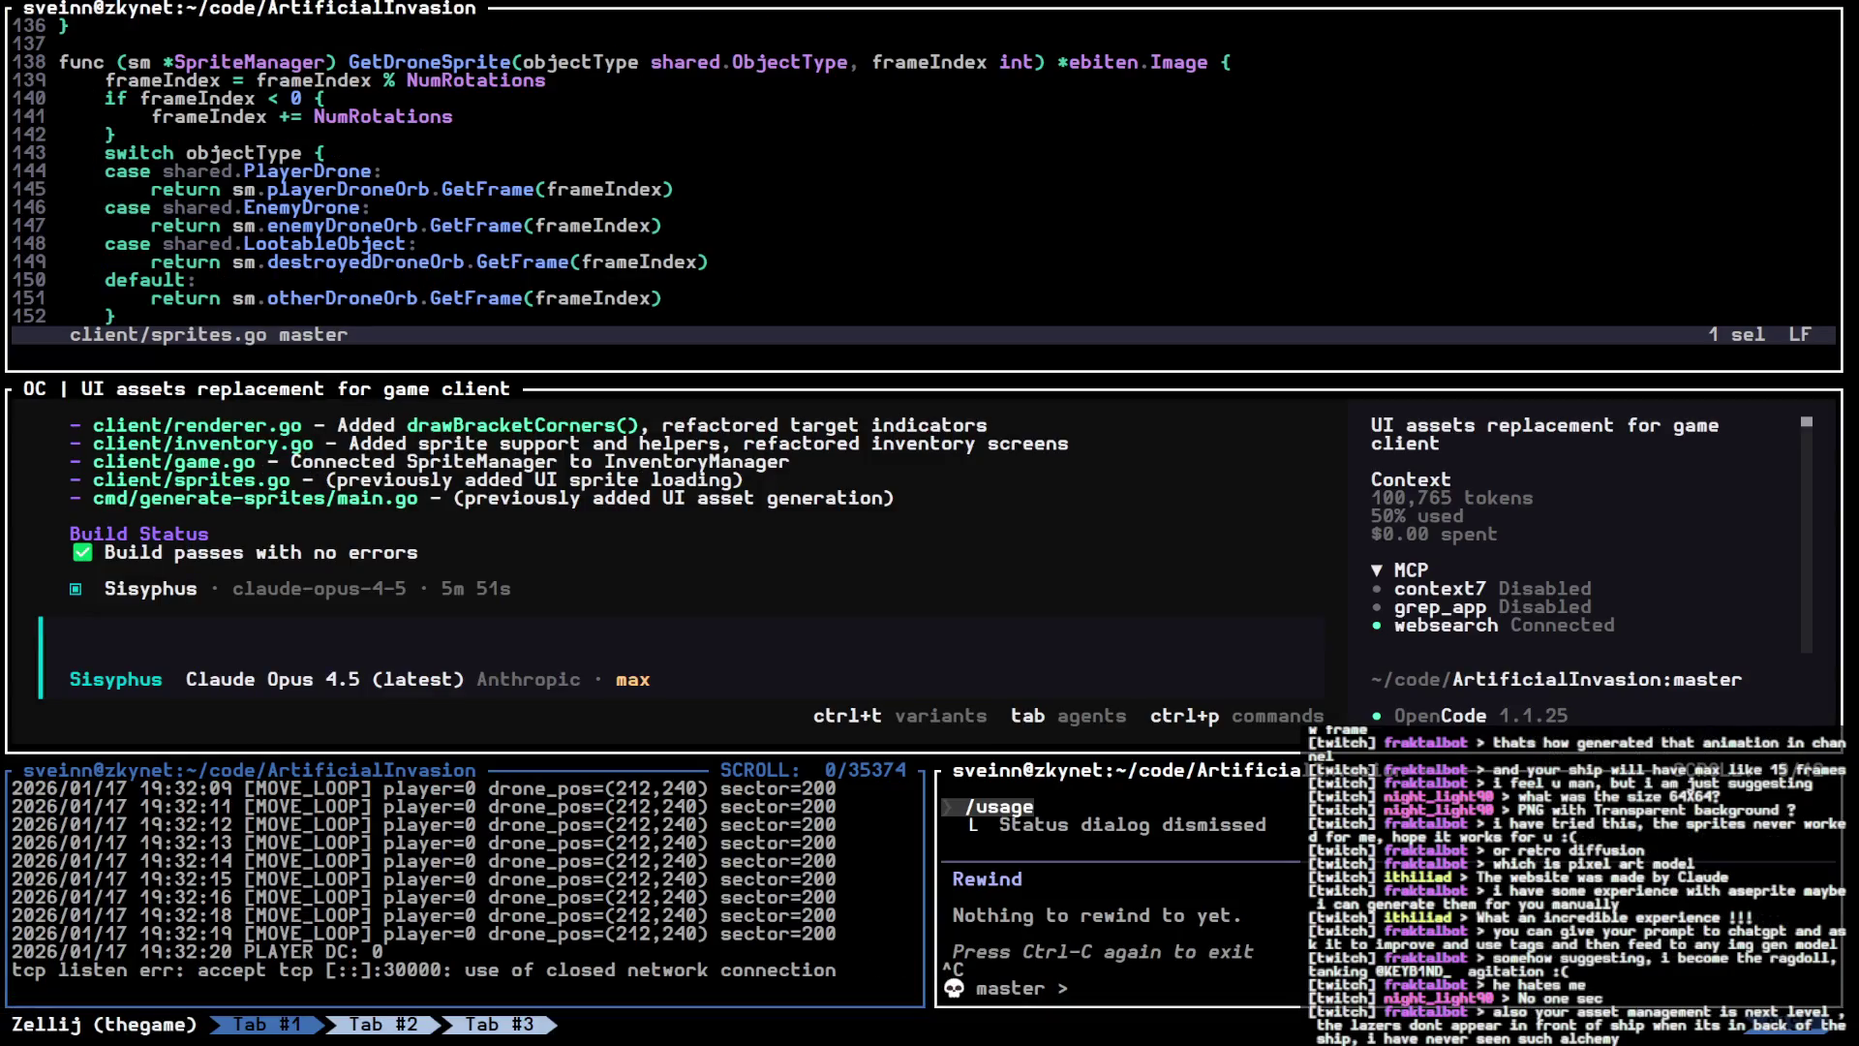
key(Return)
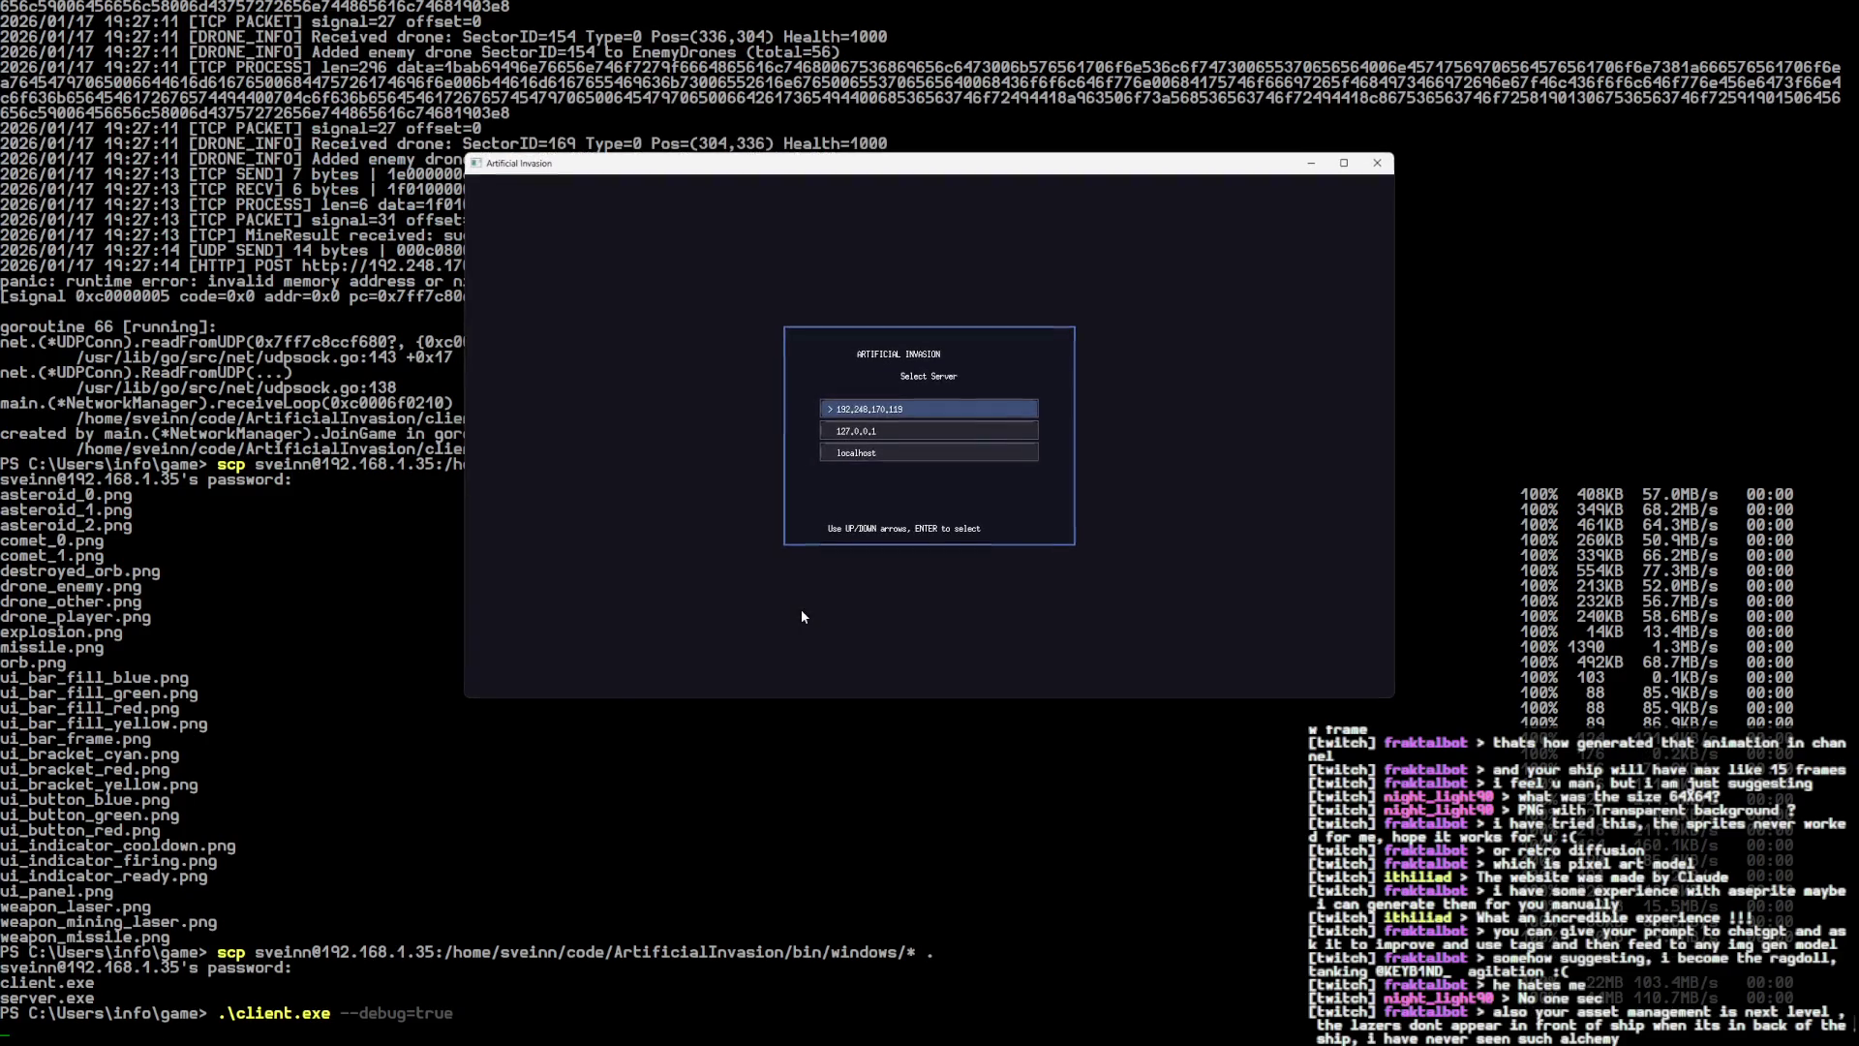
- Join the first server, maximize the game window and start mining the nearby asteroid
key(Return)
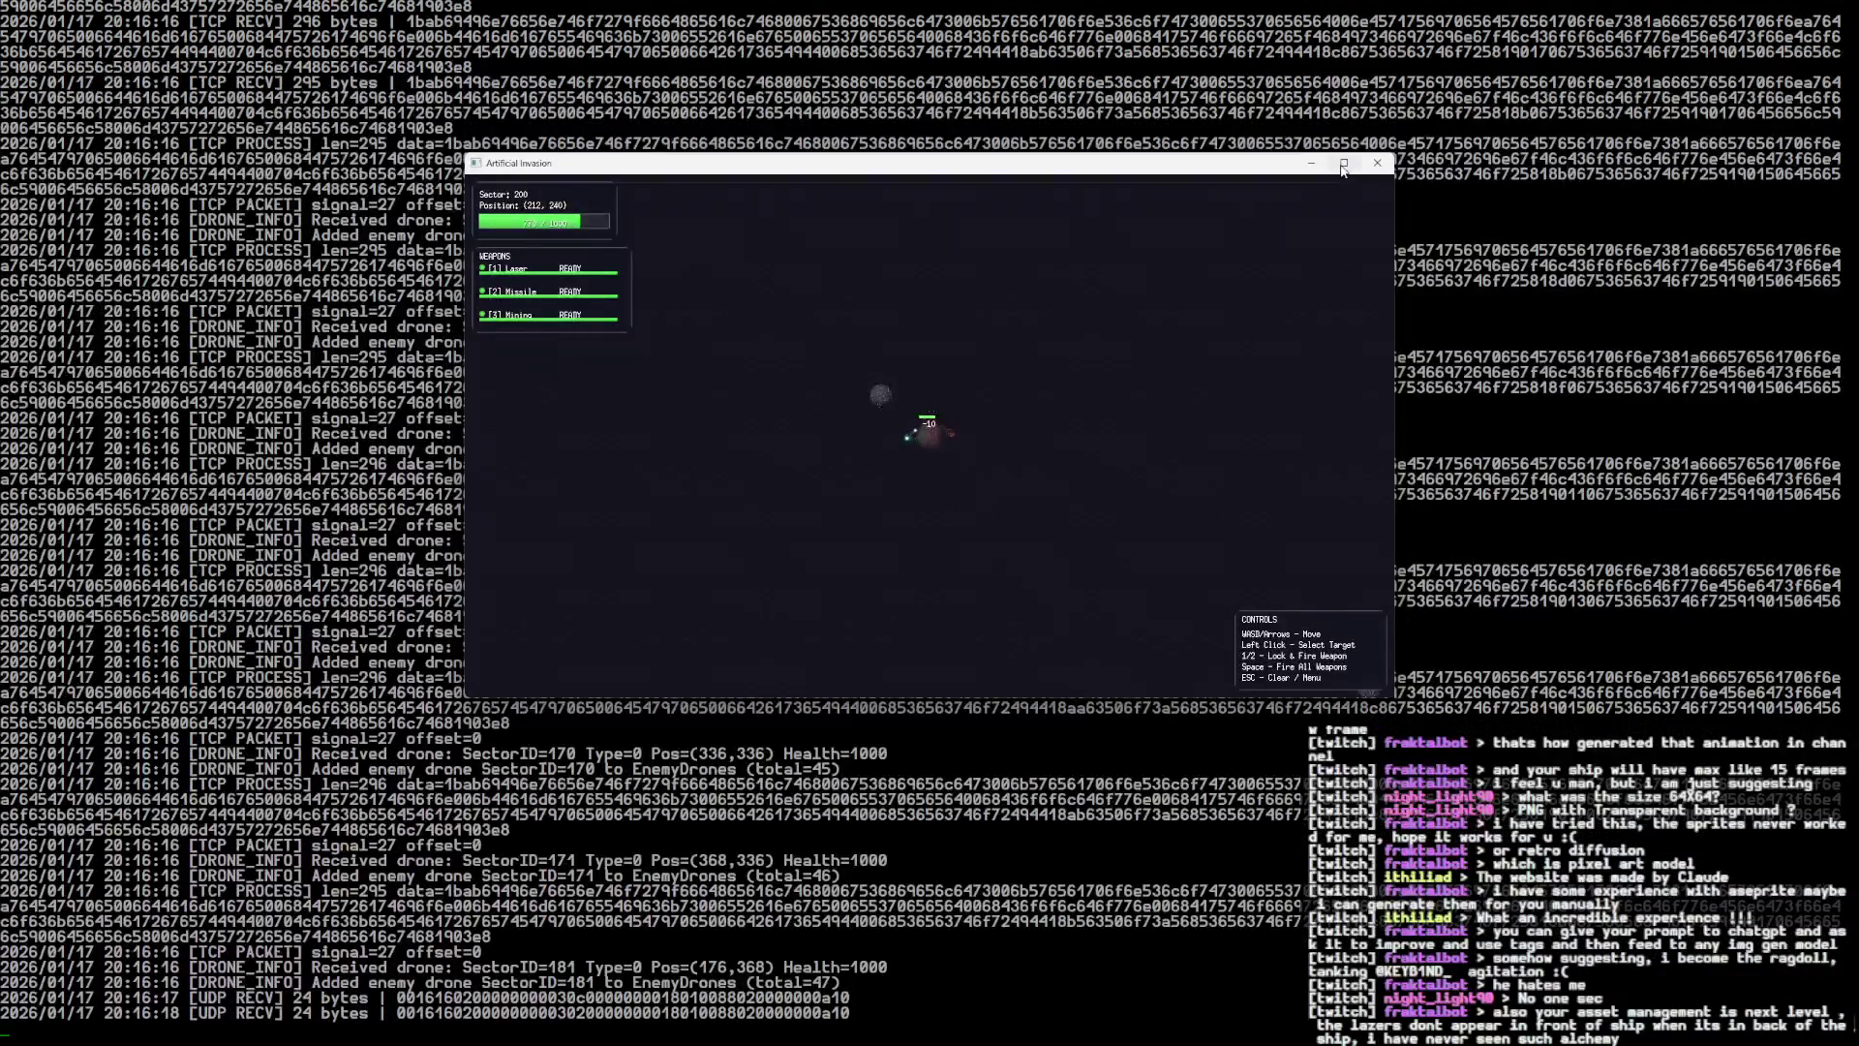
click(1342, 171)
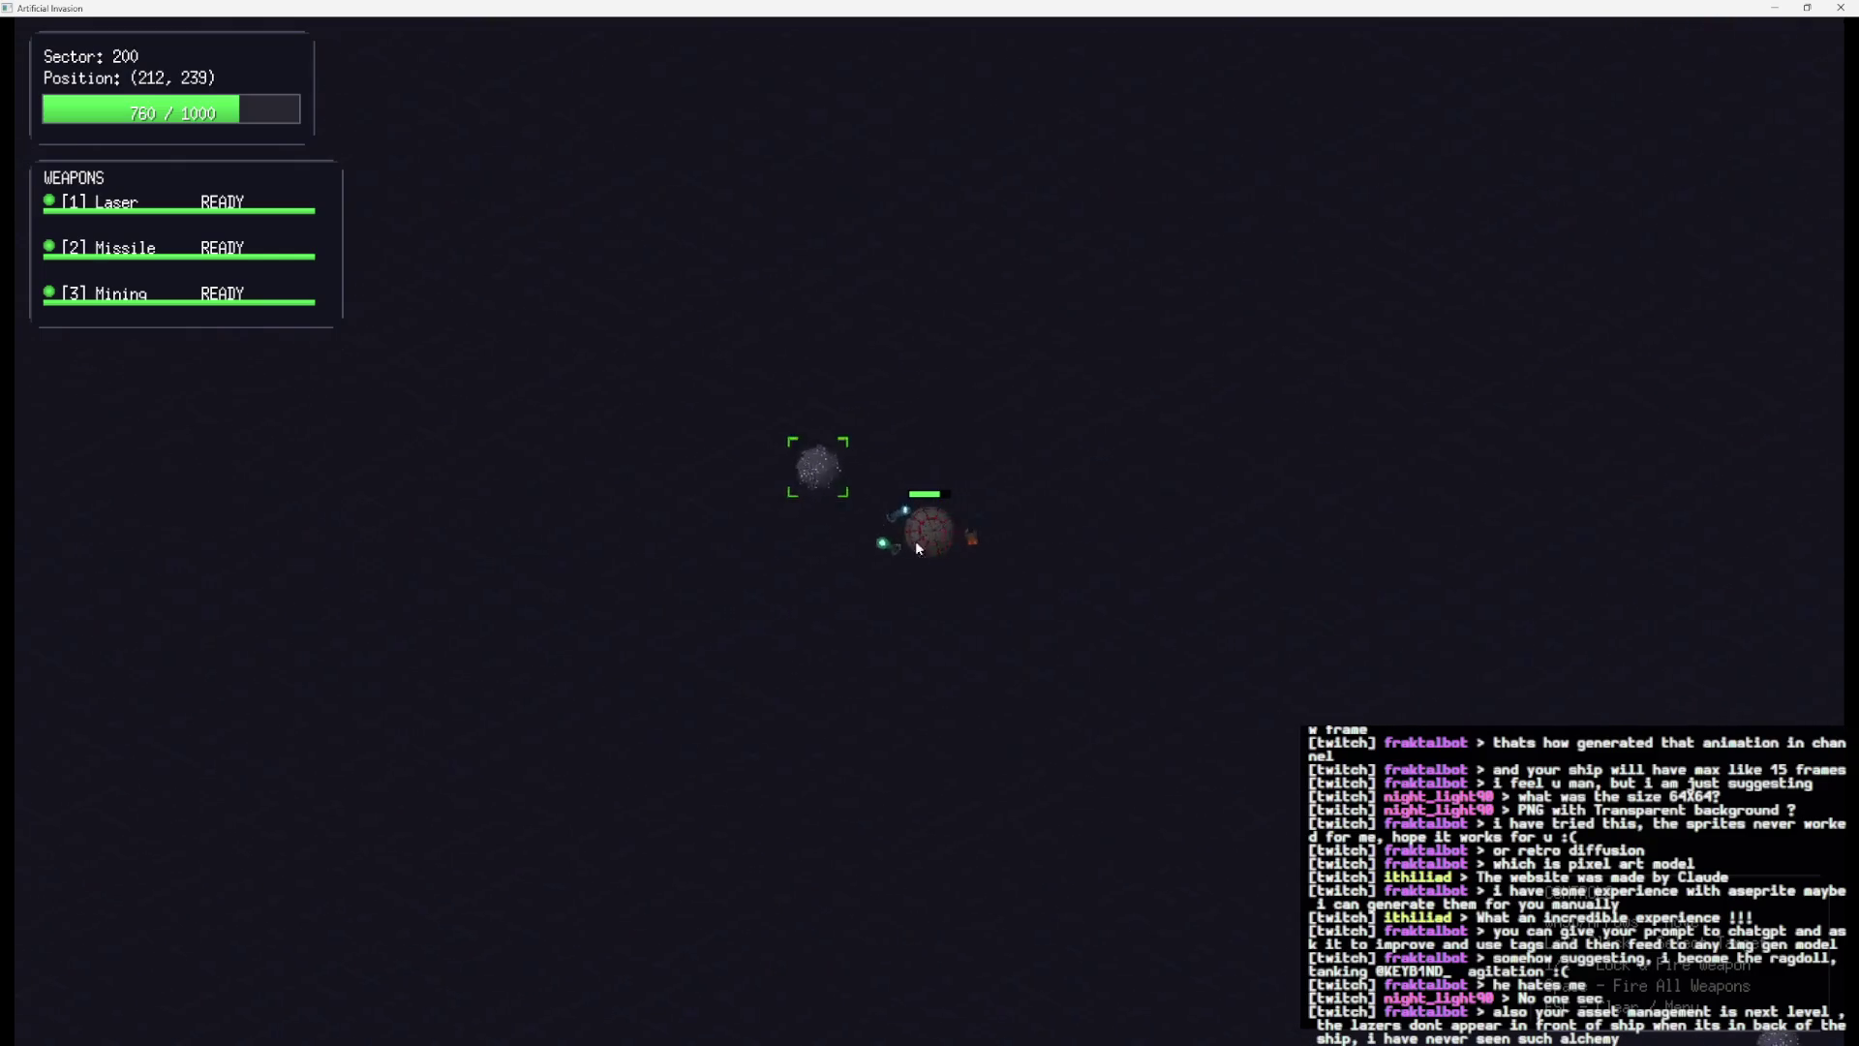
key(3)
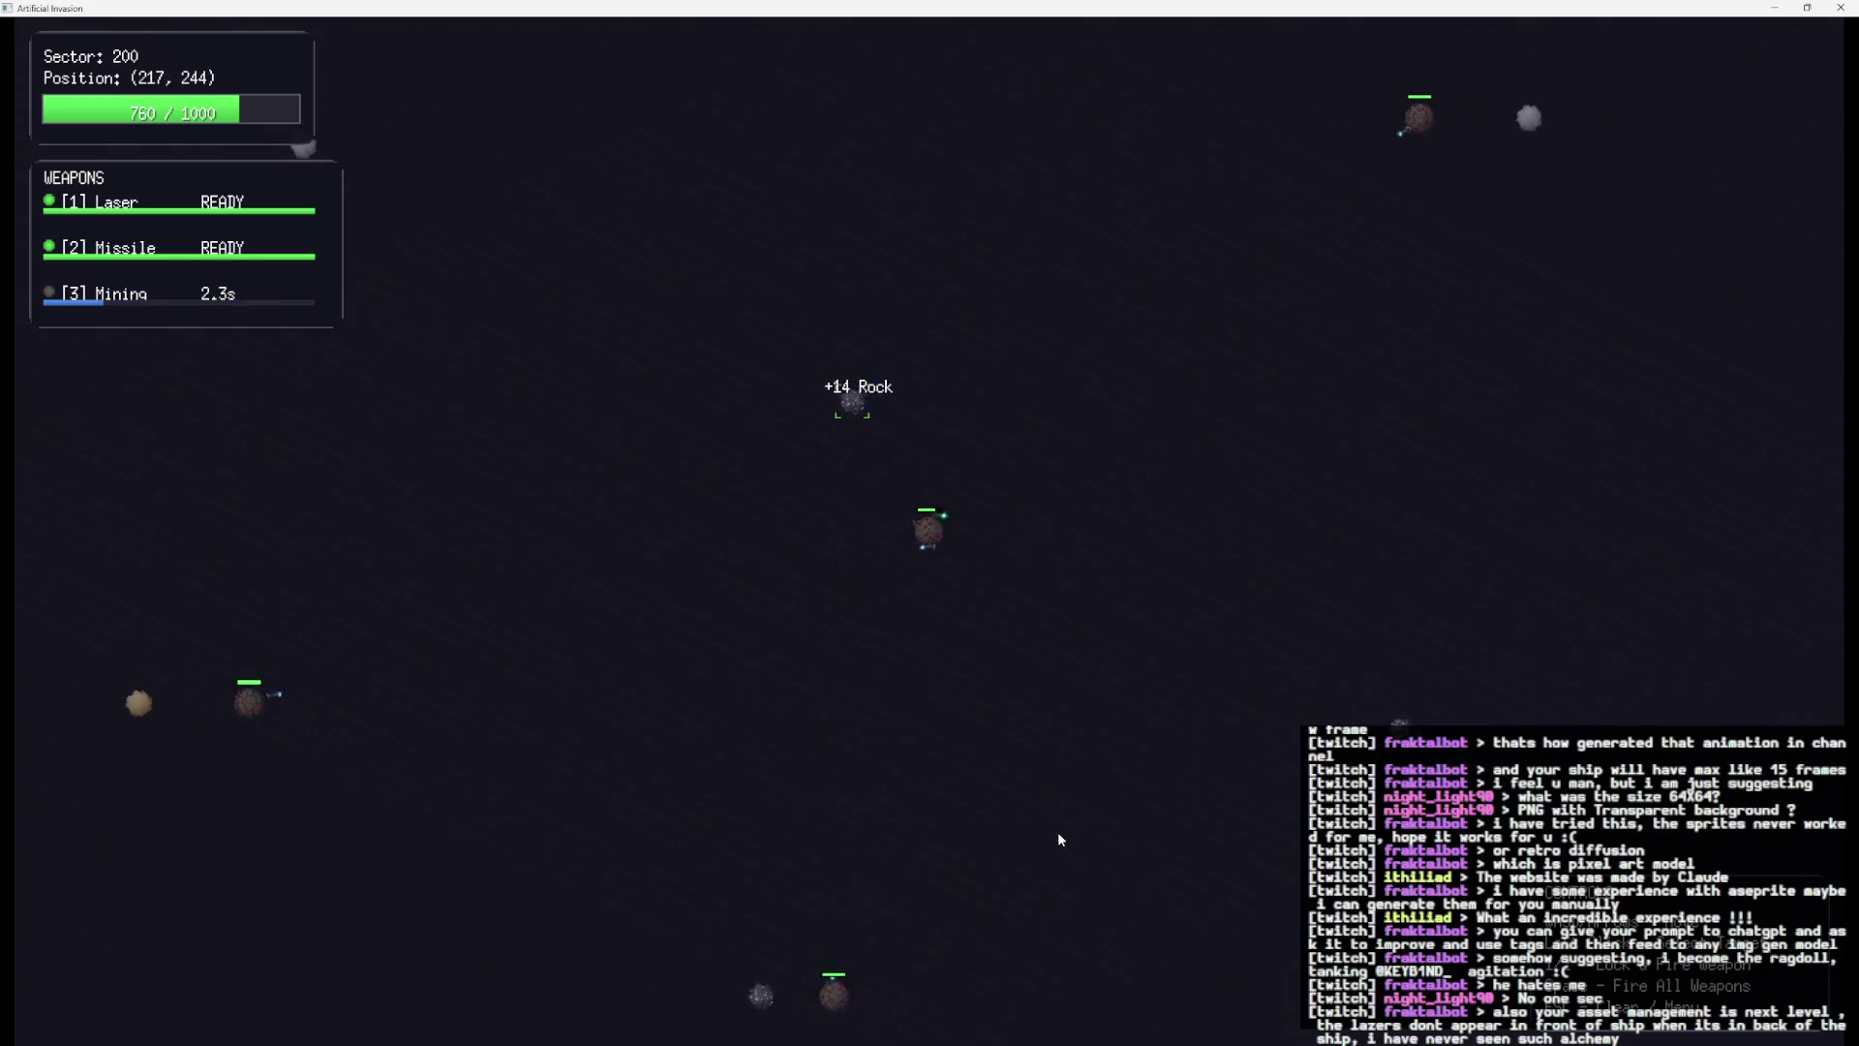
- Destroy the bottom enemy with laser and missiles, then check its wreckage loot and inventory
click(892, 996)
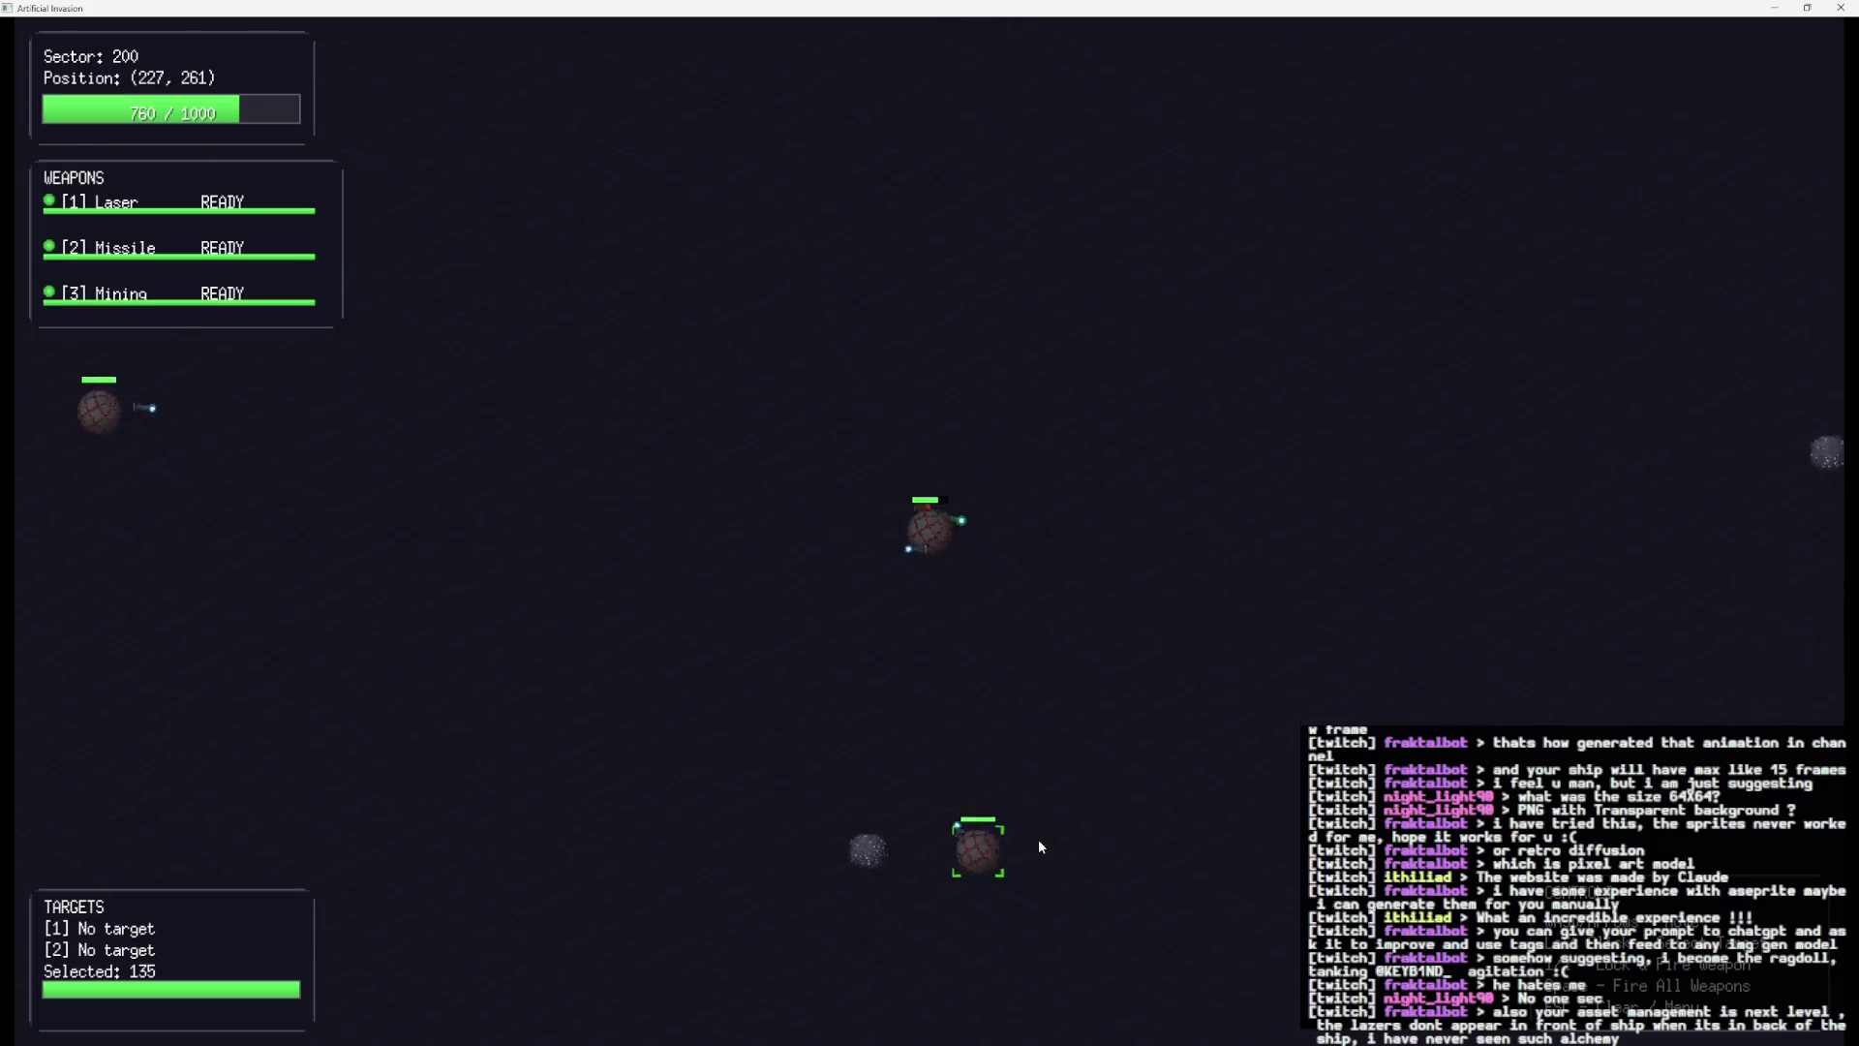
key(1)
key(2)
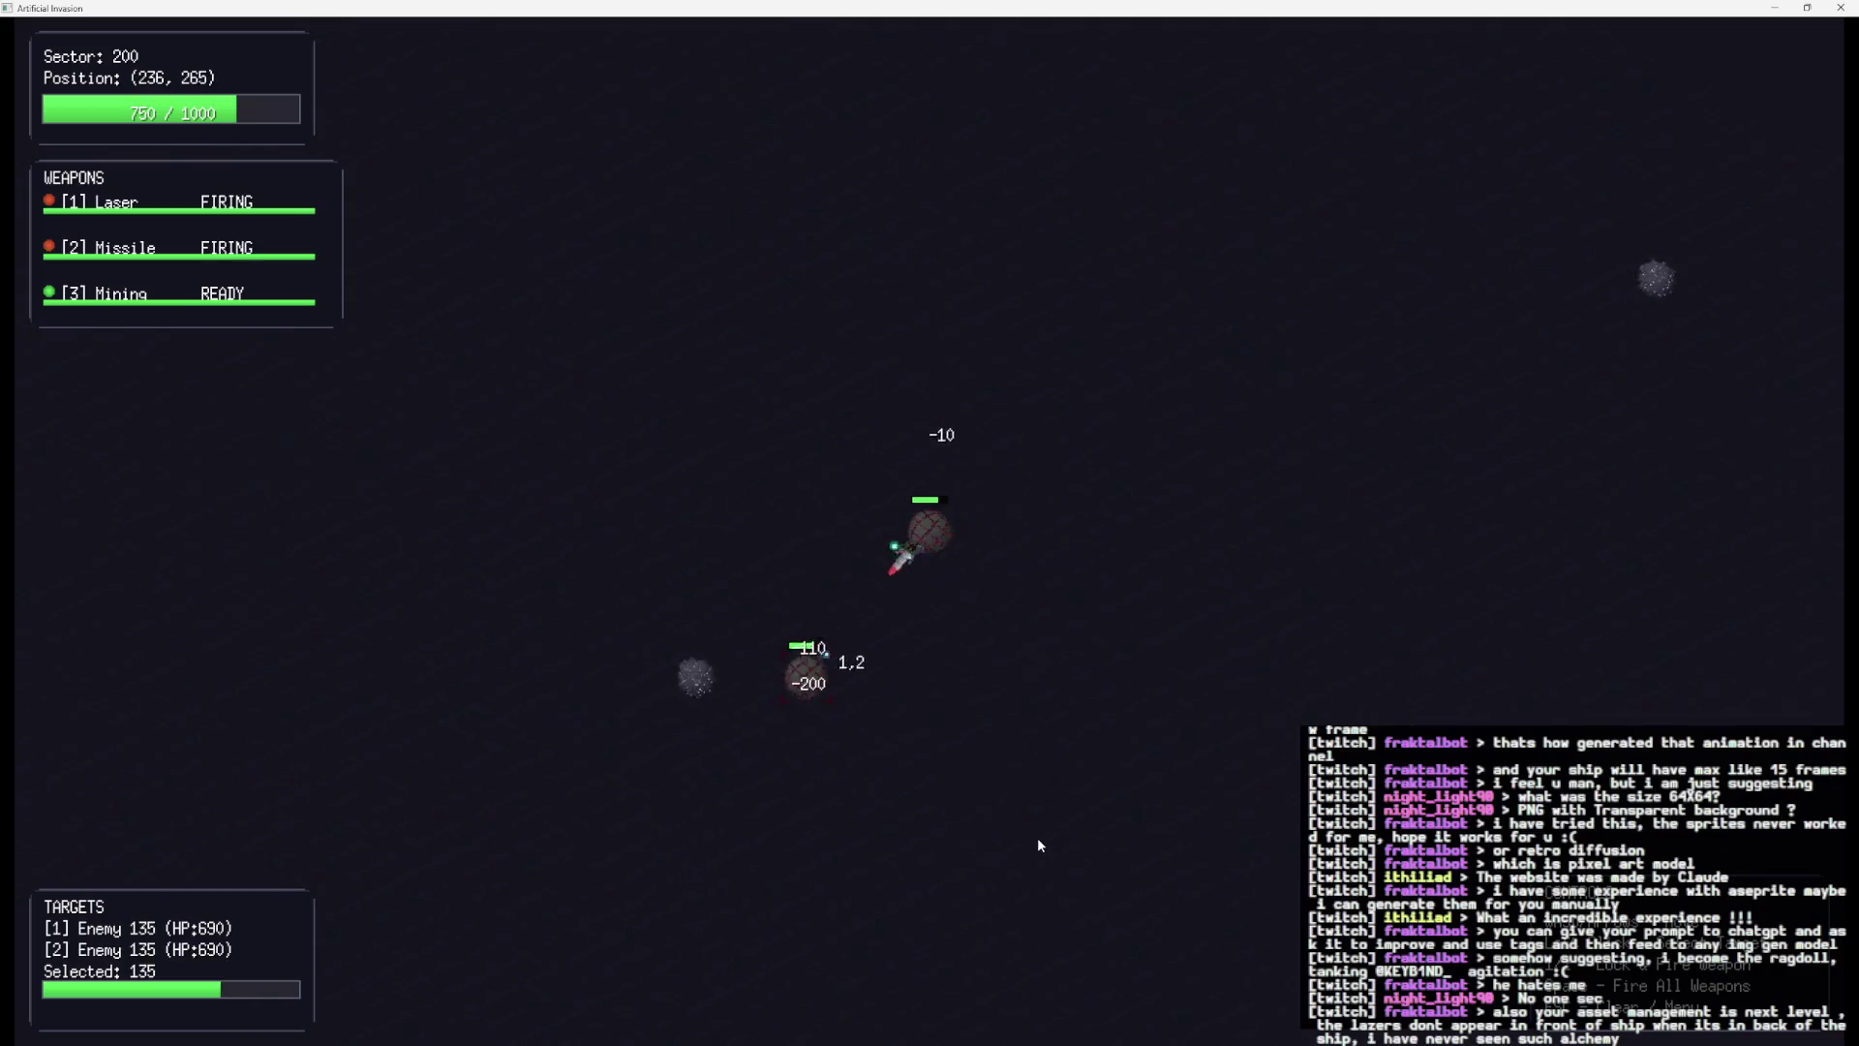
key(3)
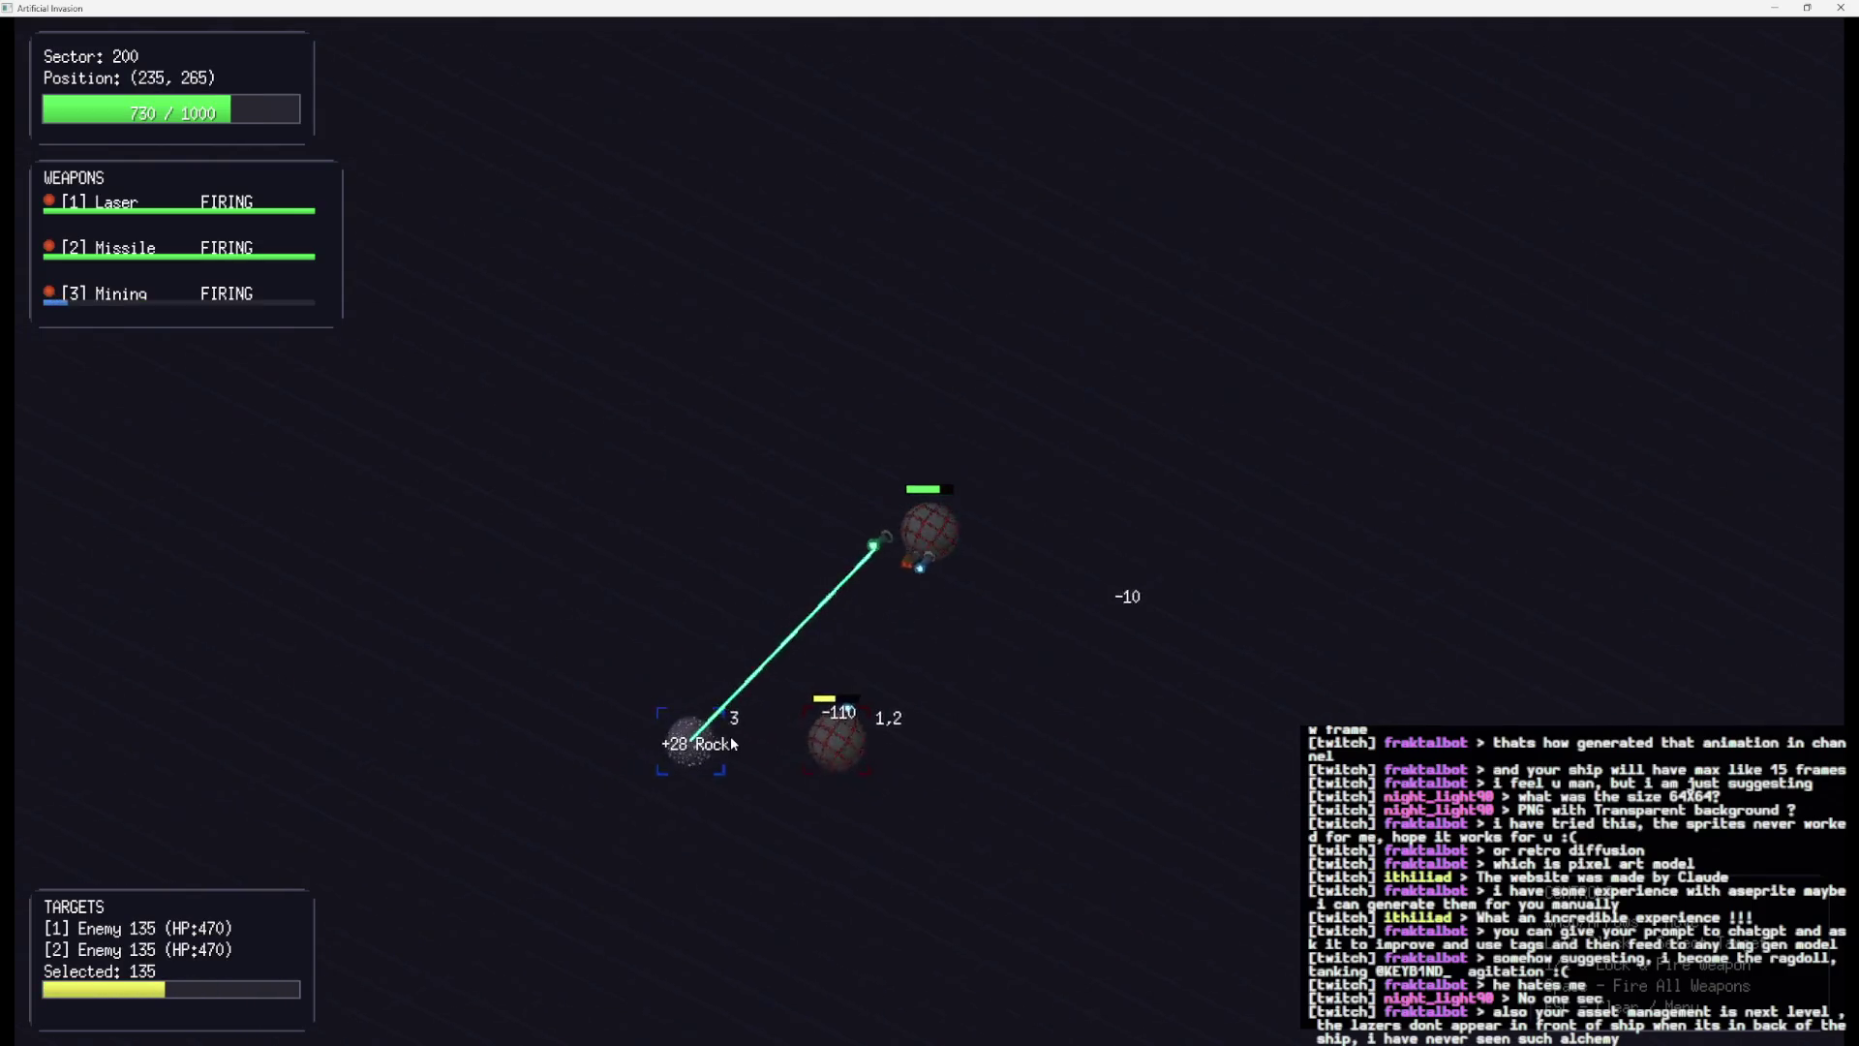
scroll(1024, 726, up, 3)
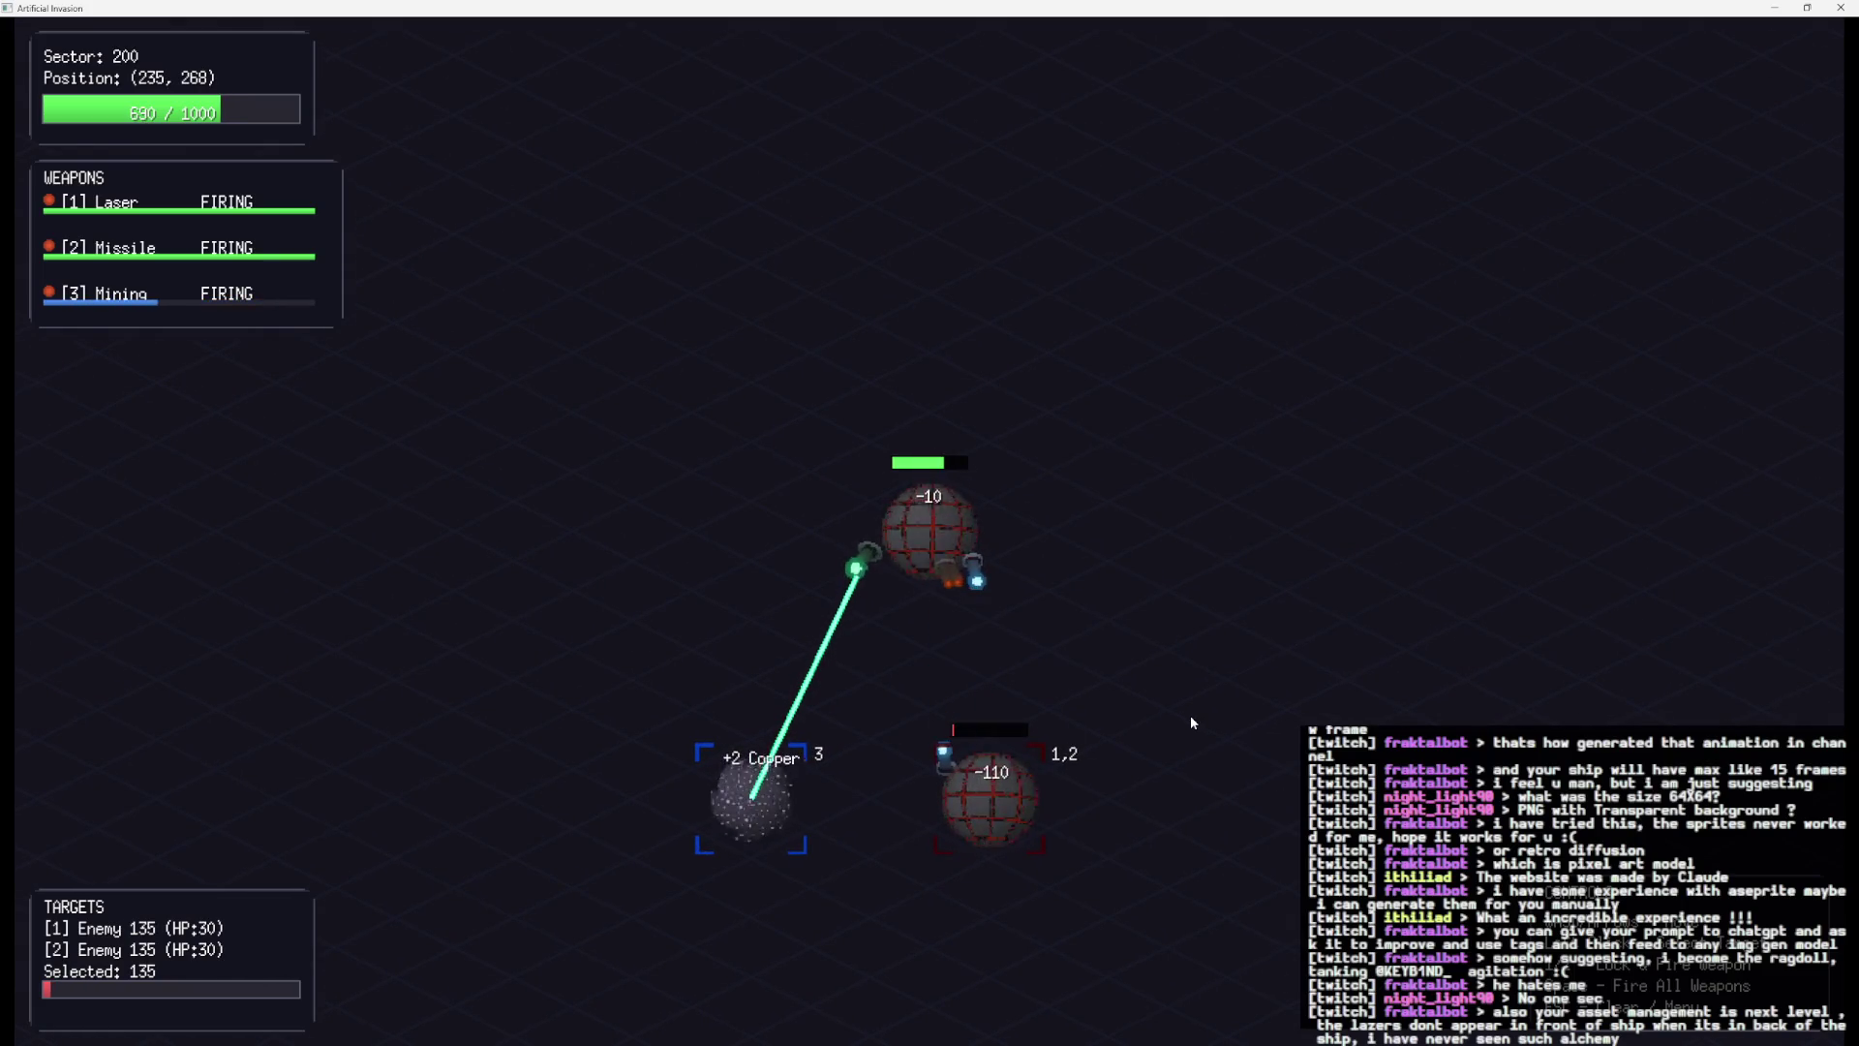
key(e)
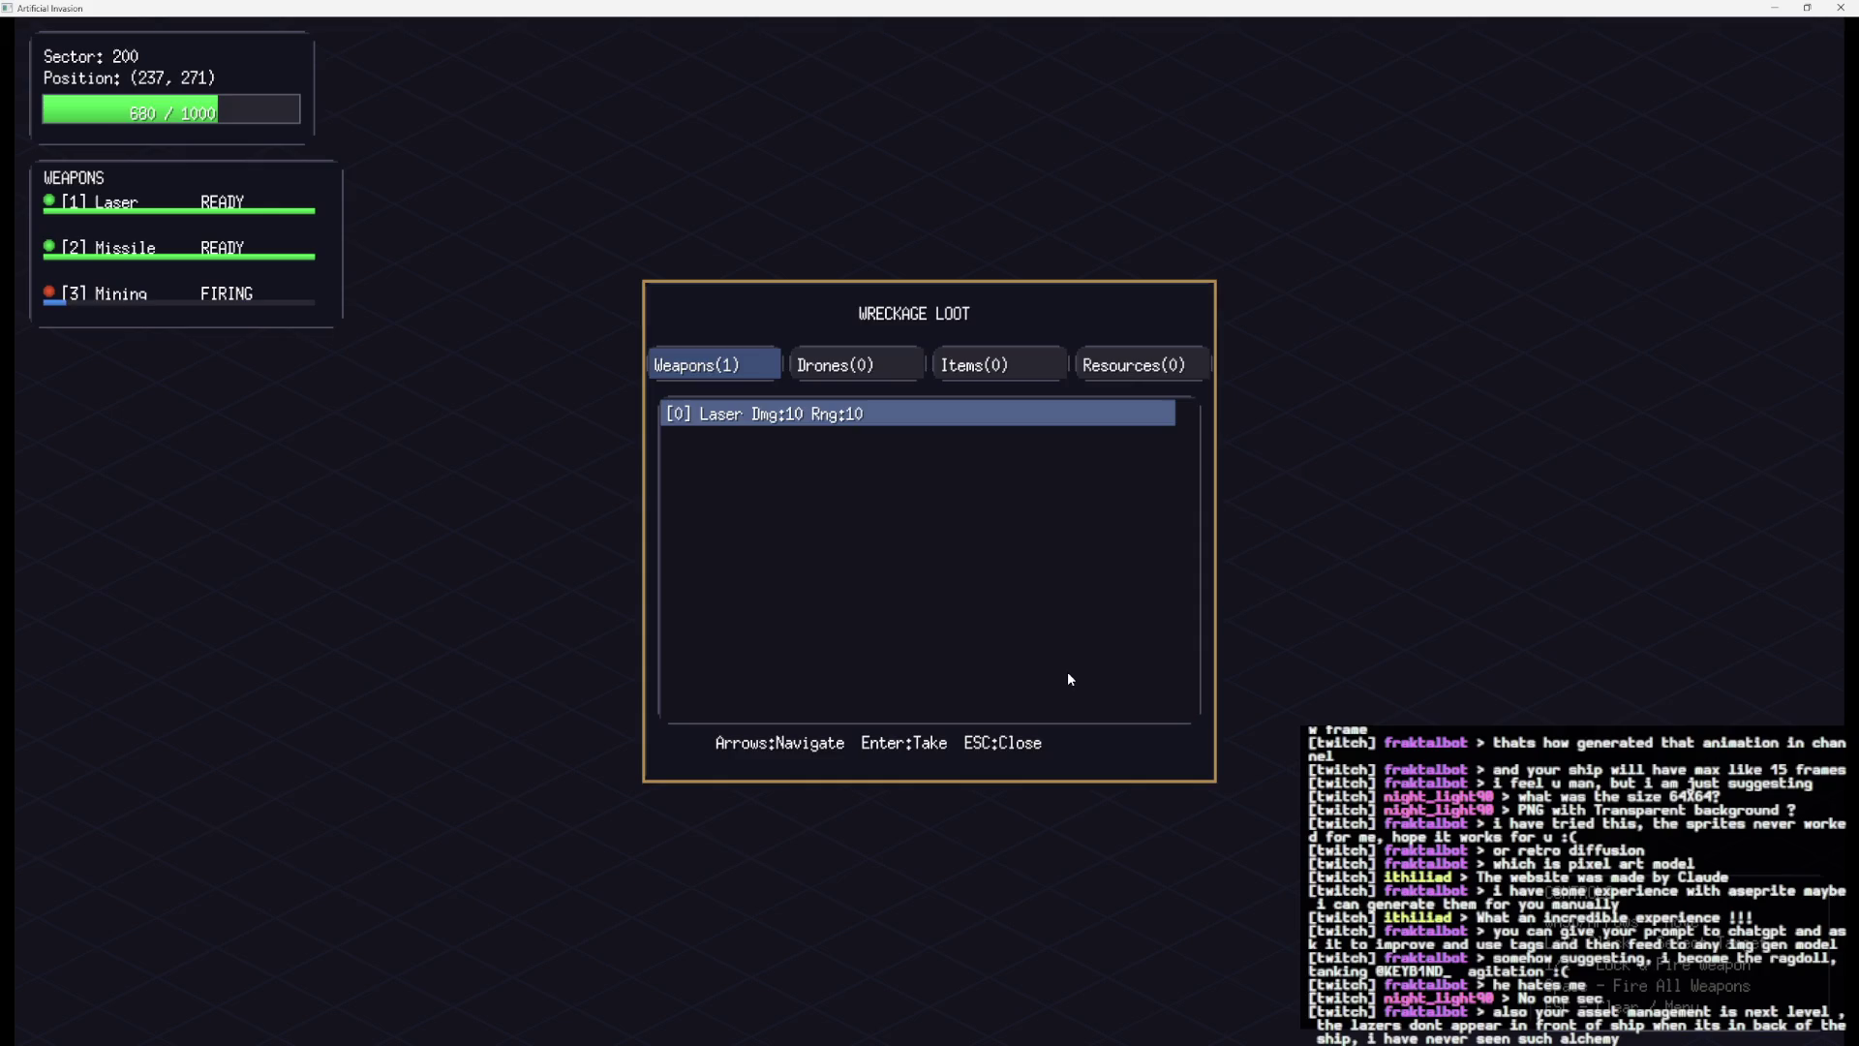
key(Escape)
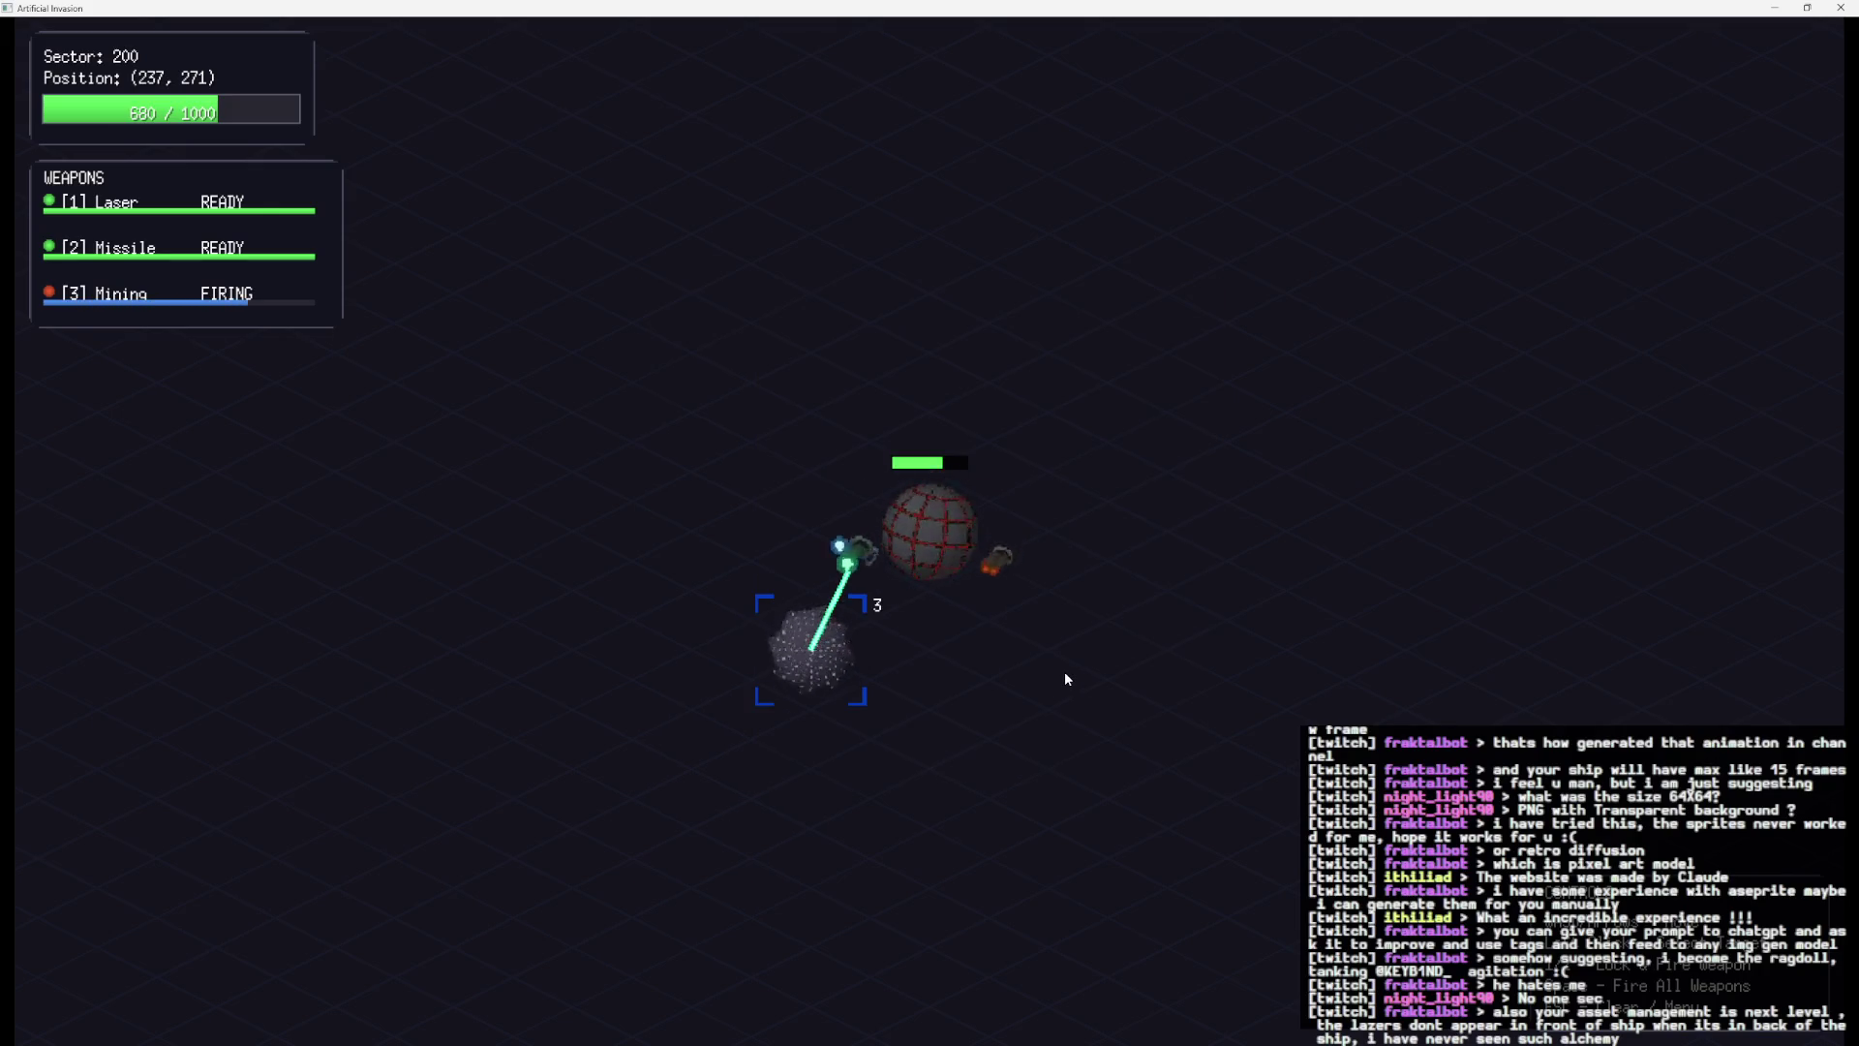
key(i)
key(Right)
key(Right)
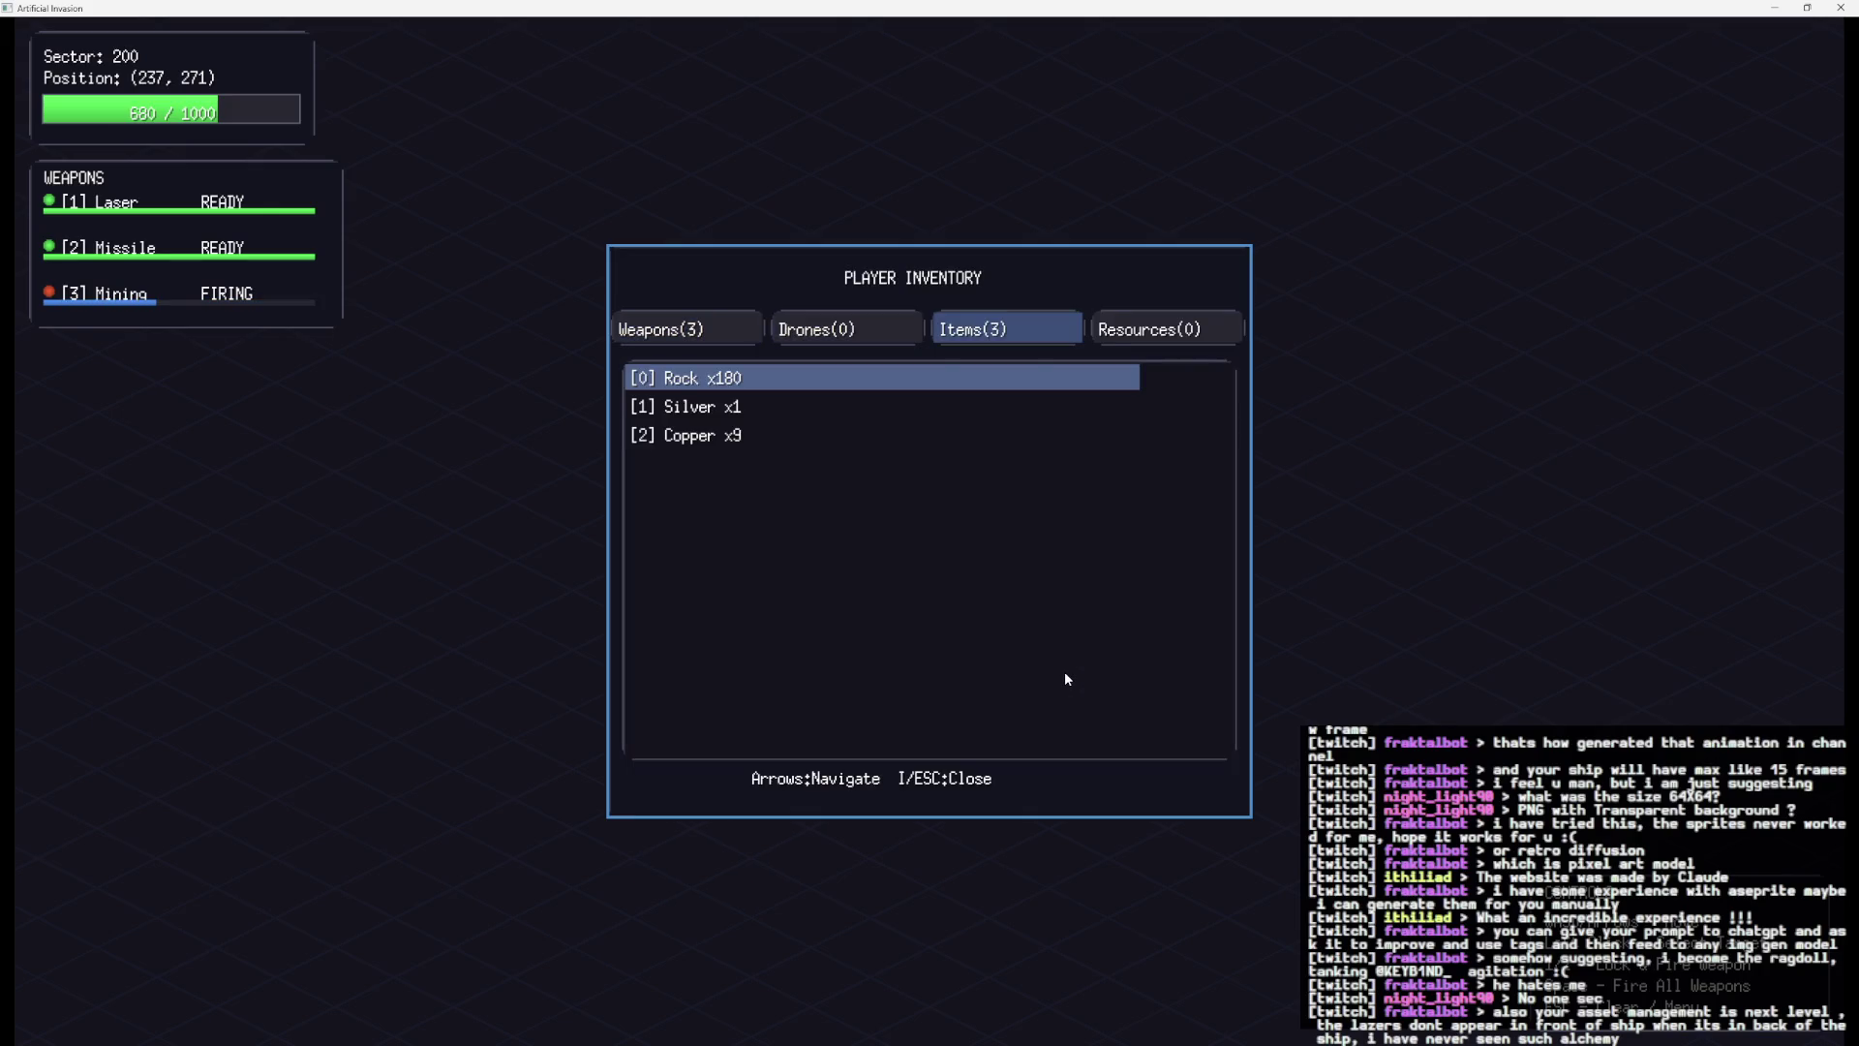
key(Left)
key(Left)
key(i)
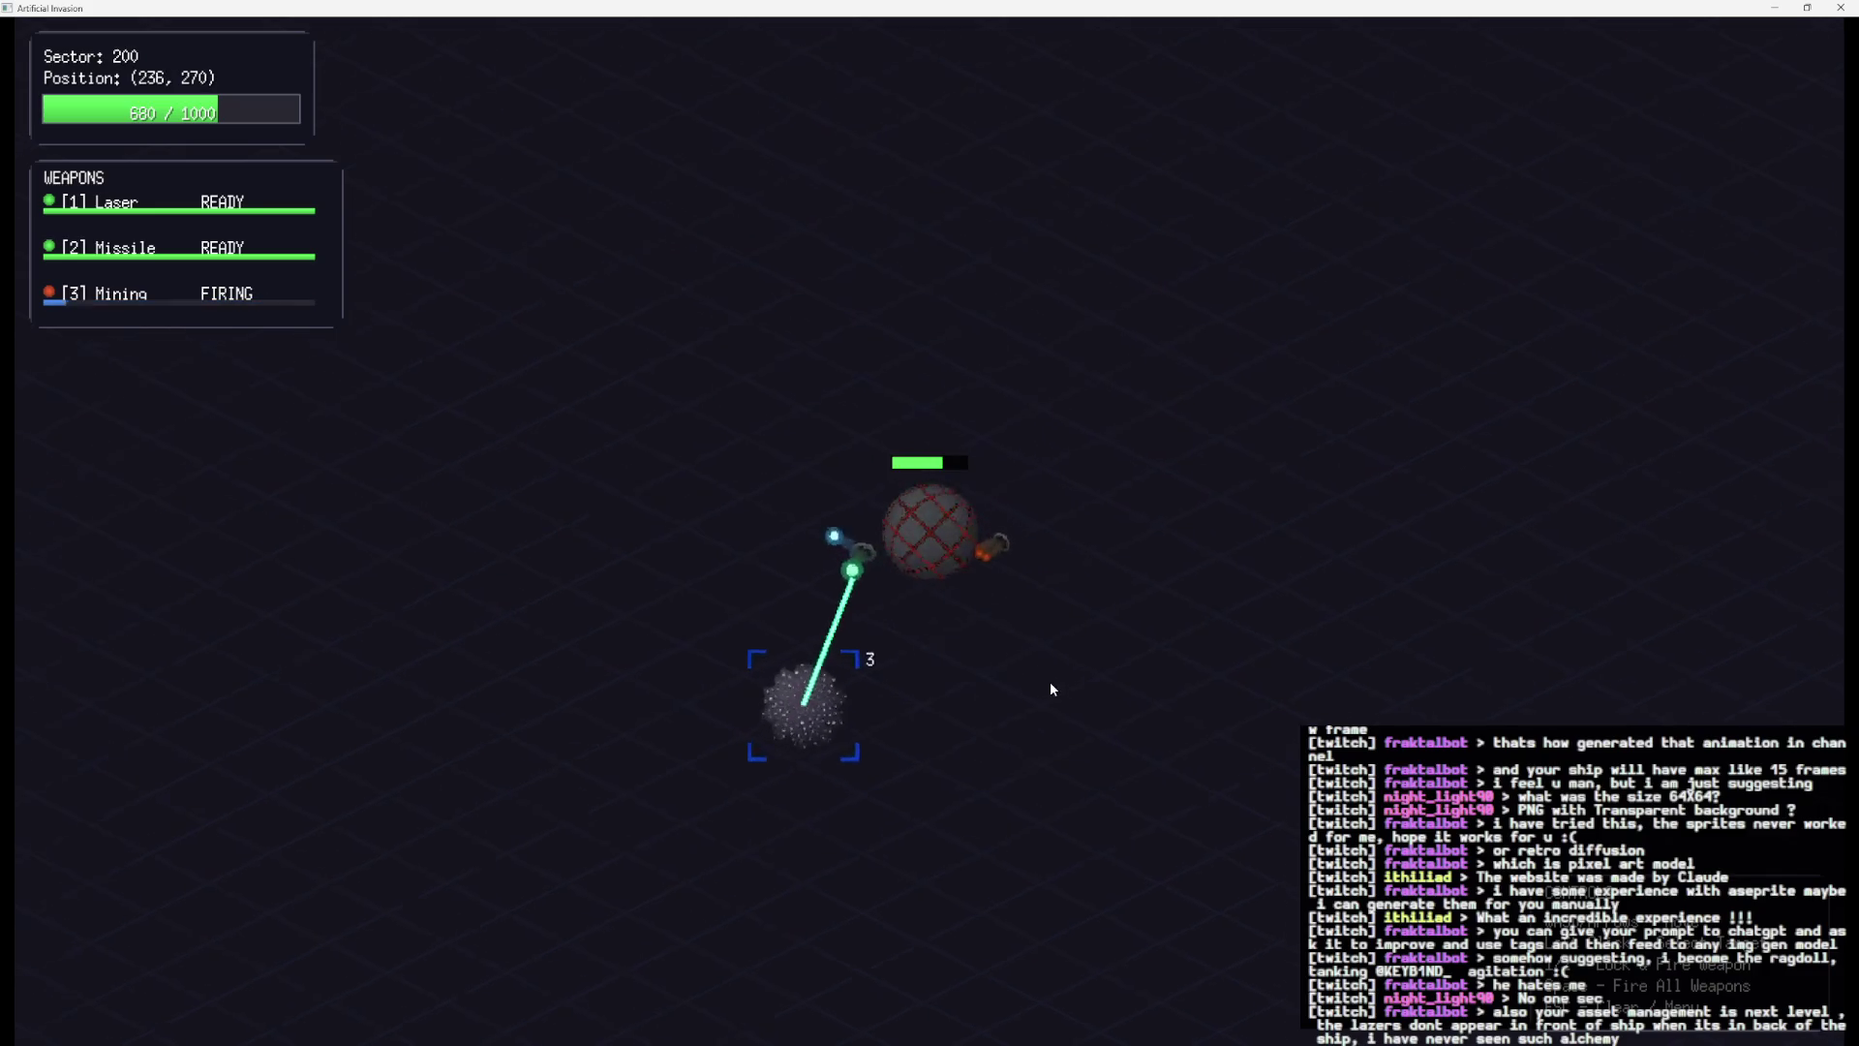
- Fight Enemy 134 with laser and missiles, resume mining and check its wreck's loot
key(a)
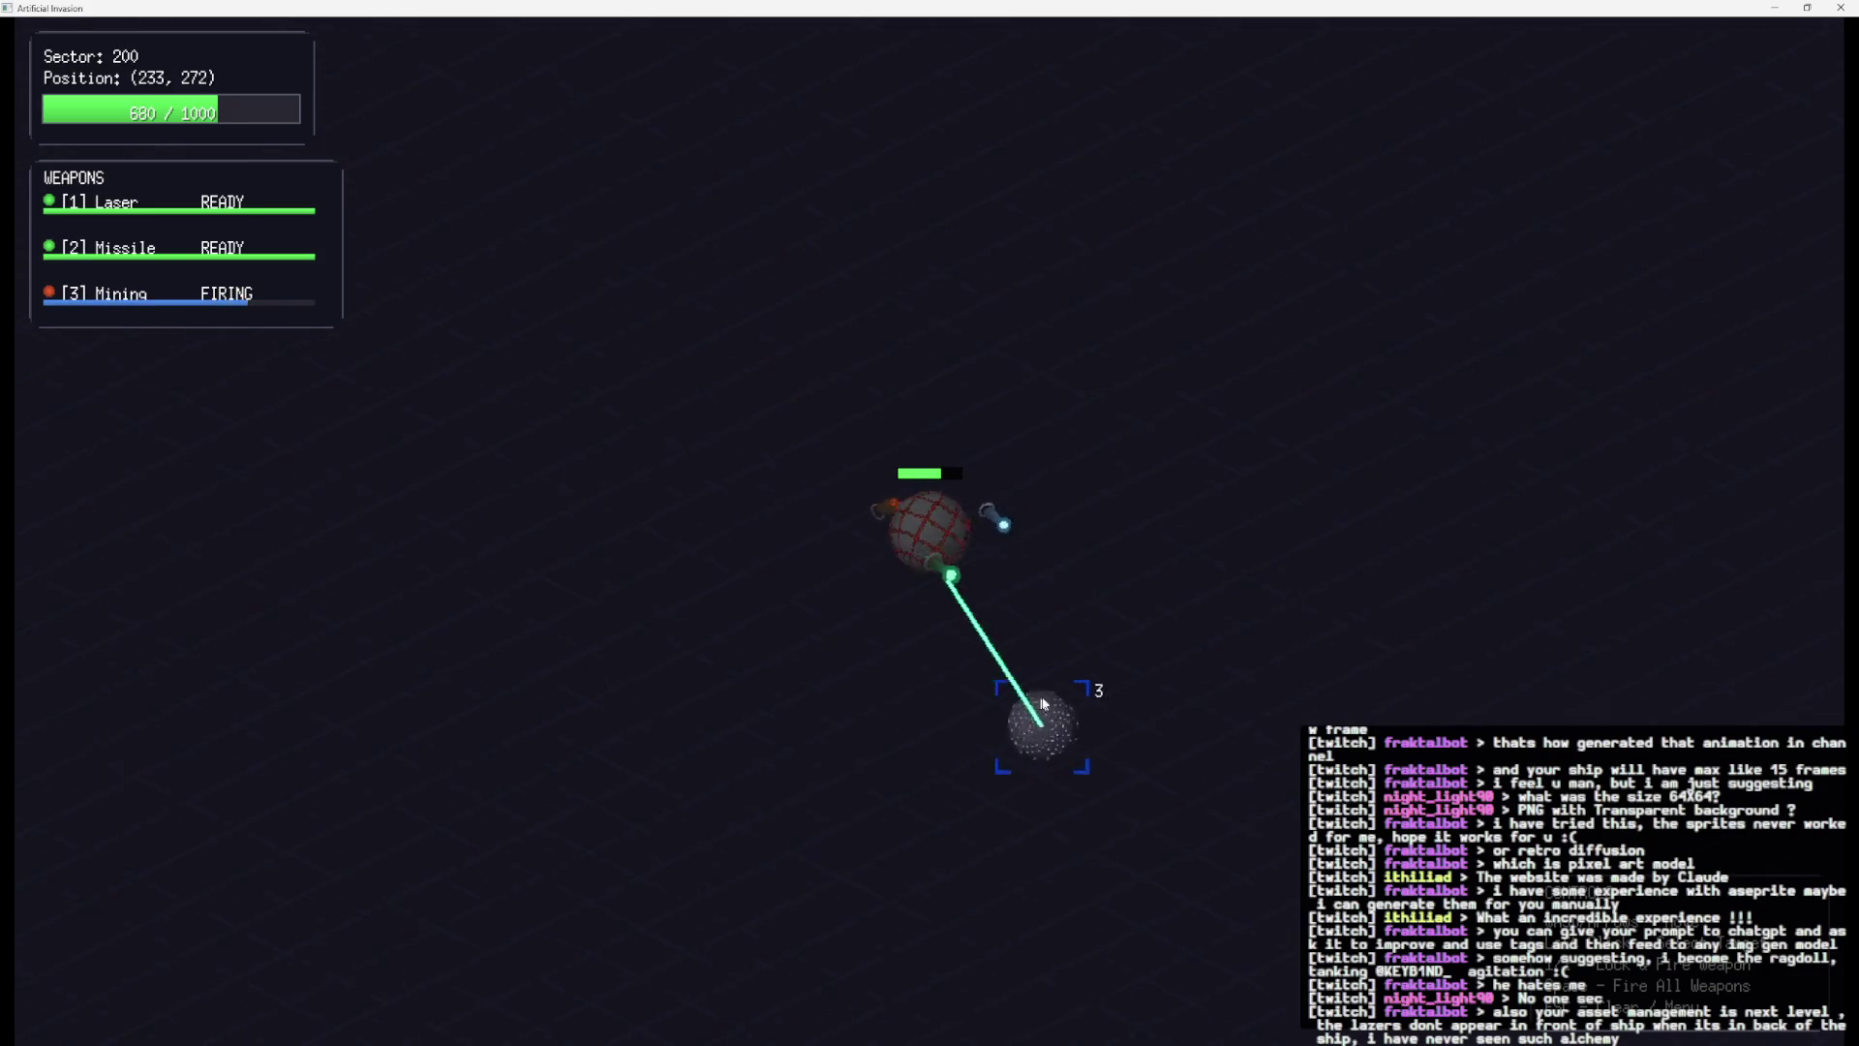
key(1)
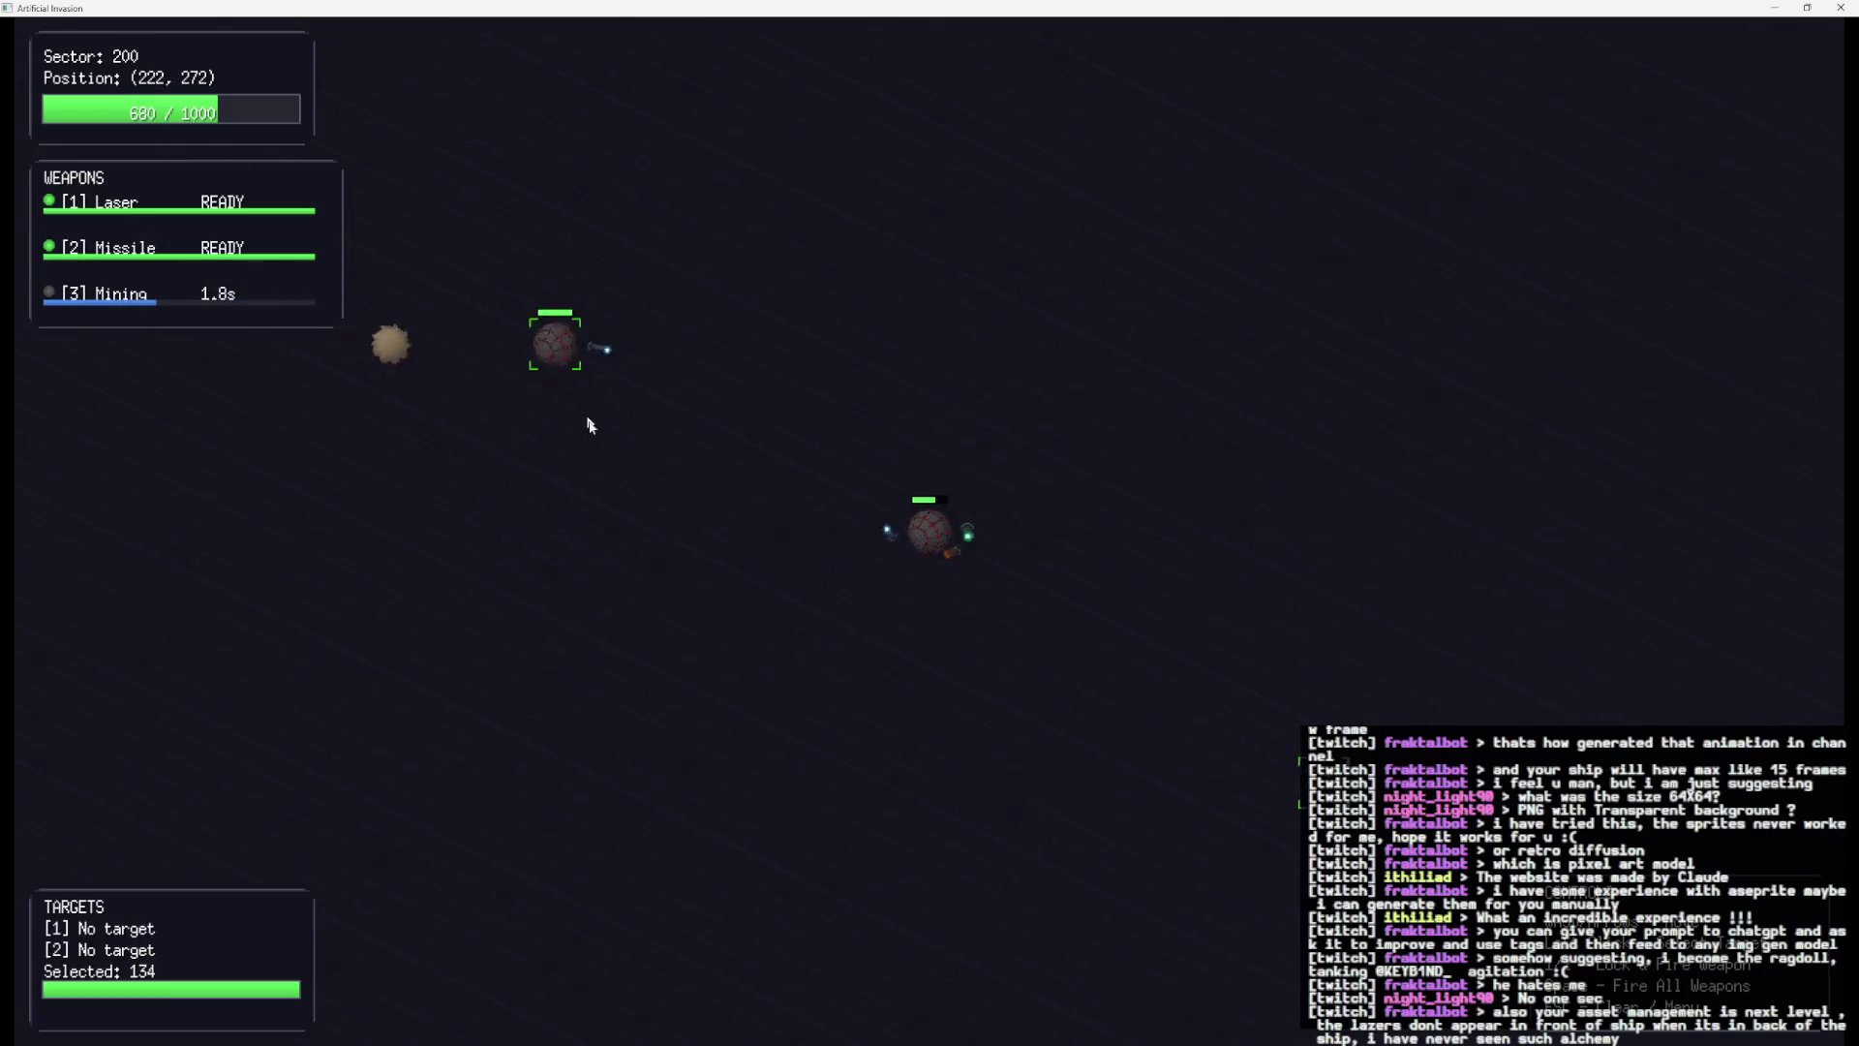
key(2)
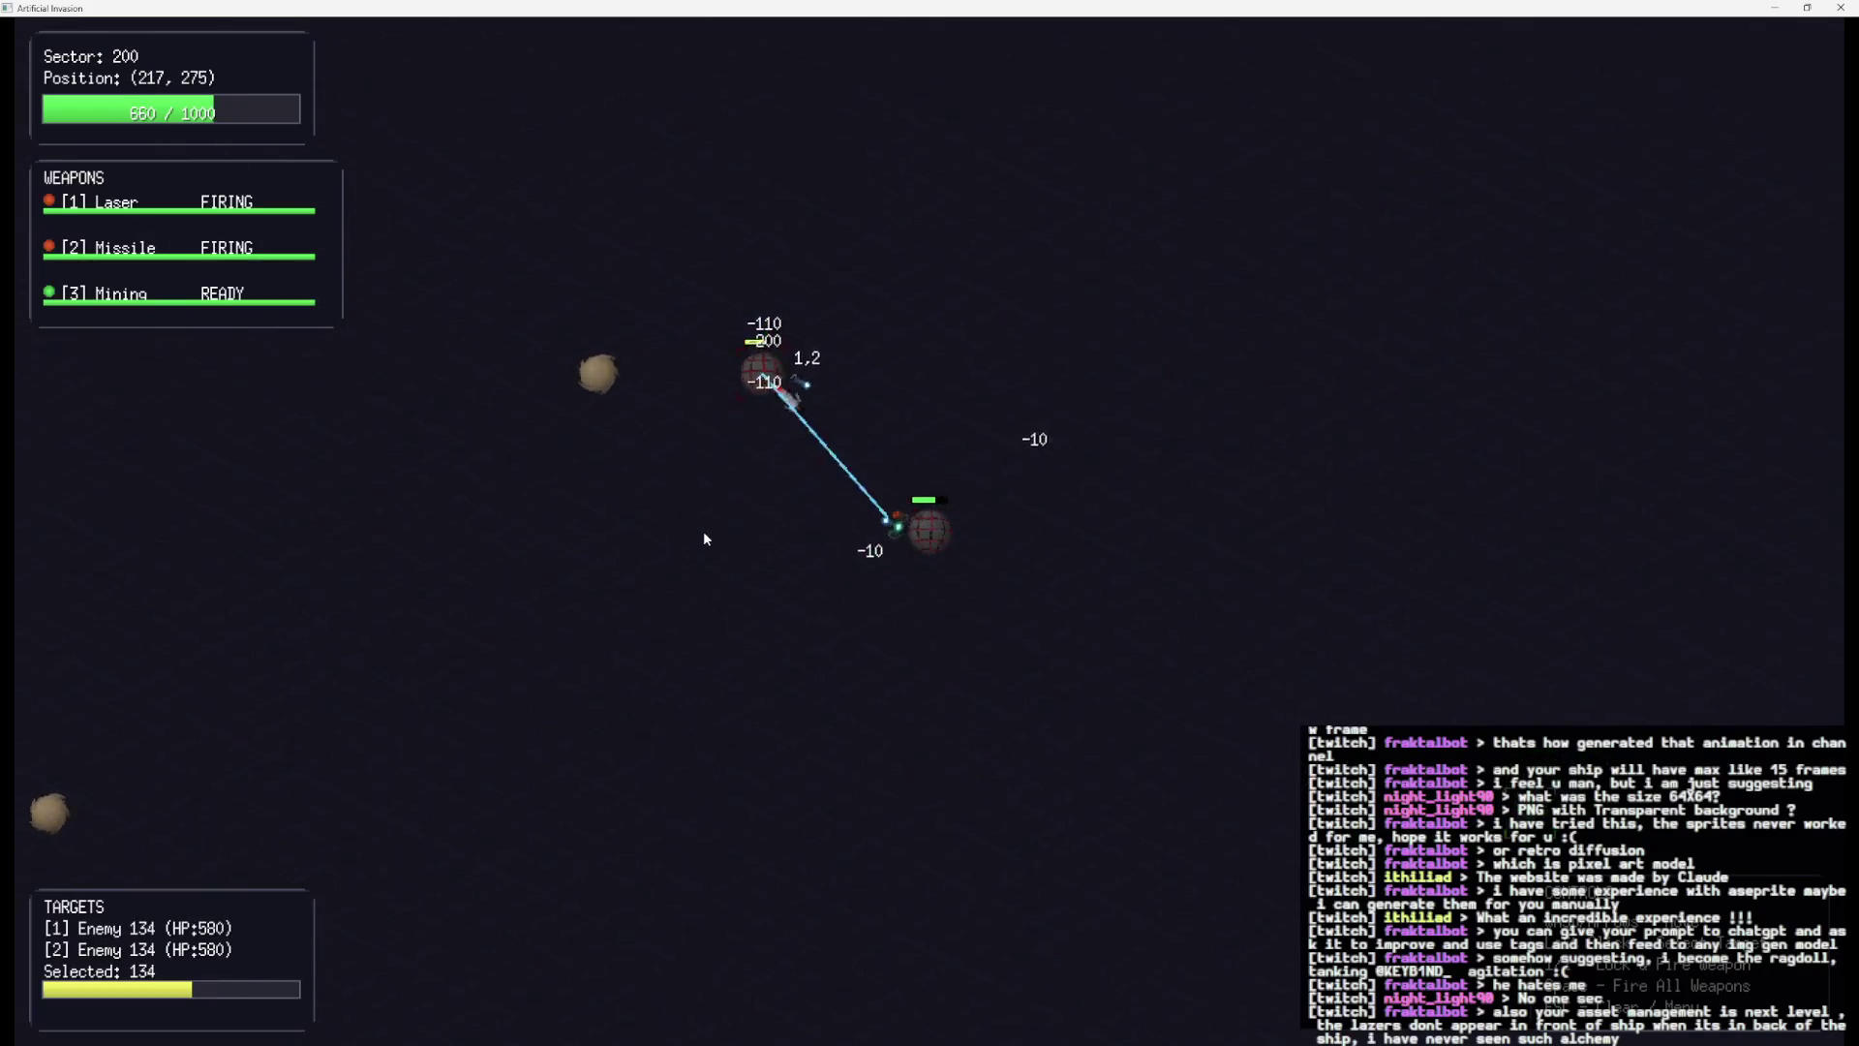
key(3)
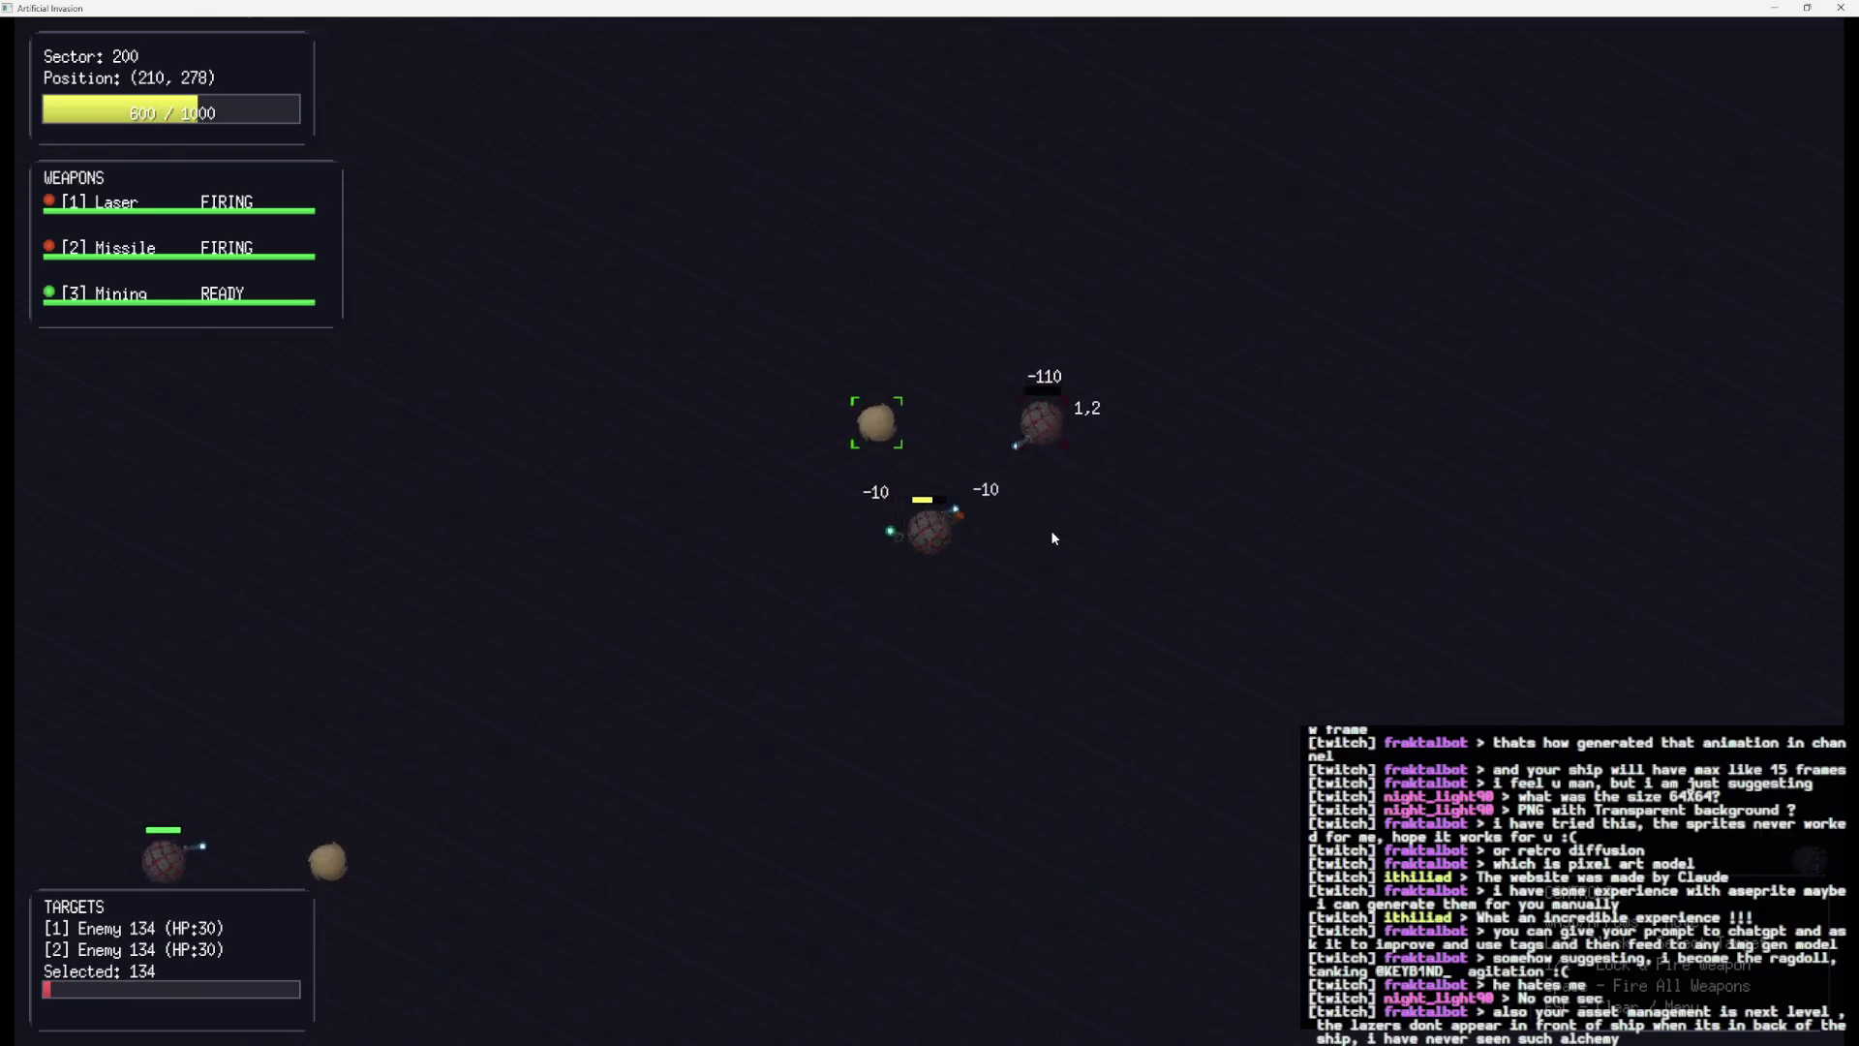
click(945, 484)
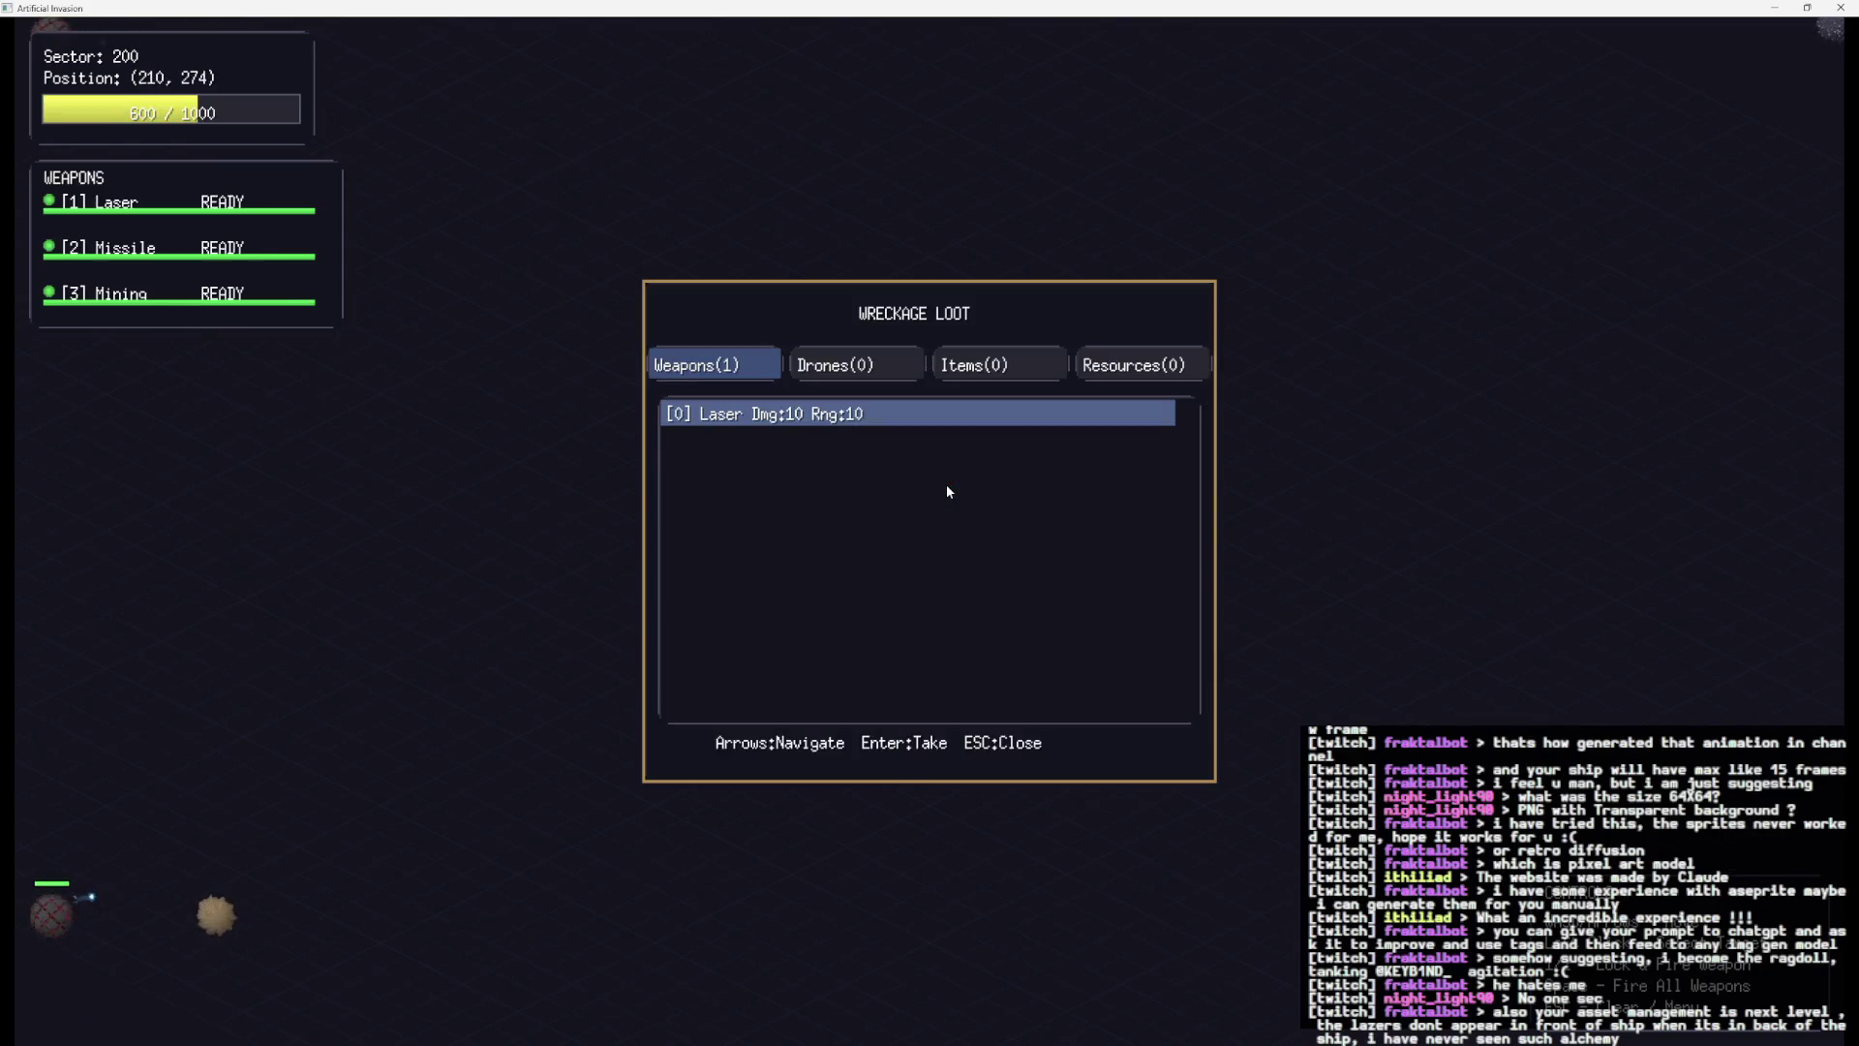
key(Escape)
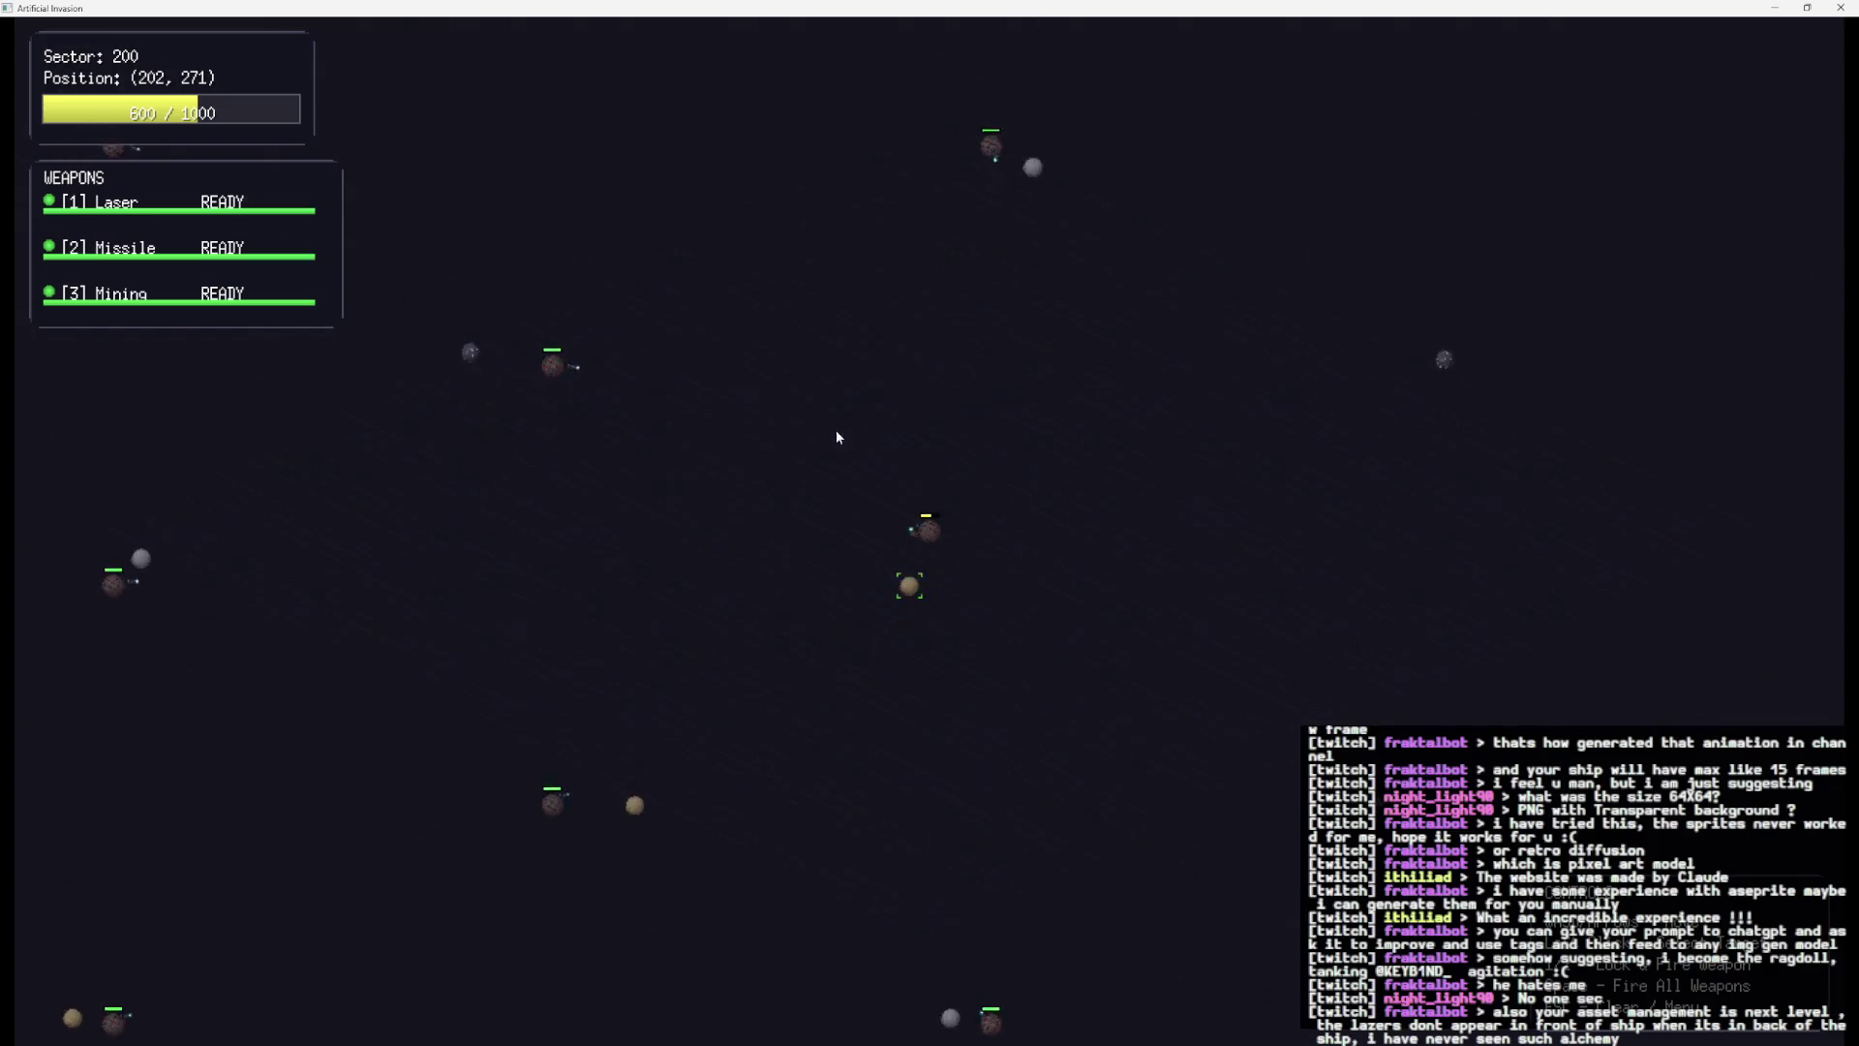
- Attack Enemy 133 with laser and missiles, then keep mining the rock
click(565, 403)
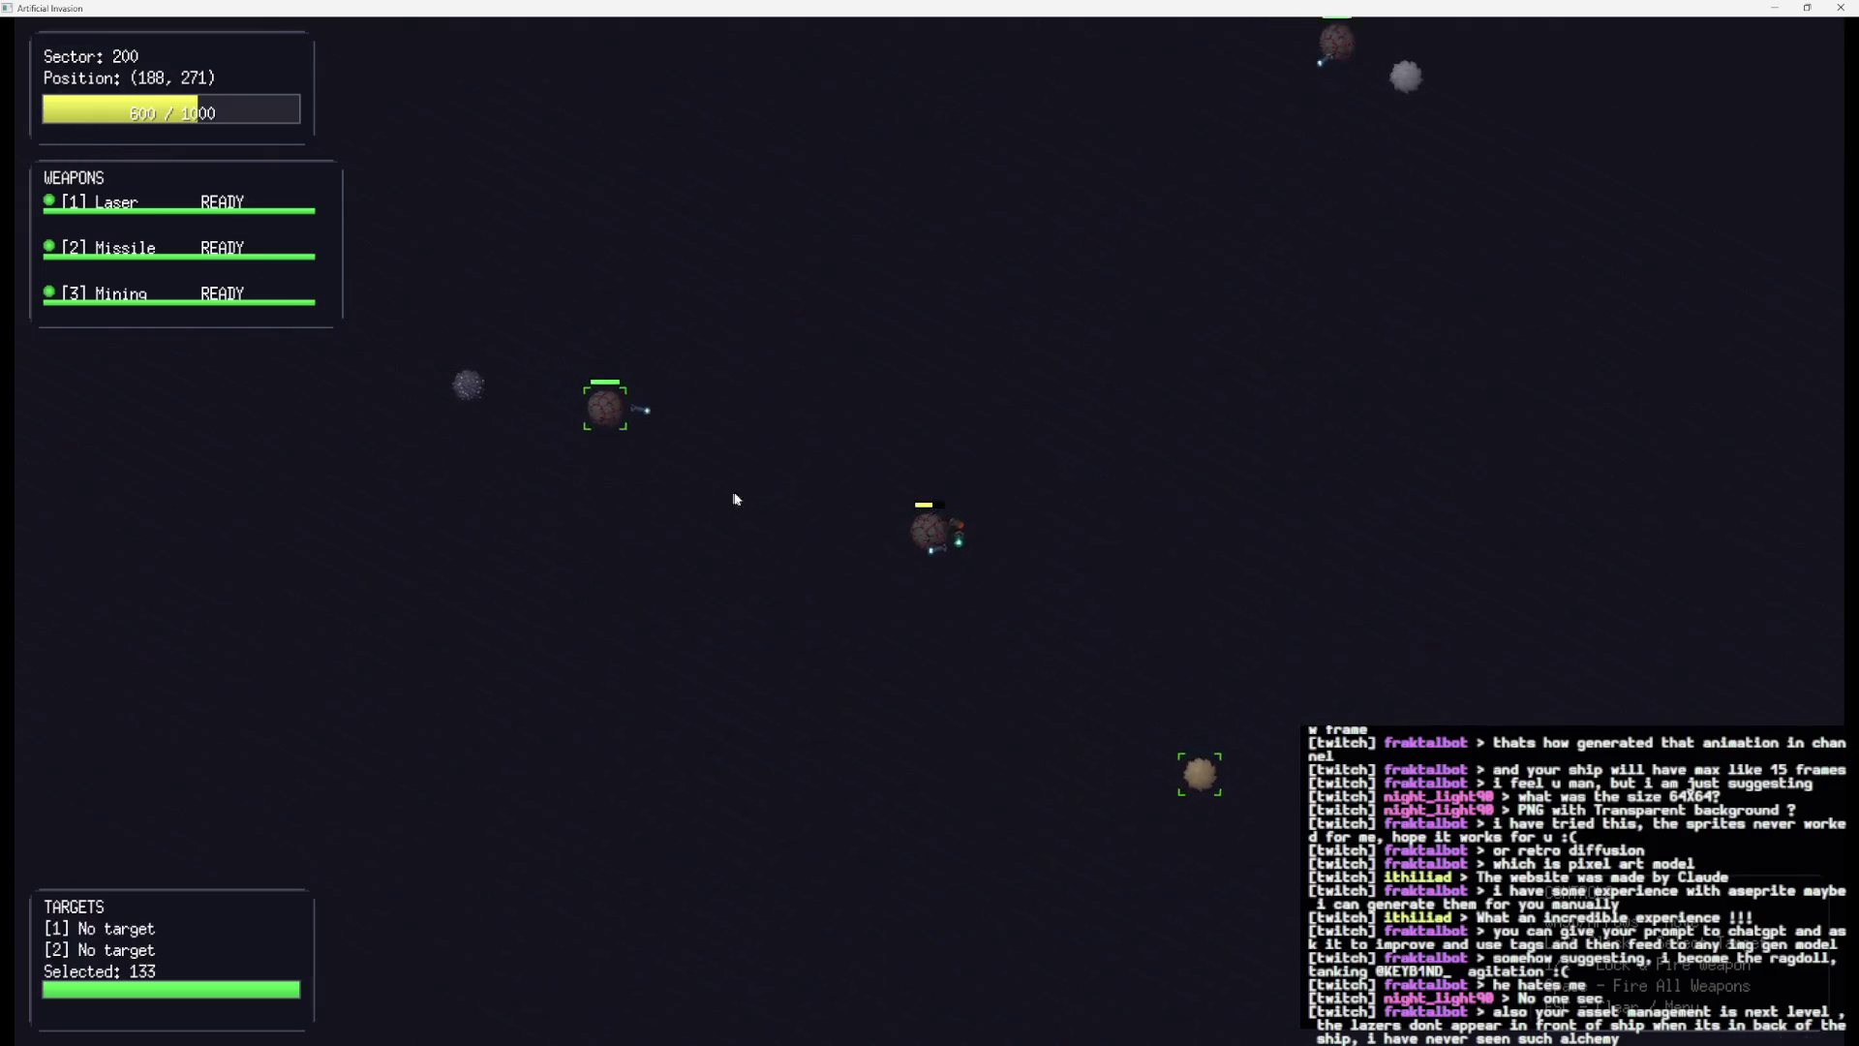
key(2)
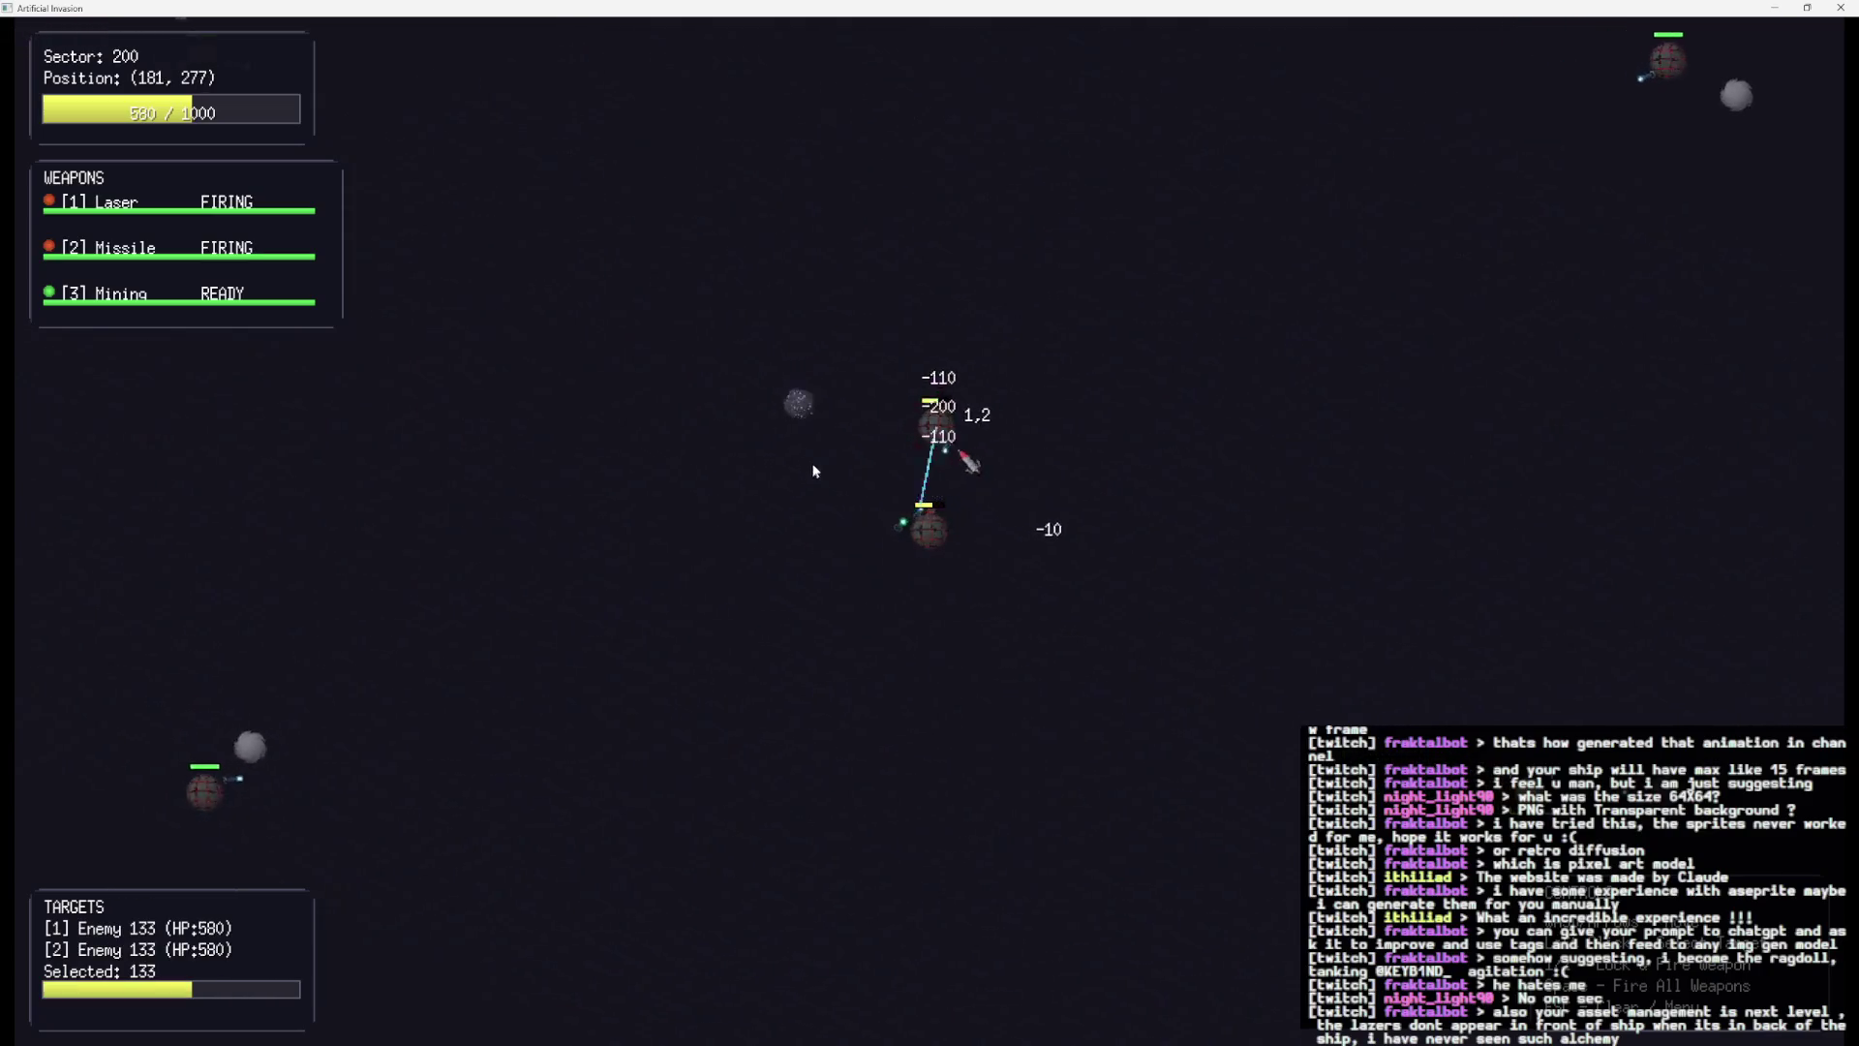
key(3)
scroll(948, 470, up, 5)
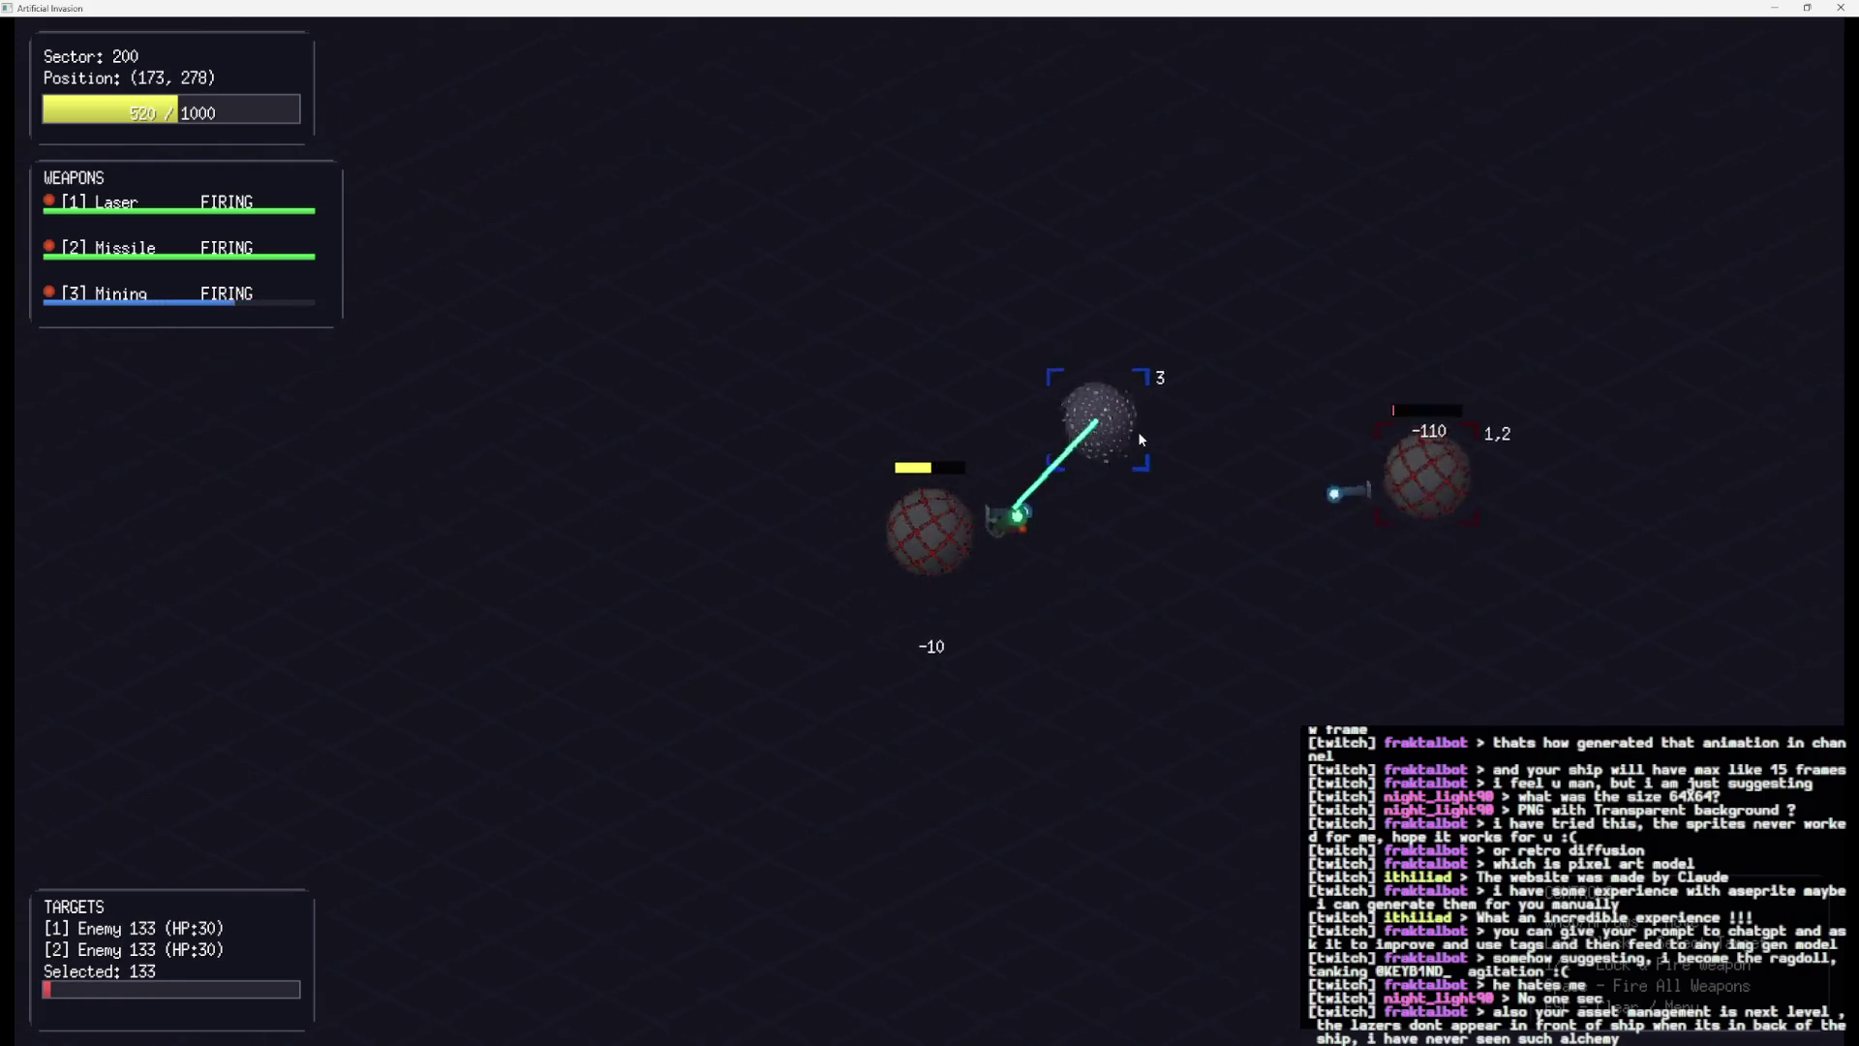
scroll(961, 465, down, 5)
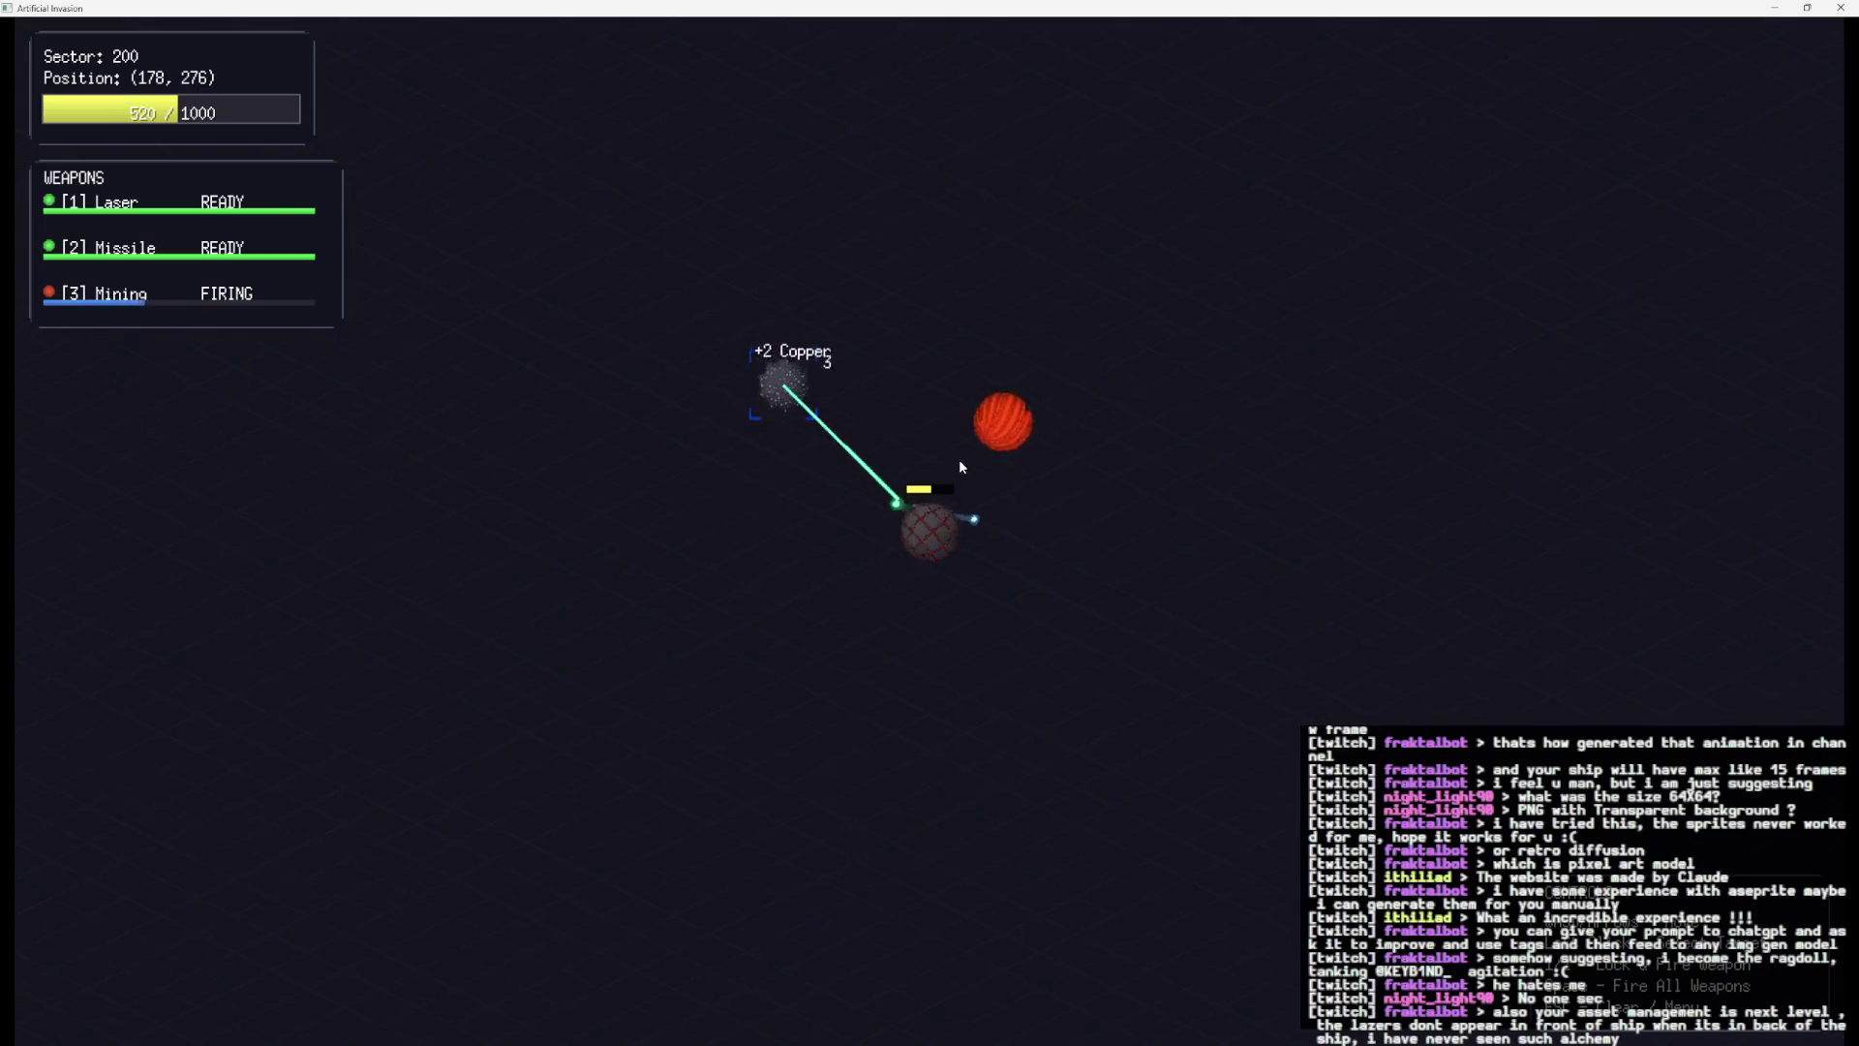
scroll(961, 465, up, 3)
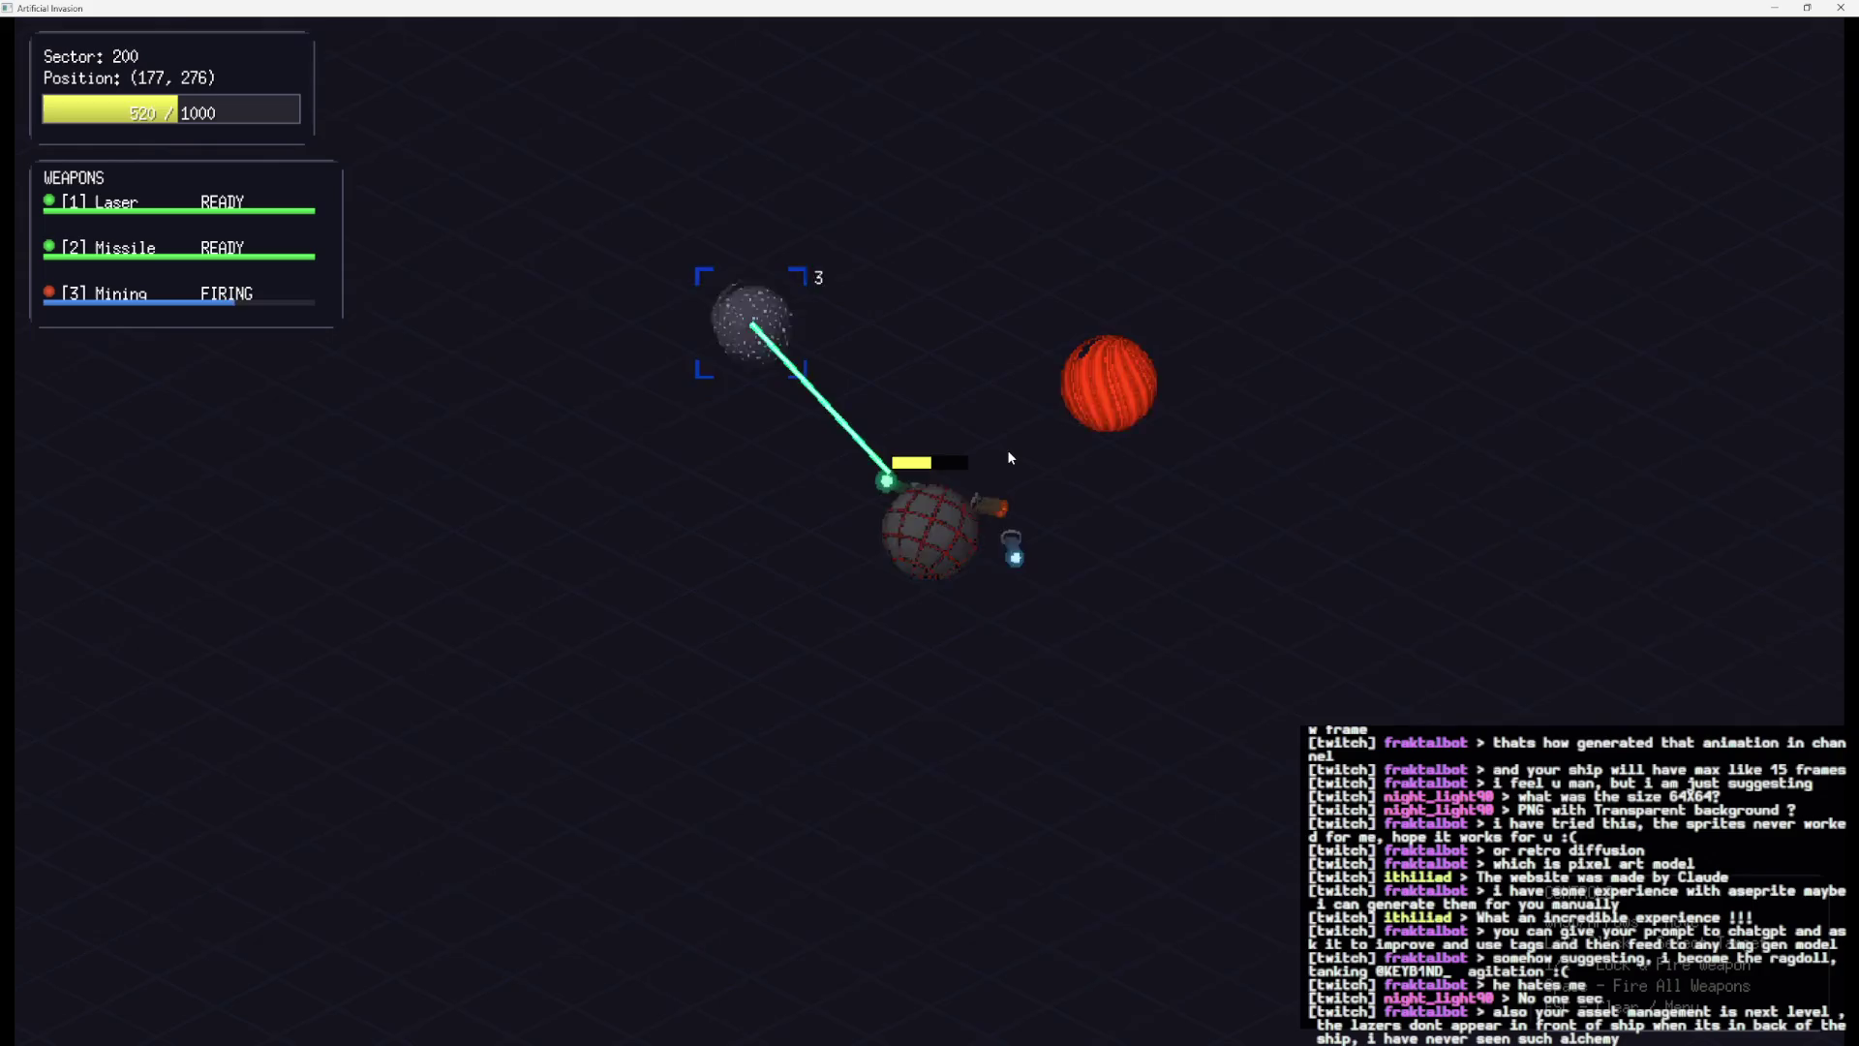
scroll(1007, 449, up, 3)
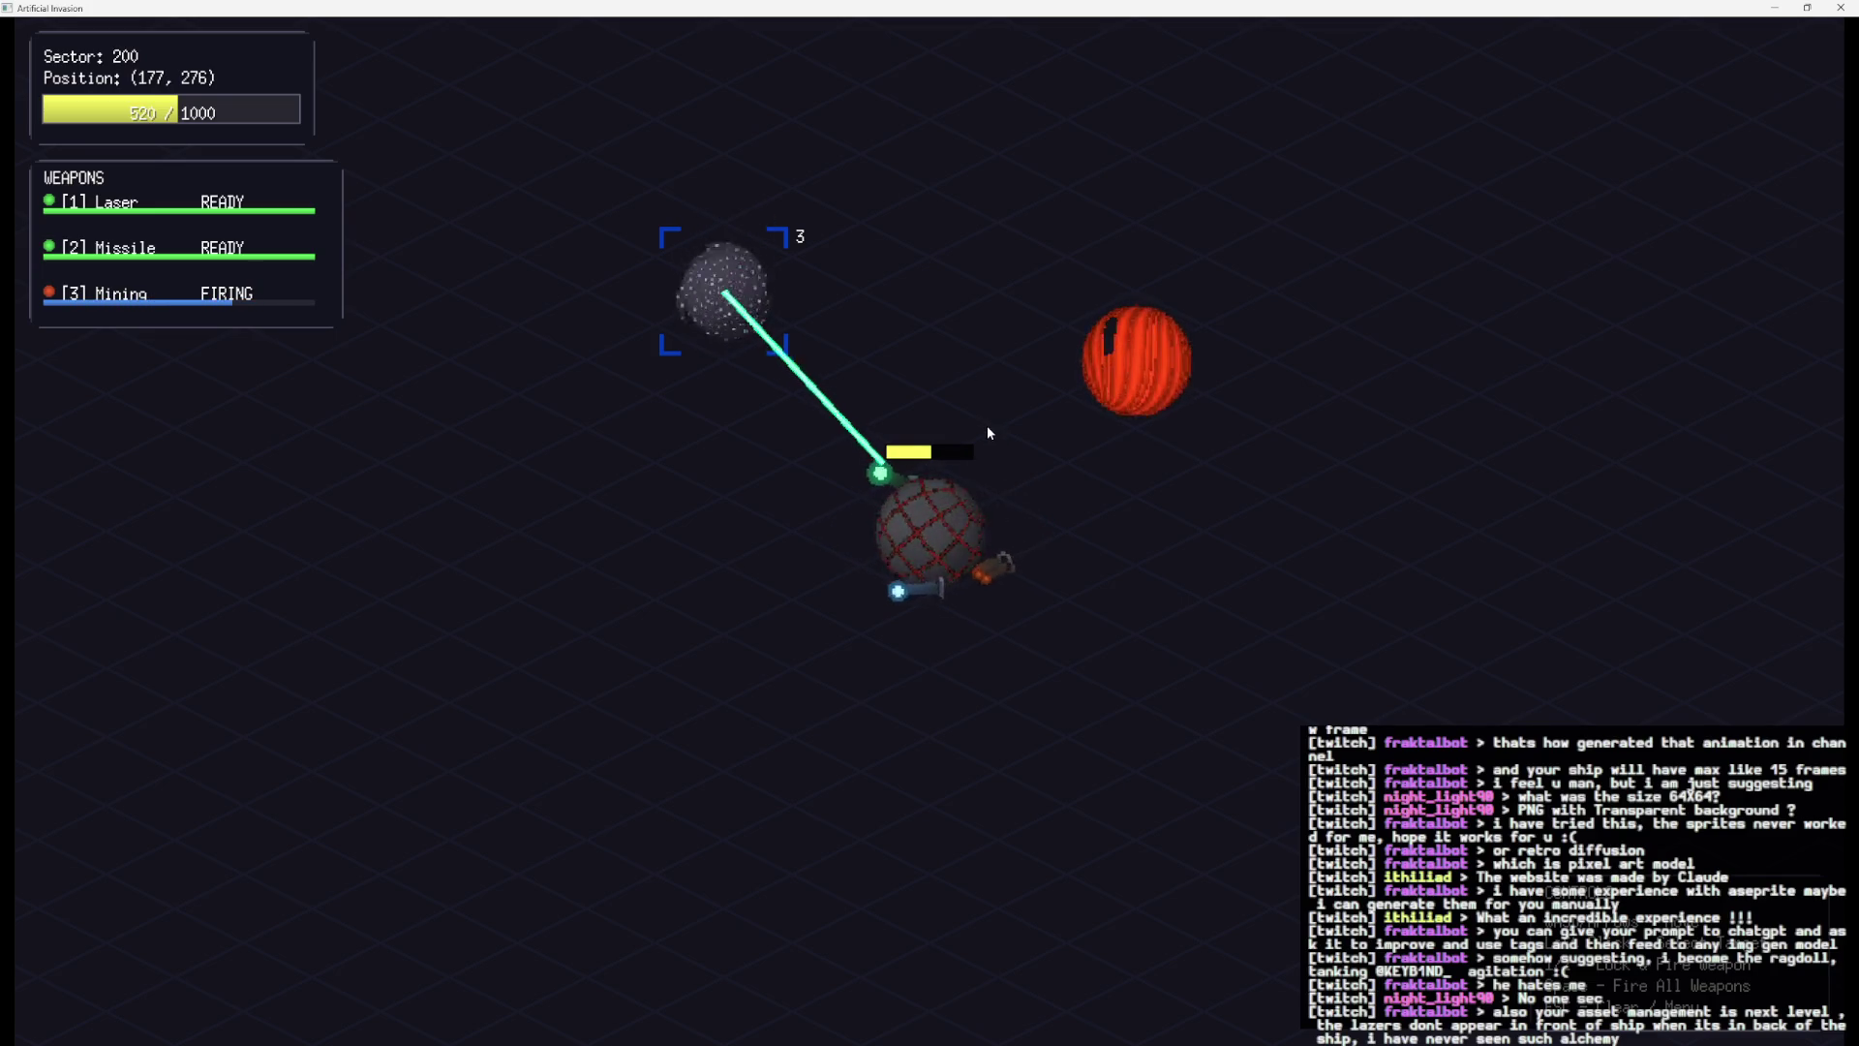
key(alt+Tab)
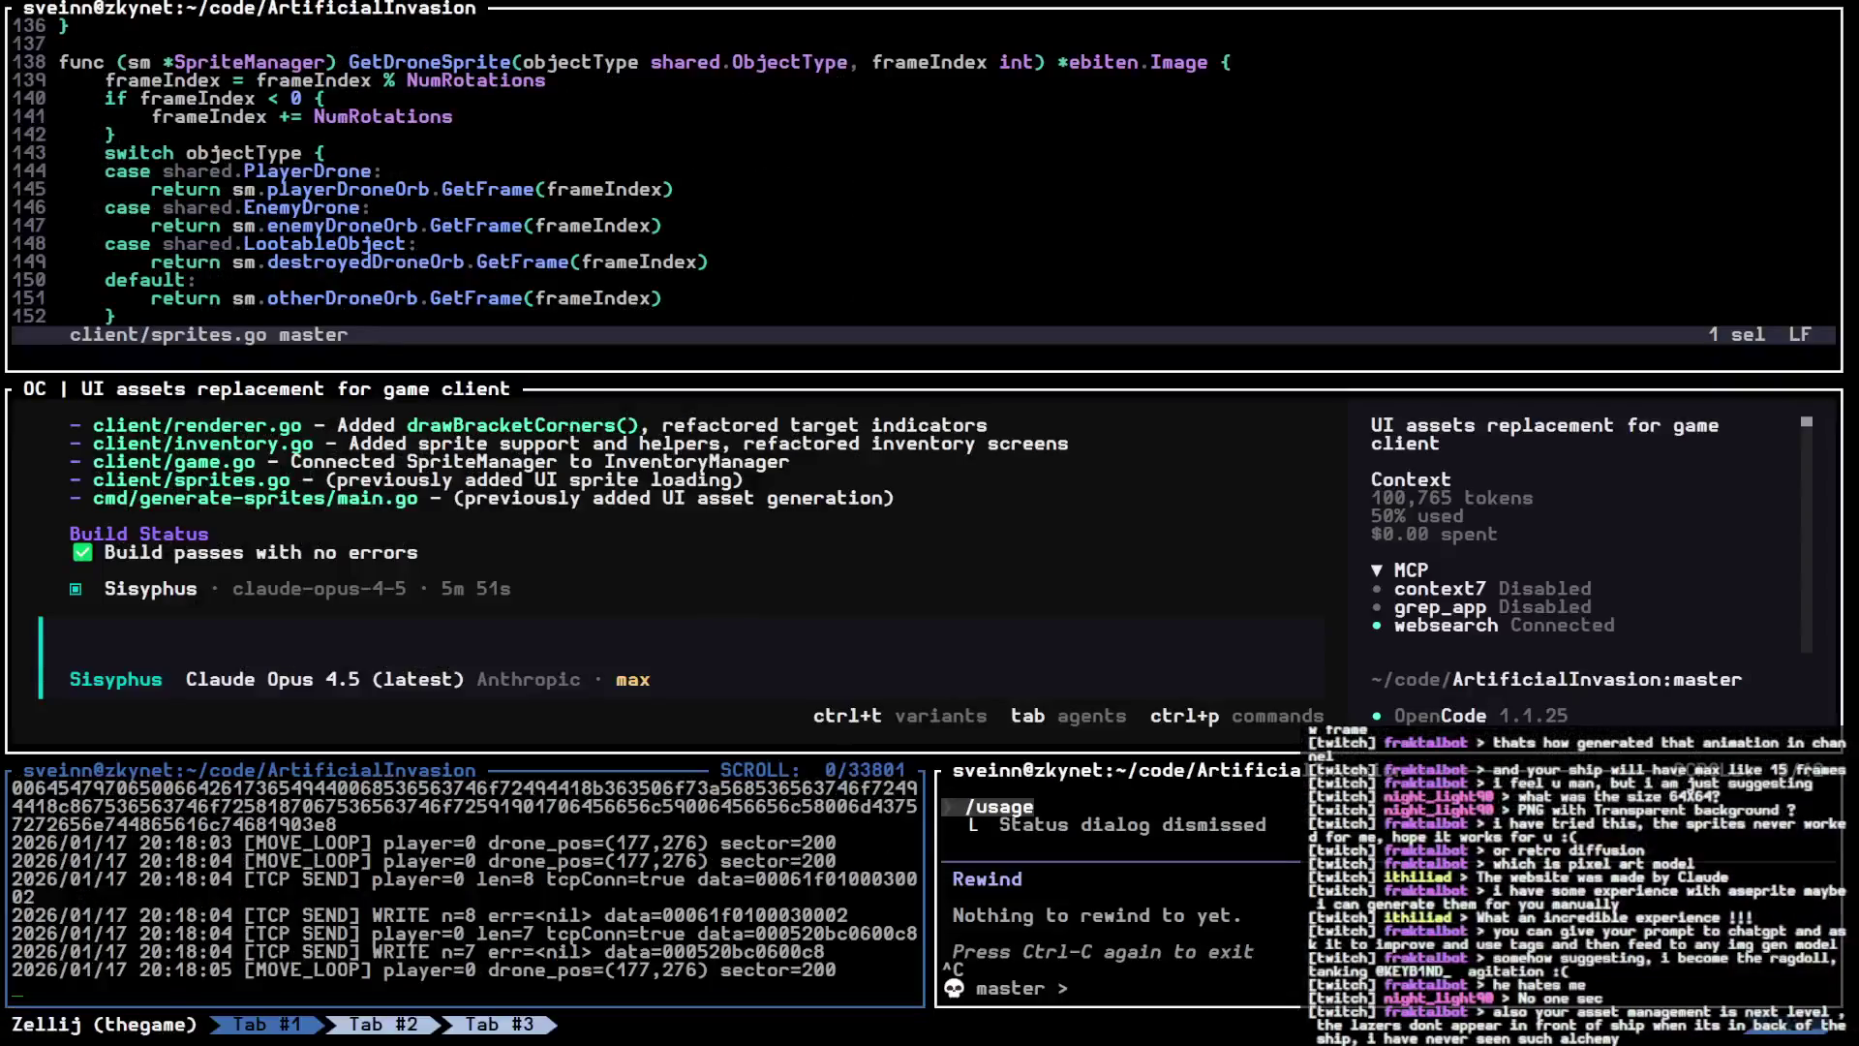
- Report that weapons orbiting behind the drone tilt the barrel upward instead of rotating cleanly
click(75, 644)
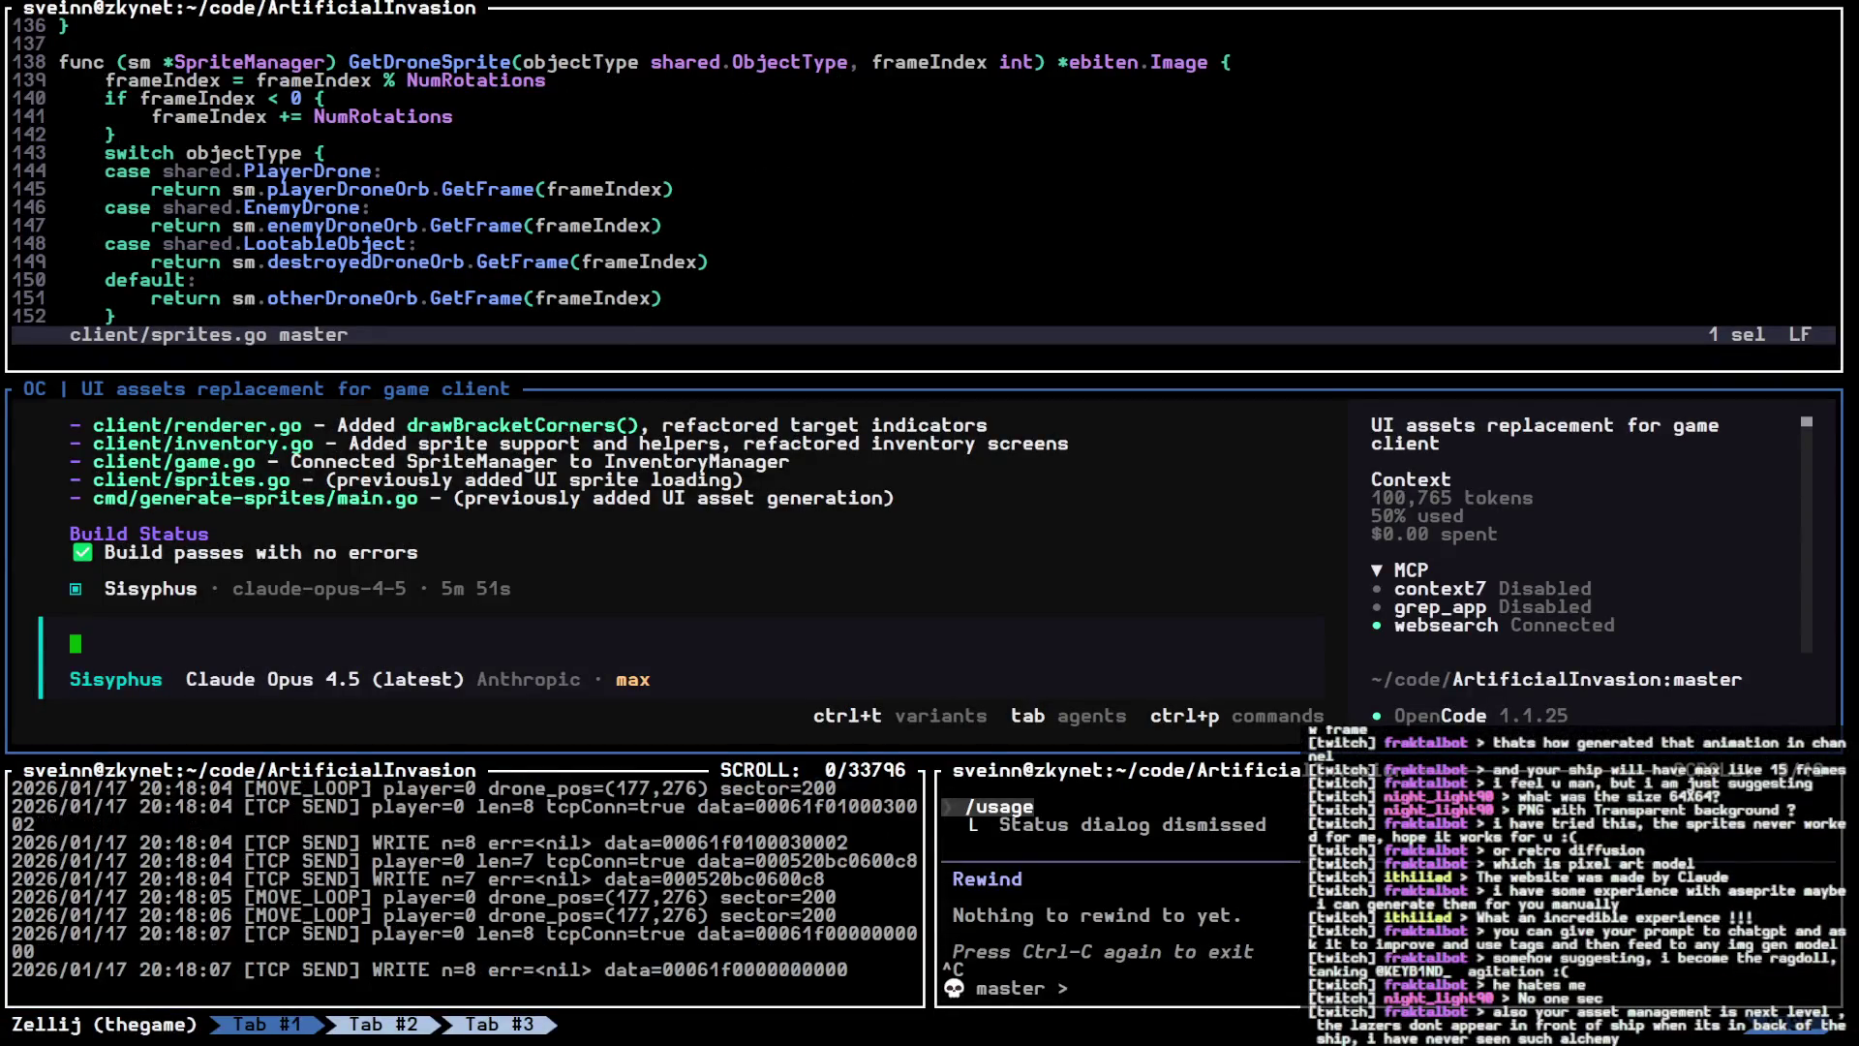
text(Iw)
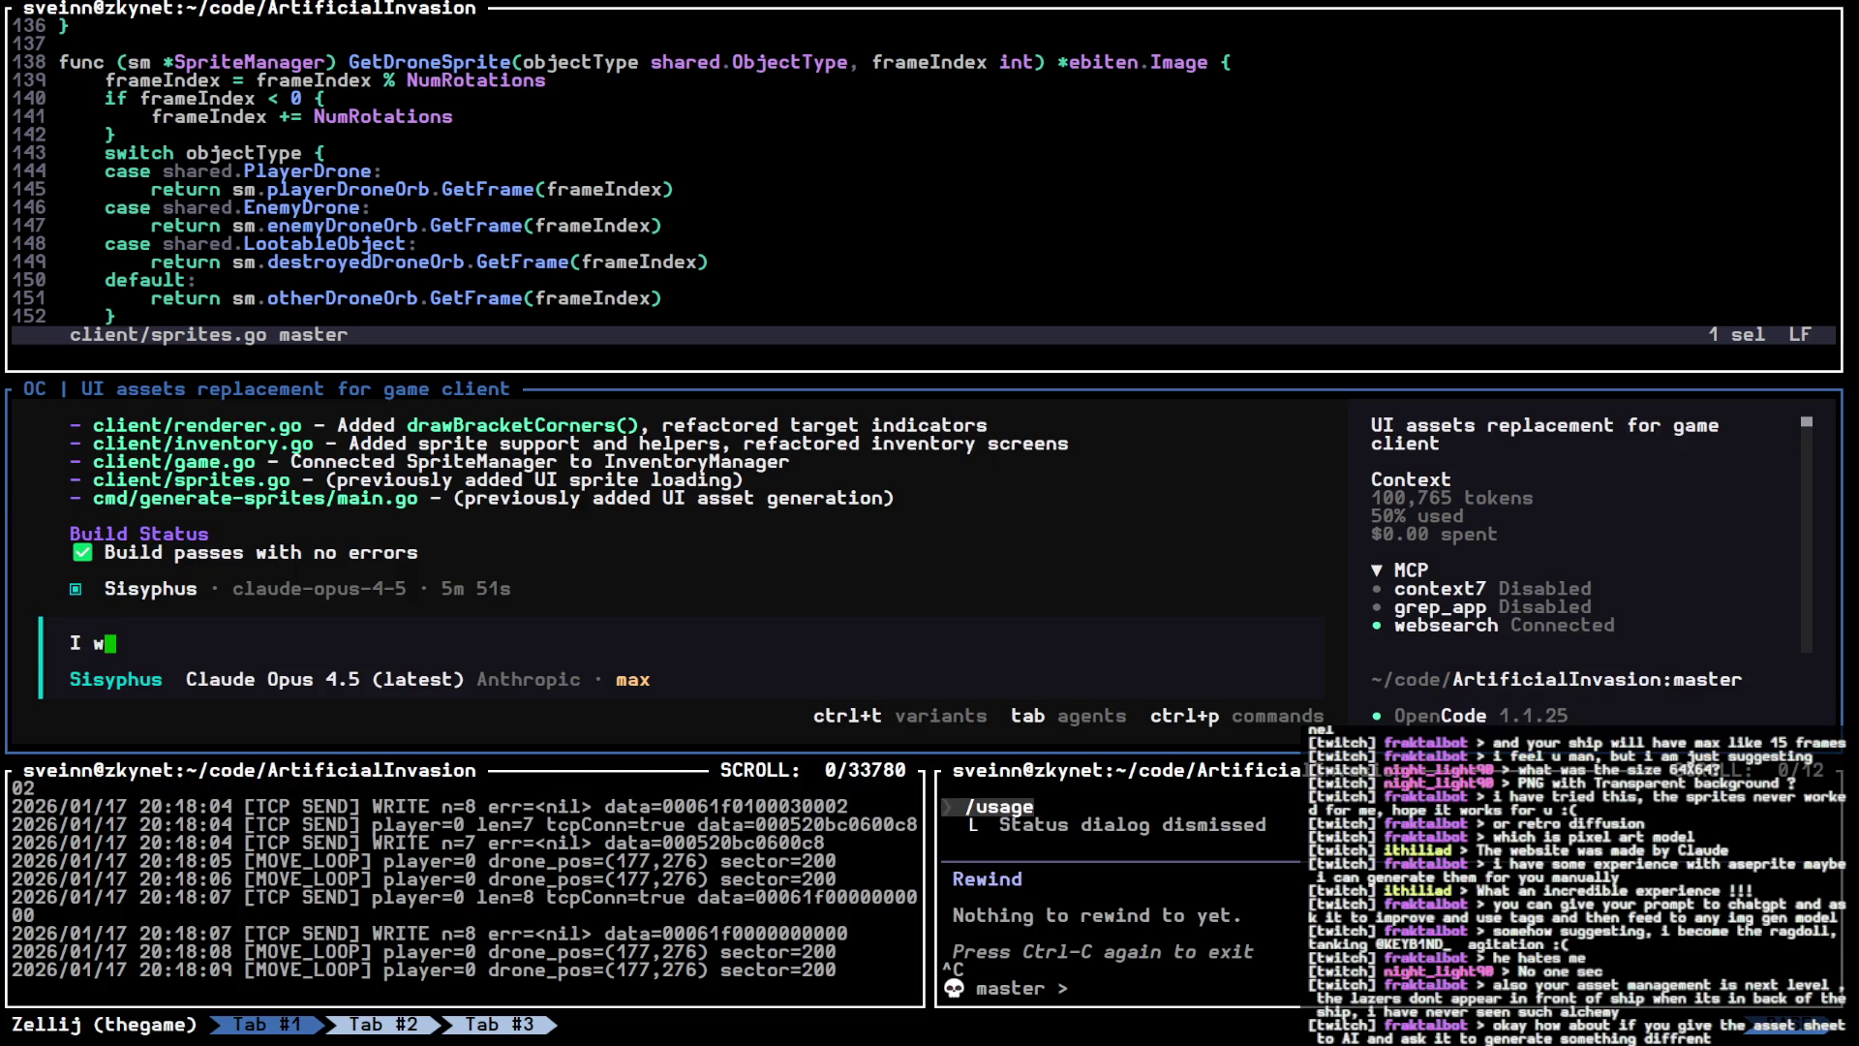
key(BackSpace)
key(BackSpace)
key(BackSpace)
text(ant you to fix)
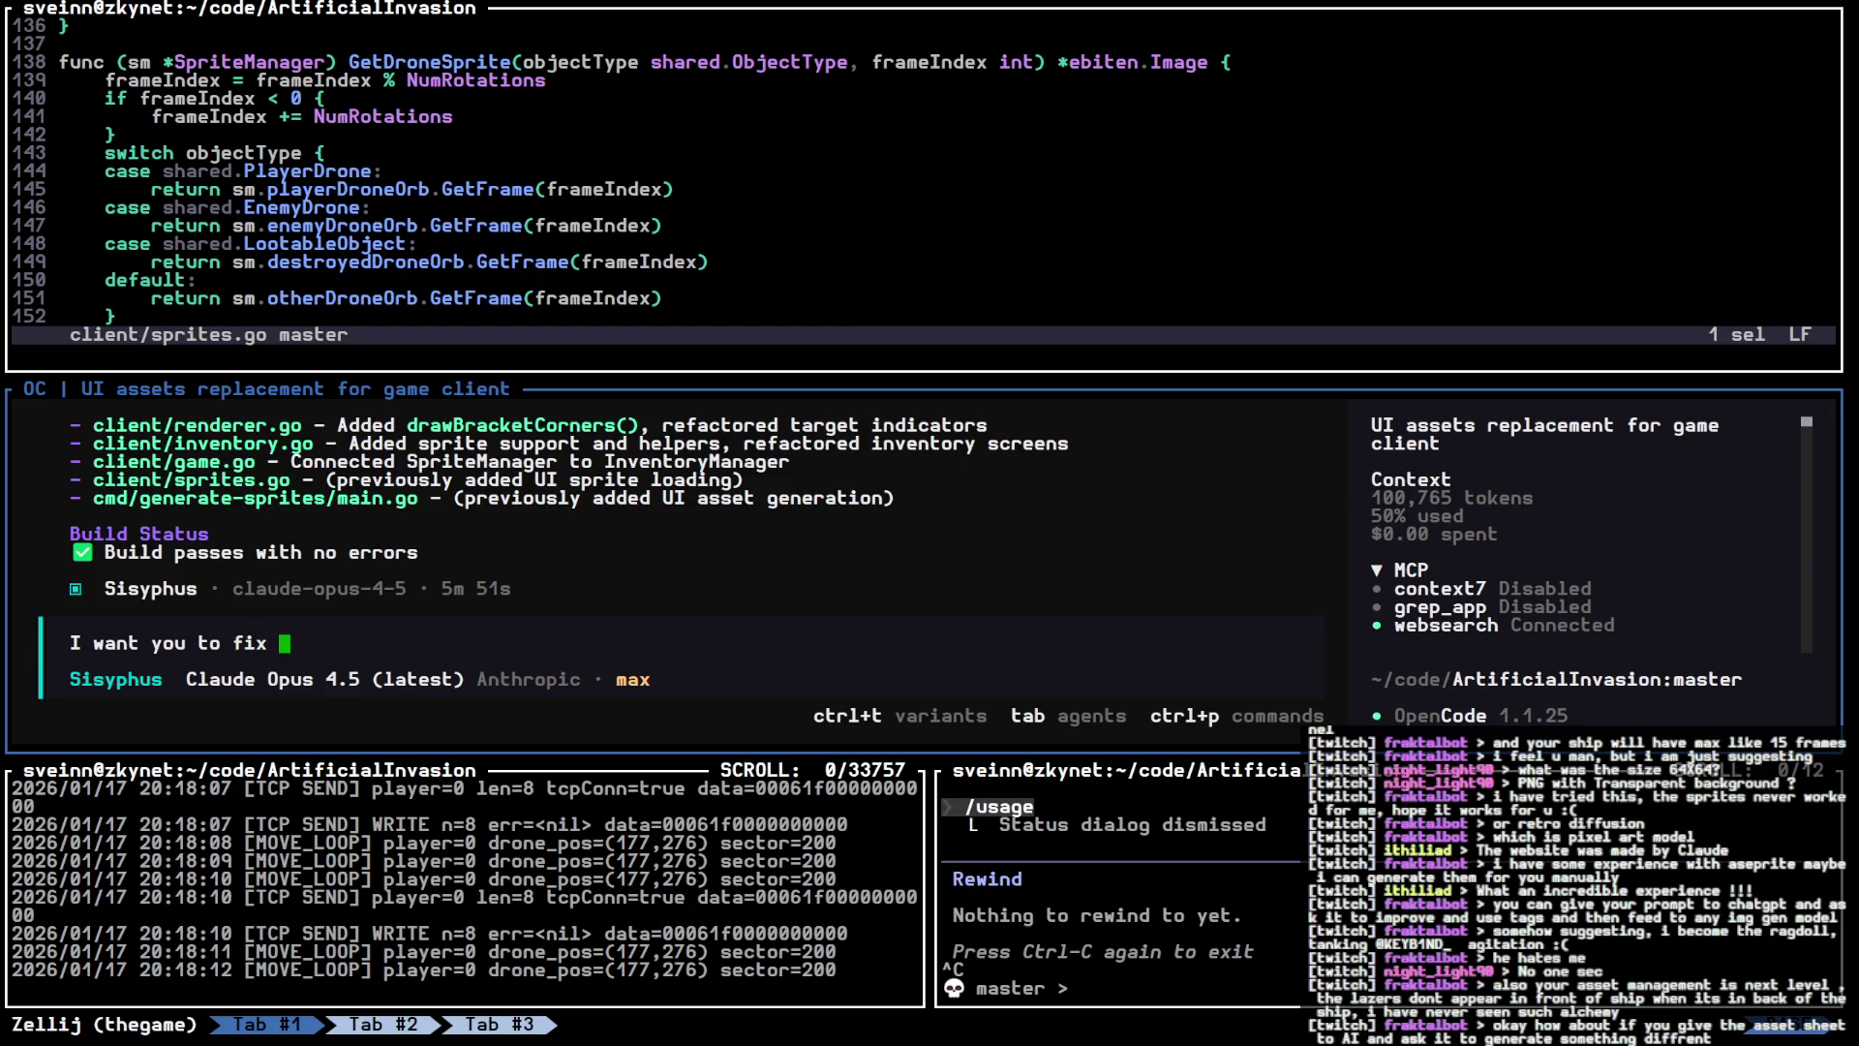
text( the weapo)
text(ma)
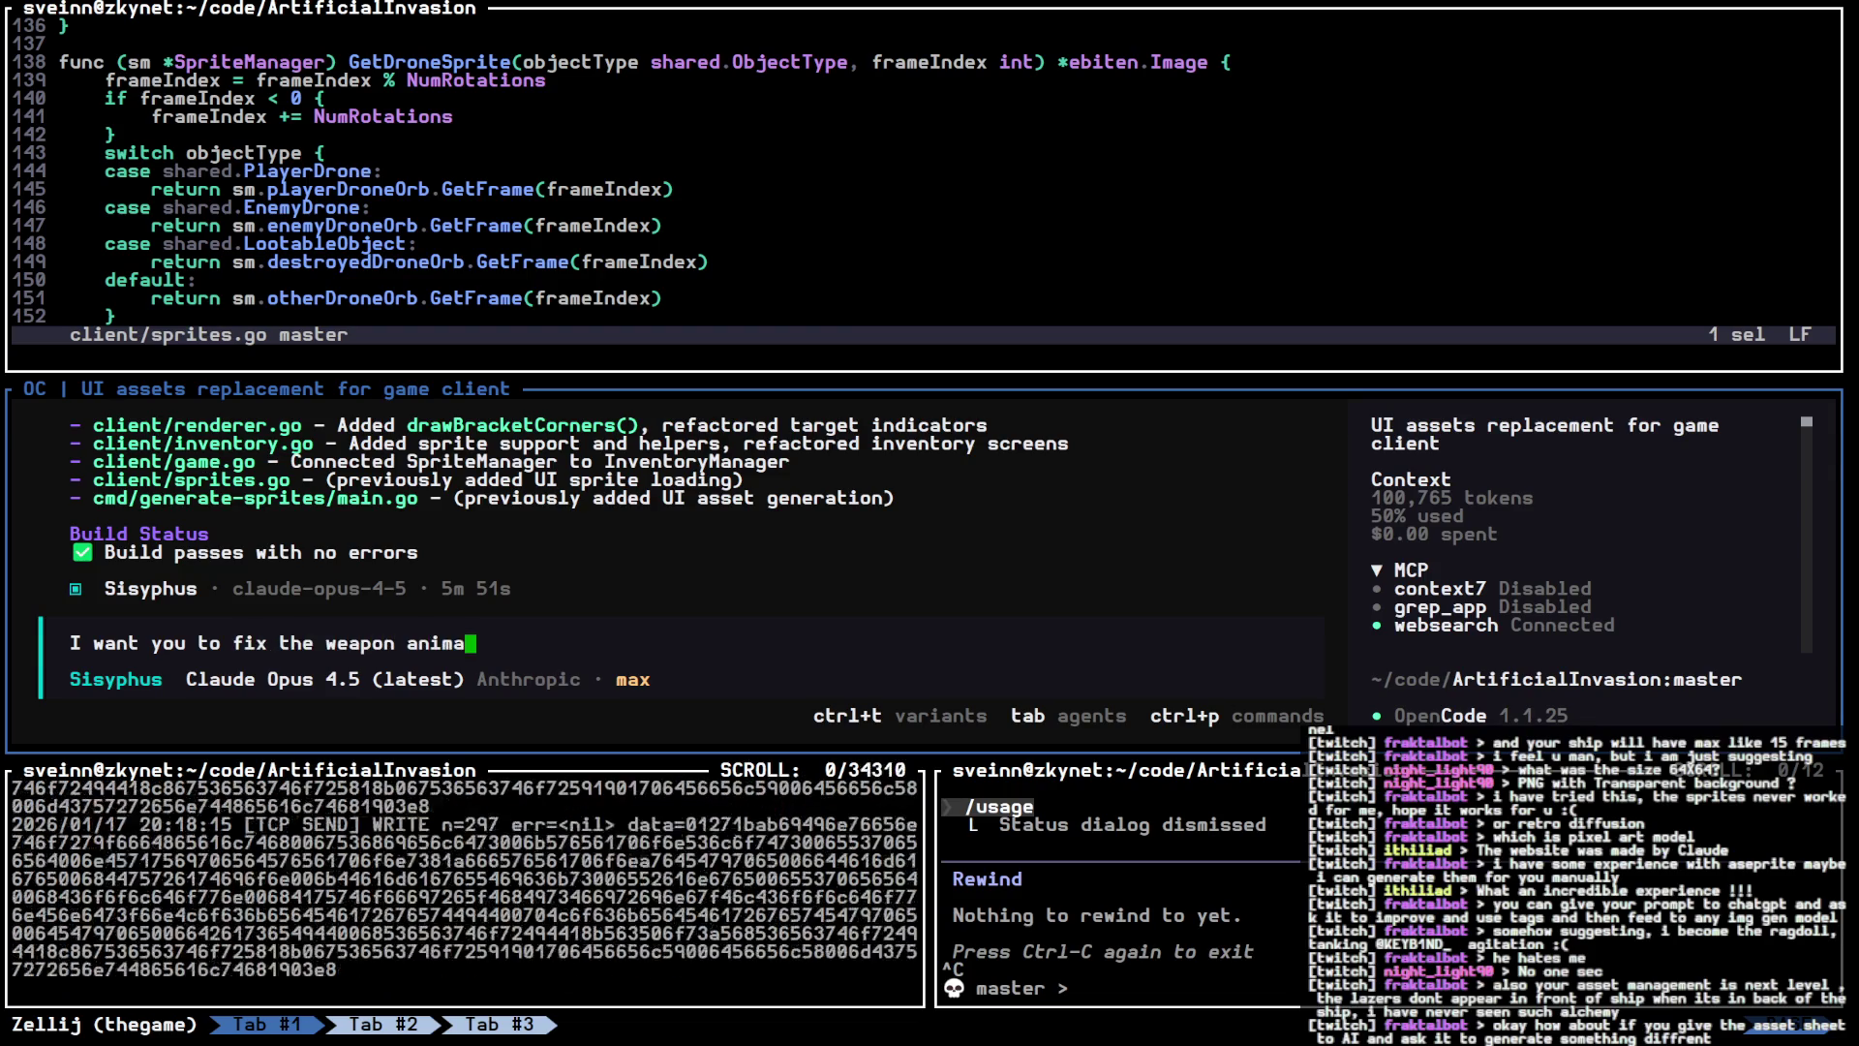
text(tions, )
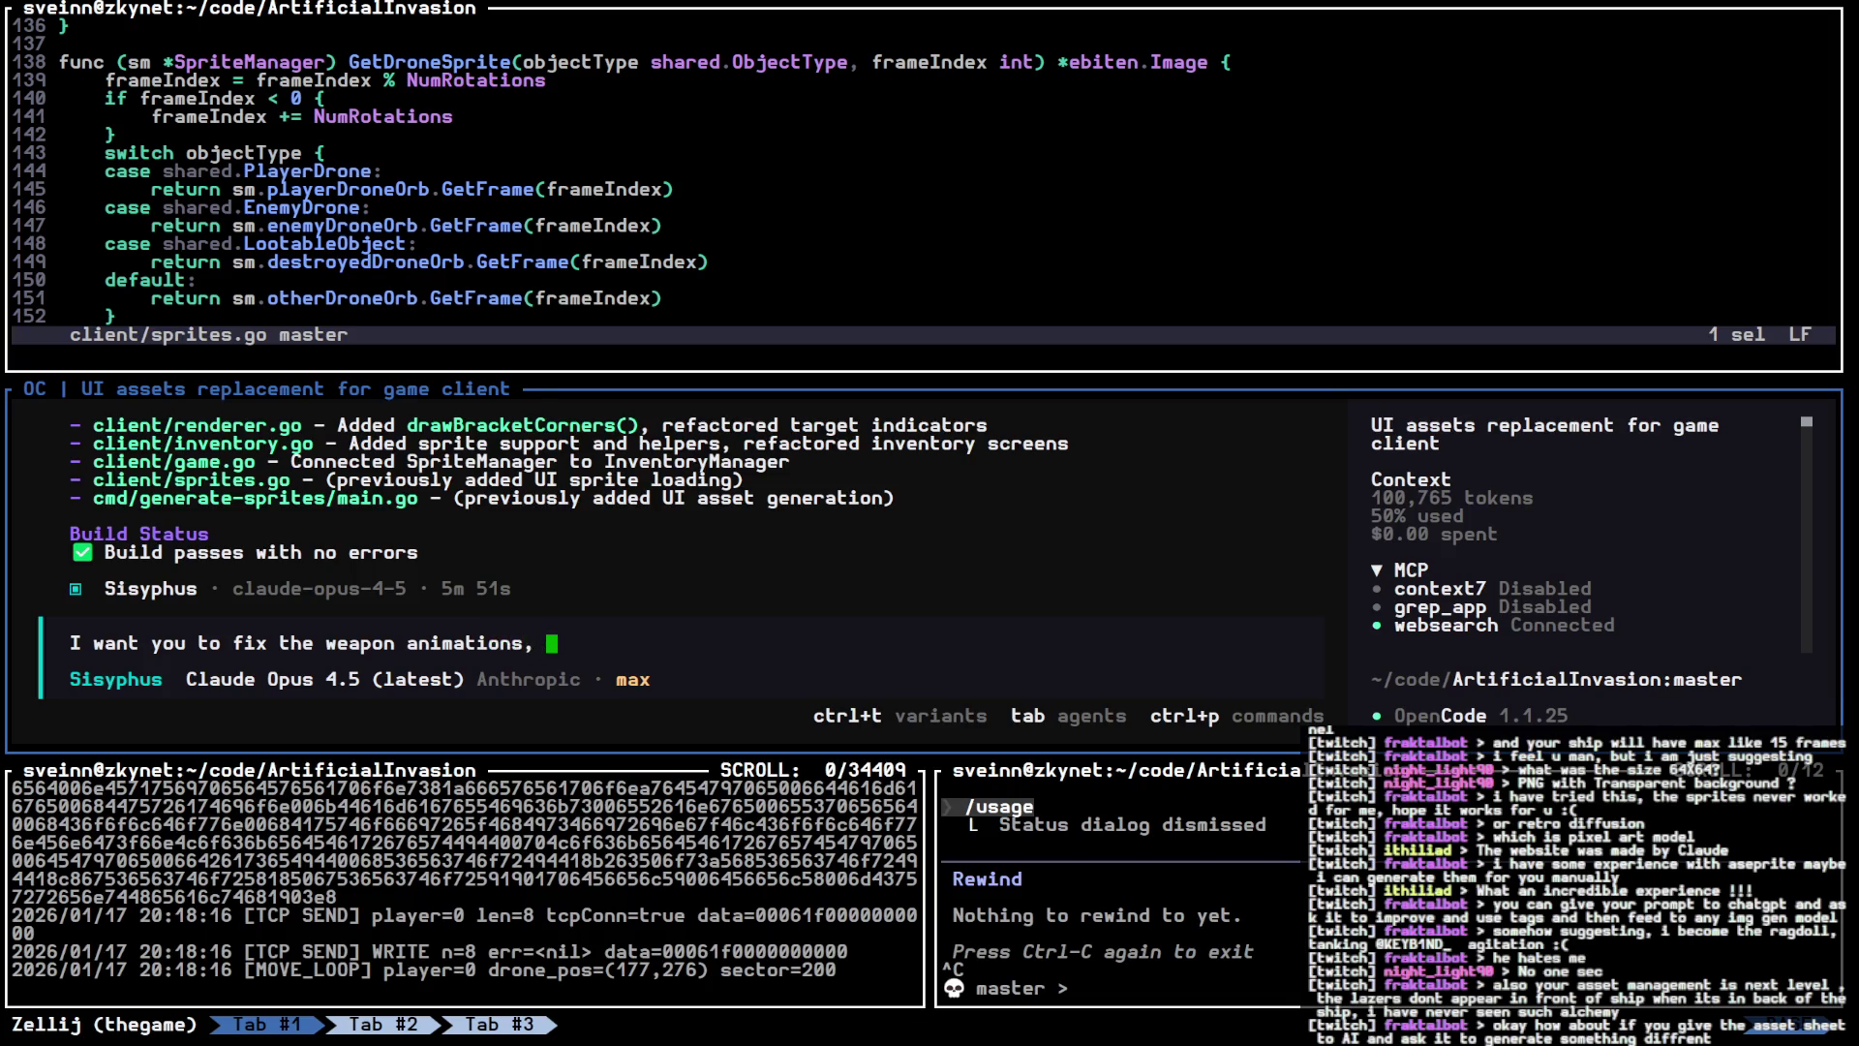
text(the wepons )
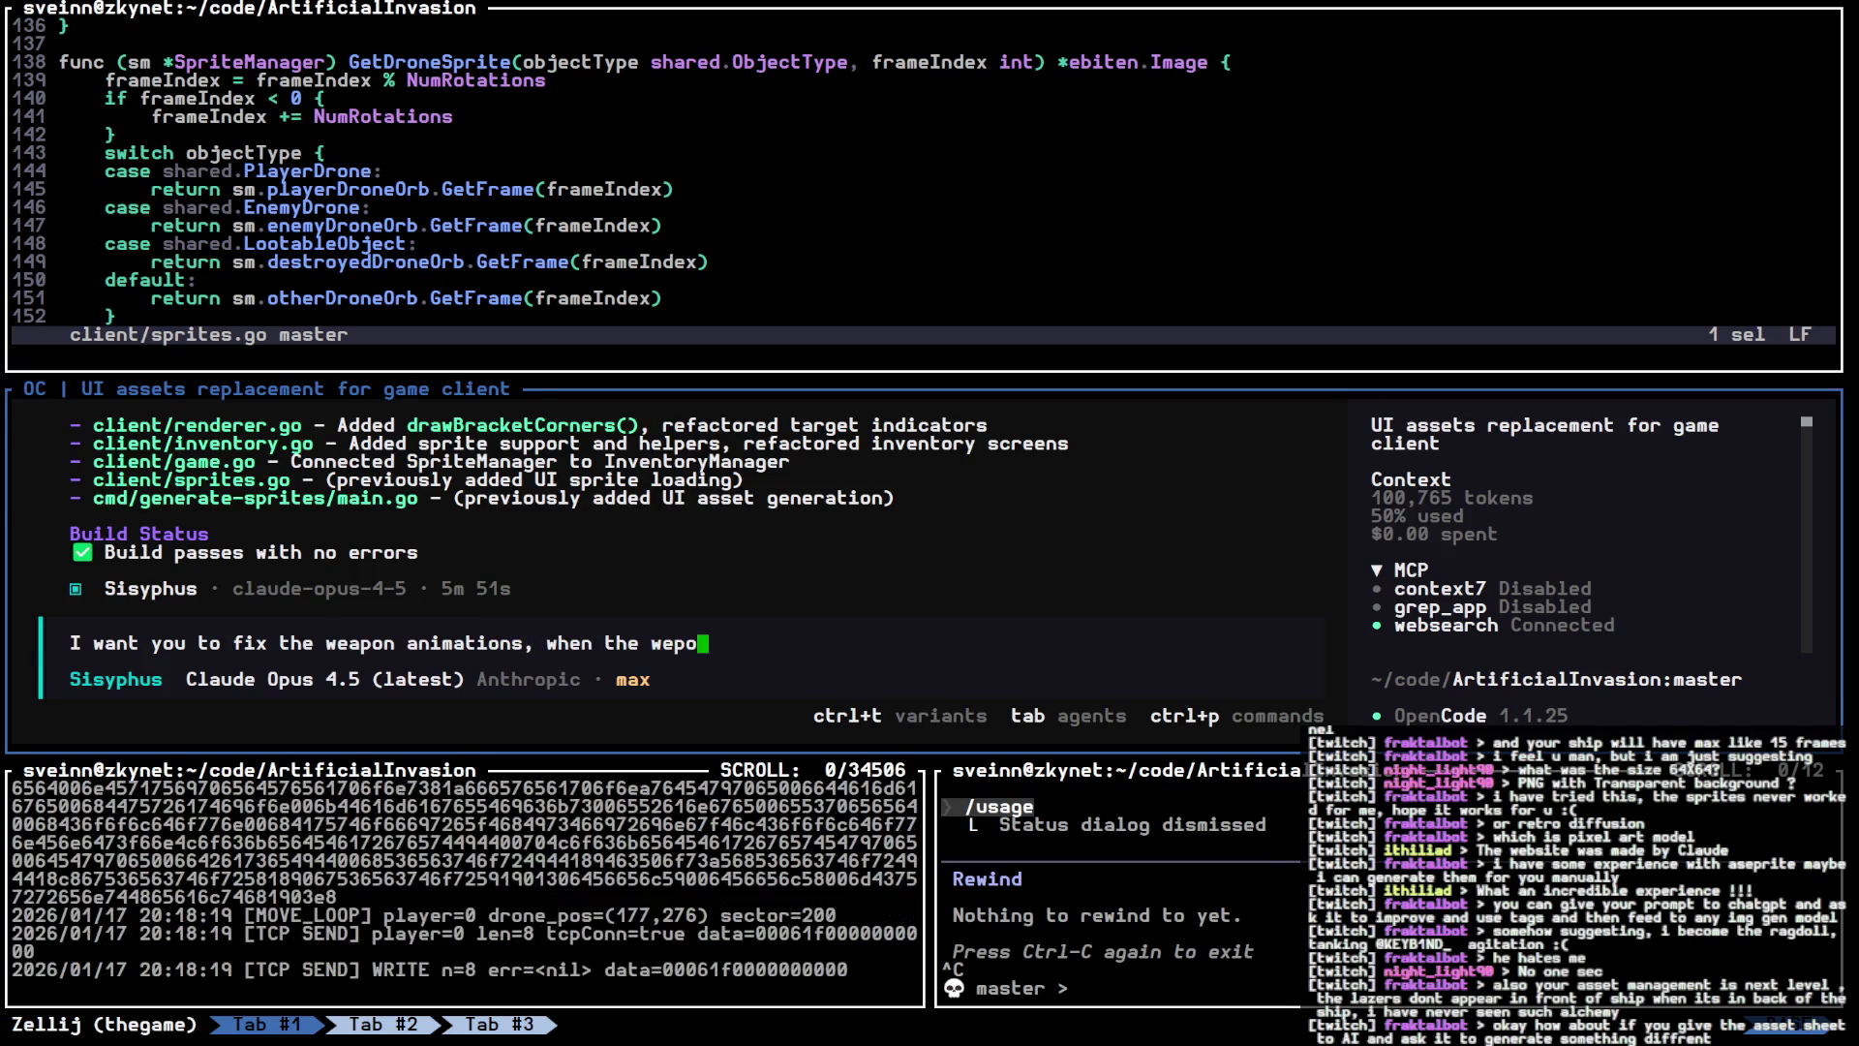
text(a)
text(bout to cir)
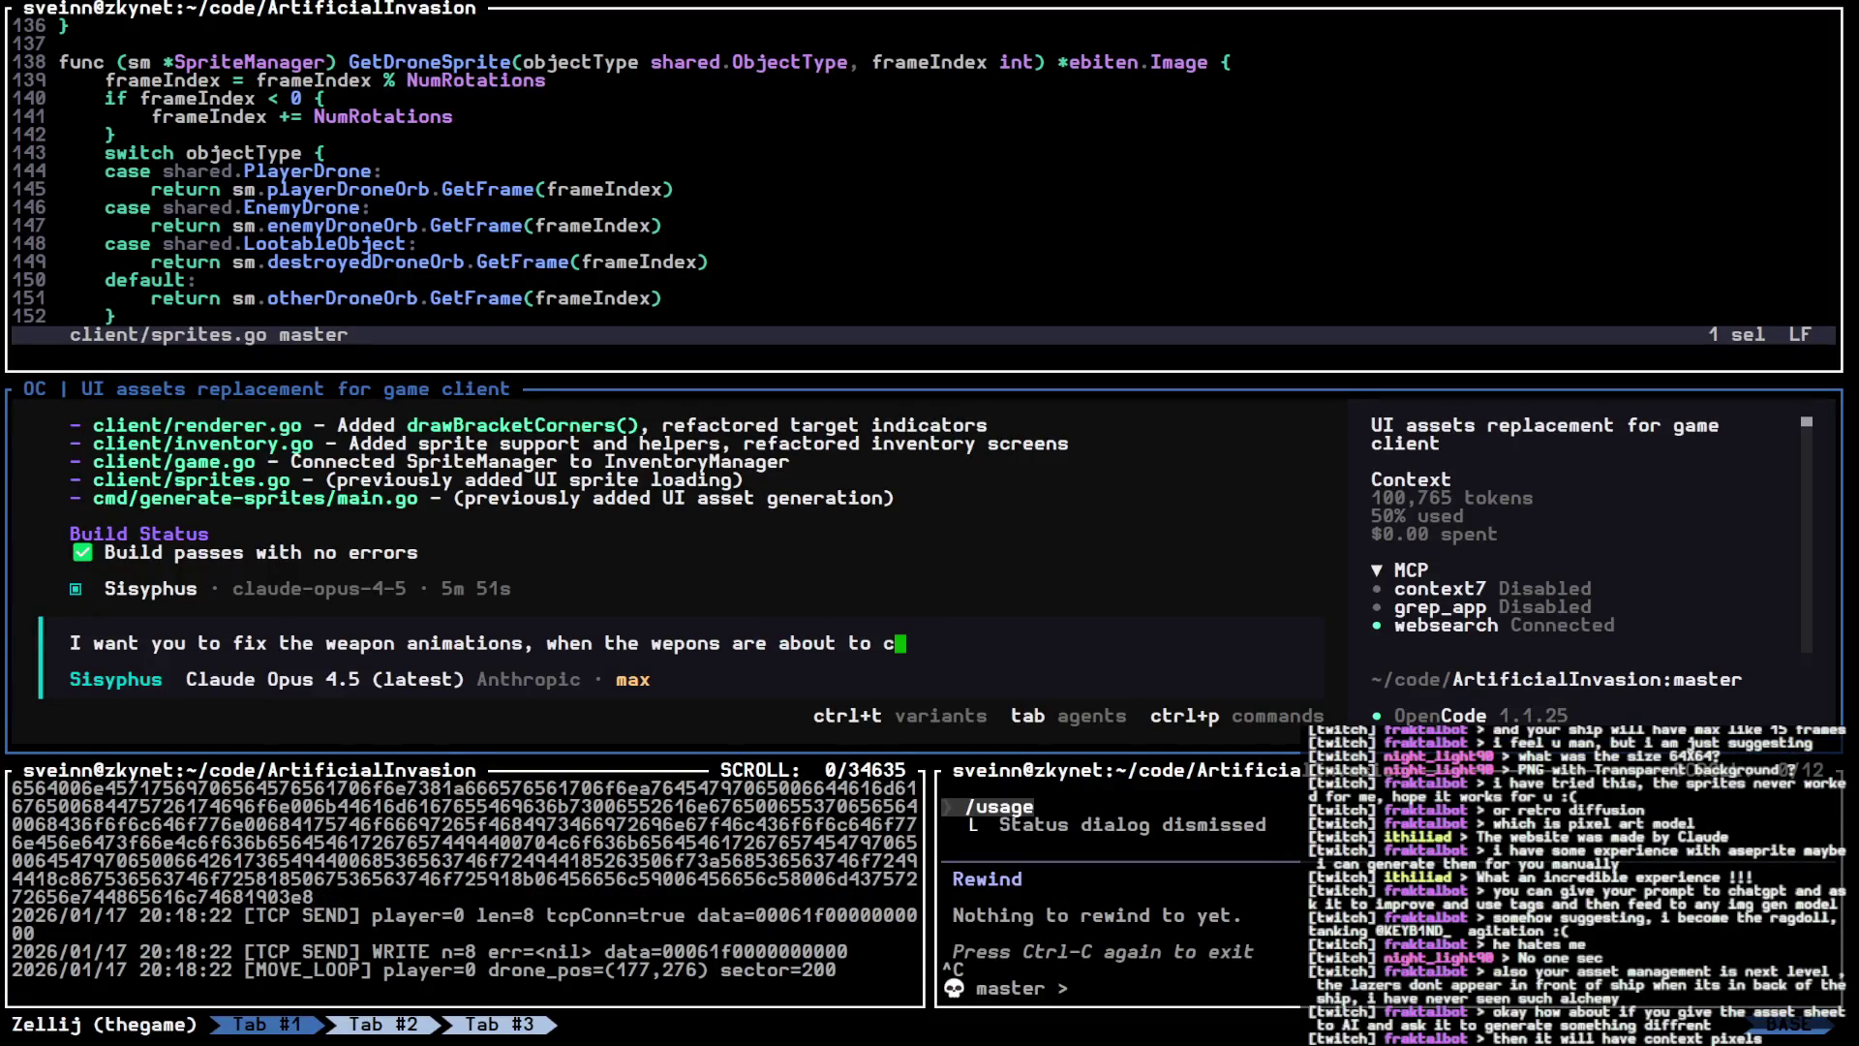
text(or)
text(it to the )
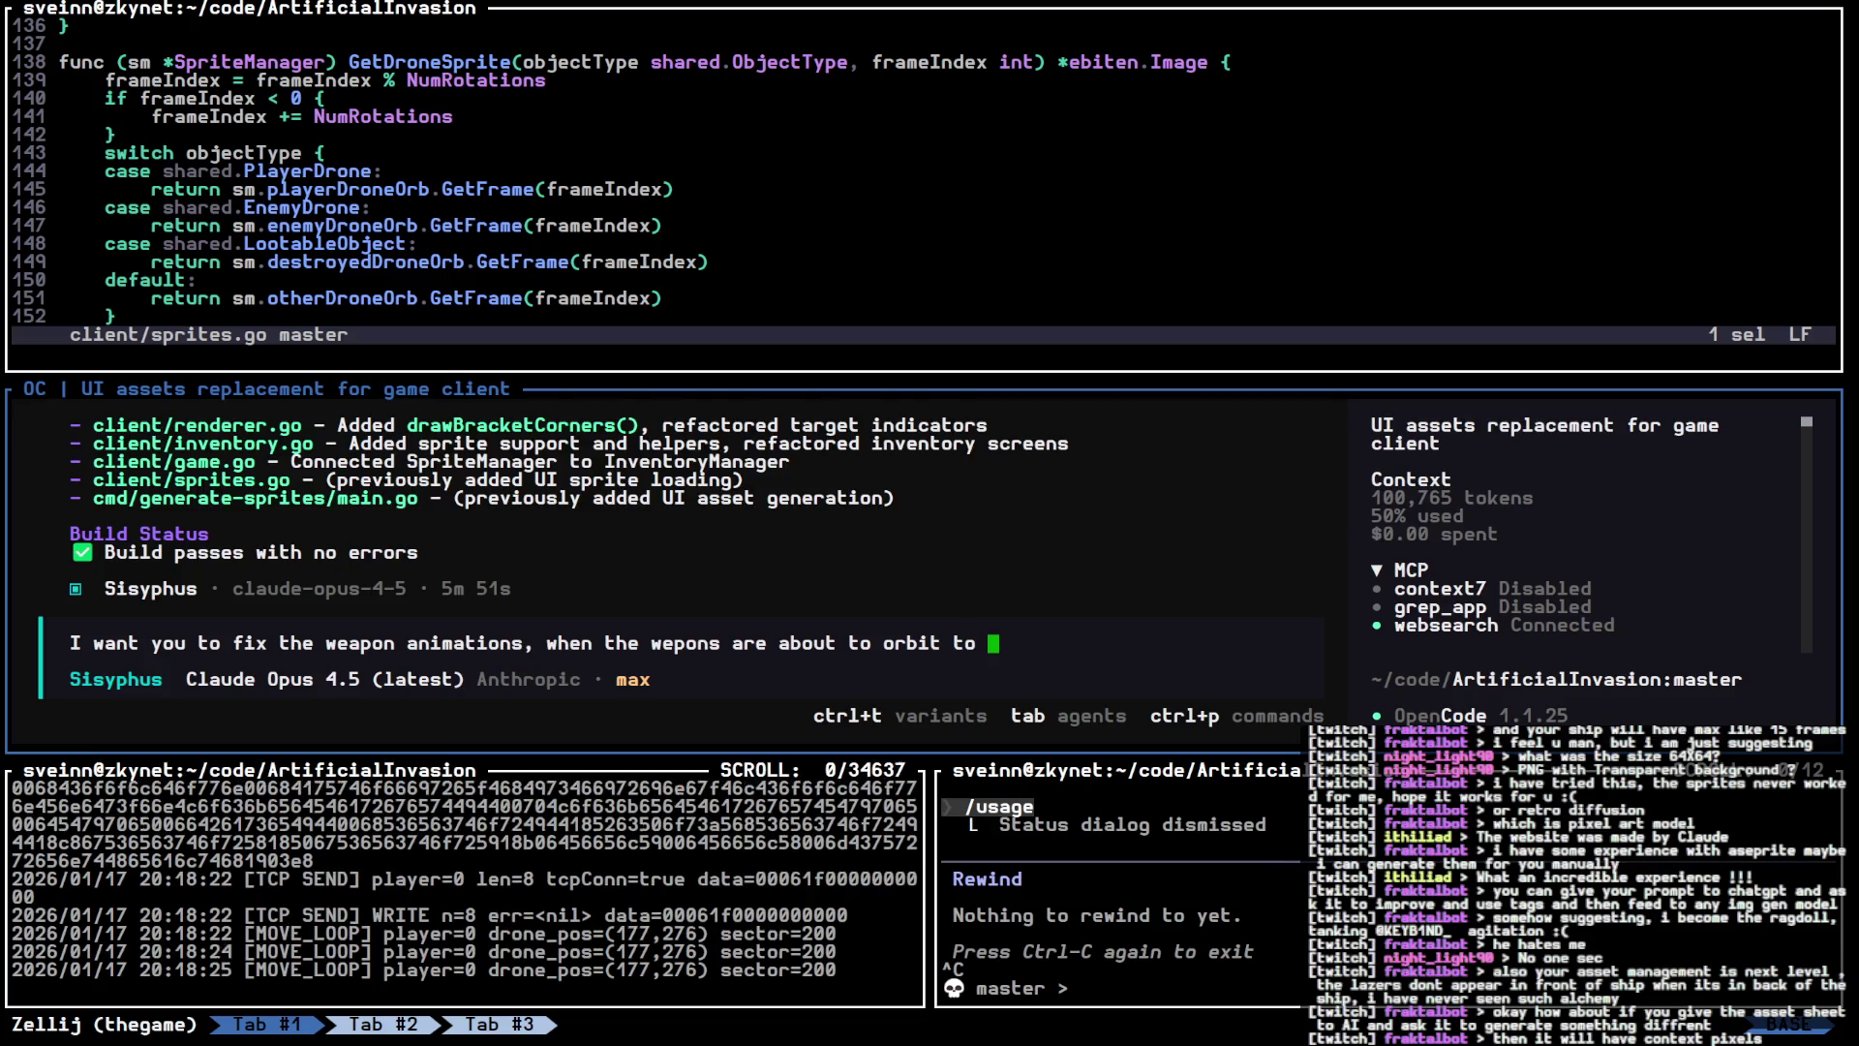
text(cks )
text(side of the drone)
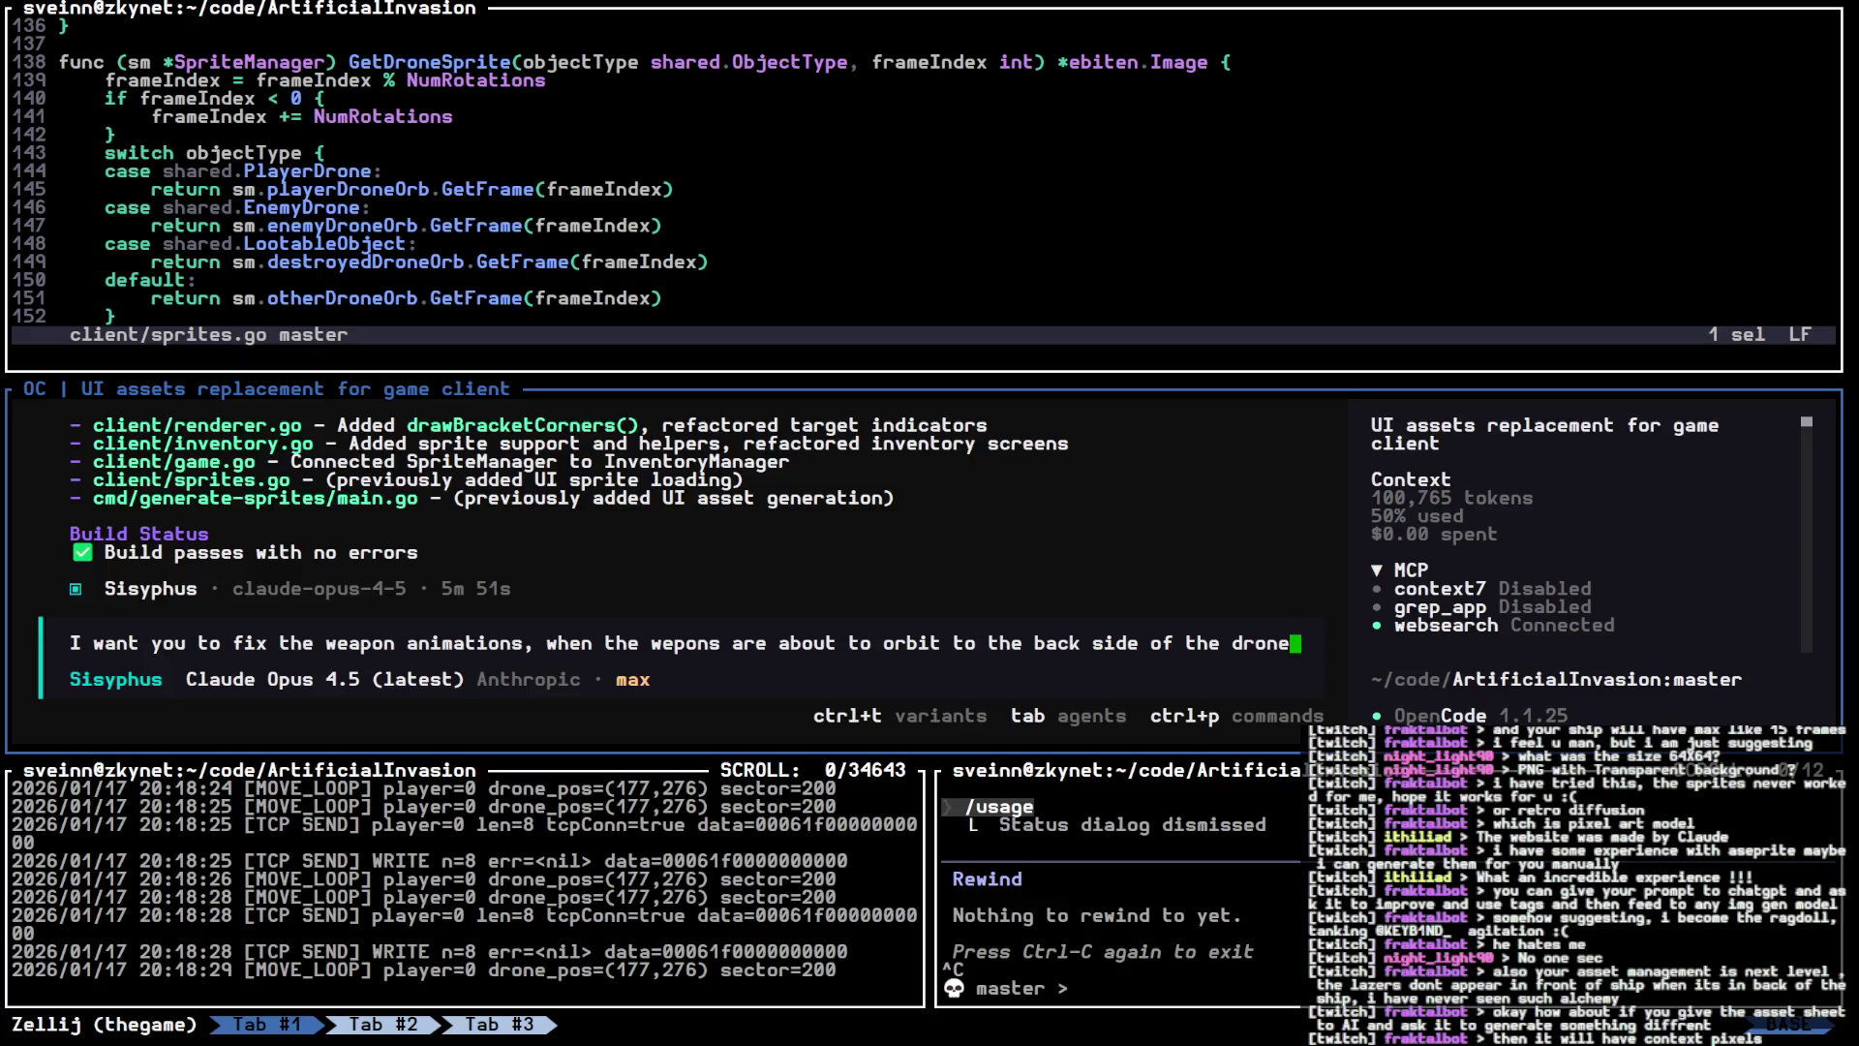
text( they kind of tilt )
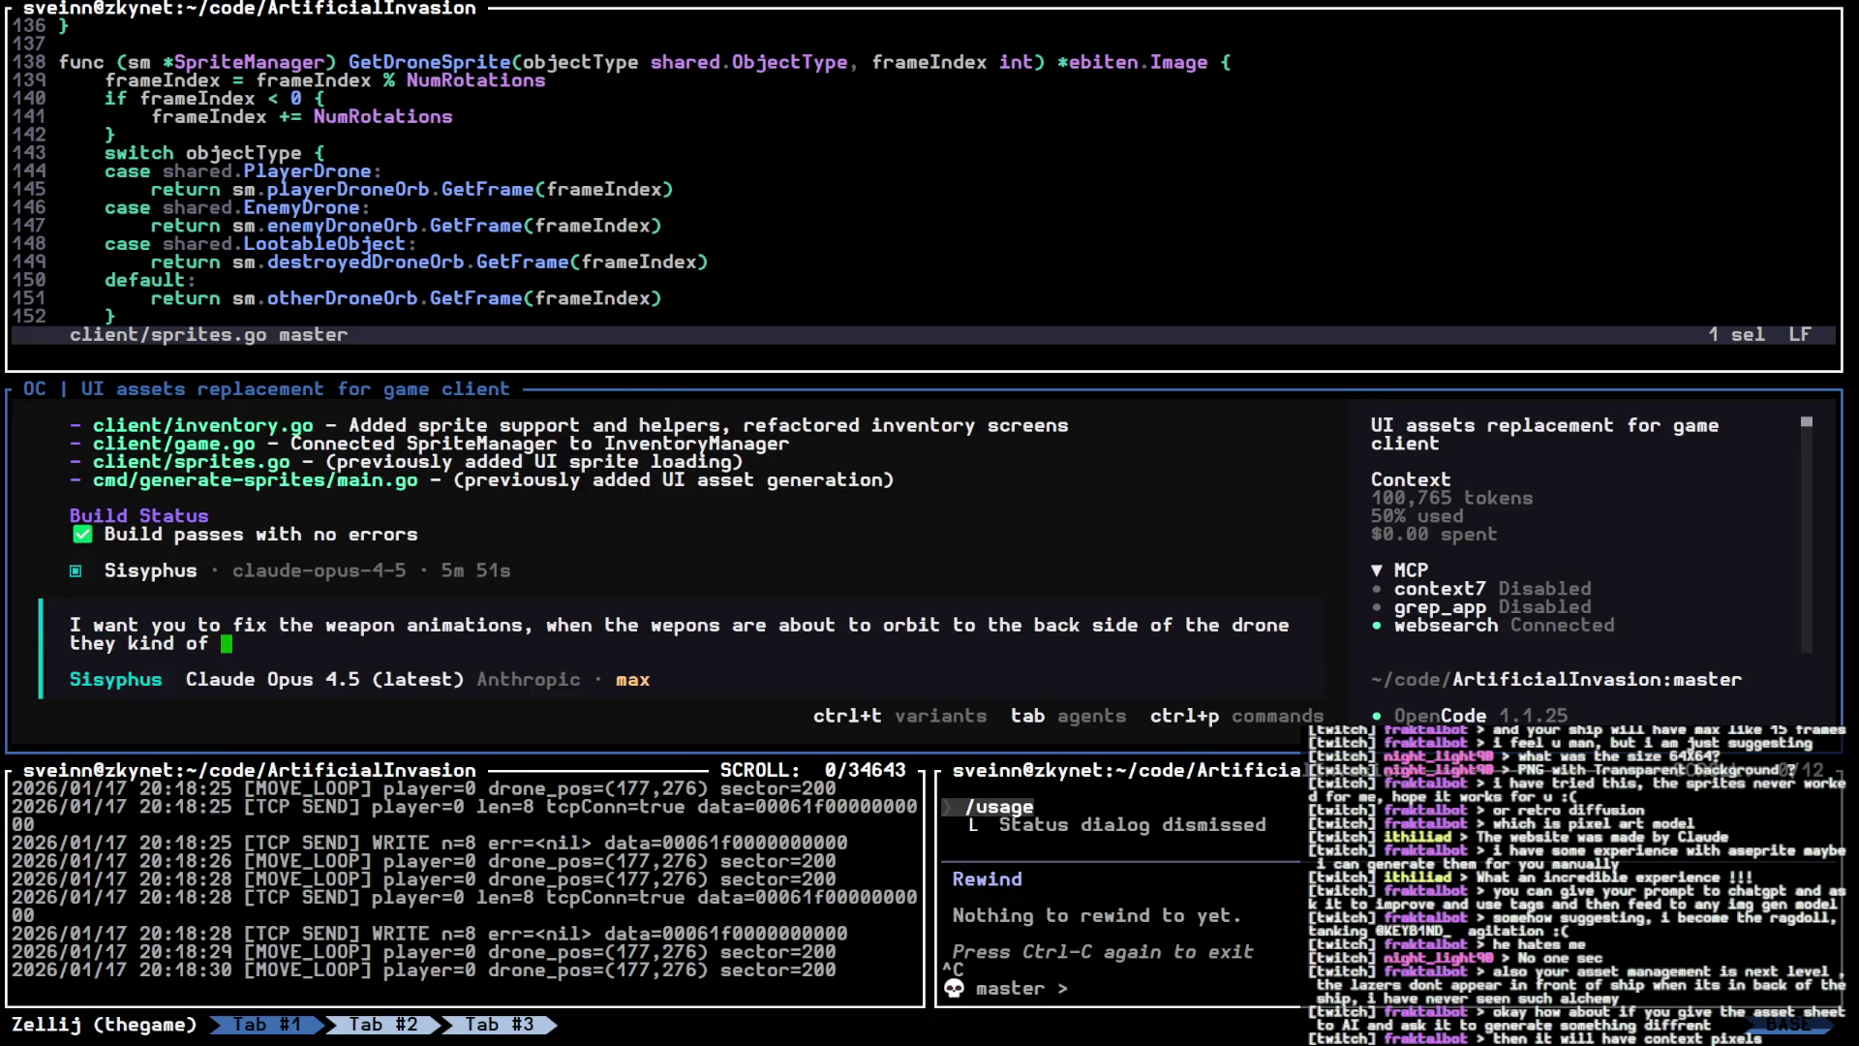
text(up)
text(the)
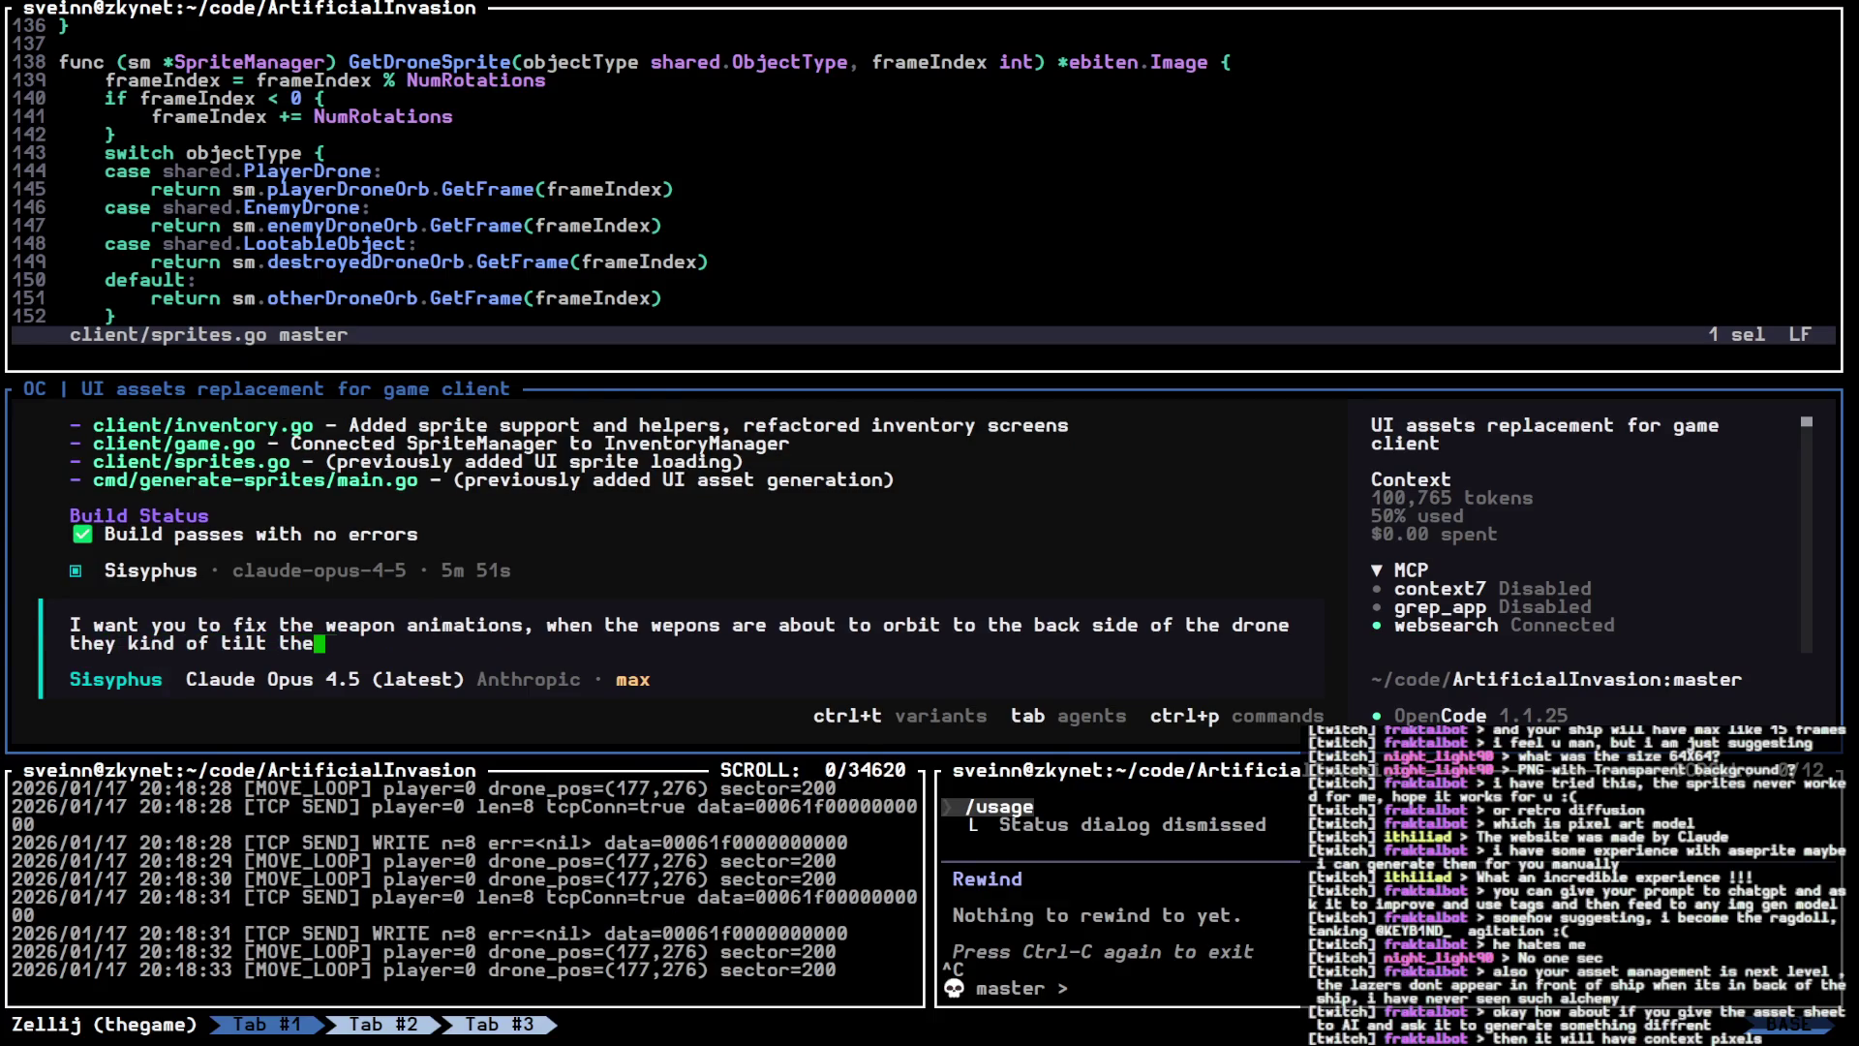
key(BackSpace)
key(BackSpace)
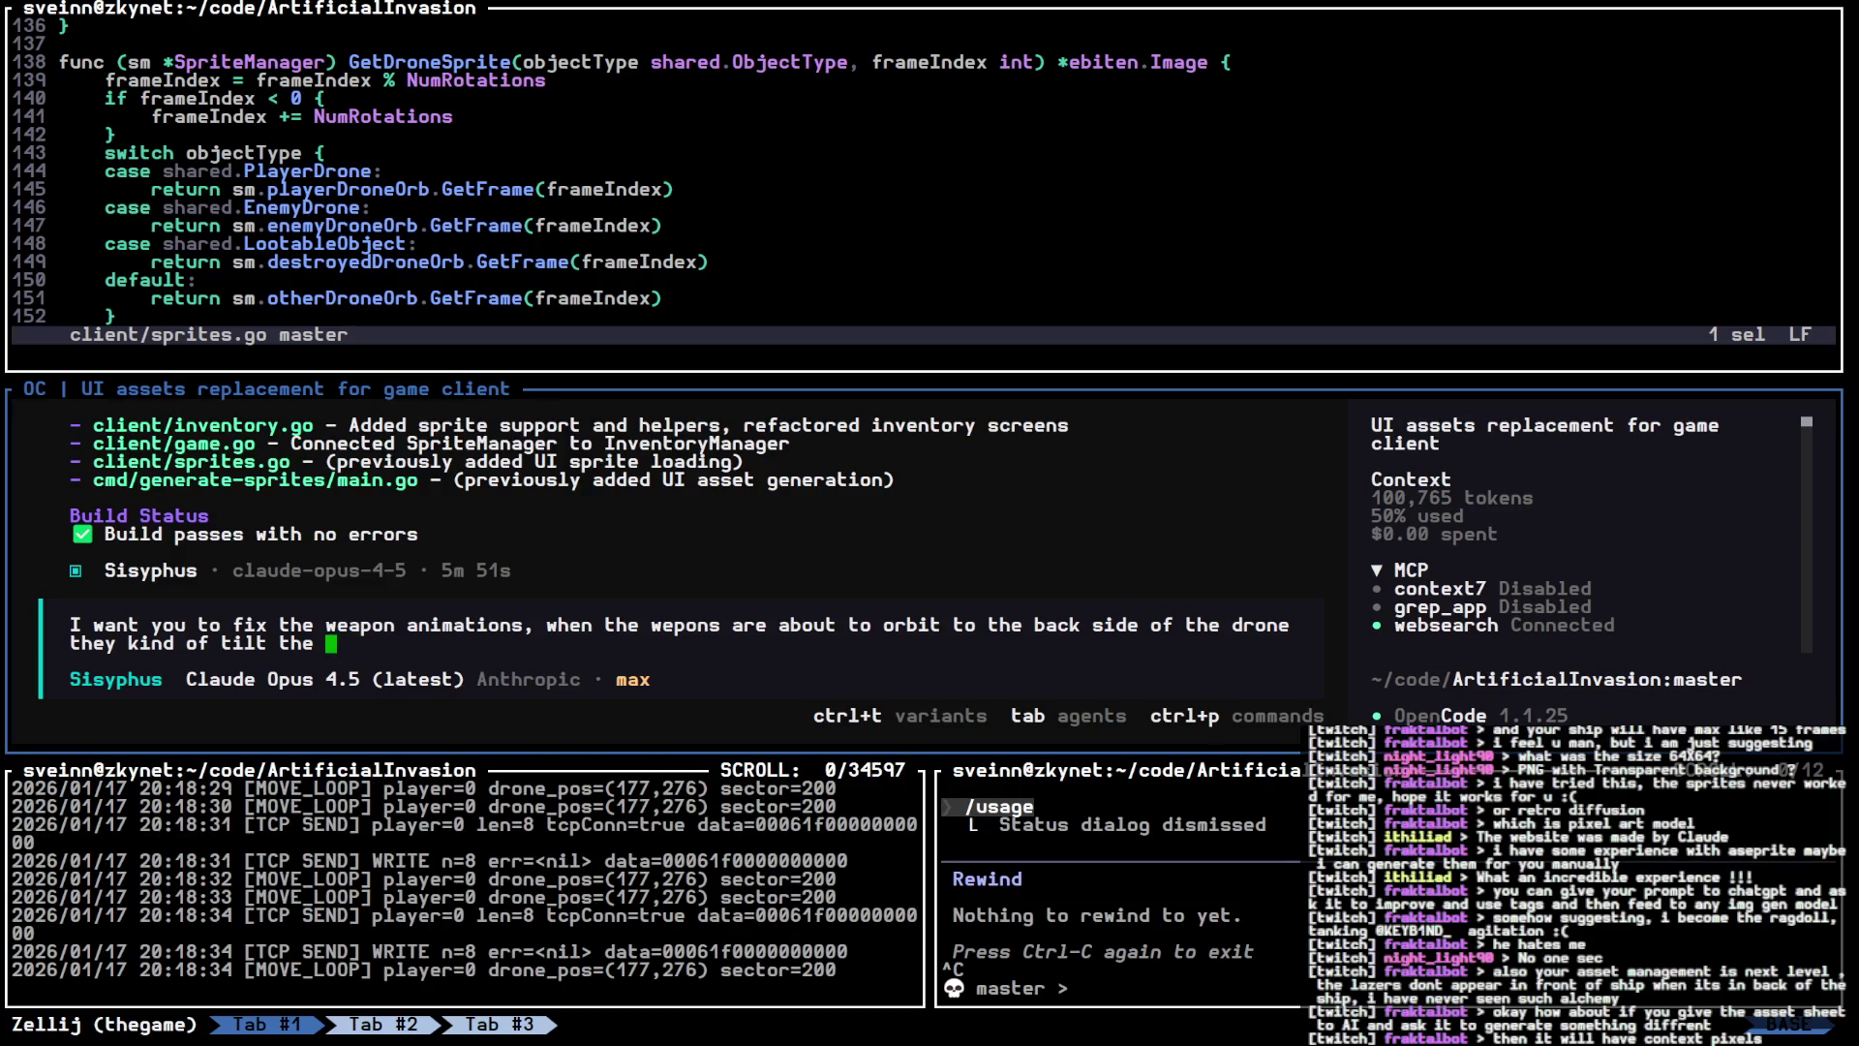
text(barrel upwards )
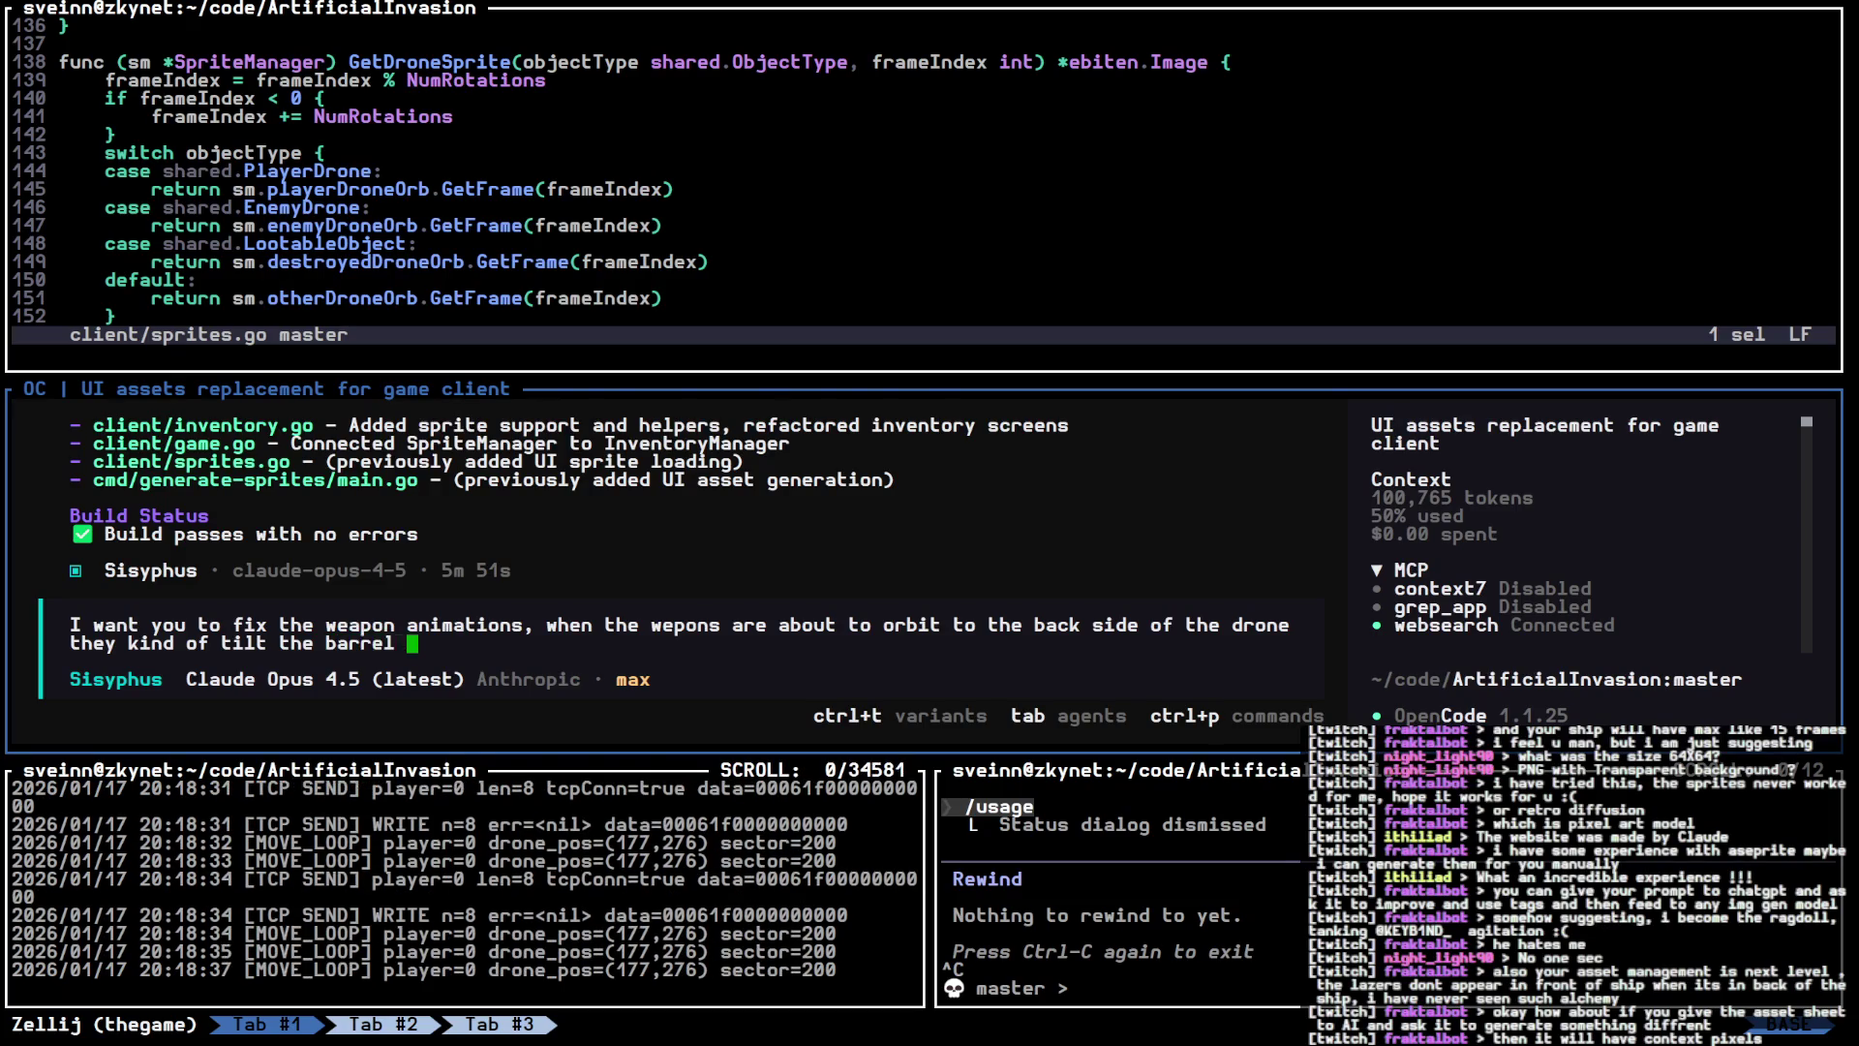
text(instead of do)
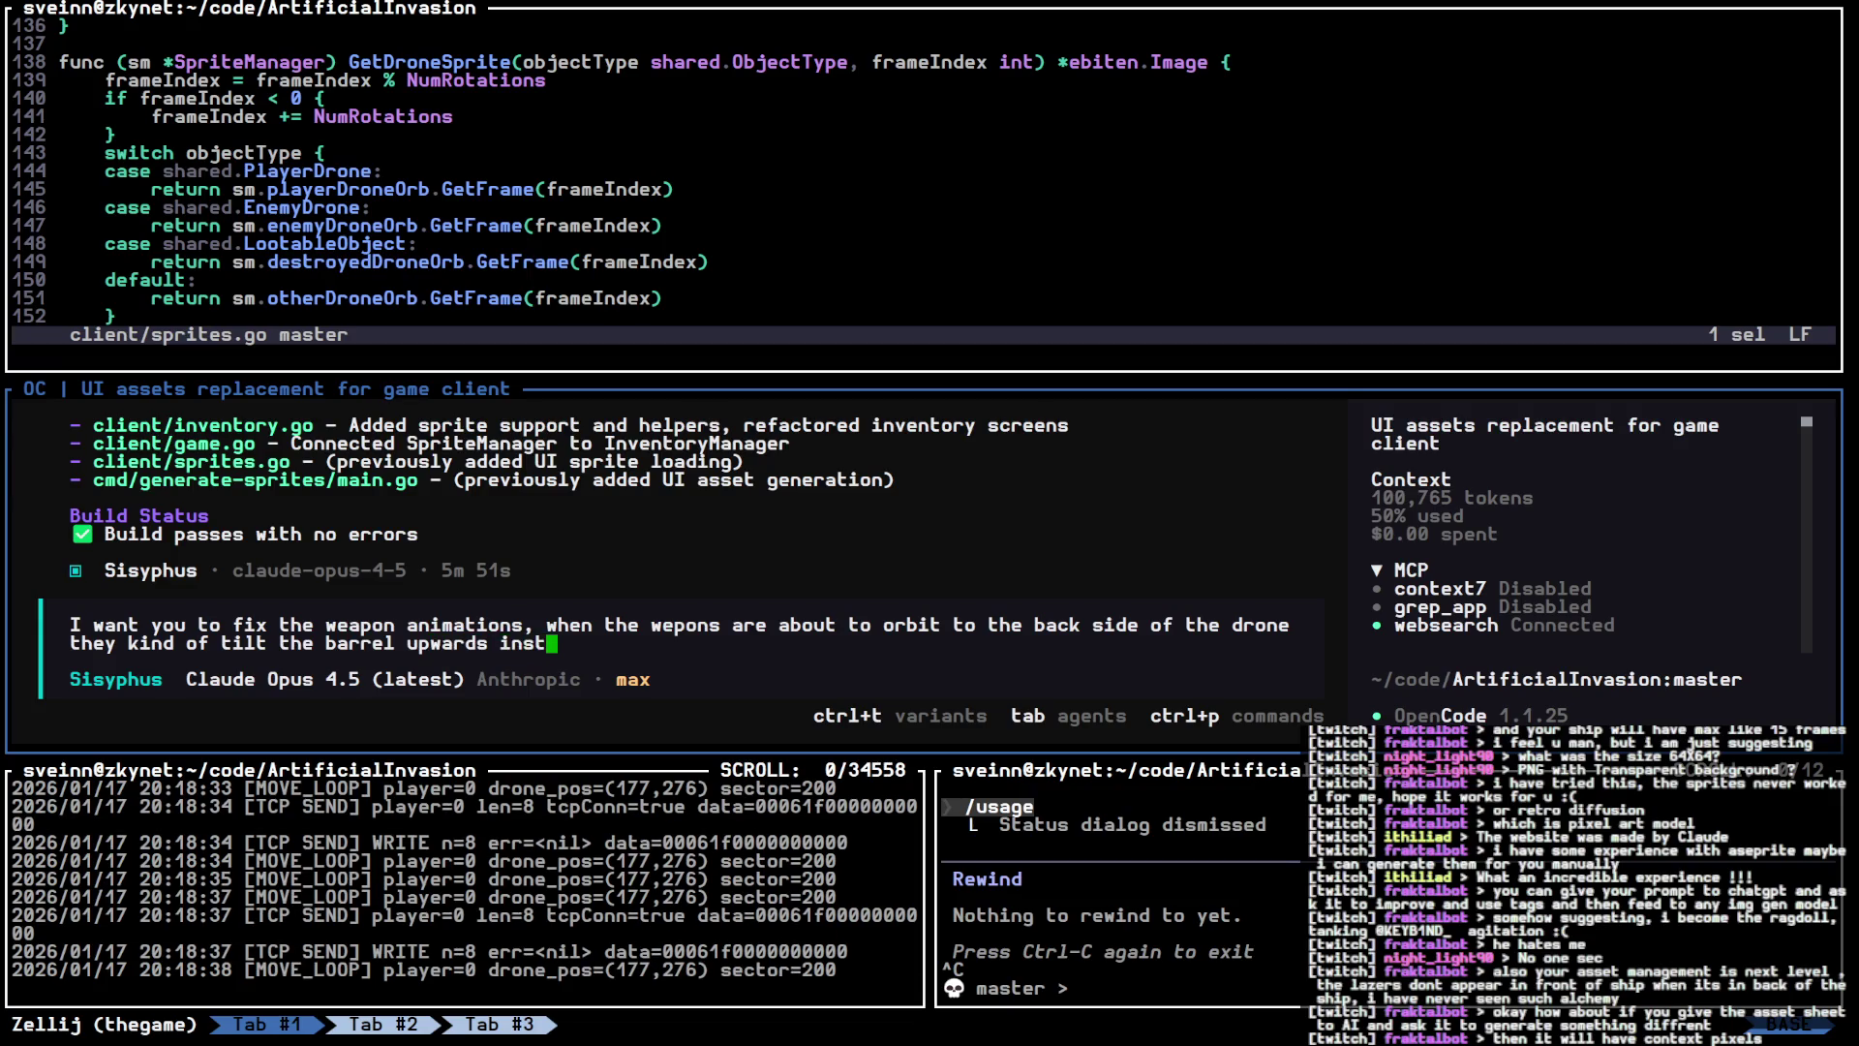
text(ing a clean rot)
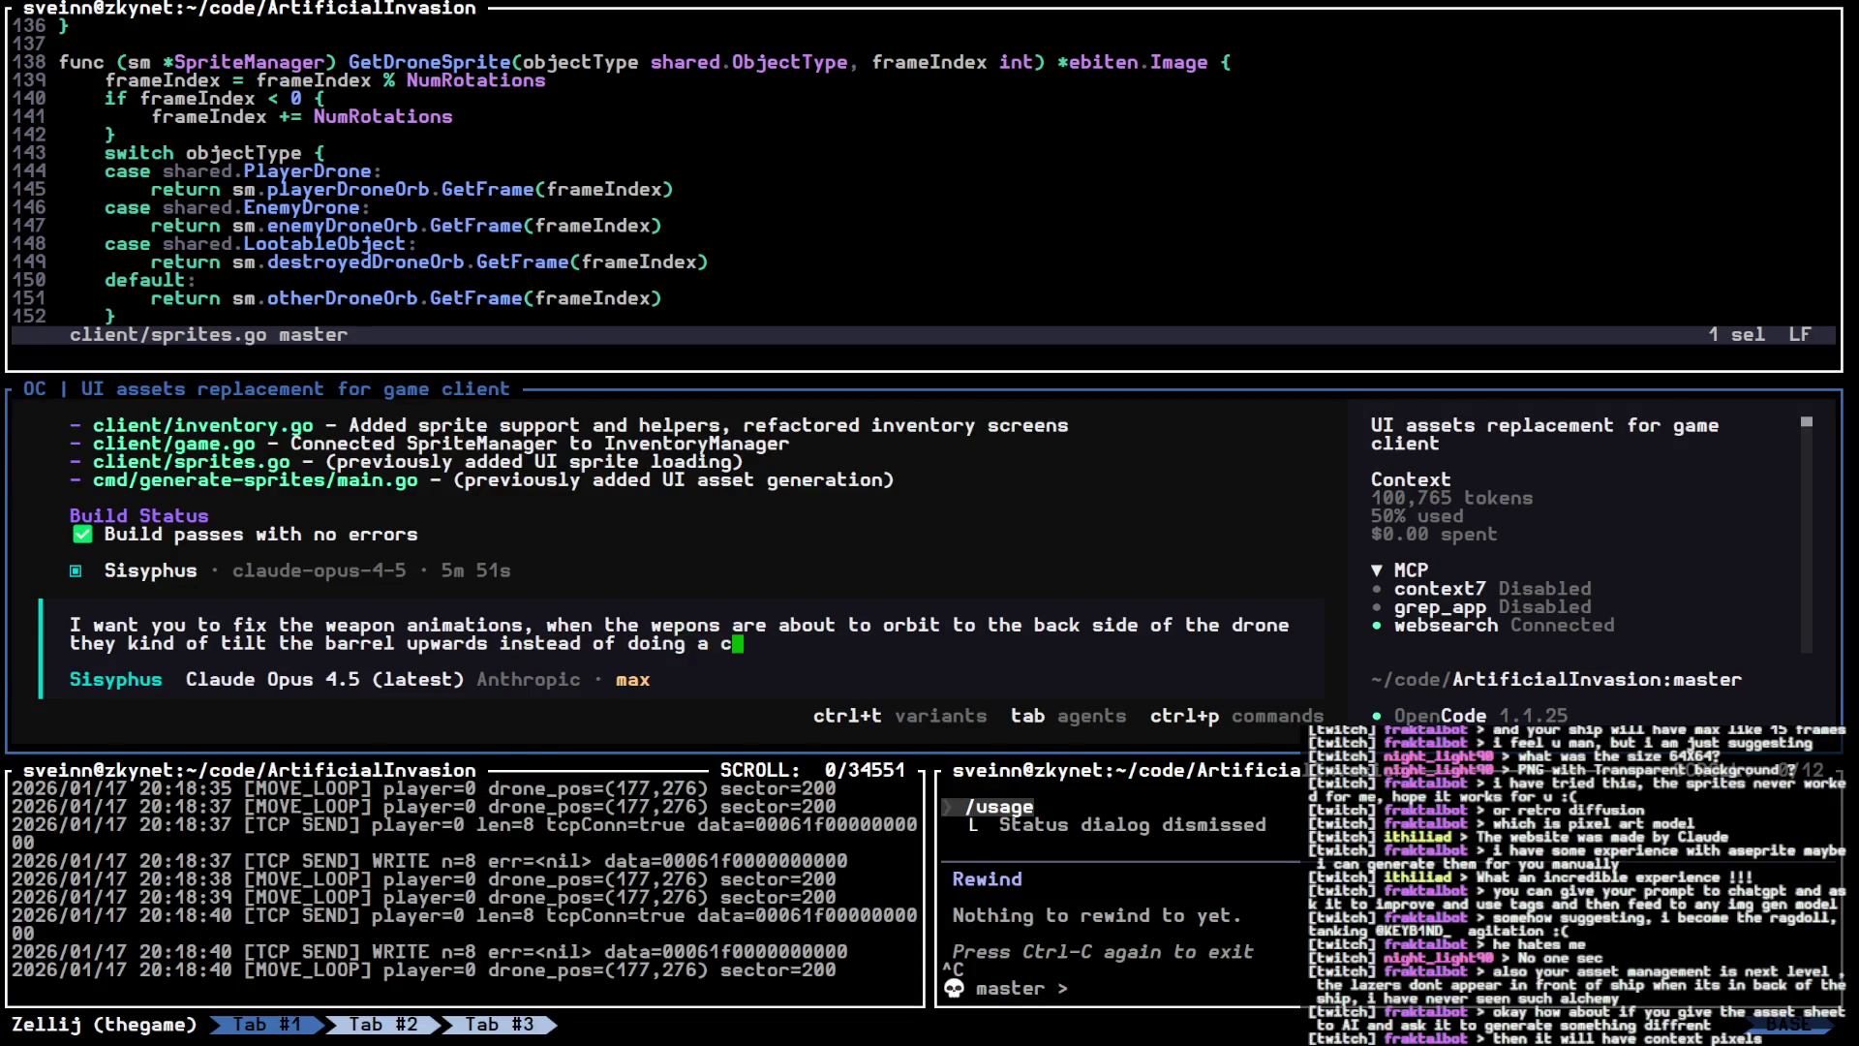
text(ation.)
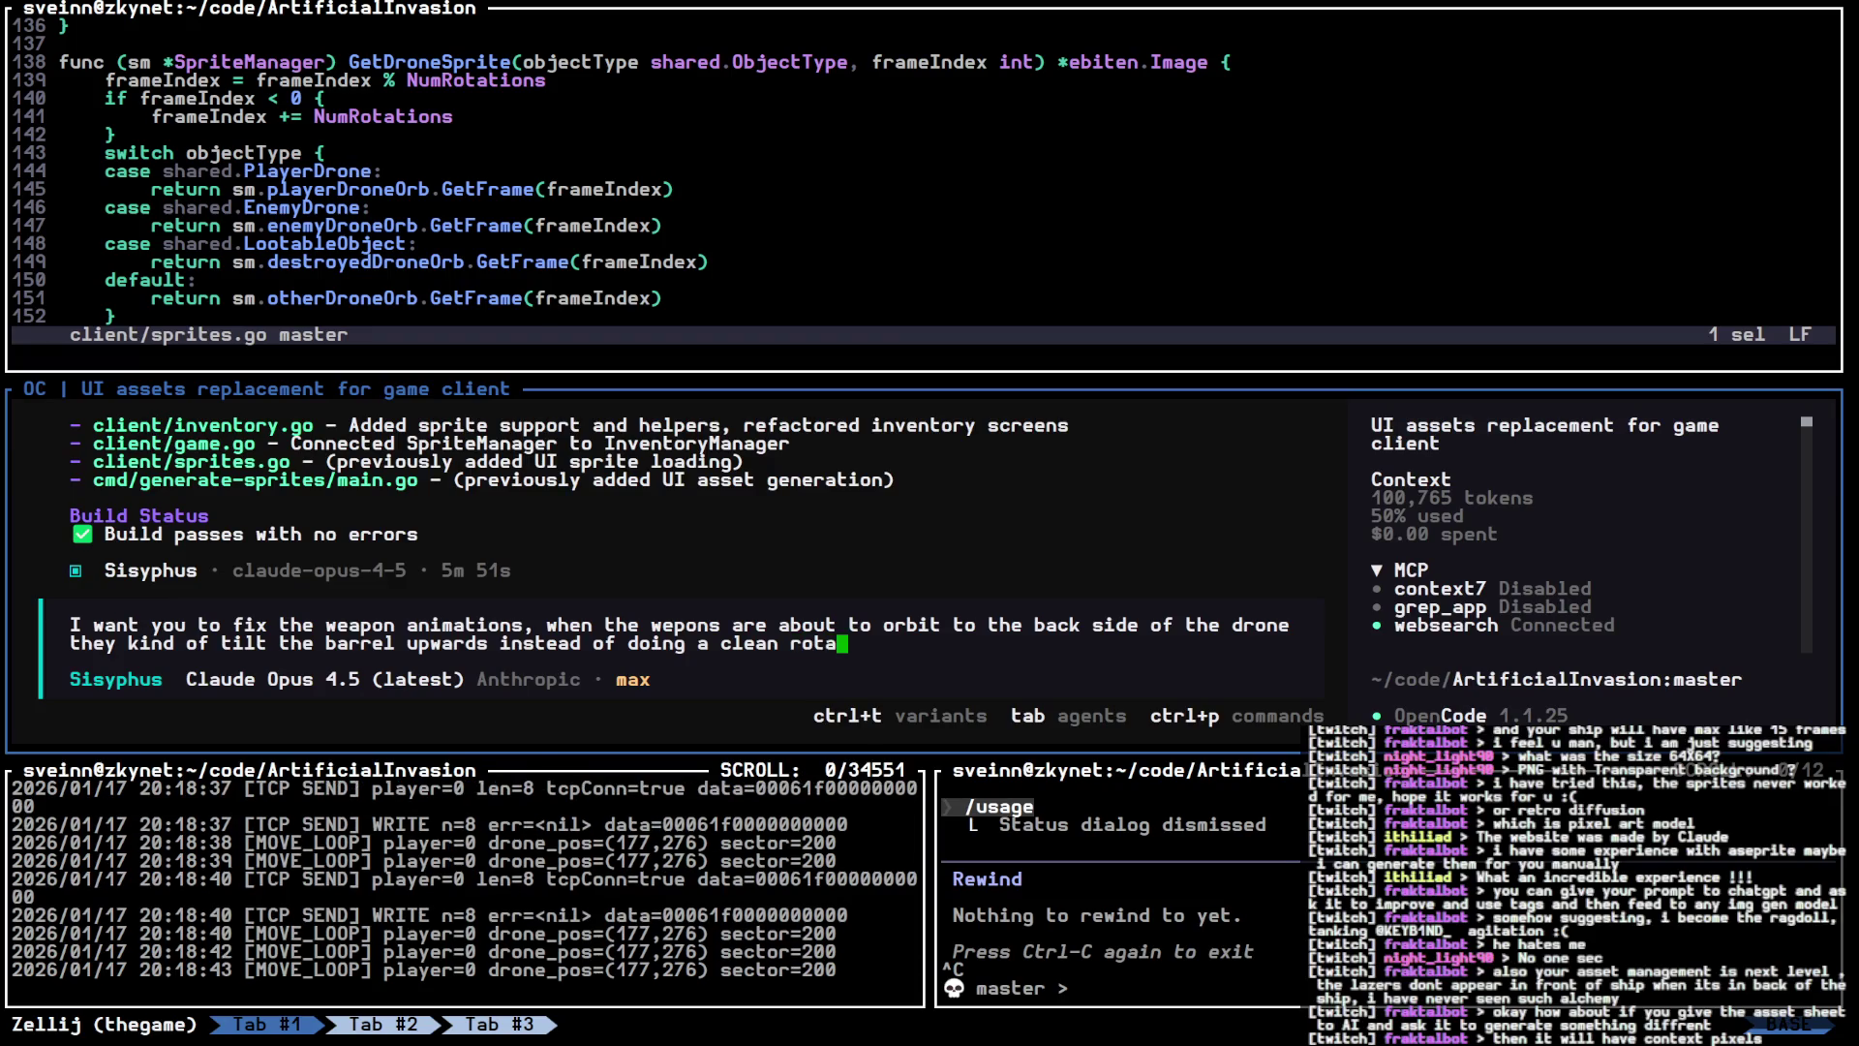
key(Return)
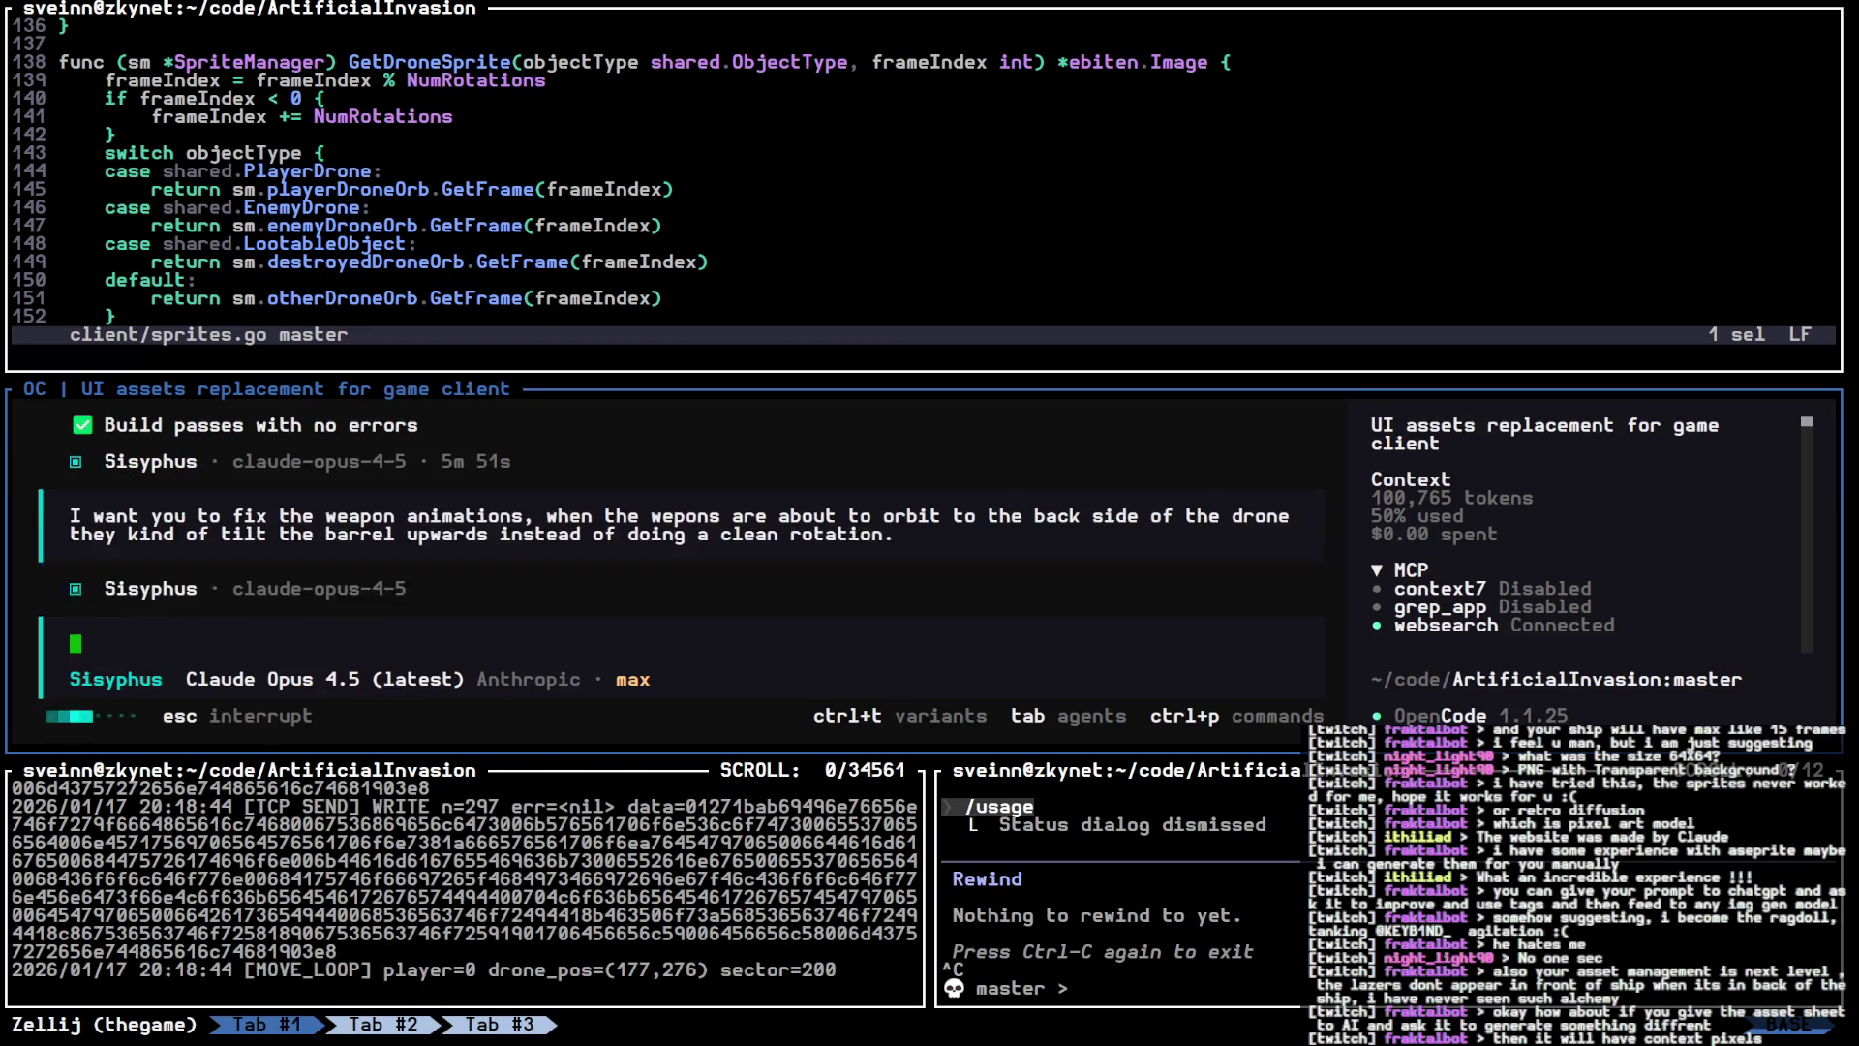
- Steer the ship left toward the wreckage and open and close its loot window twice
key(alt+Tab)
key(a)
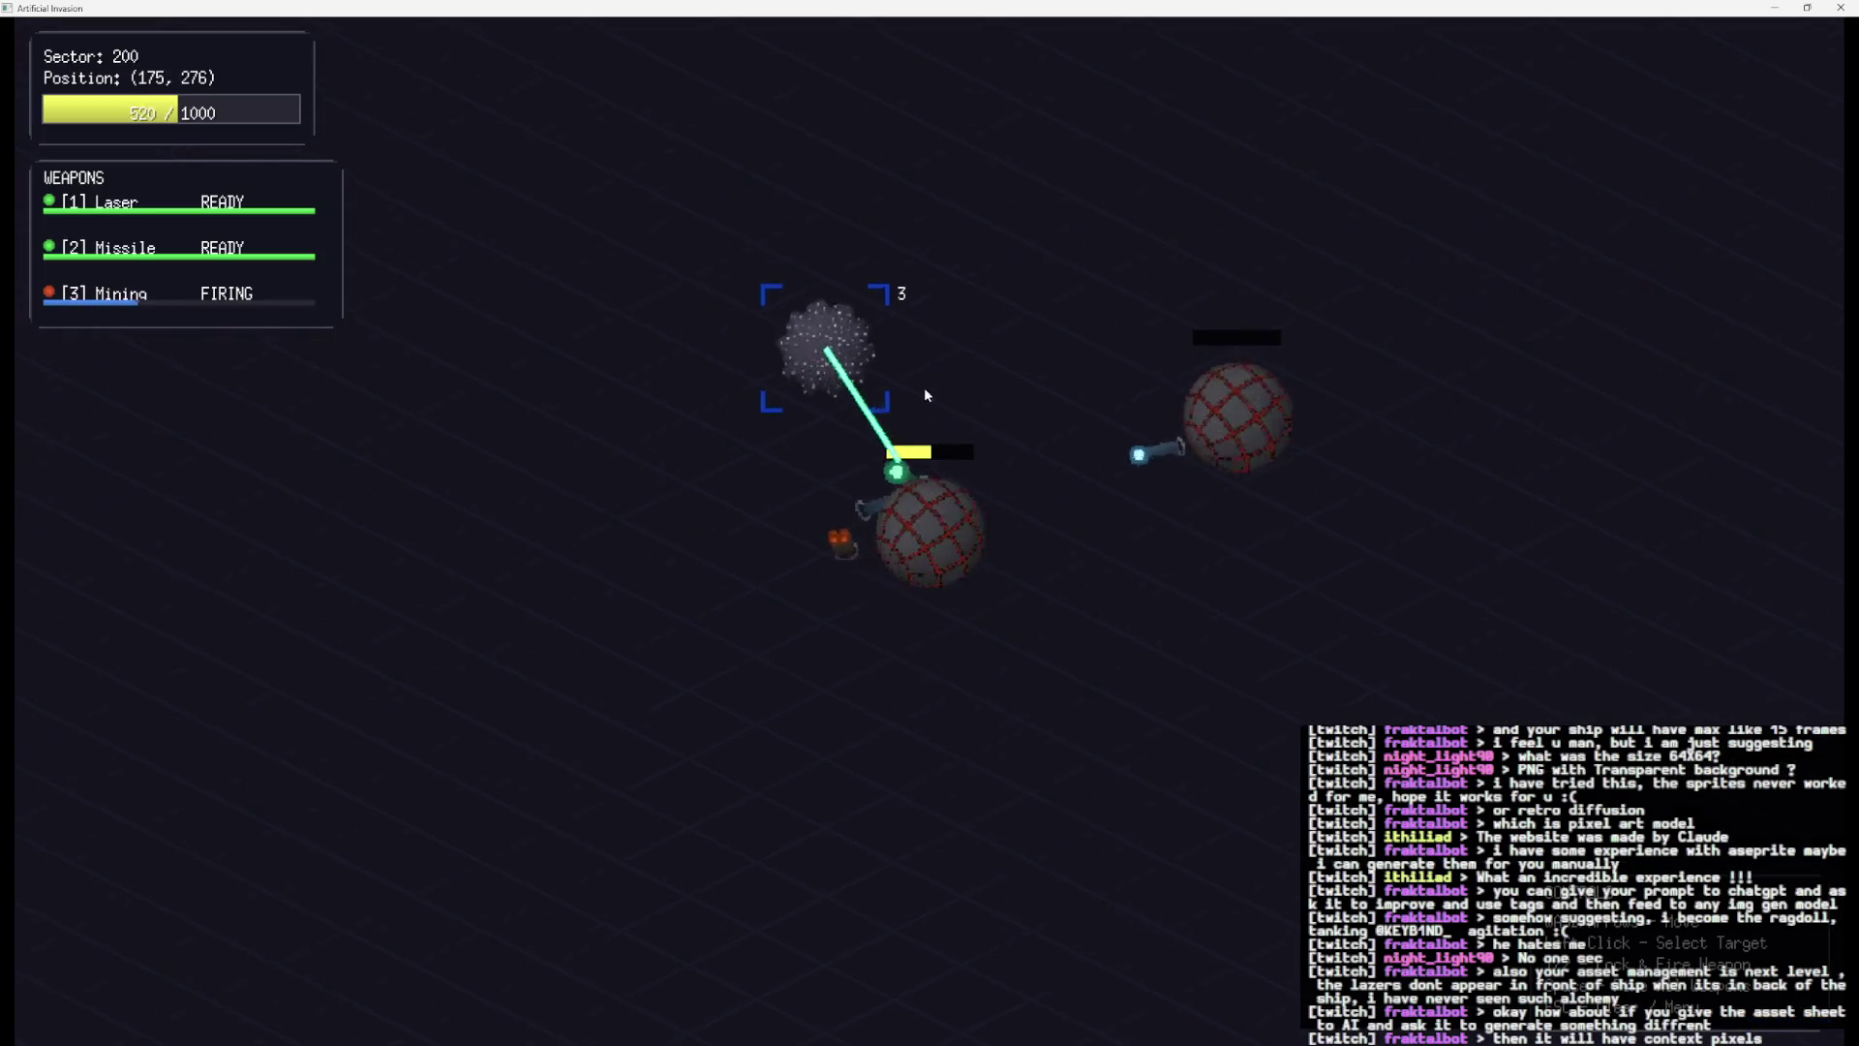
key(a)
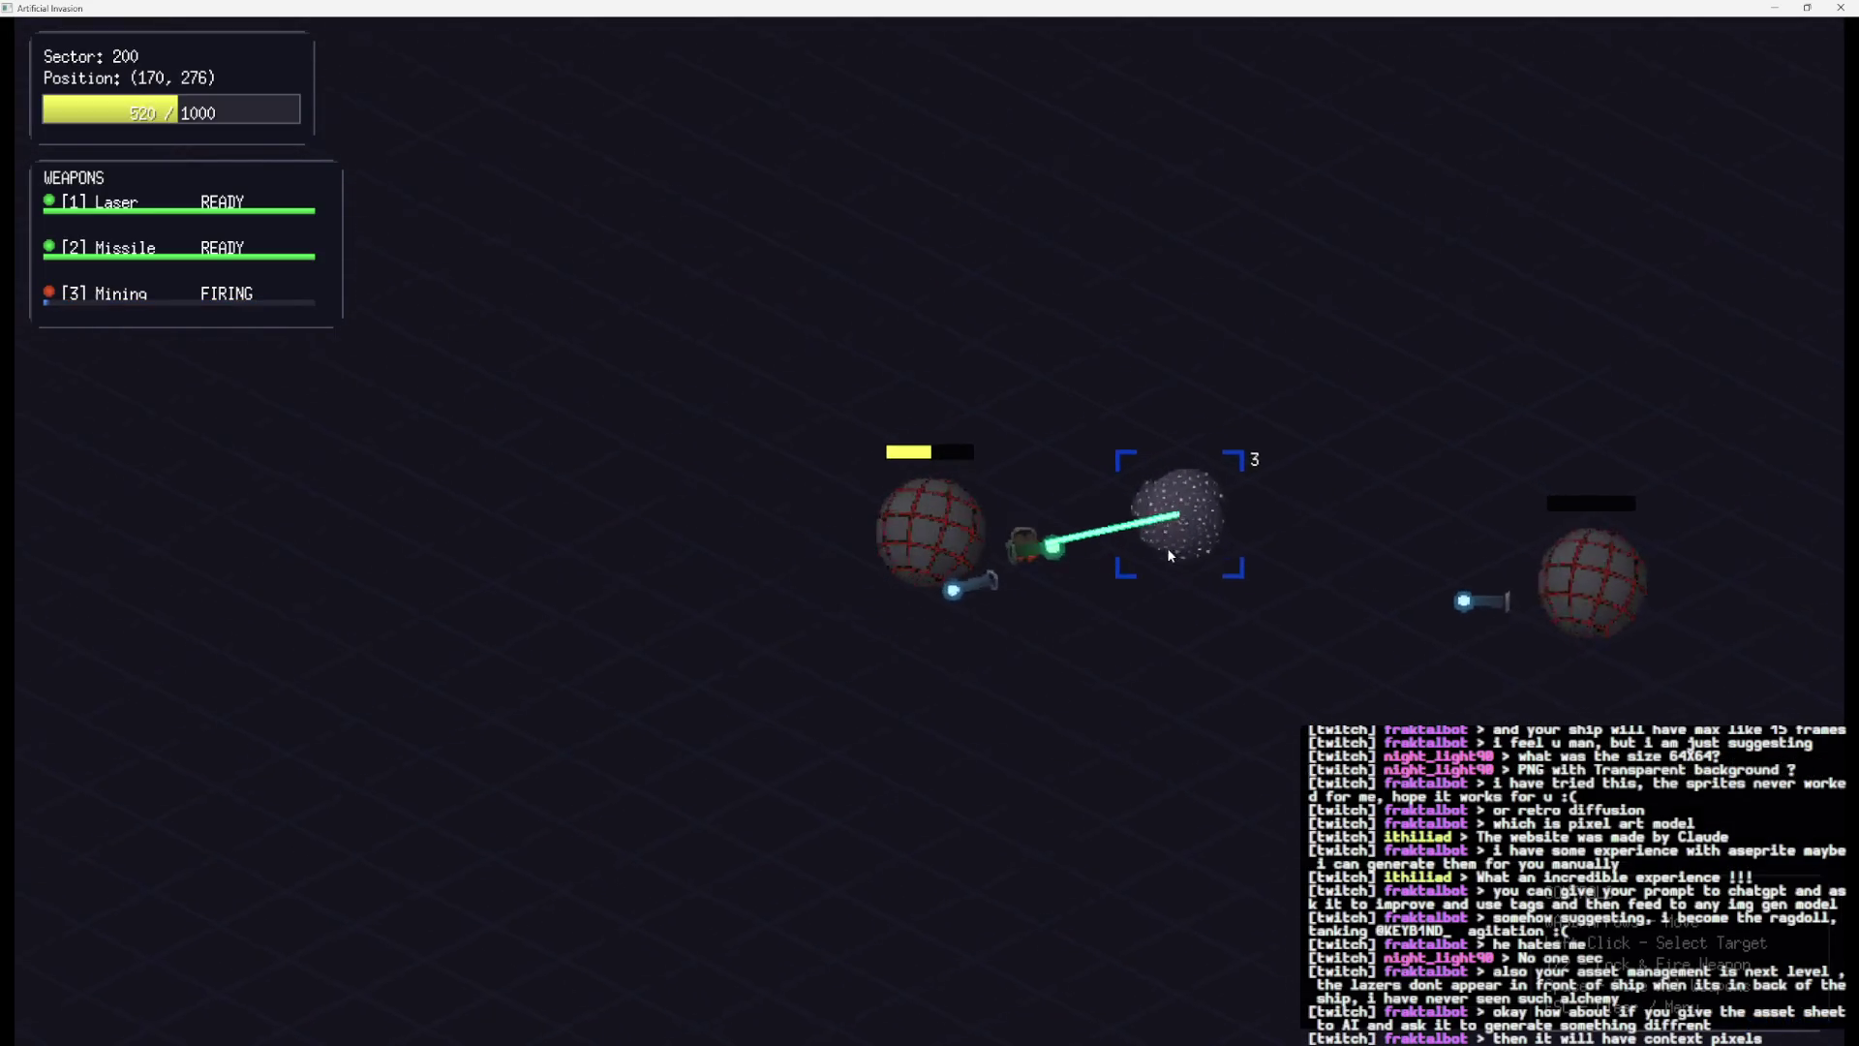
key(e)
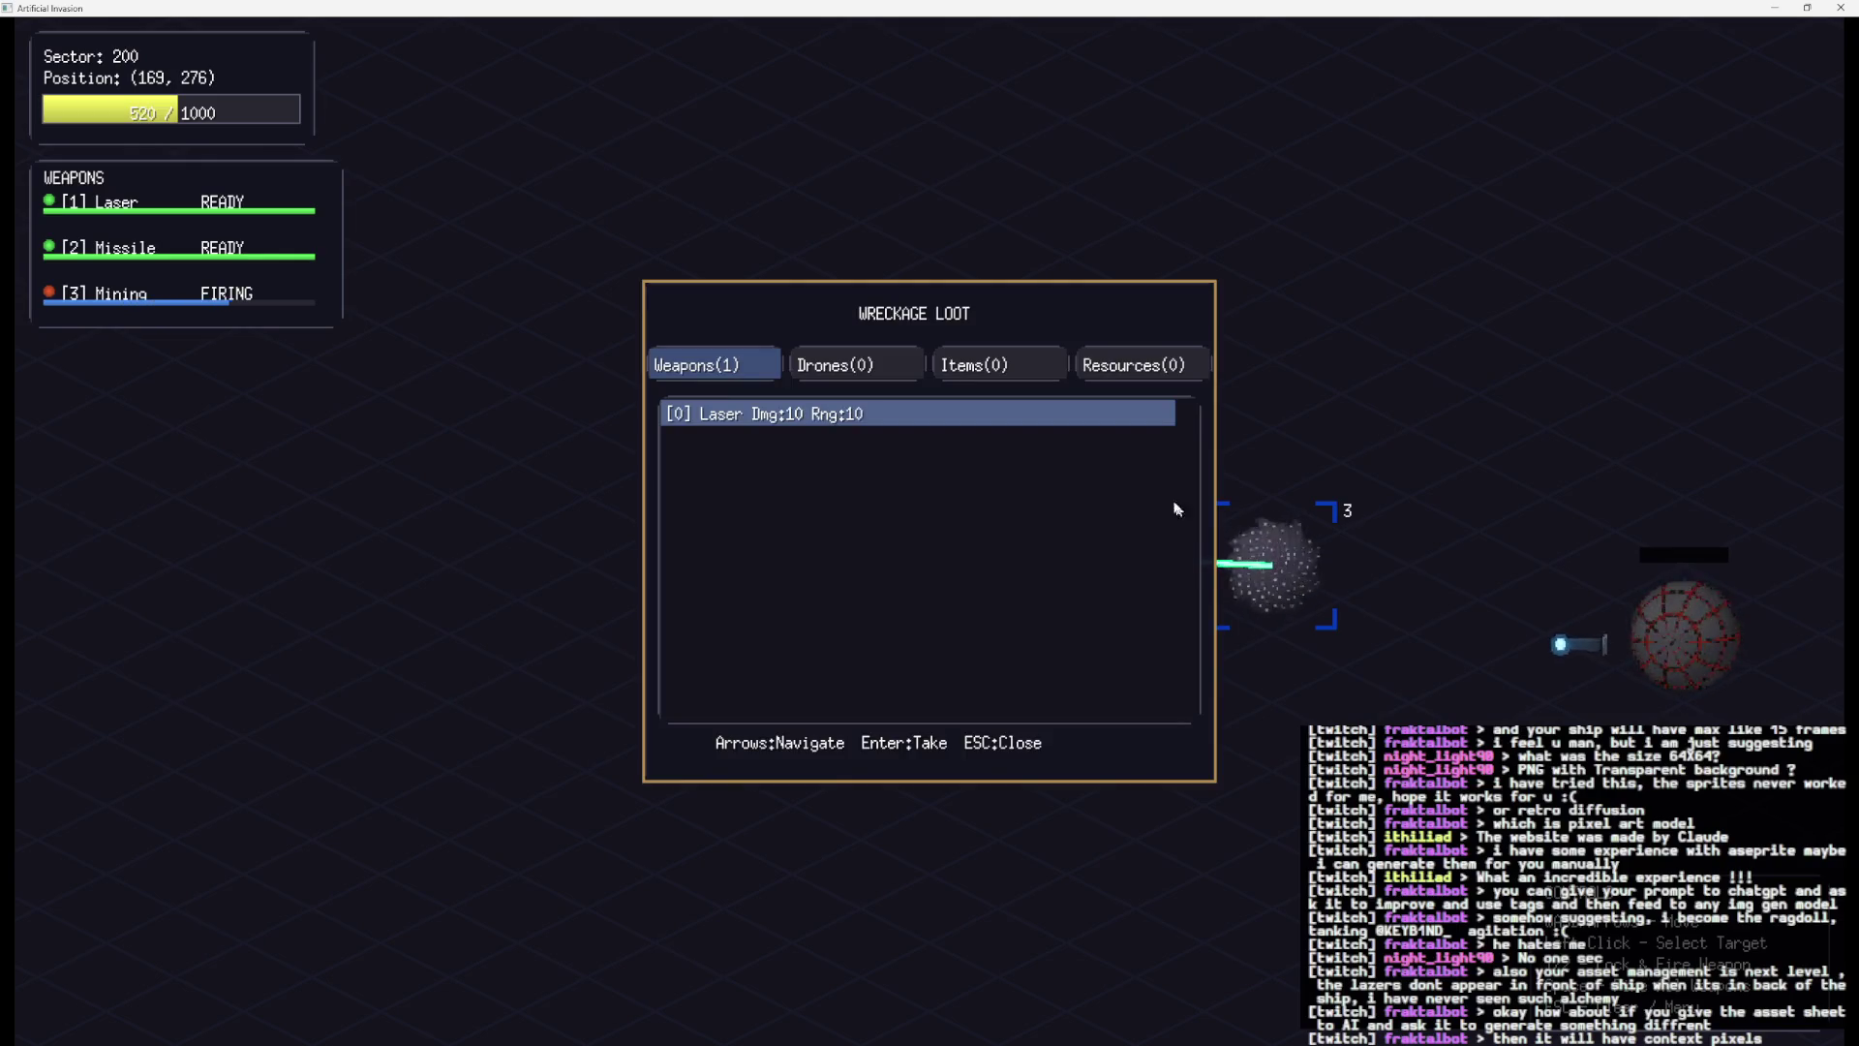
key(Escape)
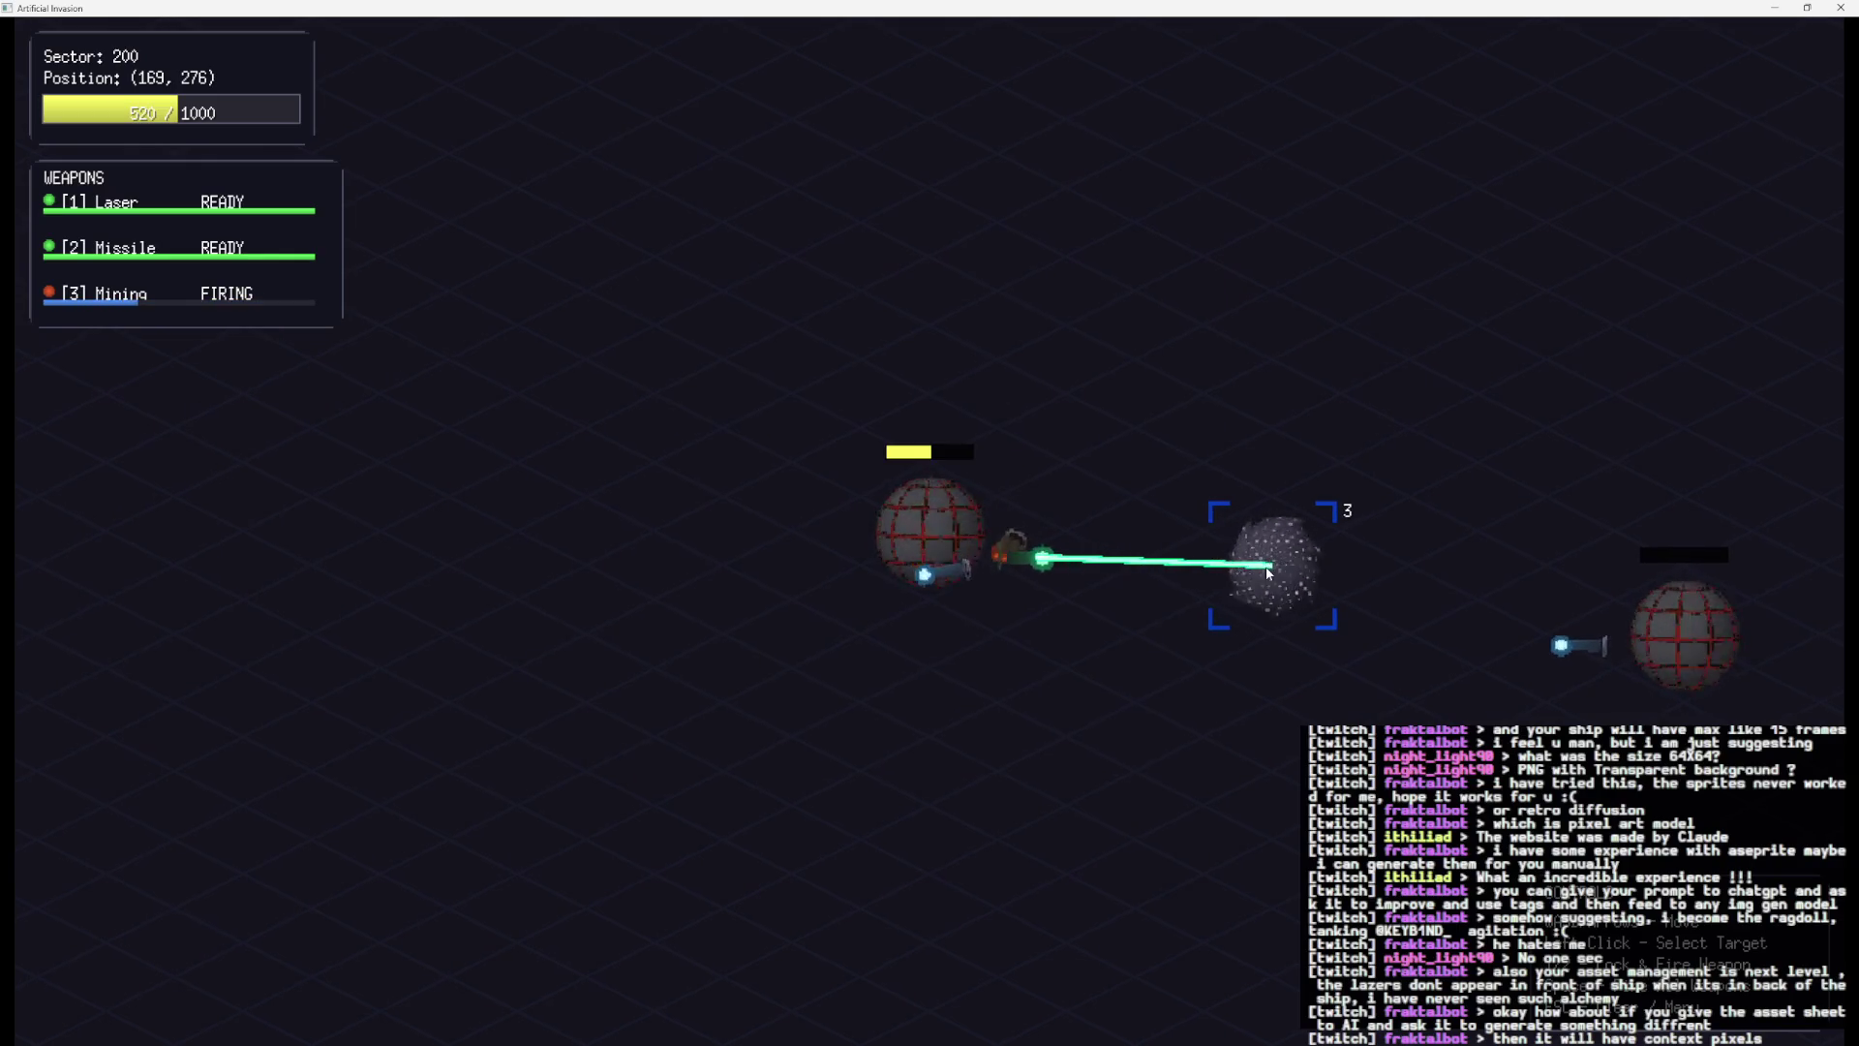
key(e)
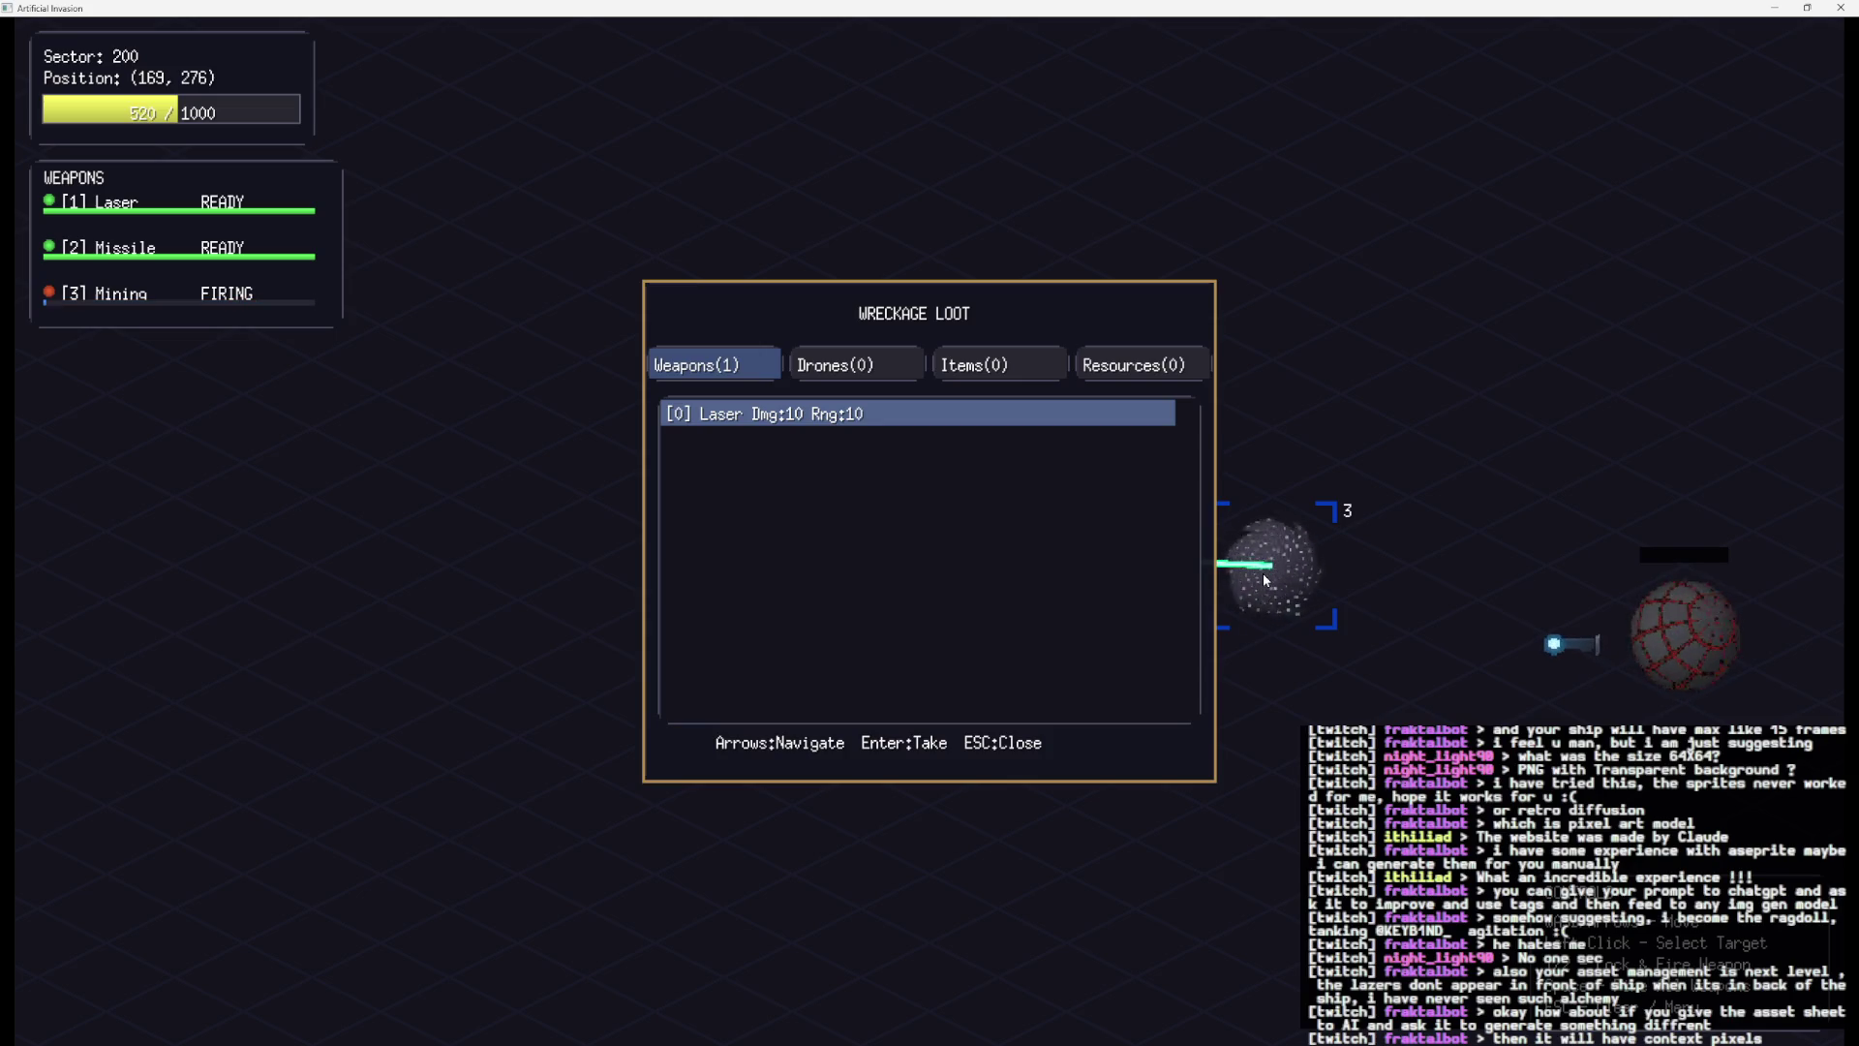
key(Escape)
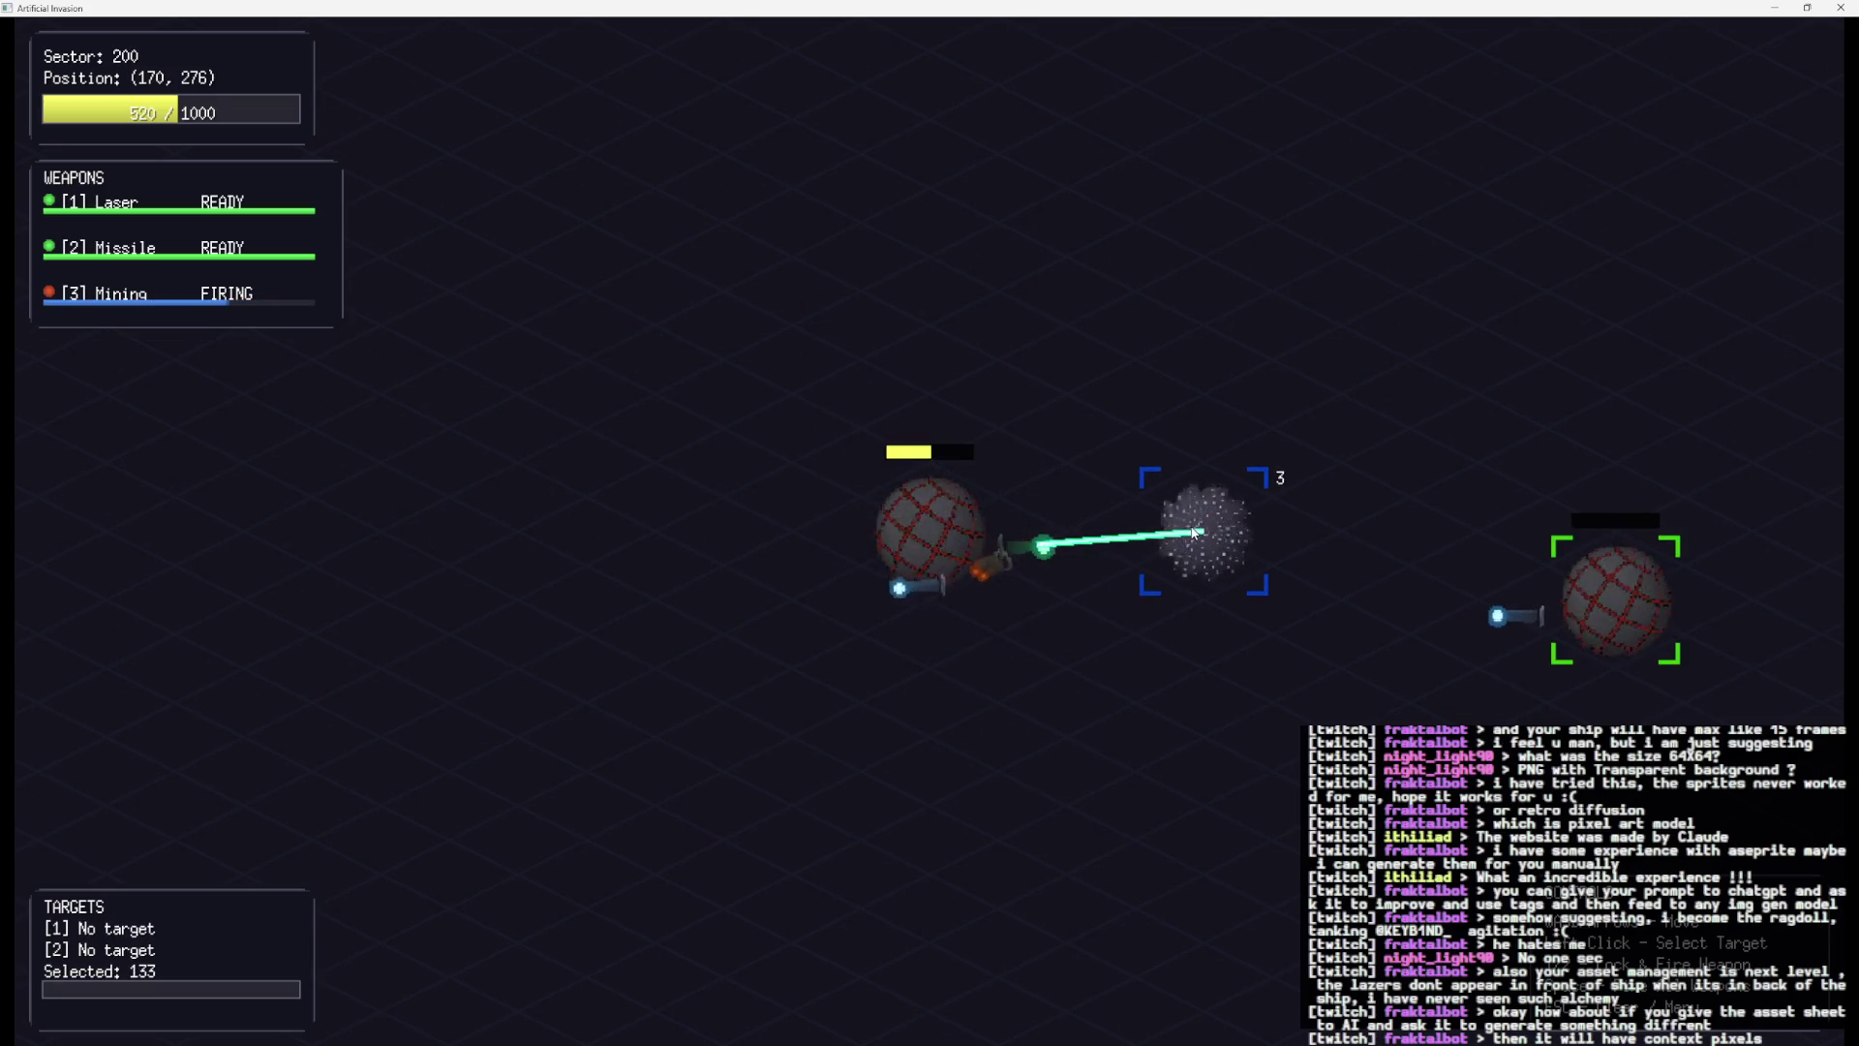
- Nudge the ship left, then browse the inventory's Items and Weapons tabs and laser list
key(a)
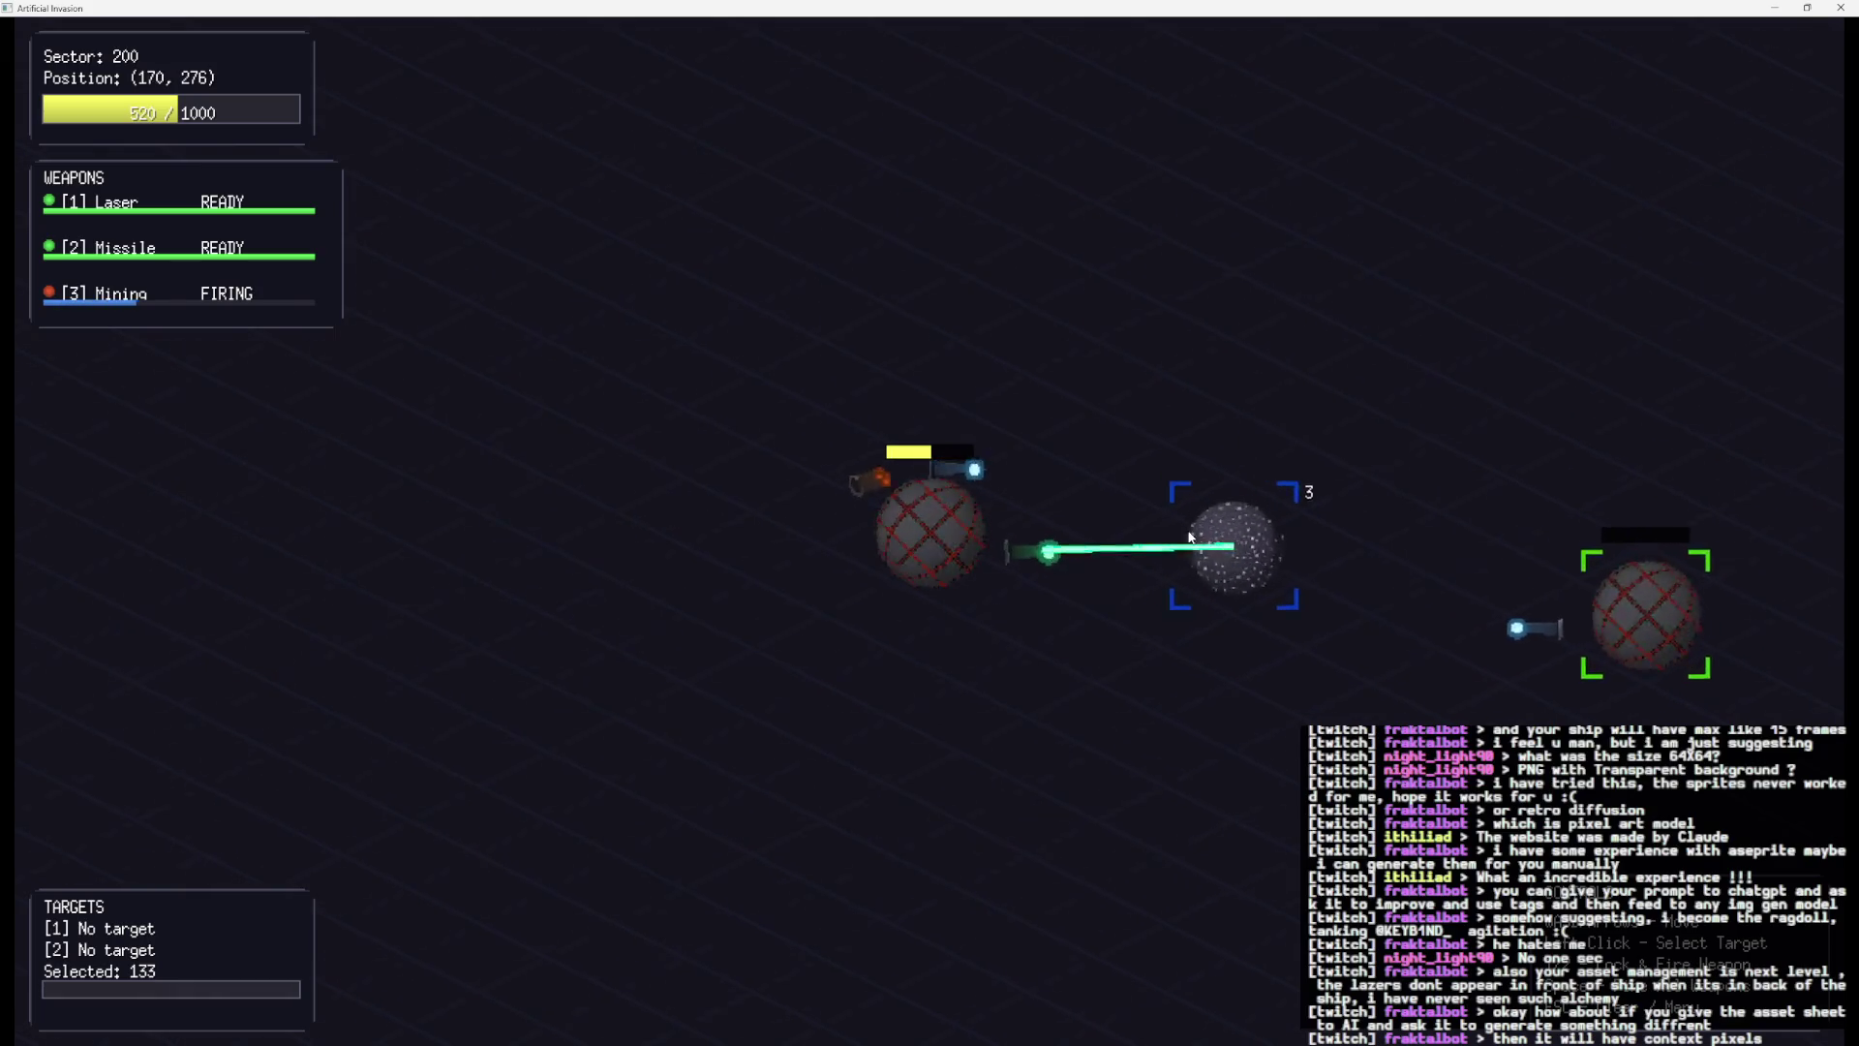
key(i)
key(Right)
key(Right)
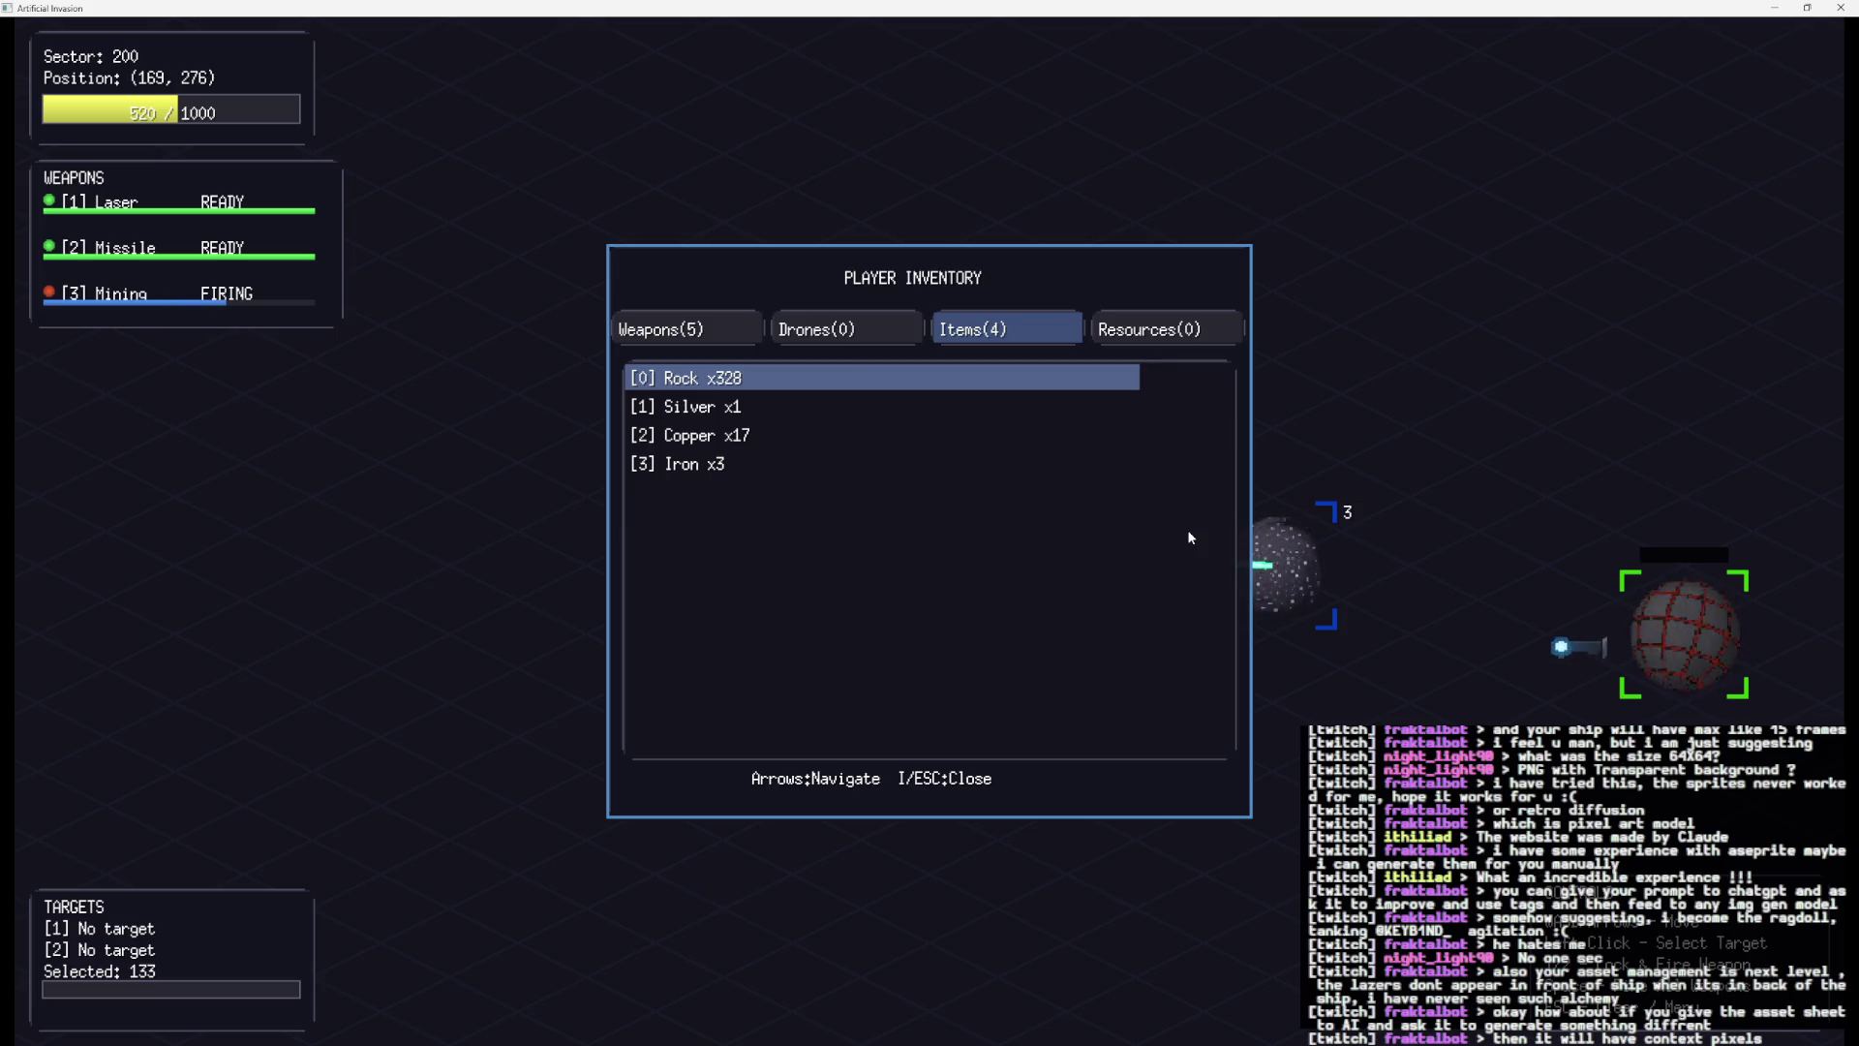
key(Left)
key(Left)
key(Down)
key(Down)
key(Down)
key(Down)
key(Up)
key(Up)
key(Up)
key(i)
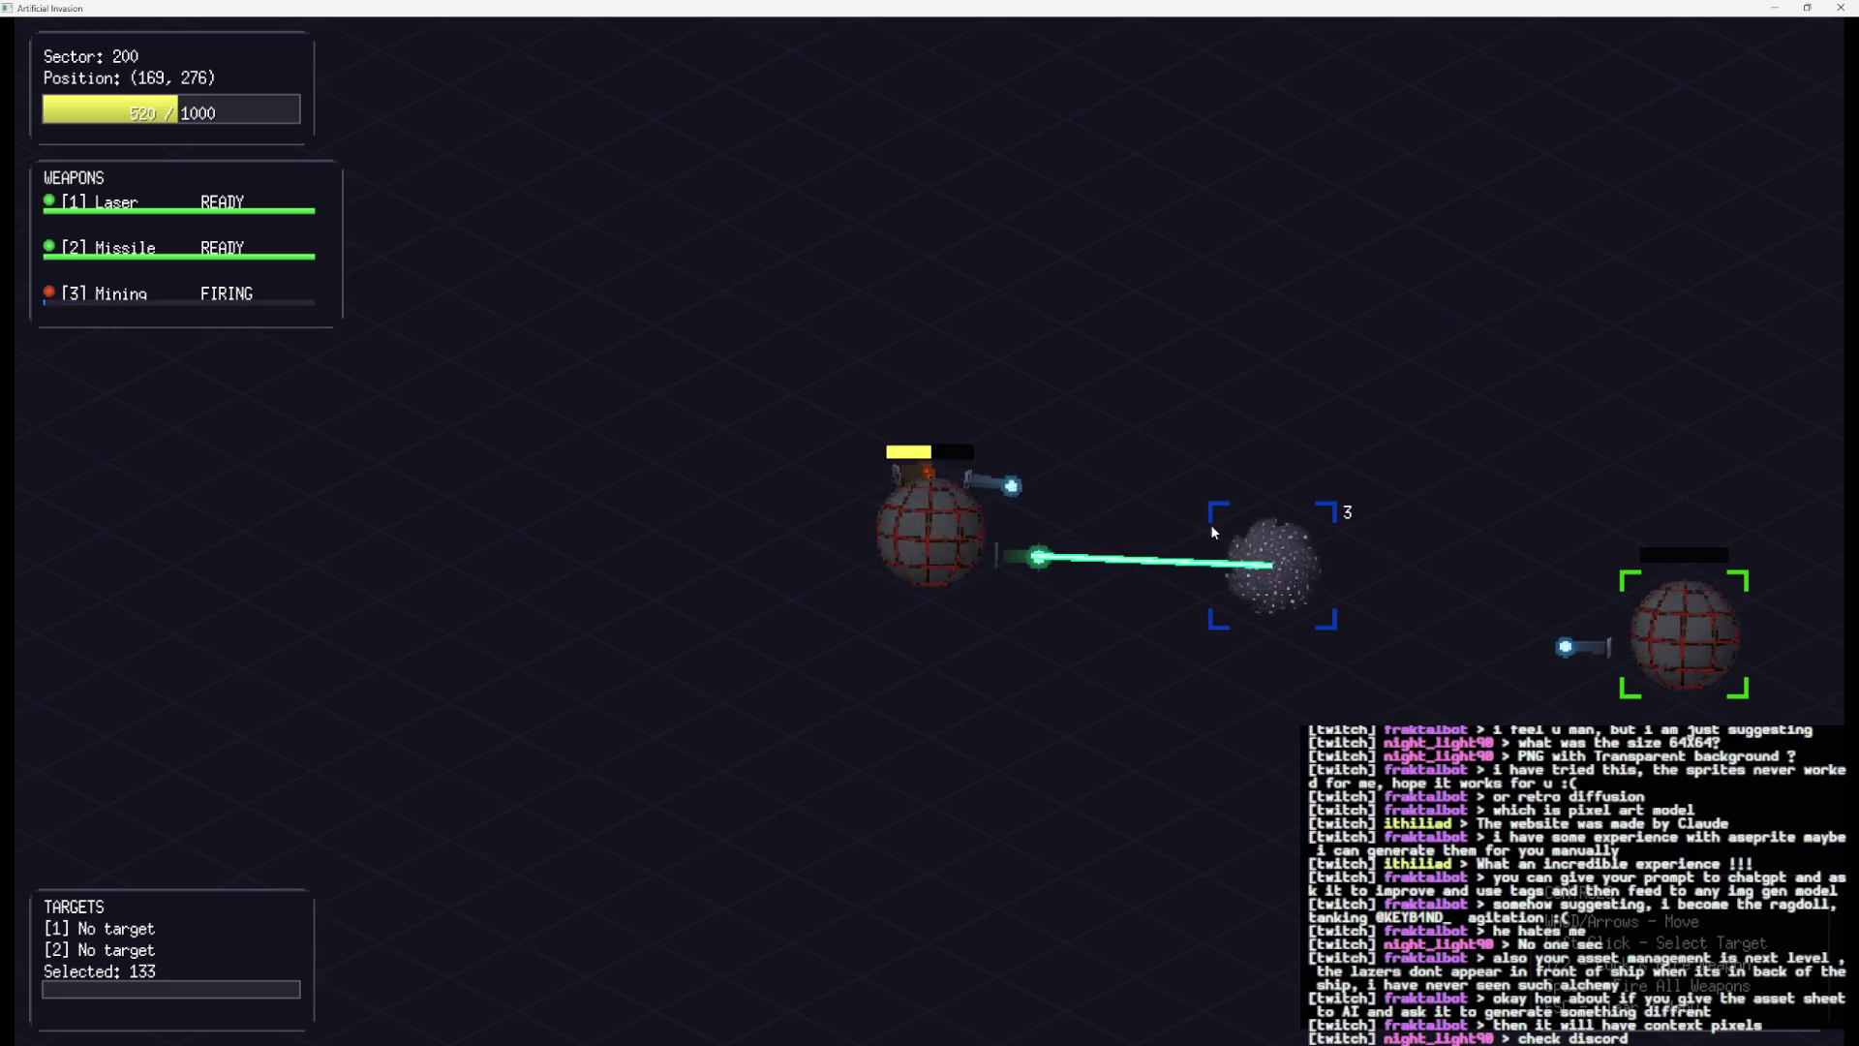
key(alt+Tab)
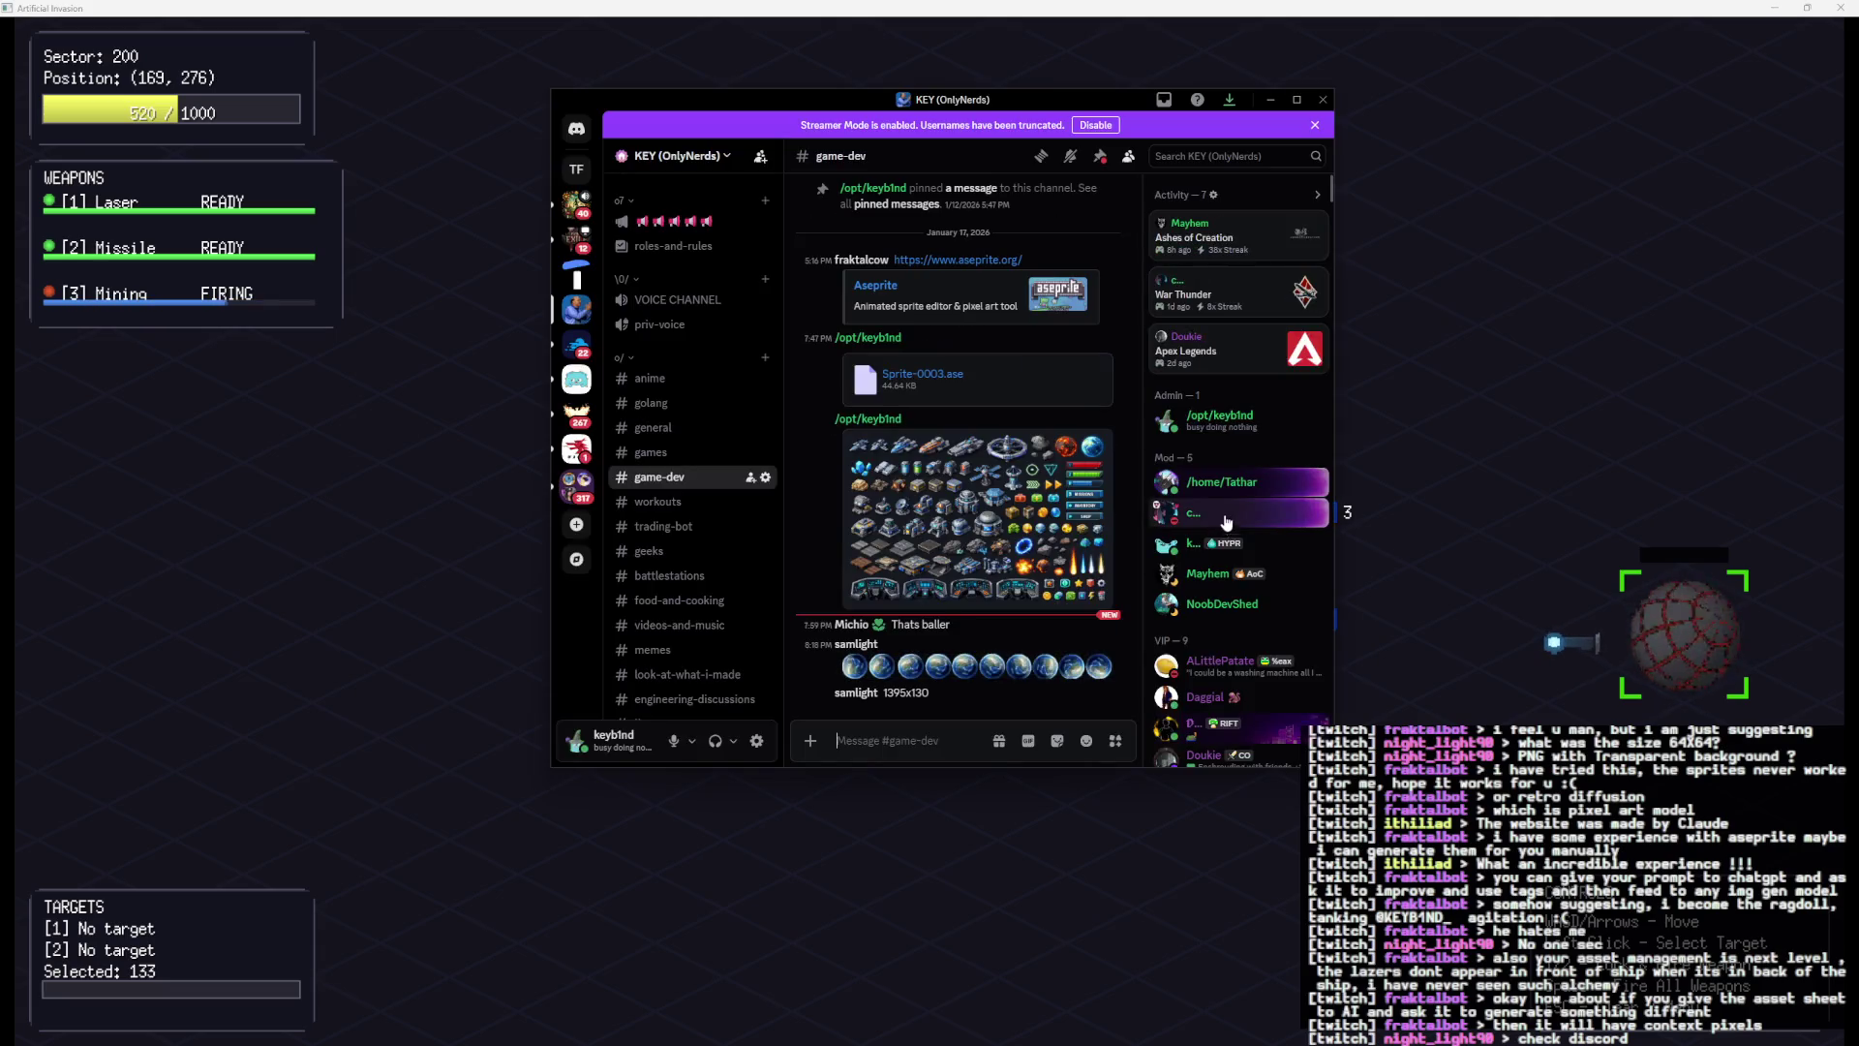
- Enlarge the posted strip of ten rotating Earth globe sprites in #game-dev
click(943, 671)
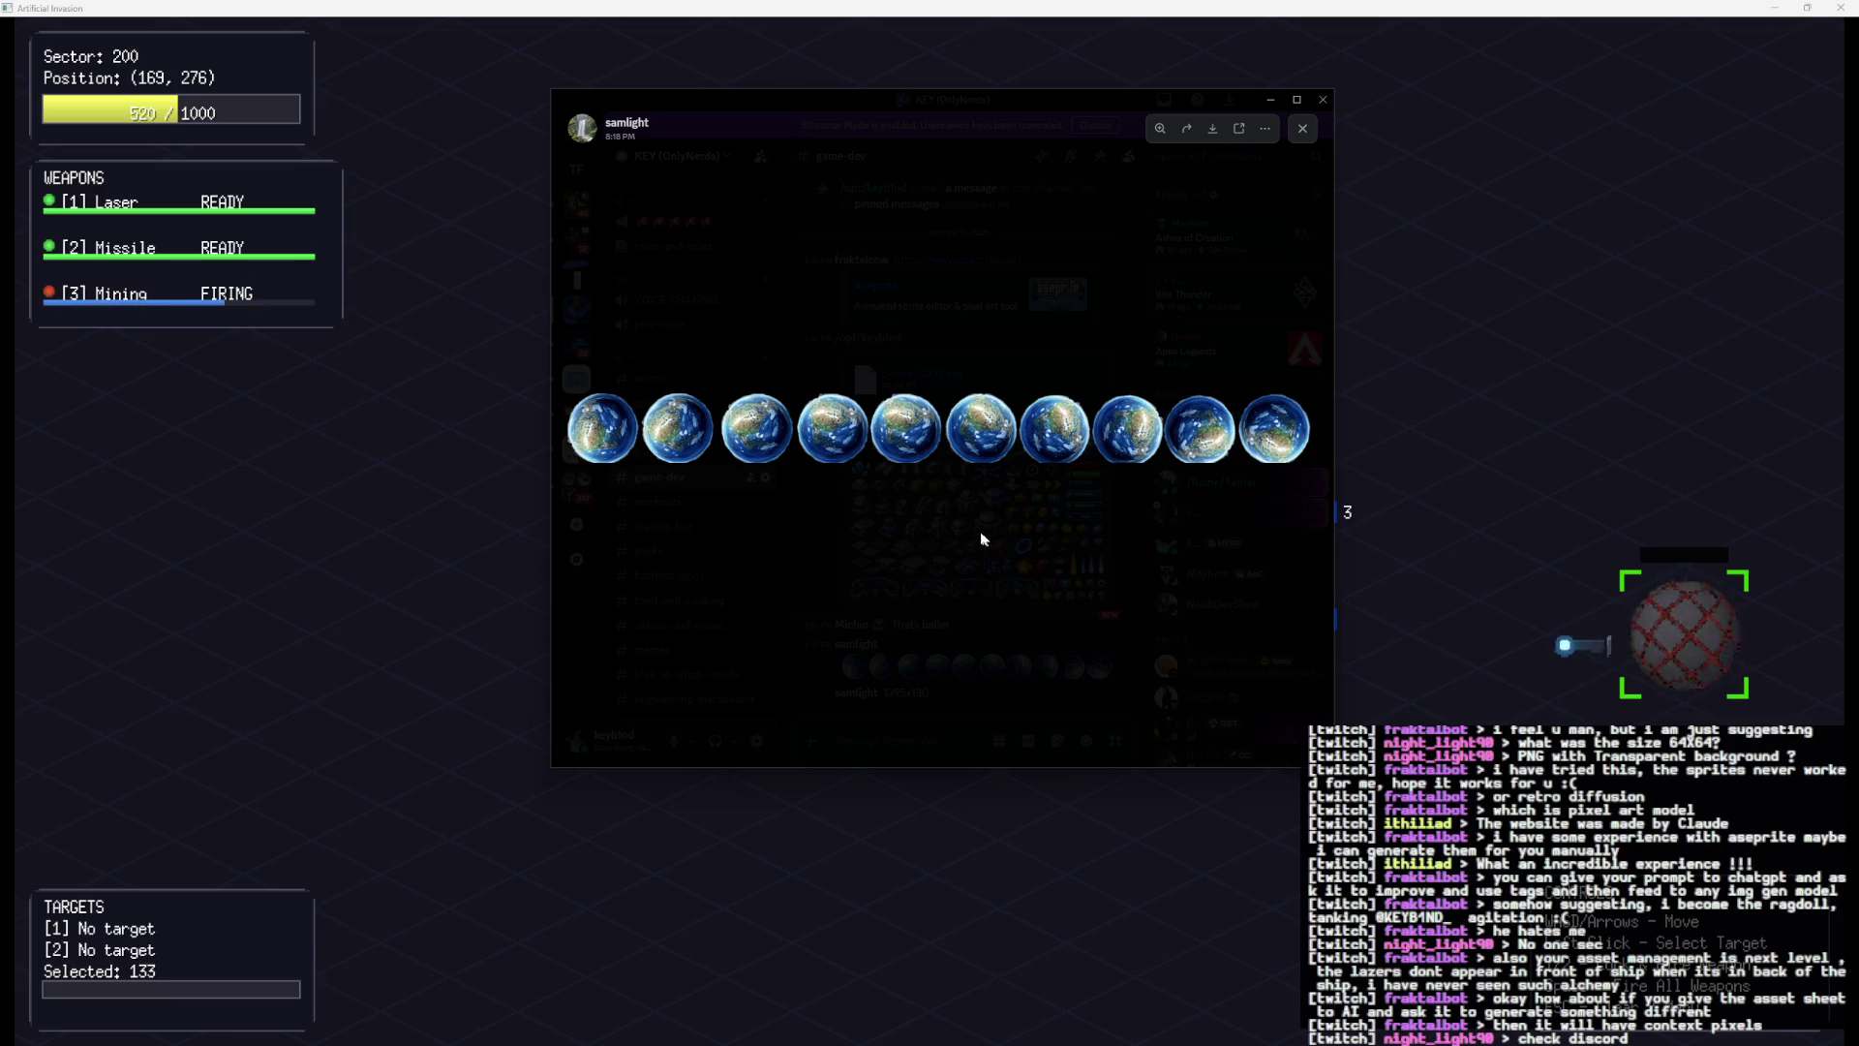
key(alt+Tab)
scroll(1094, 380, down, 1)
scroll(1094, 380, up, 1)
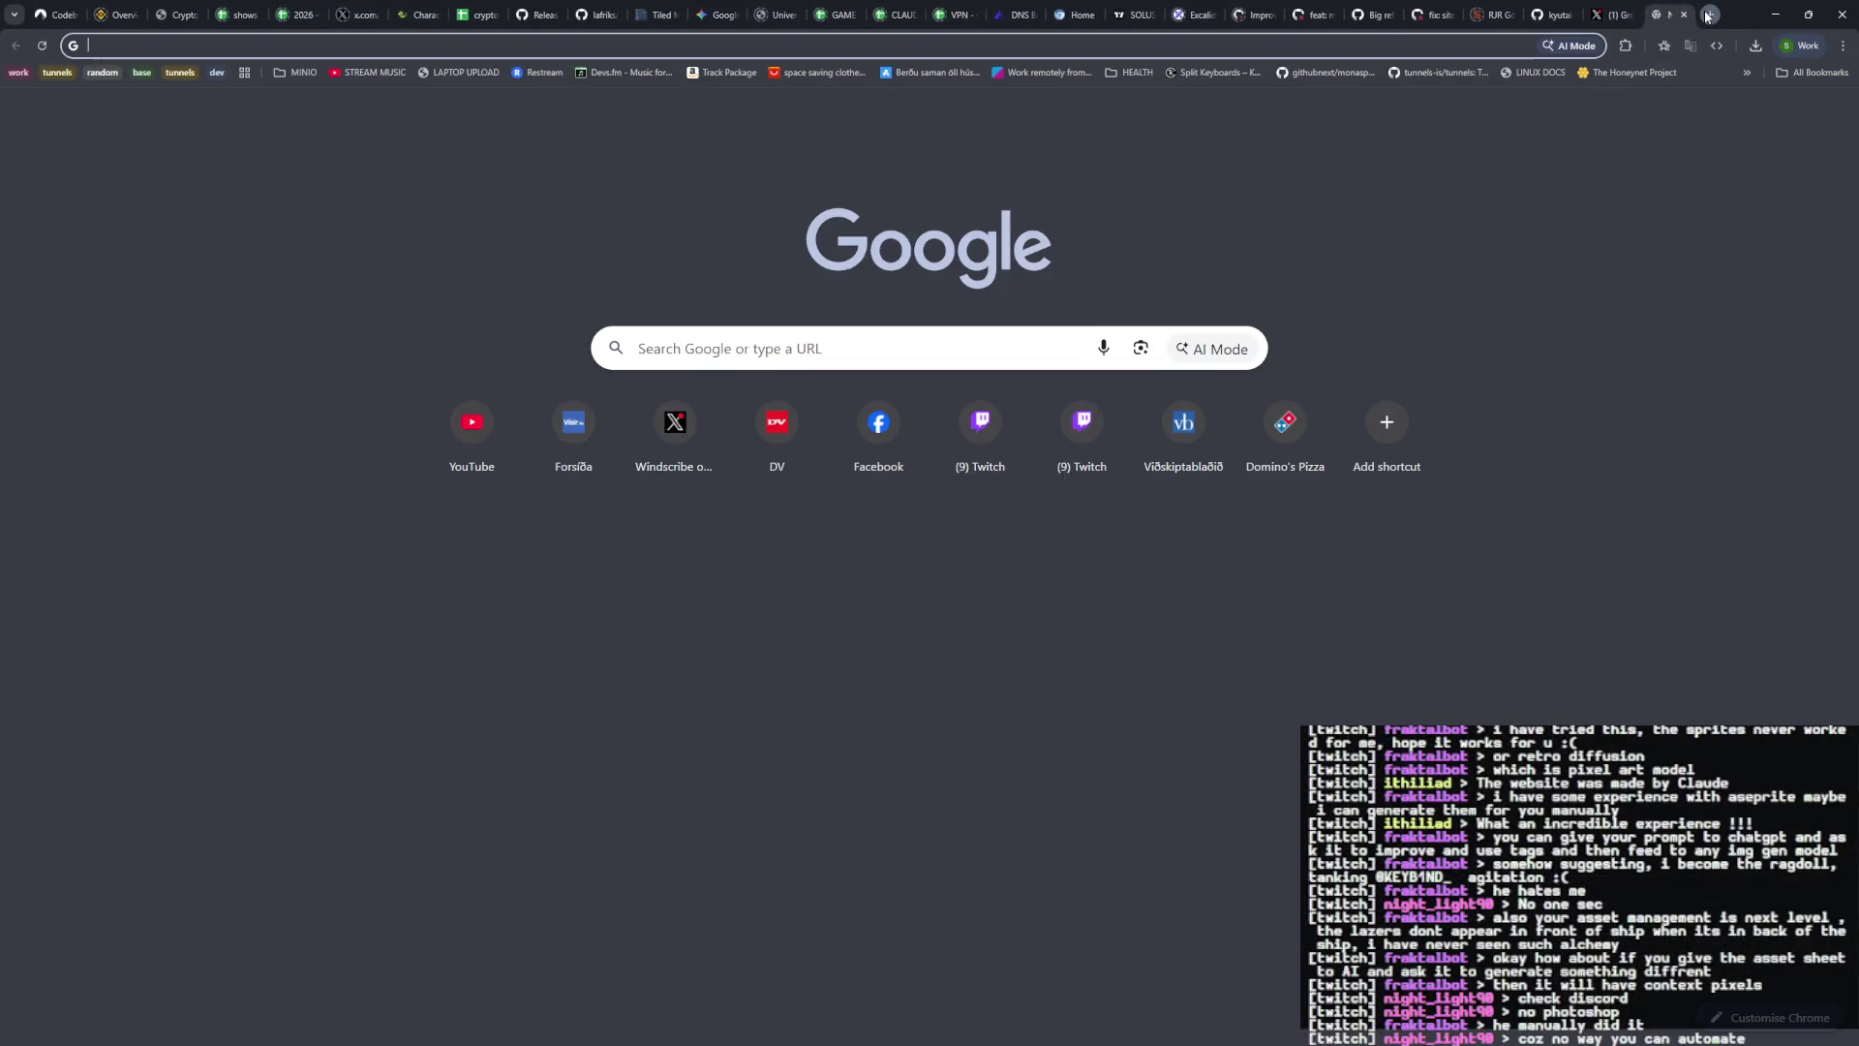
- Search 'dalle', open OpenAI's DALL·E 3 page and start a ChatGPT chat from it
click(1708, 14)
text(dalle)
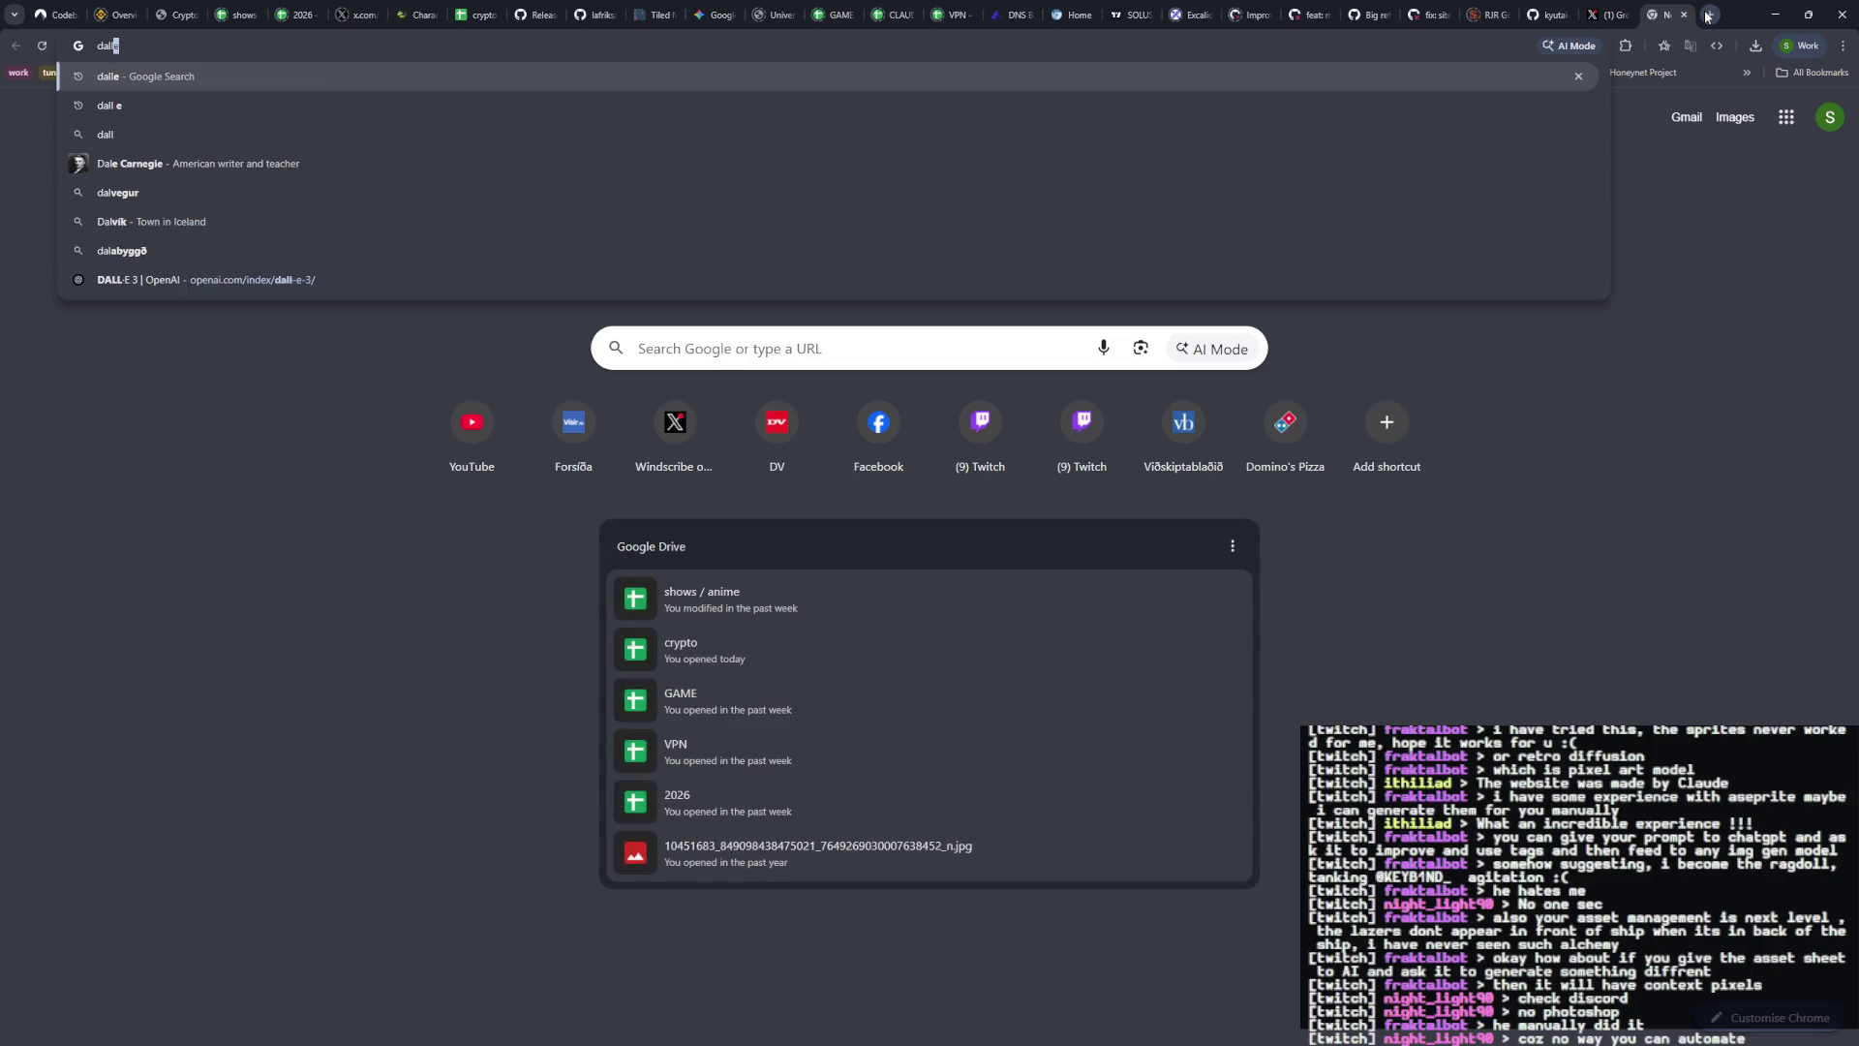
key(Return)
click(218, 483)
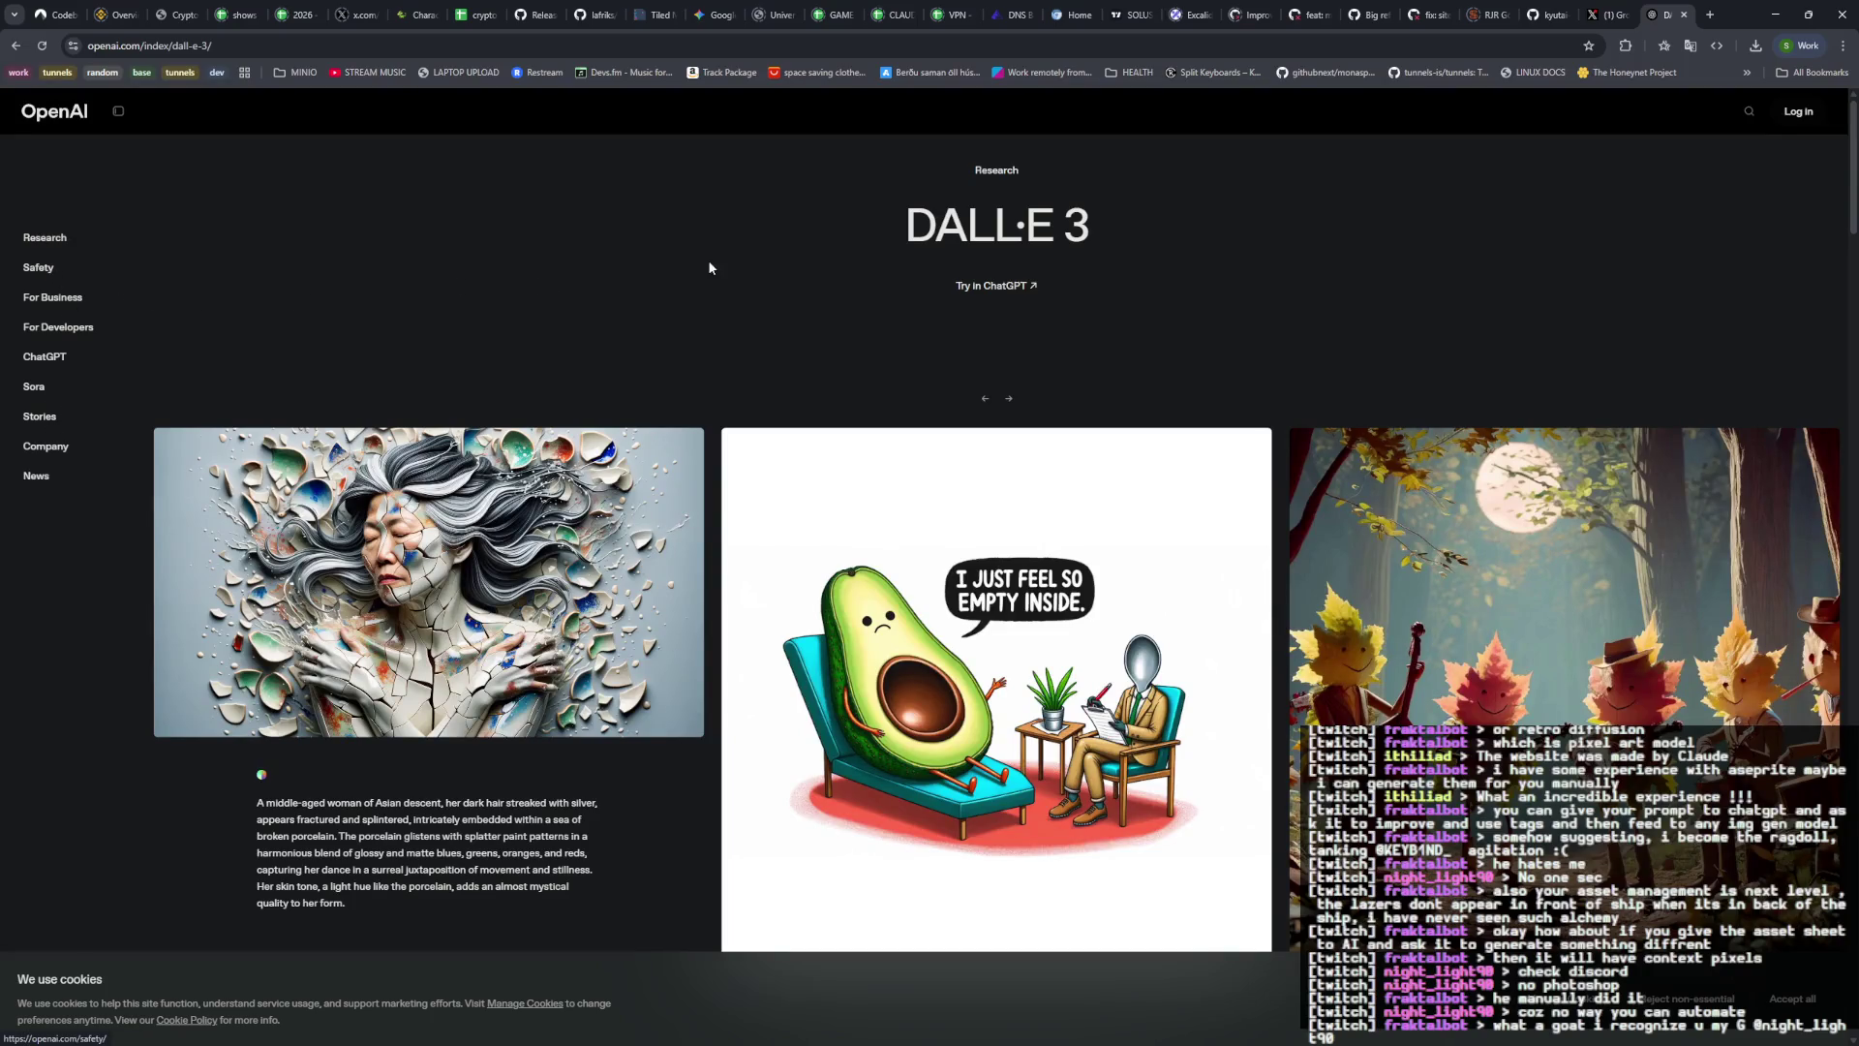
click(1024, 286)
click(1615, 14)
click(1636, 14)
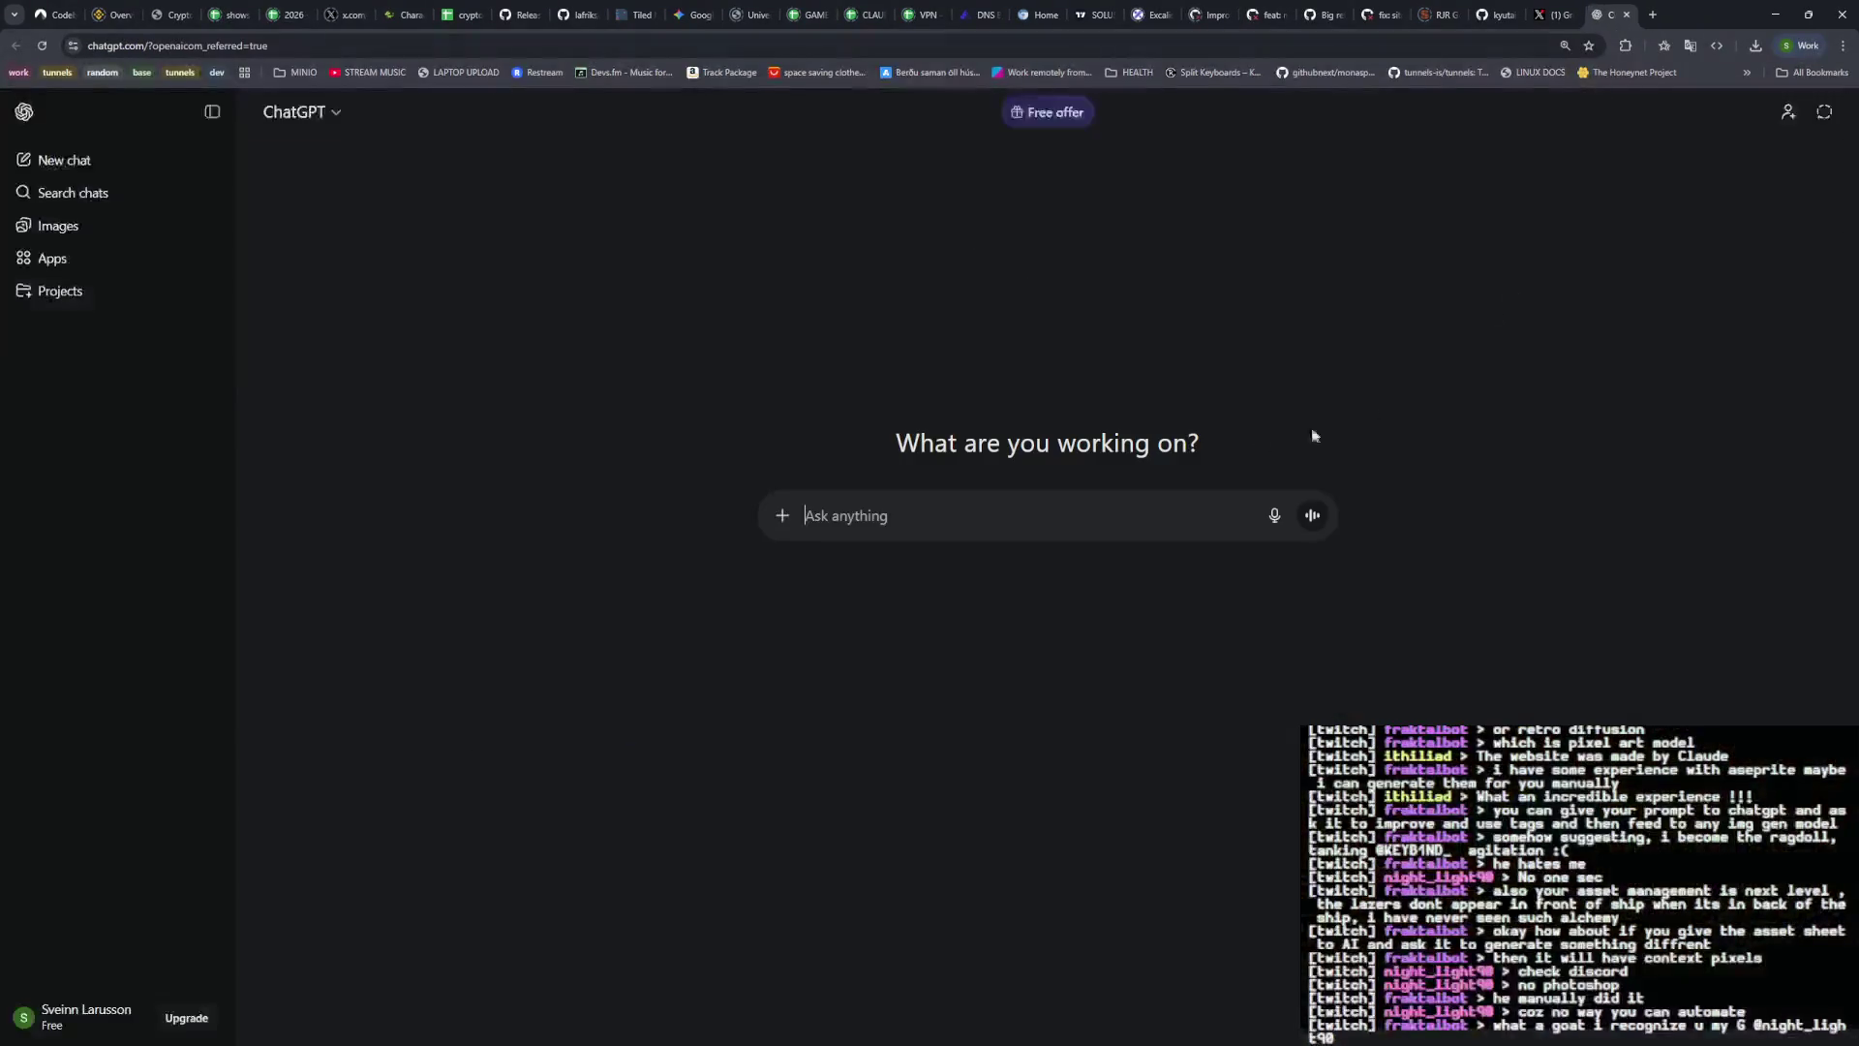
- Ask ChatGPT for a 124x124 pixel-art Earth-like planet, then copy the sent prompt
text(I)
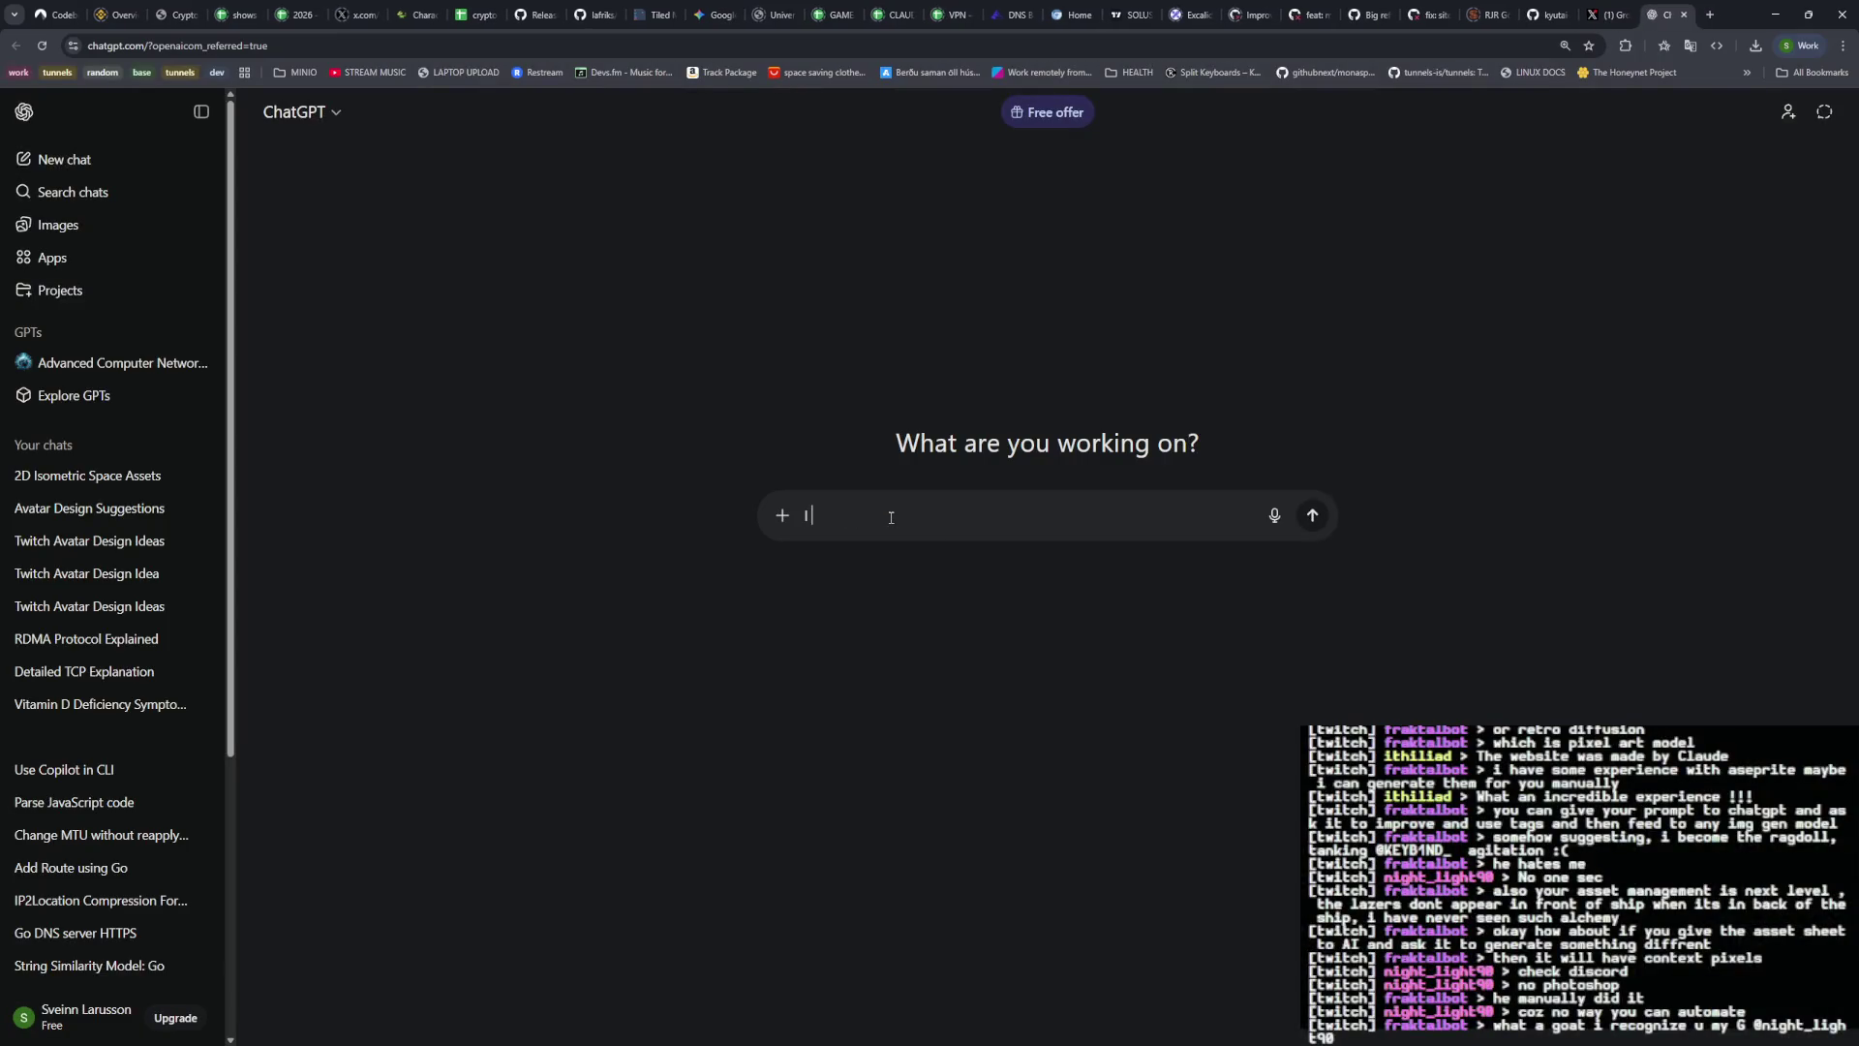
text( want you to gener)
text(e a p)
text(net much like earth)
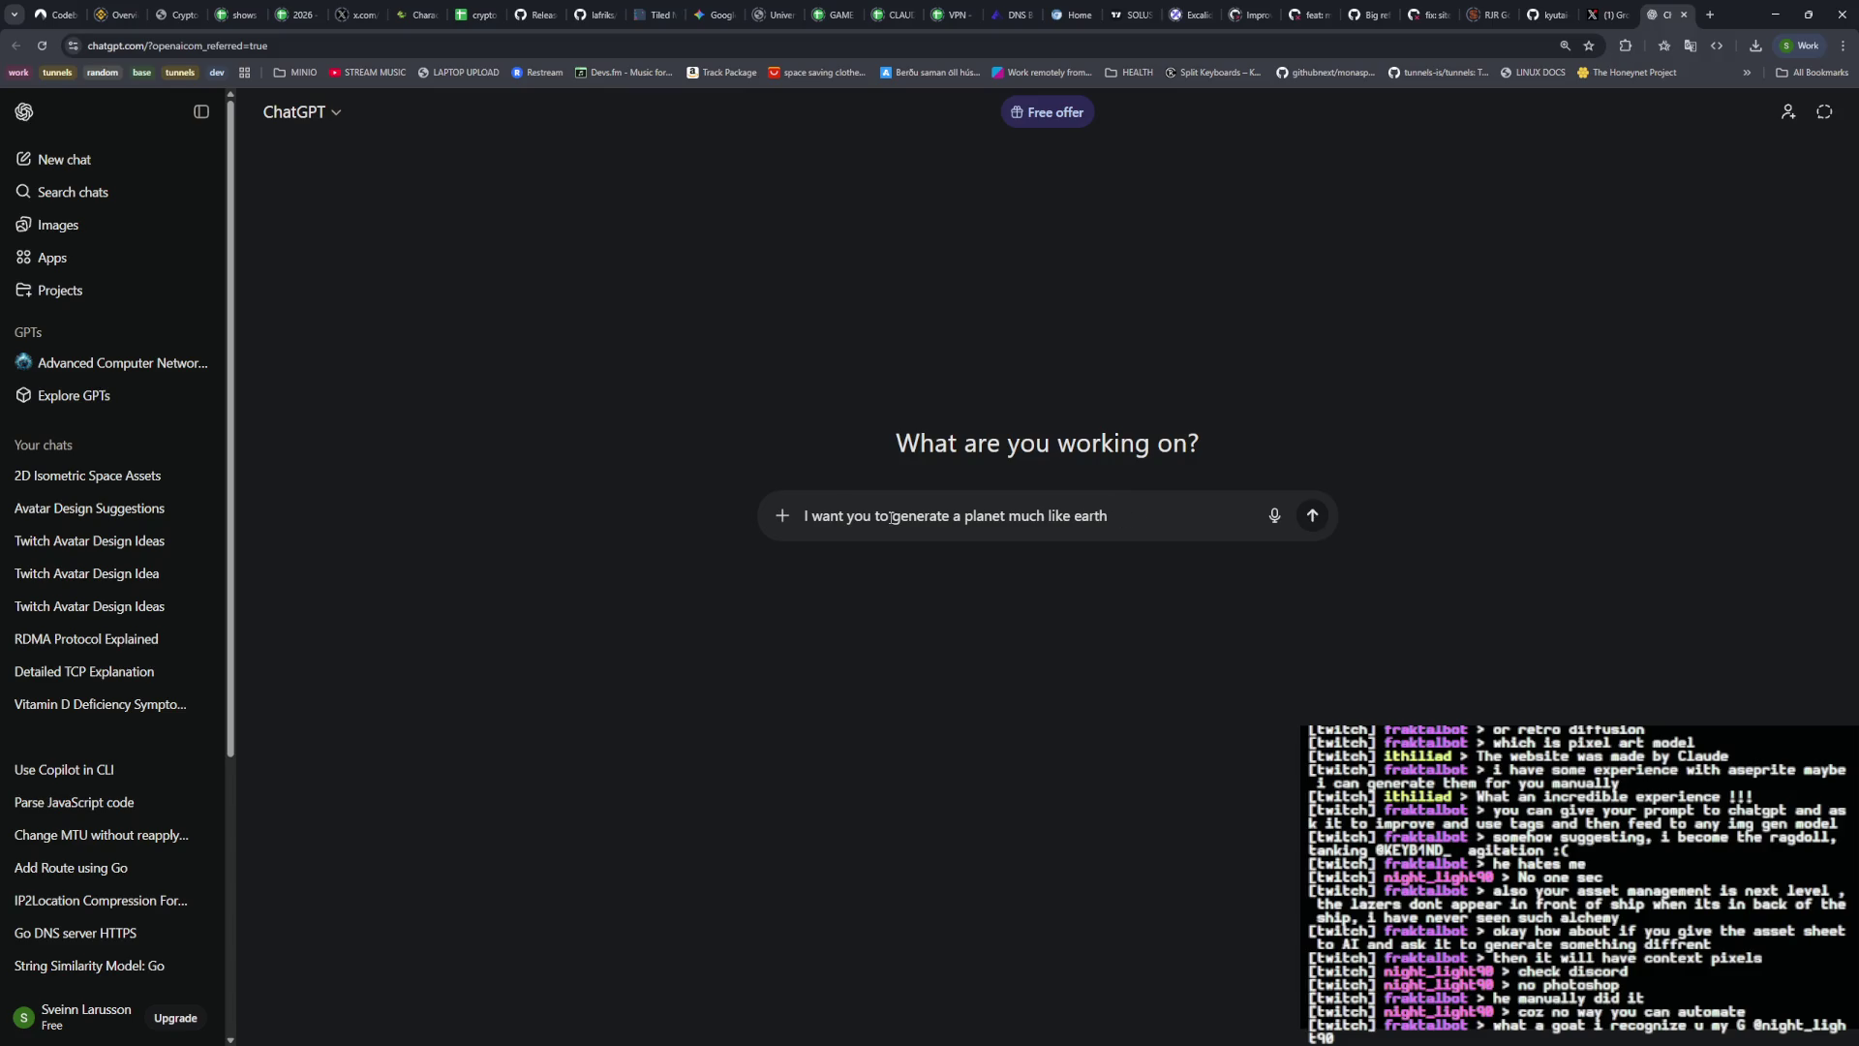
text(in p)
text(el ar)
text( Th)
text(ze should be)
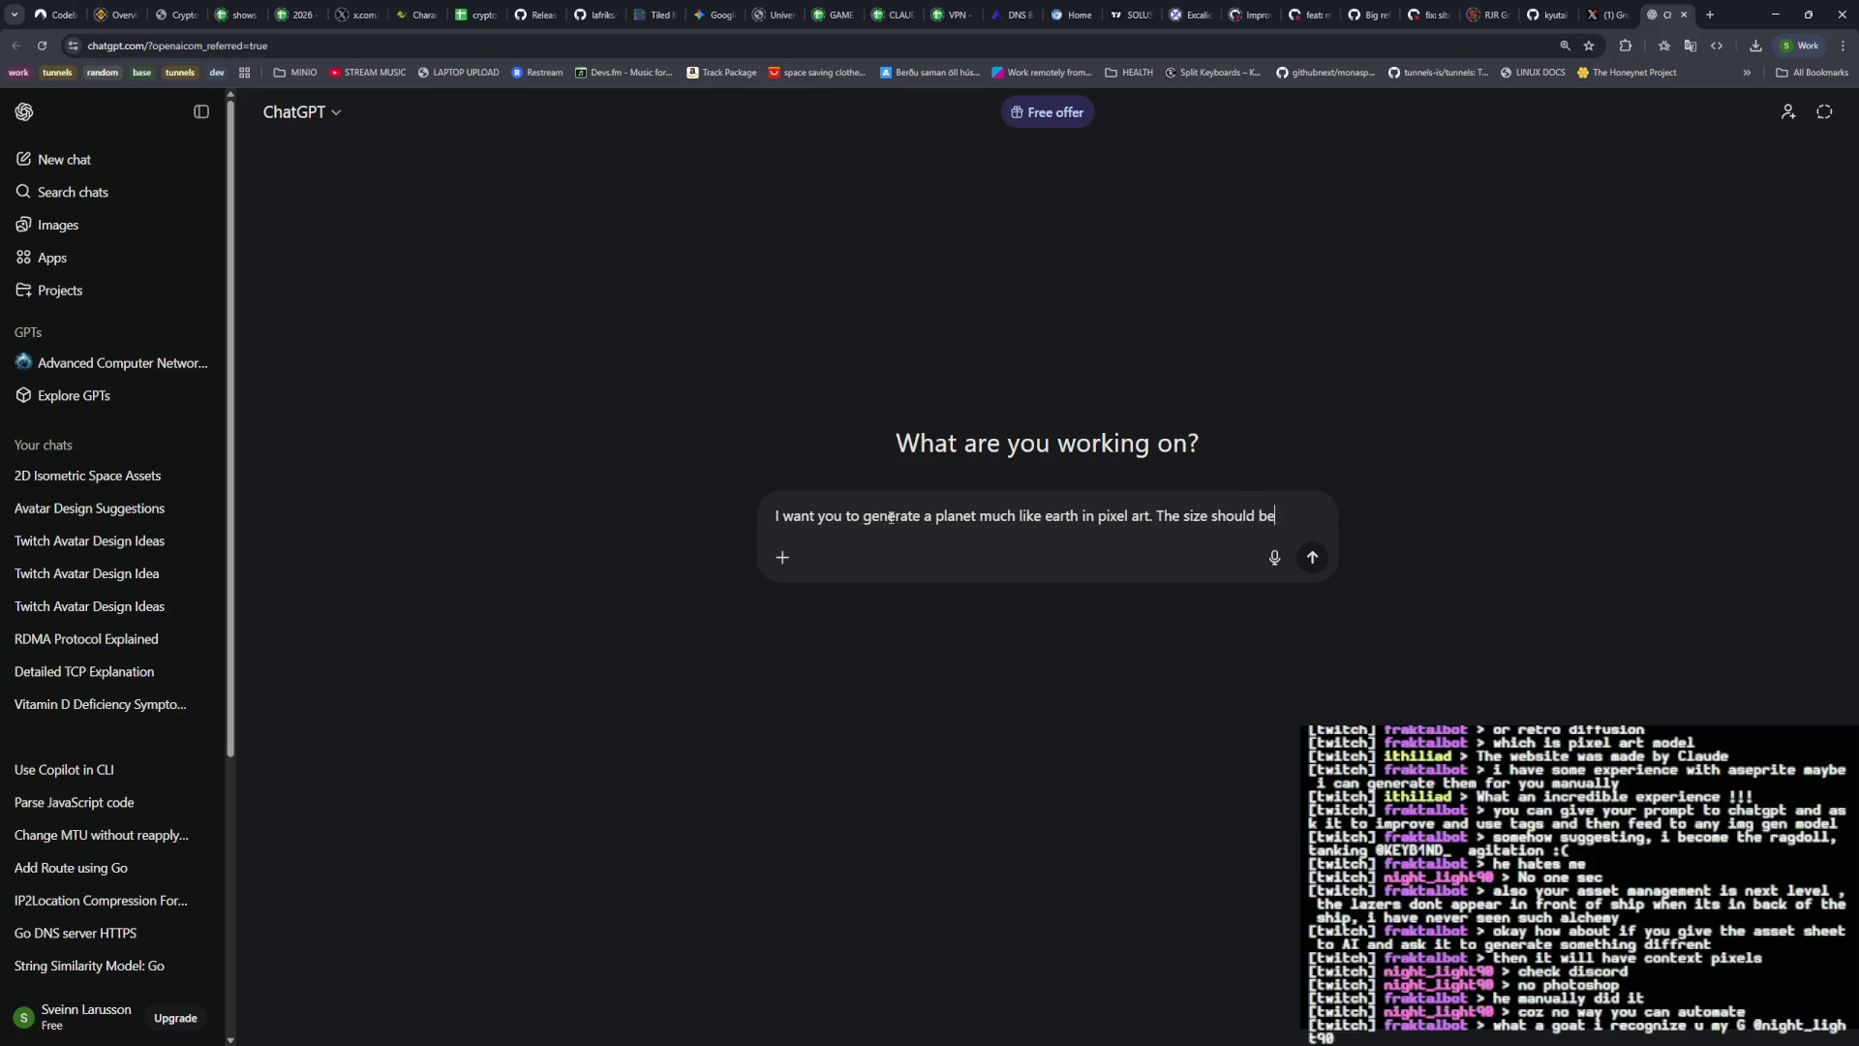
text(5)
text(x124 pixes.)
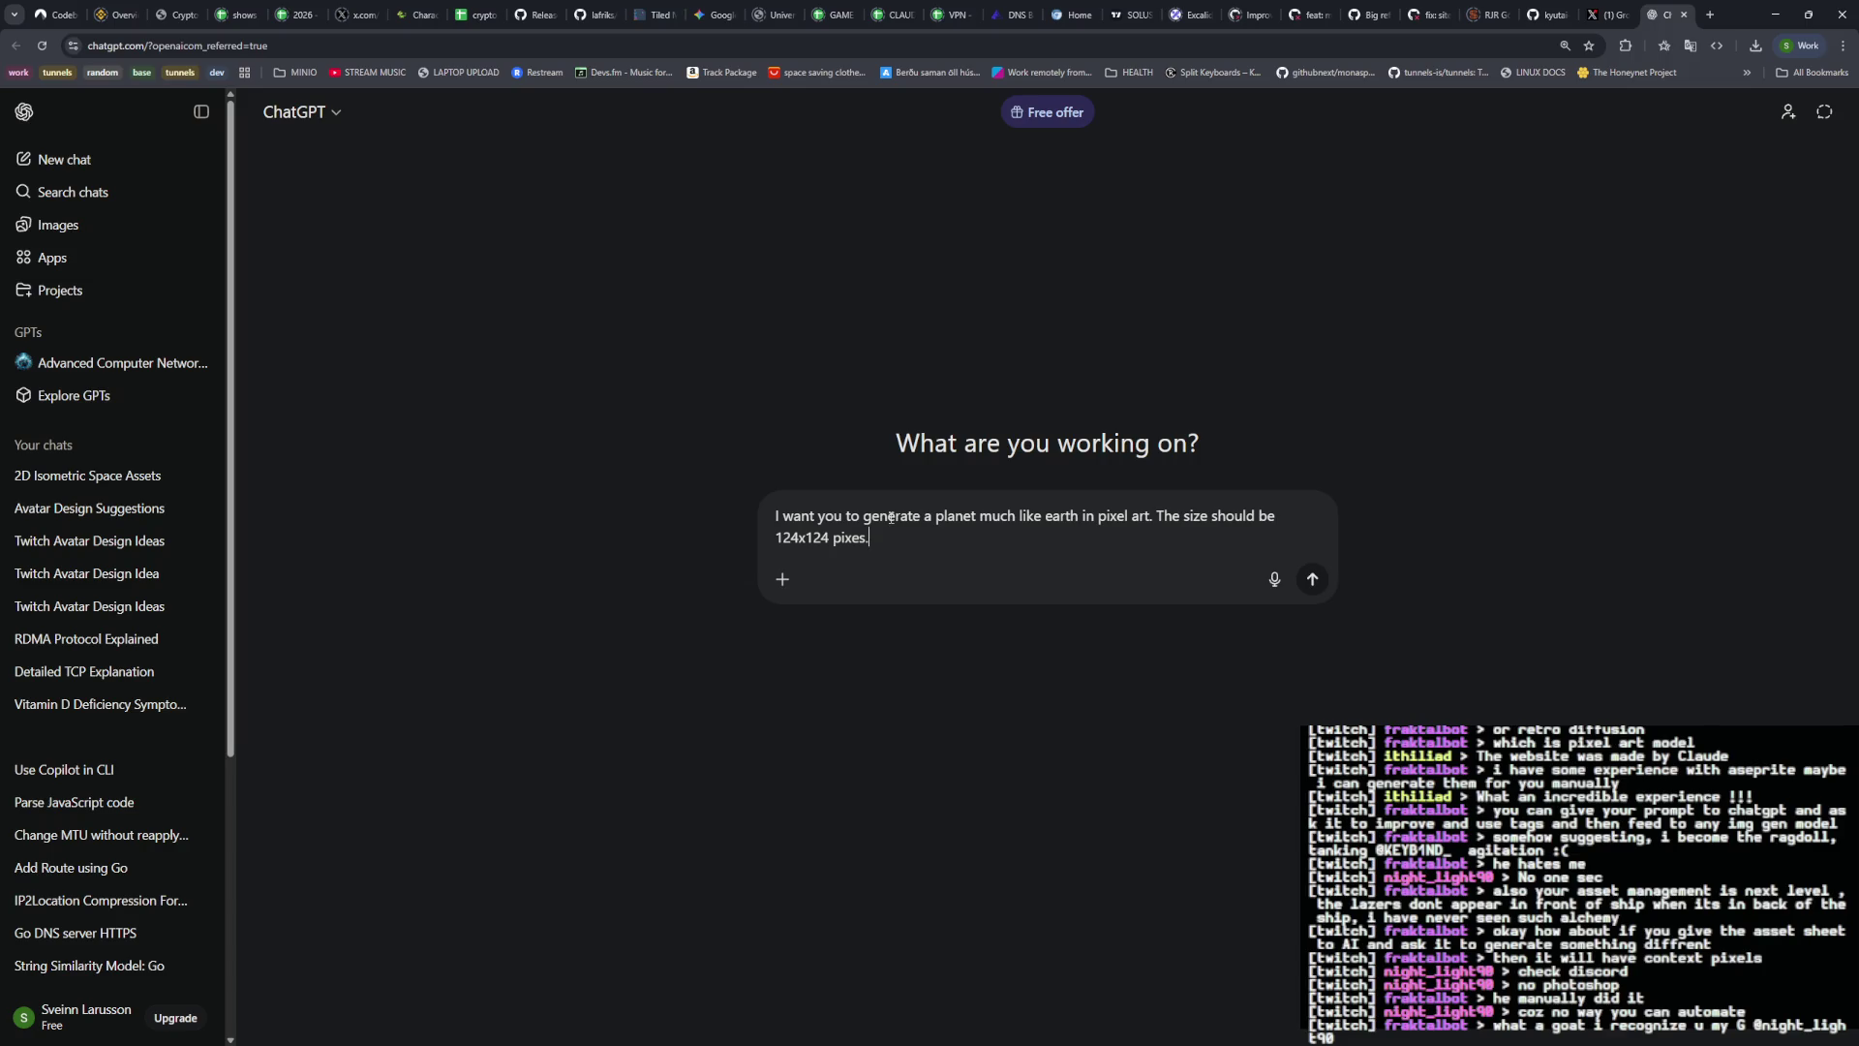
key(Return)
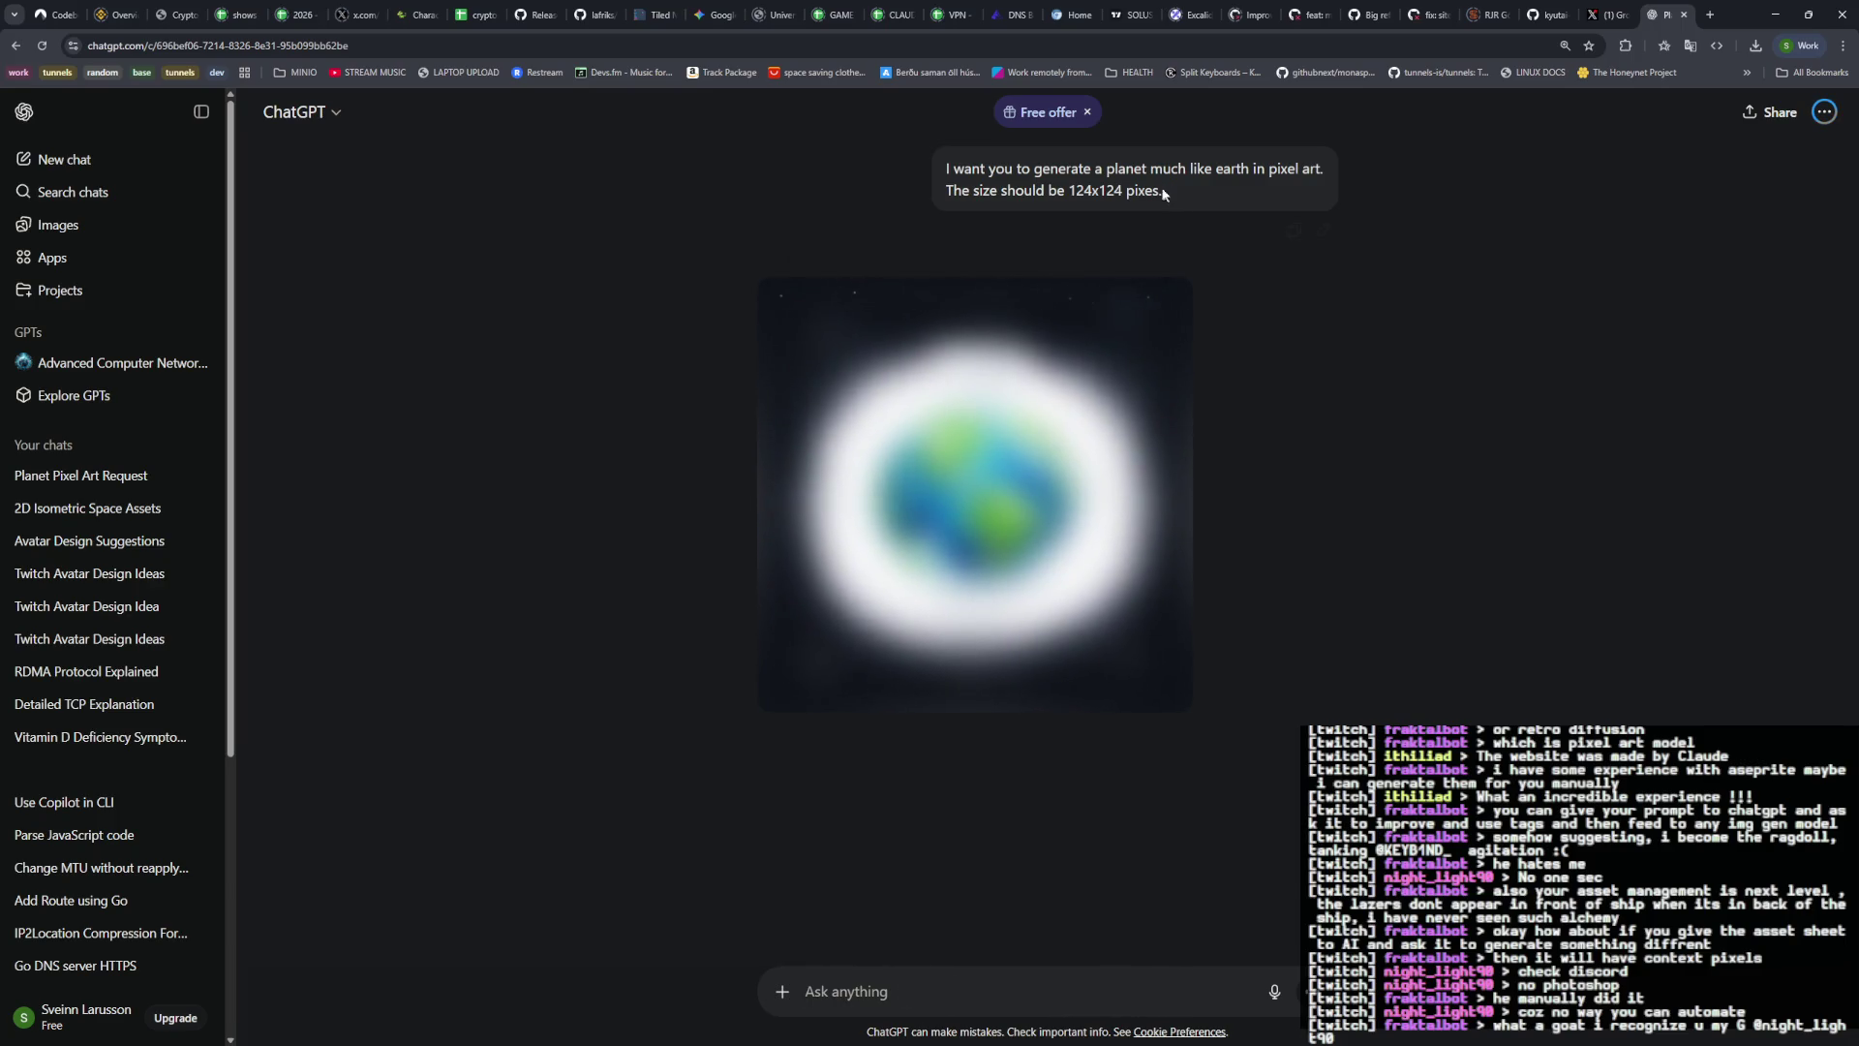
drag(1168, 190, 940, 177)
key(ctrl+c)
- Resend the prompt with 'with a transparent background' added and watch it generate
click(941, 990)
key(ctrl+v)
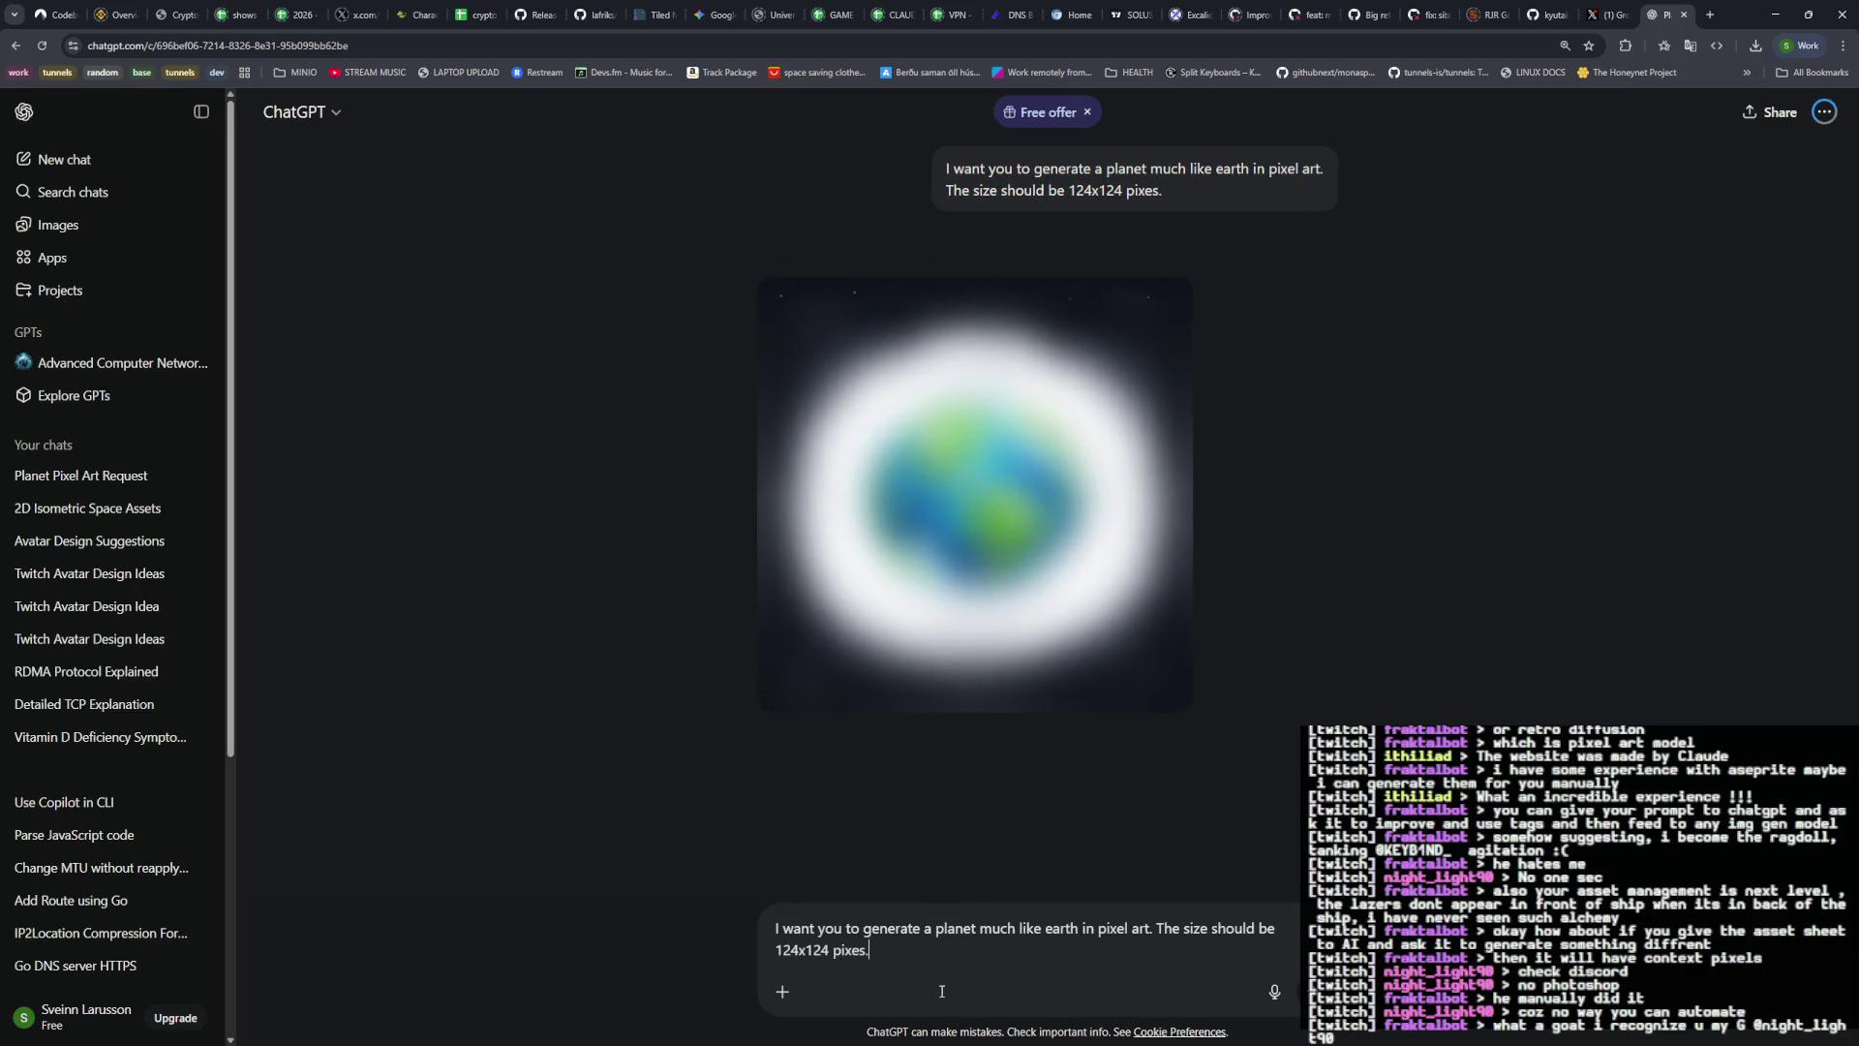
text(with a transparent )
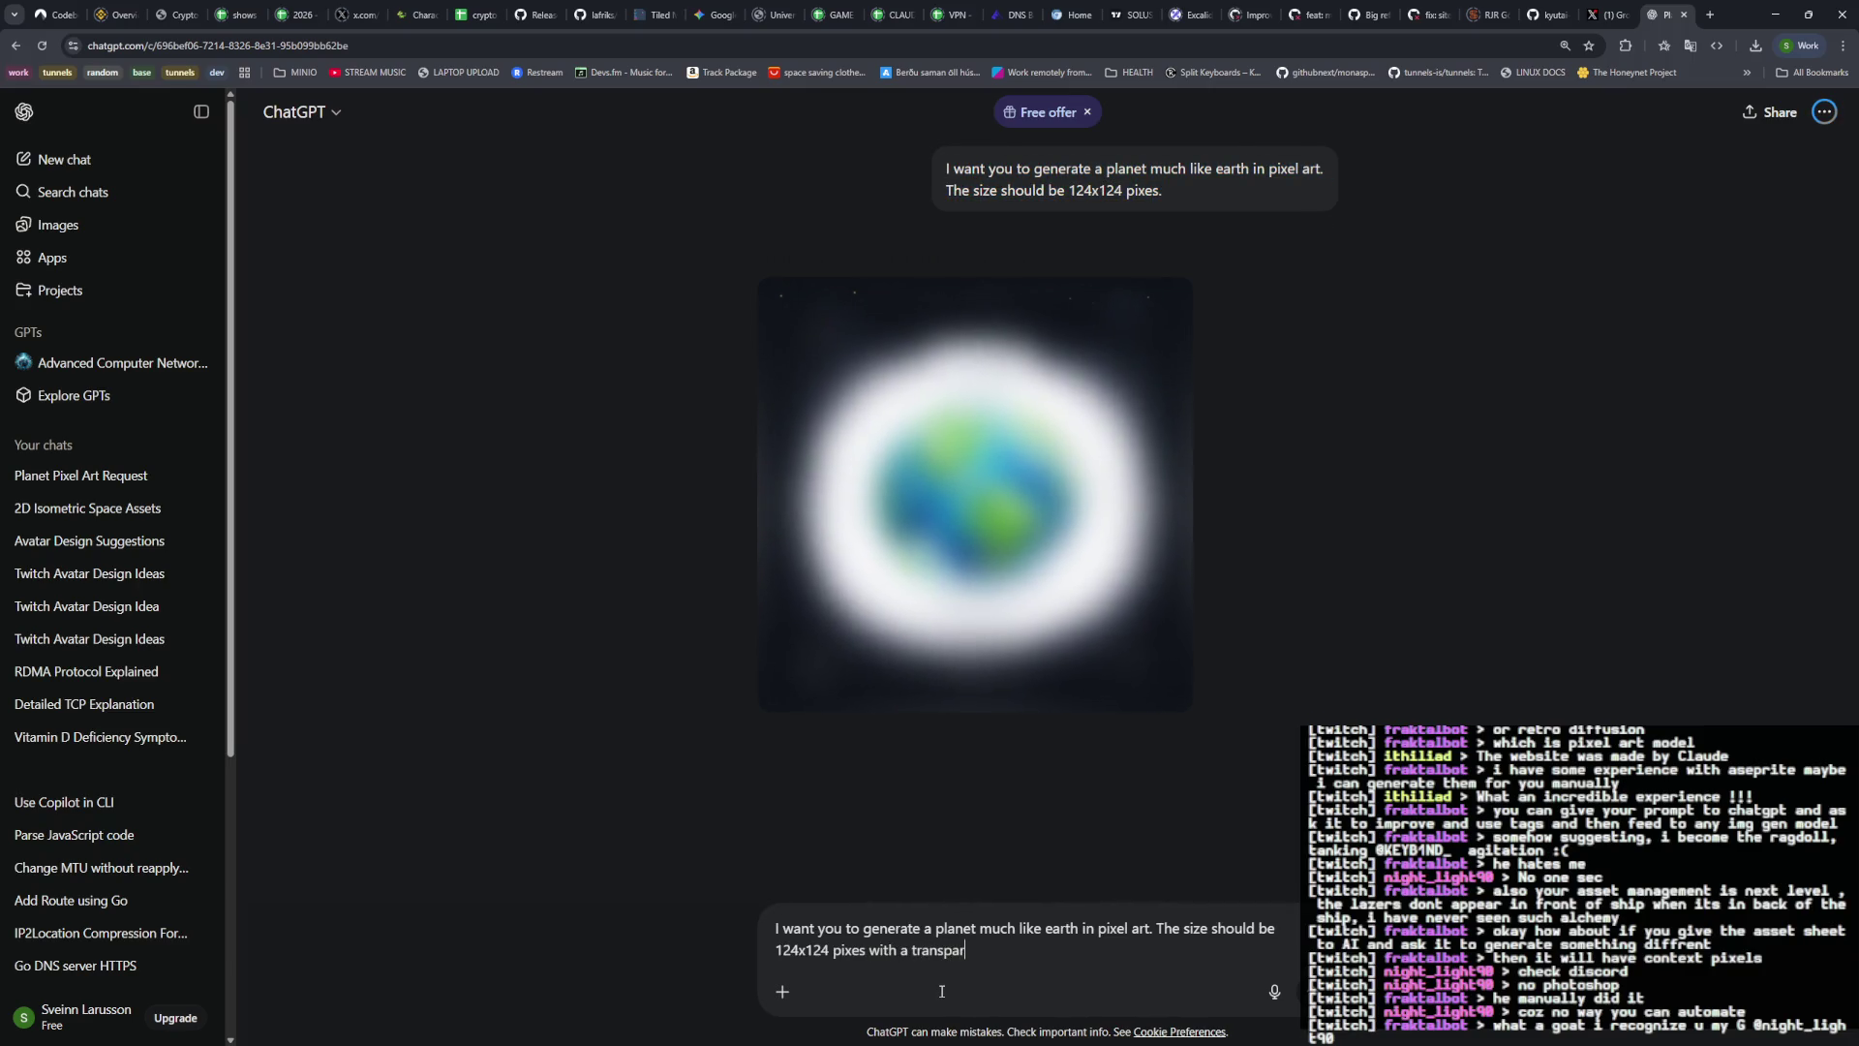
text(background)
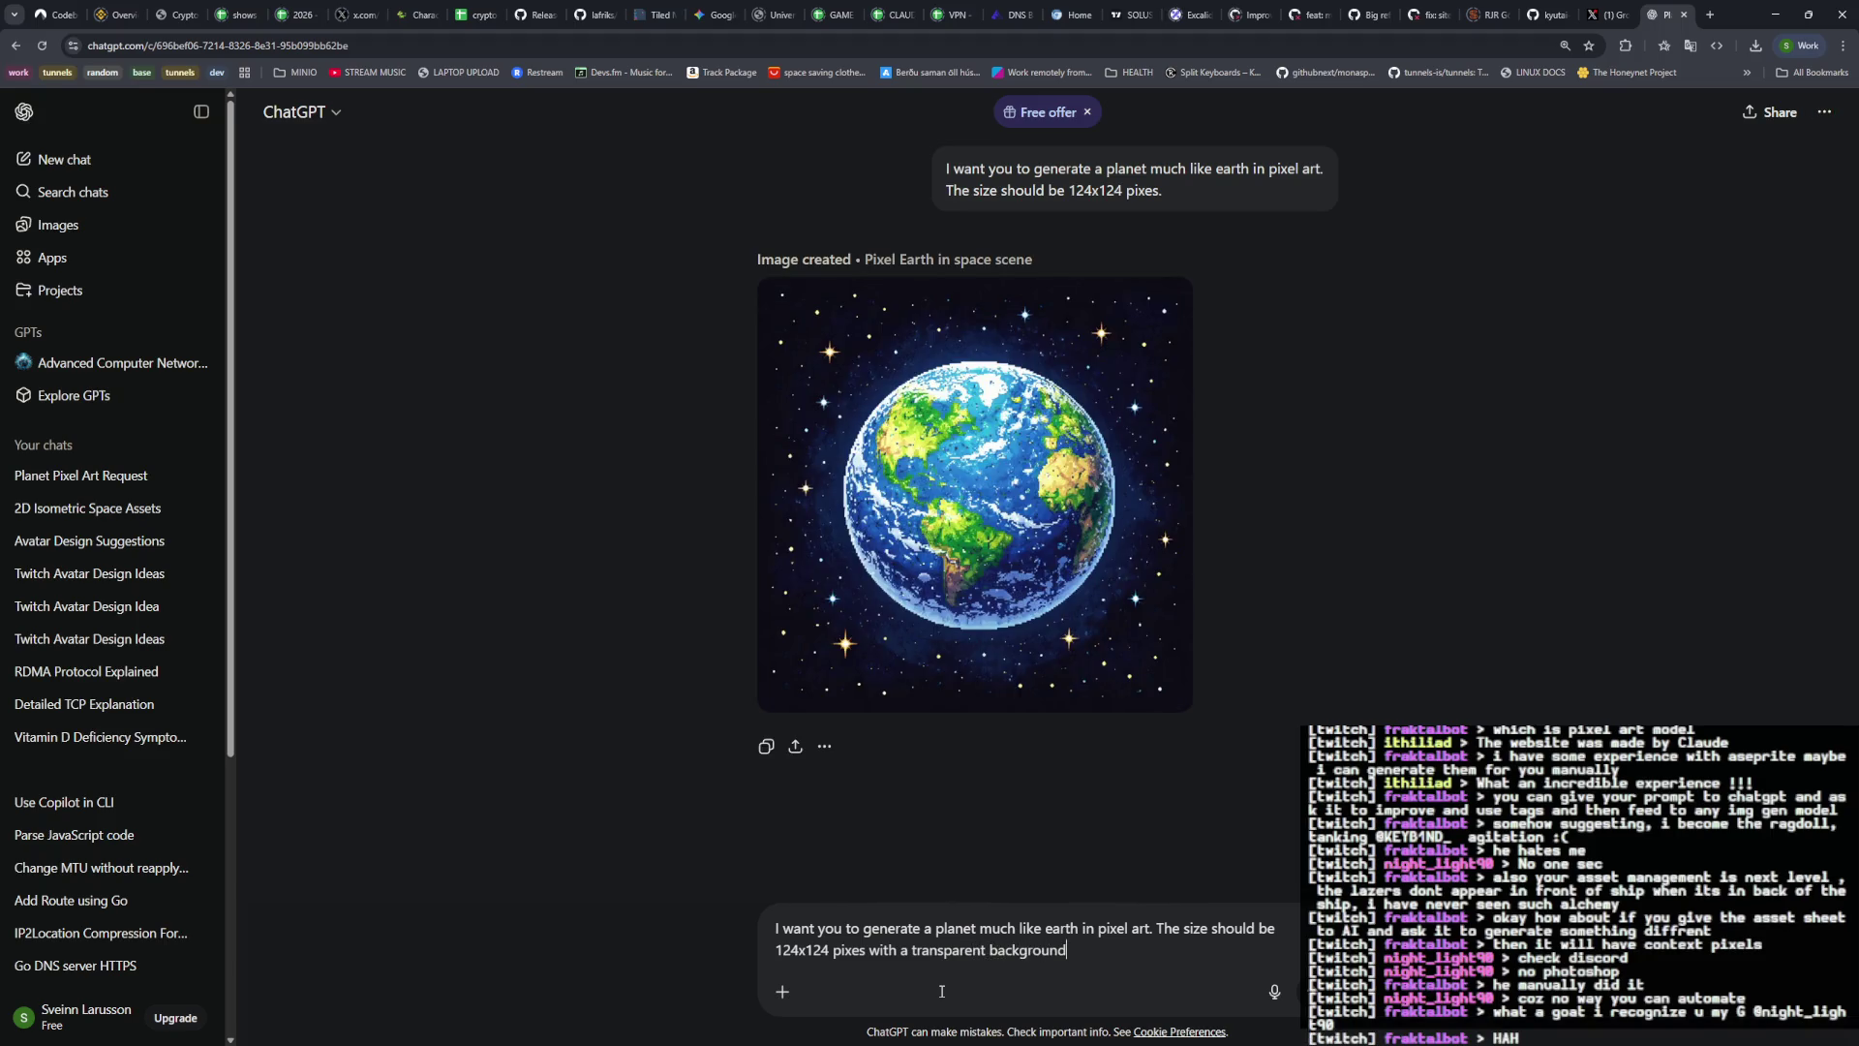
key(Return)
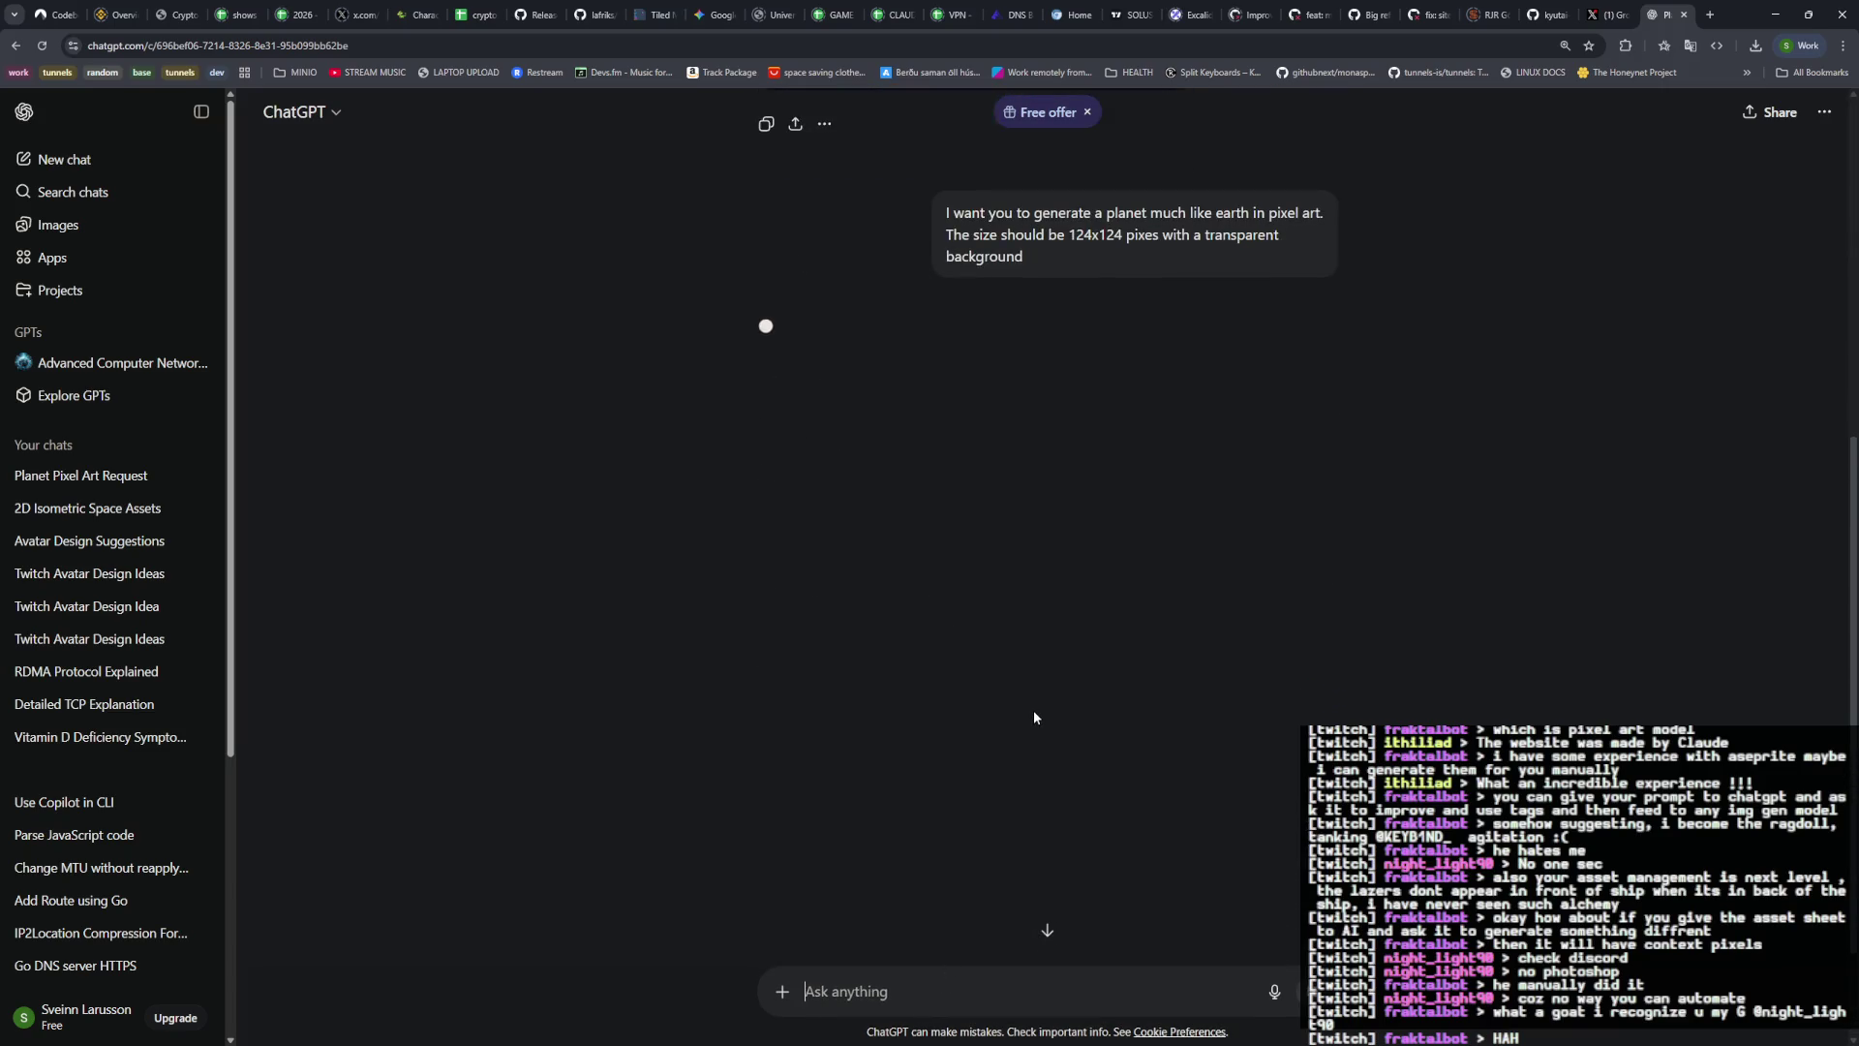
scroll(1033, 710, down, 2)
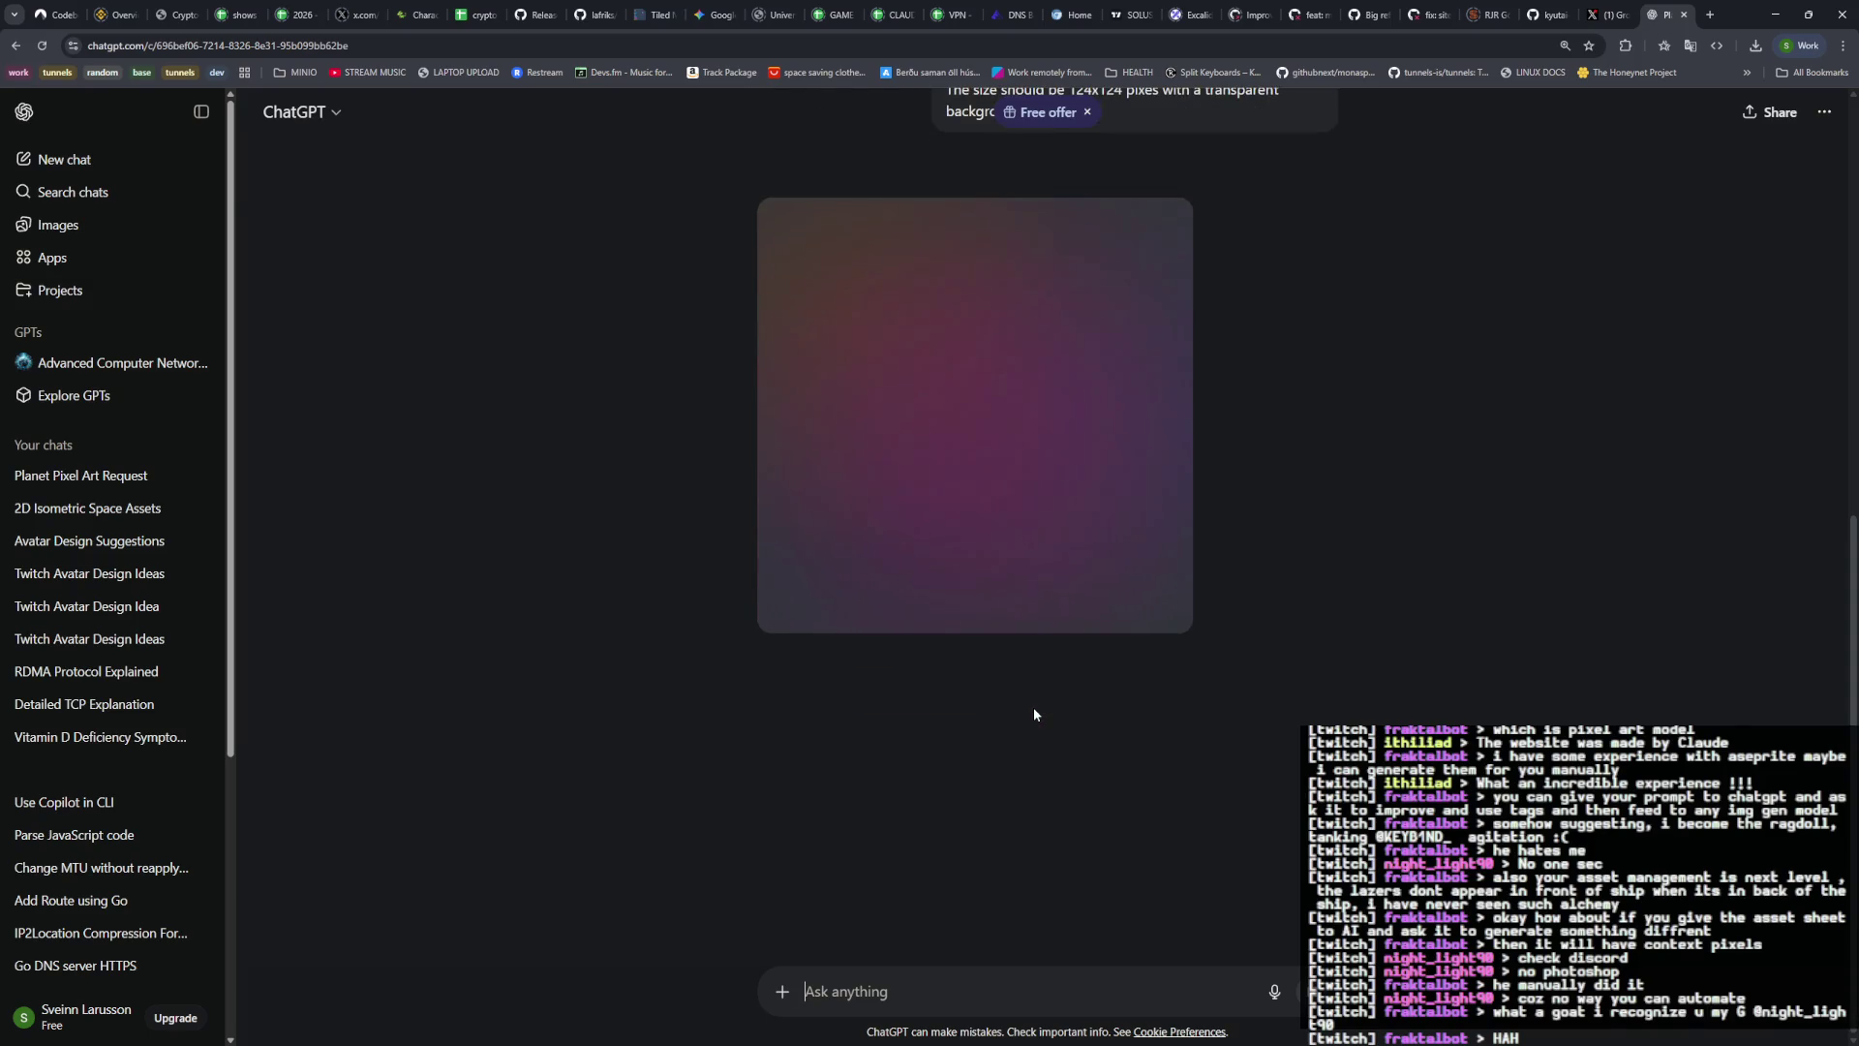
click(1001, 983)
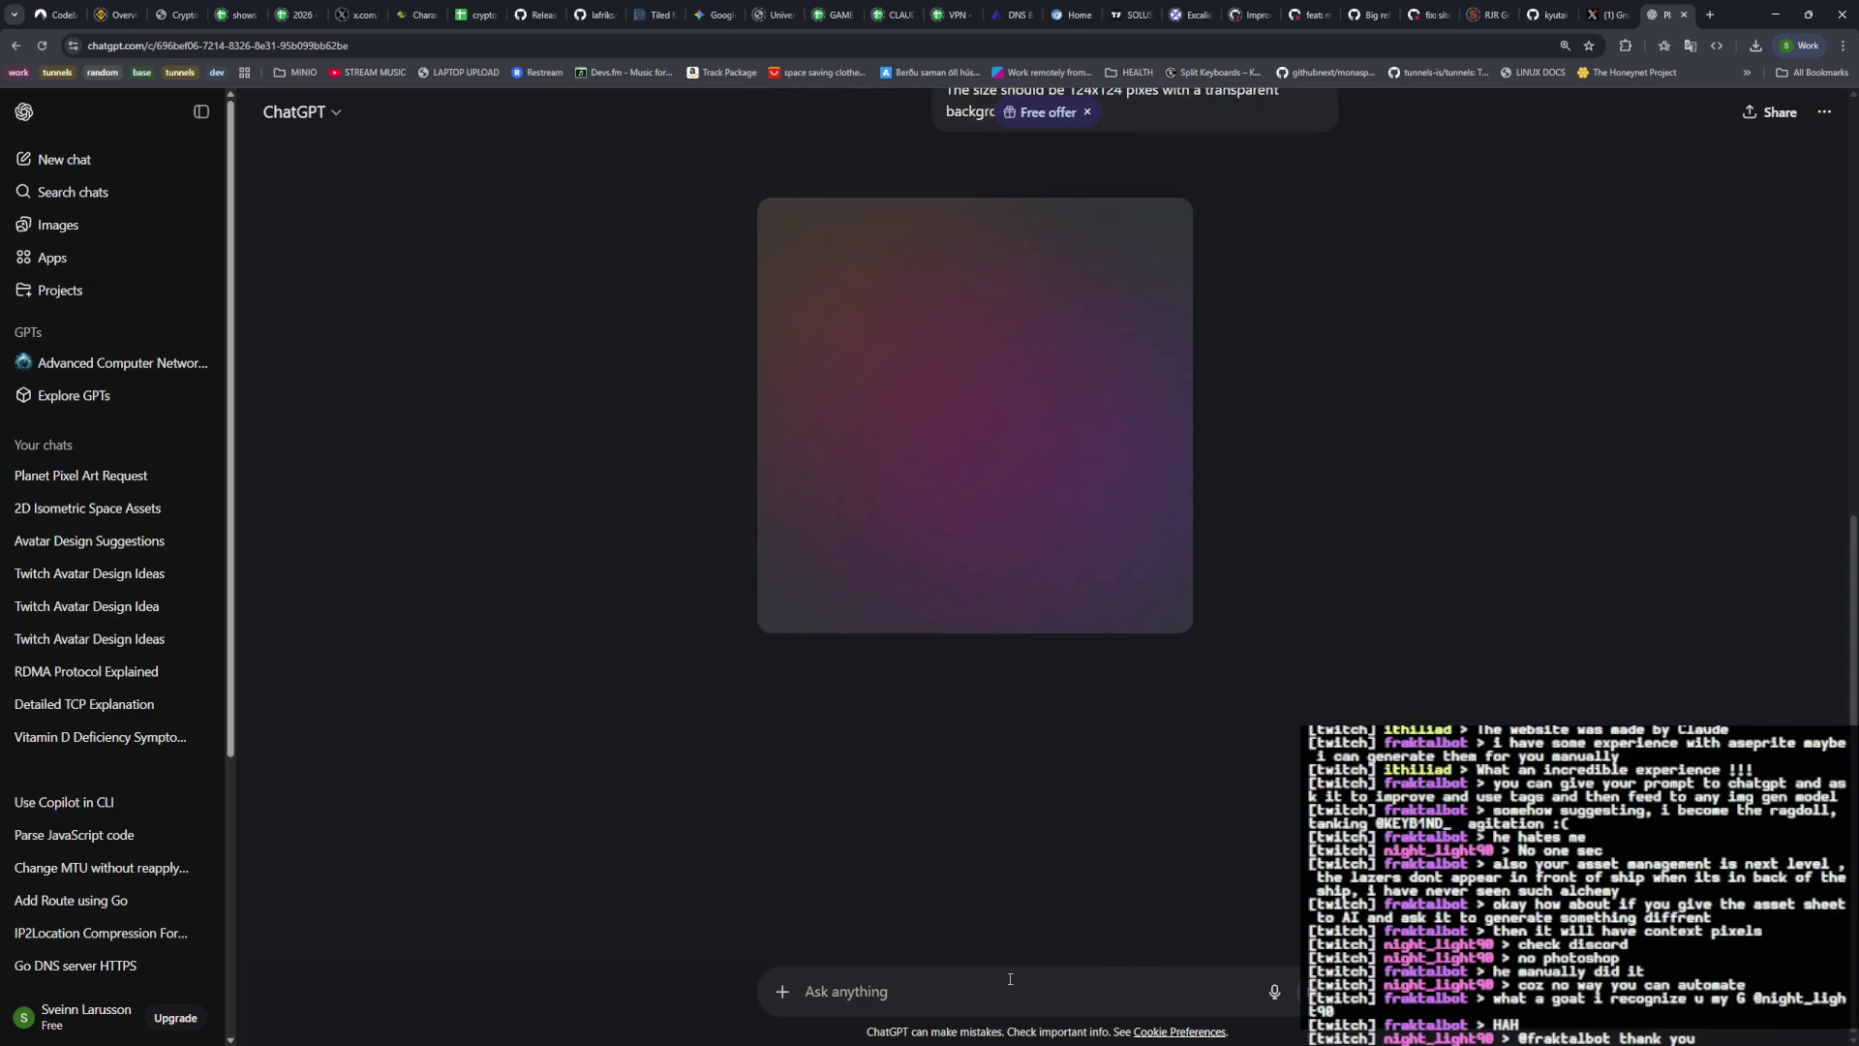
key(Tab)
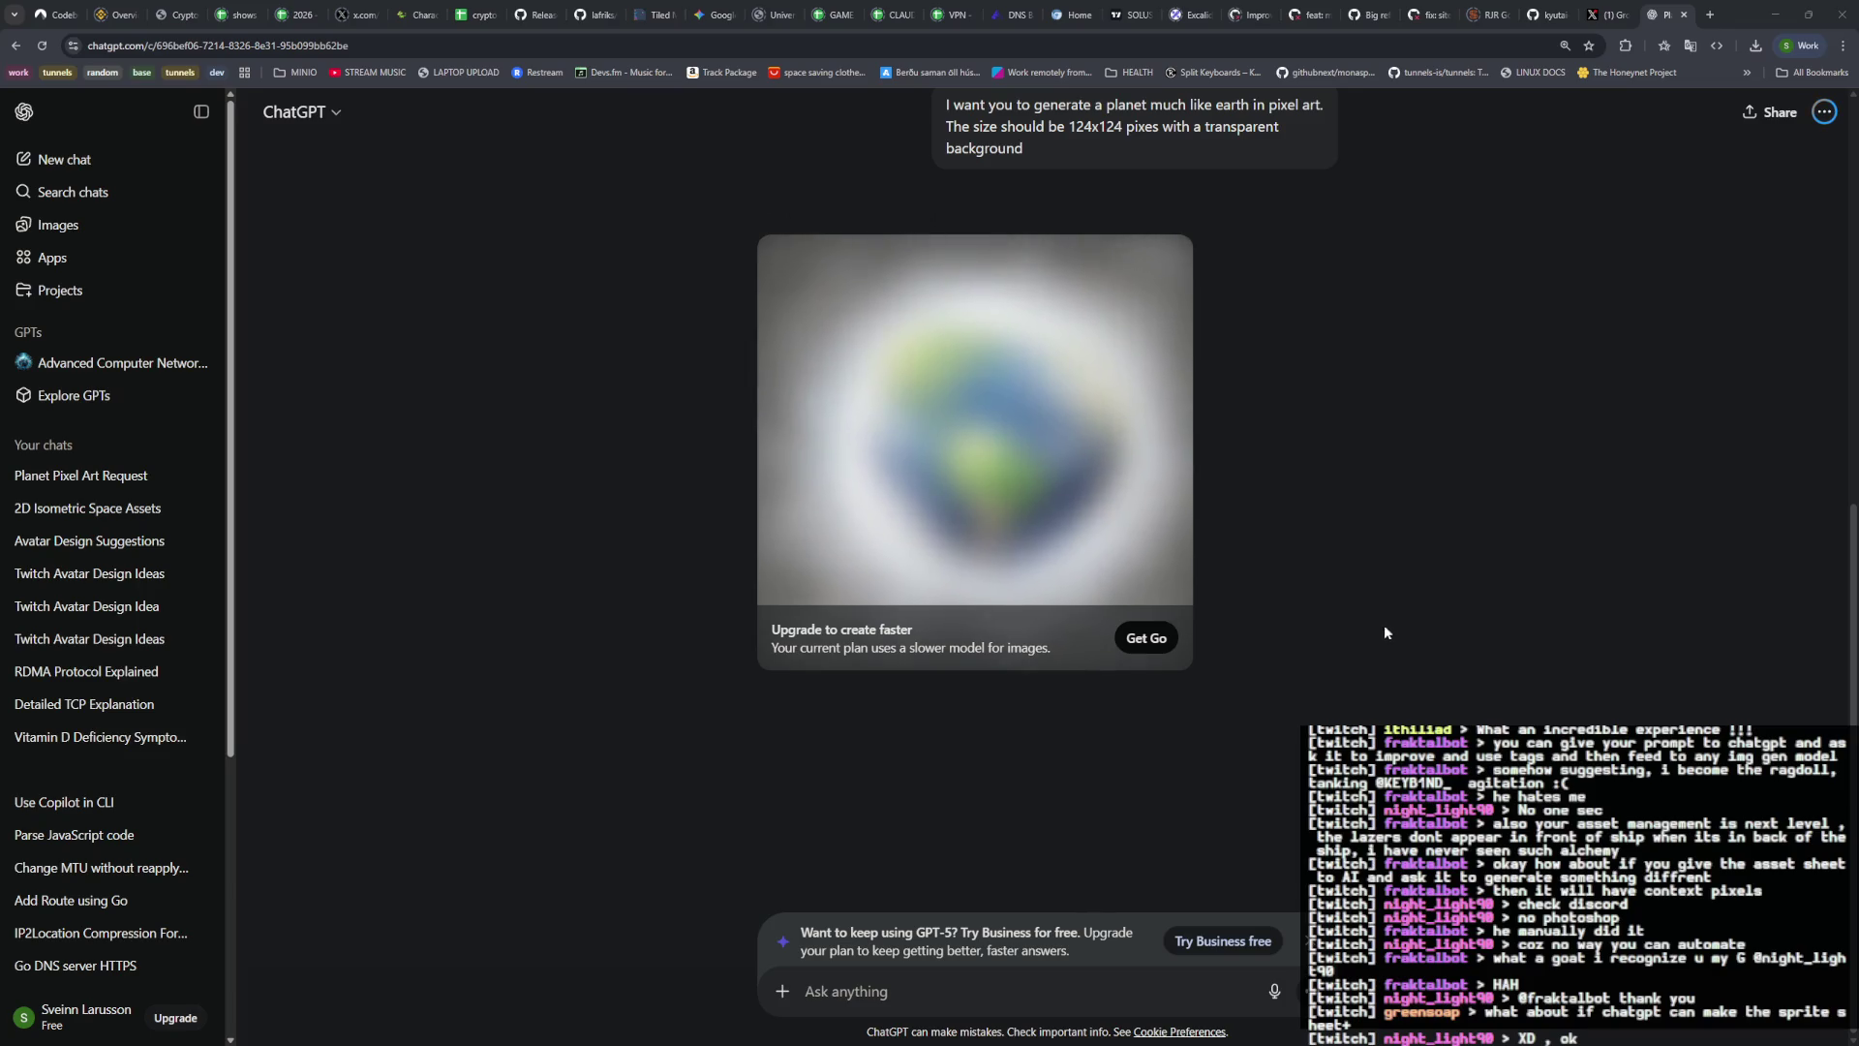
scroll(1375, 634, up, 2)
scroll(1364, 650, down, 2)
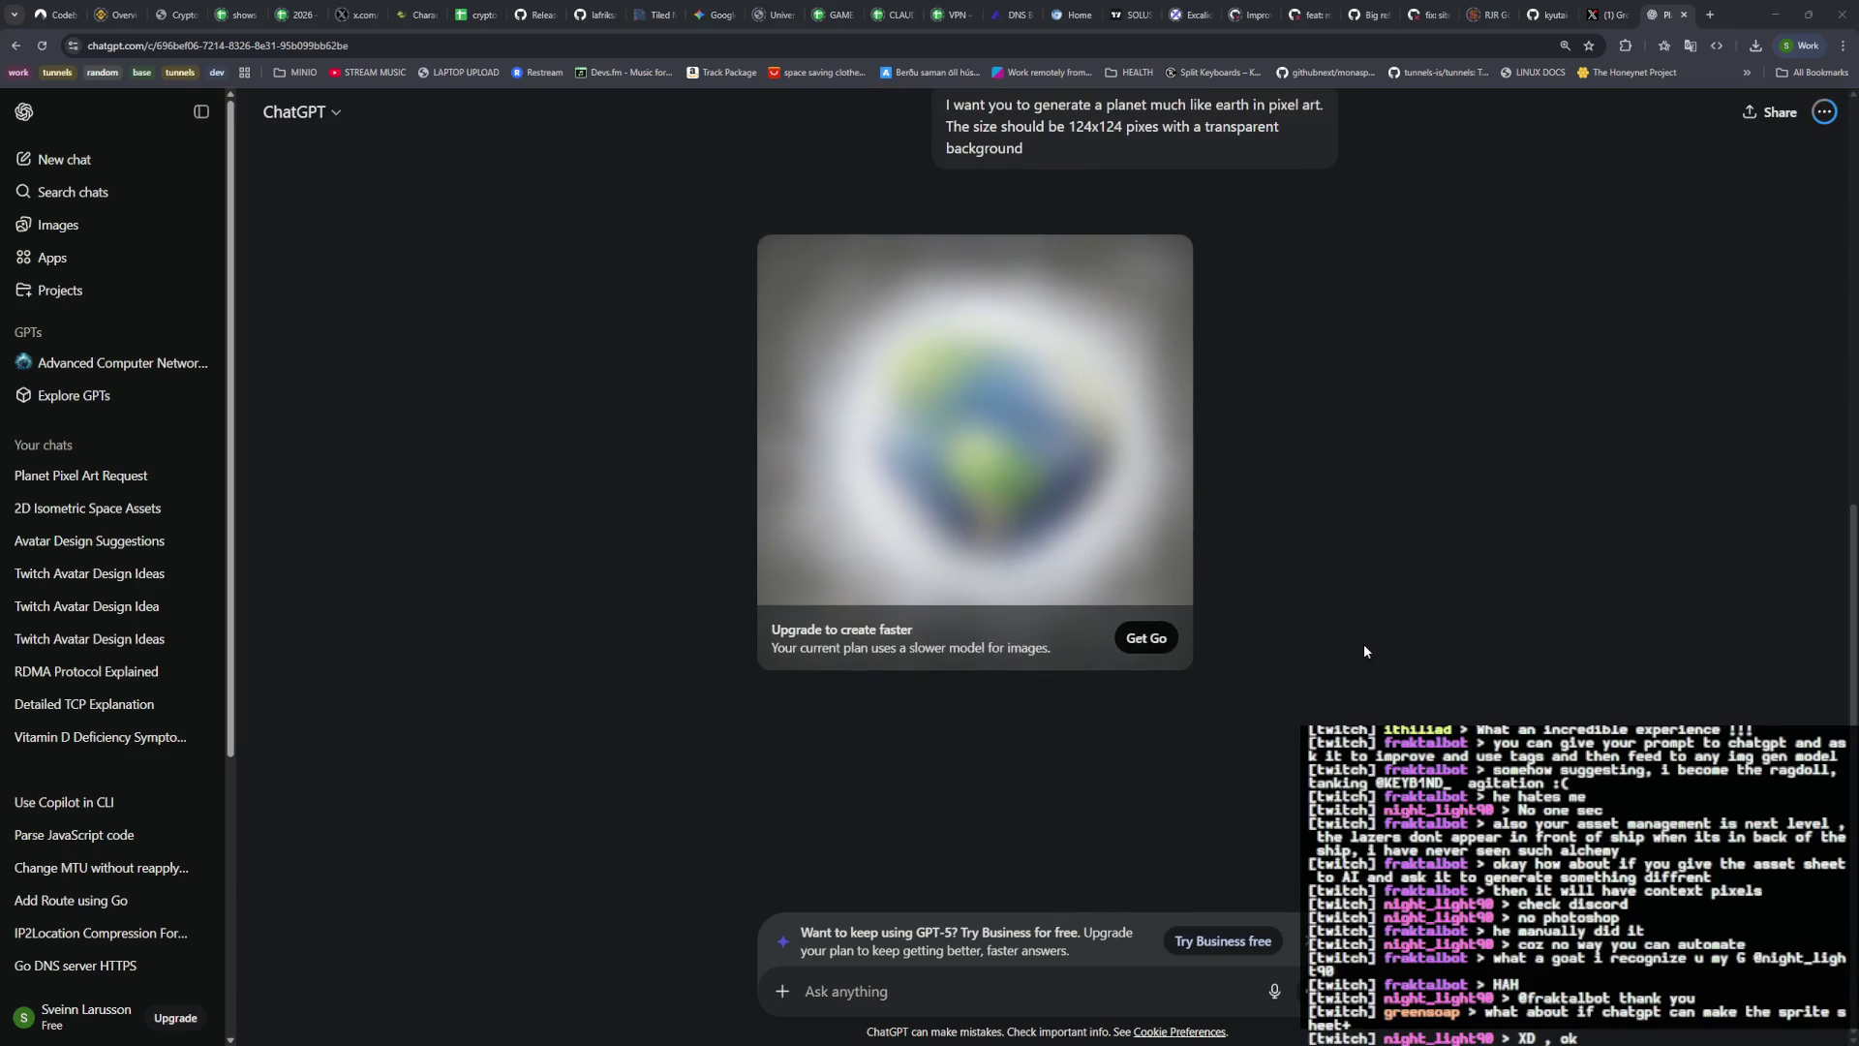
scroll(1363, 651, up, 7)
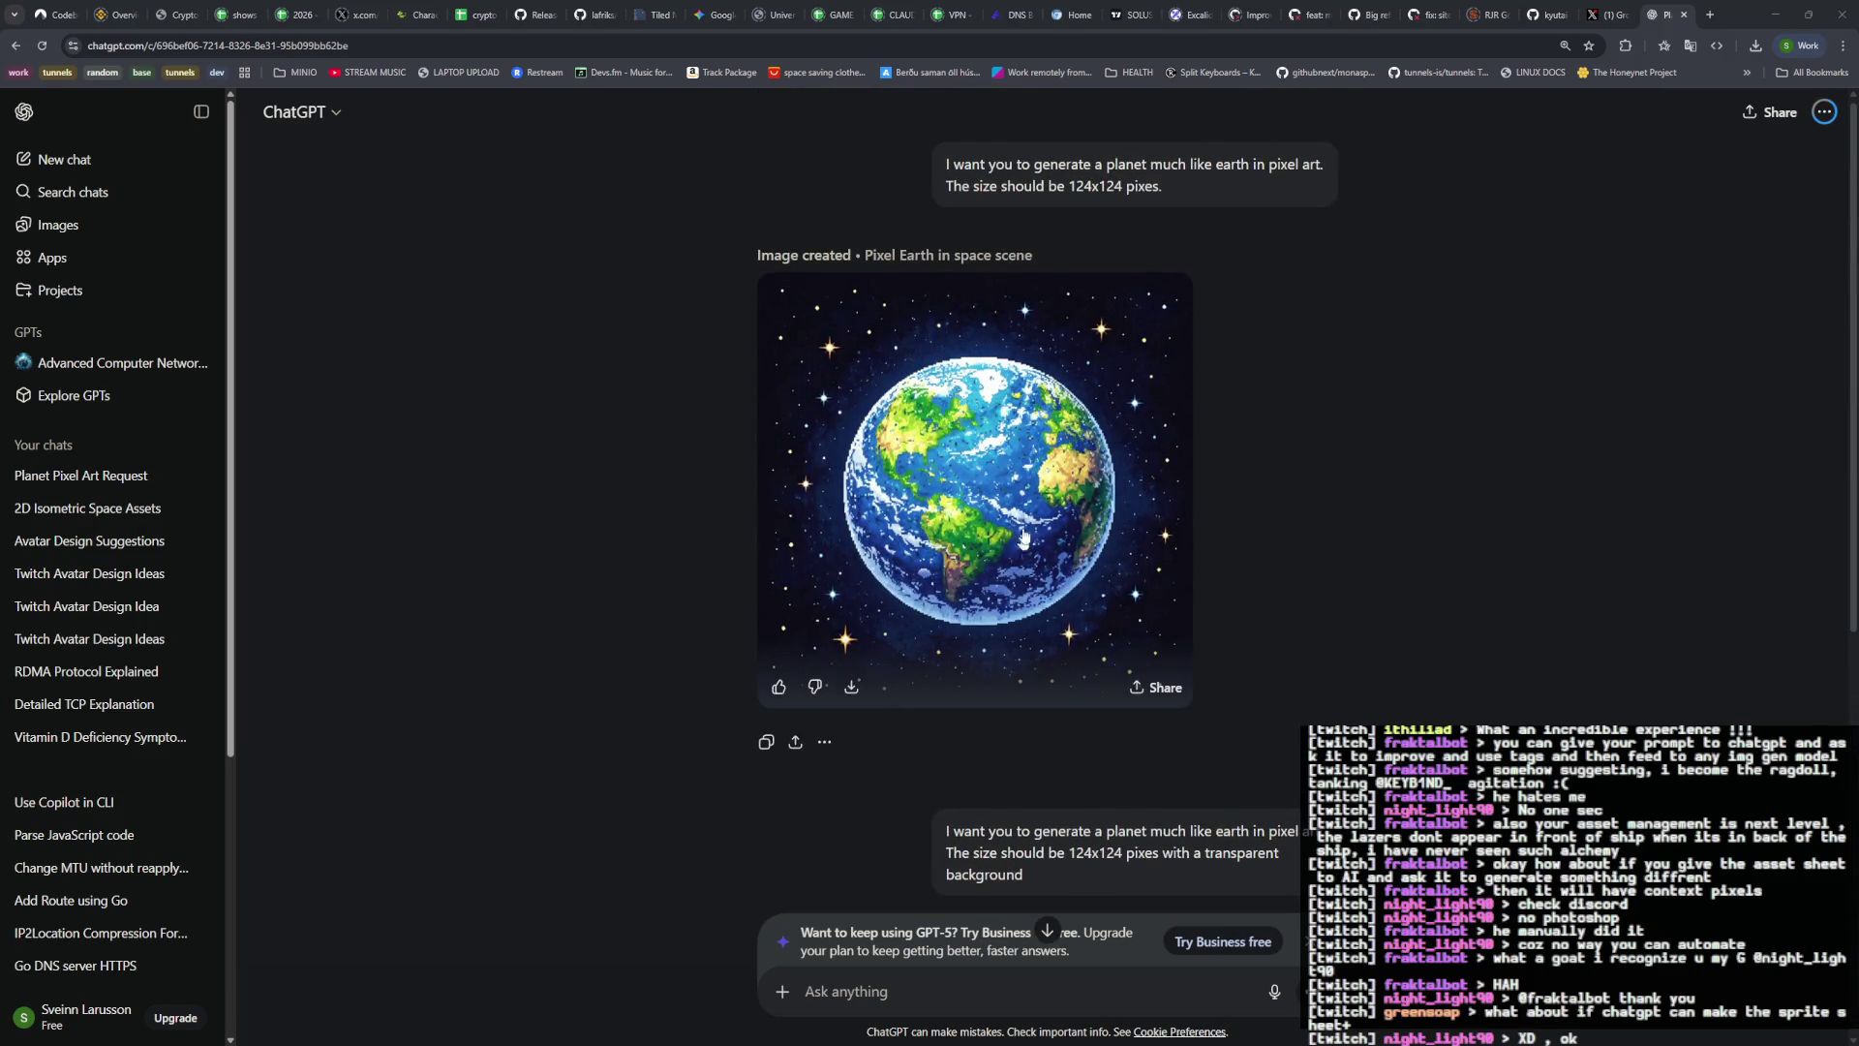
- Save the transparent-background pixel-art Earth image to disk as planet.png
mouse_move(996, 515)
mouse_move(1141, 552)
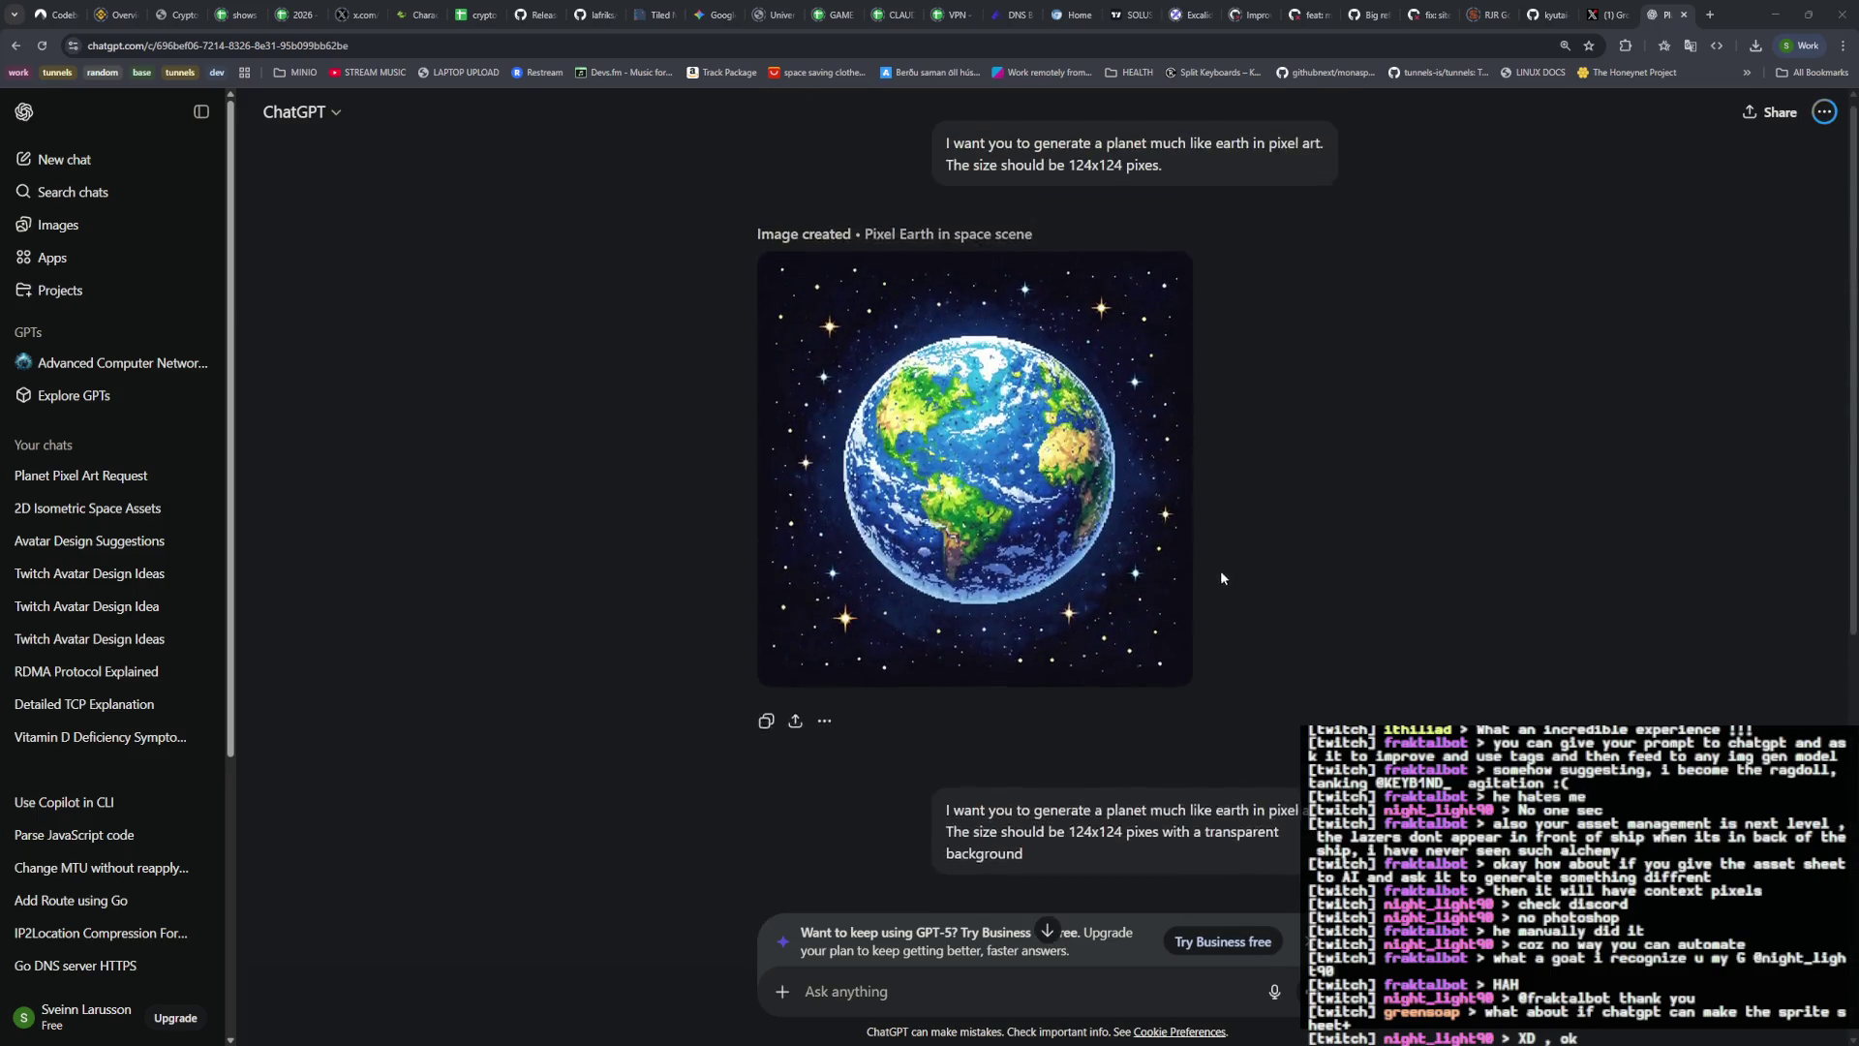
scroll(1082, 576, down, 7)
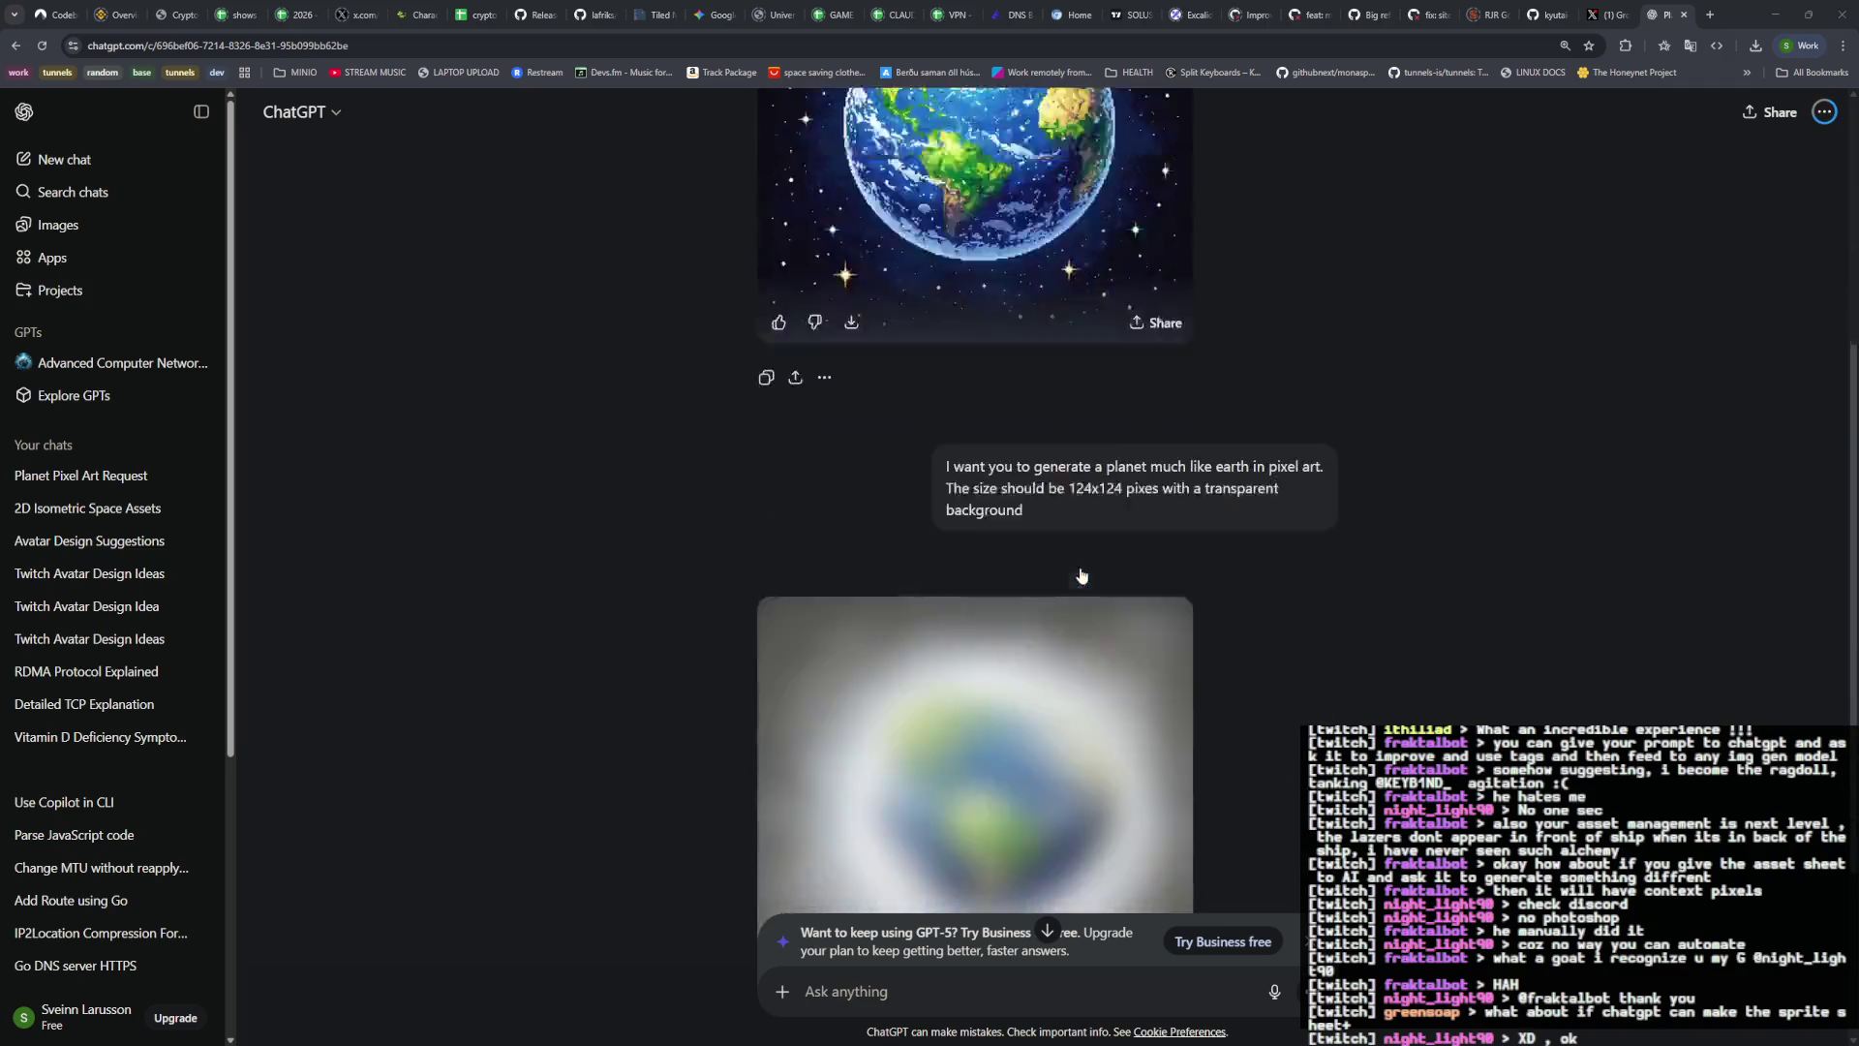
scroll(1082, 573, up, 7)
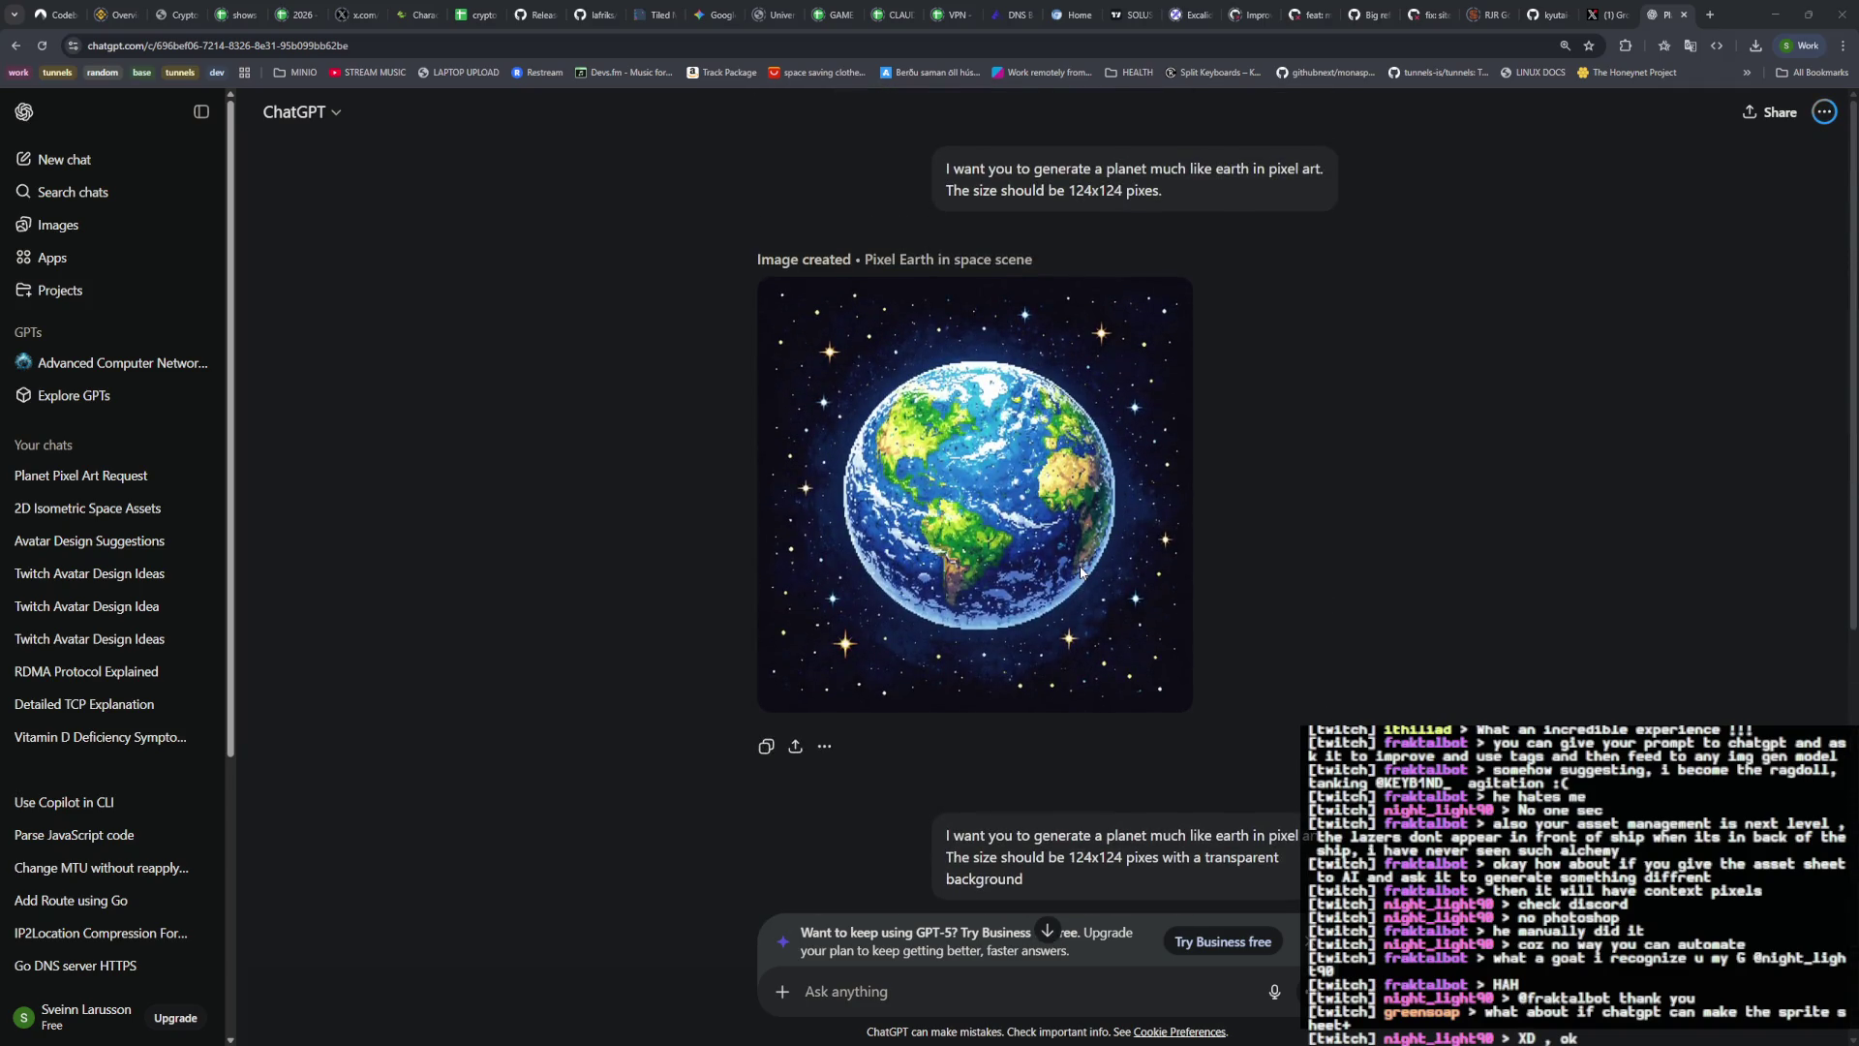
scroll(1082, 573, down, 7)
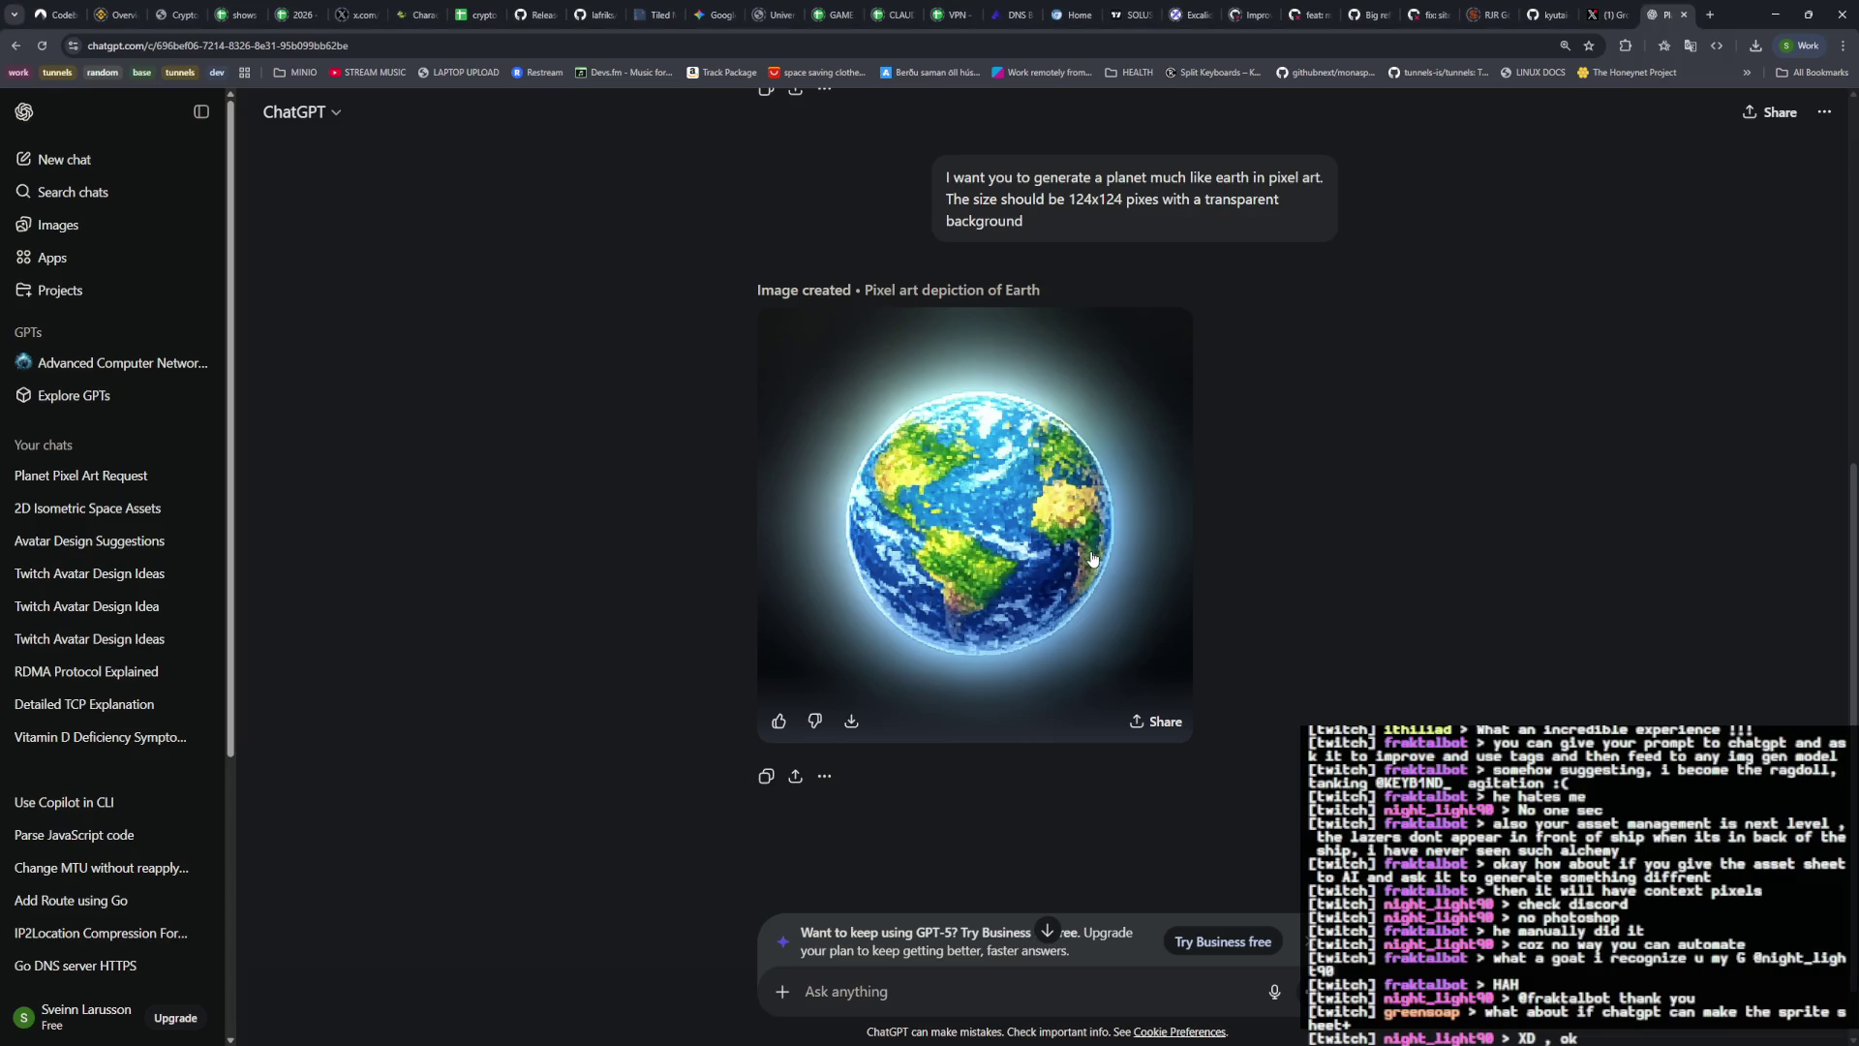
click(1093, 559)
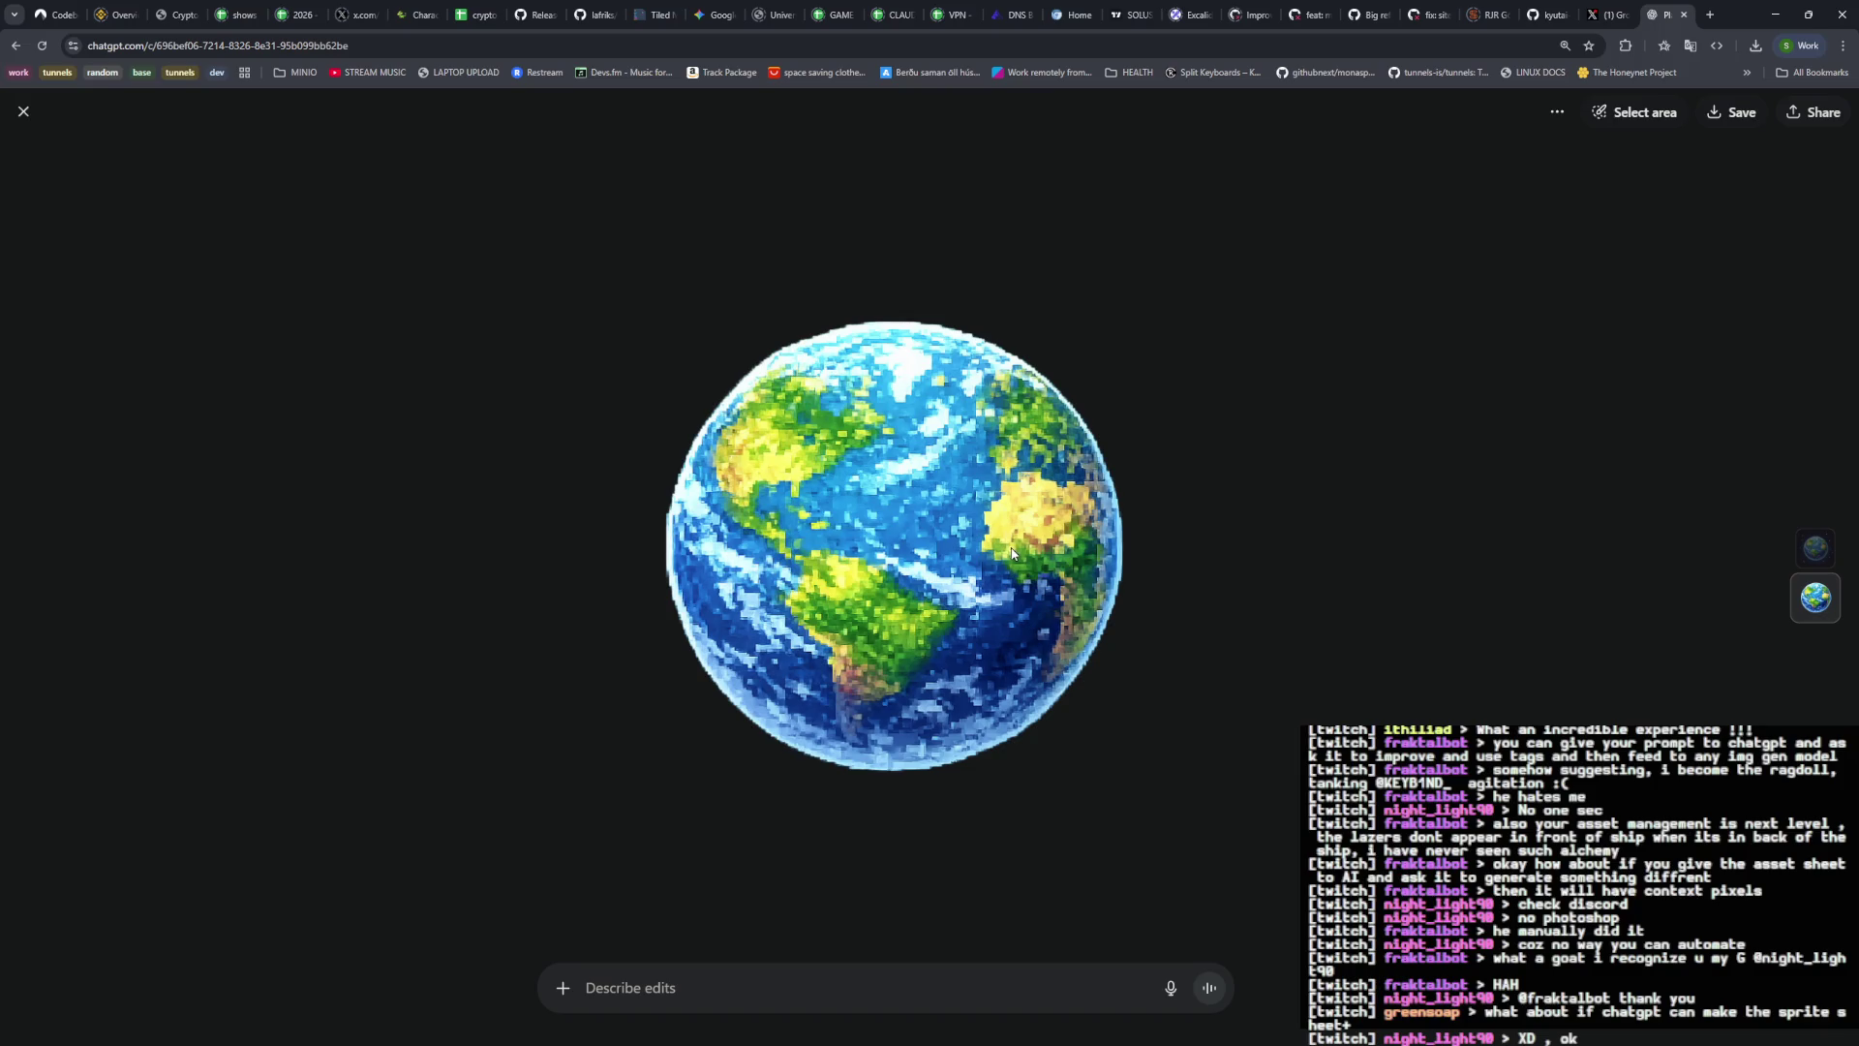
right_click(1003, 568)
click(1070, 600)
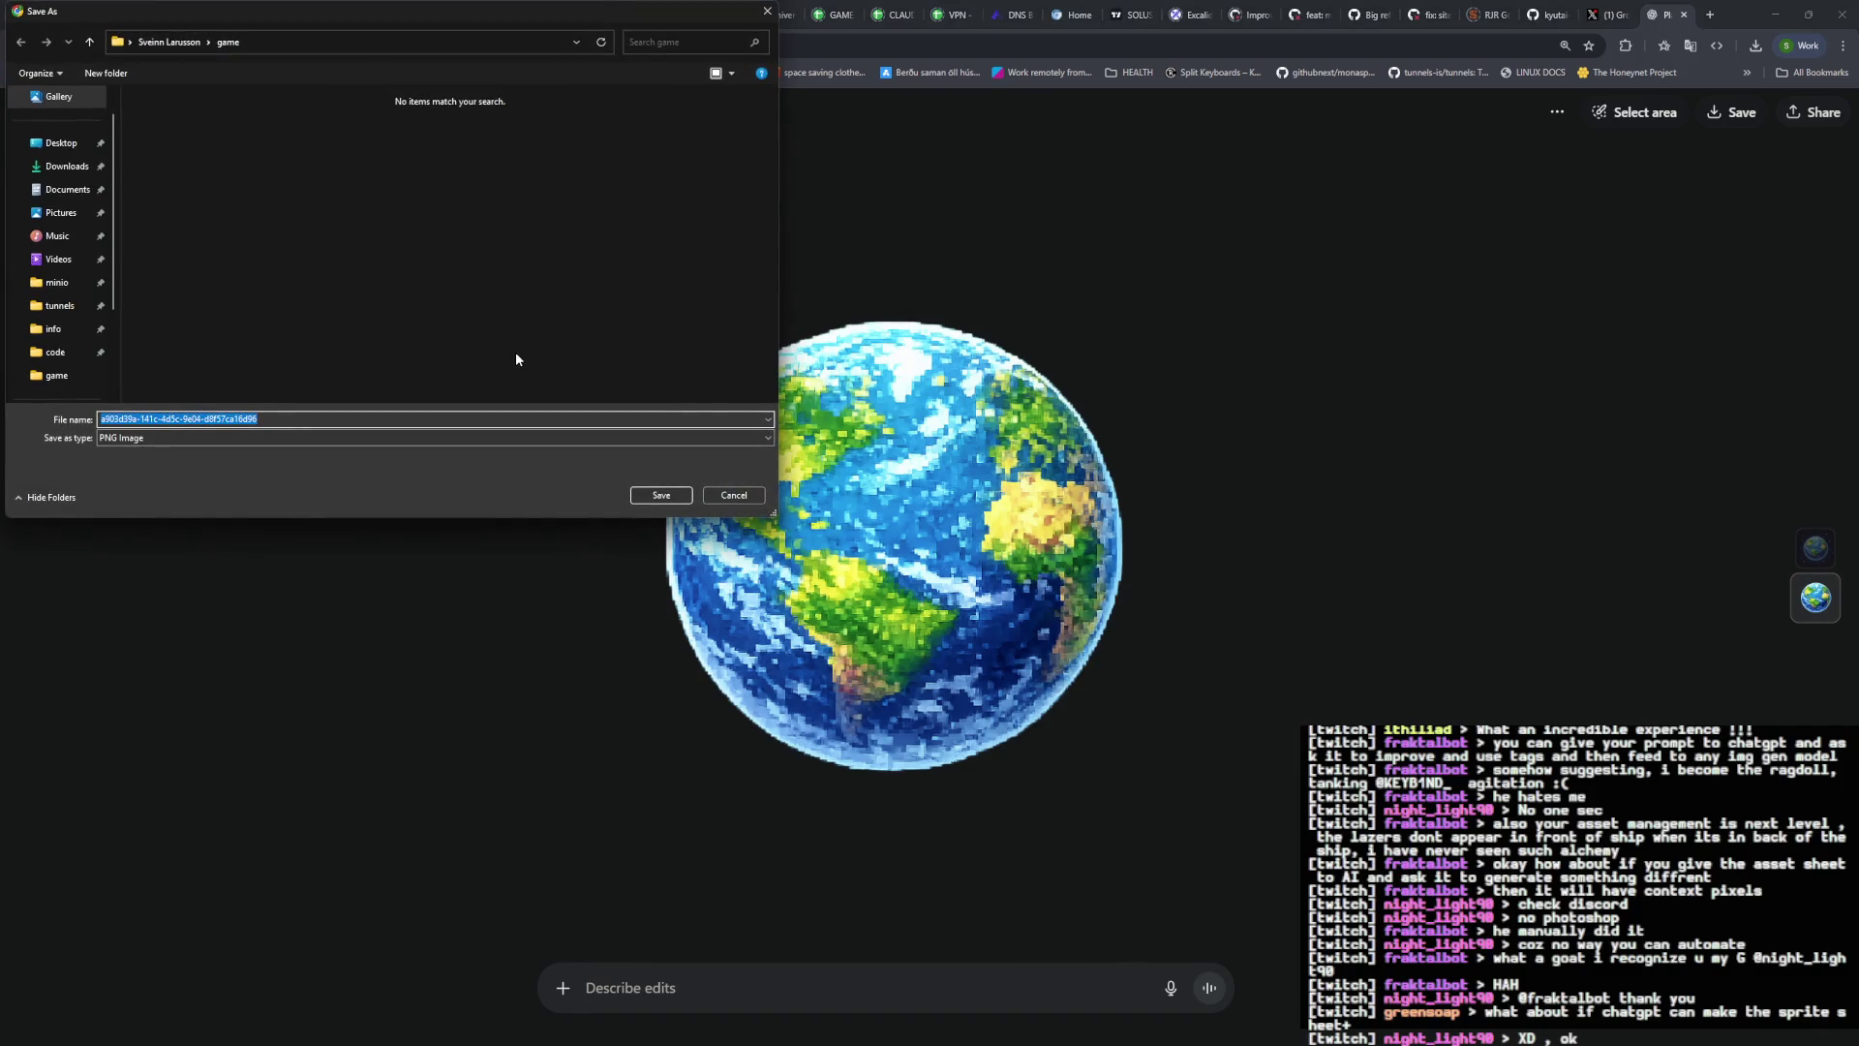
text(planet)
key(Return)
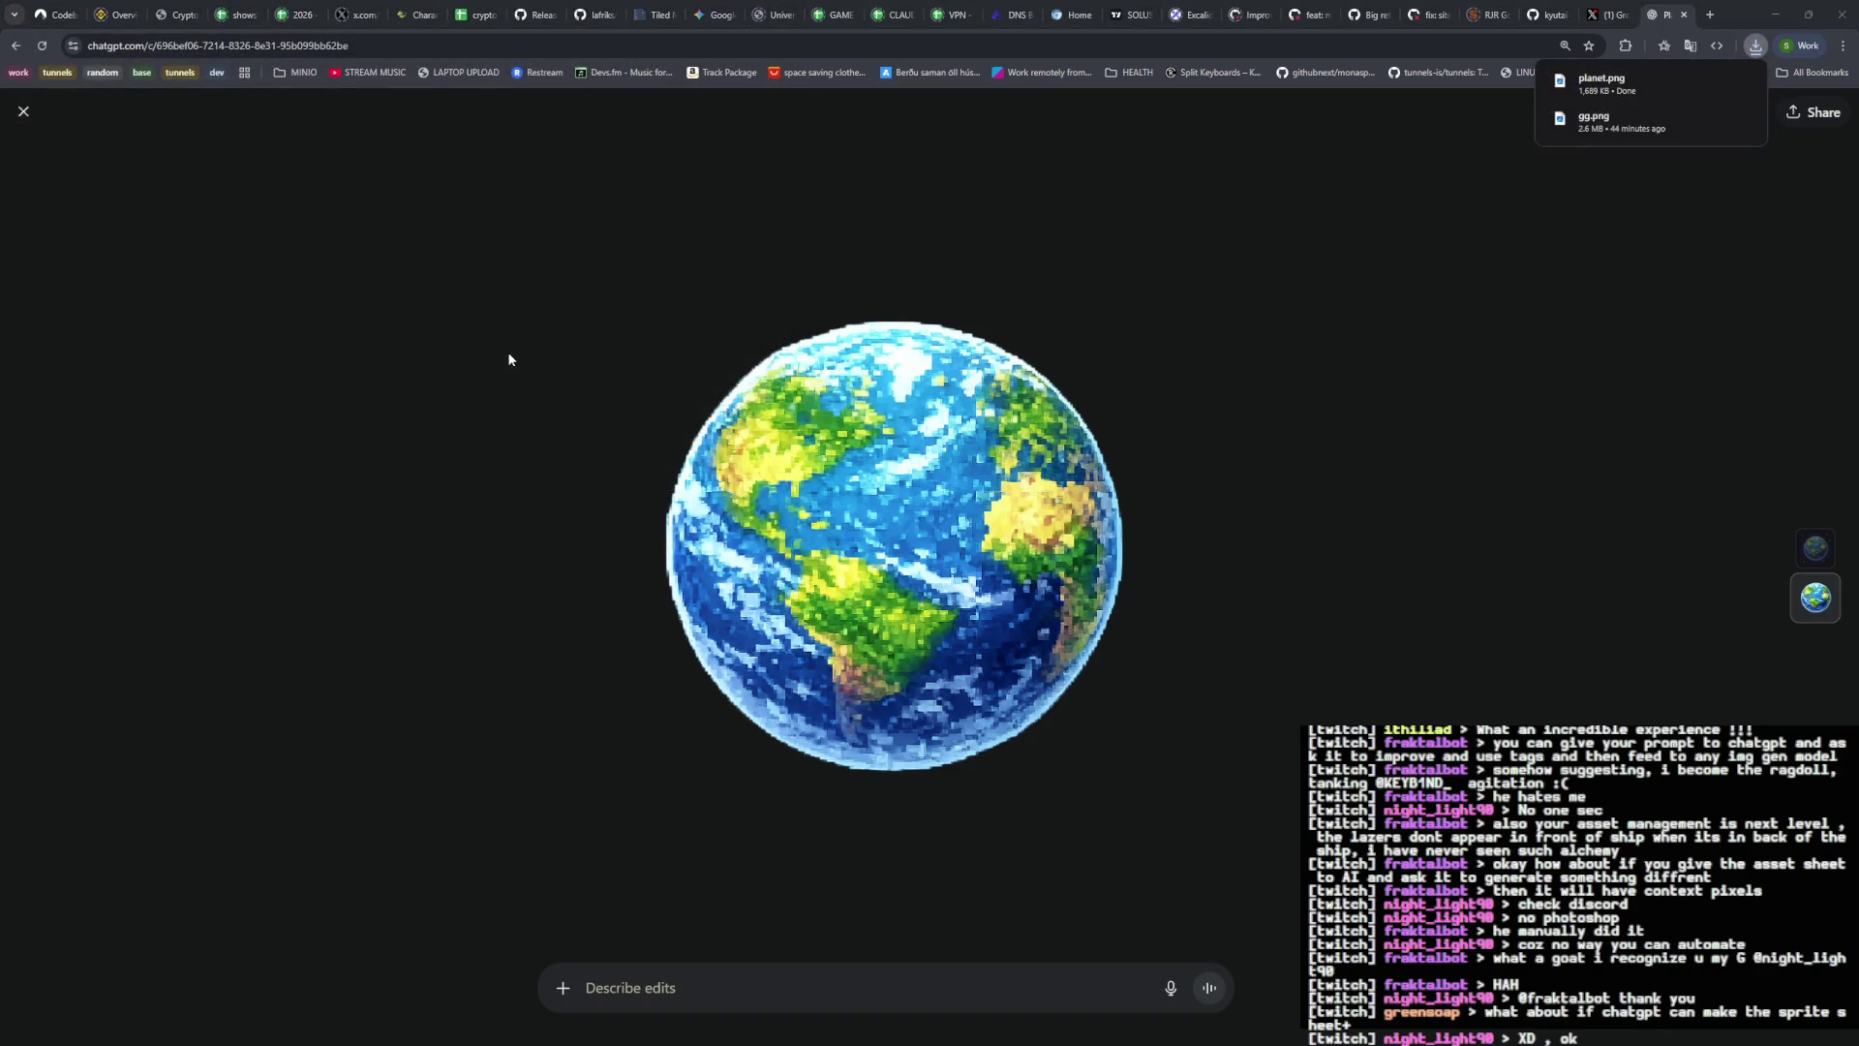
key(alt+Tab)
key(alt+Tab)
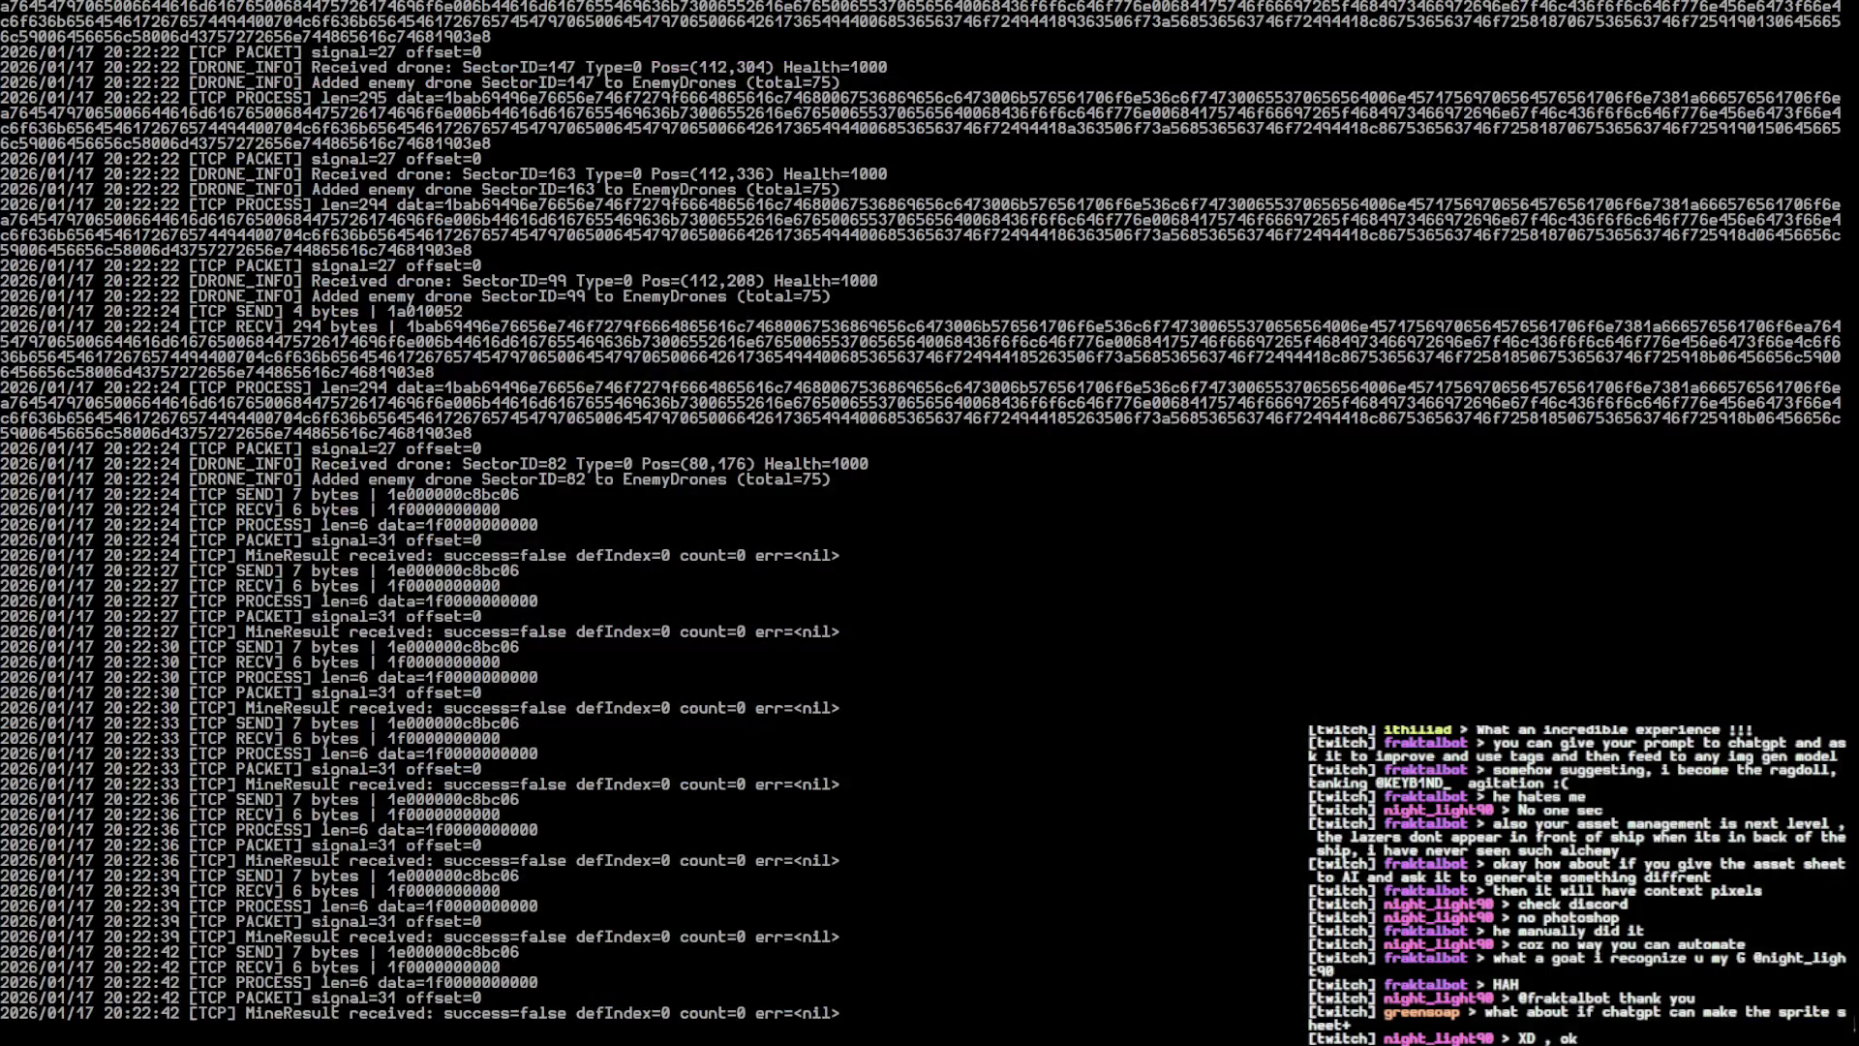
- Stop the game client and scp planet.png into the remote game's client/assets folder
key(ctrl+c)
key(ctrl+c)
key(Up)
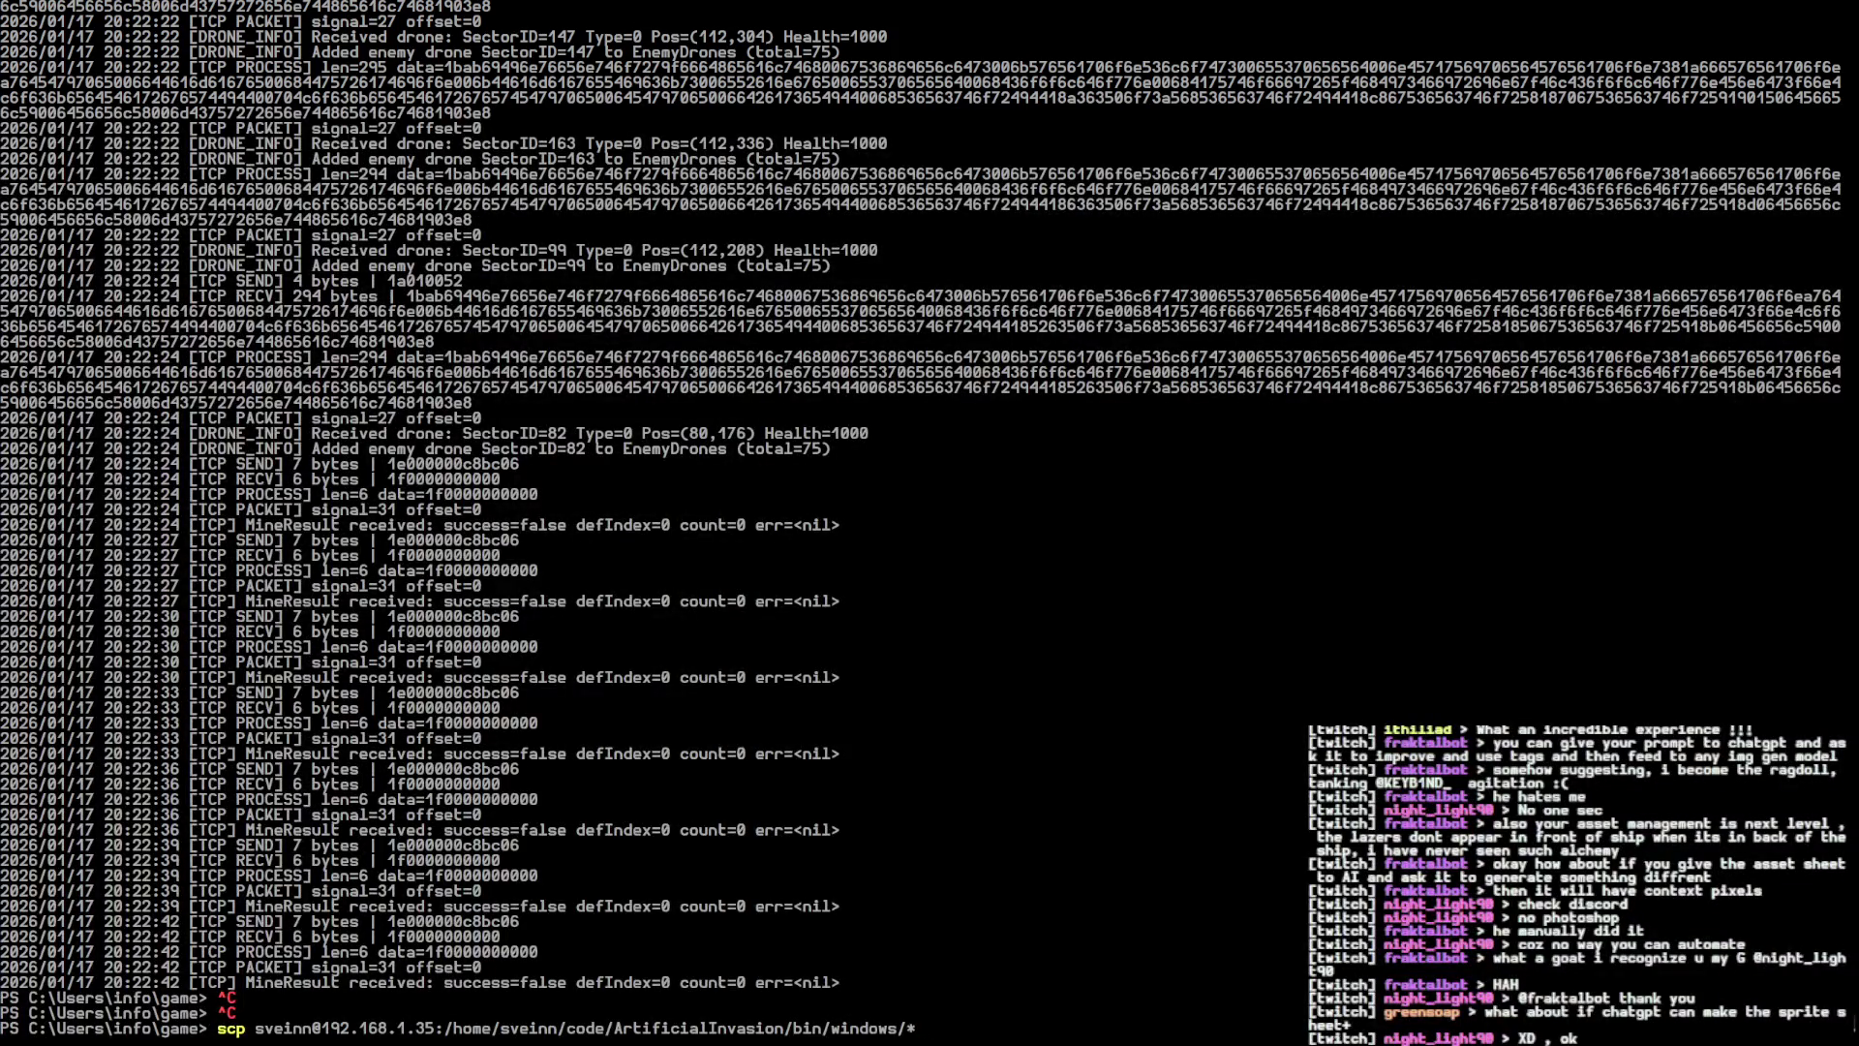
key(BackSpace)
key(BackSpace)
key(BackSpace)
key(BackSpace)
key(BackSpace)
key(BackSpace)
text(lient)
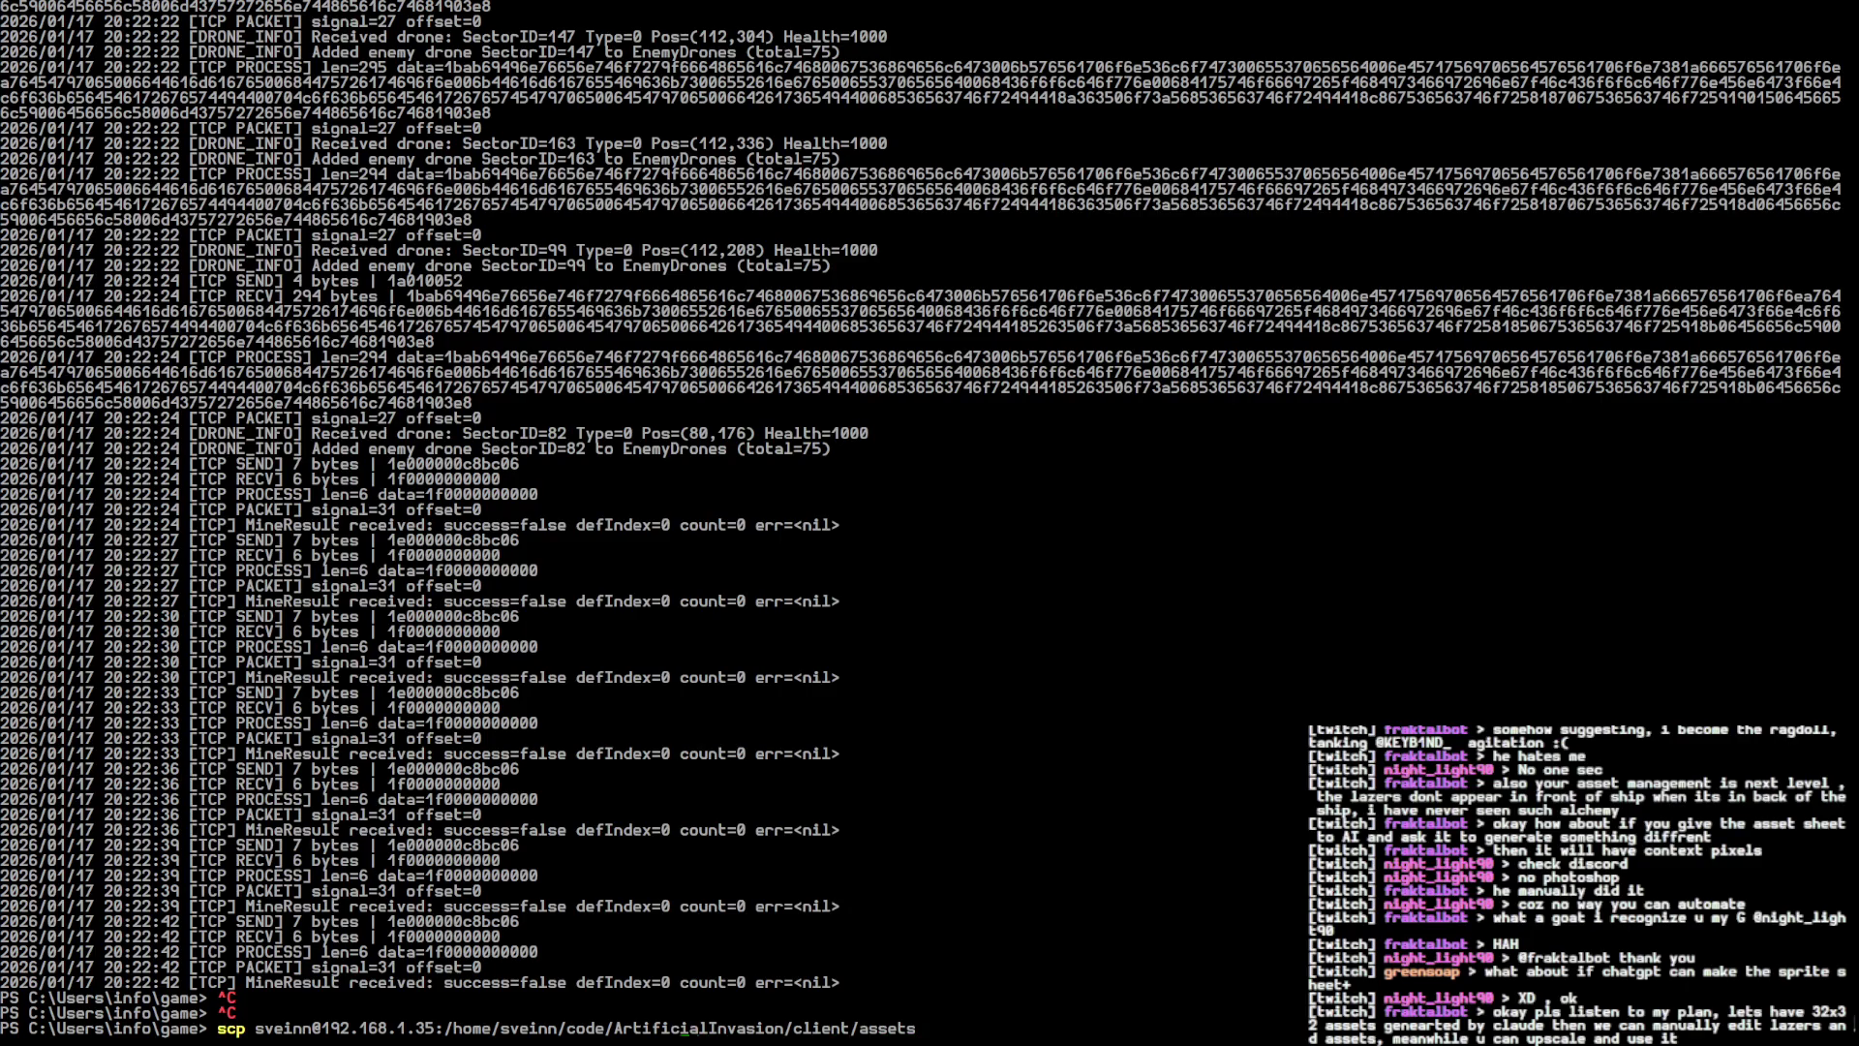
text( pla)
key(Tab)
key(Return)
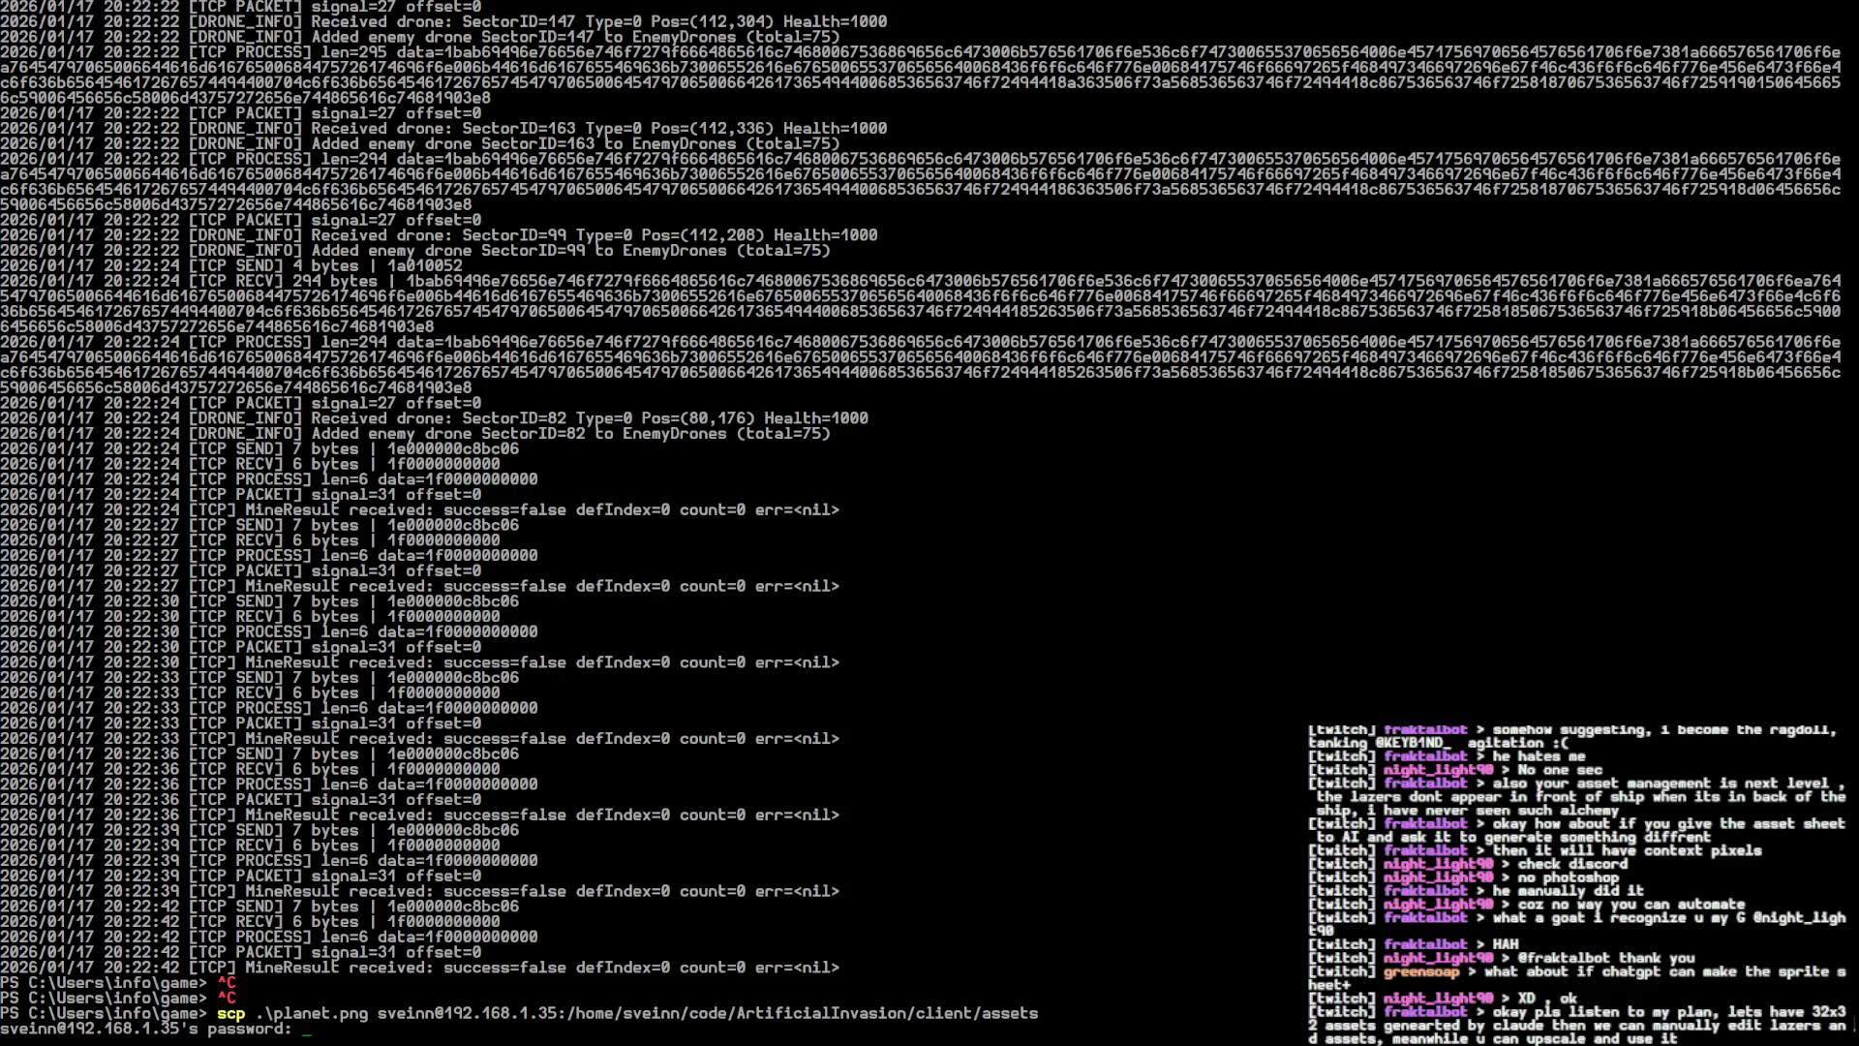
key(Return)
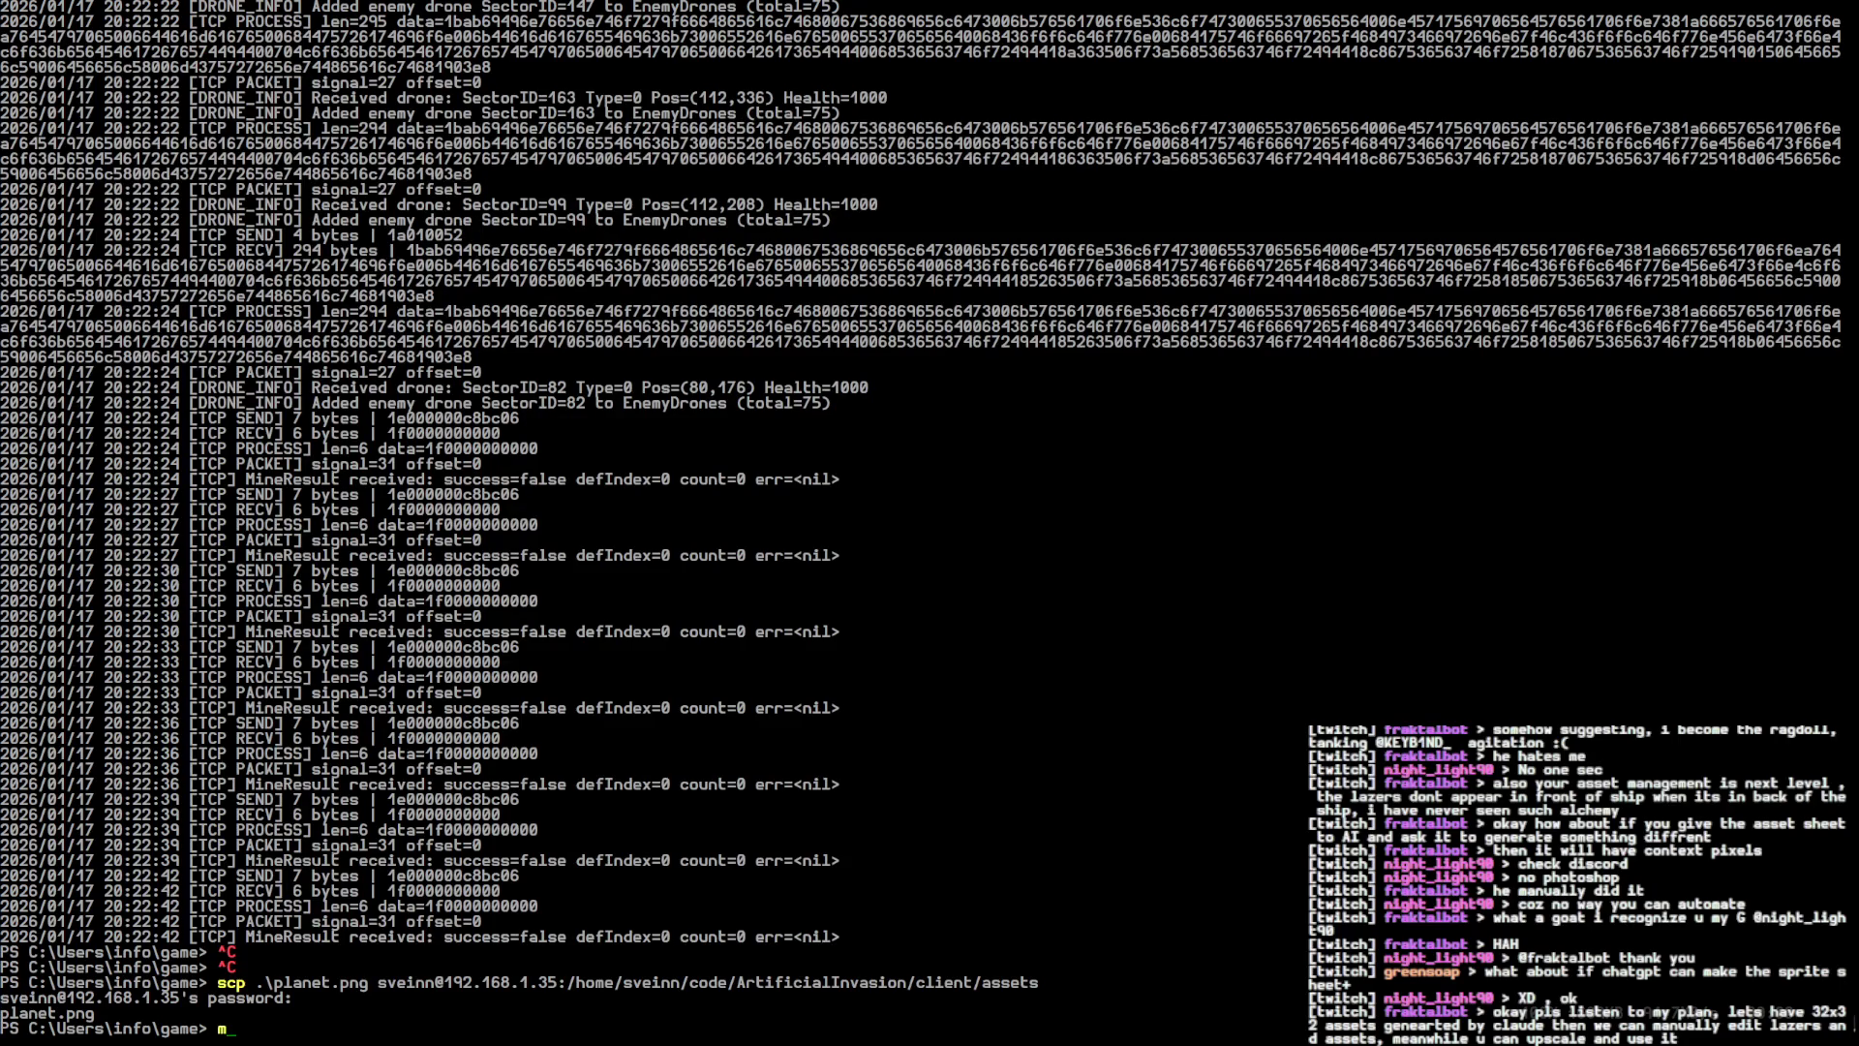
key(alt+Tab)
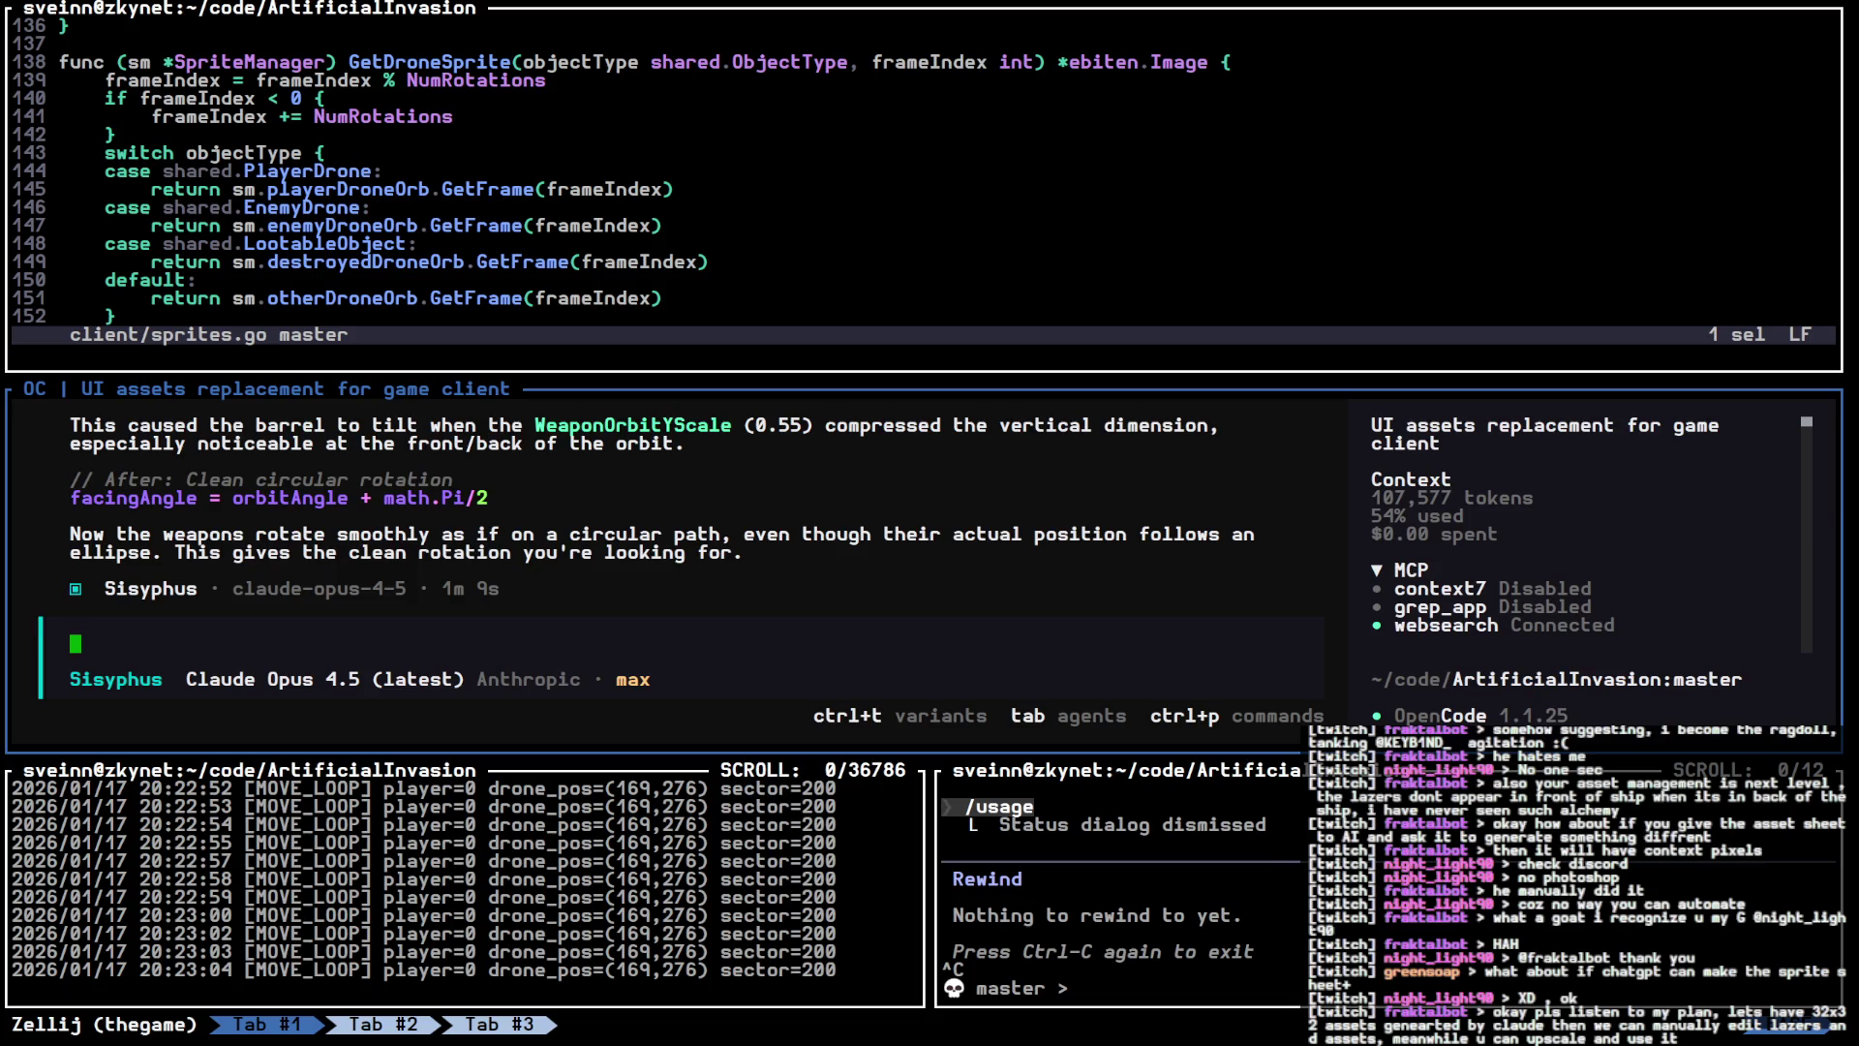
- Stop the log process and start a new full-screen OpenCode session
key(ctrl+c)
key(ctrl+c)
key(ctrl+c)
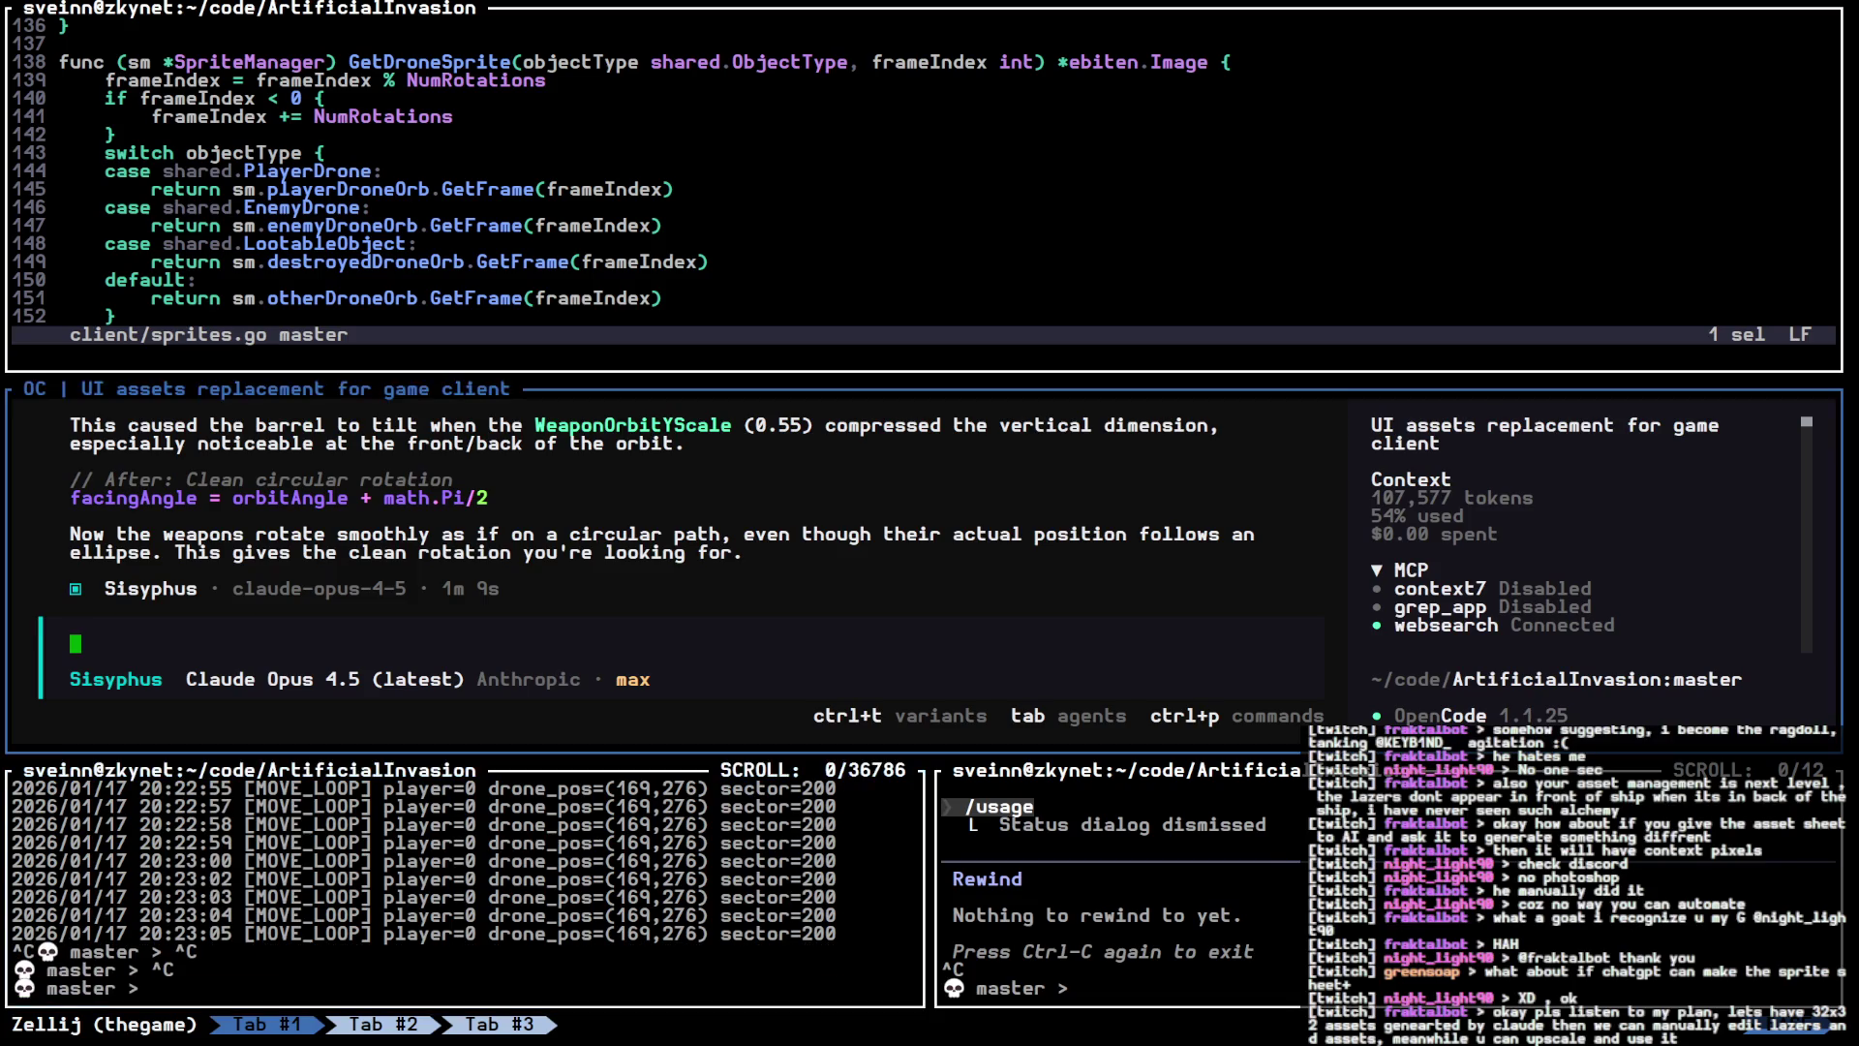
key(ctrl+p)
key(Down)
key(Down)
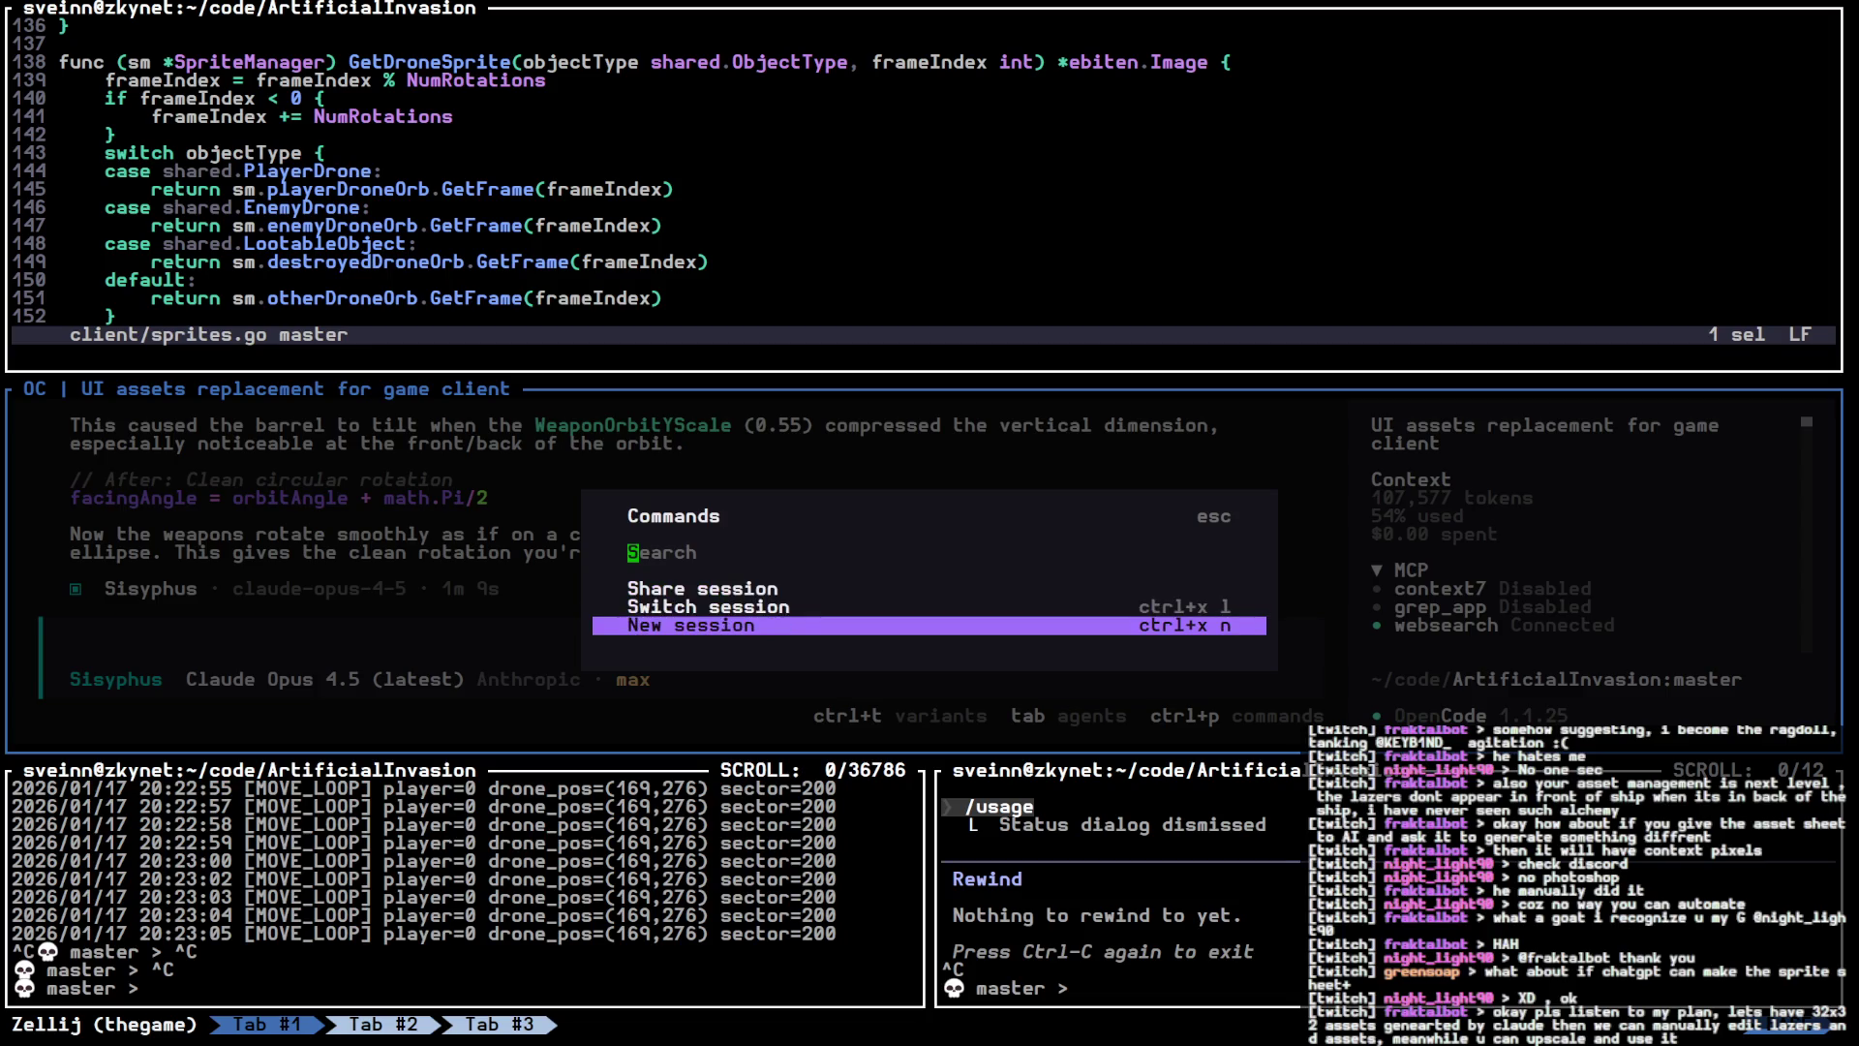
key(Return)
key(ctrl+p)
text(f)
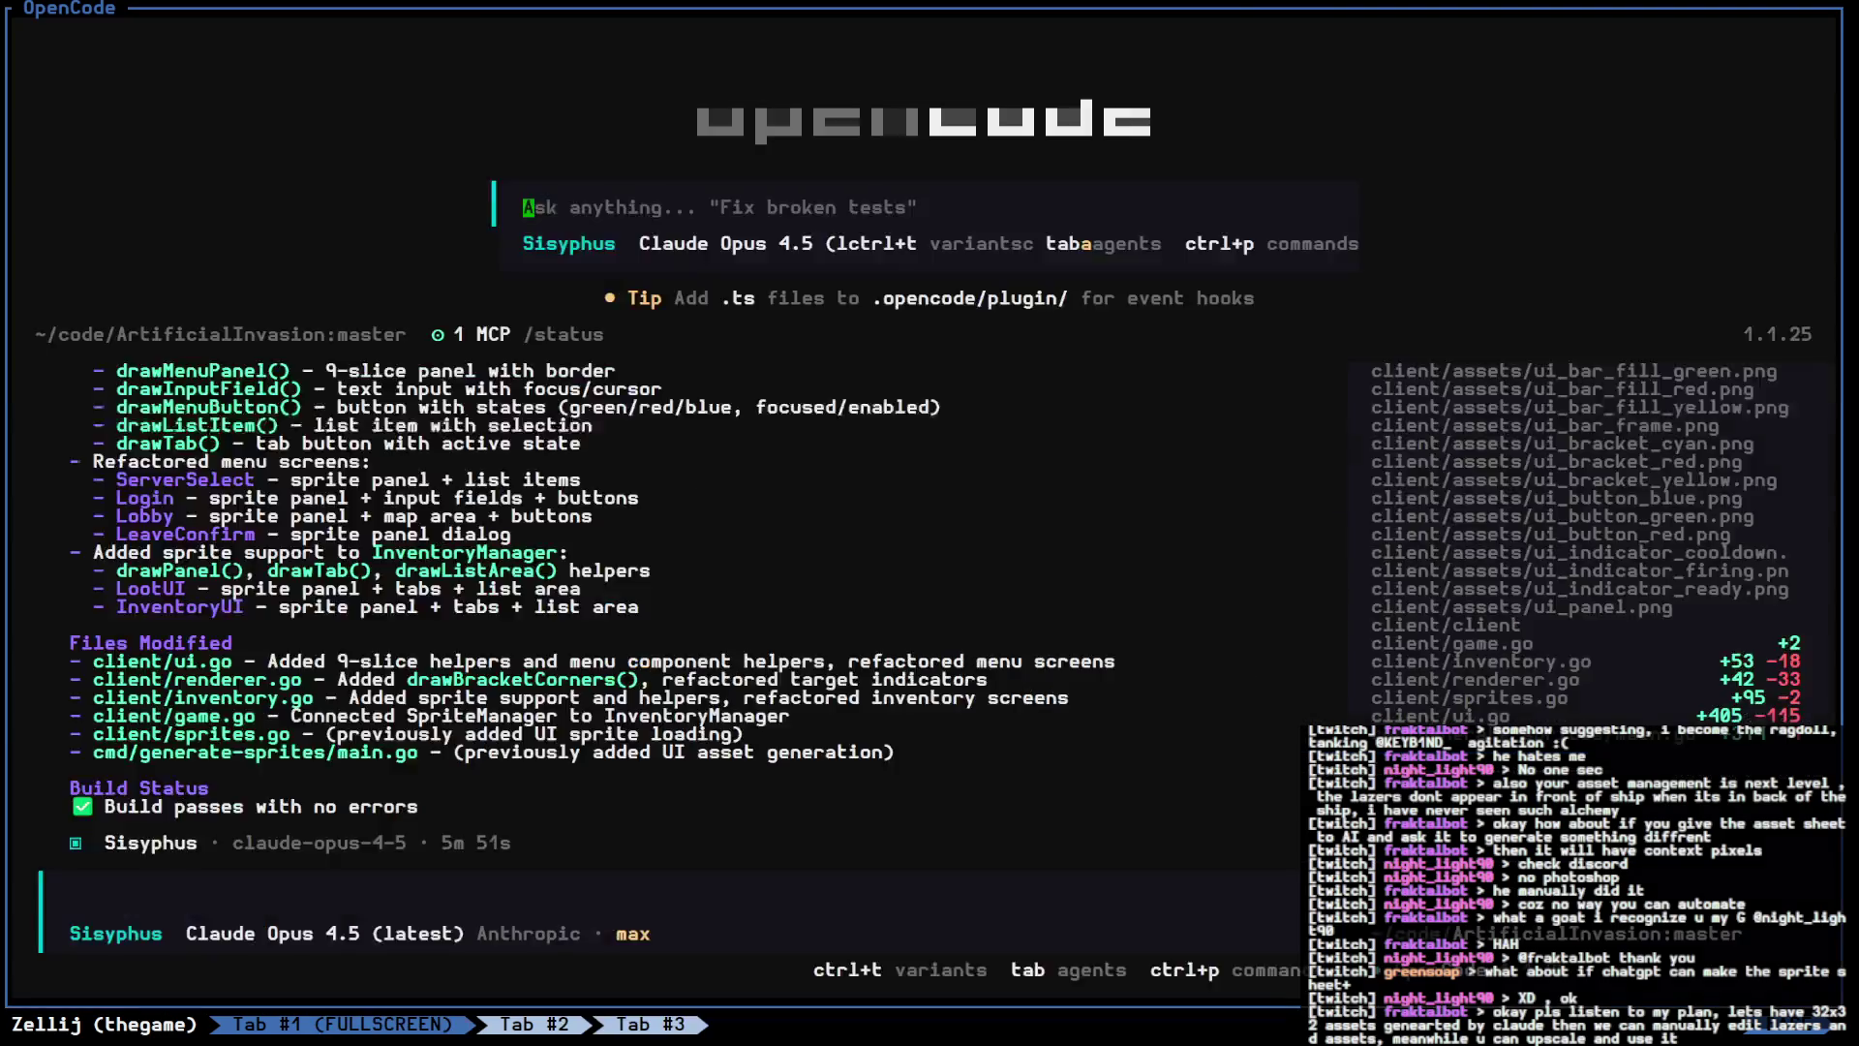
text(I have a)
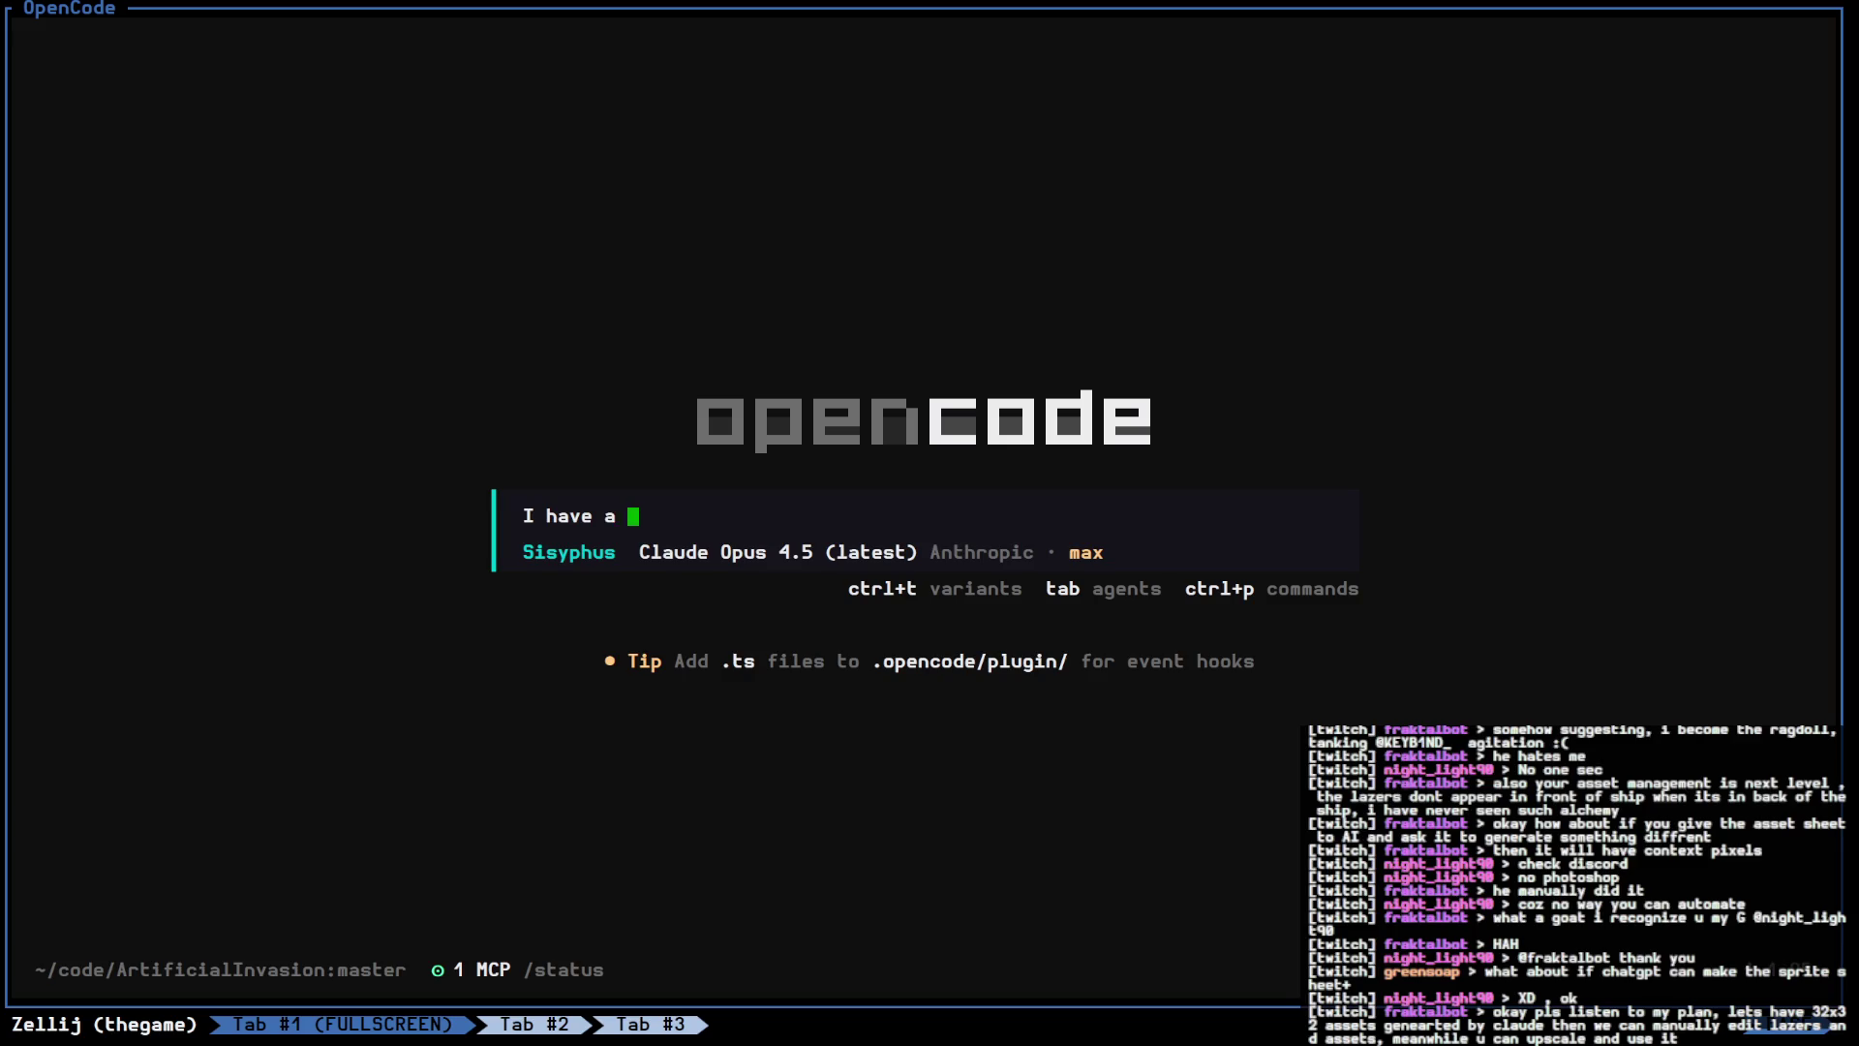
text(ng)
text(f a p)
text(ane)
text(in @)
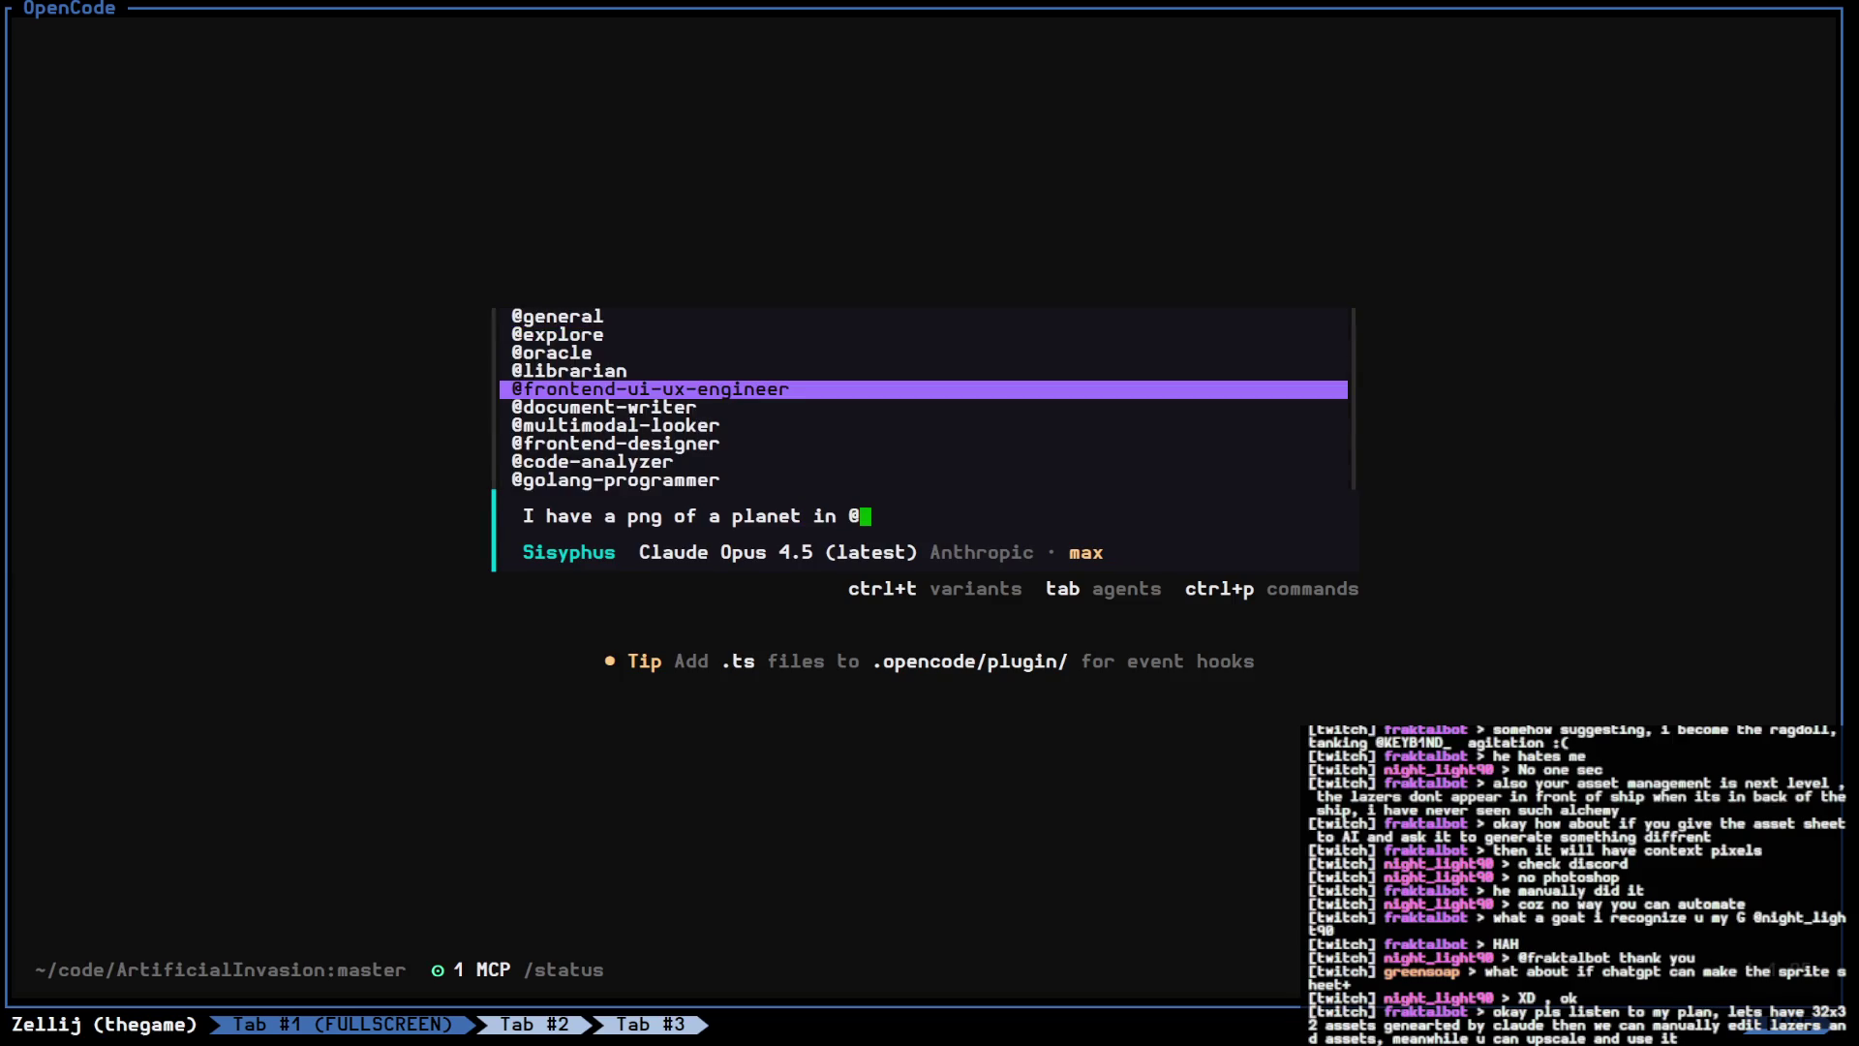
text(client/as)
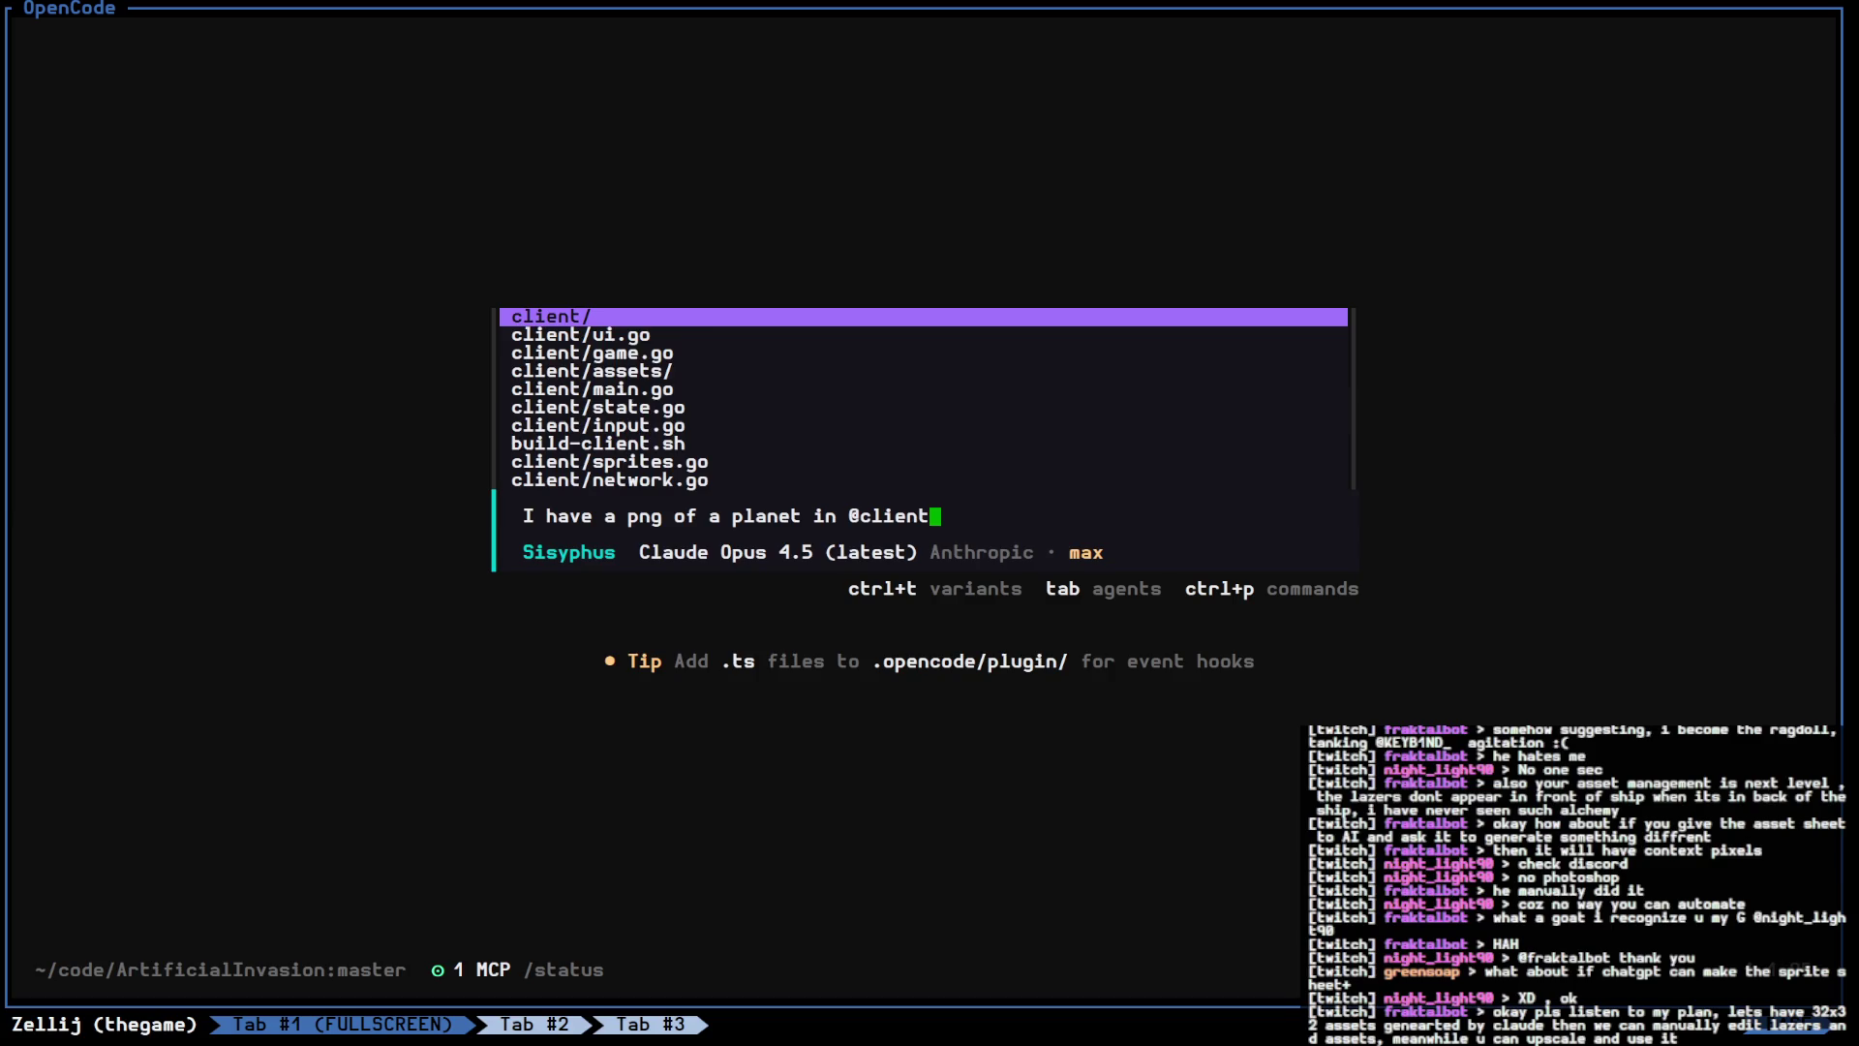
key(Down)
key(Down)
key(Return)
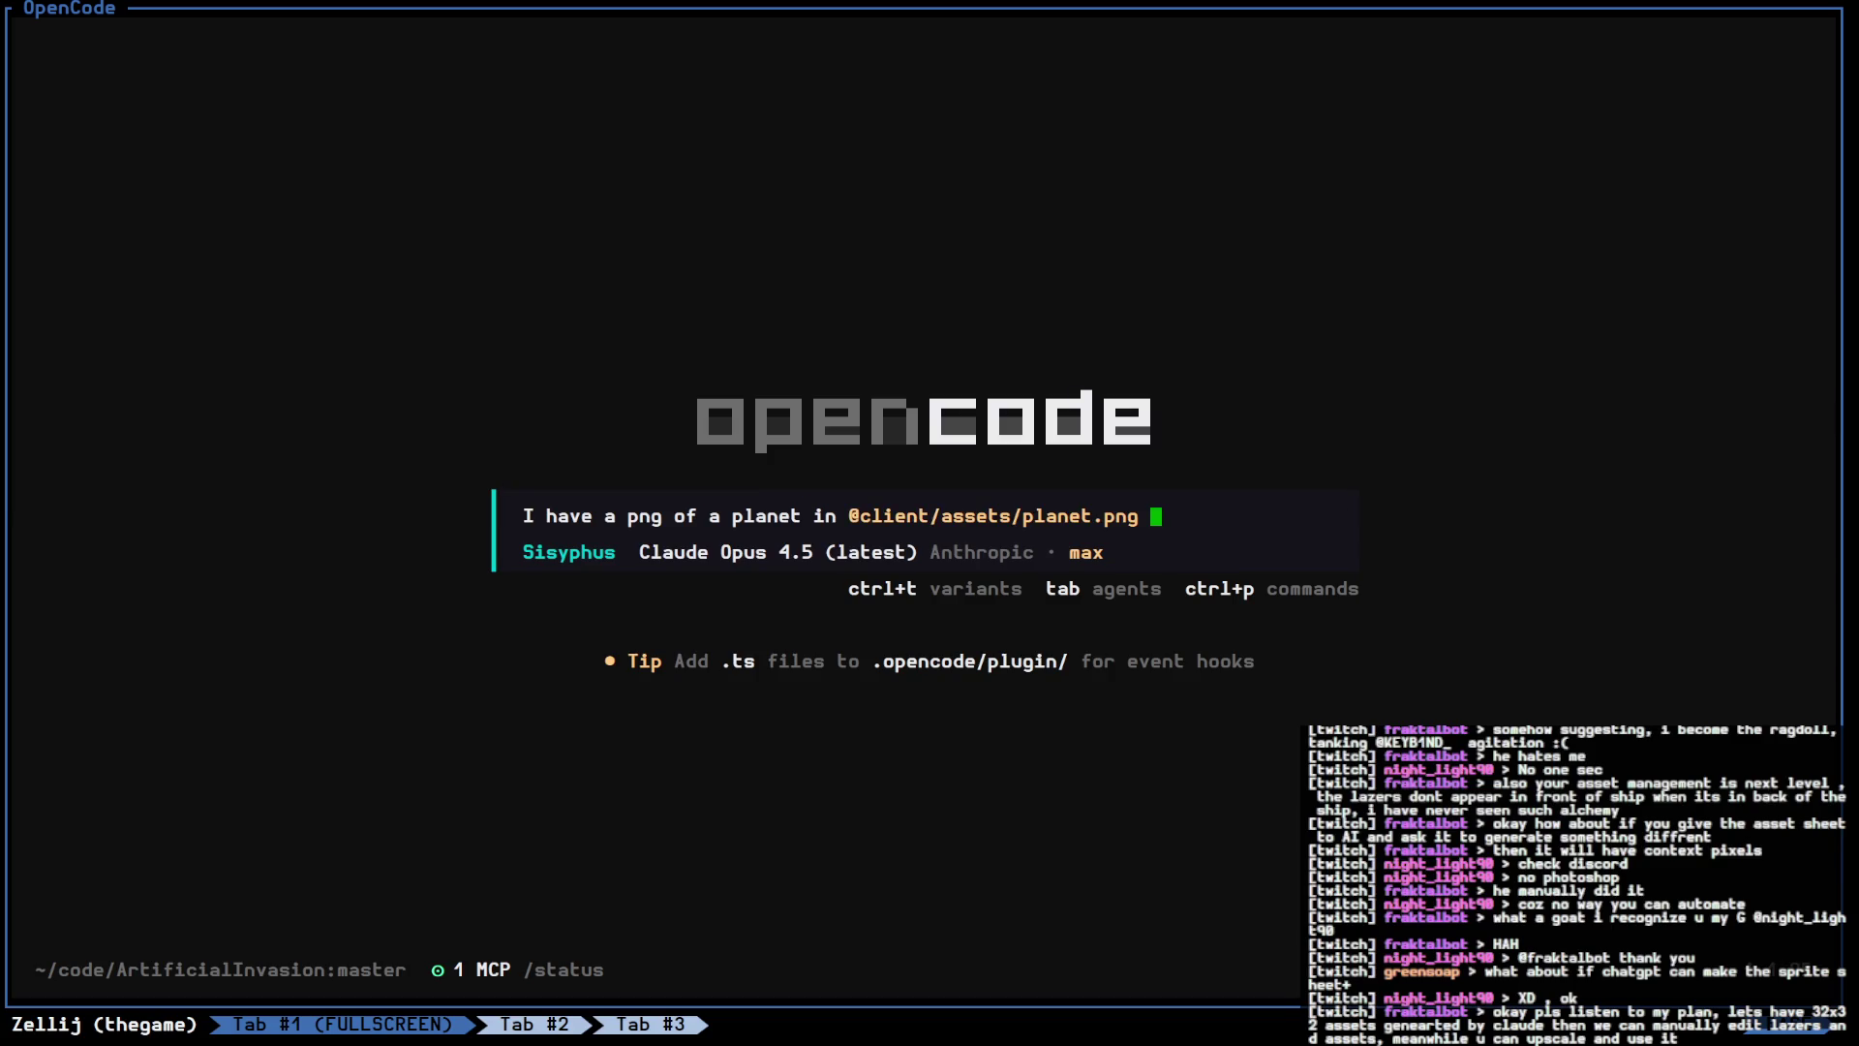
text(I wantyou to make a small )
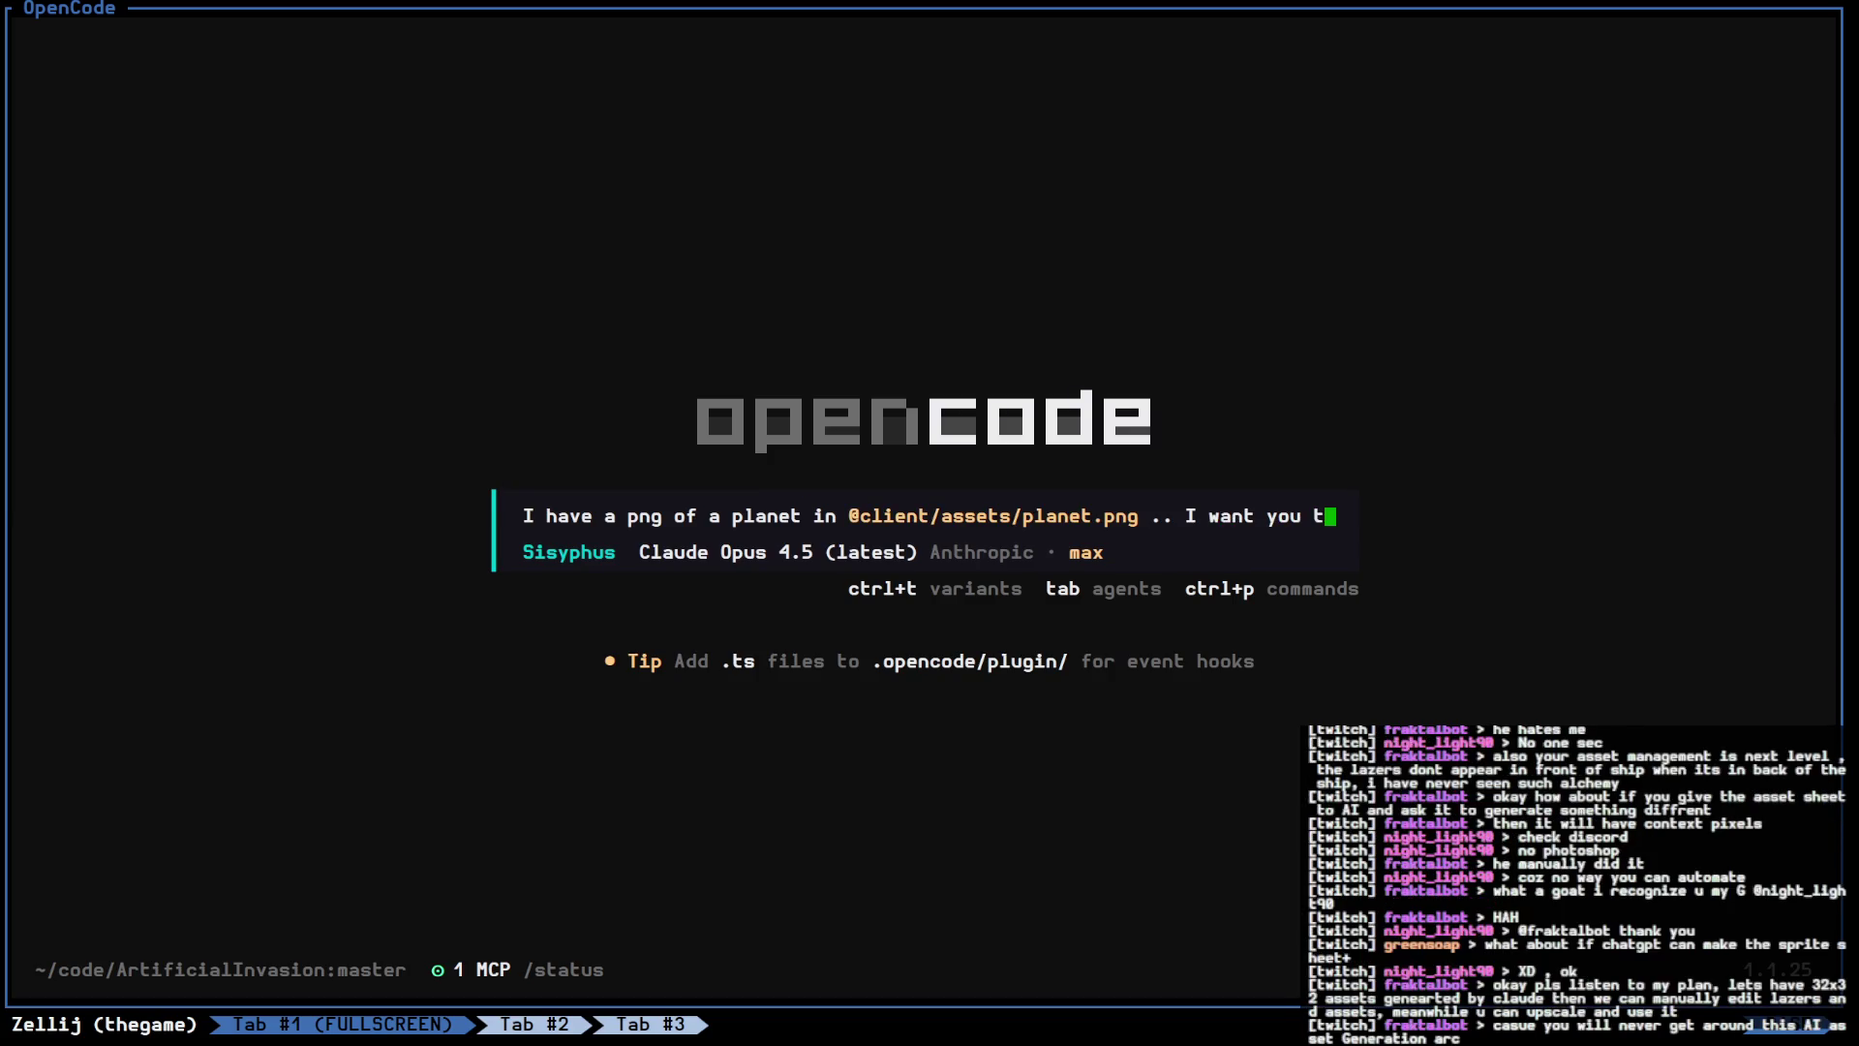
text(golang script)
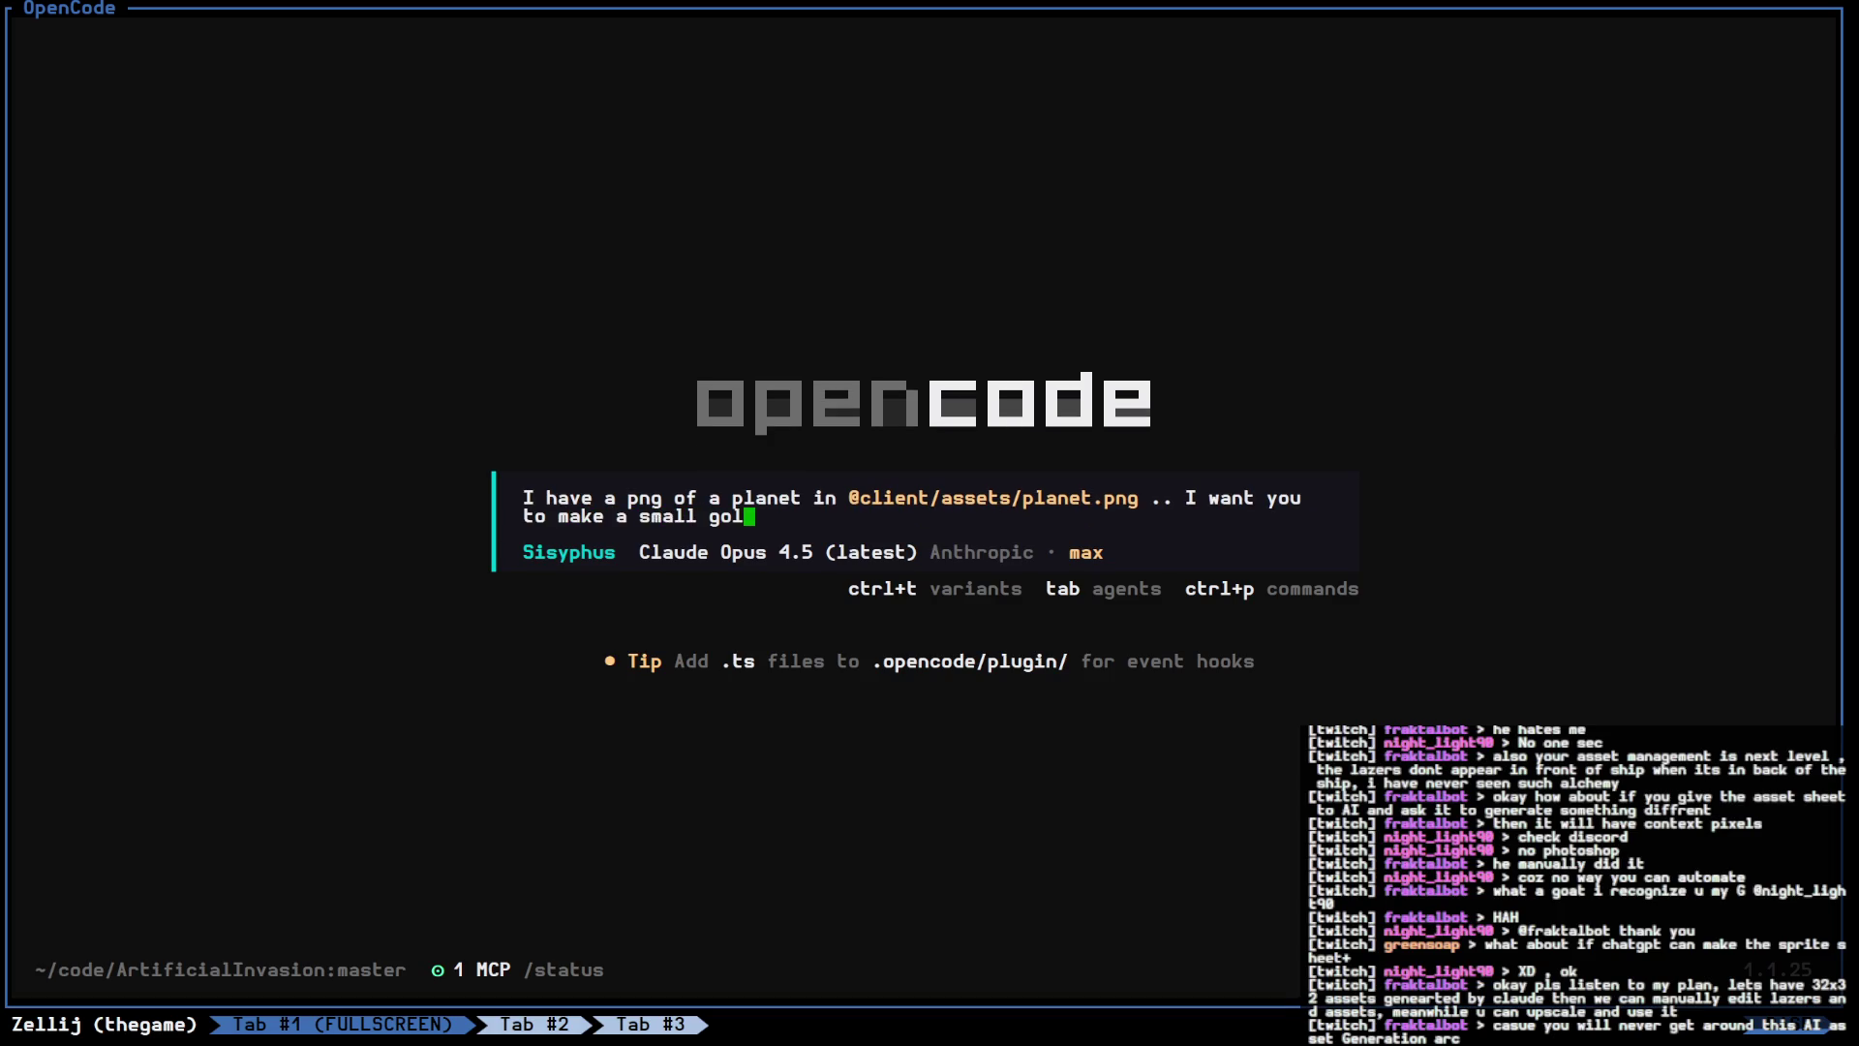
text( that can generat)
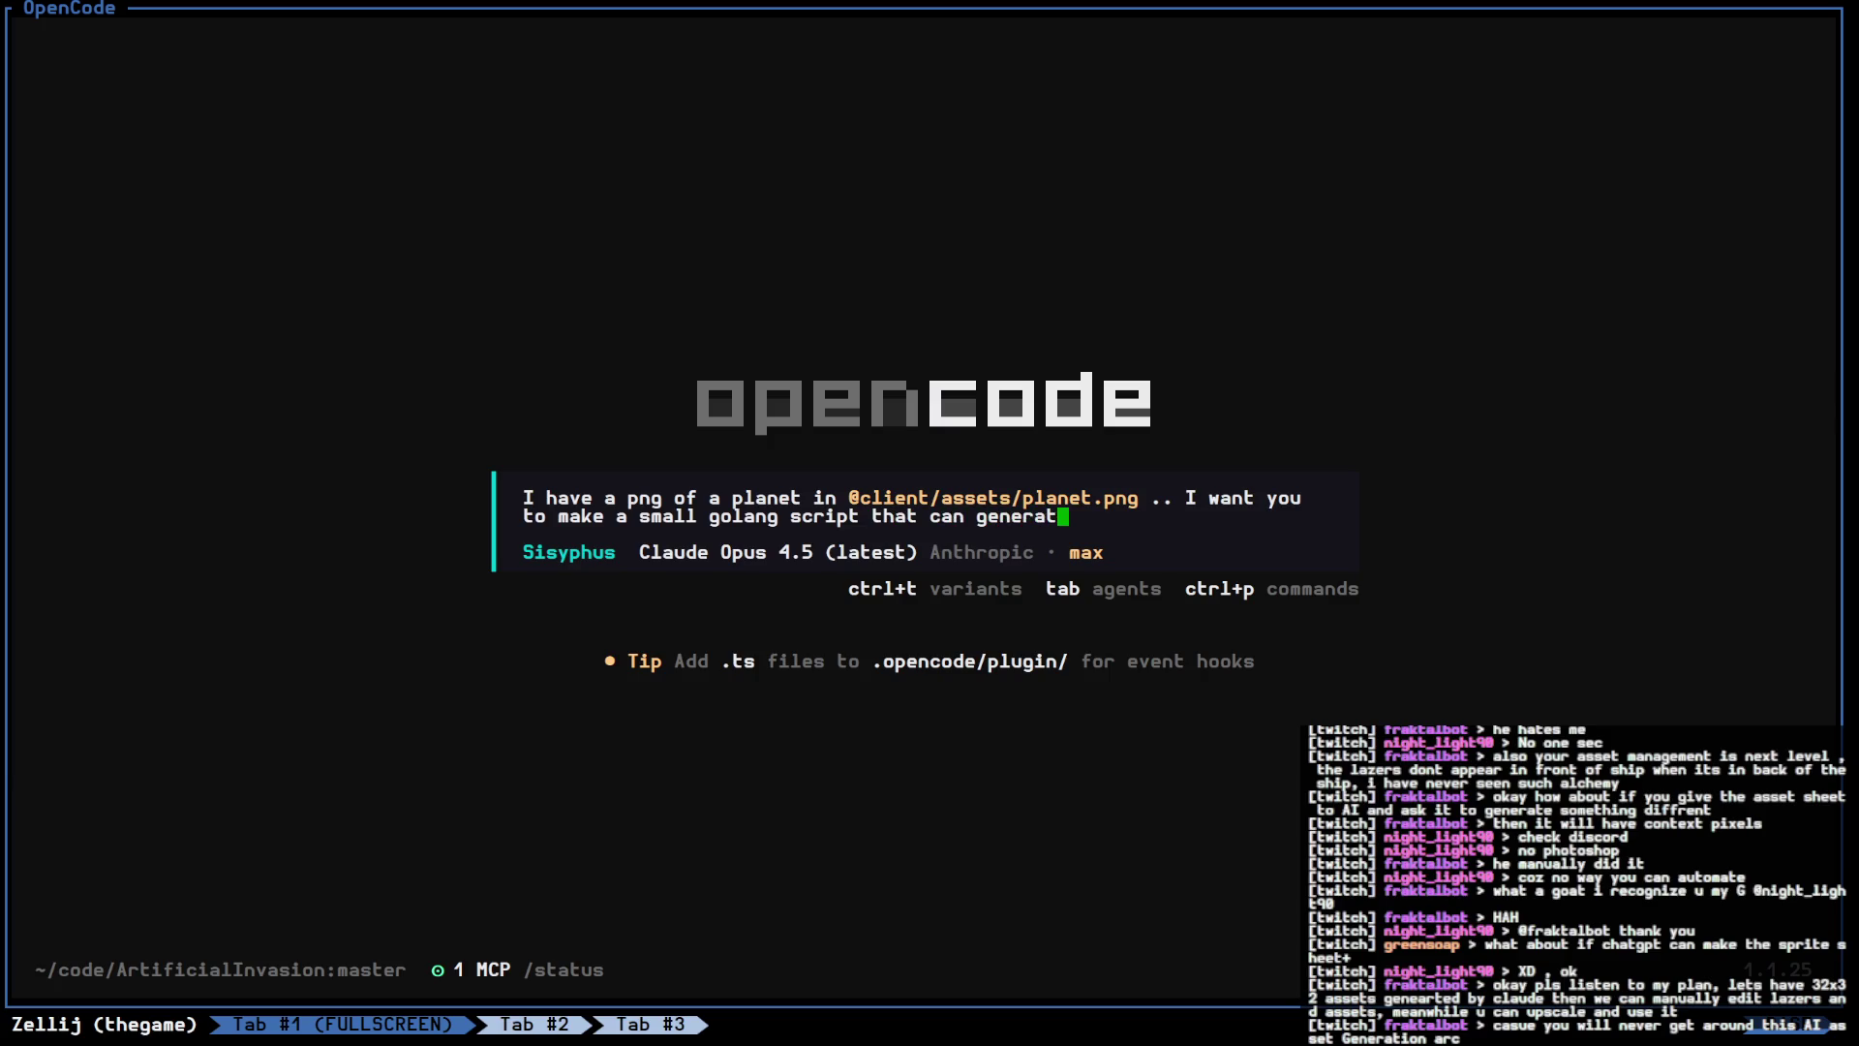
text(a sprite sheet fro)
text(m this one)
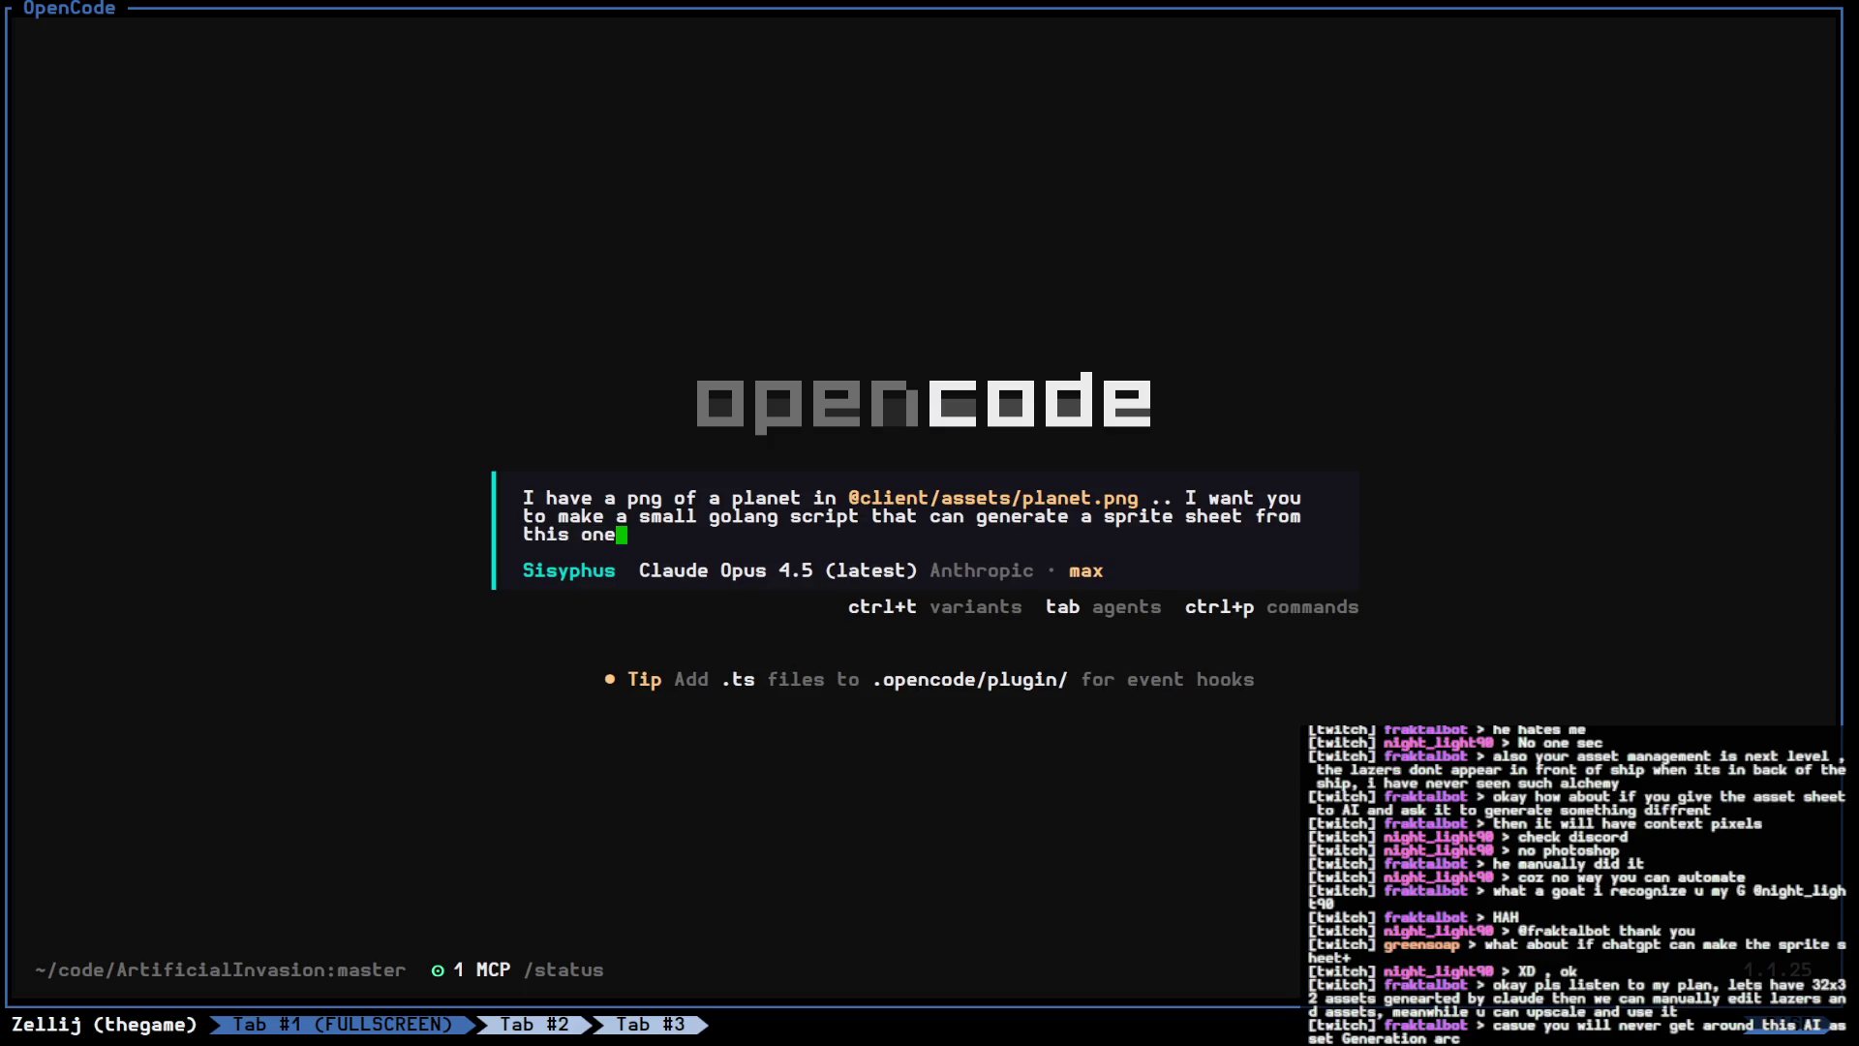
text(mage. Every cell shoul)
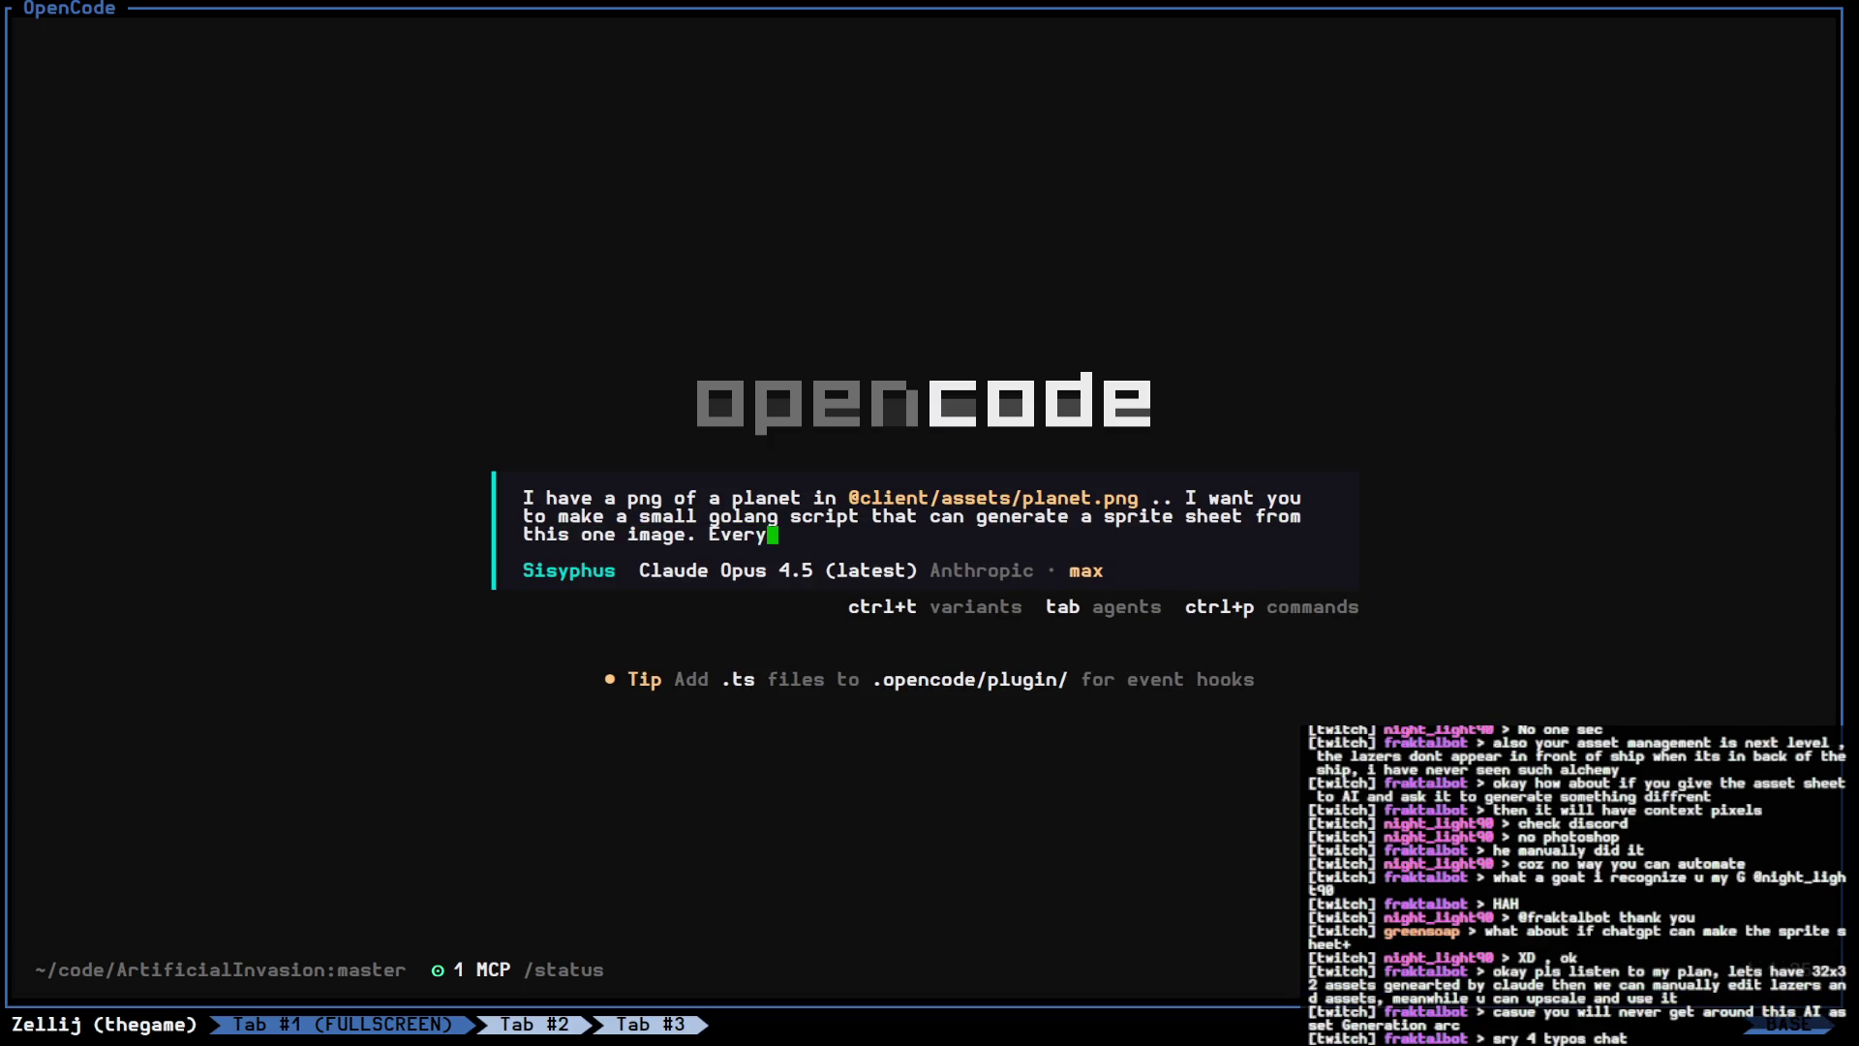
text( be 64x5)
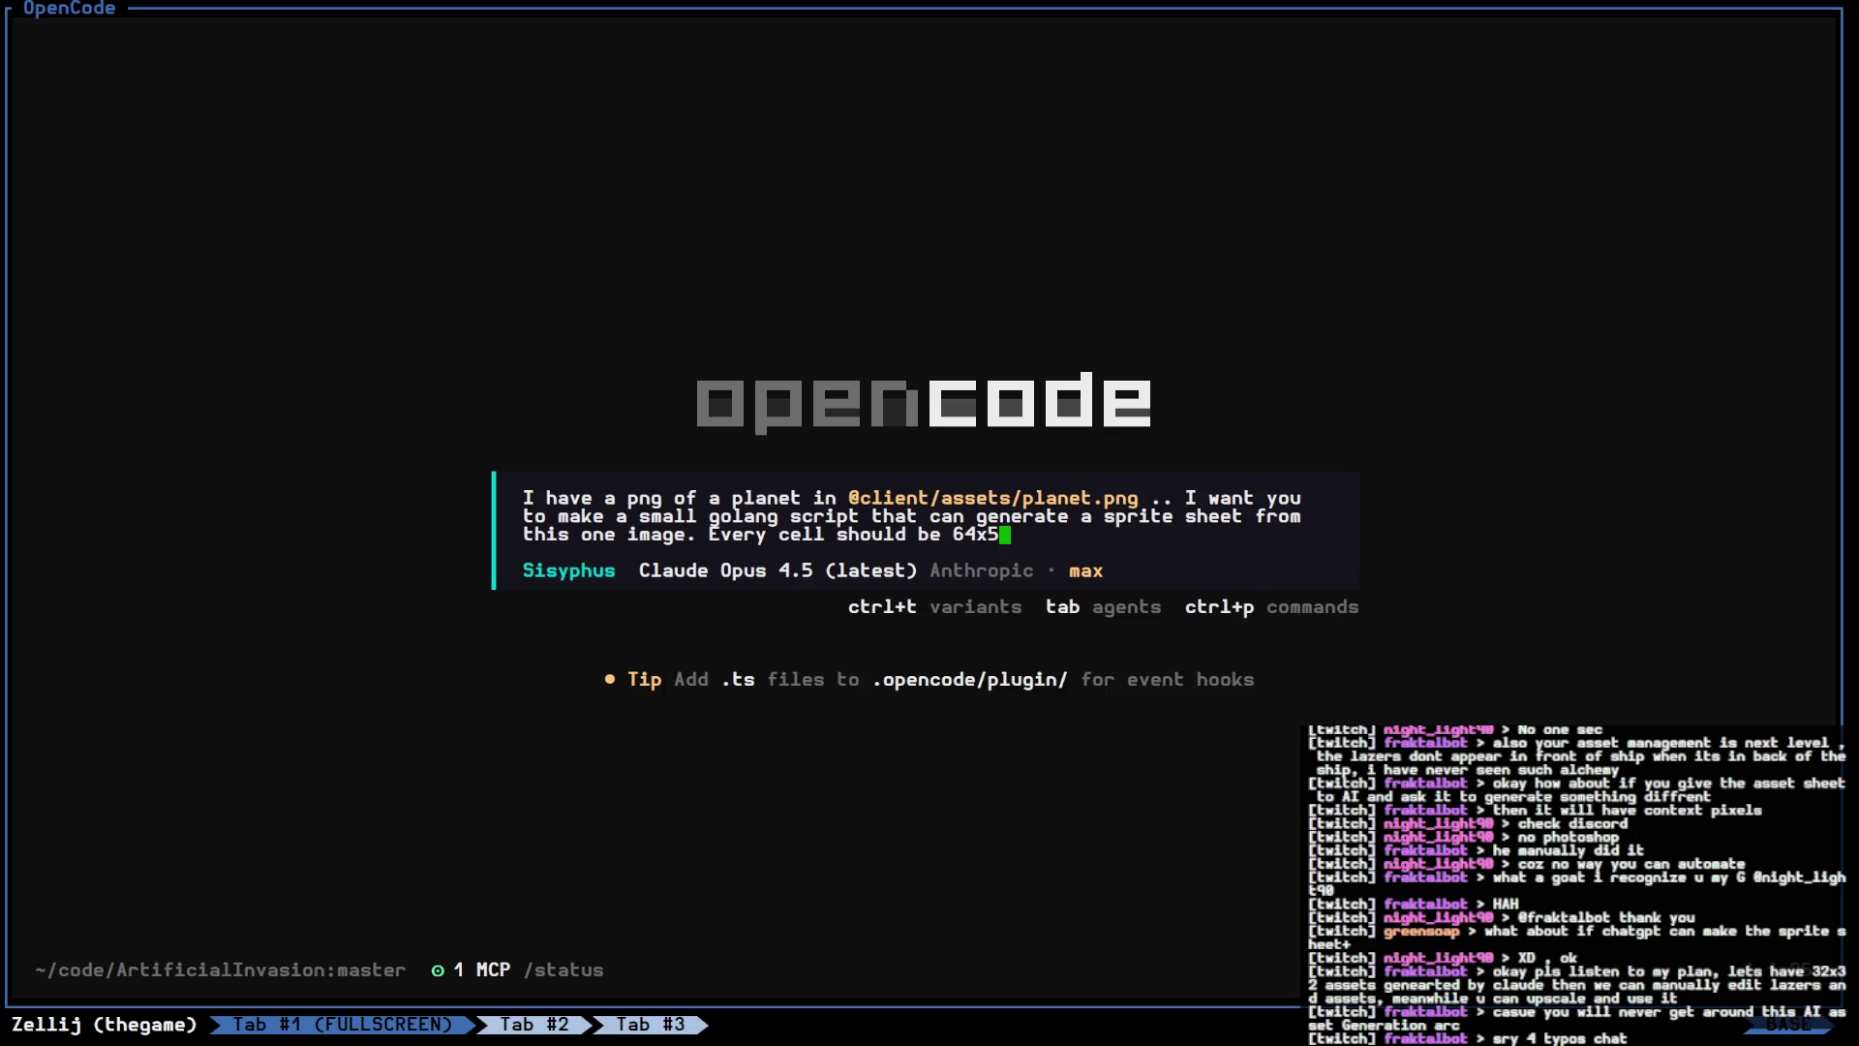
text( pize)
text(ls )
text(and)
text(ch s)
- Specify that each cell is a 5-degree horizontal rotation, with missing angles generated by best guess
key(BackSpace)
text(cell should repres)
text(ent a)
text( 5 dagr)
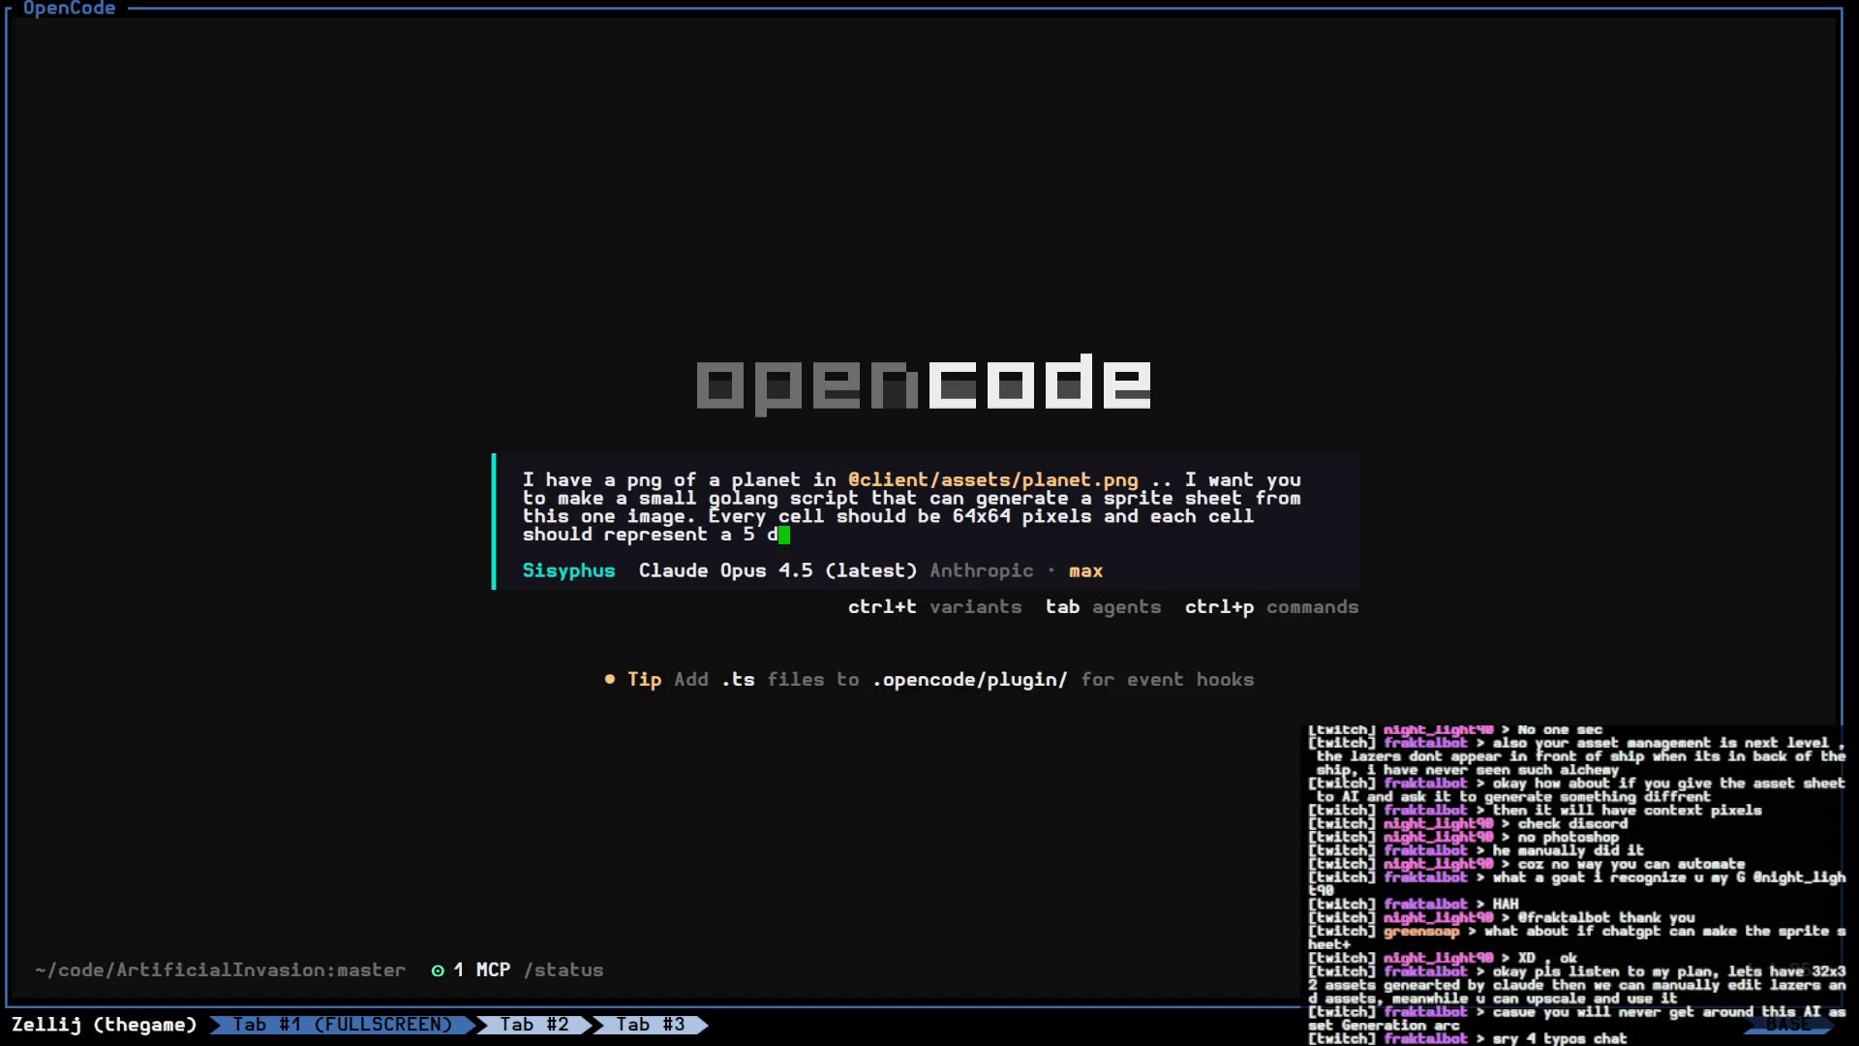
text(rotation aan)
text(gle on the o)
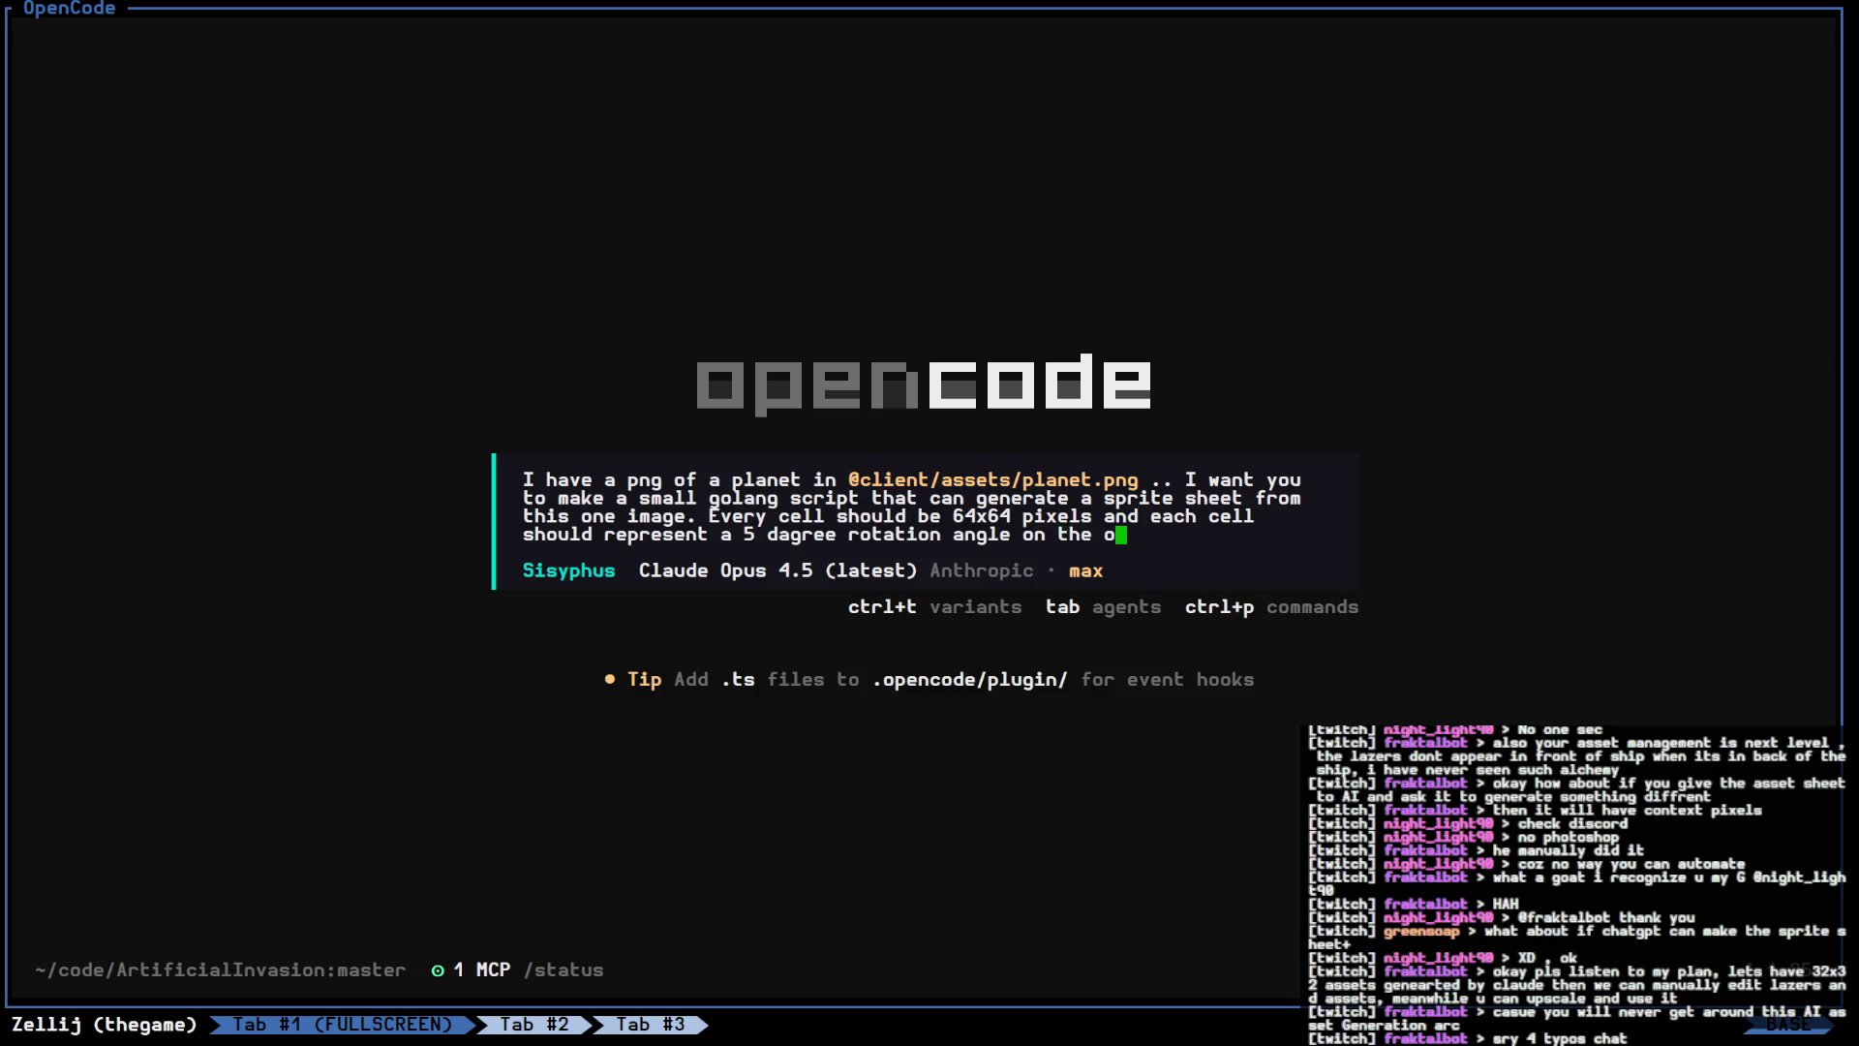
text(orizontal axis. )
text(his PNG)
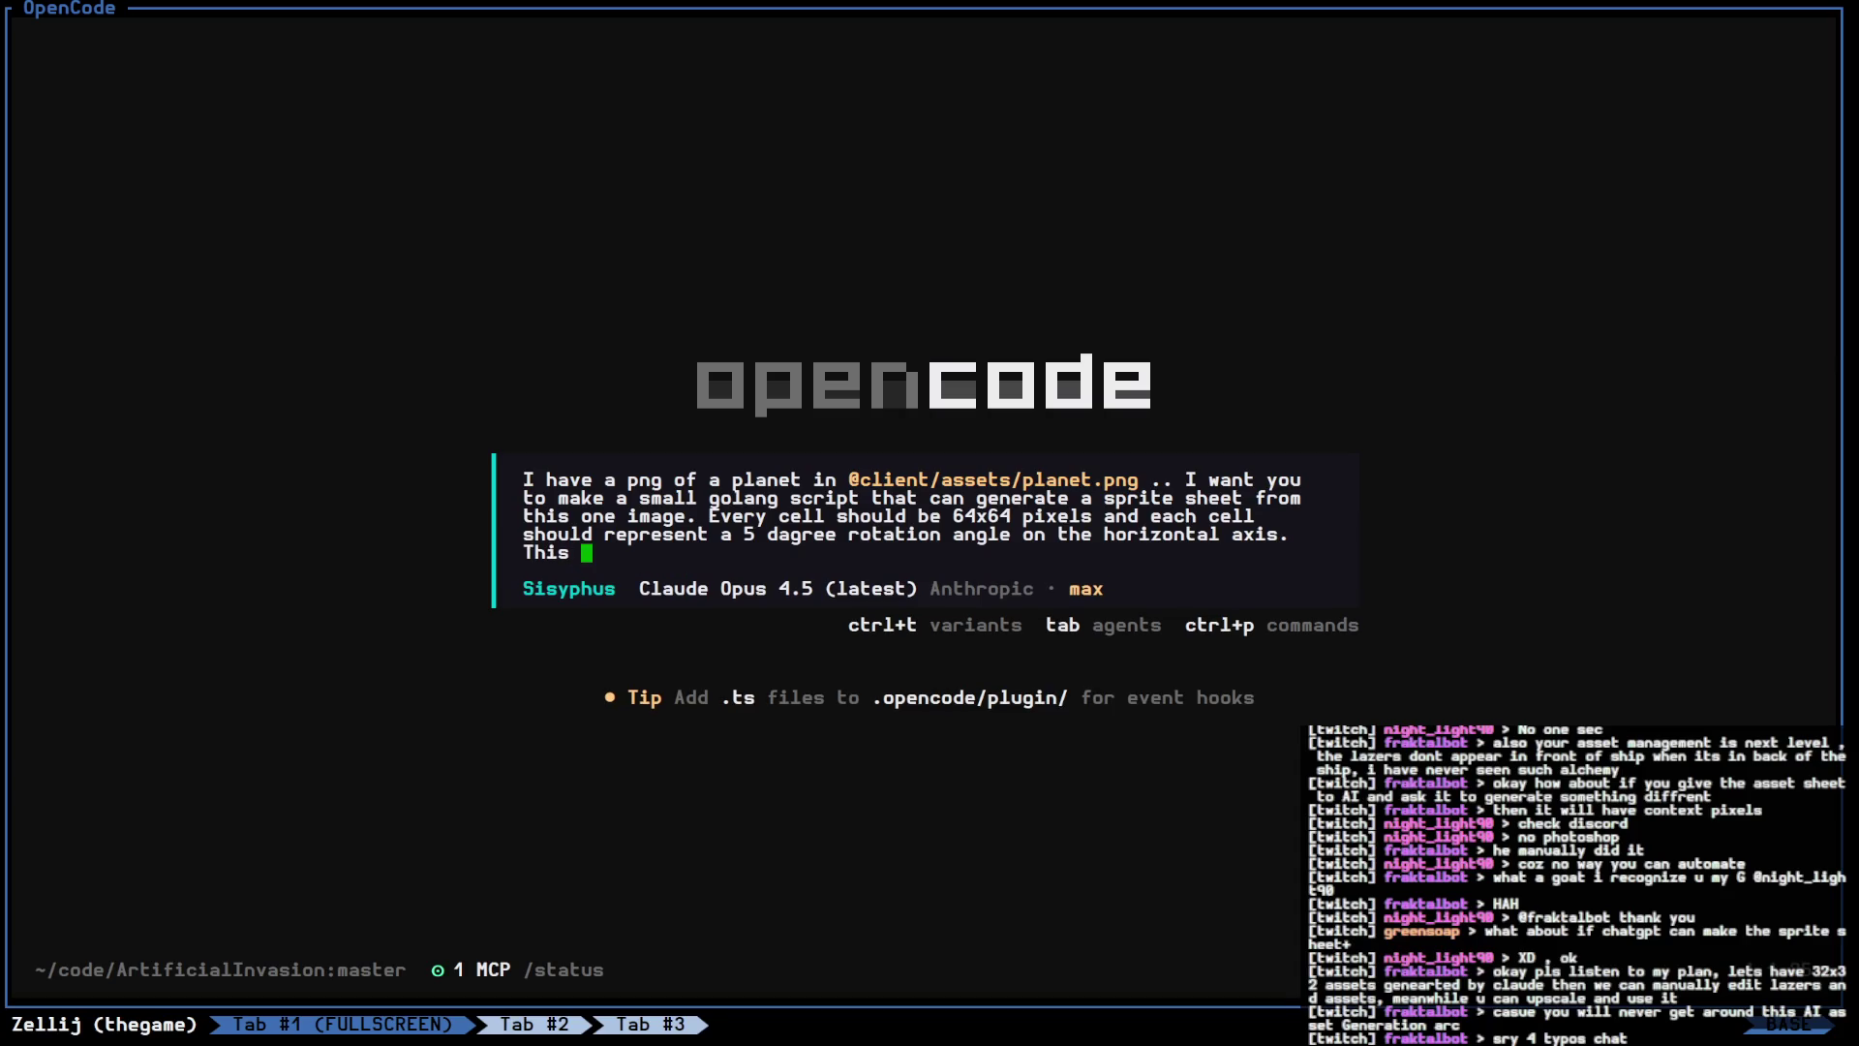
text(does not give you a)
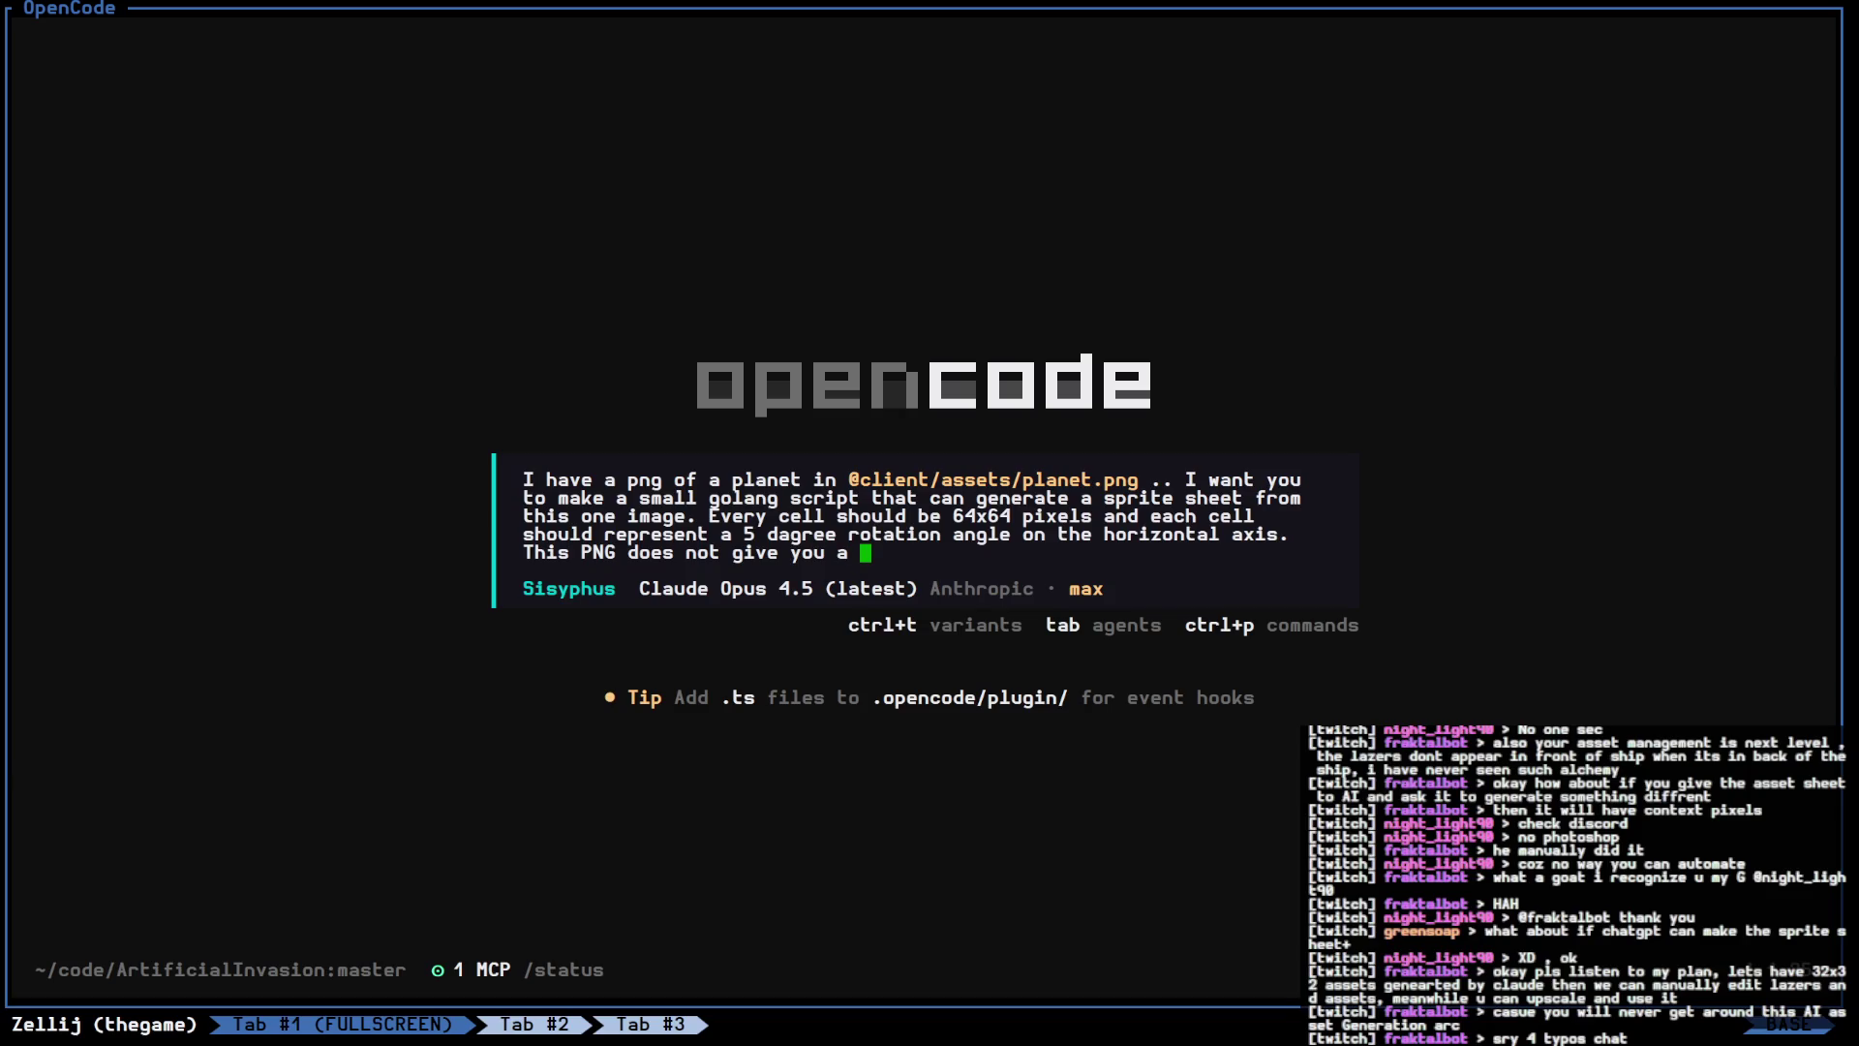
text(ful)
key(BackSpace)
text(ll the detail ne)
text(ede)
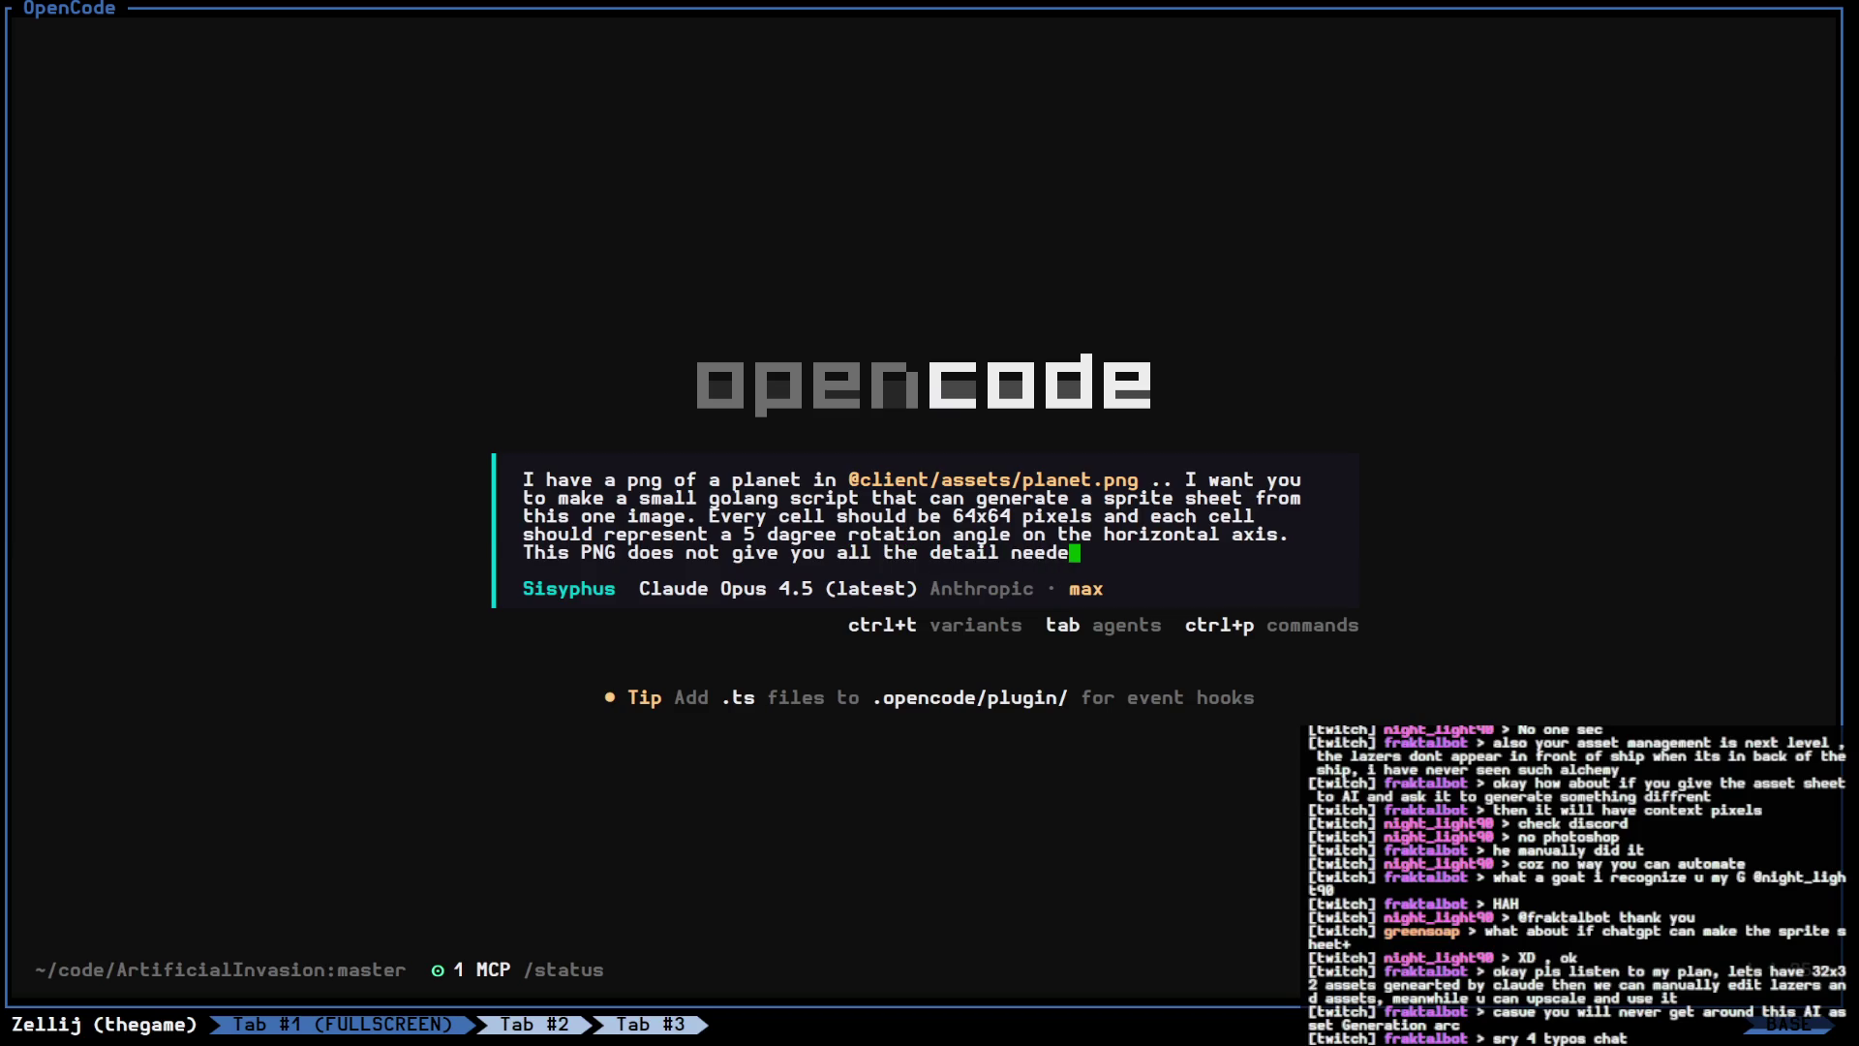
key(BackSpace)
key(BackSpace)
key(BackSpace)
text(only gives you )
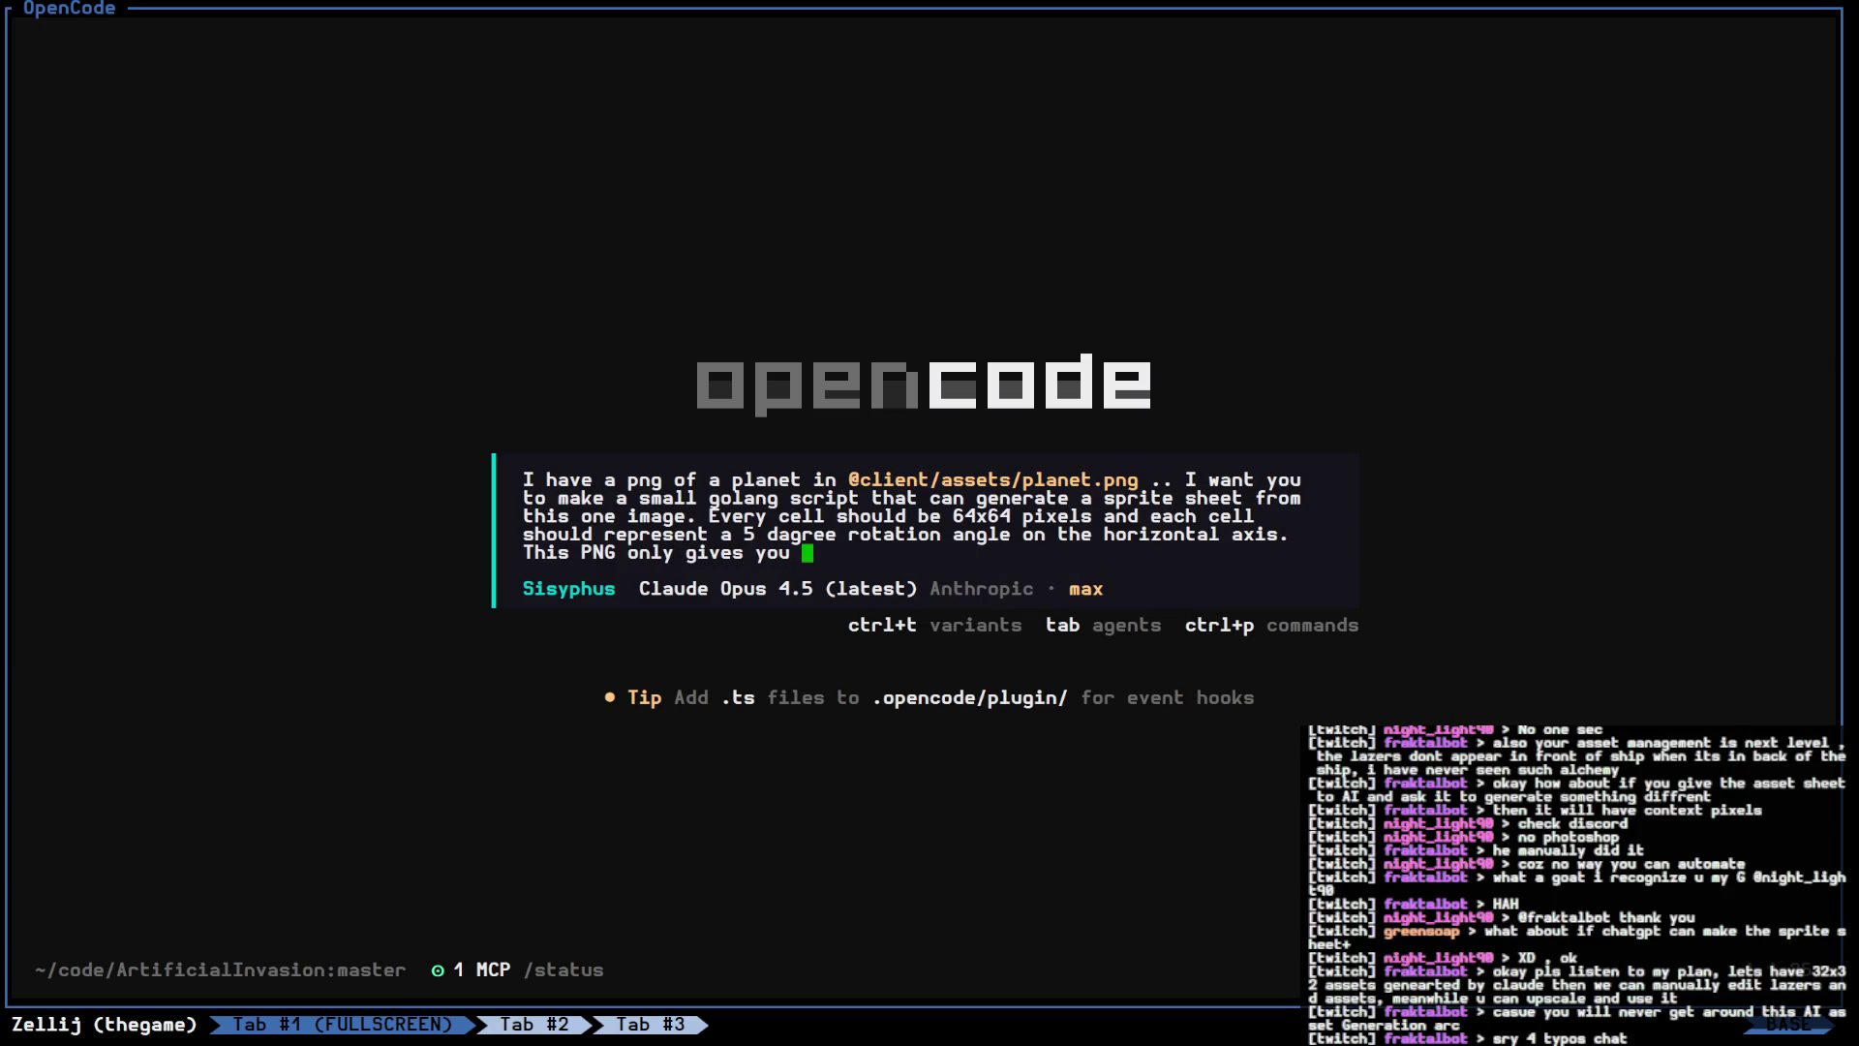
text(a single angle )
text(of the plan)
key(BackSpace)
text(et, so we will nee)
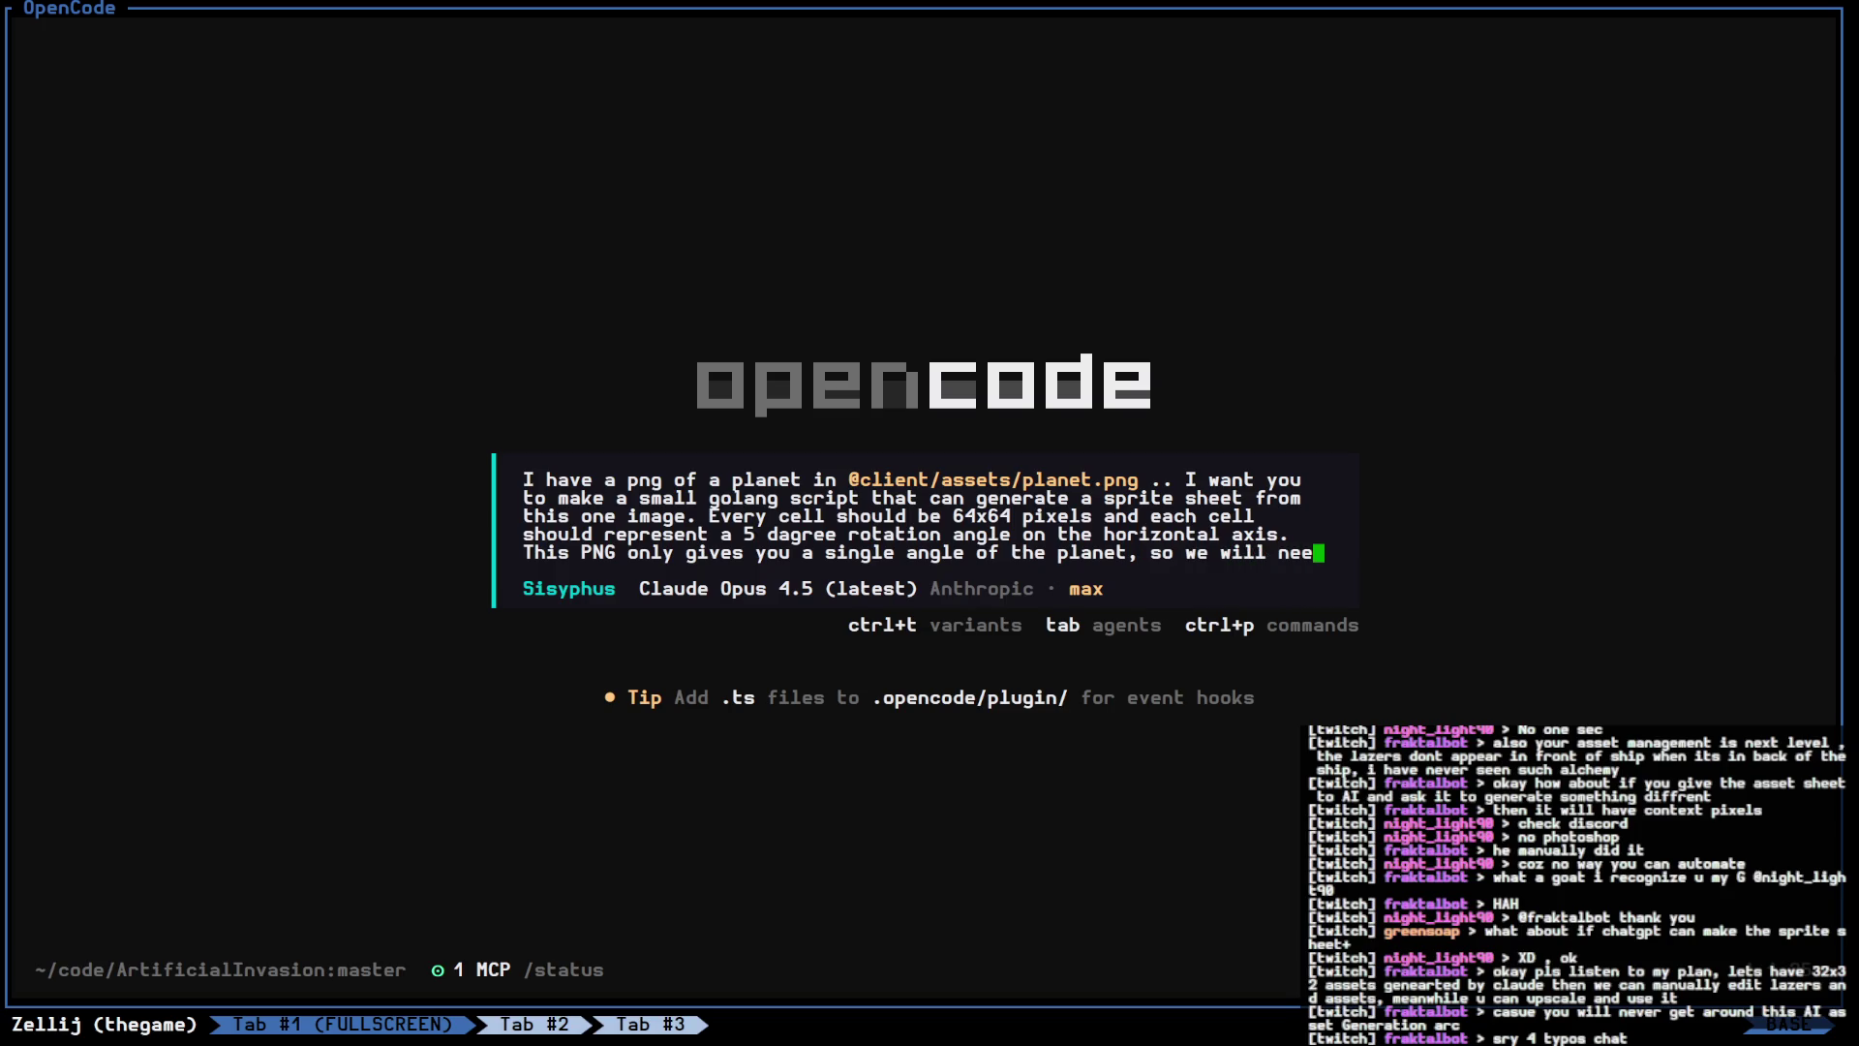
text(d to genera)
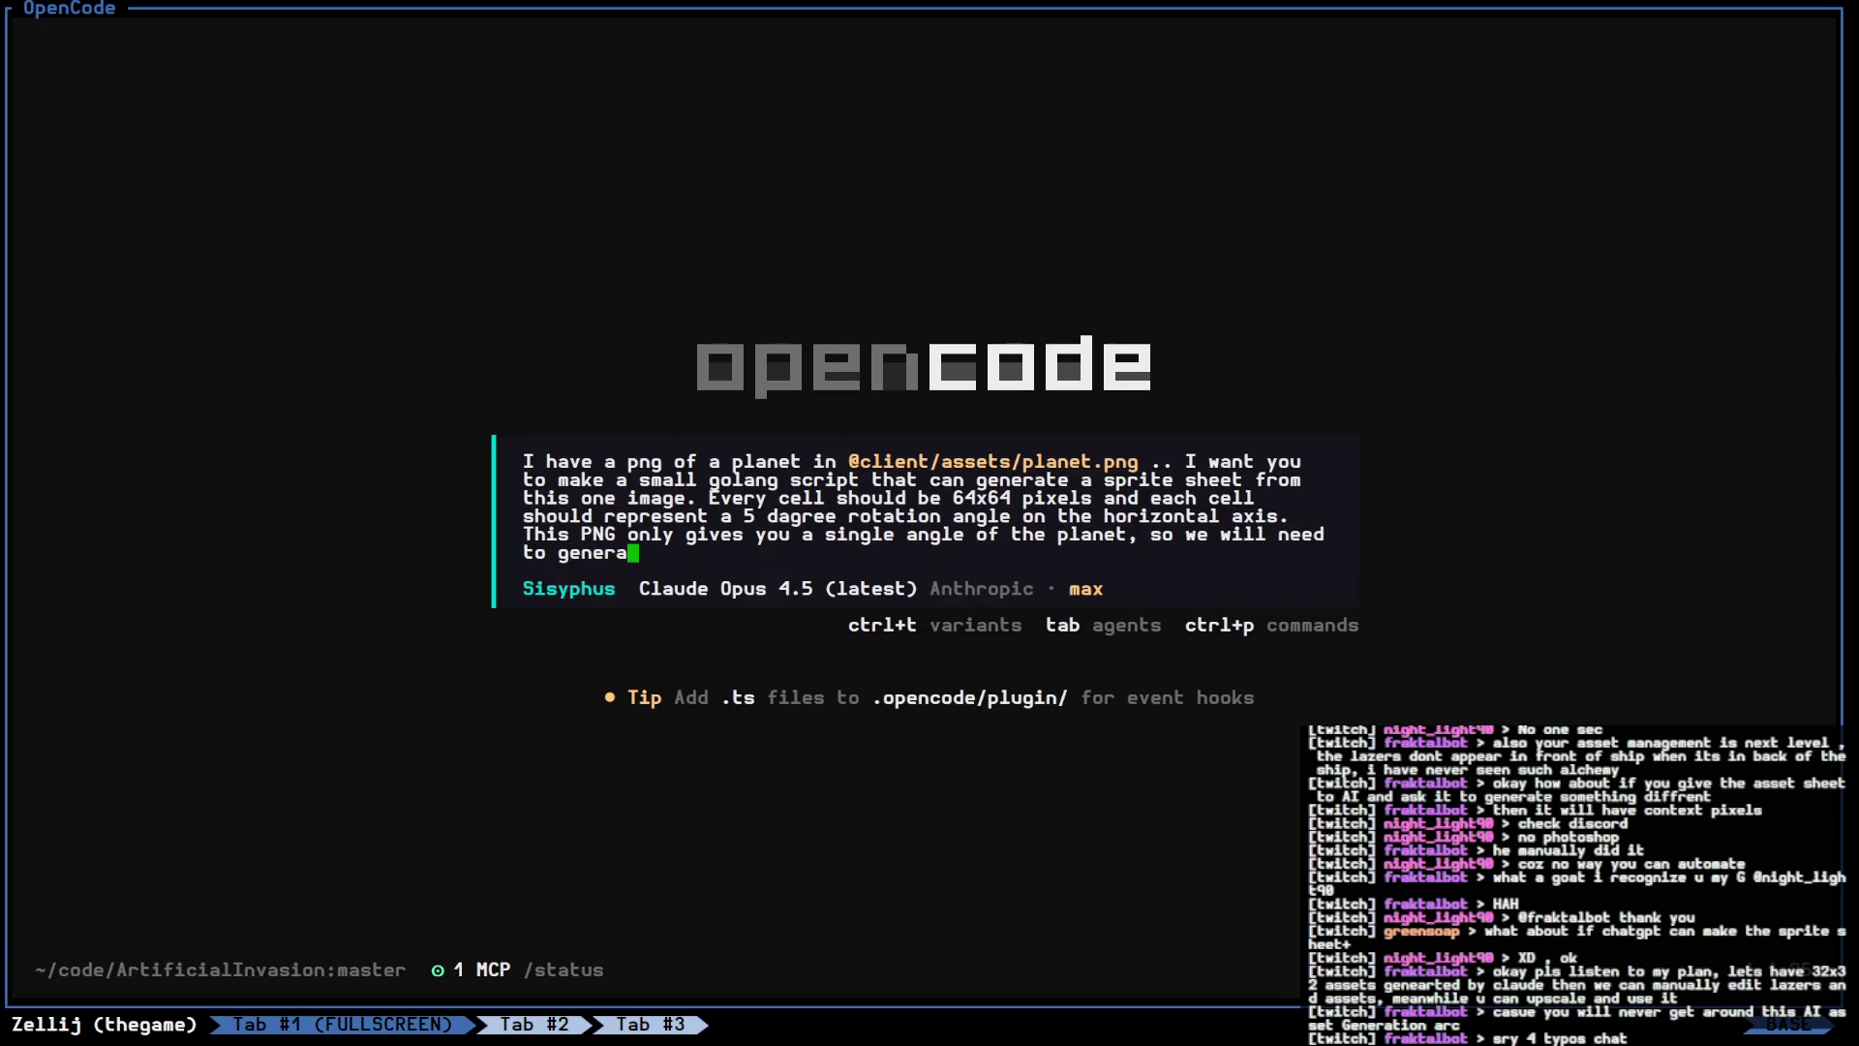
key(BackSpace)
key(BackSpace)
key(BackSpace)
text(automa)
text(tical)
text(generate the other ang)
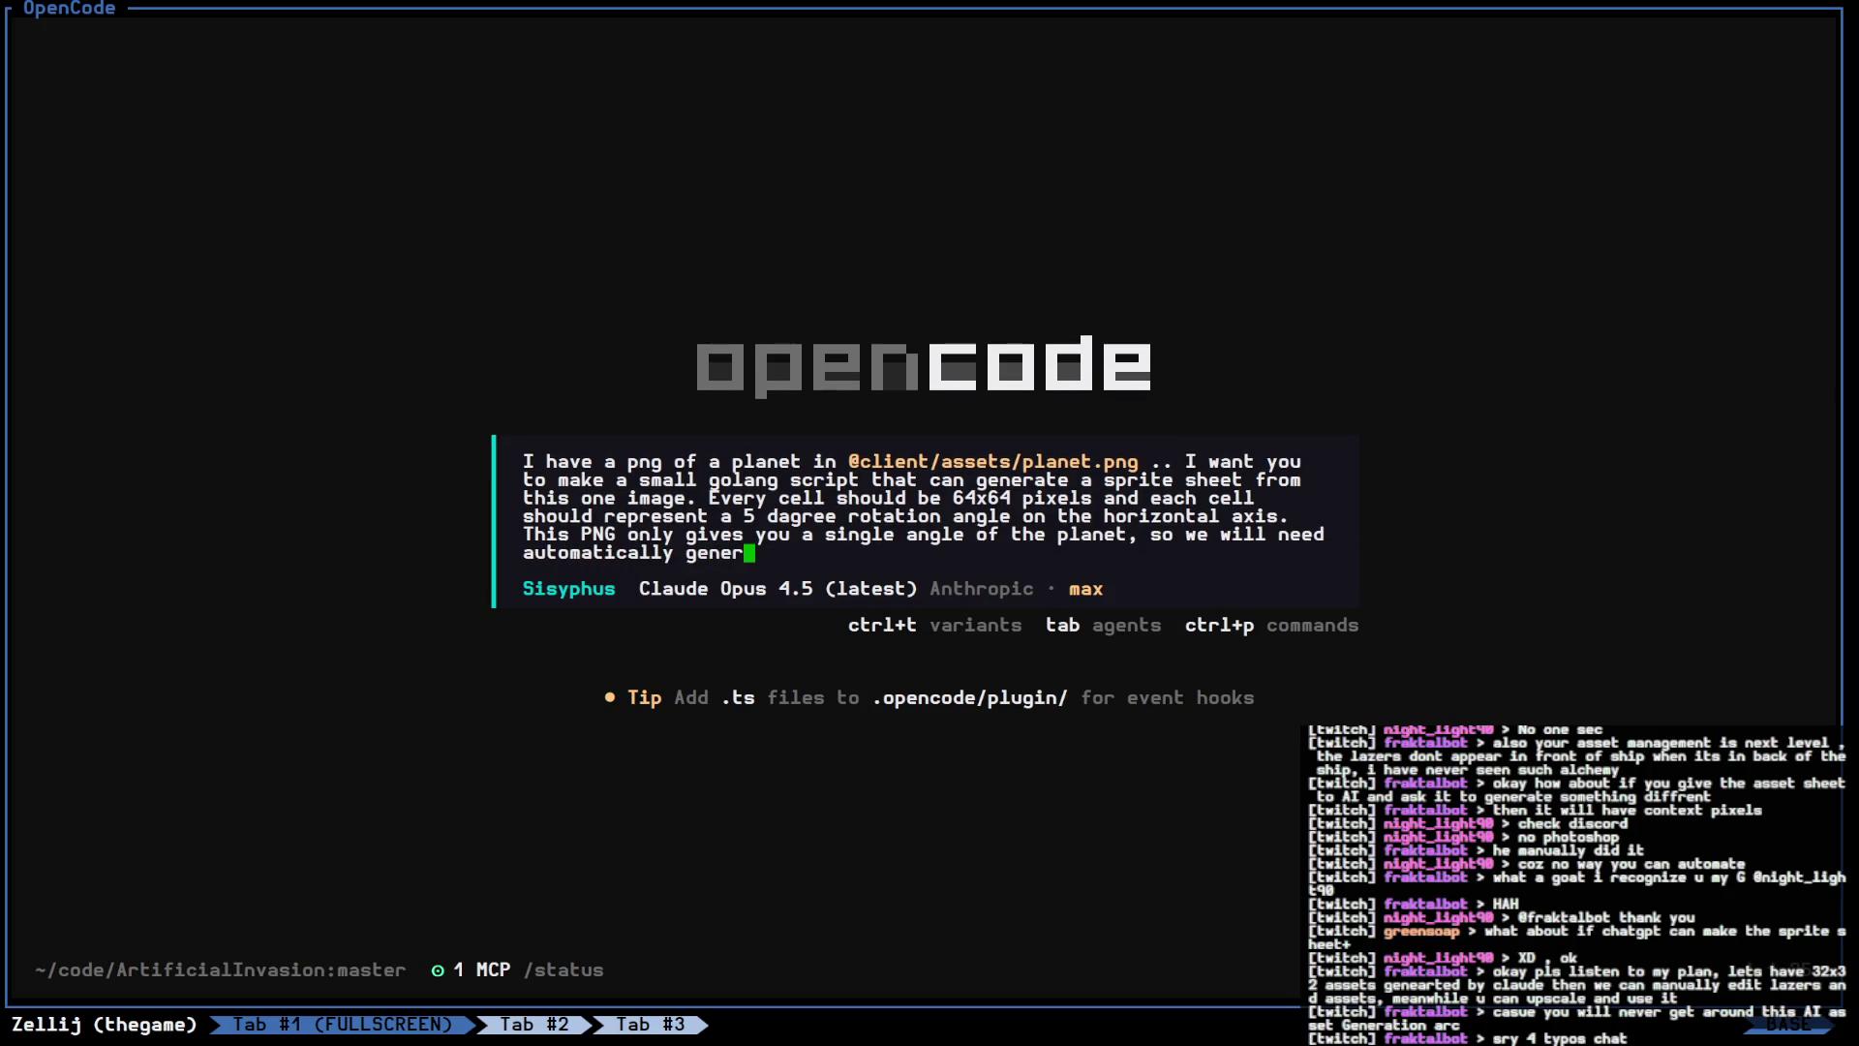
text(les using bu)
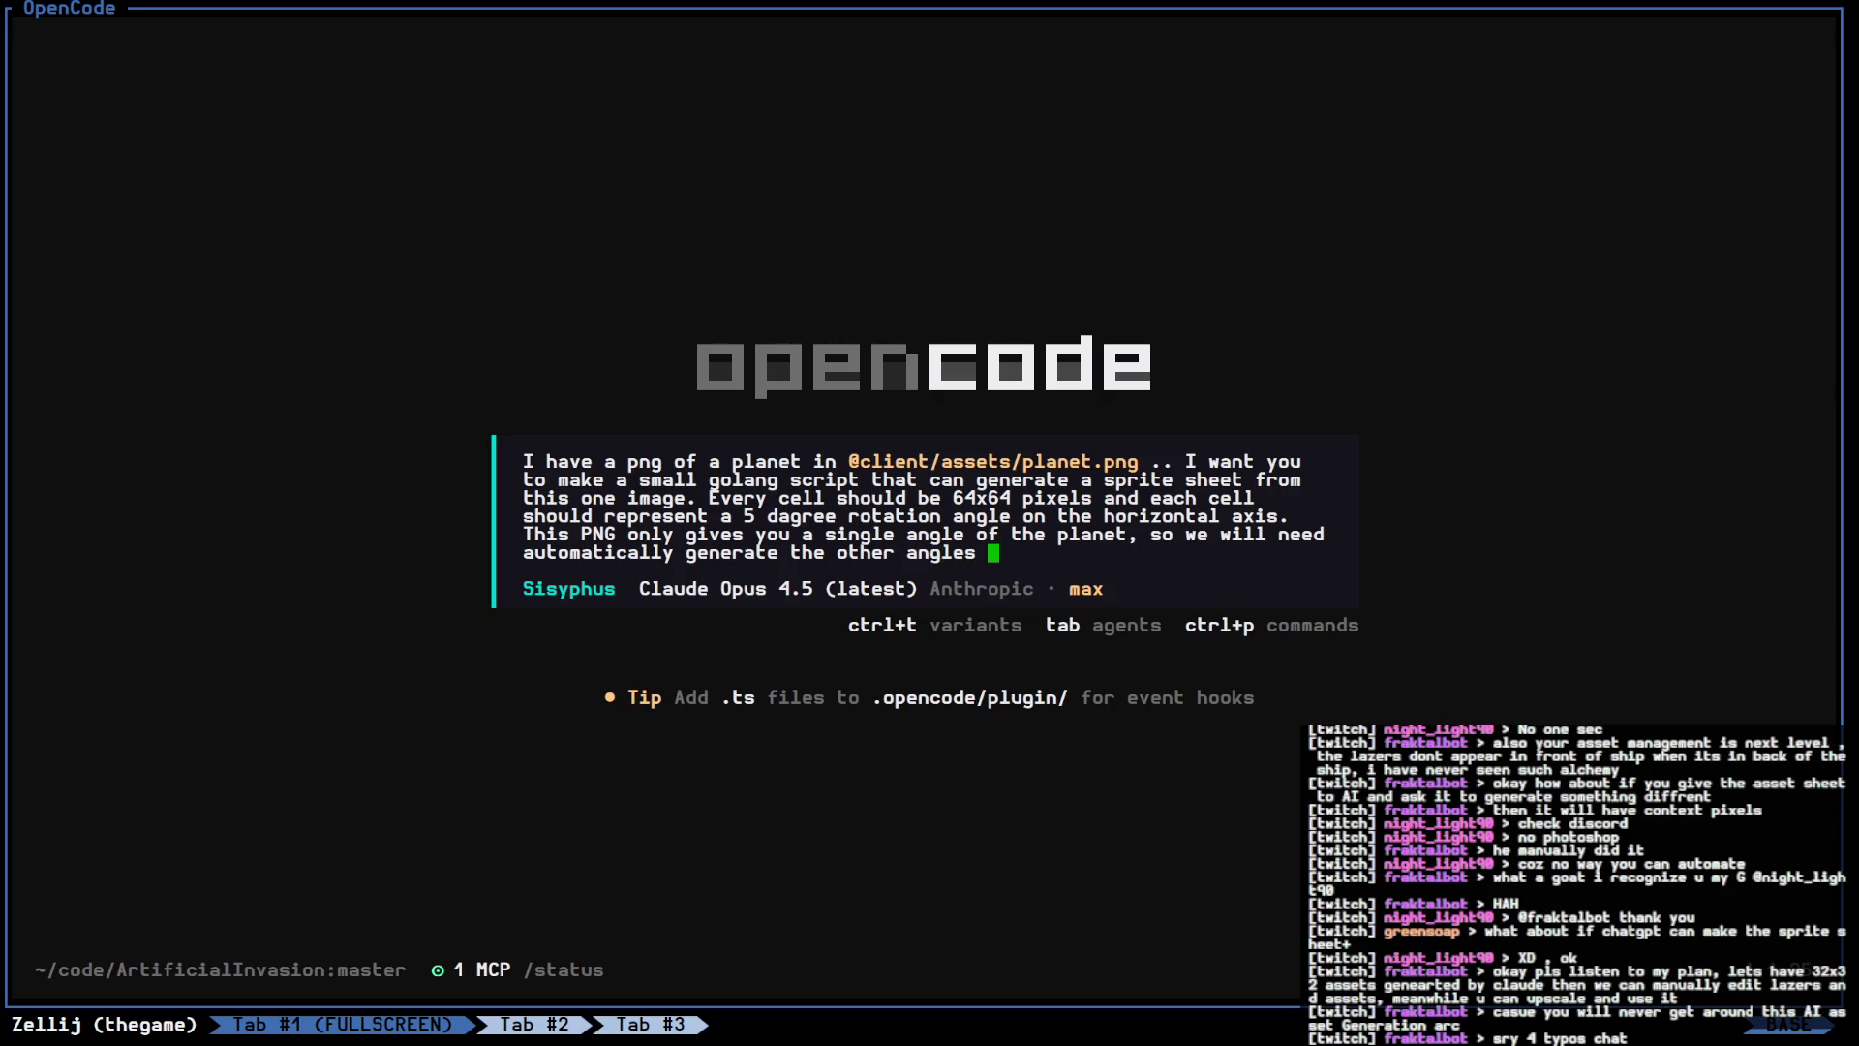
text(st gues)
text(There might be some)
text( algo)
text(ithms)
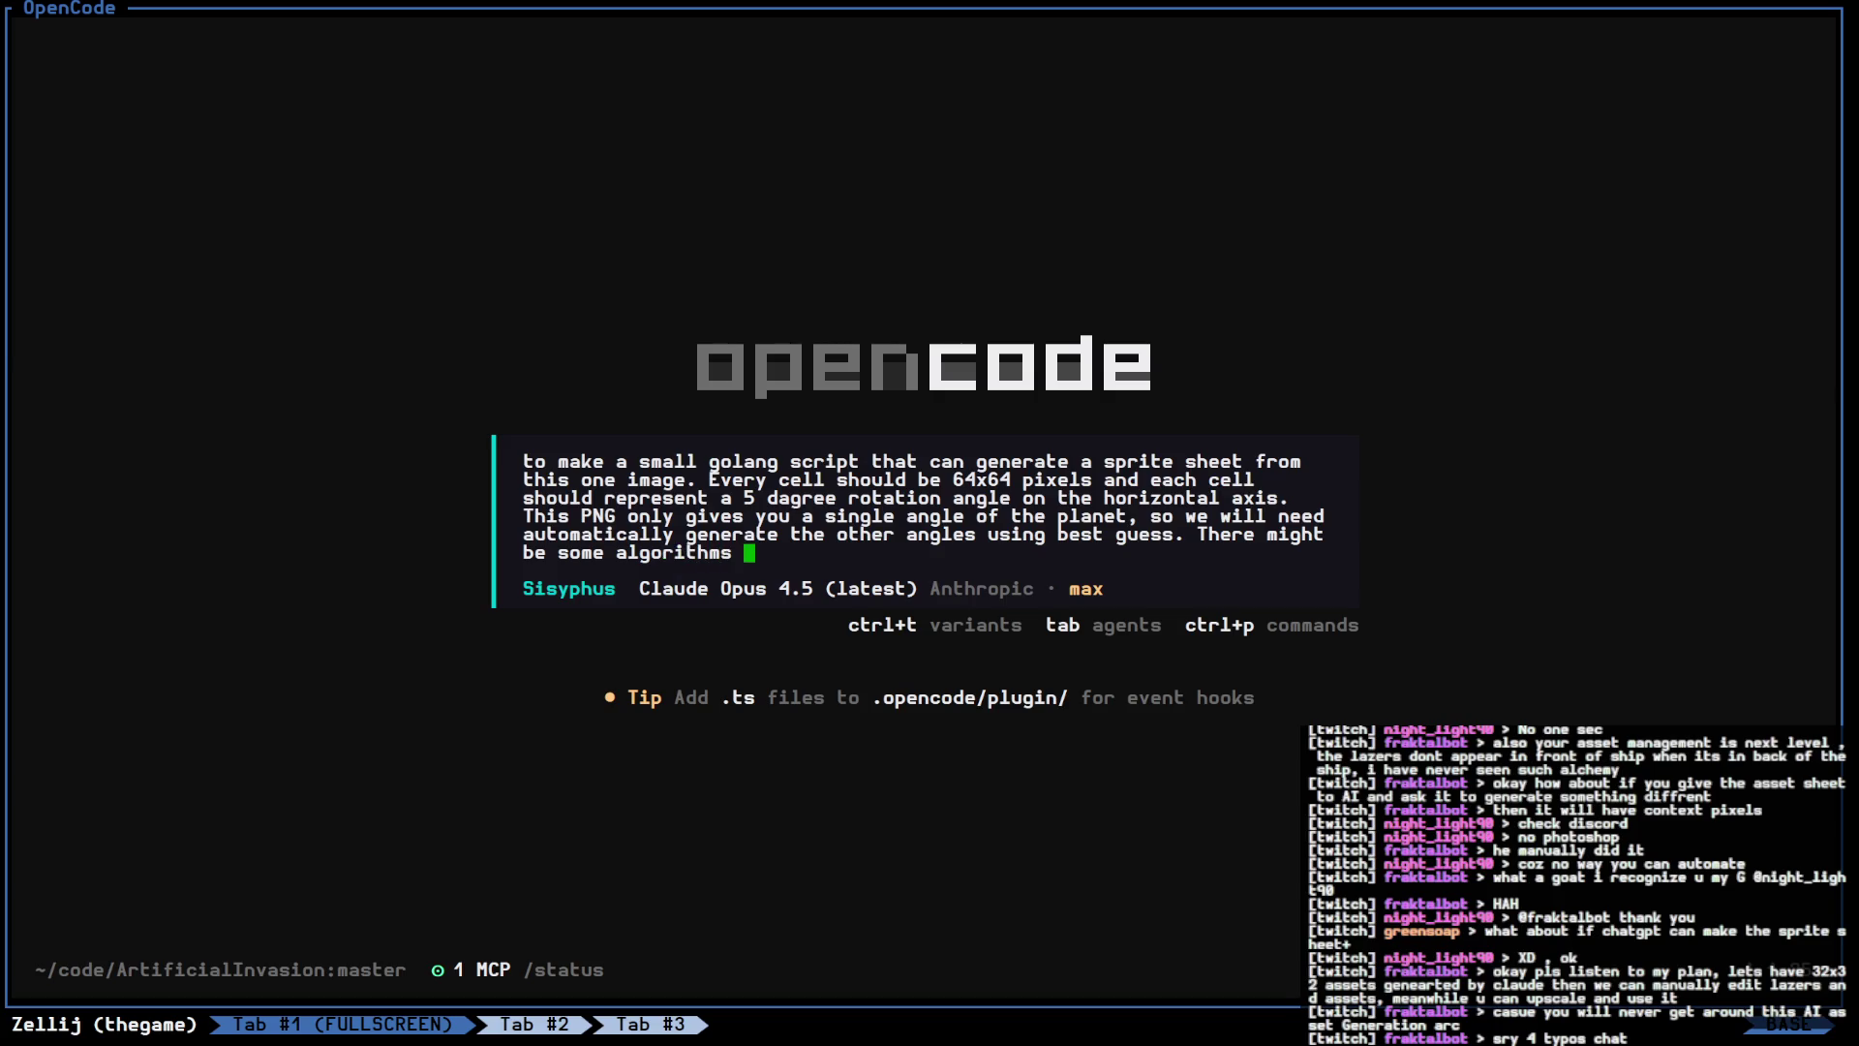
text(available online t)
text(o do this. )
text(lease research th)
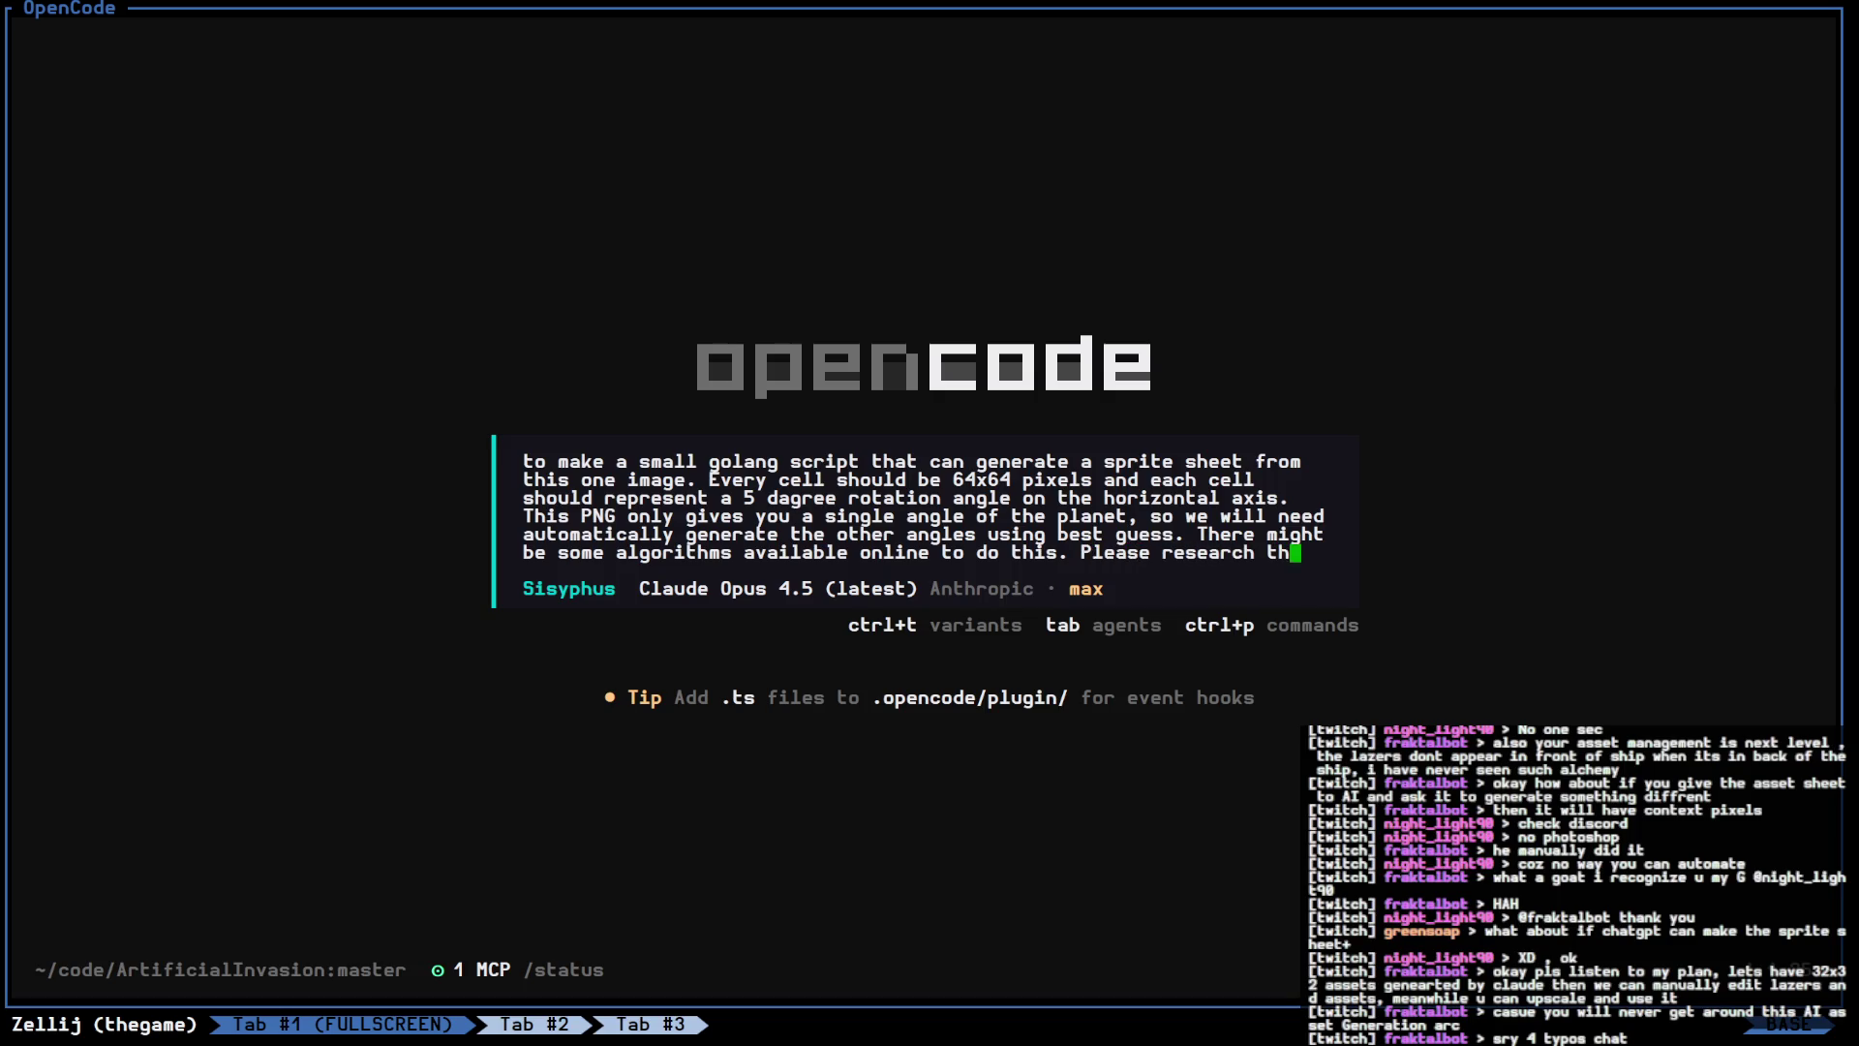
text(is topid a)
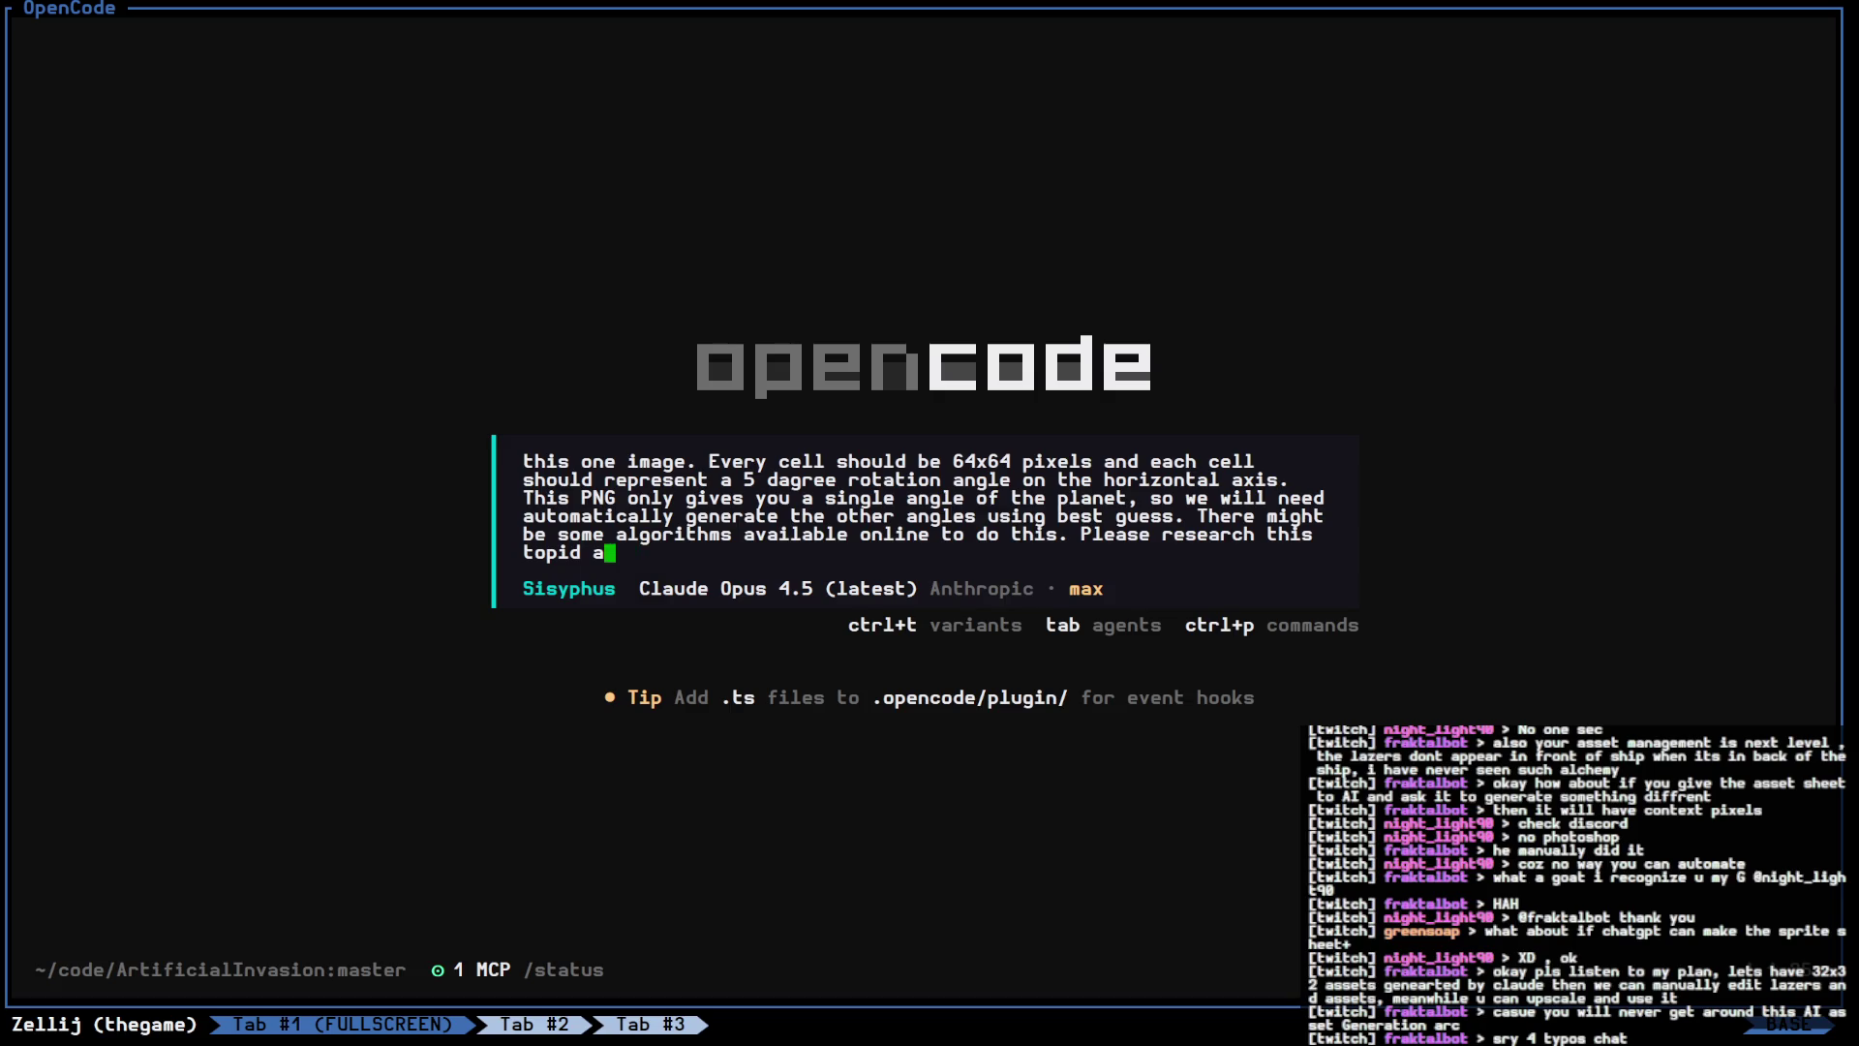
- End the request with 'make me a generator. ultrawork' and send it to Planner-Sisyphus
key(BackSpace)
key(BackSpace)
text(c adn )
text(nd the reas)
key(BackSpace)
key(BackSpace)
key(BackSpace)
text(n make me a generator. u)
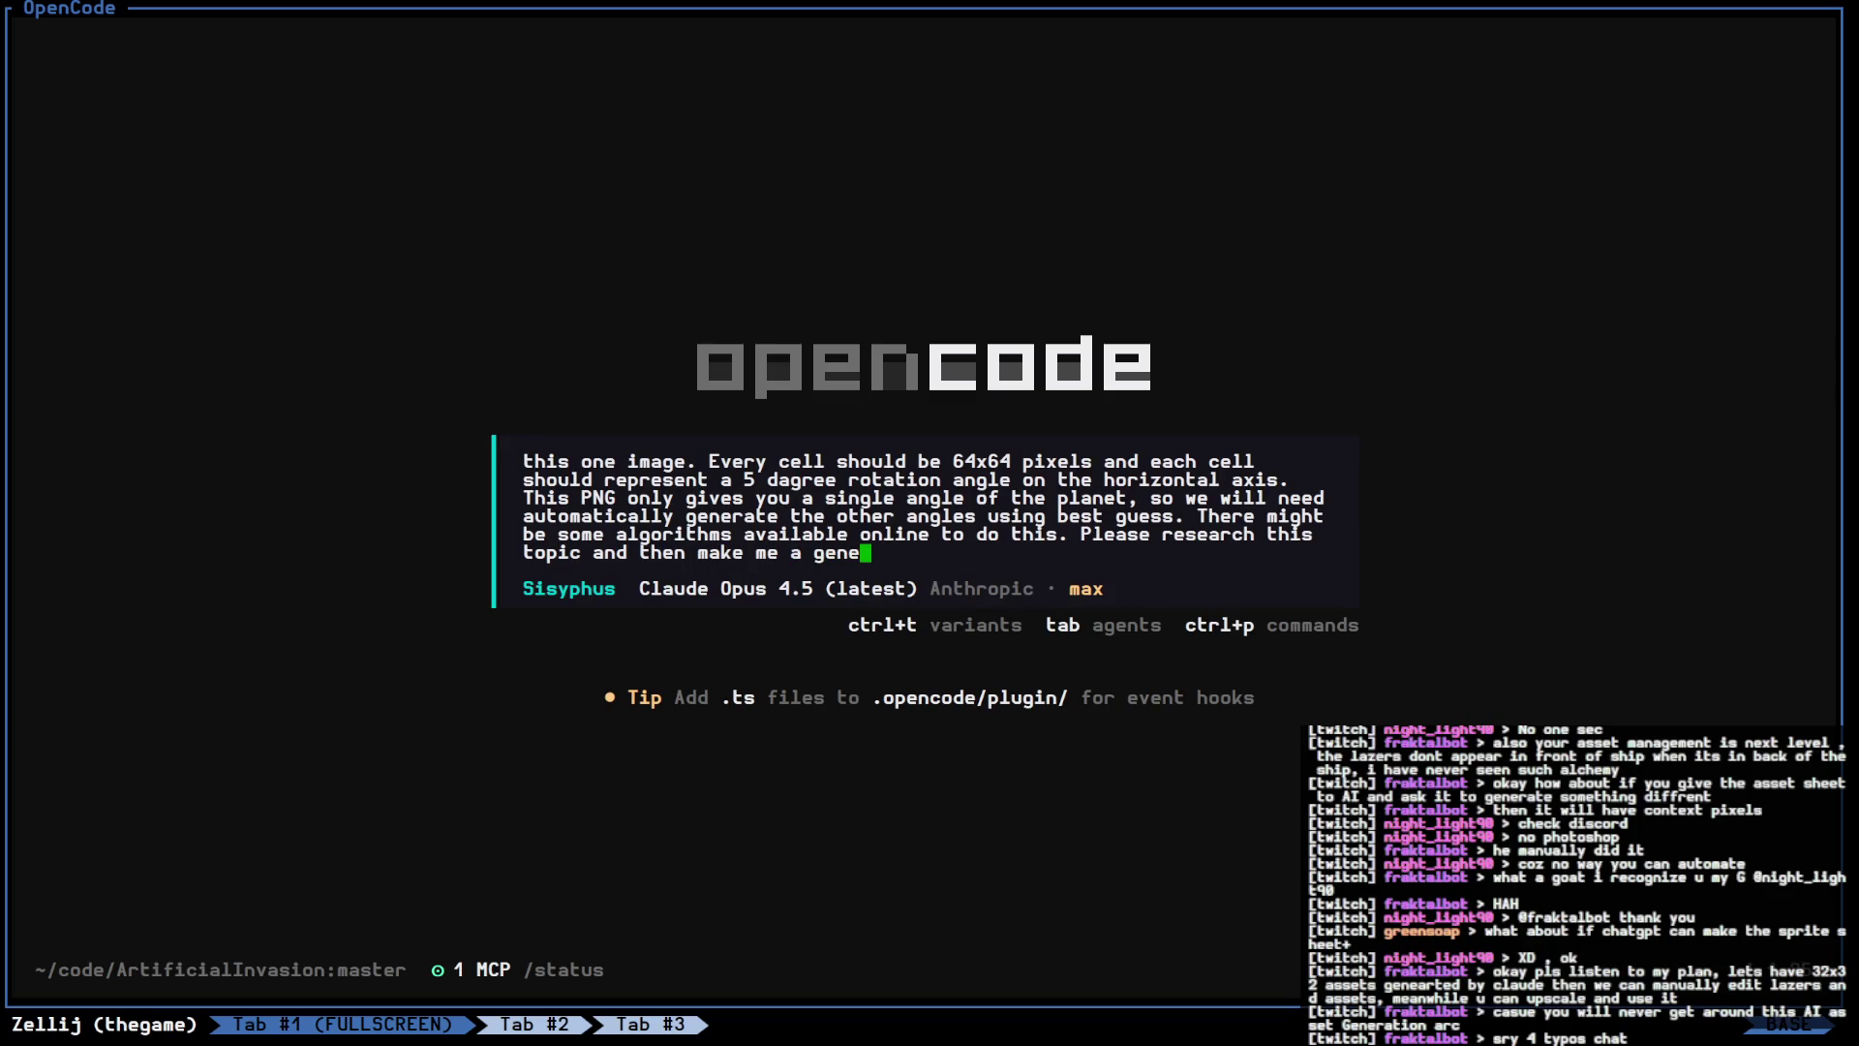
text(ltrawork)
key(Tab)
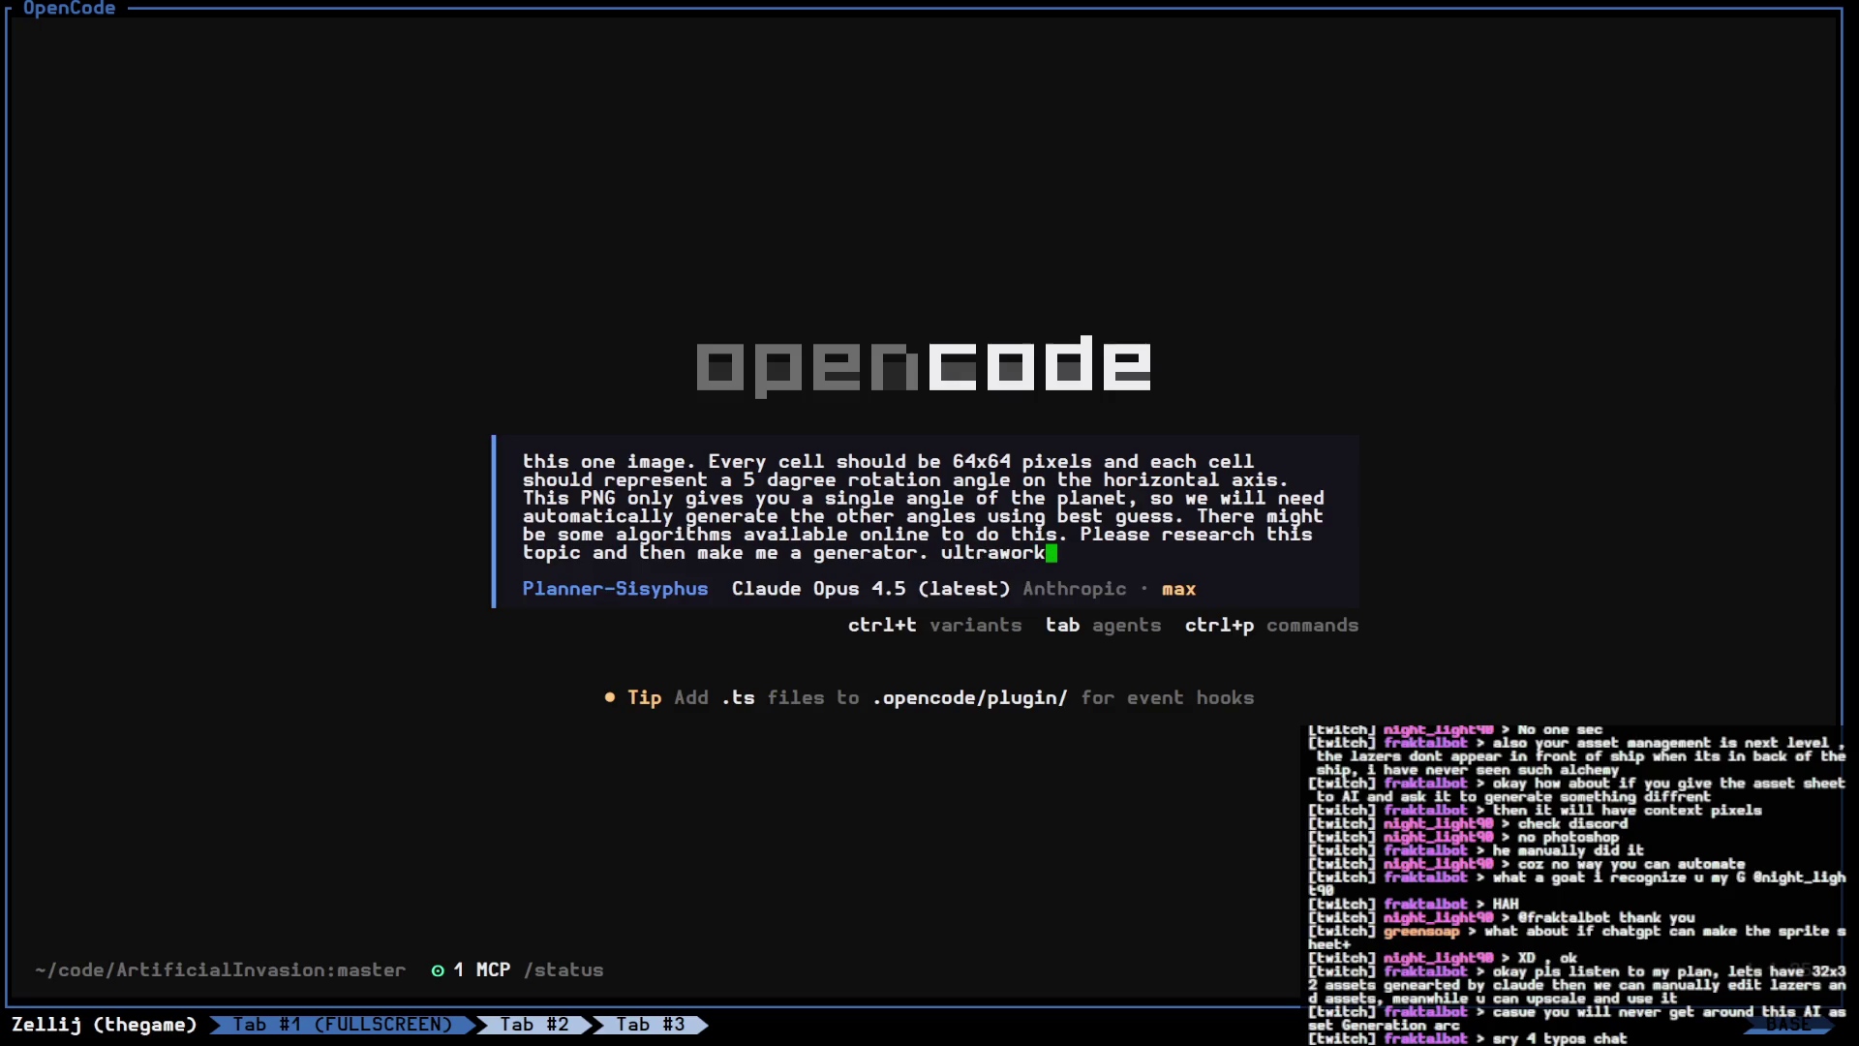
key(Return)
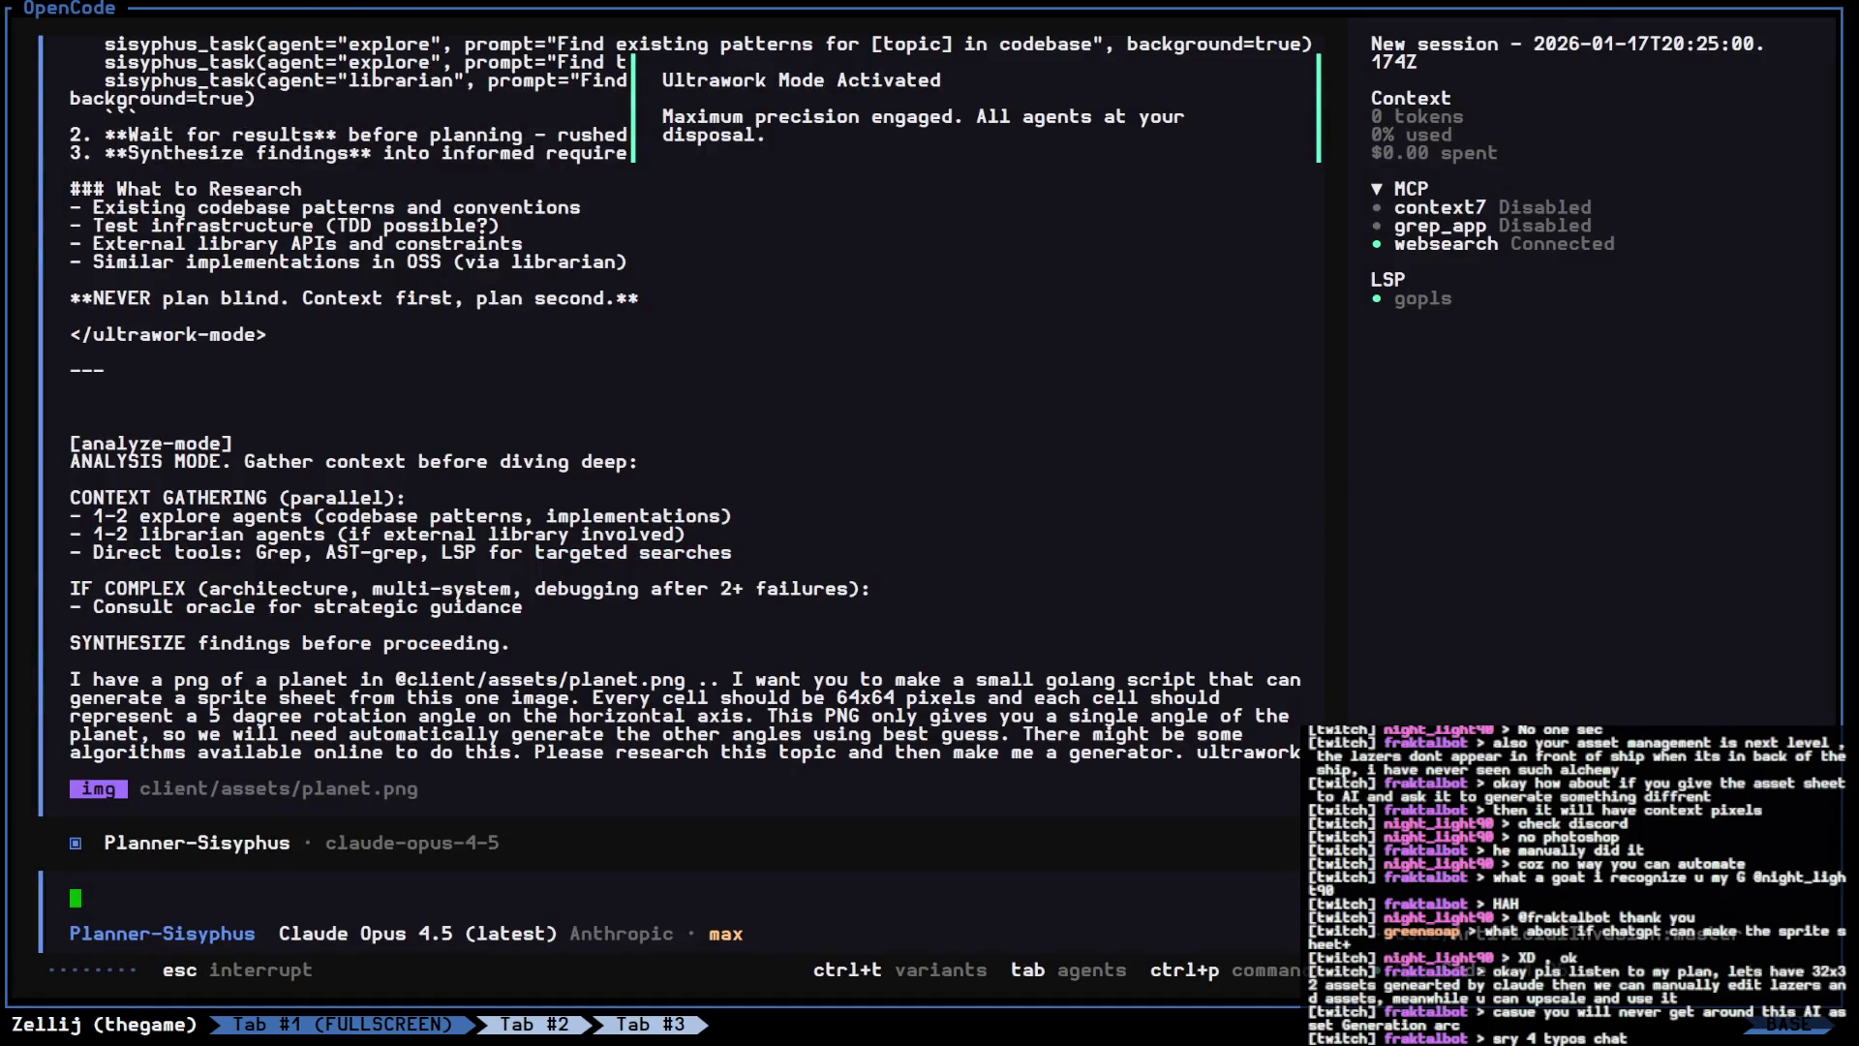
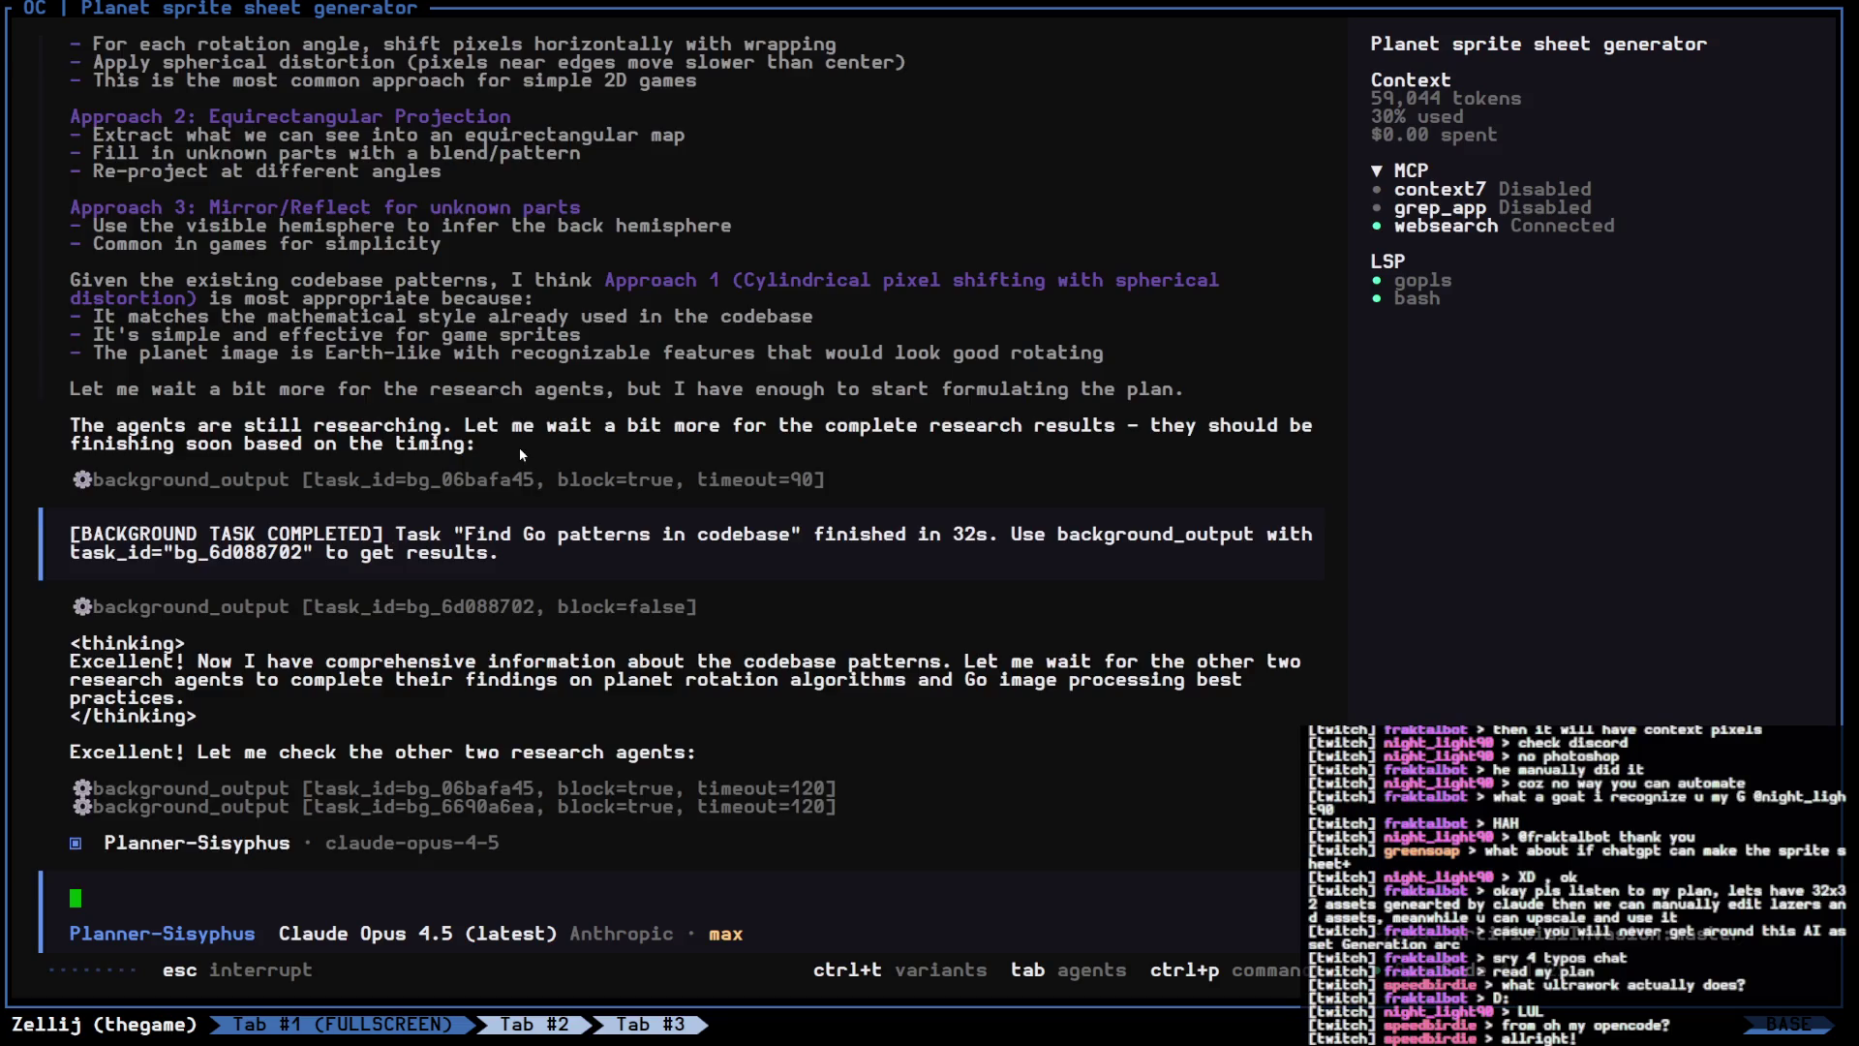
- Scroll up through the planner's research summary while the background research agents finish
scroll(519, 447, up, 5)
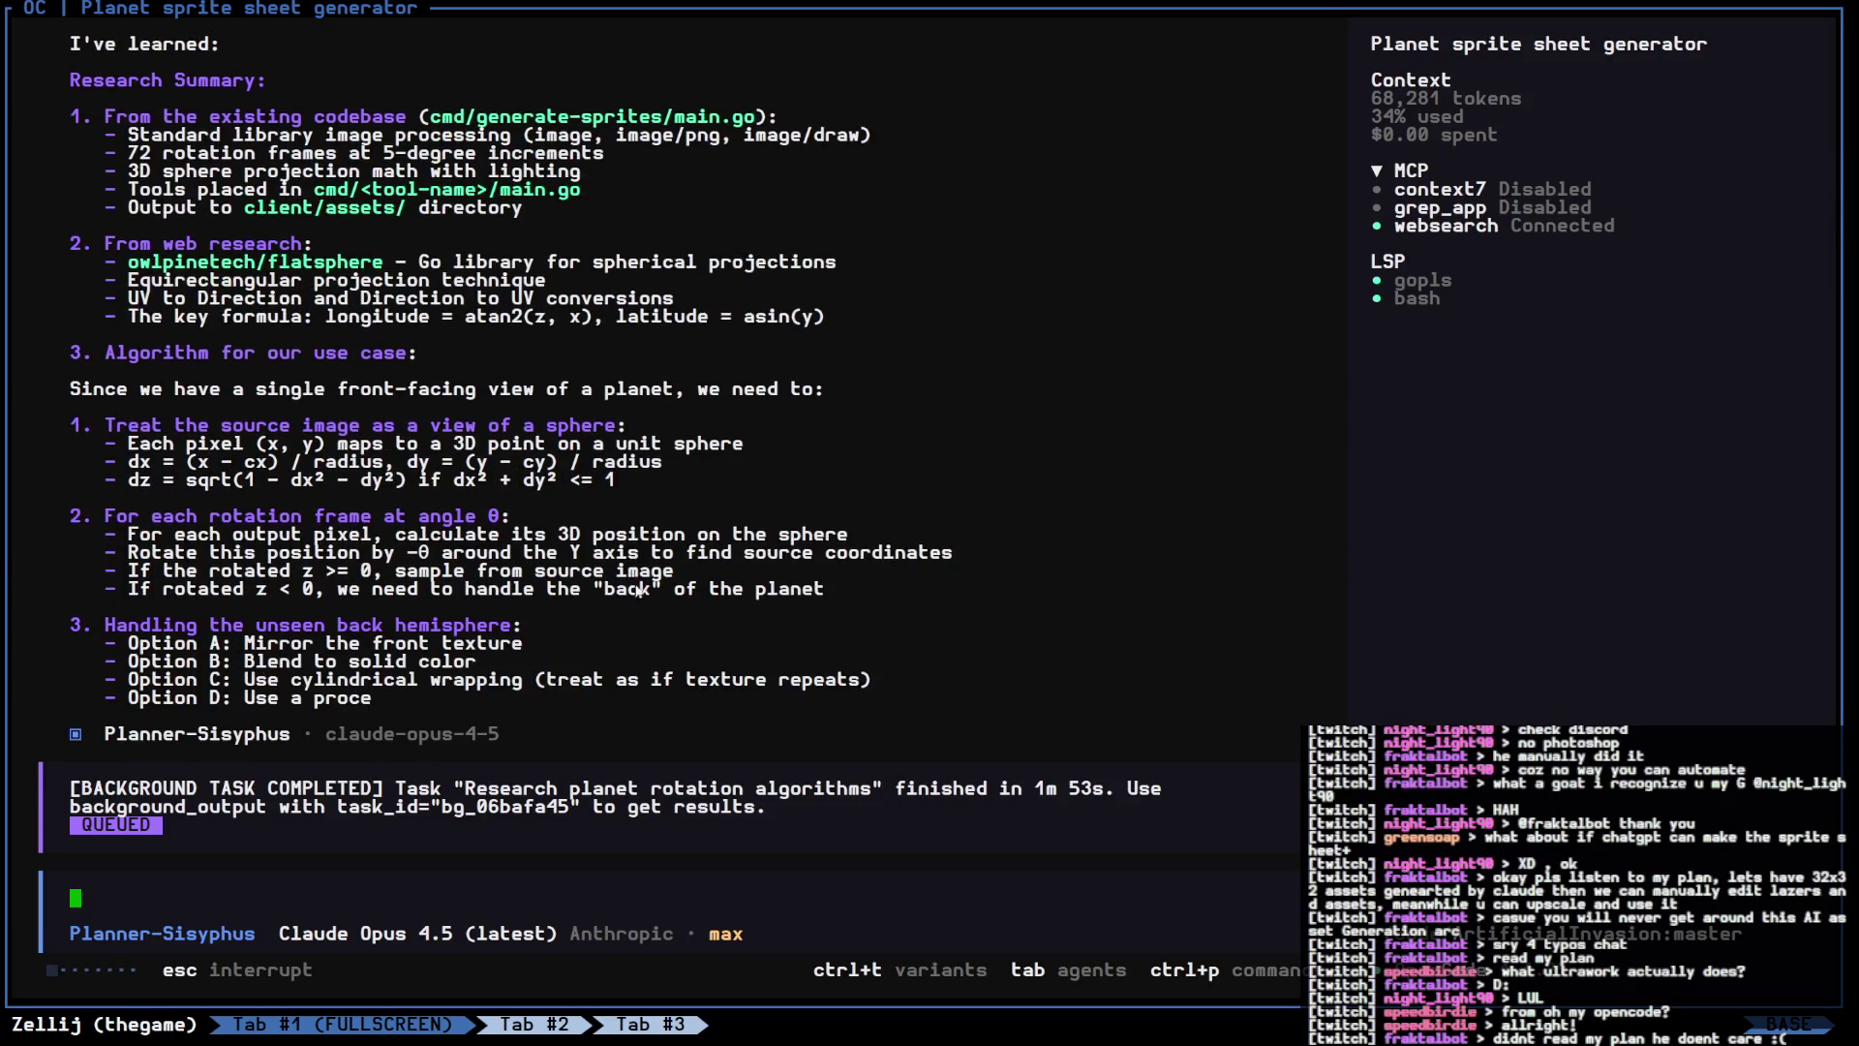
- Read through the proposed 72-frame, 576×512 sprite sheet plan down to its four questions
scroll(633, 561, up, 5)
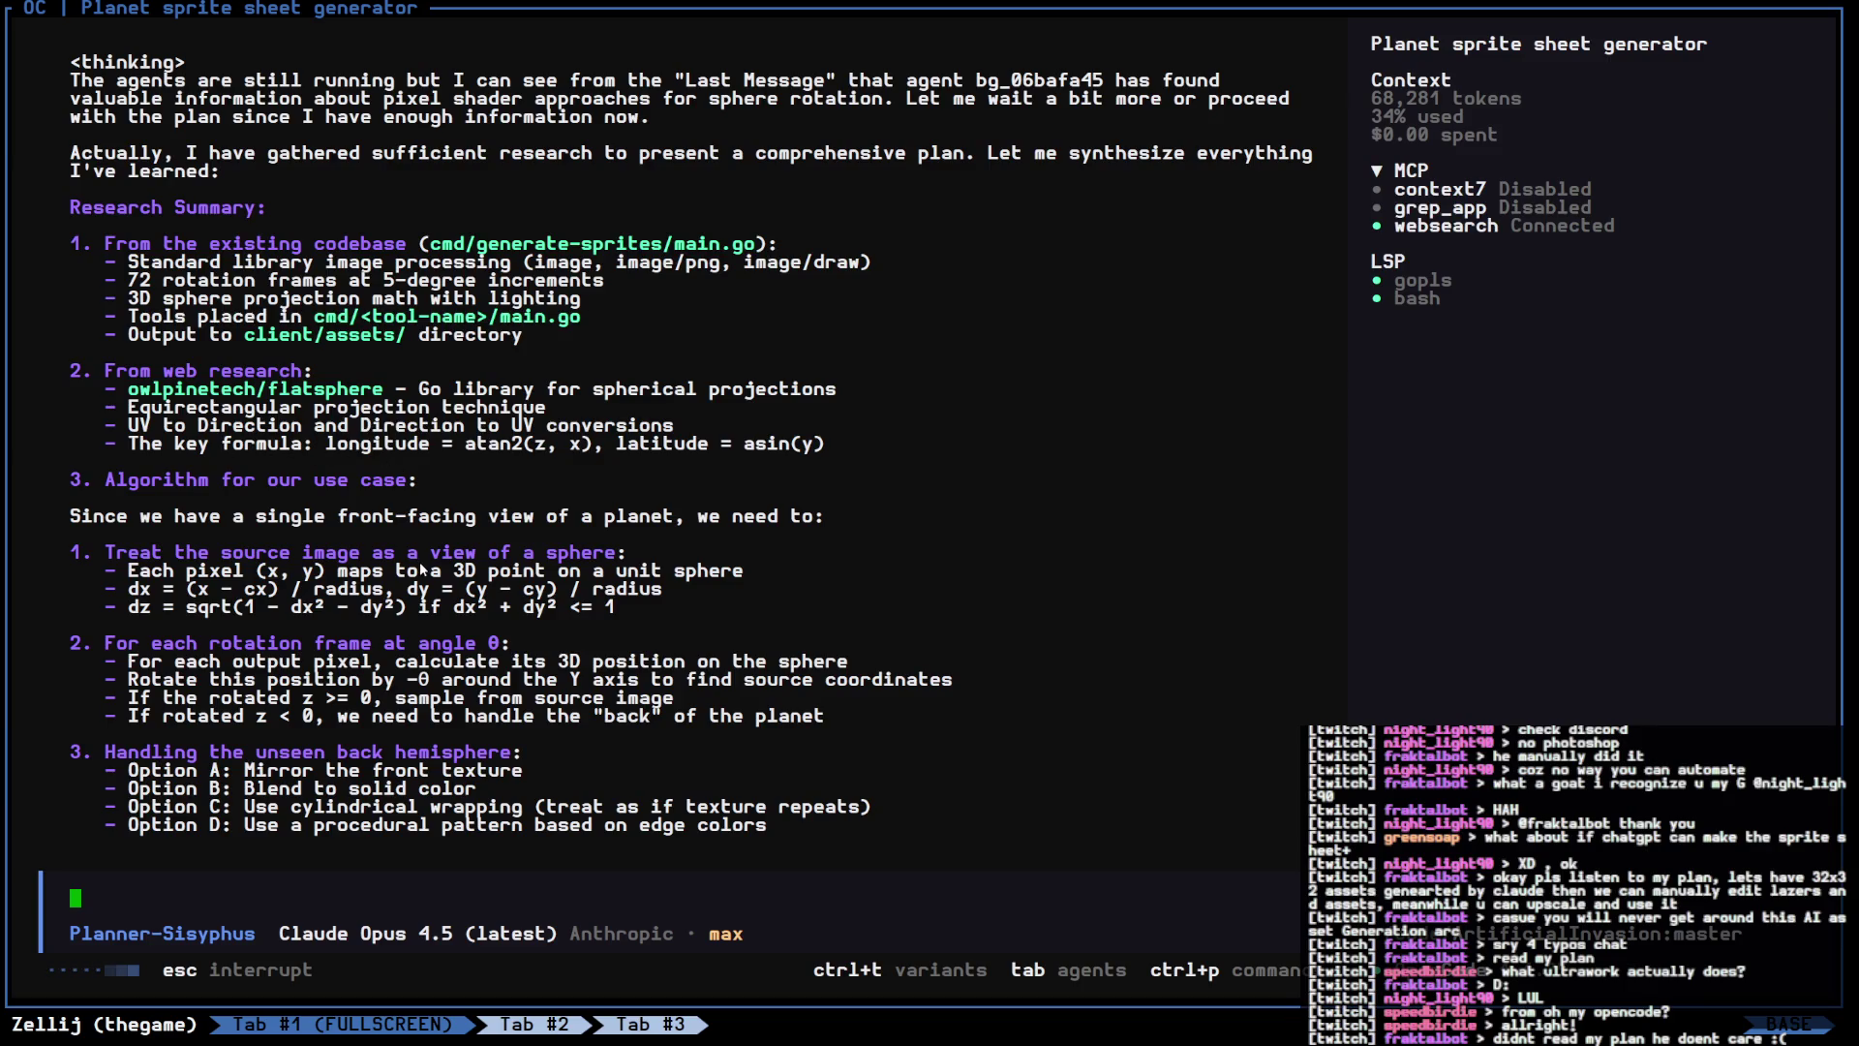
scroll(420, 569, down, 10)
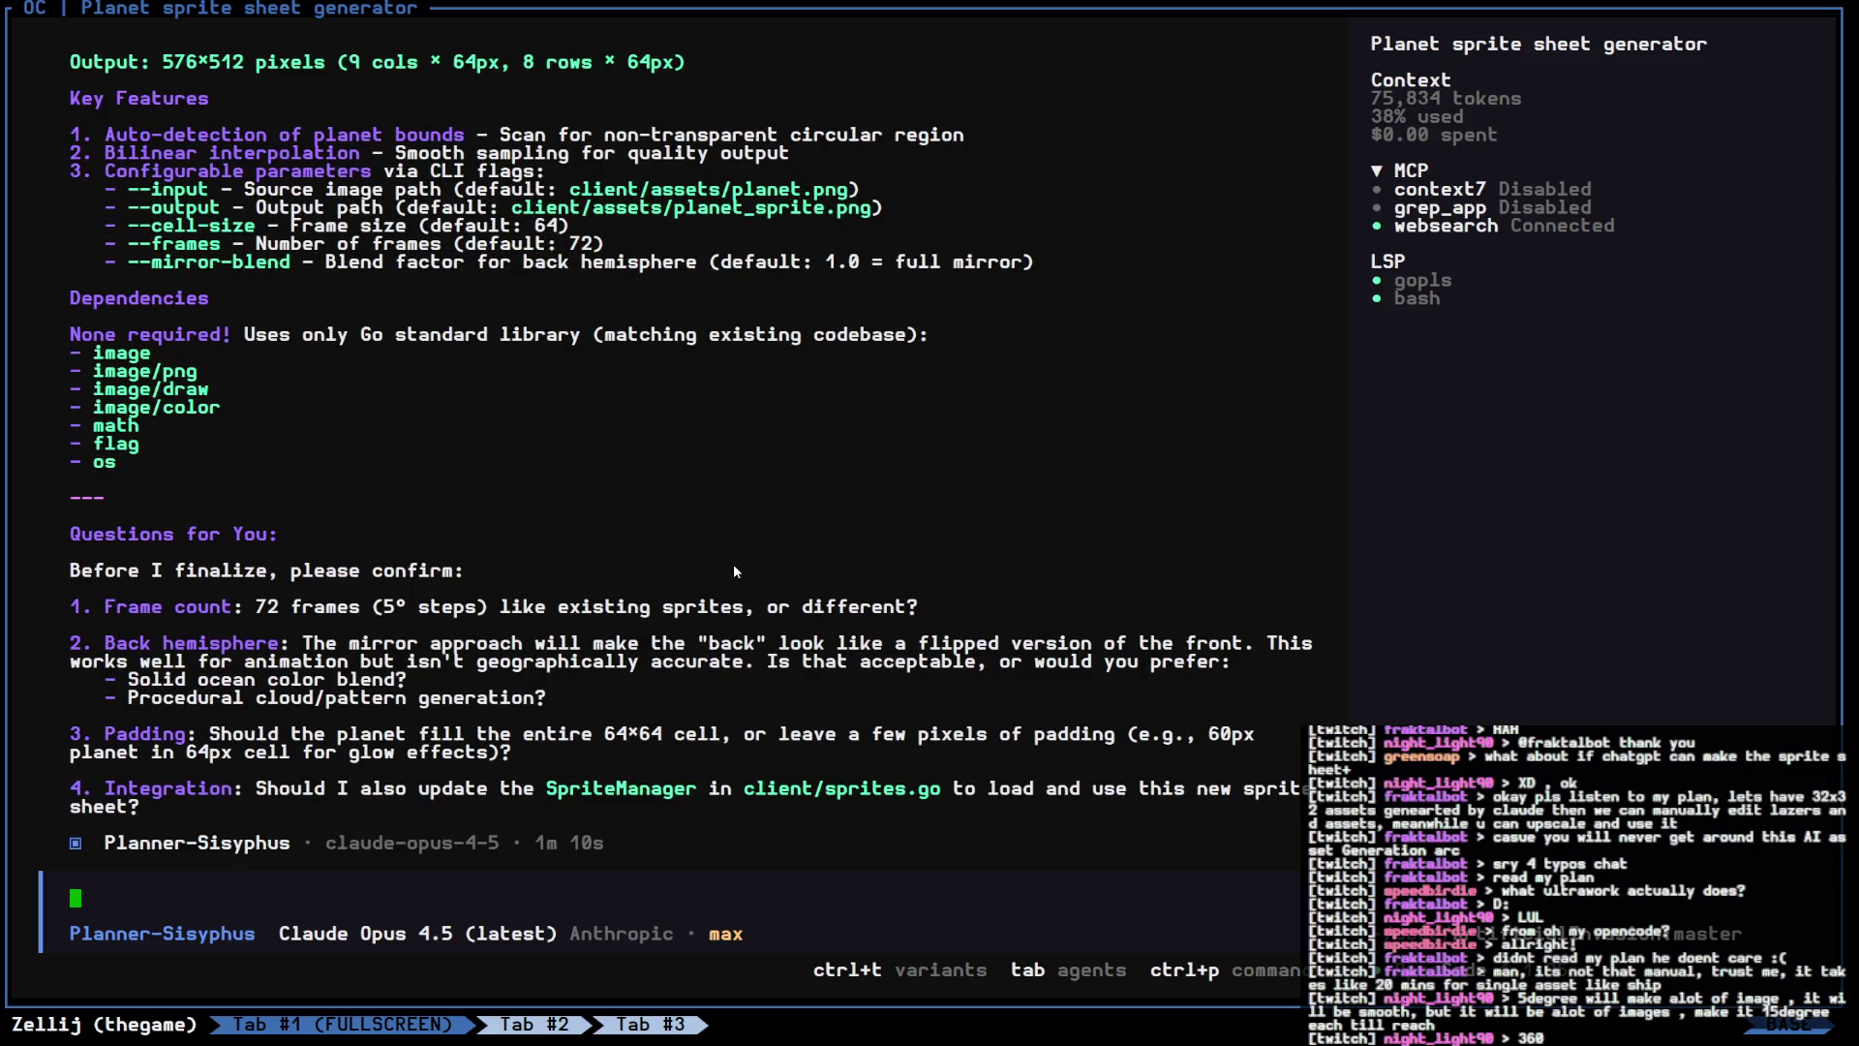
- Answer the first two questions: yes to 72 frames, and start with the mirror approach
text(1. yes)
text(,hat)
key(BackSpace)
key(BackSpace)
key(BackSpace)
key(shift+Return)
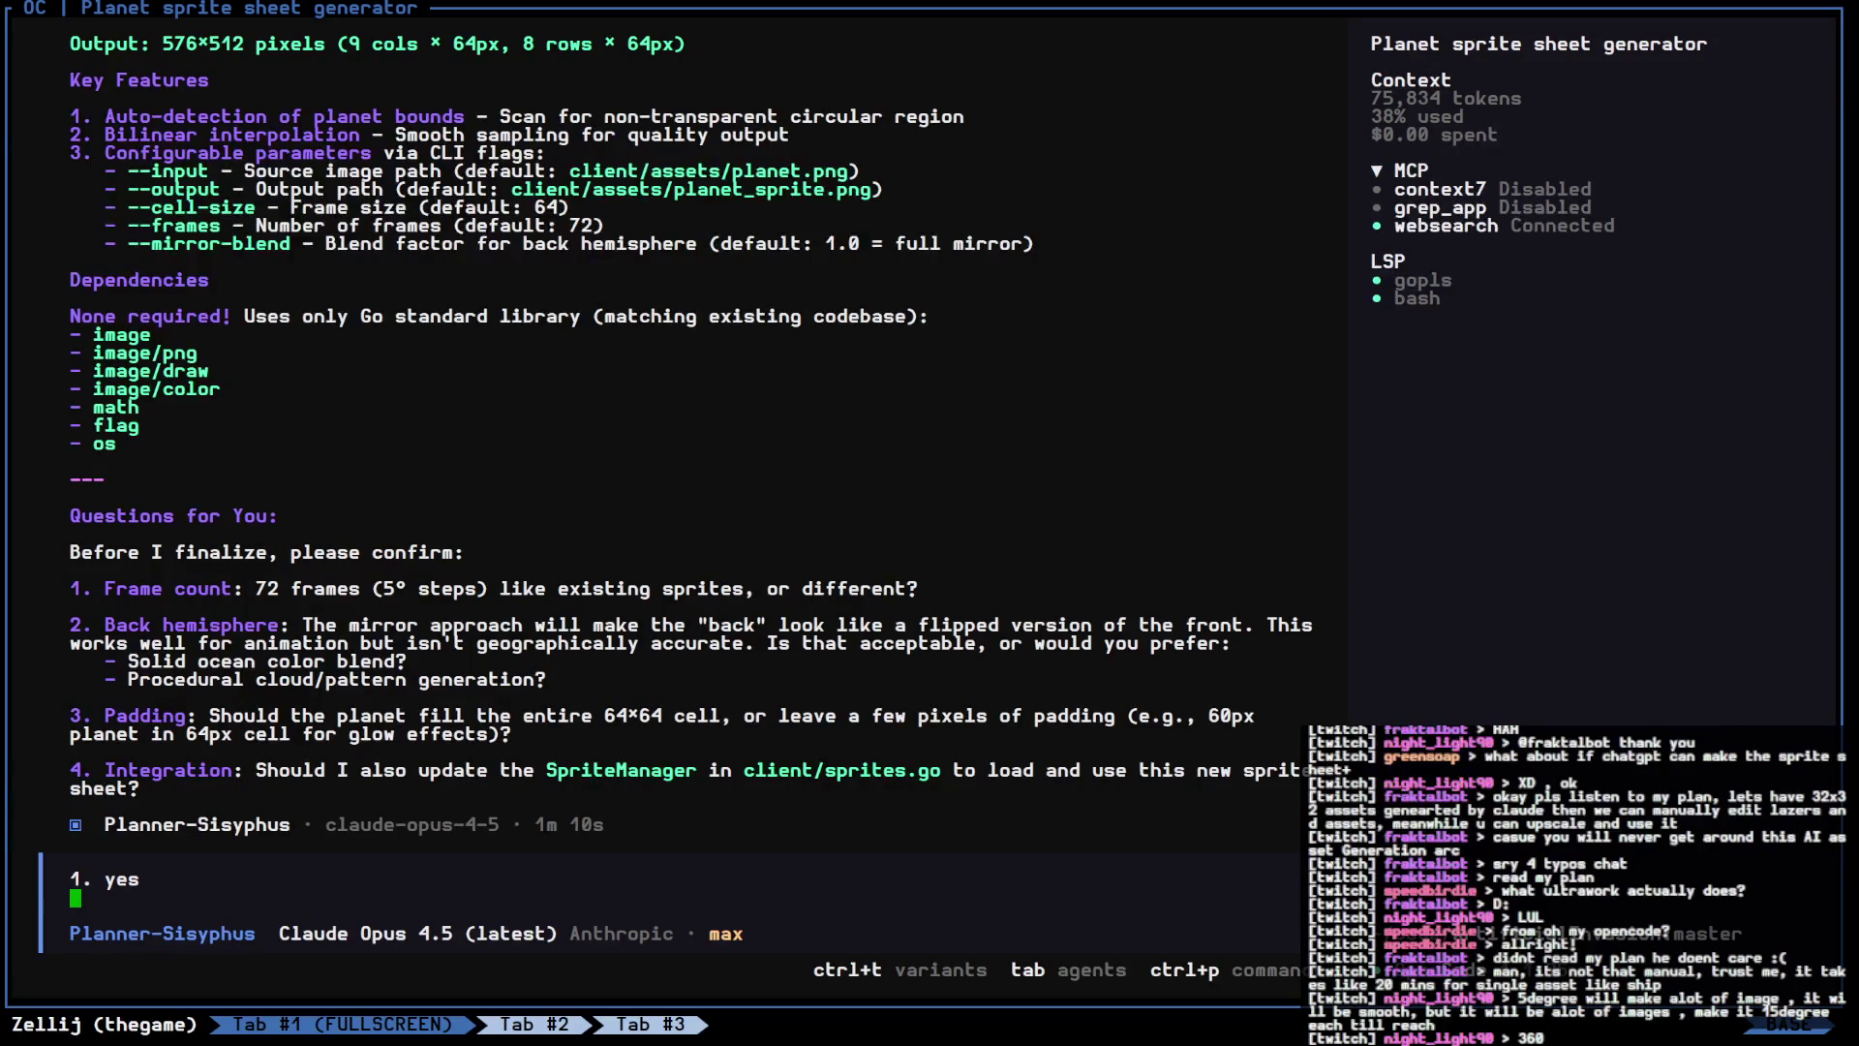
key(BackSpace)
text(, )
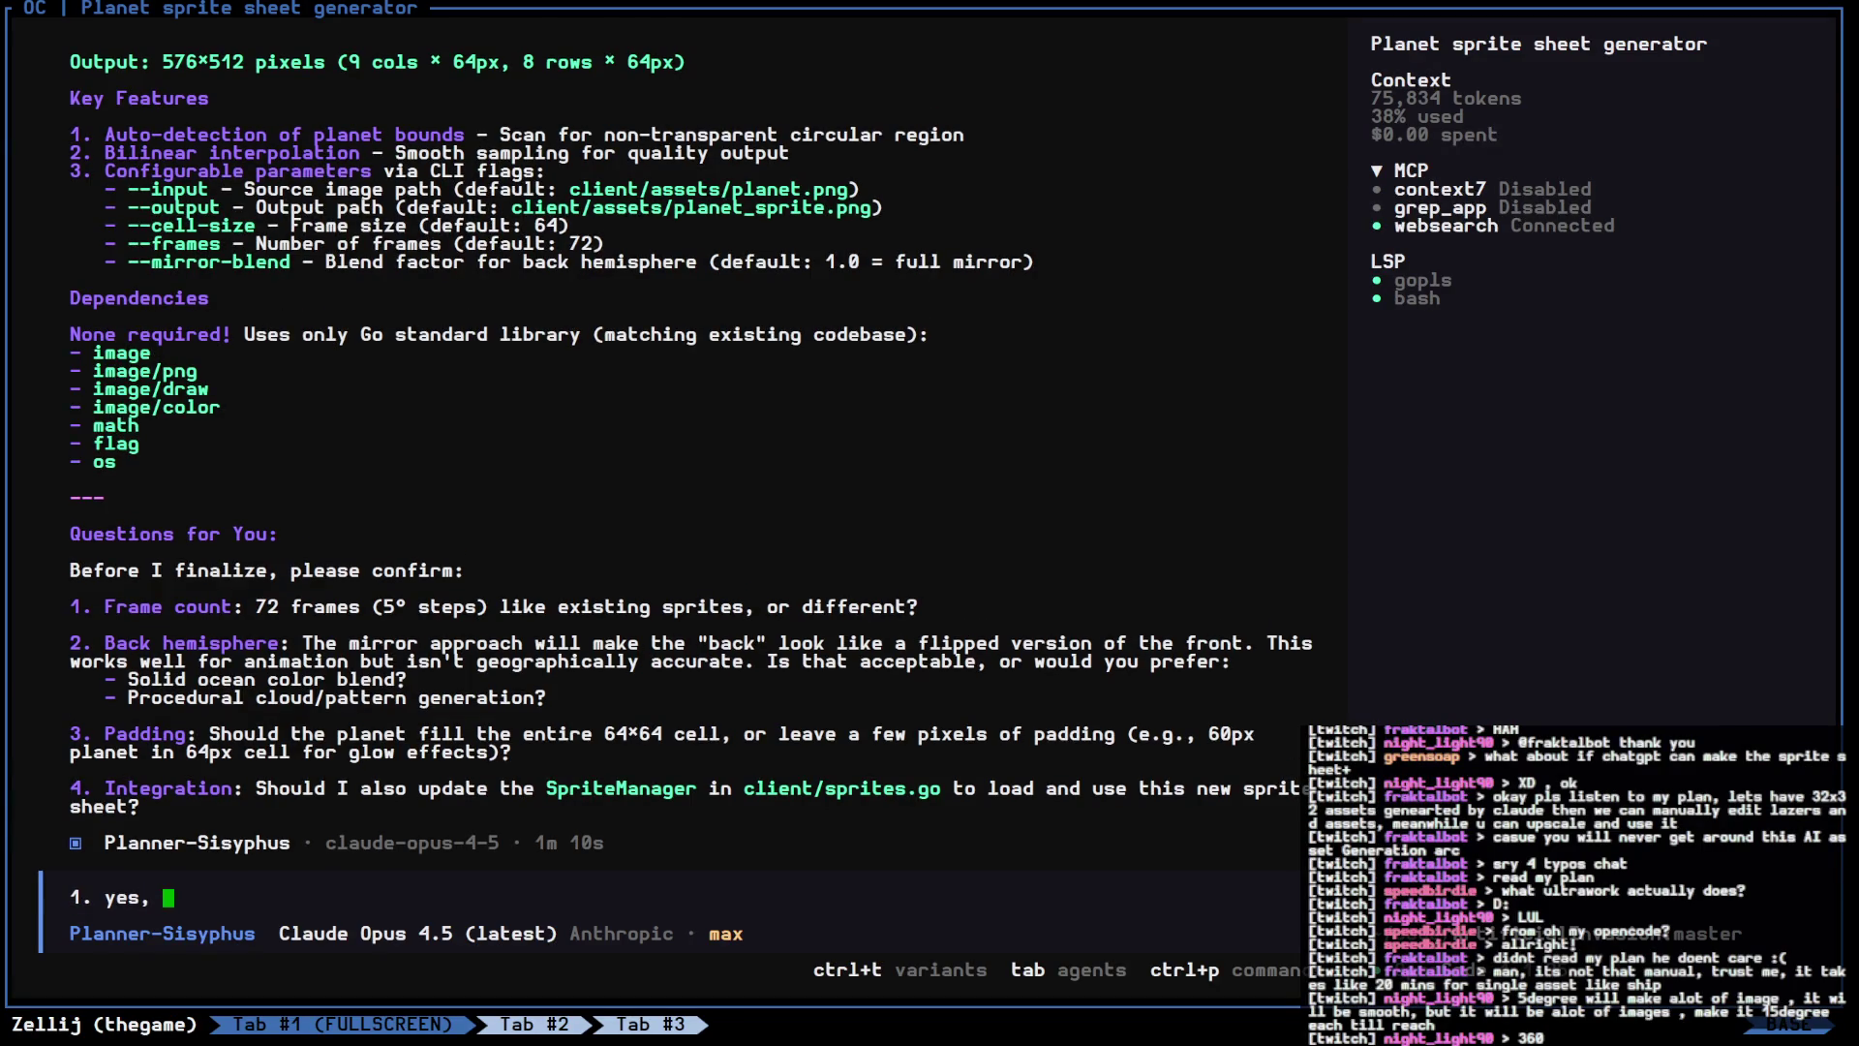
text(72 frames)
key(shift+Return)
text(2.)
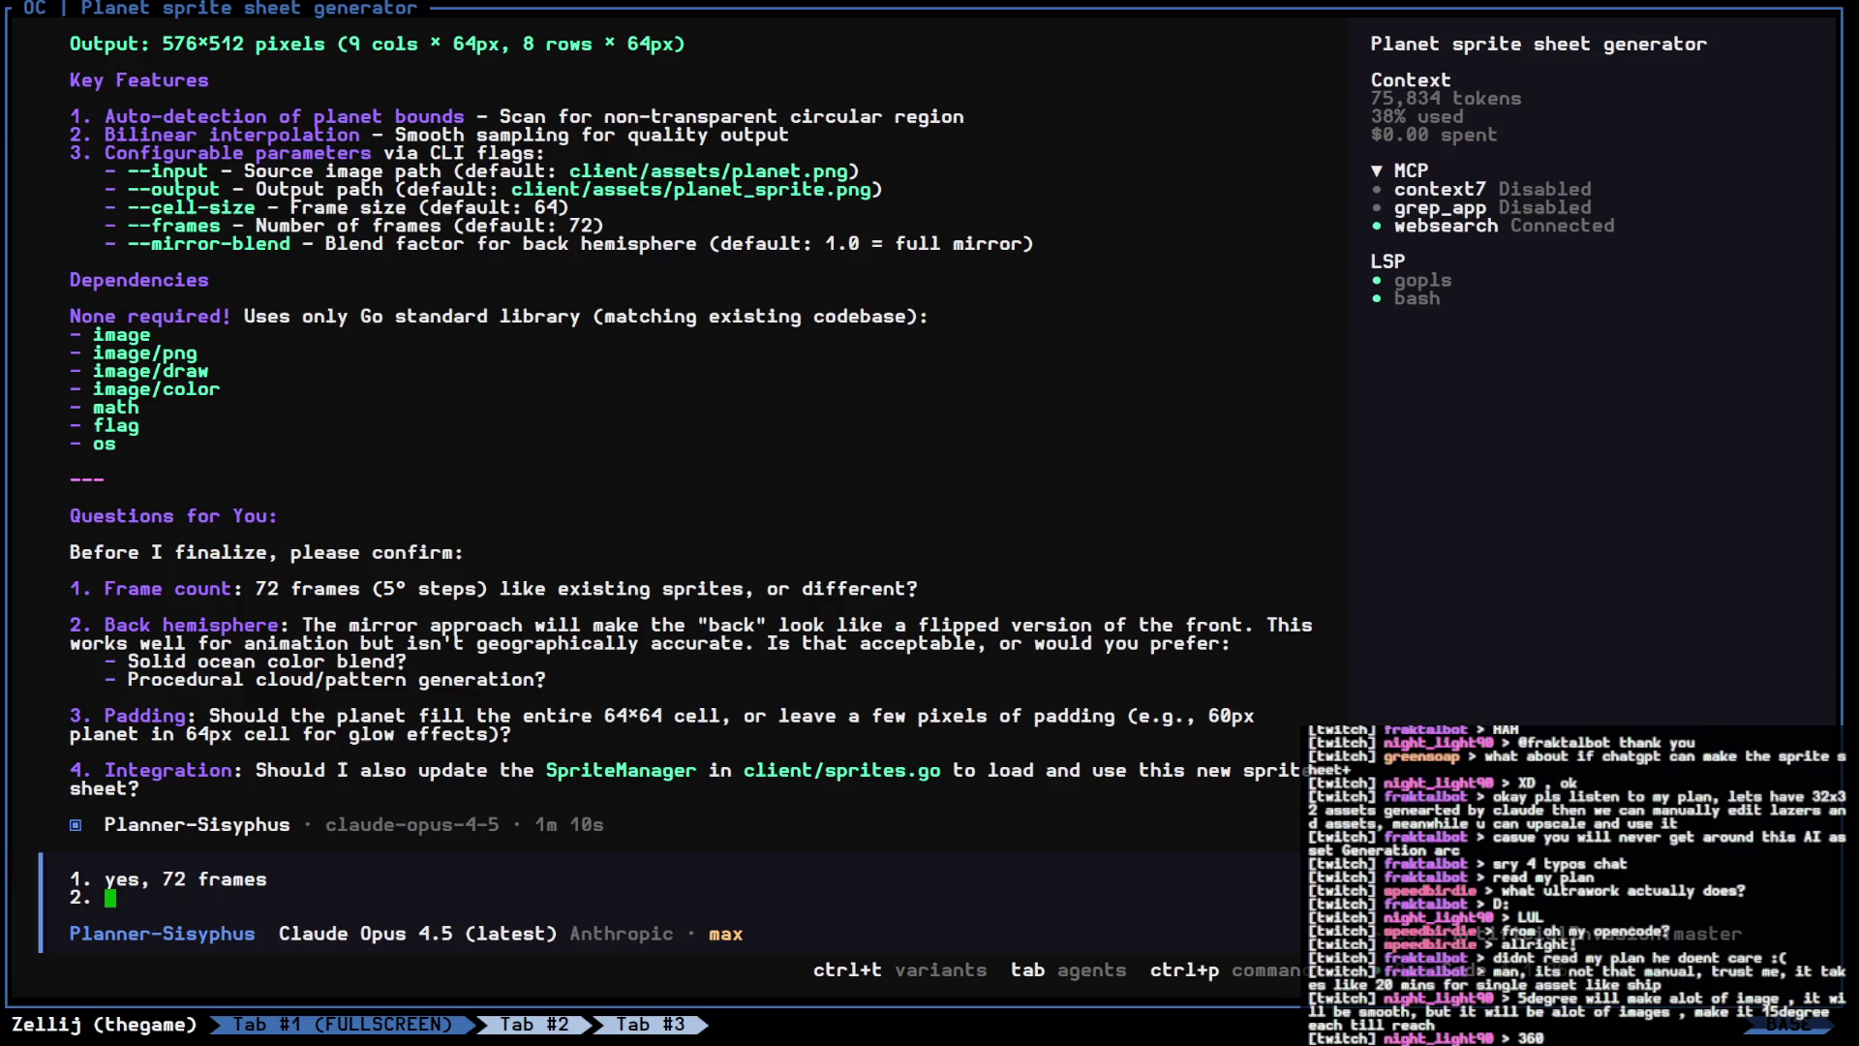
text(let's start )
text(with )
text(the mirorr)
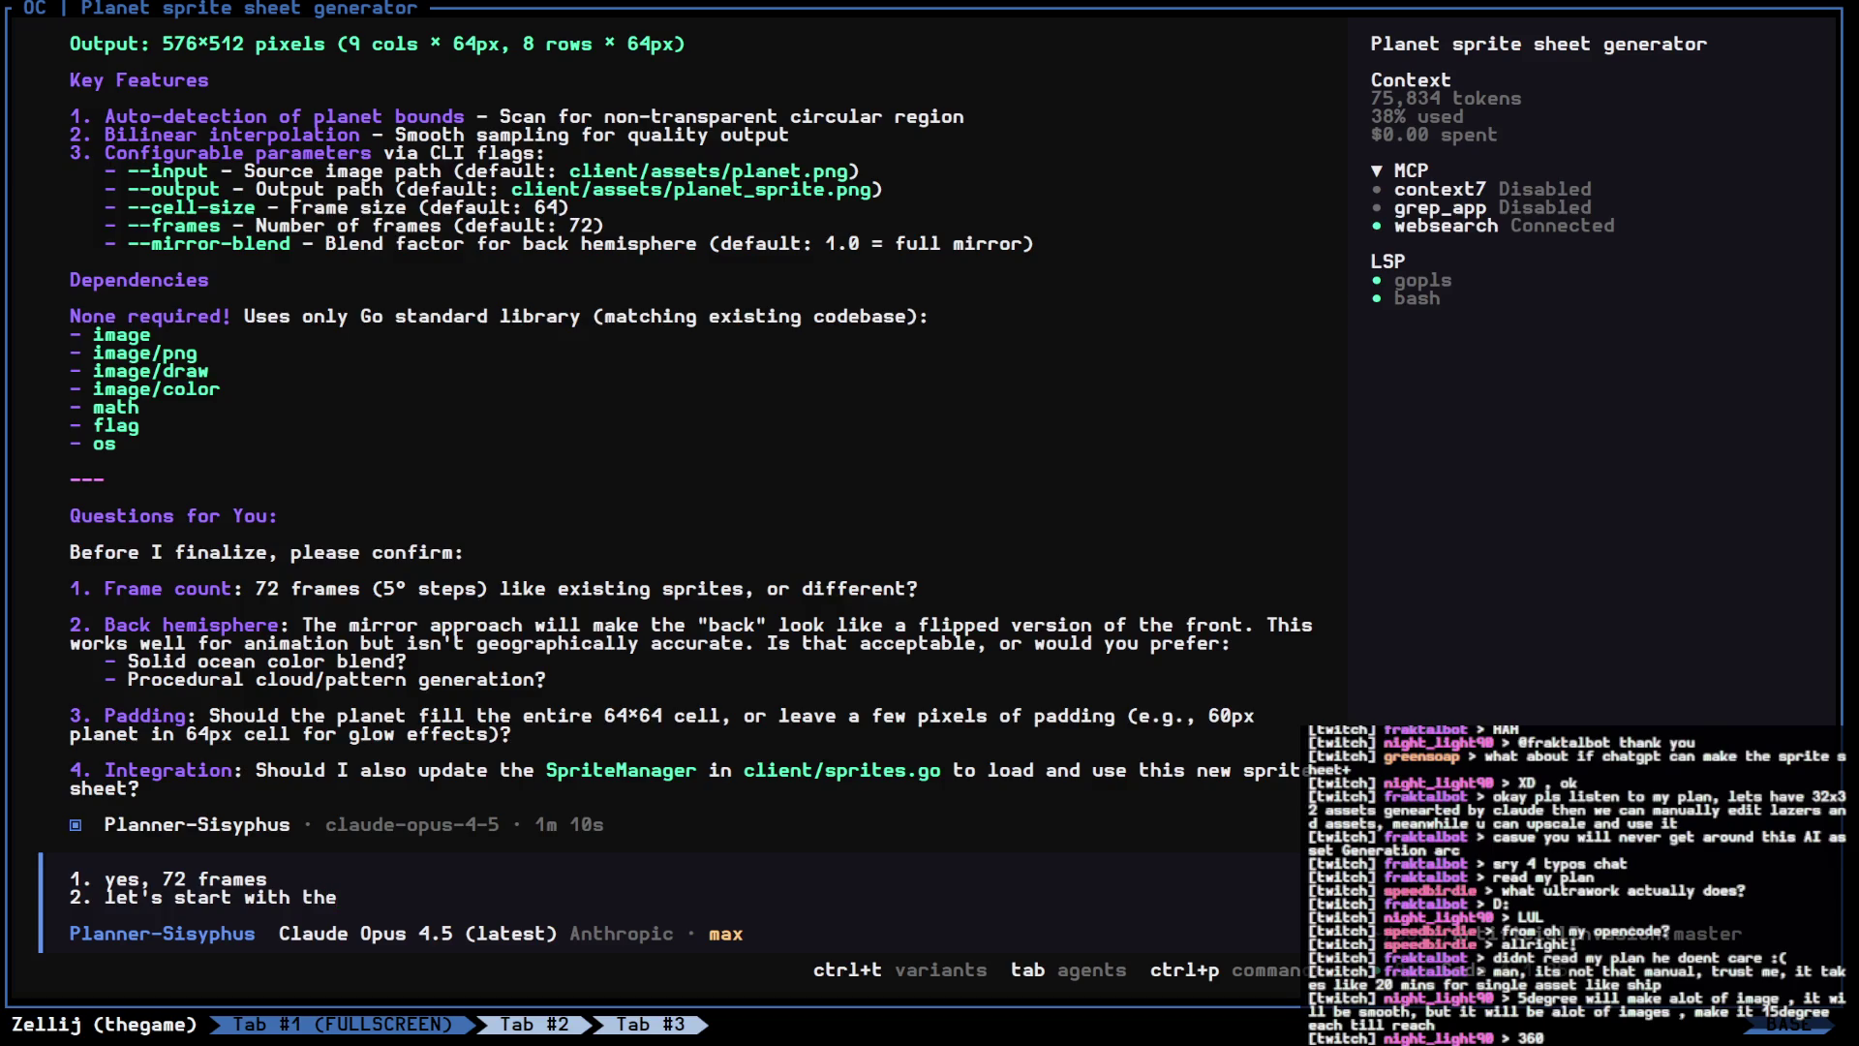
key(BackSpace)
key(BackSpace)
text(ror approc)
text(h)
- Answer 4 pixels of padding and no integration because the sheet is inspected manually, then send
key(shift+Return)
text(3. )
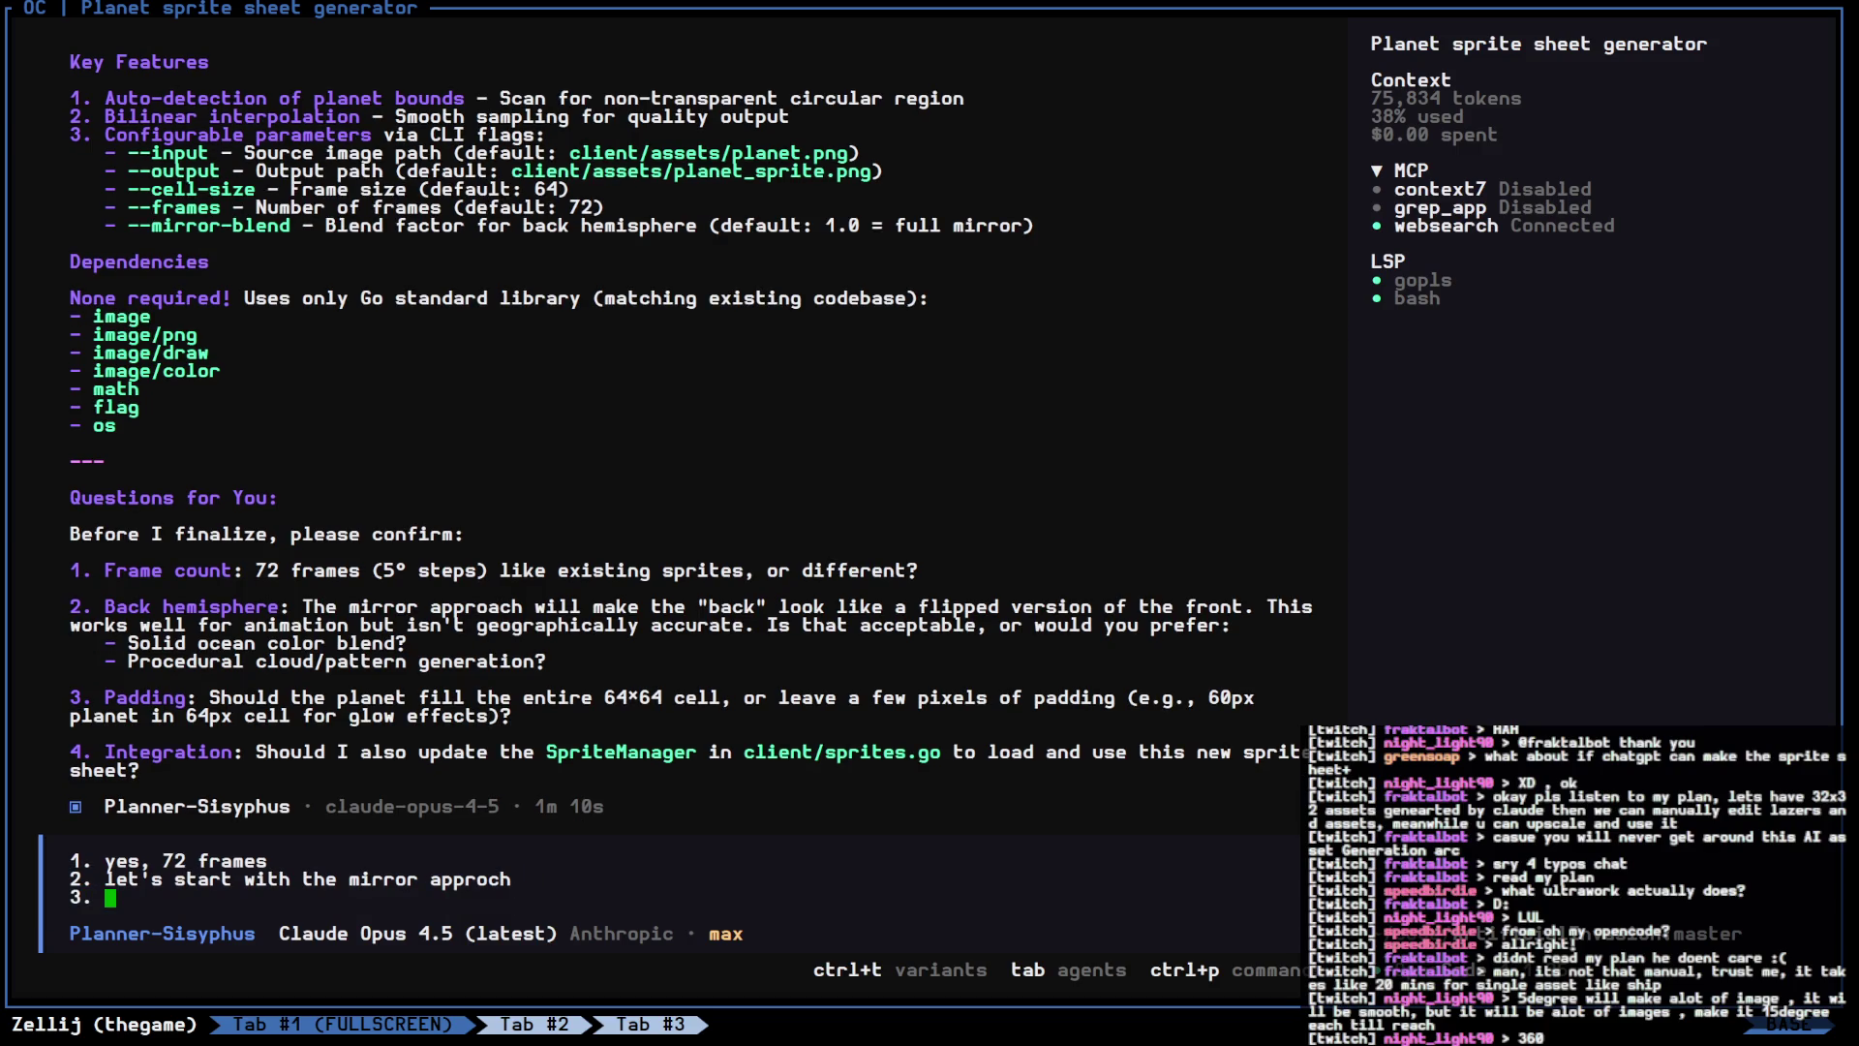
text(let's leave a)
key(BackSpace)
key(BackSpace)
text(4 pixle)
text(s of paee)
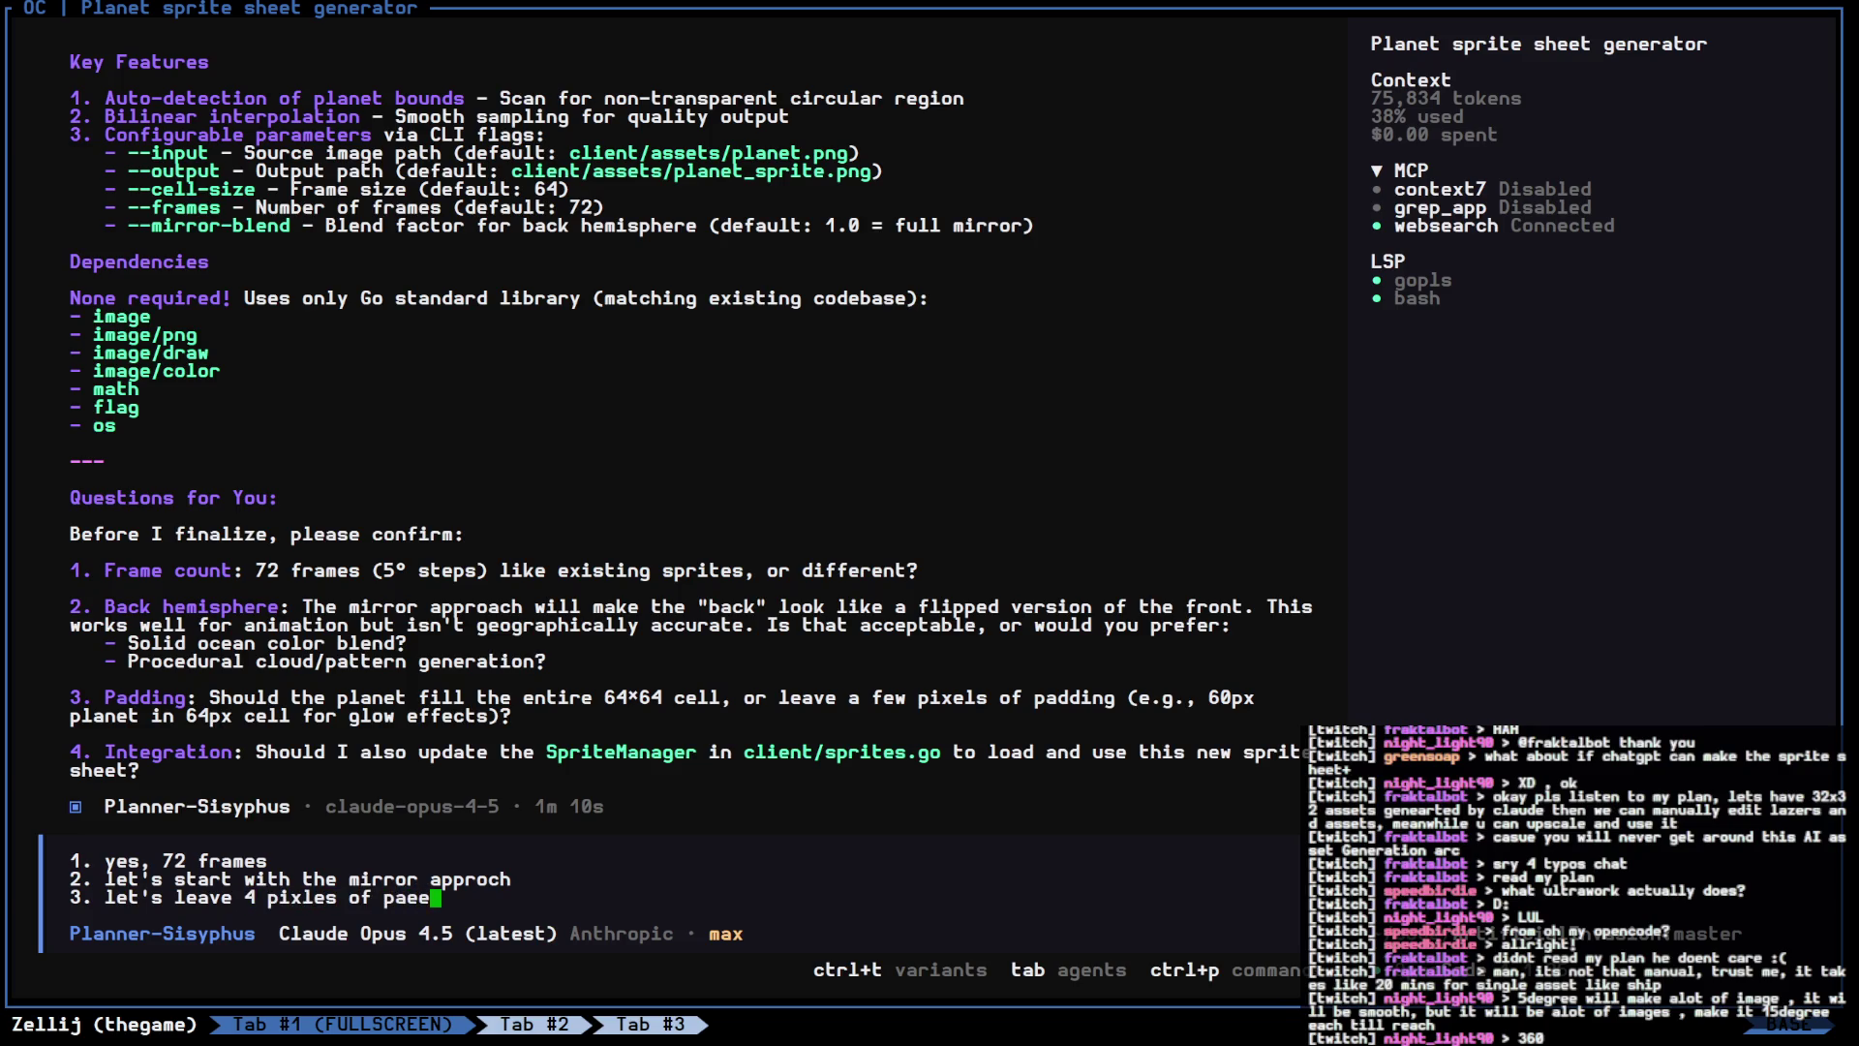
text(dding)
key(shift+Return)
text(44.)
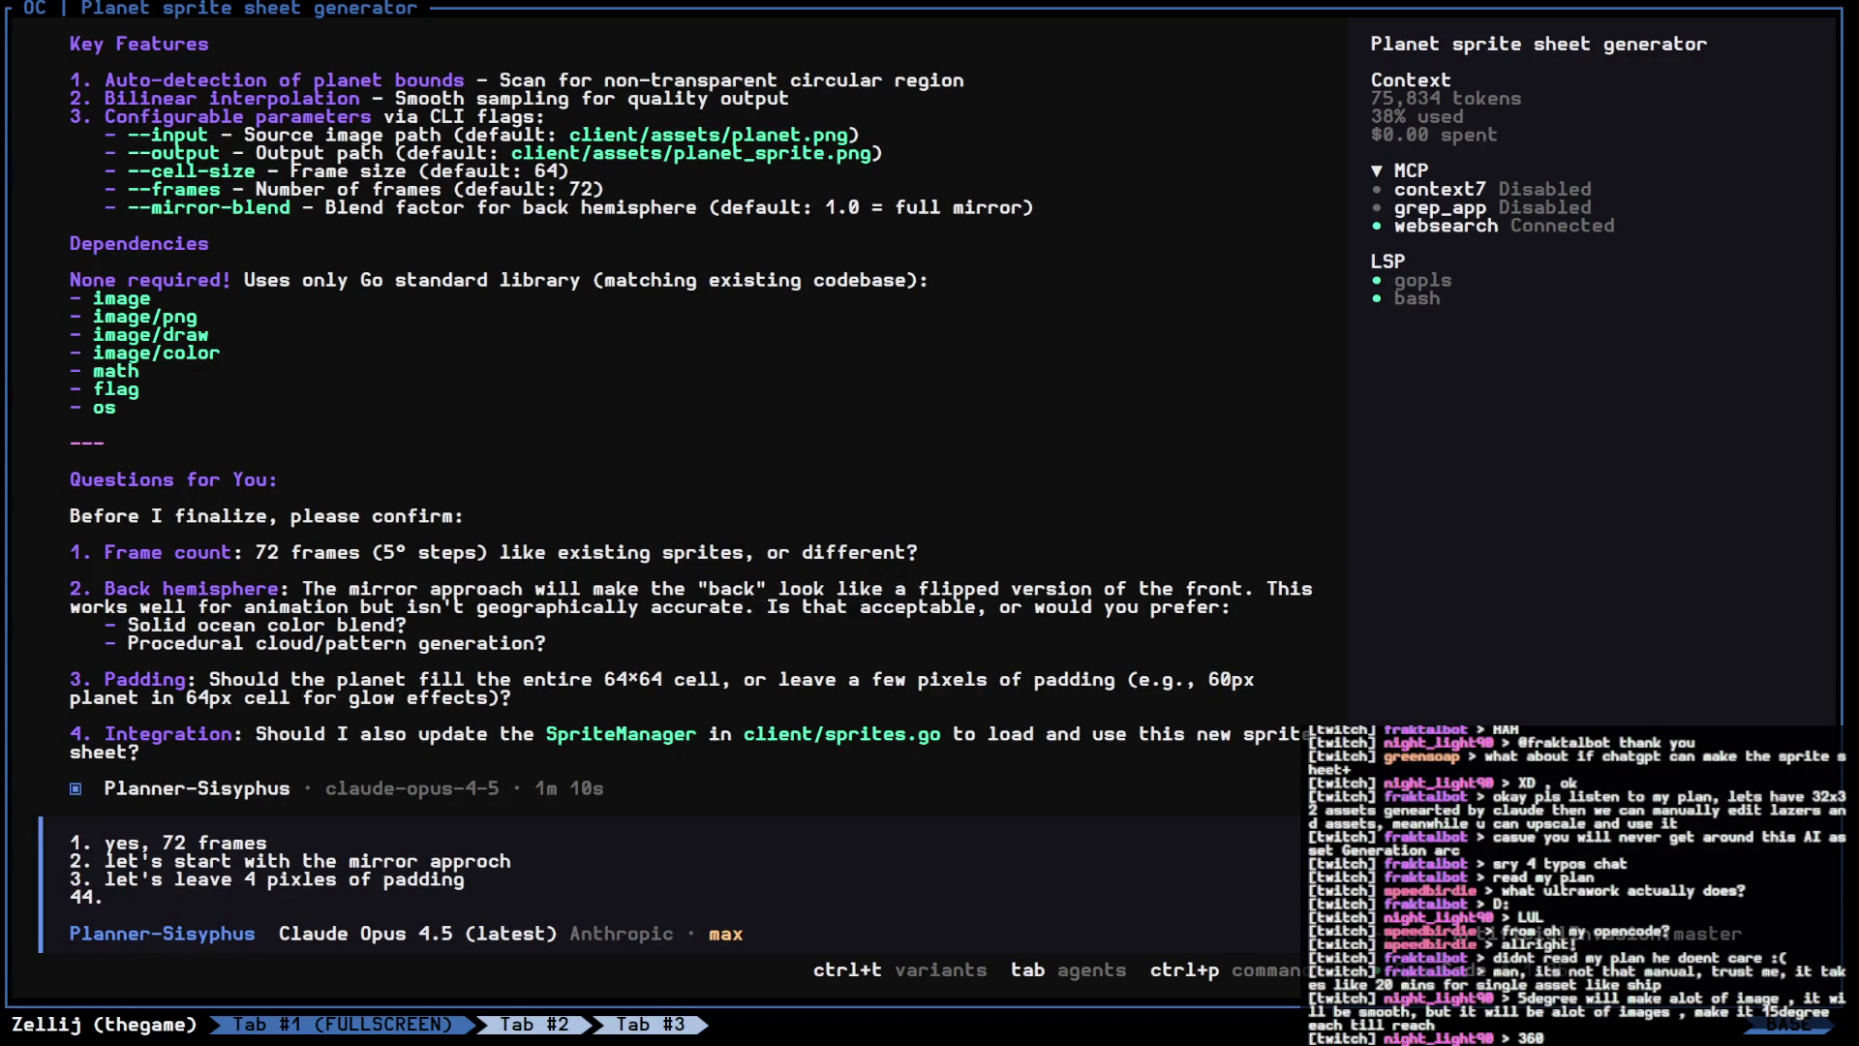
key(BackSpace)
key(BackSpace)
key(BackSpace)
text(. no, I will manua)
text(lly )
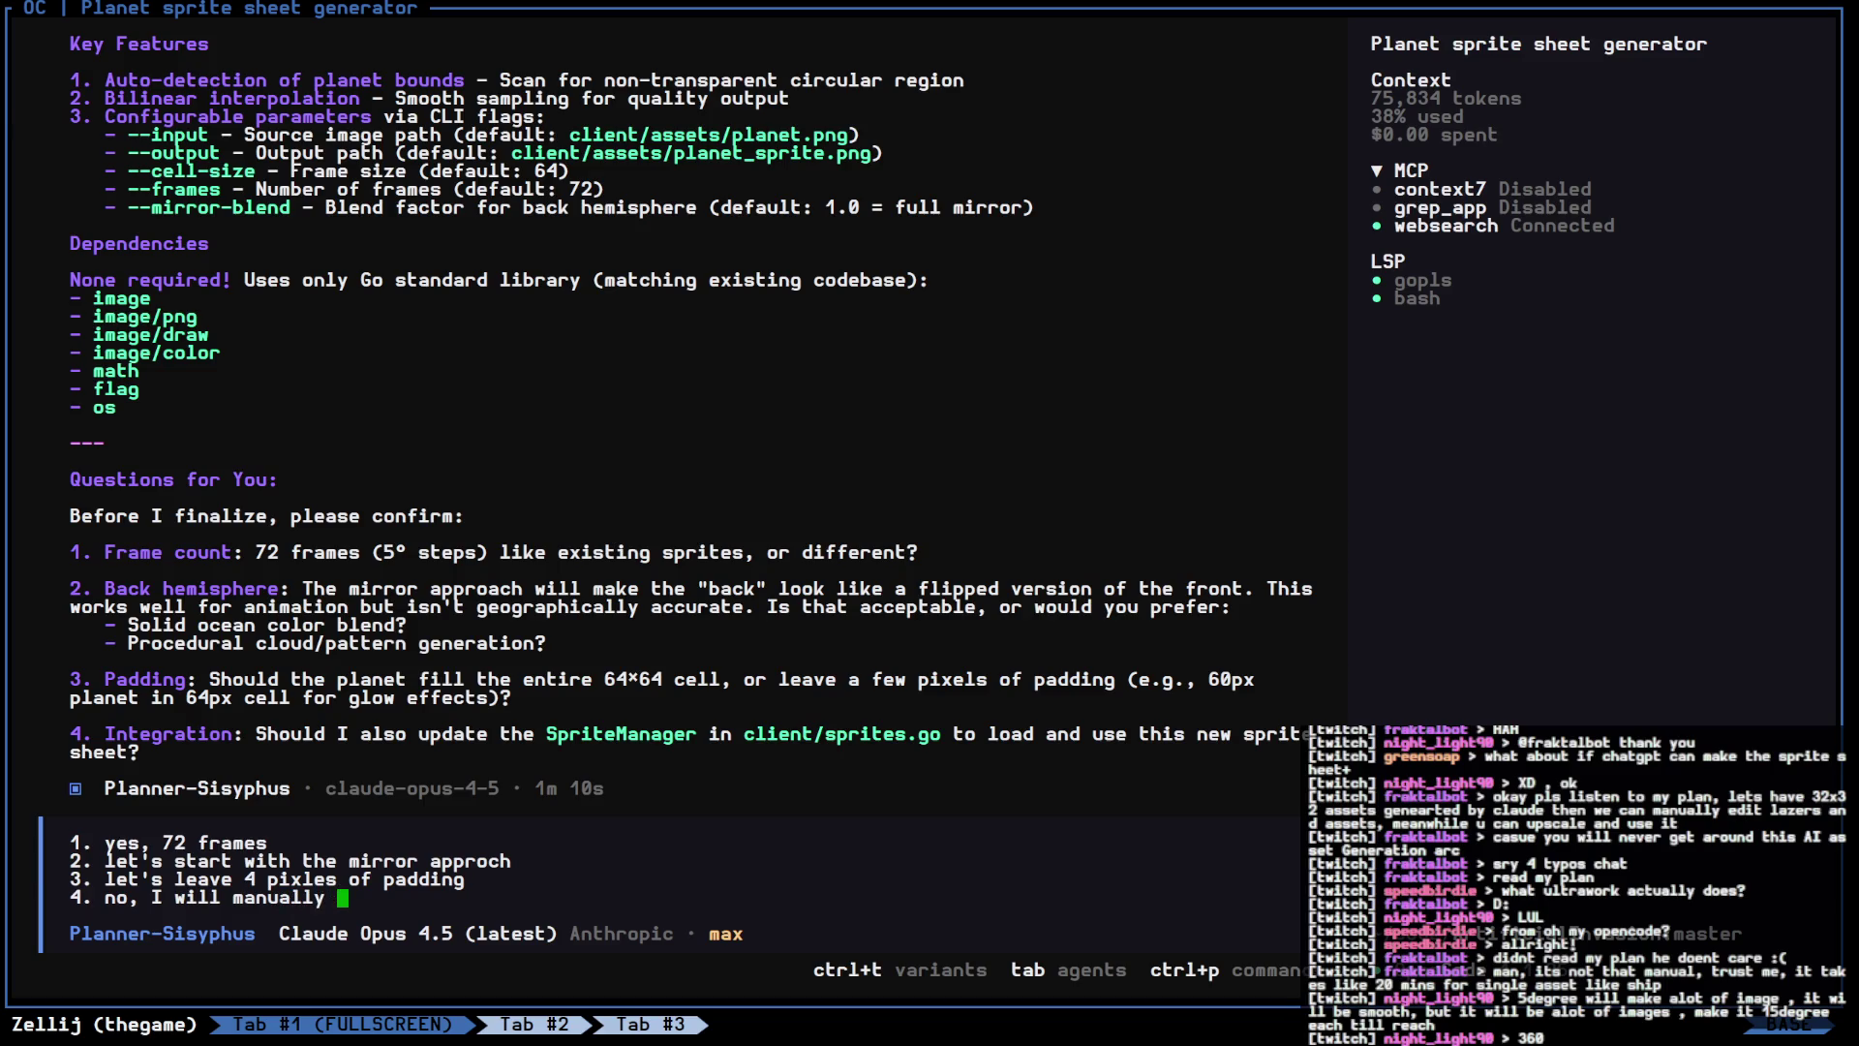
text(inspect the sprit)
text(e sheet)
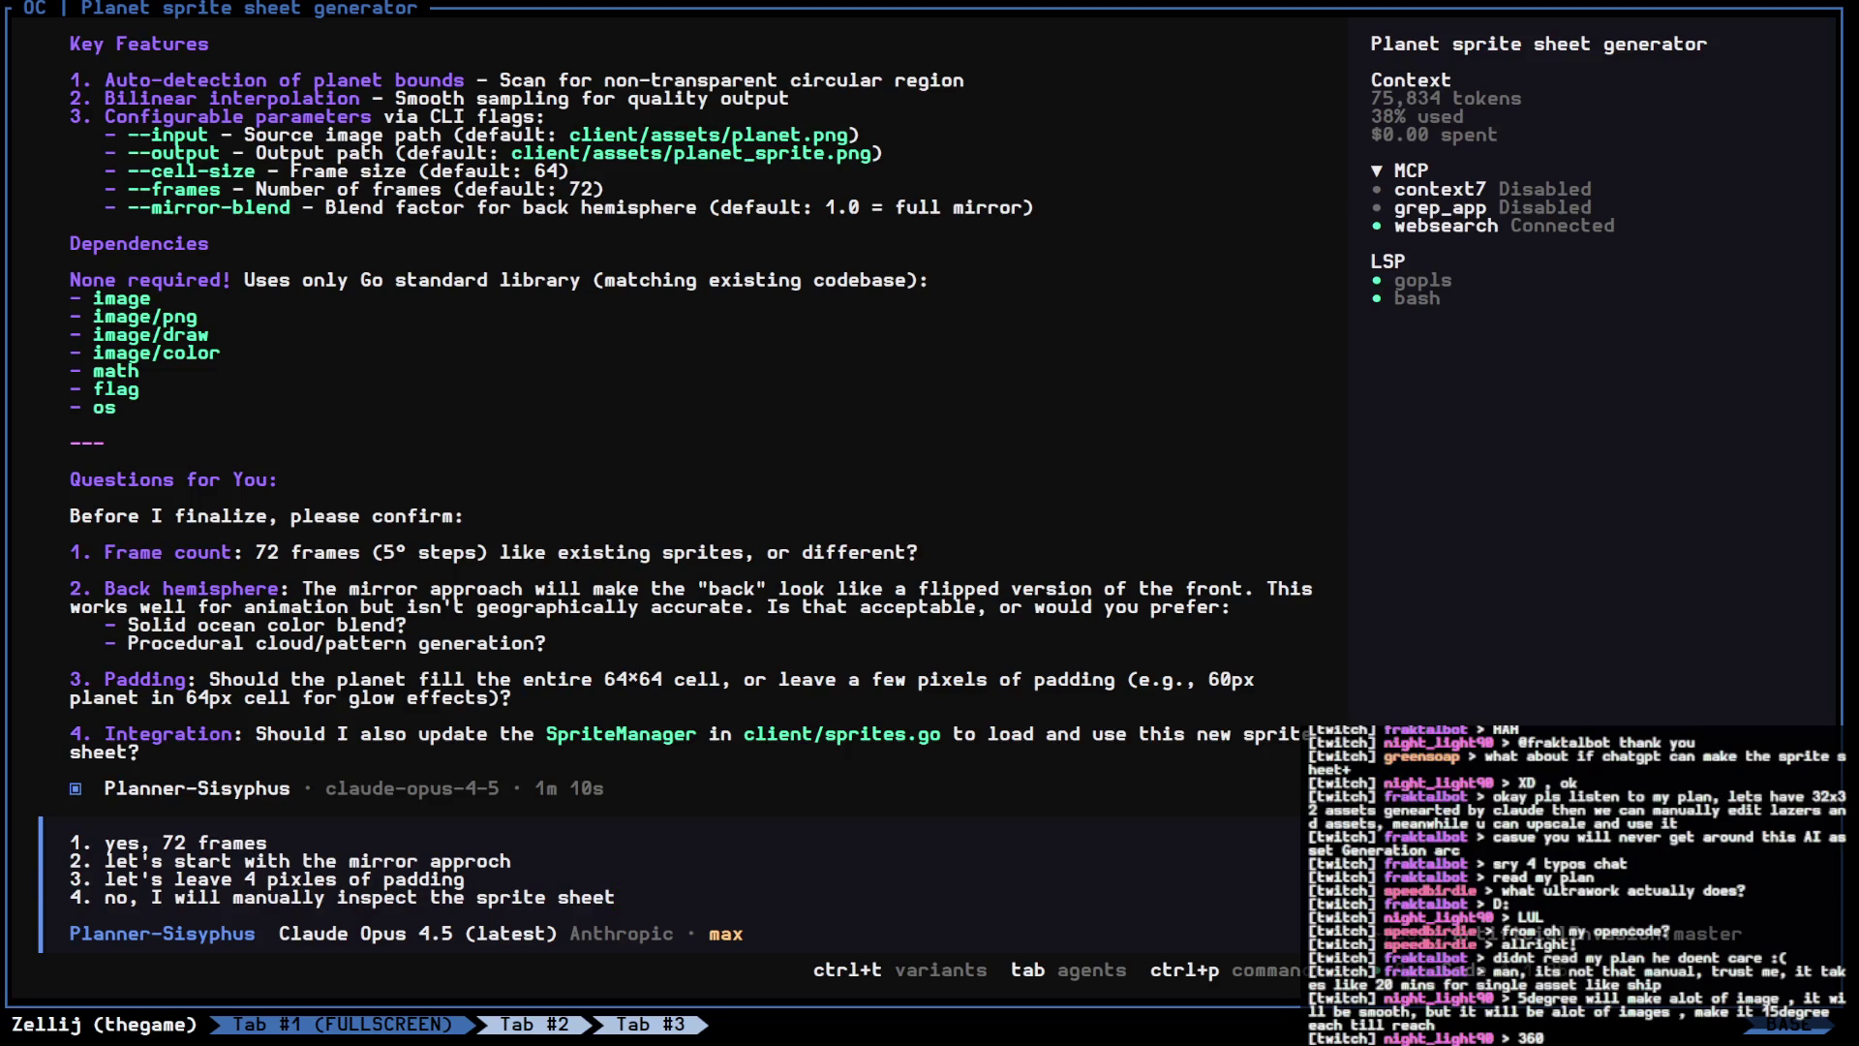
key(Return)
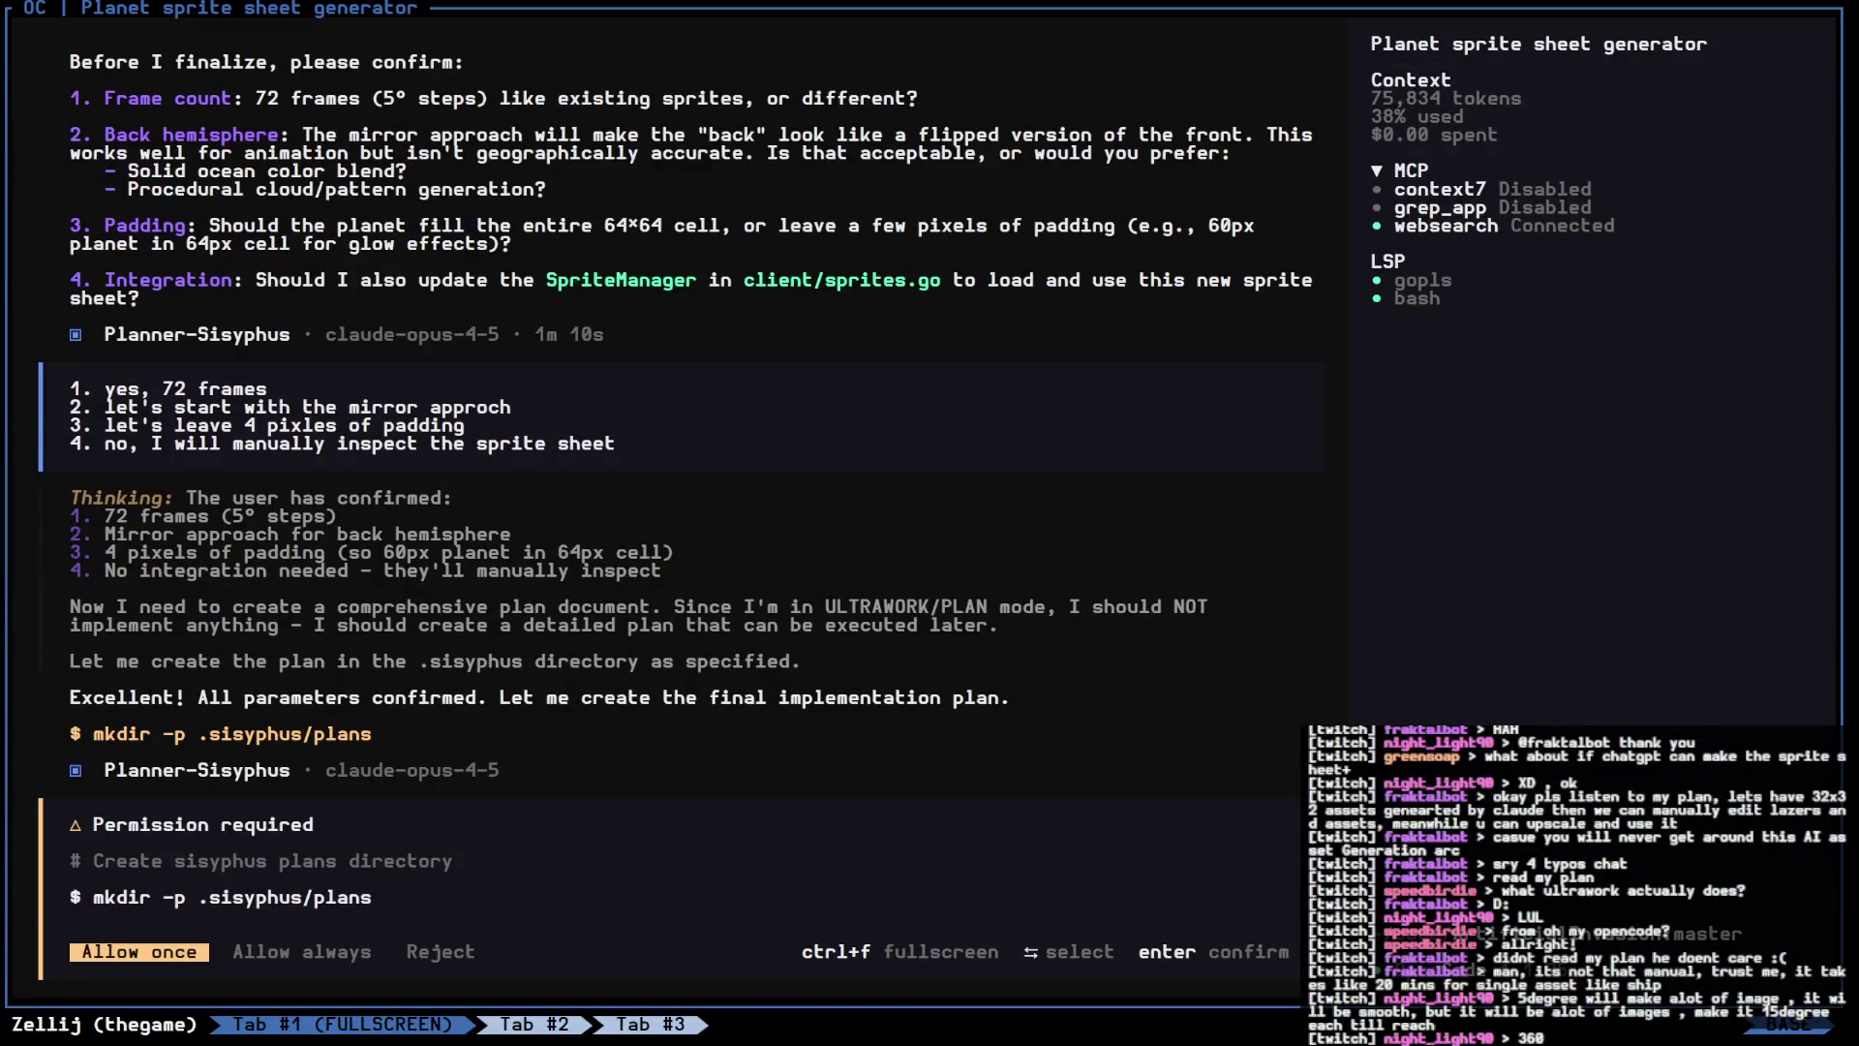
- Always allow mkdir commands and switch the active agent to Sisyphus
key(Right)
key(Return)
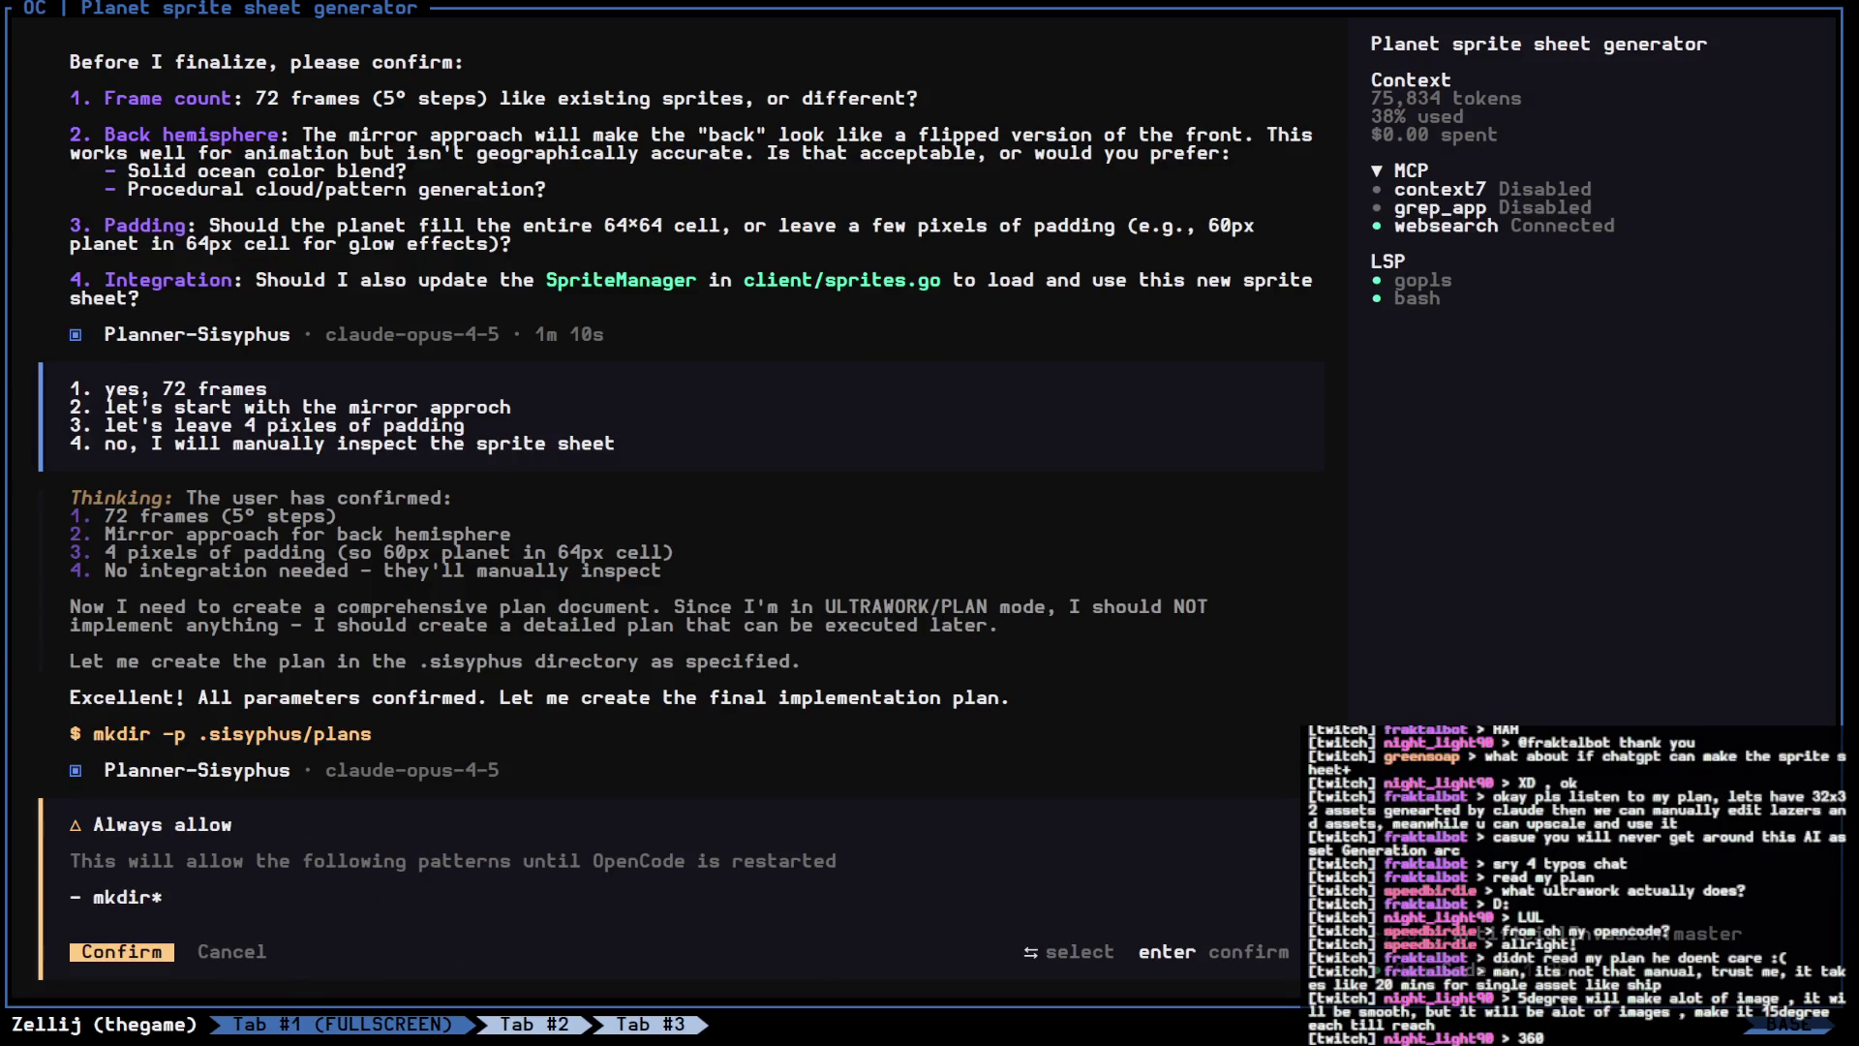
key(Return)
key(Tab)
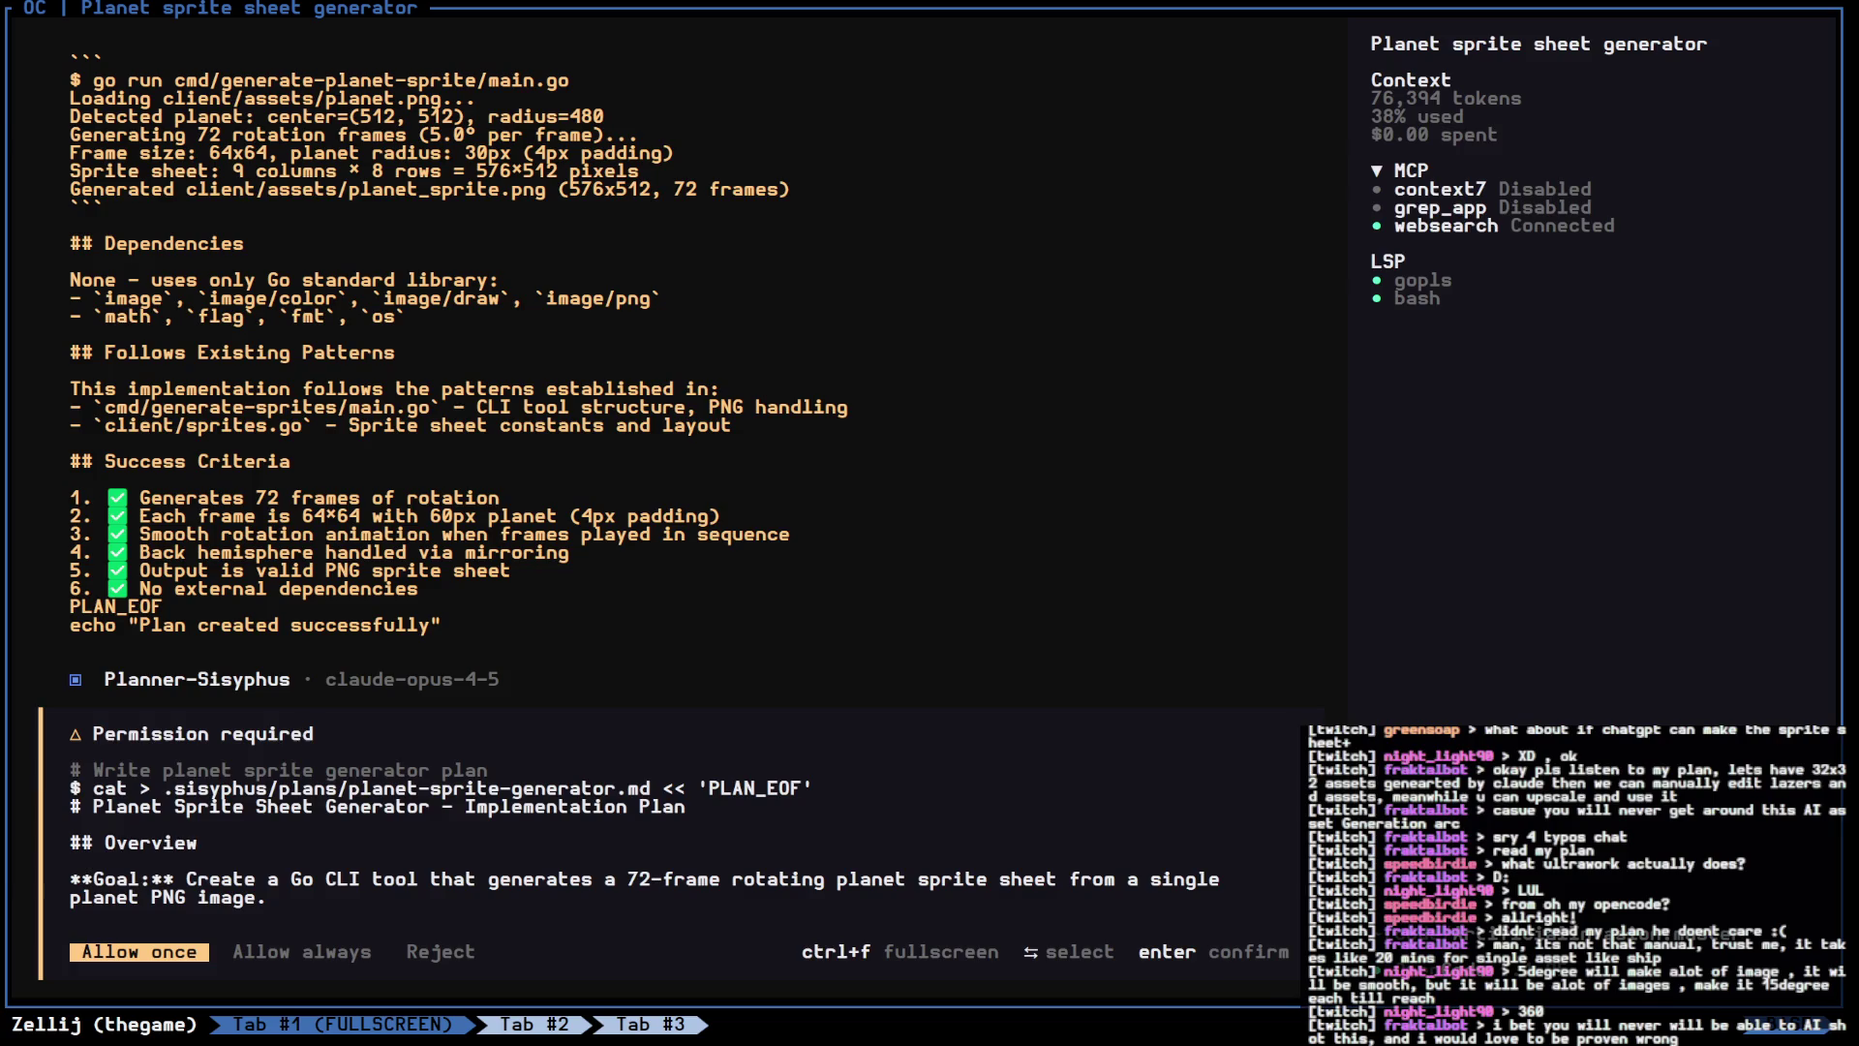
- Always allow writing the plan file, then ask the agent to 'please start this work'
key(Right)
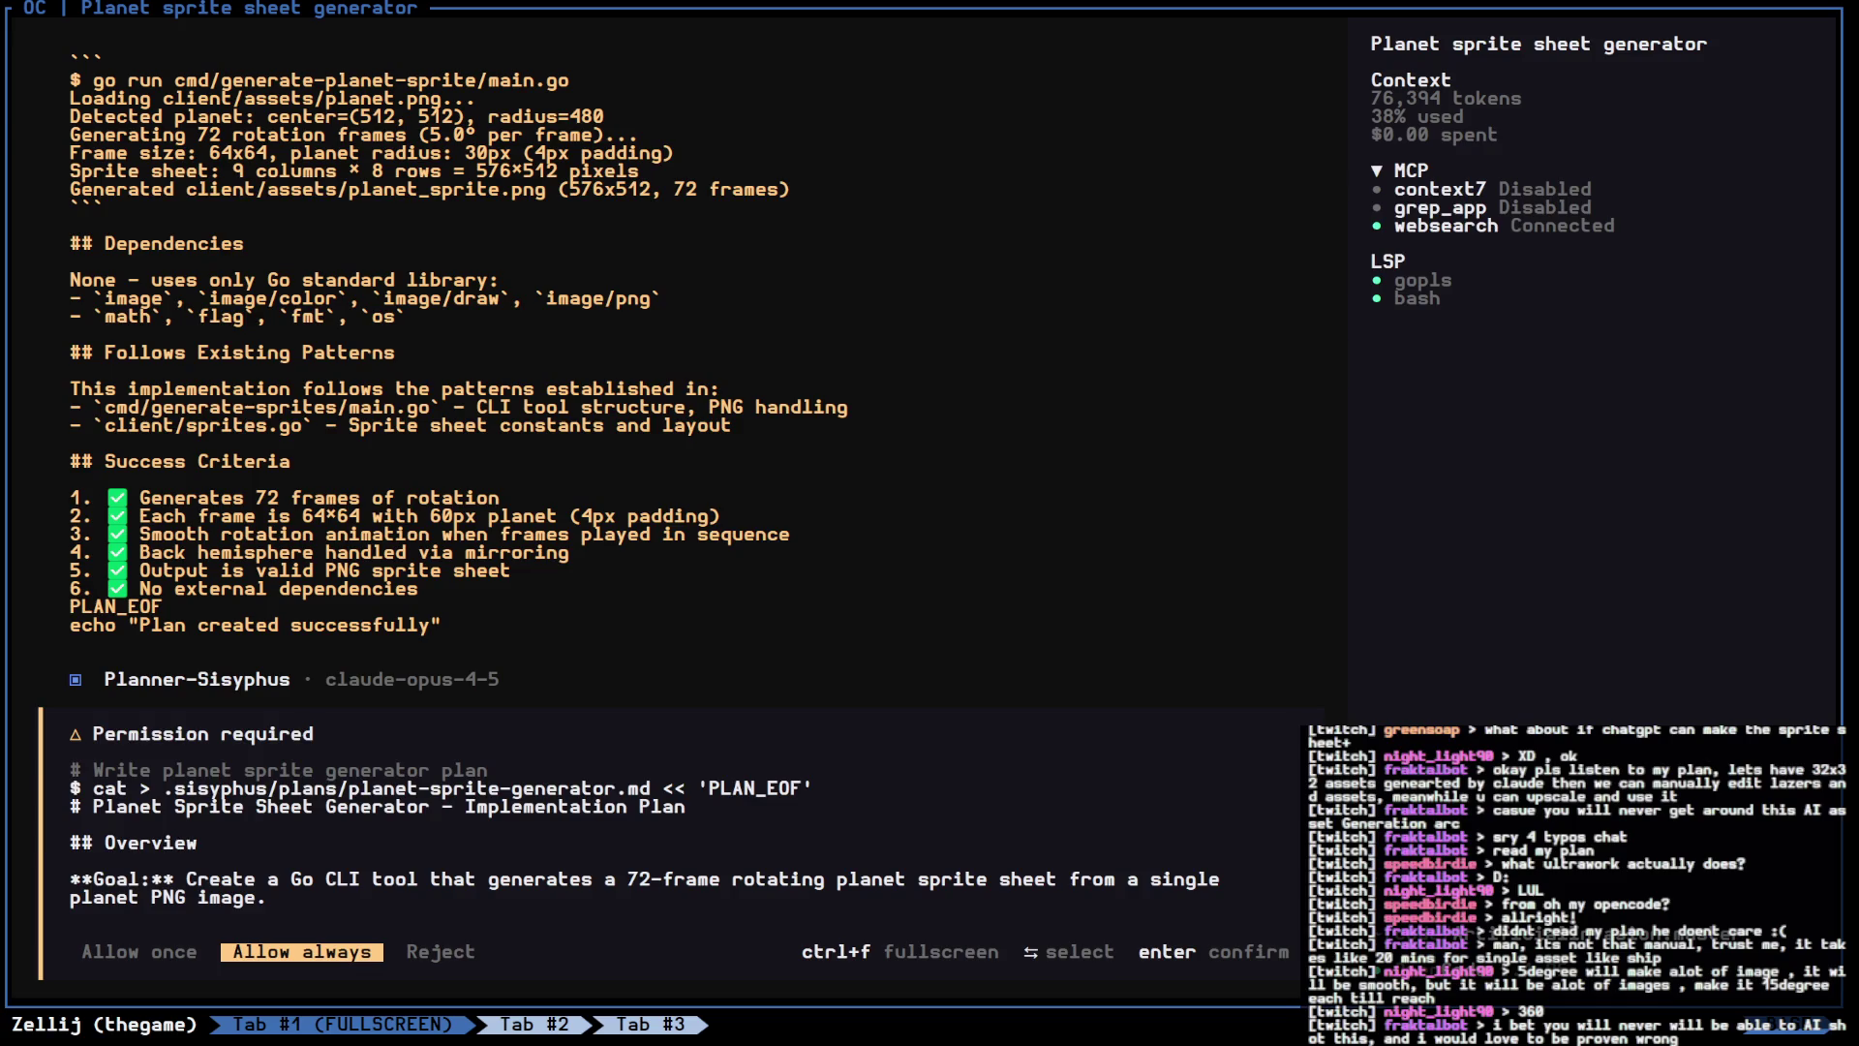
key(Return)
key(Return)
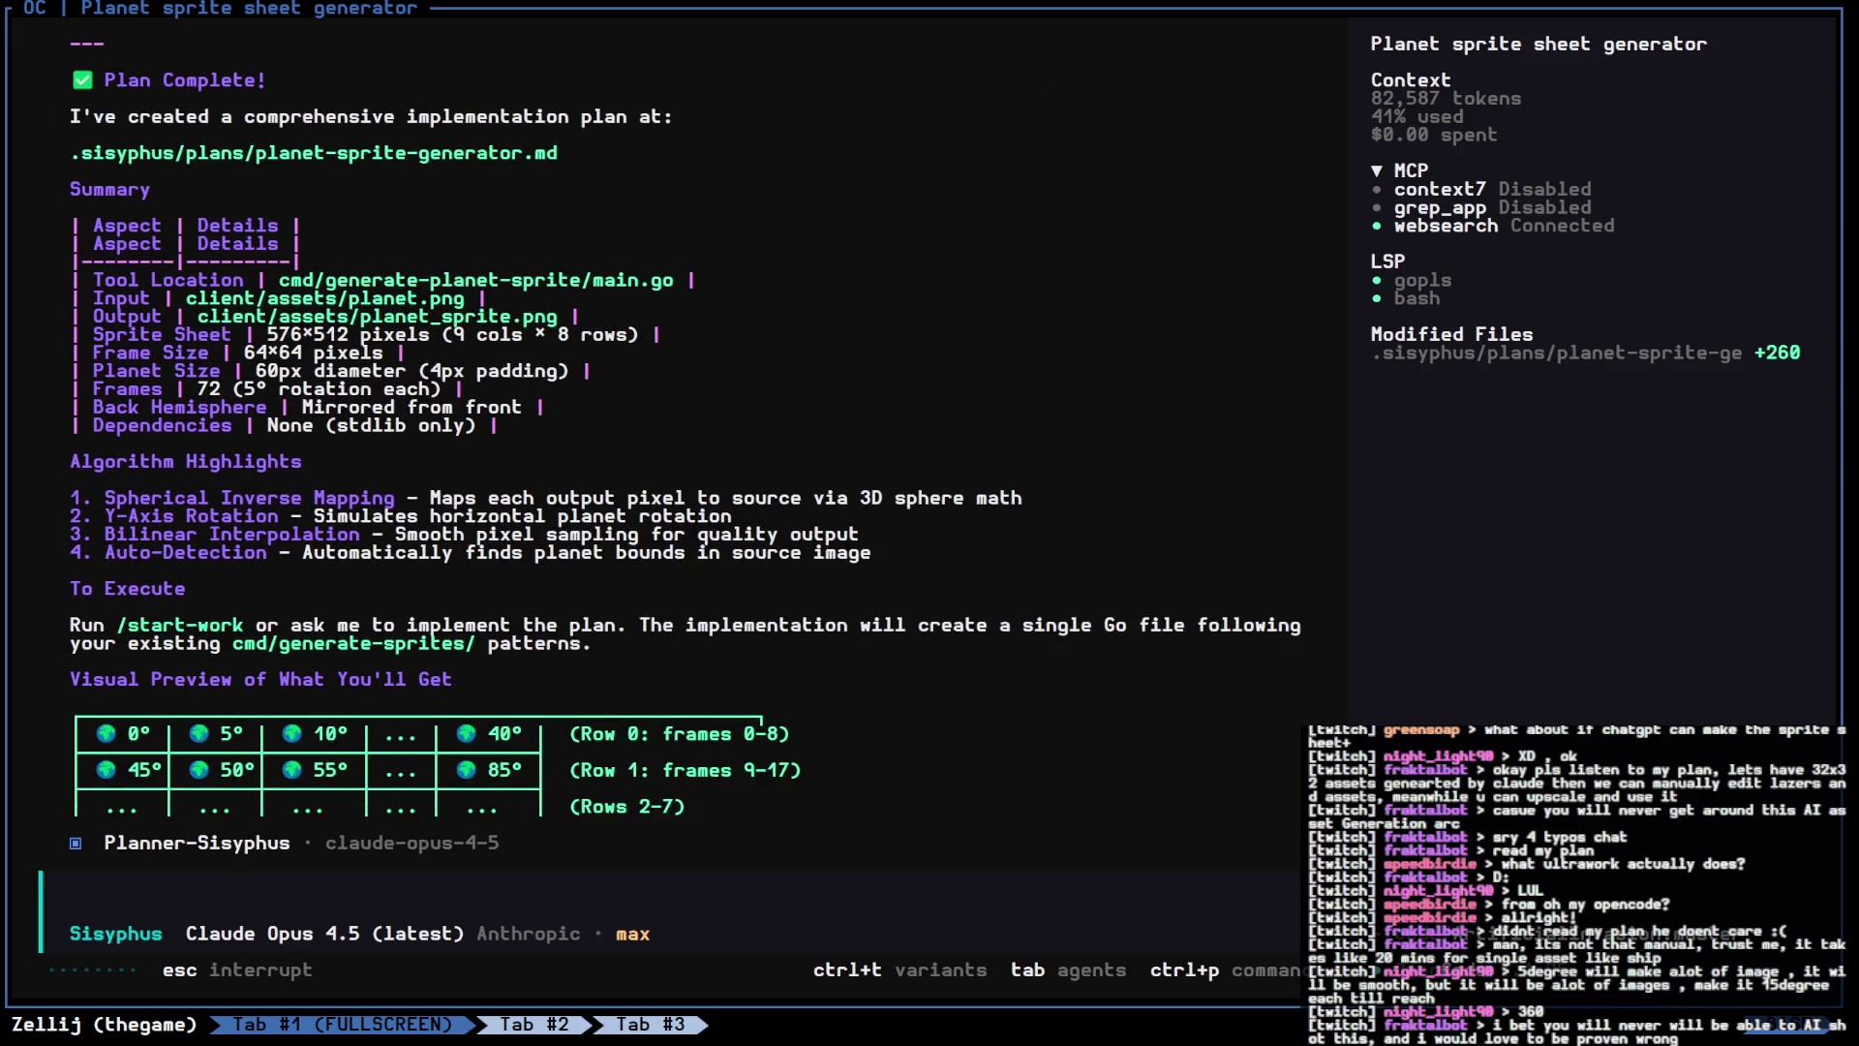
text(/start)
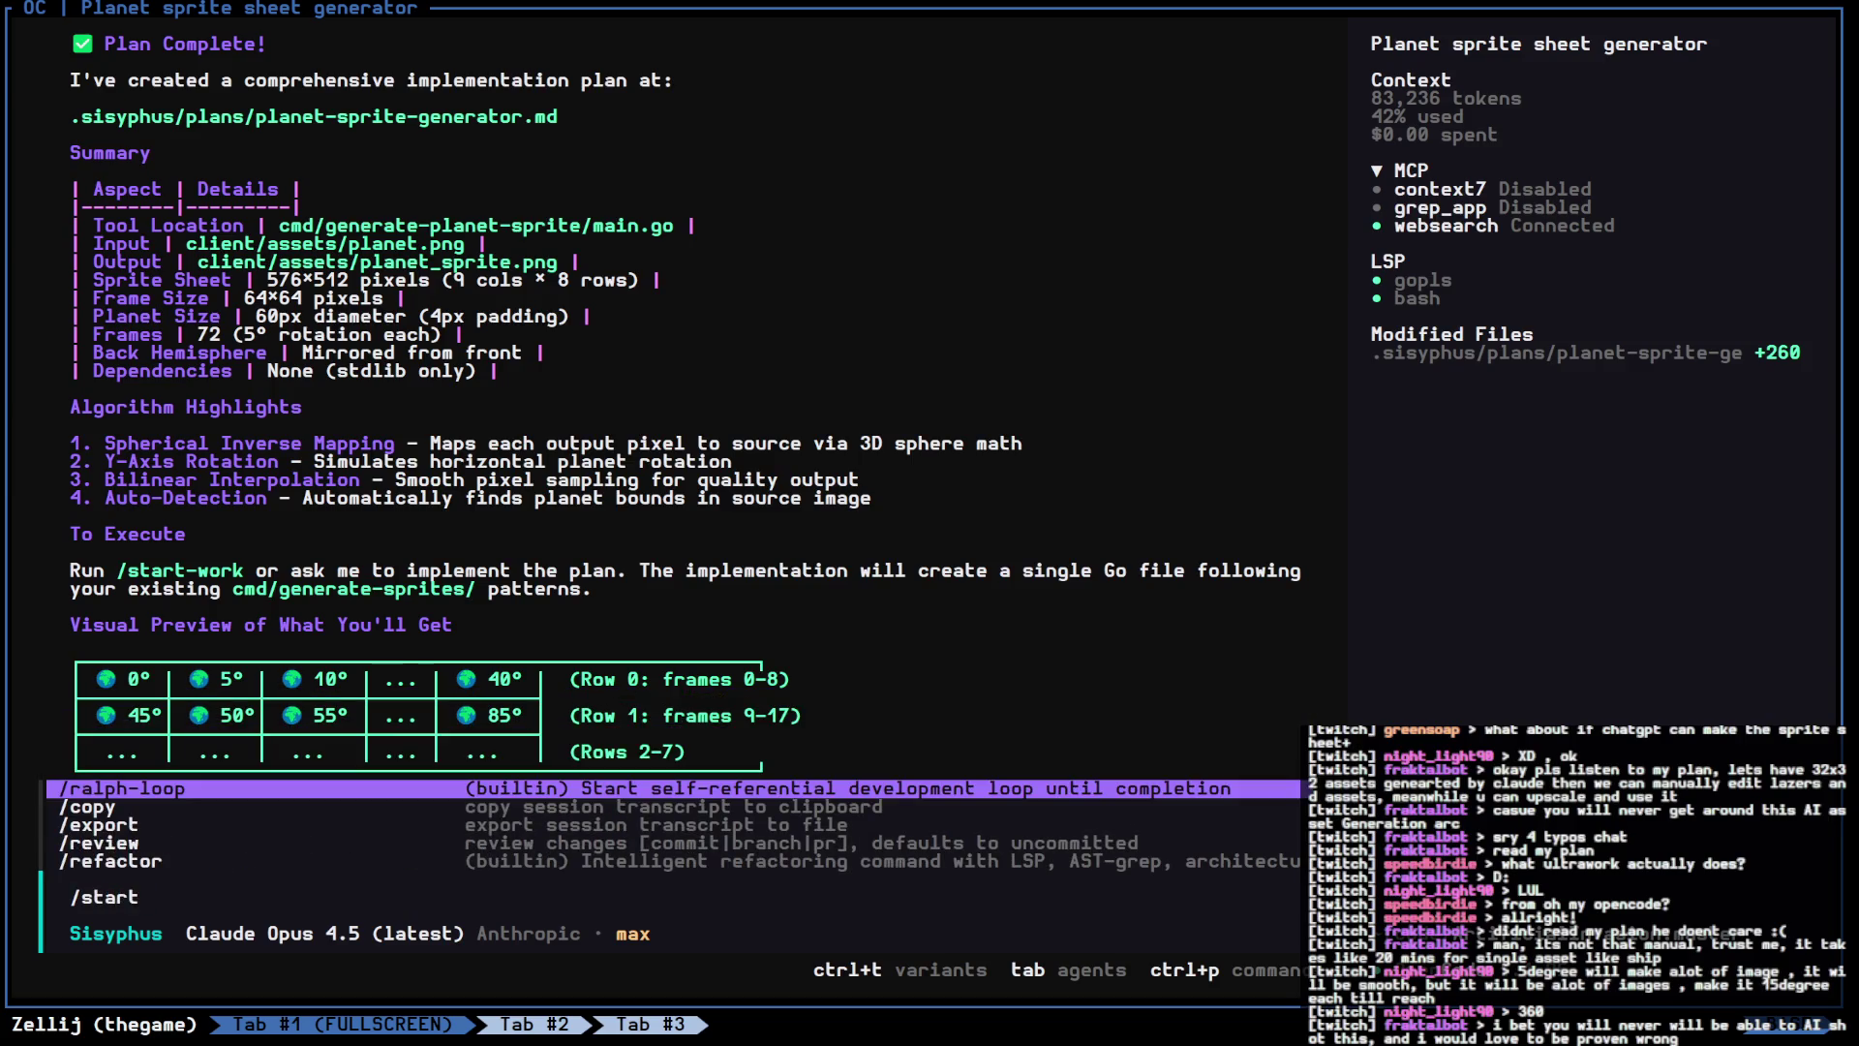
text(-work)
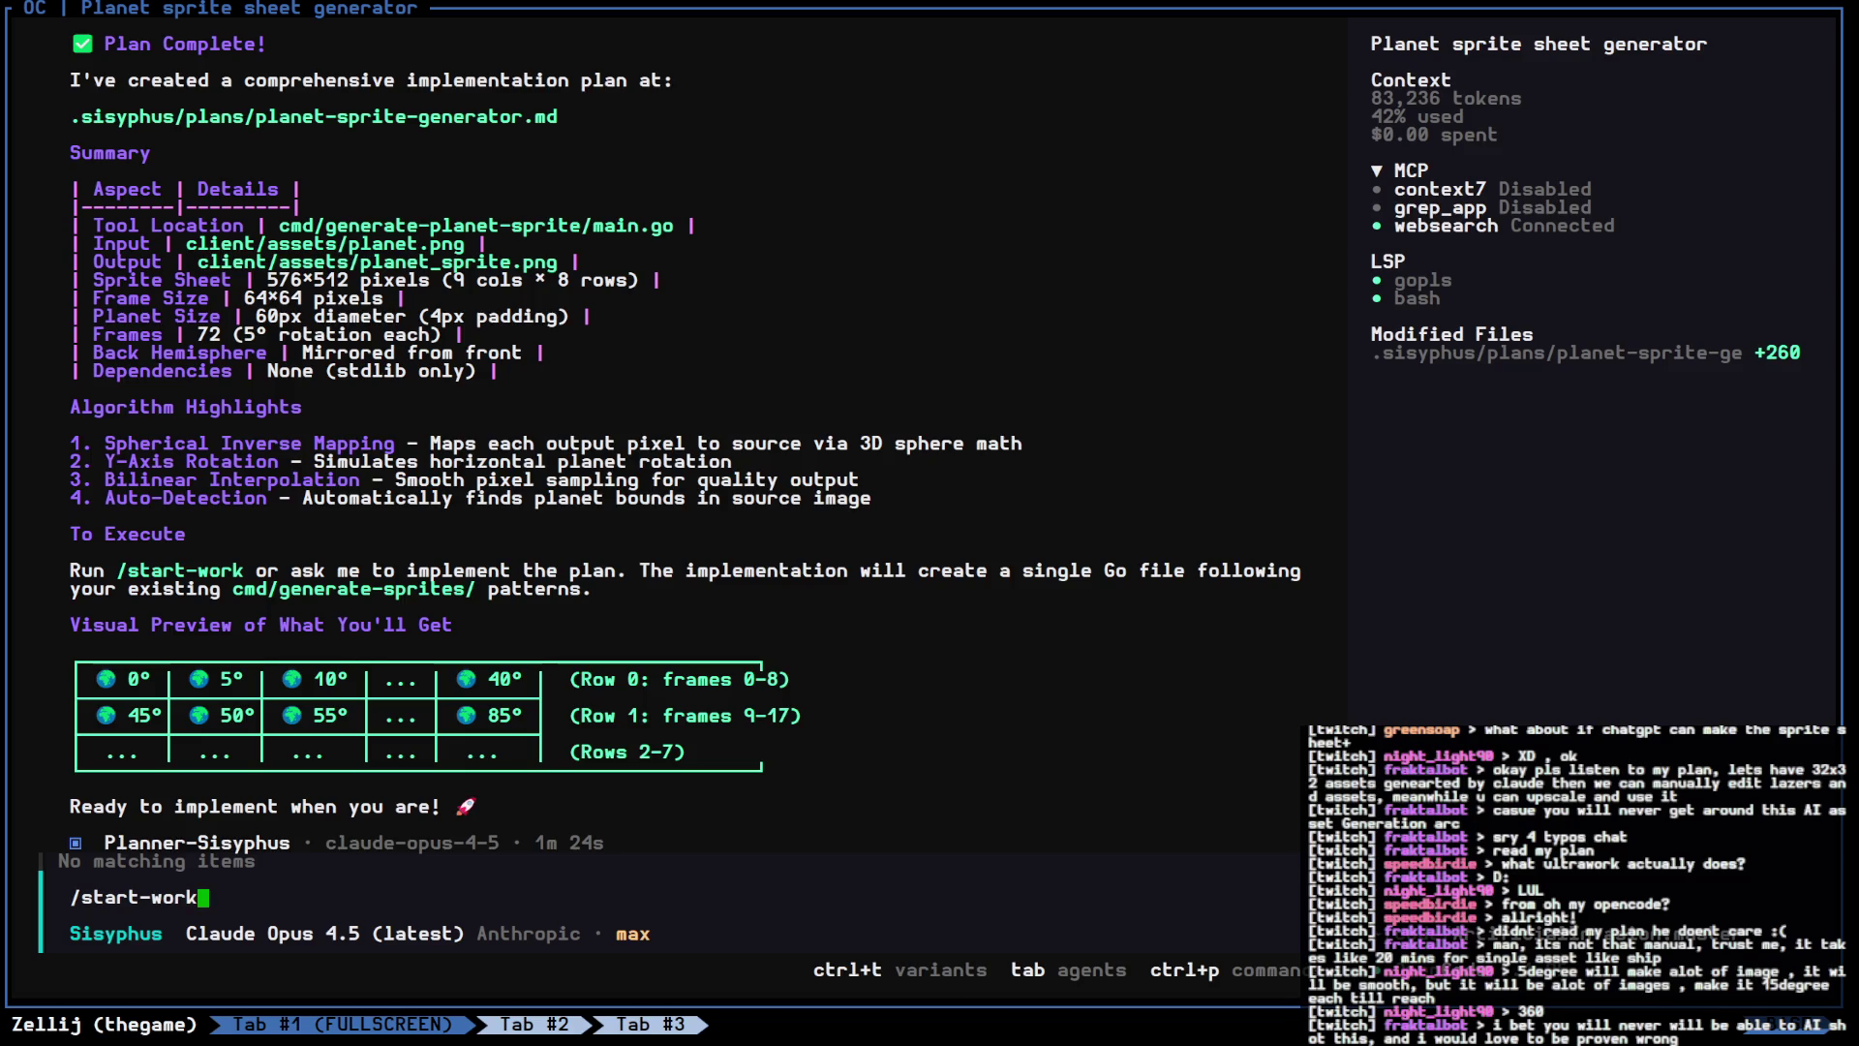
key(BackSpace)
key(BackSpace)
key(BackSpace)
key(BackSpace)
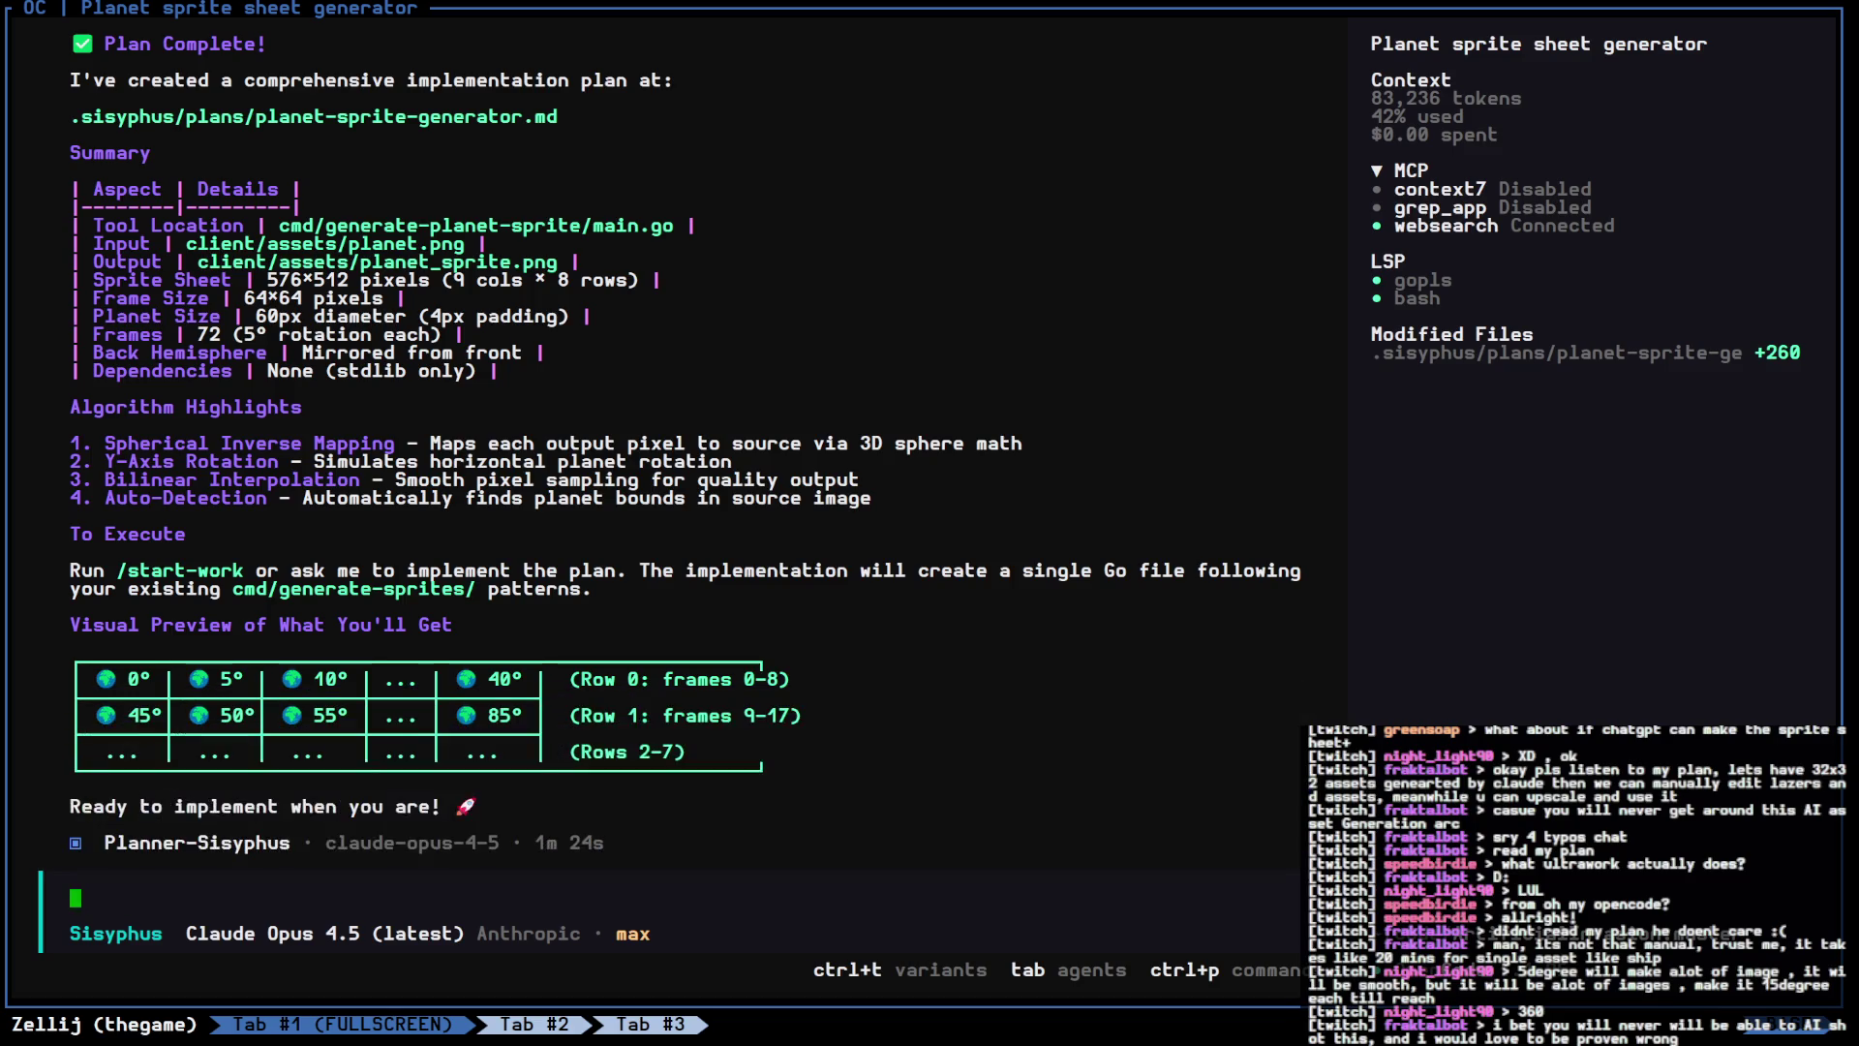
text(please start t)
text(his work)
key(Return)
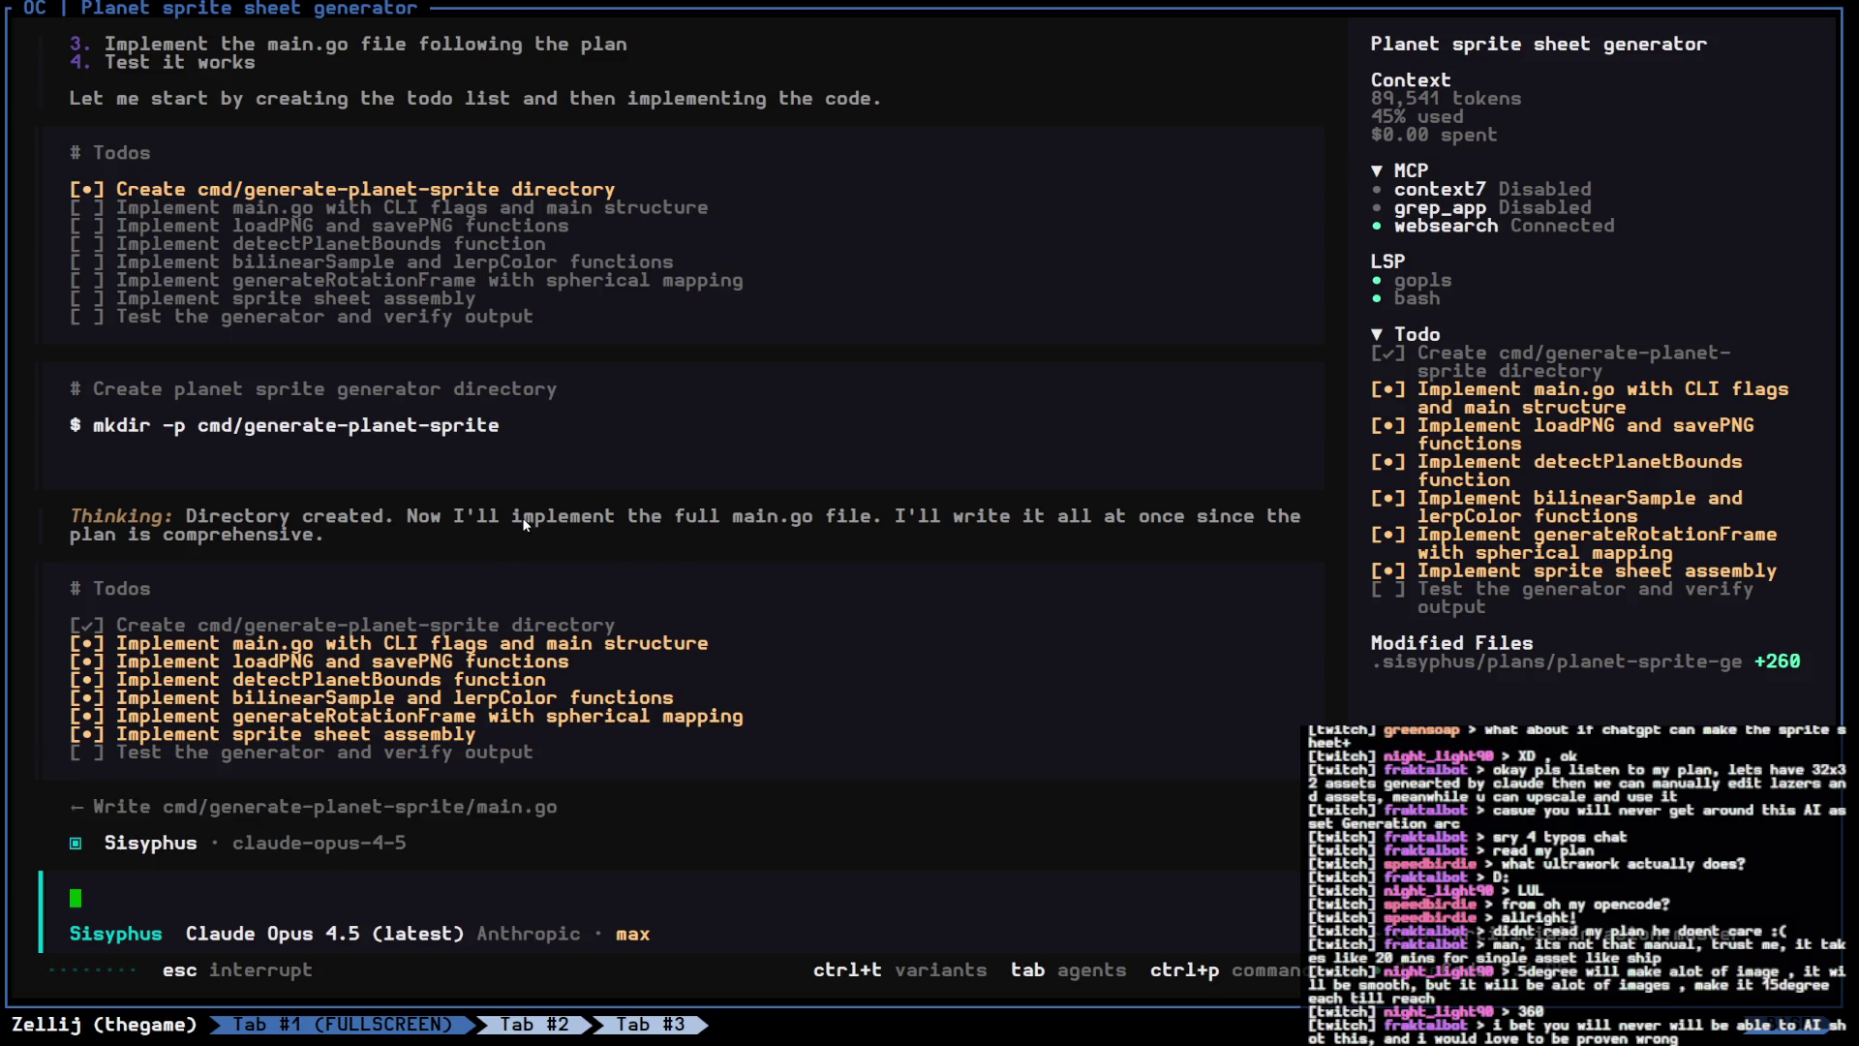
- Scroll through the generated main.go while the agent builds and verifies the 576×512 planet_sprite.png
scroll(572, 589, up, 15)
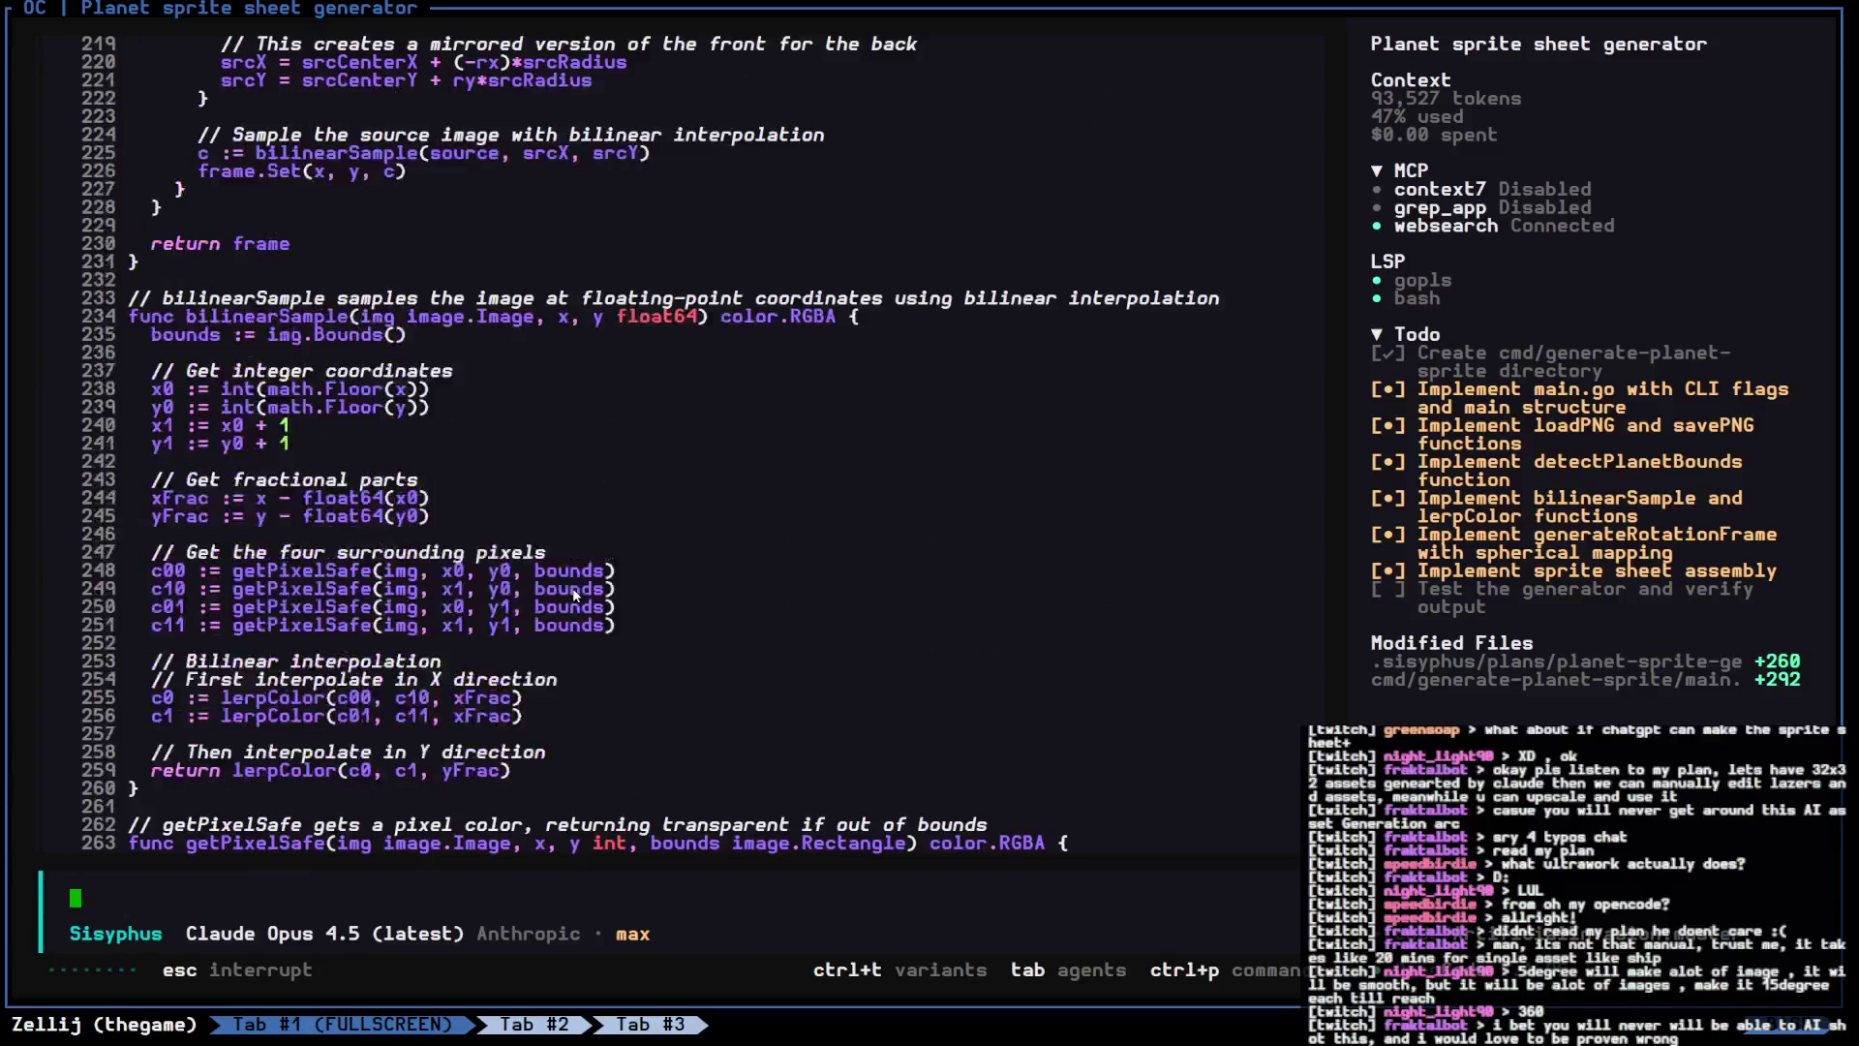
scroll(575, 594, up, 13)
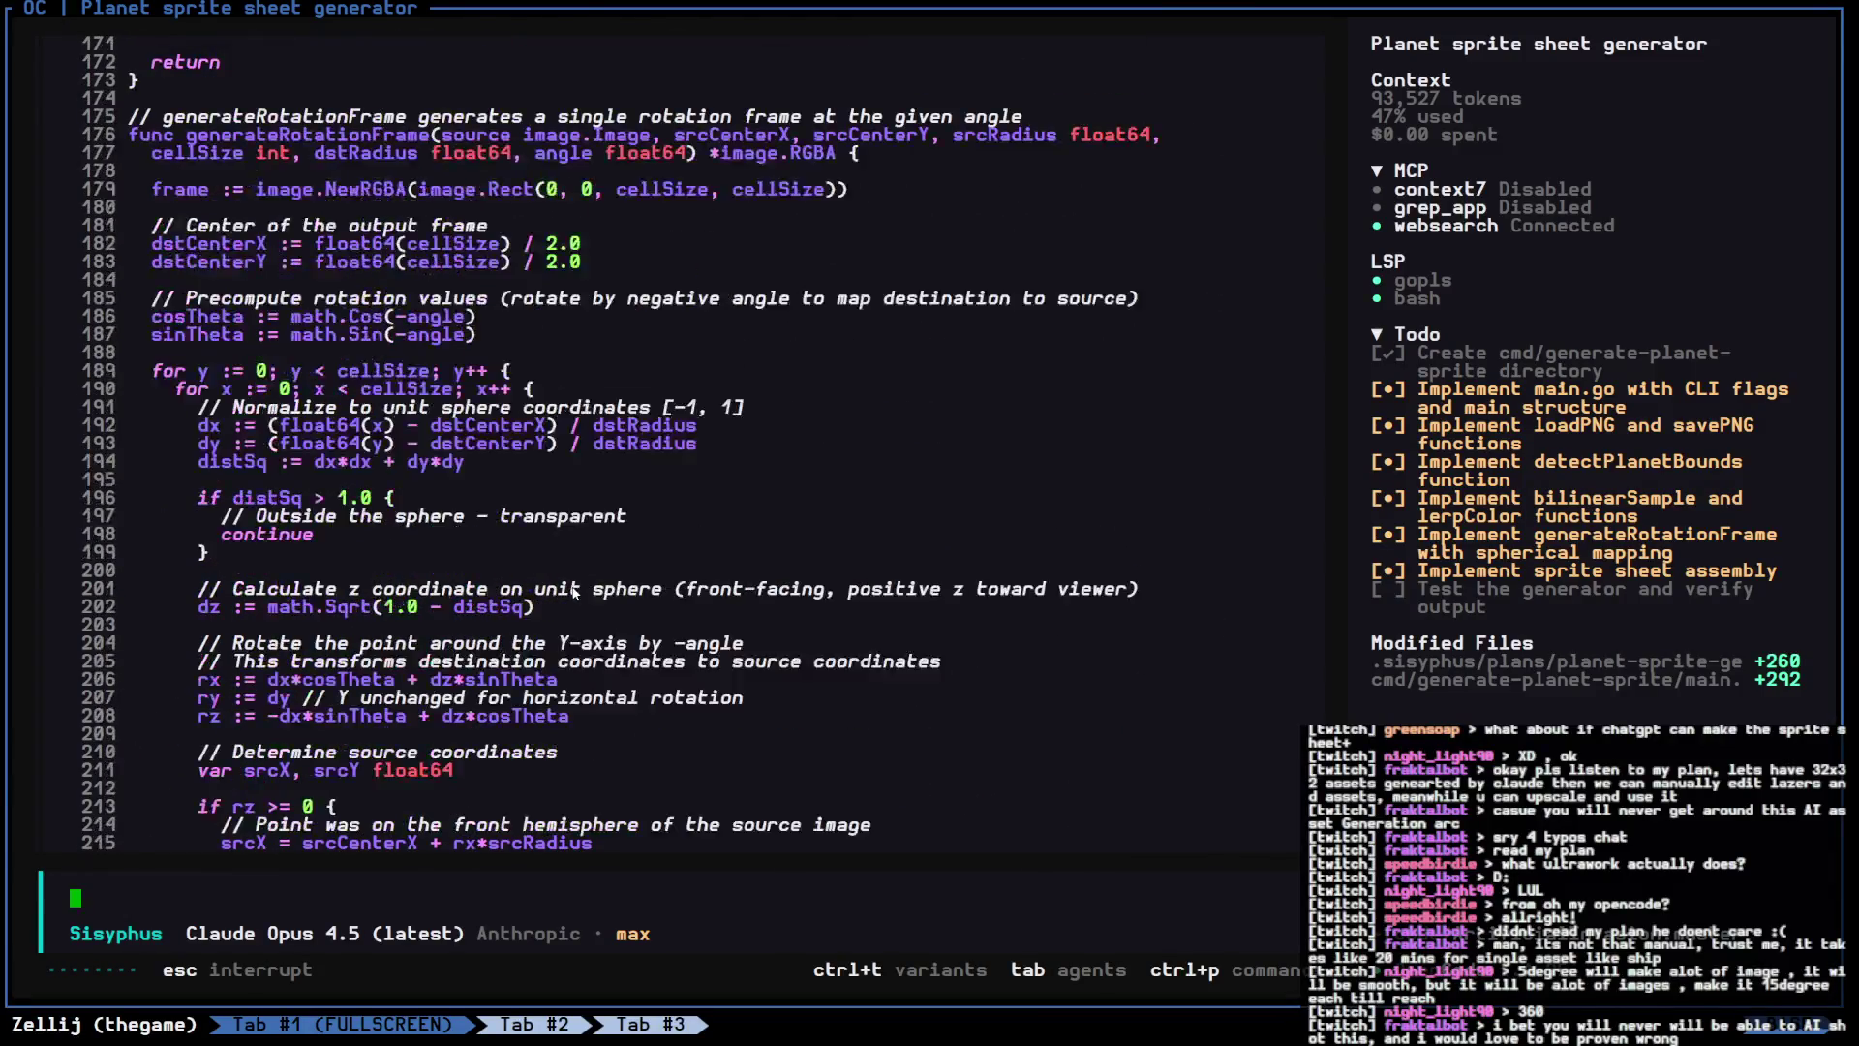
scroll(574, 594, up, 16)
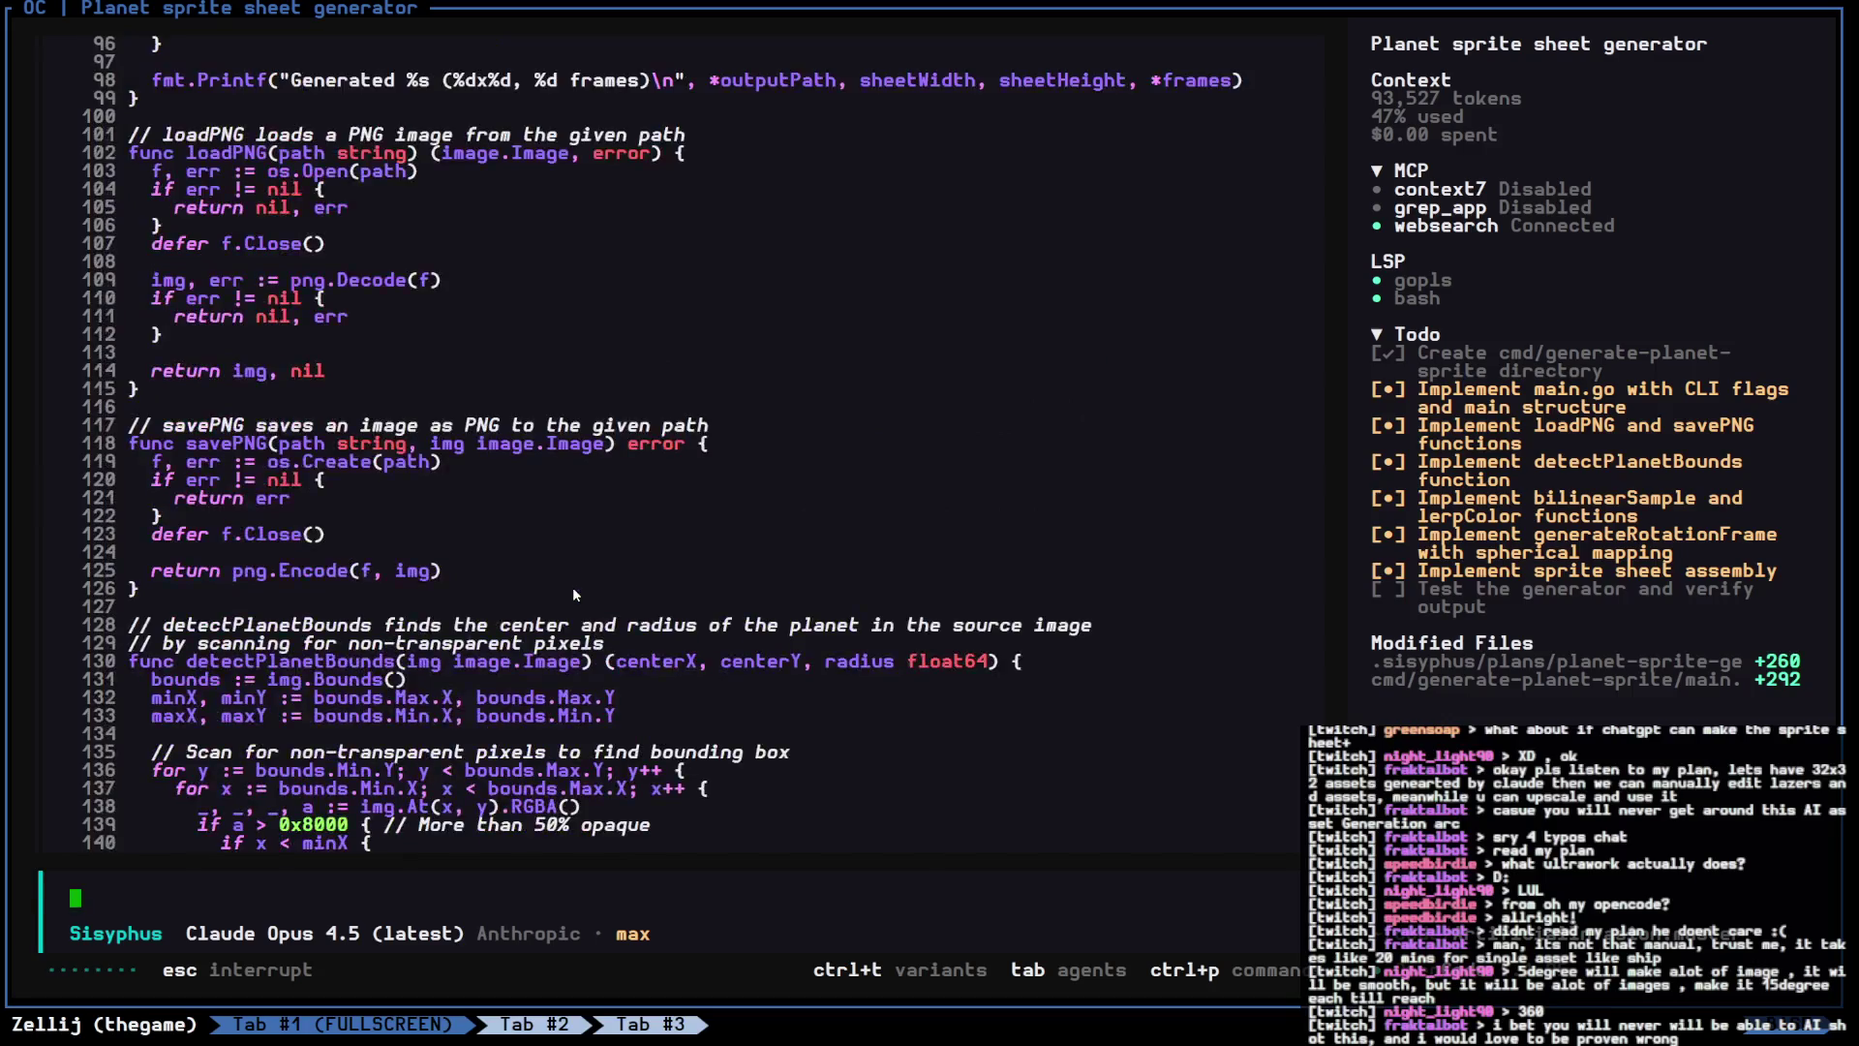
scroll(574, 593, up, 6)
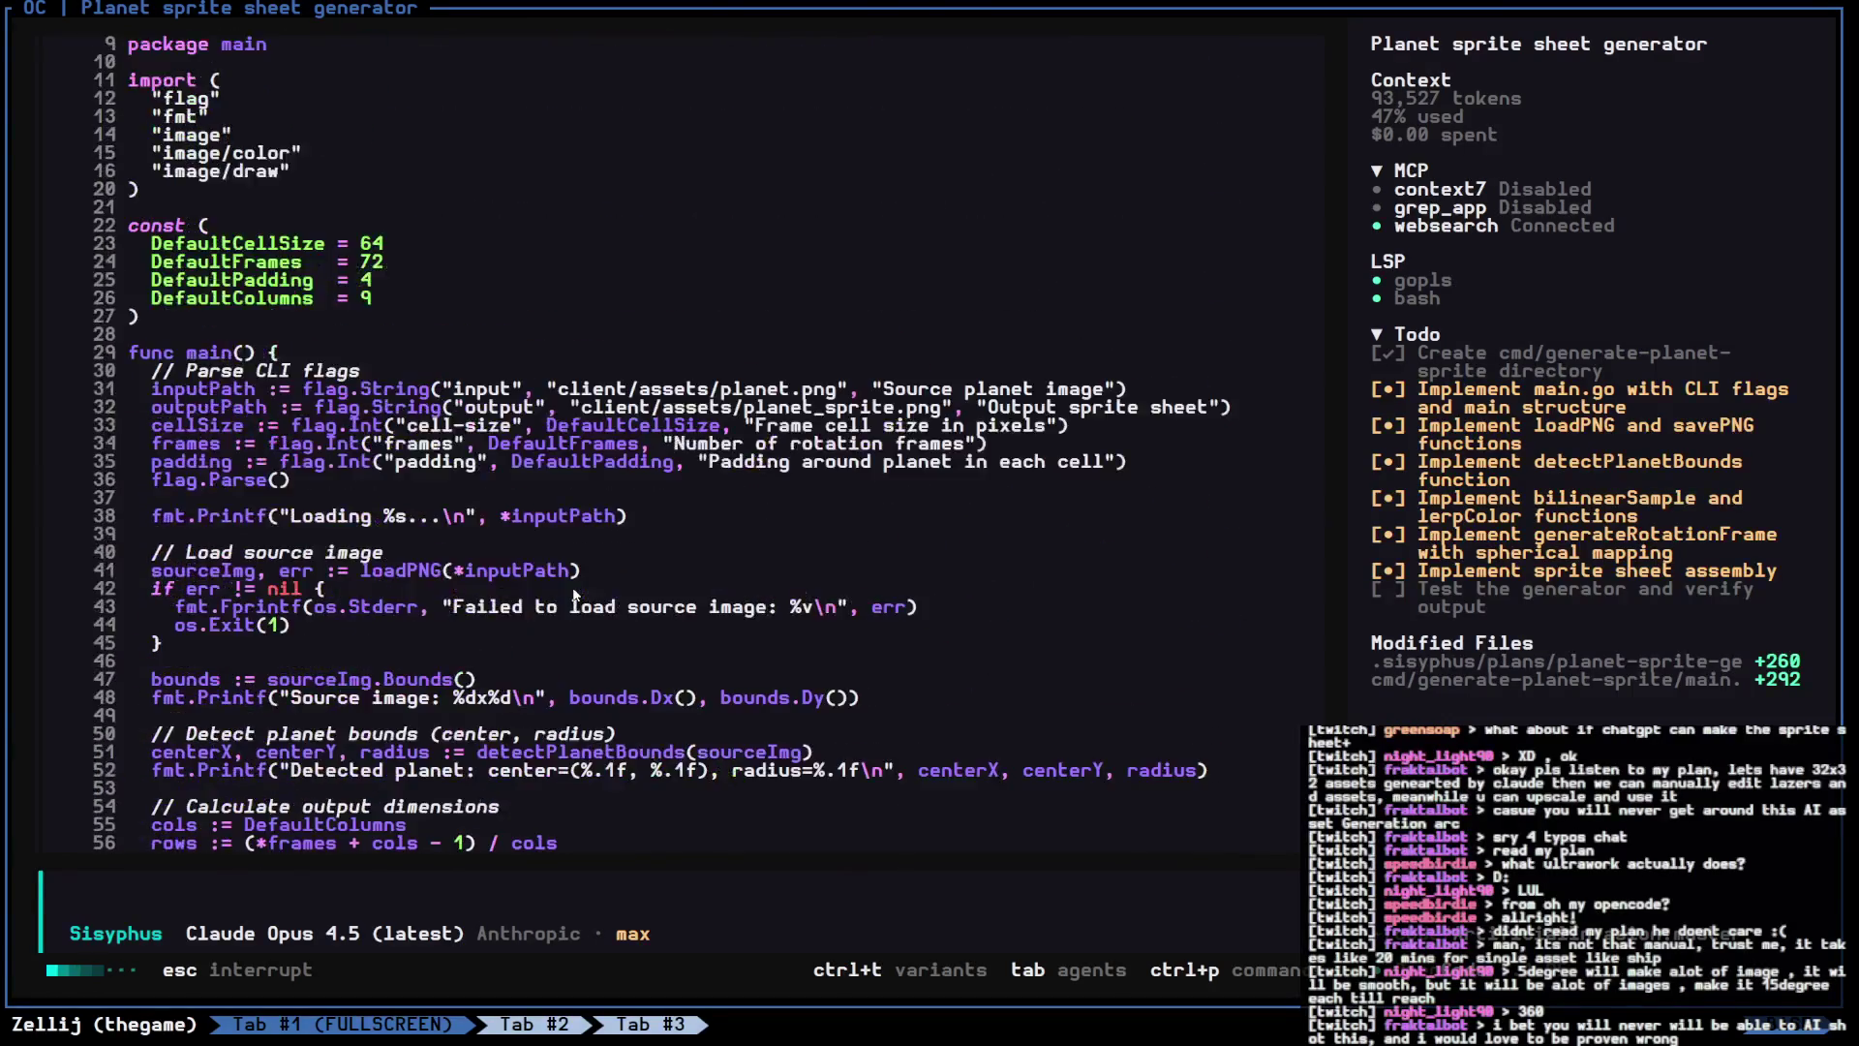
scroll(574, 594, down, 18)
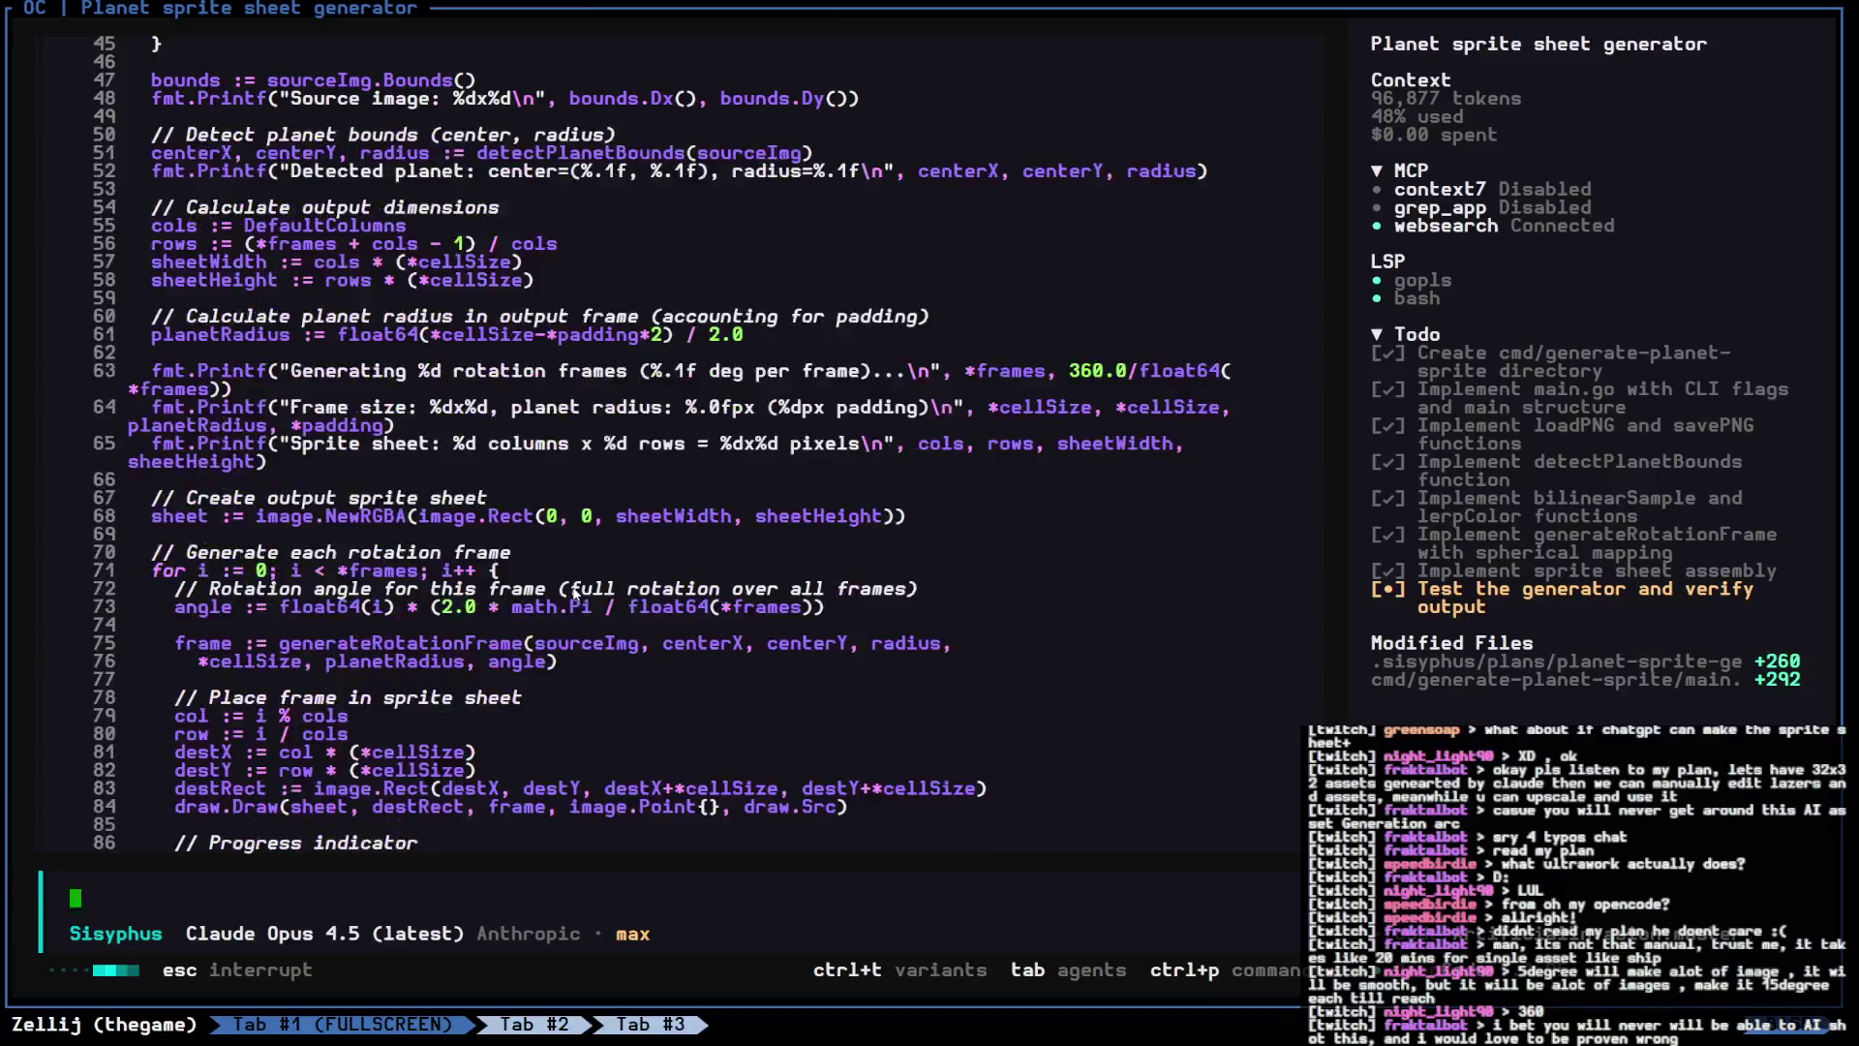
scroll(576, 591, down, 19)
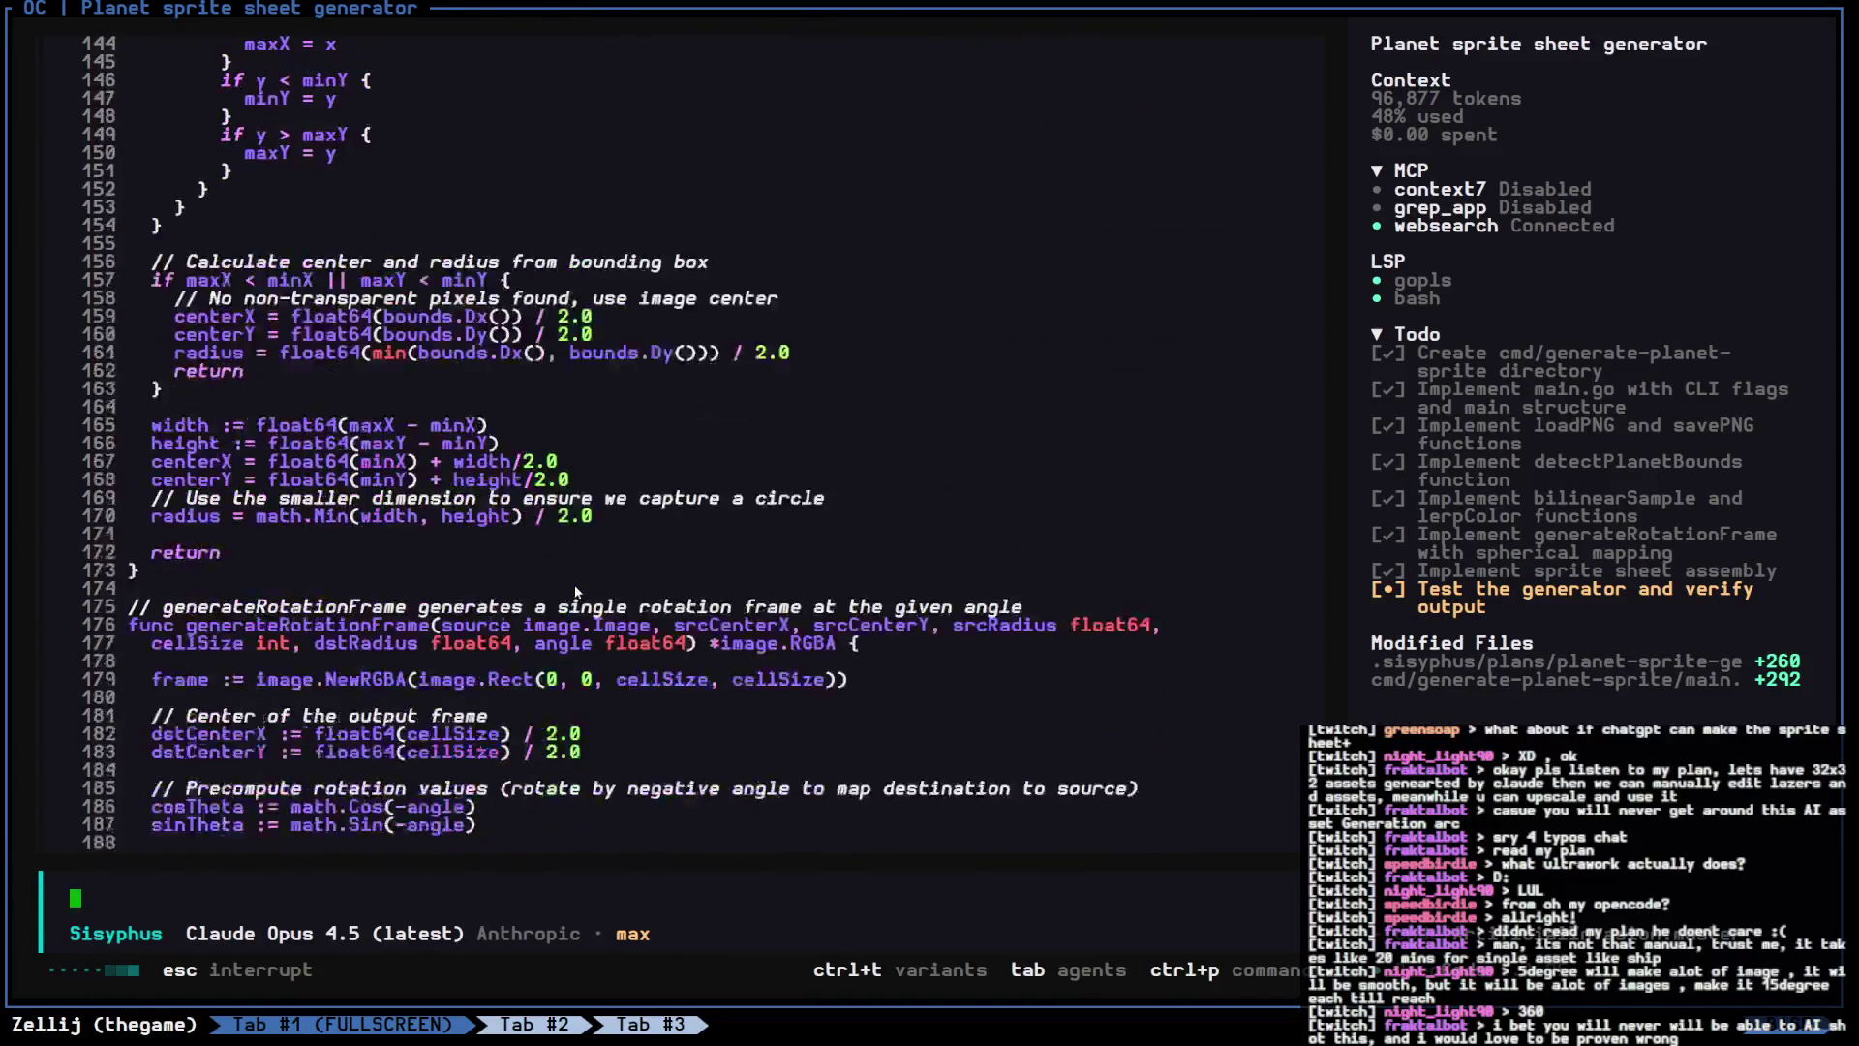
scroll(574, 592, down, 10)
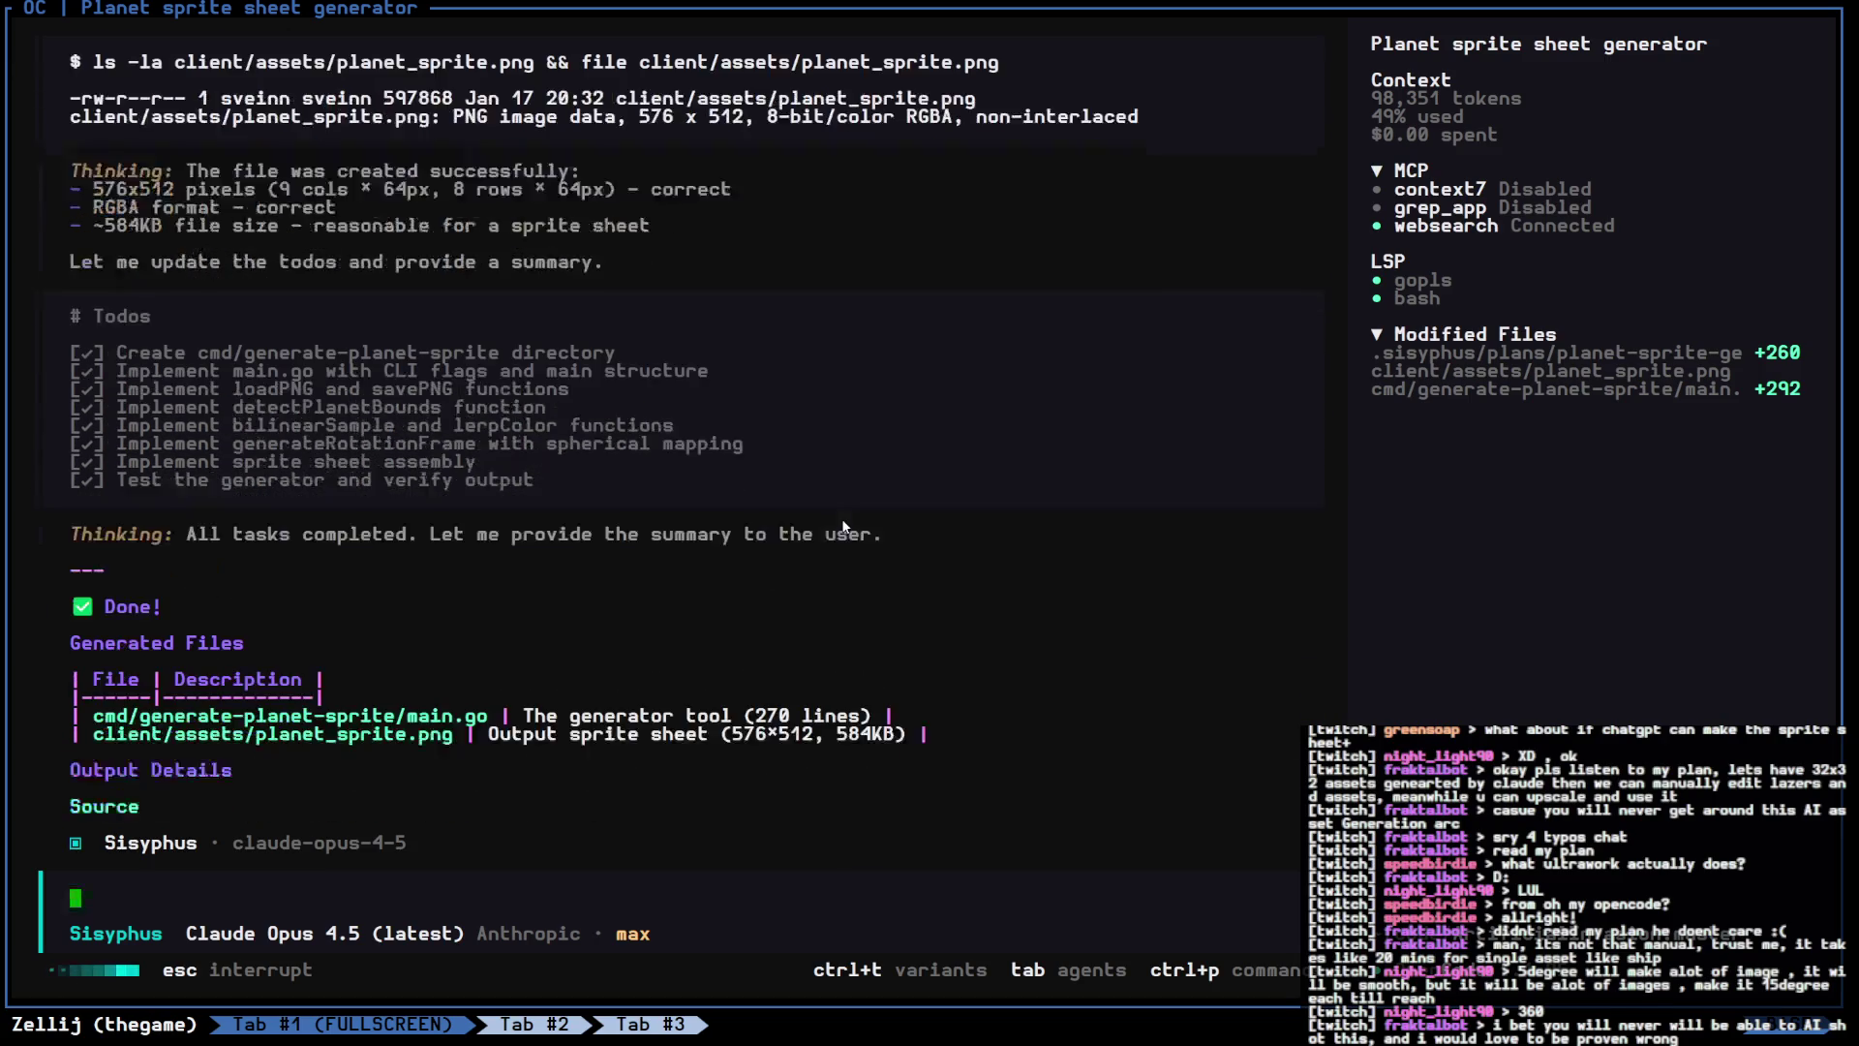
key(alt+Tab)
- Copy client/assets/planet_sprite.png from the remote project into the local folder with scp
key(Up)
key(Up)
key(Up)
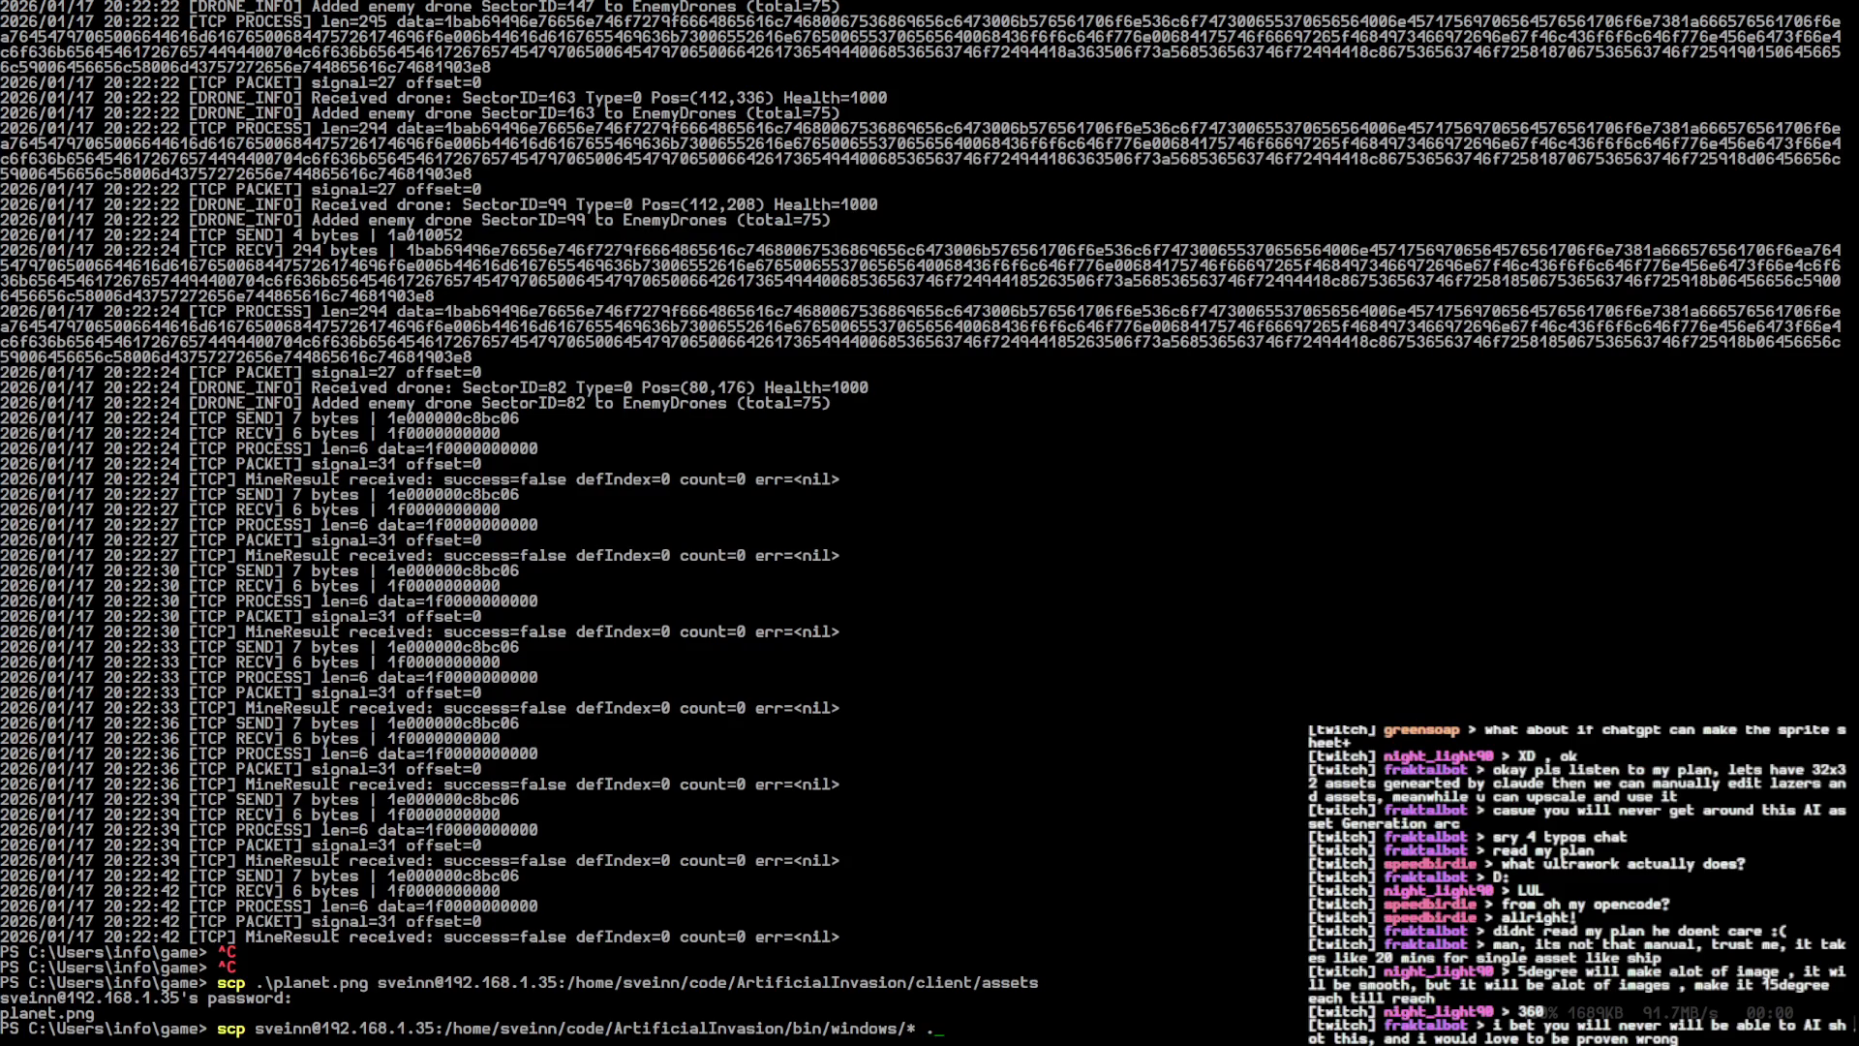
key(BackSpace)
key(BackSpace)
key(BackSpace)
text(client/assets/planet_sprite.png .)
key(Return)
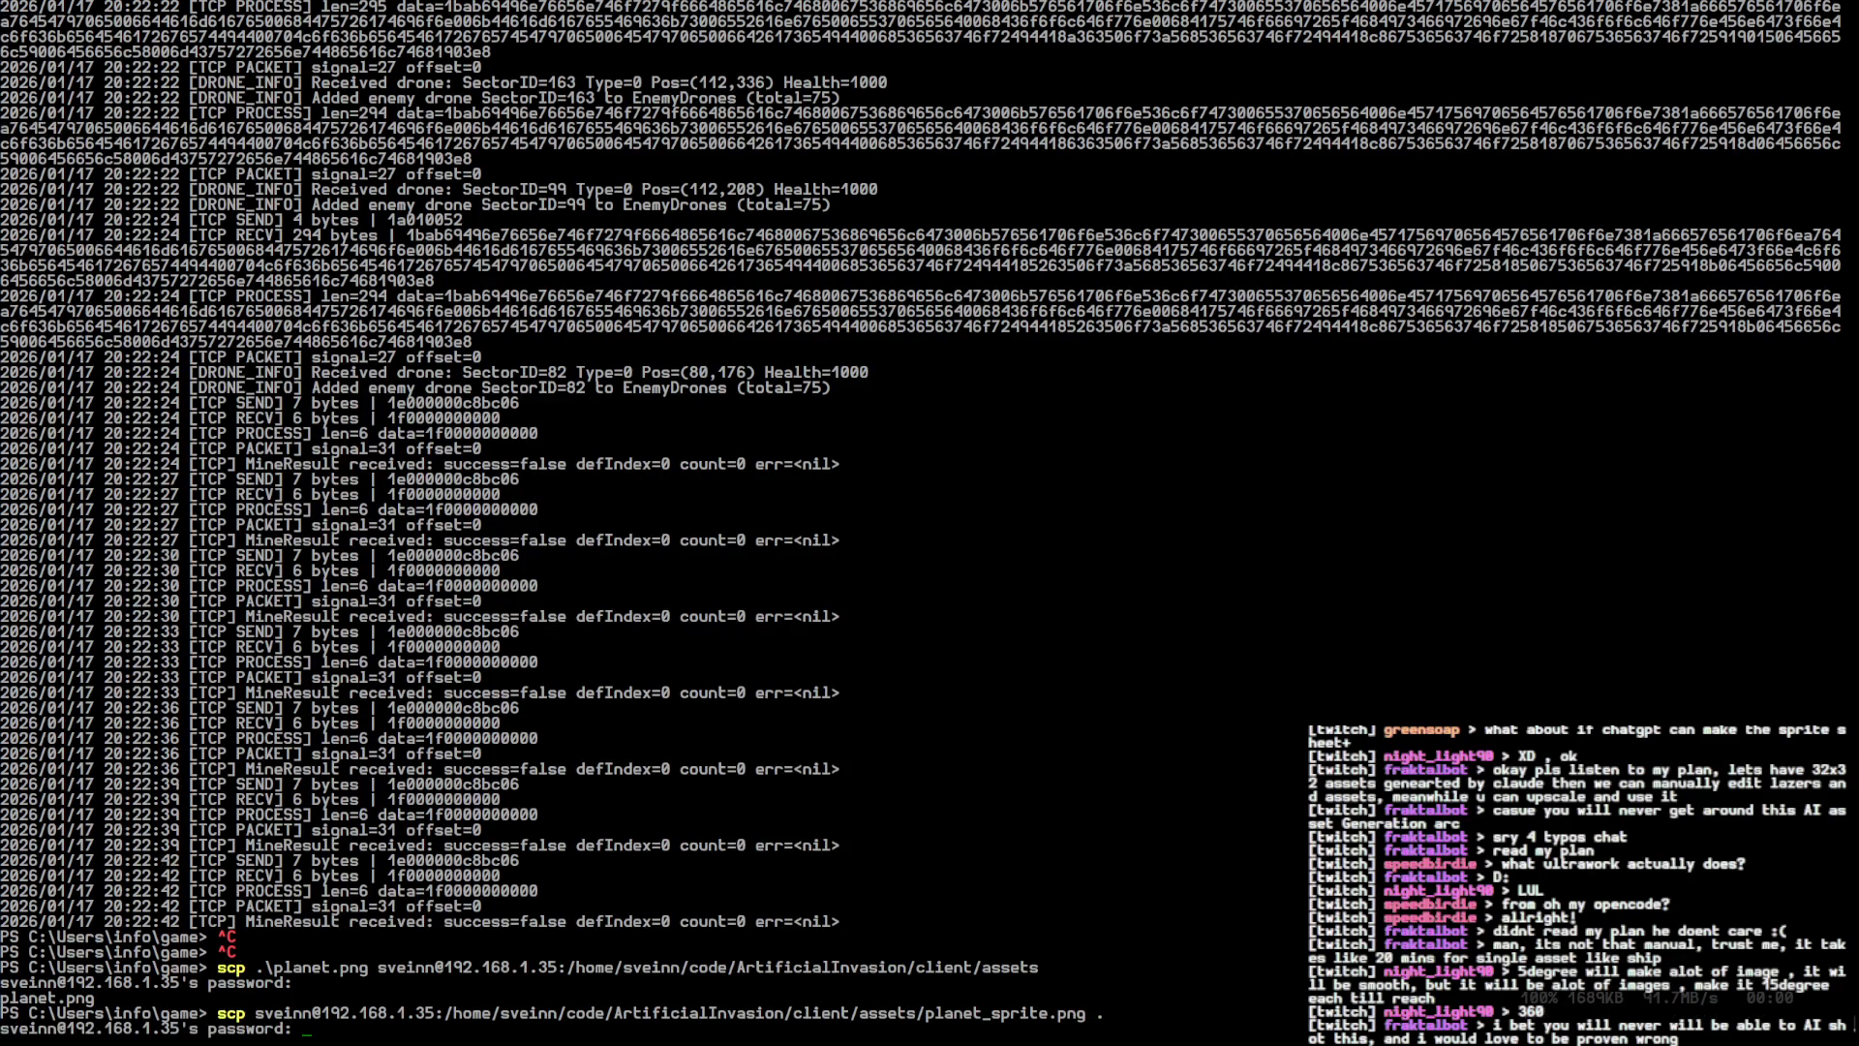
key(Return)
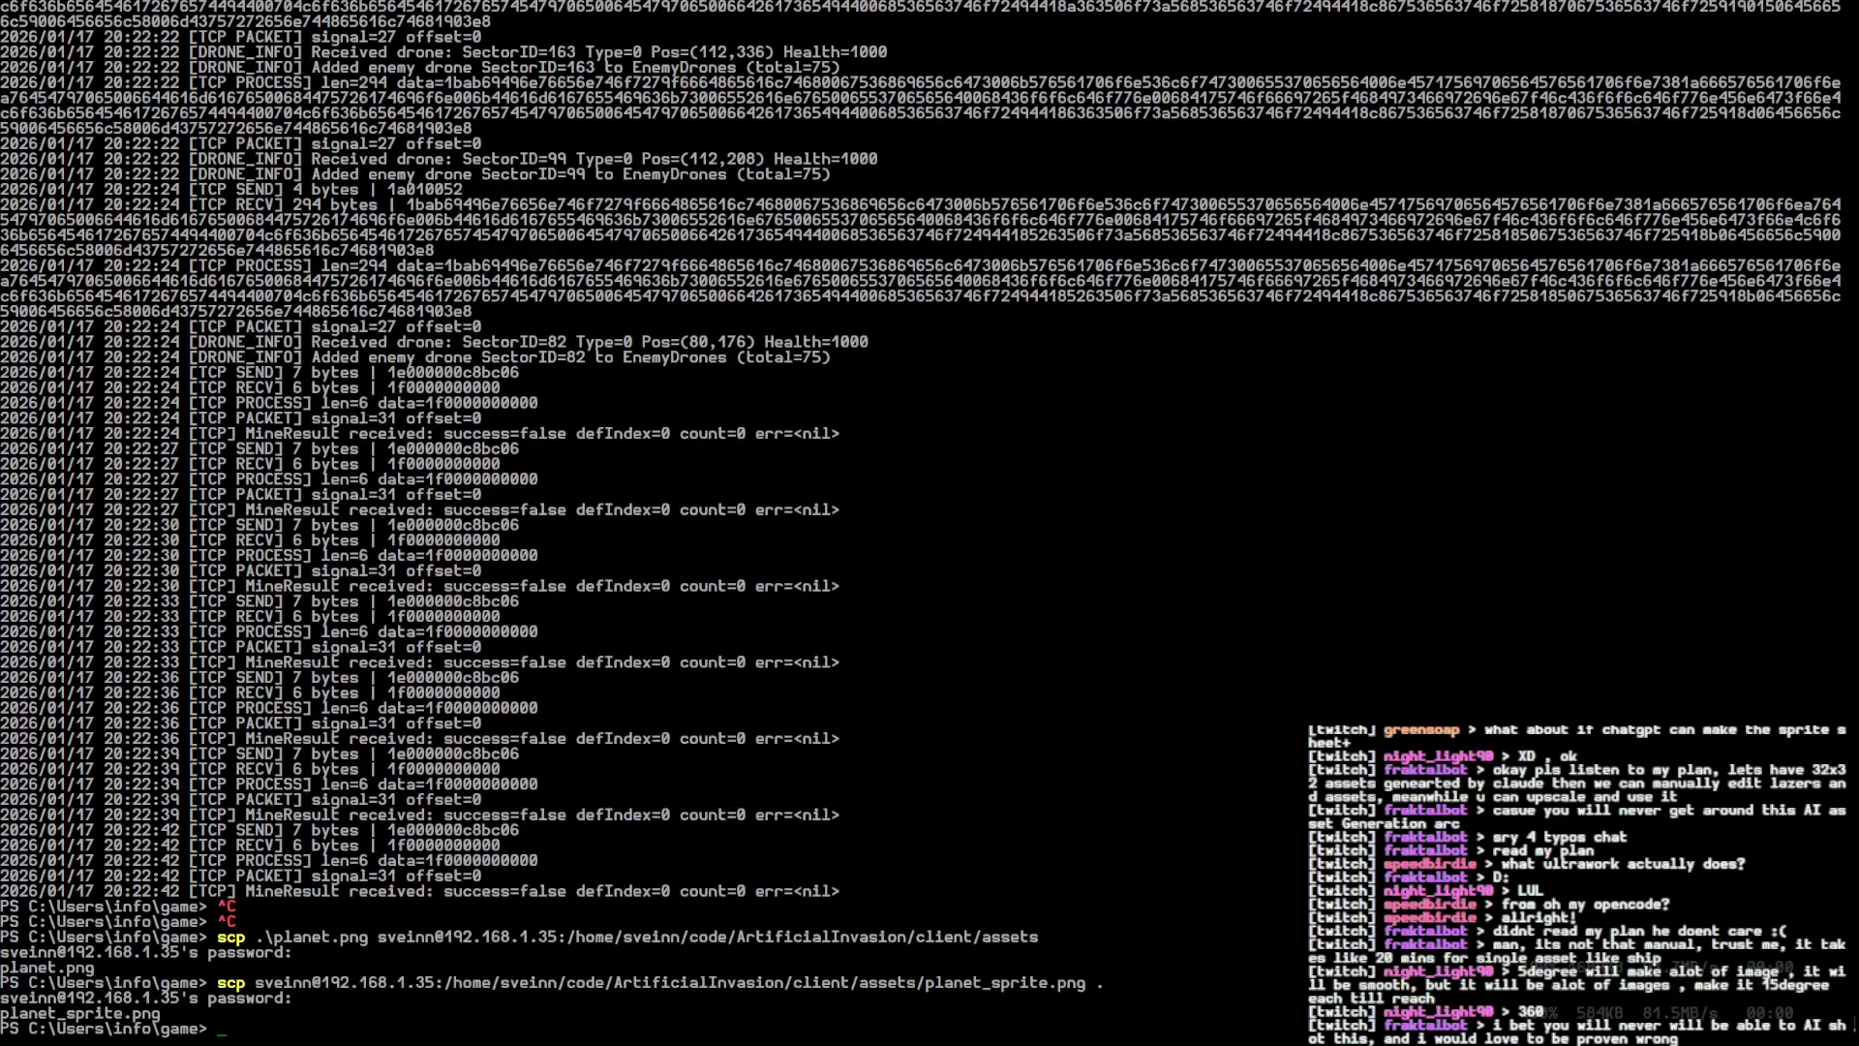
key(super+e)
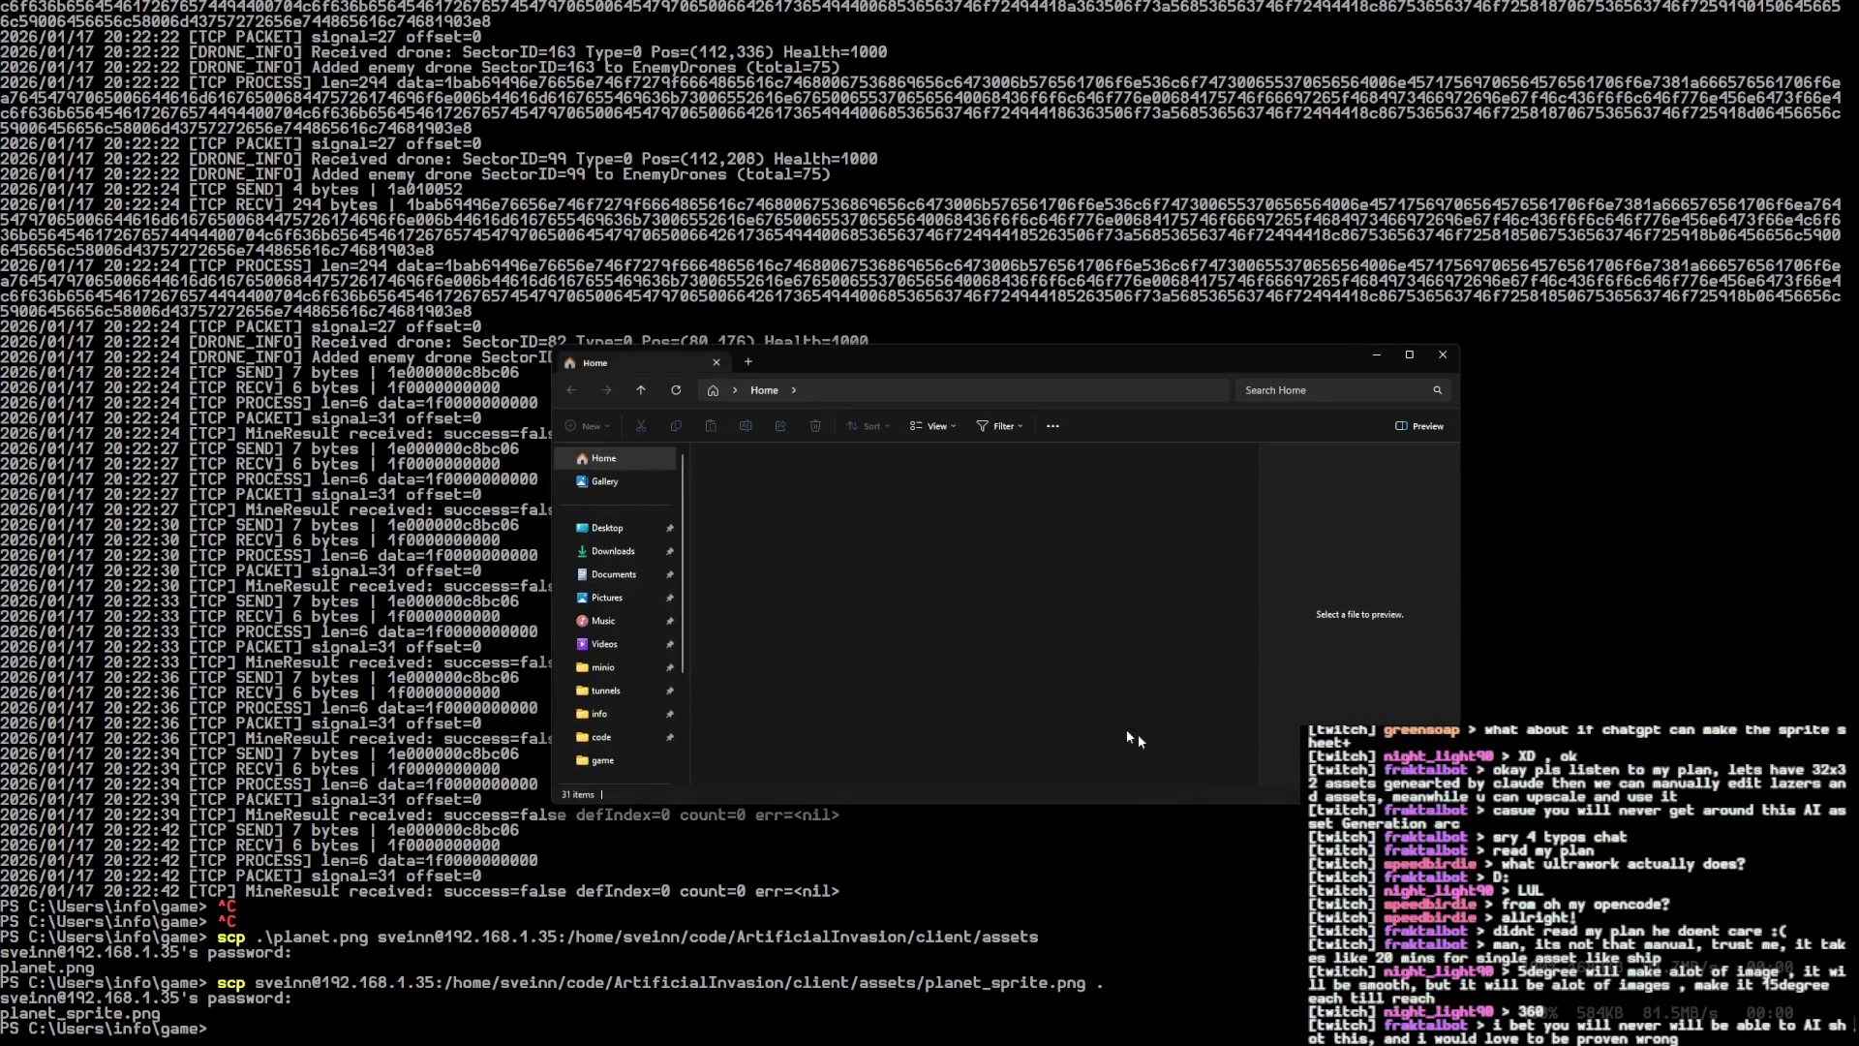
- Browse to the game folder and open planet_sprite in the image viewer
click(606, 689)
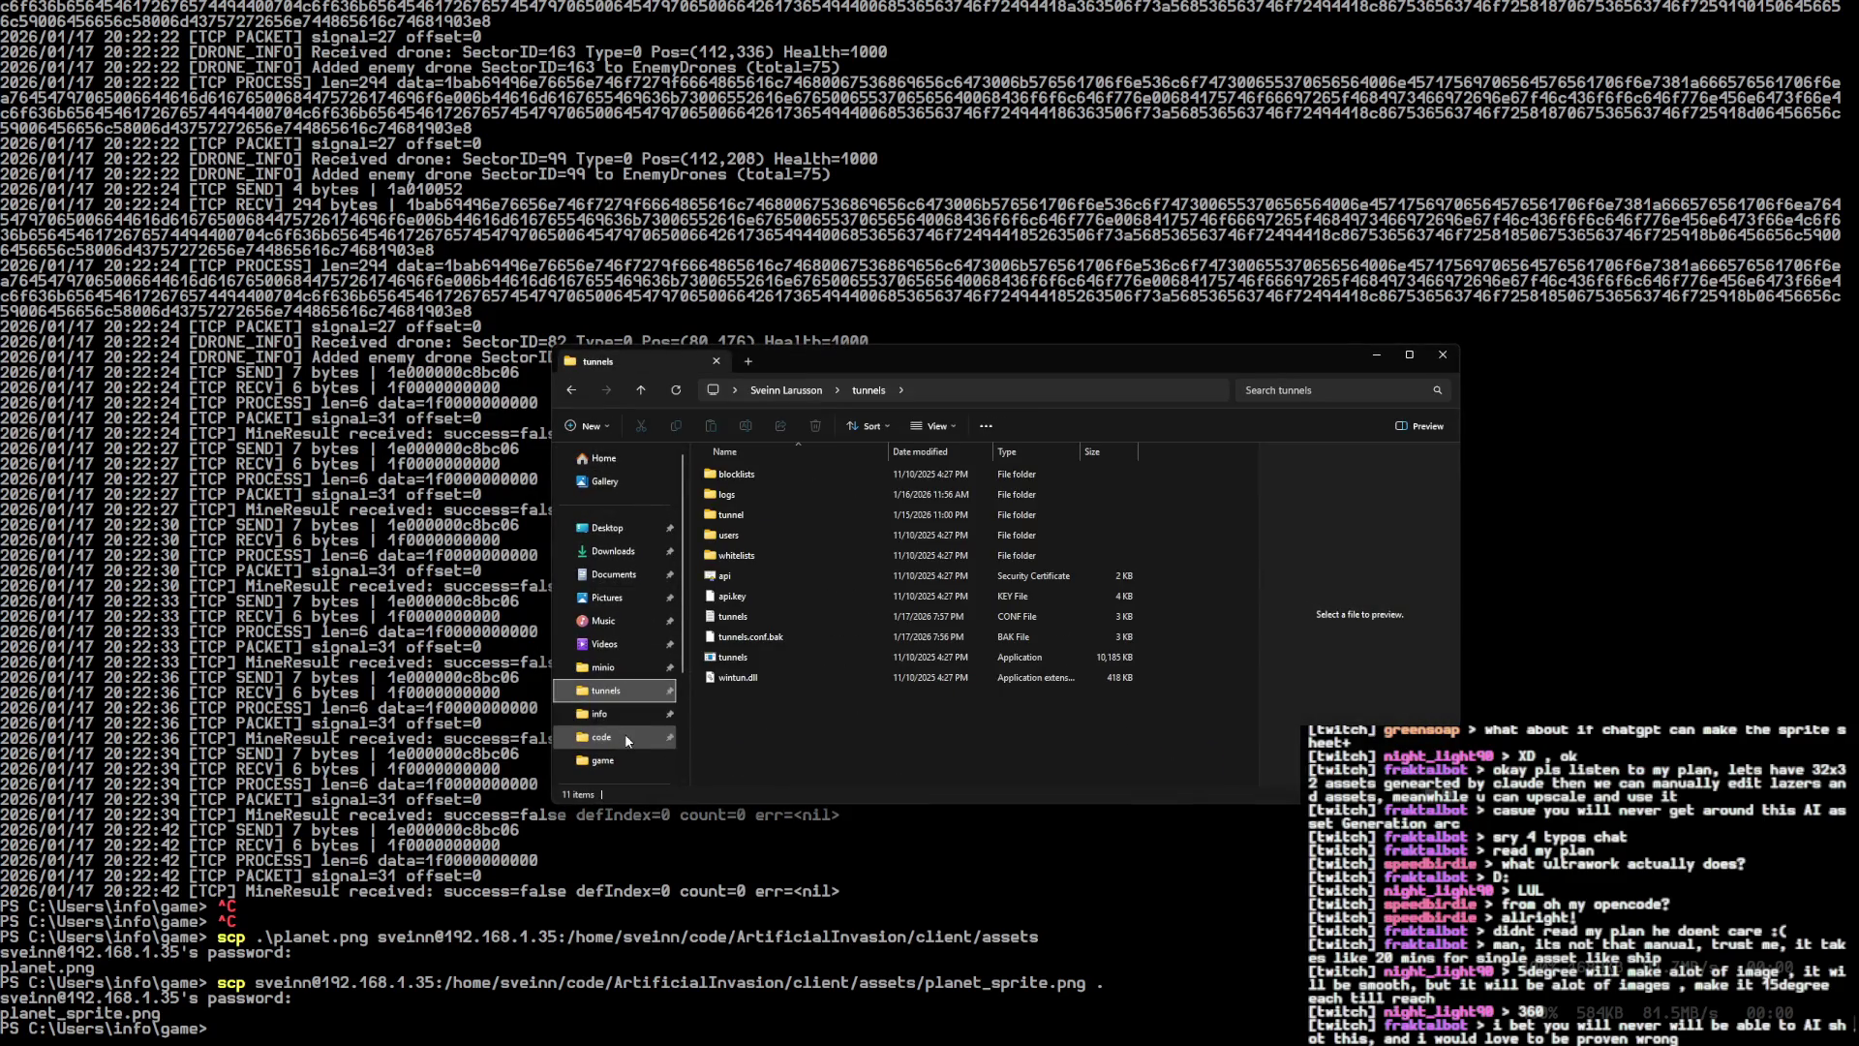
click(605, 760)
click(904, 514)
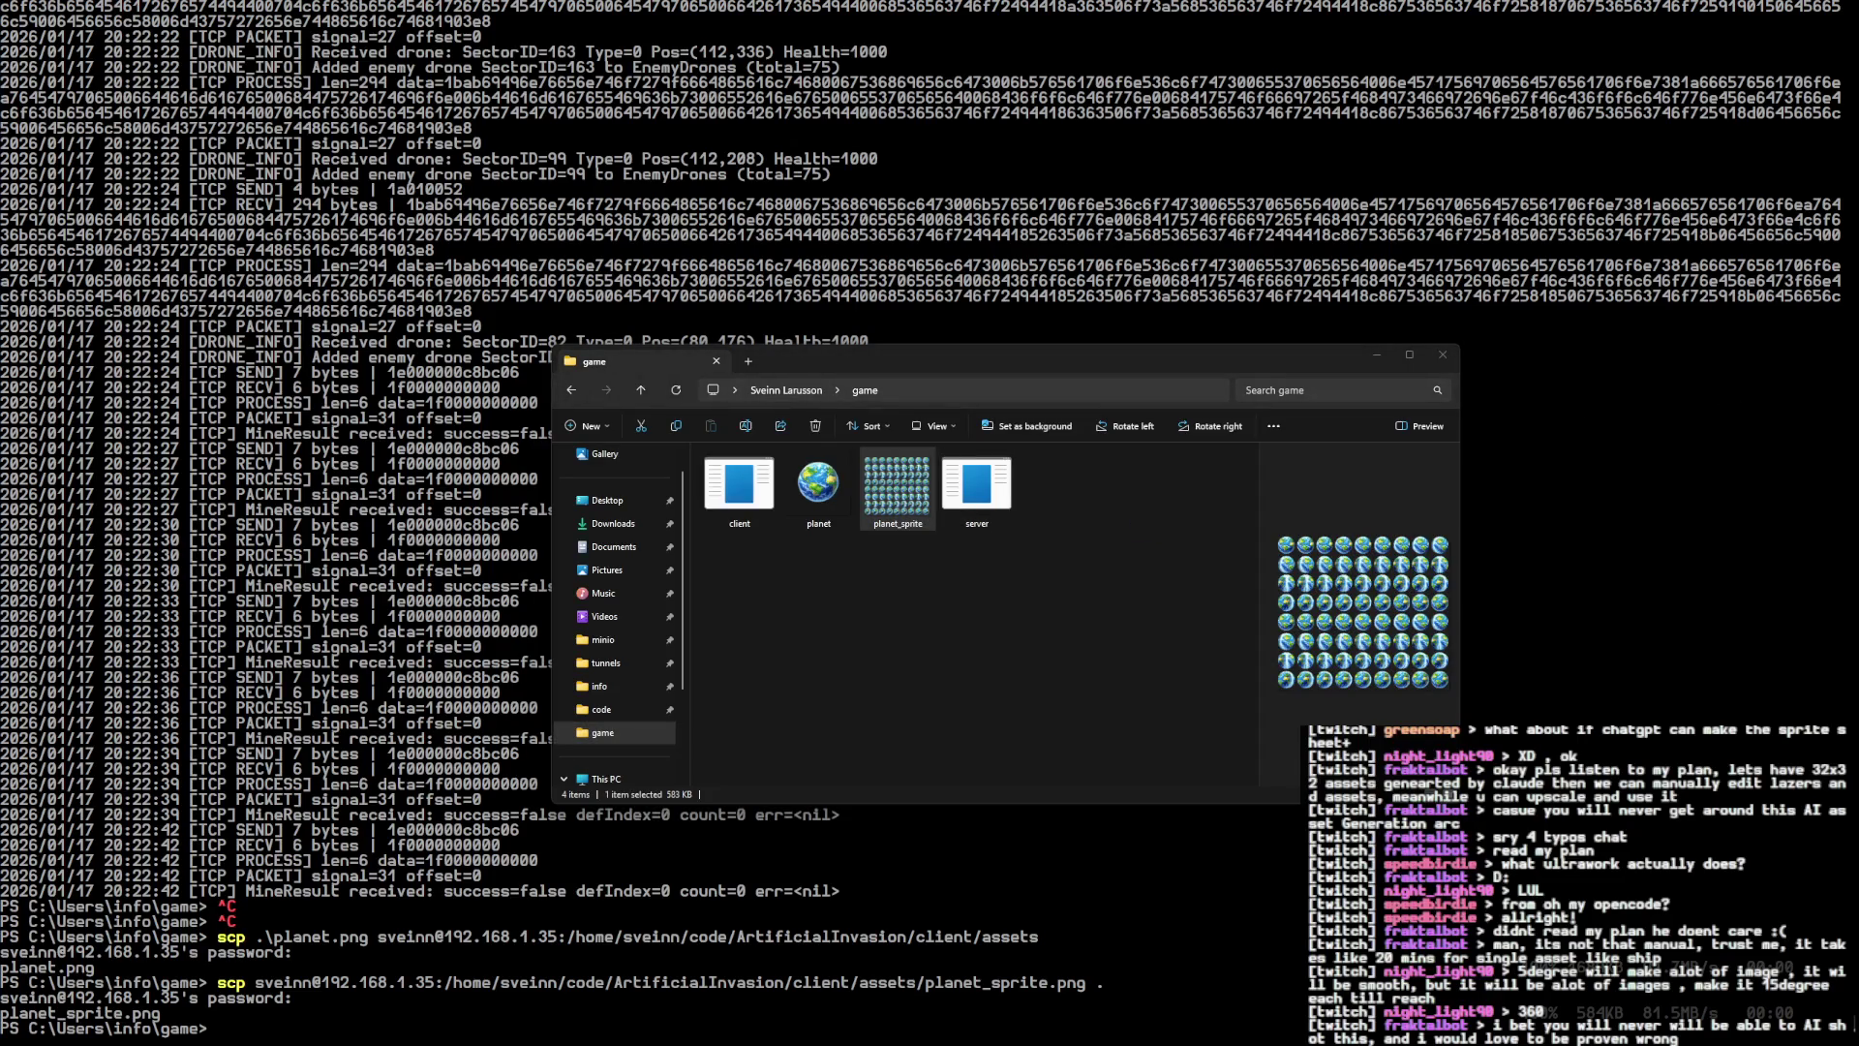
key(Return)
- Zoom in and out on the 9×8 rotating Earth sprite sheet in Photos, then close it
scroll(1008, 467, up, 2)
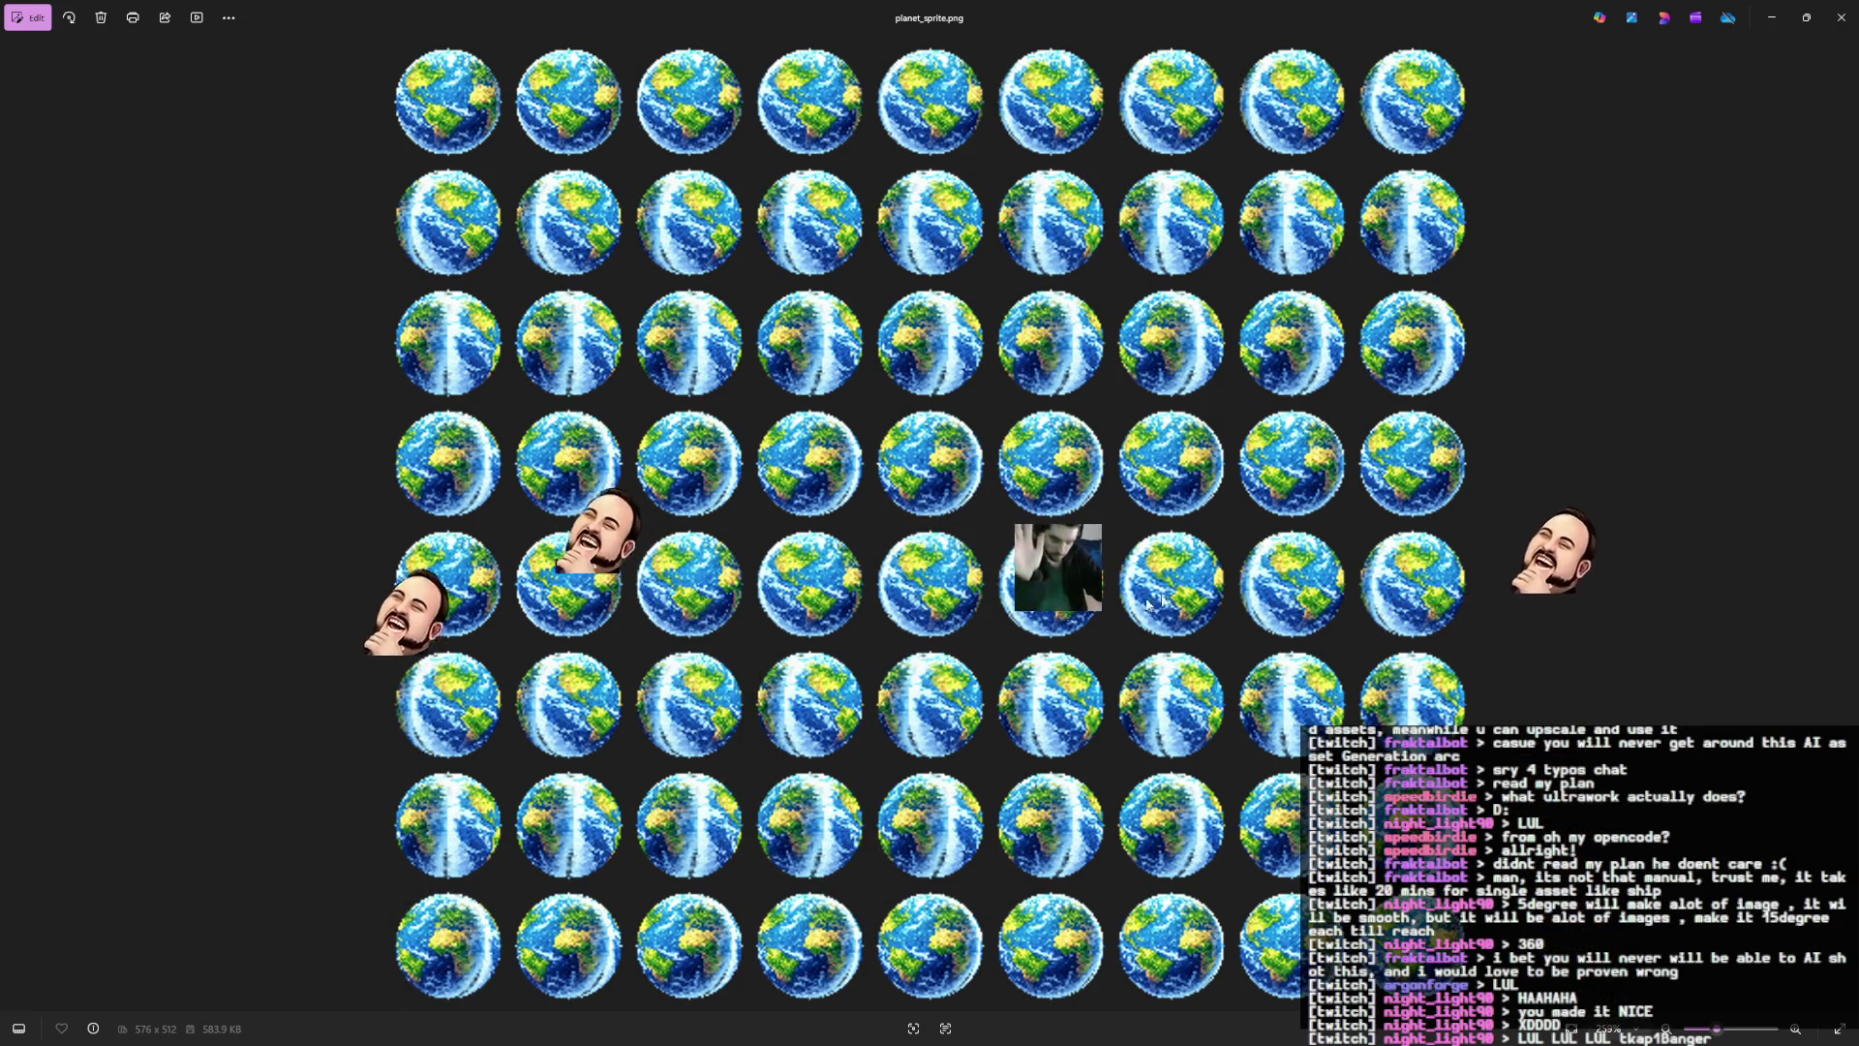
scroll(1675, 630, down, 2)
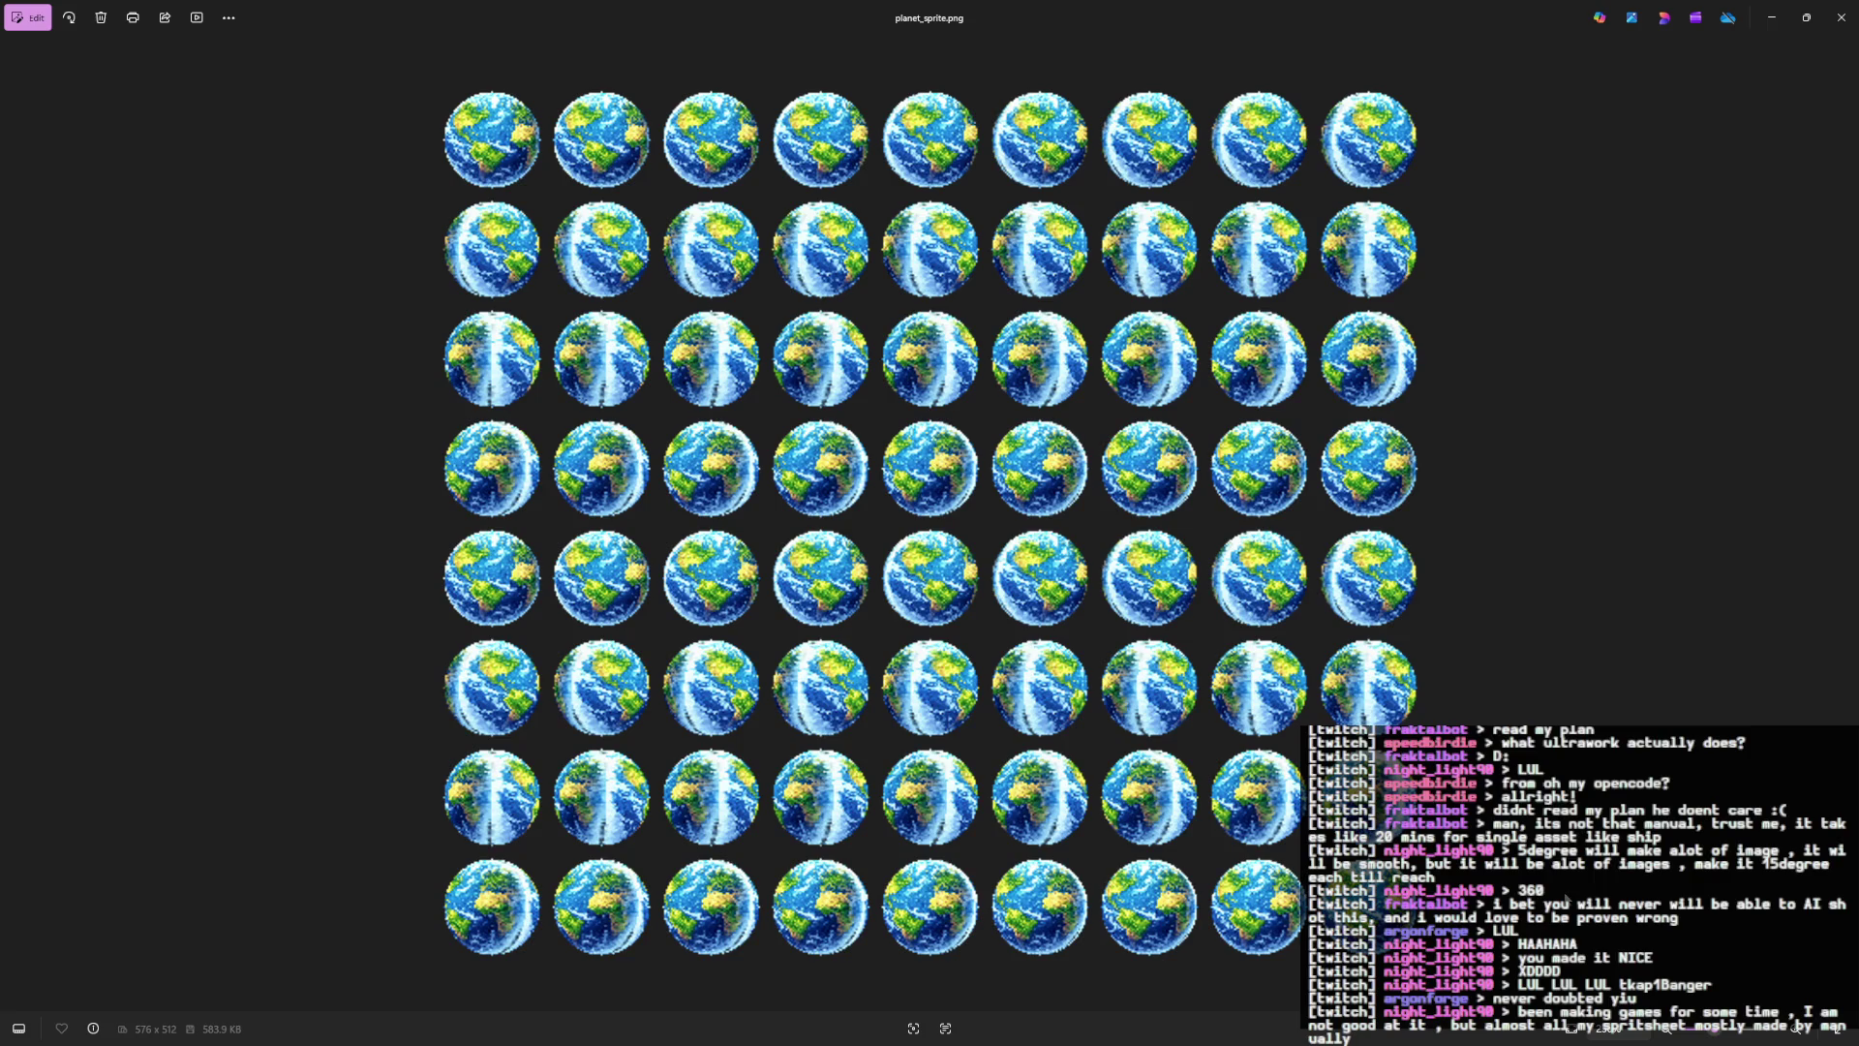
click(1840, 18)
click(463, 588)
- Back in OpenCode, type the request 'Can you implement this into the client only a'
click(461, 588)
key(alt+Tab)
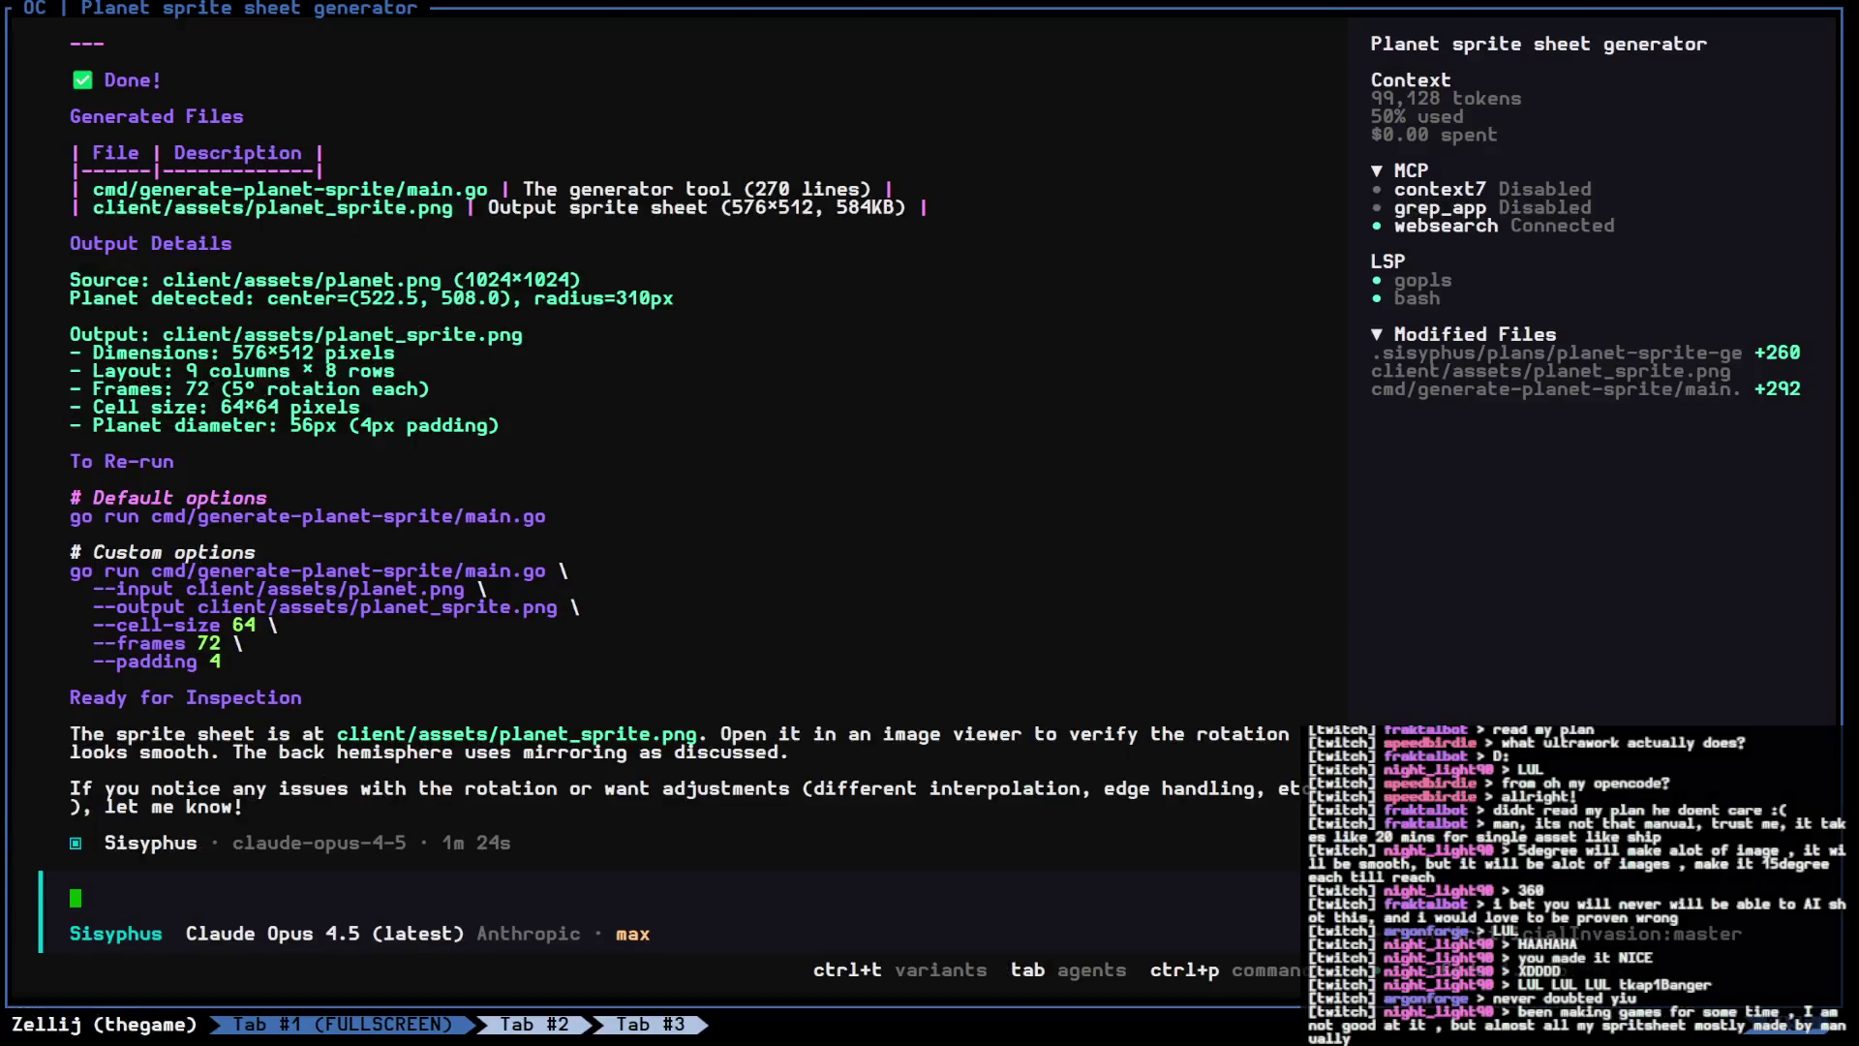
text(Can you impkl)
key(BackSpace)
key(BackSpace)
text(lement this)
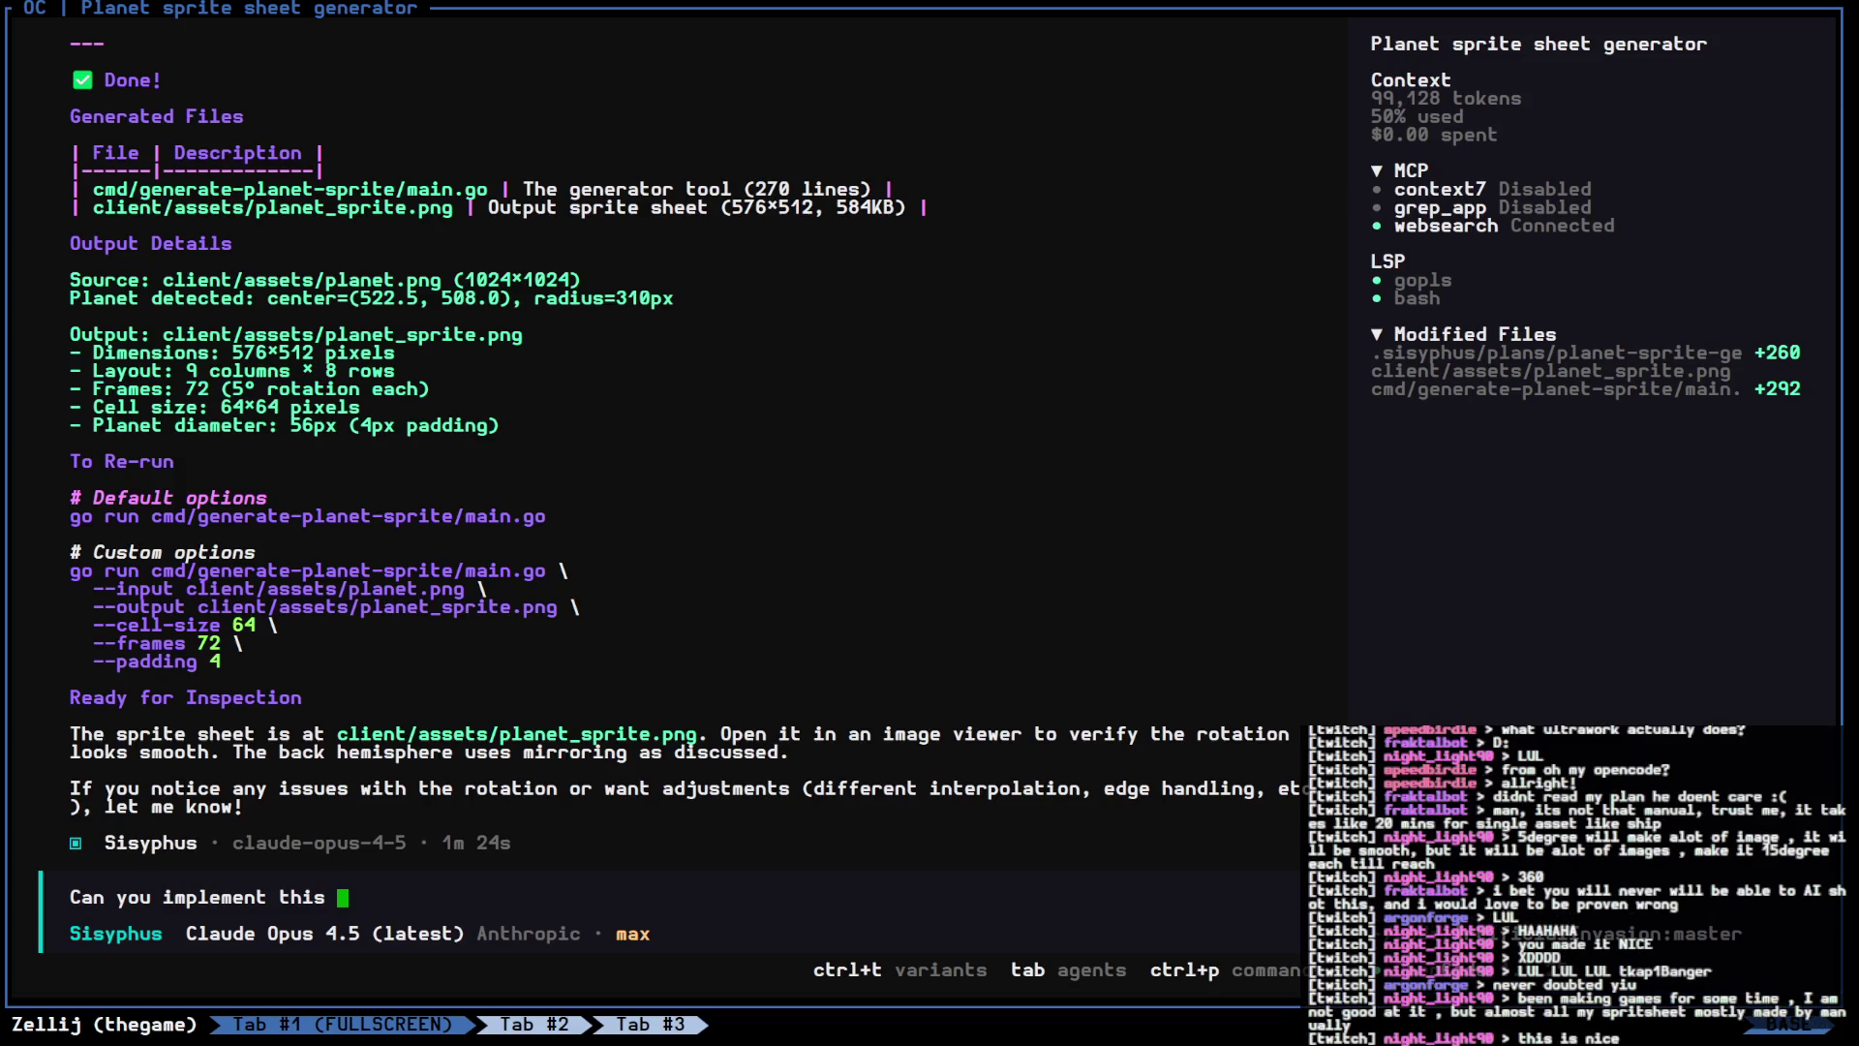
text(into the client only a)
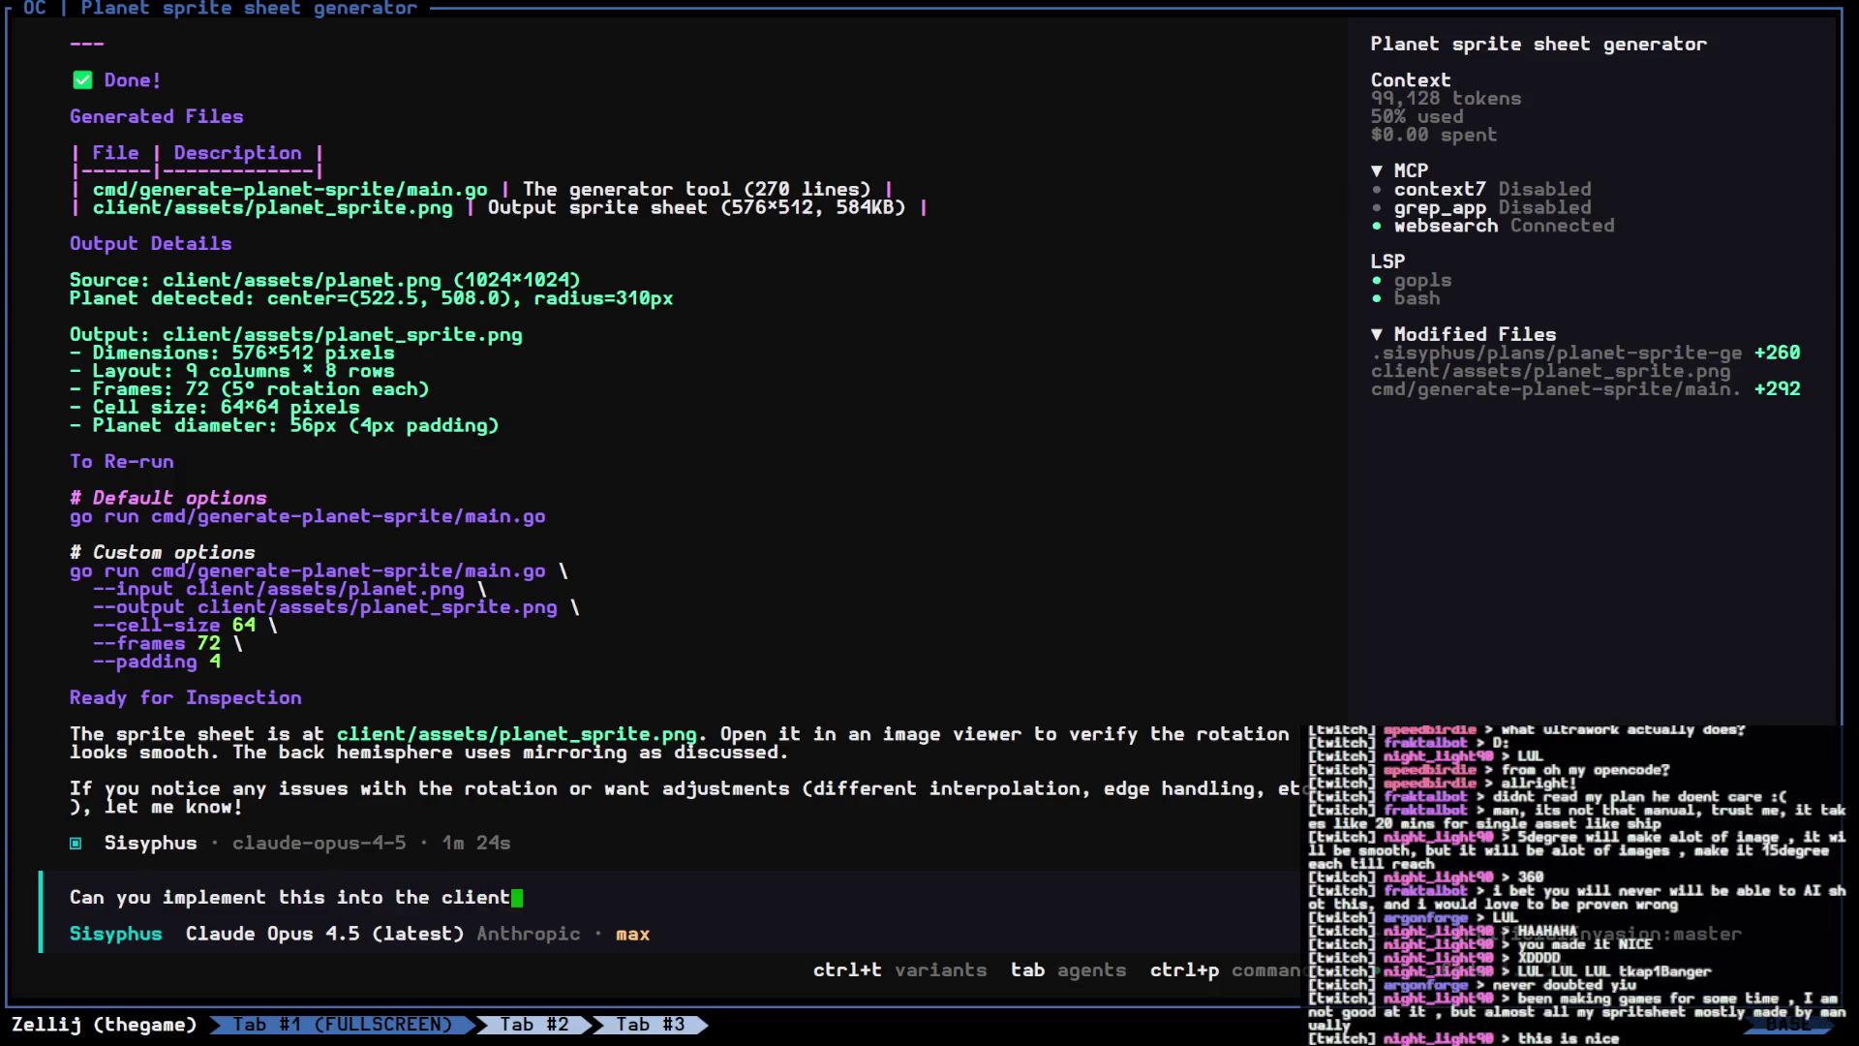